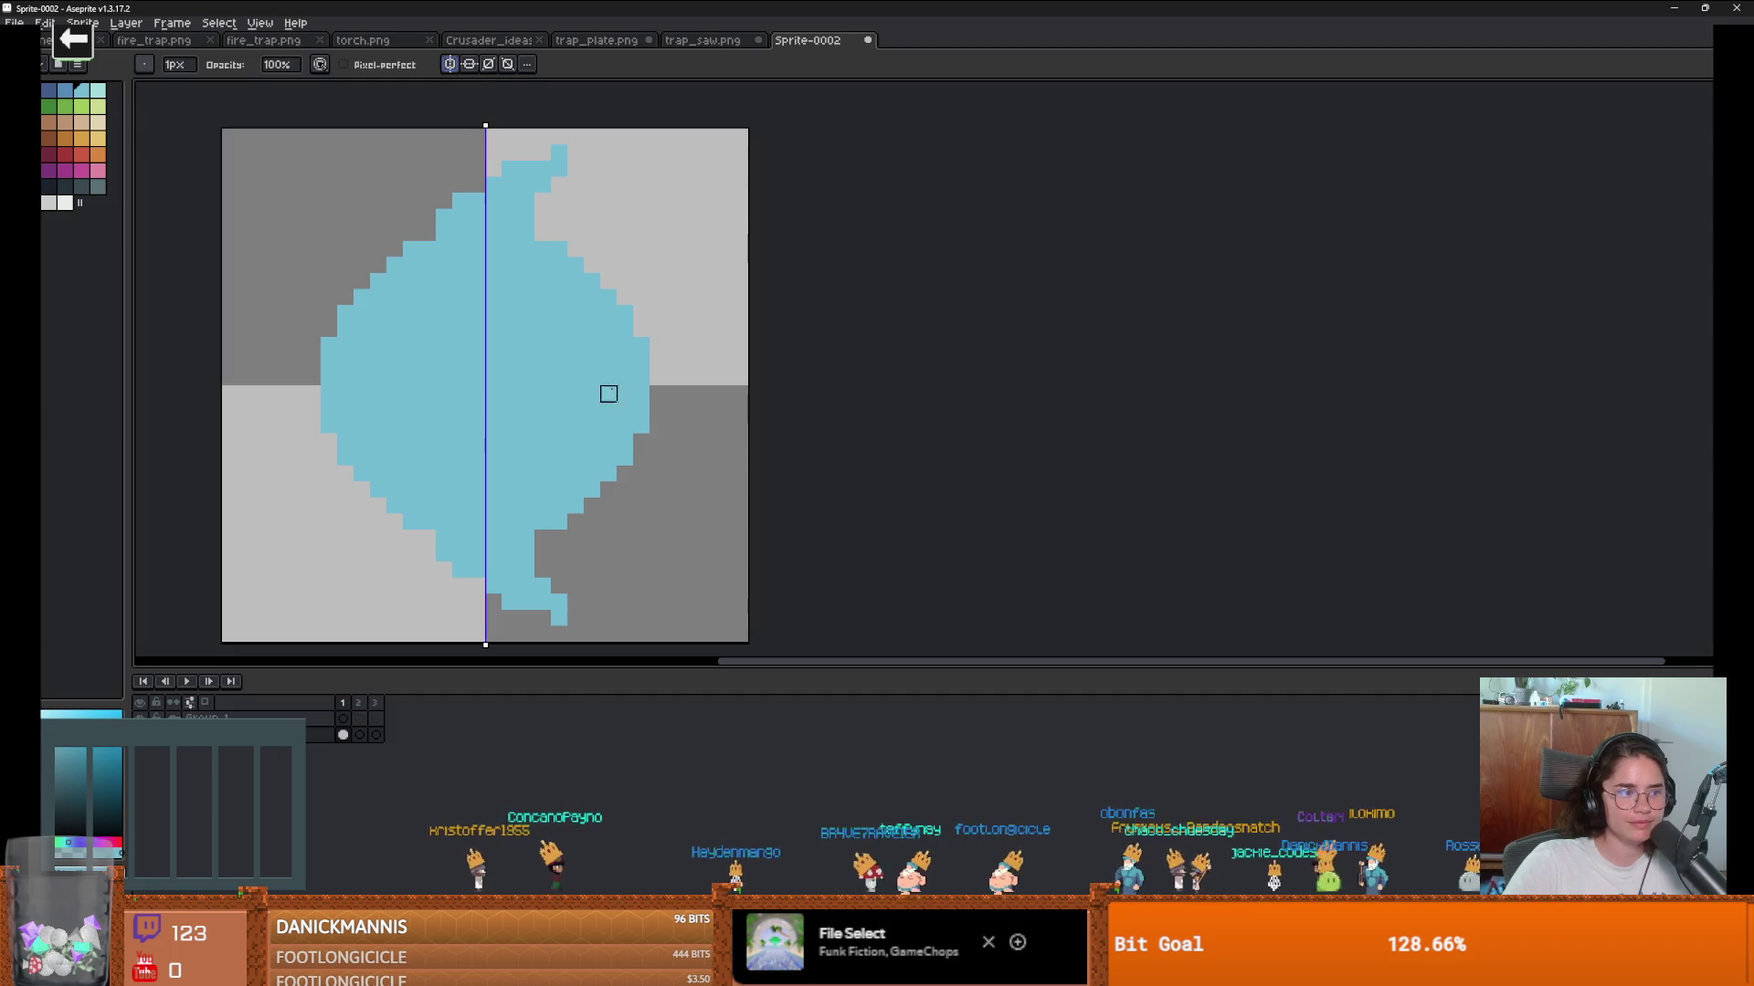
# Paint mirrored fin shapes beside the body, then redraw them as a diagonal spike on the lower right
pyautogui.press('e')
pyautogui.moveTo(674, 377)
pyautogui.mouseDown()
pyautogui.moveTo(708, 475)
pyautogui.moveTo(645, 375)
pyautogui.moveTo(725, 430)
pyautogui.moveTo(682, 370)
pyautogui.mouseUp()
pyautogui.hotkey('ctrl', 'z')
pyautogui.press('b')
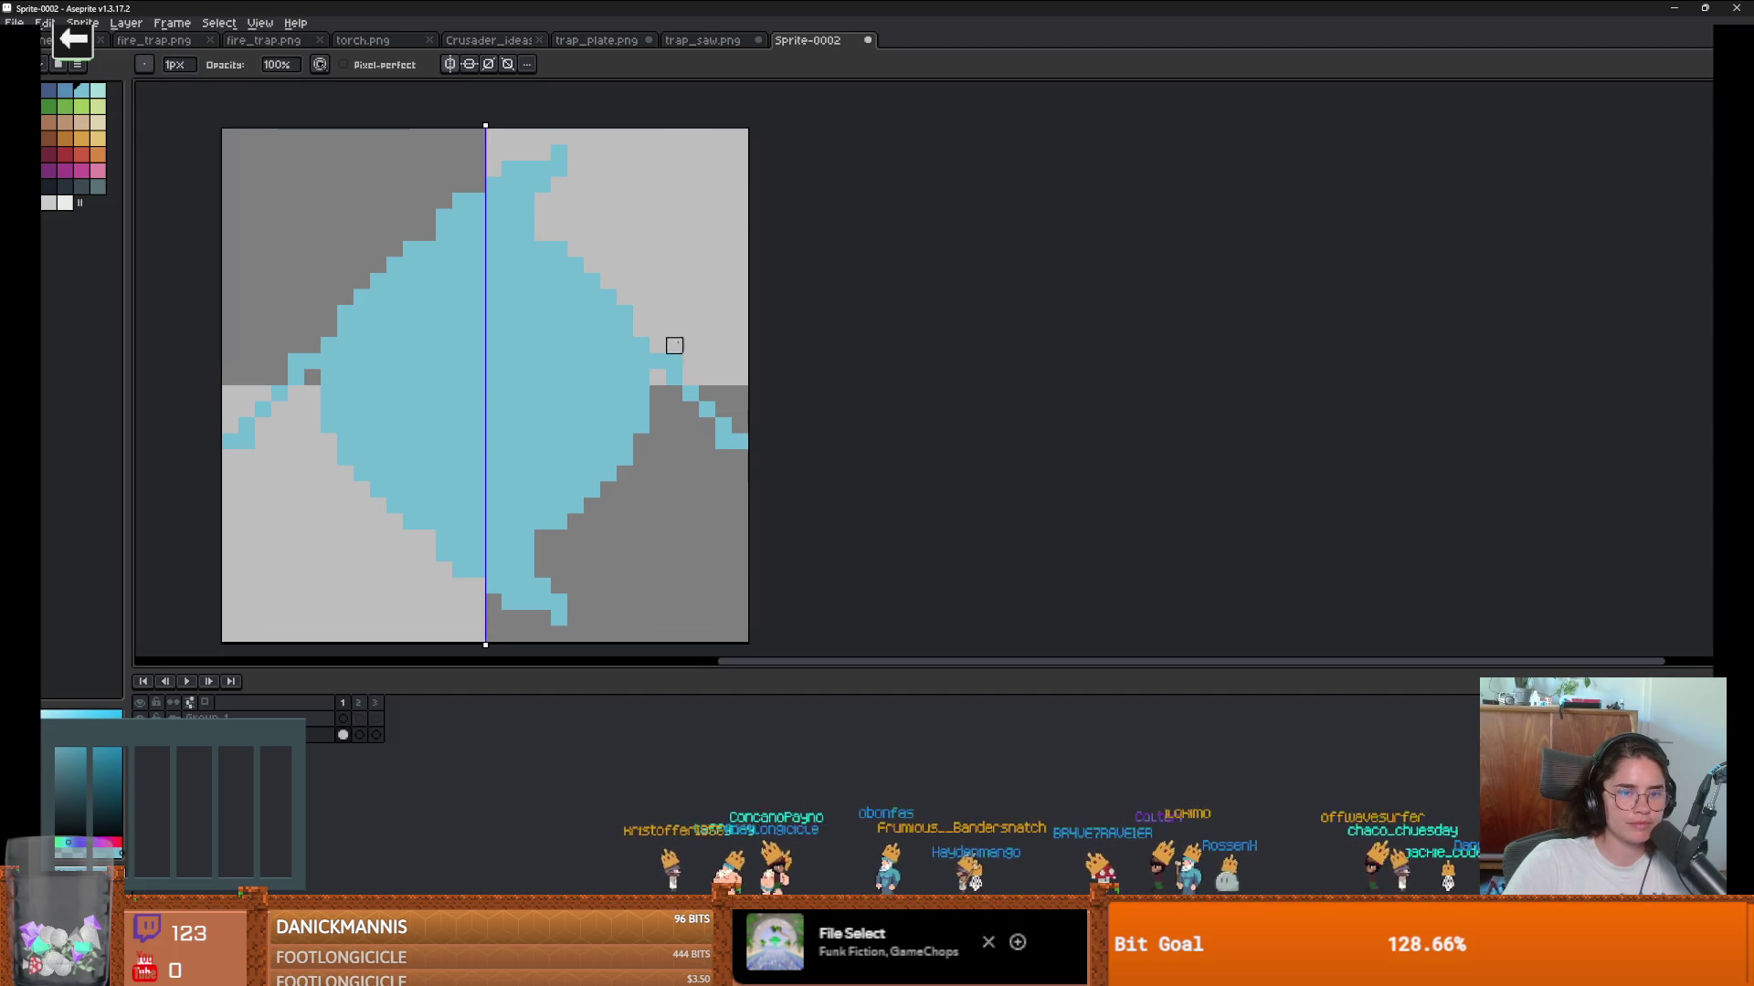
pyautogui.press('b')
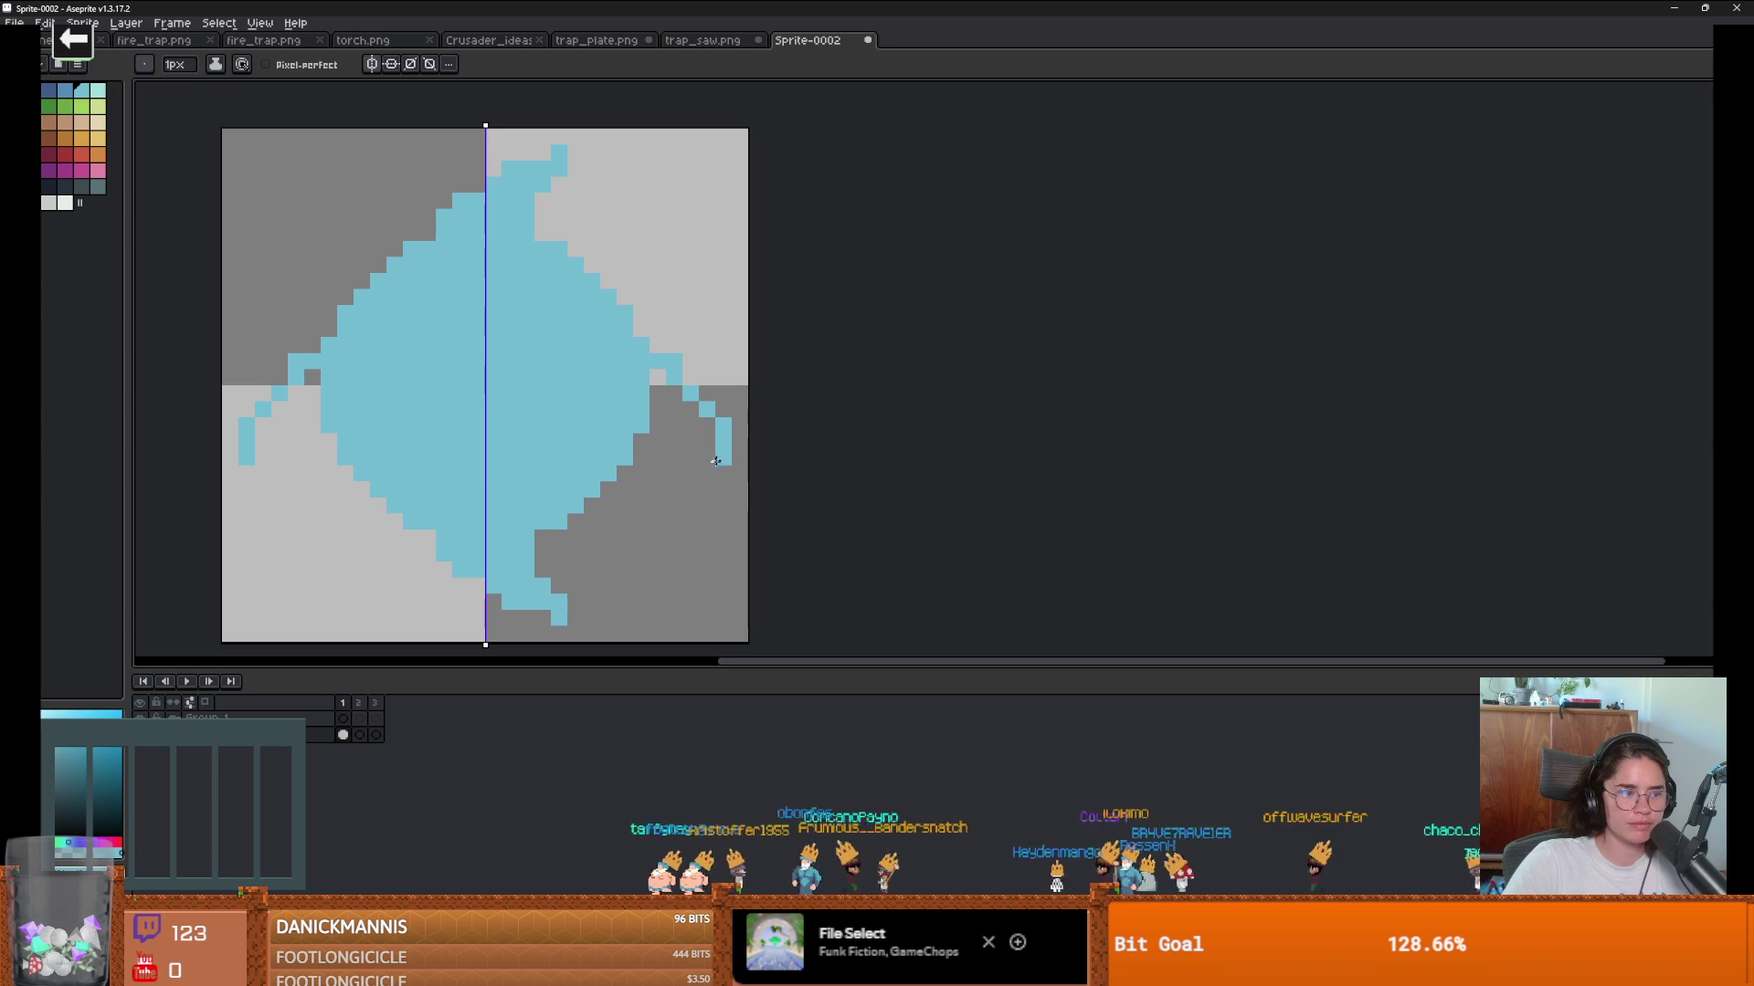
pyautogui.moveTo(719, 472)
pyautogui.mouseDown()
pyautogui.moveTo(648, 412)
pyautogui.moveTo(694, 441)
pyautogui.mouseUp()
# Add mirrored teal pixels along the sprite's sides
pyautogui.scroll(1, 692, 421)
pyautogui.scroll(-2, 737, 344)
pyautogui.scroll(2, 787, 419)
pyautogui.scroll(-3, 743, 447)
pyautogui.scroll(1, 804, 452)
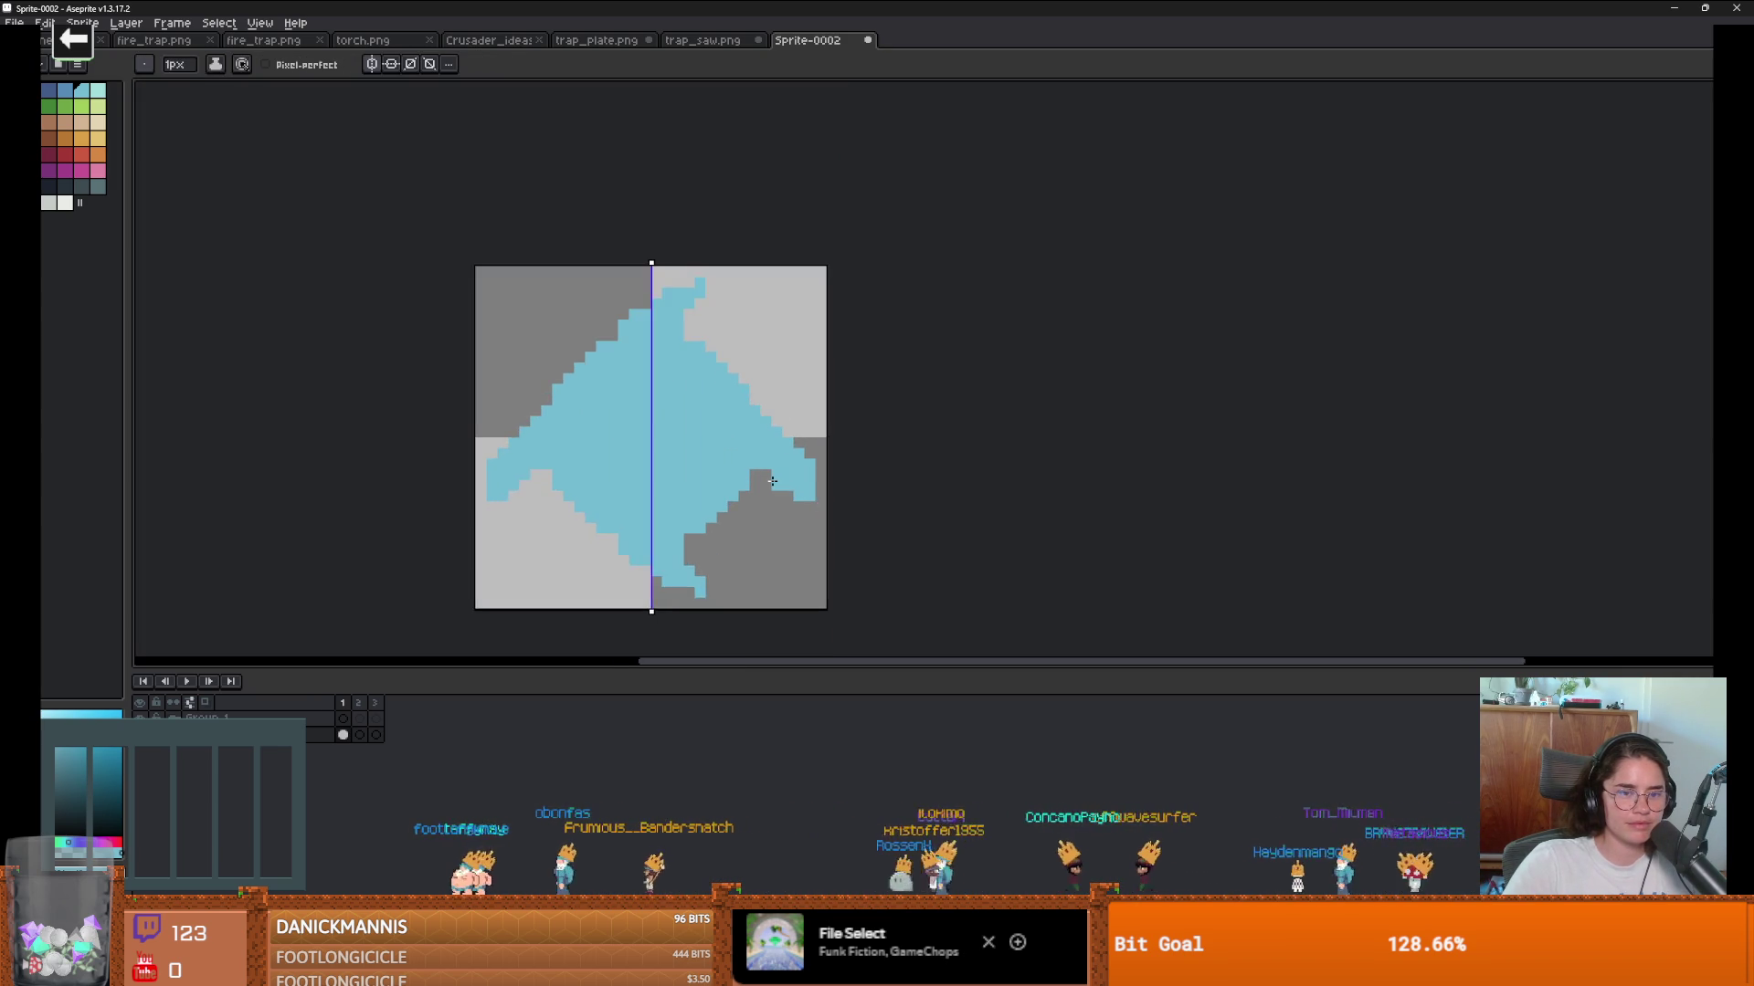
pyautogui.scroll(1, 822, 454)
pyautogui.scroll(-1, 827, 455)
pyautogui.scroll(1, 764, 333)
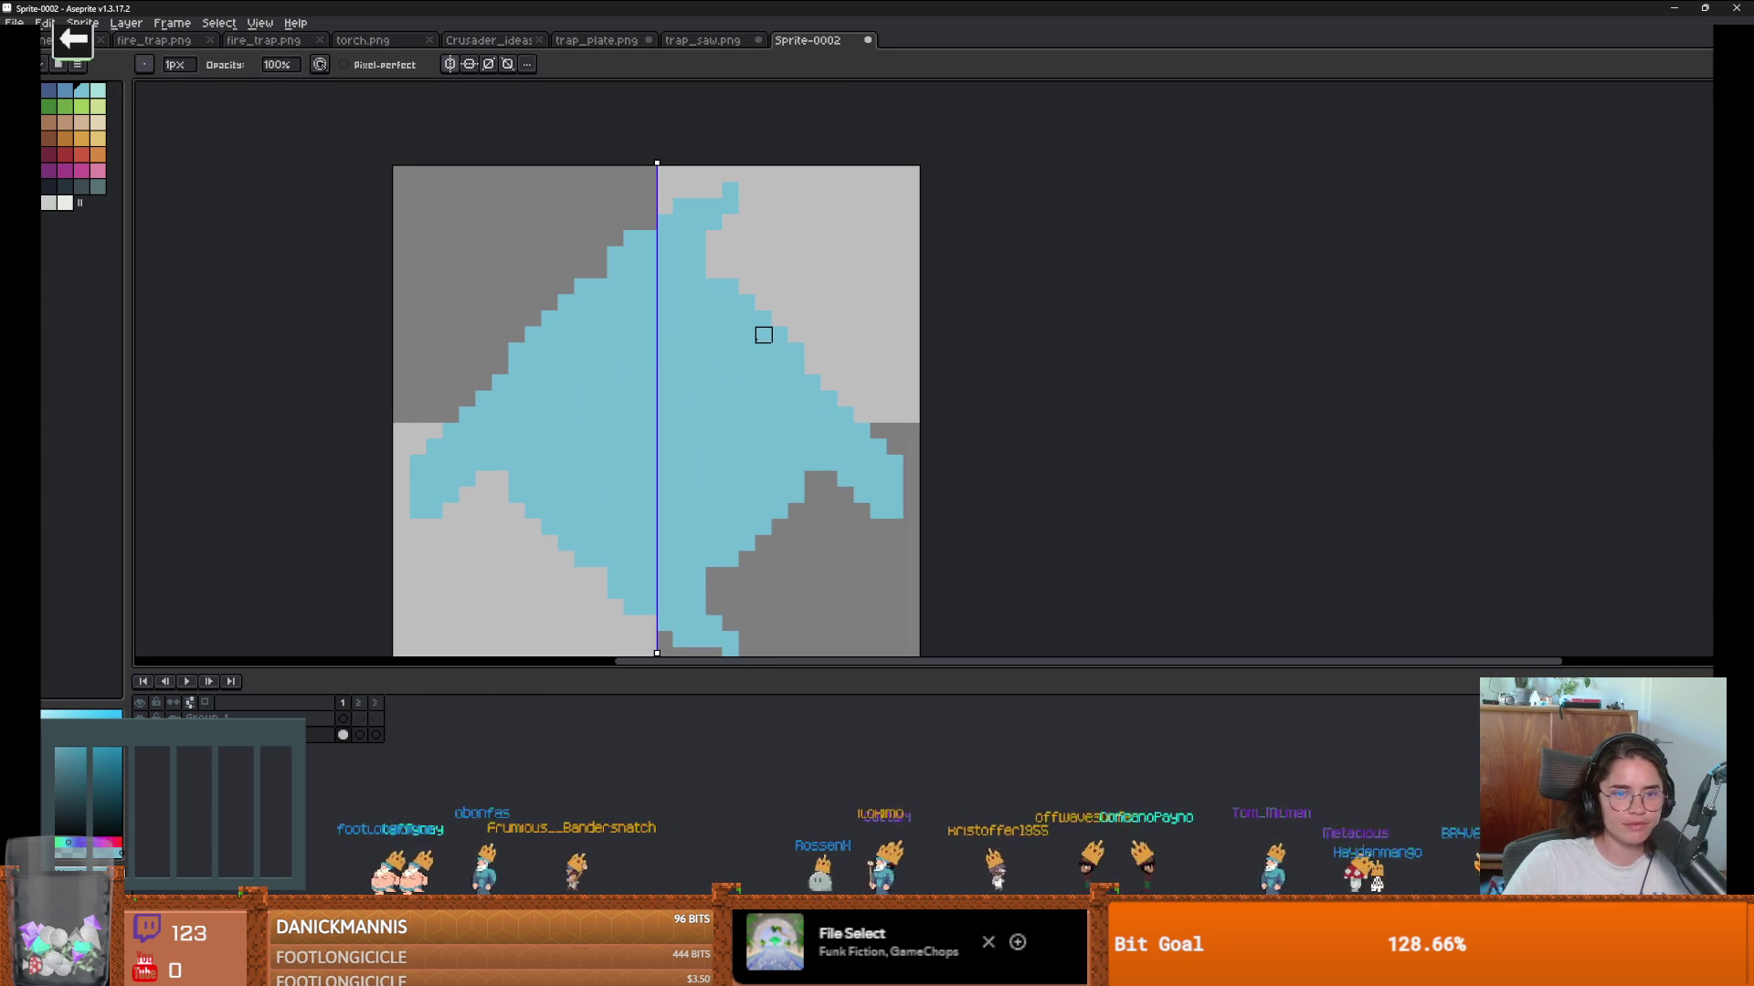
pyautogui.press('e')
pyautogui.moveTo(764, 299)
pyautogui.mouseDown()
pyautogui.moveTo(873, 293)
pyautogui.moveTo(812, 361)
pyautogui.moveTo(790, 320)
pyautogui.moveTo(767, 320)
pyautogui.mouseUp()
# Add short mirrored teal strokes in the lower right of the sprite
pyautogui.scroll(-1, 822, 420)
pyautogui.scroll(1, 822, 421)
pyautogui.moveTo(776, 484)
pyautogui.mouseDown()
pyautogui.moveTo(818, 534)
pyautogui.moveTo(766, 478)
pyautogui.mouseUp()
pyautogui.scroll(1, 791, 441)
pyautogui.press('b')
pyautogui.moveTo(837, 528); pyautogui.dragTo(835, 581)
pyautogui.scroll(-2, 836, 576)
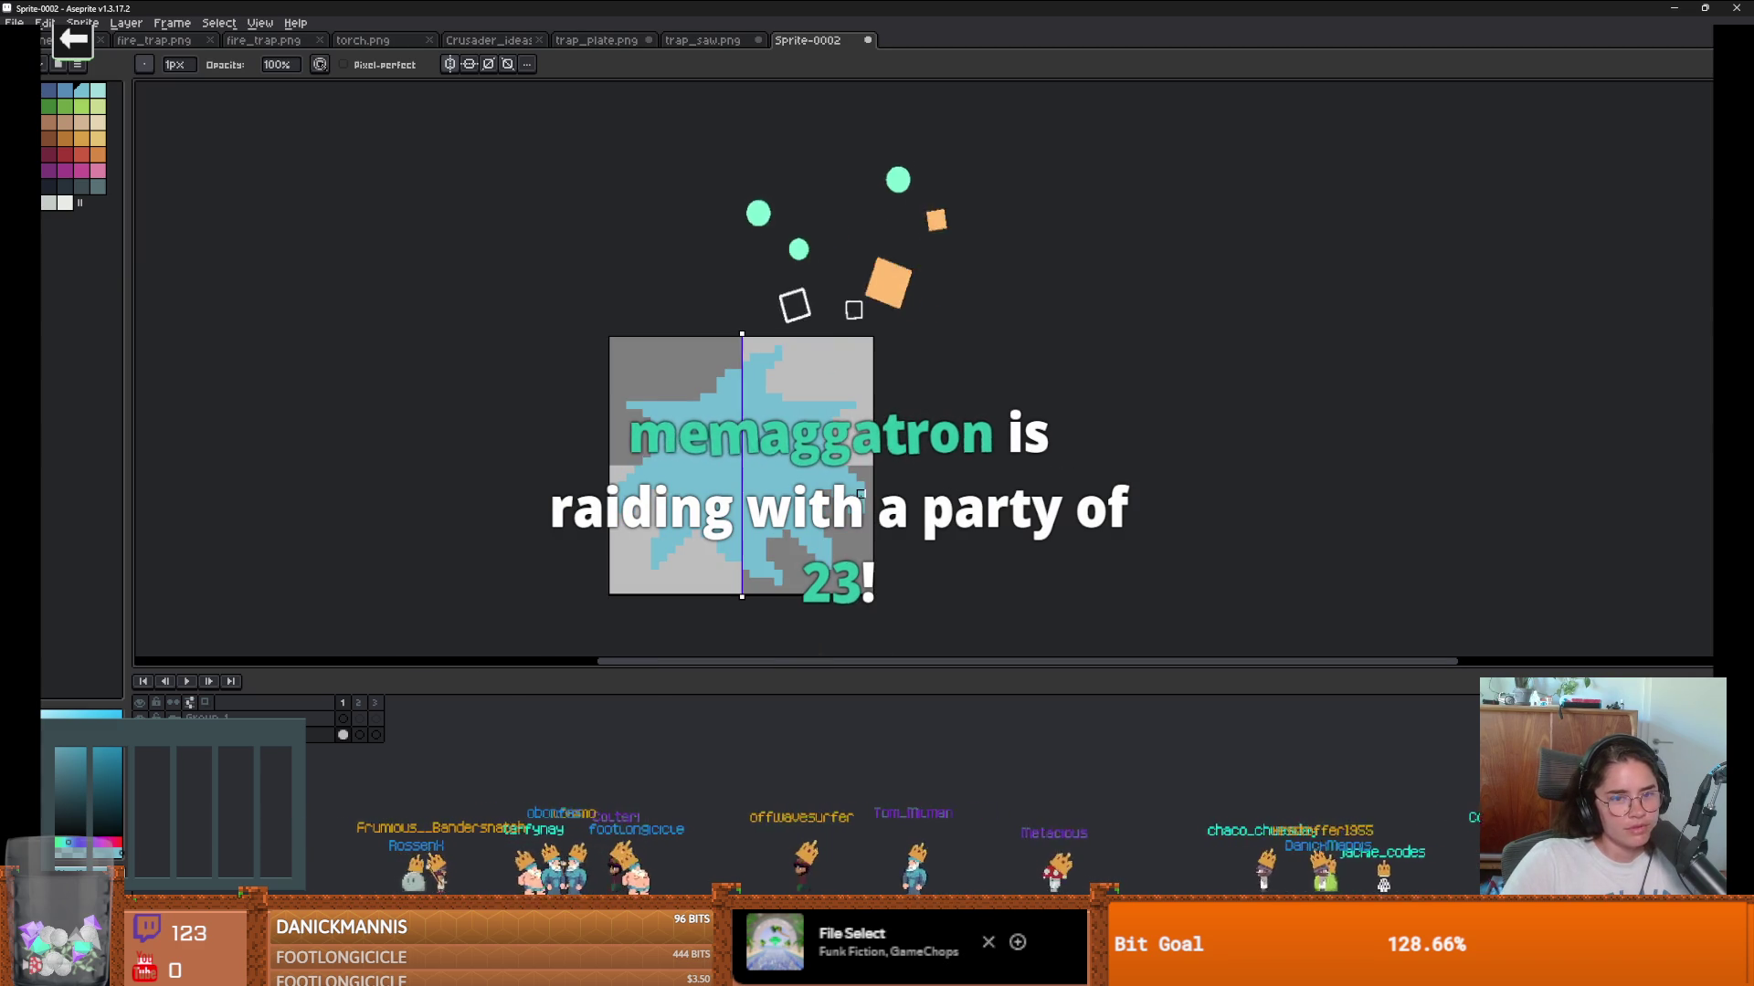
# Enlarge the pencil to 3px, undo the last change, and preview the first saw blade reference image
pyautogui.press('v')
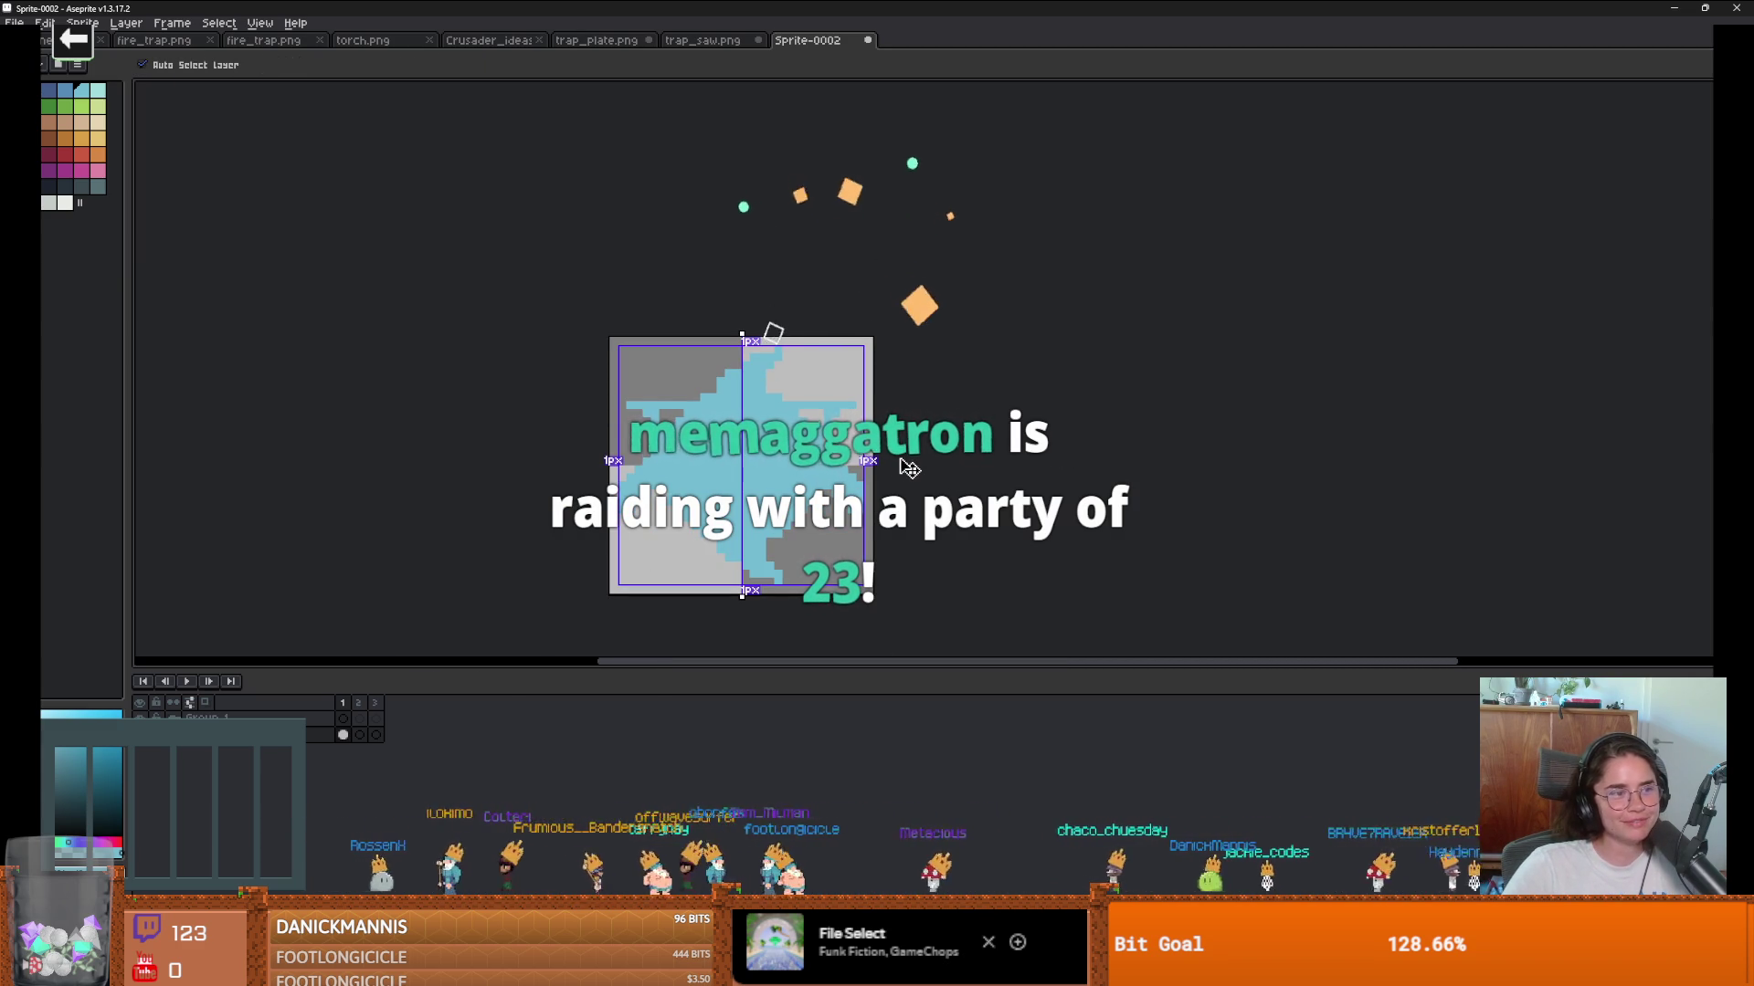
pyautogui.press('b')
pyautogui.press('+')
pyautogui.press('+')
pyautogui.scroll(2, 723, 496)
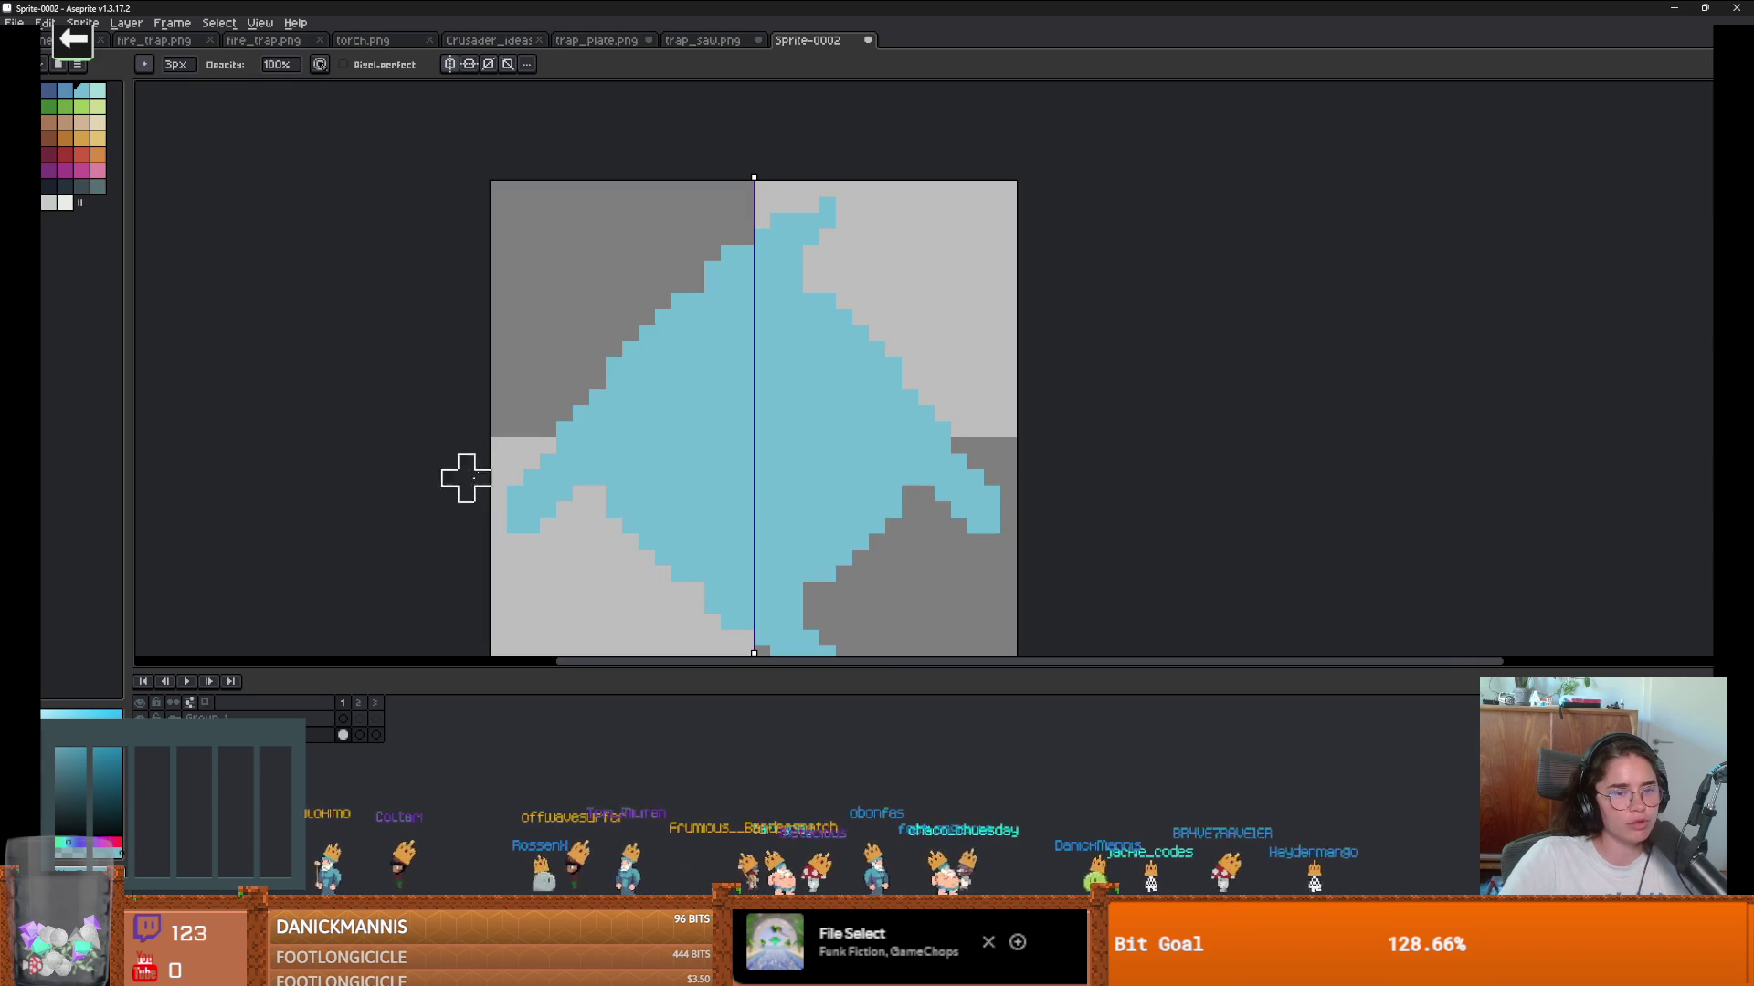
pyautogui.press('v')
pyautogui.hotkey('ctrl', 'z')
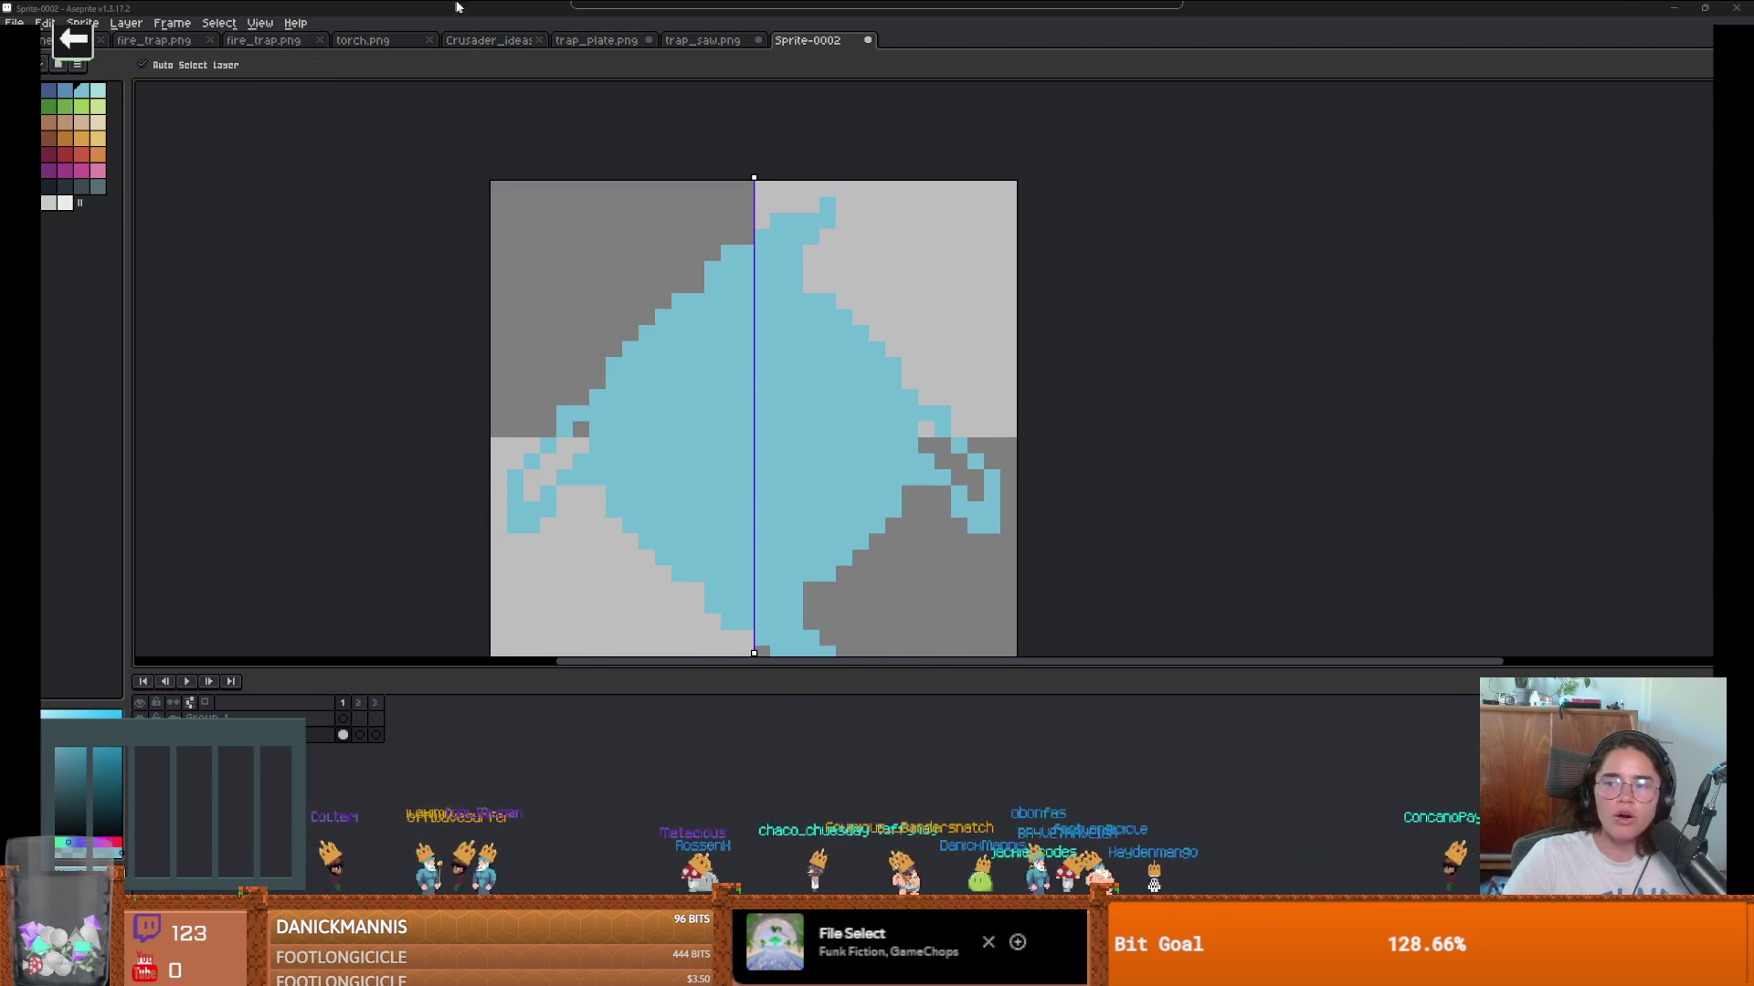
pyautogui.hotkey('alt', 'Tab')
pyautogui.click(311, 441)
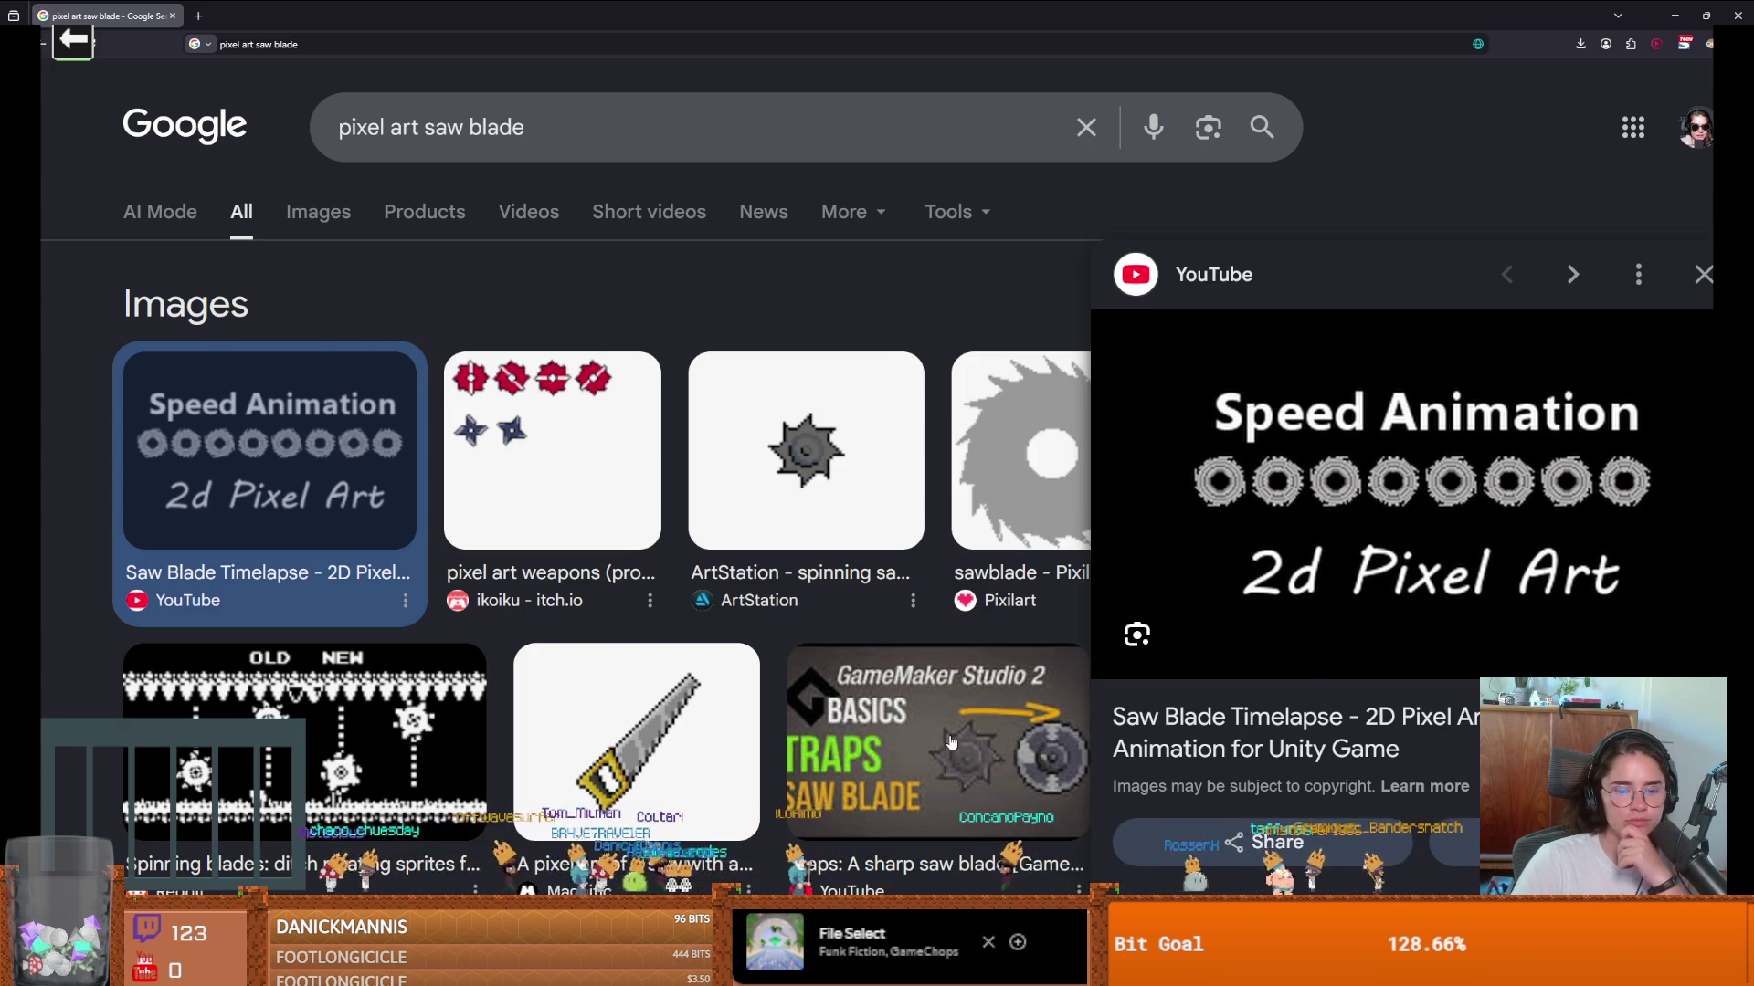
# Browse the 'pixel art saw blade' results and open the ArtStation spinning saw blade image large
pyautogui.scroll(-3, 950, 743)
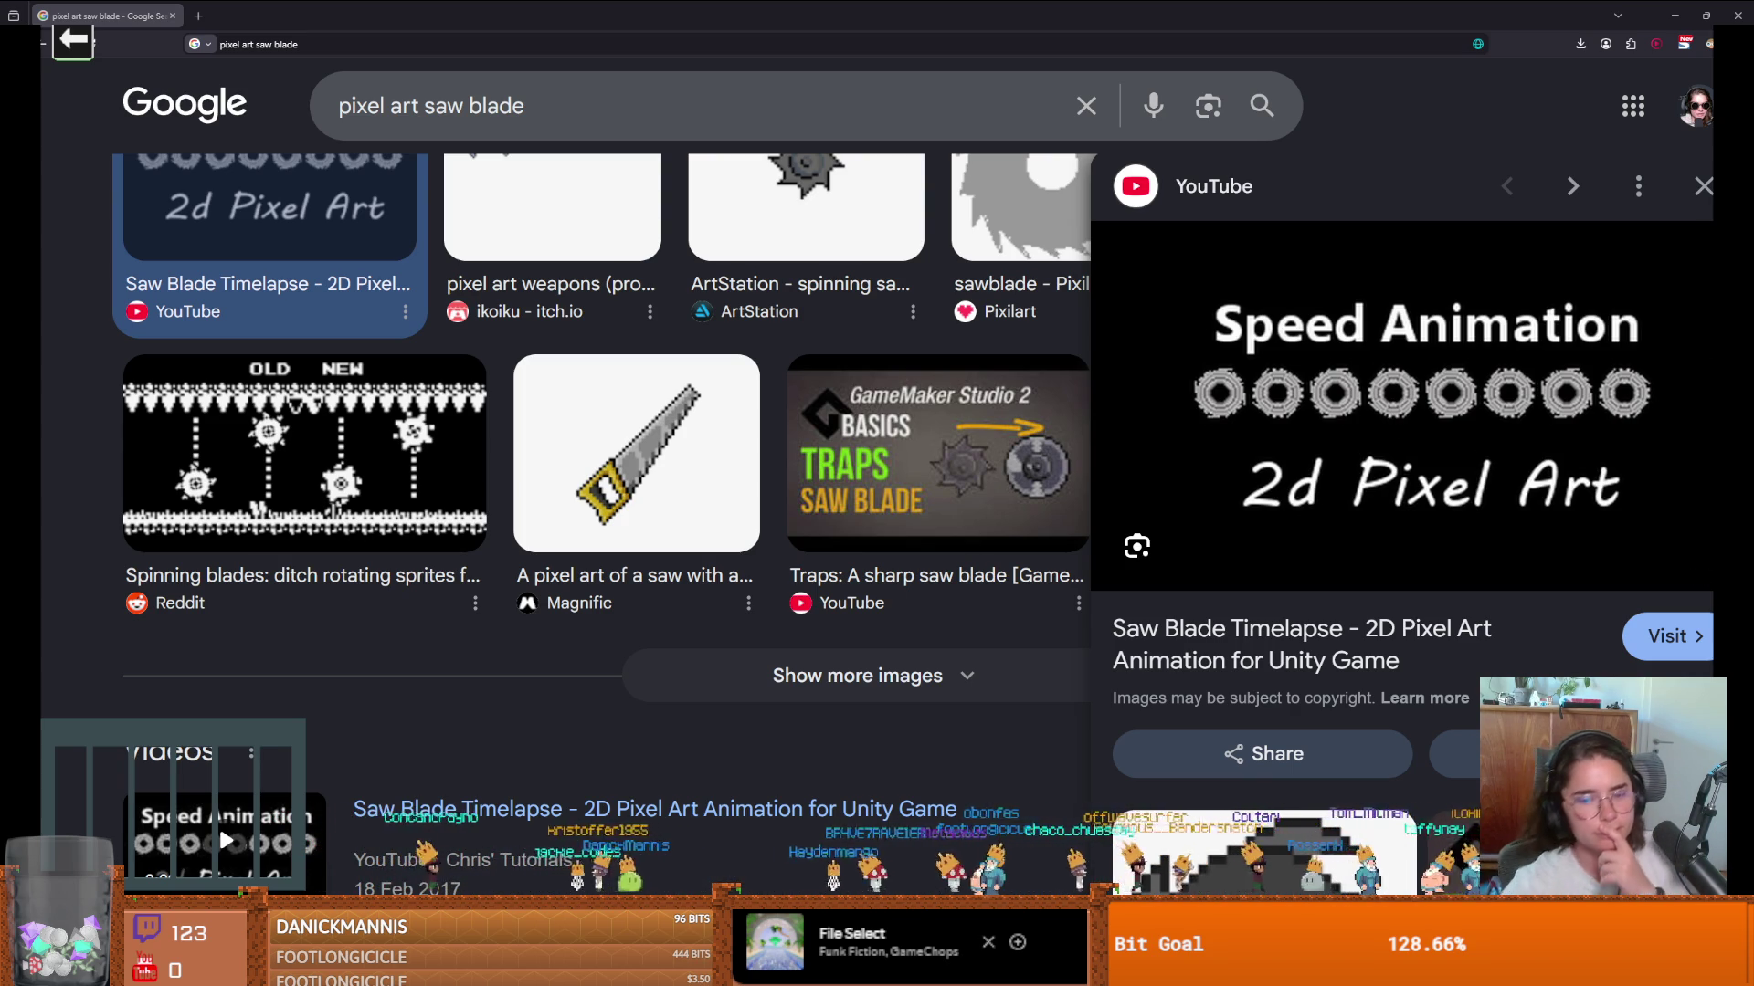
pyautogui.scroll(-5, 1442, 432)
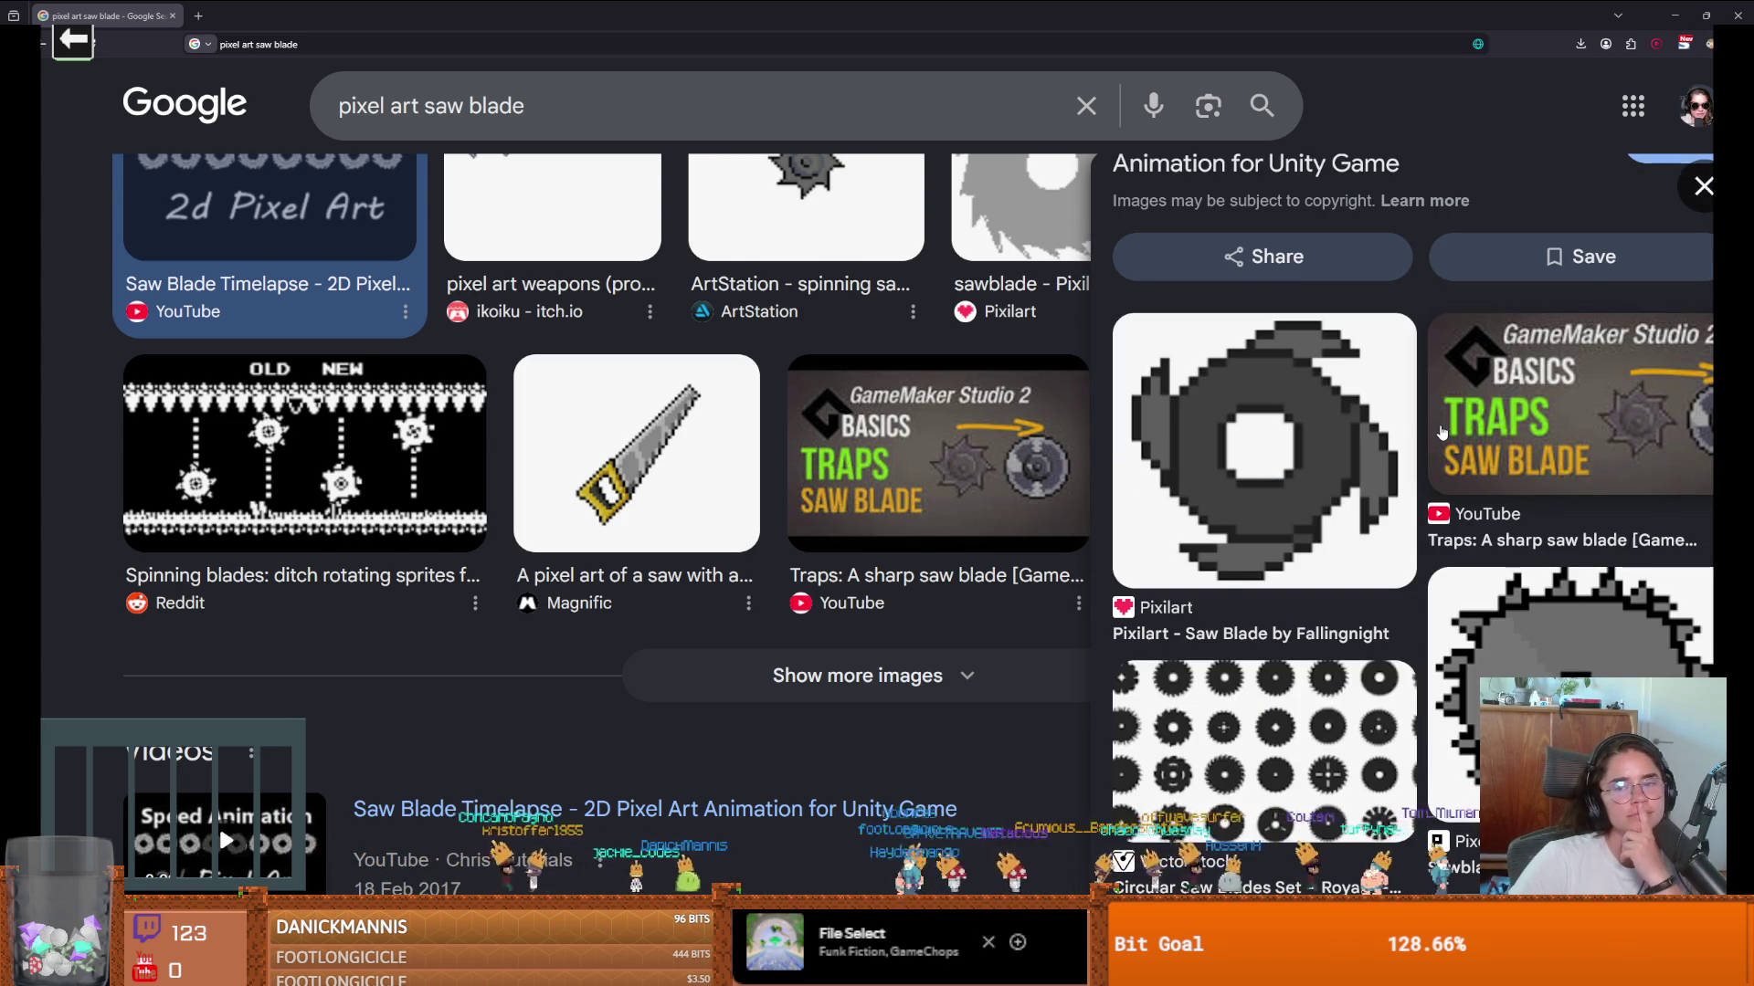
pyautogui.scroll(-8, 1442, 432)
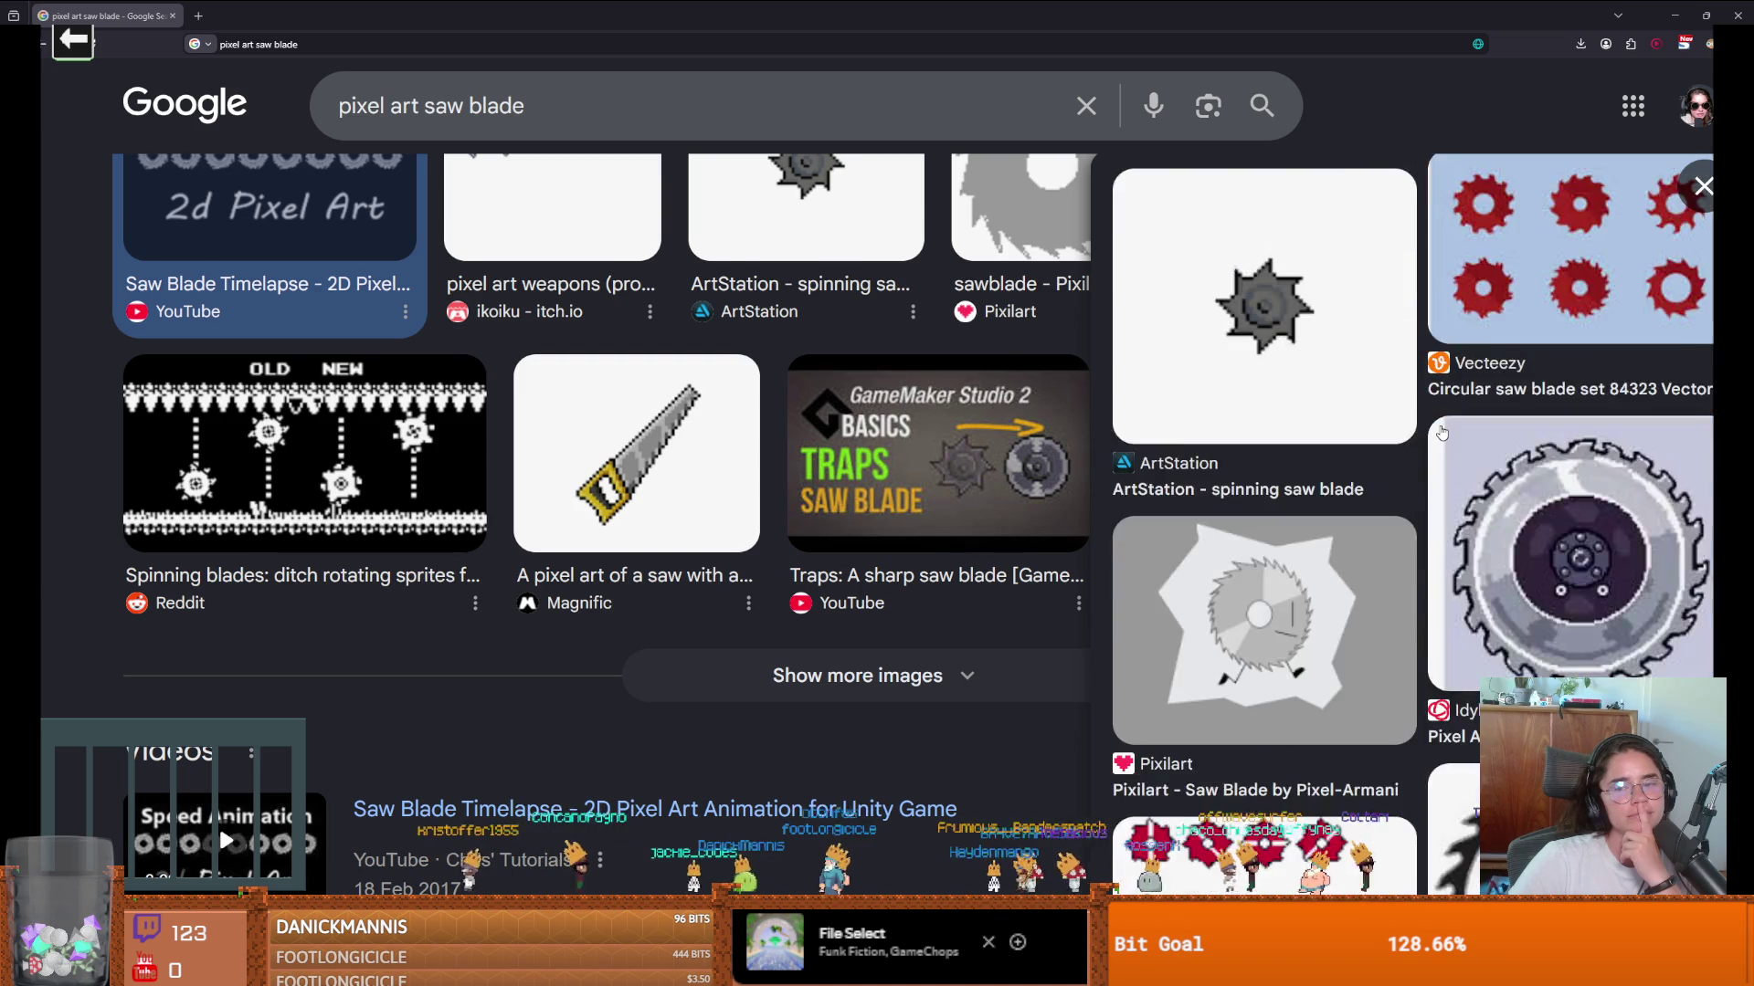
pyautogui.scroll(1, 1442, 432)
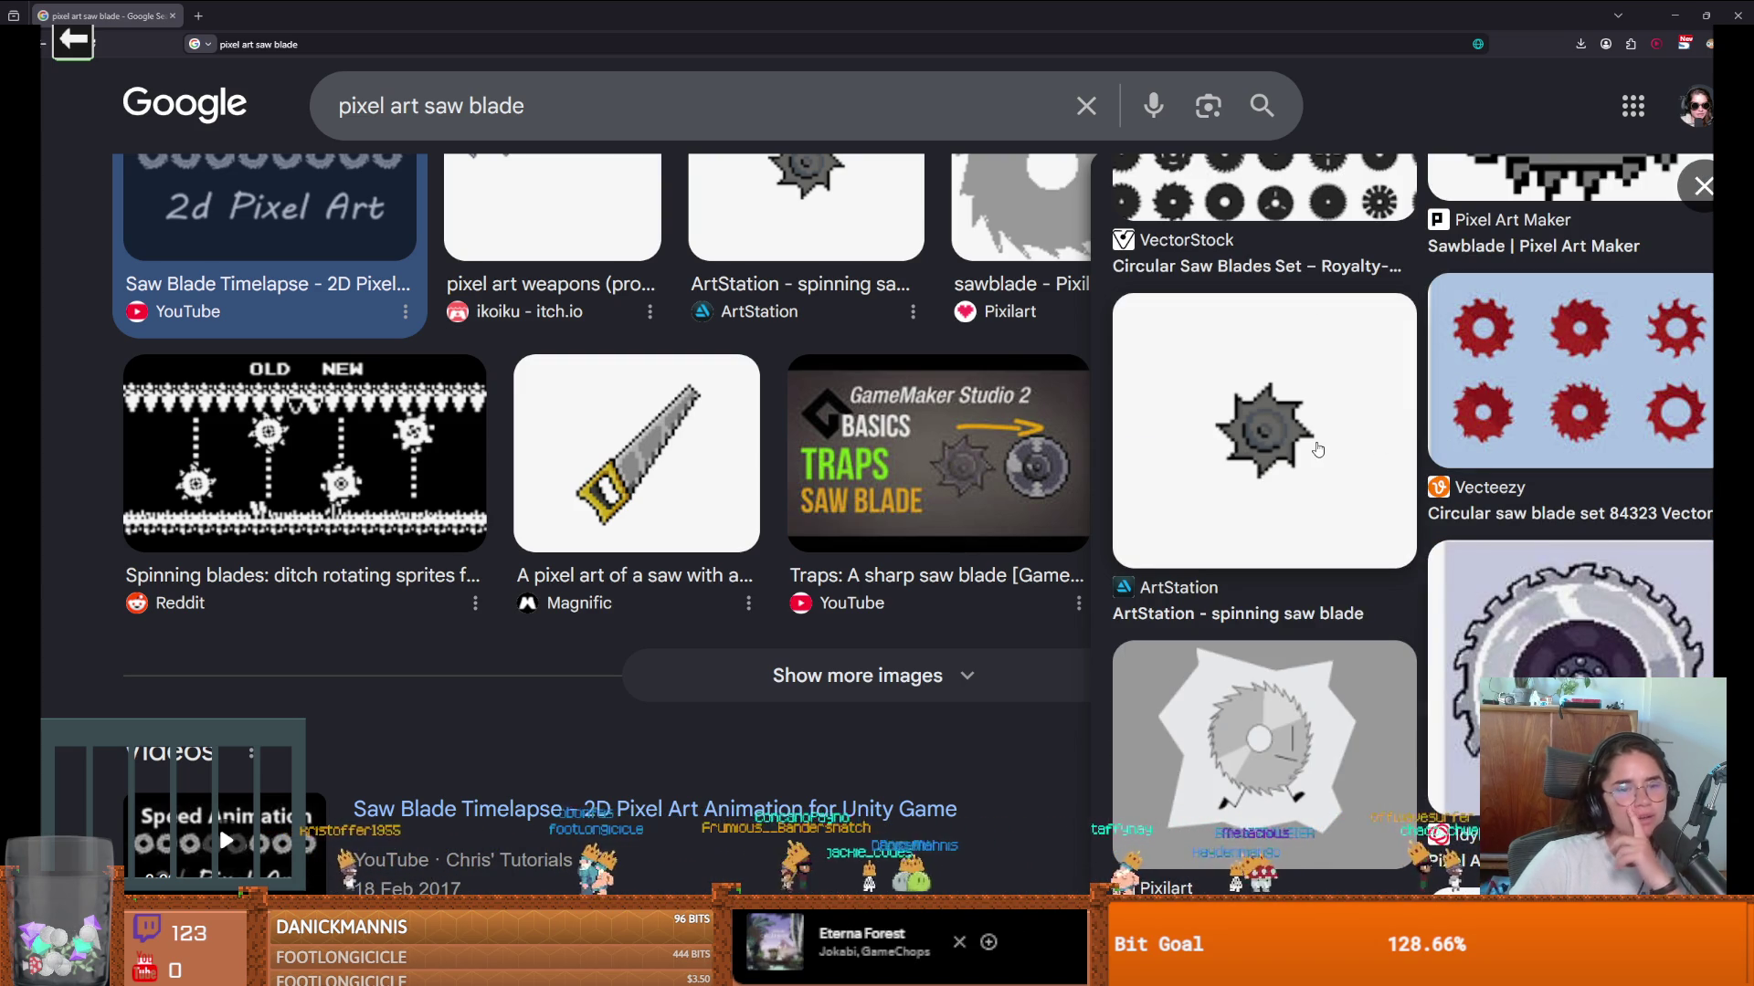
pyautogui.click(1317, 448)
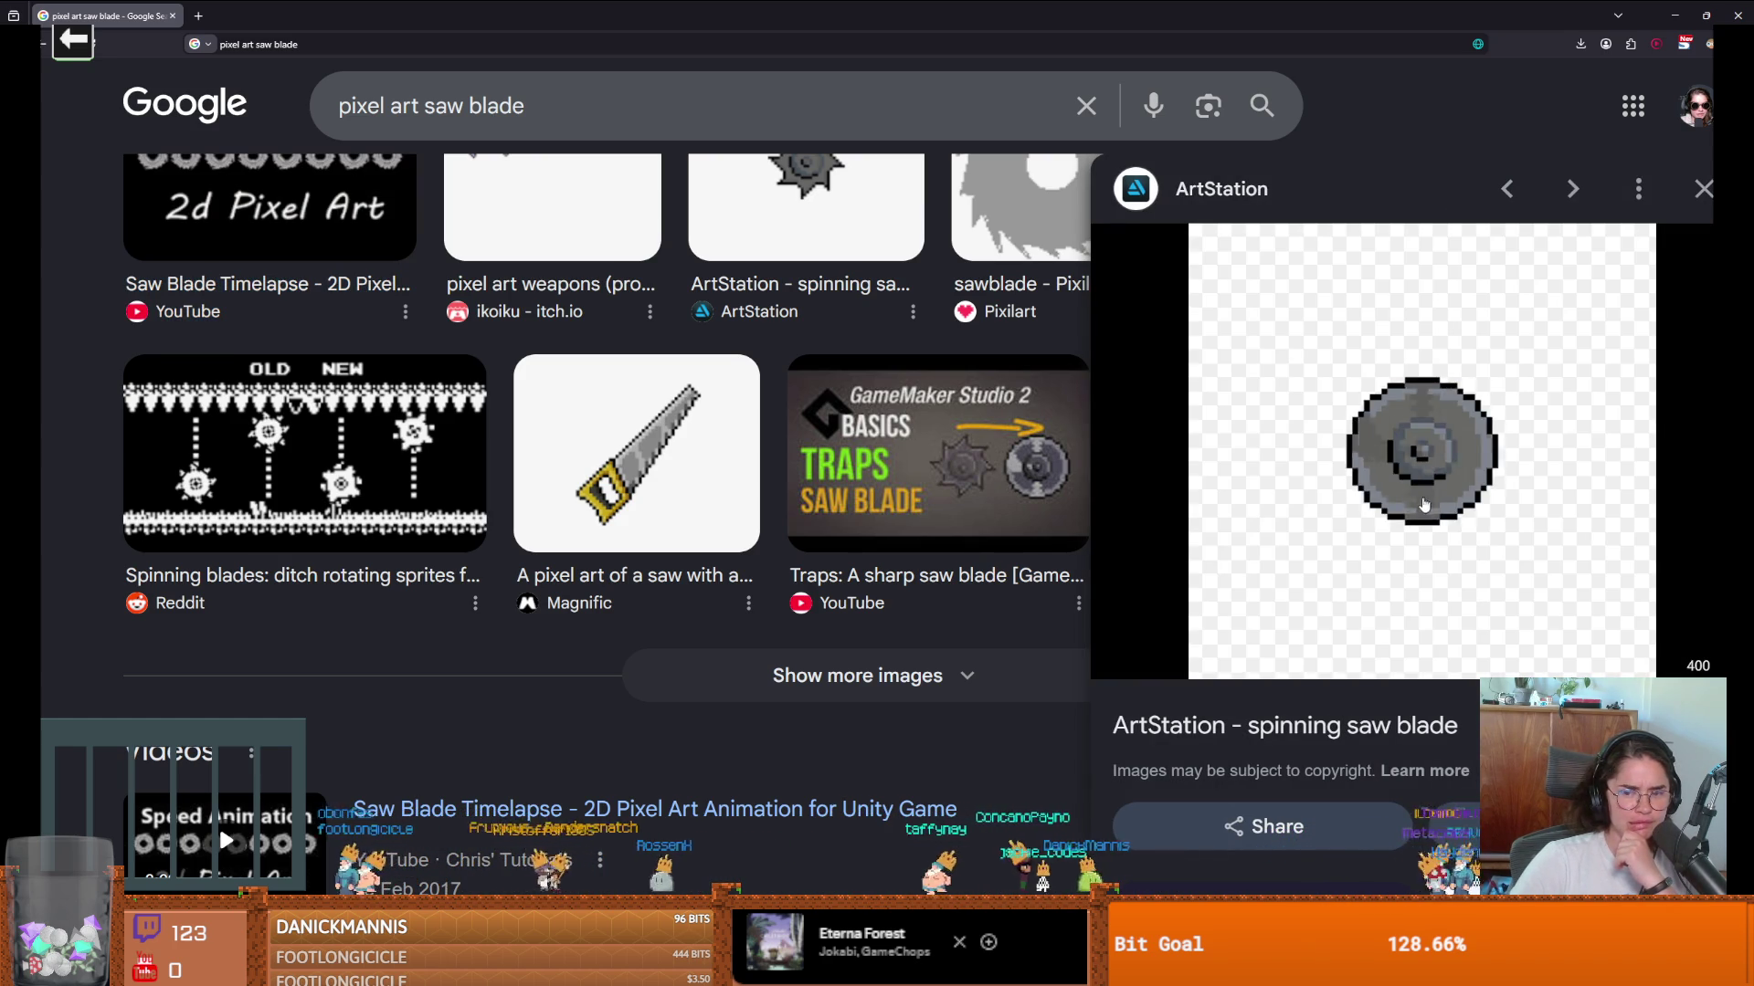
pyautogui.scroll(-5, 1425, 504)
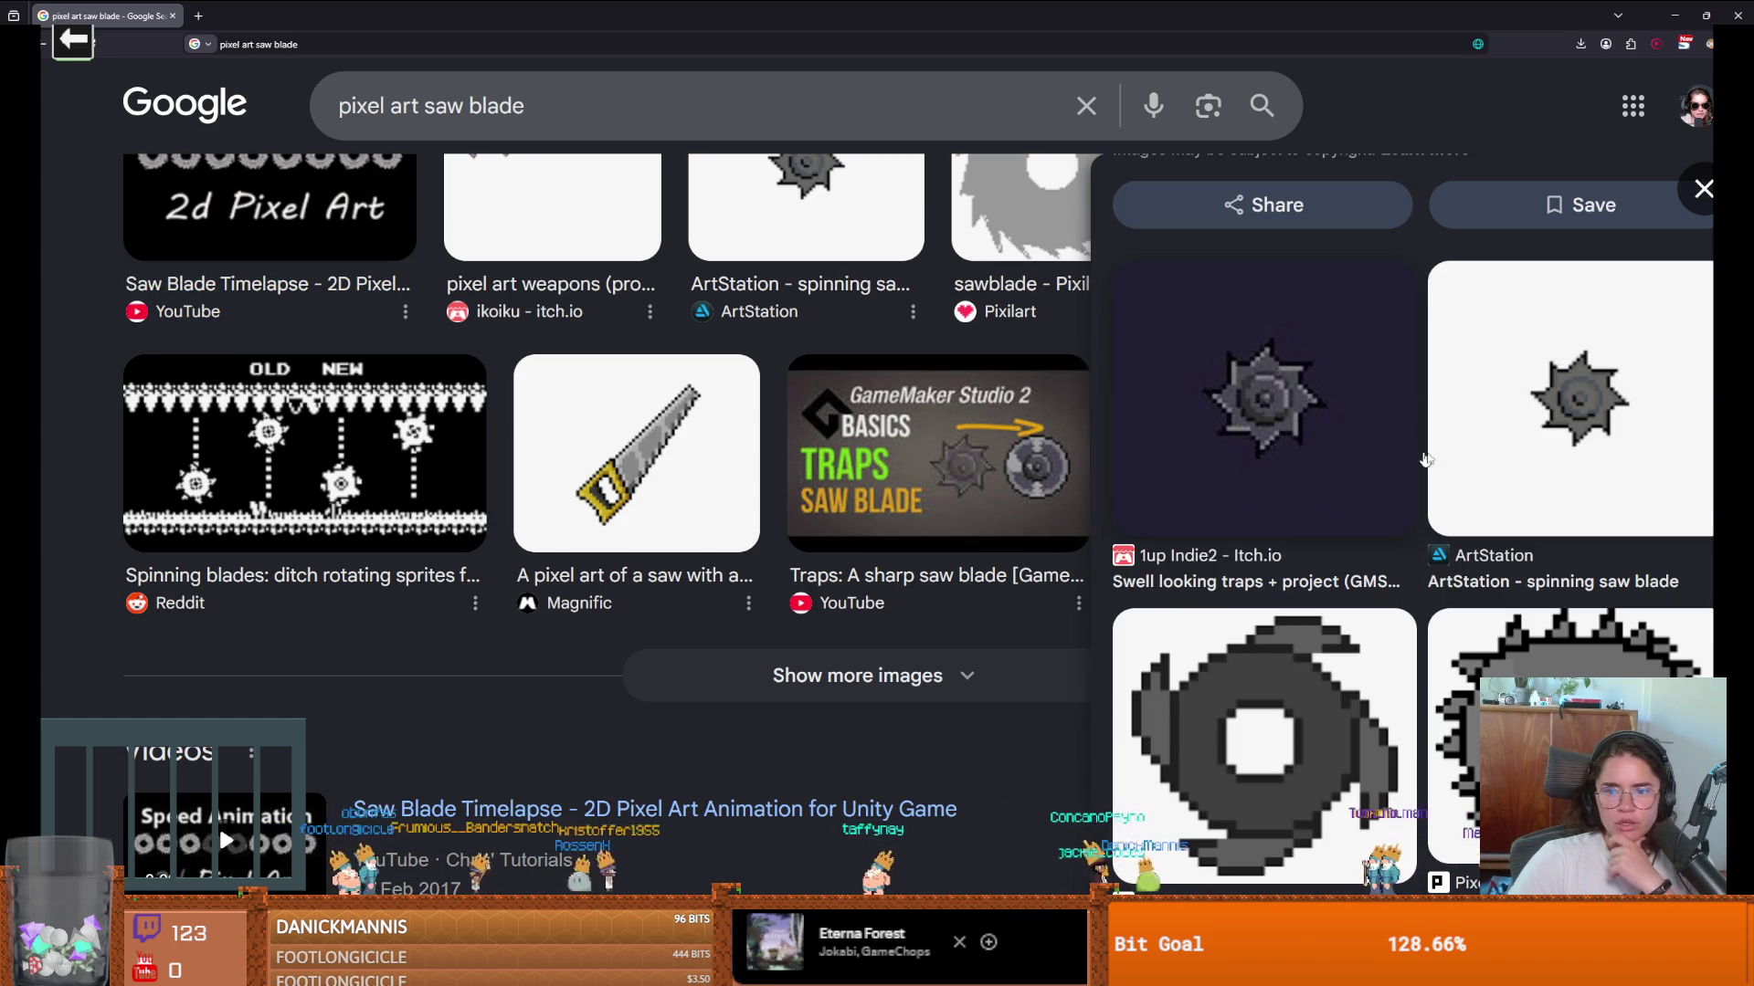
pyautogui.scroll(-1, 1430, 447)
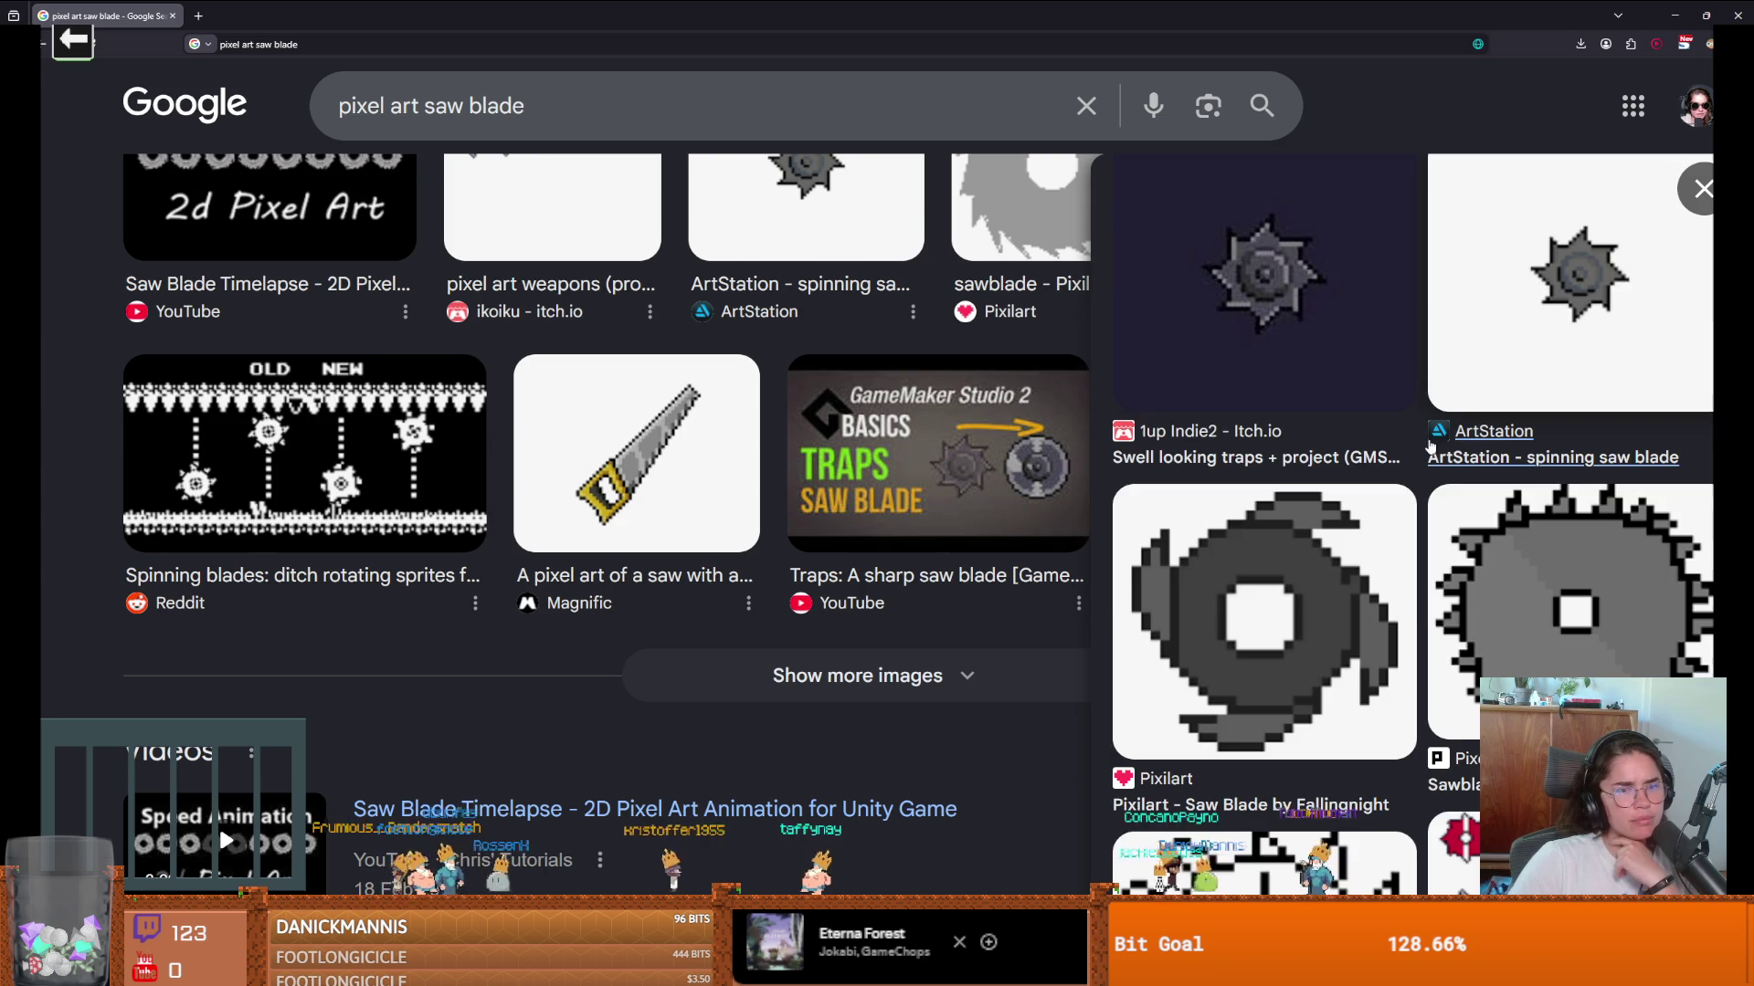
pyautogui.scroll(1, 1462, 411)
pyautogui.click(1516, 429)
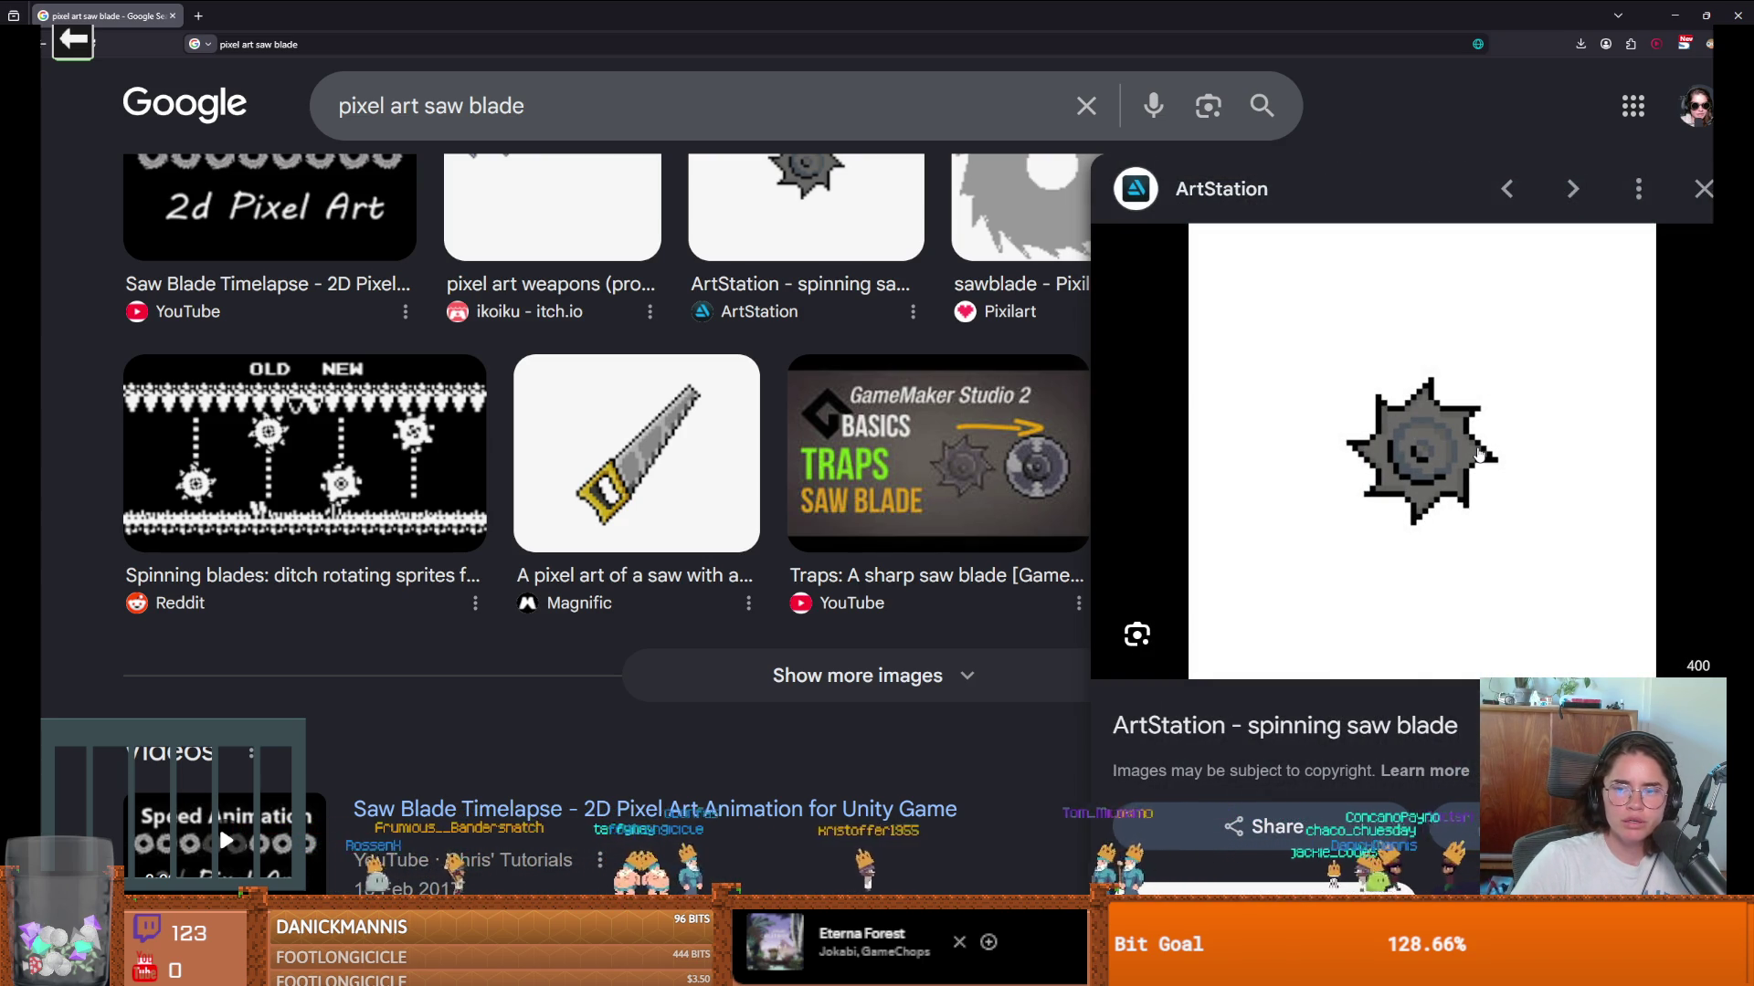
pyautogui.hotkey('alt', 'Tab')
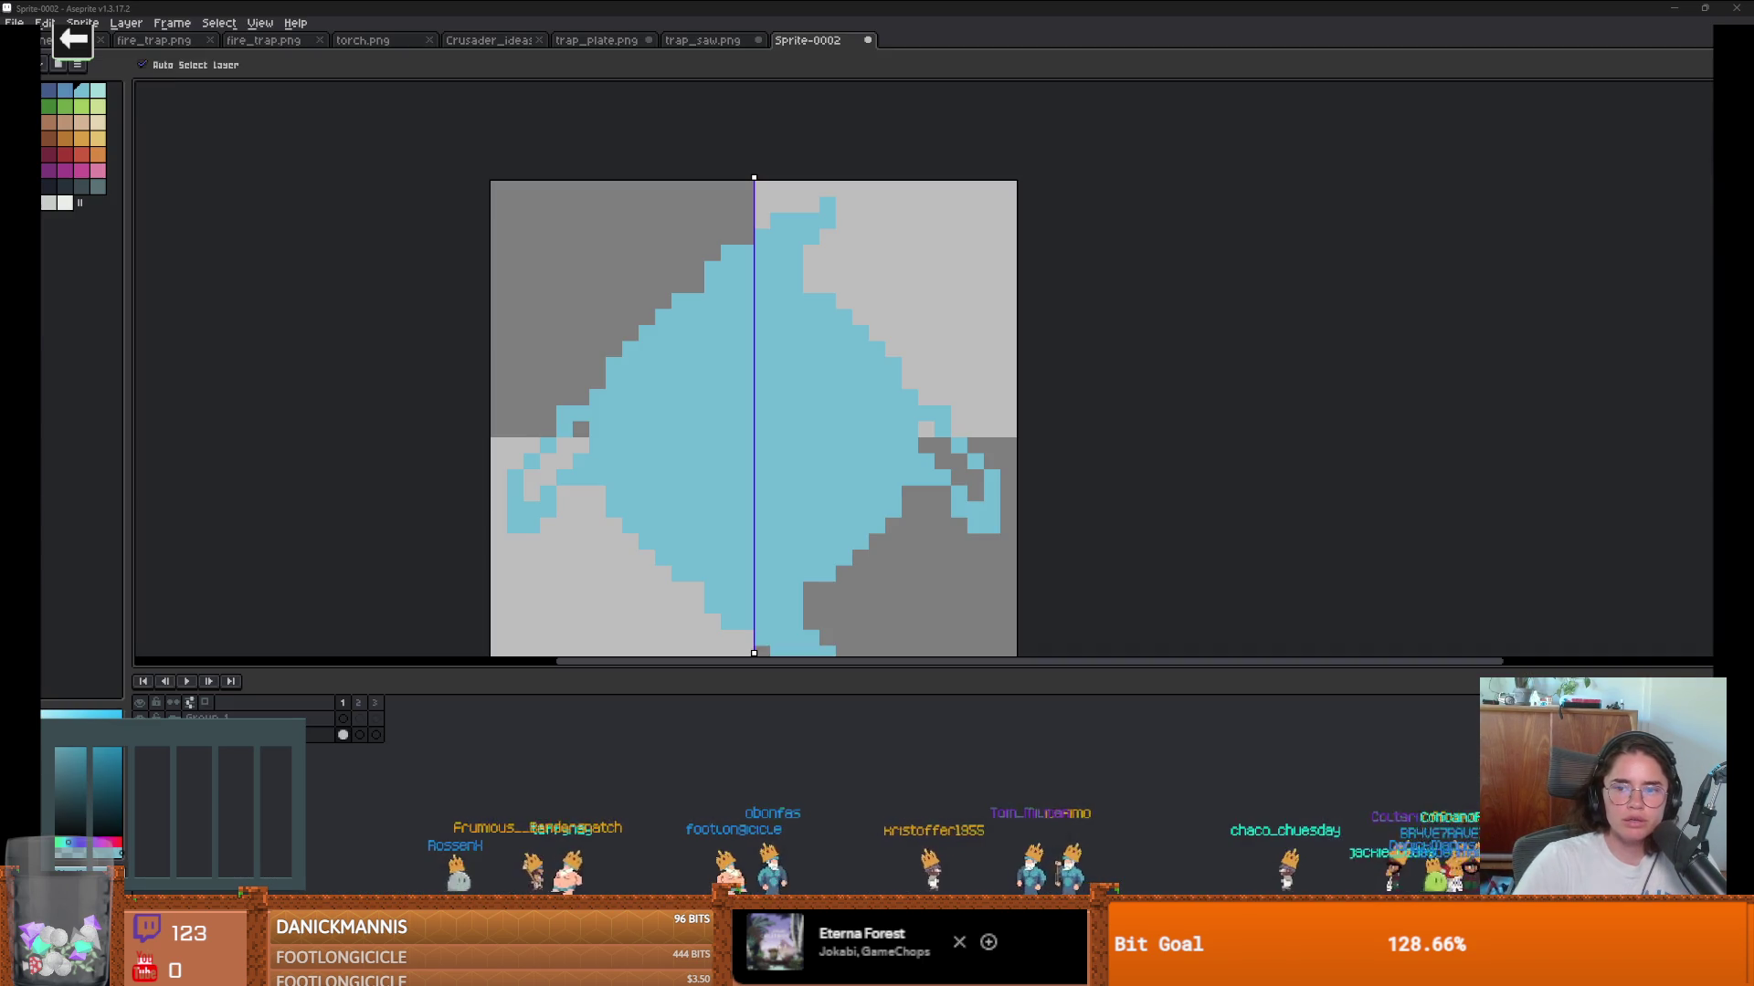
# Erase the teal marks, top pixels and bottom stem, leaving a plain round circle
pyautogui.click(523, 518)
pyautogui.click(520, 484)
pyautogui.moveTo(877, 172); pyautogui.dragTo(791, 255)
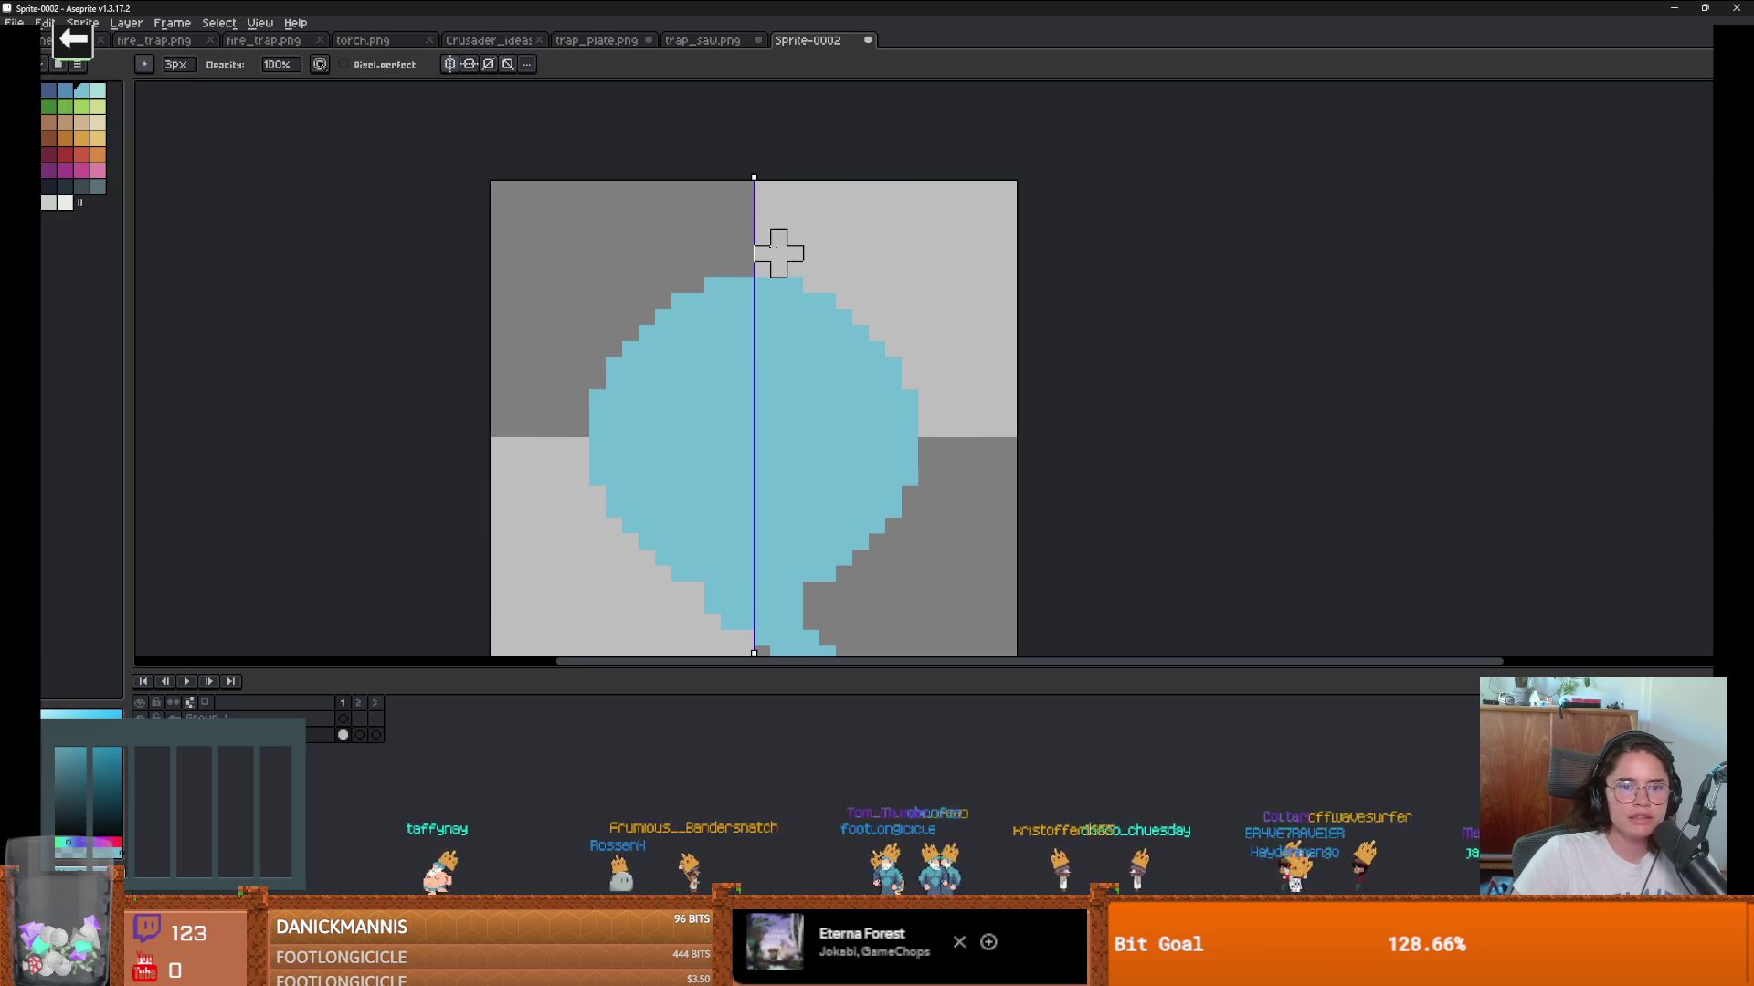
pyautogui.scroll(-1, 834, 264)
pyautogui.moveTo(823, 553); pyautogui.dragTo(796, 508)
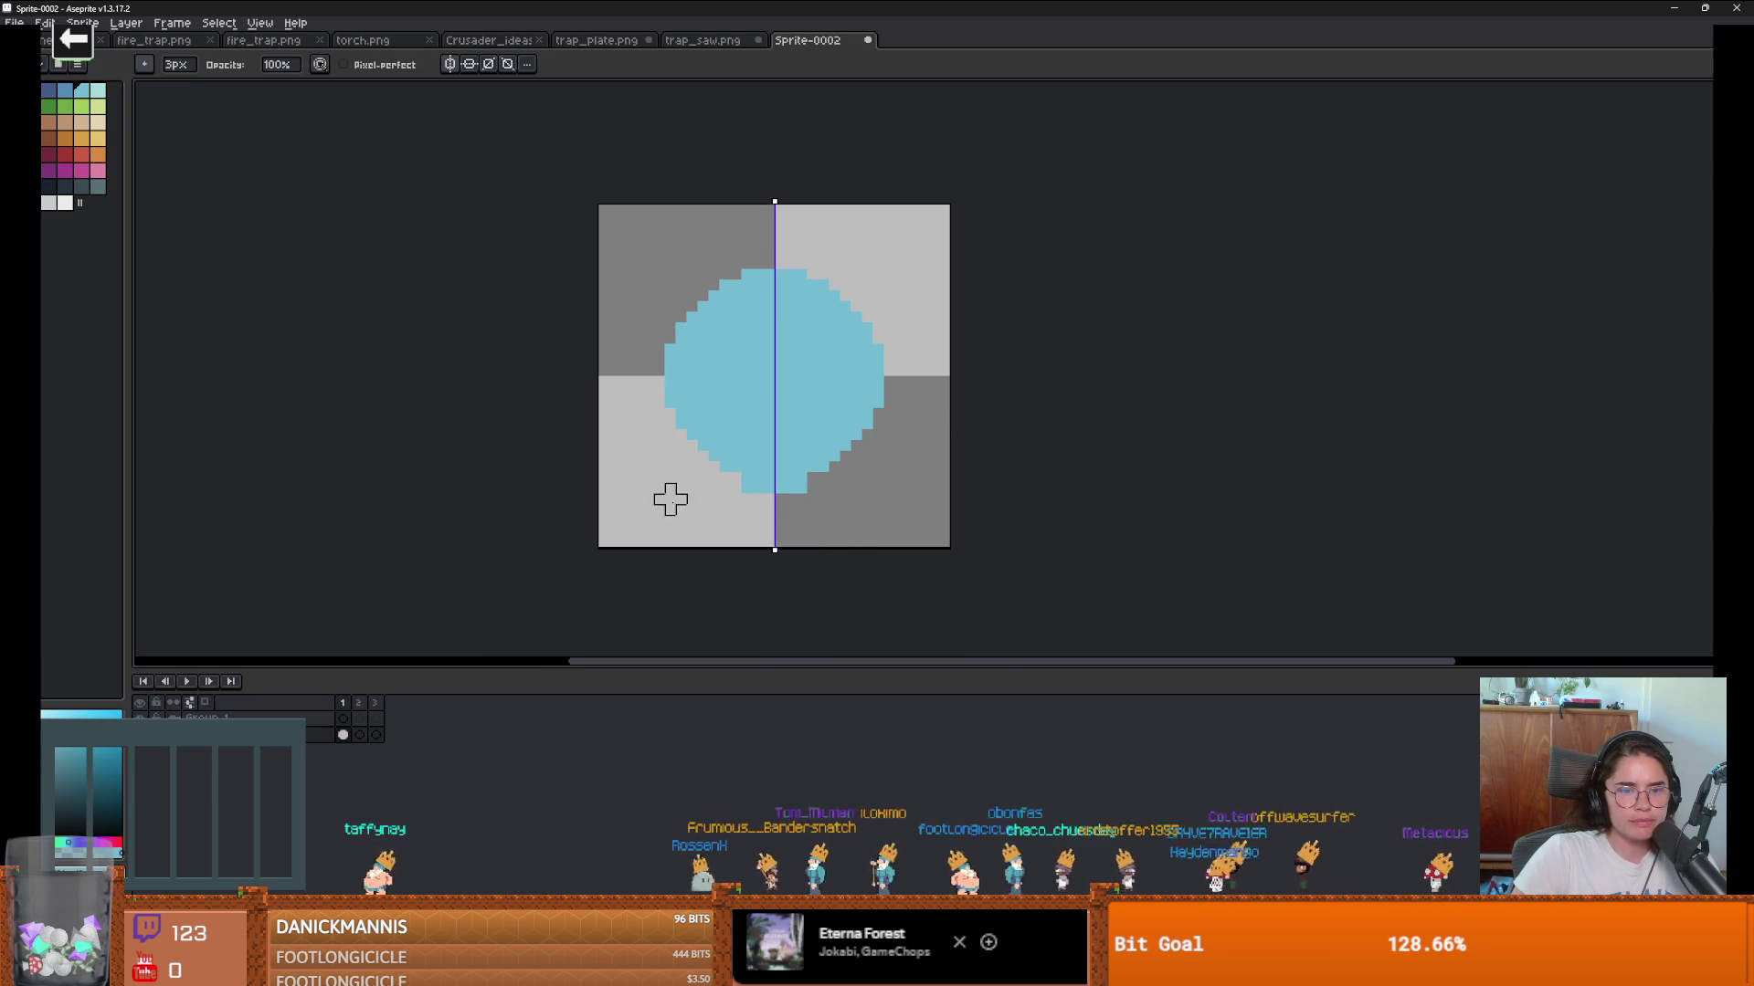
pyautogui.scroll(4, 803, 489)
pyautogui.scroll(-1, 880, 494)
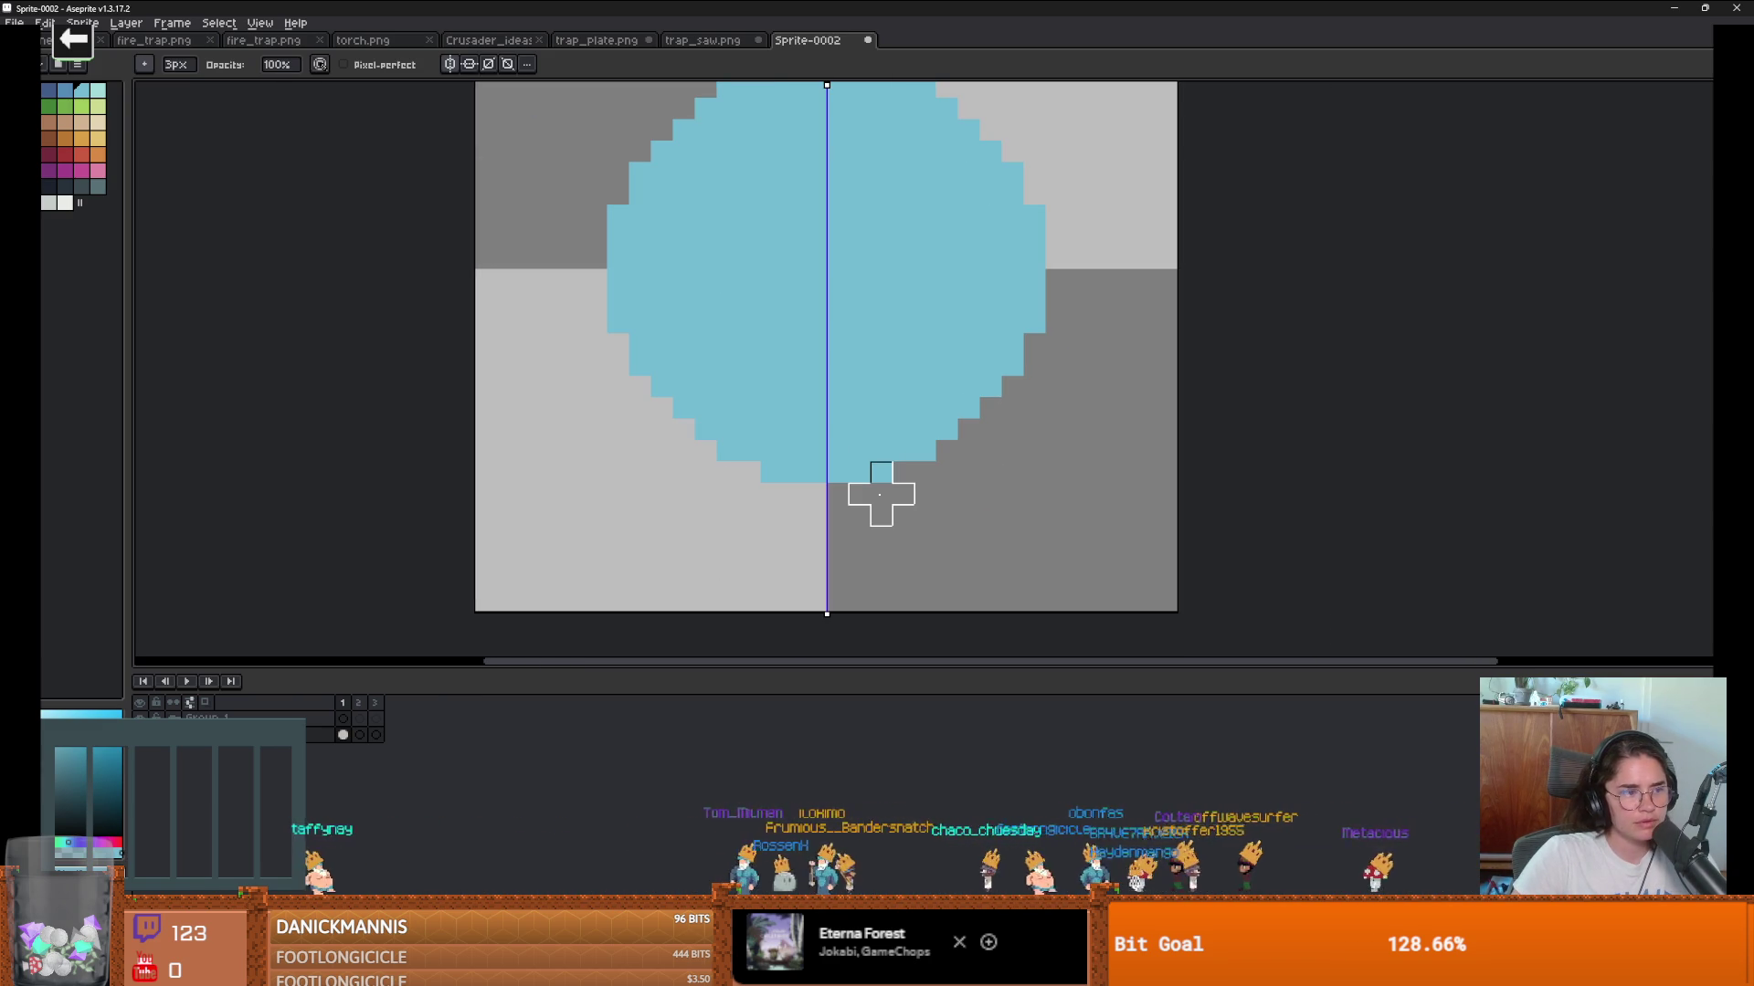
pyautogui.scroll(-1, 754, 333)
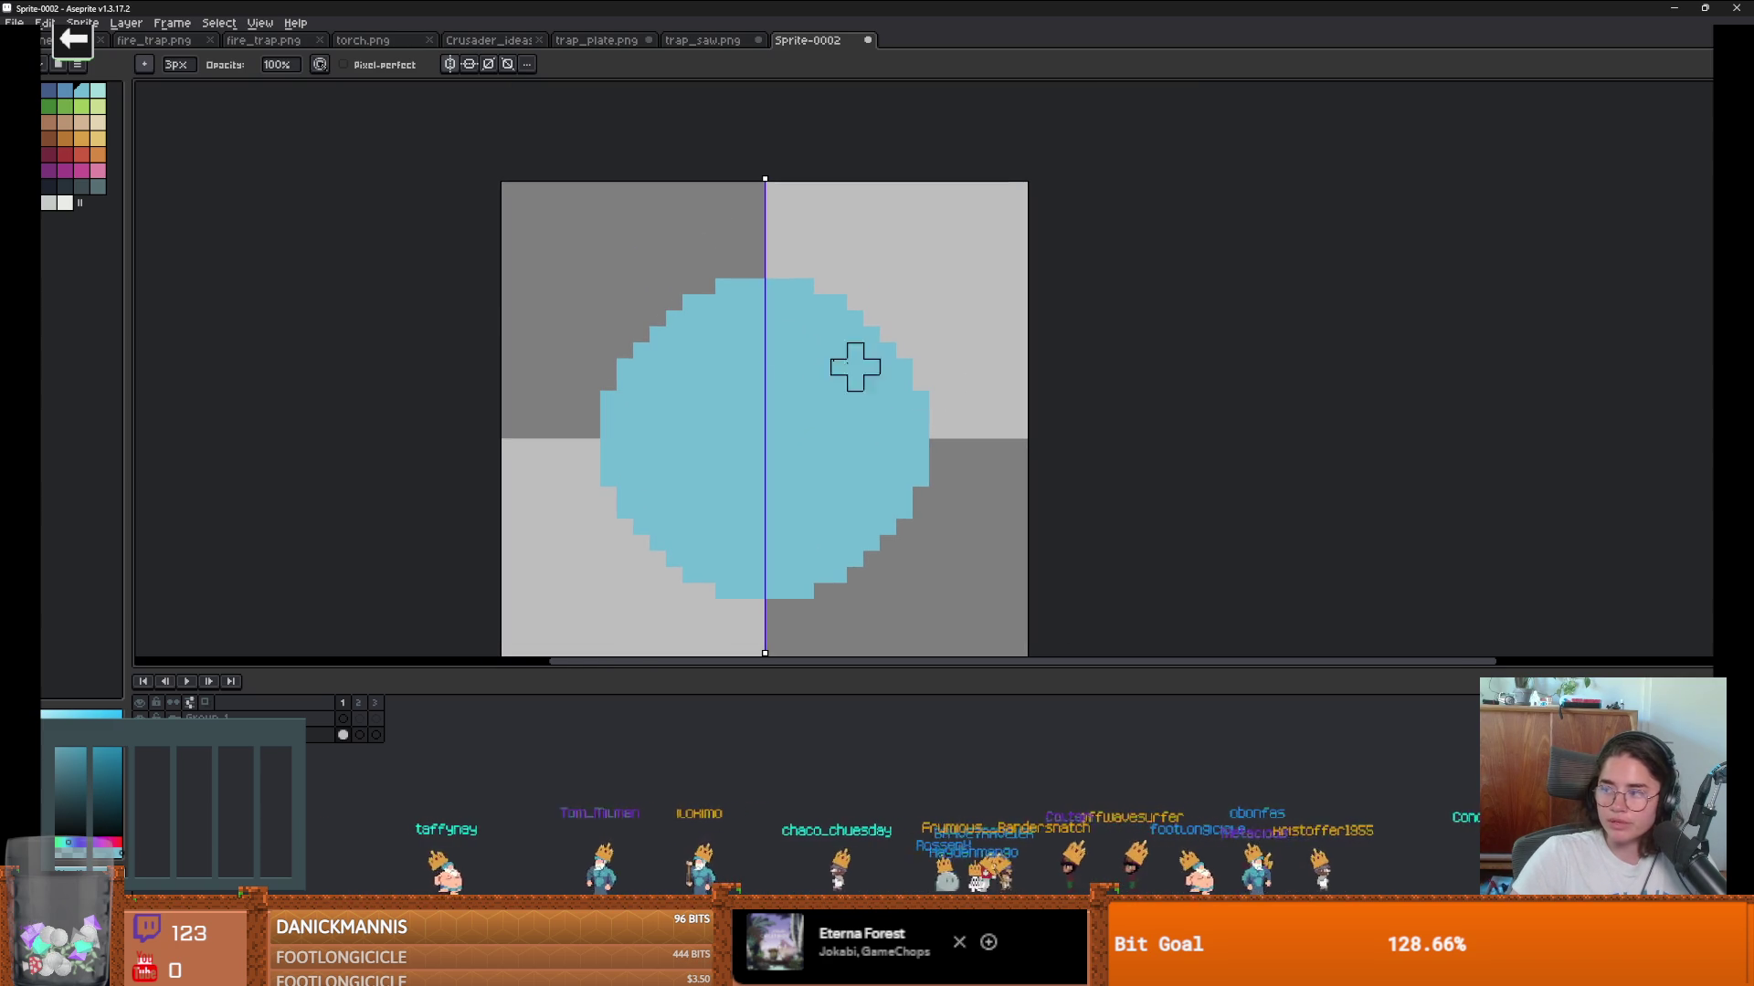
# Flood-fill the circle with dark slate
pyautogui.click(81, 187)
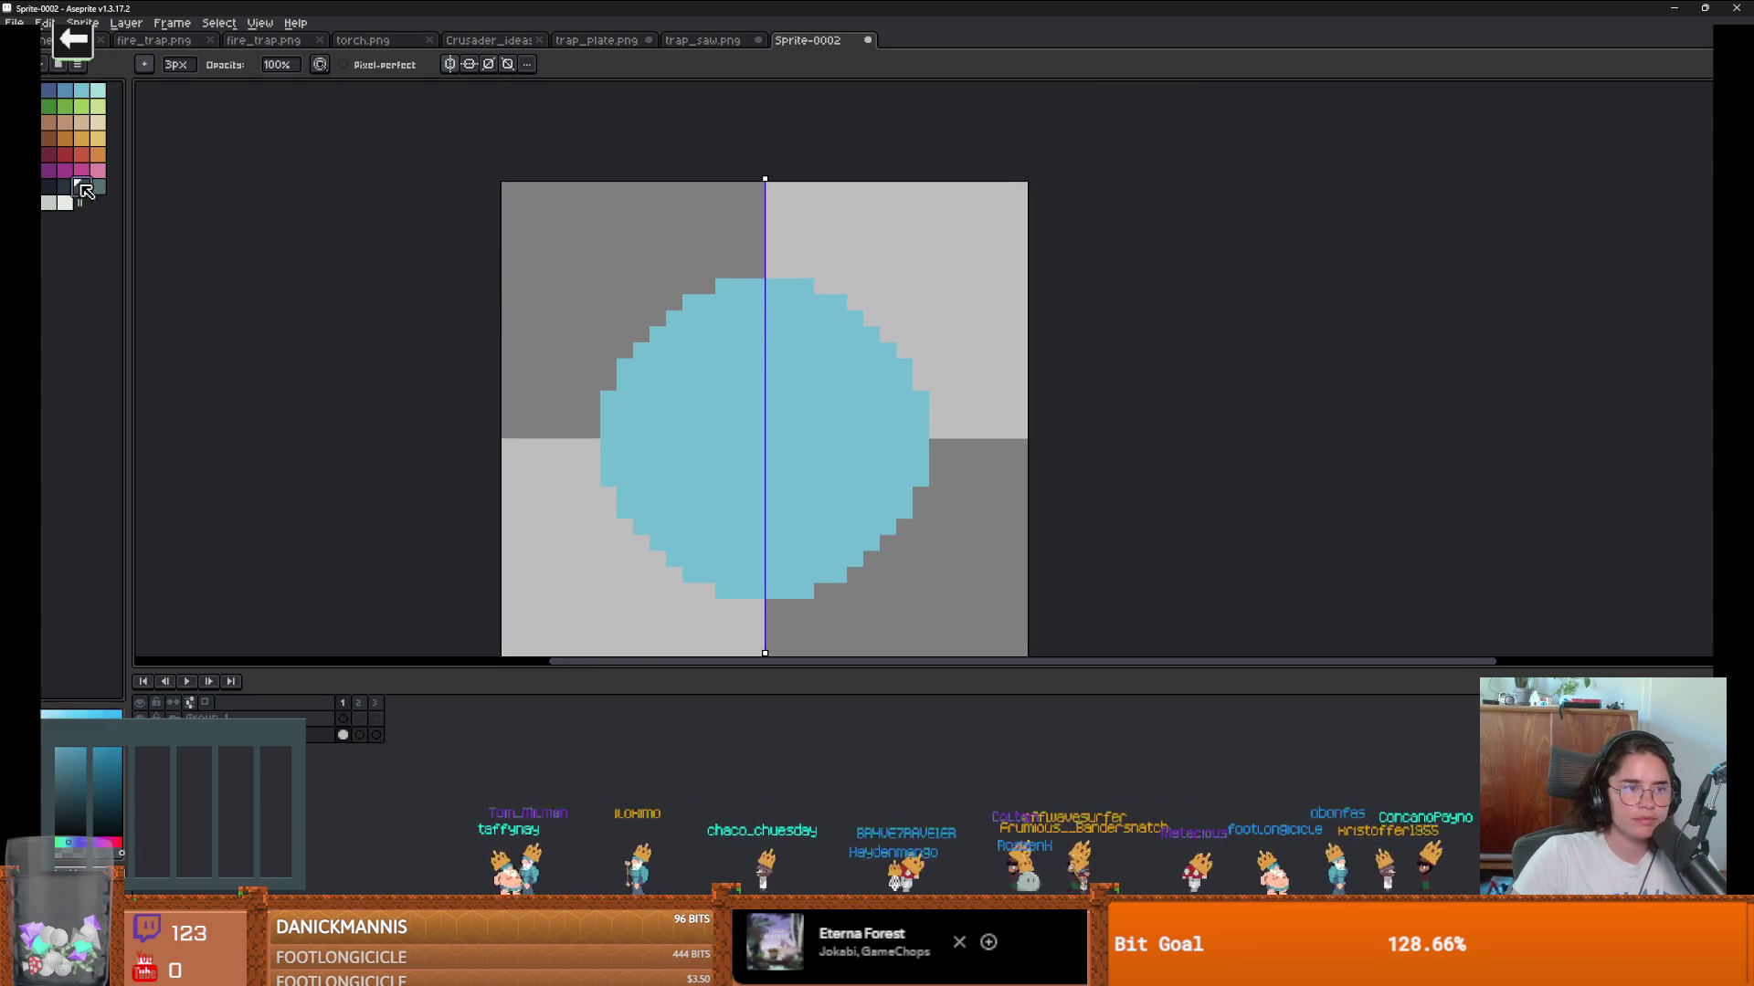
pyautogui.press('g')
pyautogui.click(650, 380)
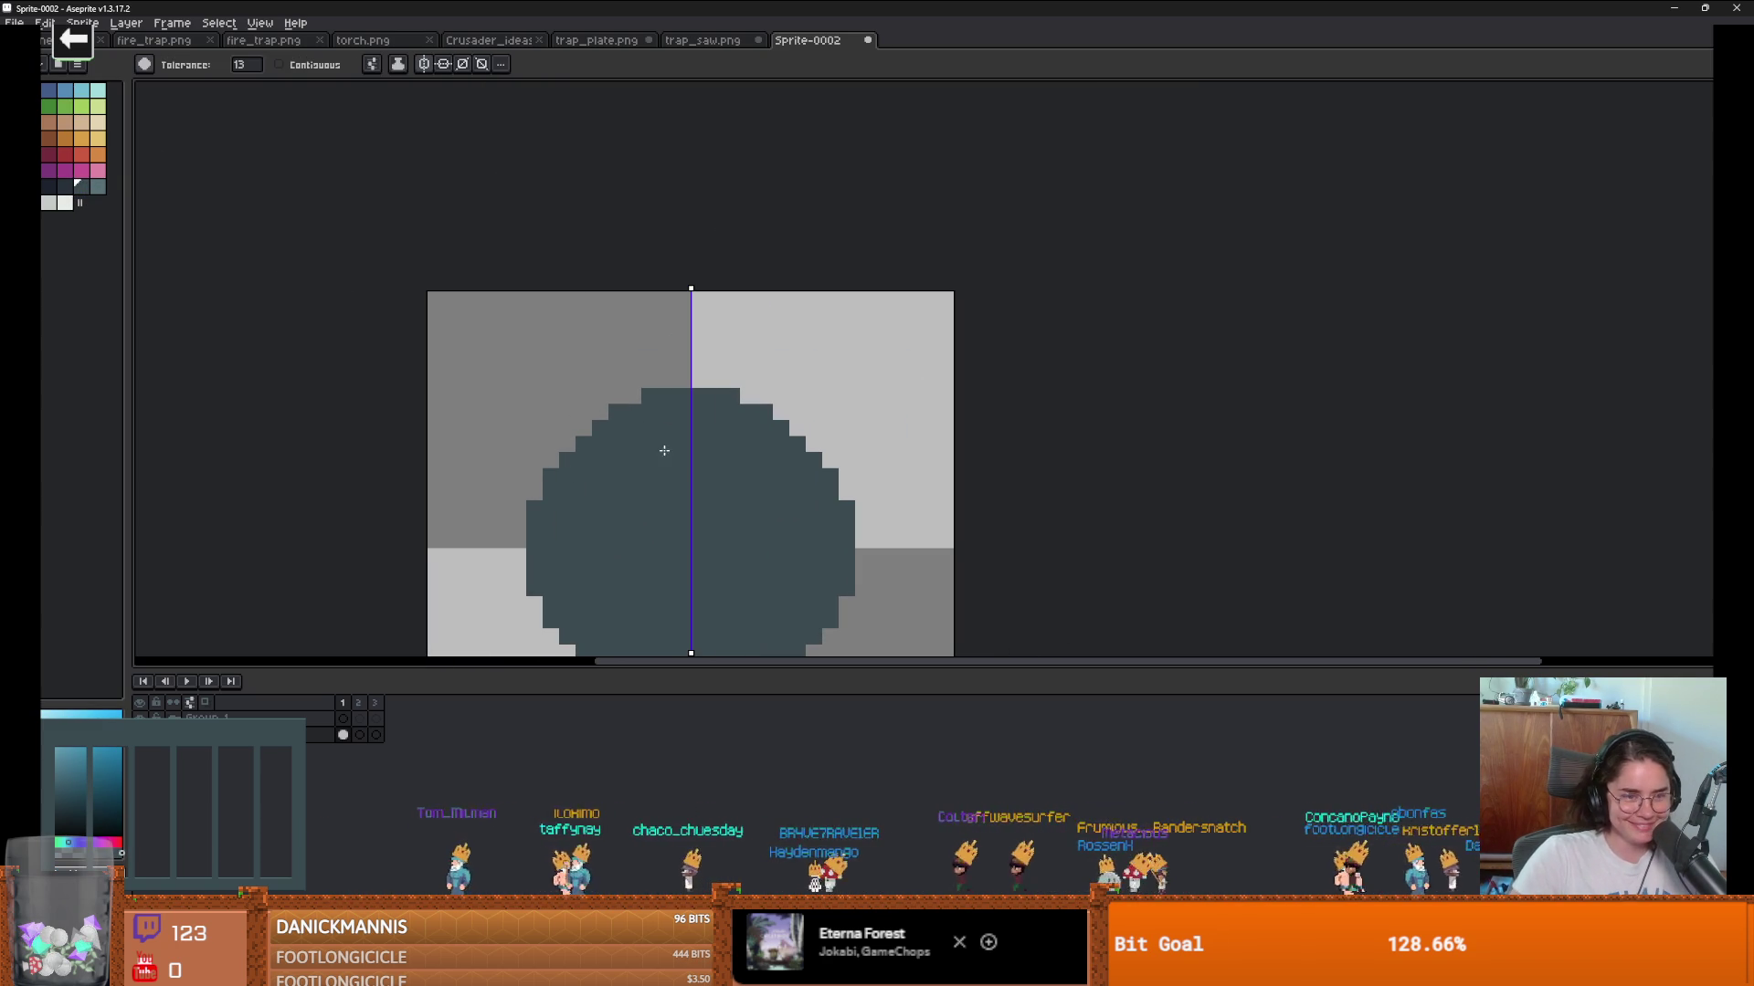
# Undo a trial stroke and switch mirroring from the vertical axis to the horizontal axis
pyautogui.press('b')
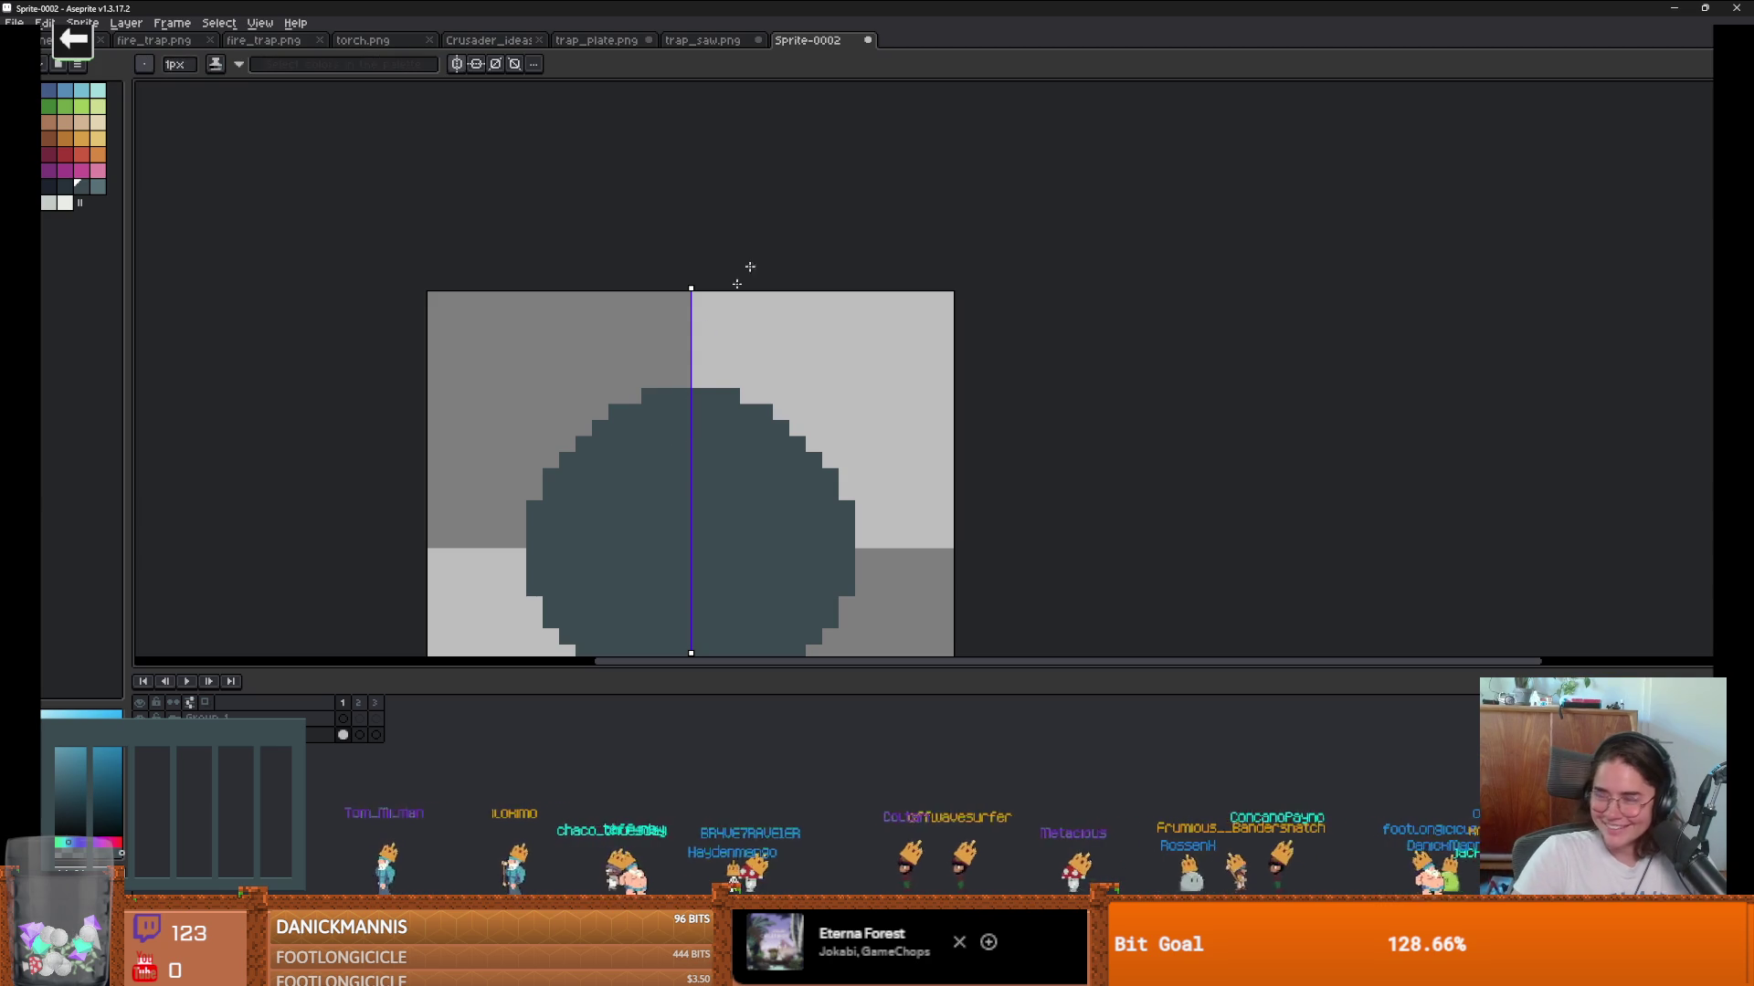
pyautogui.moveTo(661, 370); pyautogui.dragTo(666, 311)
pyautogui.hotkey('ctrl', 'z')
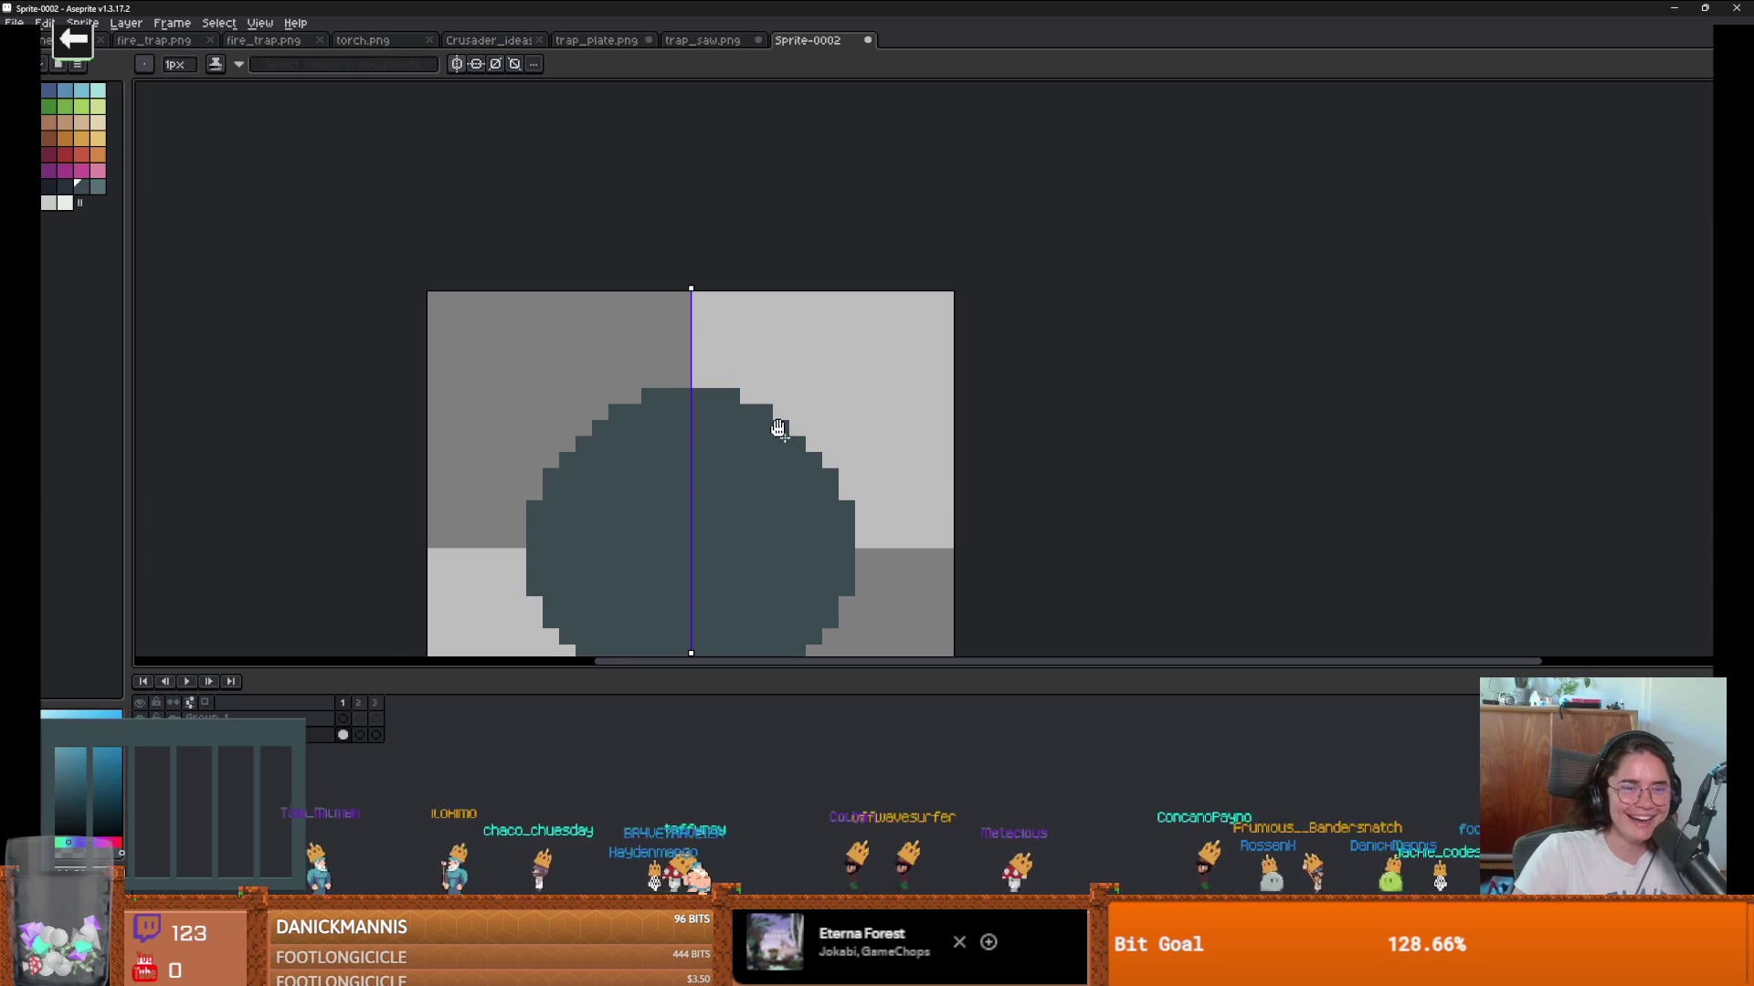
pyautogui.moveTo(791, 448); pyautogui.dragTo(430, 7)
pyautogui.click(476, 64)
pyautogui.click(459, 66)
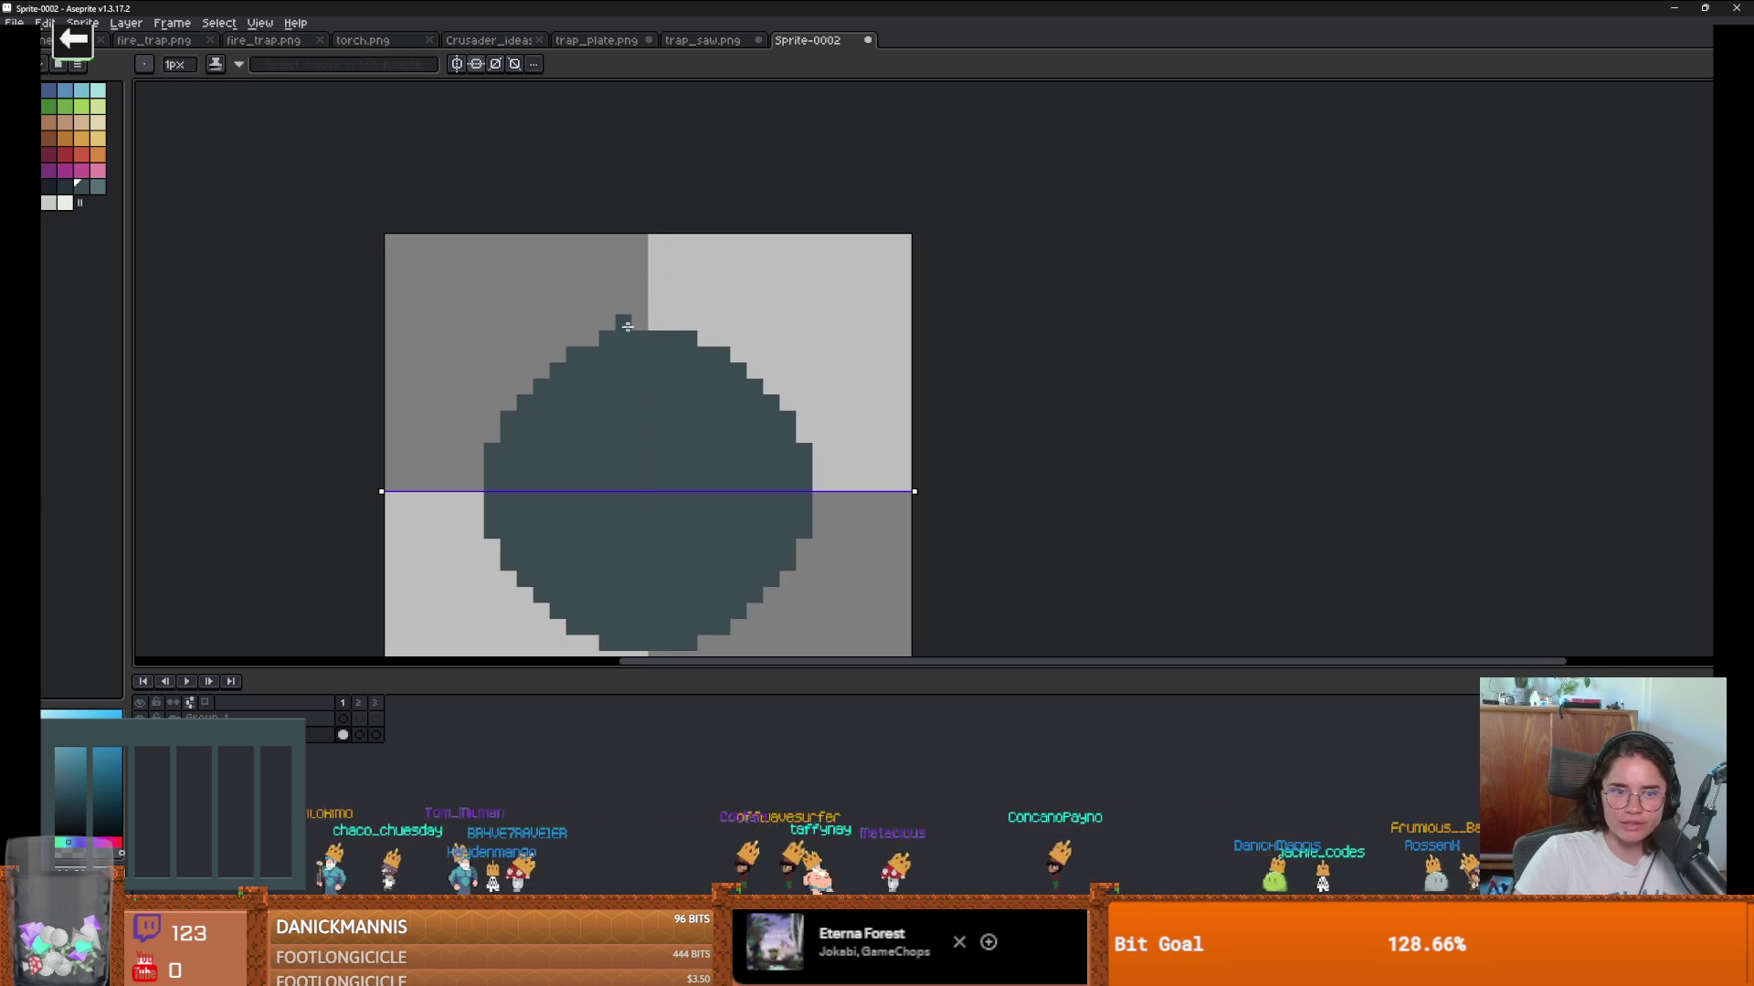
# Draw a mirrored dark tooth from the circle's top, redoing it as a longer point
pyautogui.moveTo(620, 318)
pyautogui.mouseDown()
pyautogui.moveTo(726, 254)
pyautogui.moveTo(652, 263)
pyautogui.mouseUp()
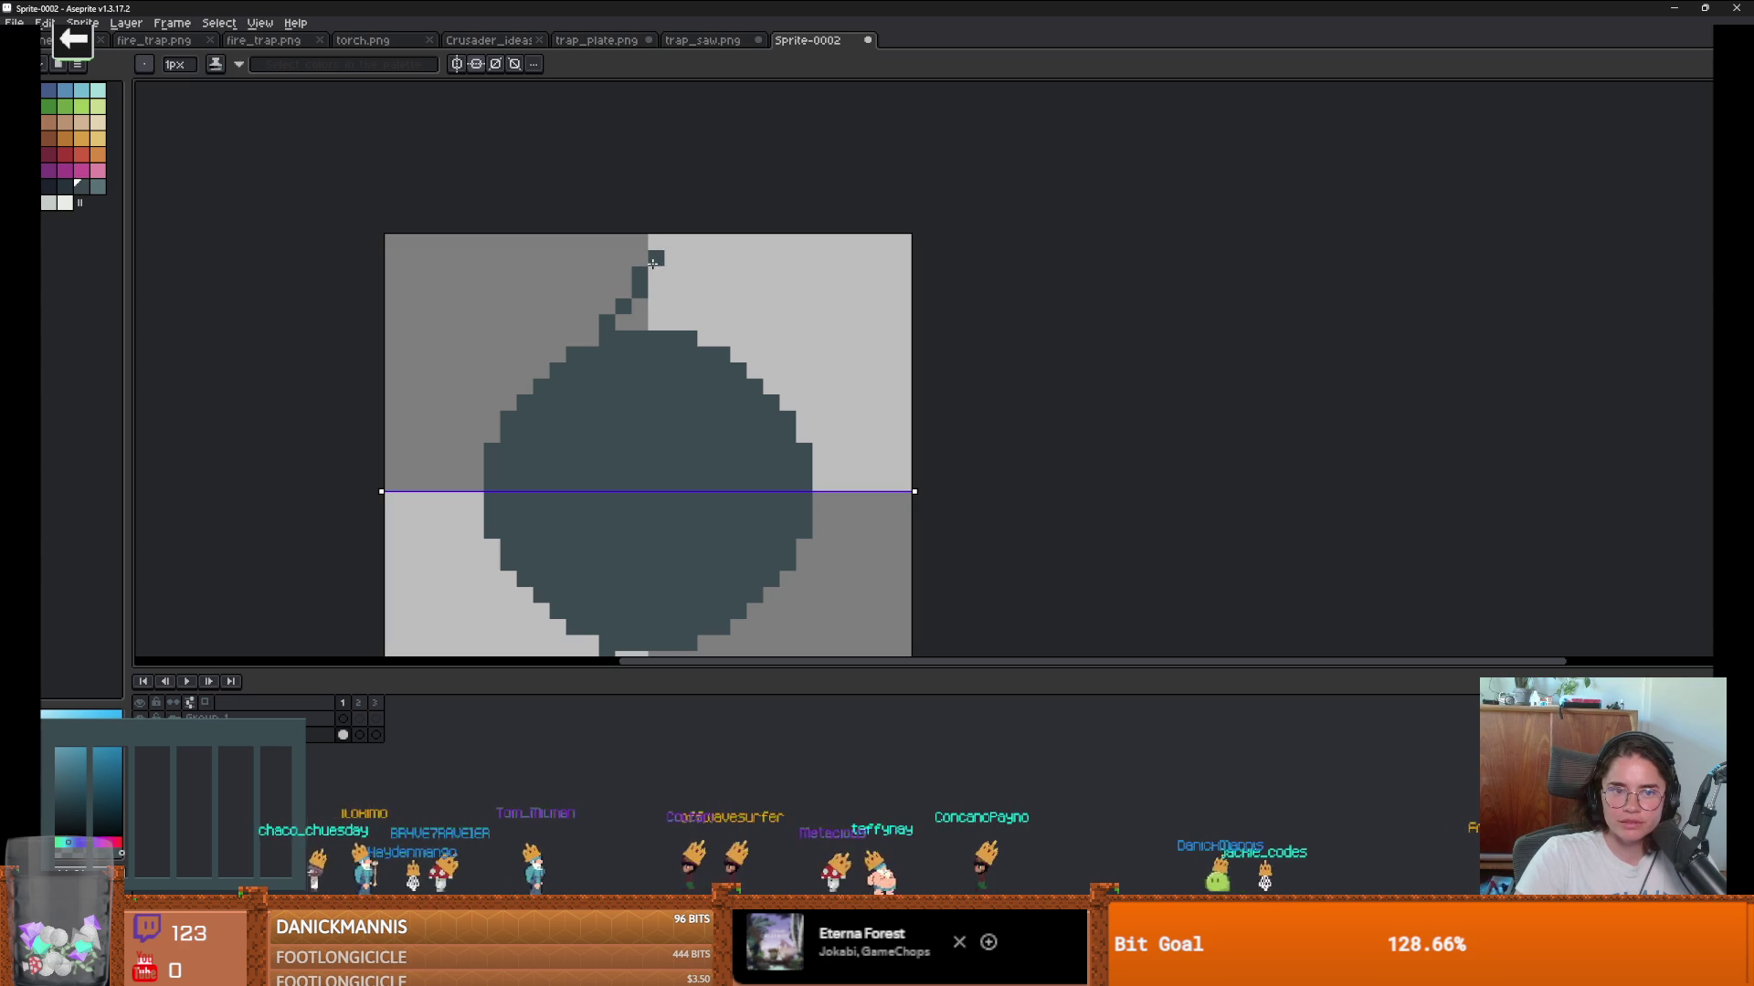
pyautogui.press('v')
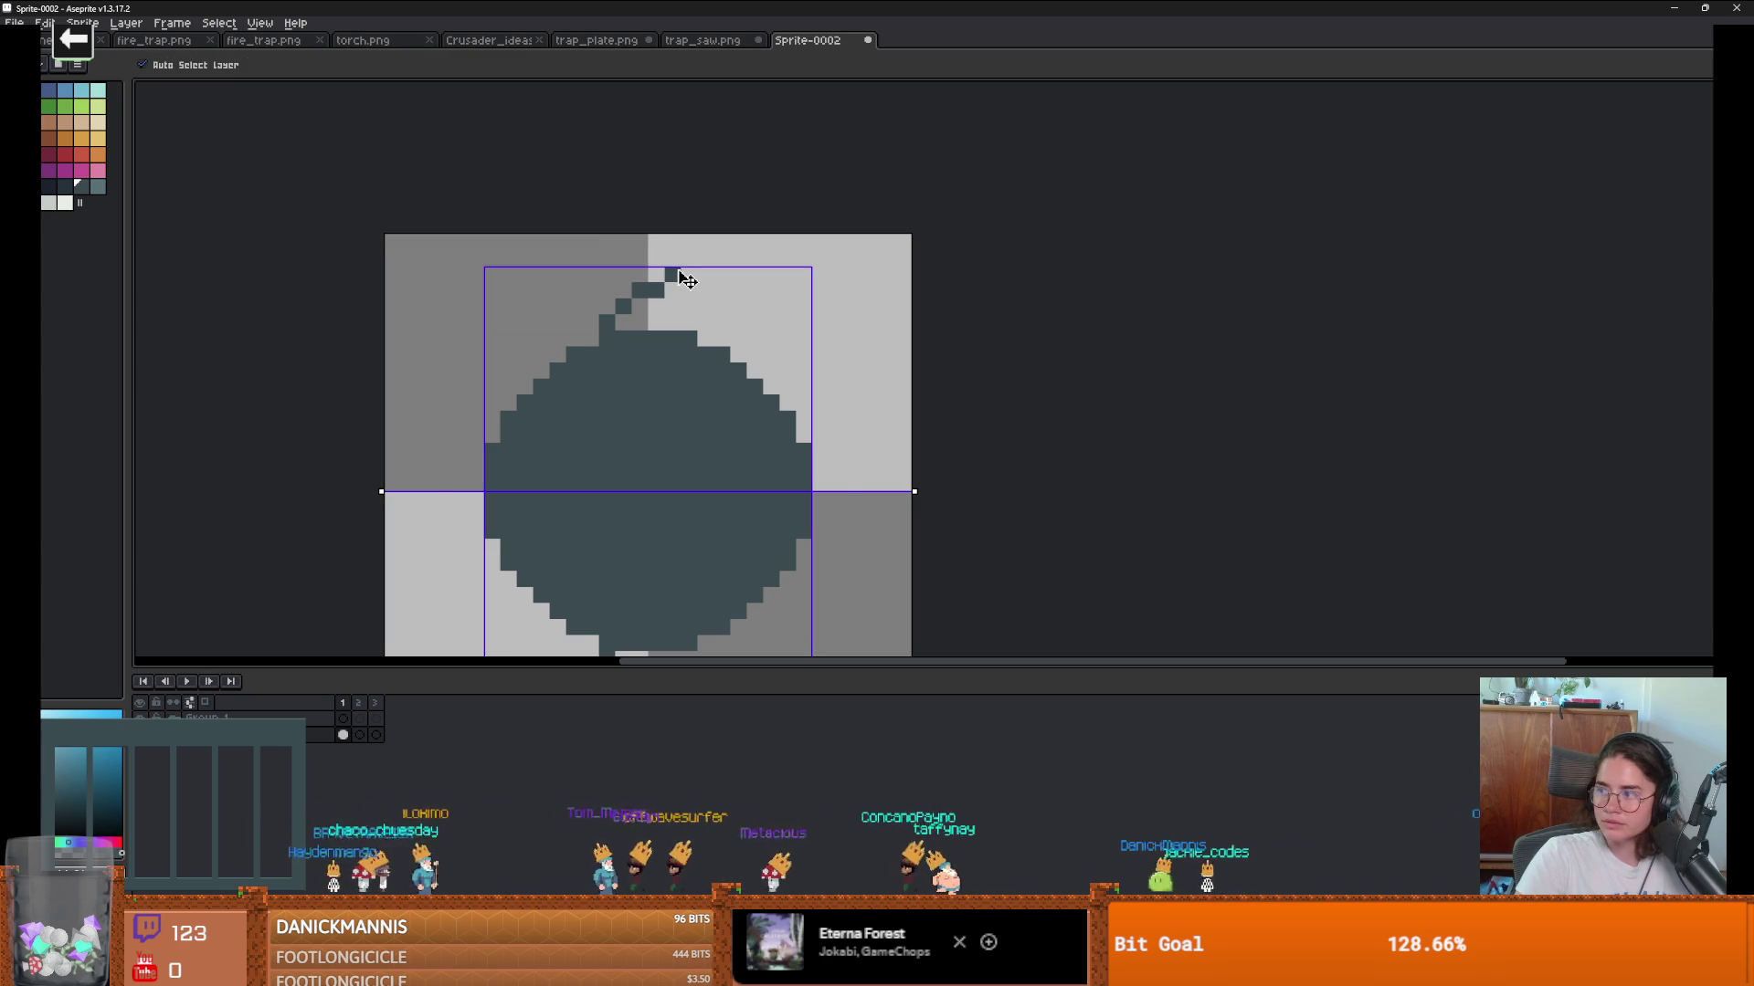
pyautogui.hotkey('ctrl', 'z')
pyautogui.press('b')
pyautogui.moveTo(686, 285); pyautogui.dragTo(688, 258)
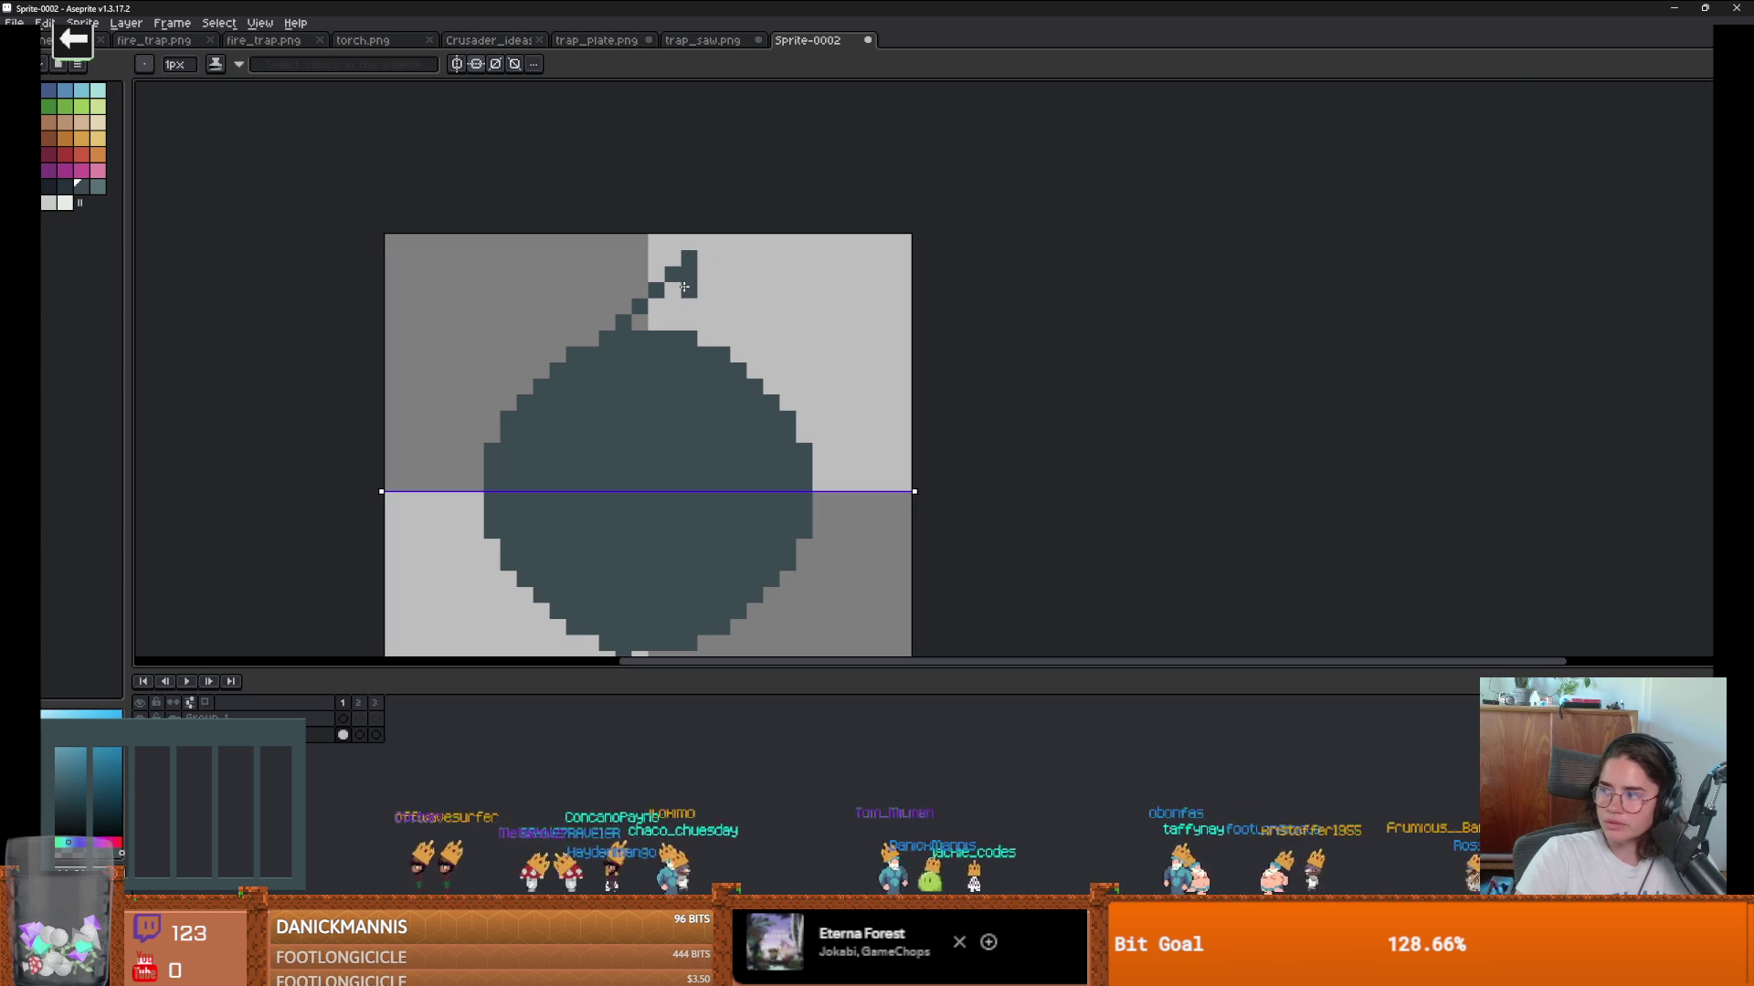
pyautogui.scroll(-1, 694, 324)
pyautogui.scroll(-1, 695, 329)
pyautogui.scroll(1, 694, 329)
# Turn vertical-centre mirroring back on alongside the horizontal one
pyautogui.press('alt')
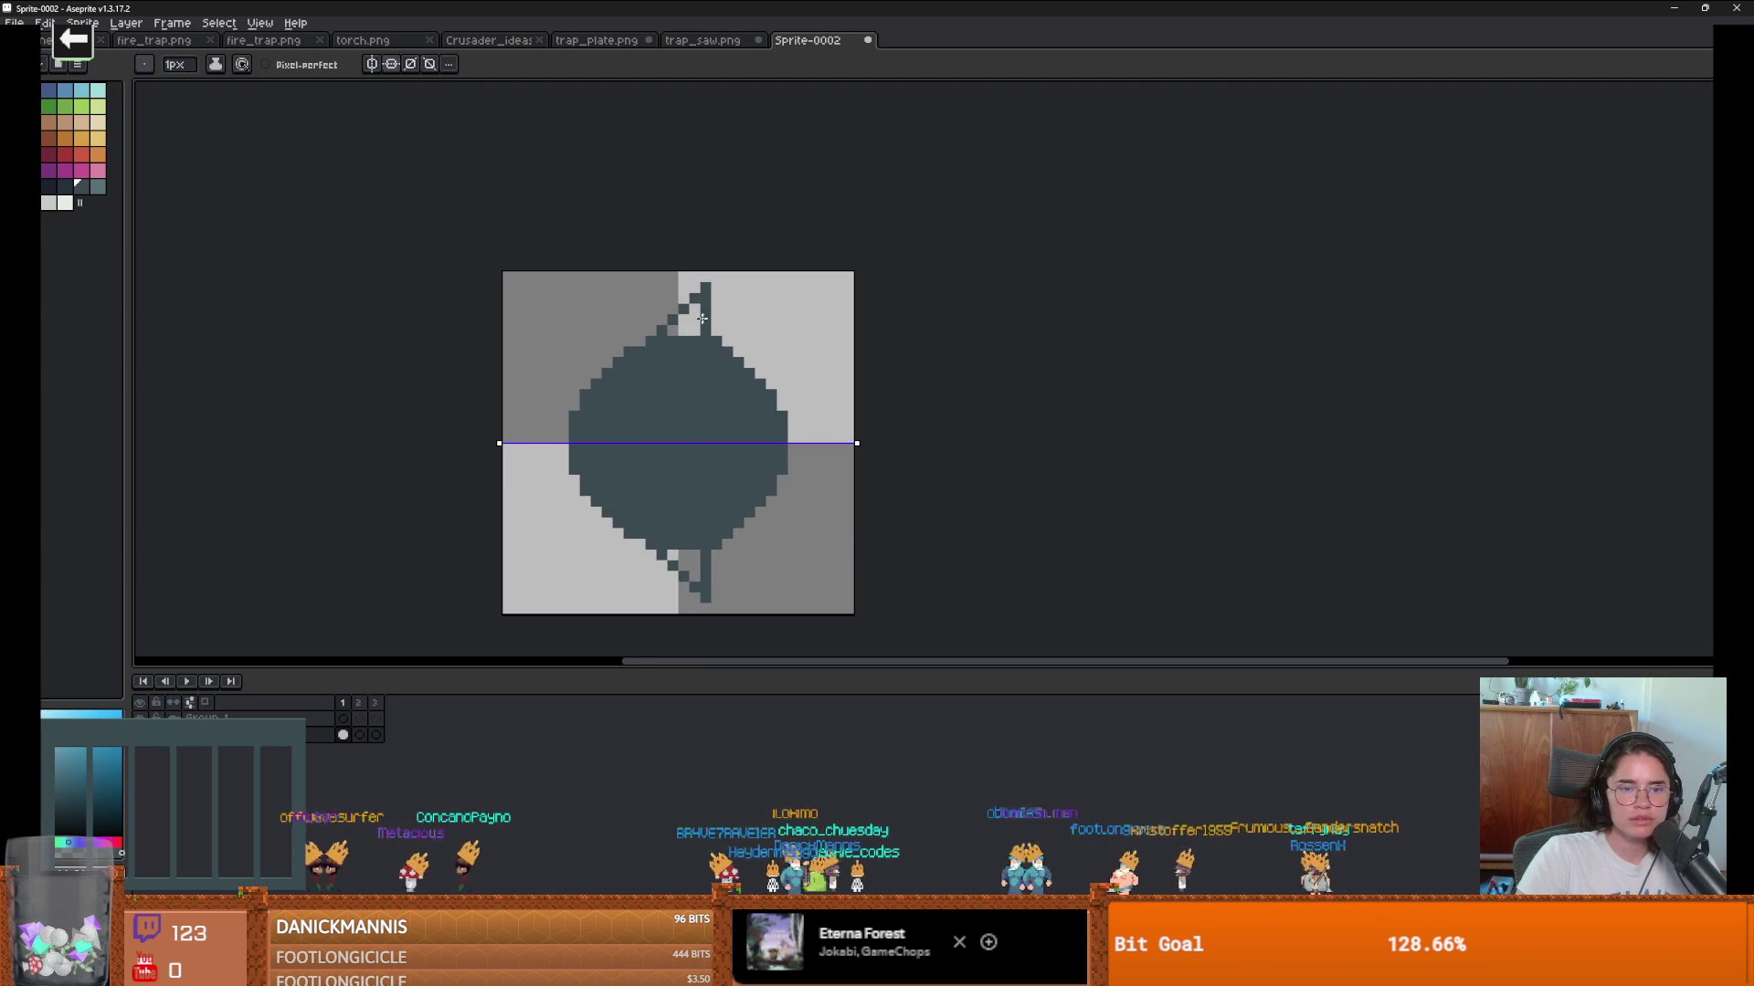
pyautogui.scroll(-3, 722, 426)
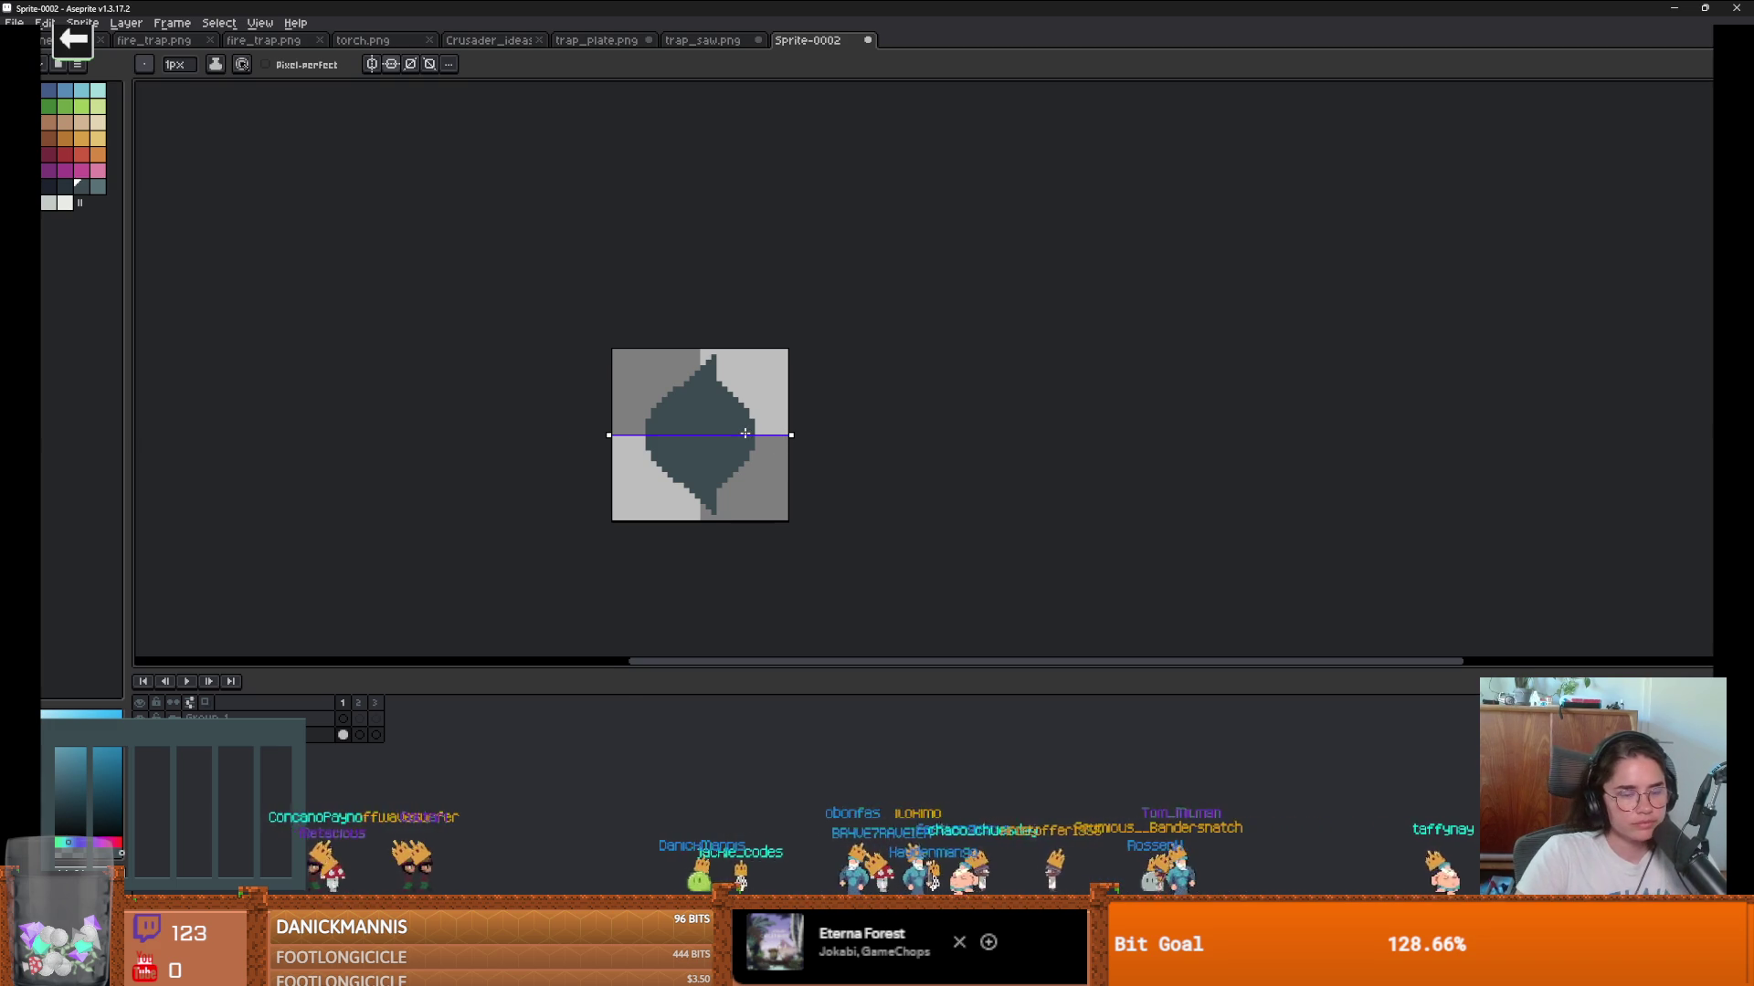
pyautogui.scroll(3, 746, 432)
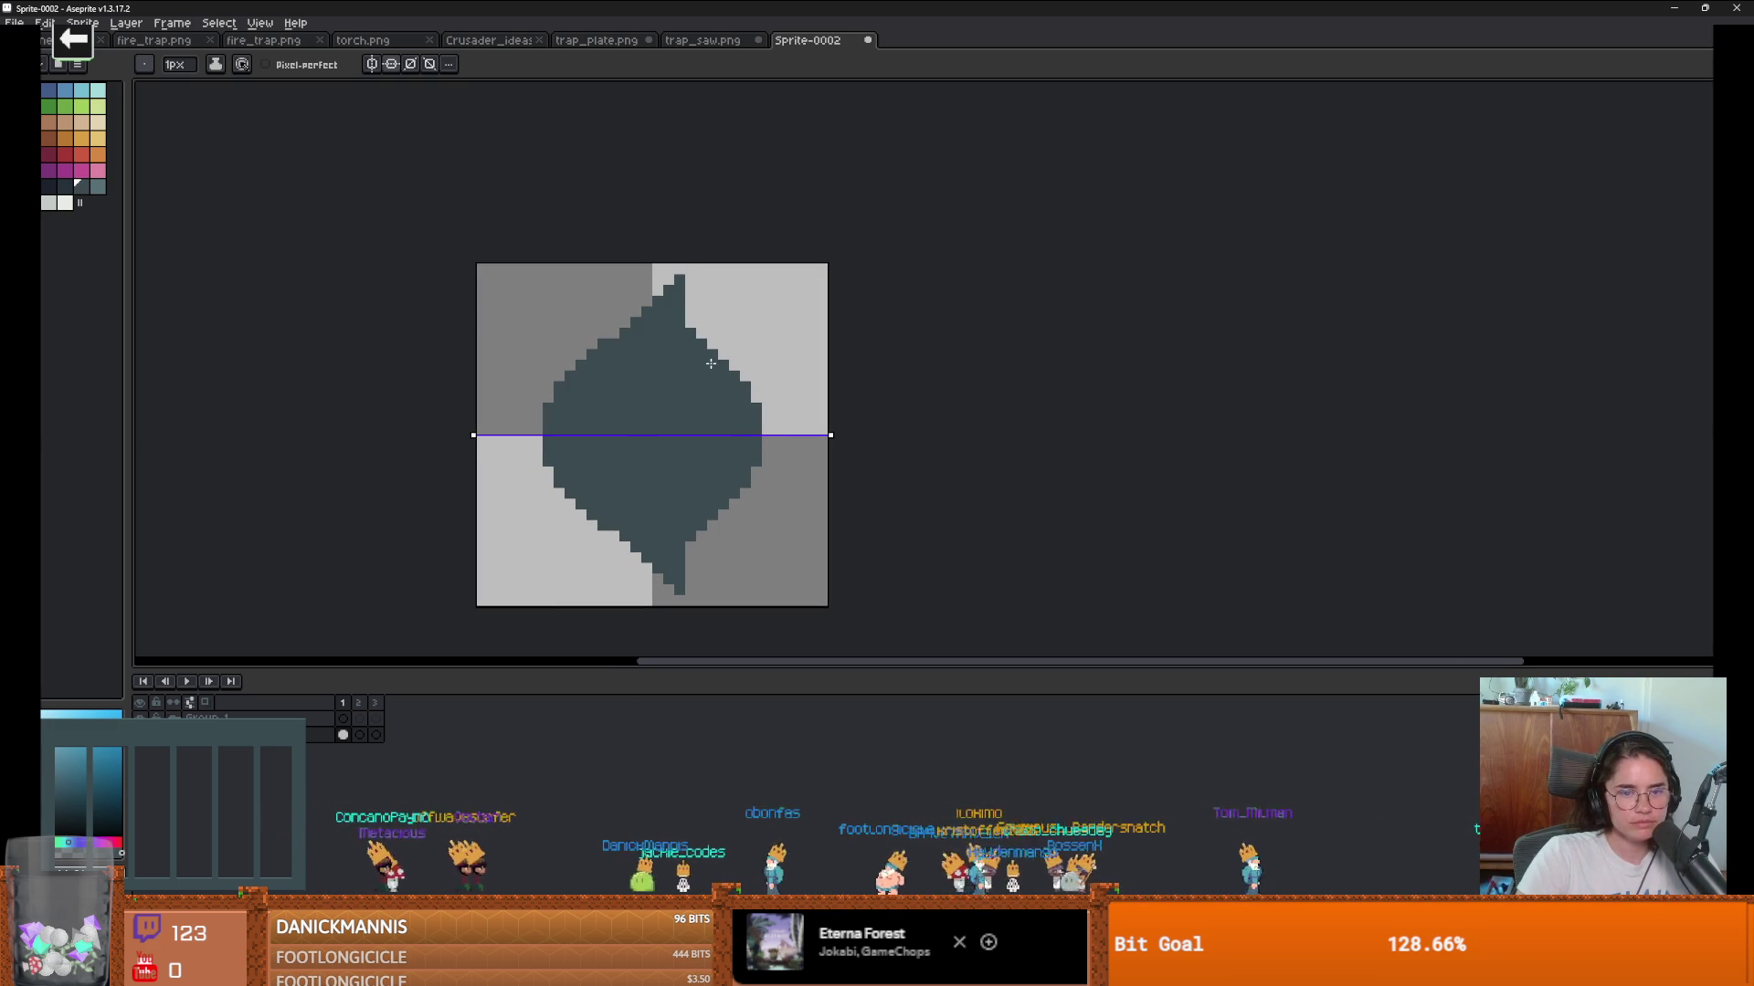
pyautogui.scroll(-1, 710, 364)
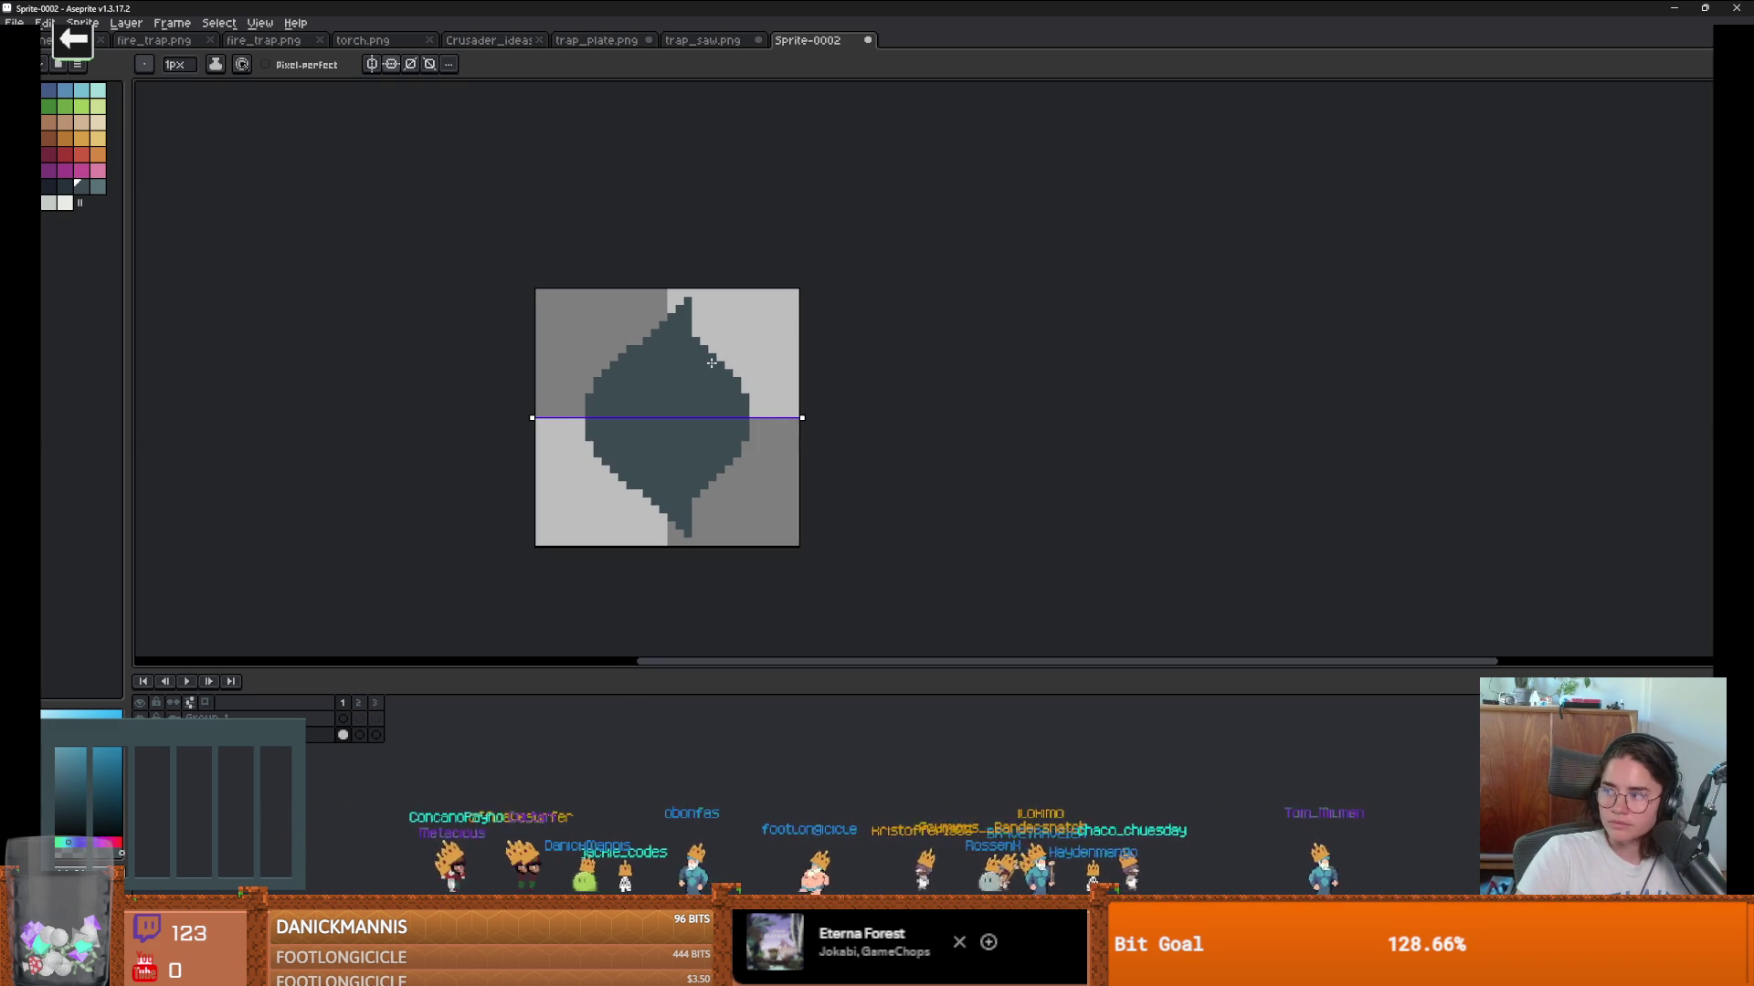
pyautogui.scroll(2, 711, 363)
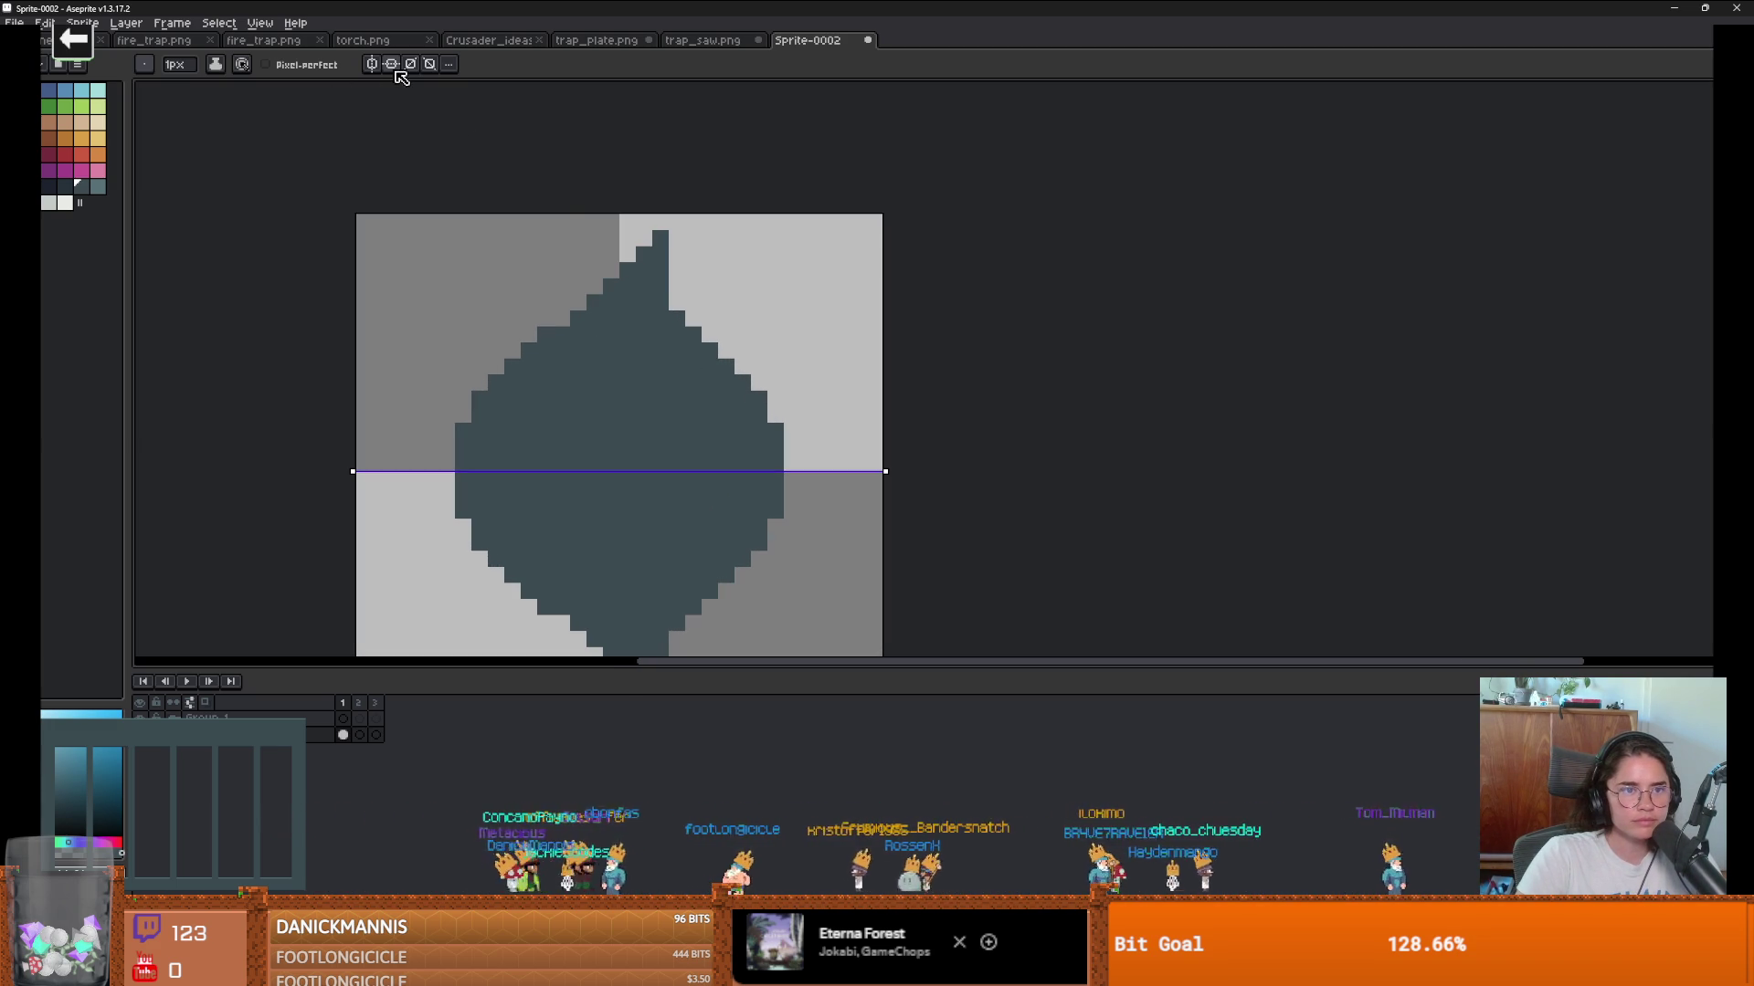
pyautogui.click(373, 64)
# Turn off horizontal mirroring so only vertical-centre symmetry remains, reframing the sprite
pyautogui.moveTo(685, 402); pyautogui.dragTo(514, 298)
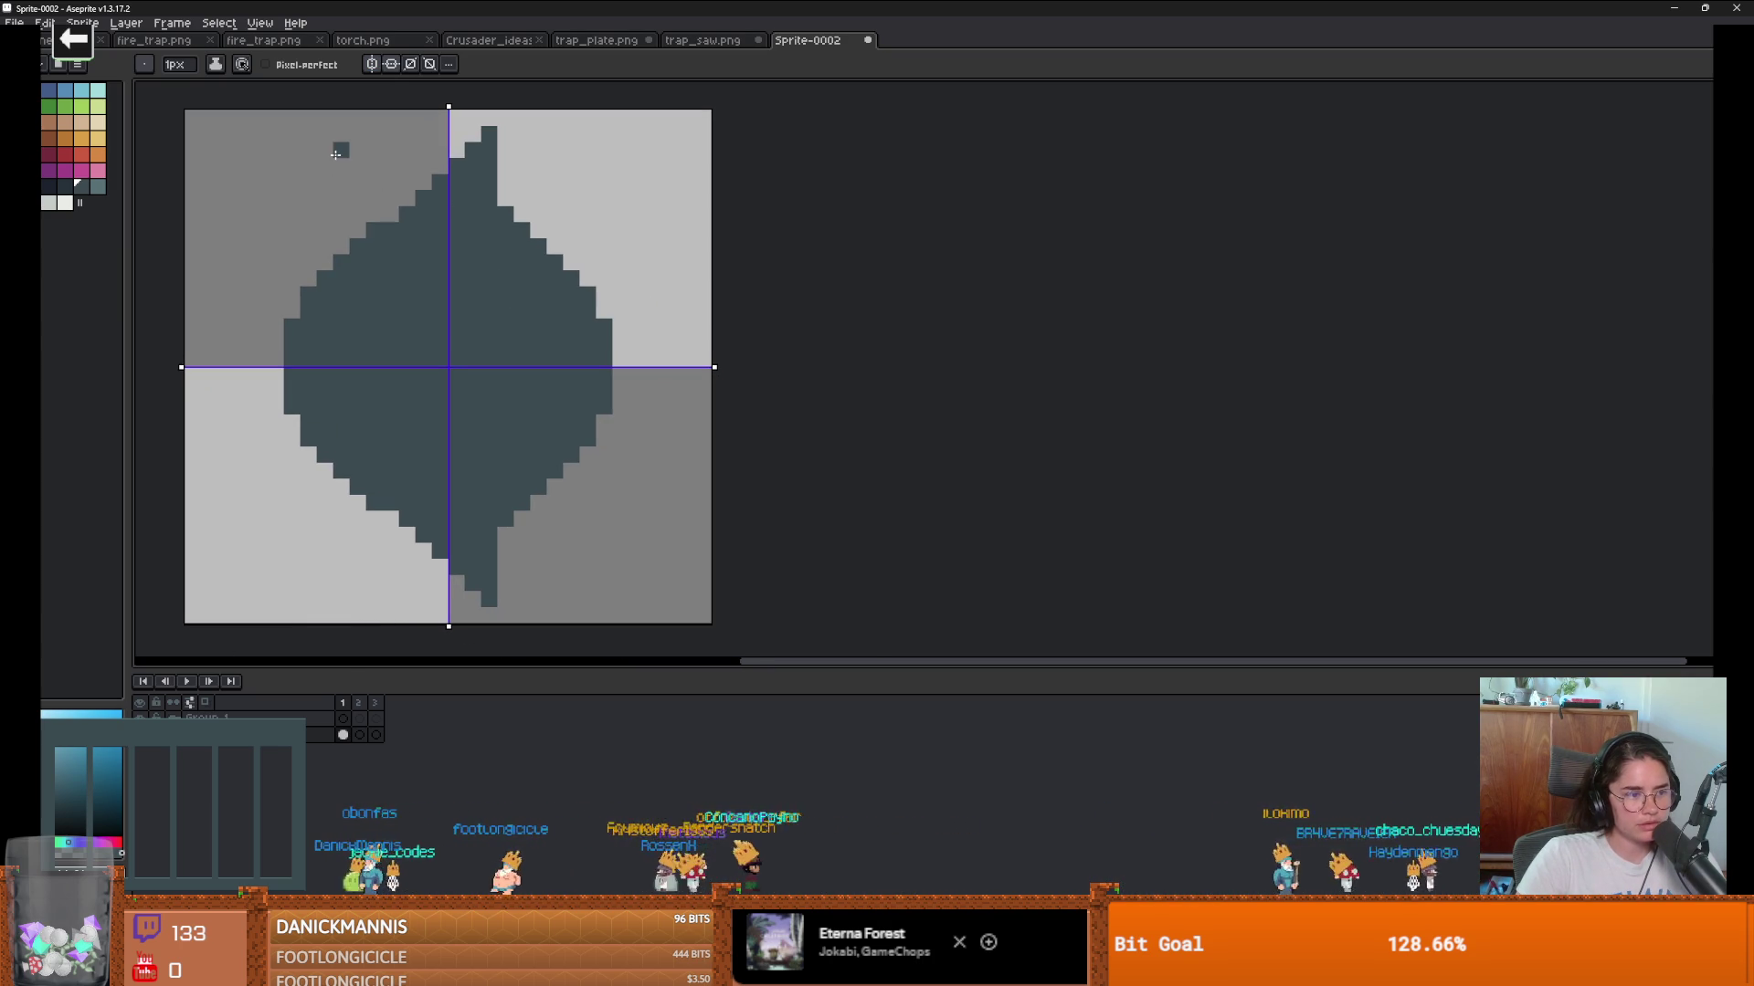
pyautogui.click(395, 69)
pyautogui.scroll(3, 649, 348)
pyautogui.scroll(-3, 704, 384)
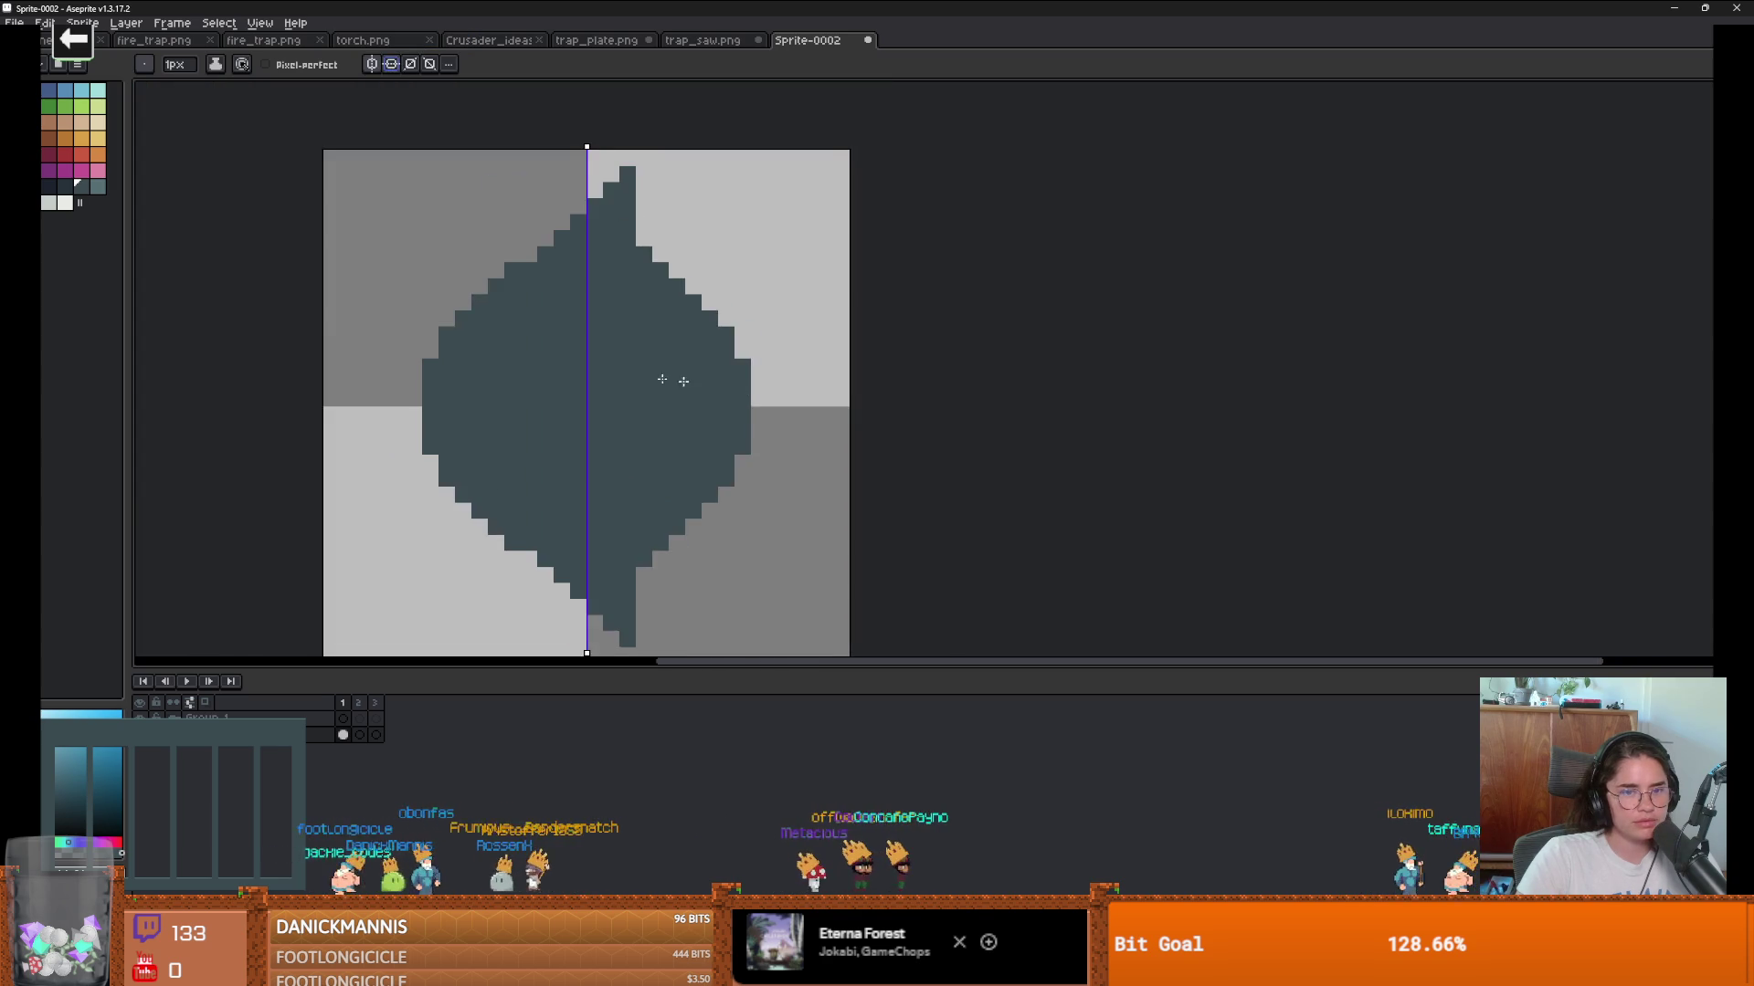
pyautogui.hscroll(2, 618, 384)
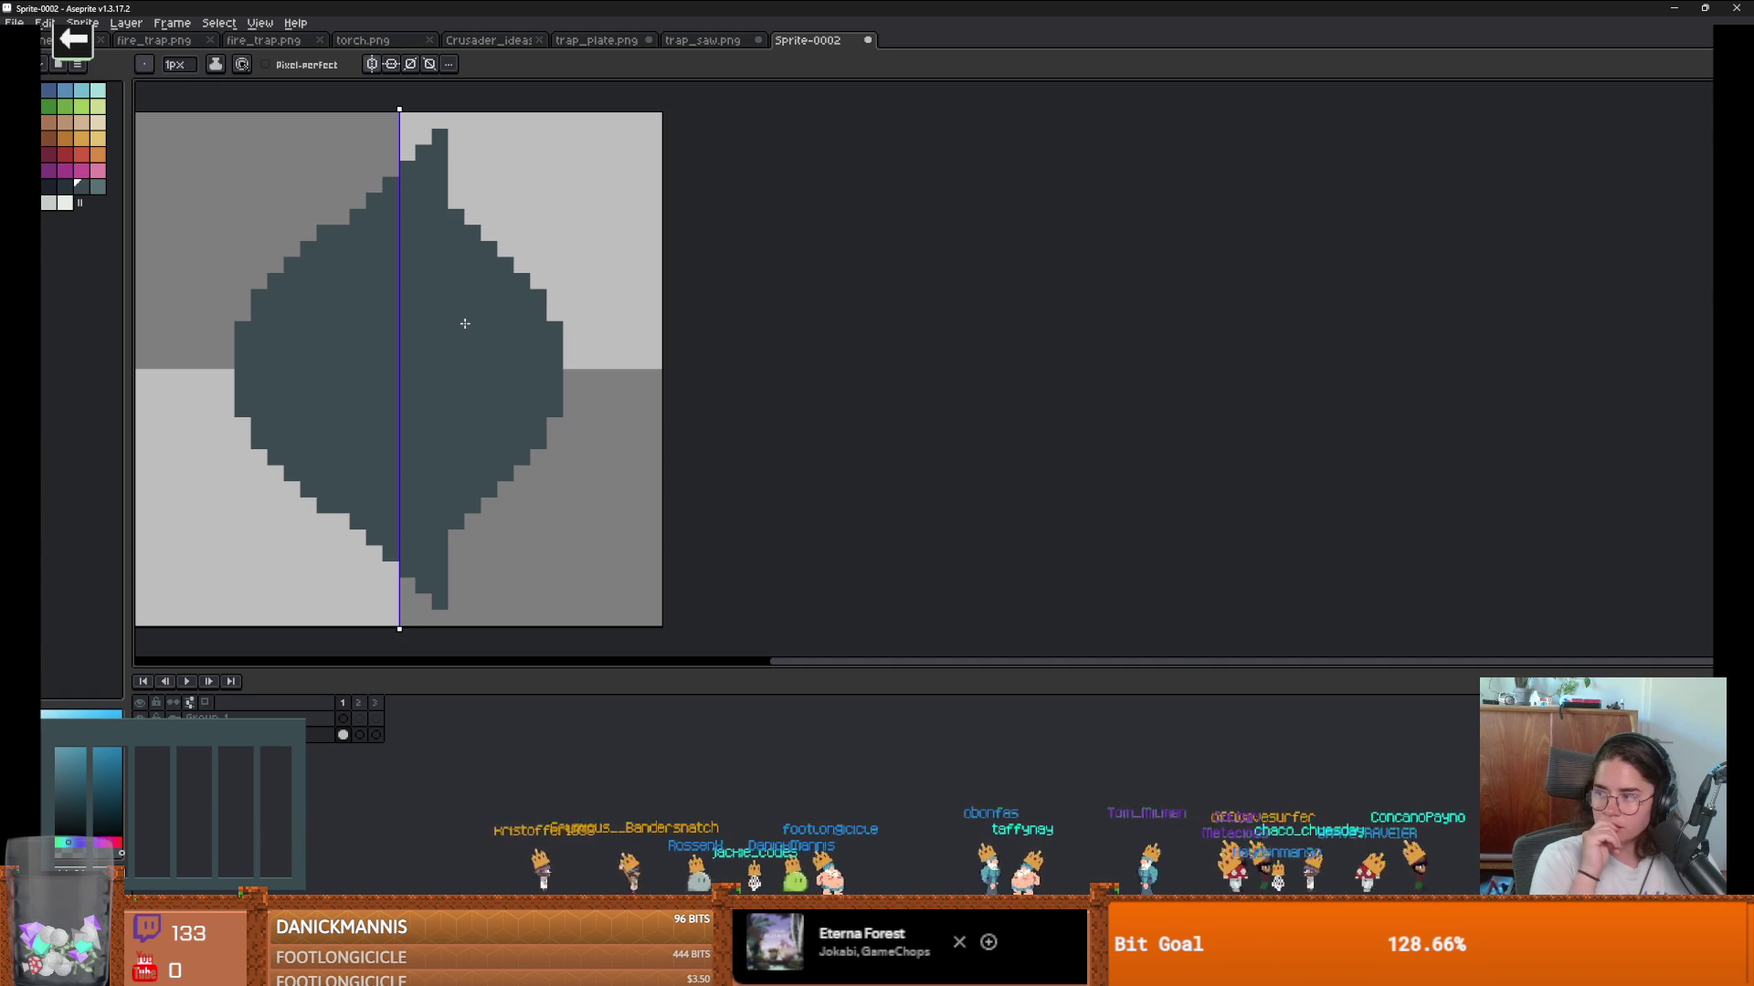
pyautogui.moveTo(441, 473); pyautogui.dragTo(614, 415)
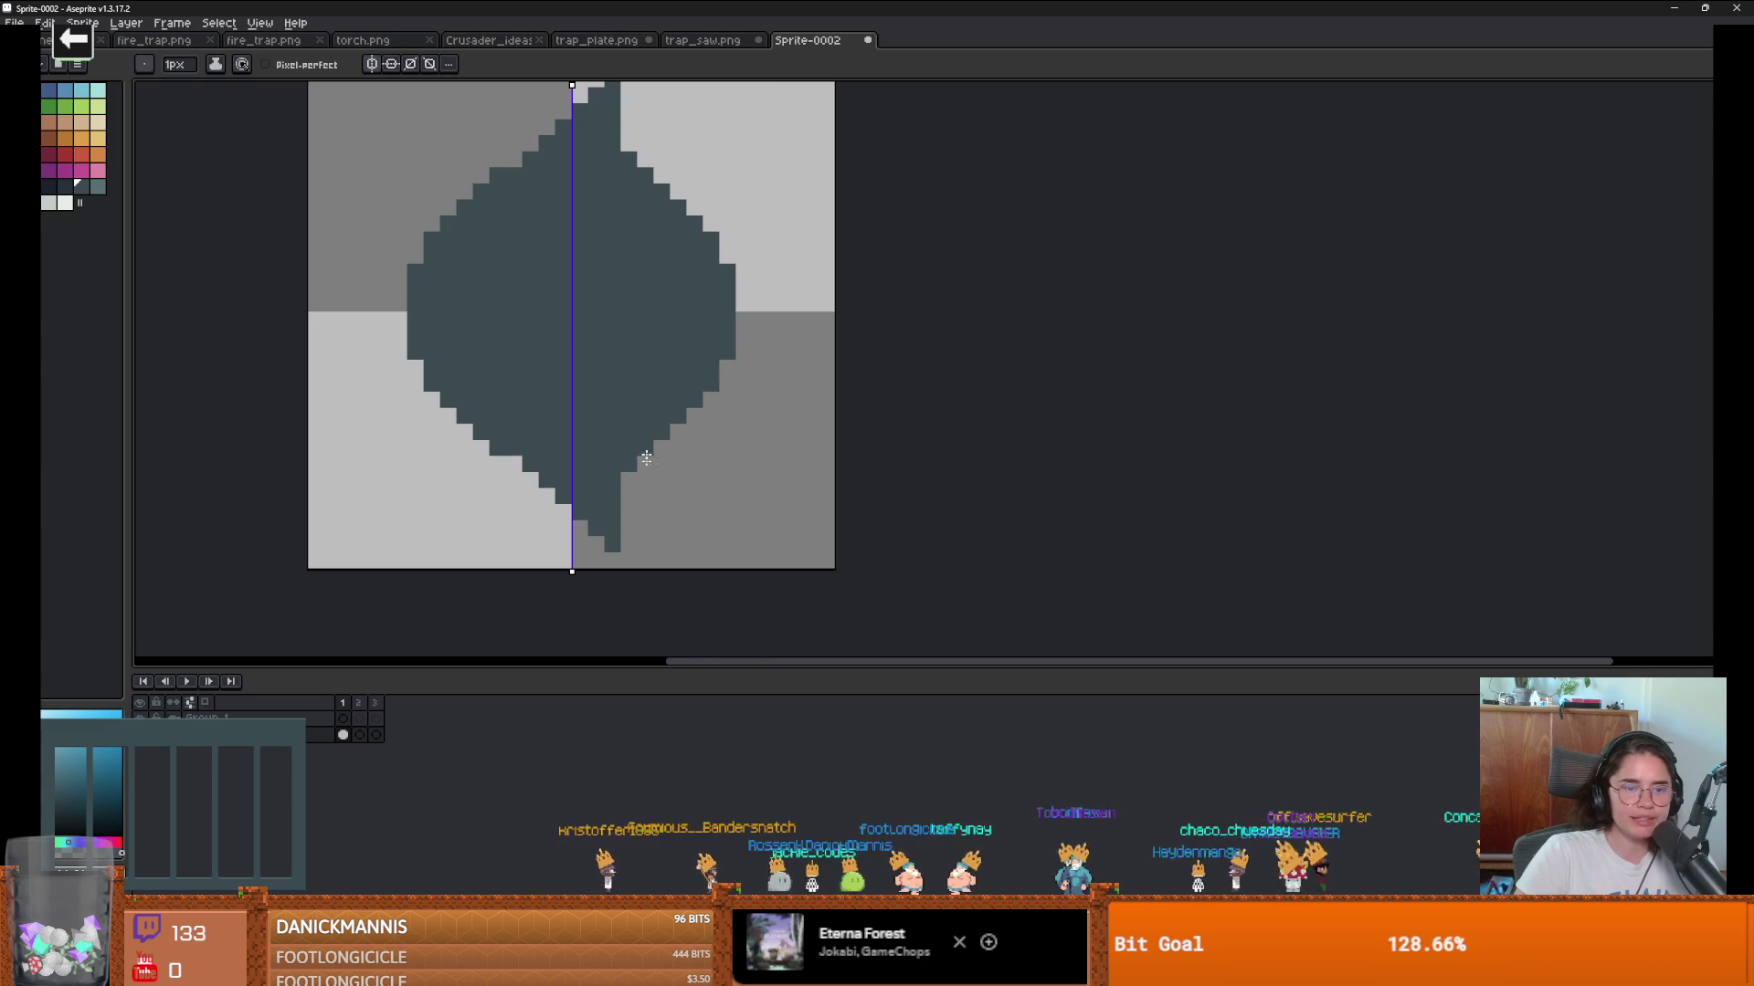
# Select the bottom tooth and flip it horizontally so it faces the other way
pyautogui.press('m')
pyautogui.moveTo(678, 559); pyautogui.dragTo(461, 477)
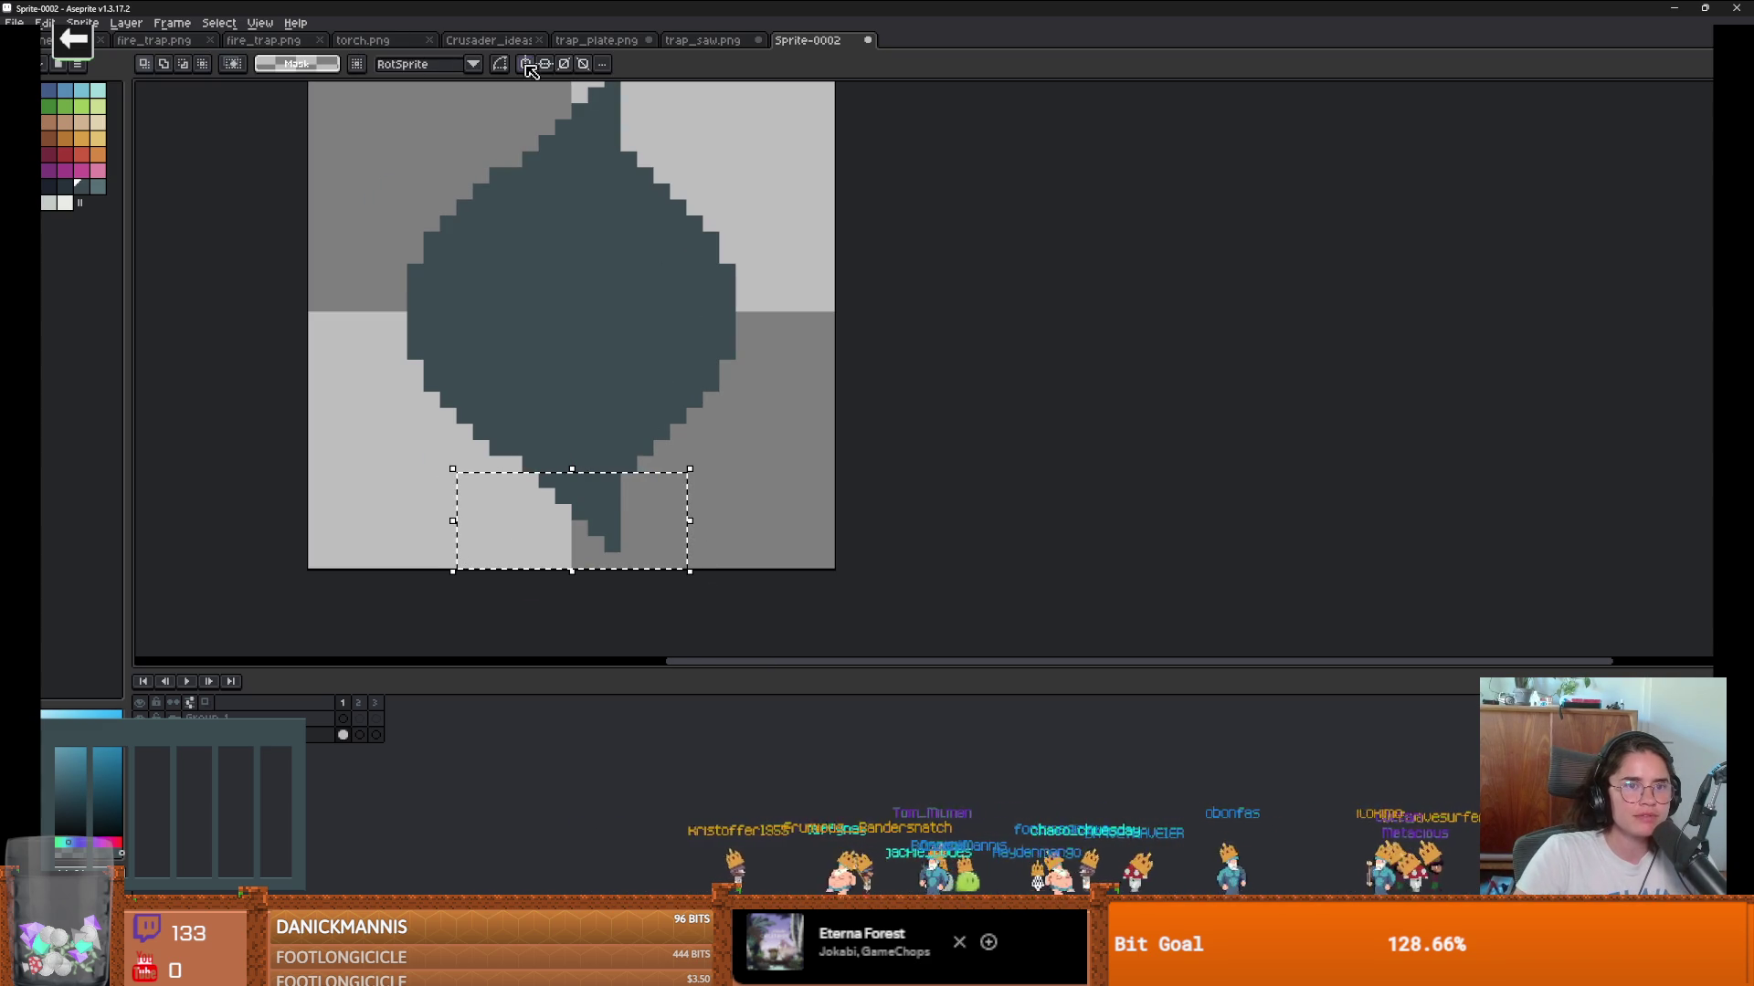
pyautogui.hotkey('shift', 'h')
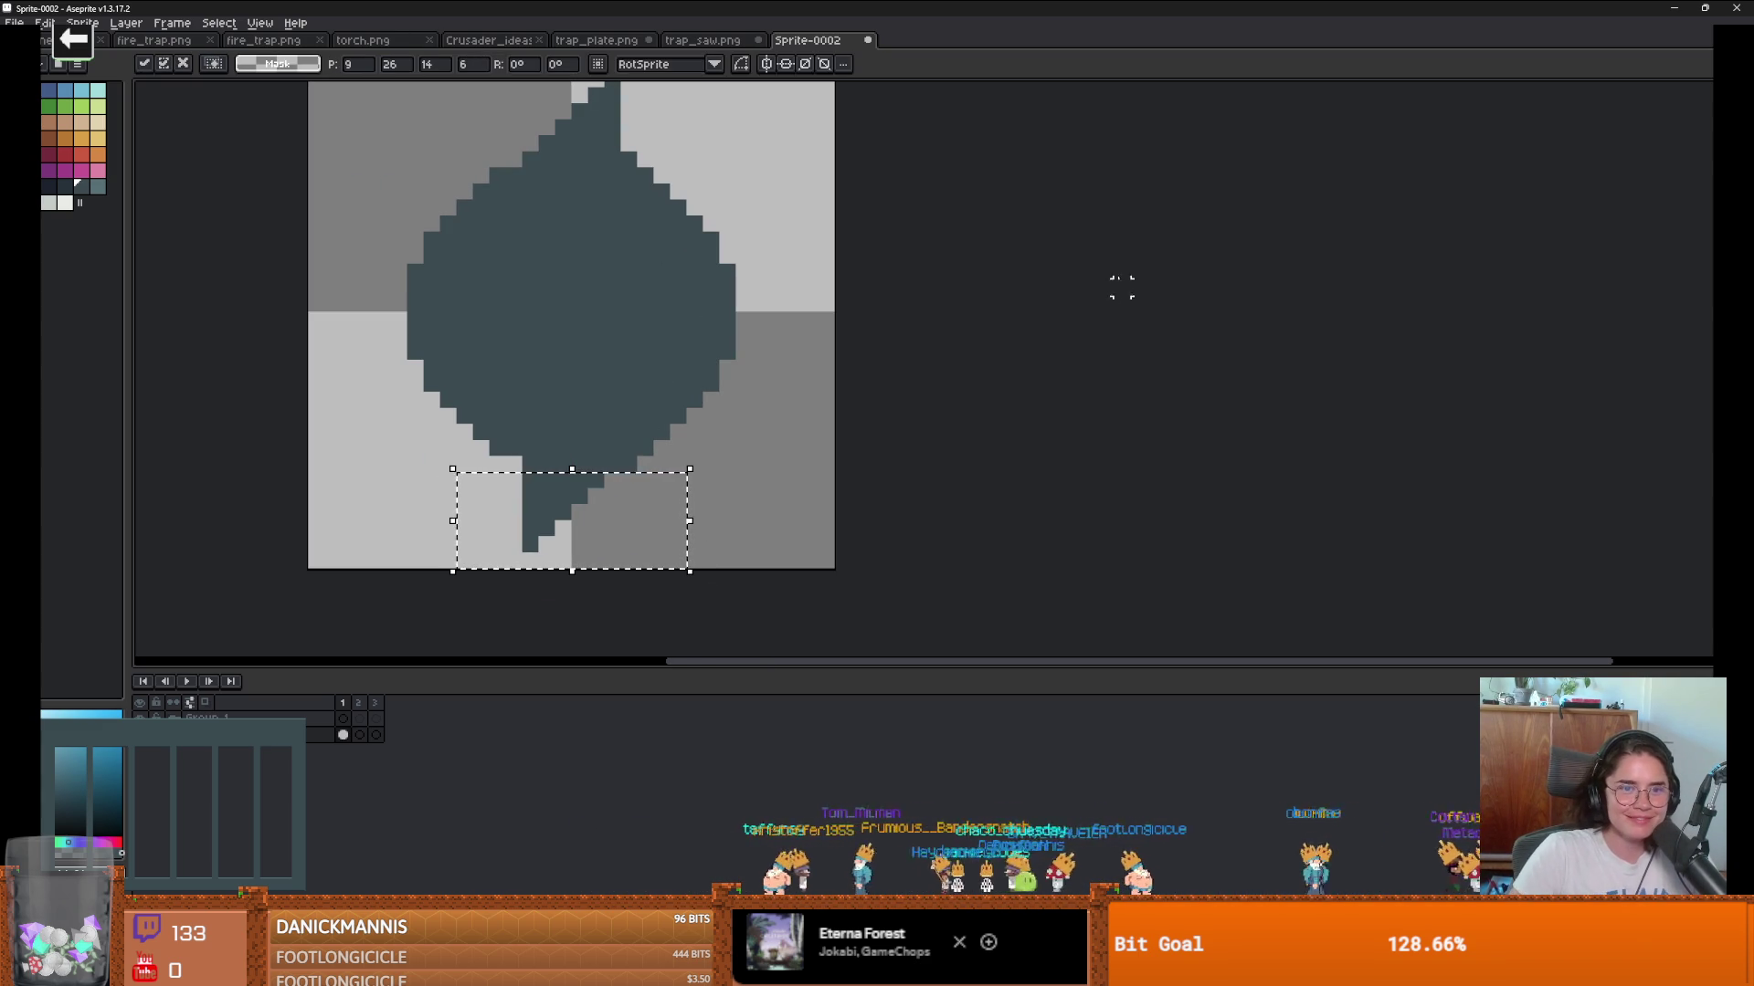
pyautogui.scroll(-3, 740, 420)
pyautogui.hotkey('ctrl', 'd')
pyautogui.scroll(-1, 804, 423)
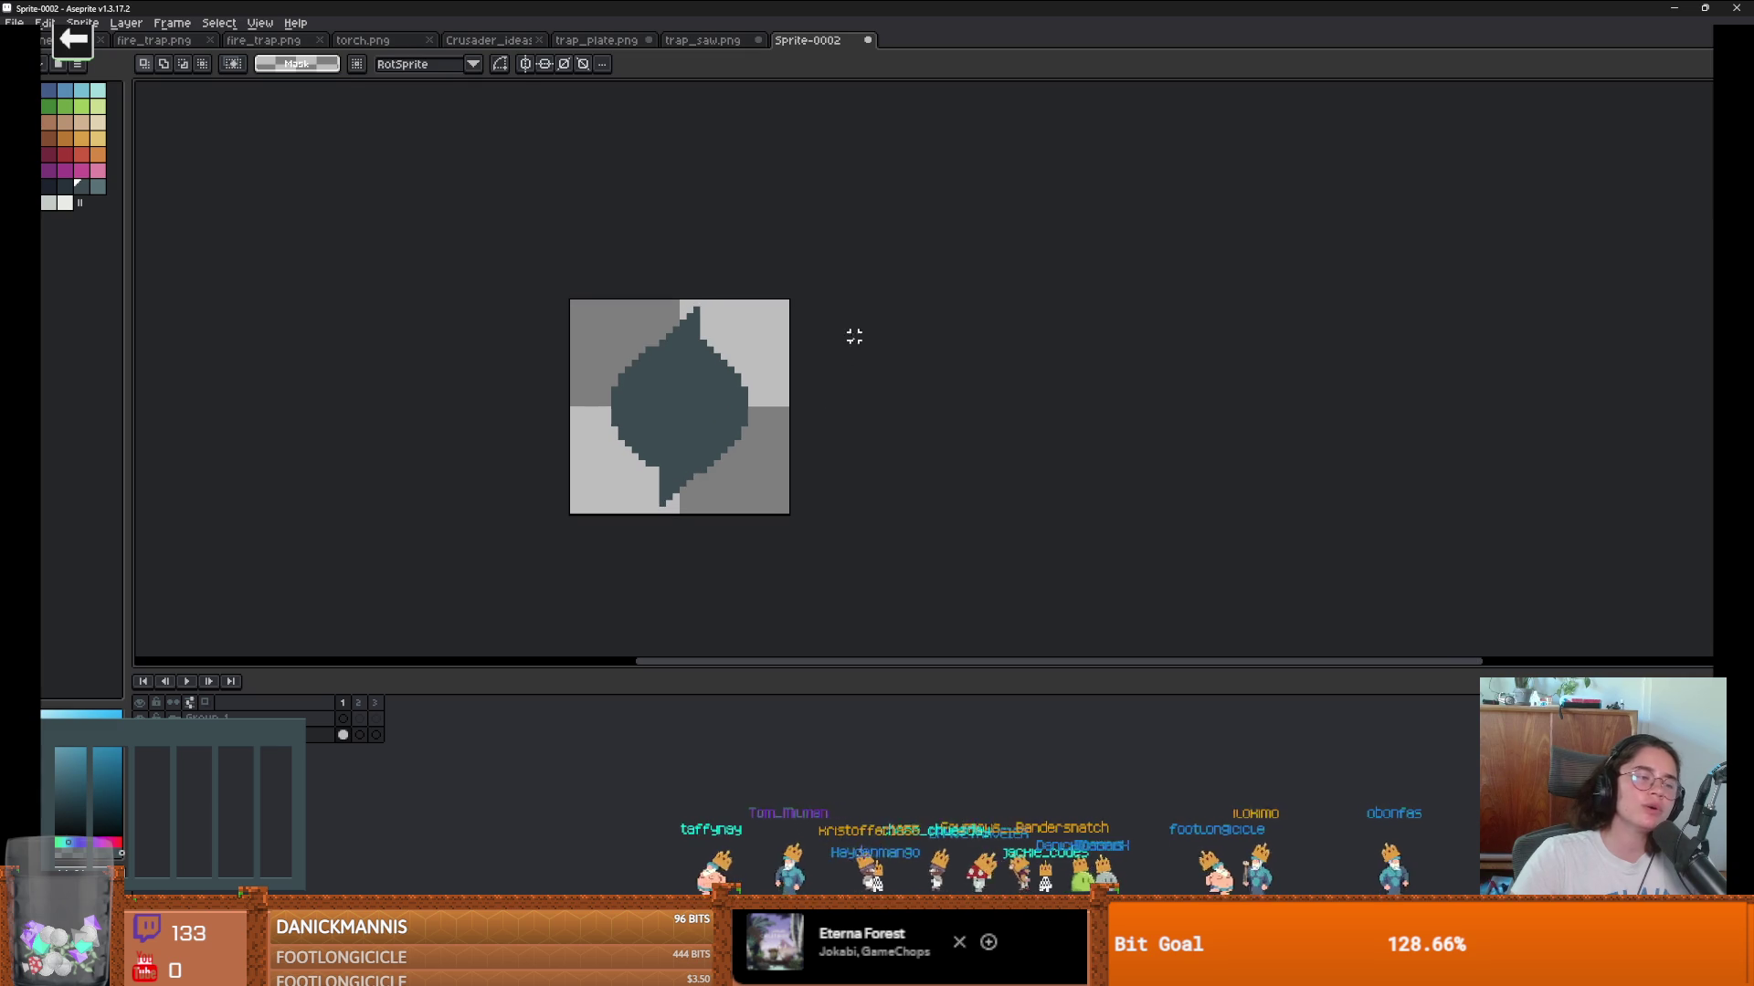
pyautogui.scroll(3, 840, 370)
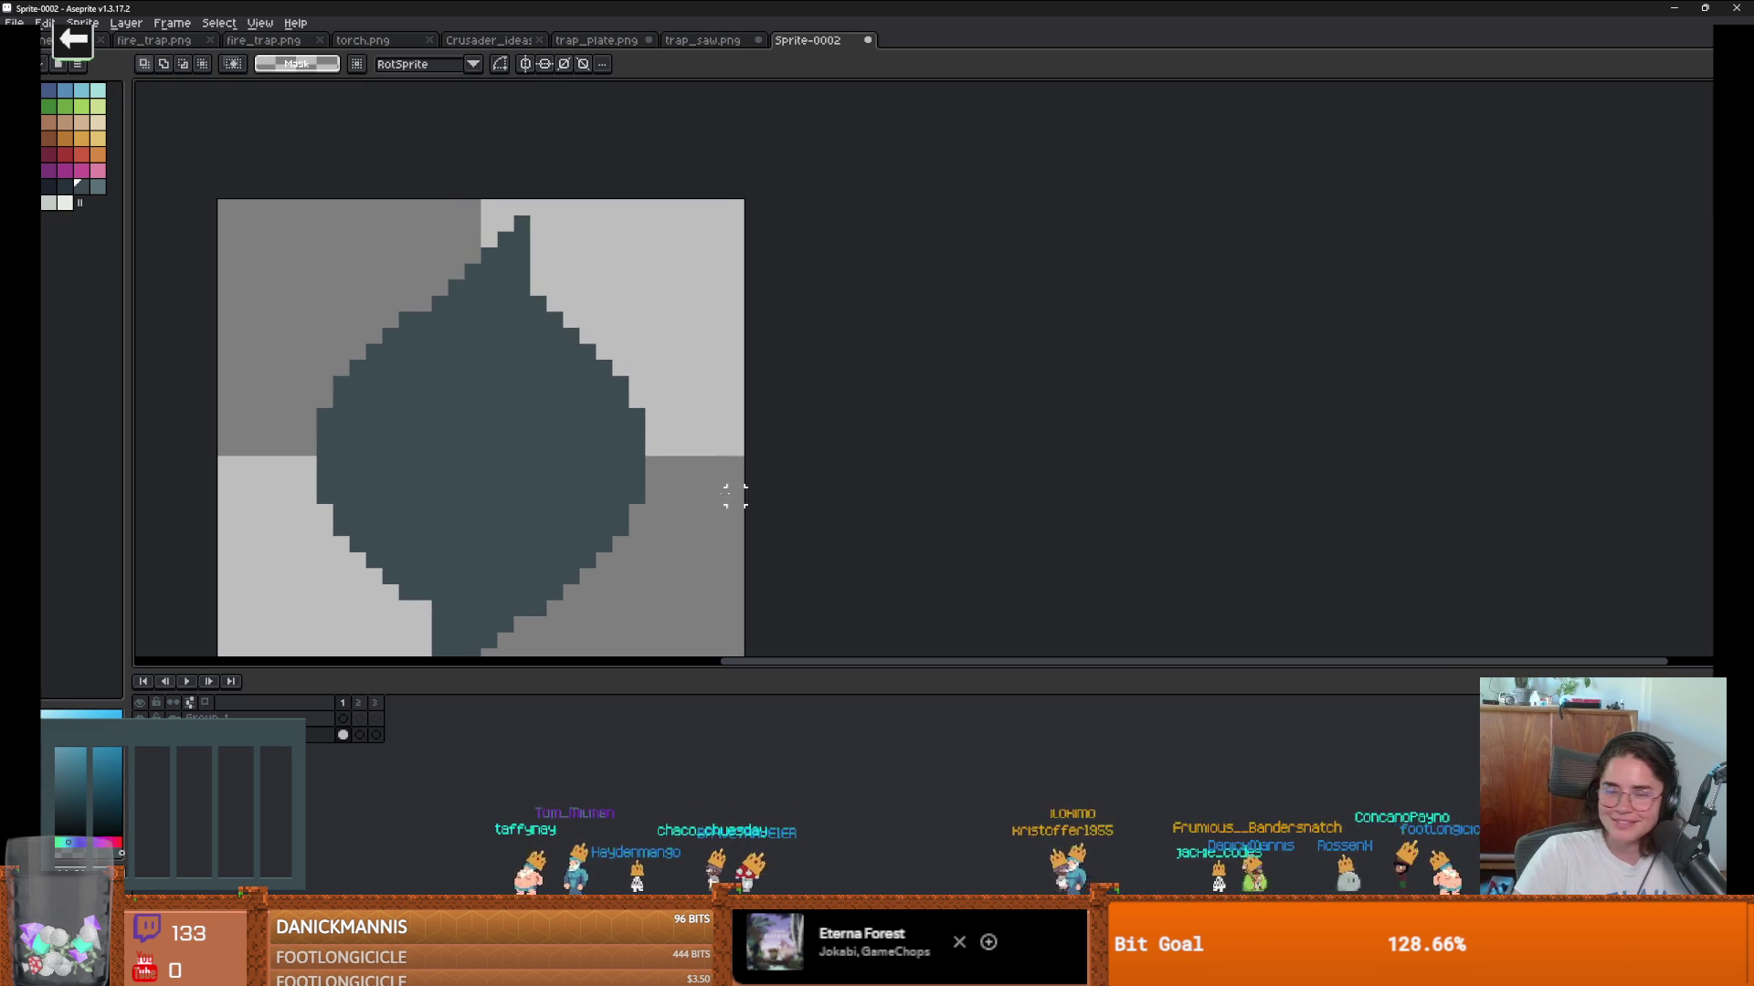
# Draw a new pointed tooth on the body's right side with a slanted upper edge, cleaning its tip
pyautogui.press('b')
pyautogui.moveTo(644, 496); pyautogui.dragTo(725, 498)
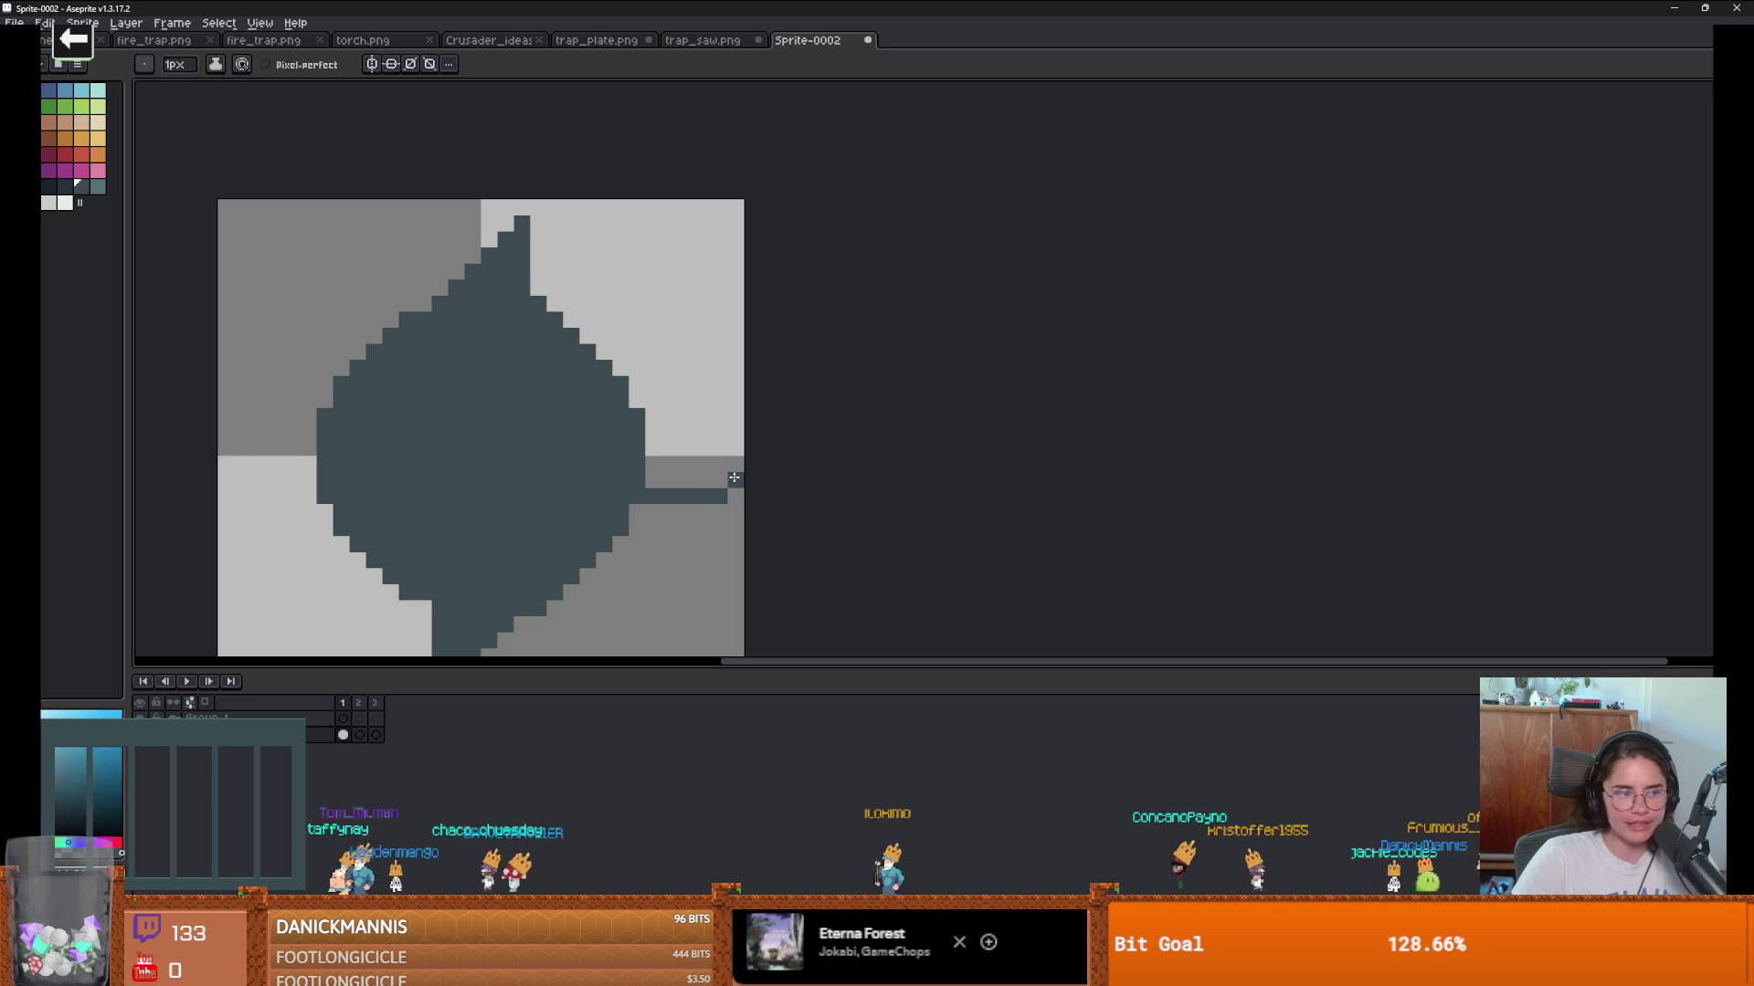
pyautogui.press('l')
pyautogui.moveTo(638, 416); pyautogui.dragTo(736, 486)
pyautogui.moveTo(727, 493); pyautogui.dragTo(723, 497)
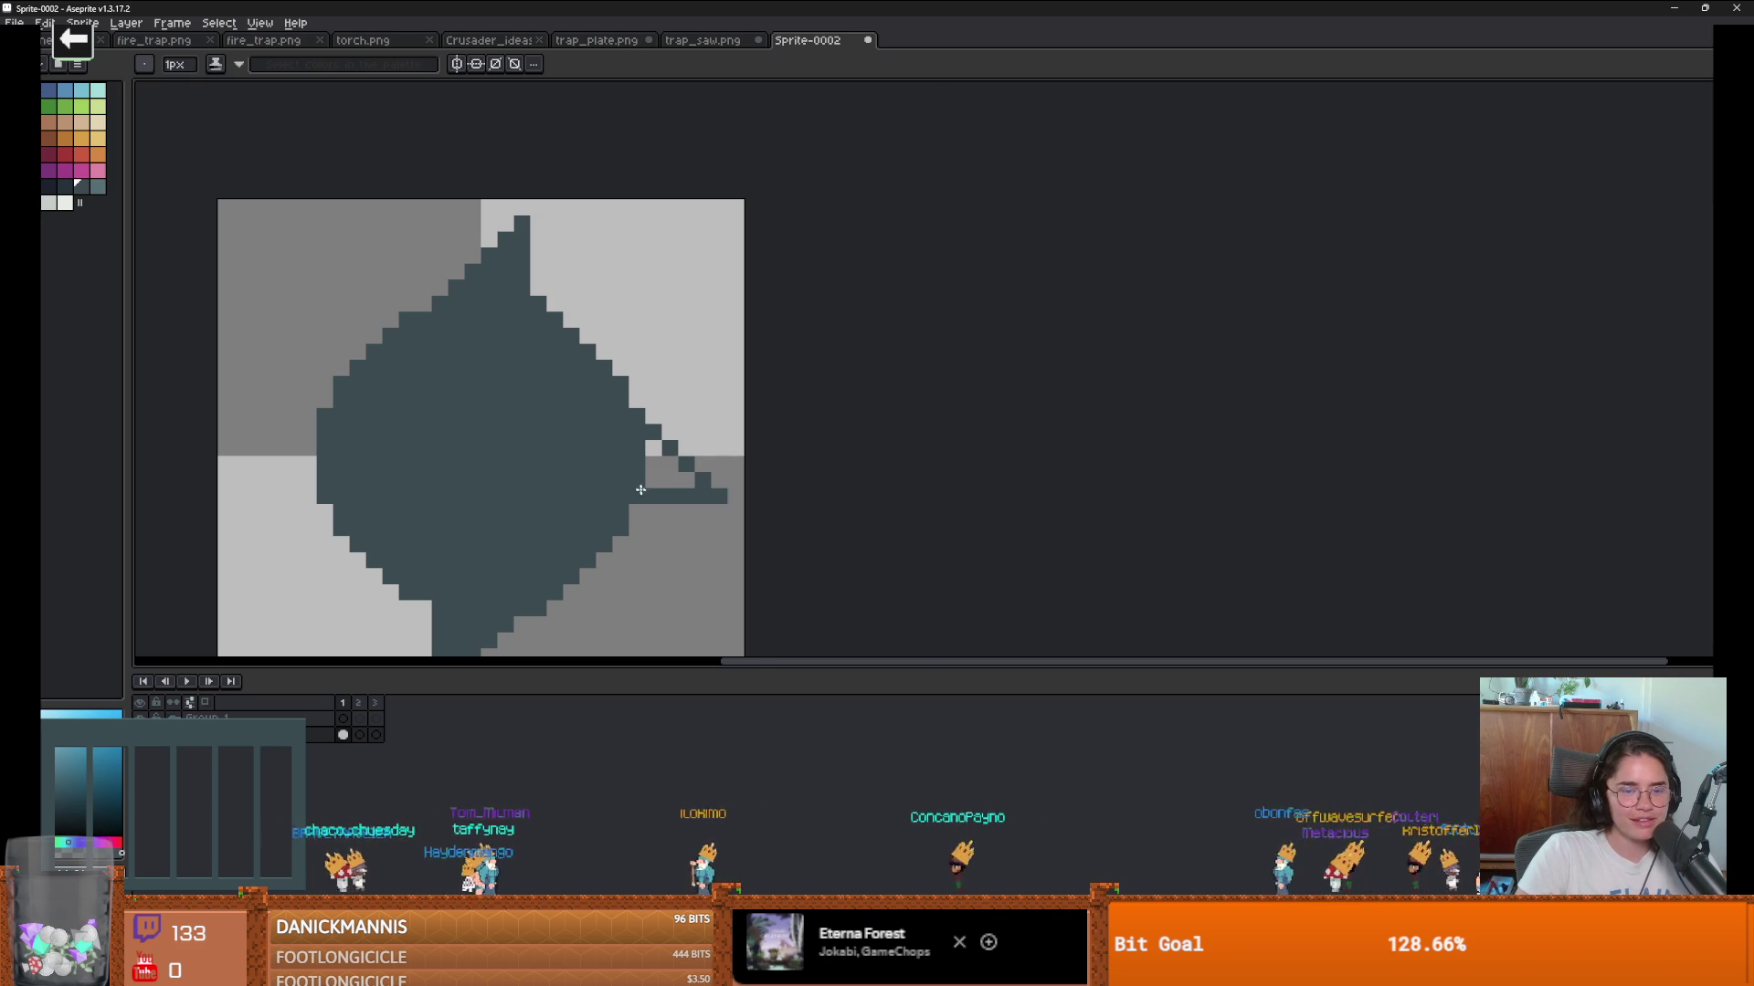
pyautogui.scroll(1, 659, 495)
pyautogui.press('b')
pyautogui.moveTo(789, 473)
pyautogui.mouseDown()
pyautogui.moveTo(747, 407)
pyautogui.moveTo(781, 445)
pyautogui.mouseUp()
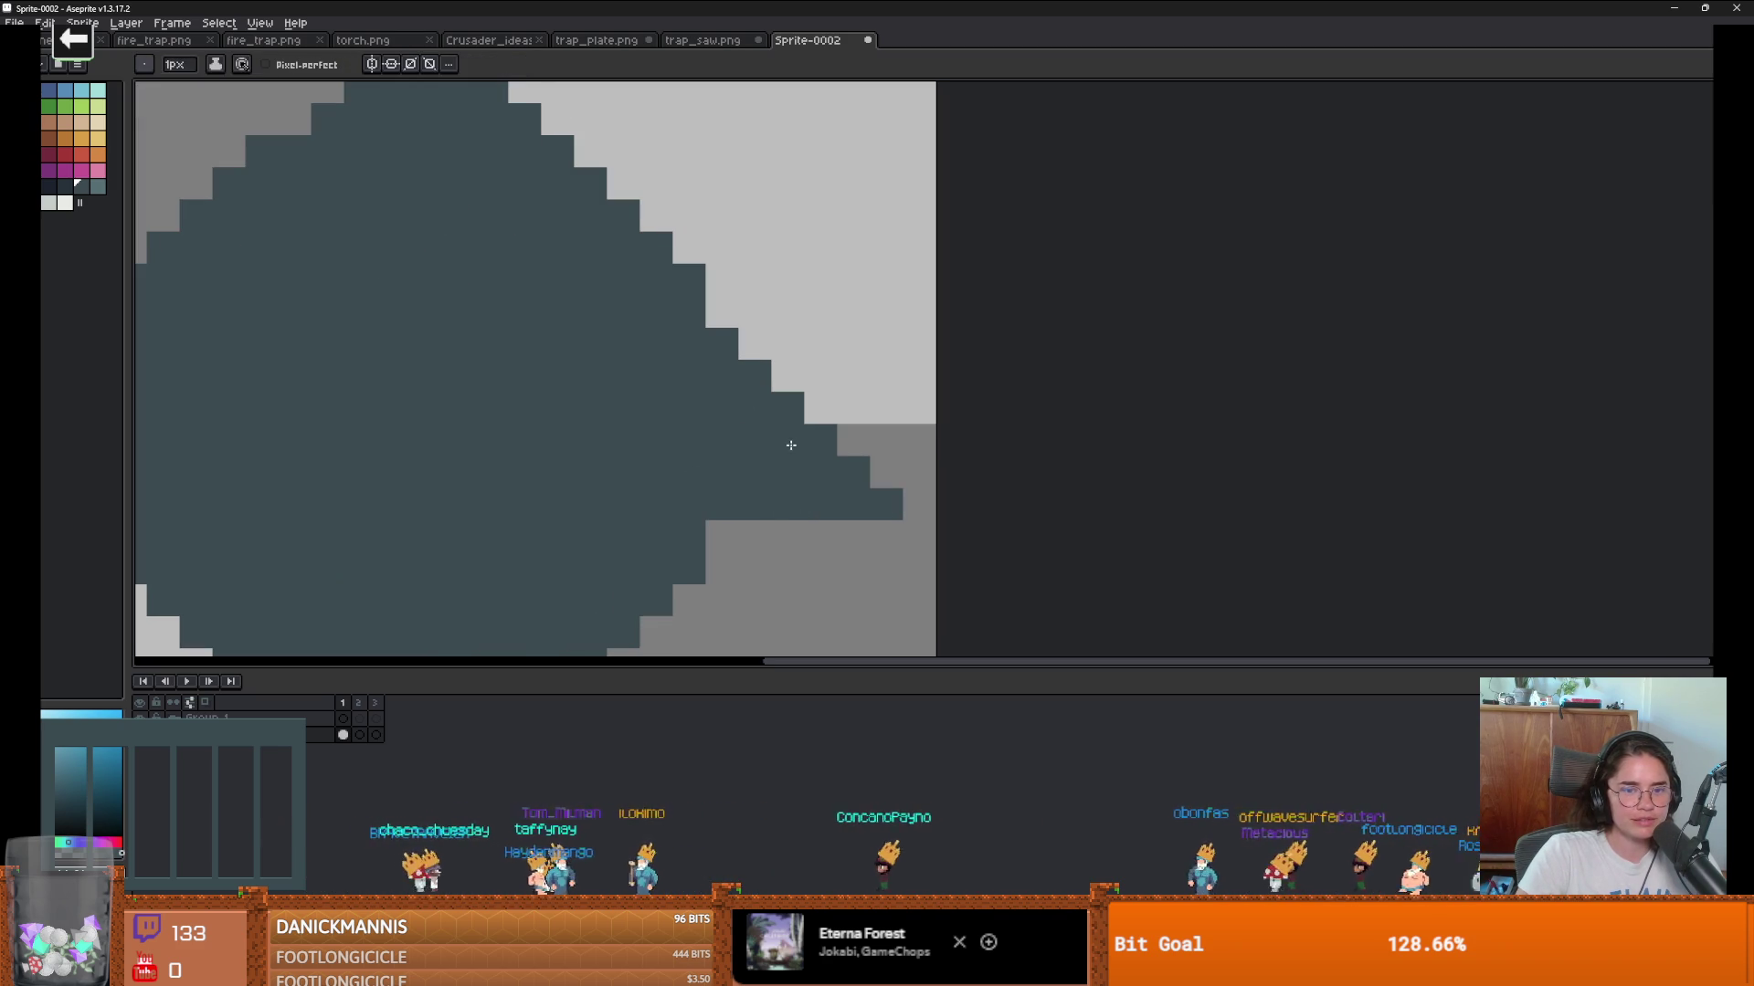
pyautogui.scroll(-2, 782, 445)
pyautogui.scroll(1, 568, 497)
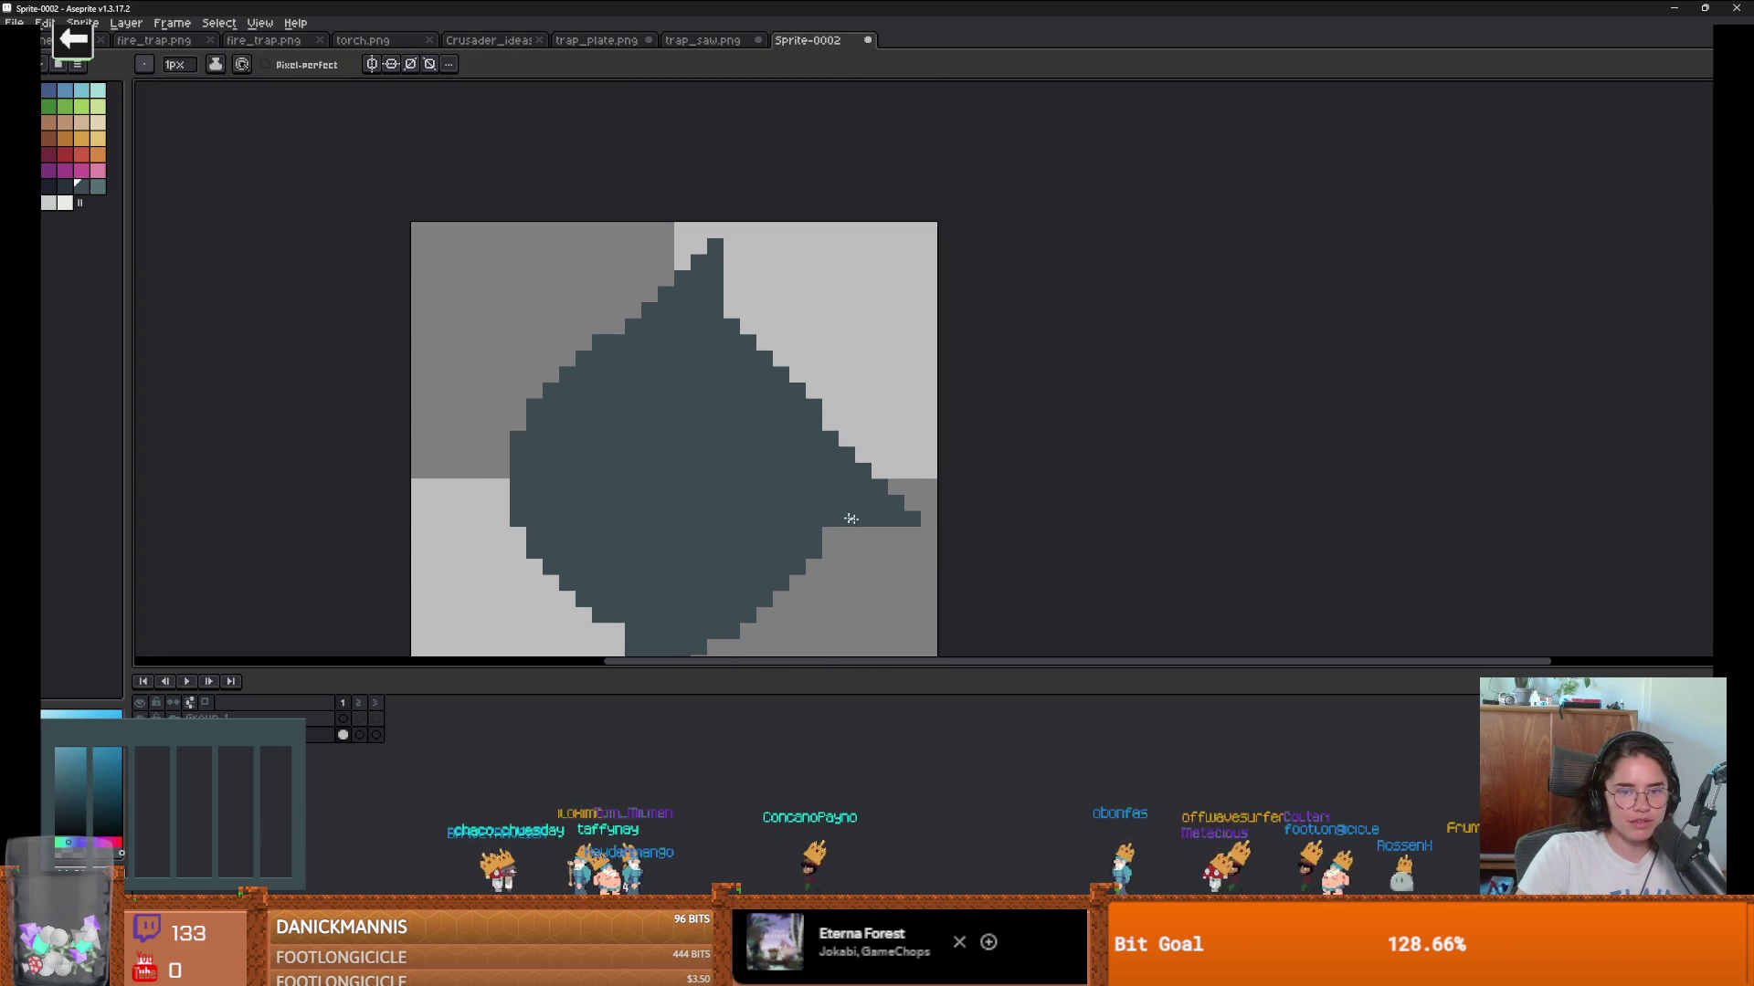
# Select the right-side tooth and move its pixels to a new position
pyautogui.press('m')
pyautogui.moveTo(930, 537); pyautogui.dragTo(822, 413)
pyautogui.moveTo(899, 482); pyautogui.dragTo(483, 494)
pyautogui.press('Return')
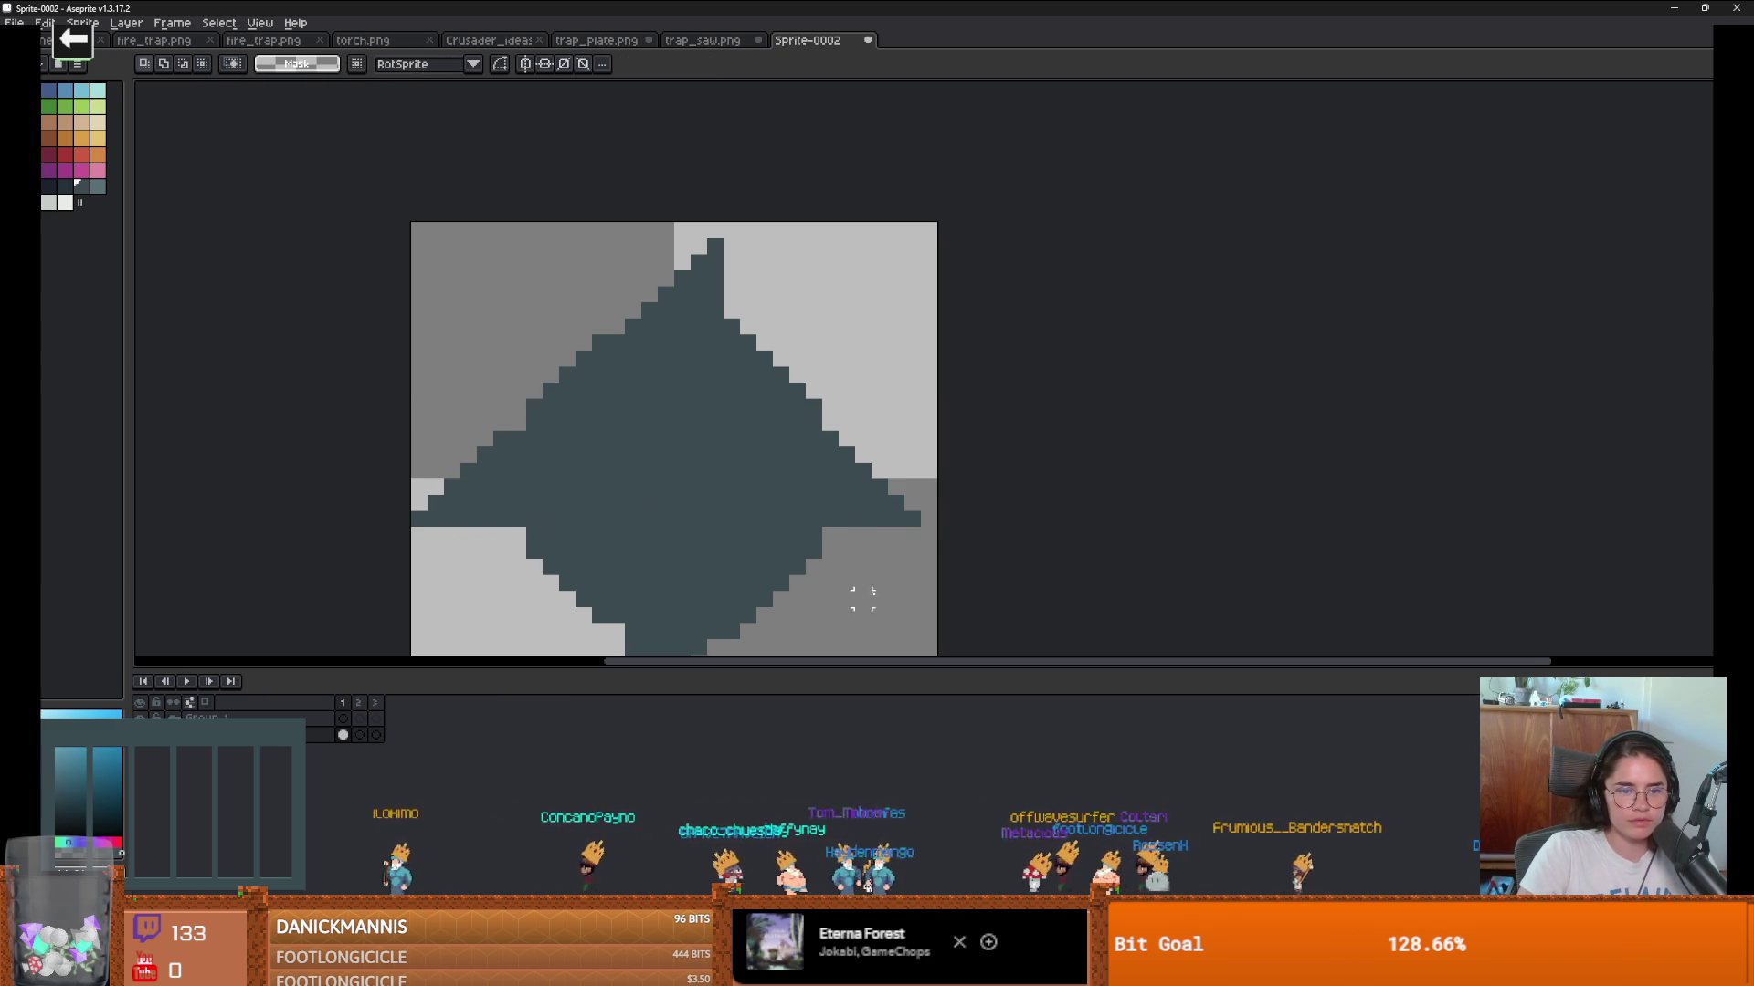
pyautogui.scroll(-3, 841, 571)
pyautogui.scroll(2, 760, 405)
pyautogui.scroll(1, 678, 387)
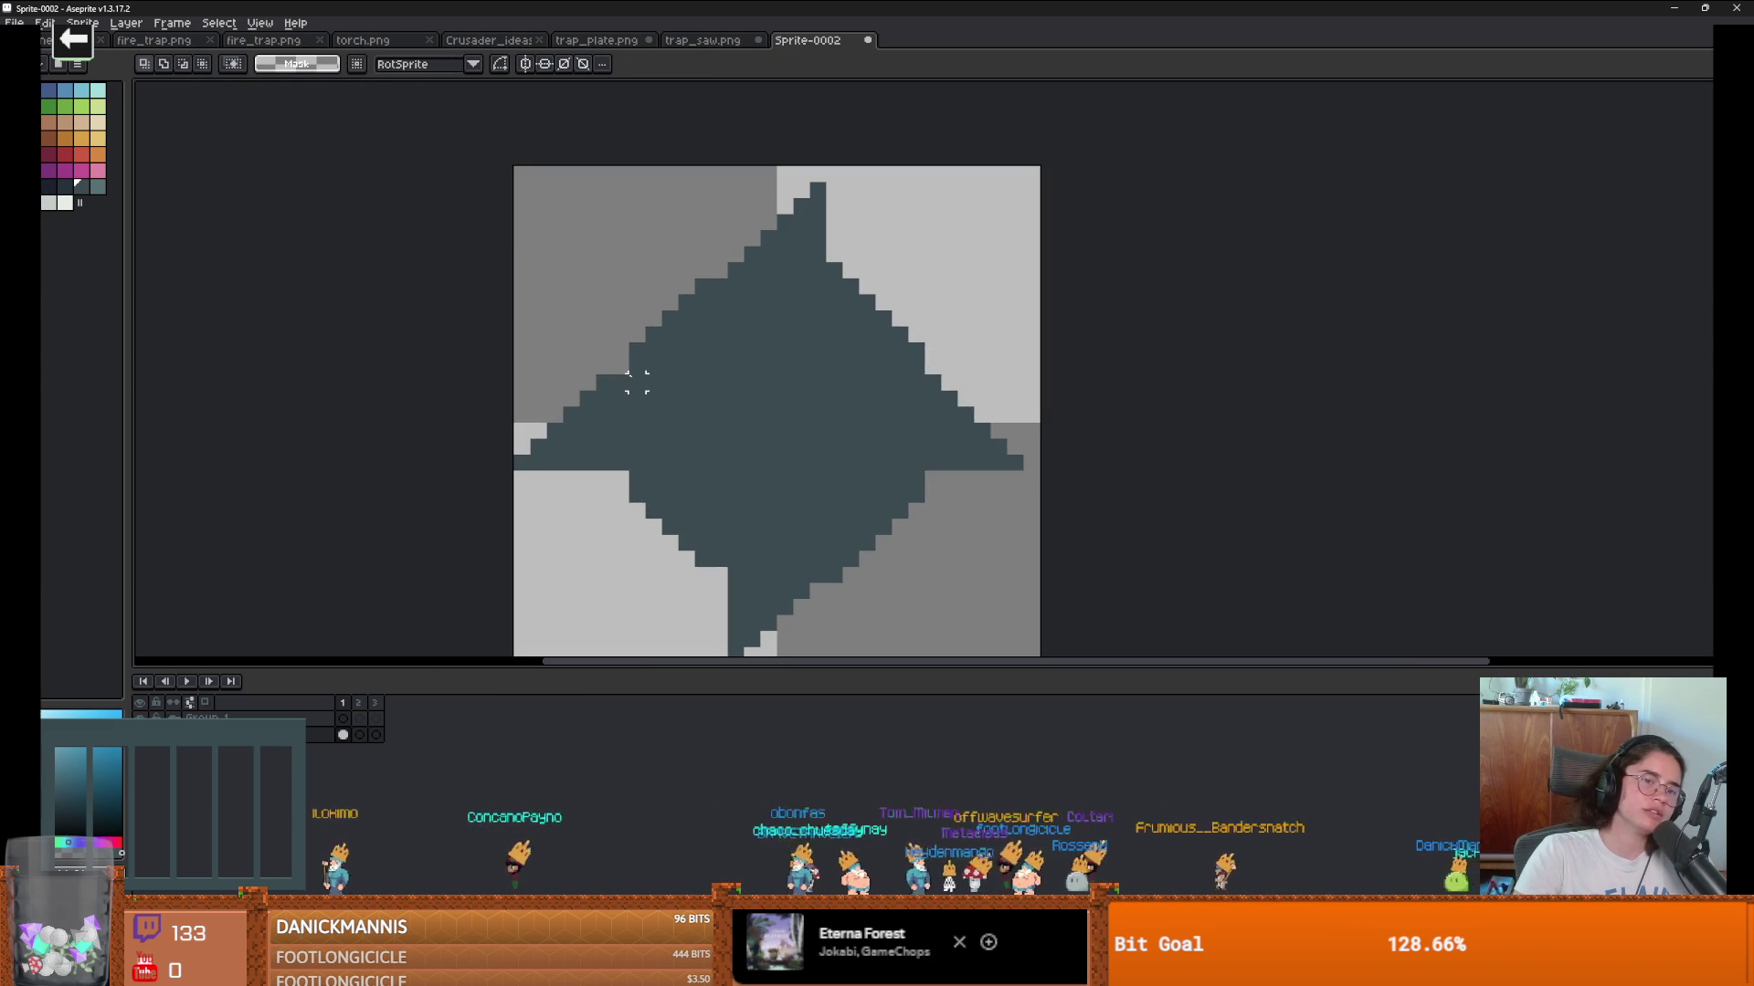
pyautogui.press('i')
# Select and delete the misshapen left spike
pyautogui.press('m')
pyautogui.scroll(-2, 806, 430)
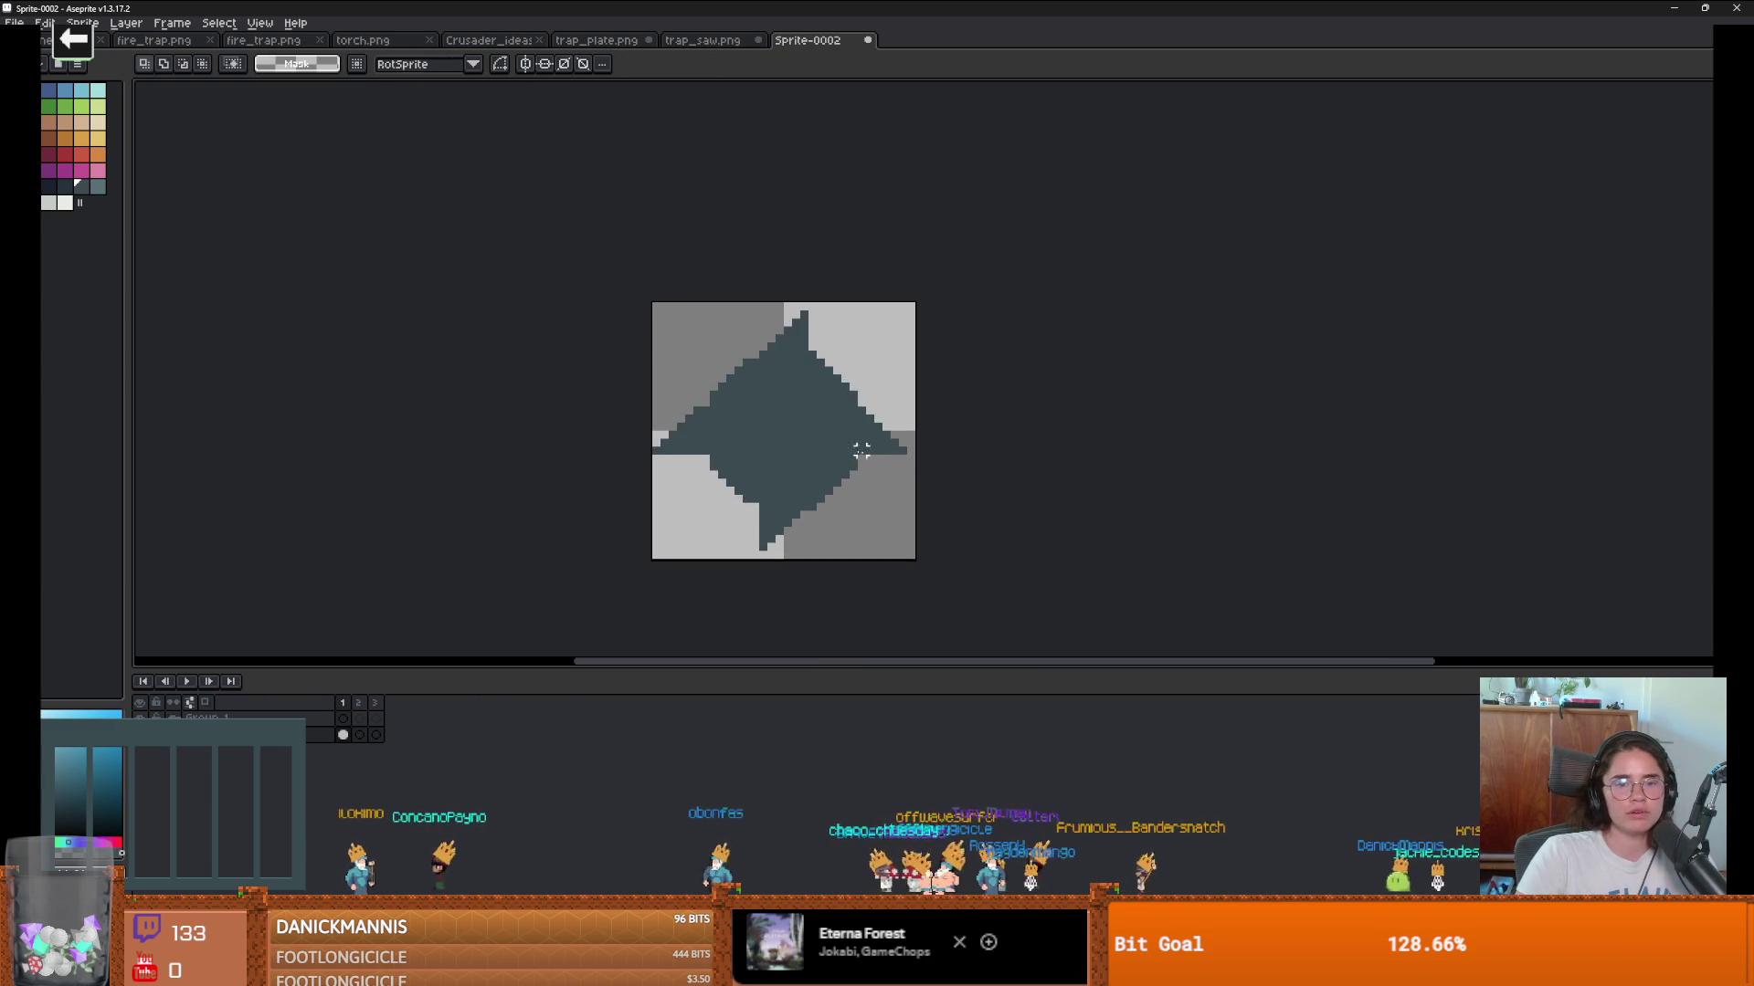
pyautogui.scroll(1, 782, 474)
pyautogui.scroll(2, 579, 486)
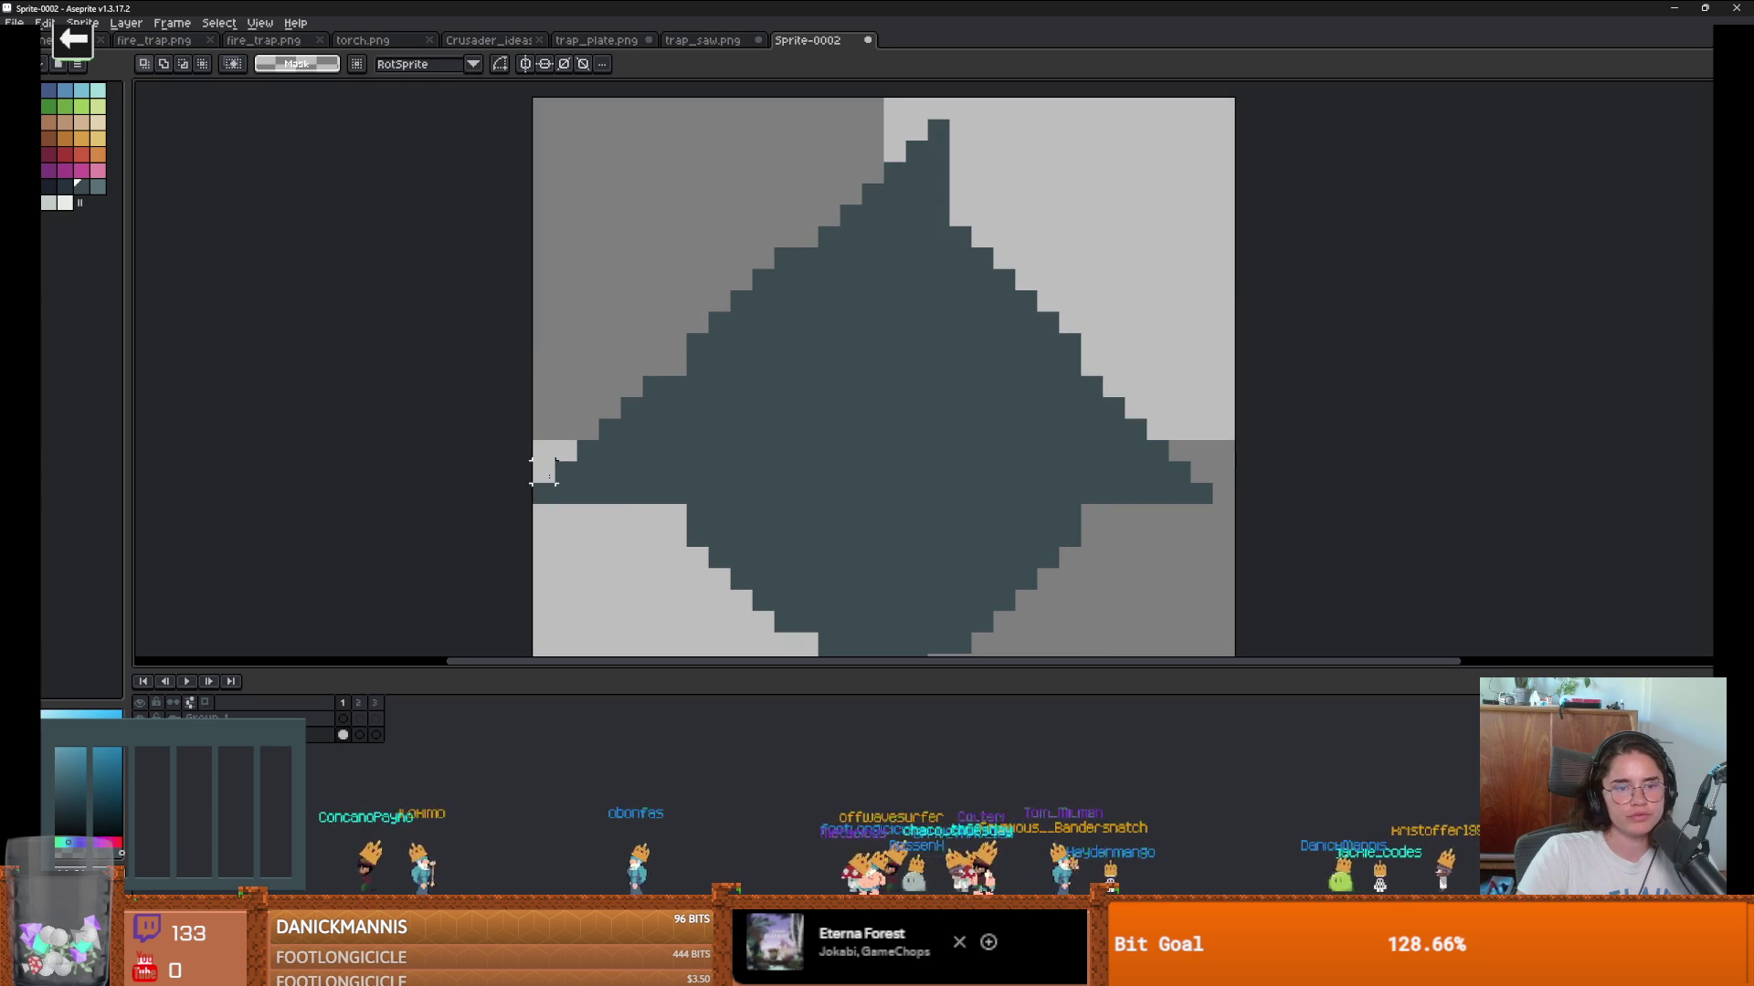
pyautogui.moveTo(509, 353); pyautogui.dragTo(665, 520)
pyautogui.press('Delete')
# Place a horizontally flipped copy of the right tooth on the left, then draw a horizontal arm from the top tooth
pyautogui.moveTo(609, 429); pyautogui.dragTo(1124, 470)
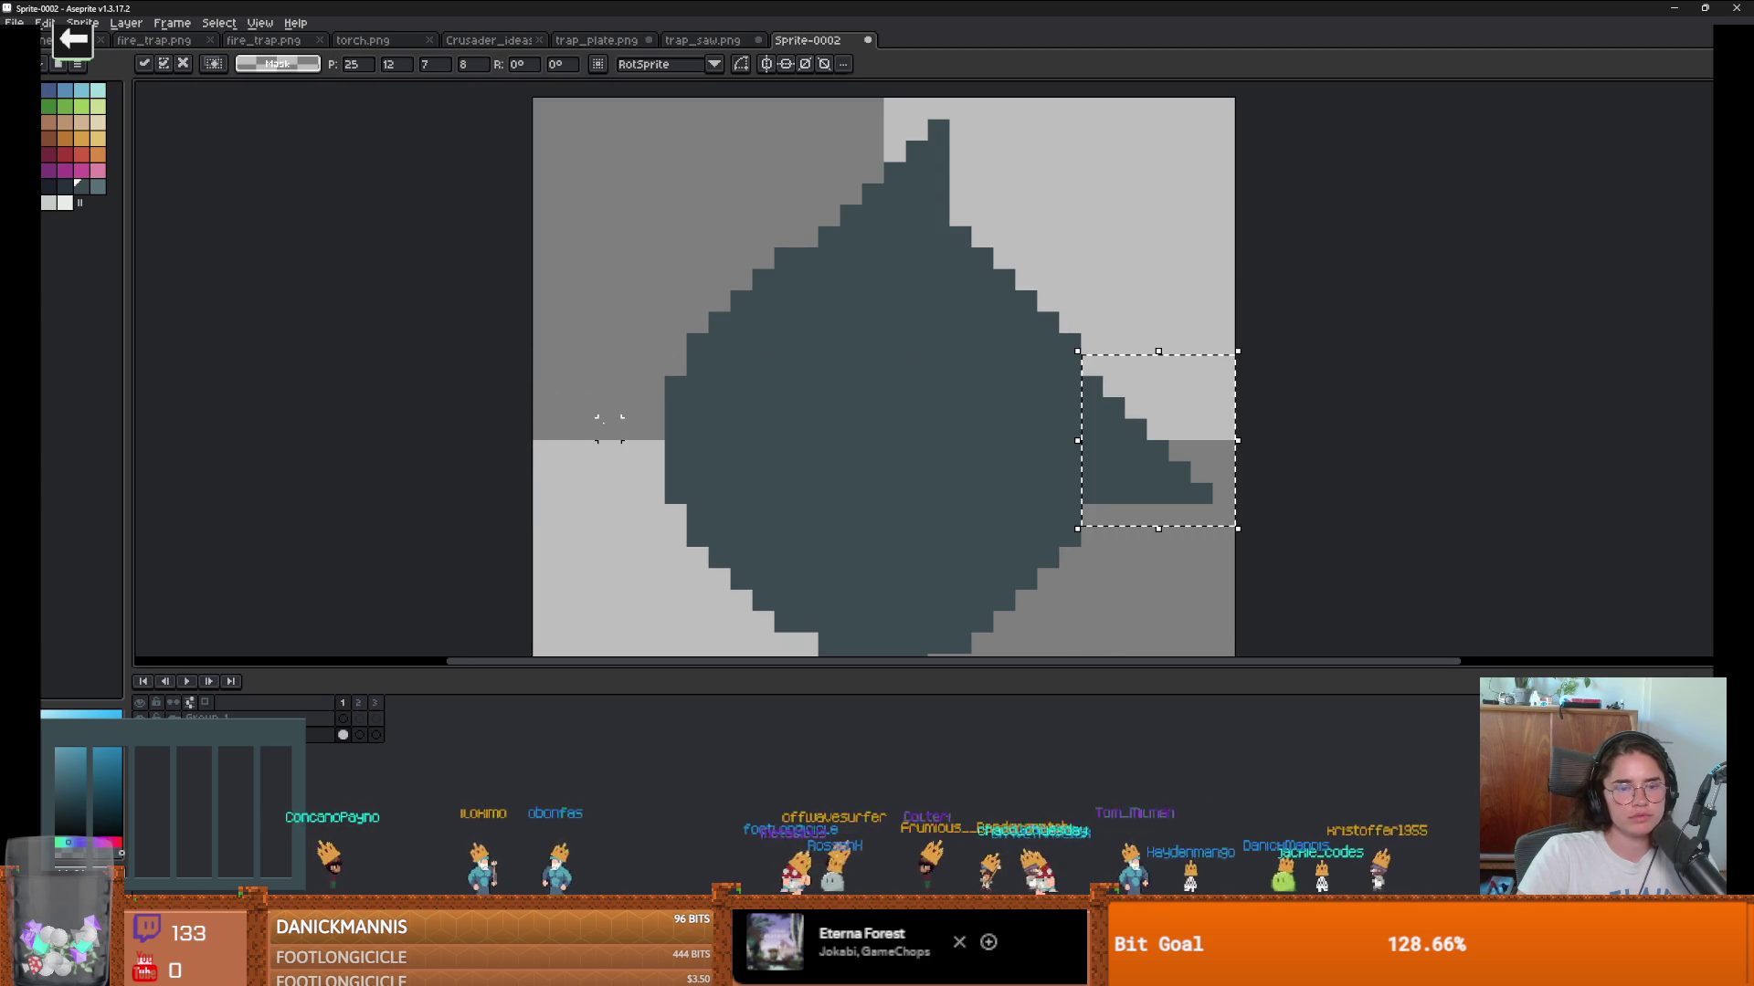
pyautogui.hotkey('shift', 'h')
pyautogui.moveTo(1137, 462); pyautogui.dragTo(600, 449)
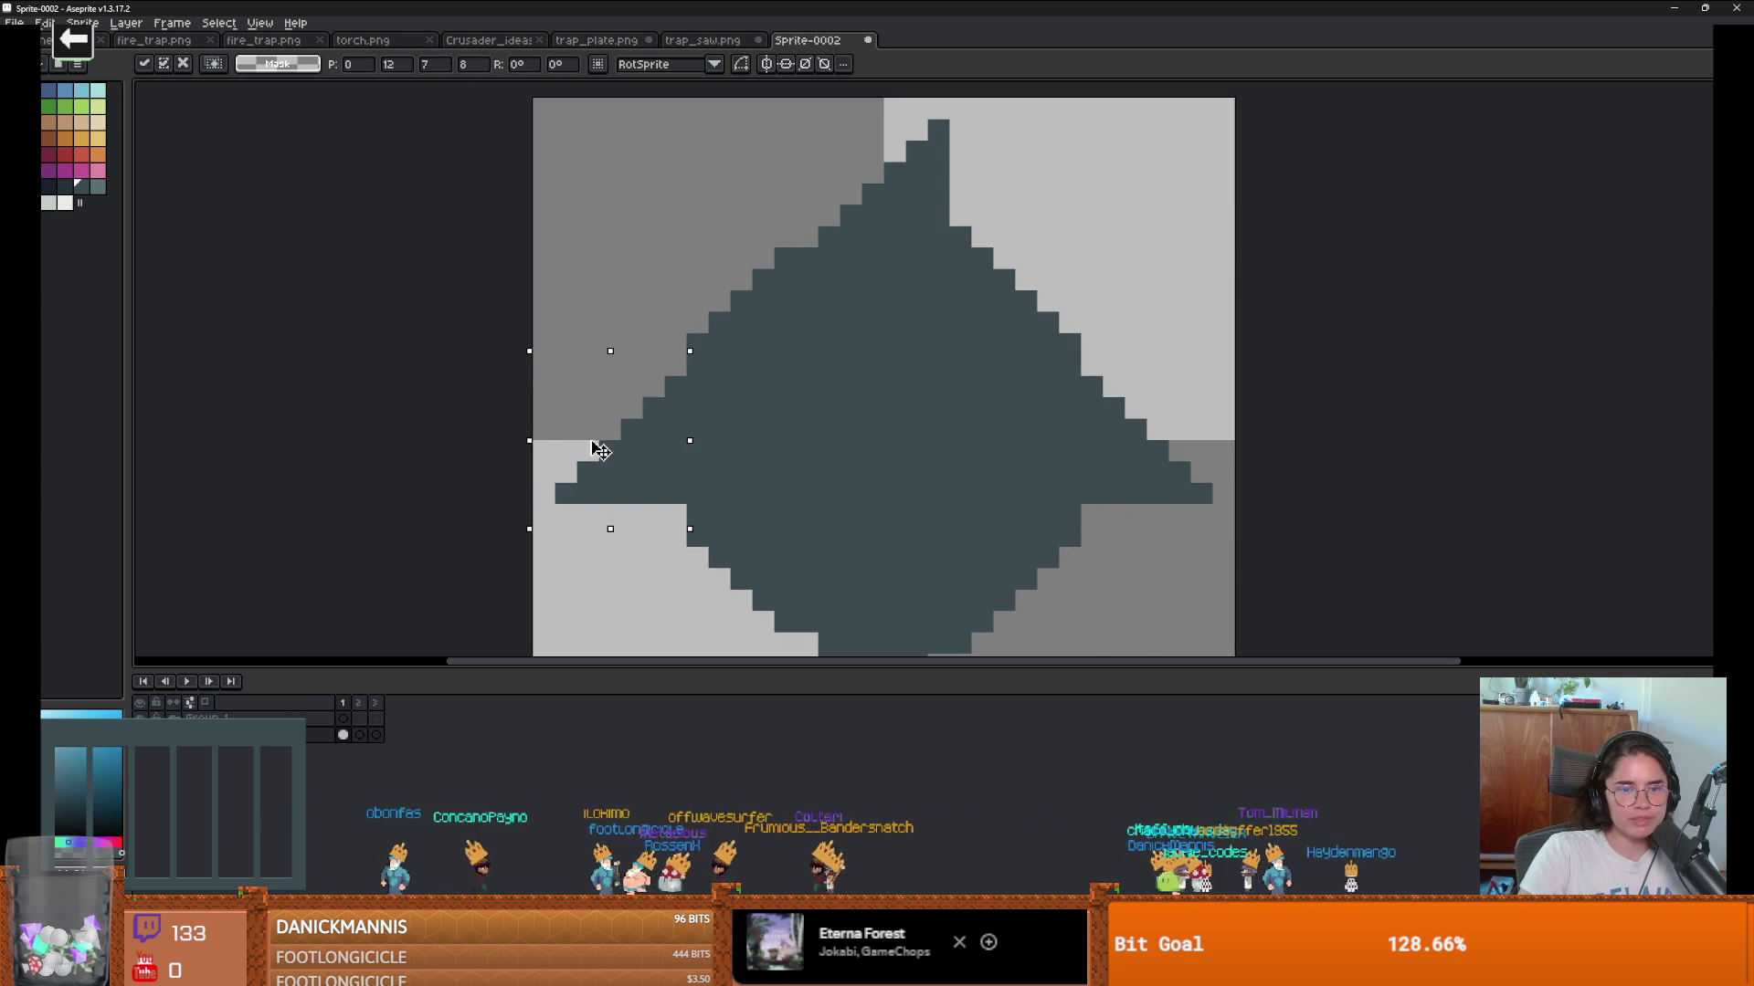
pyautogui.scroll(-3, 1039, 546)
pyautogui.press('Return')
pyautogui.scroll(2, 783, 442)
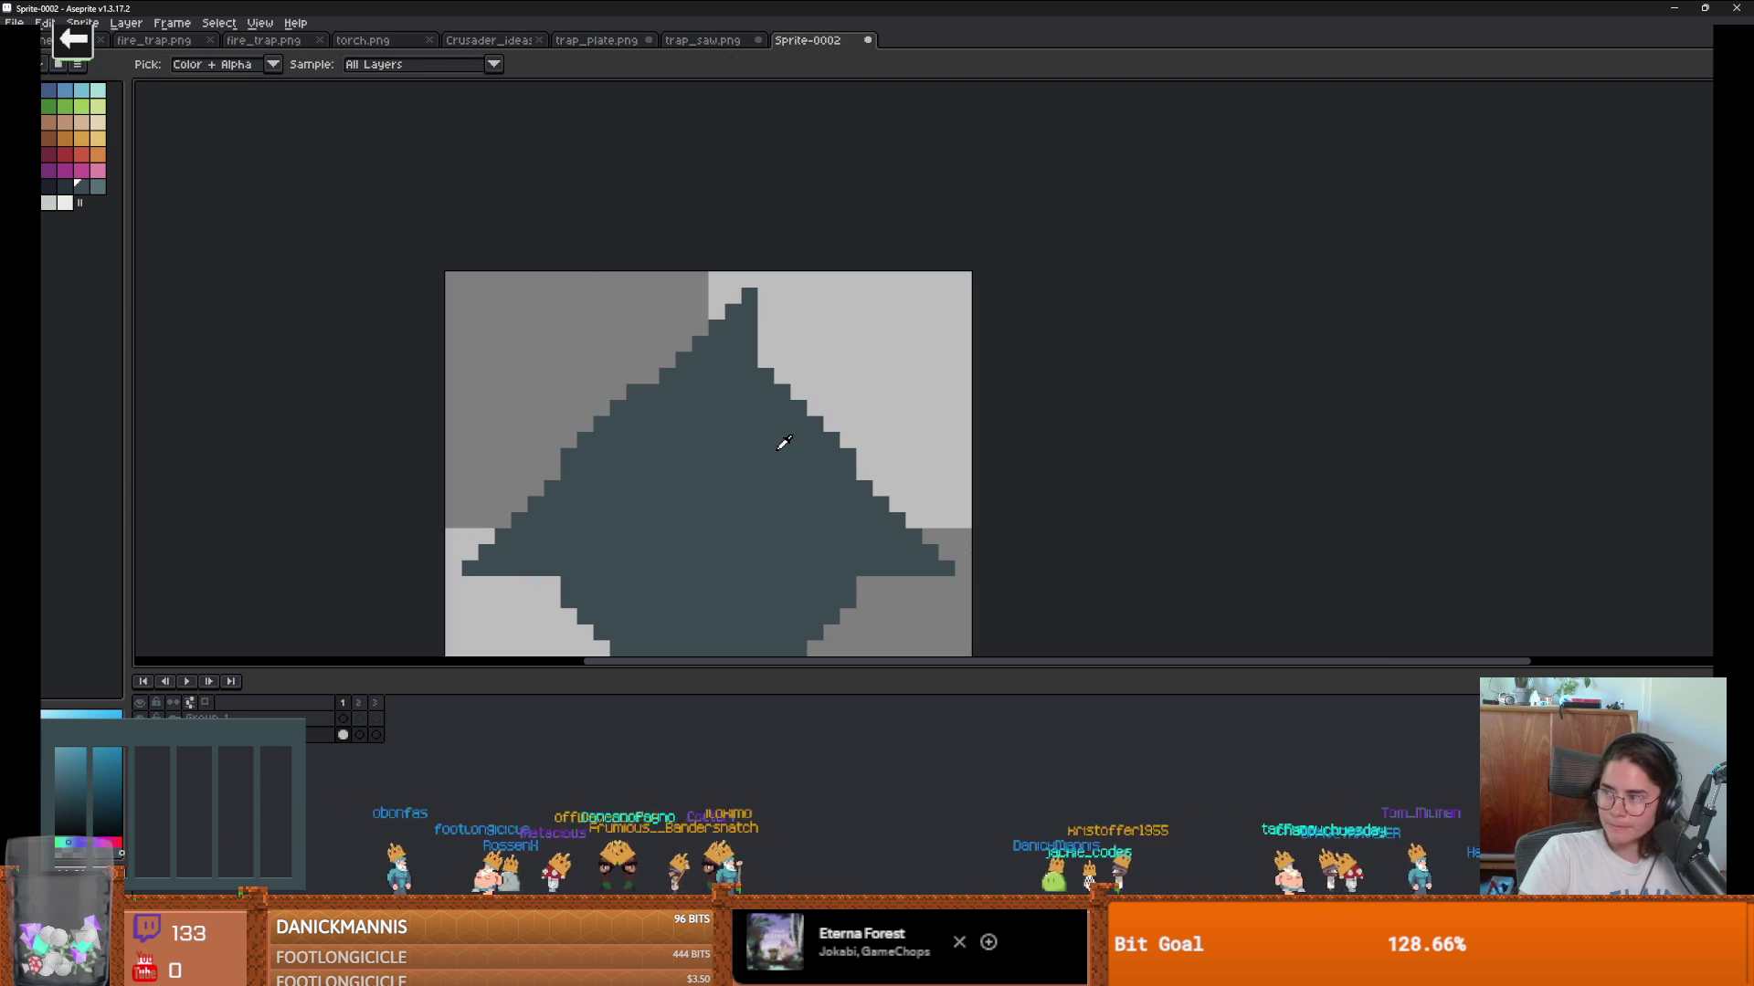
pyautogui.press('b')
pyautogui.moveTo(798, 392); pyautogui.dragTo(919, 392)
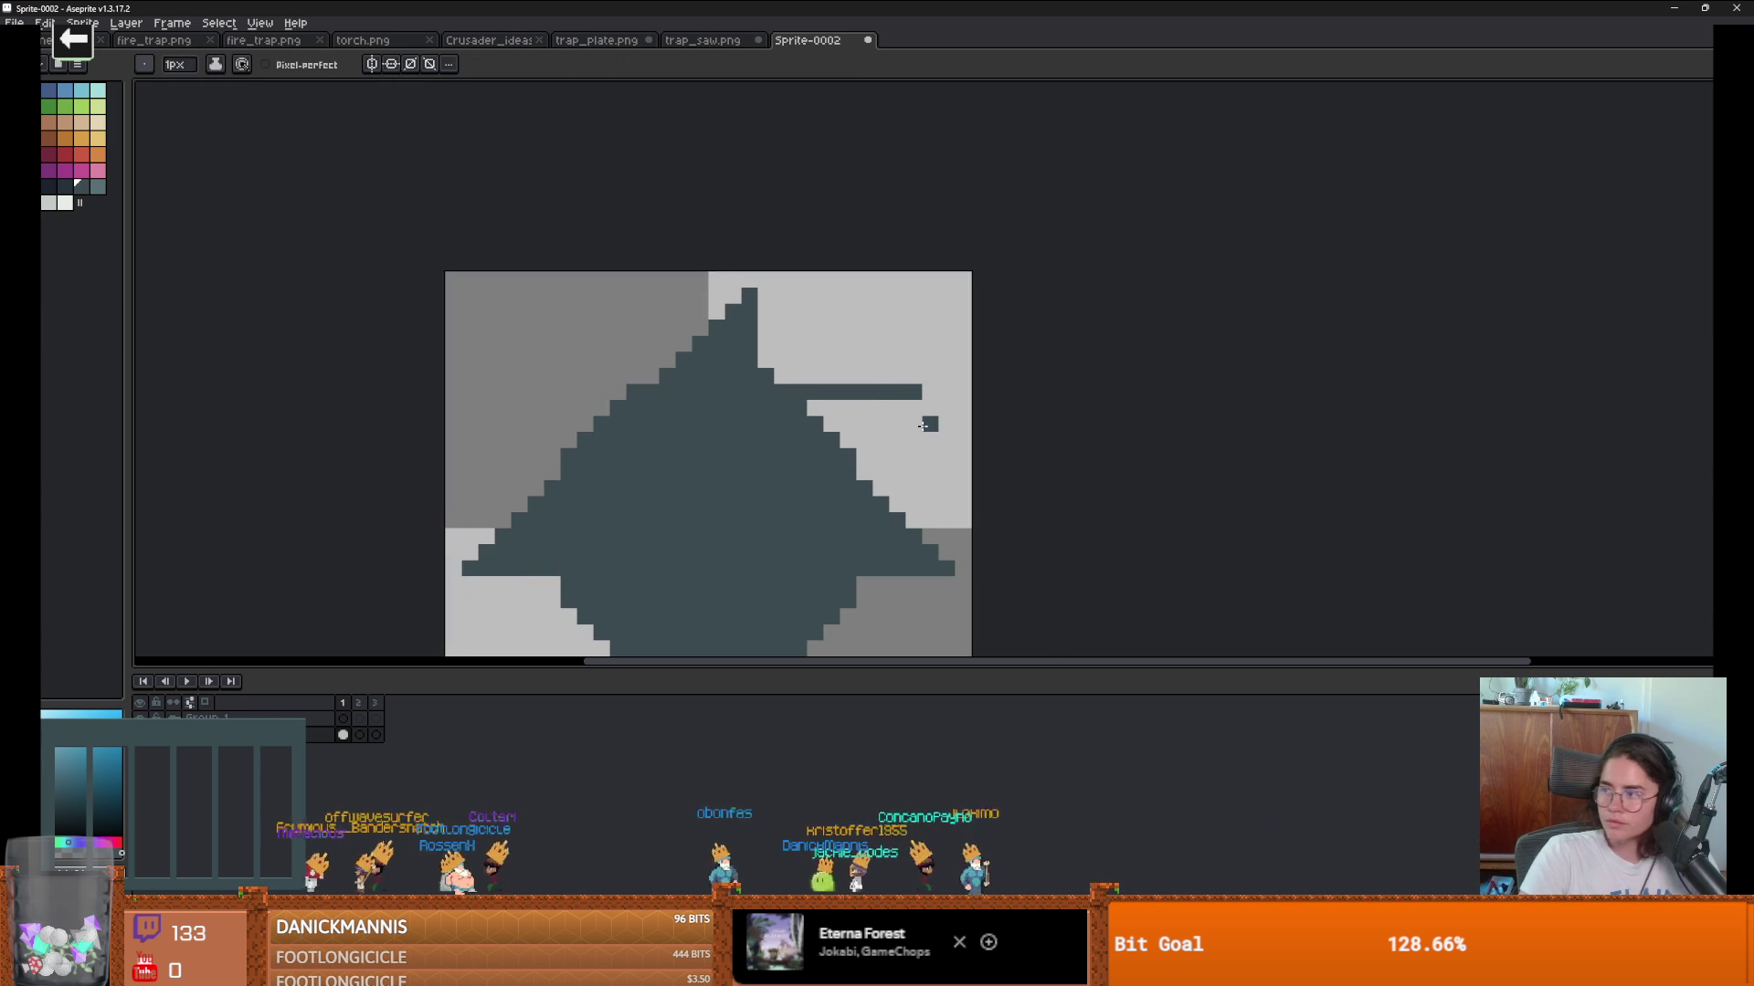
# Add dark pixels and a column beneath the arm's end, then undo the gap fill
pyautogui.click(897, 408)
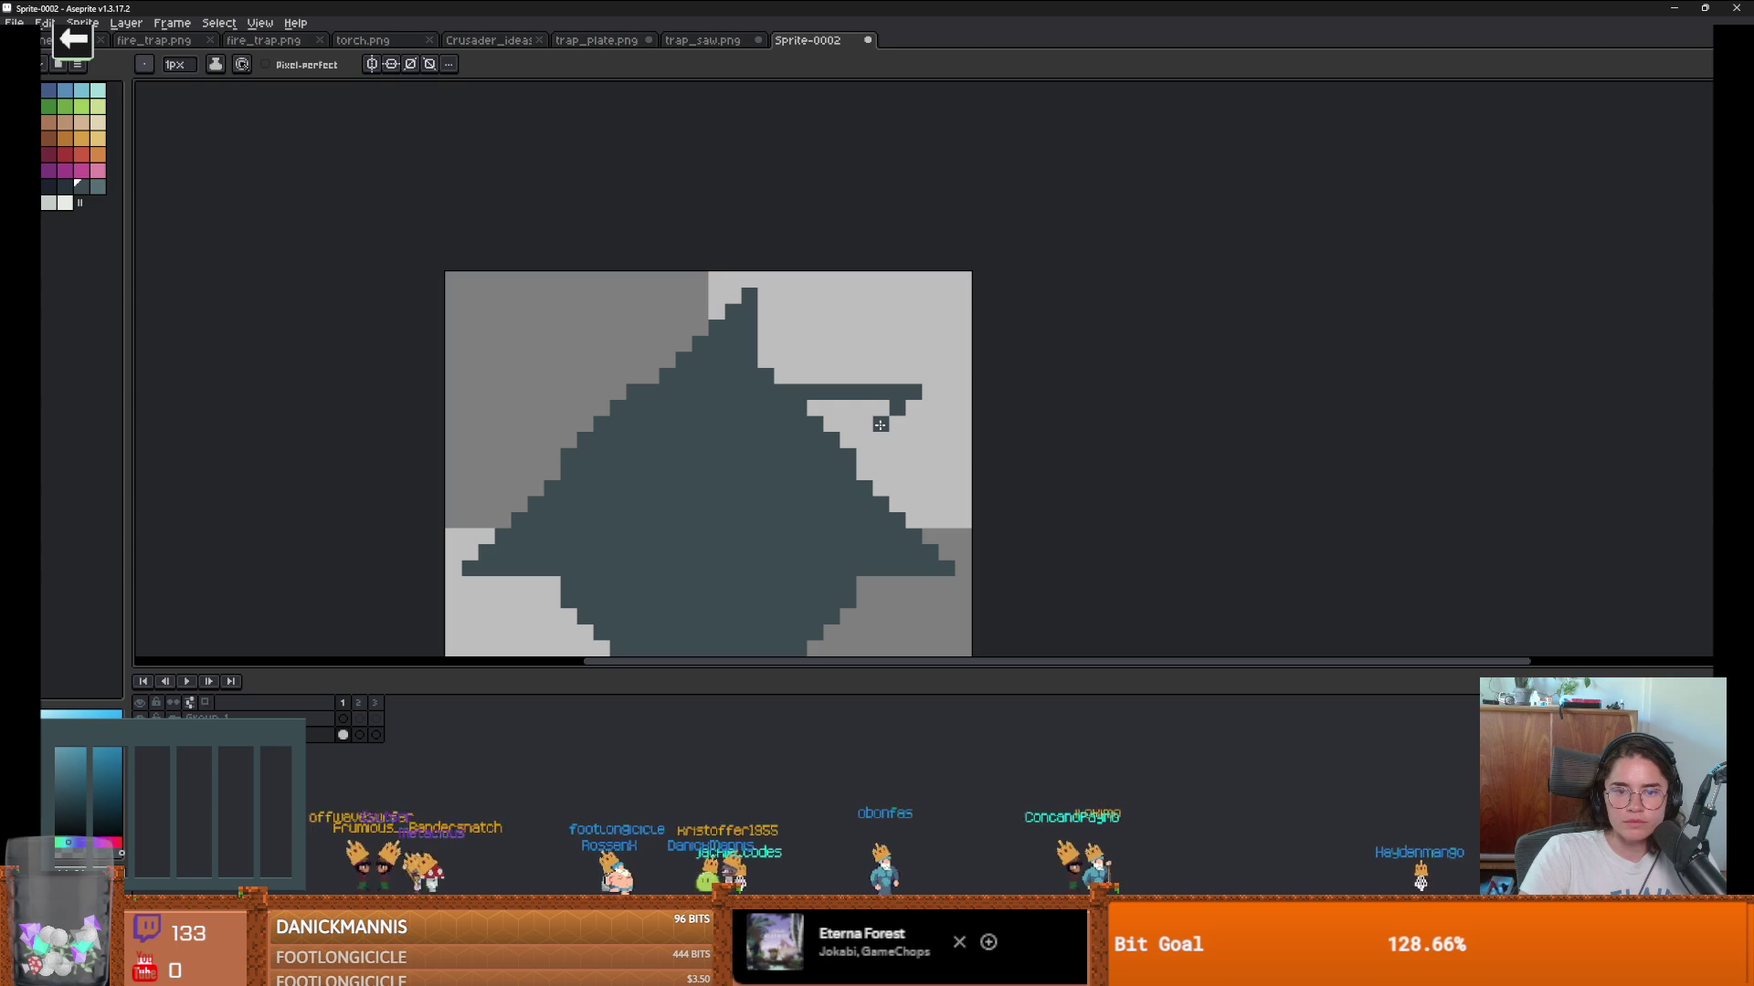
pyautogui.moveTo(865, 441); pyautogui.dragTo(865, 473)
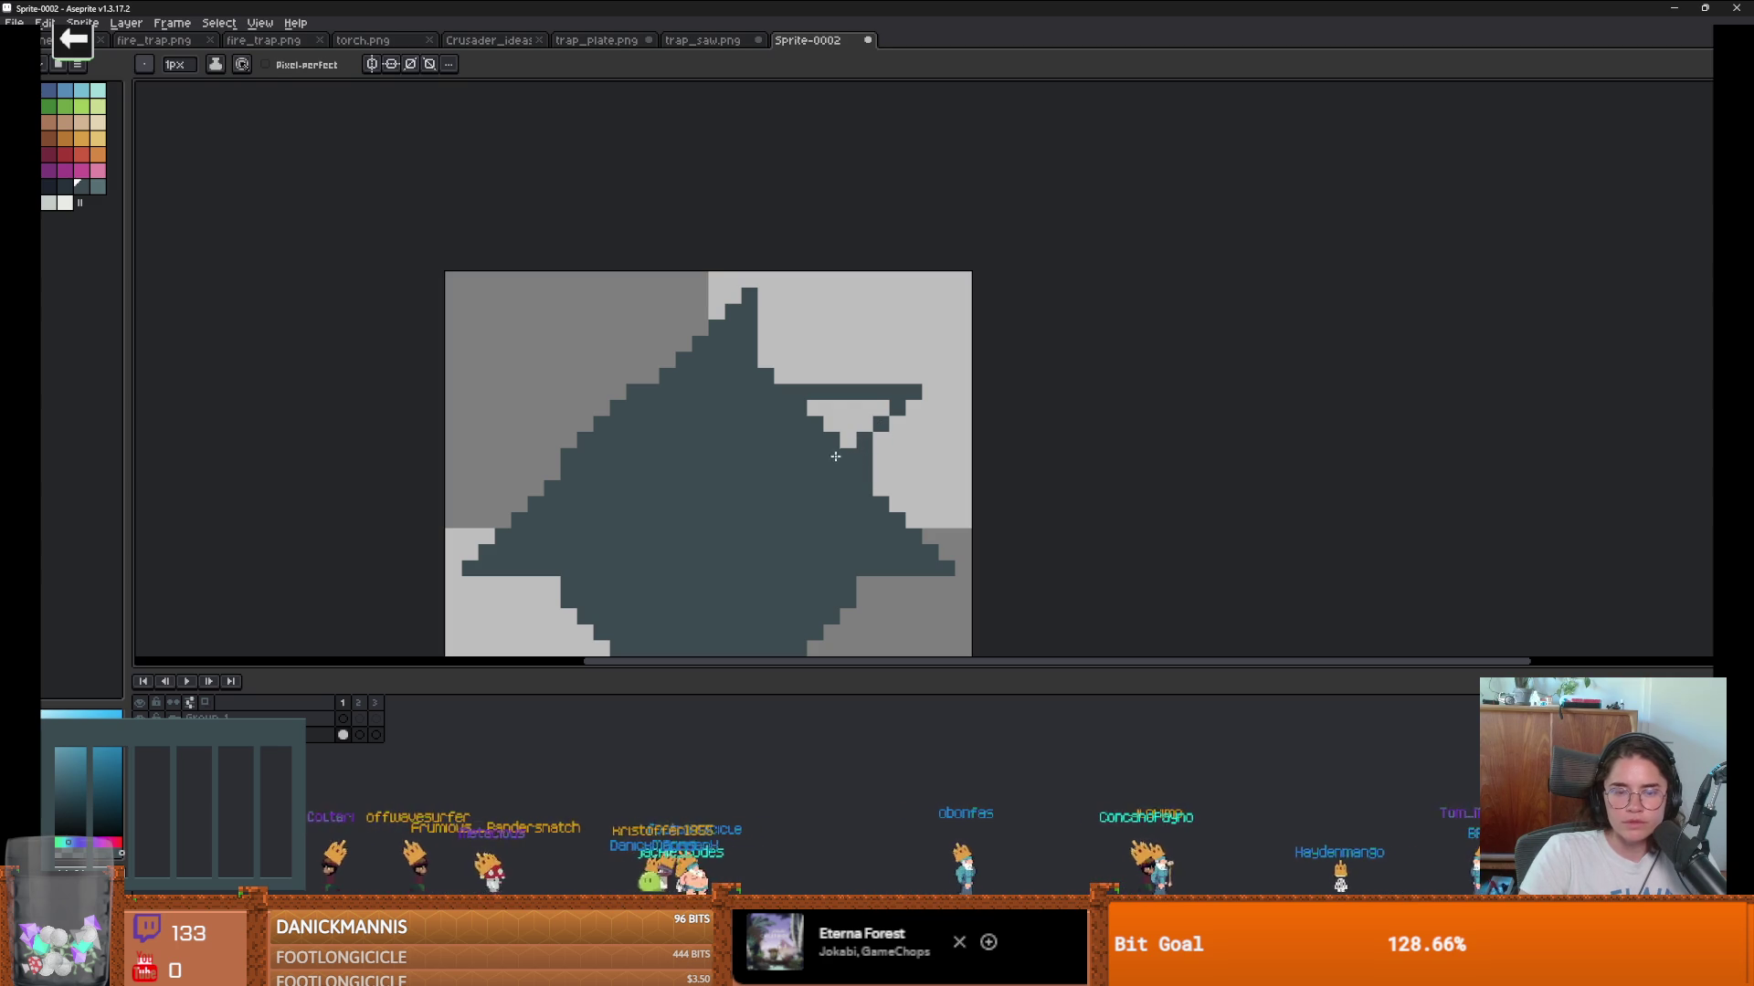
pyautogui.moveTo(817, 420); pyautogui.dragTo(832, 416)
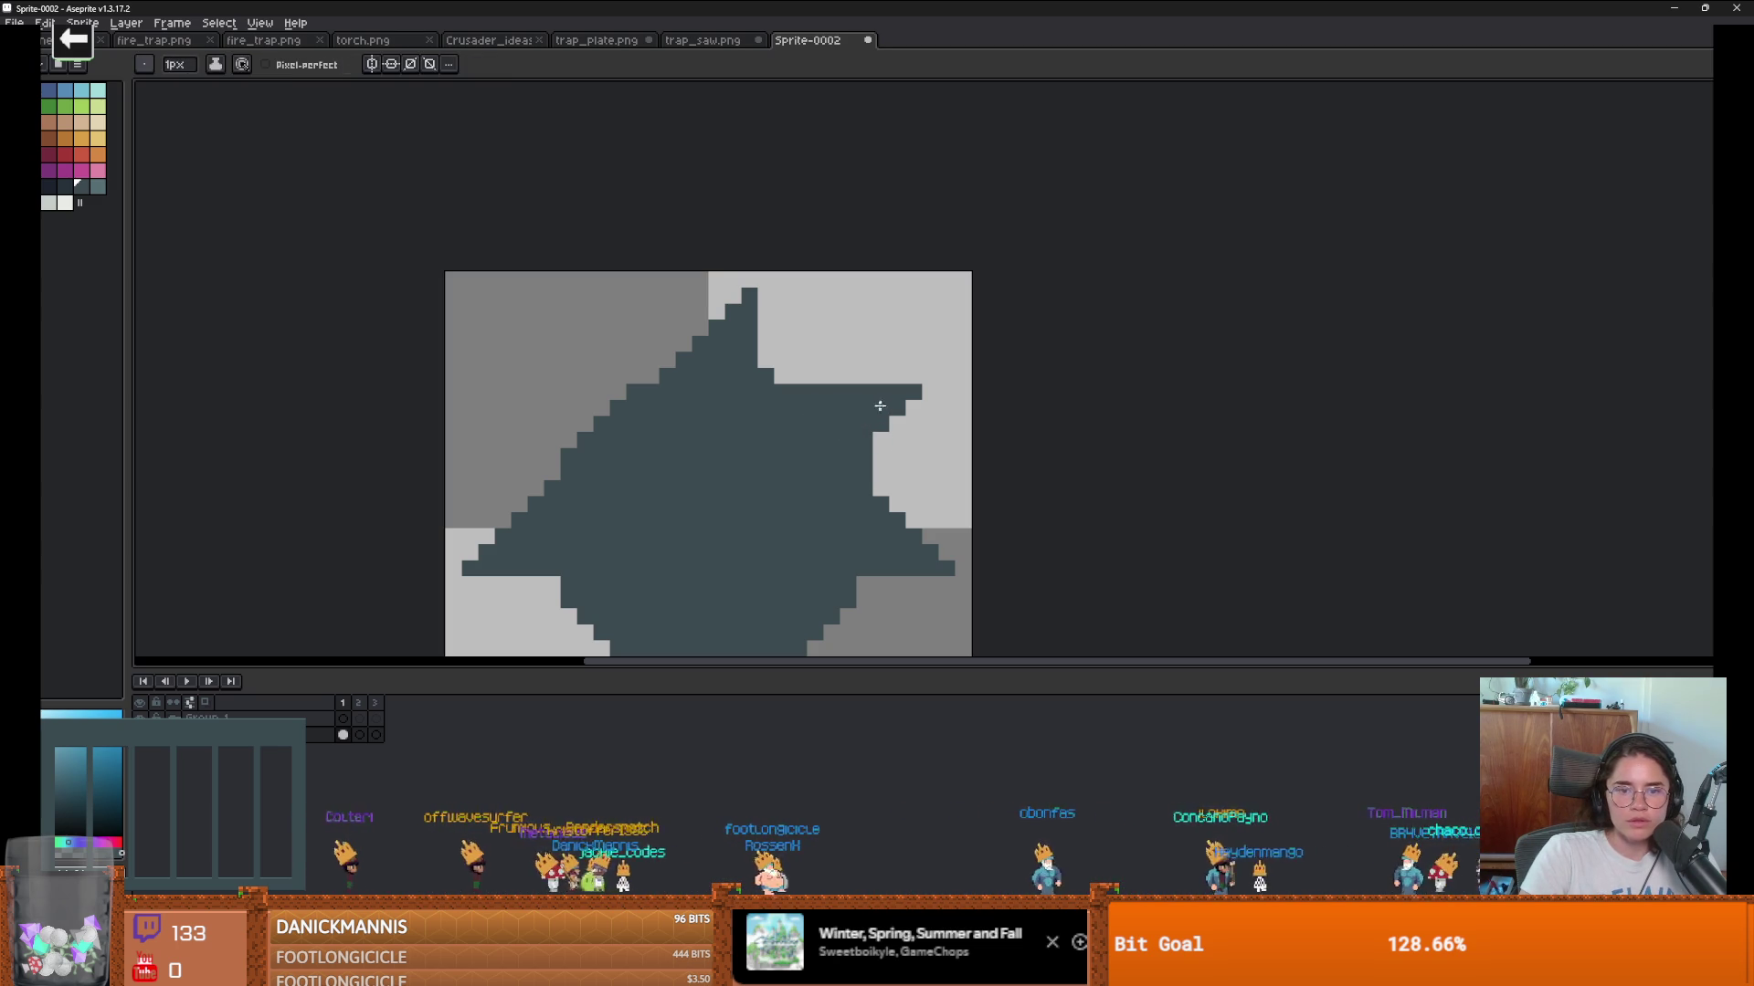
pyautogui.scroll(-3, 872, 411)
pyautogui.scroll(3, 897, 542)
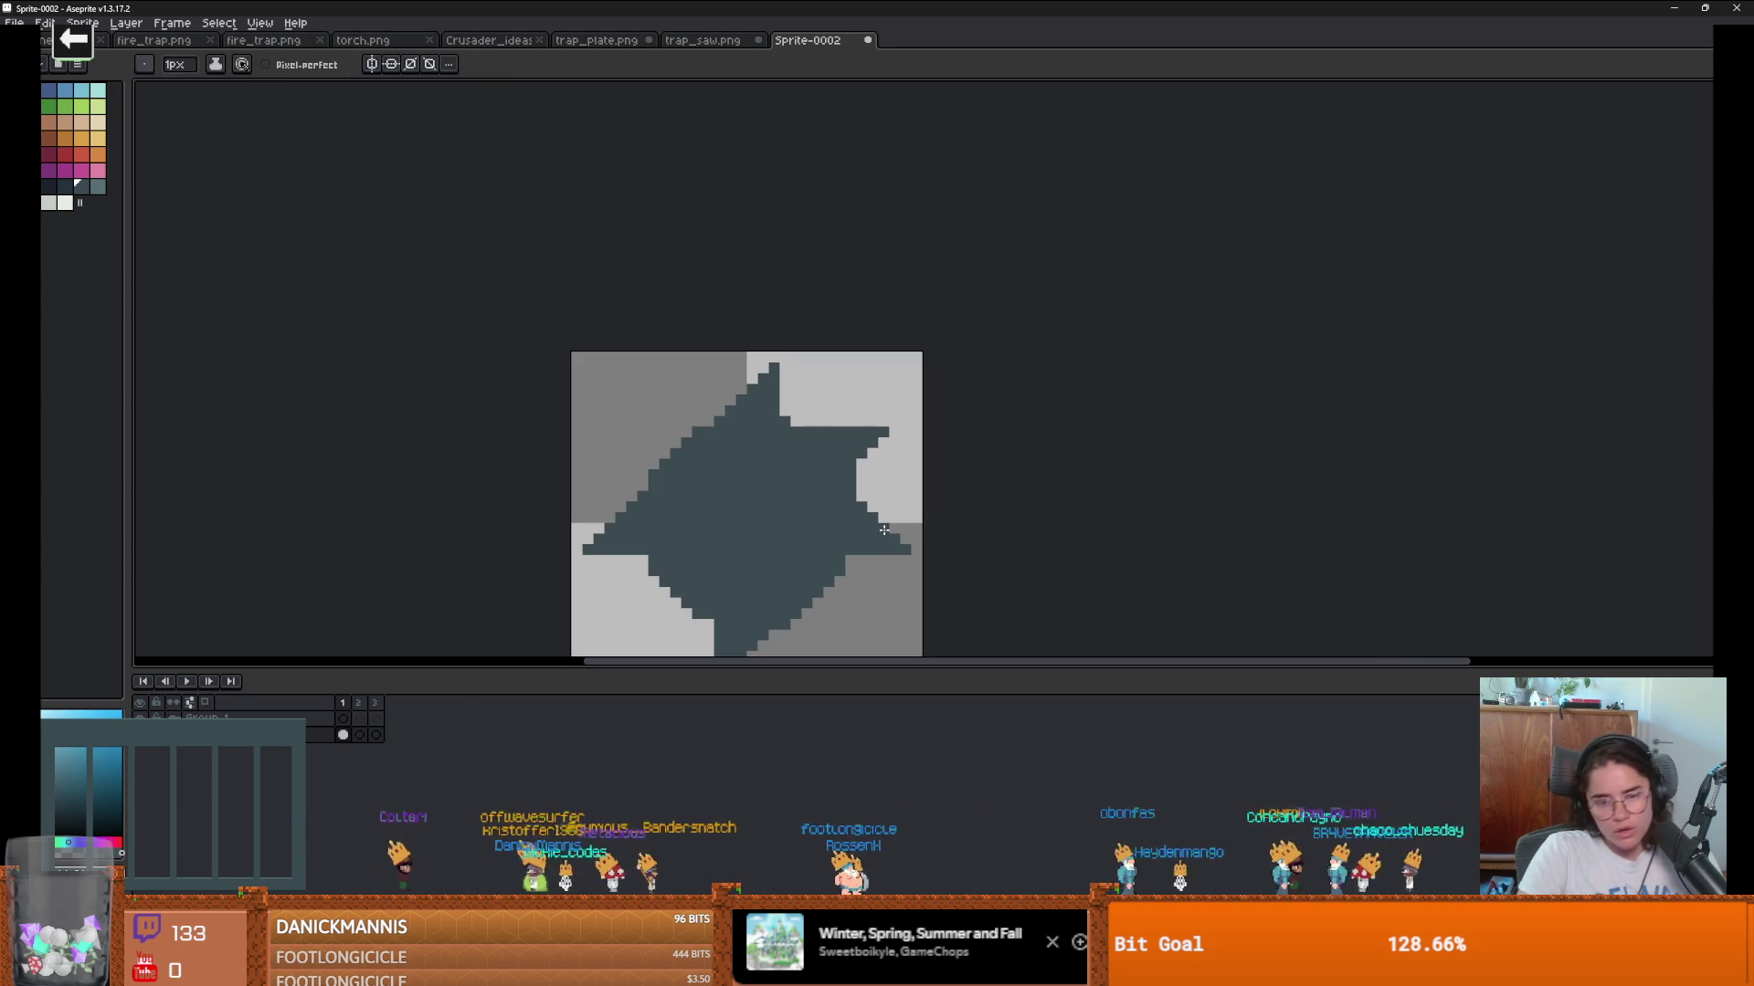
pyautogui.press('v')
pyautogui.hotkey('ctrl', 'z')
# Pencil a single dark pixel and a column of pixels below the arm
pyautogui.press('b')
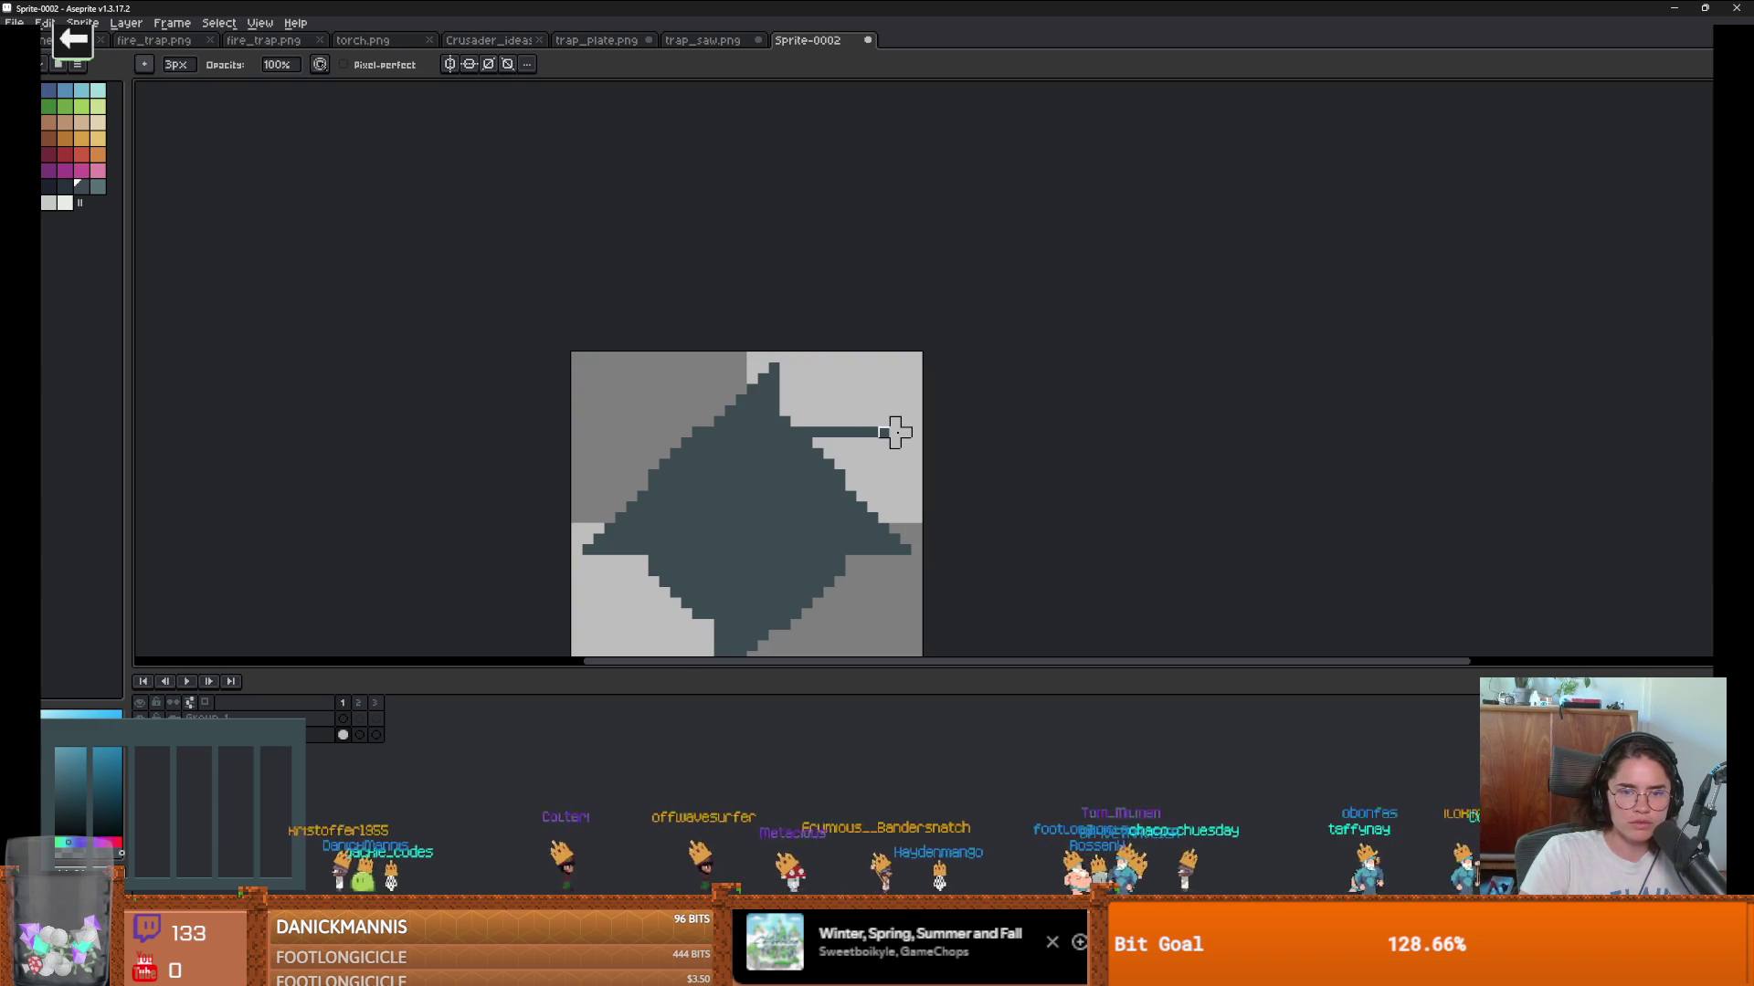
pyautogui.scroll(3, 893, 431)
pyautogui.click(877, 390)
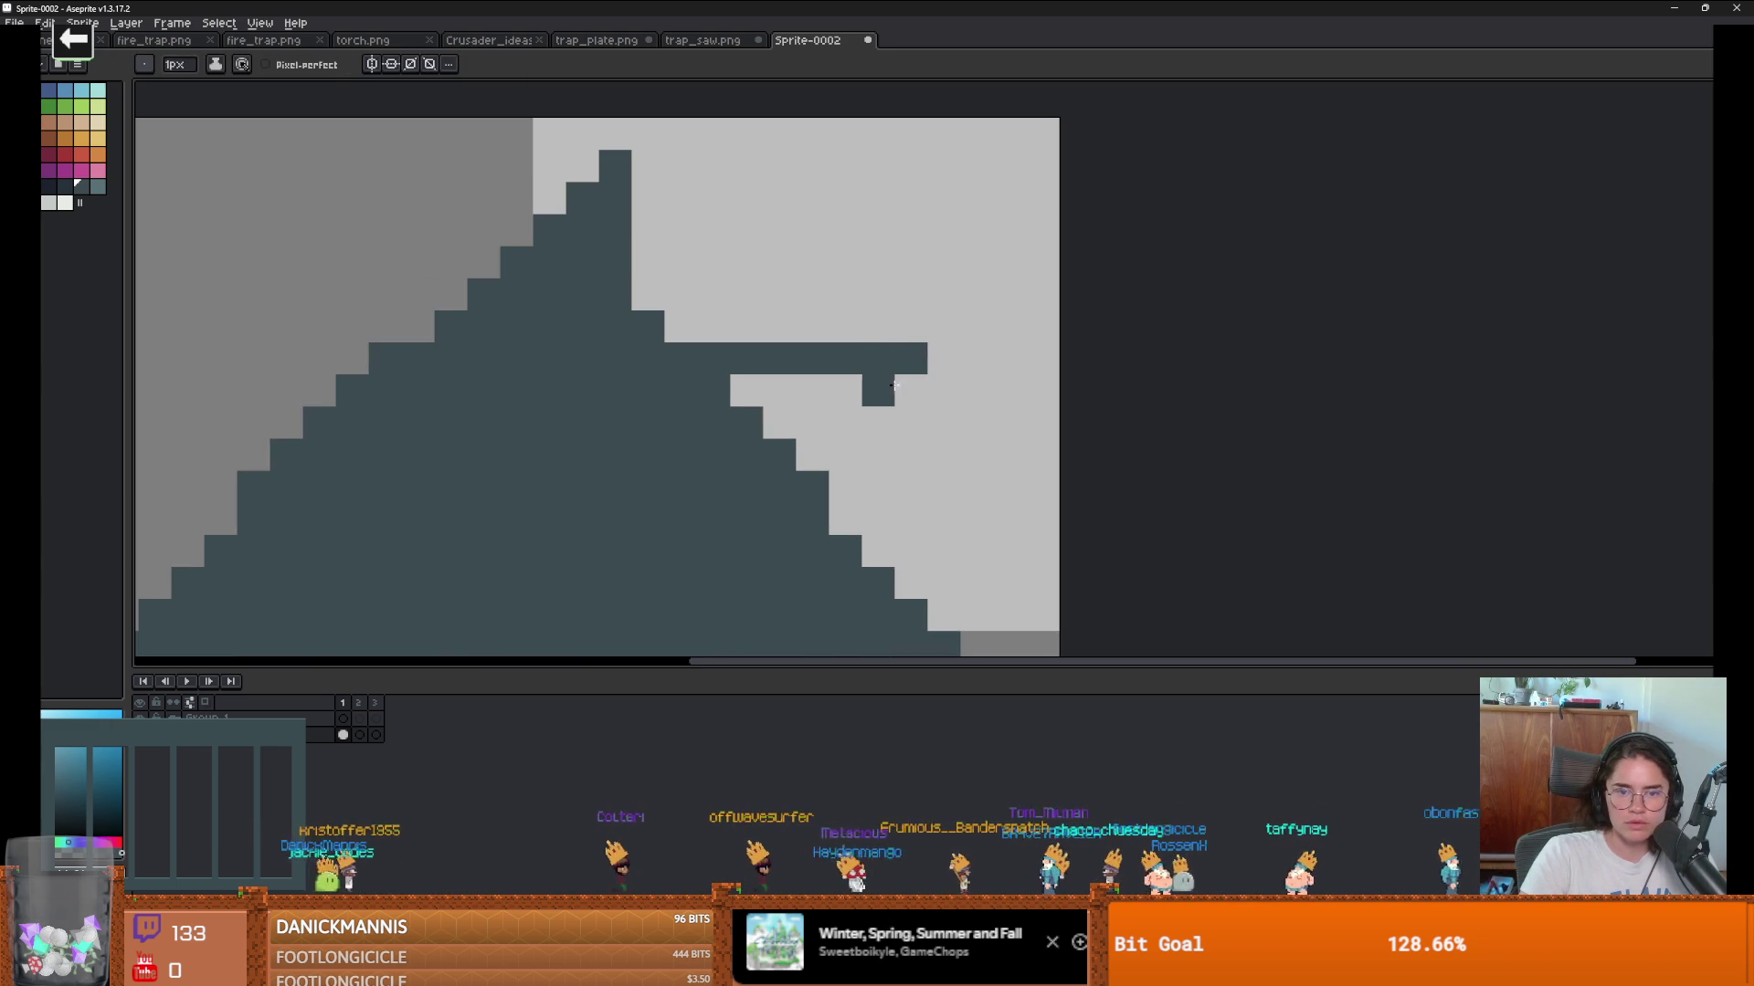
pyautogui.moveTo(886, 387)
pyautogui.mouseDown()
pyautogui.moveTo(837, 420)
pyautogui.moveTo(830, 509)
pyautogui.mouseUp()
pyautogui.click(814, 454)
# Paint the remaining light notch under the arm dark, undoing an accidental whole-canvas fill
pyautogui.press('g')
pyautogui.click(820, 447)
pyautogui.hotkey('ctrl', 'z')
pyautogui.press('b')
pyautogui.moveTo(810, 442)
pyautogui.mouseDown()
pyautogui.moveTo(782, 392)
pyautogui.moveTo(838, 396)
pyautogui.mouseUp()
pyautogui.scroll(-4, 890, 554)
pyautogui.scroll(2, 890, 554)
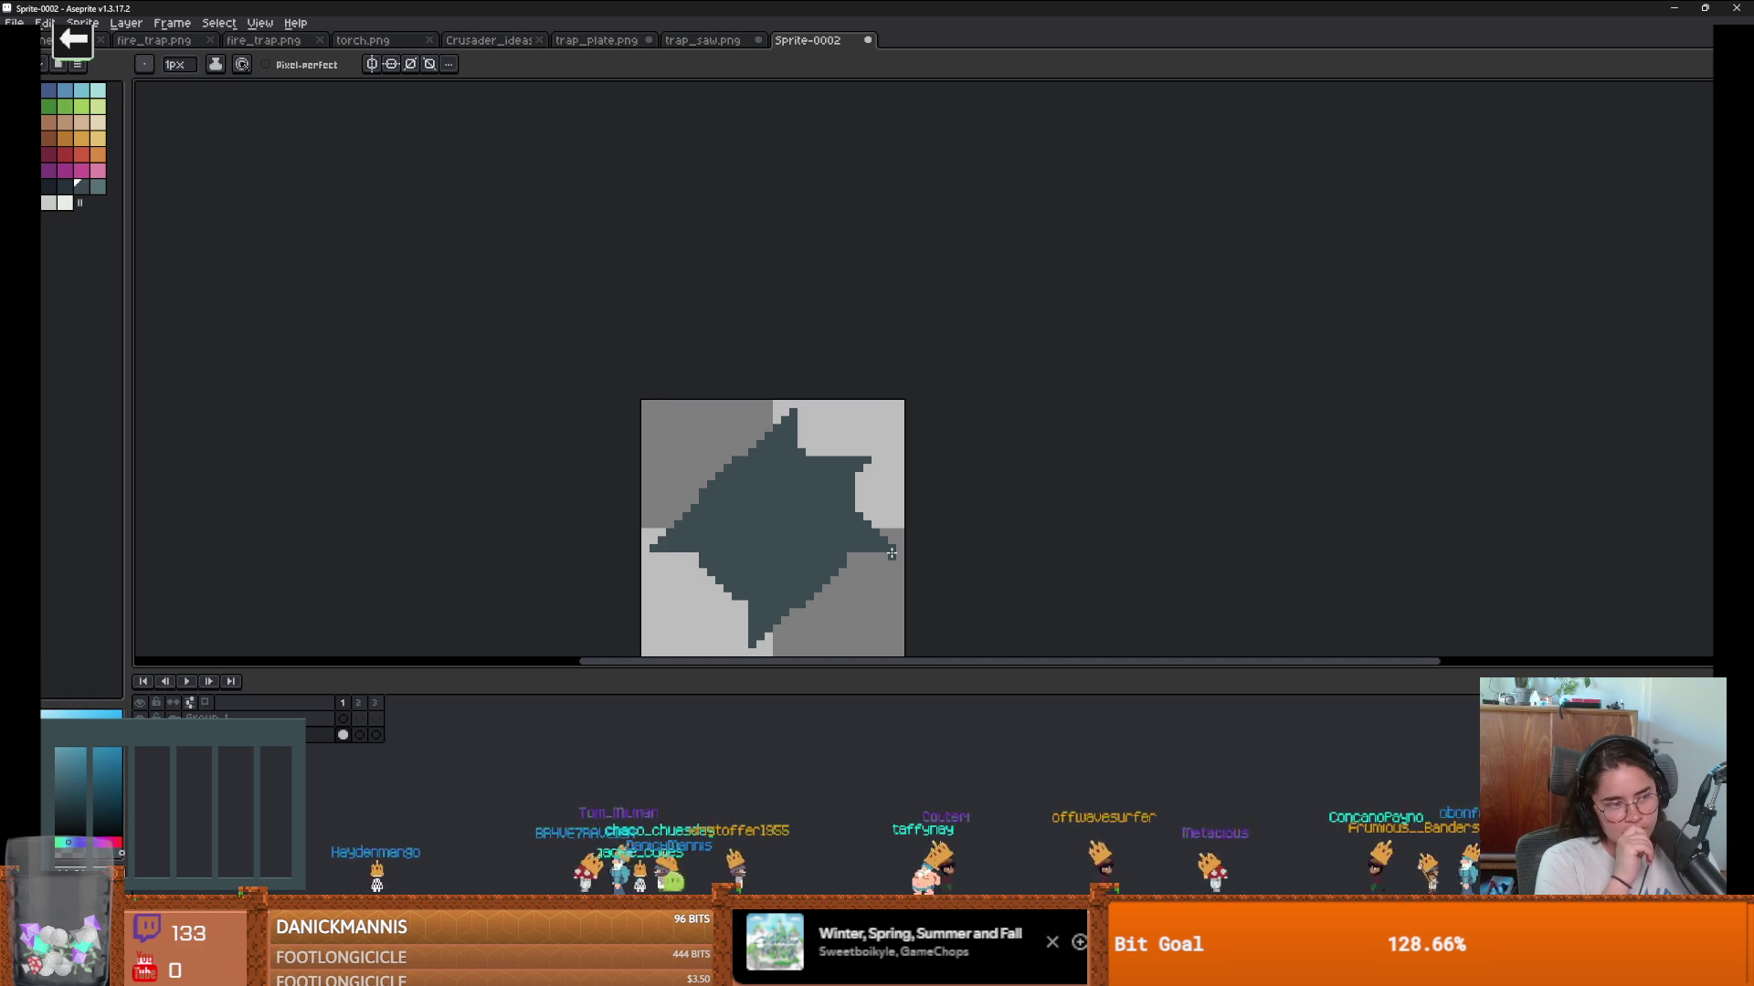
pyautogui.scroll(2, 835, 427)
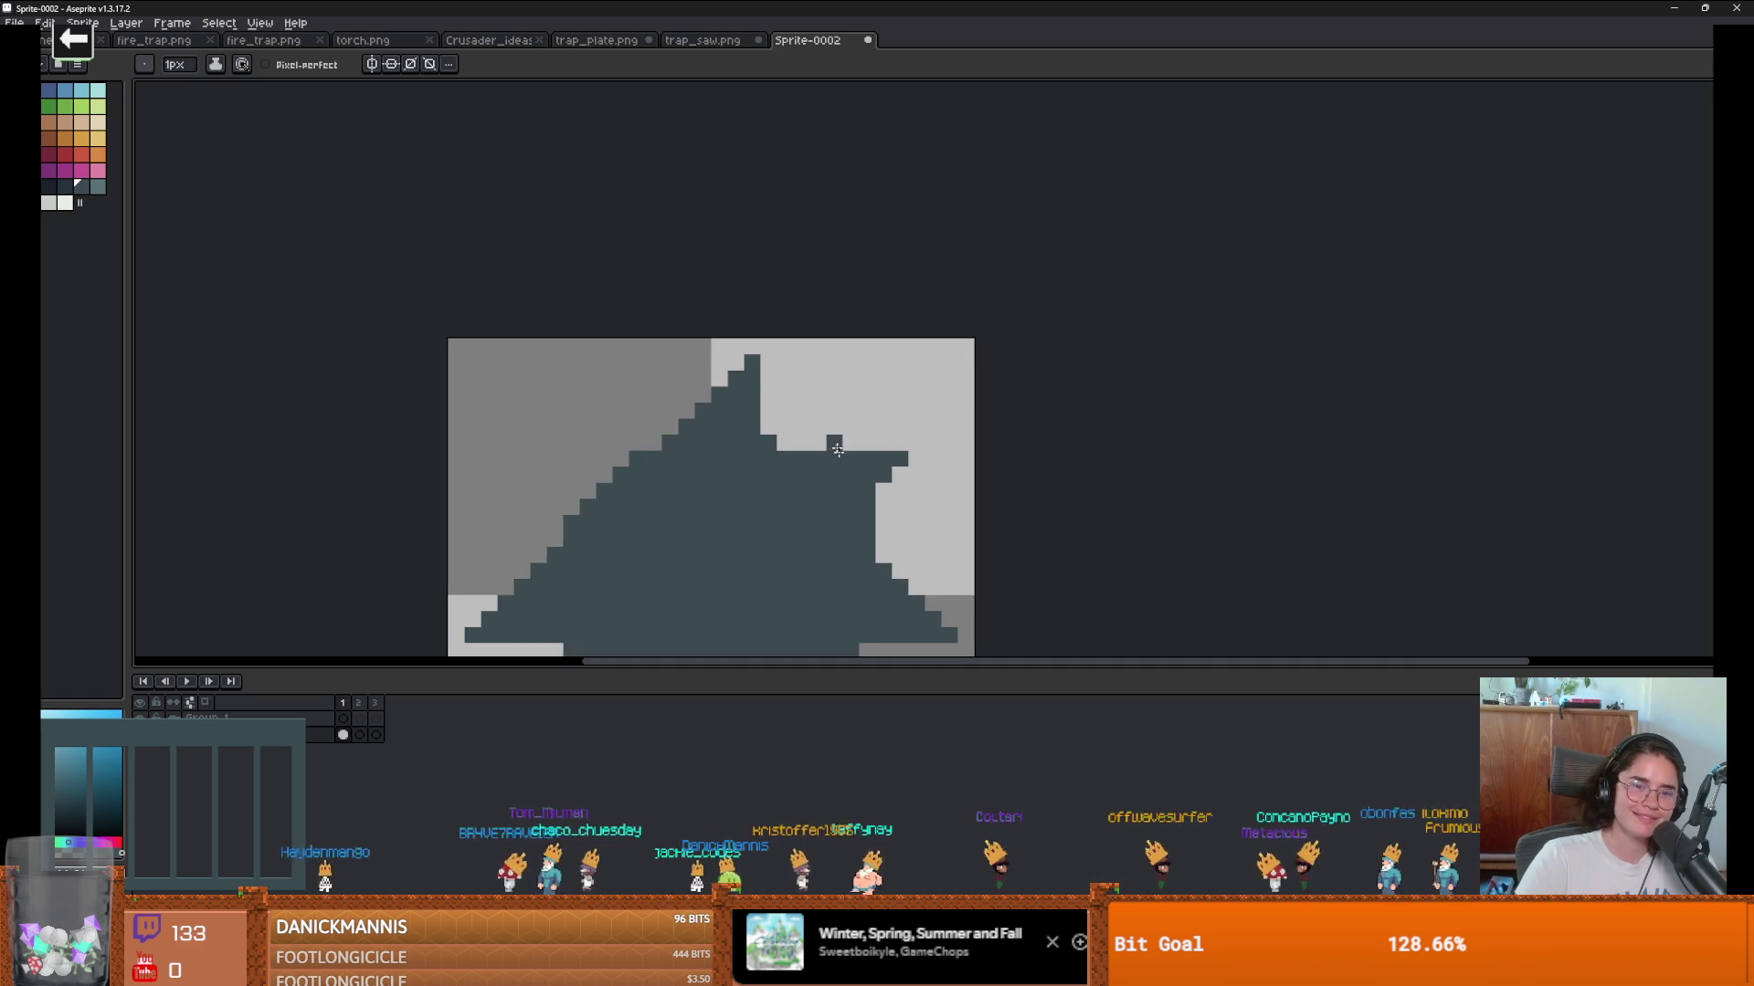
pyautogui.scroll(-2, 889, 501)
pyautogui.scroll(3, 893, 501)
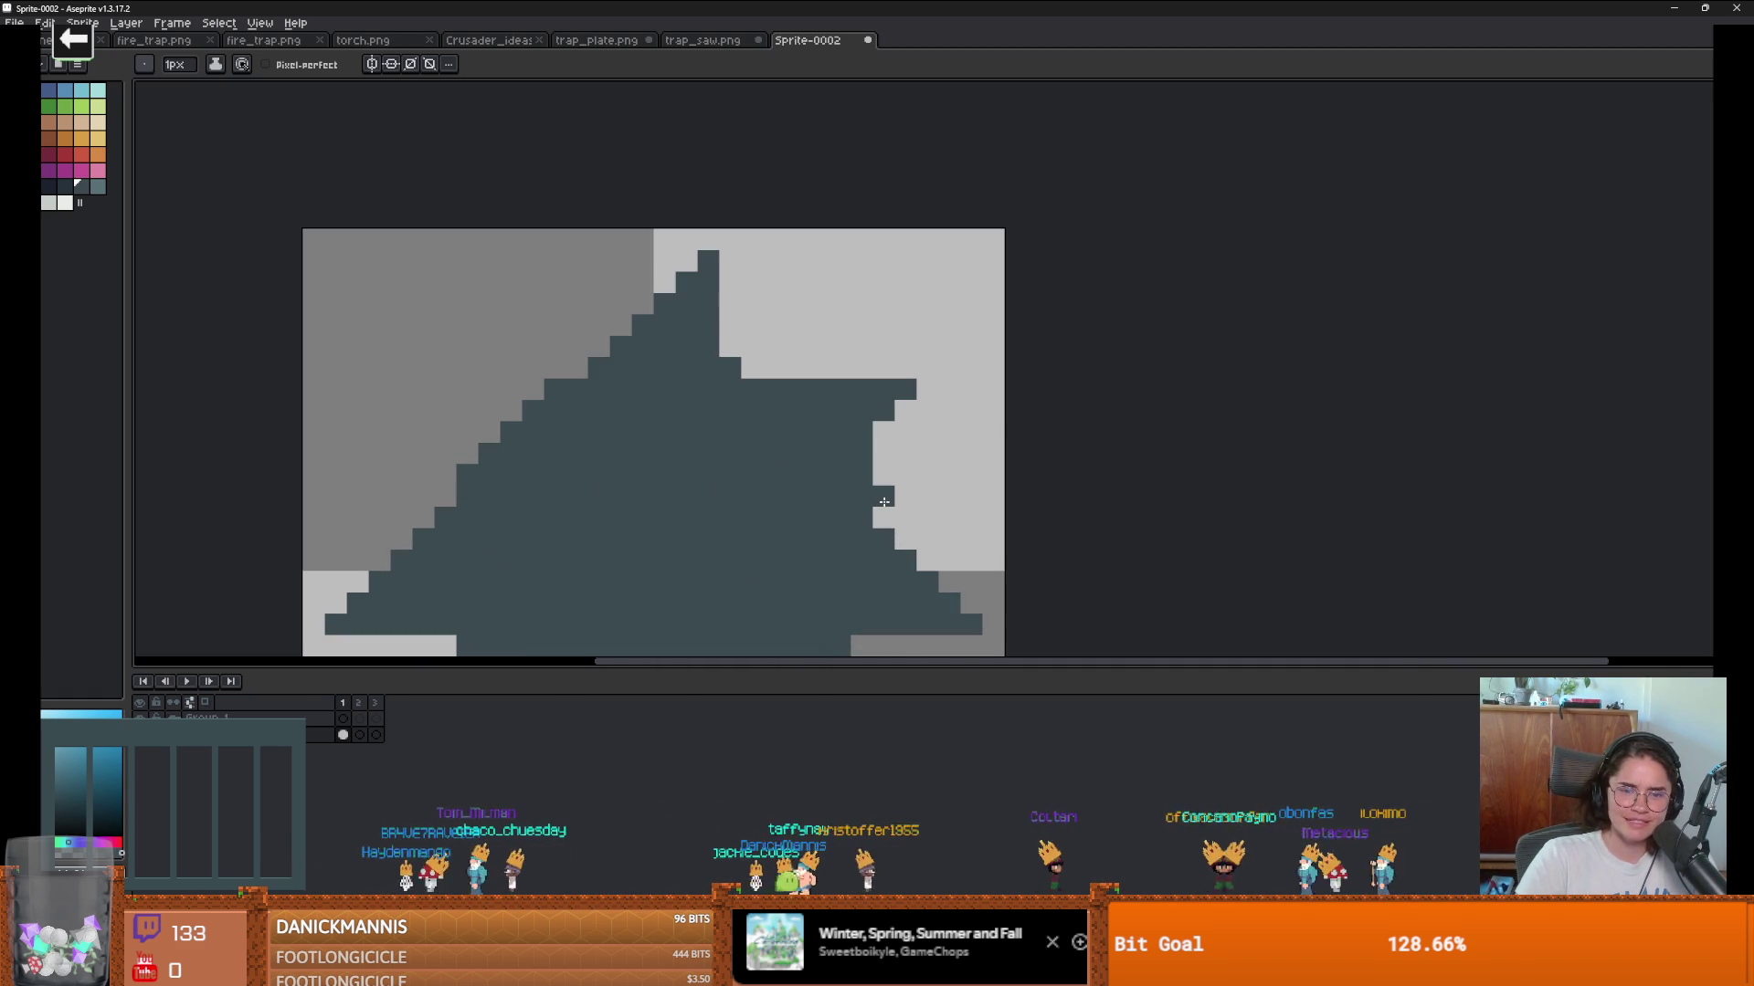
# Erase the stray dark pixel jutting from the shape's right edge
pyautogui.press('e')
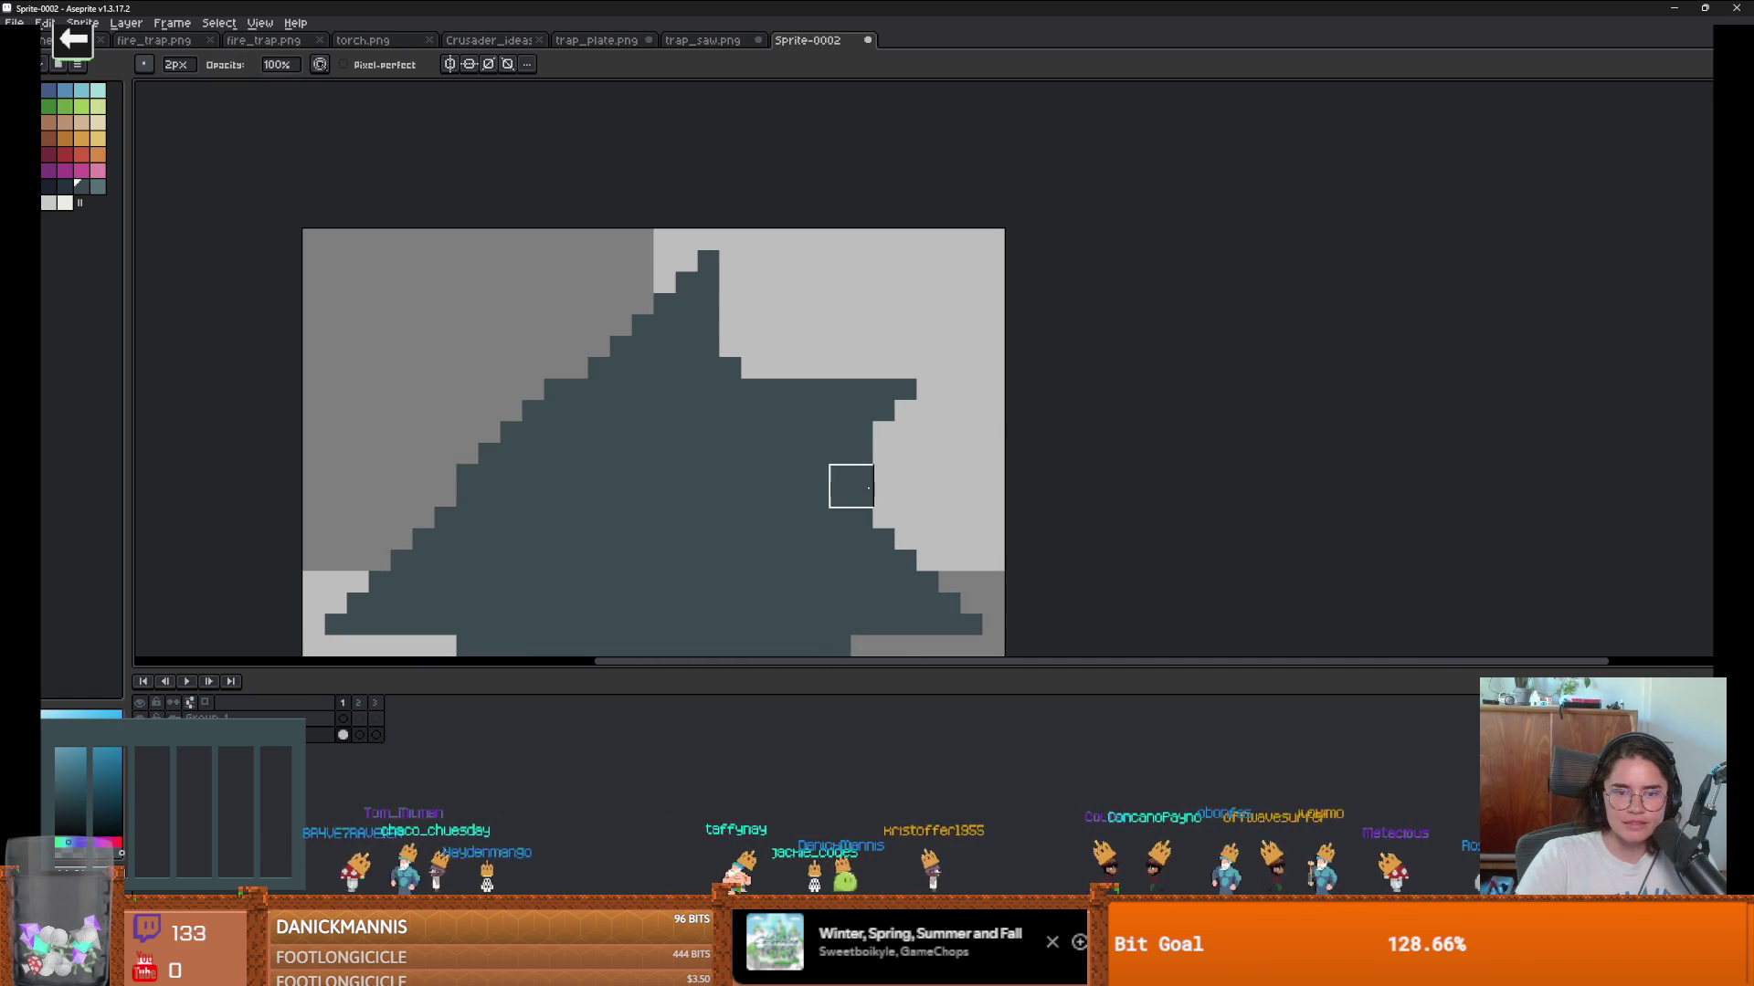
pyautogui.click(862, 475)
pyautogui.scroll(-4, 895, 494)
pyautogui.scroll(3, 908, 502)
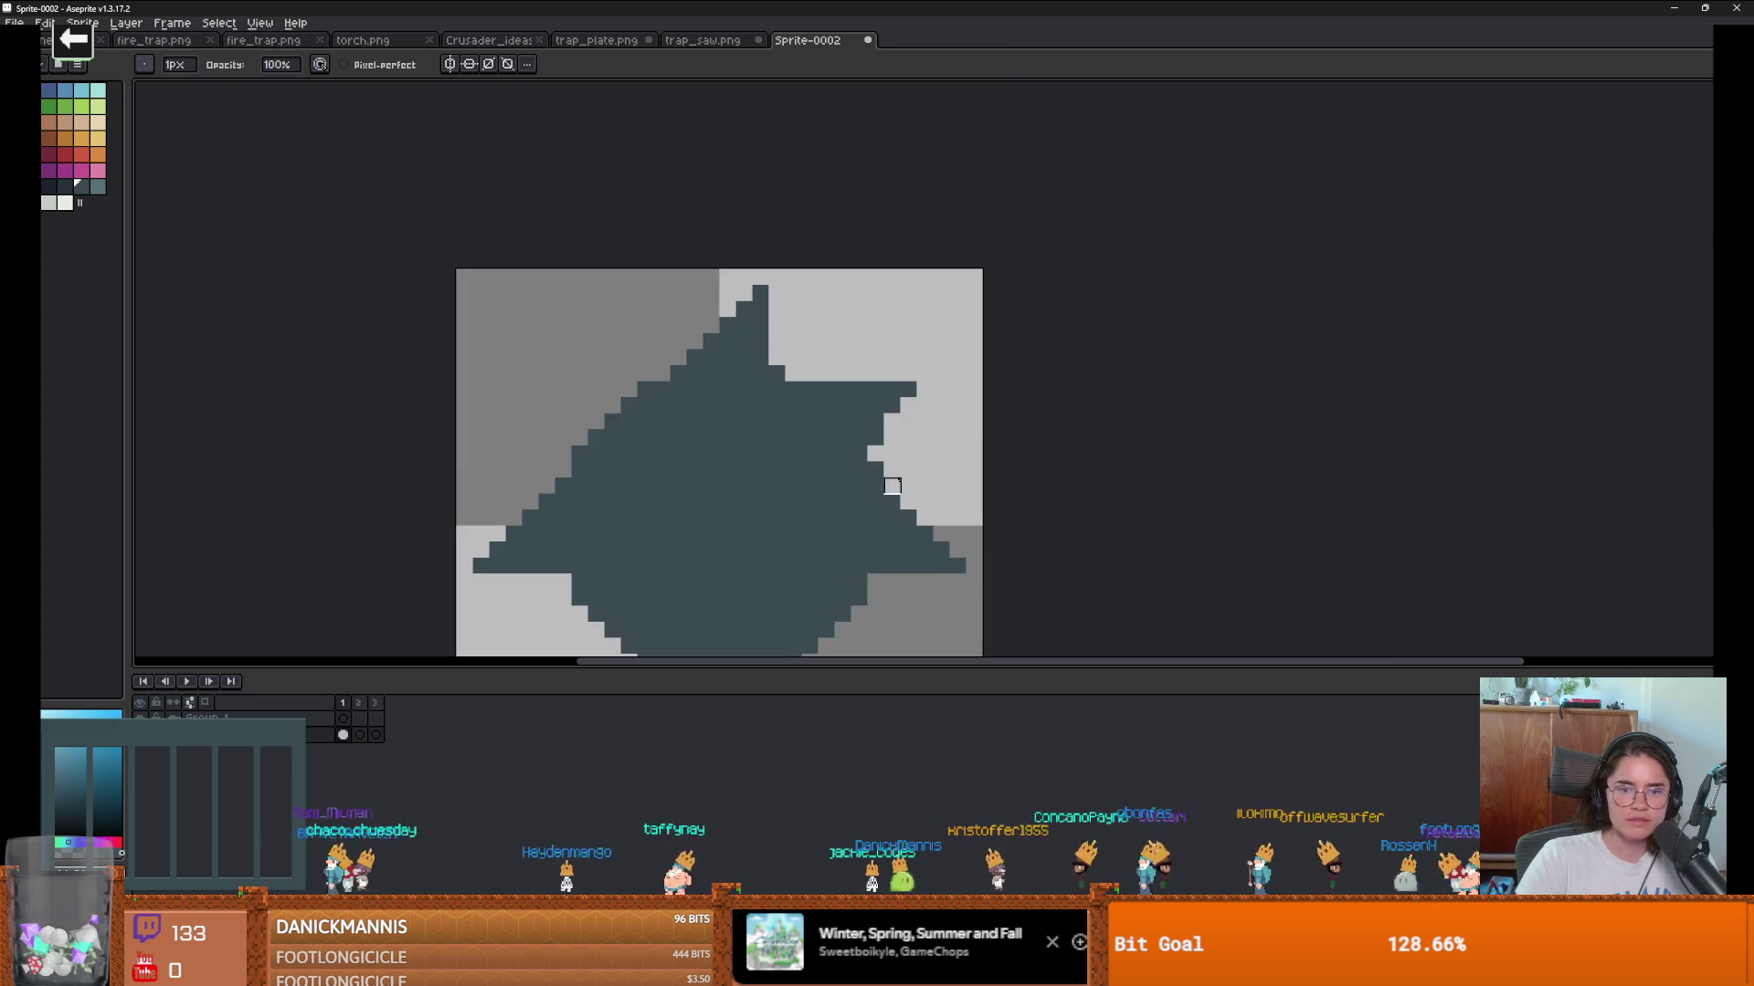
pyautogui.scroll(-1, 876, 438)
pyautogui.scroll(1, 878, 457)
pyautogui.scroll(2, 878, 475)
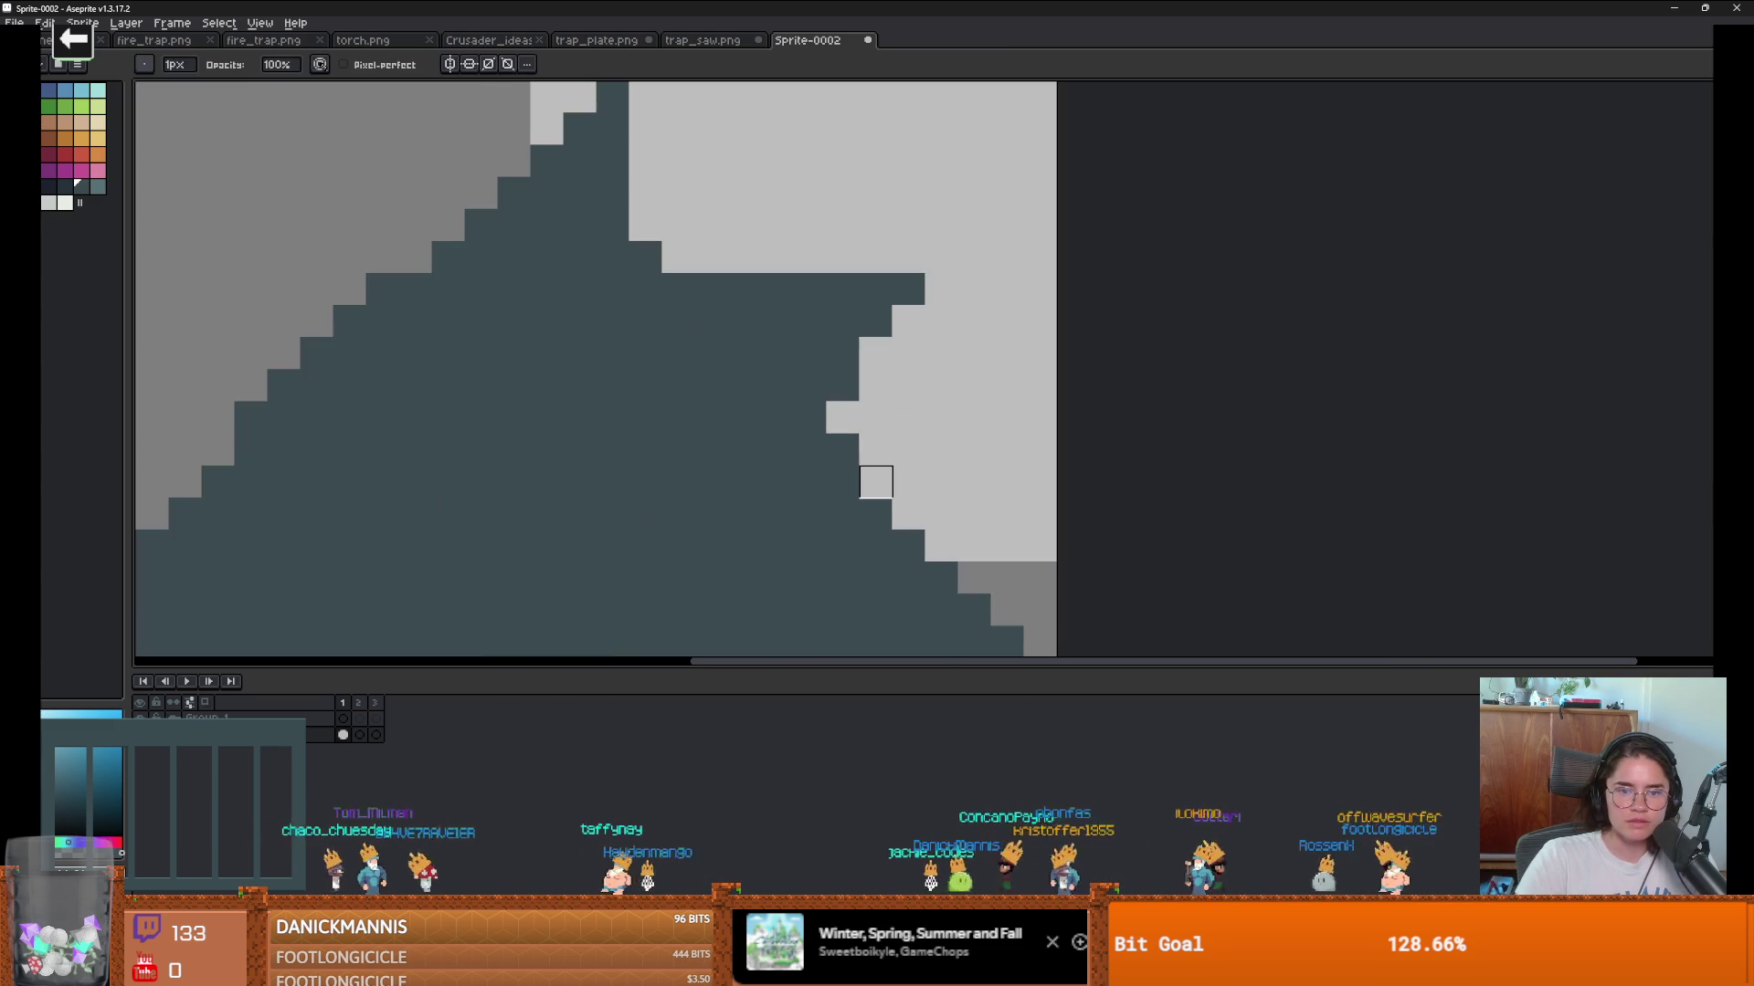
pyautogui.scroll(-2, 886, 461)
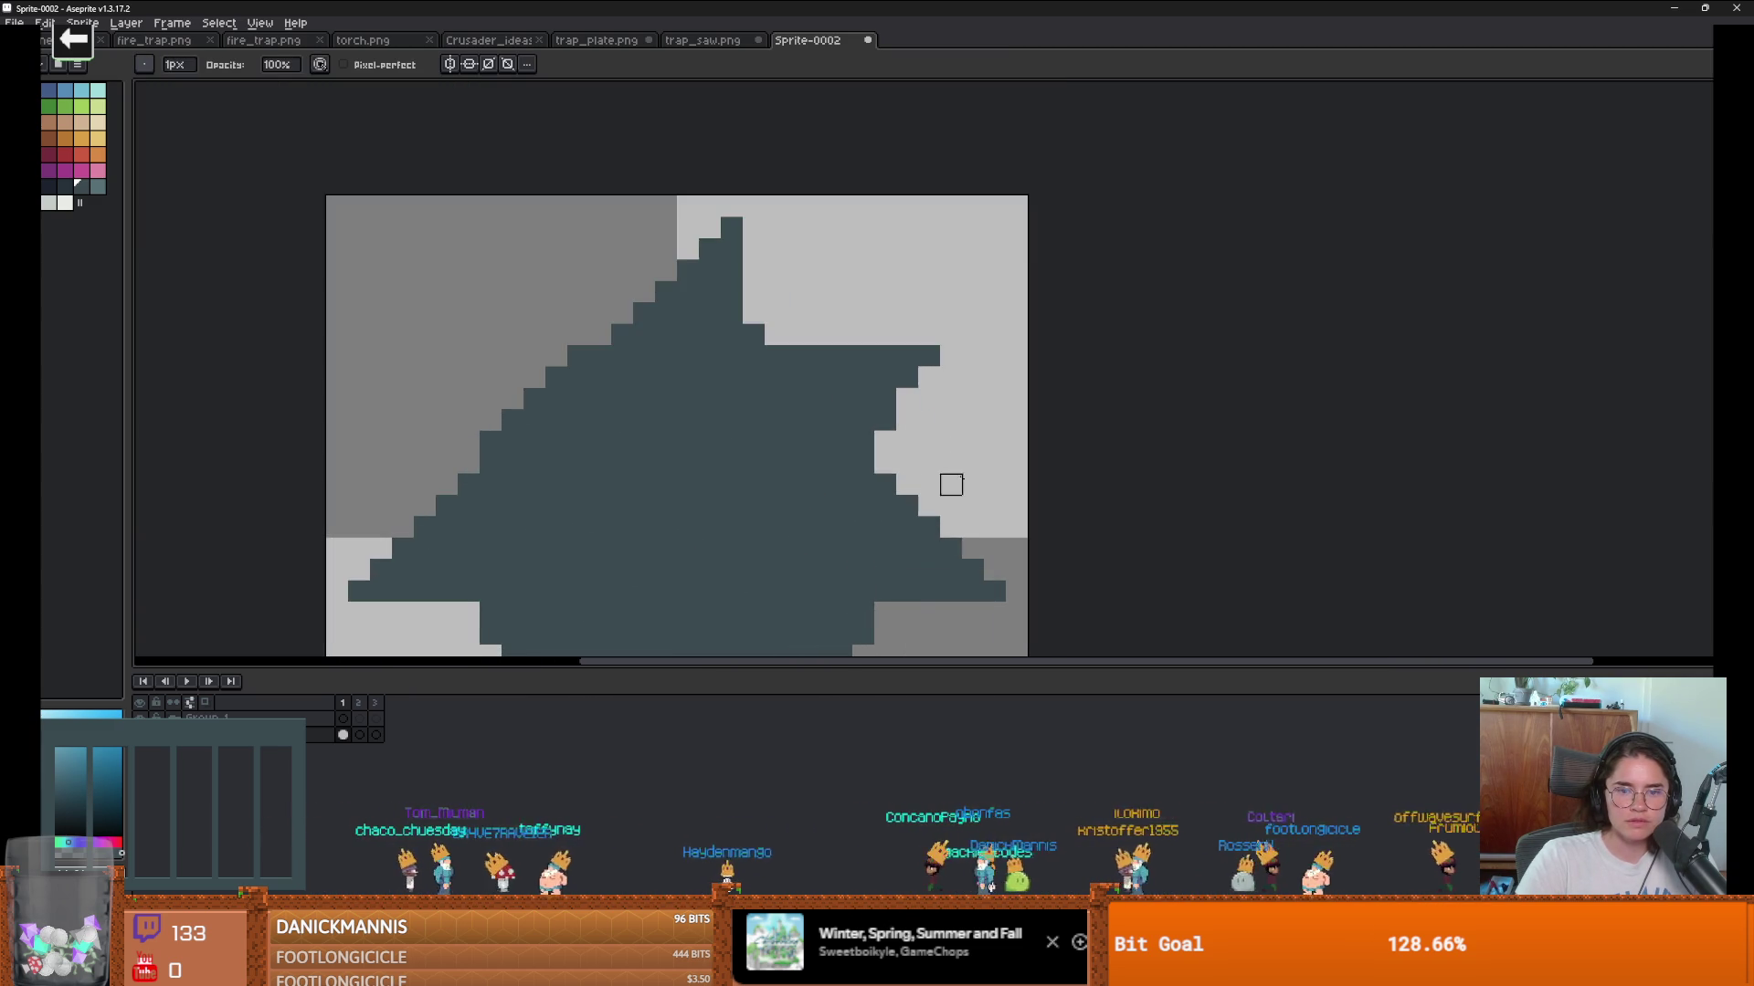
pyautogui.scroll(-3, 941, 471)
pyautogui.scroll(2, 967, 482)
pyautogui.press('v')
pyautogui.scroll(-2, 957, 477)
pyautogui.press('b')
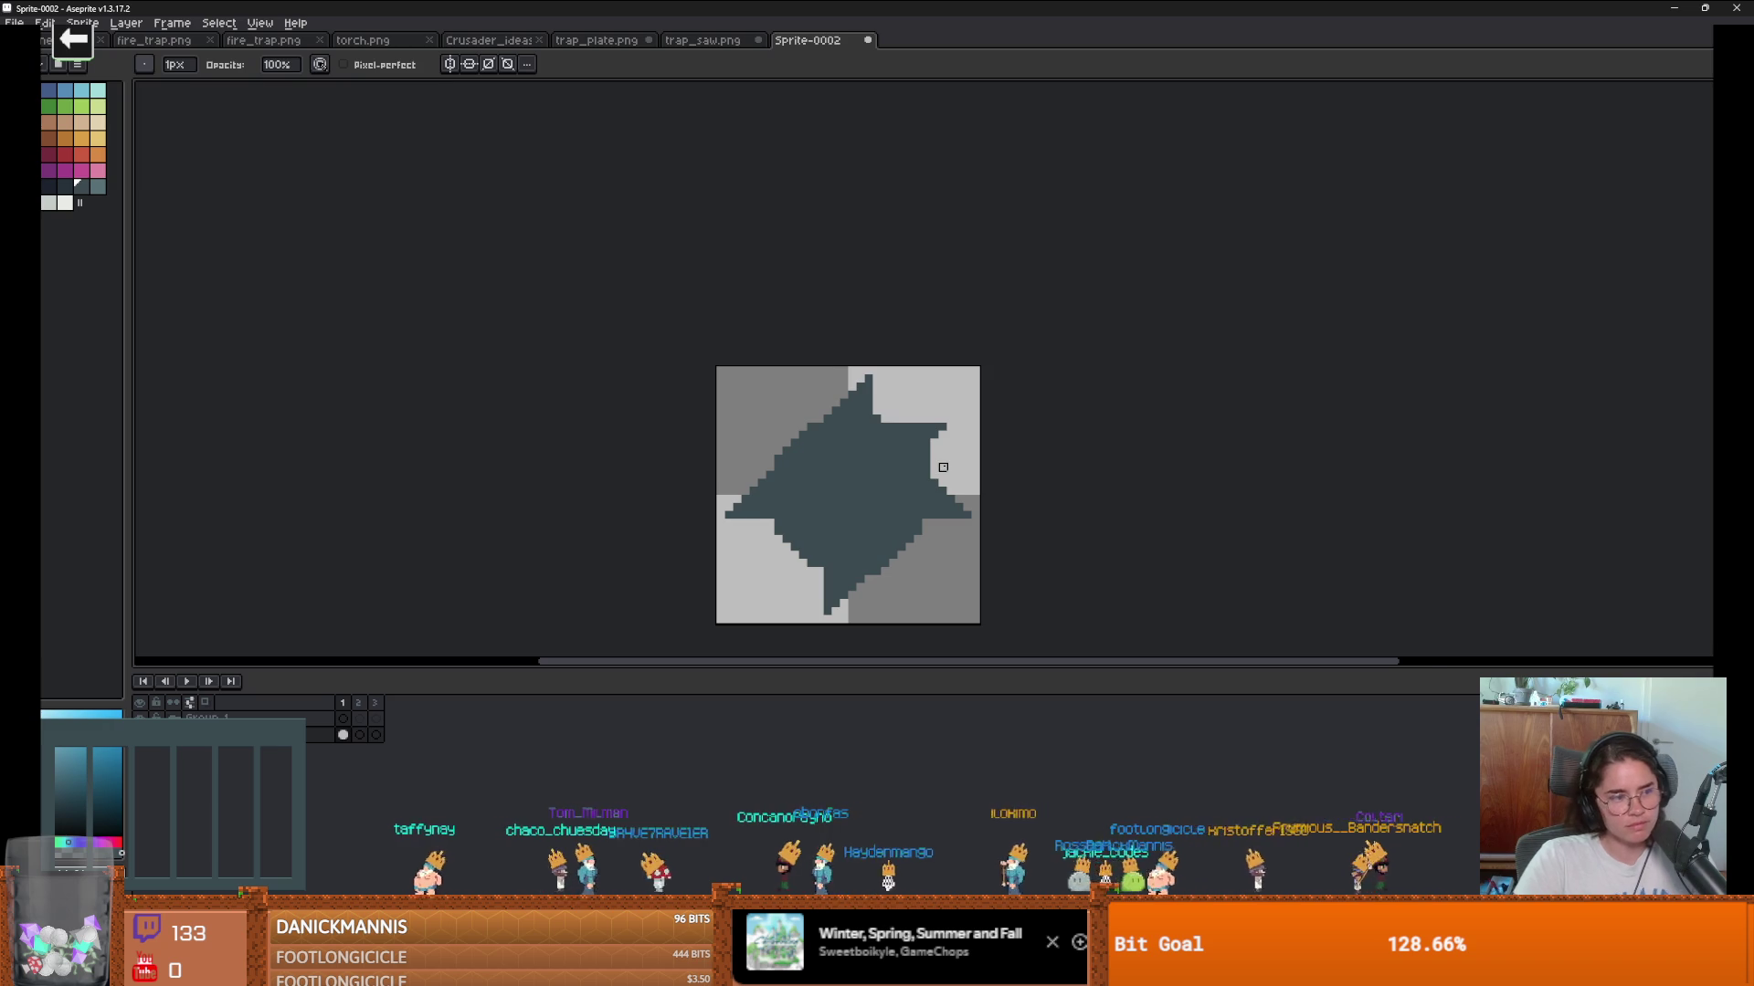
pyautogui.scroll(1, 942, 467)
# Flip the selected left spike vertically, move it two pixels down, and apply
pyautogui.press('m')
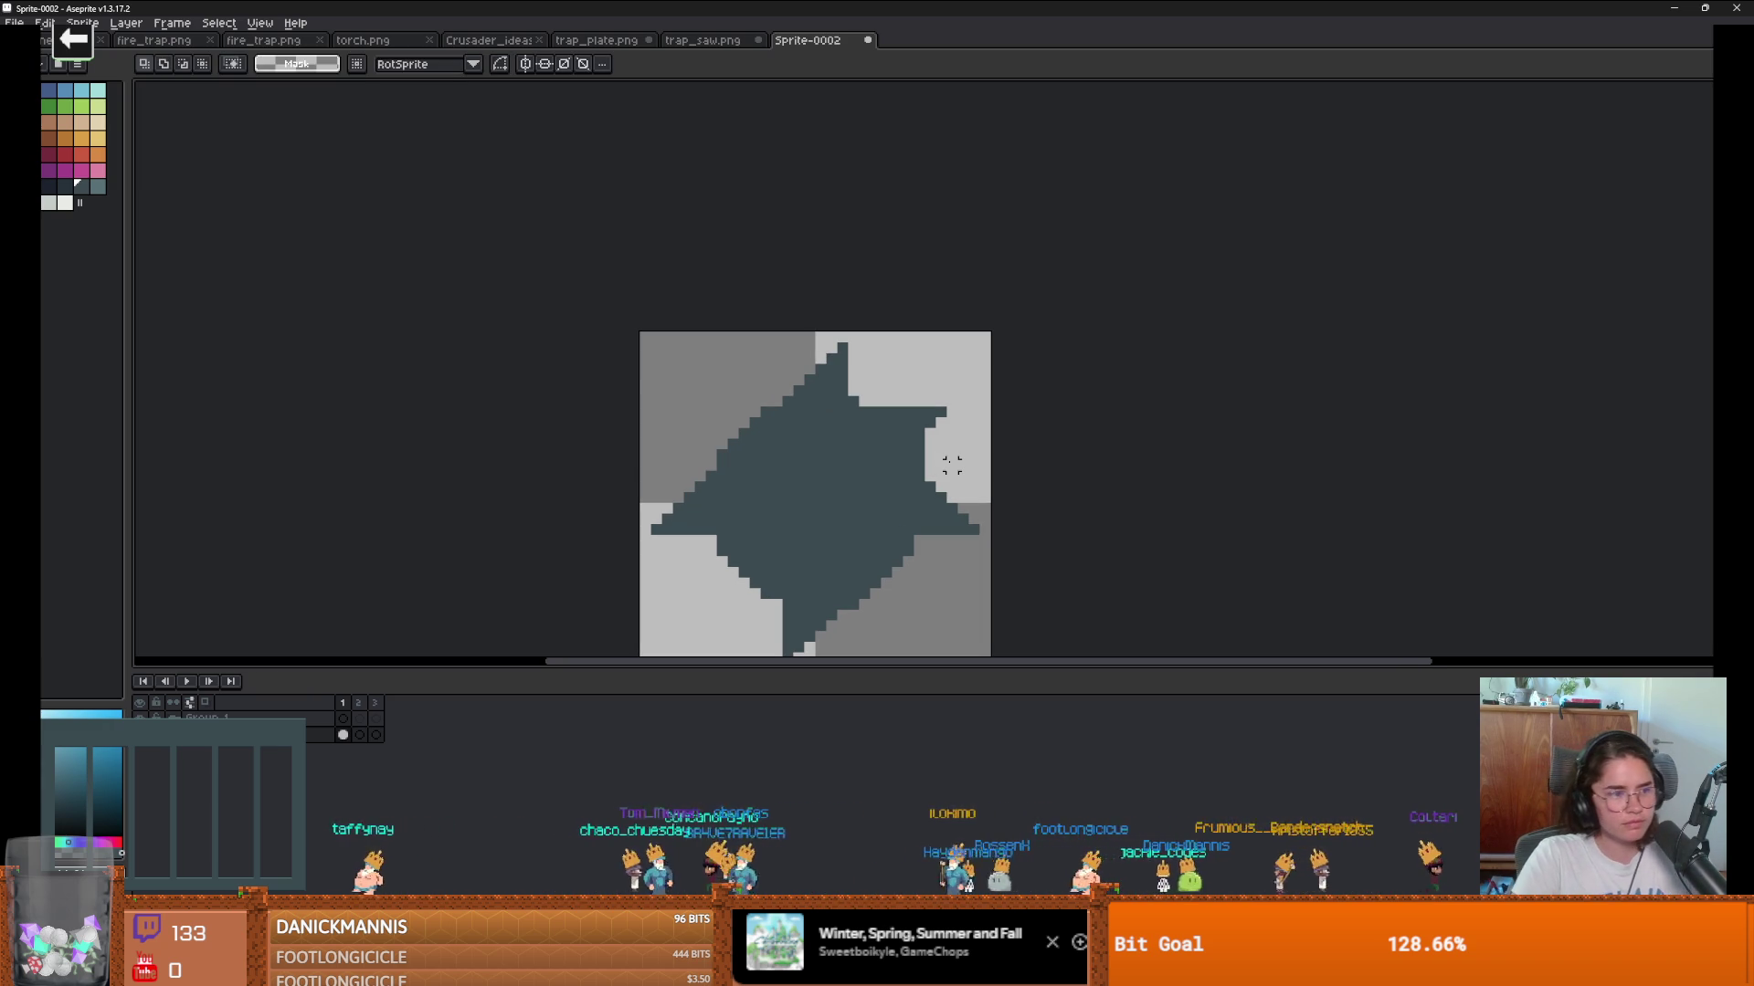
pyautogui.scroll(-1, 952, 466)
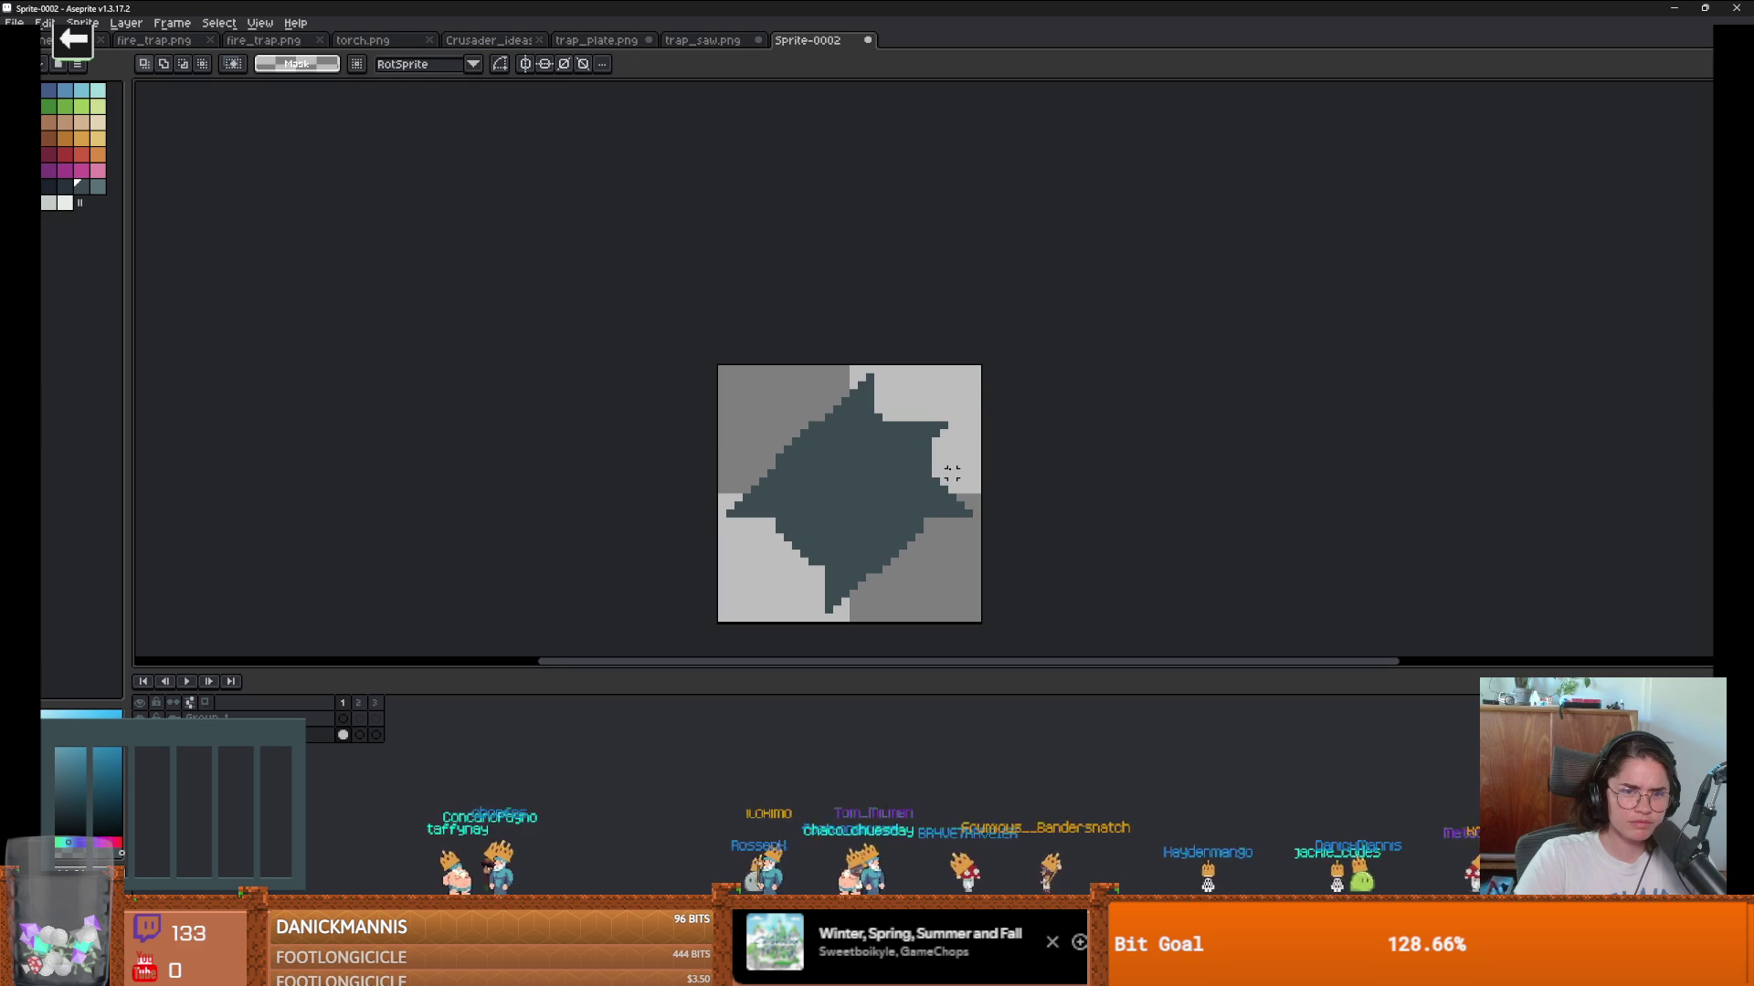
pyautogui.scroll(-1, 952, 472)
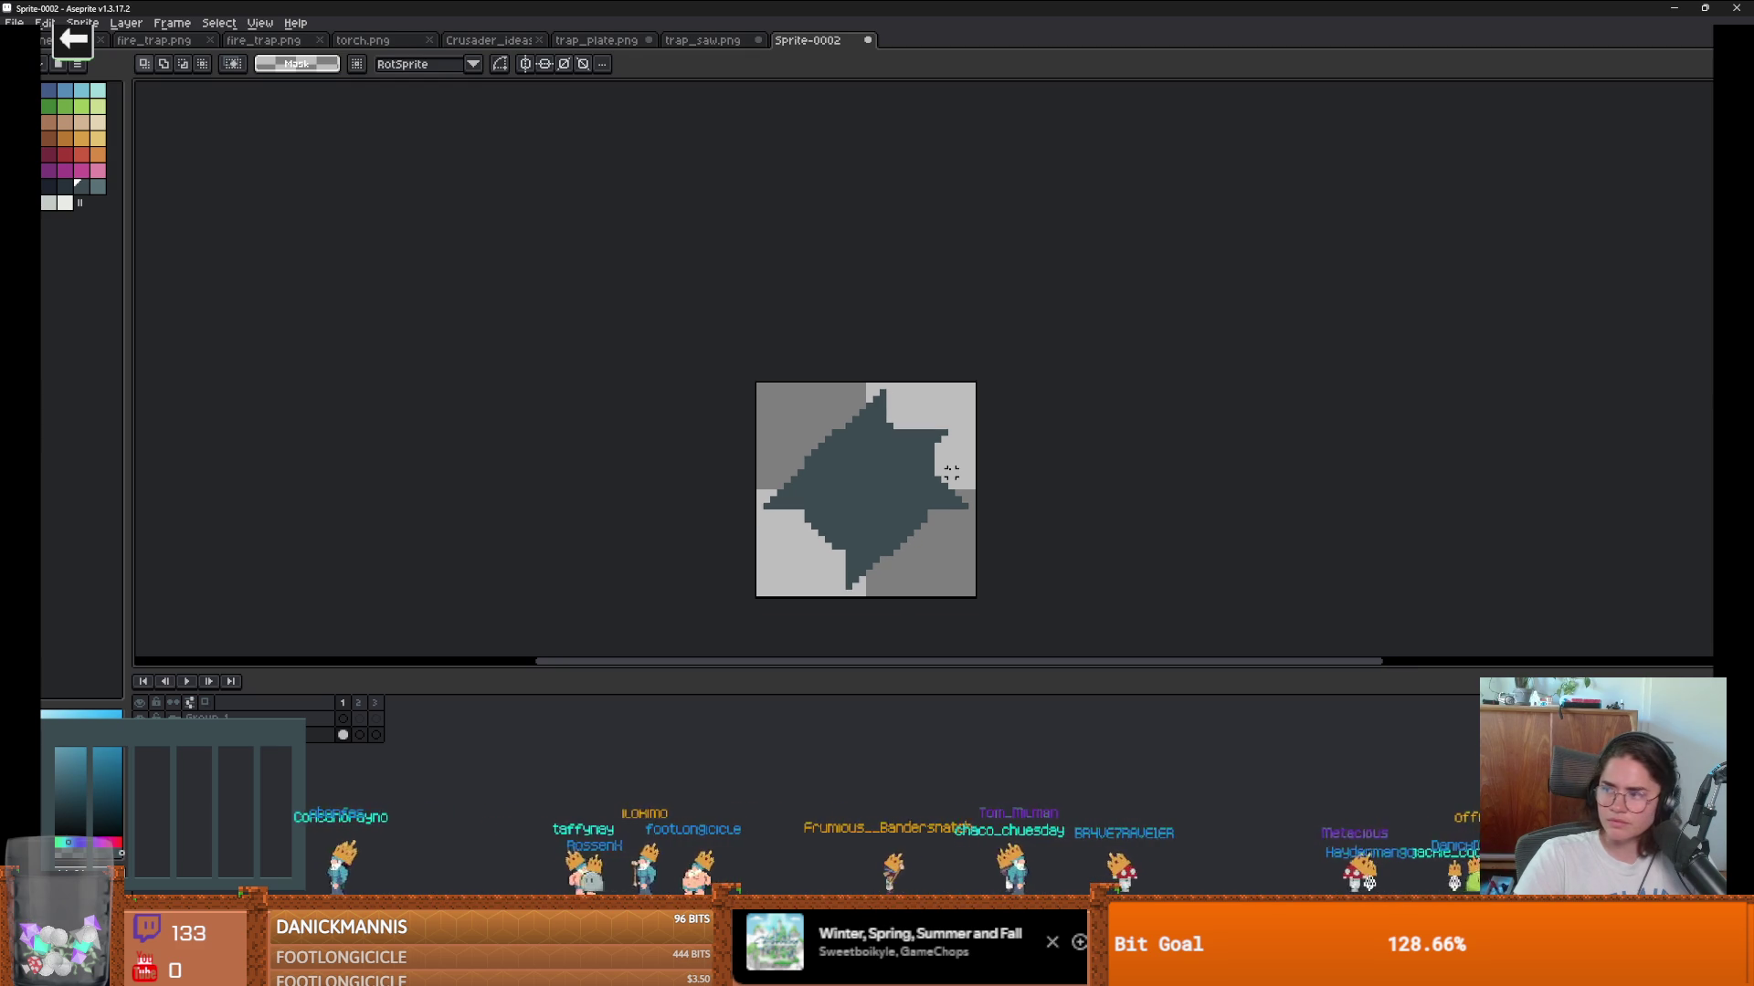
pyautogui.scroll(3, 739, 500)
pyautogui.moveTo(823, 506); pyautogui.dragTo(728, 431)
pyautogui.hotkey('shift', 'h')
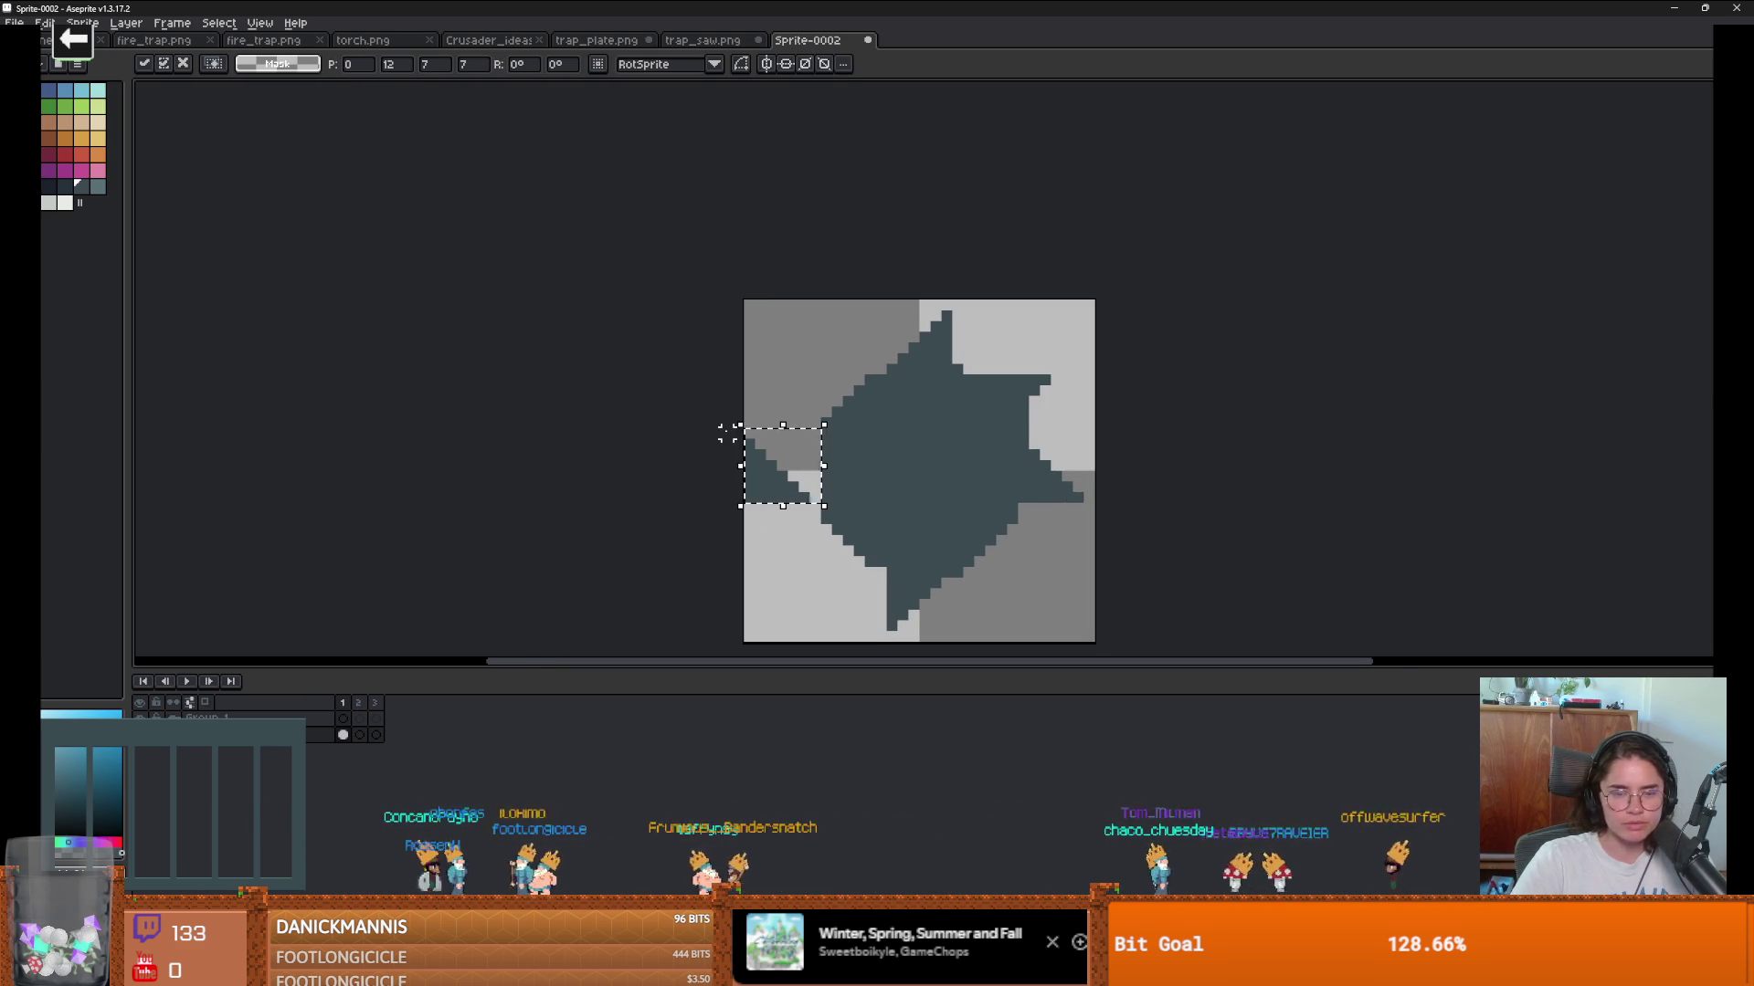
pyautogui.hotkey('shift', 'h')
pyautogui.hotkey('shift', 'v')
pyautogui.moveTo(777, 450); pyautogui.dragTo(783, 470)
pyautogui.hotkey('ctrl', 'd')
# Select the shape's upper-right point and start a transform, then cancel it unchanged
pyautogui.scroll(-2, 1100, 583)
pyautogui.scroll(1, 1099, 583)
pyautogui.scroll(1, 1034, 571)
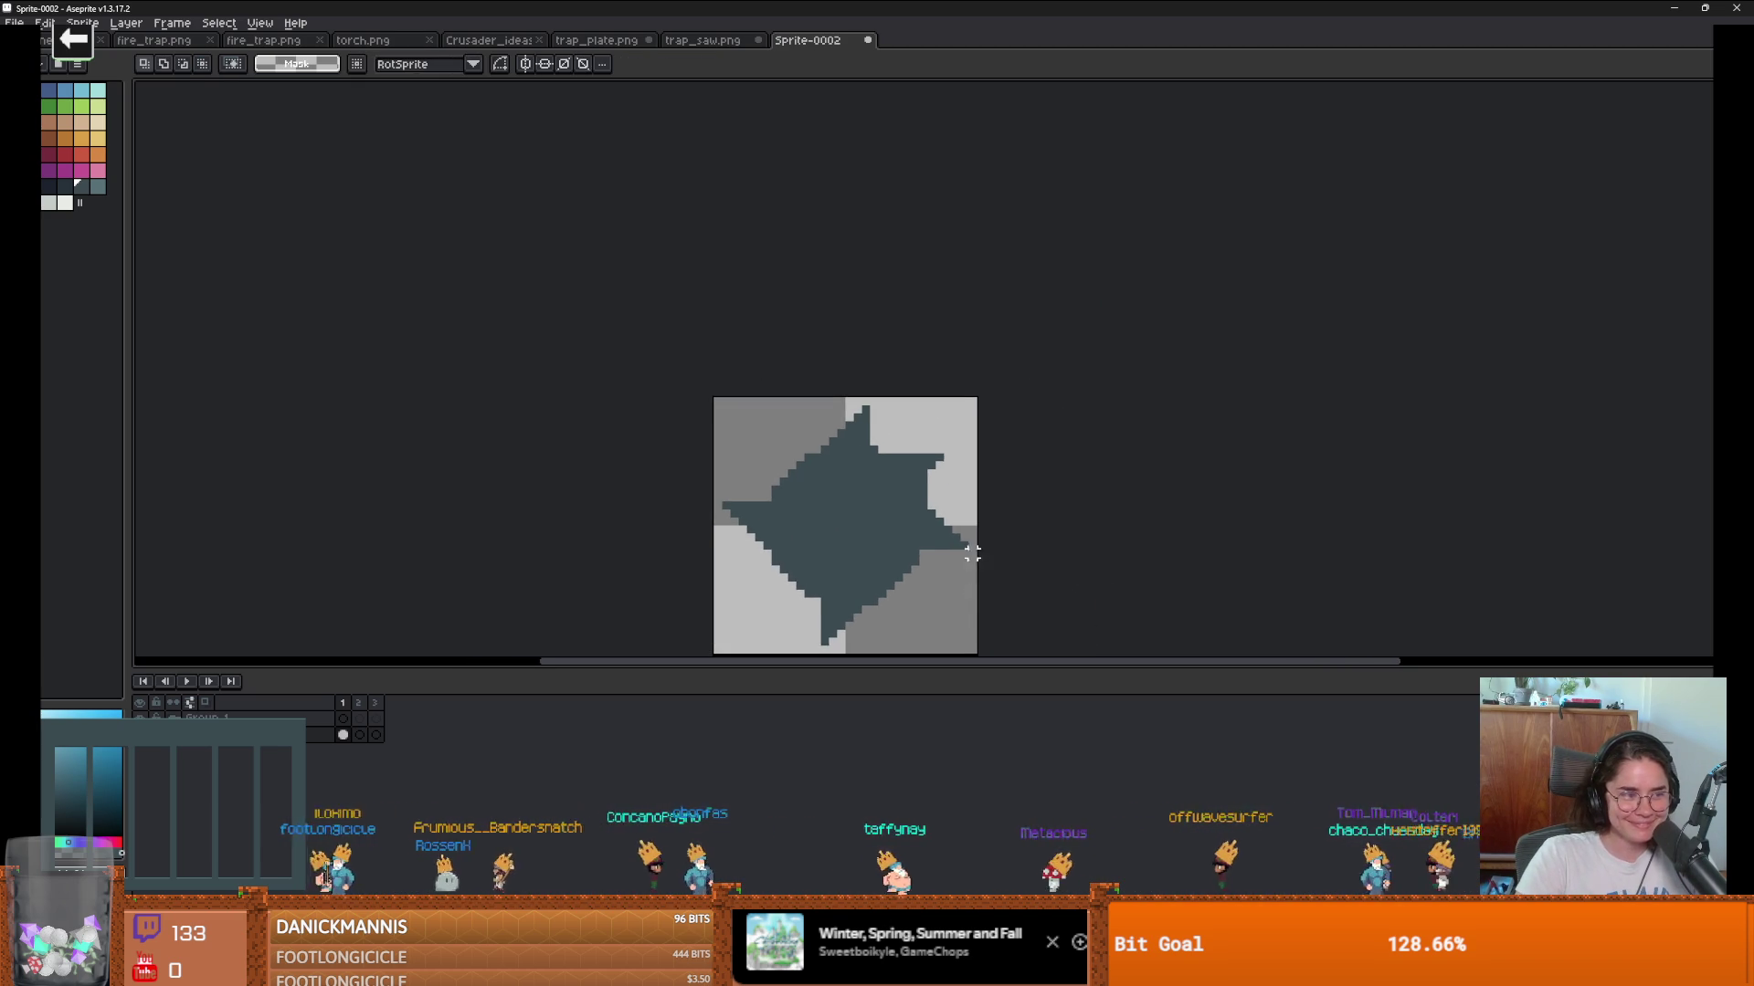
pyautogui.moveTo(958, 446)
pyautogui.mouseDown()
pyautogui.moveTo(867, 496)
pyautogui.moveTo(915, 460)
pyautogui.moveTo(766, 339)
pyautogui.mouseUp()
pyautogui.scroll(2, 1096, 529)
pyautogui.click(918, 463)
pyautogui.moveTo(946, 472)
pyautogui.mouseDown()
pyautogui.moveTo(803, 344)
pyautogui.moveTo(830, 360)
pyautogui.moveTo(778, 356)
pyautogui.mouseUp()
pyautogui.click(886, 446)
pyautogui.moveTo(939, 467); pyautogui.dragTo(776, 340)
pyautogui.hotkey('ctrl', 't')
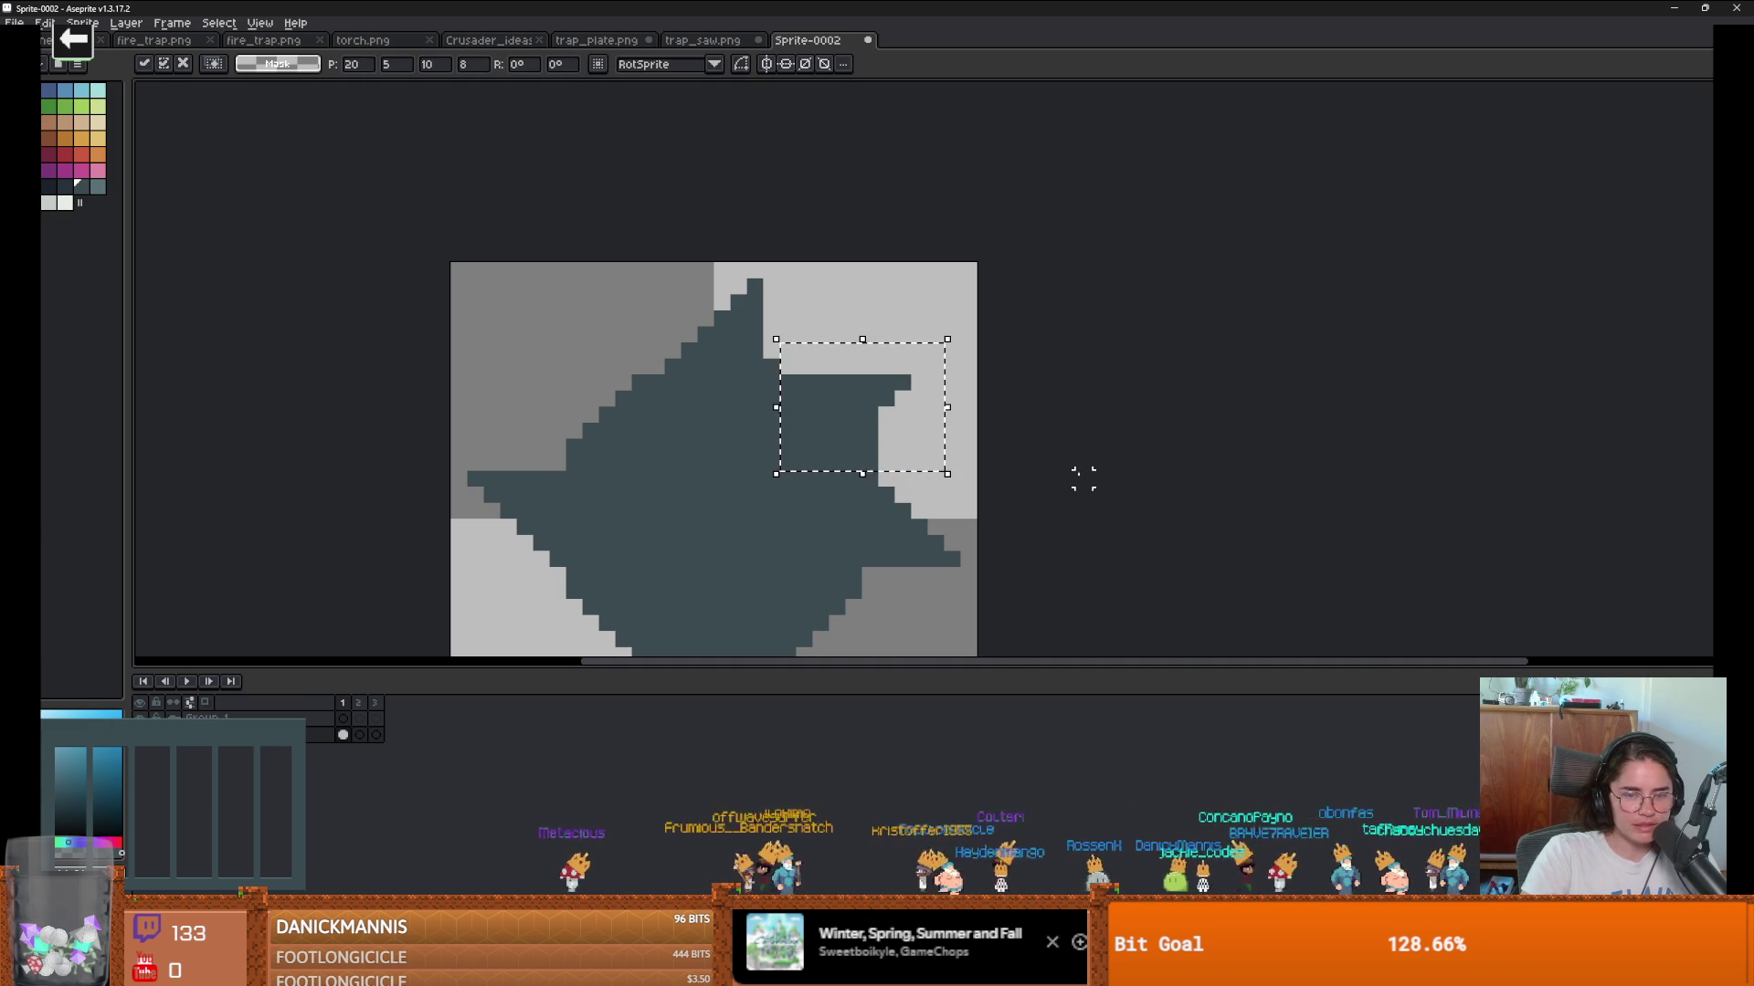
pyautogui.press('-')
pyautogui.press('Escape')
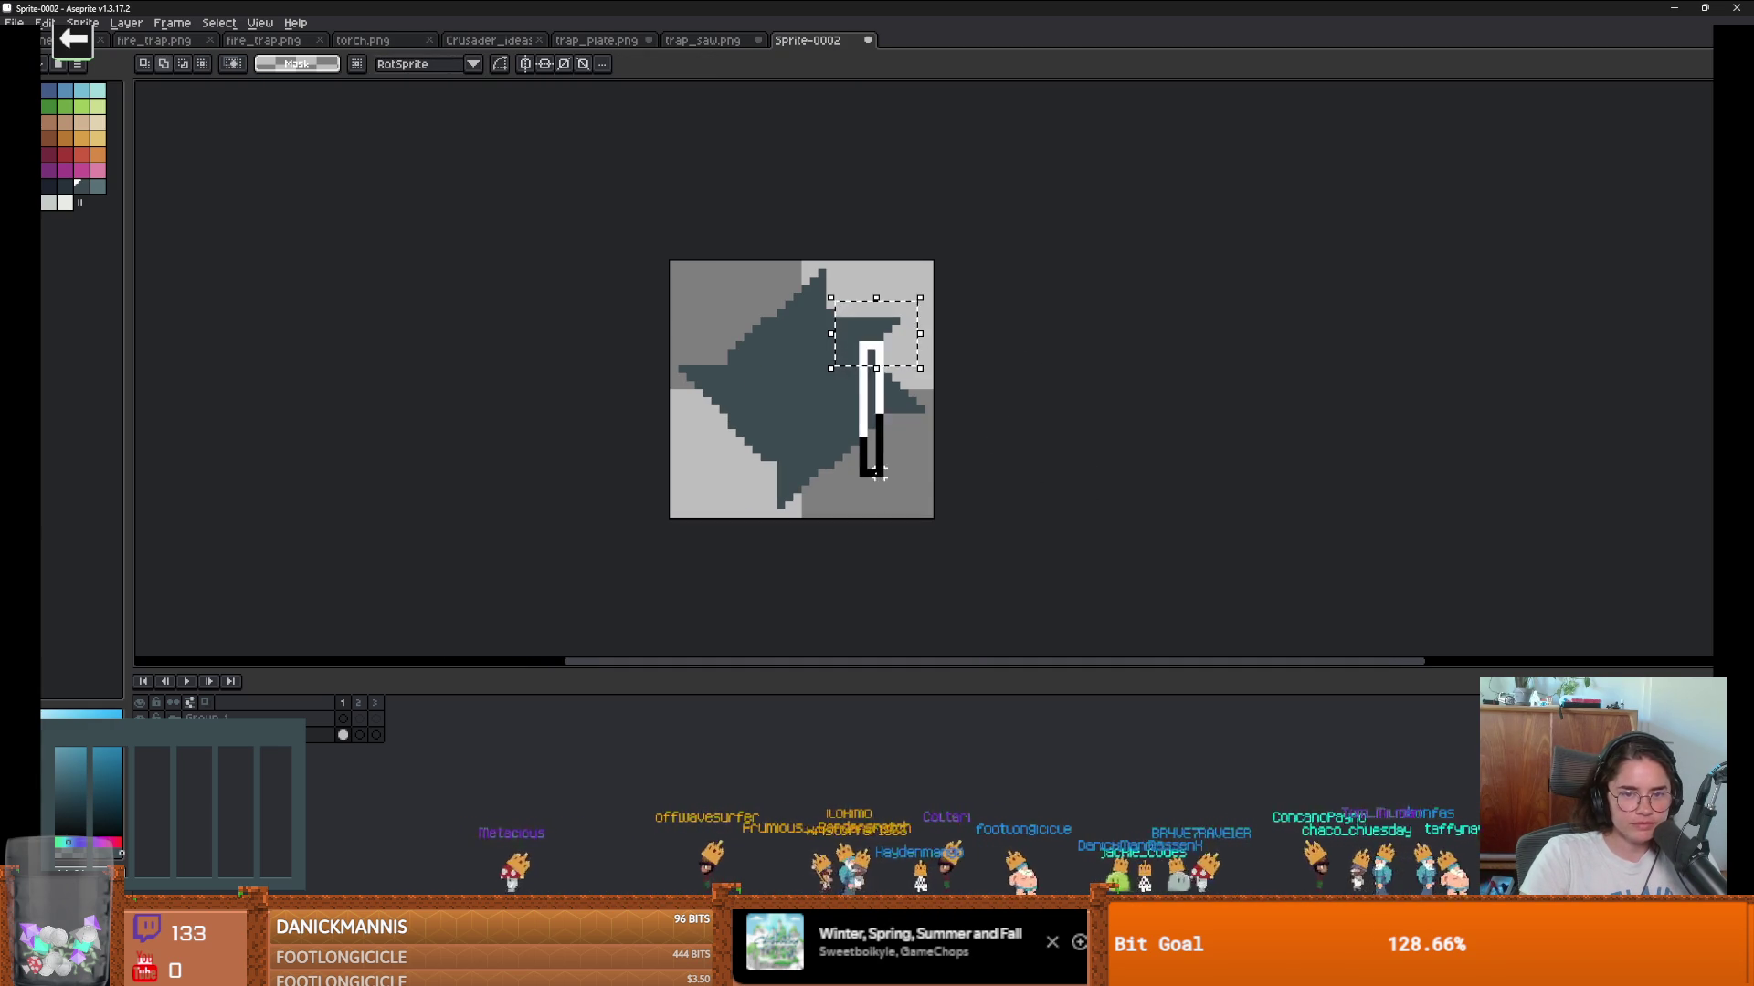
# Move a selected piece up and left and apply, then cancel a second trial move
pyautogui.scroll(1, 932, 352)
pyautogui.moveTo(918, 359)
pyautogui.mouseDown()
pyautogui.moveTo(814, 278)
pyautogui.moveTo(854, 329)
pyautogui.moveTo(890, 593)
pyautogui.moveTo(576, 335)
pyautogui.mouseUp()
pyautogui.scroll(1, 918, 340)
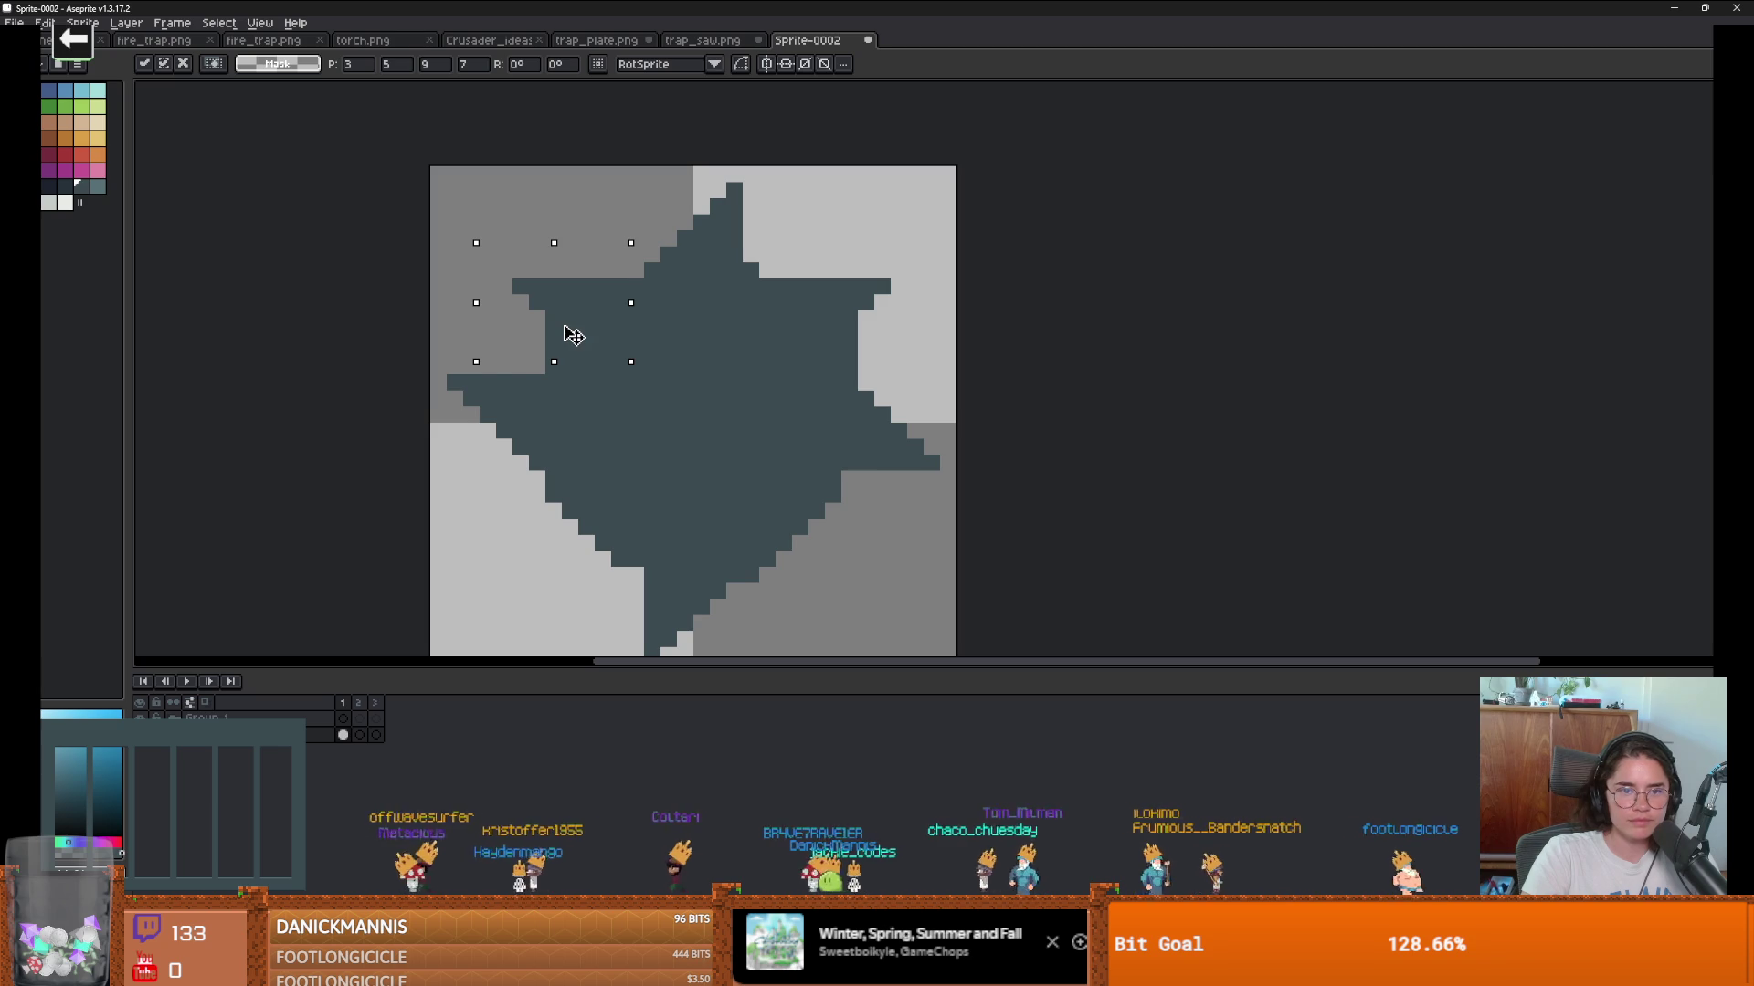
pyautogui.scroll(-2, 751, 413)
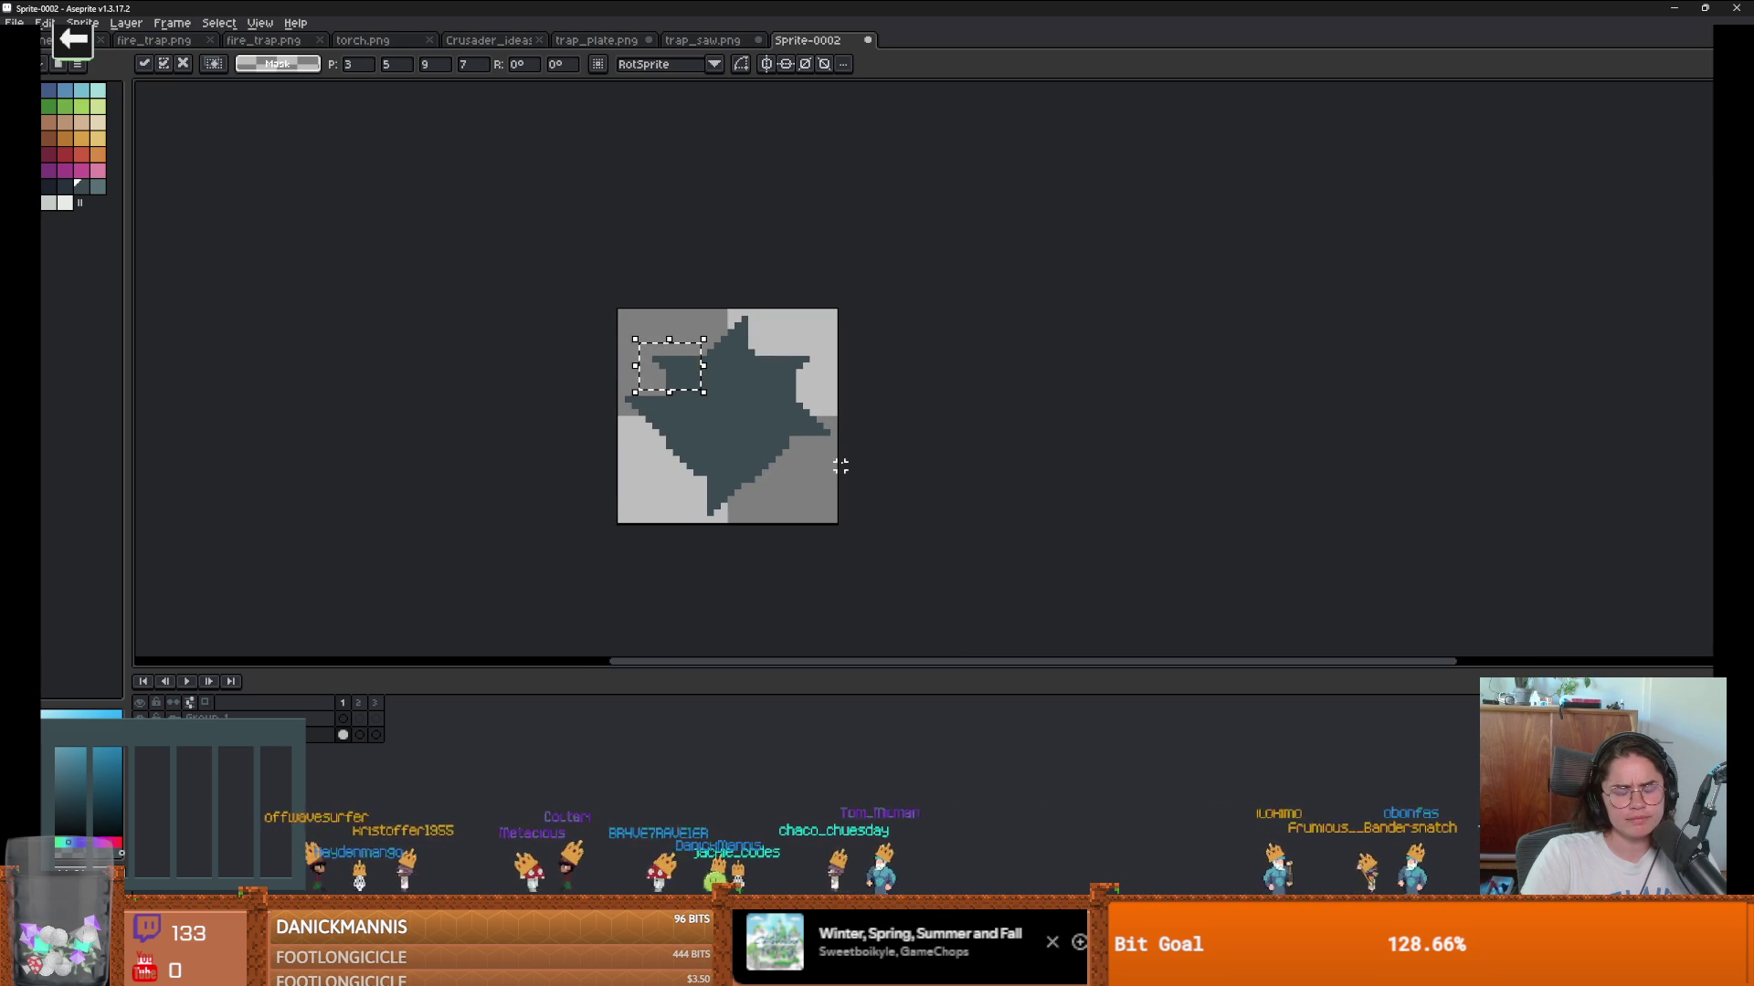
pyautogui.moveTo(674, 369); pyautogui.dragTo(647, 342)
pyautogui.press('Return')
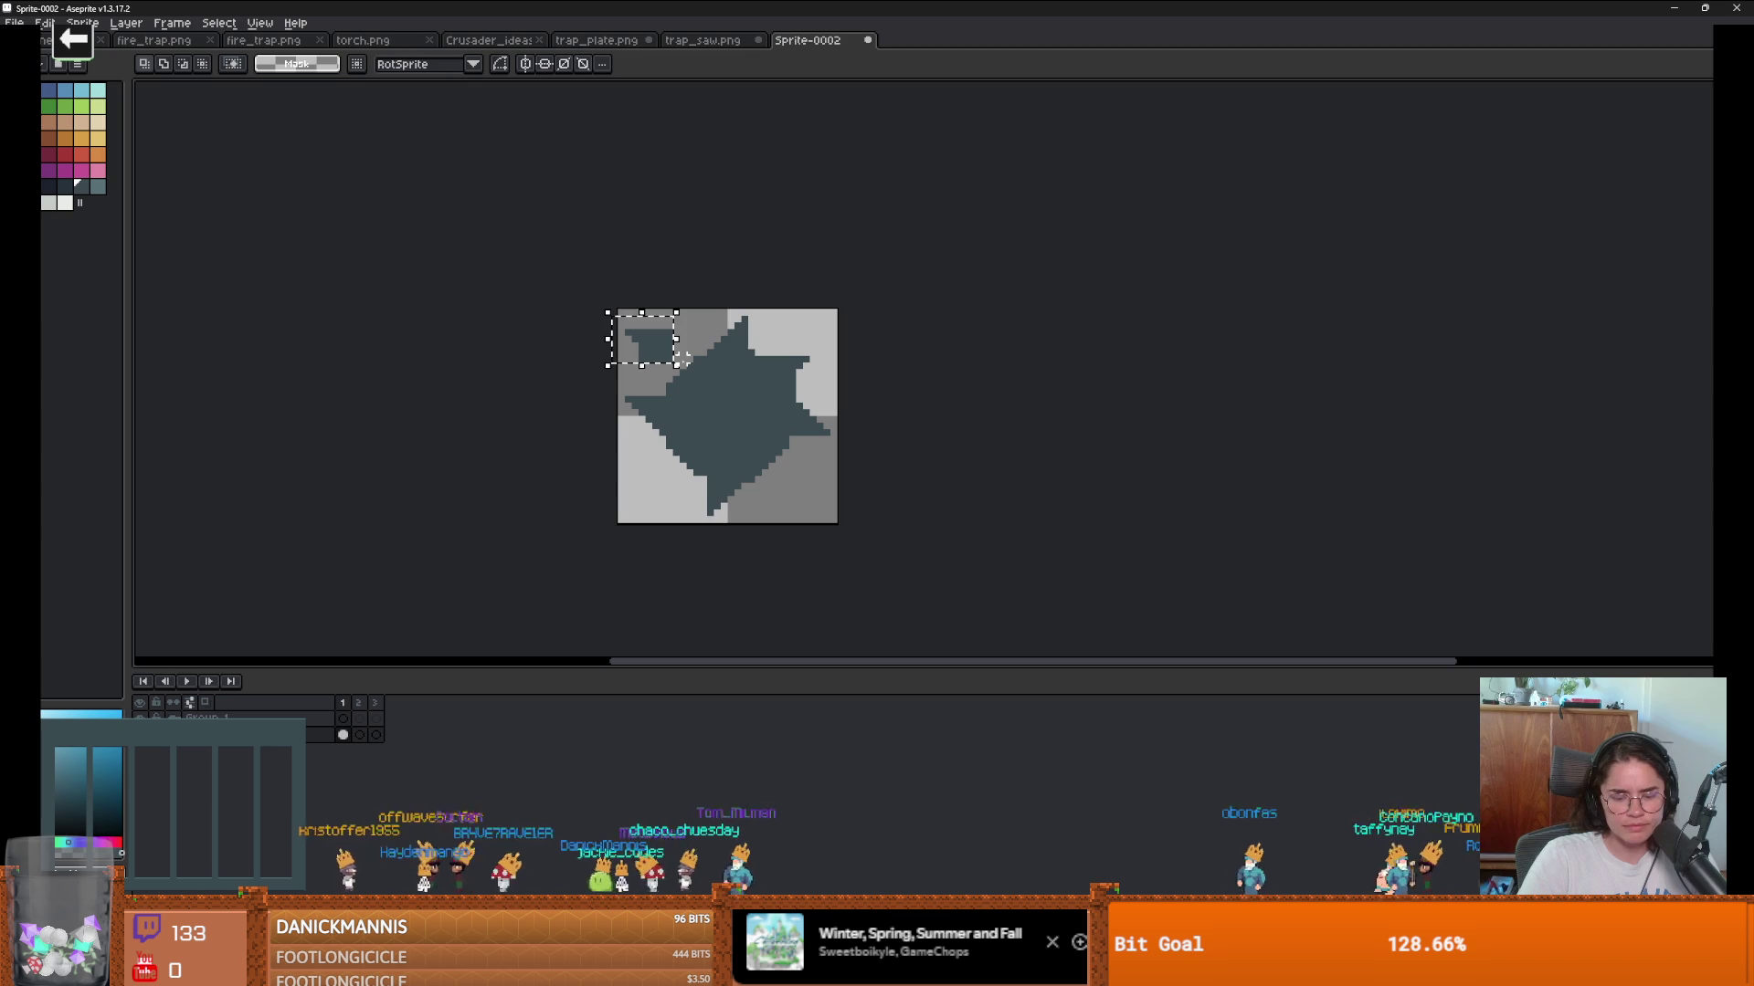
pyautogui.click(684, 358)
pyautogui.moveTo(685, 358)
pyautogui.mouseDown()
pyautogui.moveTo(690, 380)
pyautogui.moveTo(666, 334)
pyautogui.moveTo(647, 319)
pyautogui.moveTo(638, 338)
pyautogui.mouseUp()
pyautogui.press('Escape')
pyautogui.scroll(2, 683, 361)
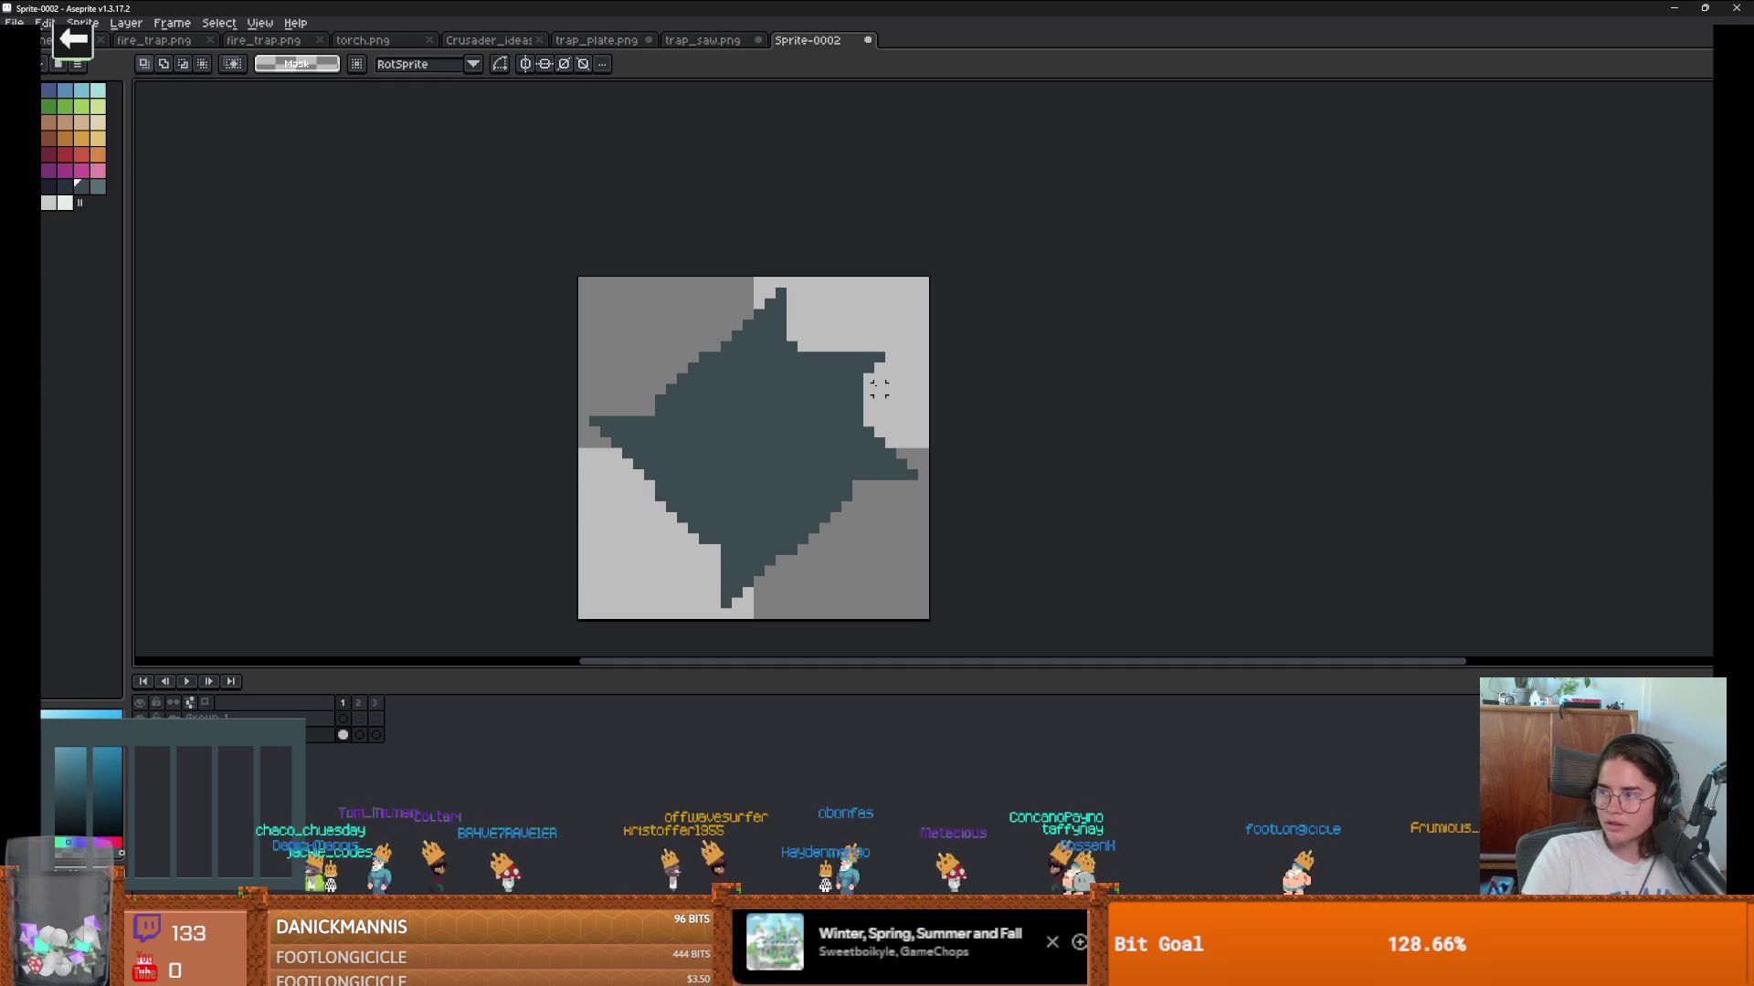
# Copy the blade's upper-right point down to its lower-left side
pyautogui.moveTo(912, 399); pyautogui.dragTo(795, 327)
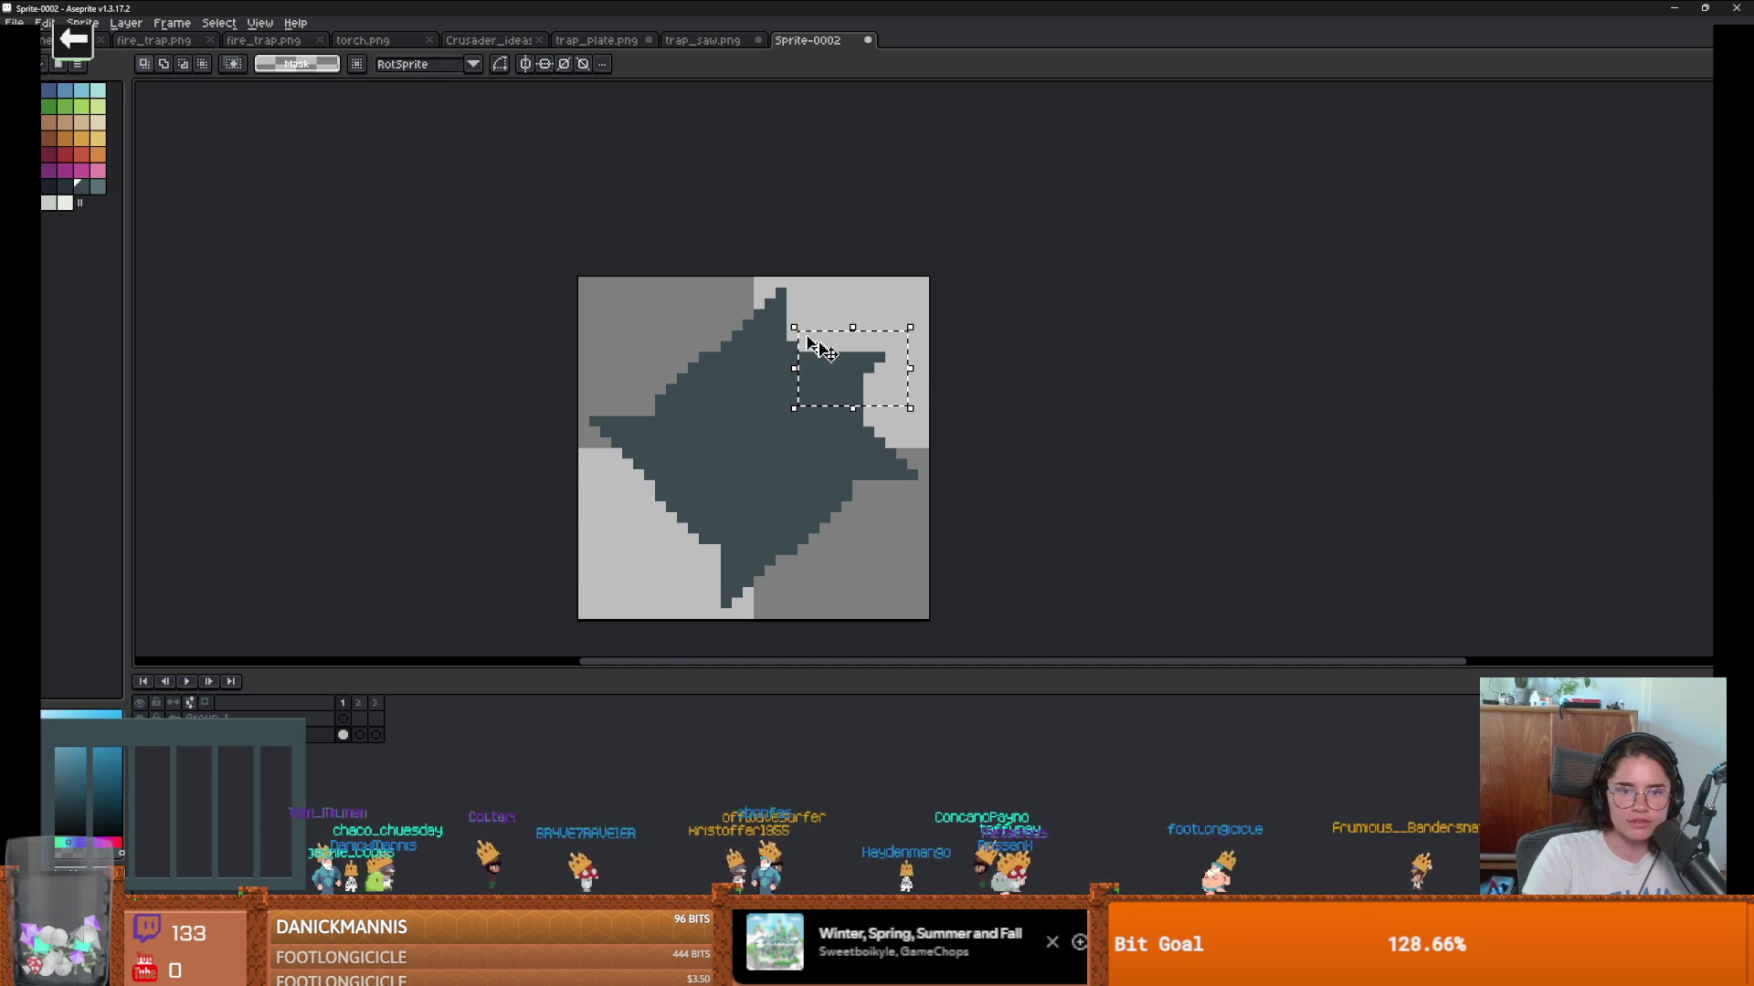
pyautogui.click(873, 370)
pyautogui.moveTo(872, 370)
pyautogui.mouseDown()
pyautogui.moveTo(654, 559)
pyautogui.moveTo(671, 559)
pyautogui.mouseUp()
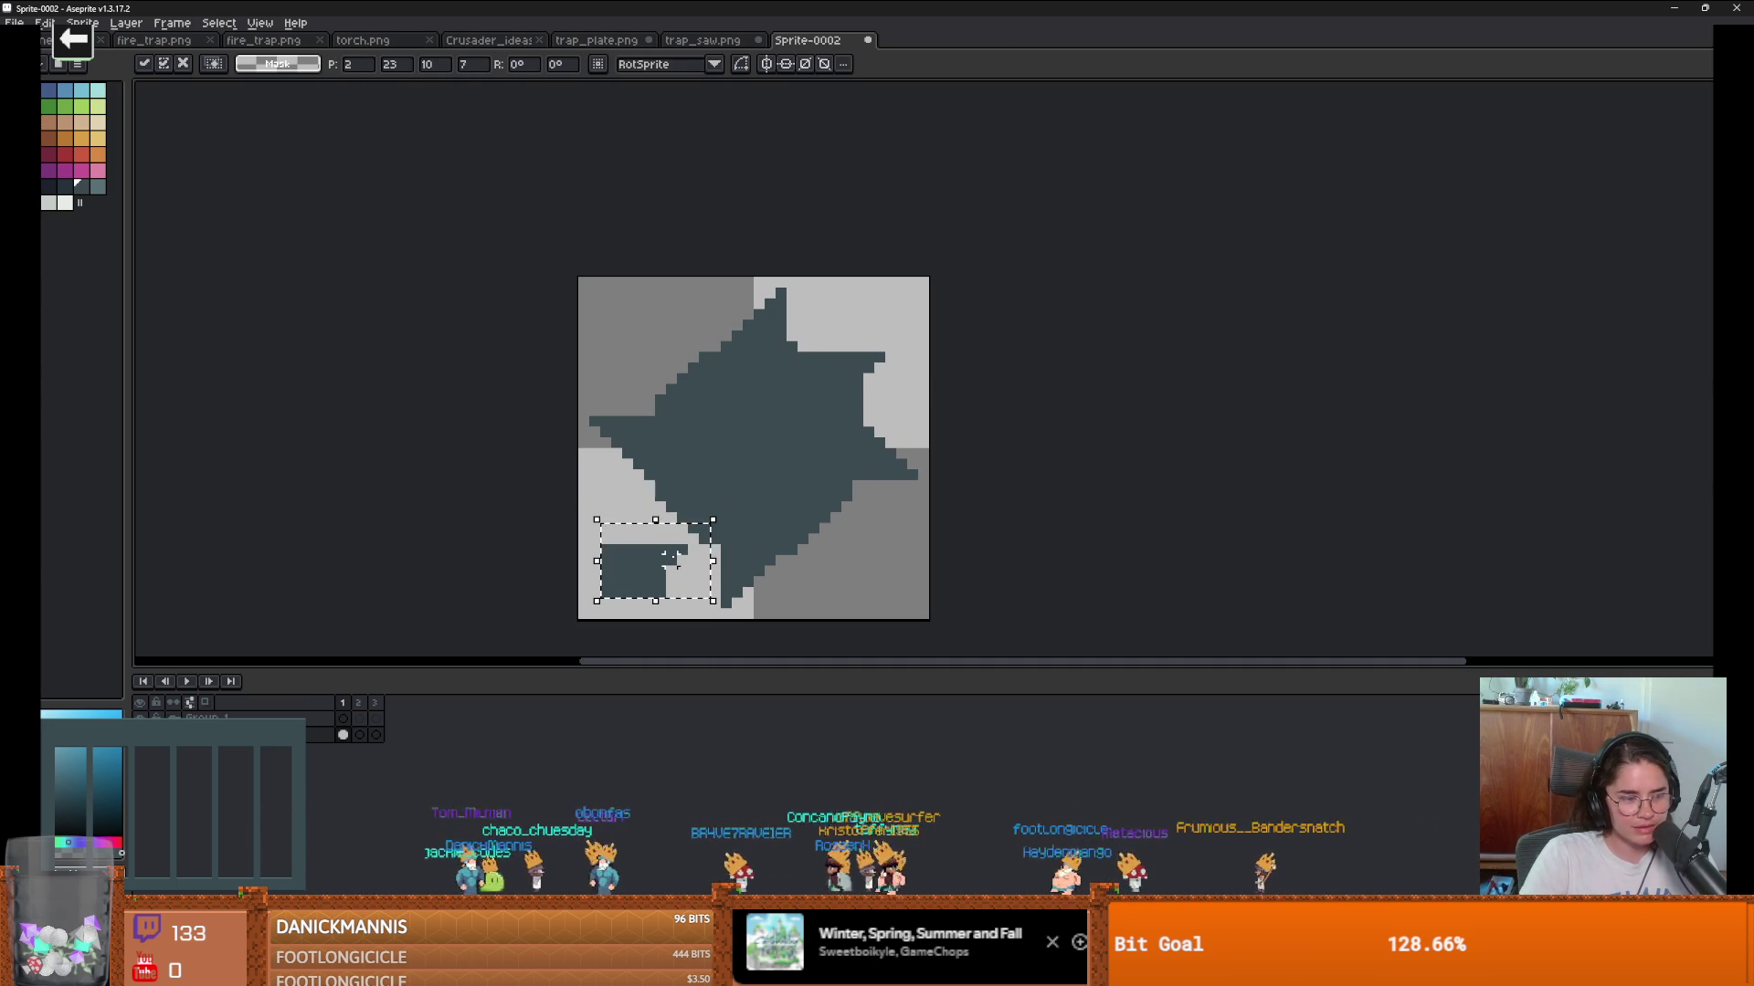
pyautogui.press('Down')
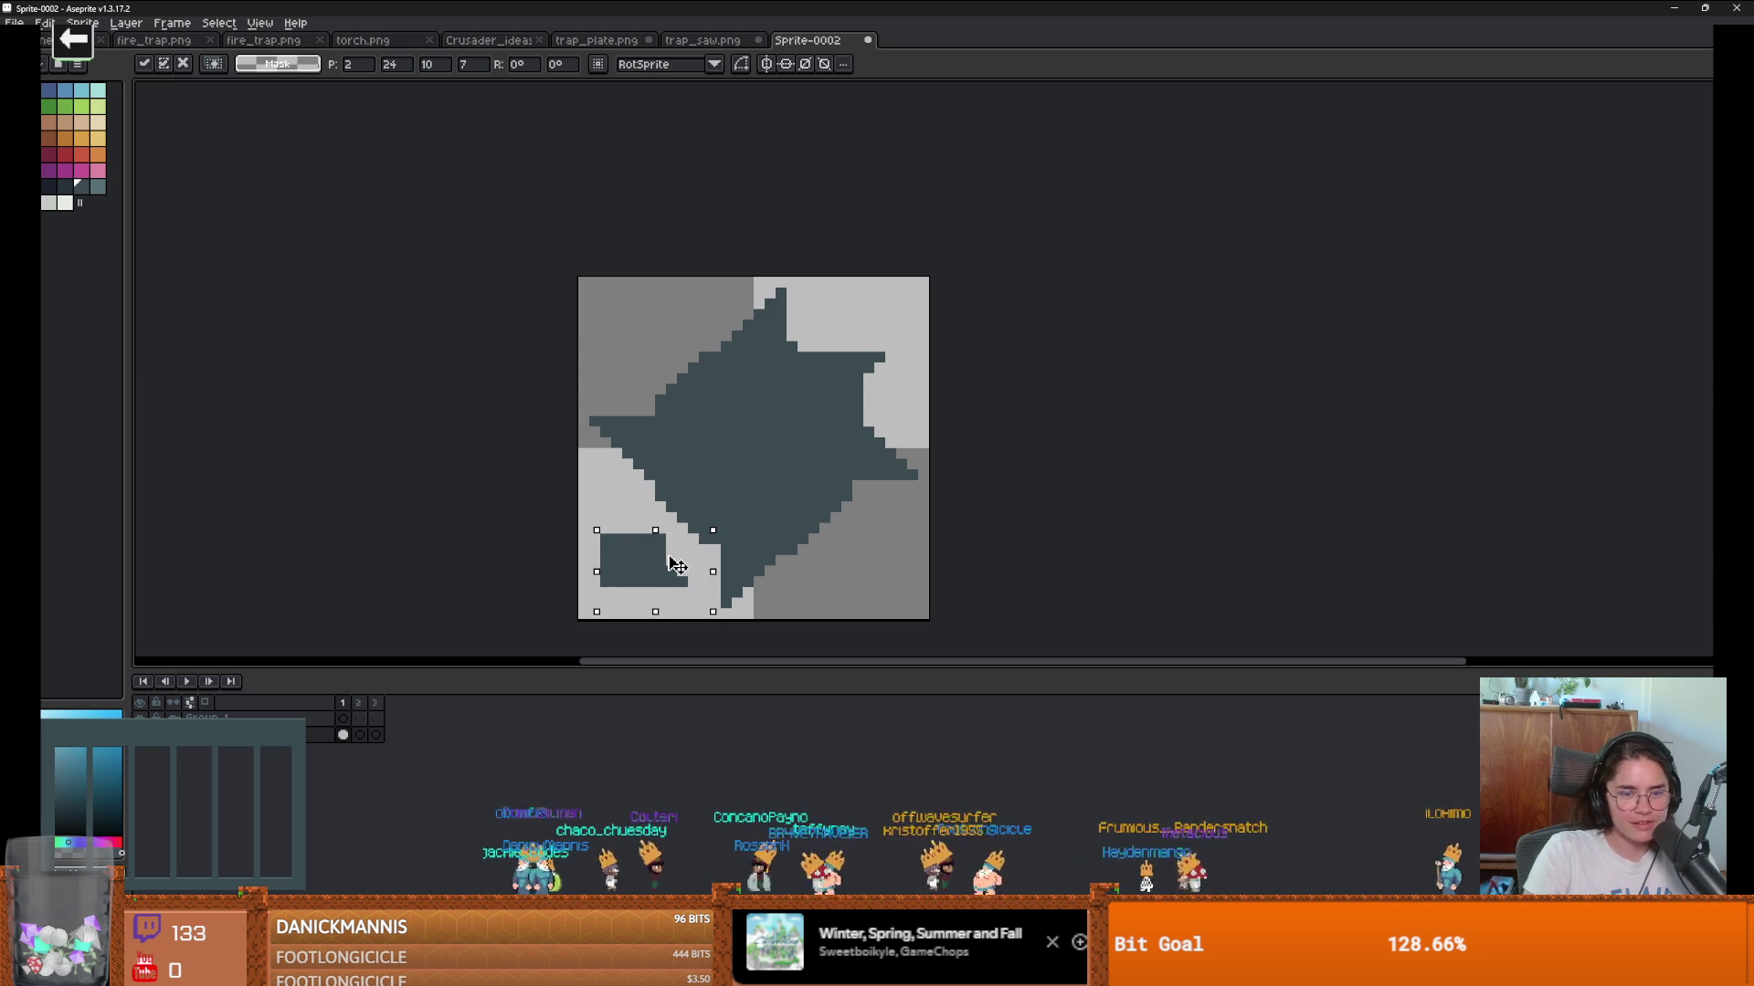
pyautogui.press('Up')
pyautogui.press('Up')
pyautogui.press('Up')
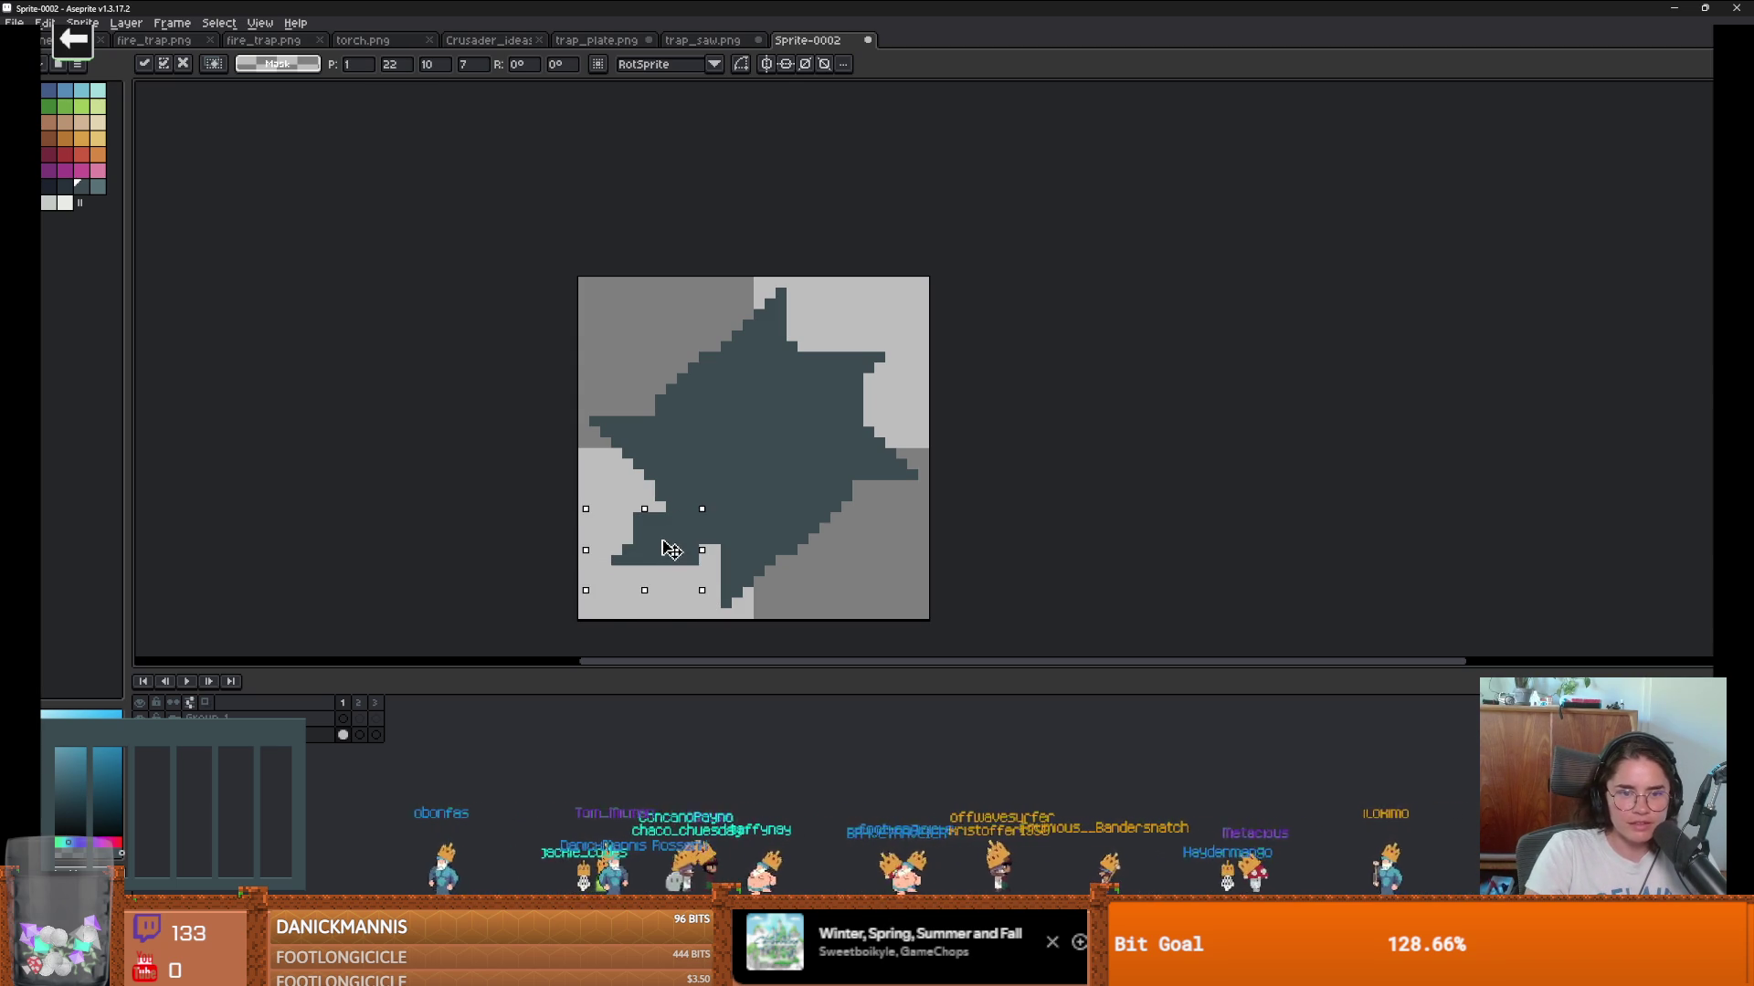
pyautogui.moveTo(676, 539); pyautogui.dragTo(688, 532)
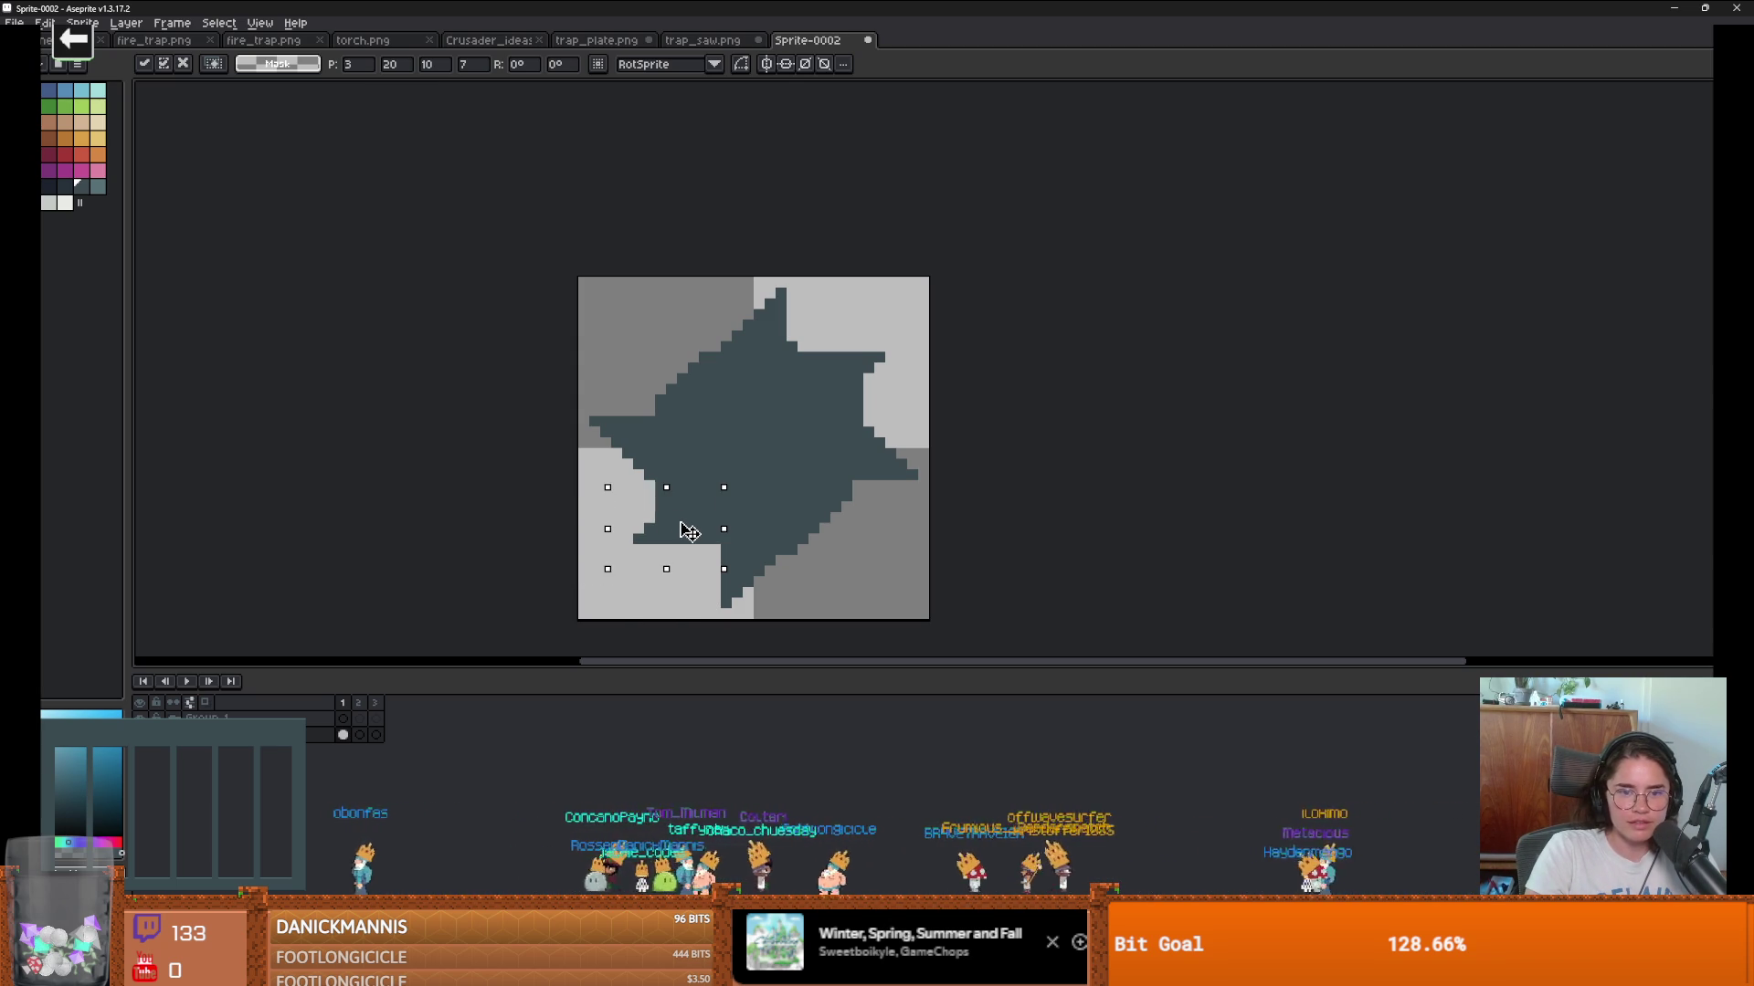
# Nudge the copied point a pixel at a time into position and apply it
pyautogui.scroll(-2, 765, 548)
pyautogui.scroll(1, 765, 554)
pyautogui.press('Left')
pyautogui.press('Down')
pyautogui.scroll(1, 765, 554)
pyautogui.press('Right')
pyautogui.moveTo(751, 548)
pyautogui.mouseDown()
pyautogui.moveTo(742, 564)
pyautogui.moveTo(746, 544)
pyautogui.mouseUp()
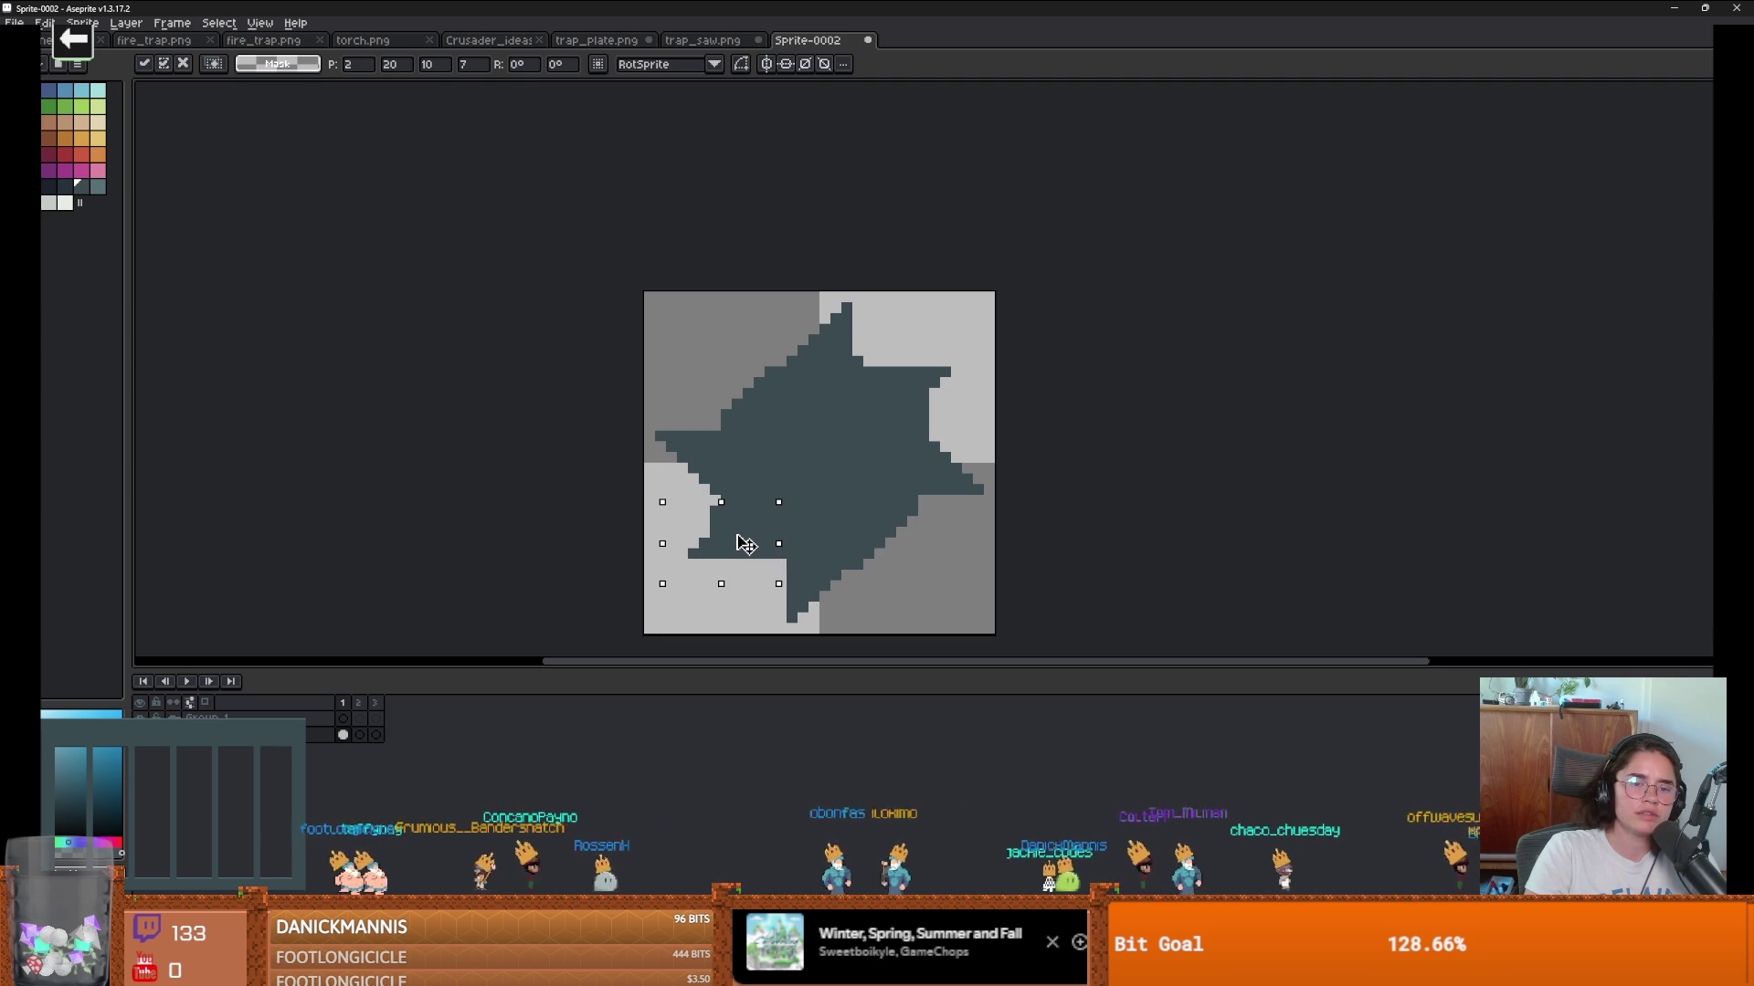
pyautogui.press('Return')
pyautogui.scroll(-2, 916, 603)
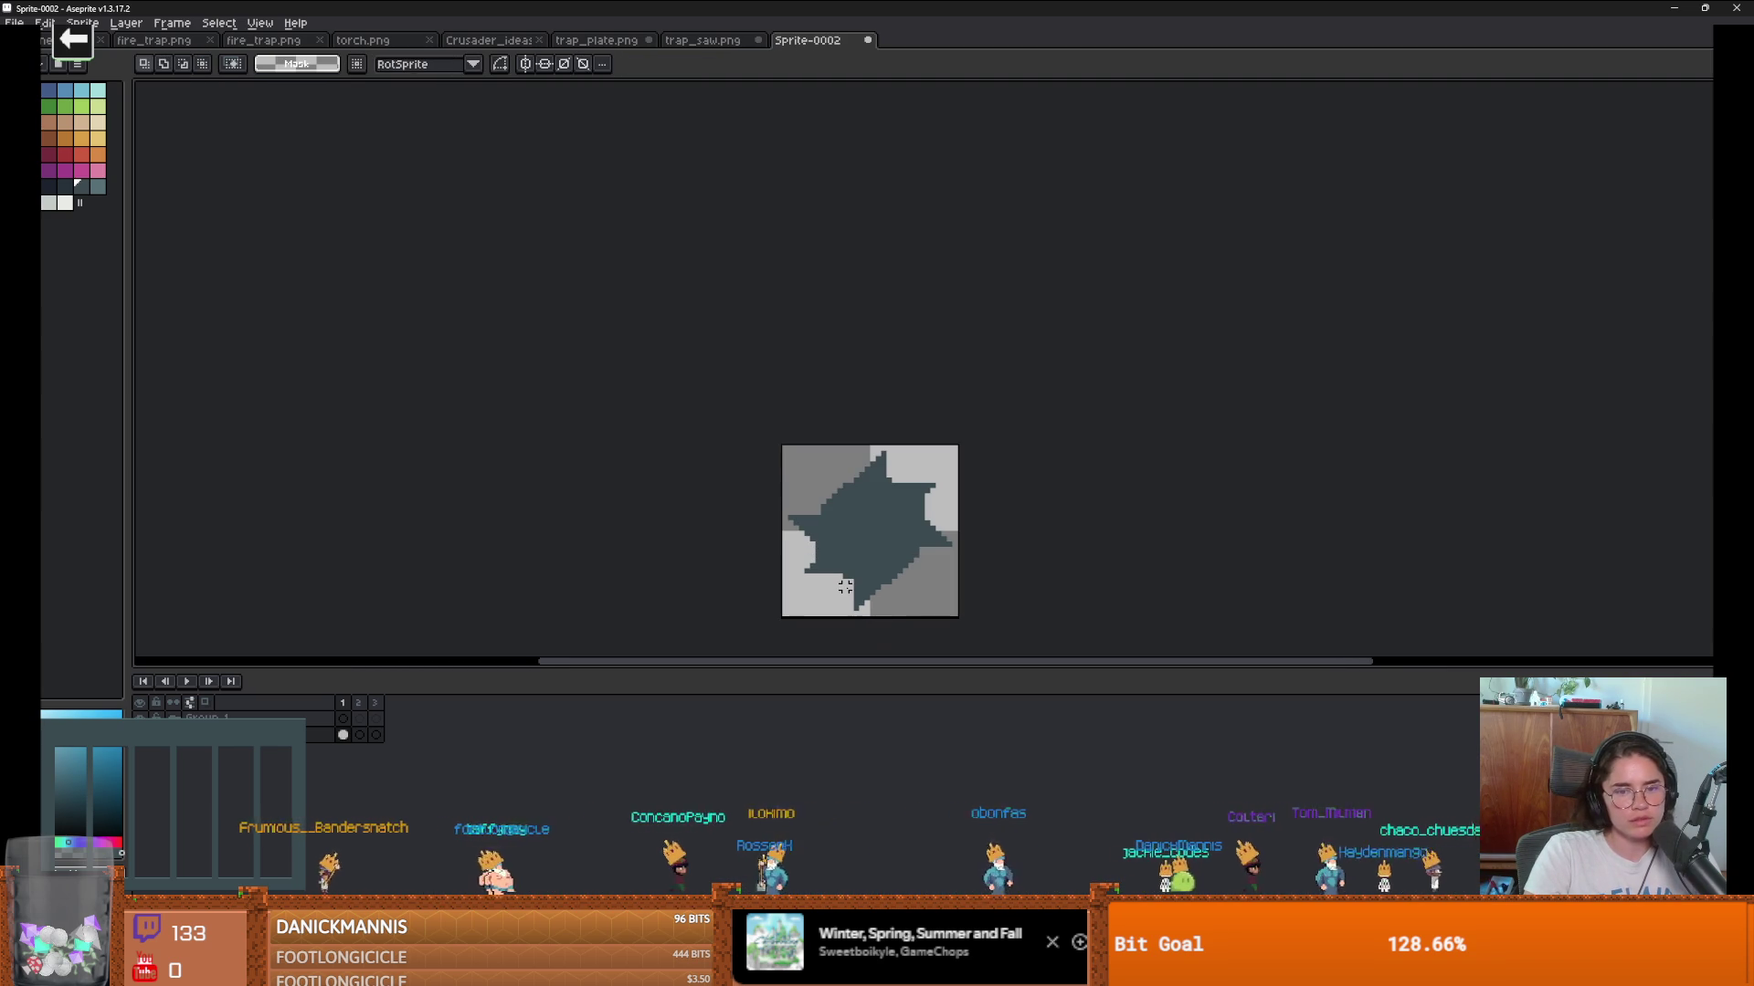
pyautogui.scroll(2, 845, 587)
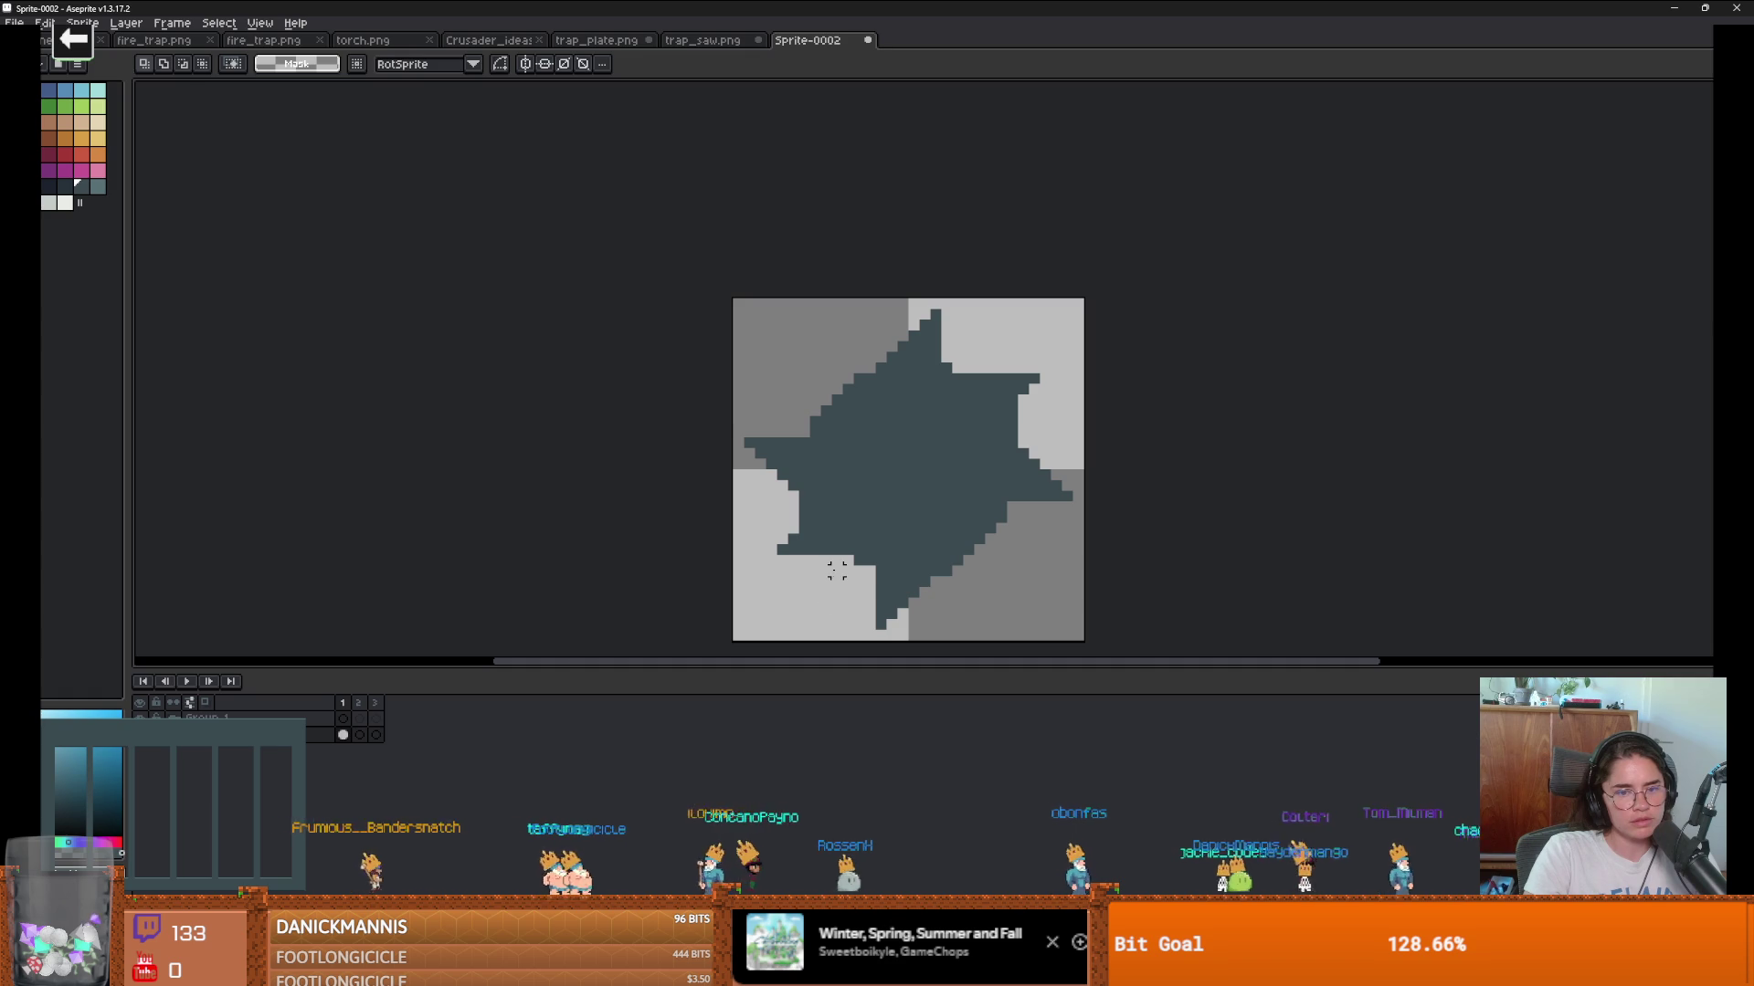
pyautogui.scroll(-2, 814, 570)
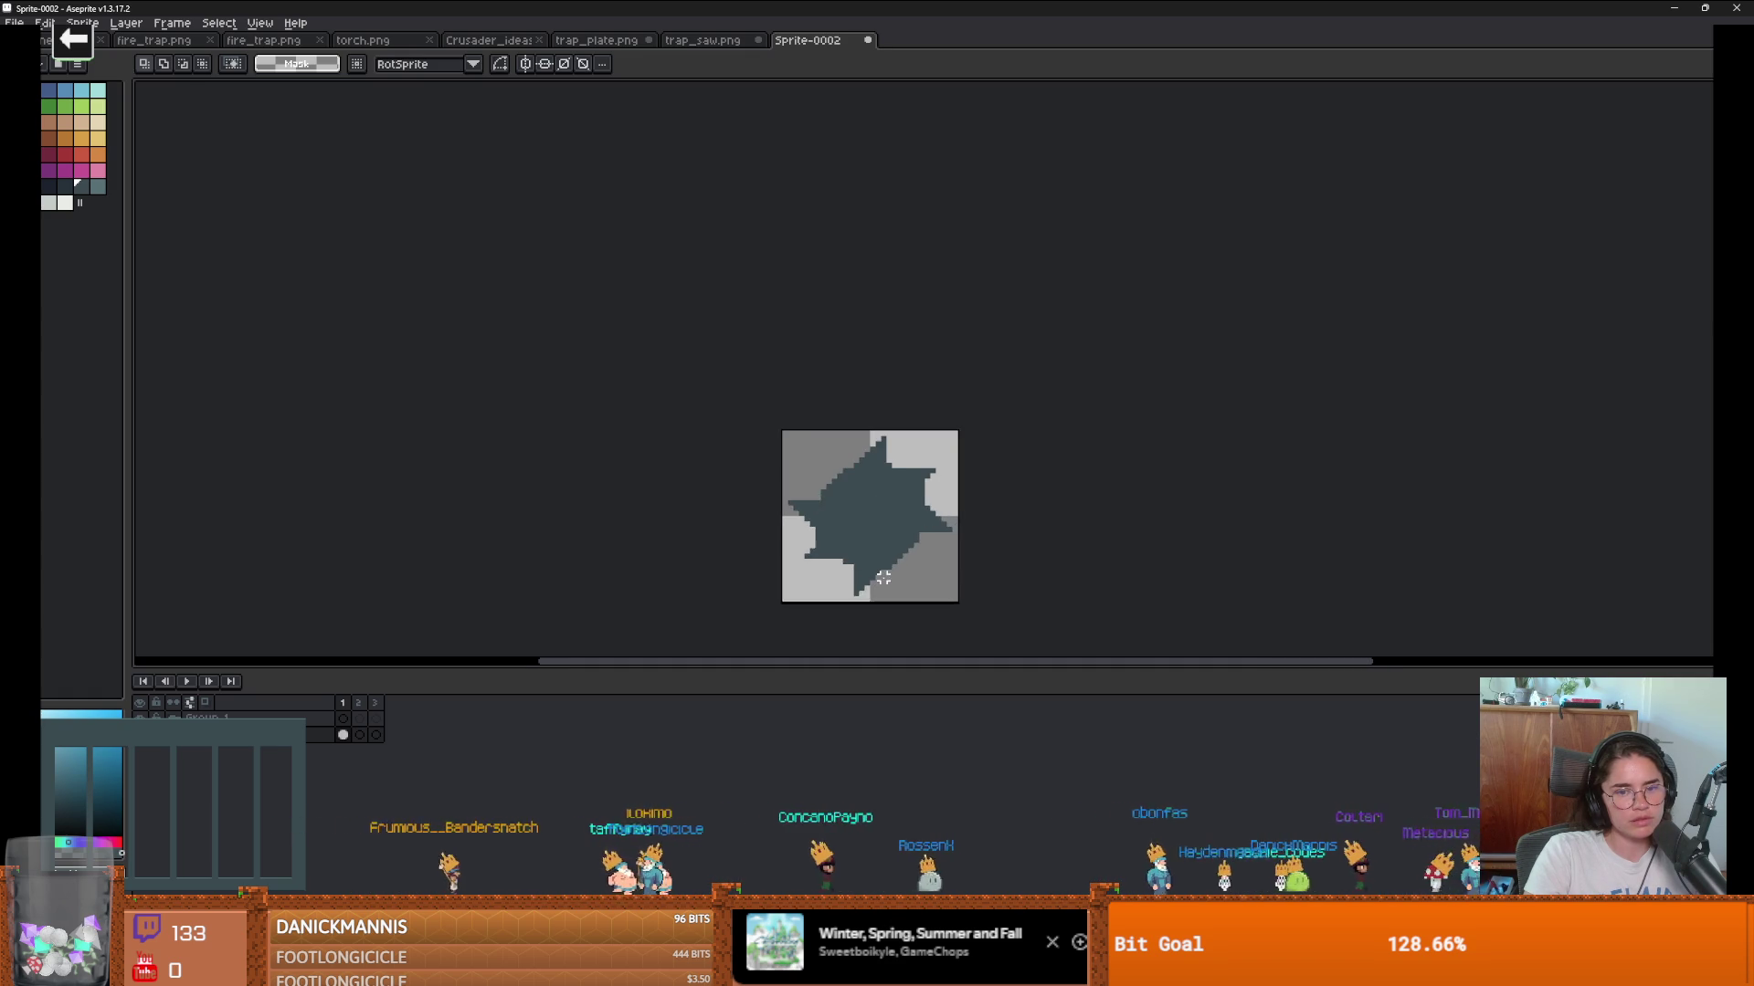
pyautogui.scroll(1, 805, 561)
pyautogui.scroll(1, 805, 561)
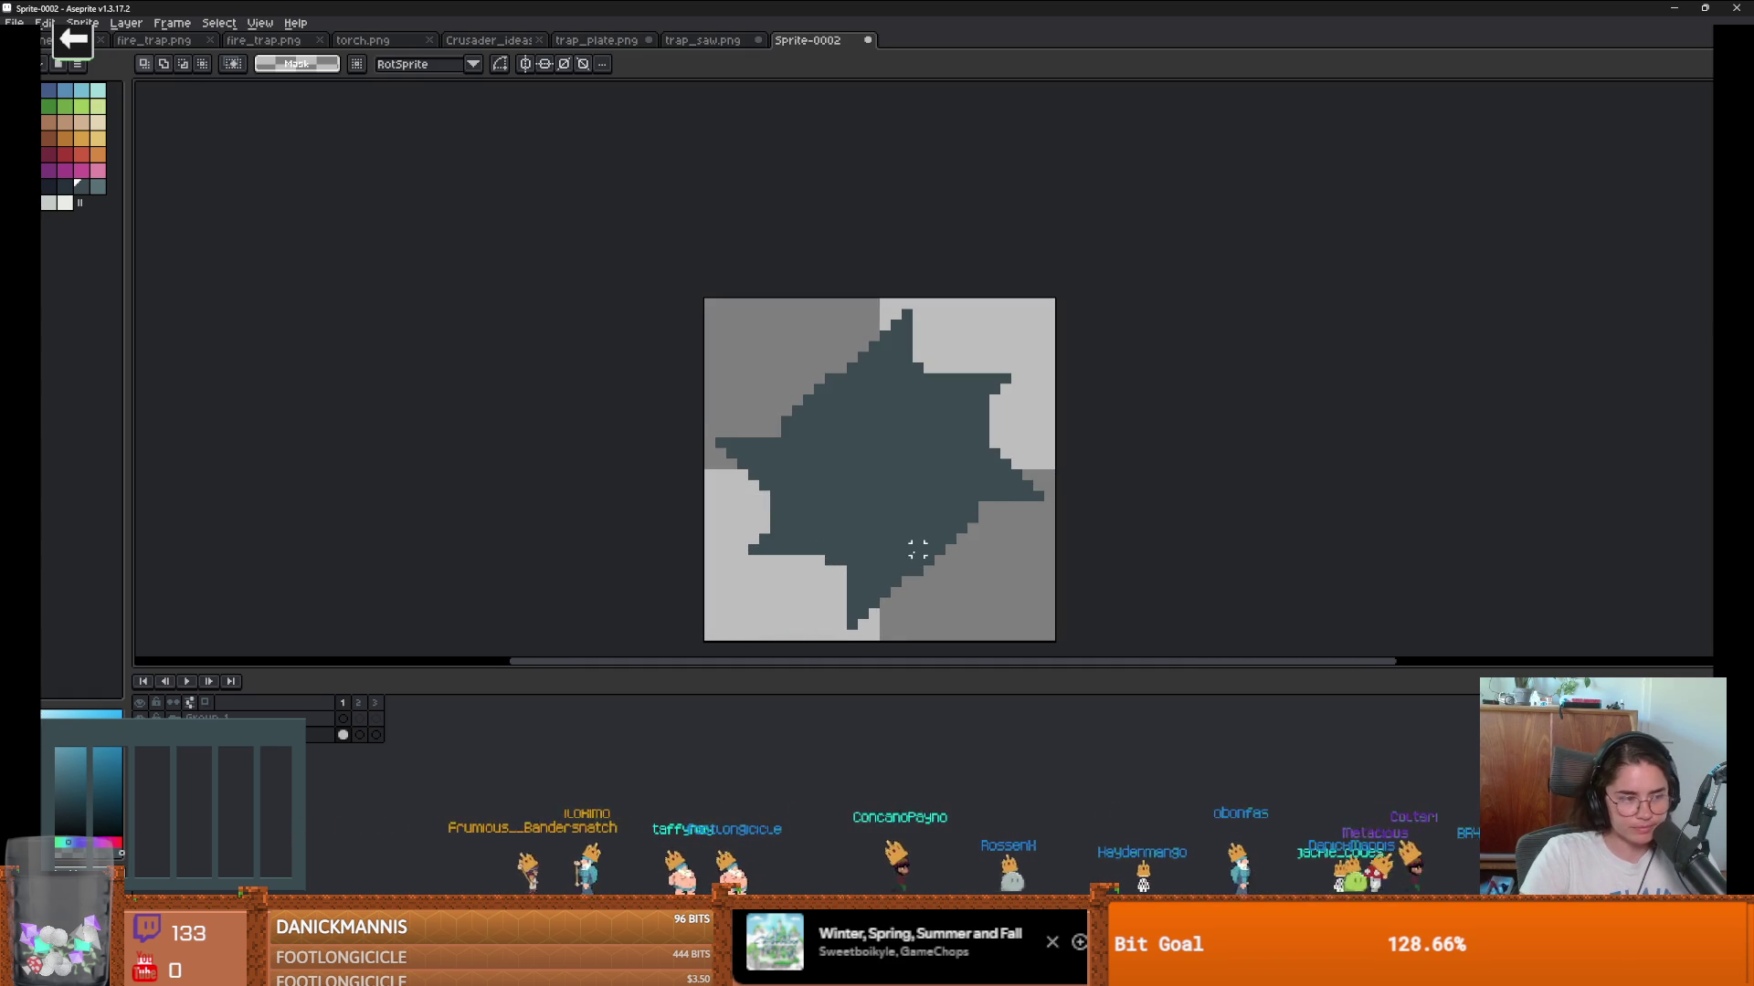
# Undo the stray pixels to restore a clean diagonal on the upper-right edge
pyautogui.moveTo(1028, 367); pyautogui.dragTo(920, 419)
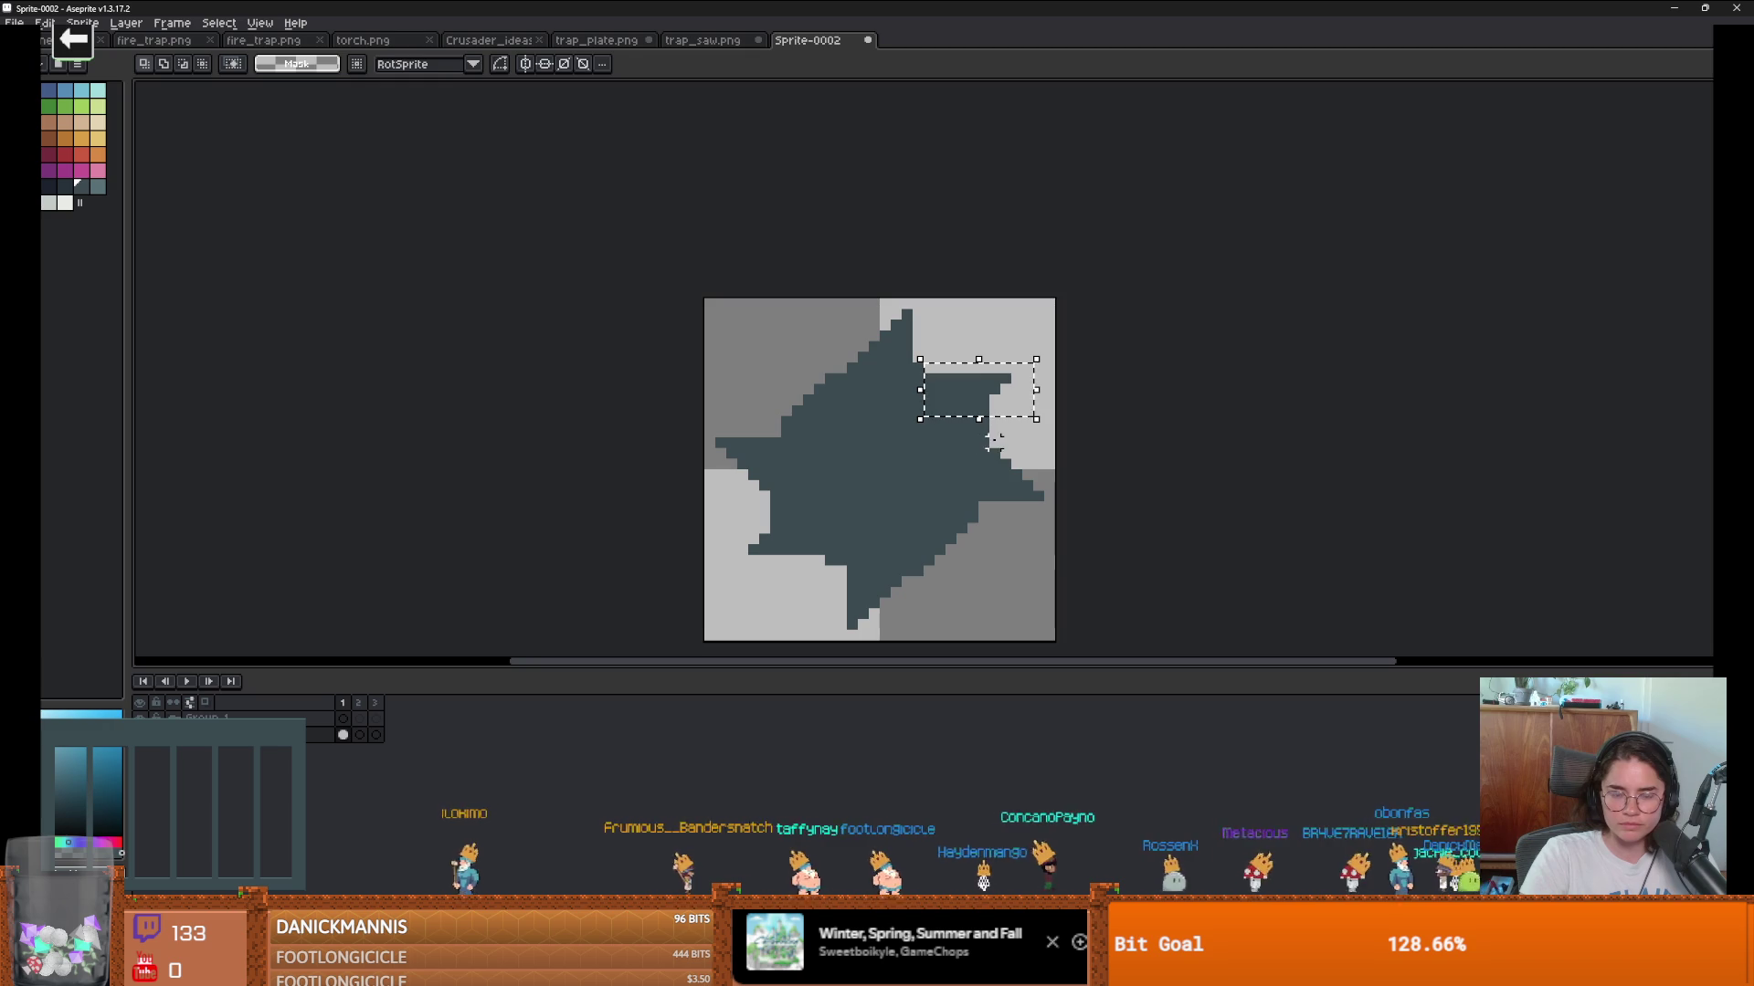
pyautogui.hotkey('ctrl', 'd')
pyautogui.scroll(-1, 905, 481)
pyautogui.scroll(-1, 904, 481)
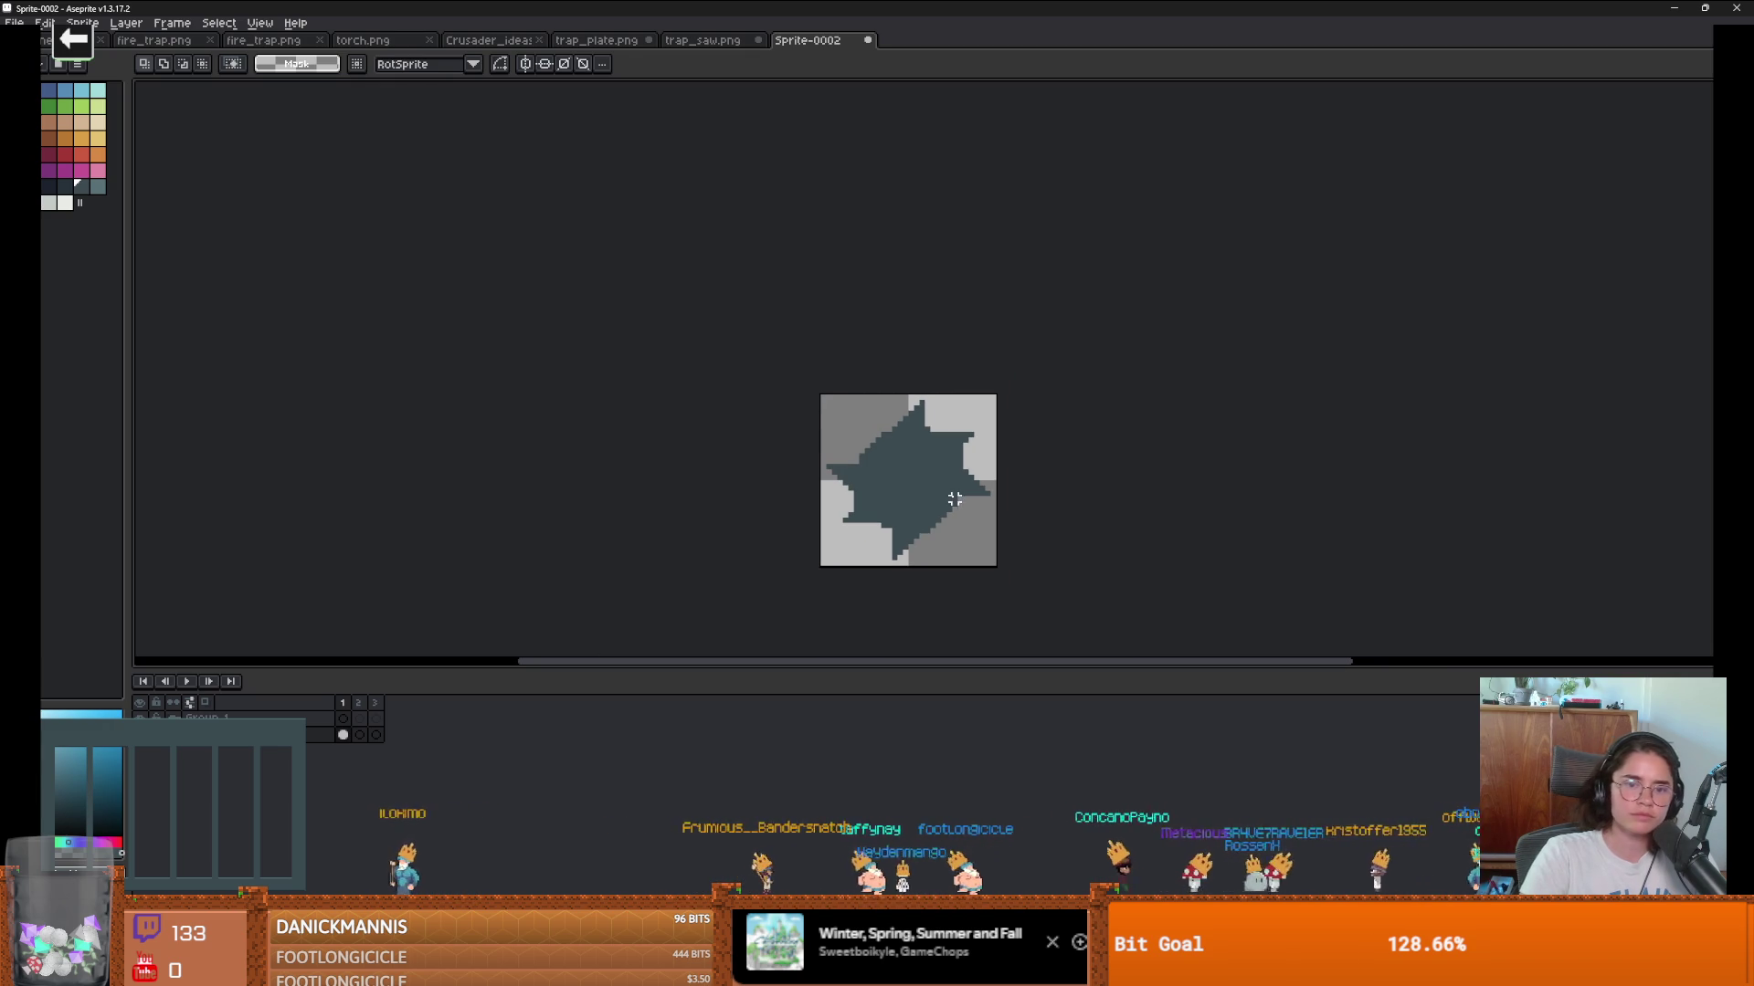
pyautogui.hotkey('ctrl', 'shift', 'd')
pyautogui.hotkey('ctrl', 'z')
pyautogui.hotkey('ctrl', 'z')
pyautogui.hotkey('ctrl', 'z')
pyautogui.hotkey('ctrl', 'z')
pyautogui.hotkey('ctrl', 'y')
pyautogui.hotkey('ctrl', 'y')
pyautogui.hotkey('ctrl', 'y')
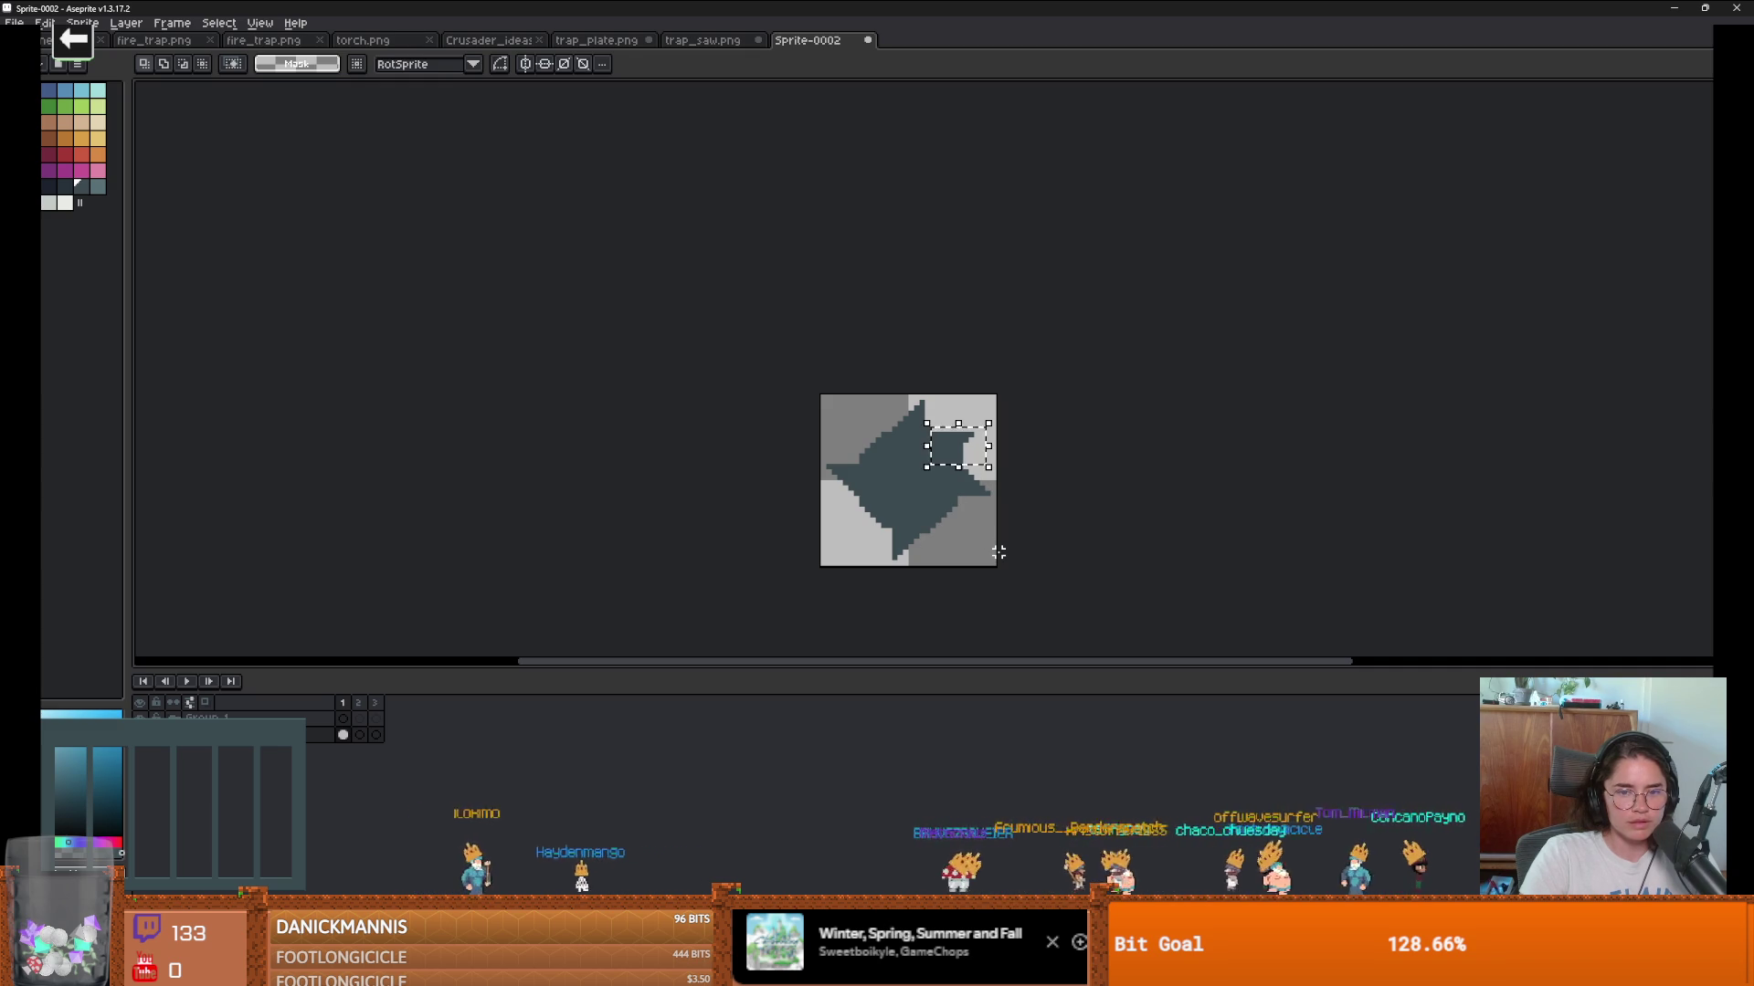
pyautogui.scroll(1, 974, 448)
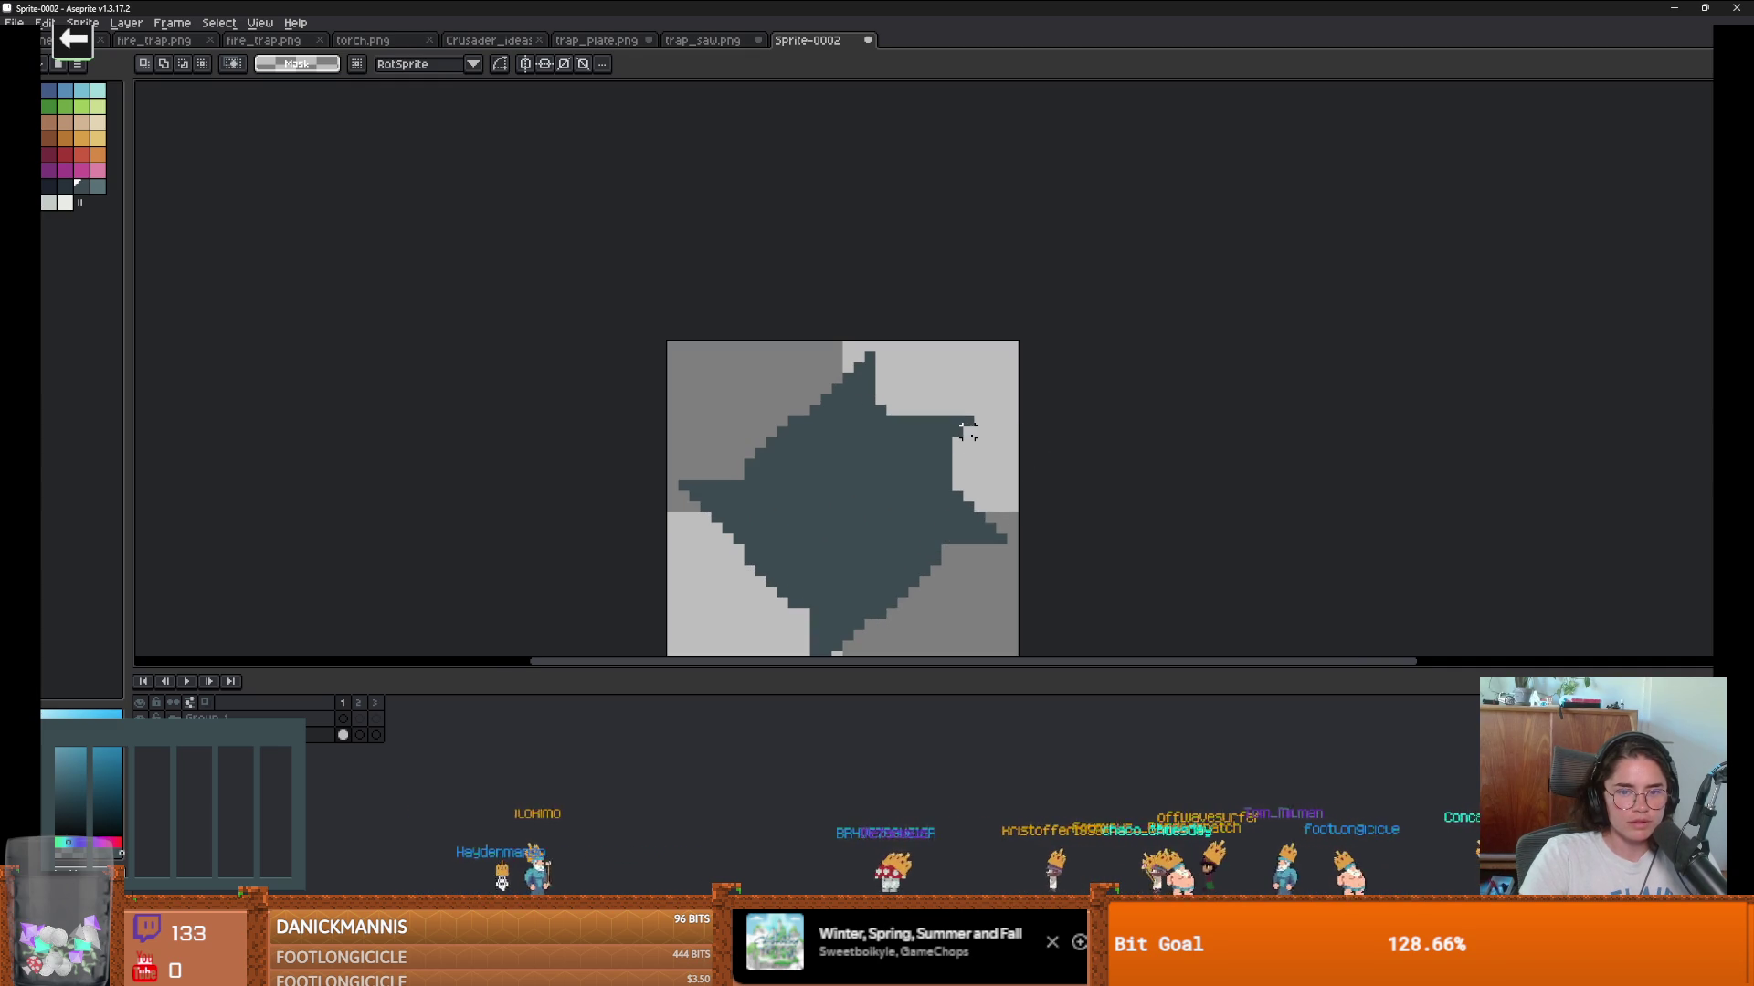
pyautogui.hotkey('ctrl', 'z')
pyautogui.hotkey('ctrl', 'z')
pyautogui.hotkey('ctrl', 'z')
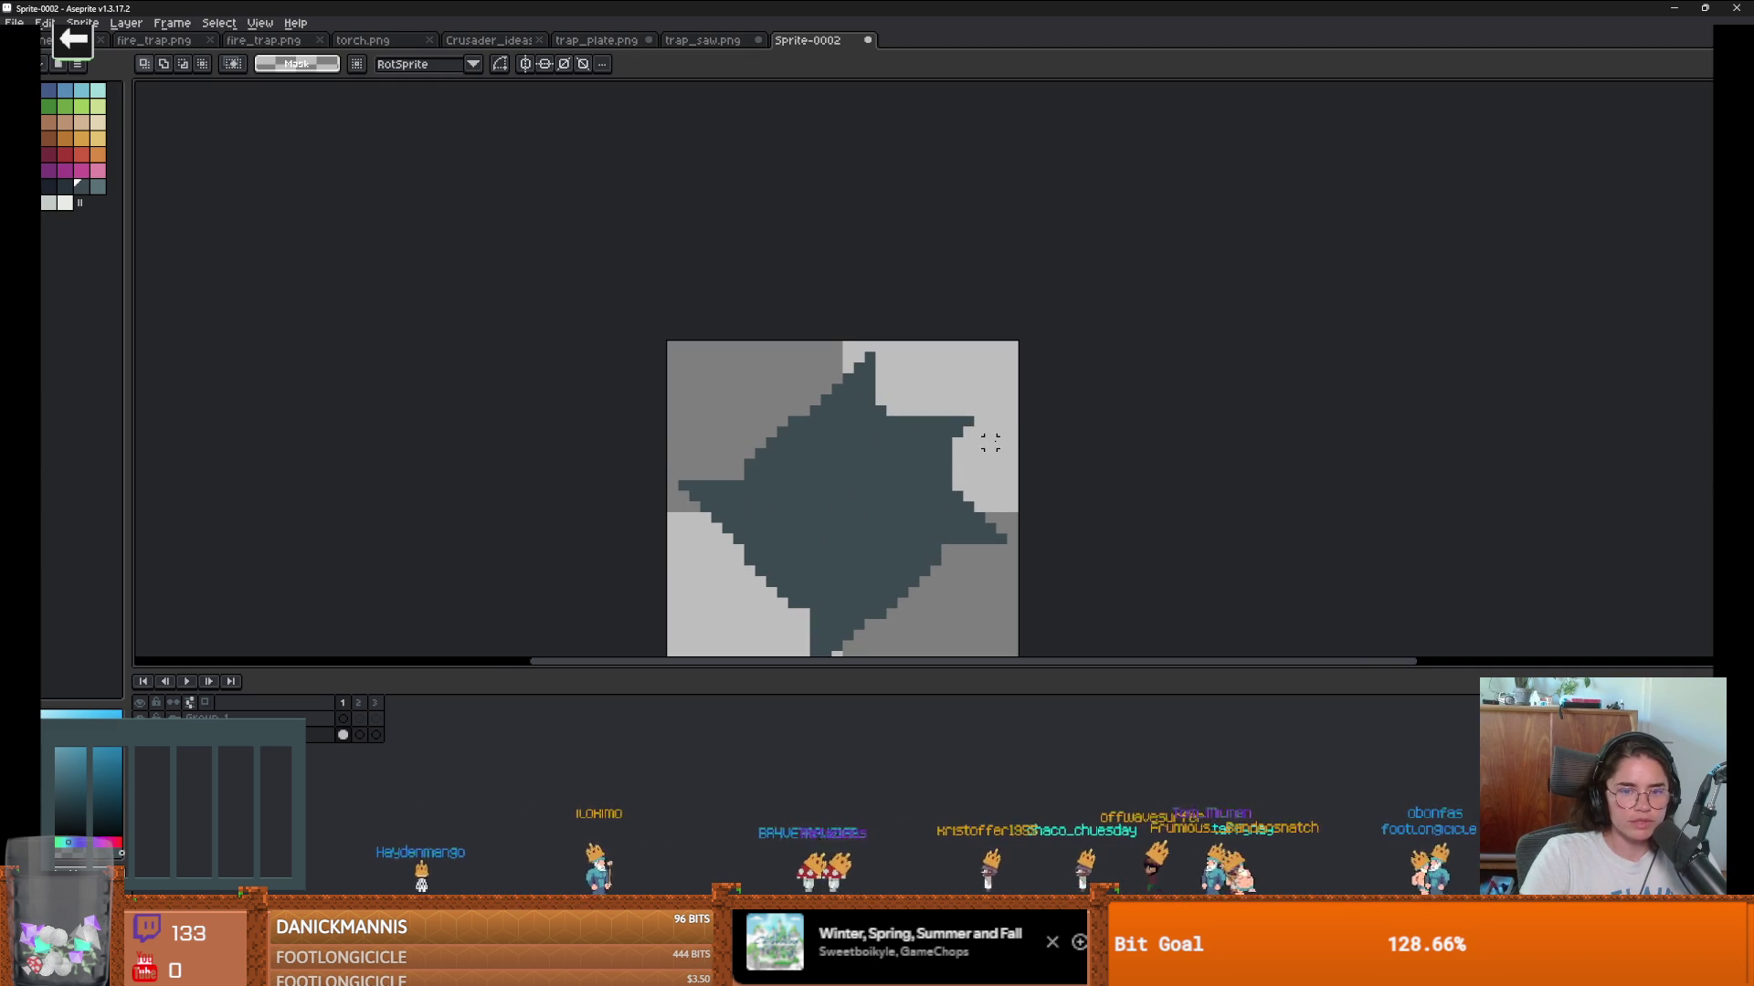
pyautogui.hotkey('ctrl', 'z')
pyautogui.hotkey('ctrl', 'z')
pyautogui.hotkey('ctrl', 'z')
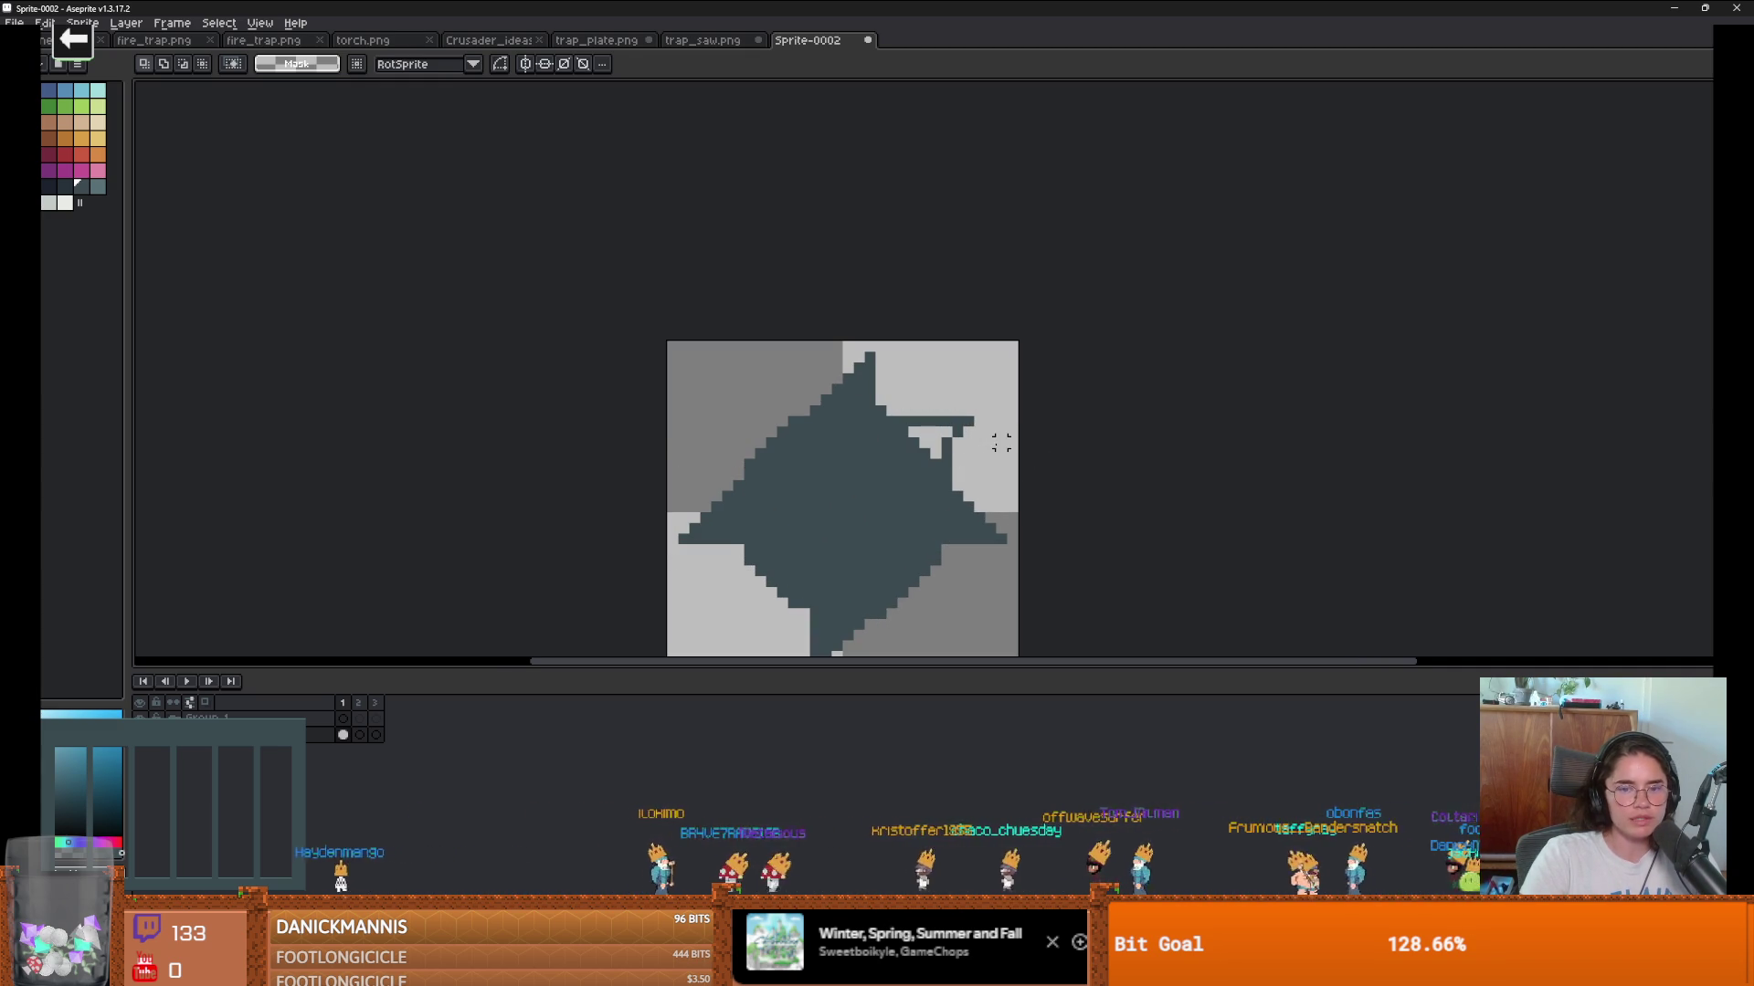
# Select the dark shape's left tip, try shifting it, and drop the selection
pyautogui.scroll(1, 717, 537)
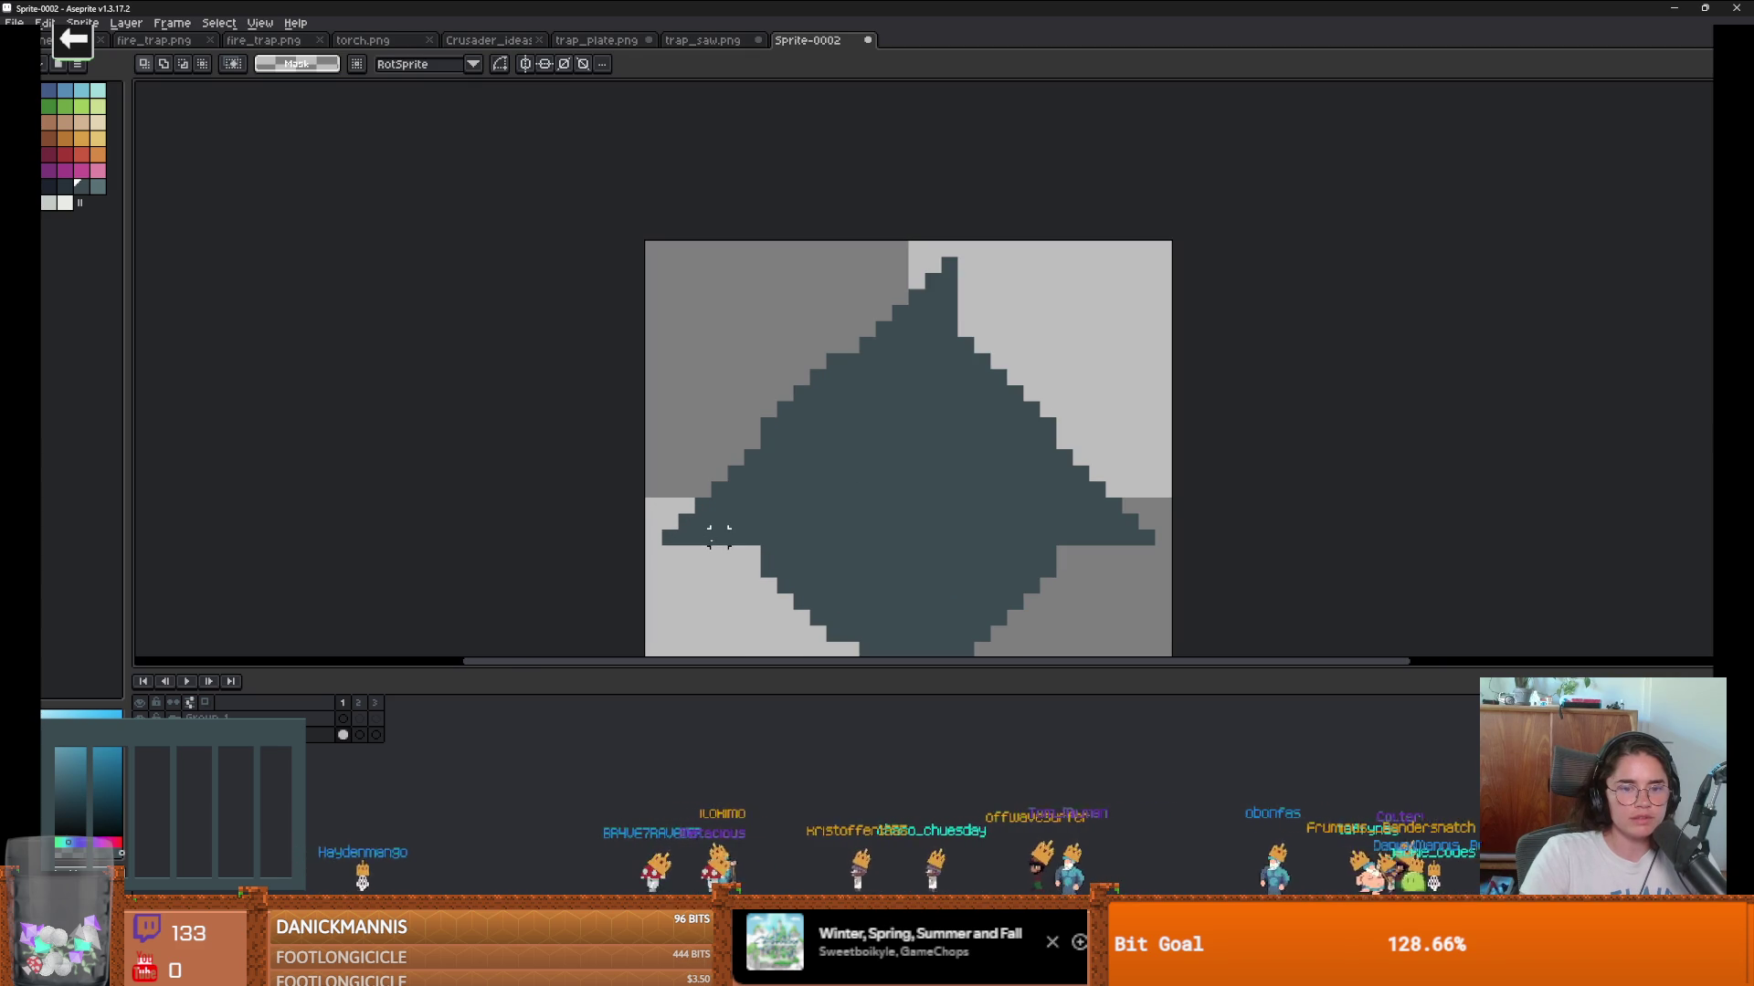
pyautogui.moveTo(762, 562)
pyautogui.mouseDown()
pyautogui.moveTo(697, 430)
pyautogui.moveTo(660, 415)
pyautogui.moveTo(679, 416)
pyautogui.moveTo(666, 426)
pyautogui.moveTo(705, 479)
pyautogui.mouseUp()
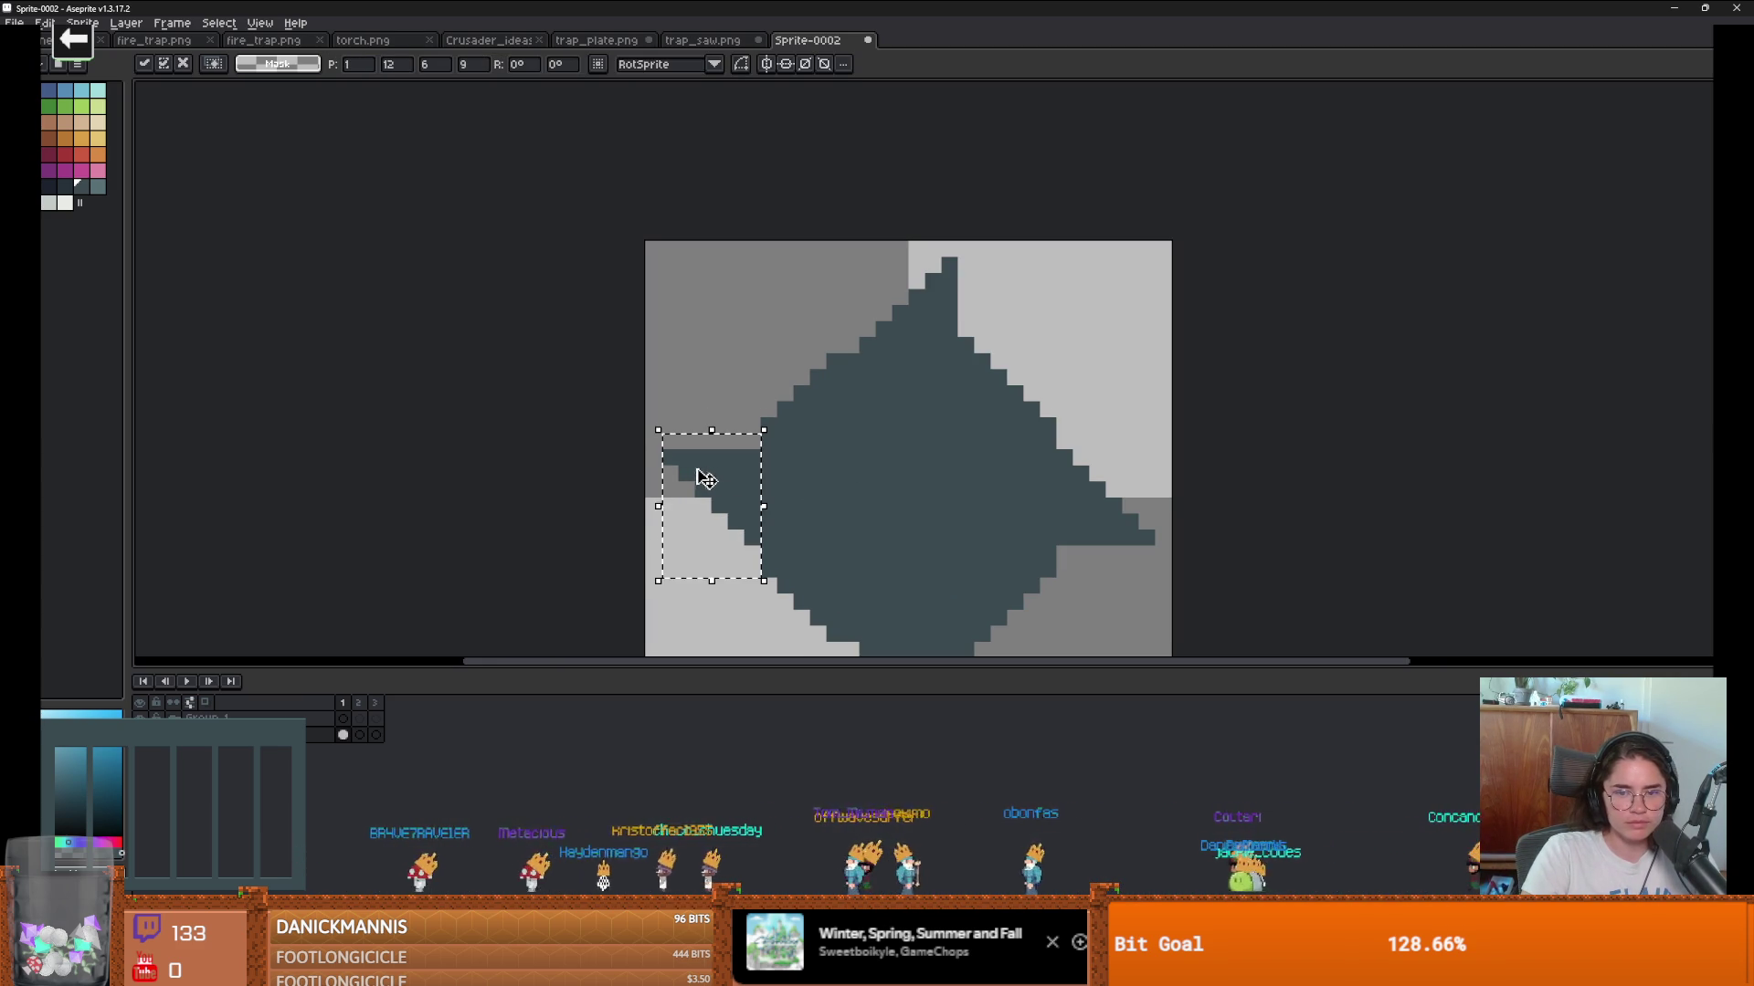
pyautogui.scroll(-2, 706, 479)
pyautogui.scroll(1, 895, 528)
pyautogui.moveTo(895, 527)
pyautogui.mouseDown()
pyautogui.moveTo(893, 512)
pyautogui.moveTo(896, 527)
pyautogui.mouseUp()
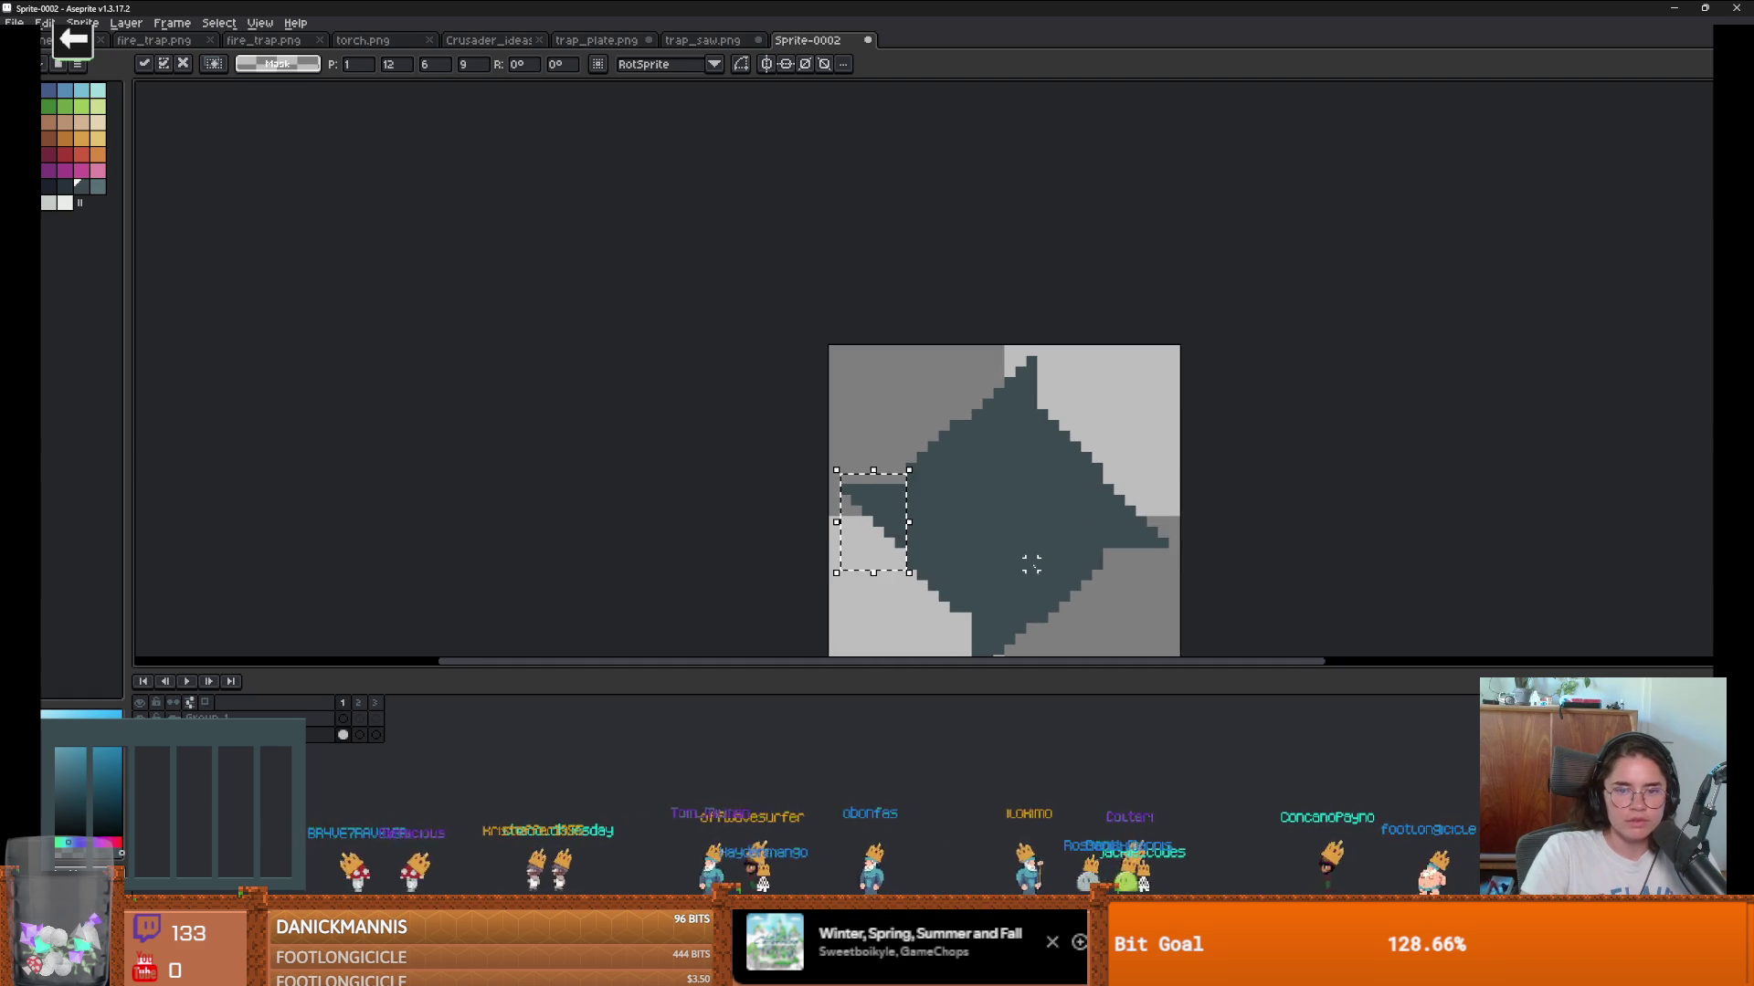
pyautogui.click(1032, 563)
pyautogui.scroll(-3, 1028, 564)
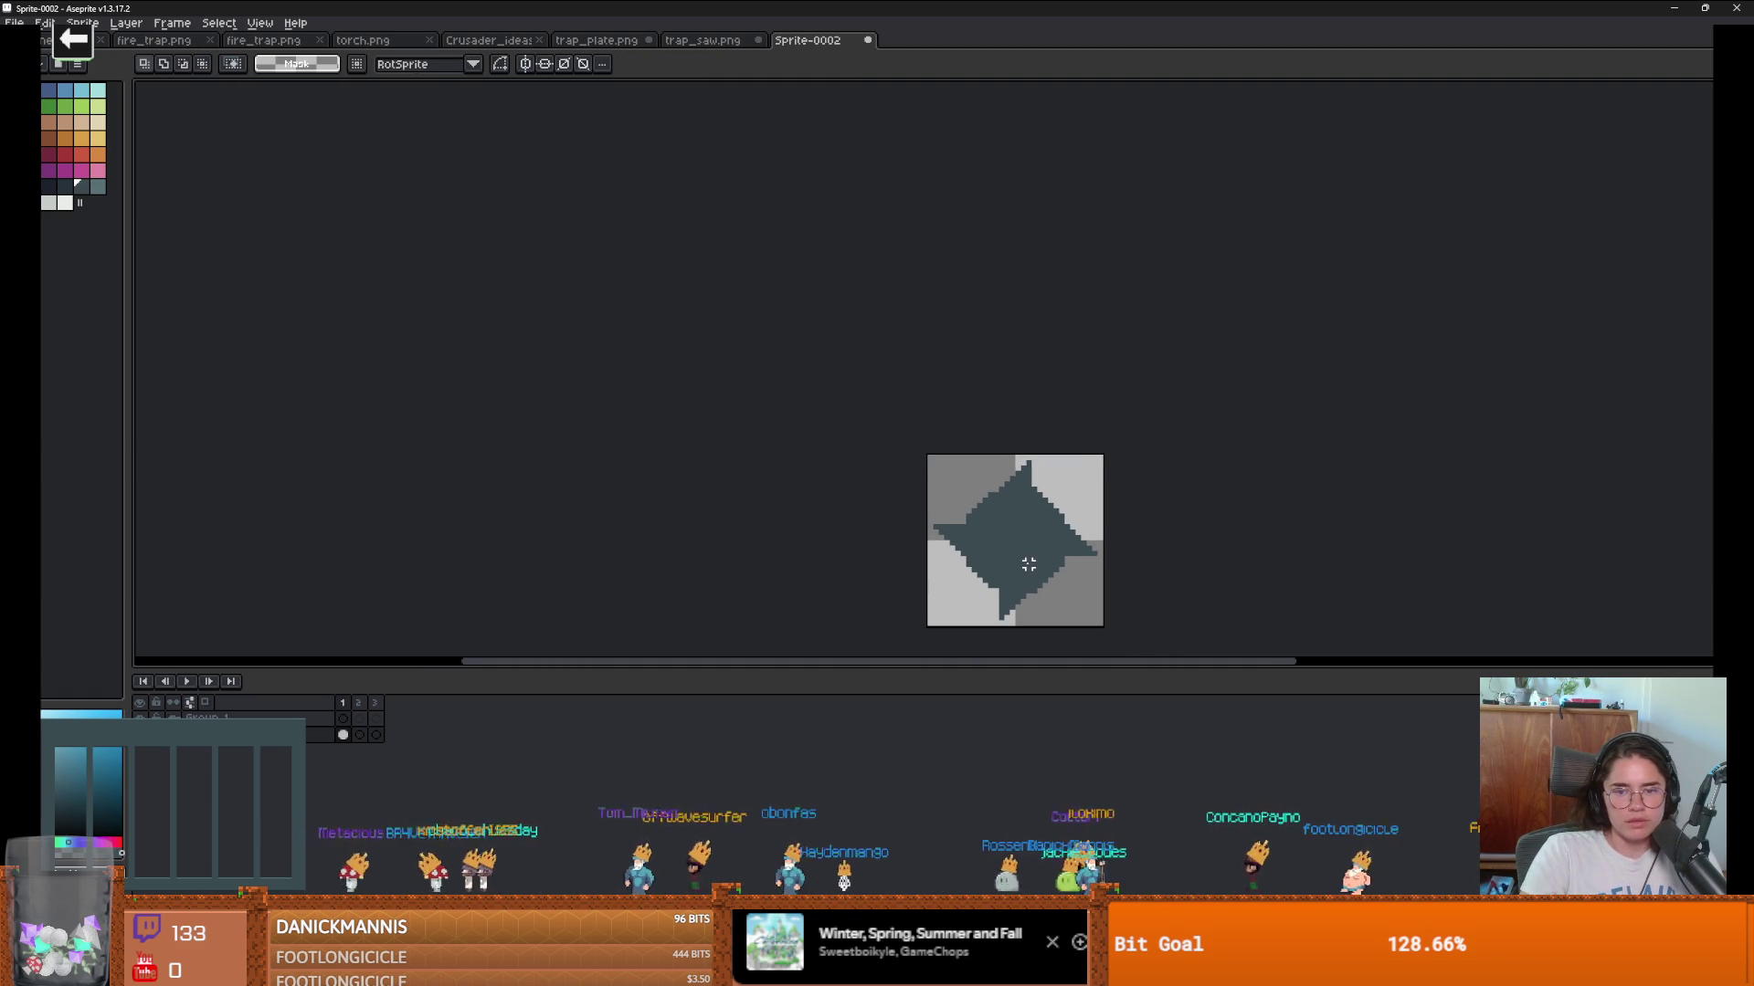
pyautogui.scroll(1, 1028, 564)
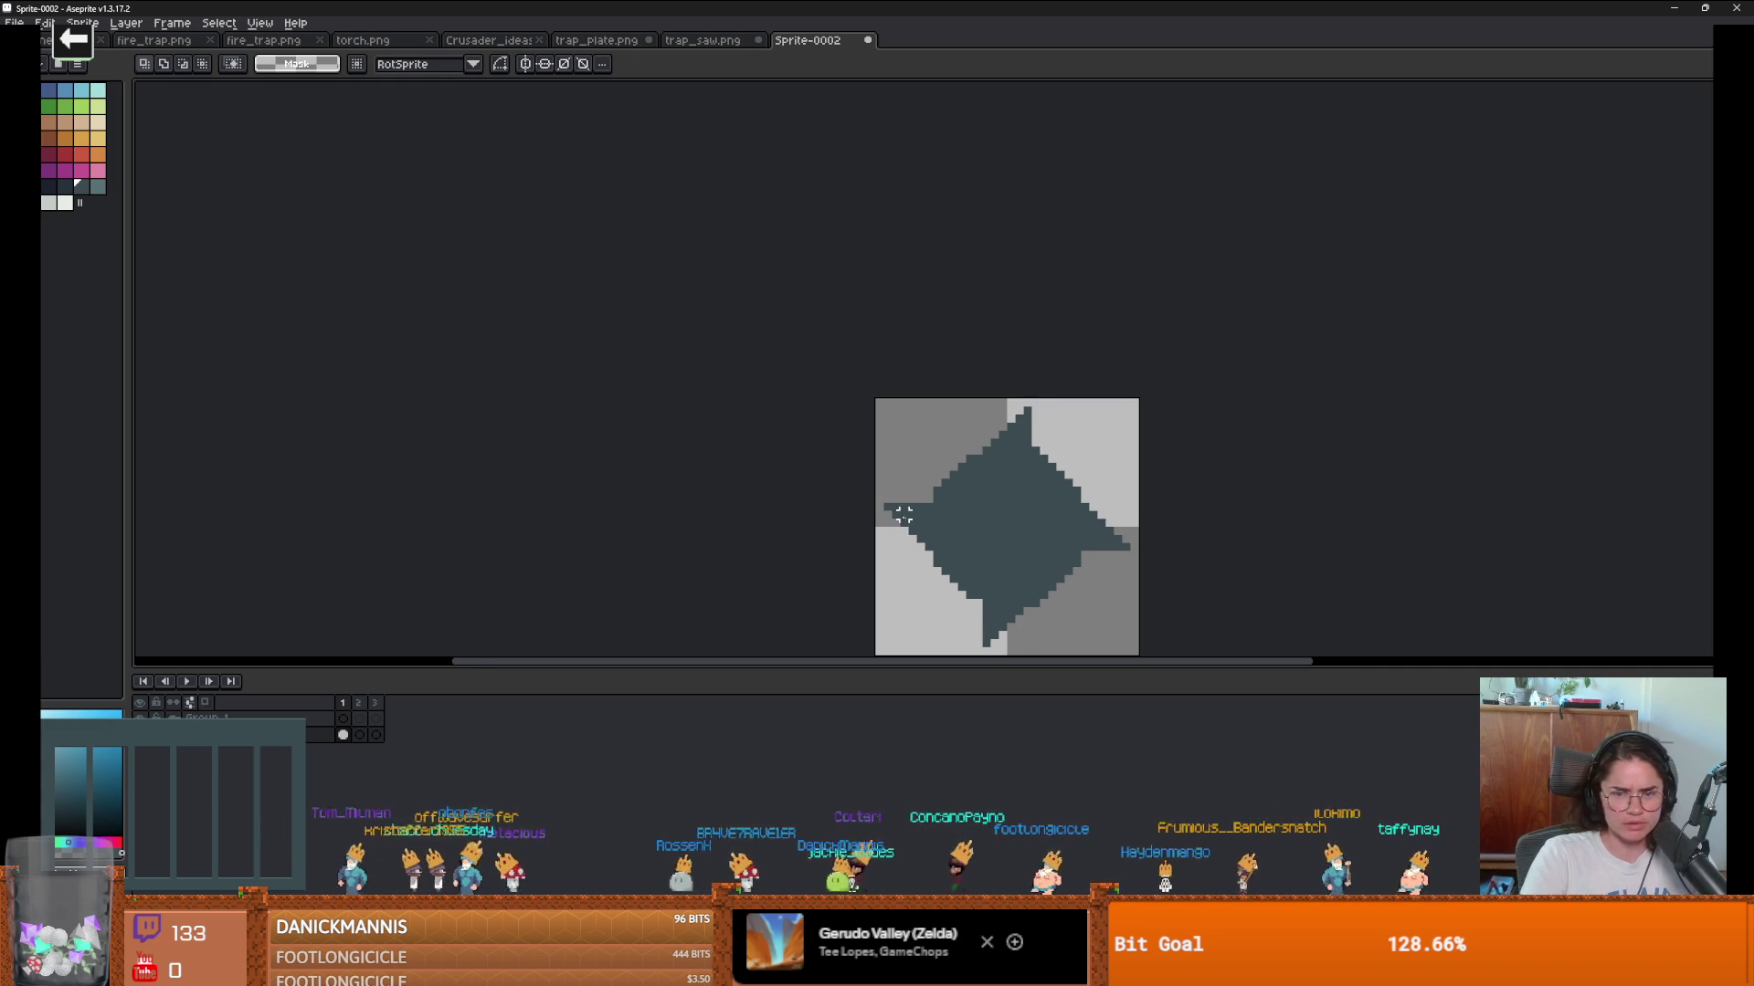
pyautogui.scroll(-1, 895, 507)
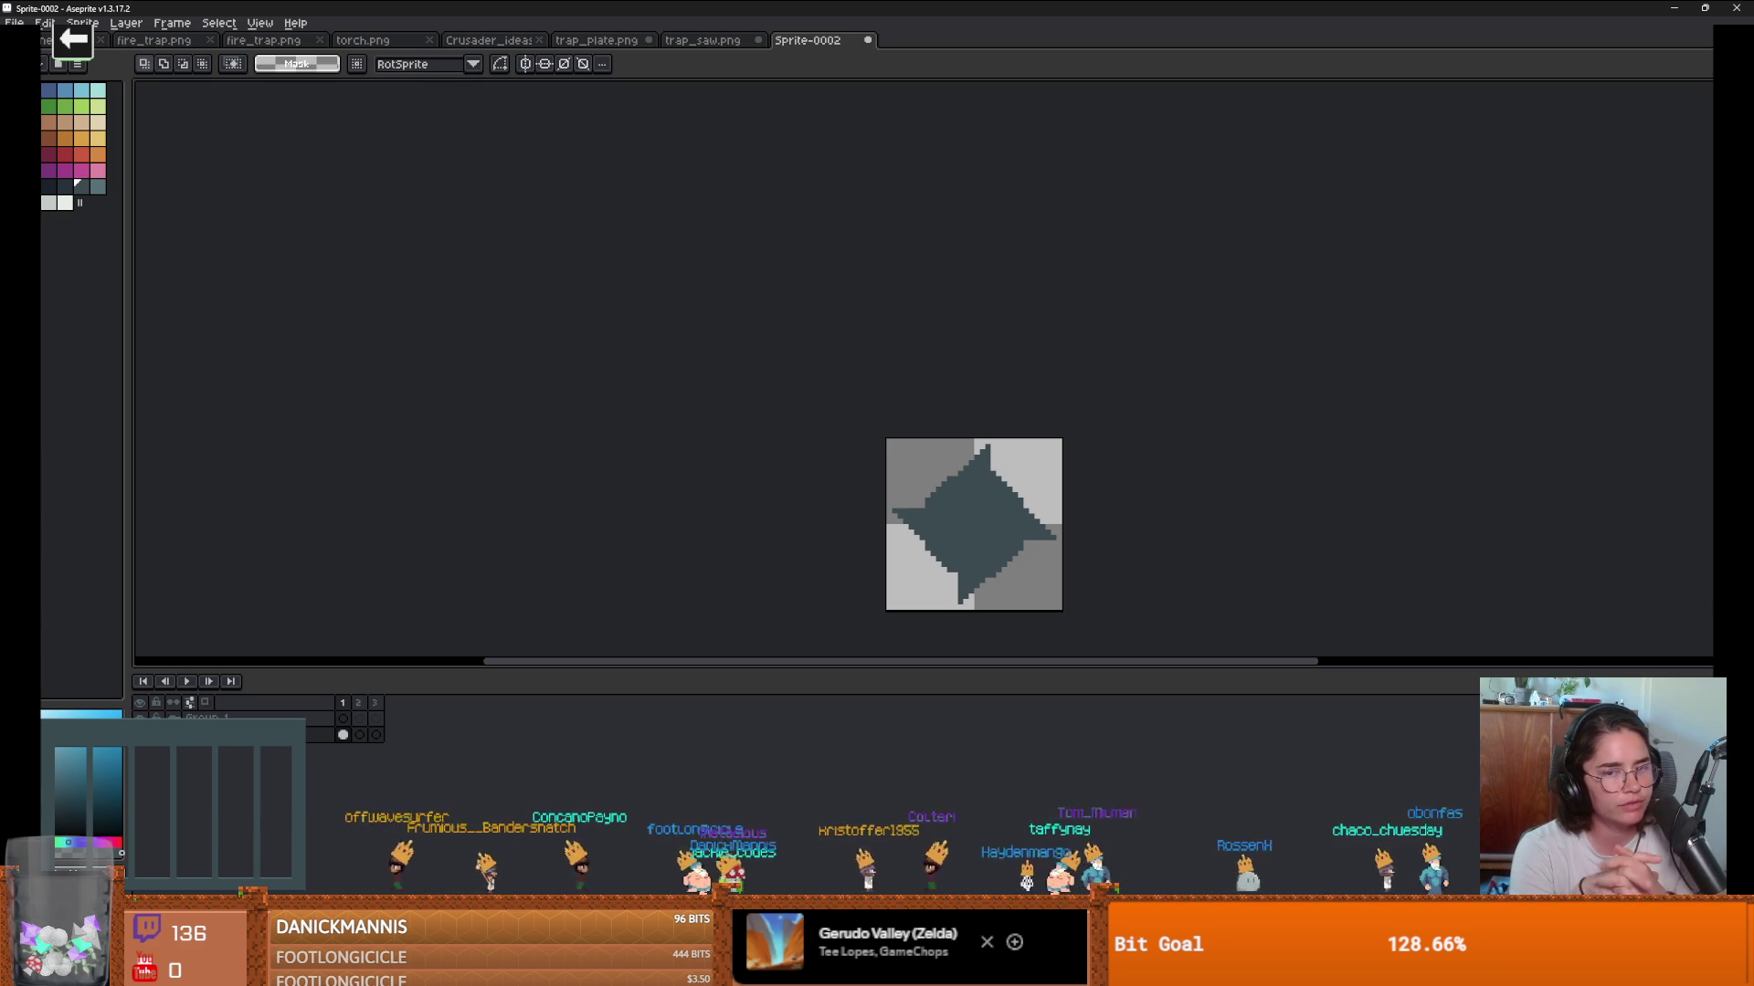
pyautogui.scroll(3, 999, 521)
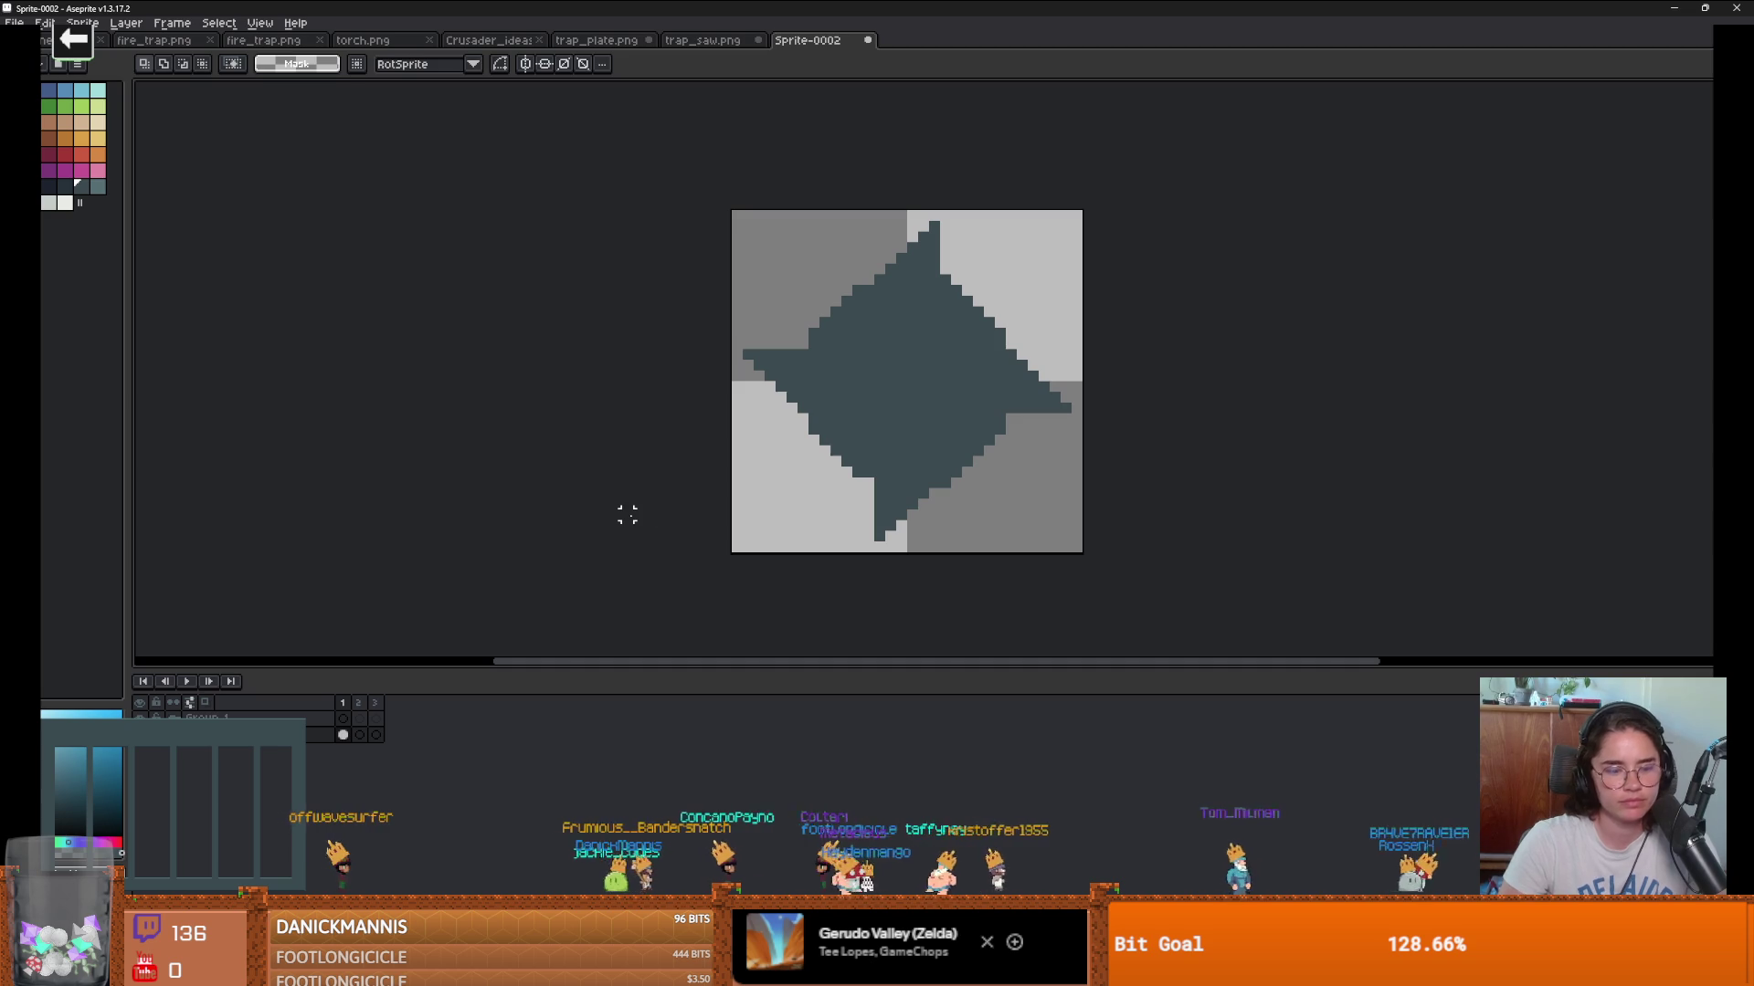
pyautogui.hotkey('ctrl', 'shift', 'e')
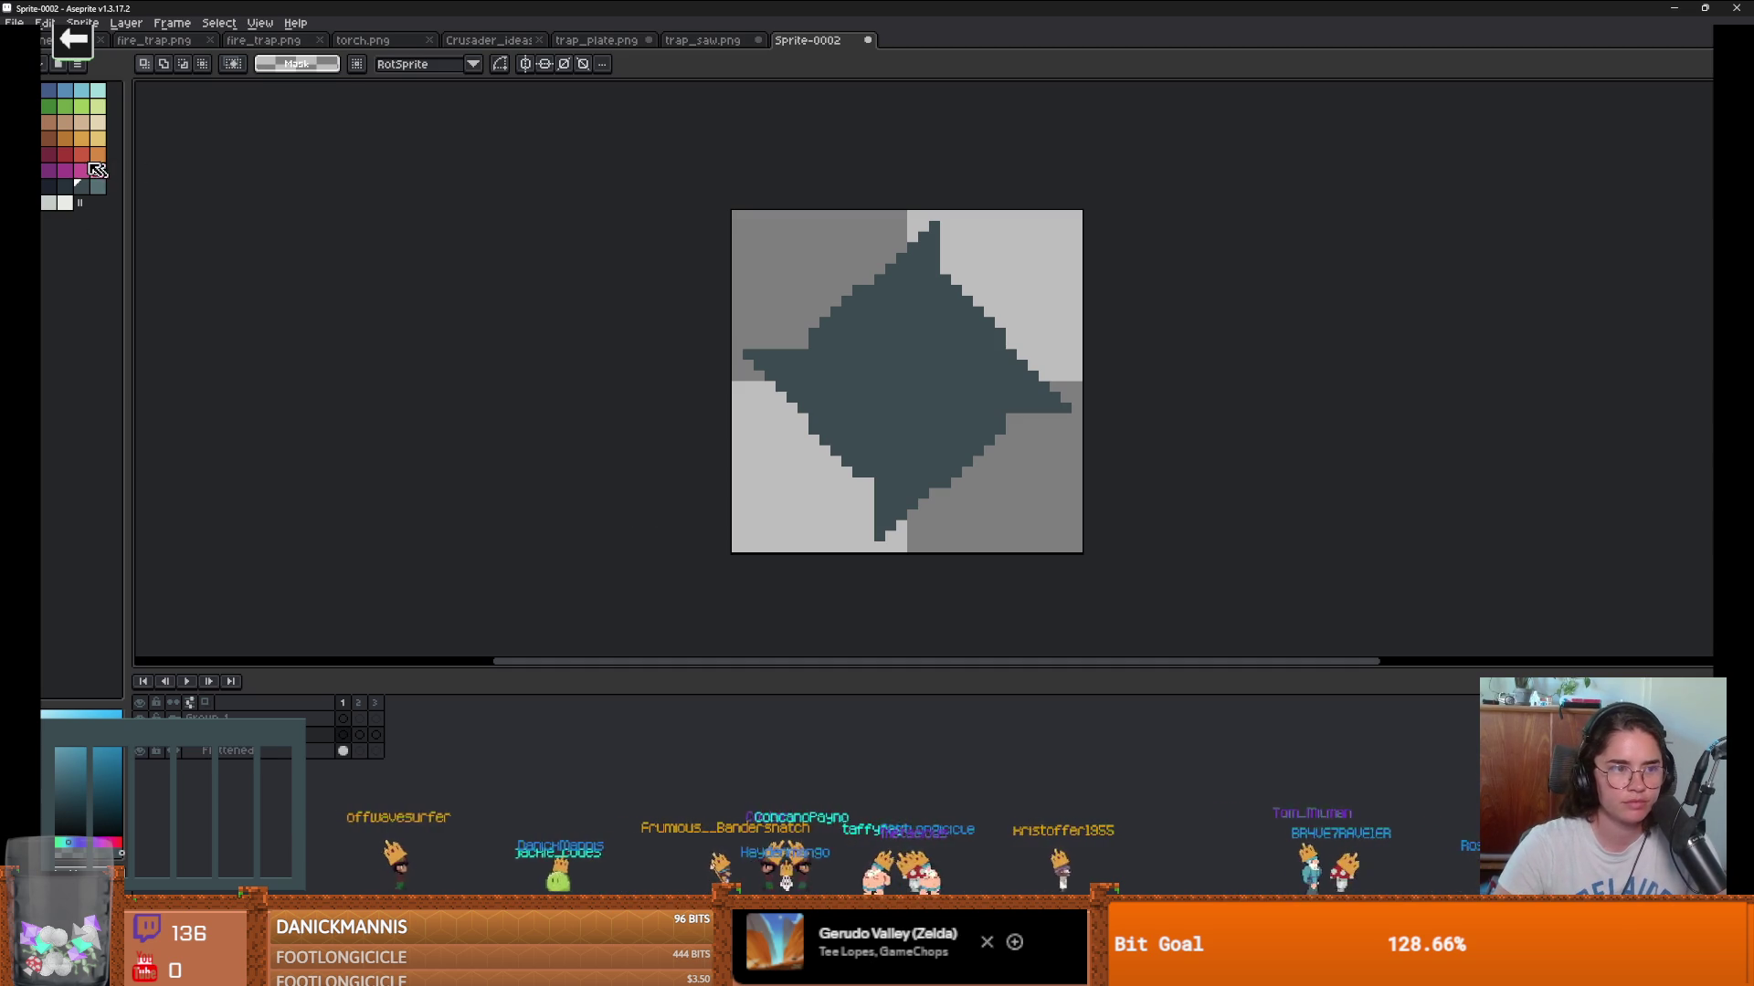
# Choose a teal swatch as the drawing colour for the saw body
pyautogui.click(98, 186)
pyautogui.press('b')
pyautogui.keyDown('ctrl'); pyautogui.scroll(18, 878, 383); pyautogui.keyUp('ctrl')
pyautogui.keyDown('ctrl'); pyautogui.scroll(1, 903, 375); pyautogui.keyUp('ctrl')
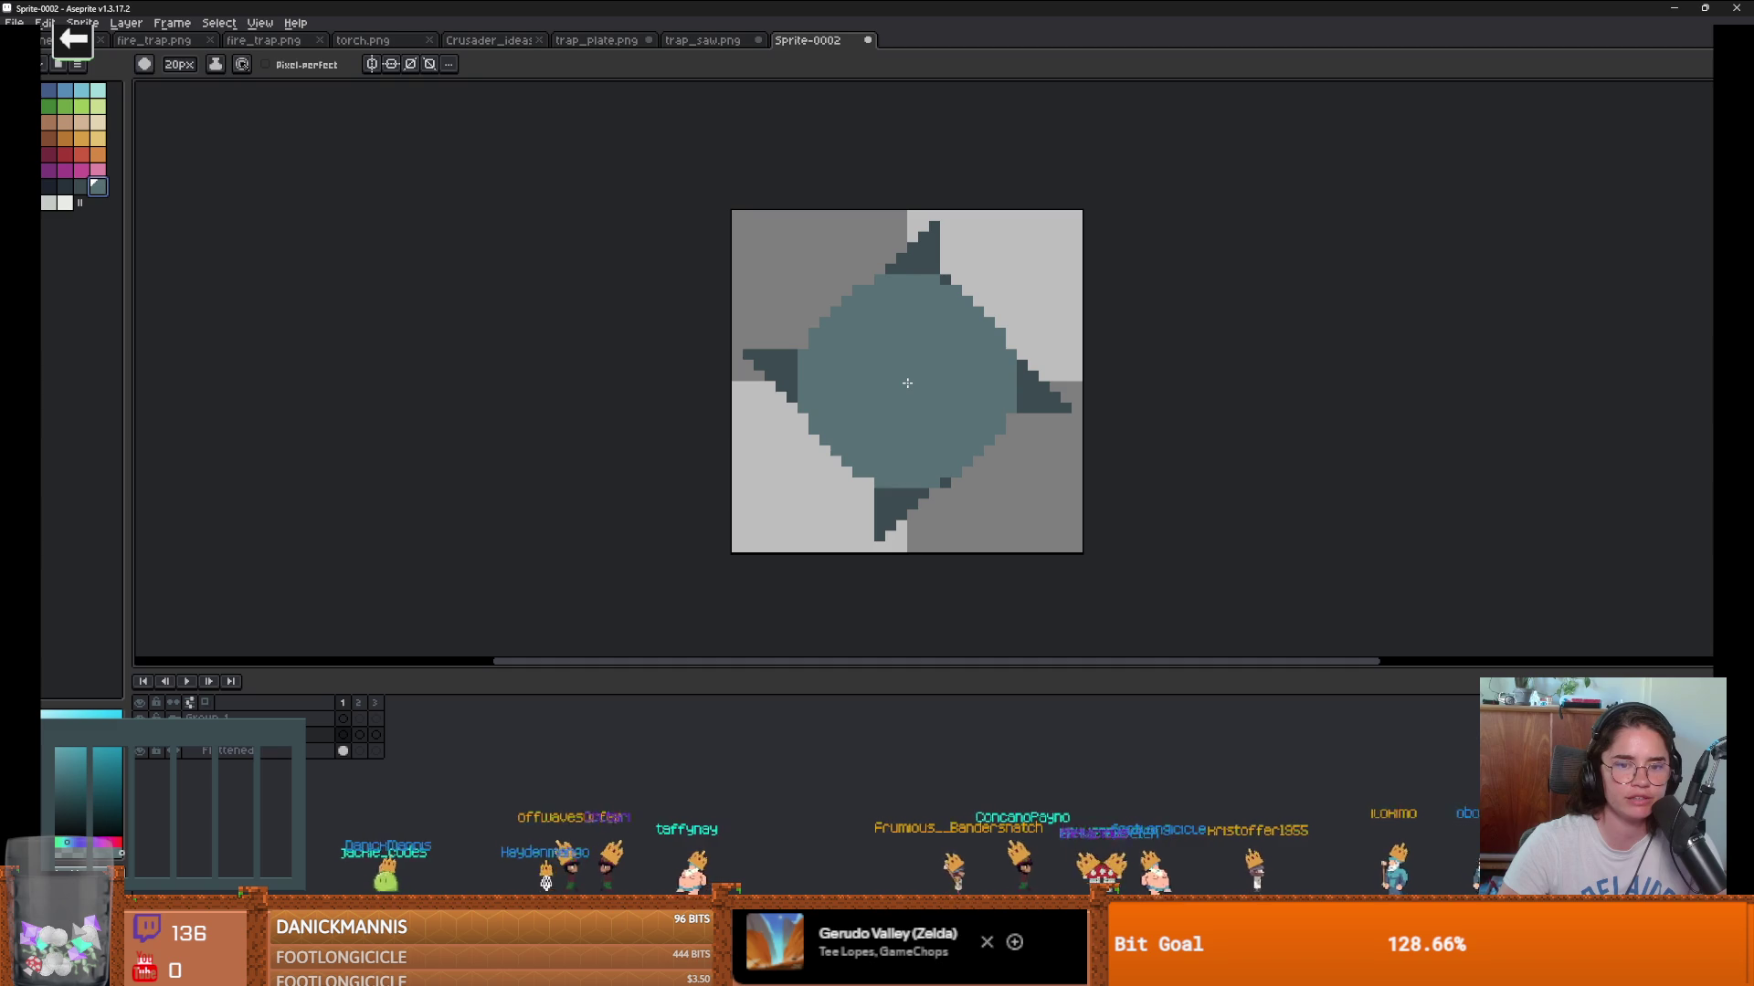
pyautogui.scroll(-2, 1139, 466)
pyautogui.scroll(1, 1144, 484)
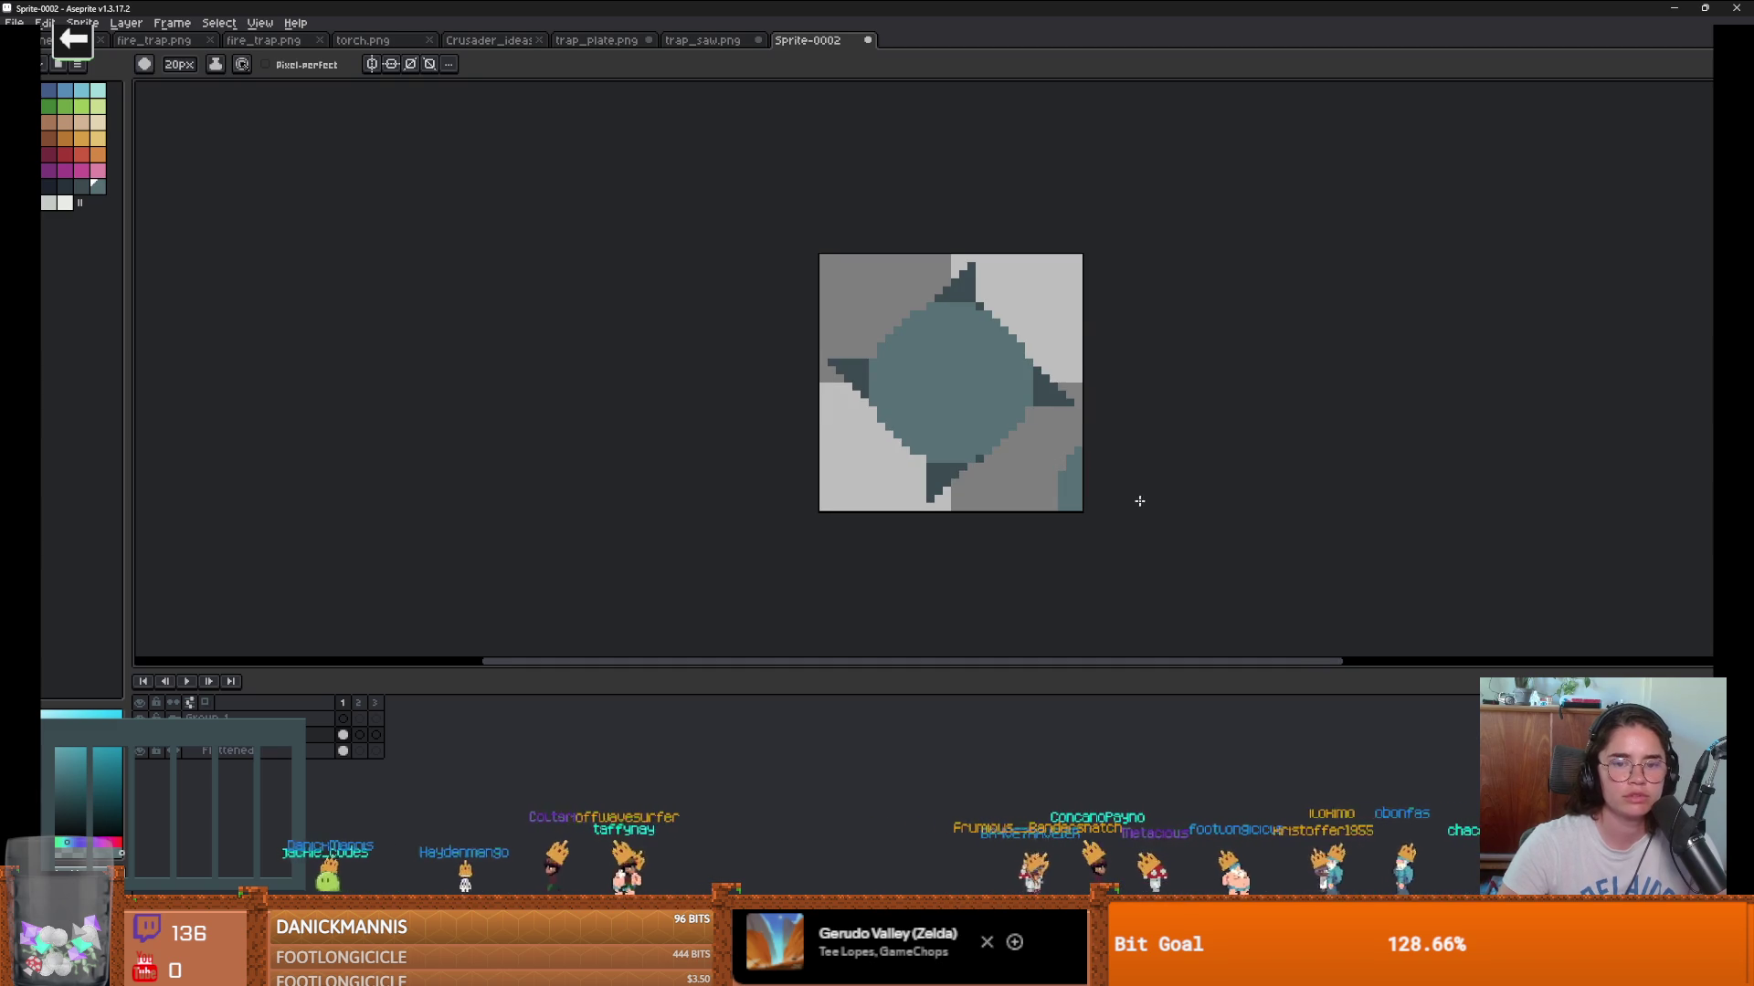
pyautogui.scroll(1, 1087, 490)
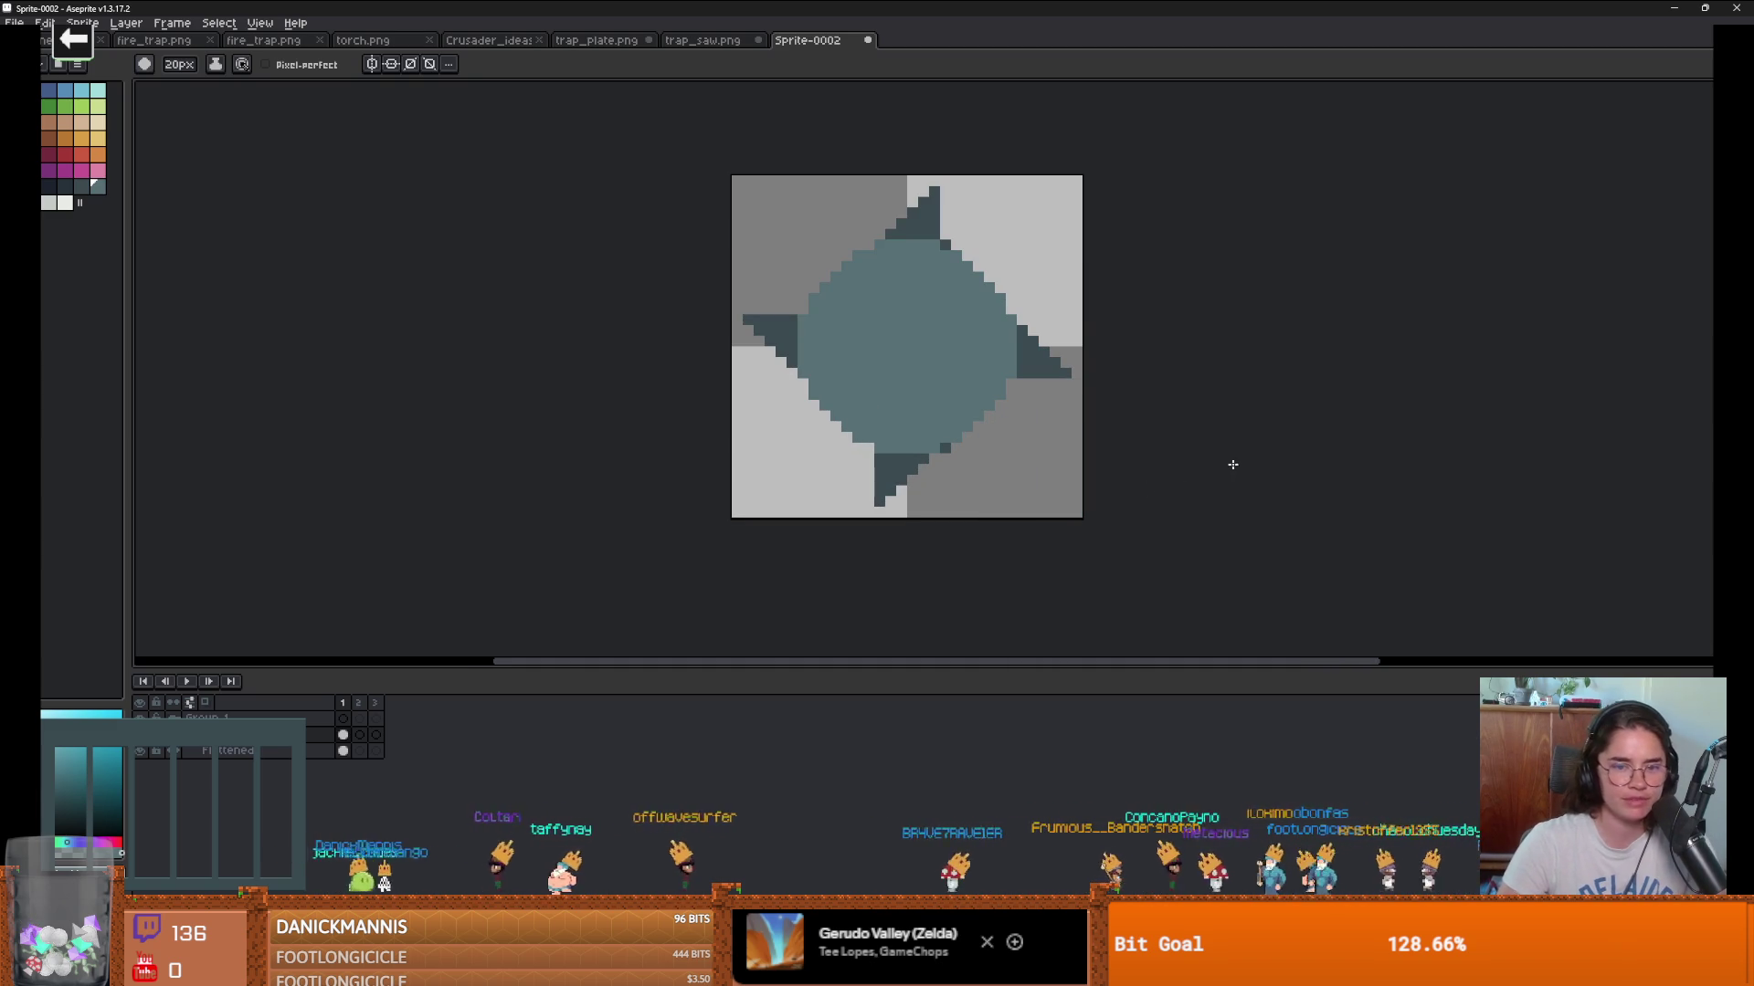
# Activate the Flattened layer's frame and sample the dark tooth colour from the canvas
pyautogui.click(344, 751)
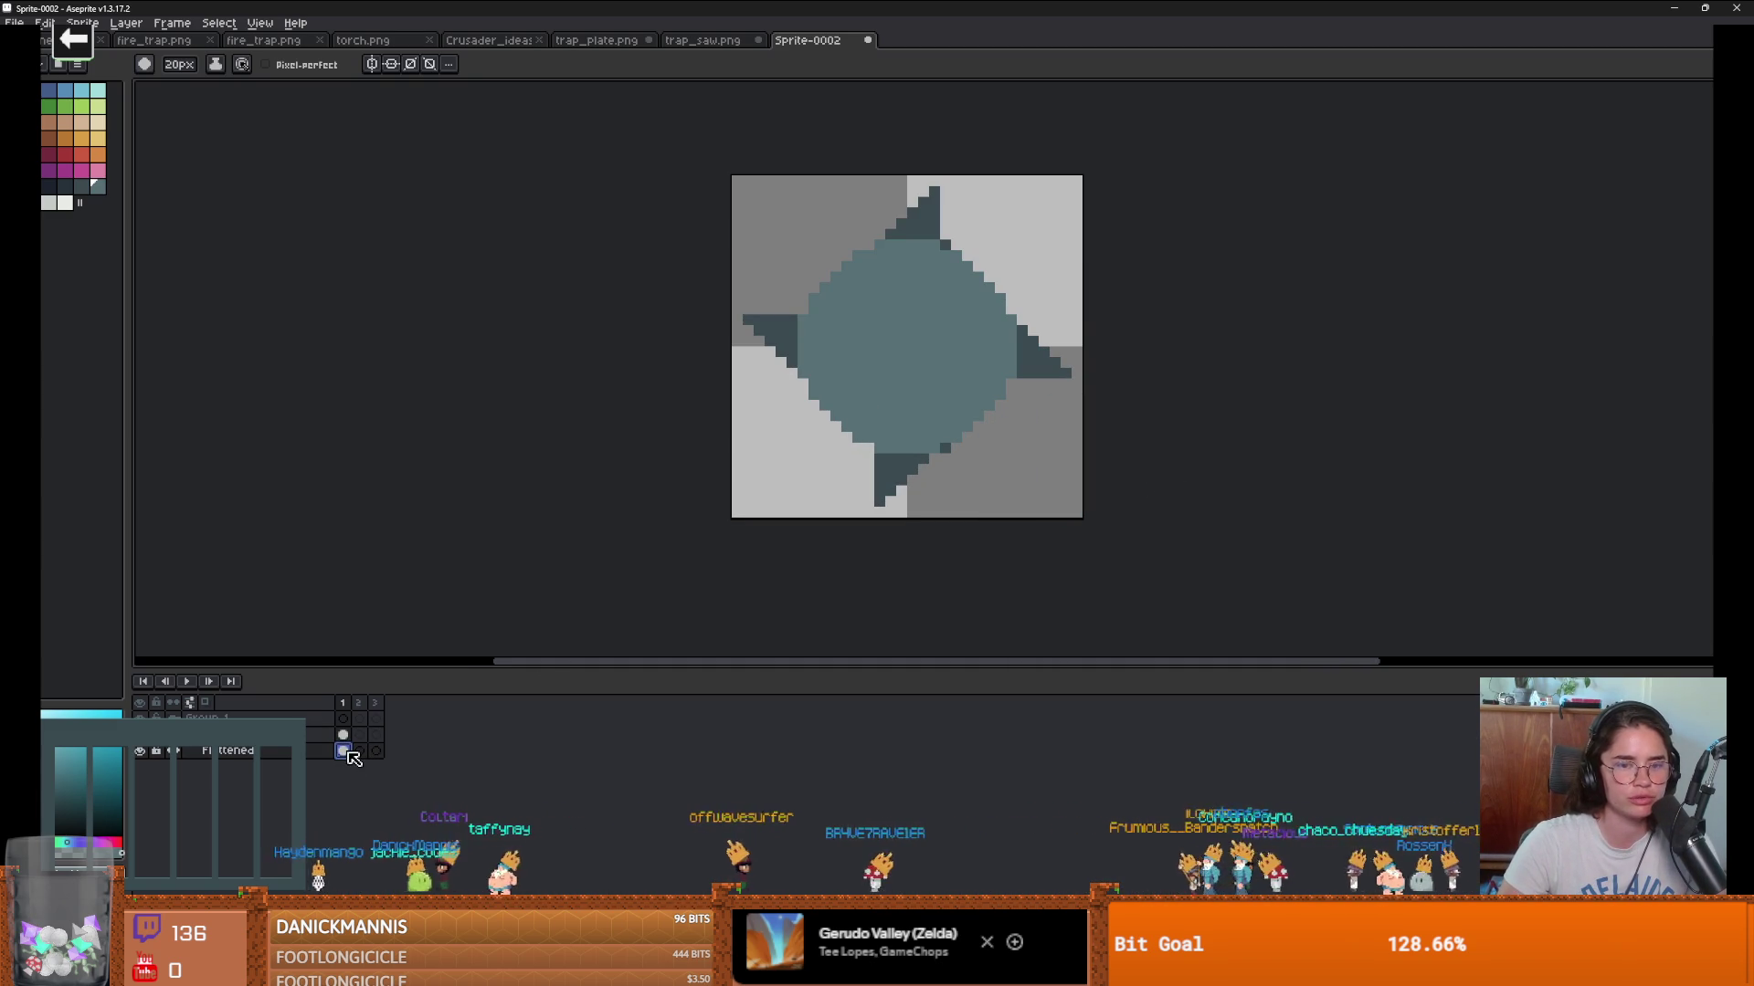
pyautogui.press('i')
pyautogui.click(938, 215)
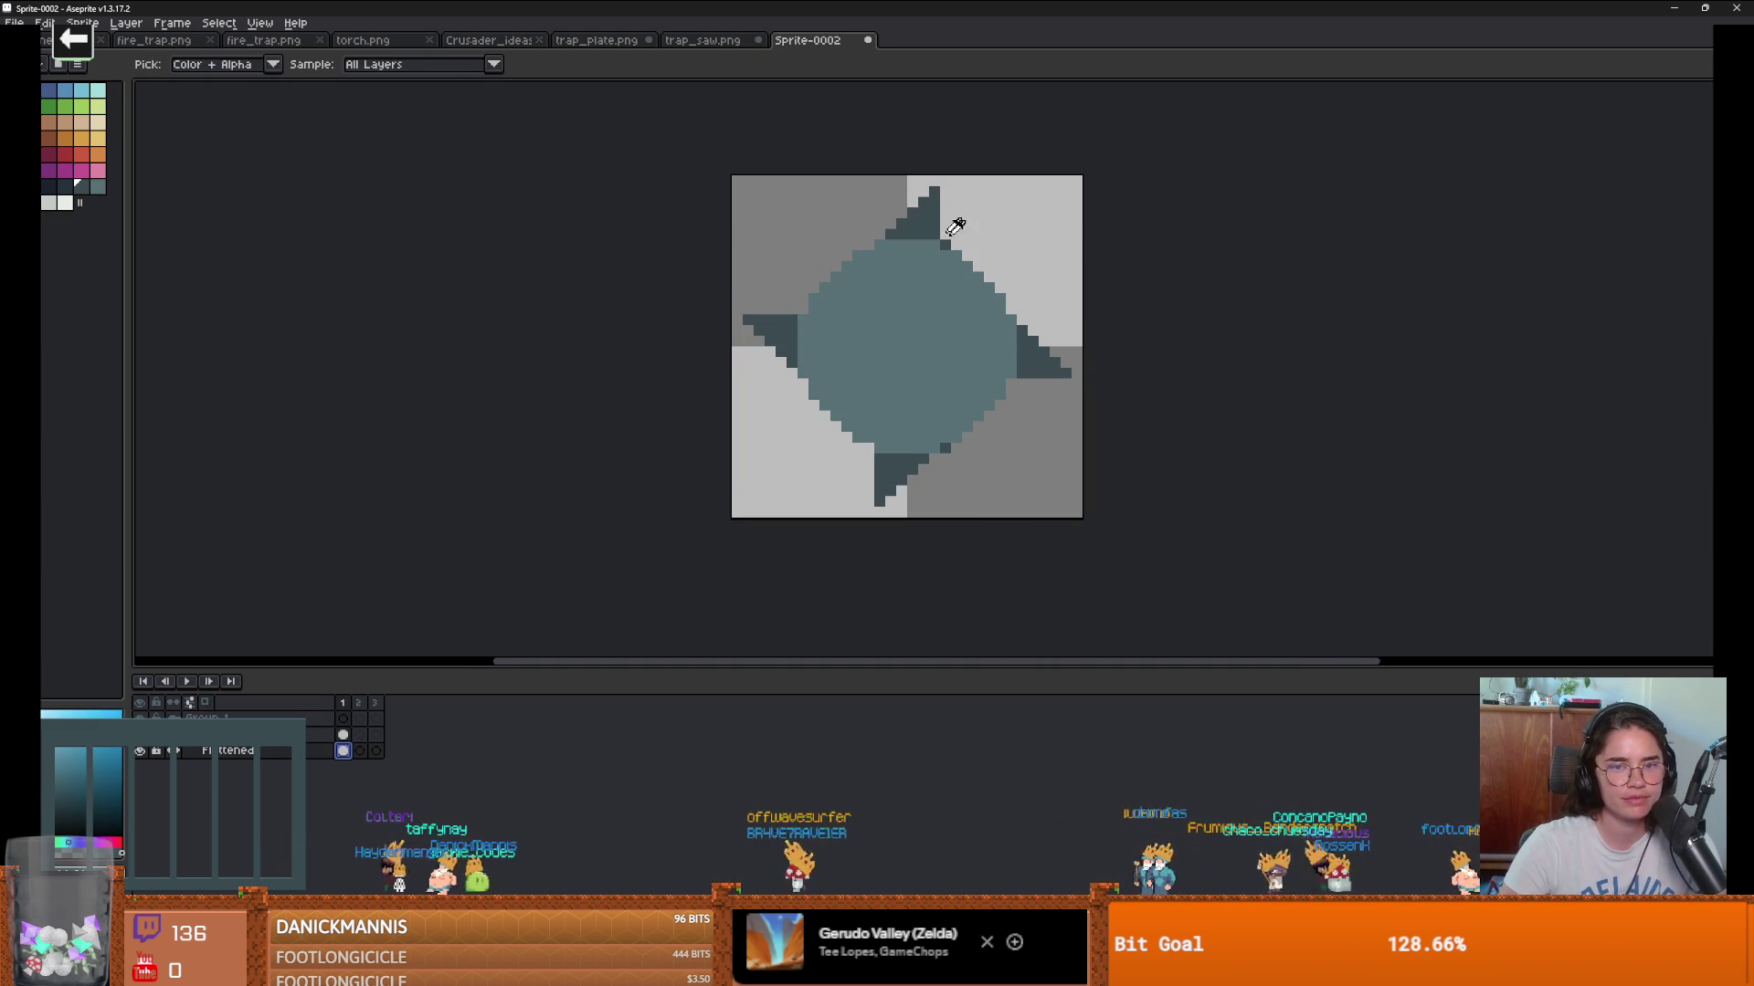
pyautogui.press('b')
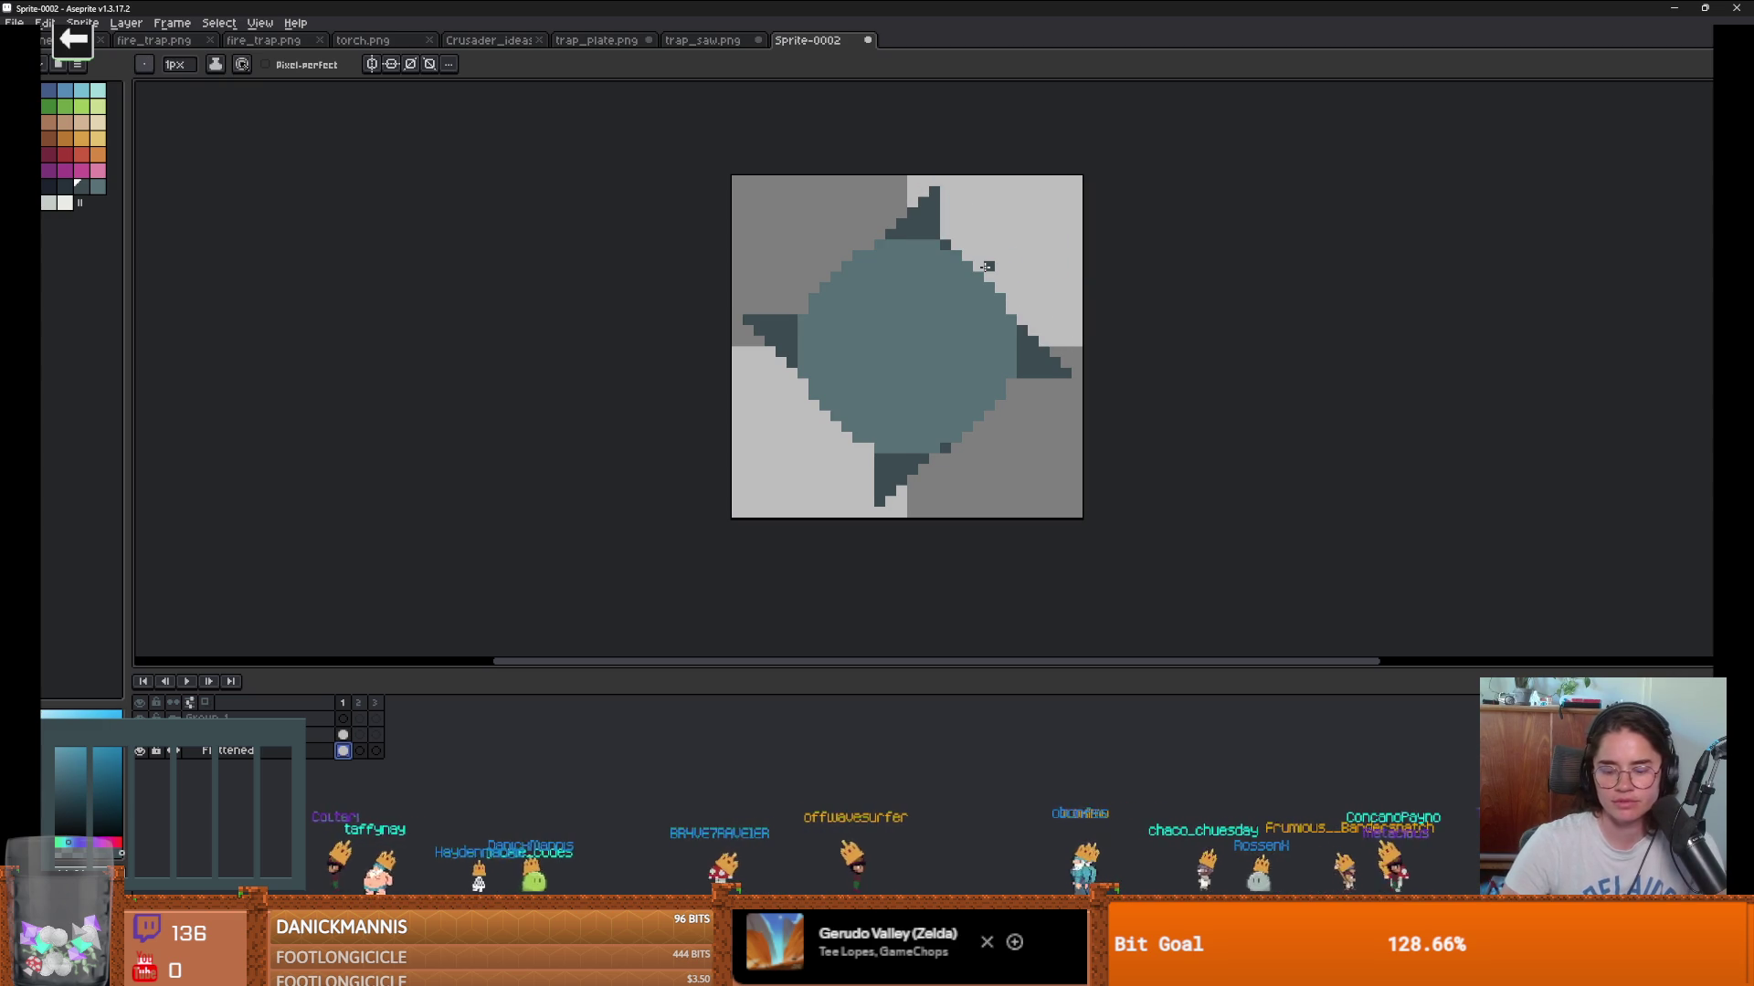
pyautogui.press('l')
pyautogui.scroll(1, 987, 266)
# Draw a horizontal dark line from the body's upper right and fill stepped pixels beneath it
pyautogui.moveTo(954, 253); pyautogui.dragTo(1078, 253)
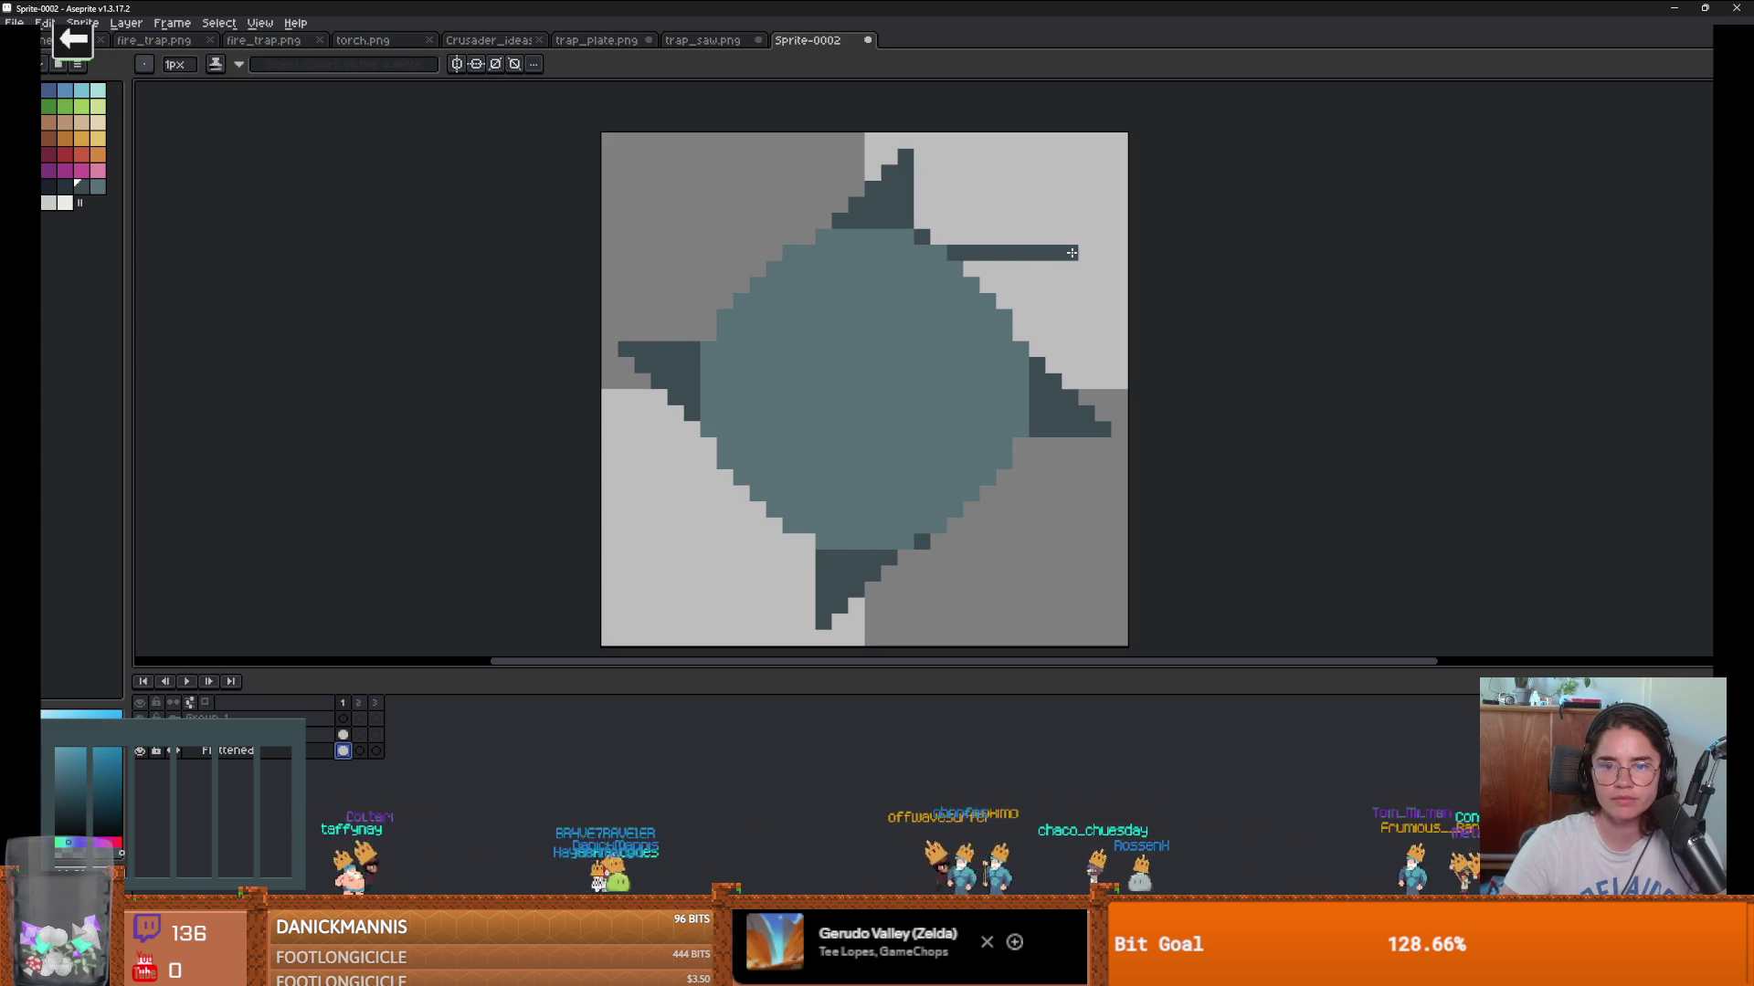
pyautogui.click(1012, 315)
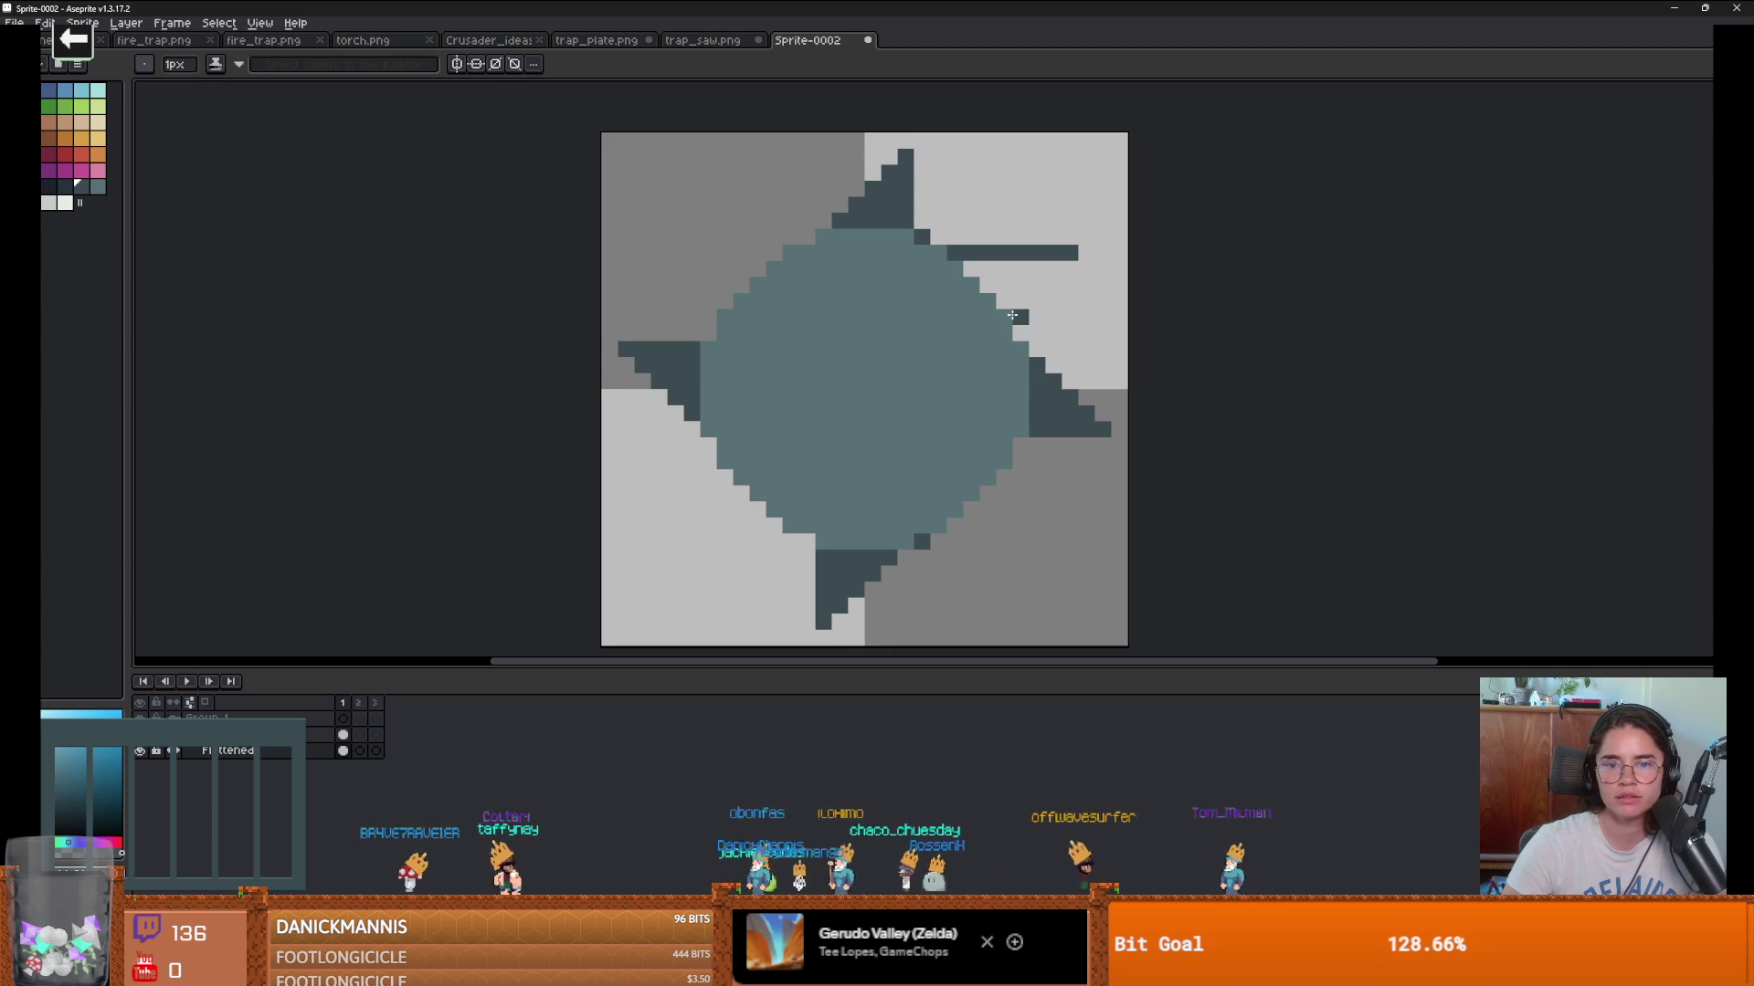
pyautogui.moveTo(1014, 302)
pyautogui.mouseDown()
pyautogui.moveTo(1004, 279)
pyautogui.moveTo(1023, 269)
pyautogui.mouseUp()
pyautogui.hotkey('ctrl', 'z')
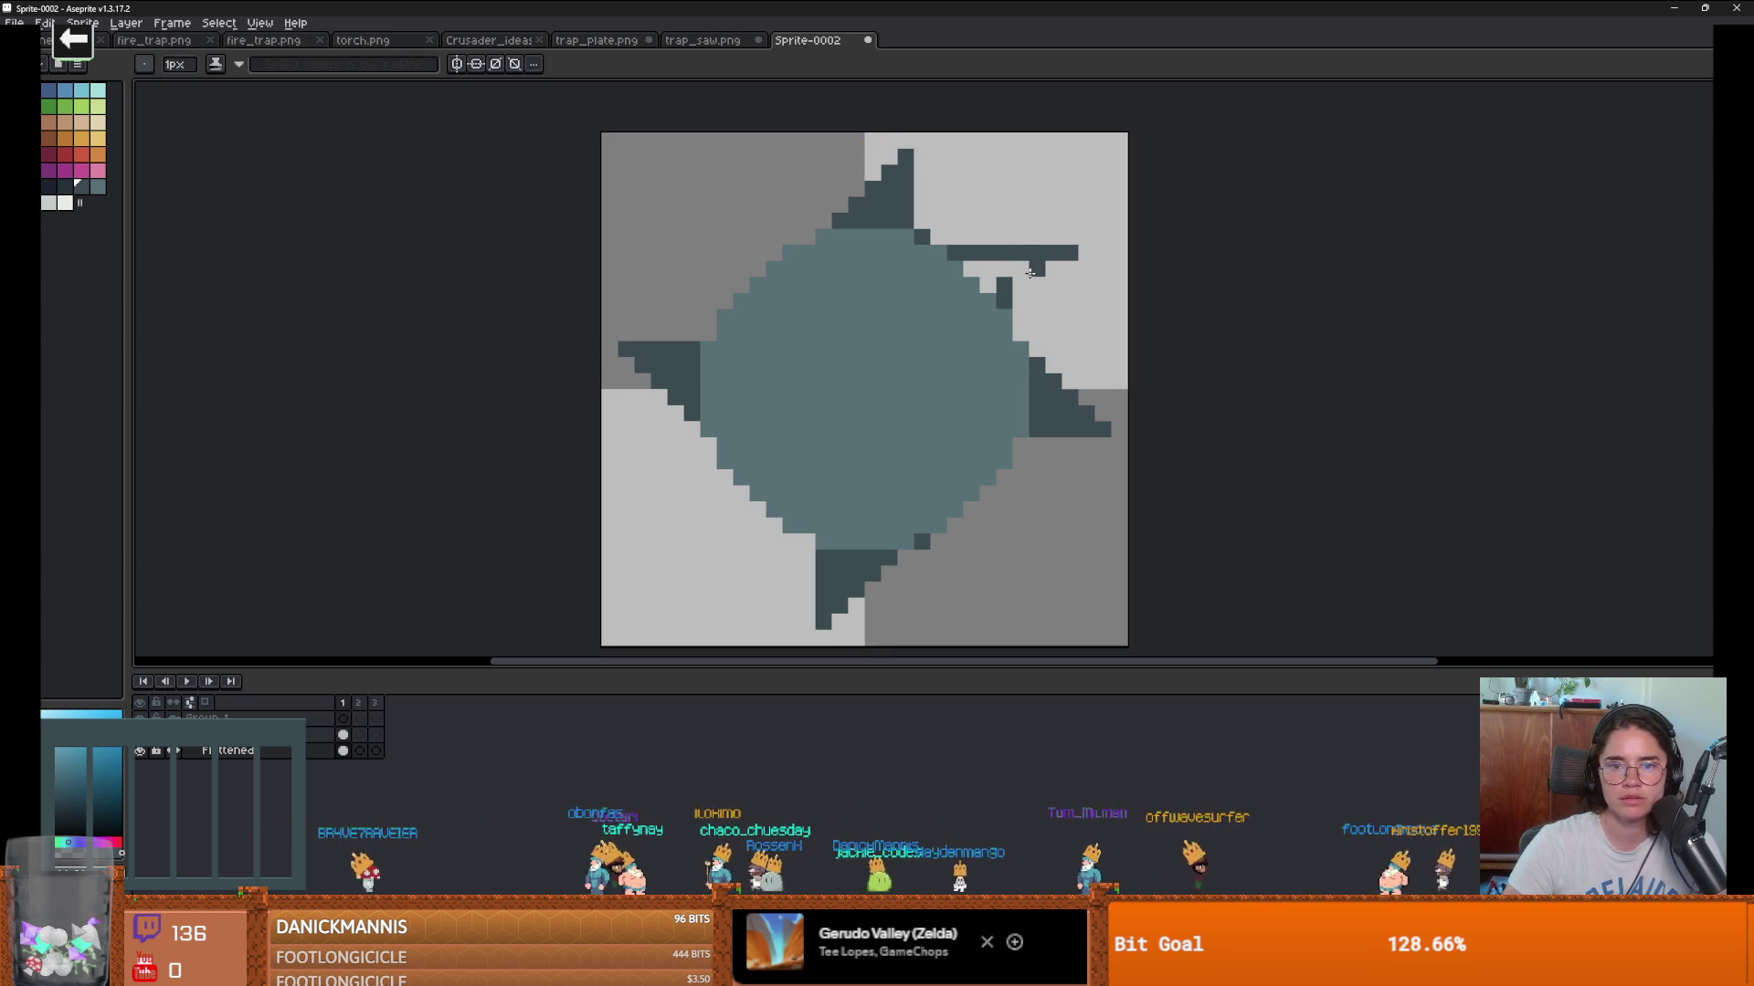
pyautogui.scroll(-1, 1104, 335)
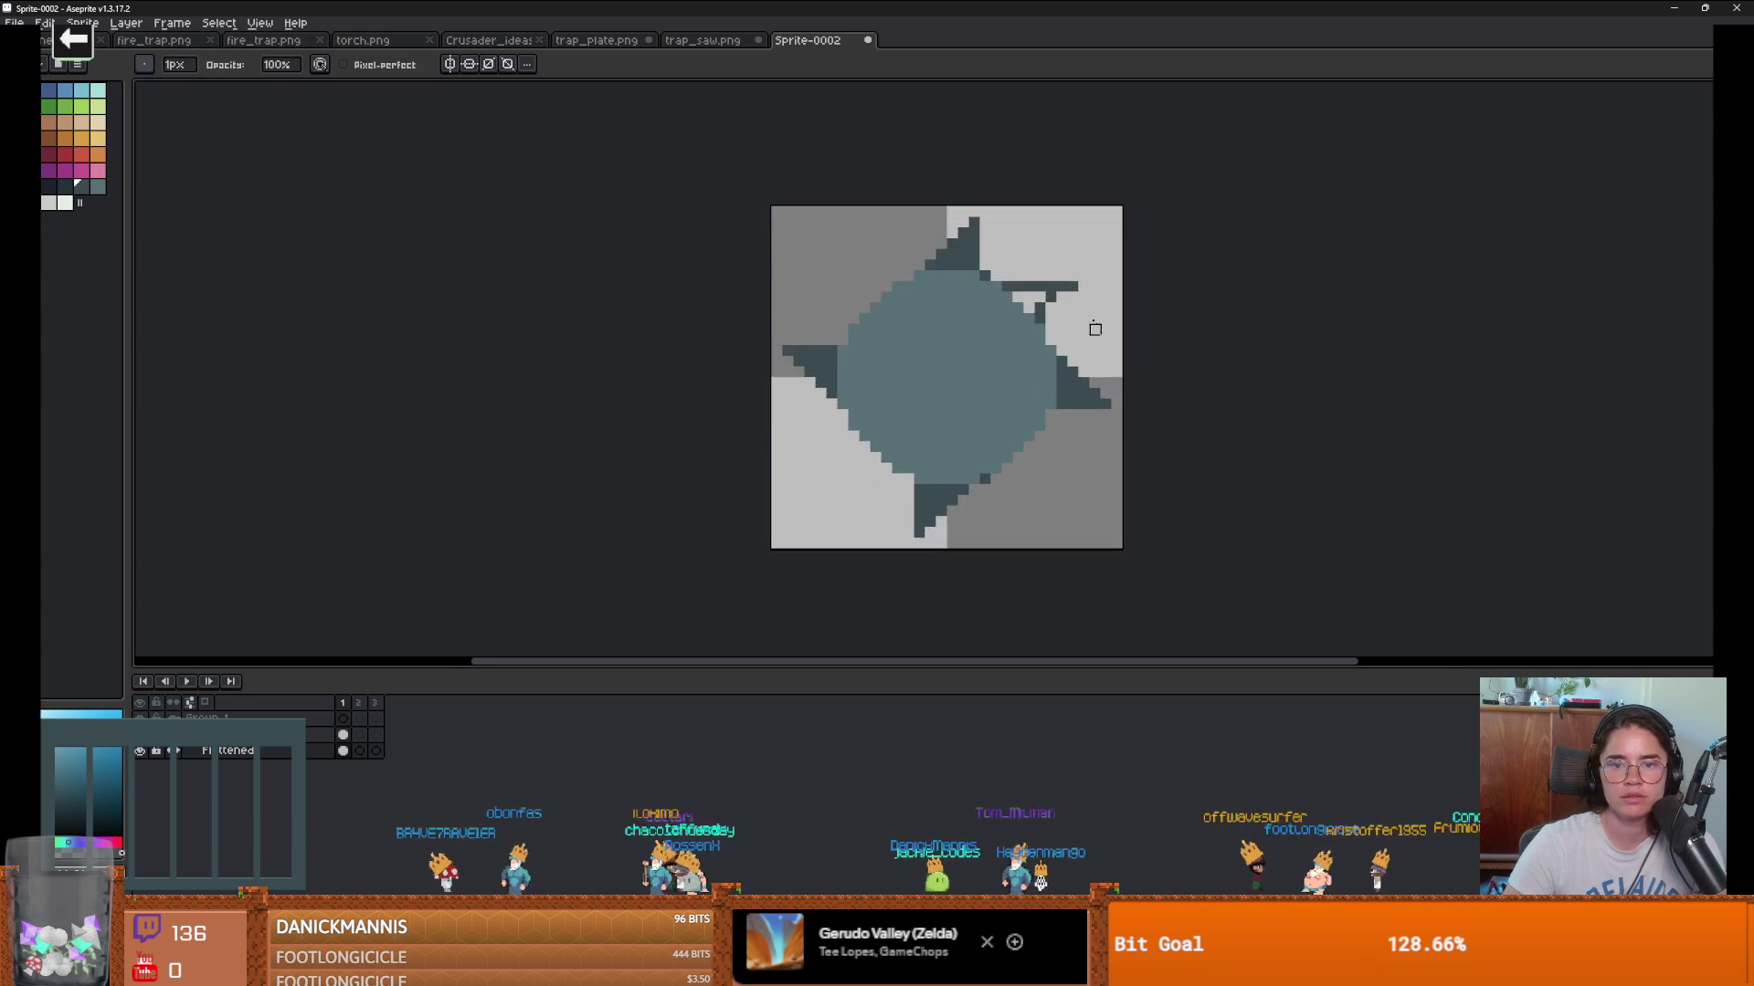
pyautogui.moveTo(1108, 325); pyautogui.dragTo(1124, 329)
pyautogui.keyDown('alt'); pyautogui.click(1047, 299); pyautogui.keyUp('alt')
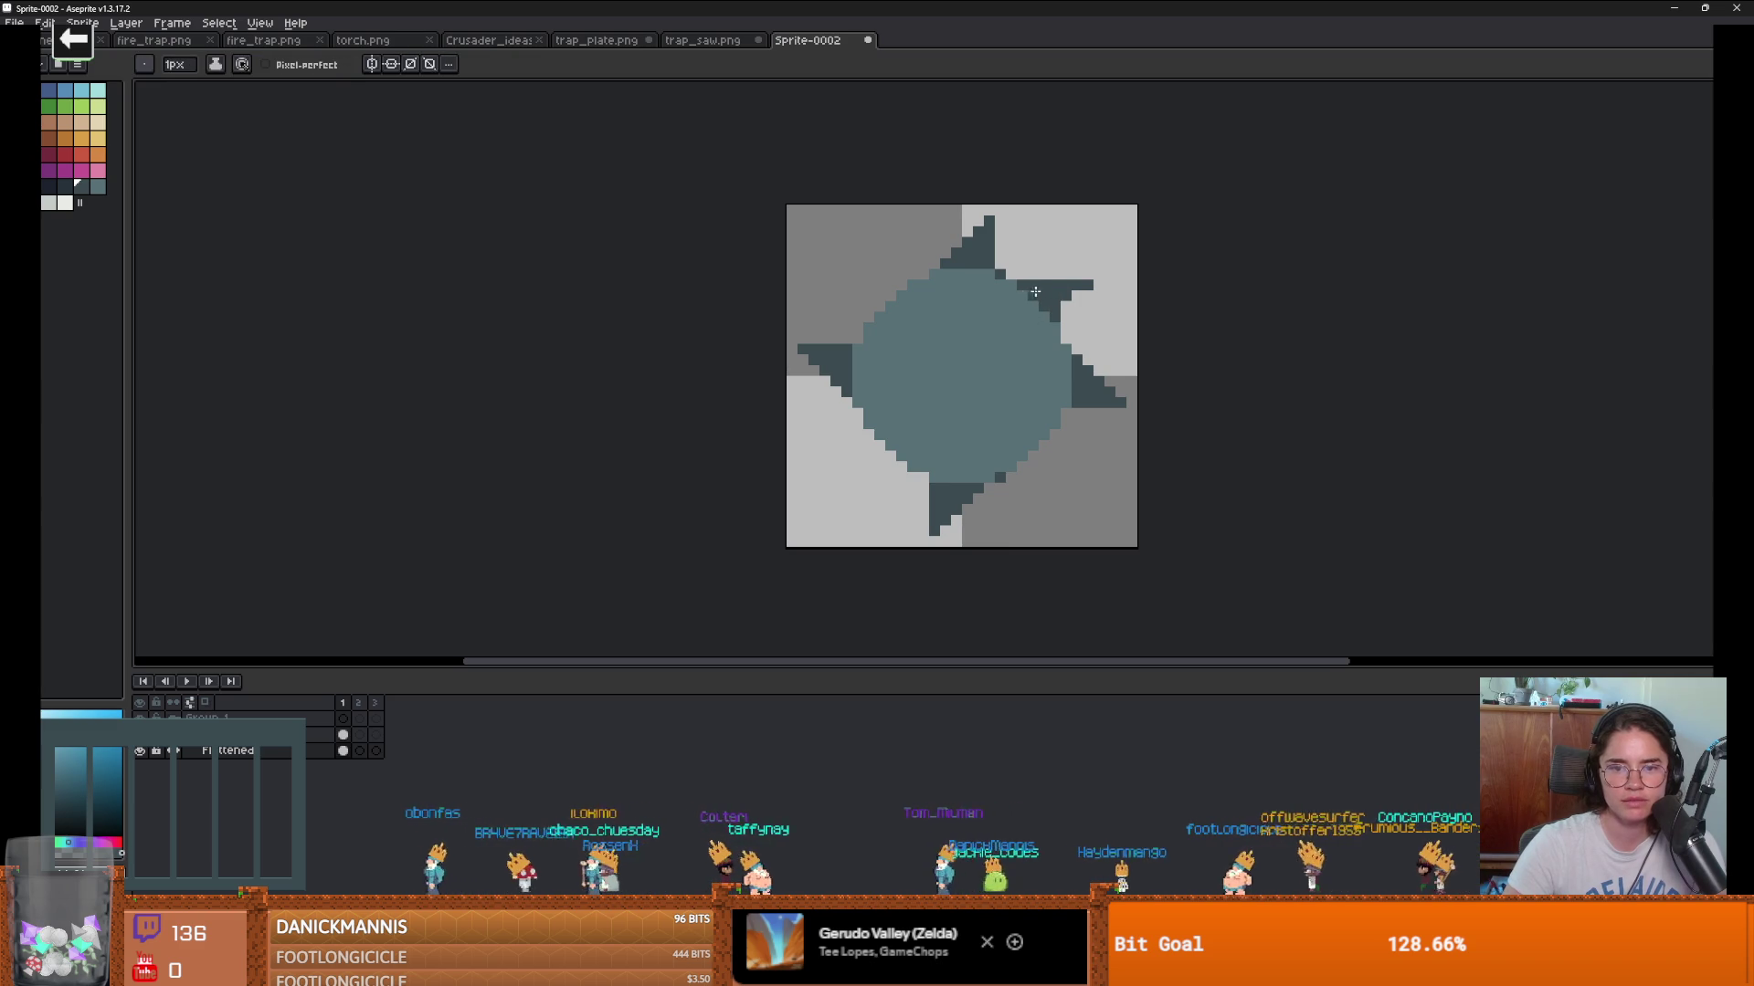
pyautogui.scroll(-2, 1060, 375)
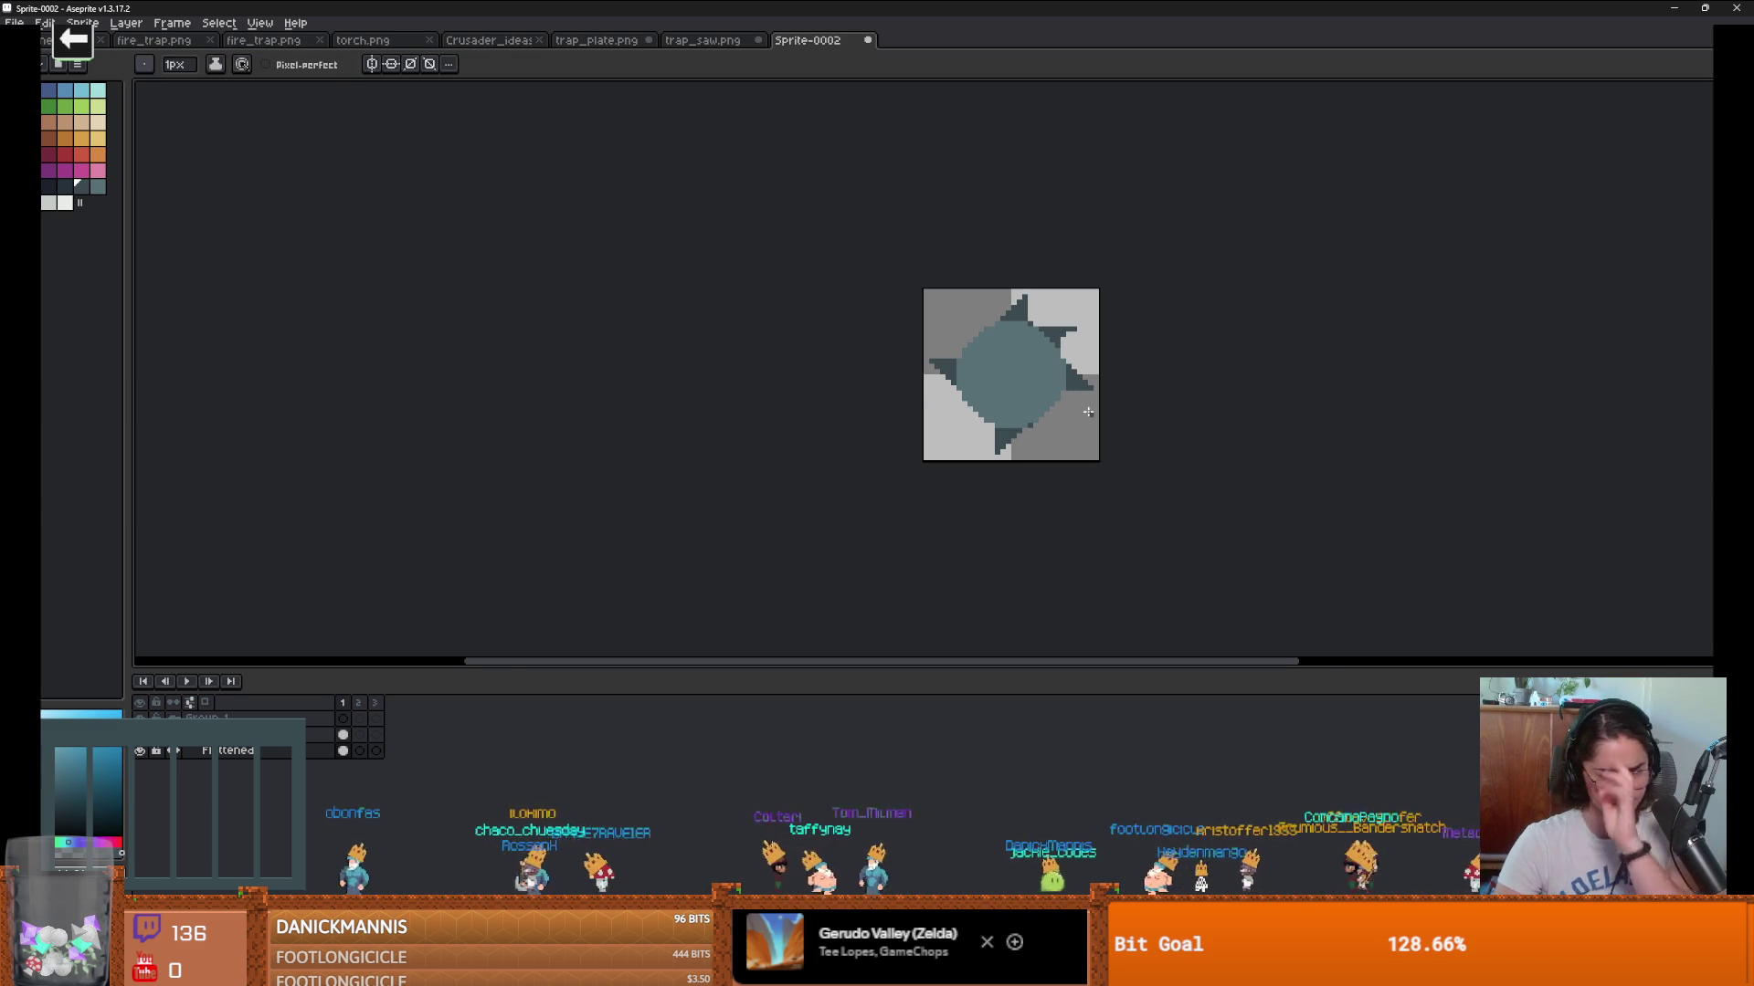
pyautogui.scroll(2, 1083, 416)
pyautogui.moveTo(1014, 443); pyautogui.dragTo(1018, 396)
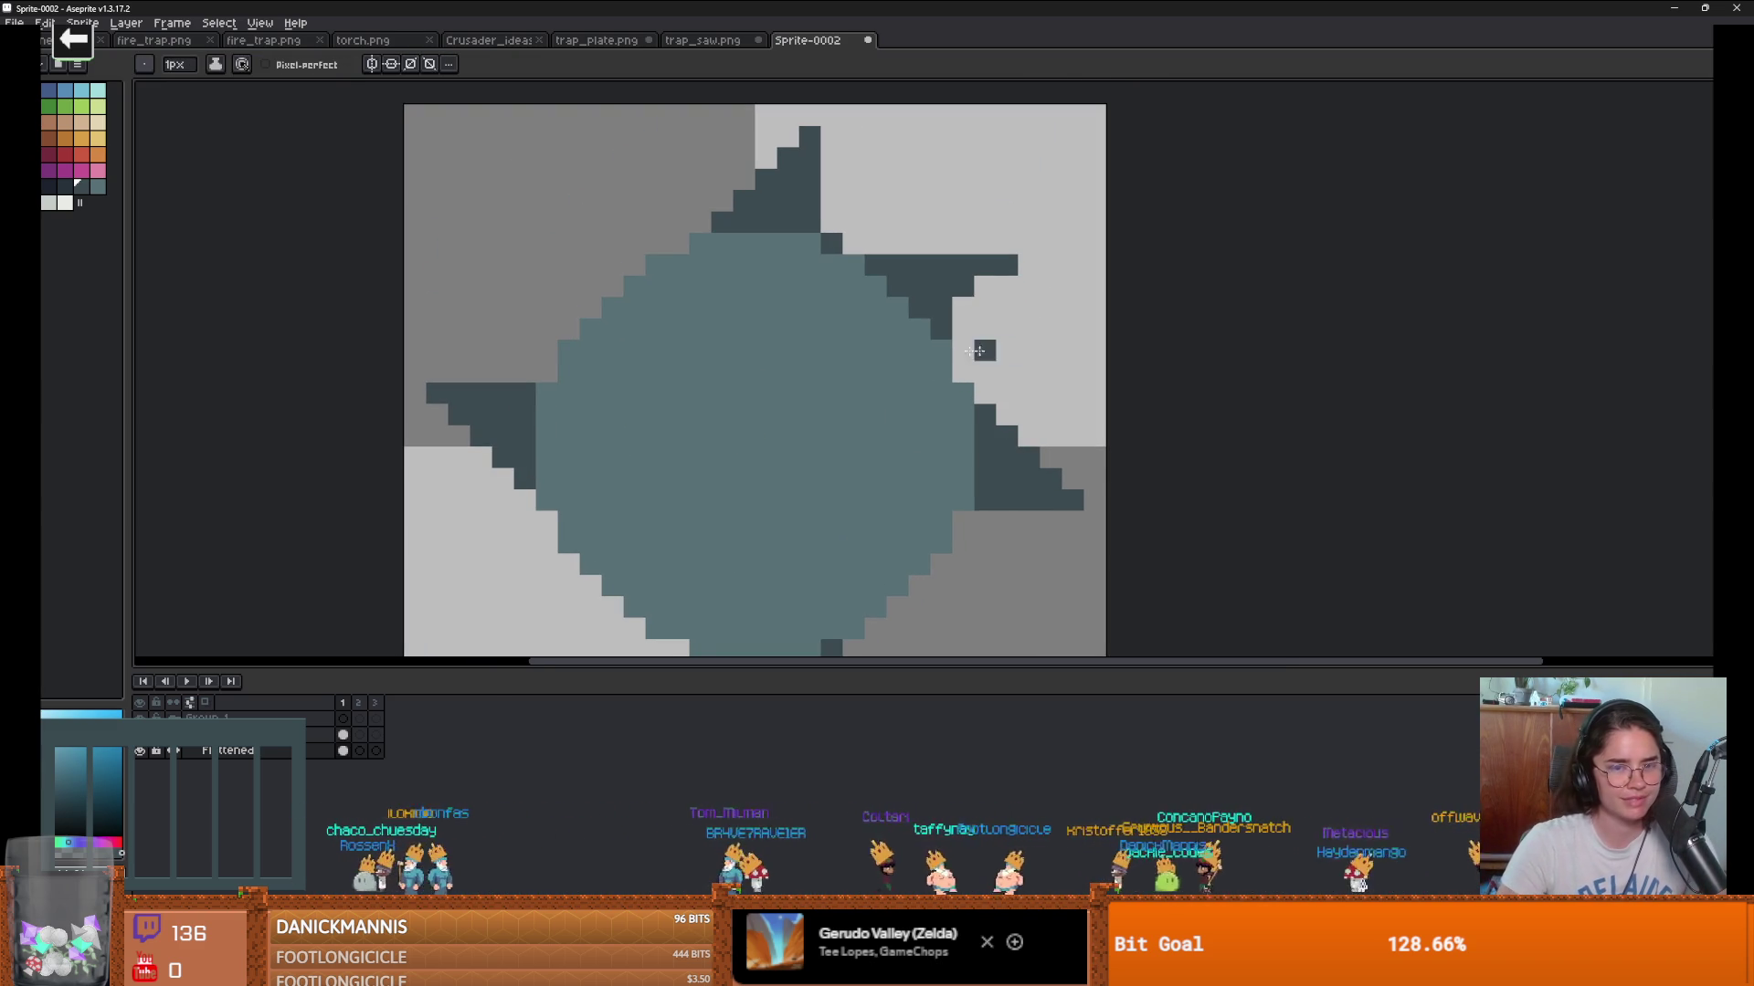
pyautogui.moveTo(926, 385); pyautogui.dragTo(922, 410)
# Copy the upper-right tooth and place a duplicate at the upper-left of the teal body
pyautogui.press('m')
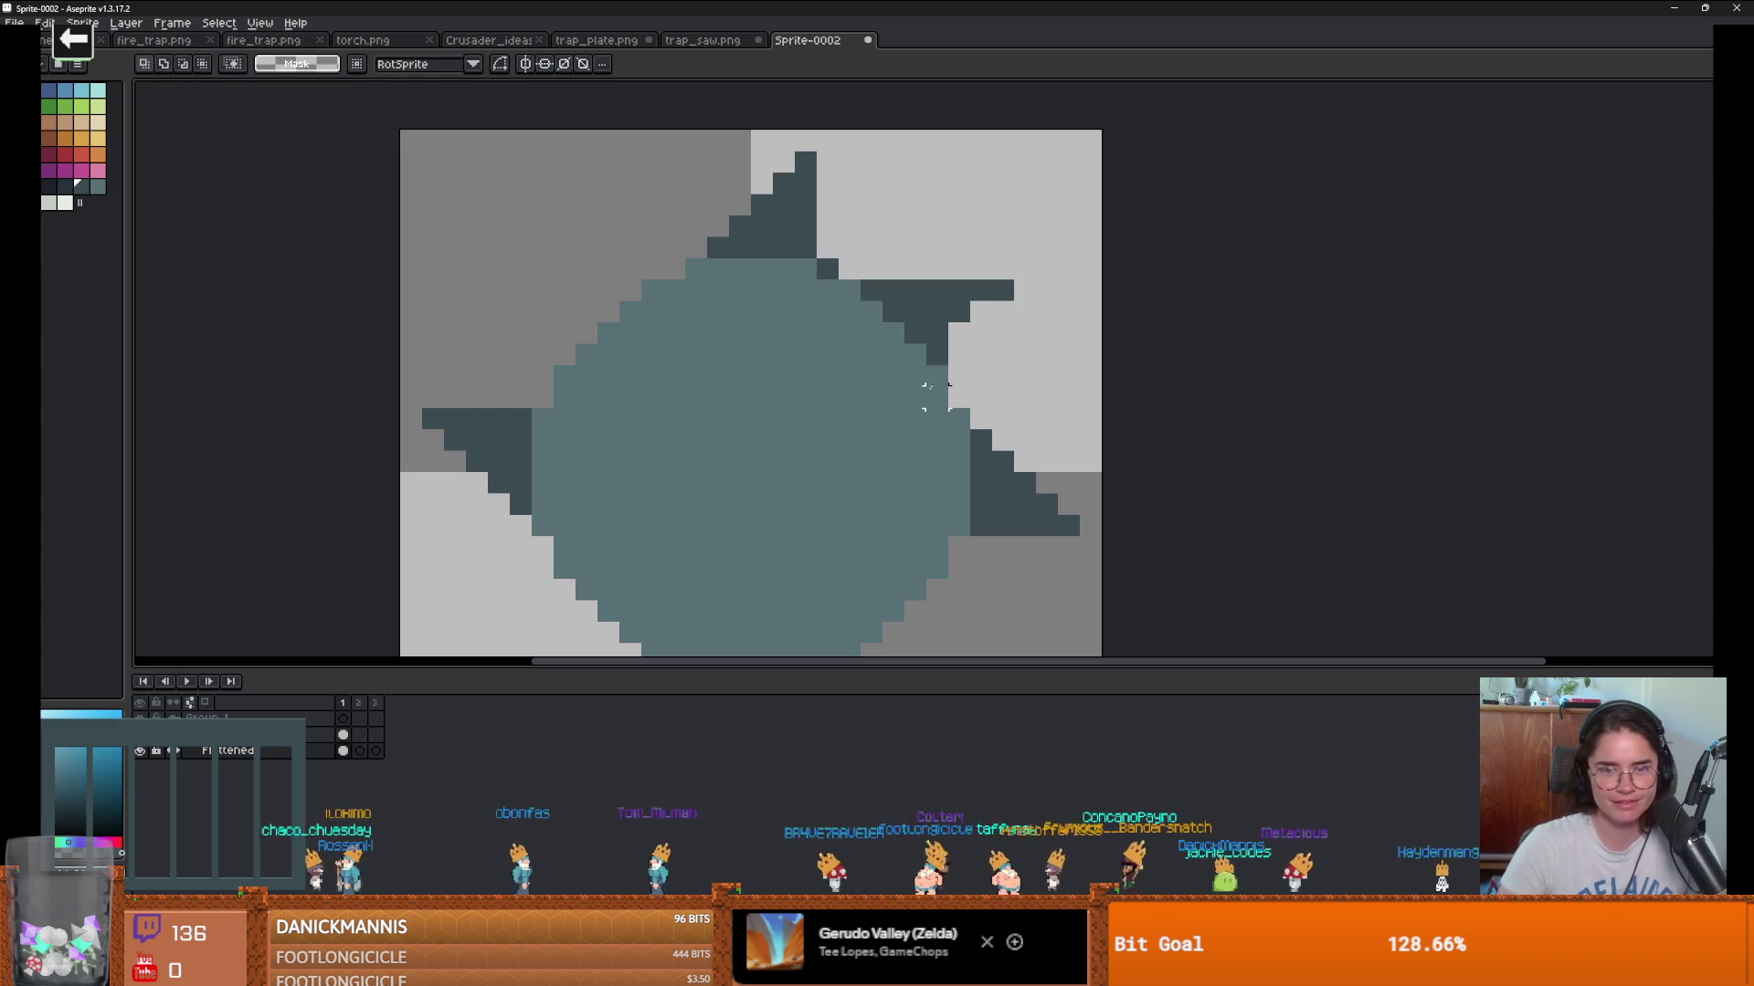
pyautogui.moveTo(1039, 276); pyautogui.dragTo(835, 369)
pyautogui.hotkey('ctrl', 'c')
pyautogui.hotkey('ctrl', 'v')
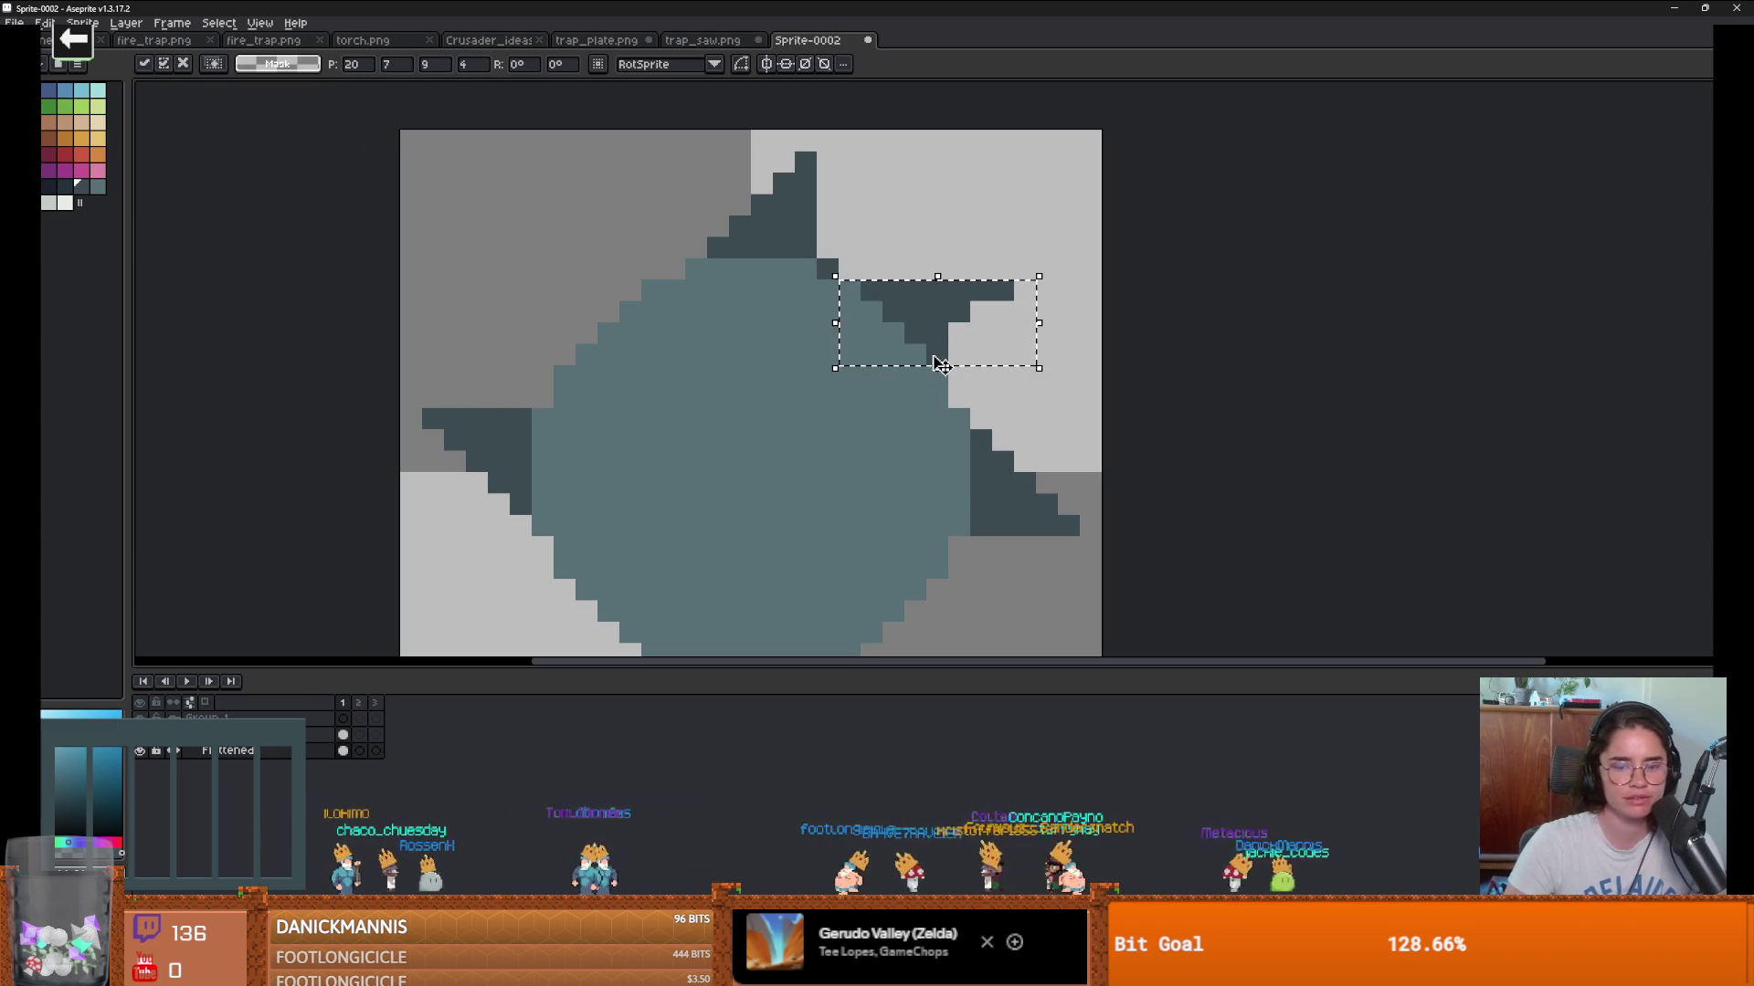
pyautogui.moveTo(946, 365)
pyautogui.mouseDown()
pyautogui.moveTo(521, 322)
pyautogui.moveTo(568, 353)
pyautogui.mouseUp()
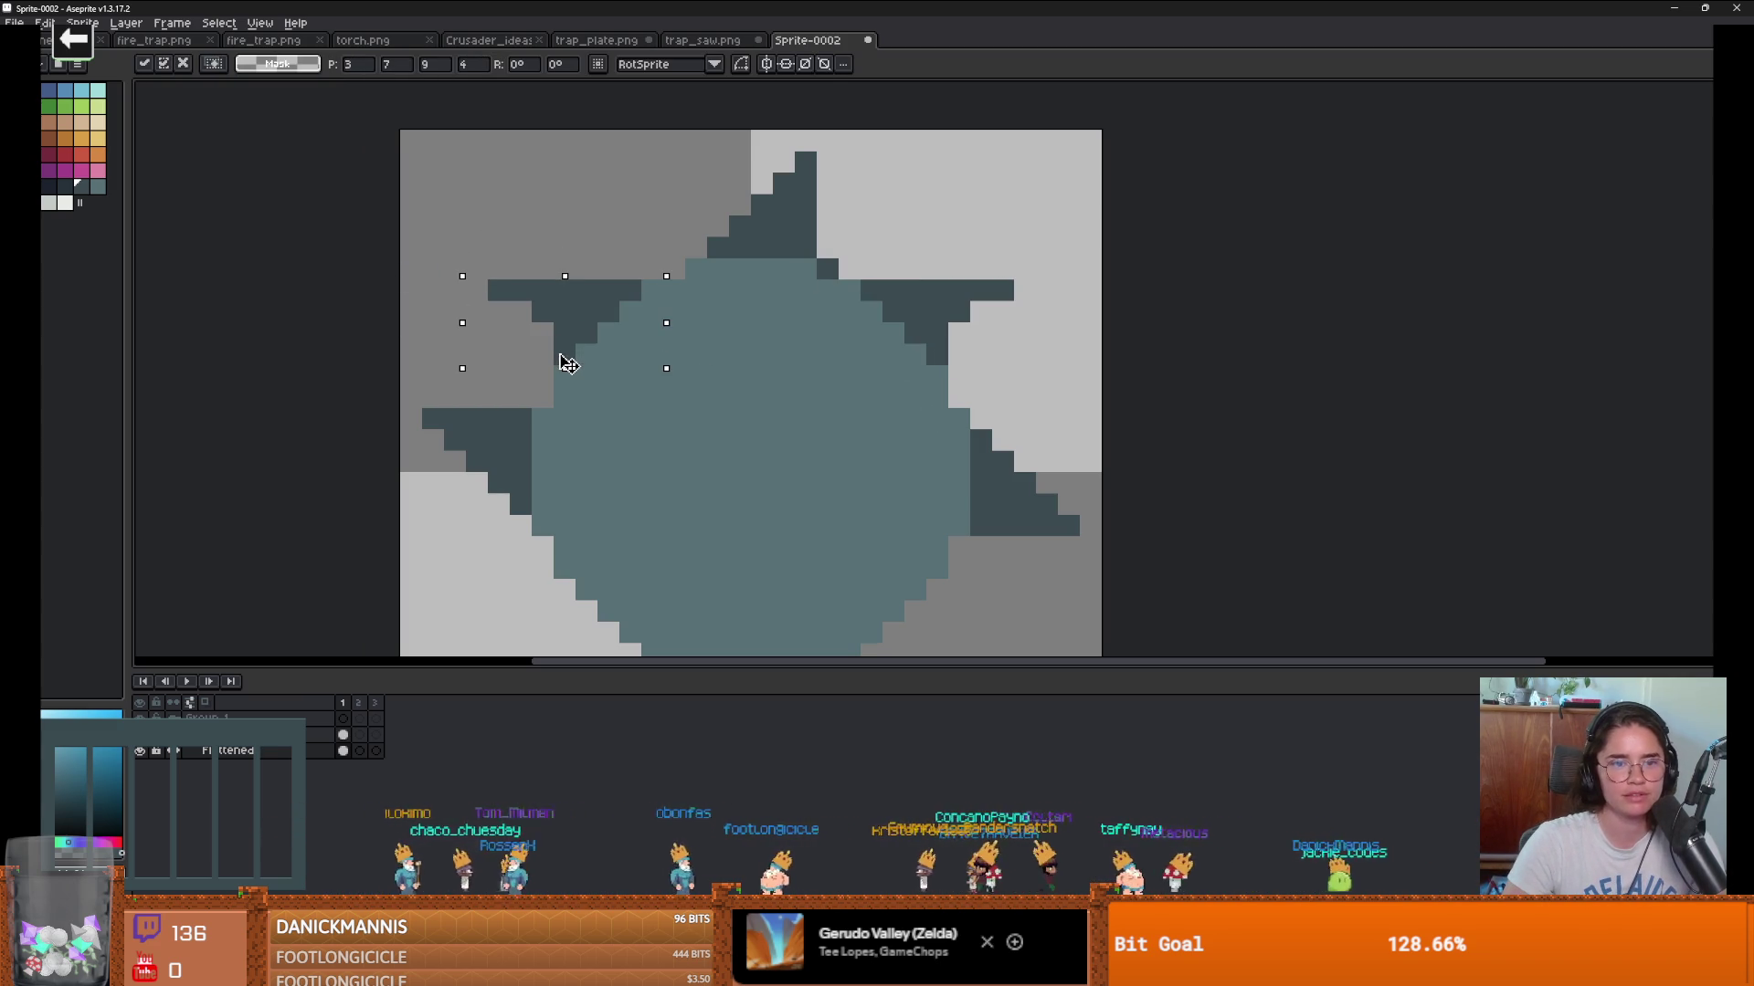
pyautogui.hotkey('ctrl', 'd')
pyautogui.scroll(-3, 763, 372)
pyautogui.moveTo(694, 391); pyautogui.dragTo(727, 286)
pyautogui.scroll(1, 728, 287)
# Place another tooth copy at the lower right of the body
pyautogui.moveTo(611, 202)
pyautogui.mouseDown()
pyautogui.moveTo(814, 293)
pyautogui.moveTo(724, 606)
pyautogui.moveTo(692, 606)
pyautogui.mouseUp()
pyautogui.click(762, 263)
pyautogui.scroll(-1, 843, 558)
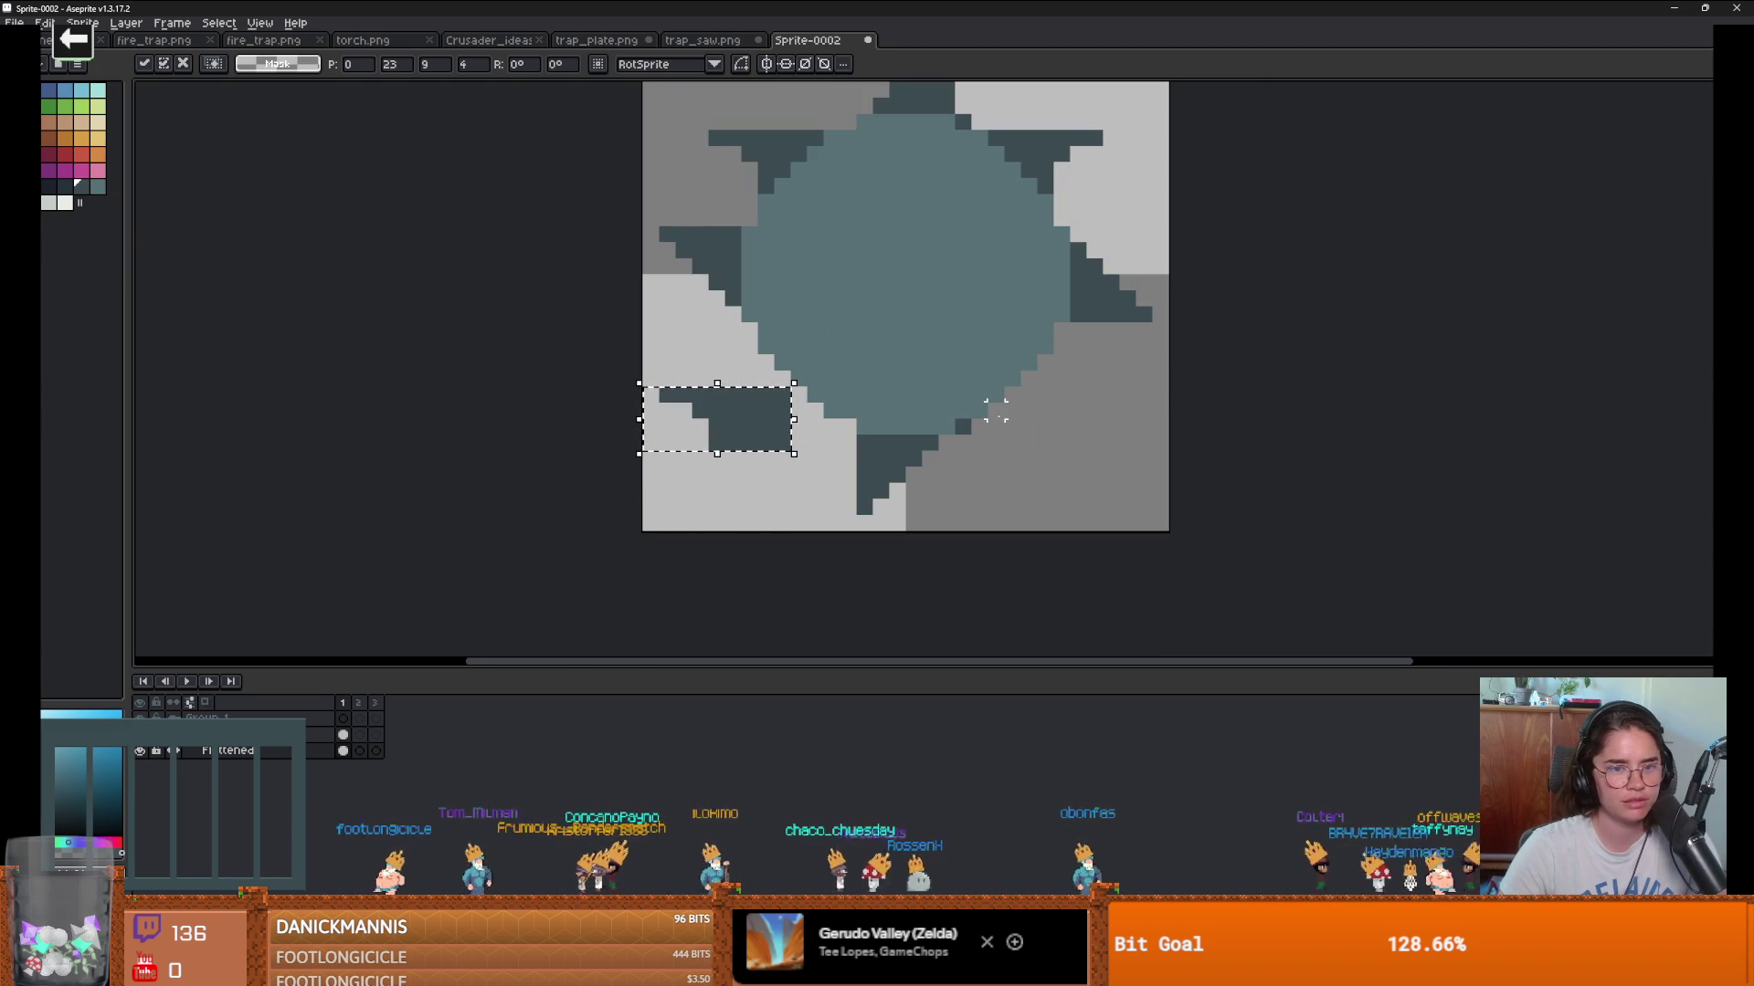
pyautogui.moveTo(717, 416)
pyautogui.mouseDown()
pyautogui.moveTo(1120, 436)
pyautogui.moveTo(1065, 442)
pyautogui.mouseUp()
pyautogui.scroll(1, 962, 498)
pyautogui.scroll(1, 962, 498)
pyautogui.press('b')
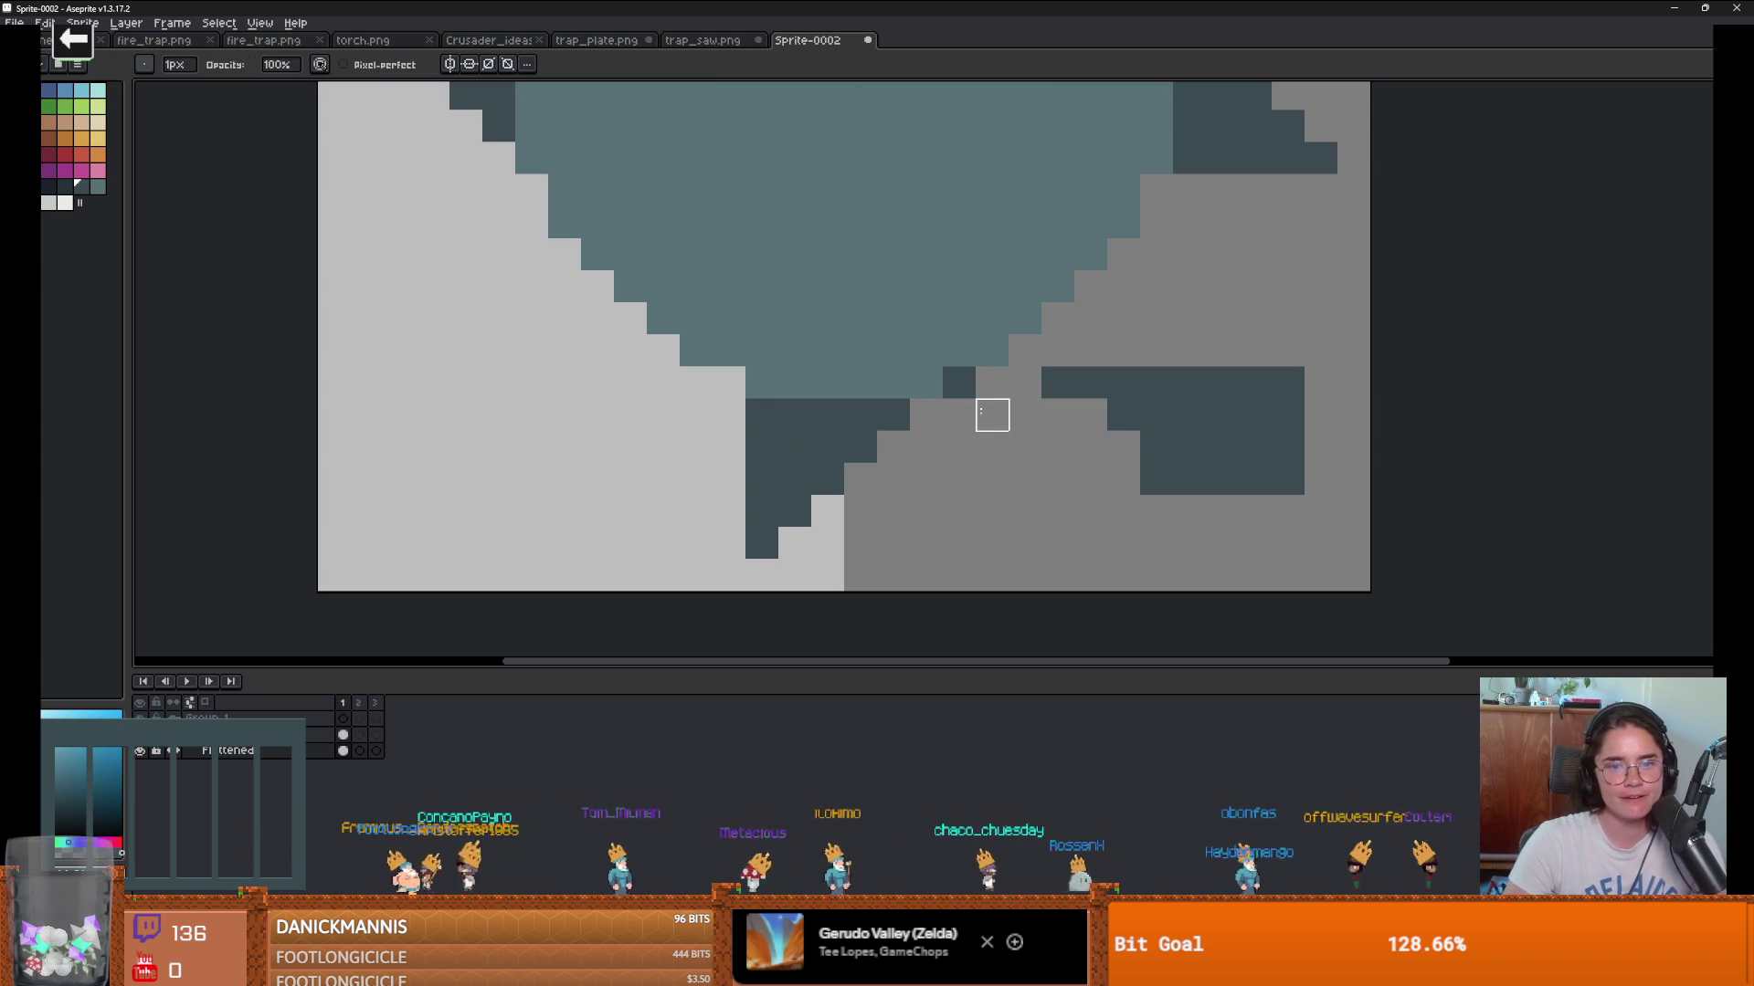
pyautogui.scroll(-2, 984, 435)
pyautogui.scroll(1, 1041, 490)
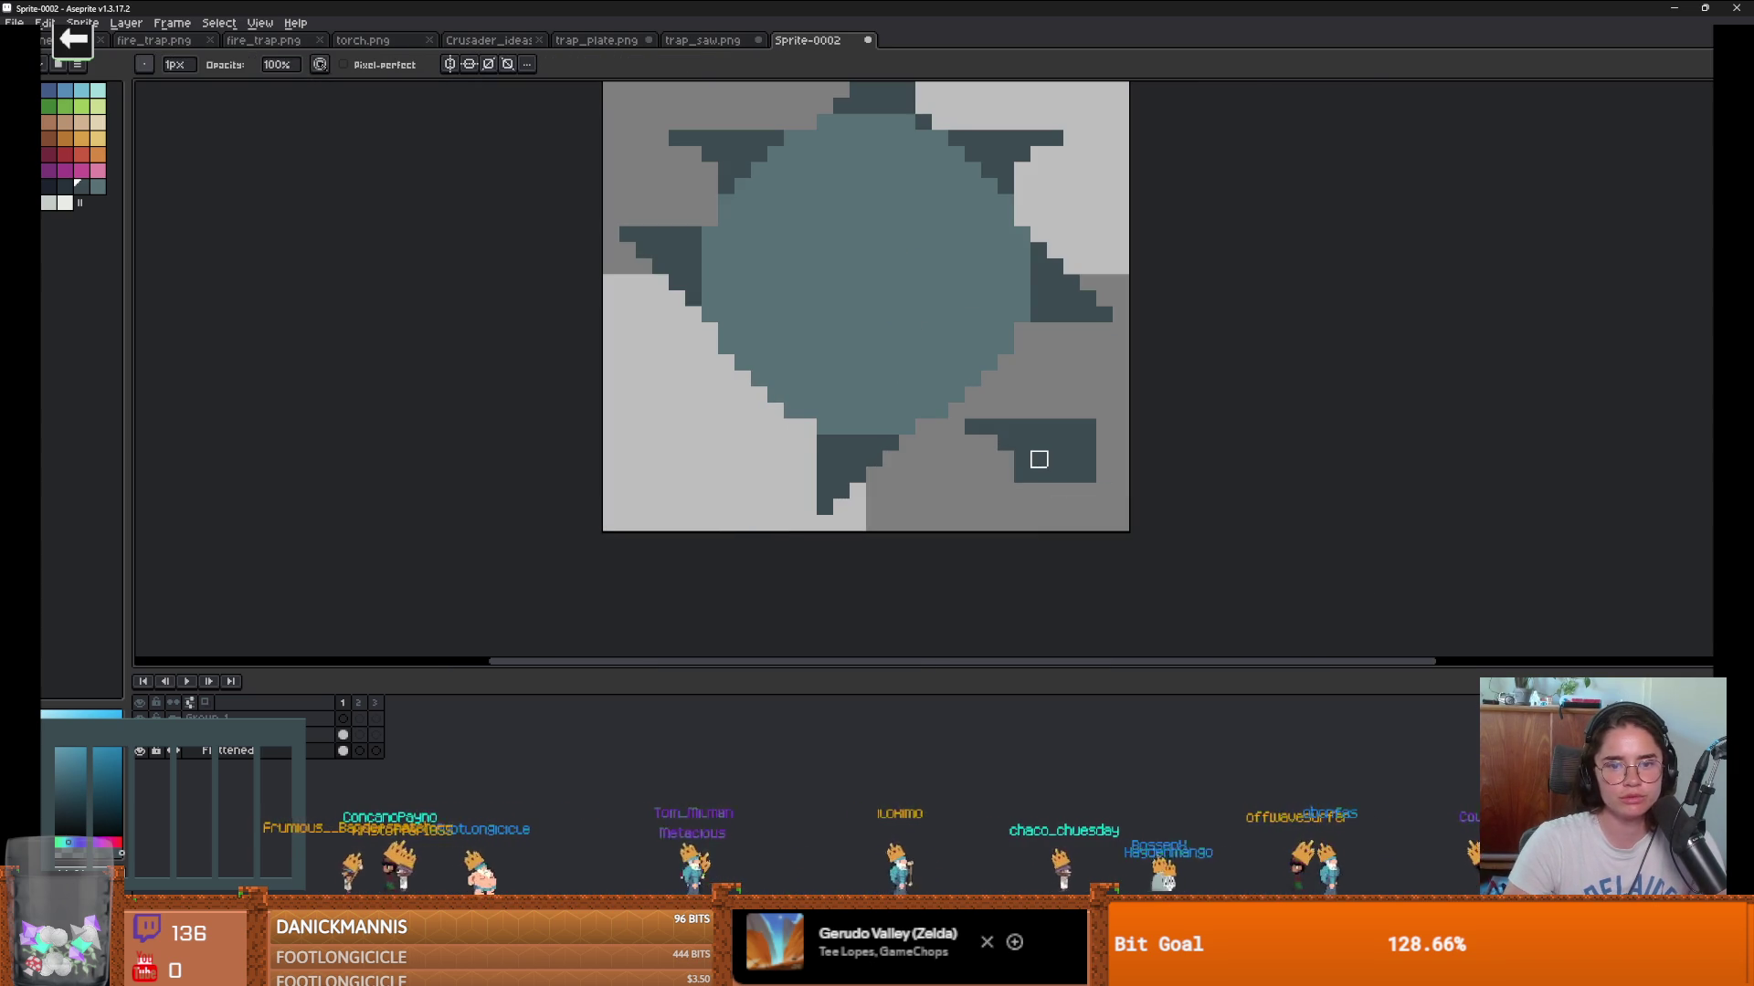
pyautogui.scroll(1, 1041, 457)
# Raise the lower-right tooth by one pixel and fine-tune its position
pyautogui.press('m')
pyautogui.moveTo(1129, 518)
pyautogui.mouseDown()
pyautogui.moveTo(924, 366)
pyautogui.moveTo(941, 380)
pyautogui.mouseUp()
pyautogui.moveTo(1070, 456); pyautogui.dragTo(1069, 418)
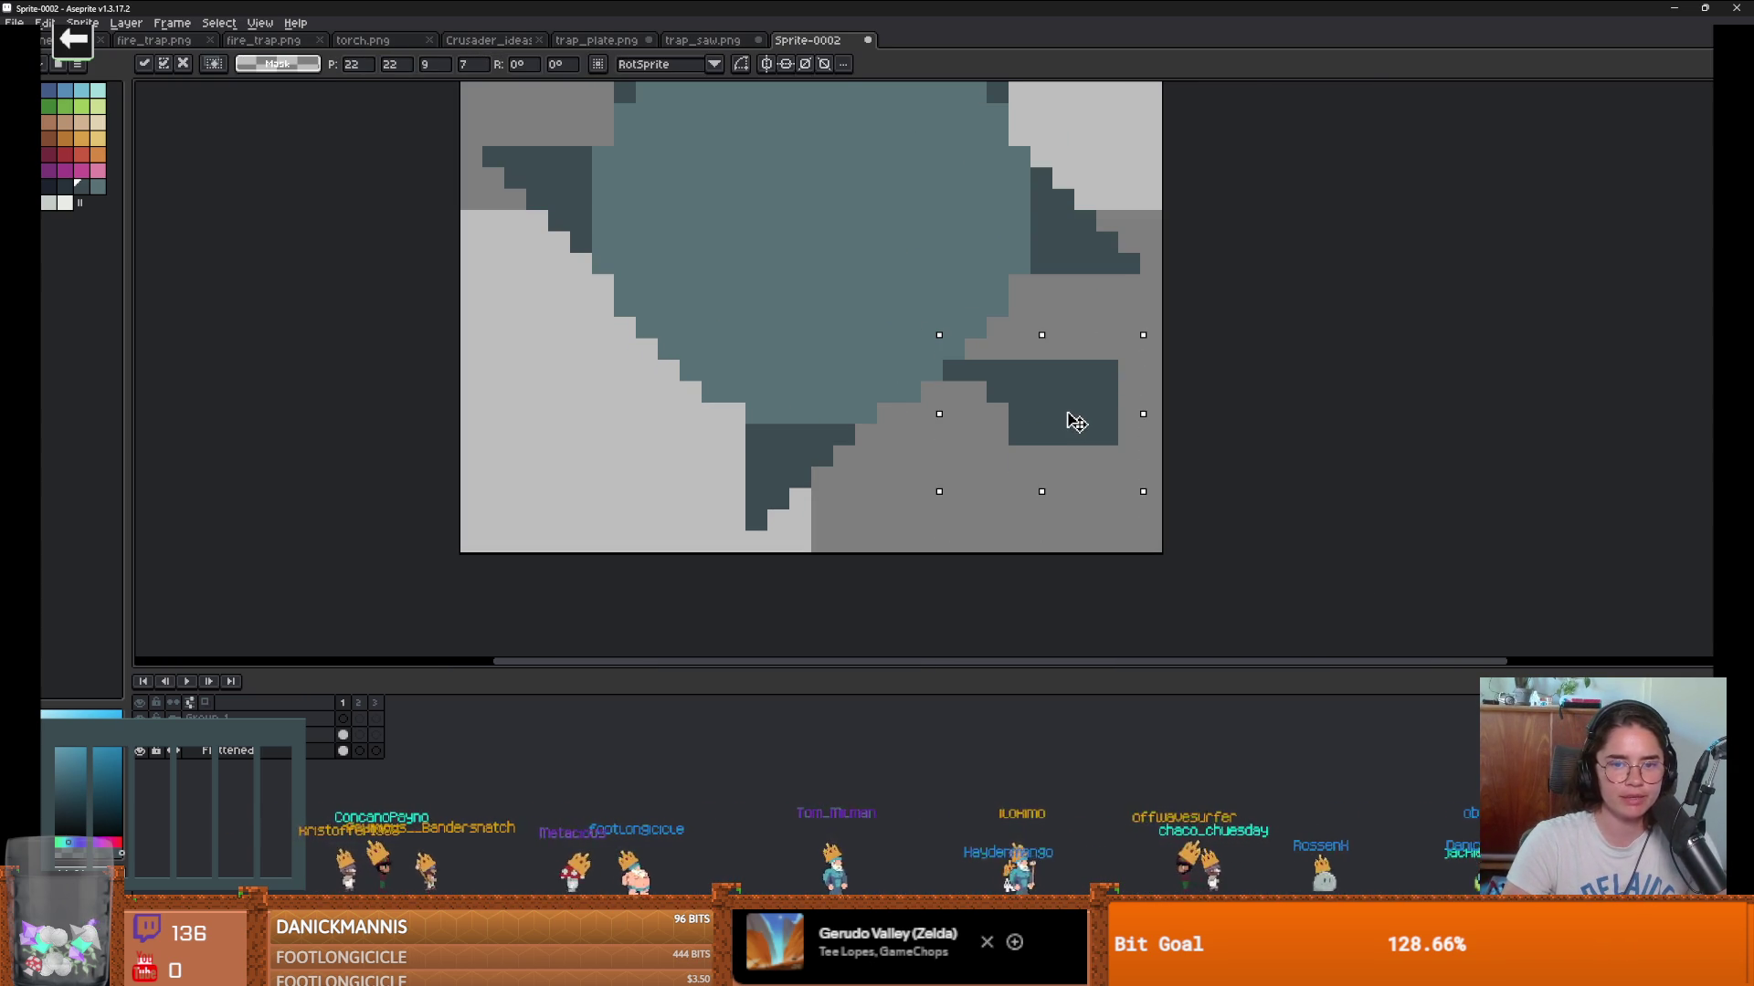
pyautogui.moveTo(1133, 418)
pyautogui.mouseDown()
pyautogui.moveTo(1077, 454)
pyautogui.moveTo(1101, 448)
pyautogui.mouseUp()
pyautogui.scroll(-3, 1079, 440)
pyautogui.click(816, 228)
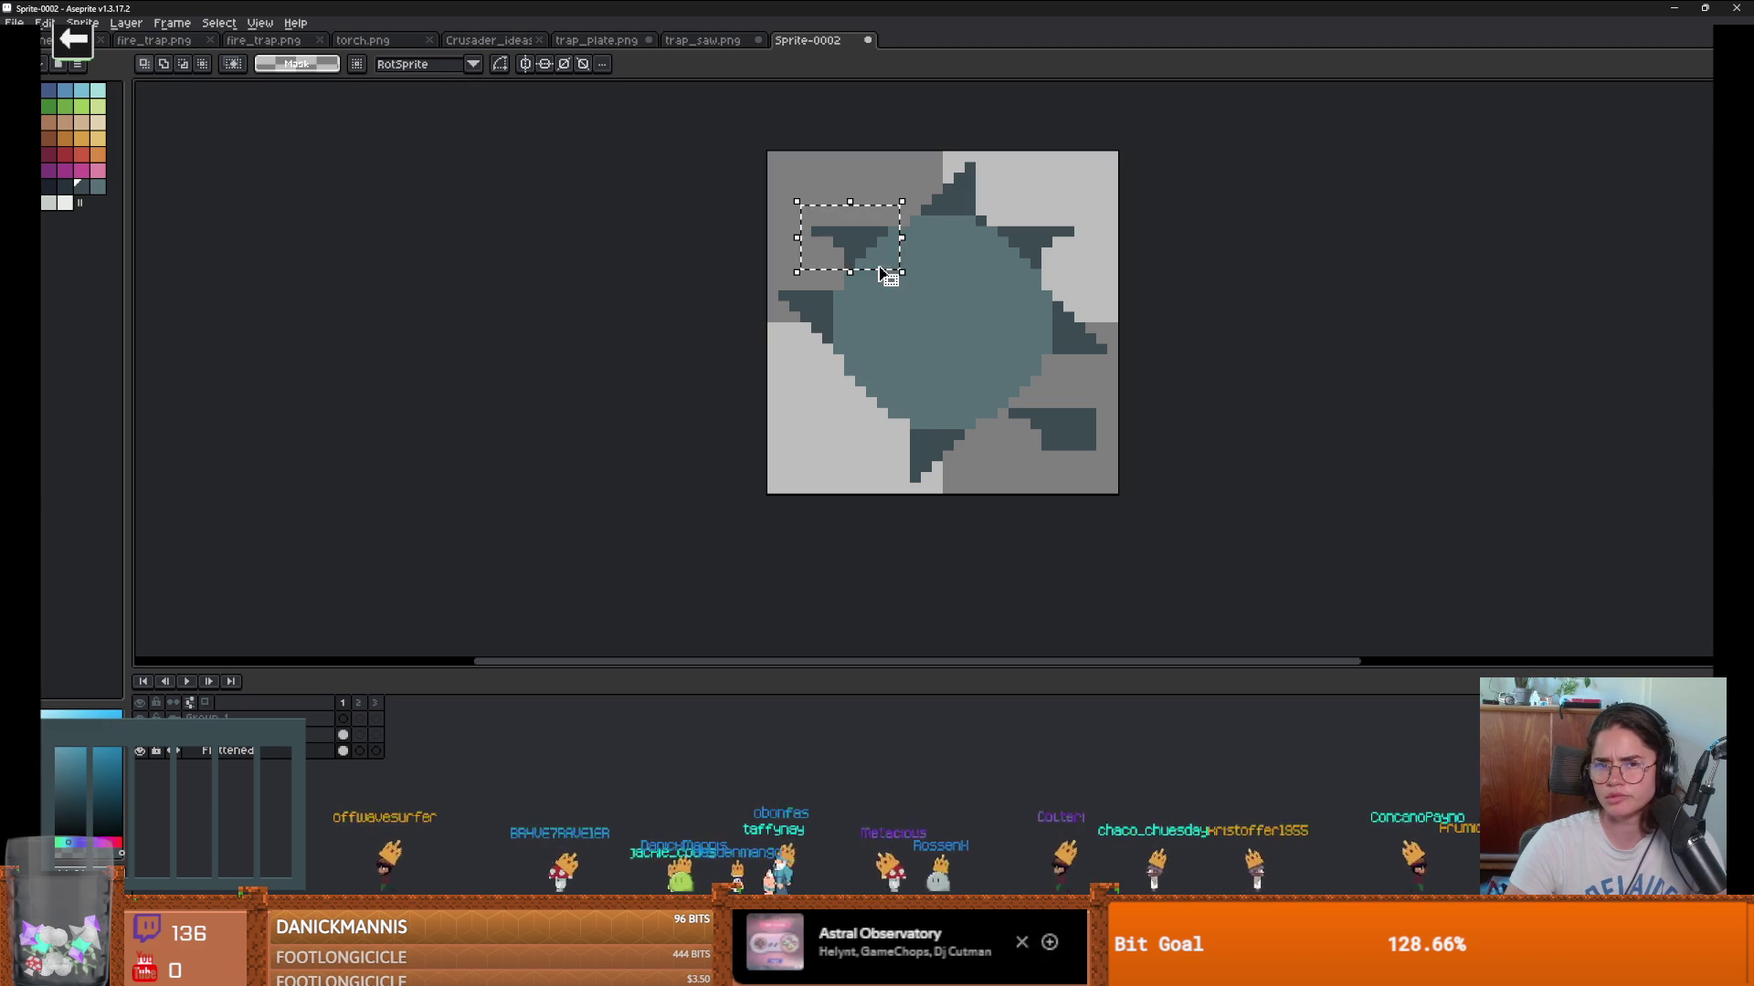
# Shift the upper-left tooth one pixel left
pyautogui.moveTo(900, 402)
pyautogui.mouseDown()
pyautogui.moveTo(984, 497)
pyautogui.moveTo(877, 450)
pyautogui.moveTo(924, 462)
pyautogui.moveTo(851, 446)
pyautogui.moveTo(840, 467)
pyautogui.moveTo(912, 265)
pyautogui.moveTo(870, 243)
pyautogui.moveTo(879, 254)
pyautogui.mouseUp()
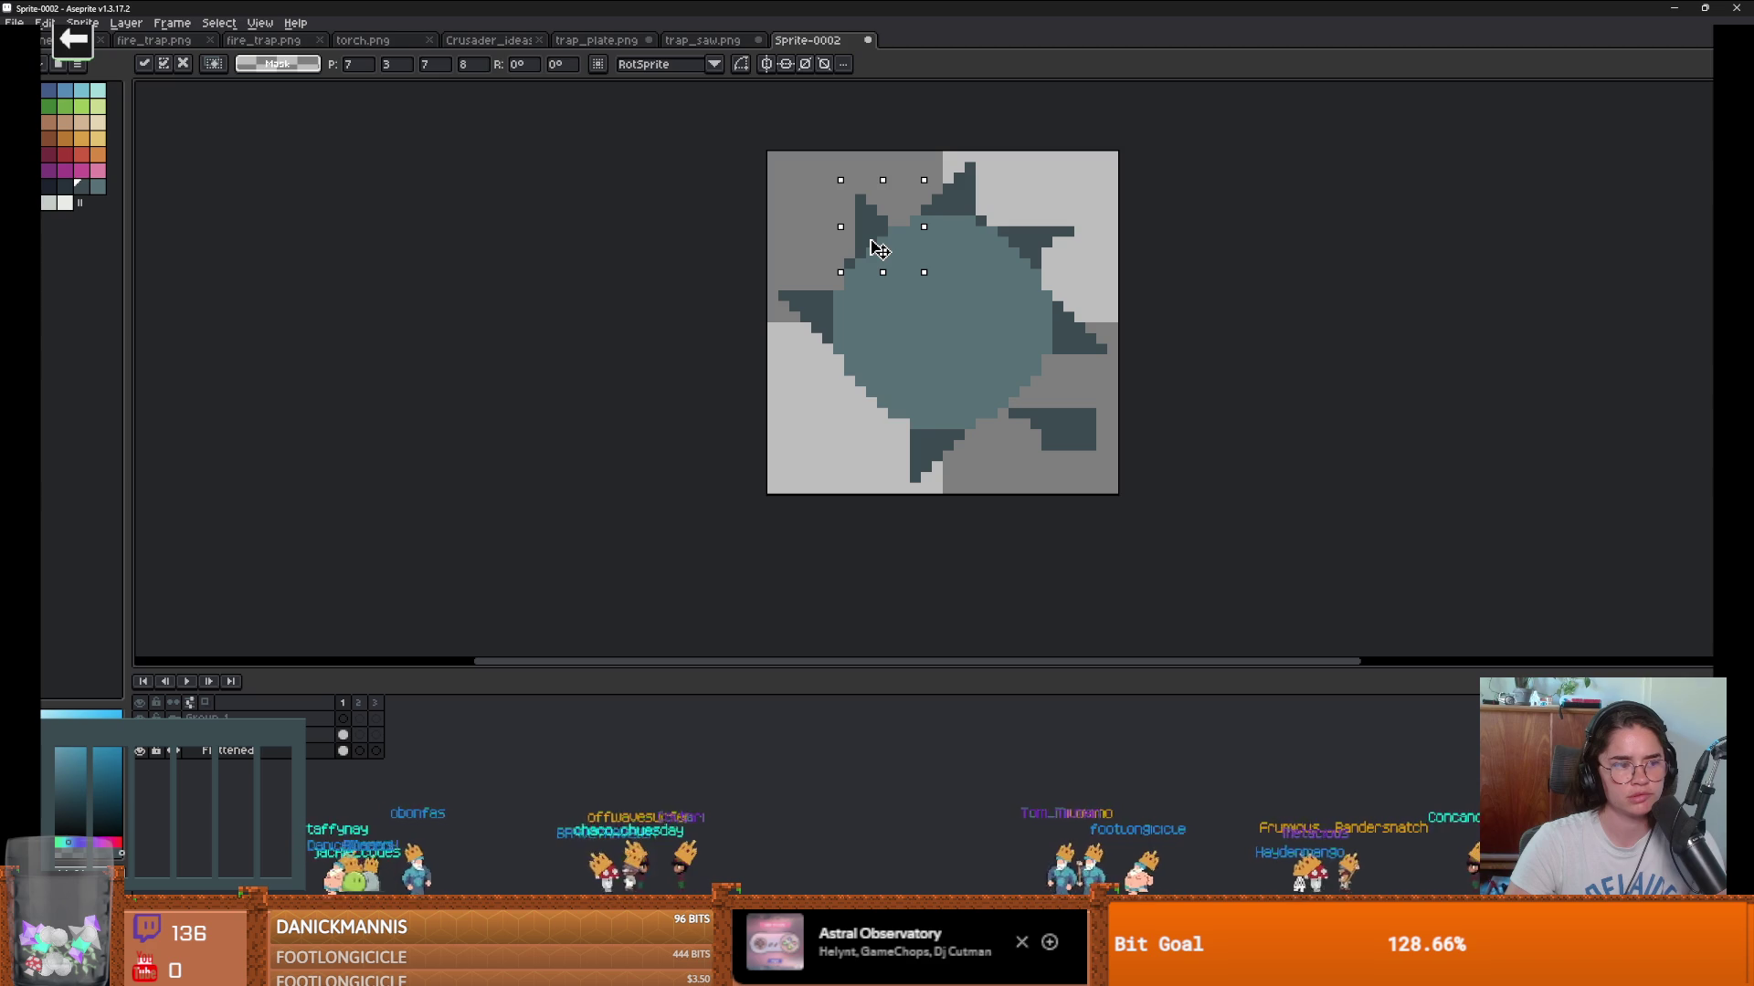
pyautogui.moveTo(879, 249); pyautogui.dragTo(874, 251)
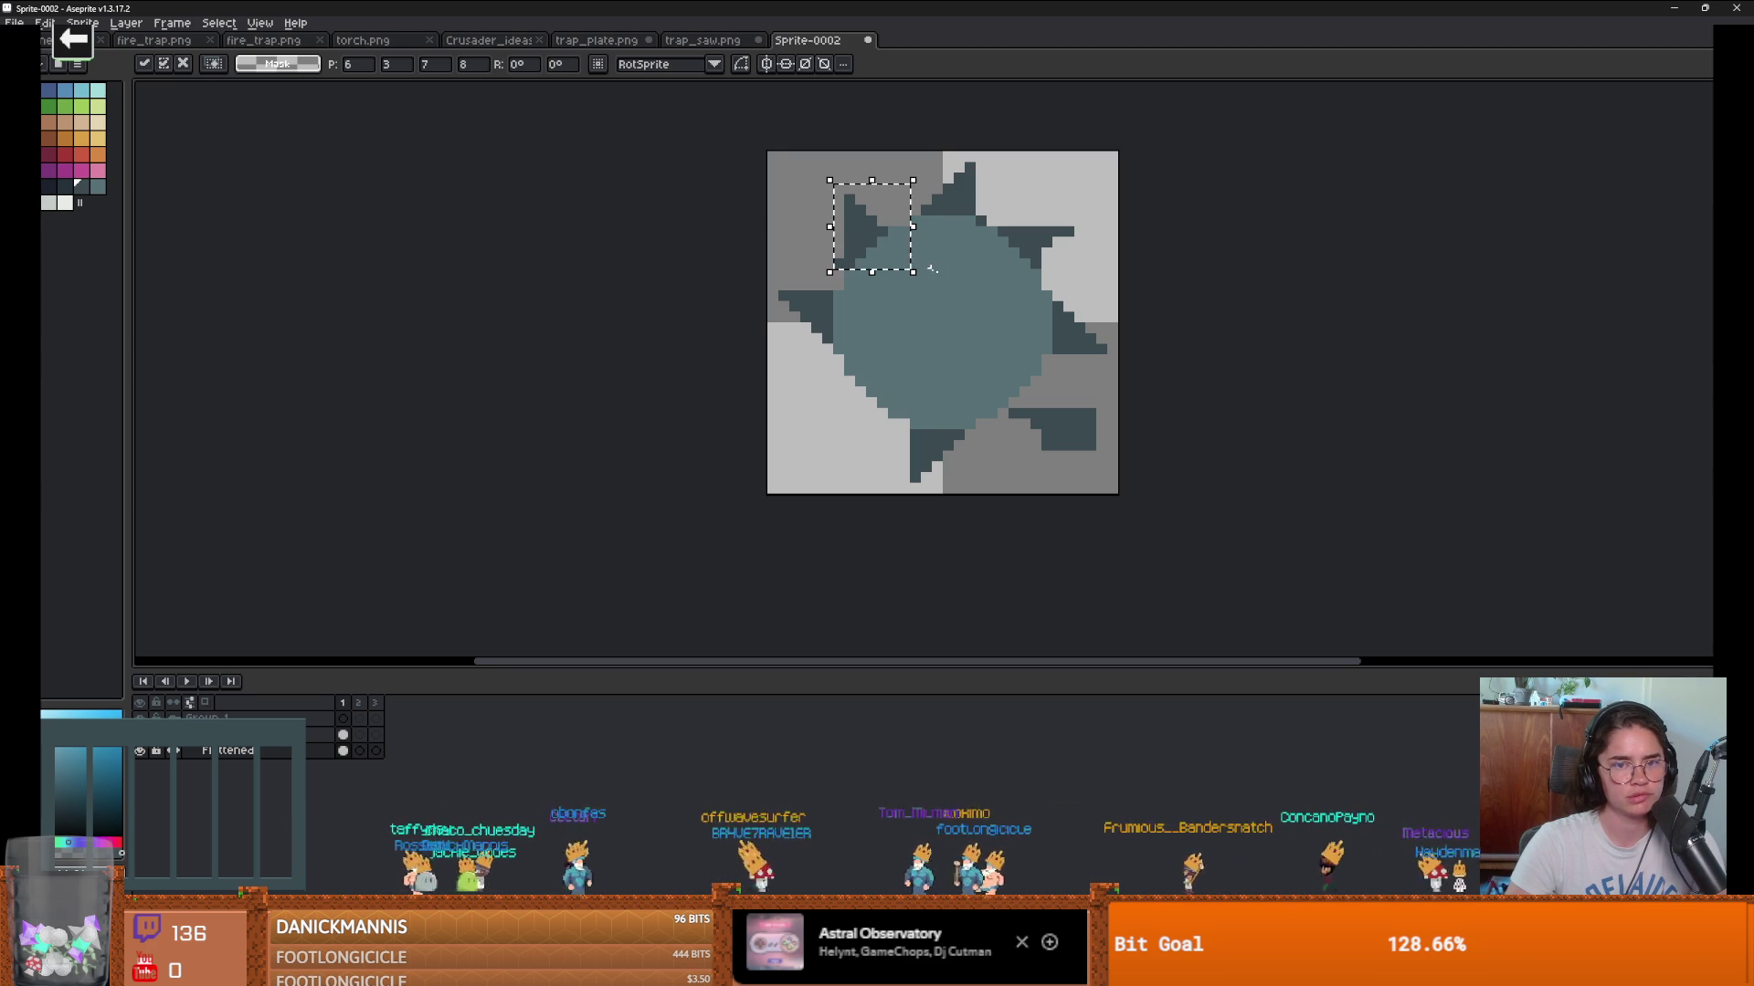
pyautogui.press('Return')
pyautogui.scroll(1, 836, 276)
# Return to the Pencil and enlarge its brush to 5 px
pyautogui.press('b')
pyautogui.scroll(-3, 849, 292)
pyautogui.scroll(1, 950, 301)
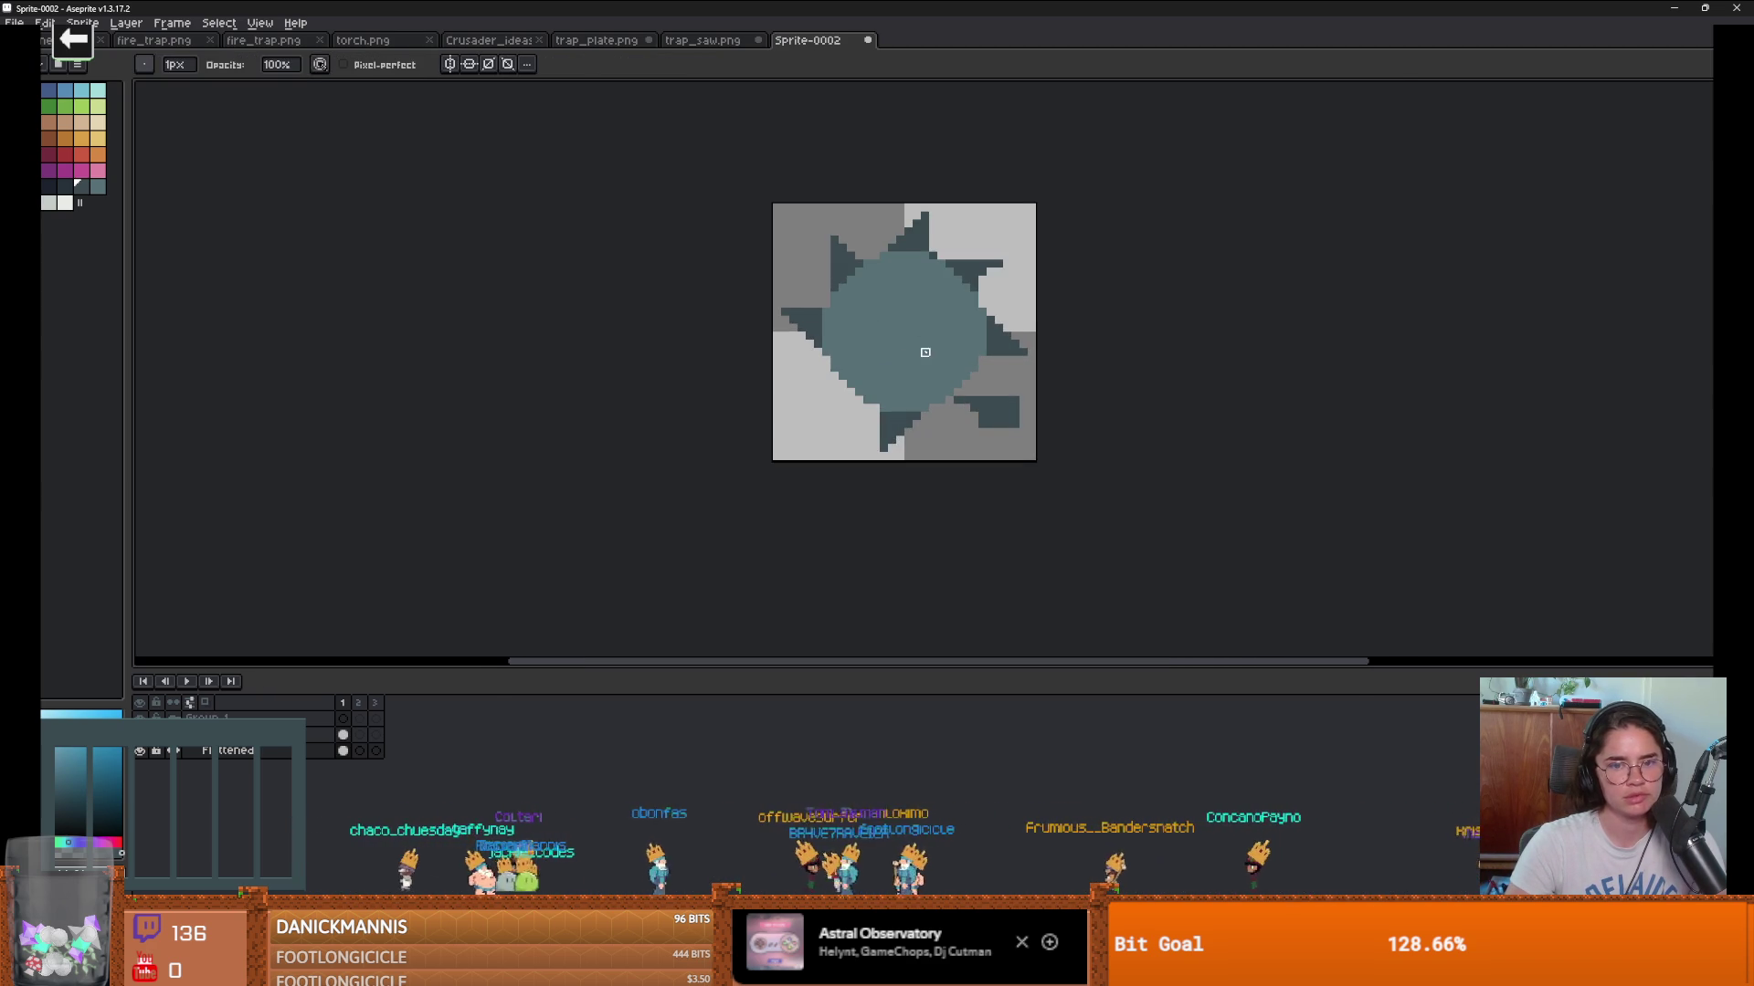
pyautogui.scroll(1, 958, 287)
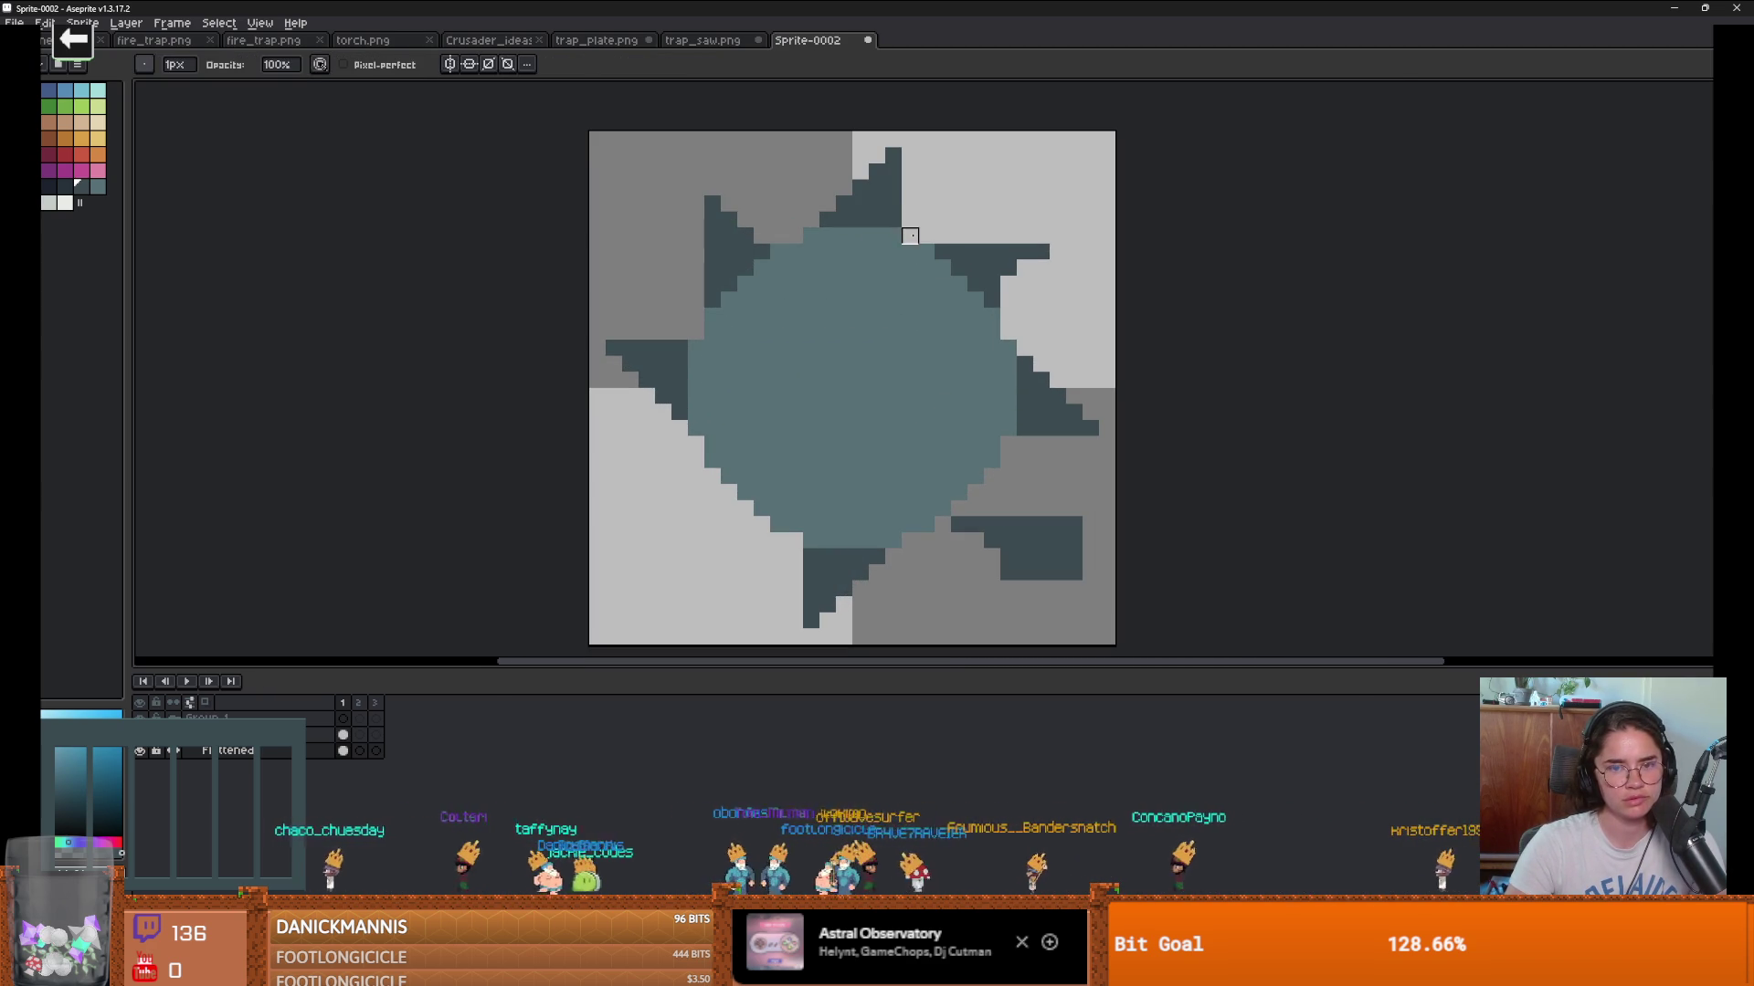
pyautogui.scroll(-3, 959, 366)
pyautogui.scroll(2, 1000, 416)
pyautogui.press('+')
pyautogui.press('+')
pyautogui.press('+')
pyautogui.scroll(-1, 999, 431)
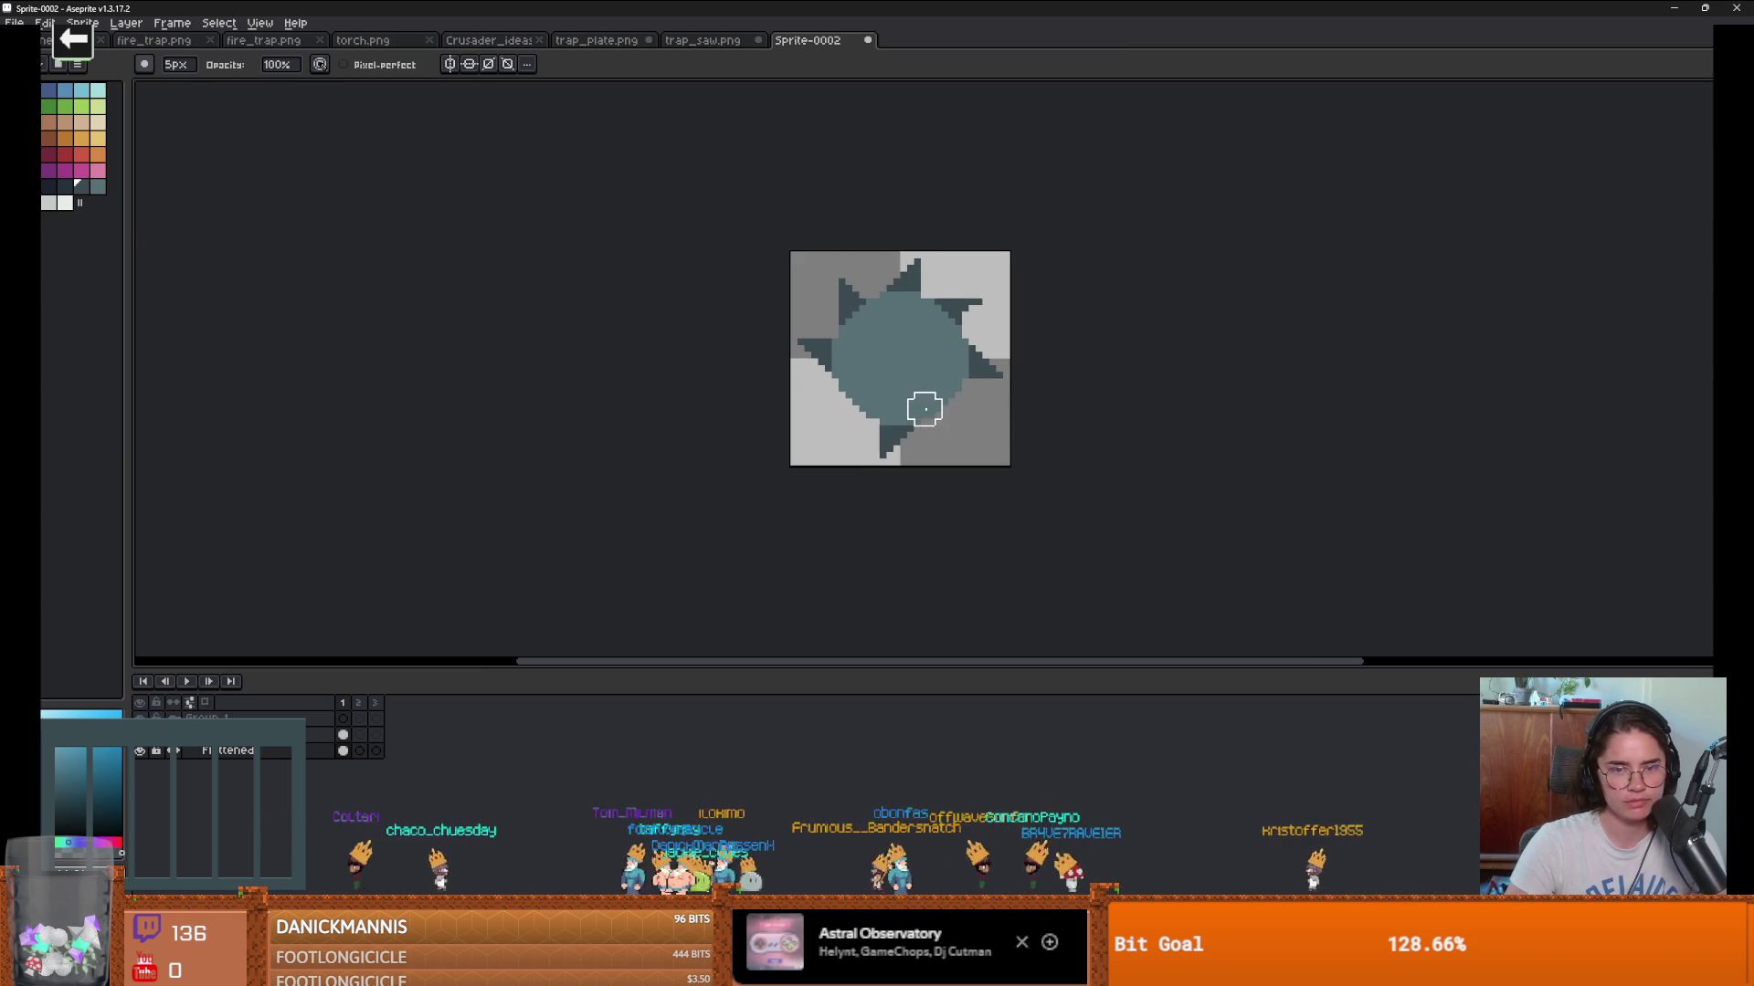
pyautogui.scroll(1, 868, 383)
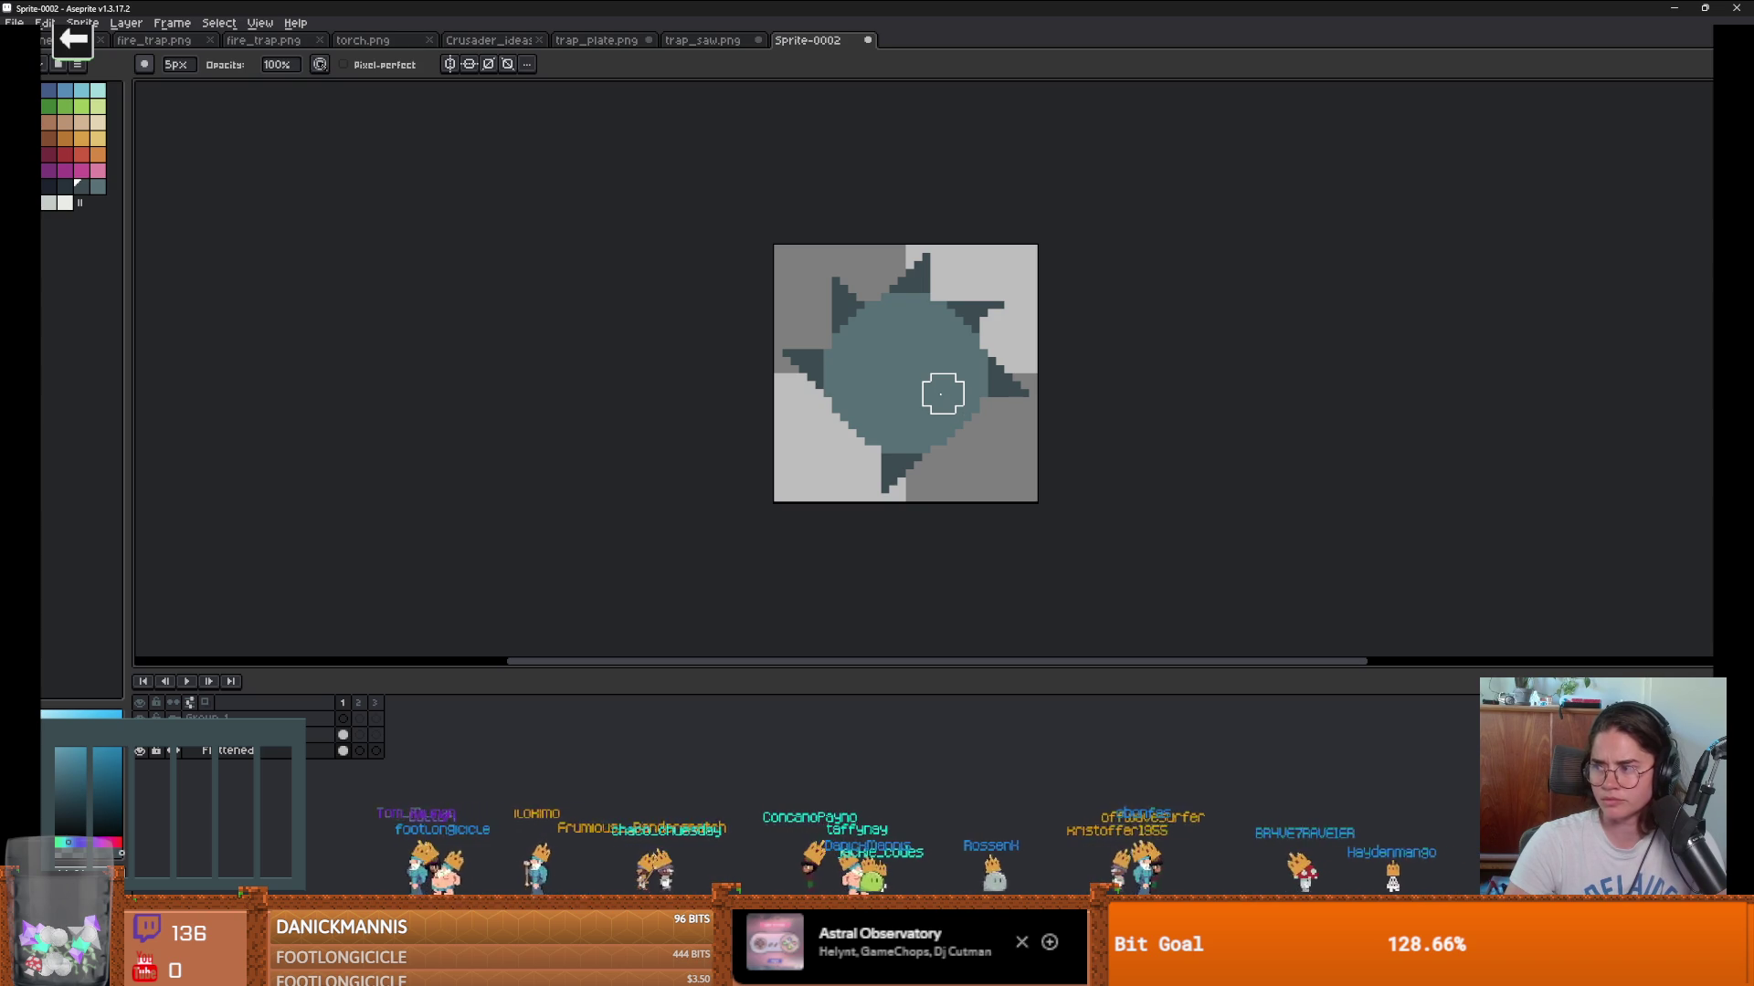
# Move the bottom spike to the right
pyautogui.press('m')
pyautogui.moveTo(938, 423)
pyautogui.mouseDown()
pyautogui.moveTo(868, 514)
pyautogui.moveTo(990, 481)
pyautogui.moveTo(978, 501)
pyautogui.moveTo(845, 401)
pyautogui.mouseUp()
pyautogui.press('Escape')
pyautogui.scroll(1, 912, 497)
pyautogui.moveTo(982, 502); pyautogui.dragTo(828, 369)
pyautogui.moveTo(939, 439)
pyautogui.mouseDown()
pyautogui.moveTo(1107, 437)
pyautogui.moveTo(1014, 389)
pyautogui.mouseUp()
pyautogui.press('Return')
pyautogui.click(1128, 443)
# Move the bottom-right spike up and left toward the circle
pyautogui.moveTo(1178, 489)
pyautogui.mouseDown()
pyautogui.moveTo(1019, 407)
pyautogui.moveTo(1009, 370)
pyautogui.mouseUp()
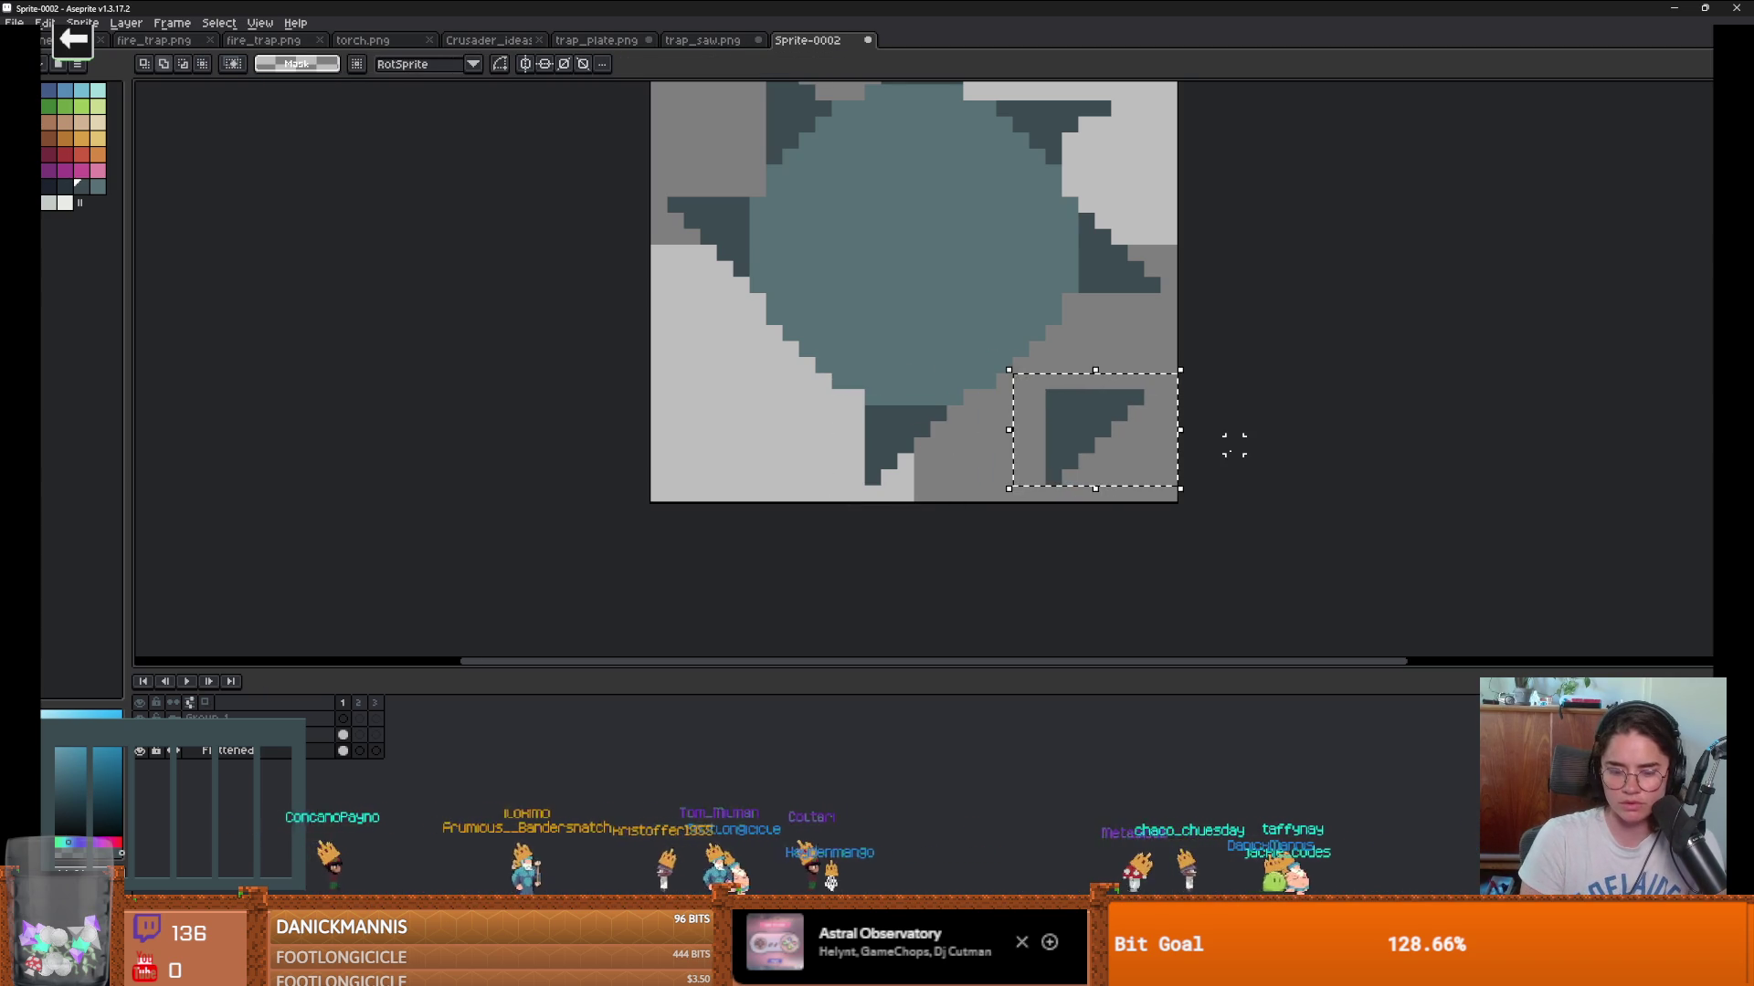
pyautogui.moveTo(1120, 450)
pyautogui.mouseDown()
pyautogui.moveTo(1017, 387)
pyautogui.moveTo(1025, 402)
pyautogui.mouseUp()
pyautogui.click(1116, 380)
pyautogui.press('b')
pyautogui.scroll(-4, 1055, 332)
pyautogui.scroll(3, 1151, 517)
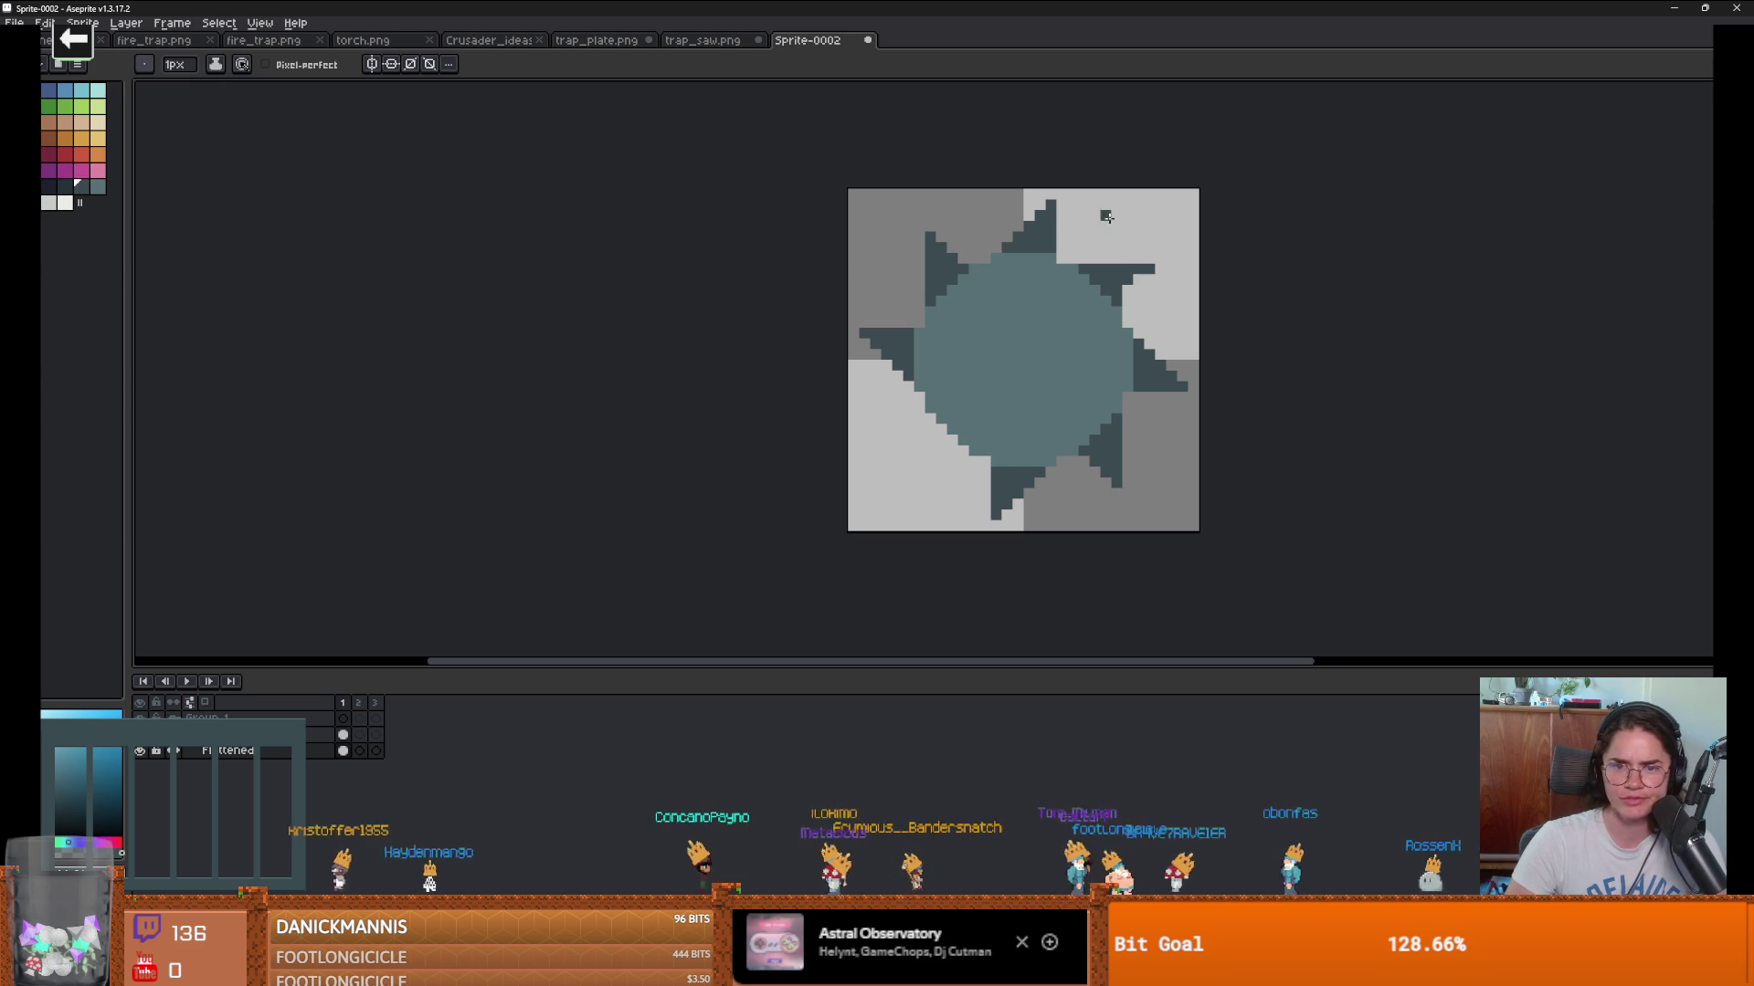
# Flip the bottom-left piece horizontally and vertically, then nudge it up and slightly left
pyautogui.press('m')
pyautogui.moveTo(1166, 254)
pyautogui.mouseDown()
pyautogui.moveTo(1078, 305)
pyautogui.moveTo(934, 498)
pyautogui.mouseUp()
pyautogui.hotkey('shift', 'h')
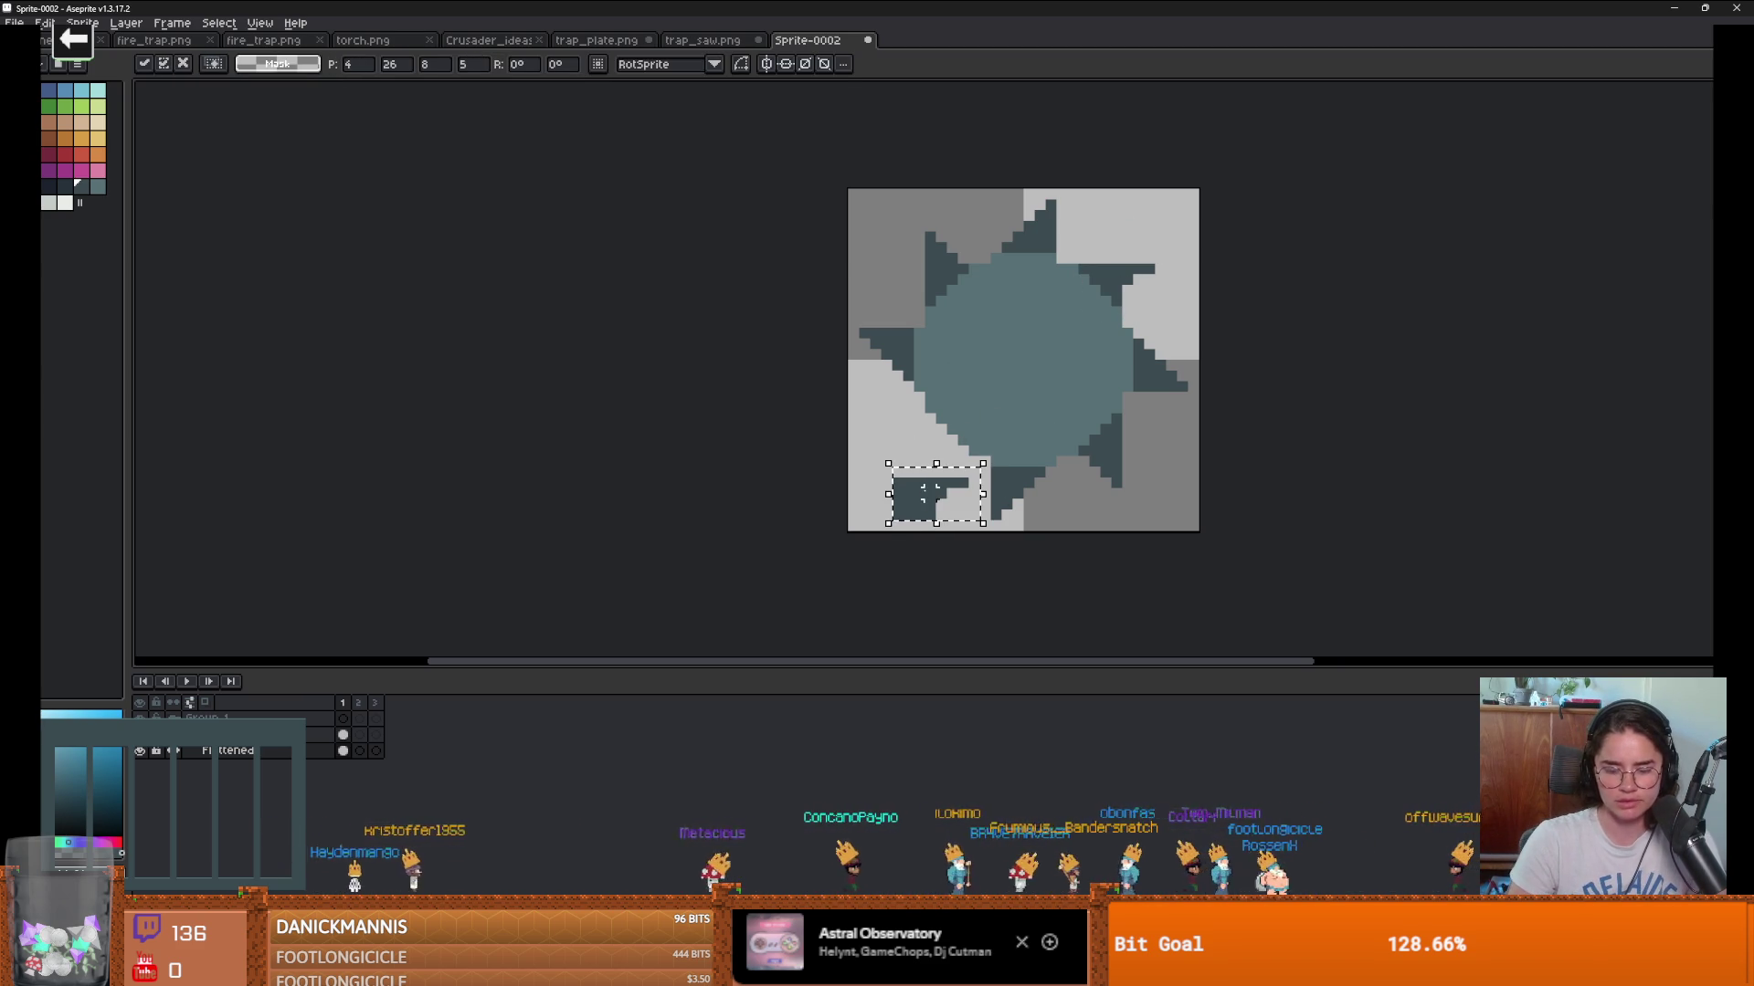
pyautogui.hotkey('shift', 'v')
pyautogui.hotkey('shift', 'h')
pyautogui.moveTo(925, 498); pyautogui.dragTo(914, 443)
pyautogui.click(1147, 457)
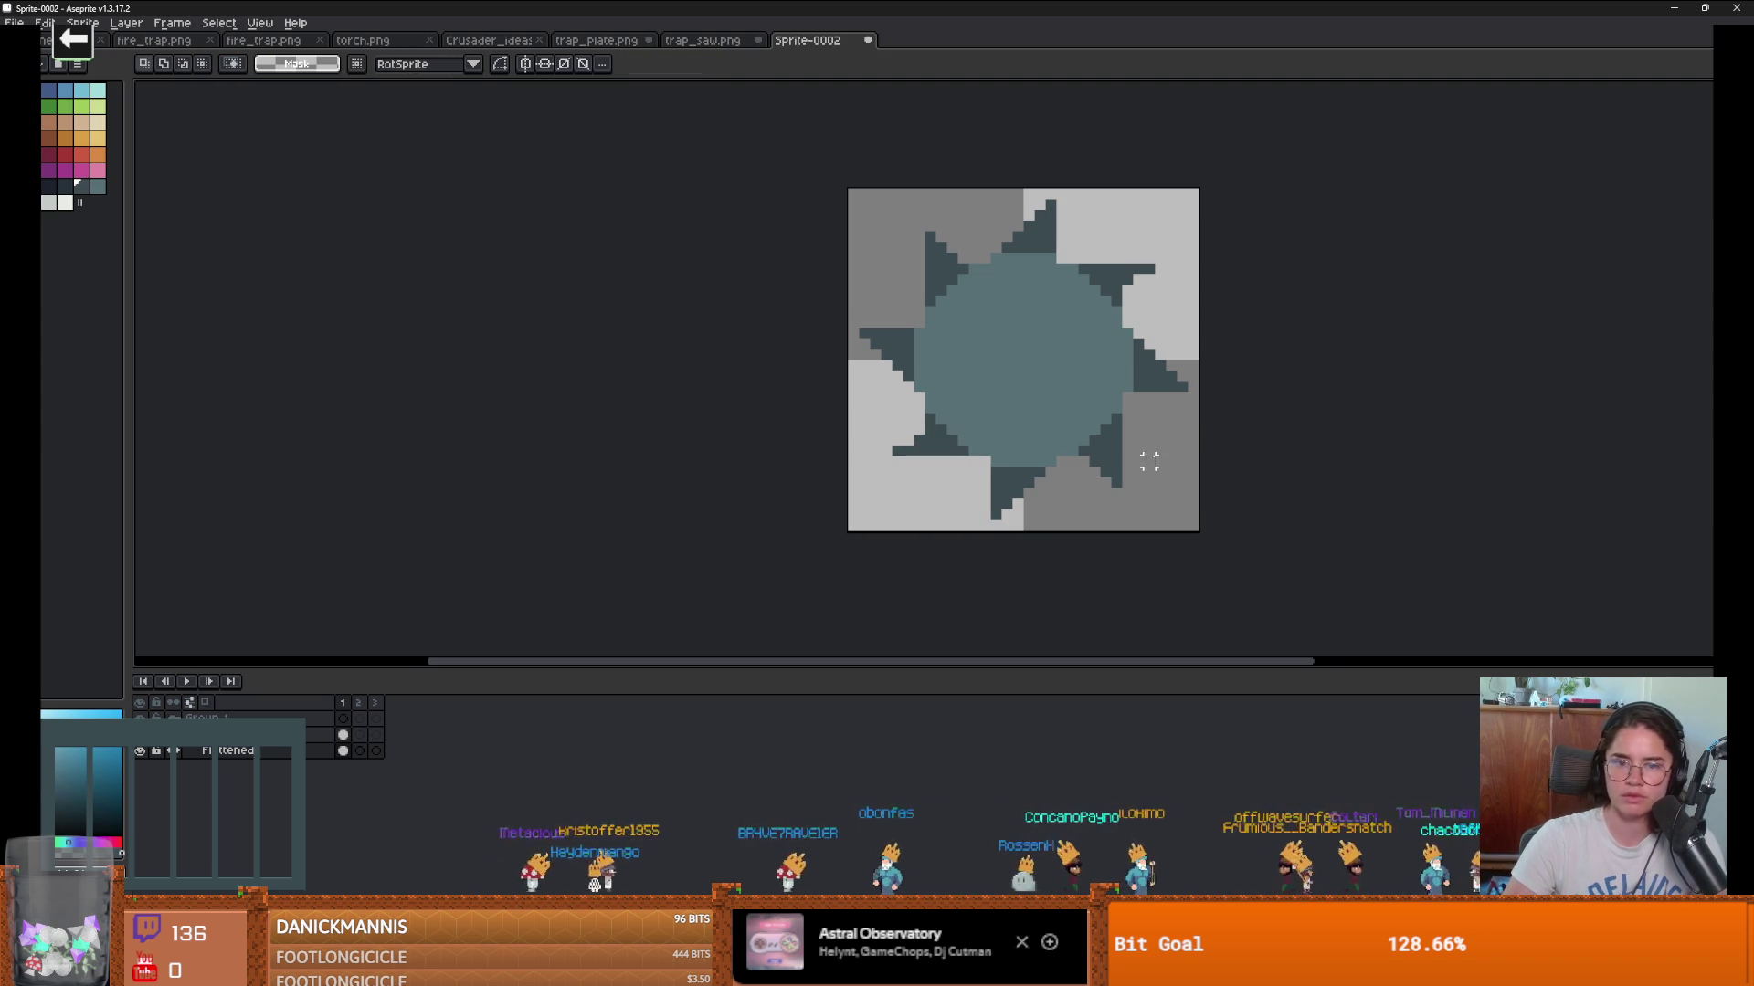
pyautogui.scroll(-3, 1184, 486)
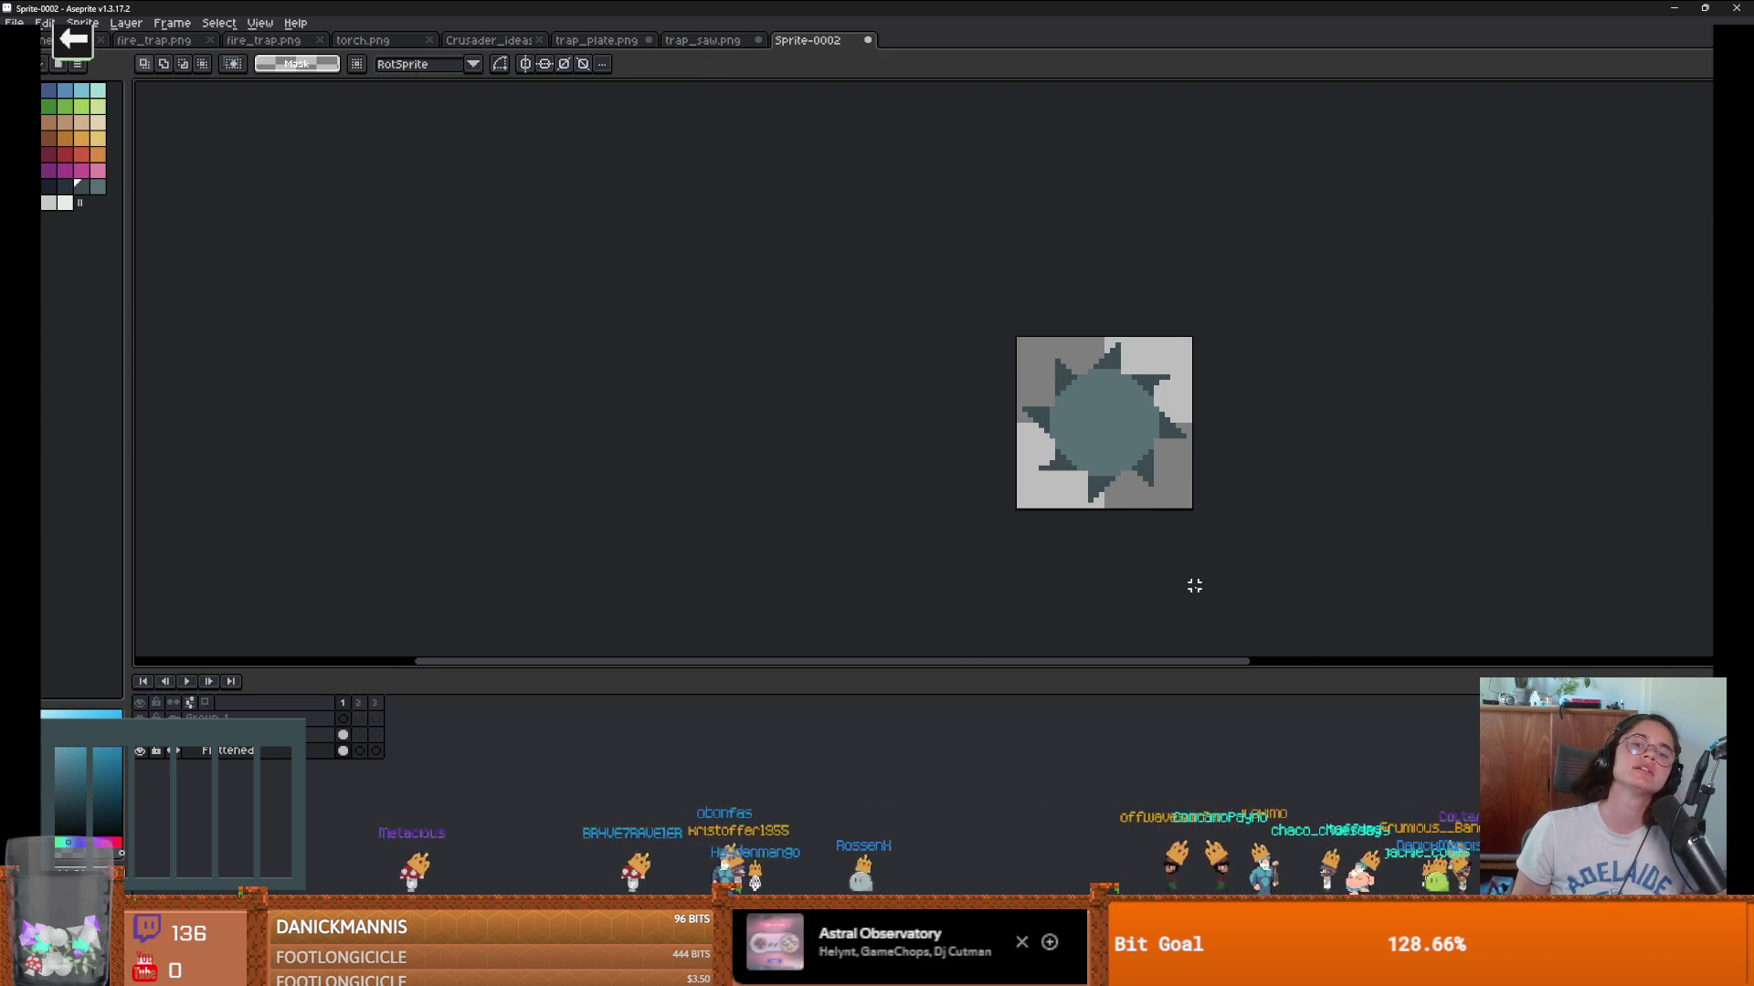
pyautogui.scroll(1, 1166, 528)
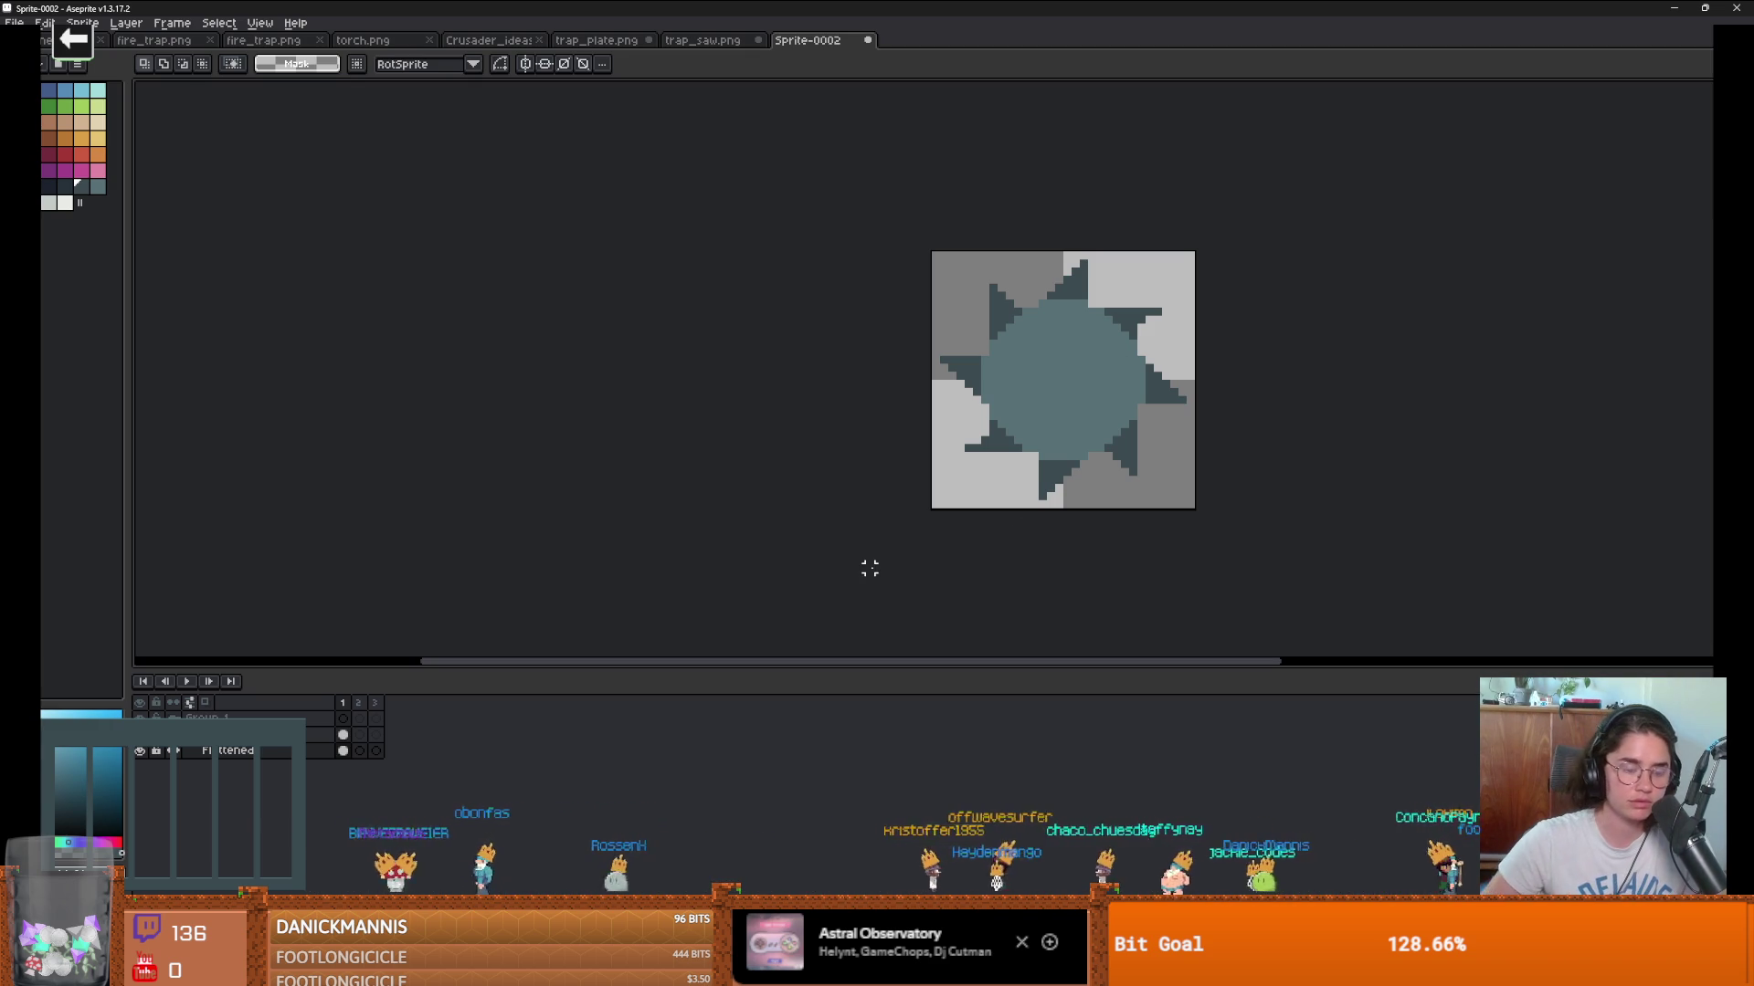
# Delete the empty frame 2 from the timeline, keeping only the saw blade frame
pyautogui.click(375, 751)
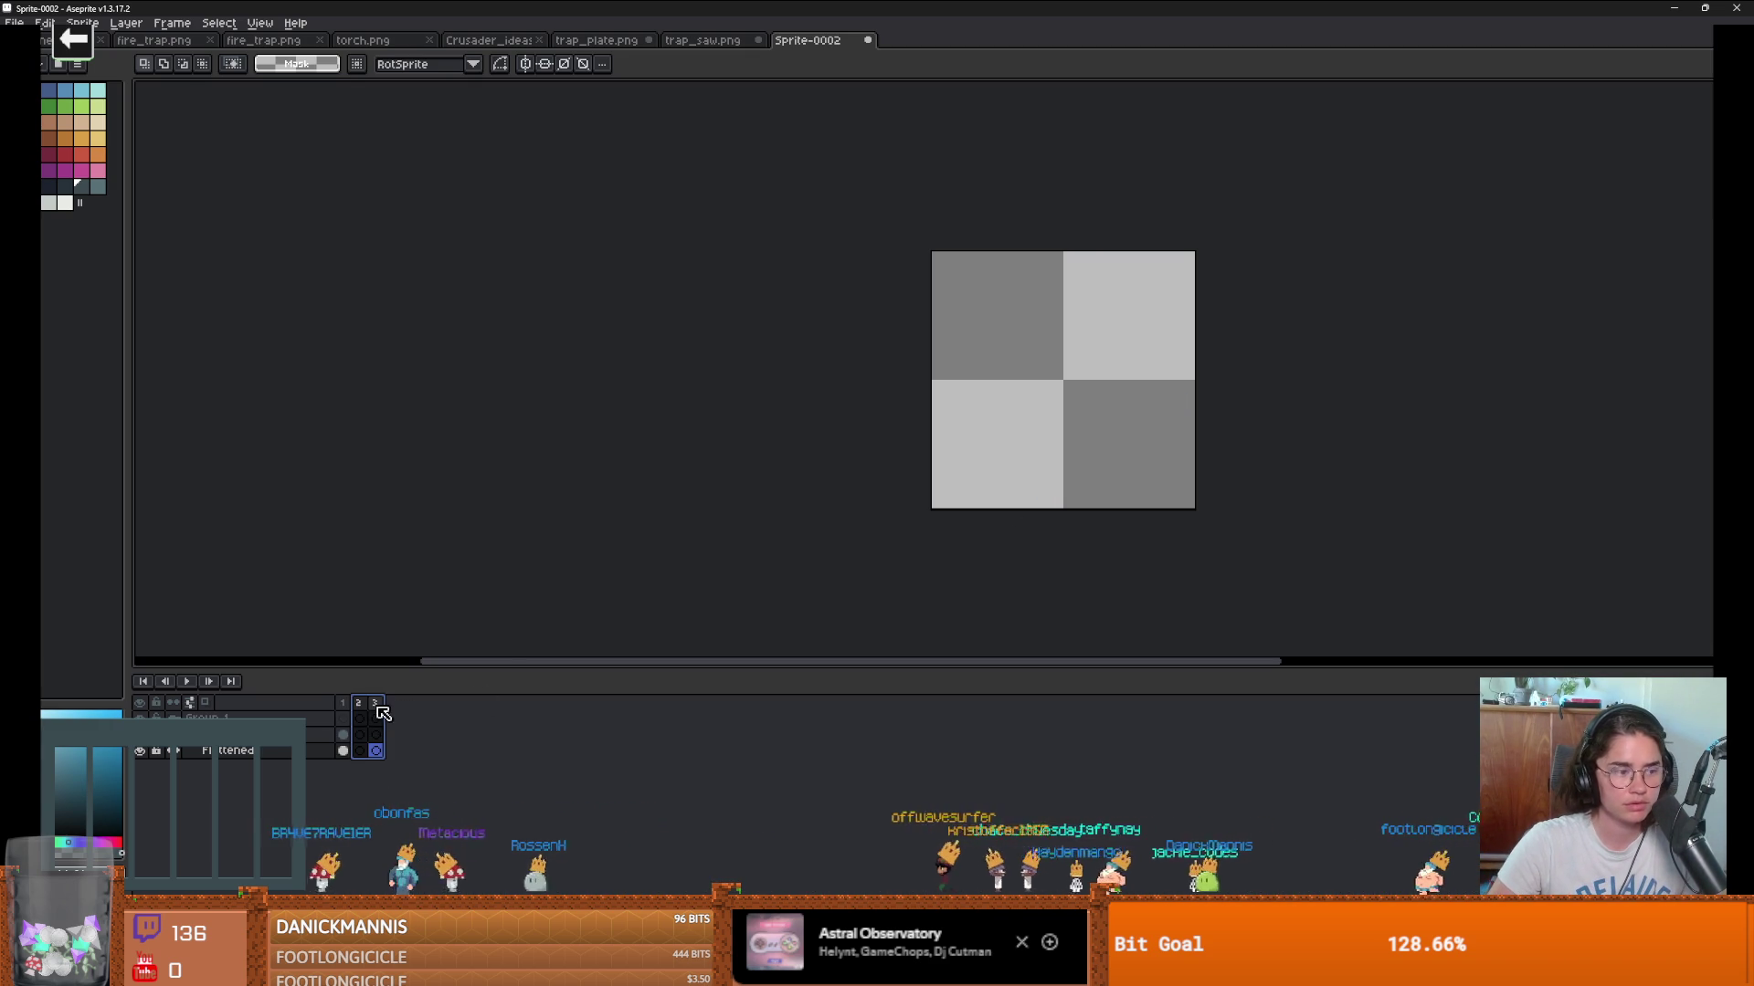
pyautogui.rightClick(377, 704)
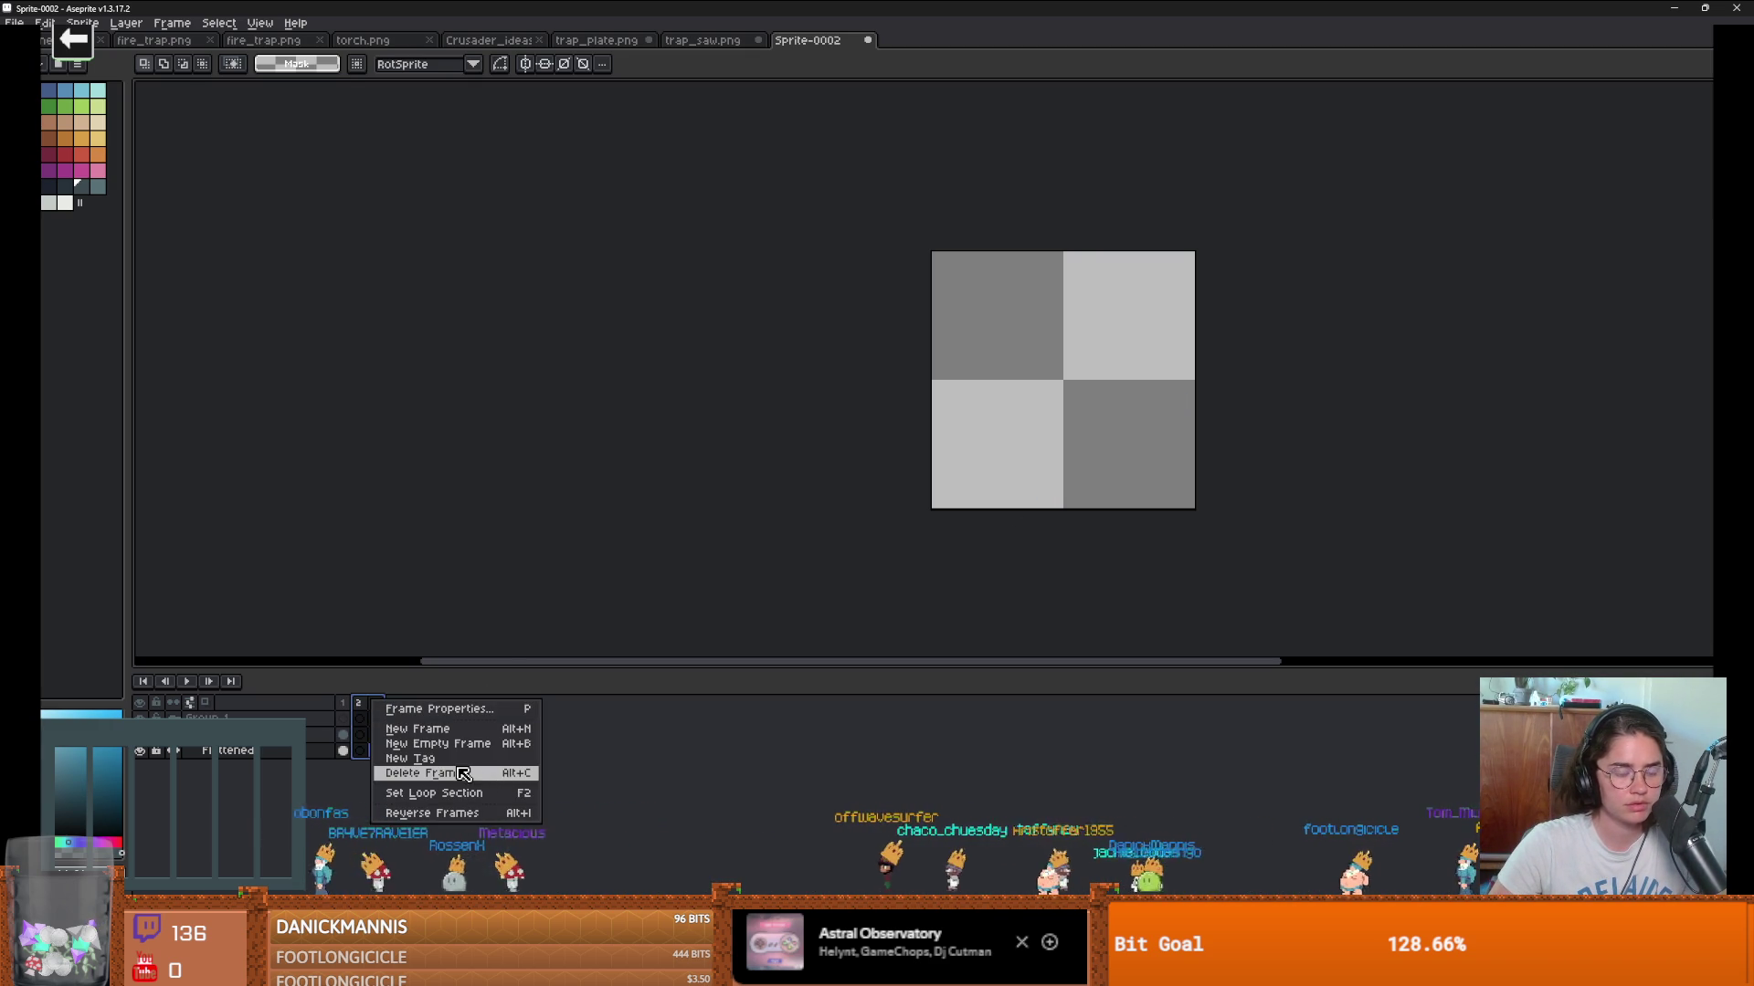
pyautogui.click(463, 775)
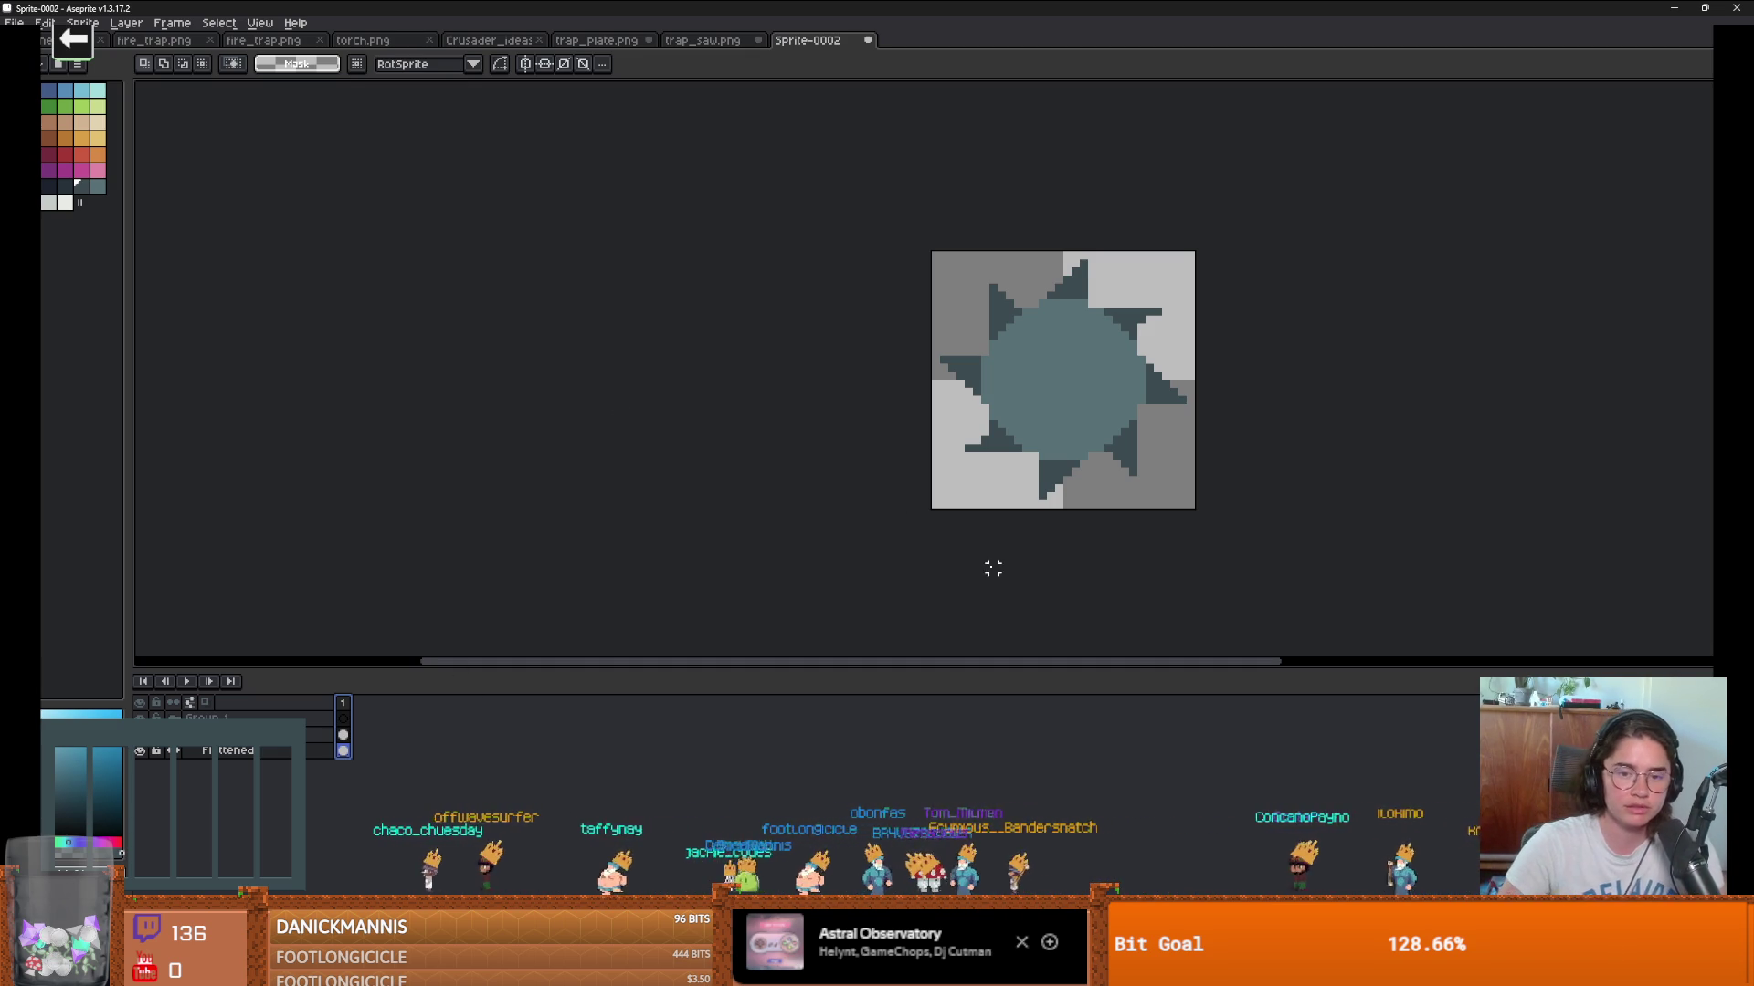
pyautogui.scroll(1, 959, 283)
pyautogui.scroll(-1, 950, 330)
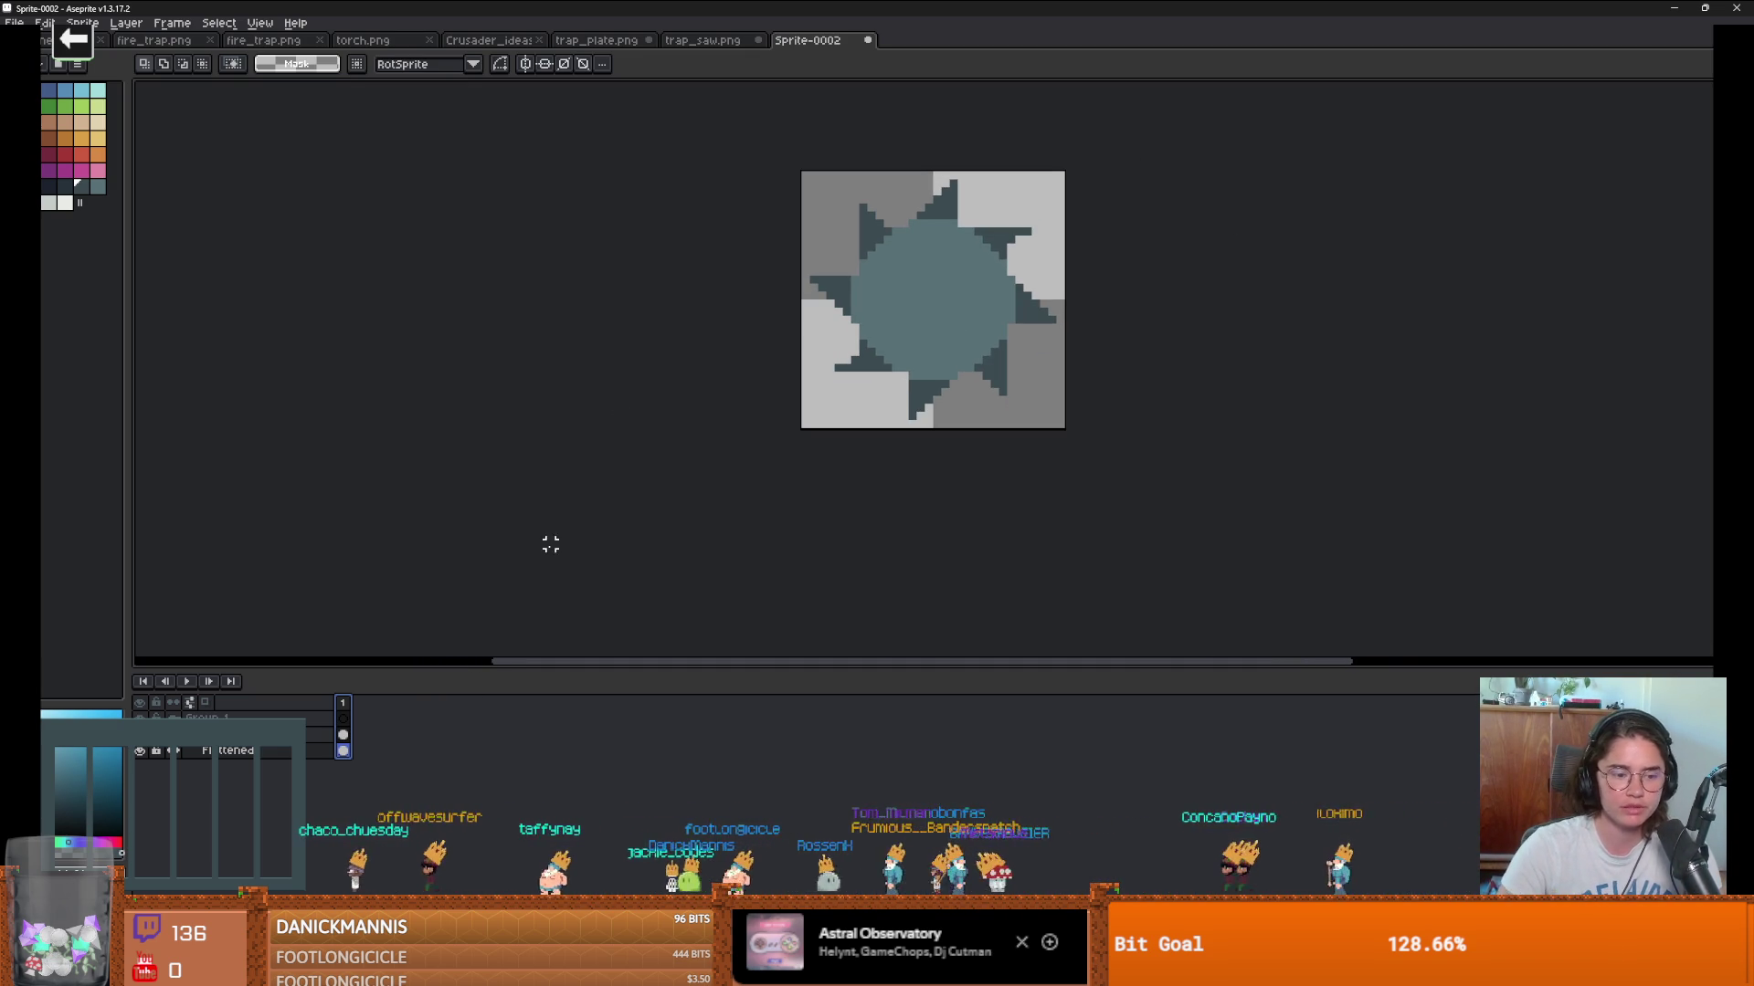
# Duplicate the saw blade into a new frame with Alt+N and select the whole sprite
pyautogui.moveTo(838, 383); pyautogui.dragTo(715, 488)
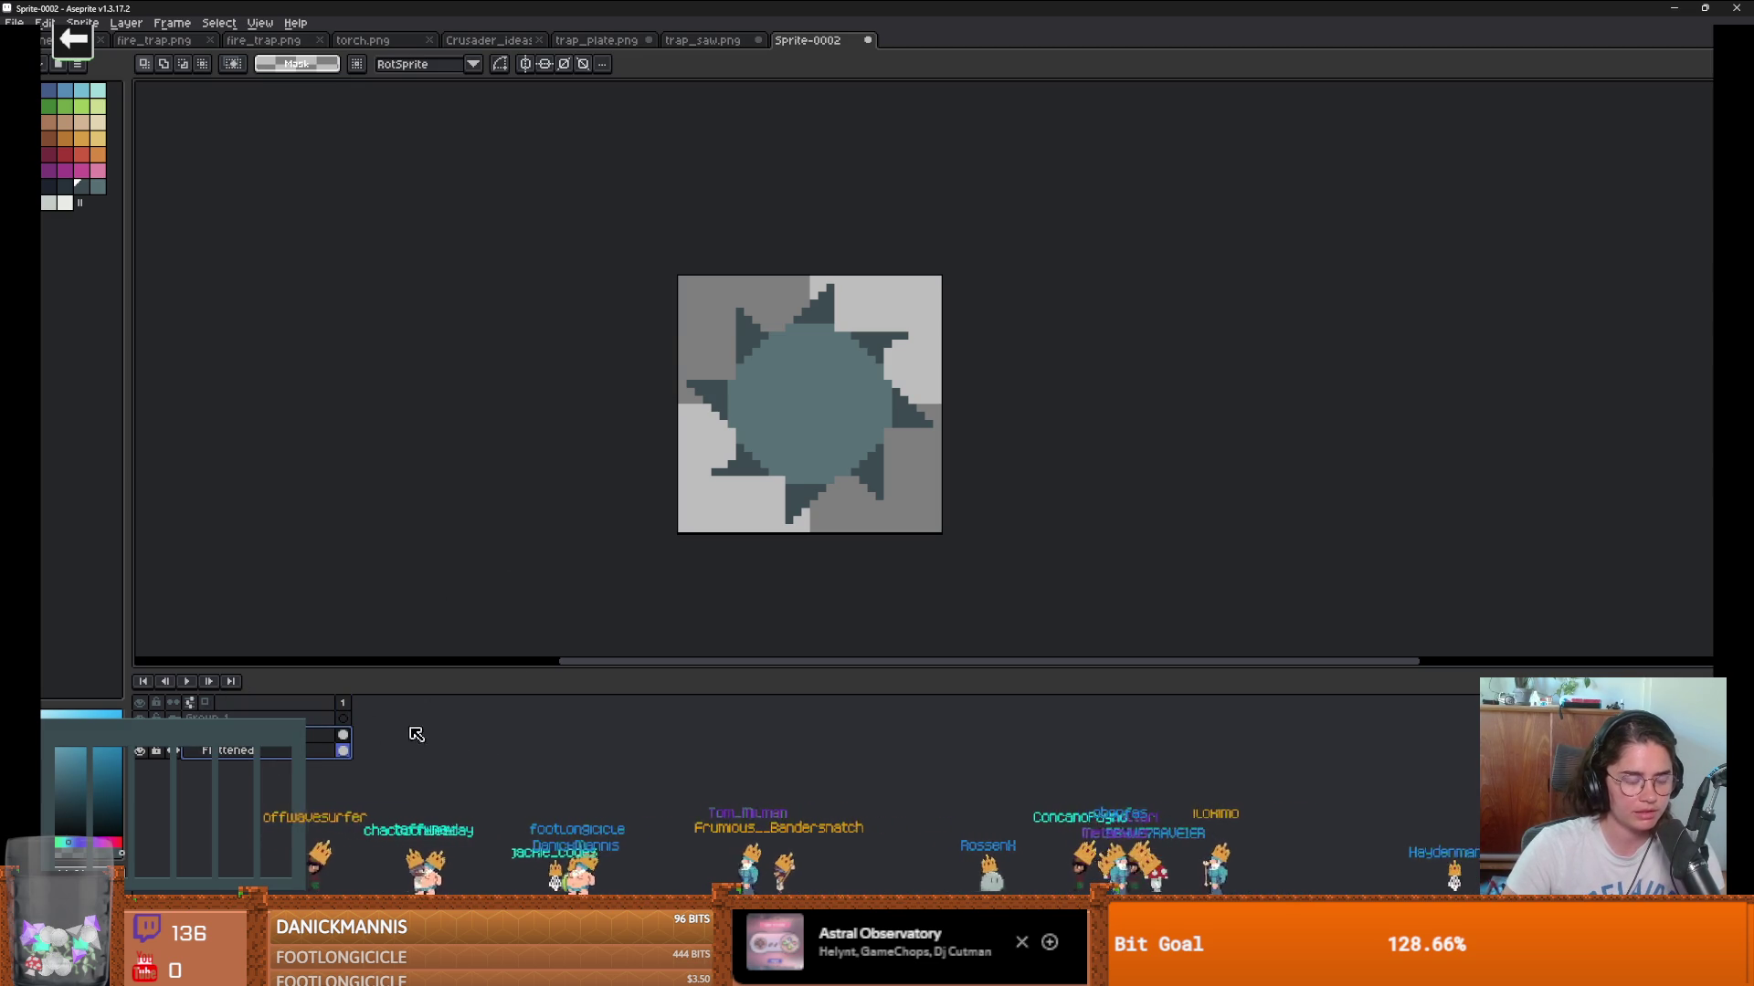
pyautogui.scroll(1, 690, 495)
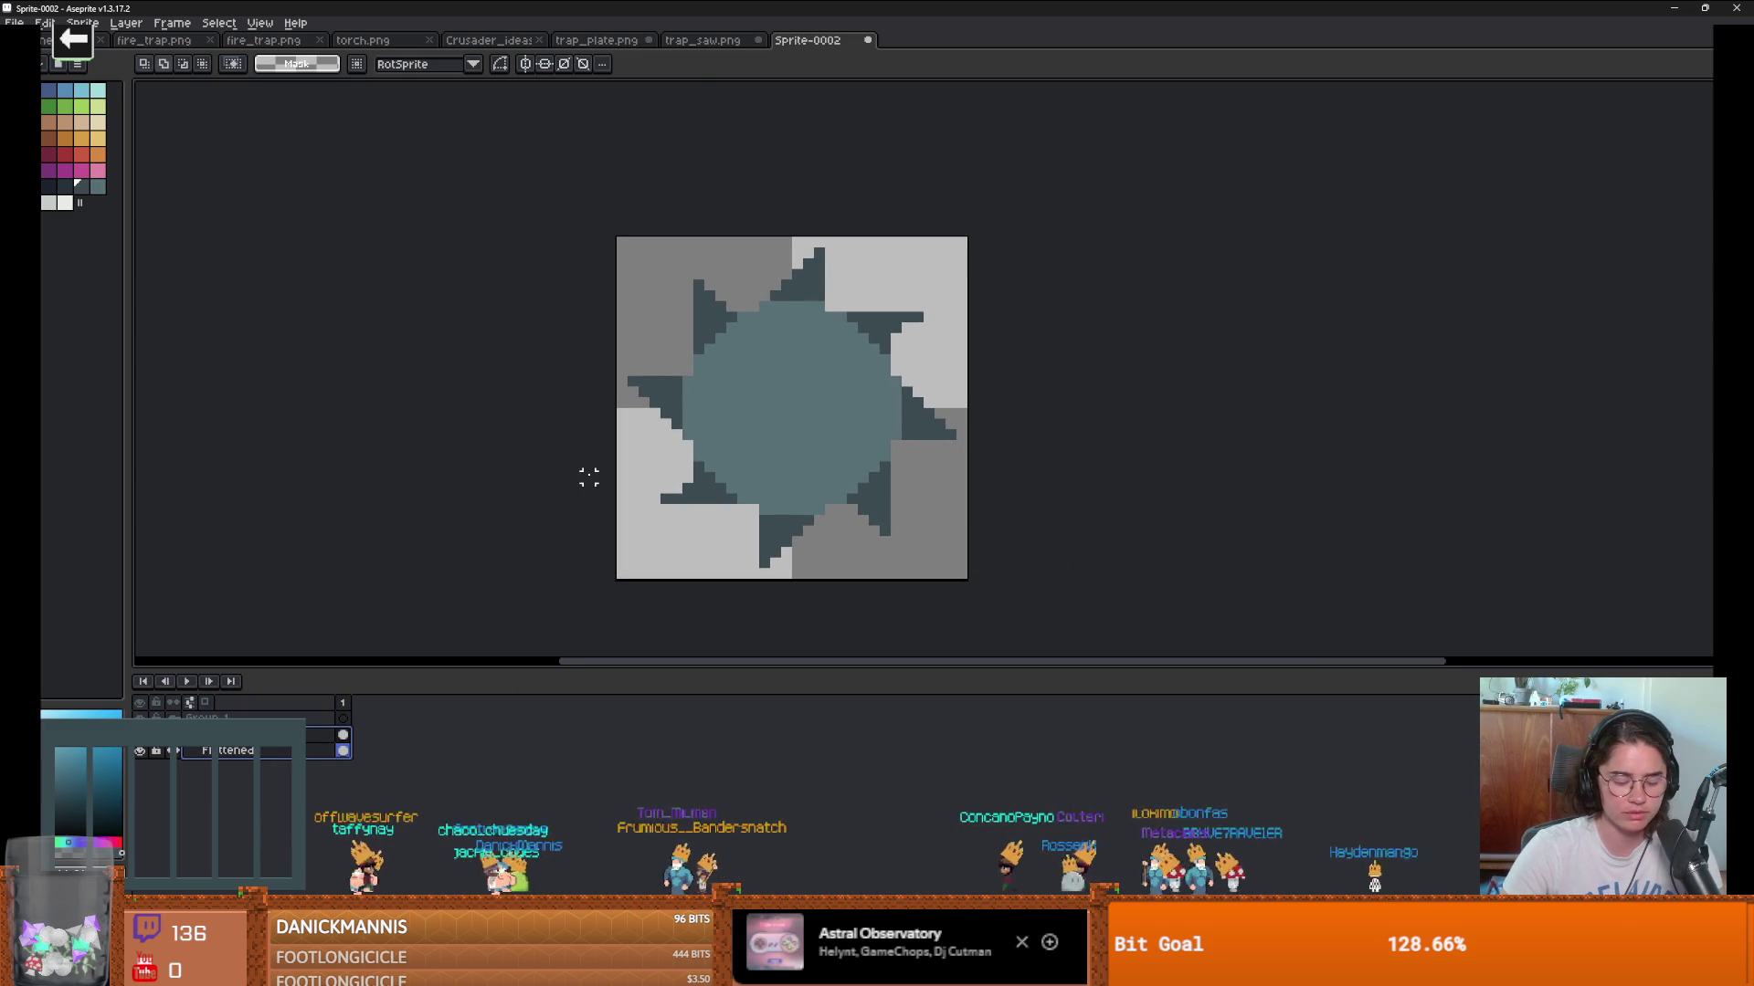
pyautogui.hotkey('alt', 'n')
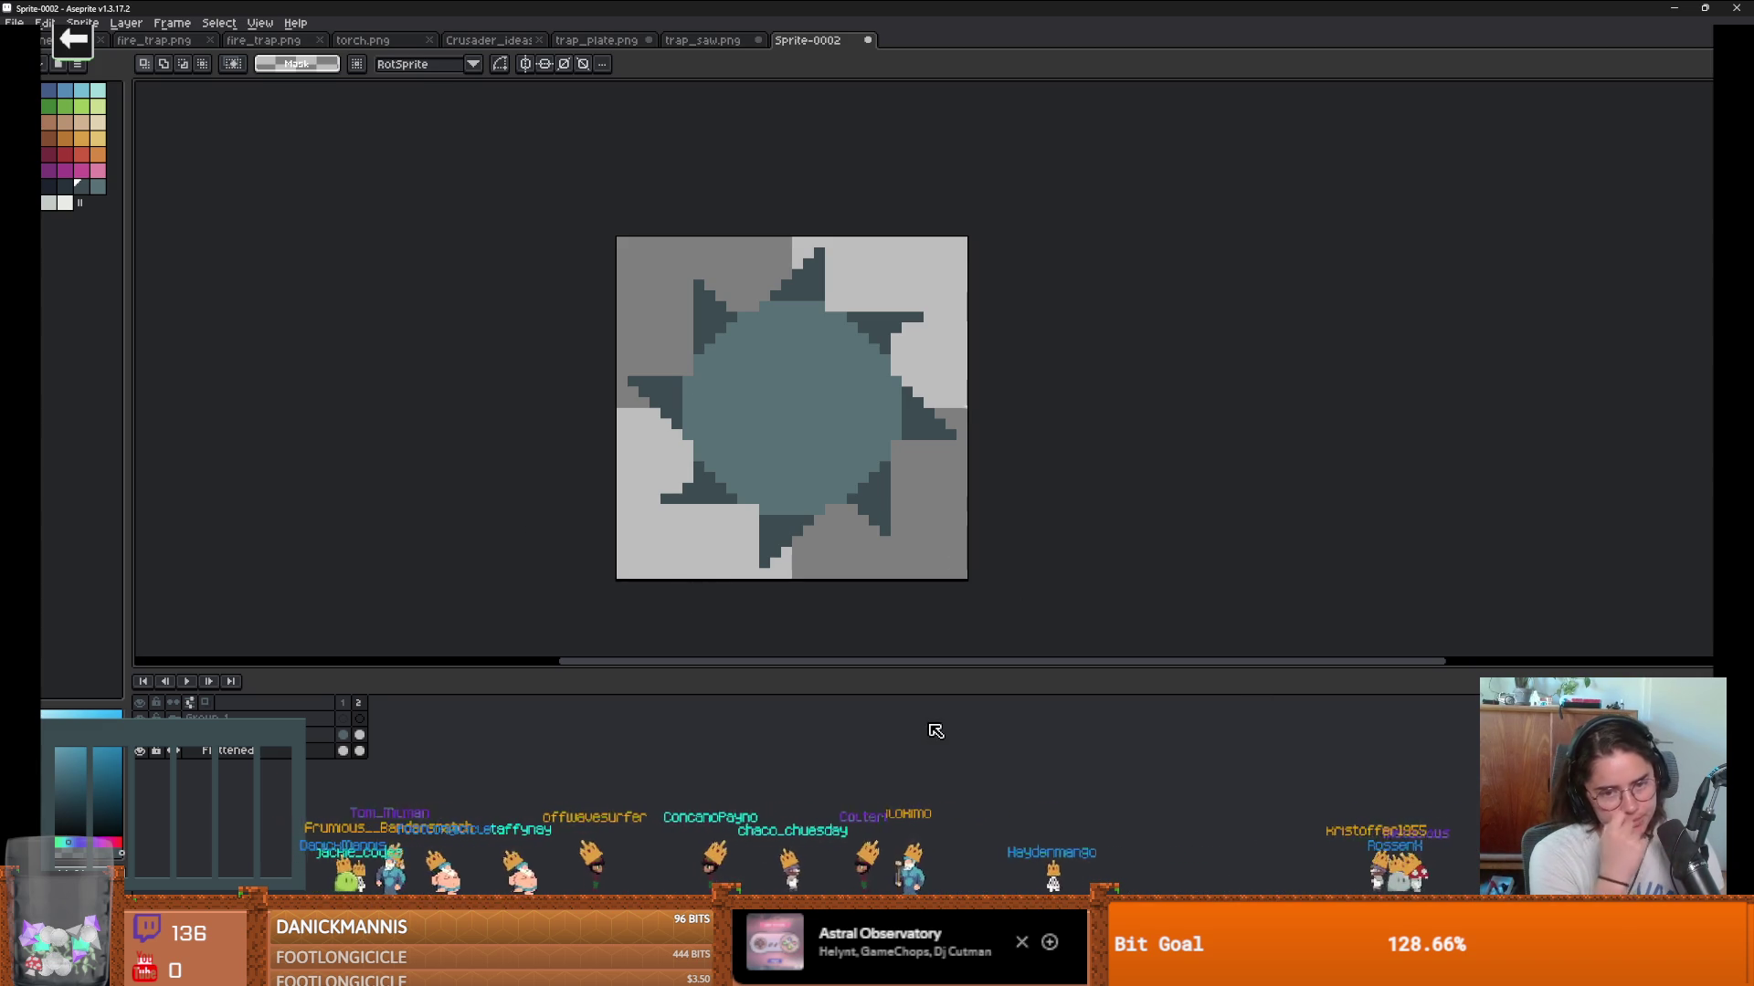
pyautogui.hscroll(-5, 927, 485)
pyautogui.scroll(-1, 1167, 332)
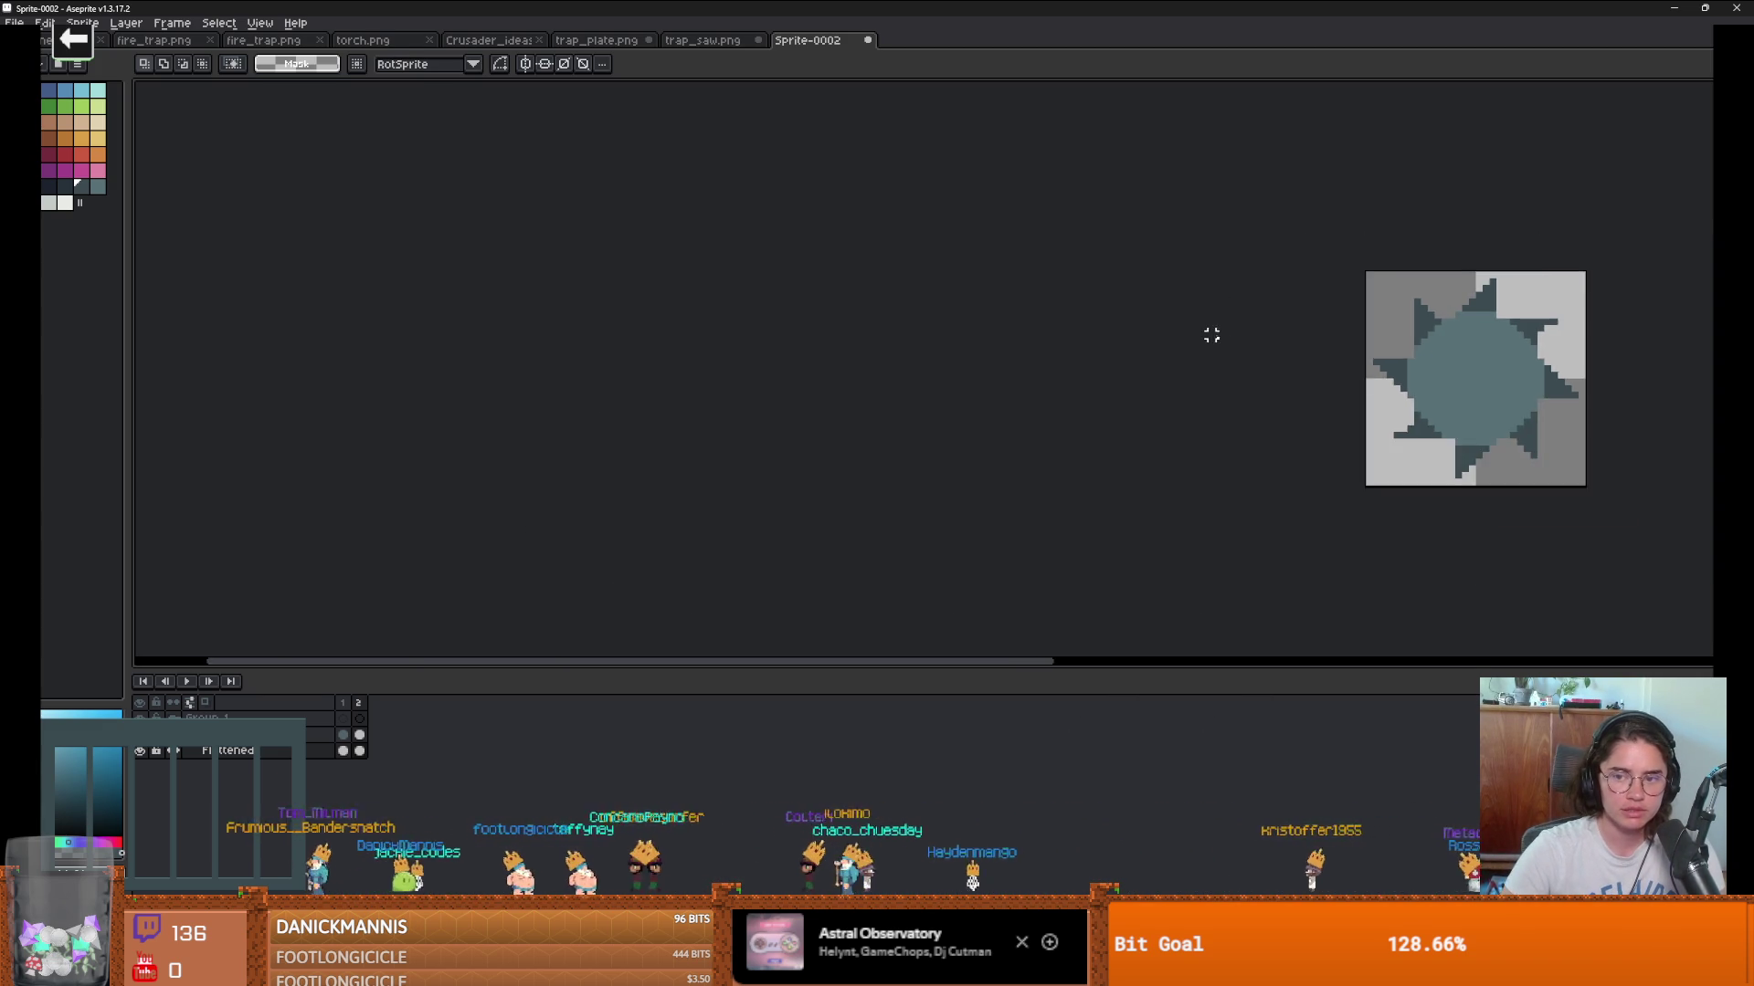
pyautogui.hscroll(5, 968, 359)
pyautogui.scroll(2, 968, 359)
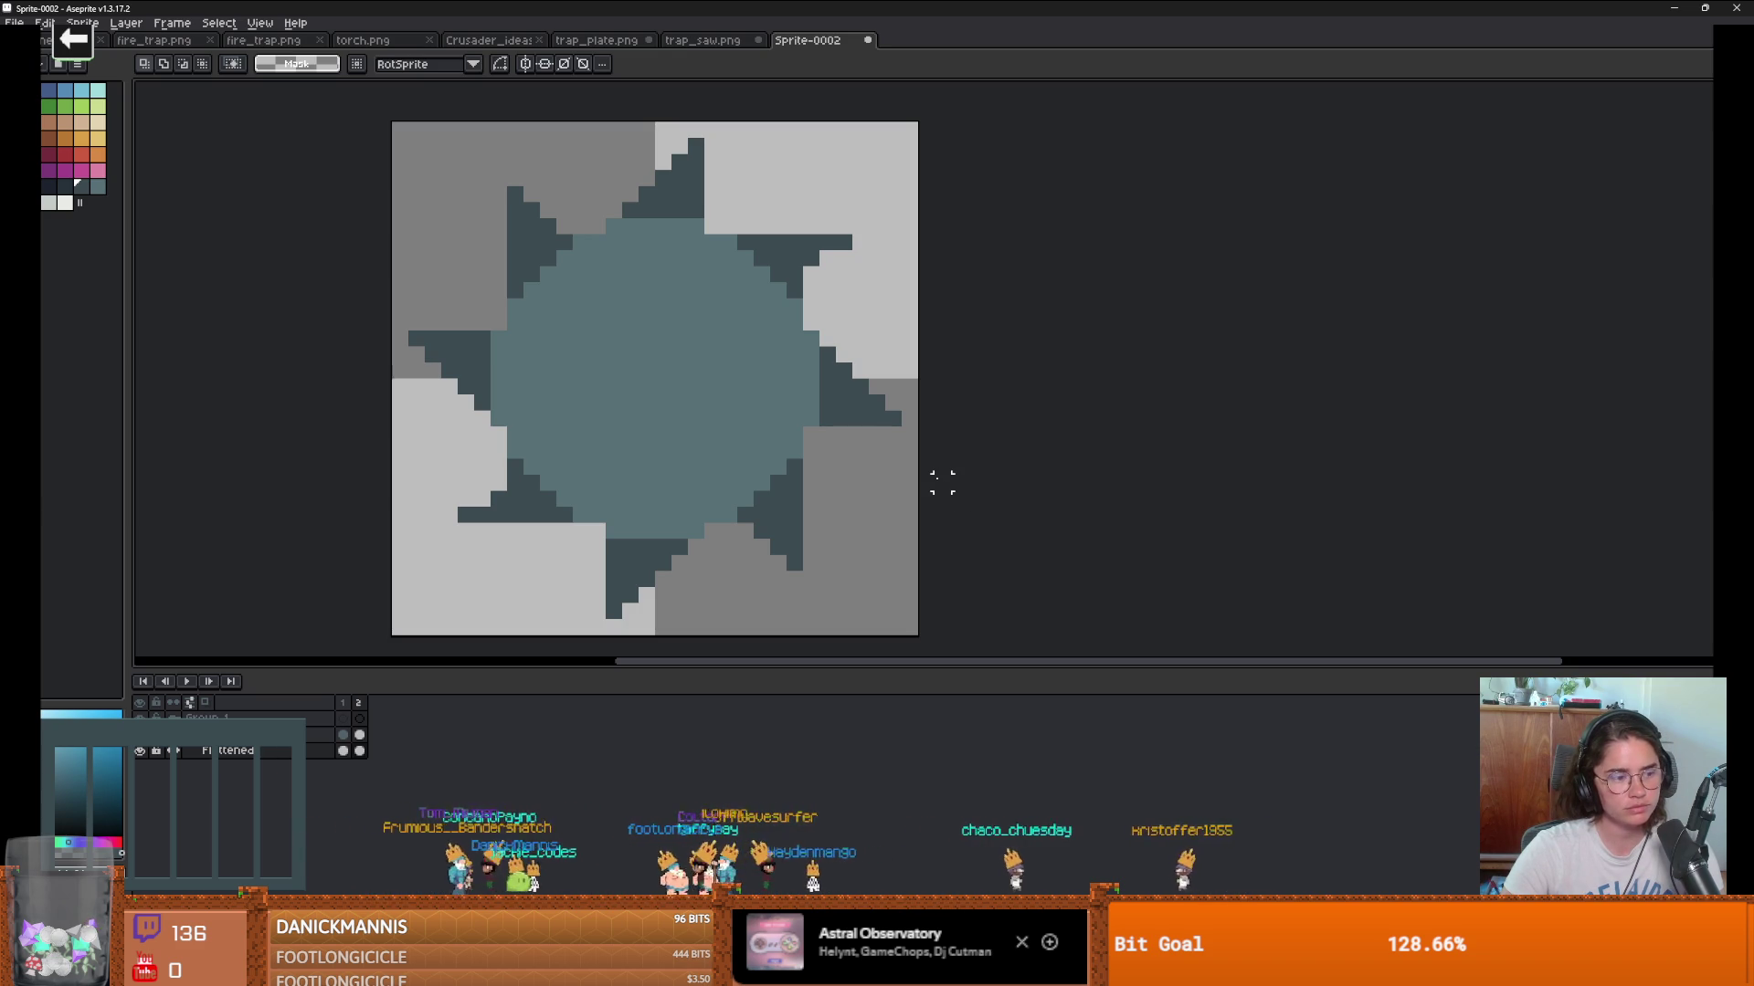
pyautogui.scroll(-1, 943, 484)
pyautogui.hotkey('ctrl', 'a')
# Rename the Flattened layer to 'blades'
pyautogui.scroll(-1, 1175, 391)
pyautogui.scroll(1, 895, 539)
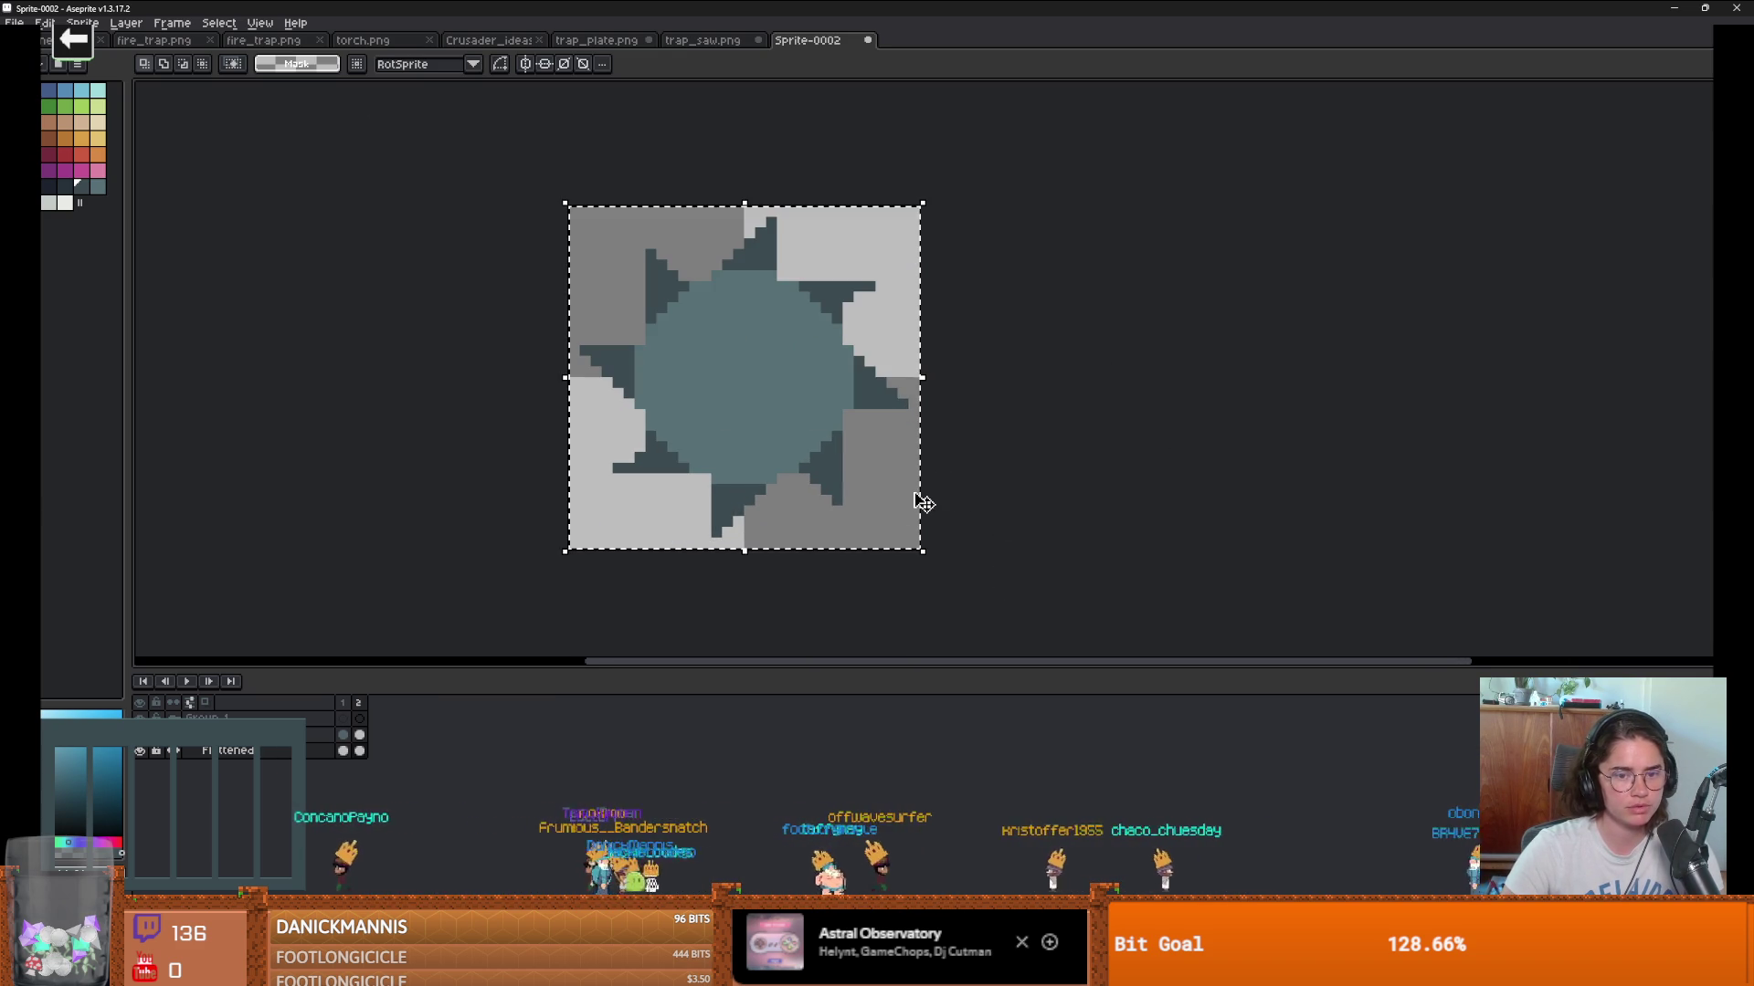
pyautogui.press('Return')
pyautogui.click(242, 750)
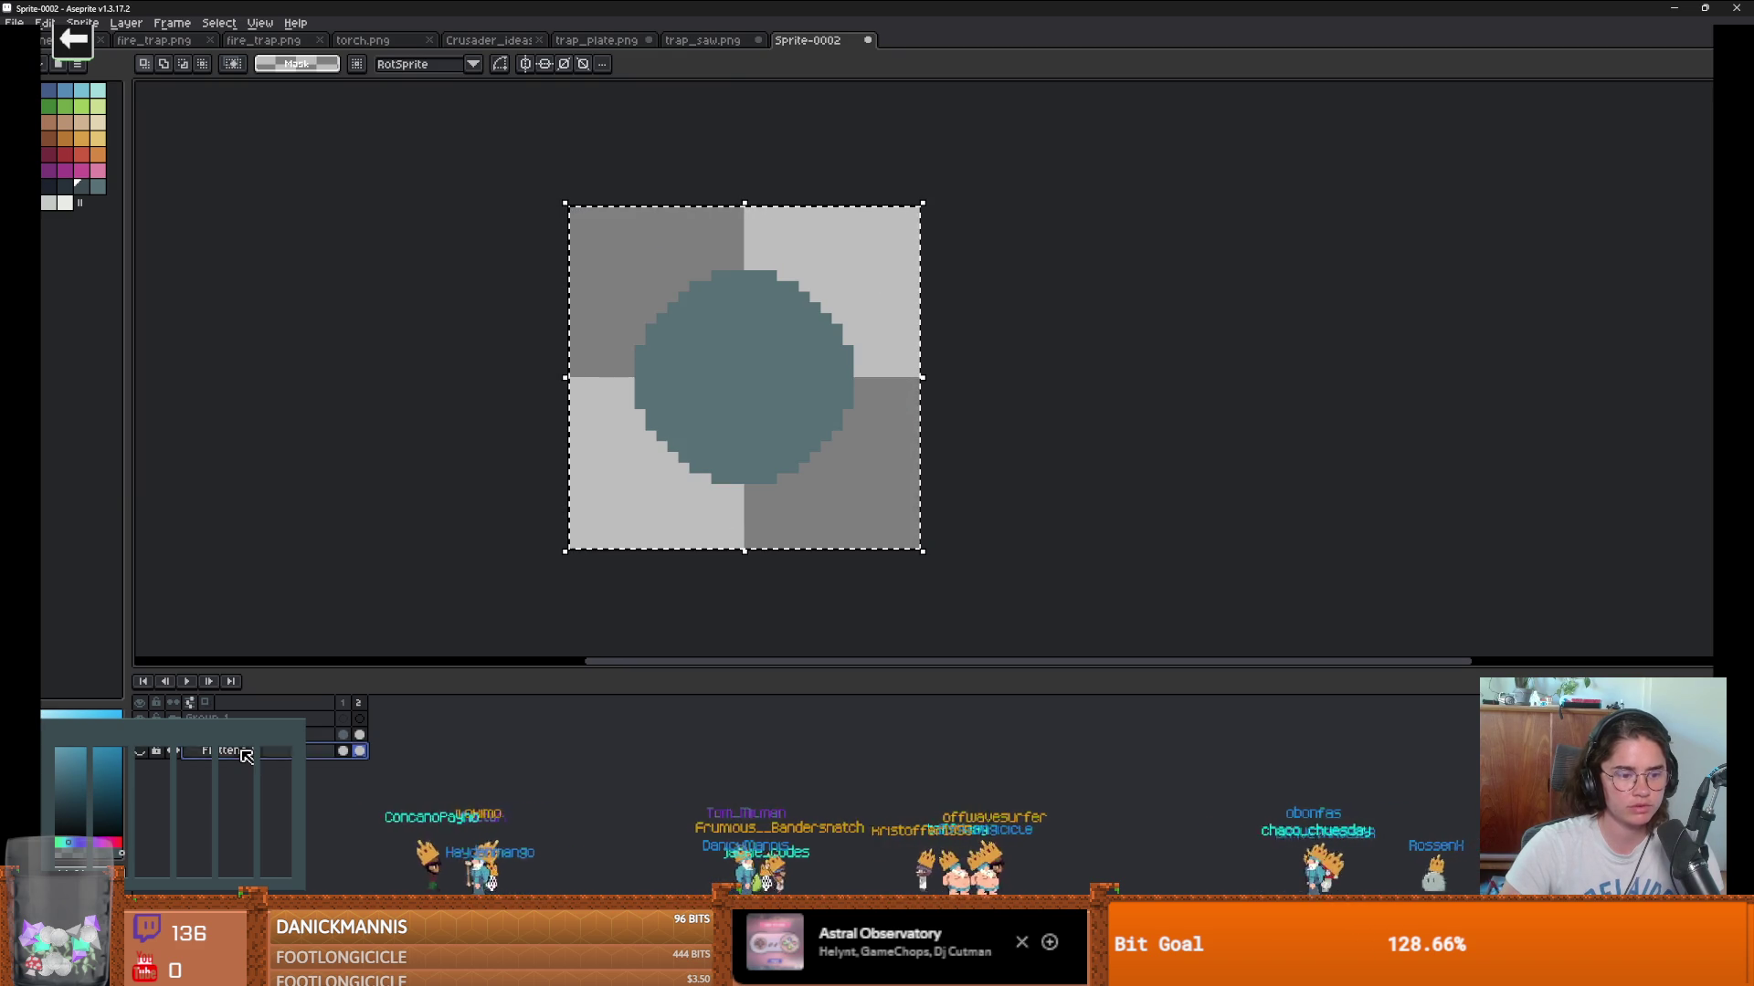
pyautogui.doubleClick(242, 750)
pyautogui.write('blades')
pyautogui.press('Return')
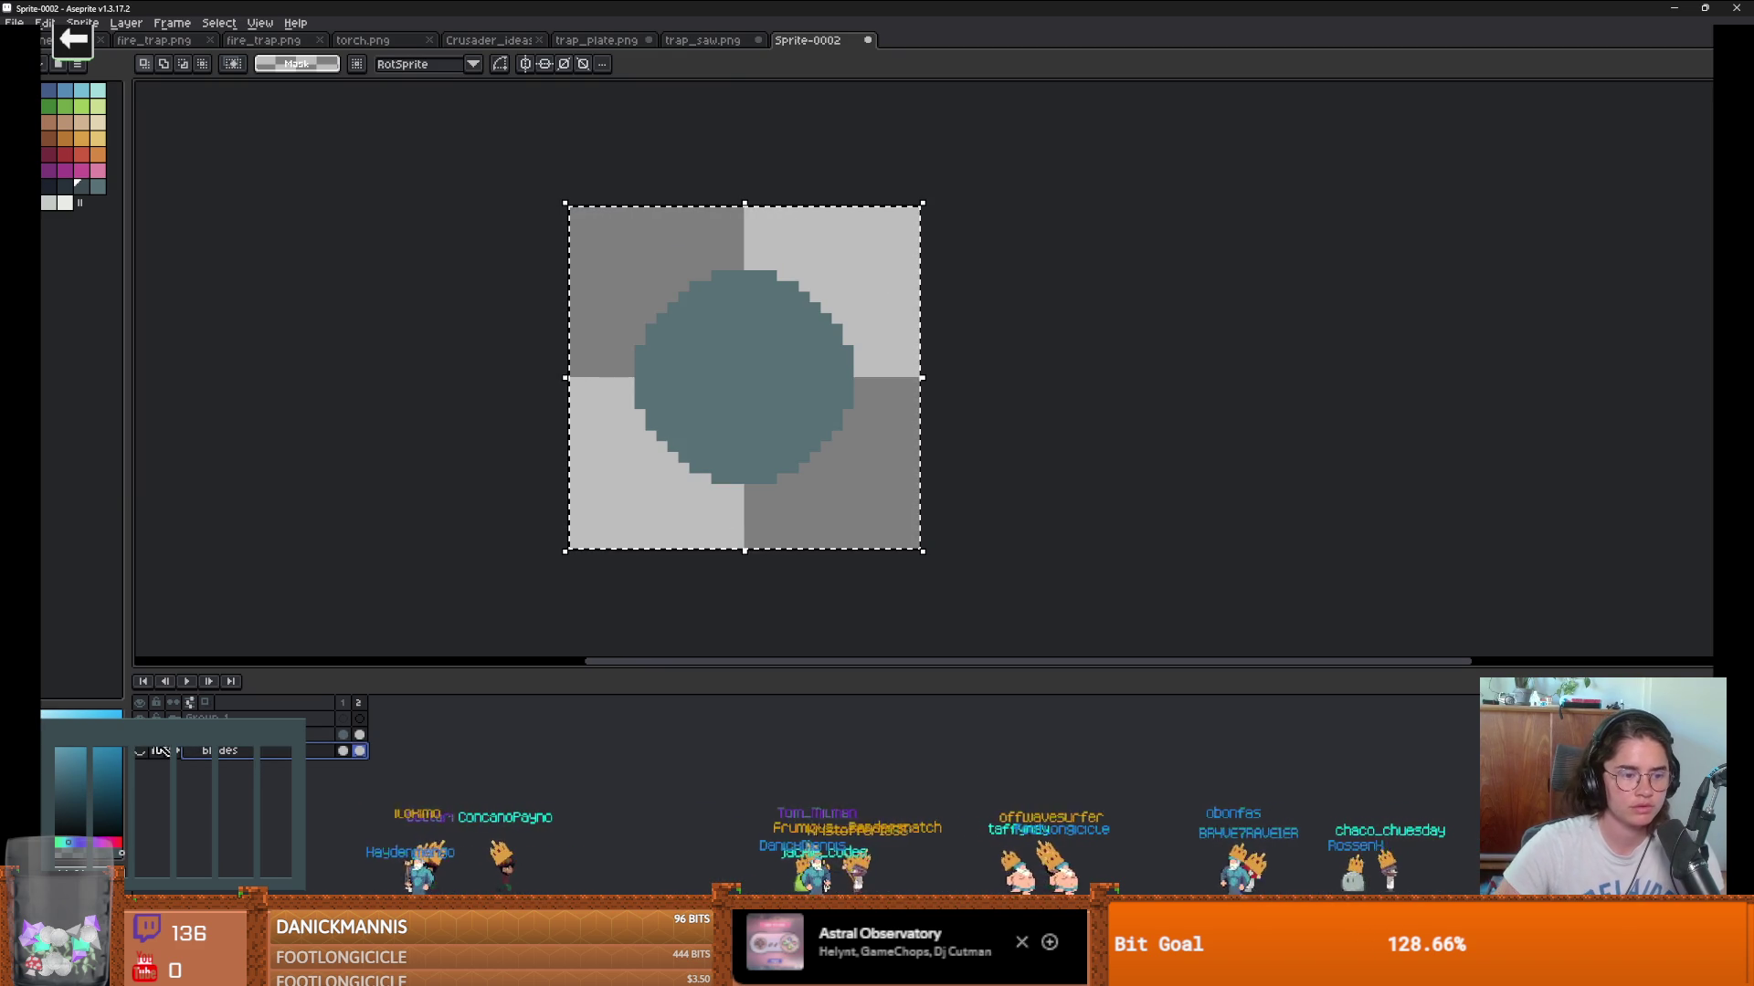
# Rotate the saw blade in the second frame so its teeth slant
pyautogui.click(946, 210)
pyautogui.moveTo(946, 210); pyautogui.dragTo(1025, 304)
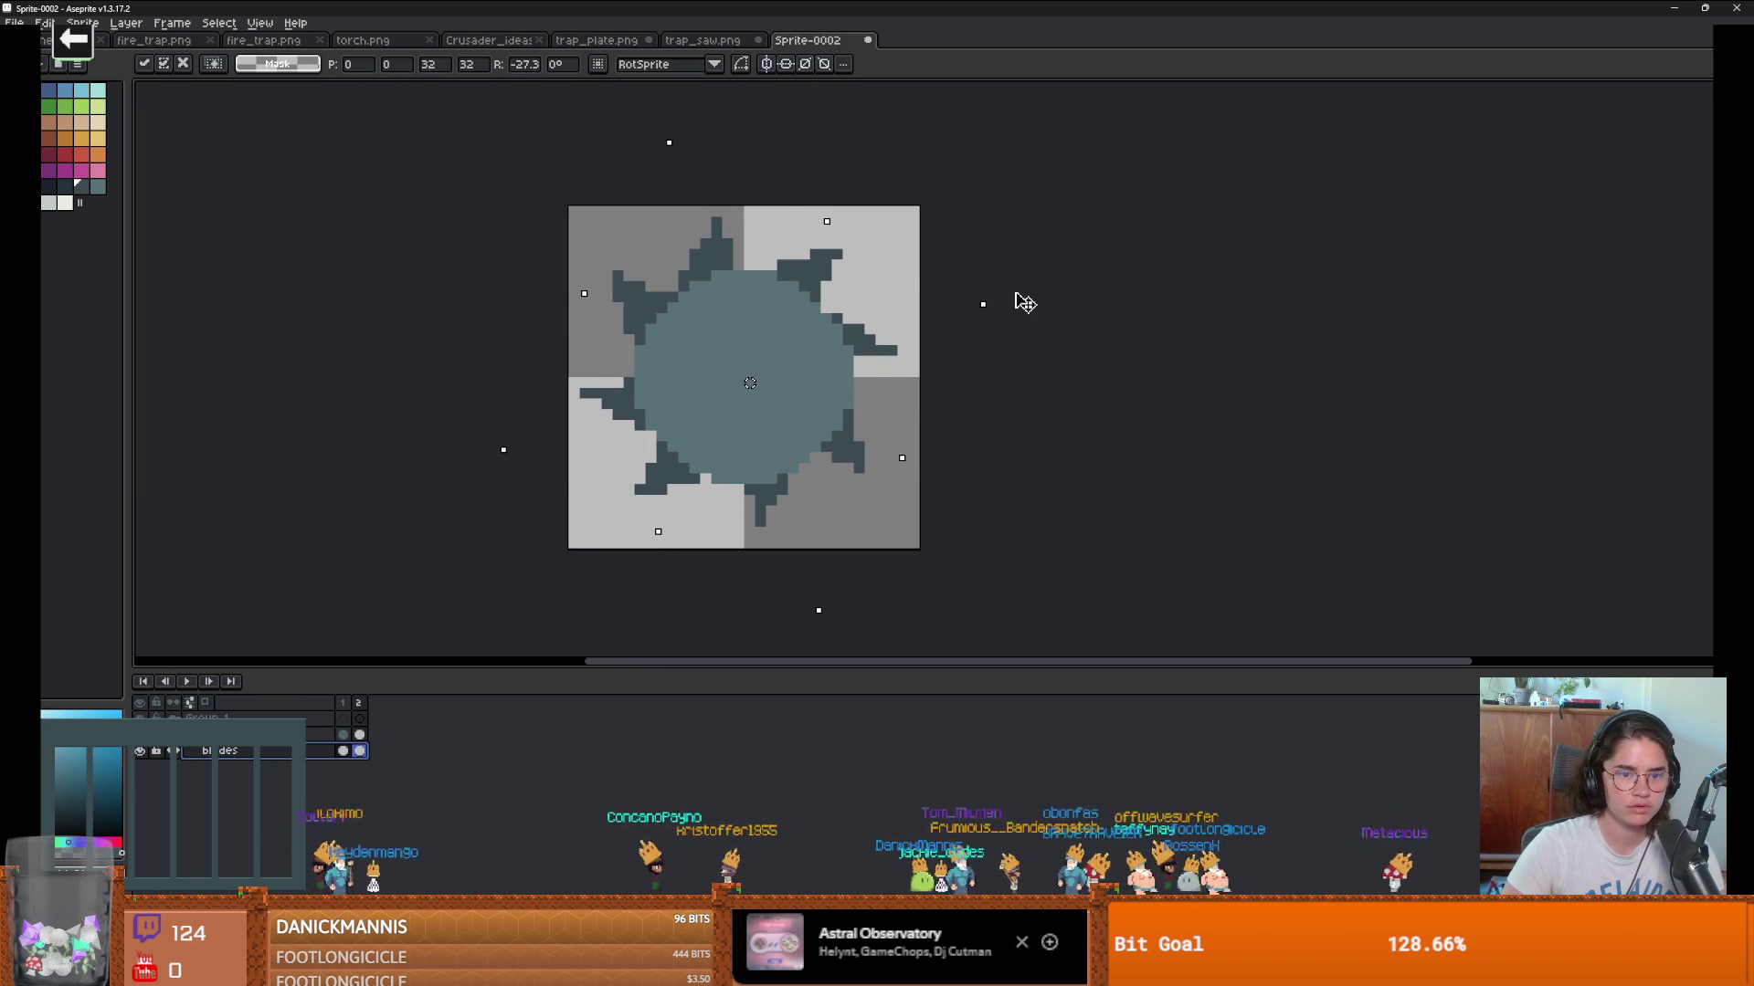
pyautogui.scroll(-3, 1192, 374)
pyautogui.press('Escape')
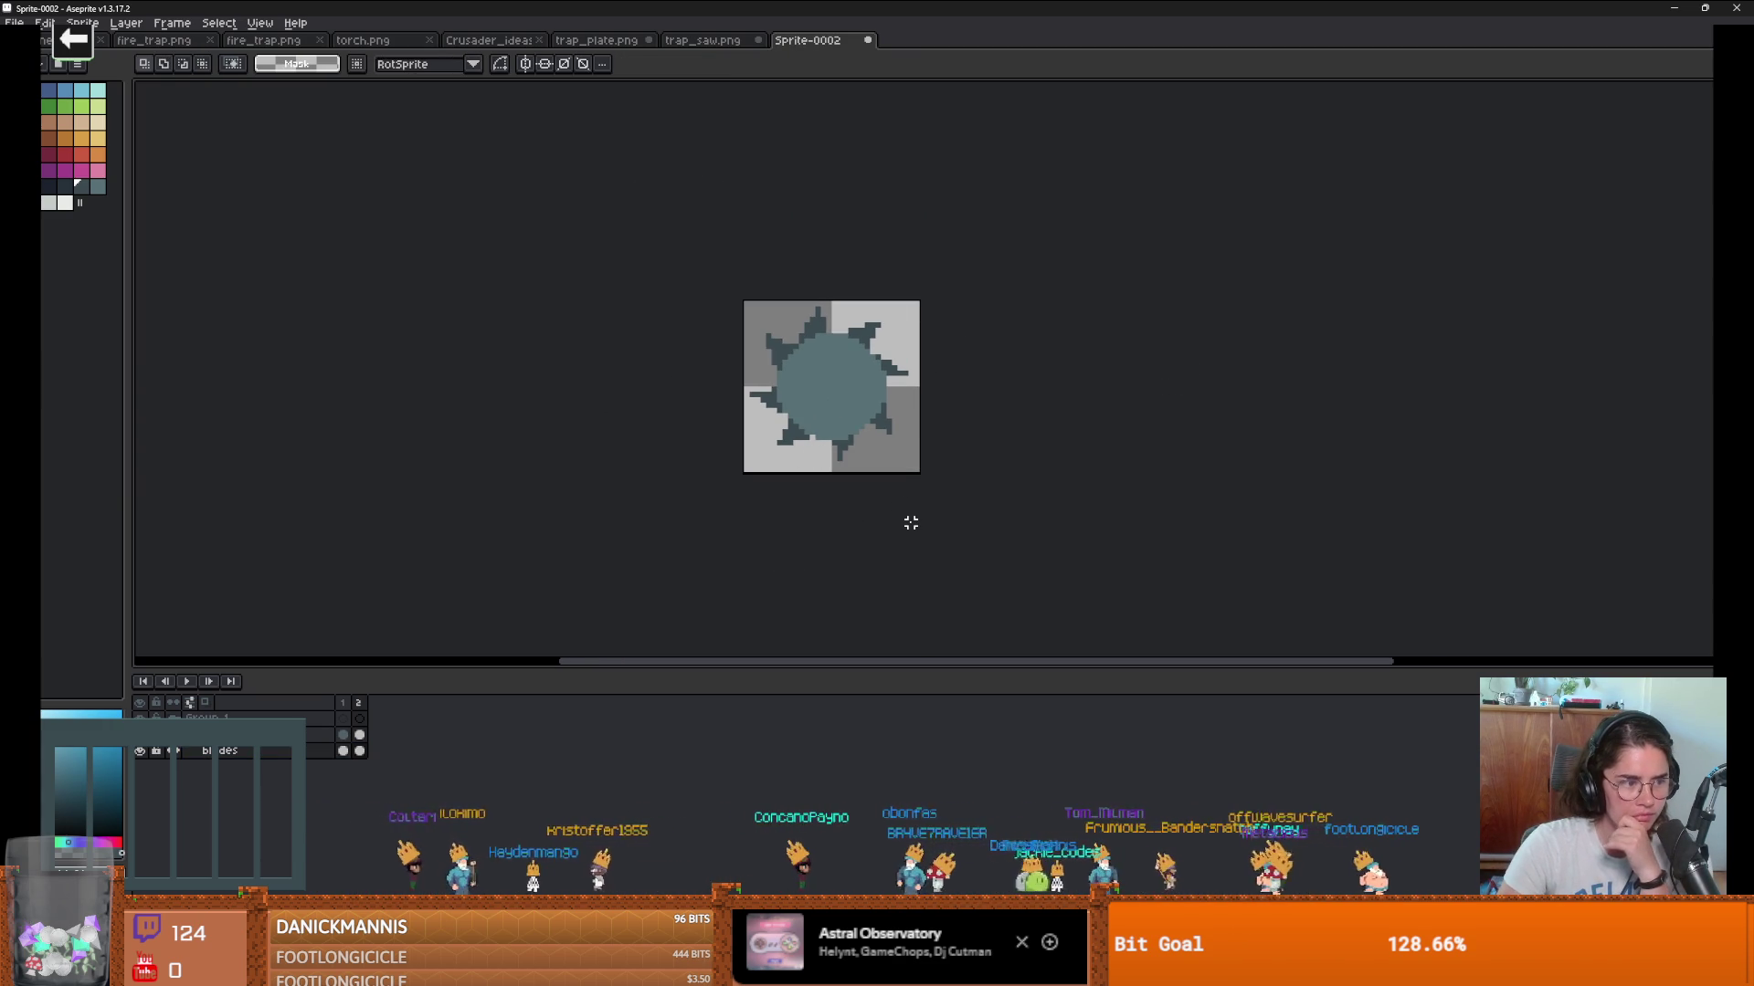
pyautogui.scroll(1, 873, 415)
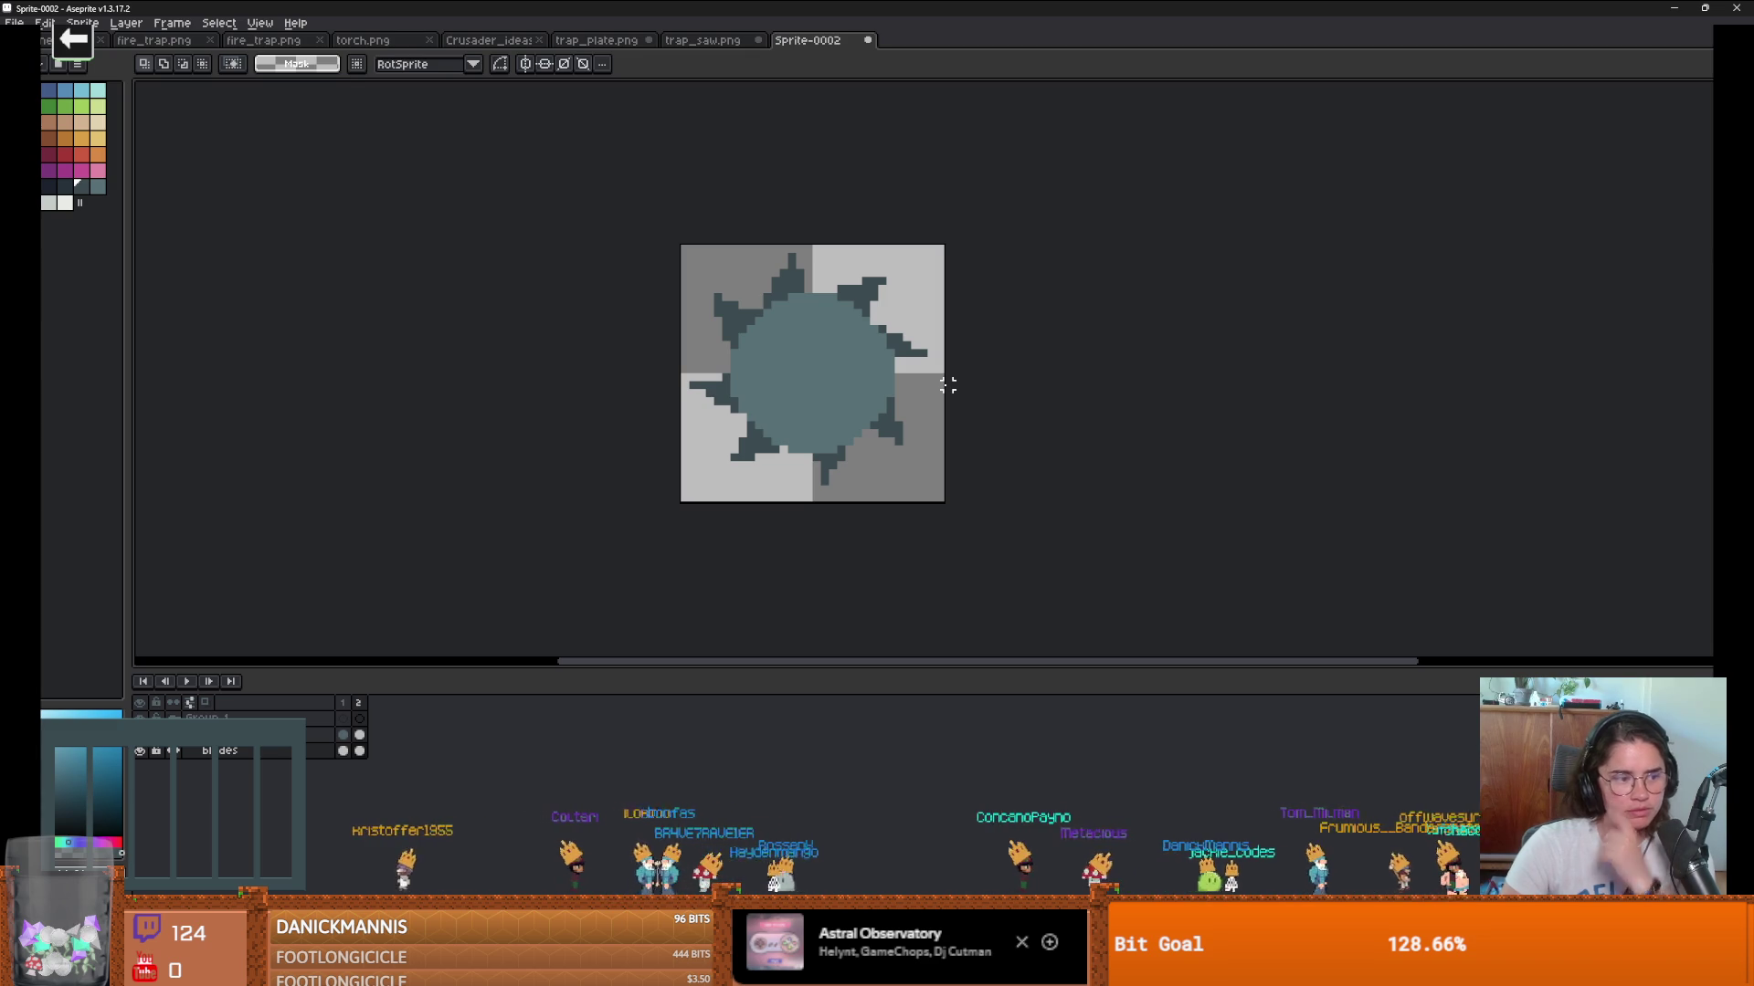
pyautogui.moveTo(948, 377); pyautogui.dragTo(955, 391)
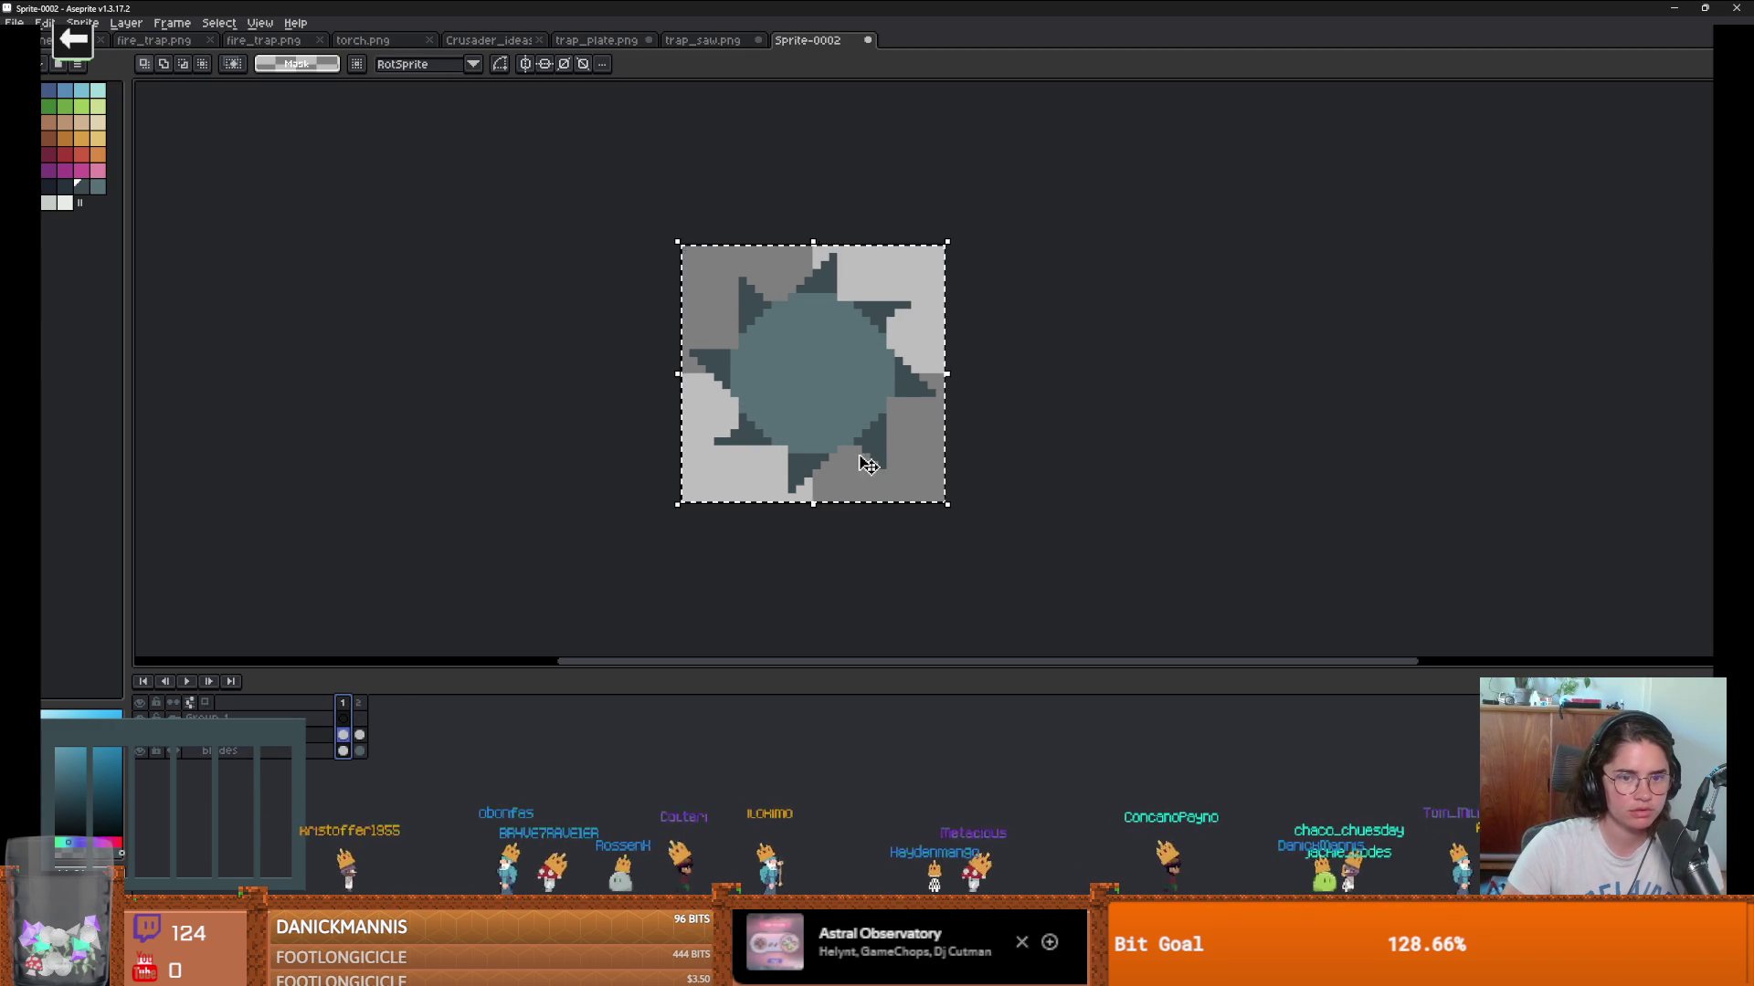
pyautogui.click(343, 735)
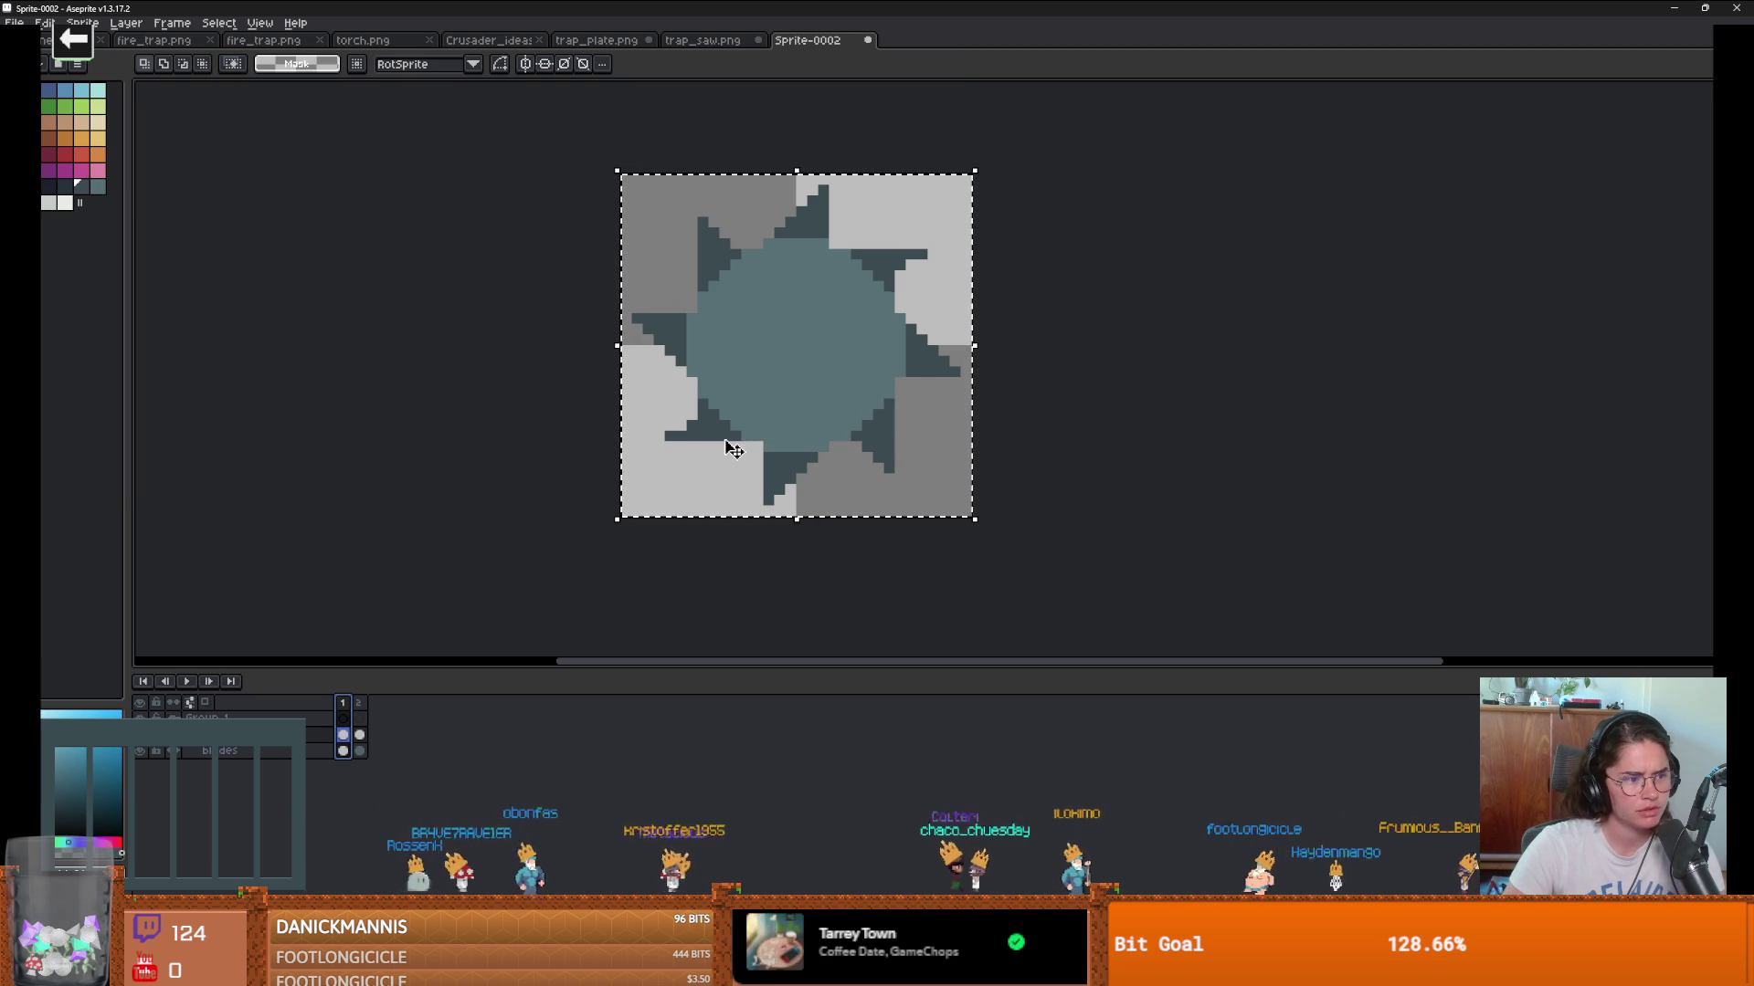
pyautogui.click(1163, 403)
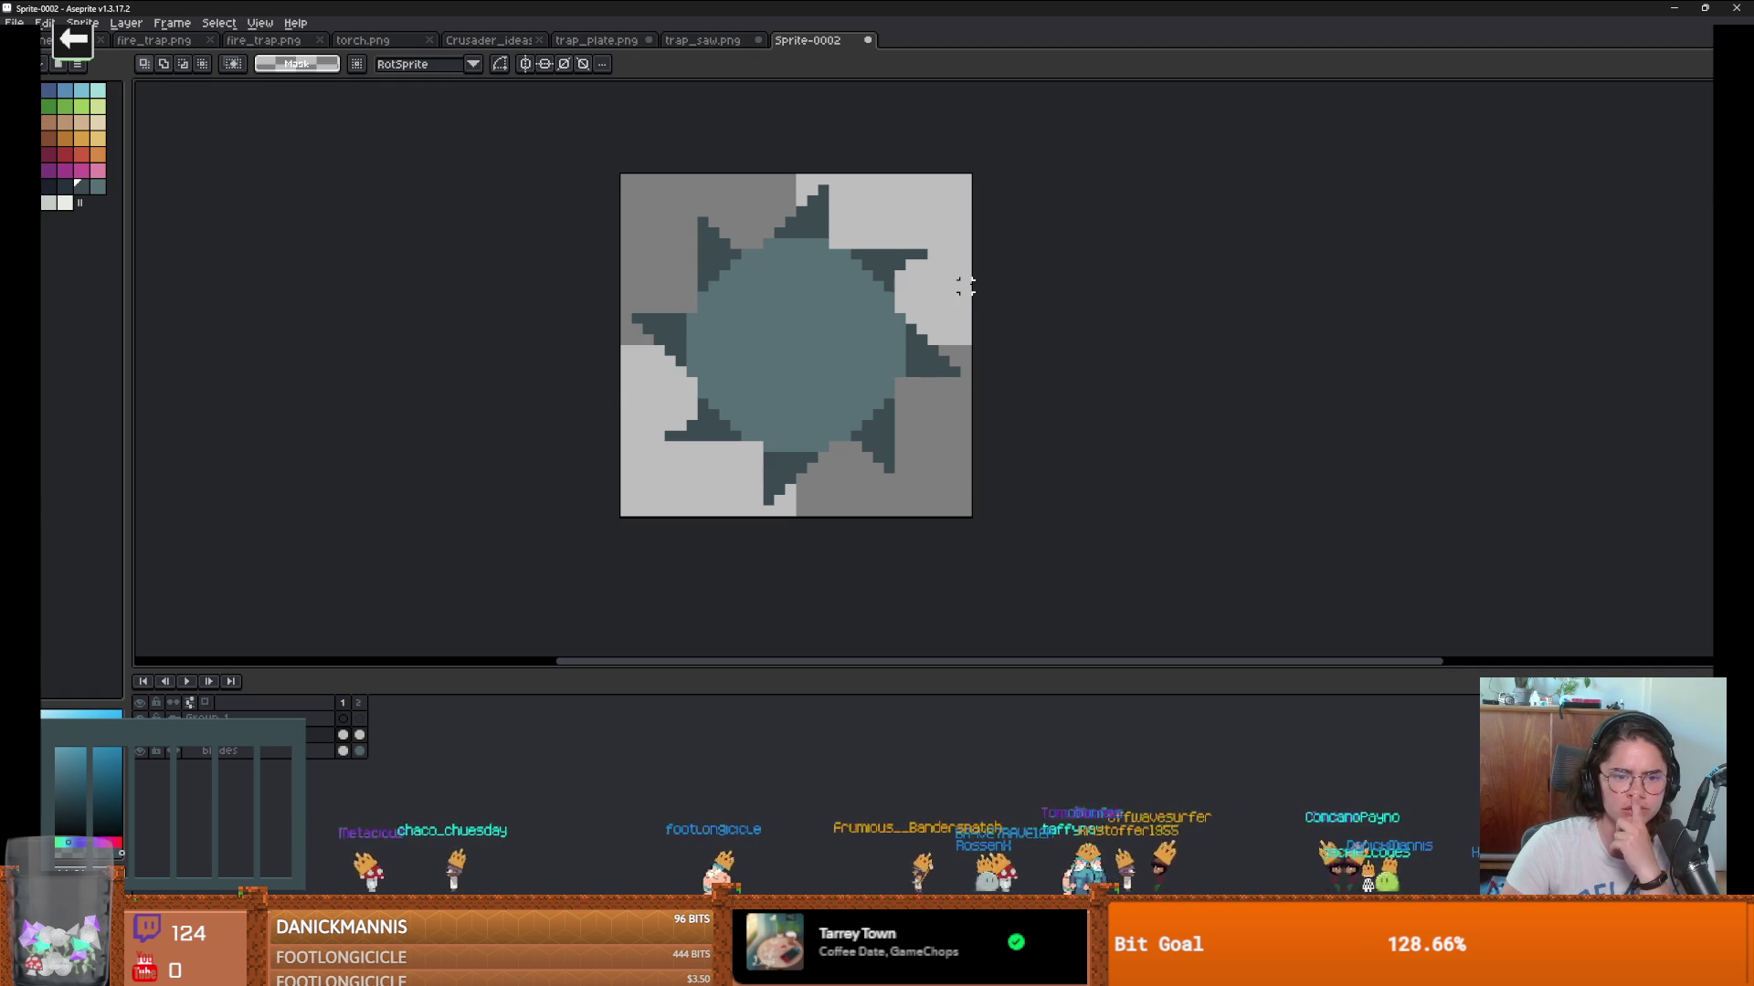
pyautogui.scroll(3, 771, 413)
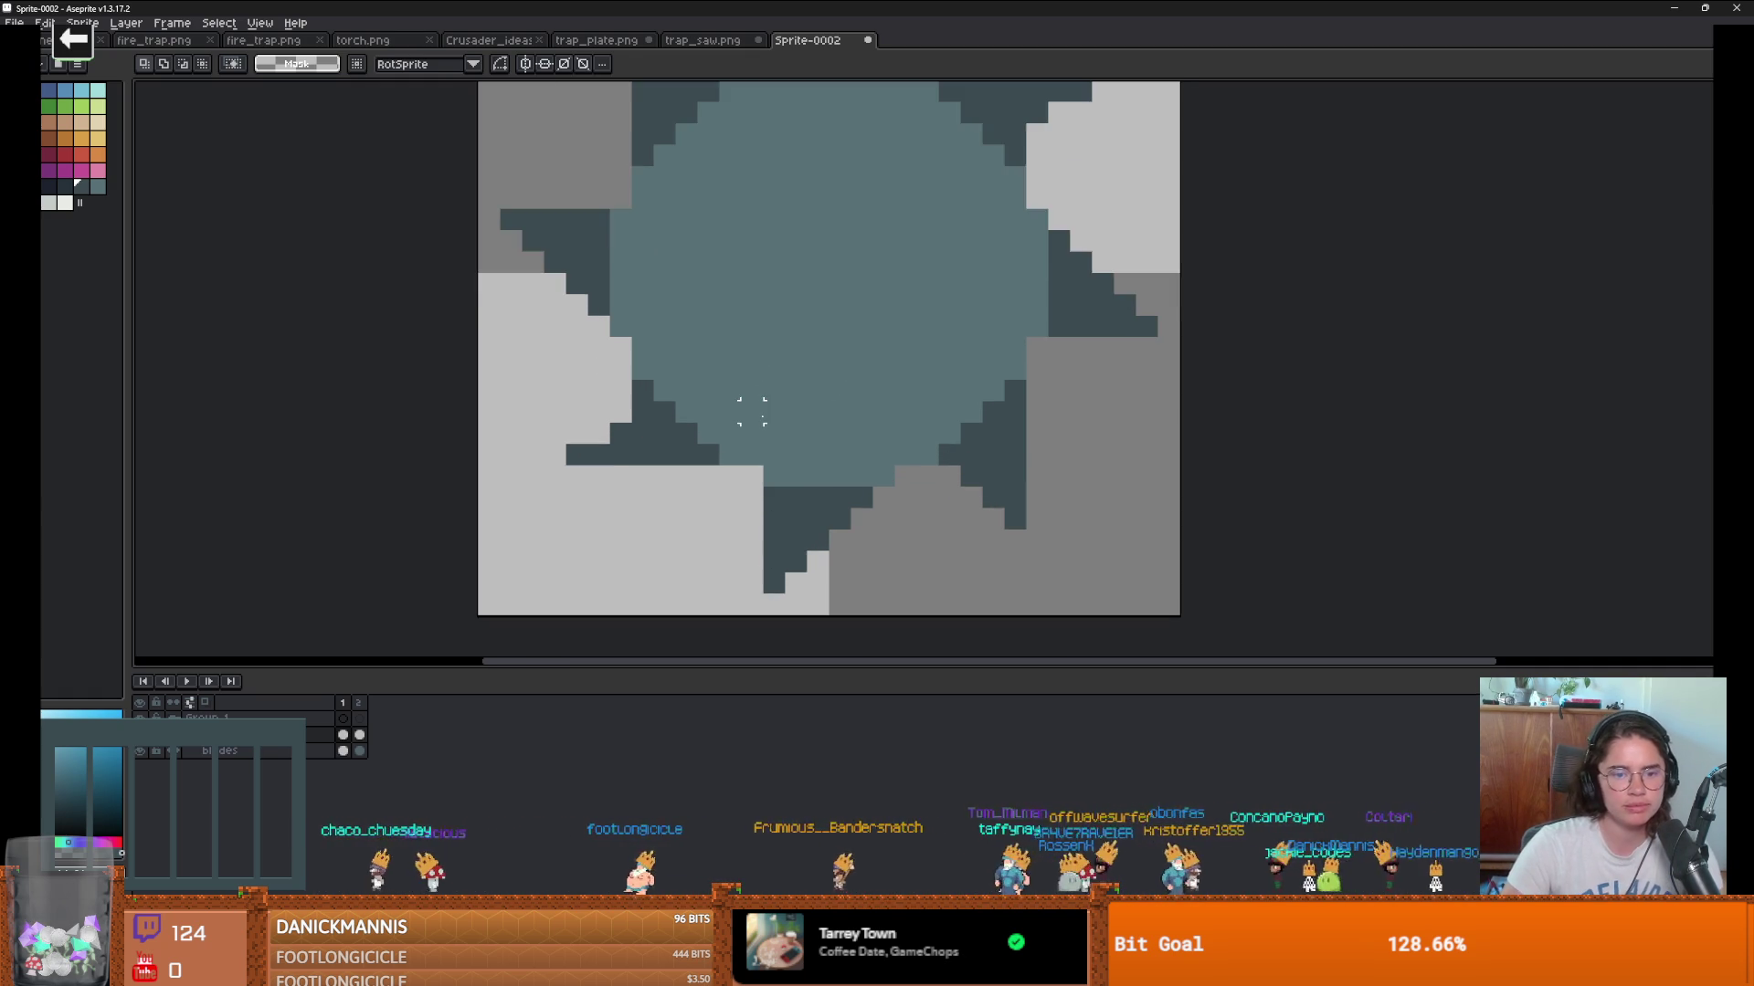
pyautogui.scroll(-1, 770, 413)
pyautogui.press('b')
pyautogui.scroll(-3, 852, 378)
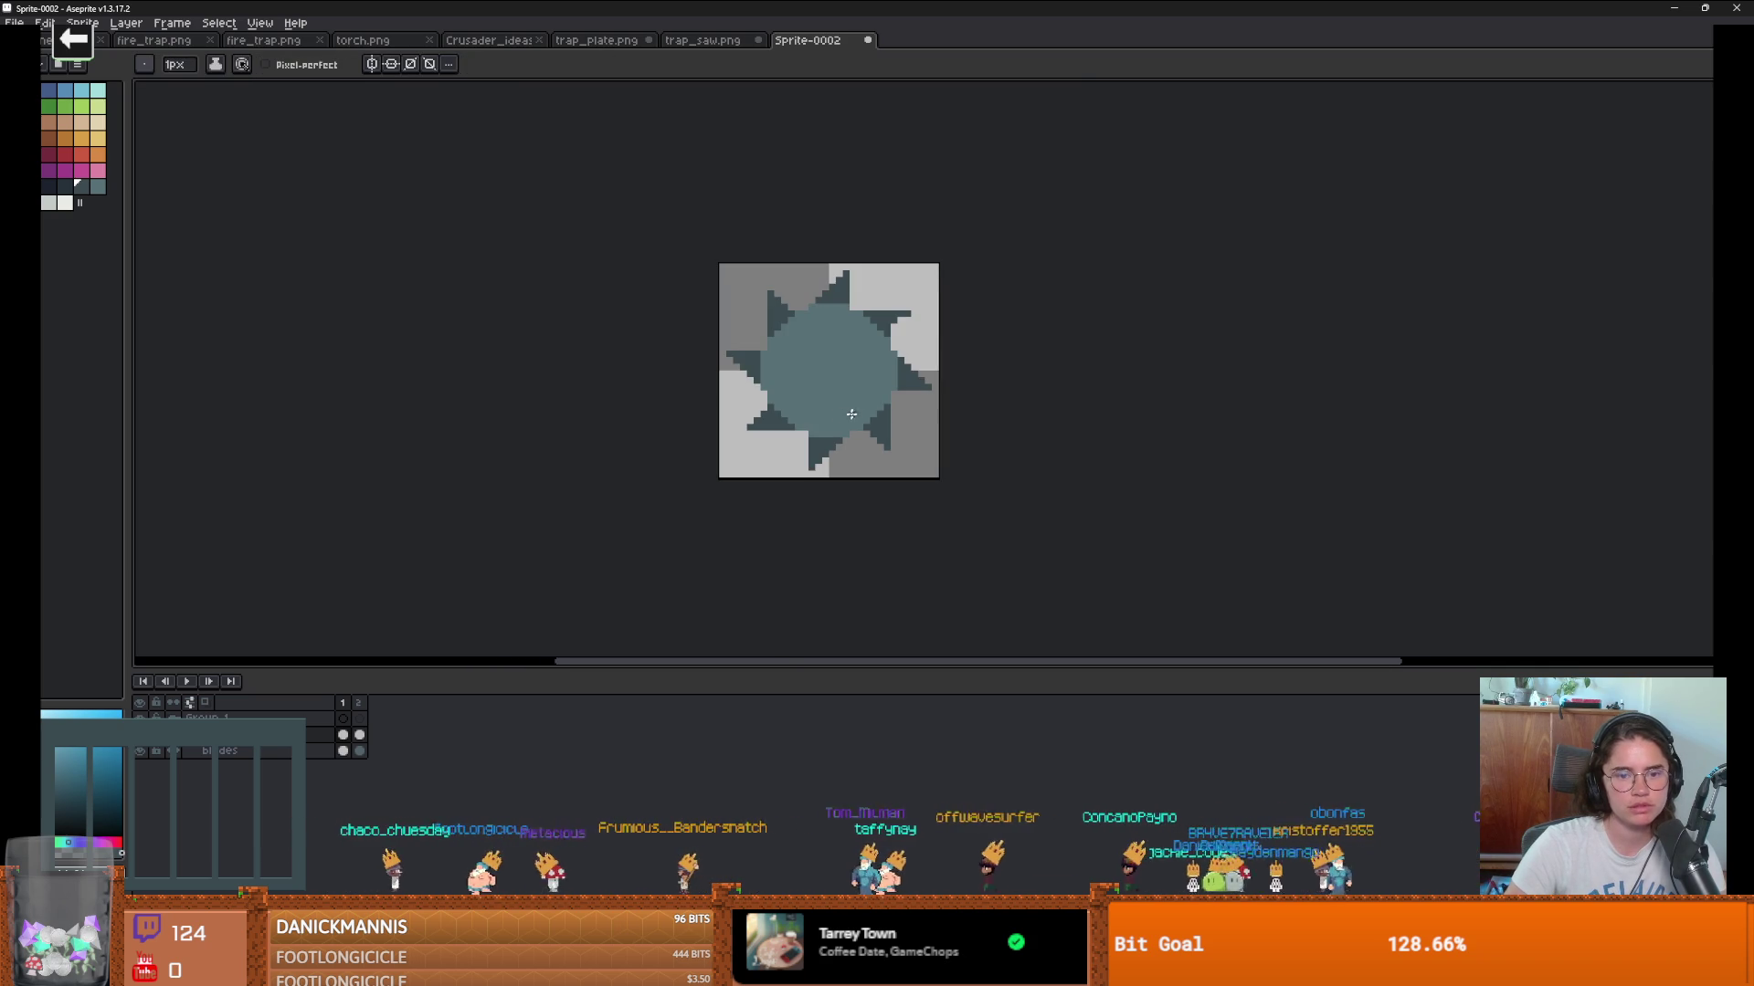
pyautogui.scroll(-2, 1005, 431)
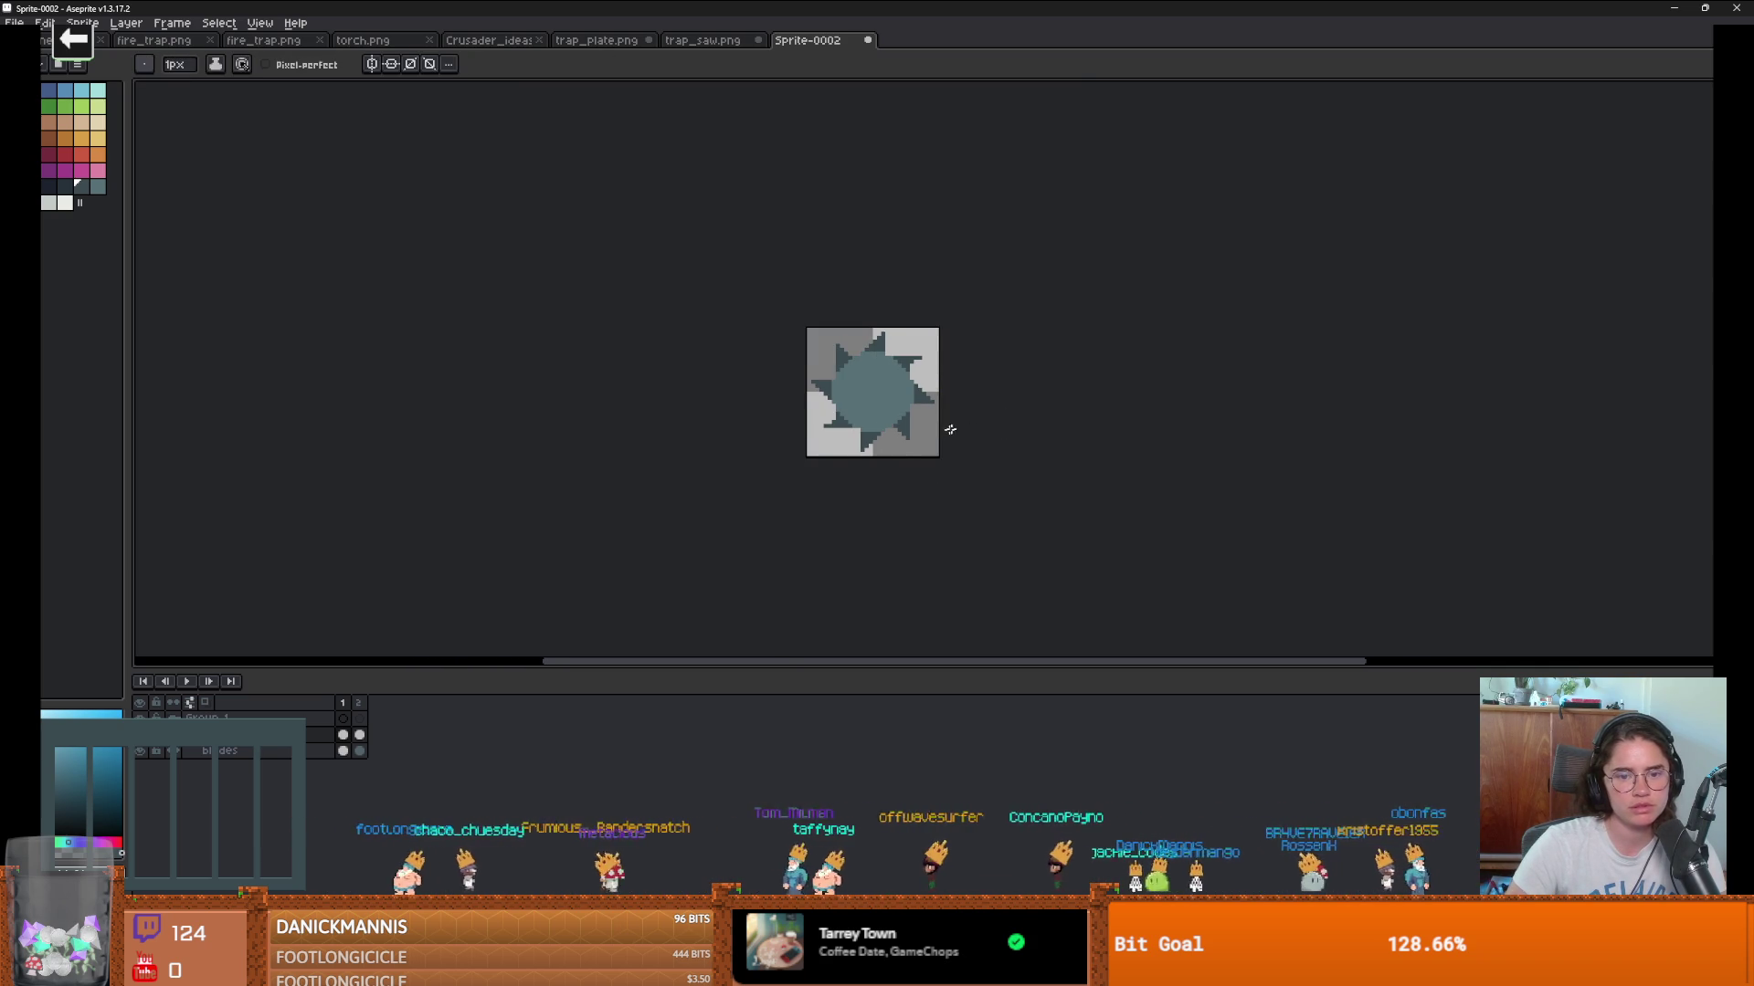
pyautogui.scroll(2, 951, 426)
pyautogui.click(733, 323)
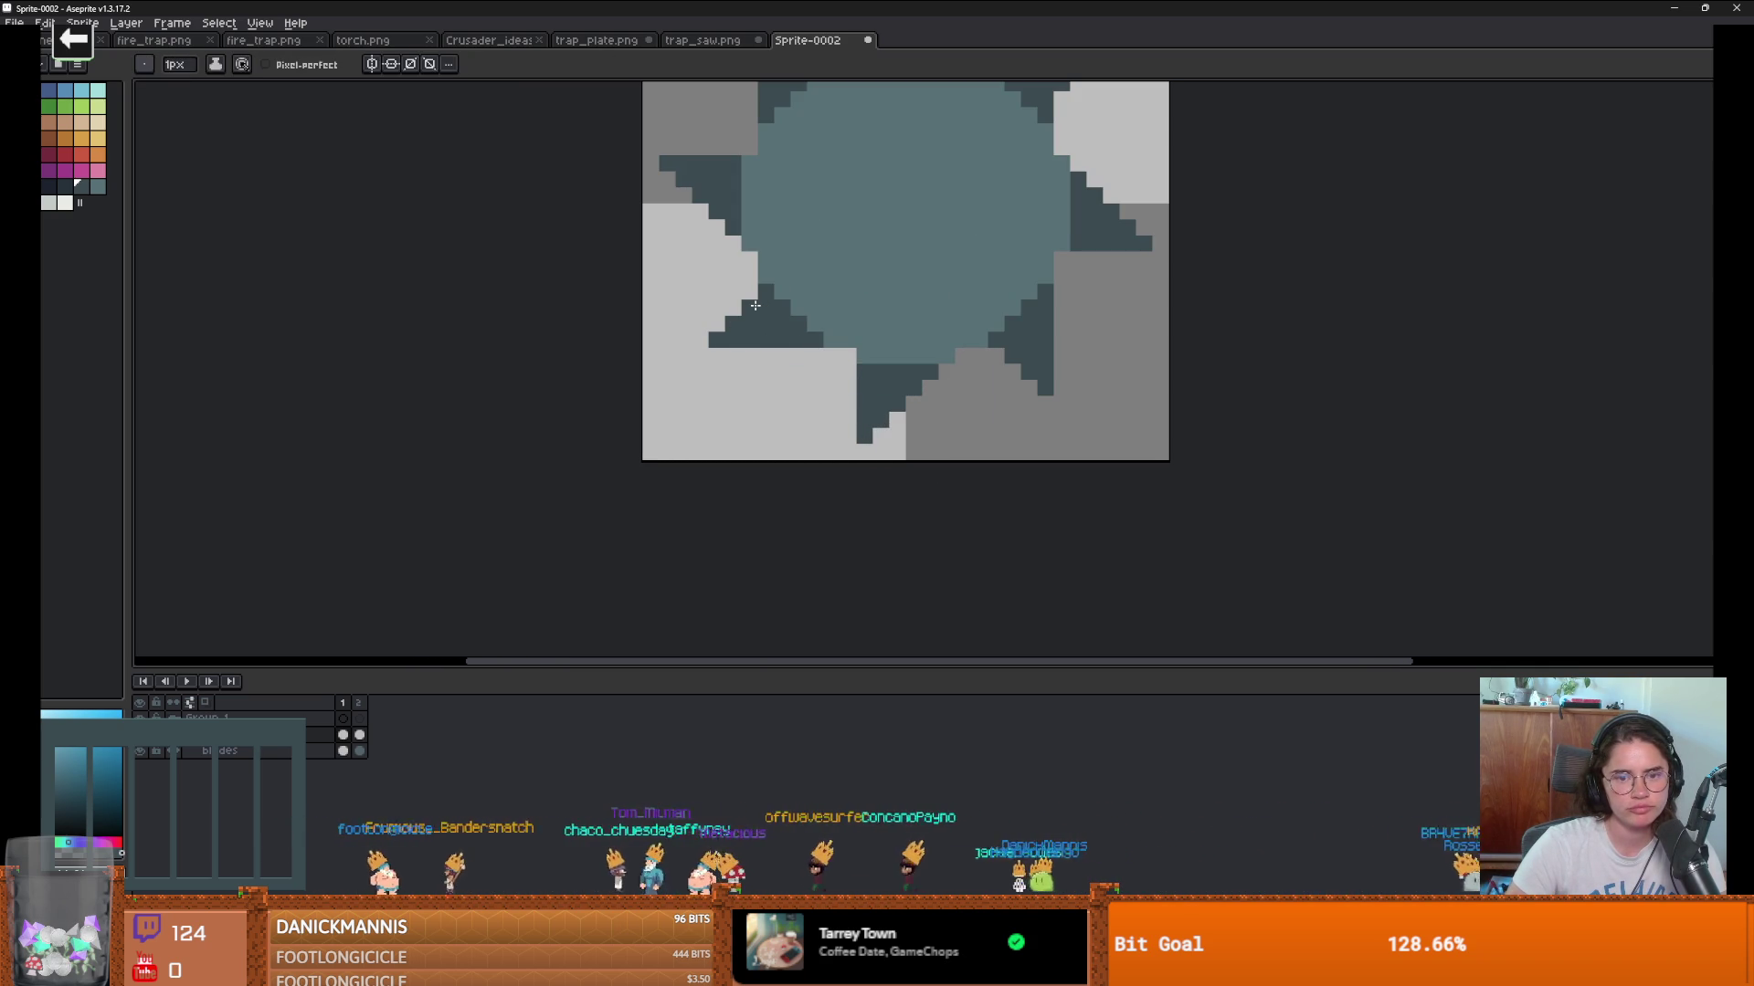
pyautogui.scroll(-2, 844, 422)
pyautogui.scroll(1, 904, 402)
pyautogui.scroll(-2, 913, 407)
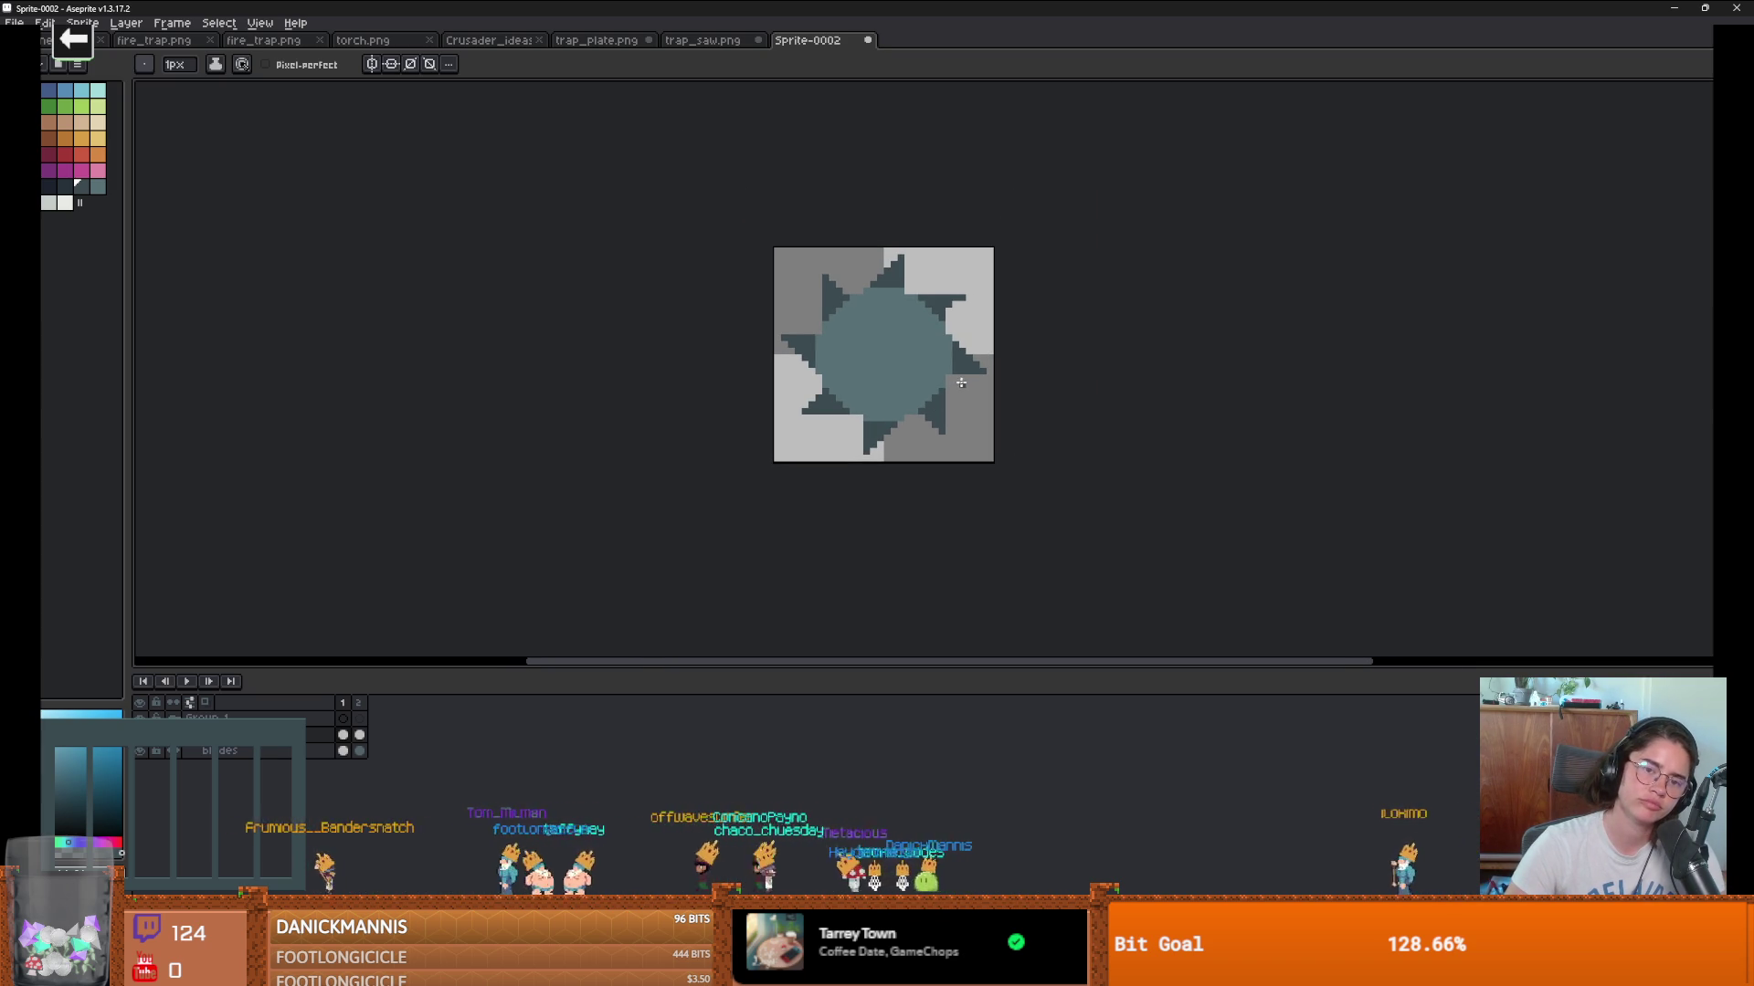
pyautogui.scroll(2, 963, 379)
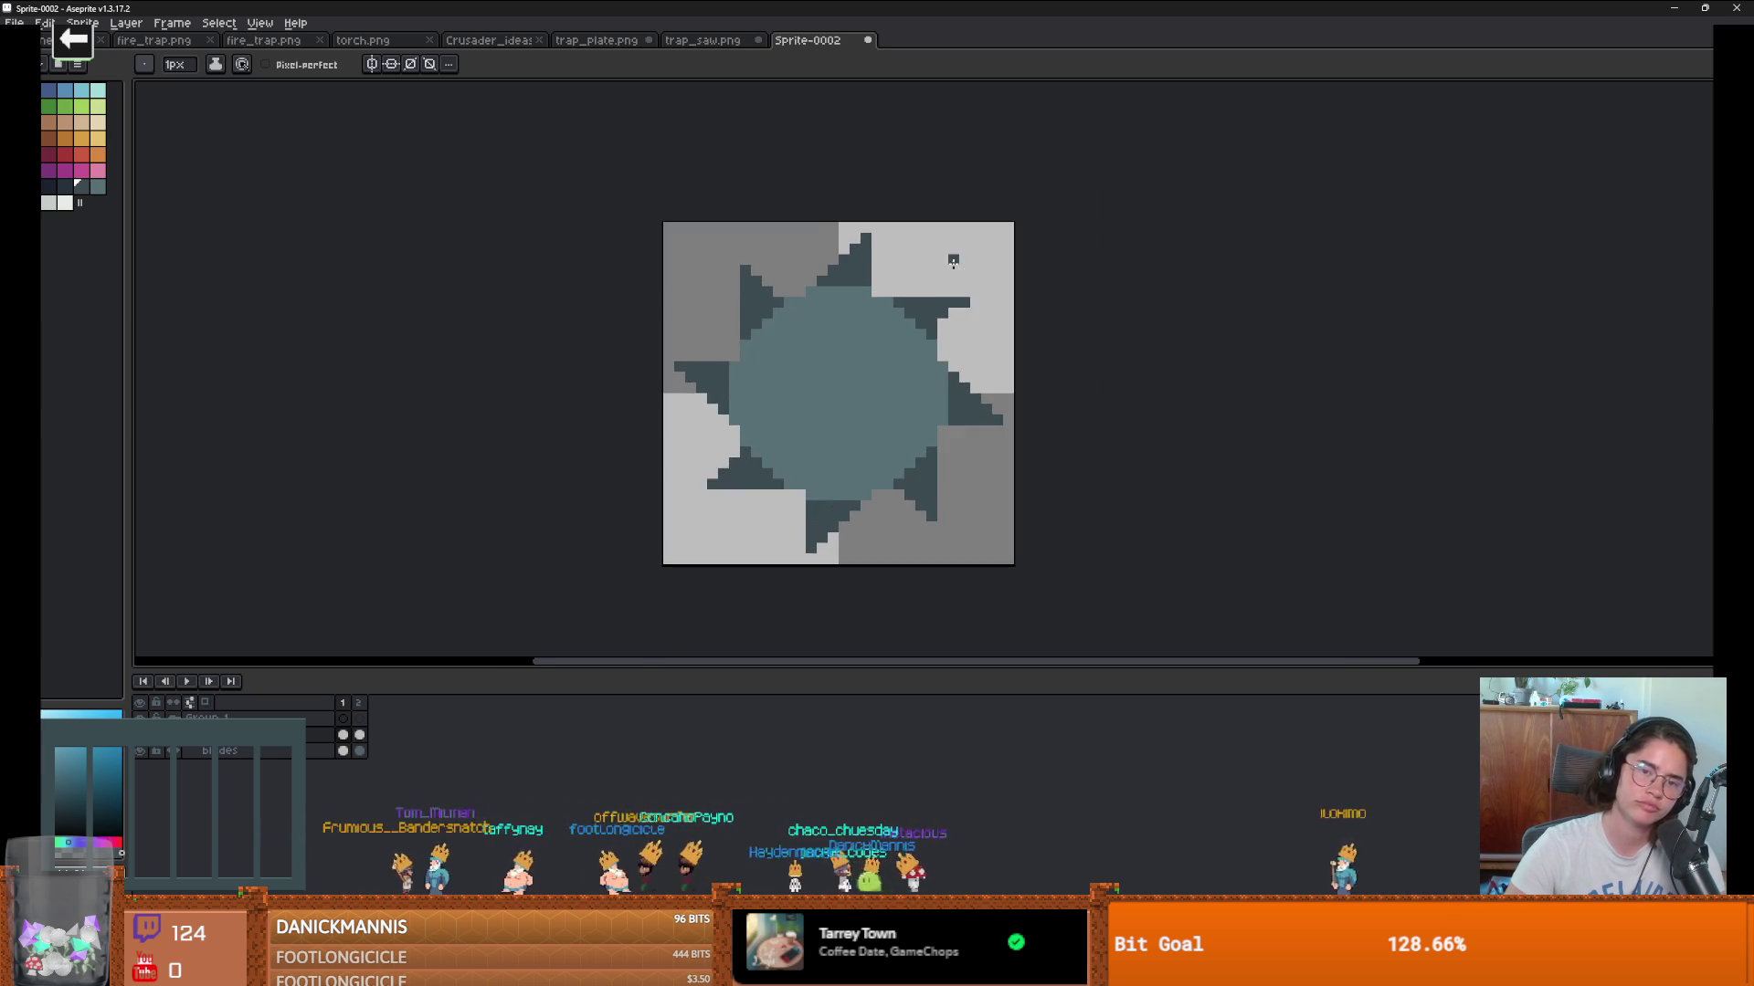
pyautogui.scroll(-2, 1063, 441)
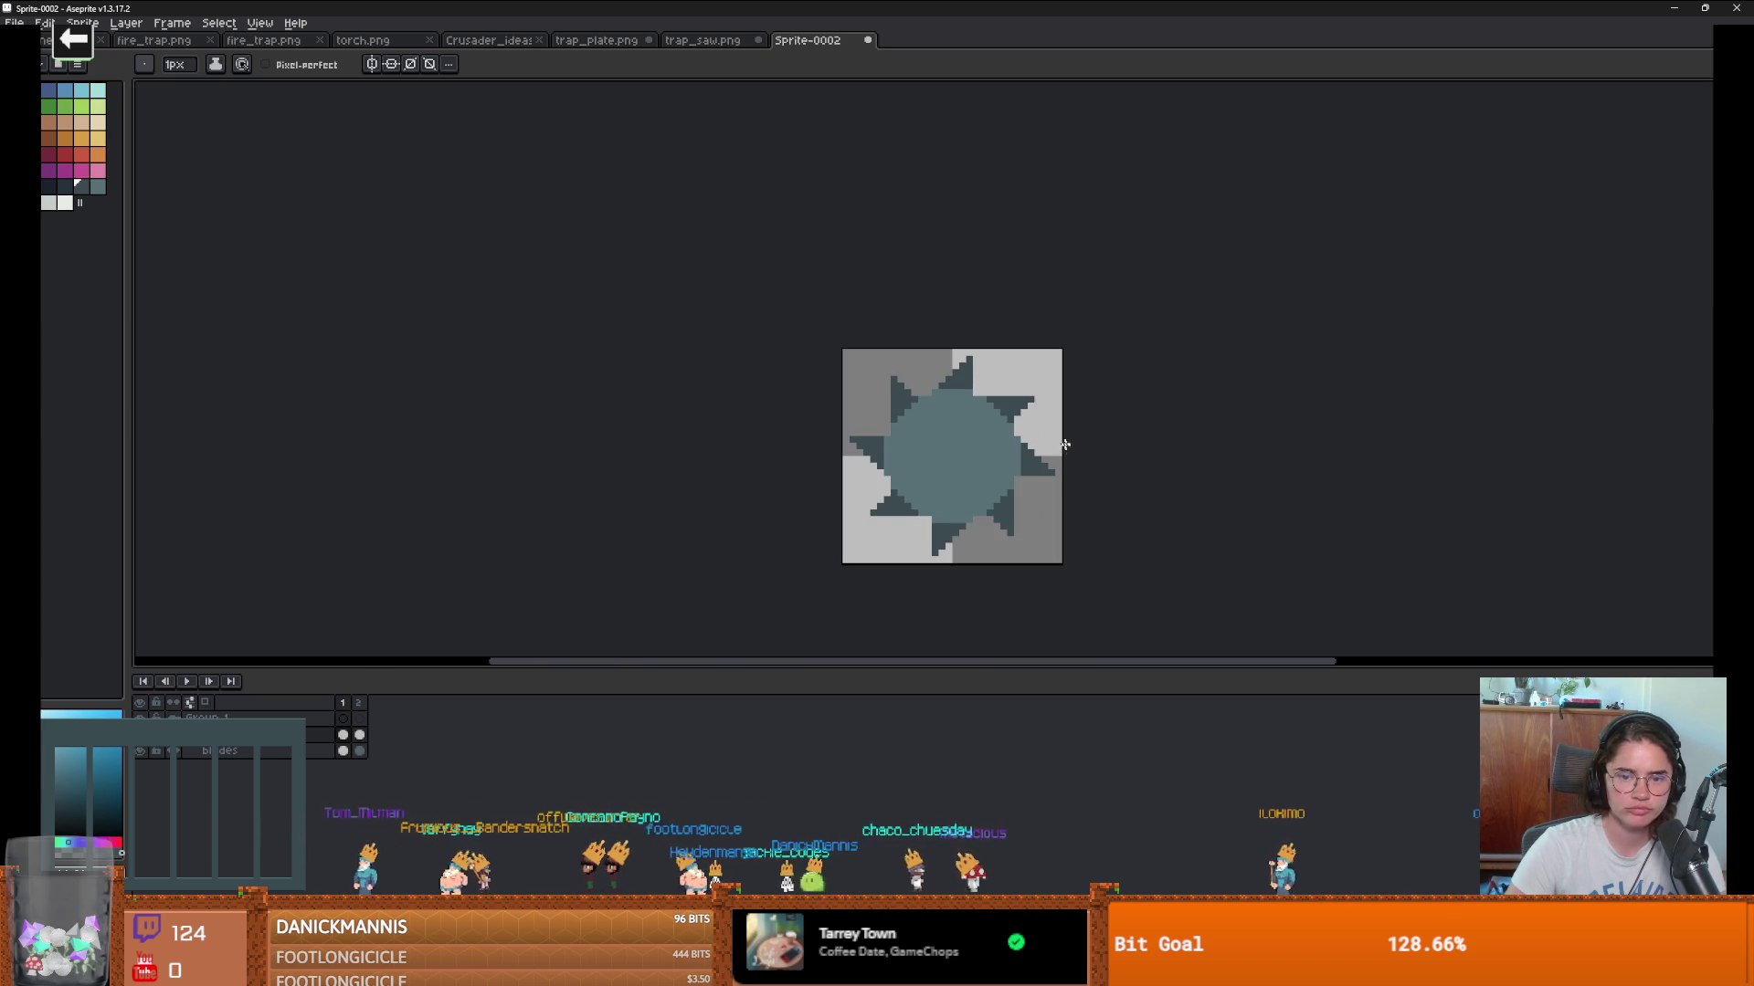
pyautogui.scroll(-1, 1060, 383)
# Cancel the save dialog, select the whole canvas and pick the Rectangular Marquee
pyautogui.hotkey('ctrl', 's')
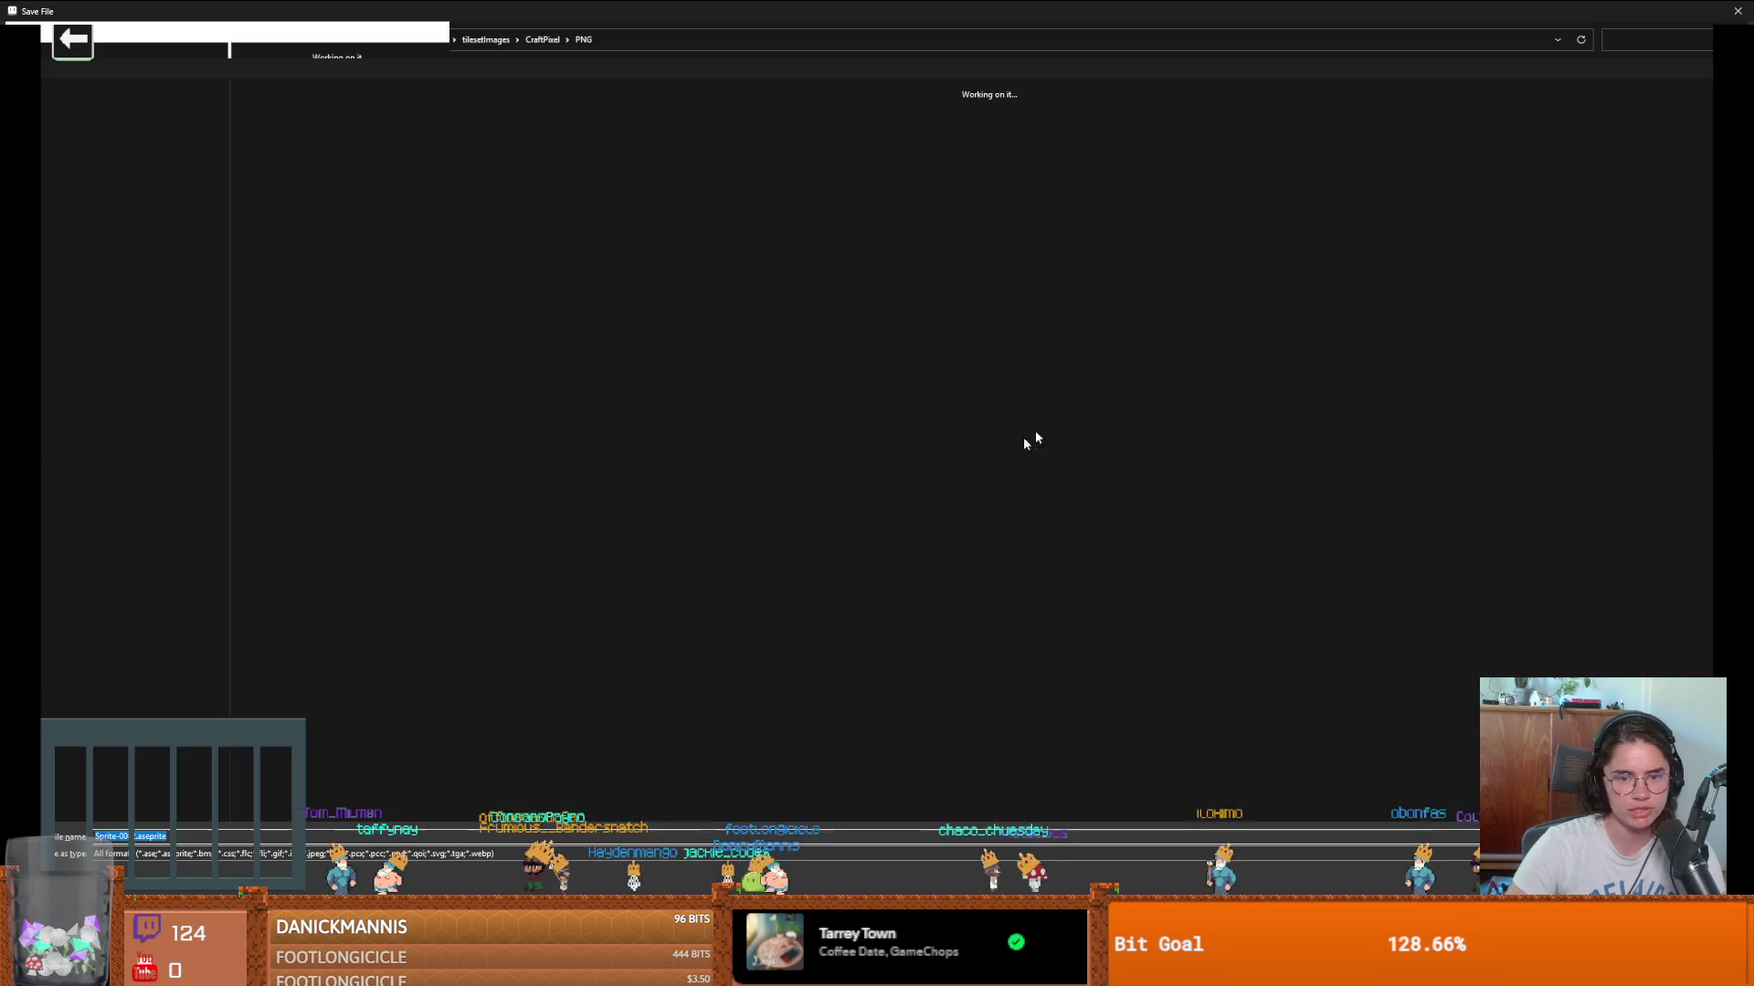
pyautogui.press('Escape')
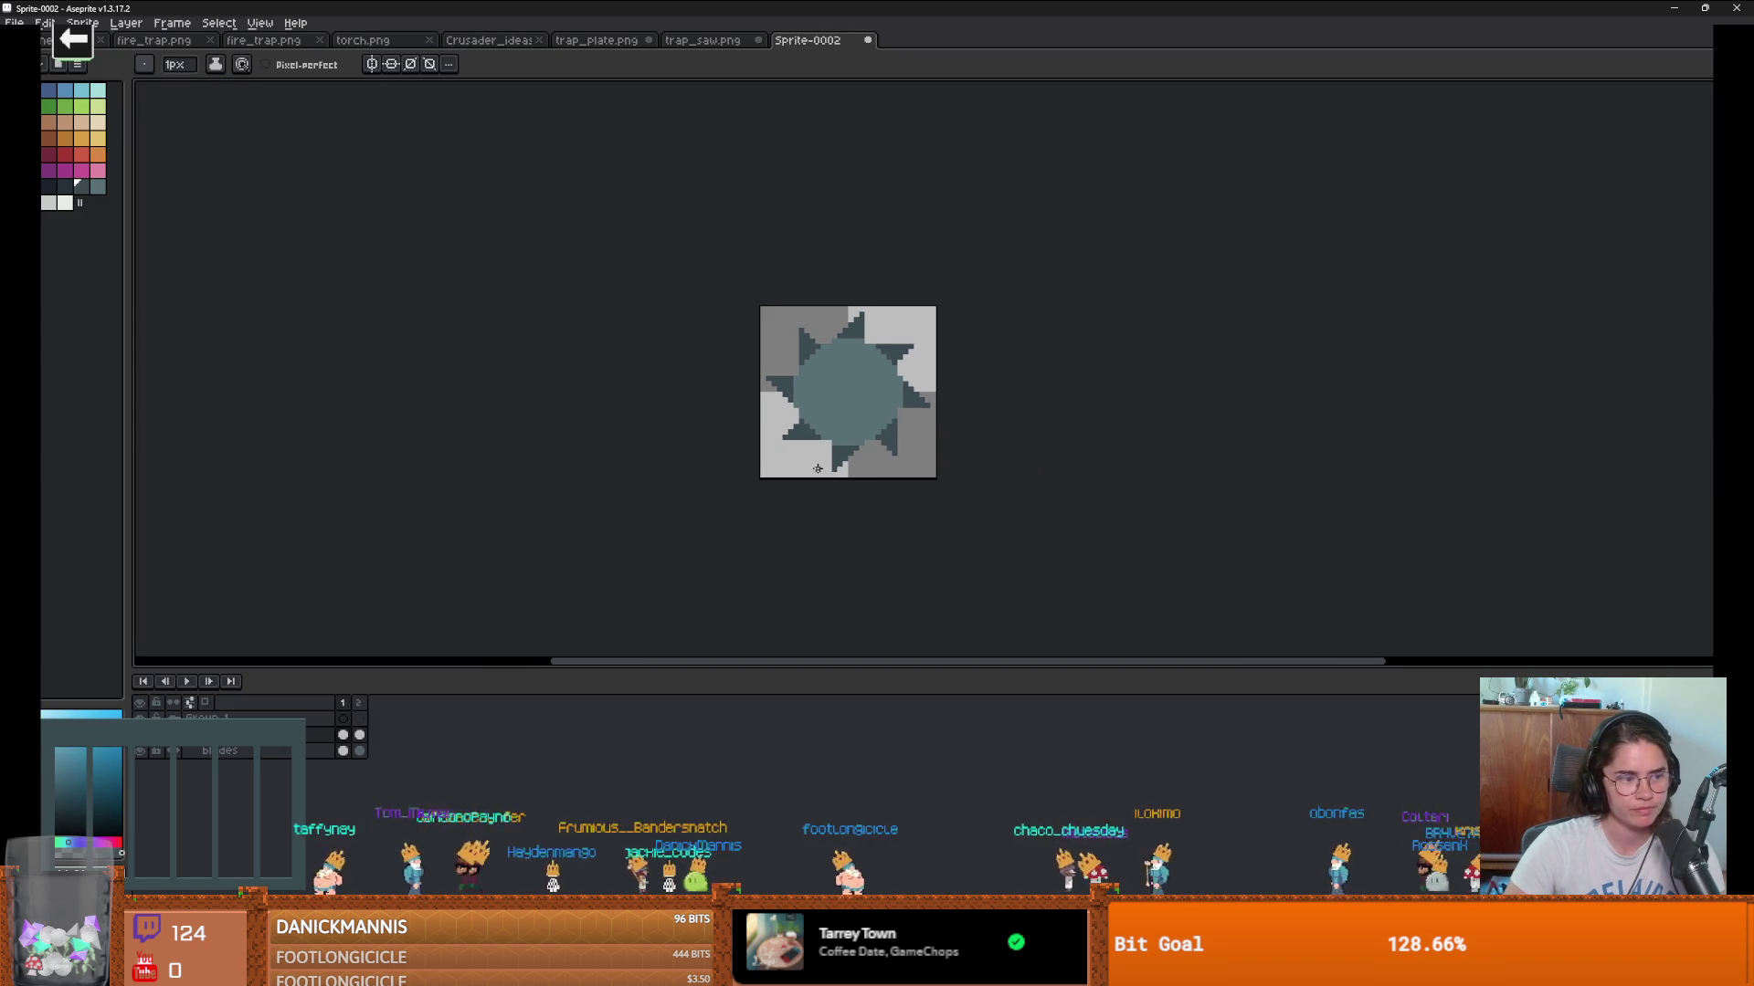
pyautogui.scroll(1, 818, 466)
pyautogui.scroll(1, 791, 423)
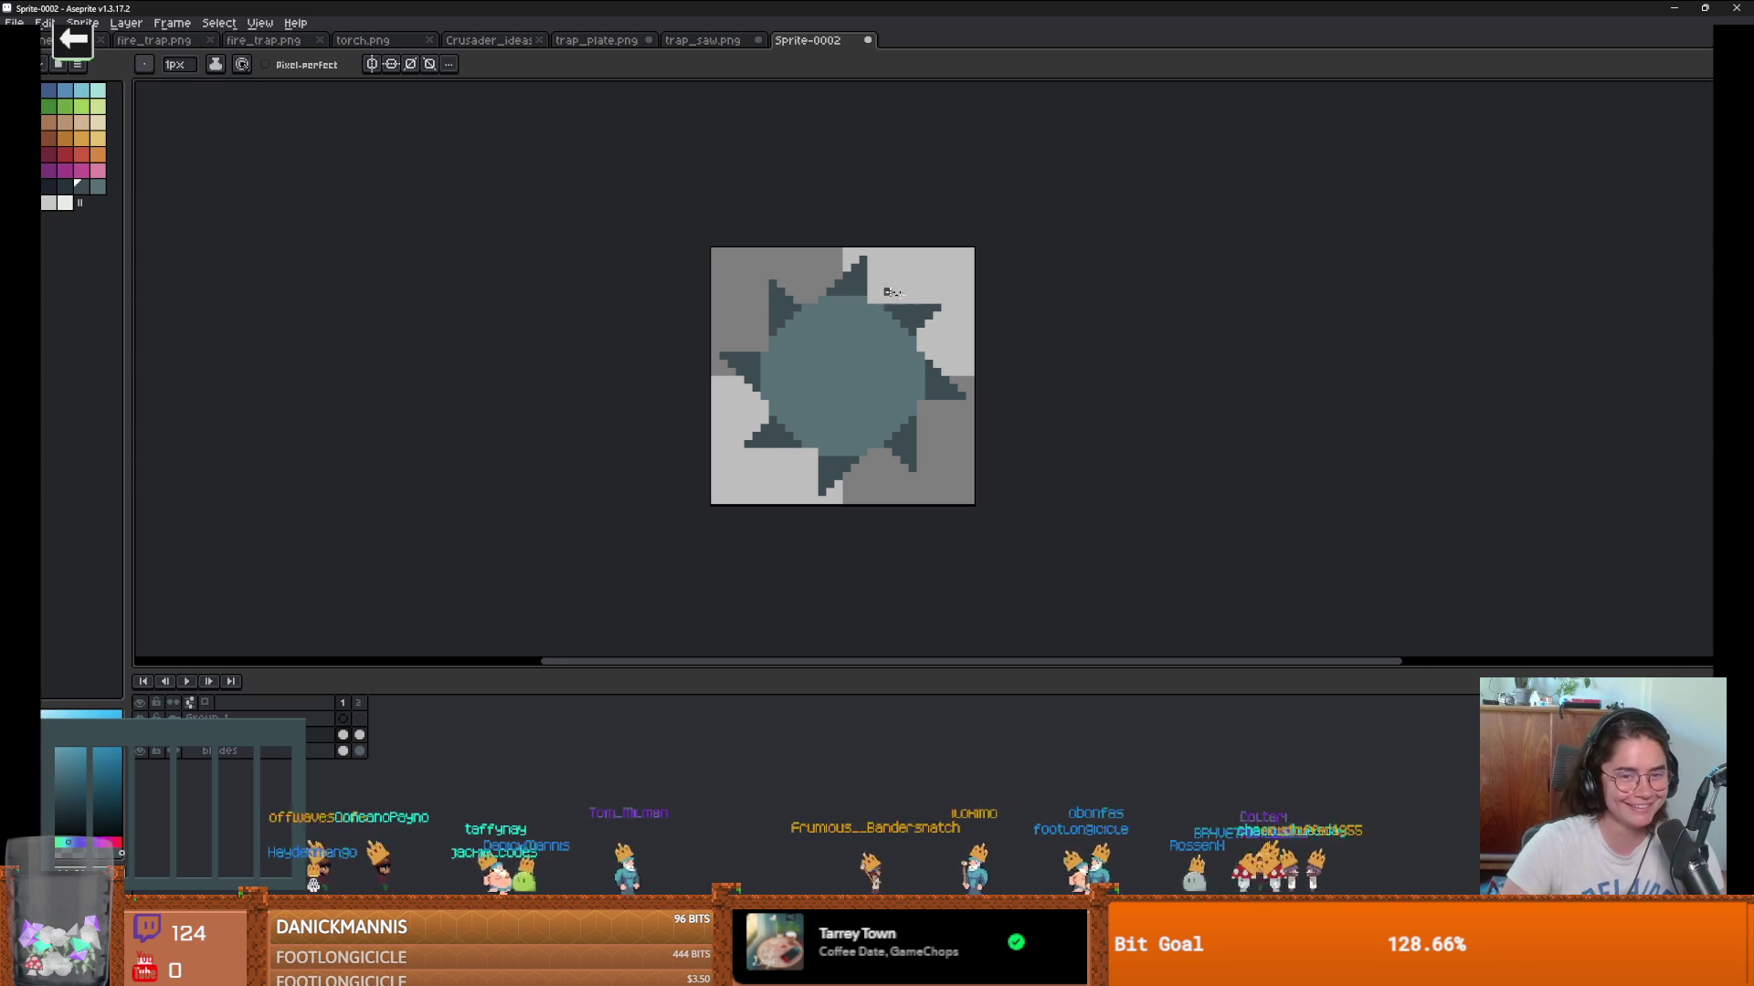
pyautogui.scroll(-1, 905, 329)
pyautogui.scroll(1, 920, 413)
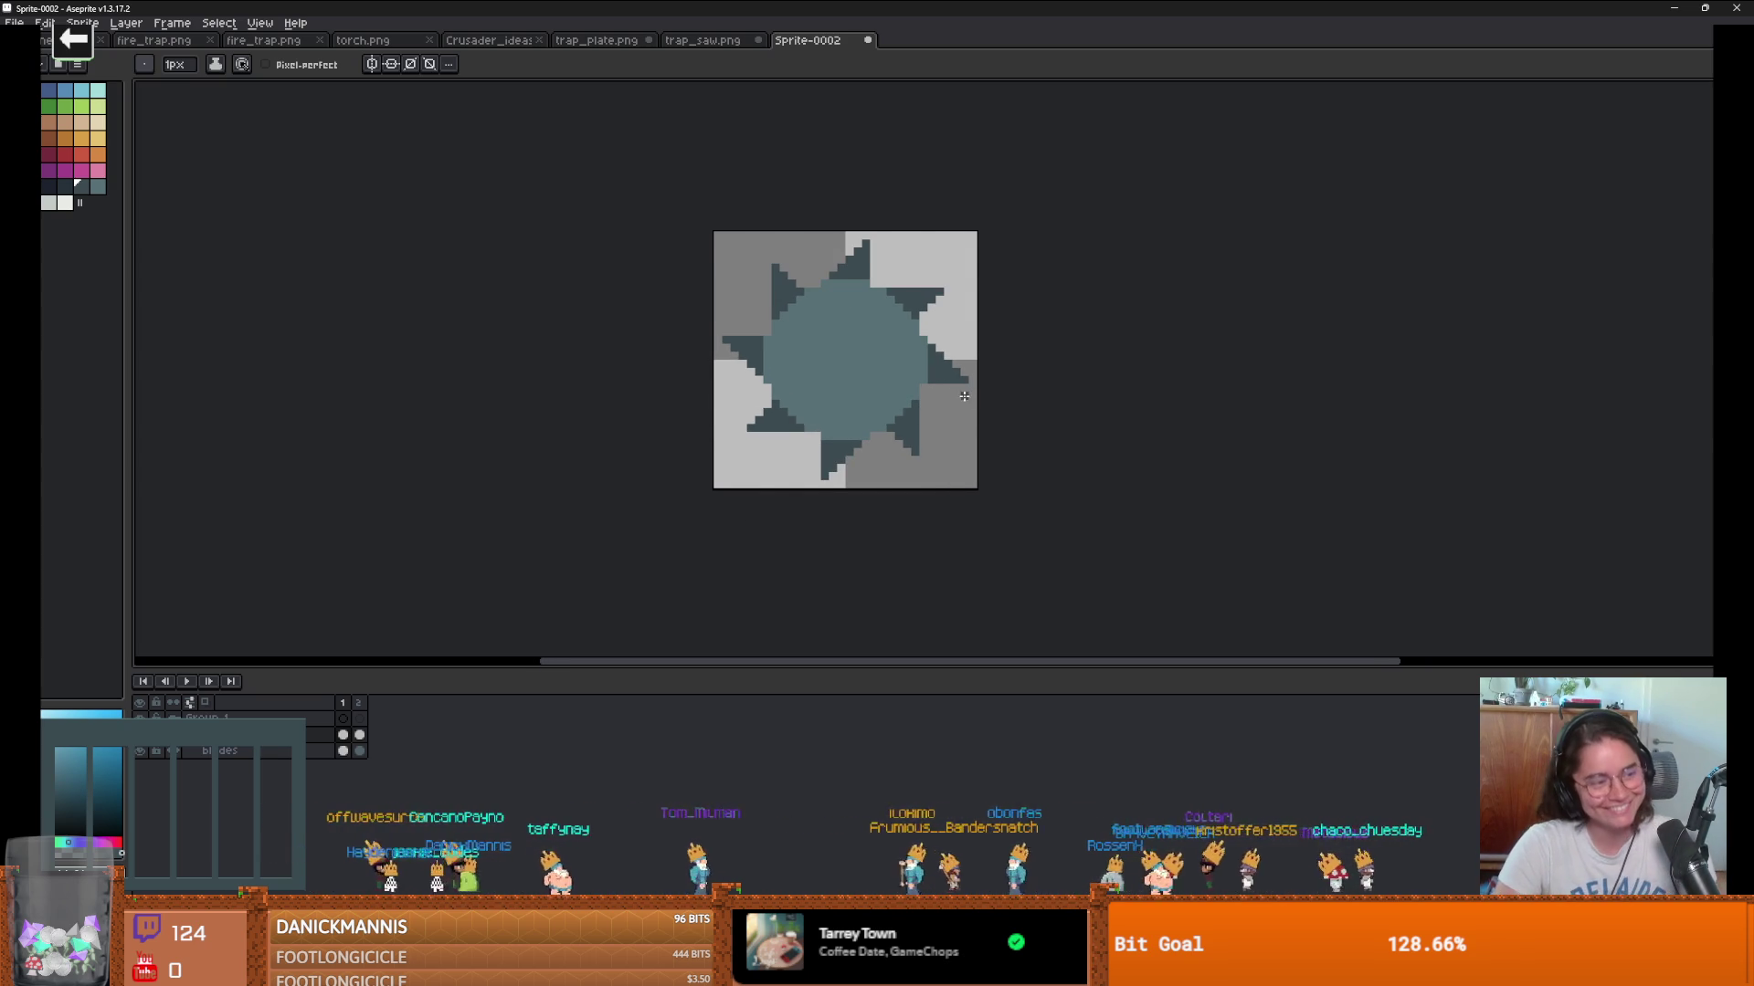
pyautogui.hotkey('ctrl', 'a')
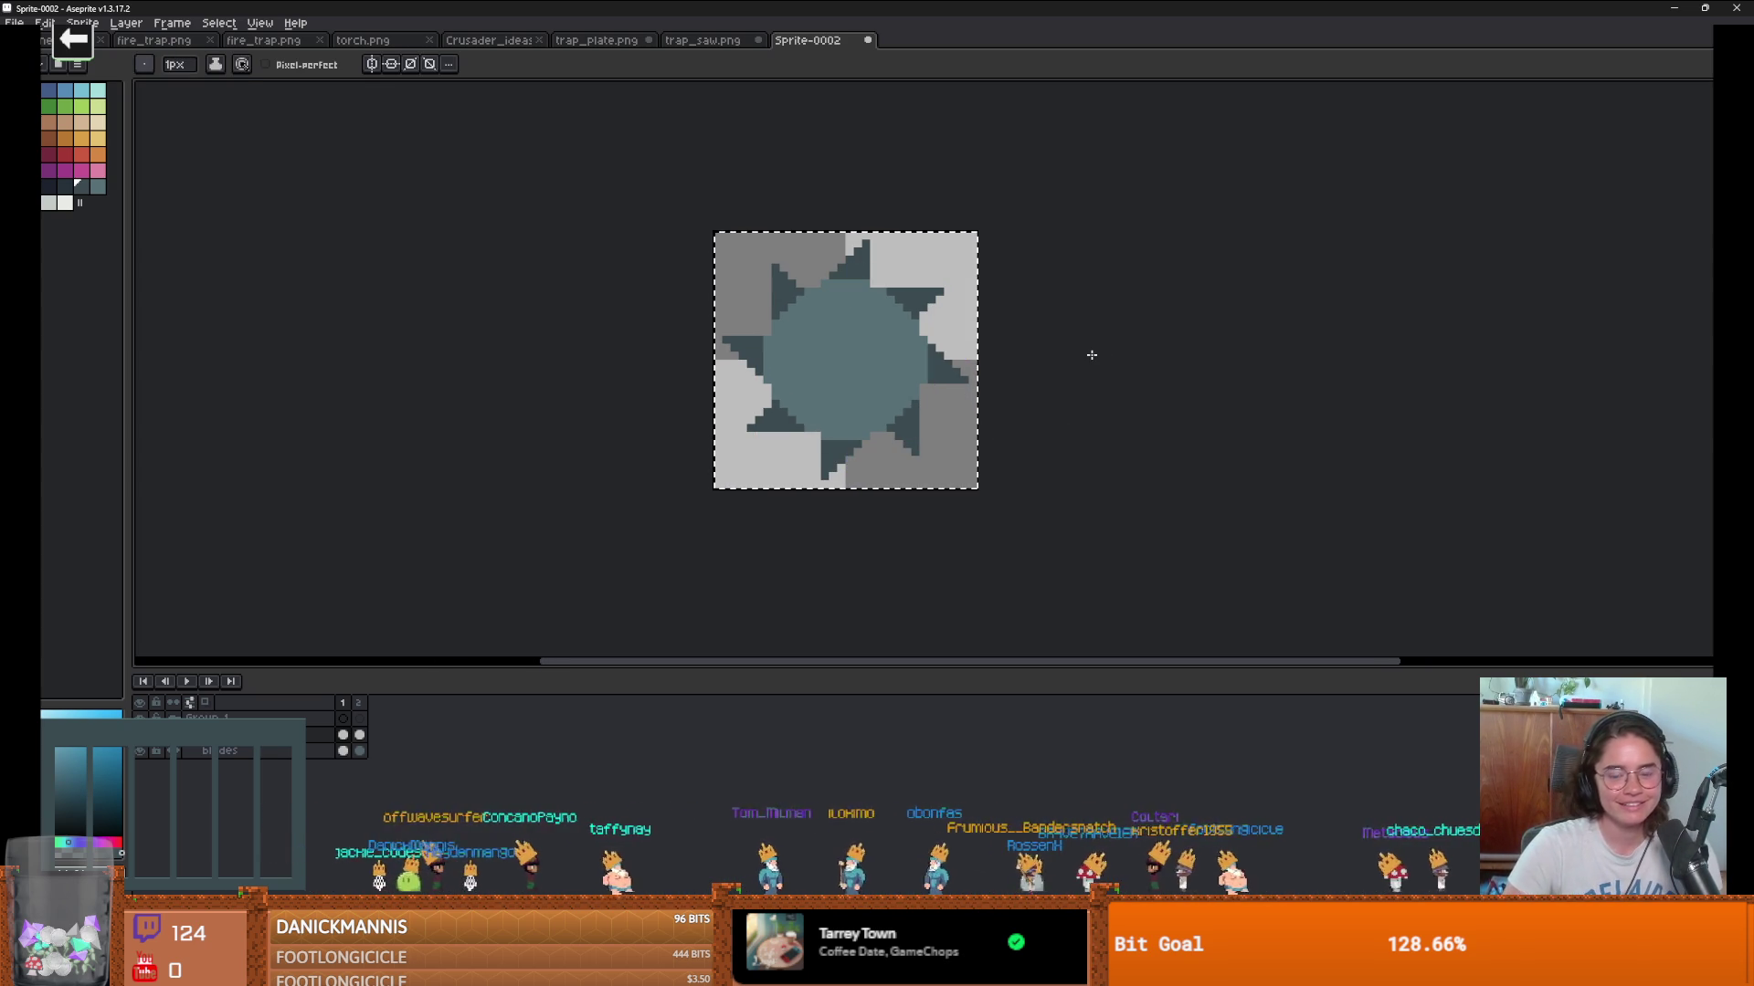
pyautogui.press('m')
pyautogui.scroll(-1, 1049, 436)
pyautogui.scroll(1, 1060, 439)
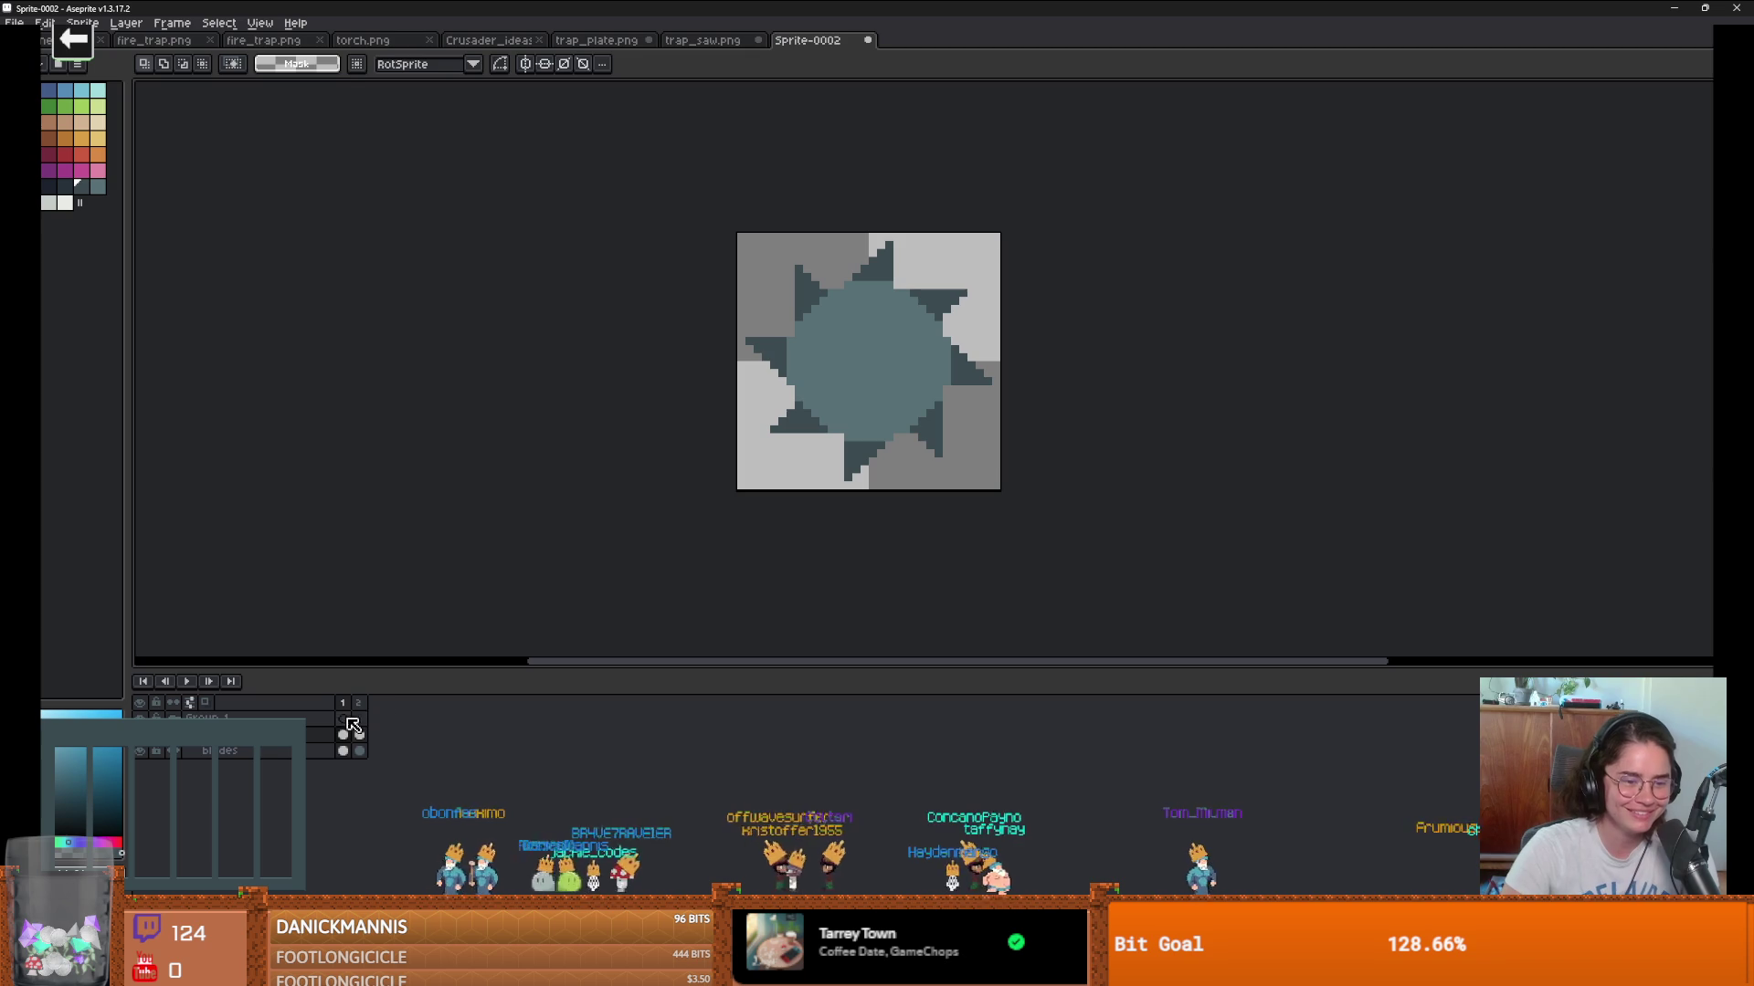
# Delete frame 2, then try rotating the whole sprite and cancel the rotation
pyautogui.rightClick(361, 704)
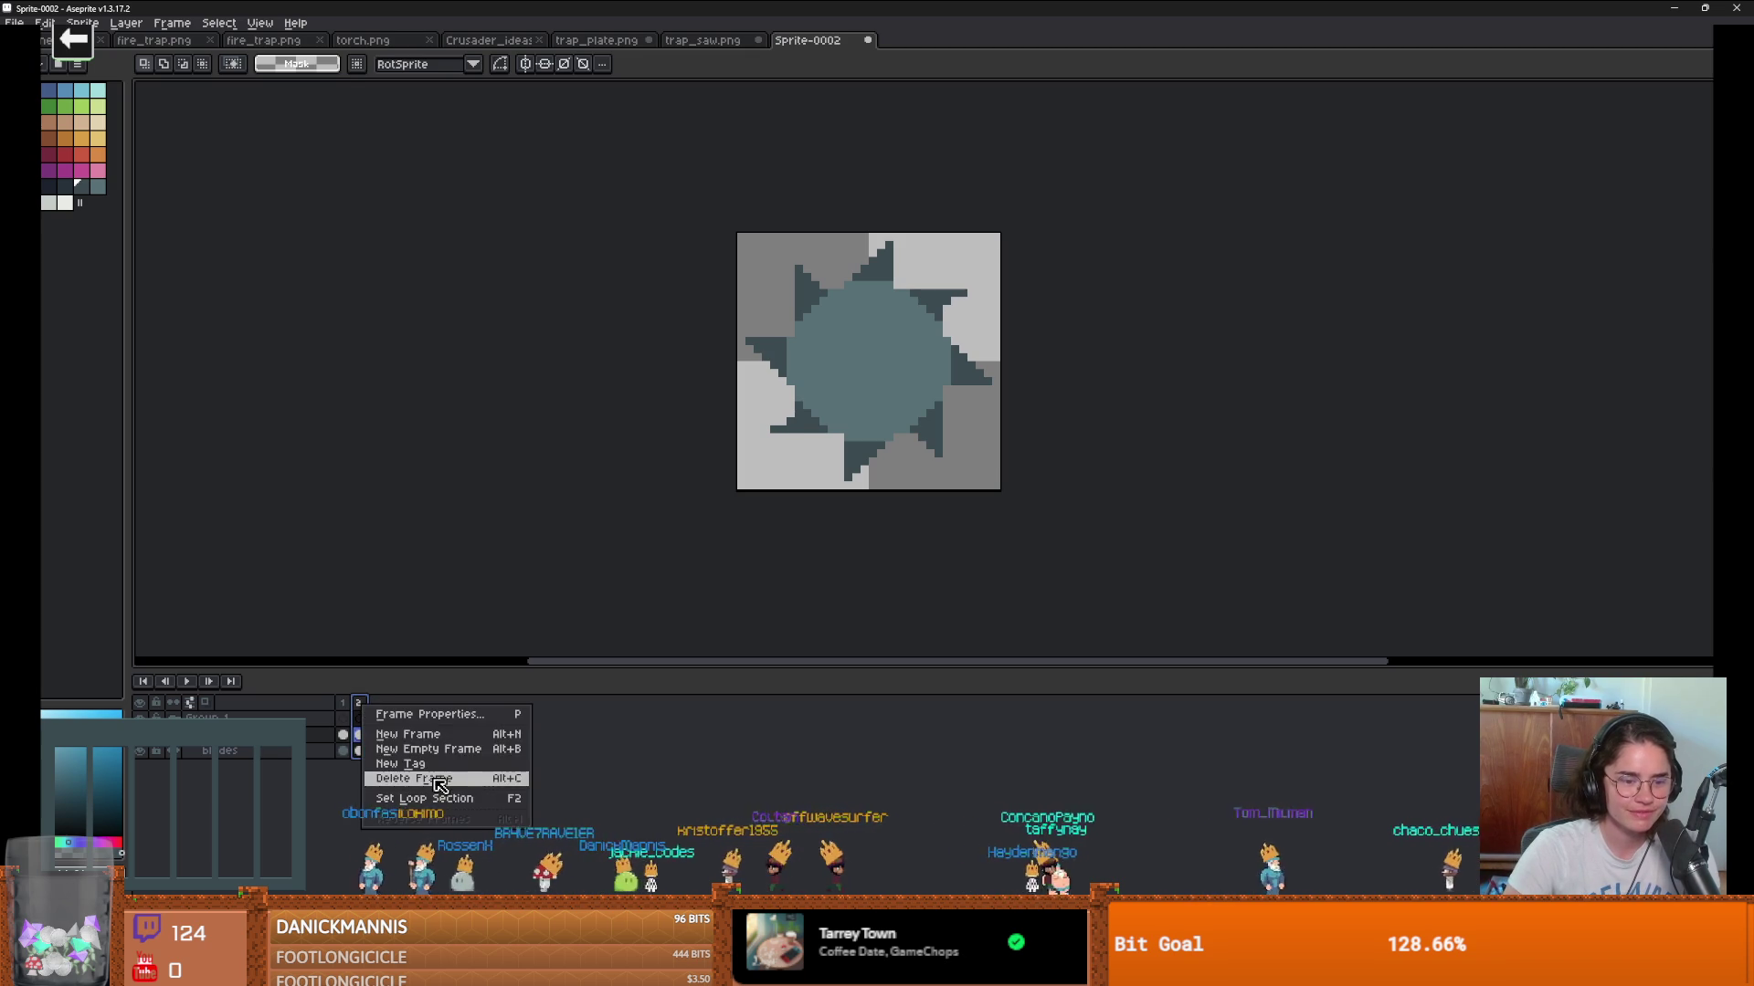
pyautogui.click(438, 782)
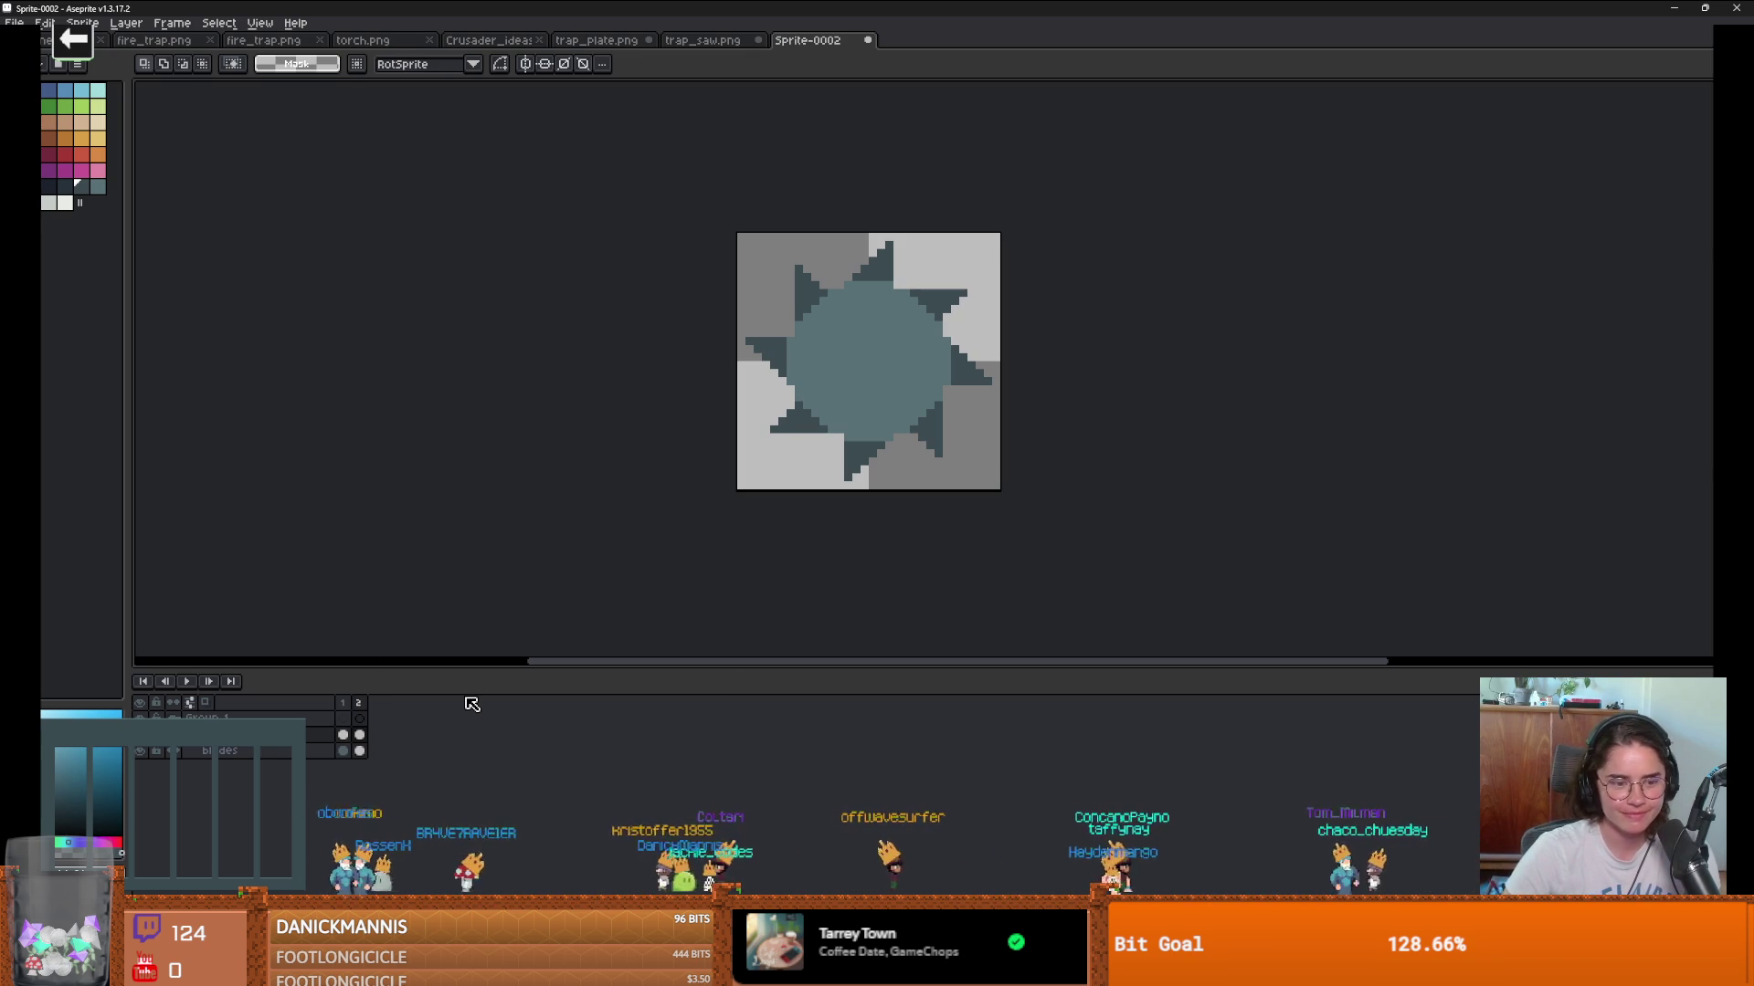
pyautogui.hotkey('ctrl', 'a')
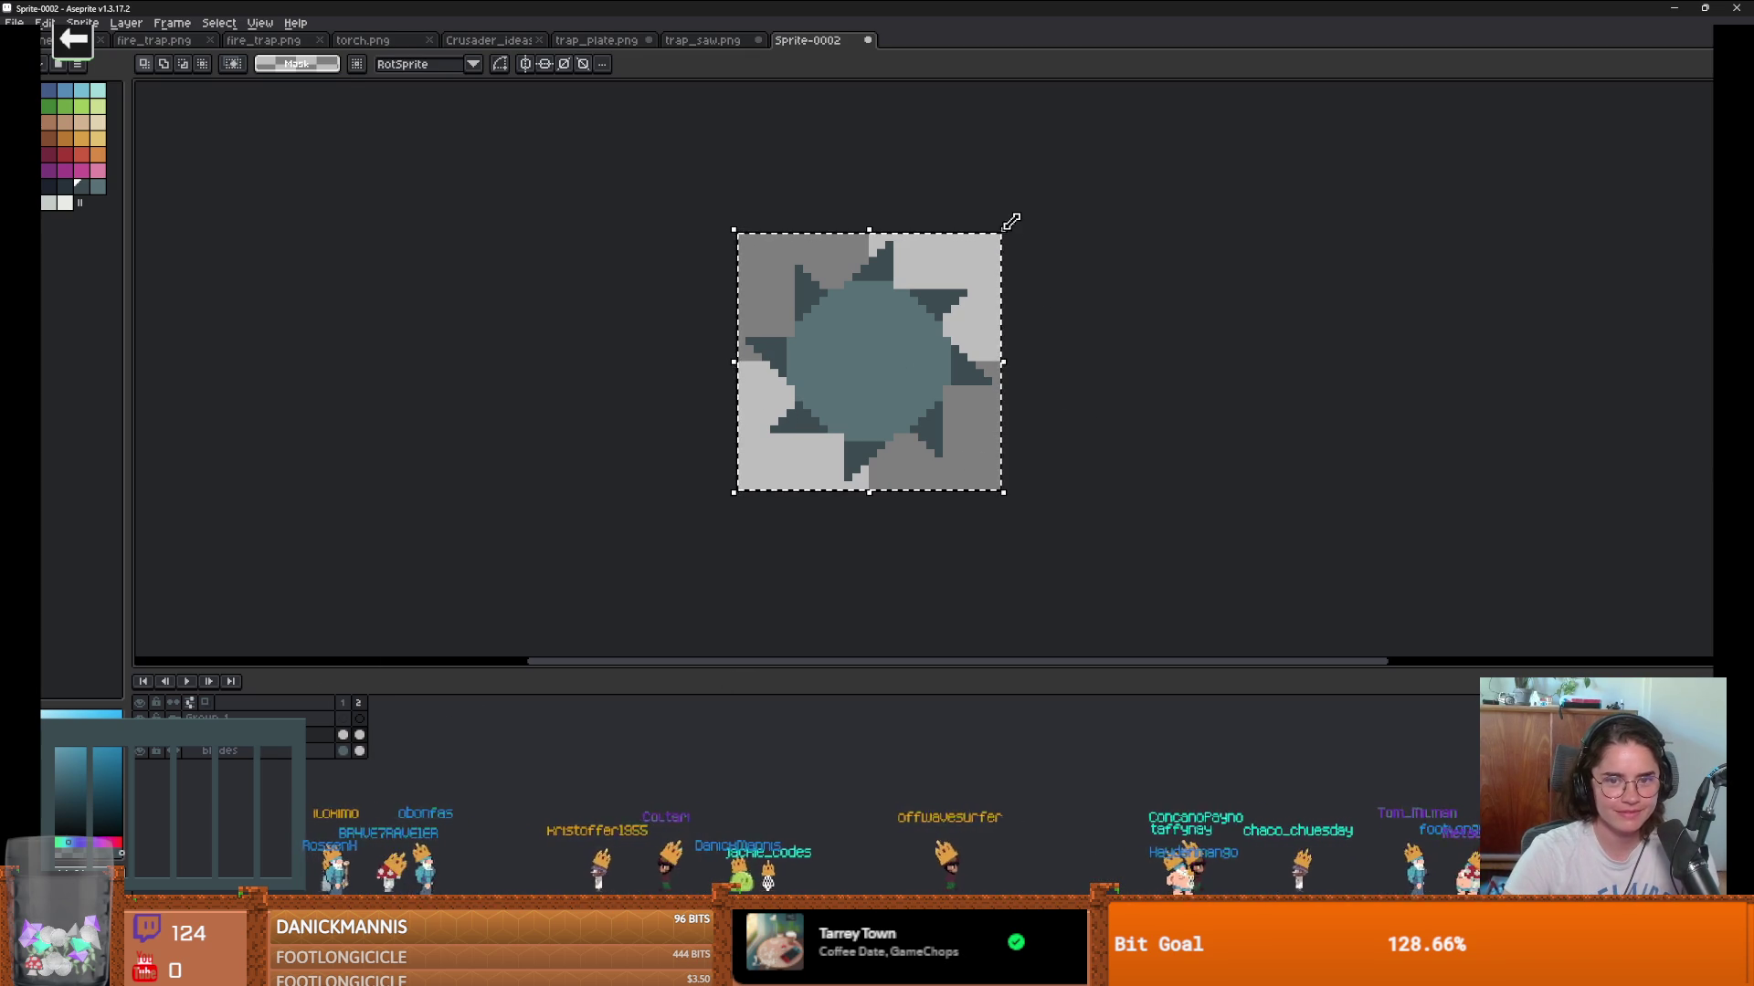
pyautogui.click(1029, 231)
pyautogui.moveTo(1028, 232); pyautogui.dragTo(1081, 266)
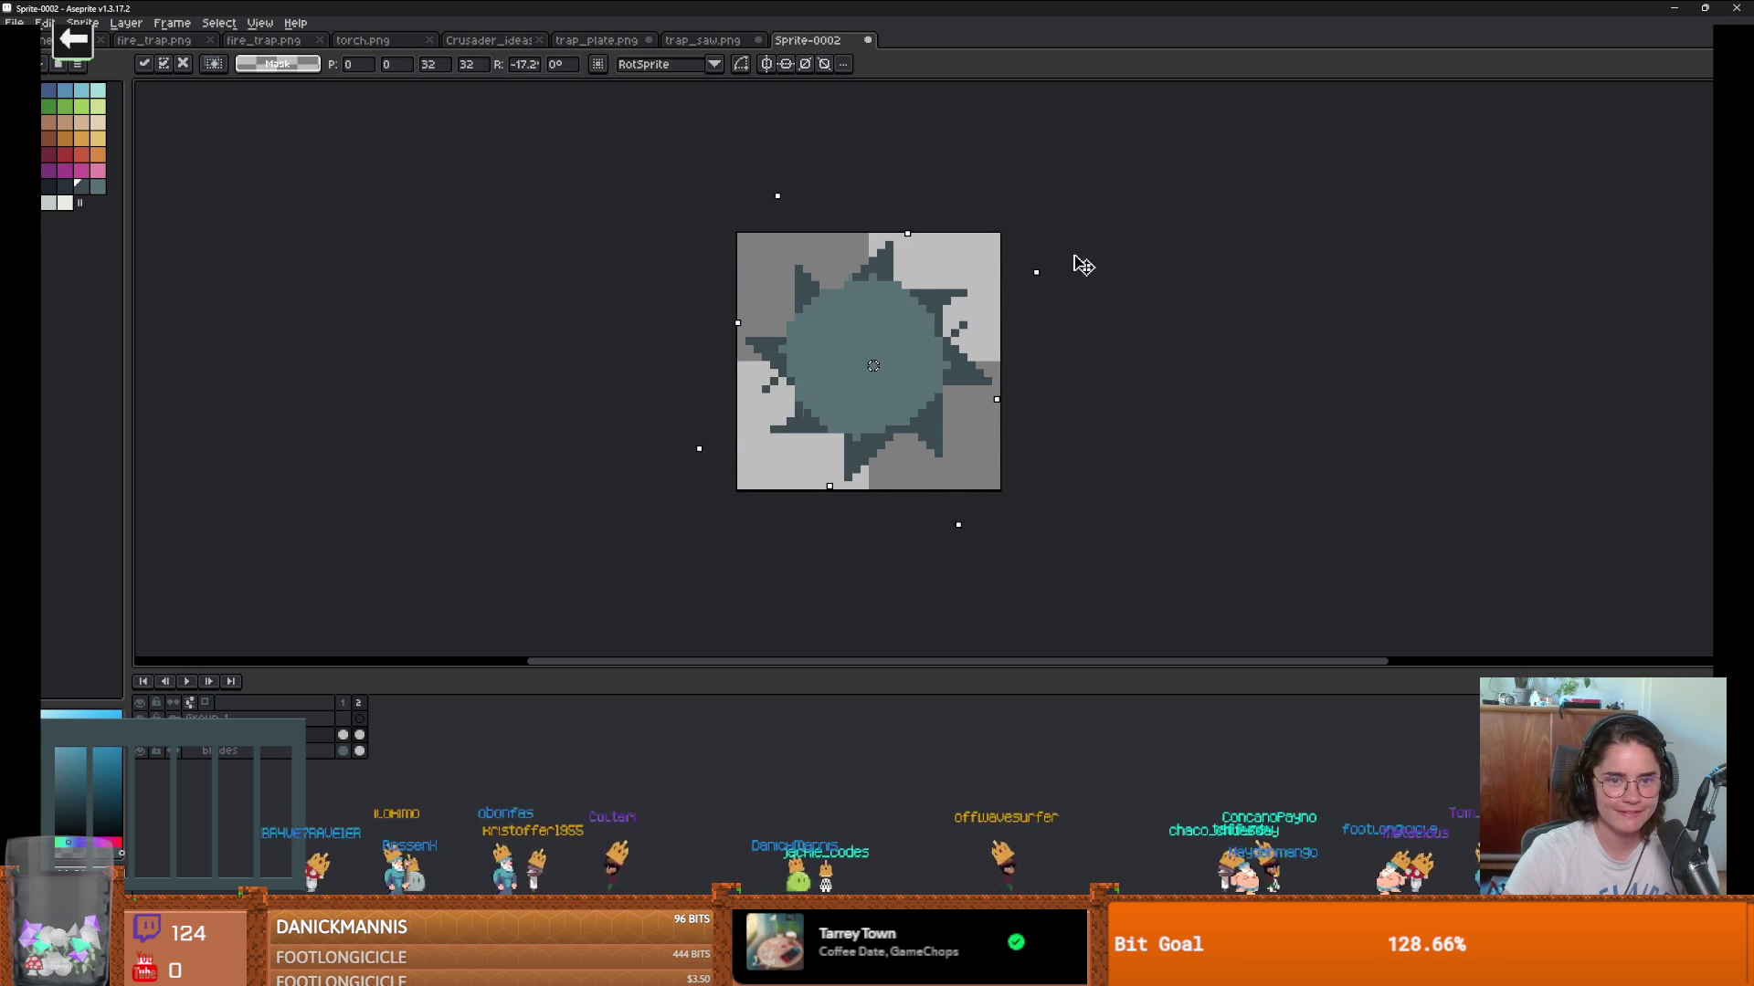
pyautogui.press('Escape')
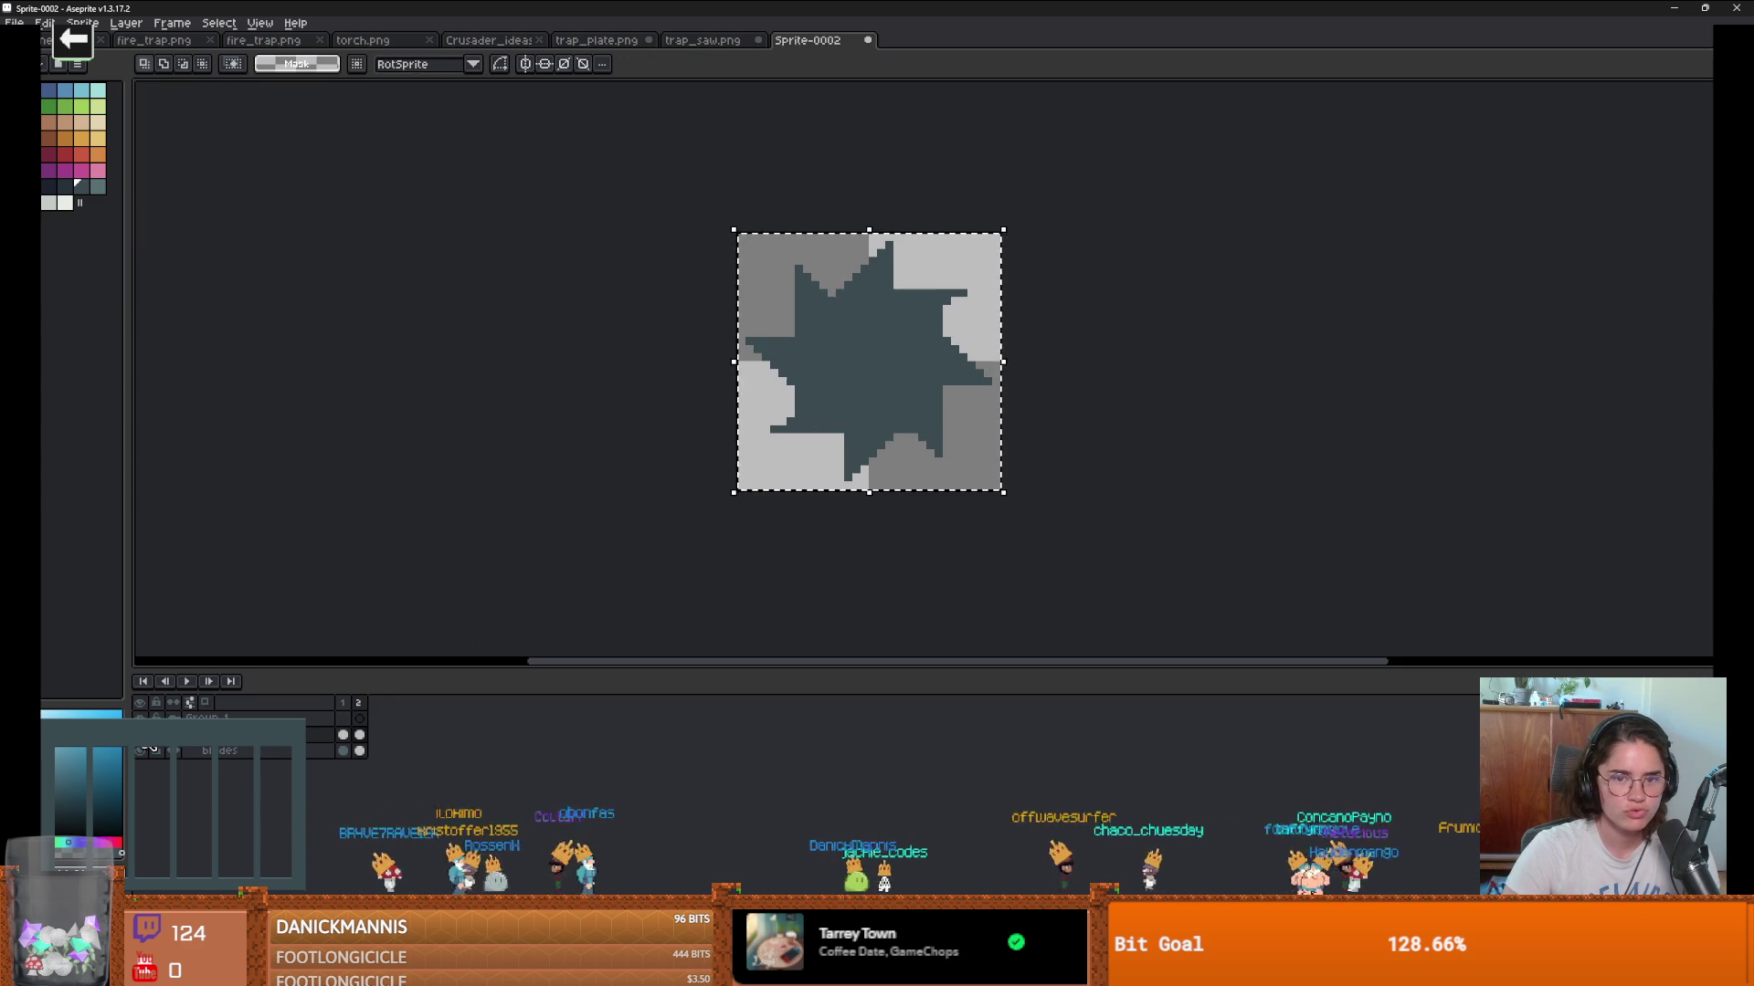
# Deselect, reselect the whole canvas and switch back to the Pencil
pyautogui.hotkey('ctrl', 'd')
pyautogui.scroll(3, 866, 549)
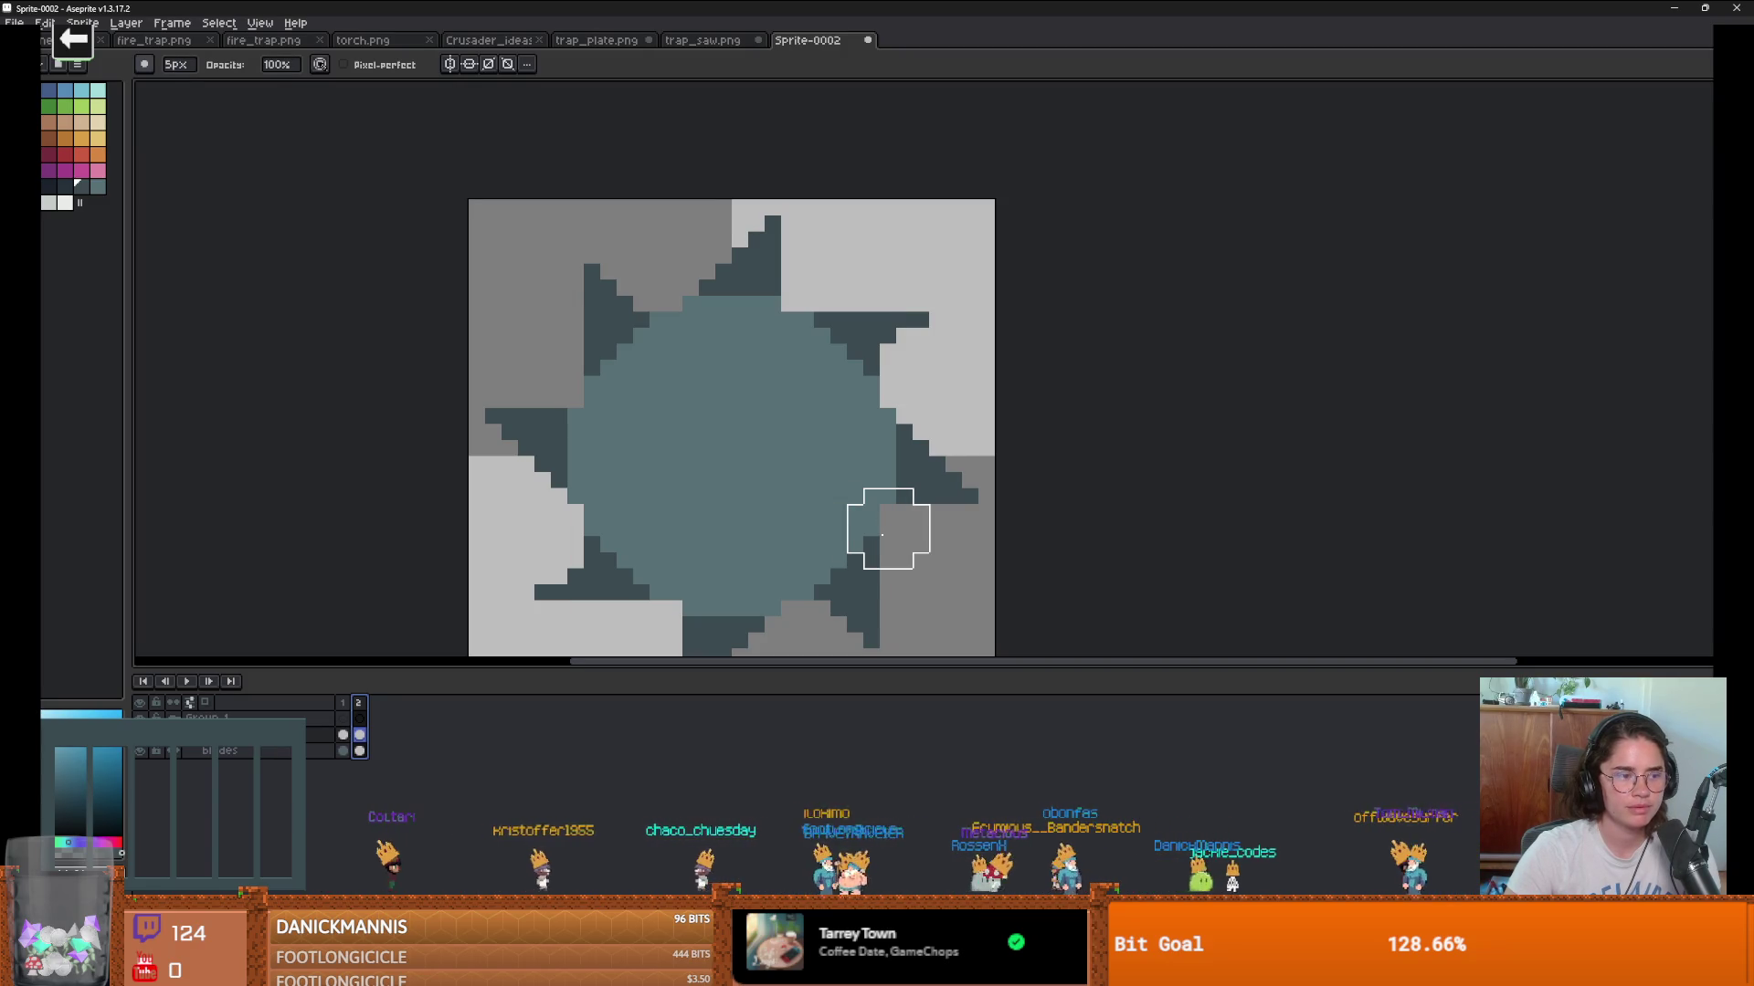
pyautogui.hotkey('ctrl', 'a')
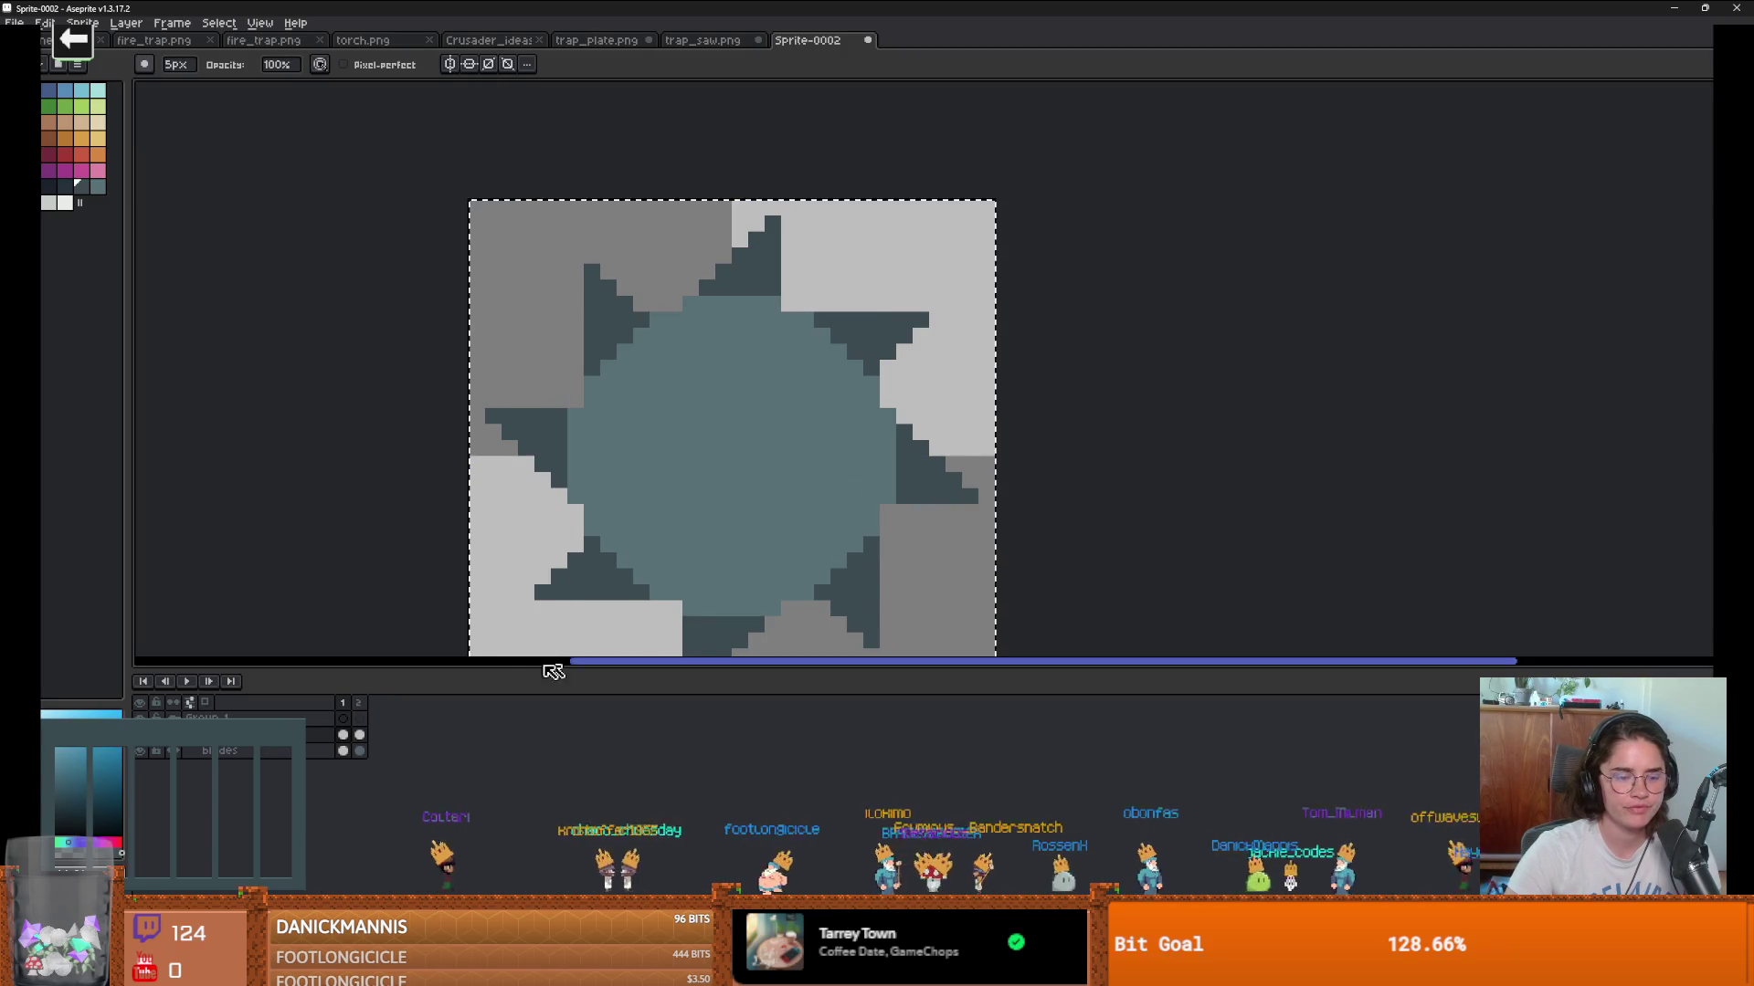
pyautogui.press('b')
pyautogui.scroll(-1, 716, 419)
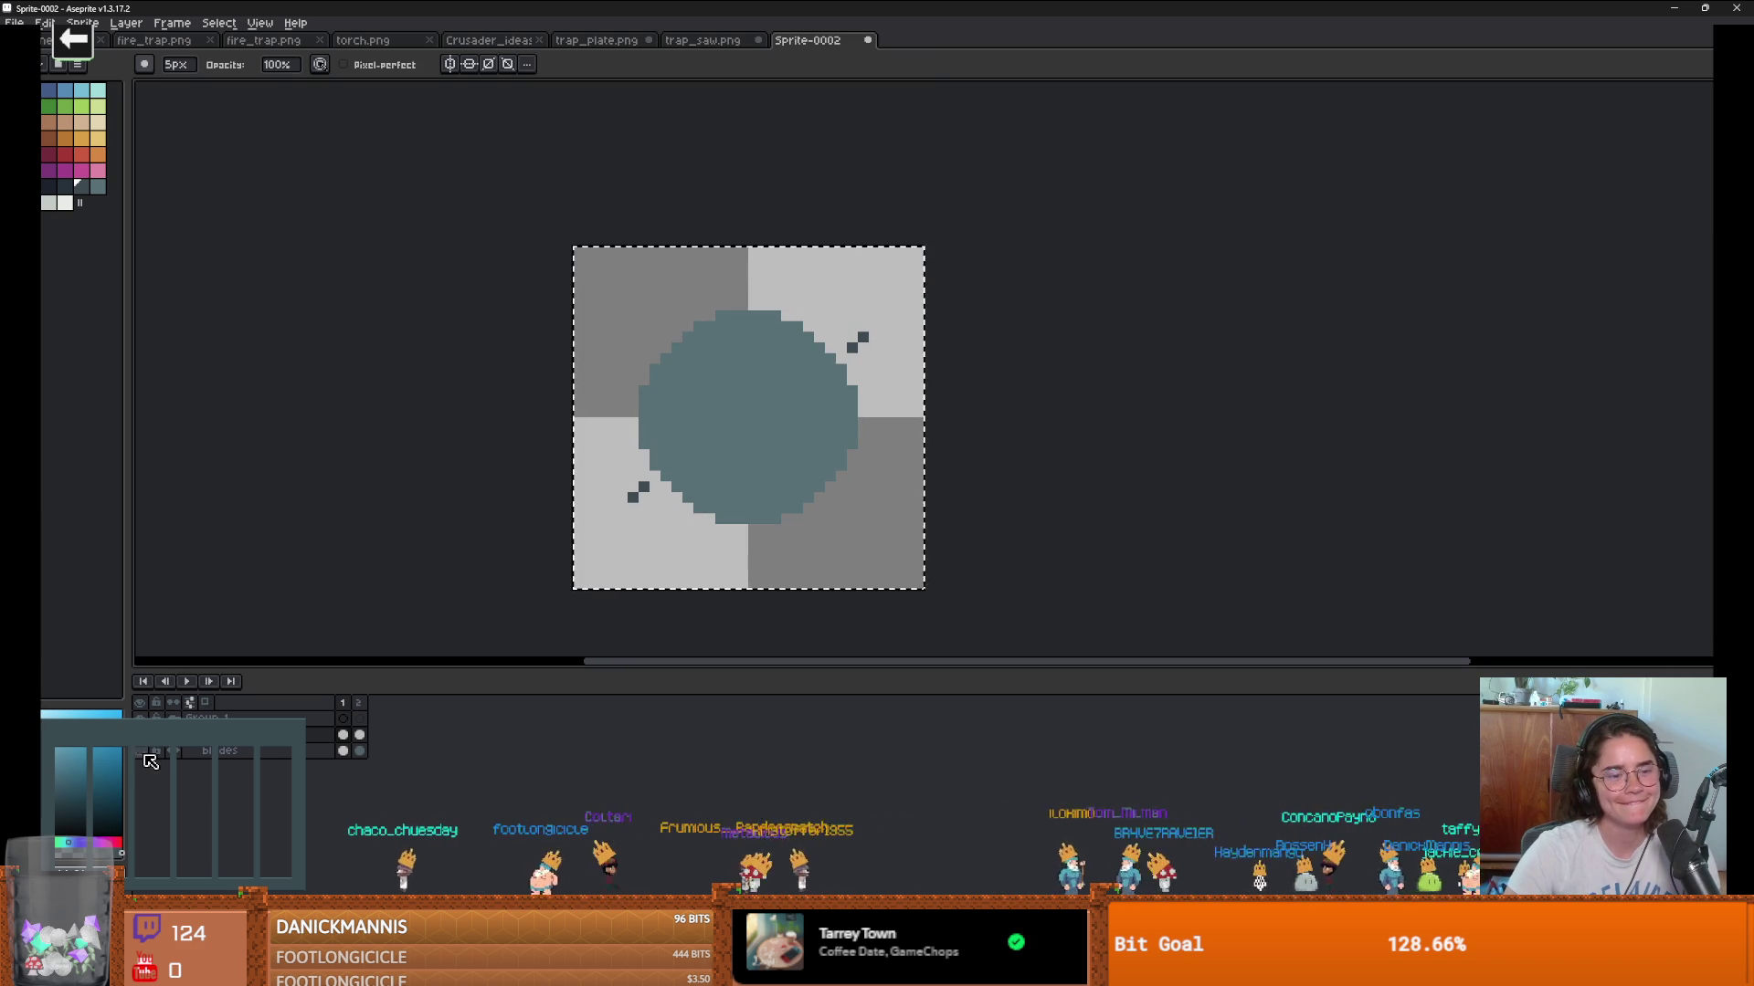
# Select the middle layer's frame 1 cel, then cancel the save dialog without saving
pyautogui.click(343, 734)
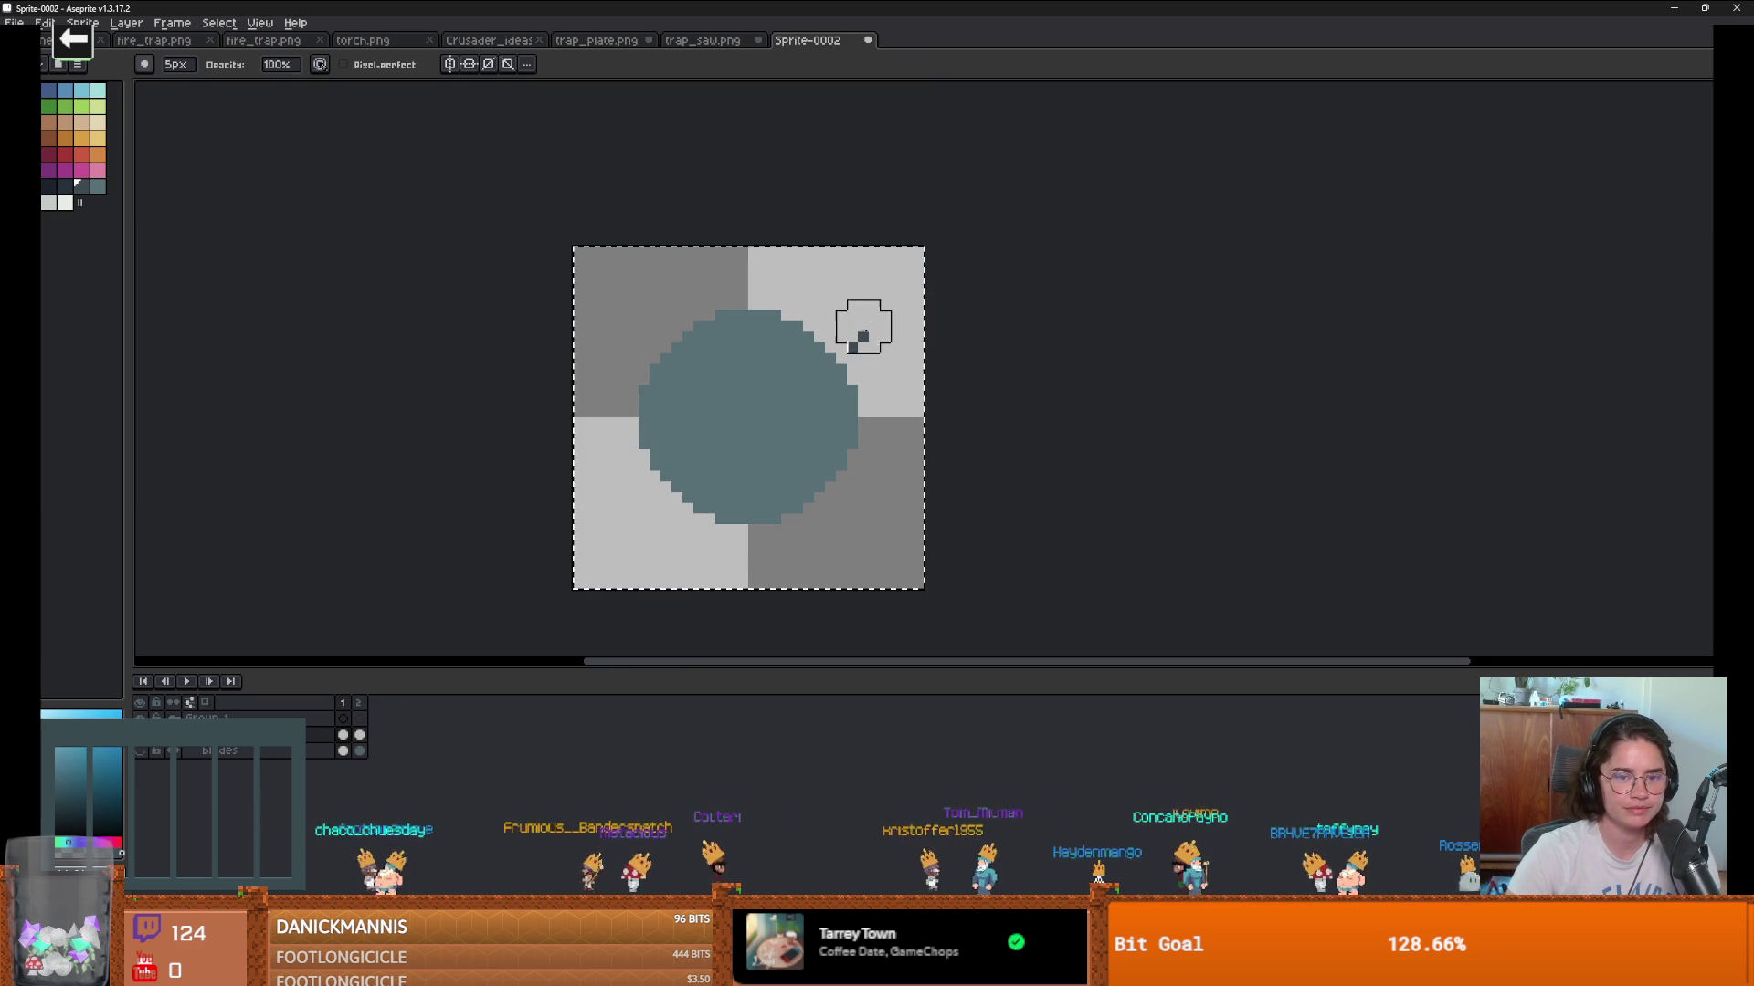
pyautogui.scroll(1, 885, 430)
pyautogui.press('alt')
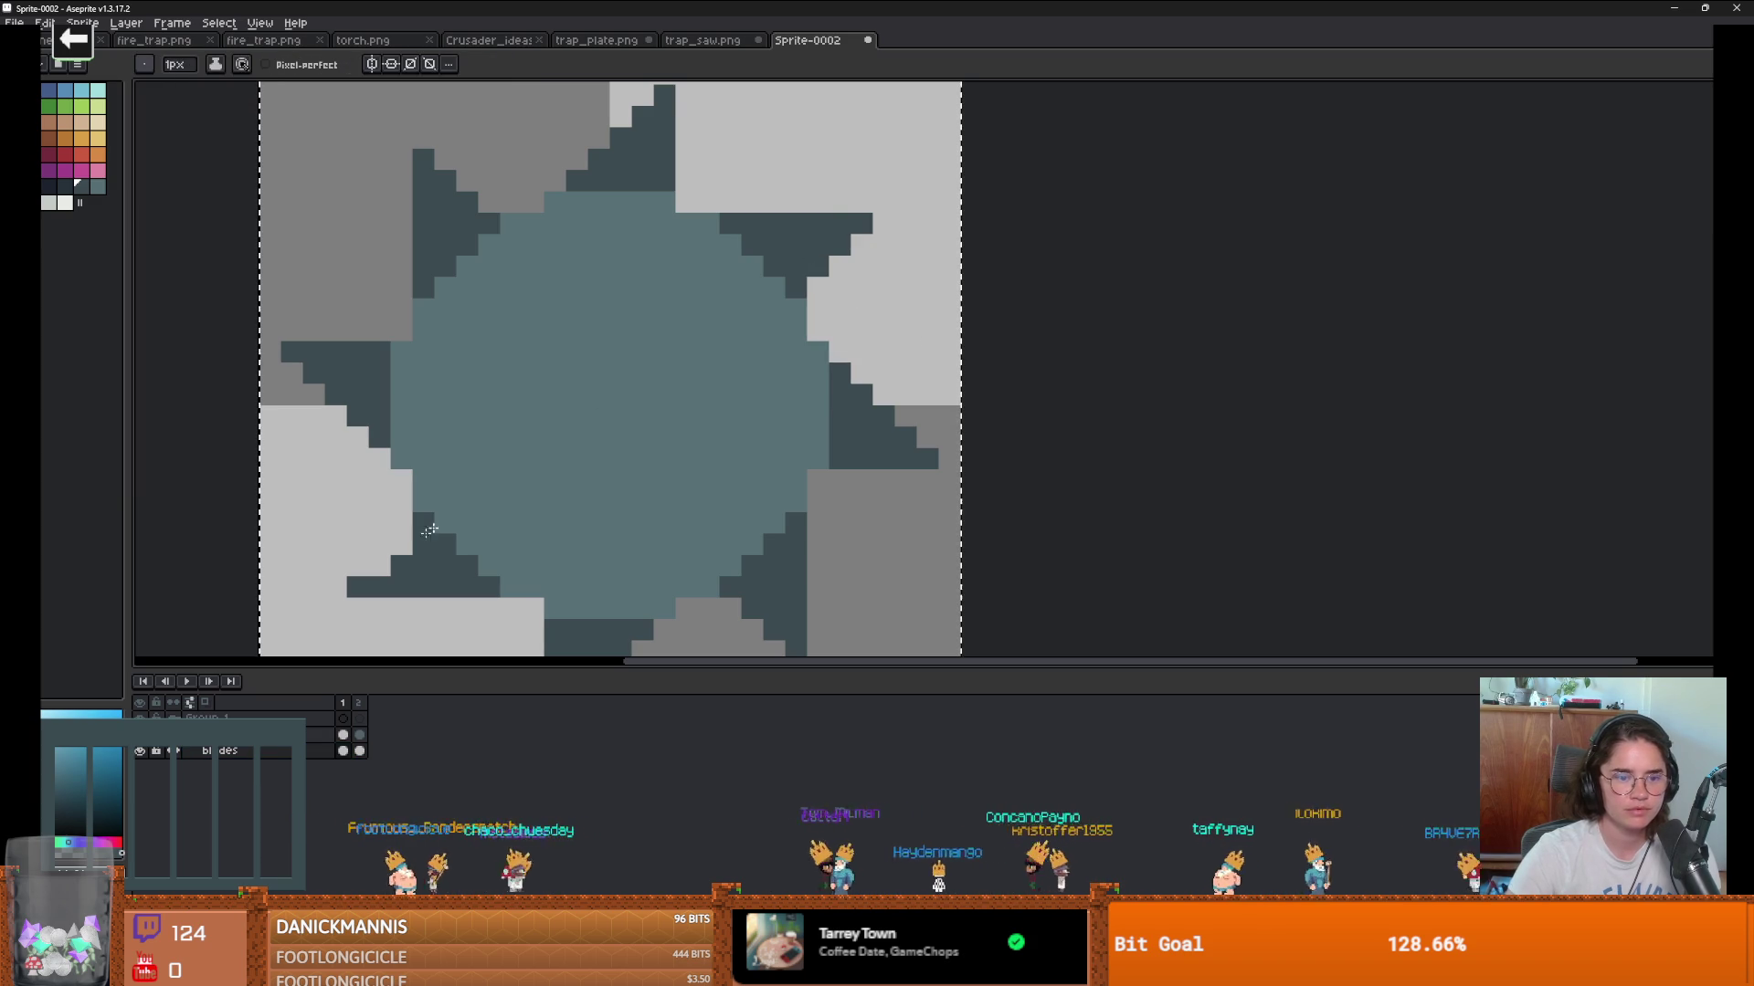
pyautogui.scroll(-3, 384, 565)
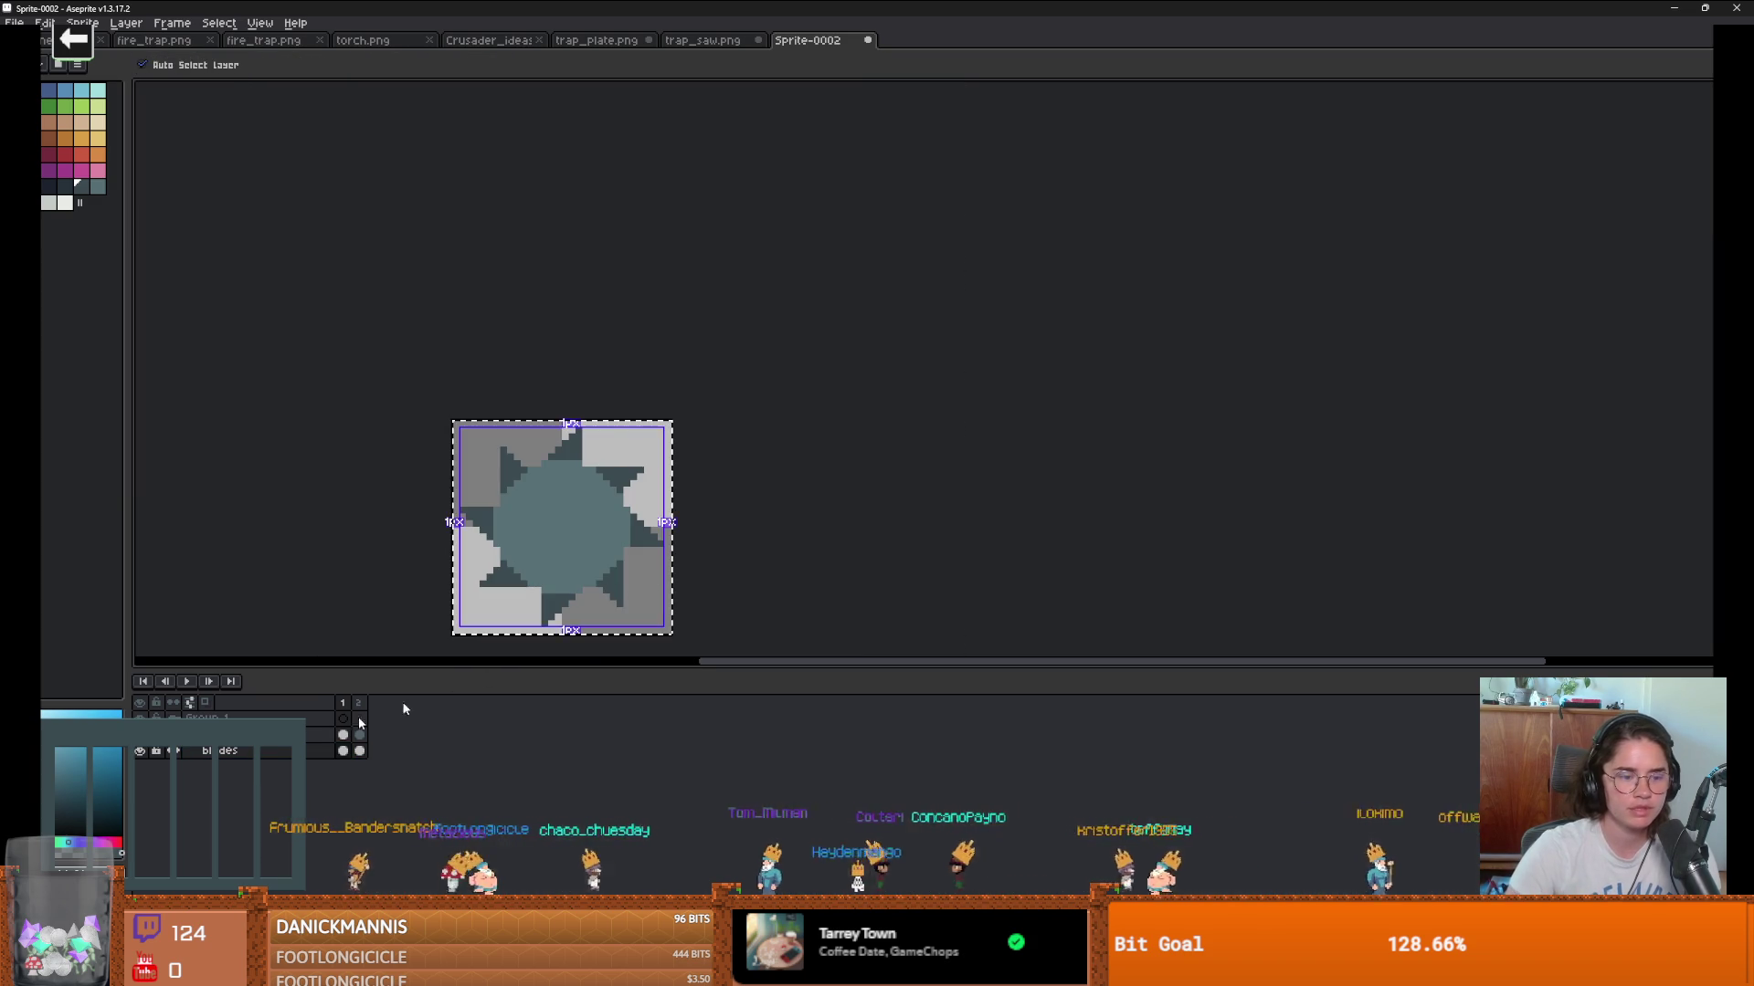
pyautogui.hotkey('ctrl', 's')
pyautogui.press('Escape')
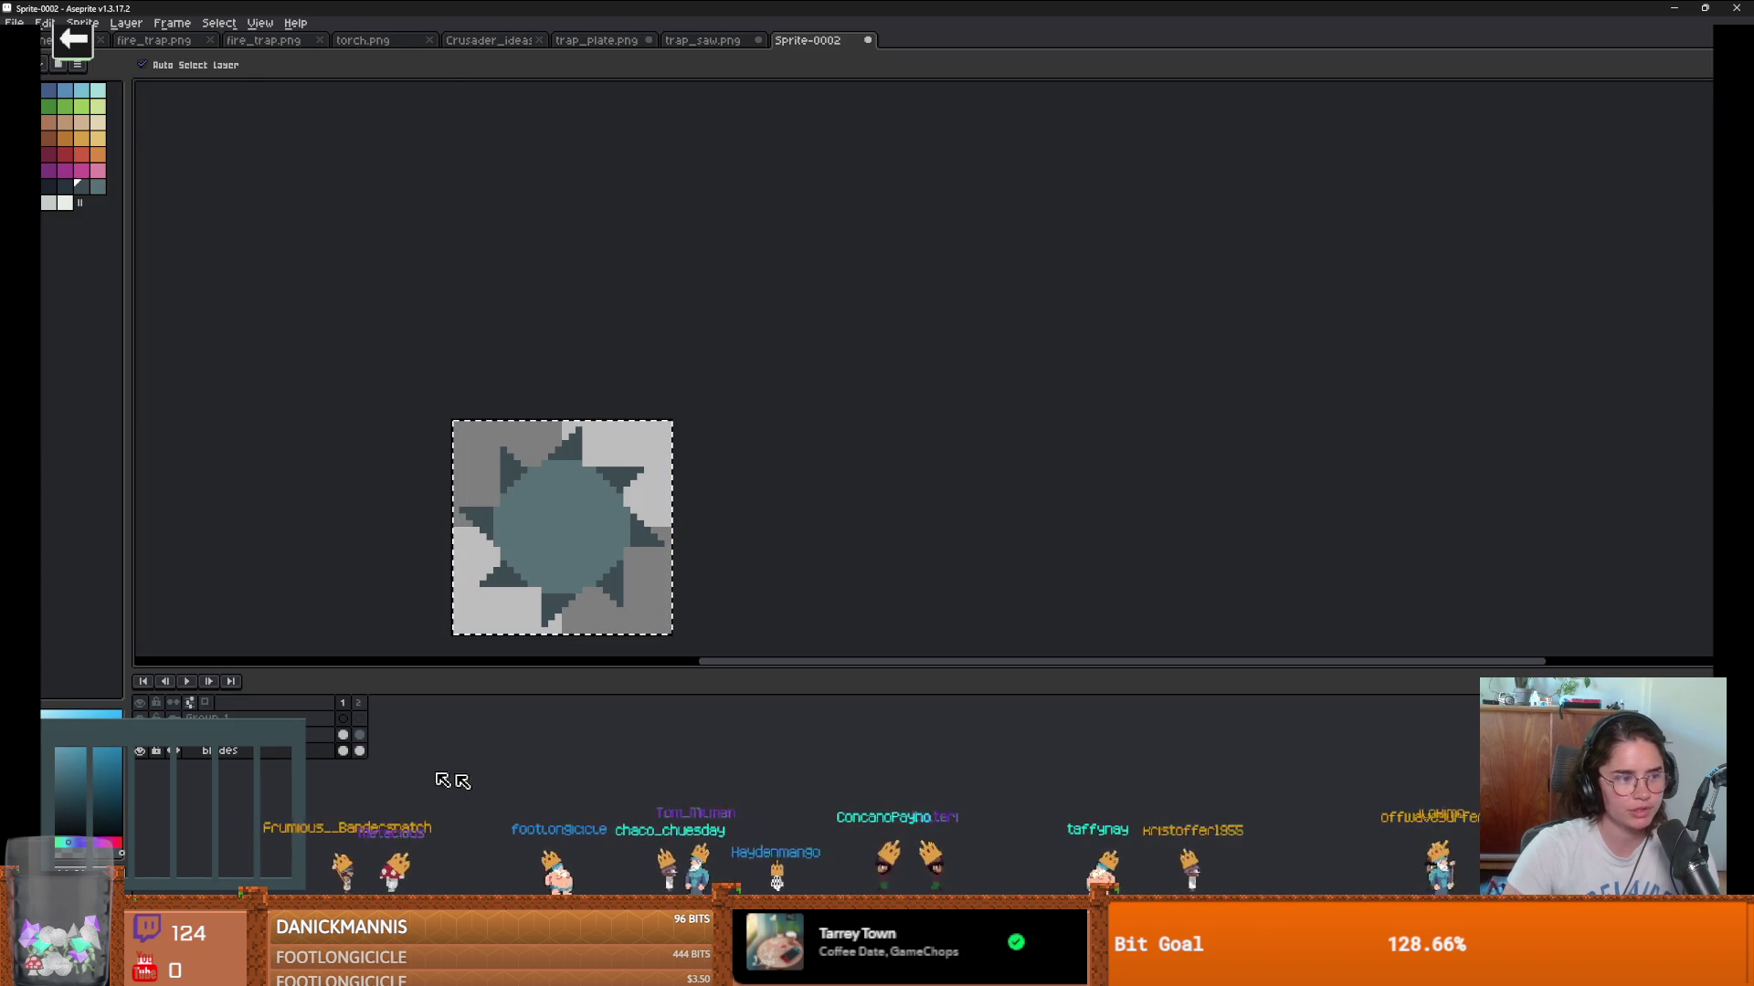
pyautogui.press('alt')
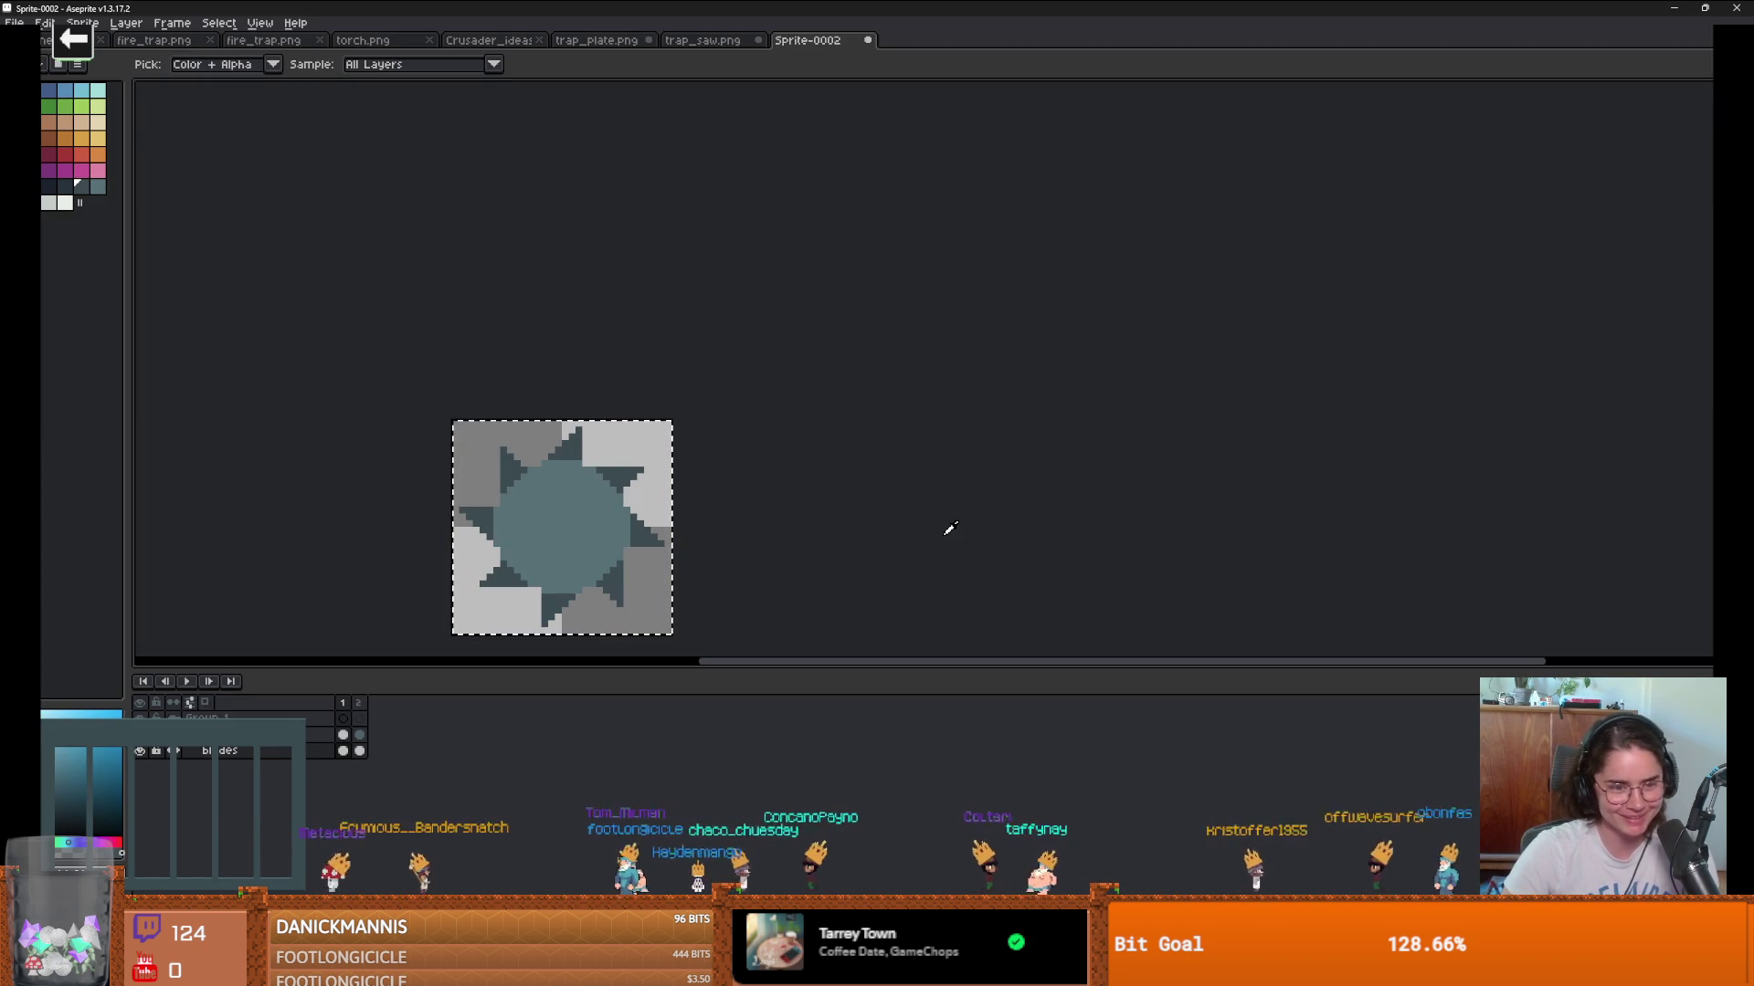
# Delete frame 2 from the animation, then undo to bring it back
pyautogui.rightClick(357, 704)
pyautogui.click(423, 779)
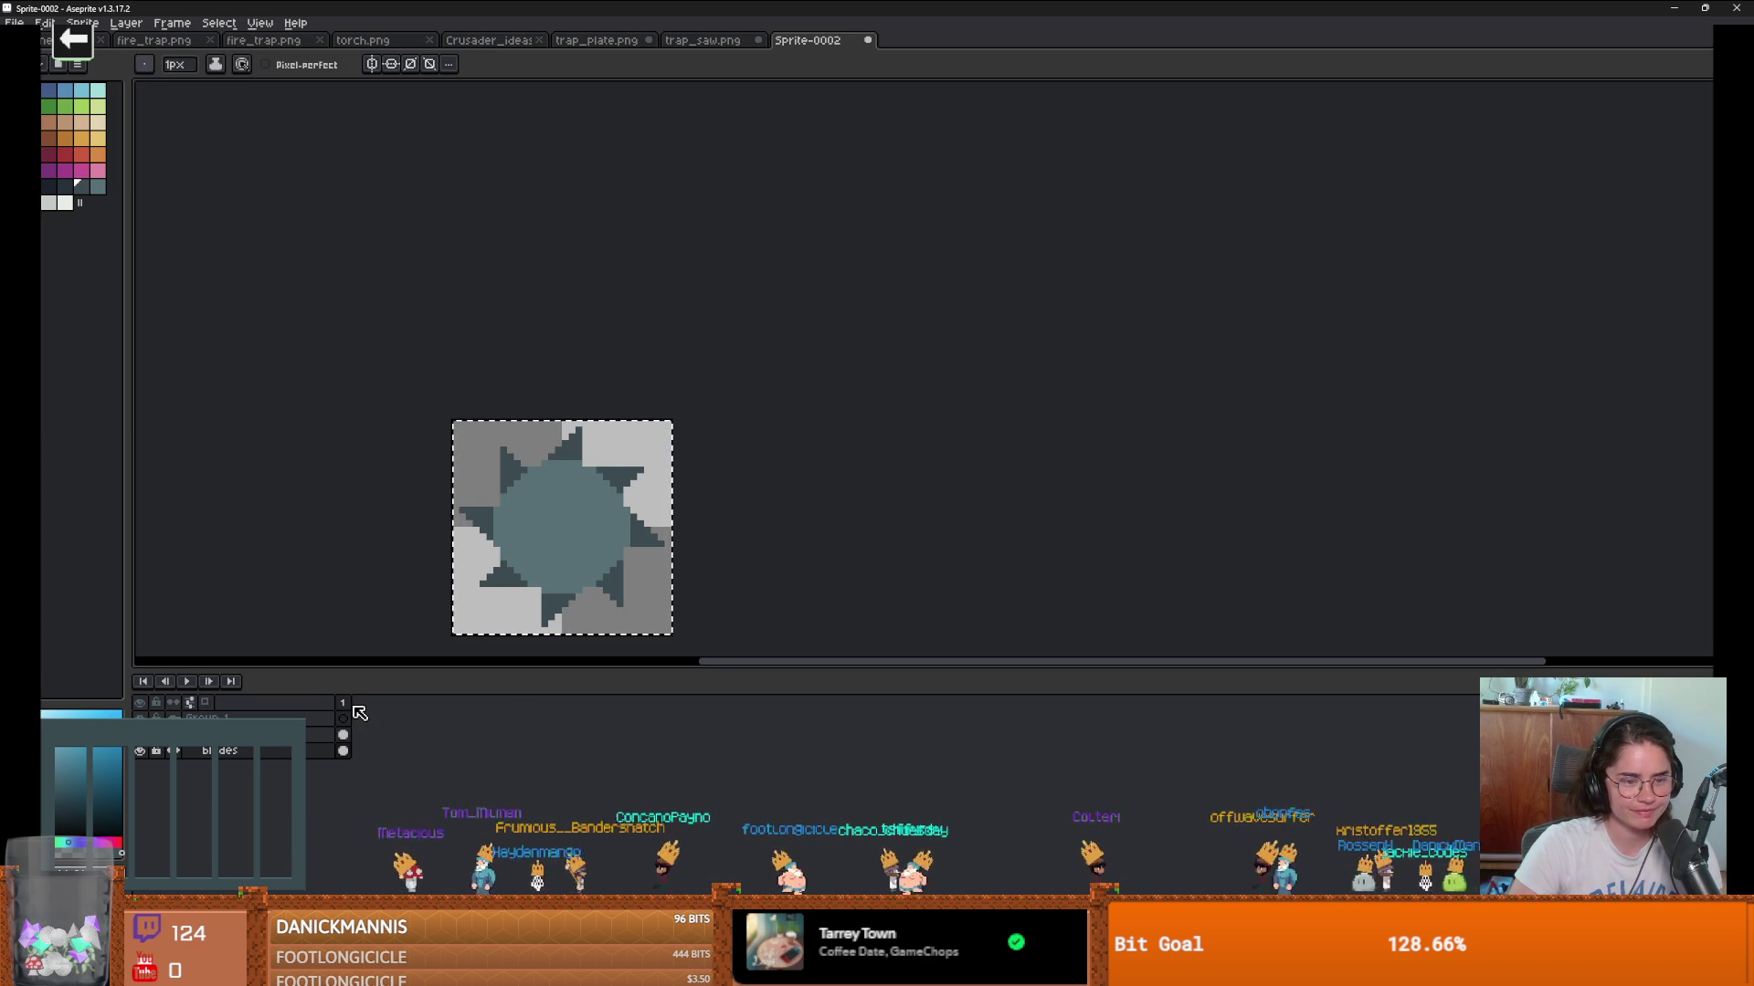
pyautogui.hotkey('ctrl', 'z')
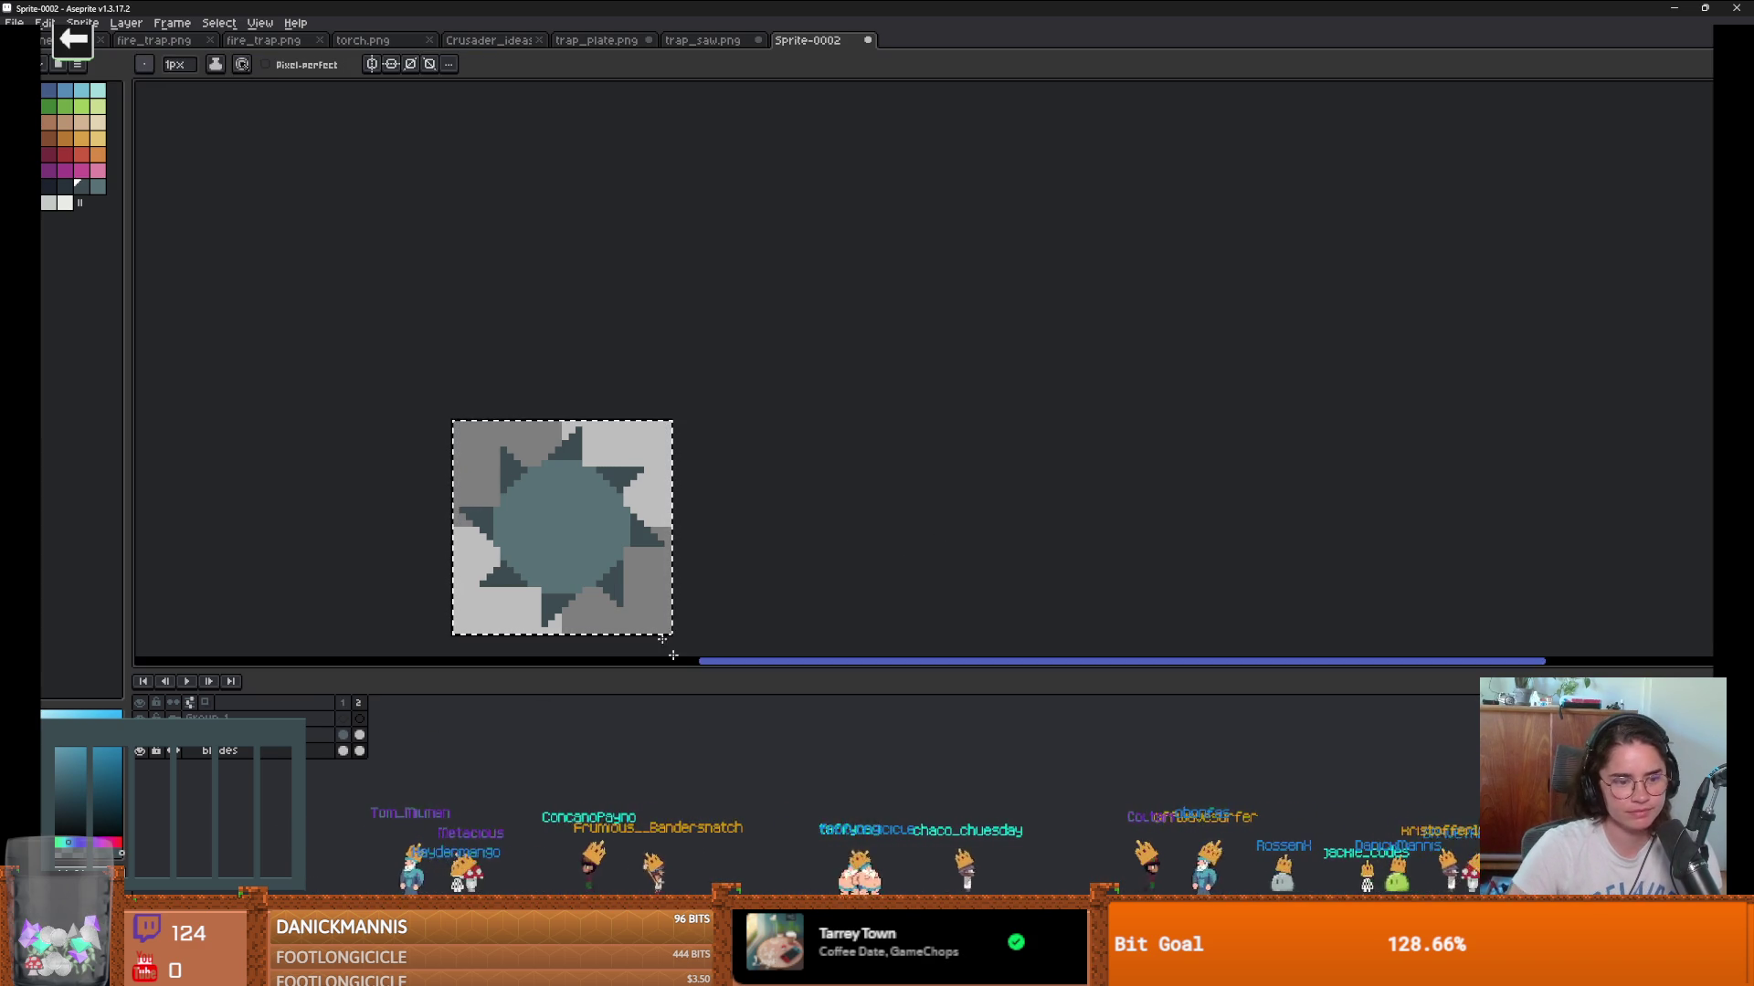
pyautogui.scroll(1, 595, 587)
pyautogui.moveTo(595, 588); pyautogui.dragTo(623, 541)
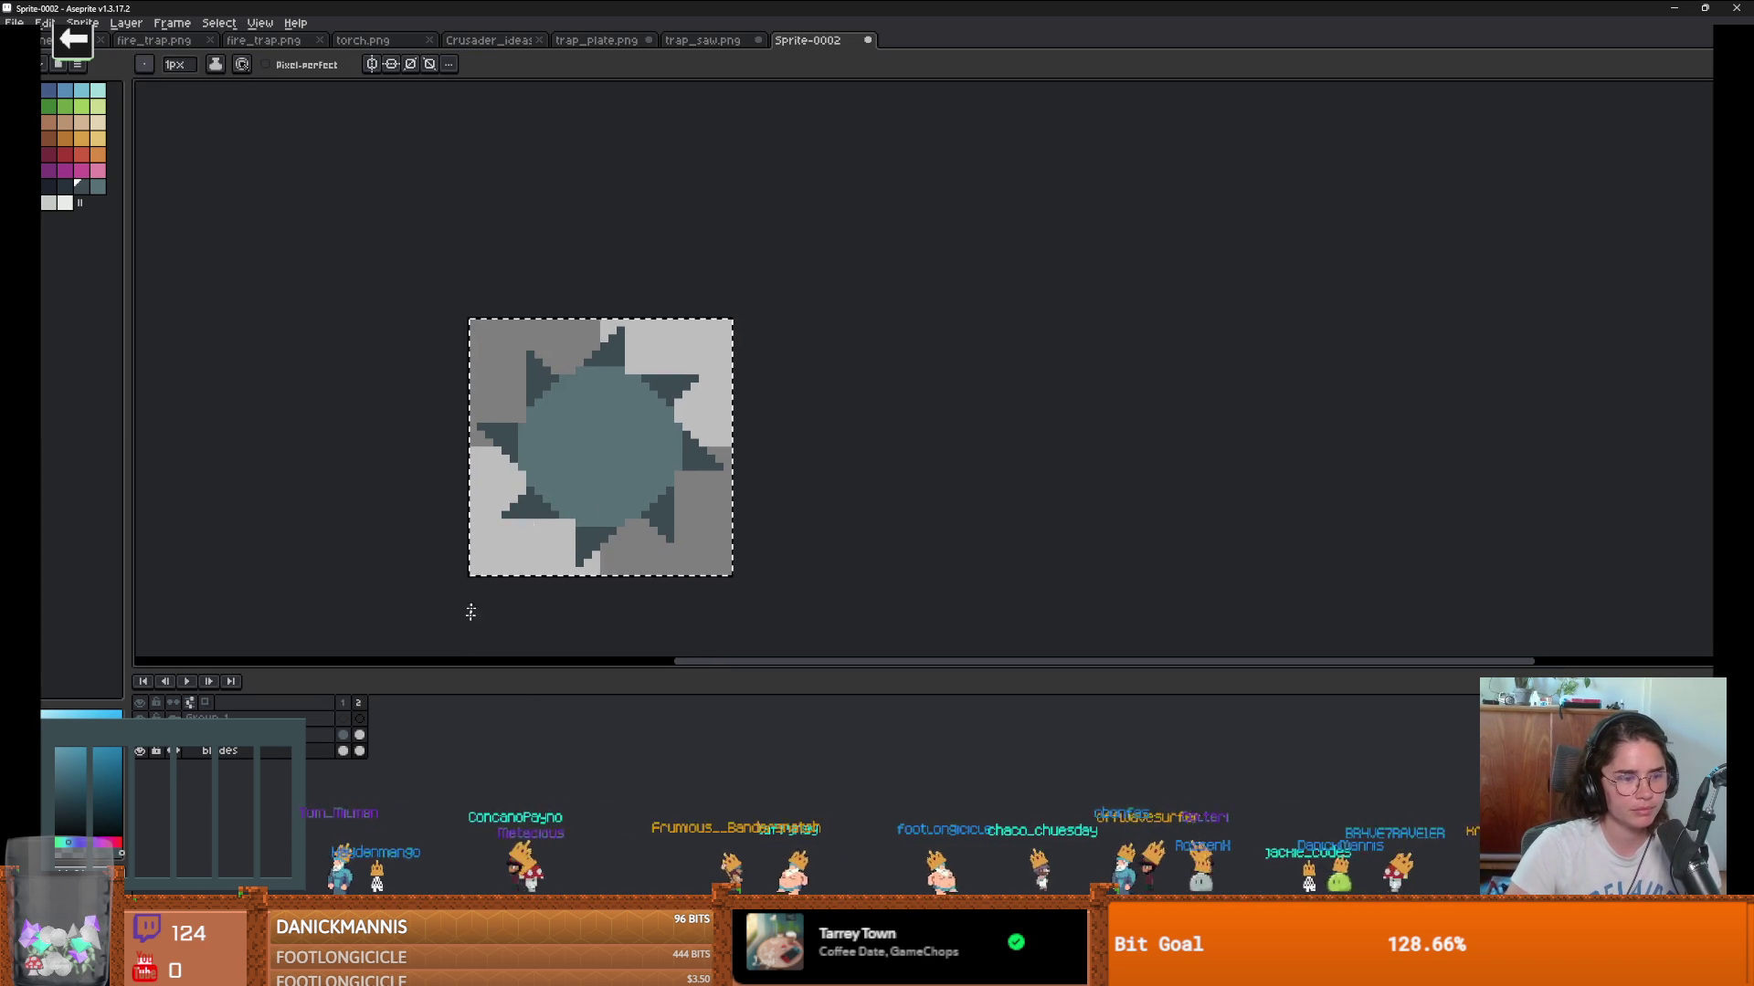
# Rotate the selected sprite about -23 degrees, then undo it and clear the selection
pyautogui.press('v')
pyautogui.press('b')
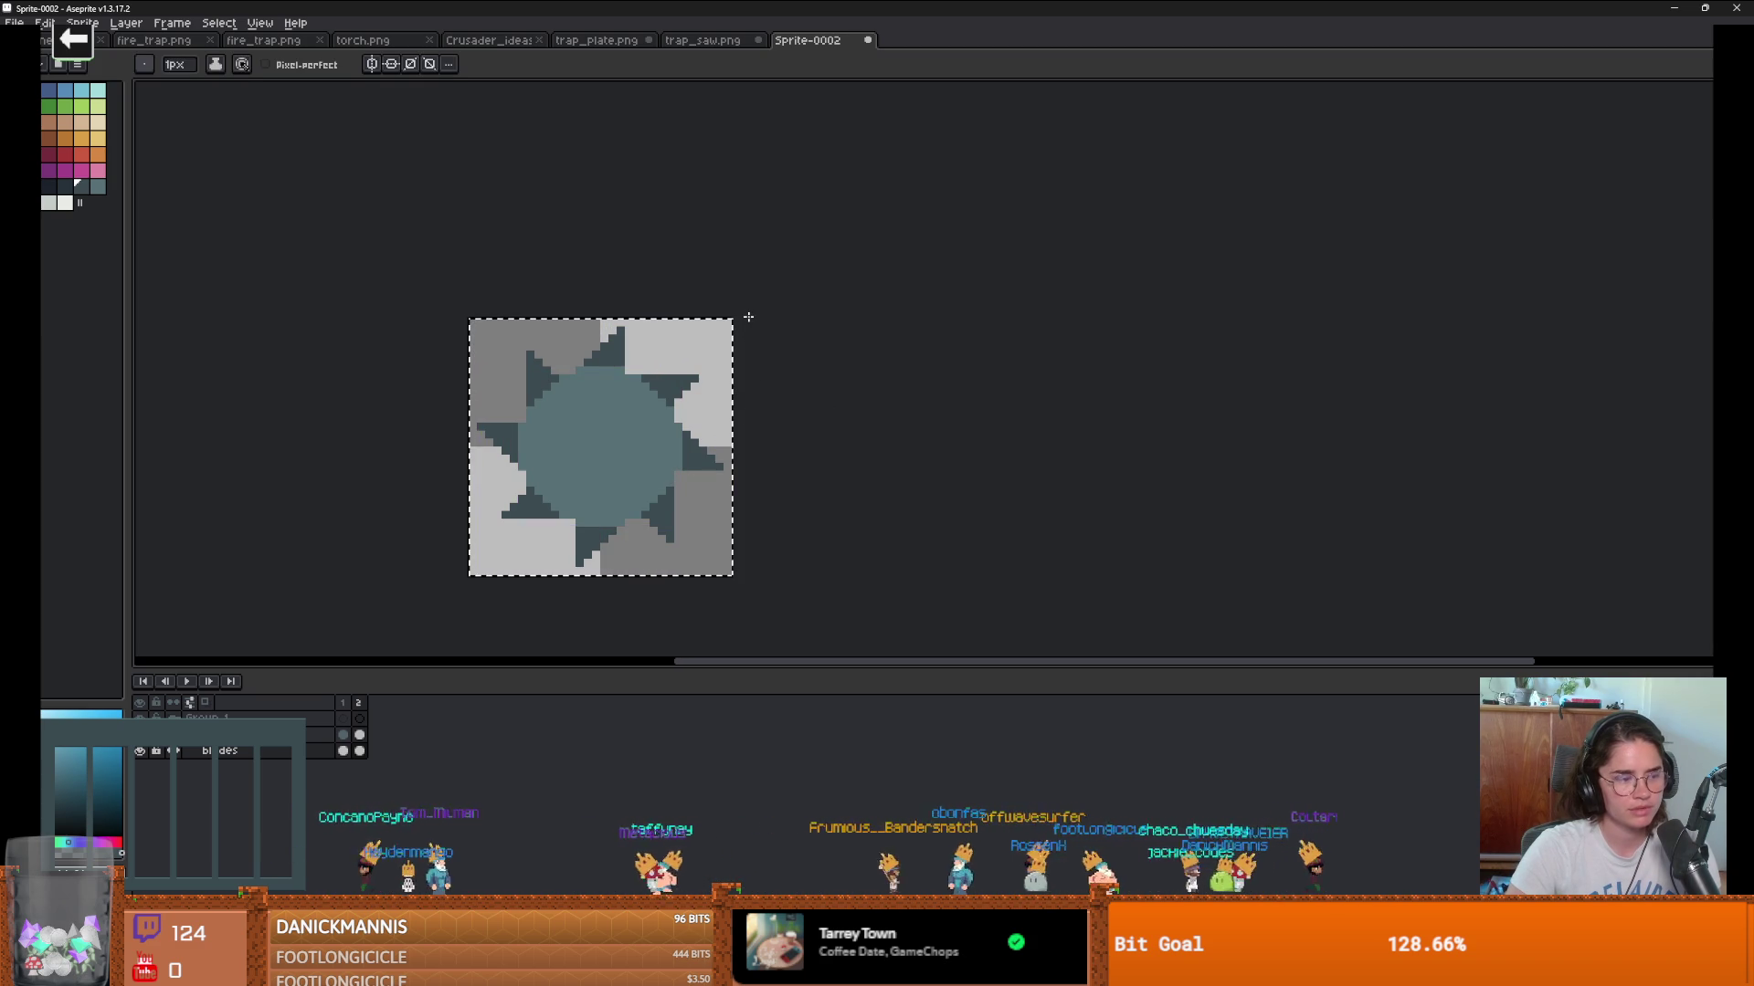
pyautogui.press('m')
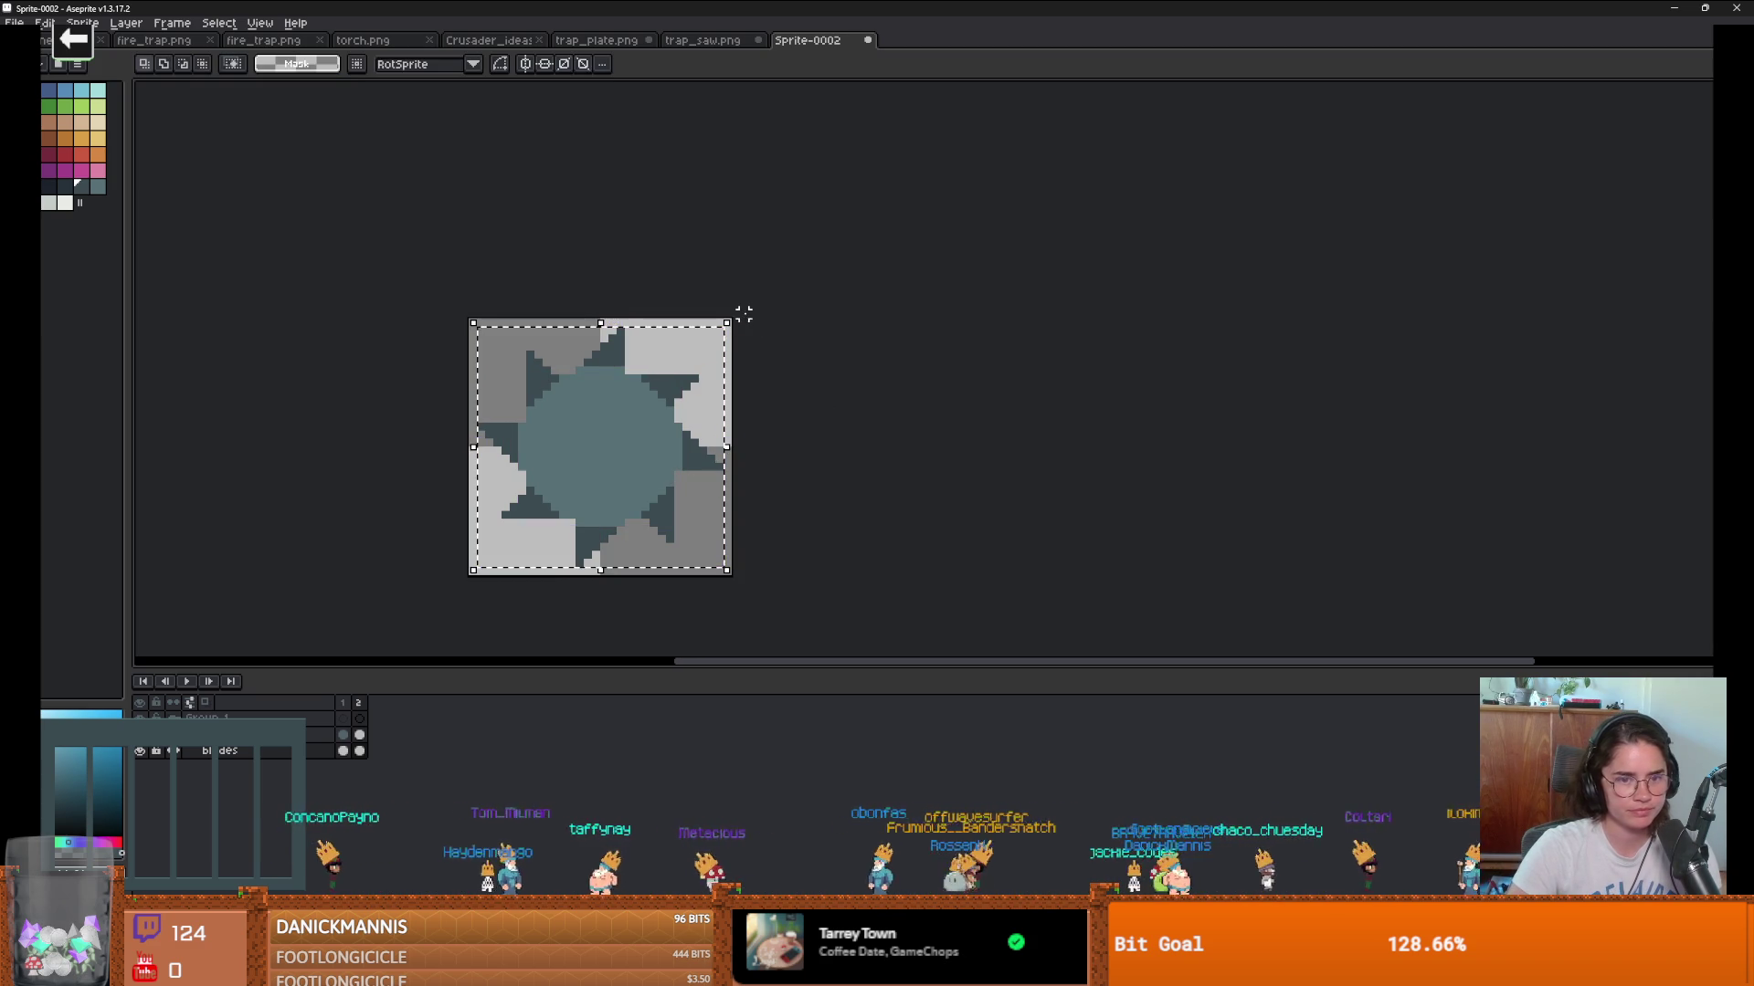
pyautogui.moveTo(743, 338)
pyautogui.mouseDown()
pyautogui.moveTo(916, 467)
pyautogui.moveTo(978, 560)
pyautogui.moveTo(861, 658)
pyautogui.moveTo(216, 444)
pyautogui.moveTo(1122, 311)
pyautogui.moveTo(142, 265)
pyautogui.moveTo(735, 91)
pyautogui.moveTo(1658, 416)
pyautogui.moveTo(1499, 645)
pyautogui.moveTo(1401, 658)
pyautogui.moveTo(1468, 505)
pyautogui.mouseUp()
pyautogui.press('Return')
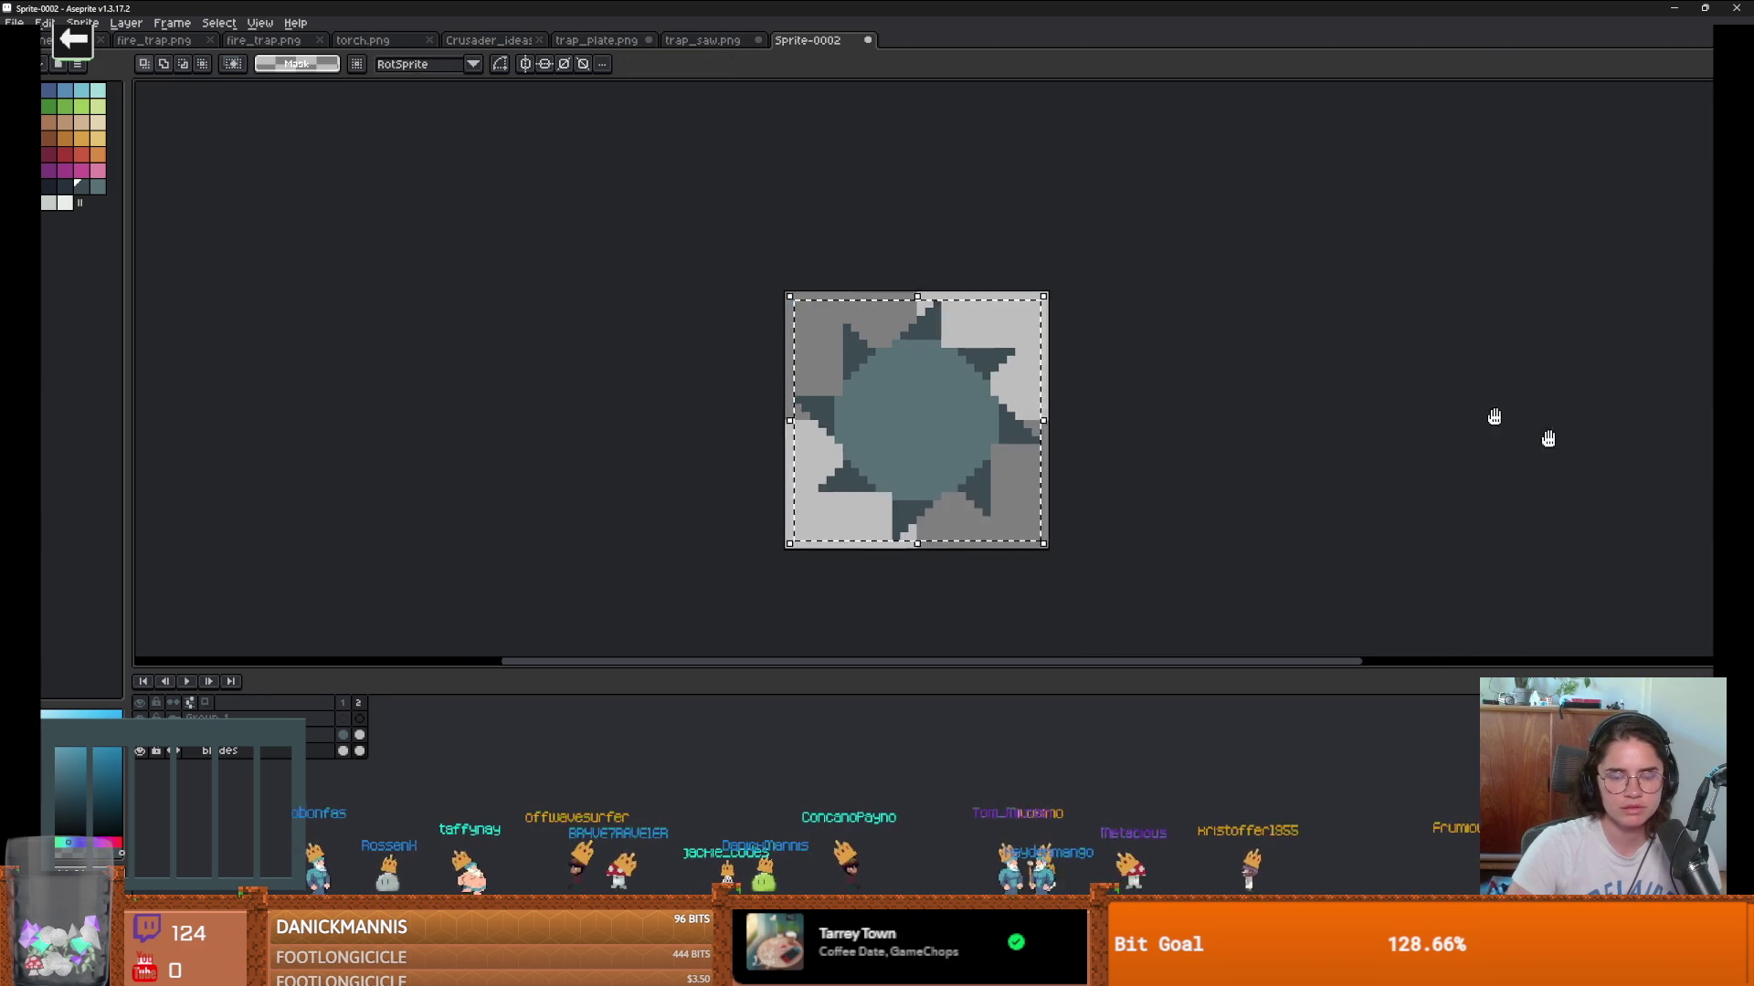
pyautogui.hotkey('ctrl', 'z')
pyautogui.scroll(1, 602, 262)
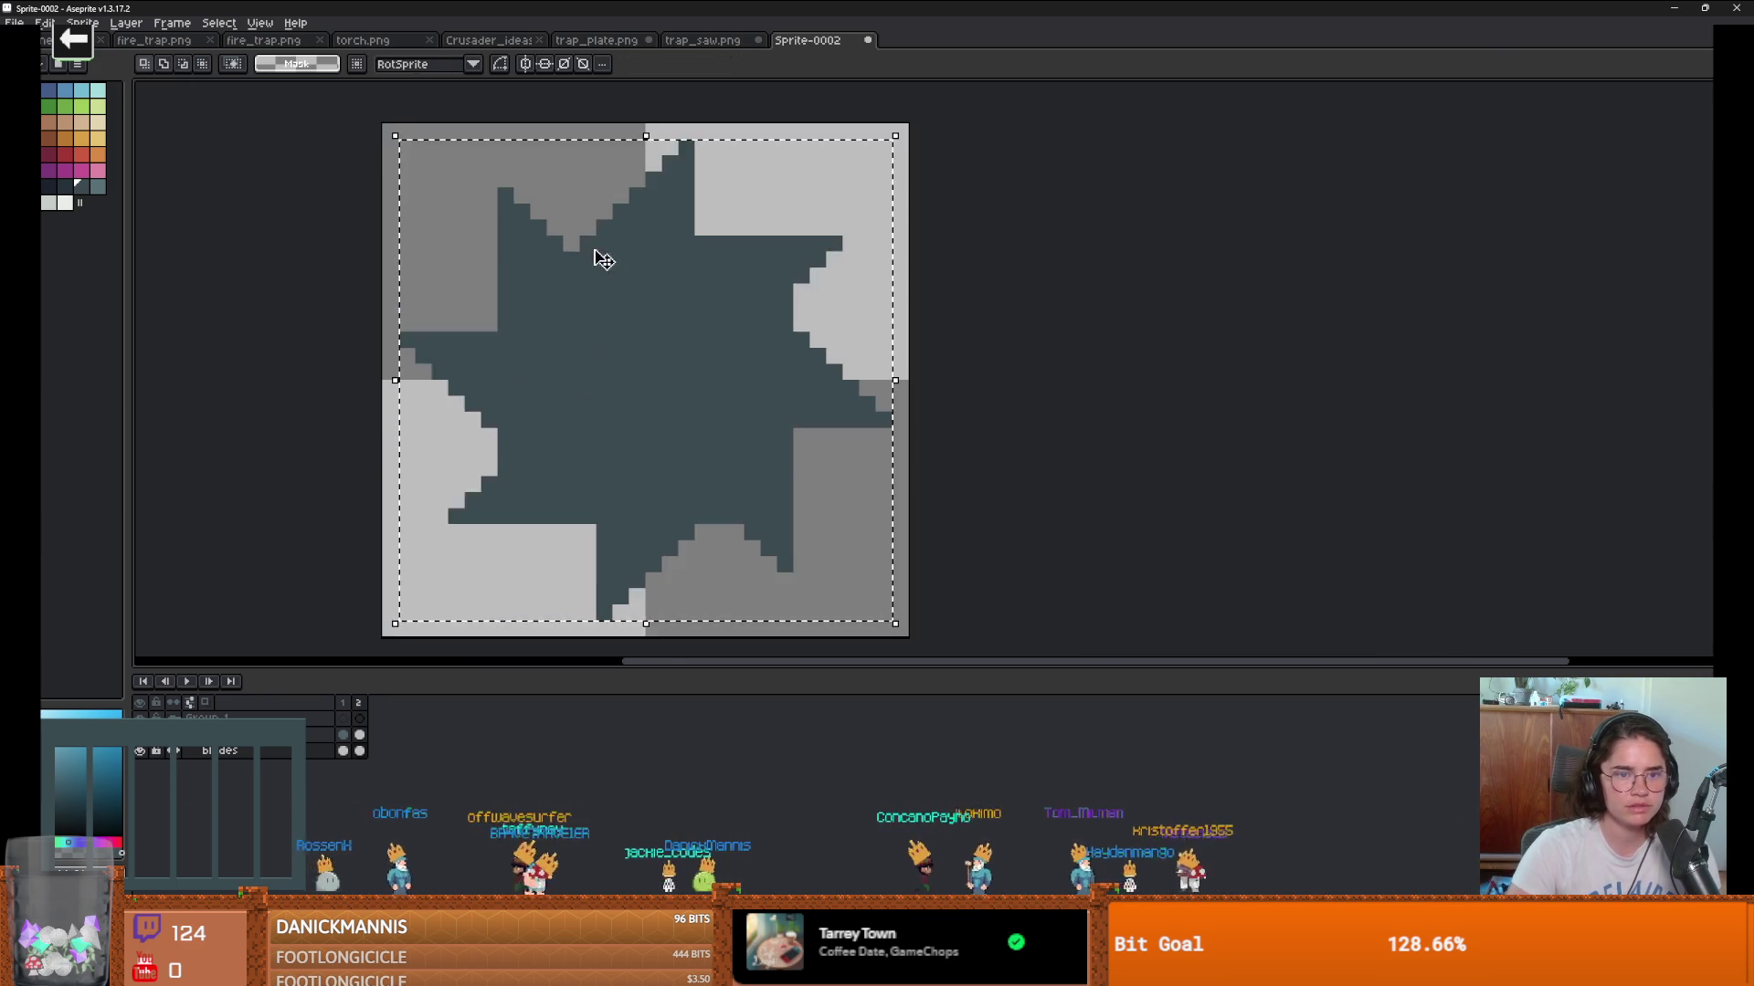
pyautogui.scroll(-1, 834, 508)
pyautogui.hotkey('ctrl', 'd')
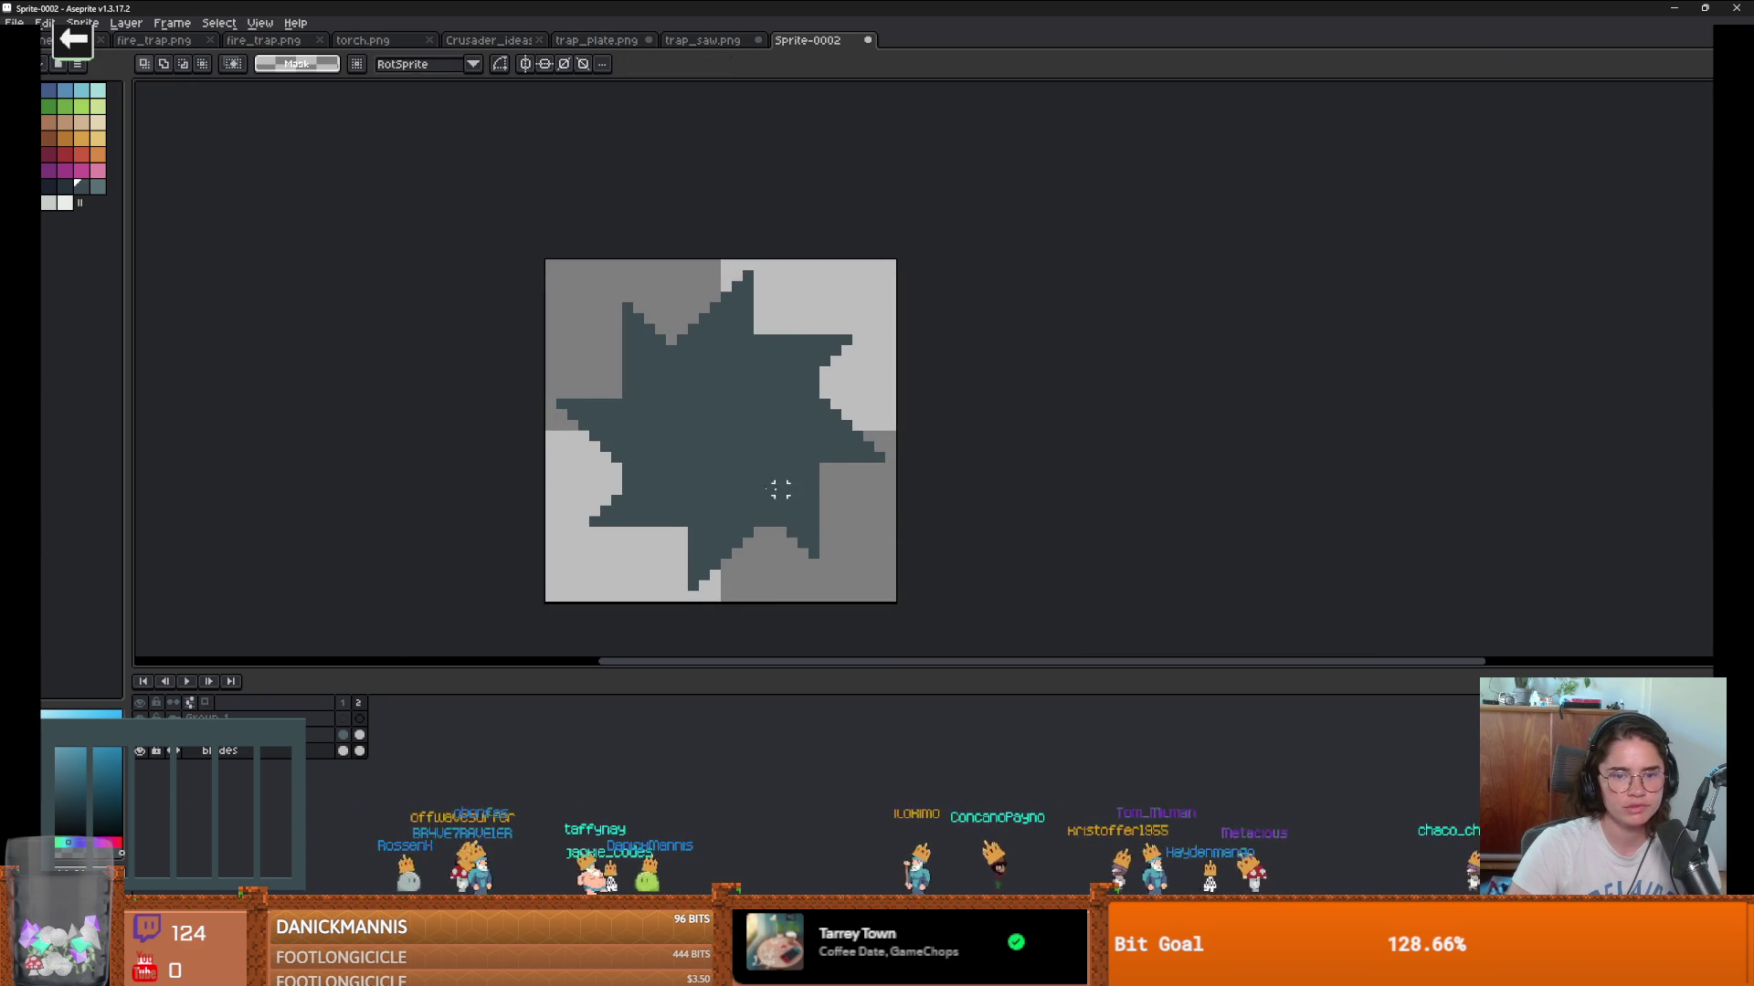
# Return to the pencil and turn on mirrored drawing across both axes
pyautogui.scroll(1, 704, 481)
pyautogui.press('b')
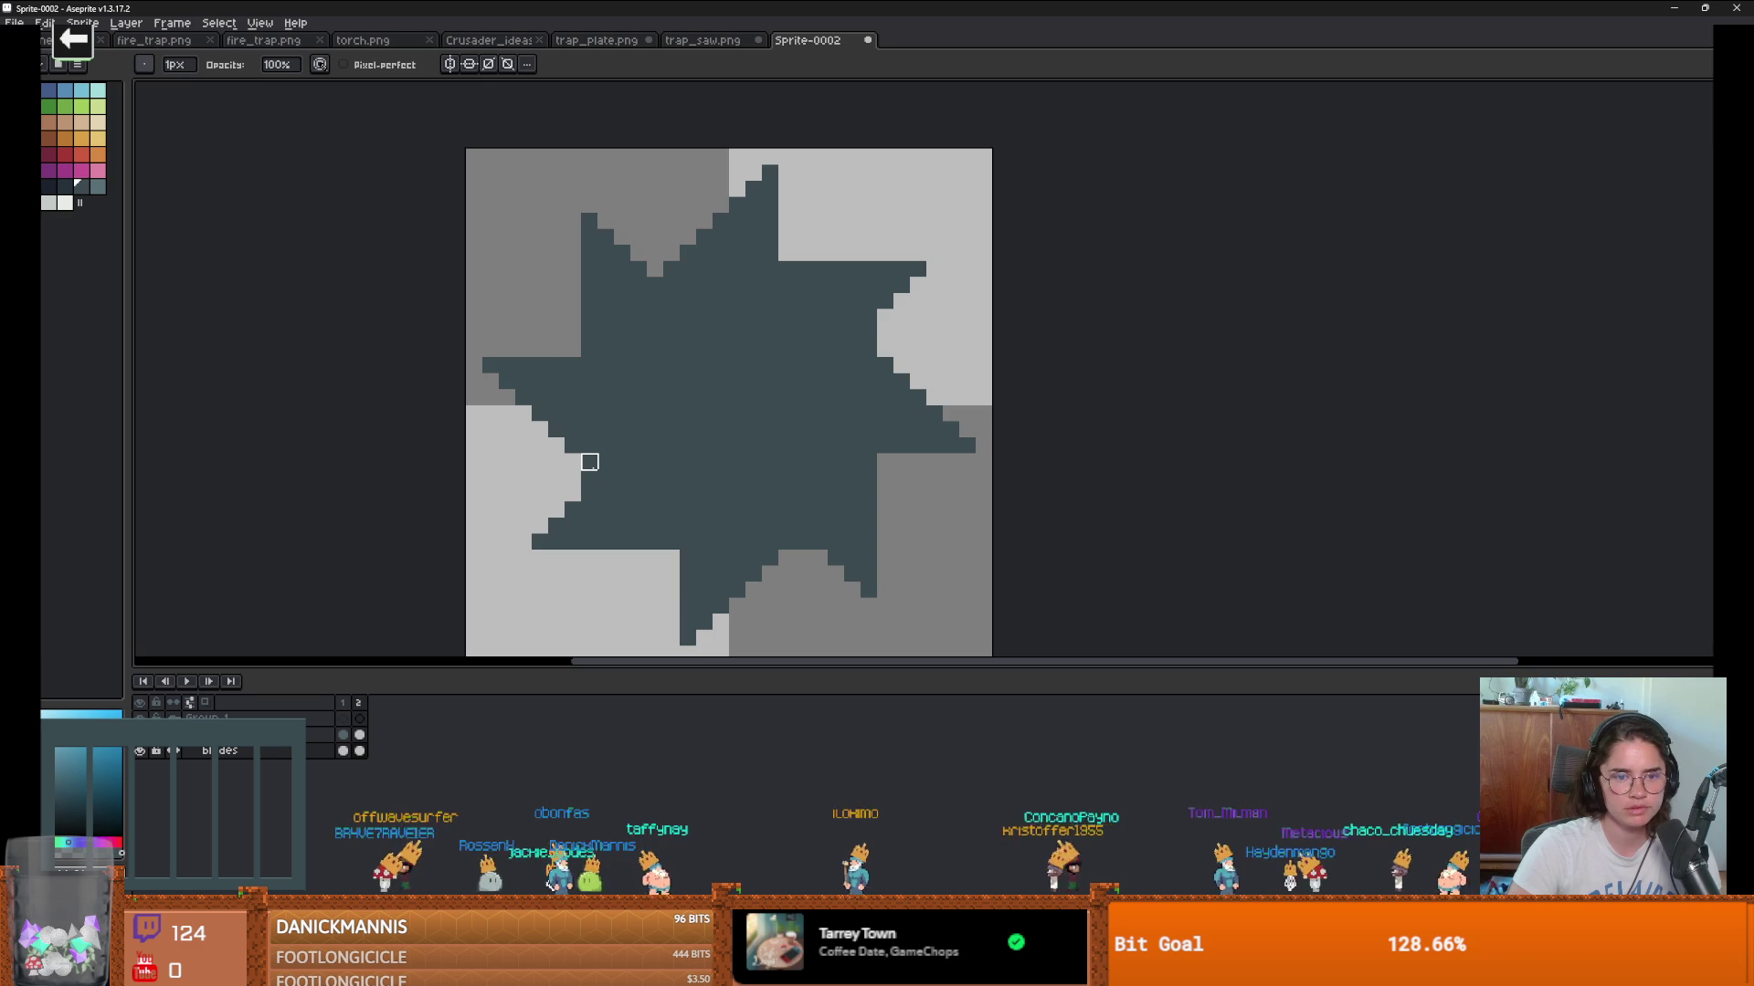
pyautogui.scroll(-2, 589, 463)
pyautogui.scroll(2, 756, 486)
pyautogui.scroll(-3, 737, 485)
pyautogui.scroll(2, 746, 485)
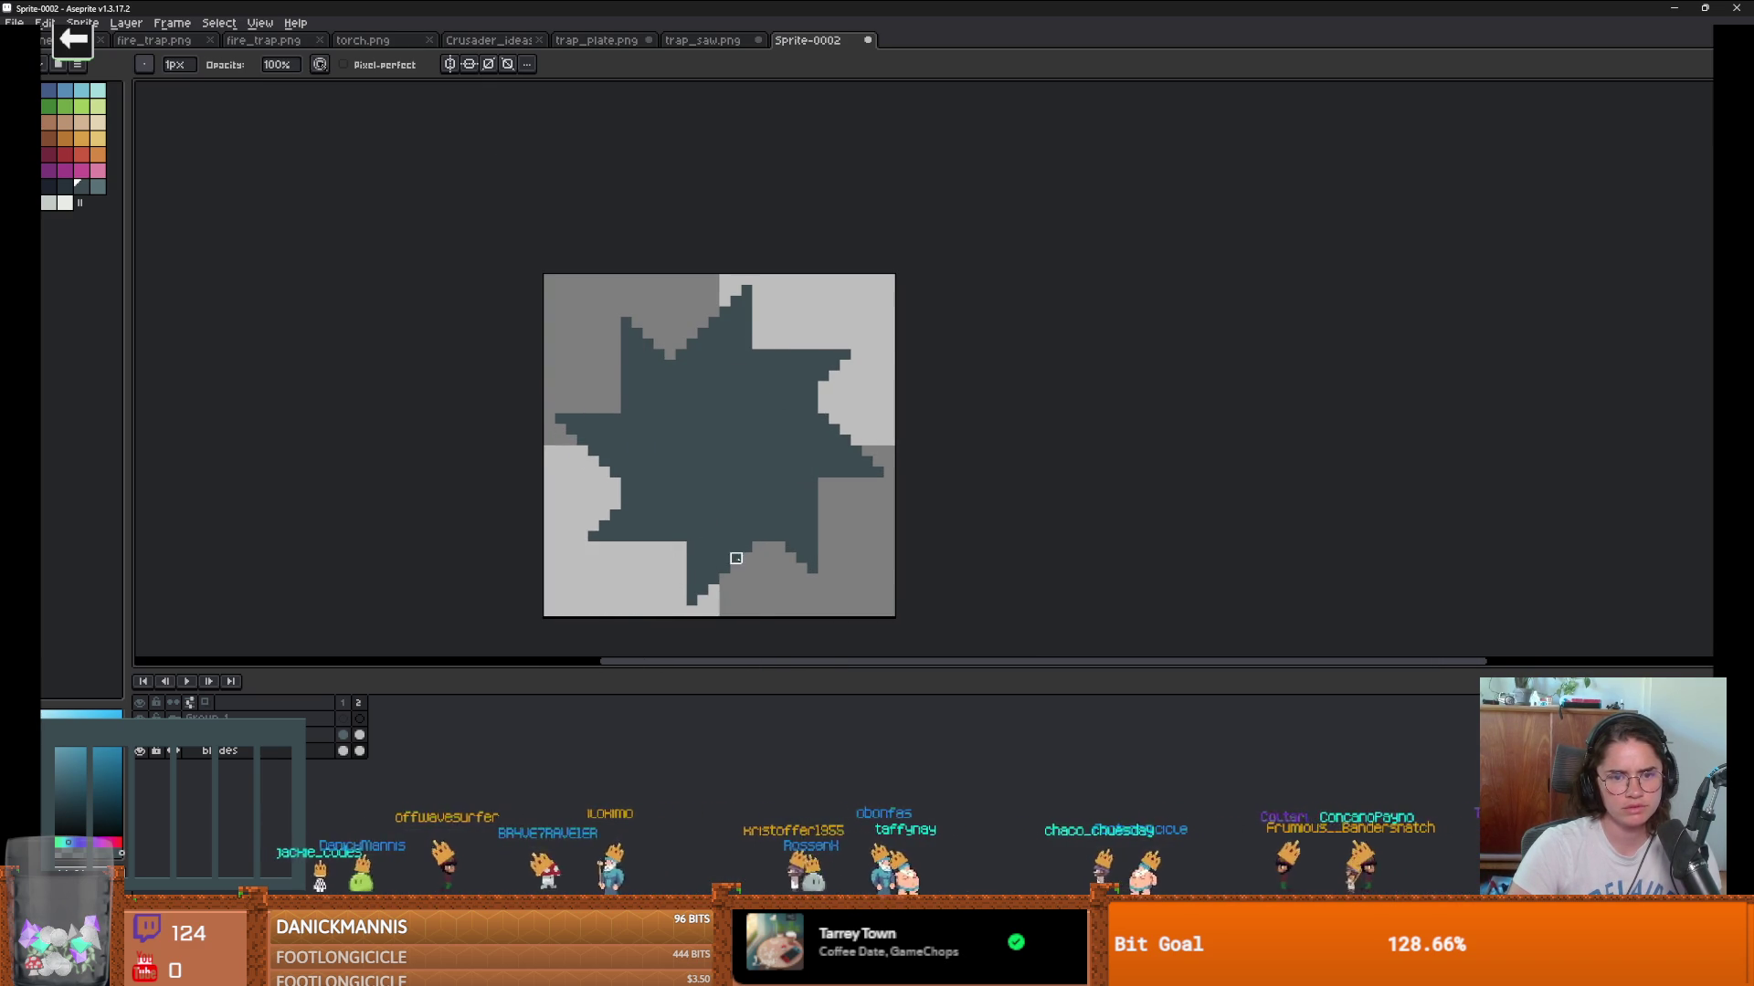
pyautogui.scroll(-1, 726, 558)
pyautogui.scroll(2, 717, 556)
pyautogui.scroll(-2, 866, 541)
pyautogui.scroll(1, 847, 527)
pyautogui.scroll(1, 846, 527)
pyautogui.scroll(-1, 847, 527)
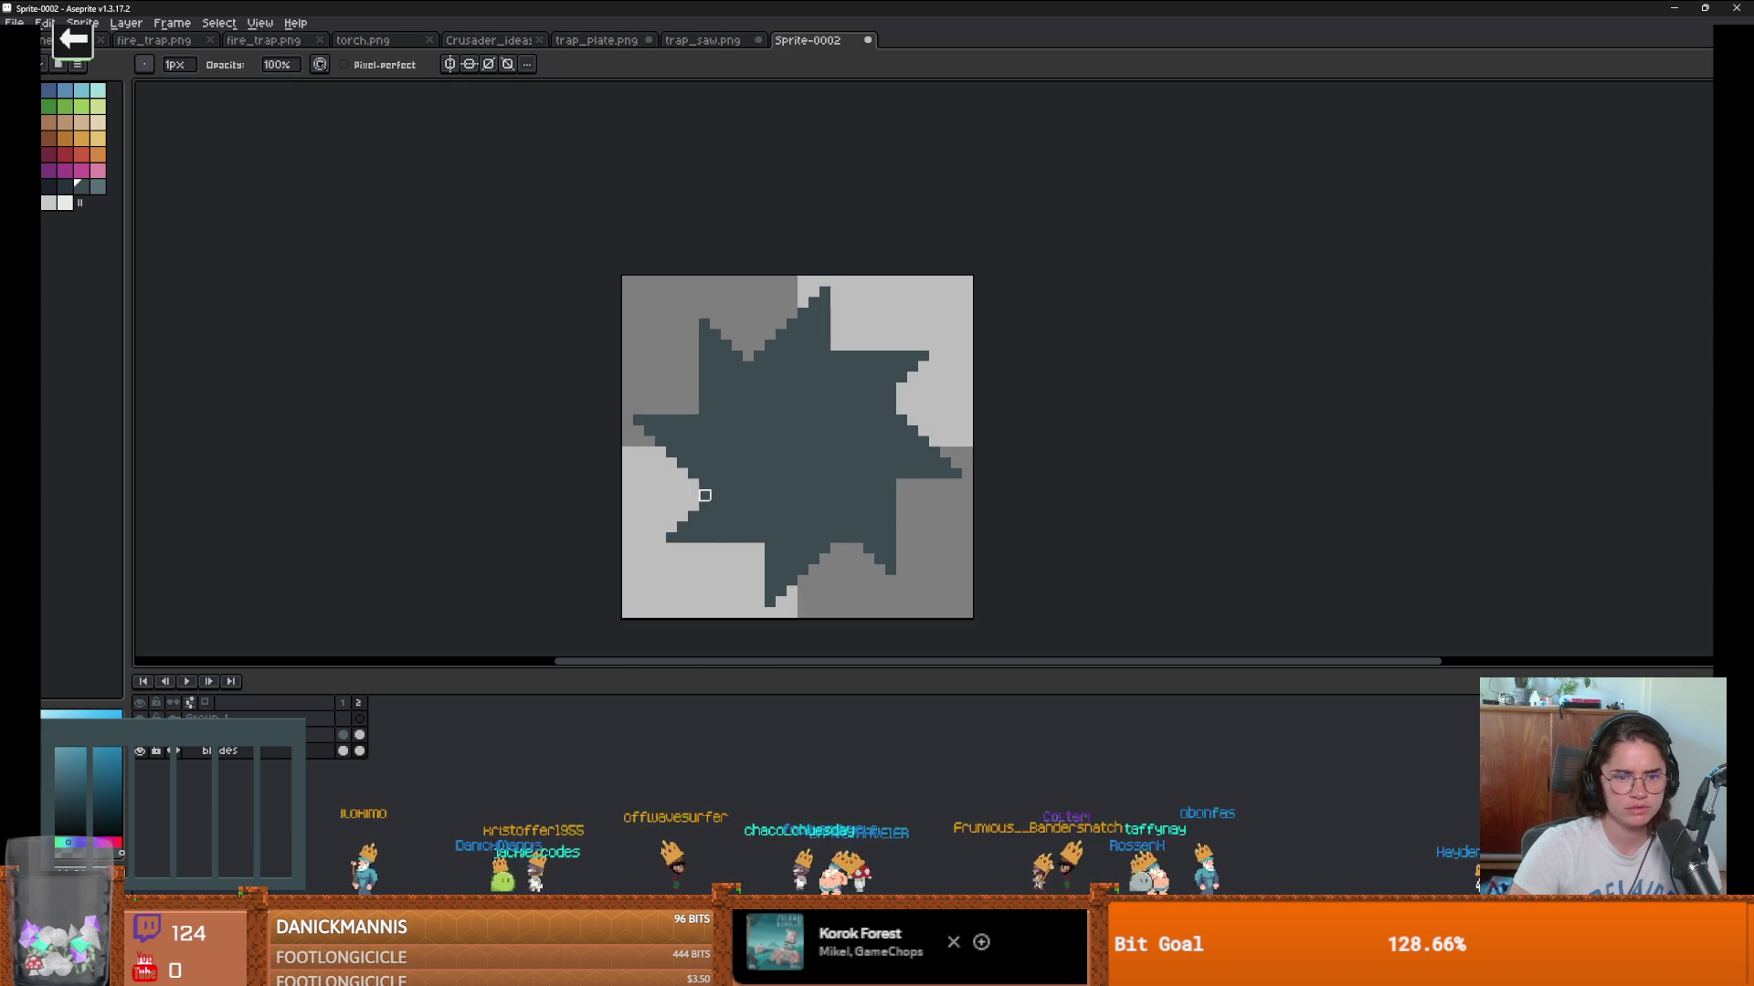
pyautogui.scroll(-1, 847, 456)
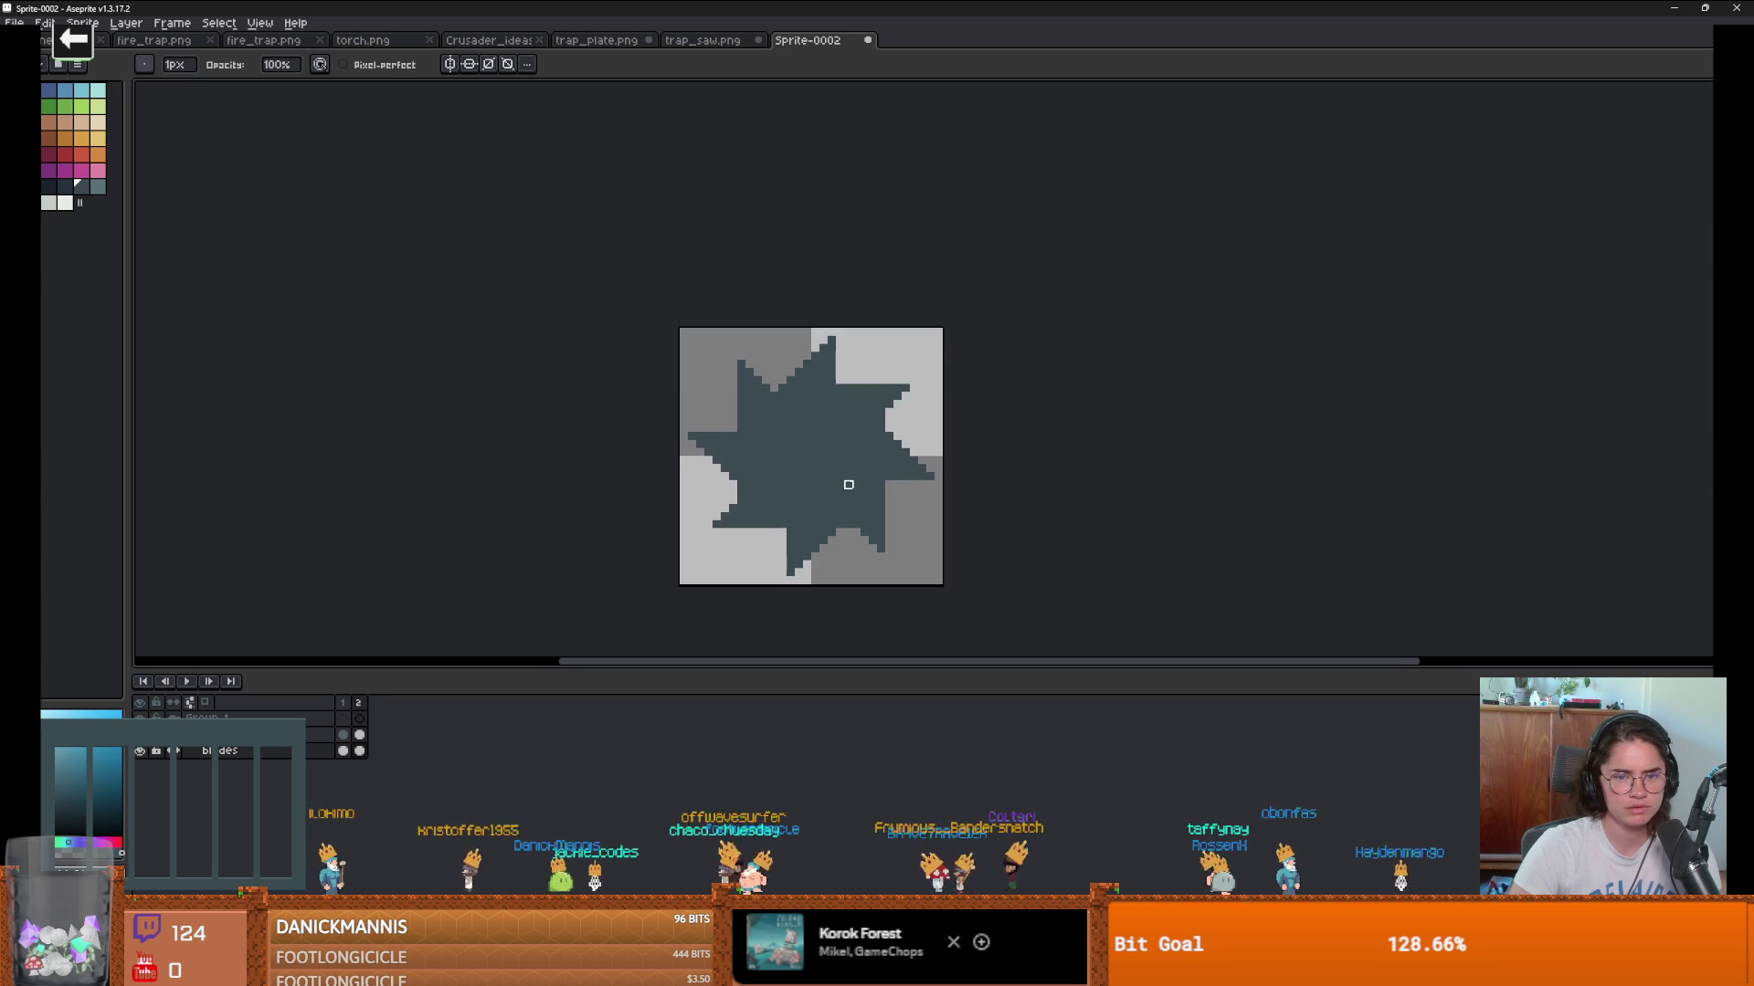
pyautogui.scroll(-2, 849, 482)
pyautogui.scroll(1, 853, 485)
pyautogui.scroll(2, 856, 485)
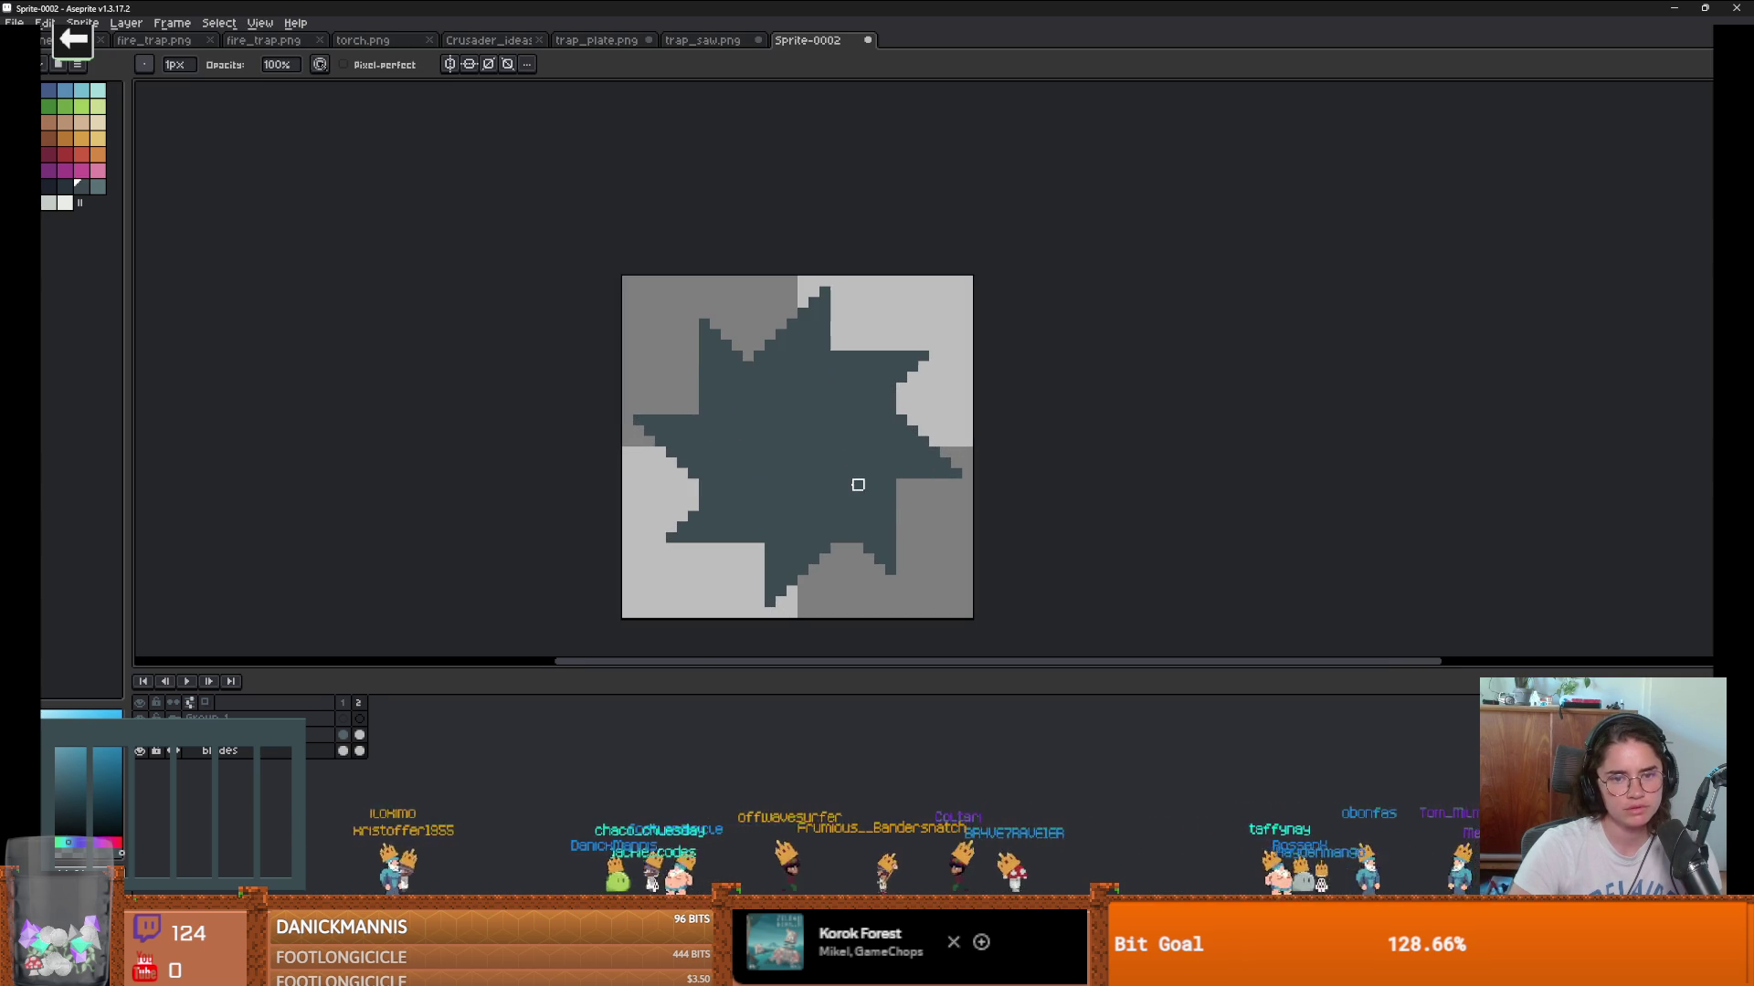
pyautogui.scroll(1, 748, 347)
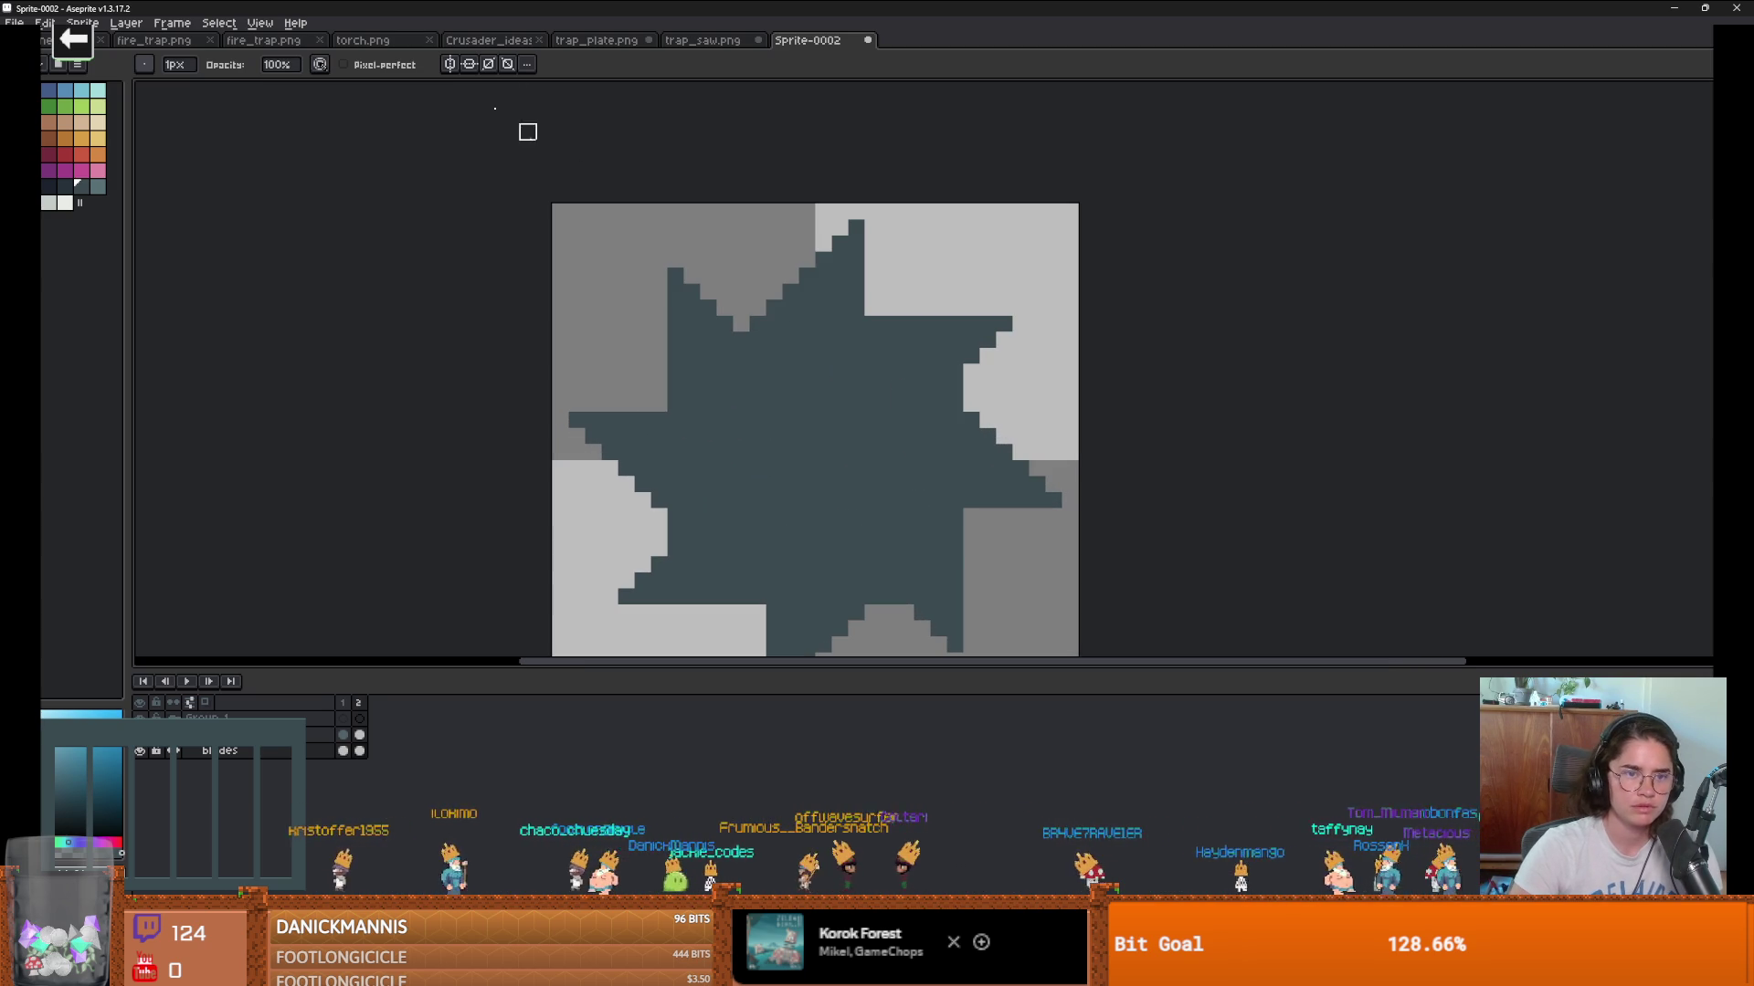
pyautogui.click(451, 66)
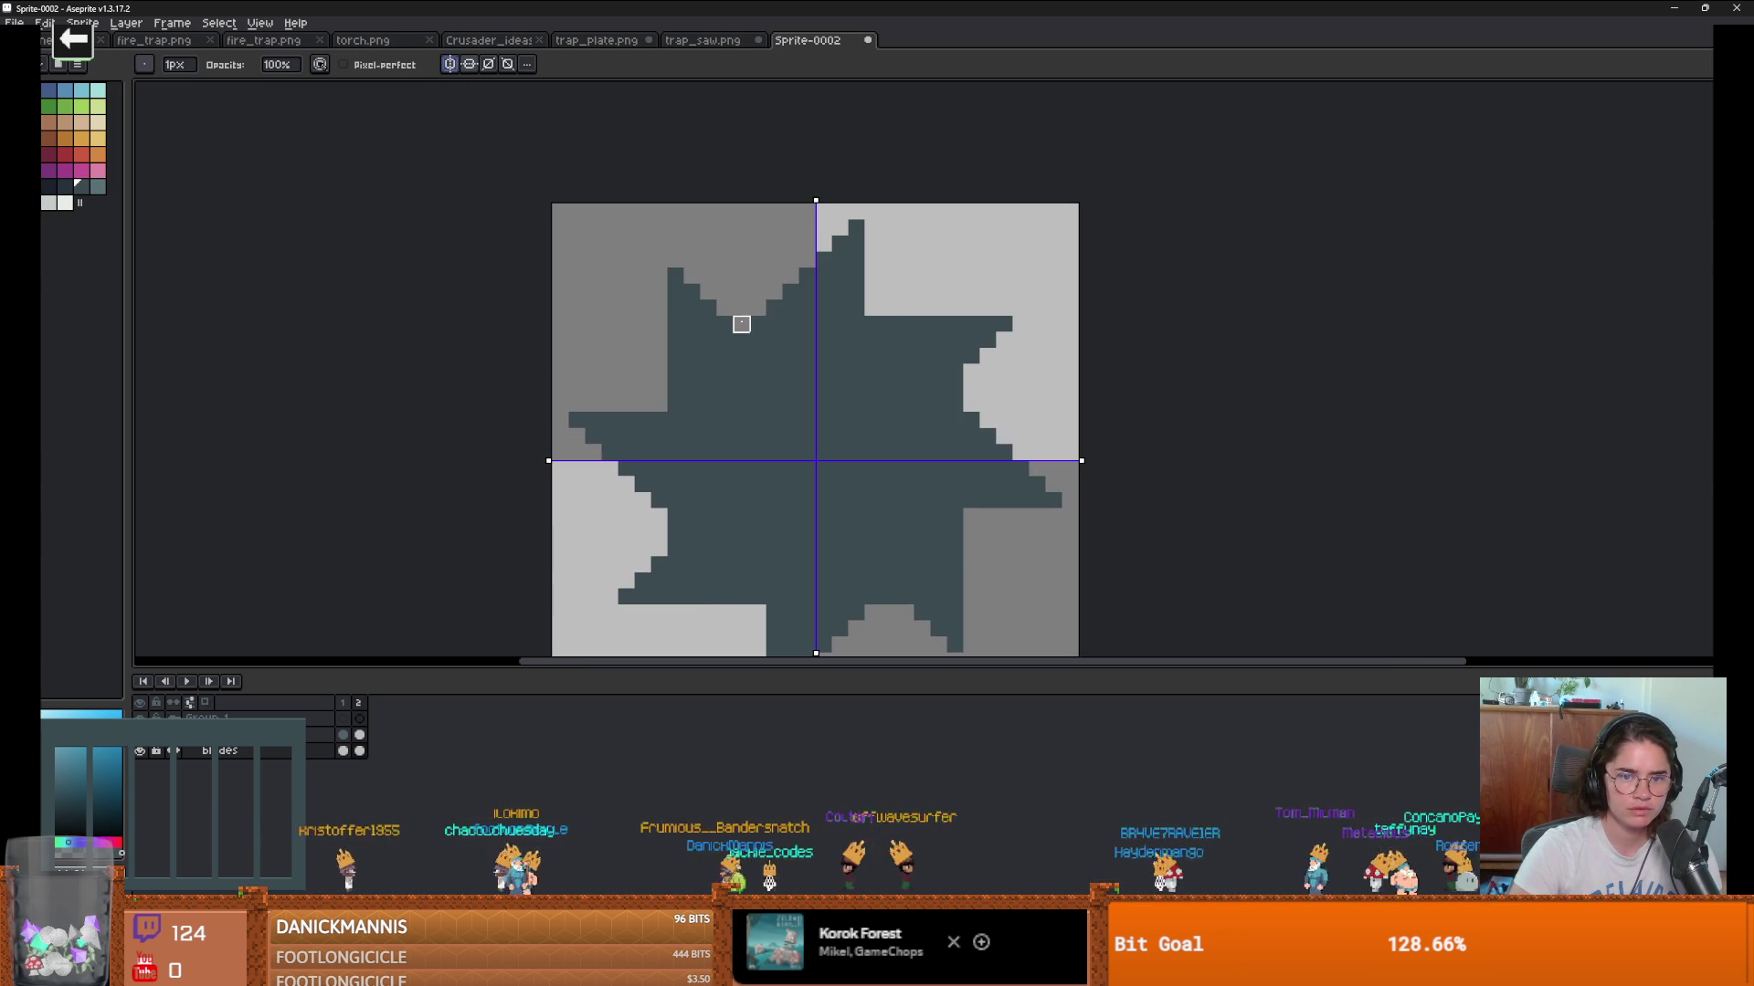
# Turn mirrored drawing back off and show the frame with the teal saw body
pyautogui.scroll(-2, 941, 415)
pyautogui.scroll(-1, 941, 416)
pyautogui.scroll(1, 946, 417)
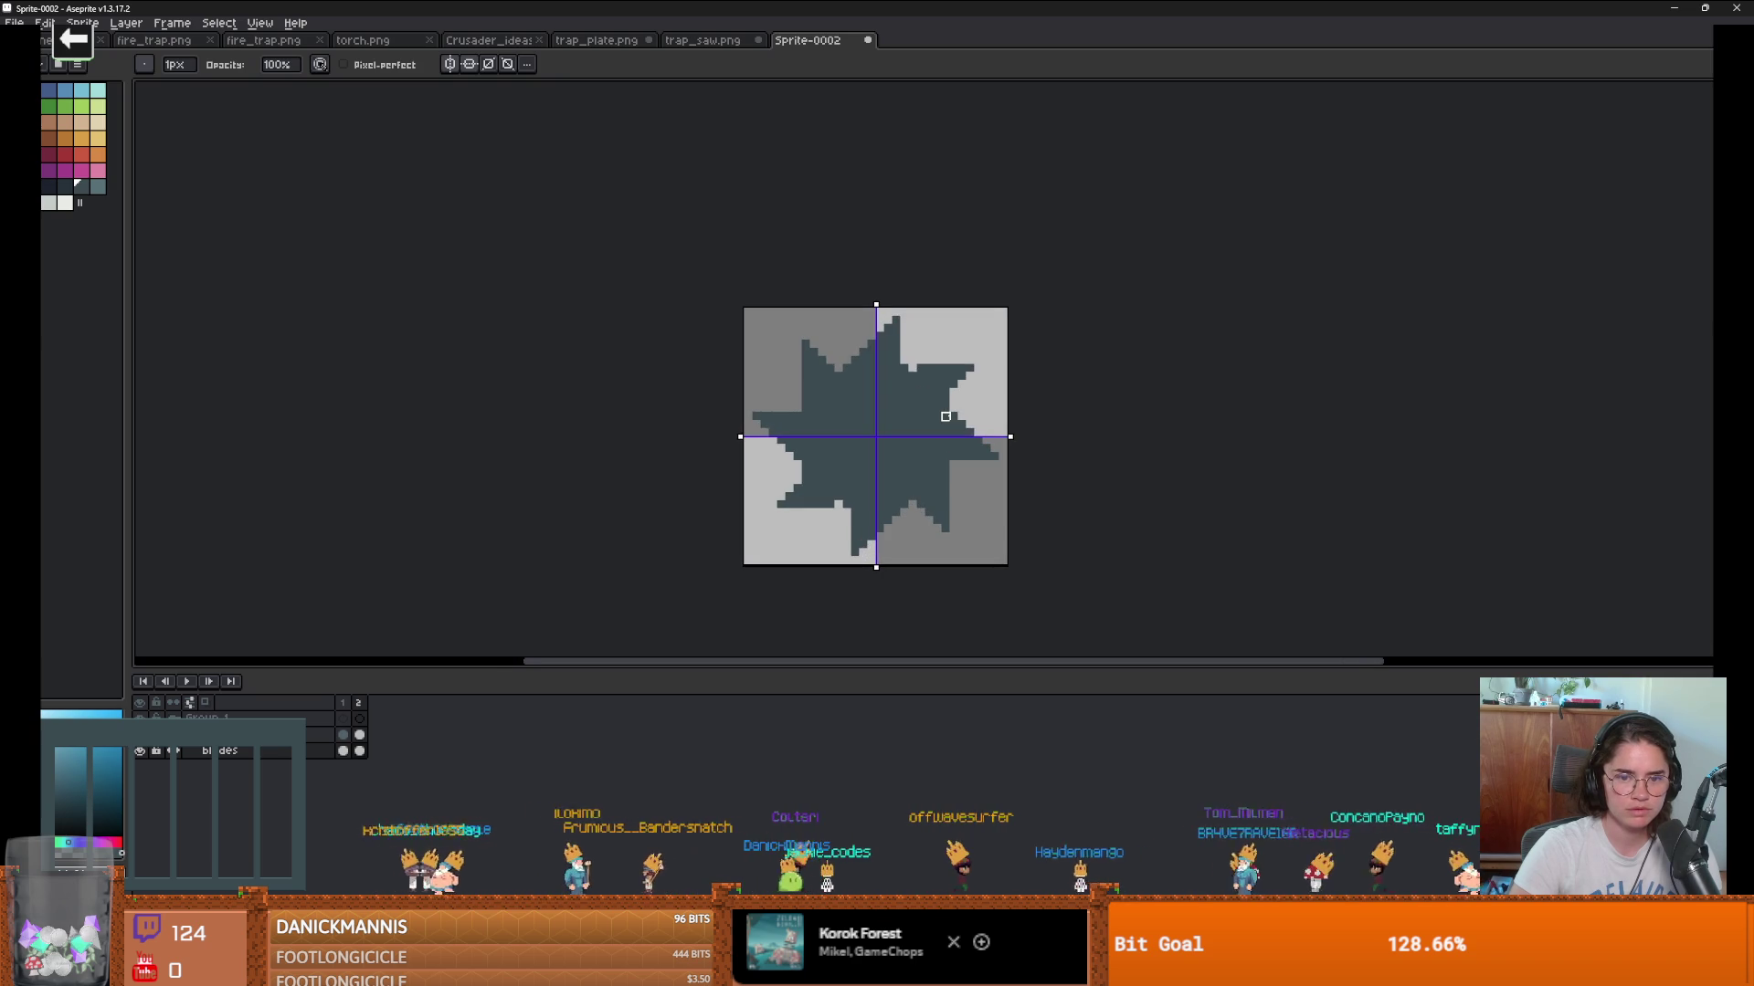
pyautogui.click(469, 65)
pyautogui.scroll(-1, 889, 469)
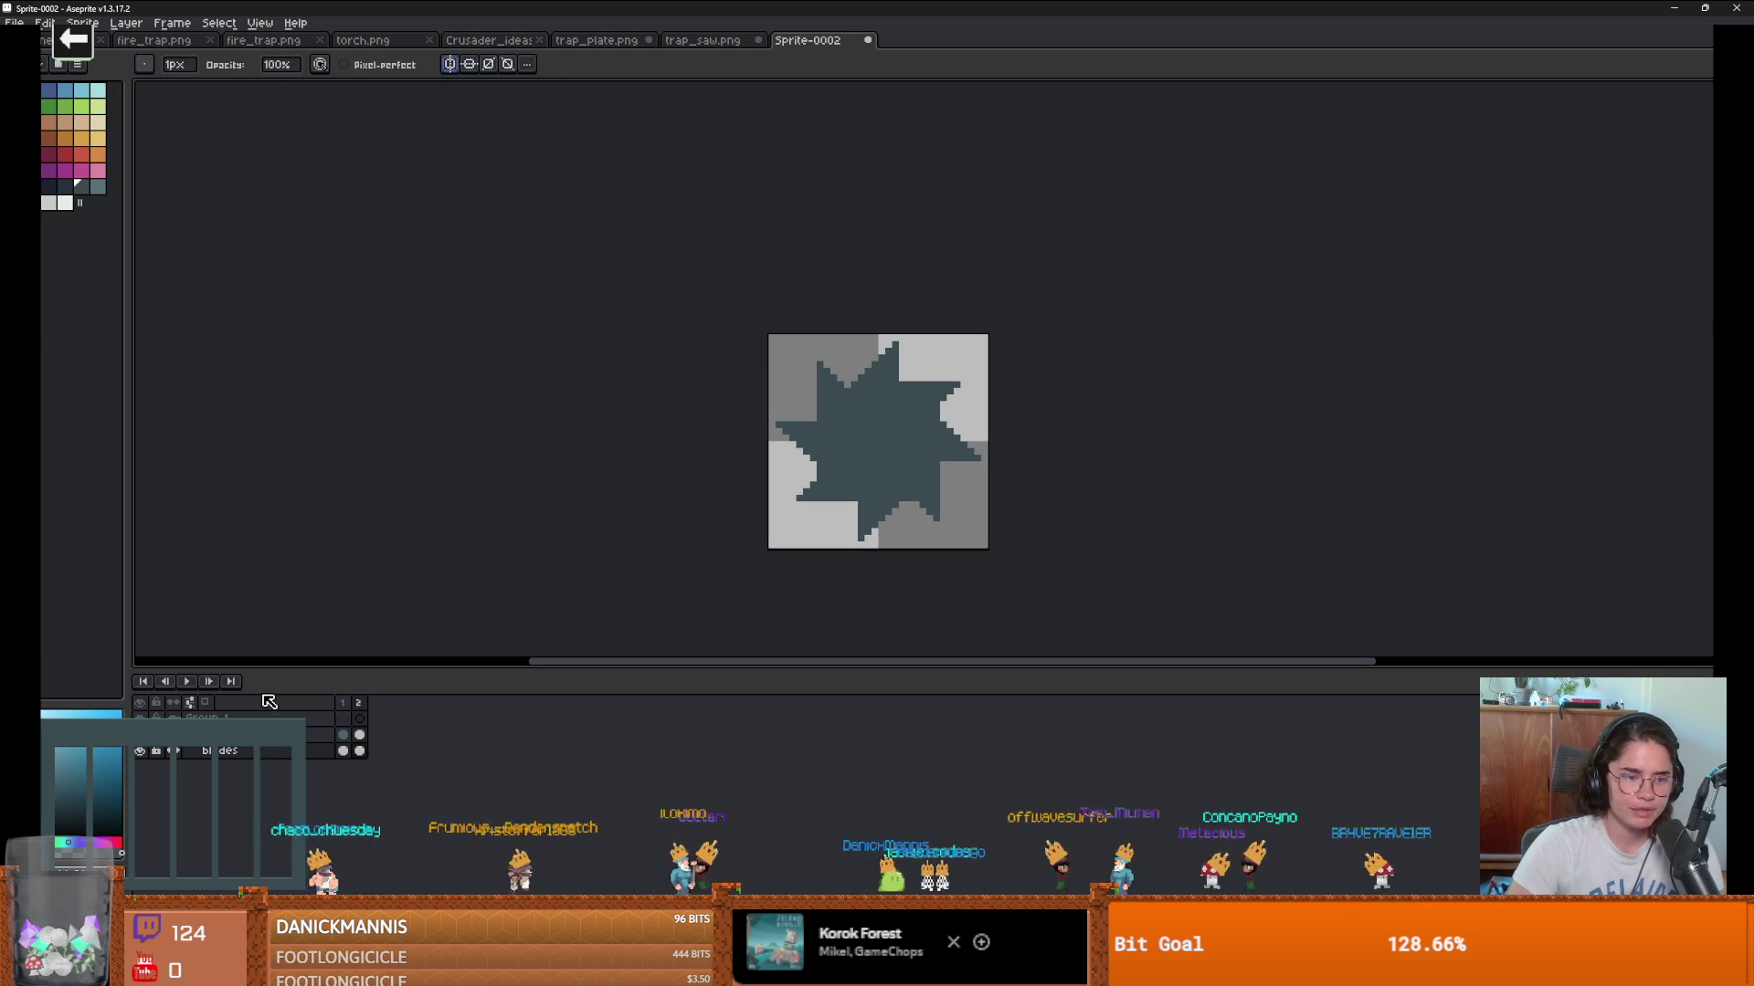
pyautogui.click(149, 749)
pyautogui.scroll(1, 999, 497)
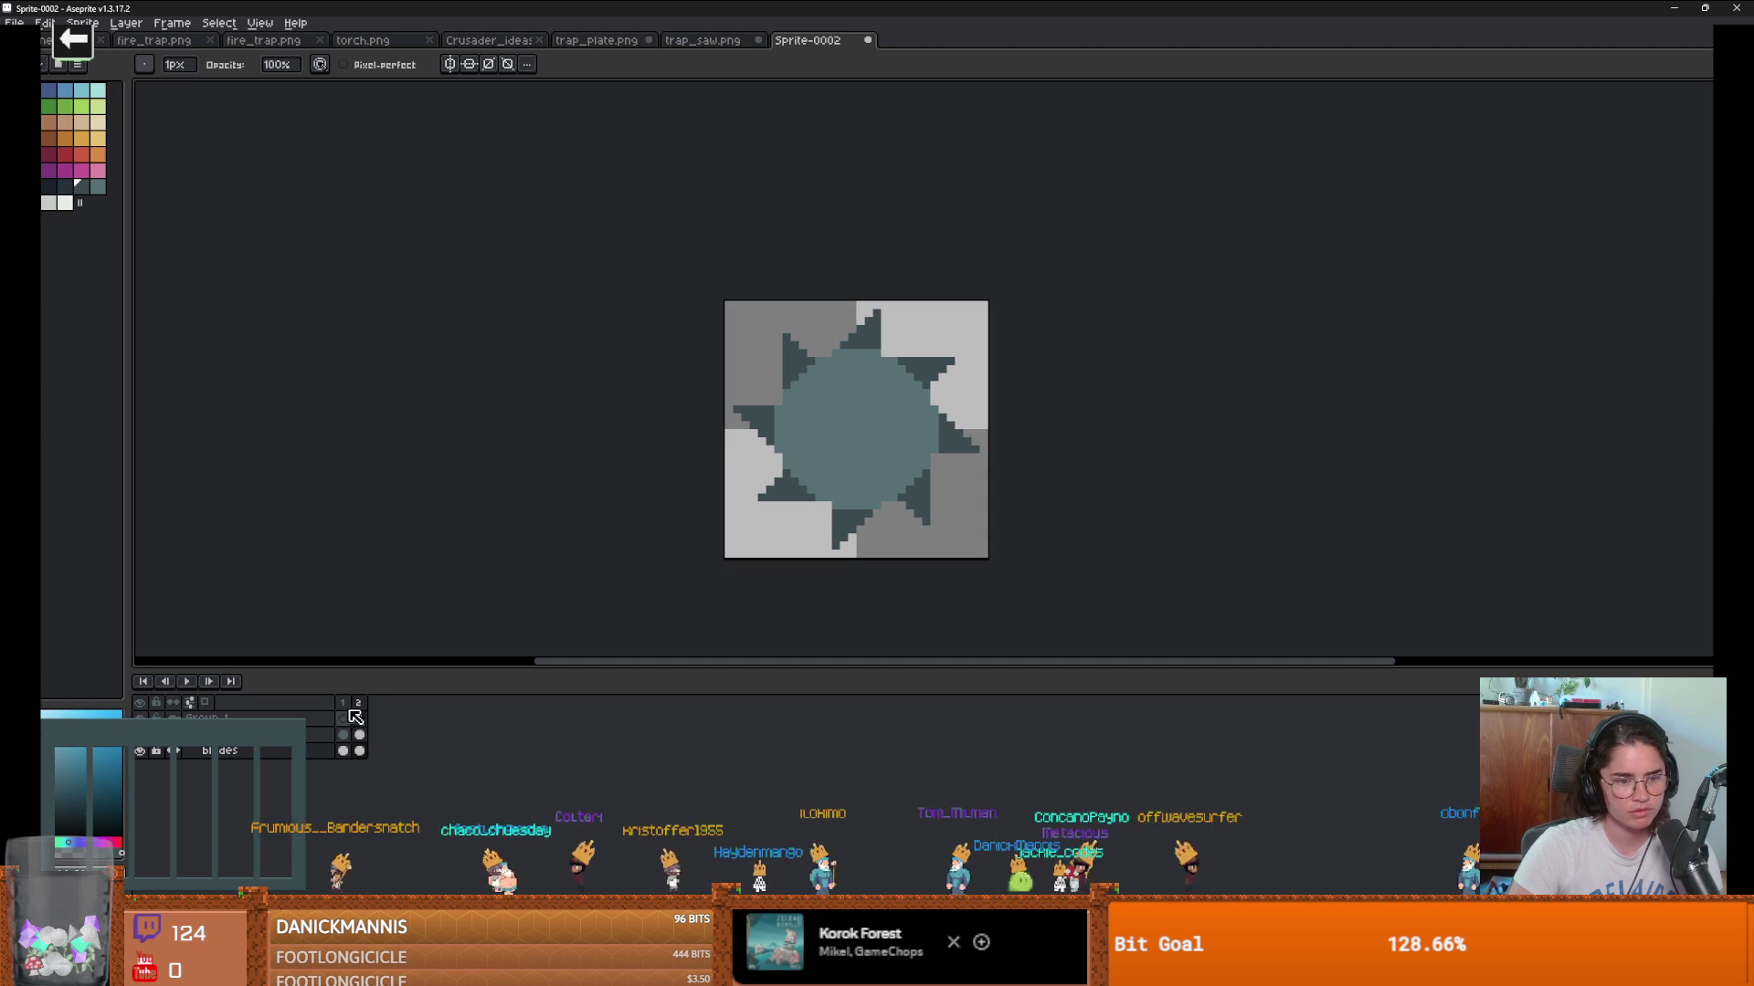
# Delete the star-shaped second frame and duplicate frame 1 as a new frame
pyautogui.rightClick(360, 705)
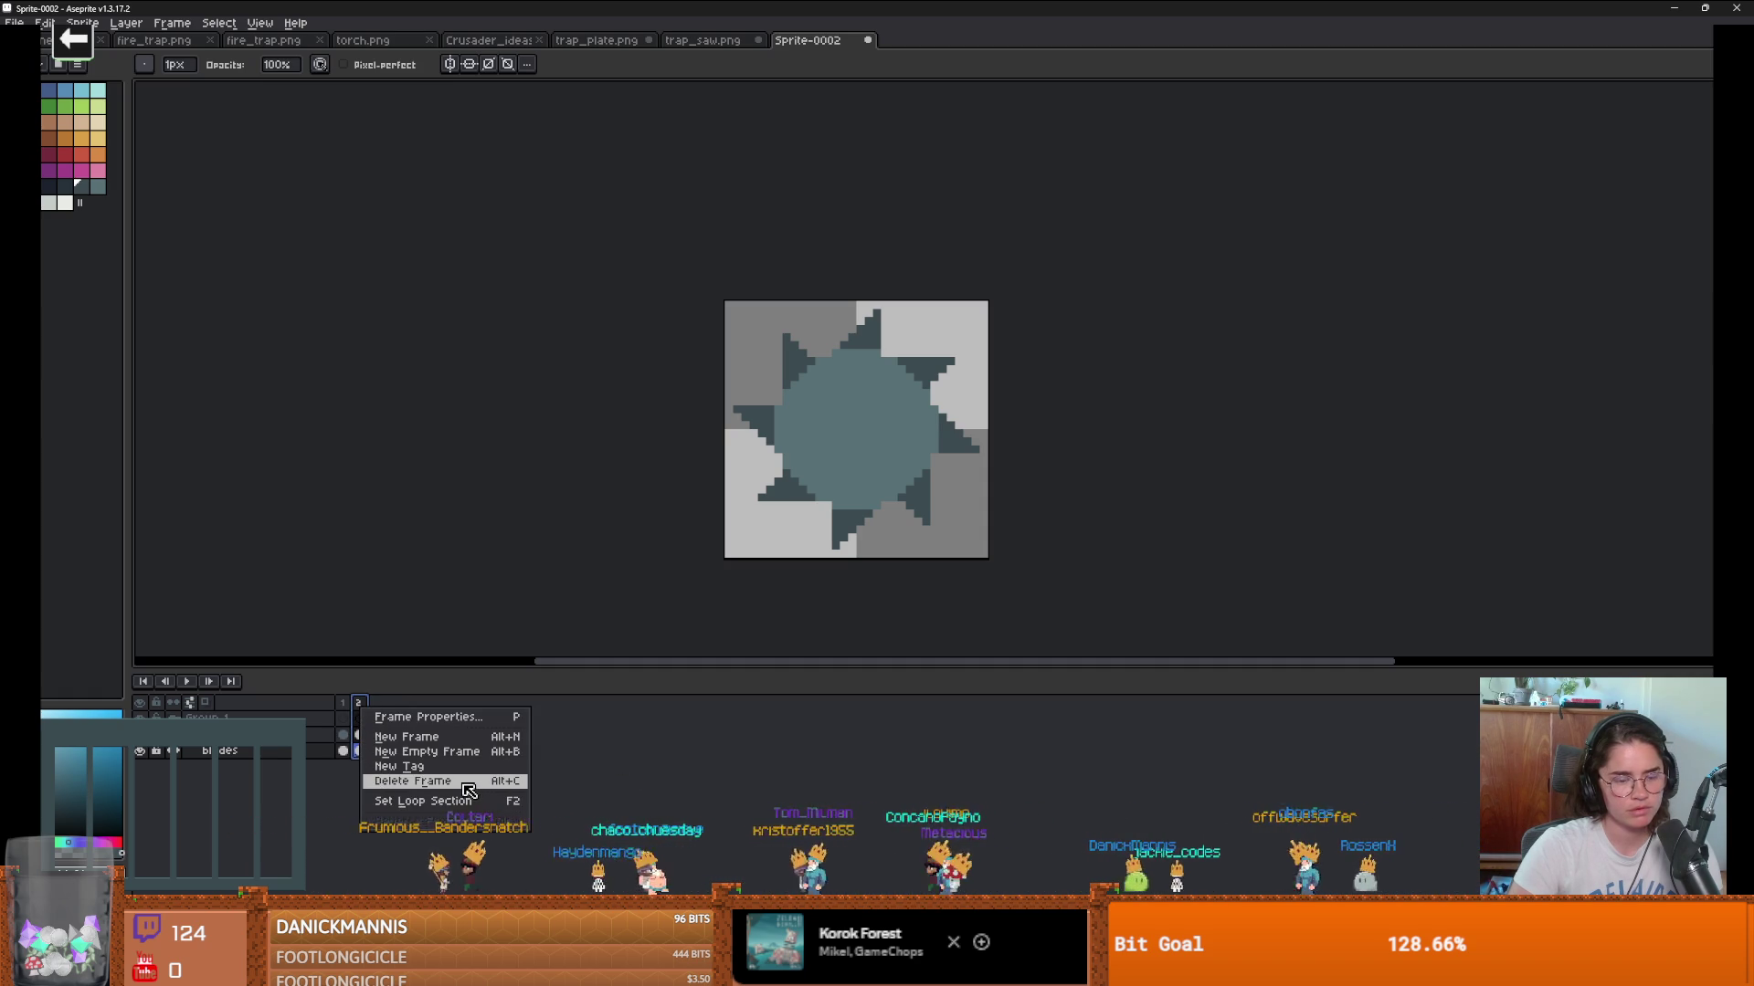
pyautogui.click(468, 786)
pyautogui.click(344, 703)
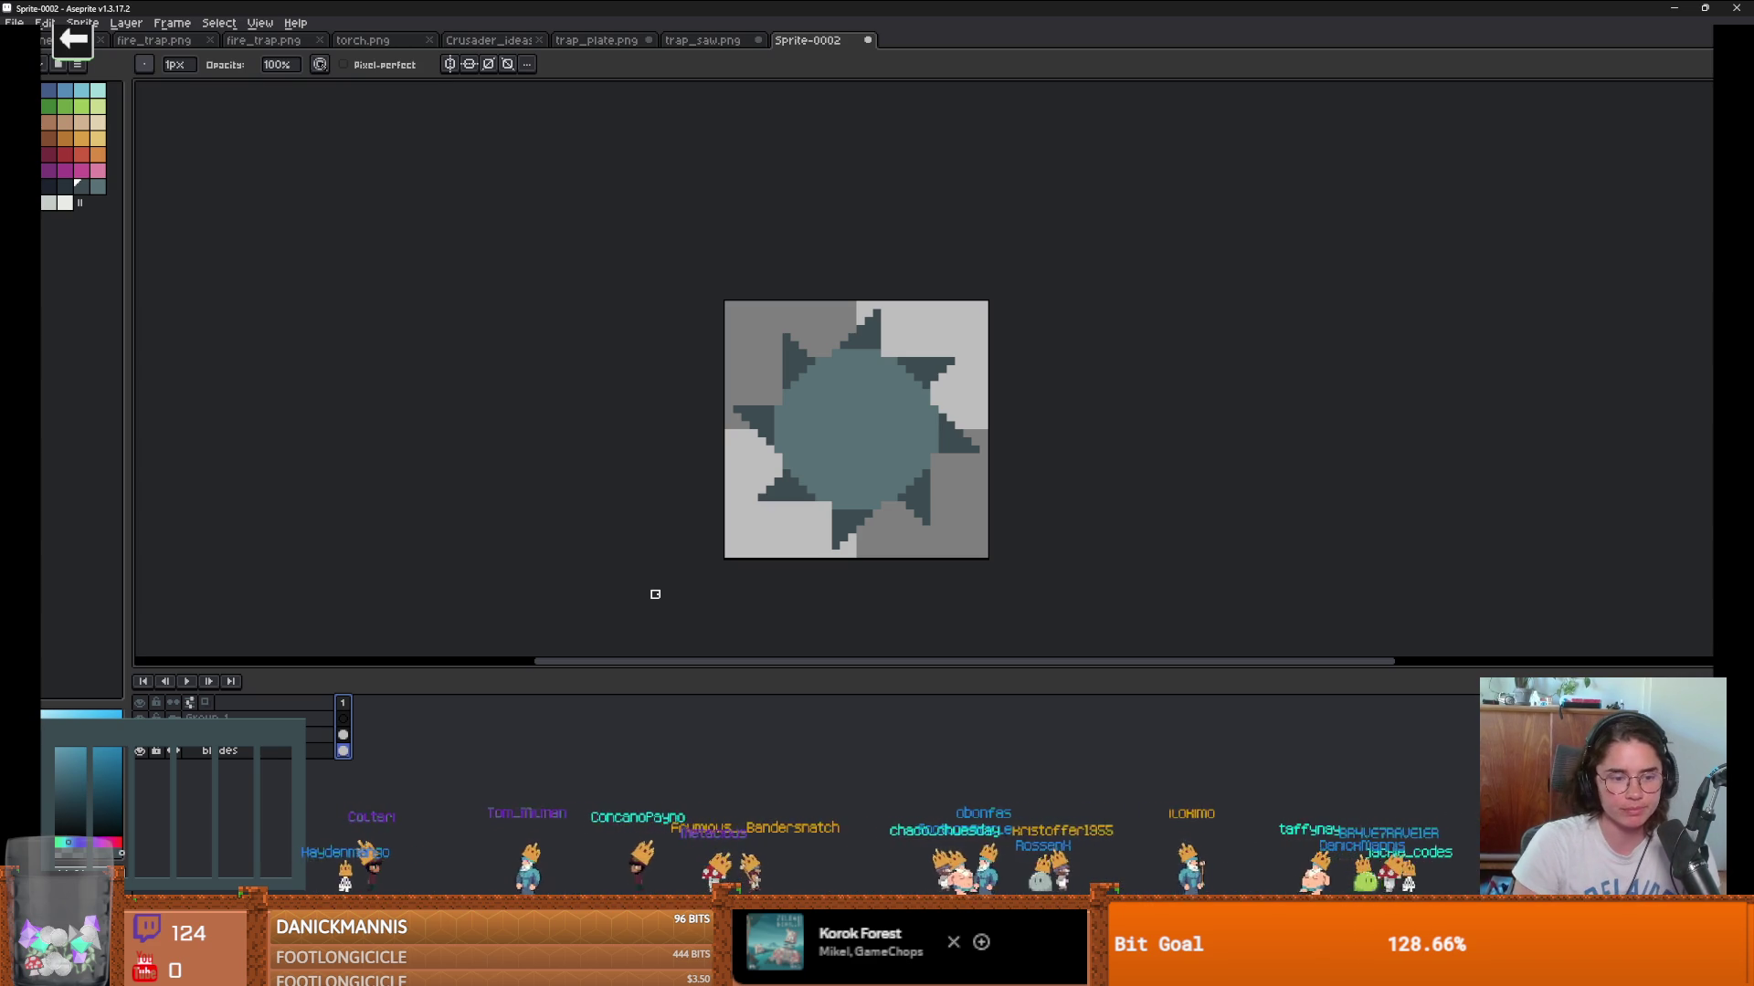
pyautogui.hotkey('alt', 'n')
pyautogui.scroll(1, 977, 530)
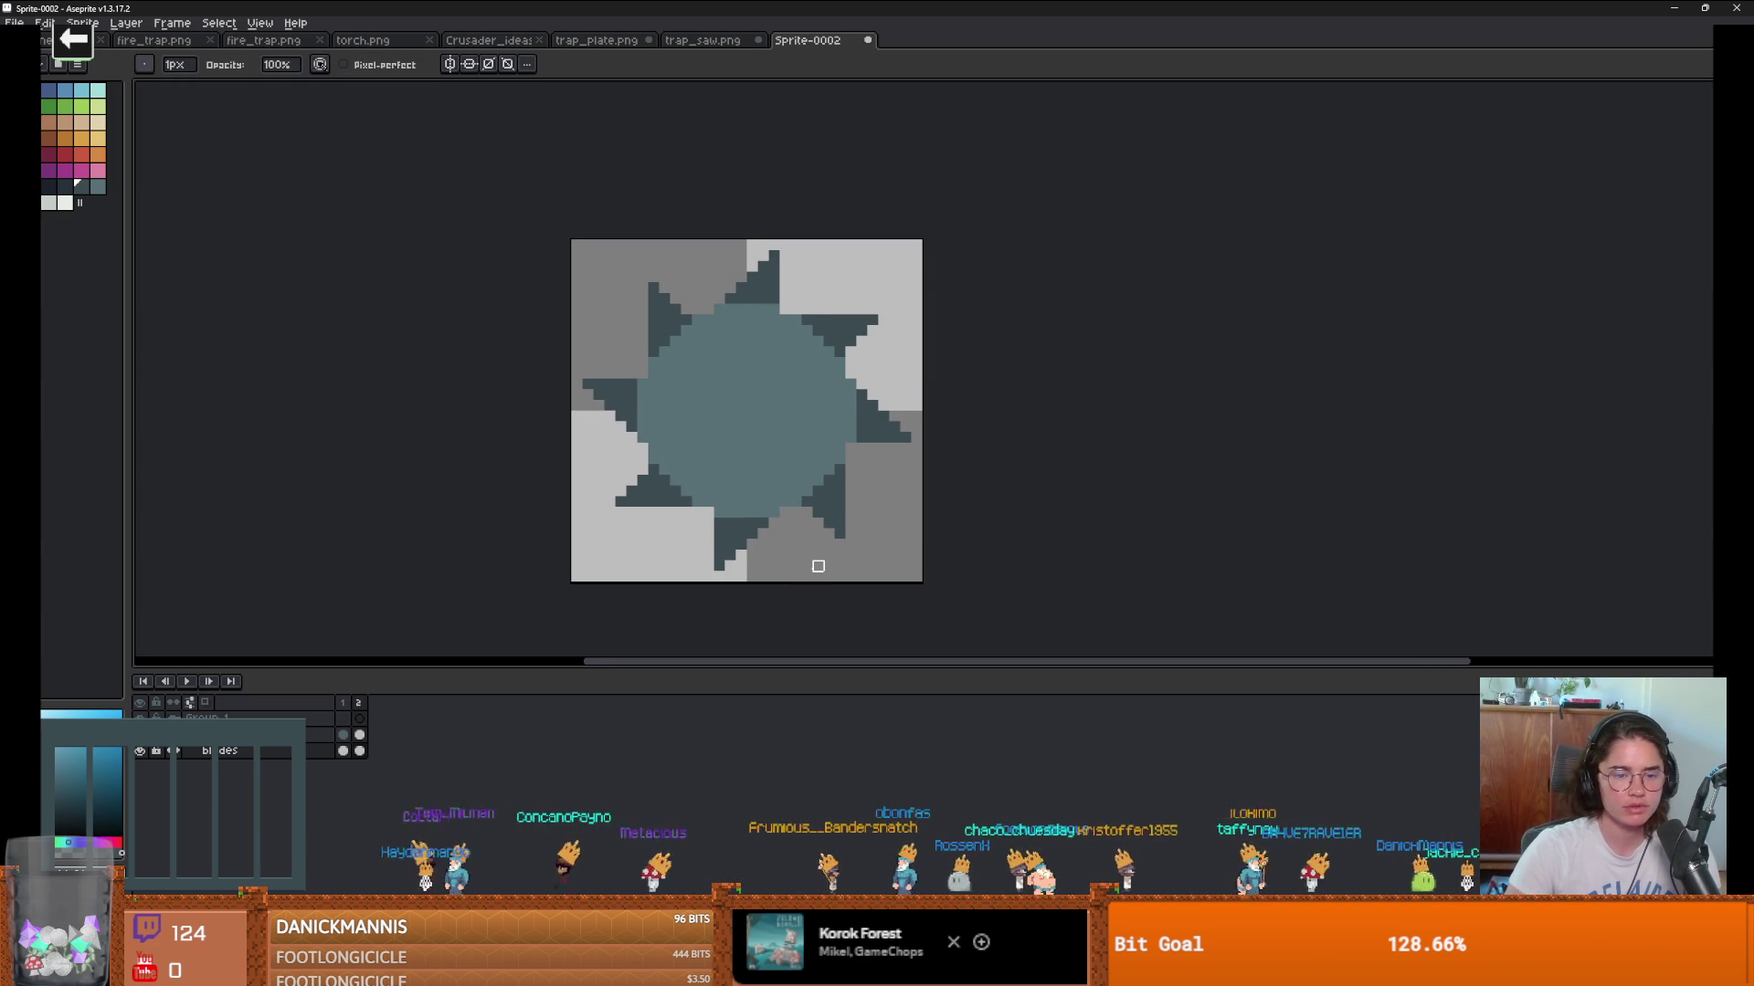
pyautogui.moveTo(716, 454); pyautogui.dragTo(674, 485)
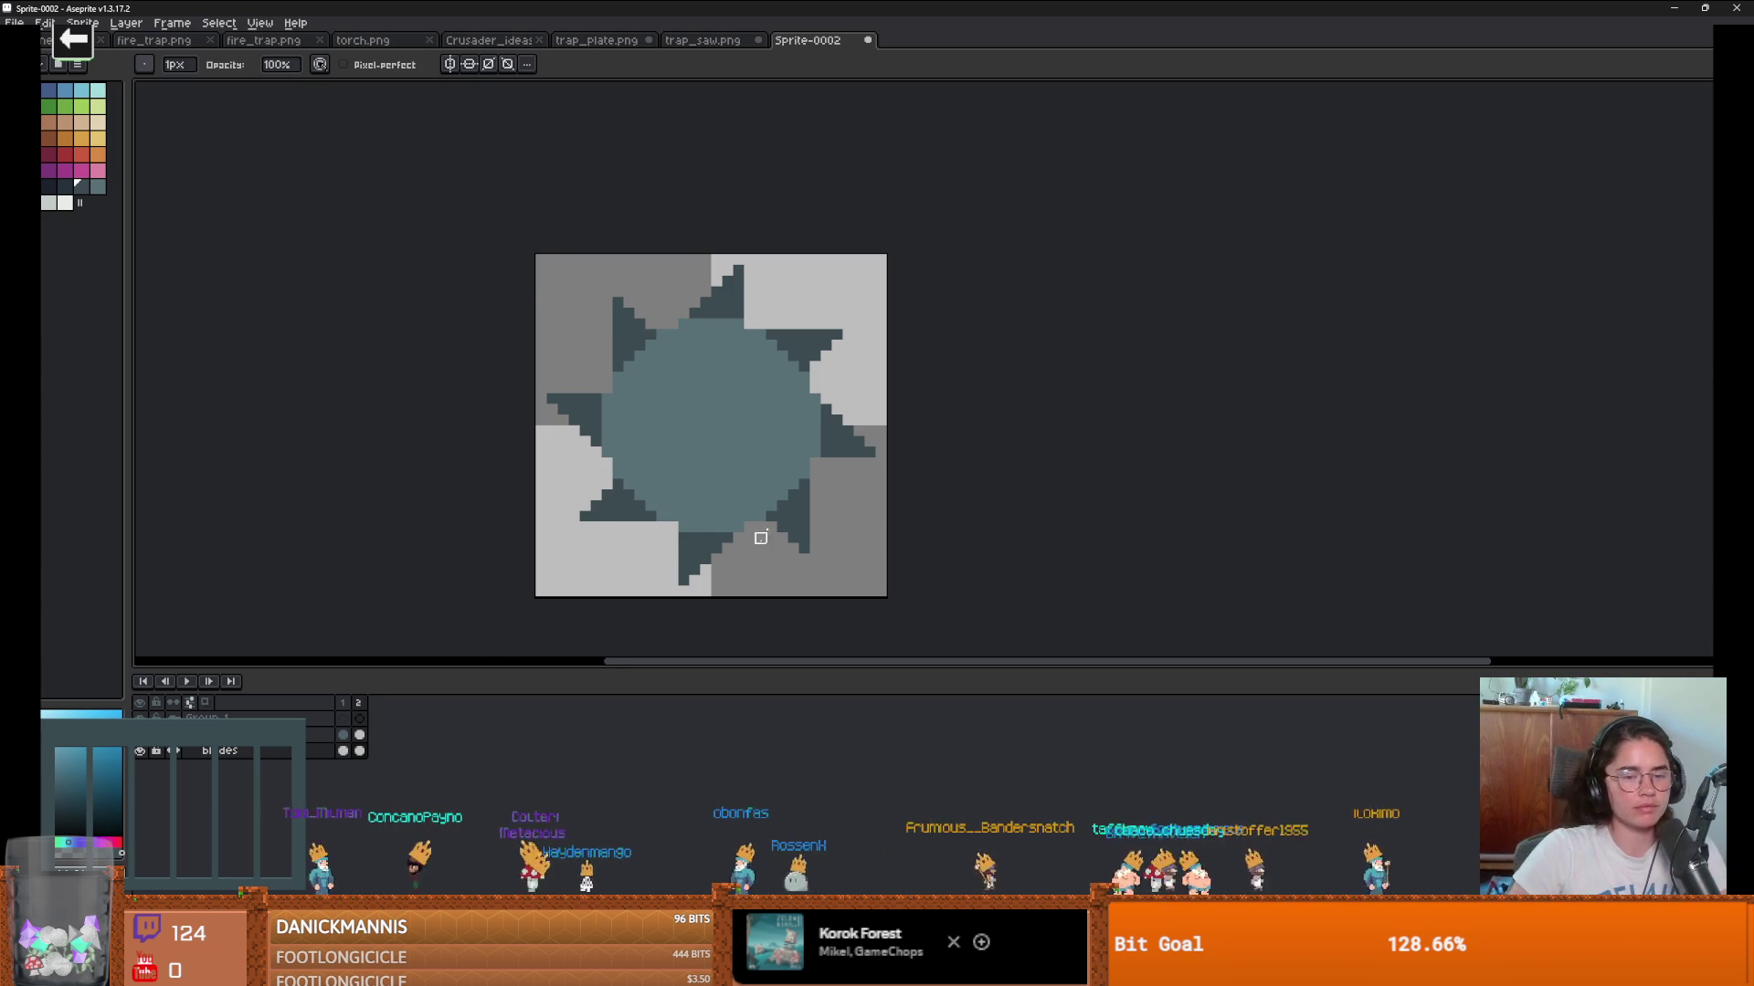
pyautogui.scroll(-1, 717, 484)
pyautogui.scroll(1, 619, 500)
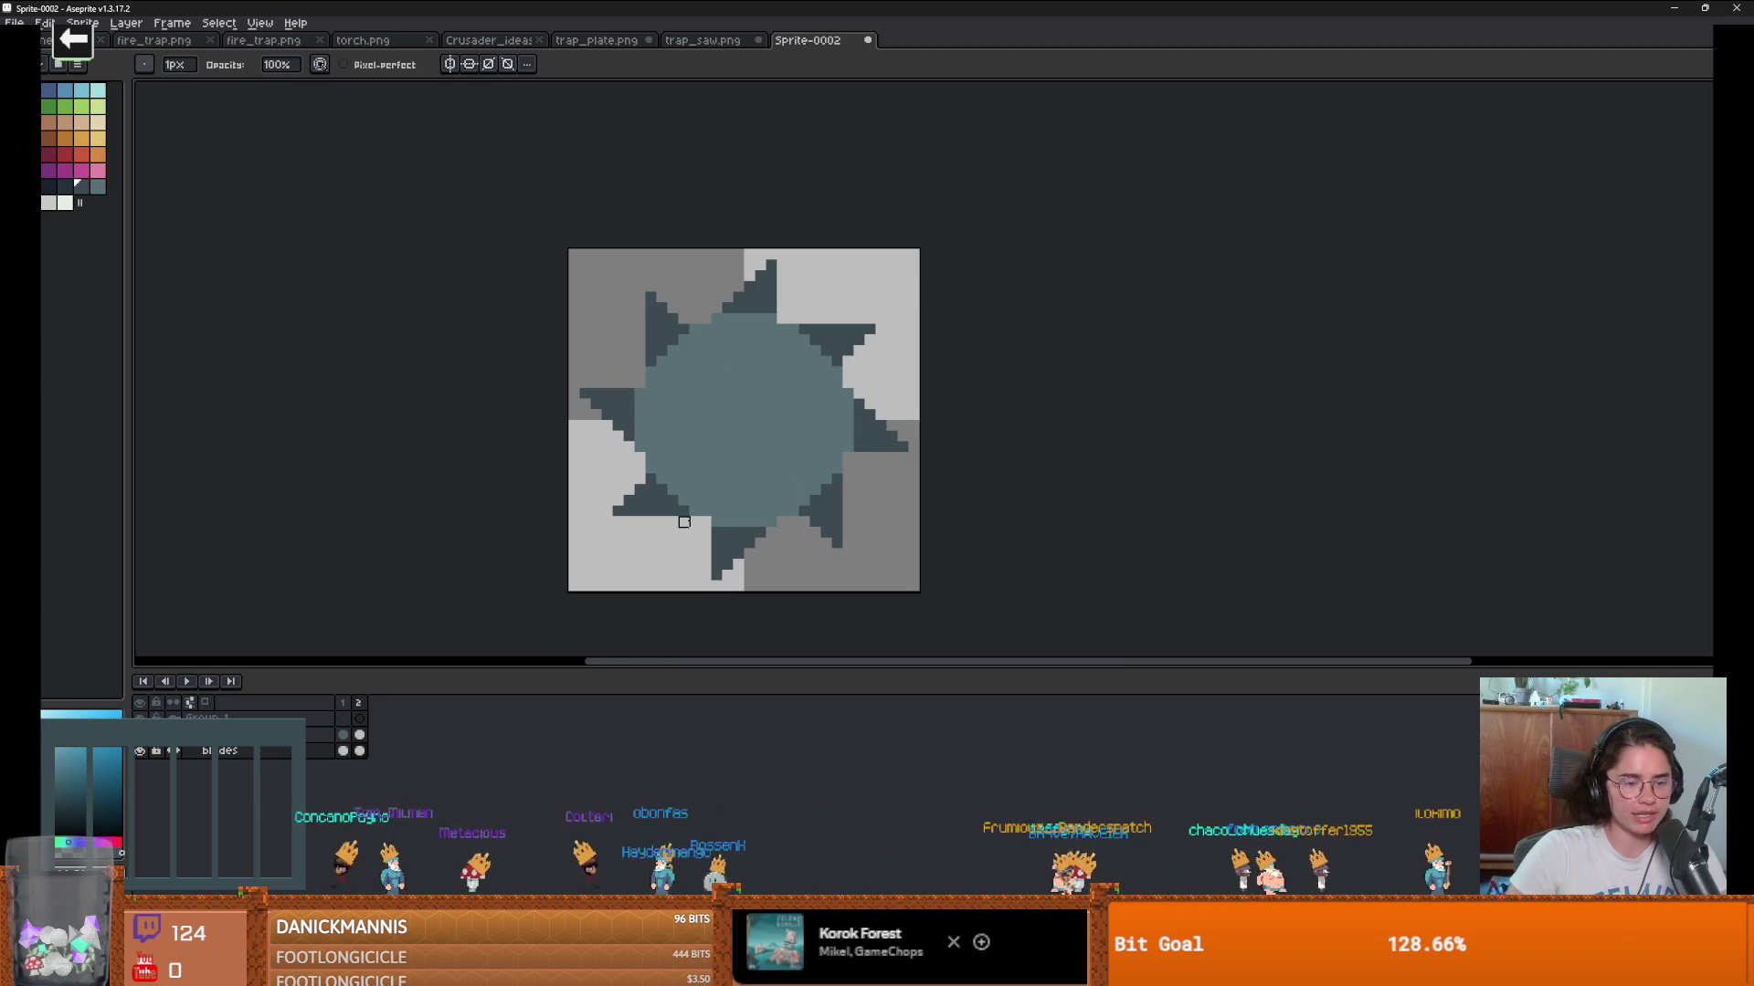
pyautogui.moveTo(870, 457); pyautogui.dragTo(976, 471)
pyautogui.scroll(1, 787, 473)
pyautogui.scroll(-1, 841, 488)
pyautogui.scroll(1, 848, 485)
pyautogui.scroll(-1, 848, 486)
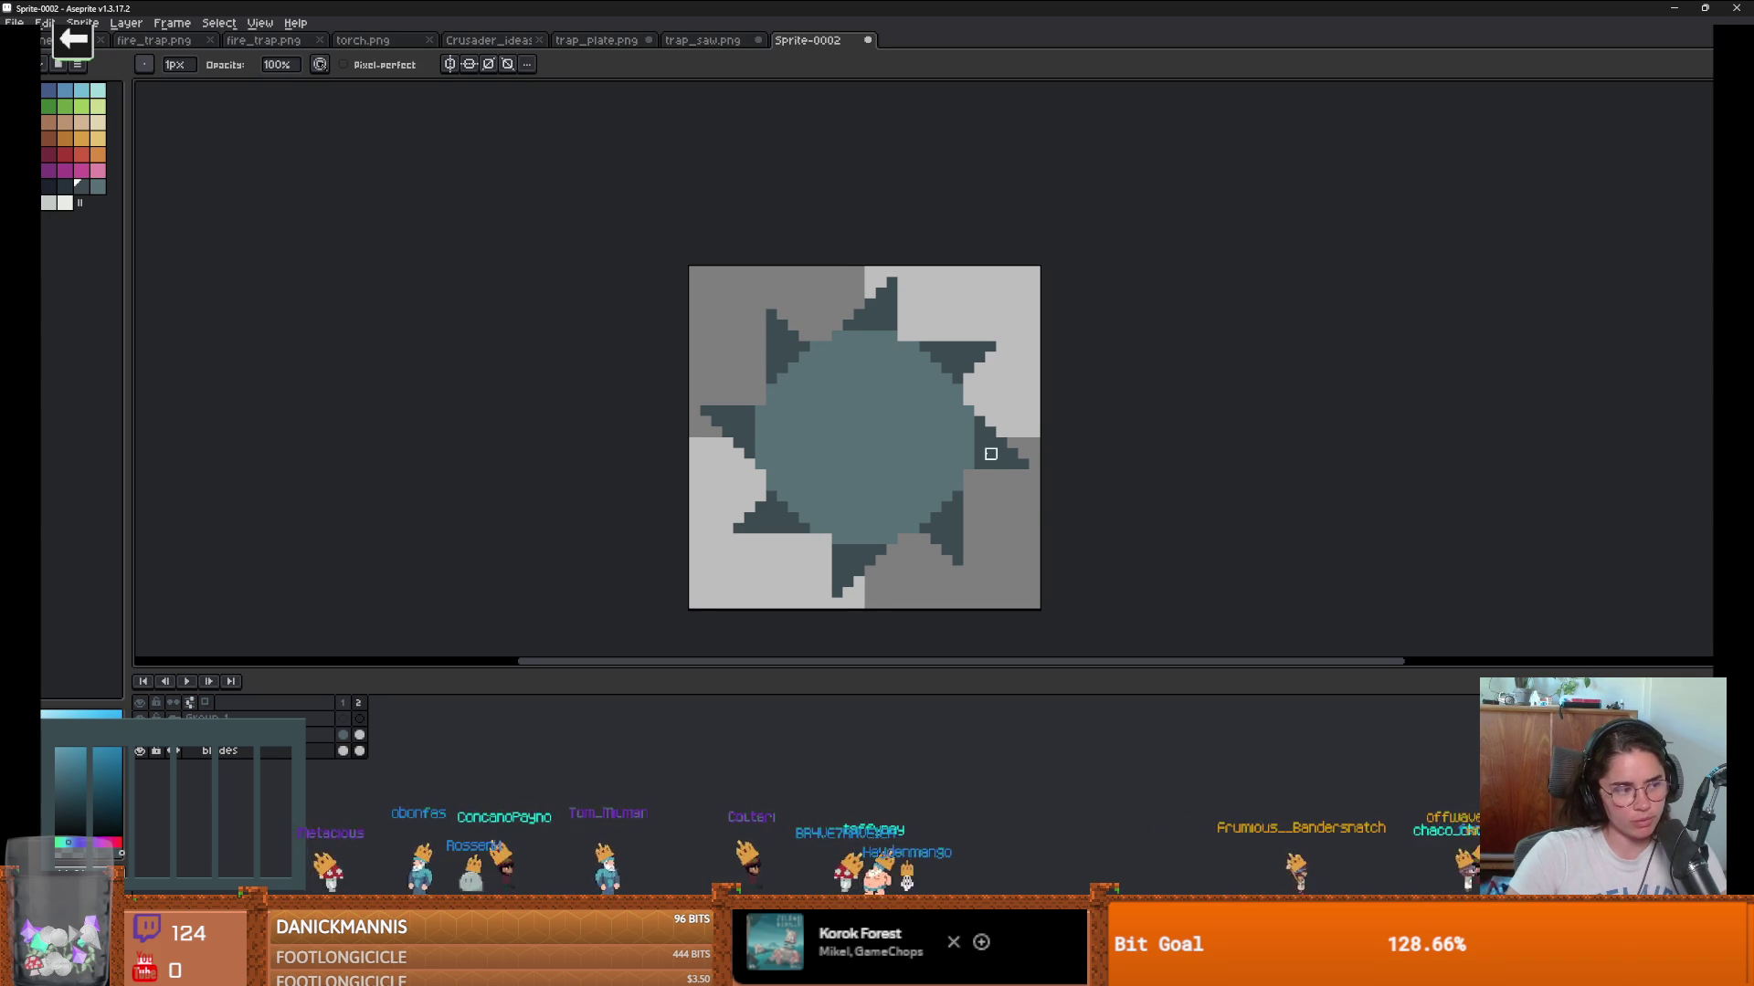
pyautogui.moveTo(1034, 443); pyautogui.dragTo(1049, 442)
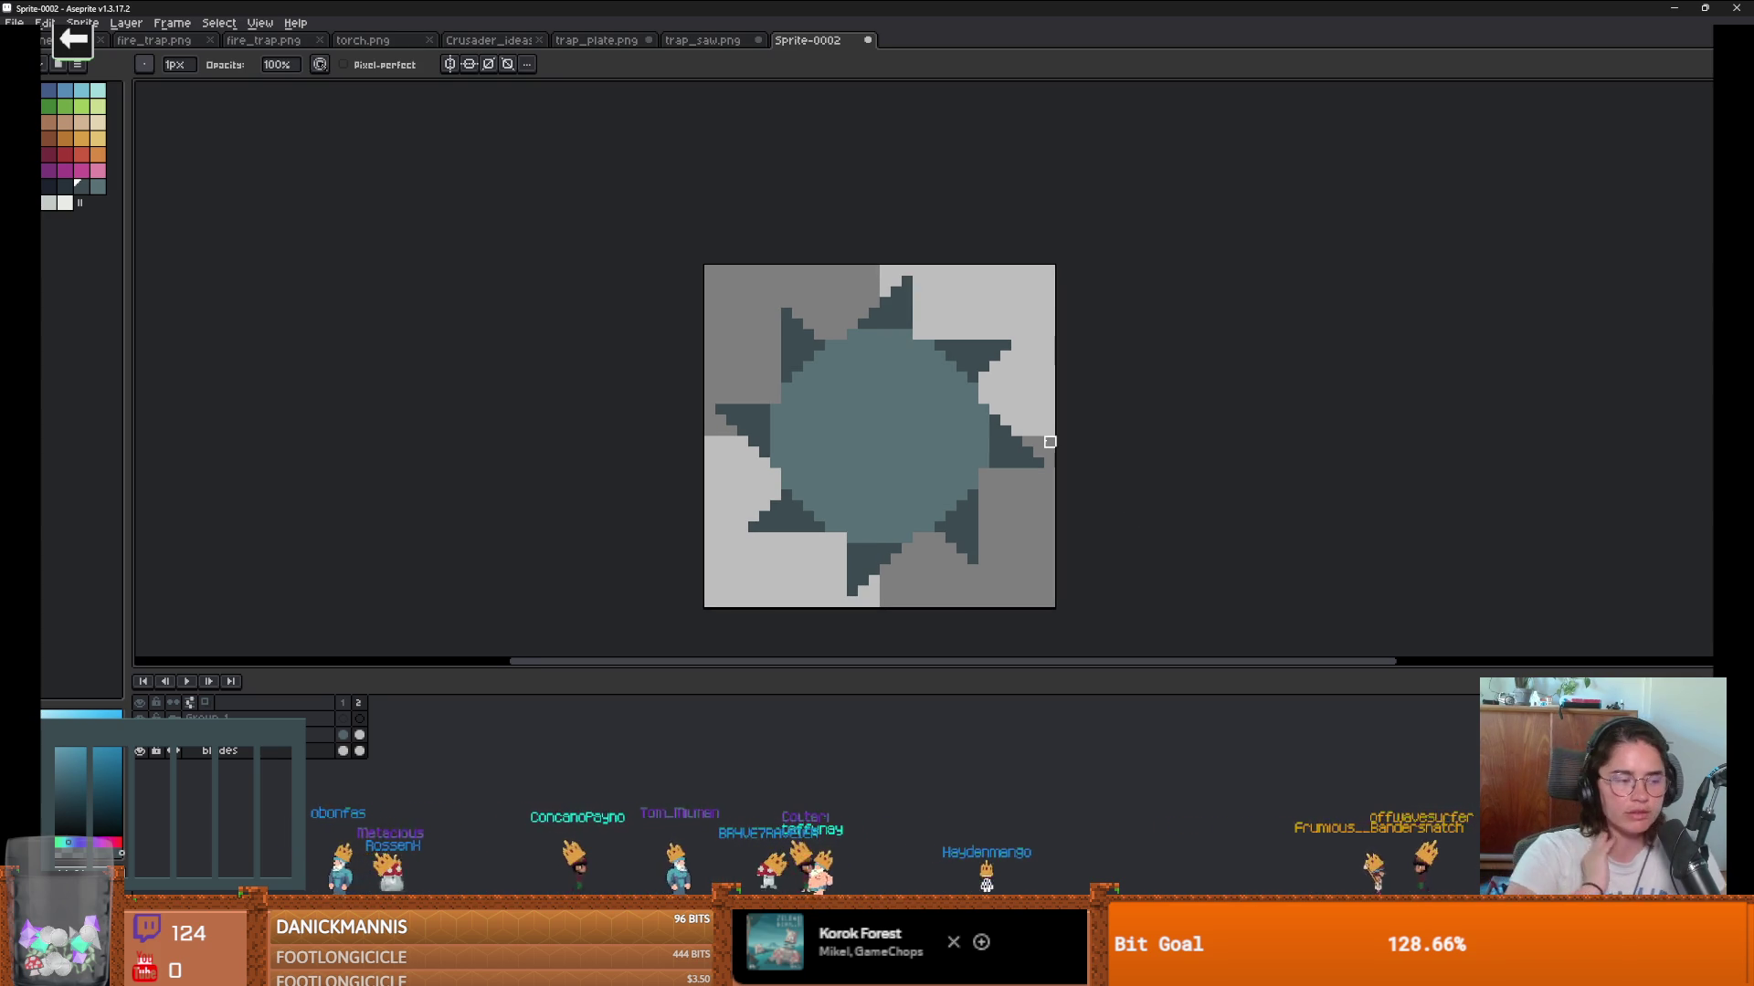
pyautogui.moveTo(697, 496); pyautogui.dragTo(654, 489)
# Select the new second frame, recentre the sprite, and open its frame options
pyautogui.click(359, 702)
pyautogui.scroll(-1, 882, 530)
pyautogui.moveTo(859, 527); pyautogui.dragTo(770, 506)
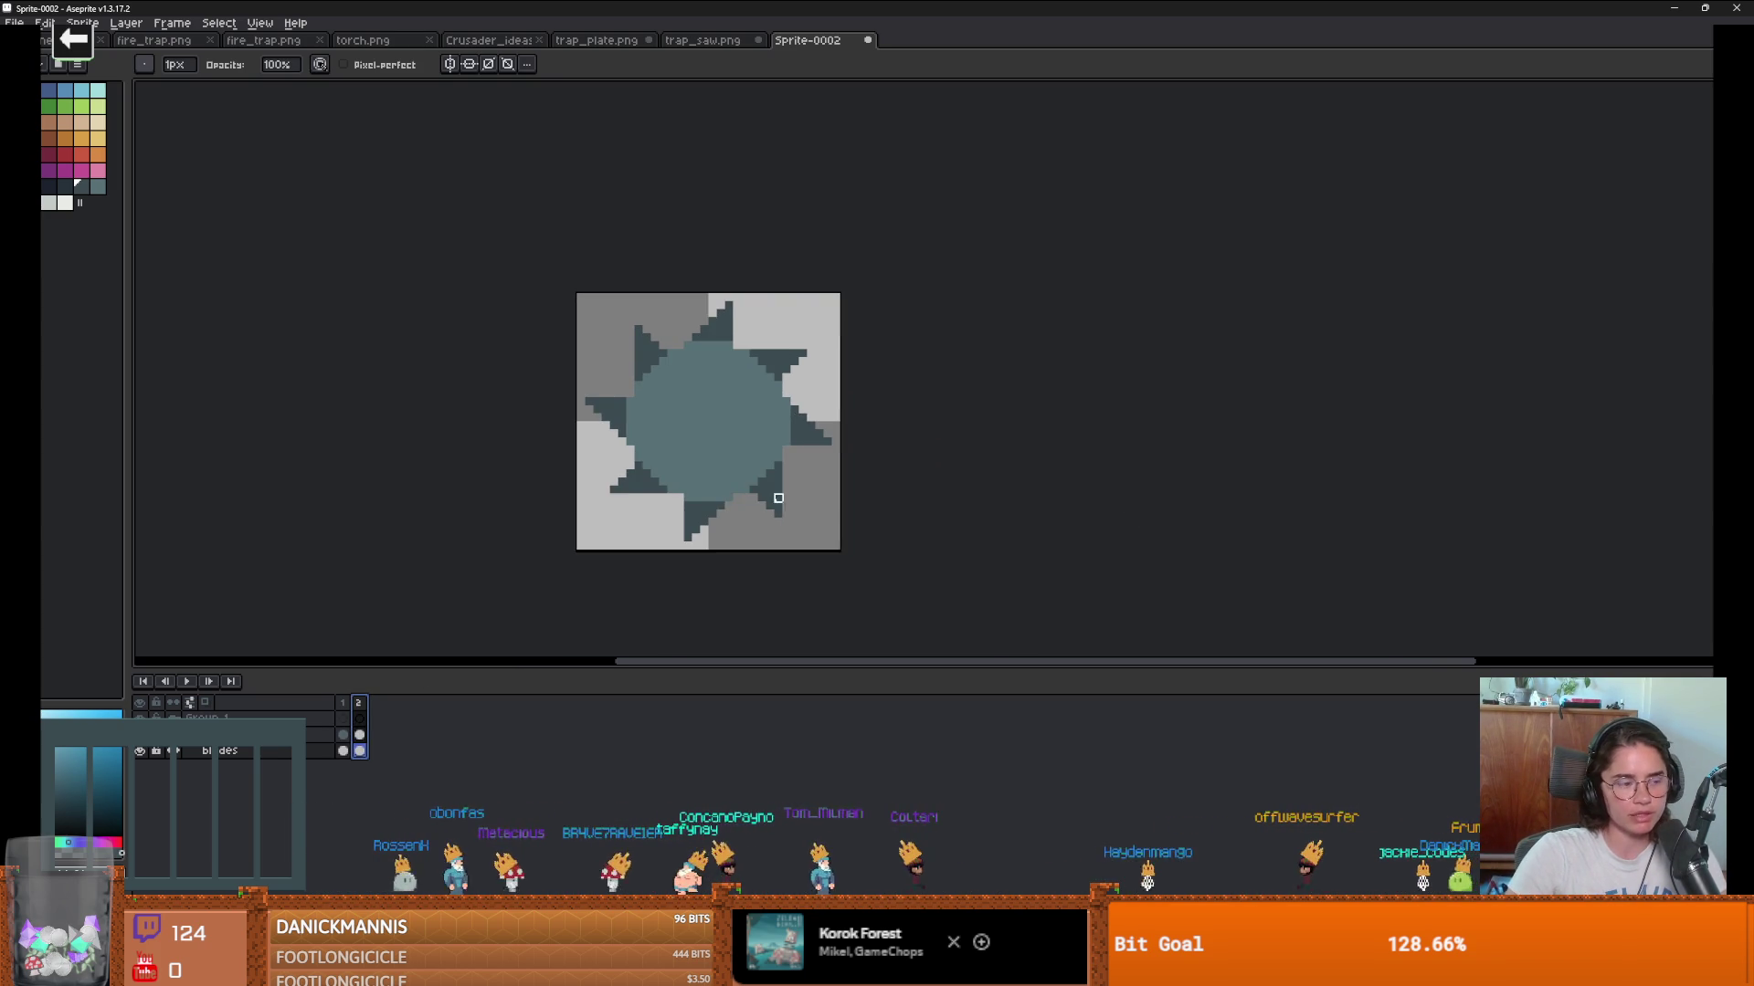
pyautogui.scroll(1, 654, 509)
pyautogui.hscroll(-2, 630, 517)
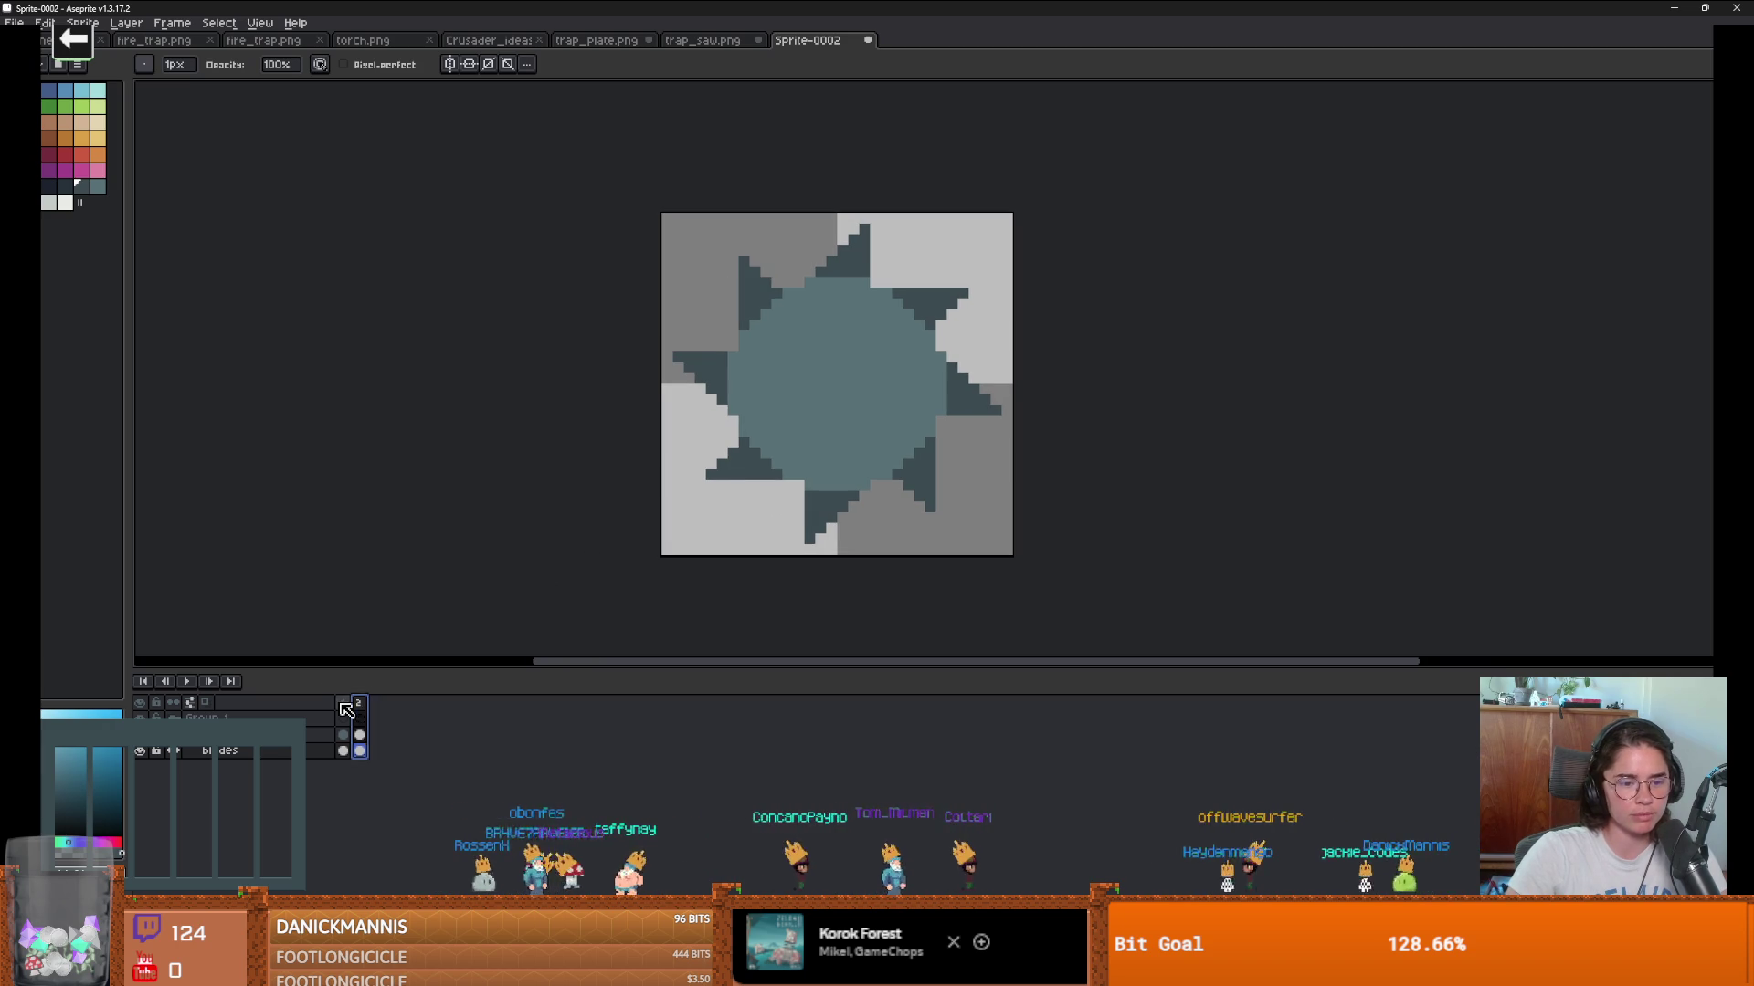
pyautogui.moveTo(743, 537); pyautogui.dragTo(605, 557)
pyautogui.rightClick(361, 704)
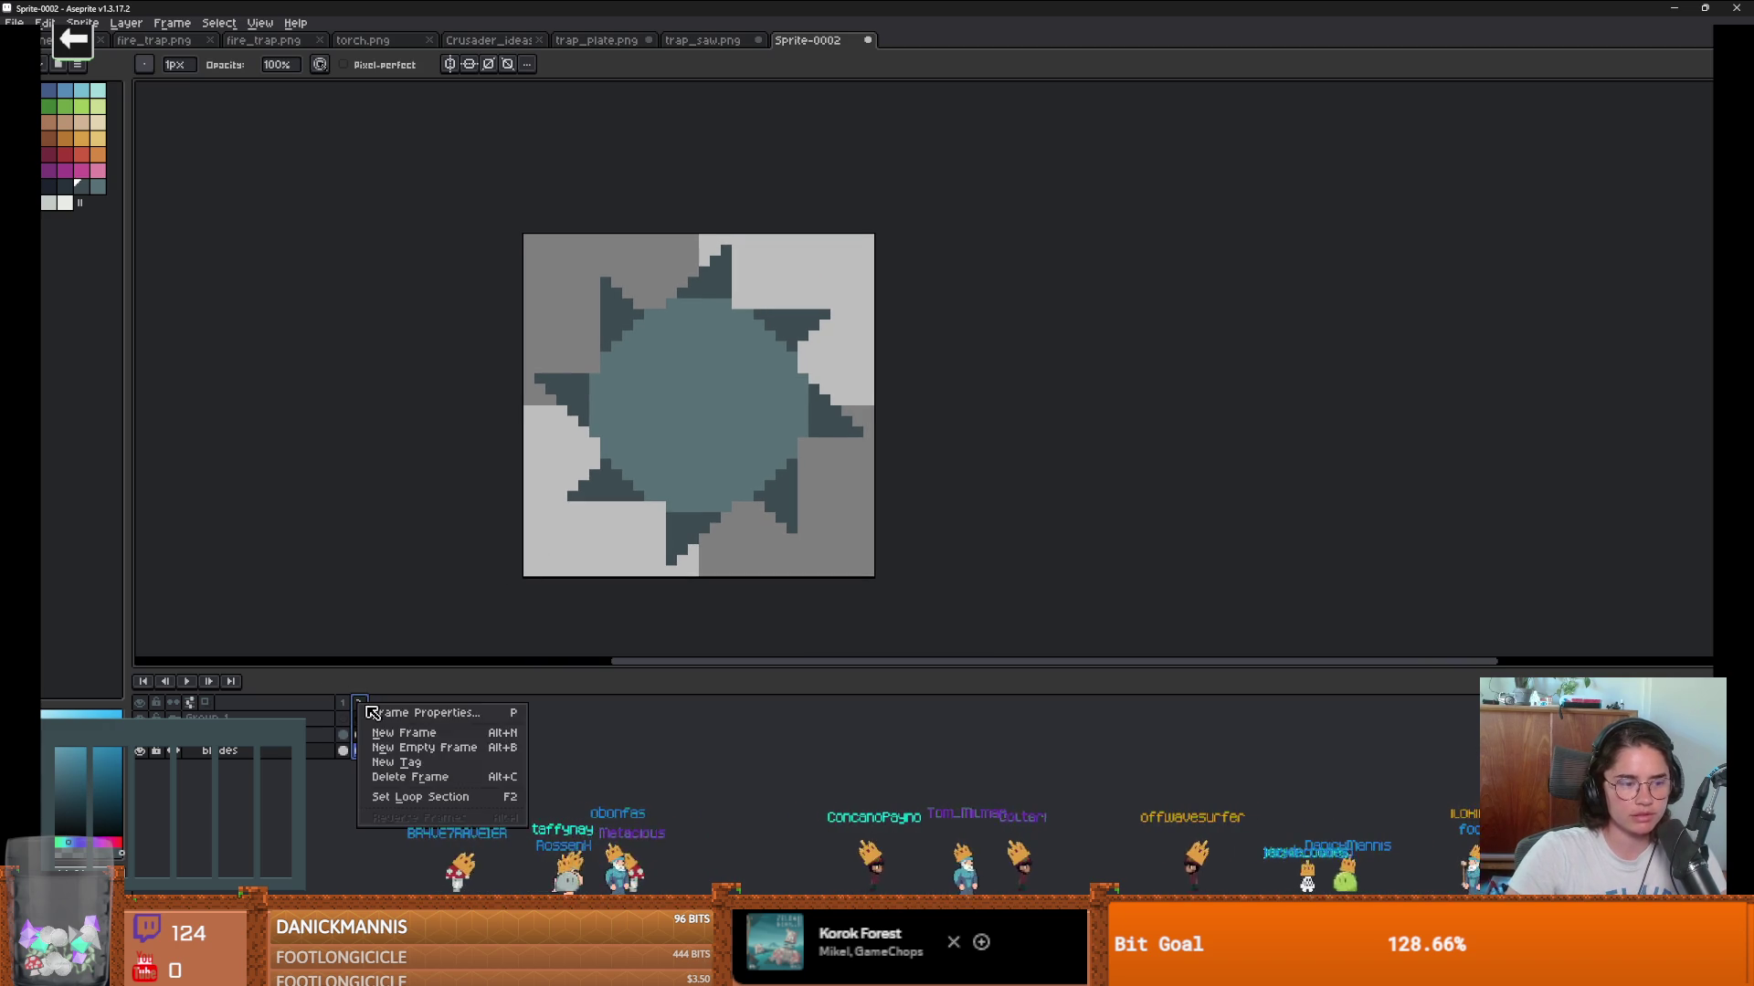
# Delete the second frame, select the whole sprite, and try a clockwise rotation
pyautogui.click(450, 778)
pyautogui.moveTo(683, 497)
pyautogui.mouseDown()
pyautogui.moveTo(640, 518)
pyautogui.moveTo(660, 479)
pyautogui.mouseUp()
pyautogui.hotkey('ctrl', 'a')
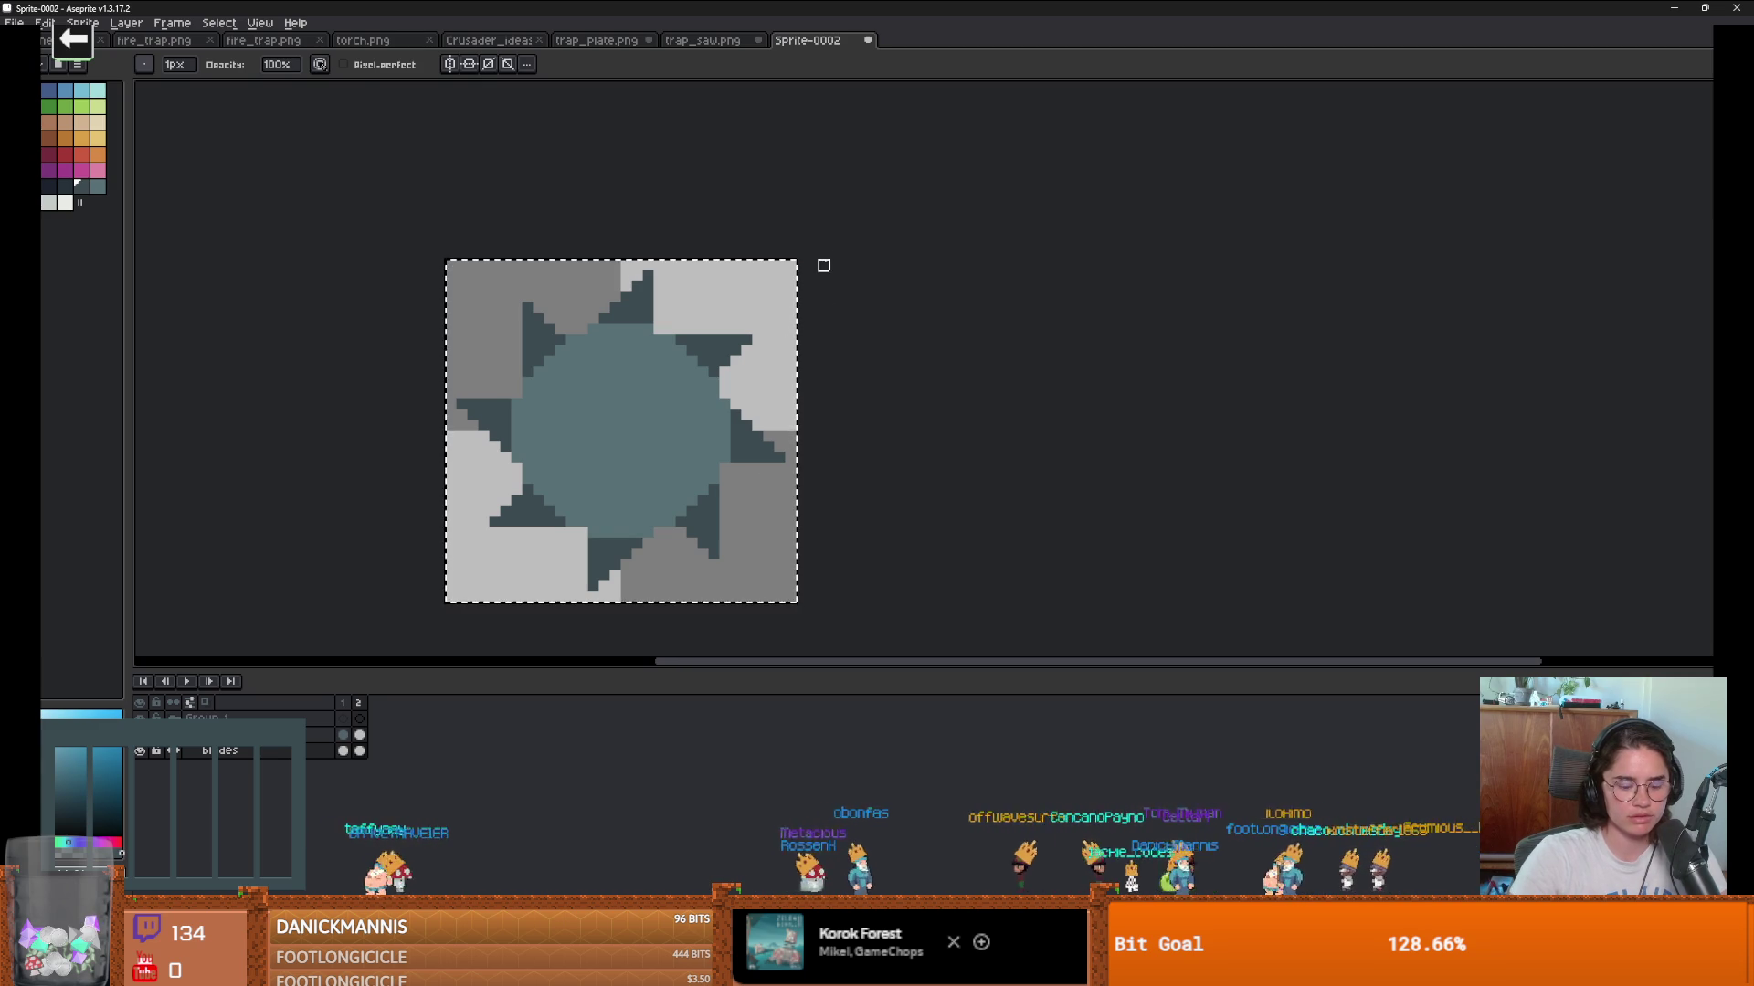
pyautogui.press('m')
pyautogui.press('Escape')
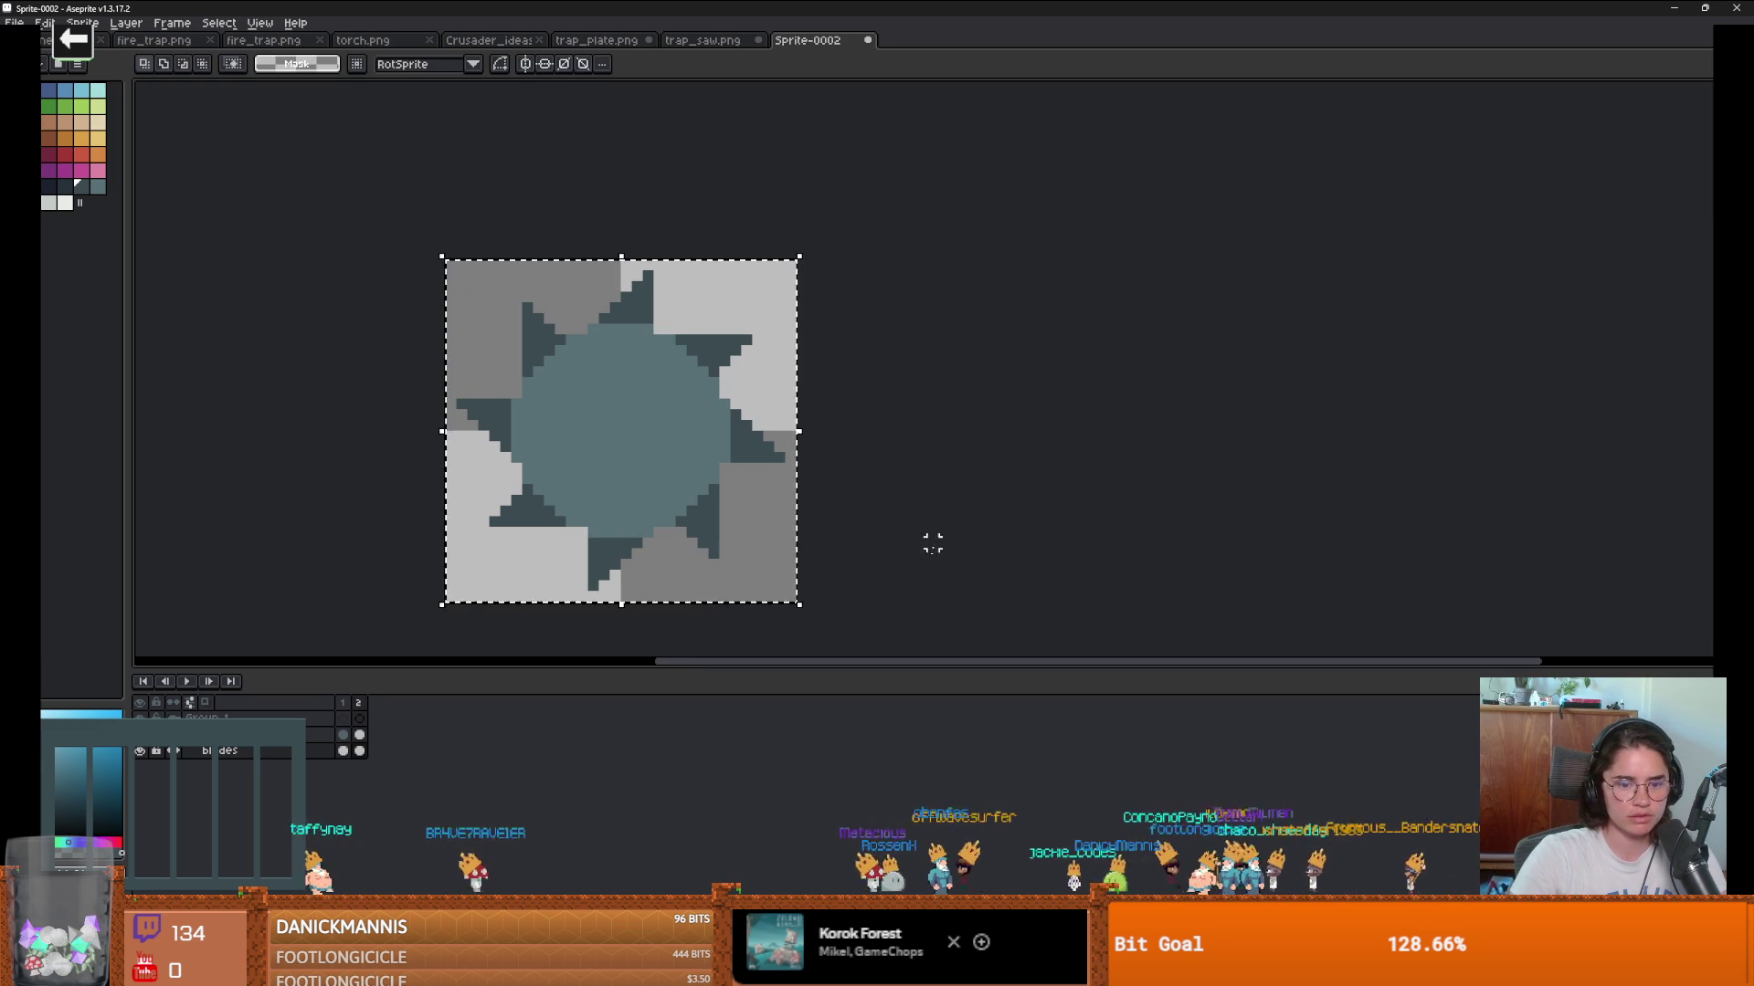
pyautogui.moveTo(823, 255)
pyautogui.mouseDown()
pyautogui.moveTo(957, 410)
pyautogui.moveTo(814, 247)
pyautogui.moveTo(826, 263)
pyautogui.mouseUp()
pyautogui.press('Return')
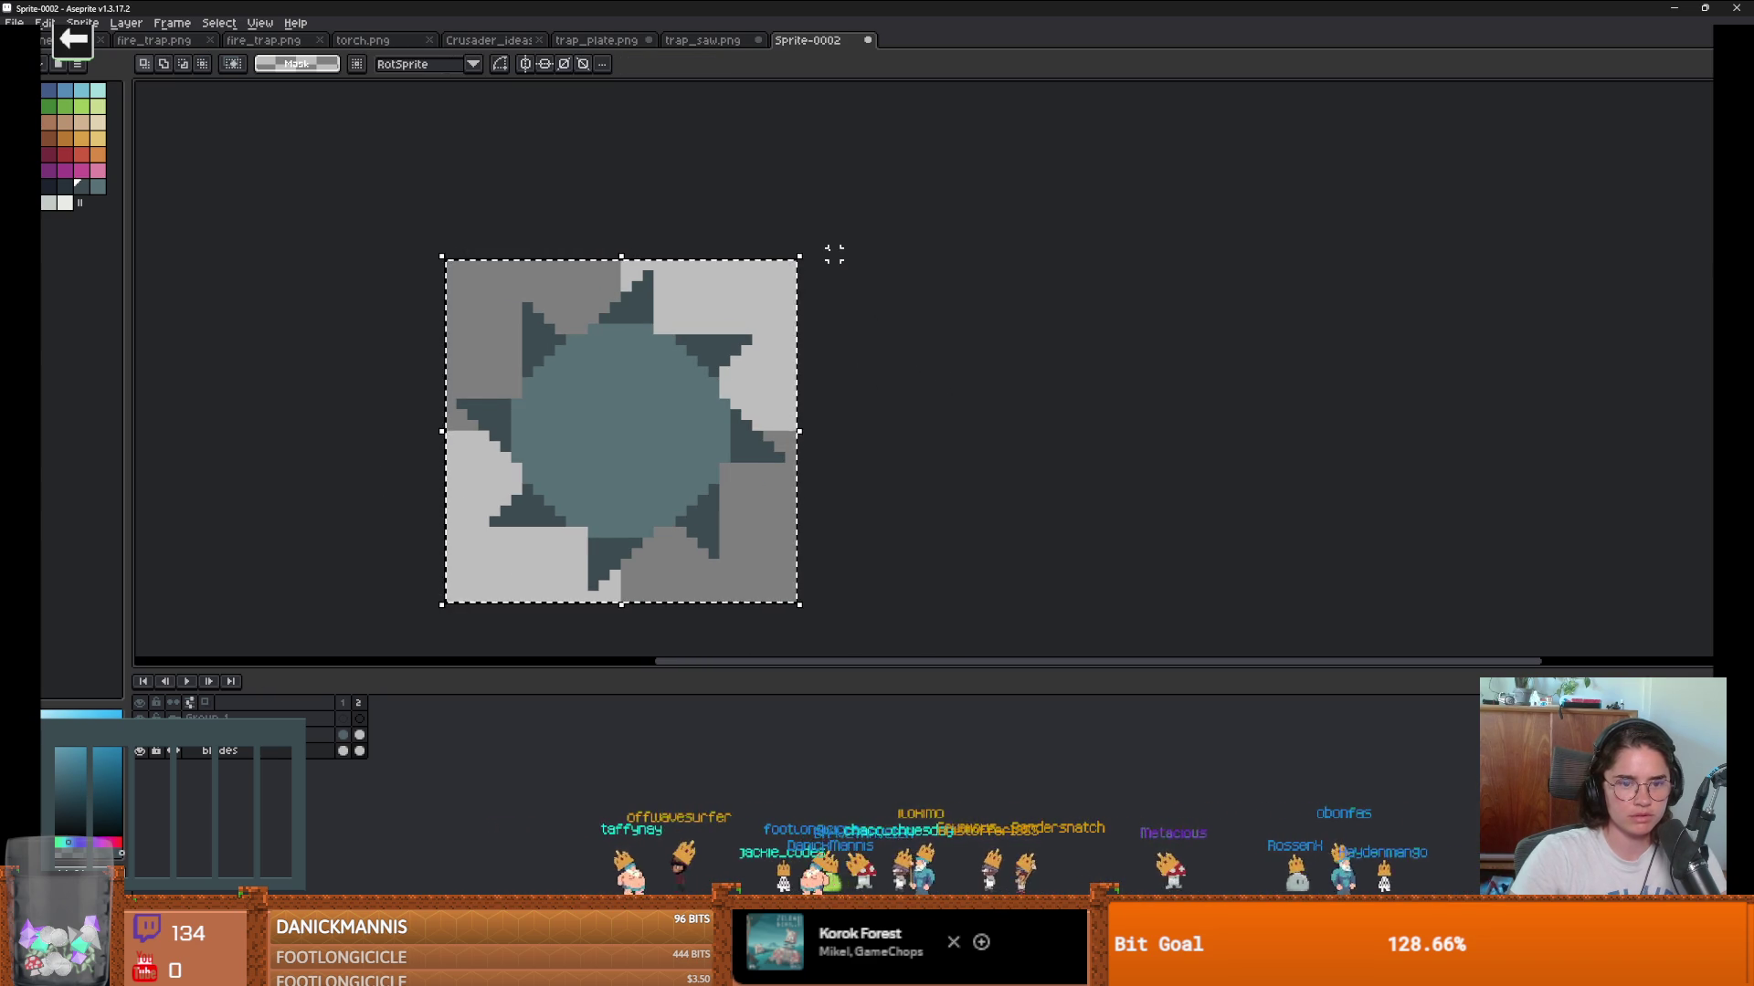
# Rotate the selected sprite from its corner, commit, then undo the rotation
pyautogui.moveTo(820, 262); pyautogui.dragTo(924, 301)
pyautogui.hotkey('ctrl', 'd')
pyautogui.scroll(1, 557, 342)
pyautogui.press('b')
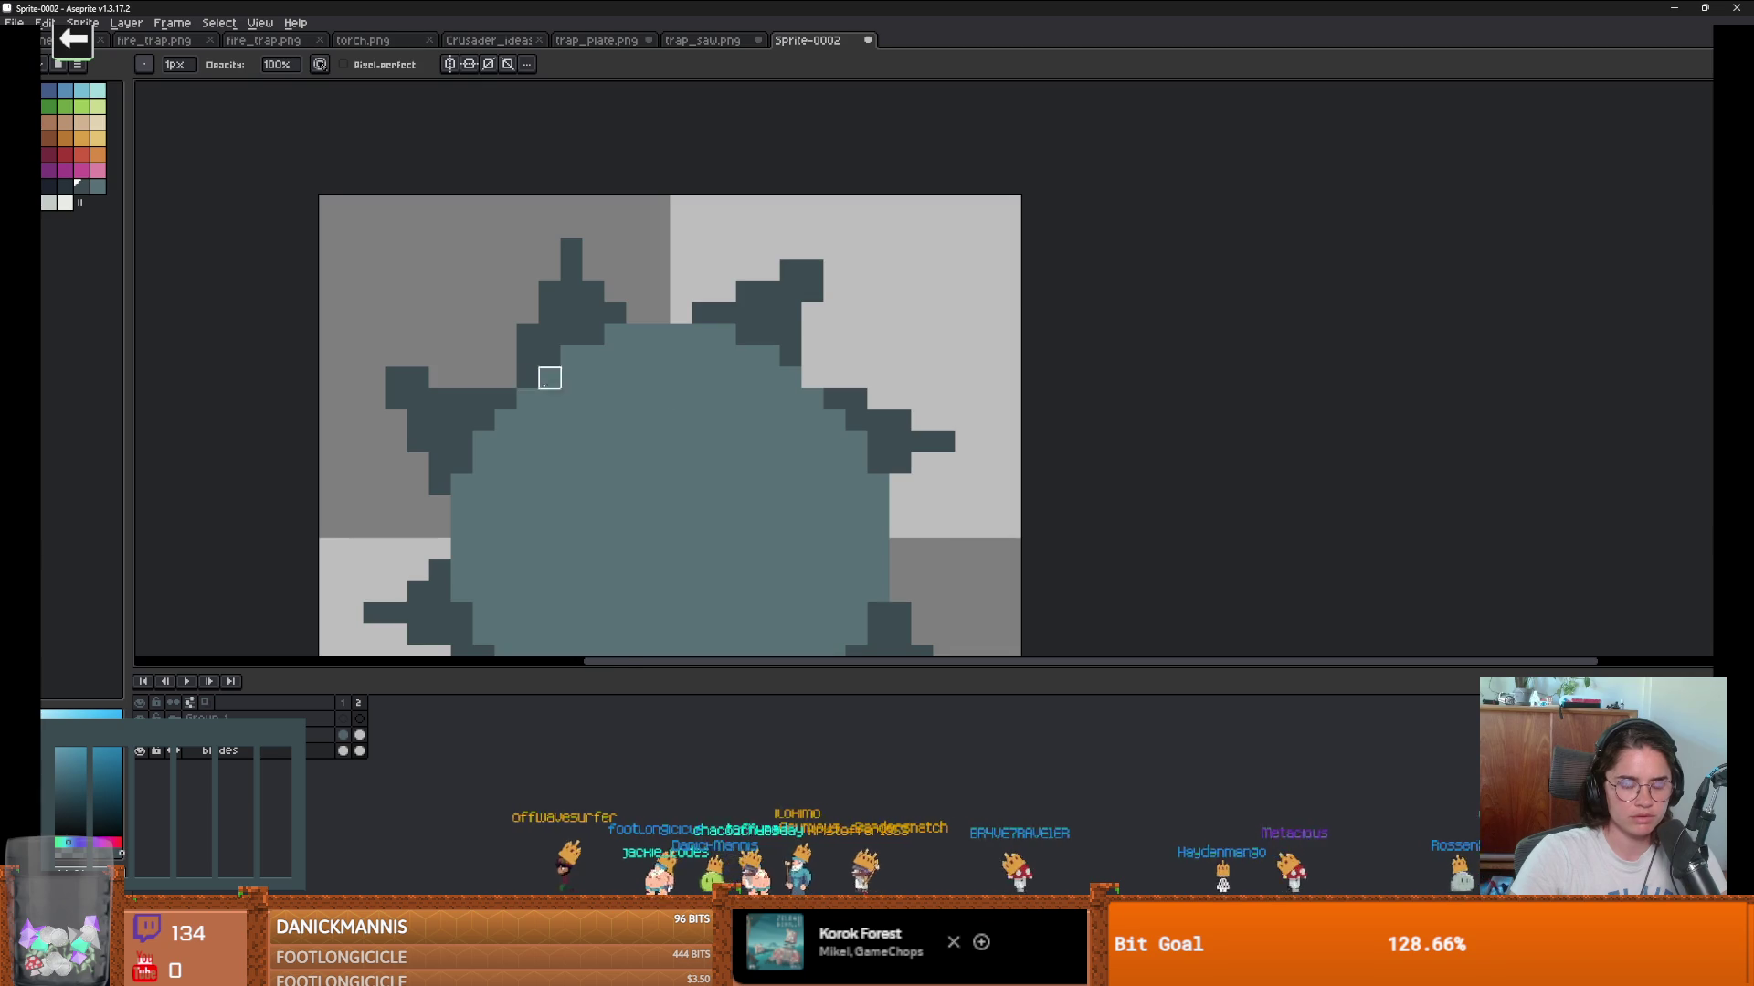
pyautogui.scroll(-4, 708, 420)
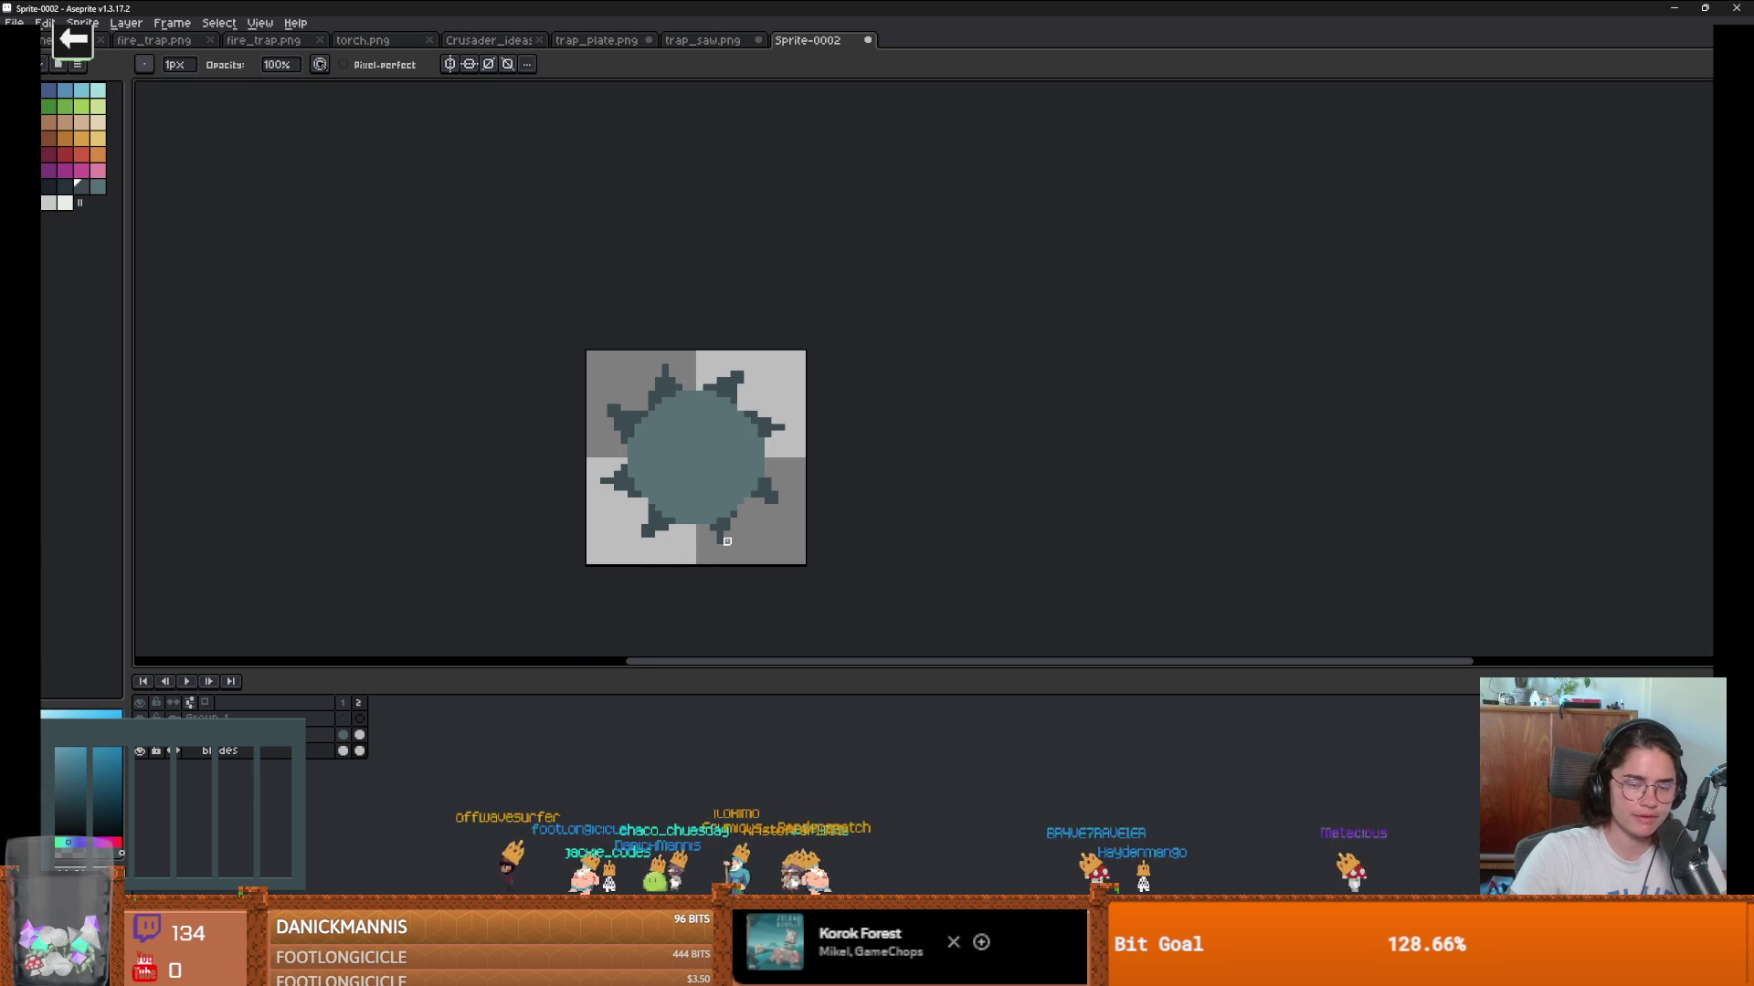
pyautogui.hotkey('ctrl', 'z')
pyautogui.hotkey('ctrl', 'z')
# Nudge the teeth one pixel left, rotate them around the body, then delete them
pyautogui.keyDown('ctrl'); pyautogui.click(724, 502); pyautogui.keyUp('ctrl')
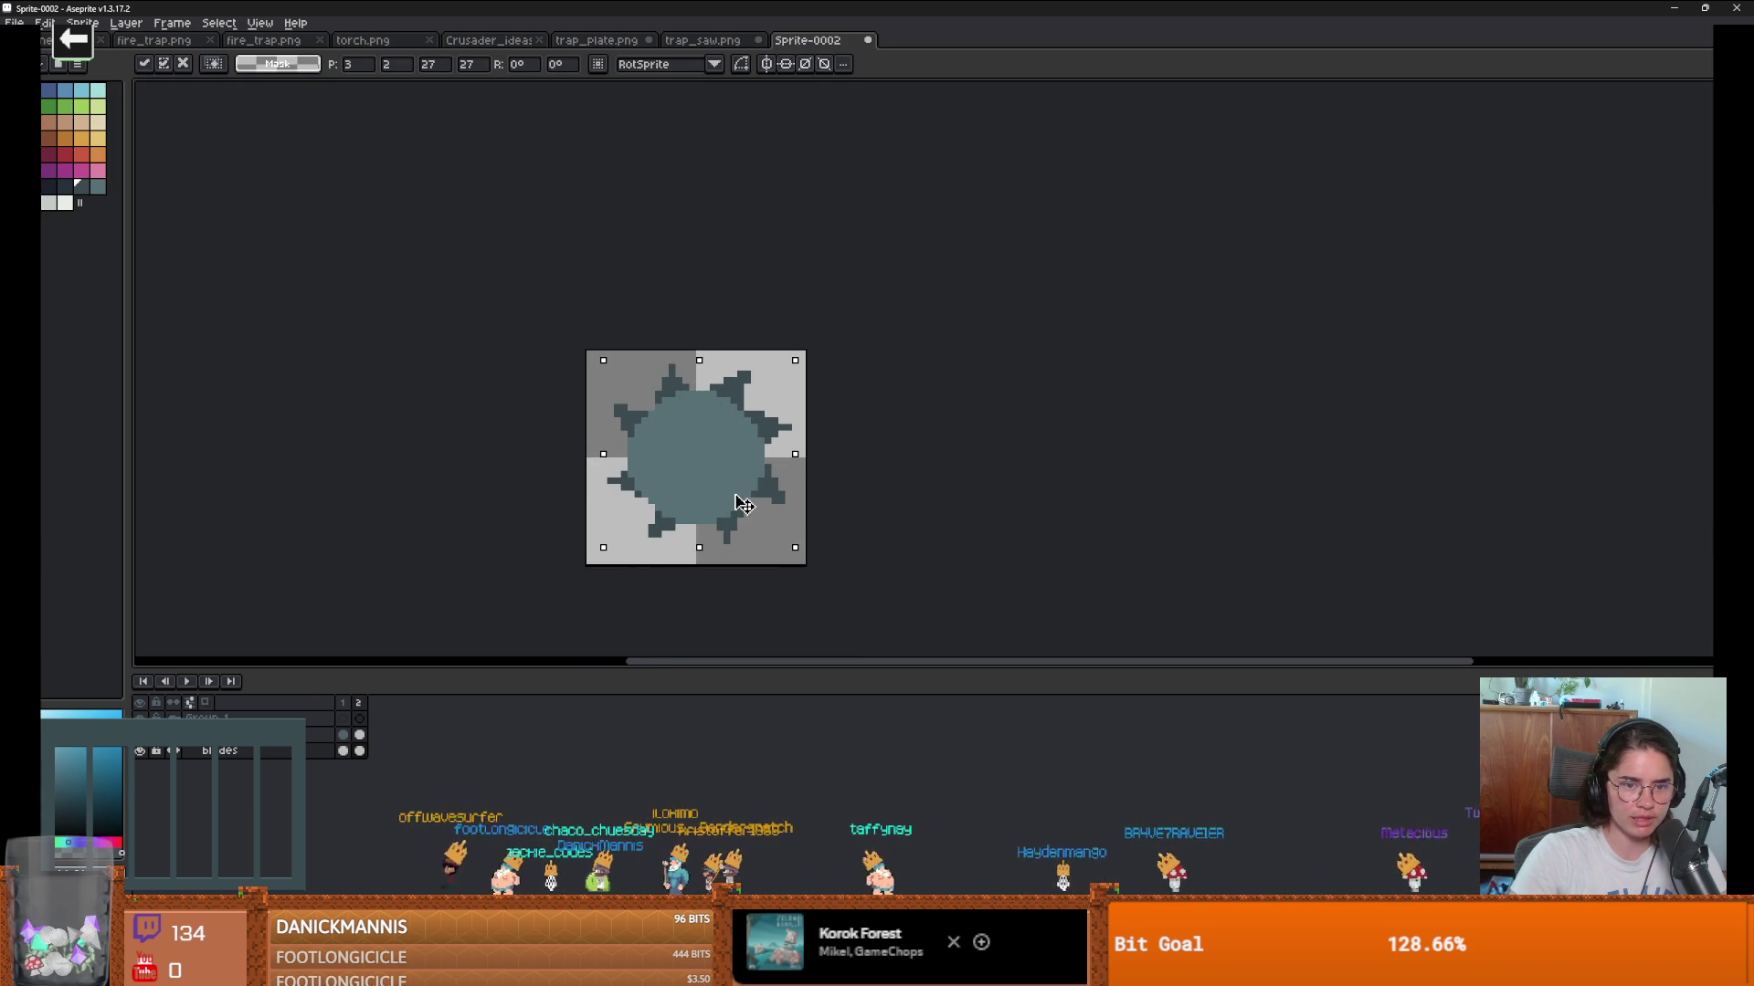
pyautogui.press('Left')
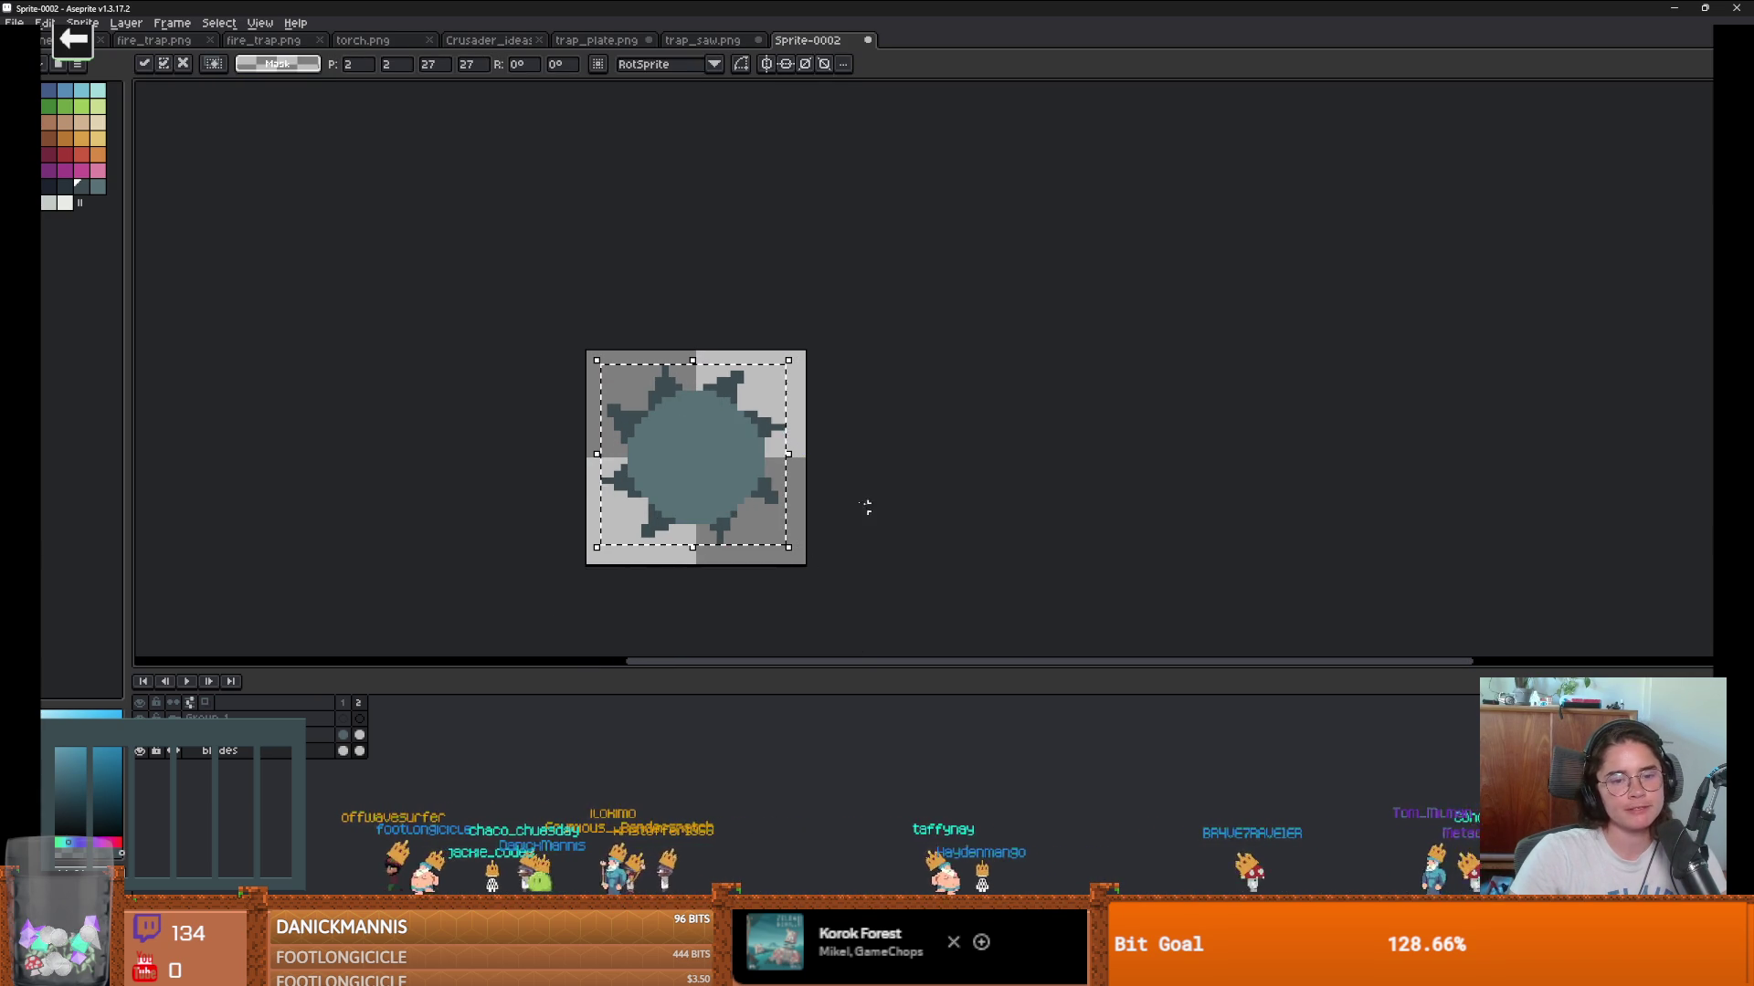
pyautogui.press('Return')
pyautogui.moveTo(836, 501); pyautogui.dragTo(709, 509)
pyautogui.press('Return')
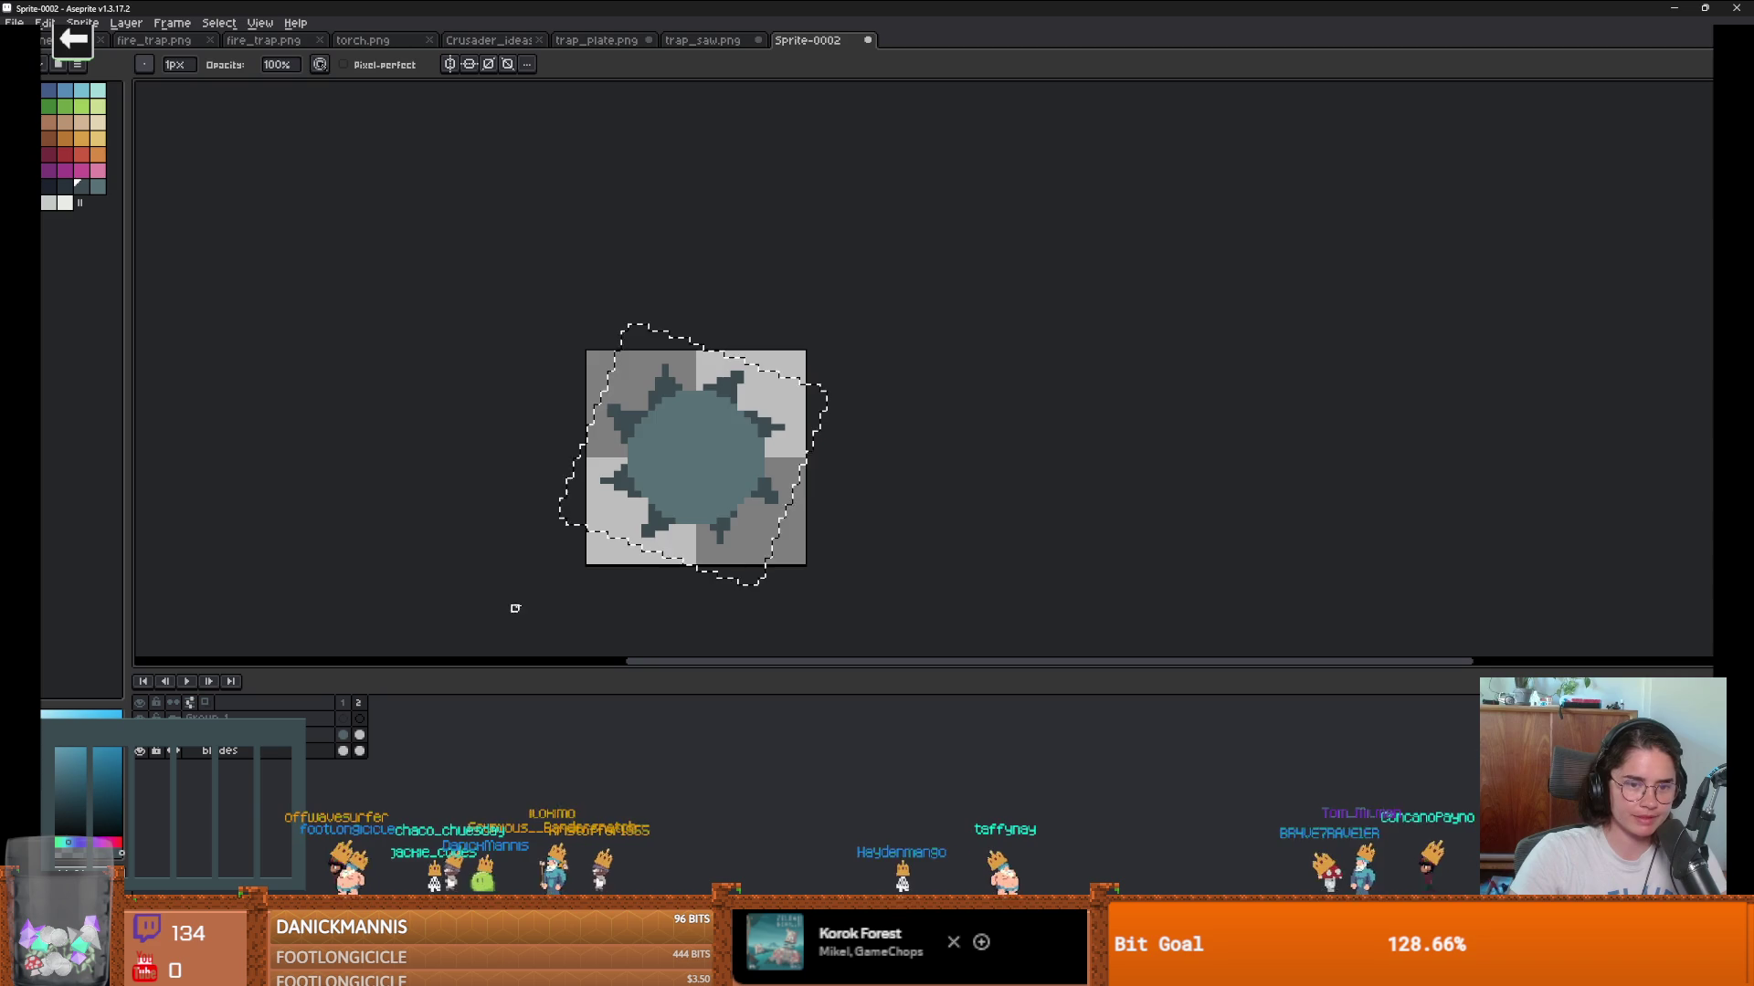
pyautogui.press('Delete')
# Select the blades layer and sample the teal body colour from the canvas
pyautogui.press('b')
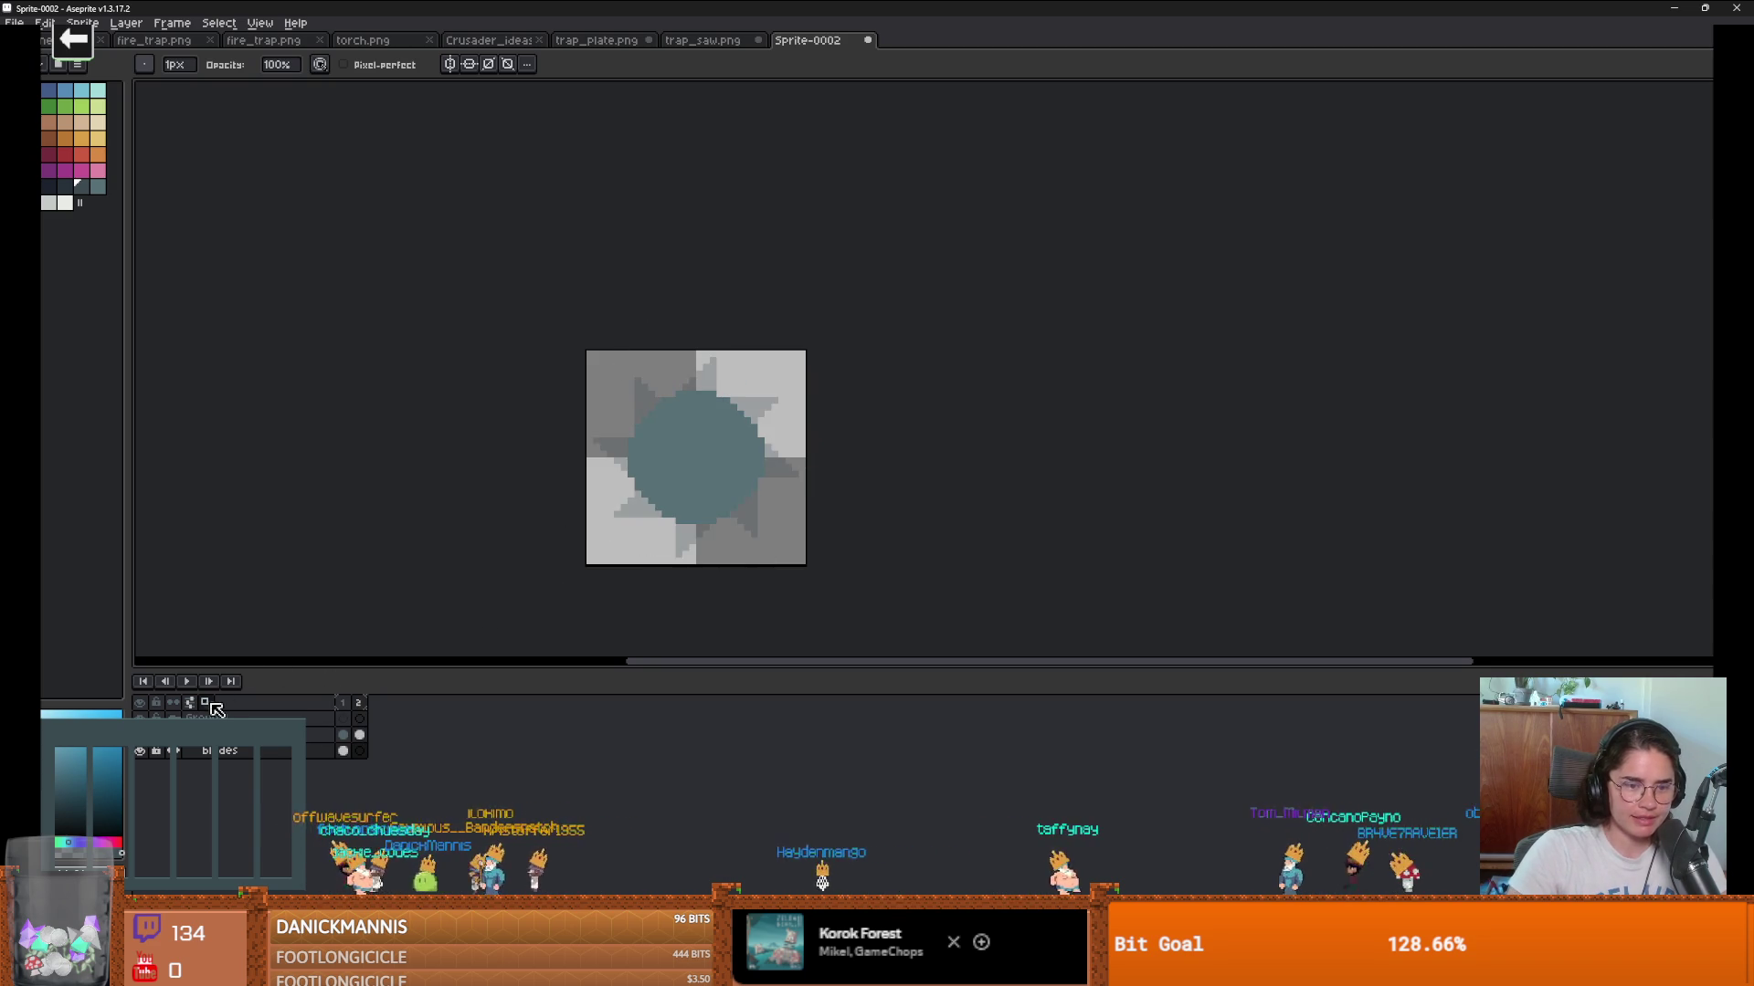
pyautogui.scroll(3, 722, 374)
pyautogui.keyDown('alt'); pyautogui.click(645, 398); pyautogui.keyUp('alt')
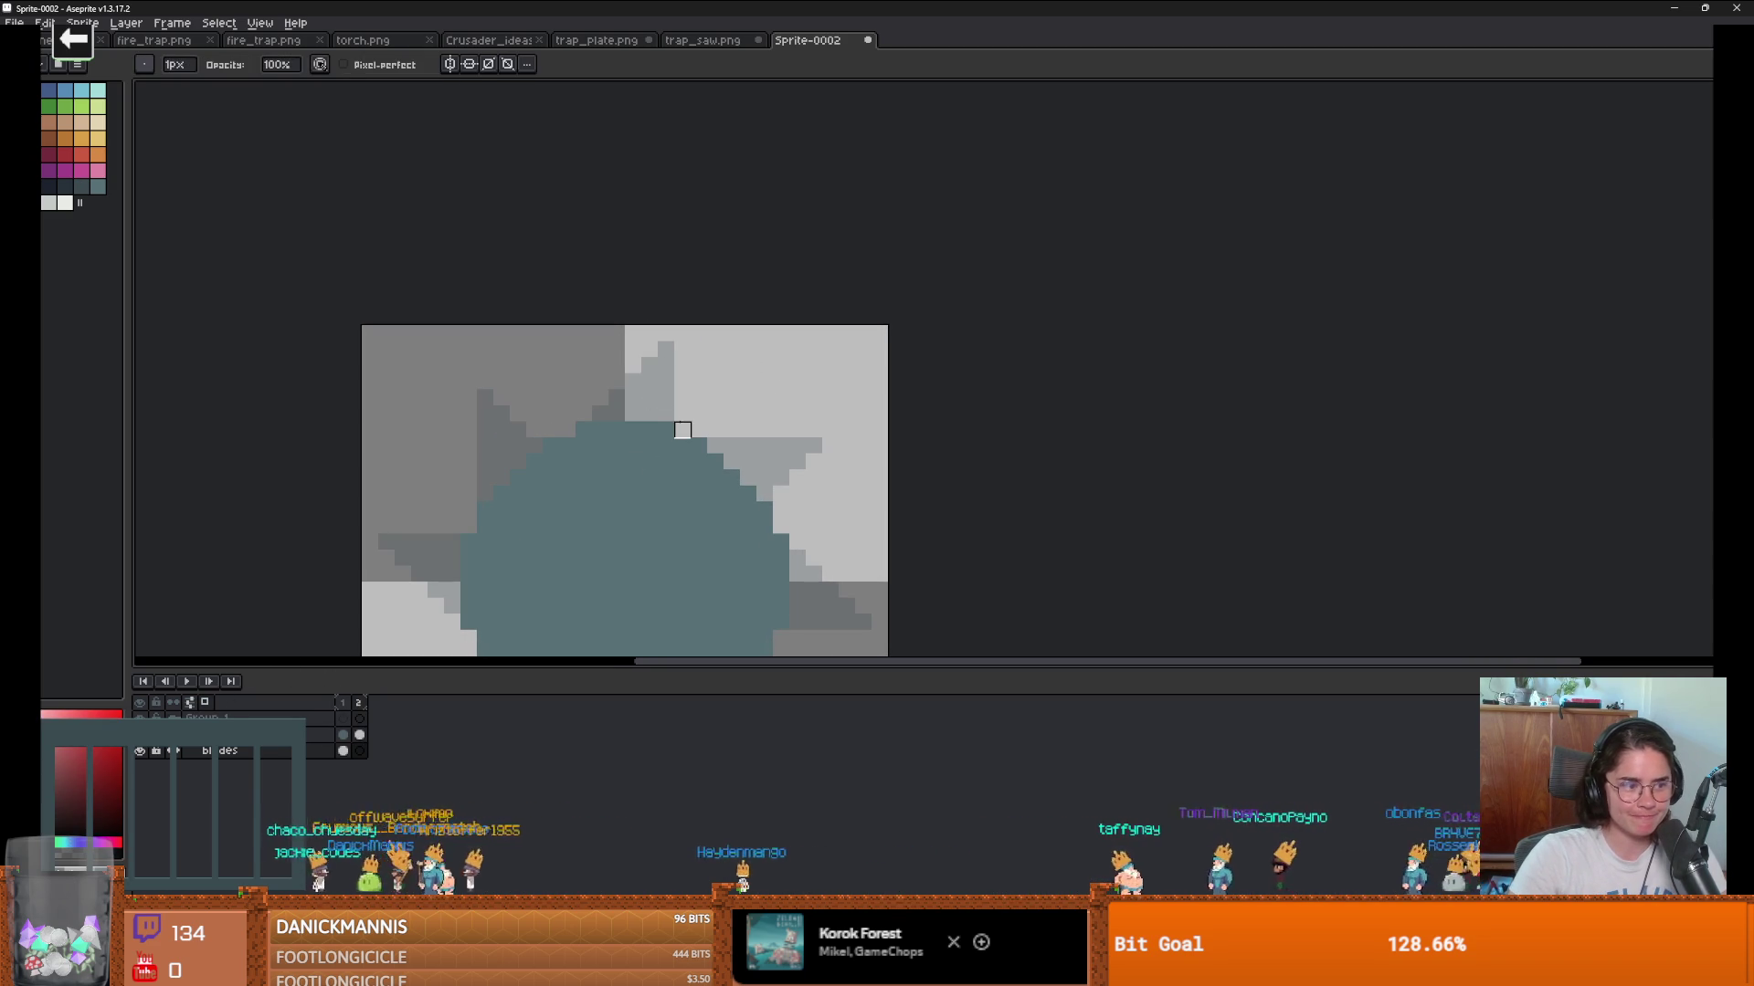
pyautogui.press('e')
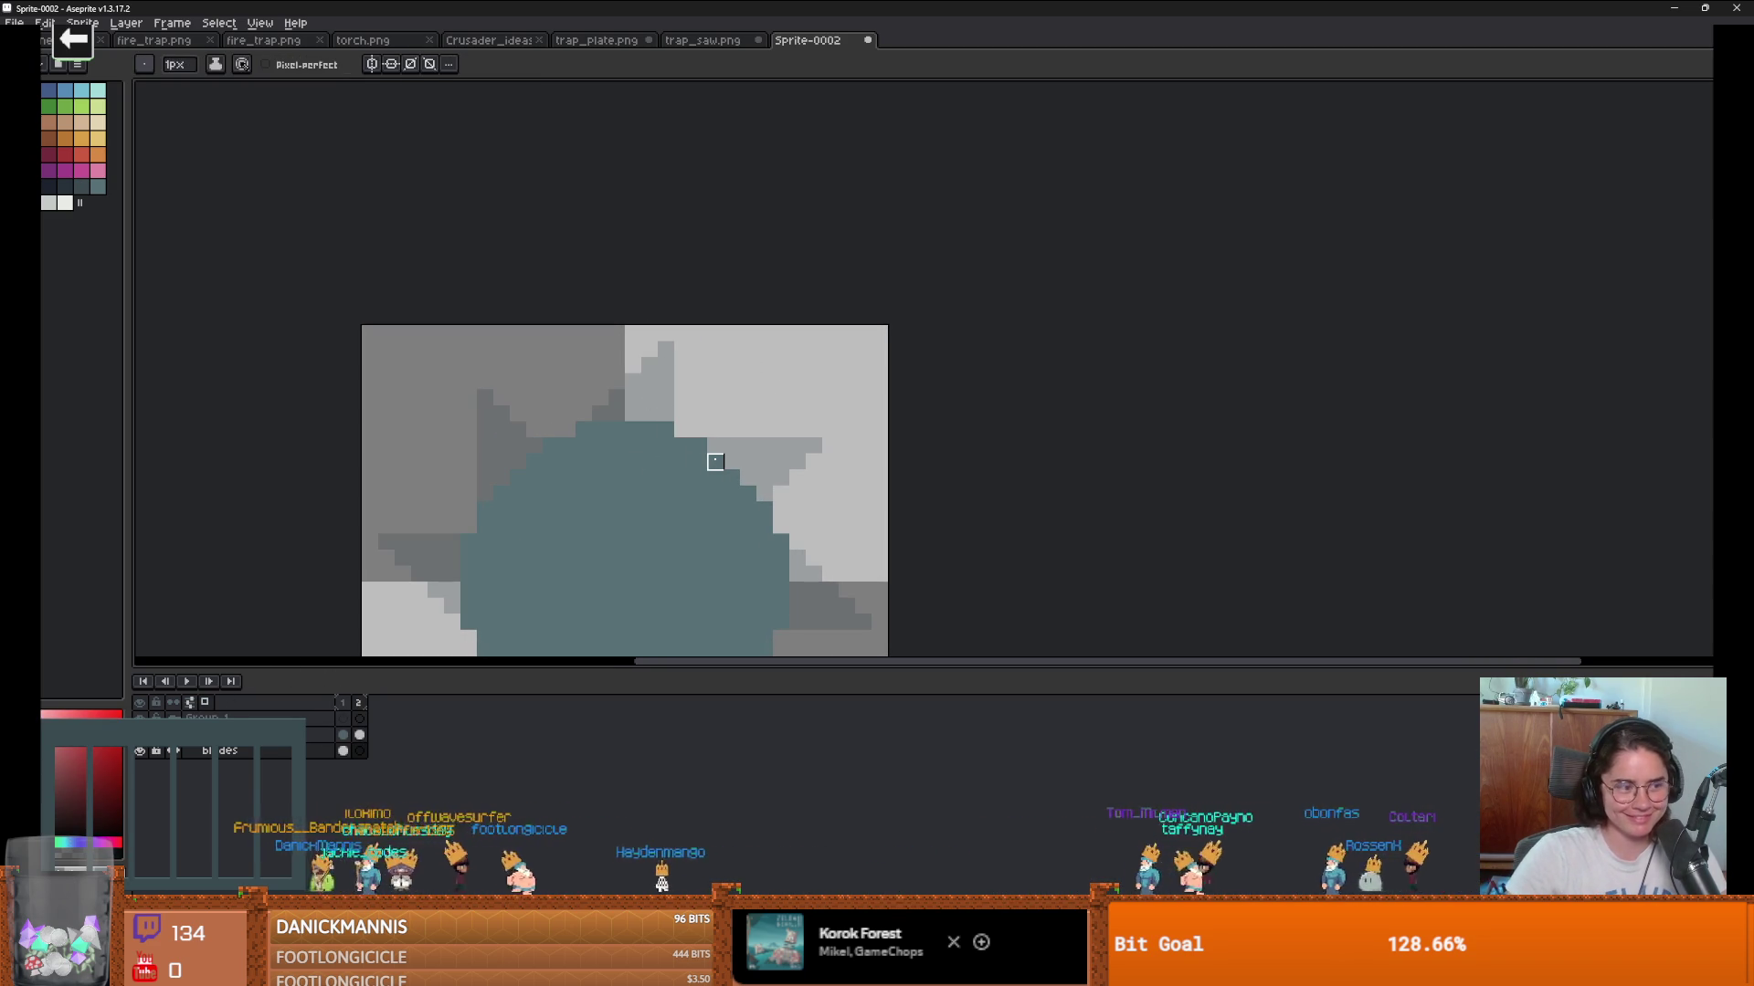
pyautogui.press('g')
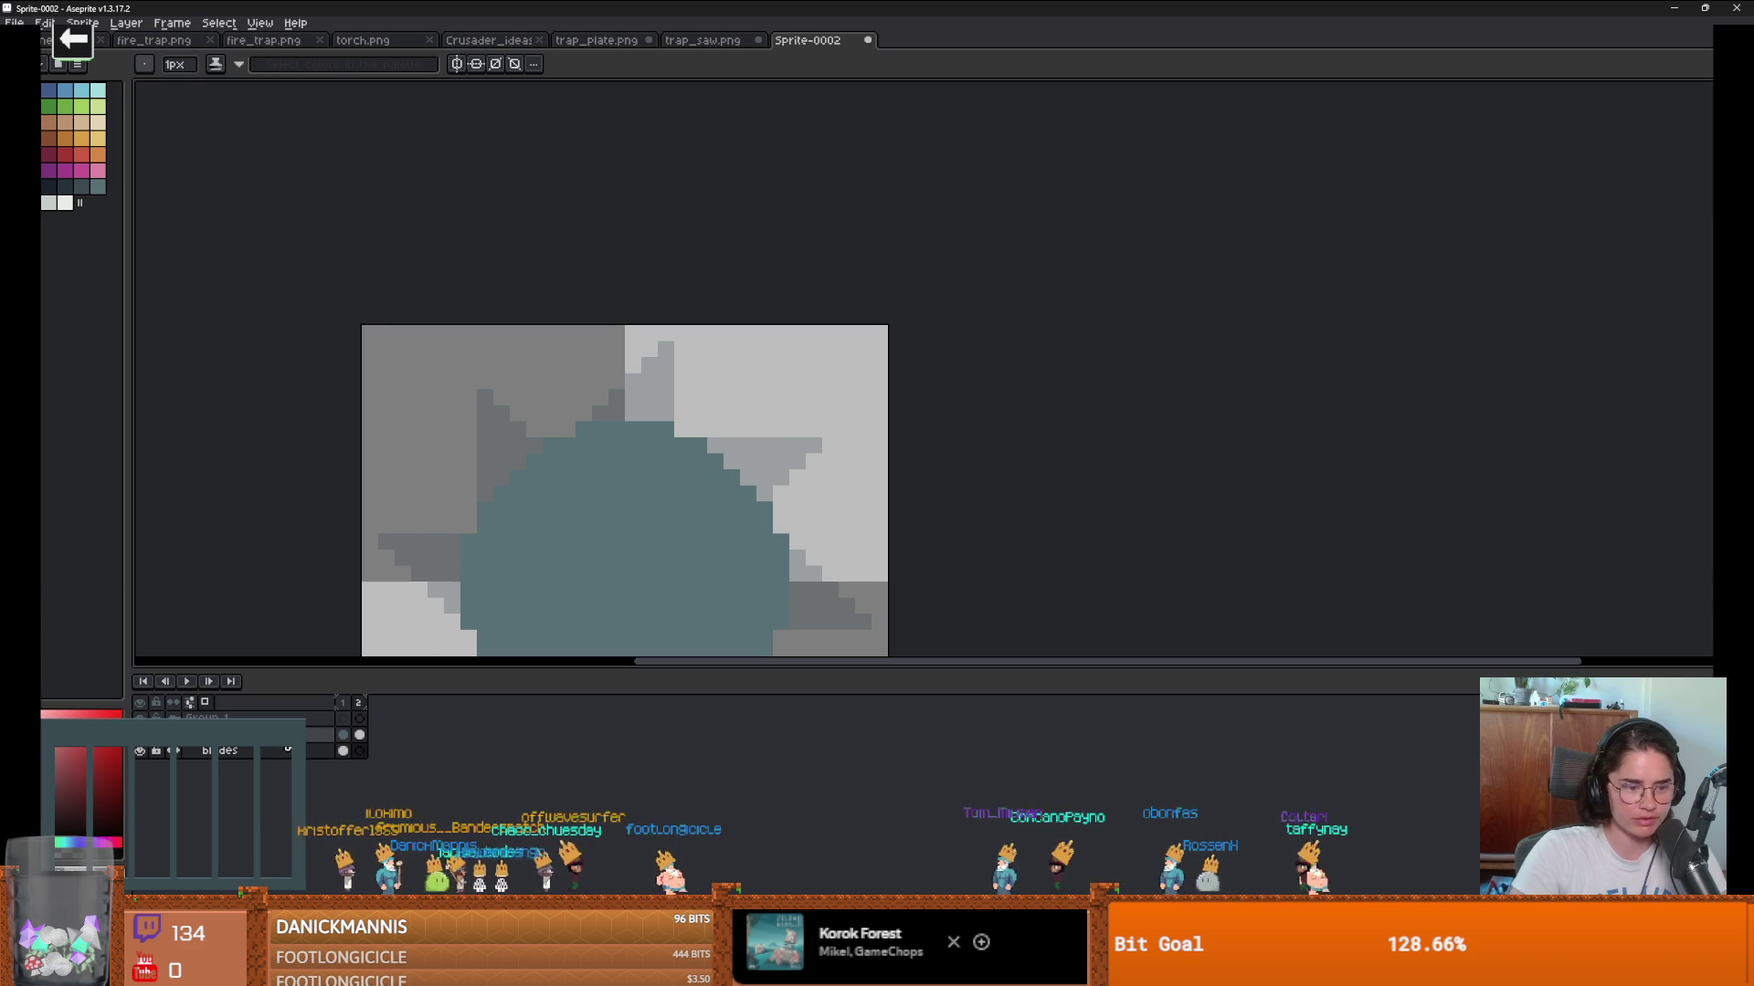
pyautogui.click(151, 754)
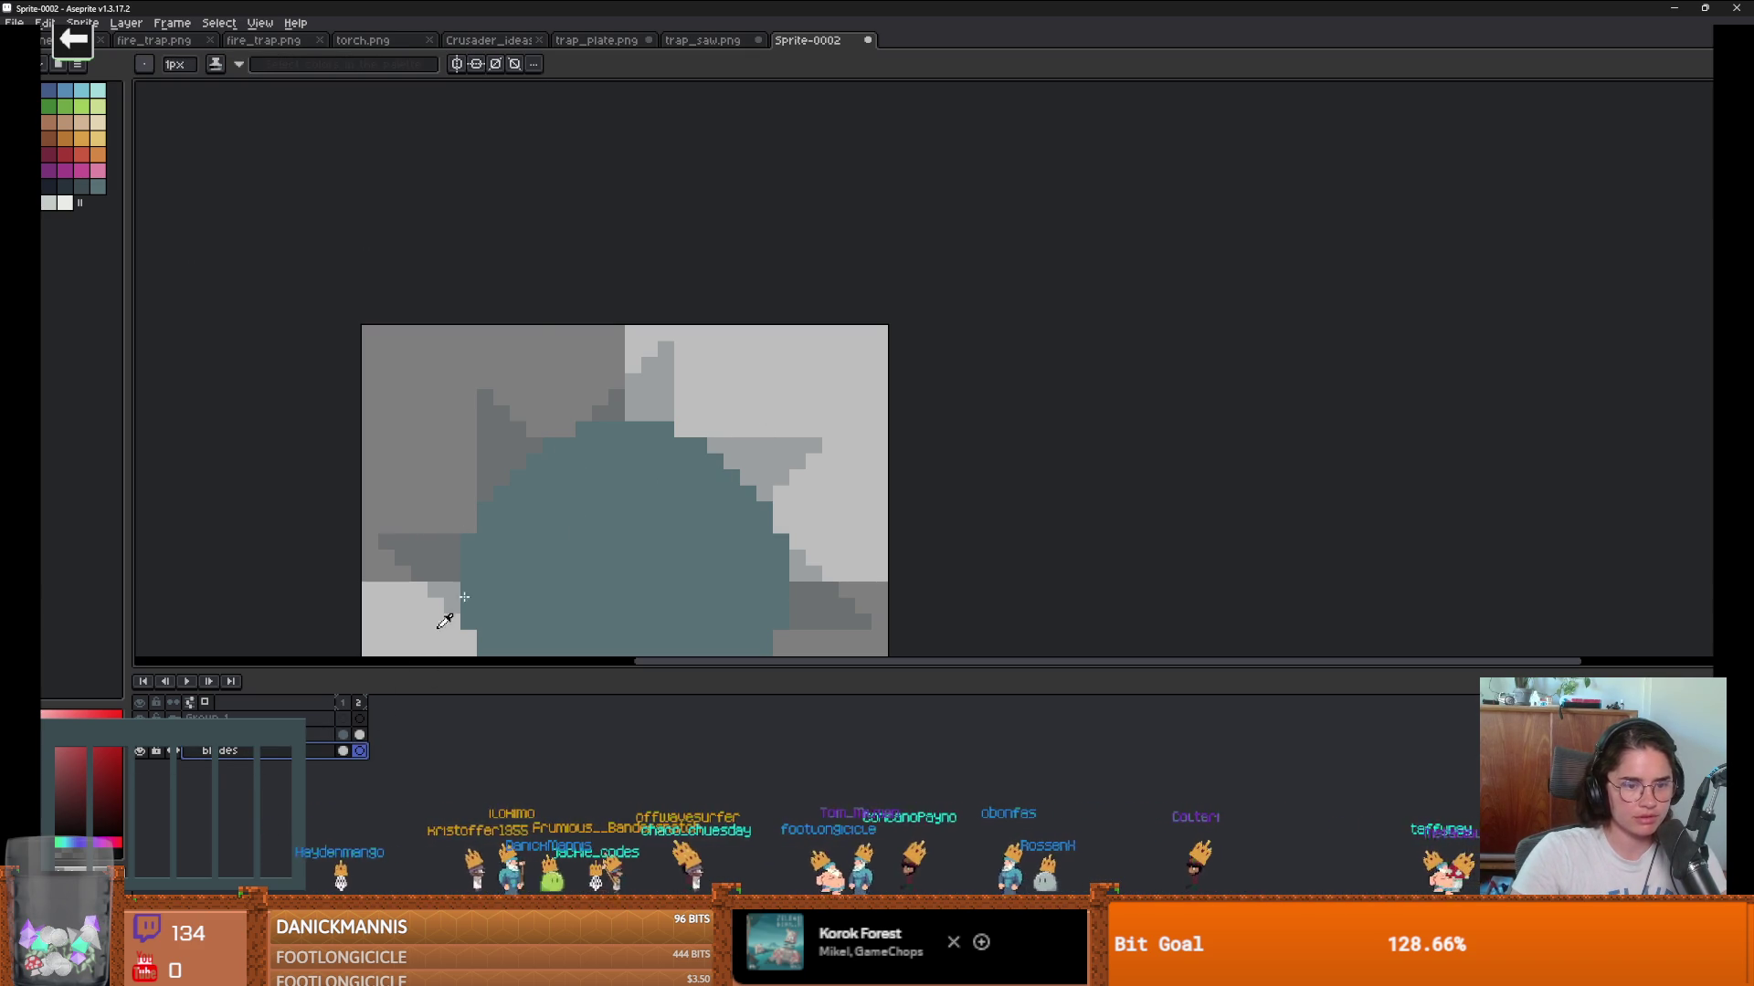
pyautogui.keyDown('alt'); pyautogui.click(566, 548); pyautogui.keyUp('alt')
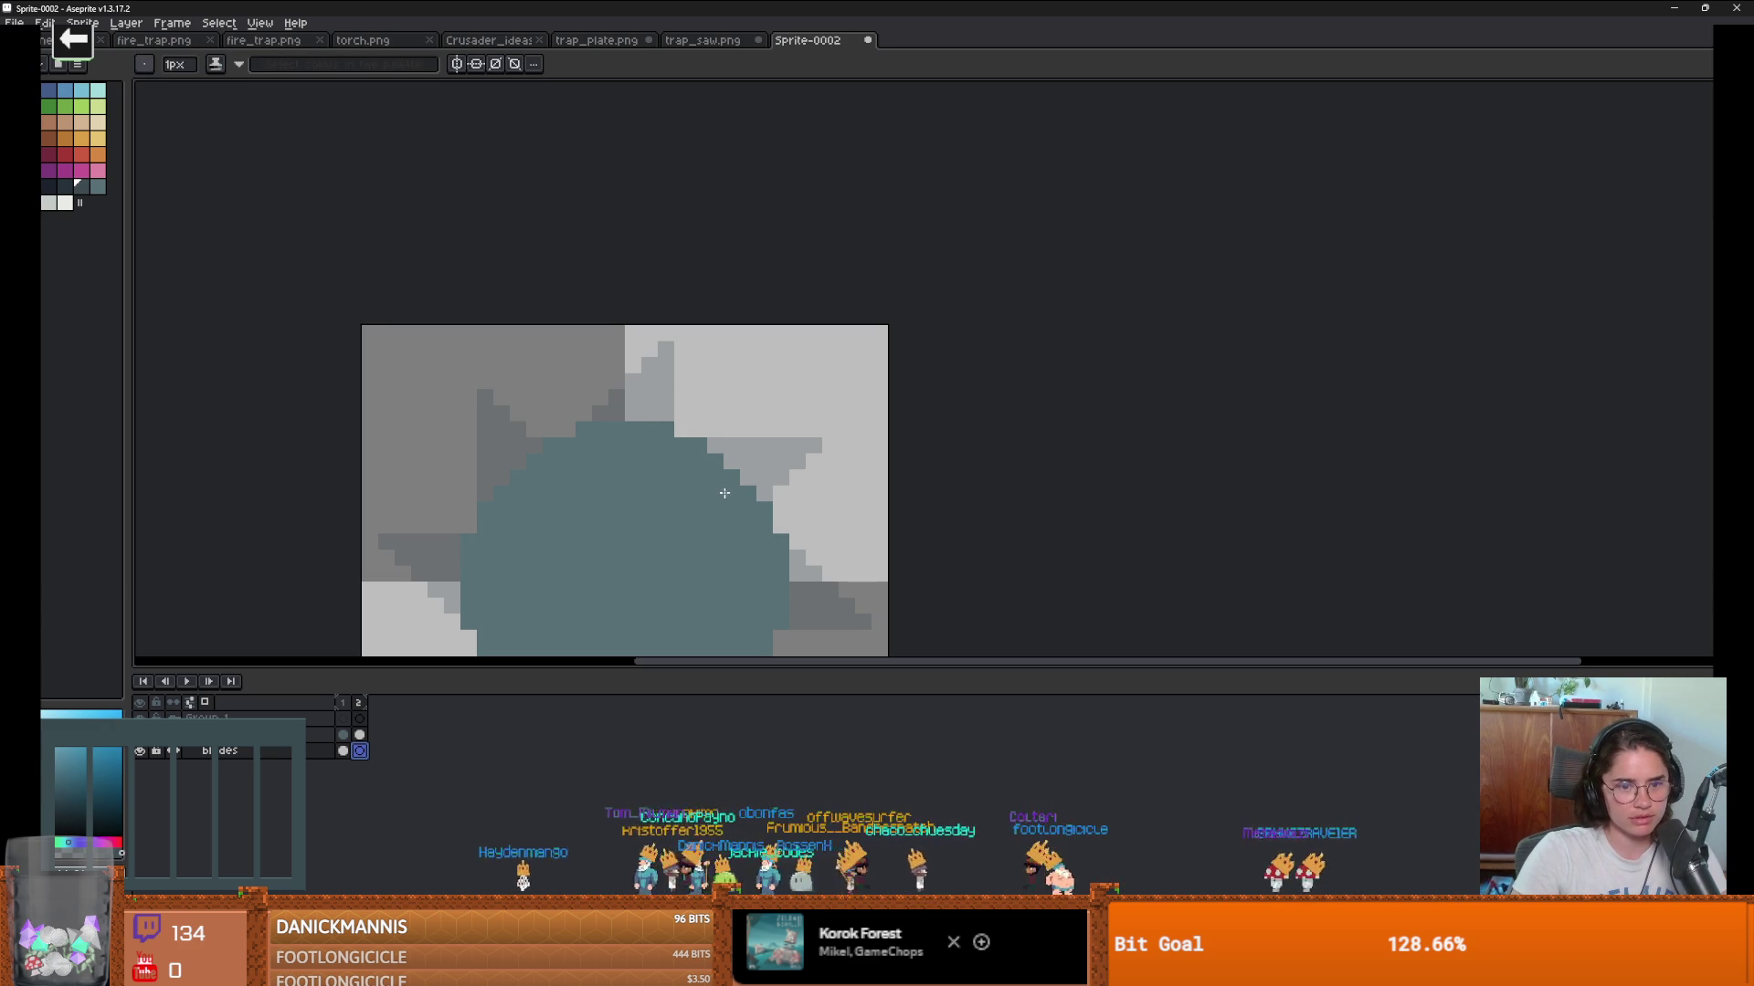
# Draw dark teeth at the top right and right of the circle, undoing a stray fill
pyautogui.moveTo(792, 393); pyautogui.dragTo(668, 427)
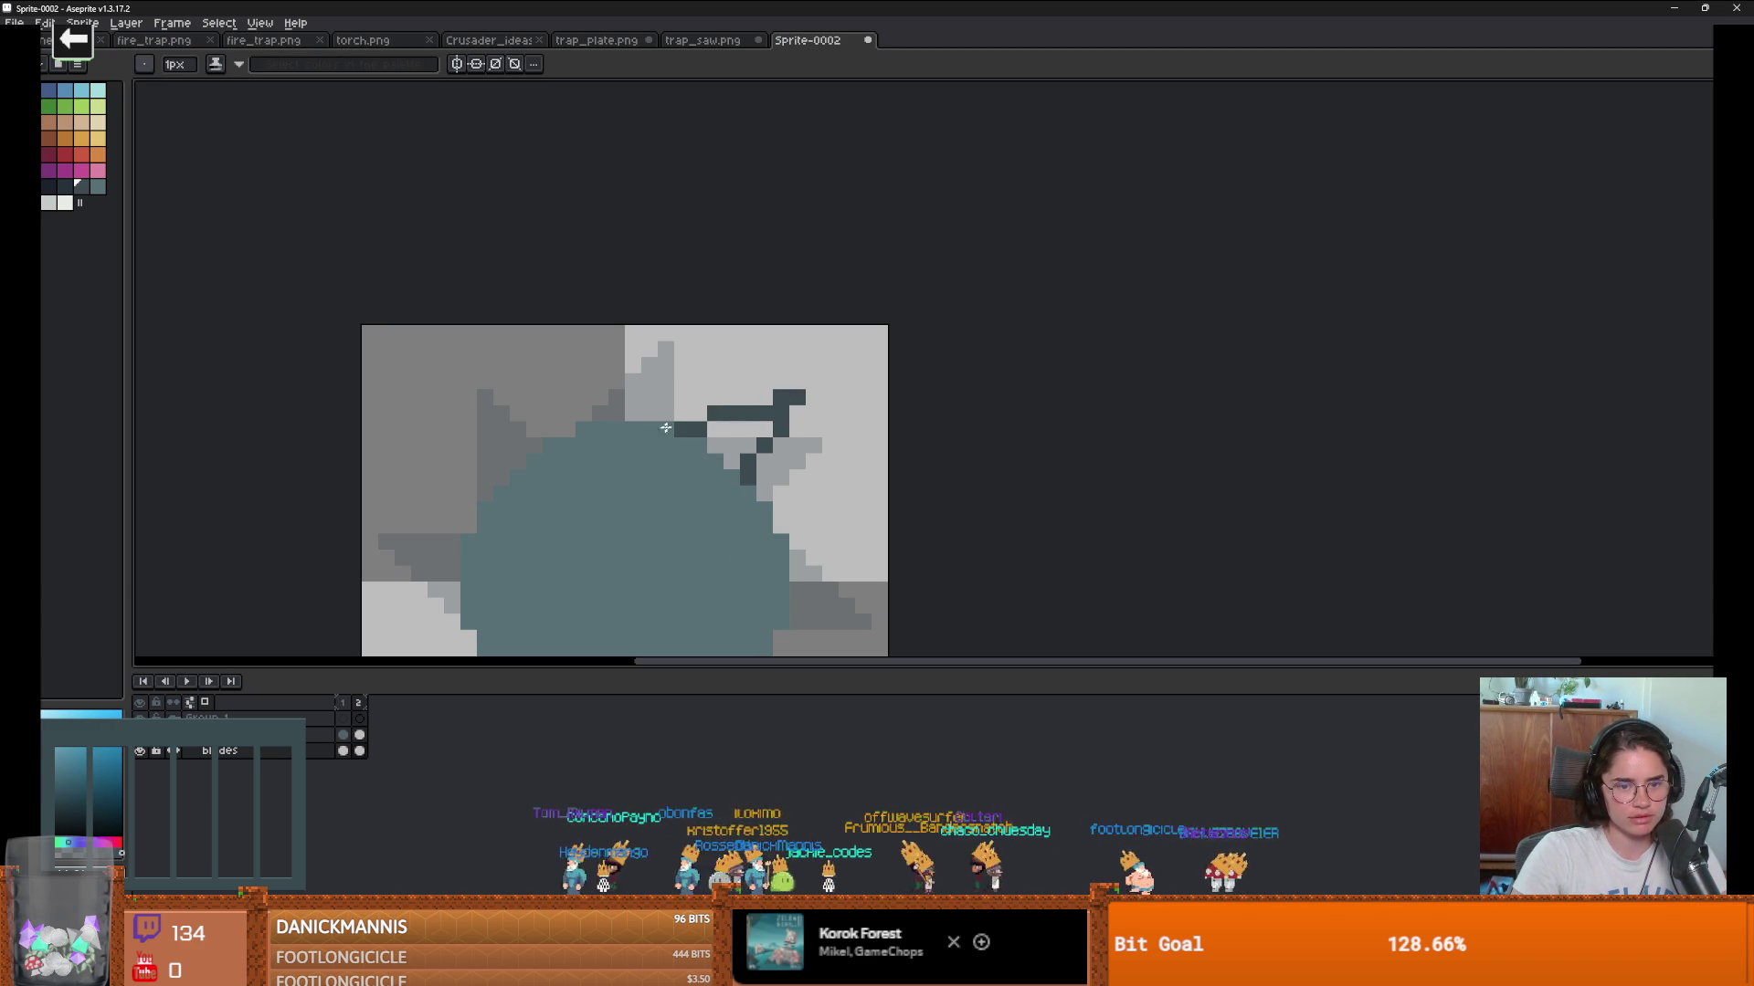
pyautogui.press('g')
pyautogui.click(739, 431)
pyautogui.hotkey('ctrl', 'z')
pyautogui.press('b')
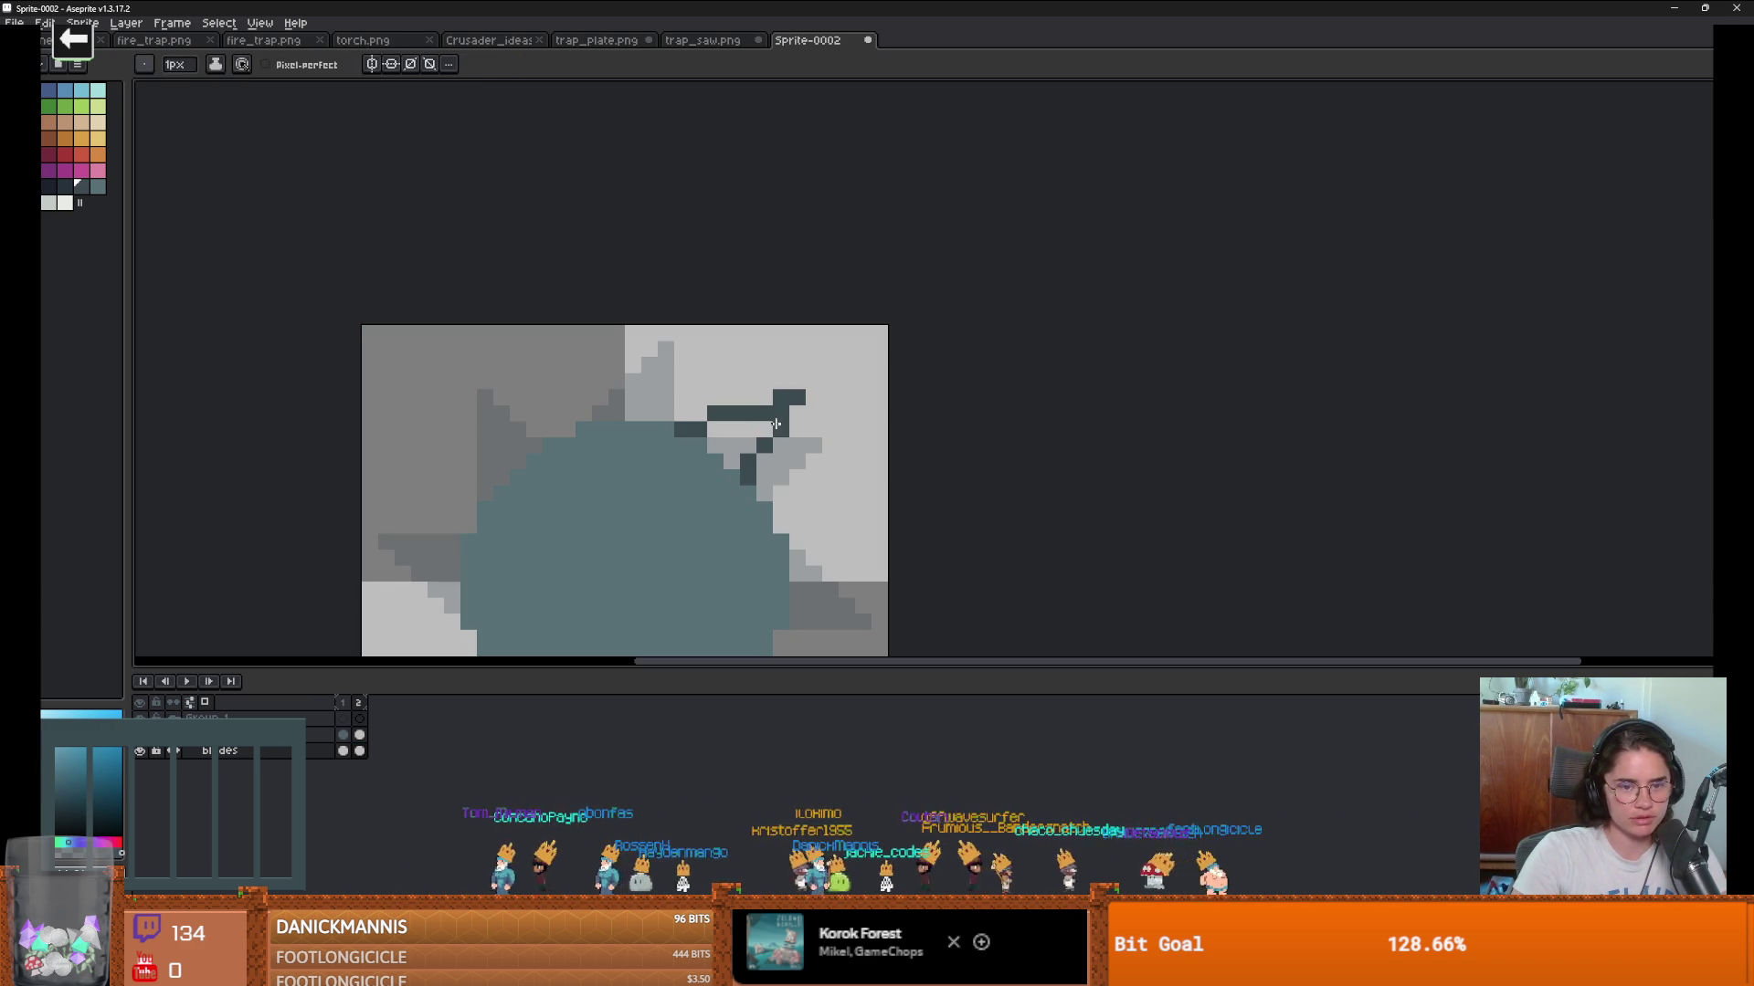
pyautogui.scroll(-2, 705, 438)
pyautogui.scroll(1, 697, 374)
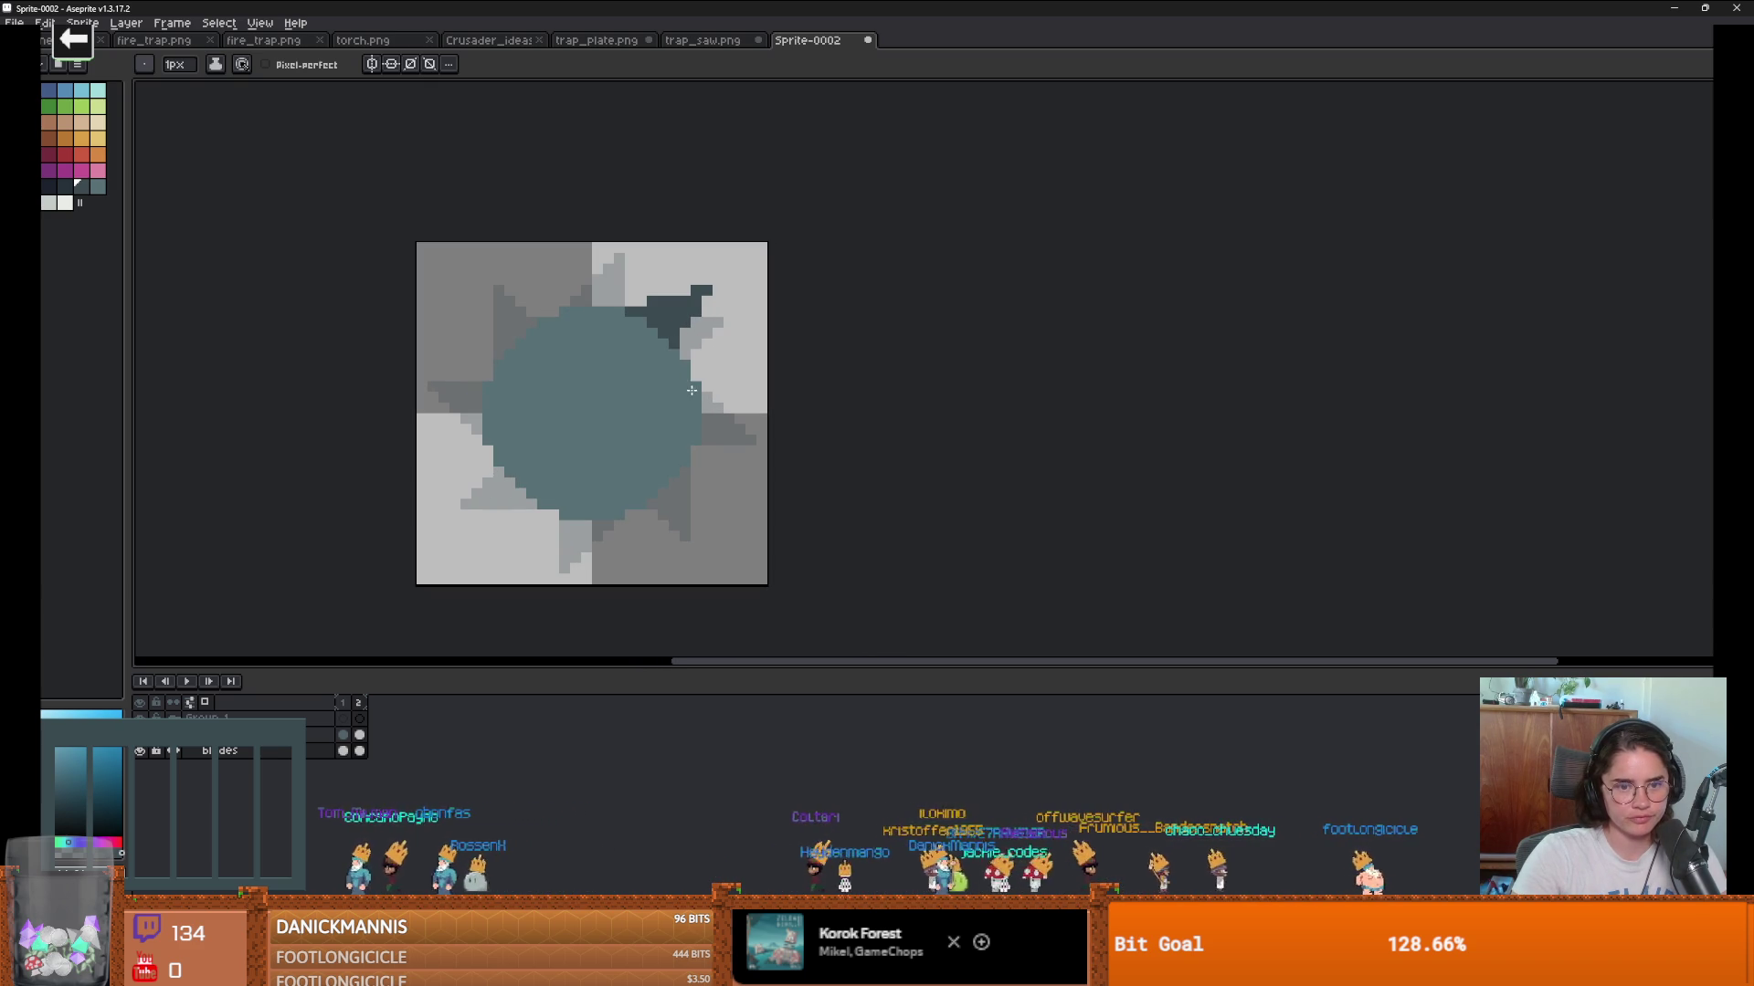
pyautogui.moveTo(693, 357)
pyautogui.mouseDown()
pyautogui.moveTo(754, 358)
pyautogui.moveTo(705, 399)
pyautogui.mouseUp()
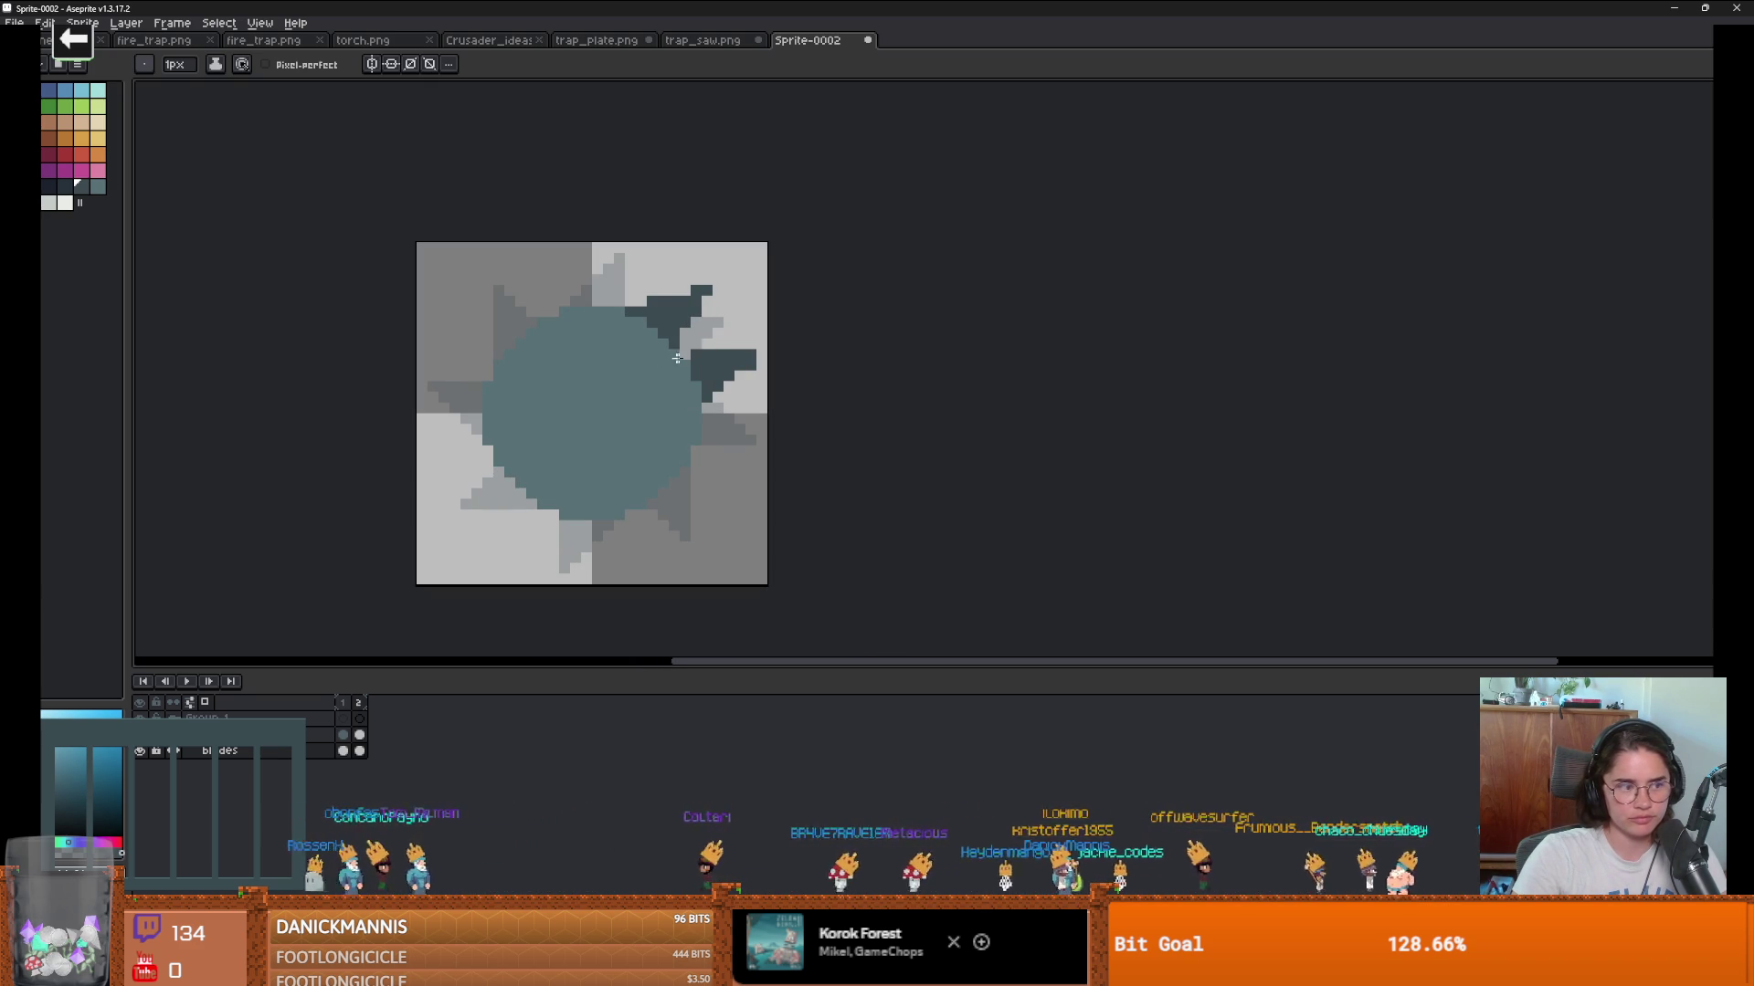
# Draw a dark diagonal tooth on the right side of the circle
pyautogui.scroll(1, 680, 359)
pyautogui.press('e')
pyautogui.press('b')
pyautogui.scroll(-2, 731, 396)
pyautogui.moveTo(682, 388)
pyautogui.mouseDown()
pyautogui.moveTo(749, 454)
pyautogui.moveTo(662, 457)
pyautogui.moveTo(699, 420)
pyautogui.moveTo(743, 463)
pyautogui.mouseUp()
# Sample the dark teeth colour and draw a jagged dark spike below the circle
pyautogui.scroll(1, 743, 463)
pyautogui.press('e')
pyautogui.scroll(-2, 812, 500)
pyautogui.scroll(1, 811, 500)
pyautogui.scroll(1, 798, 544)
pyautogui.keyDown('alt'); pyautogui.click(756, 387); pyautogui.keyUp('alt')
pyautogui.press('b')
pyautogui.click(667, 410)
pyautogui.scroll(-1, 717, 461)
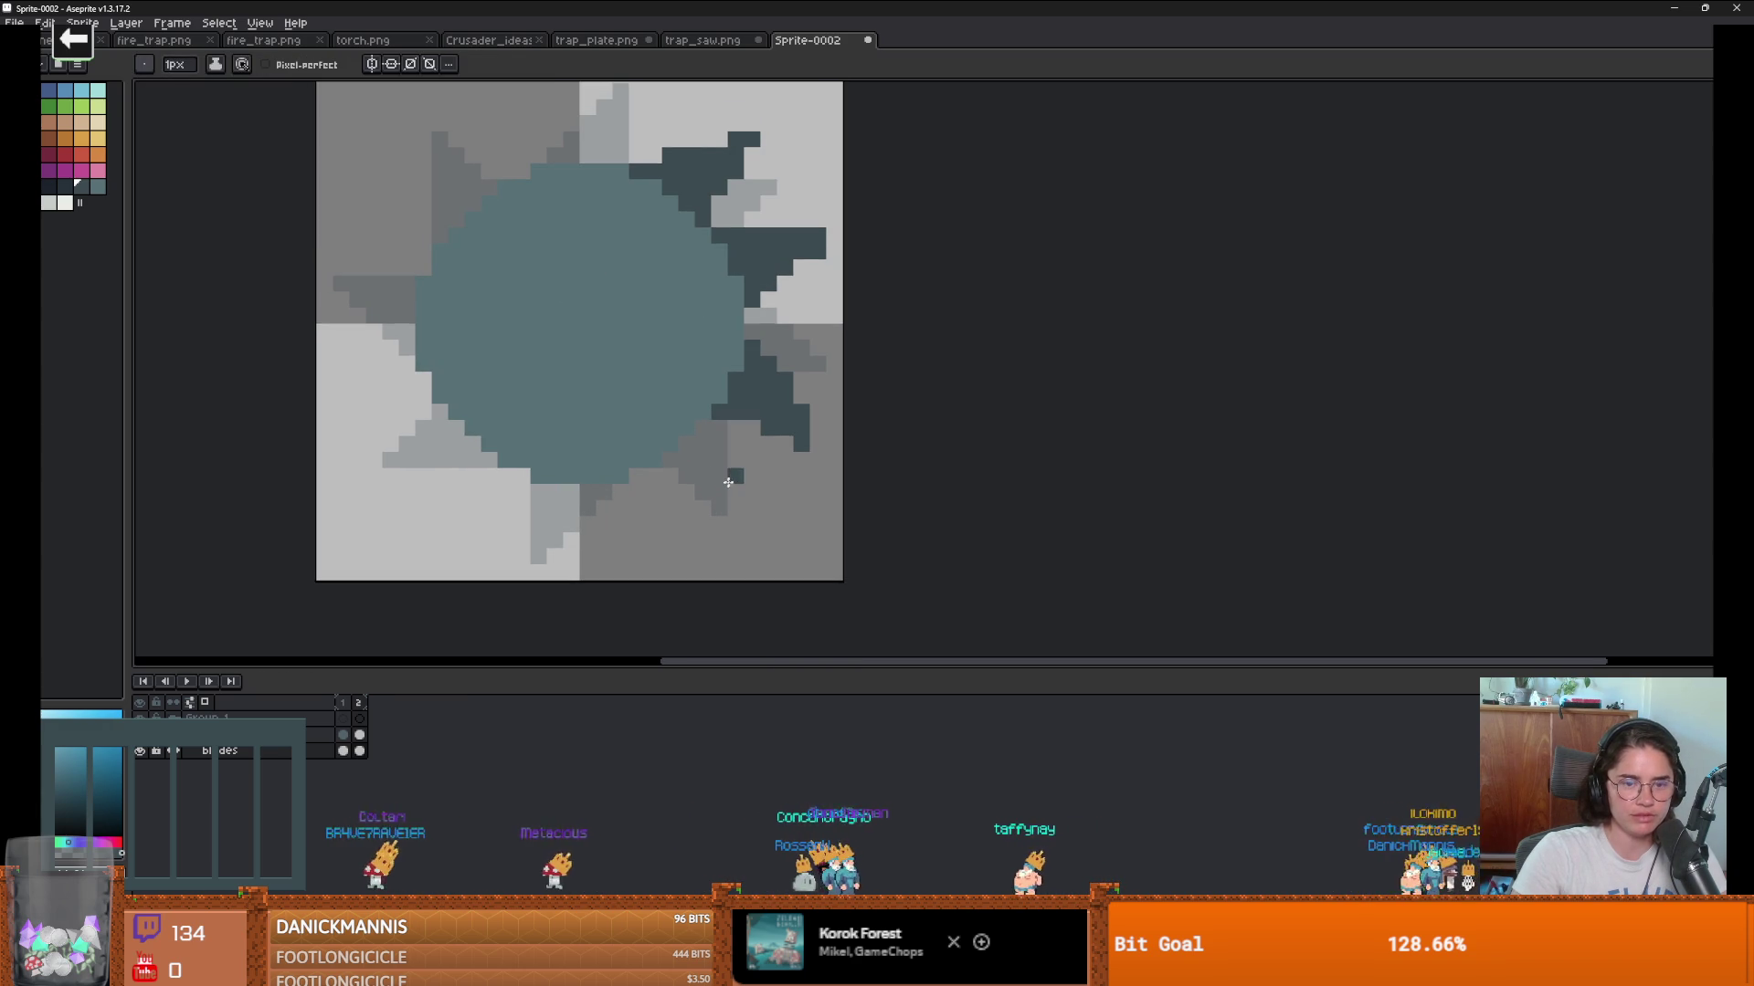
pyautogui.moveTo(685, 431)
pyautogui.mouseDown()
pyautogui.moveTo(718, 542)
pyautogui.moveTo(644, 493)
pyautogui.moveTo(687, 484)
pyautogui.moveTo(700, 518)
pyautogui.mouseUp()
# Draw a dark diagonal tooth at lower left, undoing an extra thin stroke
pyautogui.scroll(1, 699, 518)
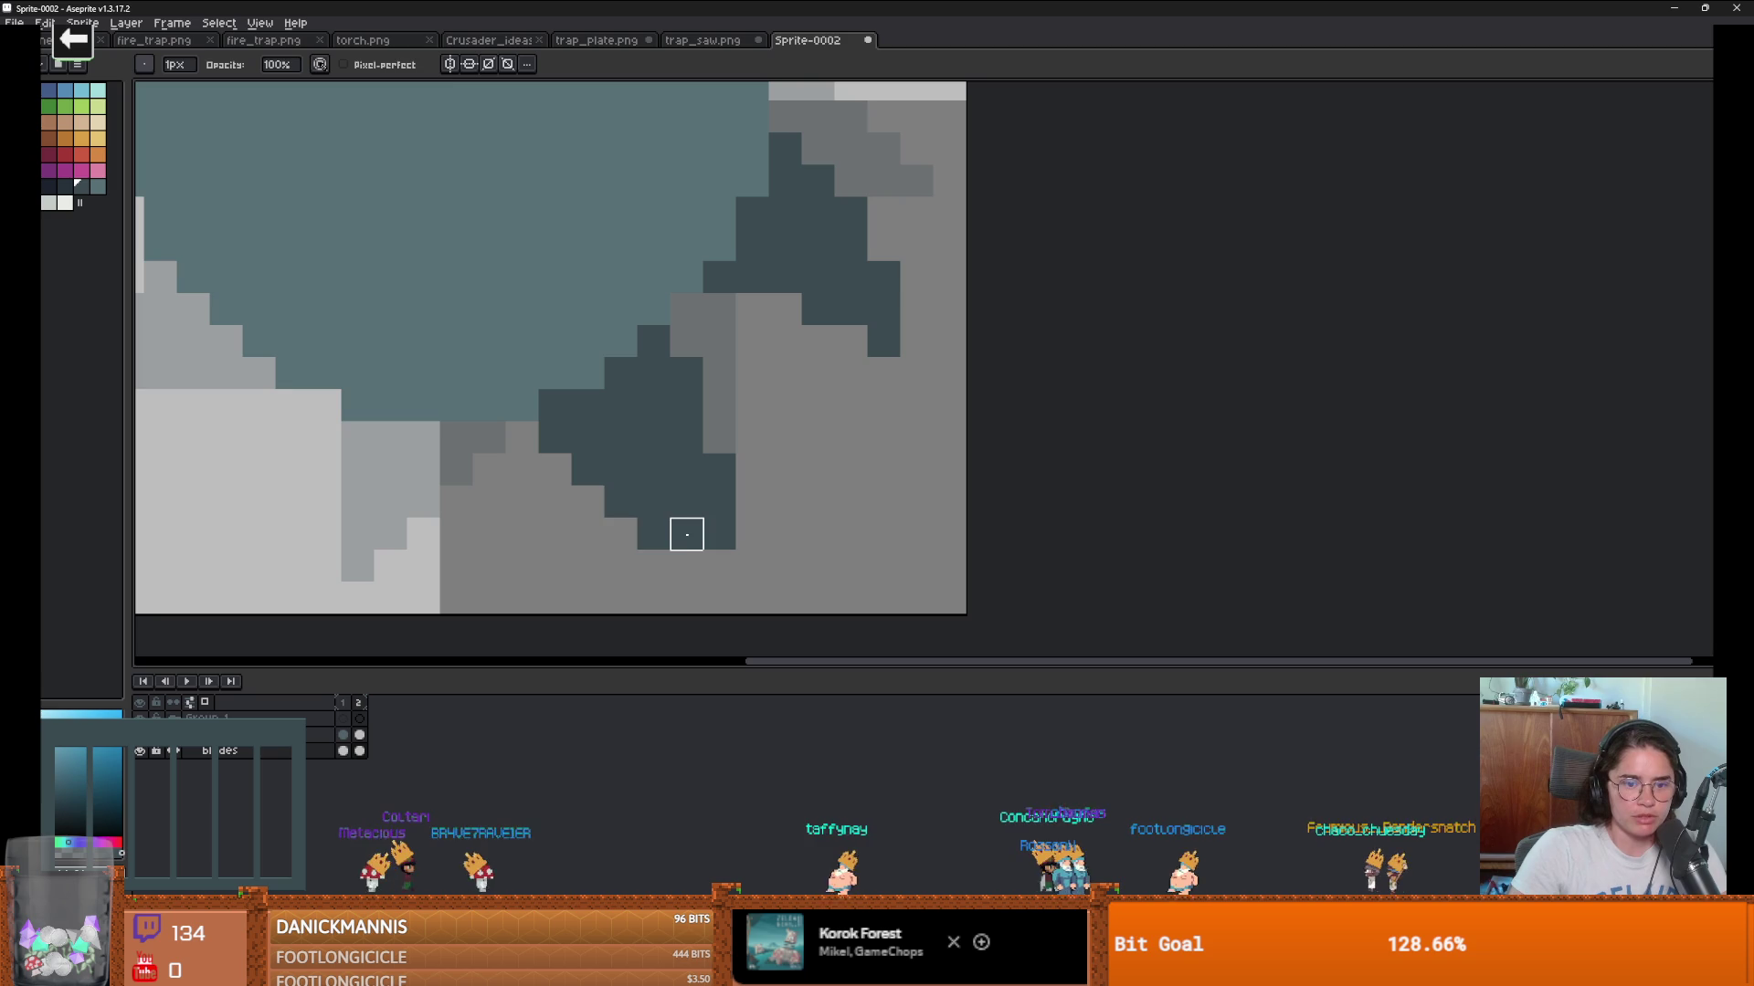
pyautogui.scroll(-2, 522, 437)
pyautogui.scroll(2, 607, 489)
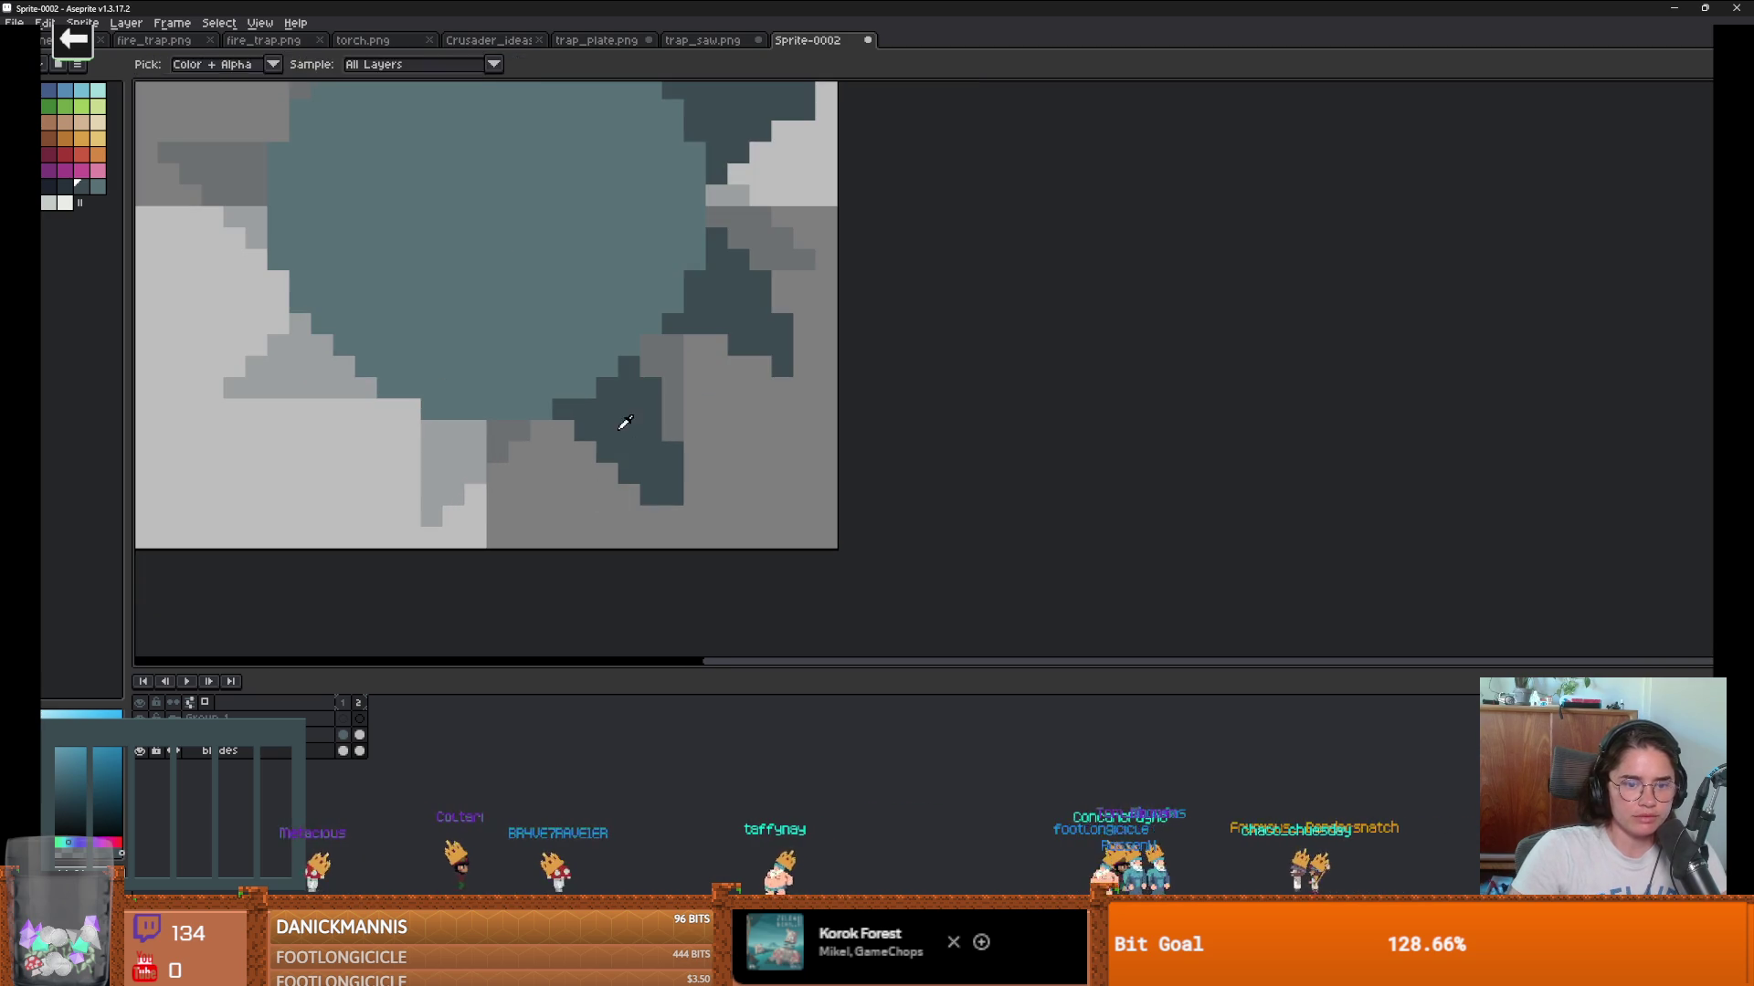
pyautogui.scroll(-3, 619, 419)
pyautogui.scroll(1, 644, 423)
pyautogui.press('e')
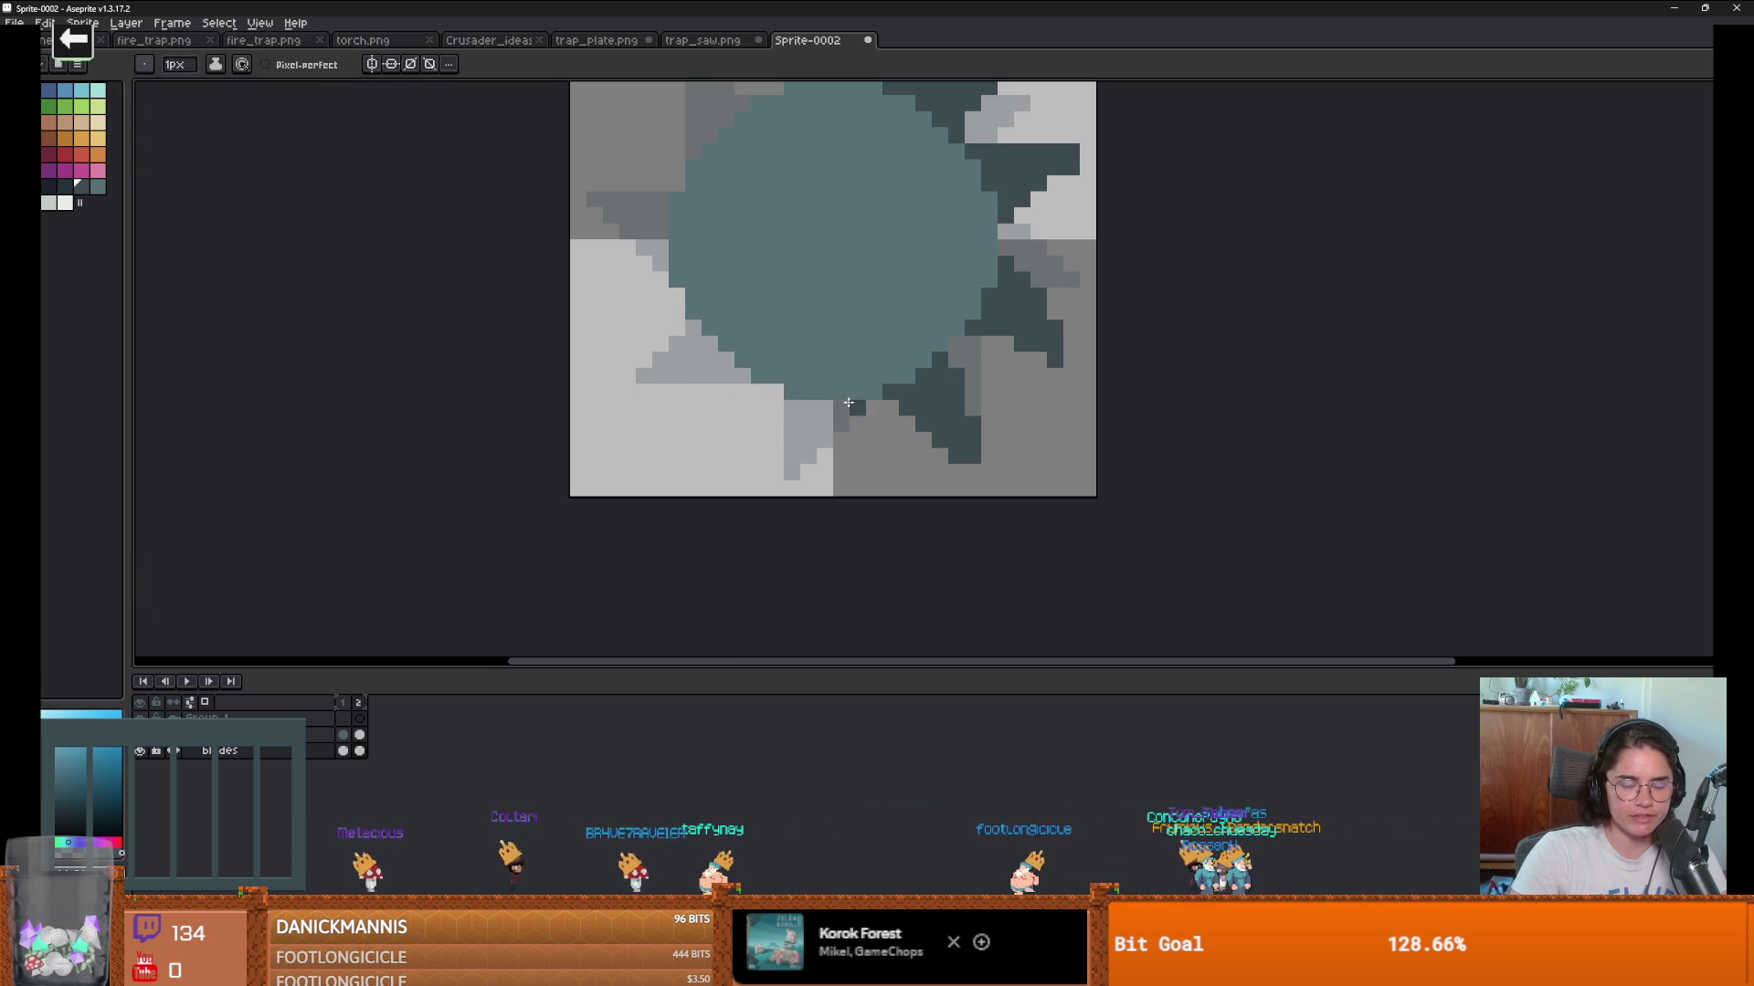
pyautogui.moveTo(805, 402)
pyautogui.mouseDown()
pyautogui.moveTo(695, 450)
pyautogui.moveTo(730, 358)
pyautogui.mouseUp()
pyautogui.click(726, 405)
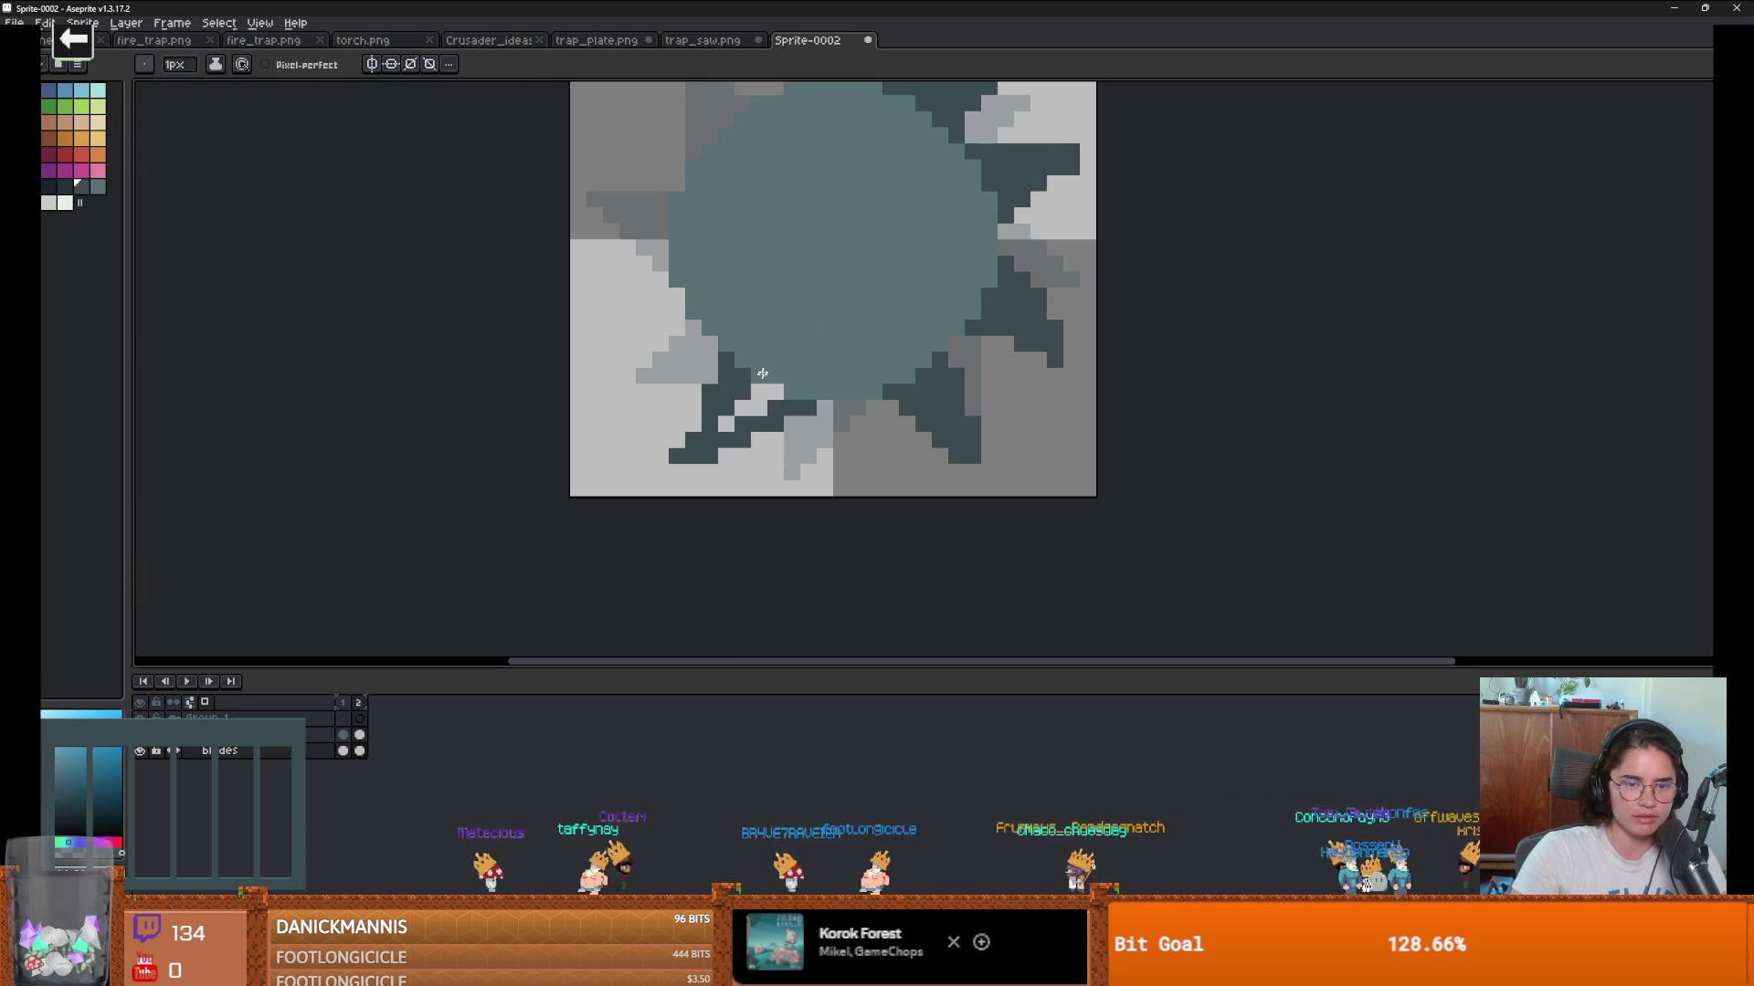
pyautogui.scroll(-1, 776, 382)
pyautogui.moveTo(718, 445); pyautogui.dragTo(791, 422)
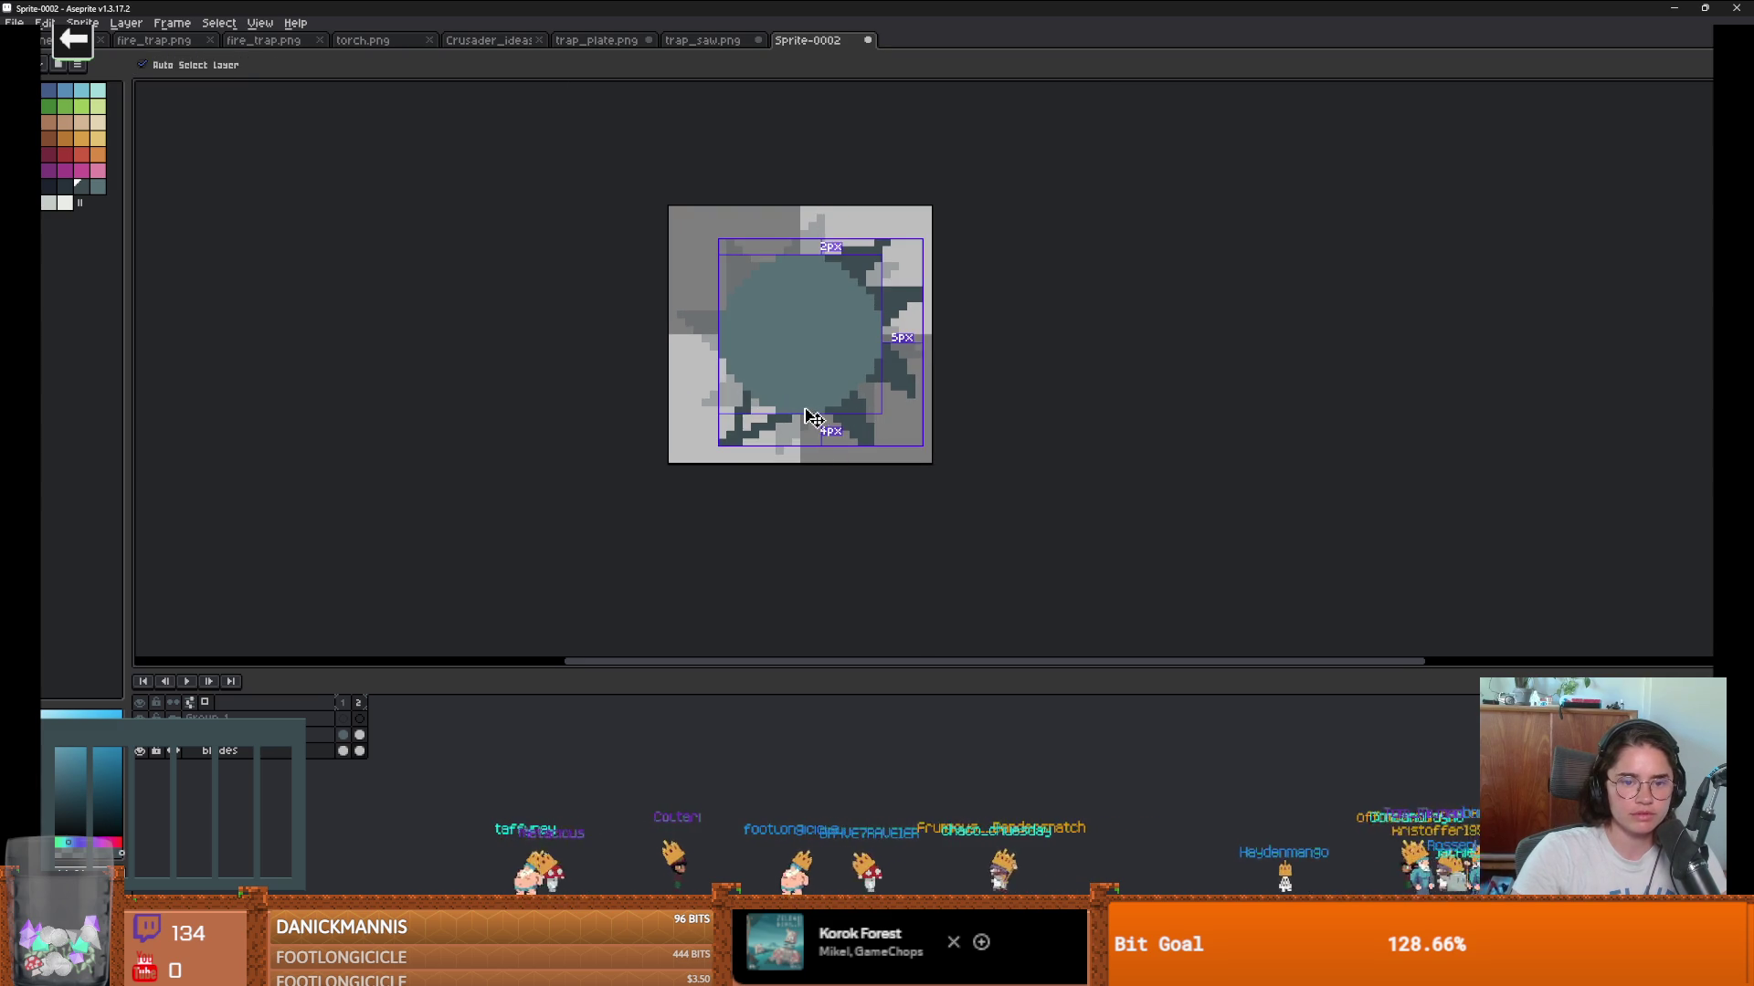
pyautogui.hotkey('ctrl', 'z')
# Draw an upward dark tooth stroke, then undo it to clear the frame
pyautogui.scroll(1, 807, 442)
pyautogui.scroll(-1, 932, 392)
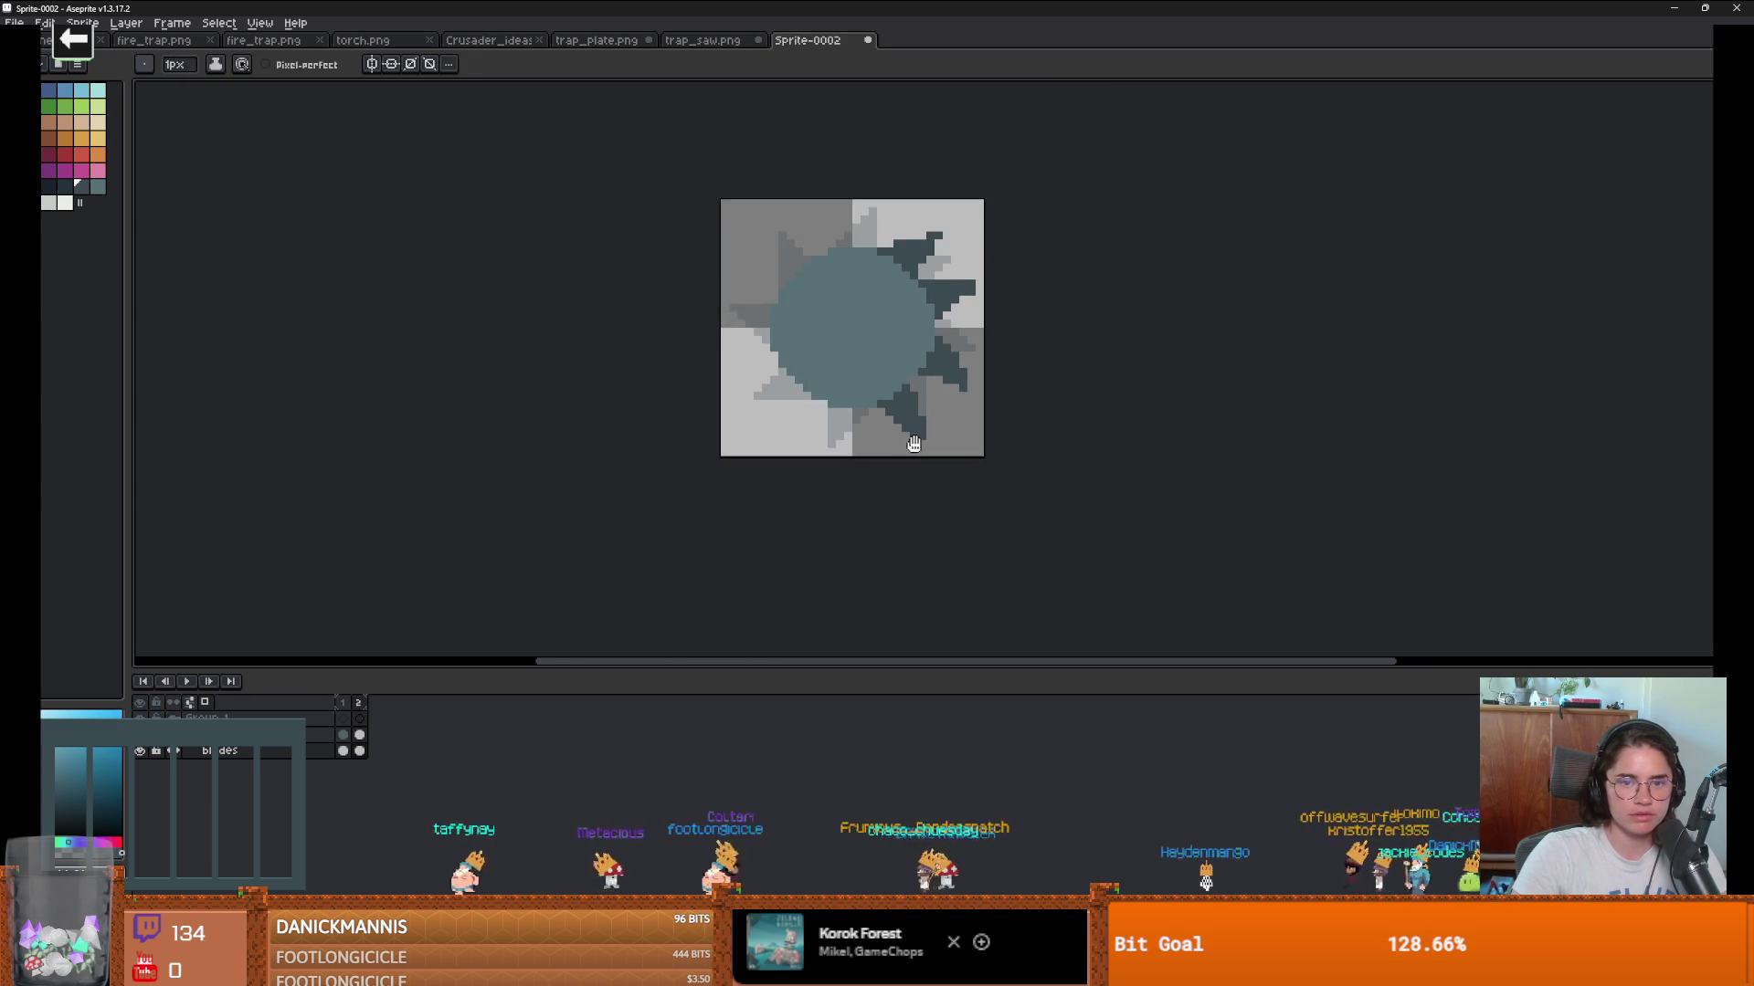
pyautogui.moveTo(874, 228); pyautogui.dragTo(856, 253)
pyautogui.scroll(1, 857, 253)
pyautogui.moveTo(713, 371)
pyautogui.mouseDown()
pyautogui.moveTo(729, 260)
pyautogui.moveTo(763, 326)
pyautogui.mouseUp()
pyautogui.scroll(-2, 772, 335)
pyautogui.scroll(1, 837, 352)
pyautogui.press('v')
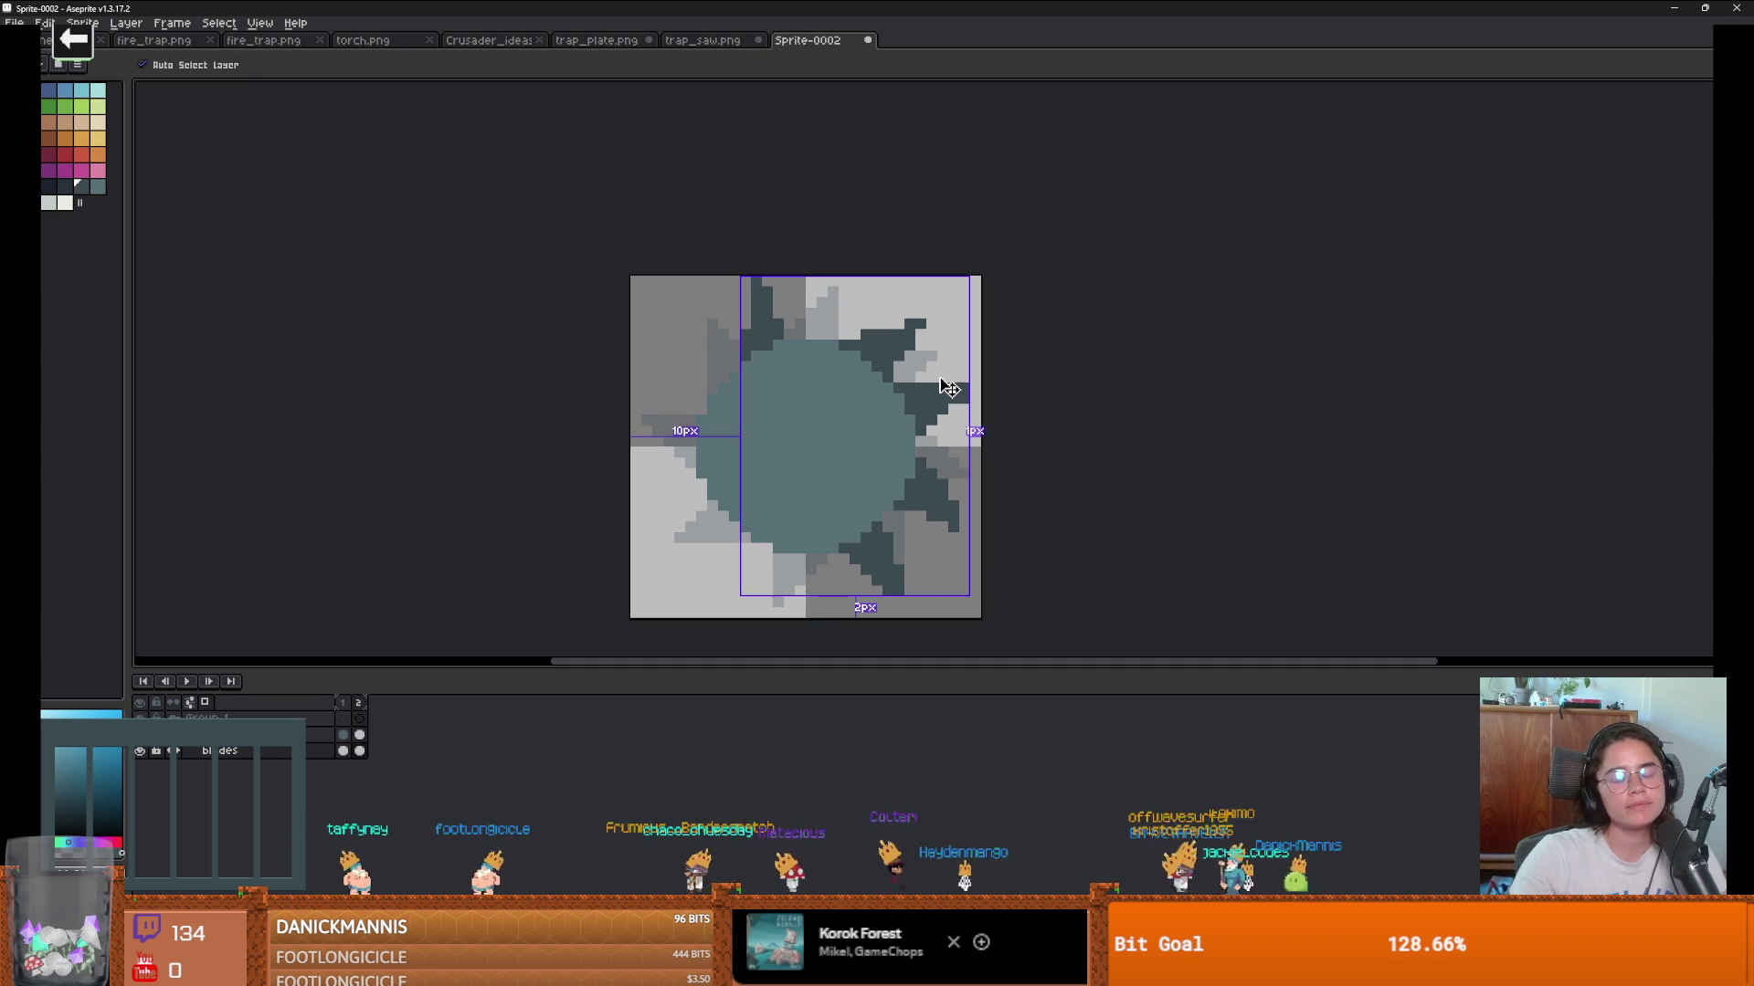
pyautogui.hotkey('ctrl', 'z')
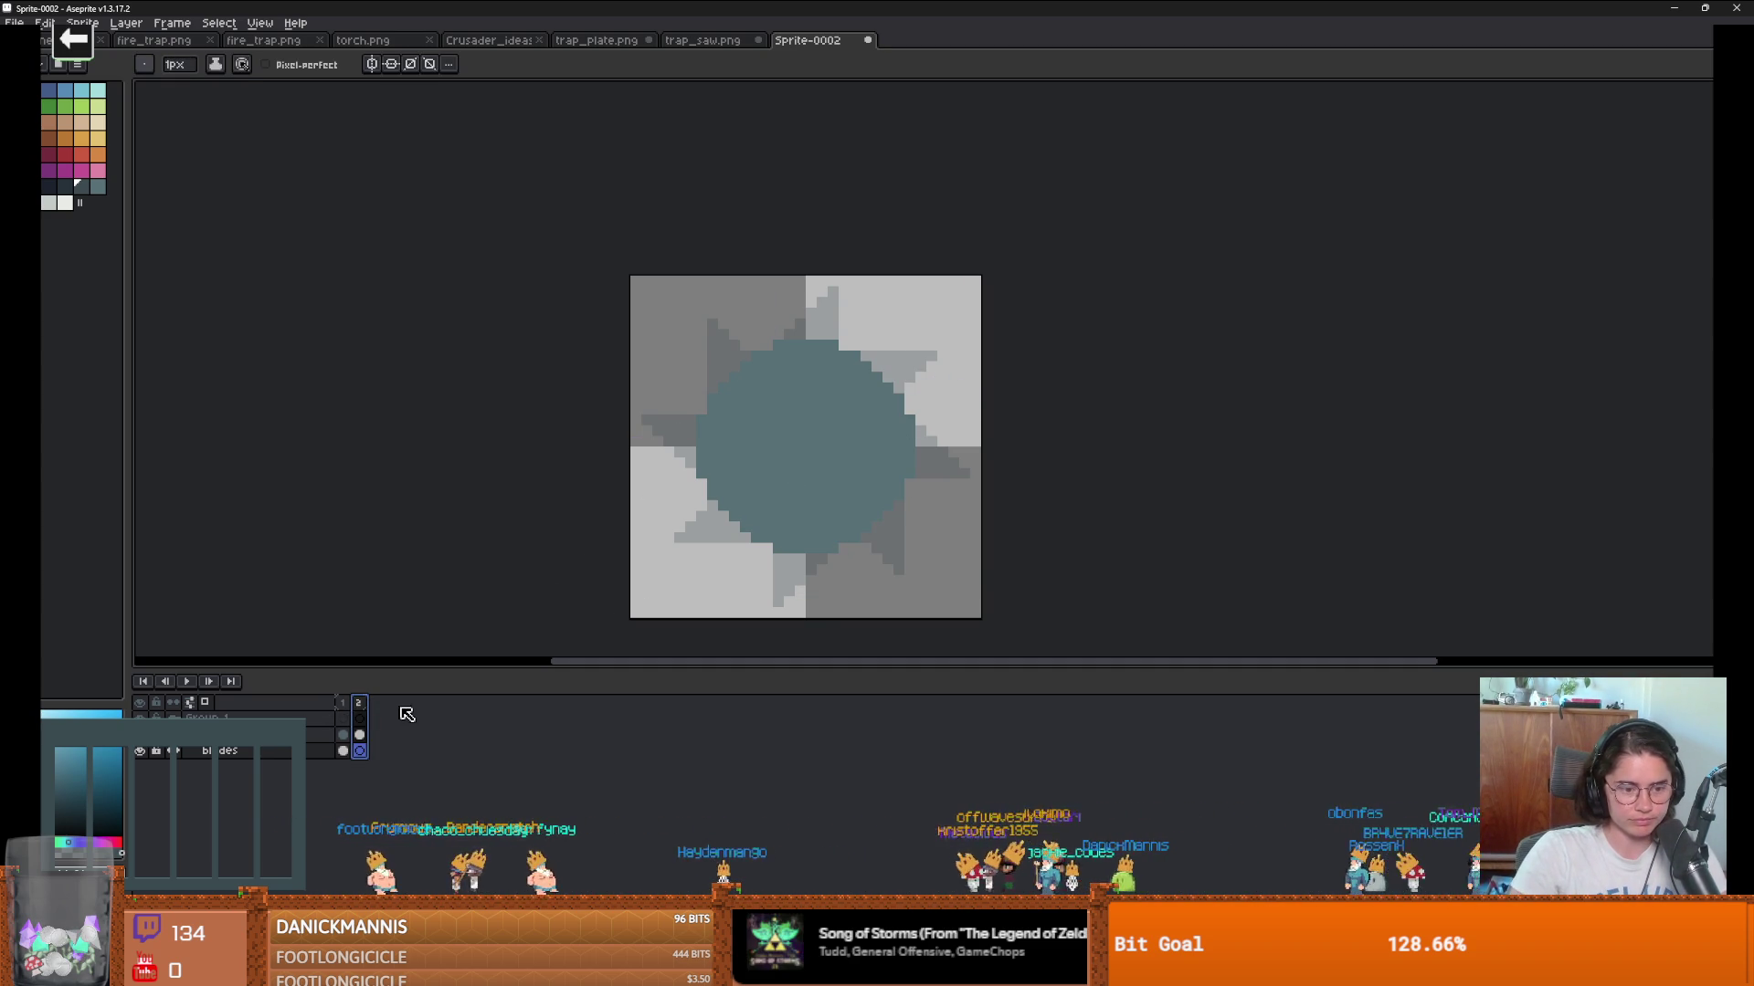
# Go to the first frame and select the whole sprite
pyautogui.click(345, 704)
pyautogui.press('m')
pyautogui.moveTo(628, 287)
pyautogui.mouseDown()
pyautogui.moveTo(1136, 599)
pyautogui.moveTo(979, 607)
pyautogui.mouseUp()
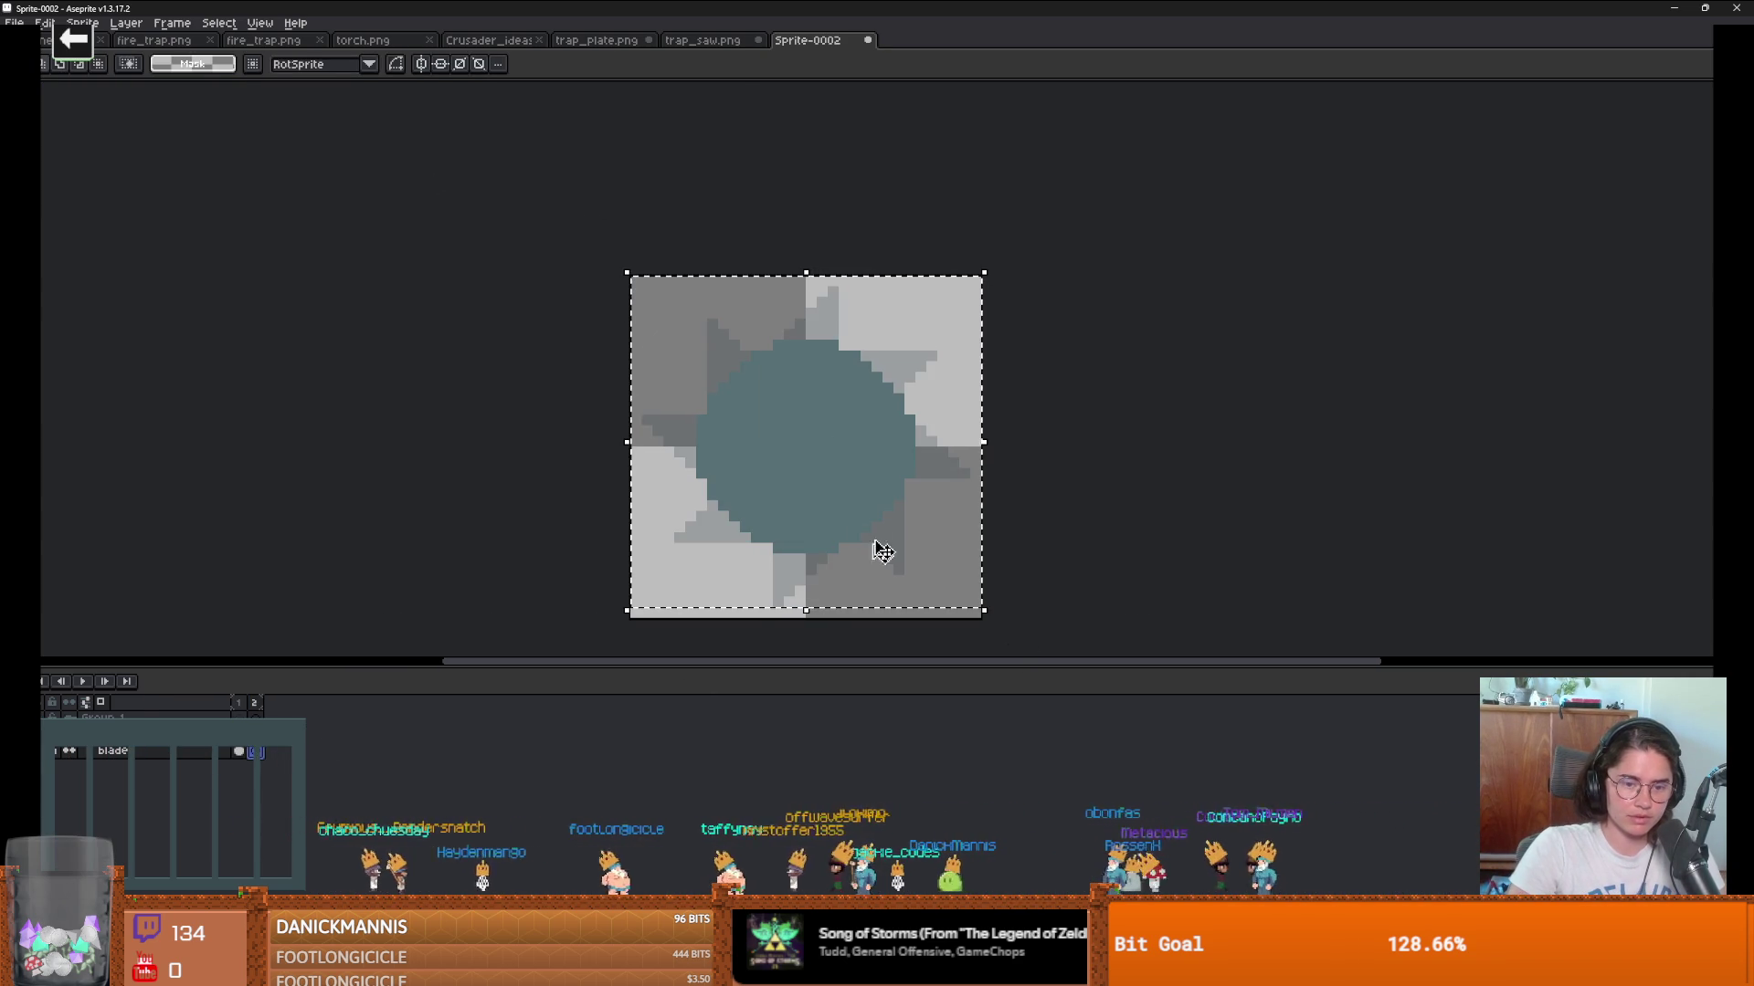
# Rotate the selected saw blade about -5° using Fast Rotation and finish the transform
pyautogui.click(892, 501)
pyautogui.click(597, 71)
pyautogui.click(552, 94)
pyautogui.moveTo(994, 277); pyautogui.dragTo(1109, 351)
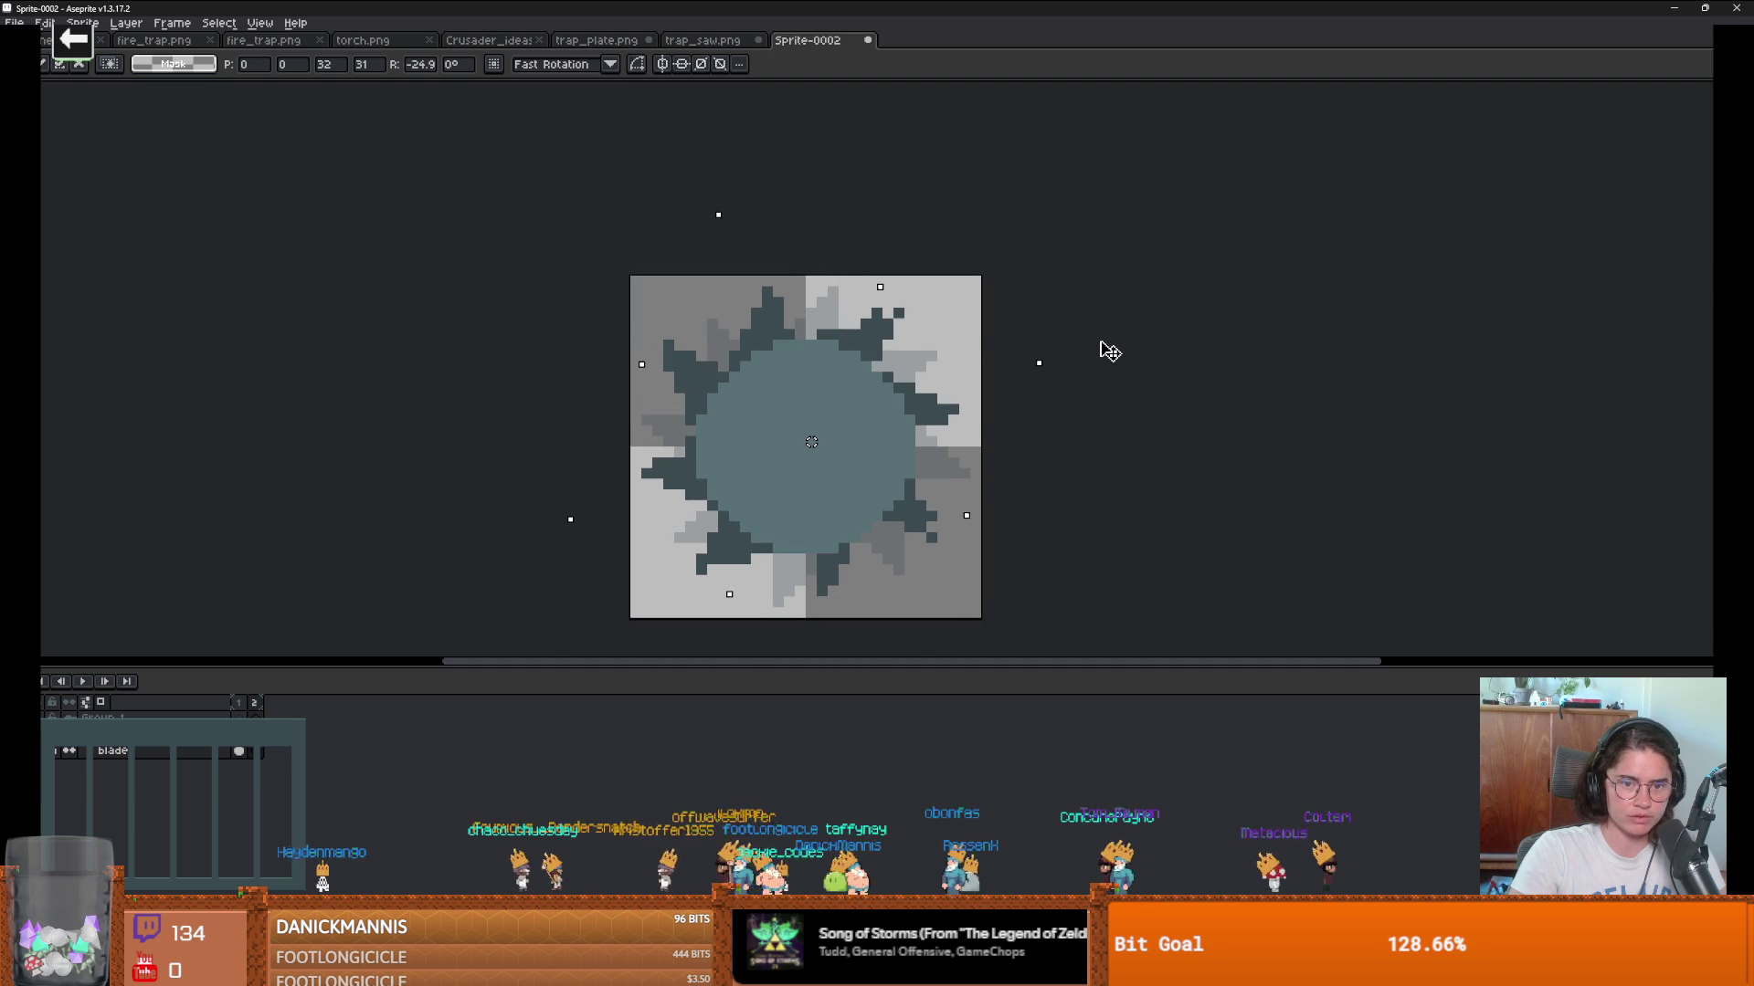
pyautogui.press('Escape')
# Touch up the dark teeth around the right spike with the Pencil and Eraser
pyautogui.scroll(3, 940, 363)
pyautogui.press('b')
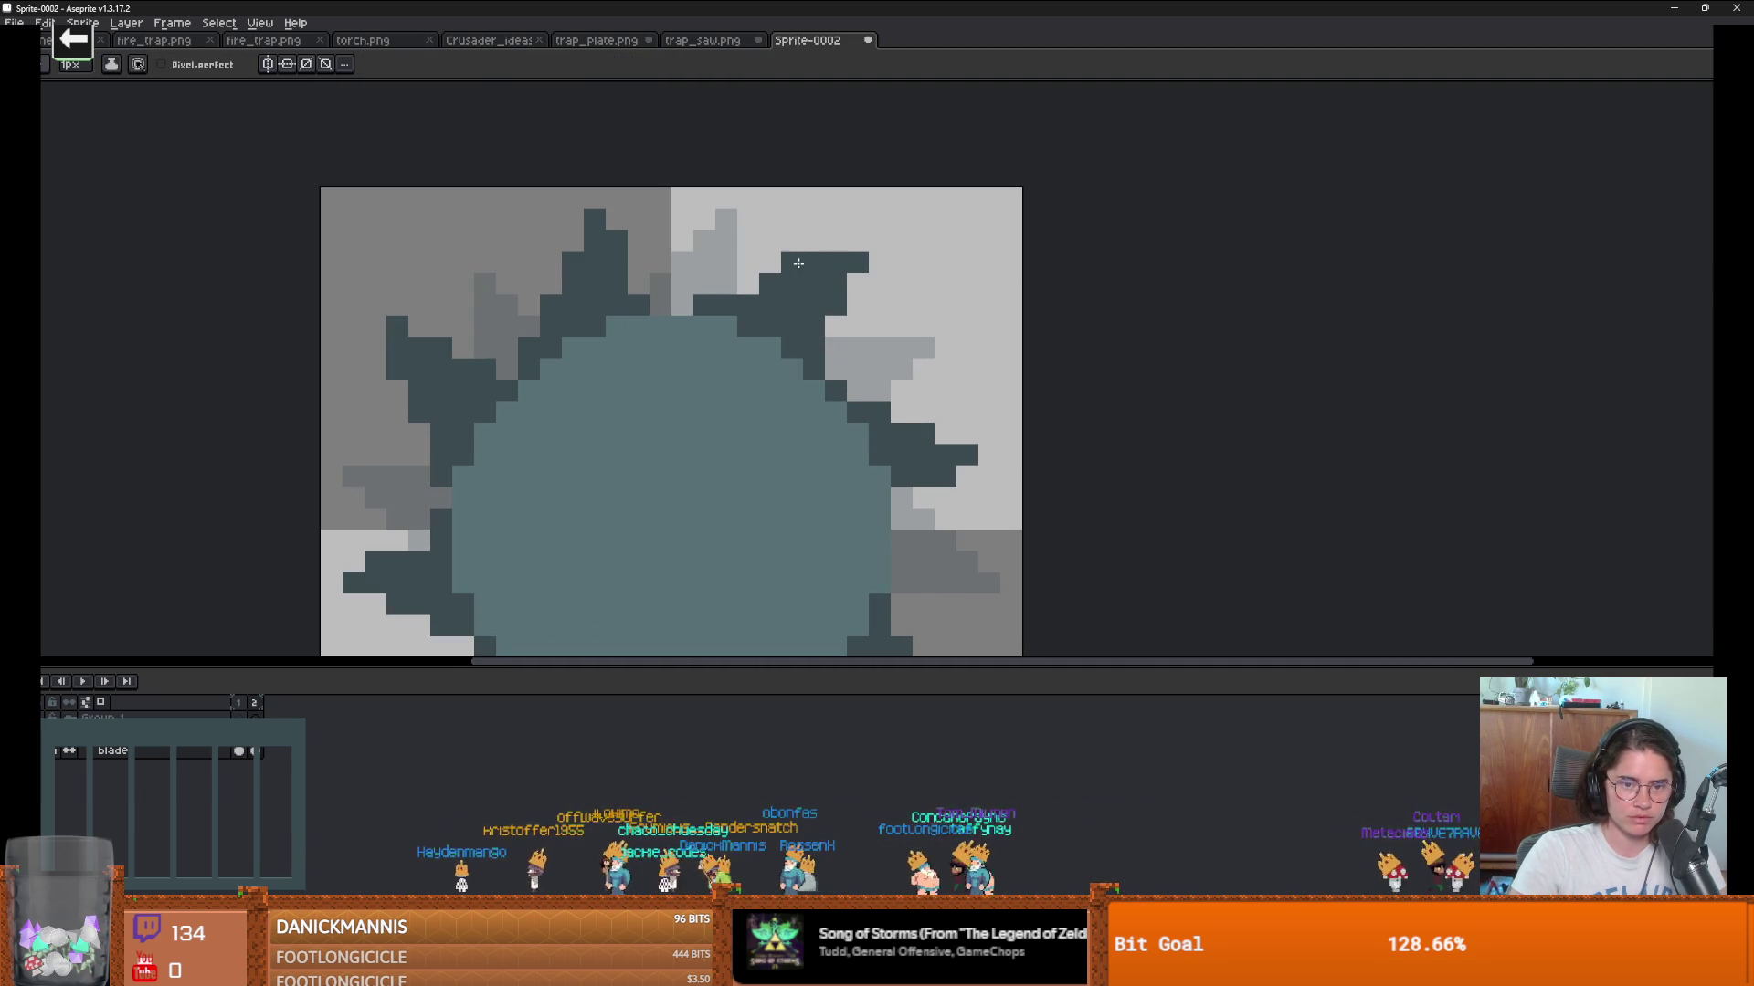
pyautogui.scroll(-2, 1099, 430)
pyautogui.scroll(2, 1135, 493)
pyautogui.moveTo(950, 443); pyautogui.dragTo(848, 246)
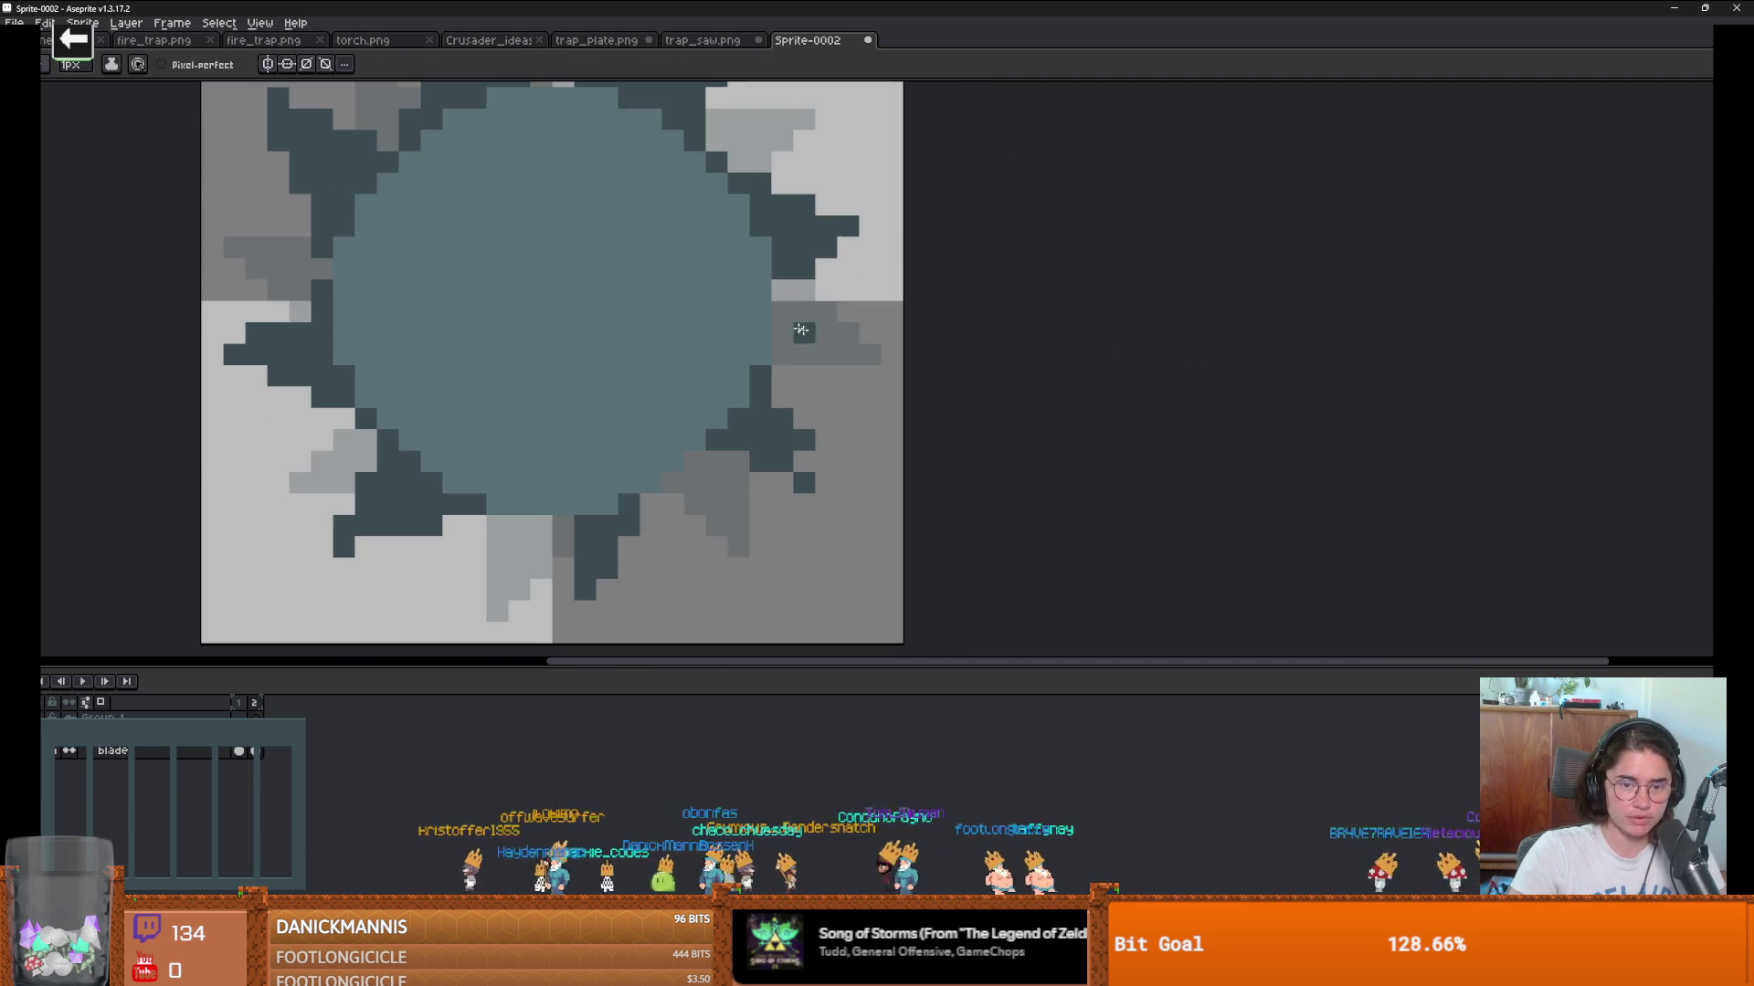
pyautogui.scroll(-1, 880, 229)
pyautogui.scroll(1, 881, 229)
pyautogui.scroll(-2, 837, 274)
pyautogui.scroll(2, 836, 275)
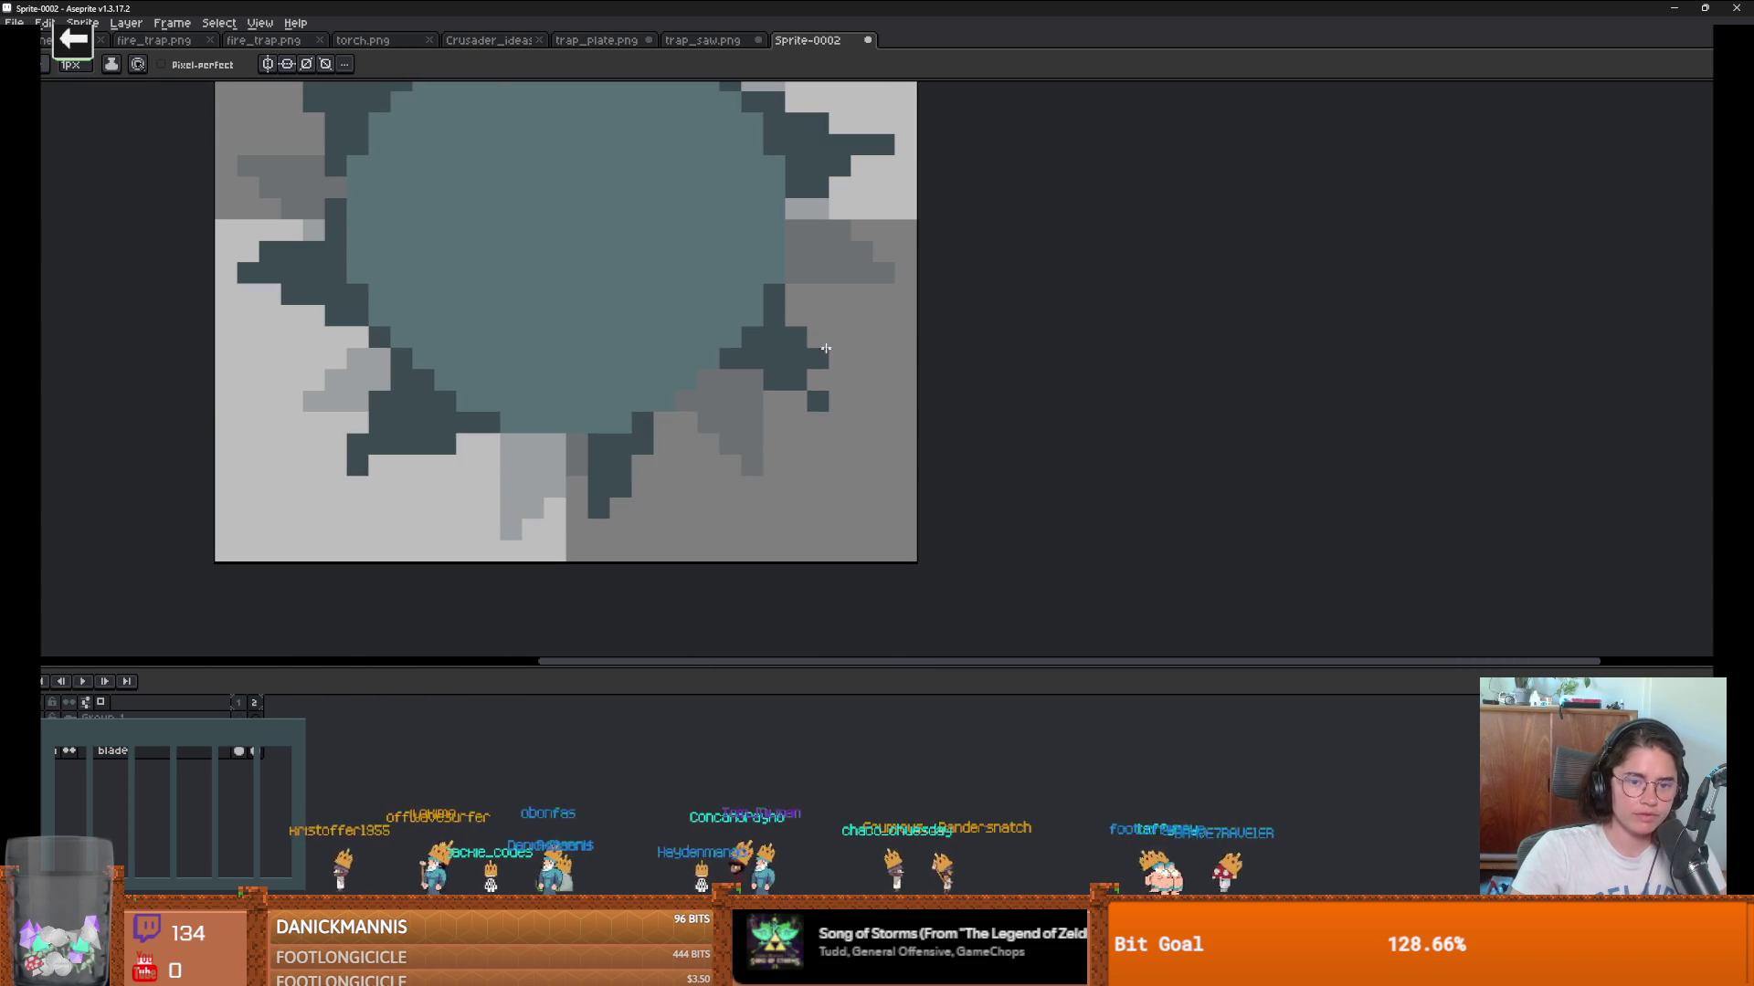
pyautogui.scroll(-2, 809, 417)
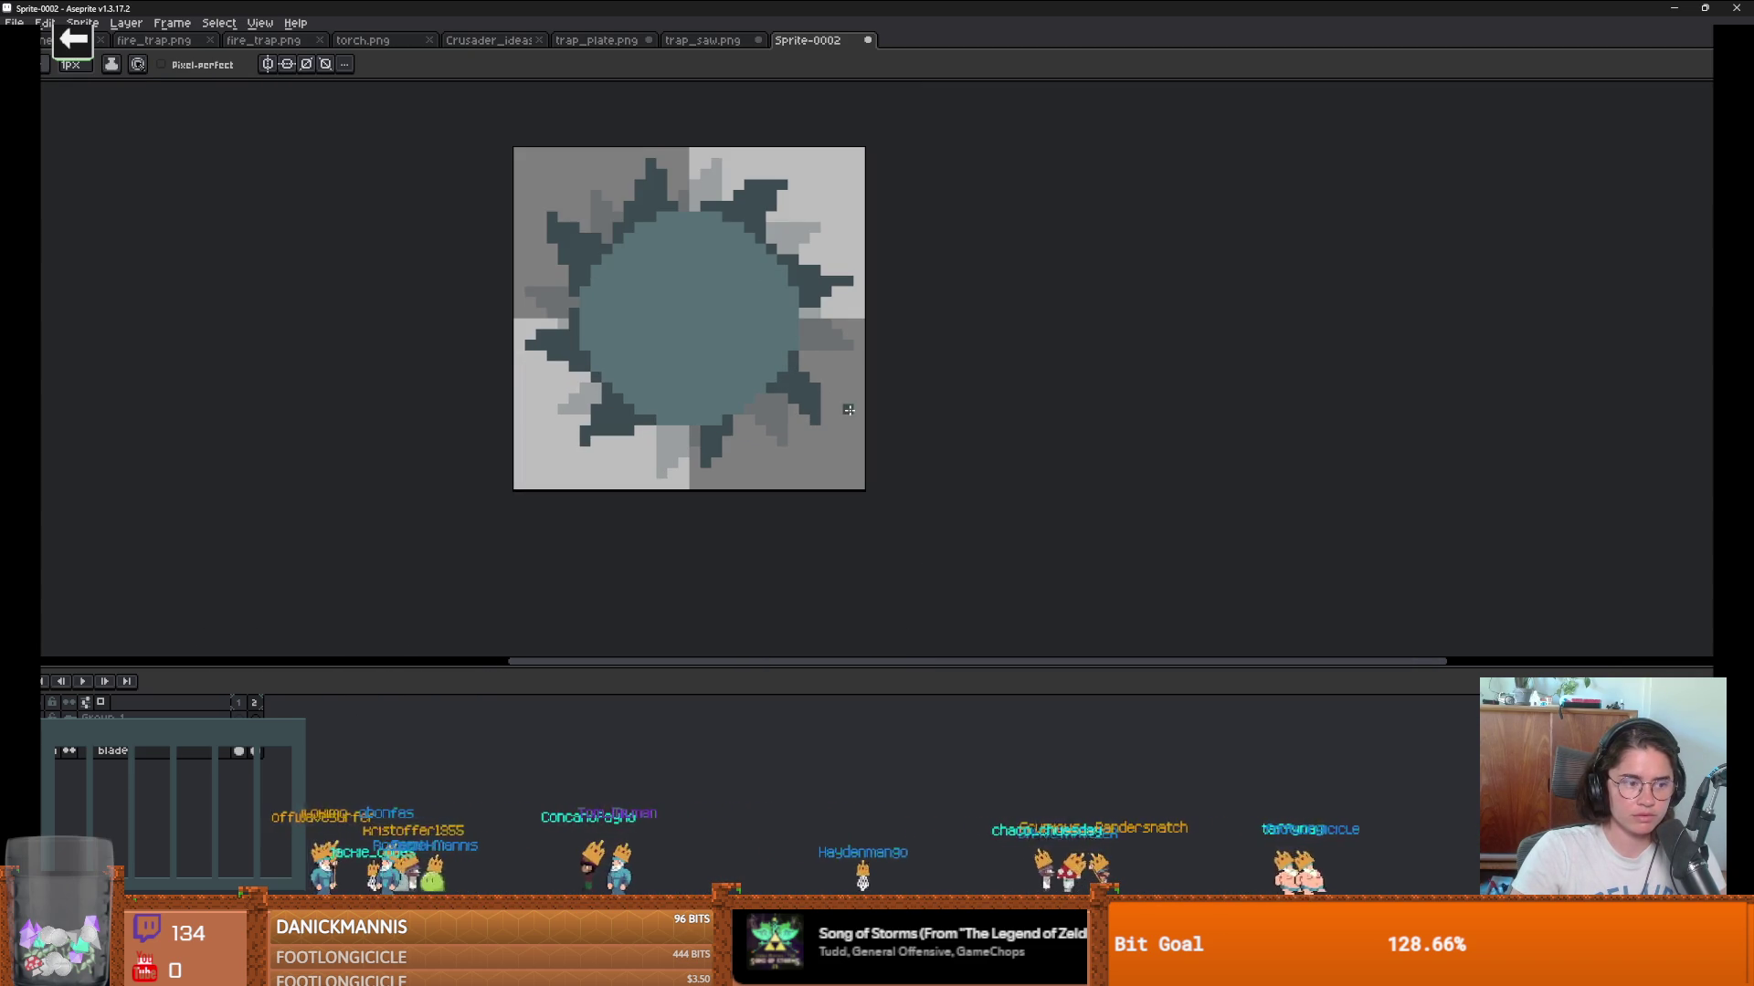
pyautogui.scroll(-1, 731, 374)
pyautogui.scroll(2, 795, 338)
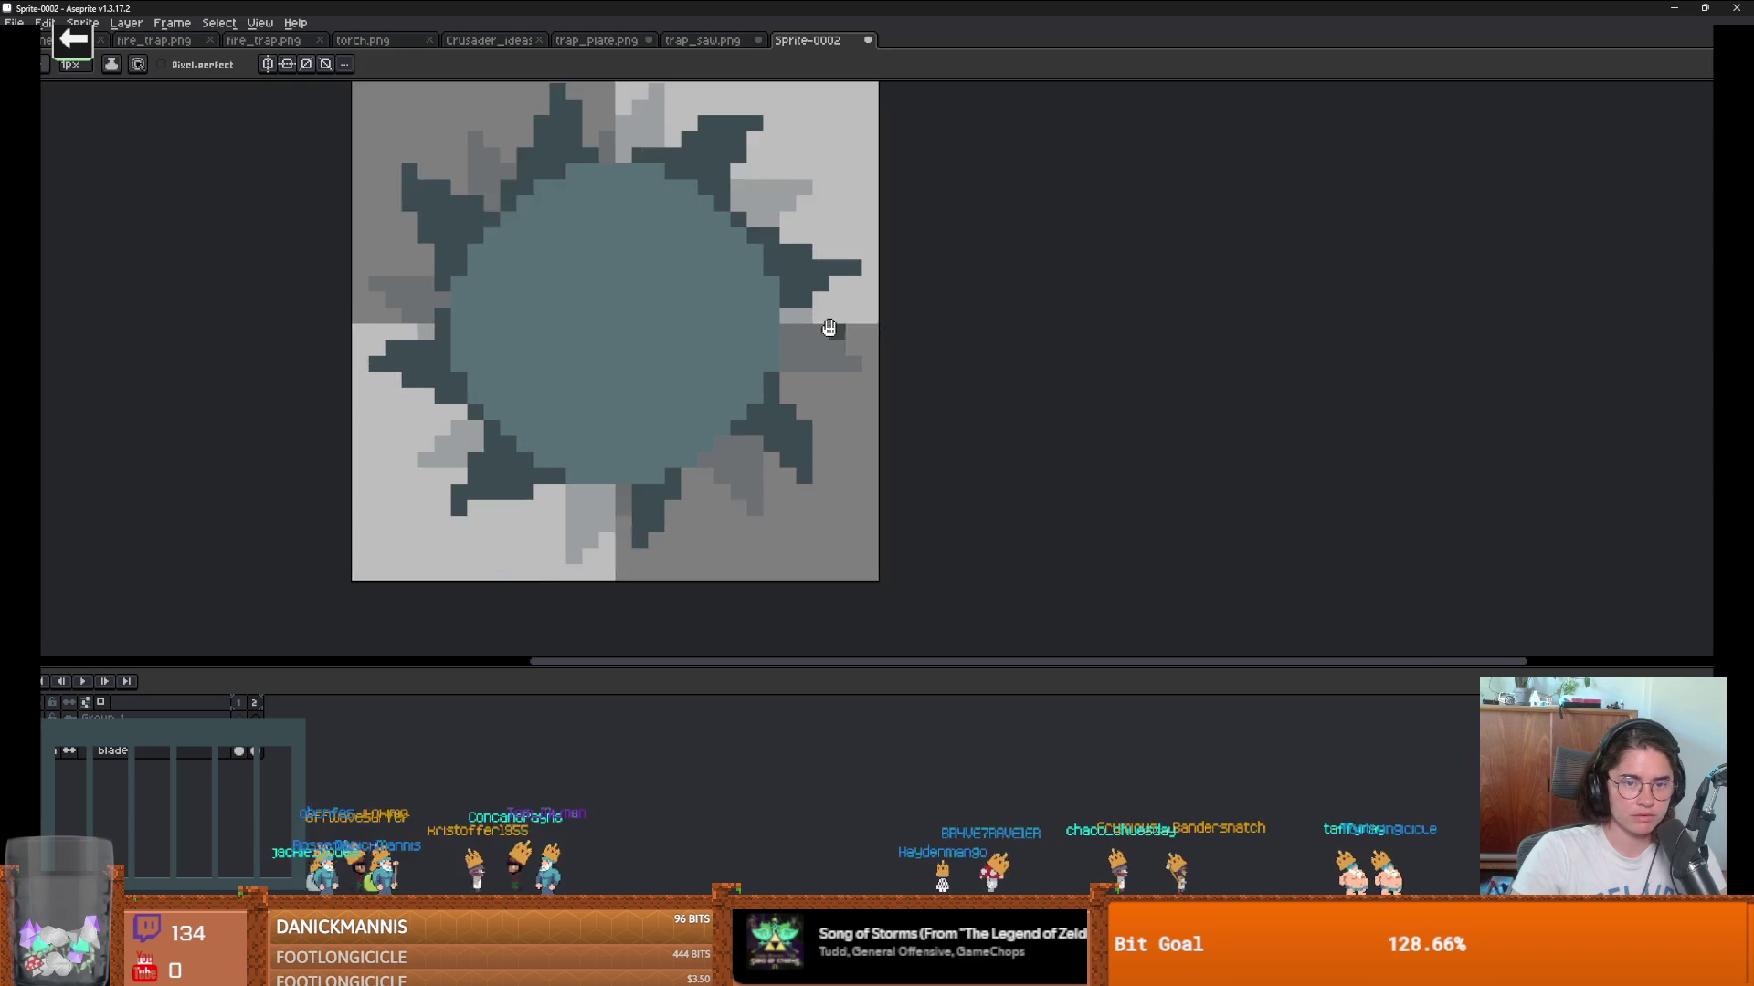
pyautogui.press('b')
pyautogui.scroll(-1, 758, 292)
pyautogui.scroll(1, 792, 335)
pyautogui.press('e')
pyautogui.scroll(-3, 777, 338)
pyautogui.scroll(2, 739, 432)
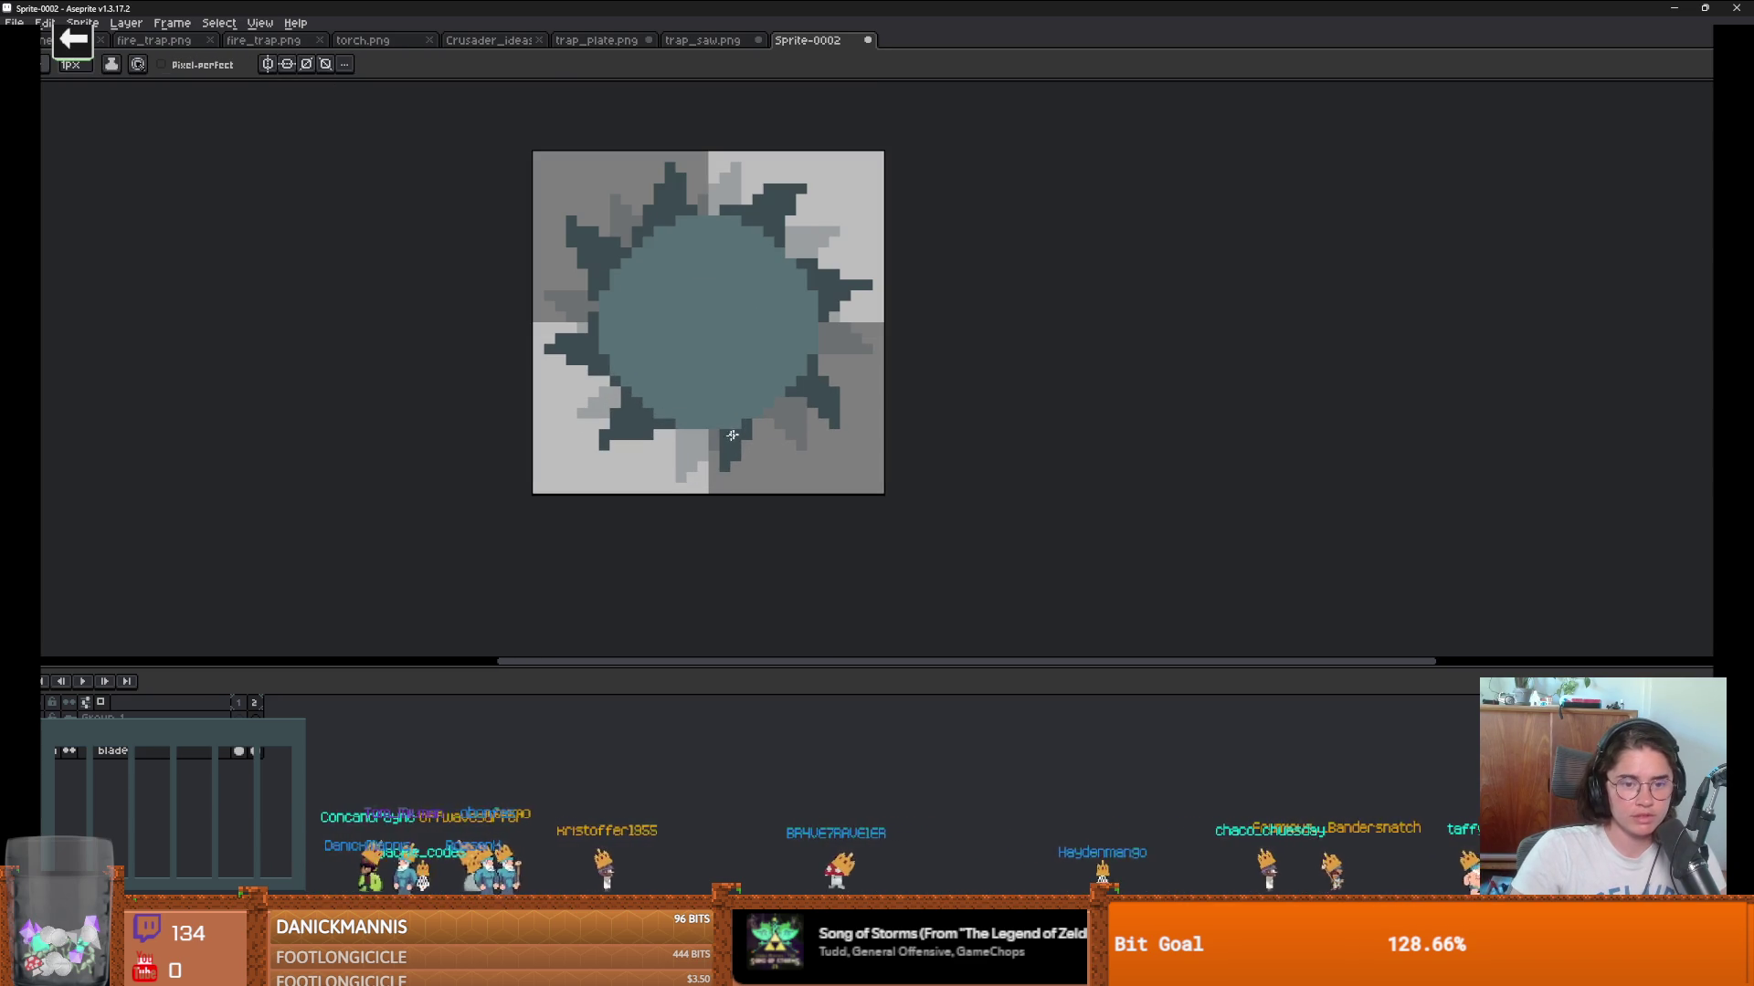
pyautogui.scroll(3, 715, 446)
pyautogui.scroll(-4, 777, 411)
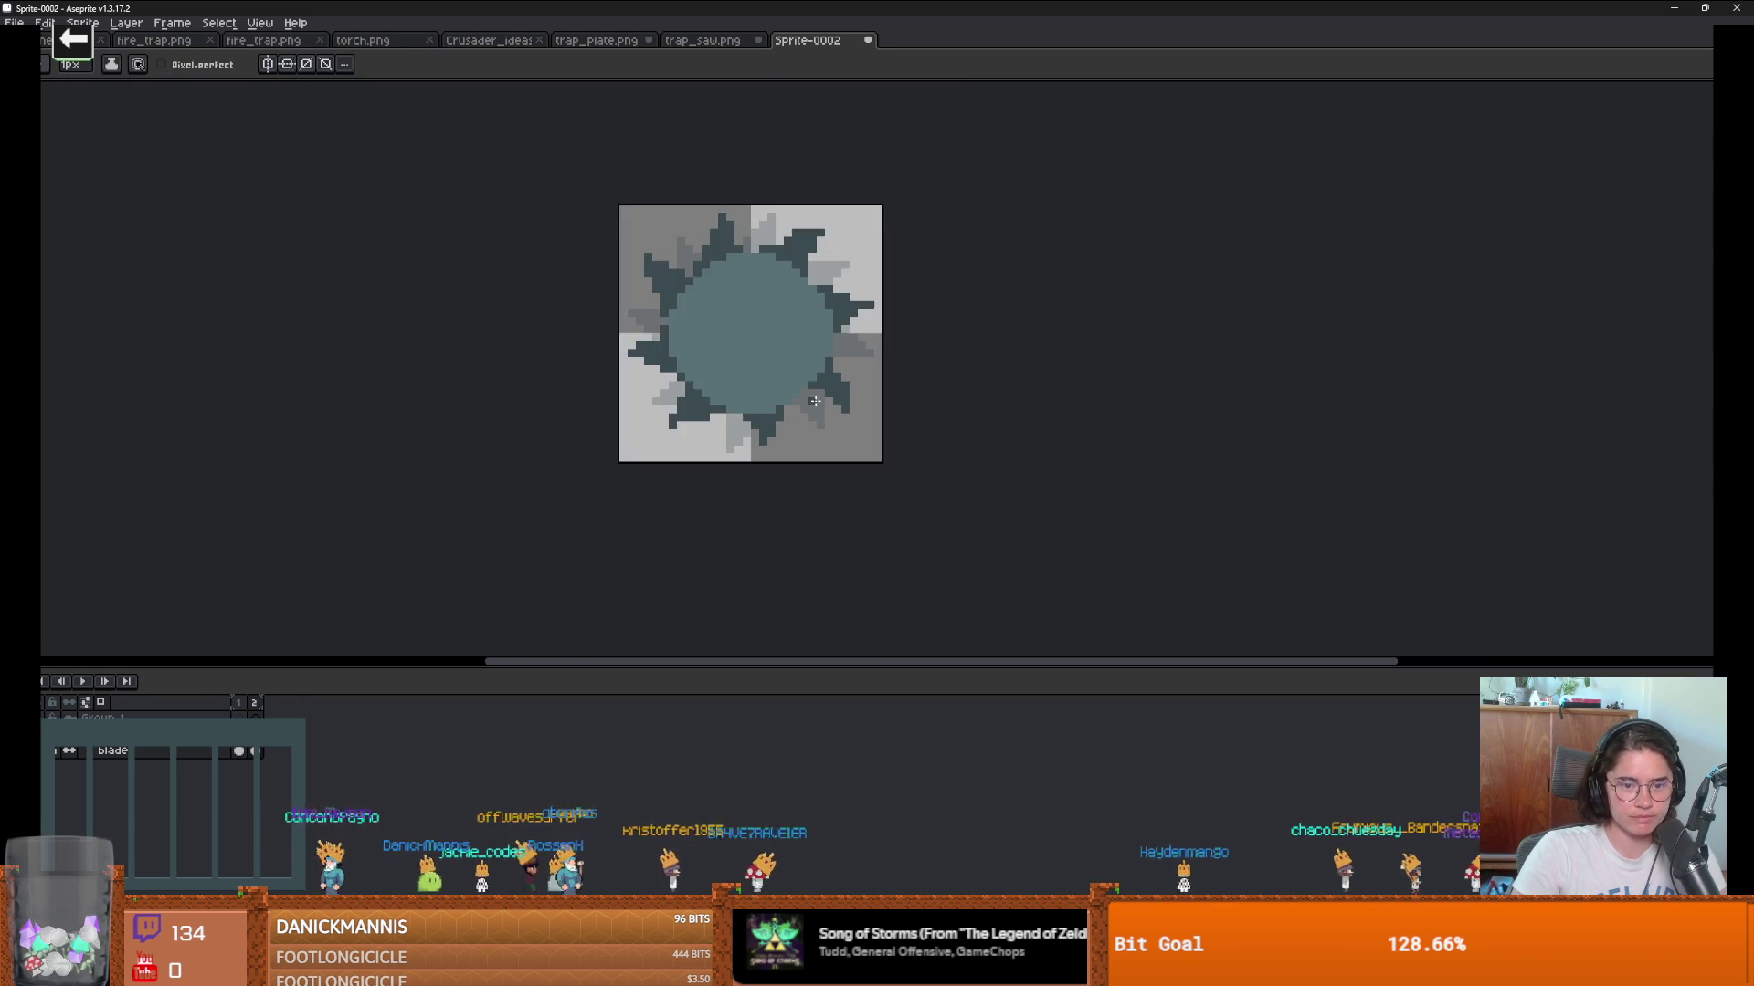
pyautogui.scroll(3, 698, 403)
# Fix pixels near the sprite's top, extend the lower dark spike downward, then play the animation
pyautogui.moveTo(698, 403); pyautogui.dragTo(693, 466)
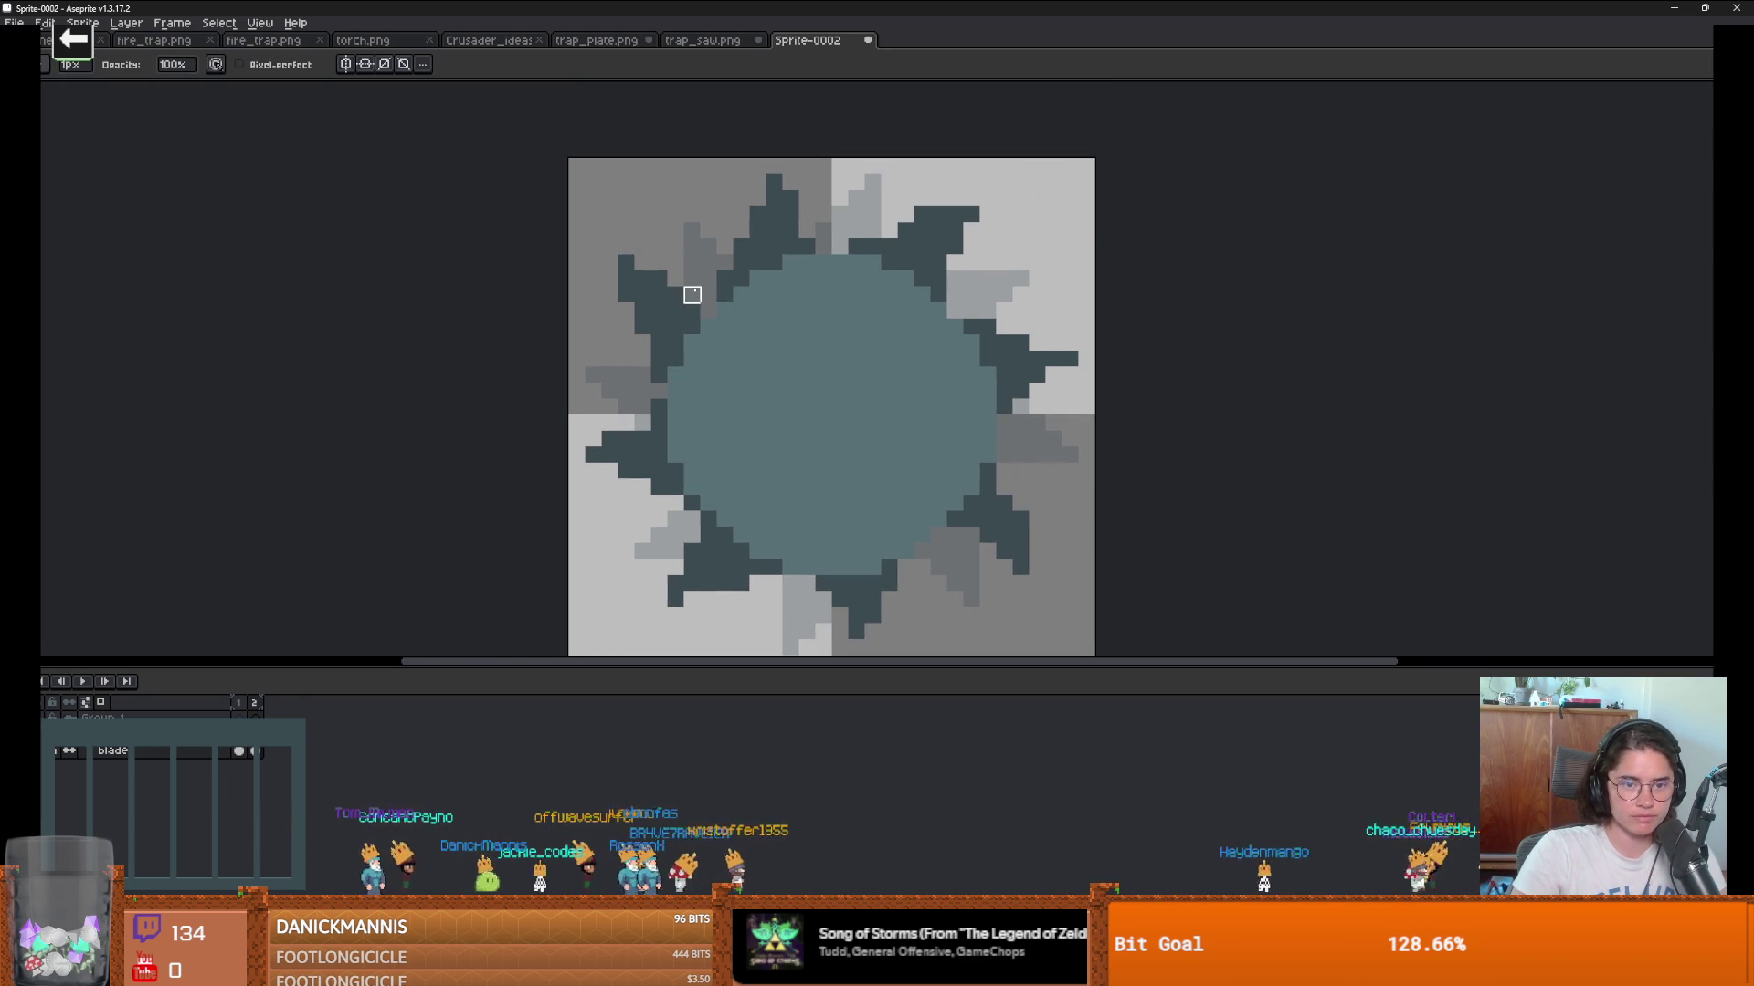
pyautogui.press('e')
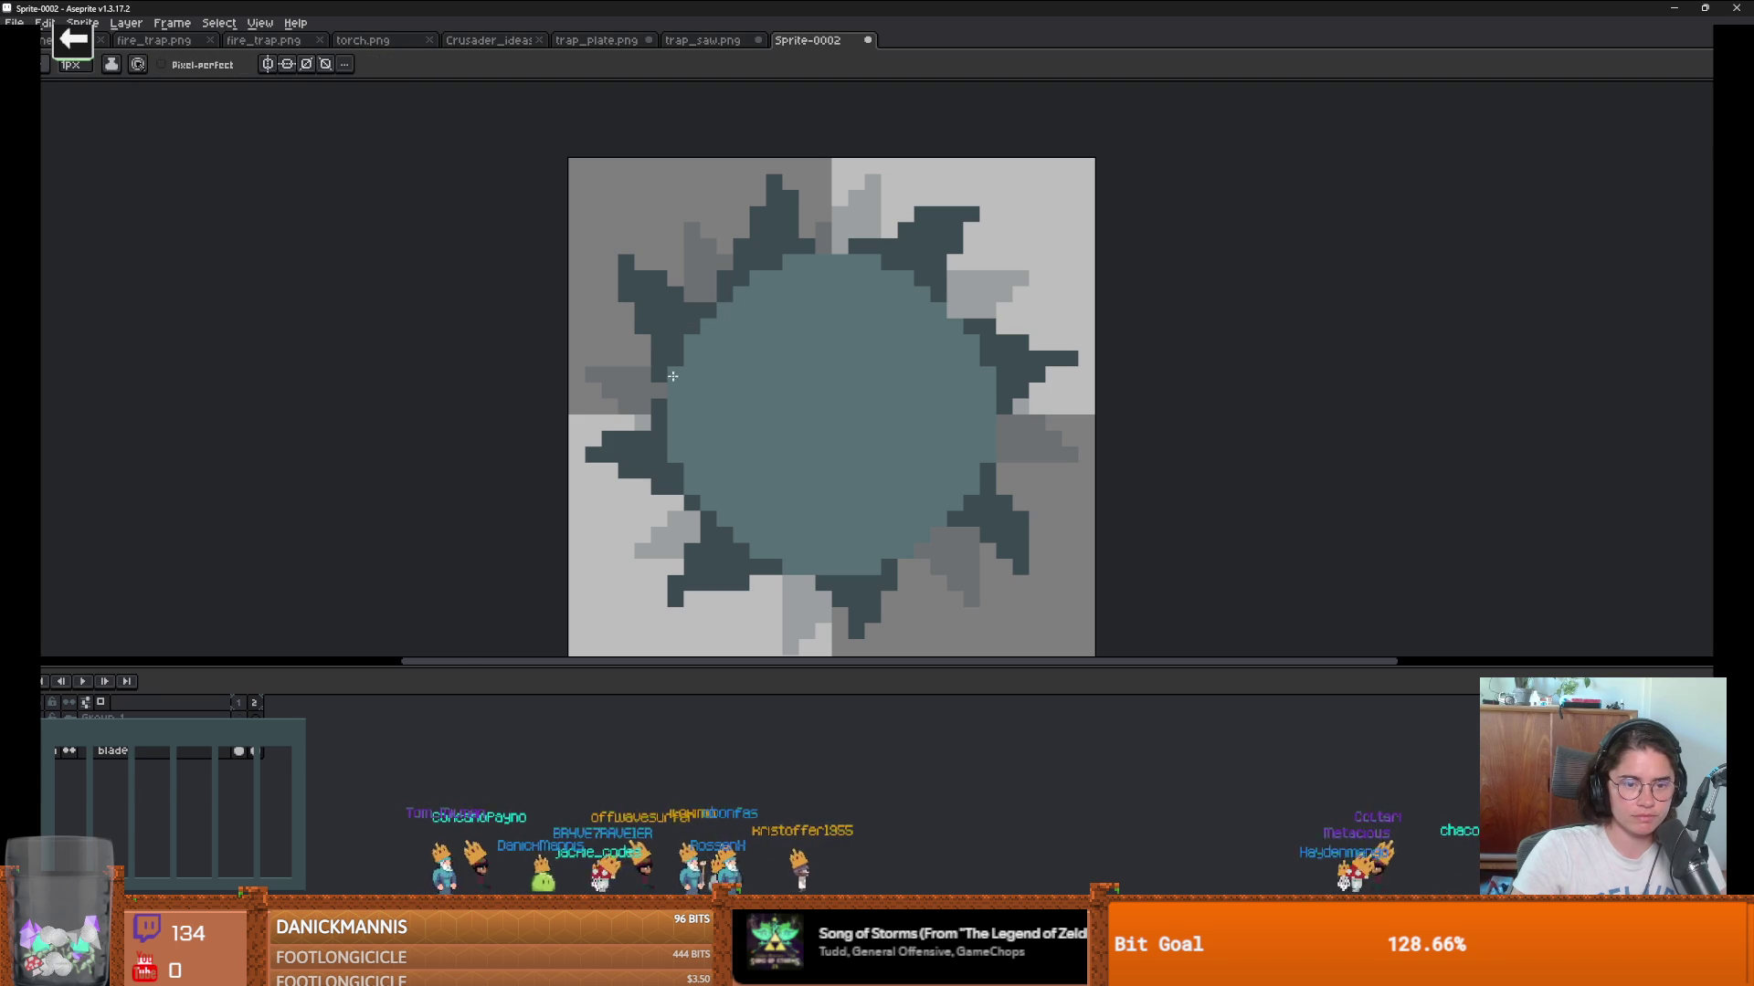
pyautogui.scroll(-1, 680, 379)
pyautogui.scroll(1, 686, 335)
pyautogui.press('b')
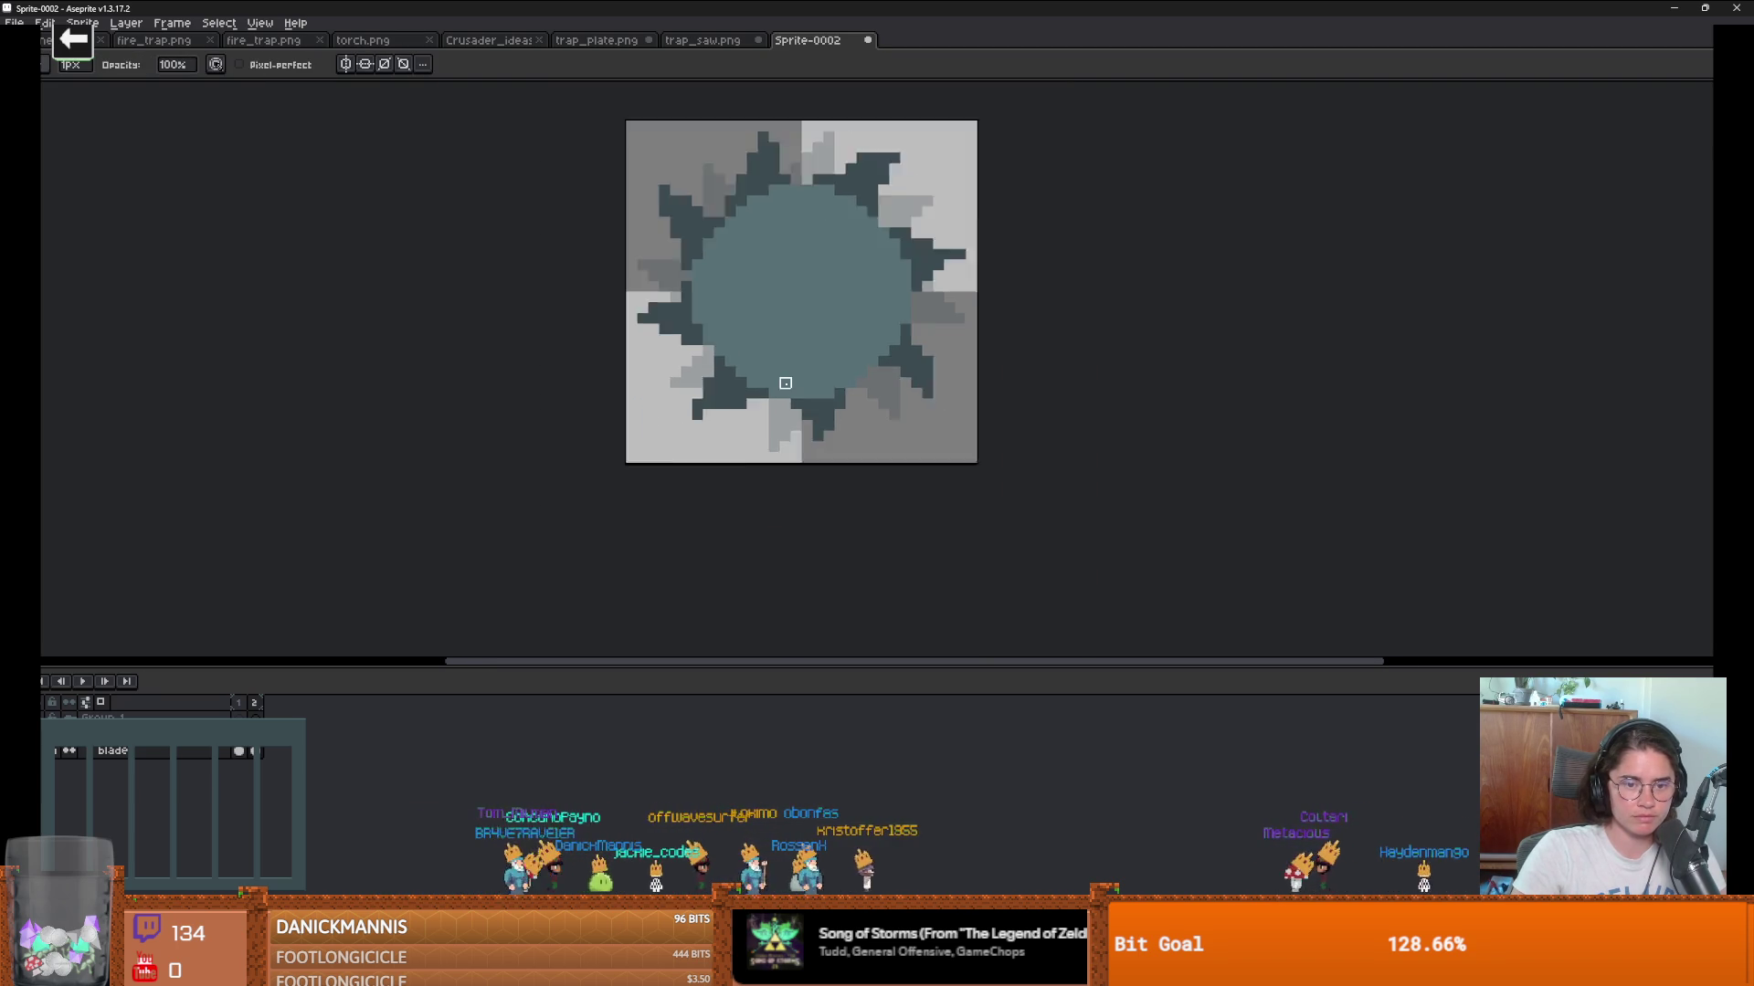
pyautogui.scroll(-1, 784, 383)
pyautogui.scroll(1, 797, 250)
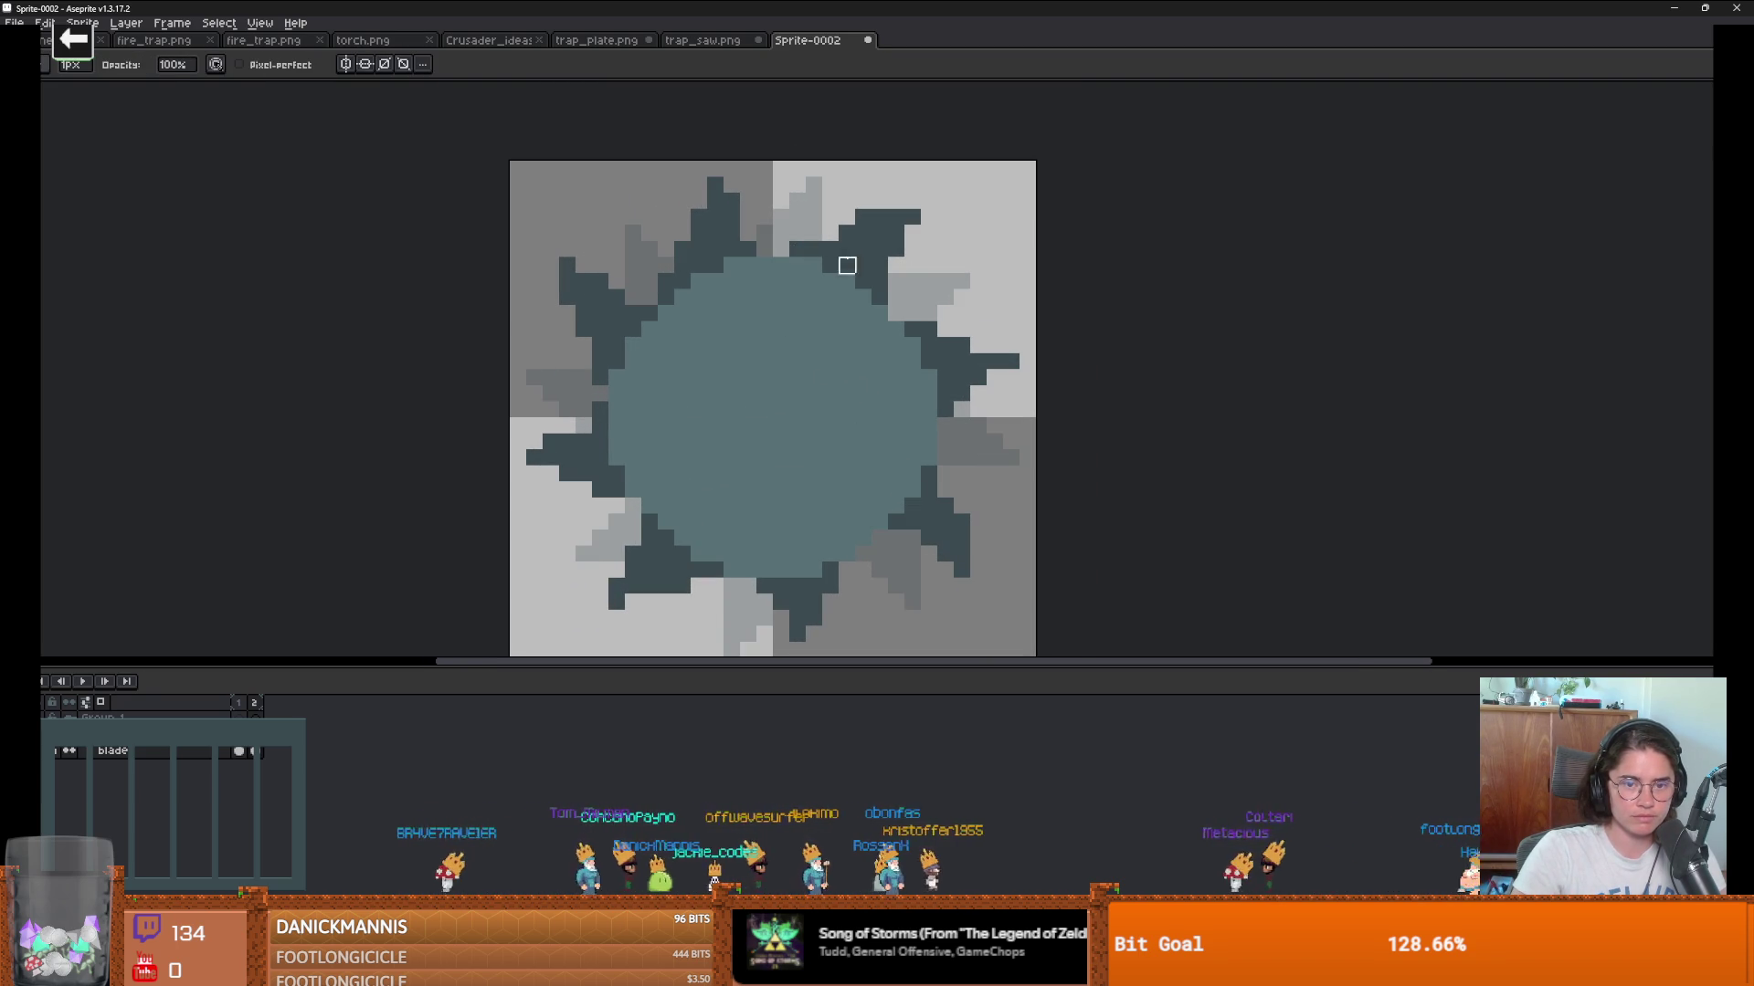
pyautogui.scroll(-1, 804, 287)
pyautogui.scroll(1, 761, 283)
pyautogui.moveTo(735, 456); pyautogui.dragTo(737, 489)
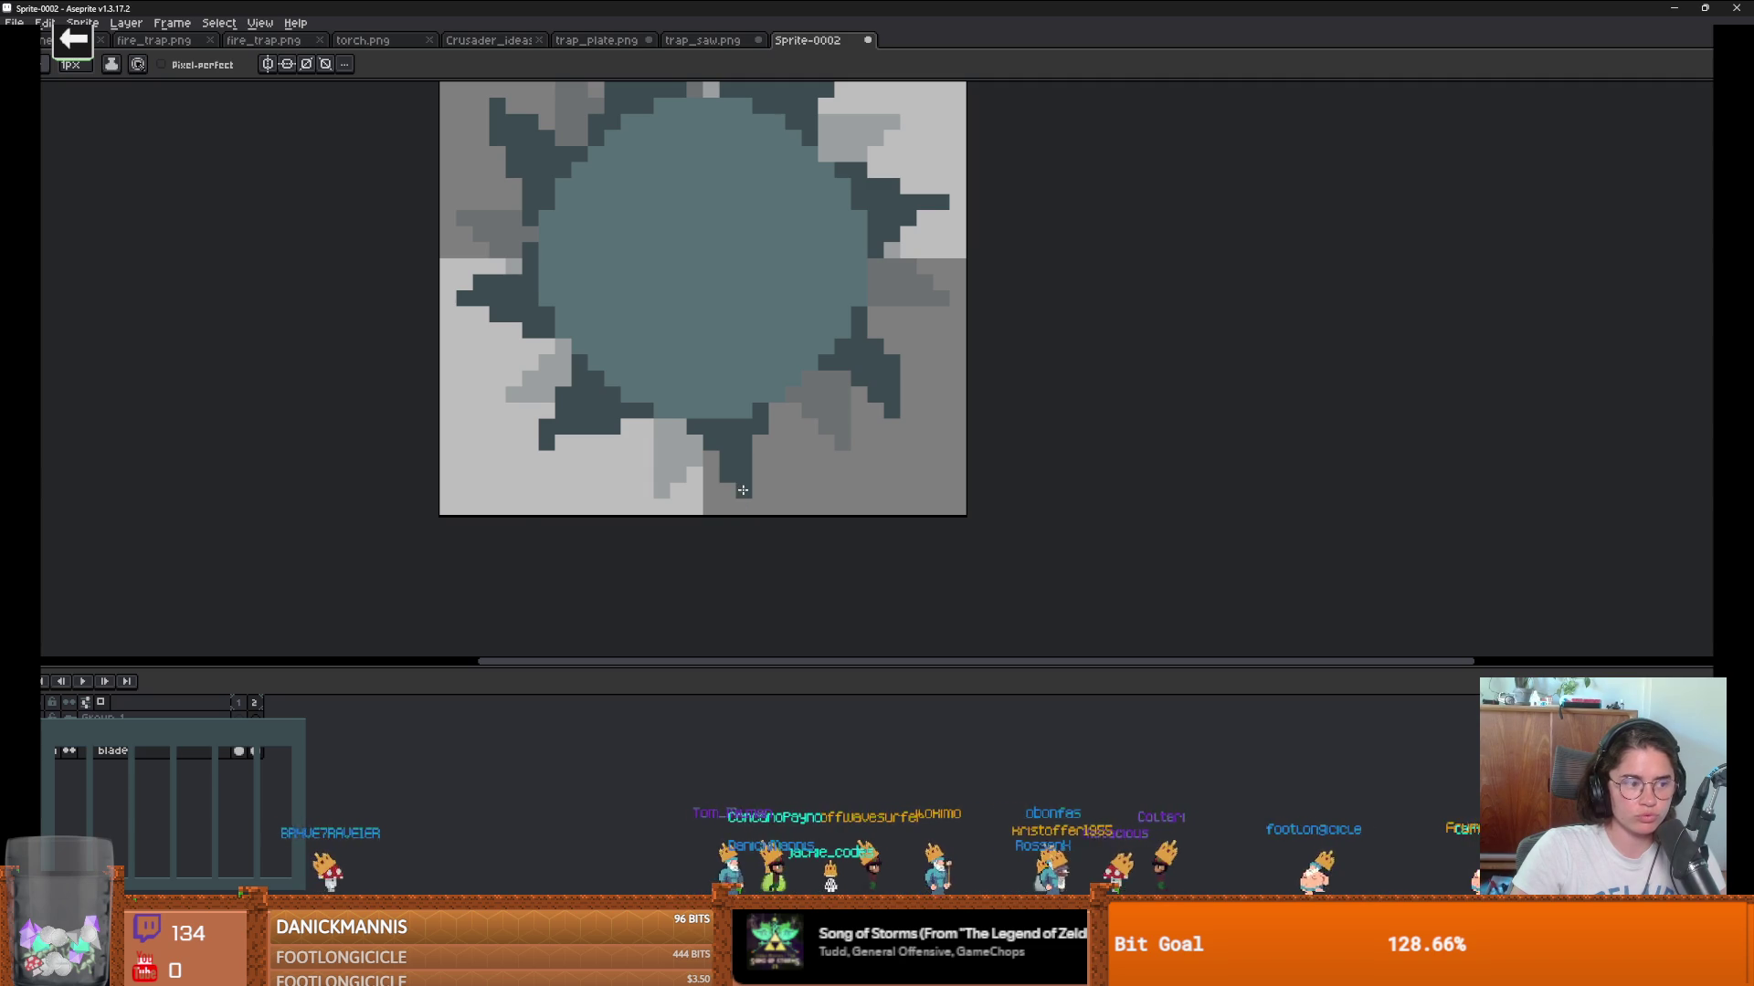
pyautogui.scroll(-1, 676, 402)
pyautogui.scroll(2, 669, 376)
pyautogui.scroll(-2, 625, 407)
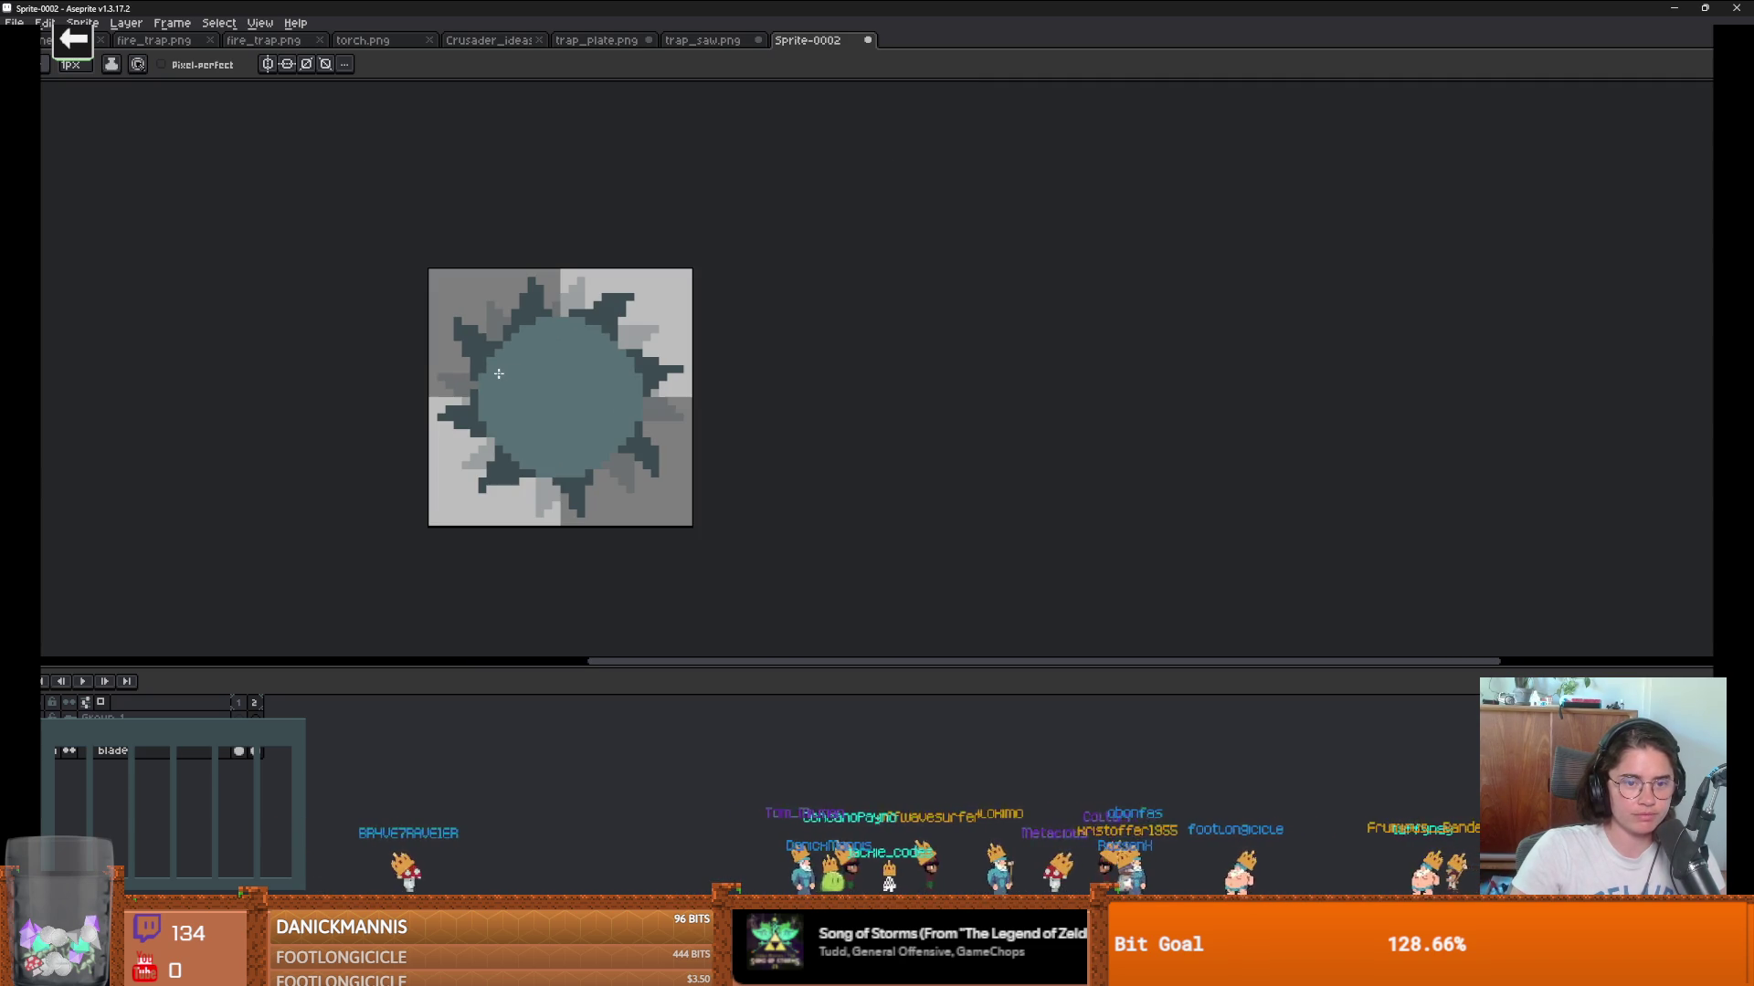
pyautogui.click(82, 682)
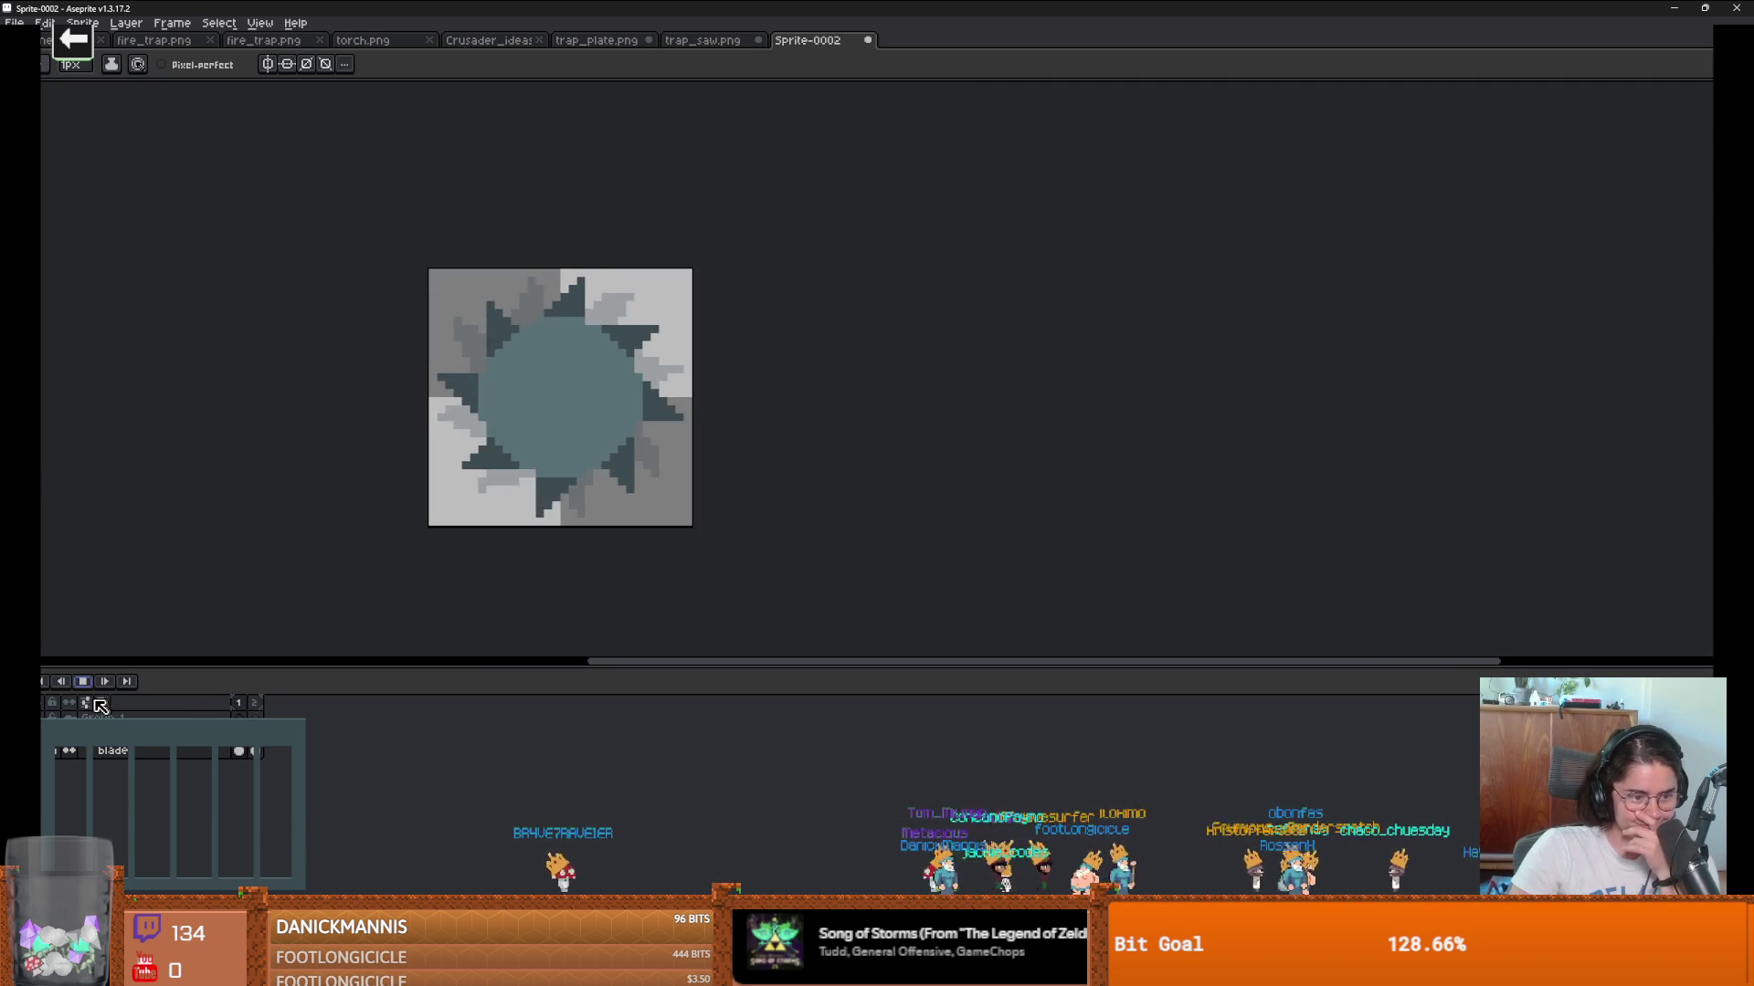
# Stop playback, select the whole sprite on frame 2 and rotate the blade about -22°
pyautogui.scroll(-2, 512, 525)
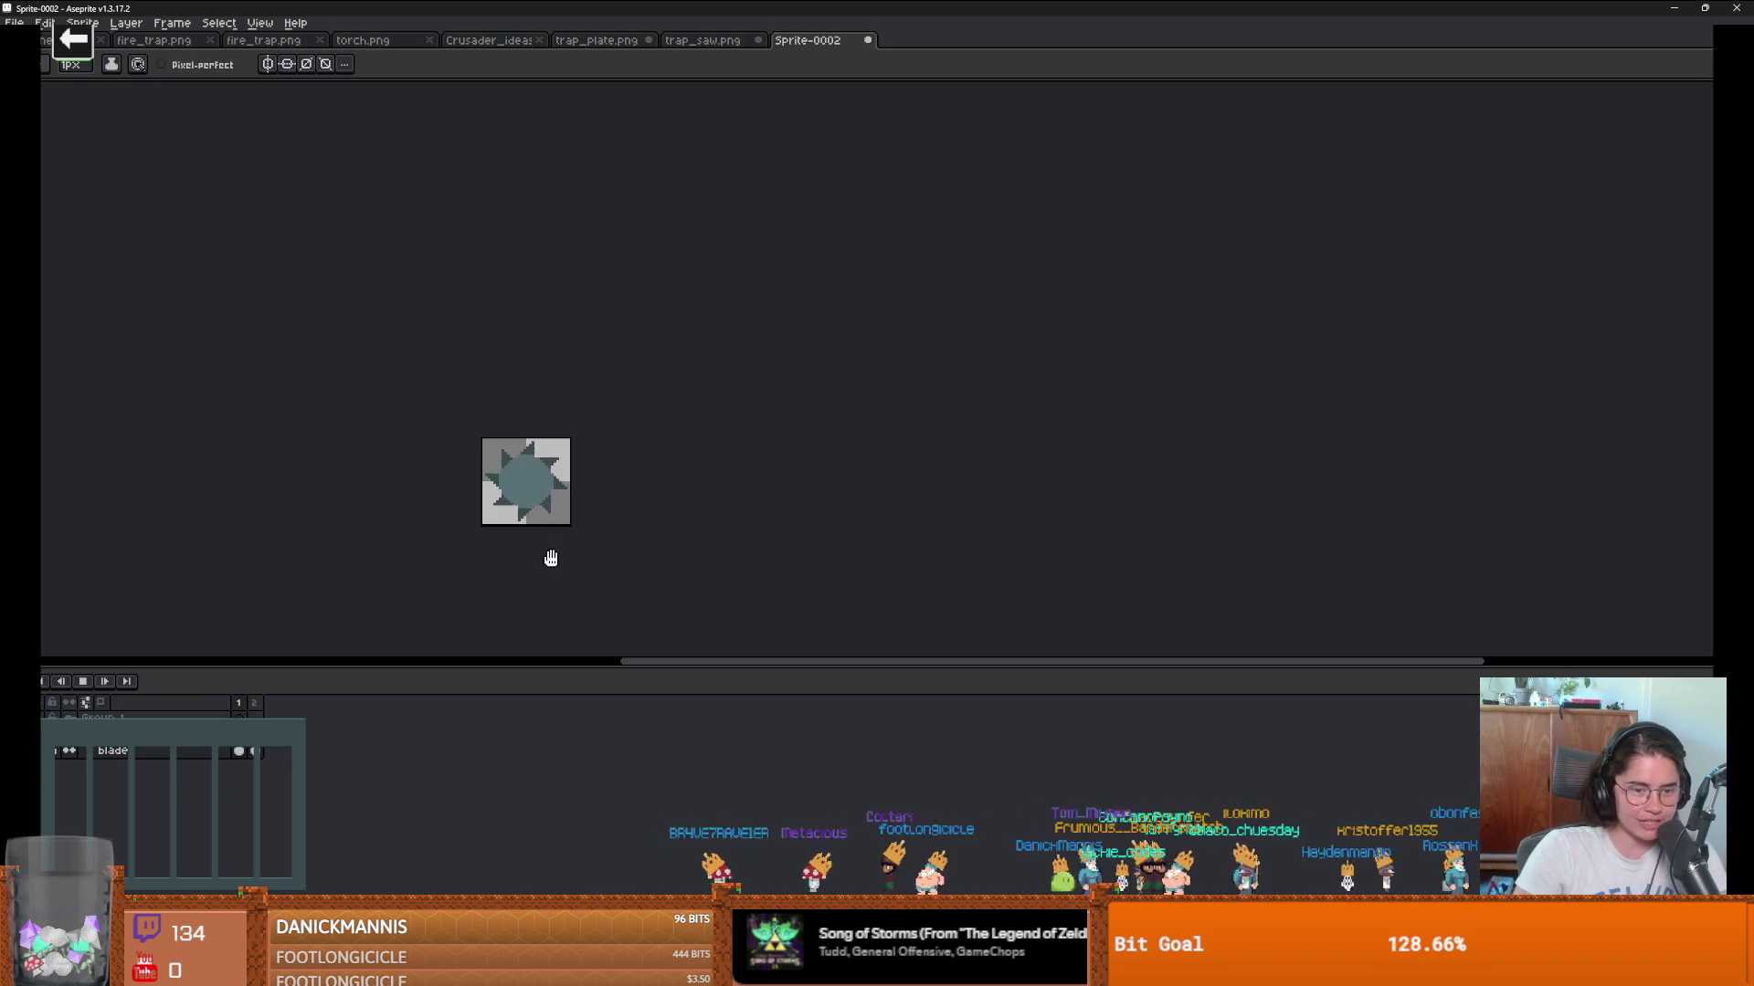
pyautogui.click(90, 682)
pyautogui.scroll(4, 461, 585)
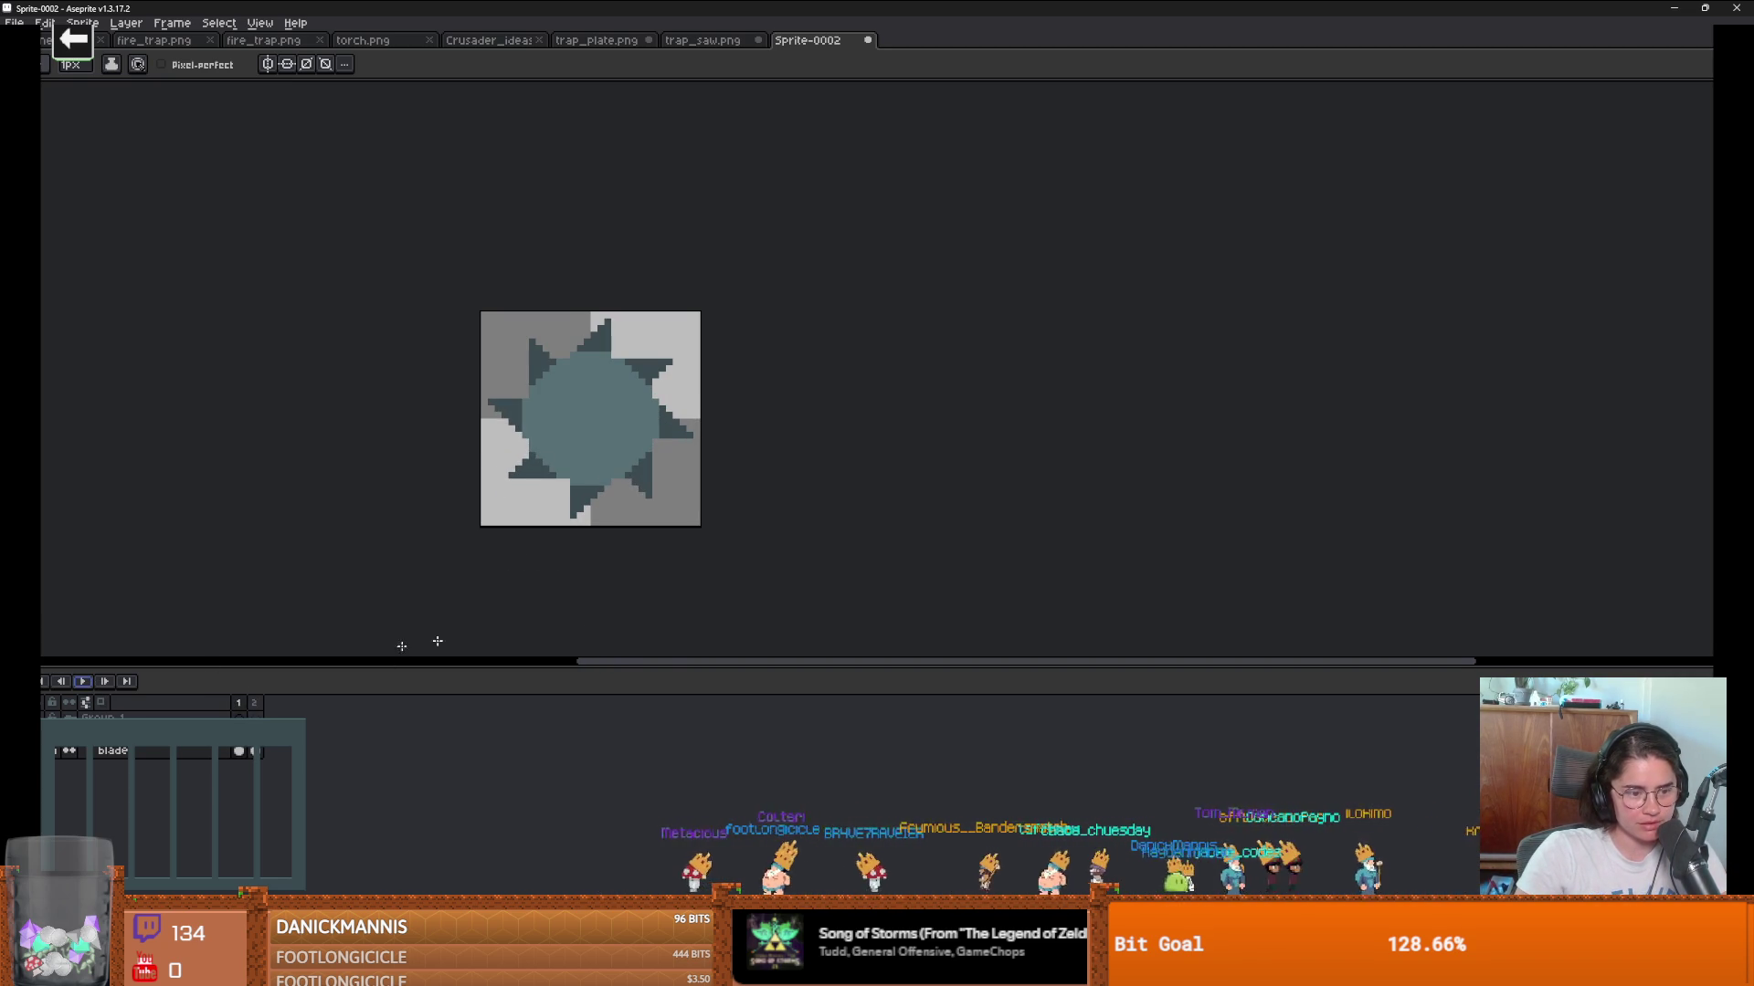
pyautogui.click(258, 706)
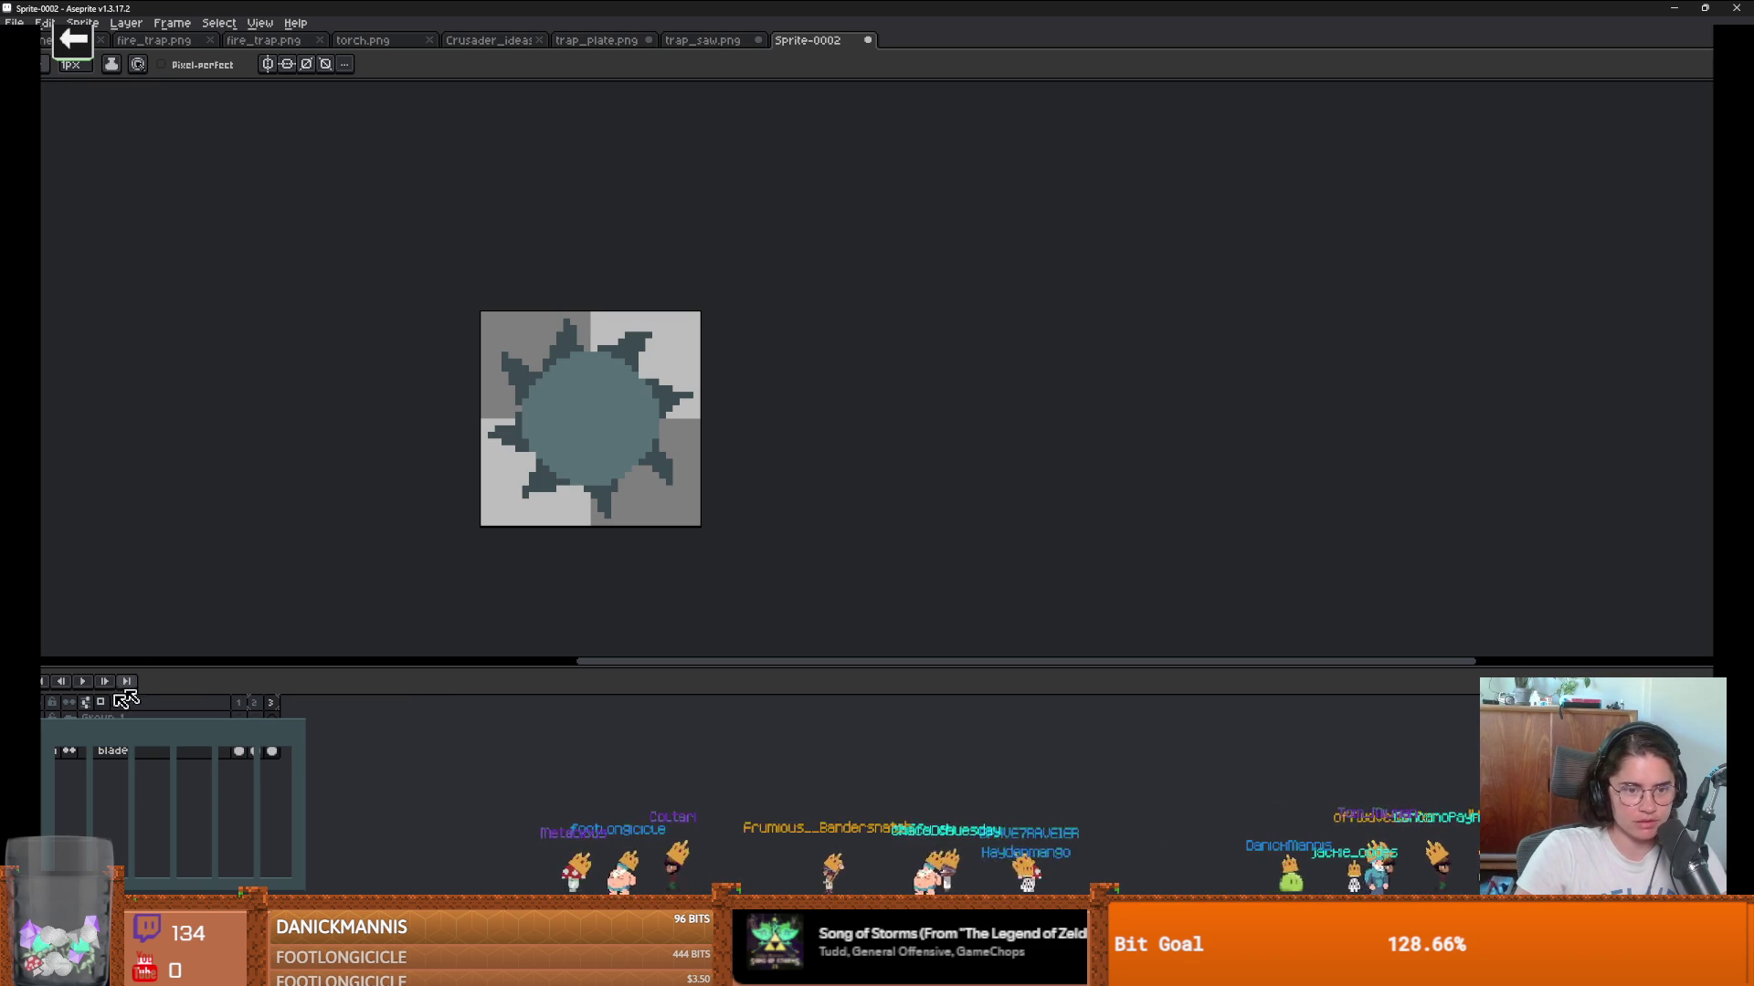
pyautogui.hotkey('ctrl', 'a')
pyautogui.moveTo(721, 315)
pyautogui.mouseDown()
pyautogui.moveTo(709, 298)
pyautogui.moveTo(781, 350)
pyautogui.mouseUp()
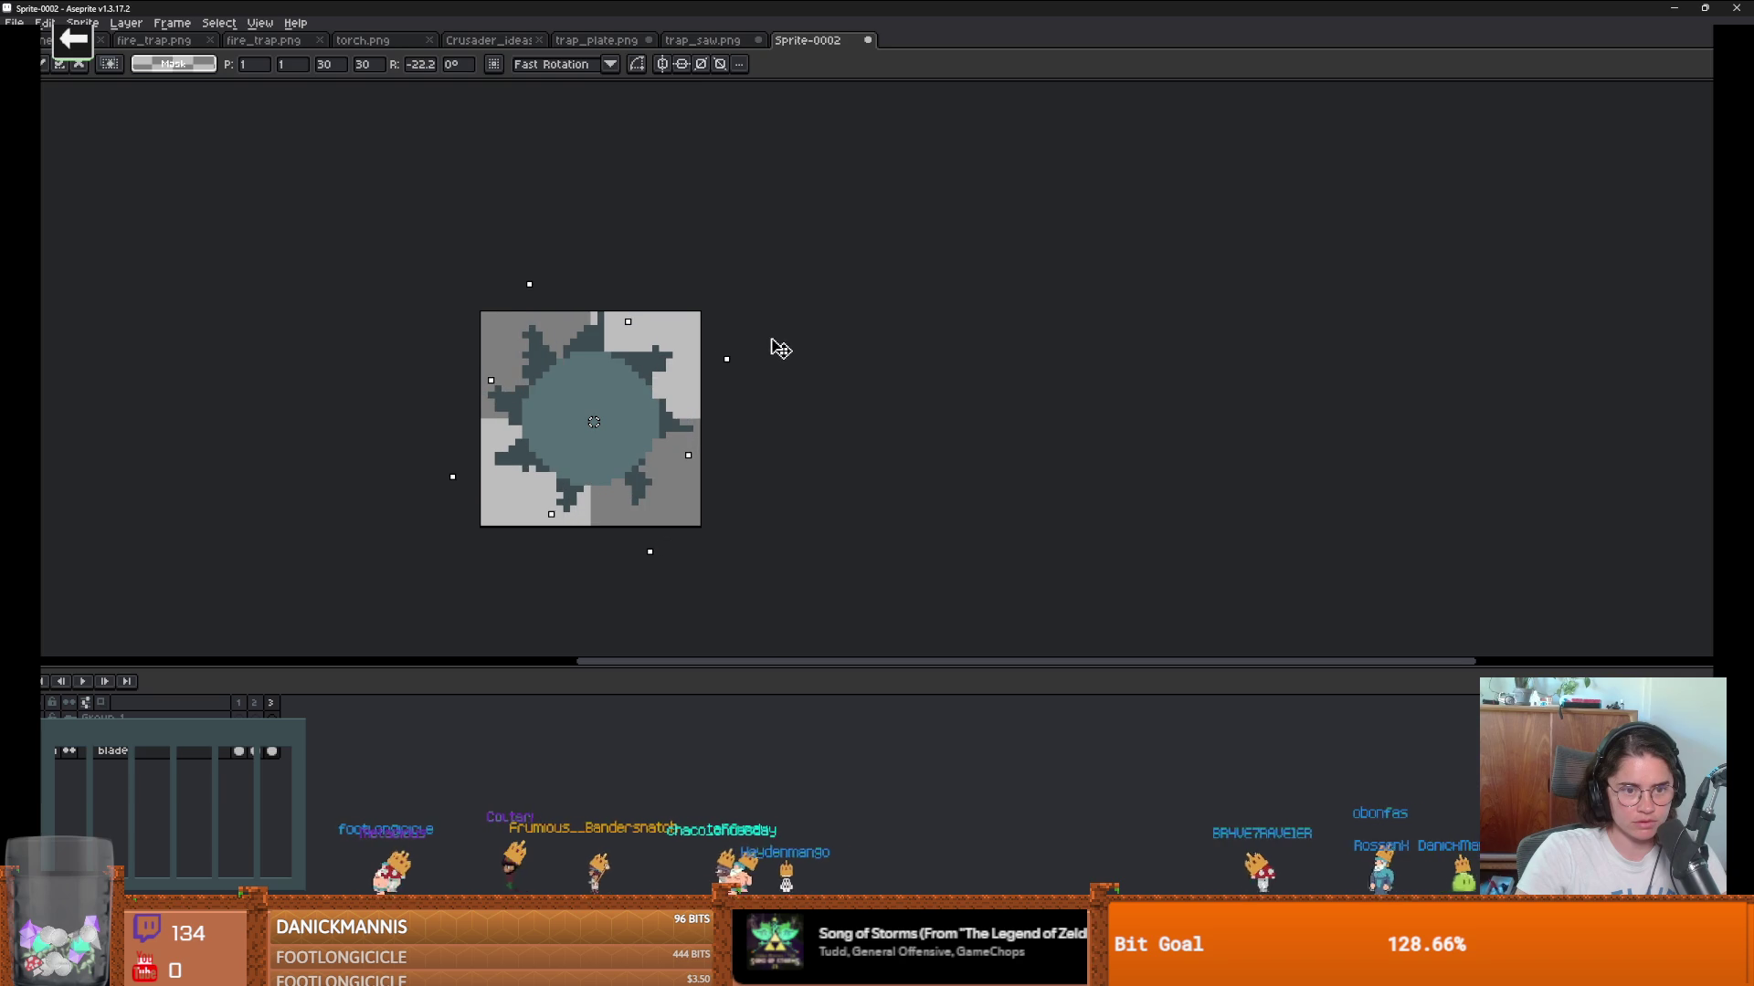
pyautogui.click(84, 680)
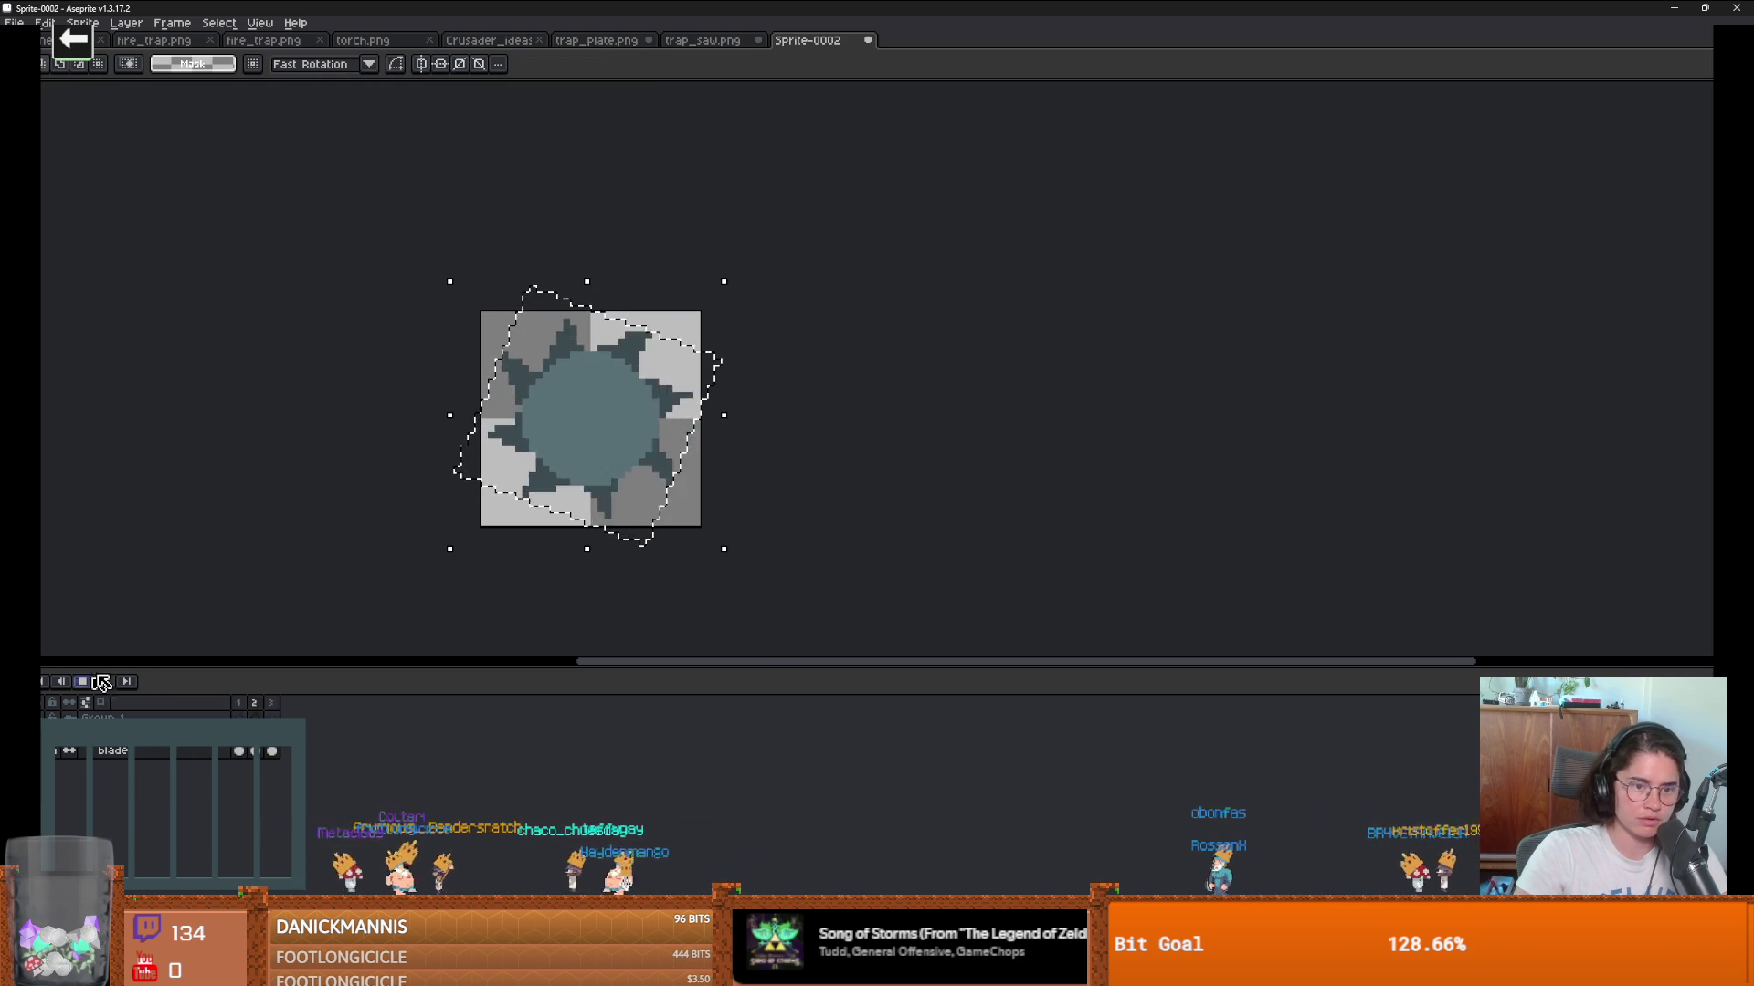
pyautogui.scroll(-2, 451, 472)
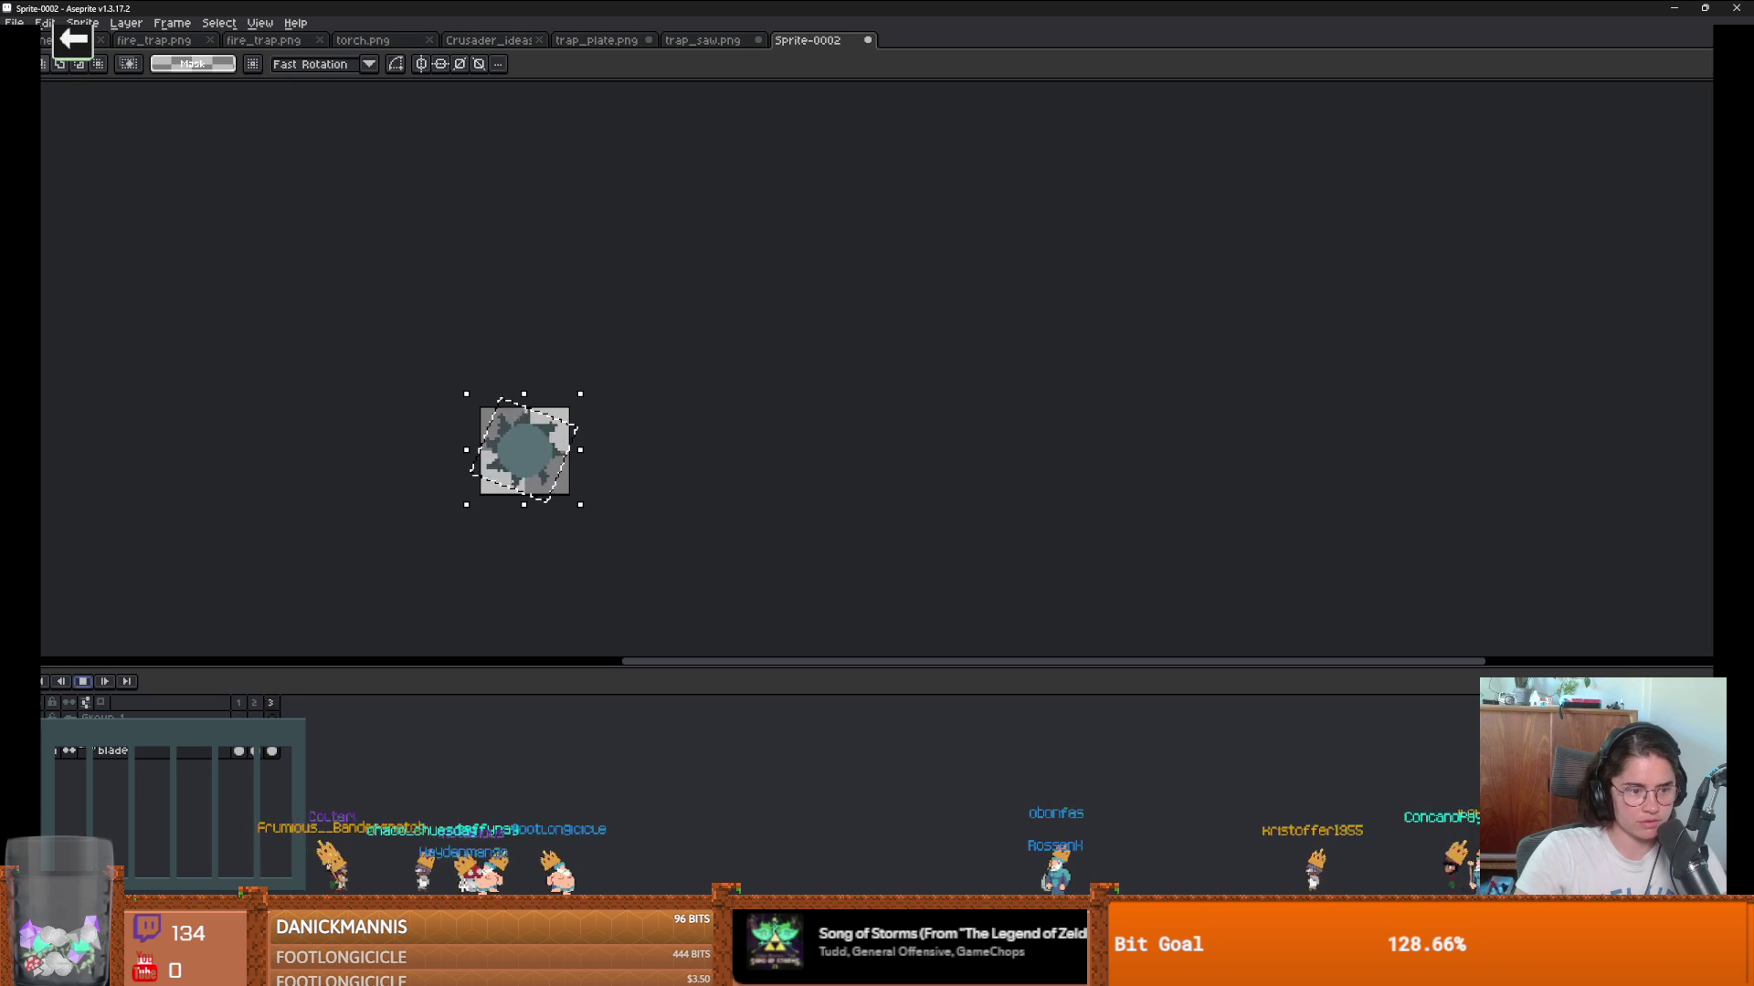
pyautogui.press('Return')
# Rotate the third frame's blade about 16° and apply the transformation
pyautogui.click(273, 704)
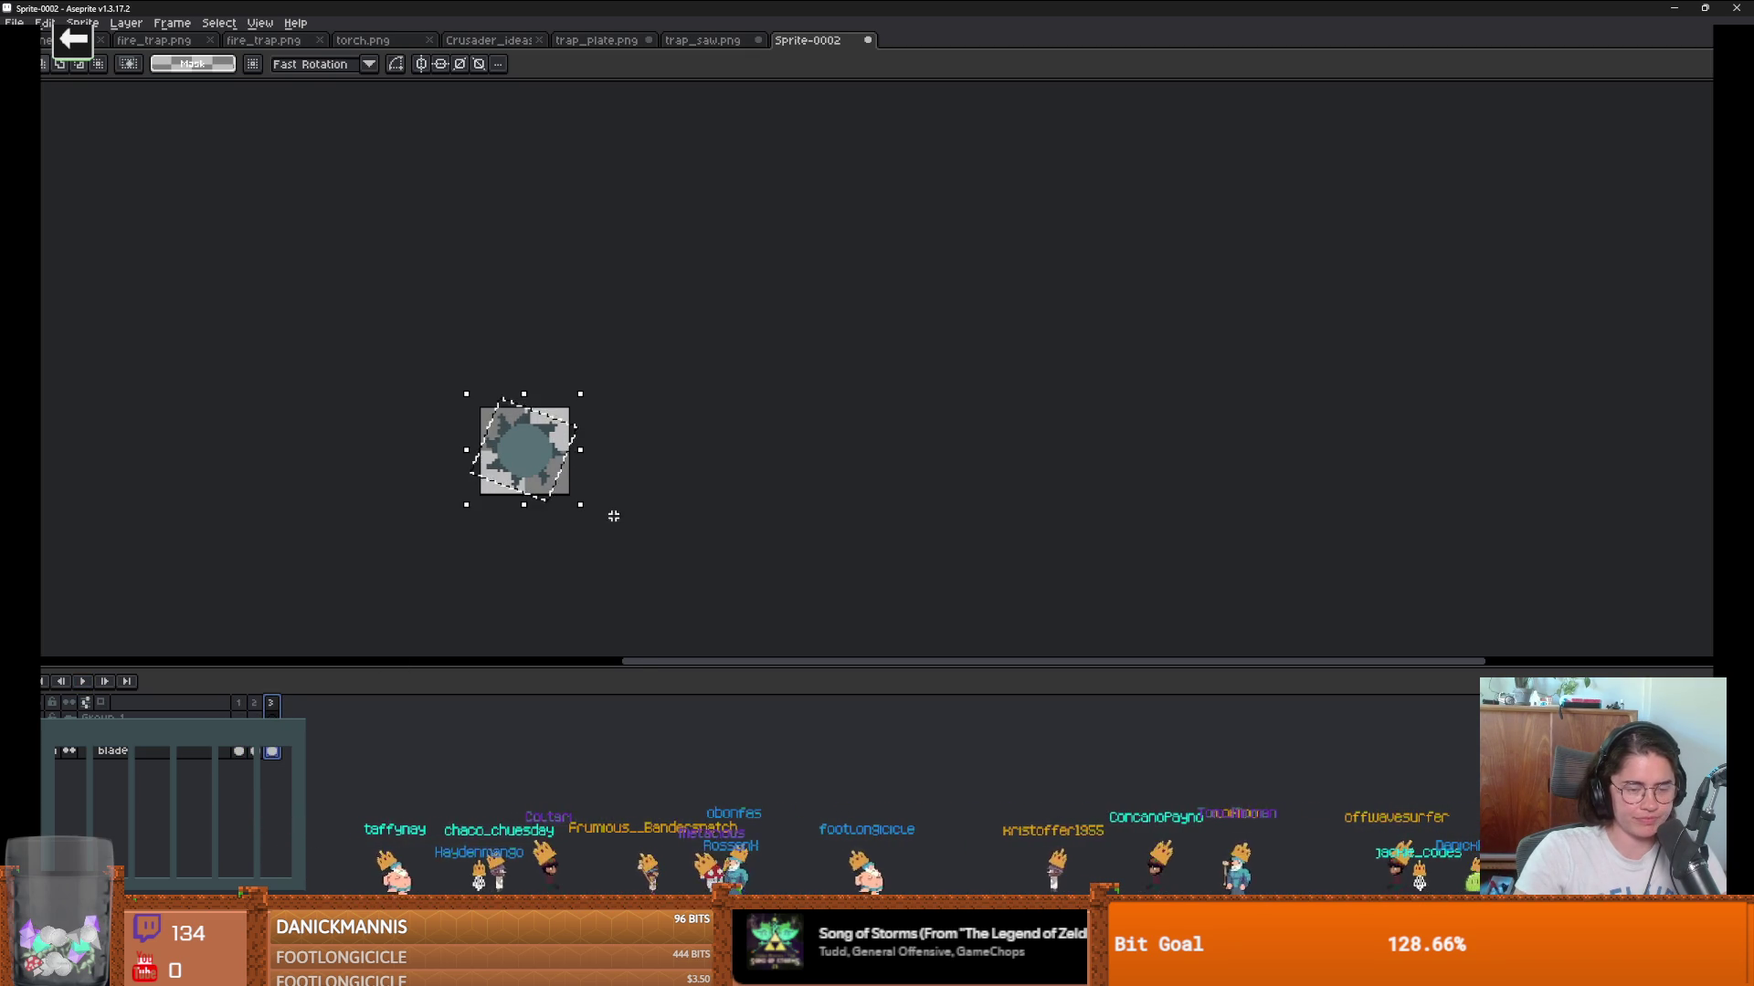
pyautogui.scroll(2, 575, 427)
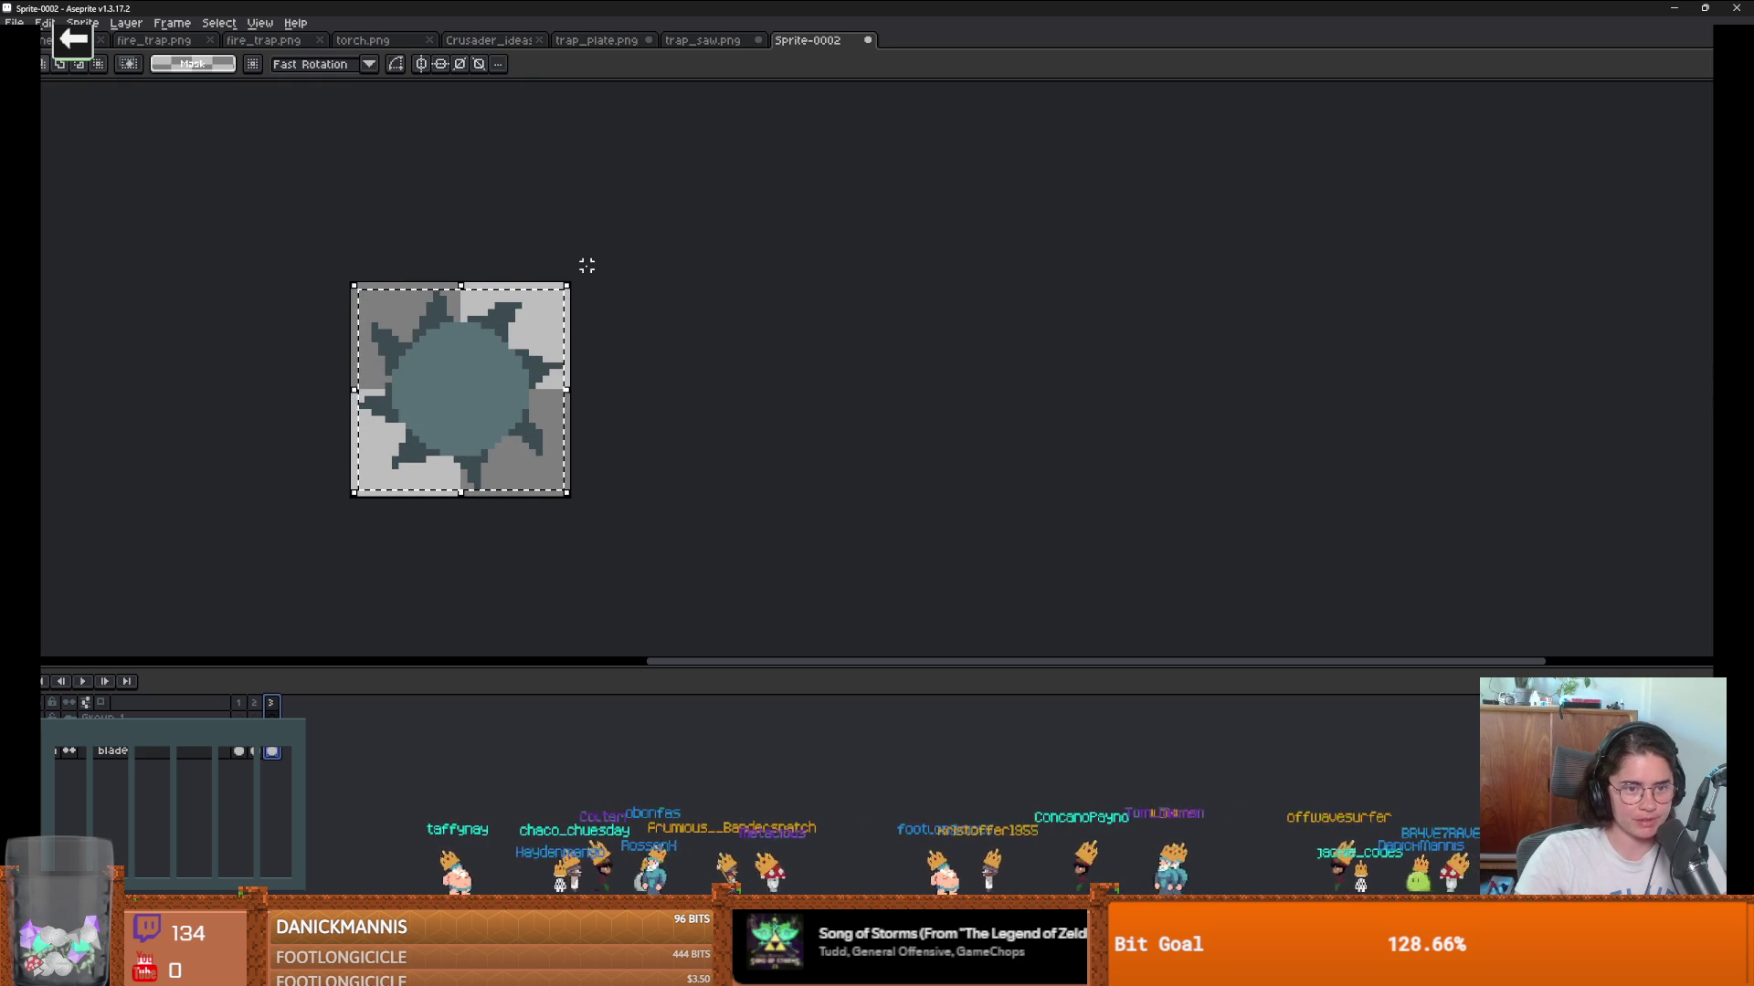
pyautogui.moveTo(586, 286); pyautogui.dragTo(559, 254)
pyautogui.click(87, 684)
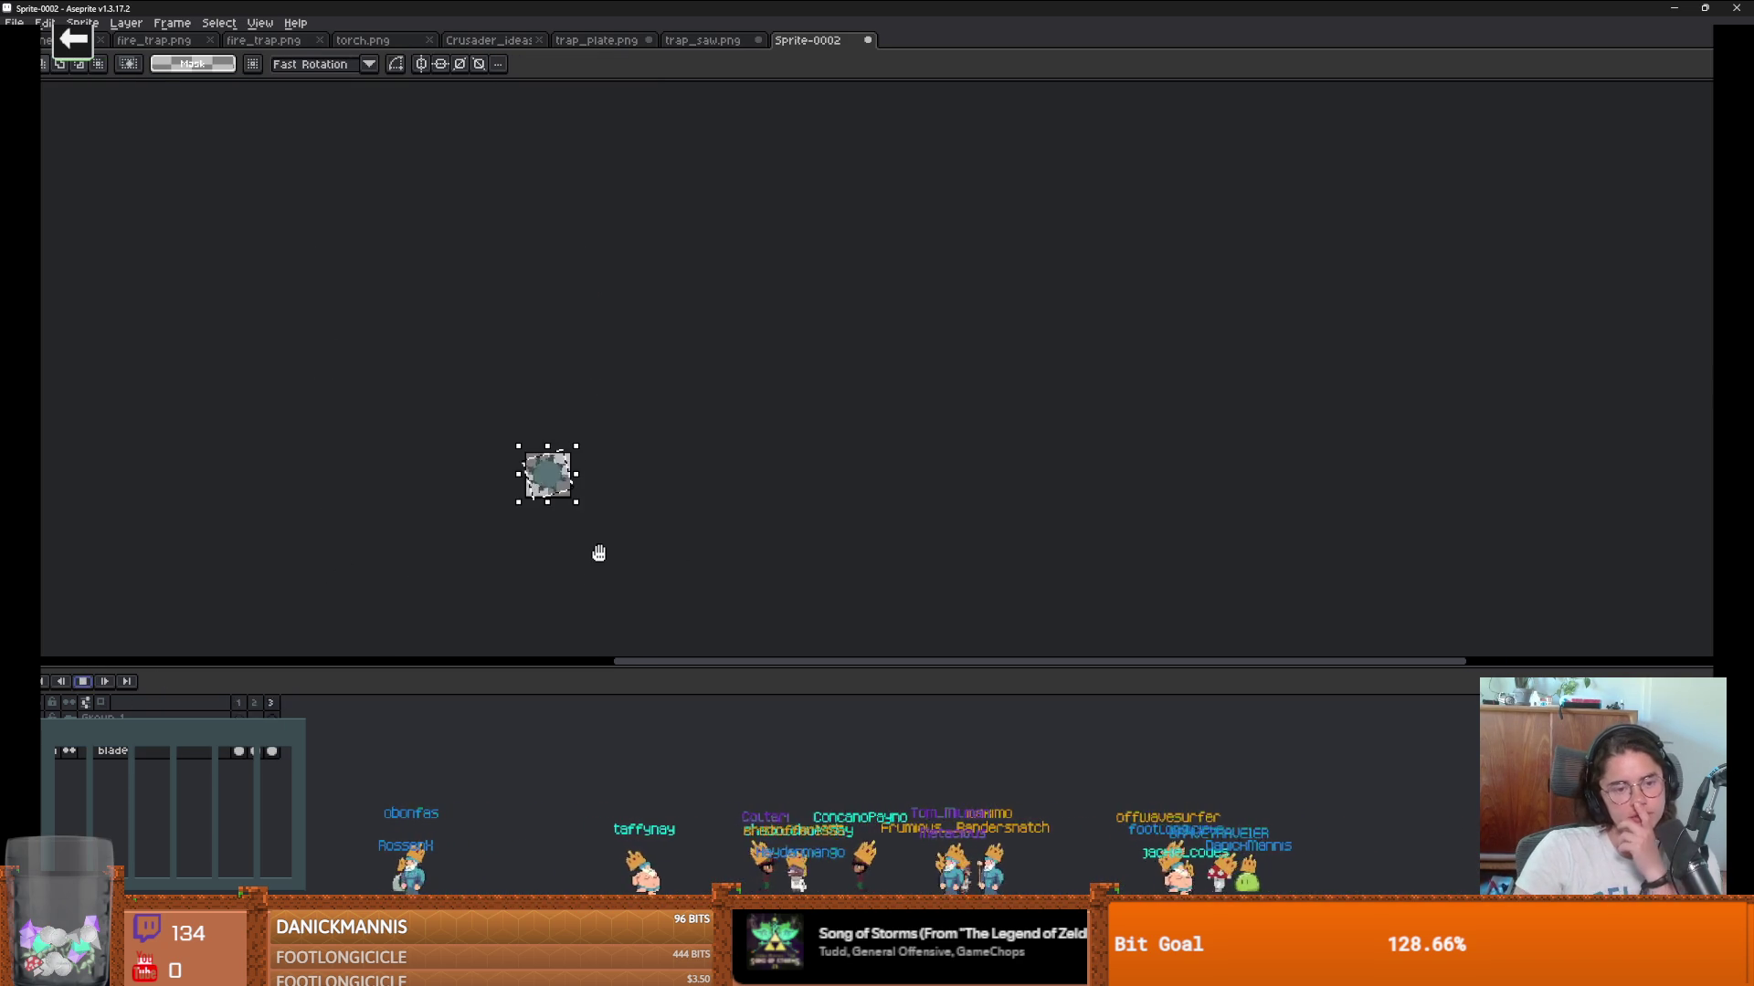
pyautogui.scroll(1, 503, 505)
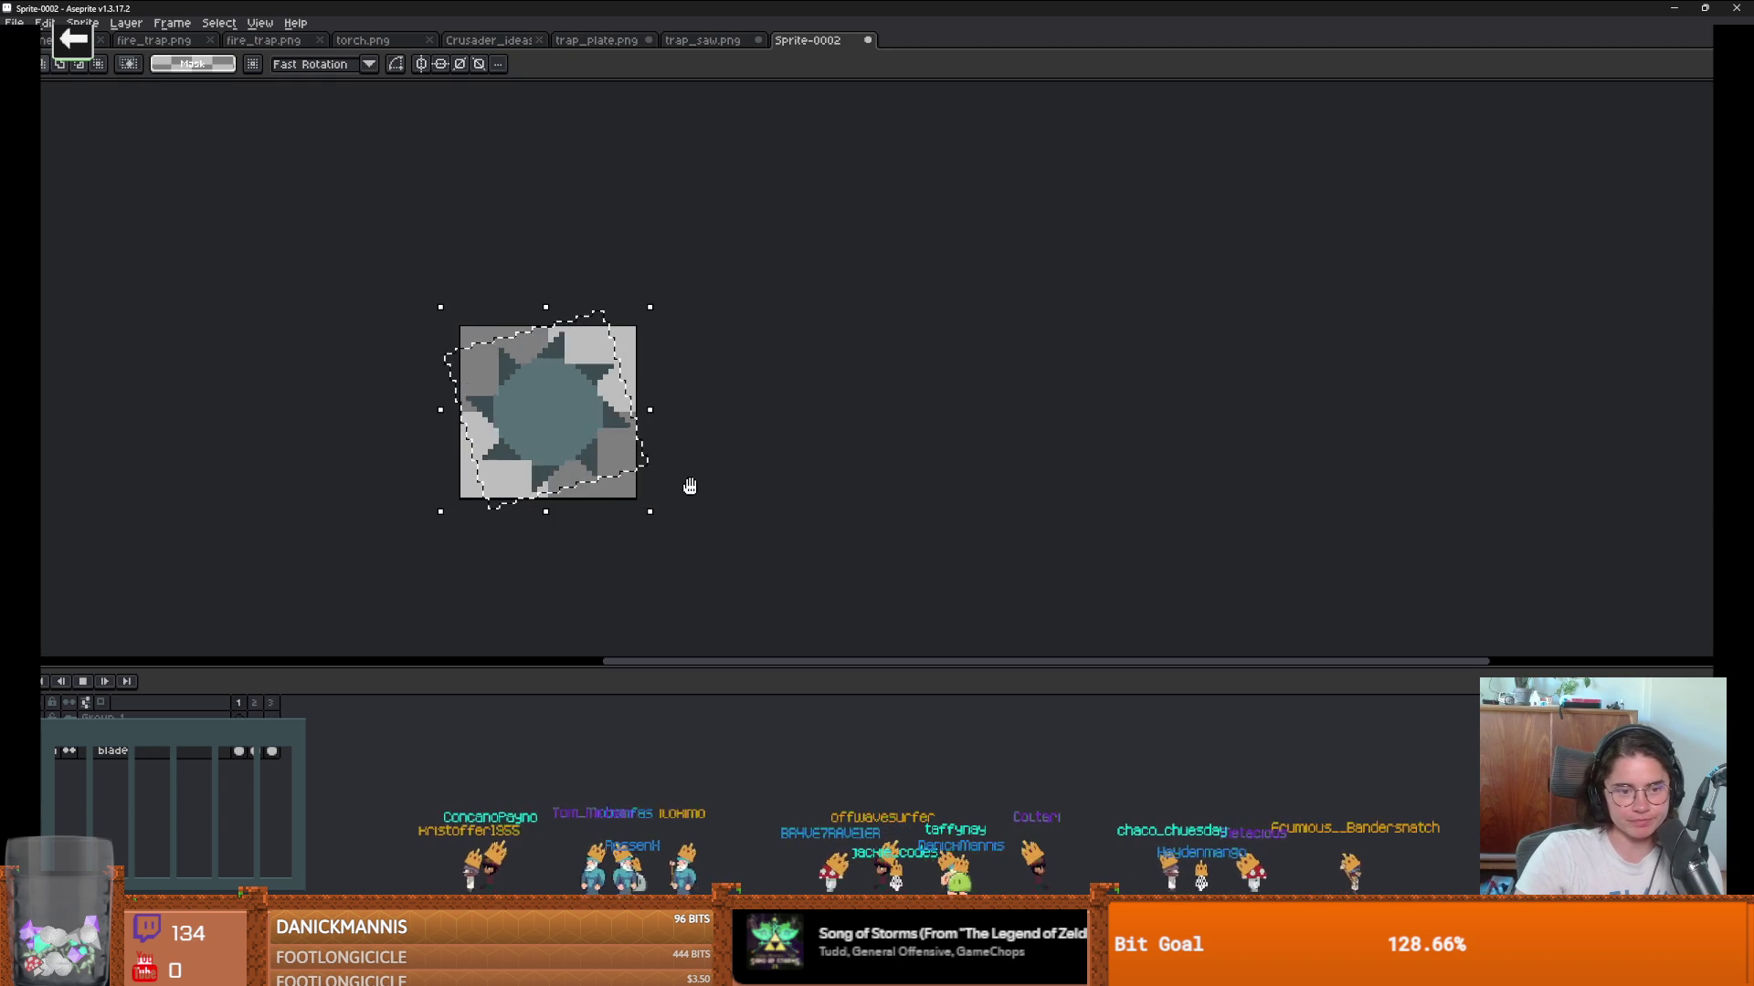
pyautogui.scroll(-2, 665, 472)
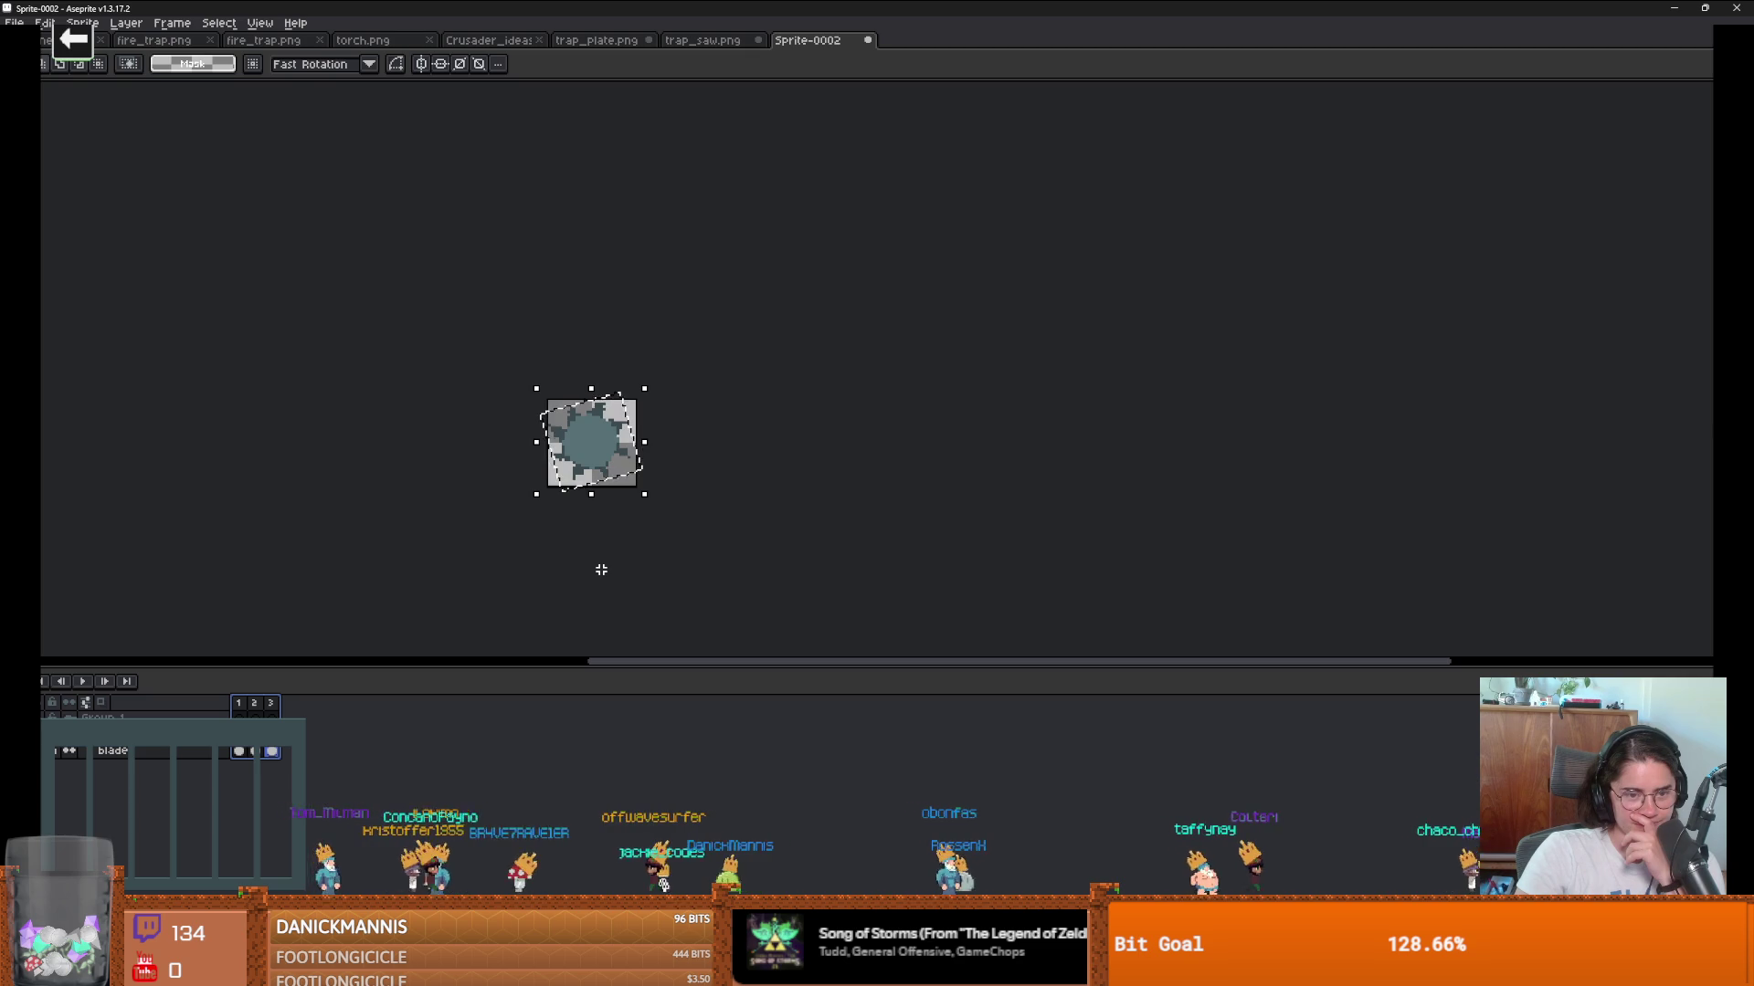
pyautogui.press('Return')
pyautogui.scroll(2, 570, 384)
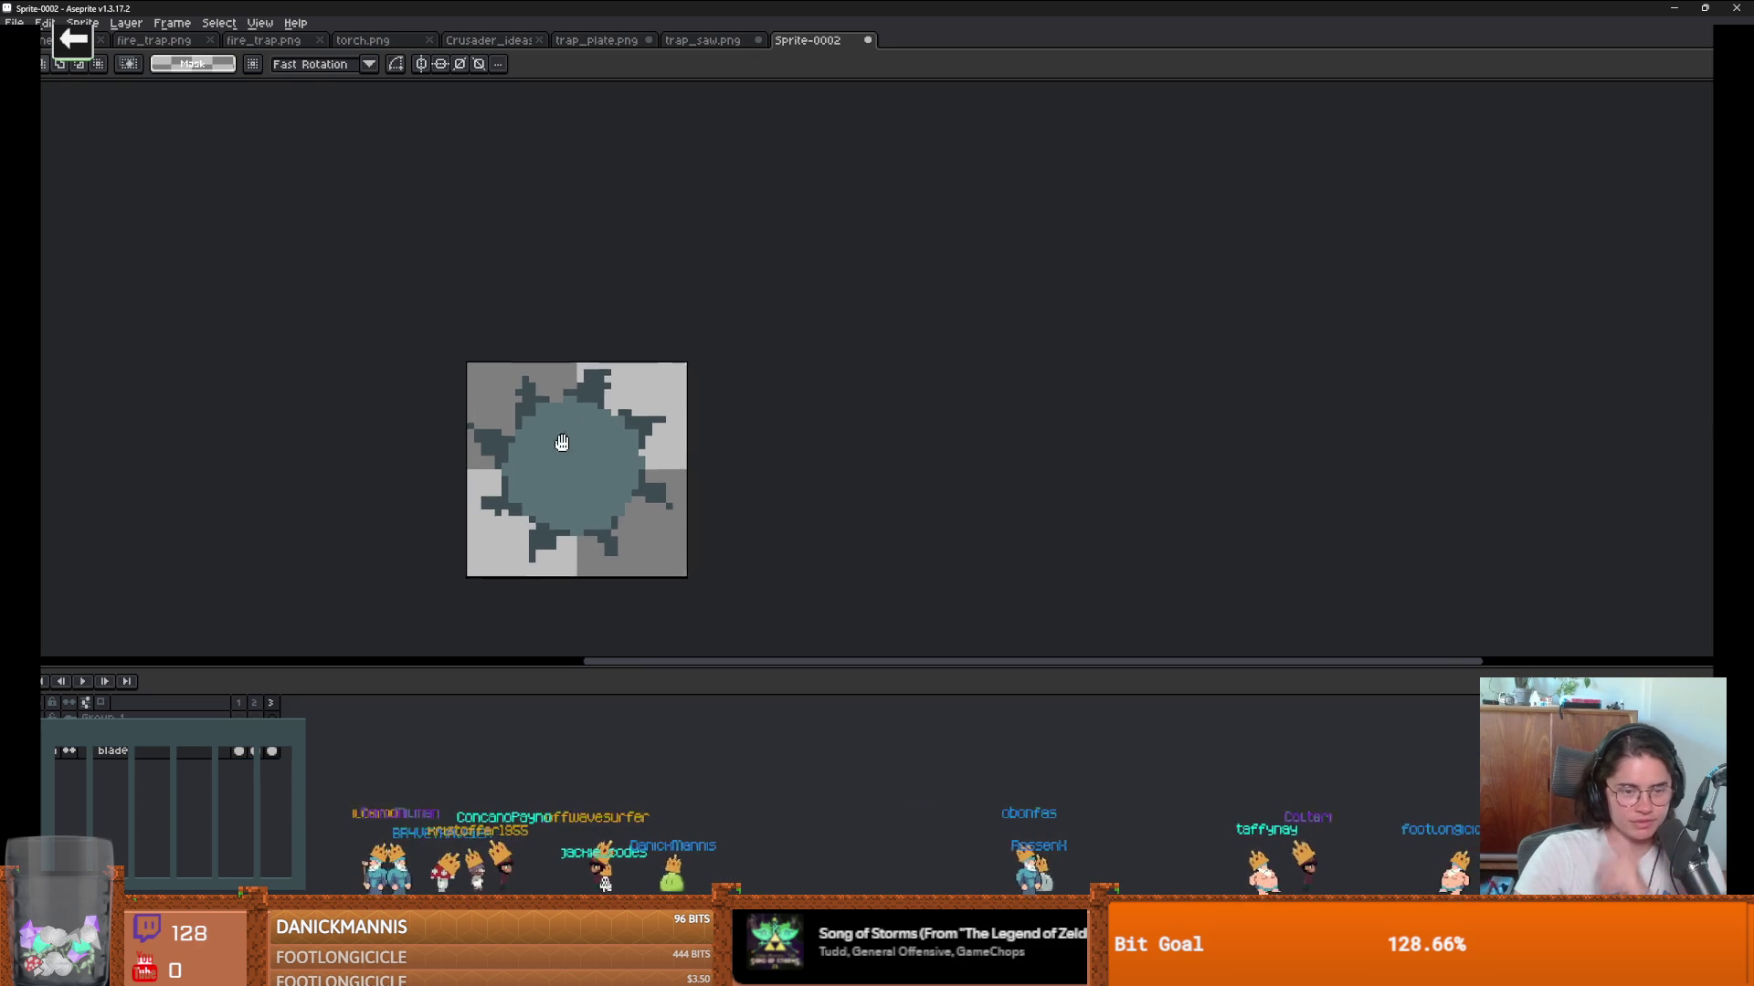
# Pick the dark colour and paint dark pixels onto the top and lower-right teeth
pyautogui.press('i')
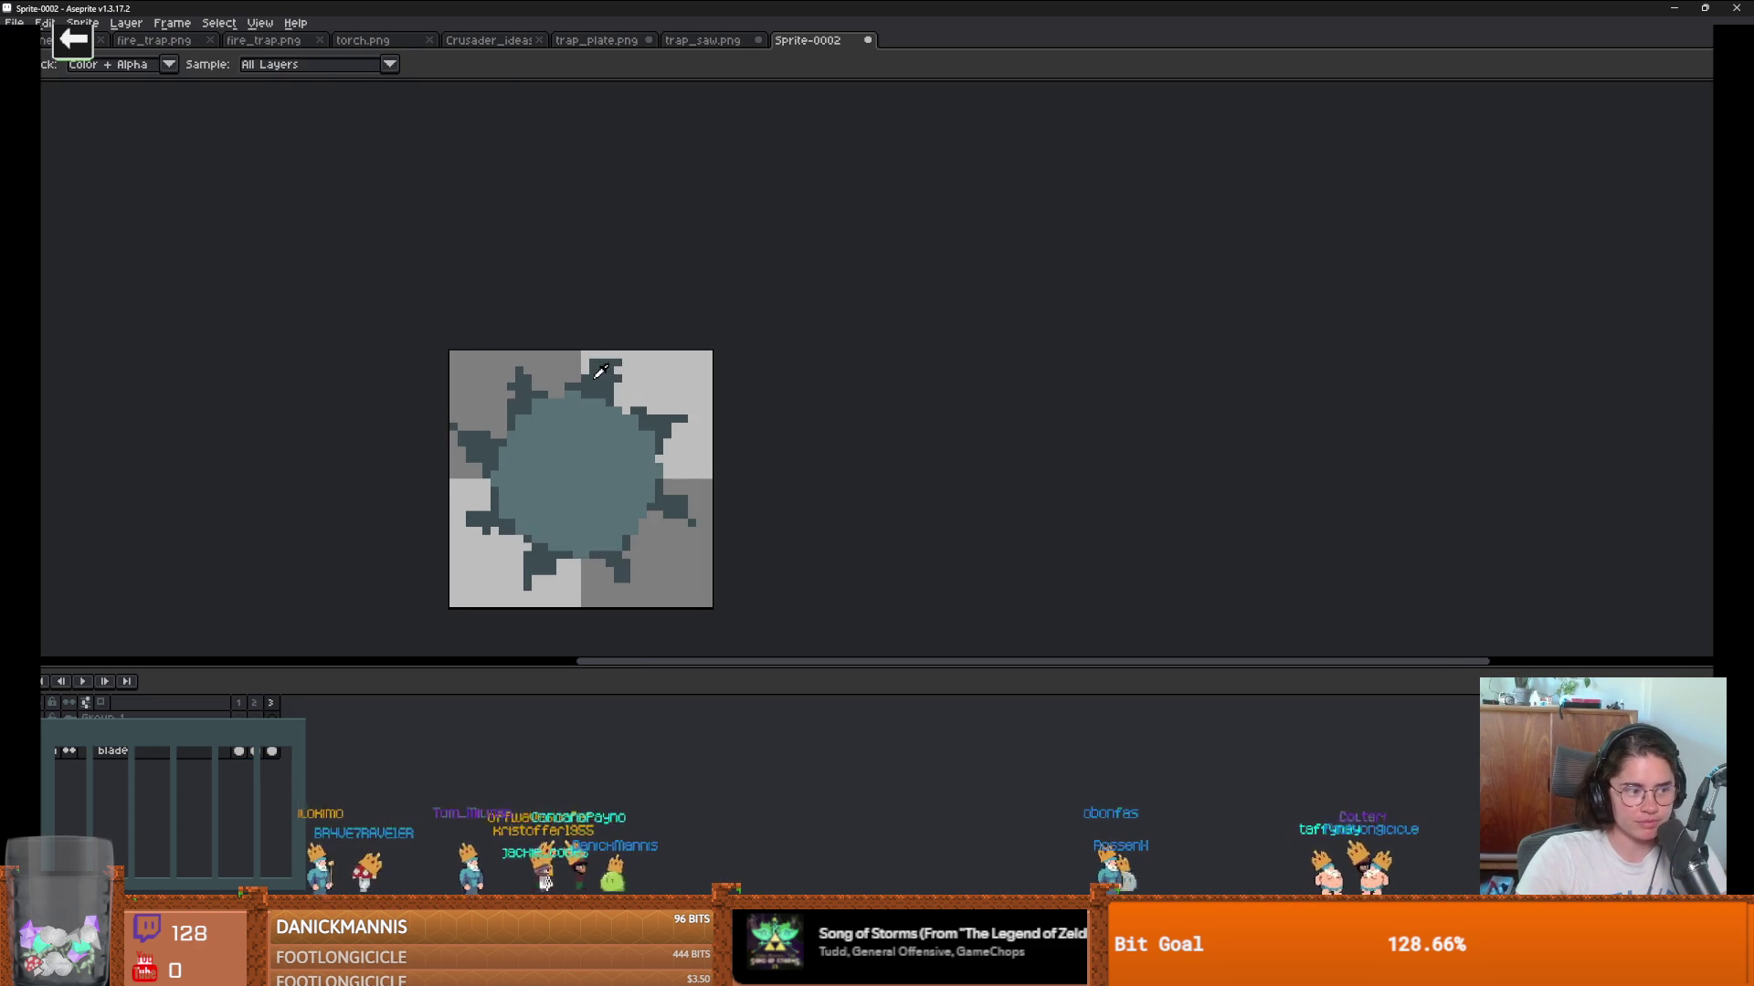
pyautogui.scroll(2, 598, 367)
pyautogui.press('b')
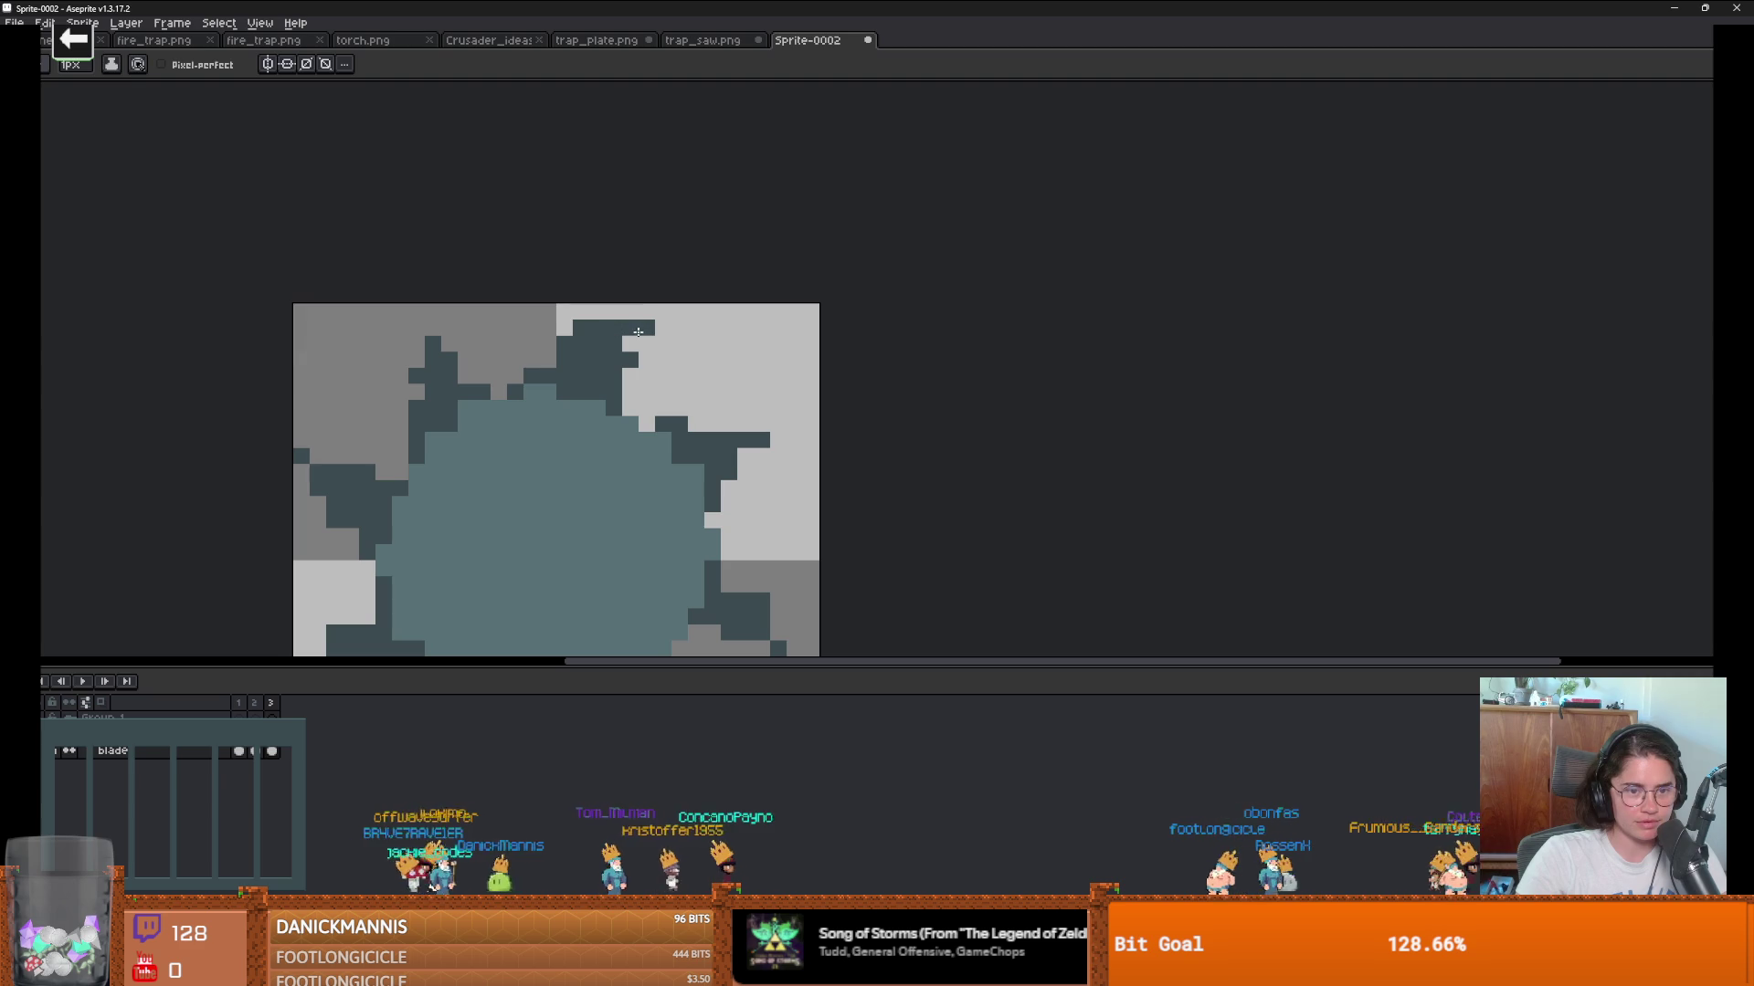
pyautogui.scroll(-1, 589, 428)
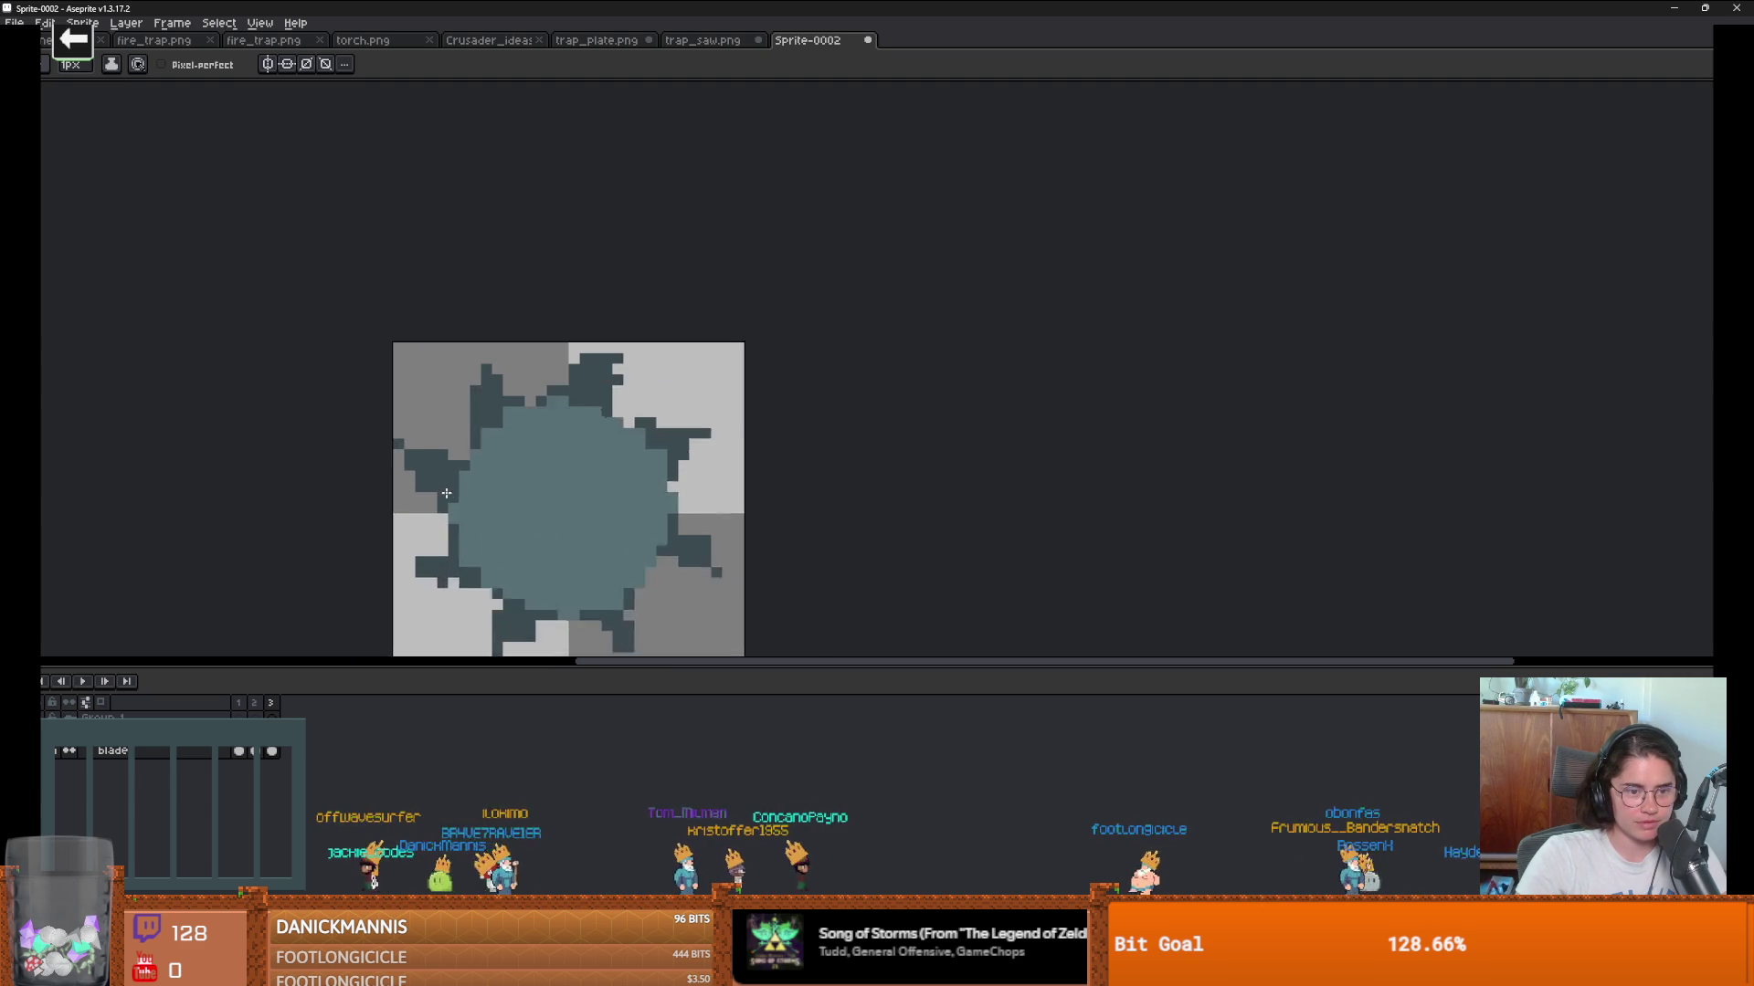
pyautogui.scroll(1, 432, 466)
pyautogui.press('b')
pyautogui.scroll(-2, 424, 470)
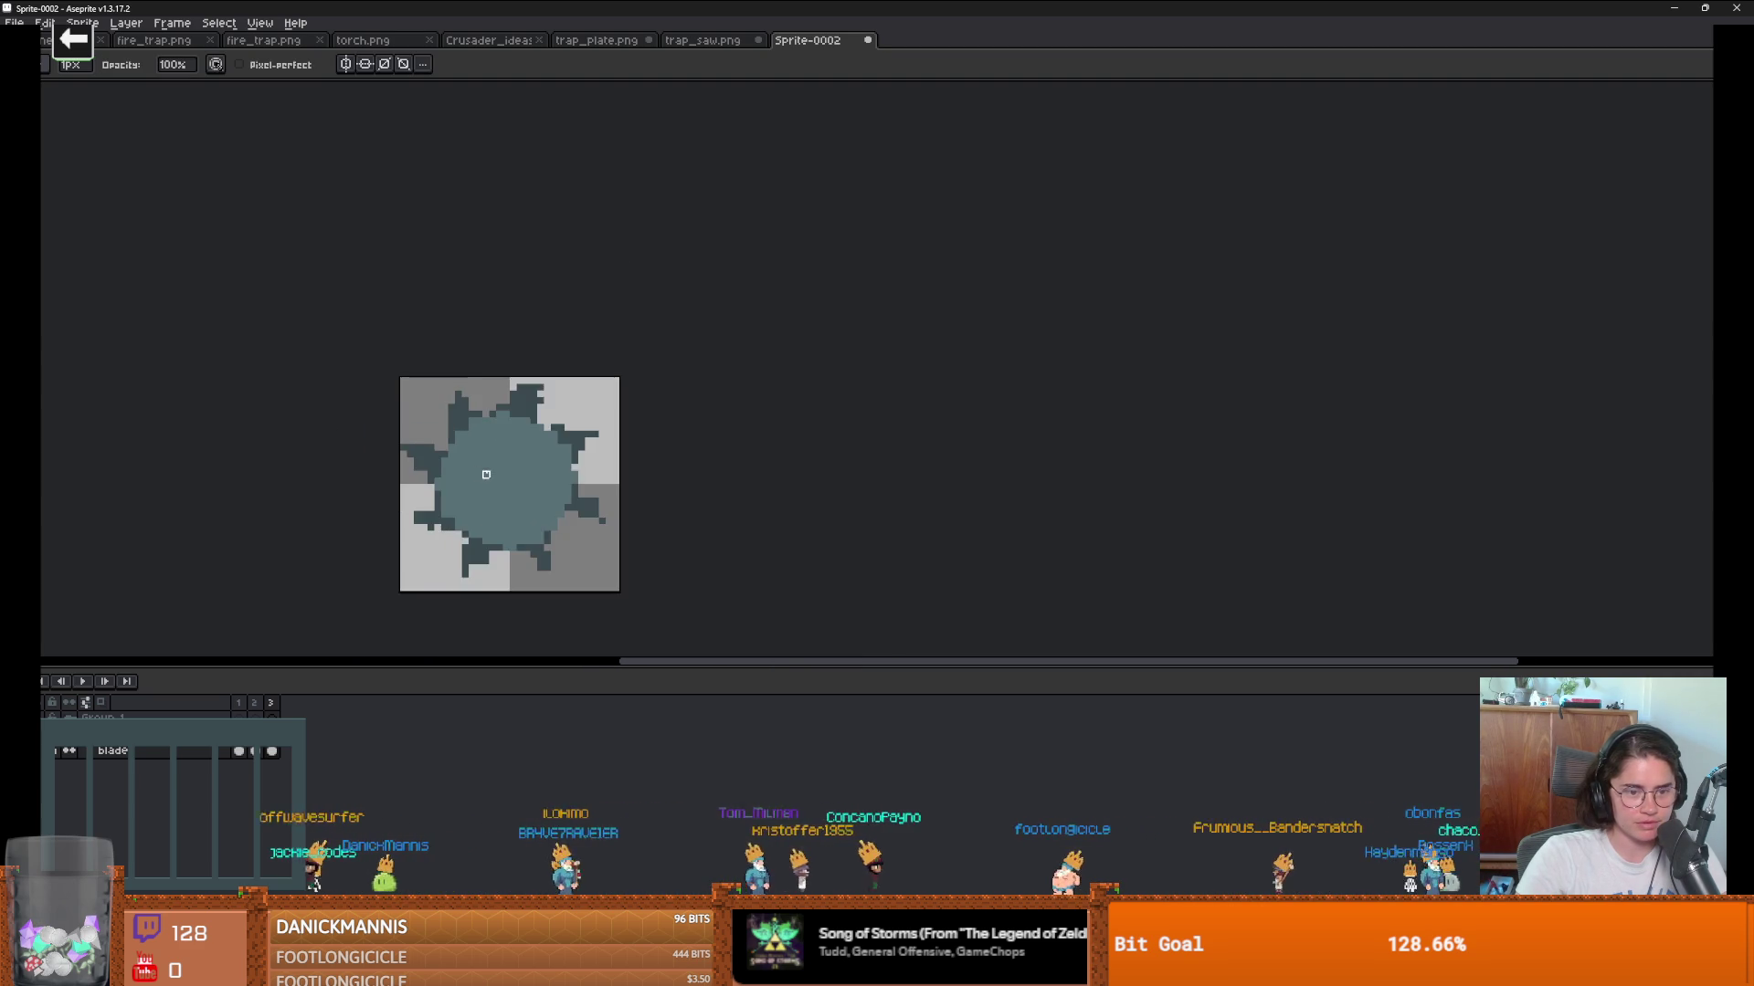
pyautogui.scroll(1, 518, 500)
pyautogui.press('i')
pyautogui.press('e')
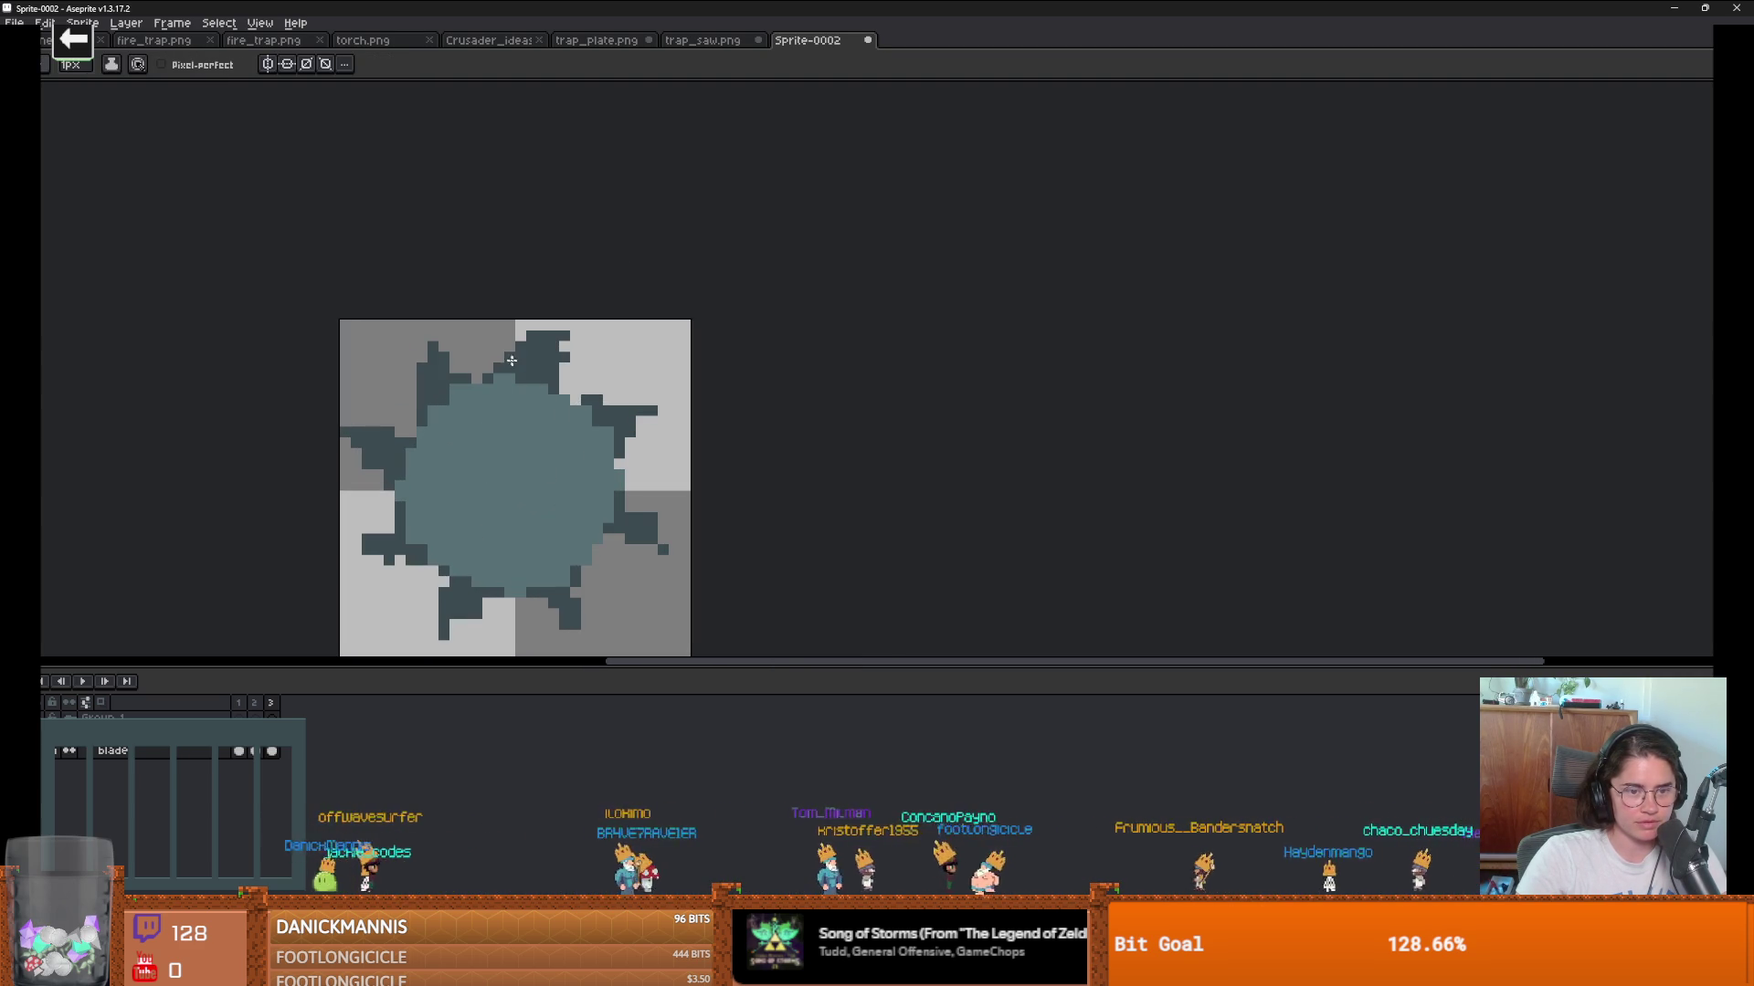
pyautogui.scroll(-1, 581, 429)
pyautogui.scroll(1, 581, 428)
pyautogui.moveTo(609, 395); pyautogui.dragTo(667, 399)
pyautogui.scroll(1, 603, 473)
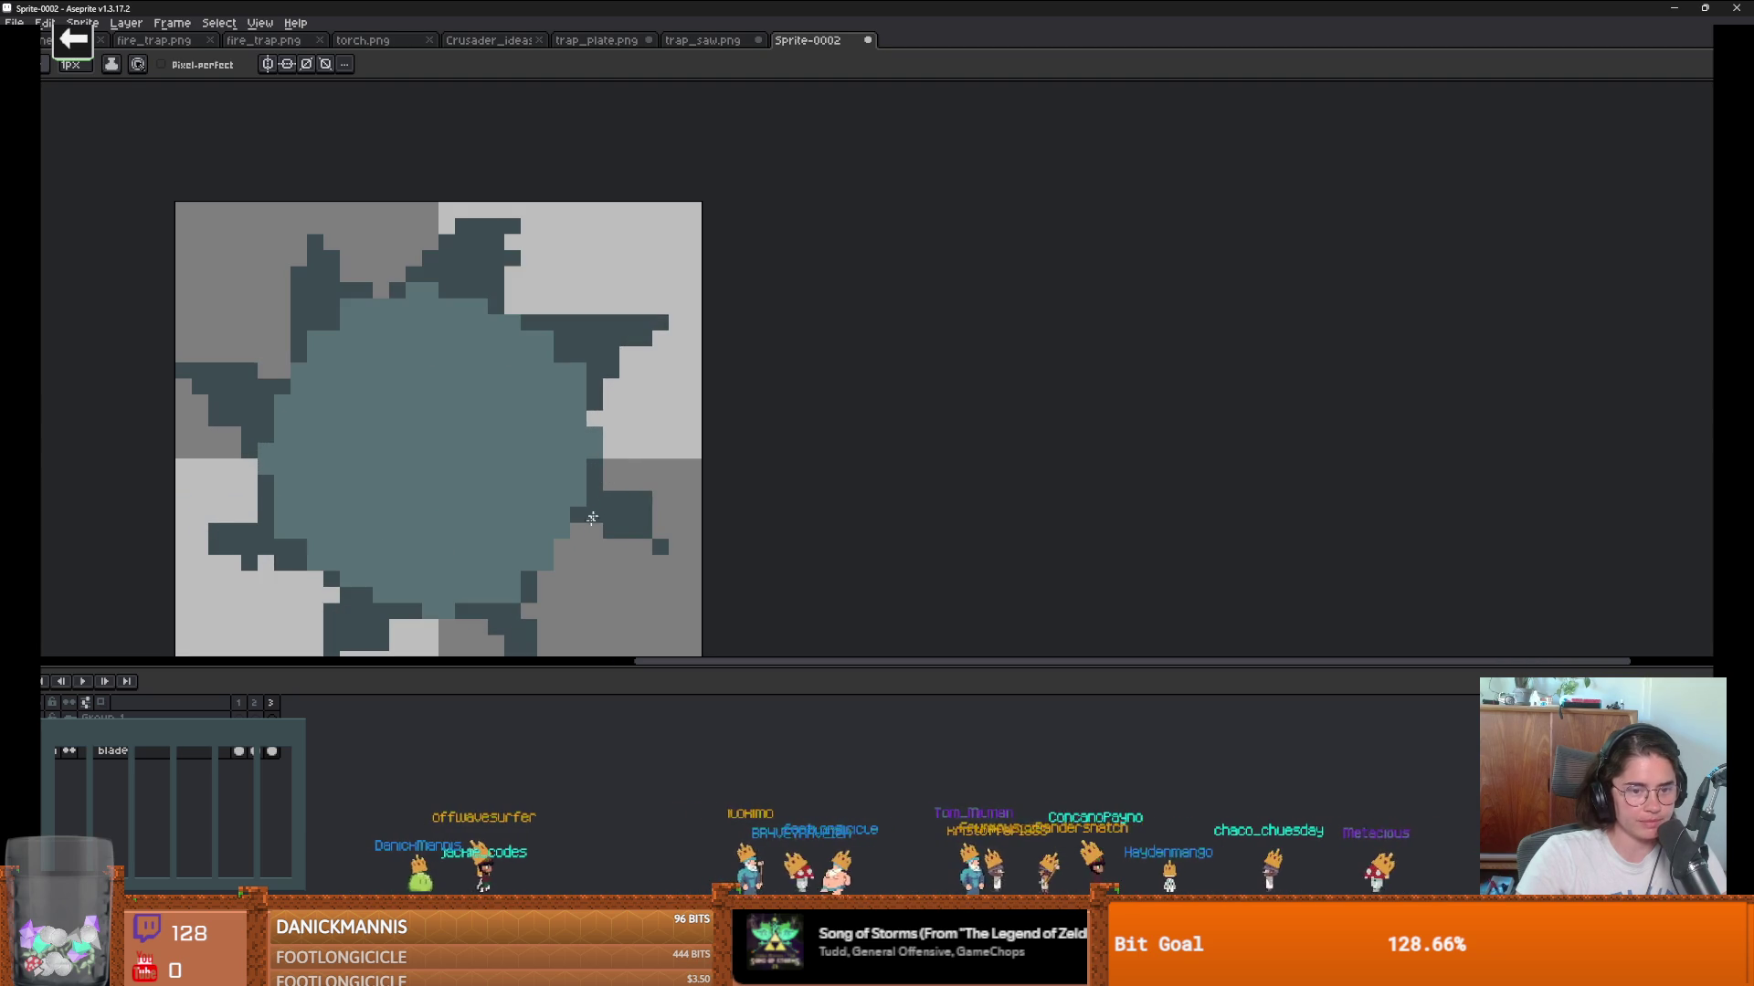
pyautogui.scroll(-1, 605, 474)
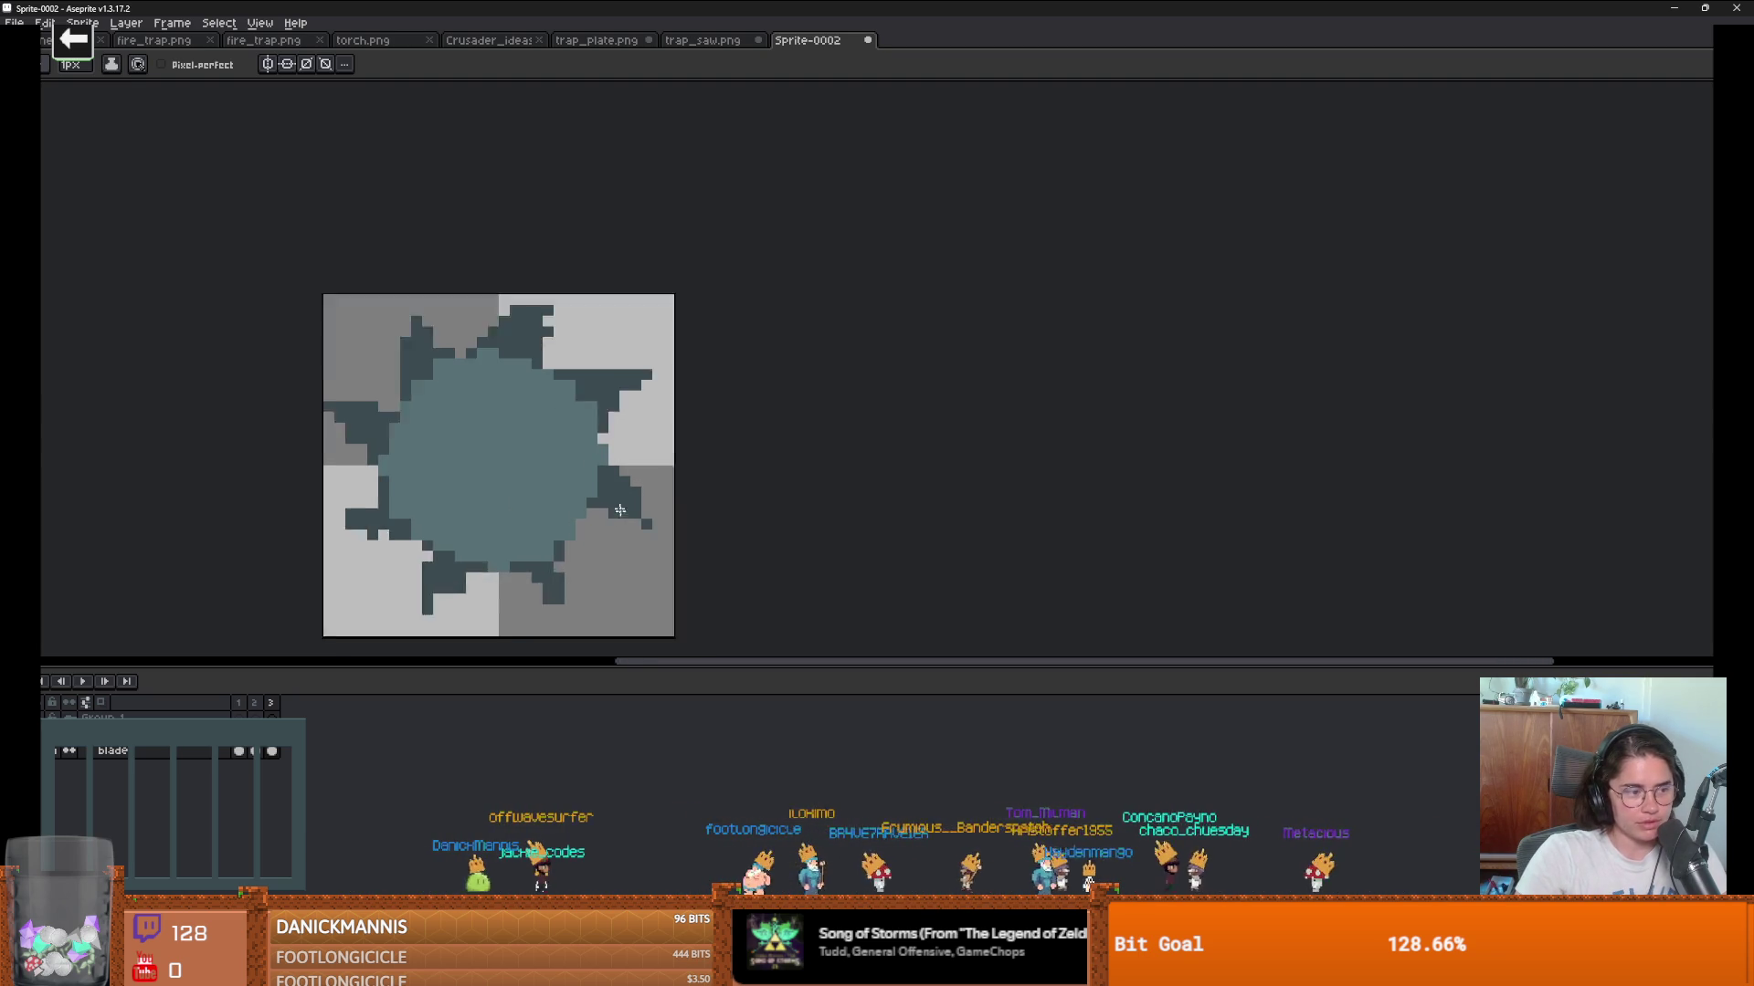
pyautogui.scroll(1, 604, 474)
pyautogui.moveTo(639, 546); pyautogui.dragTo(652, 547)
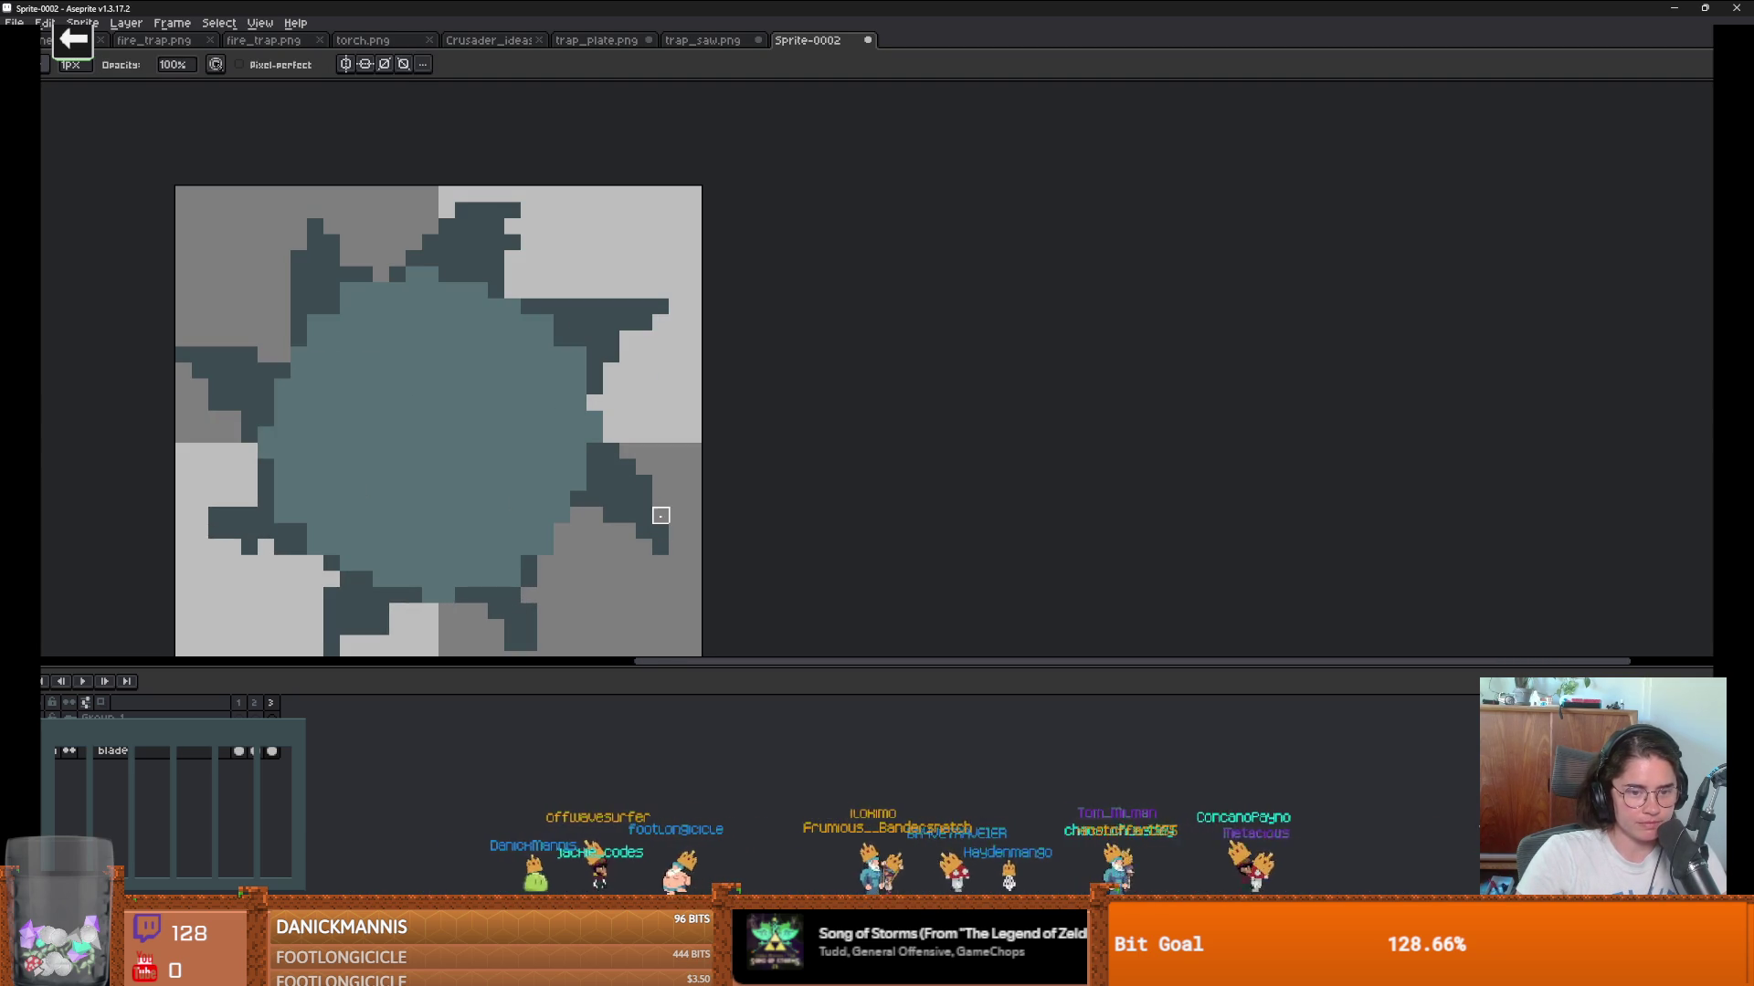
pyautogui.scroll(-2, 635, 585)
pyautogui.scroll(1, 598, 589)
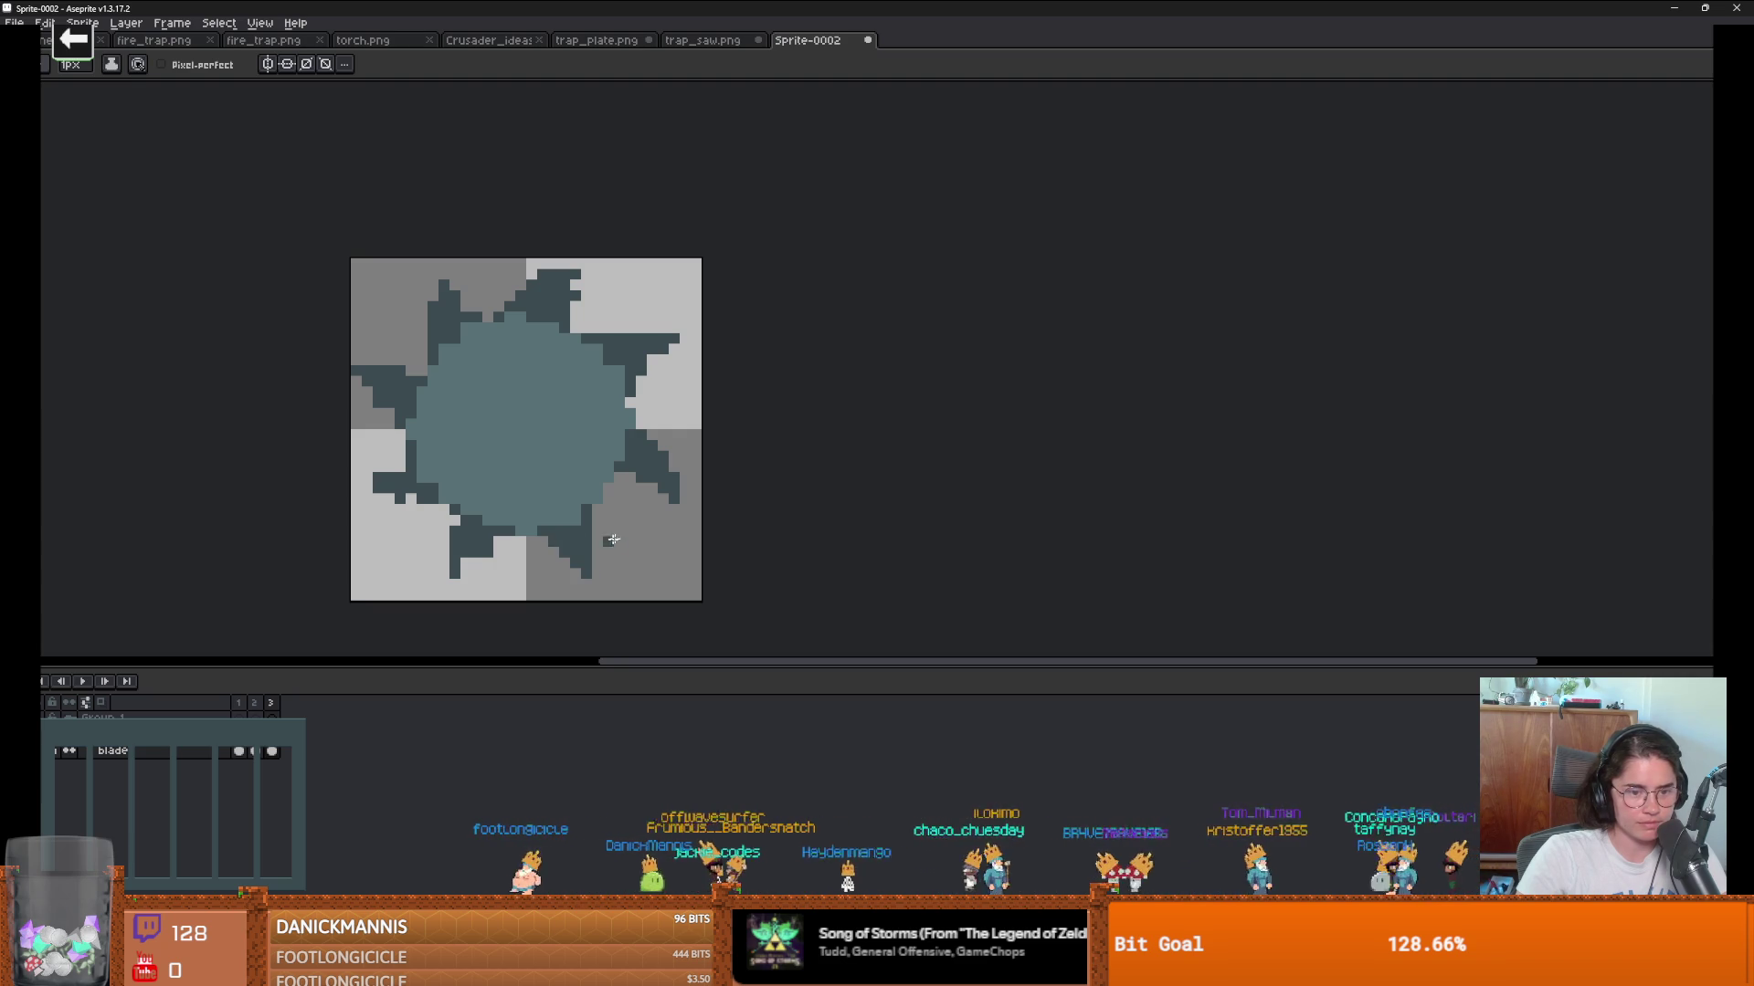
pyautogui.scroll(1, 592, 539)
# Add dark pixels to the bottom-left spike and reshape the lower-left tooth's outline
pyautogui.click(527, 555)
pyautogui.click(495, 554)
pyautogui.click(491, 567)
pyautogui.scroll(-2, 594, 569)
pyautogui.scroll(2, 594, 569)
pyautogui.scroll(-1, 582, 514)
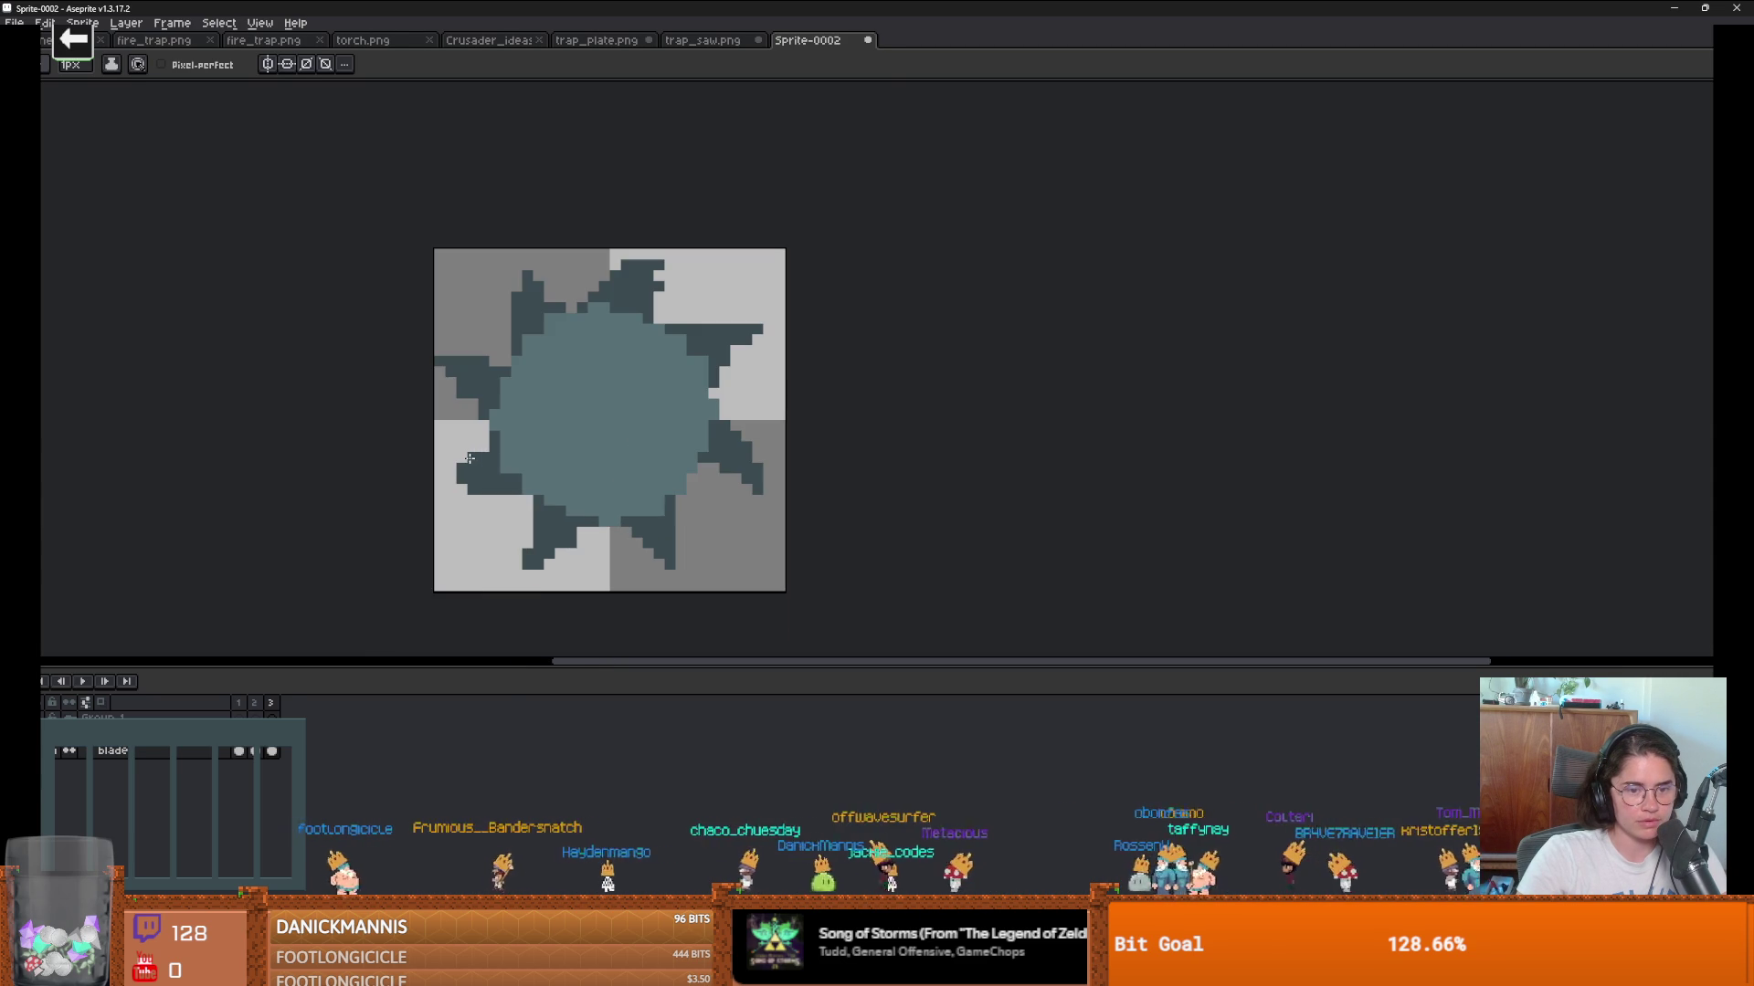
pyautogui.scroll(-2, 632, 537)
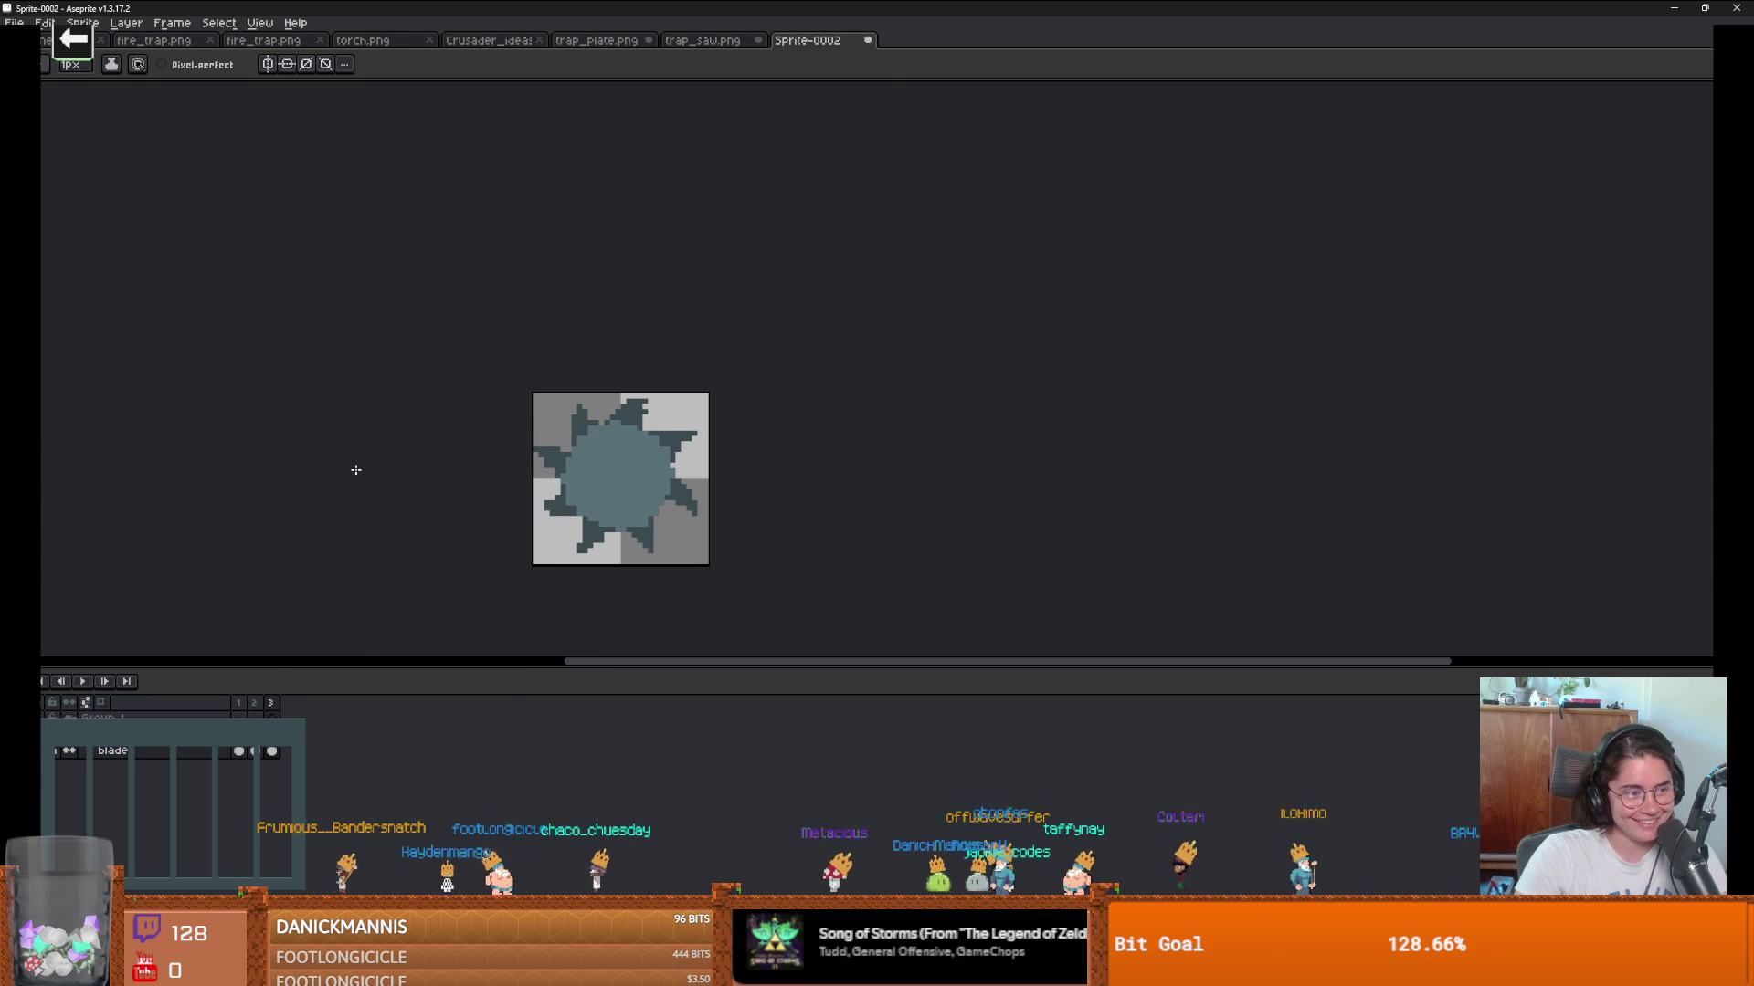
pyautogui.scroll(2, 575, 515)
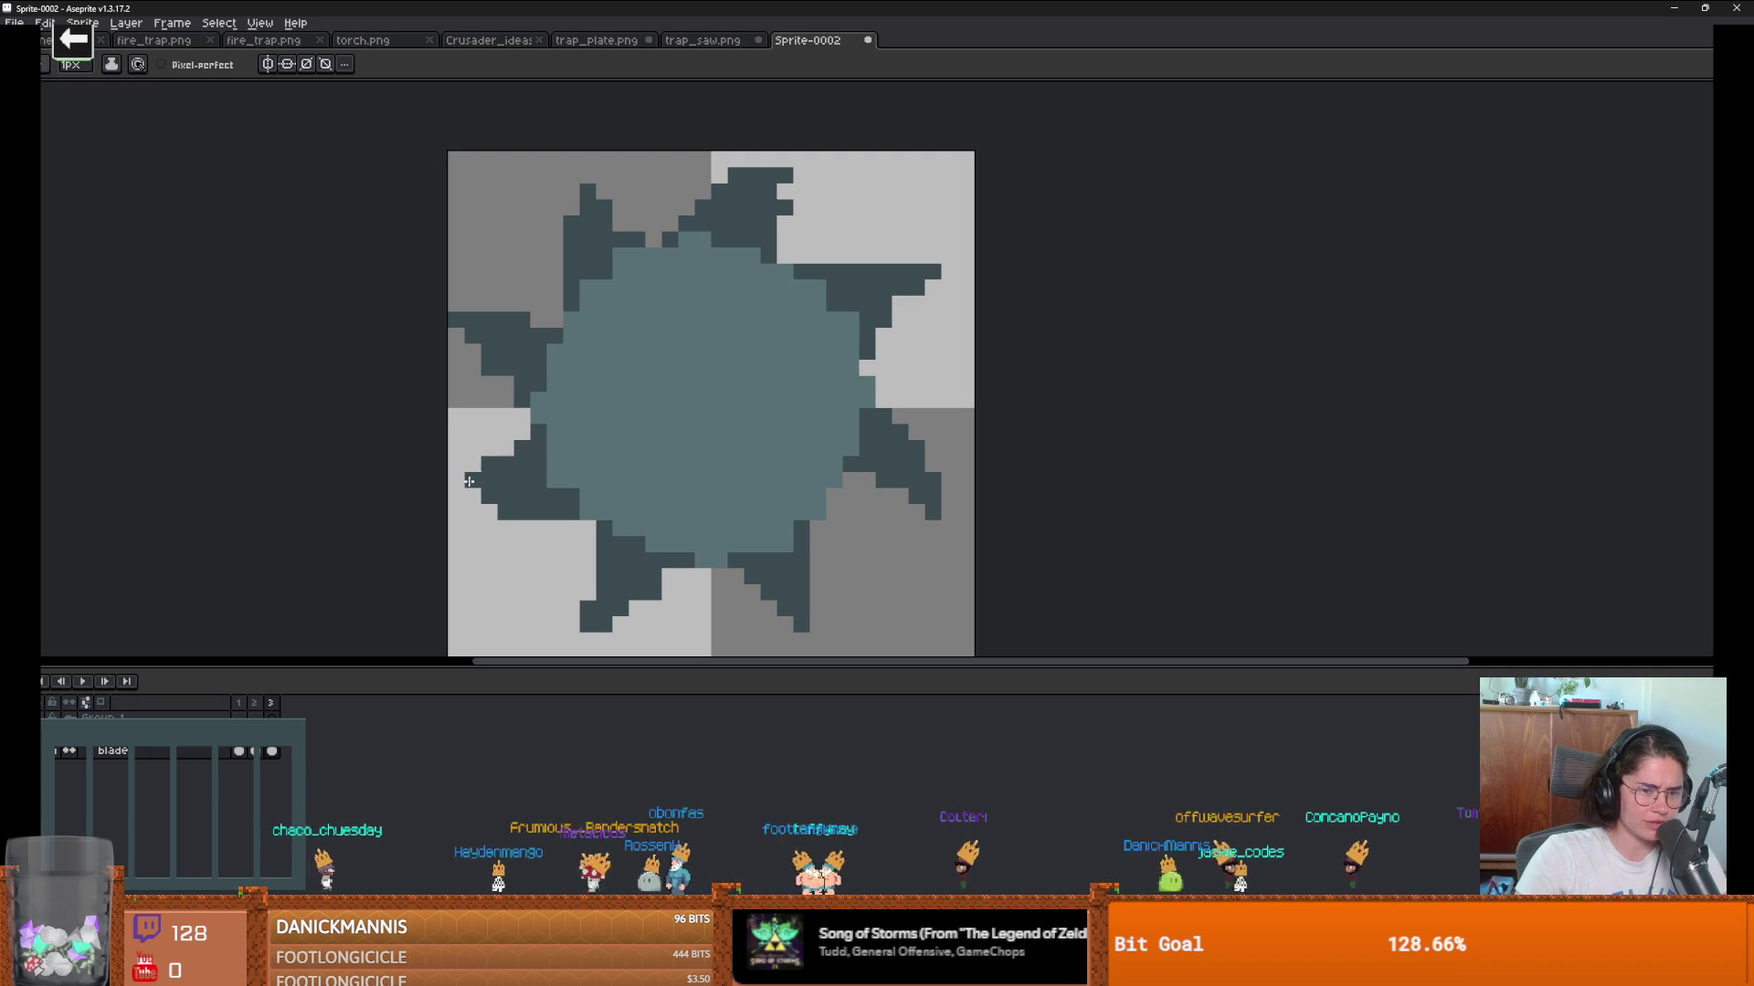
pyautogui.moveTo(508, 509); pyautogui.dragTo(478, 500)
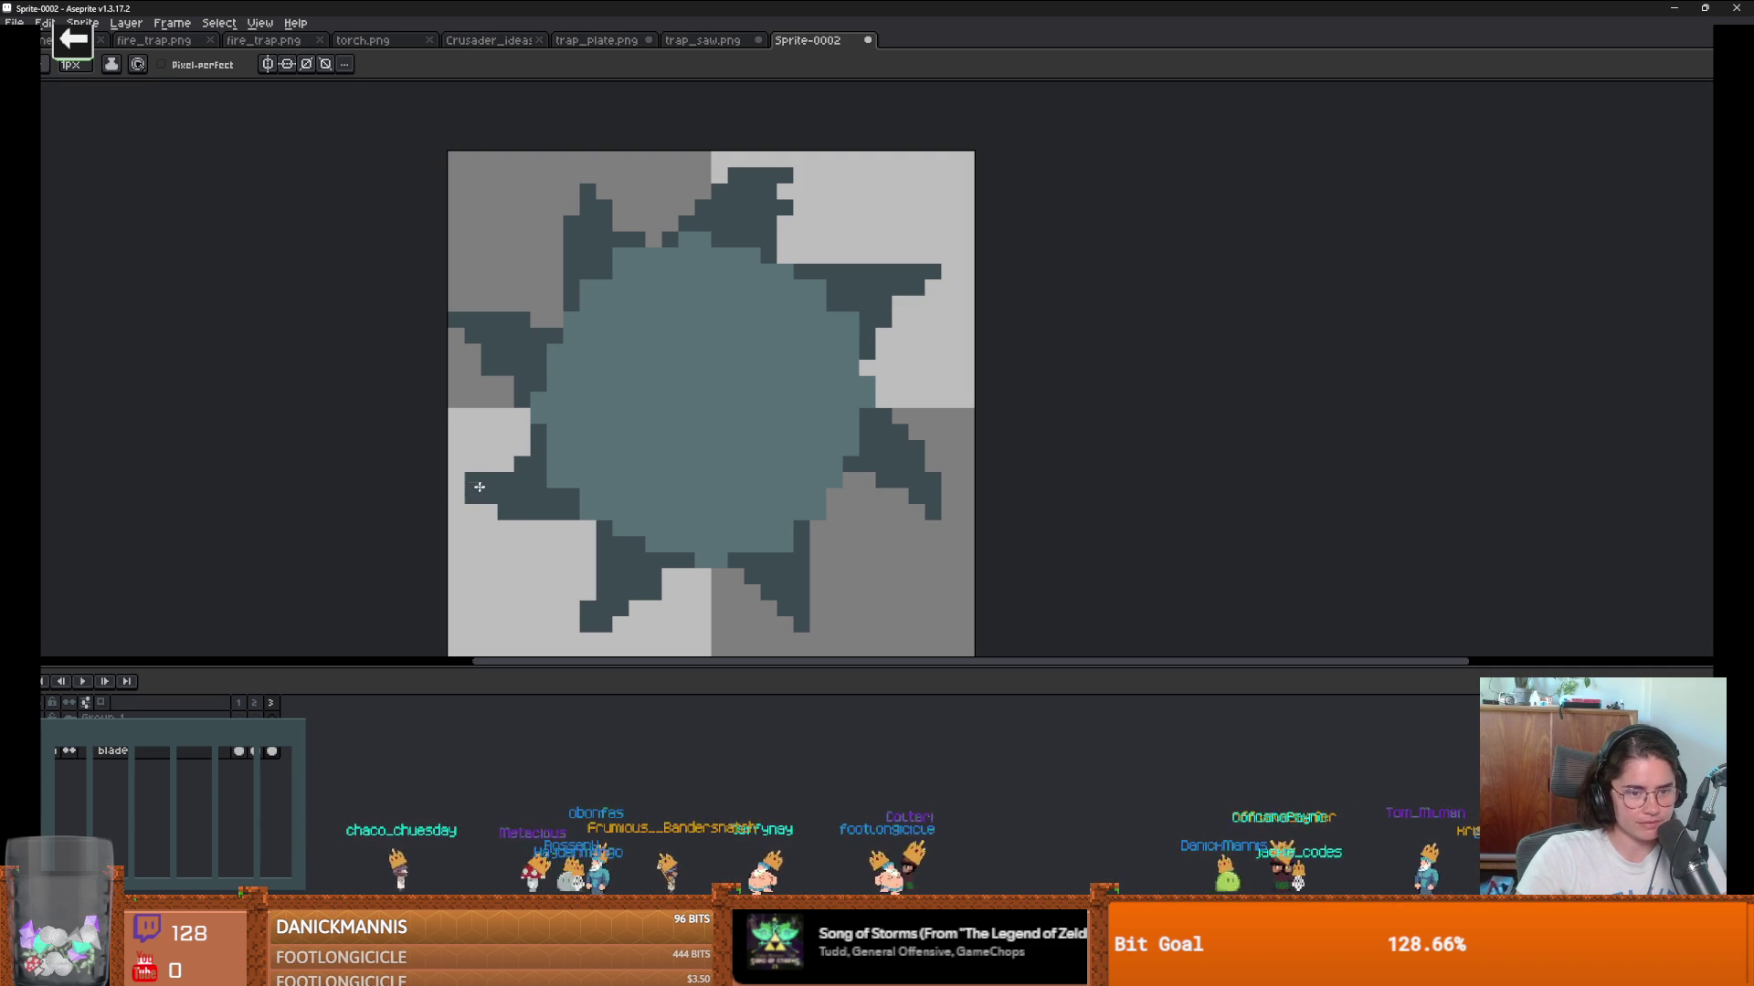
pyautogui.scroll(-2, 529, 450)
pyautogui.scroll(2, 529, 450)
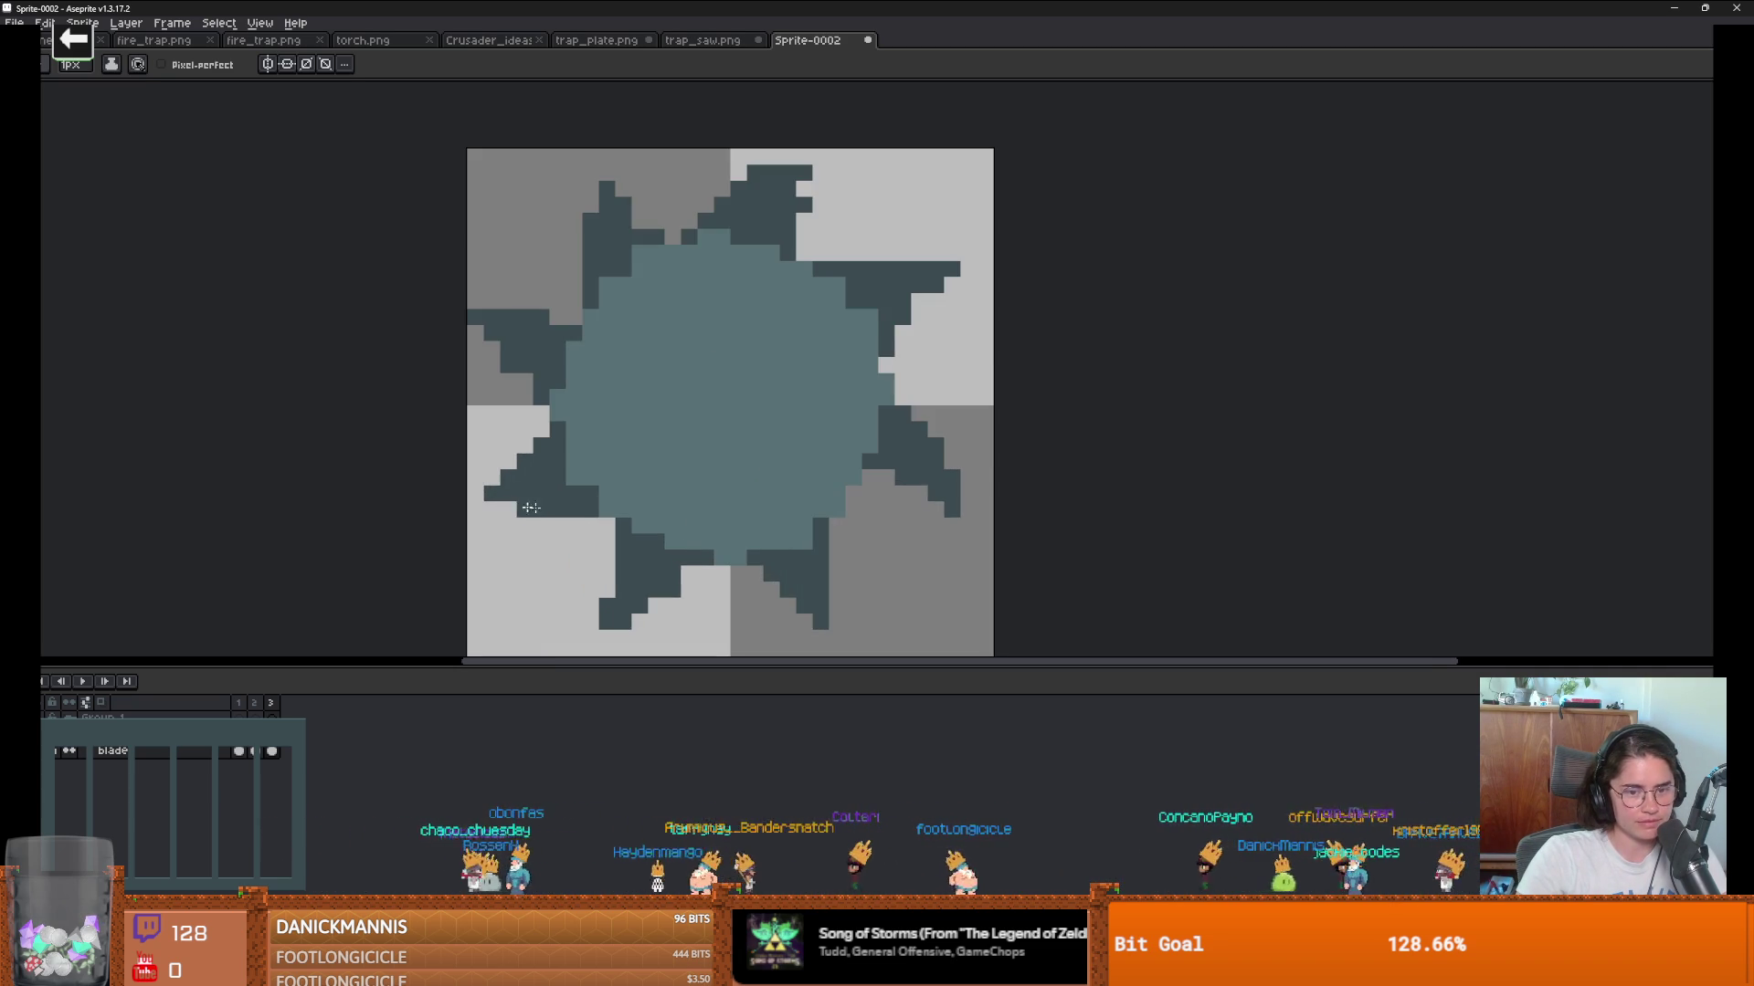
pyautogui.scroll(-3, 648, 568)
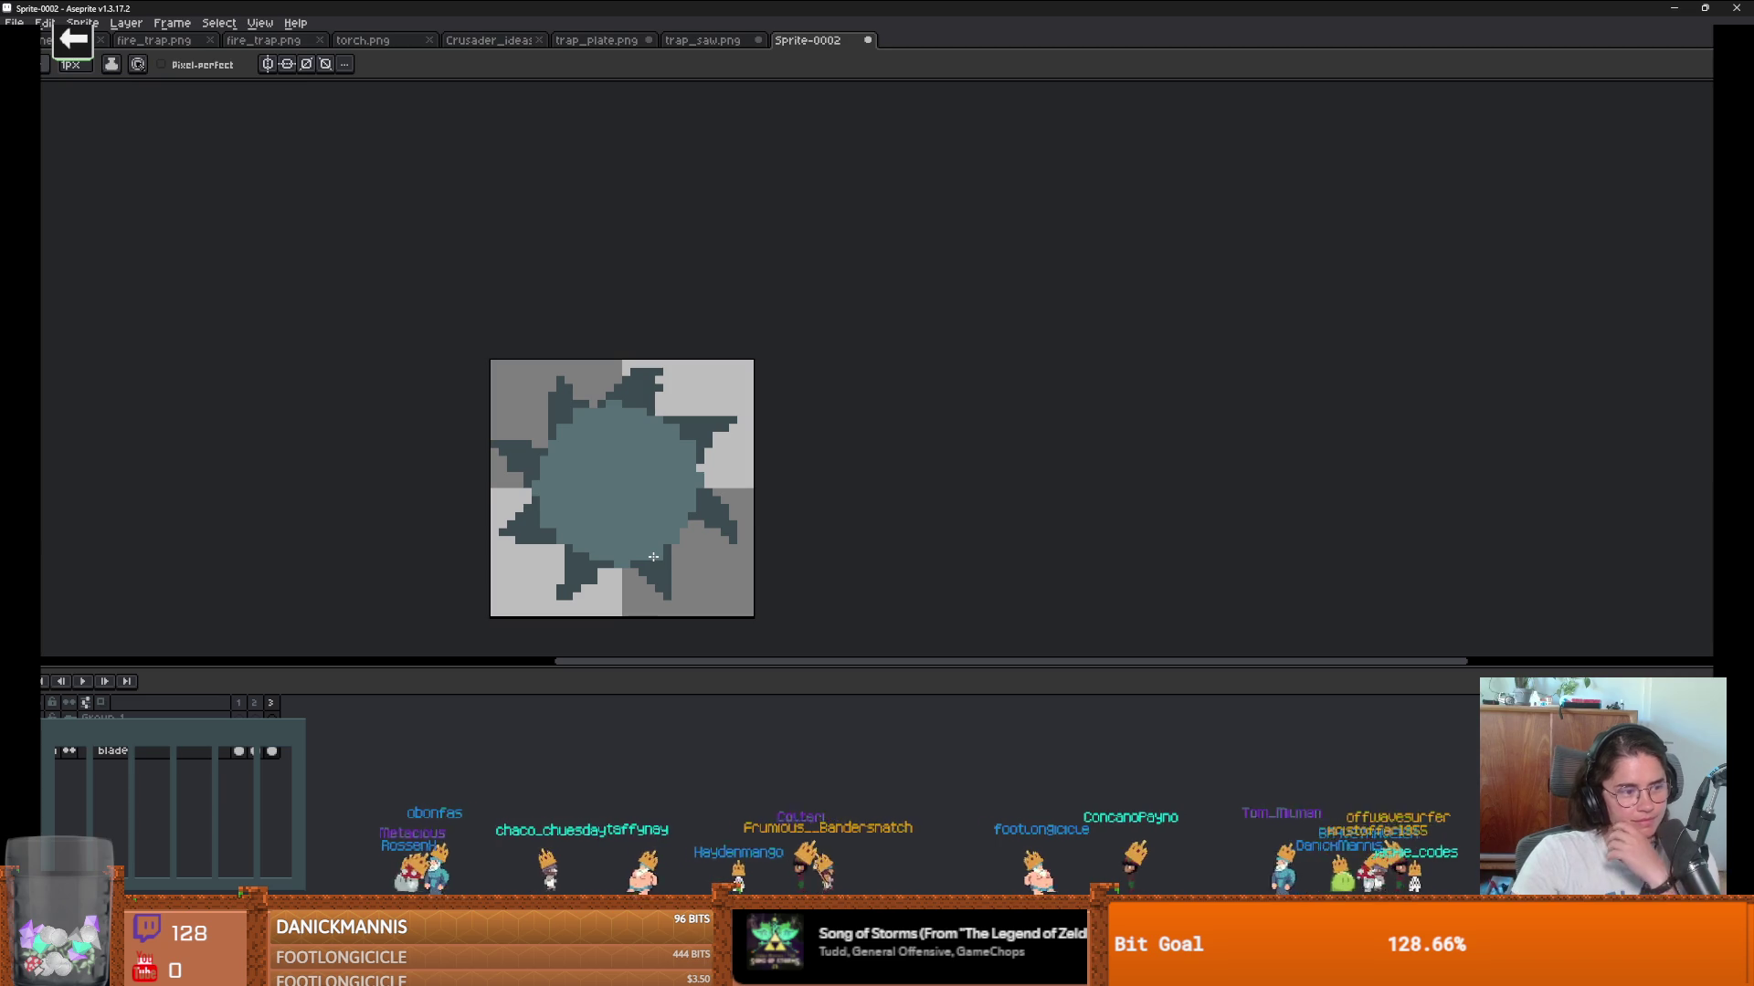
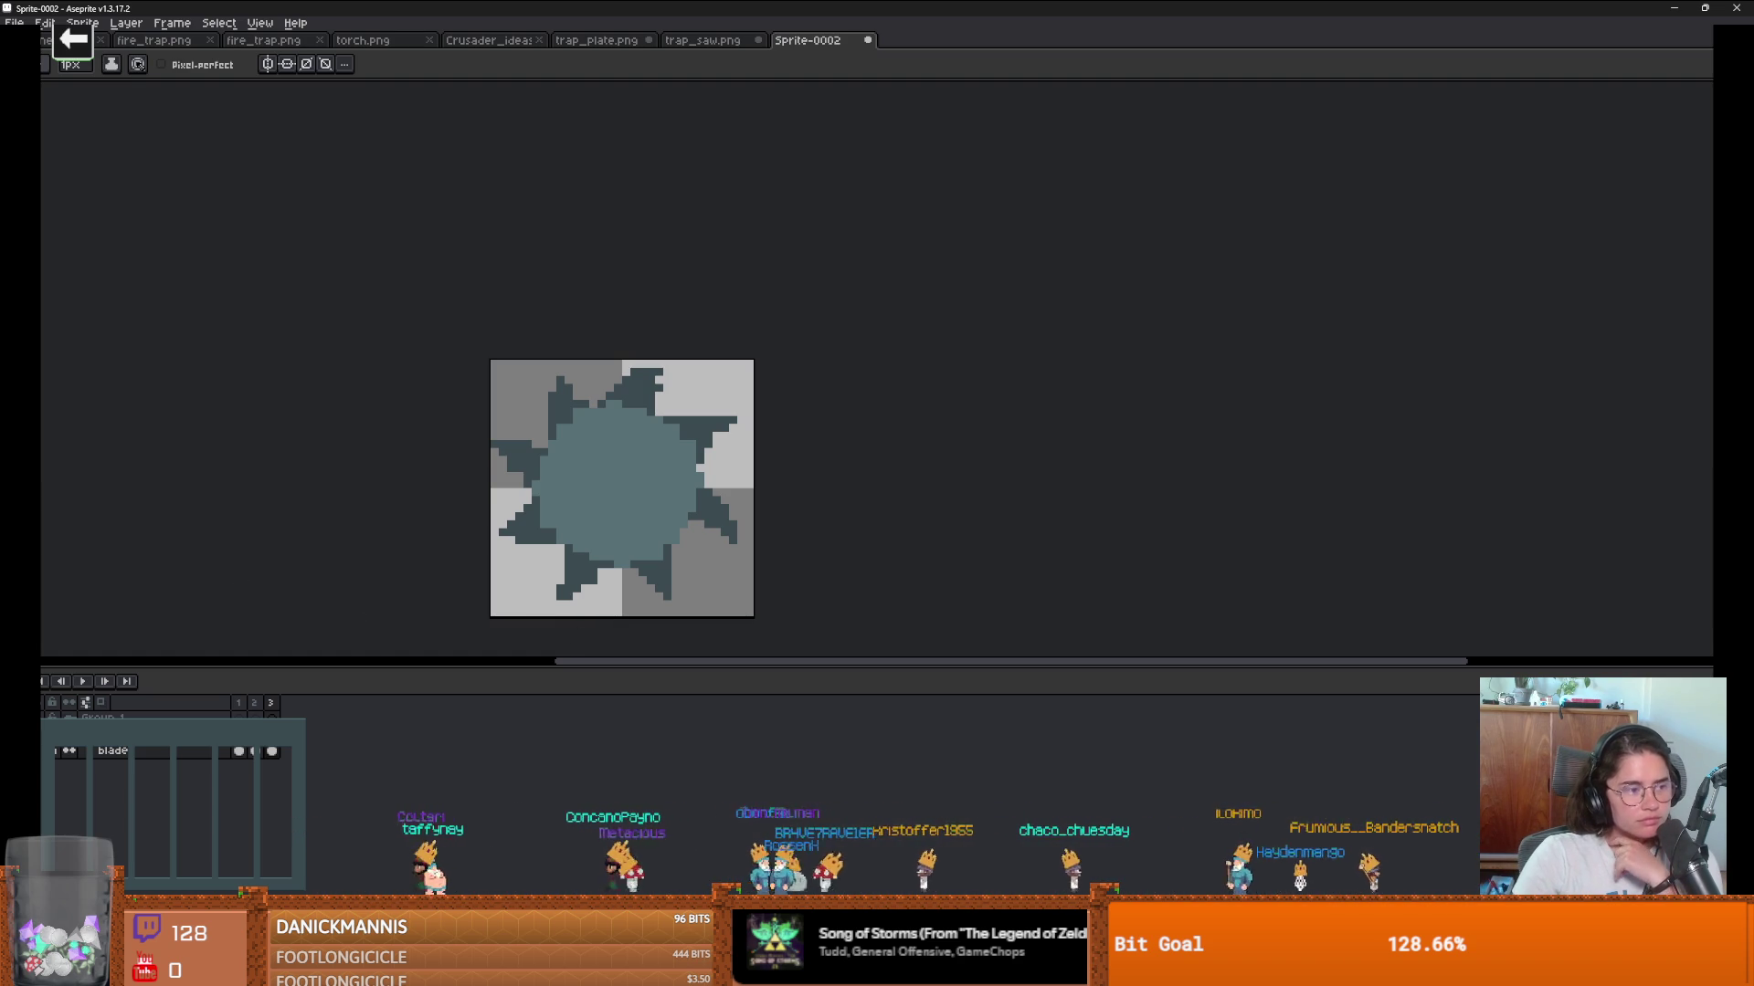
# Play and stop the rotation animation, then pan and zoom to frame the whole blade
pyautogui.click(82, 681)
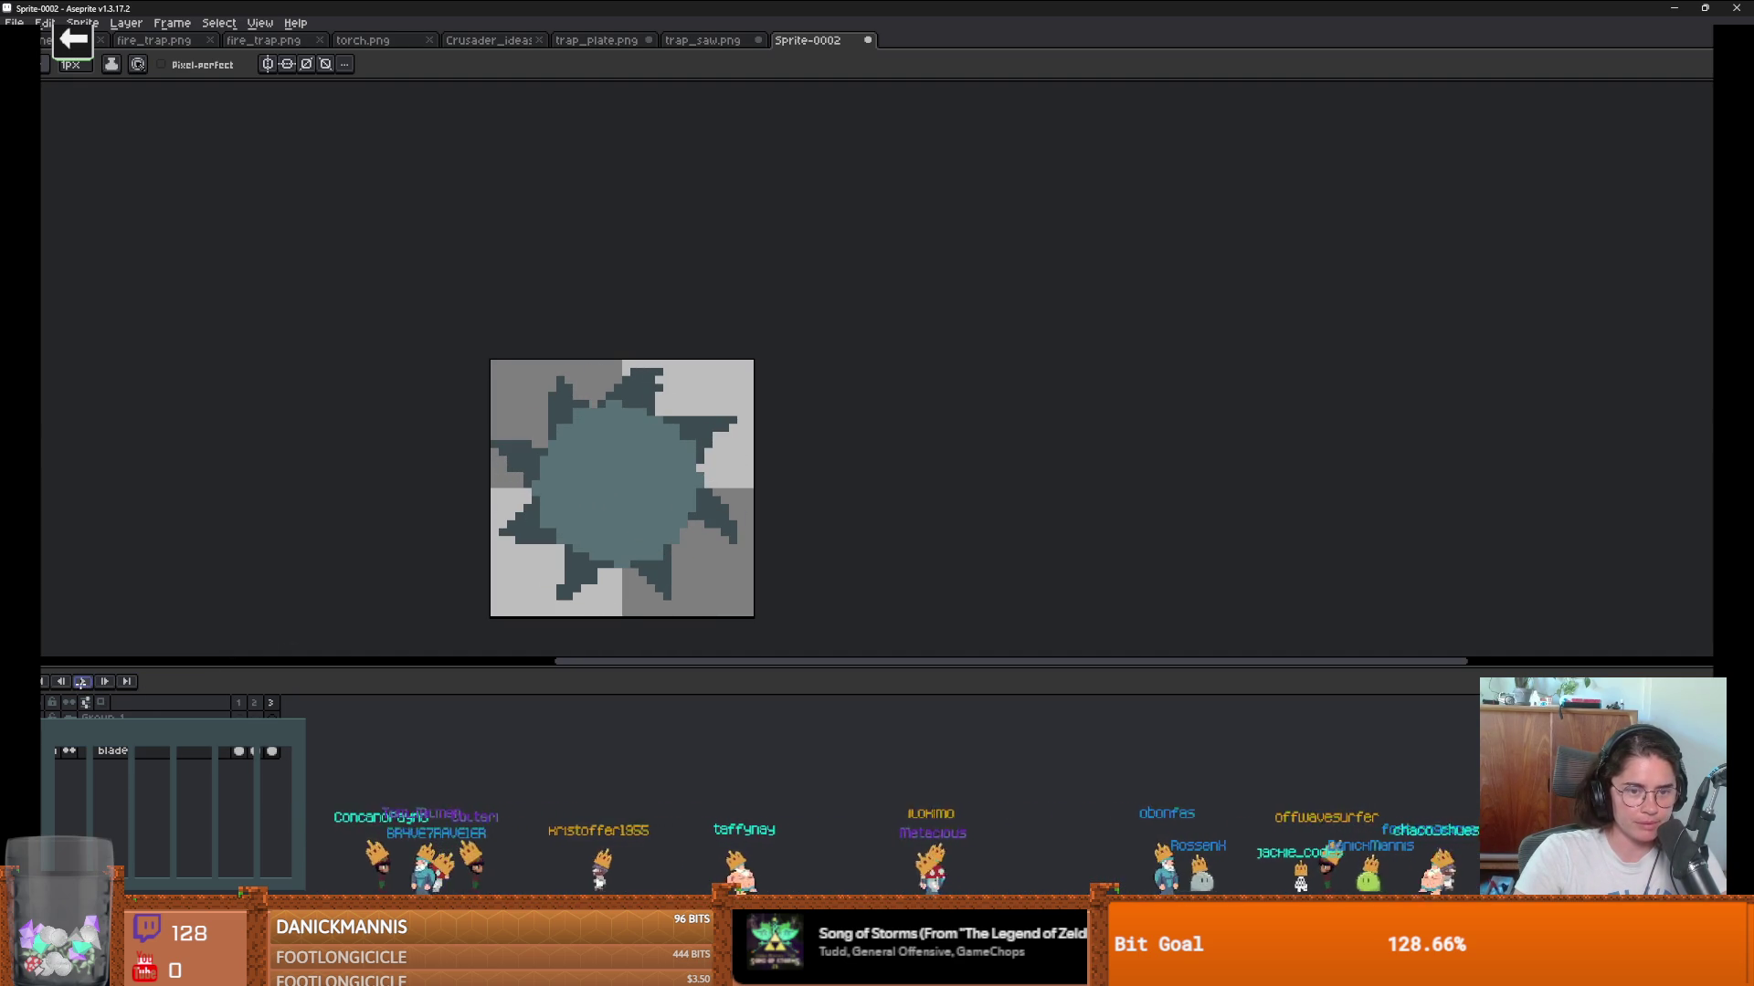
pyautogui.click(79, 683)
pyautogui.scroll(4, 926, 344)
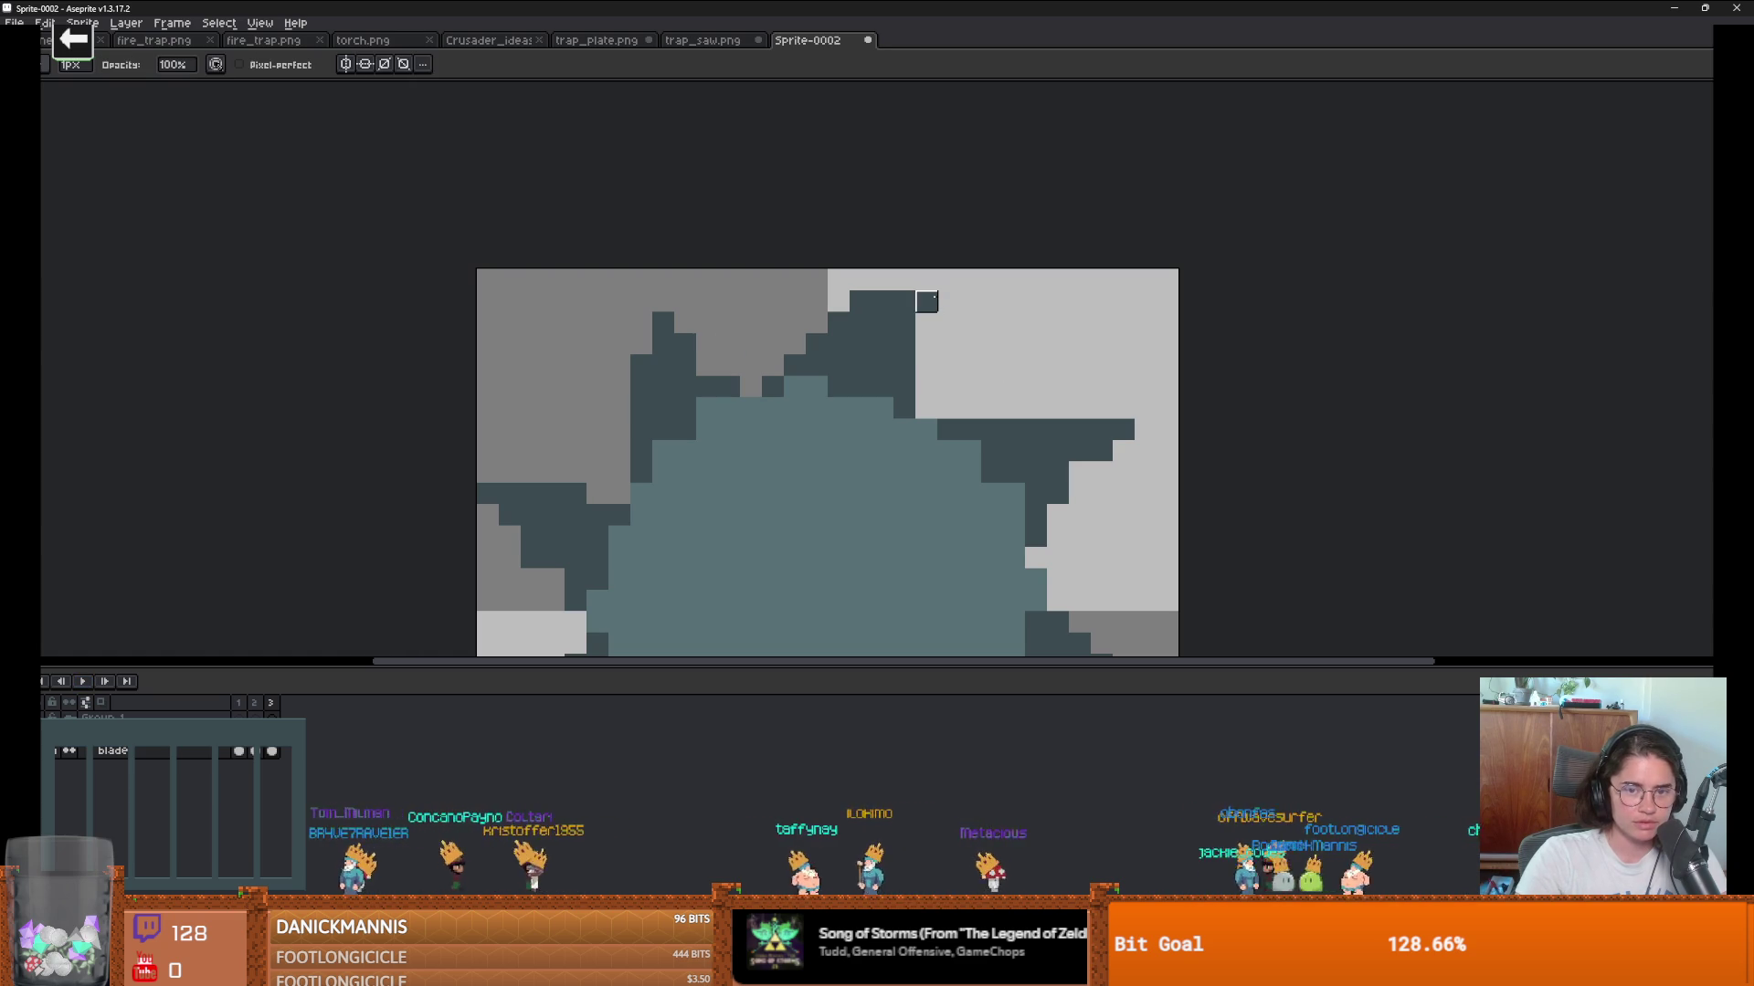
pyautogui.scroll(-3, 787, 441)
pyautogui.moveTo(875, 527); pyautogui.dragTo(705, 368)
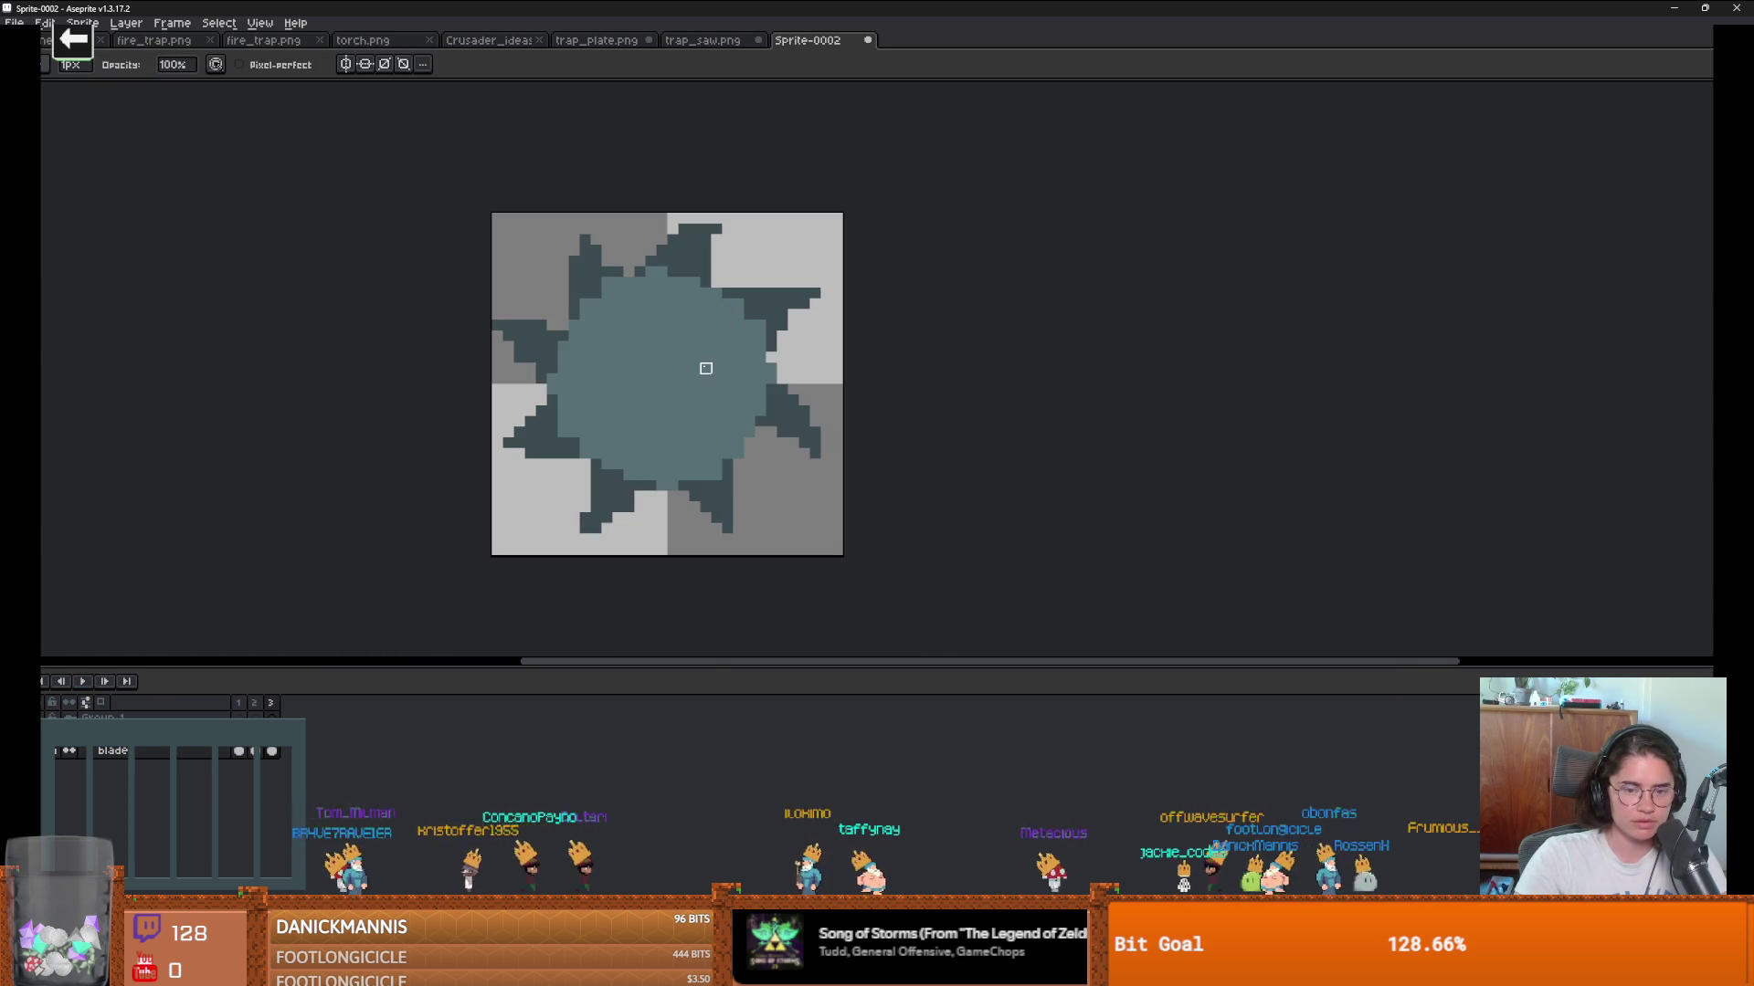
pyautogui.scroll(-1, 628, 529)
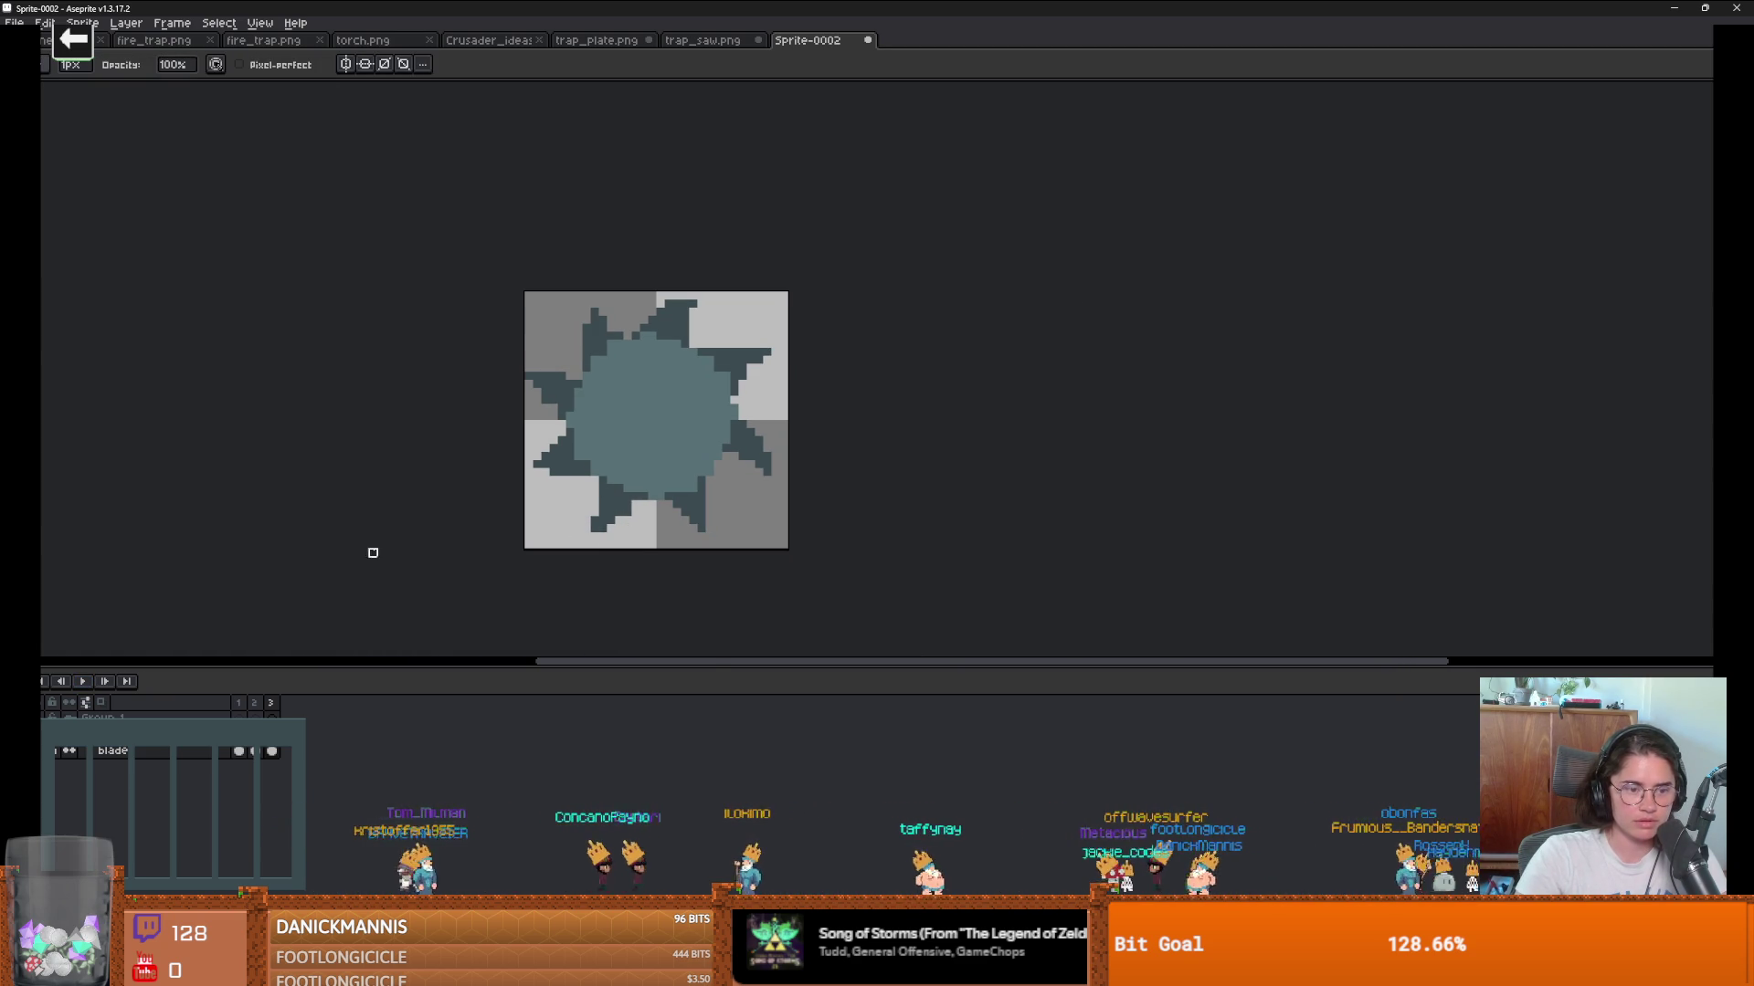
pyautogui.scroll(1, 603, 376)
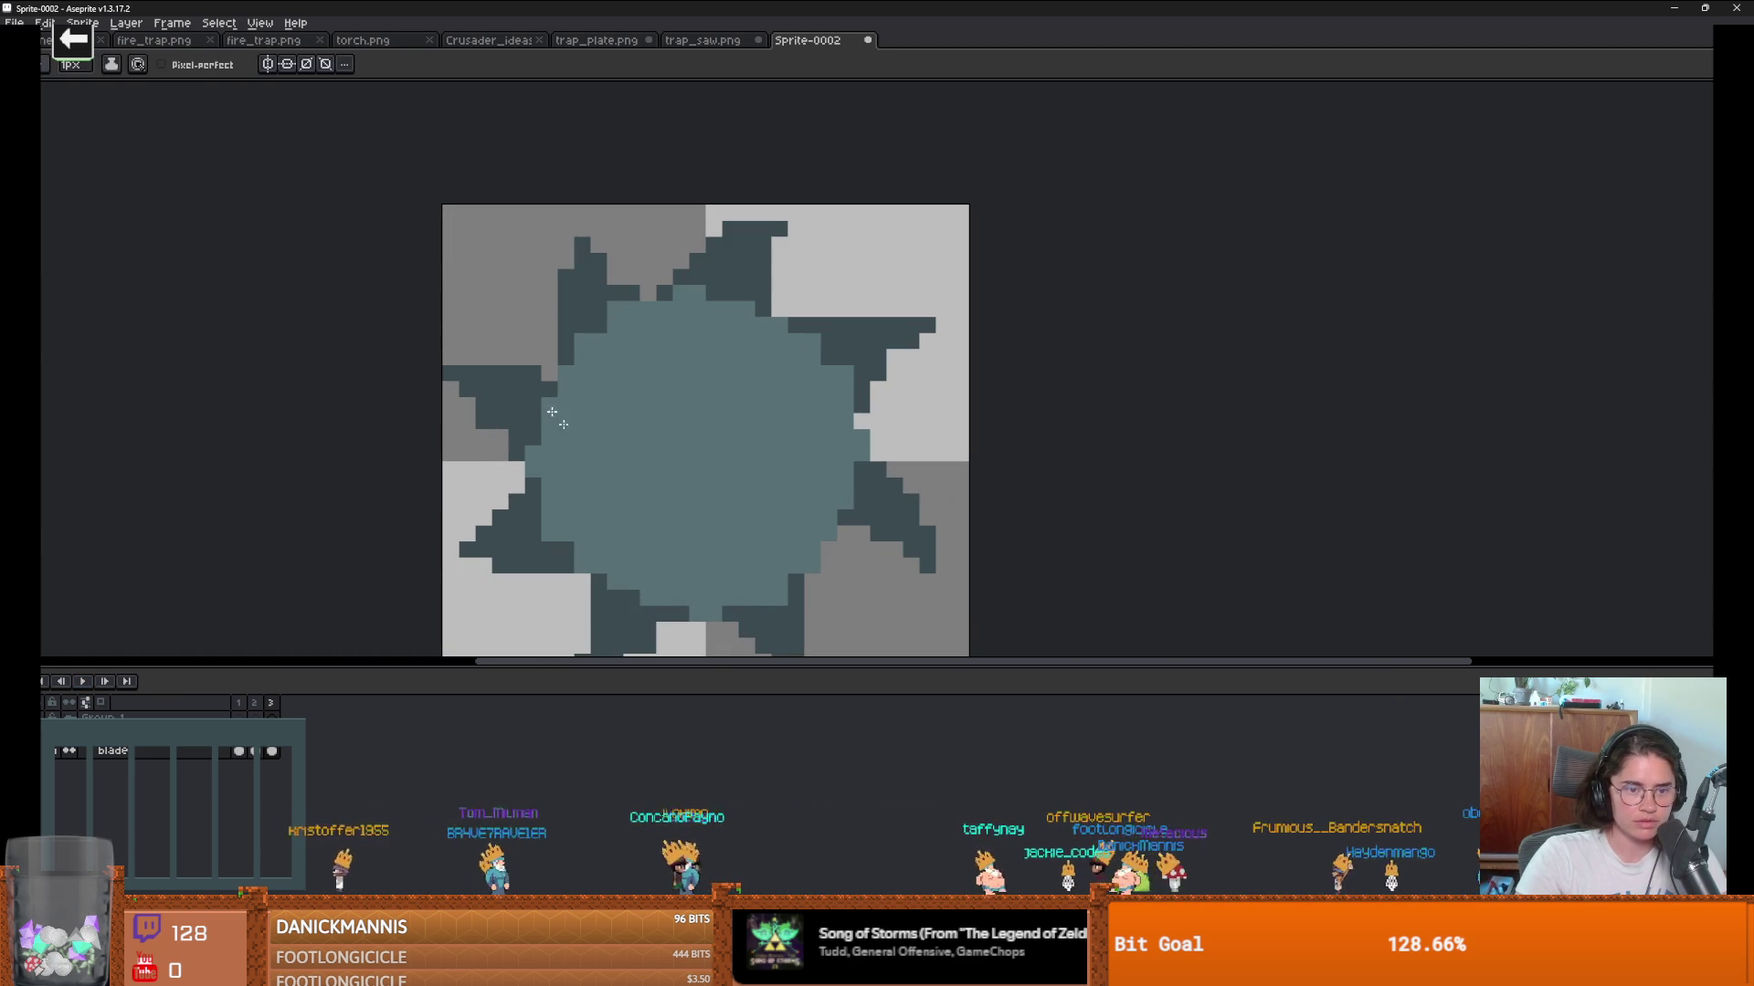
pyautogui.scroll(-5, 538, 394)
pyautogui.scroll(5, 585, 393)
pyautogui.scroll(-4, 626, 408)
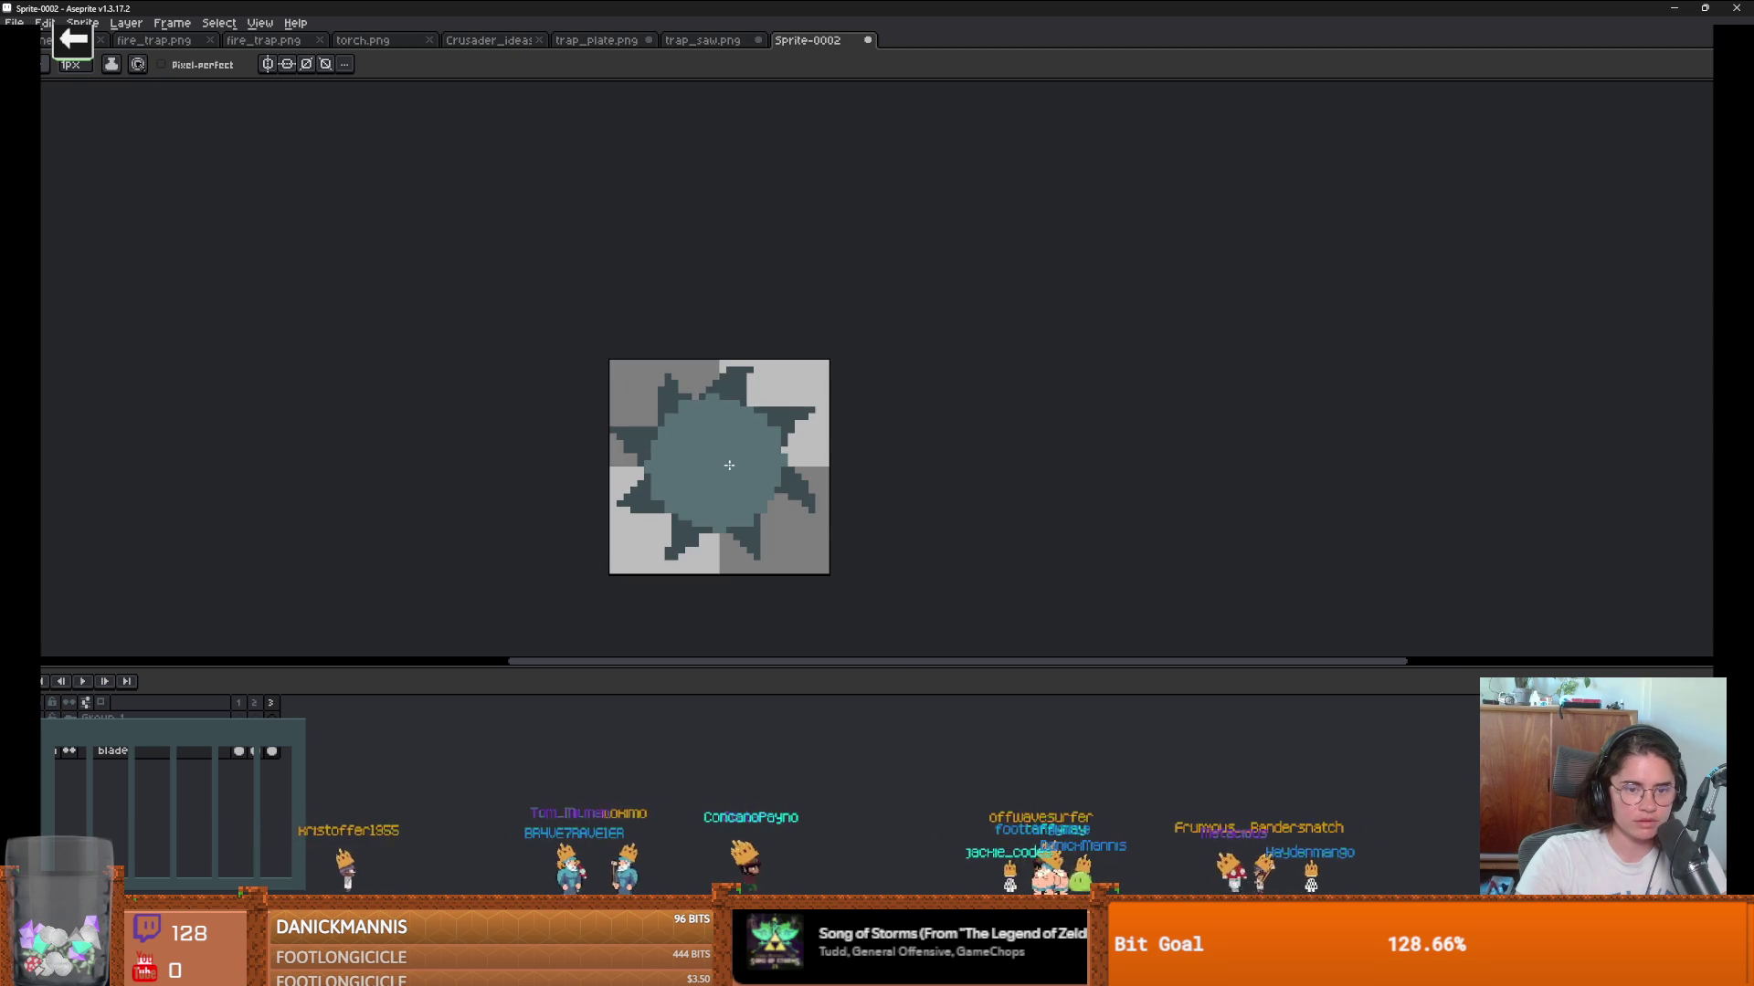
pyautogui.scroll(-1, 629, 410)
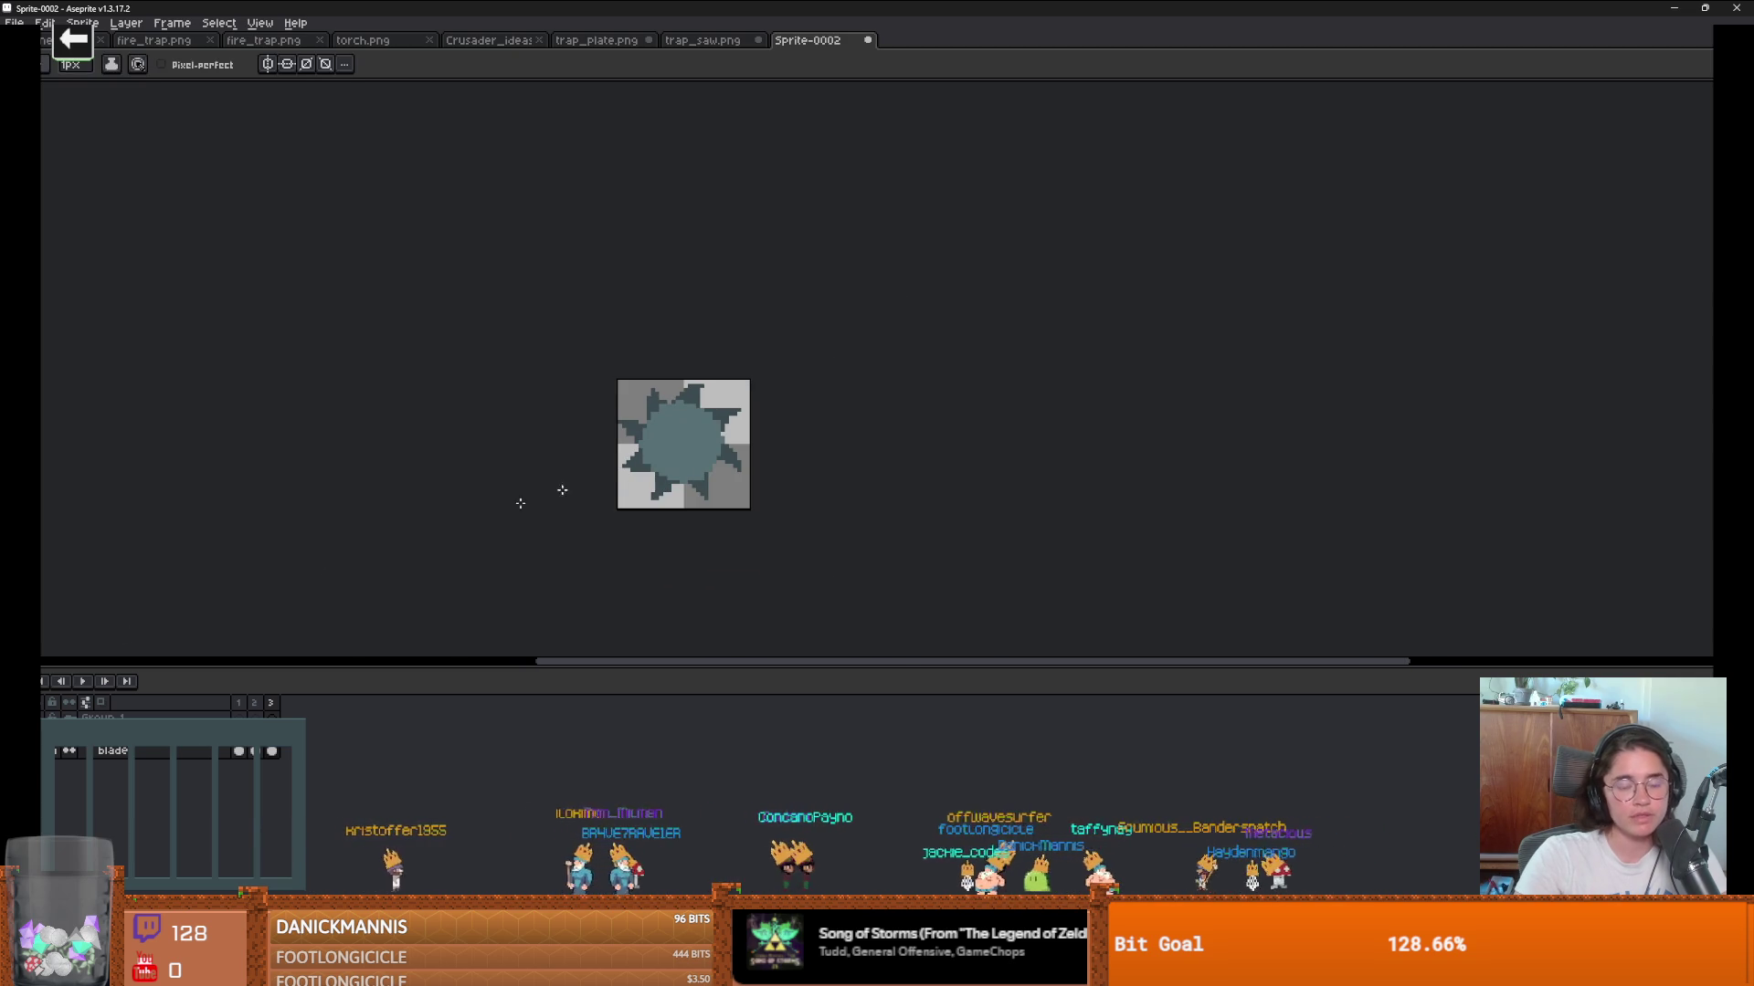
# Replay the rotation animation and stop it back on frame 1
pyautogui.click(83, 682)
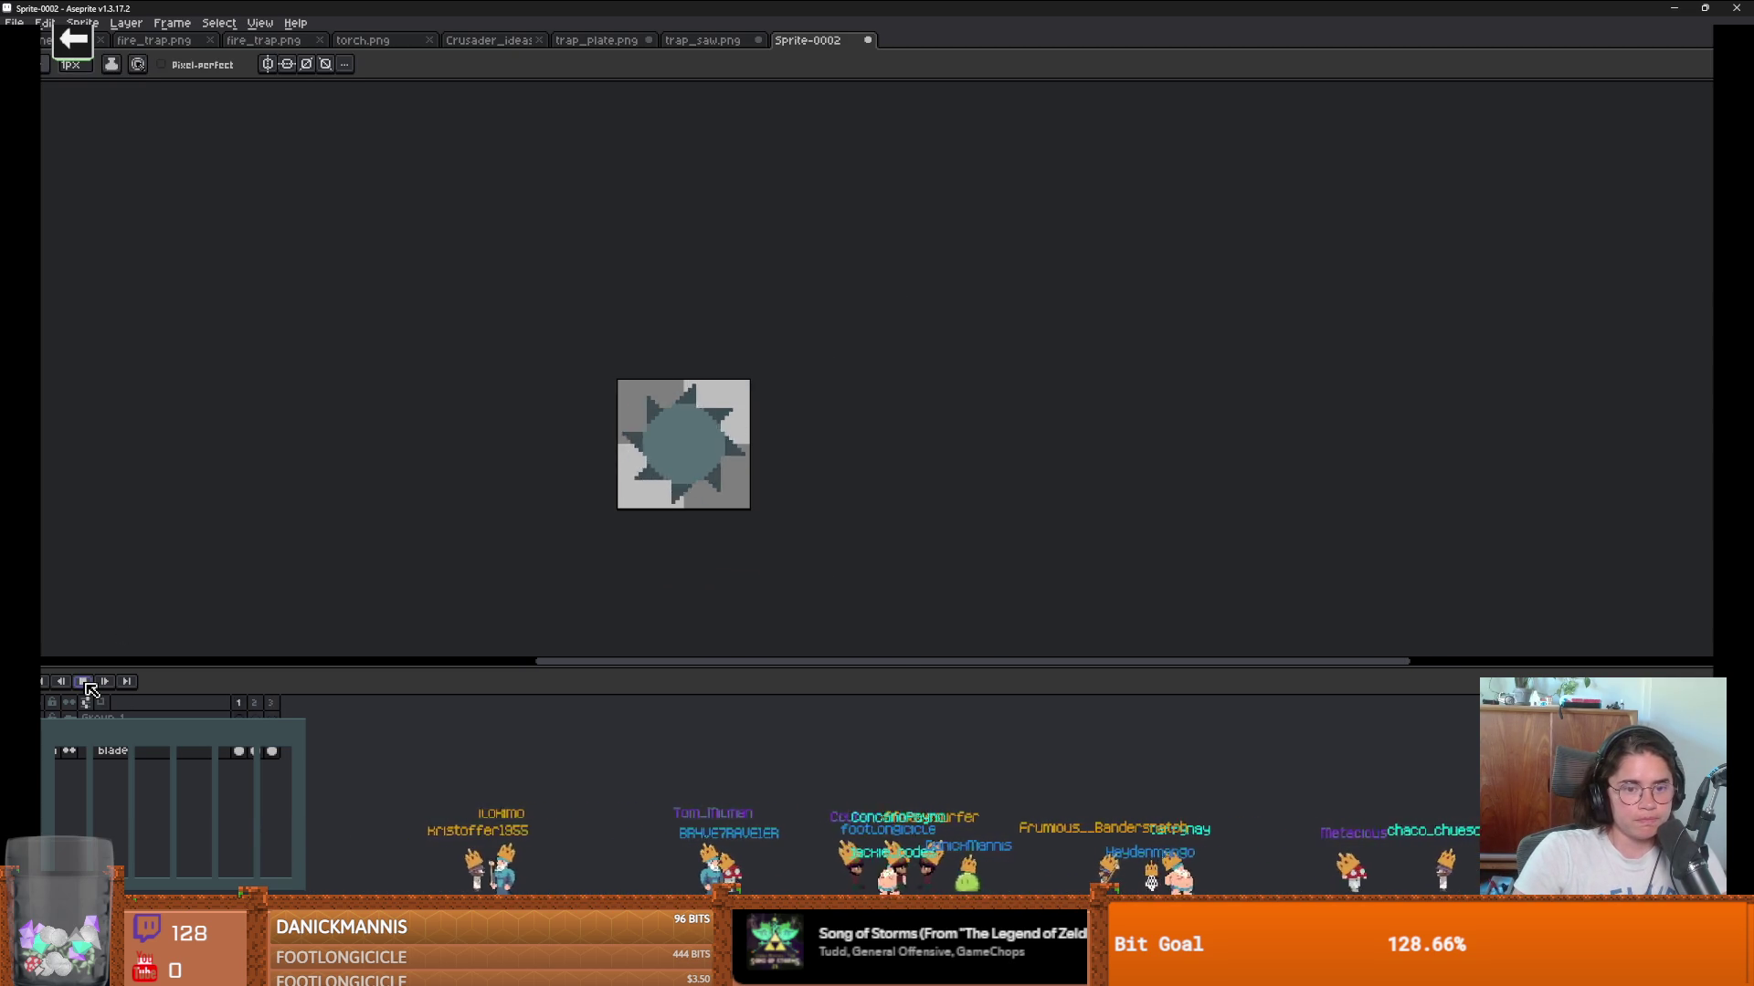
pyautogui.click(83, 682)
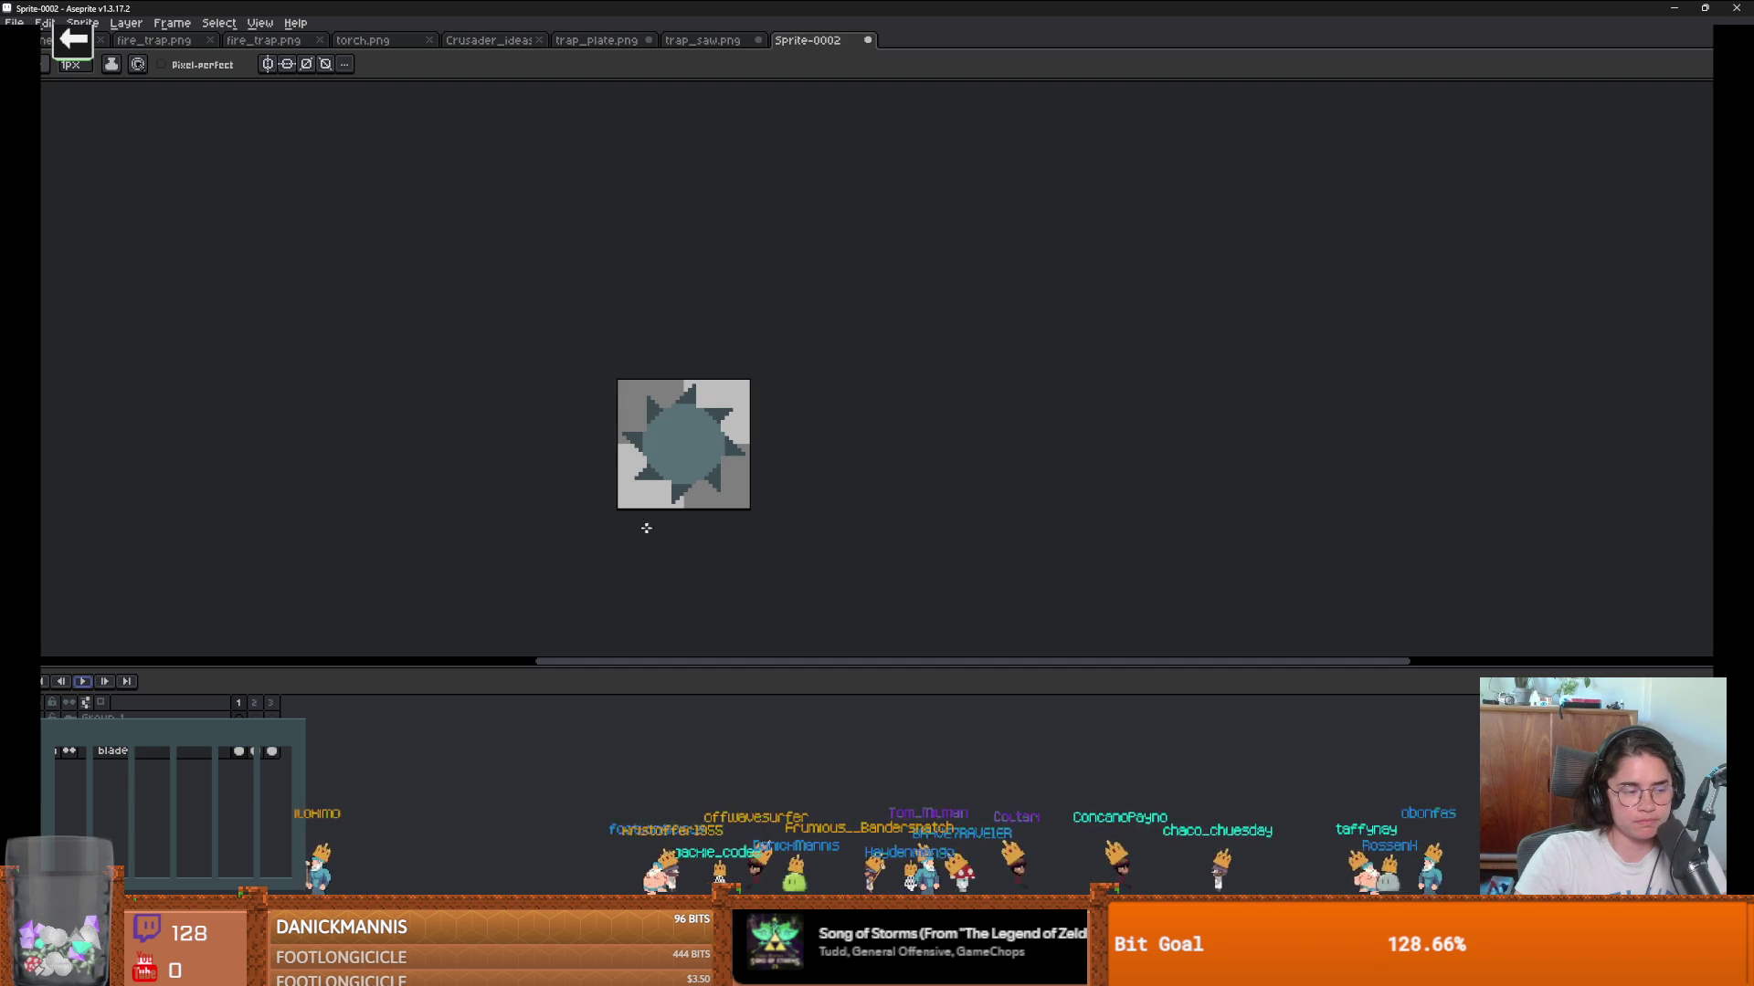
pyautogui.hscroll(2, 631, 537)
pyautogui.scroll(1, 562, 546)
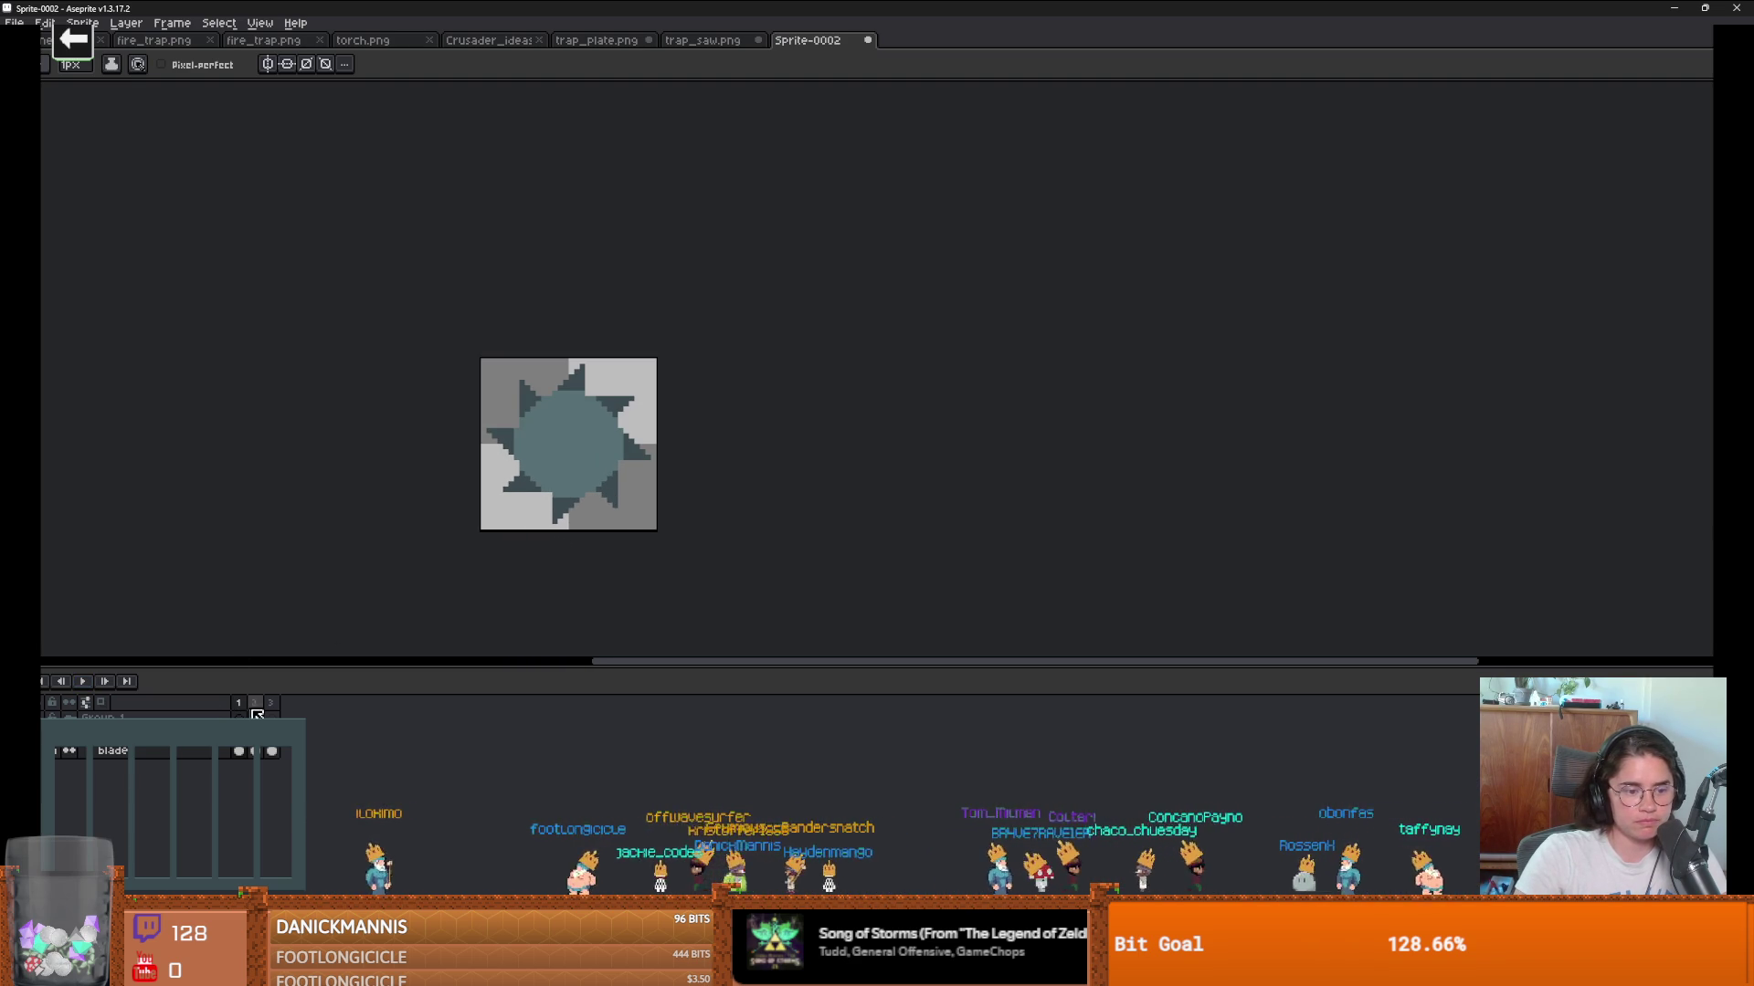
# Step forward to the next frame, zoom to inspect the rotated blade, then return to frame 1
pyautogui.press('.')
pyautogui.press('.')
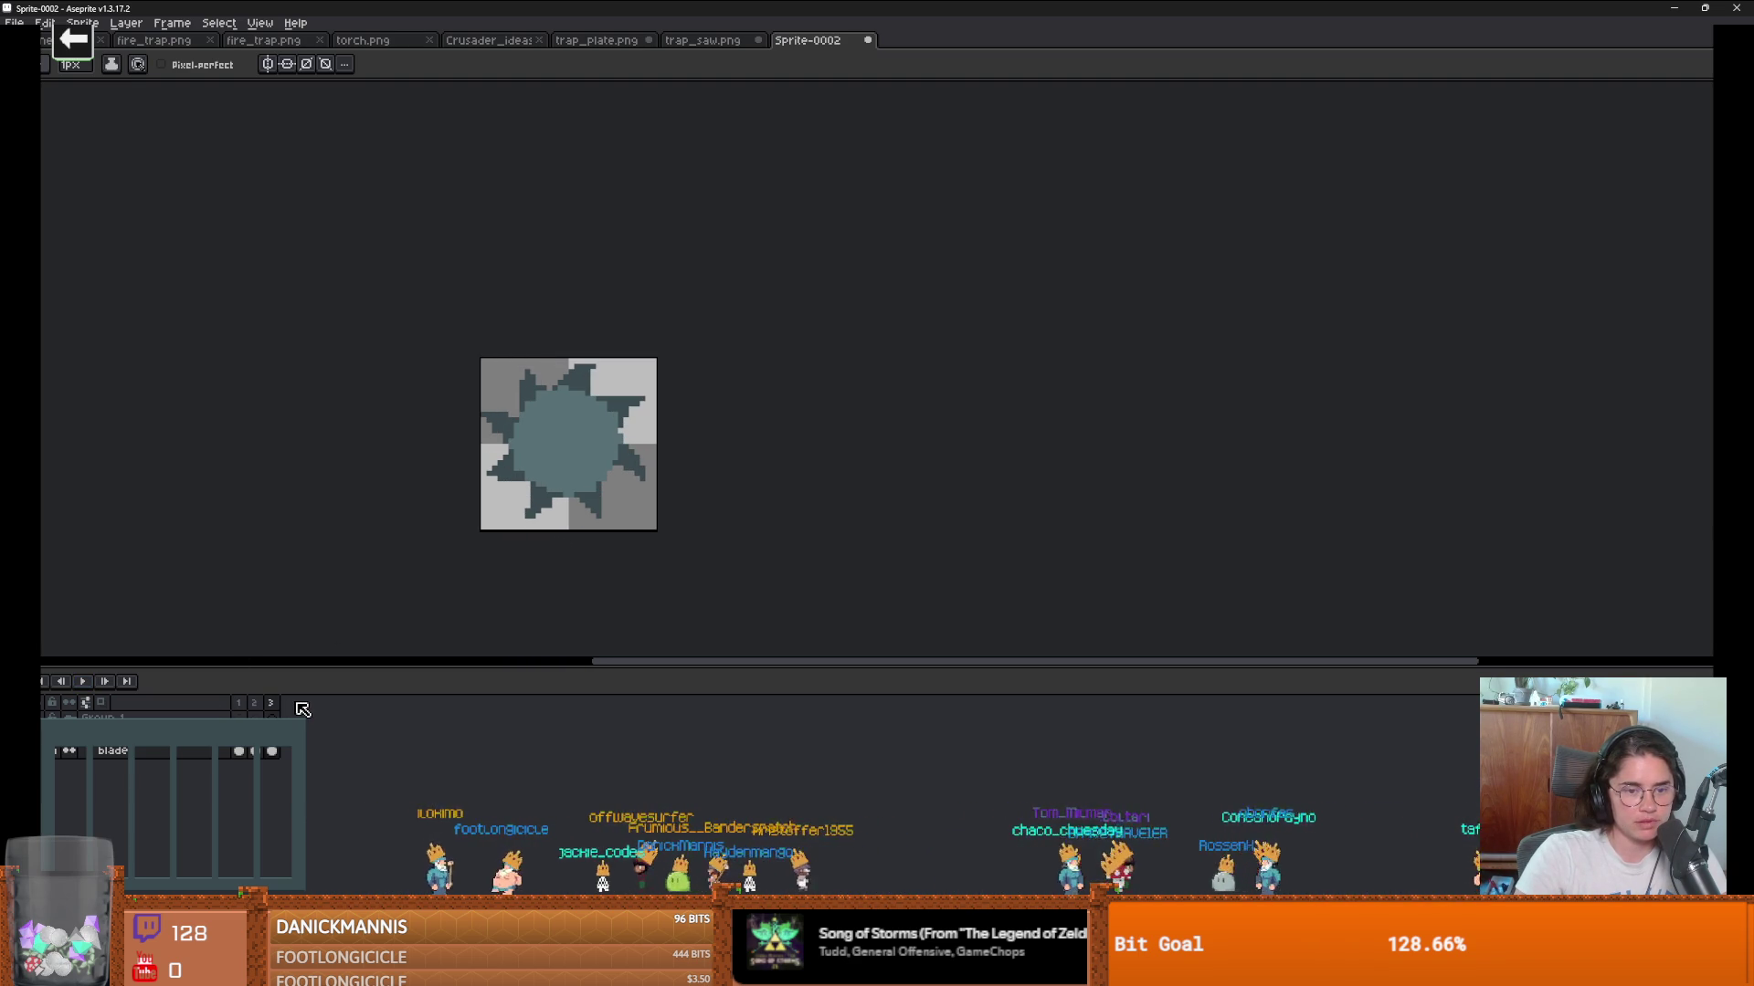
pyautogui.scroll(3, 423, 329)
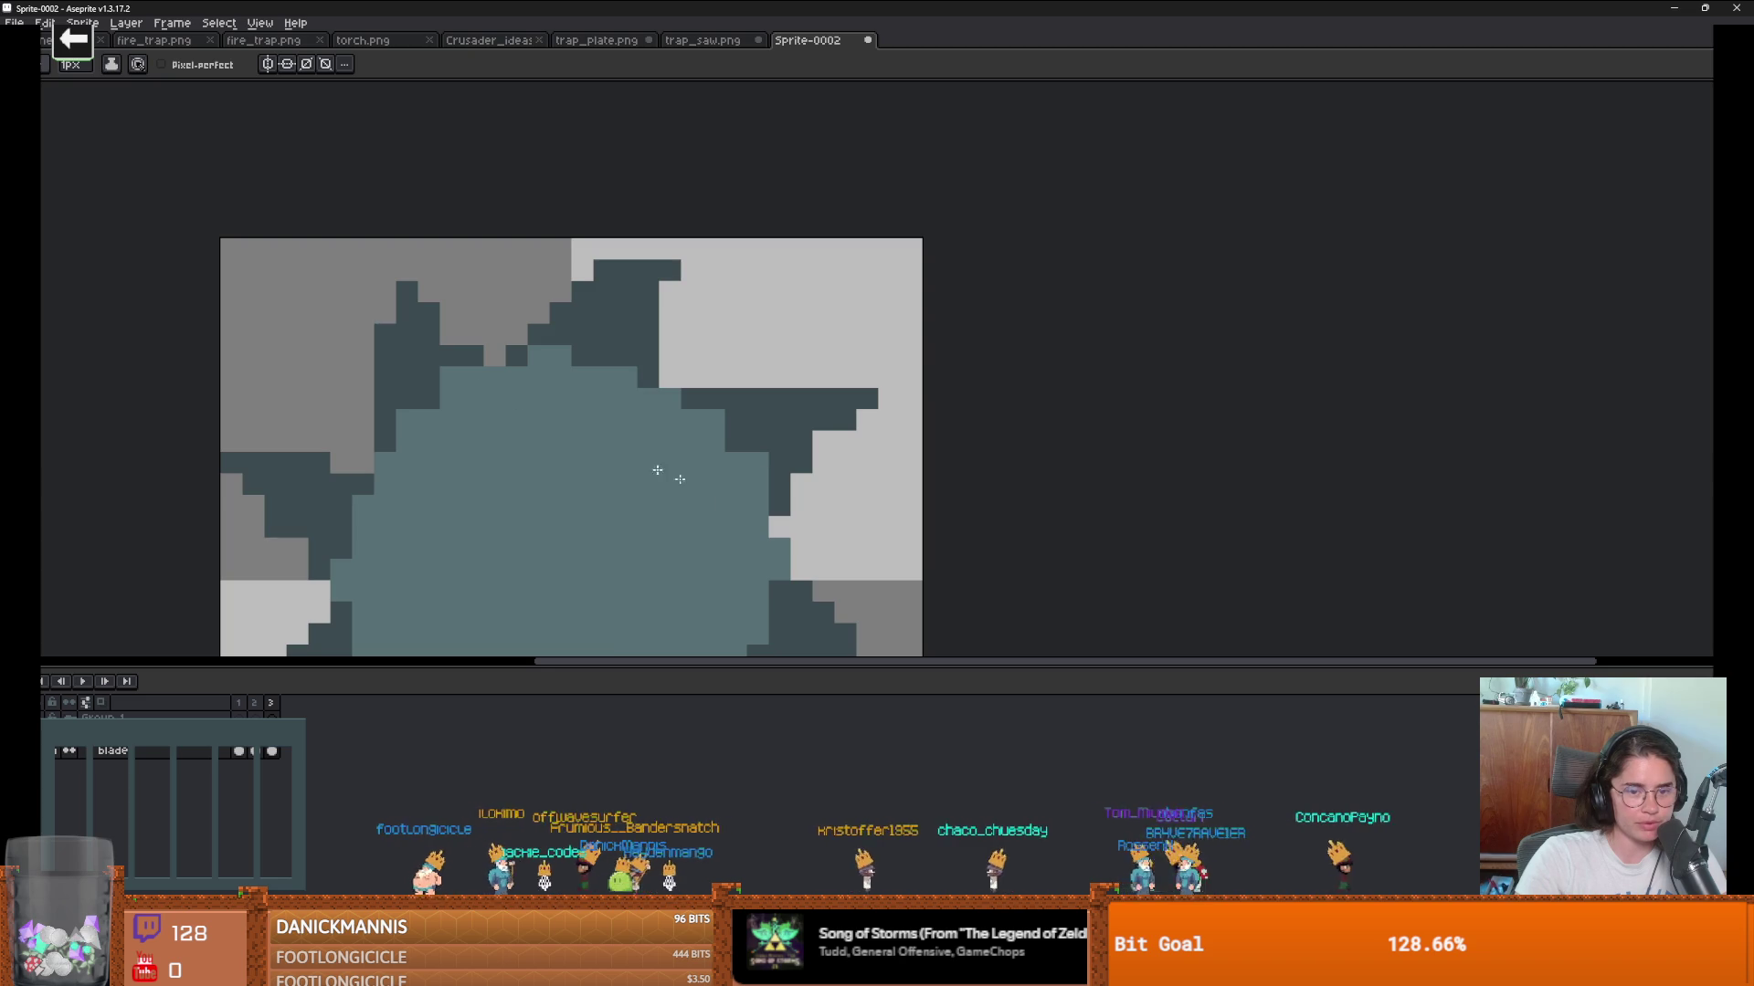
pyautogui.scroll(-4, 593, 438)
pyautogui.scroll(2, 516, 539)
pyautogui.scroll(-2, 521, 537)
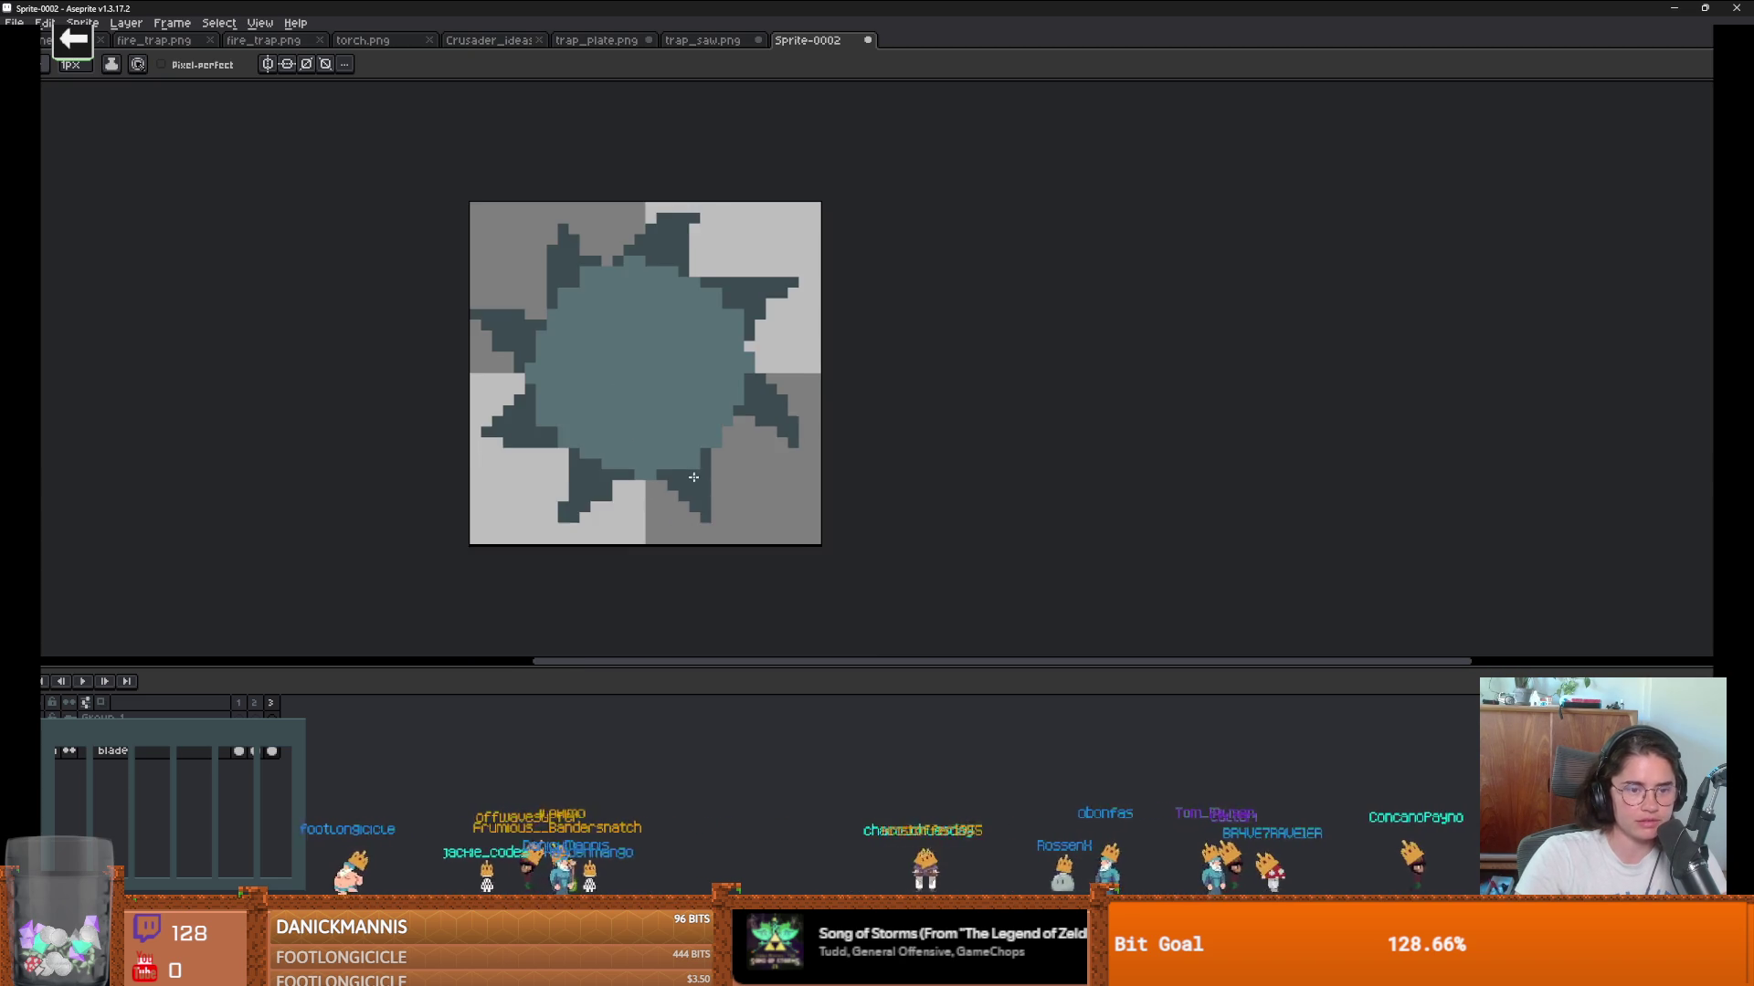
pyautogui.scroll(2, 592, 489)
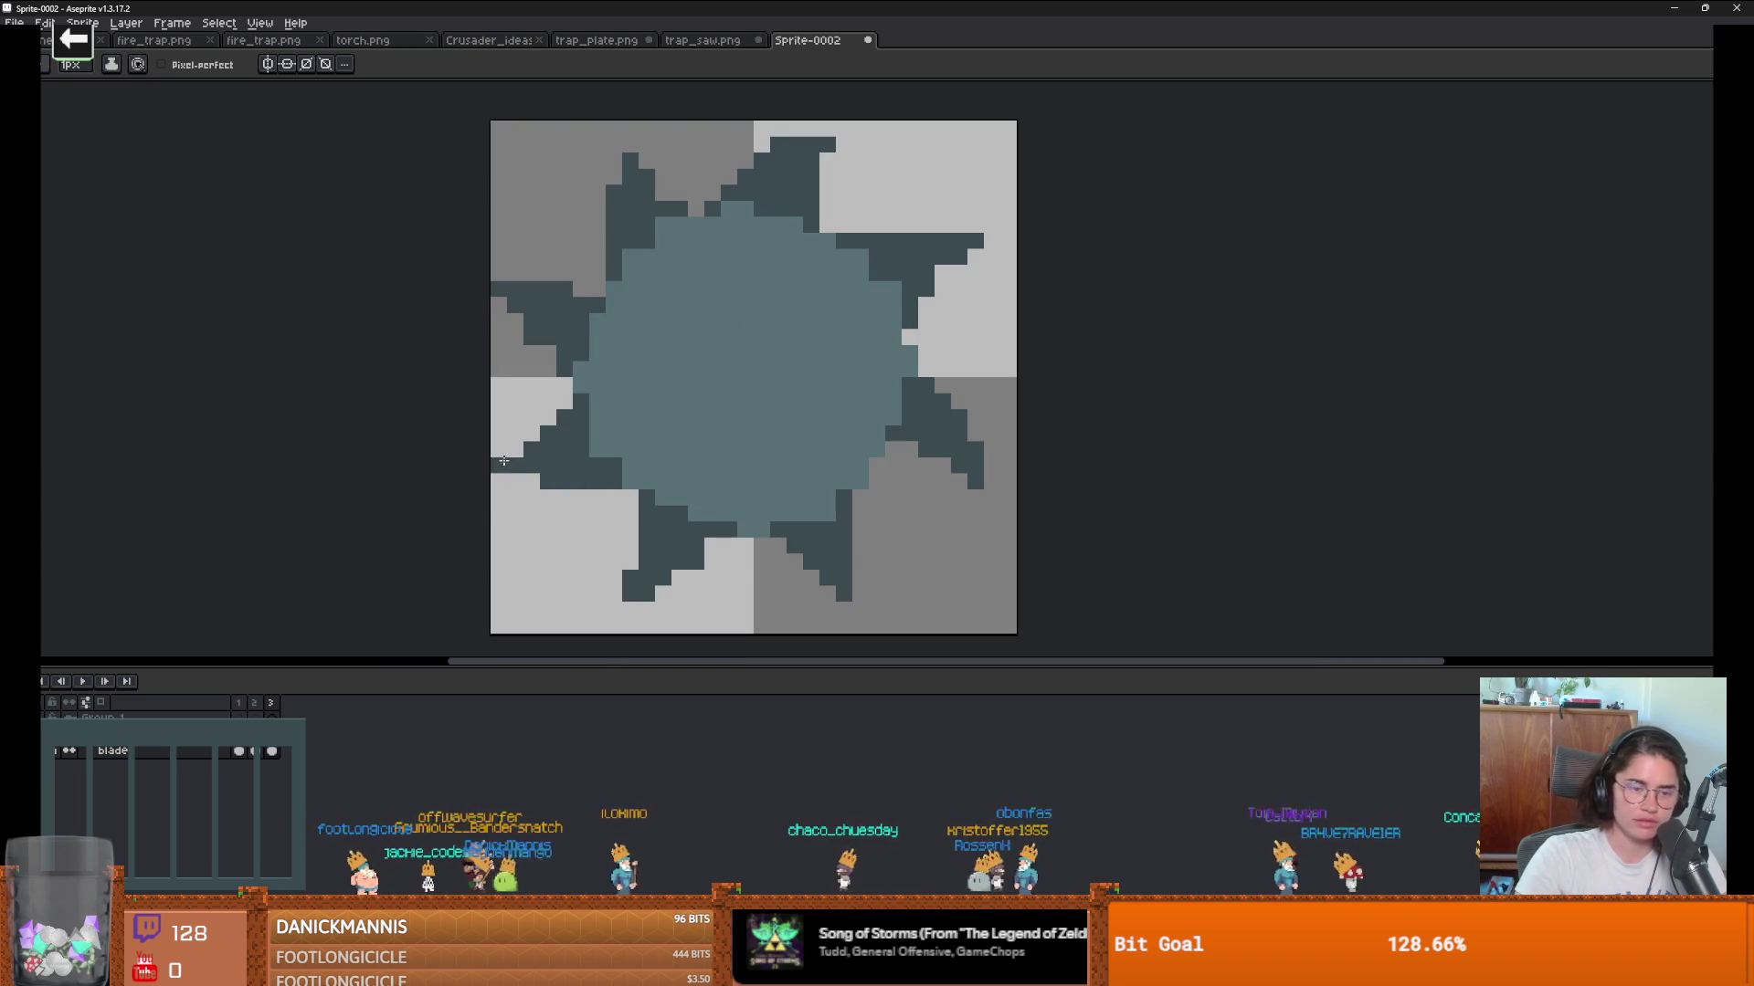
pyautogui.scroll(-2, 686, 512)
pyautogui.scroll(2, 685, 480)
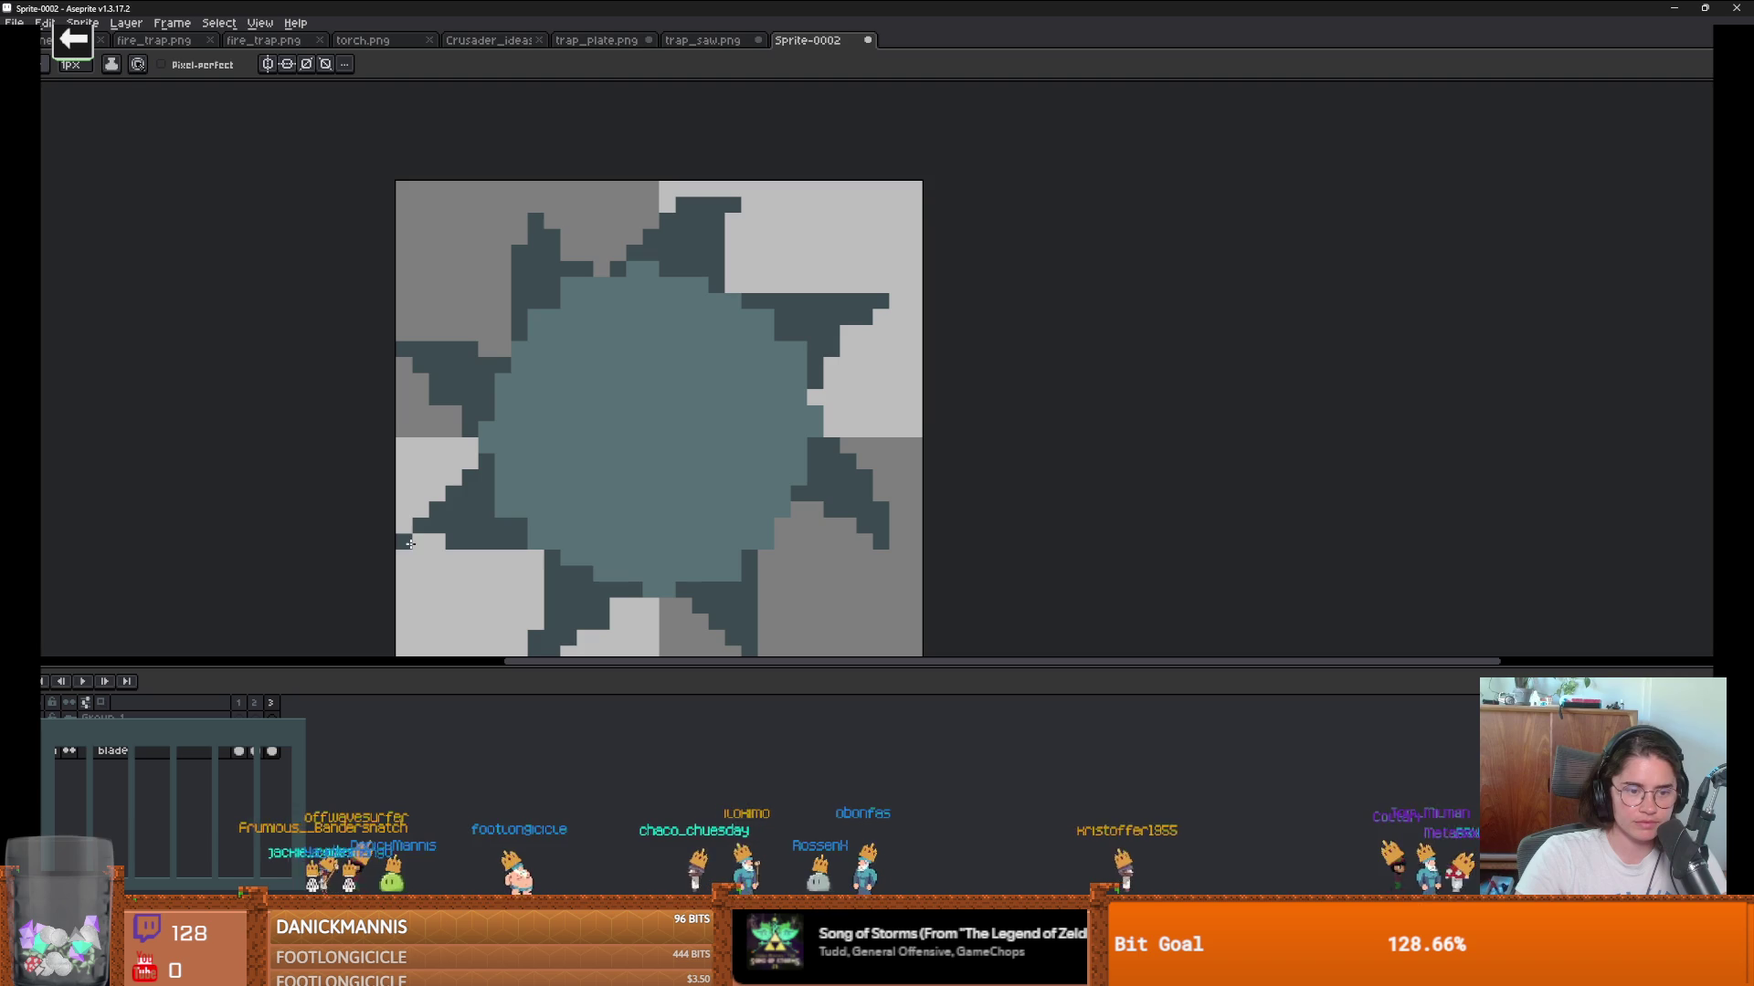
pyautogui.scroll(-2, 605, 570)
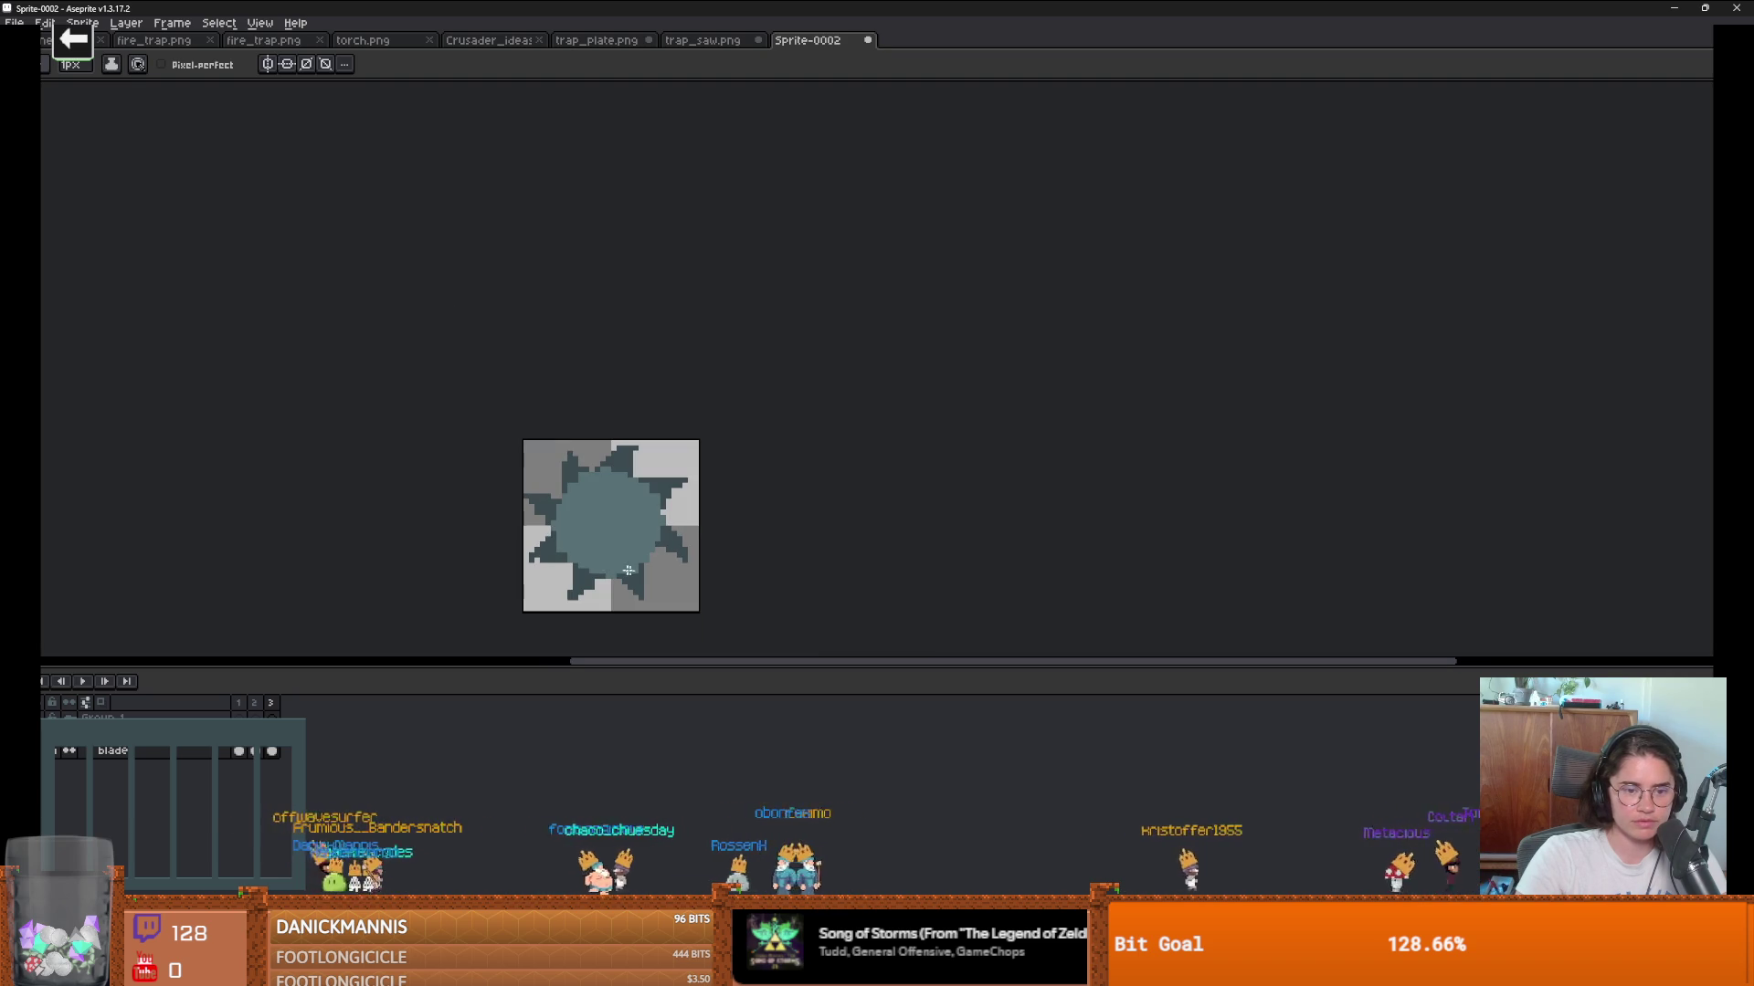
pyautogui.scroll(-1, 645, 574)
pyautogui.scroll(1, 645, 575)
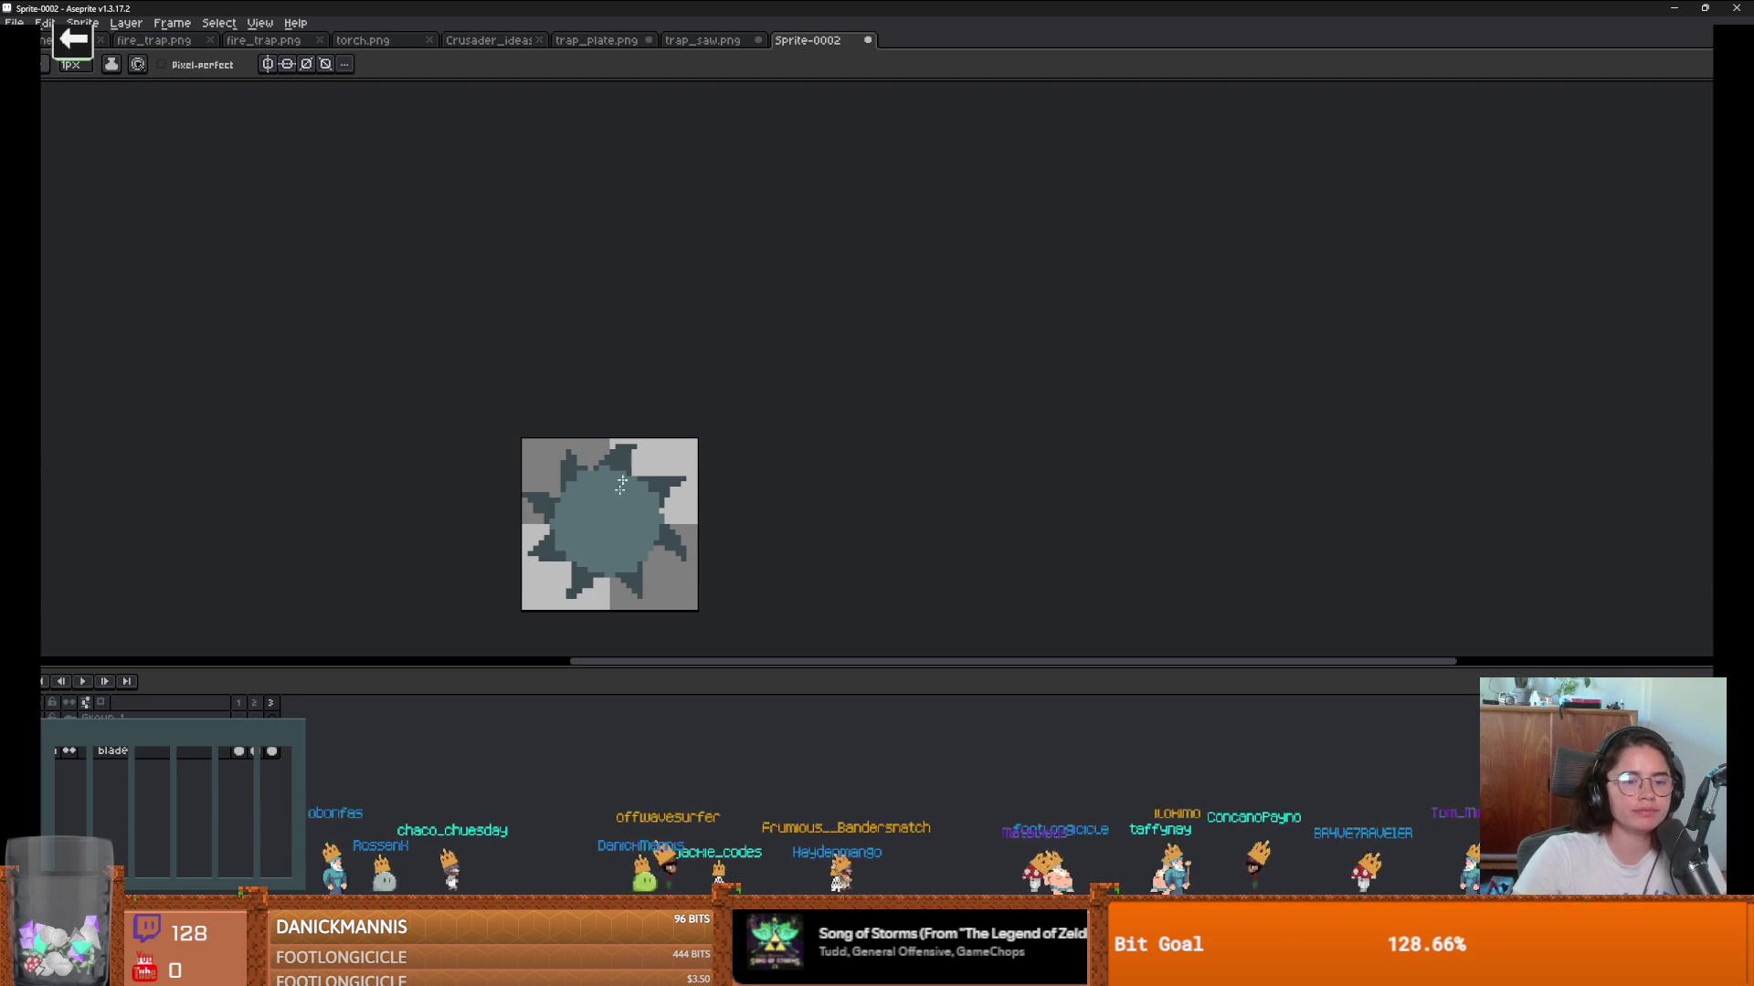
pyautogui.scroll(4, 624, 472)
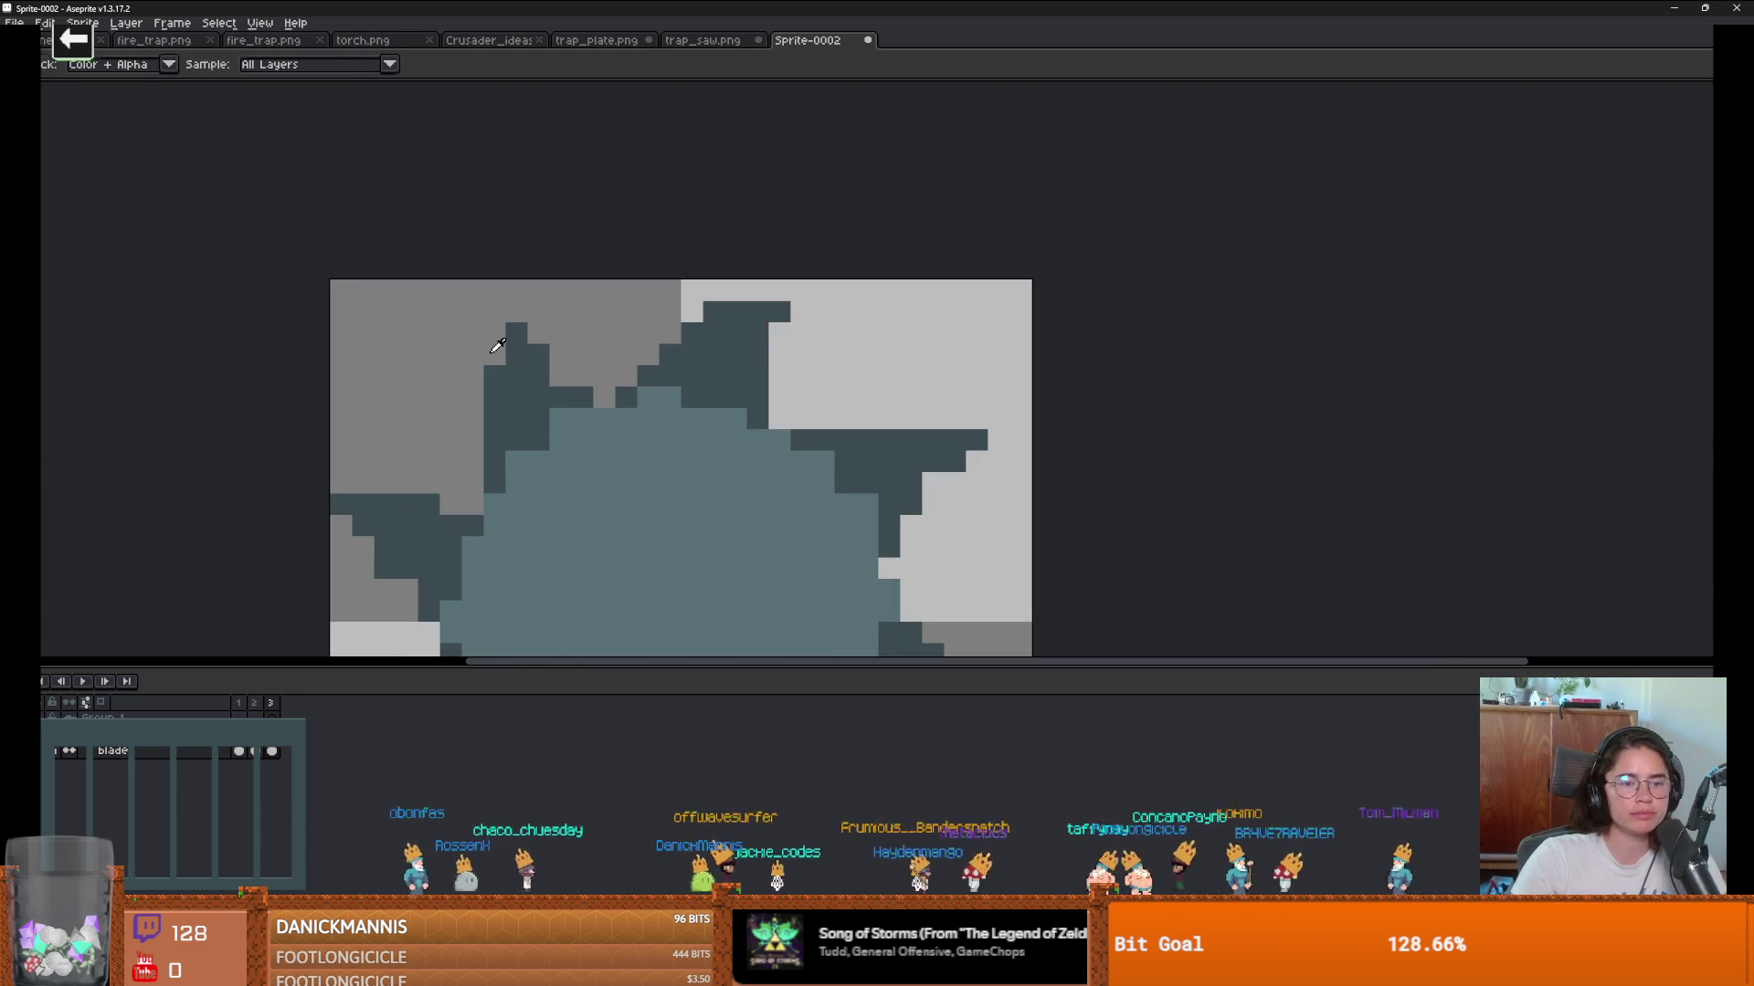
pyautogui.scroll(-2, 651, 459)
pyautogui.scroll(-2, 748, 513)
pyautogui.scroll(1, 667, 467)
pyautogui.scroll(-1, 680, 470)
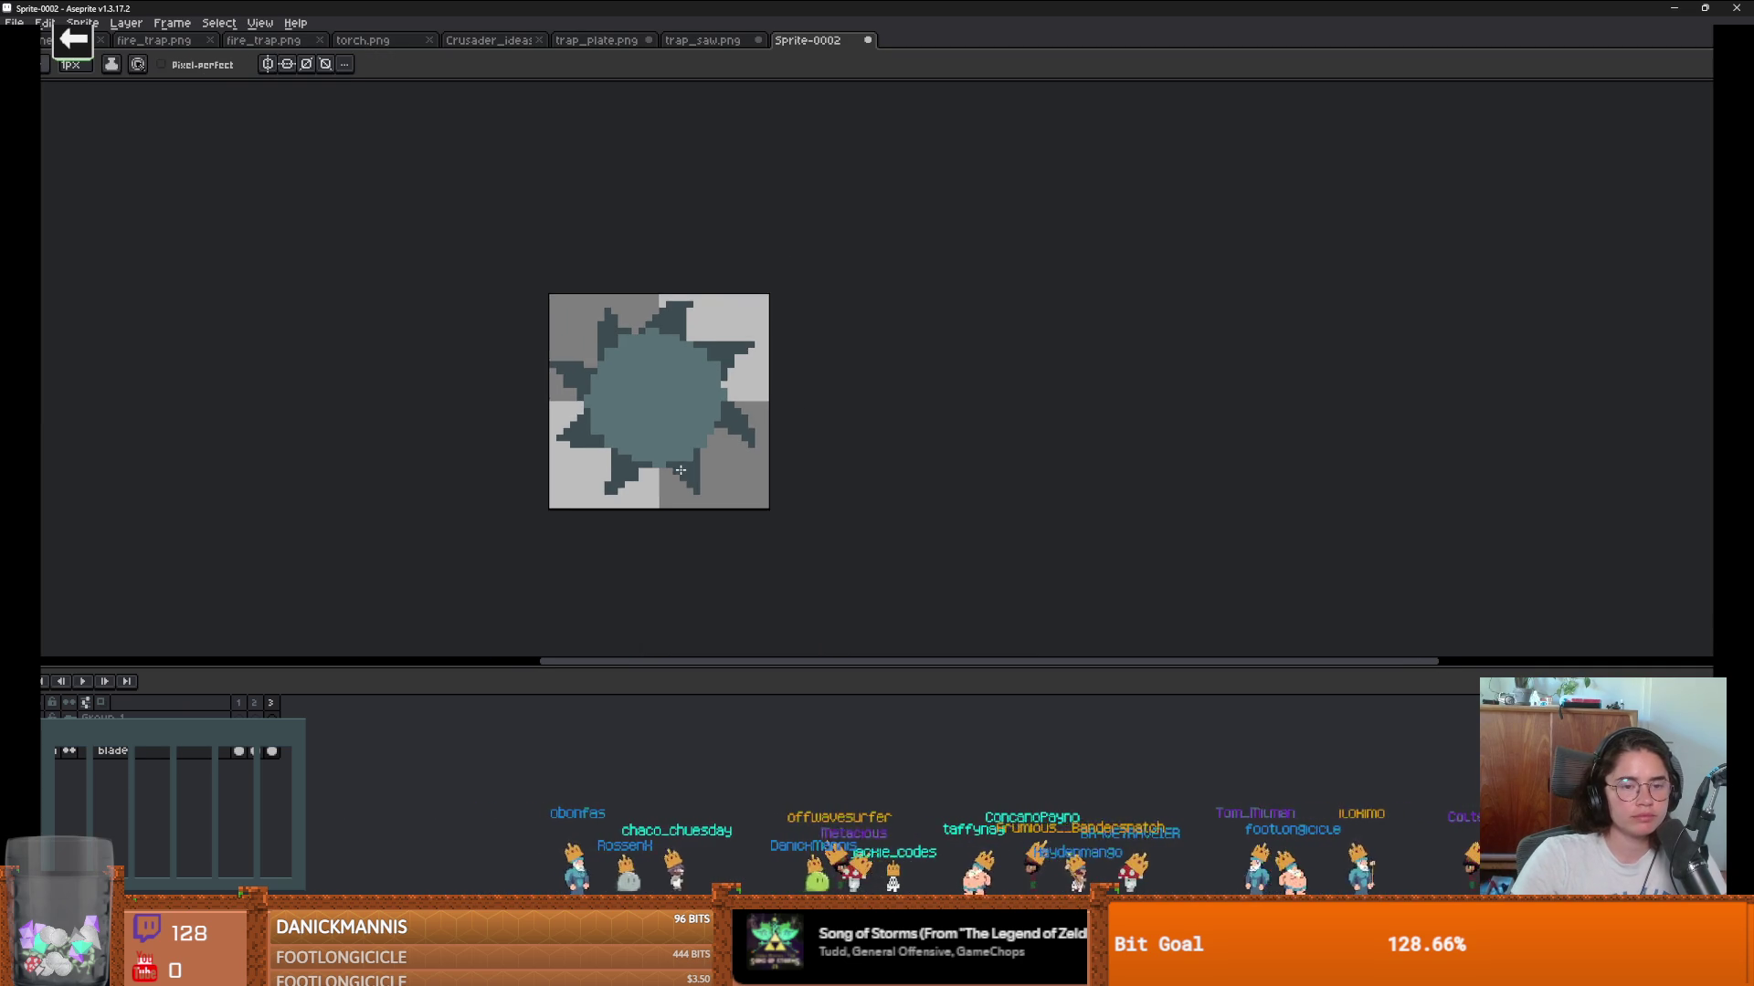
pyautogui.scroll(-1, 680, 470)
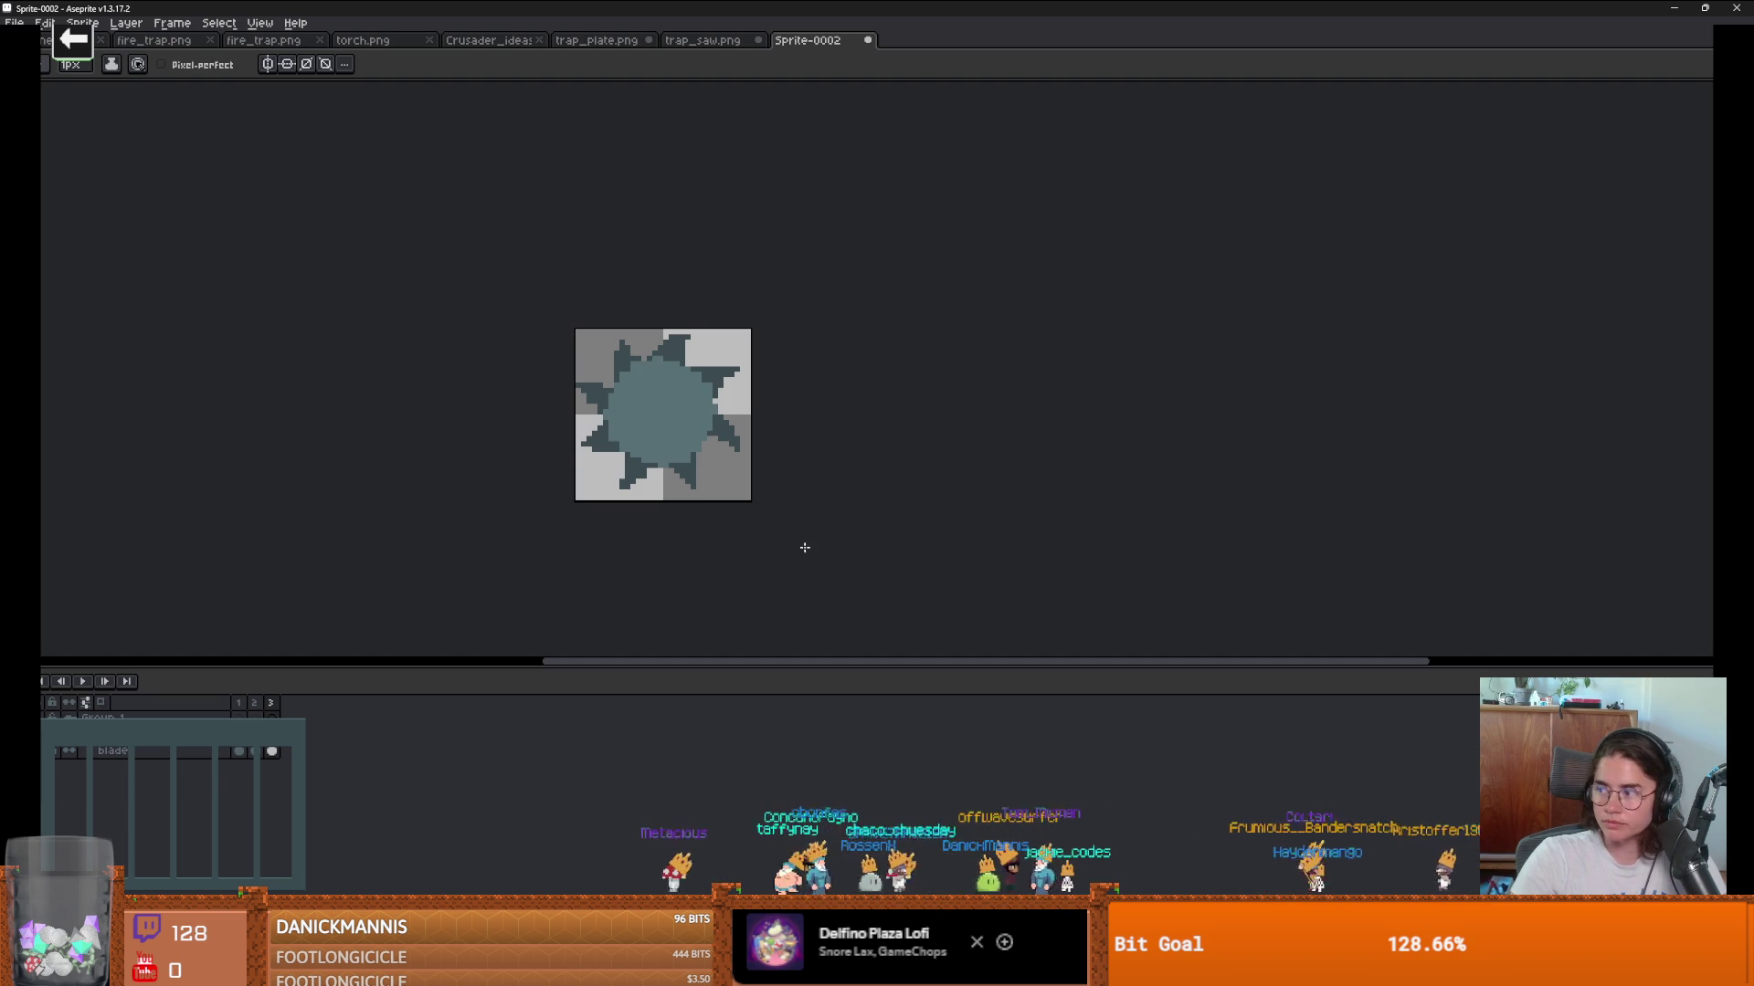
pyautogui.scroll(3, 686, 457)
pyautogui.scroll(1, 619, 331)
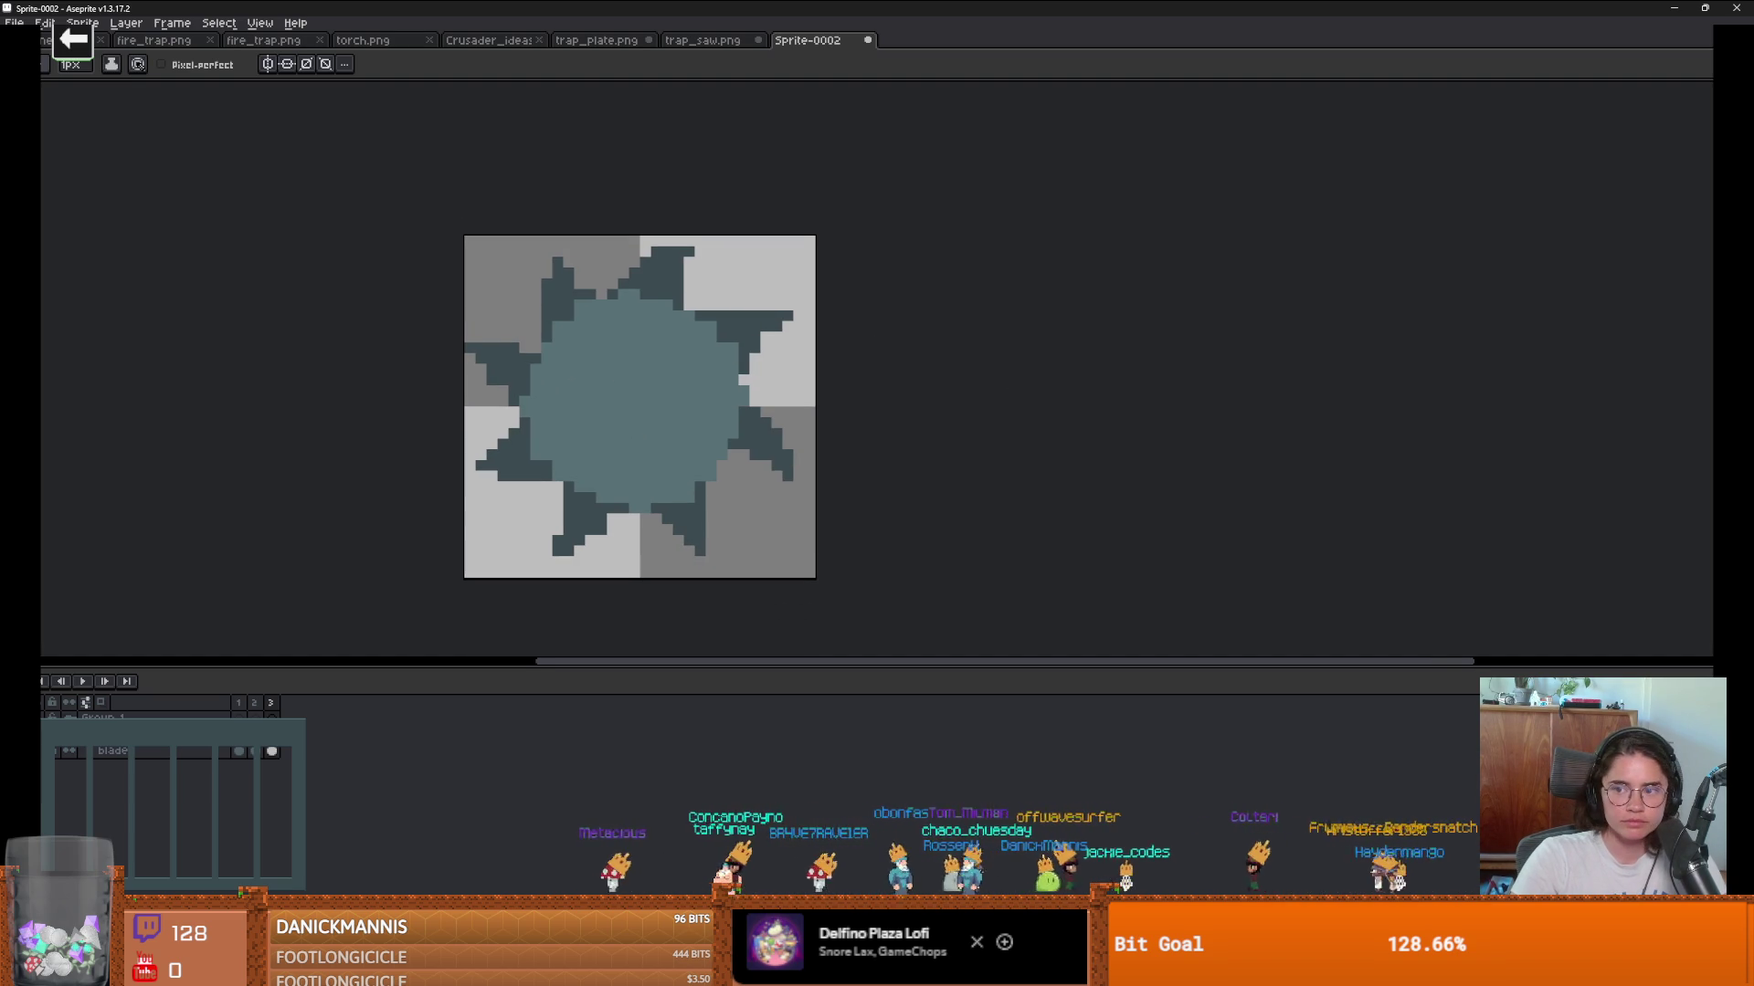
pyautogui.click(239, 751)
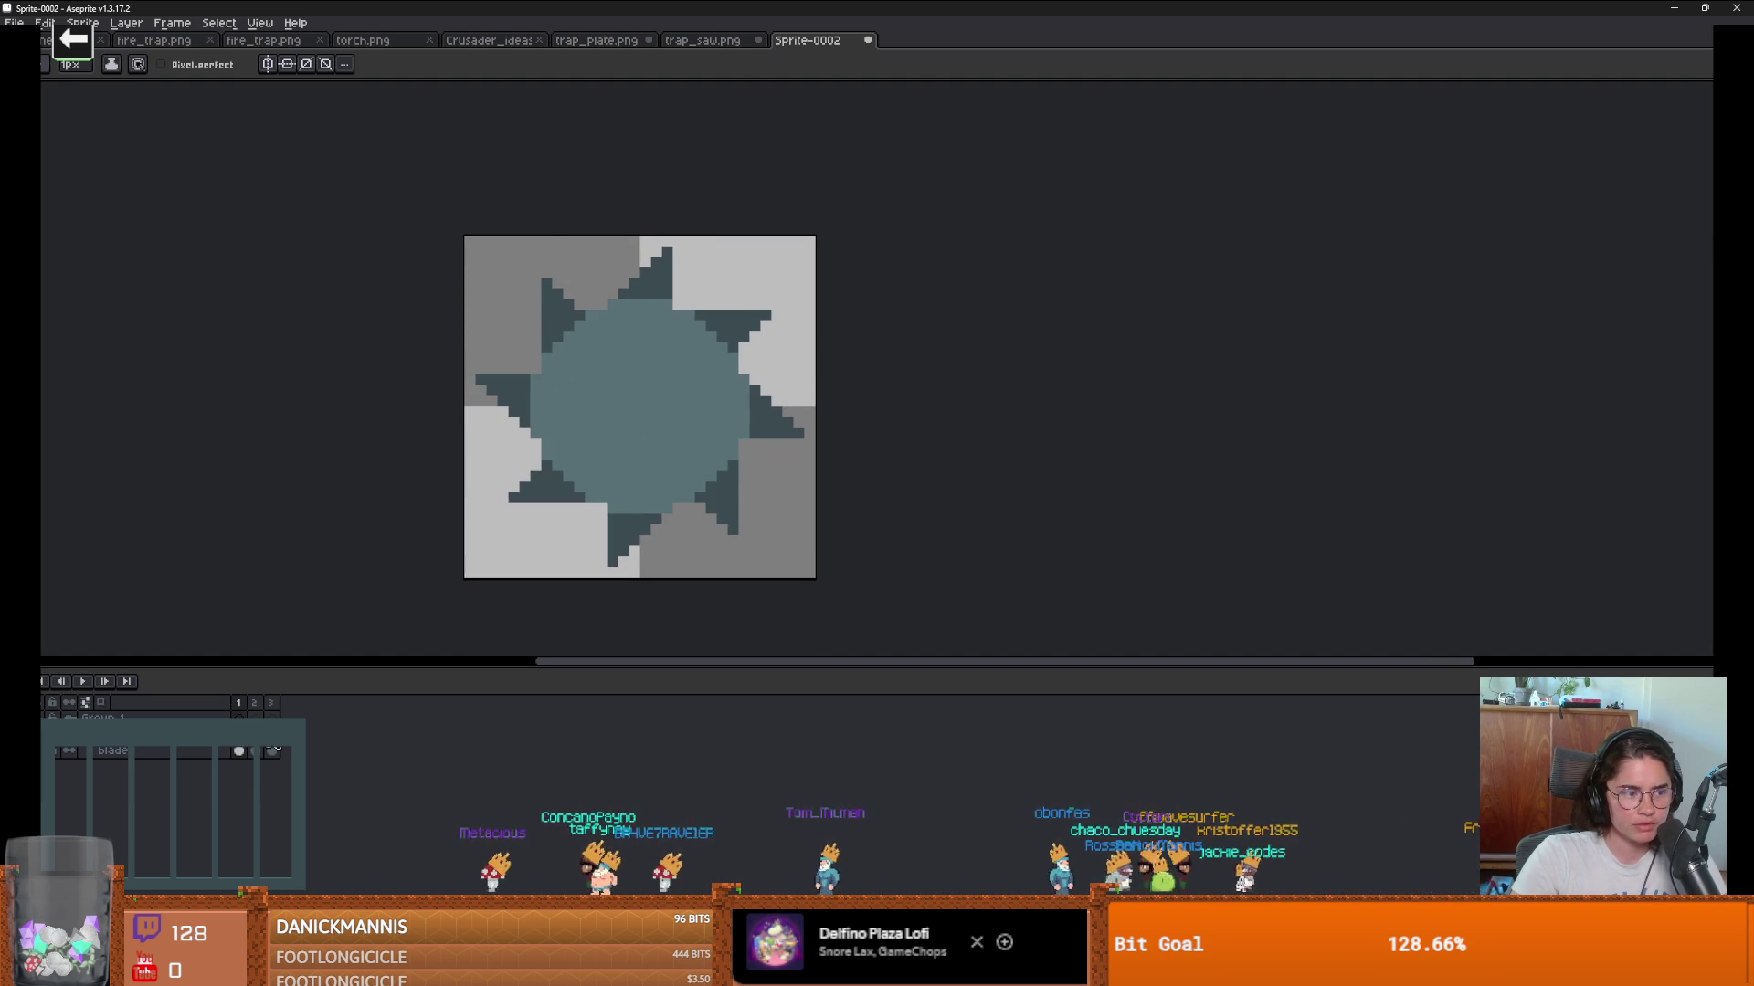
# Unlink a later frame's cel of the blade from the other frames
pyautogui.click(272, 751)
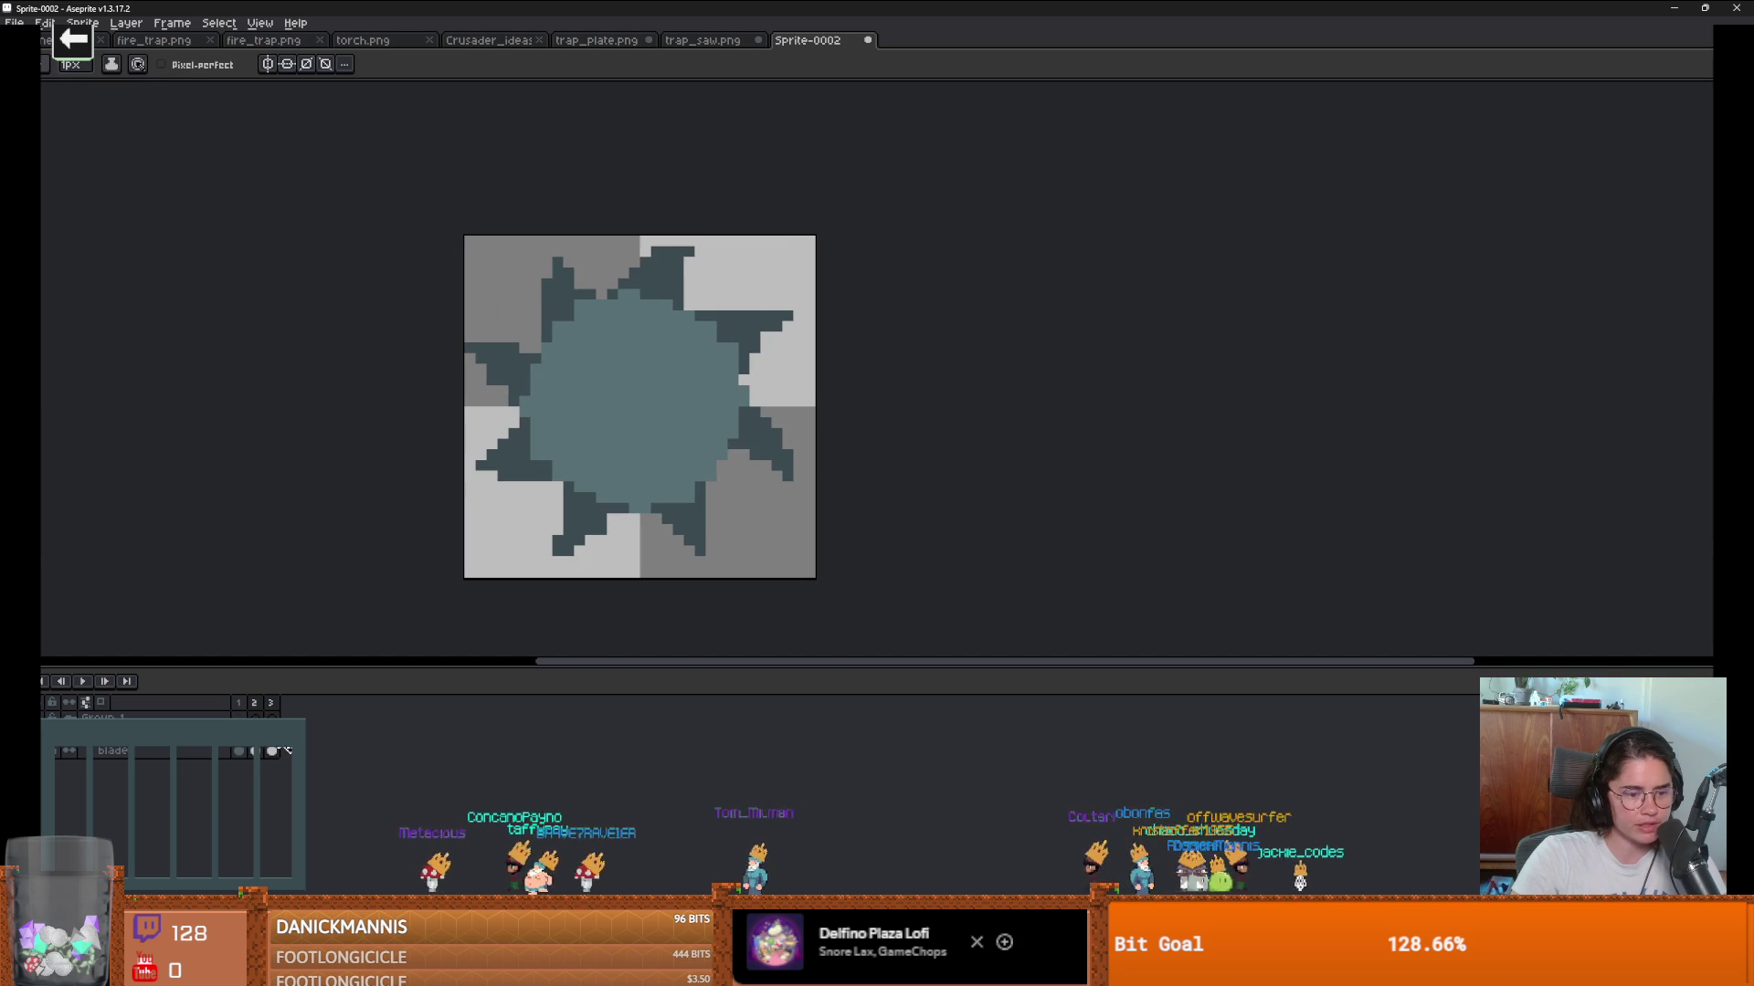
pyautogui.rightClick(277, 745)
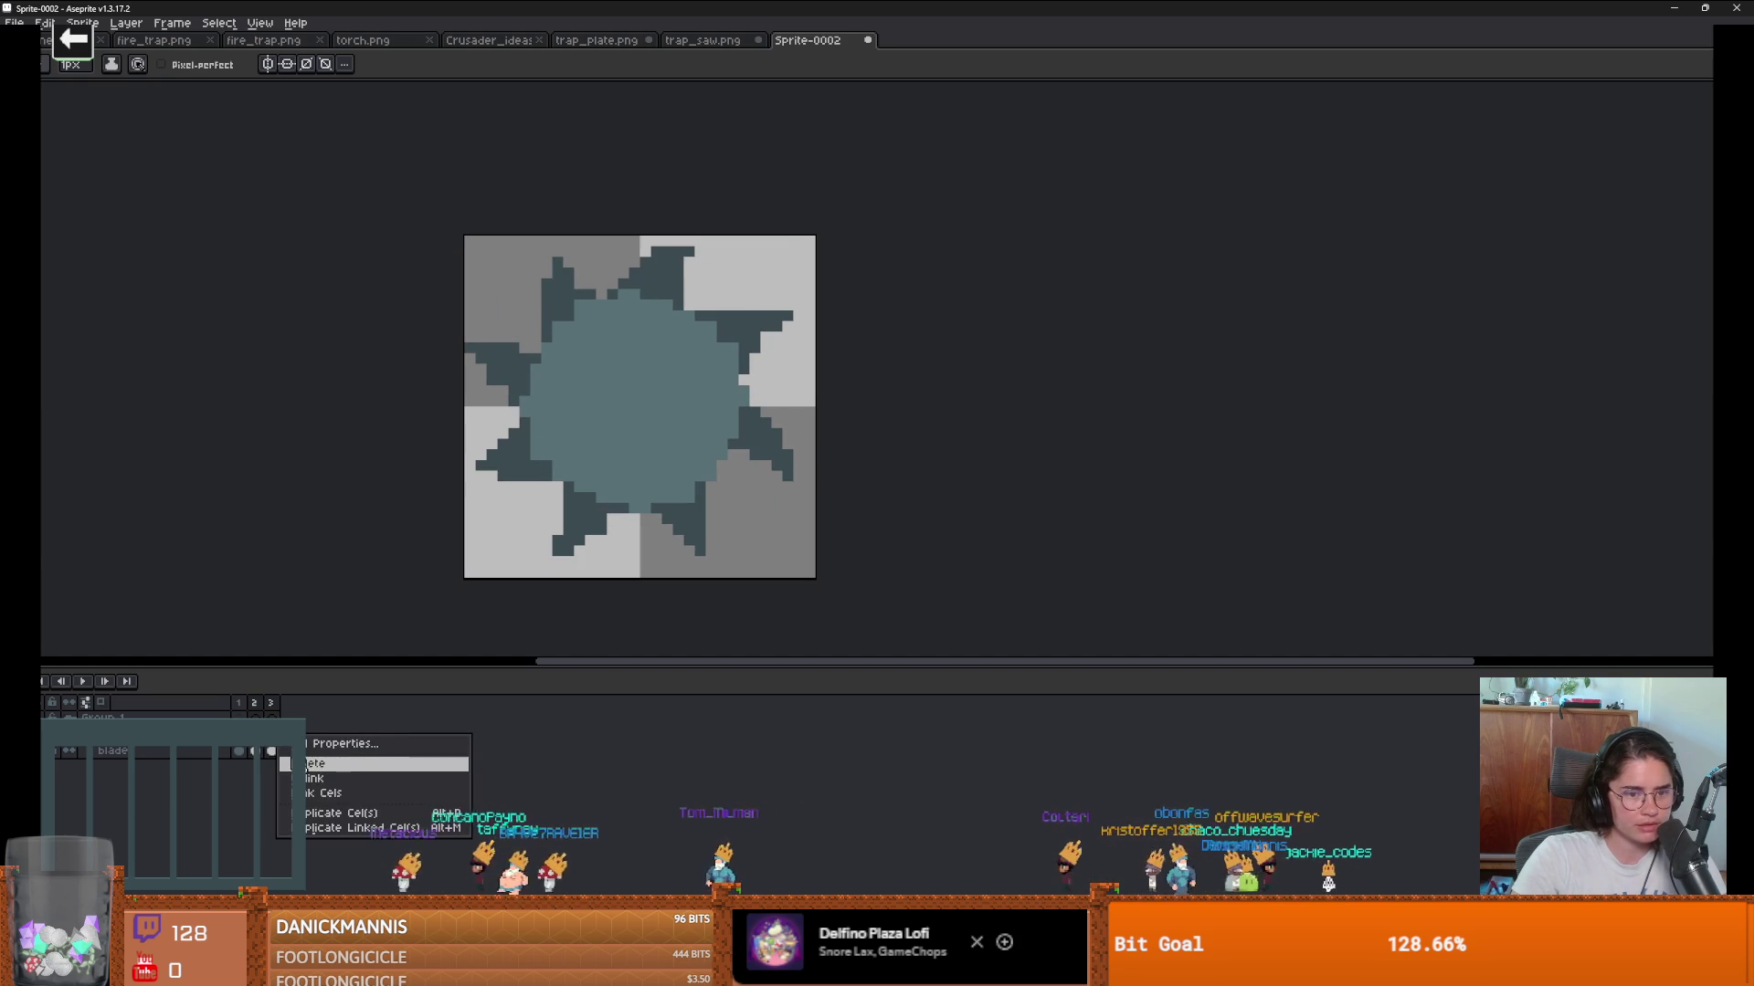
pyautogui.click(350, 781)
# Flip between frames 3, 2 and 1 to compare the blade's rotations
pyautogui.click(271, 751)
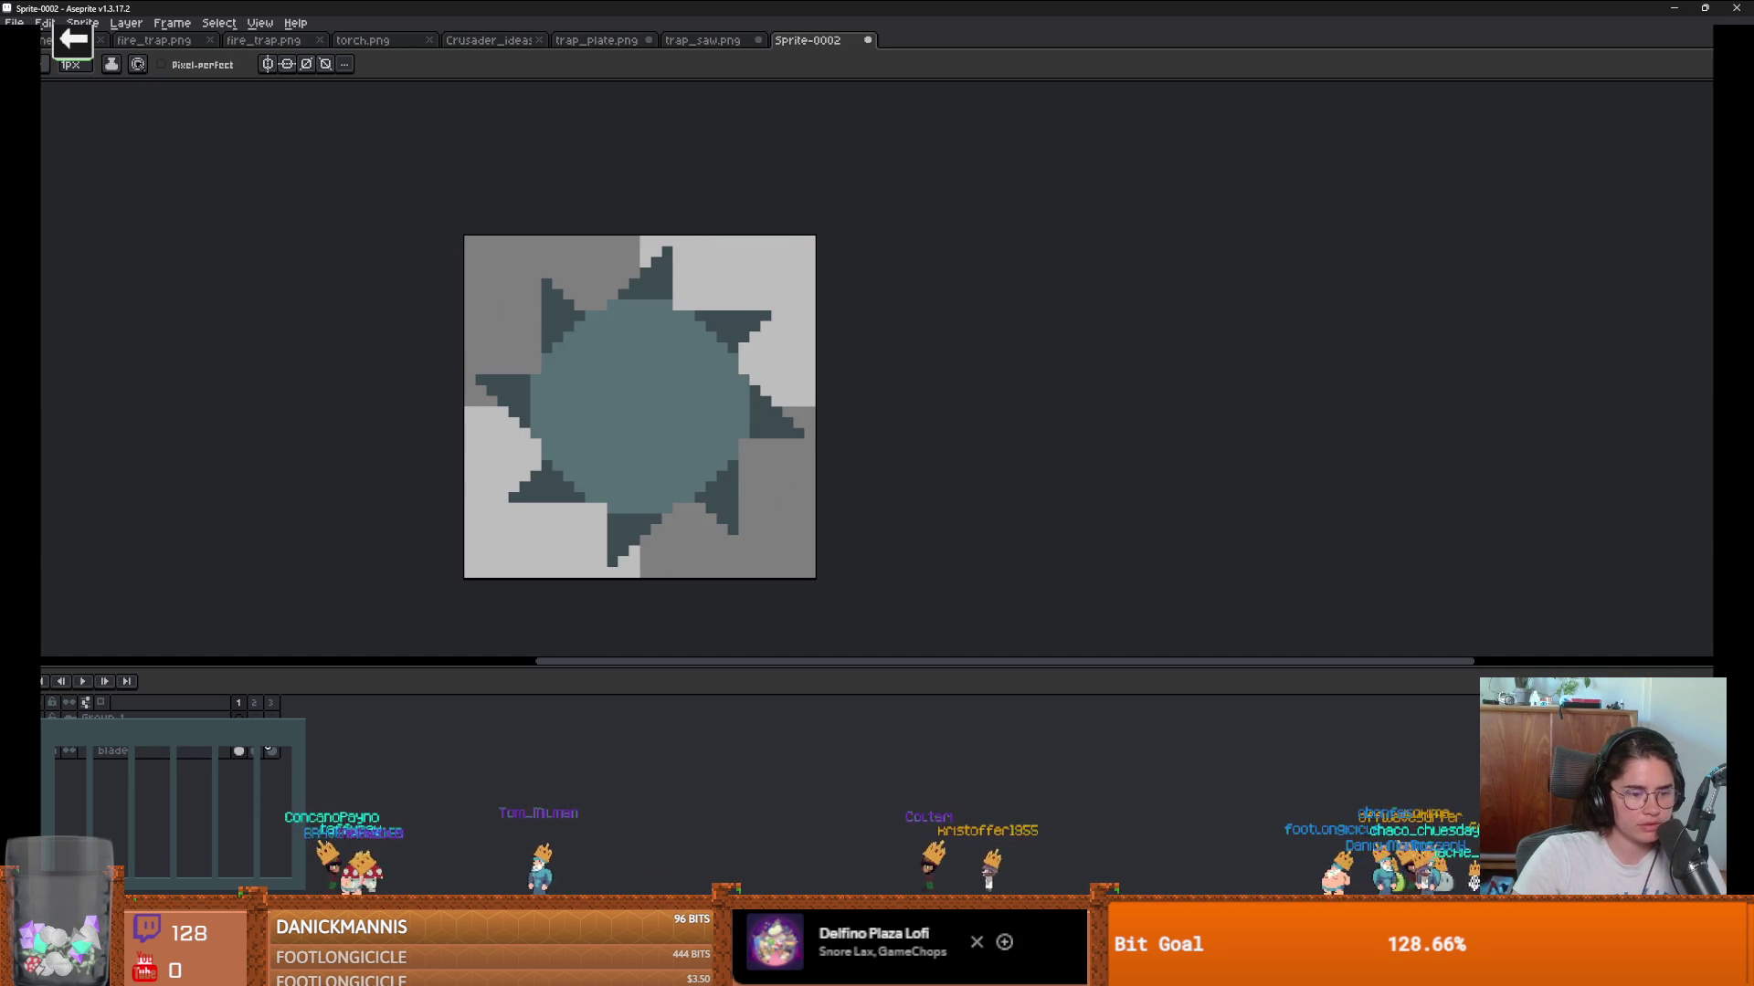
pyautogui.click(255, 751)
pyautogui.click(274, 749)
pyautogui.click(255, 751)
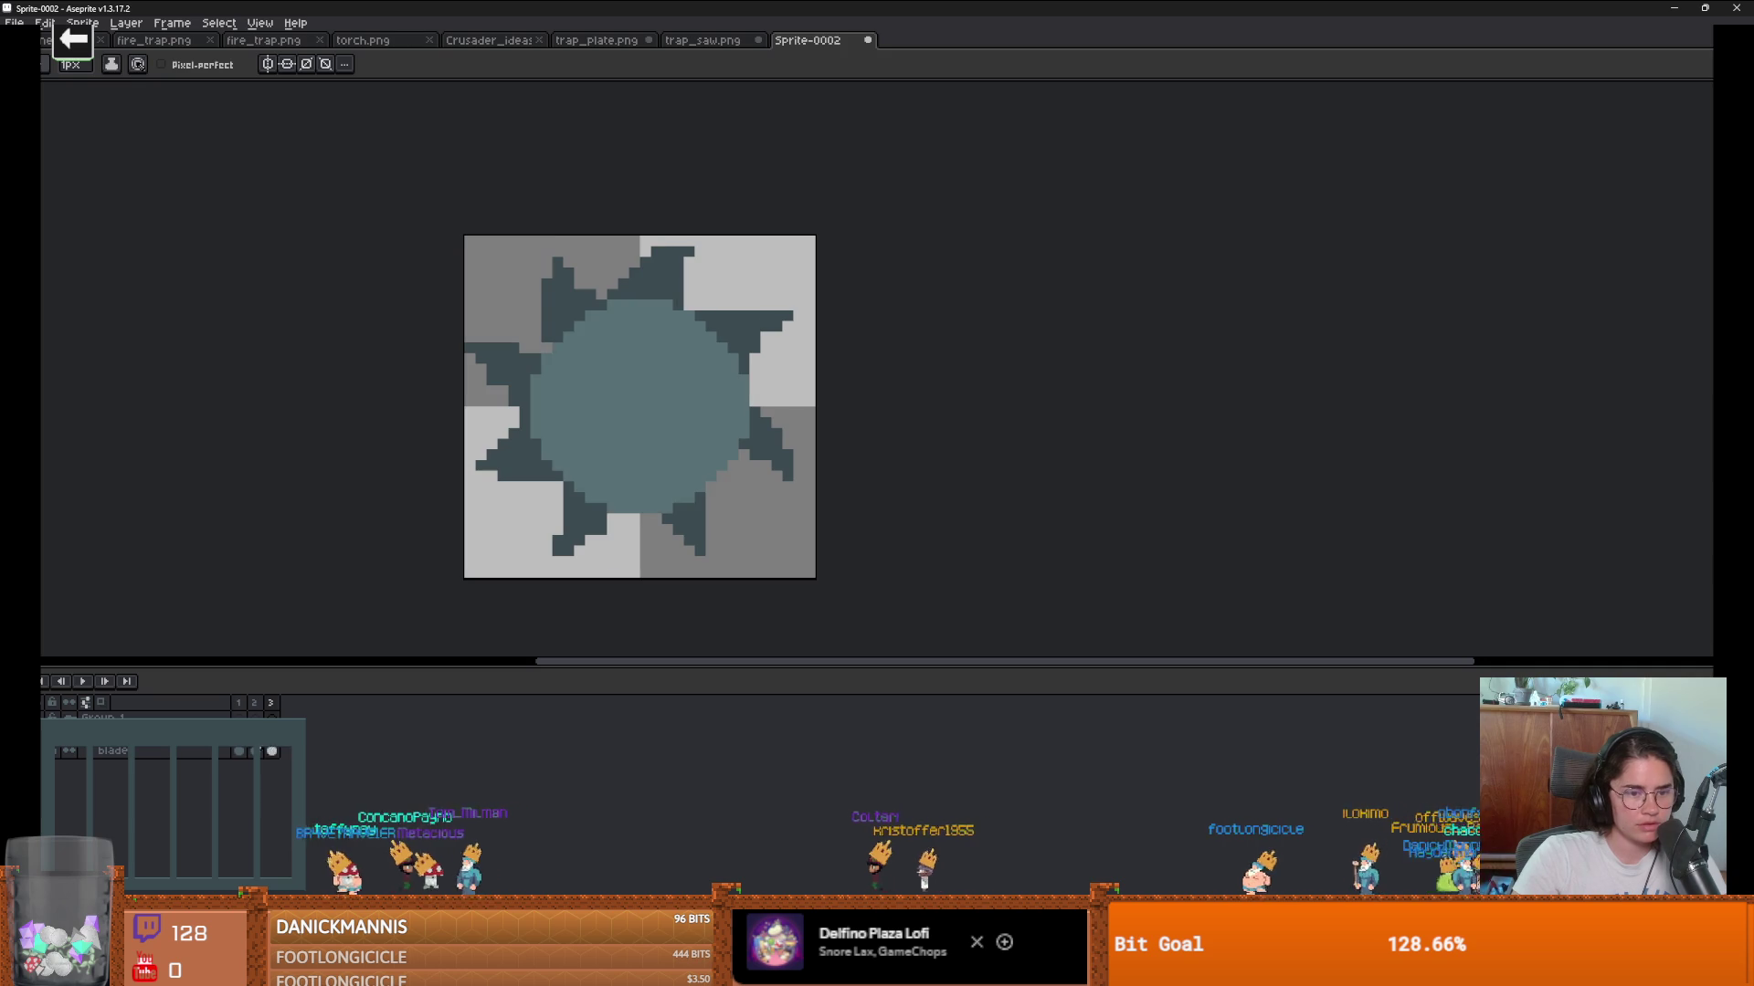
pyautogui.click(238, 751)
pyautogui.scroll(2, 745, 401)
# Sample the dark spike colour and bucket-fill the slate centre with it
pyautogui.scroll(-2, 697, 262)
pyautogui.scroll(2, 615, 360)
pyautogui.press('i')
pyautogui.click(633, 301)
pyautogui.press('g')
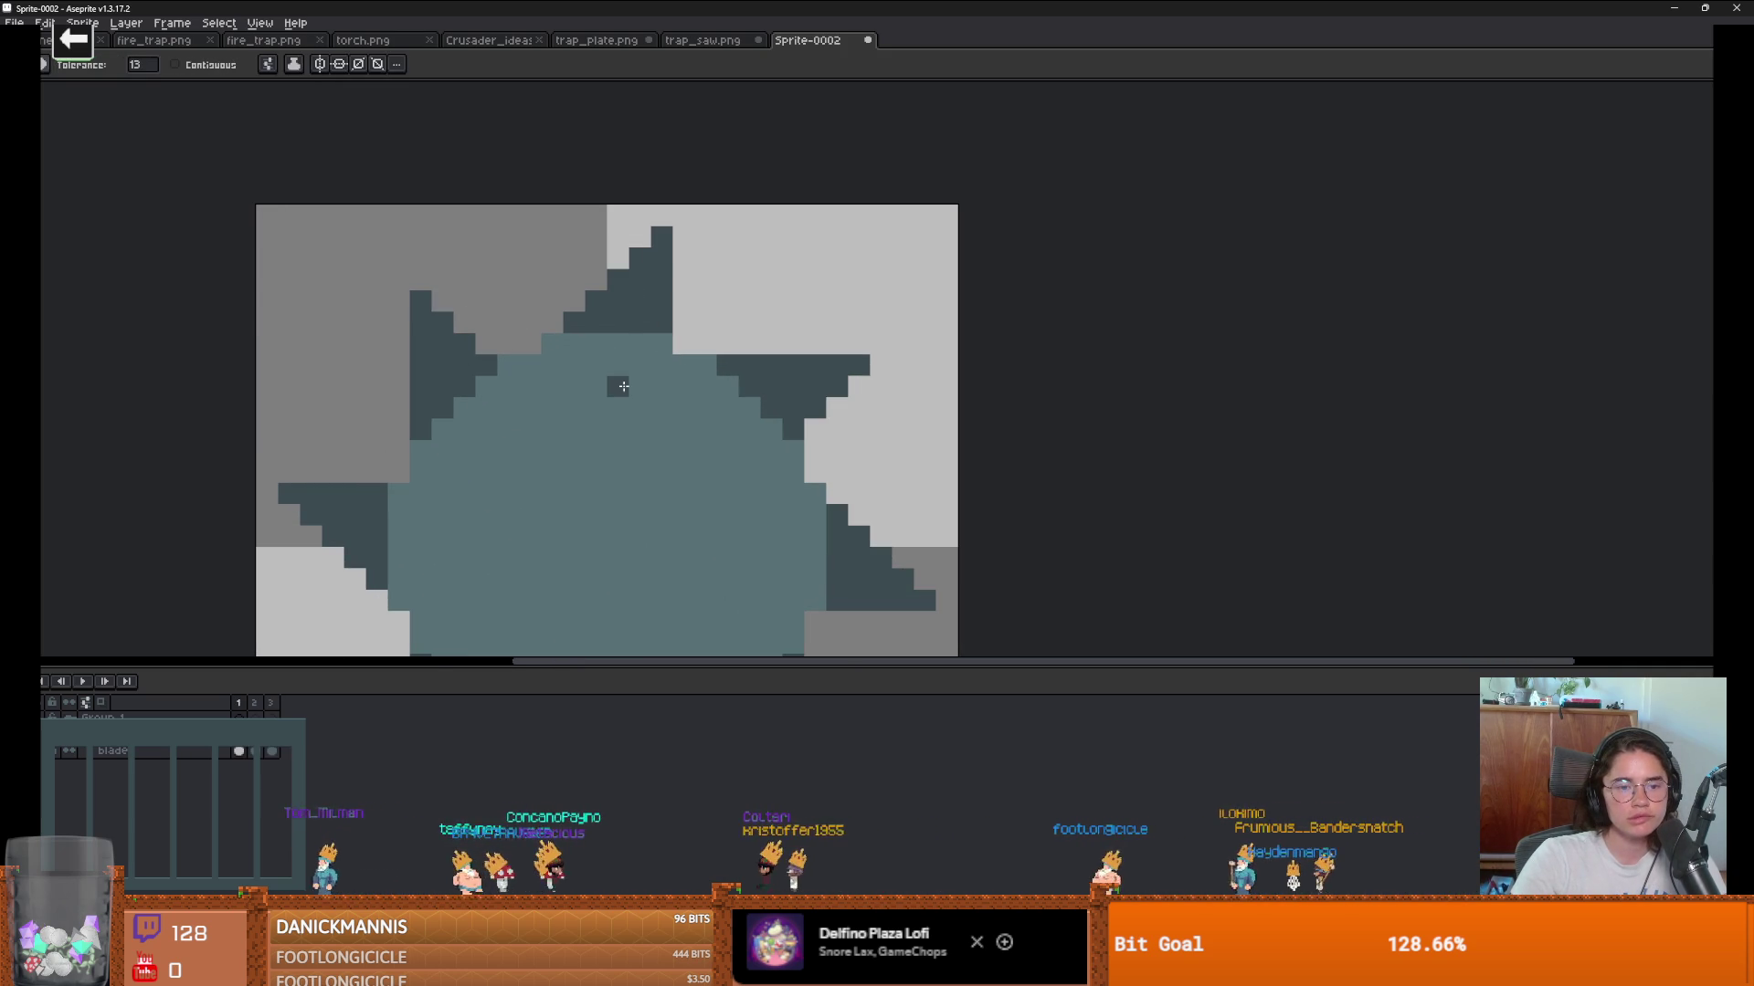
pyautogui.click(609, 417)
# Drag the left colour bar open to reveal the palette panel
pyautogui.scroll(-2, 700, 460)
pyautogui.scroll(-1, 700, 460)
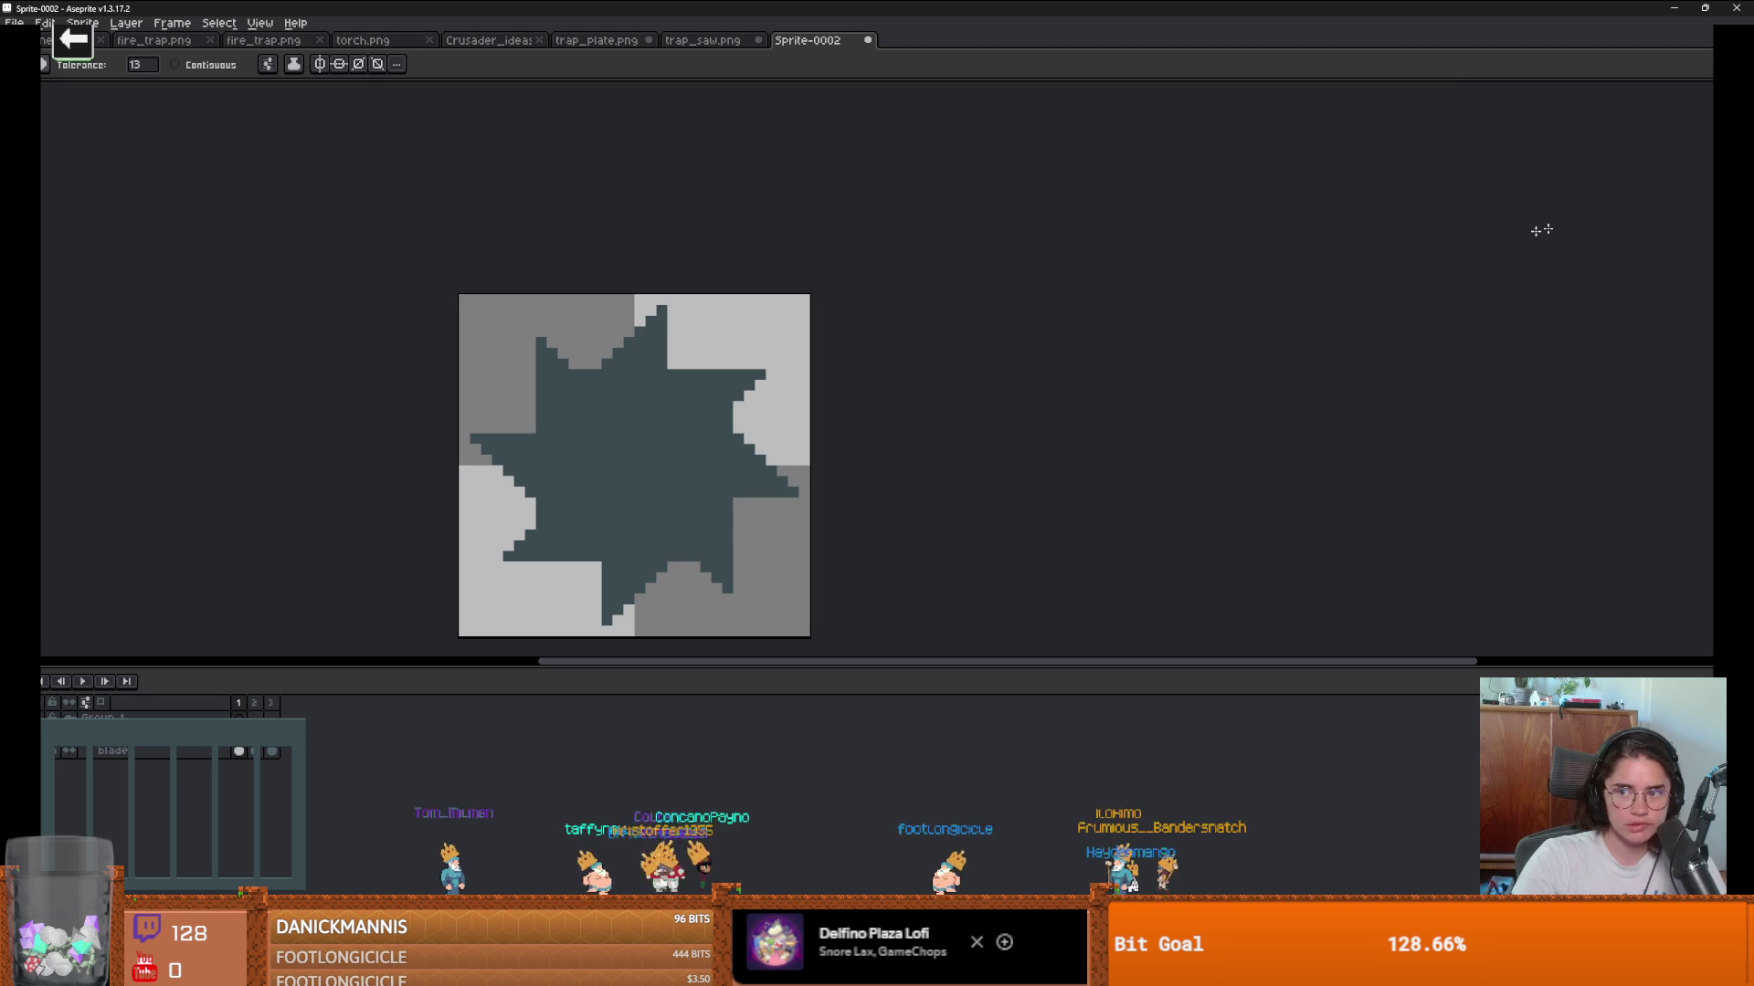
pyautogui.moveTo(40, 214); pyautogui.dragTo(228, 214)
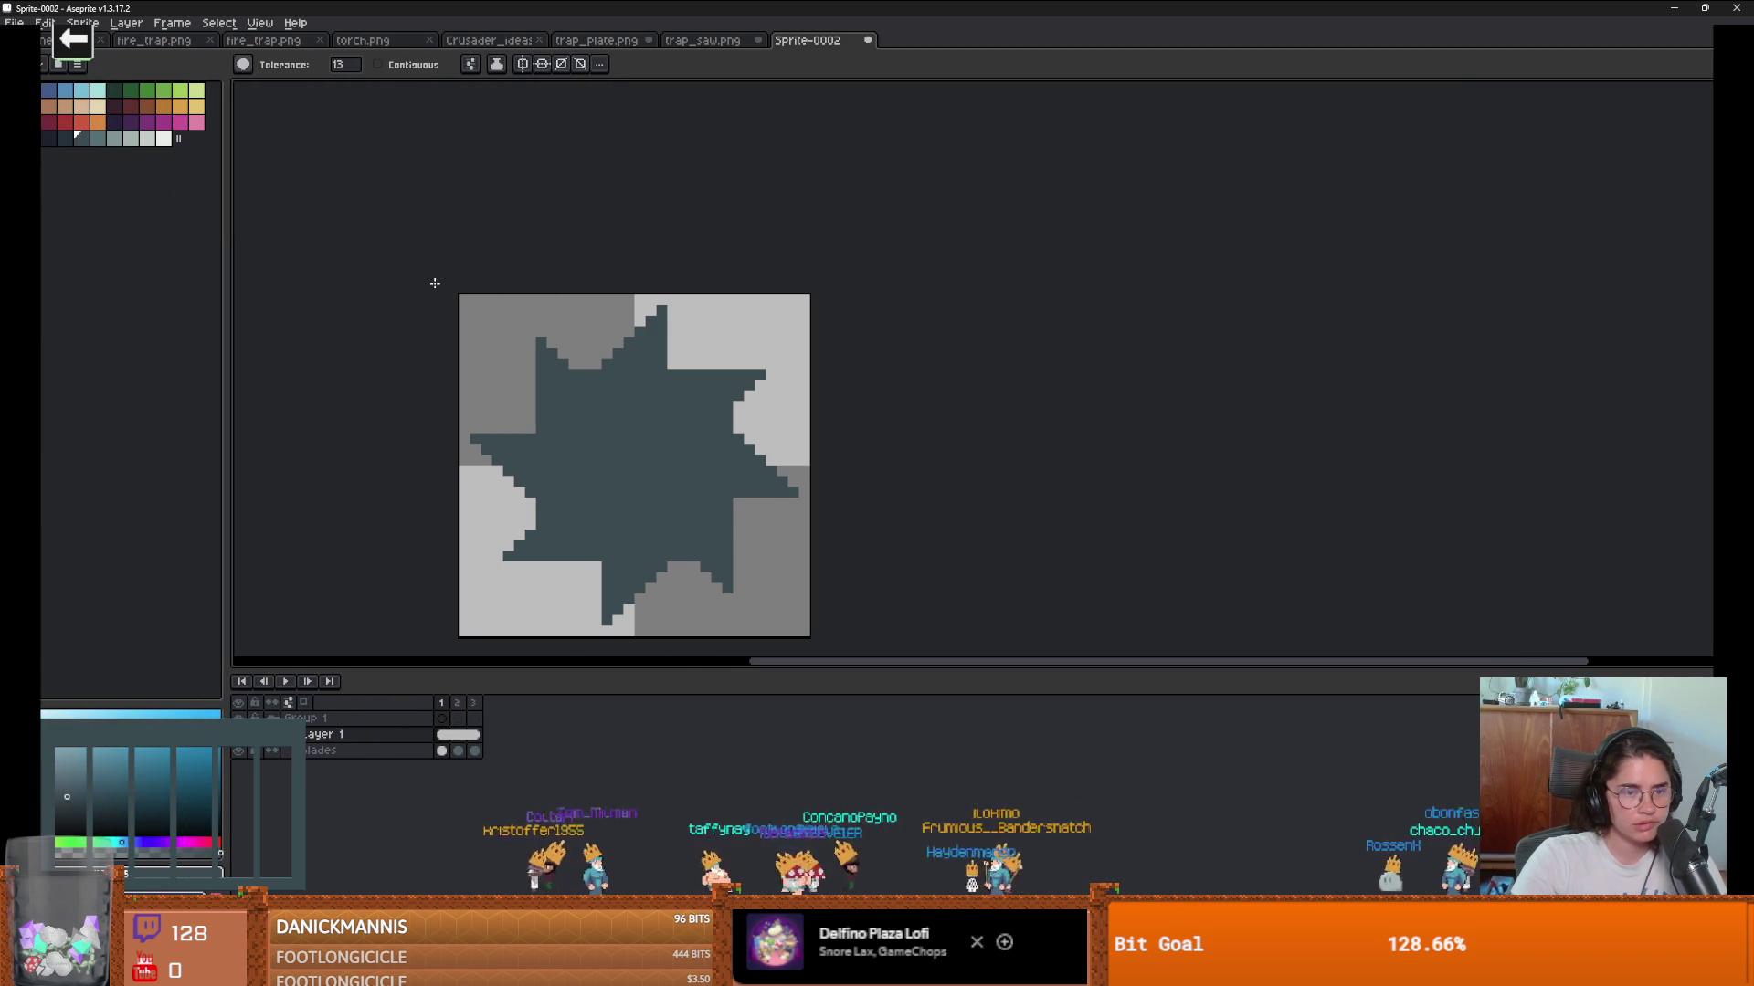
# Use the pencil with both vertical and horizontal symmetry enabled
pyautogui.press('b')
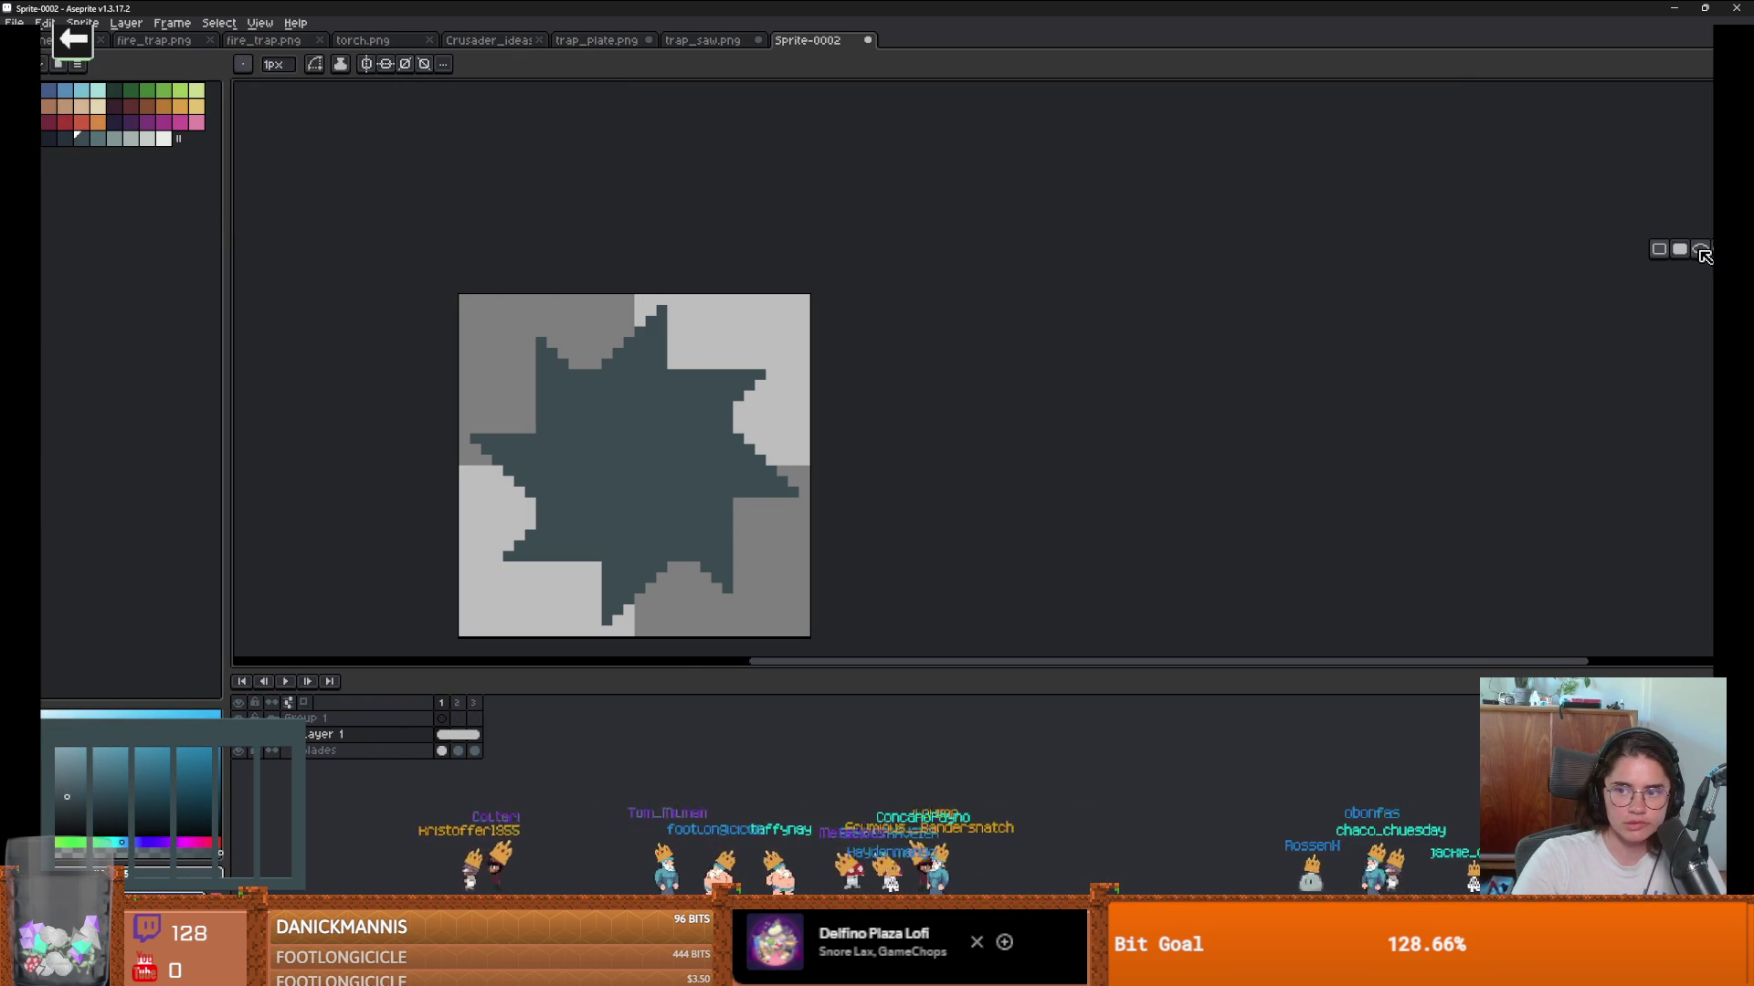
pyautogui.click(345, 63)
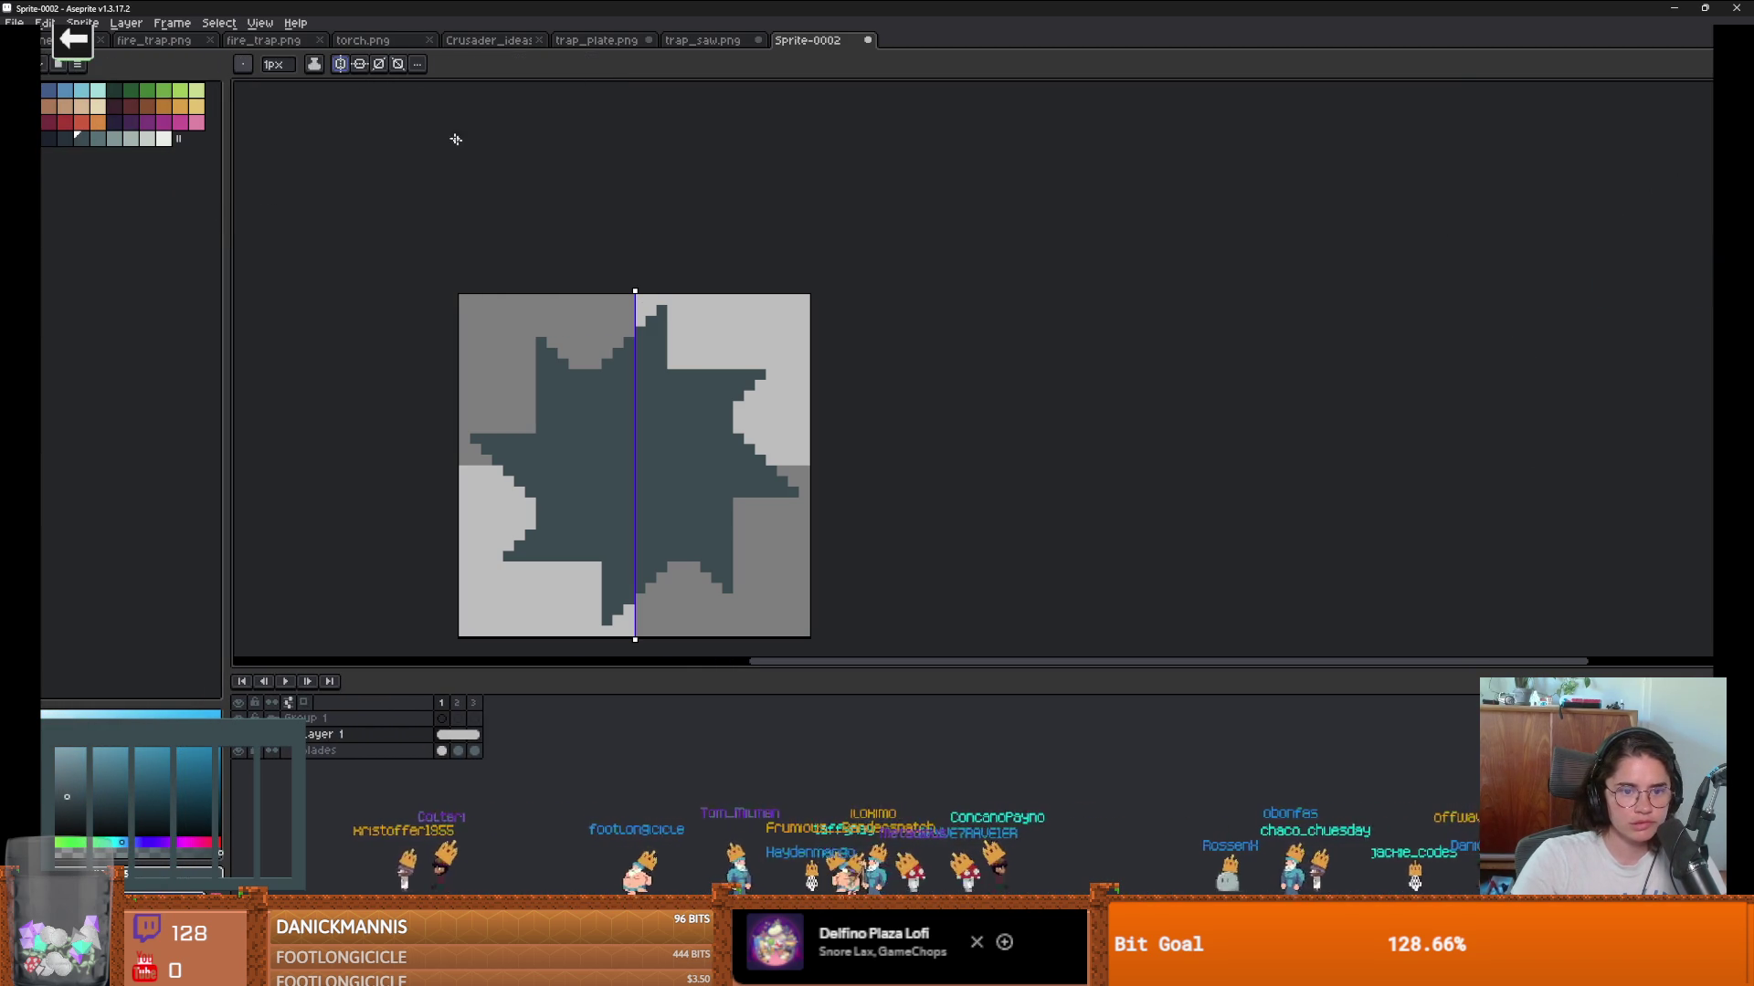
pyautogui.click(359, 63)
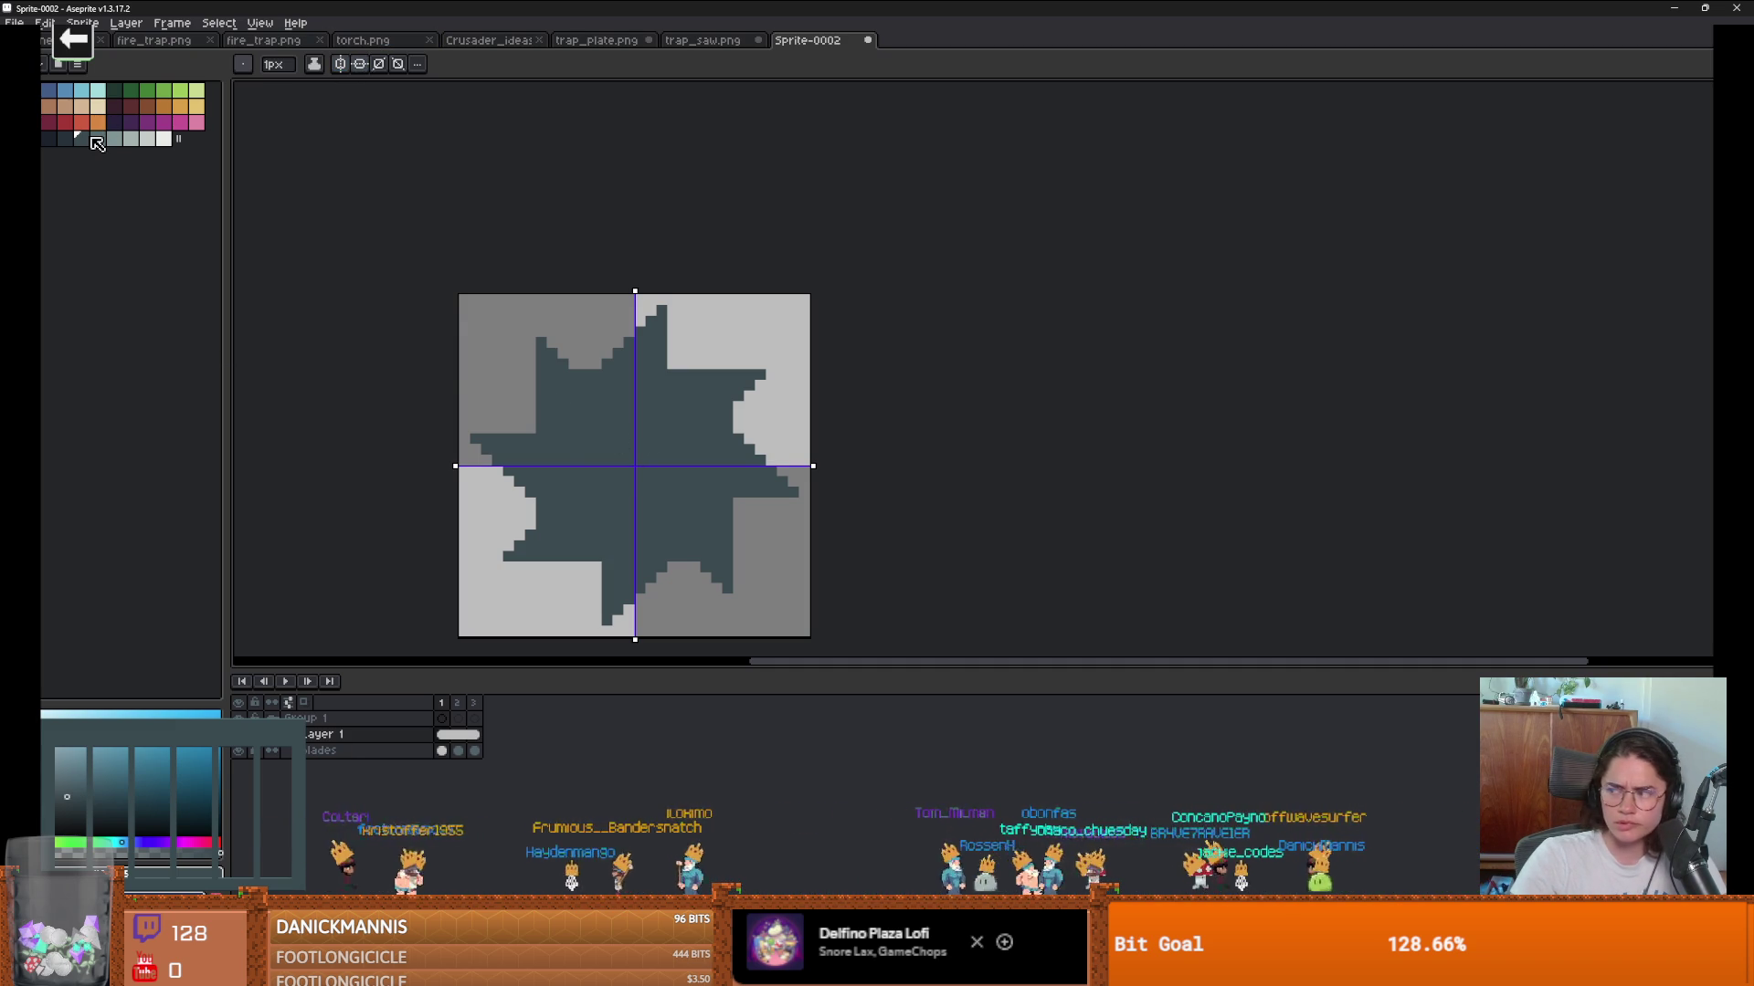
# Draw a mirrored ring in a darker slate colour, redoing it smaller after the oversized one
pyautogui.click(62, 139)
pyautogui.moveTo(575, 395)
pyautogui.mouseDown()
pyautogui.moveTo(699, 511)
pyautogui.moveTo(690, 535)
pyautogui.mouseUp()
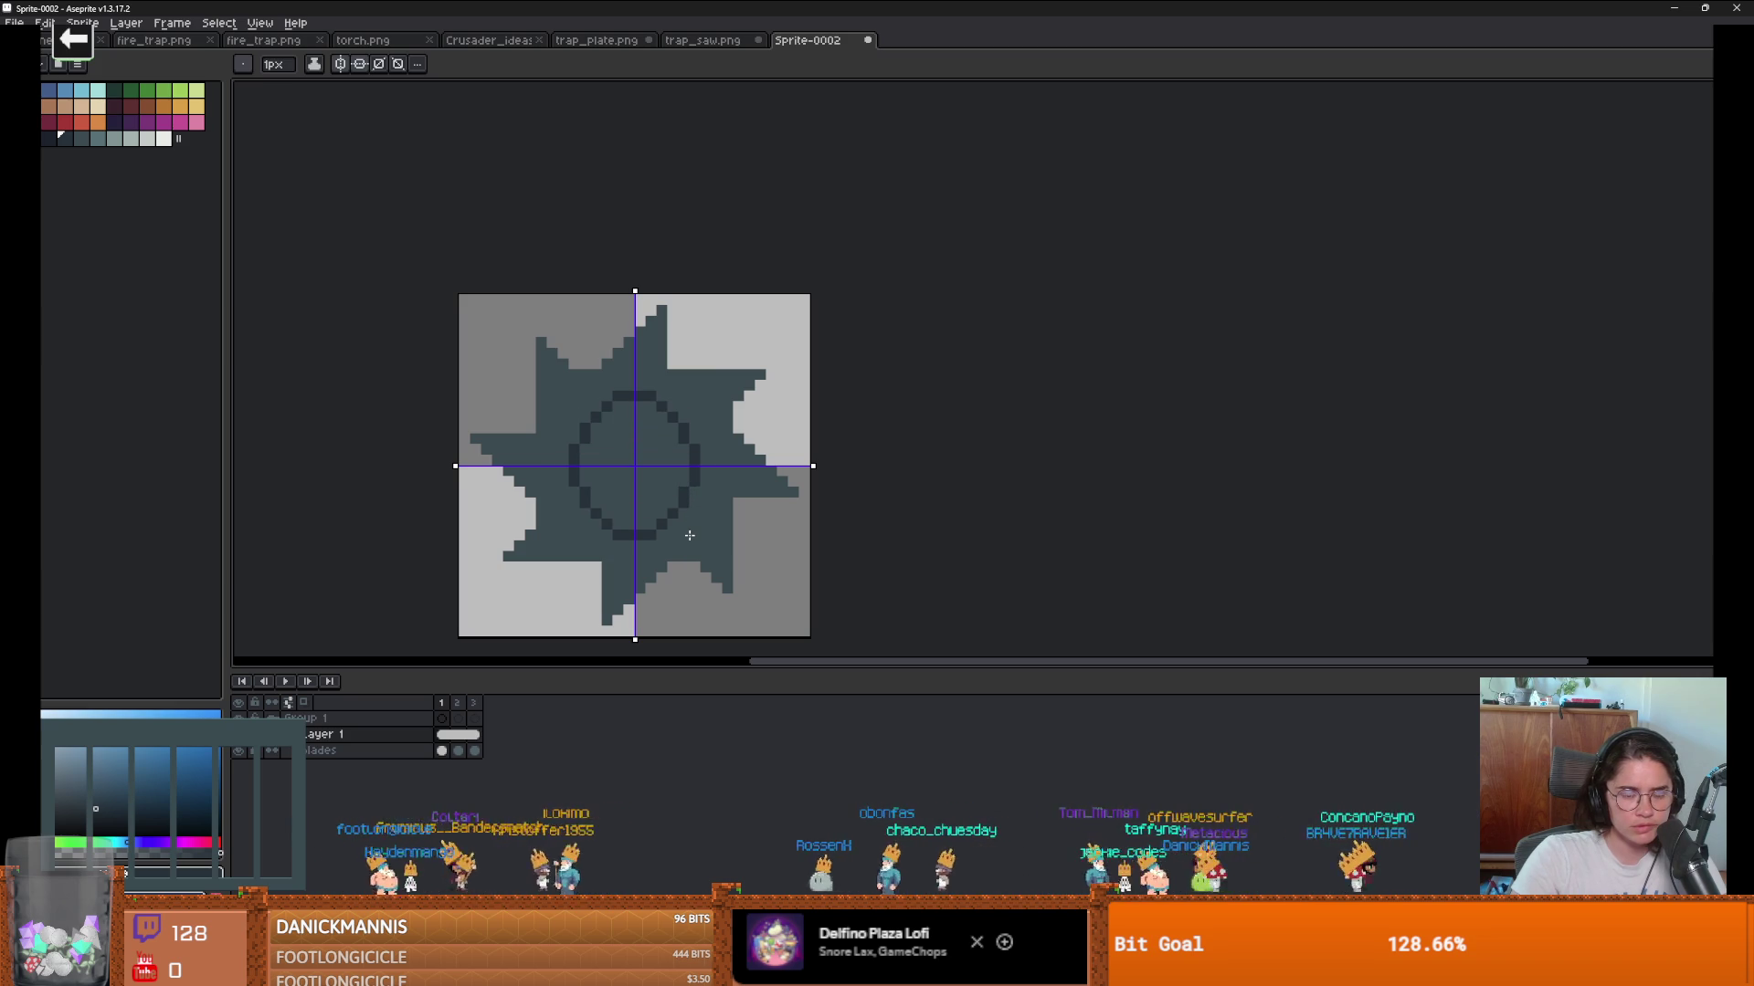
pyautogui.hotkey('ctrl', 'z')
pyautogui.moveTo(603, 432); pyautogui.dragTo(677, 504)
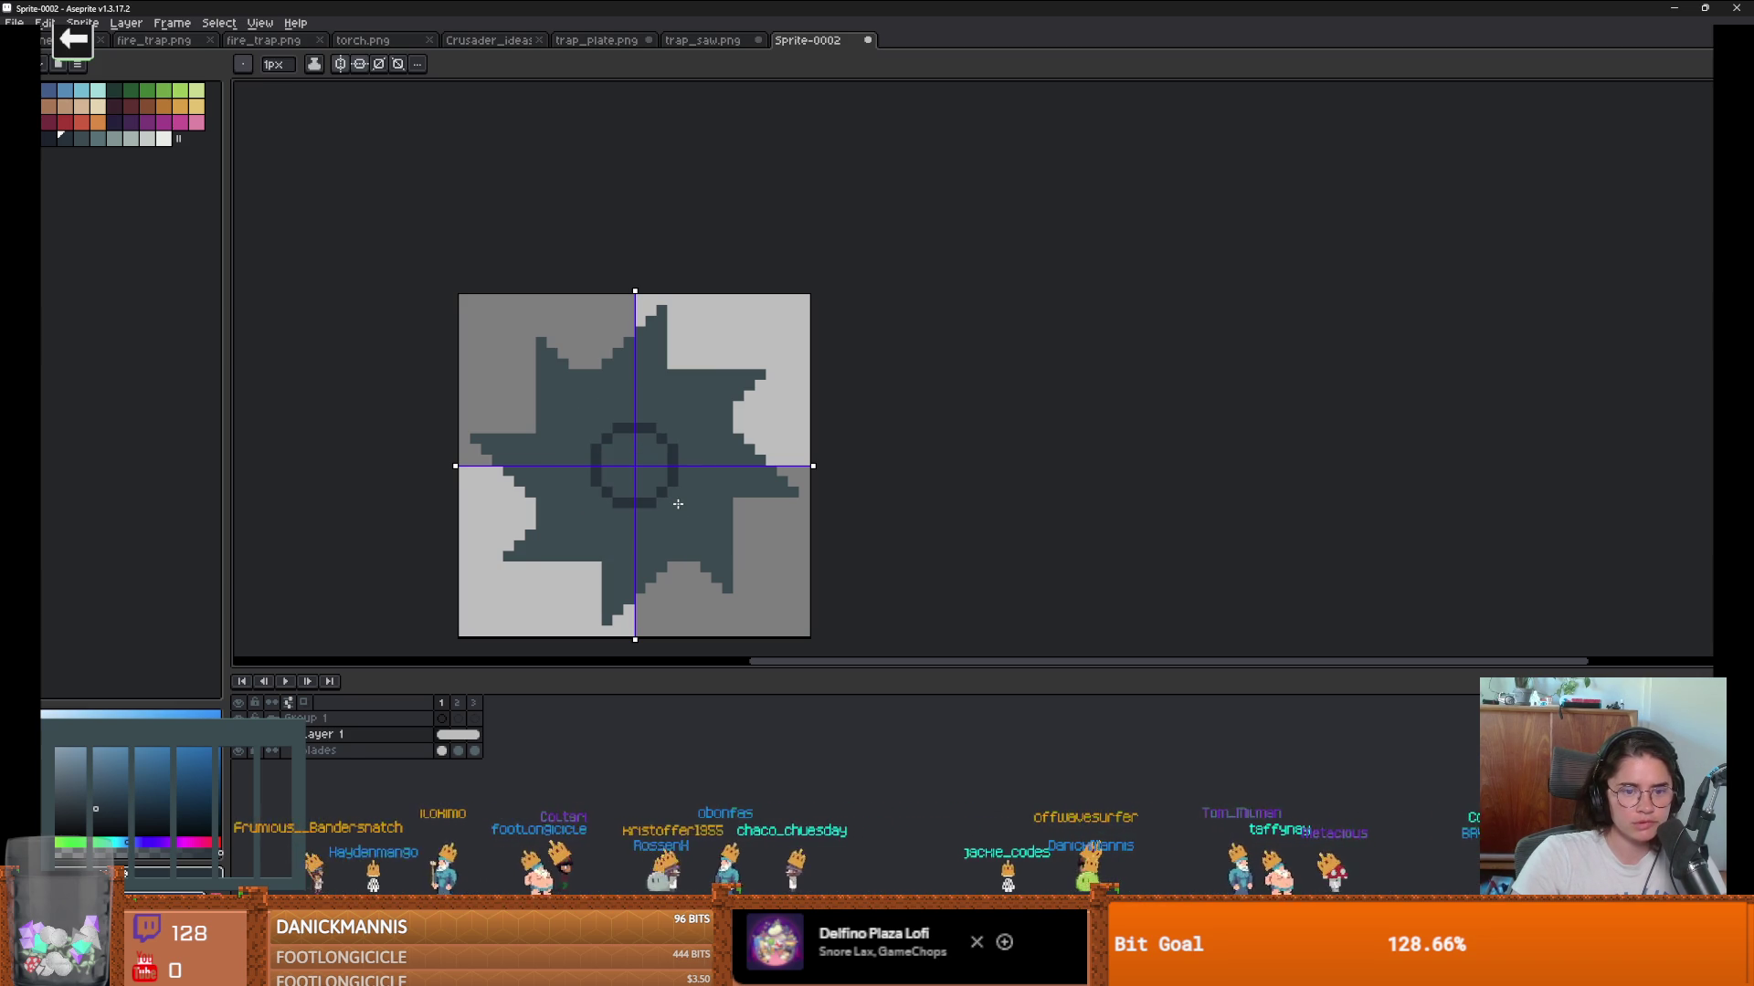
# Start the animation preview playing
pyautogui.scroll(-1, 678, 503)
pyautogui.scroll(1, 636, 490)
pyautogui.click(286, 681)
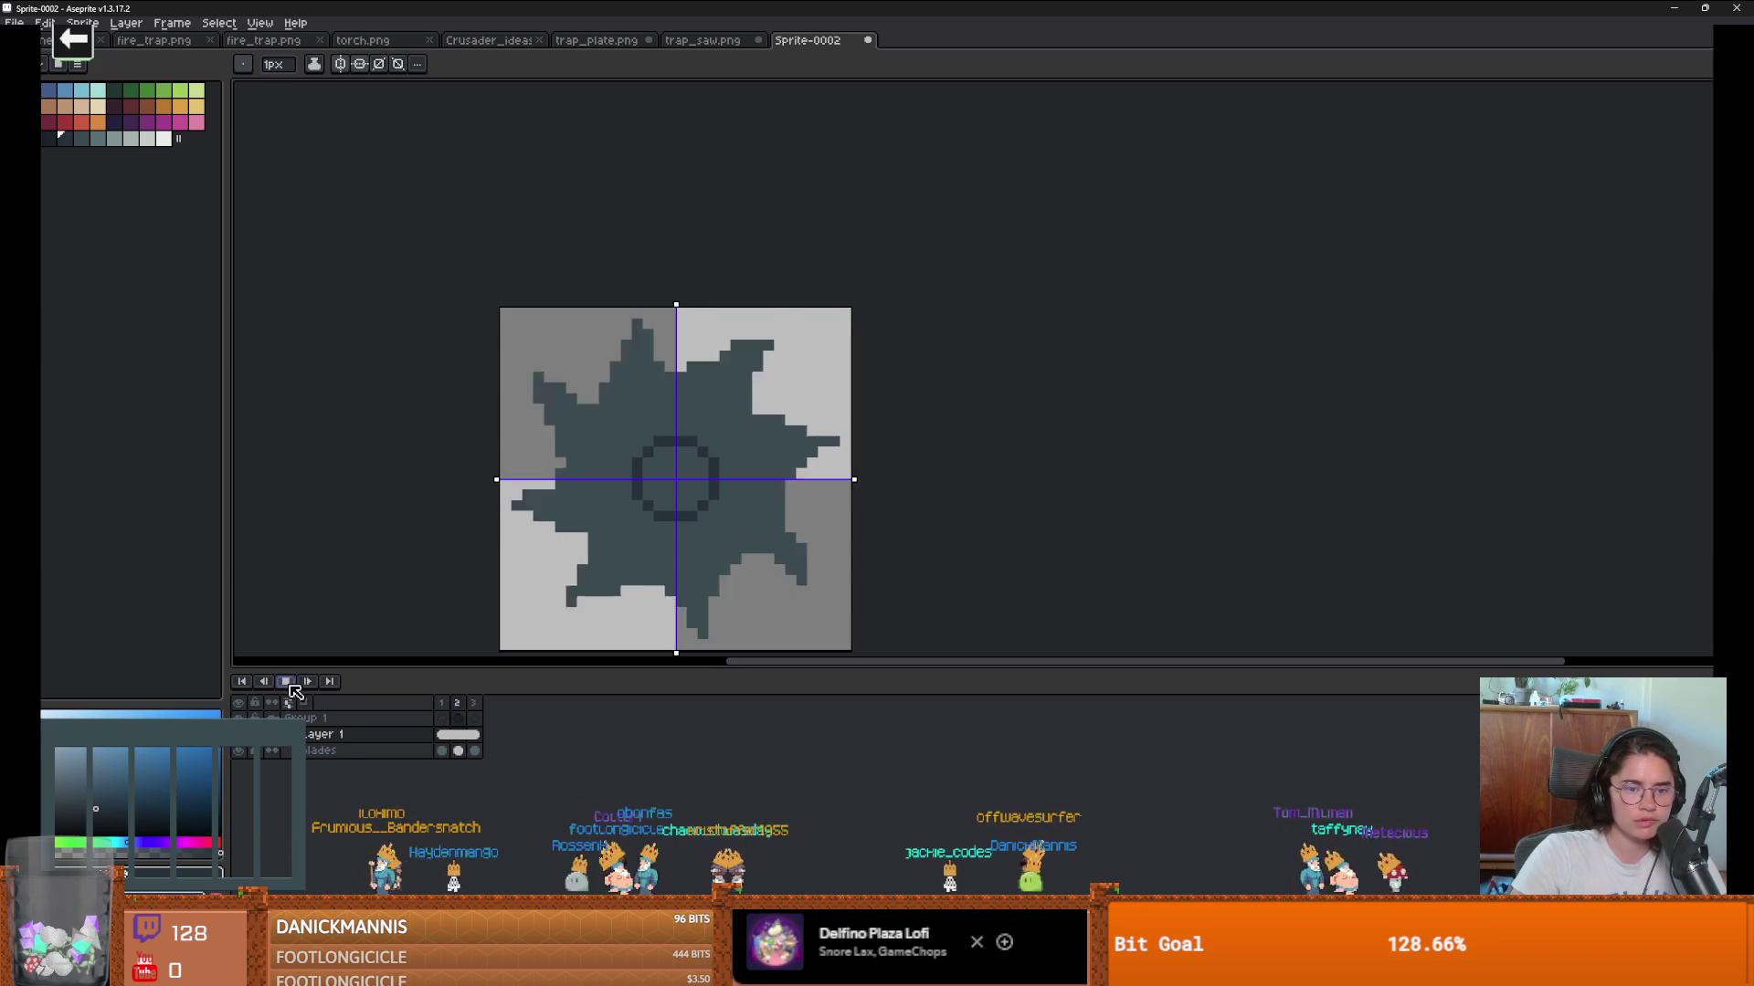
# Stop the animation preview on frame 1
pyautogui.scroll(-1, 560, 594)
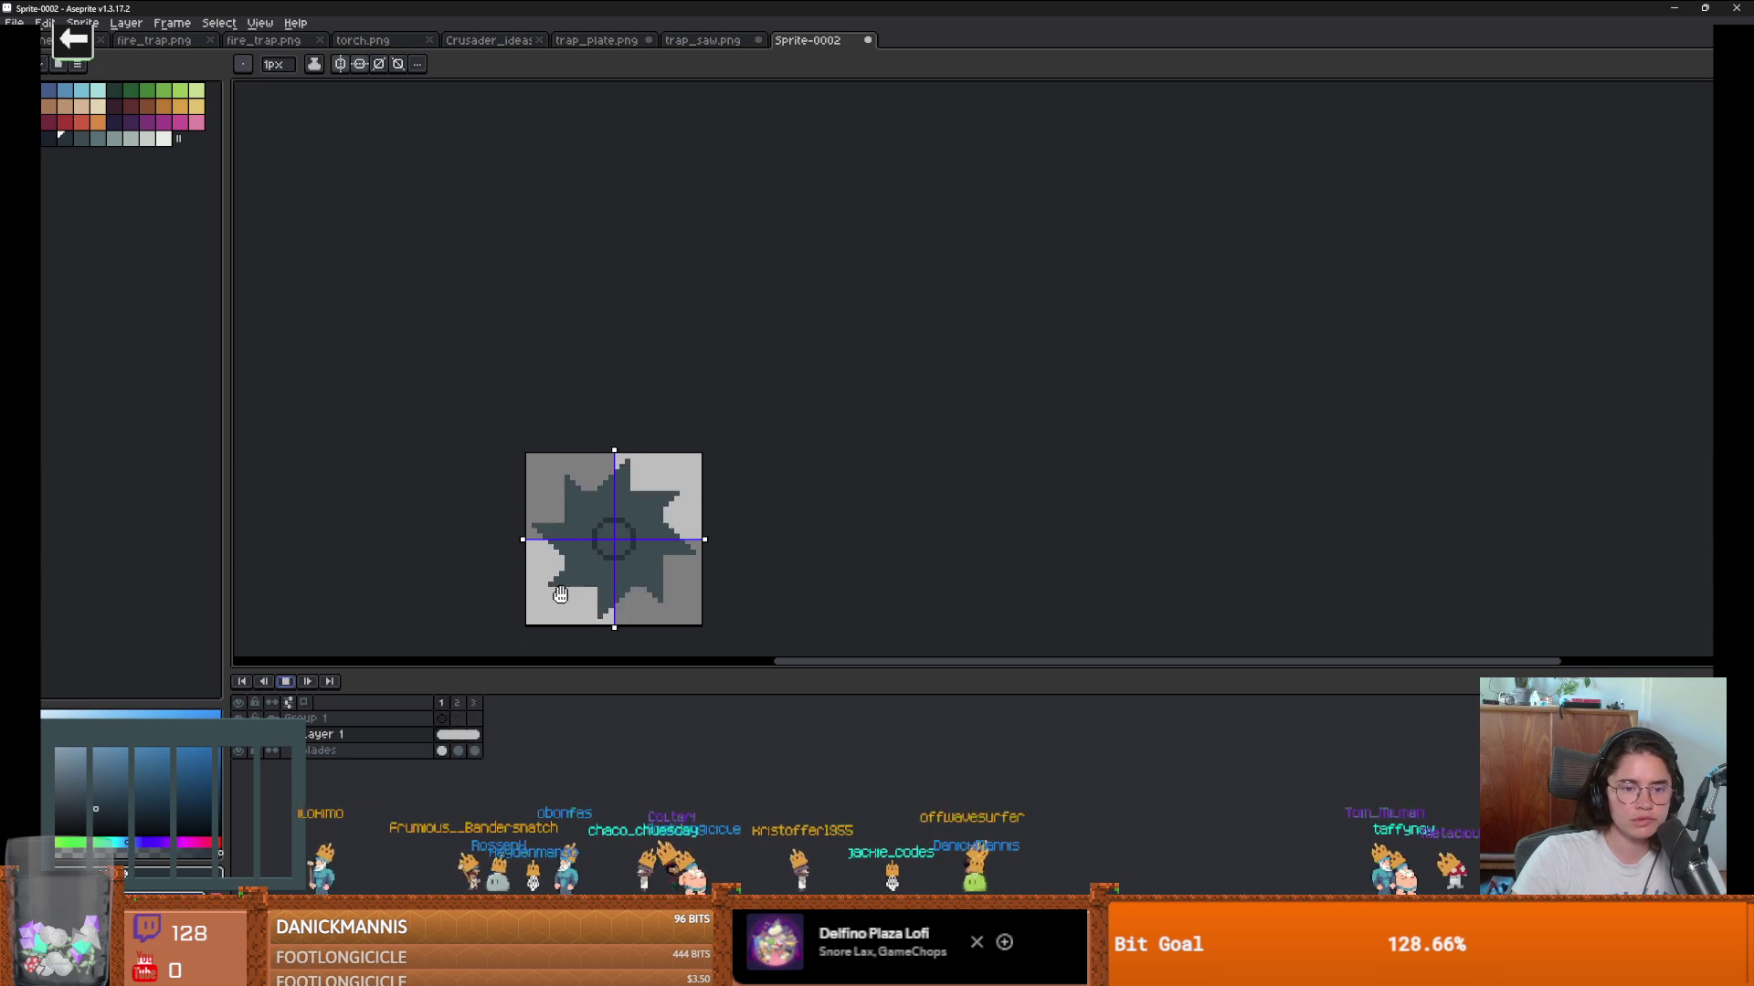
pyautogui.scroll(1, 560, 595)
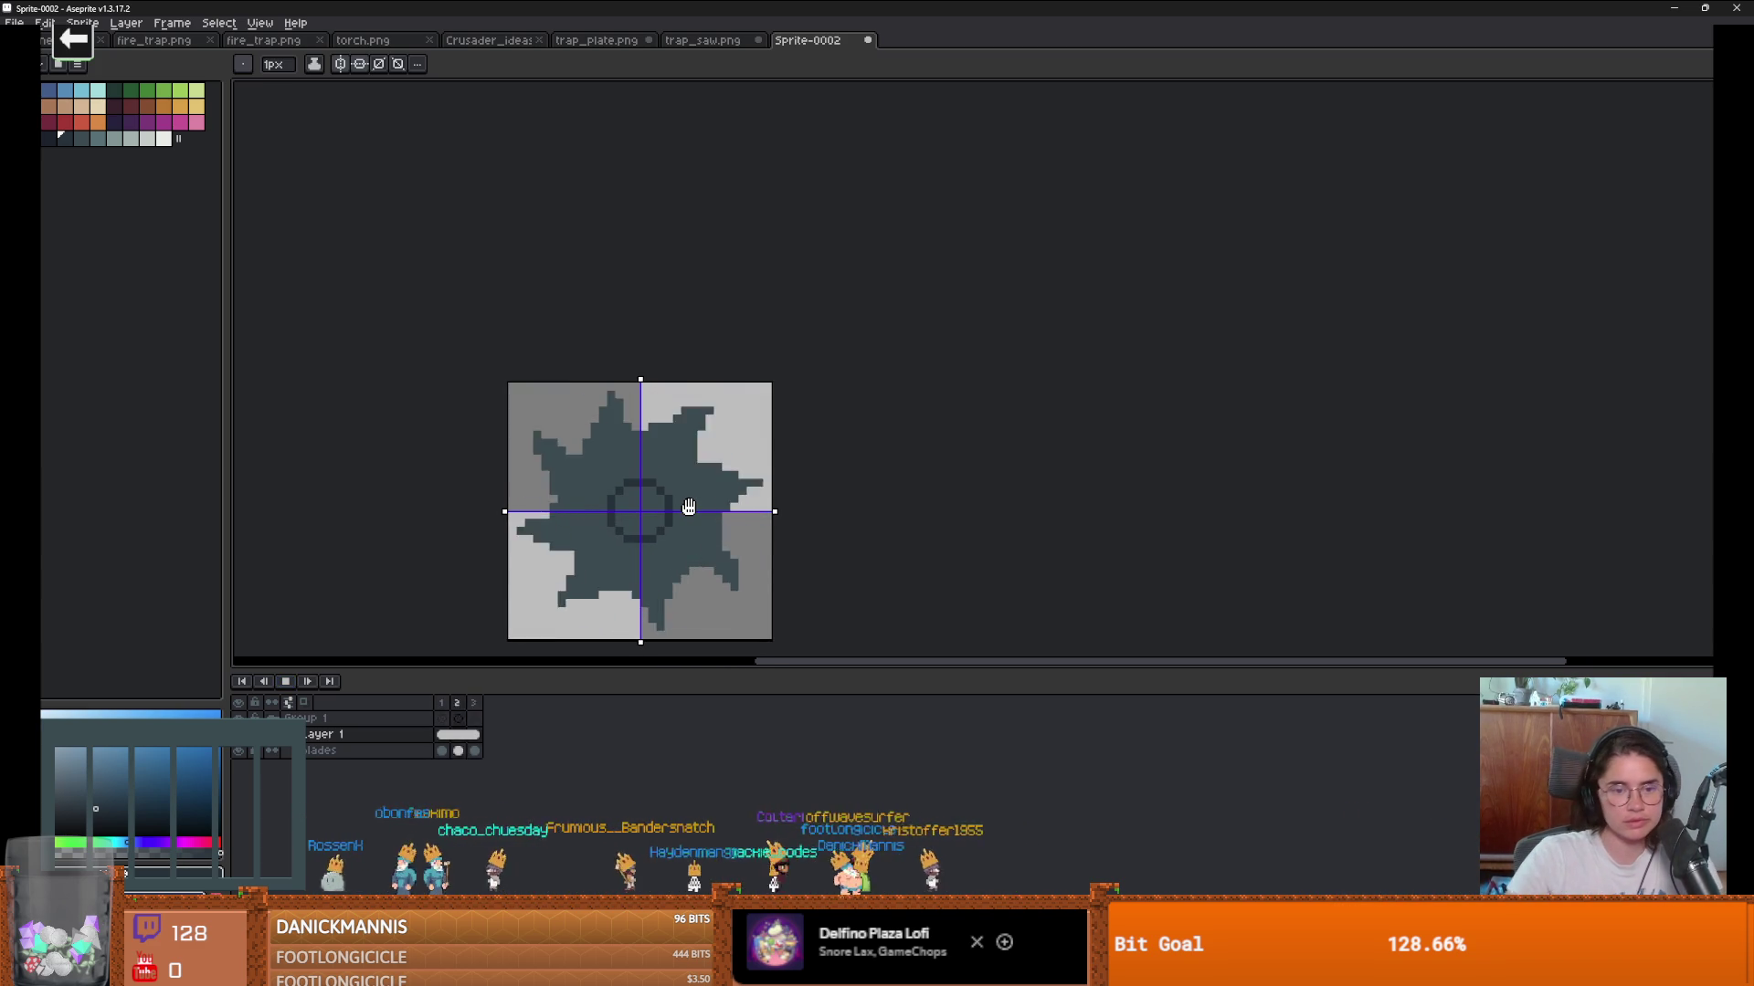
pyautogui.scroll(1, 677, 547)
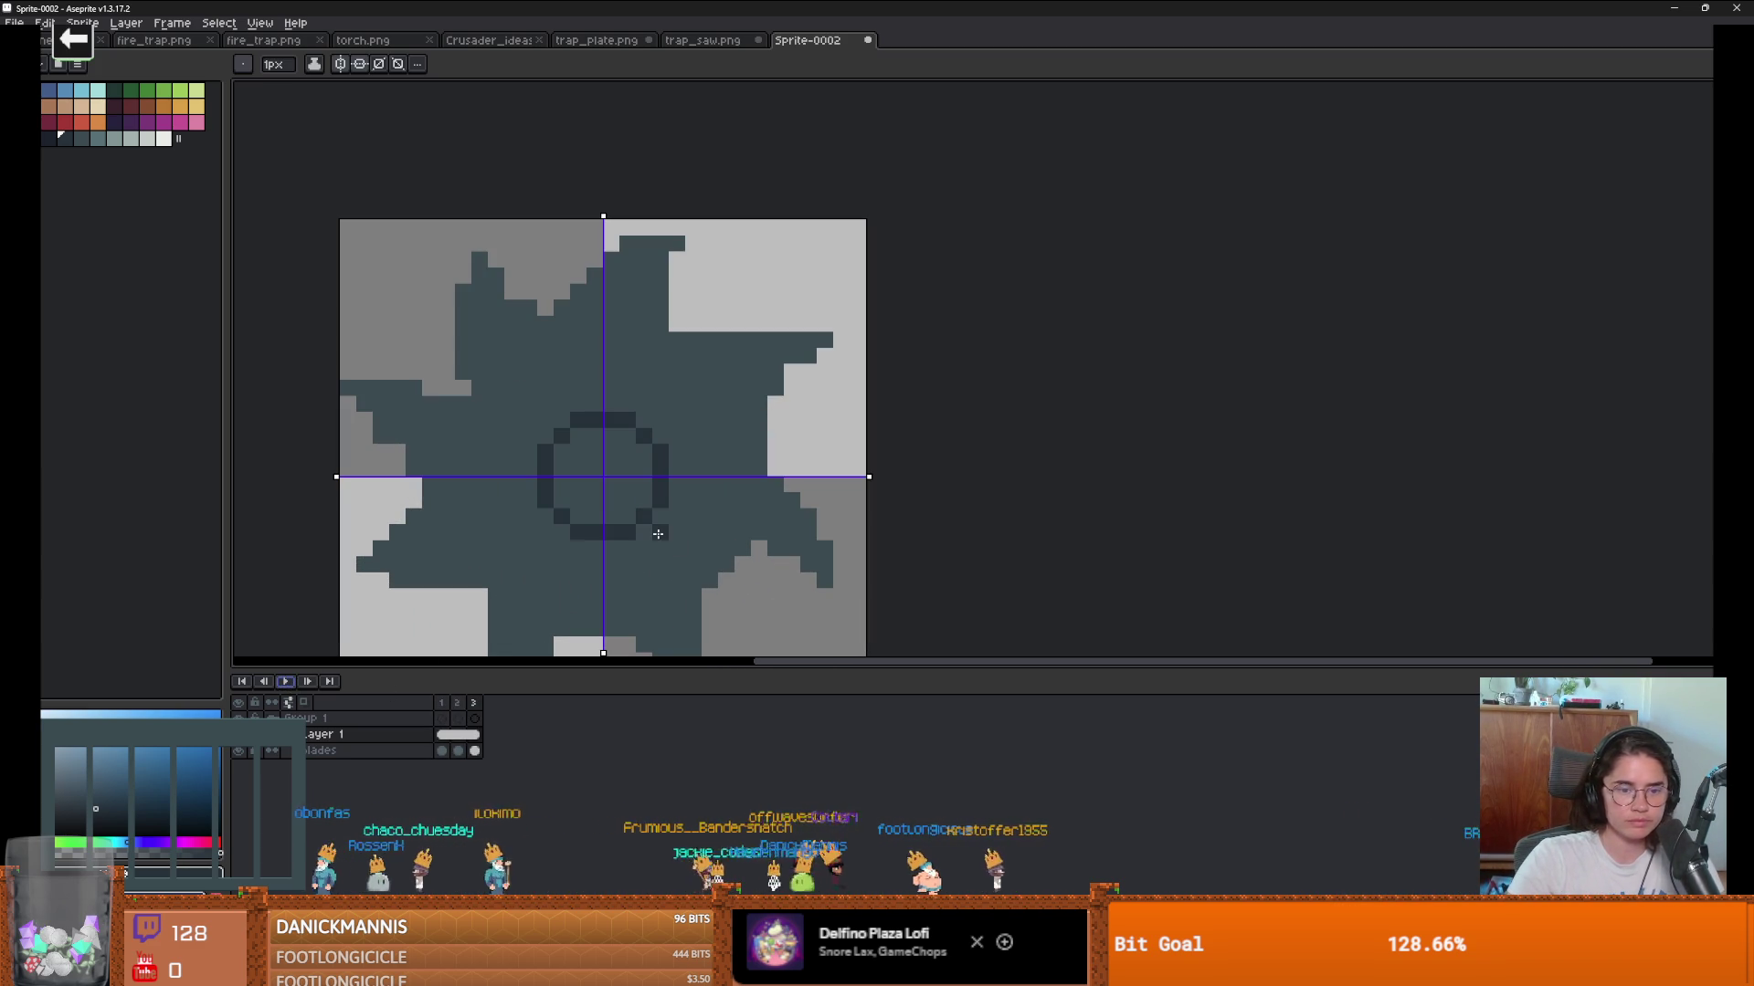
pyautogui.press('v')
# With the Ellipse tool, draw a circle outline around the star's centre and a small hub ring
pyautogui.hotkey('shift', 'u')
pyautogui.moveTo(510, 384); pyautogui.dragTo(705, 569)
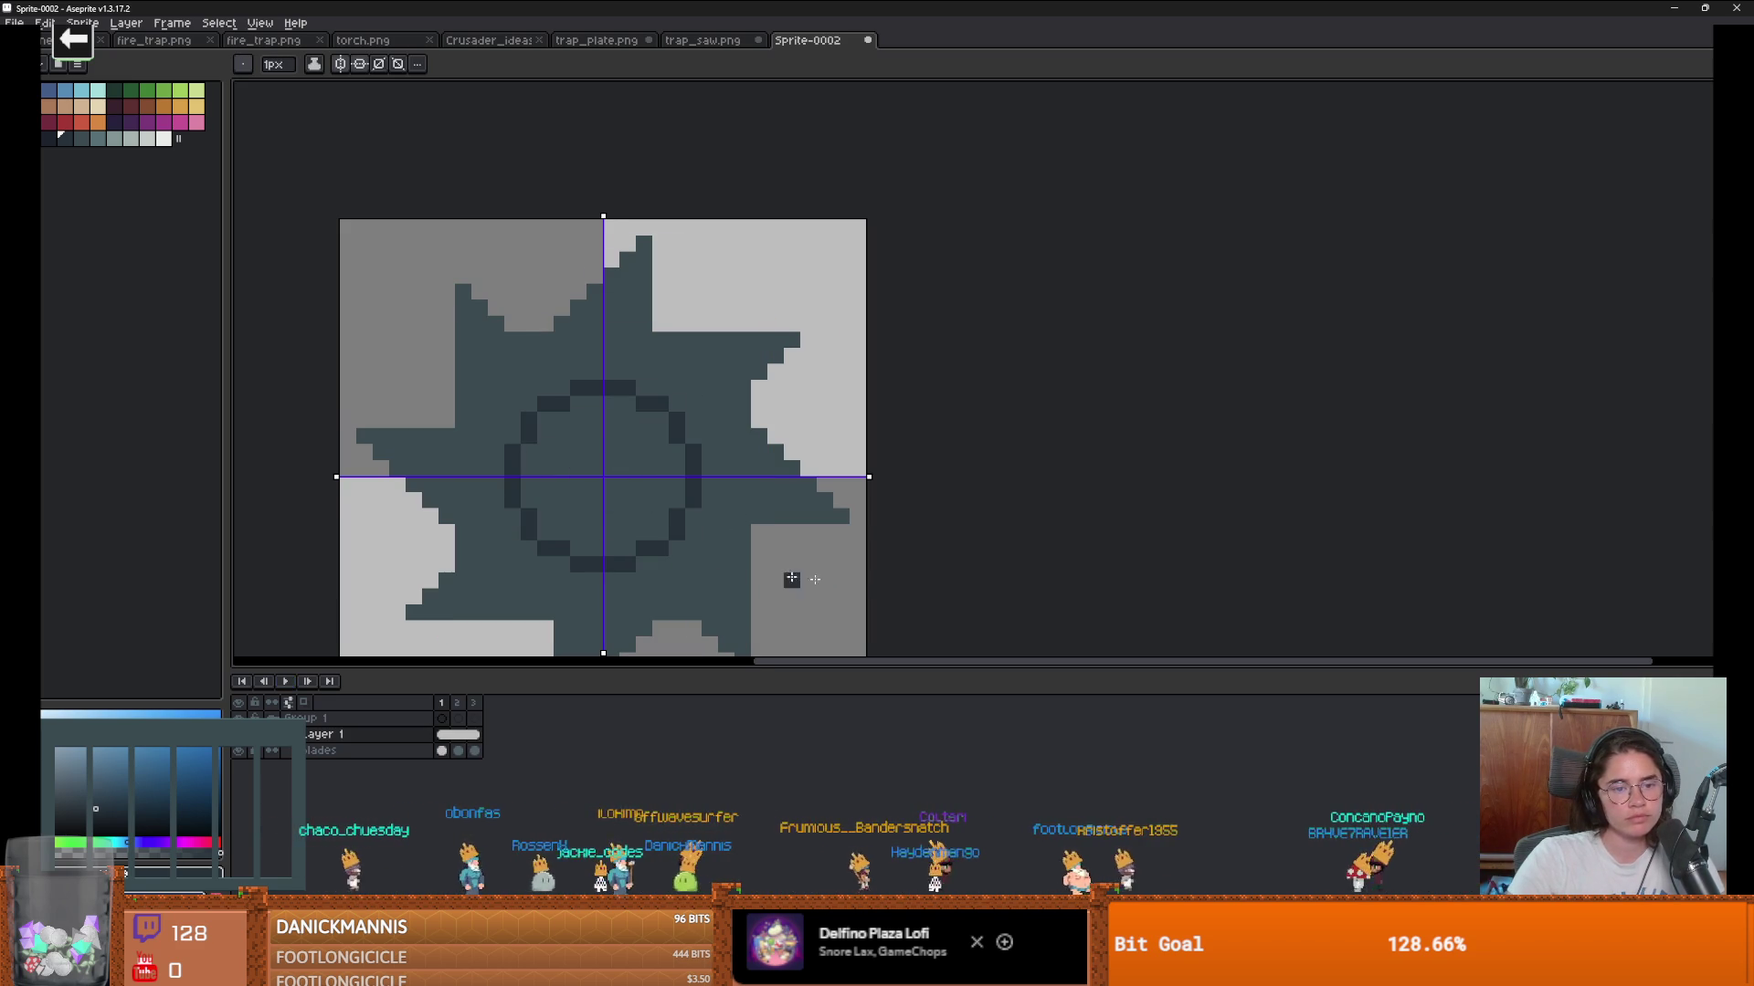
pyautogui.scroll(-1, 751, 573)
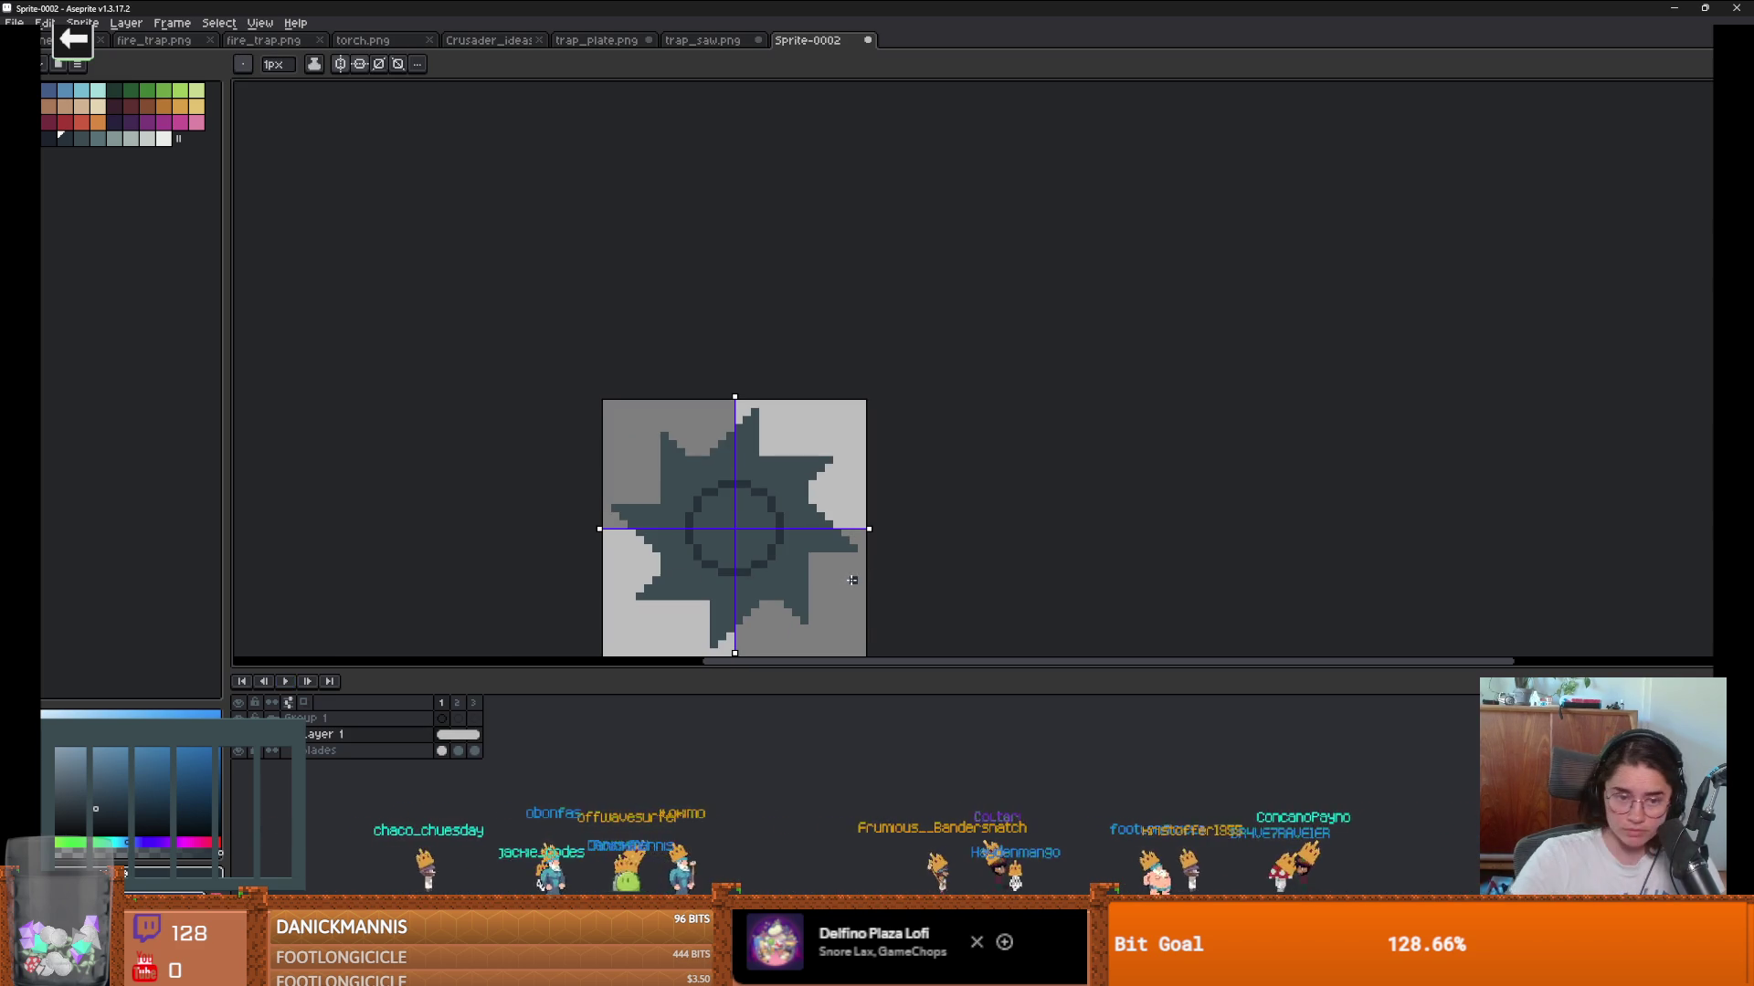
pyautogui.scroll(3, 774, 519)
pyautogui.moveTo(627, 485); pyautogui.dragTo(727, 588)
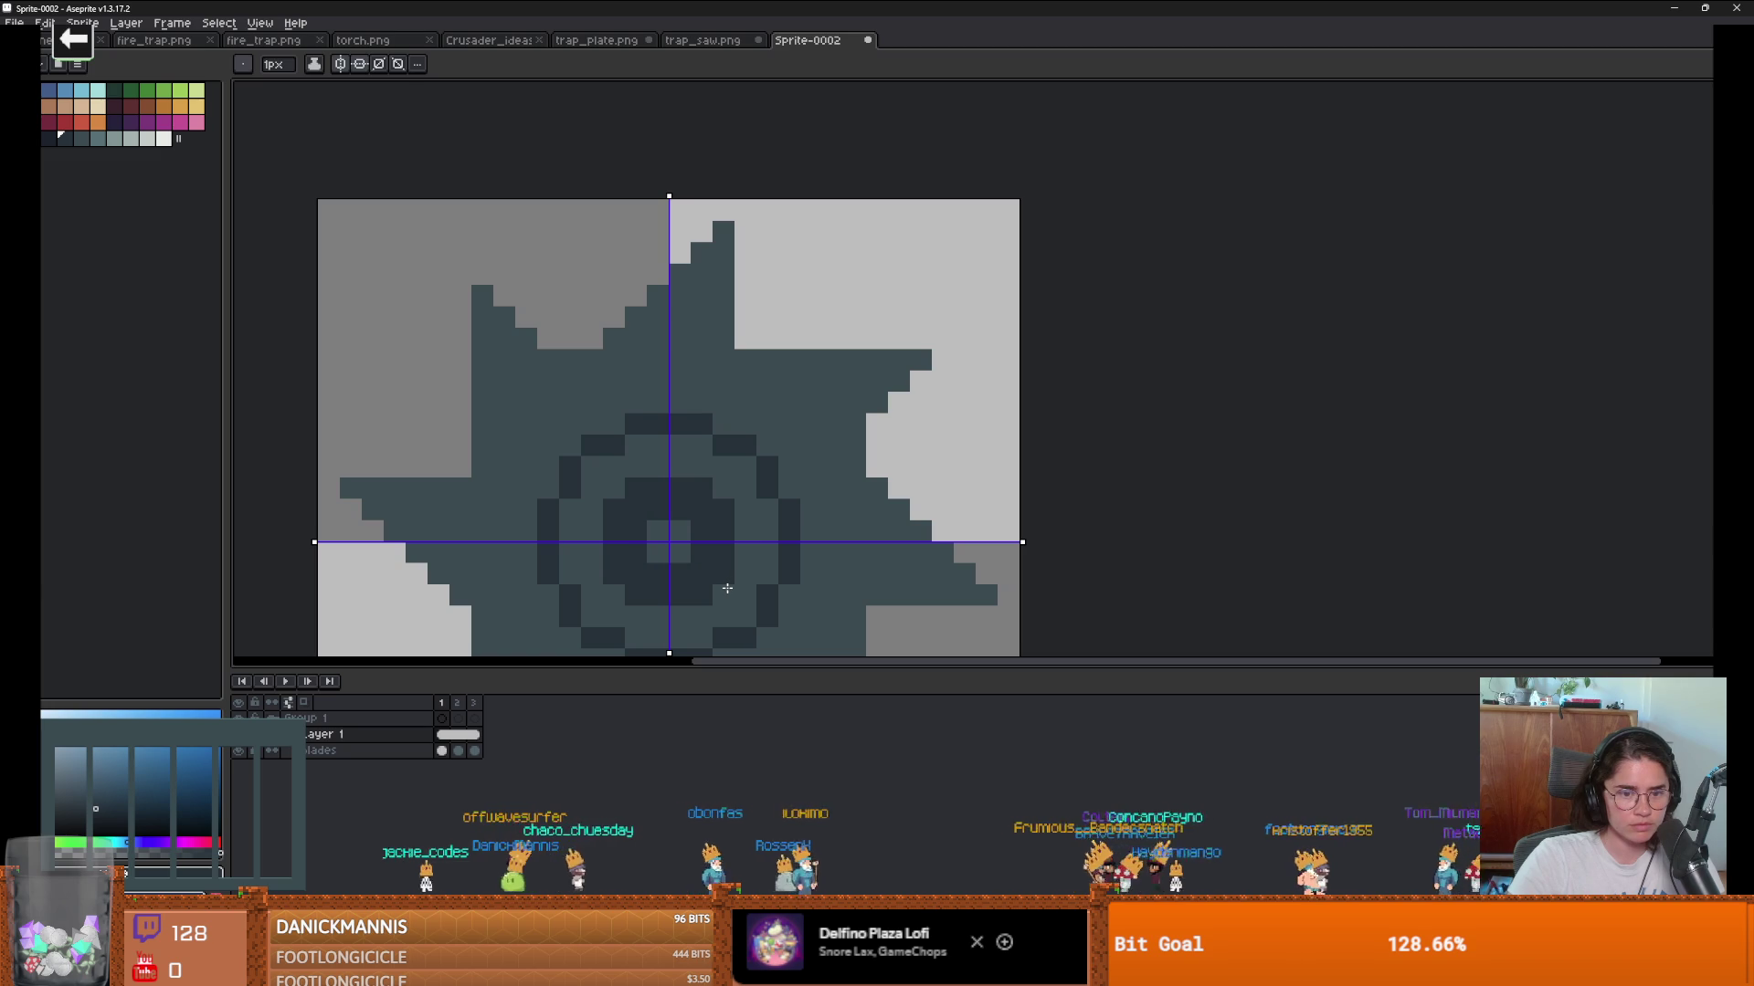
# Repaint stray pixels on the inner ring and lighten the dark pixels inside it
pyautogui.scroll(-1, 951, 443)
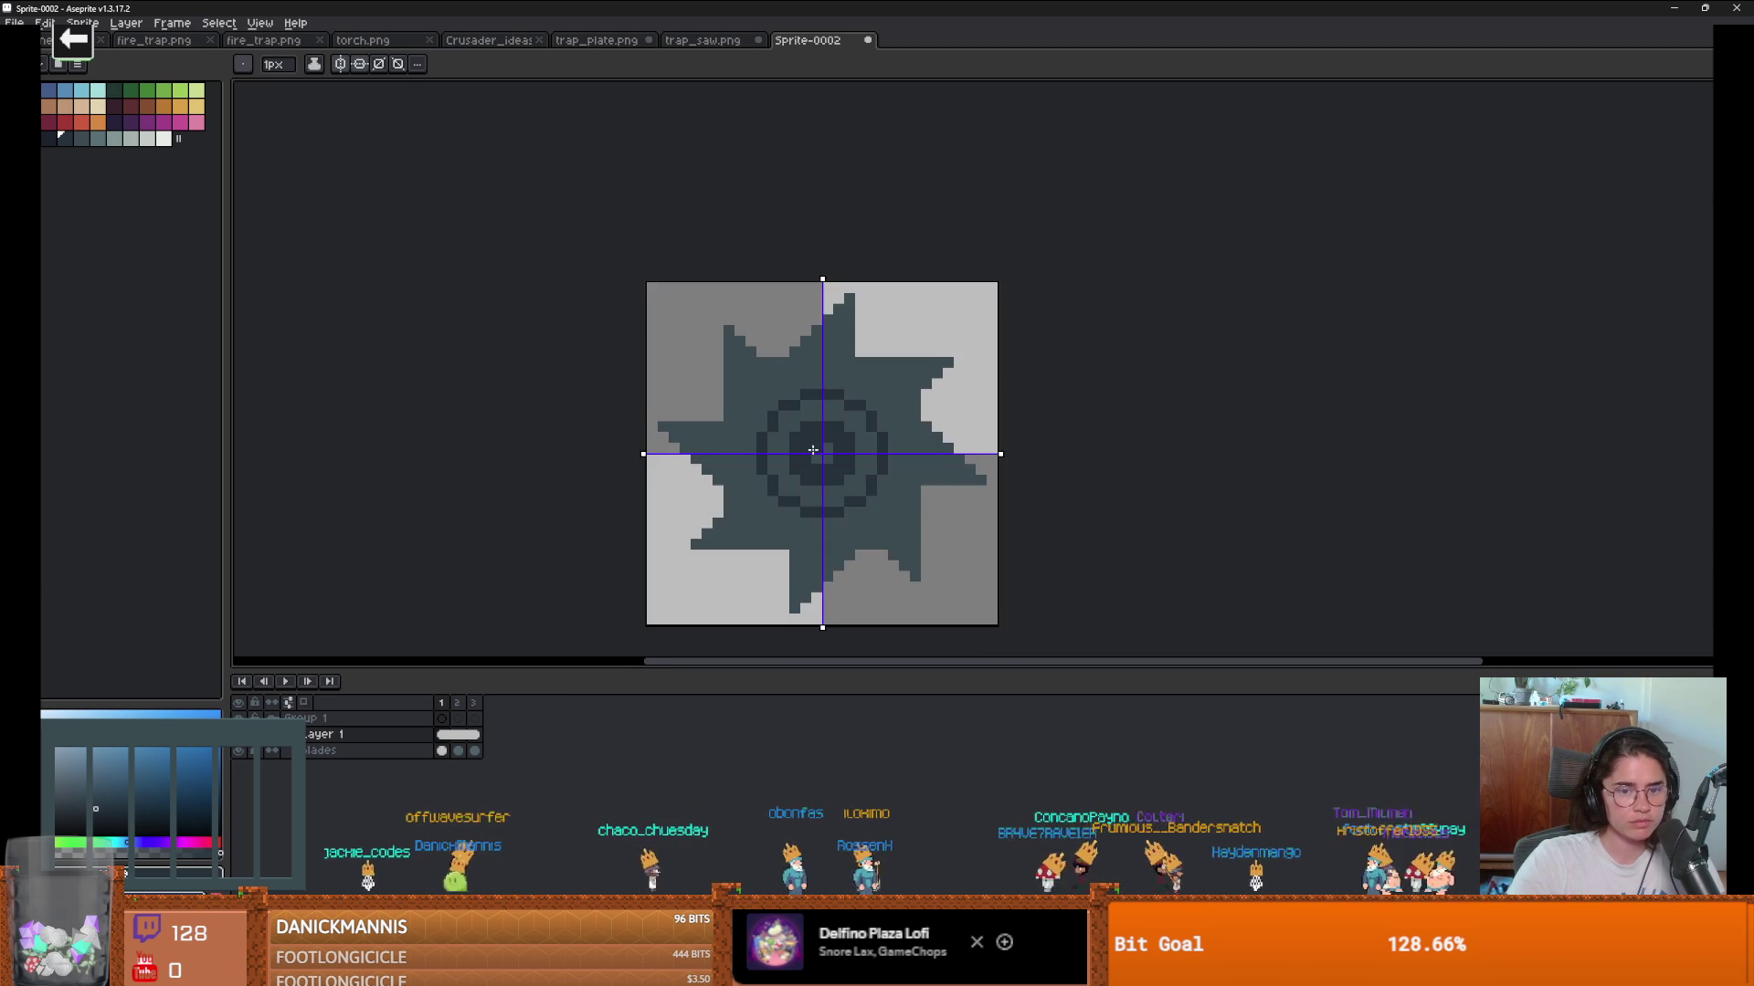
pyautogui.scroll(1, 814, 446)
pyautogui.press('b')
pyautogui.scroll(-2, 912, 481)
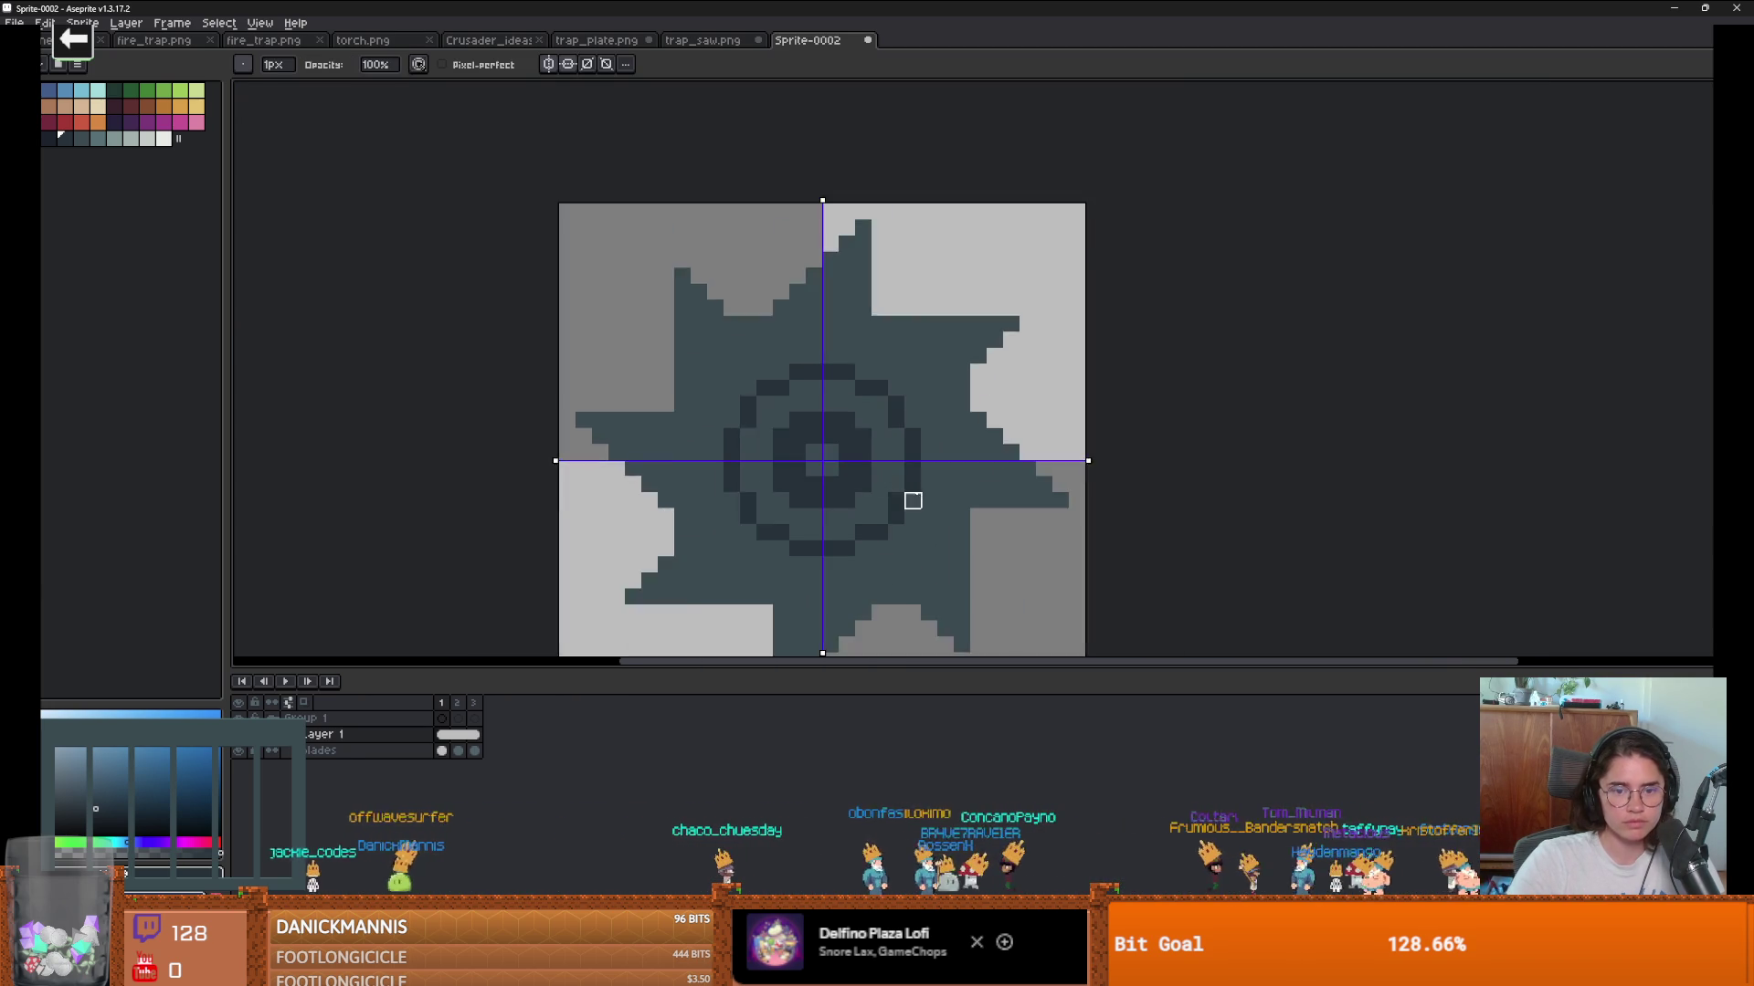
pyautogui.scroll(1, 924, 497)
pyautogui.scroll(1, 790, 465)
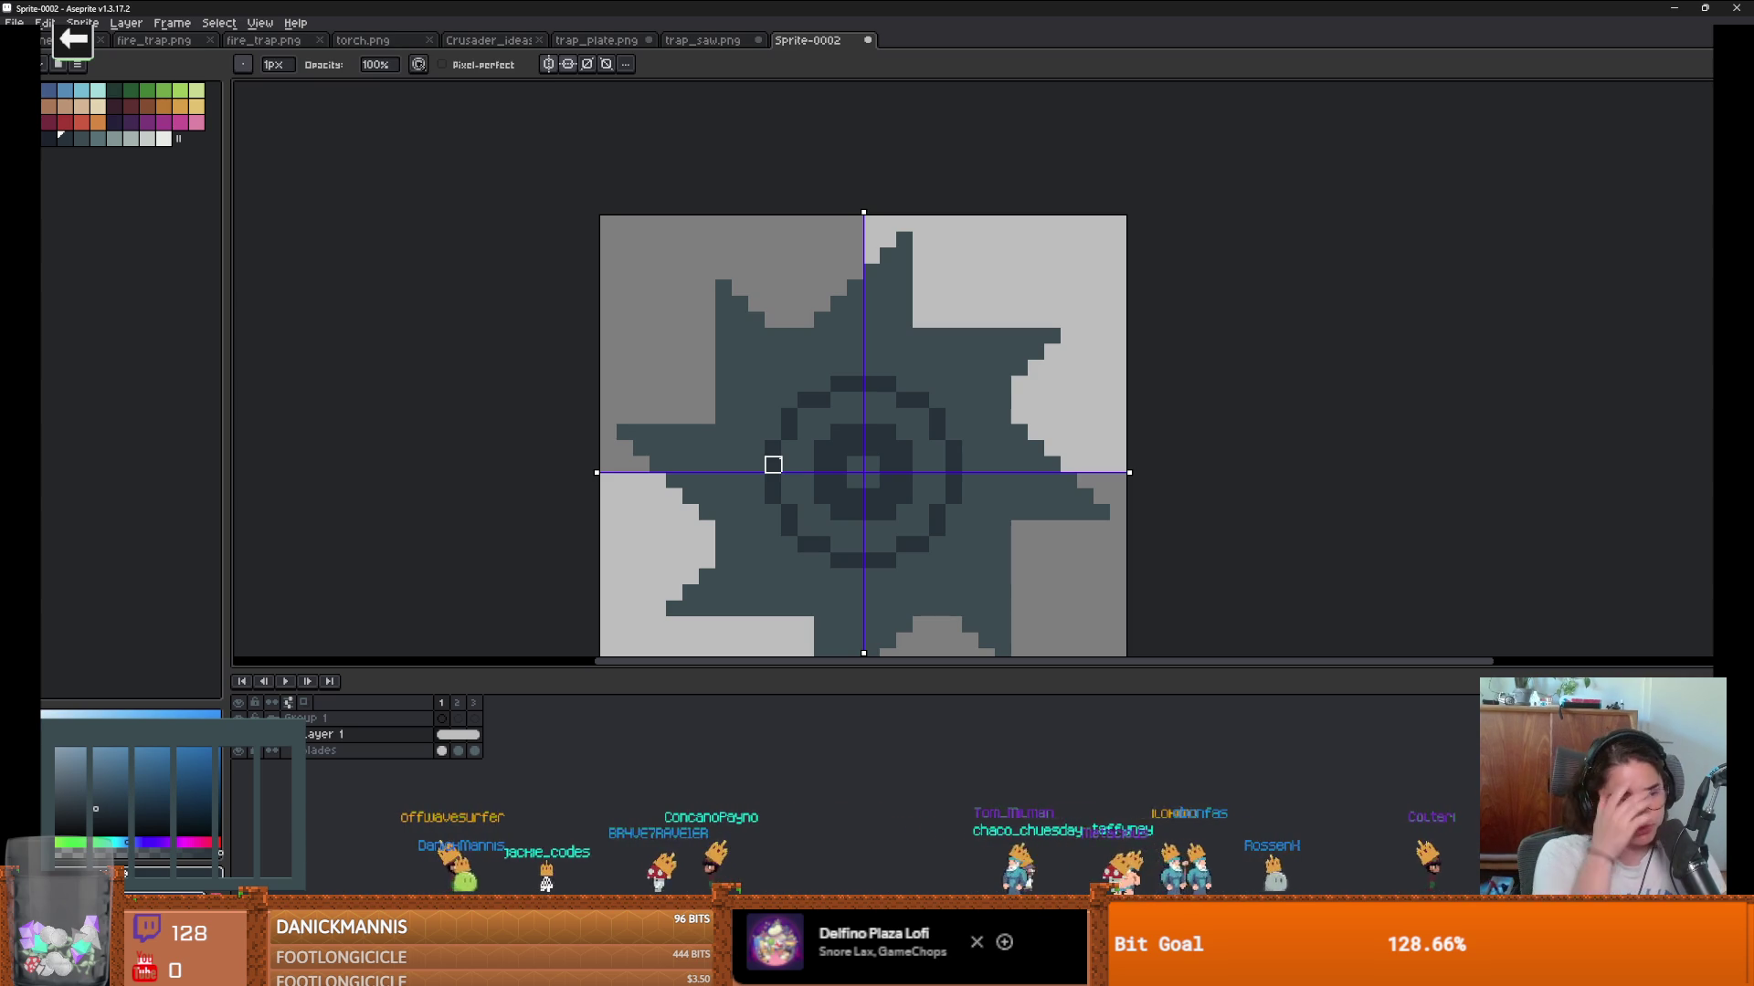
pyautogui.scroll(2, 789, 448)
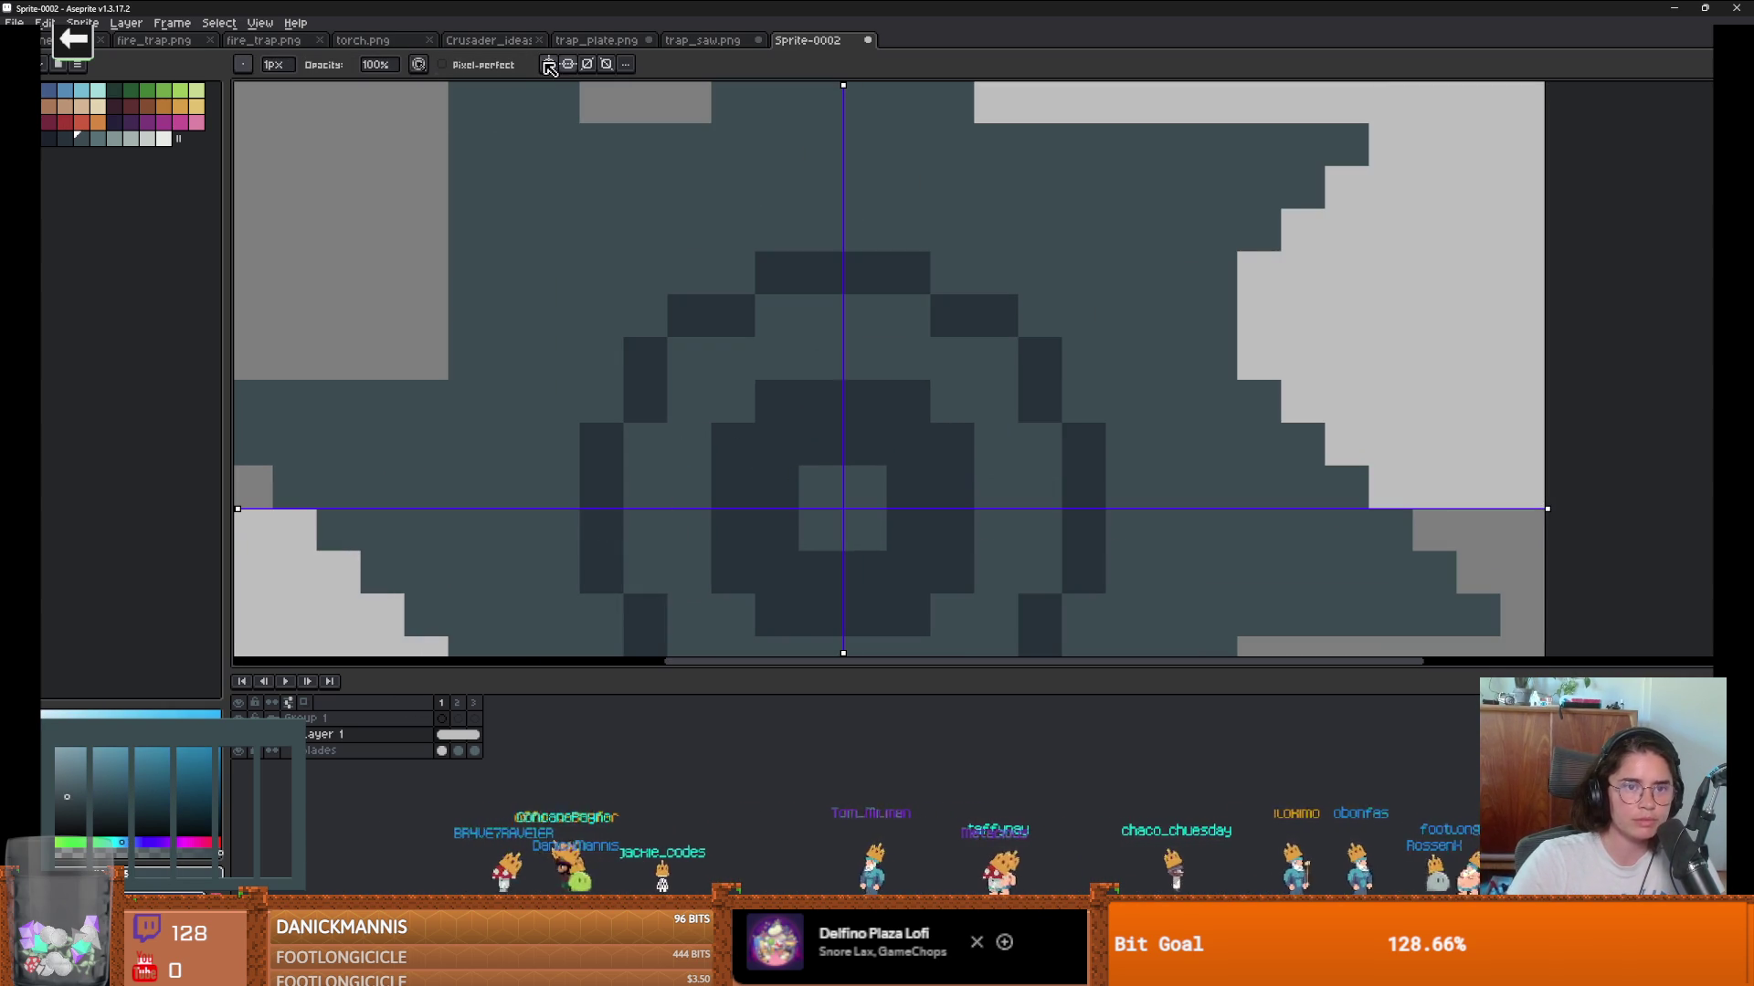
pyautogui.scroll(-1, 836, 448)
pyautogui.press('i')
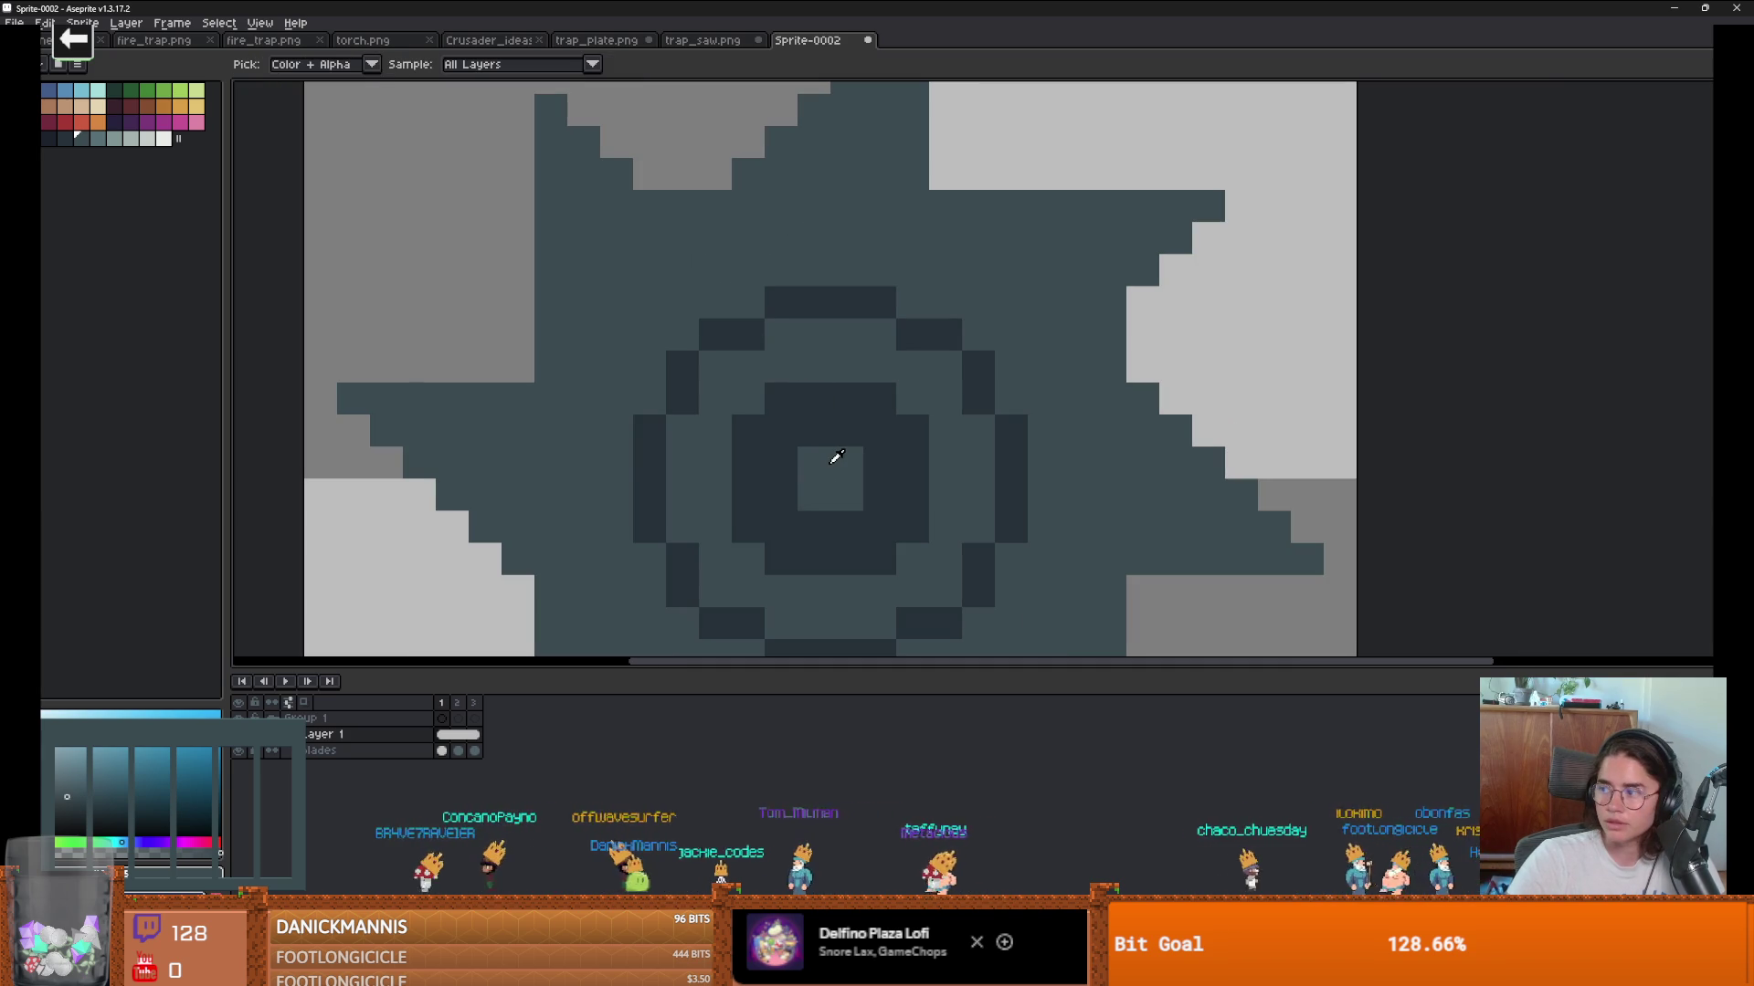
pyautogui.press('b')
pyautogui.moveTo(889, 399); pyautogui.dragTo(780, 398)
pyautogui.rightClick(862, 429)
pyautogui.rightClick(805, 436)
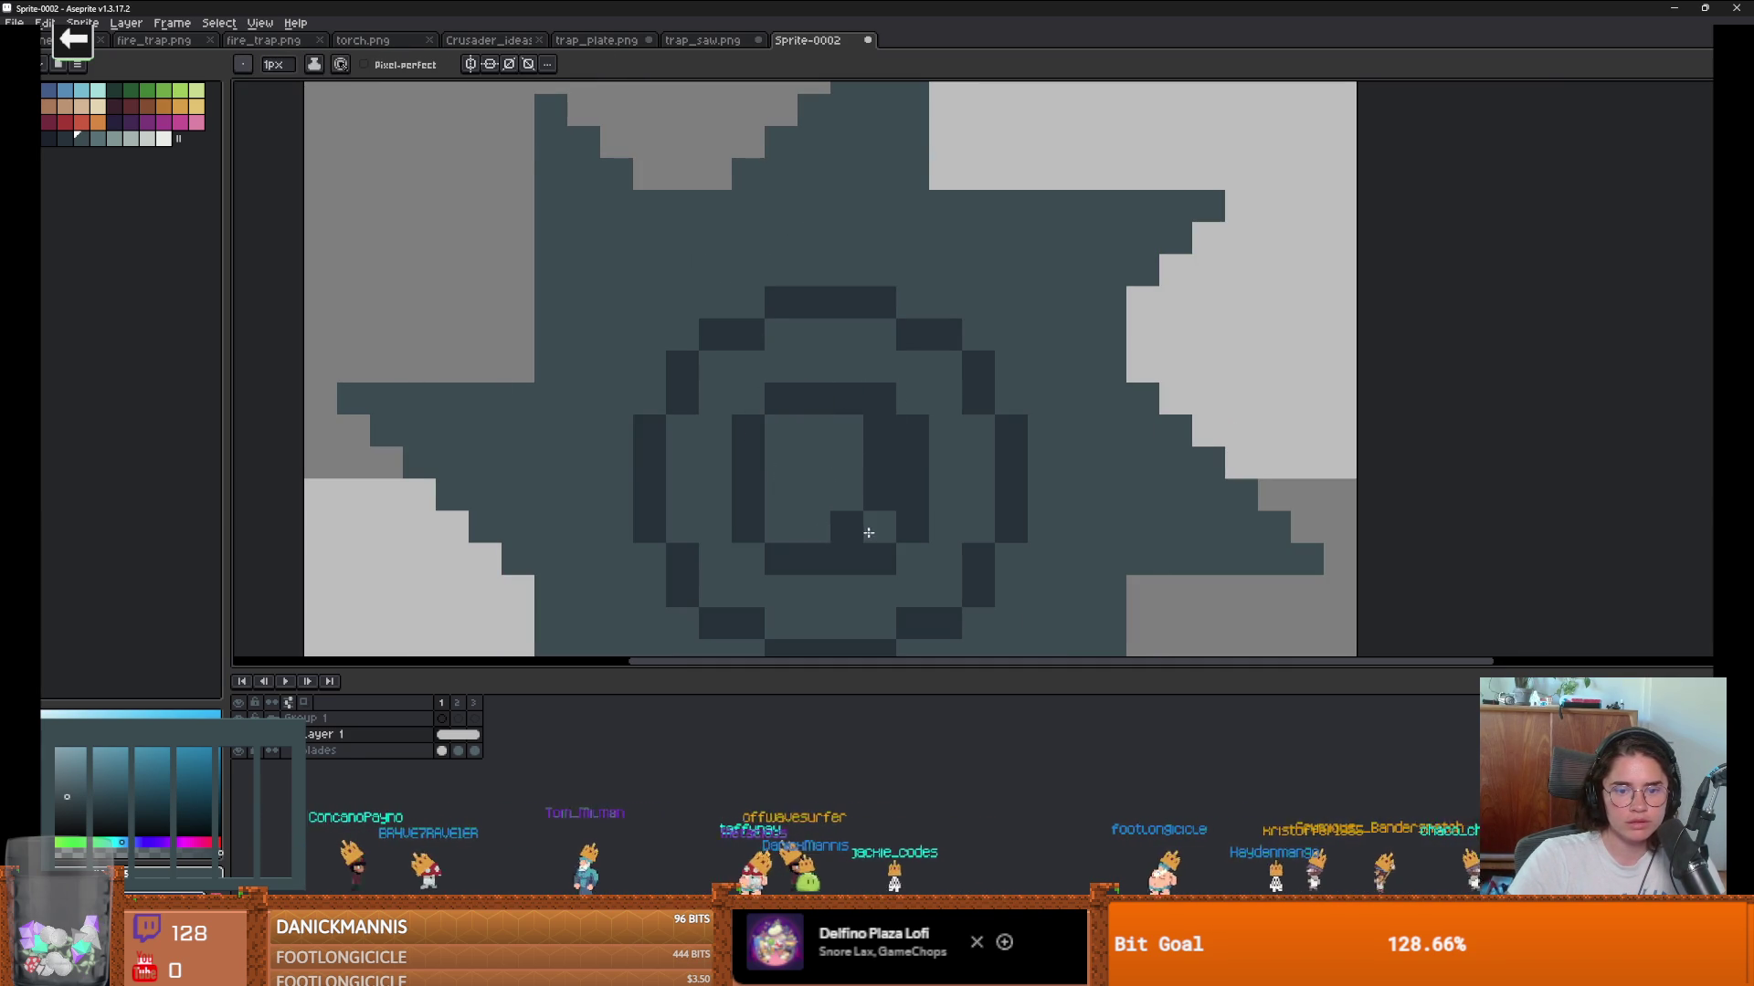
pyautogui.rightClick(881, 444)
# Fill the gaps at the inner ring's bottom end and top-left corner
pyautogui.scroll(-4, 881, 445)
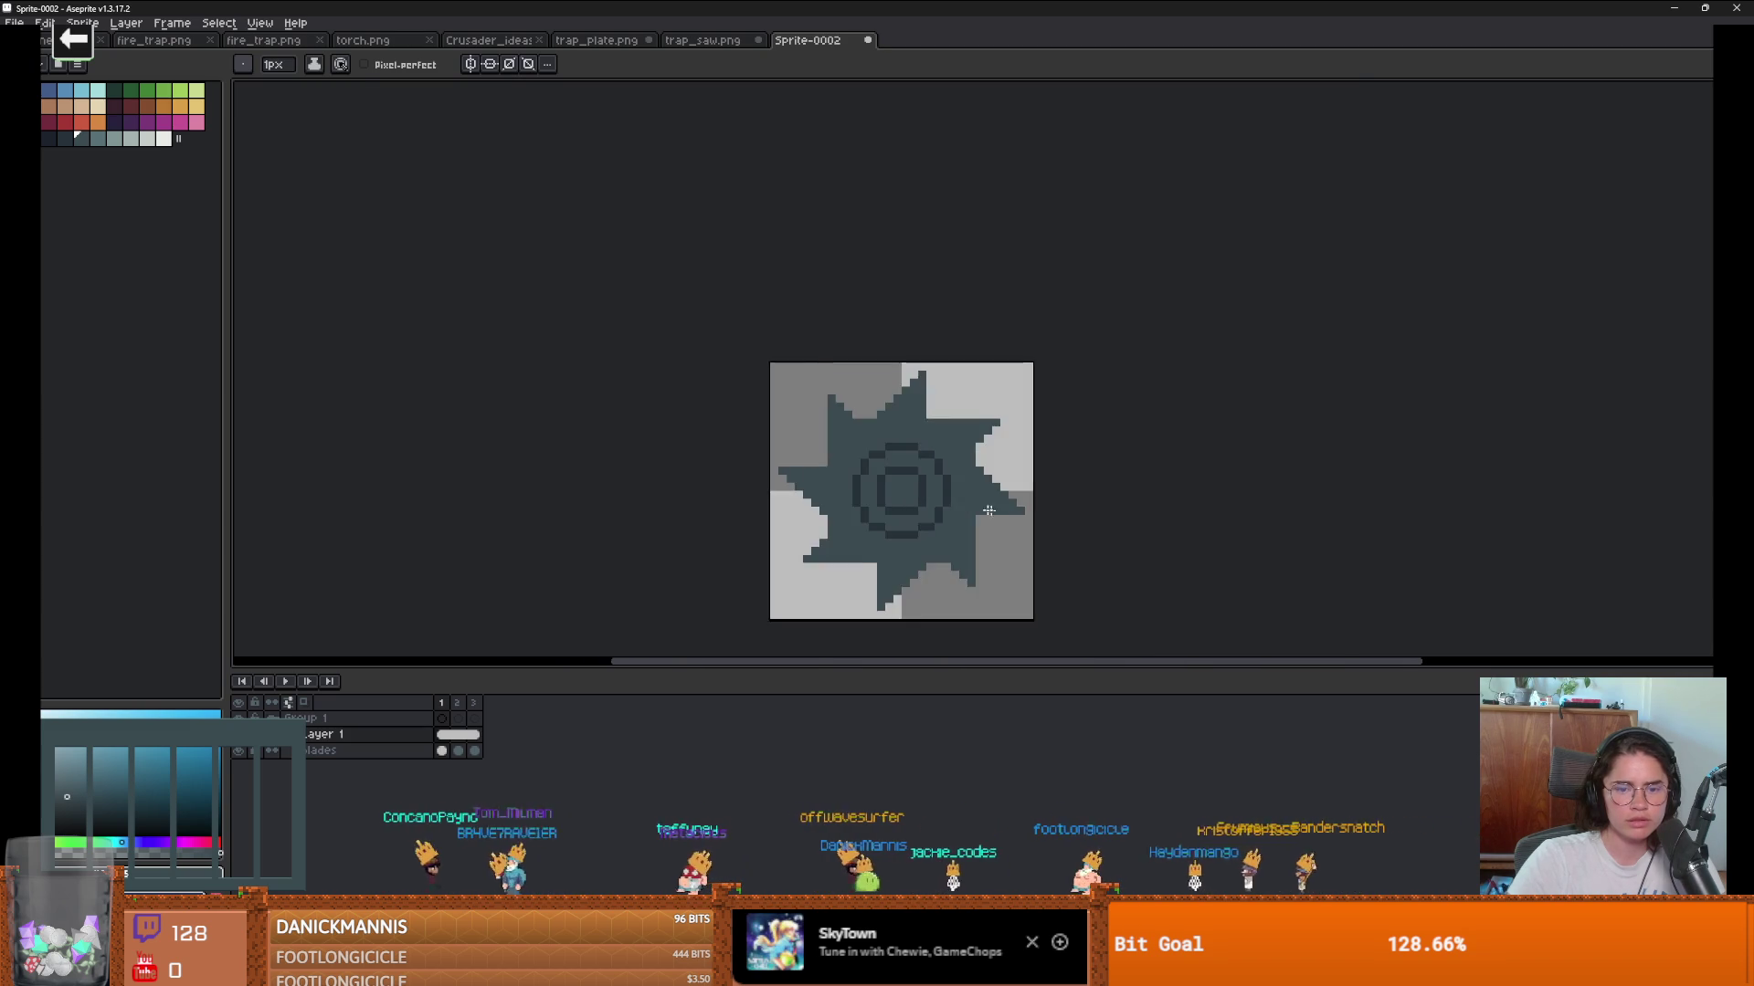
pyautogui.scroll(3, 948, 503)
pyautogui.click(947, 503)
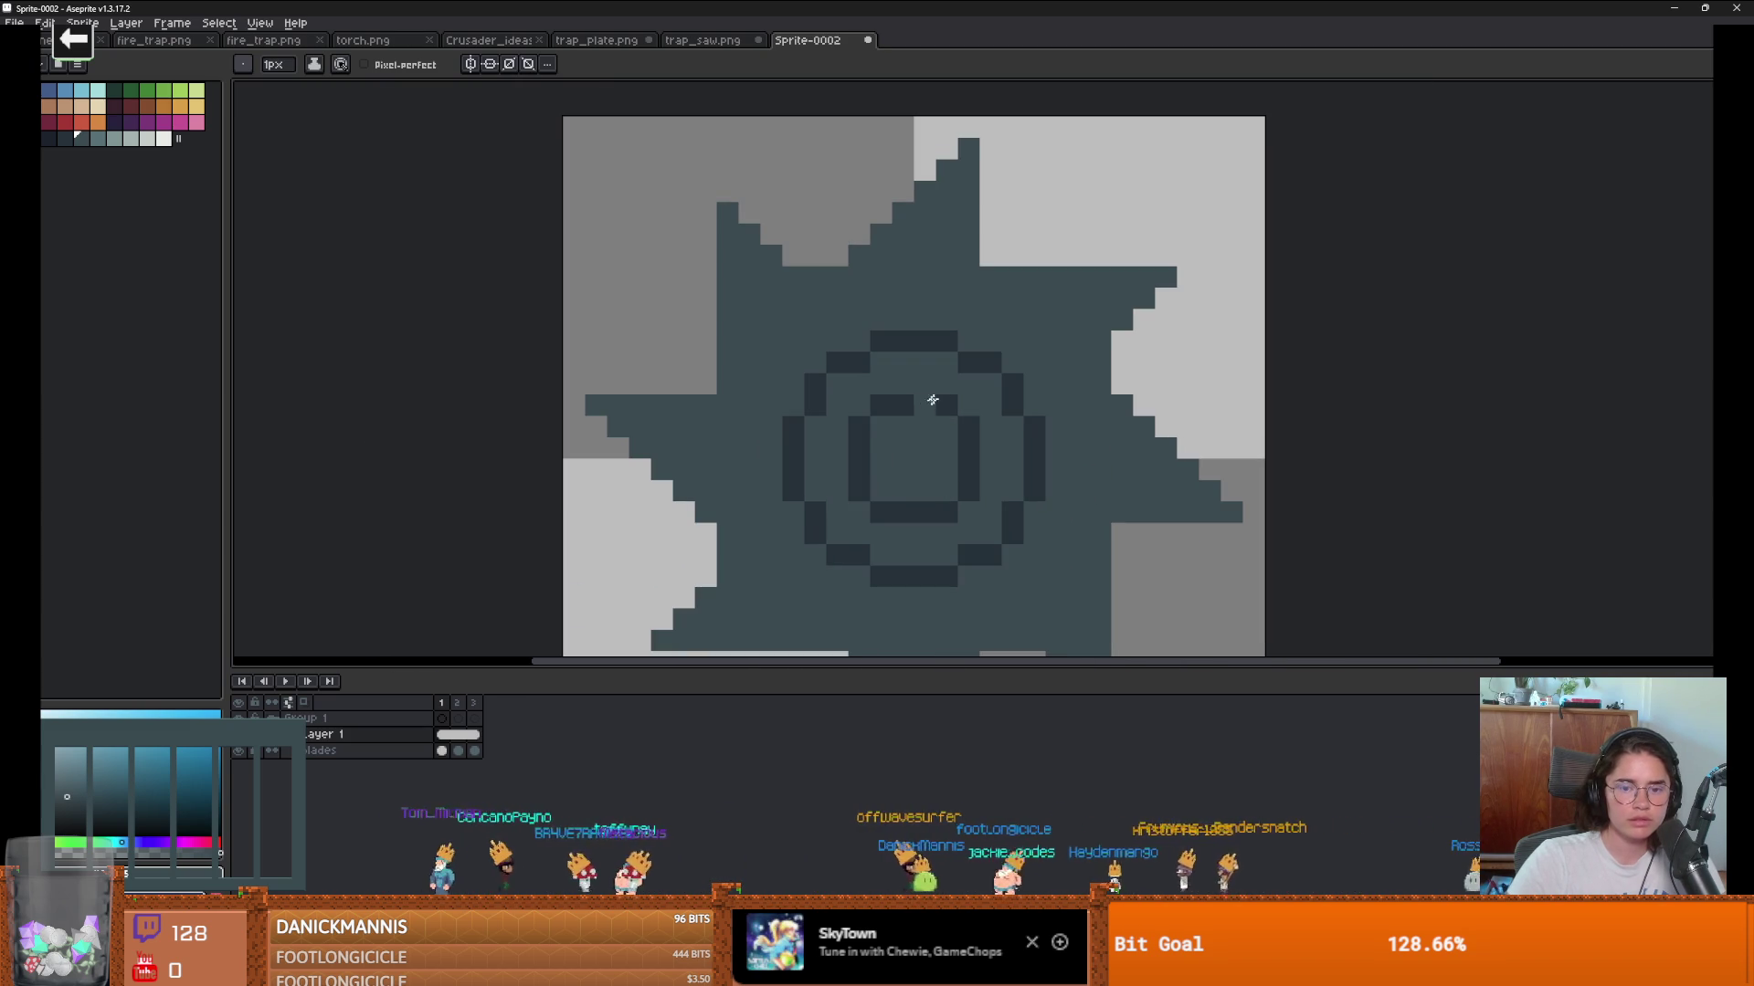
pyautogui.scroll(1, 880, 425)
pyautogui.click(882, 432)
# Select the whole sprite with Ctrl+A
pyautogui.press('e')
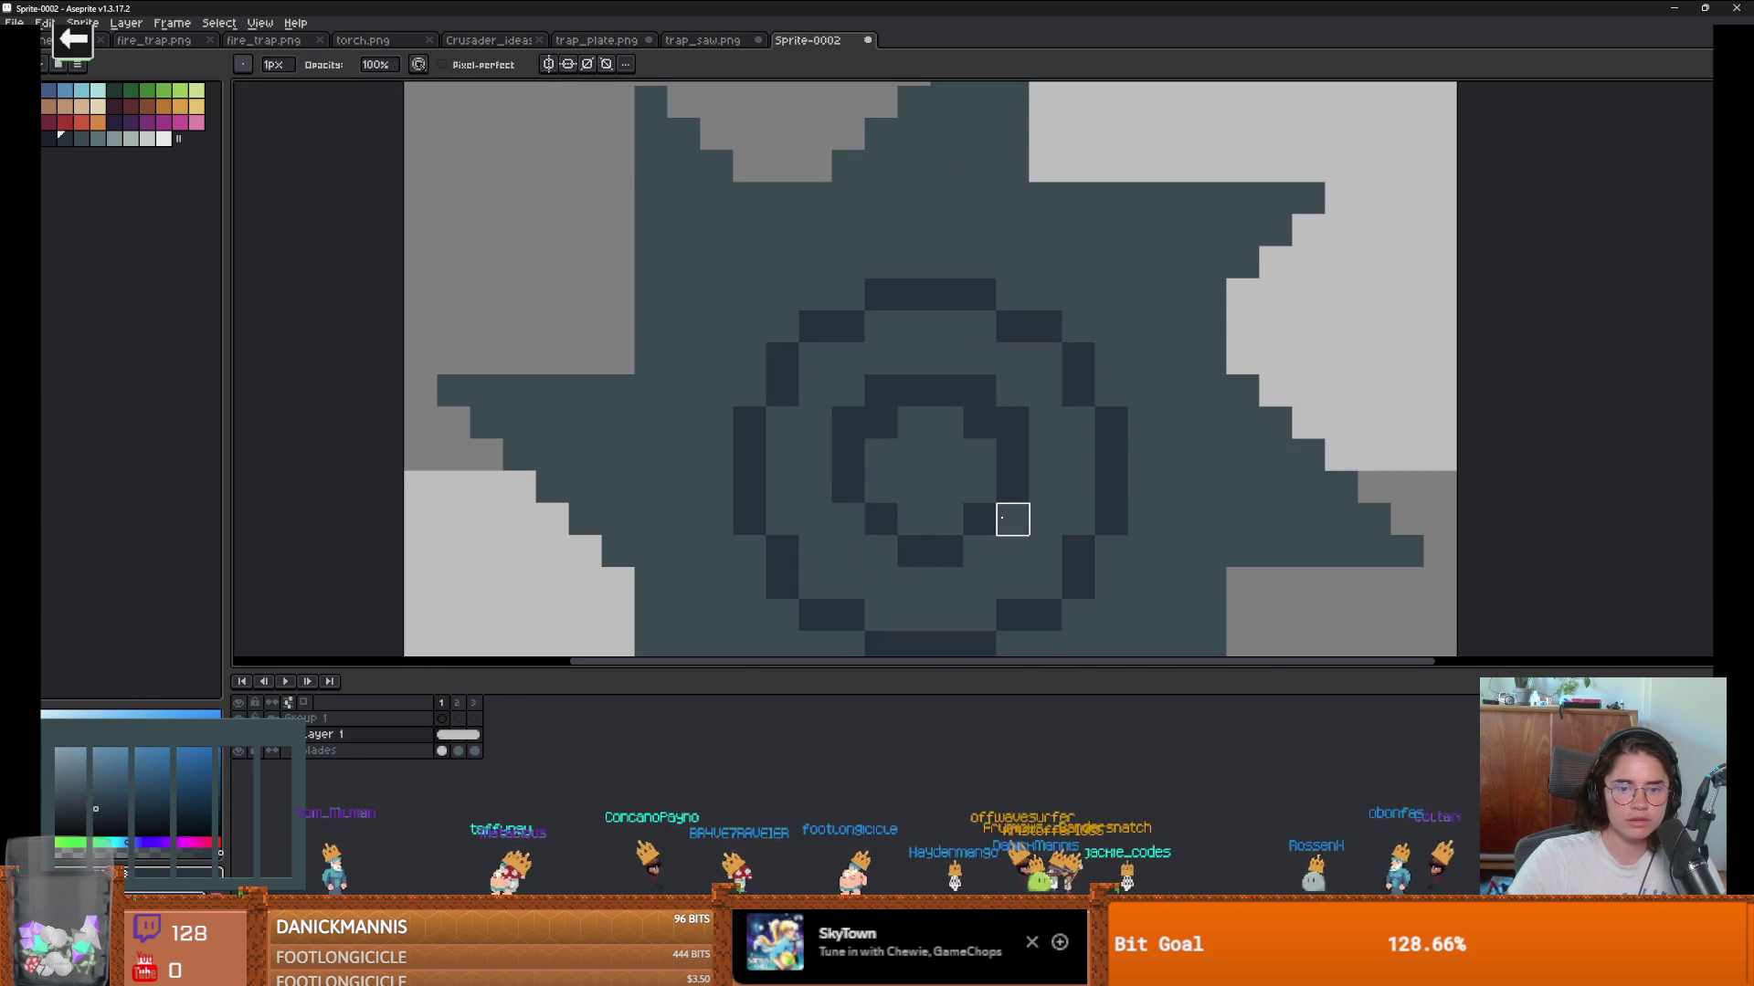
pyautogui.scroll(-5, 848, 455)
pyautogui.scroll(5, 1151, 551)
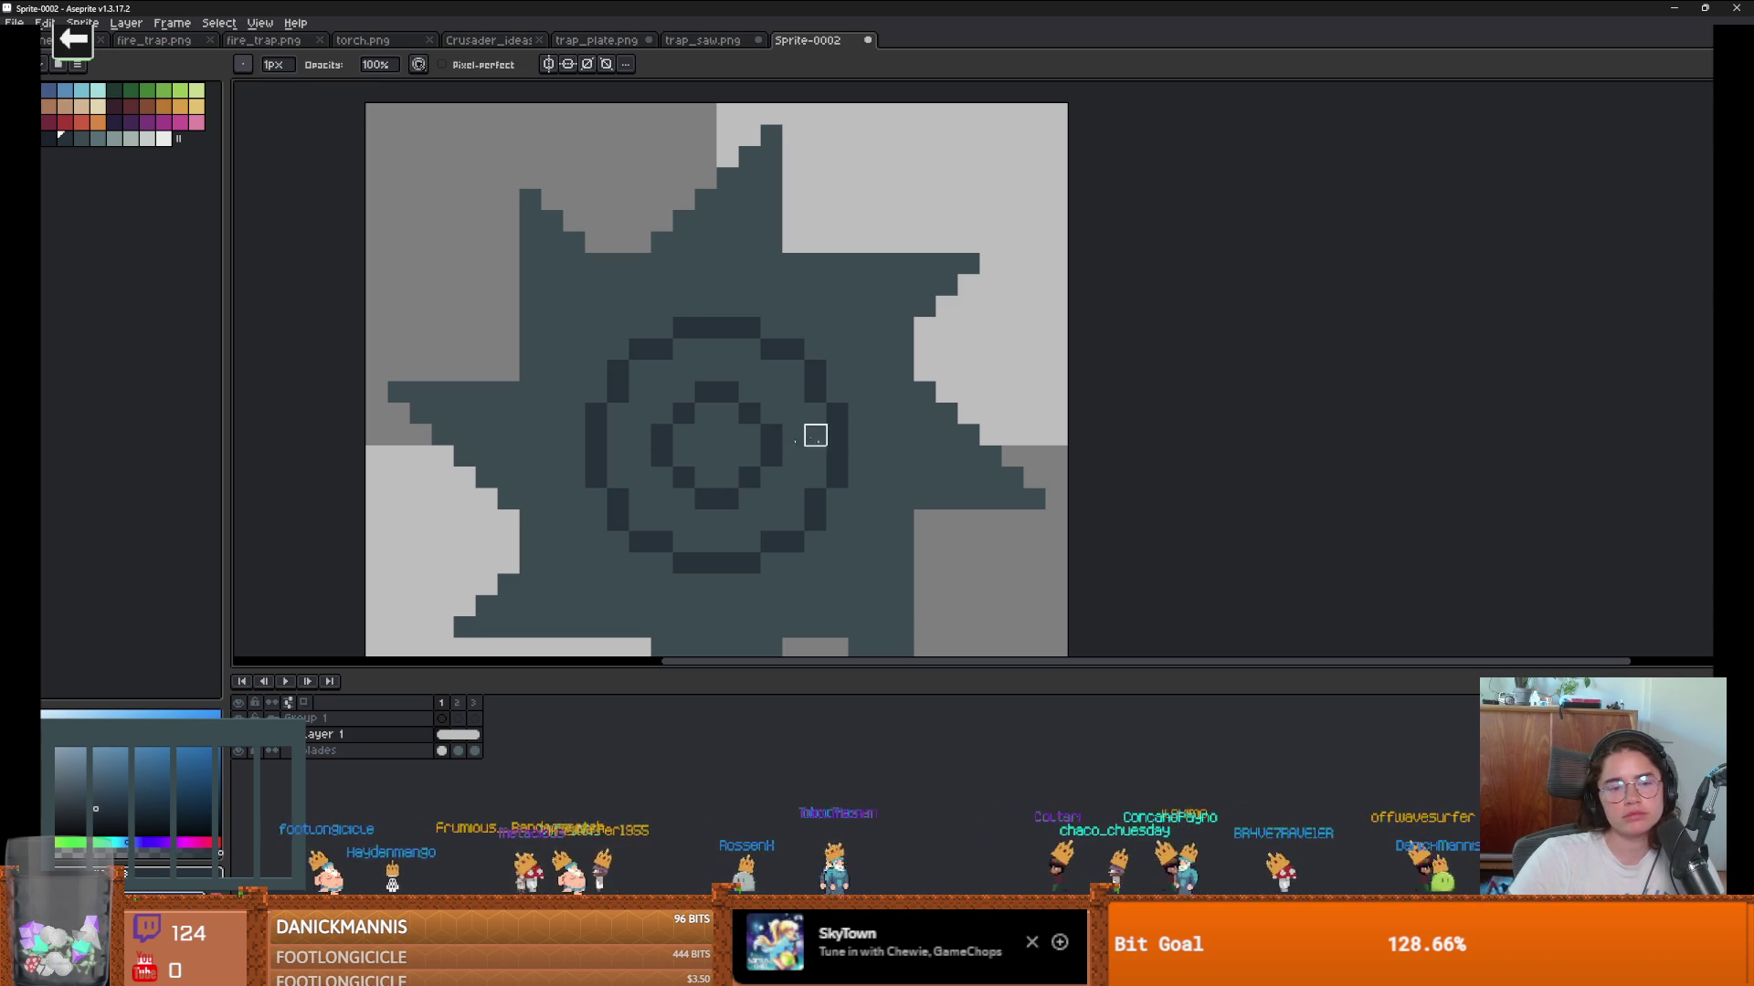
pyautogui.scroll(-2, 742, 343)
pyautogui.hotkey('ctrl', 'a')
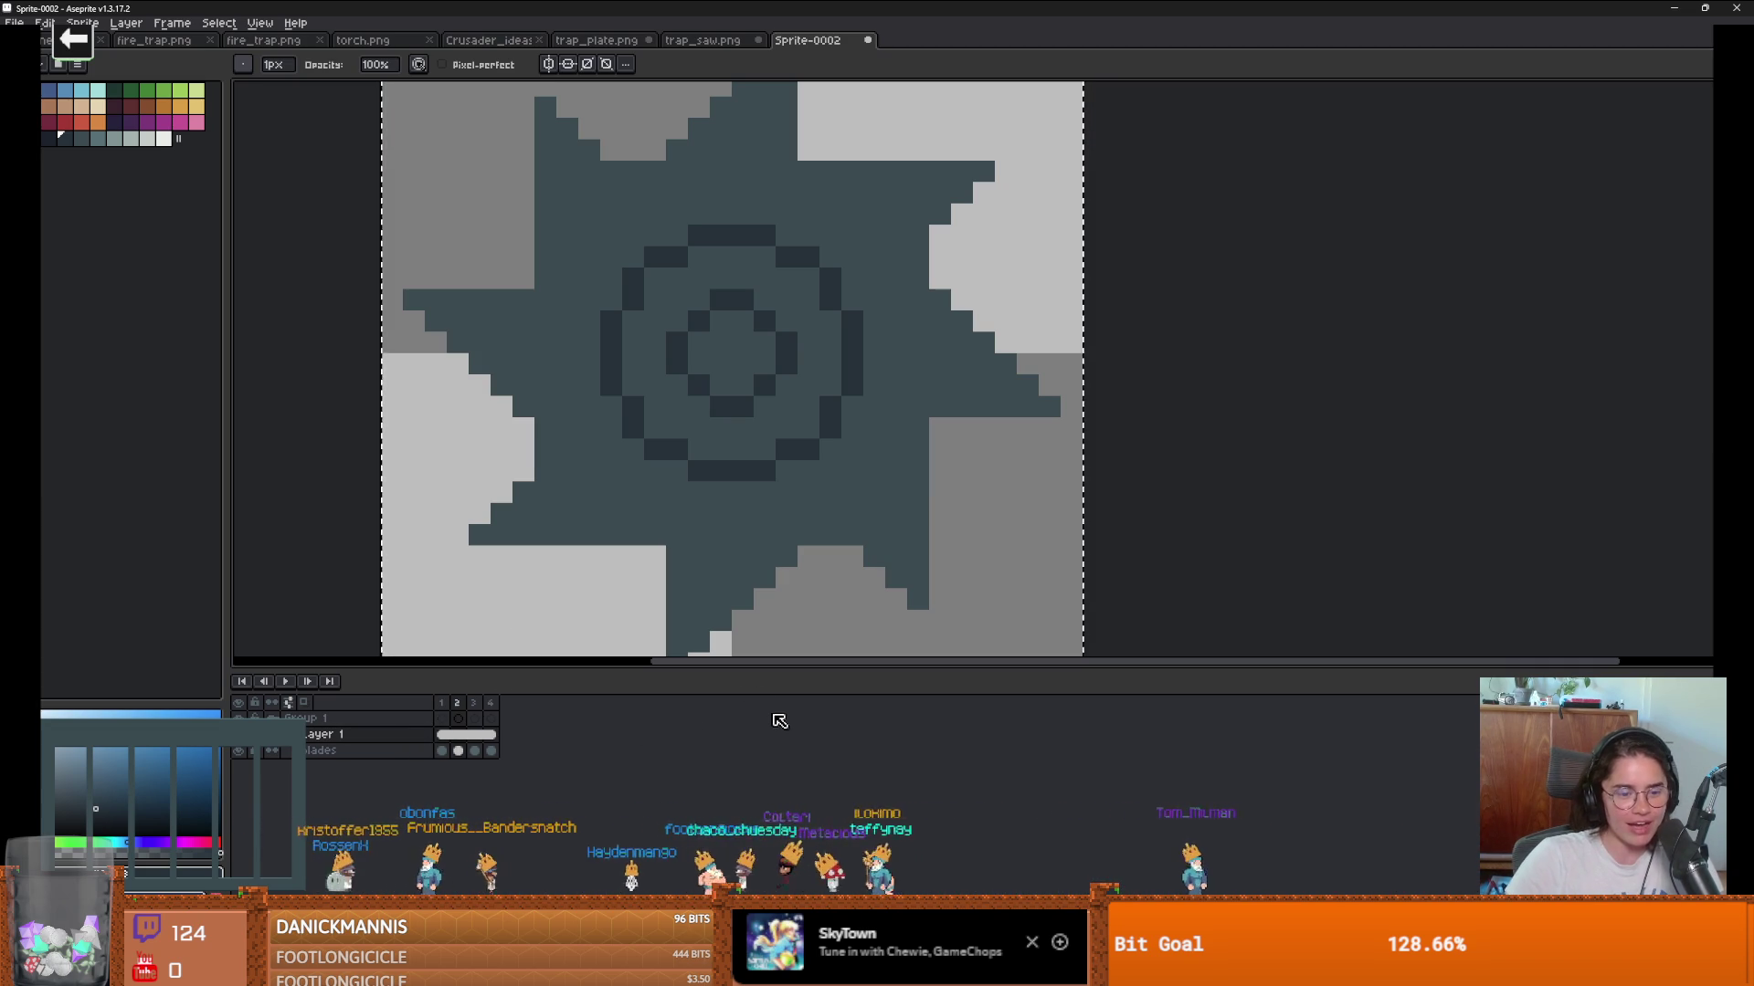
# Add a new empty layer above Layer 1
pyautogui.hotkey('shift', 'n')
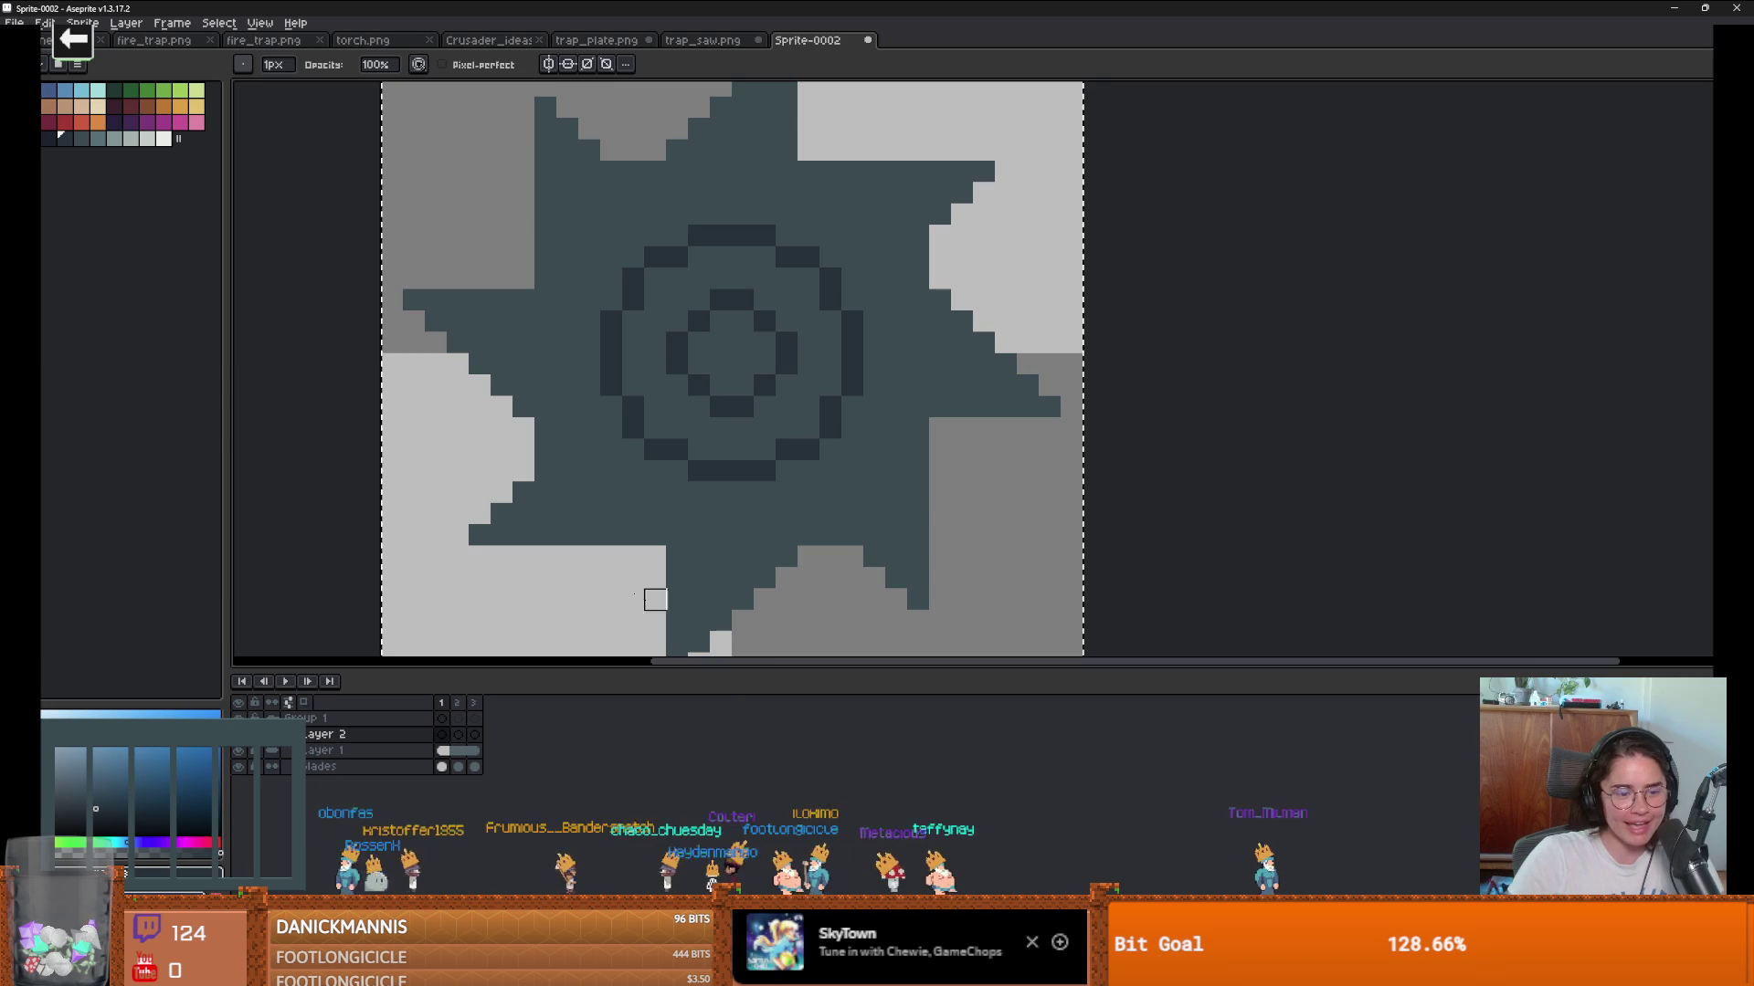
pyautogui.scroll(-3, 722, 383)
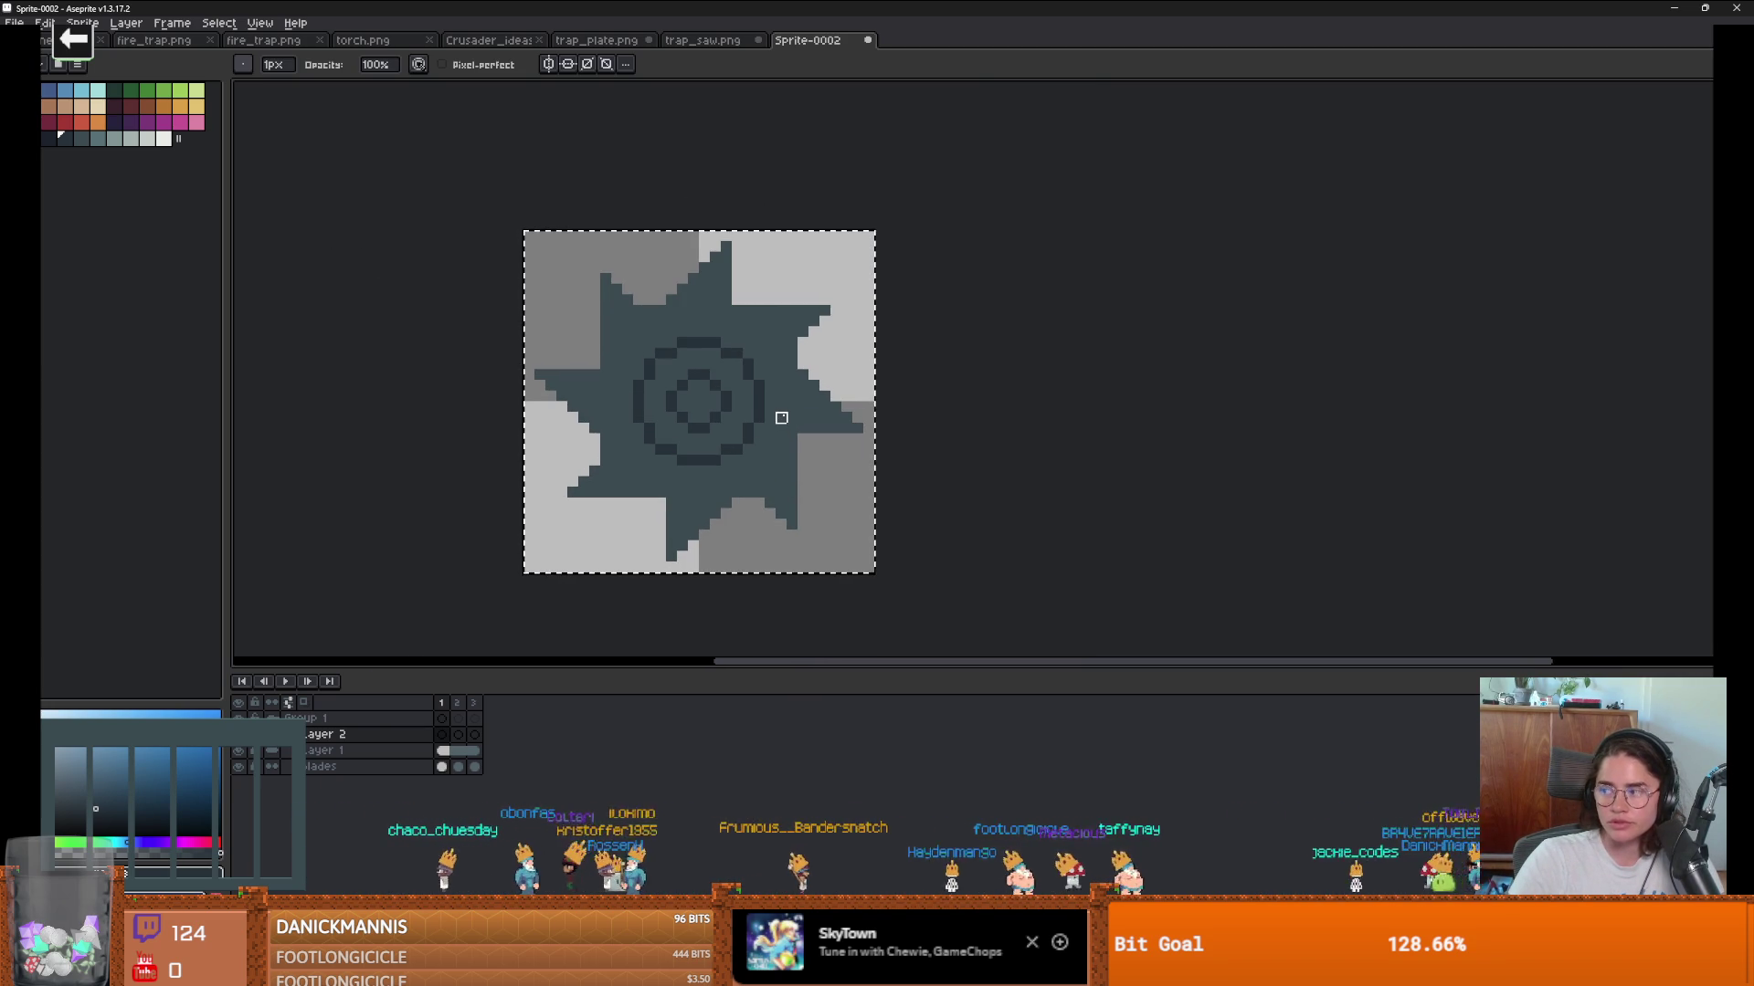
pyautogui.scroll(1, 781, 418)
pyautogui.scroll(-1, 780, 418)
pyautogui.scroll(-1, 781, 418)
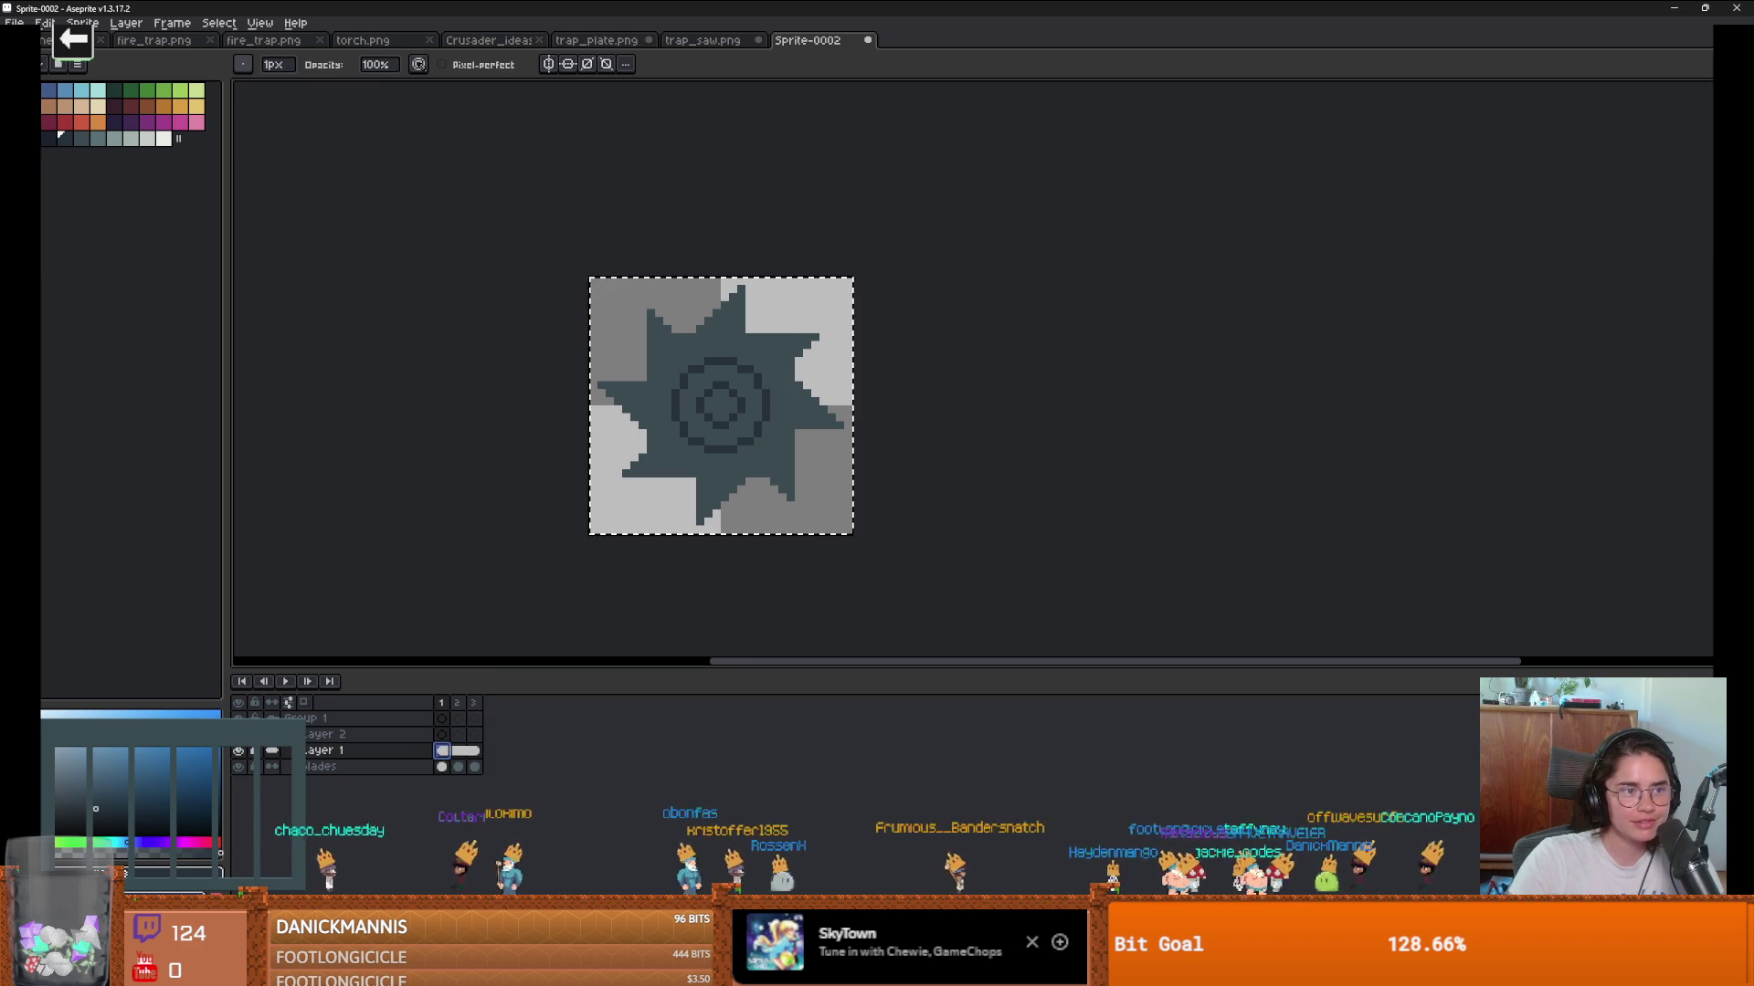
pyautogui.scroll(4, 654, 457)
# Bucket-fill the hub rings near-black, then select the blades layer
pyautogui.press('g')
pyautogui.scroll(-4, 814, 489)
pyautogui.scroll(-1, 950, 493)
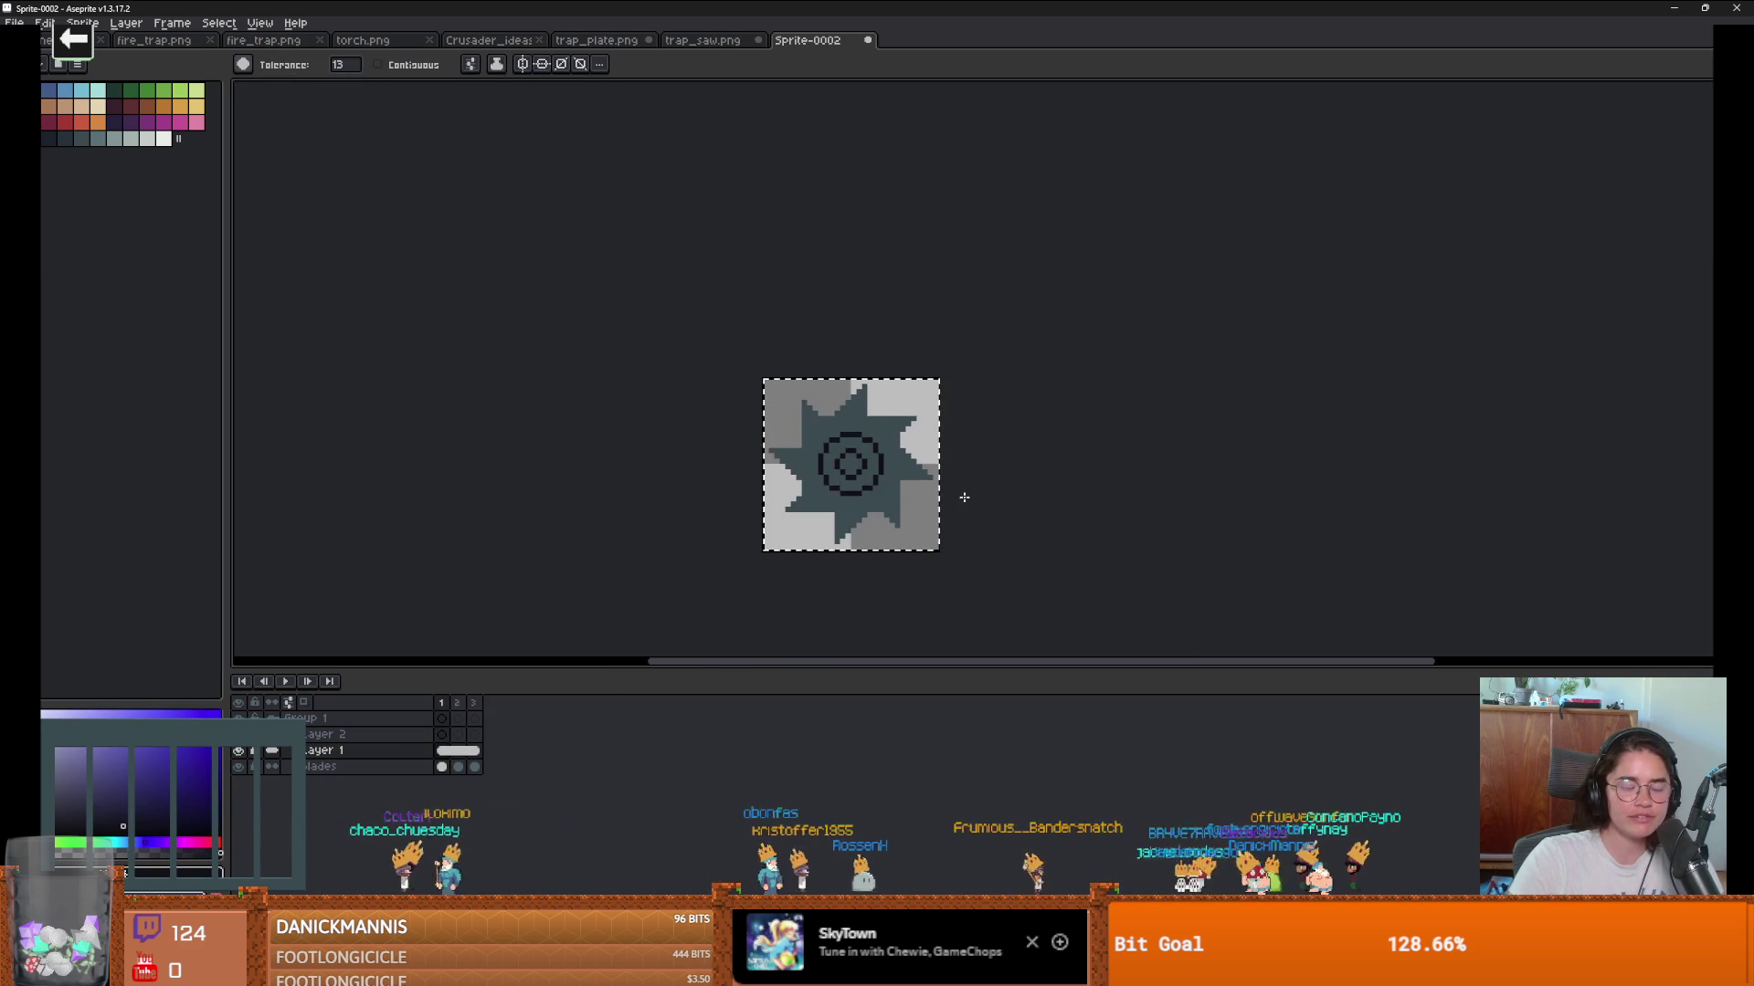
pyautogui.scroll(5, 932, 489)
pyautogui.scroll(-2, 793, 450)
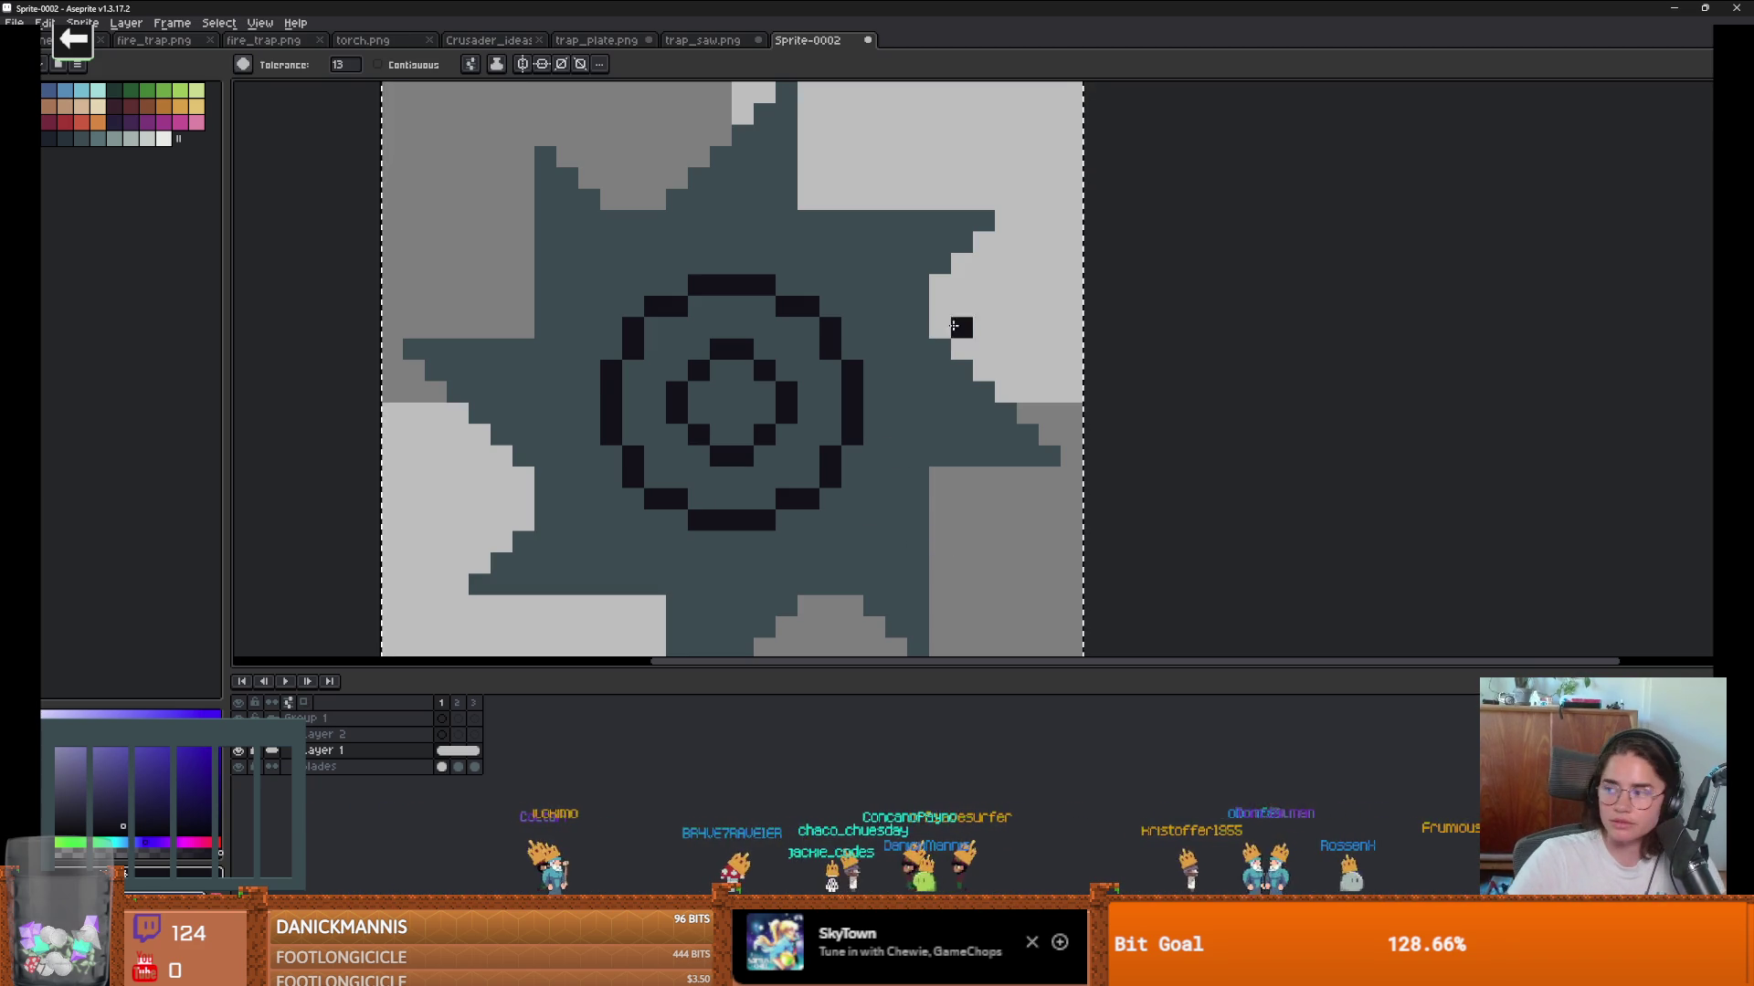
pyautogui.scroll(-1, 943, 352)
pyautogui.scroll(1, 892, 314)
pyautogui.scroll(-1, 841, 384)
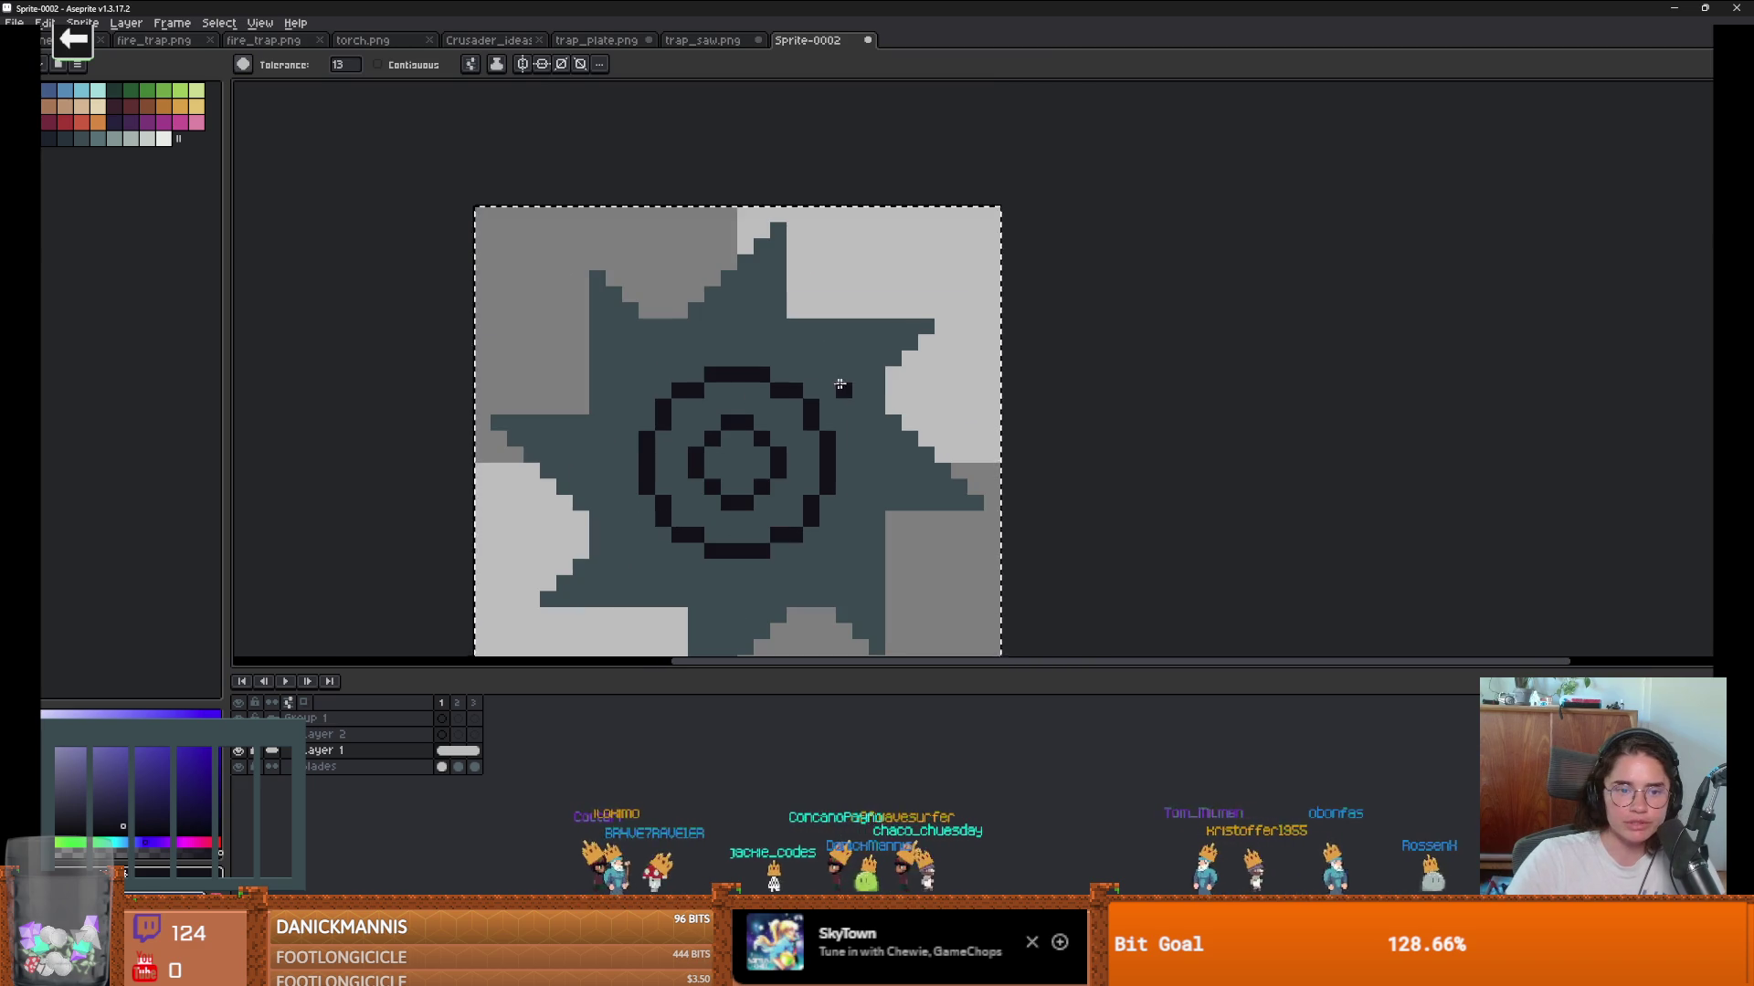
pyautogui.scroll(-1, 691, 359)
pyautogui.click(322, 766)
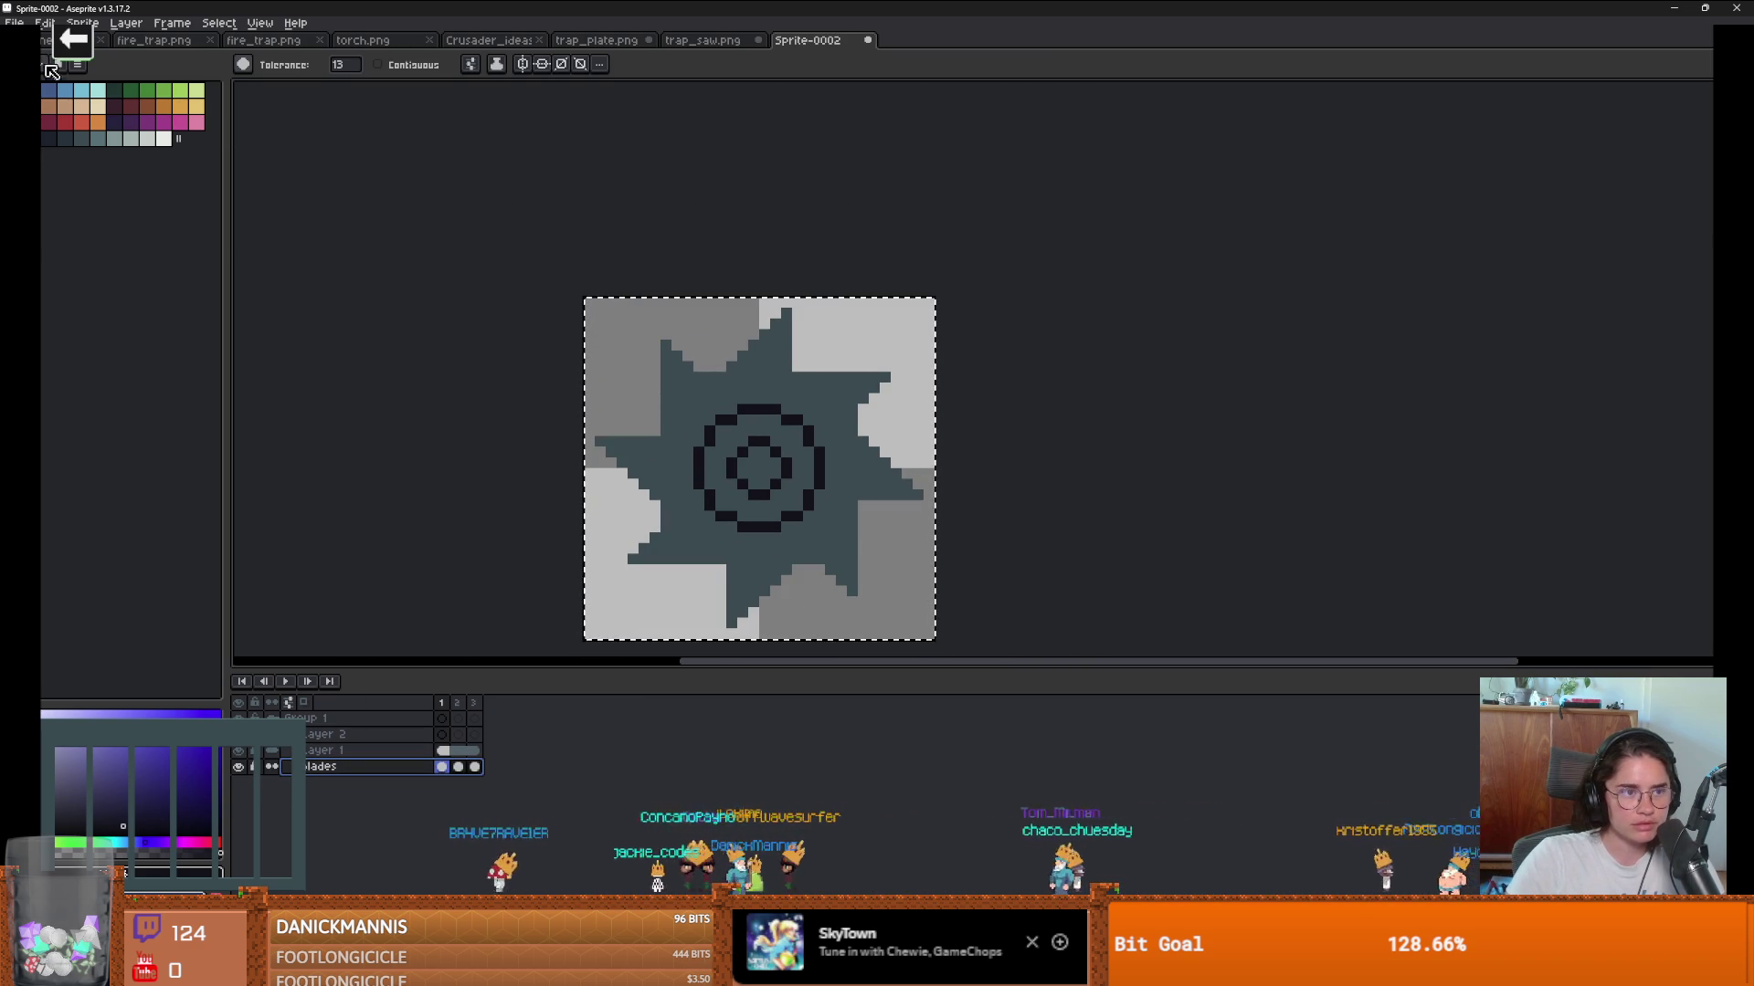
# Apply an outline effect to the blade, extended onto the top and left edges
pyautogui.click(55, 21)
pyautogui.click(55, 21)
pyautogui.click(56, 20)
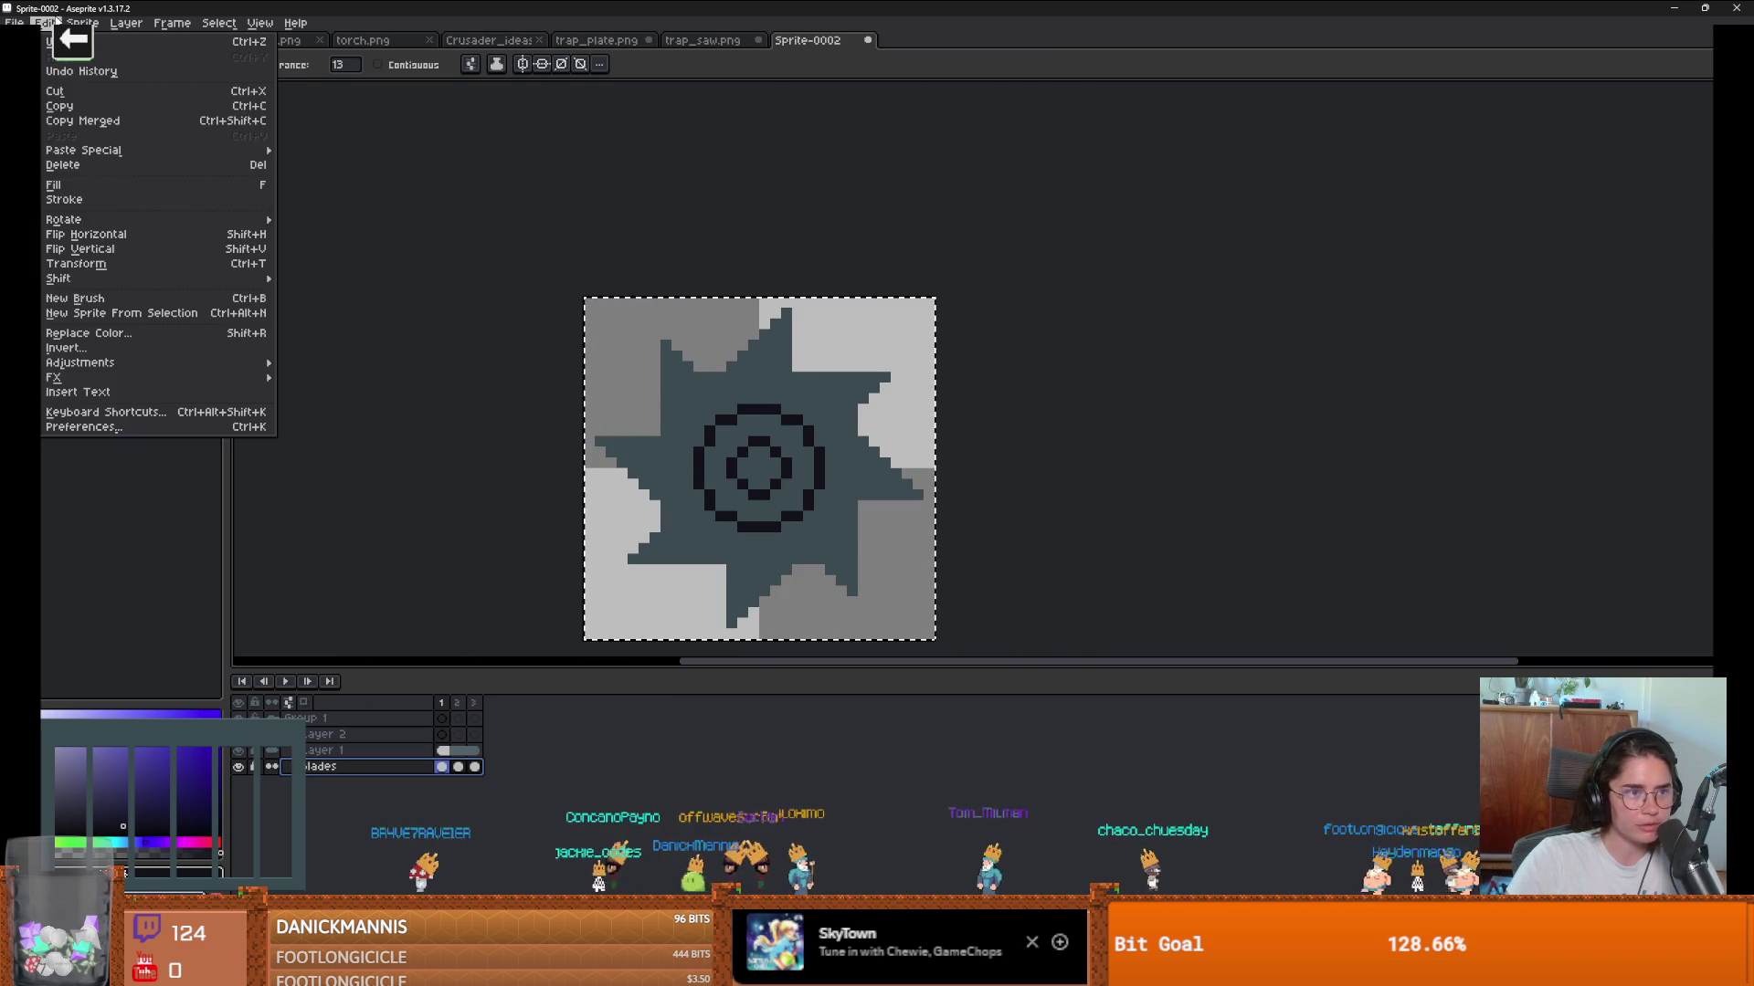
pyautogui.moveTo(147, 378)
pyautogui.click(348, 377)
pyautogui.scroll(-2, 954, 500)
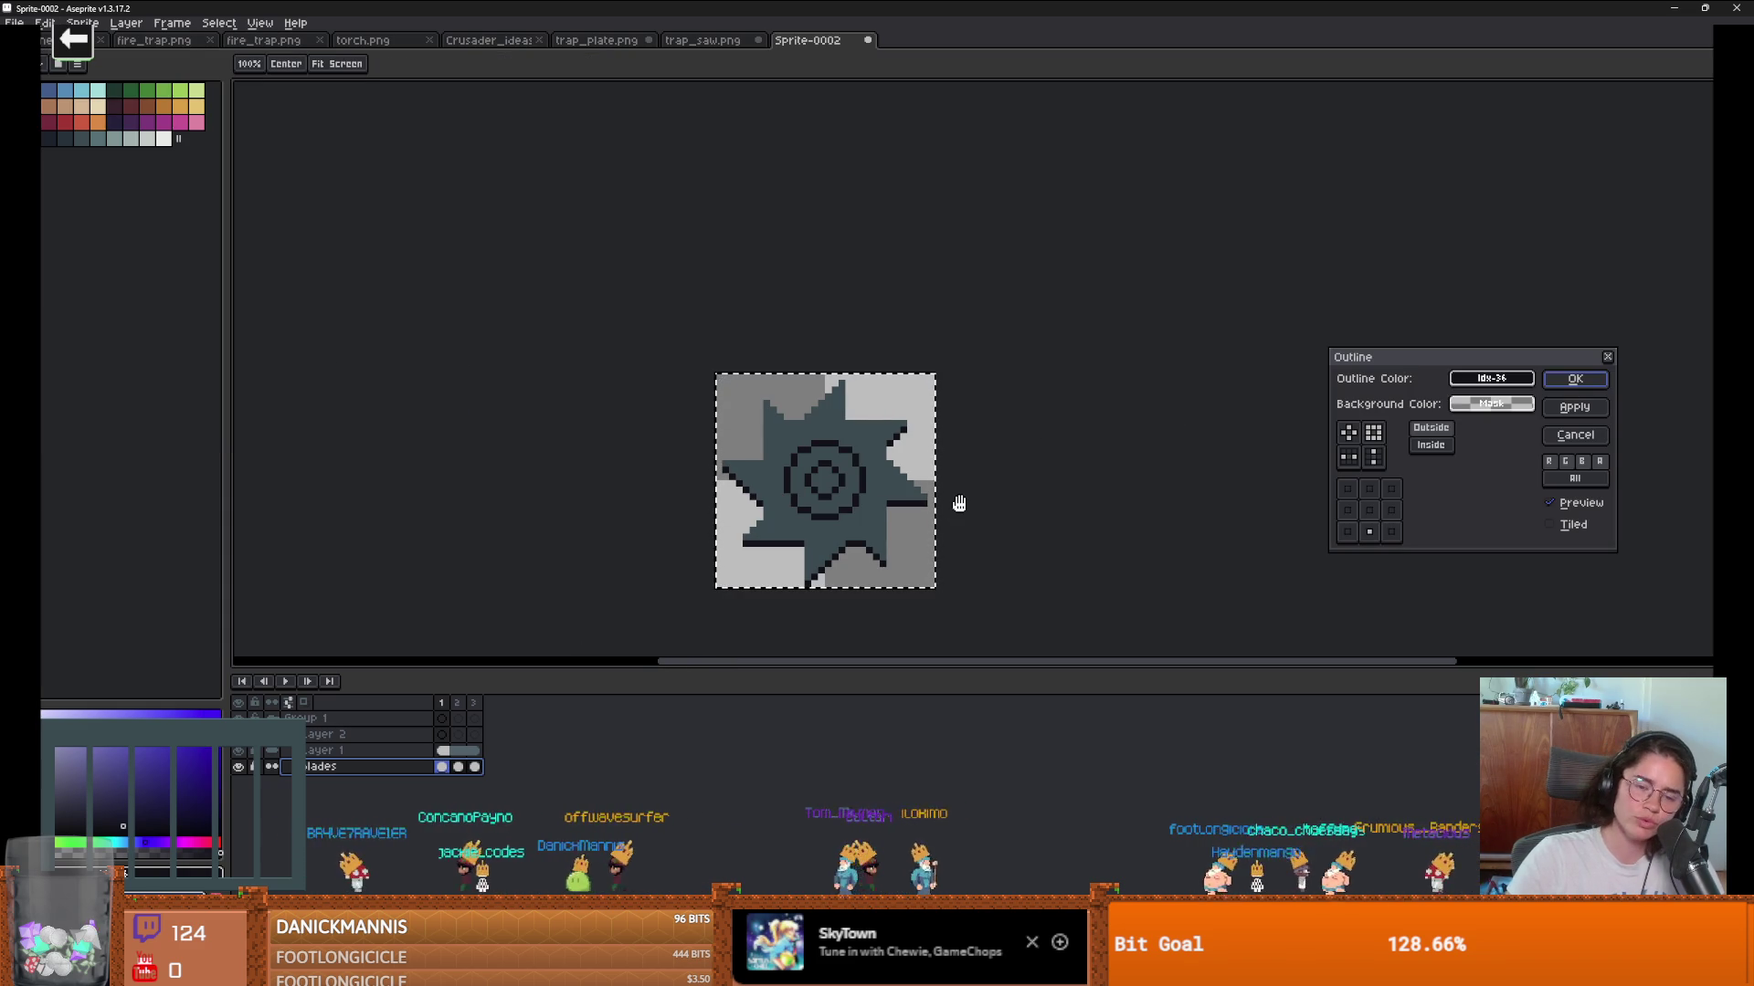
pyautogui.scroll(1, 941, 497)
pyautogui.click(1370, 512)
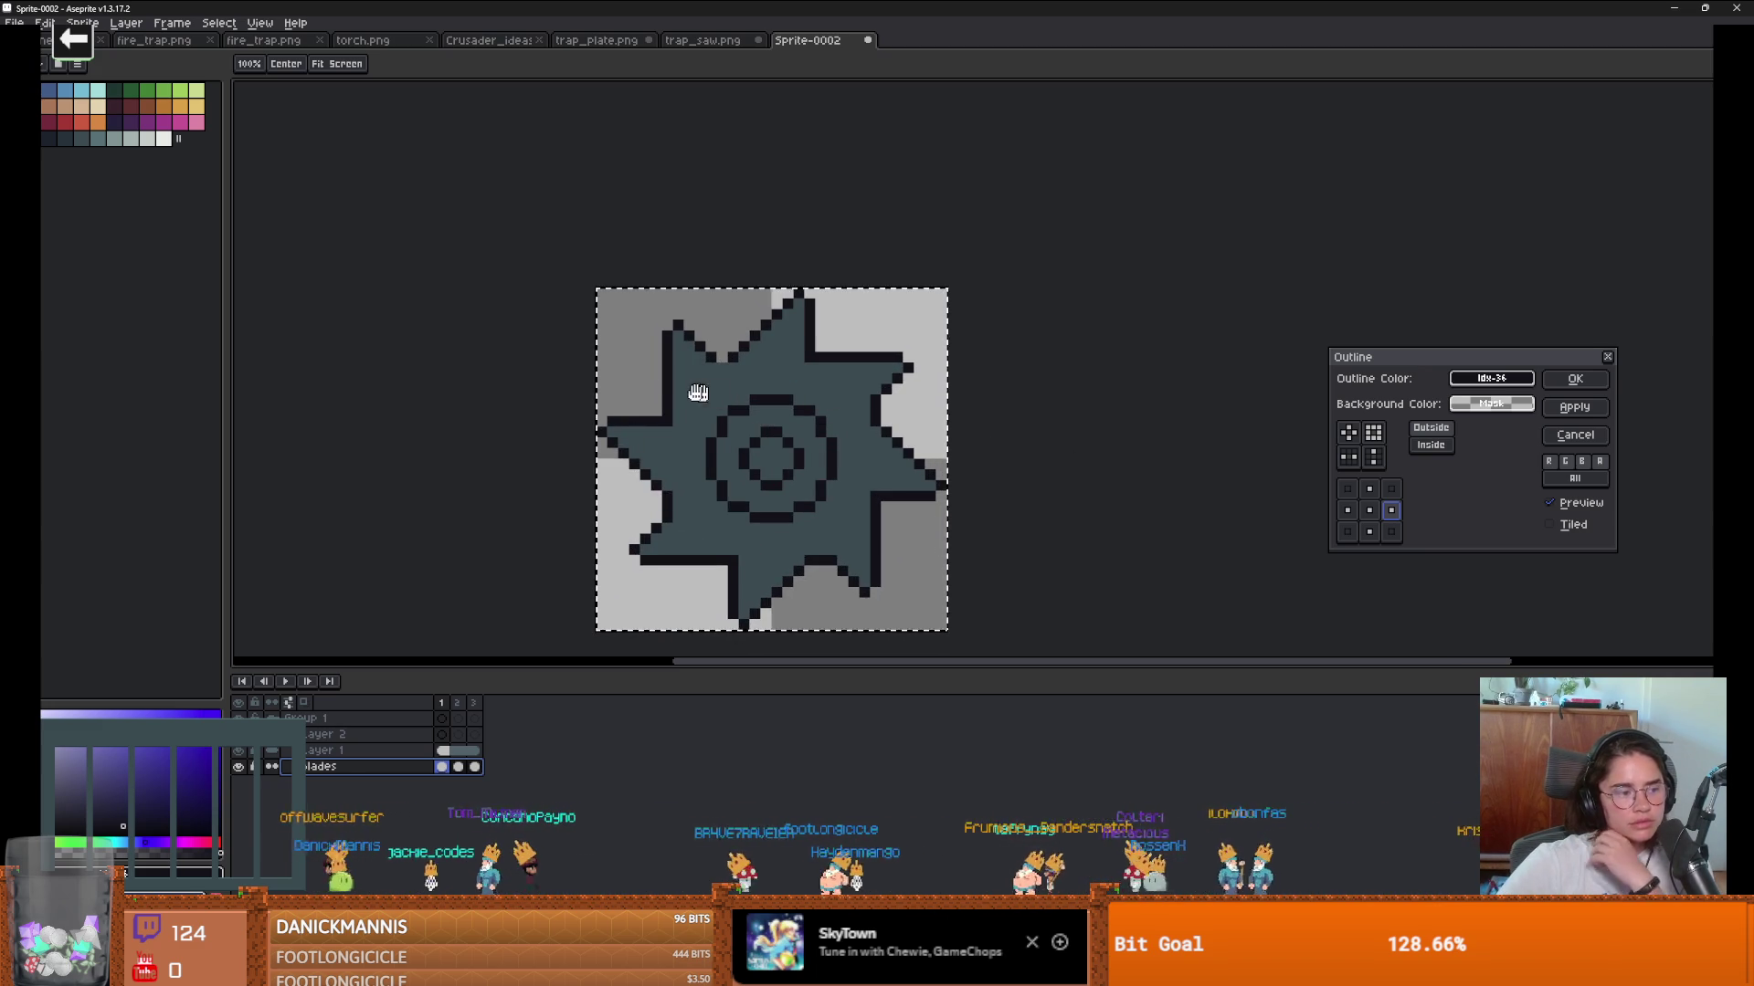
pyautogui.click(1564, 384)
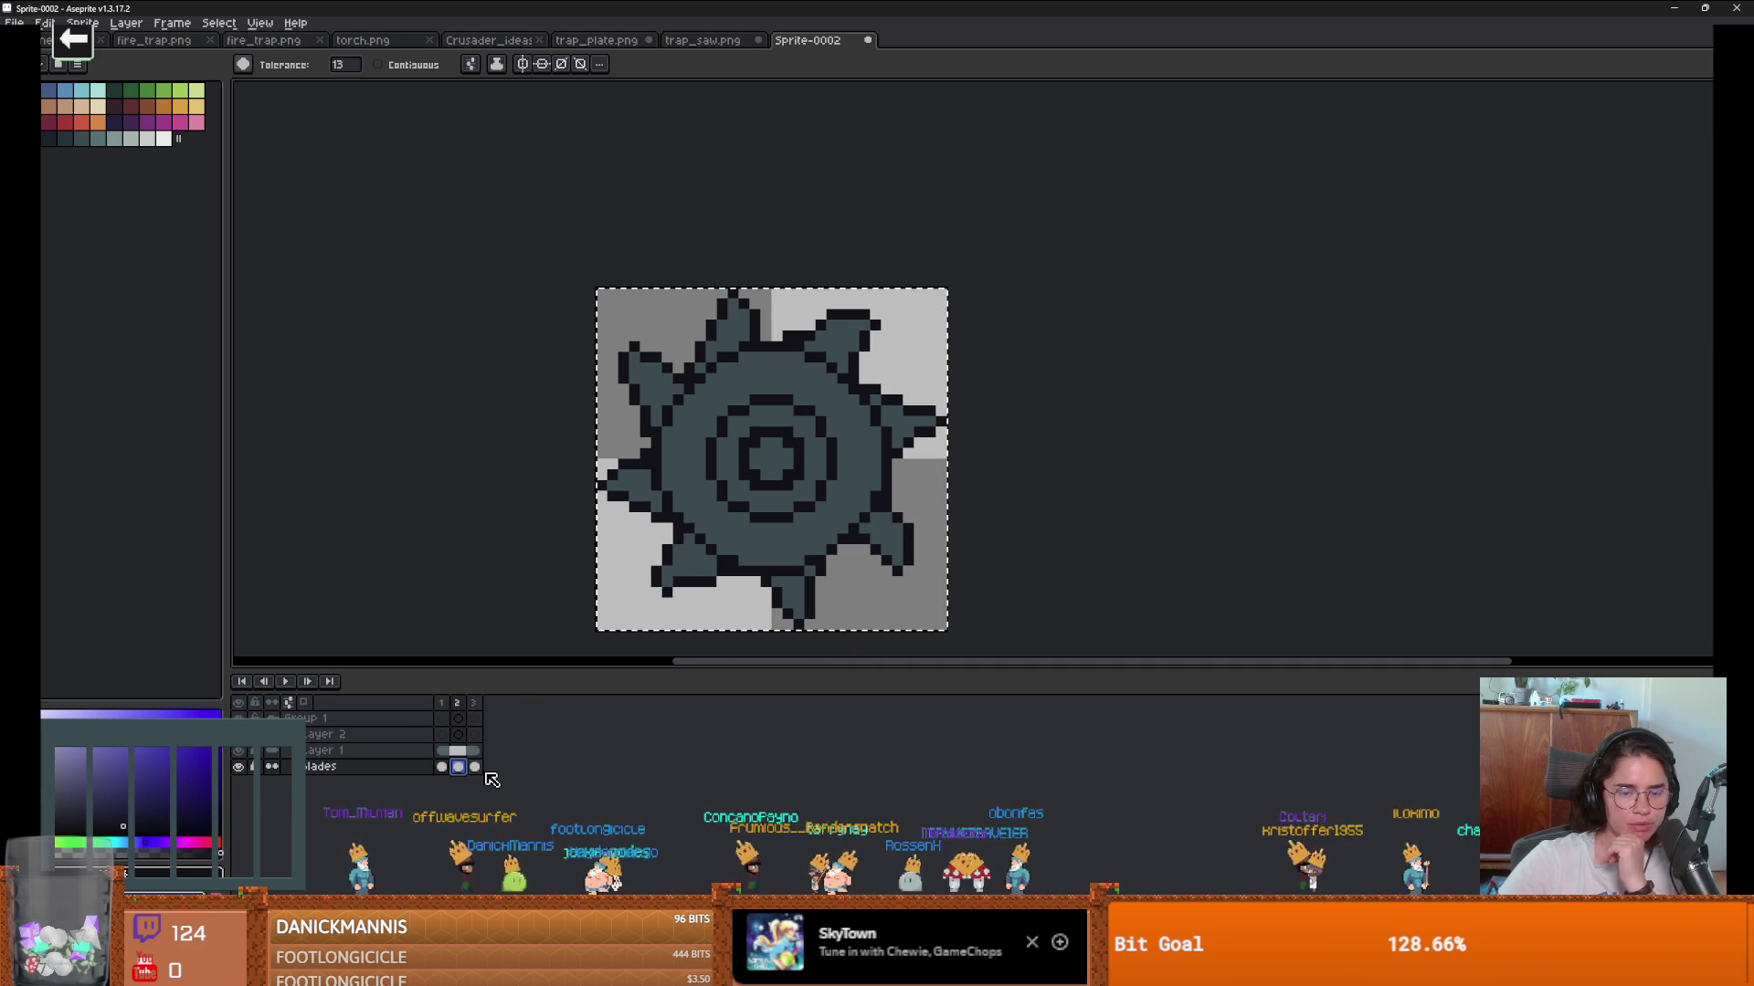
# Undo the outline, hide the hub-ring layer, and resume the browser video stream
pyautogui.hotkey('ctrl', 'z')
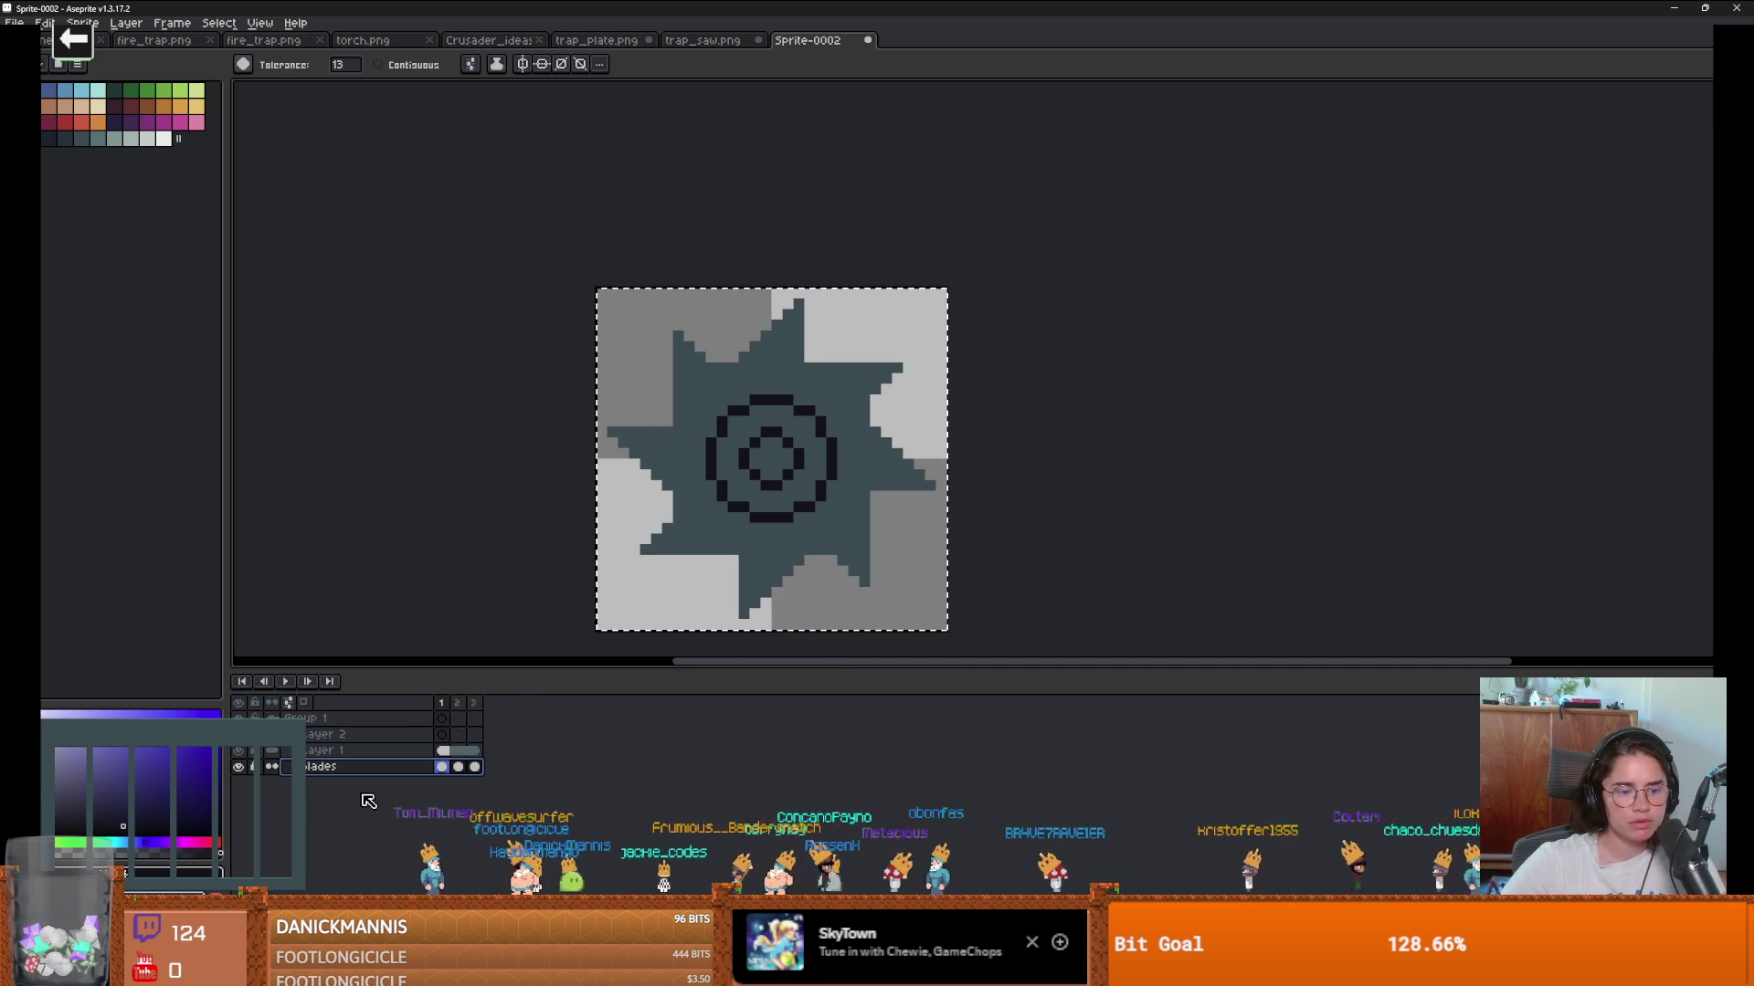
pyautogui.click(243, 750)
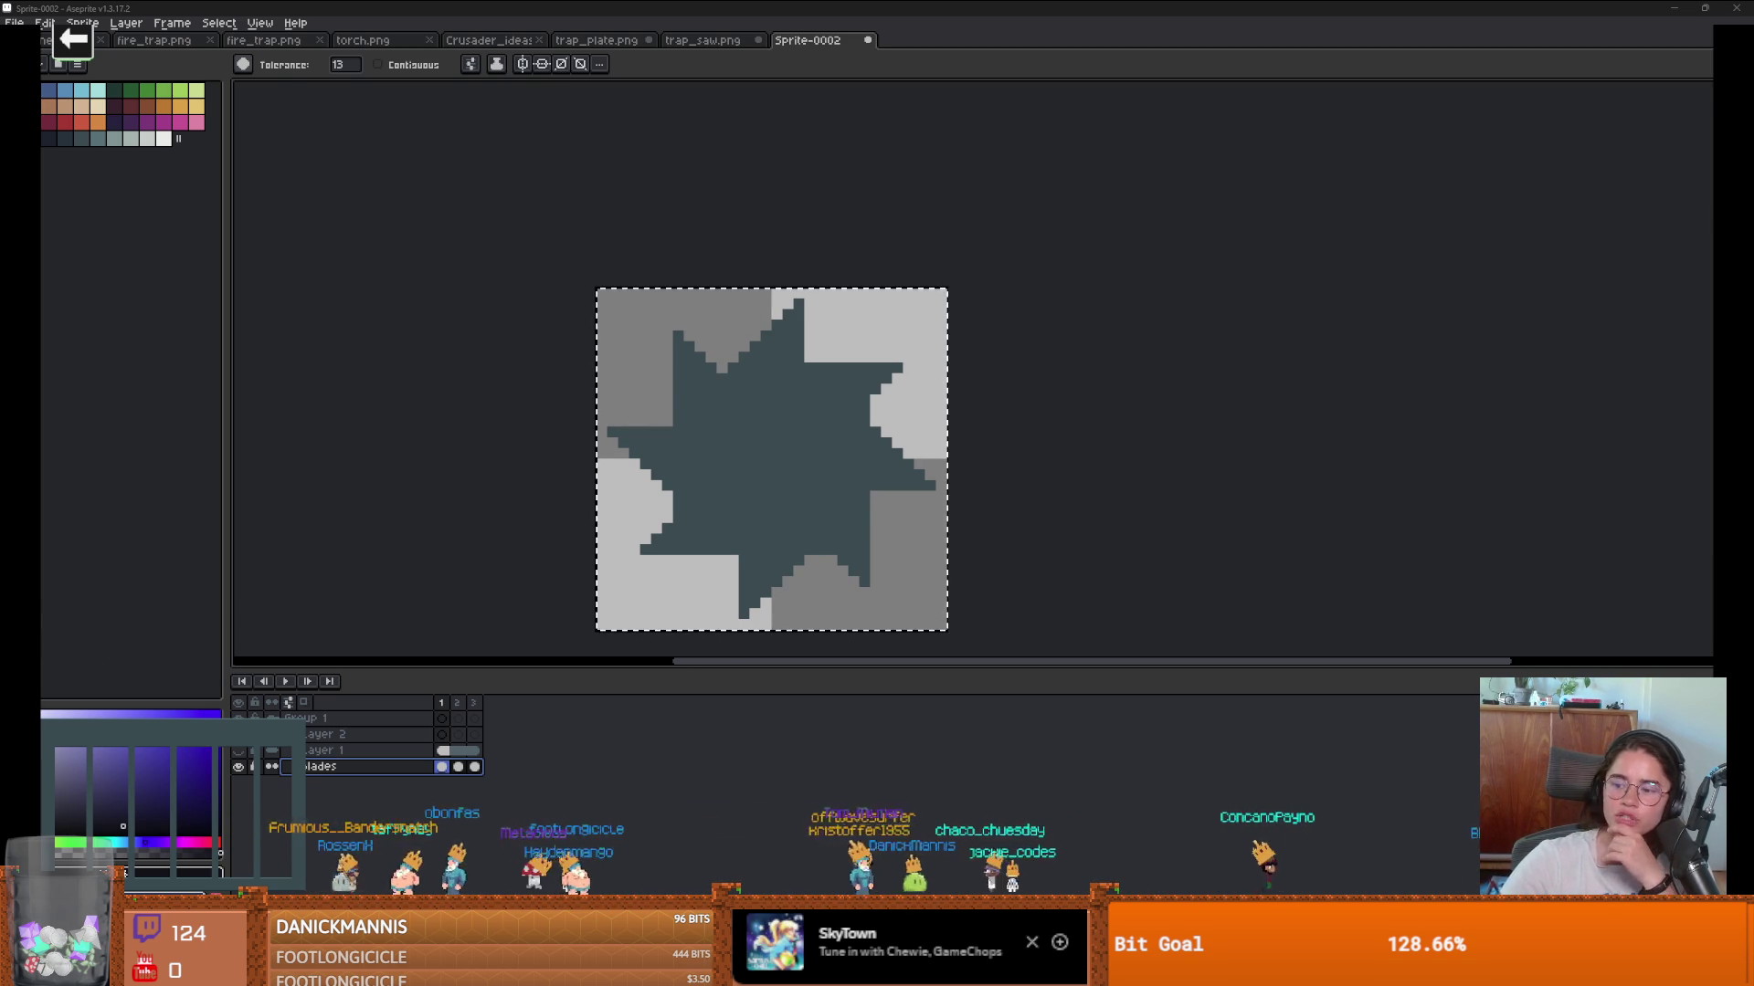
pyautogui.hotkey('alt', 'Tab')
pyautogui.click(877, 481)
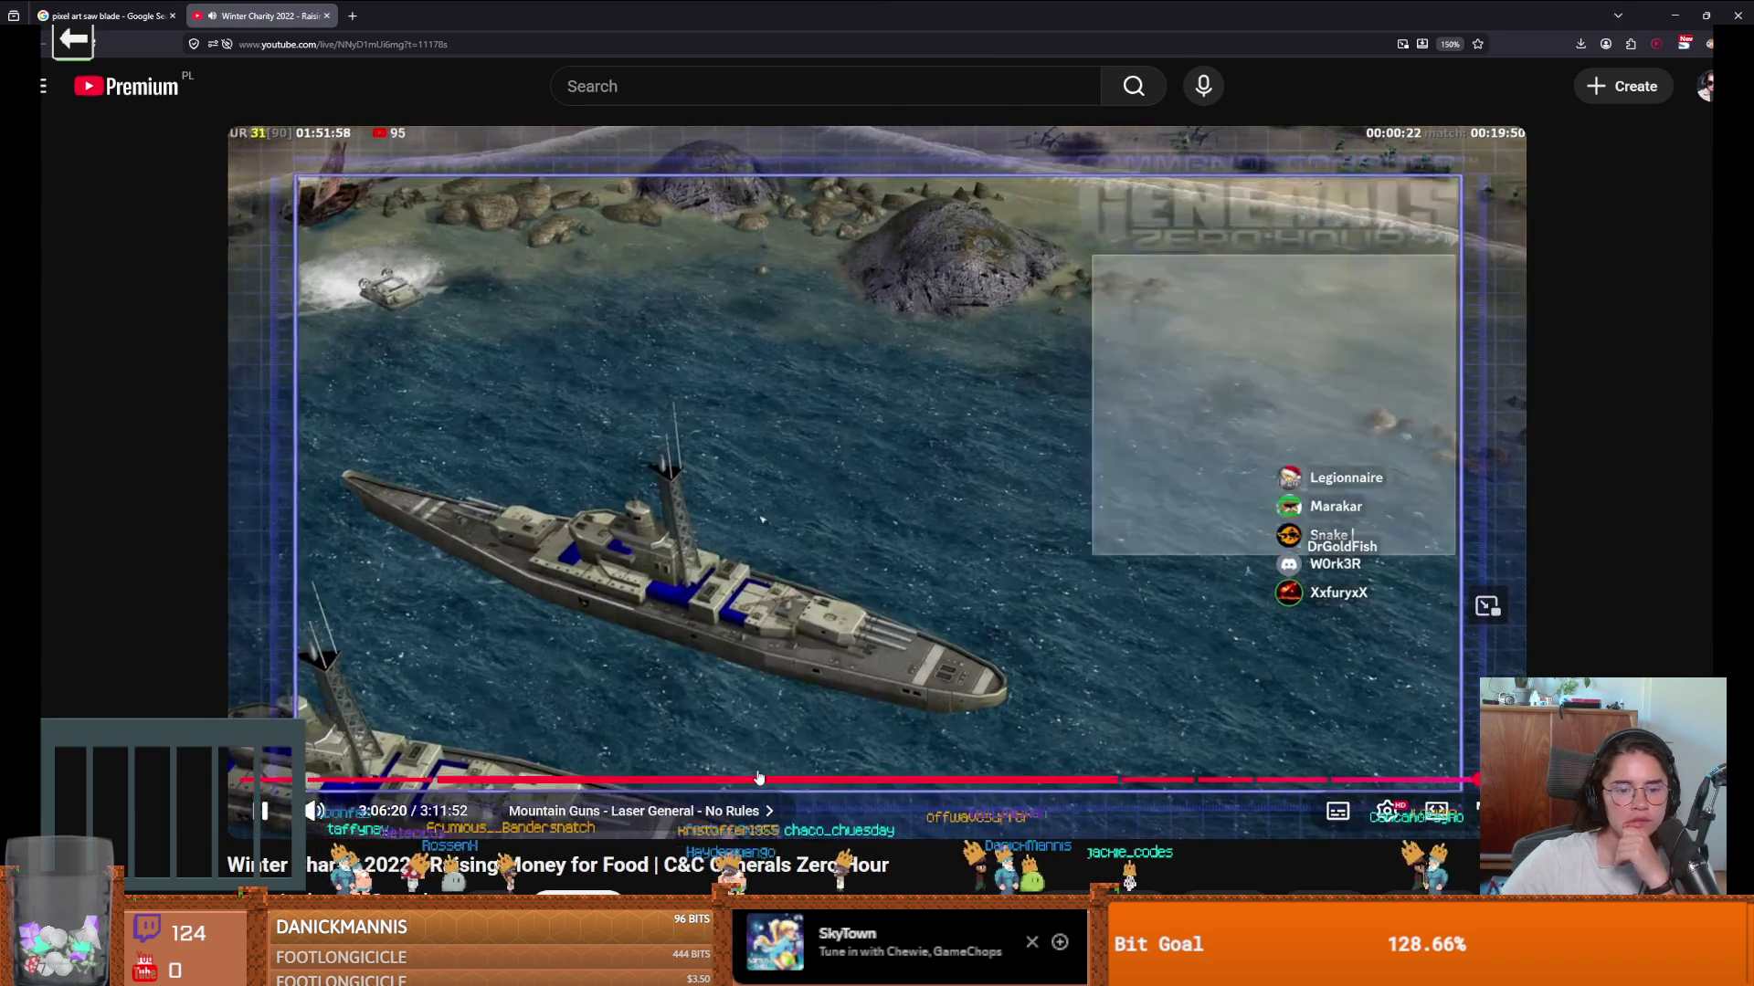
# Scrub the current stream from 1:17:52 to about 1:27:01 and toggle its playback
pyautogui.click(757, 783)
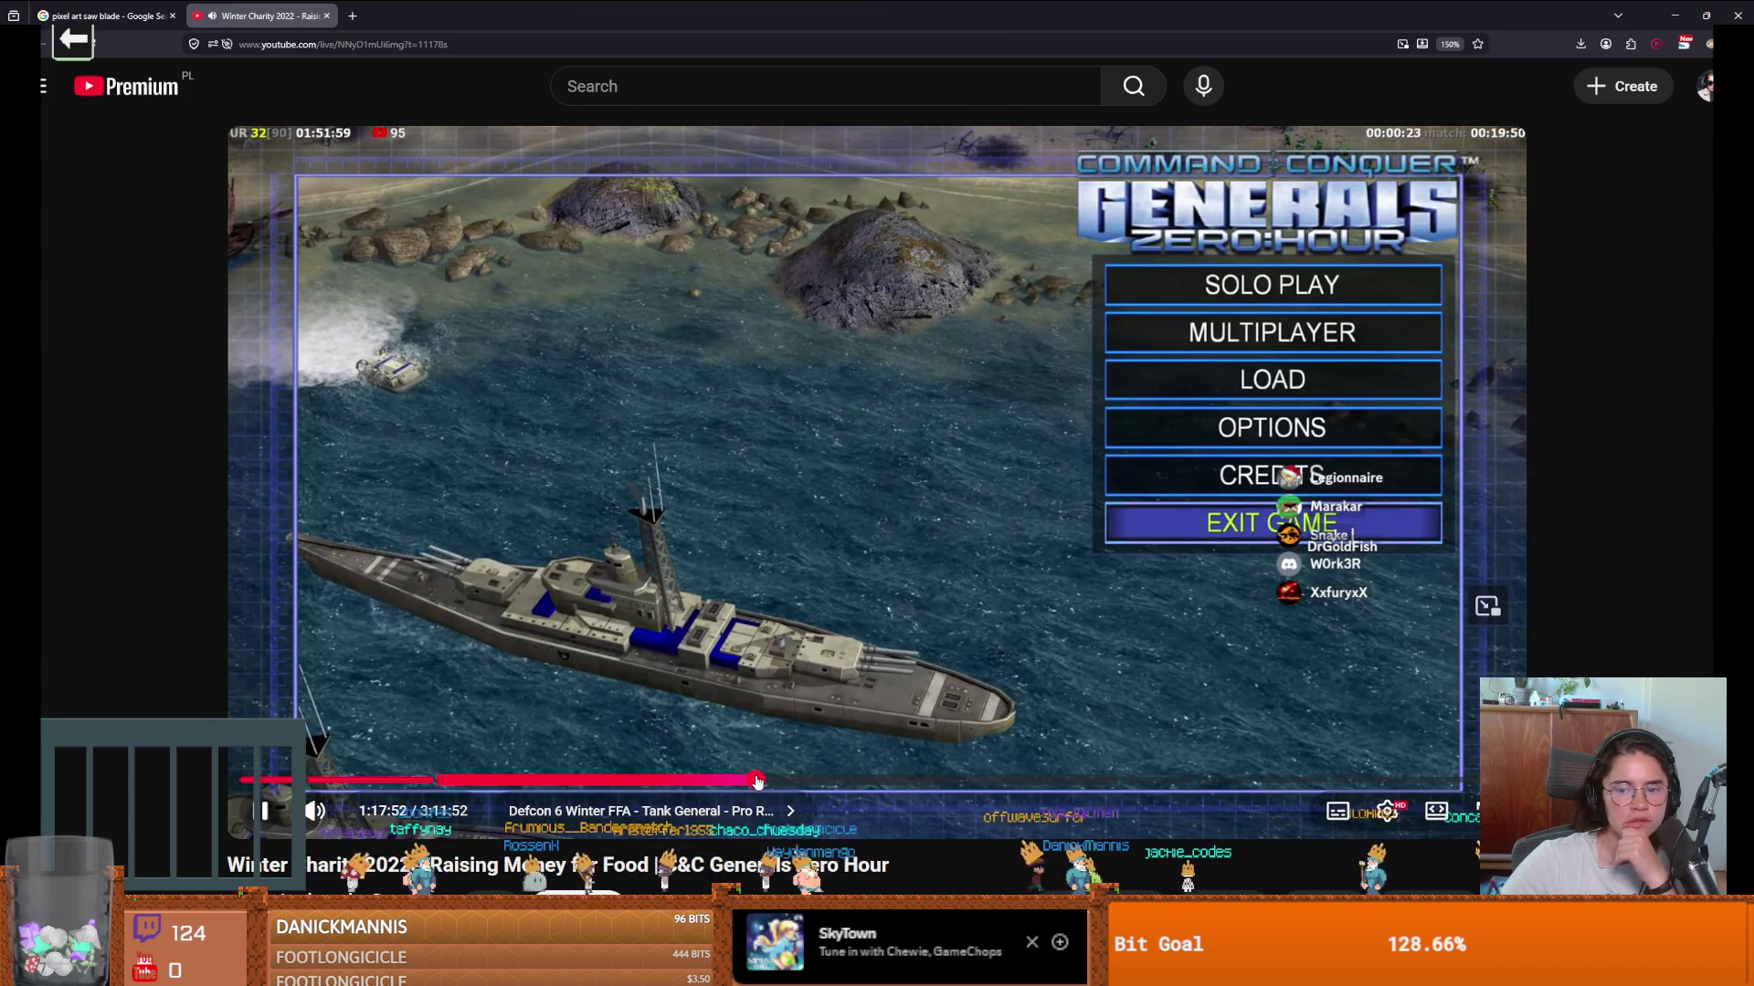
pyautogui.moveTo(804, 745); pyautogui.dragTo(819, 745)
pyautogui.click(699, 634)
pyautogui.click(704, 692)
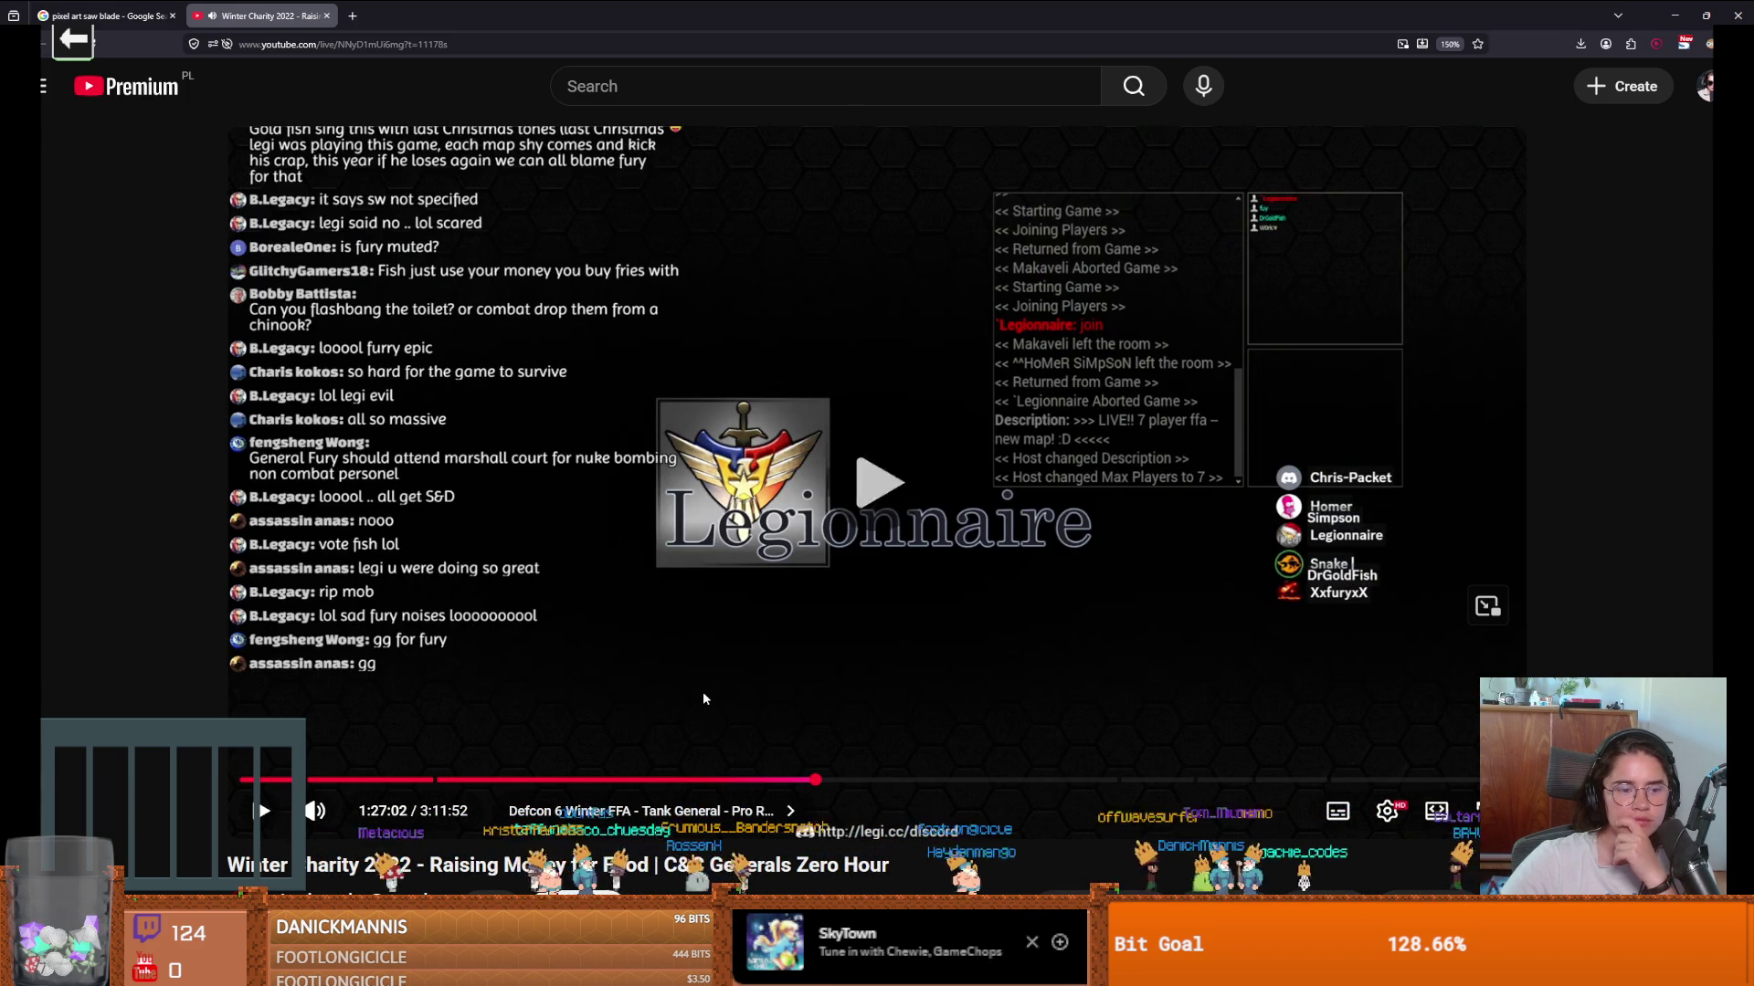
pyautogui.scroll(-2, 758, 639)
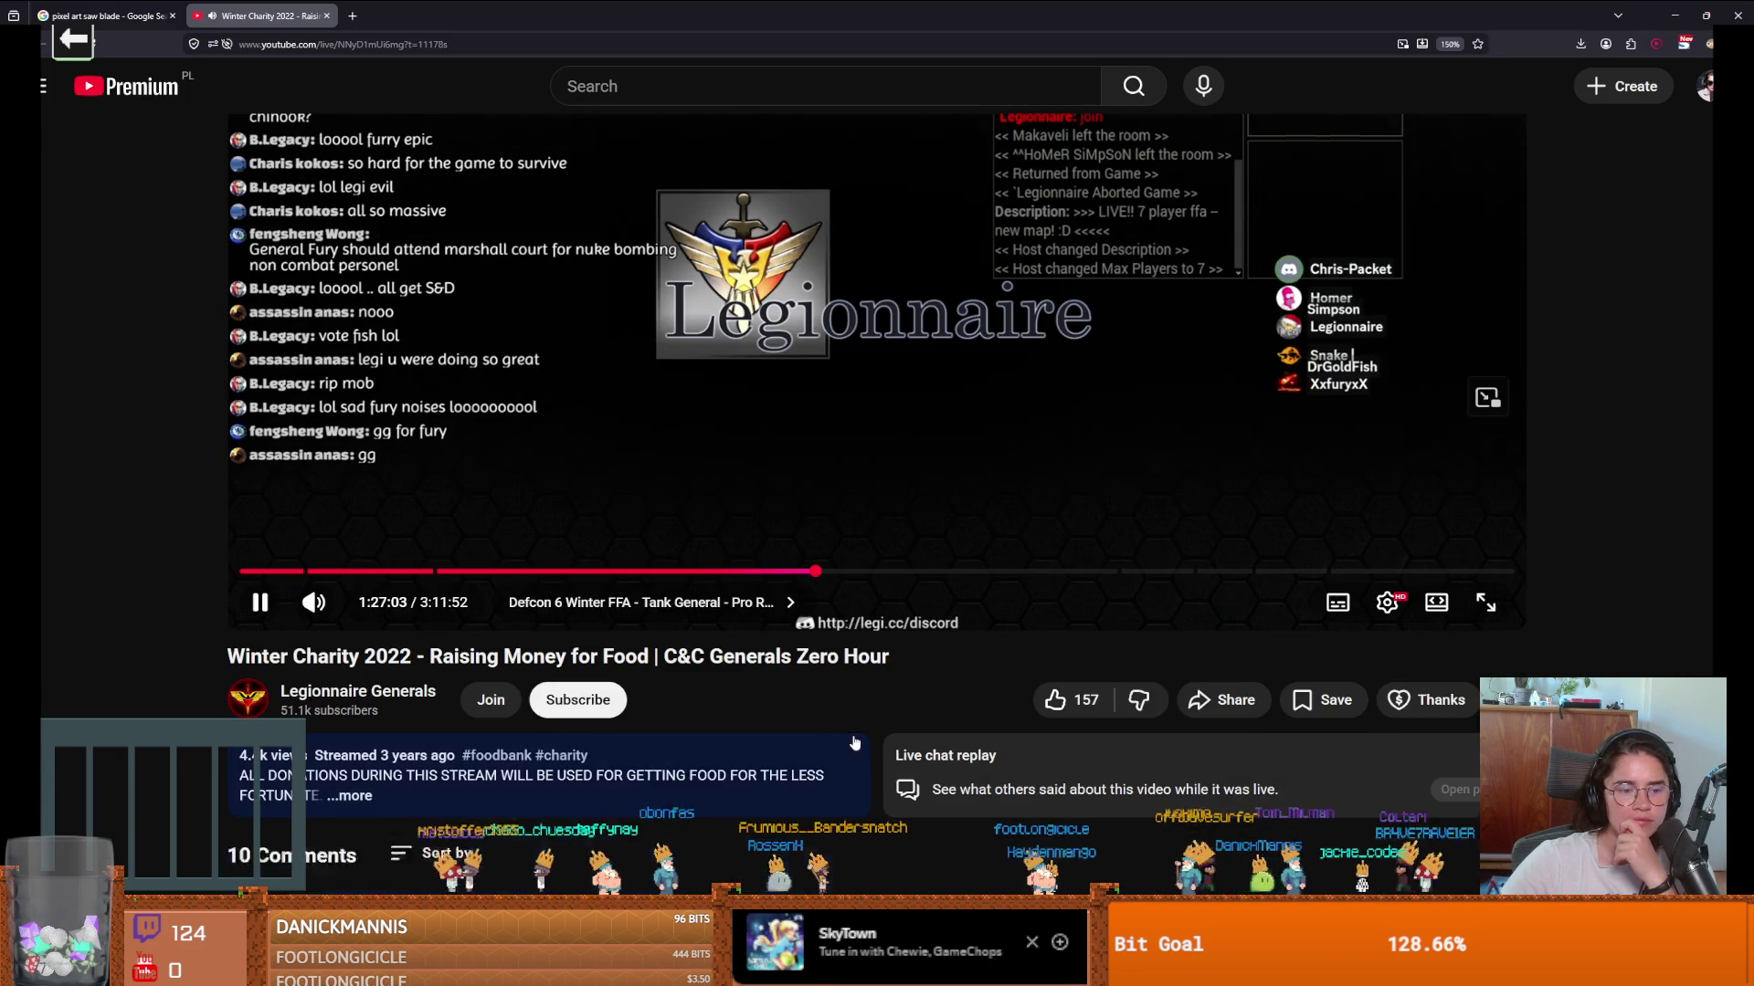
pyautogui.scroll(-3, 813, 591)
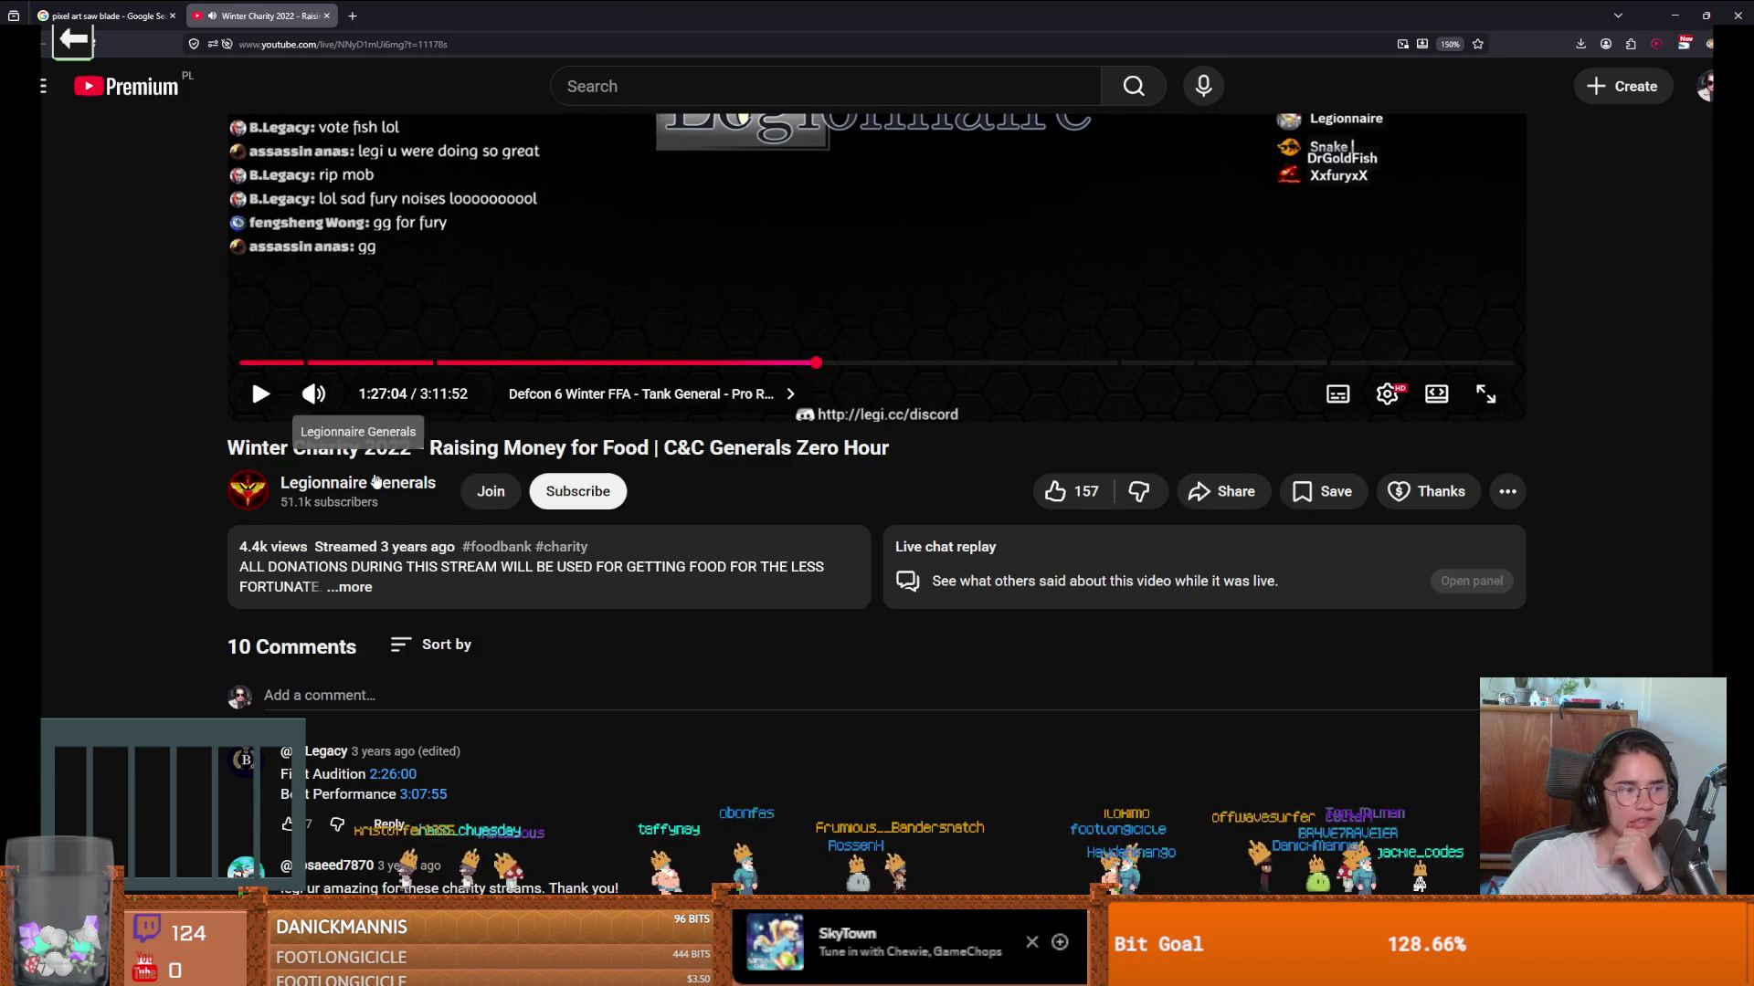
# Go to the stream's channel page and browse its full Videos list
pyautogui.click(375, 478)
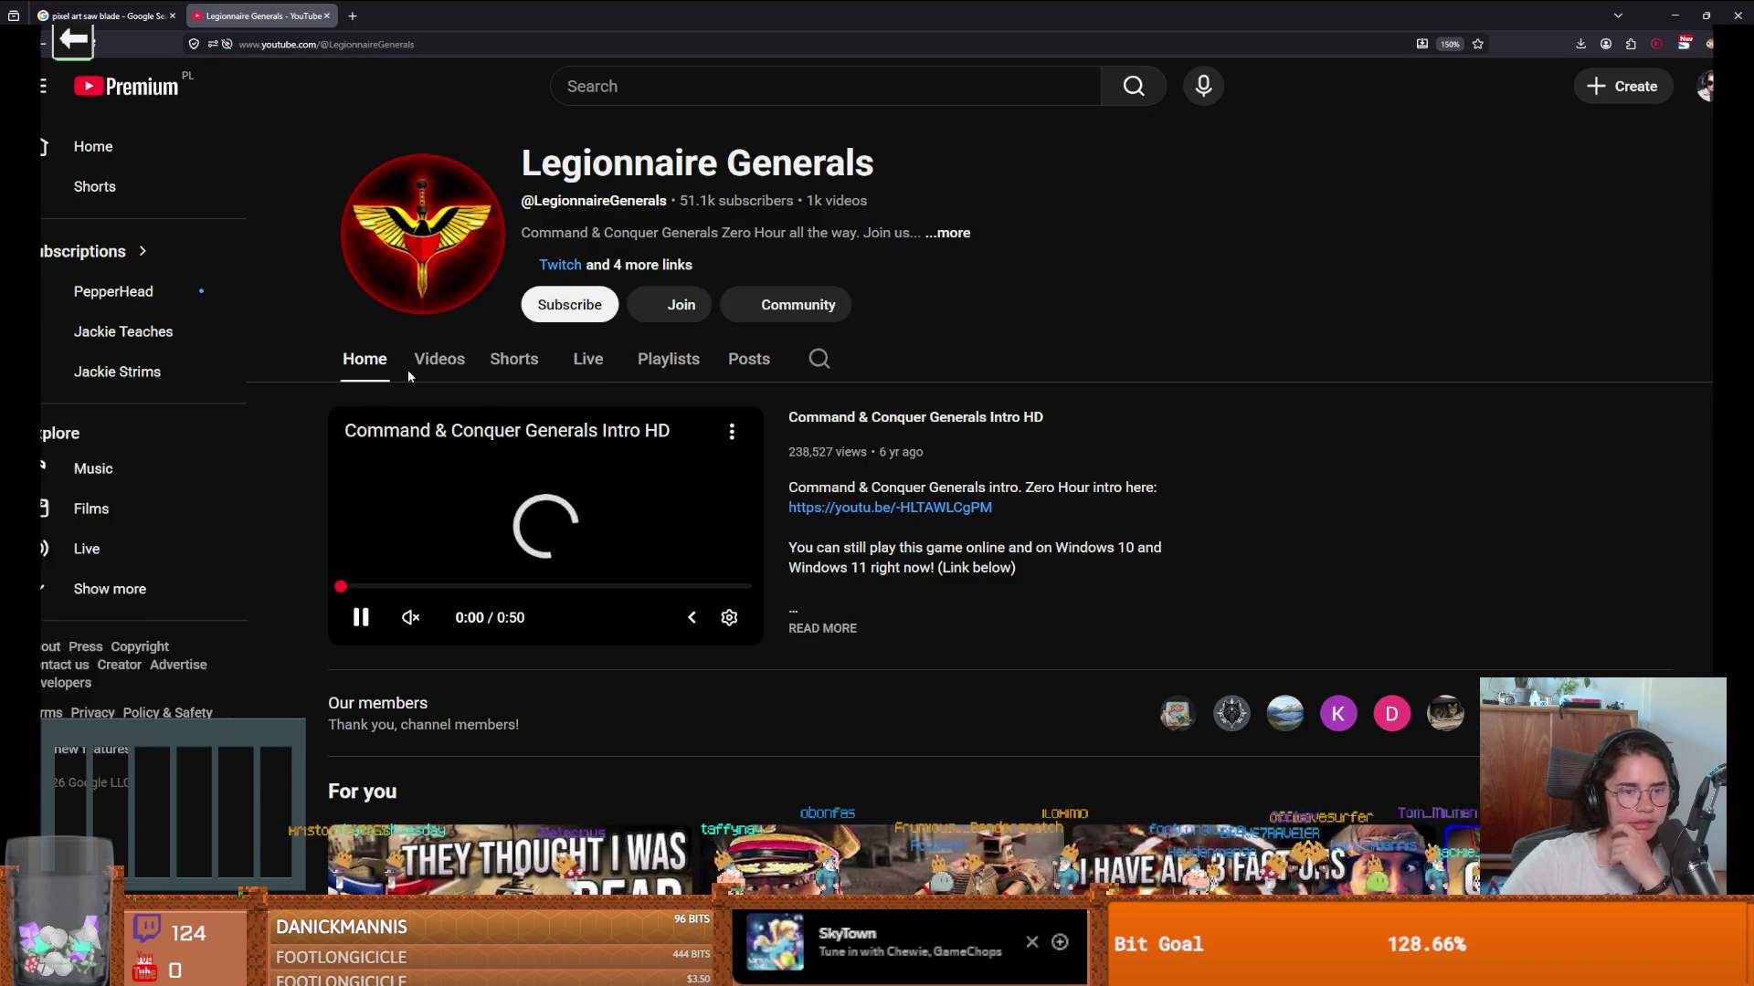
pyautogui.click(453, 367)
pyautogui.scroll(-3, 865, 655)
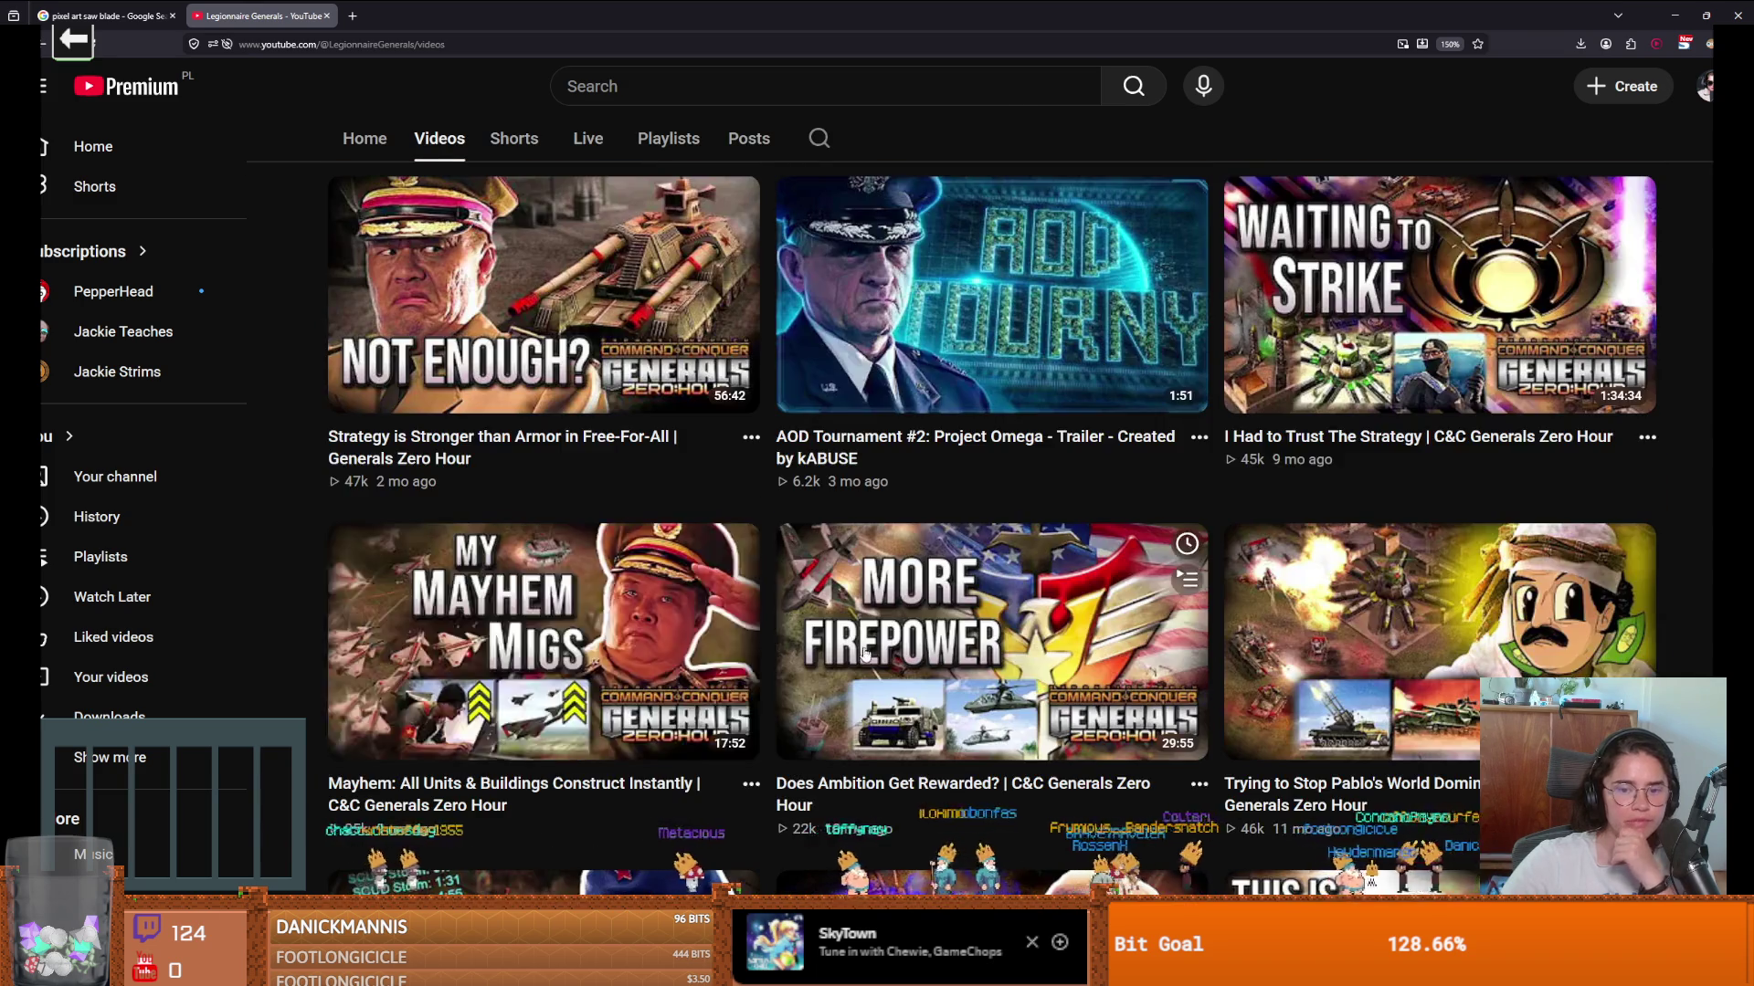
pyautogui.scroll(-4, 865, 655)
pyautogui.scroll(-3, 865, 654)
pyautogui.scroll(10, 866, 653)
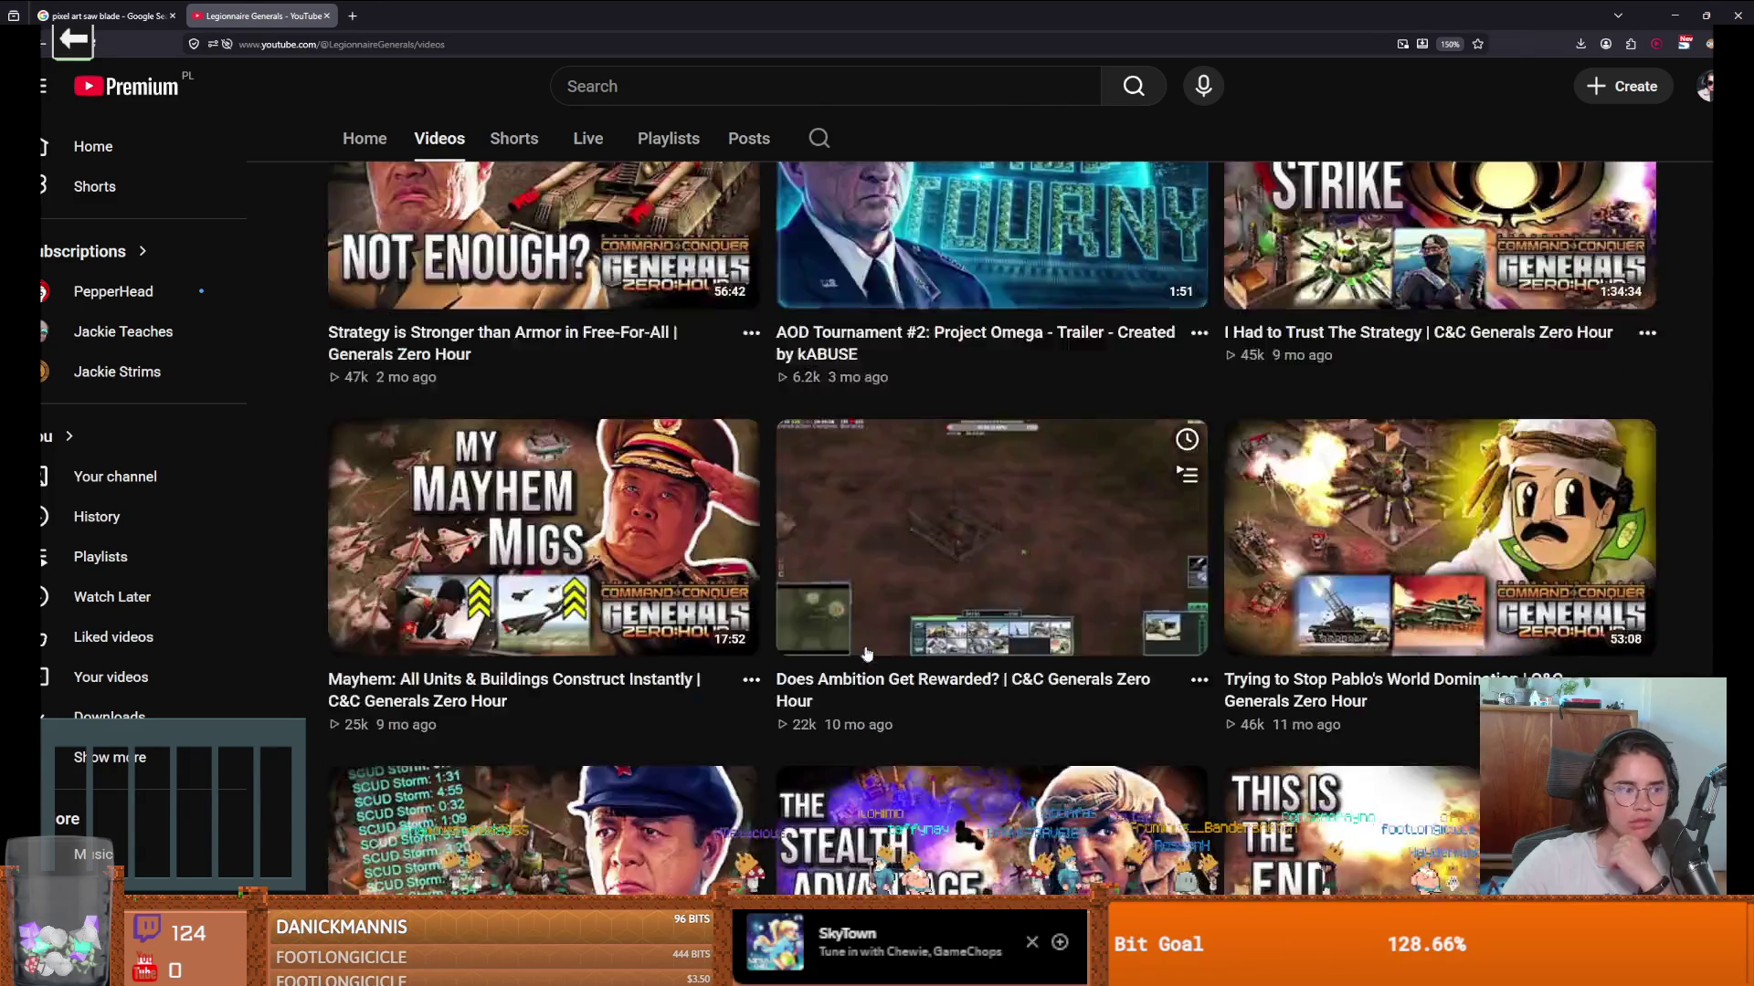
pyautogui.scroll(3, 868, 650)
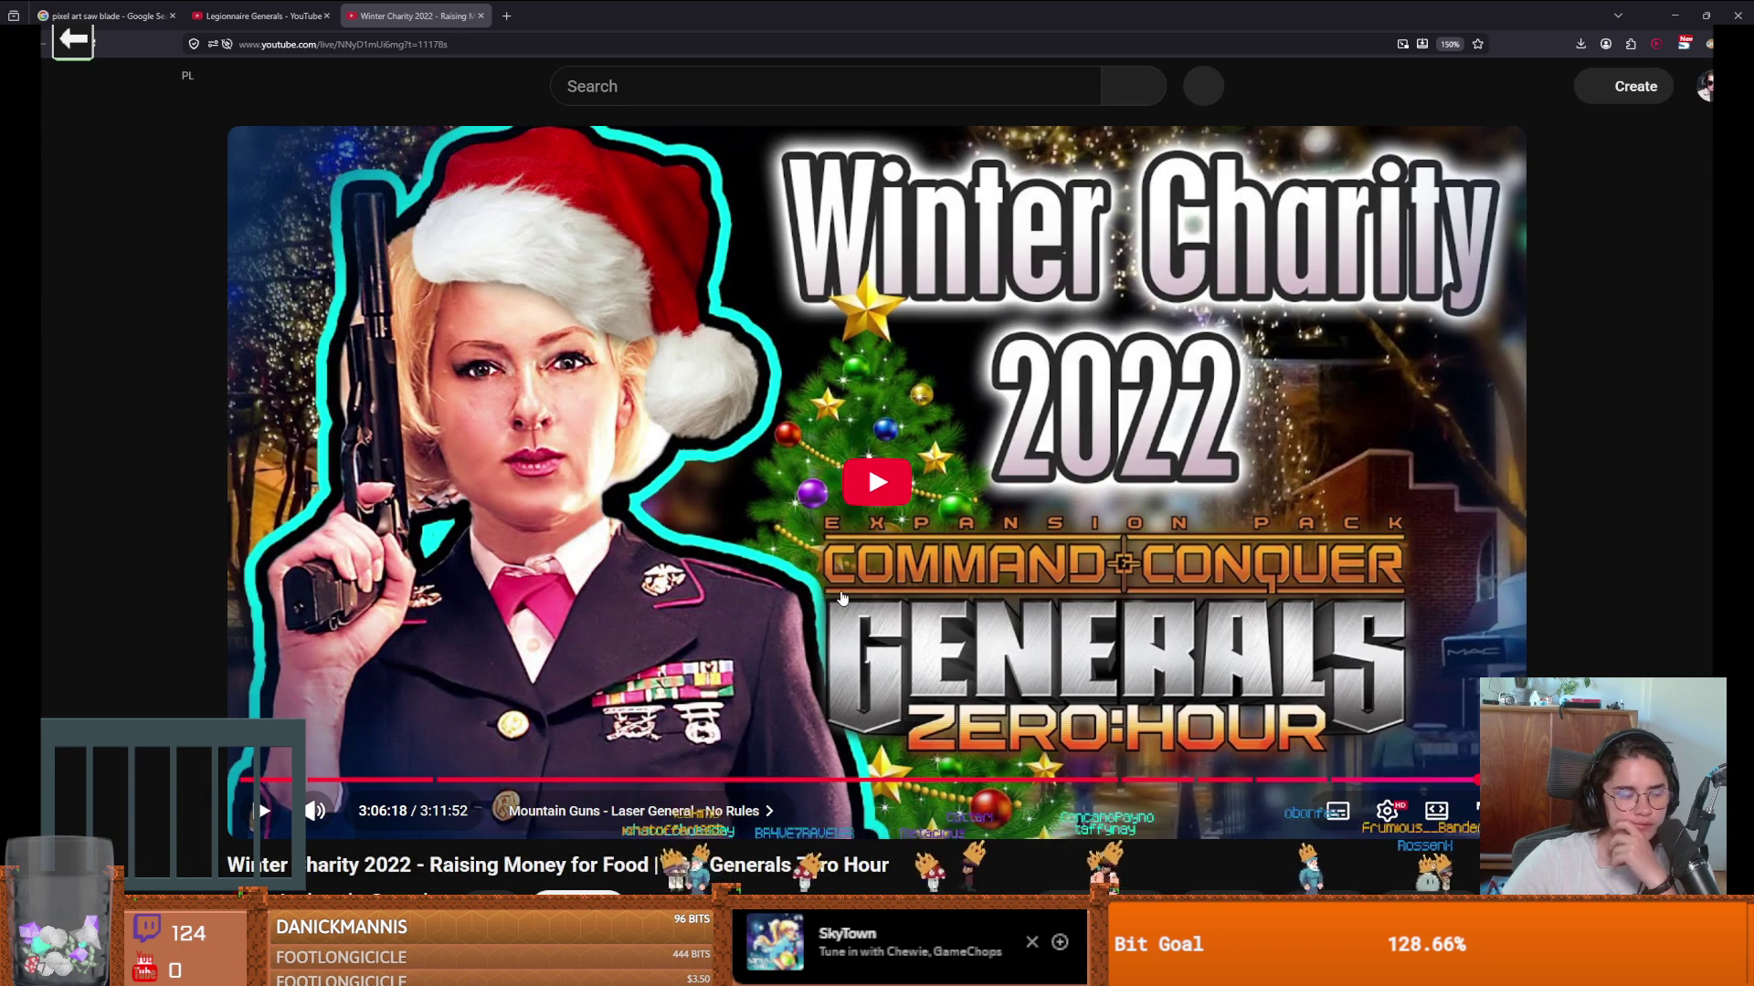
# Play the Winter Charity 2022 stream in the new tab and pause it near 3:06:57
pyautogui.click(751, 525)
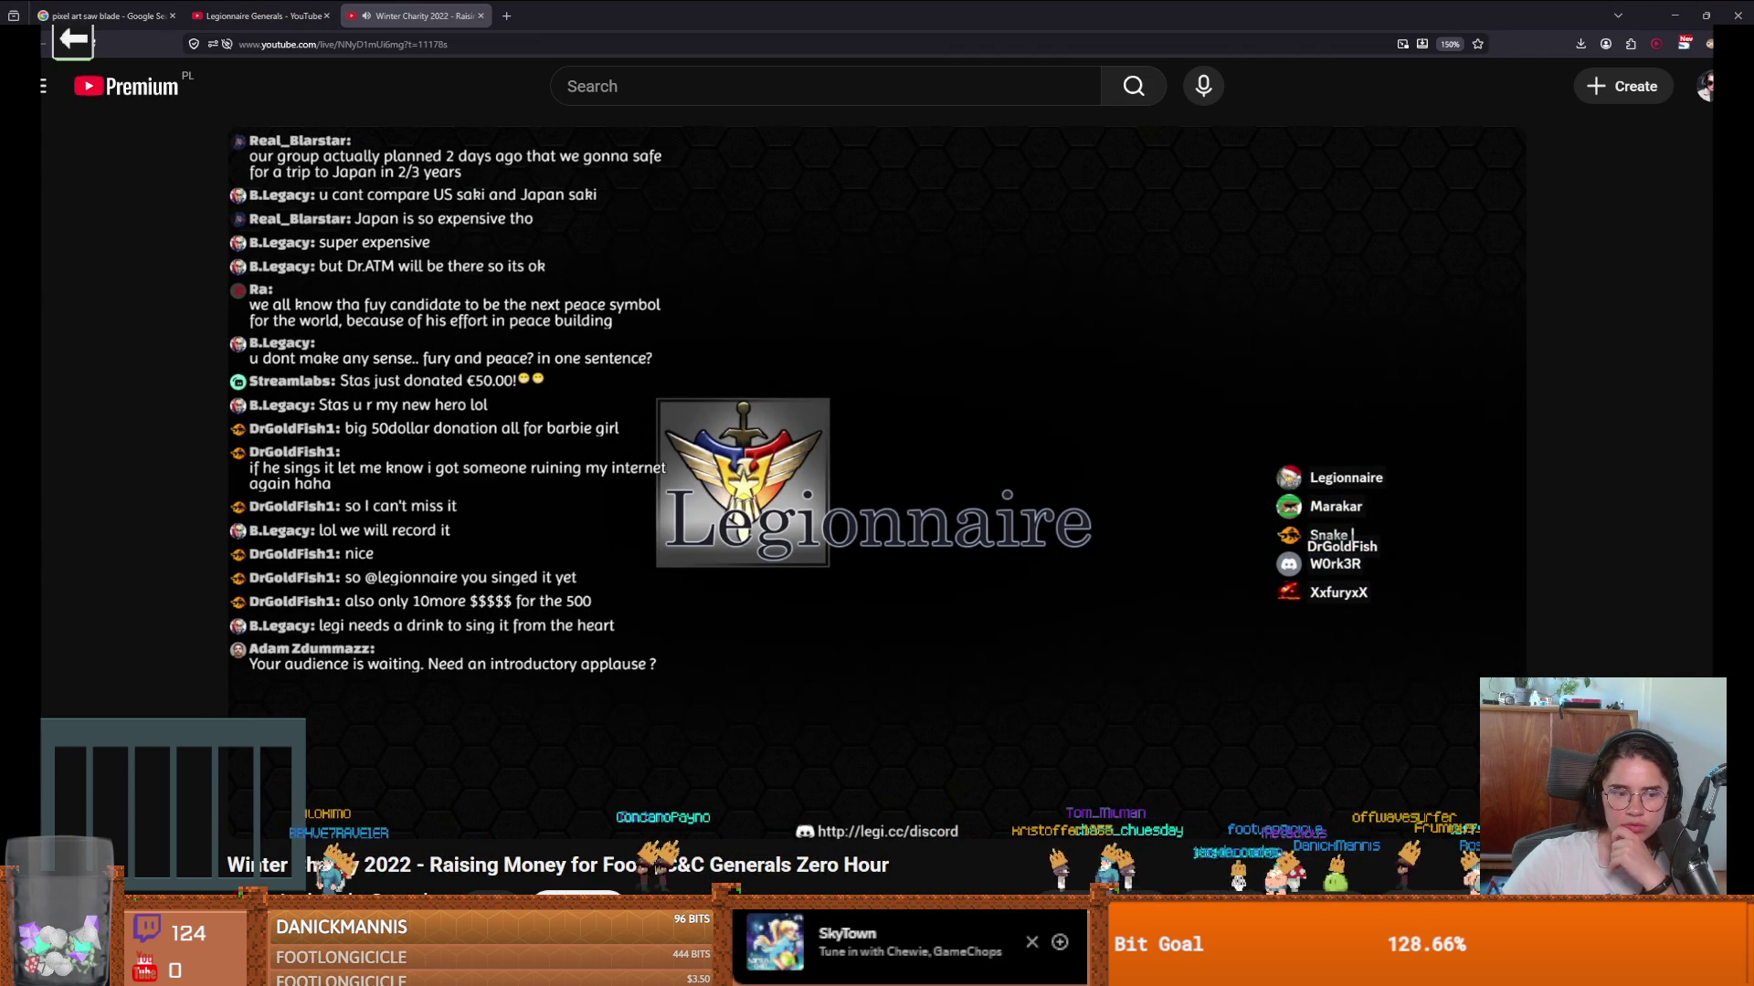
pyautogui.moveTo(1334, 651)
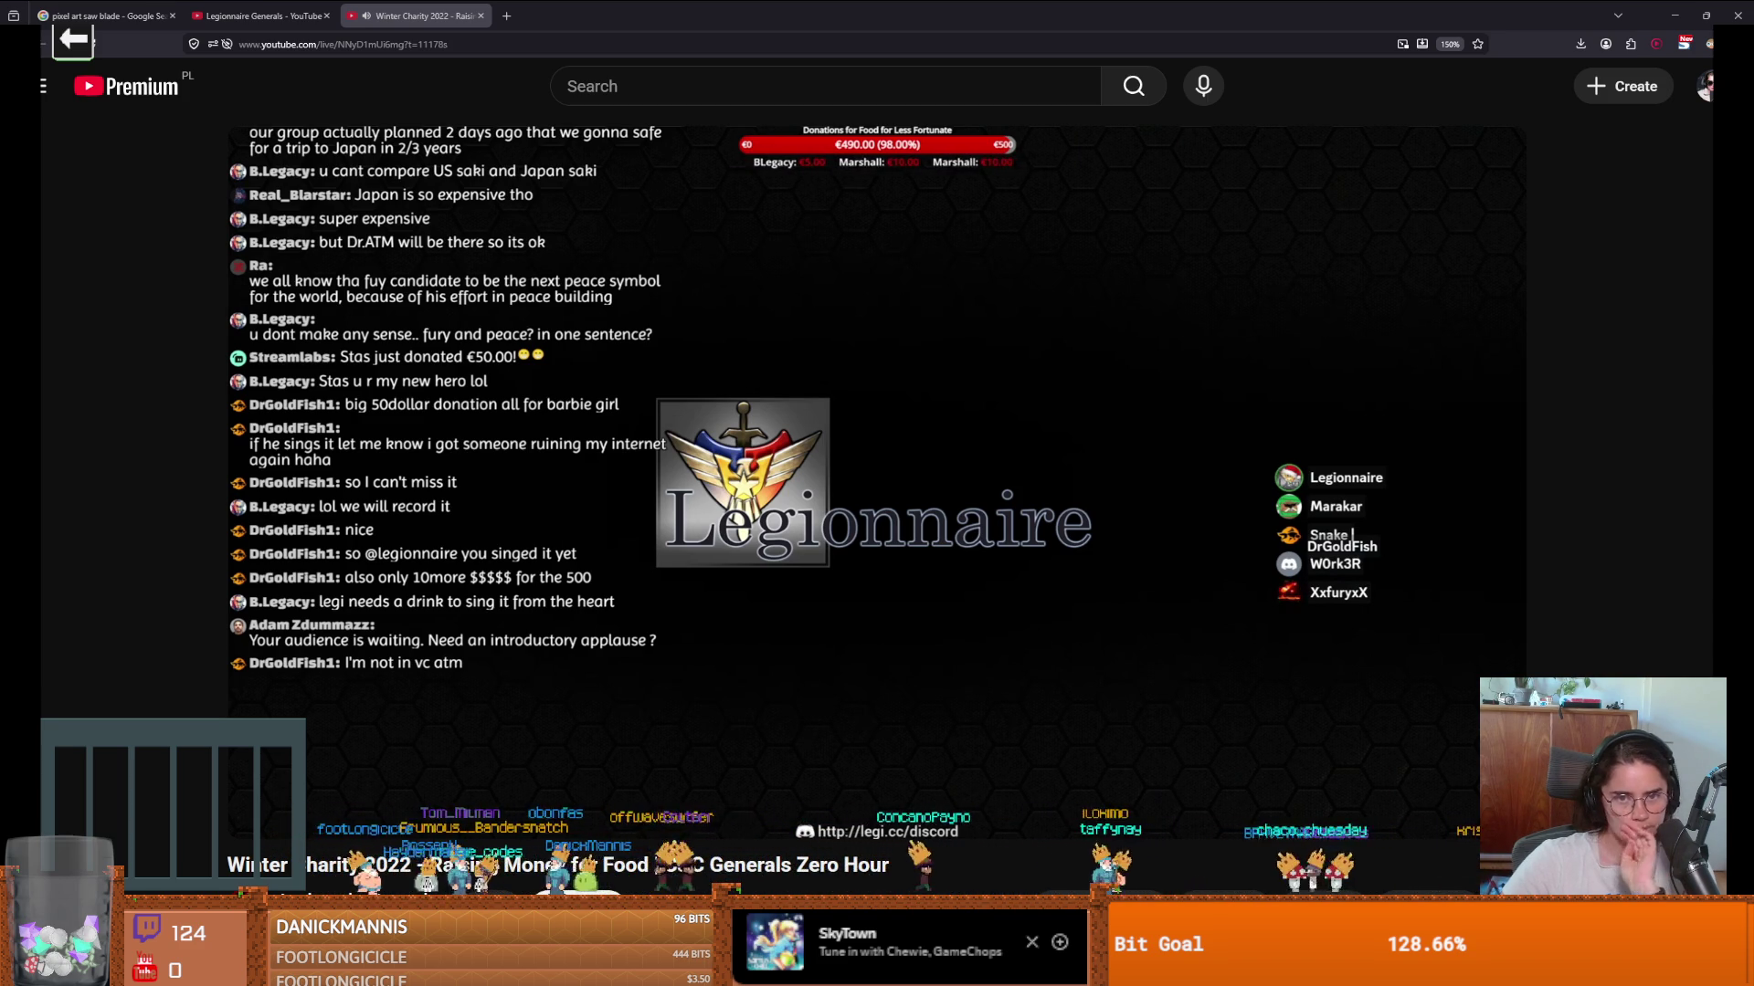
pyautogui.moveTo(1432, 659)
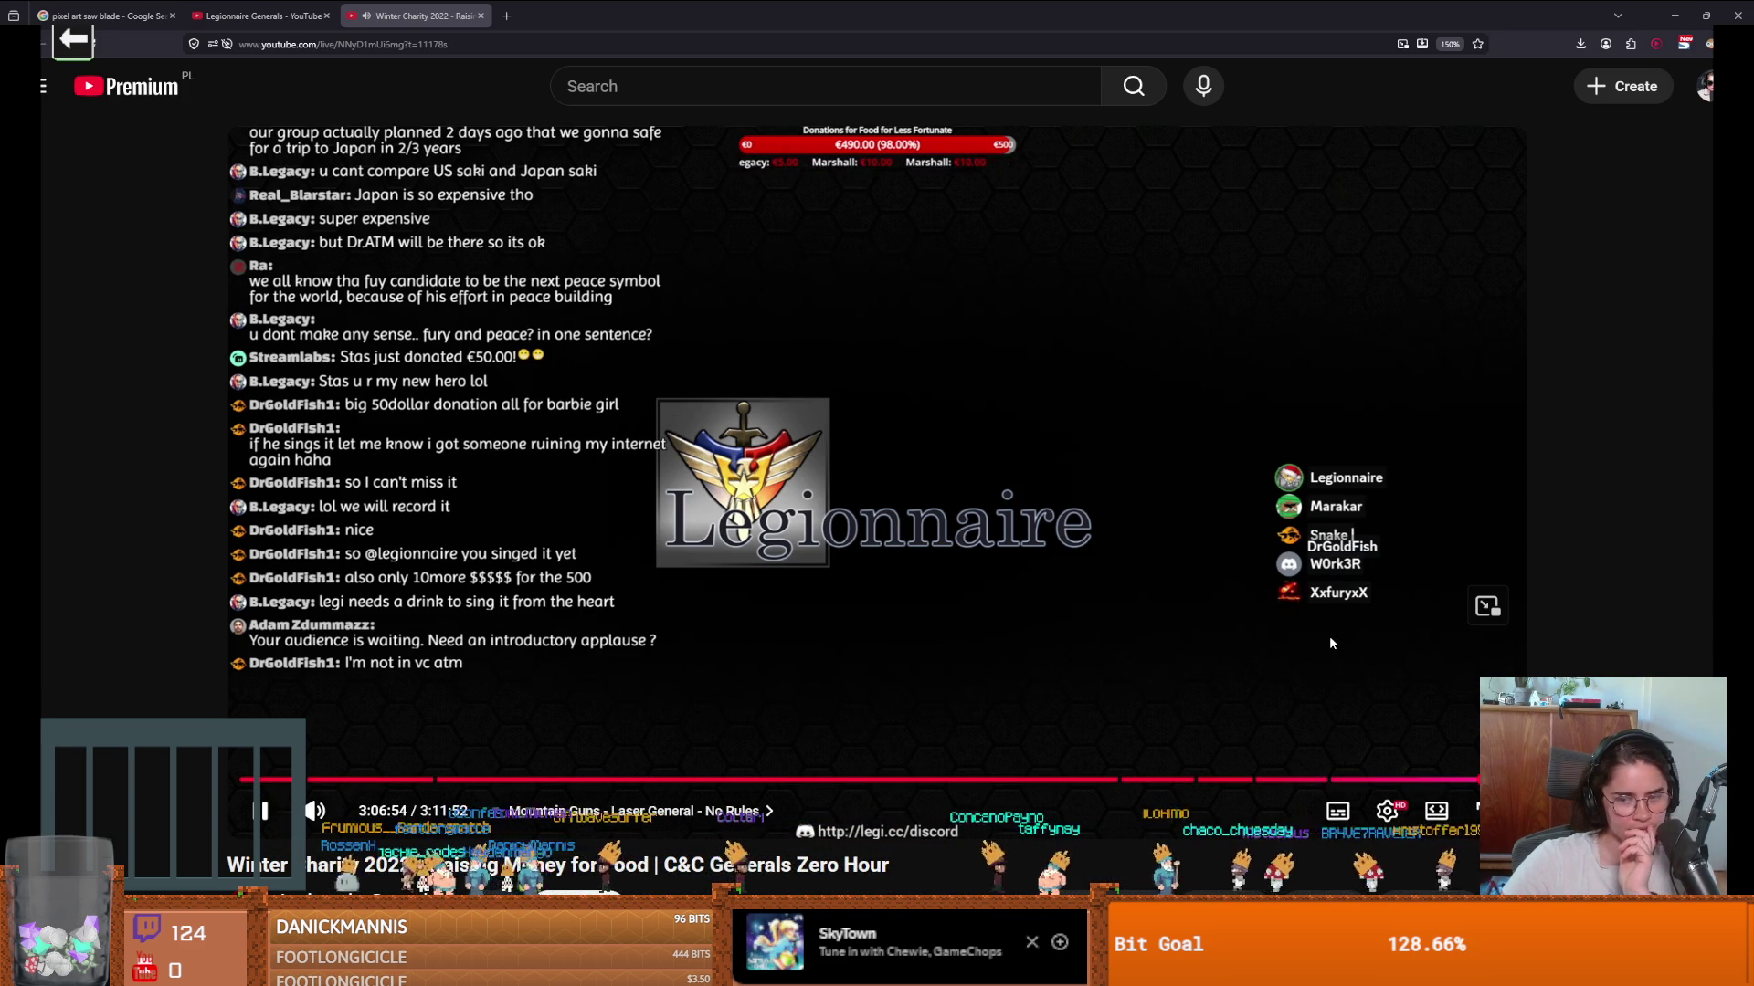
pyautogui.click(1281, 634)
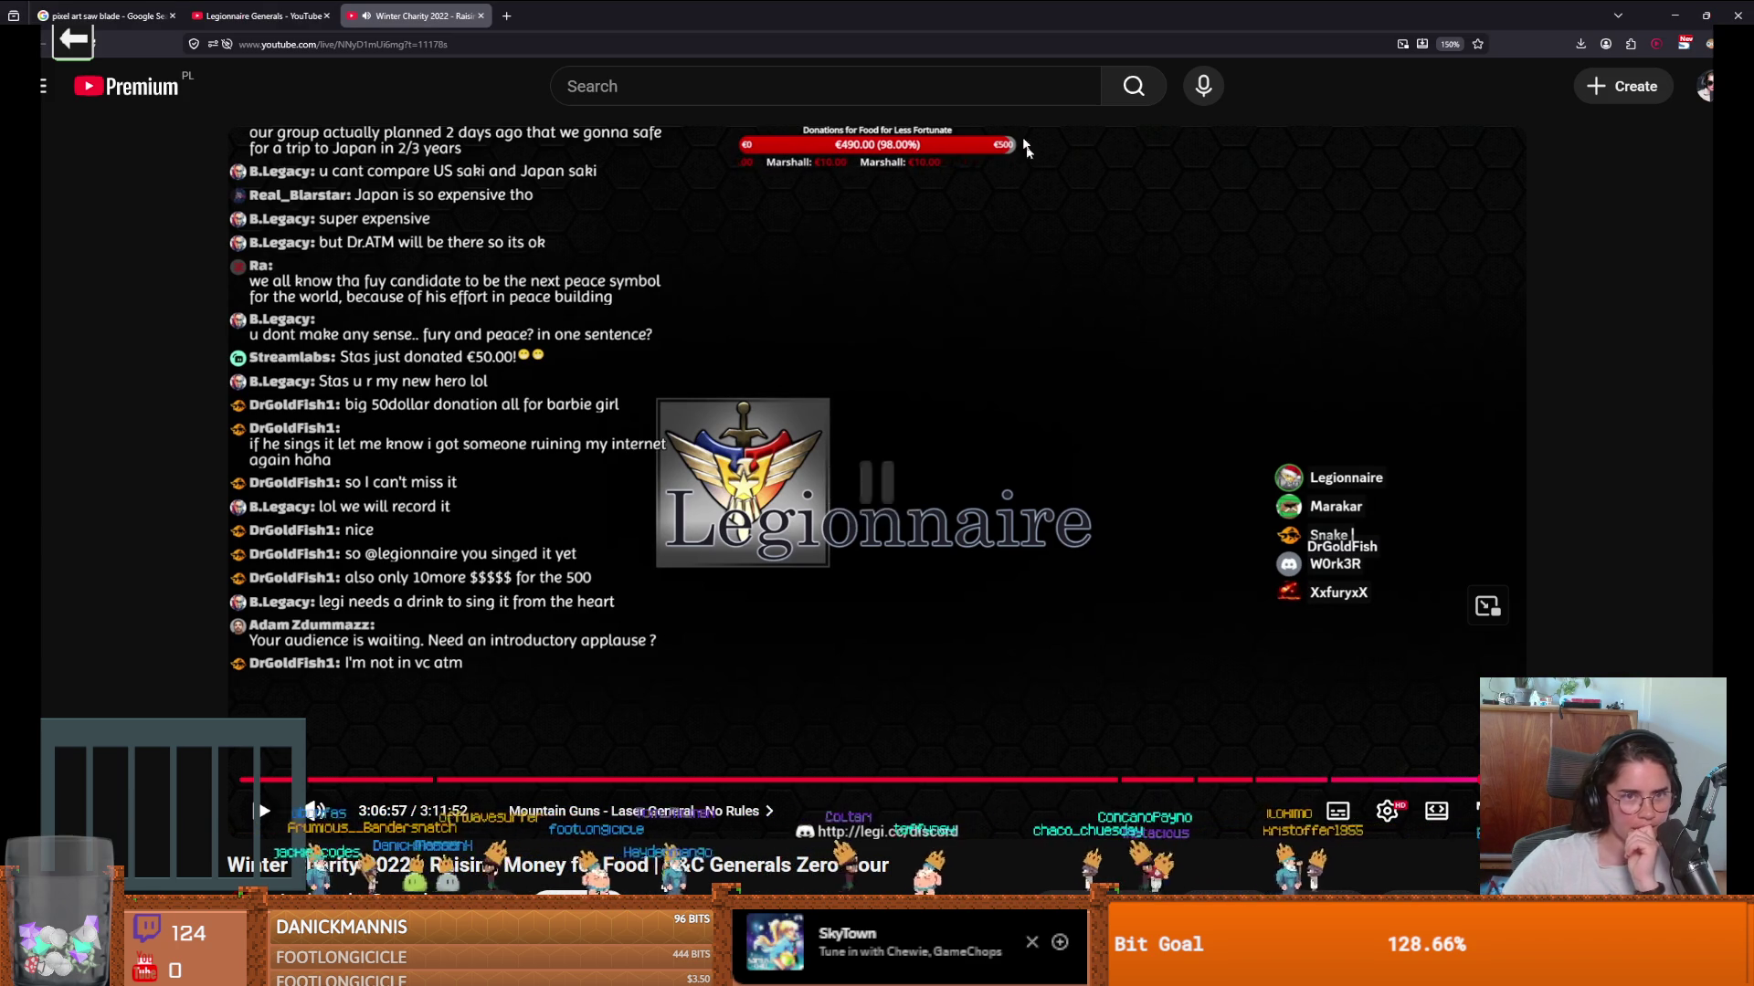
pyautogui.scroll(-5, 846, 634)
pyautogui.scroll(-2, 862, 625)
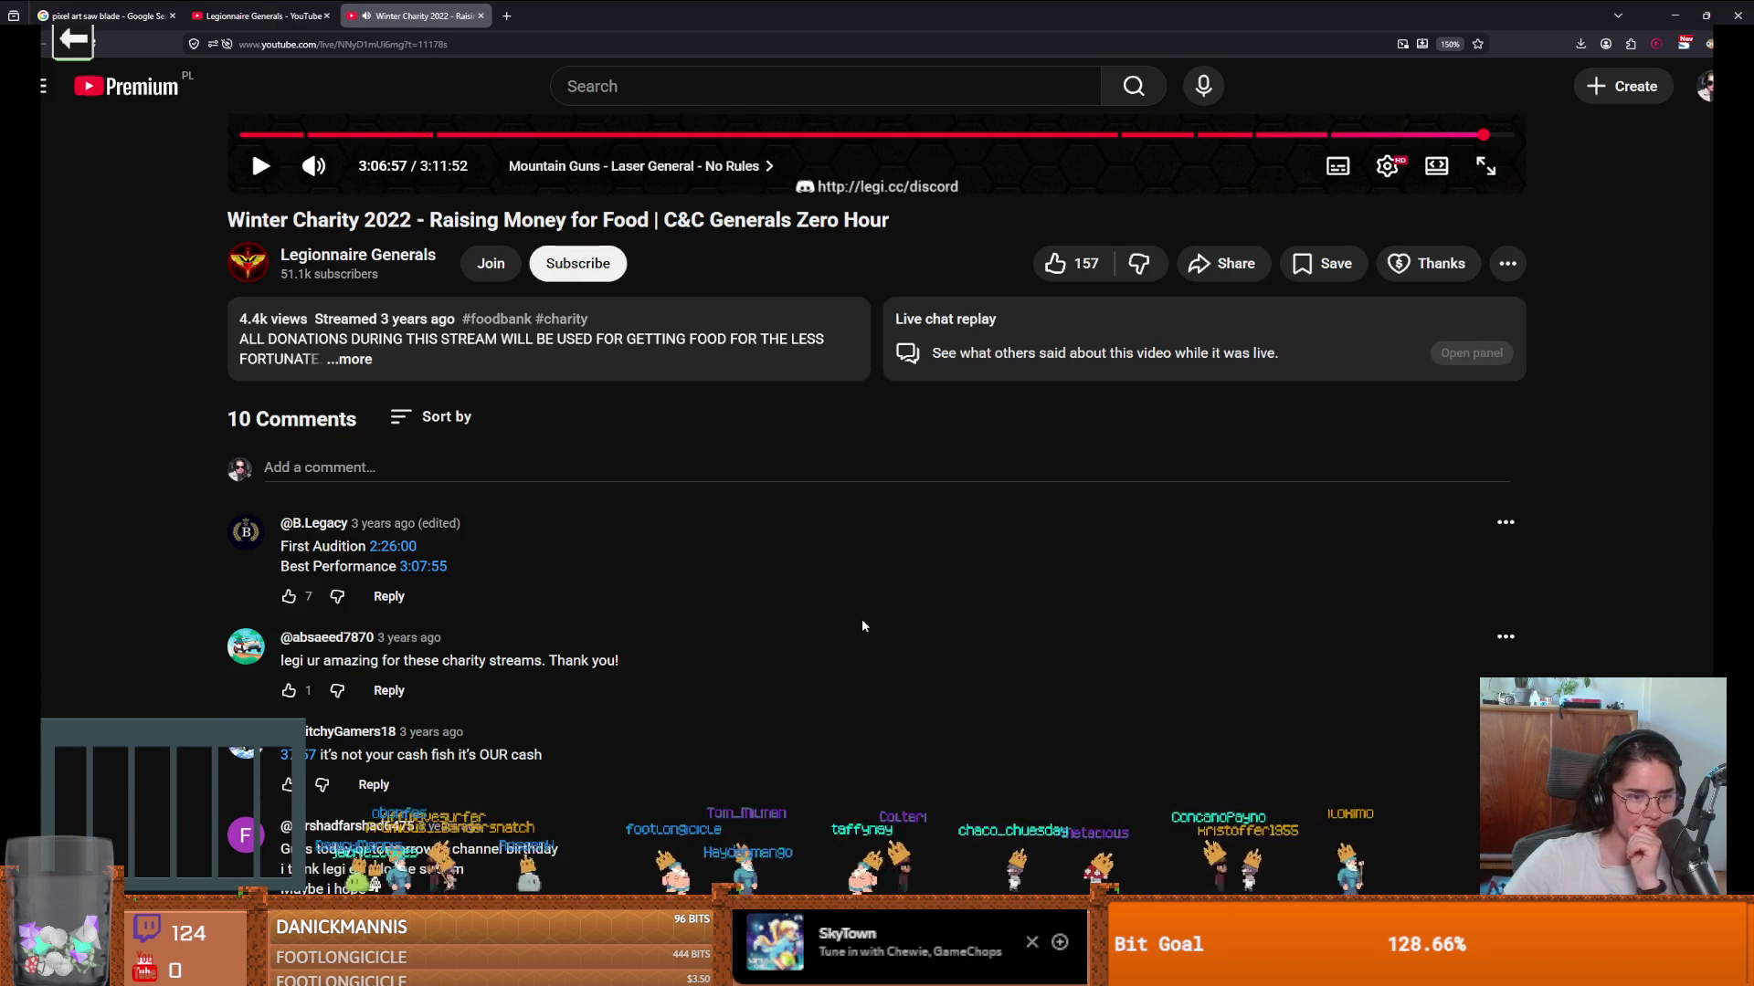
pyautogui.scroll(6, 859, 606)
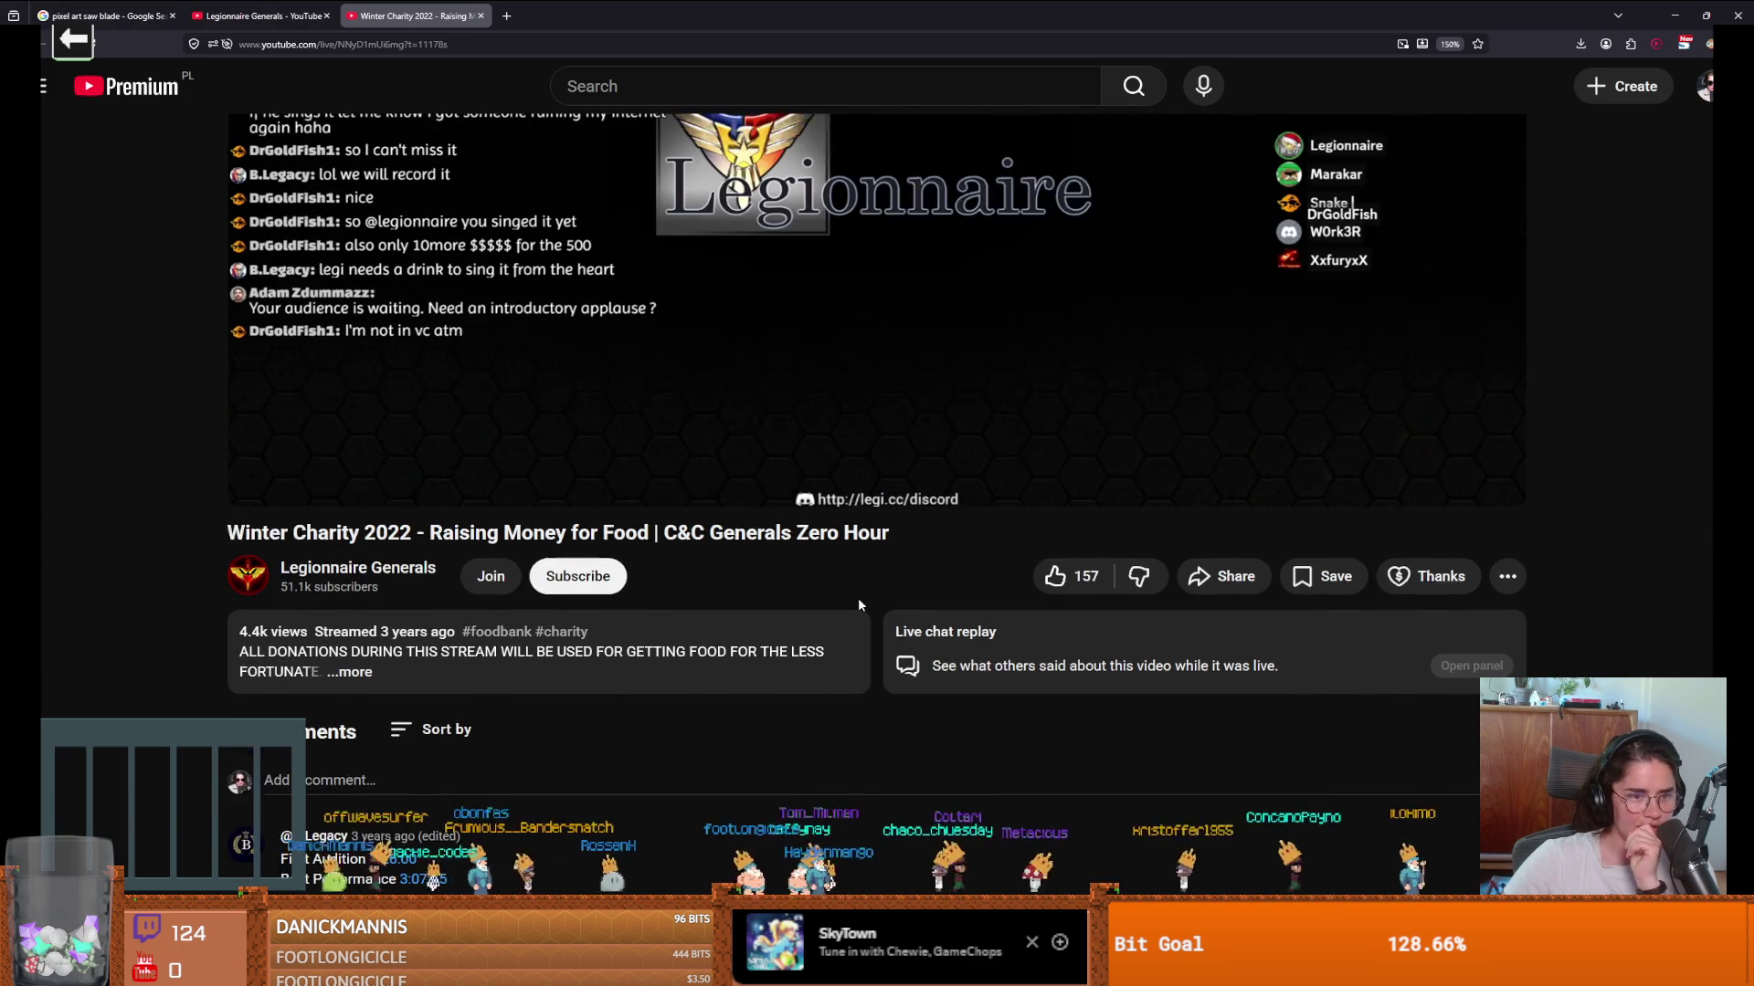
pyautogui.scroll(2, 858, 596)
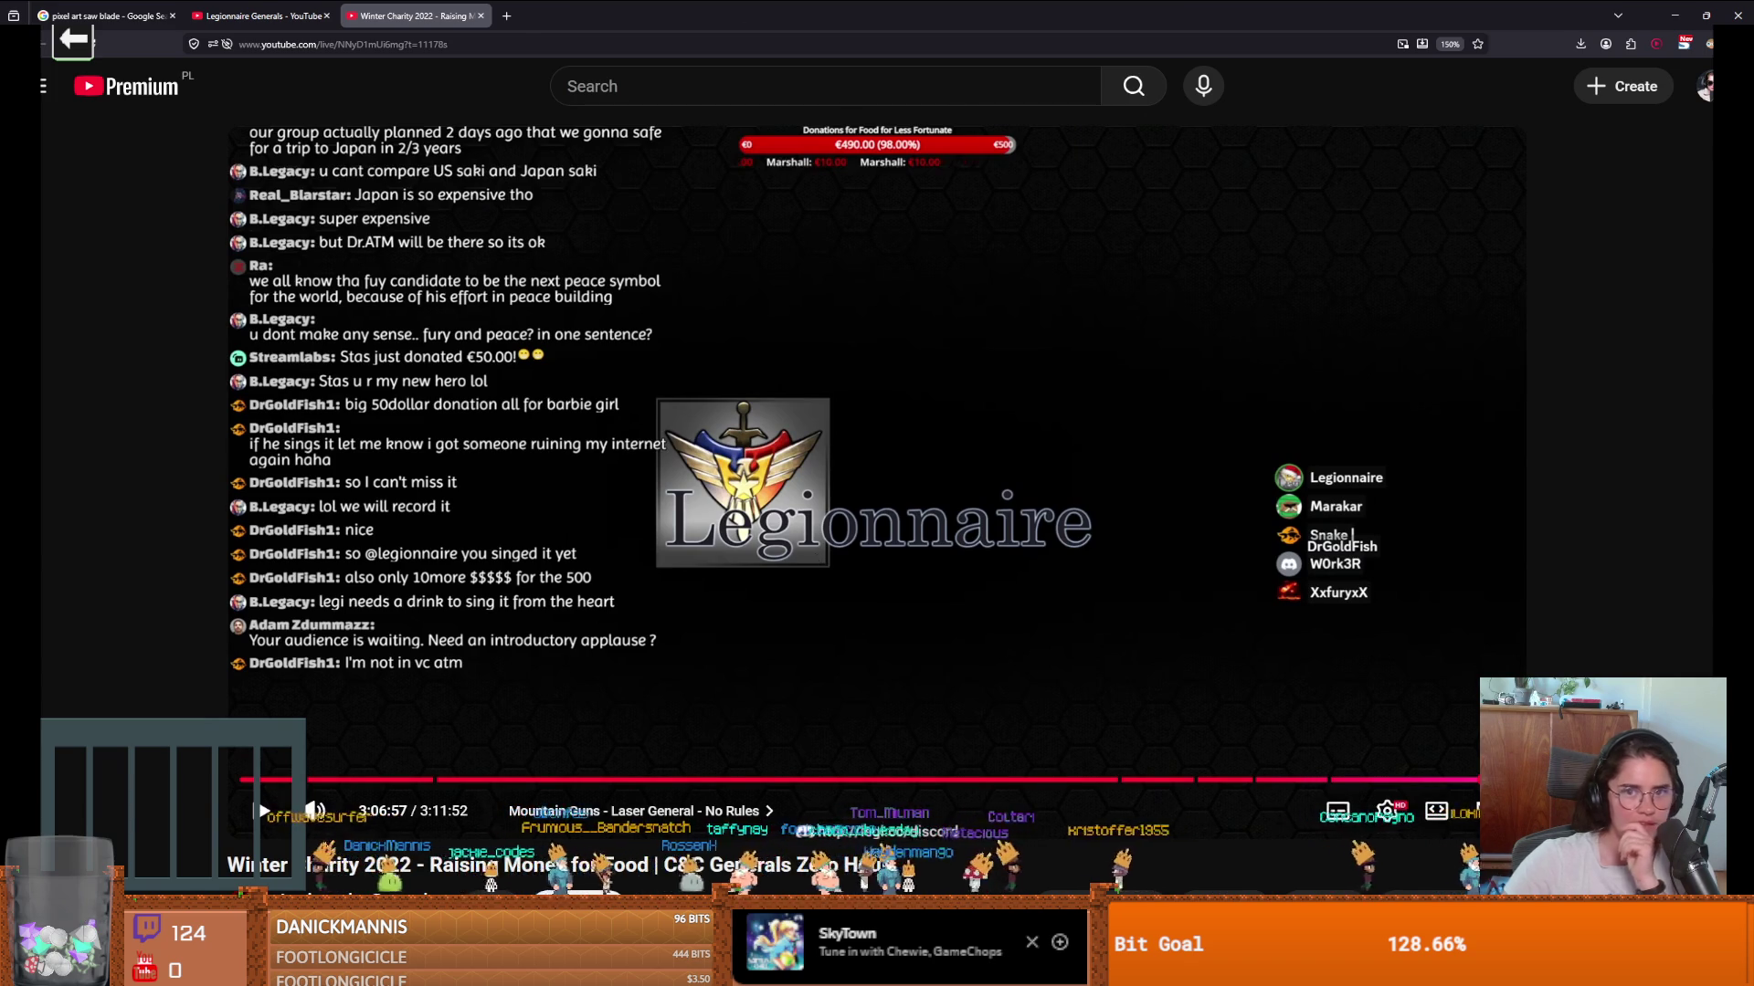
pyautogui.hotkey('alt', 'Tab')
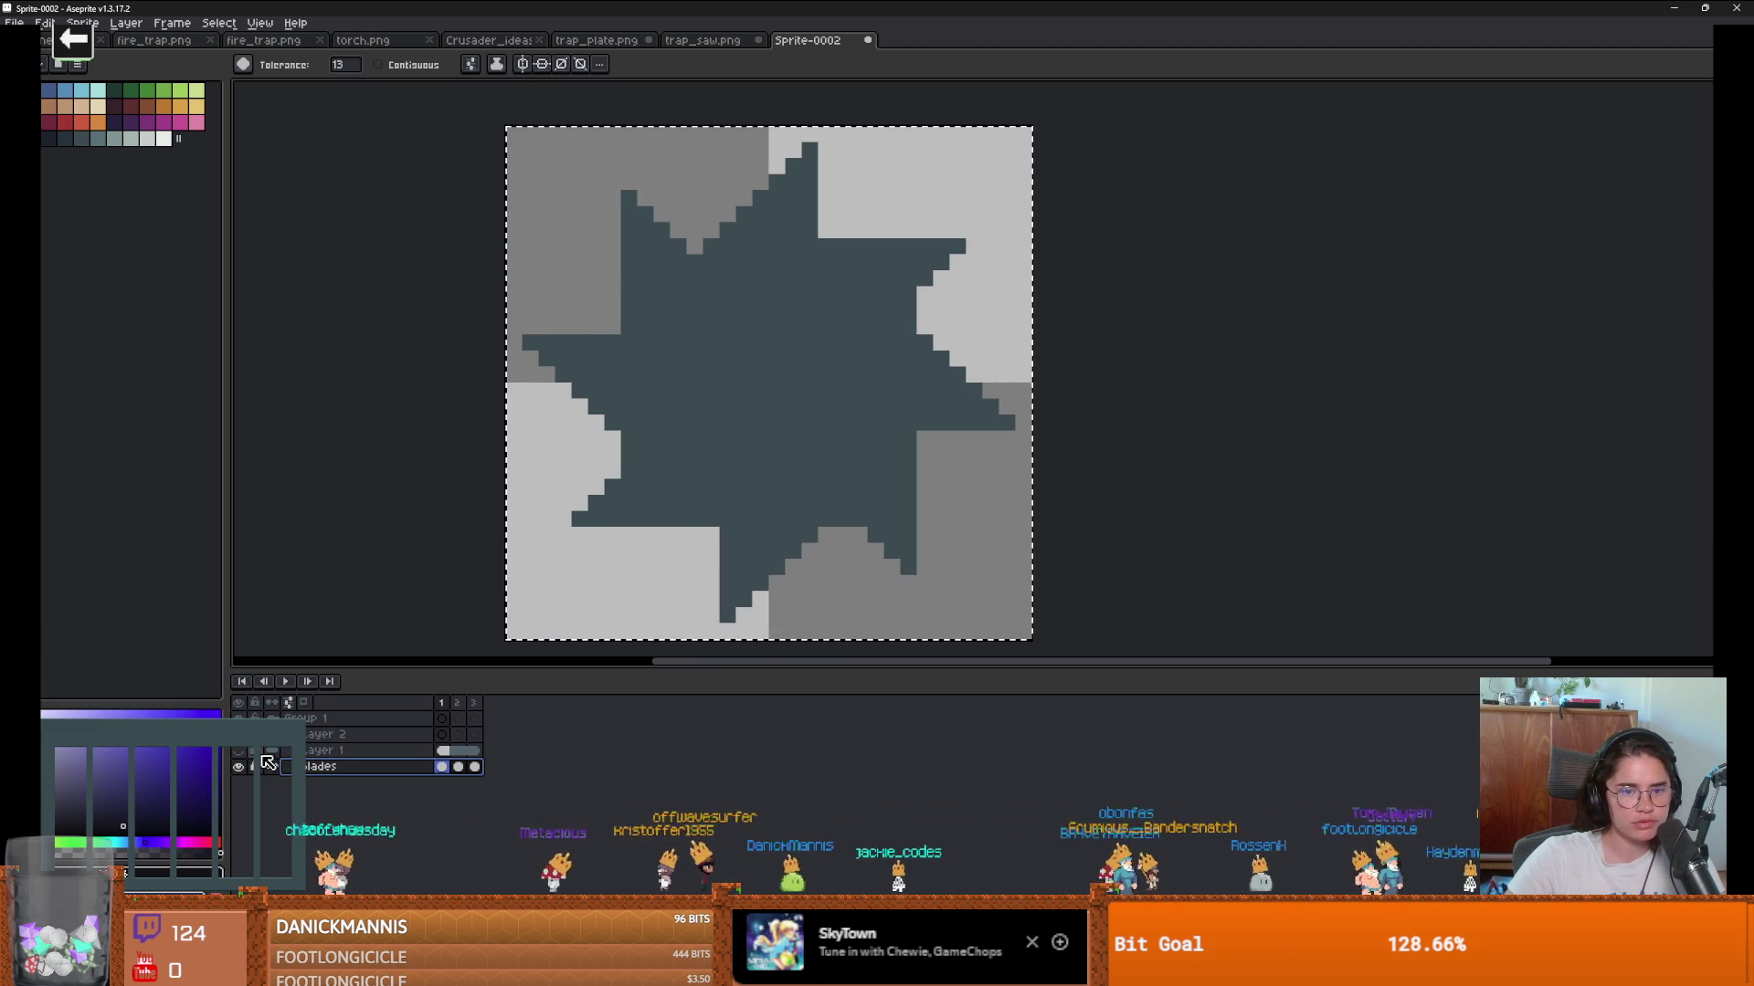
# Apply a dark one-pixel outline to the slate blade via Edit > FX > Outline
pyautogui.click(44, 23)
pyautogui.moveTo(174, 385)
pyautogui.click(311, 378)
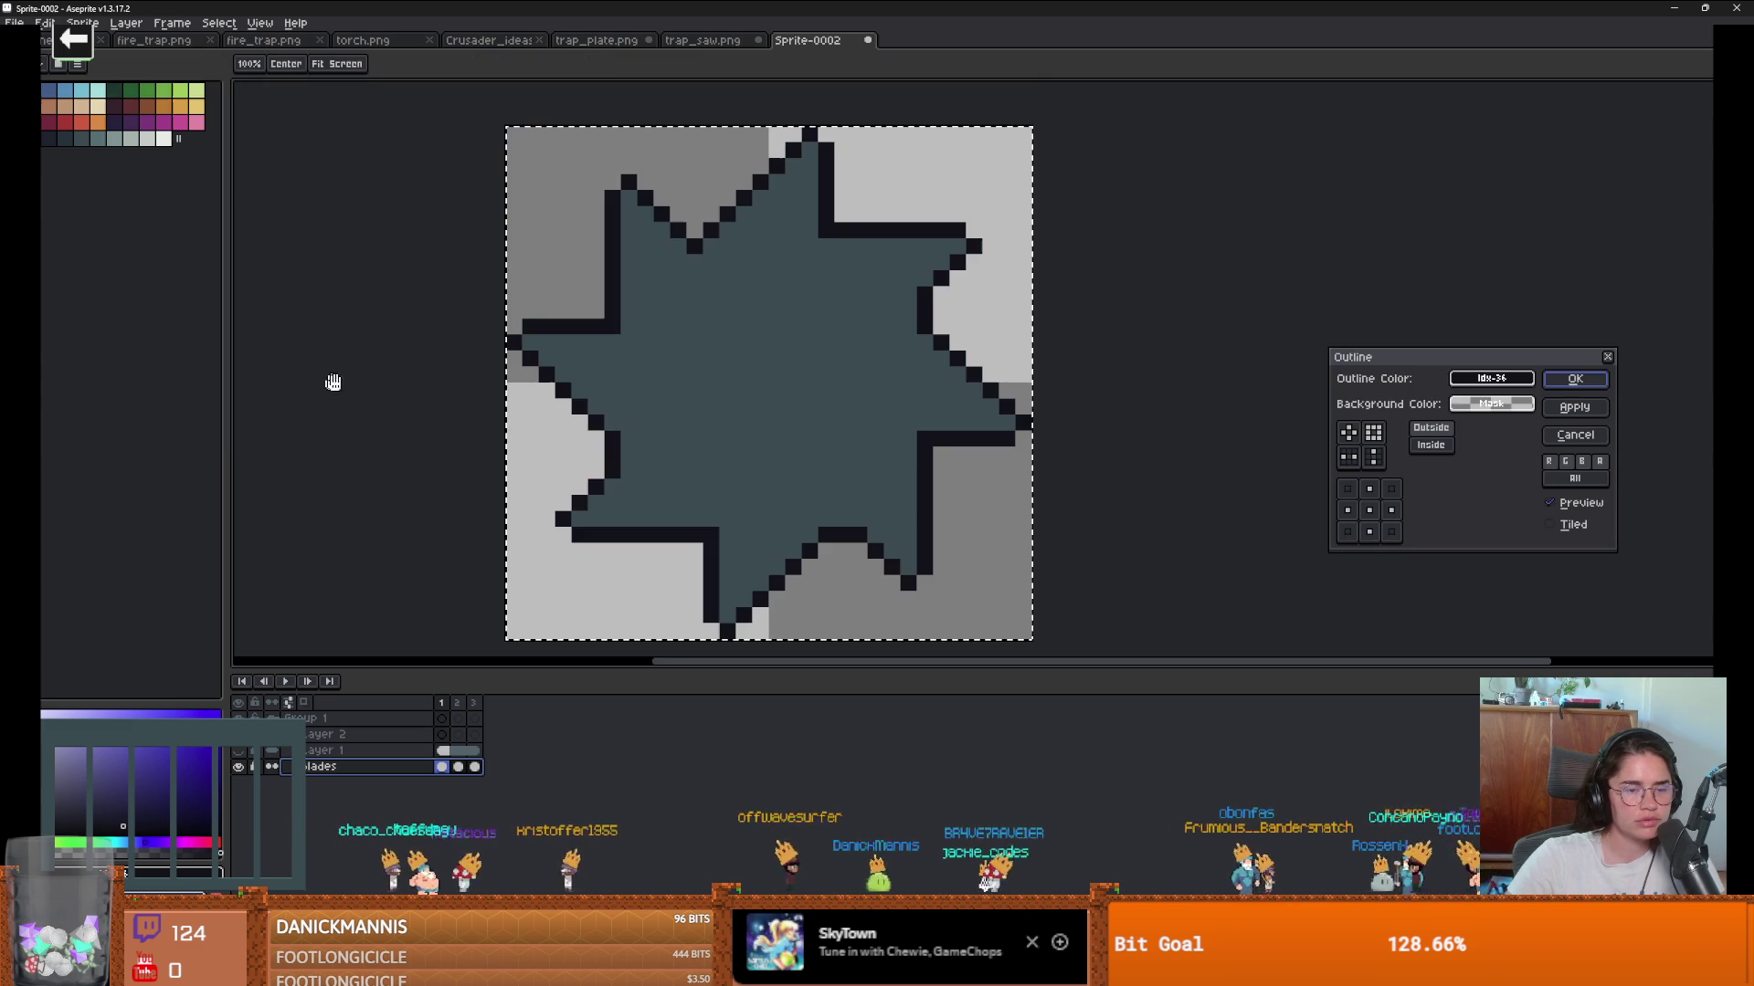
pyautogui.click(1571, 376)
# Show the blade's third animation frame and sample the slate fill colour
pyautogui.click(474, 766)
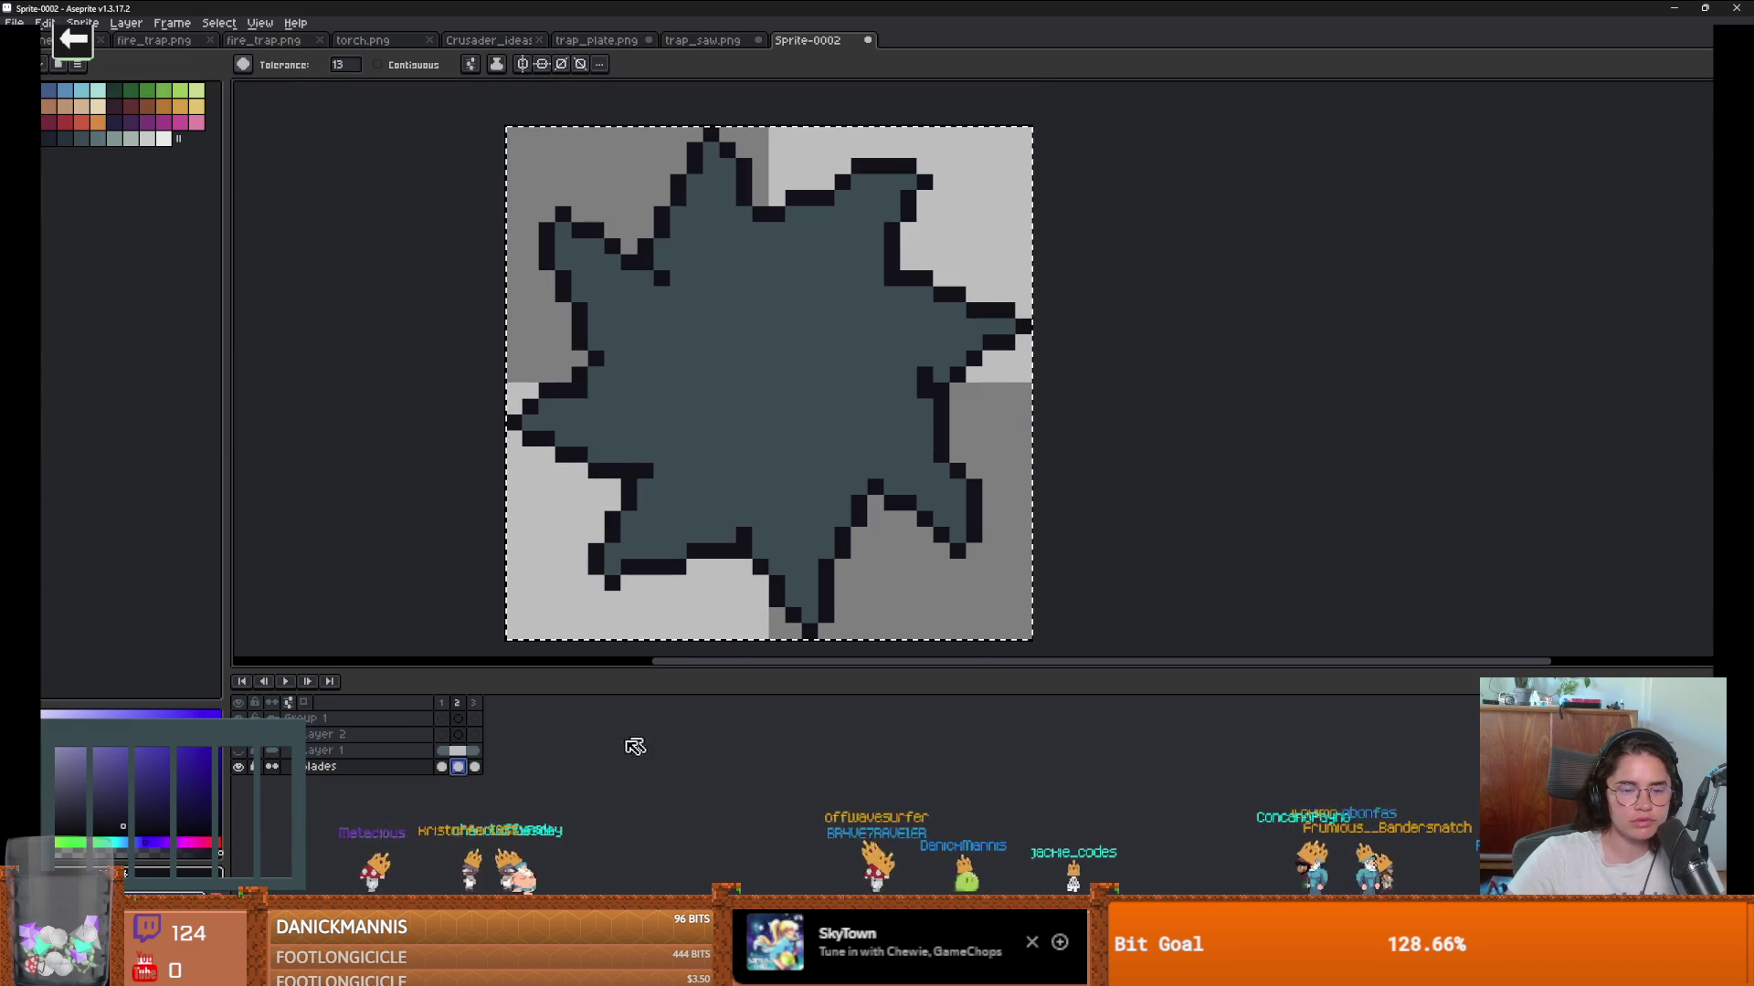
pyautogui.scroll(-3, 723, 515)
pyautogui.scroll(-1, 722, 516)
pyautogui.scroll(3, 731, 493)
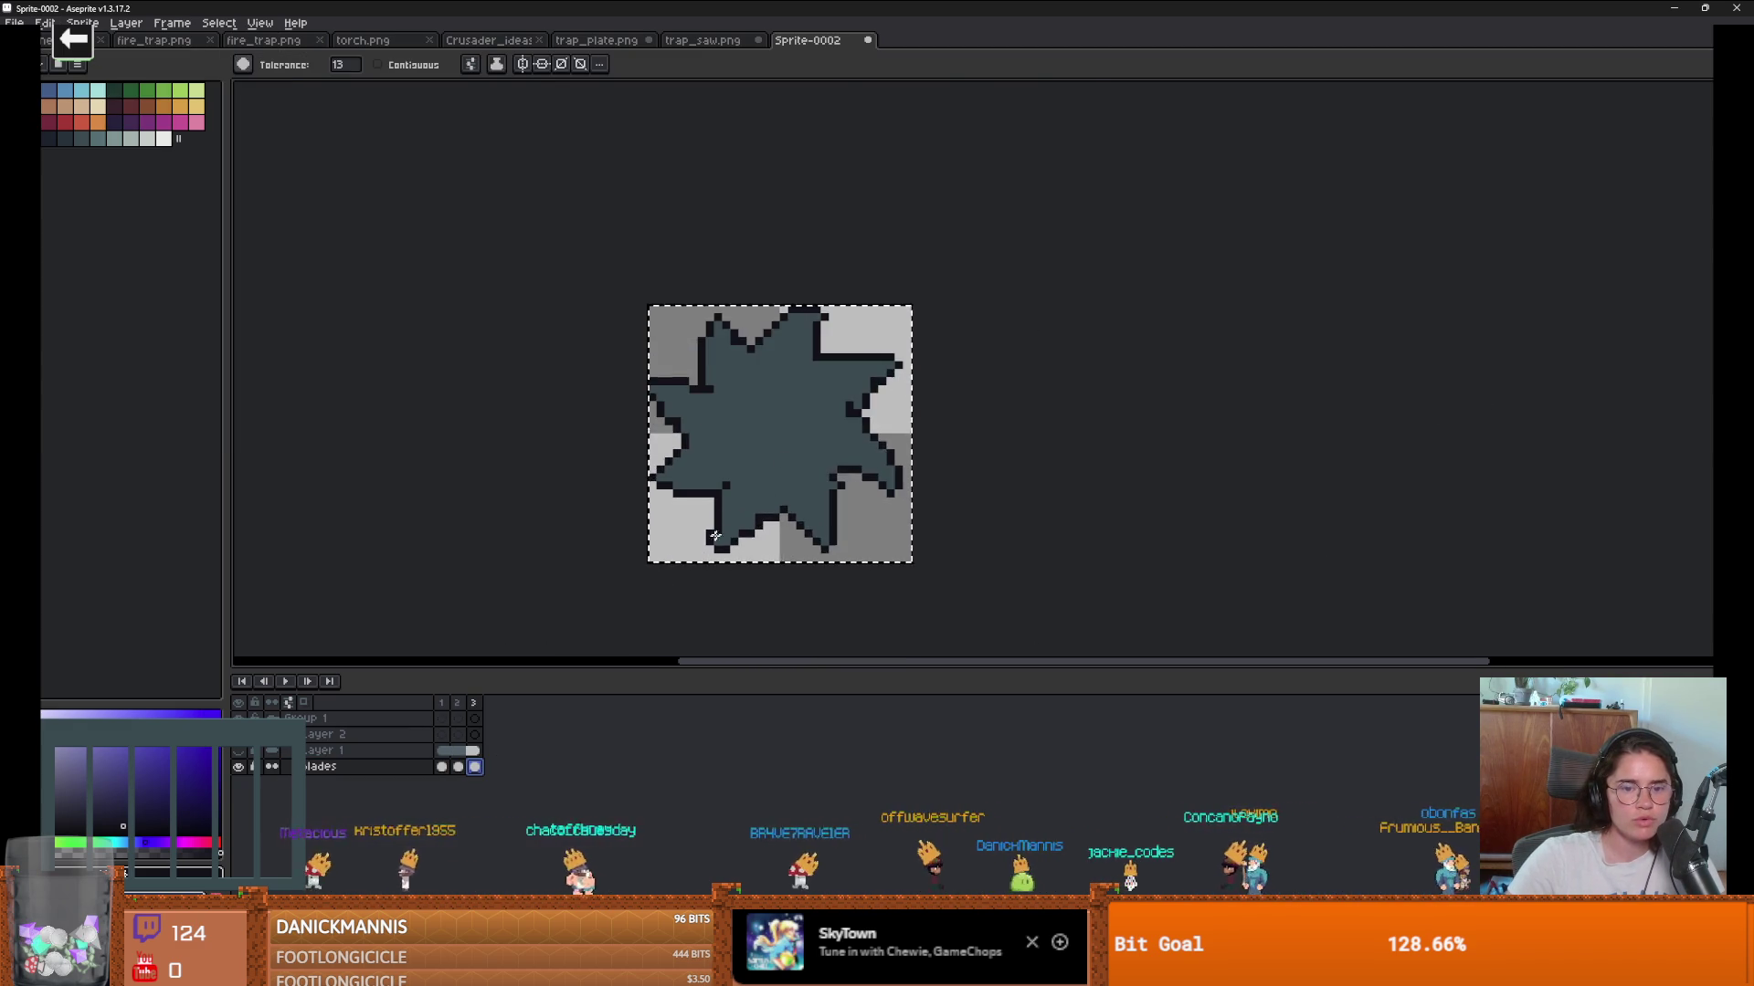
pyautogui.keyDown('alt'); pyautogui.click(758, 441); pyautogui.keyUp('alt')
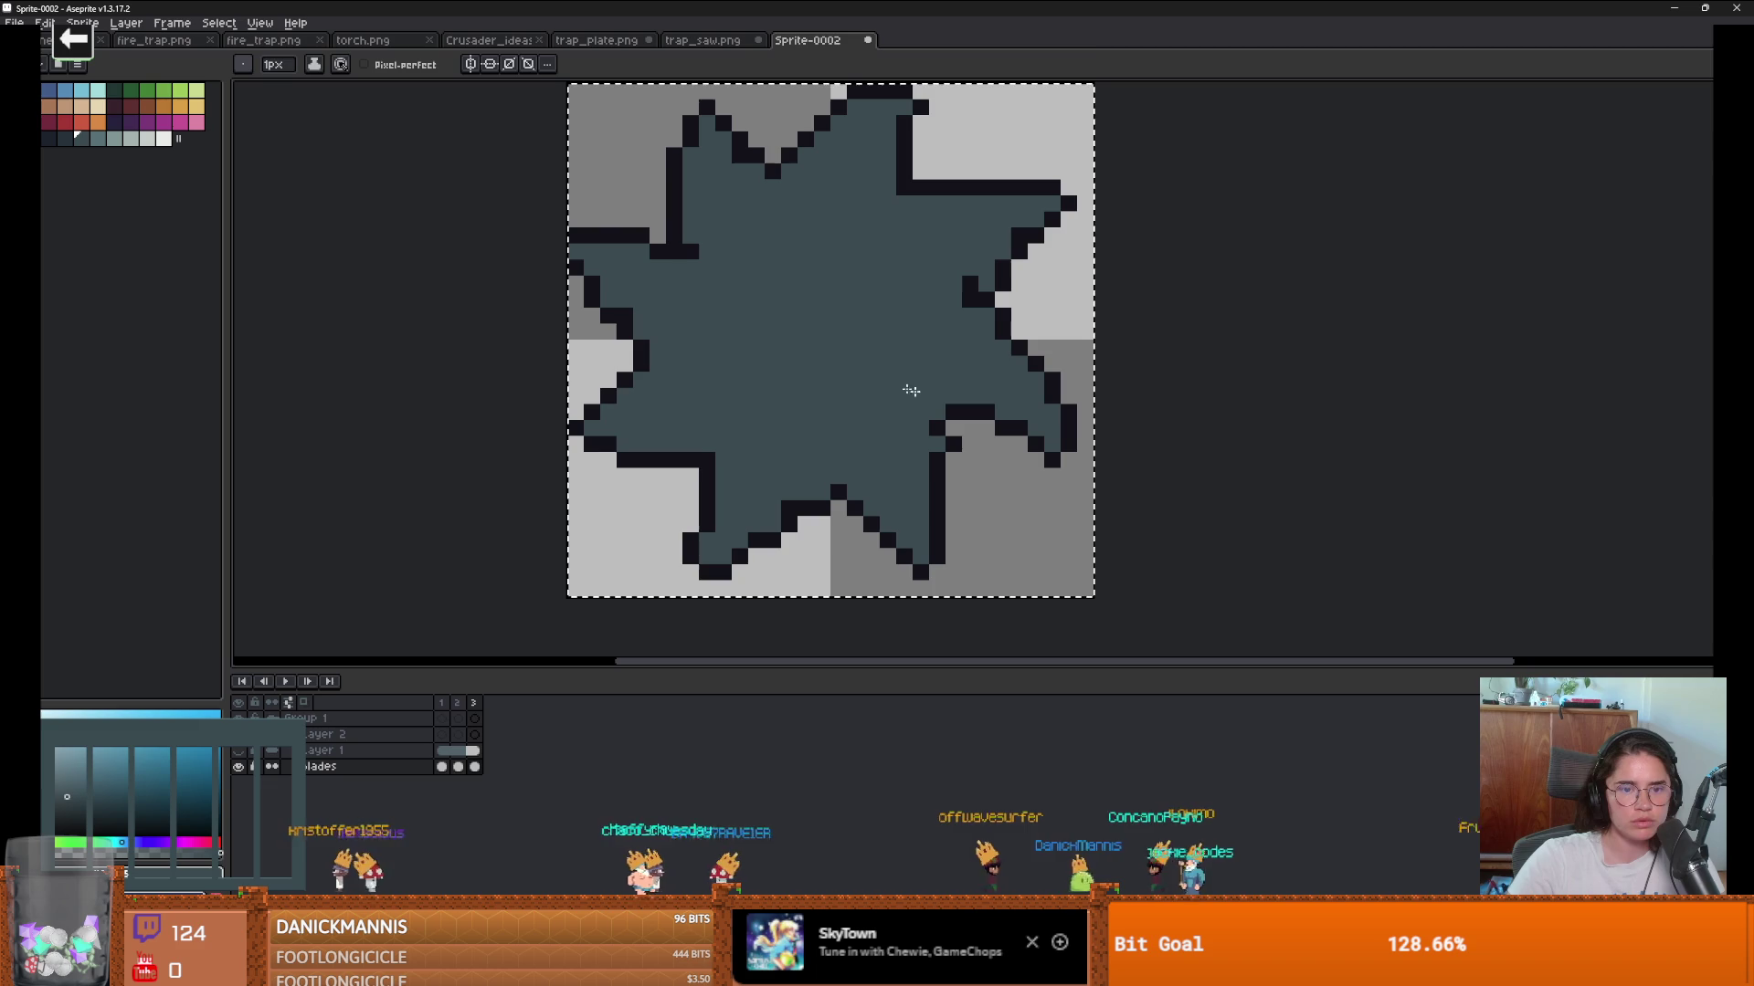
# Paint over two stray outline pixels in slate, then sample the dark outline colour
pyautogui.click(691, 250)
pyautogui.click(971, 285)
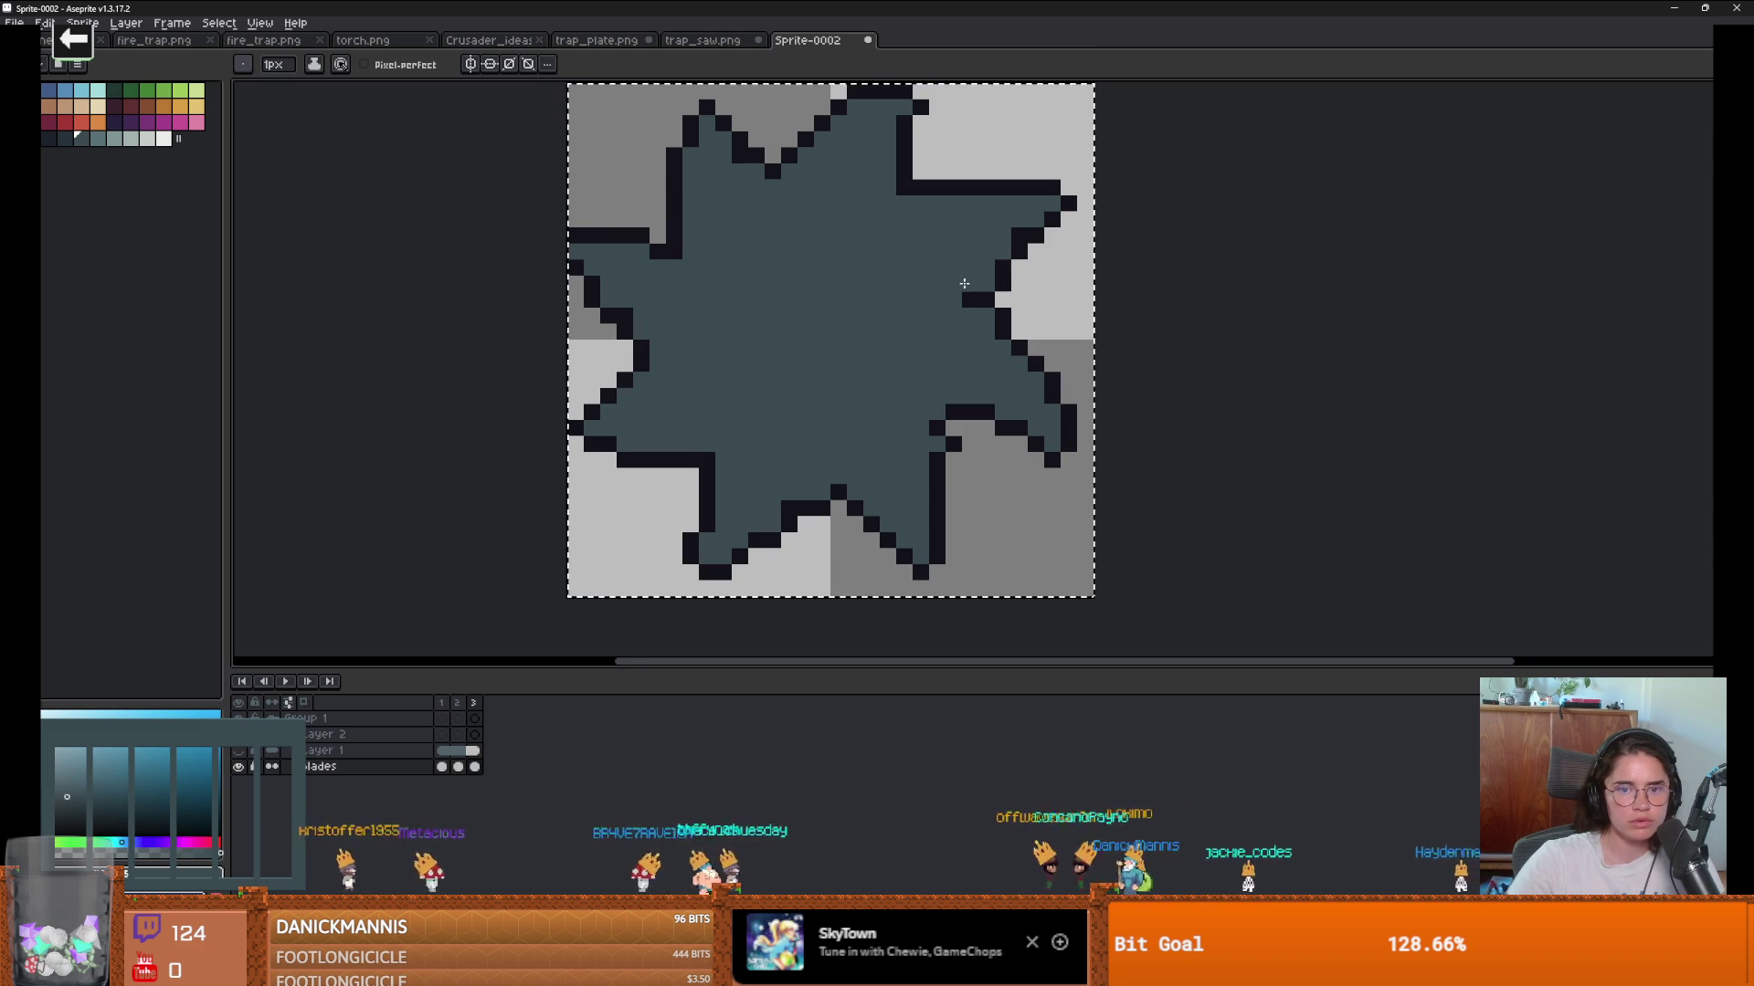
pyautogui.scroll(-2, 962, 293)
pyautogui.scroll(2, 950, 365)
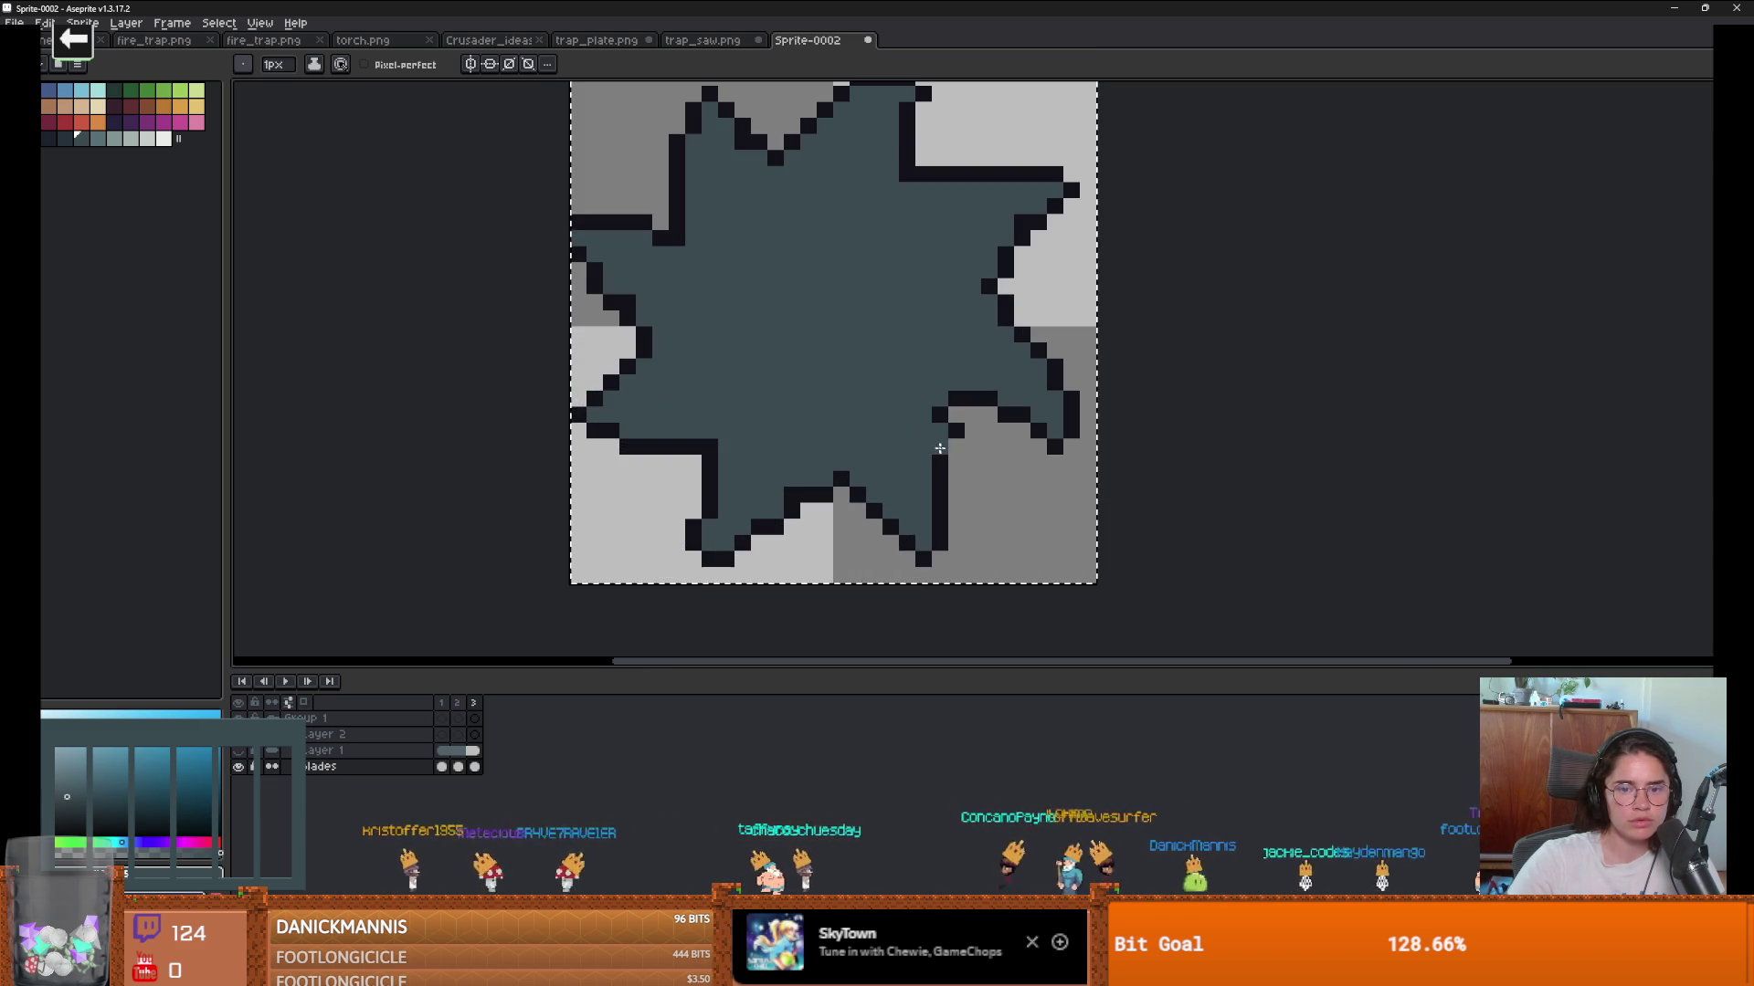
pyautogui.keyDown('alt'); pyautogui.click(942, 432); pyautogui.keyUp('alt')
pyautogui.scroll(-4, 1018, 504)
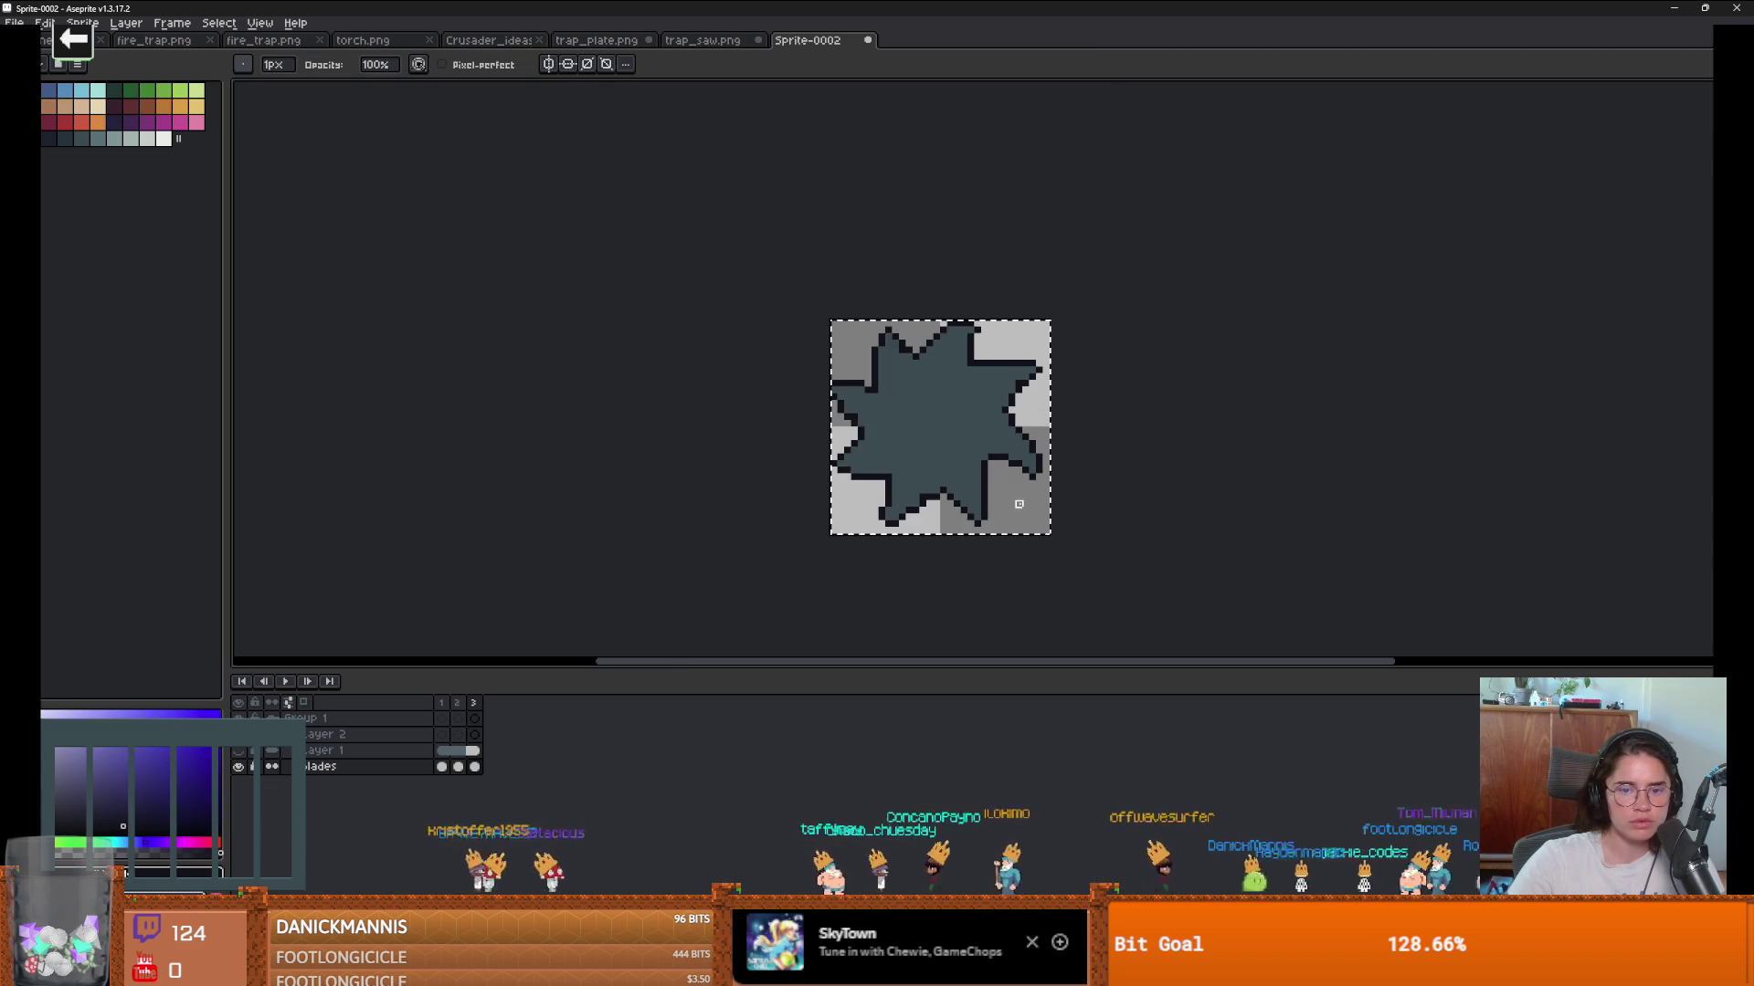
pyautogui.scroll(-1, 1018, 503)
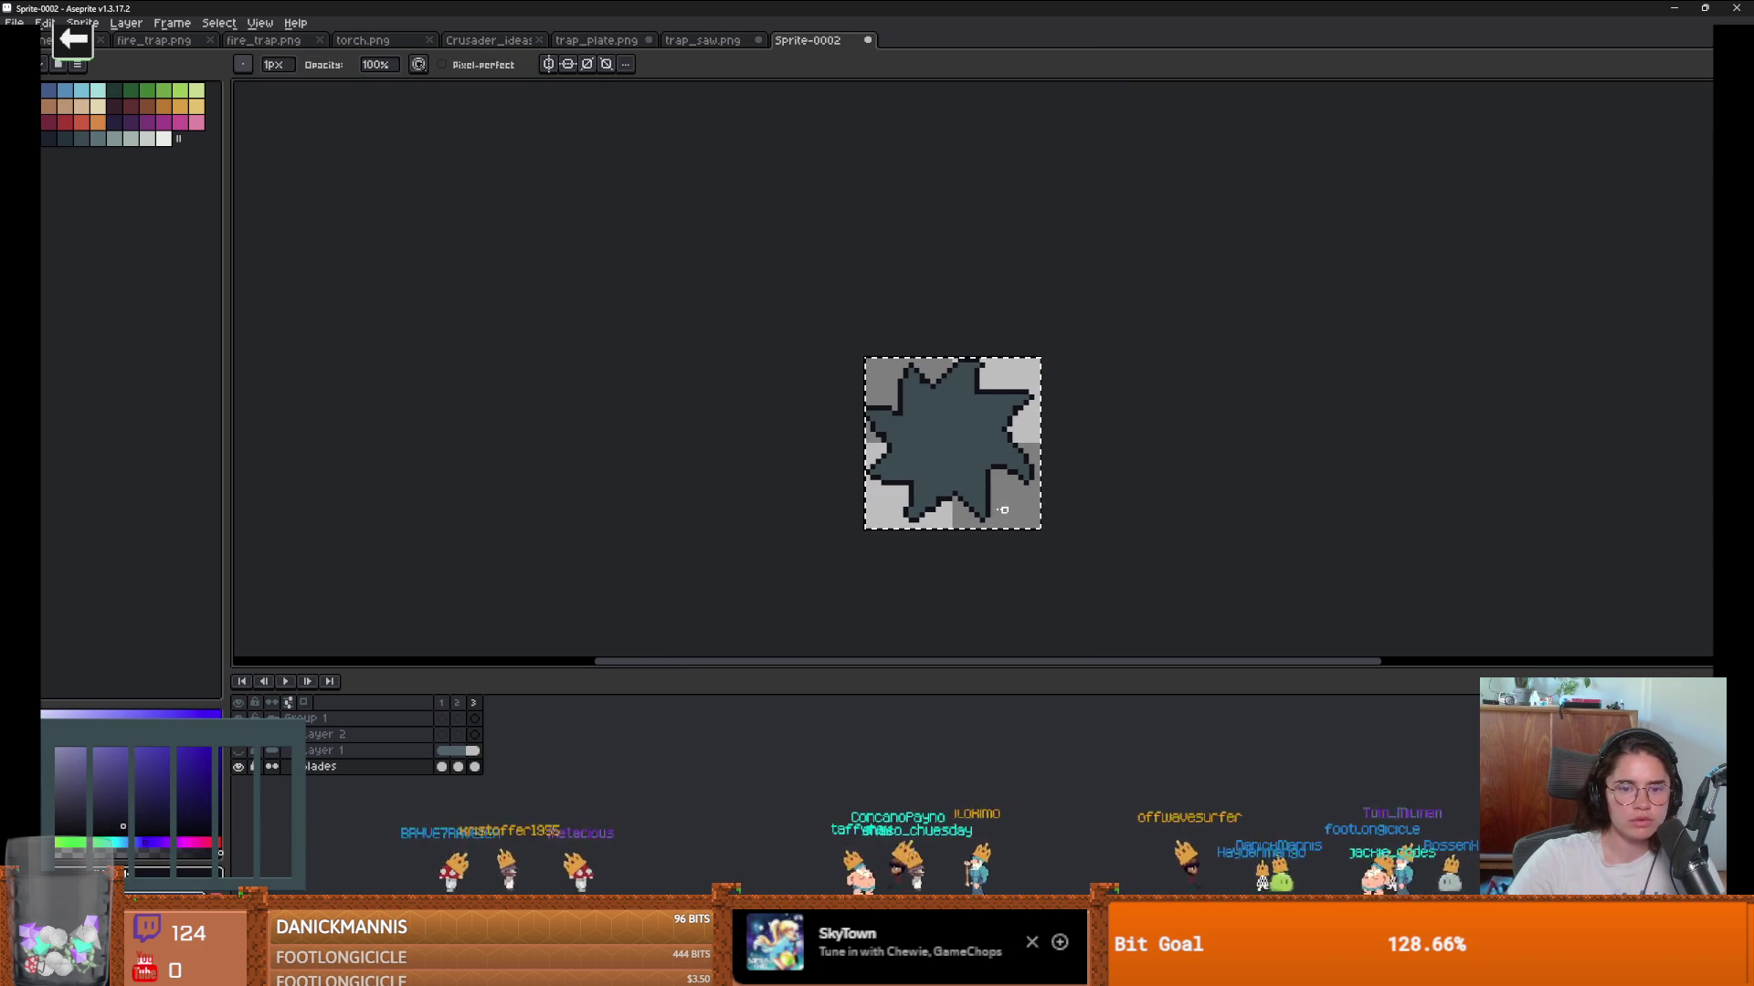
# Stop the animation playback, reposition the view, and make Layer 1 active
pyautogui.click(286, 683)
pyautogui.scroll(1, 842, 525)
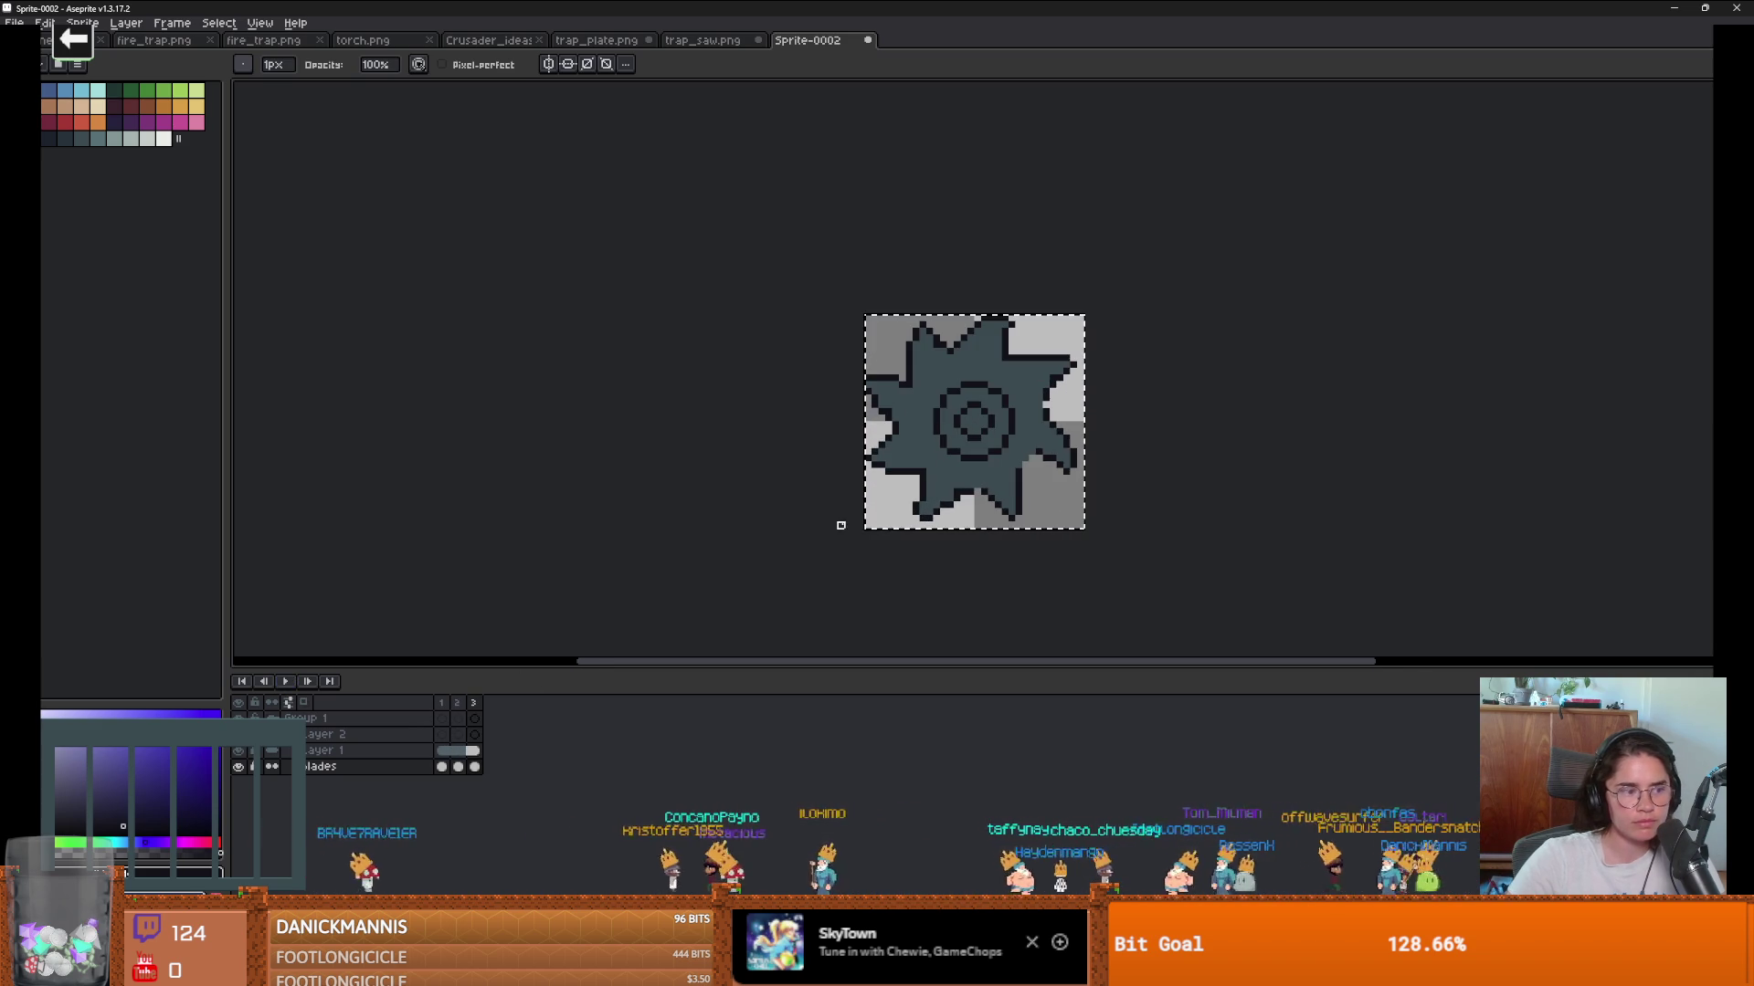
pyautogui.moveTo(1005, 499); pyautogui.dragTo(917, 512)
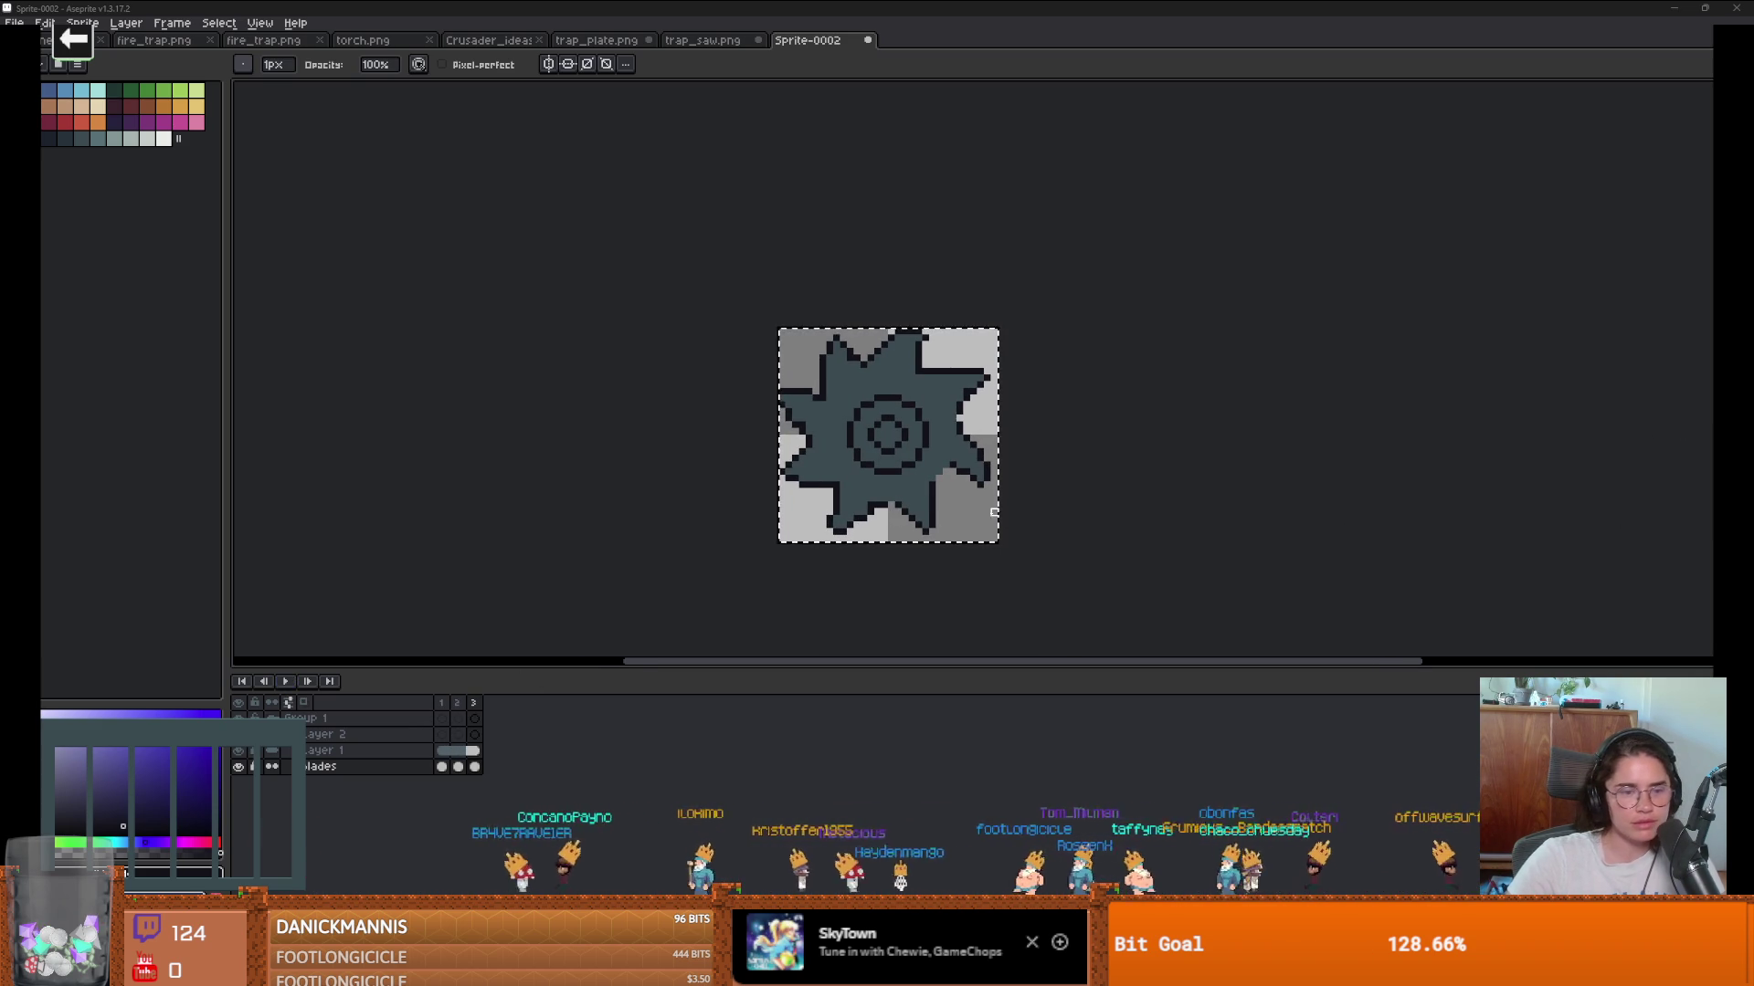
pyautogui.scroll(1, 998, 527)
pyautogui.scroll(3, 904, 489)
pyautogui.press('i')
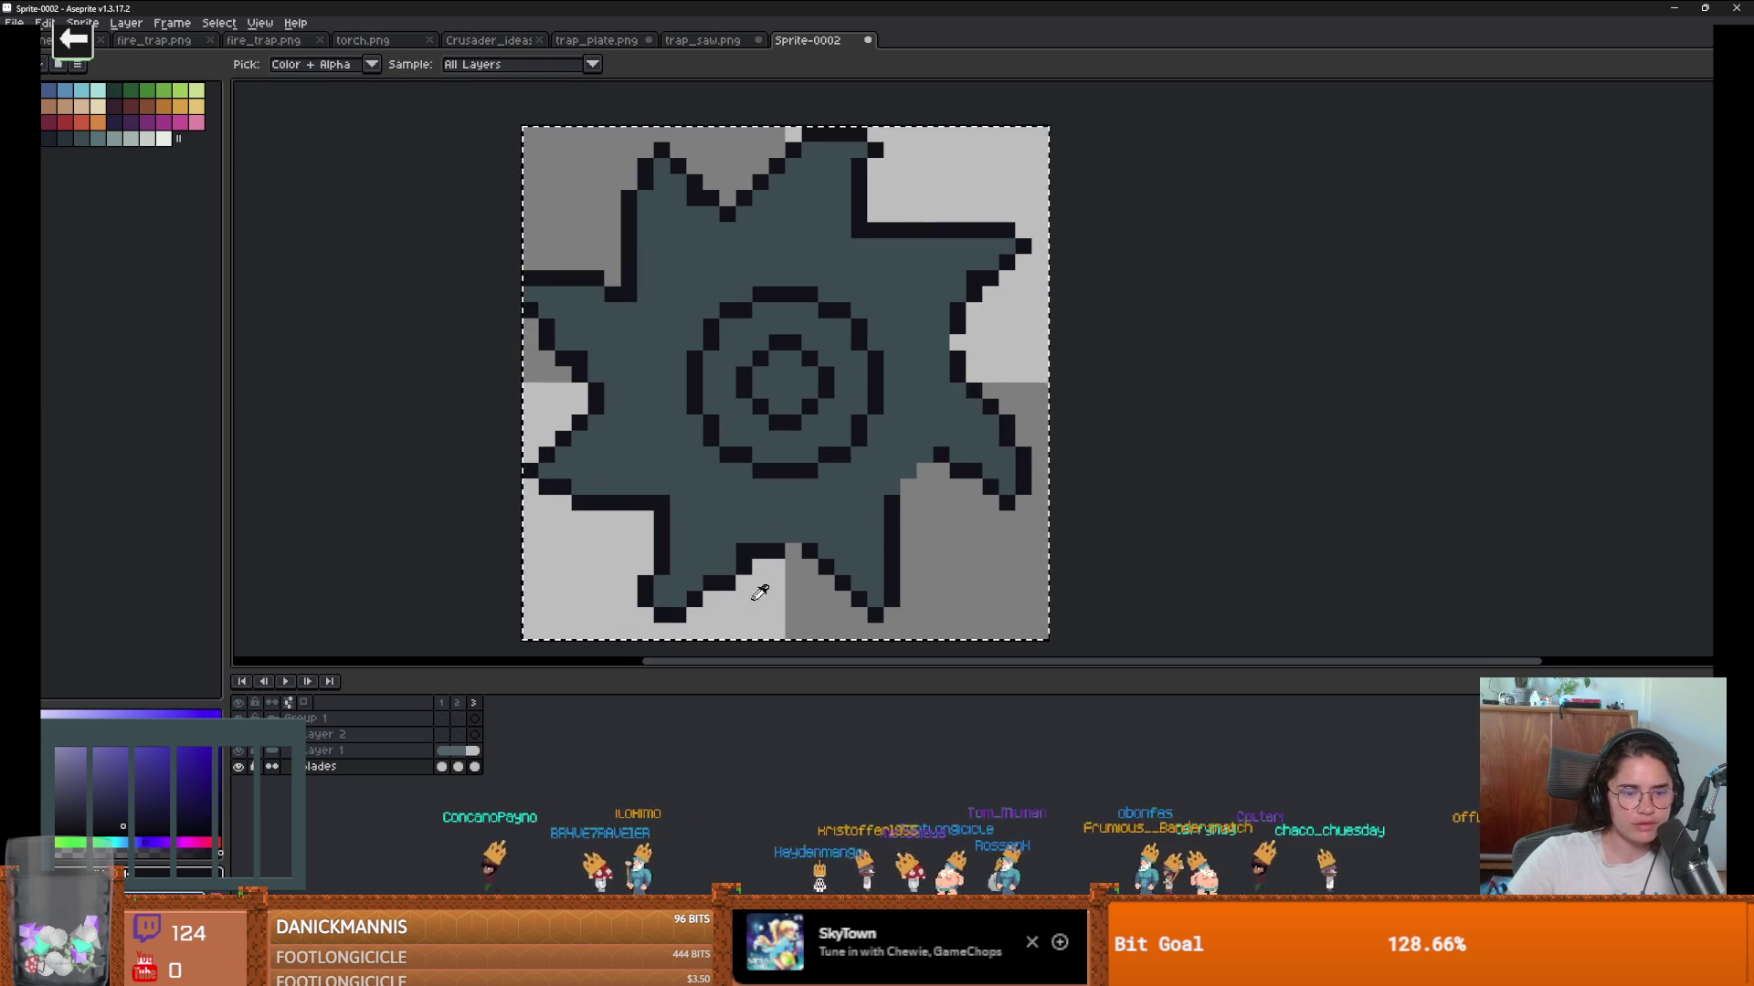
pyautogui.press('b')
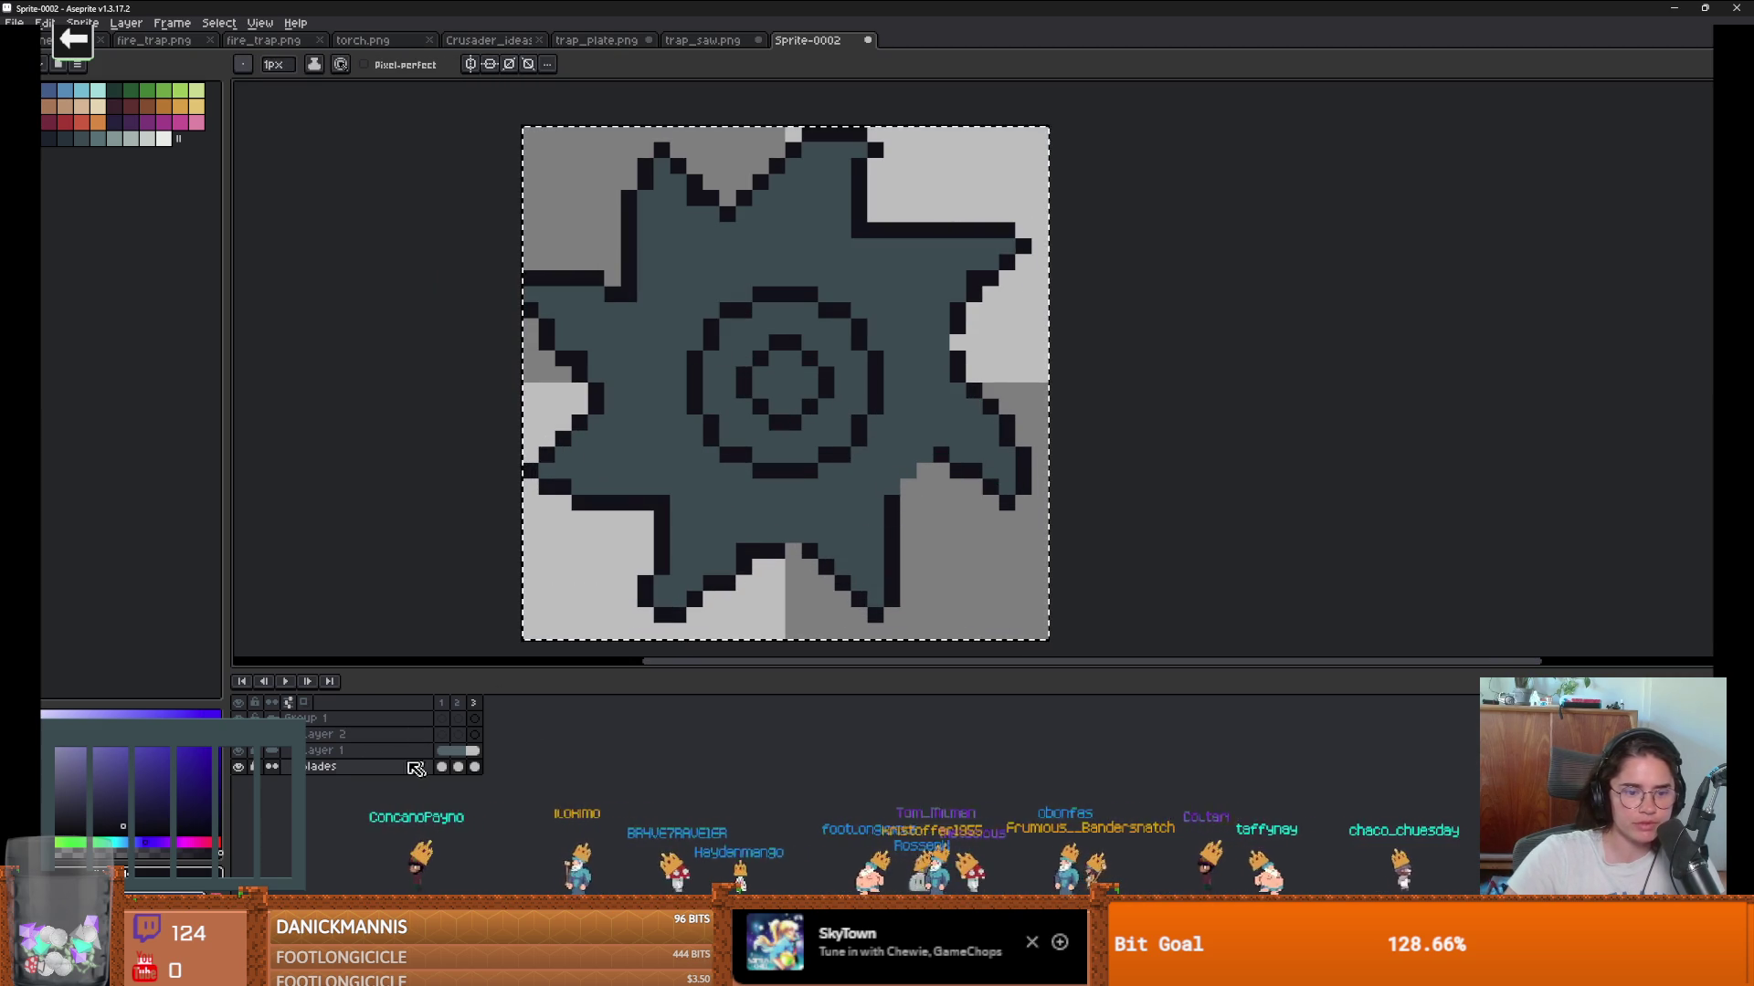
pyautogui.click(370, 751)
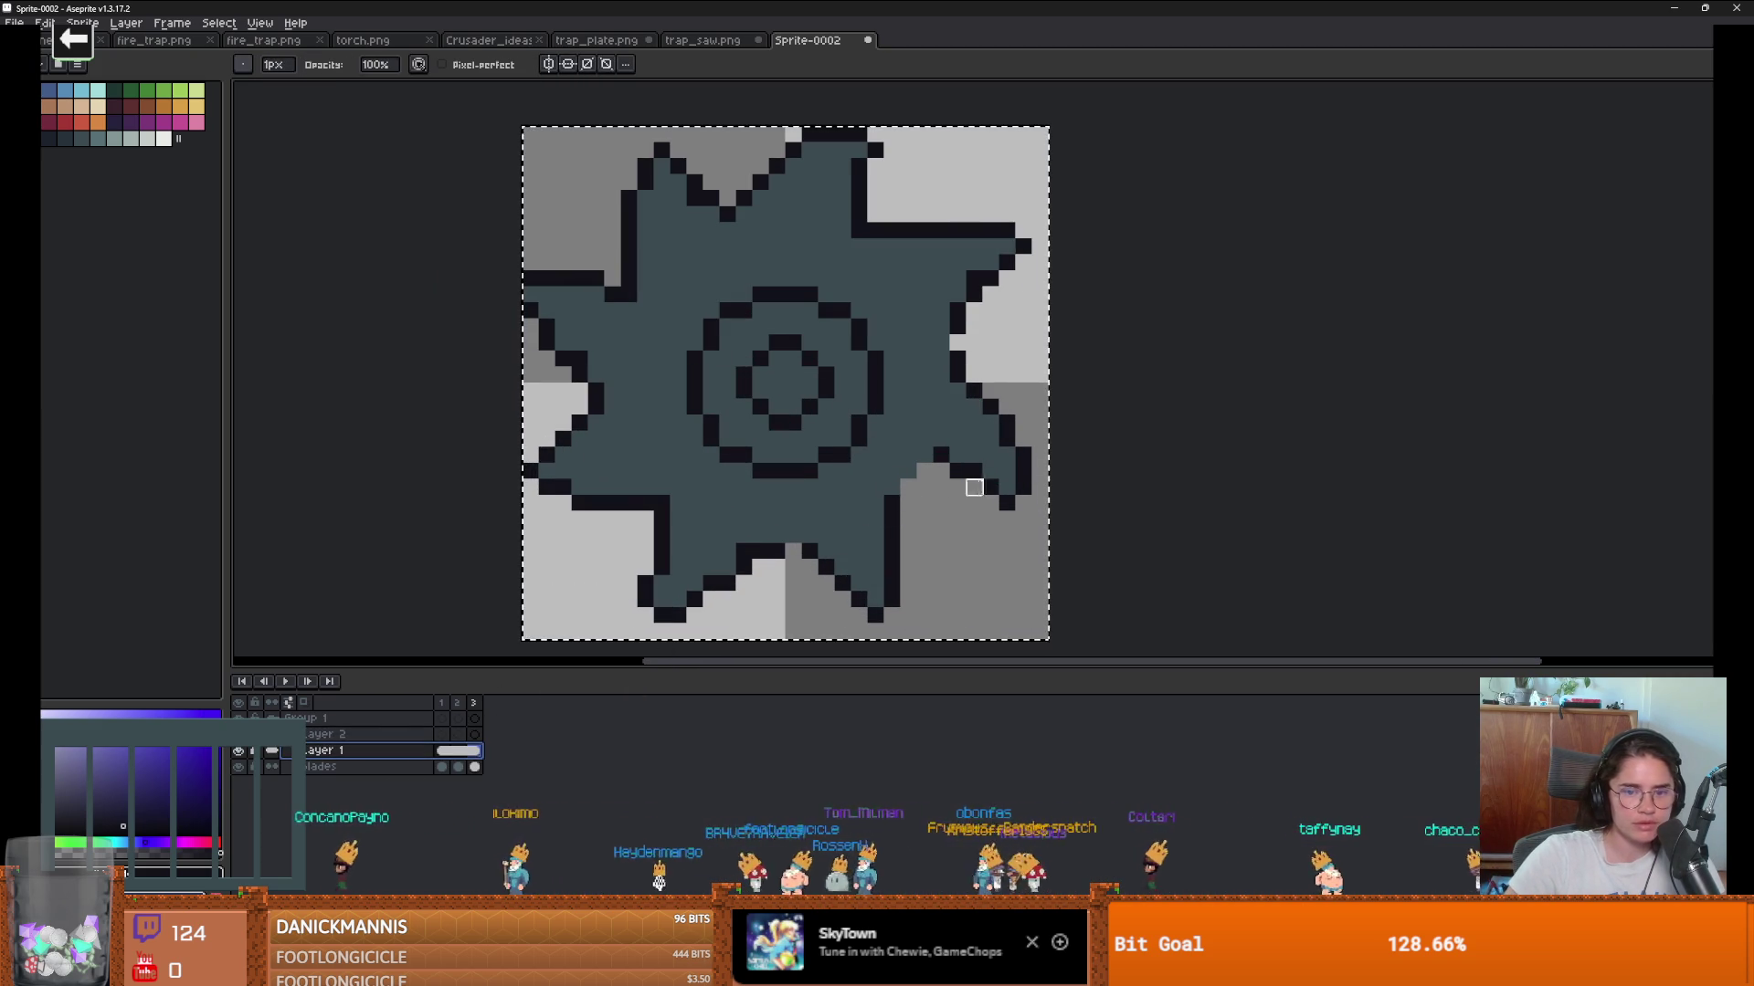
pyautogui.scroll(-1, 951, 511)
pyautogui.scroll(3, 959, 498)
# Add a dark outline pixel where the spike edge meets diagonally
pyautogui.press('v')
pyautogui.press('b')
pyautogui.scroll(-2, 951, 521)
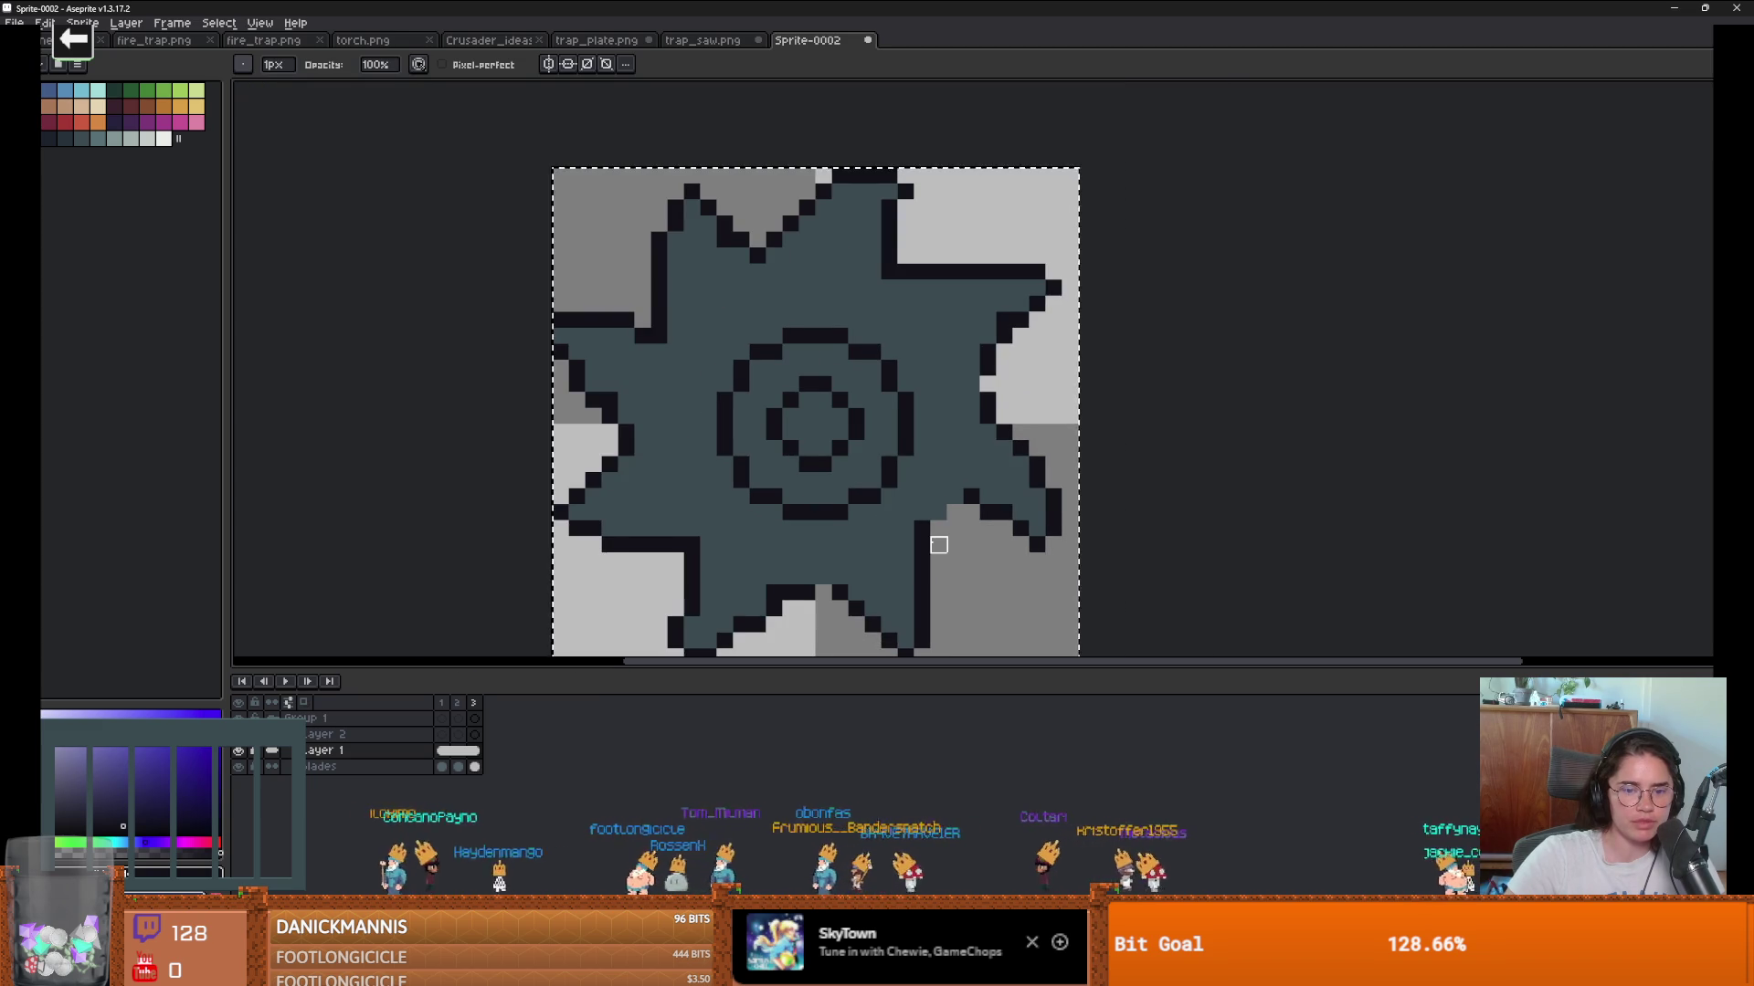
pyautogui.scroll(1, 822, 594)
pyautogui.scroll(2, 822, 593)
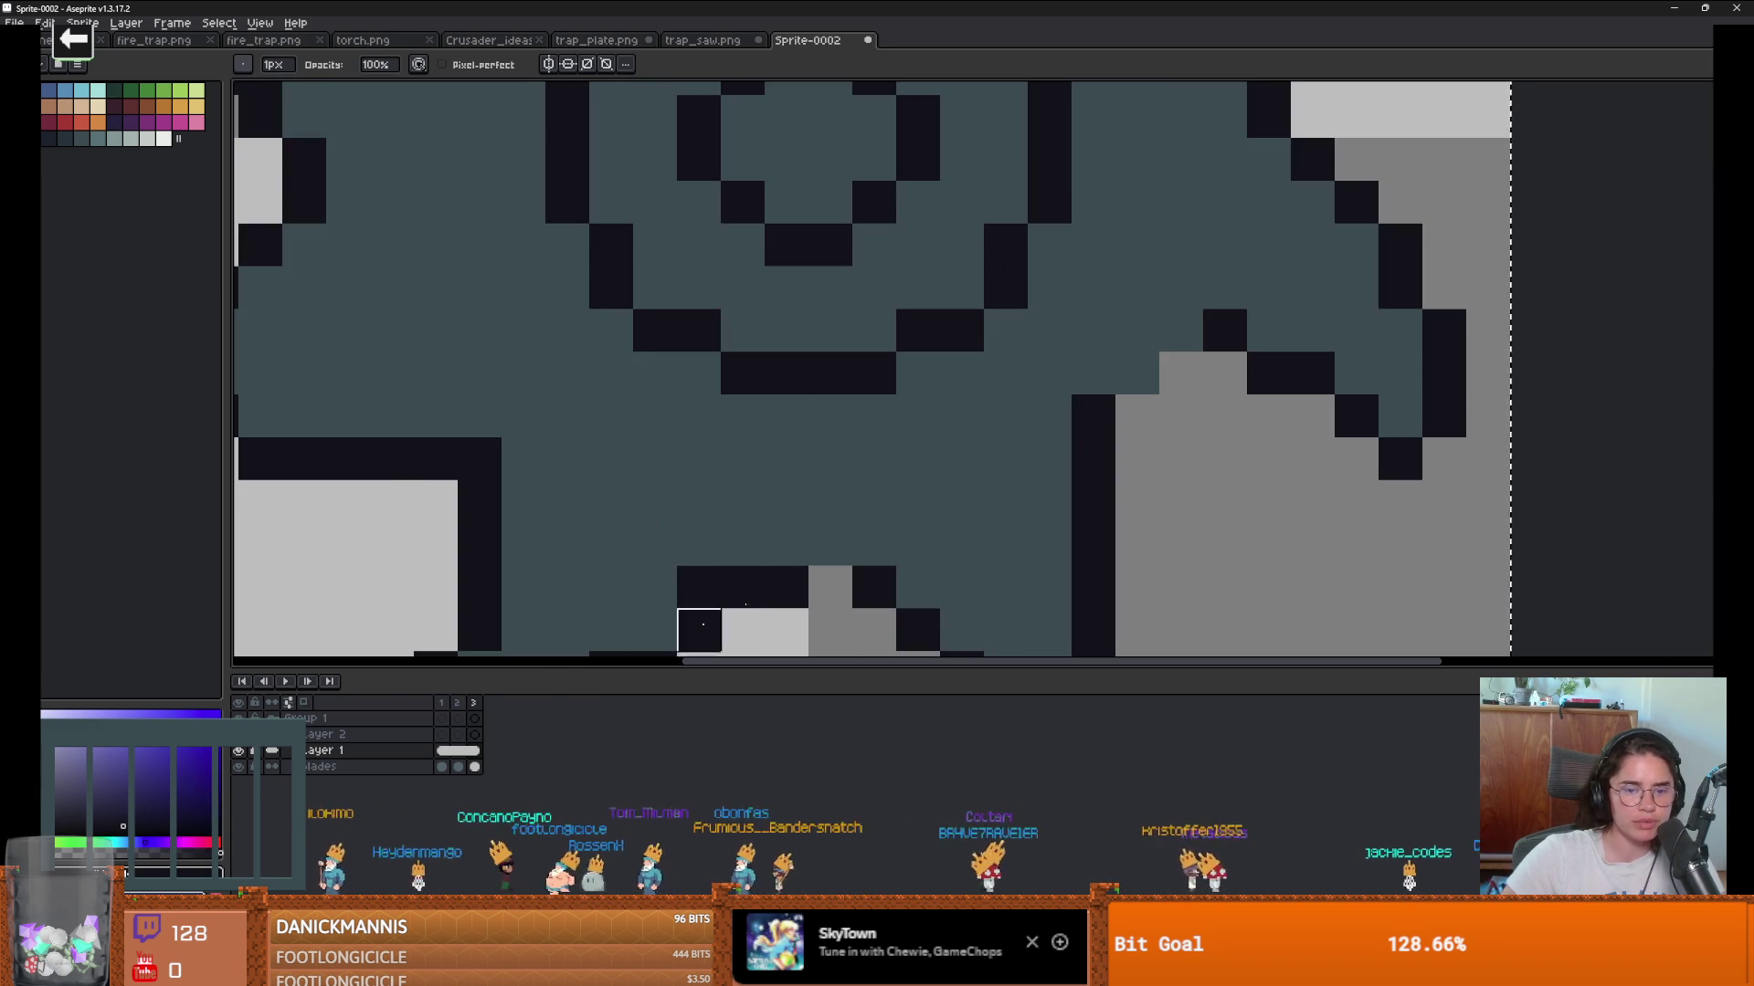
pyautogui.scroll(1, 636, 664)
pyautogui.press('e')
pyautogui.scroll(-2, 831, 509)
pyautogui.moveTo(1065, 440); pyautogui.dragTo(1087, 420)
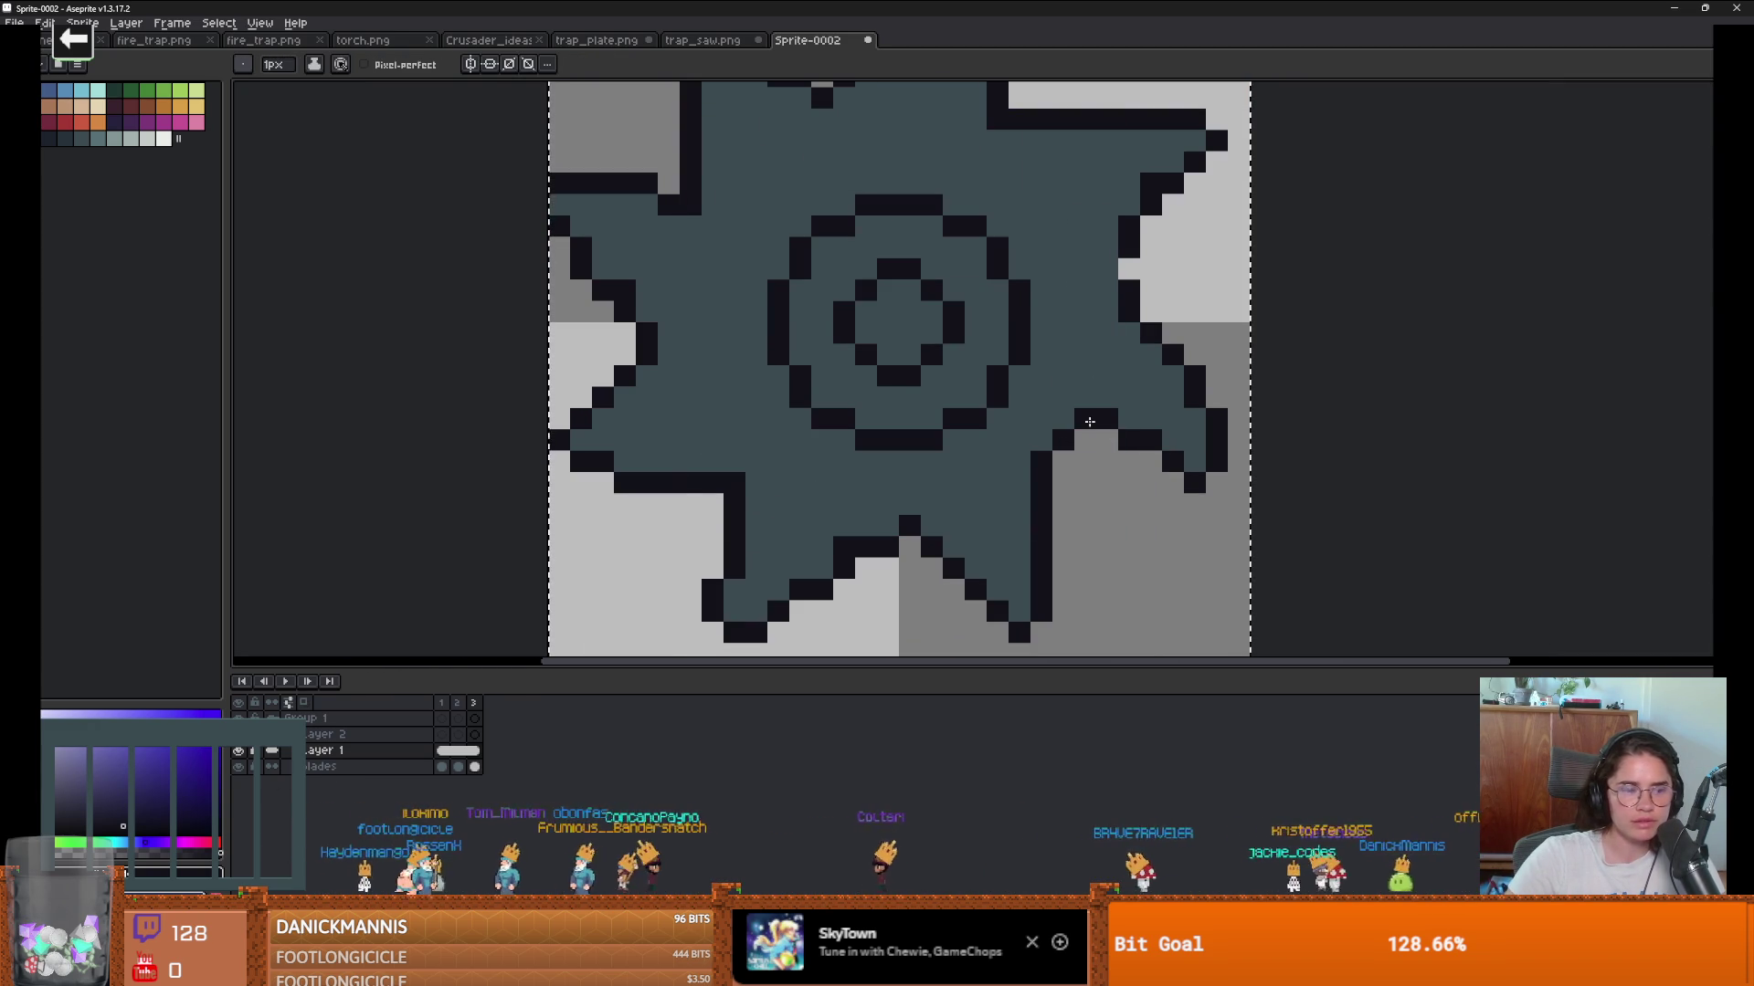
pyautogui.scroll(-3, 1090, 421)
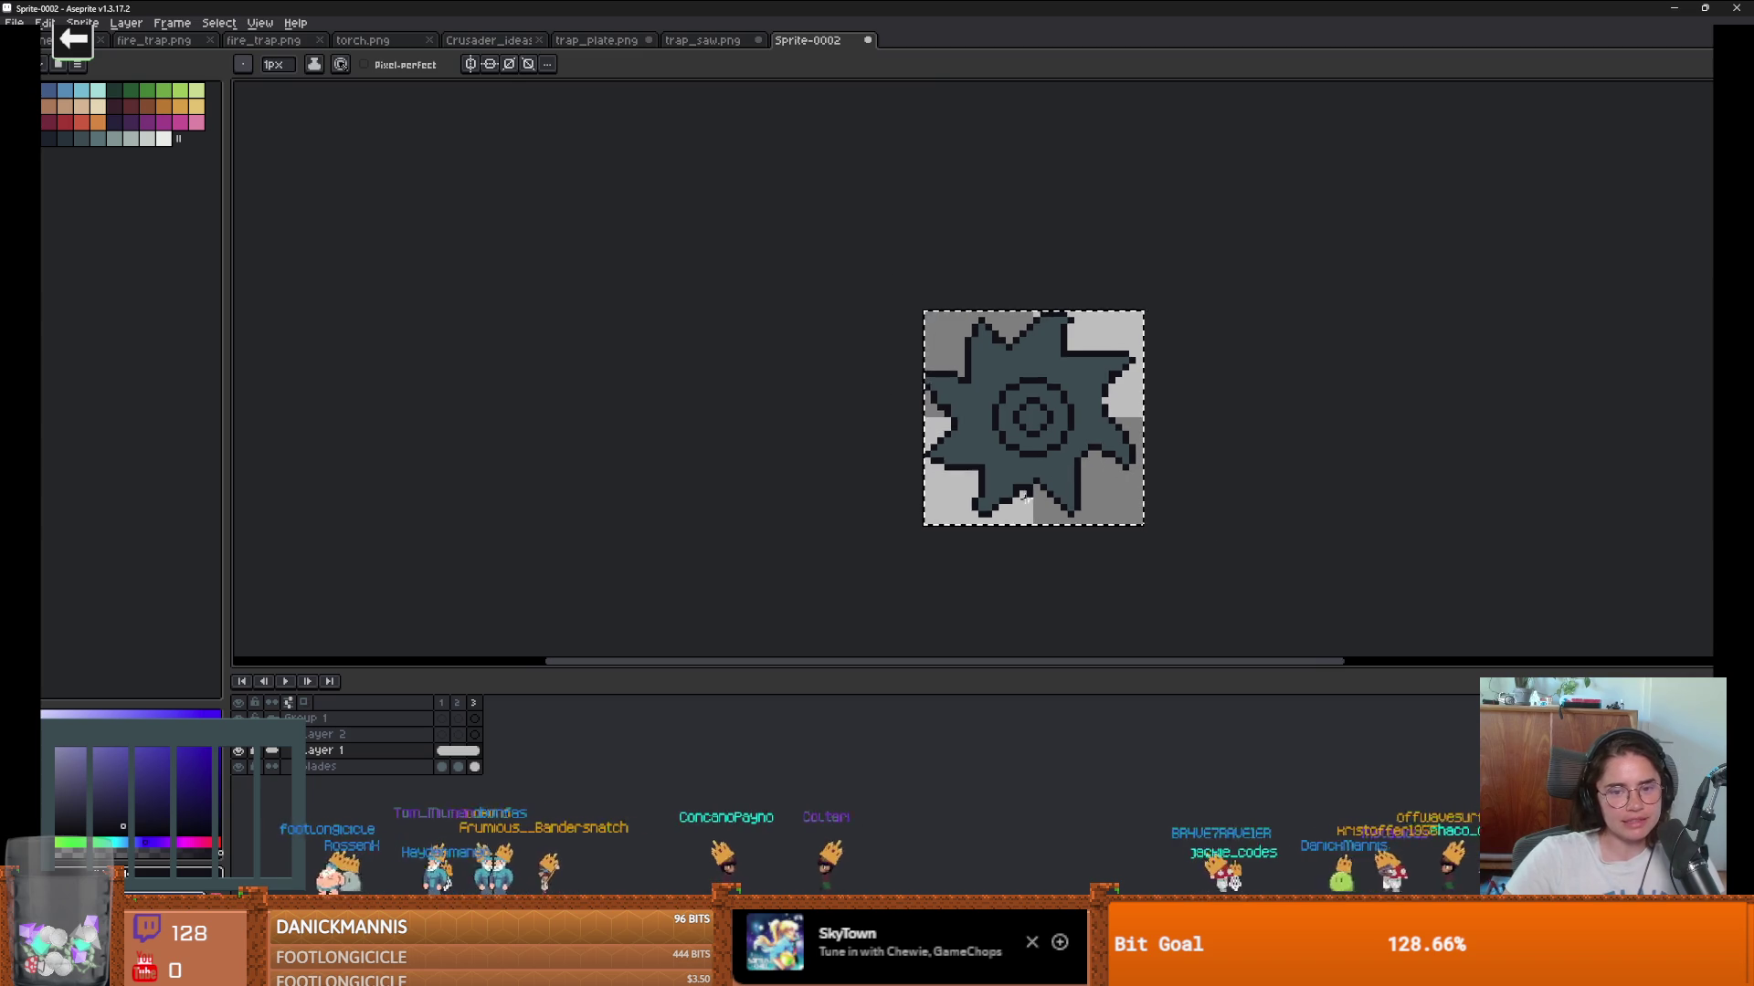
pyautogui.scroll(2, 1051, 485)
pyautogui.scroll(-1, 1035, 497)
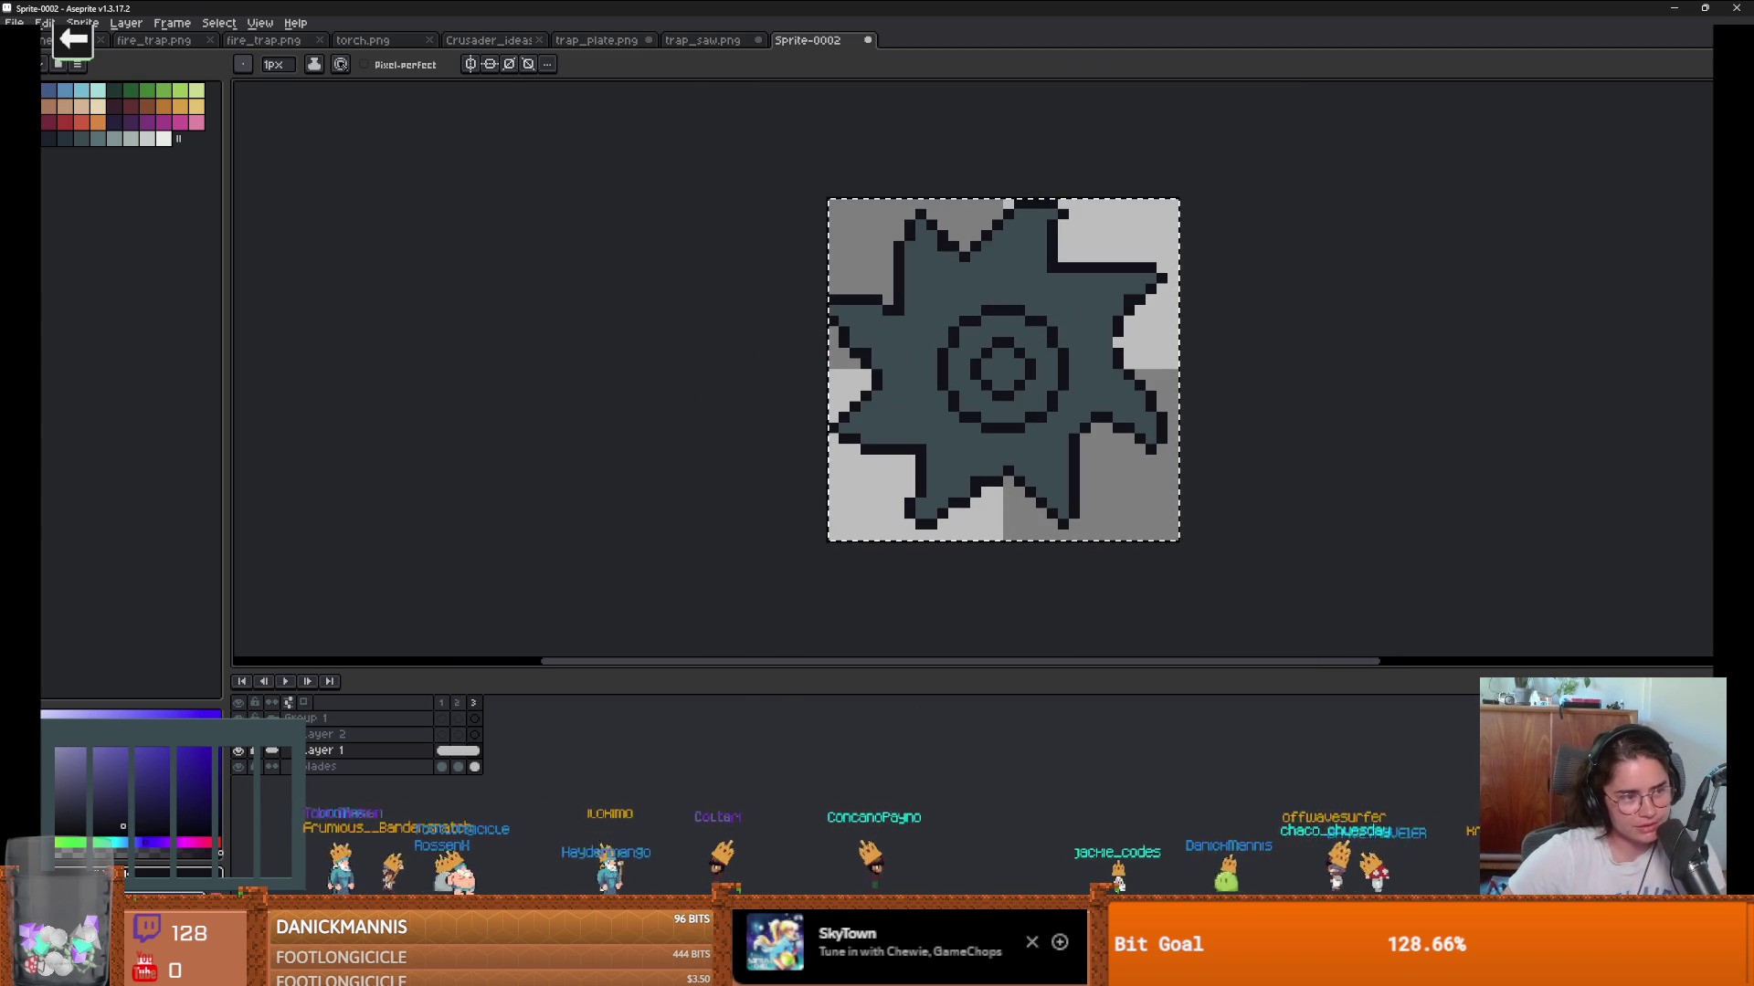
pyautogui.scroll(-1, 1051, 430)
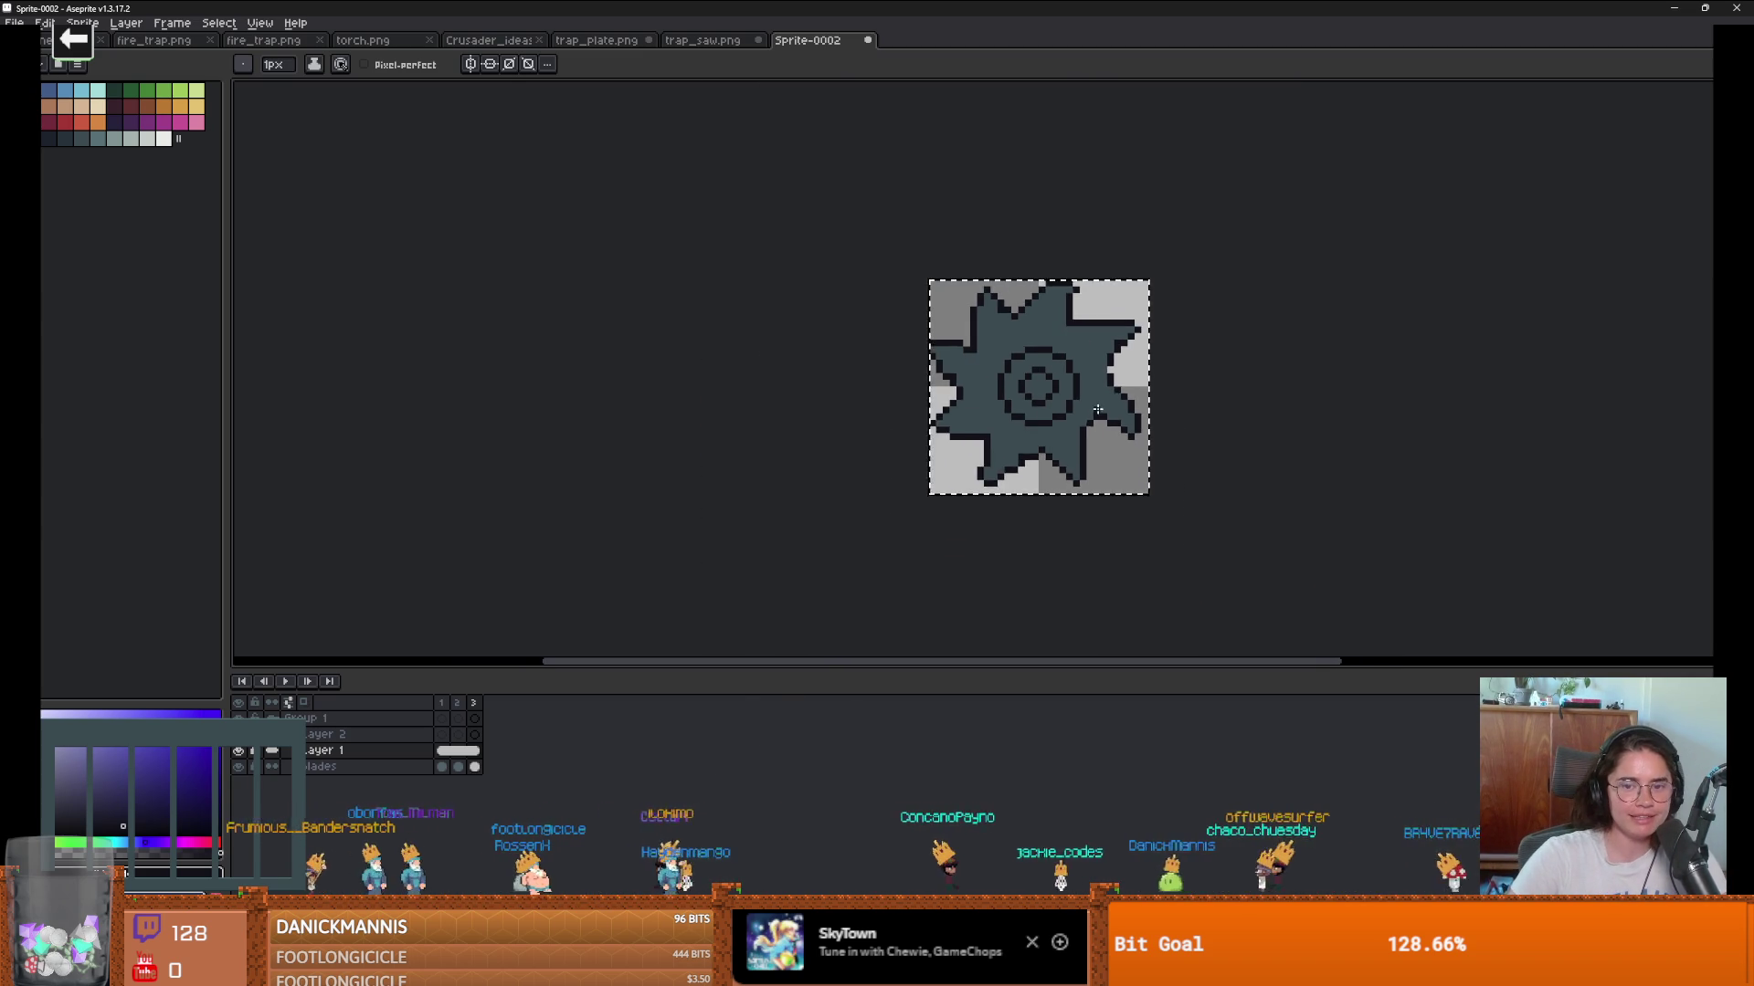
pyautogui.scroll(1, 1084, 453)
pyautogui.scroll(2, 969, 525)
pyautogui.scroll(-2, 987, 523)
pyautogui.scroll(2, 1004, 522)
pyautogui.scroll(-1, 1026, 521)
pyautogui.scroll(-1, 1026, 521)
pyautogui.scroll(1, 1026, 521)
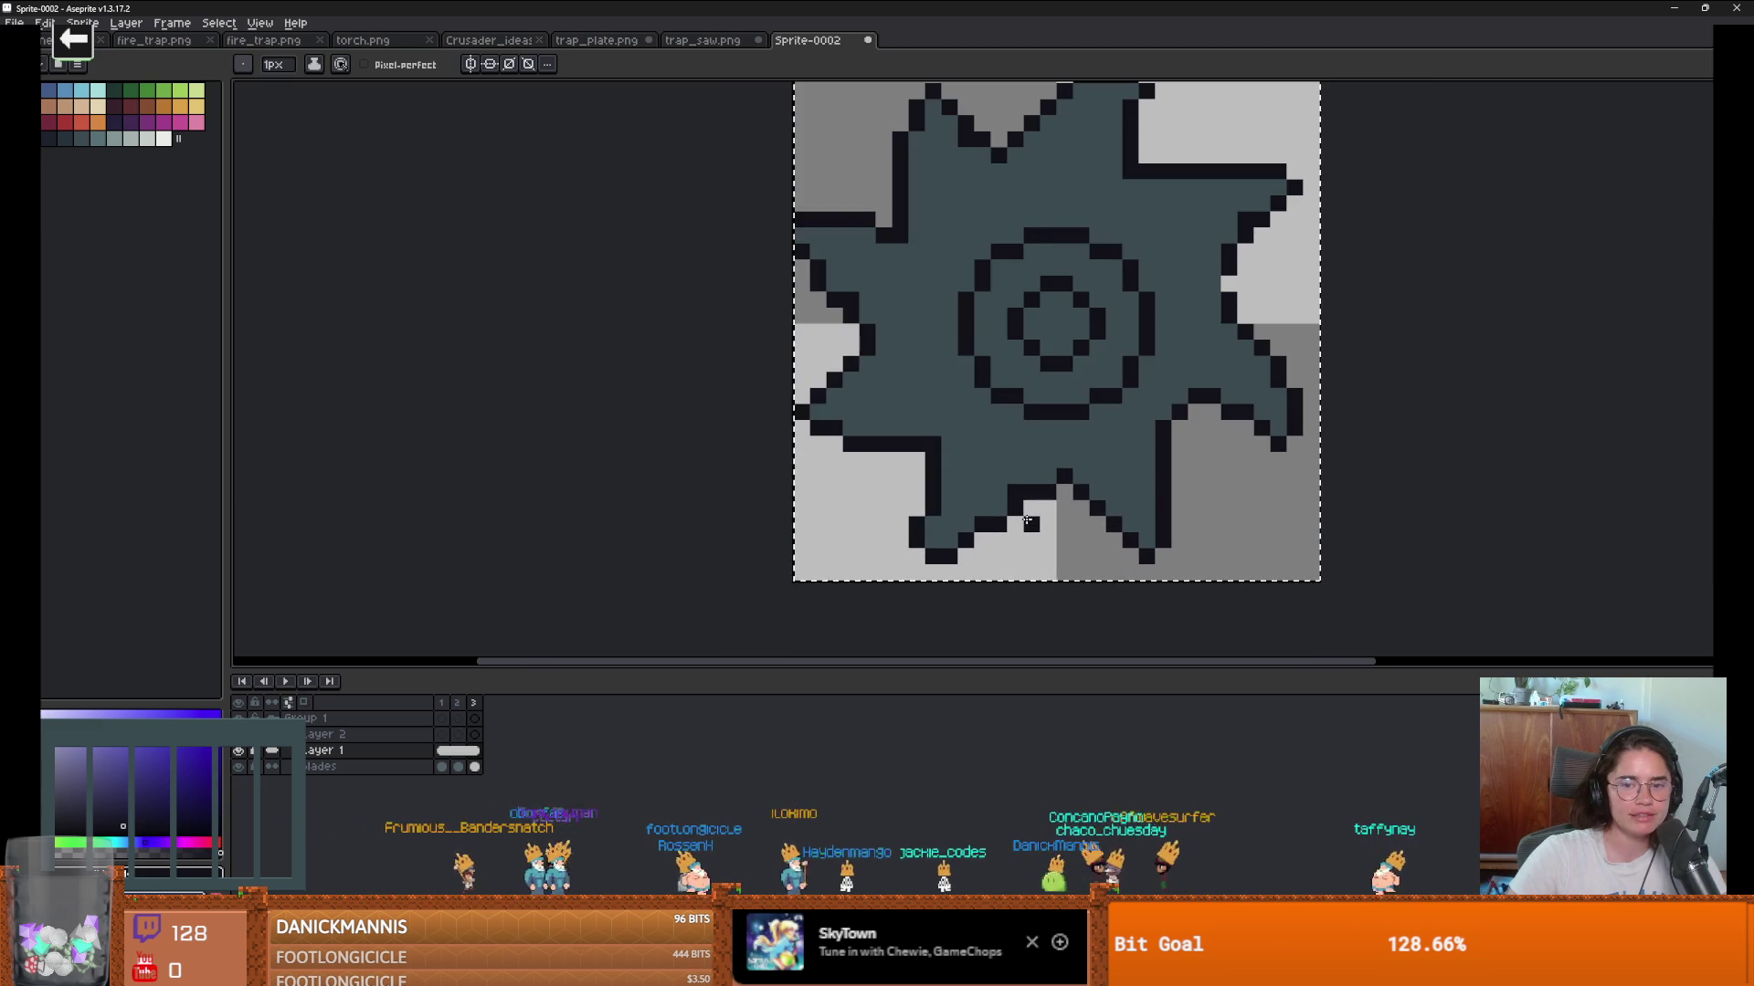
pyautogui.scroll(1, 1005, 524)
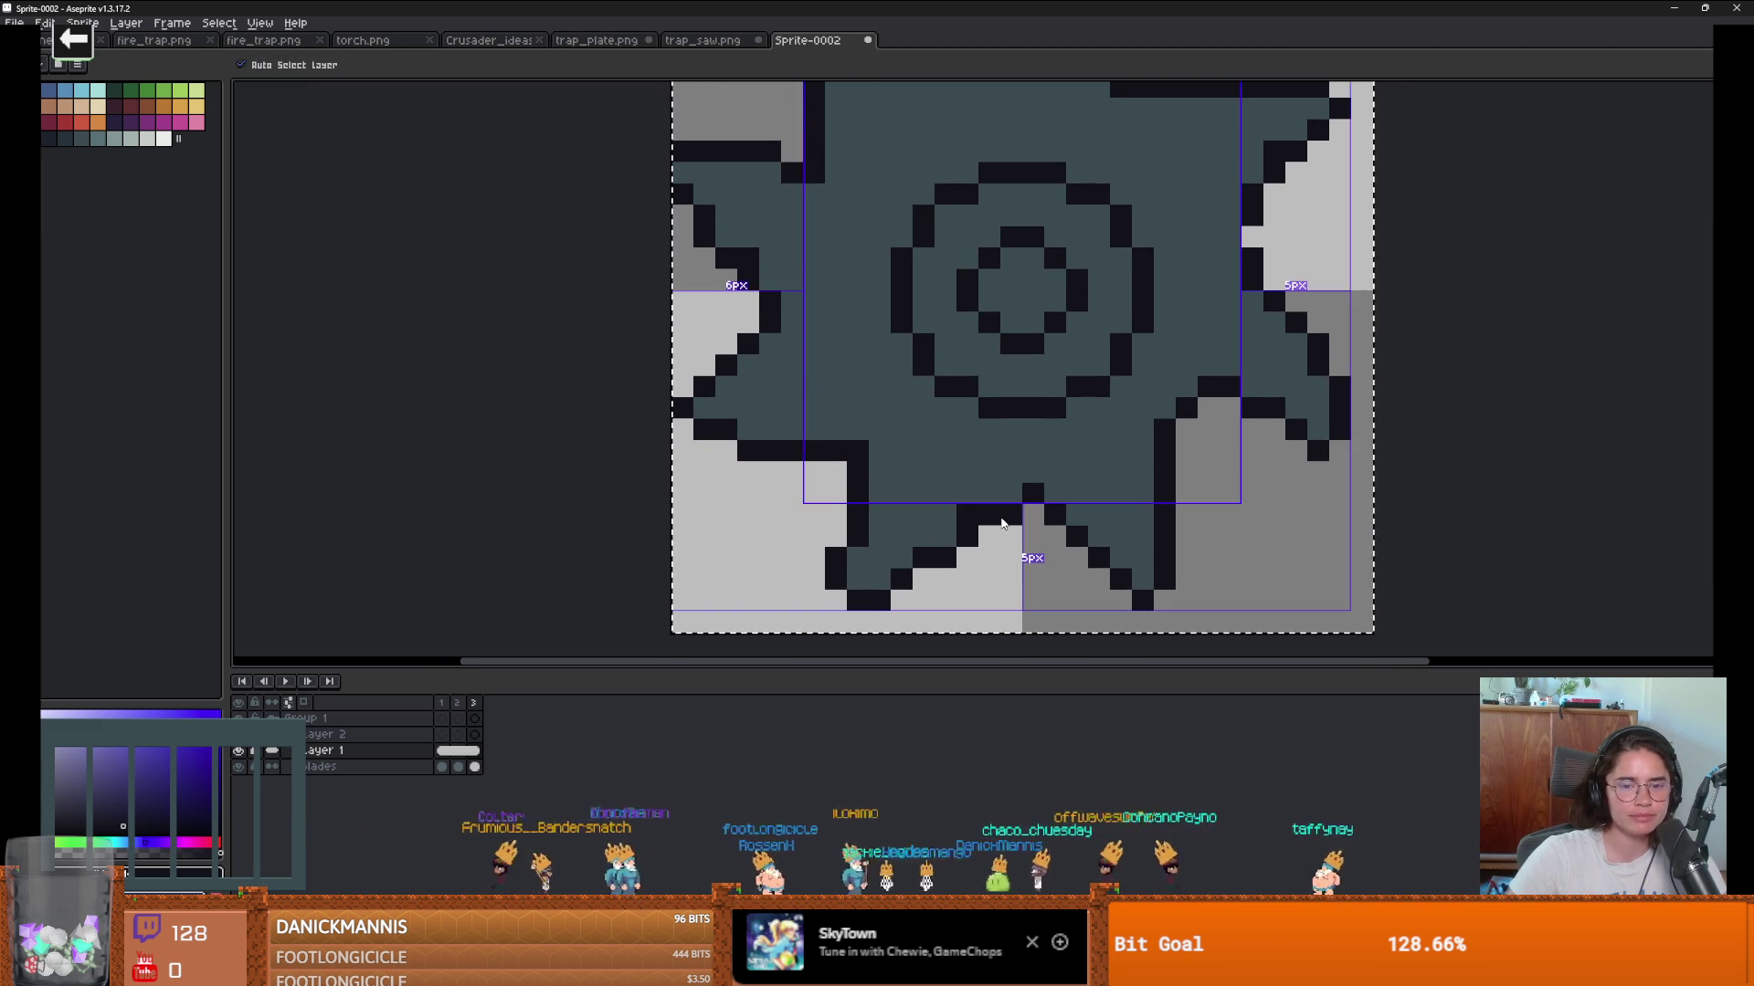
# Cancel the Ctrl+S save dialog and keep the Pencil brush at 1px
pyautogui.hotkey('ctrl', 's')
pyautogui.press('Escape')
pyautogui.scroll(-2, 896, 530)
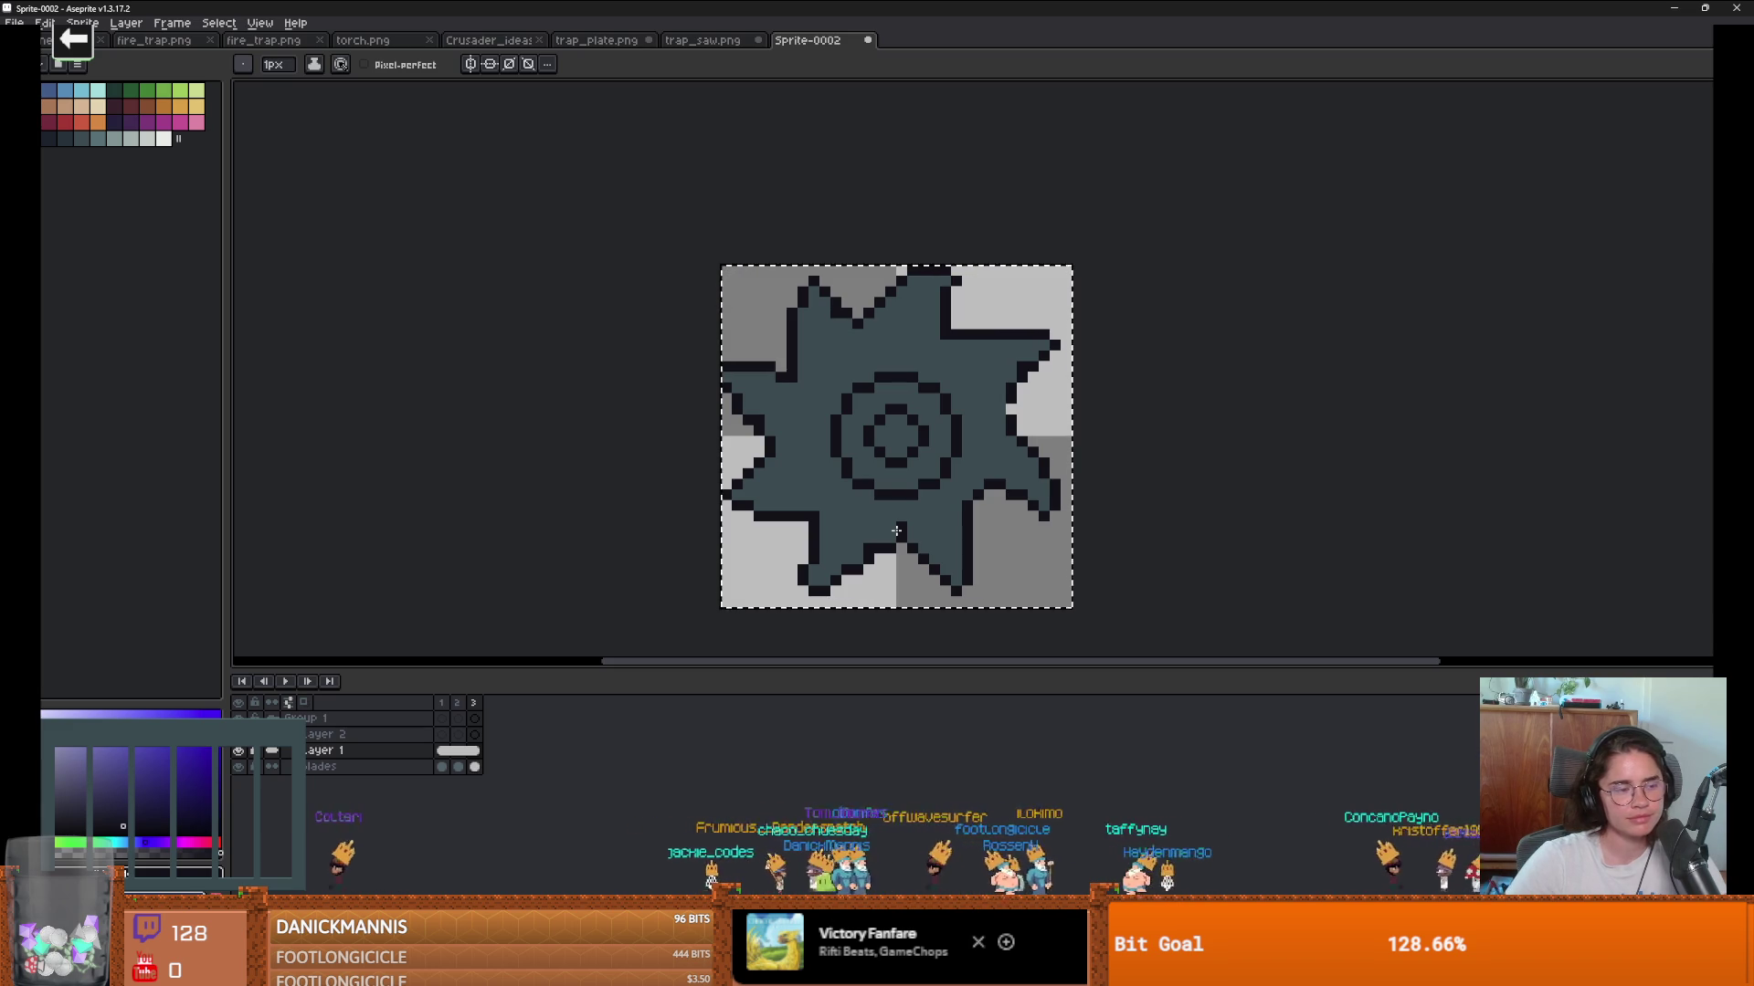
pyautogui.scroll(1, 893, 476)
pyautogui.scroll(-1, 1005, 478)
pyautogui.press('+')
pyautogui.press('-')
pyautogui.scroll(1, 956, 431)
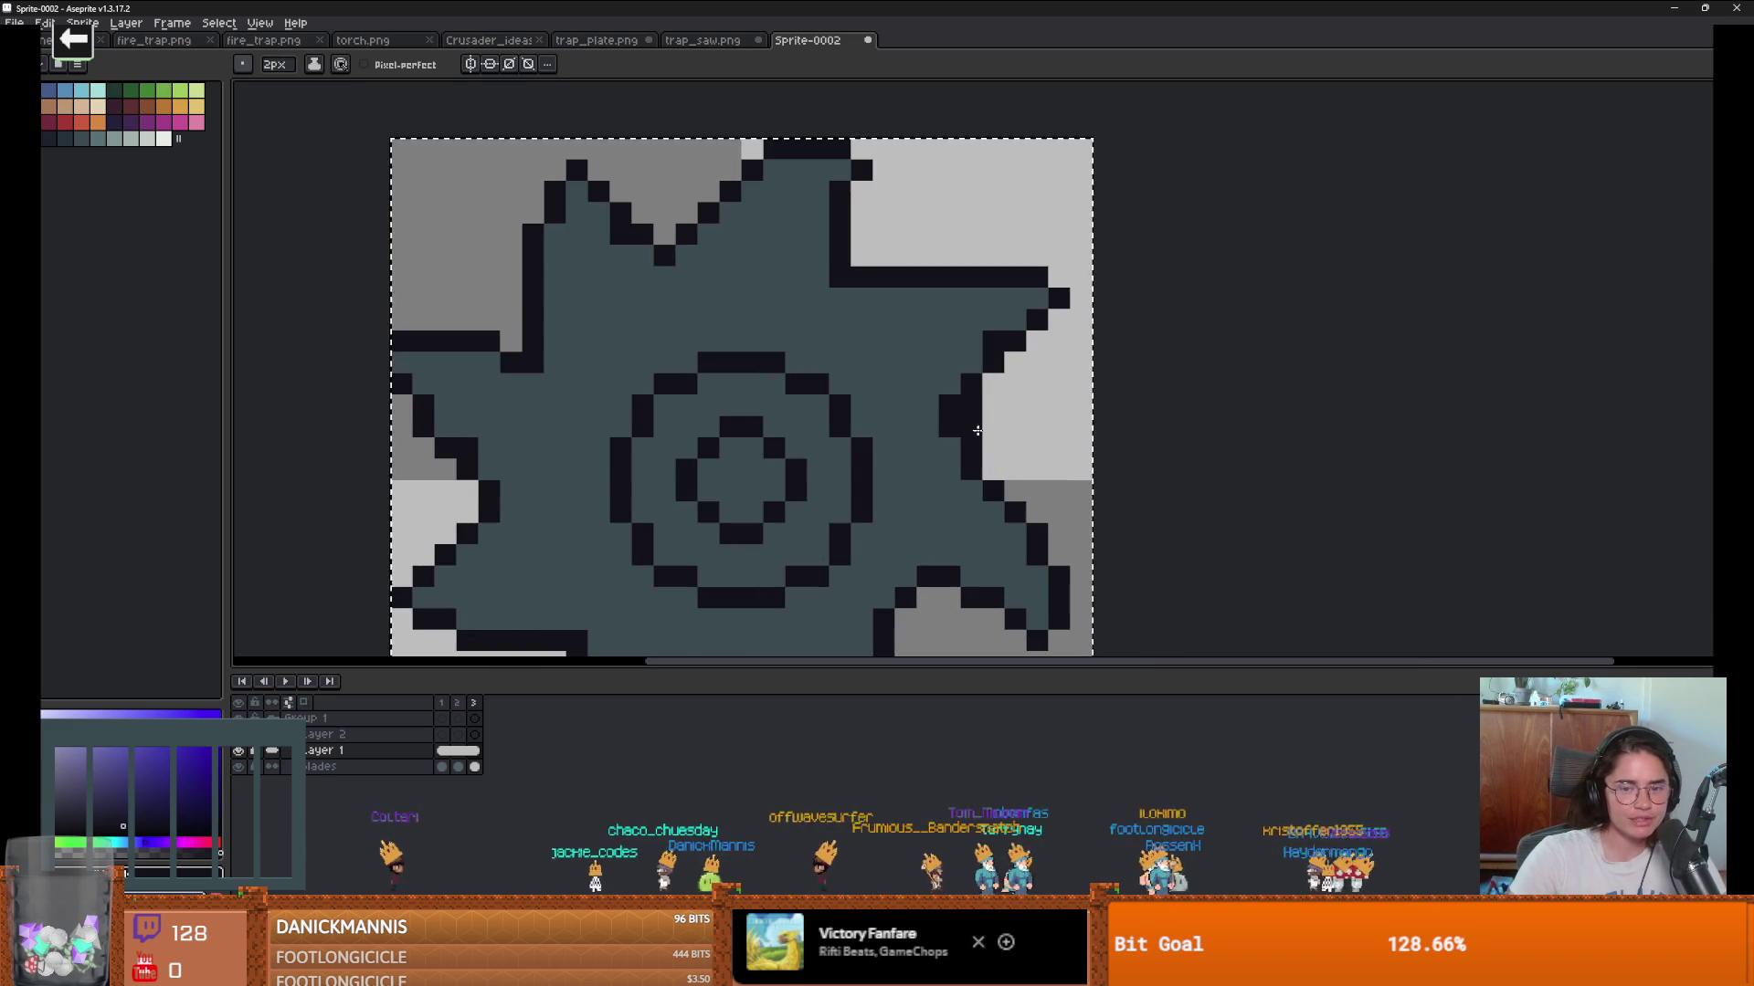
pyautogui.scroll(-2, 956, 431)
pyautogui.scroll(1, 959, 429)
pyautogui.scroll(-1, 877, 536)
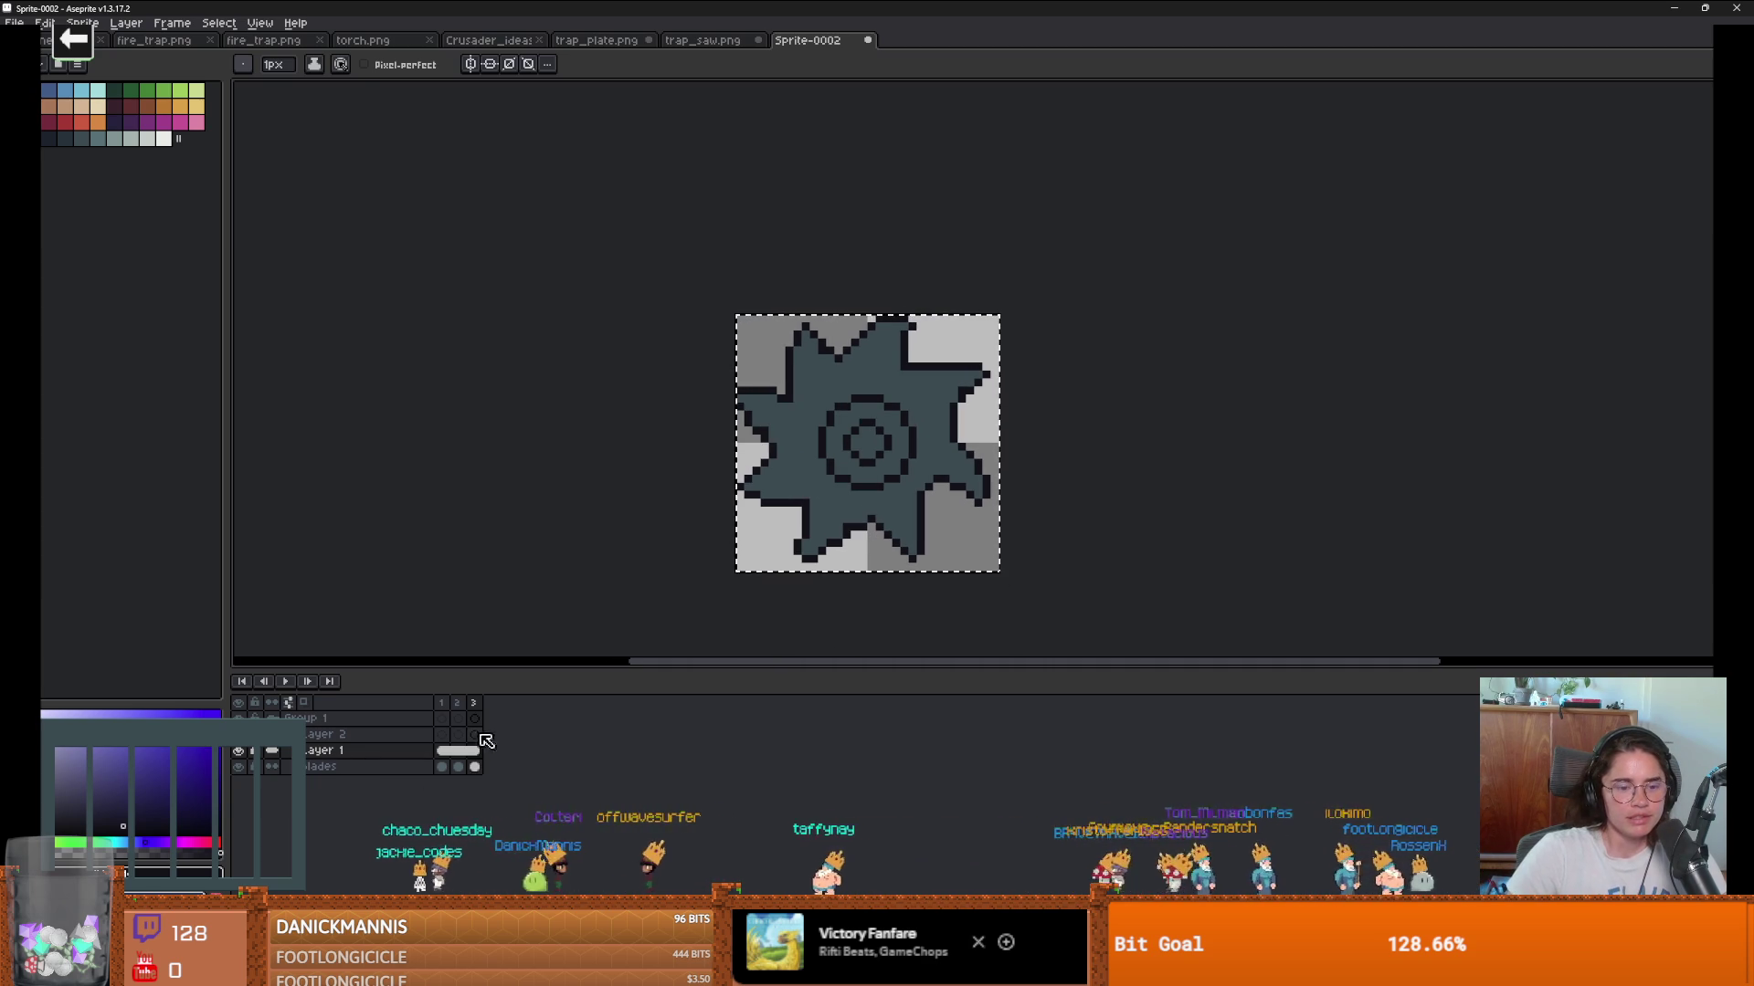
pyautogui.scroll(3, 898, 536)
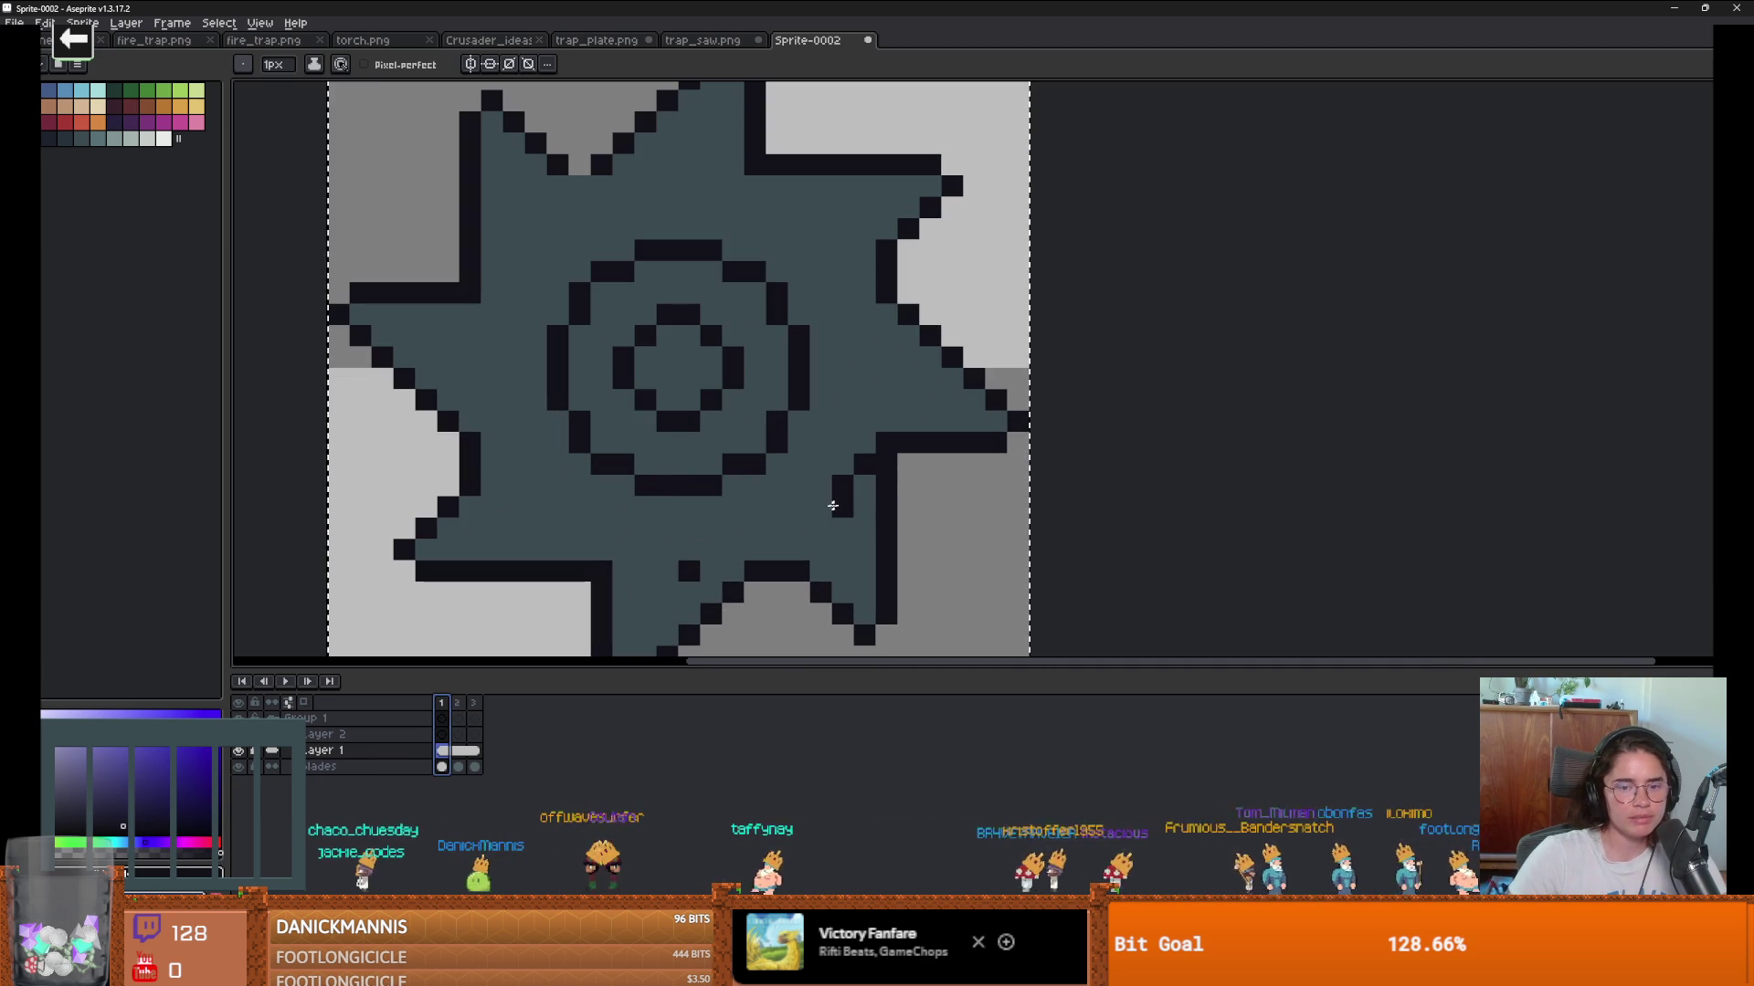
pyautogui.scroll(-2, 683, 570)
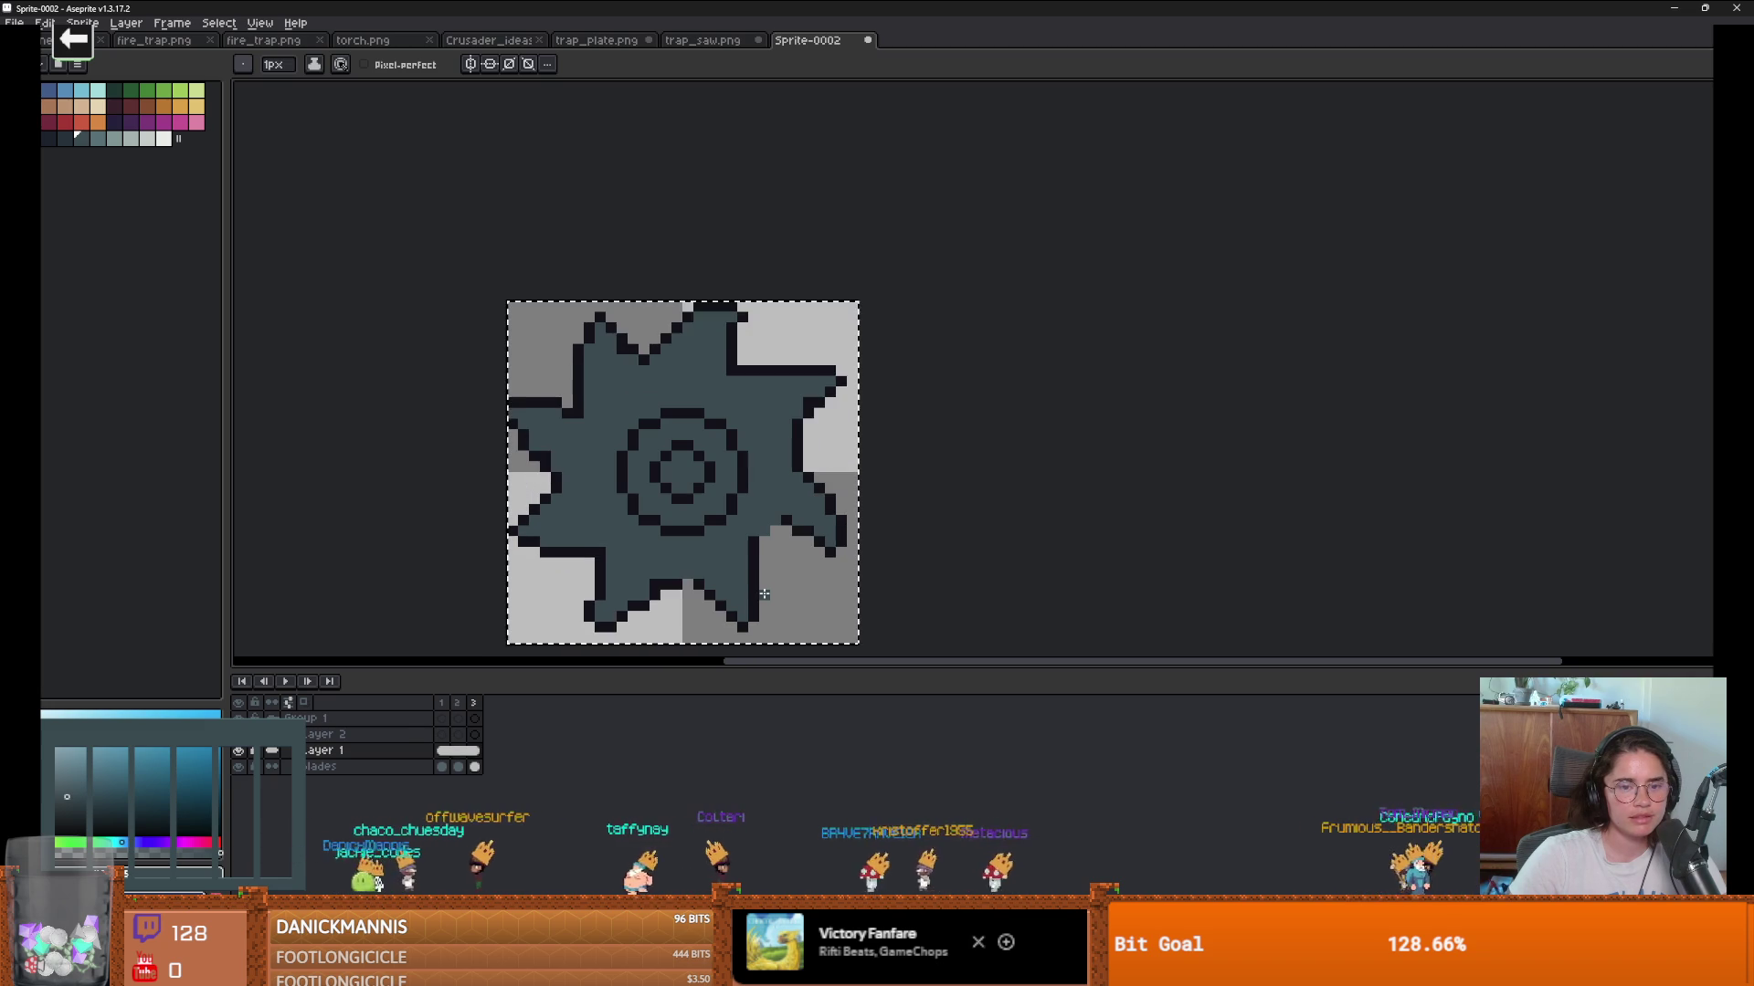
pyautogui.scroll(1, 679, 580)
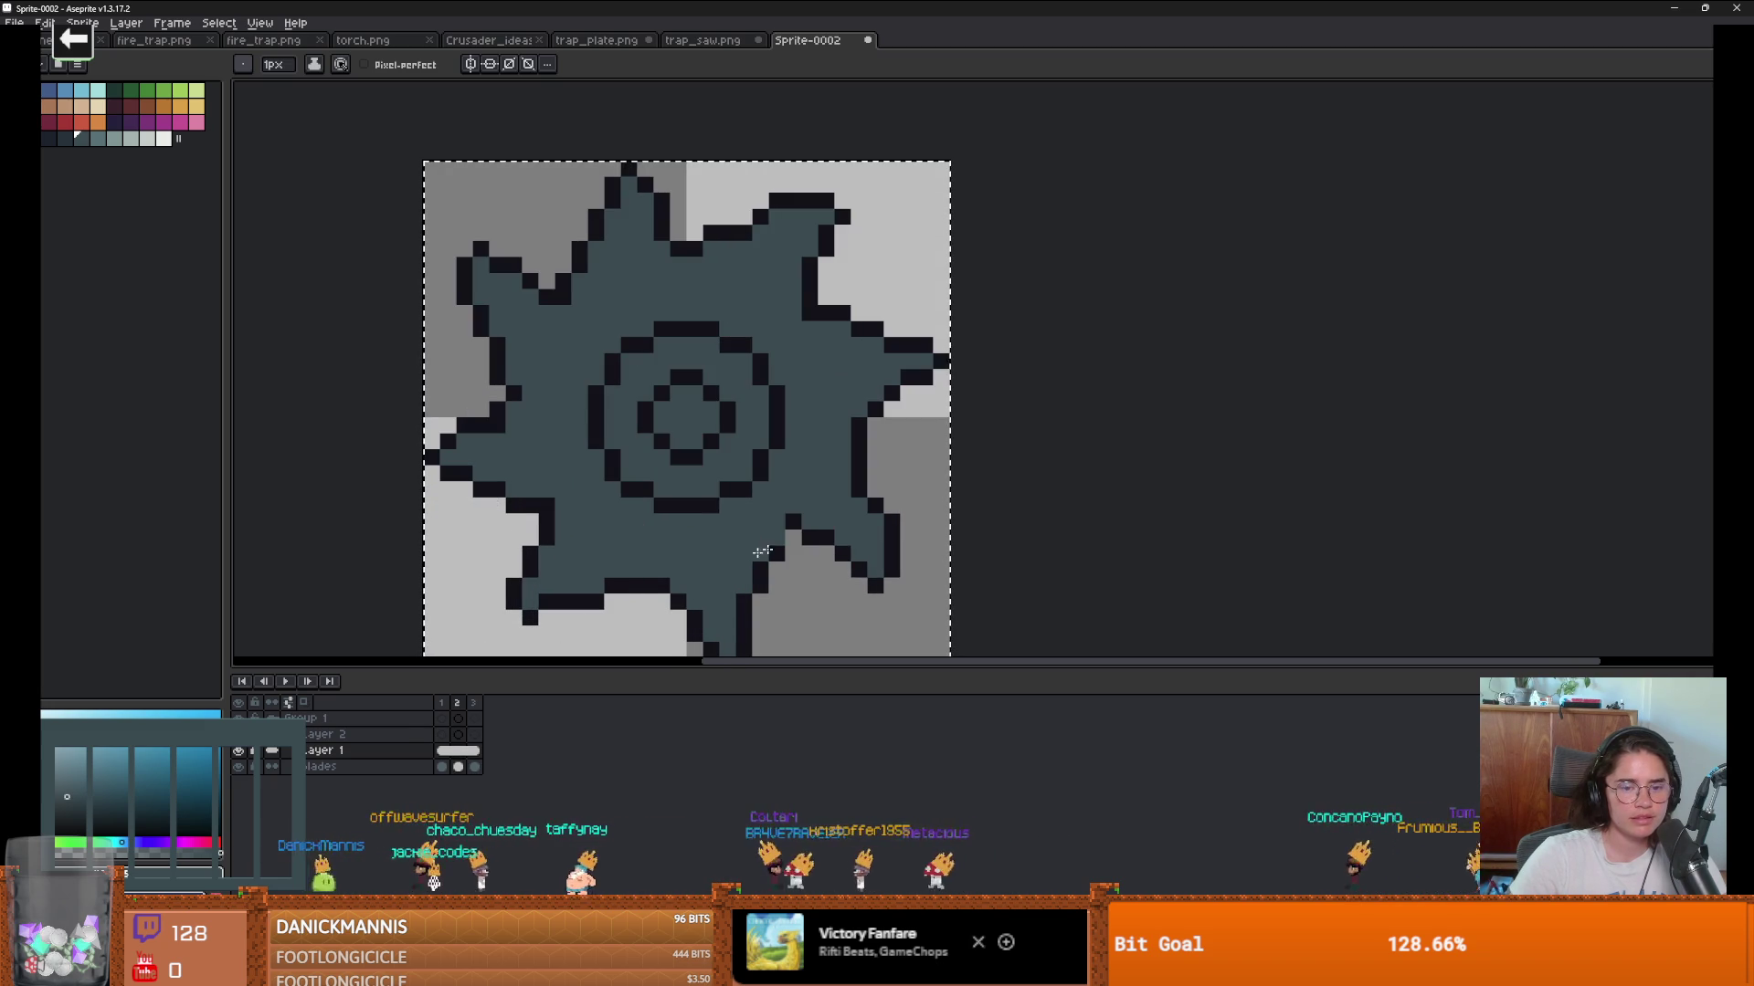
# Sample the dark outline colour and shift the view of the blade upward
pyautogui.keyDown('alt'); pyautogui.click(800, 520); pyautogui.keyUp('alt')
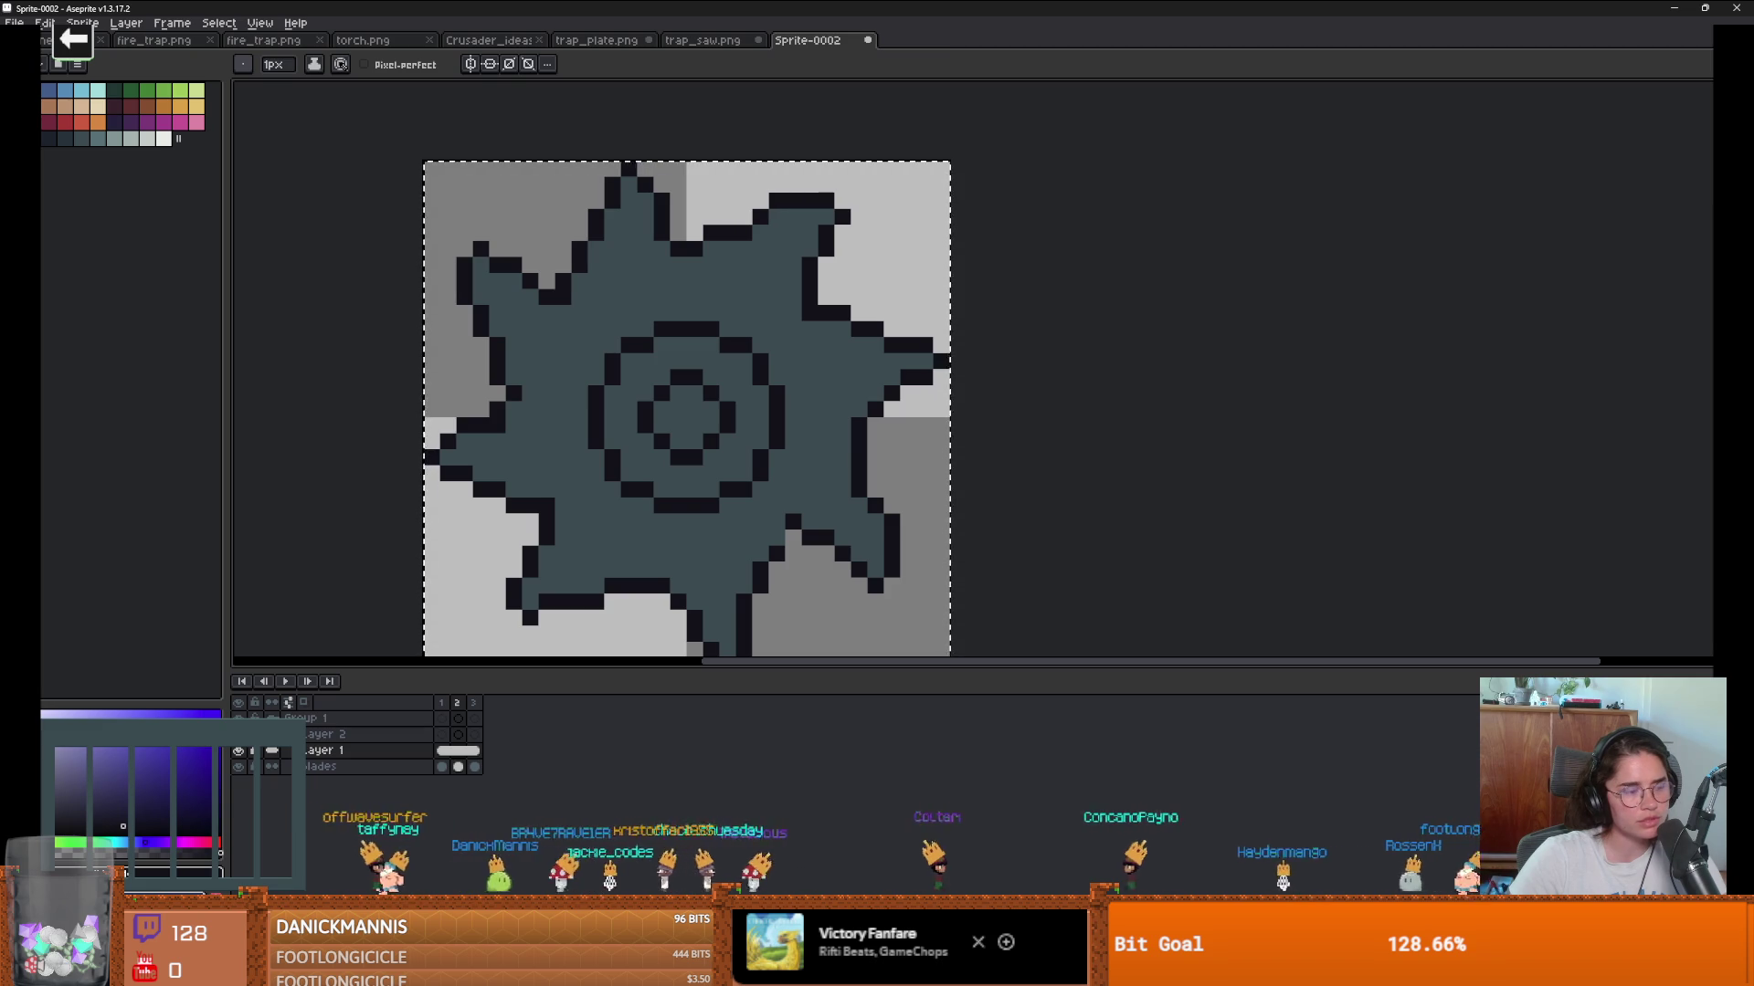
pyautogui.moveTo(705, 462); pyautogui.dragTo(714, 402)
pyautogui.scroll(1, 713, 402)
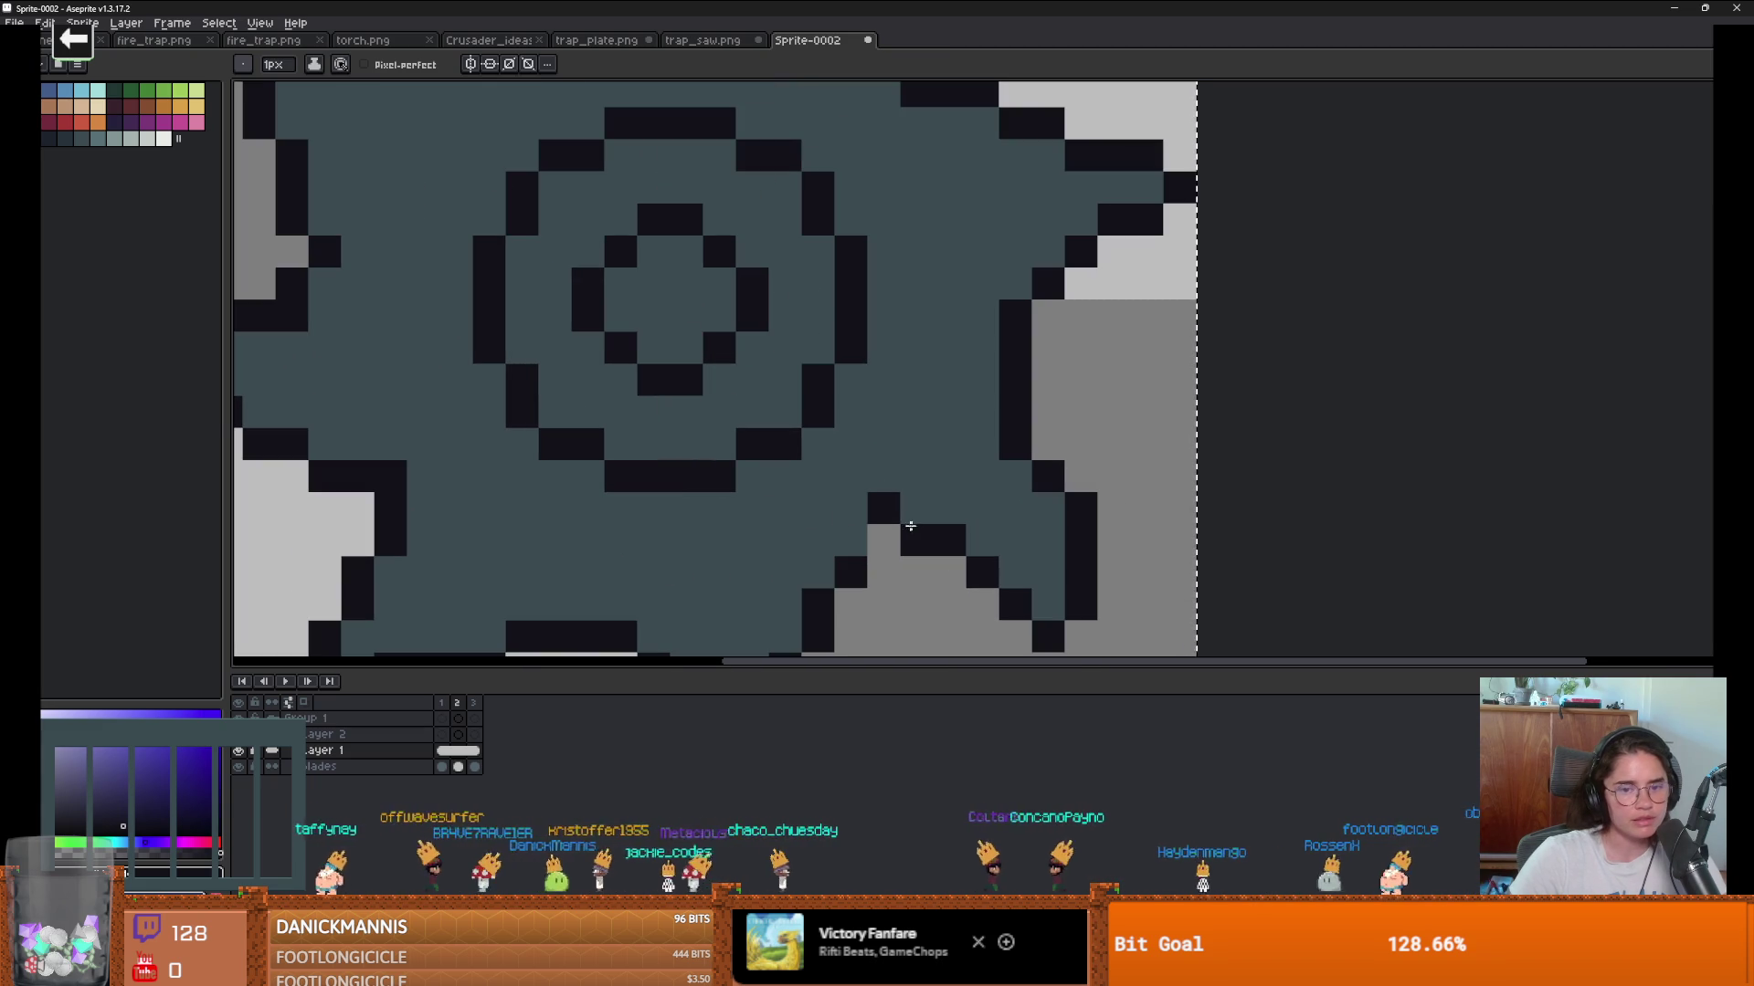
pyautogui.scroll(-3, 872, 492)
pyautogui.scroll(3, 873, 491)
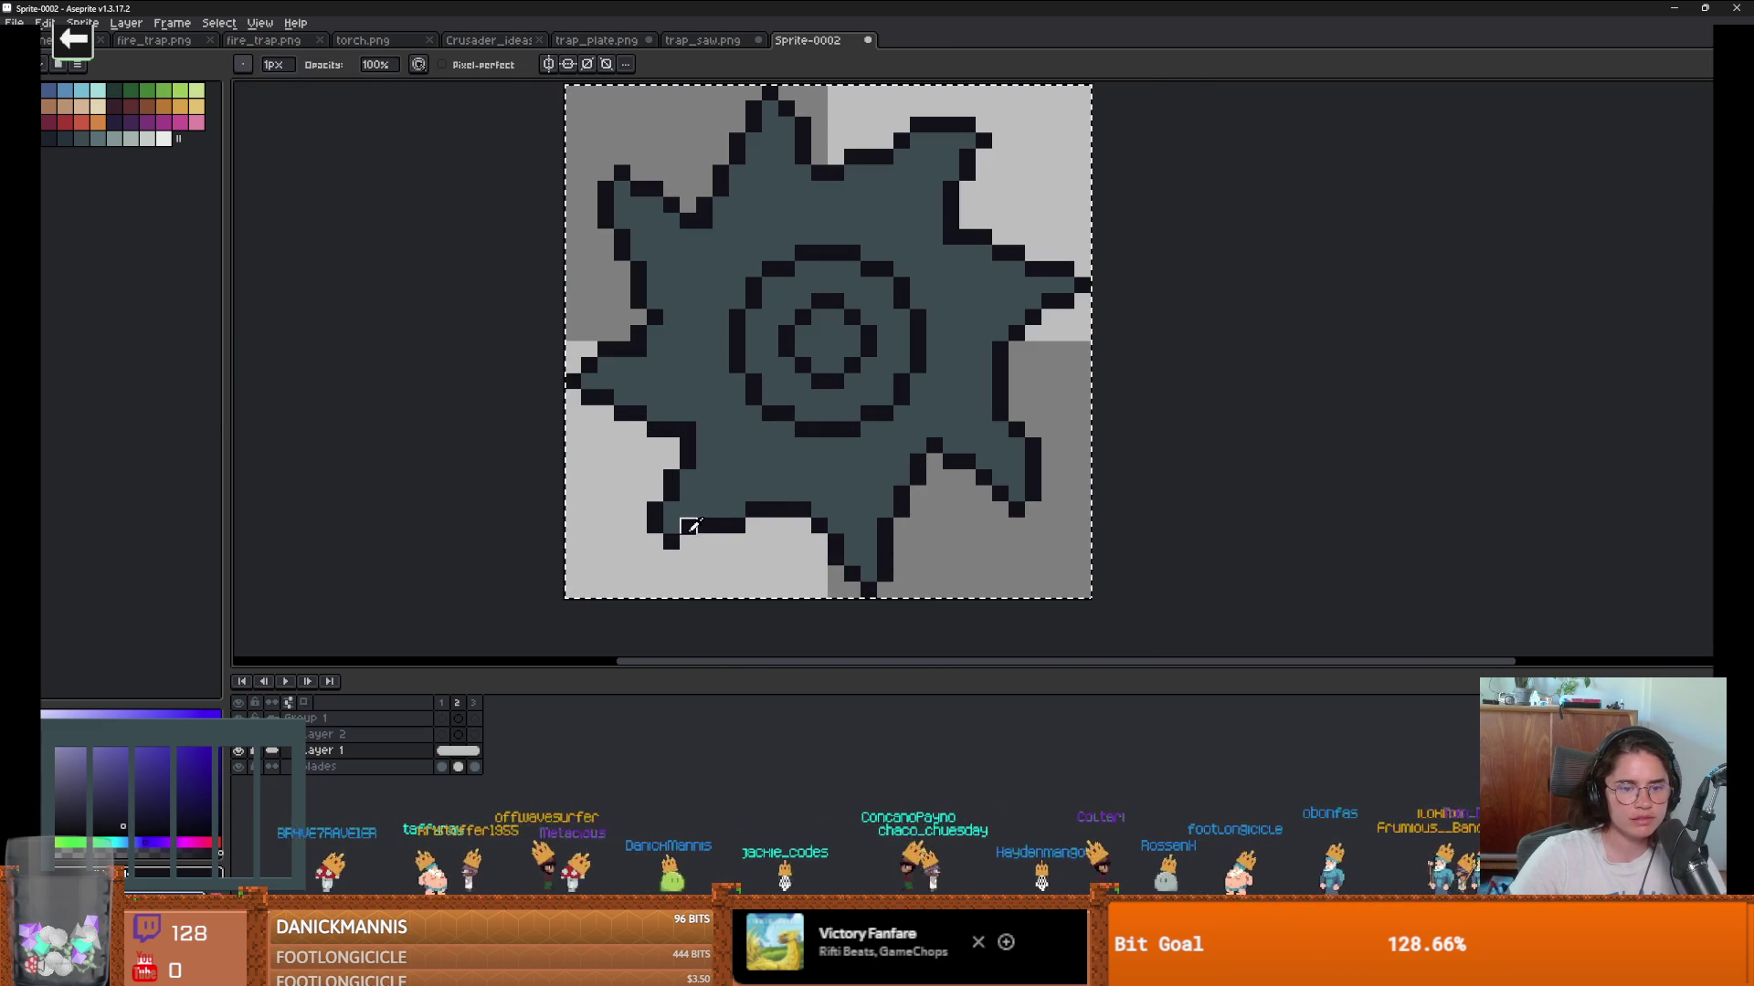
pyautogui.scroll(-2, 753, 529)
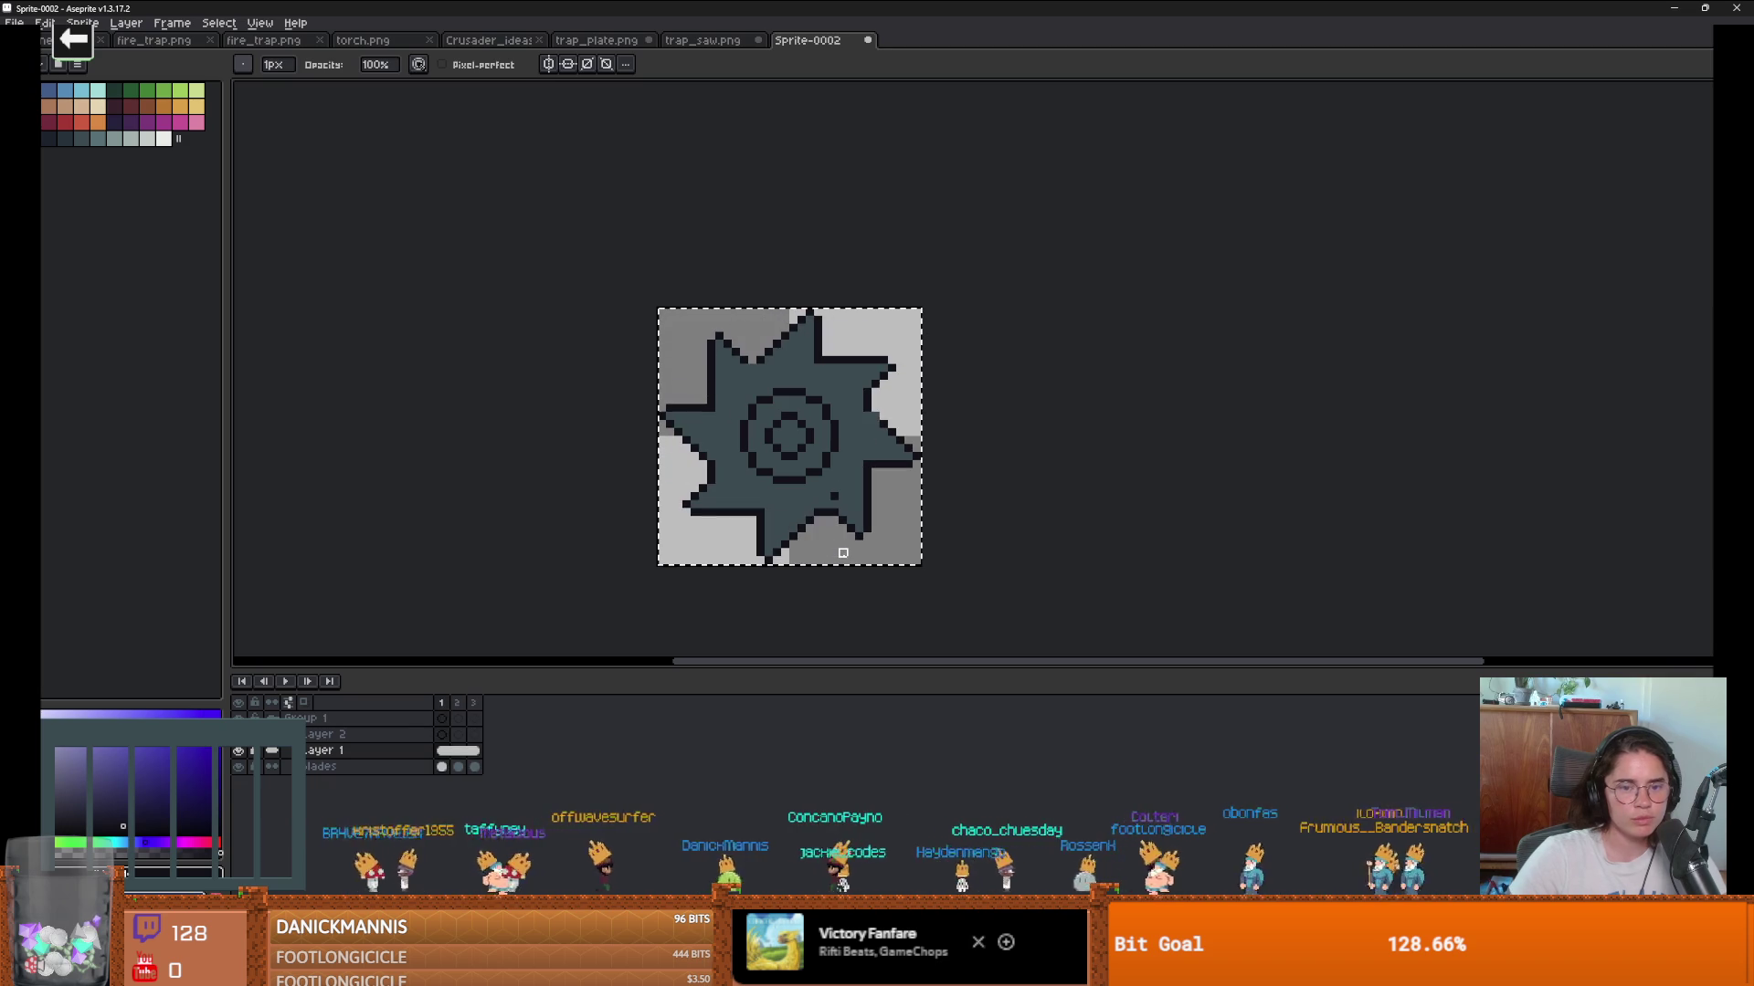
pyautogui.scroll(2, 833, 512)
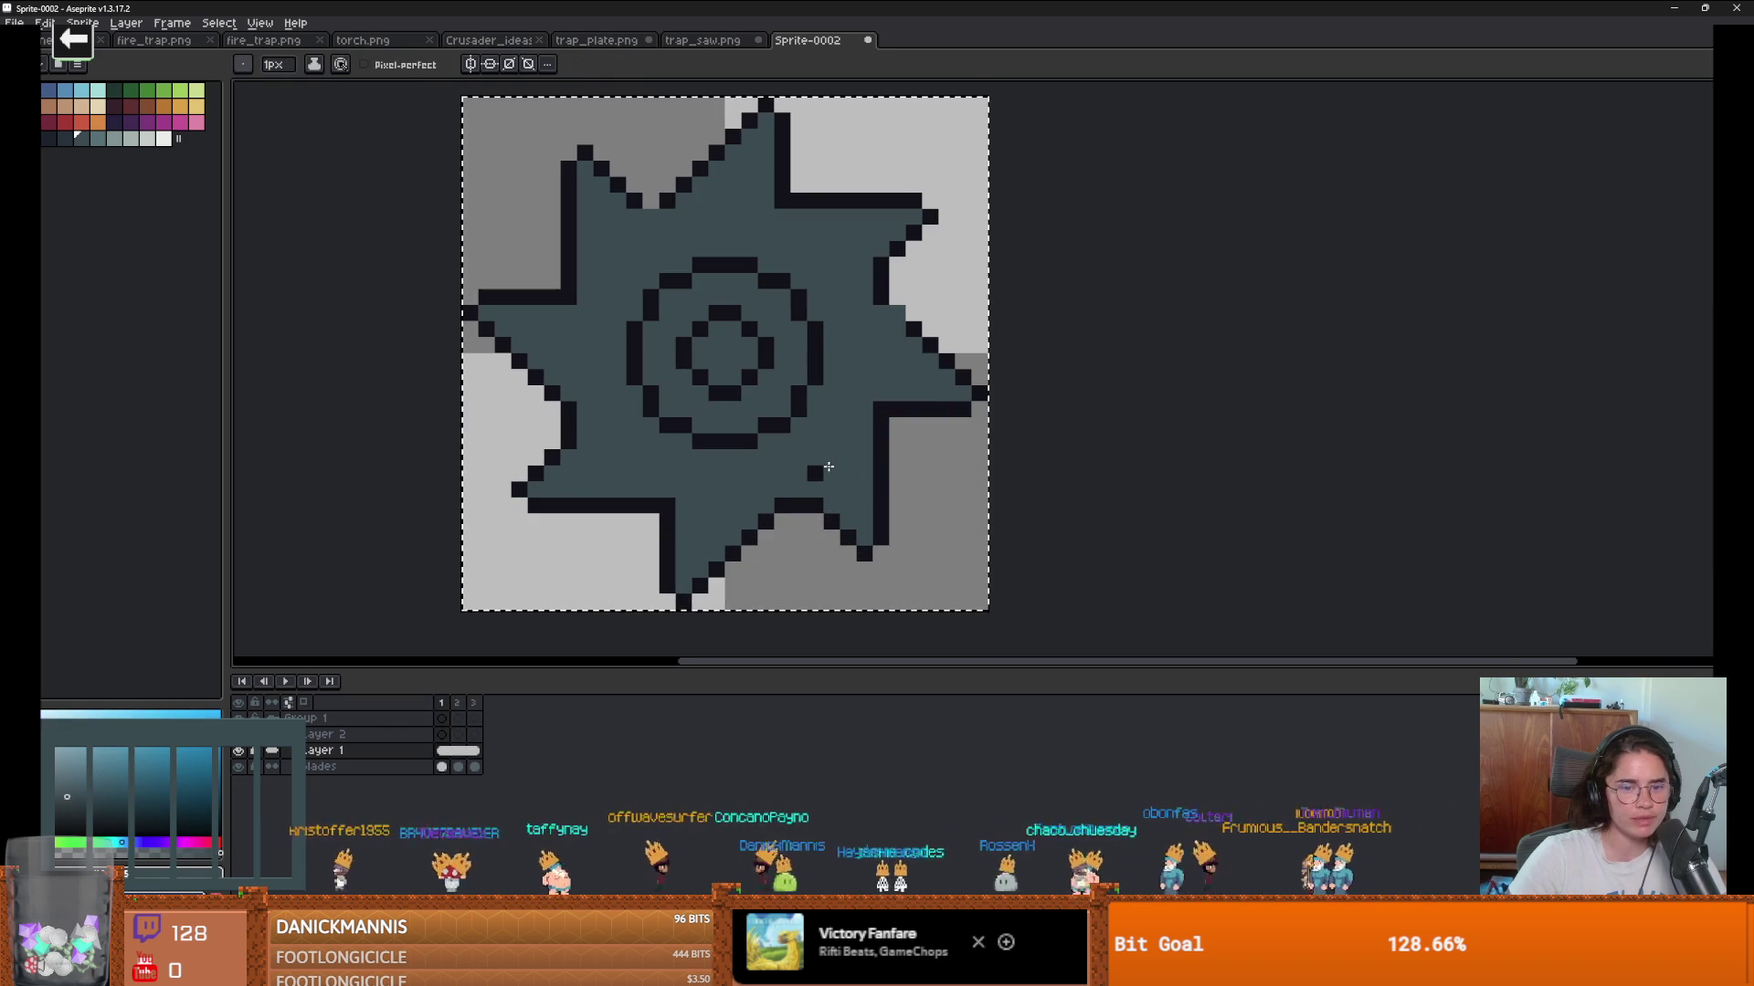
pyautogui.scroll(-4, 857, 509)
pyautogui.scroll(2, 857, 508)
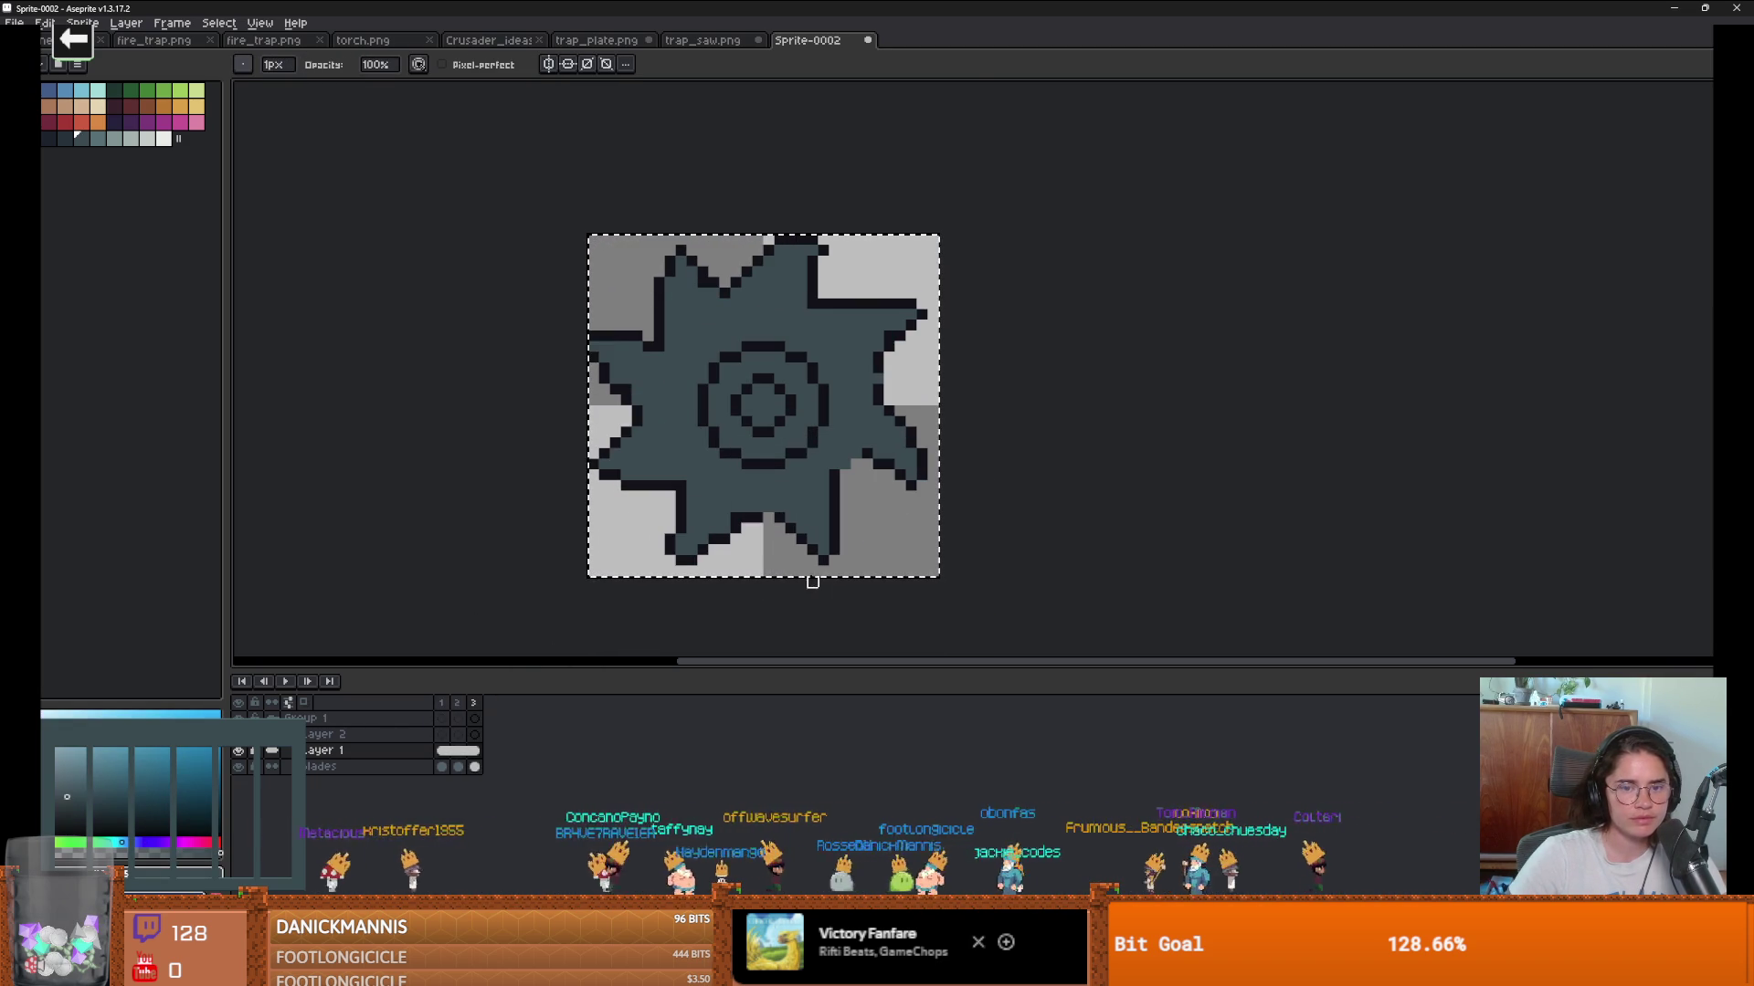
# Re-sample the outline colour and blacken the teal fill pixel near the bottom spike
pyautogui.press('i')
pyautogui.click(884, 362)
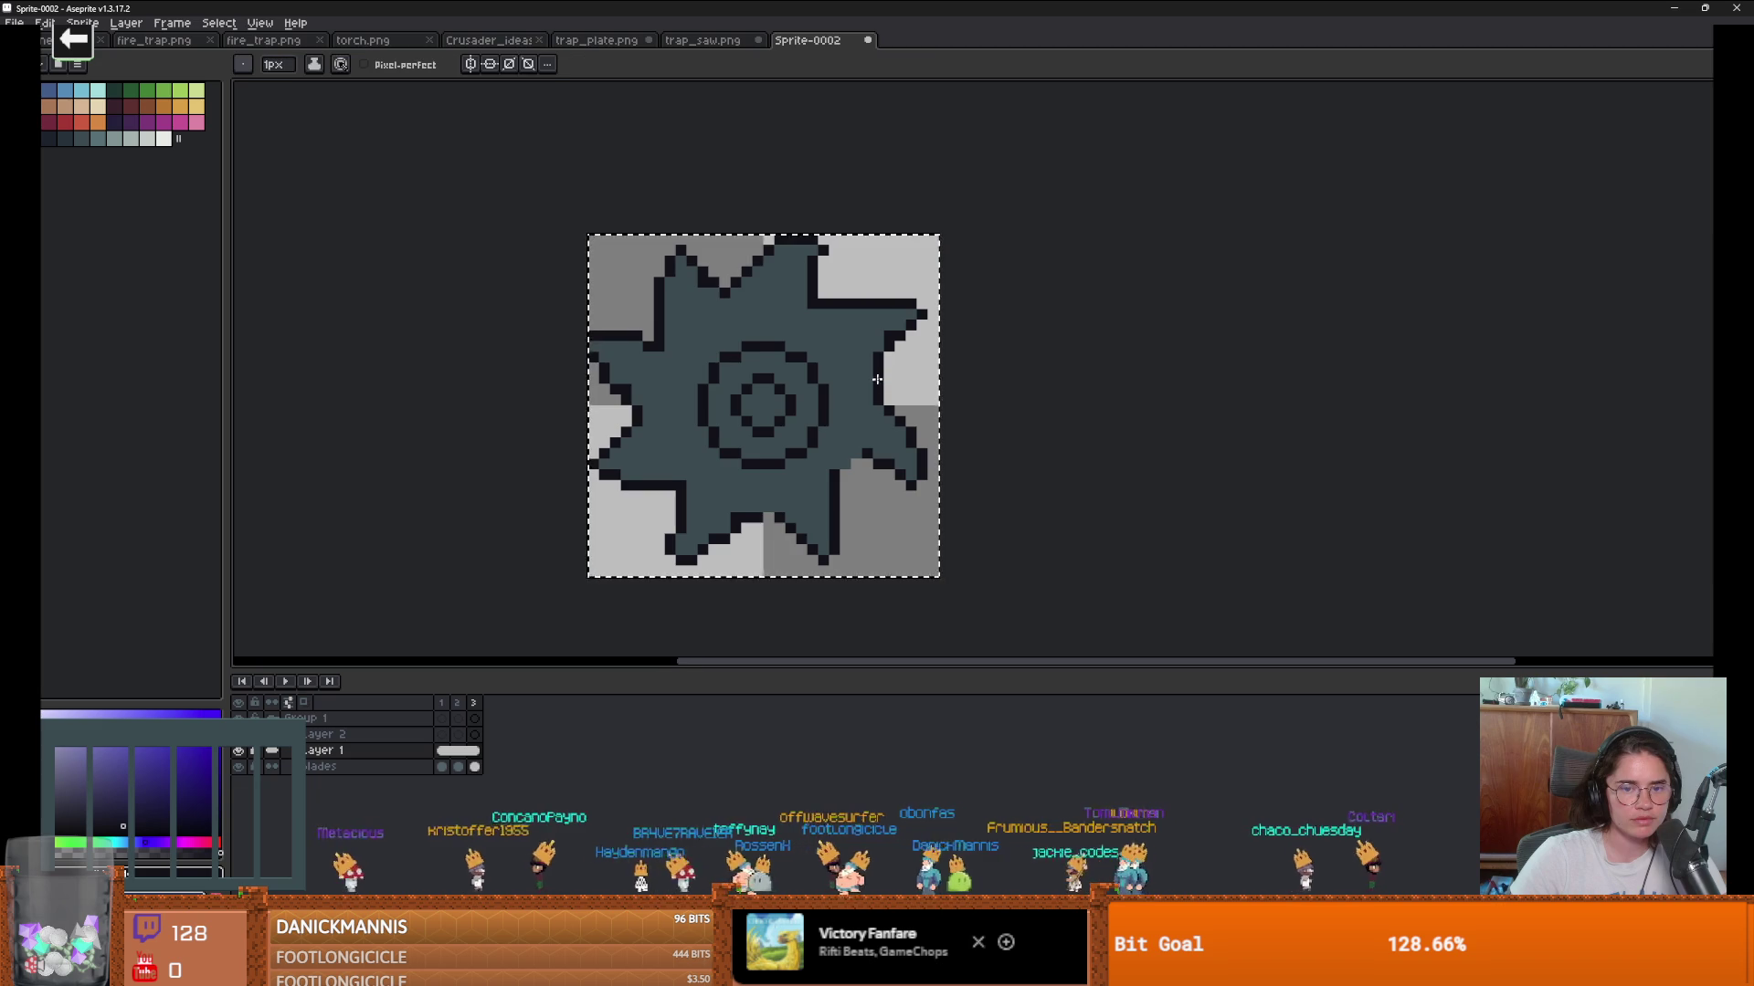
pyautogui.press('b')
pyautogui.scroll(1, 866, 427)
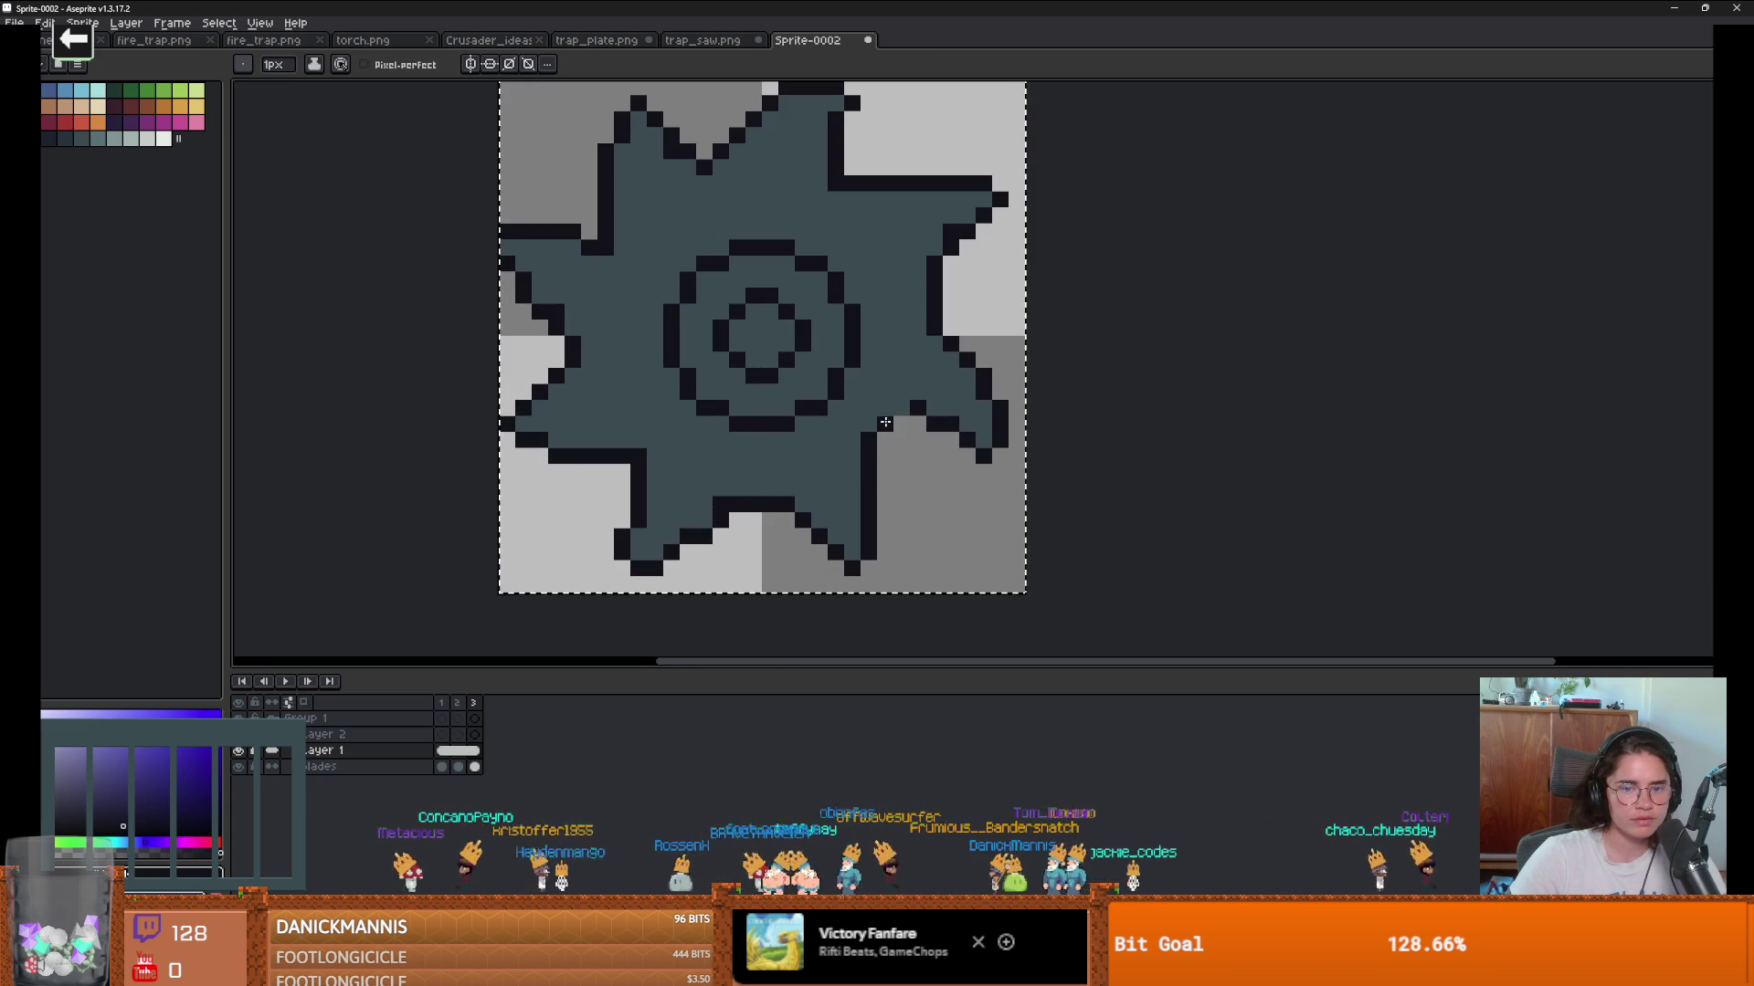
pyautogui.scroll(-1, 836, 413)
pyautogui.scroll(1, 798, 375)
pyautogui.scroll(-1, 797, 374)
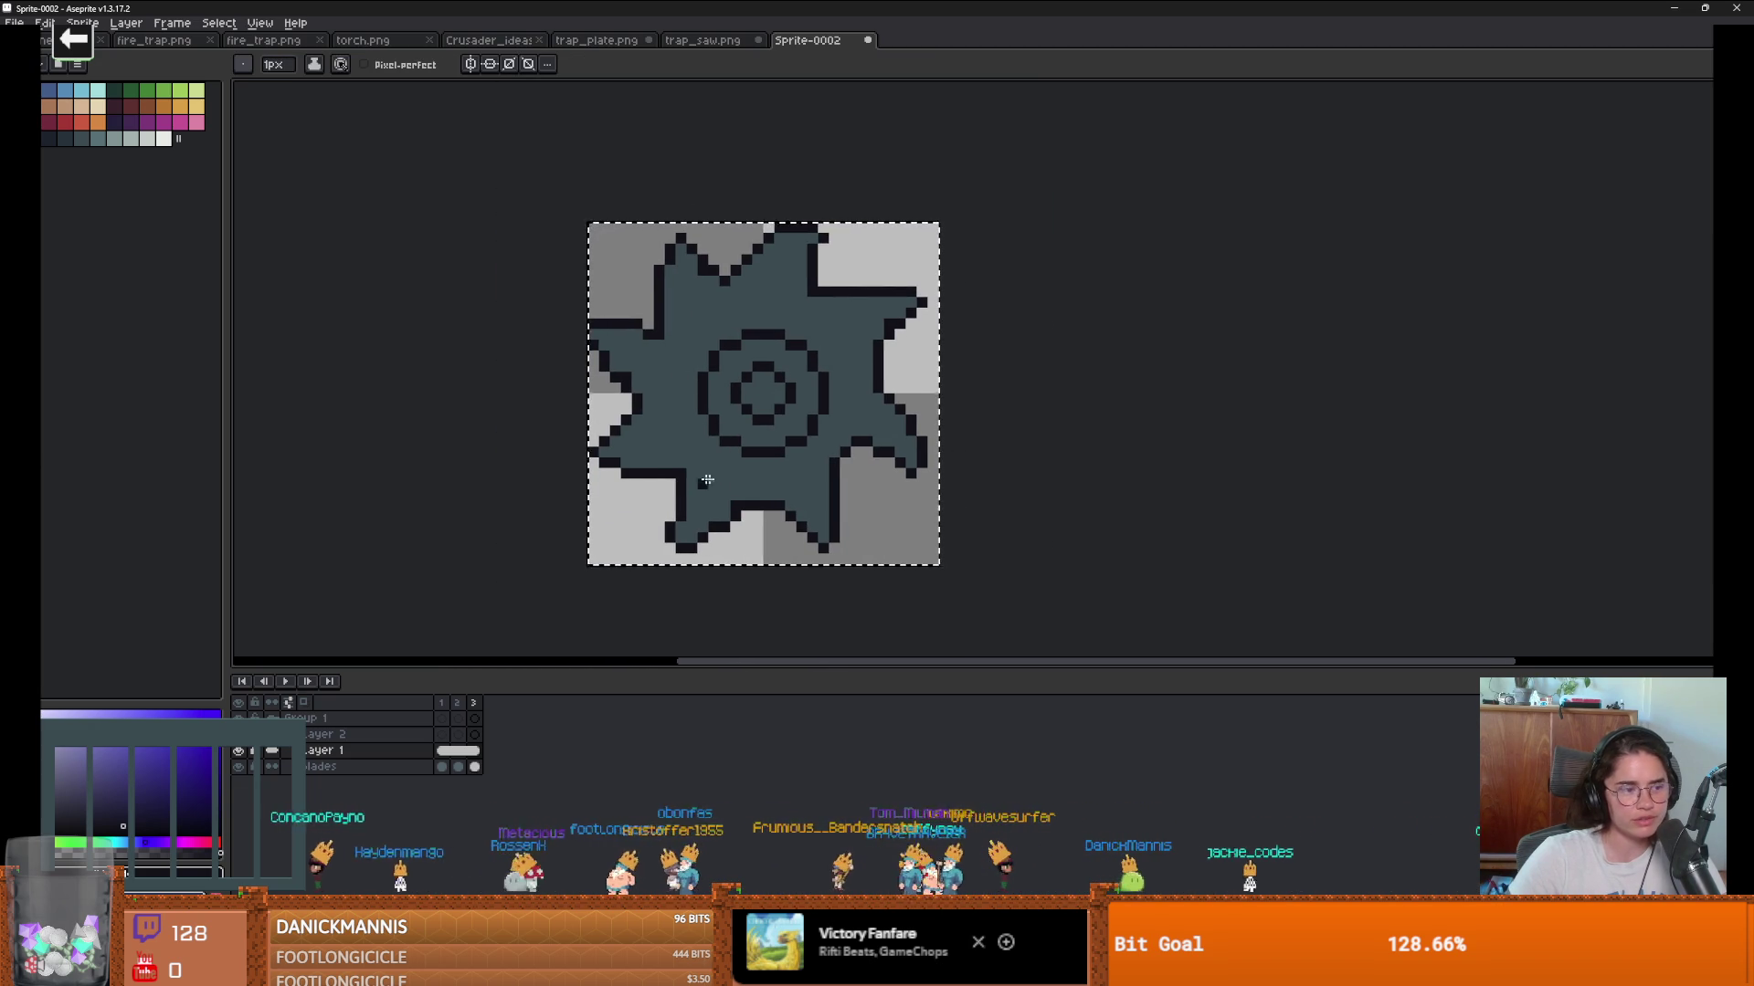
pyautogui.scroll(1, 704, 481)
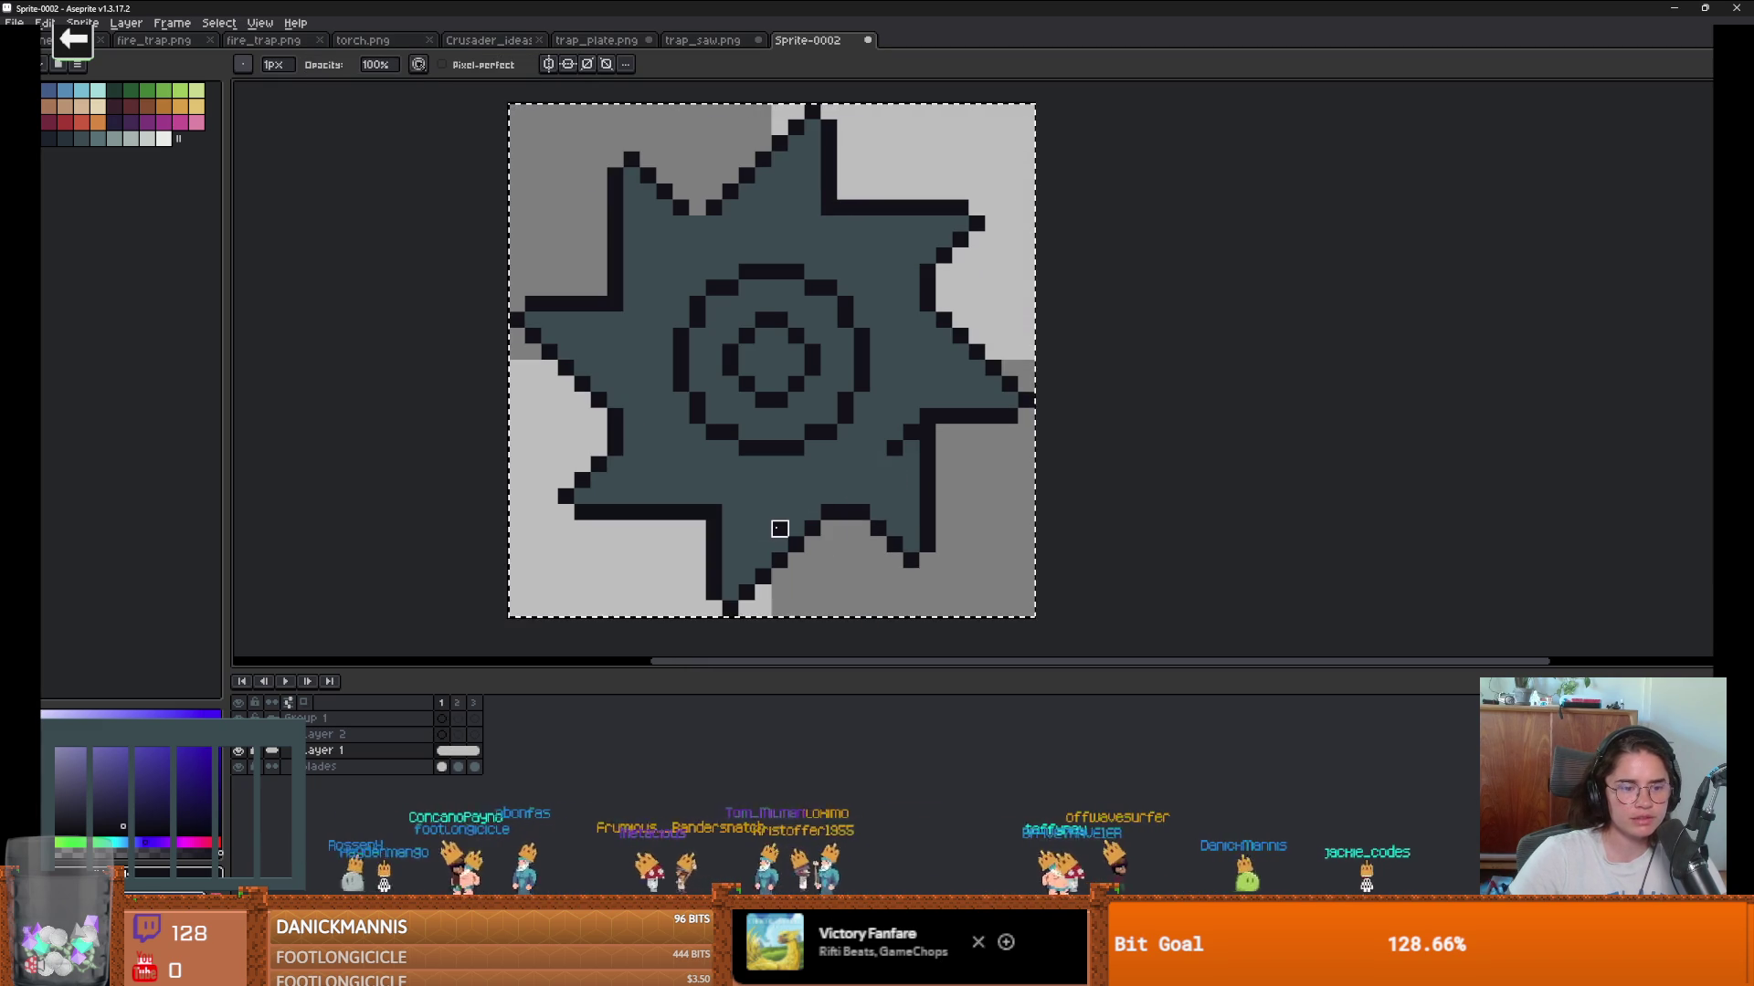
pyautogui.click(779, 529)
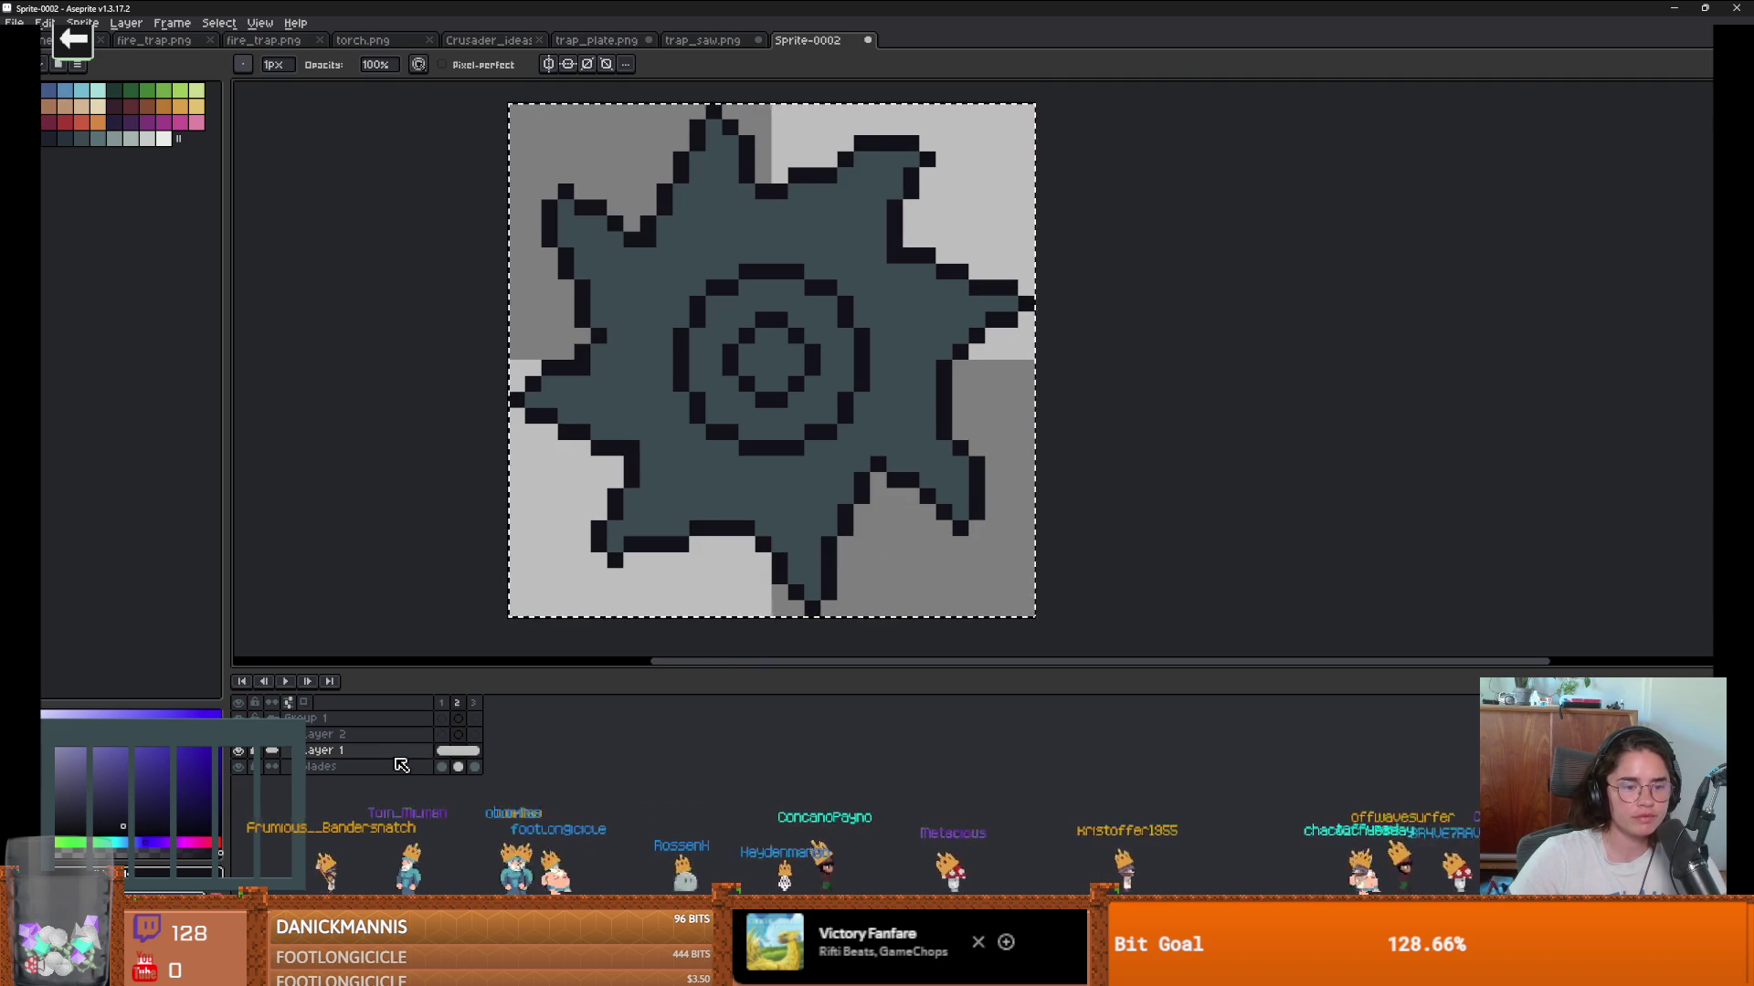
pyautogui.press('alt')
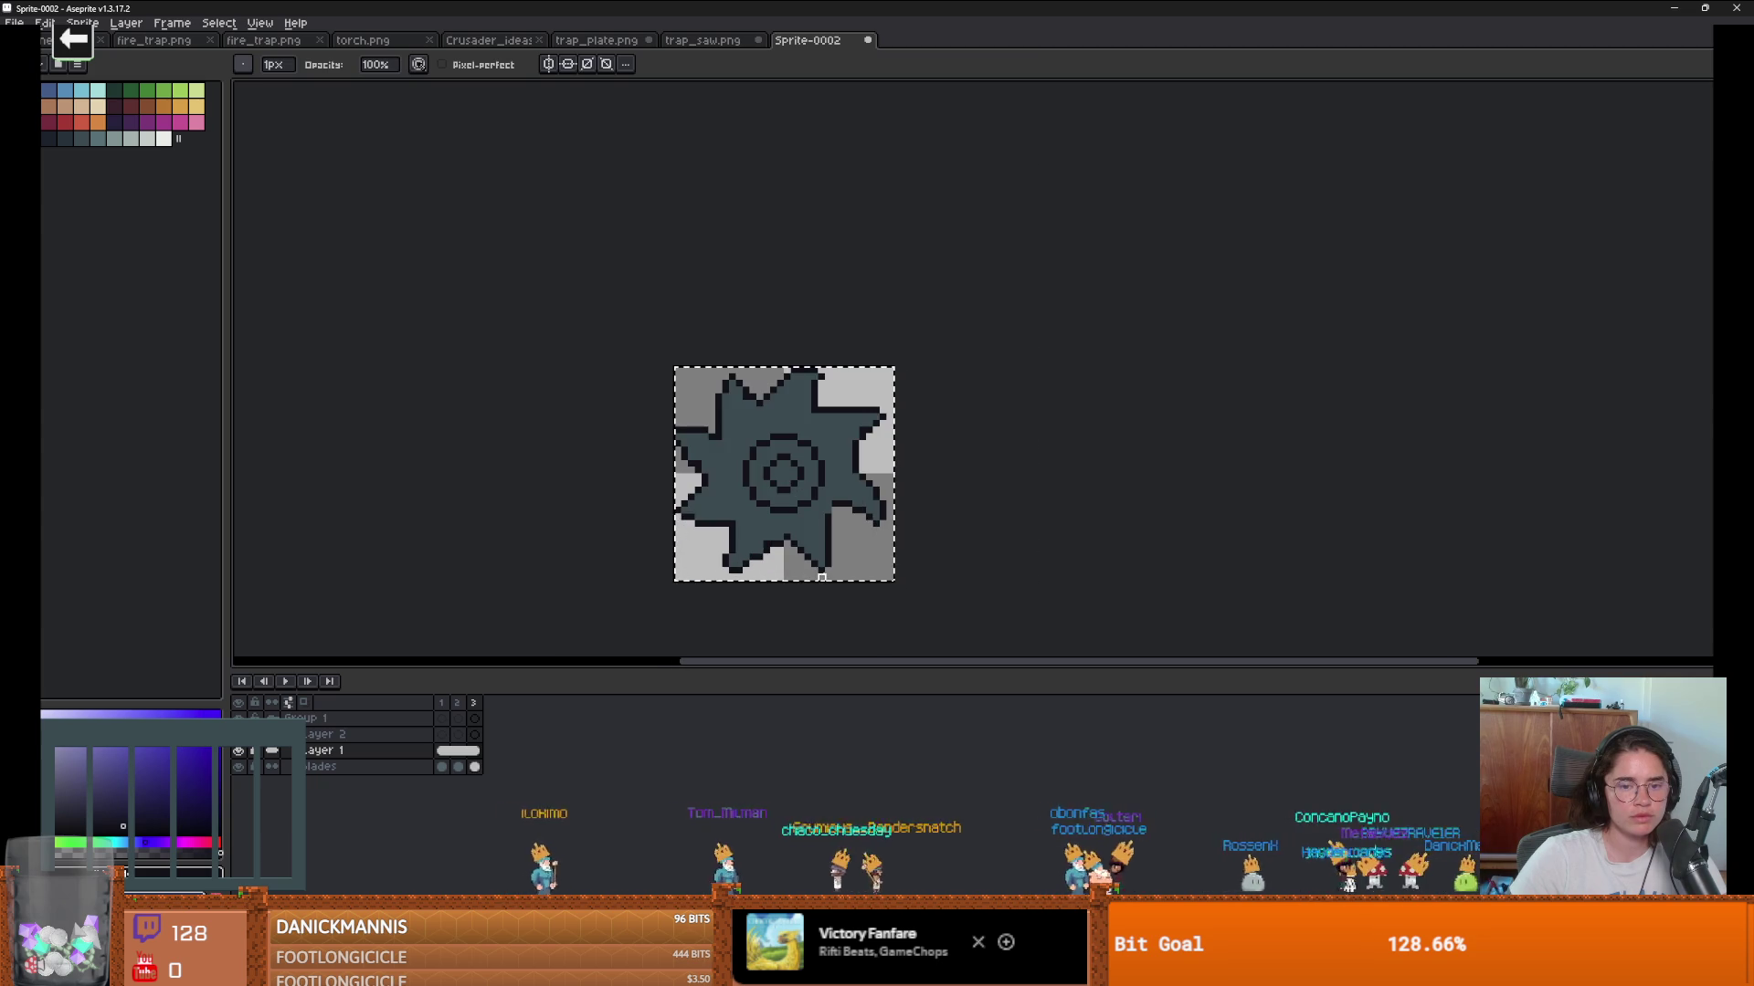
# Add one more black pixel to the blade outline and play the rotation animation
pyautogui.scroll(3, 809, 589)
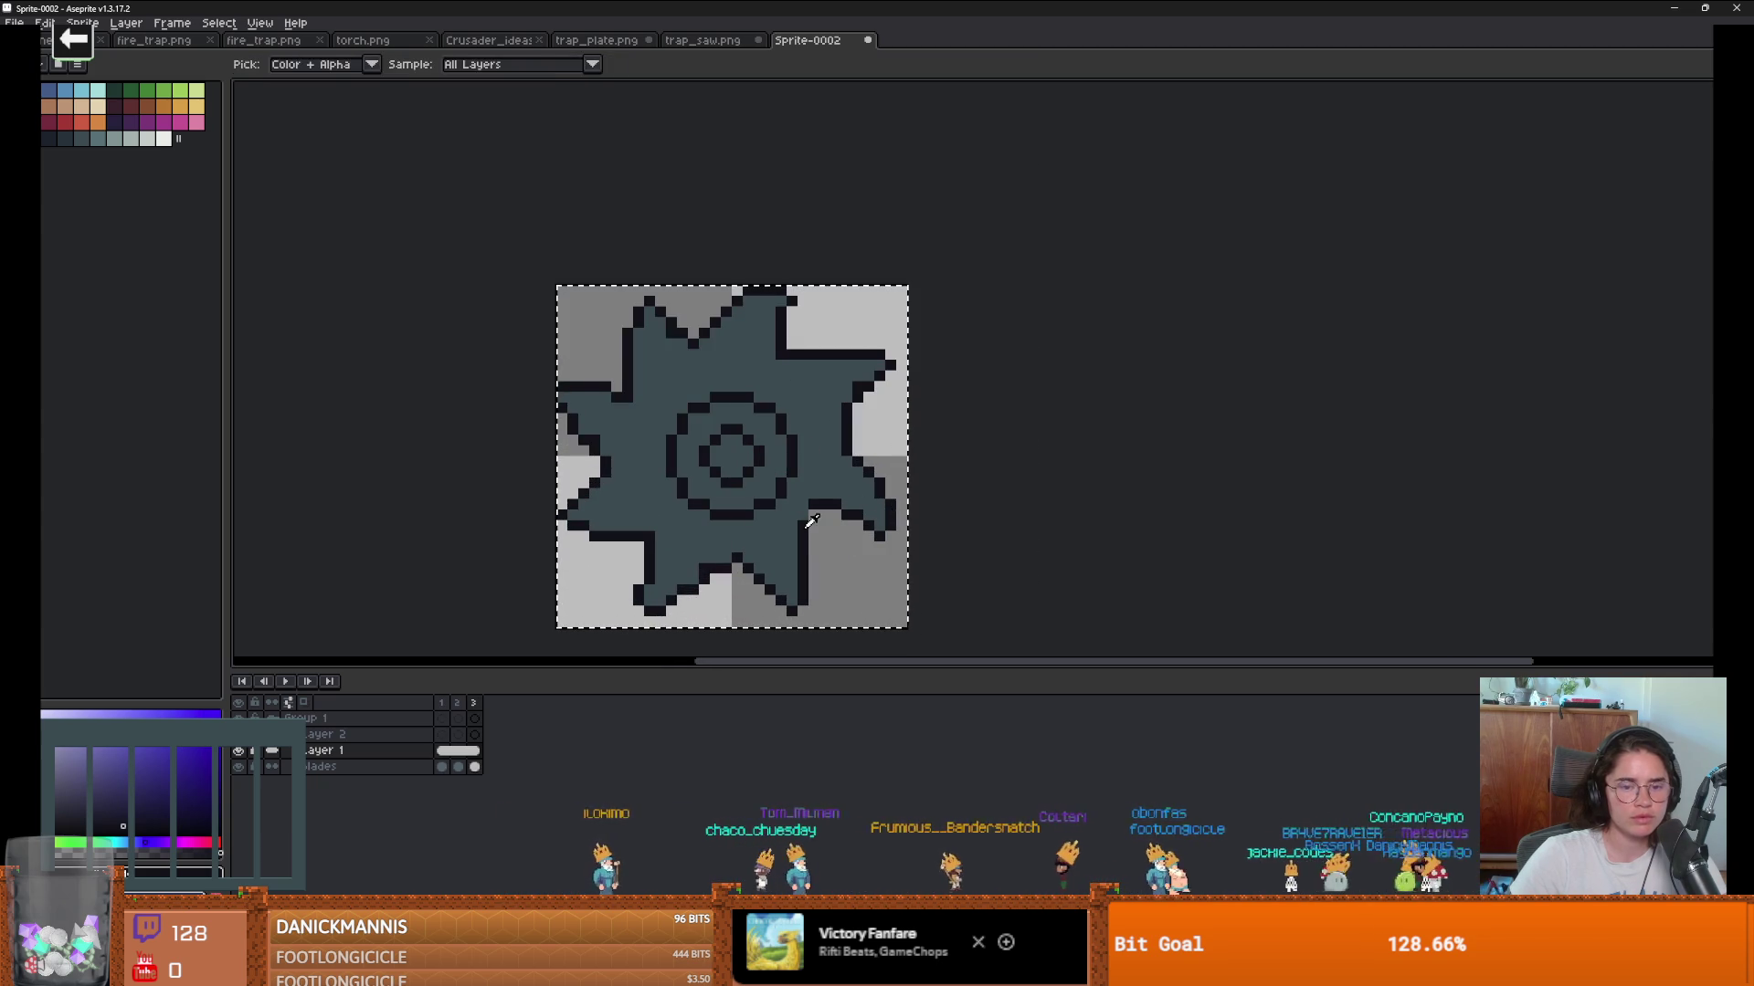
pyautogui.scroll(-4, 803, 518)
pyautogui.scroll(2, 827, 549)
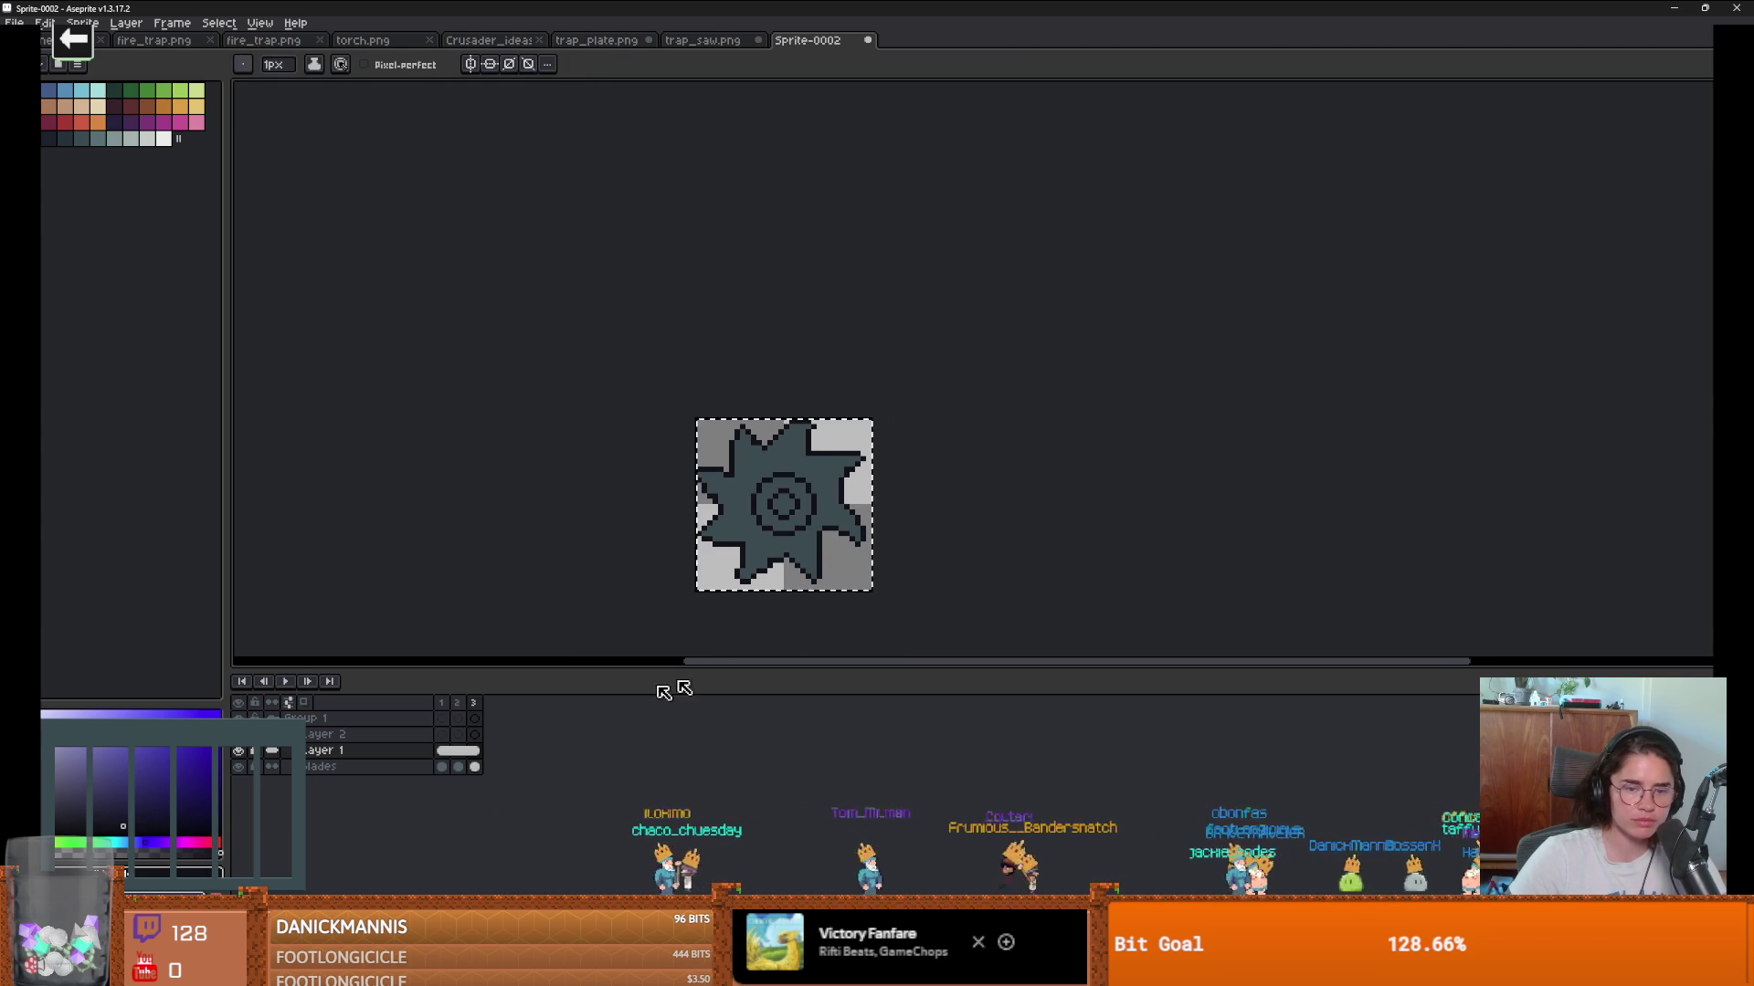
pyautogui.scroll(2, 846, 550)
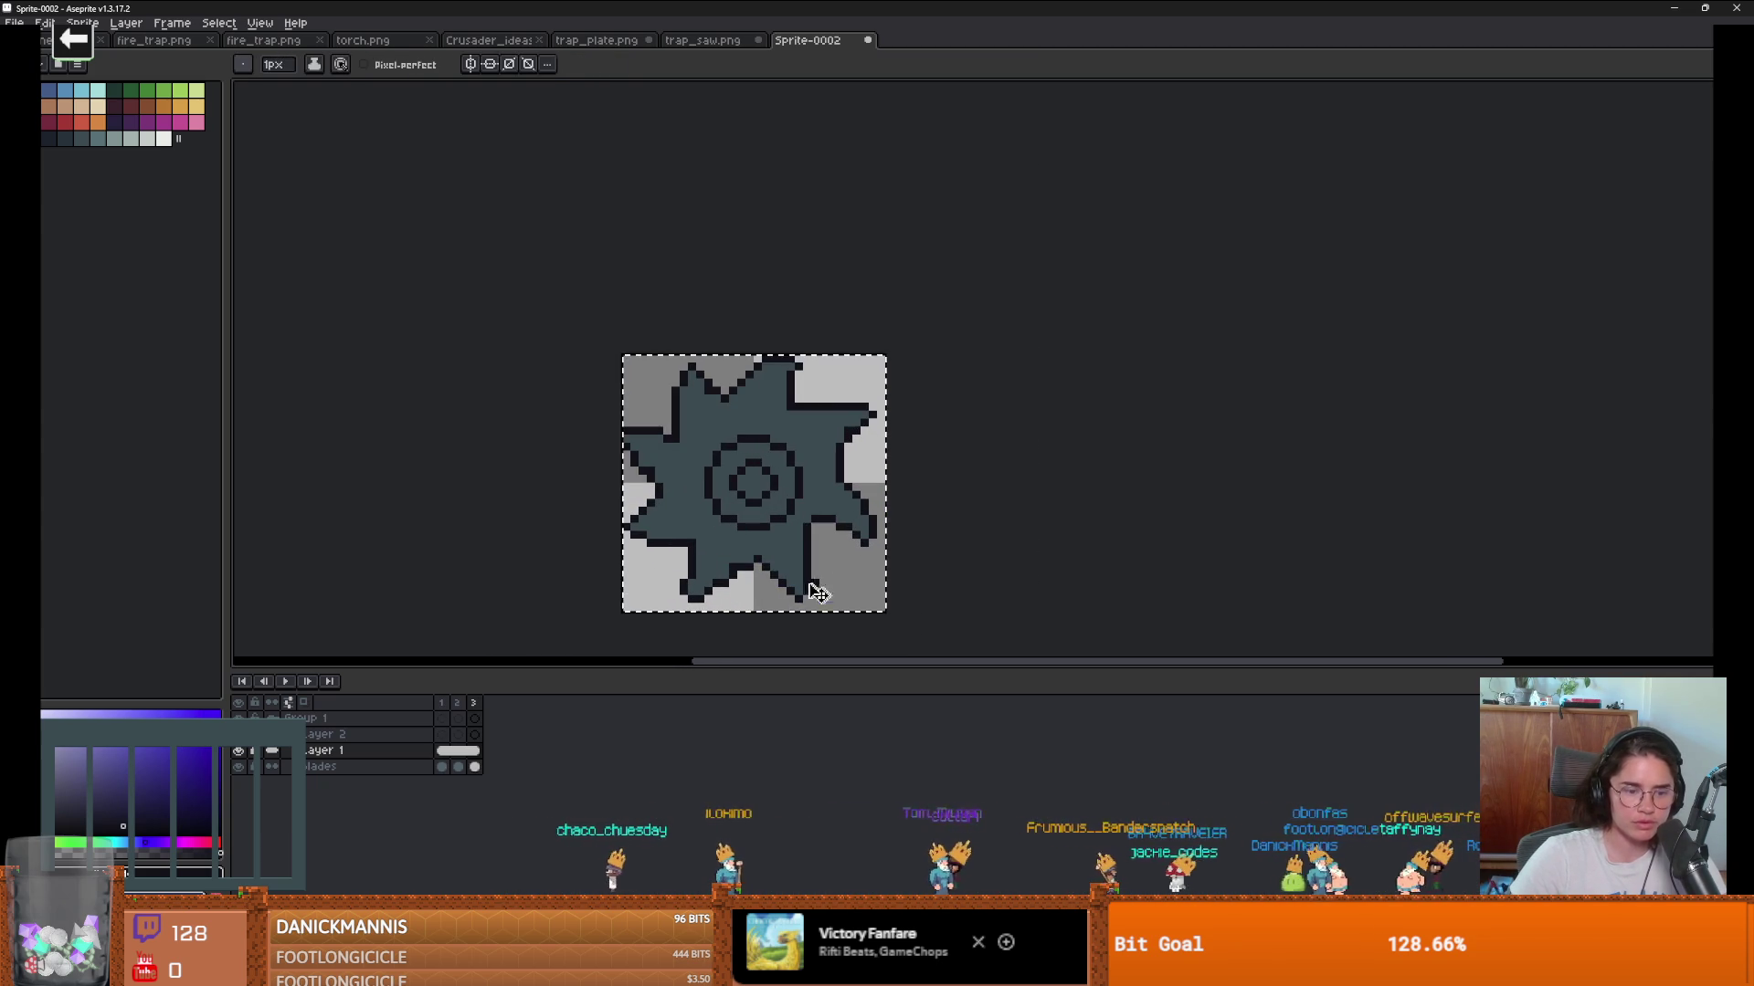
pyautogui.scroll(4, 812, 496)
pyautogui.press('b')
pyautogui.click(807, 461)
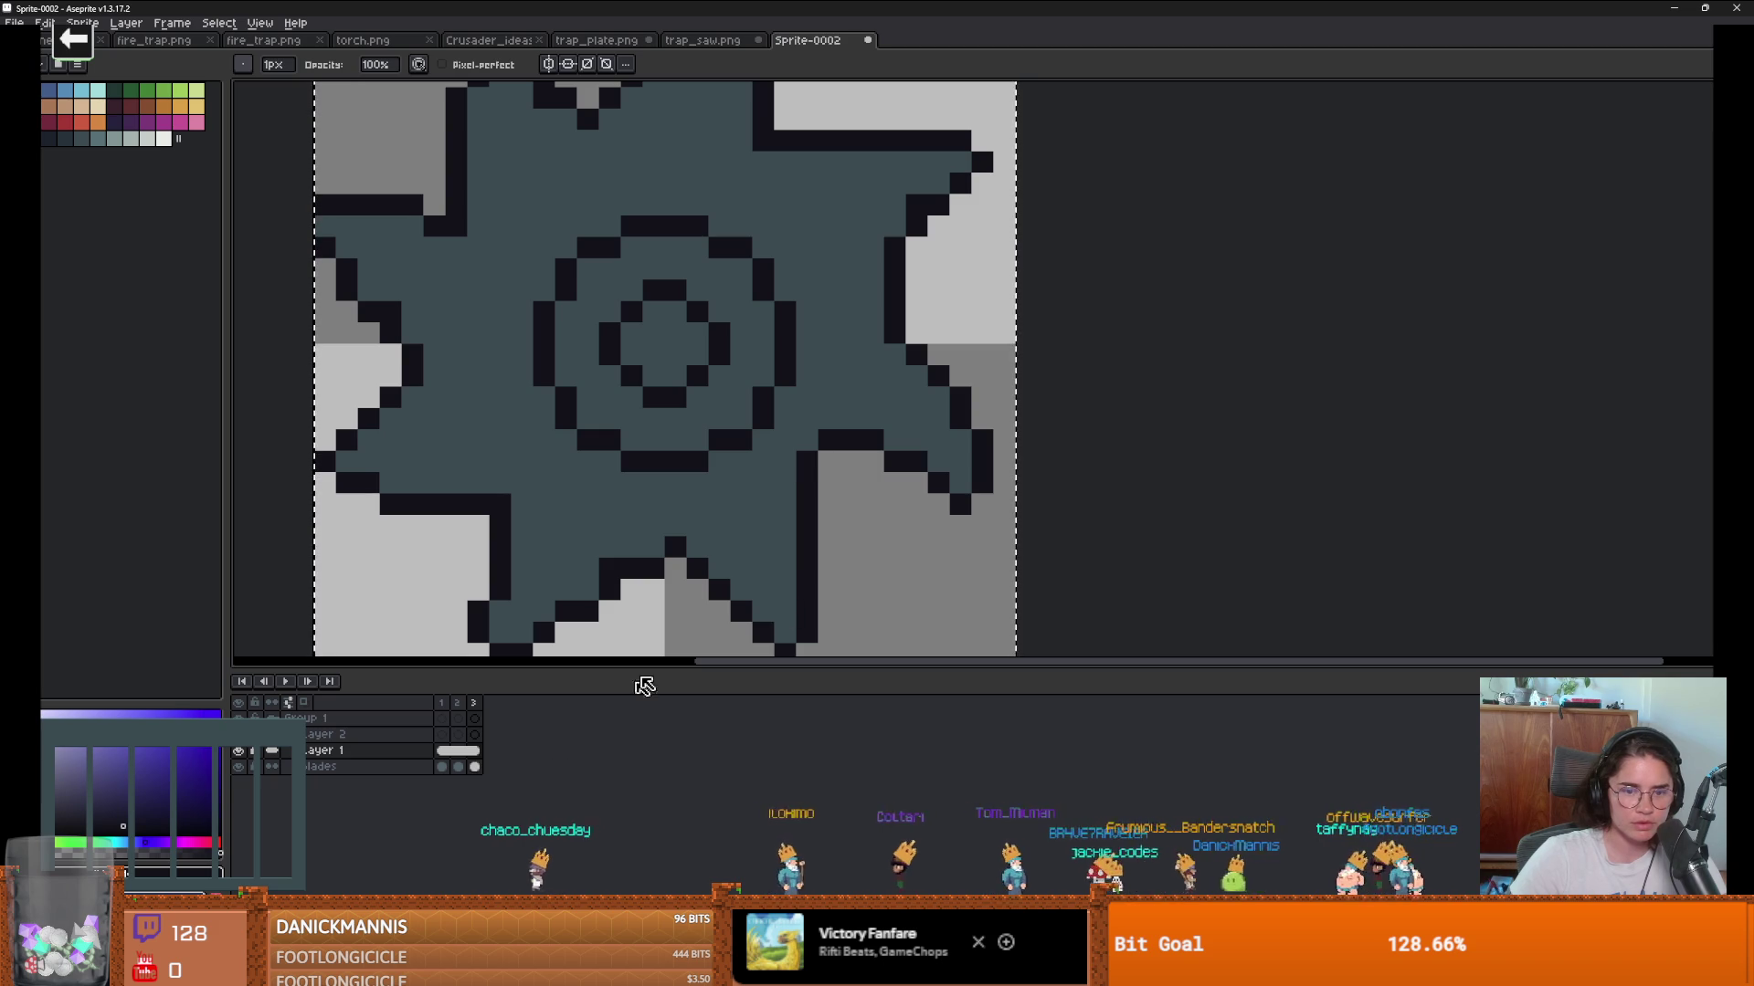
pyautogui.scroll(-1, 786, 483)
pyautogui.press('Return')
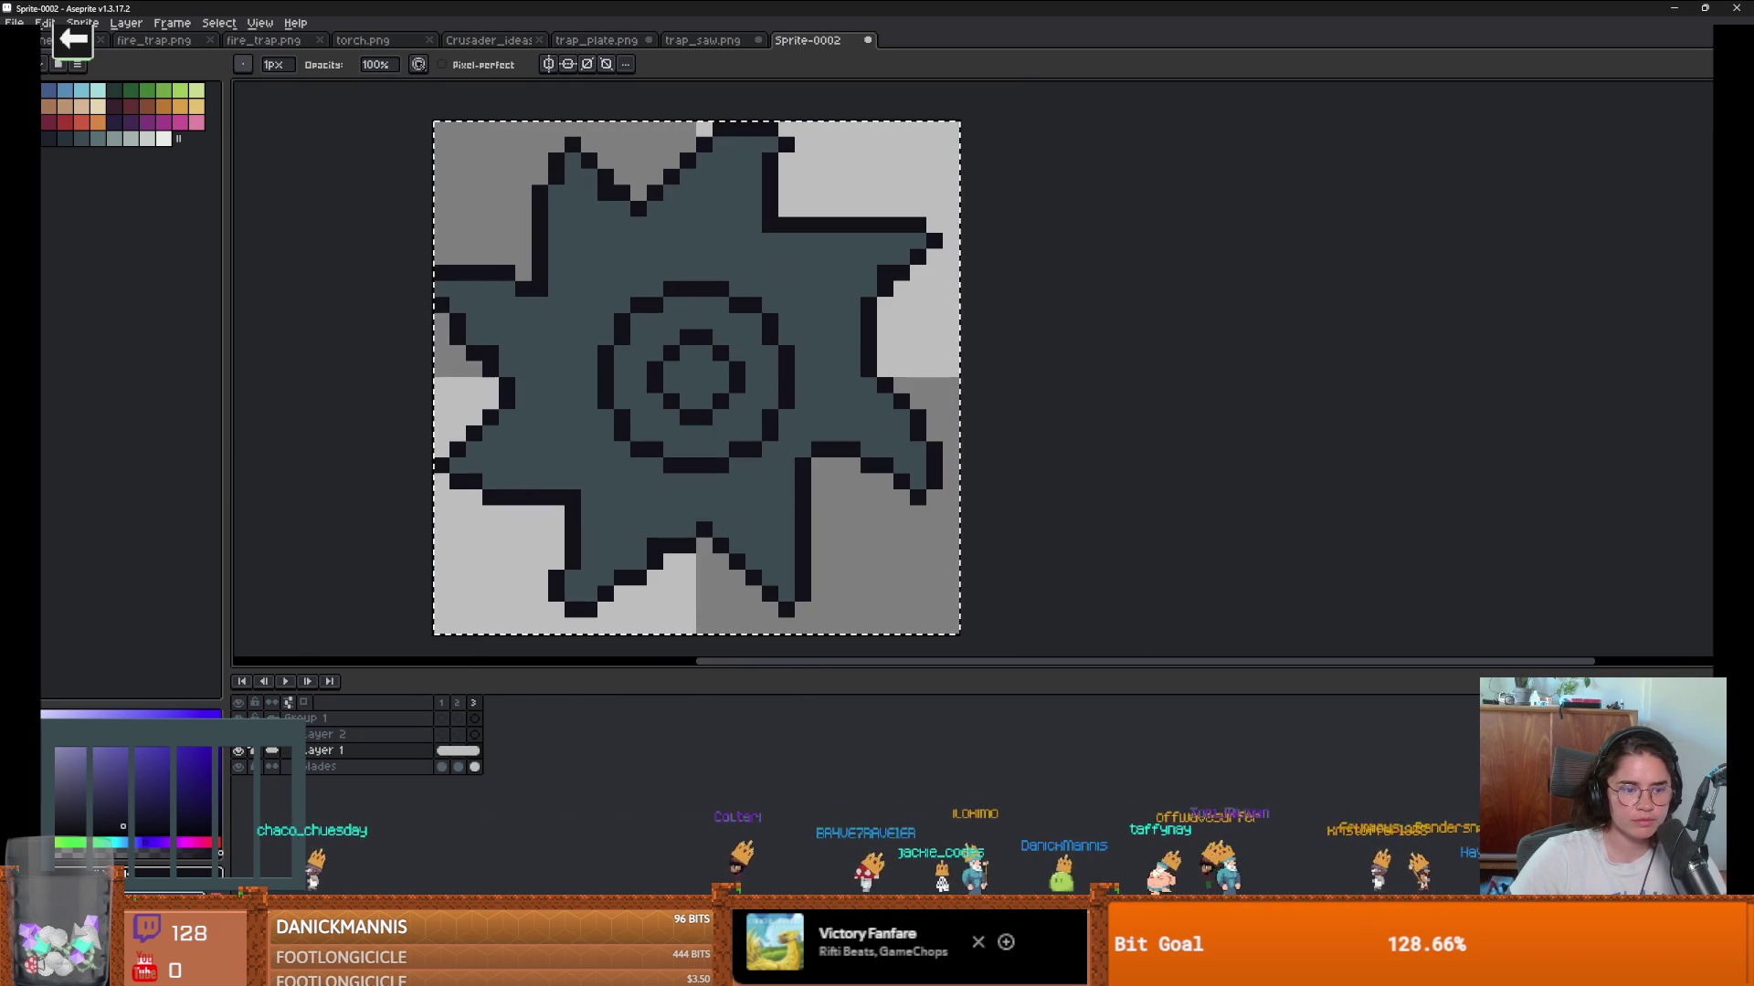
# Show frame 3 of Layer 1, zoomed in for closer work
pyautogui.click(328, 734)
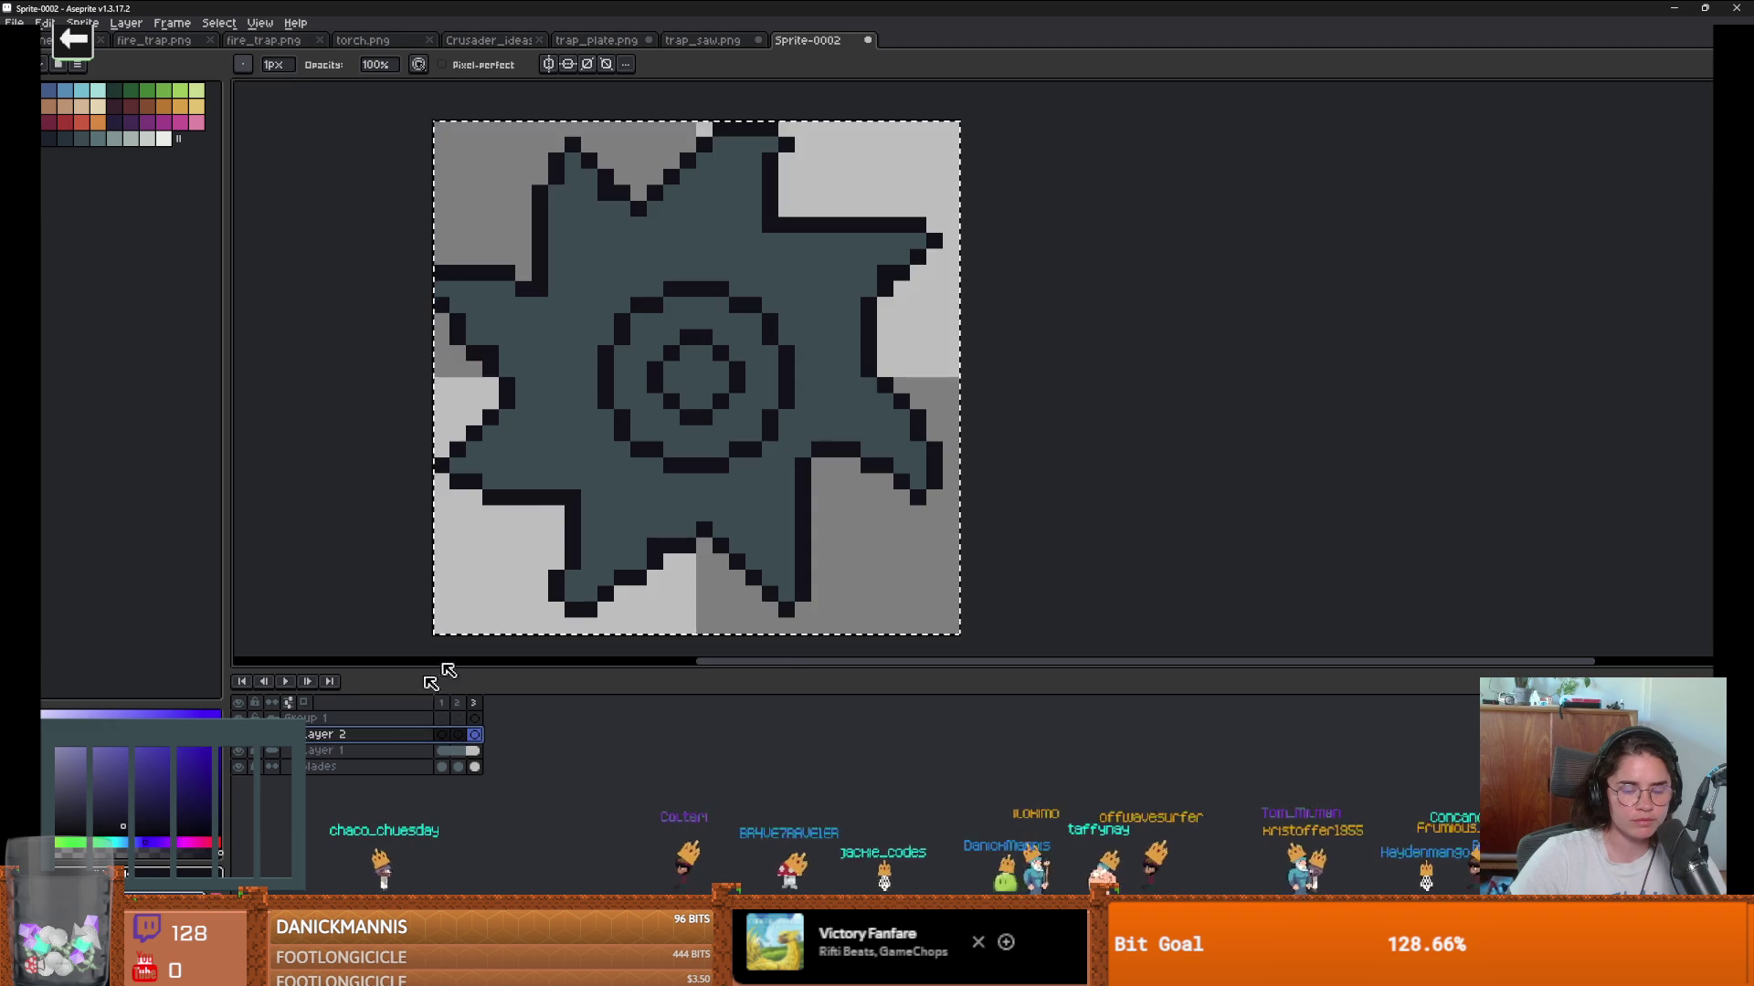
pyautogui.scroll(-2, 644, 481)
pyautogui.moveTo(644, 481); pyautogui.dragTo(678, 368)
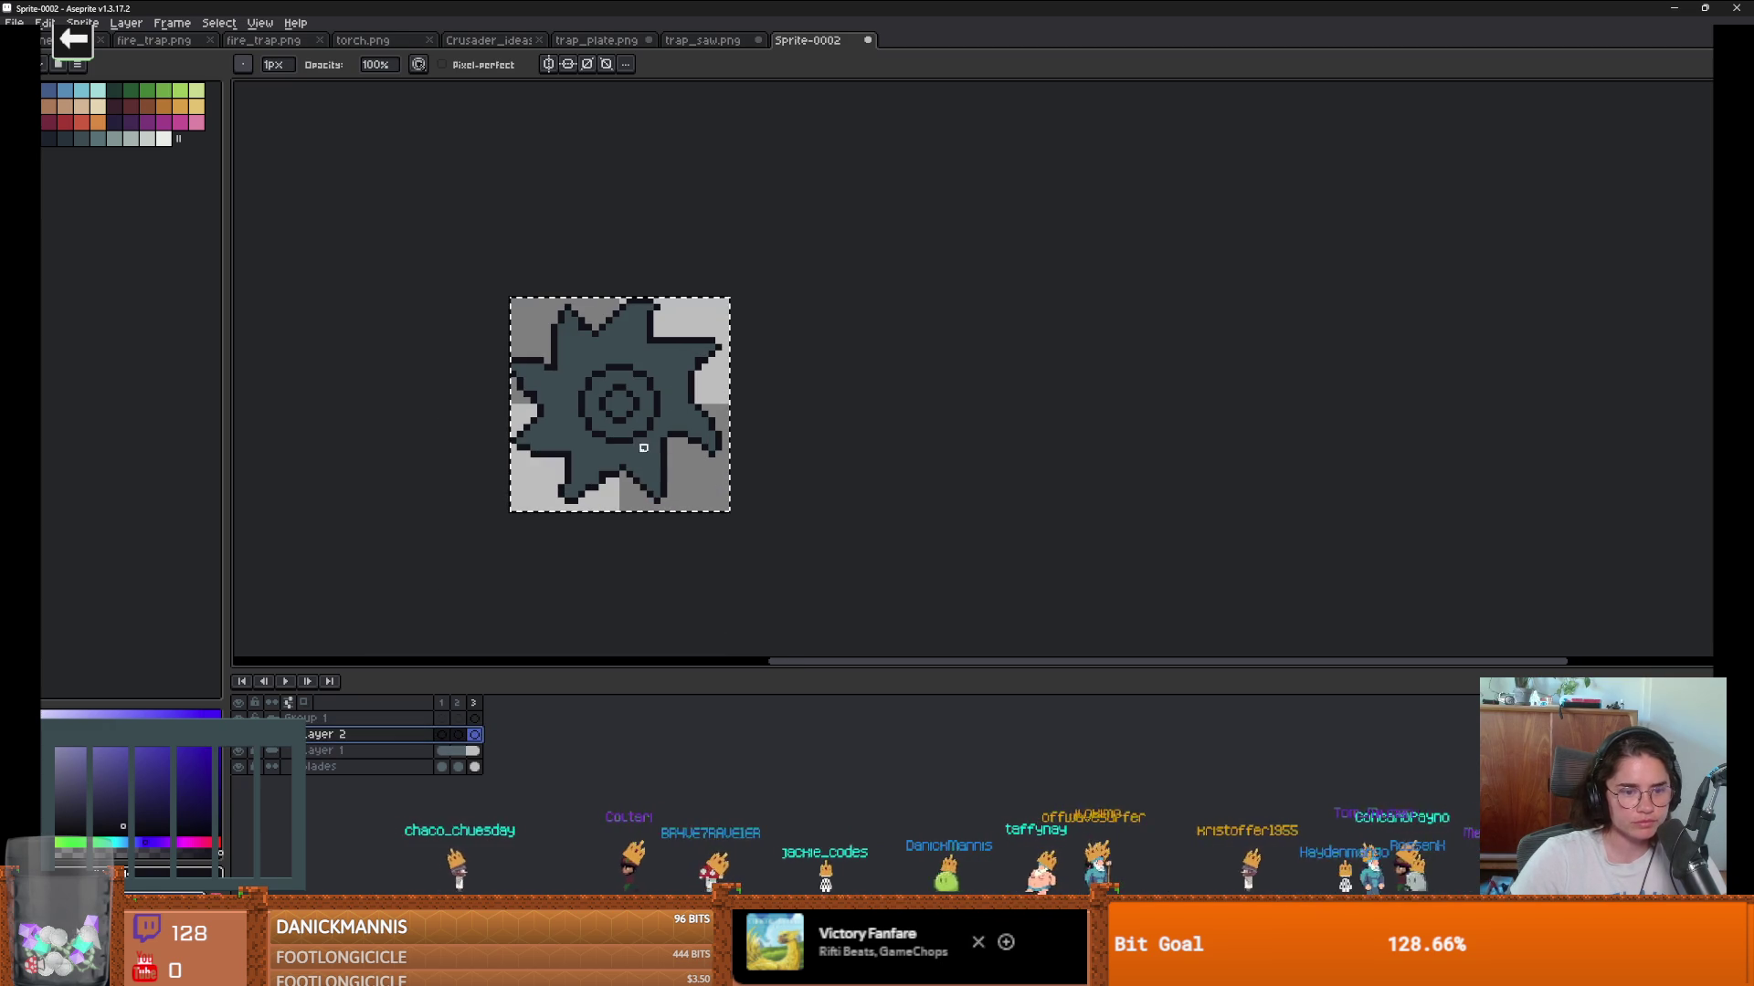
pyautogui.click(404, 757)
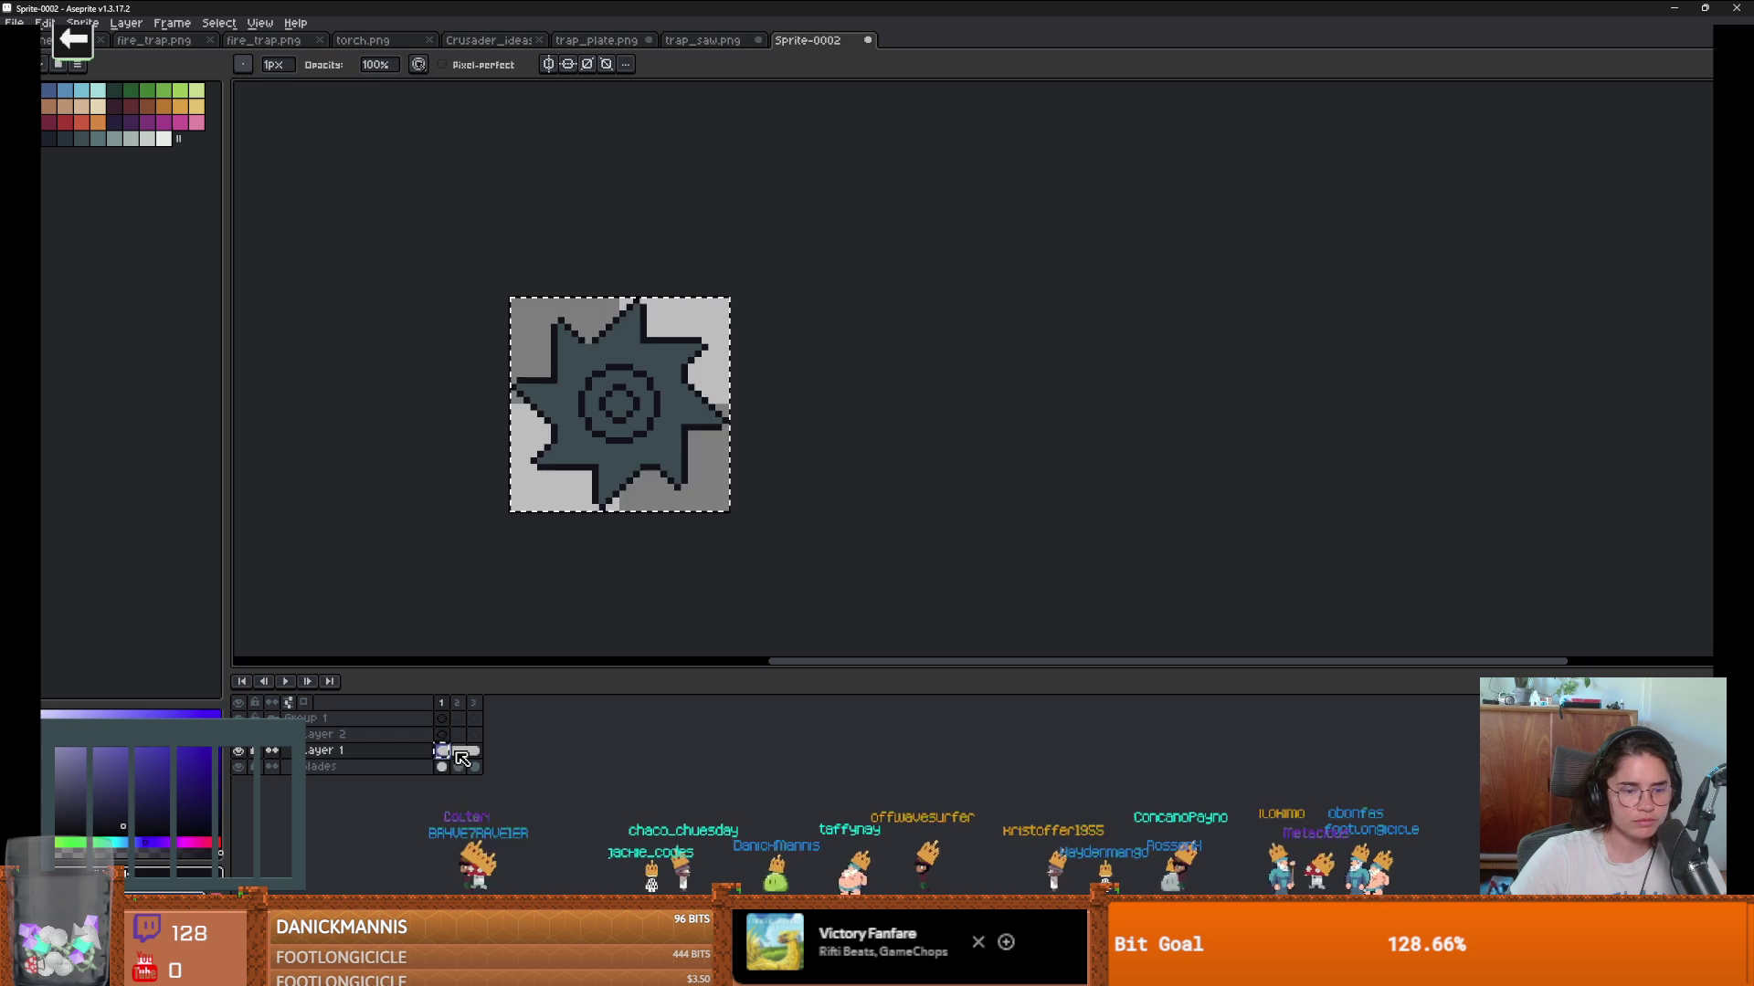
pyautogui.click(457, 751)
pyautogui.click(473, 750)
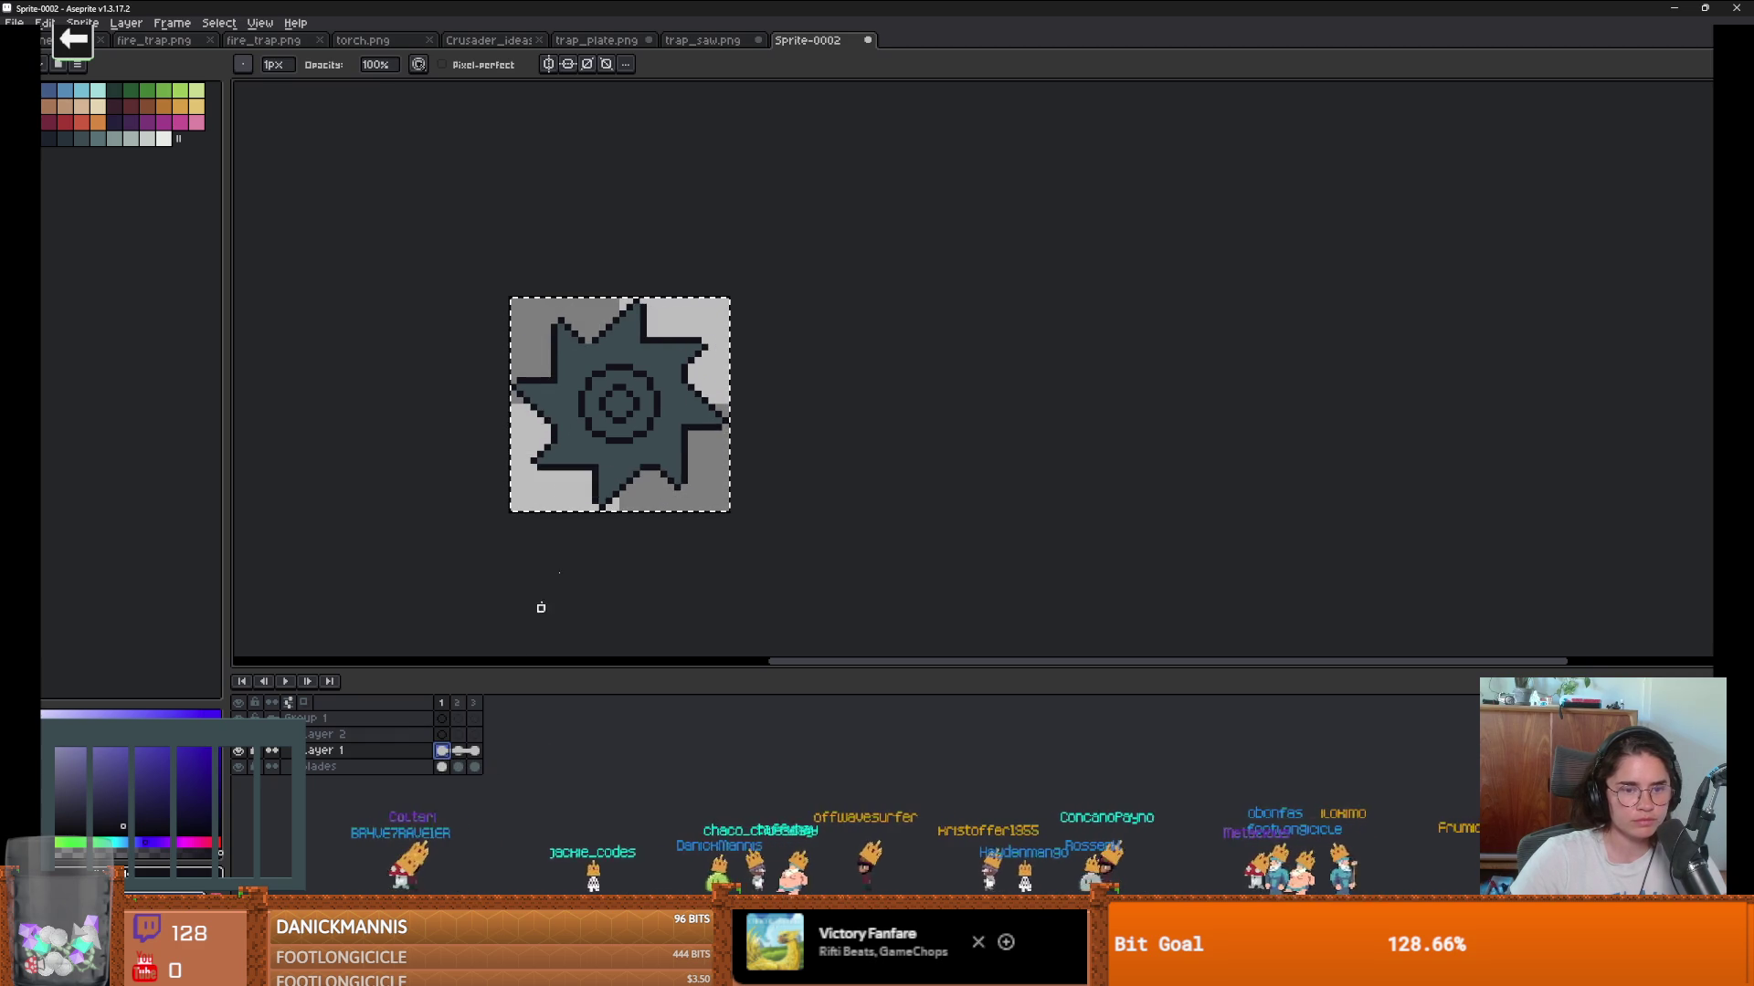
pyautogui.scroll(2, 613, 487)
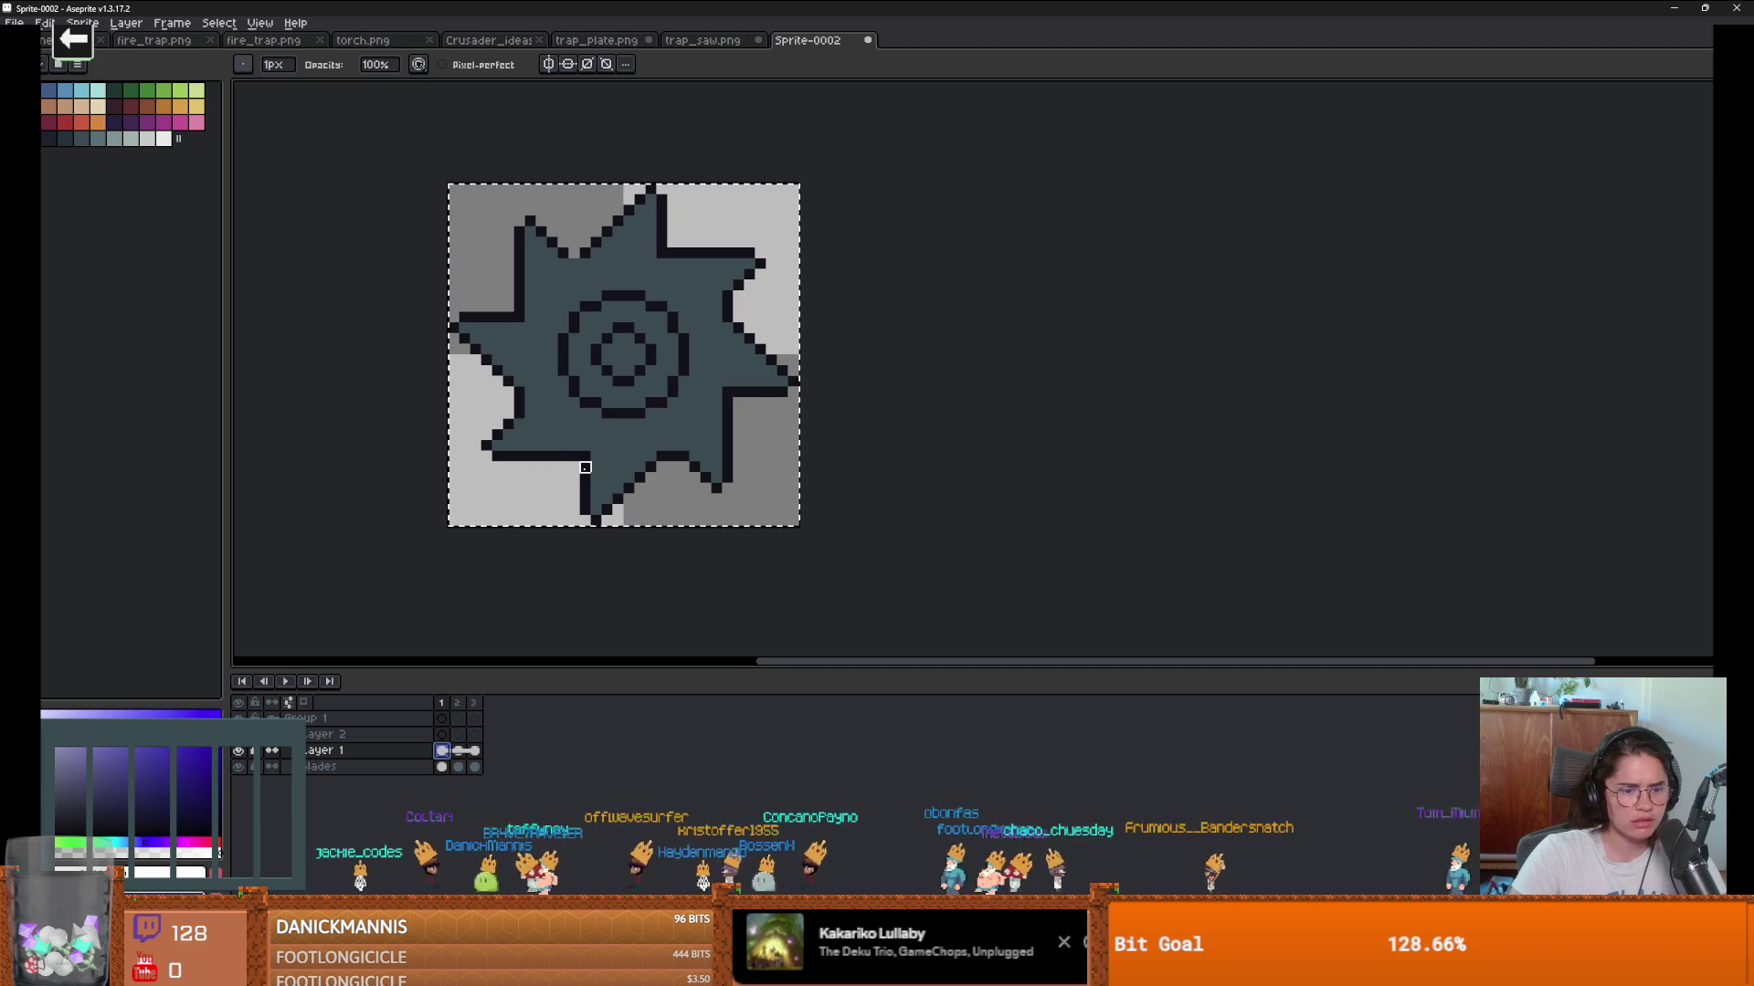
# Select the slate blade with the Magic Wand on the Blades layer
pyautogui.click(370, 766)
pyautogui.press('w')
pyautogui.press('b')
pyautogui.press('w')
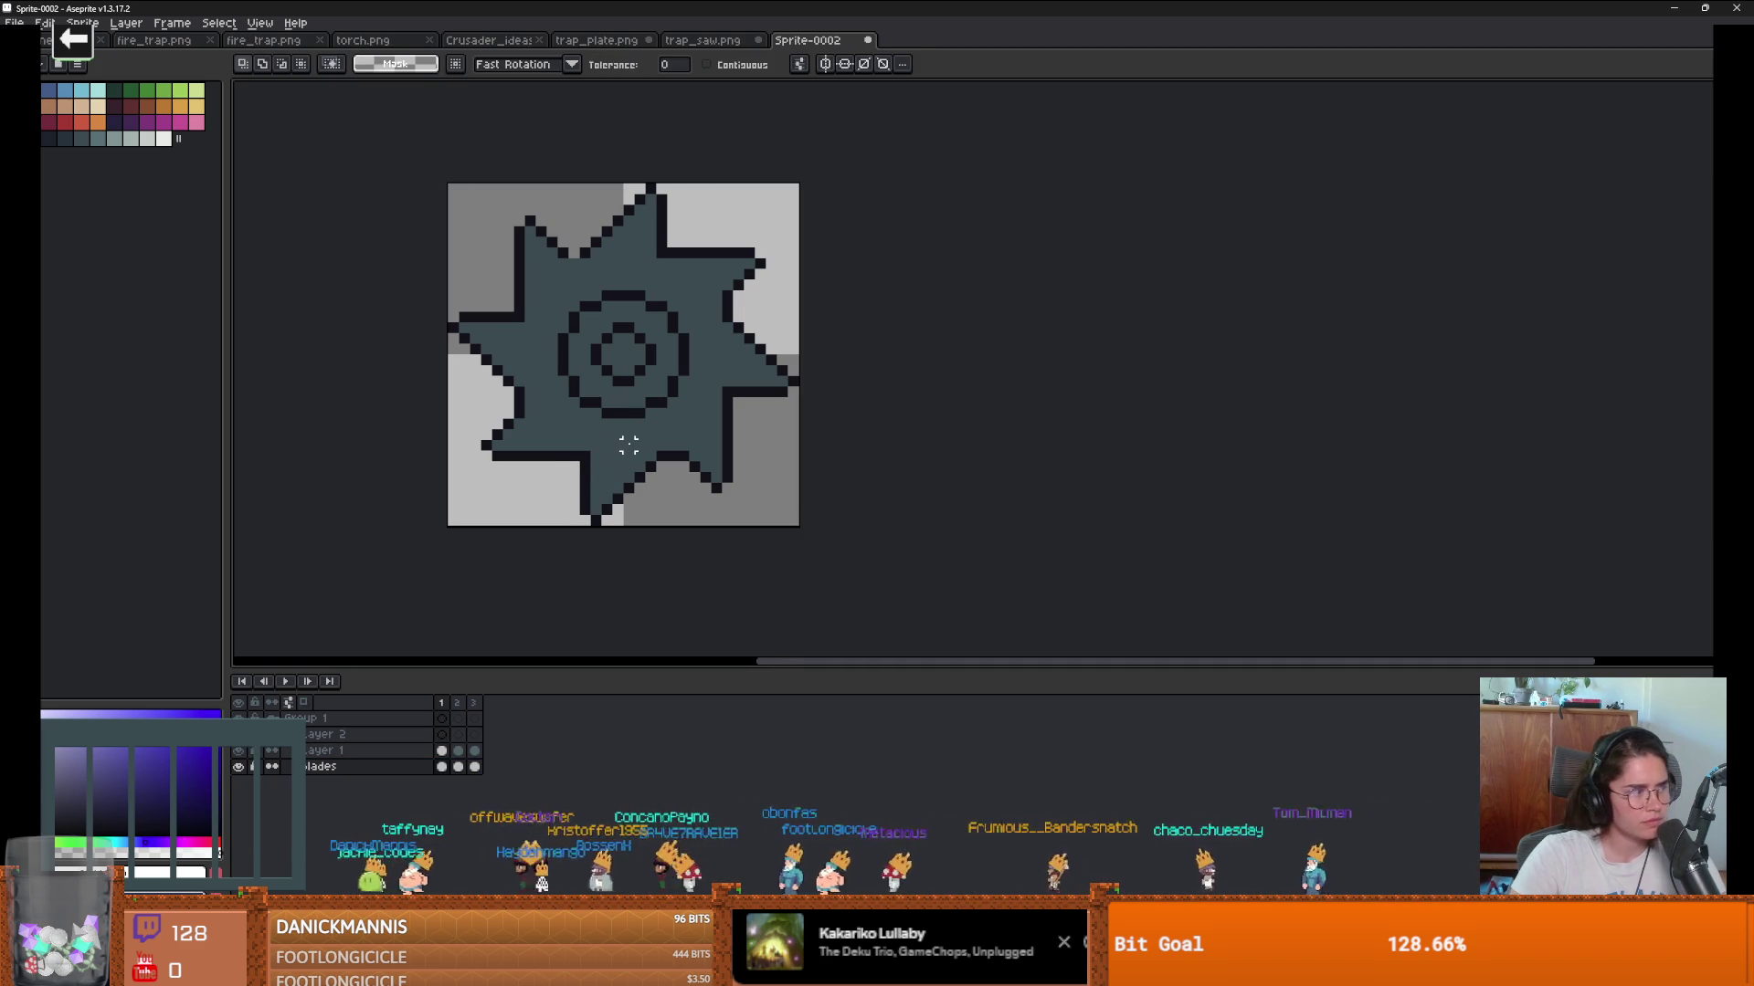
# Draw a broad white diagonal highlight stroke across the blade on Layer 2
pyautogui.click(442, 736)
pyautogui.press('b')
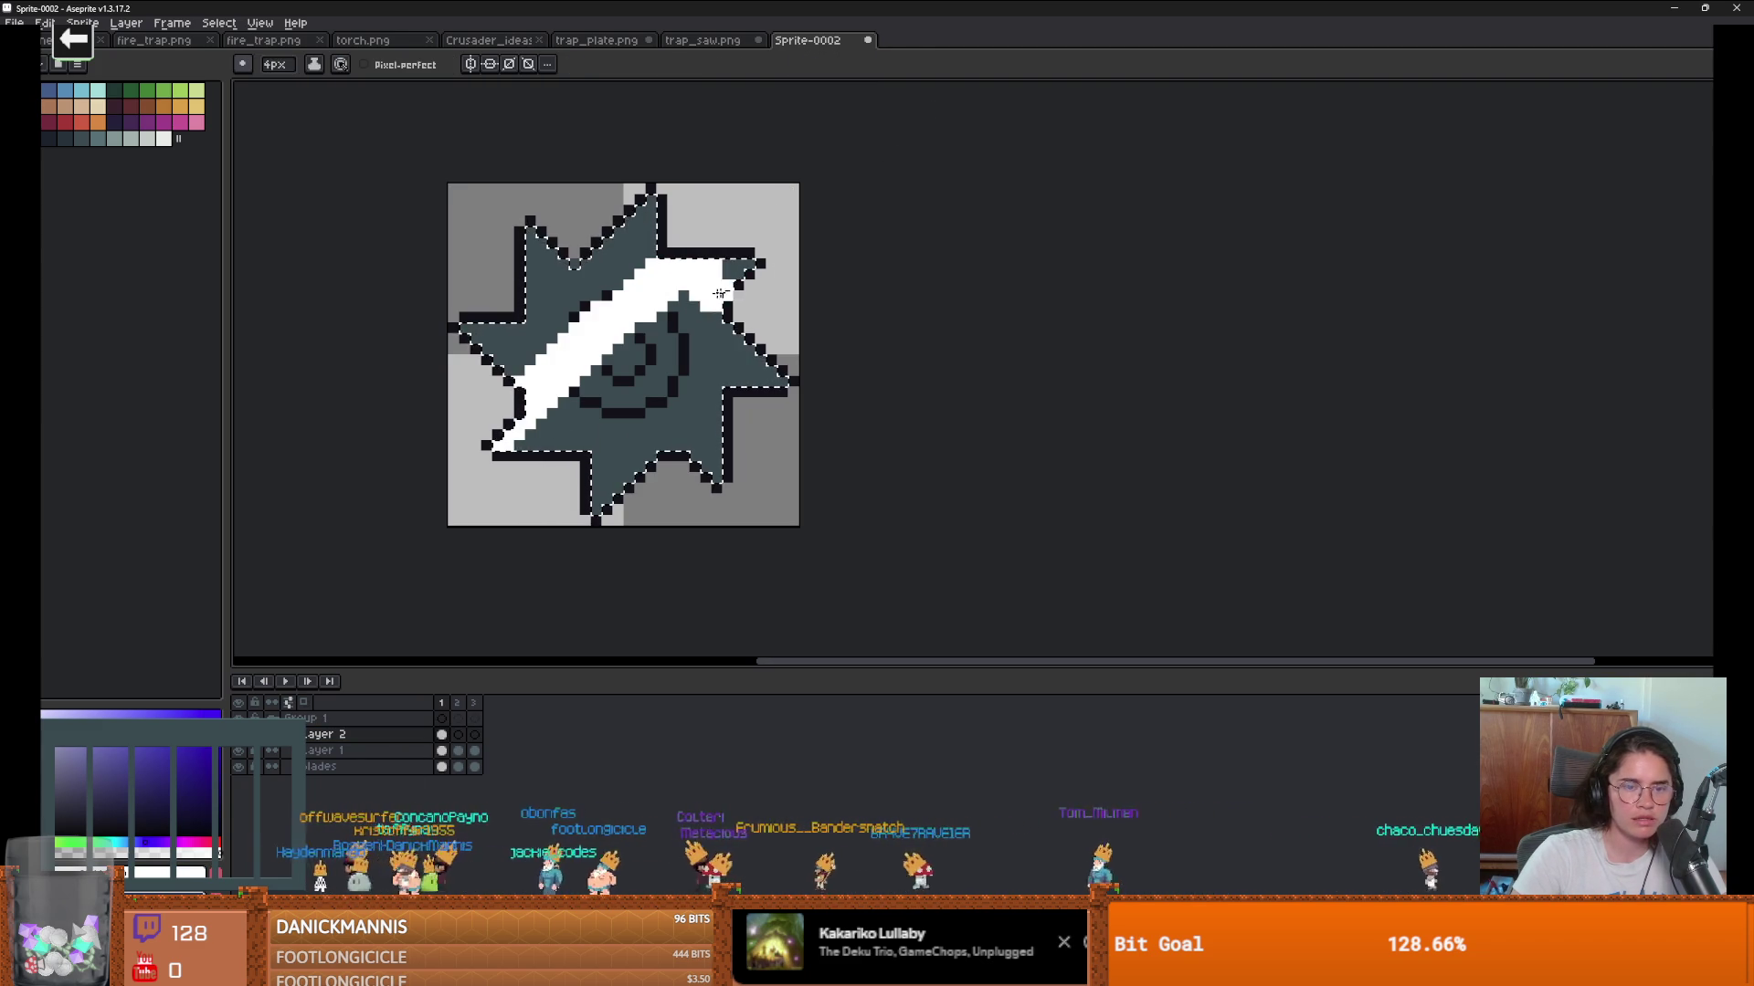
pyautogui.press('e')
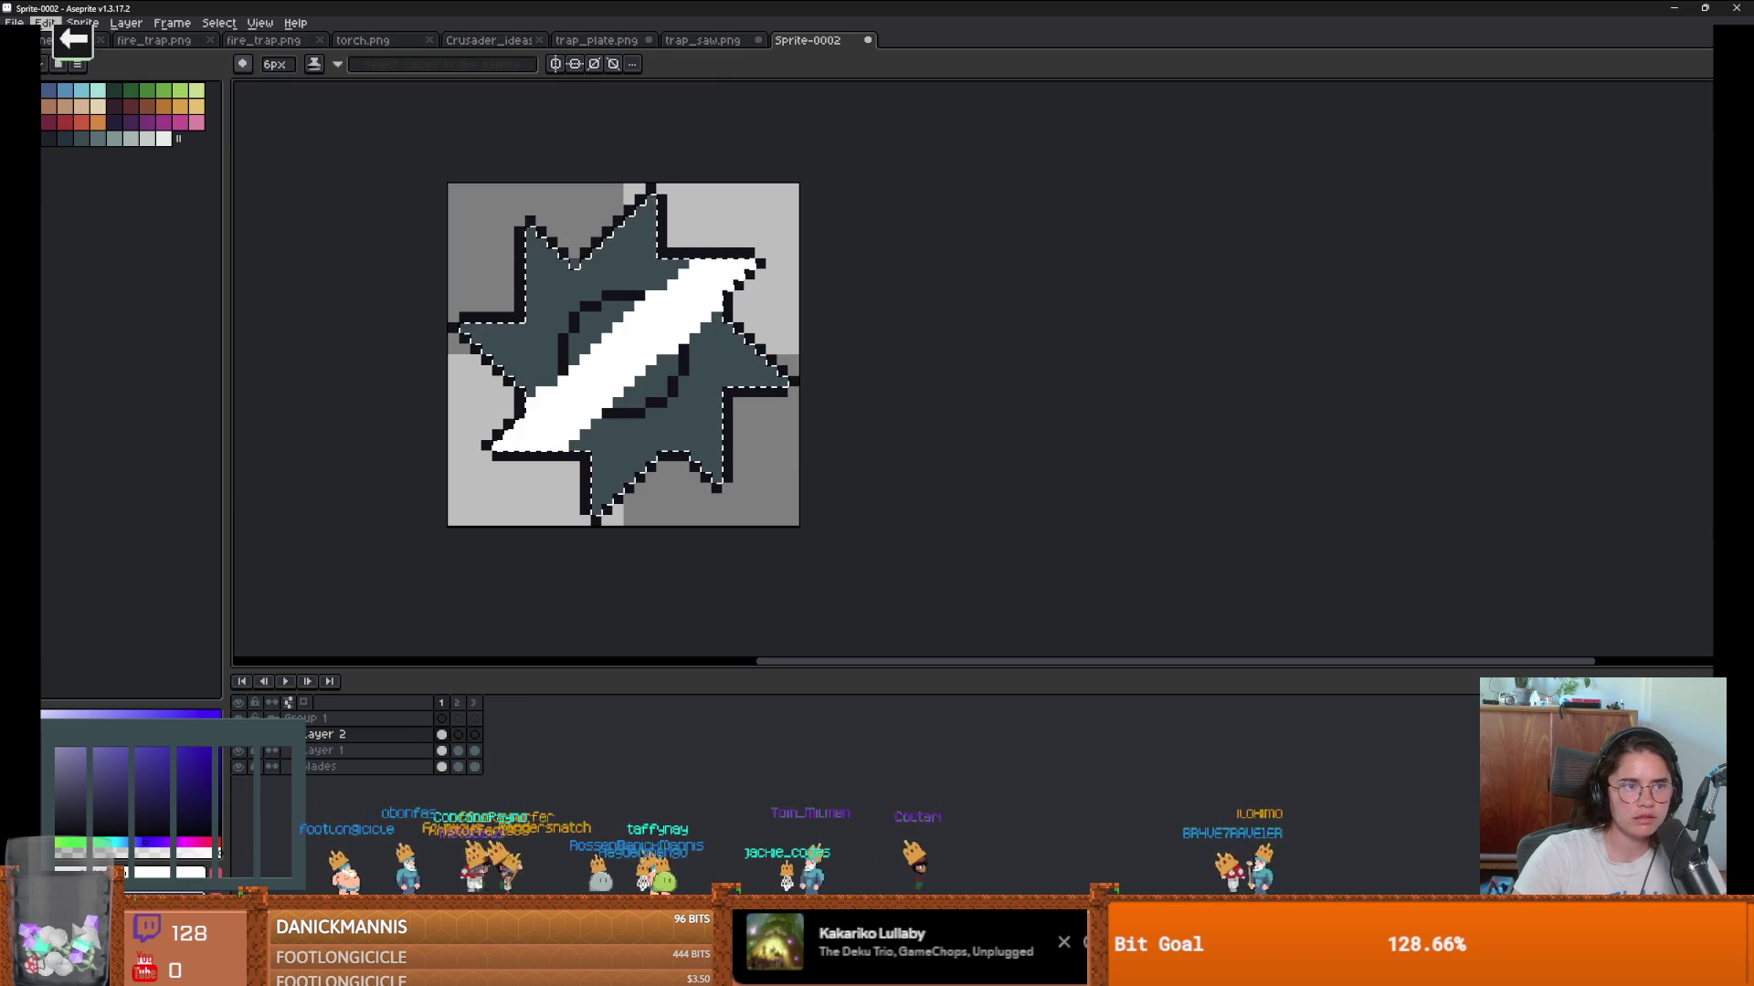
pyautogui.click(44, 23)
pyautogui.moveTo(256, 378)
pyautogui.click(367, 400)
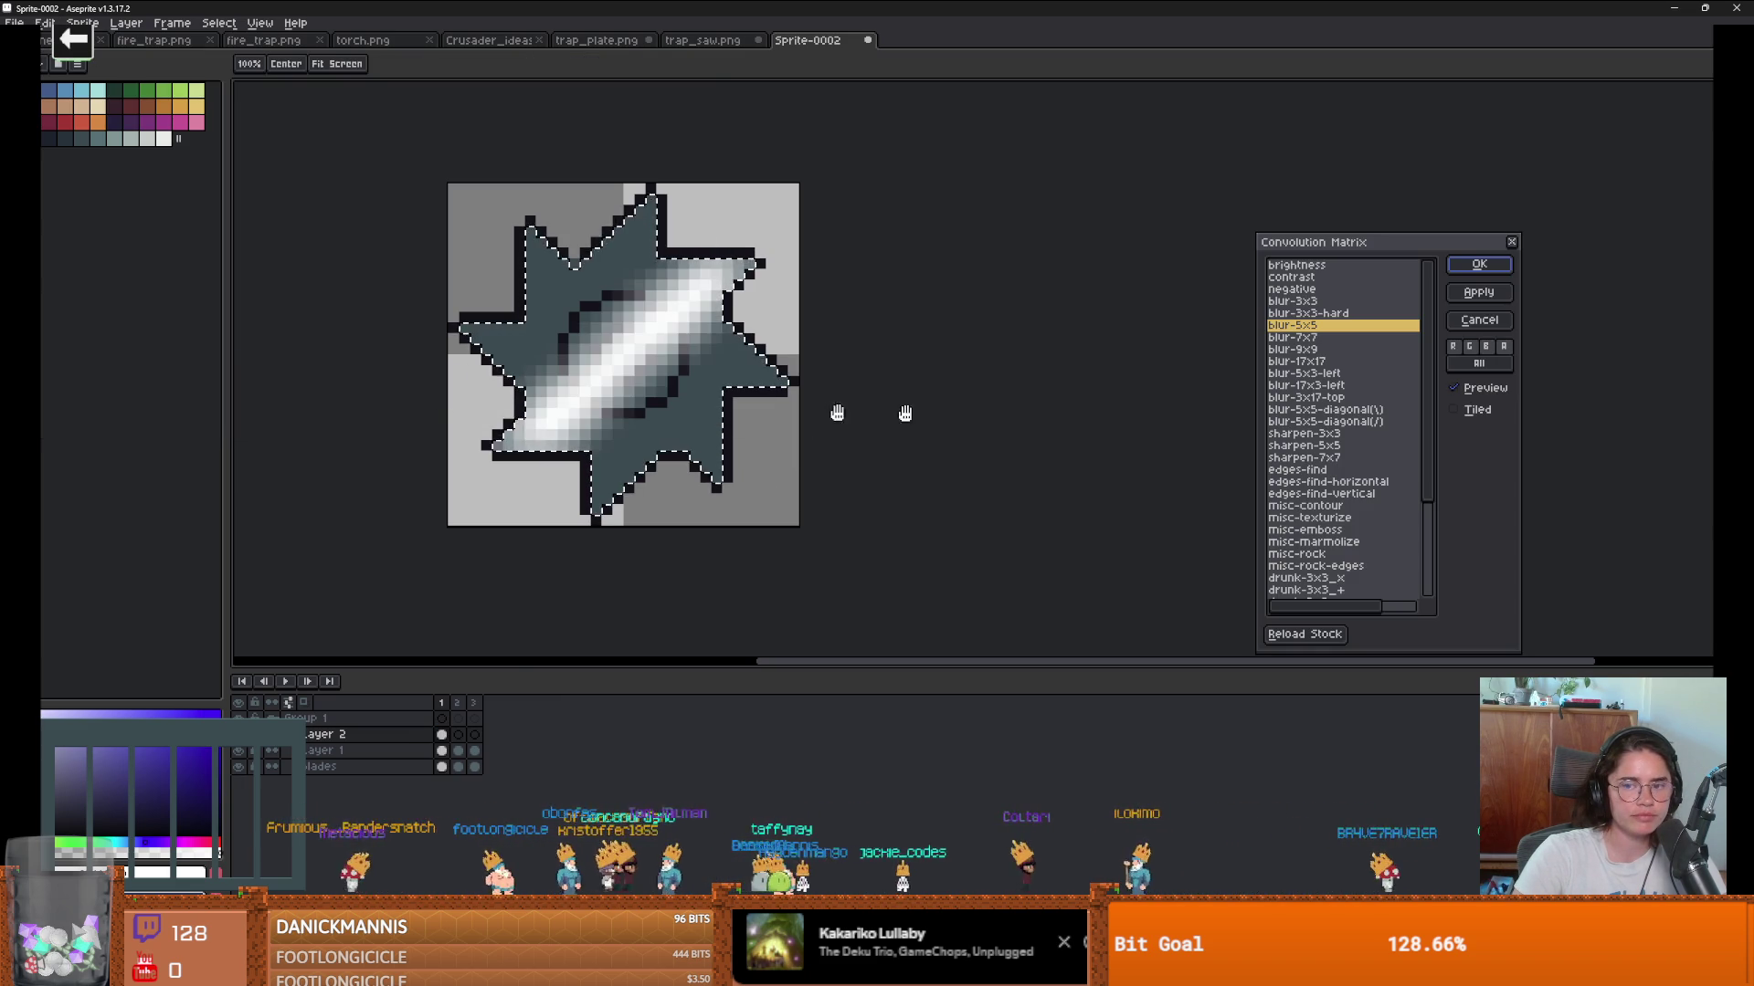
pyautogui.click(1317, 338)
pyautogui.moveTo(1323, 352); pyautogui.dragTo(1337, 582)
pyautogui.scroll(-1, 1336, 497)
pyautogui.scroll(-2, 1338, 544)
pyautogui.scroll(-1, 1331, 572)
pyautogui.scroll(-1, 1331, 572)
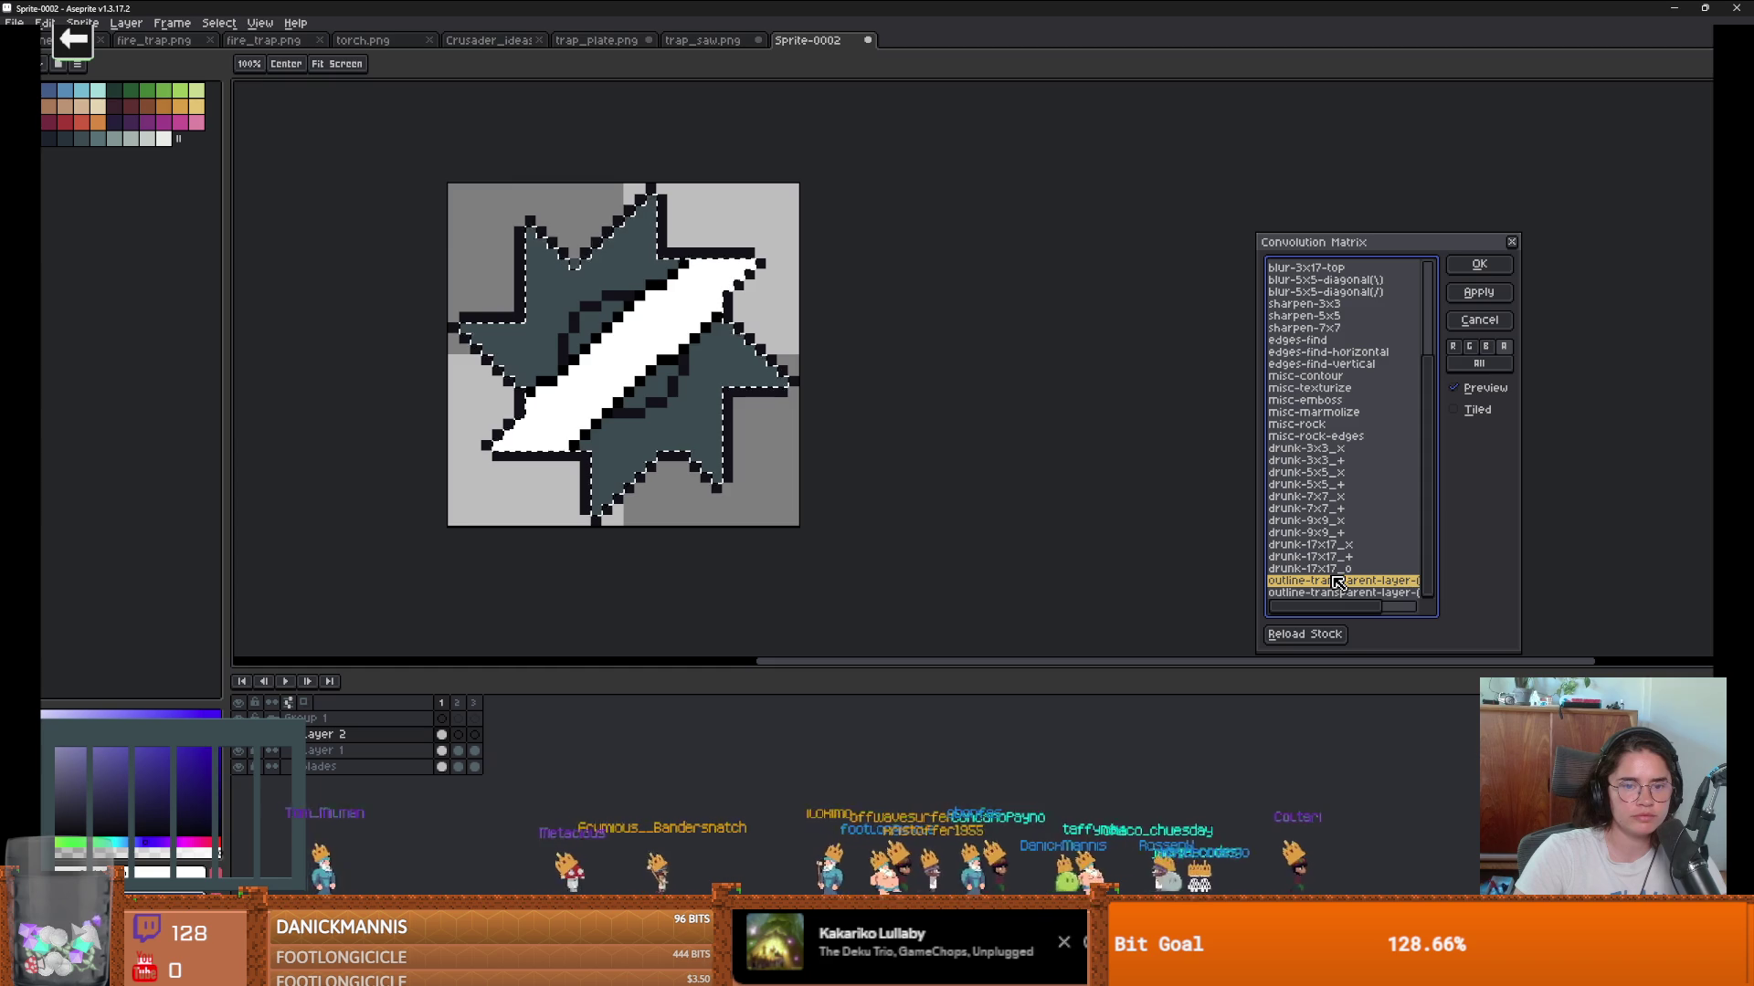
pyautogui.scroll(4, 1338, 590)
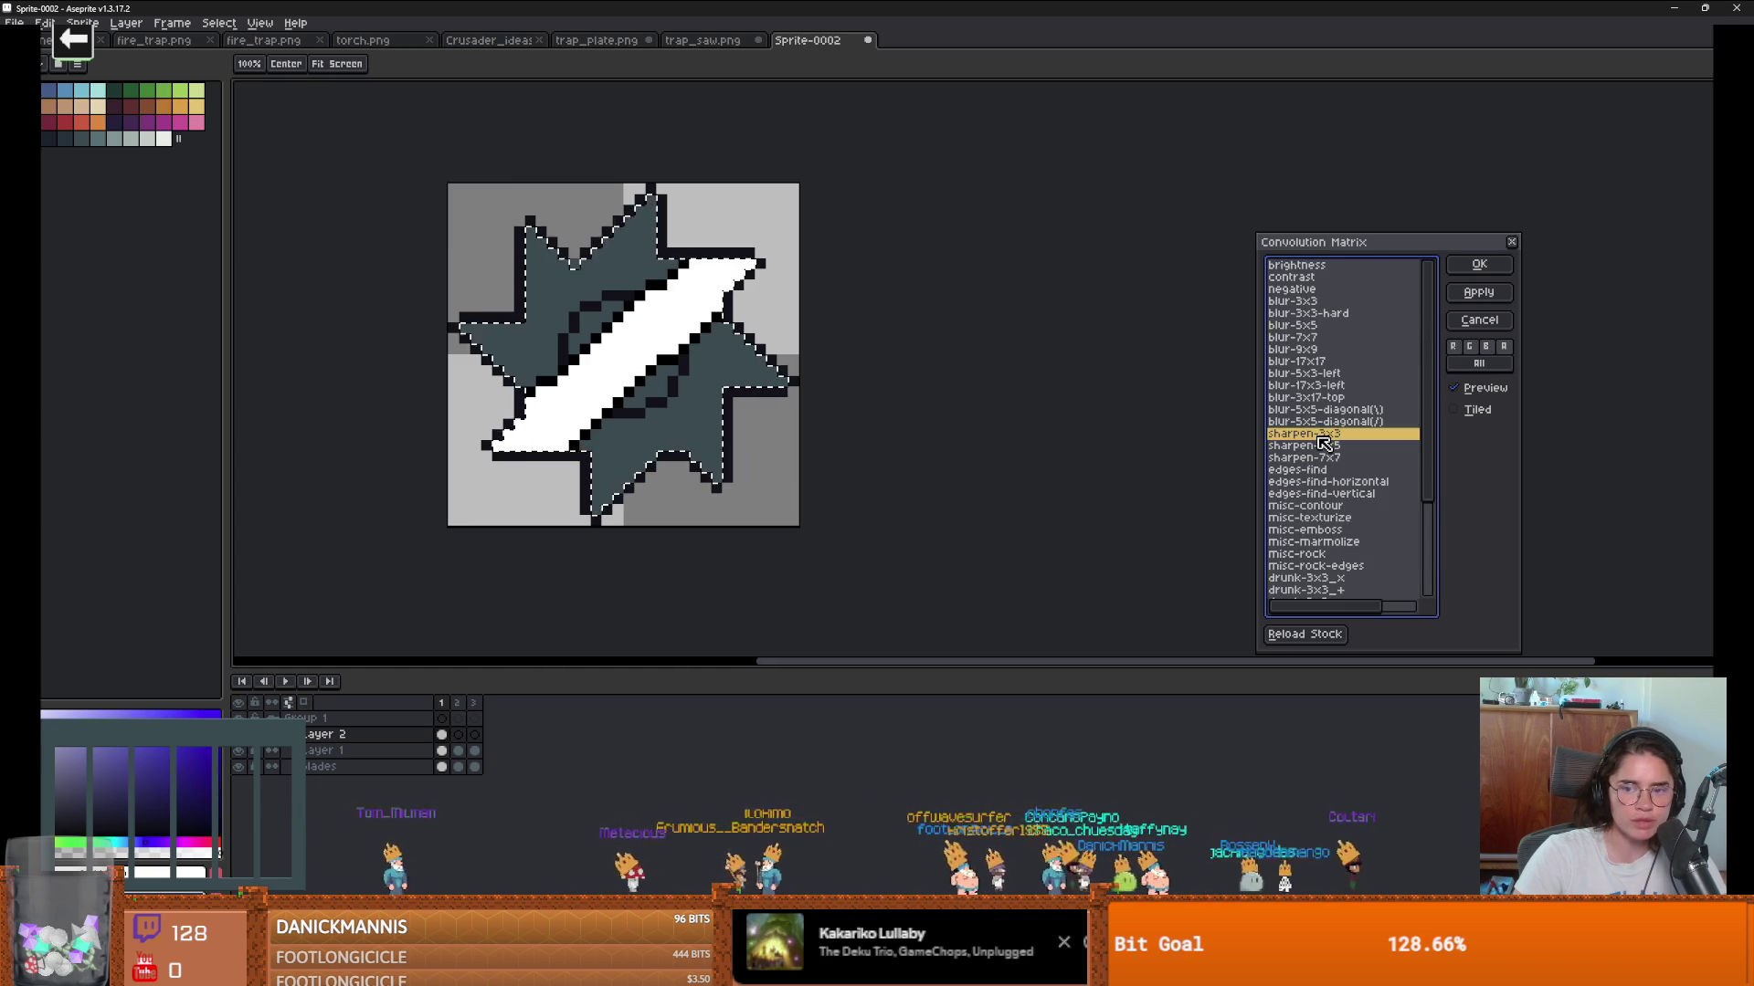
pyautogui.click(1327, 460)
pyautogui.click(1330, 434)
pyautogui.click(1330, 458)
pyautogui.click(1329, 447)
pyautogui.click(1330, 493)
pyautogui.click(1320, 447)
pyautogui.click(1338, 493)
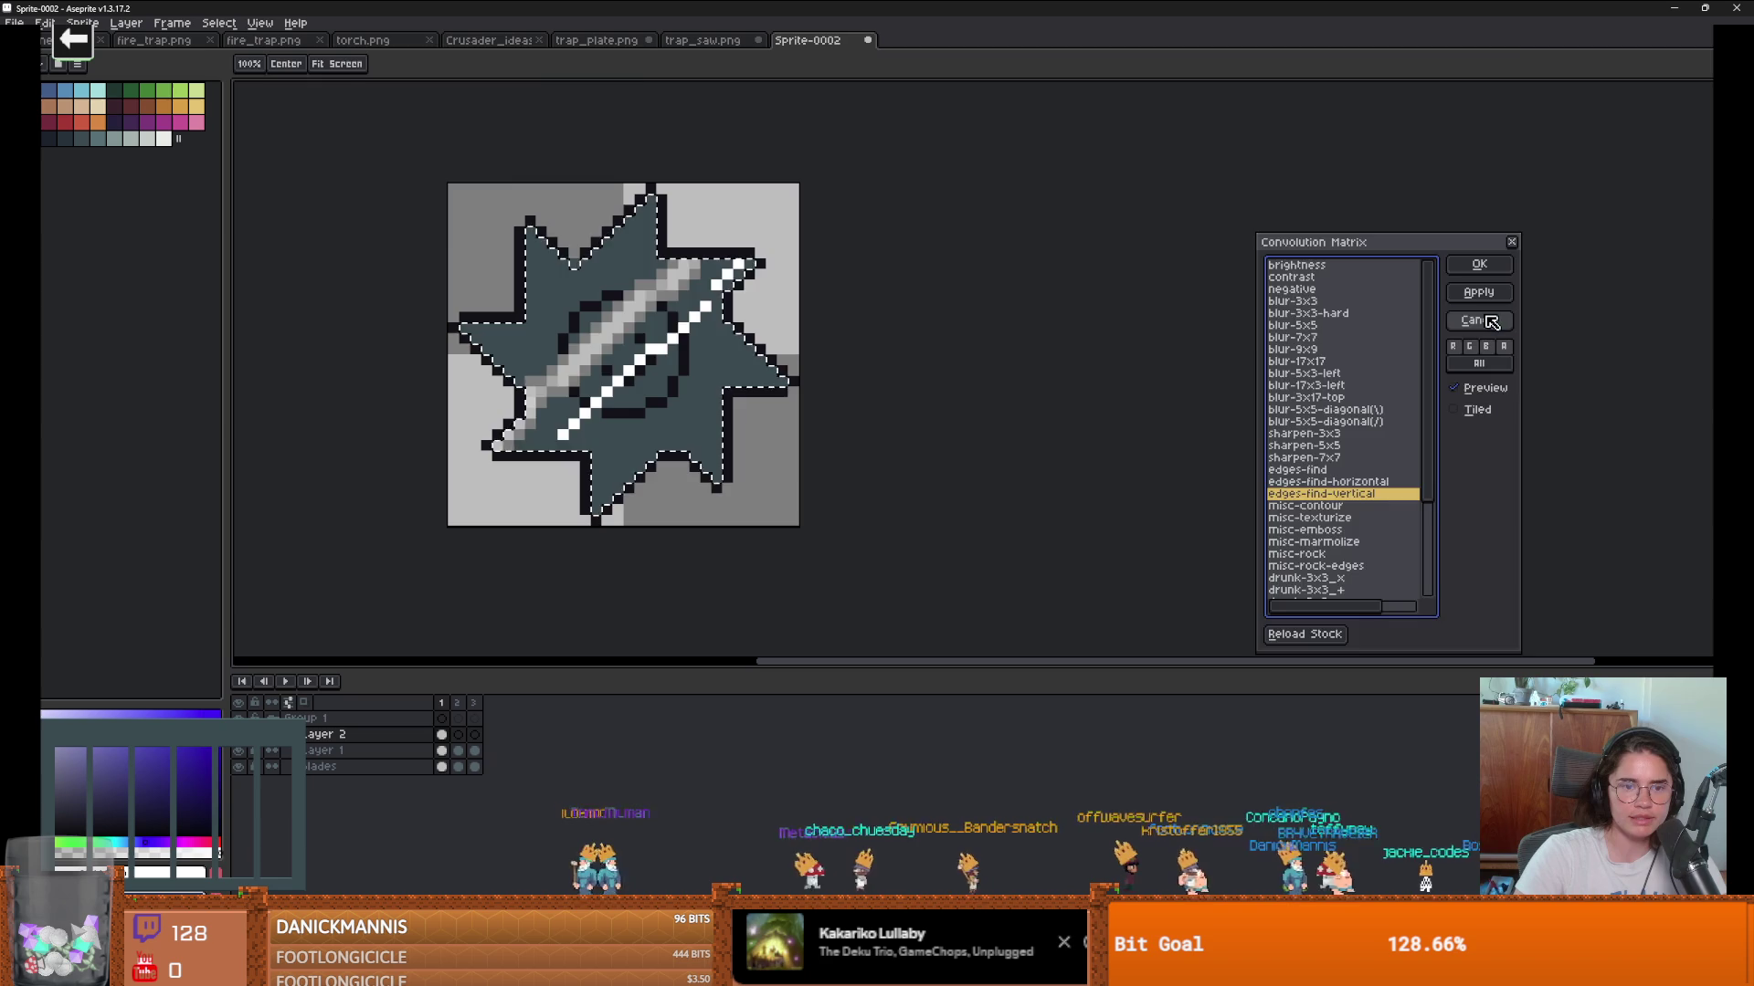
pyautogui.click(1479, 320)
pyautogui.moveTo(1005, 396)
pyautogui.mouseDown()
pyautogui.moveTo(695, 503)
pyautogui.moveTo(462, 516)
pyautogui.moveTo(460, 500)
pyautogui.mouseUp()
# Open the Edit > Adjustments submenu for colour adjustment options
pyautogui.click(44, 22)
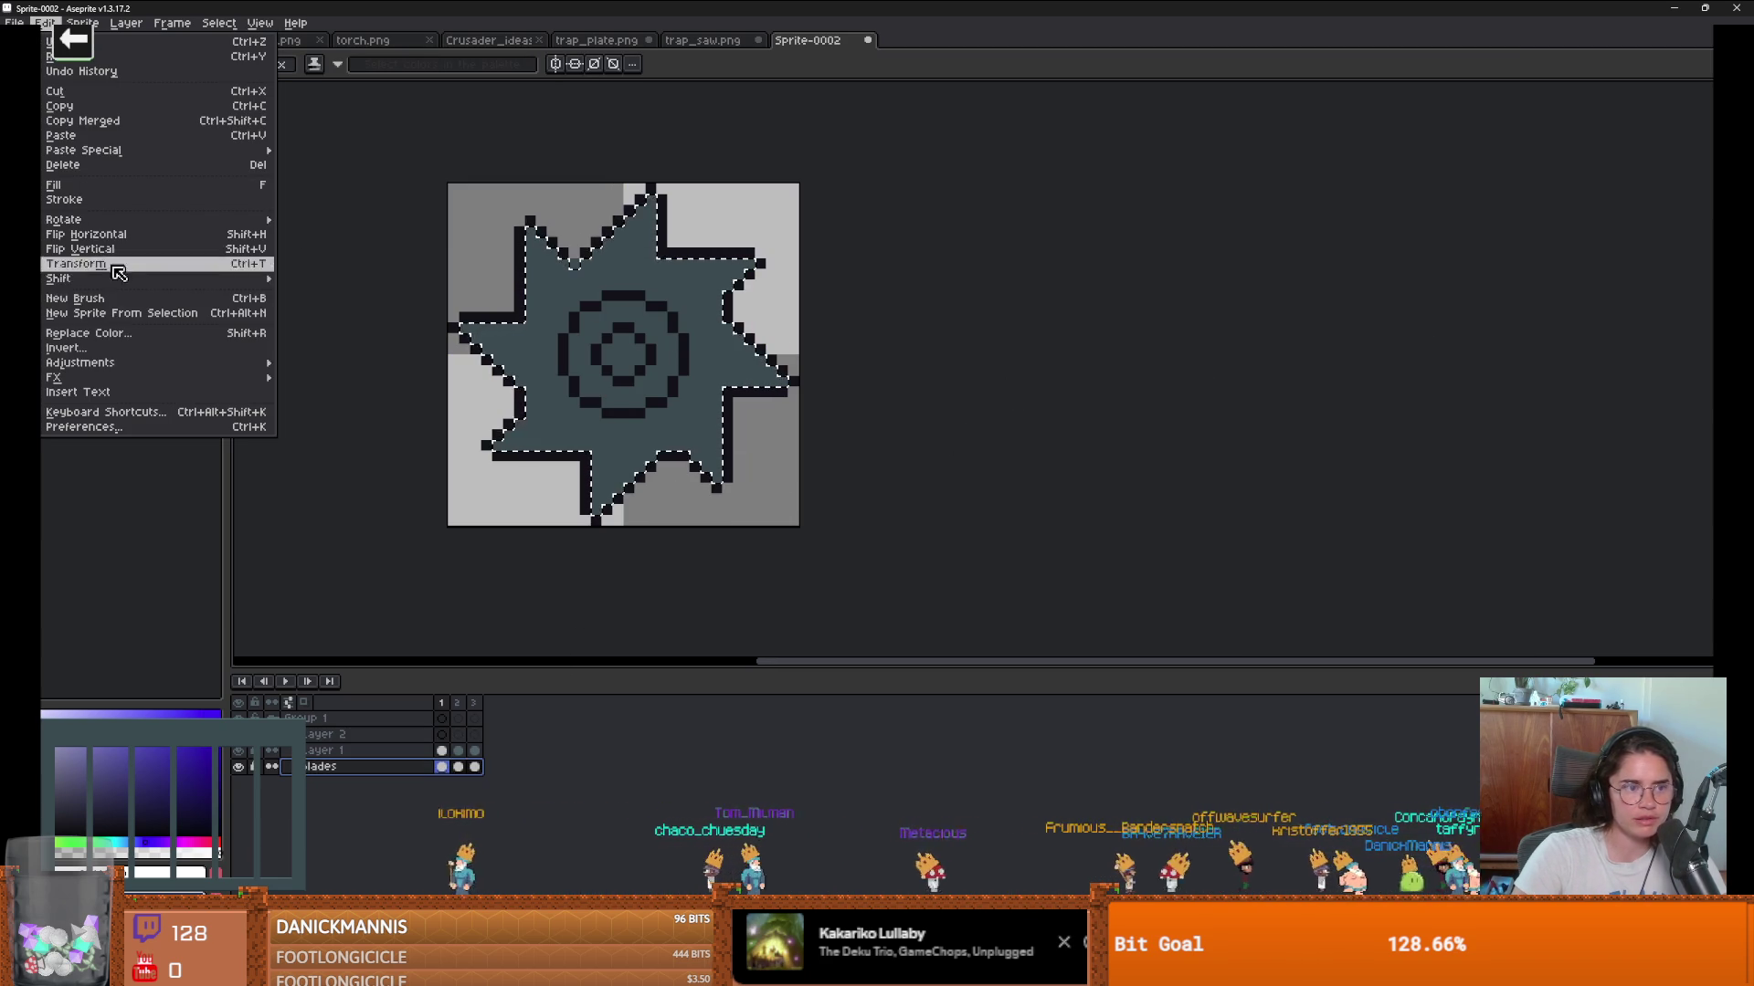
pyautogui.moveTo(136, 366)
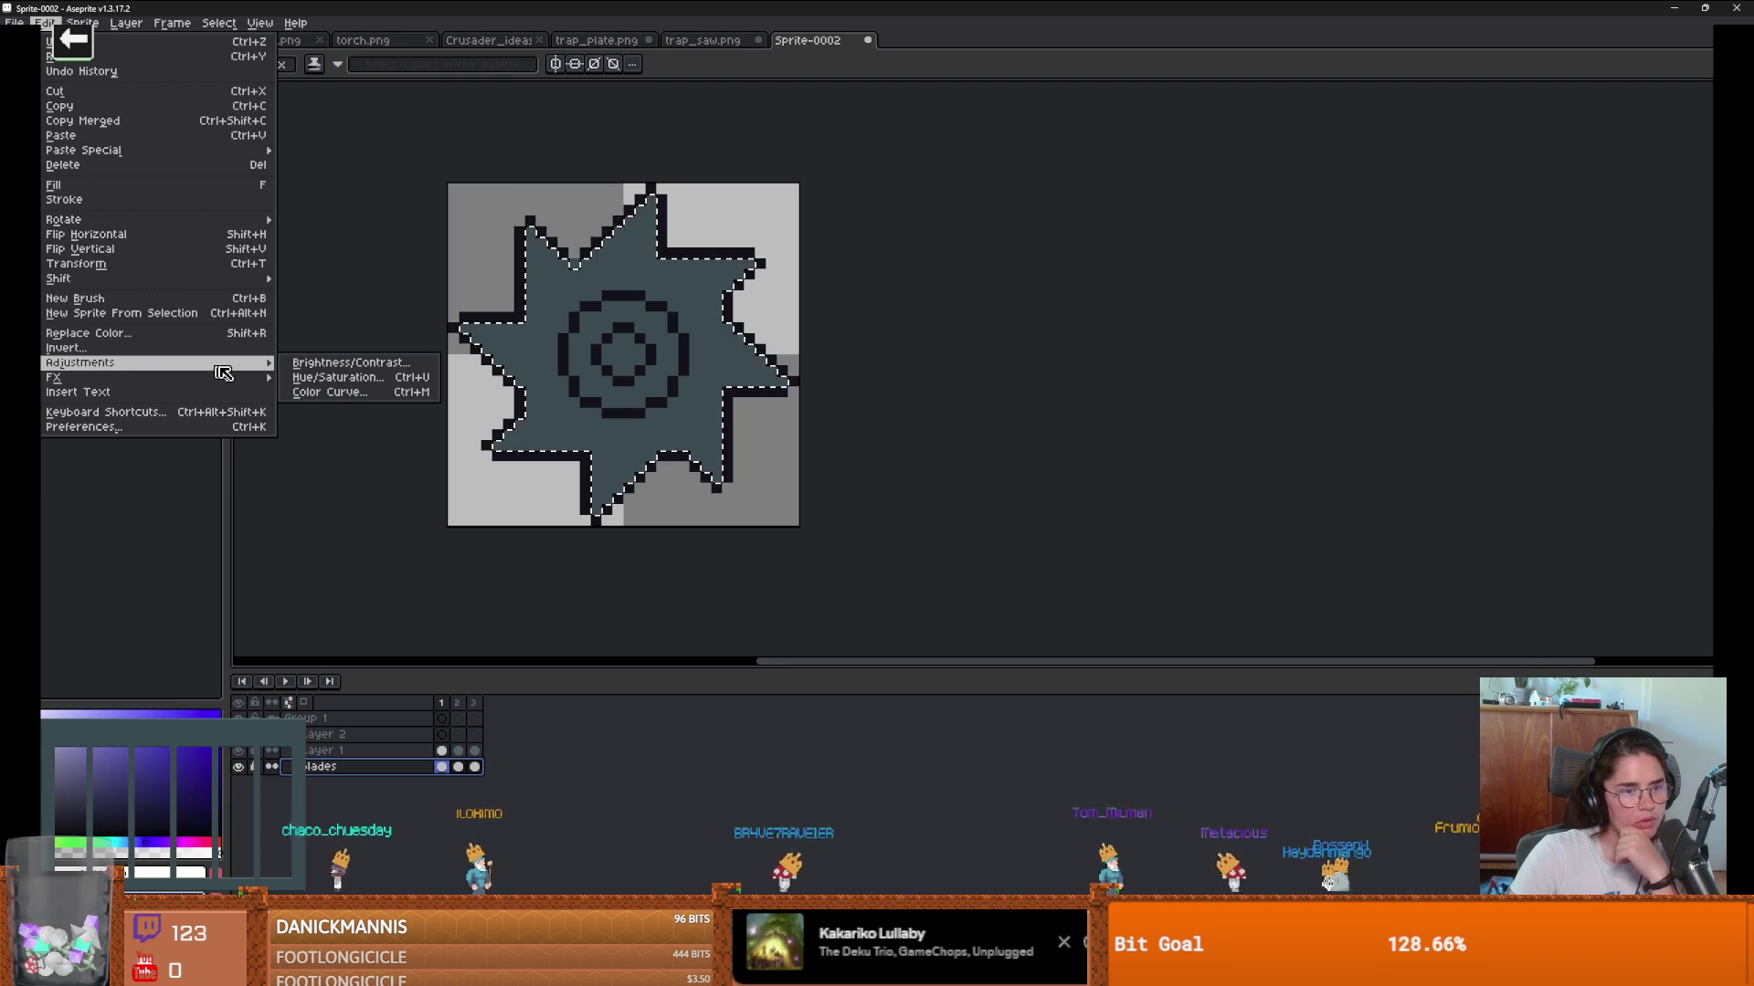
pyautogui.moveTo(268, 368)
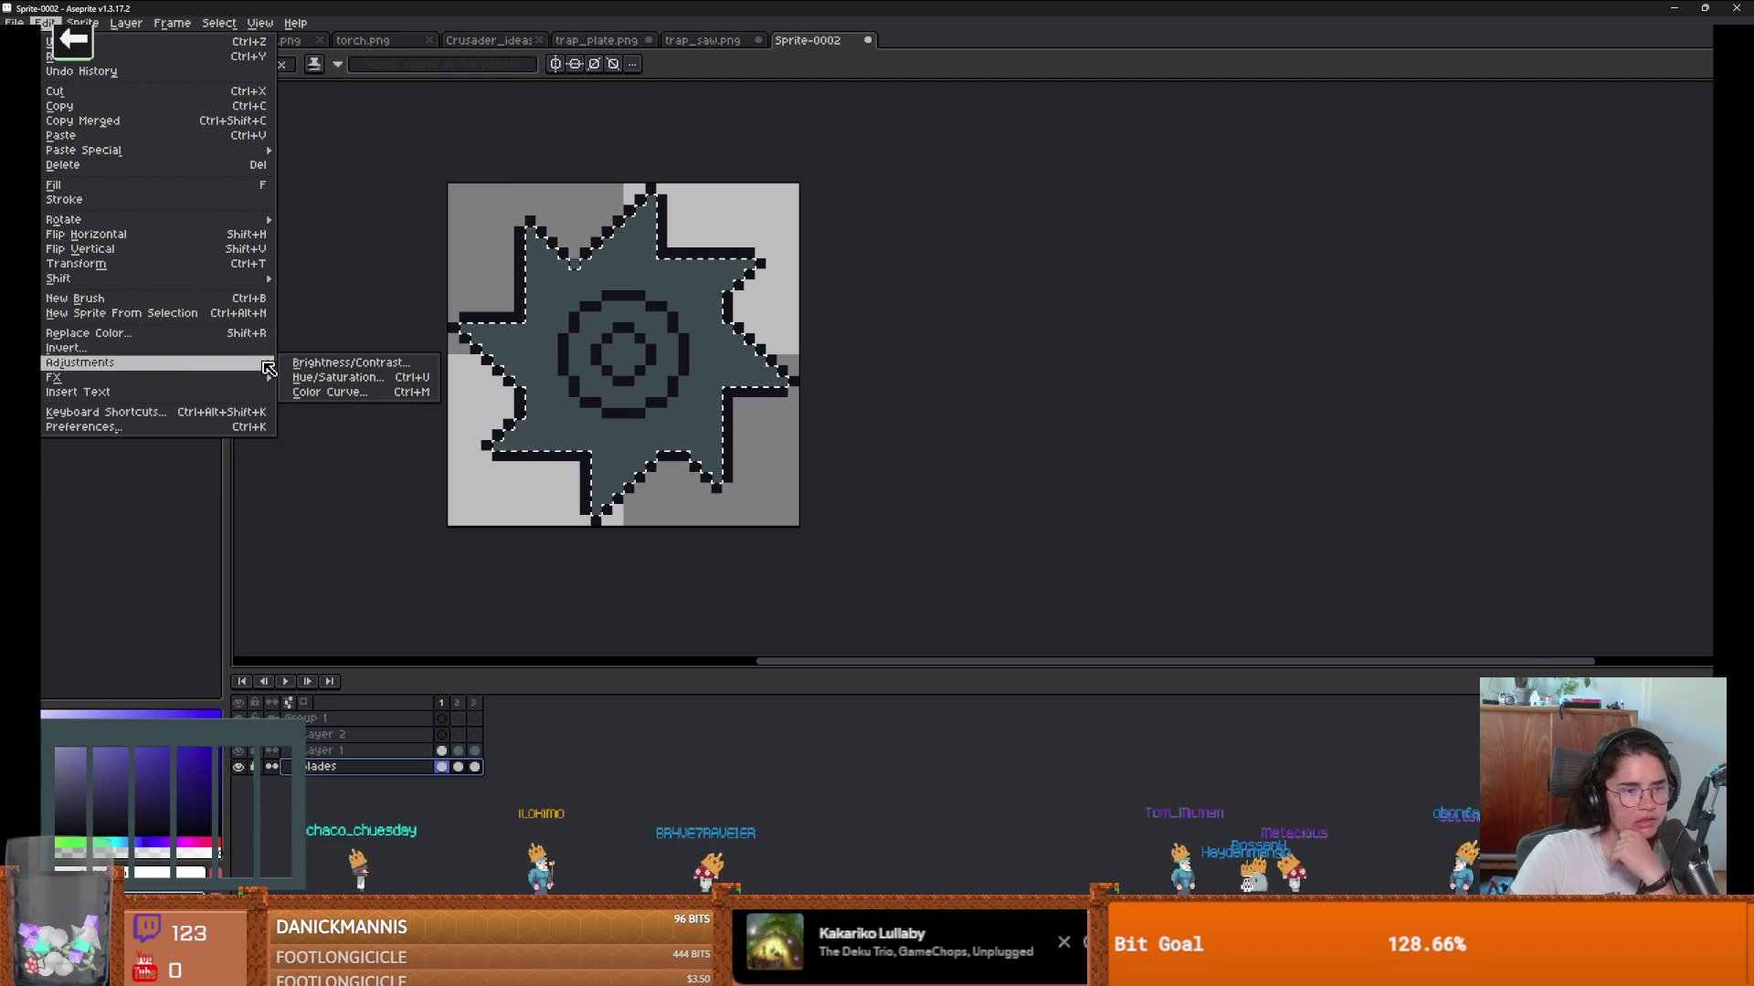
pyautogui.click(338, 393)
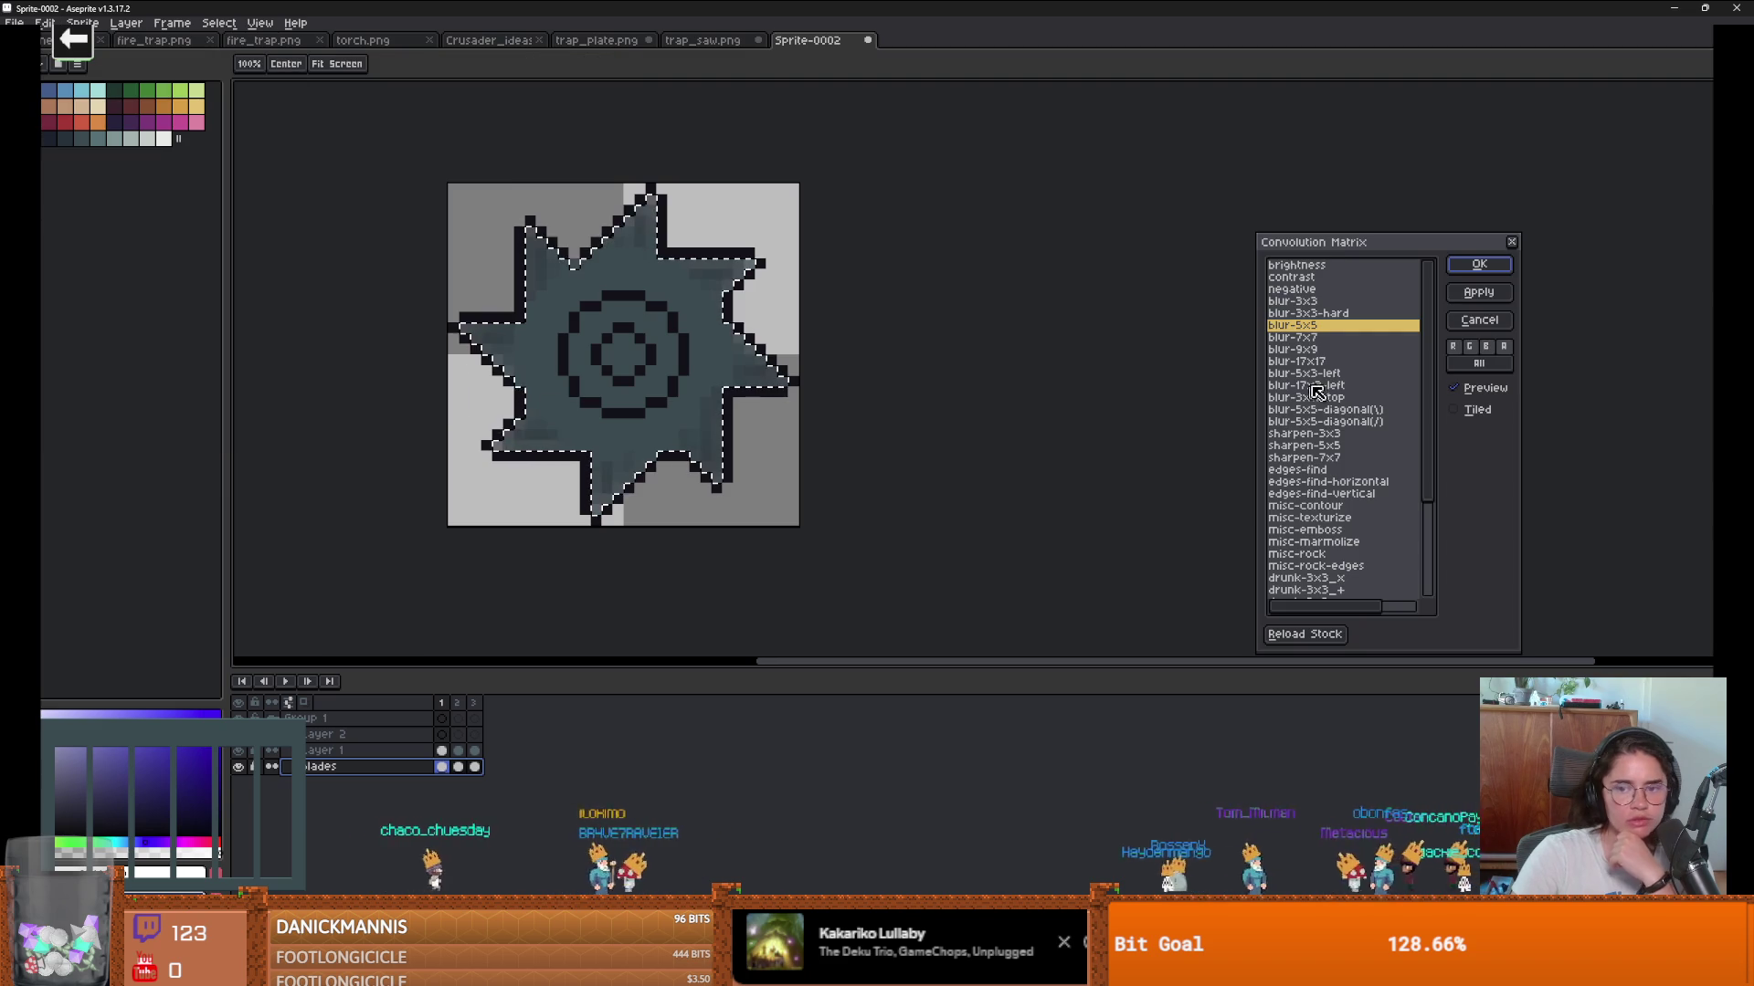
pyautogui.scroll(-2, 1338, 430)
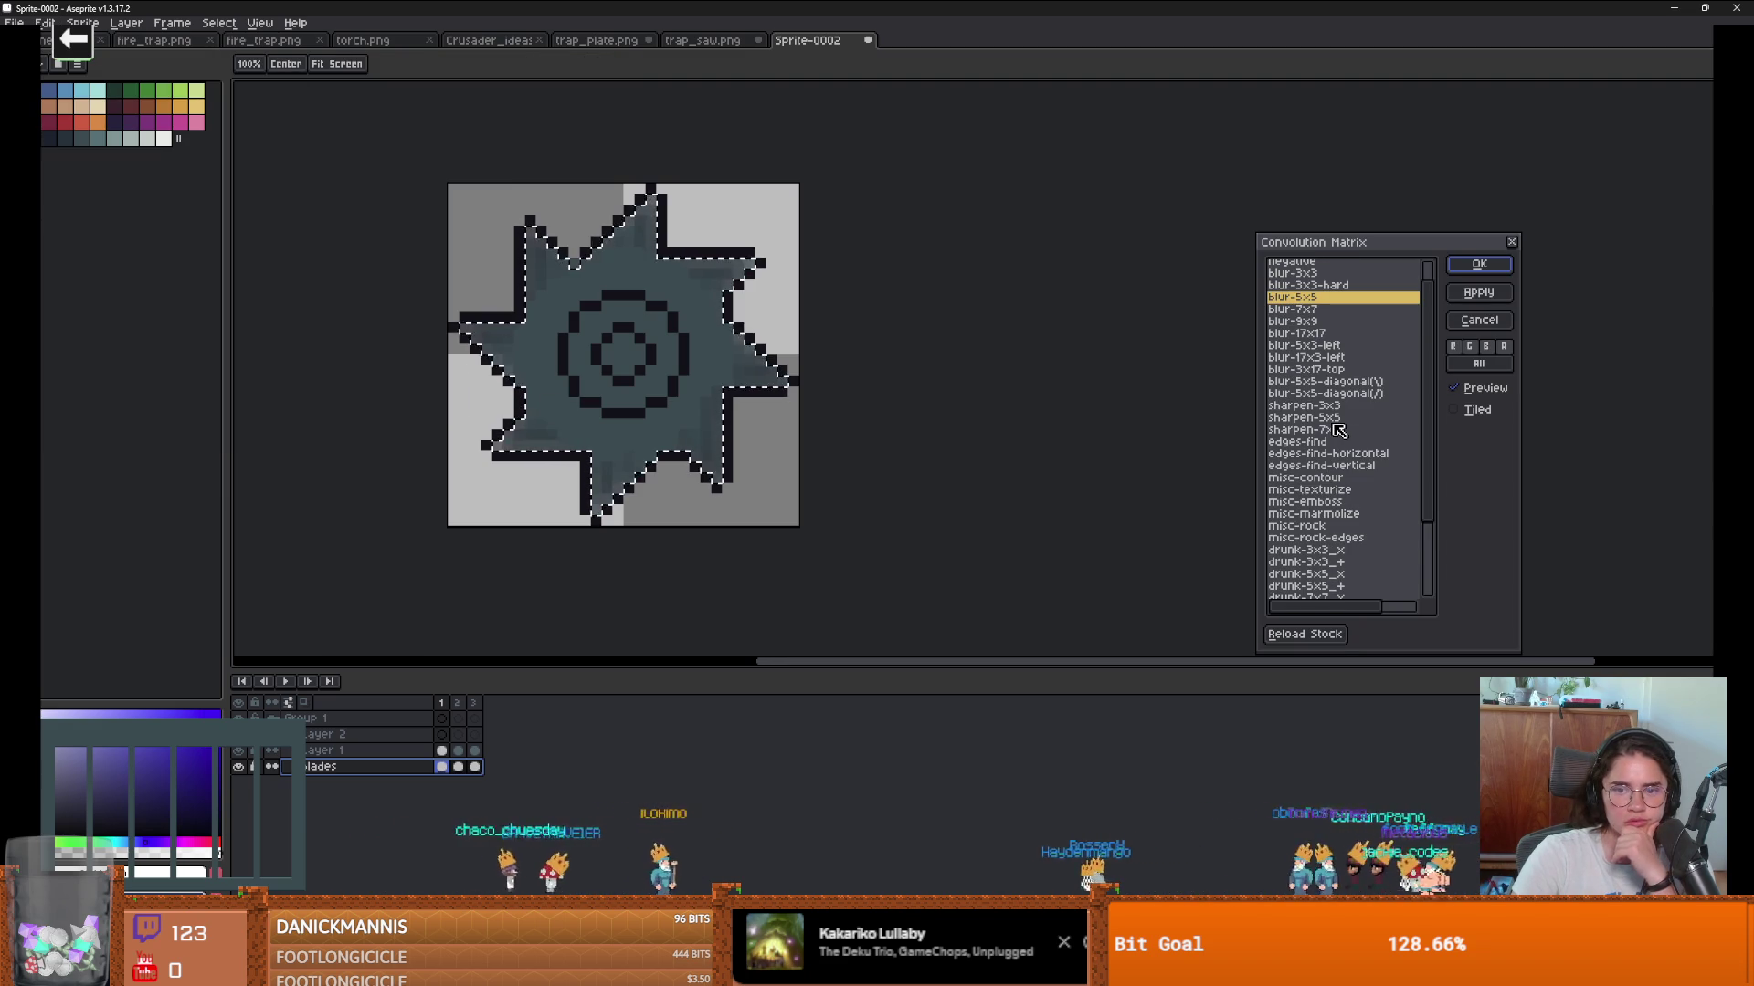
pyautogui.click(1327, 442)
pyautogui.click(1325, 432)
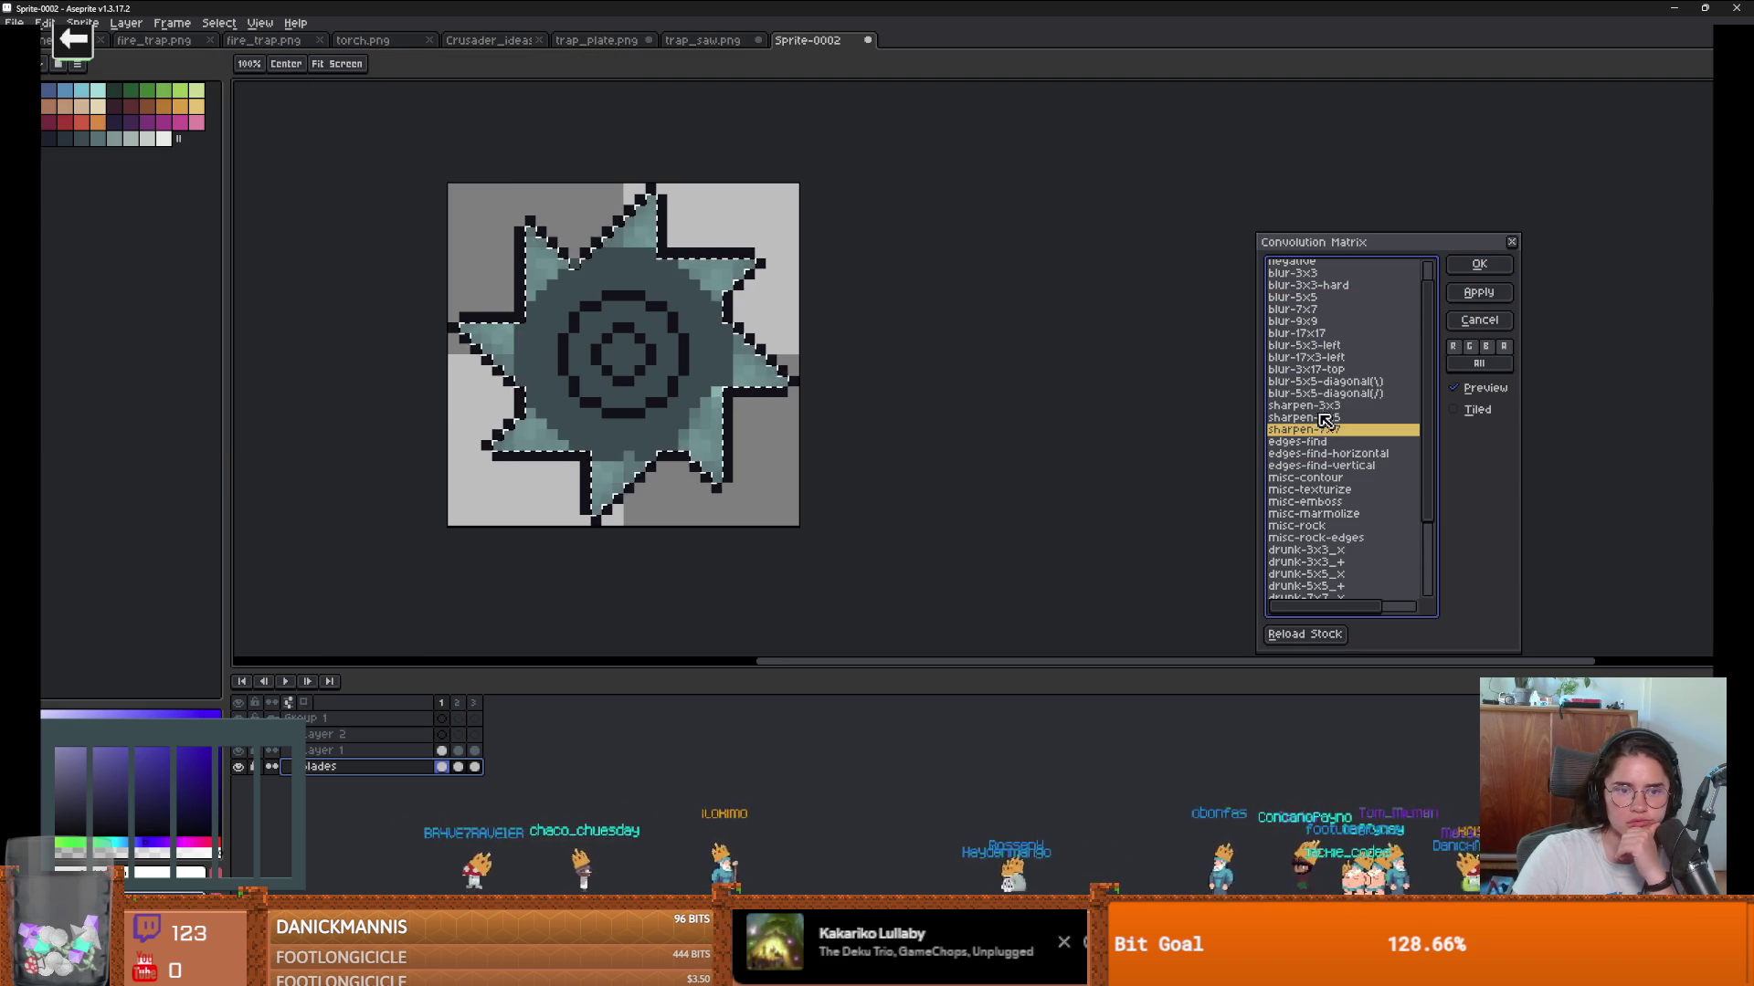
pyautogui.click(1325, 407)
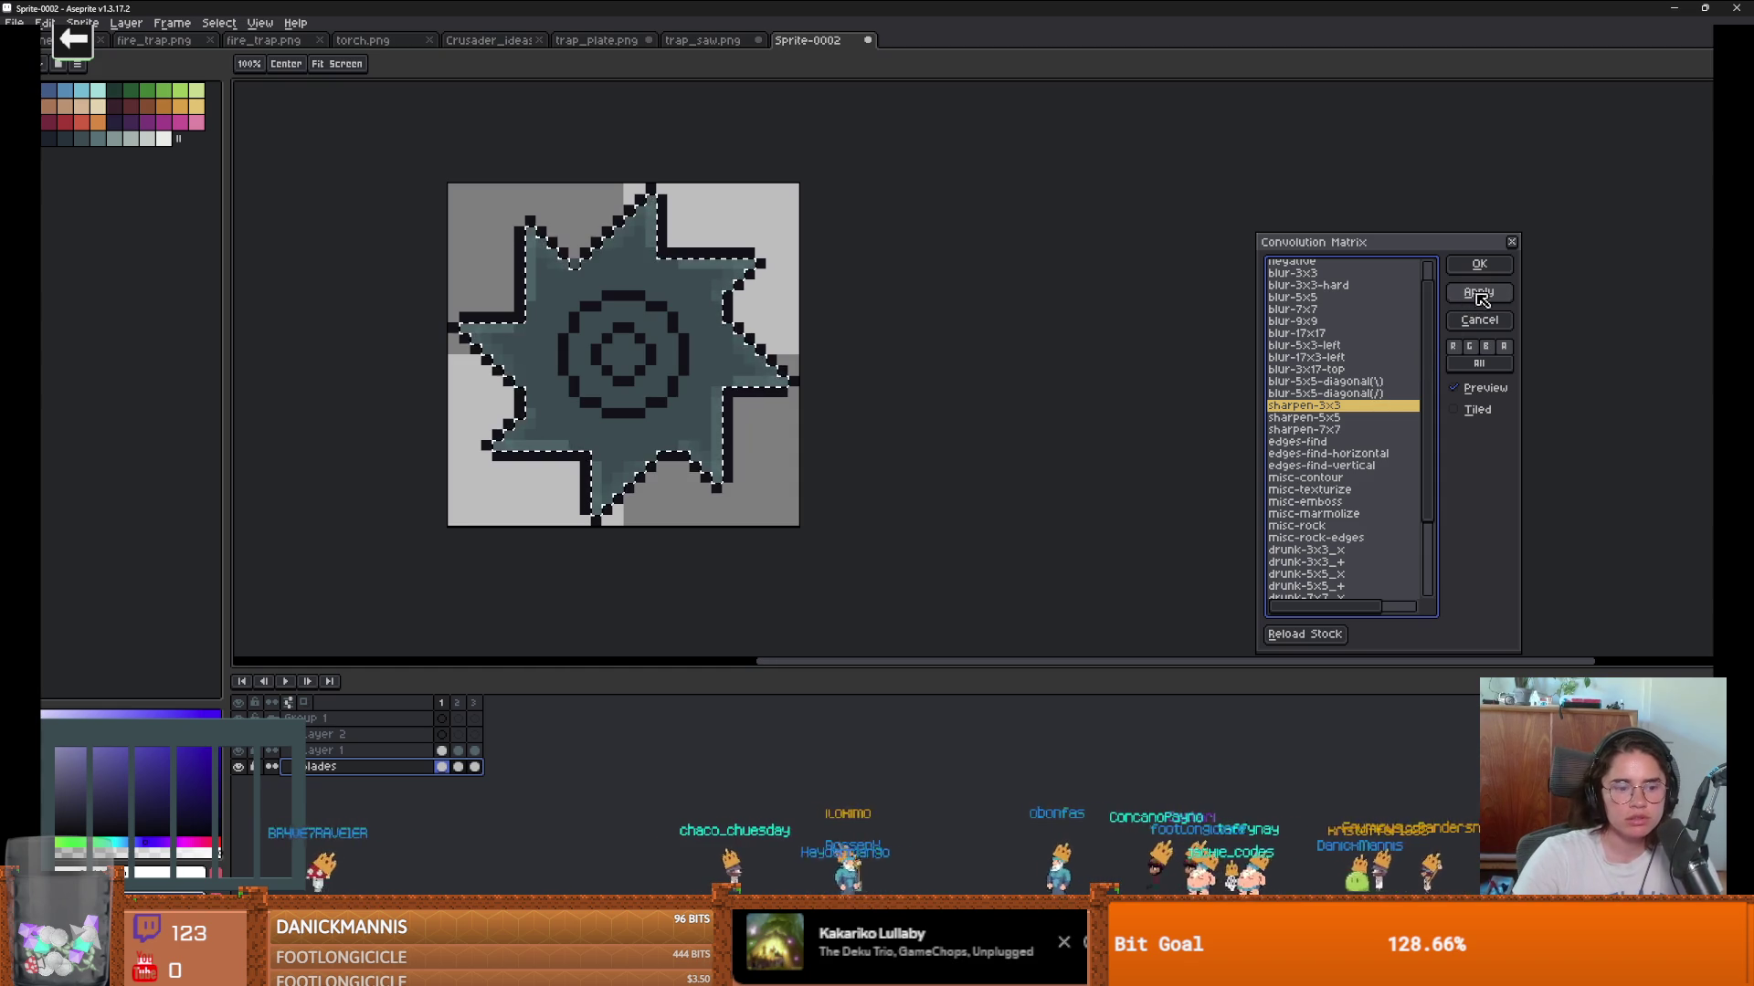
pyautogui.scroll(-1, 779, 437)
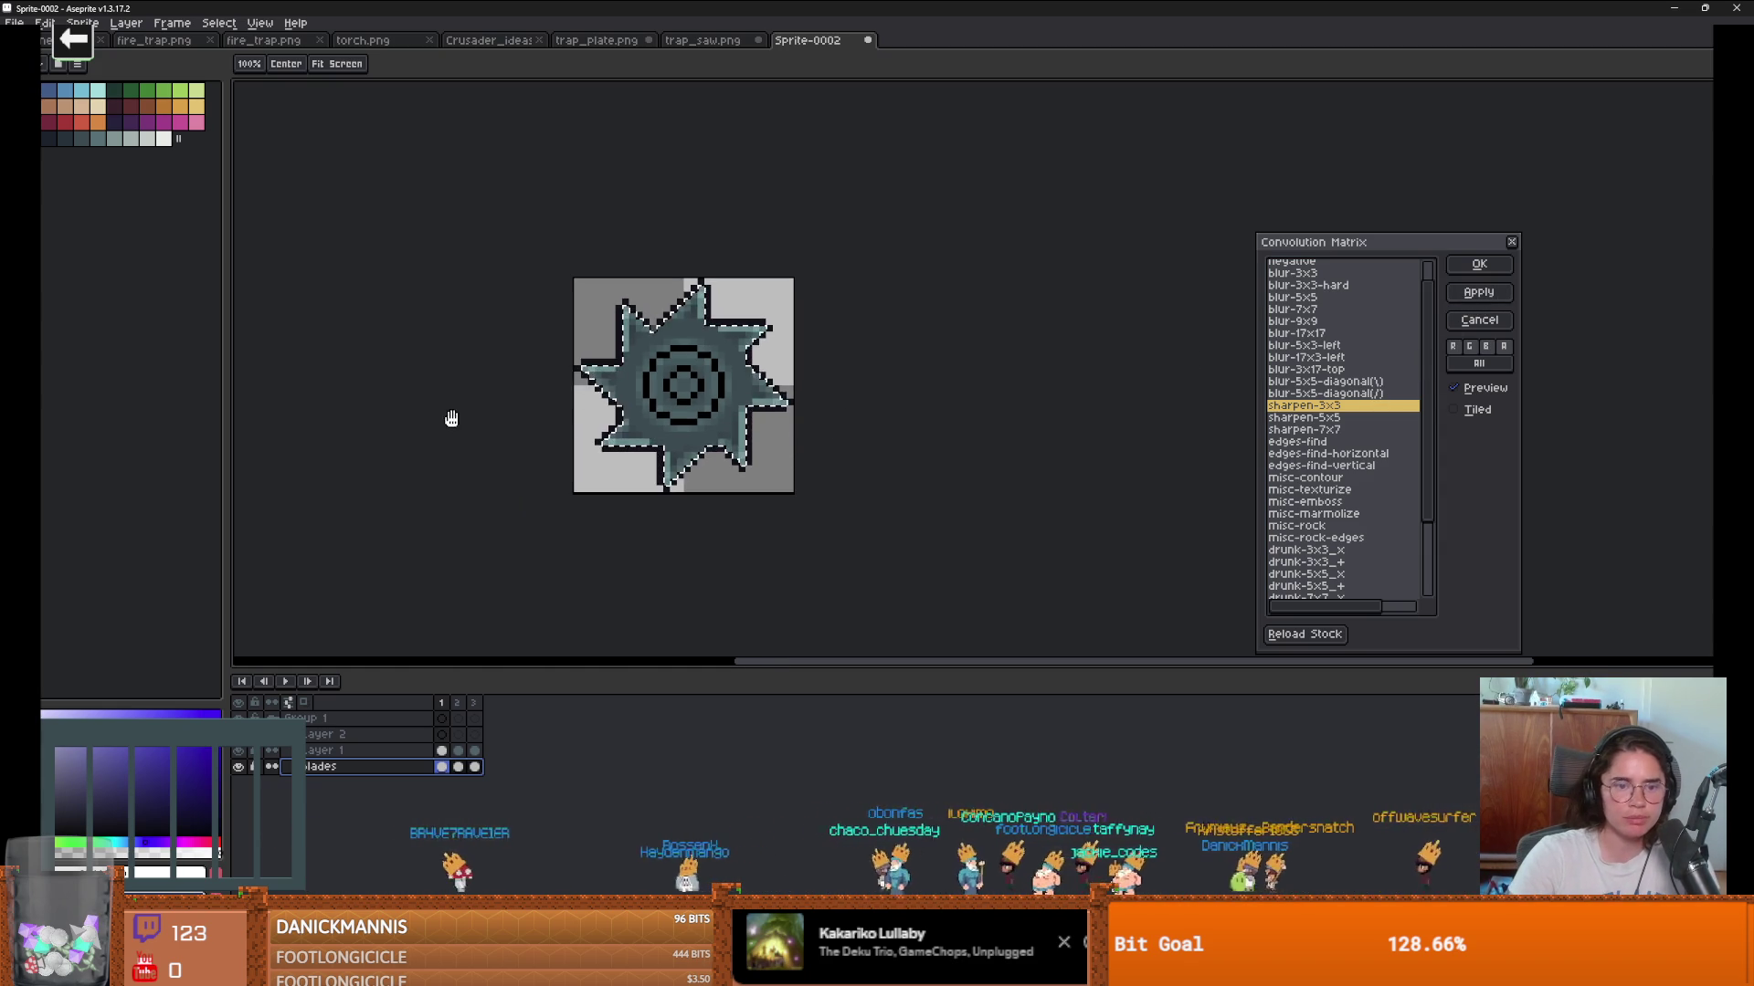
pyautogui.click(1511, 243)
pyautogui.scroll(1, 774, 408)
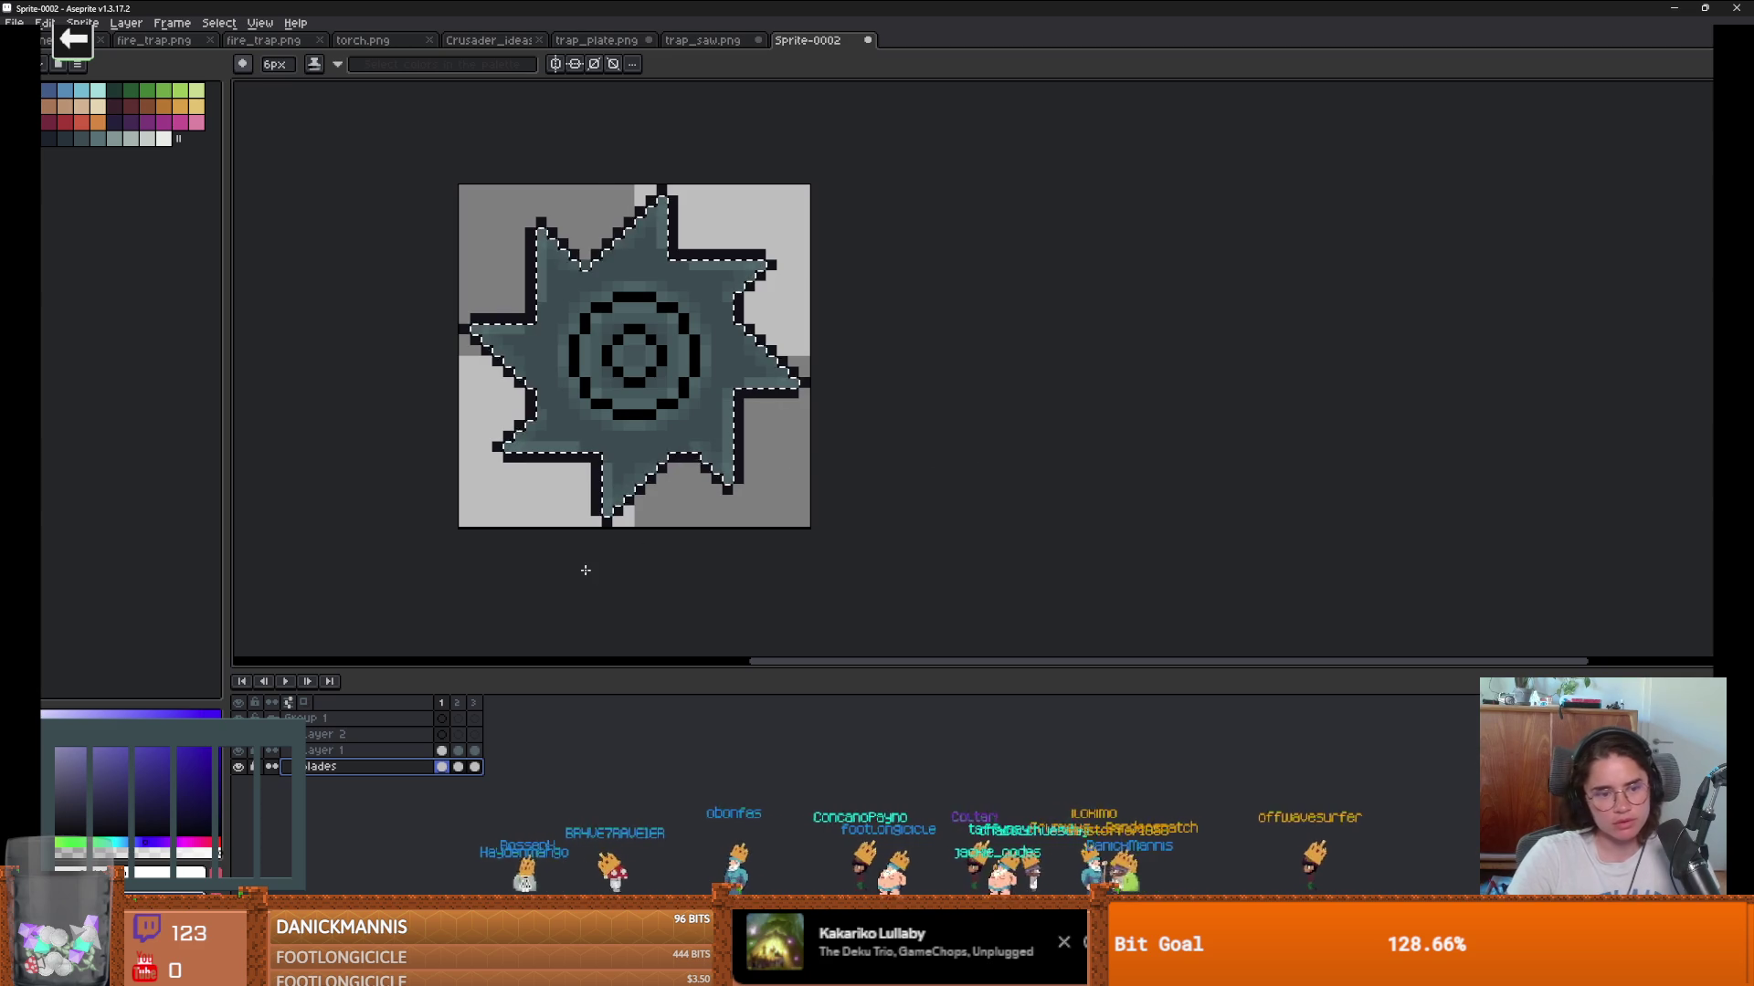
pyautogui.click(462, 711)
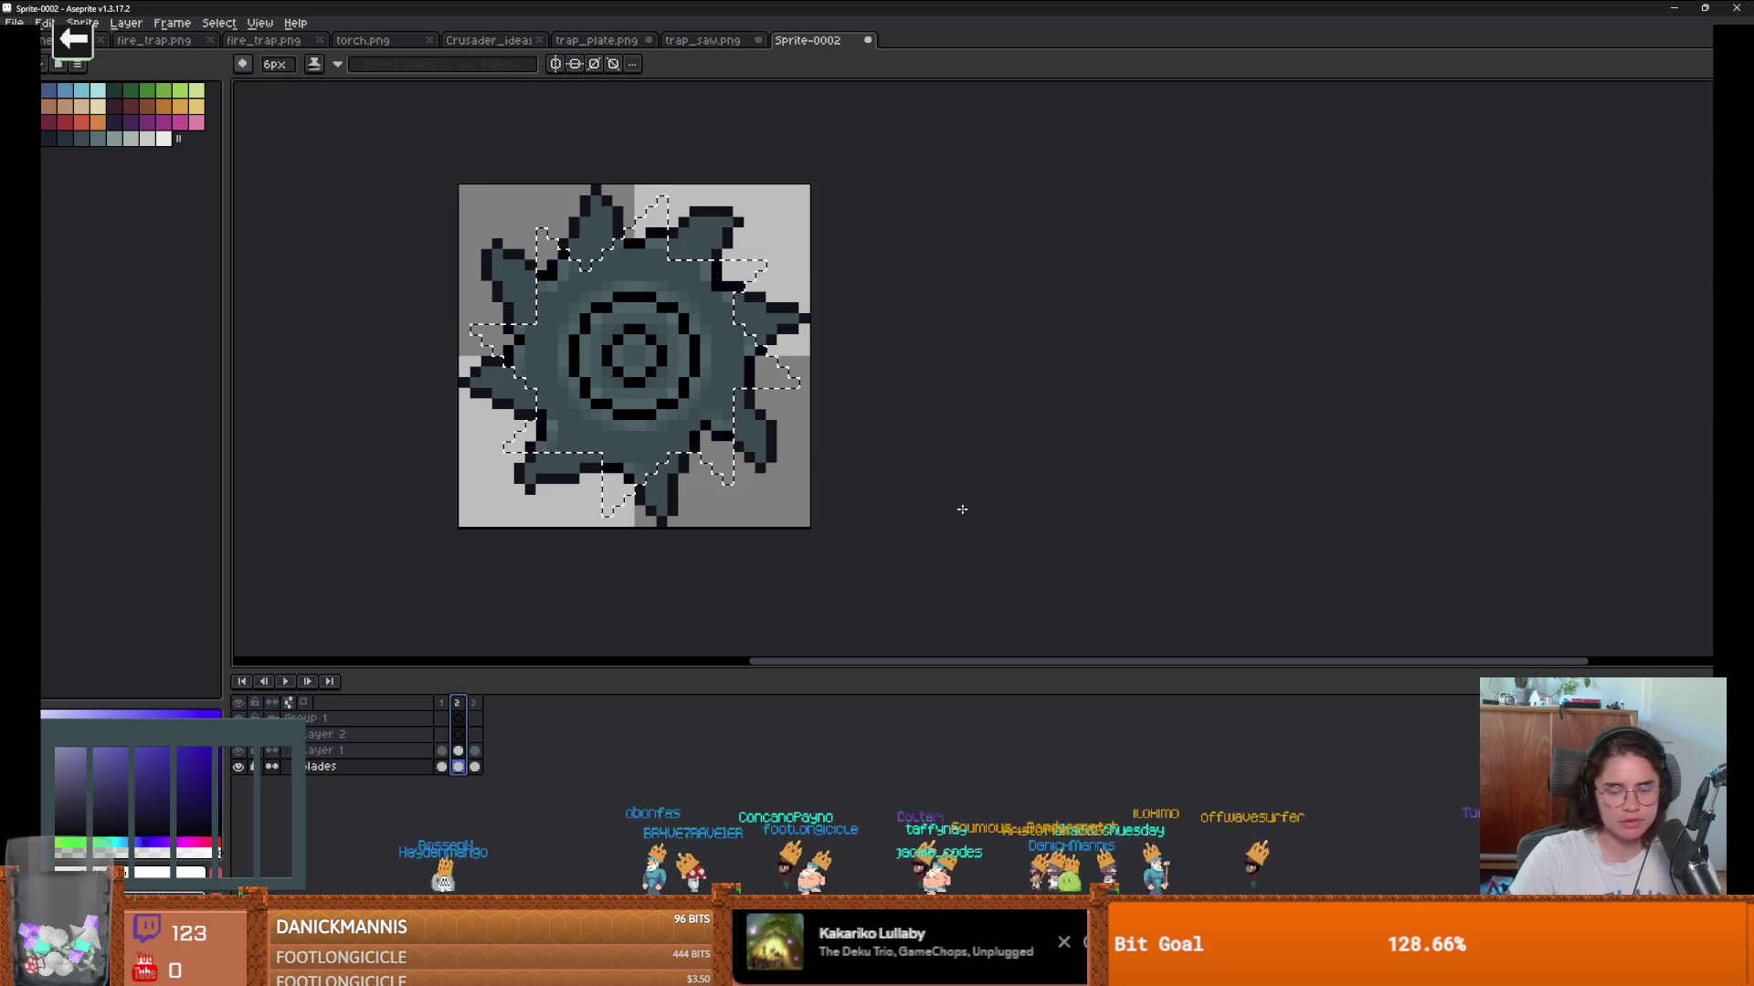
pyautogui.press('m')
pyautogui.hotkey('ctrl', 'd')
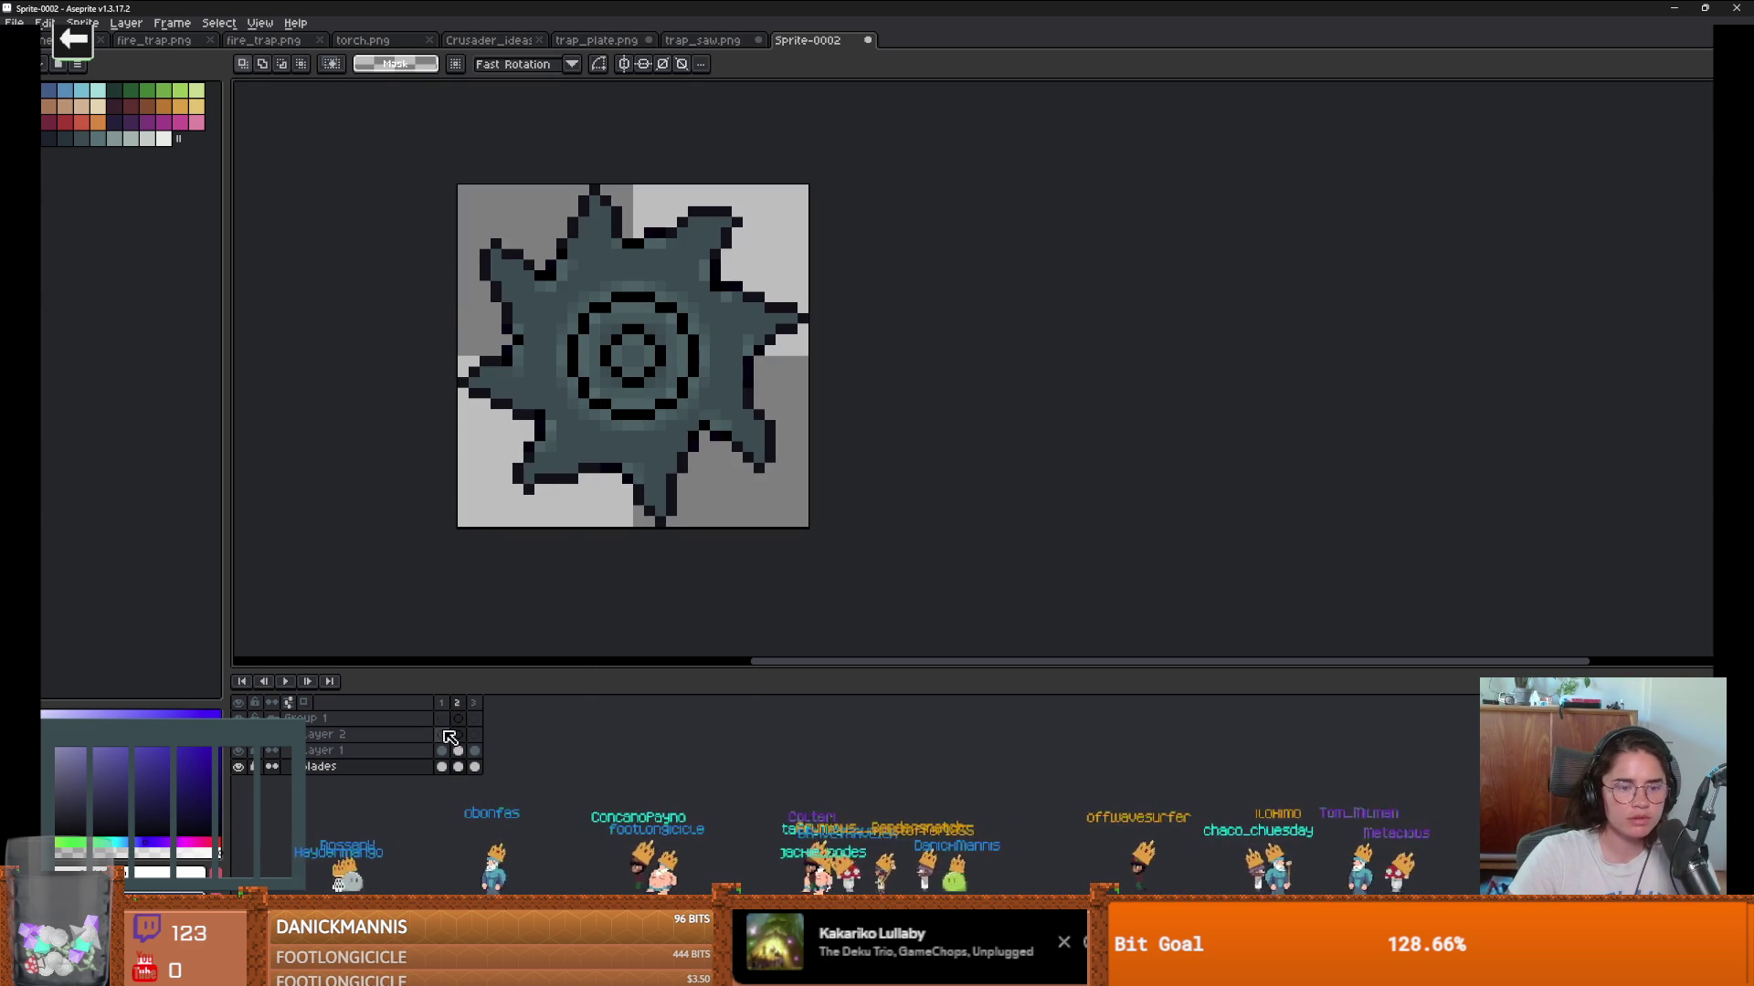
pyautogui.hotkey('ctrl', 'shift', 'd')
pyautogui.press('Left')
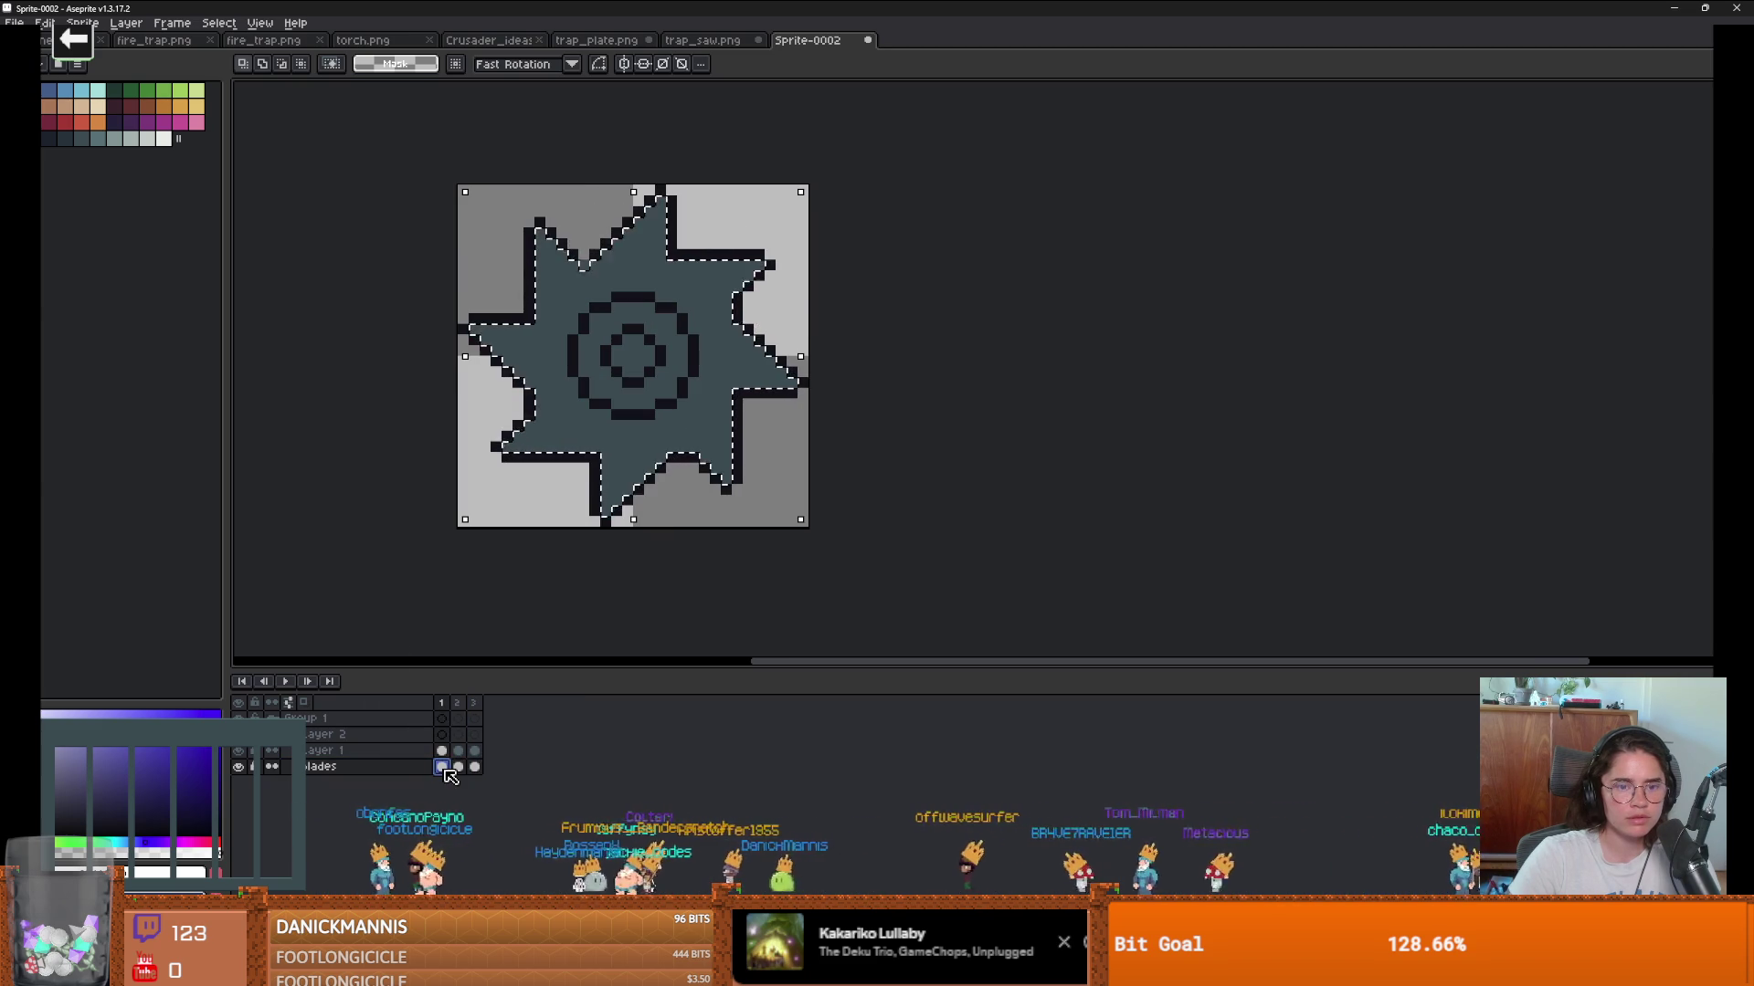
# Deselect and apply the sharpen-7x7 Convolution Matrix filter to the first blade frame
pyautogui.click(320, 330)
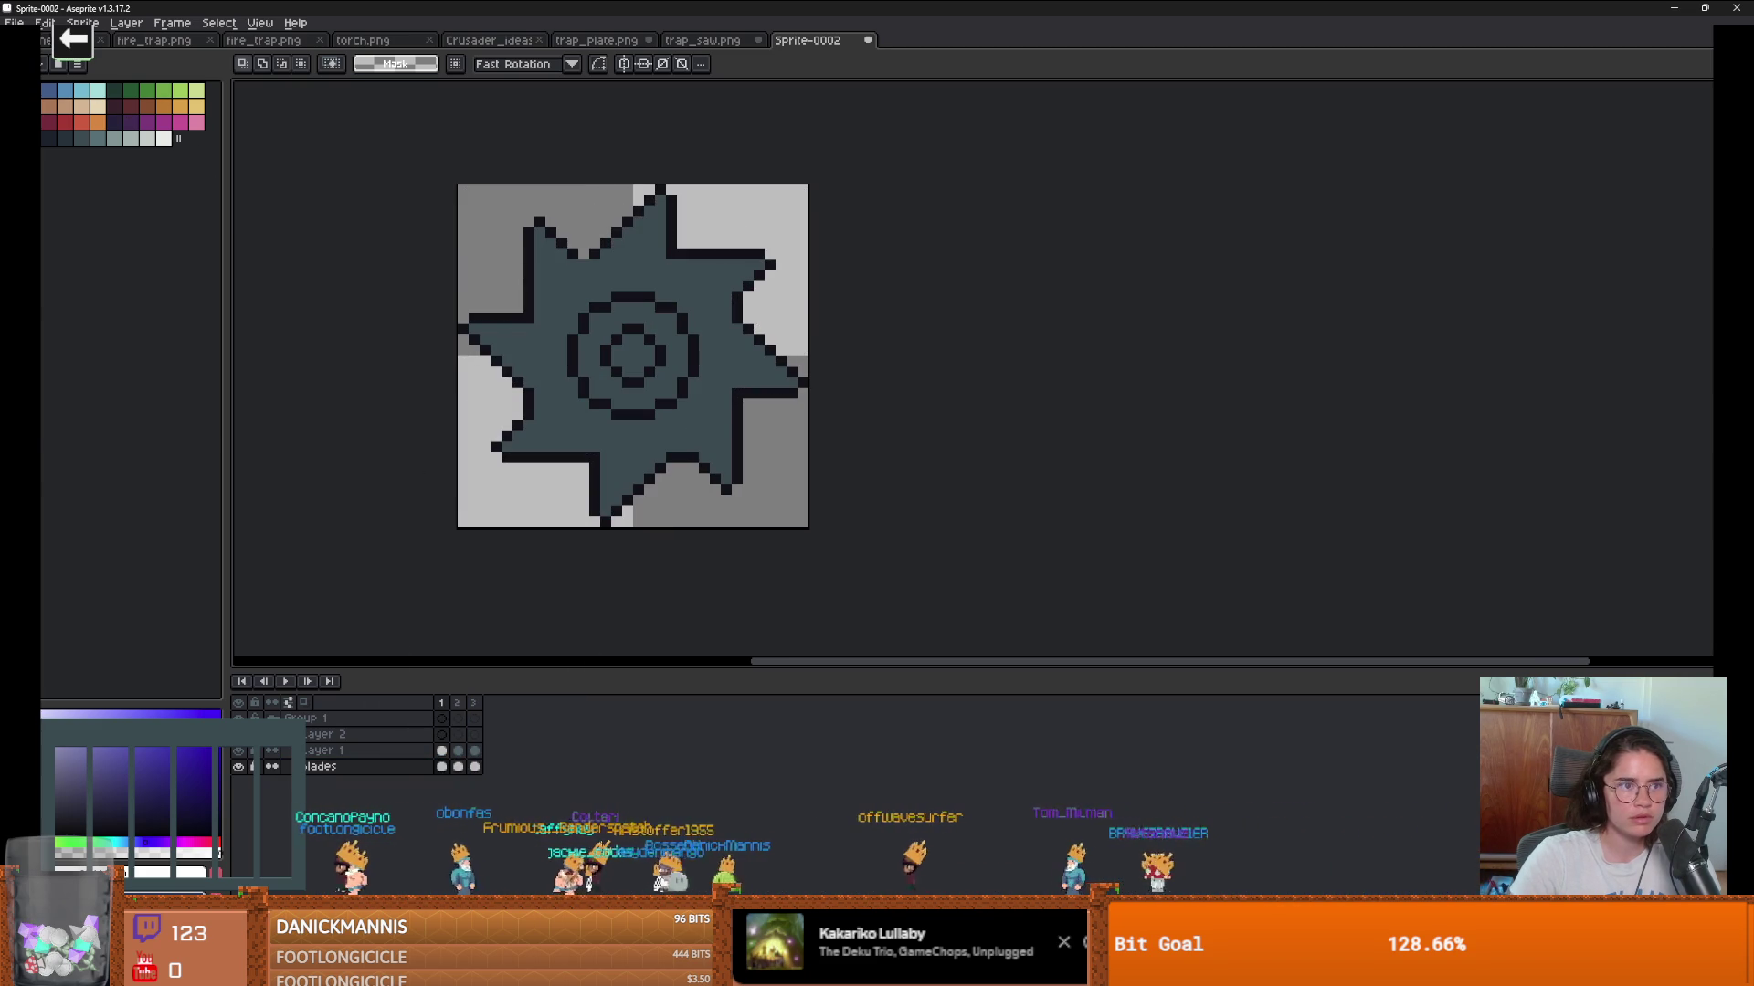
pyautogui.click(44, 23)
pyautogui.moveTo(155, 377)
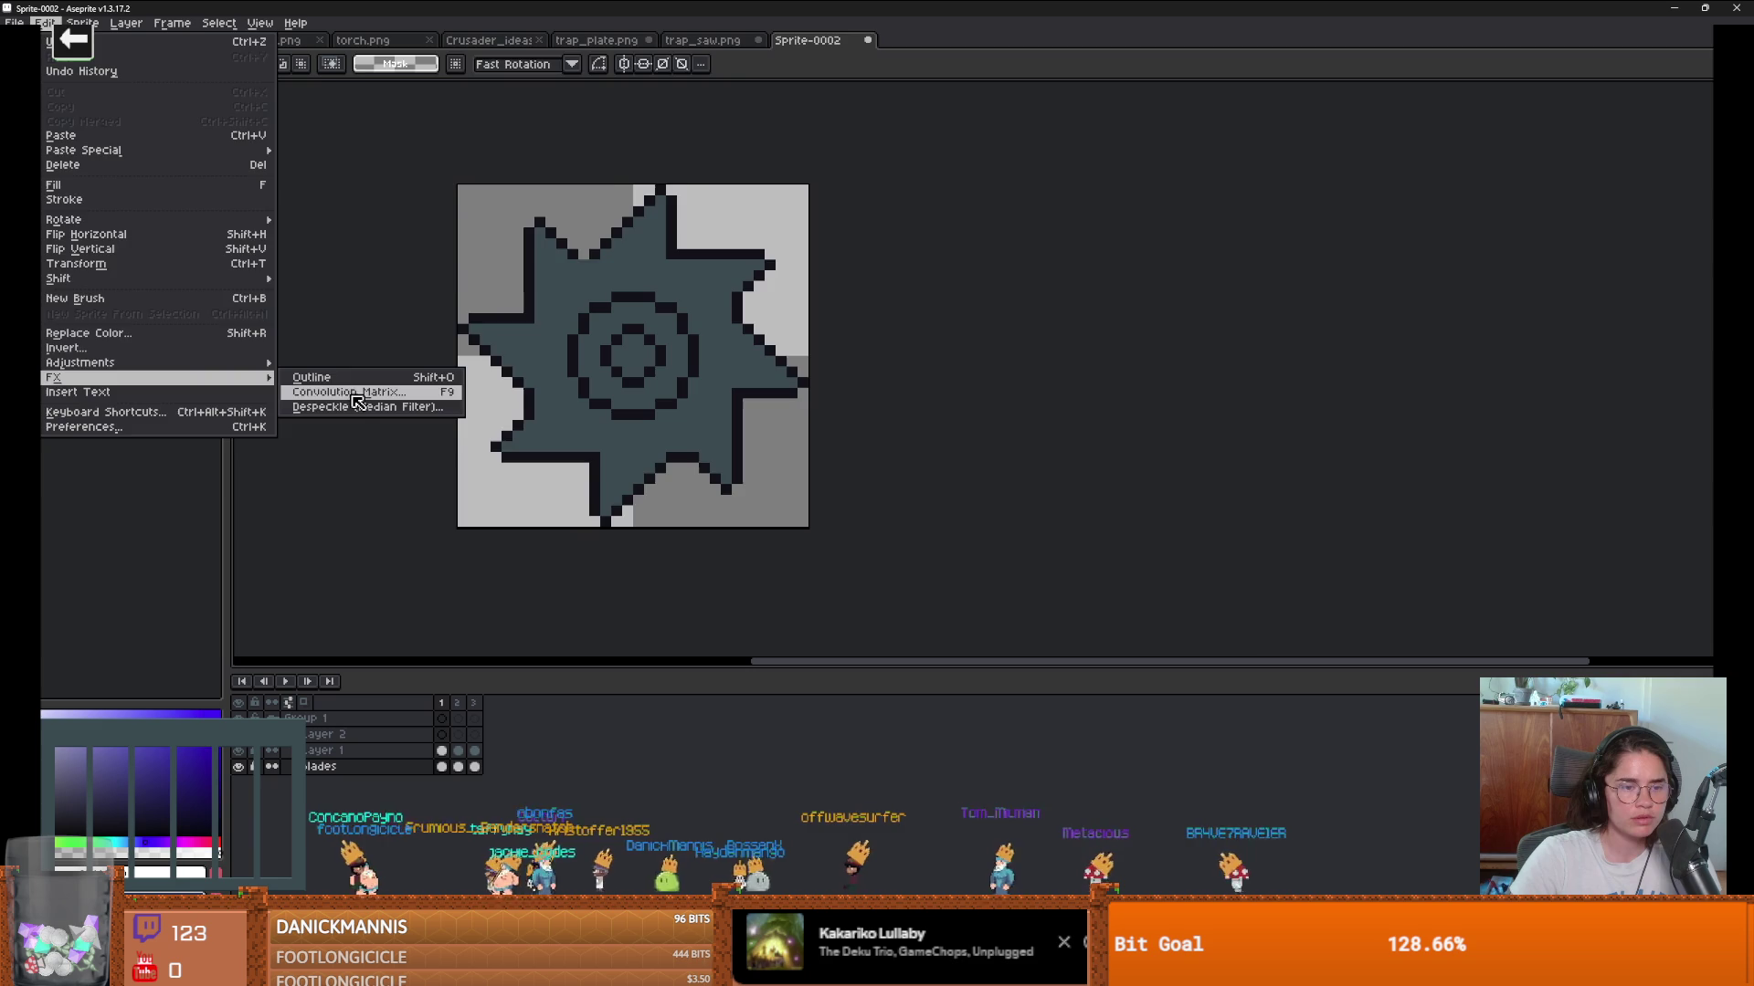
pyautogui.click(349, 393)
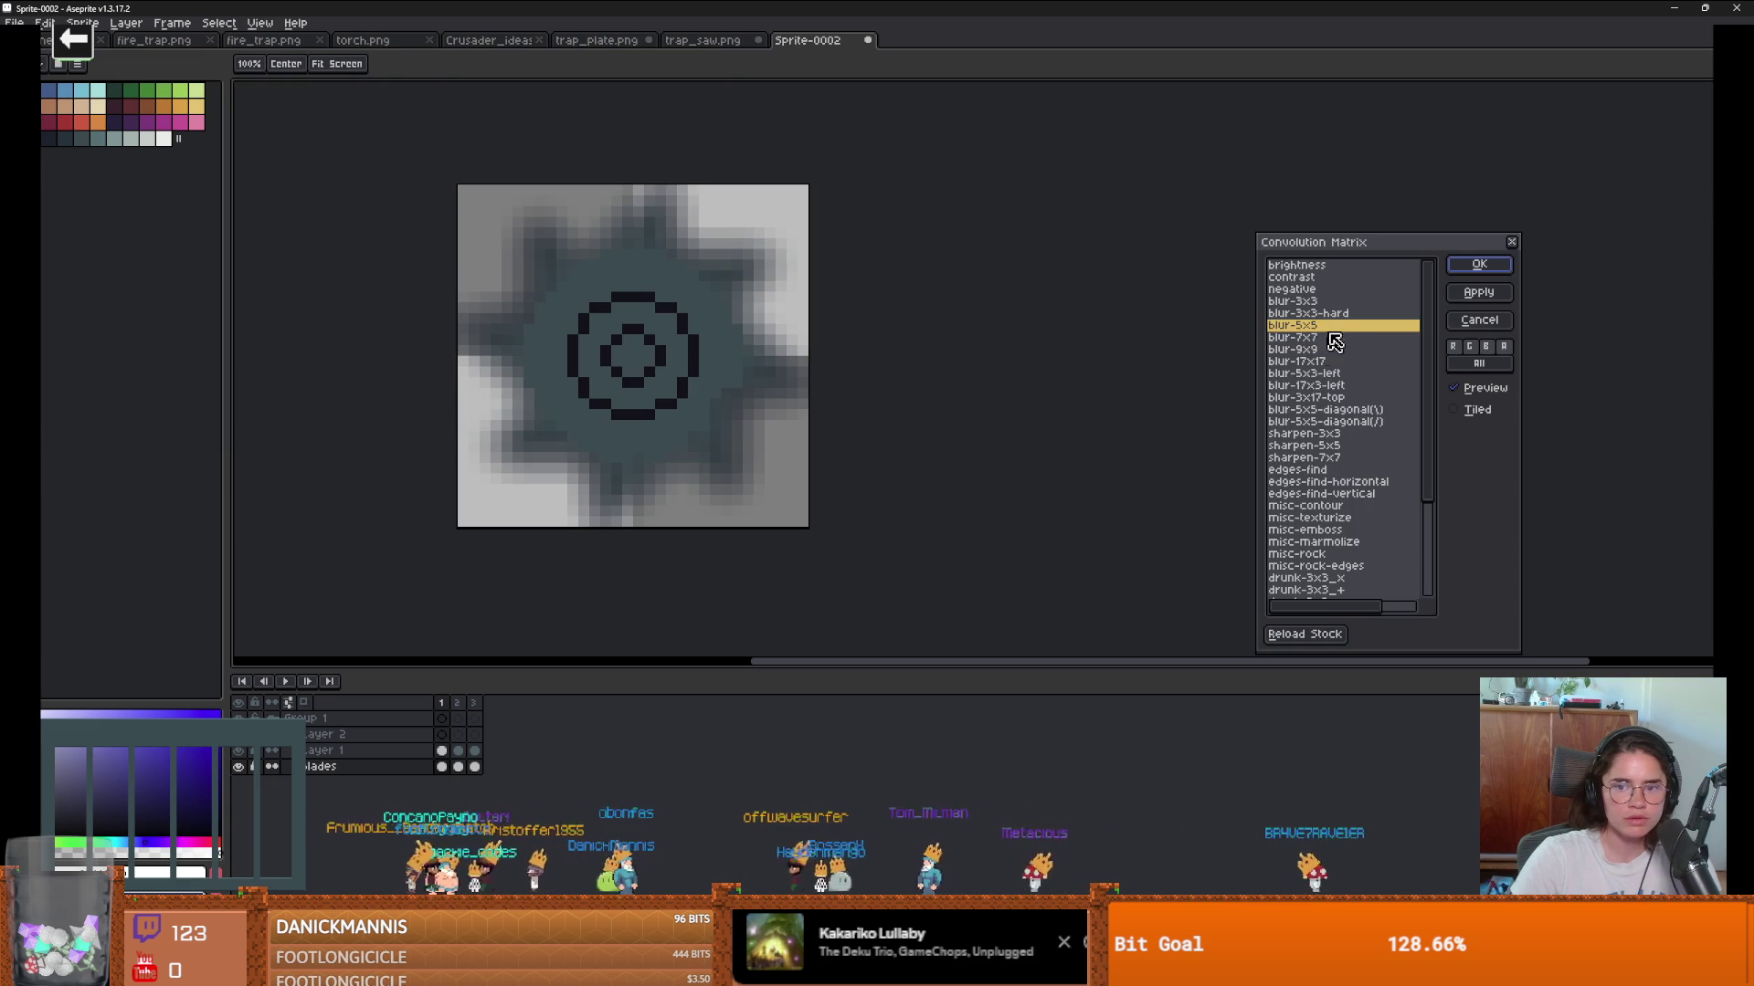
pyautogui.click(1325, 446)
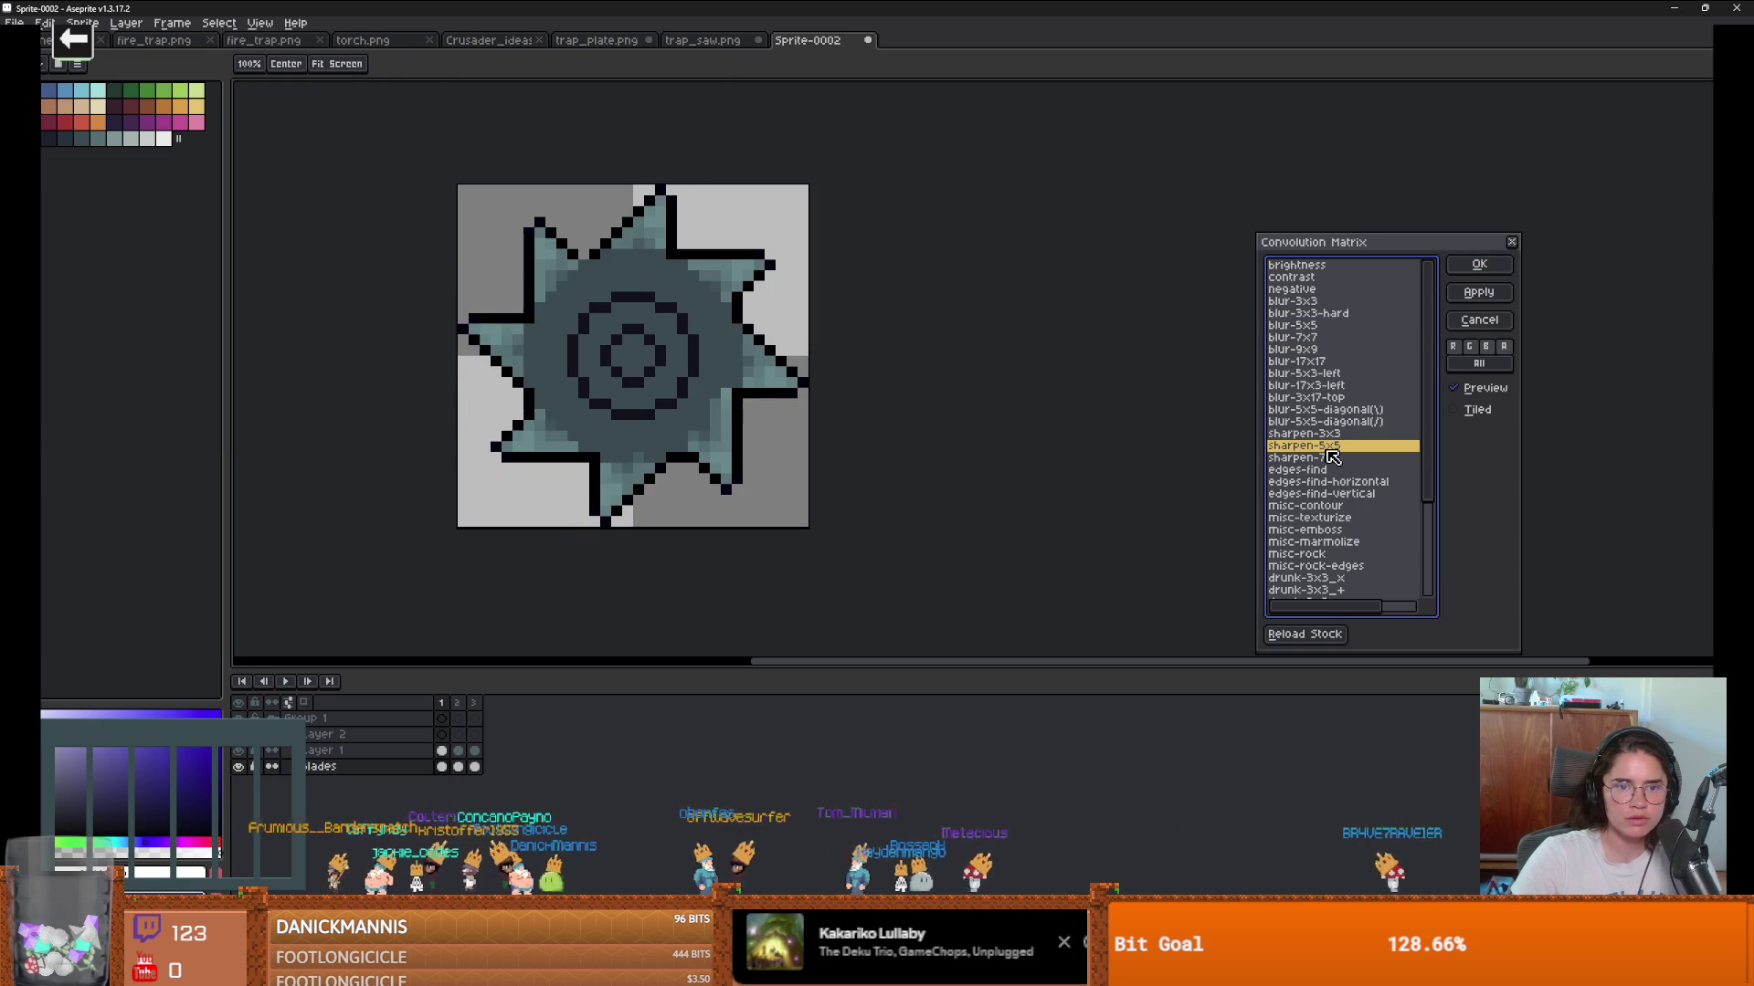
pyautogui.click(1334, 459)
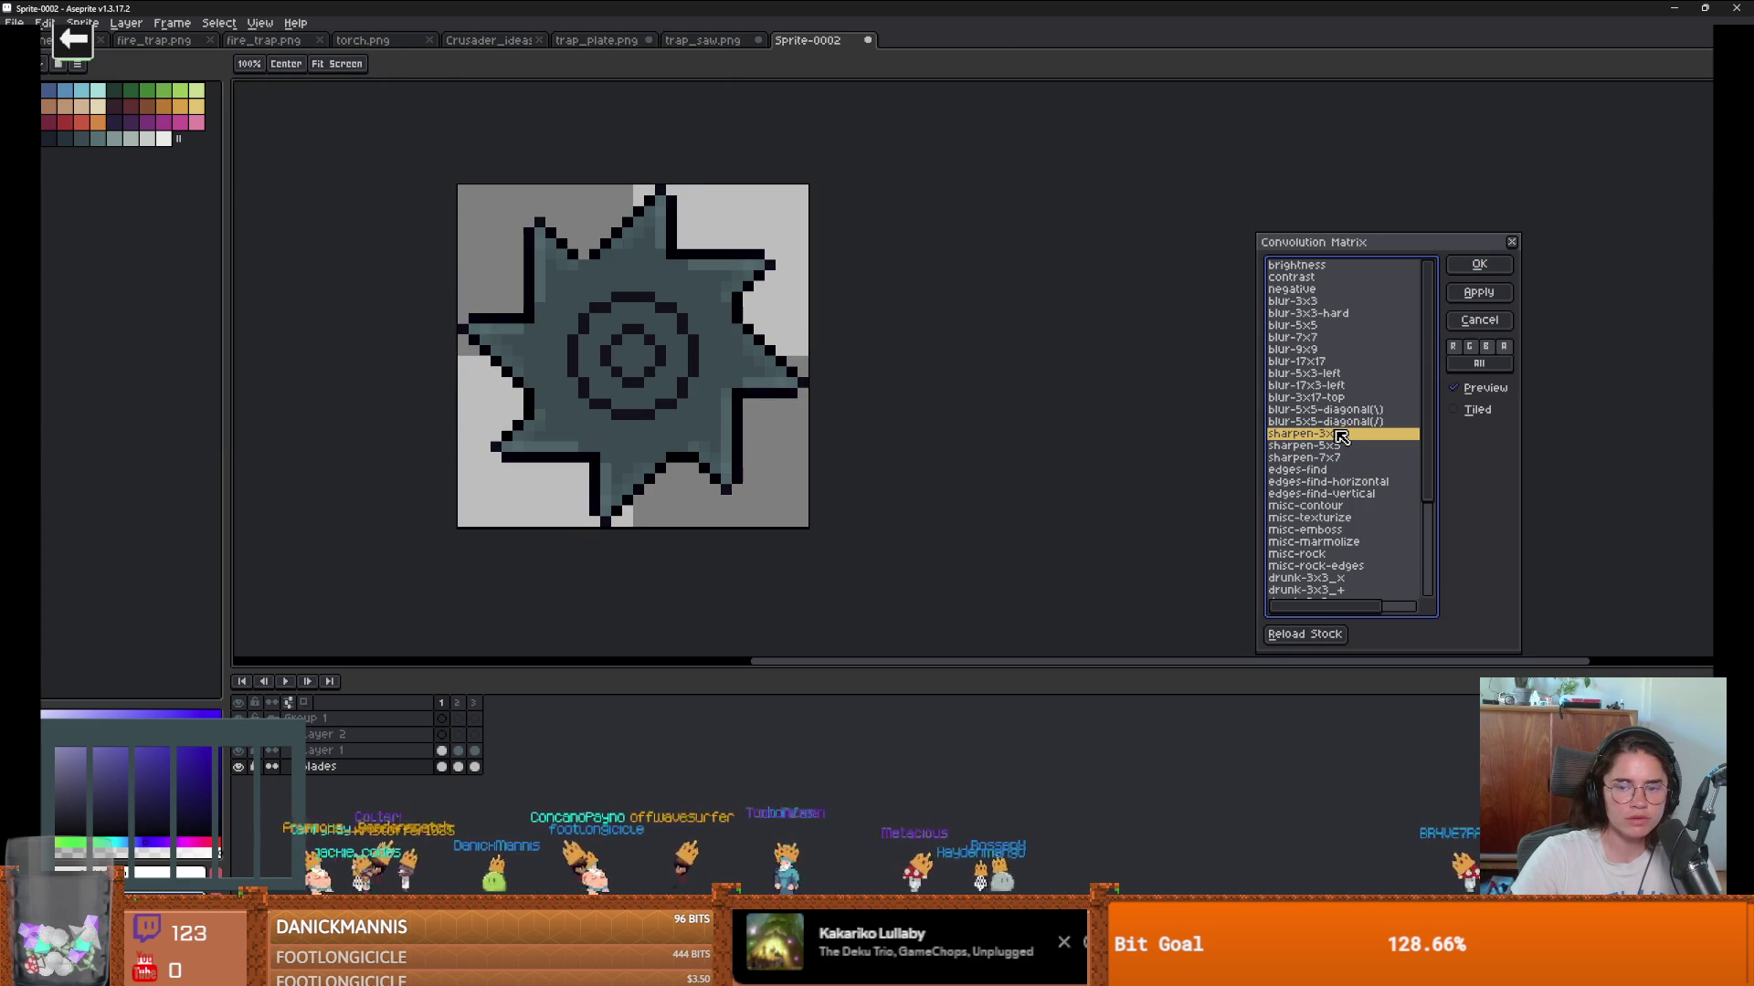
pyautogui.click(1479, 264)
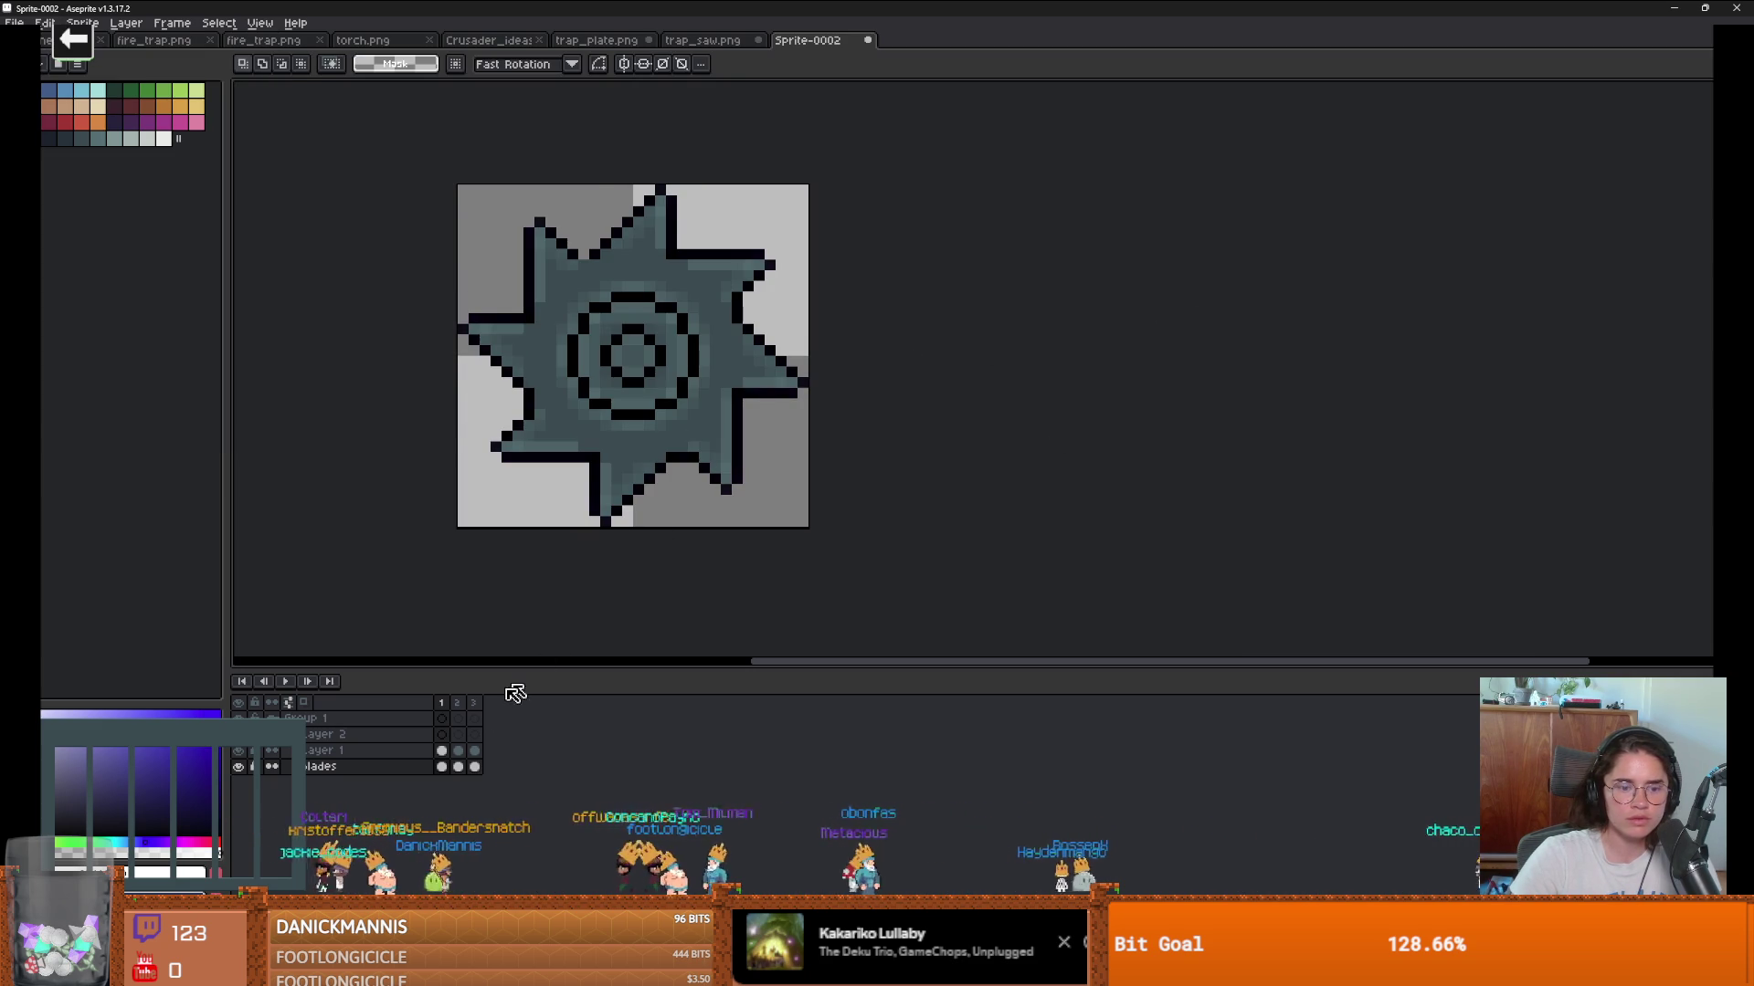
# View frames 2 and 3, play and stop the rotation, then select Layer 2's frame 1 cel
pyautogui.click(462, 768)
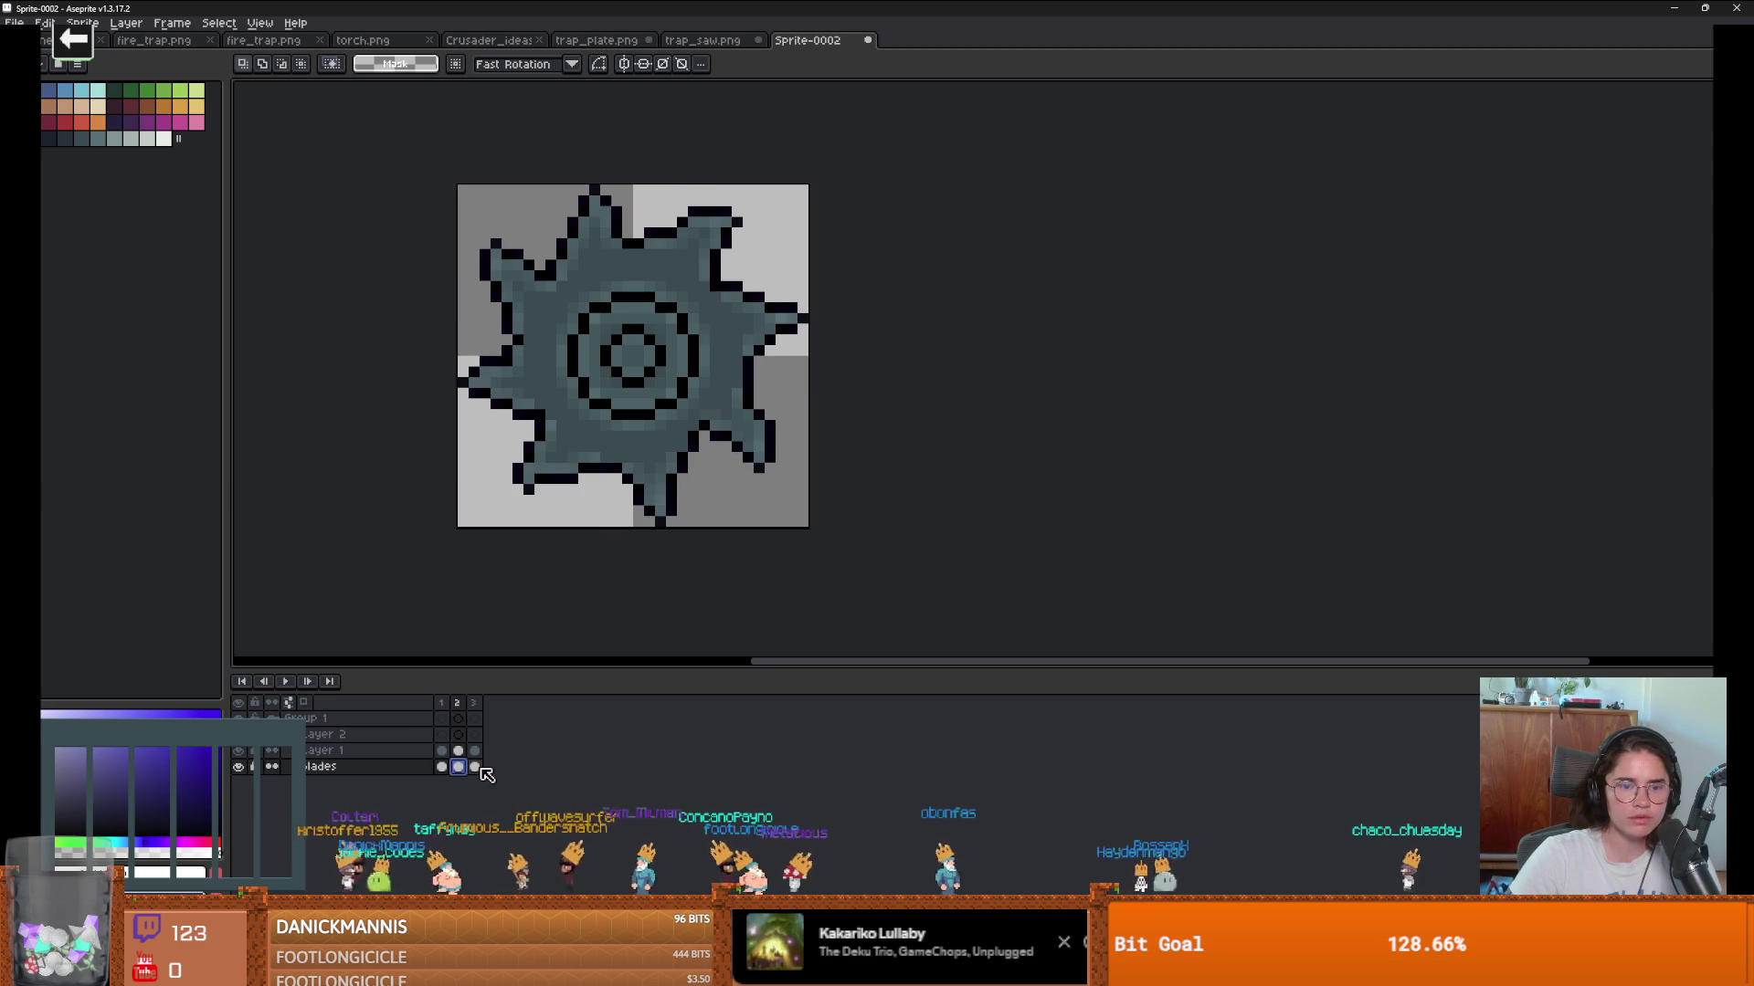
pyautogui.click(474, 768)
pyautogui.scroll(-2, 646, 598)
pyautogui.click(285, 683)
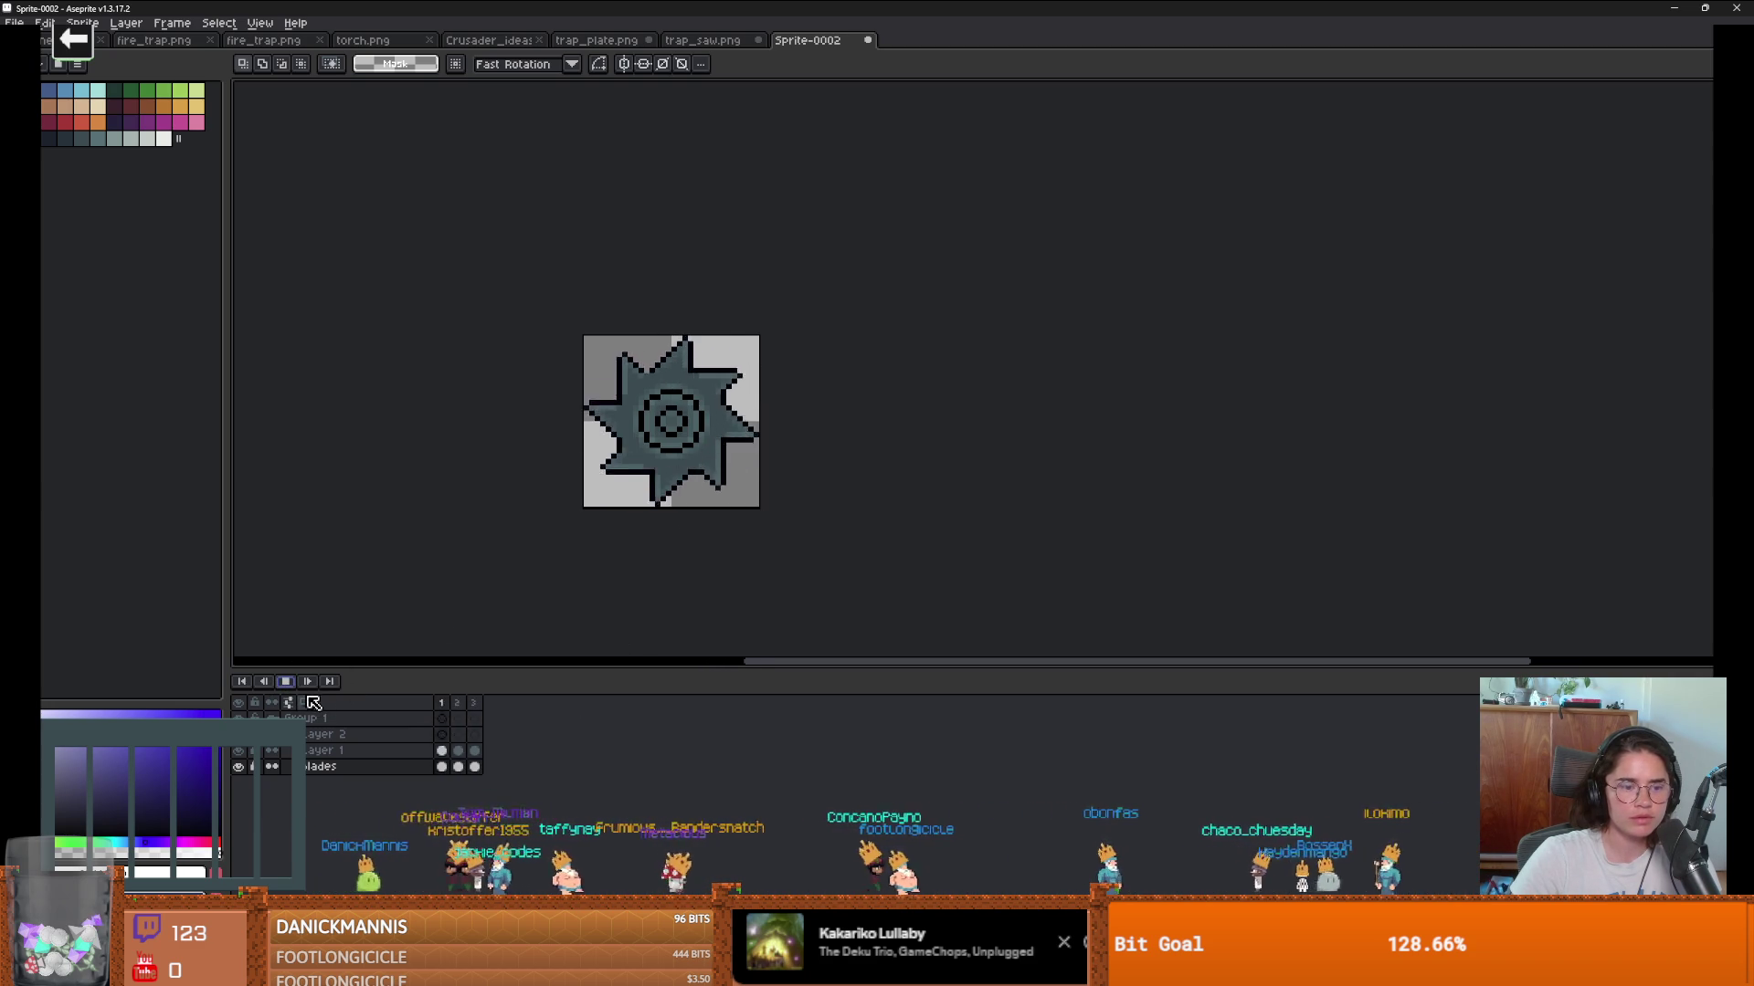
pyautogui.click(285, 682)
pyautogui.scroll(2, 671, 491)
pyautogui.scroll(1, 670, 461)
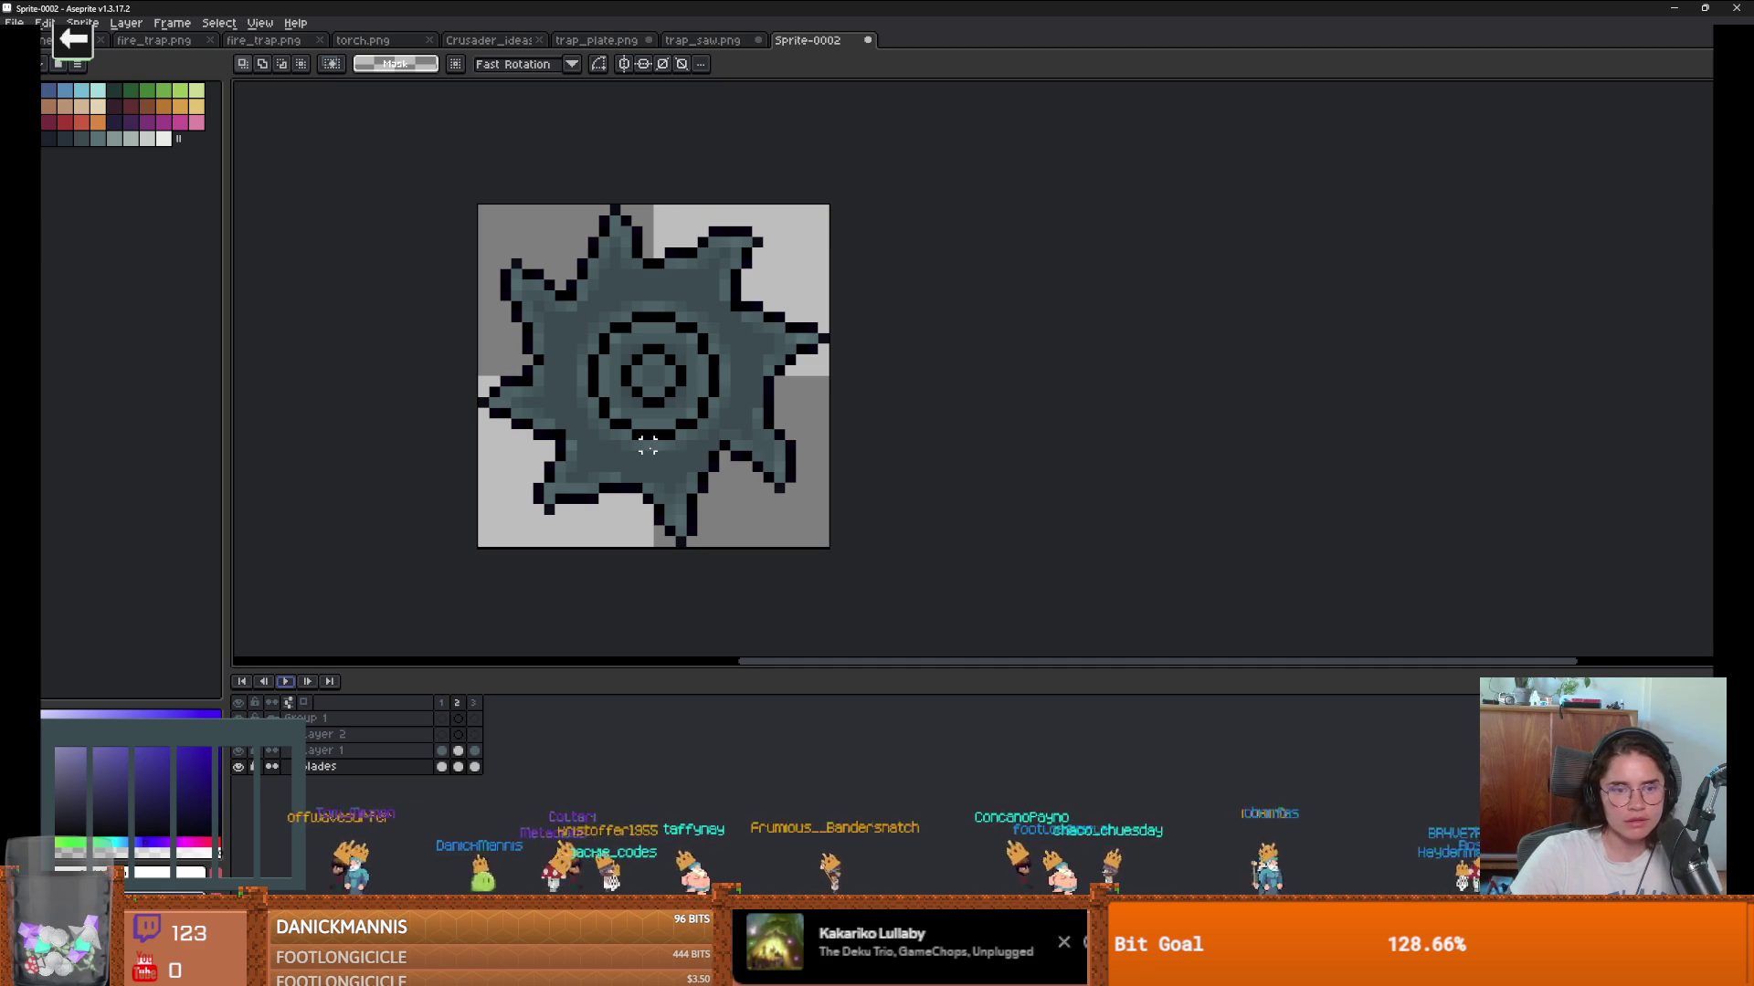
pyautogui.scroll(-2, 646, 443)
pyautogui.click(442, 735)
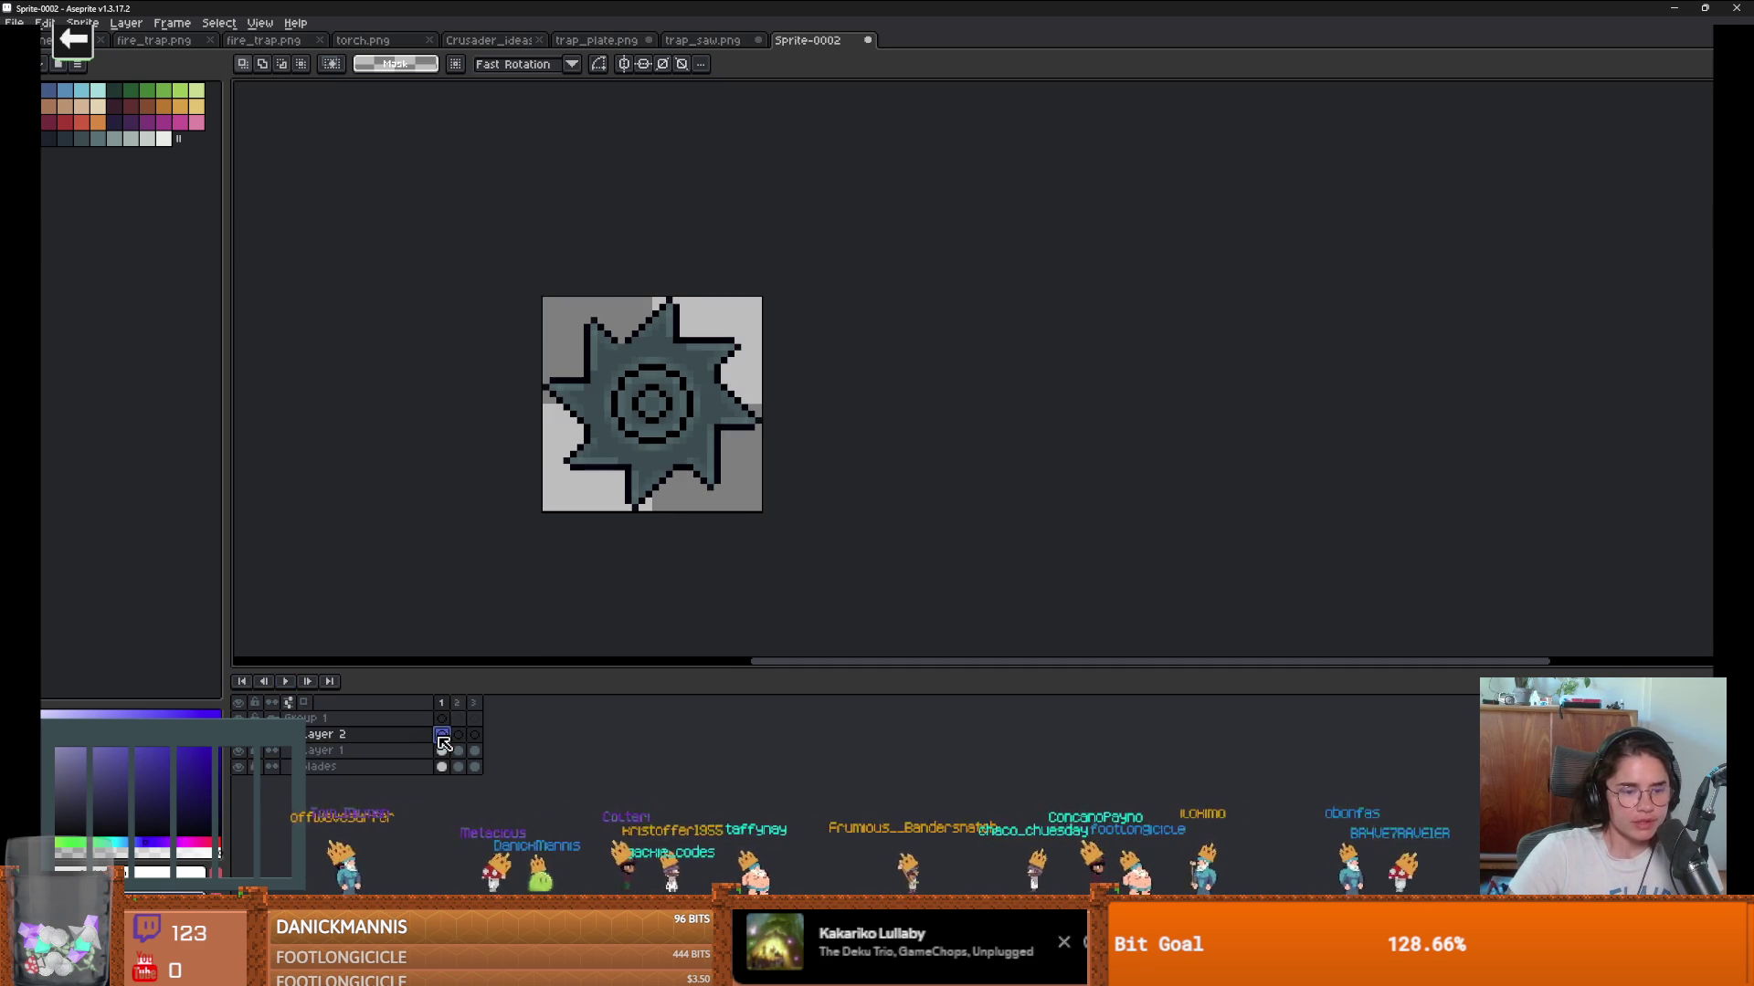
pyautogui.press('b')
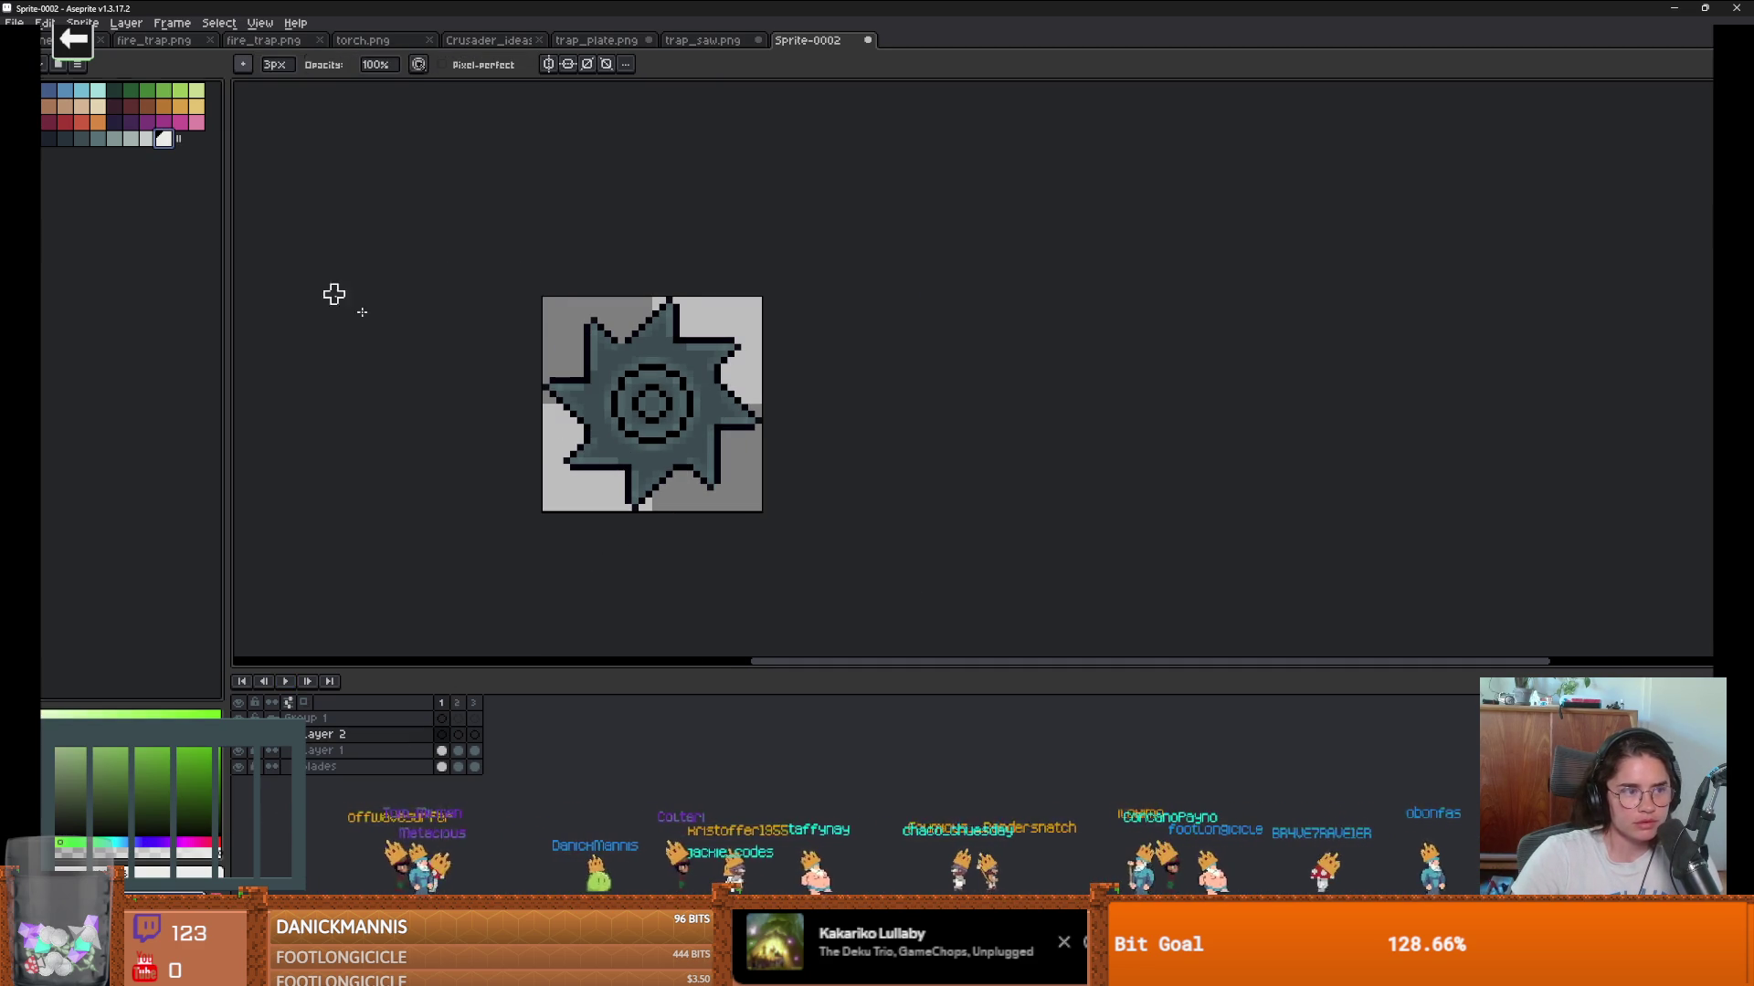
pyautogui.press('e')
pyautogui.moveTo(558, 470)
pyautogui.mouseDown()
pyautogui.moveTo(576, 481)
pyautogui.moveTo(815, 282)
pyautogui.mouseUp()
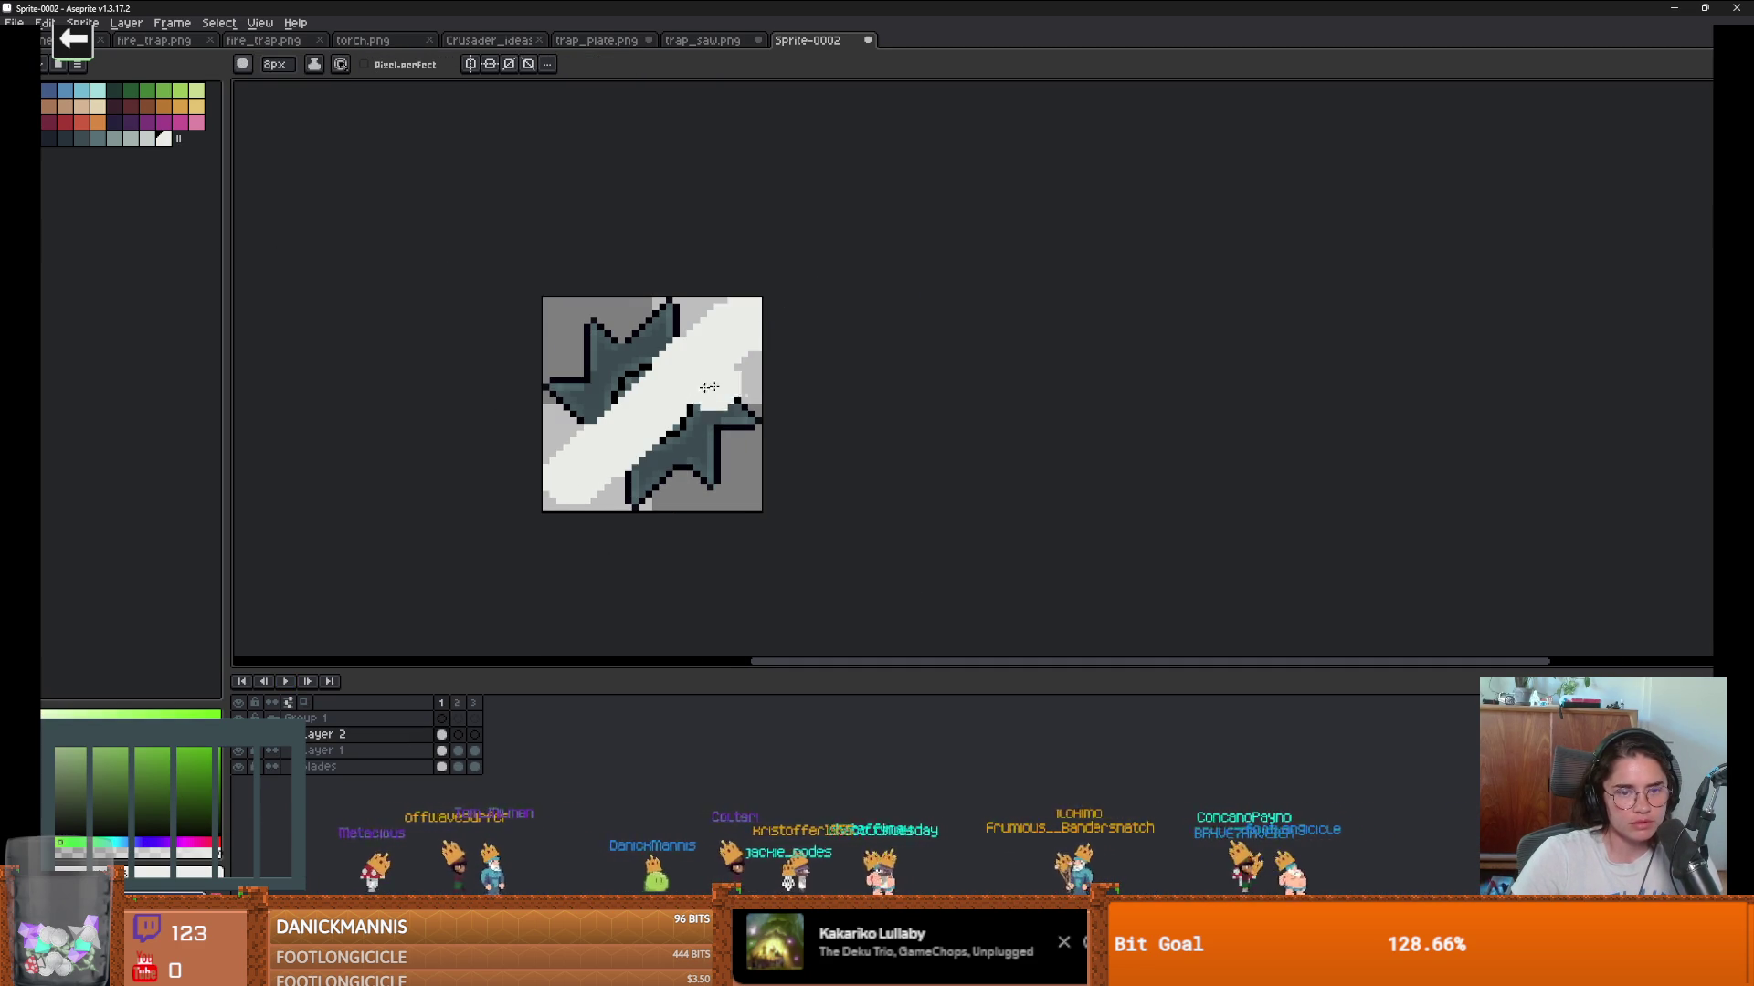
pyautogui.hotkey('ctrl', 'z')
pyautogui.moveTo(593, 456); pyautogui.dragTo(736, 326)
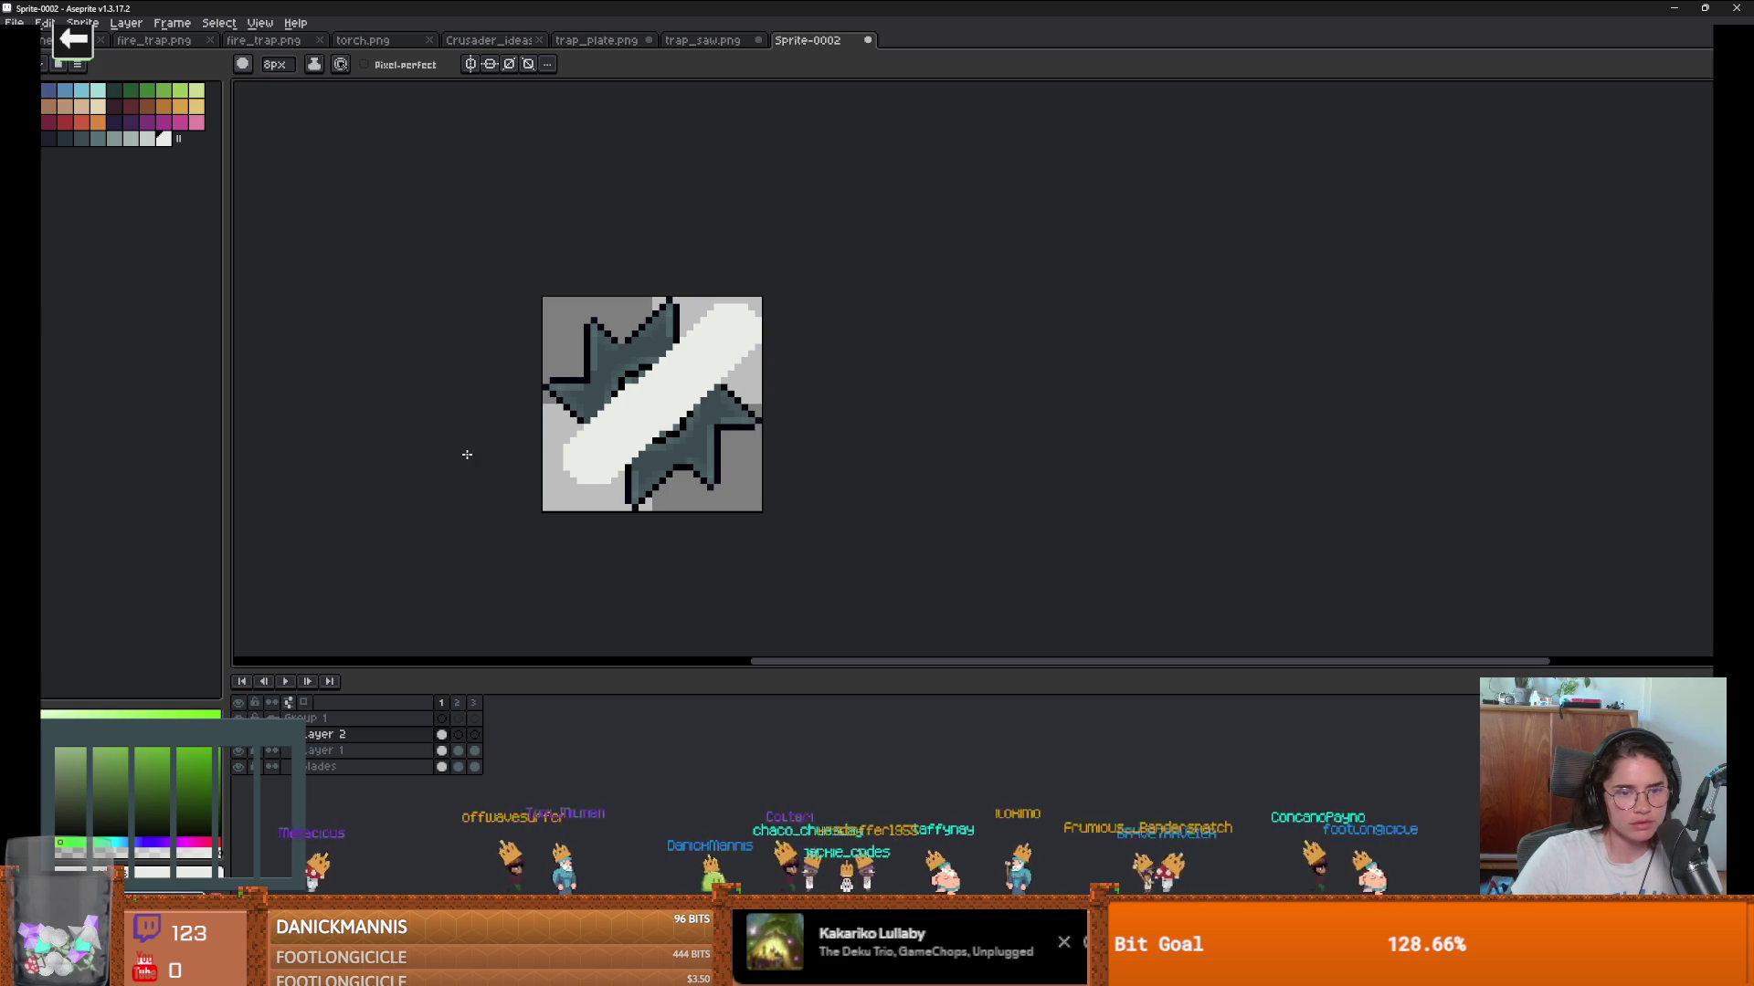
pyautogui.hotkey('ctrl', 'z')
pyautogui.click(409, 767)
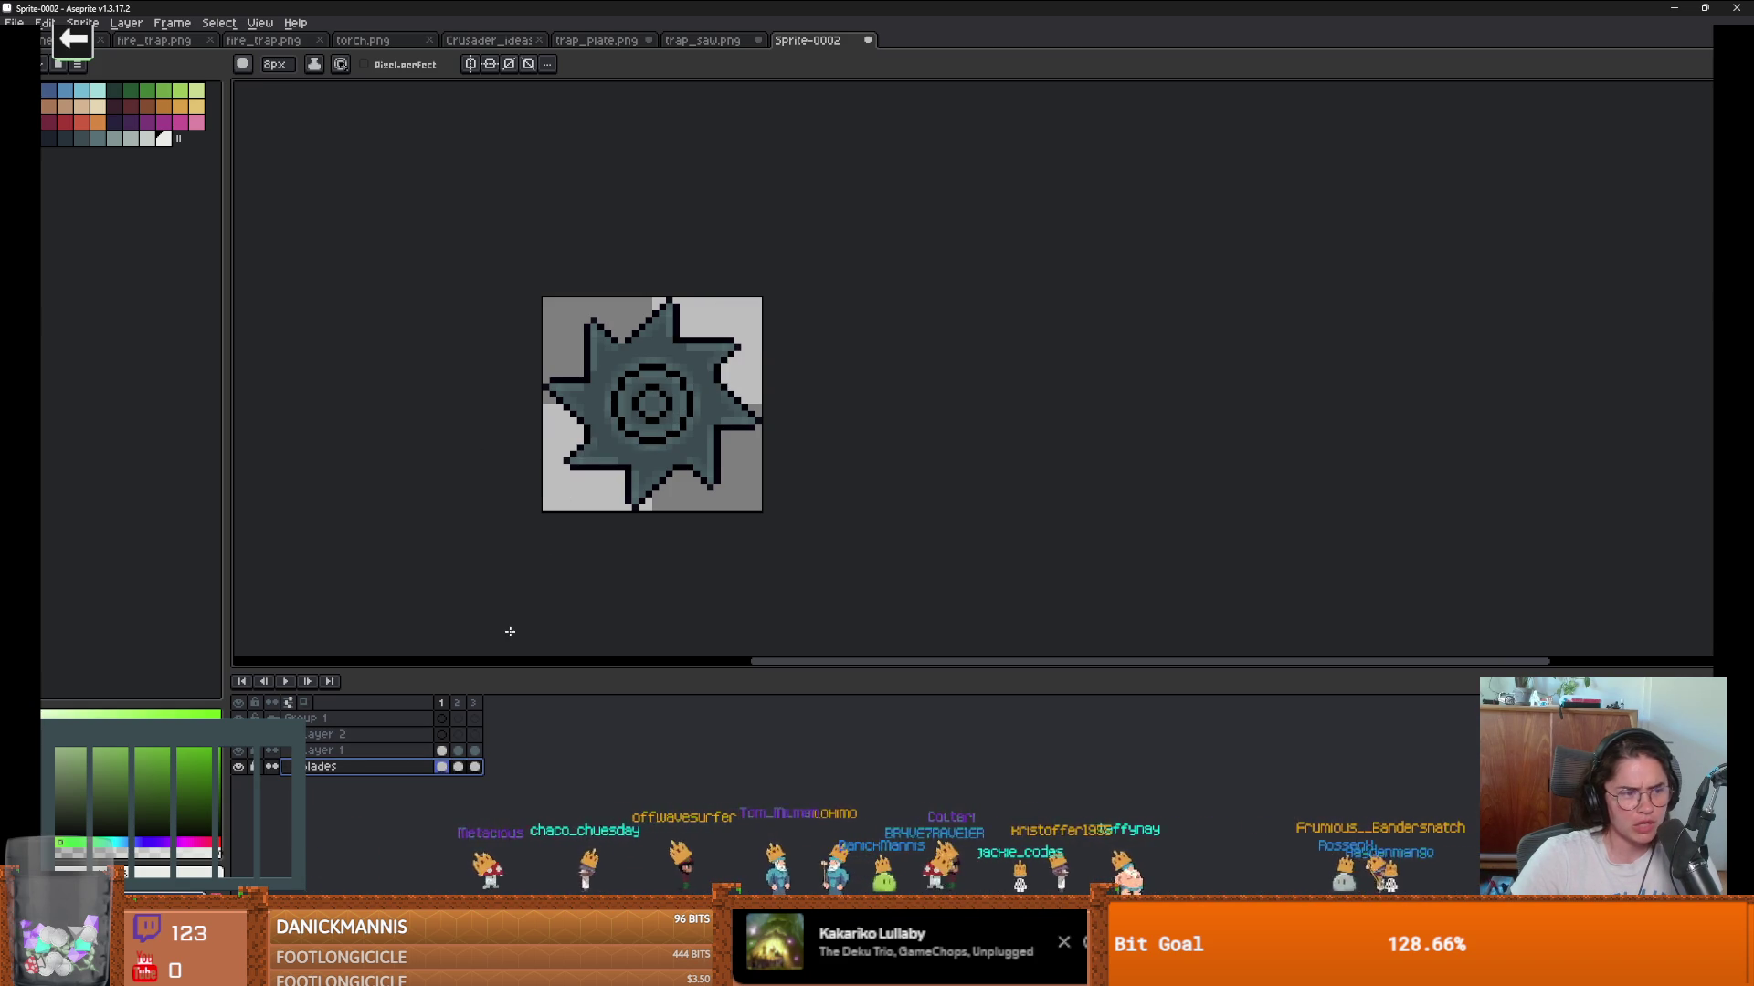
pyautogui.press('m')
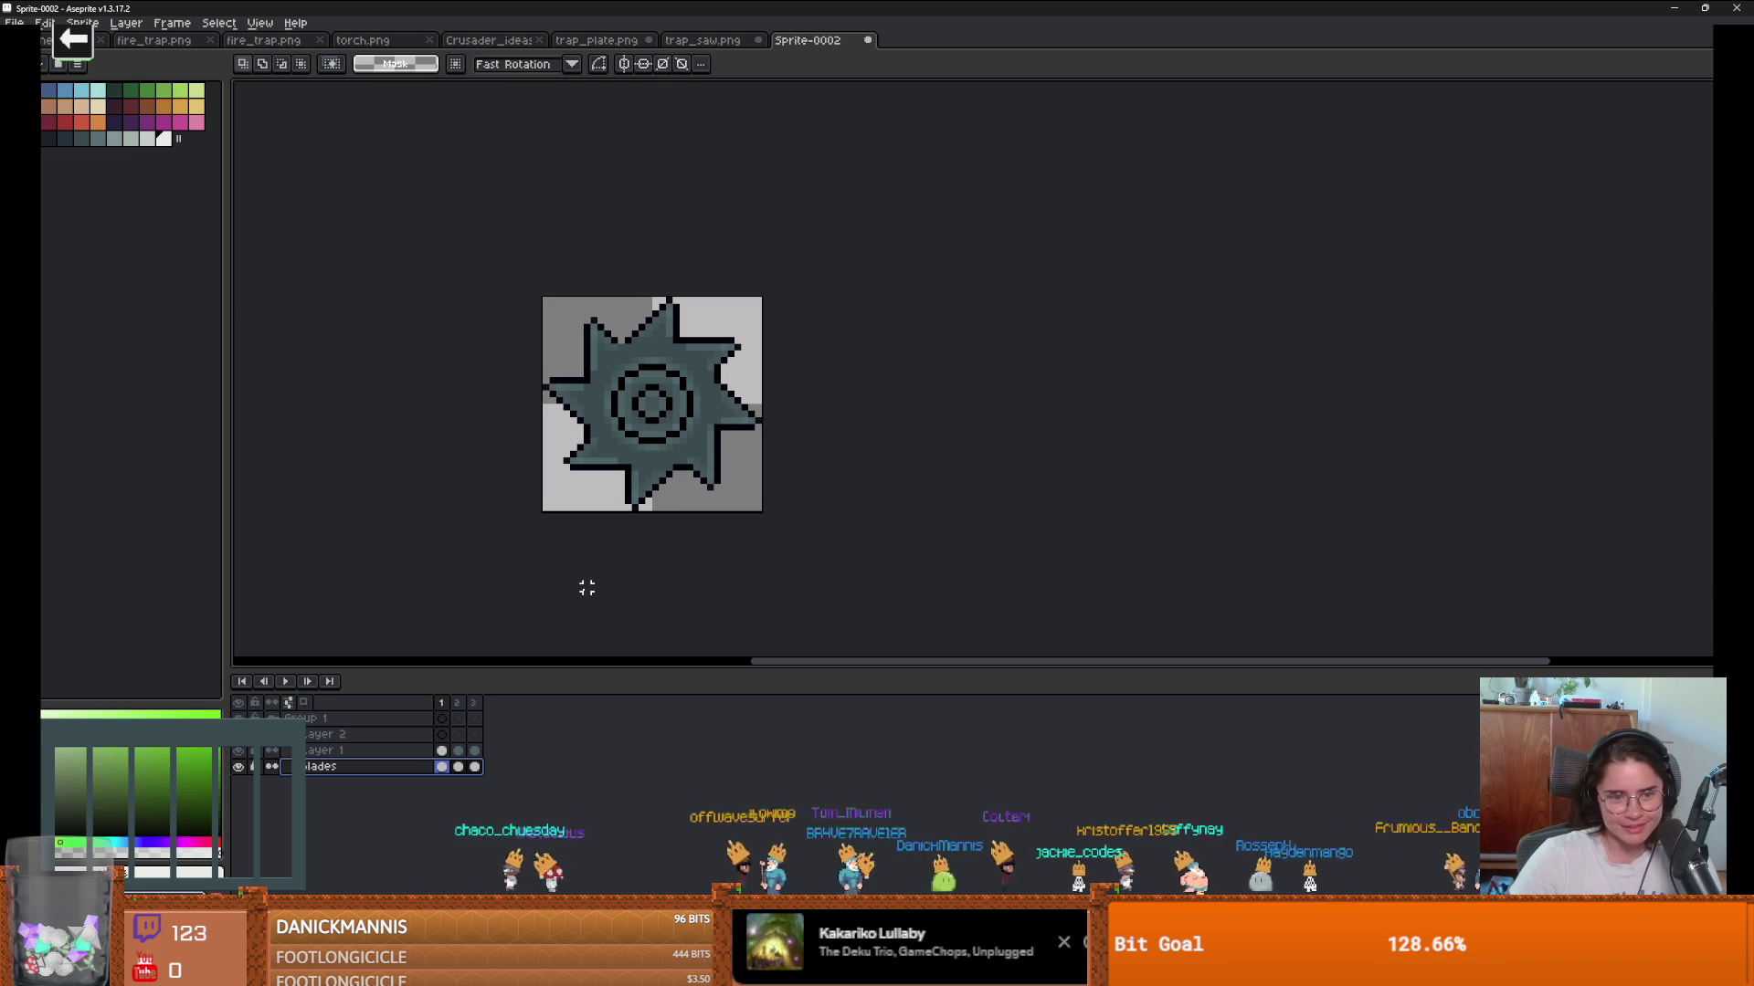
pyautogui.scroll(2, 608, 441)
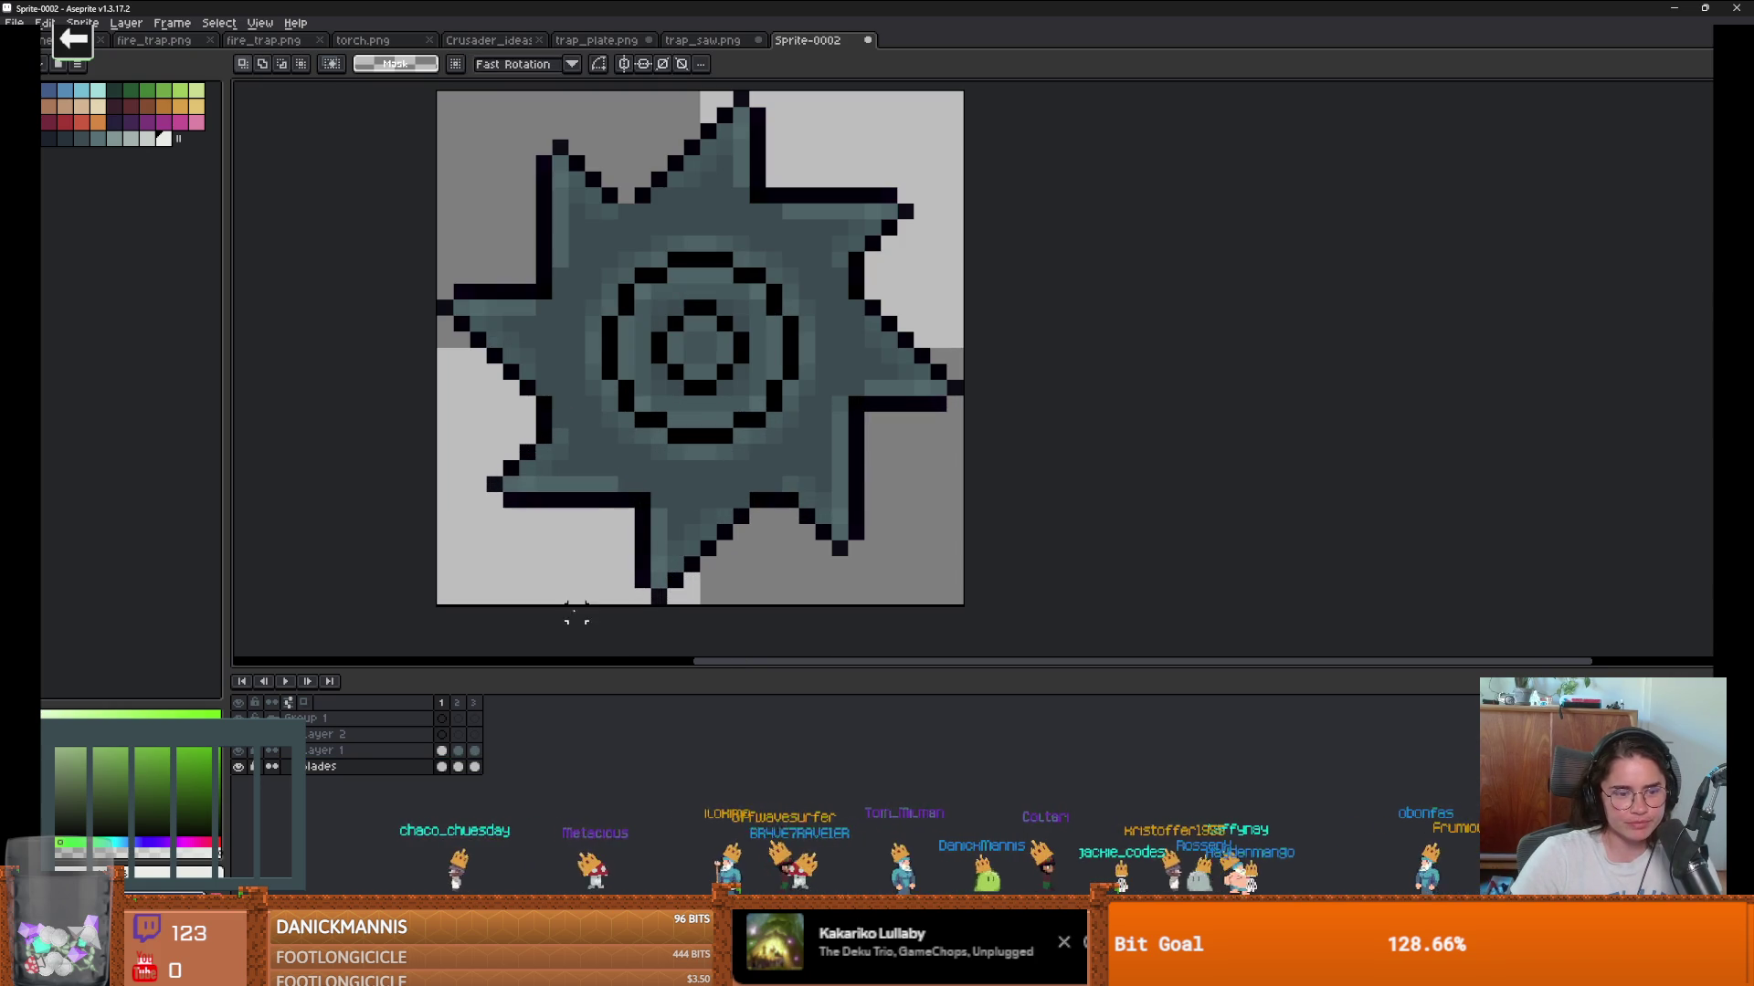
# Magic Wand select the star's interior, adding its lighter interior patches to the selection
pyautogui.press('w')
pyautogui.click(689, 505)
pyautogui.scroll(-1, 691, 509)
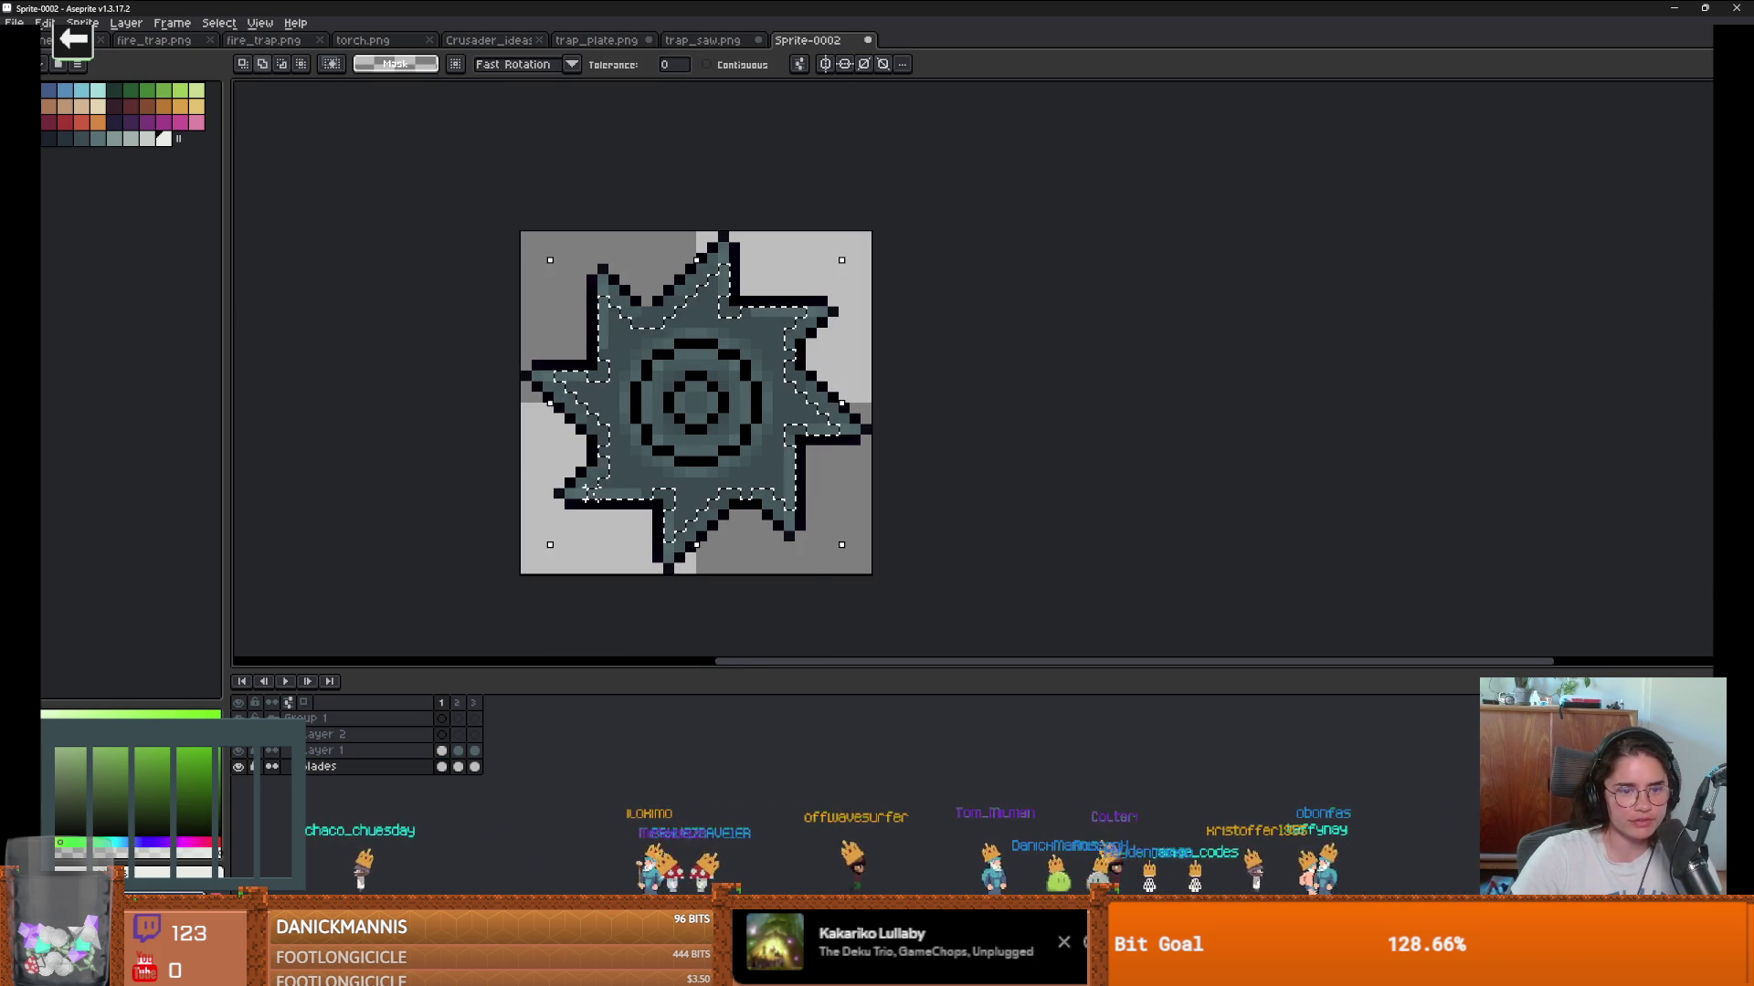
pyautogui.hscroll(-2, 586, 483)
pyautogui.scroll(3, 703, 511)
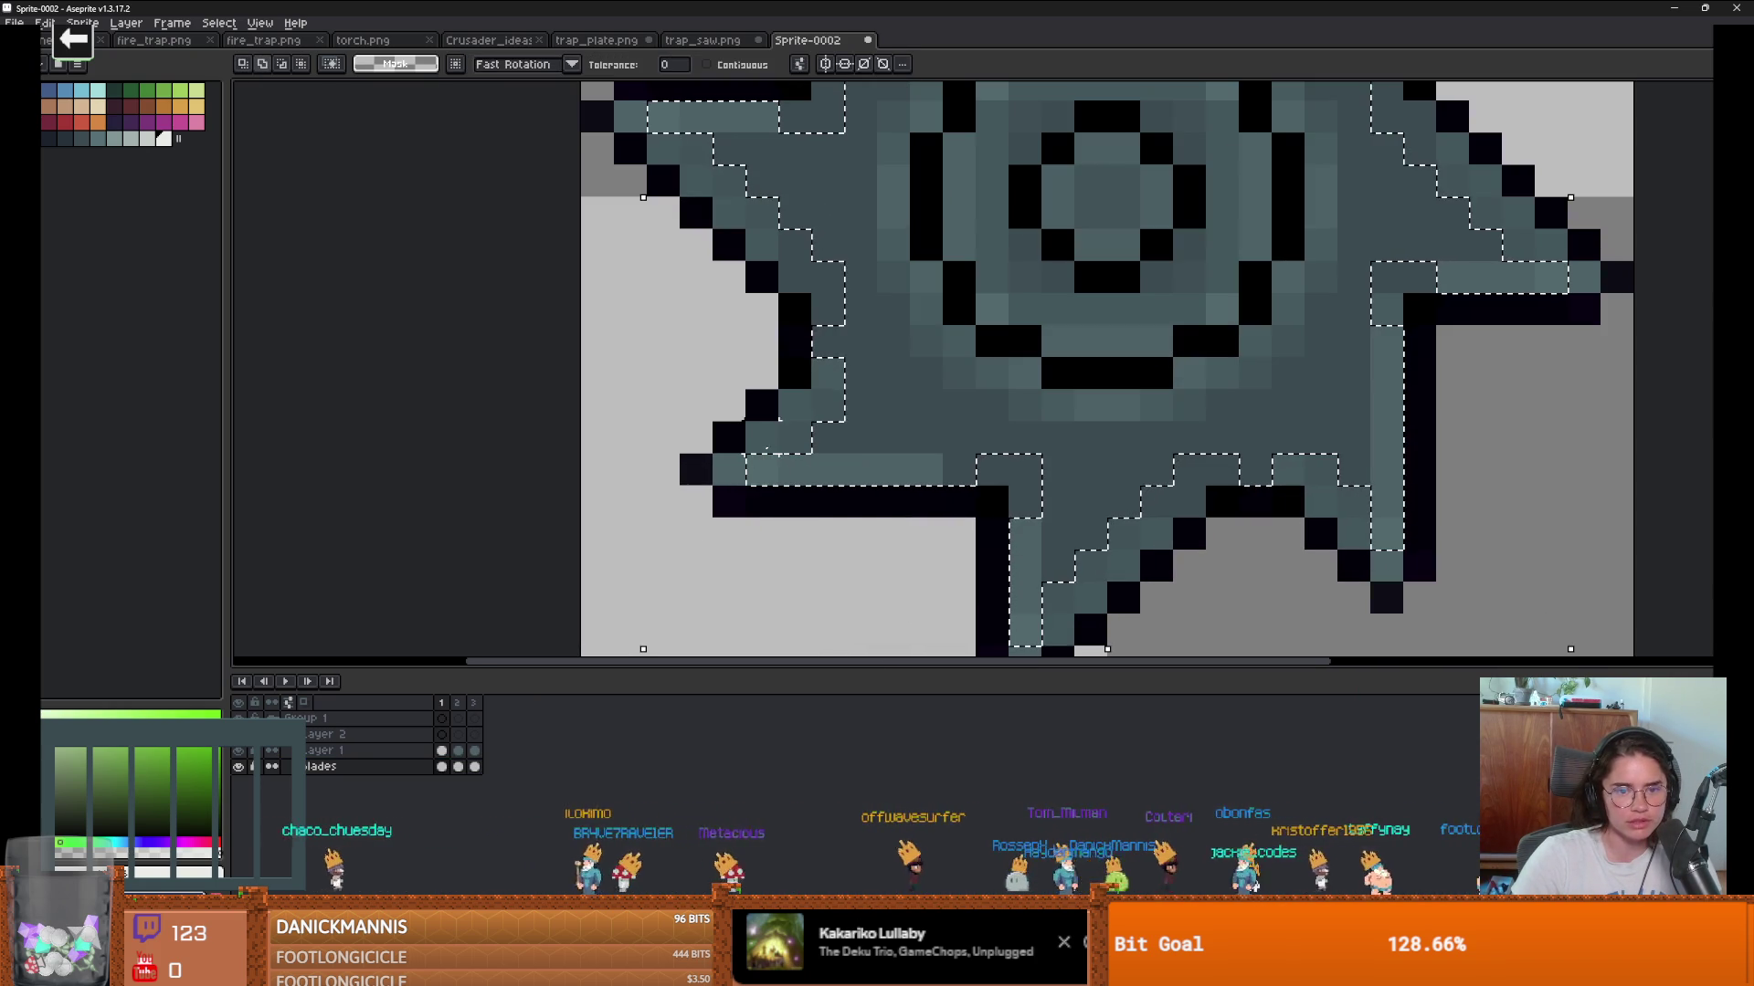
pyautogui.keyDown('shift'); pyautogui.click(800, 429); pyautogui.keyUp('shift')
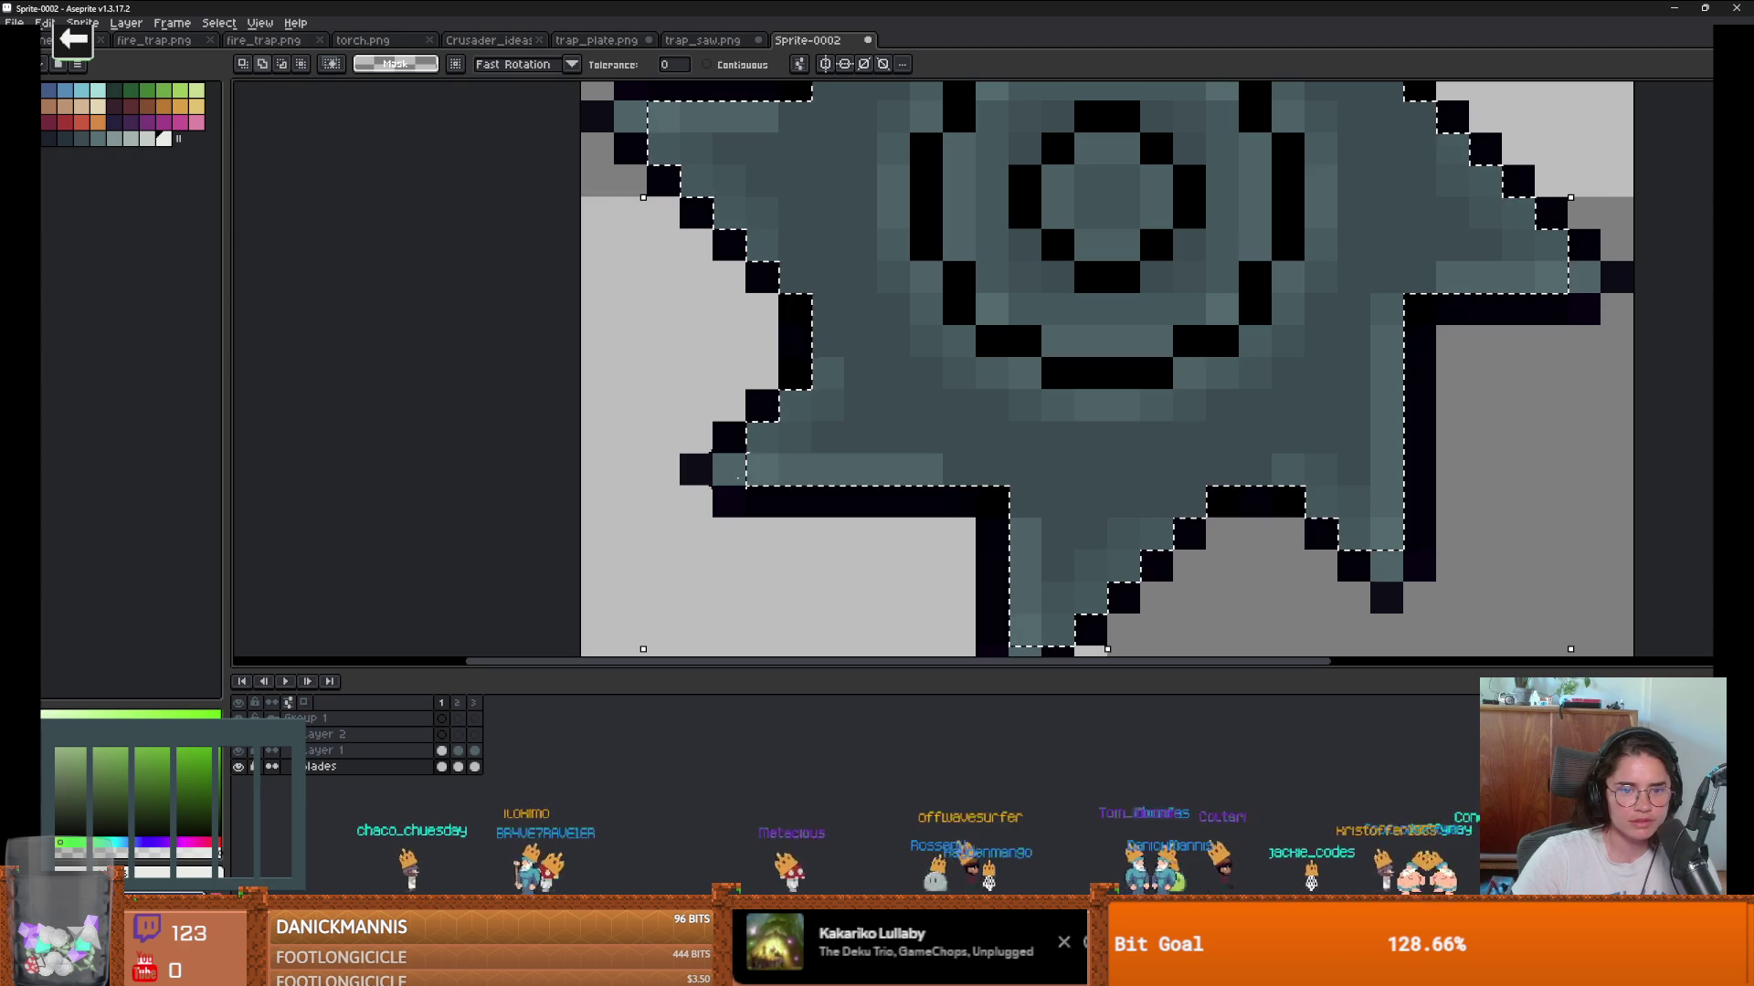
pyautogui.scroll(-5, 711, 420)
pyautogui.hscroll(1, 570, 403)
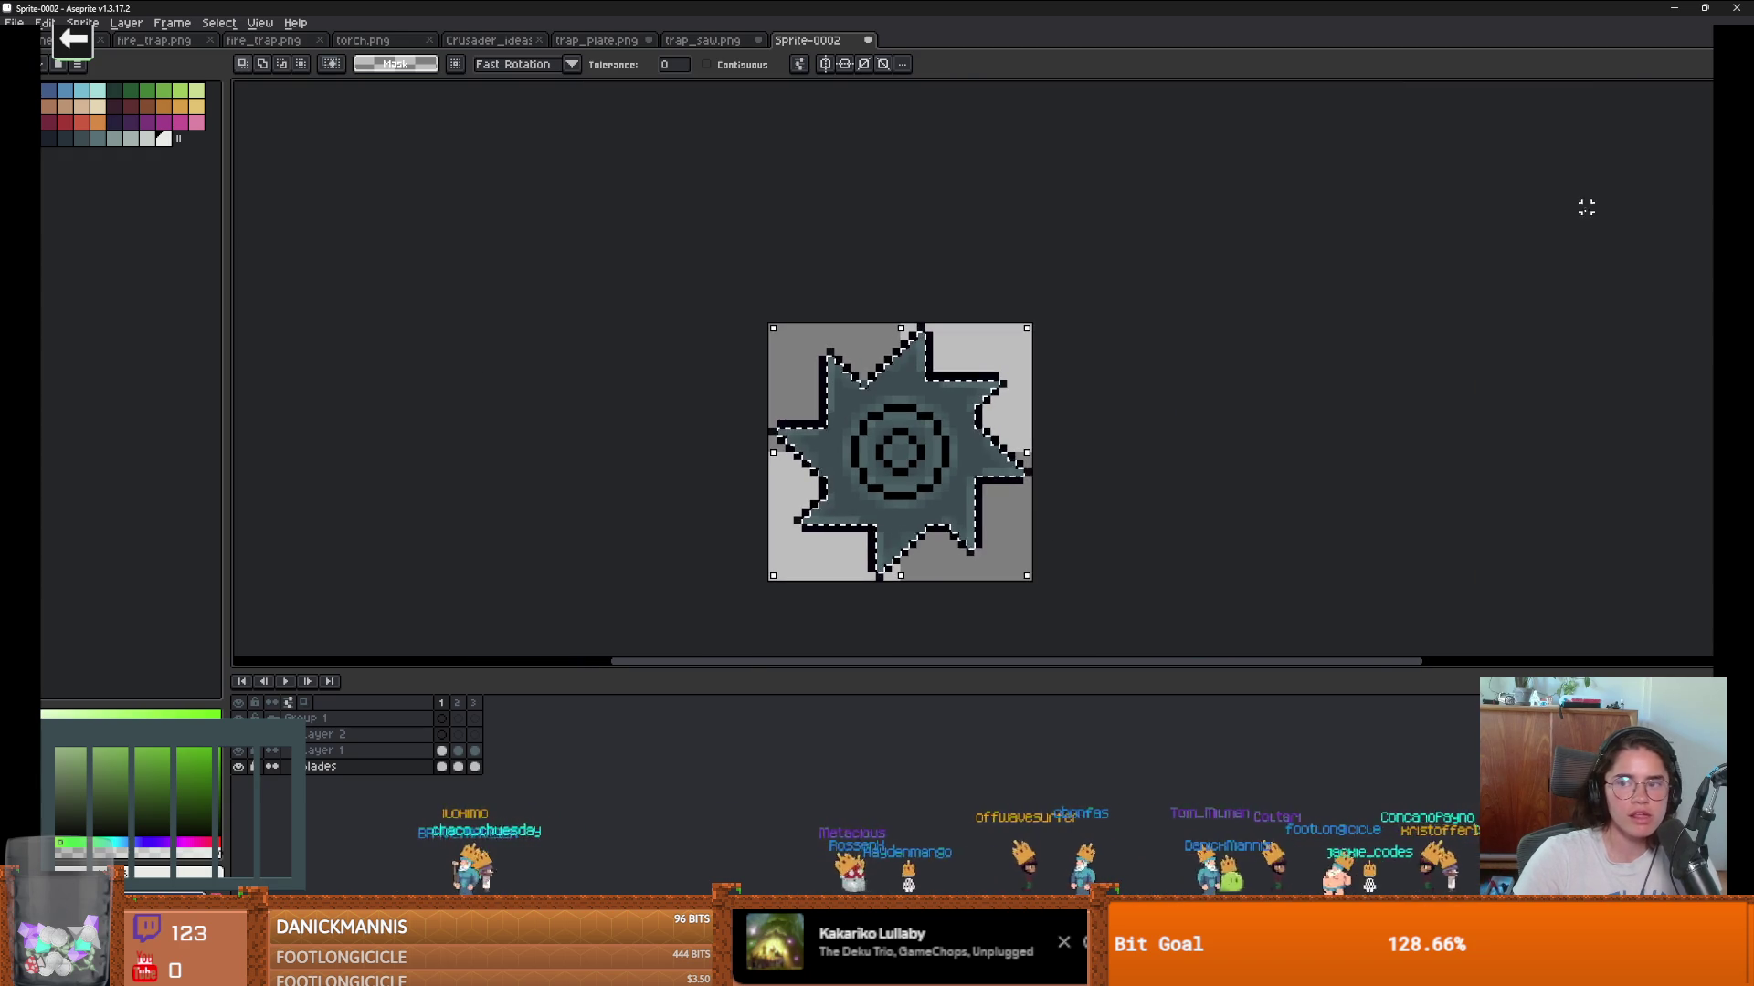
# On Layer 2, paint a broad white diagonal highlight across the blade with a 6px brush
pyautogui.press('b')
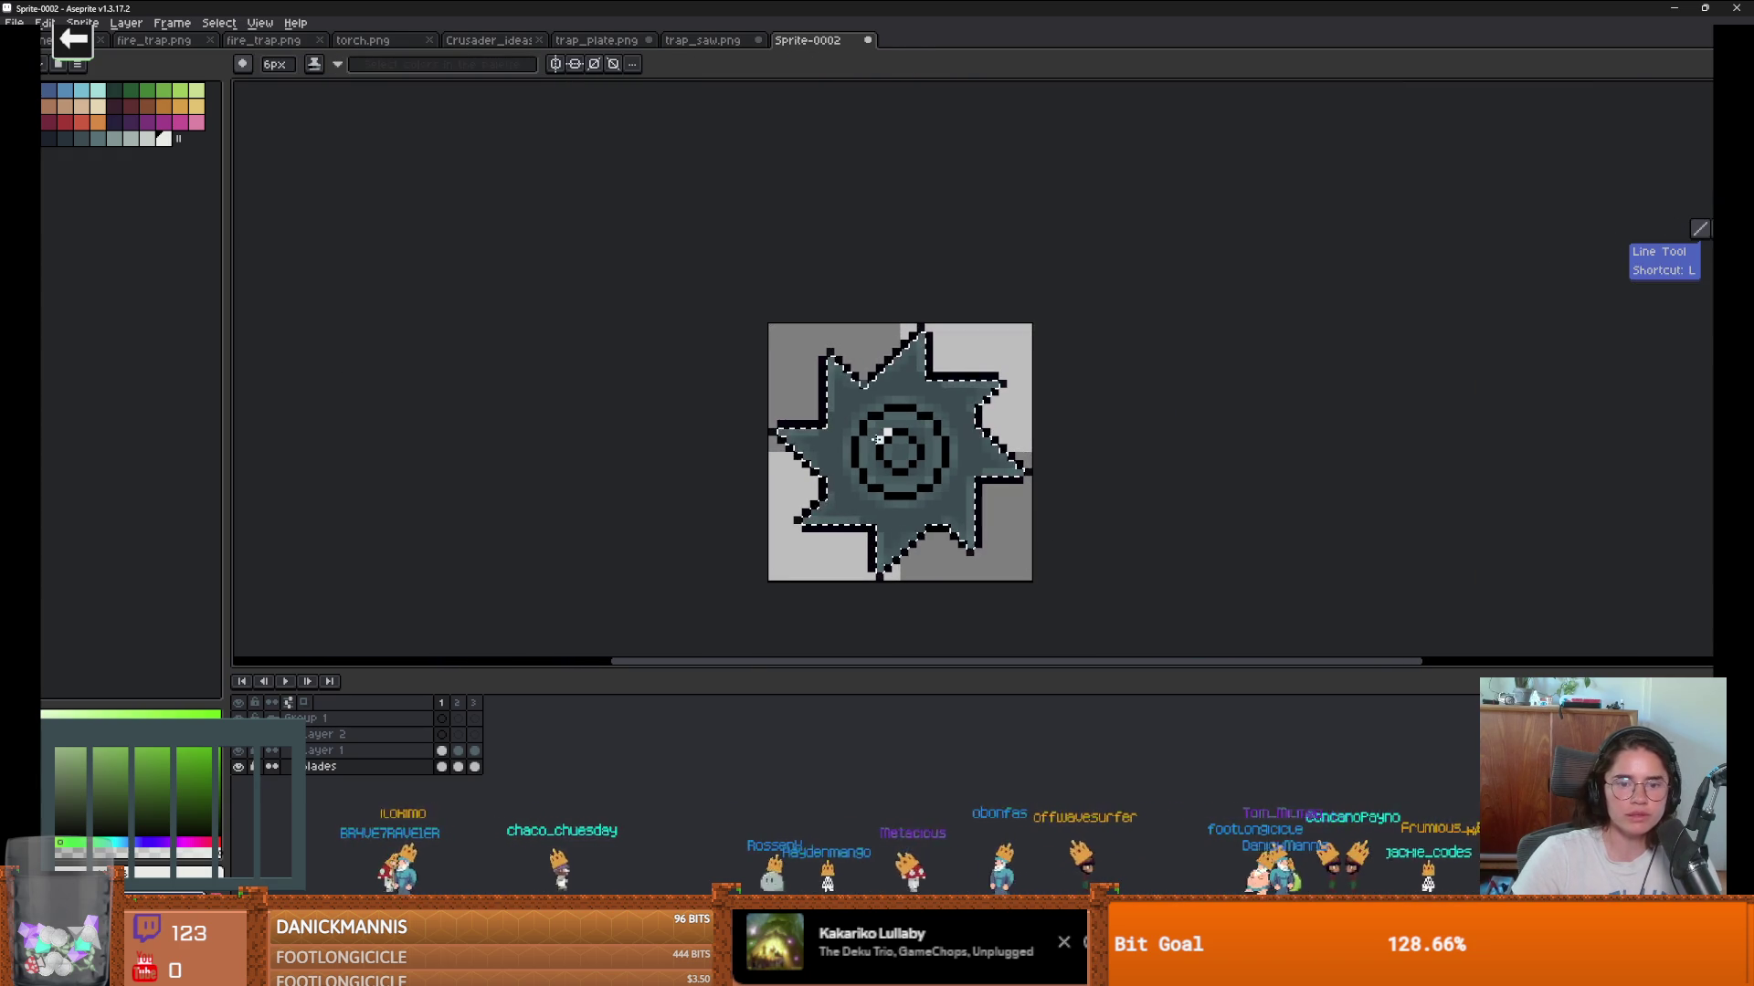
pyautogui.moveTo(831, 546); pyautogui.dragTo(852, 525)
pyautogui.hotkey('ctrl', 'z')
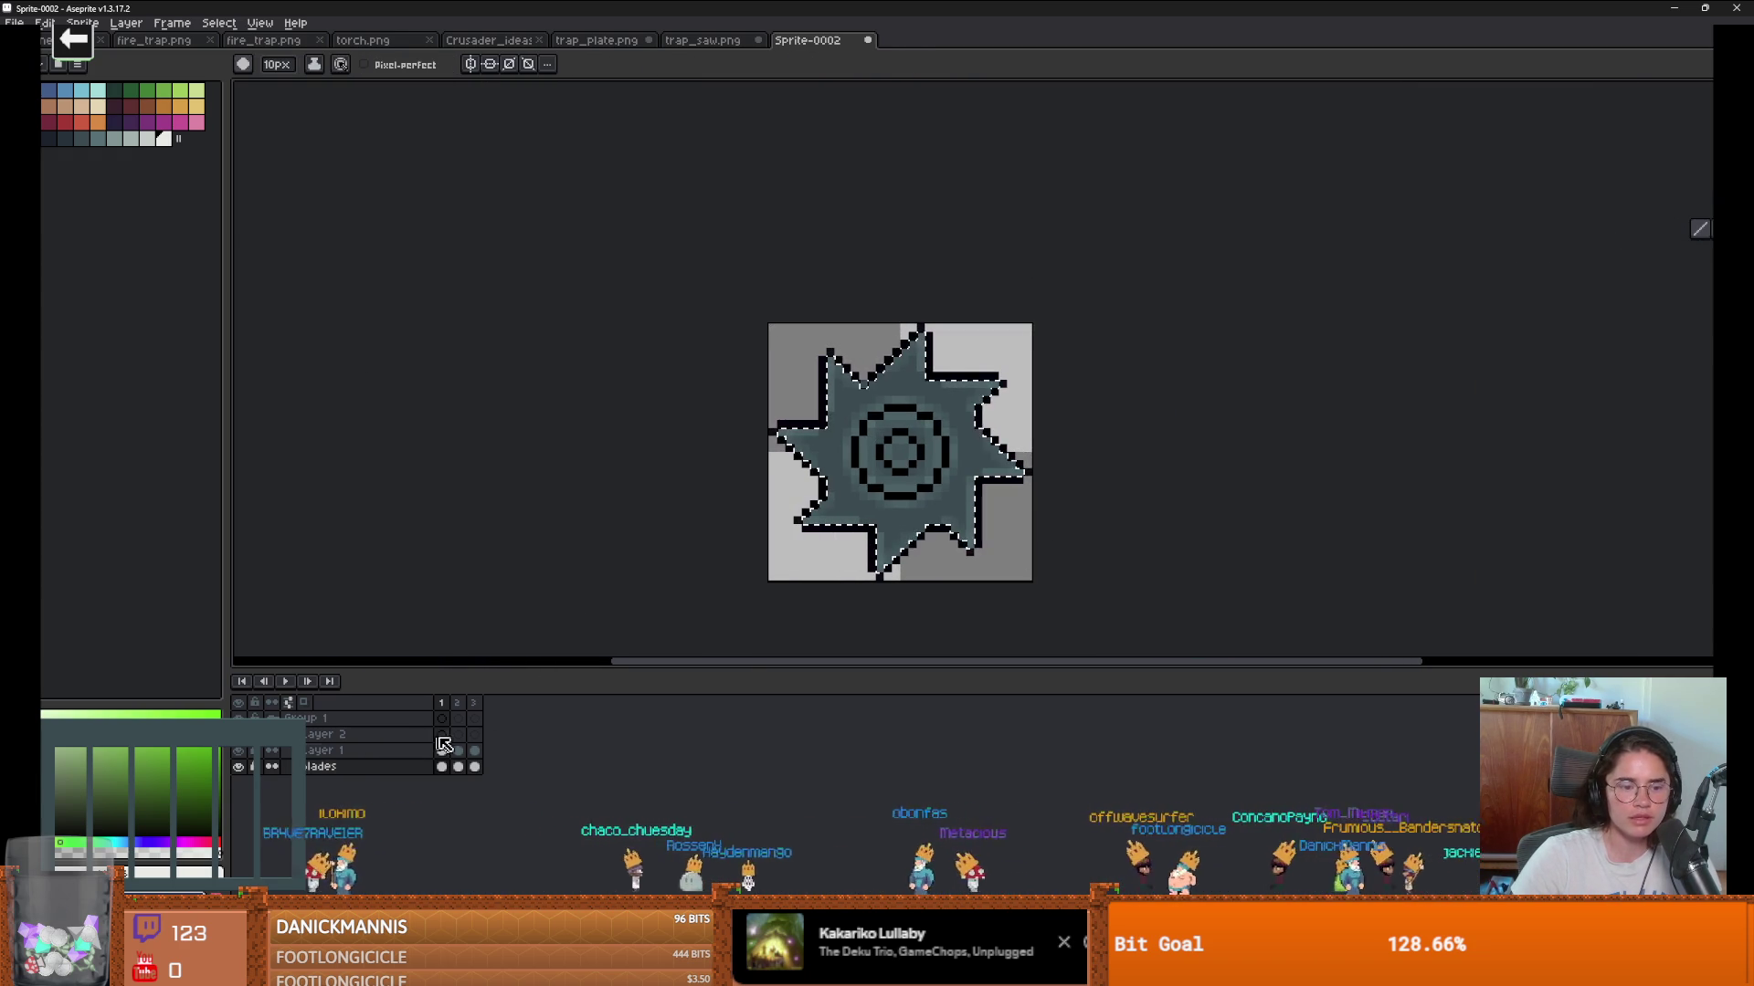
pyautogui.click(441, 736)
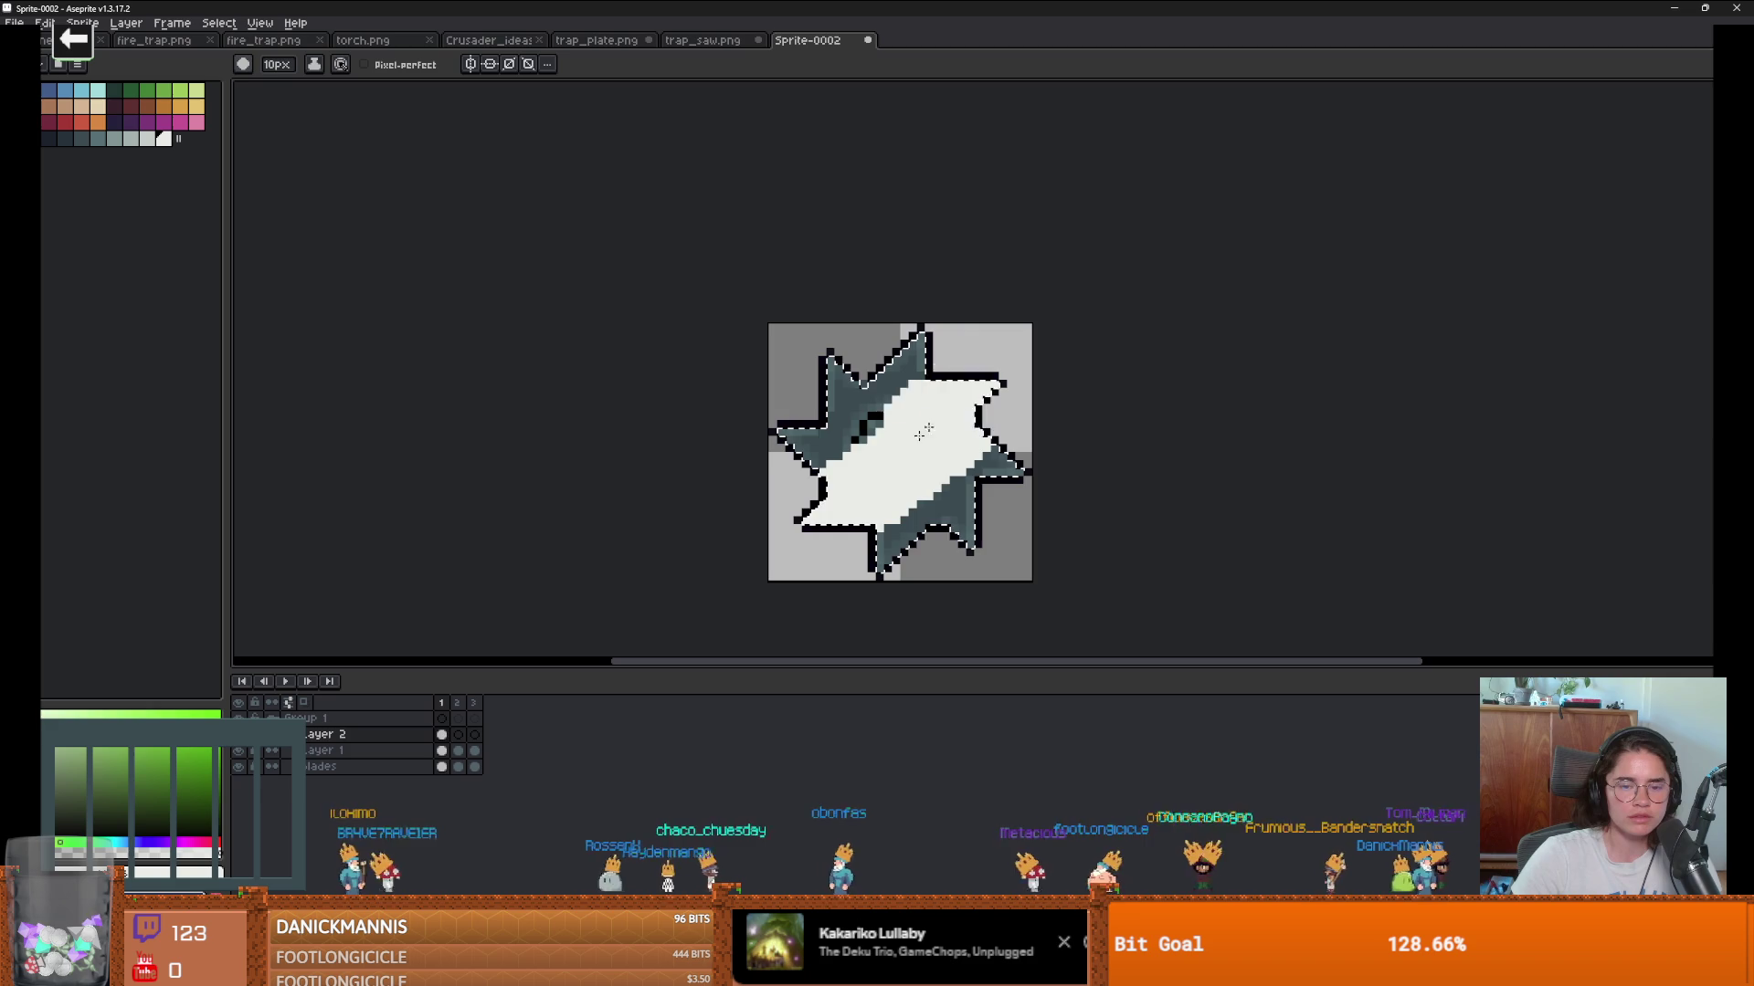
pyautogui.press('-')
pyautogui.press('-')
pyautogui.press('-')
pyautogui.moveTo(808, 521); pyautogui.dragTo(1049, 305)
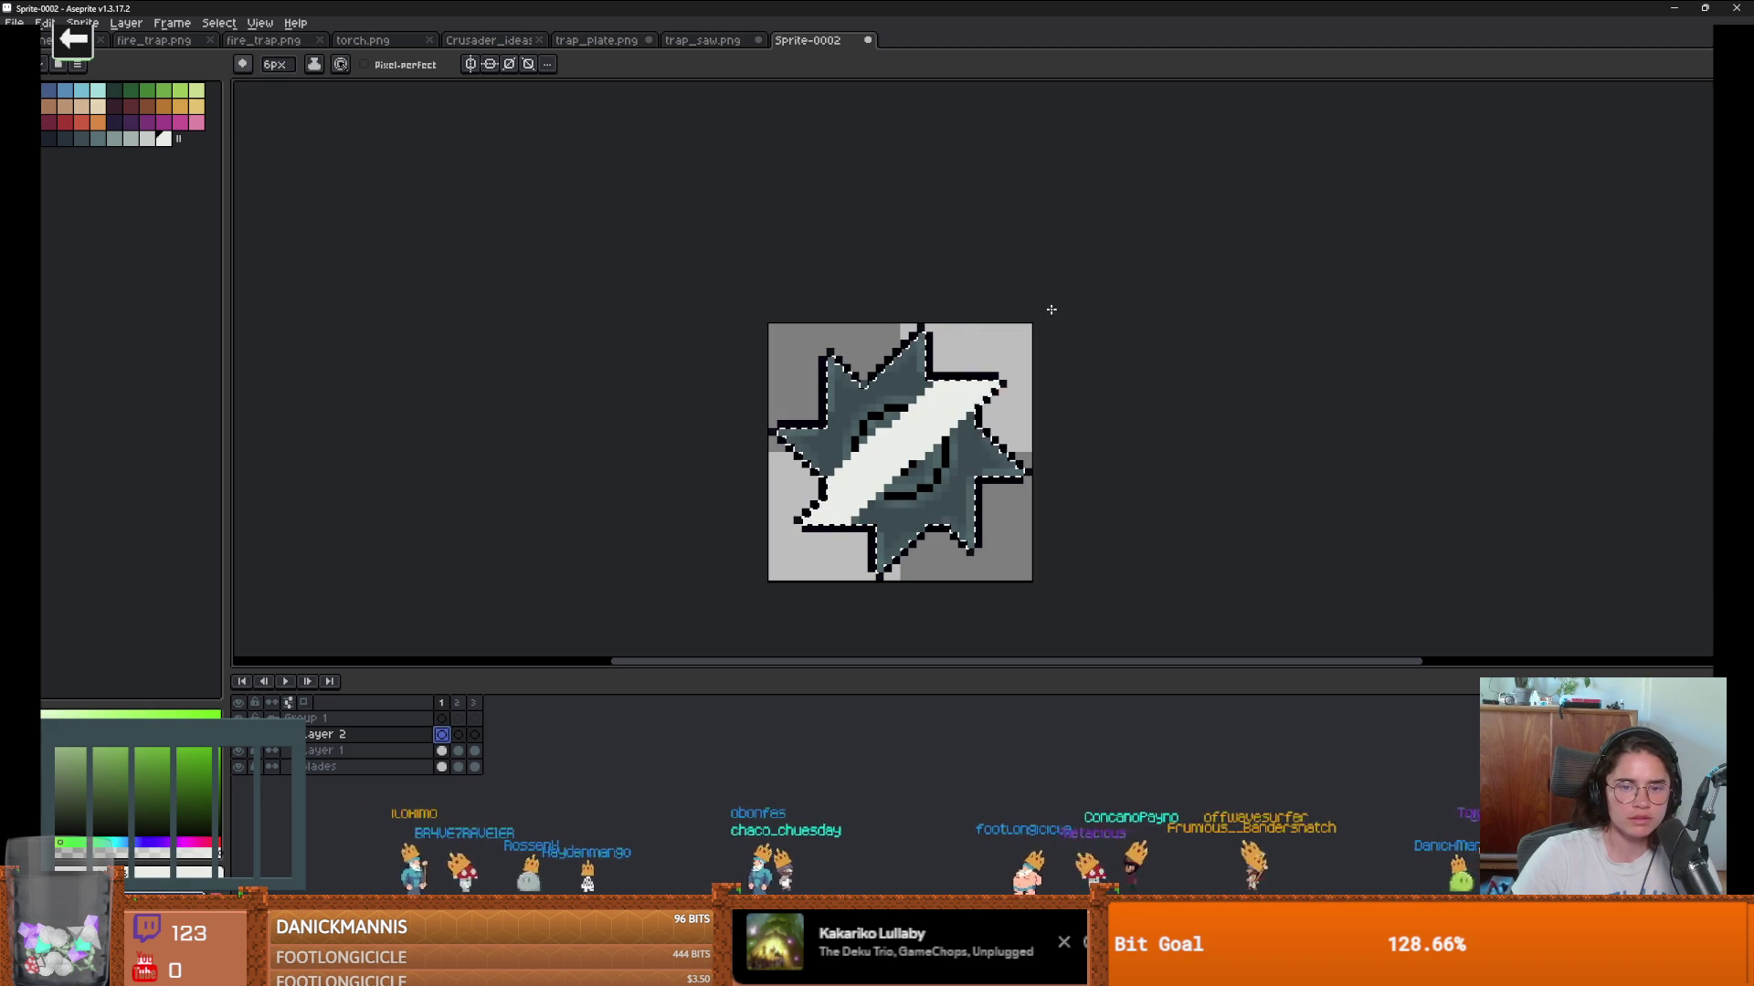
pyautogui.hotkey('ctrl', 'z')
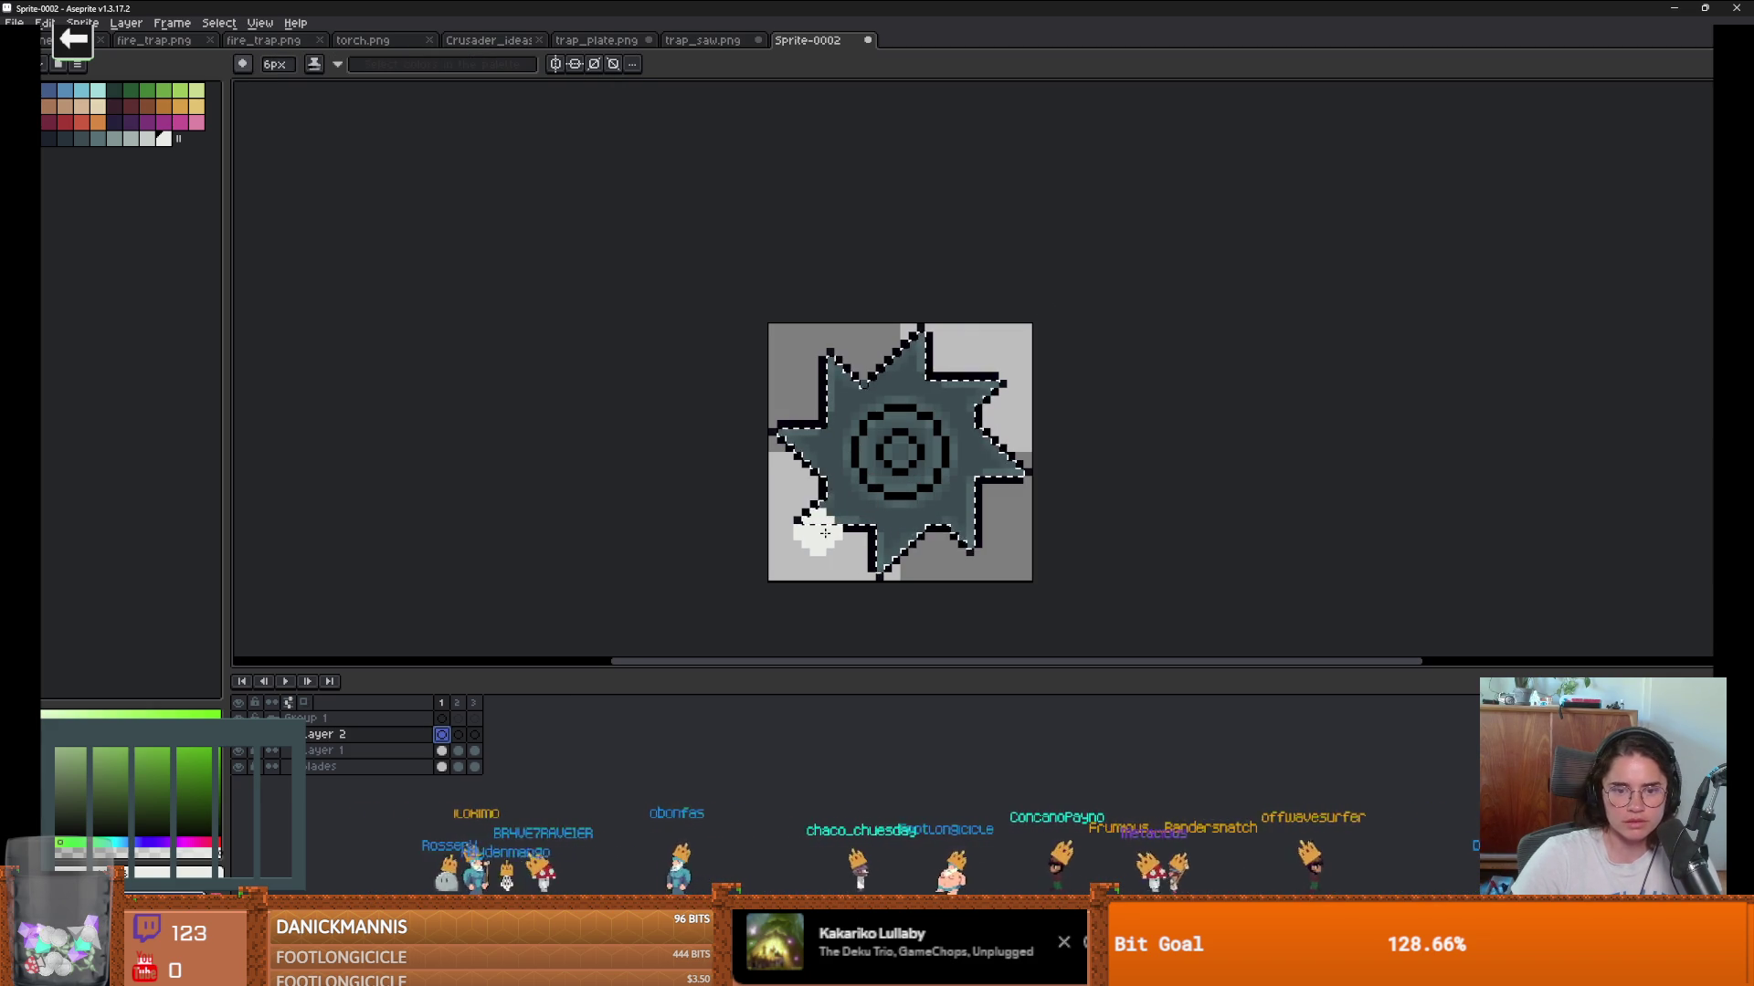
pyautogui.moveTo(824, 533); pyautogui.dragTo(1049, 344)
pyautogui.moveTo(1073, 275); pyautogui.dragTo(1084, 277)
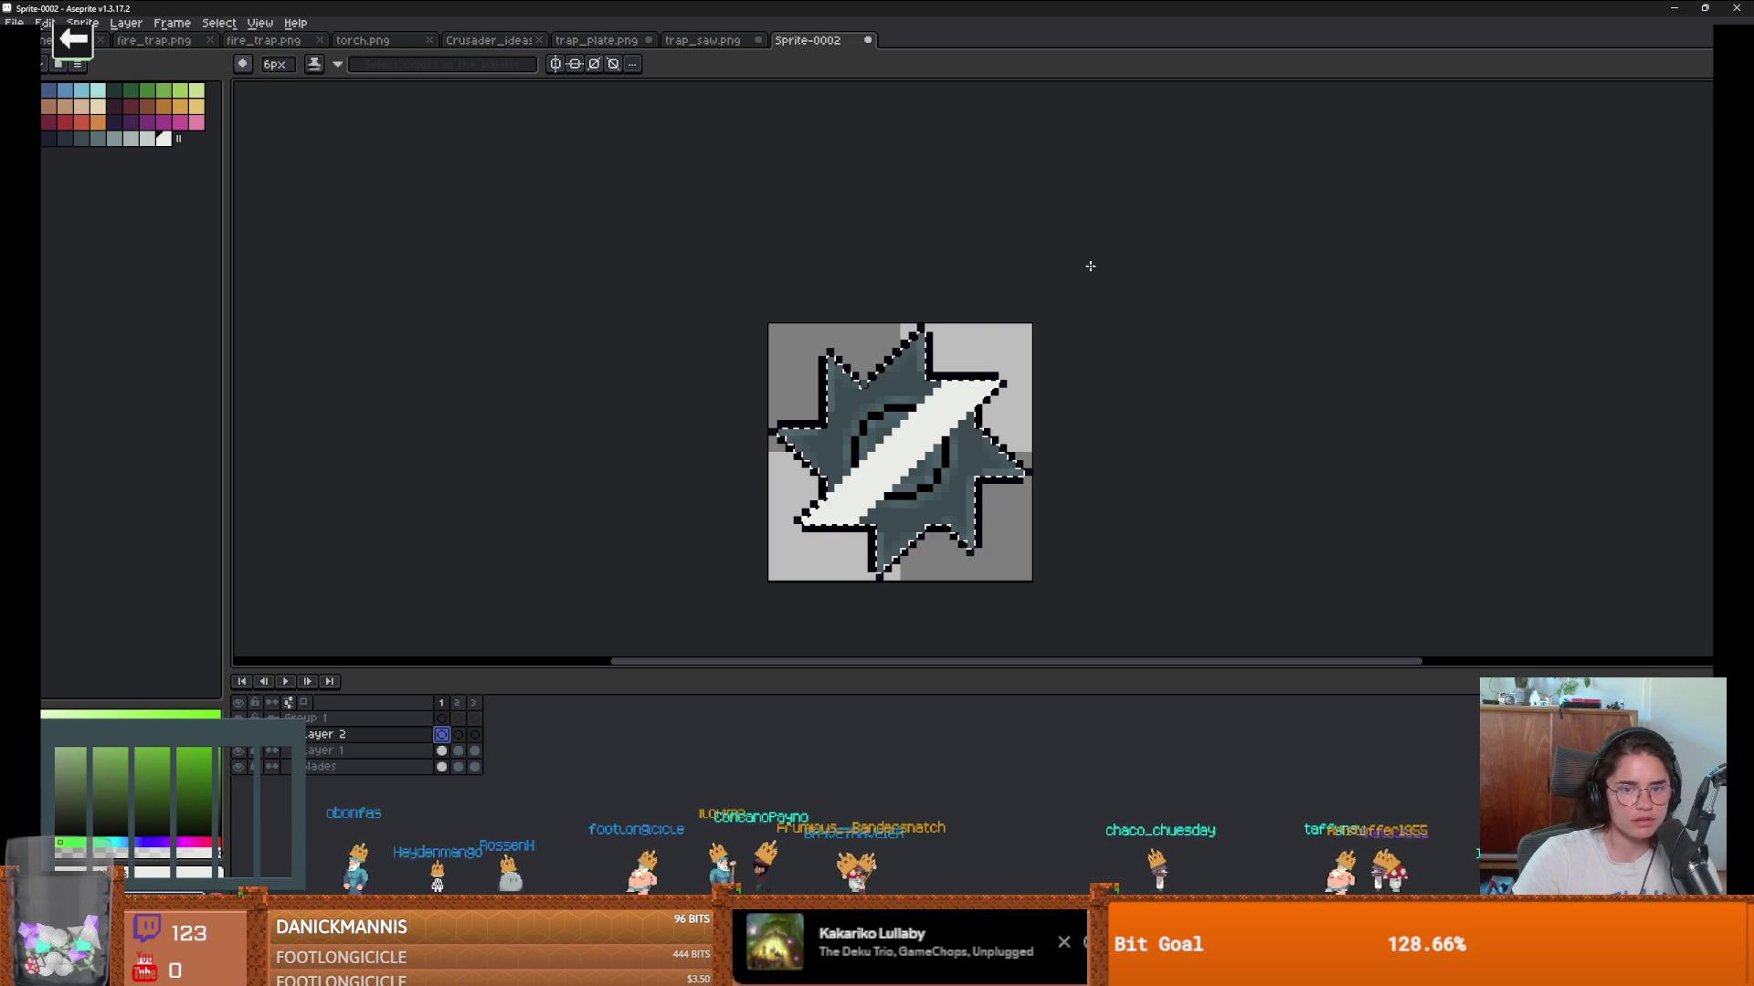
pyautogui.moveTo(1056, 350); pyautogui.dragTo(990, 395)
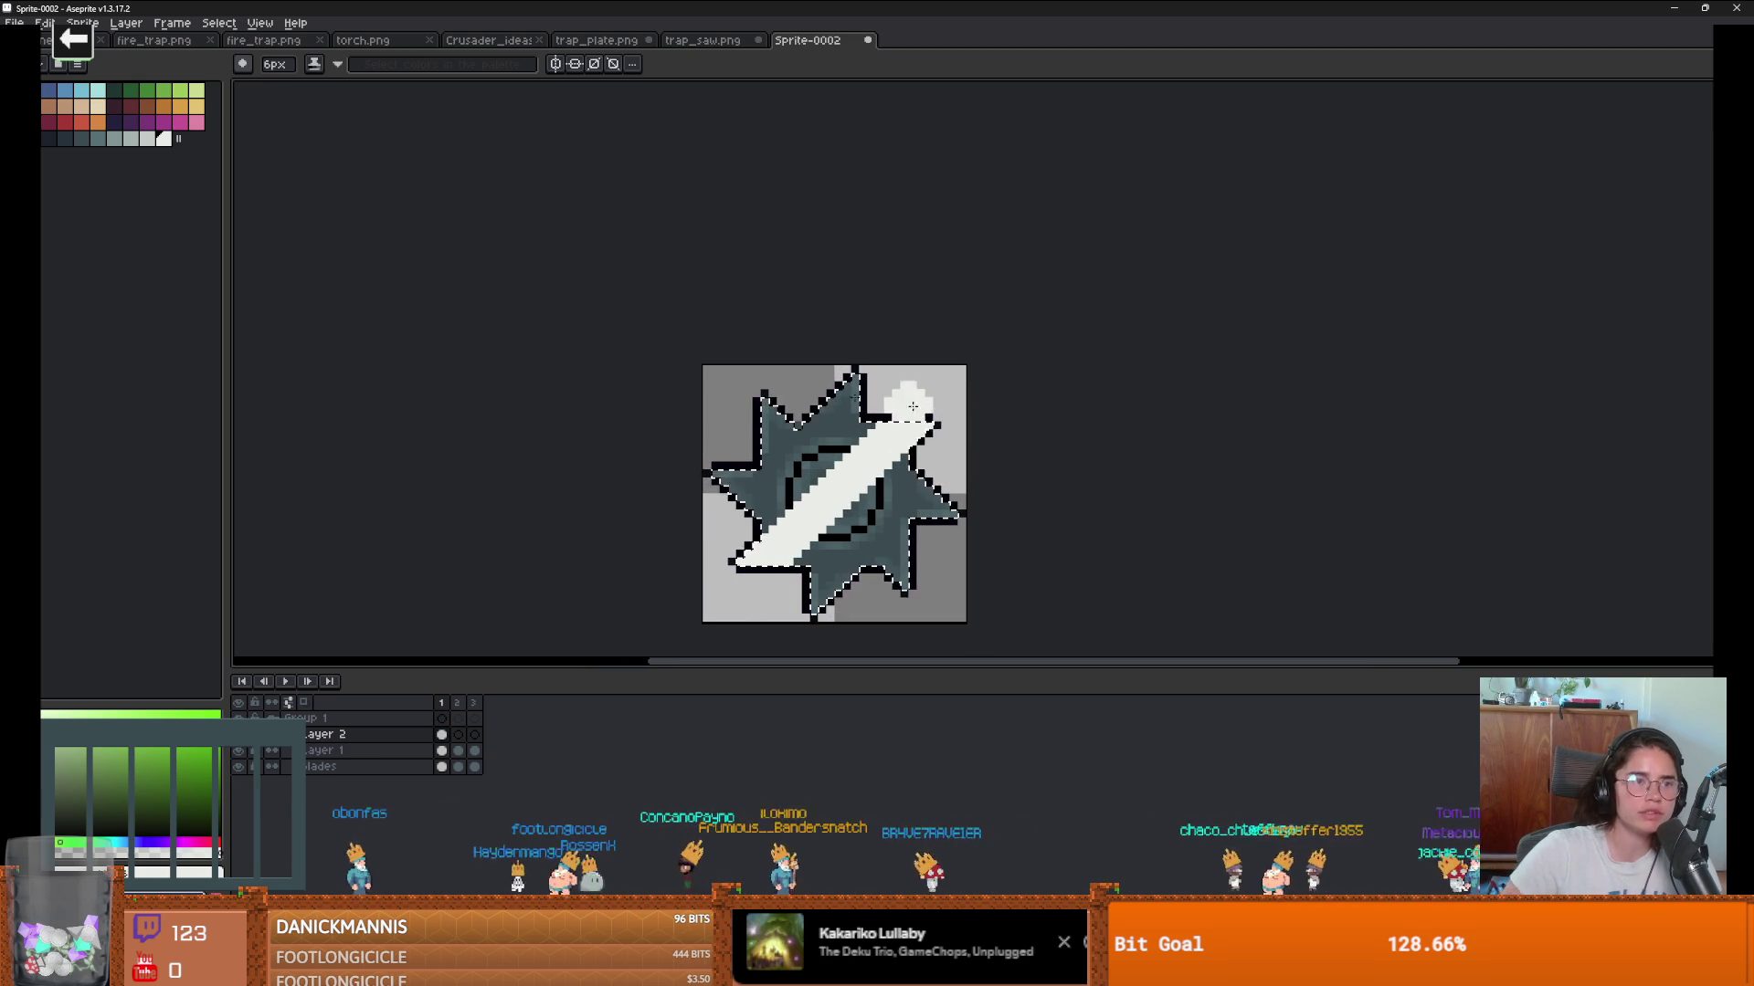
pyautogui.doubleClick(350, 742)
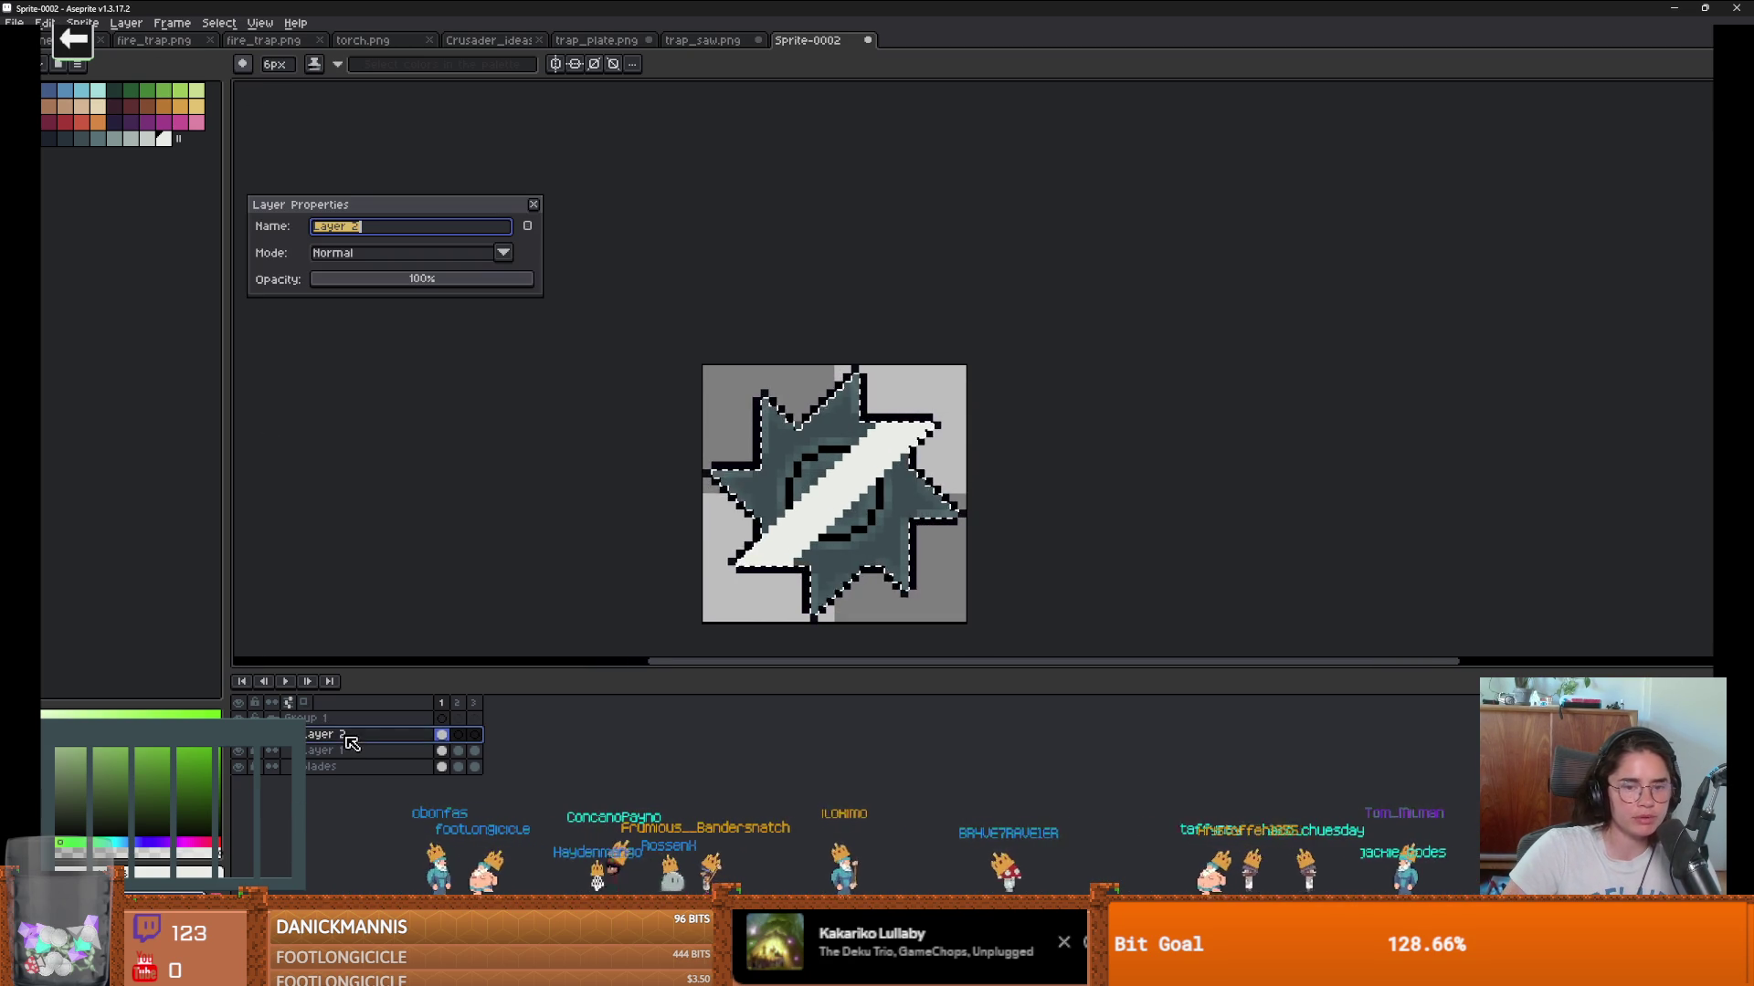
# Drop Layer 2's opacity to about 29%, then add light grey pixels near the blade's lower edge
pyautogui.click(449, 281)
pyautogui.moveTo(458, 281); pyautogui.dragTo(400, 281)
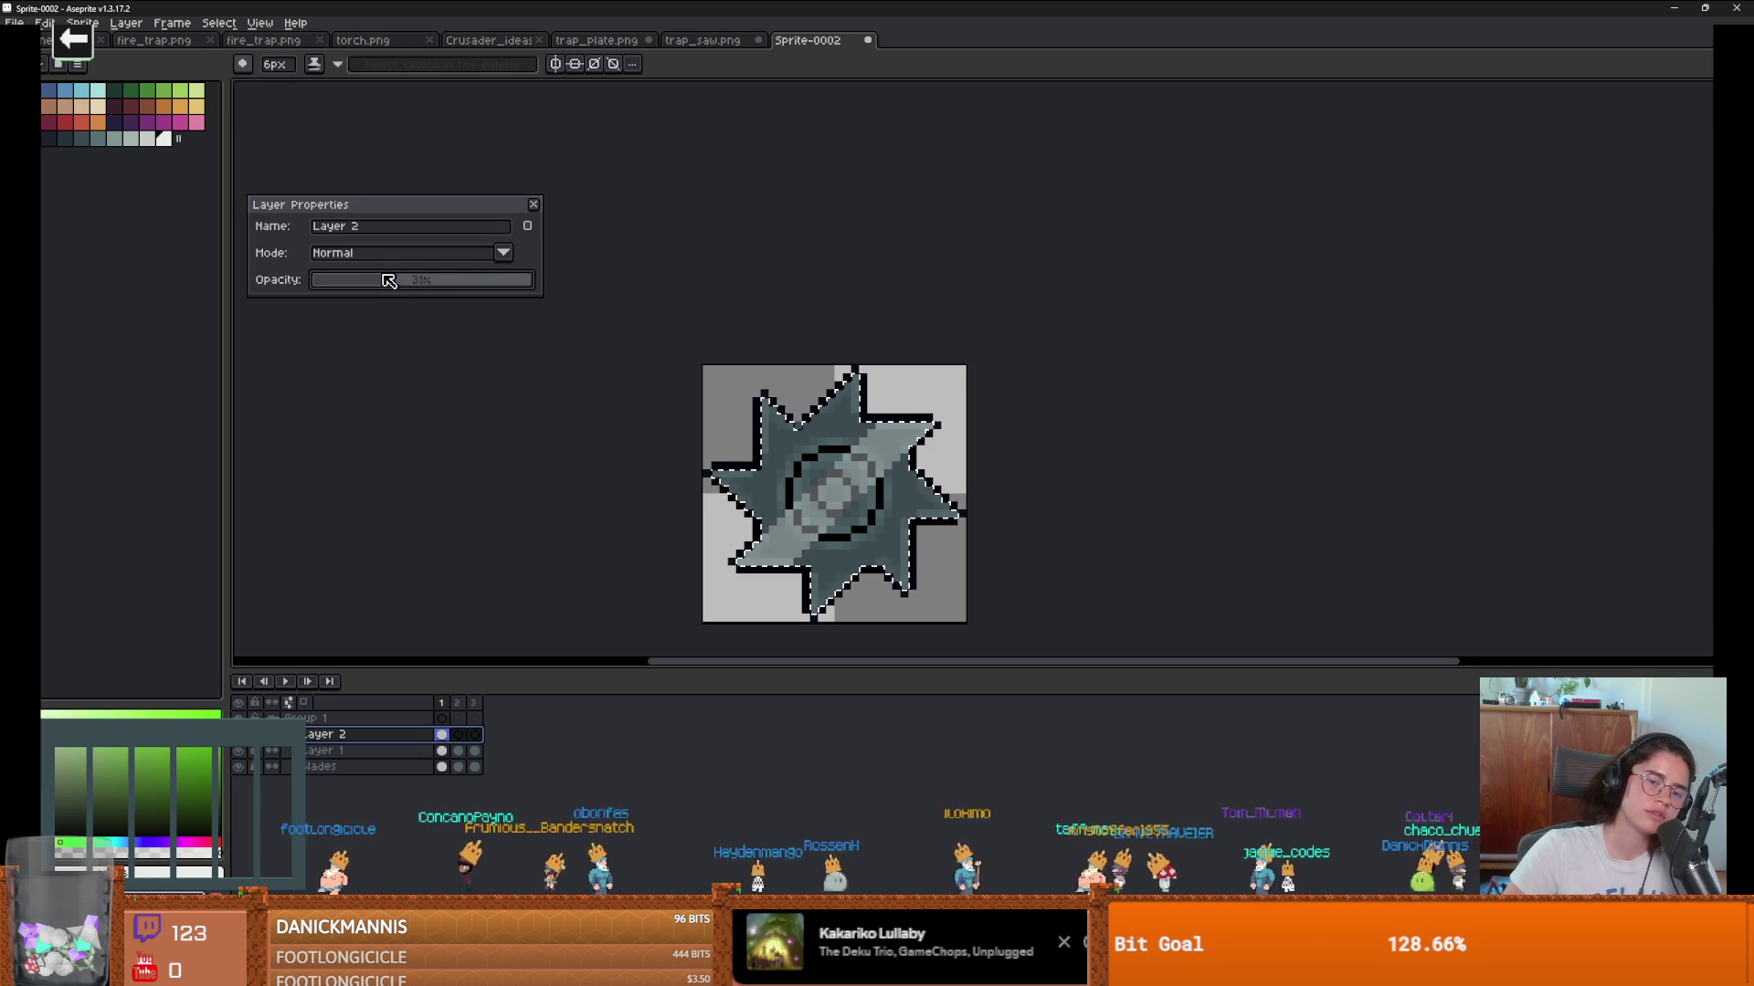
pyautogui.scroll(-2, 965, 505)
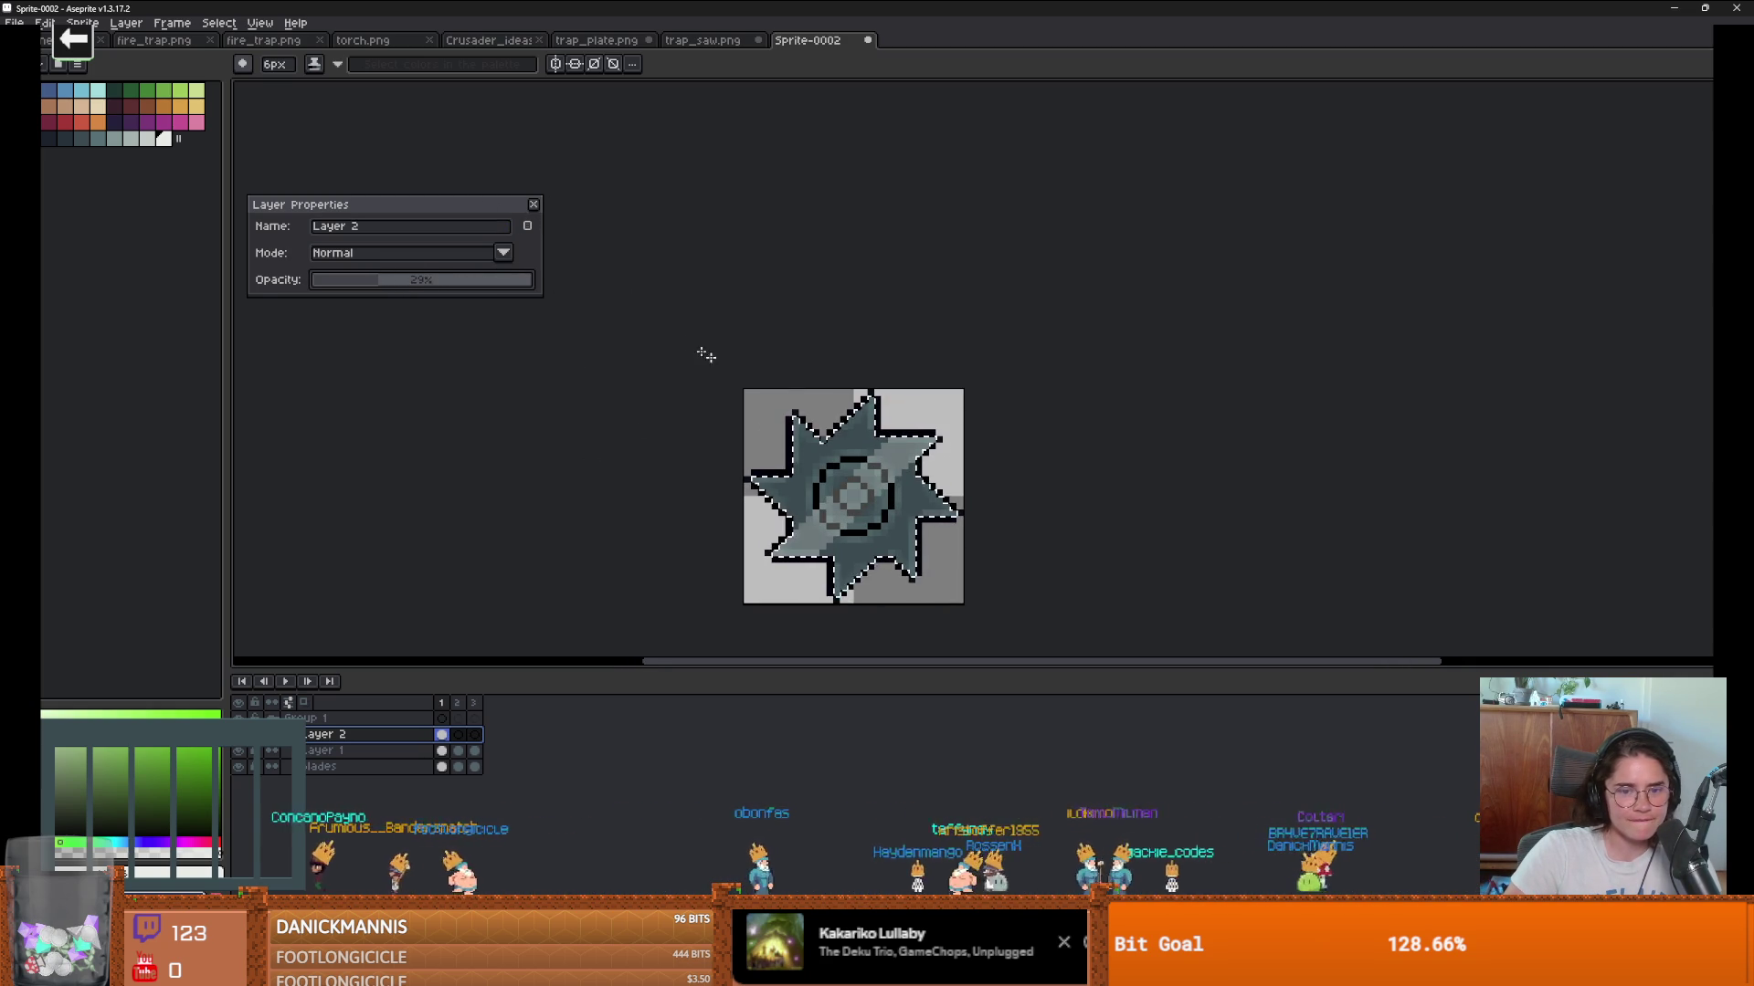
pyautogui.click(534, 205)
pyautogui.moveTo(879, 586); pyautogui.dragTo(862, 602)
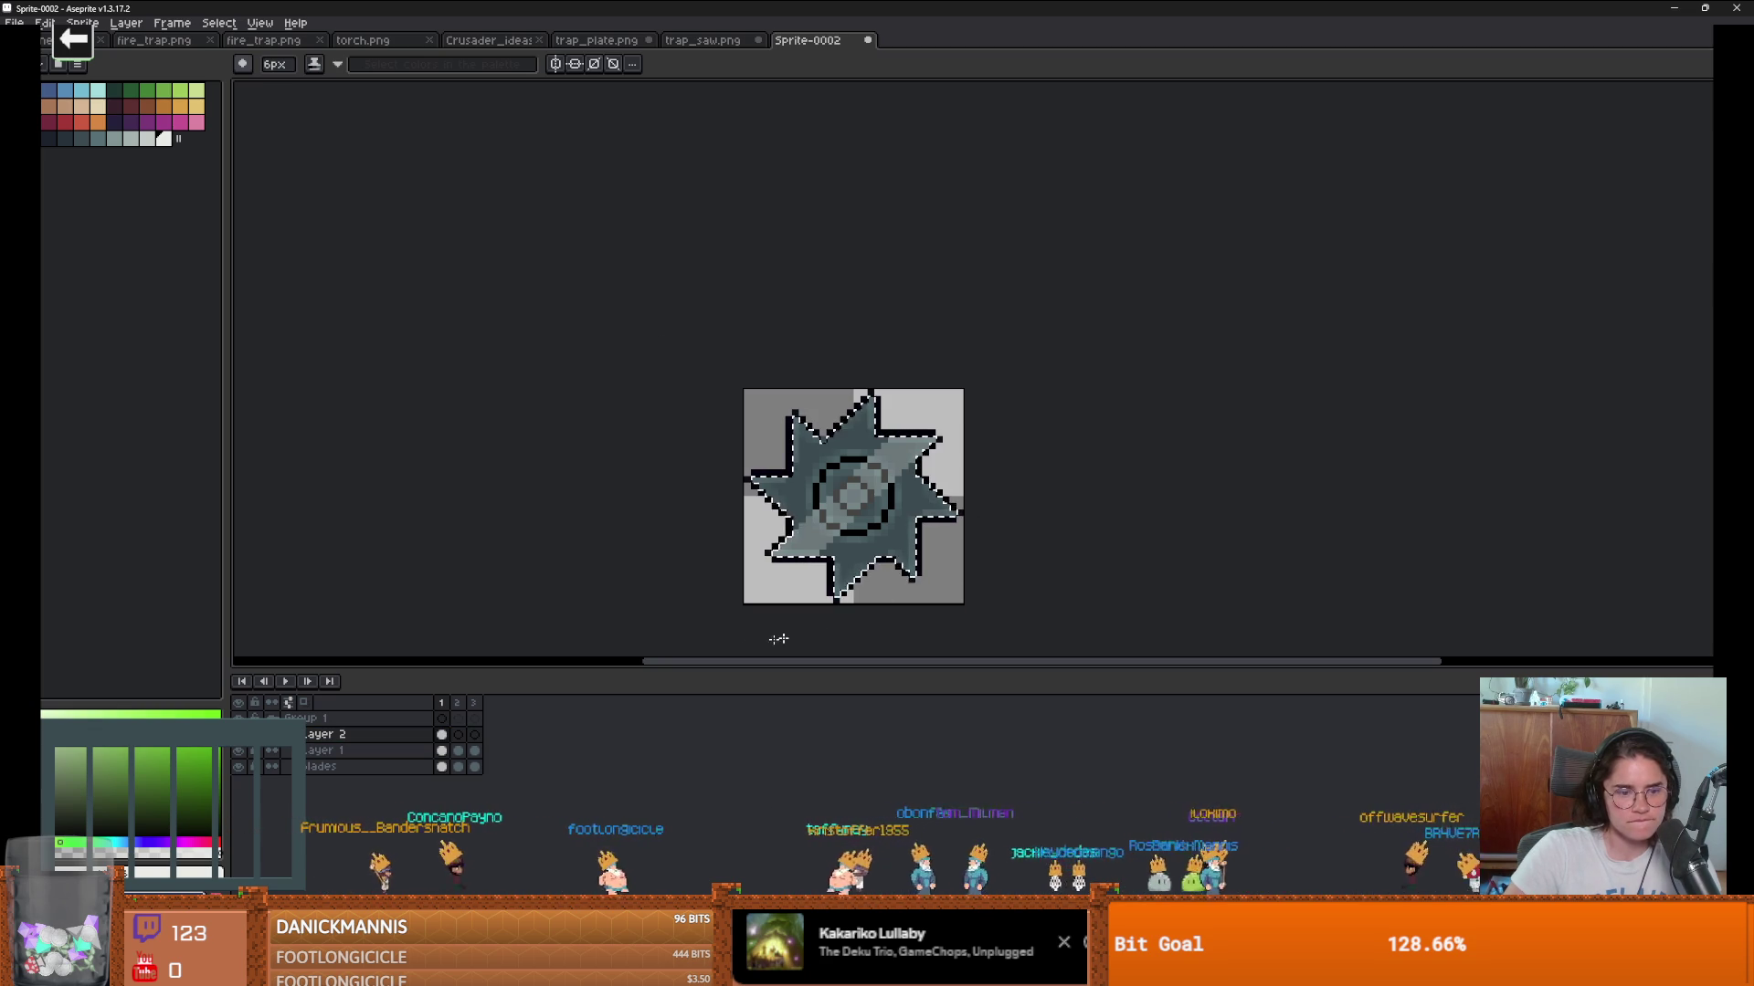
pyautogui.press('m')
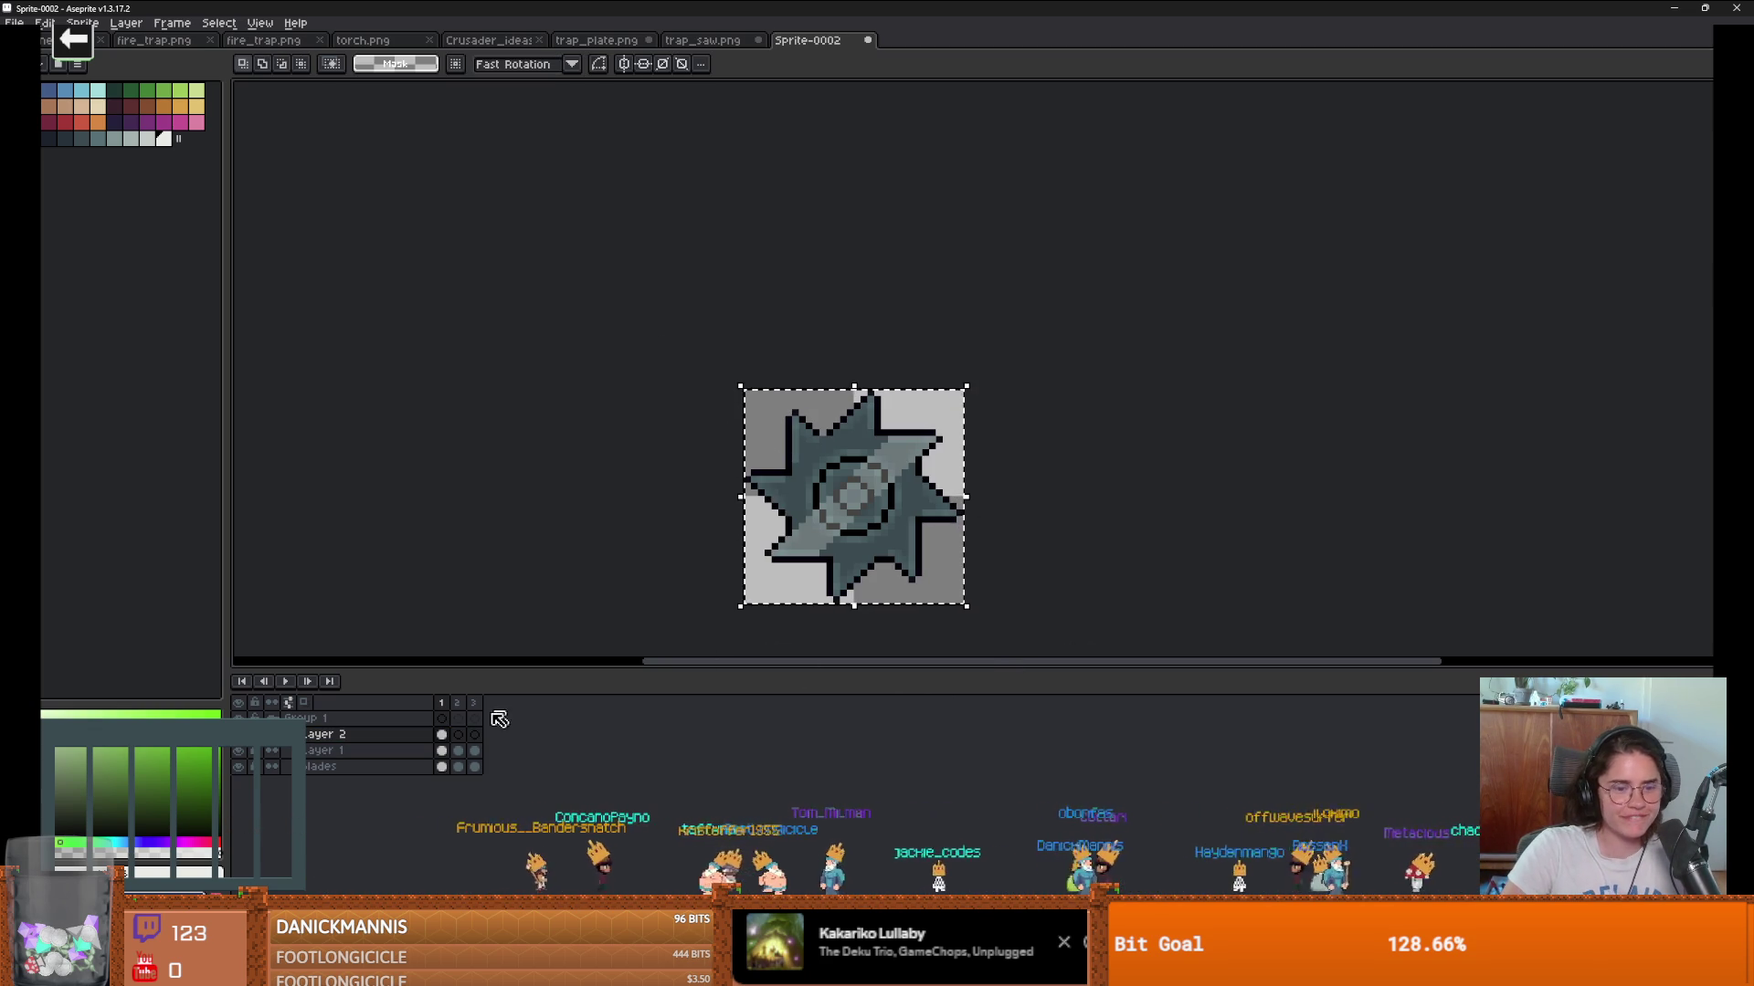
# In frame 2, tidy a tooth edge and darken outline pixels at the lower-left tooth
pyautogui.click(458, 735)
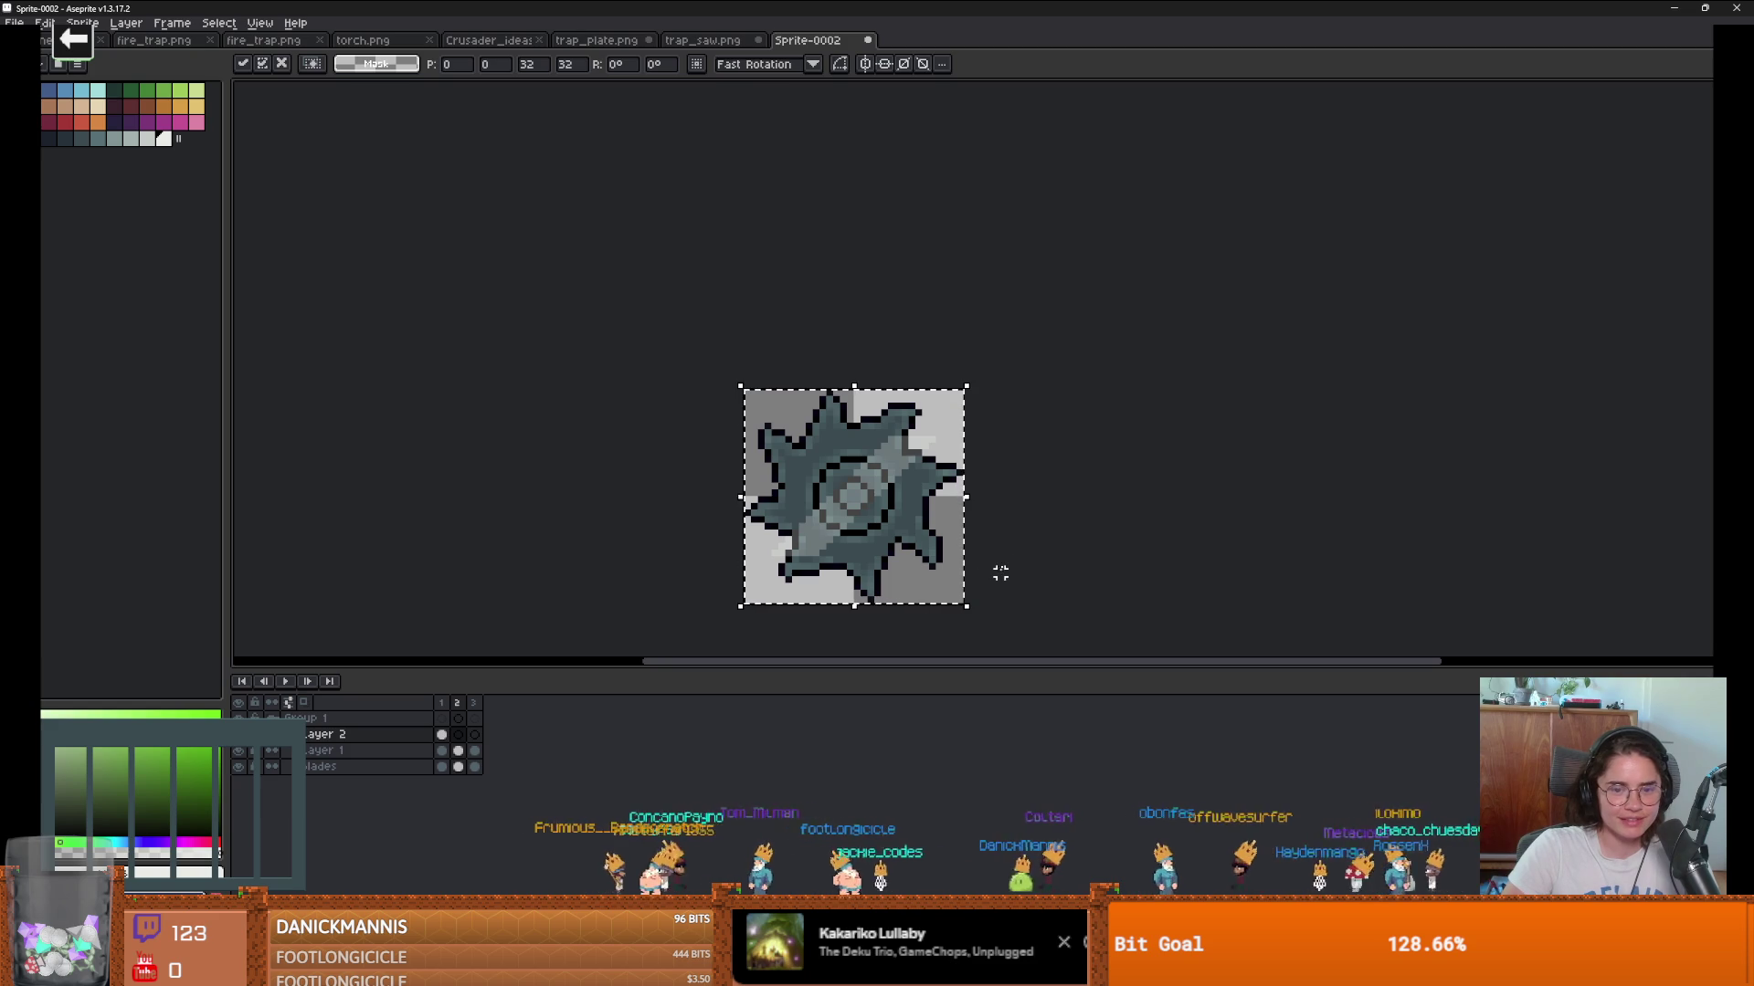
pyautogui.scroll(3, 932, 475)
pyautogui.press('b')
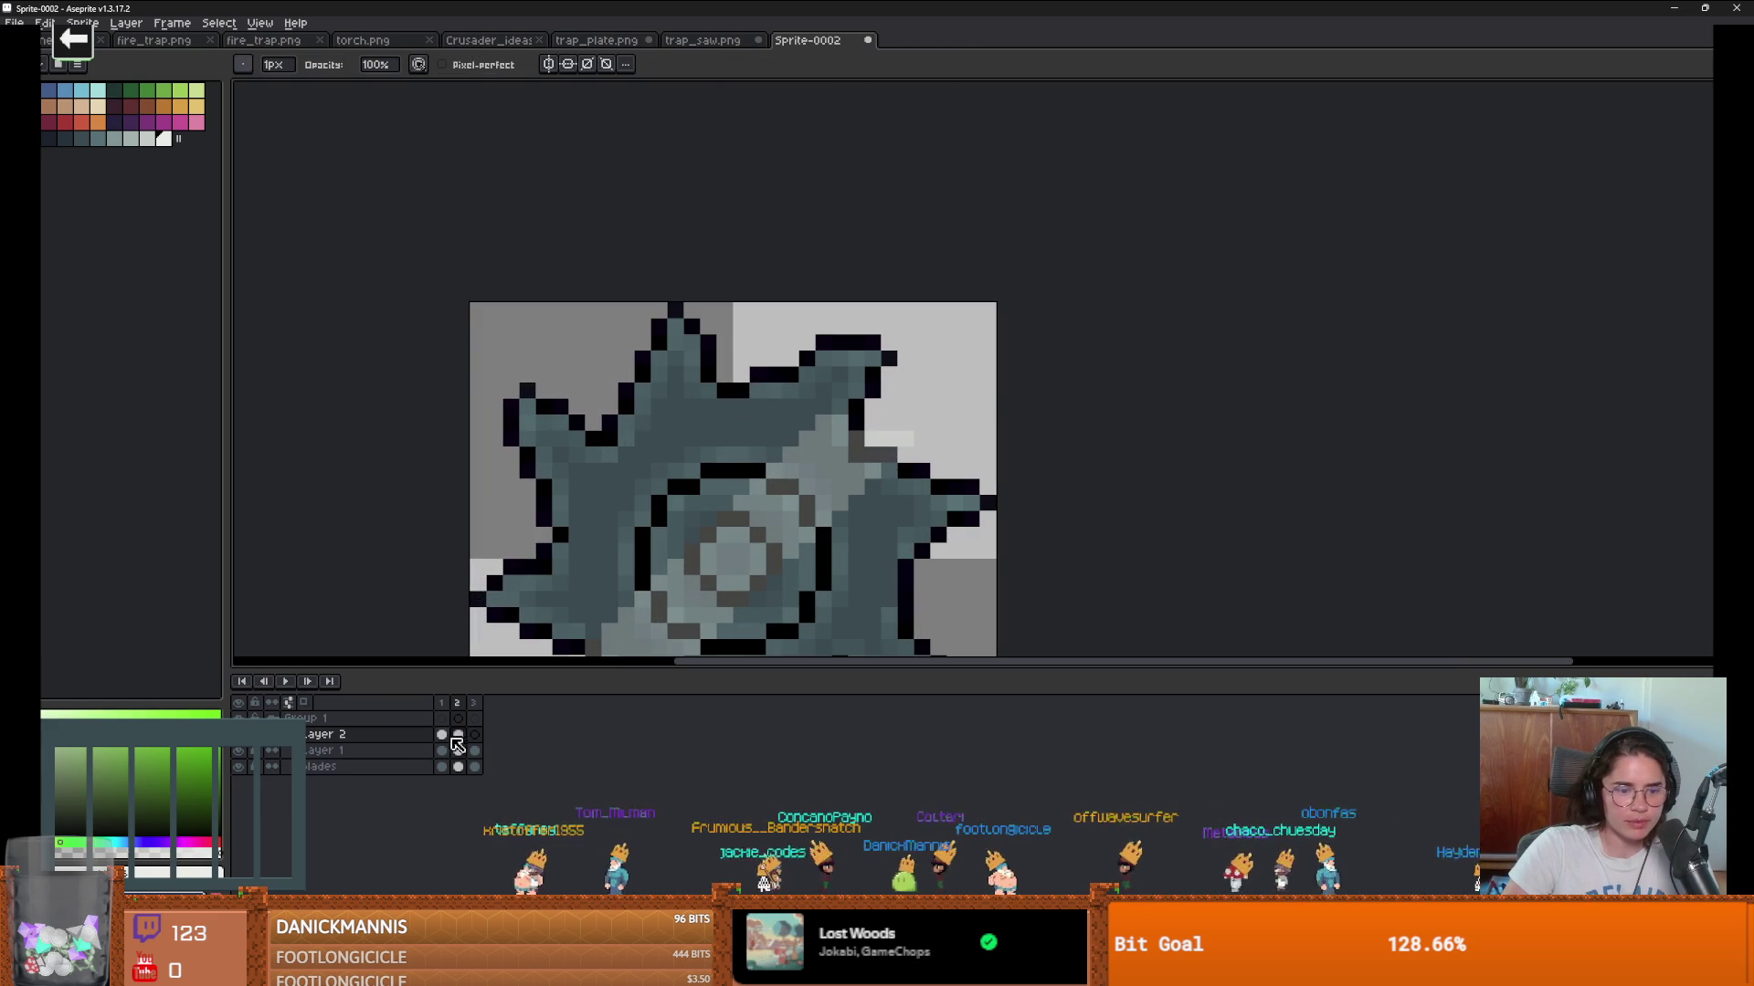
pyautogui.moveTo(872, 439); pyautogui.dragTo(872, 455)
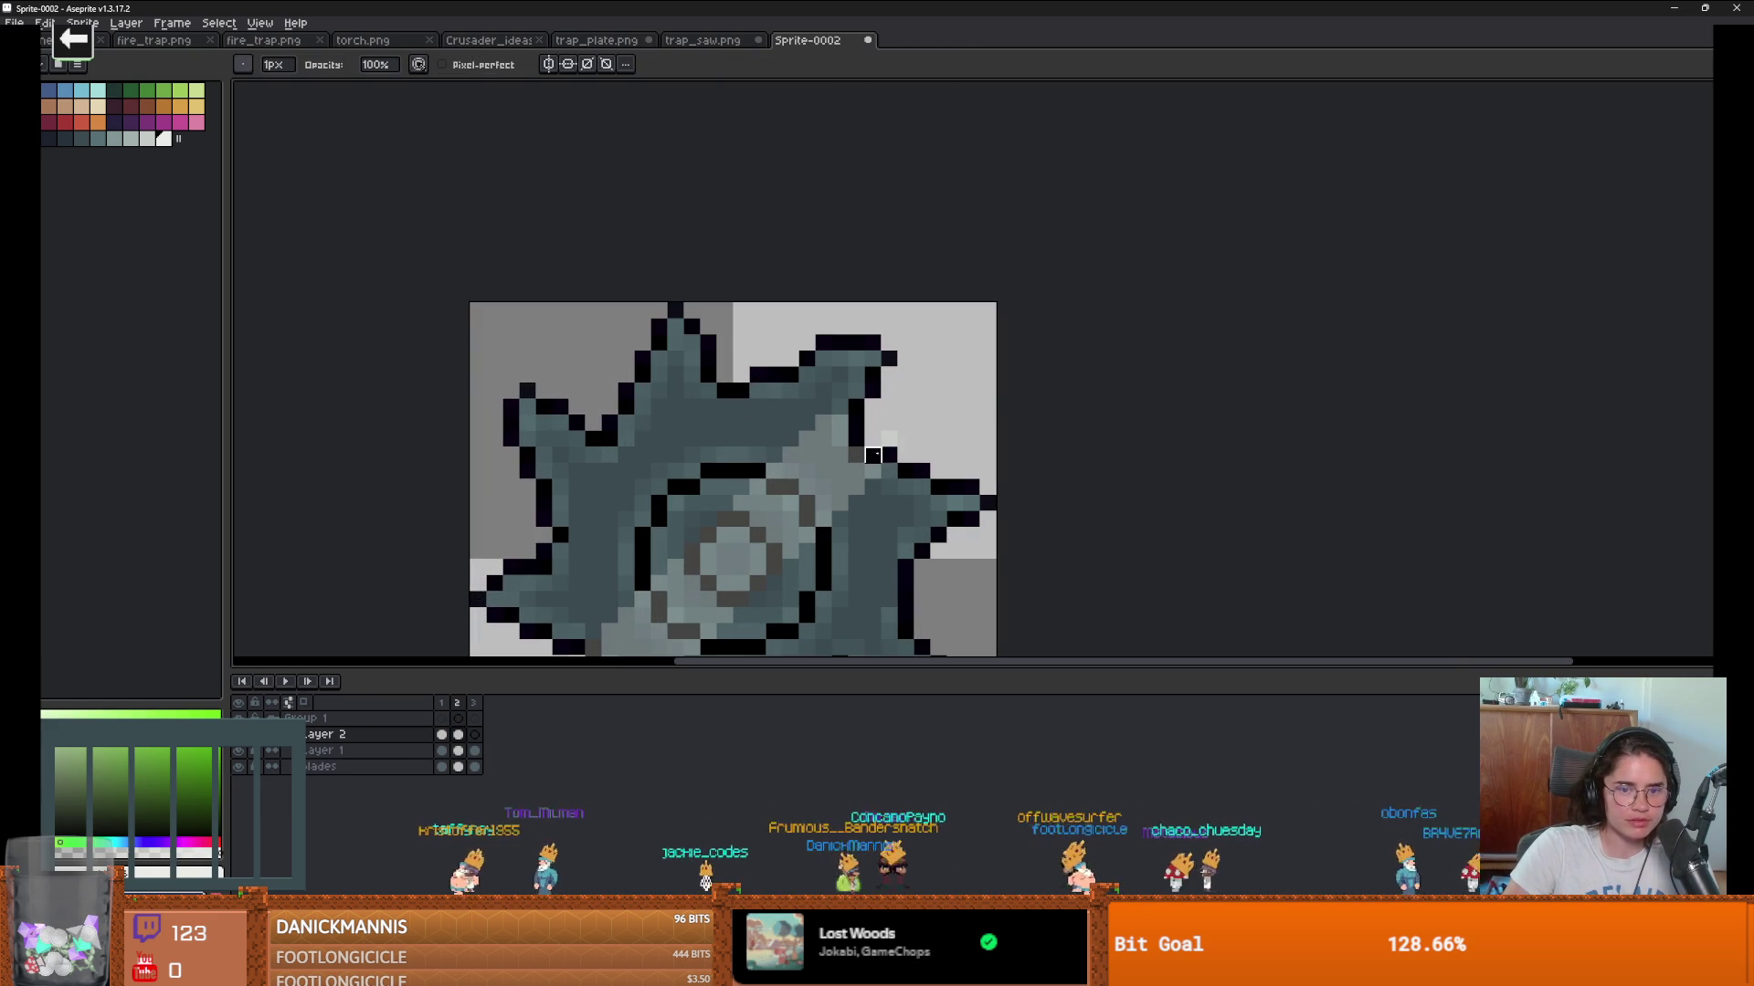
pyautogui.scroll(-3, 839, 583)
pyautogui.scroll(4, 753, 532)
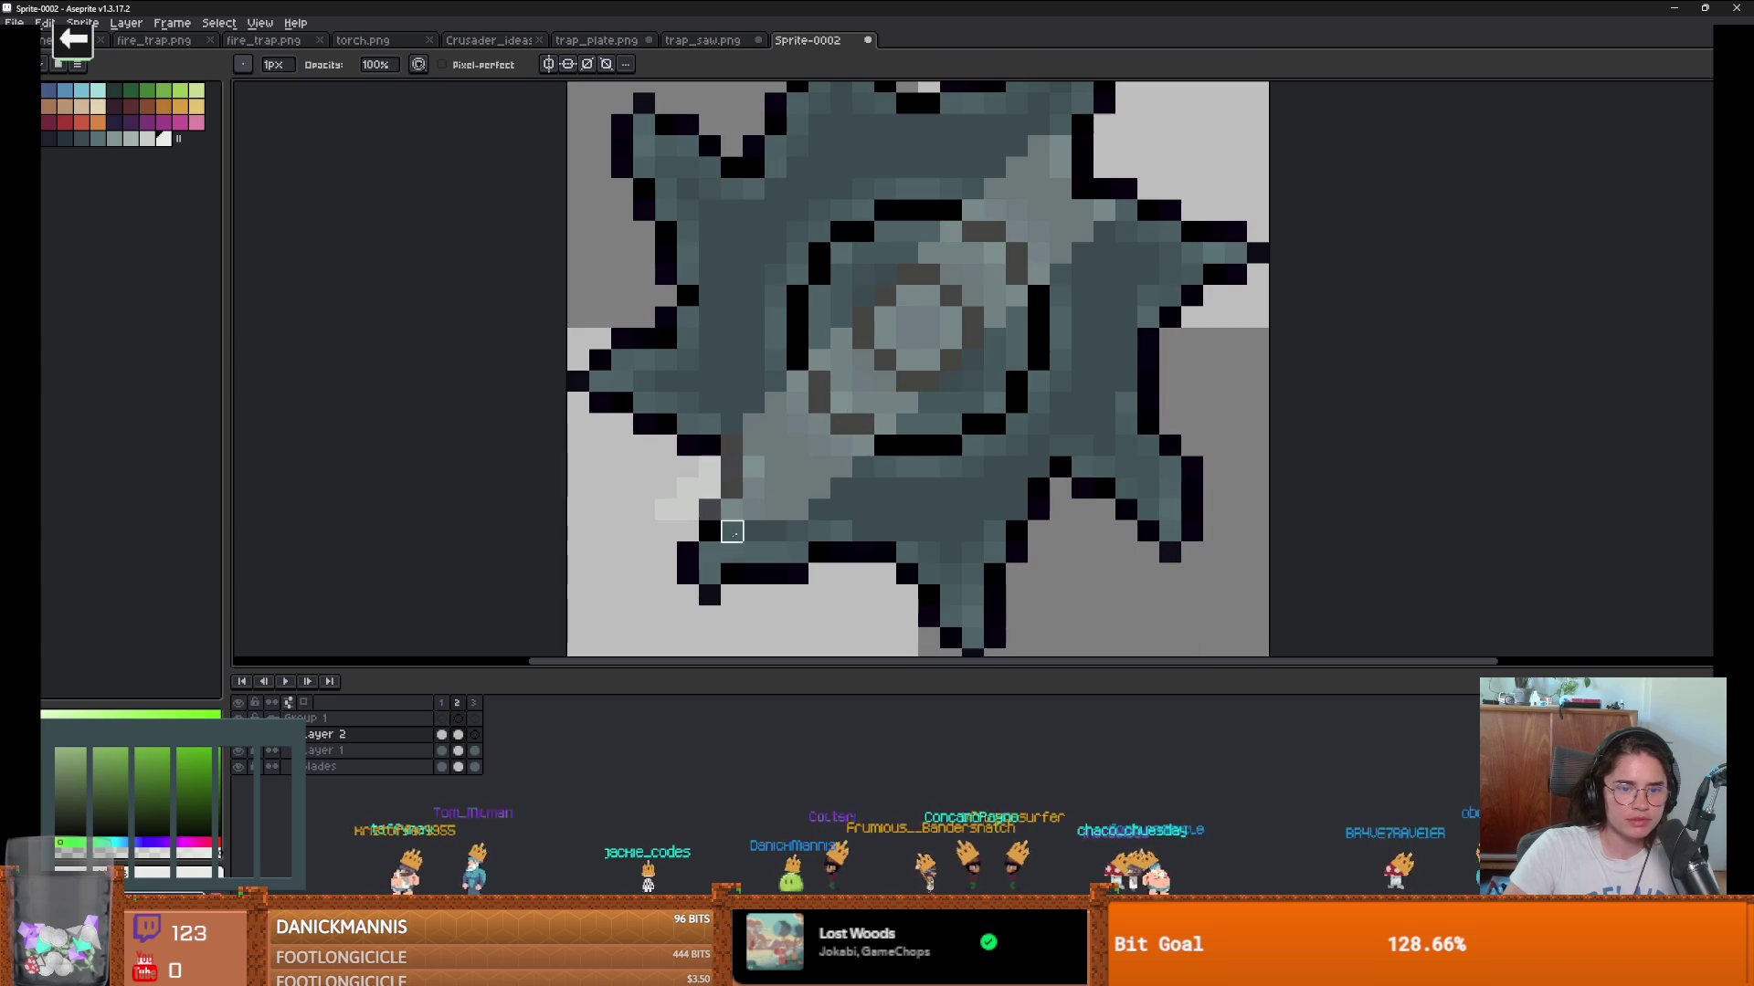
pyautogui.moveTo(710, 510); pyautogui.dragTo(688, 488)
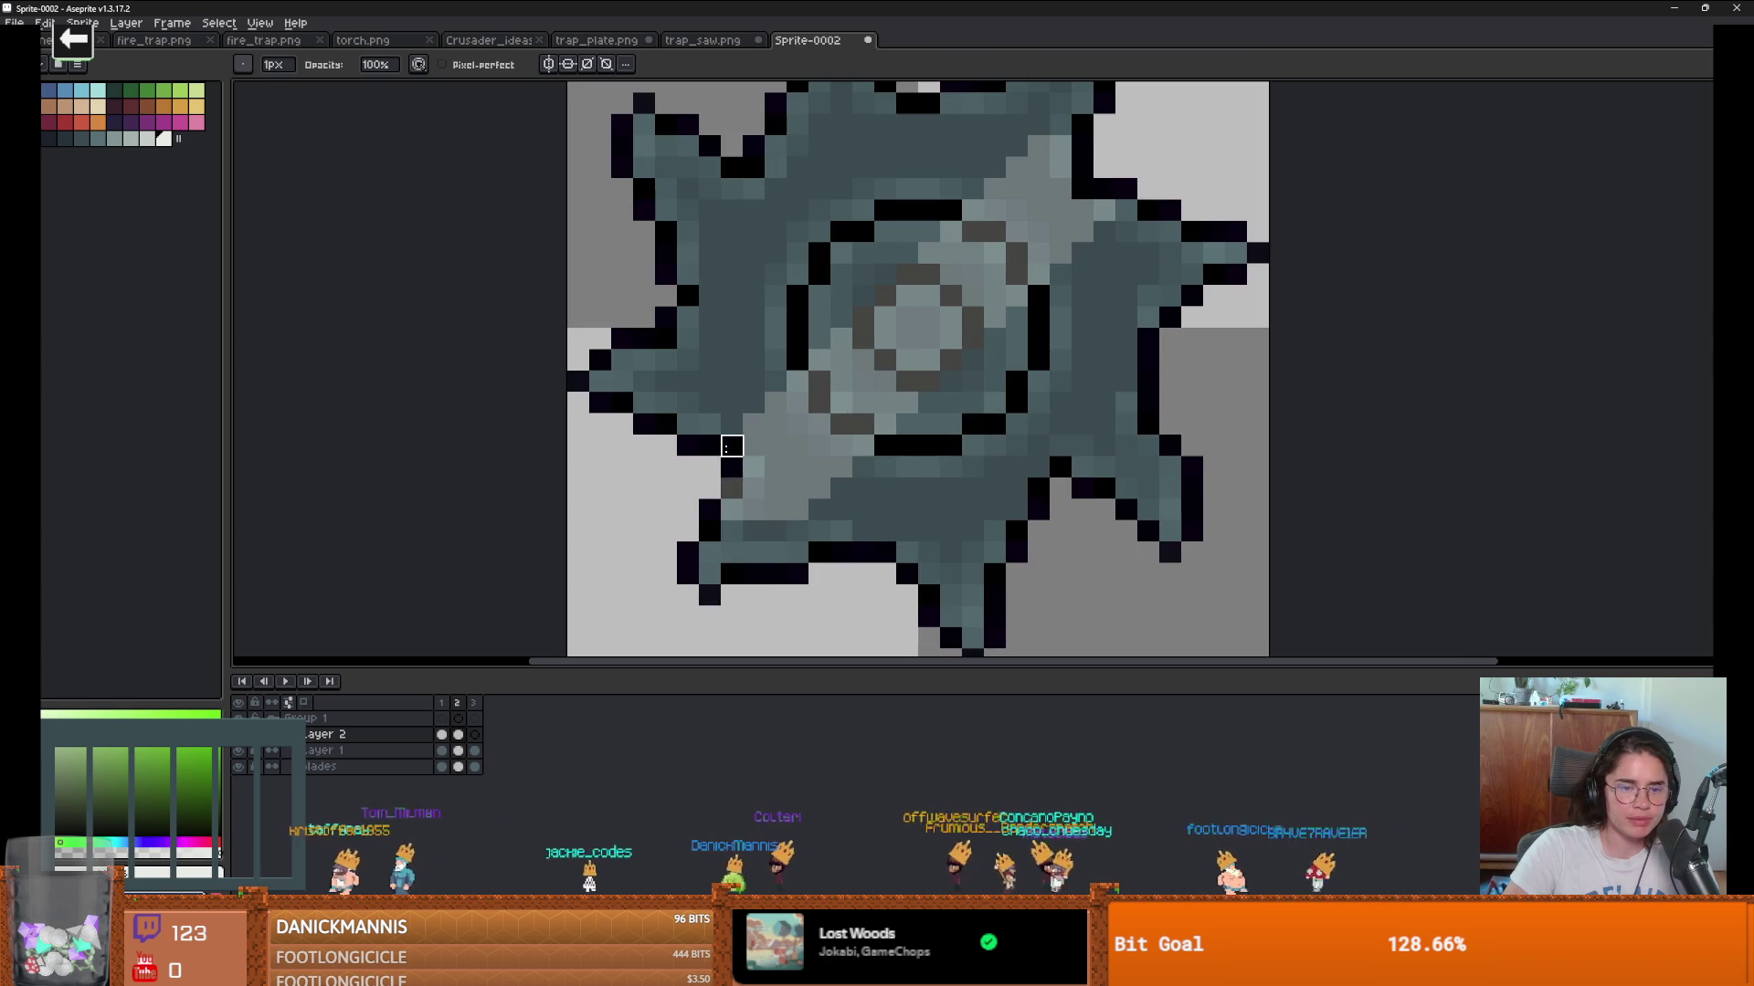
pyautogui.scroll(-5, 732, 468)
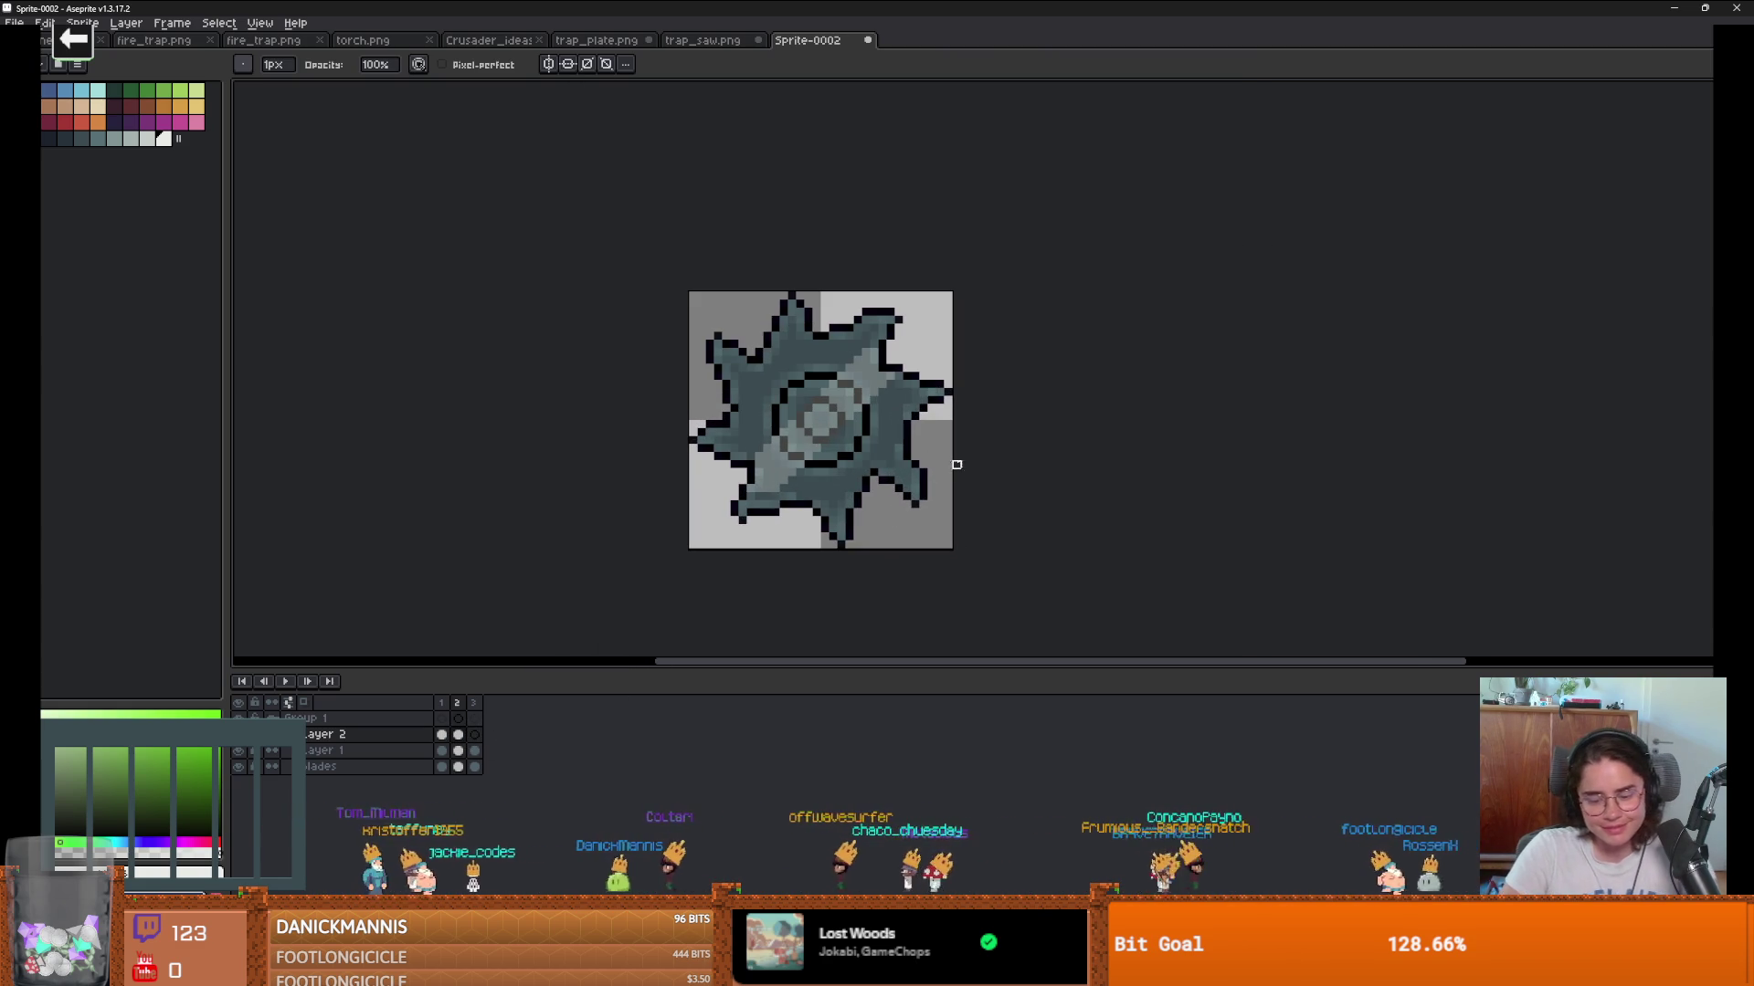
# Select frame 2's blade and rotate it 36.9° about its centre
pyautogui.press('m')
pyautogui.hotkey('ctrl', 'a')
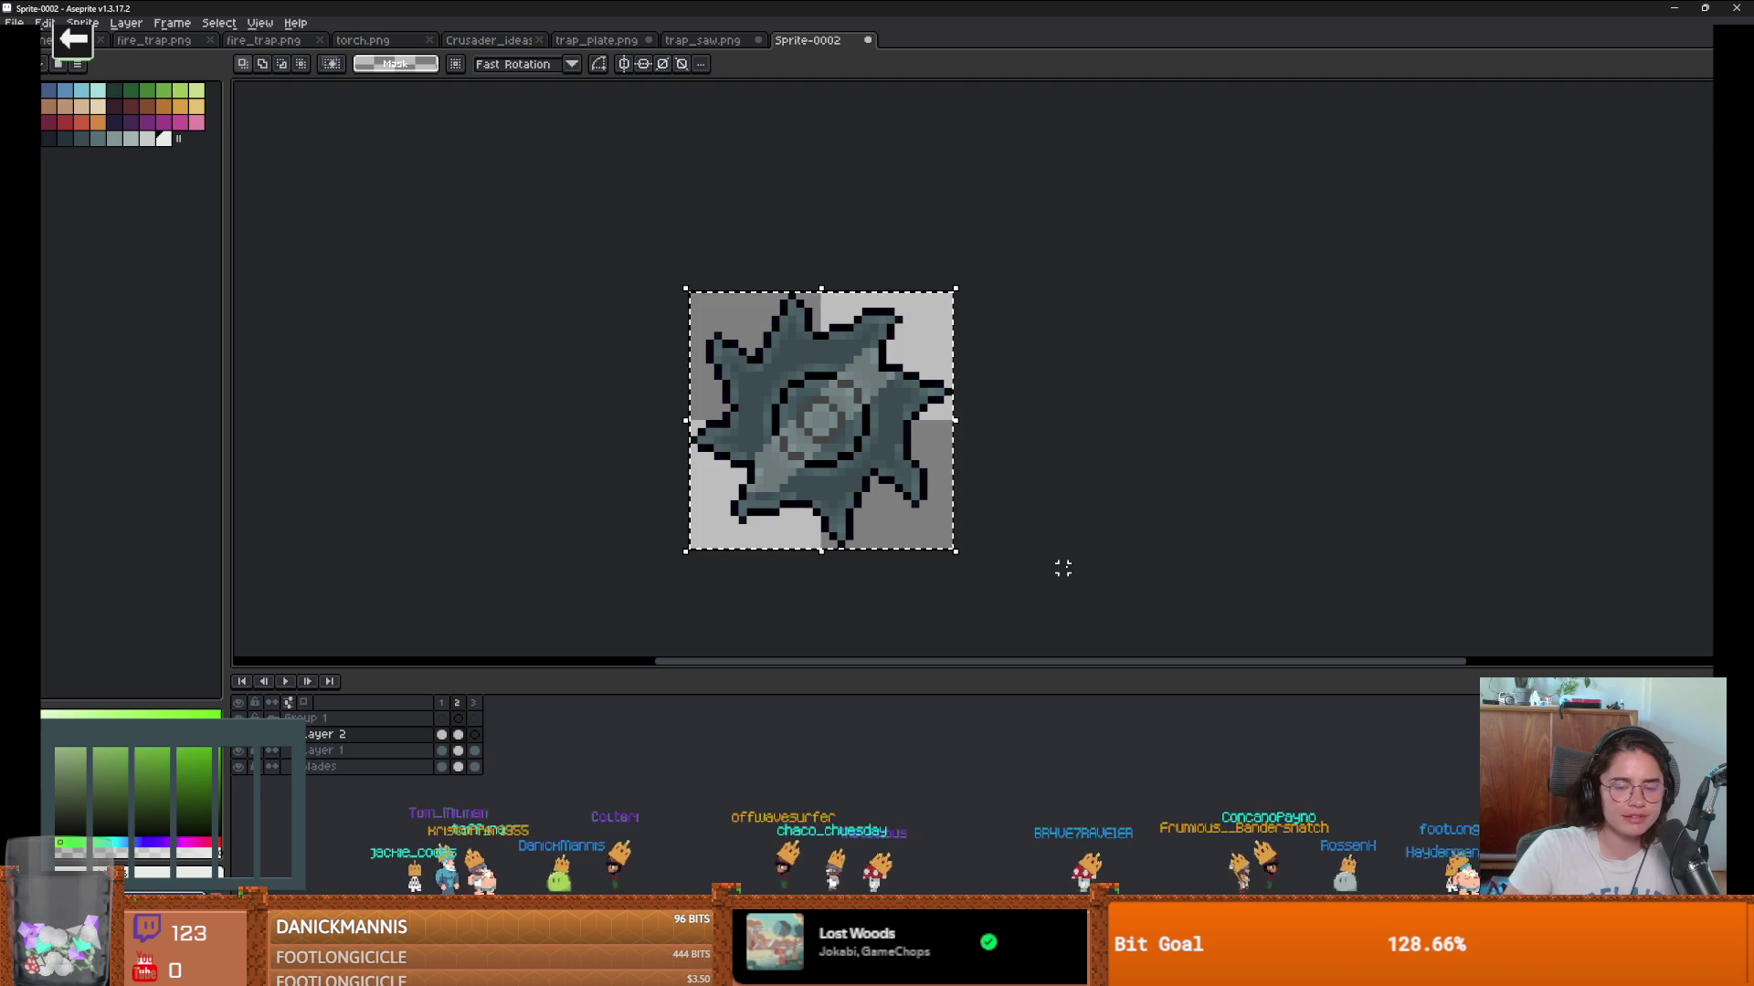
pyautogui.hotkey('ctrl', 't')
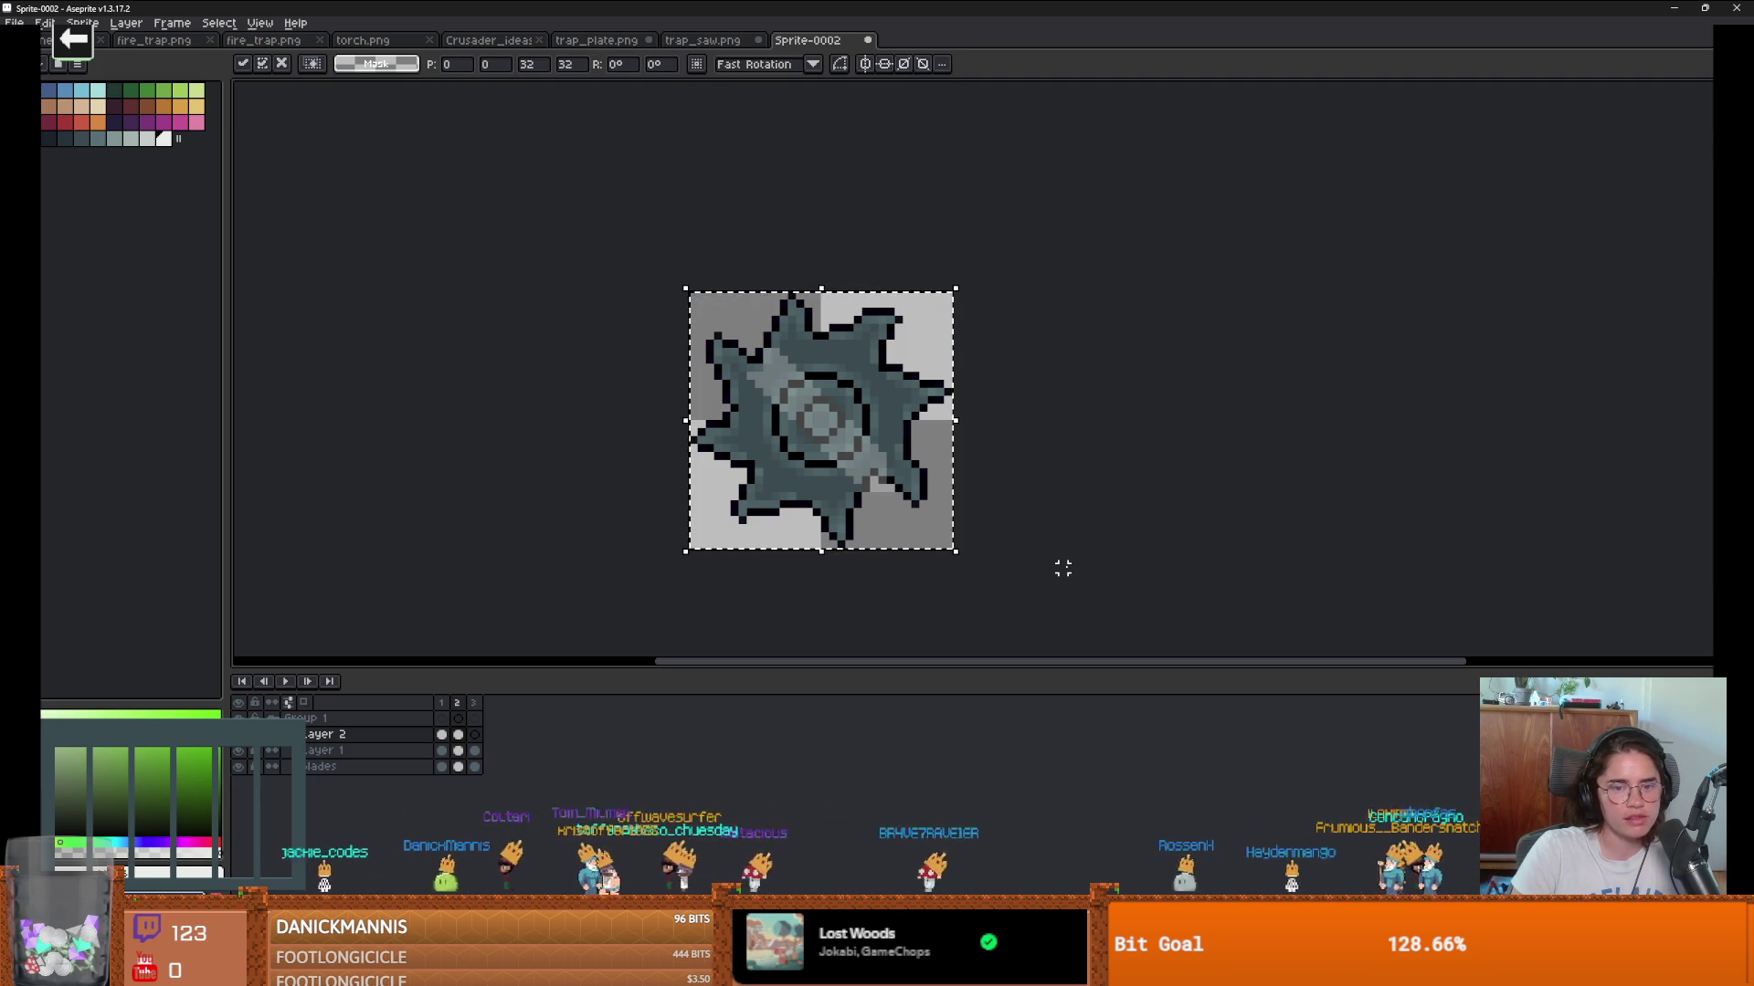
pyautogui.press('Return')
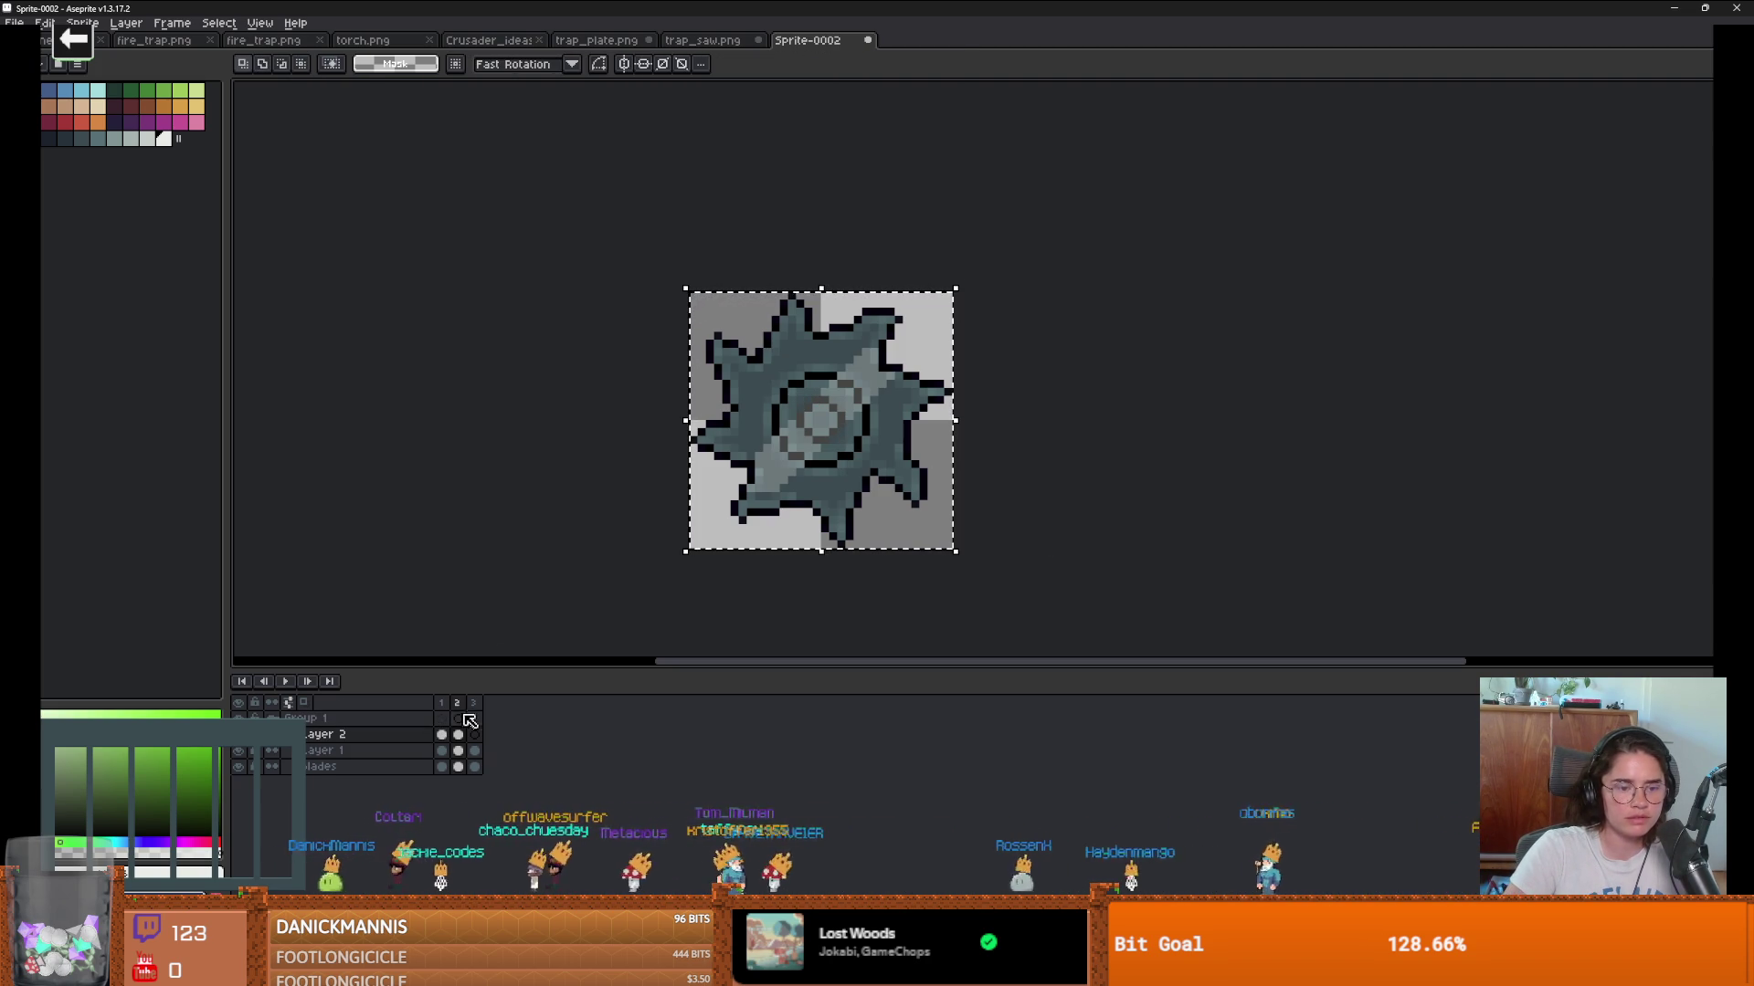
pyautogui.click(458, 704)
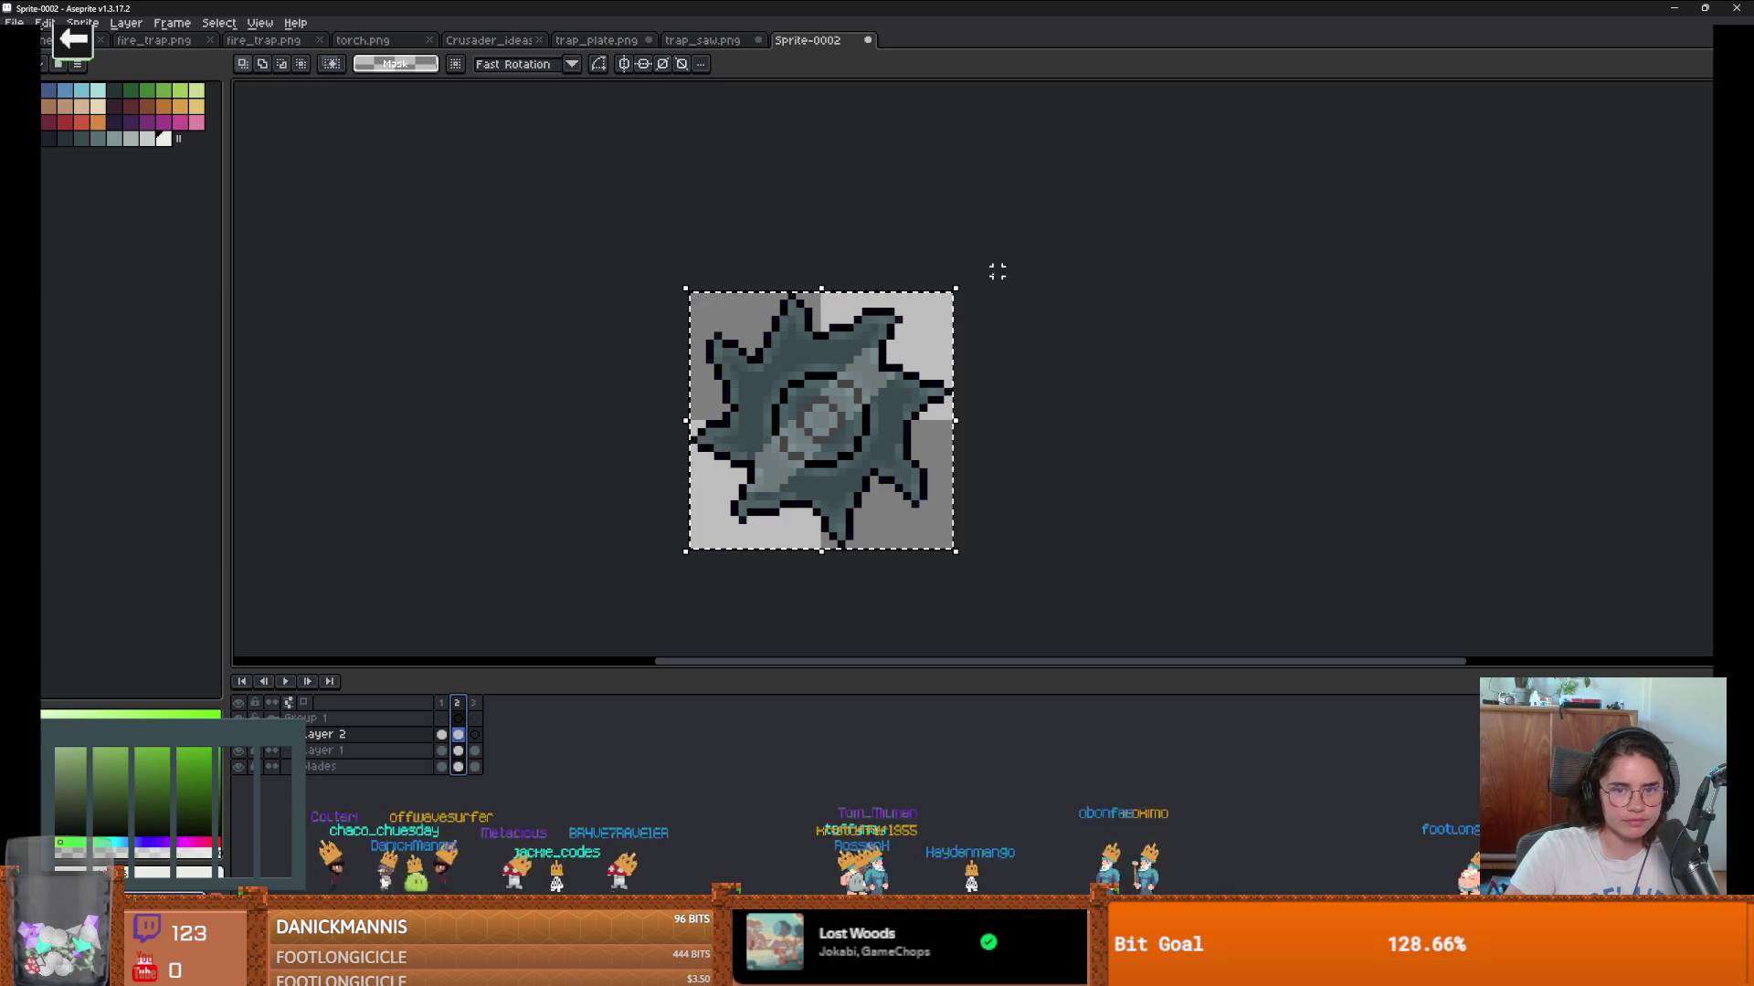
pyautogui.moveTo(968, 283); pyautogui.dragTo(941, 253)
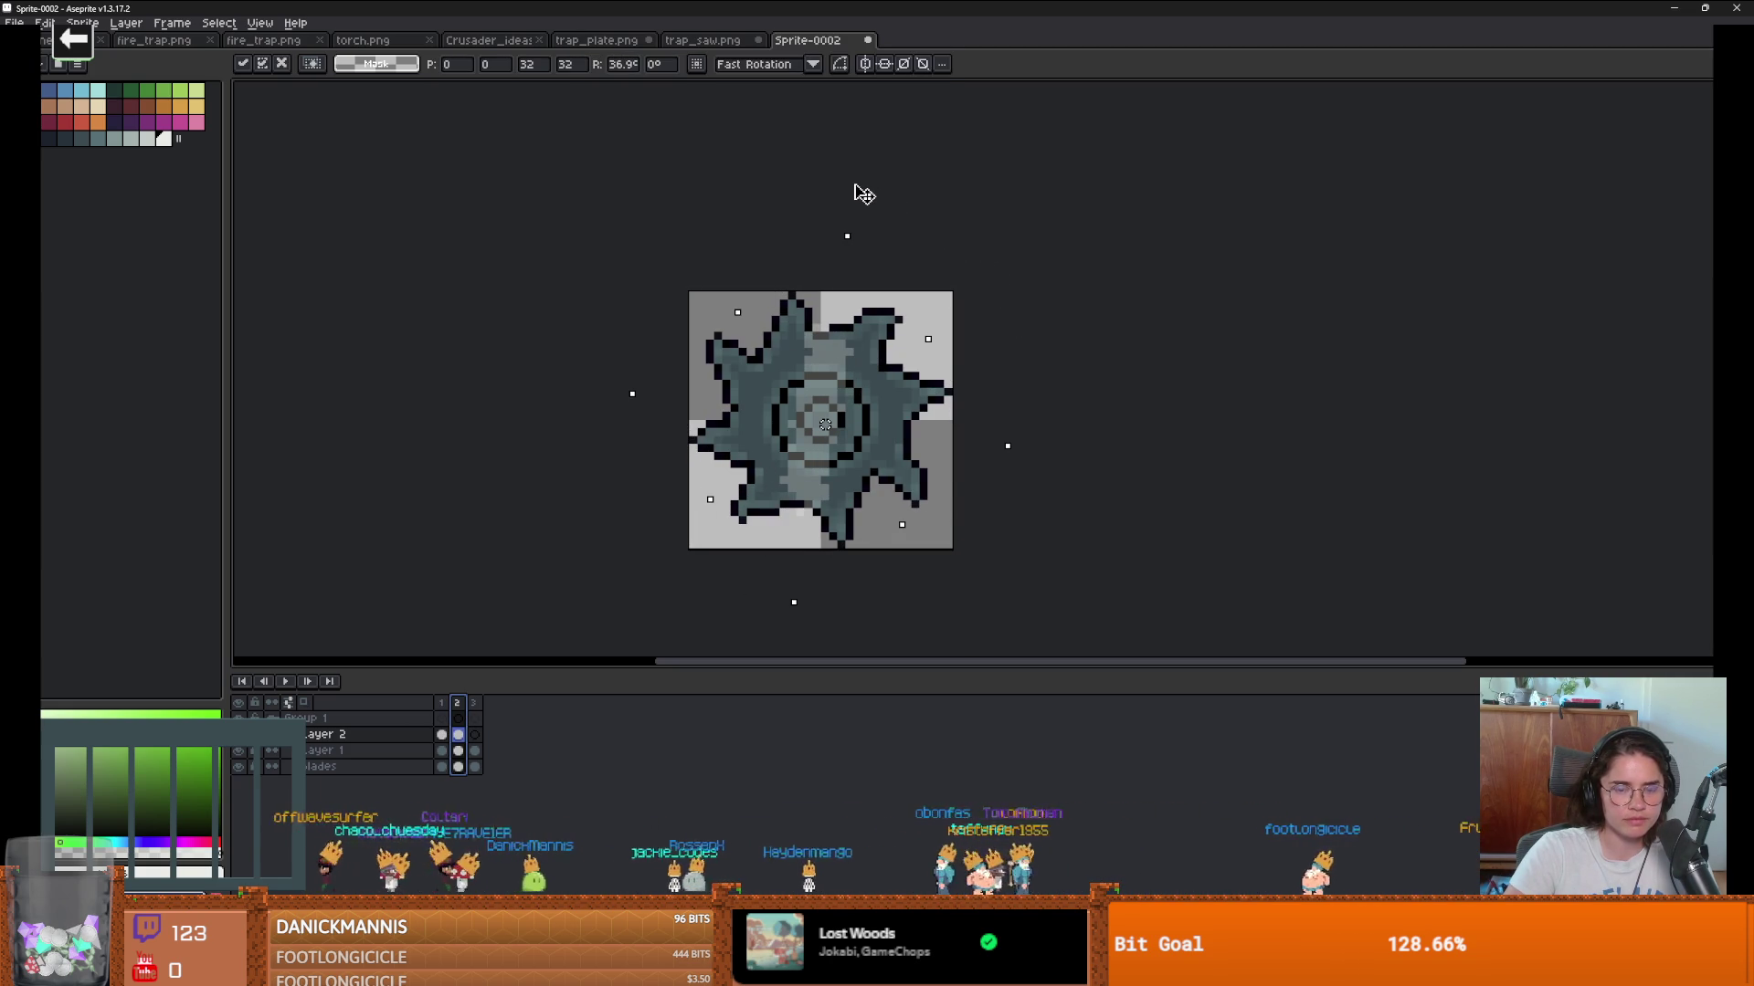
pyautogui.press('Return')
pyautogui.scroll(1, 953, 343)
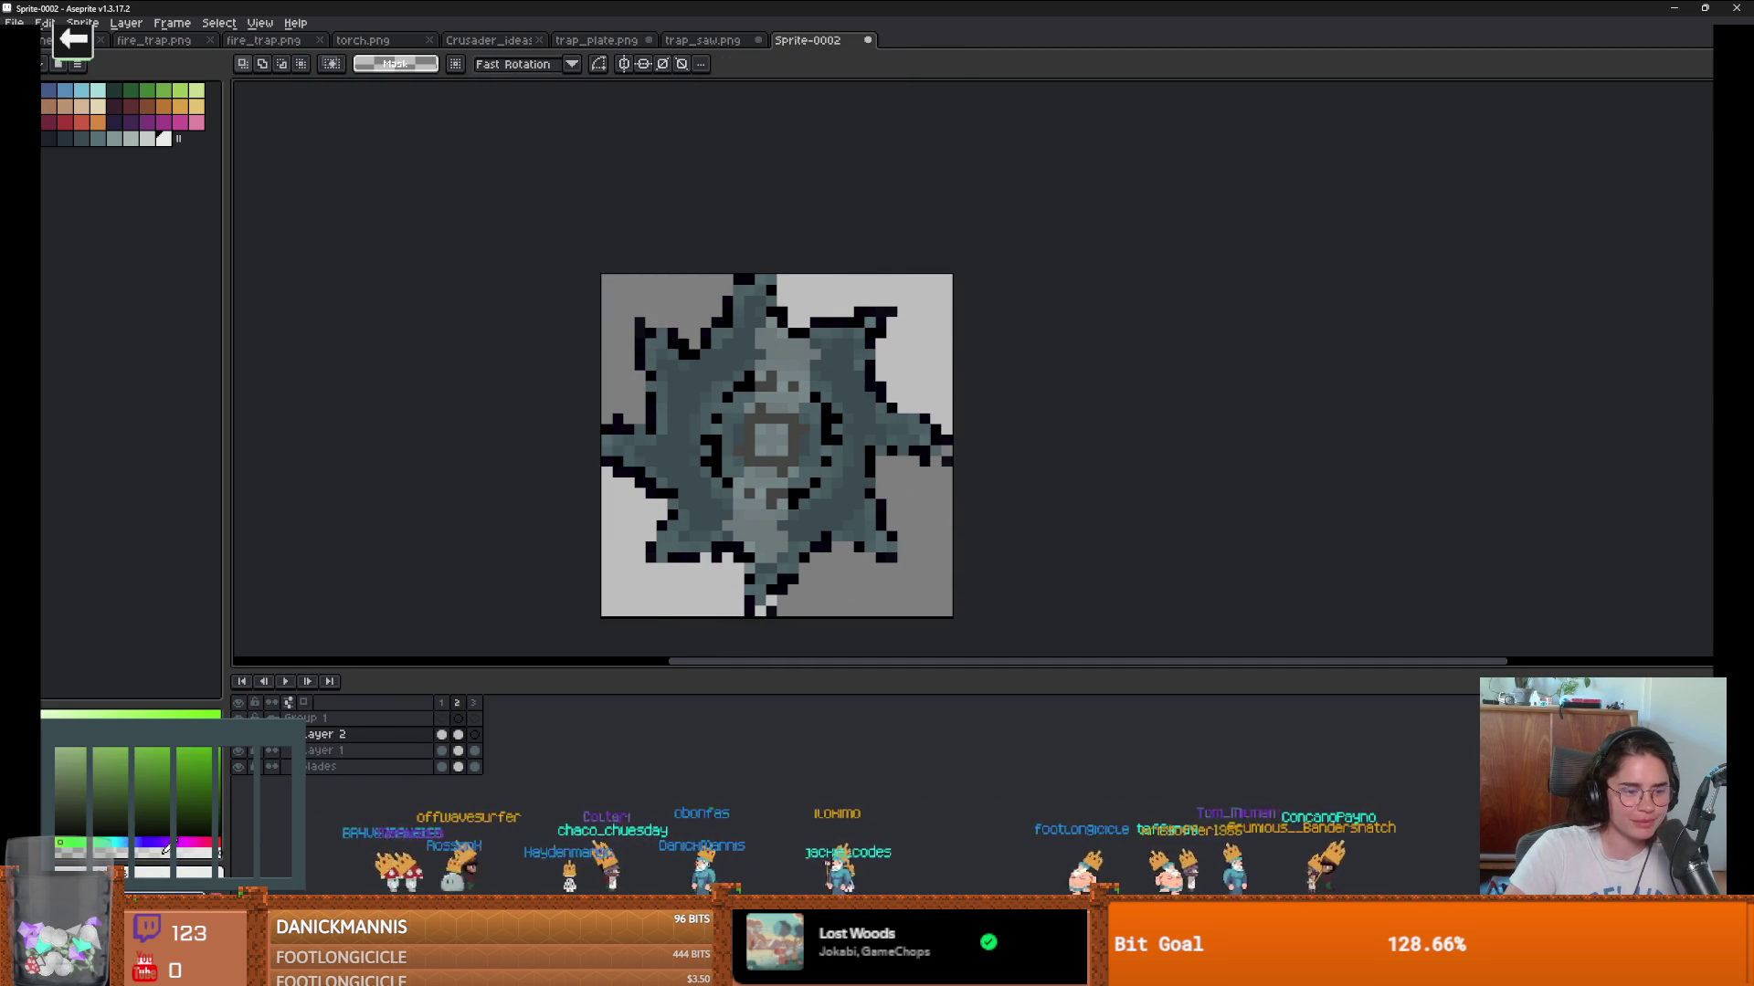
# Set Layer 2's opacity to 100% in Layer Properties and switch to a 12px Eraser
pyautogui.doubleClick(329, 734)
pyautogui.click(525, 279)
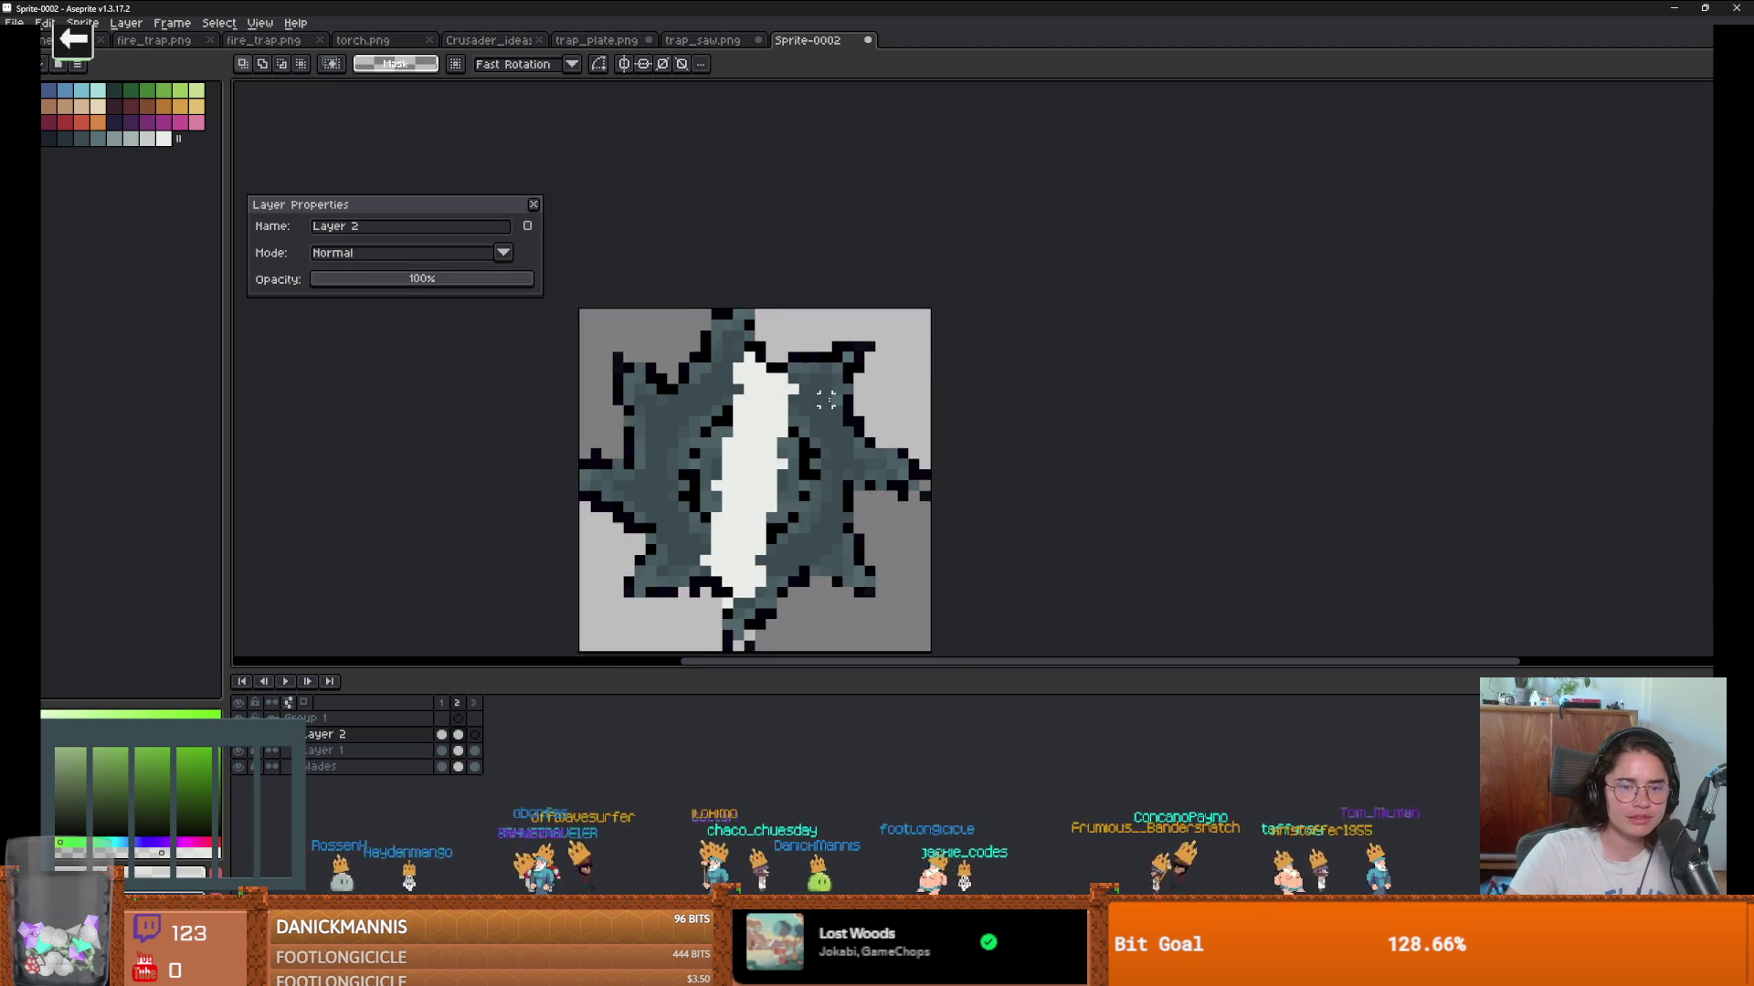
pyautogui.scroll(1, 784, 522)
pyautogui.press('b')
pyautogui.hscroll(1, 755, 359)
pyautogui.press('e')
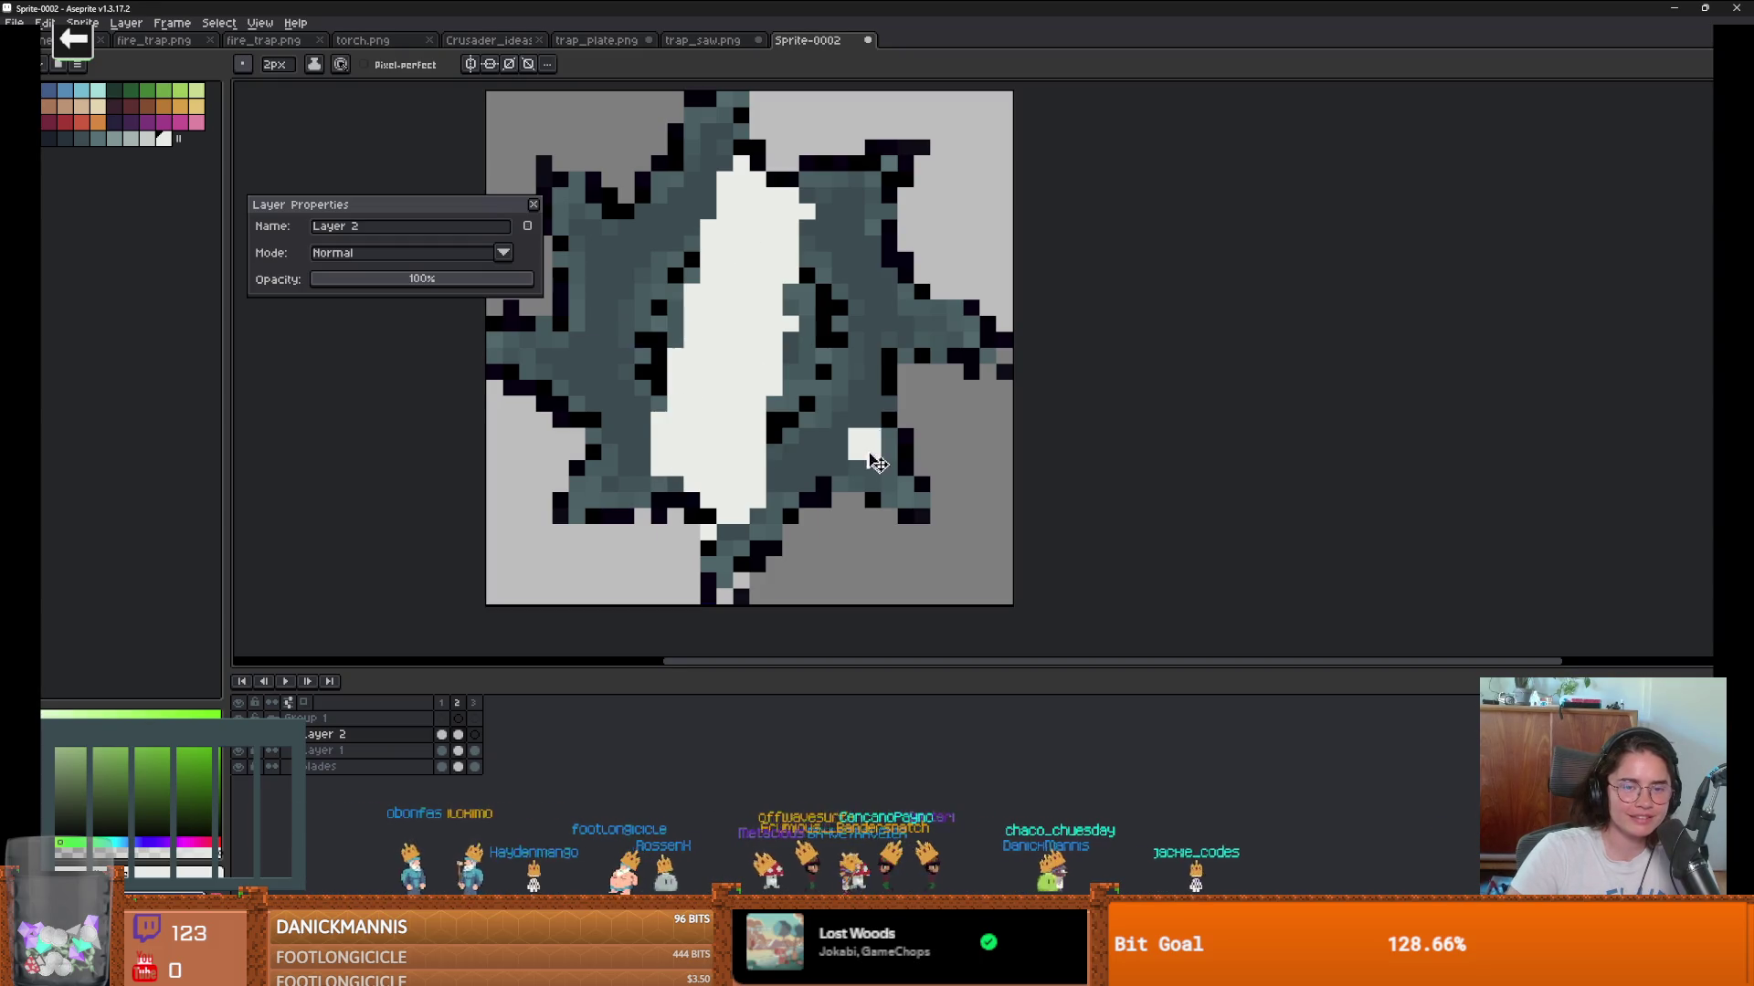
pyautogui.scroll(-2, 870, 454)
pyautogui.click(534, 206)
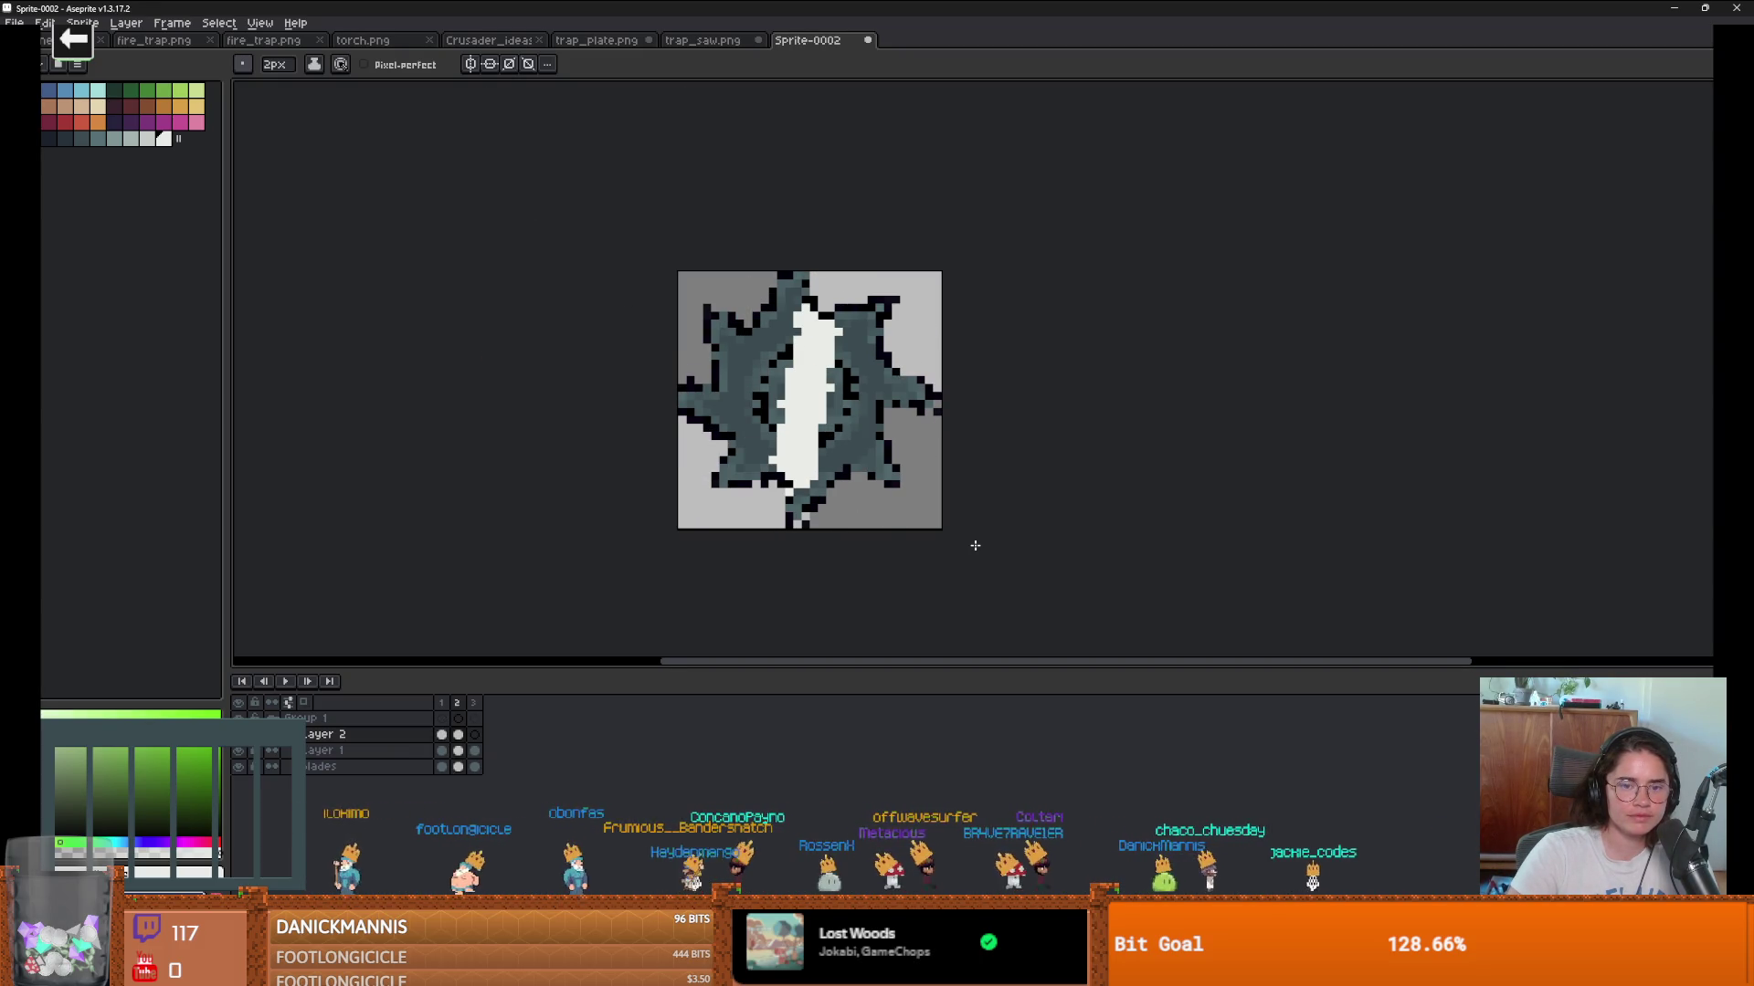
pyautogui.press('e')
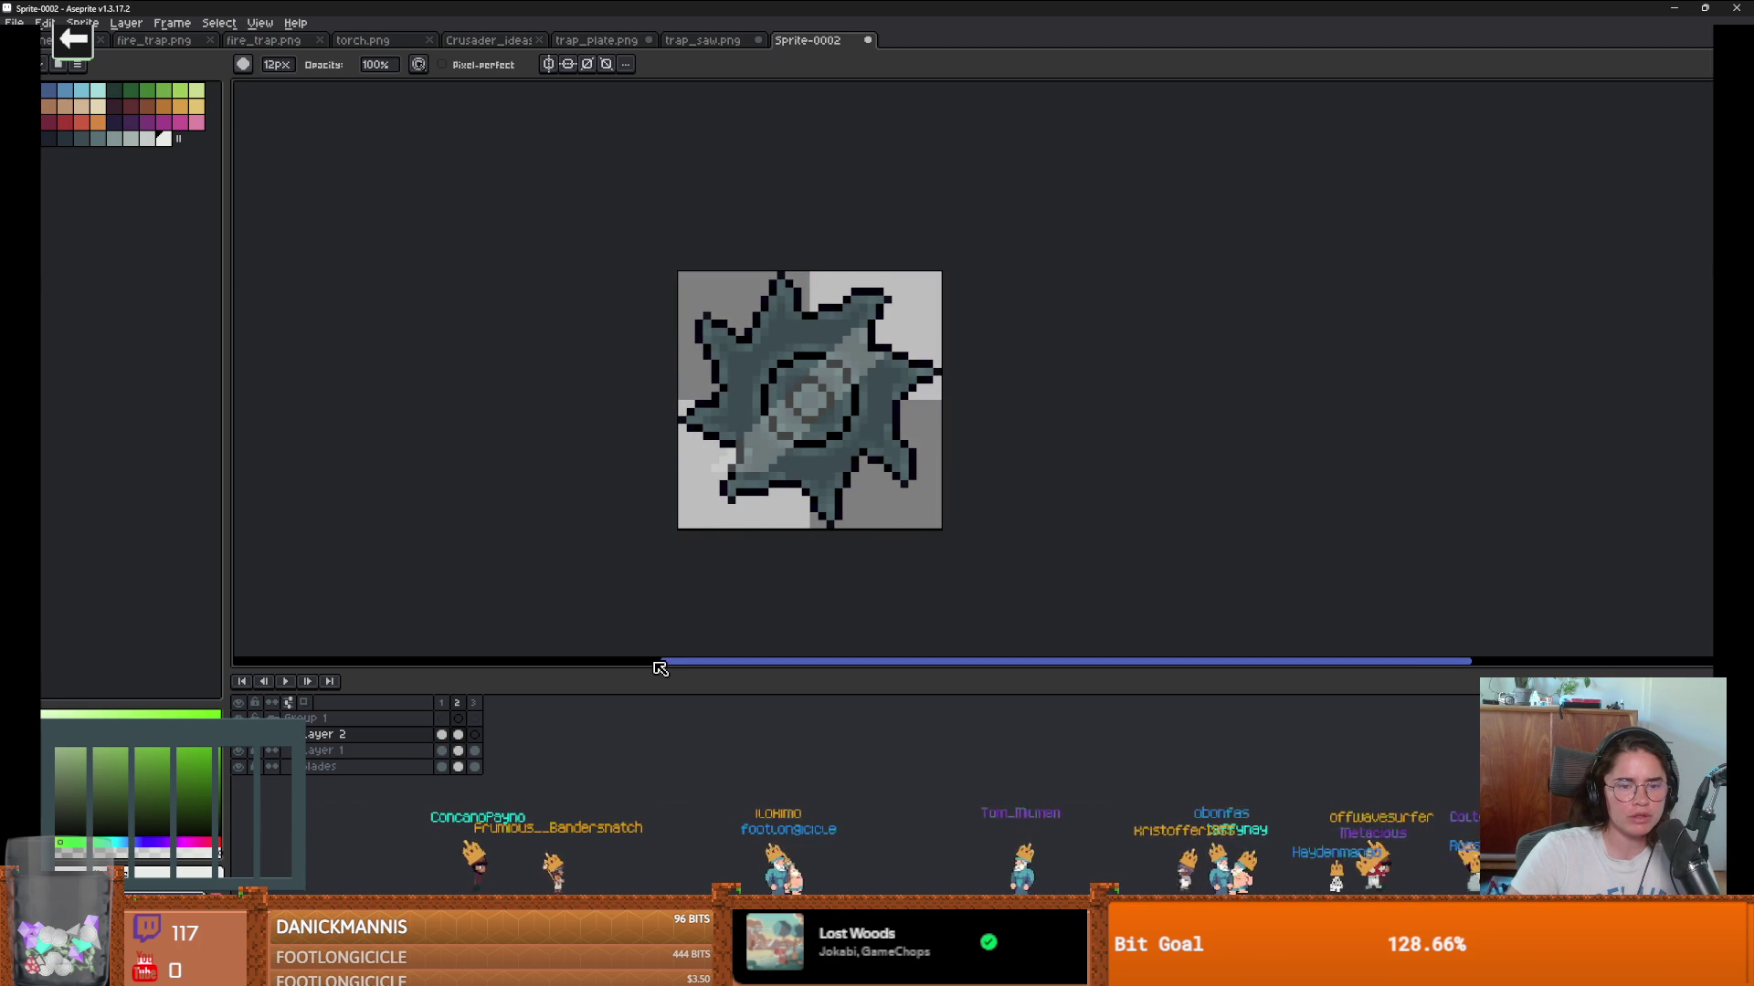
# Undo an 8px eraser stroke, then trial a colour selection on frame 1's Blades cel
pyautogui.press('b')
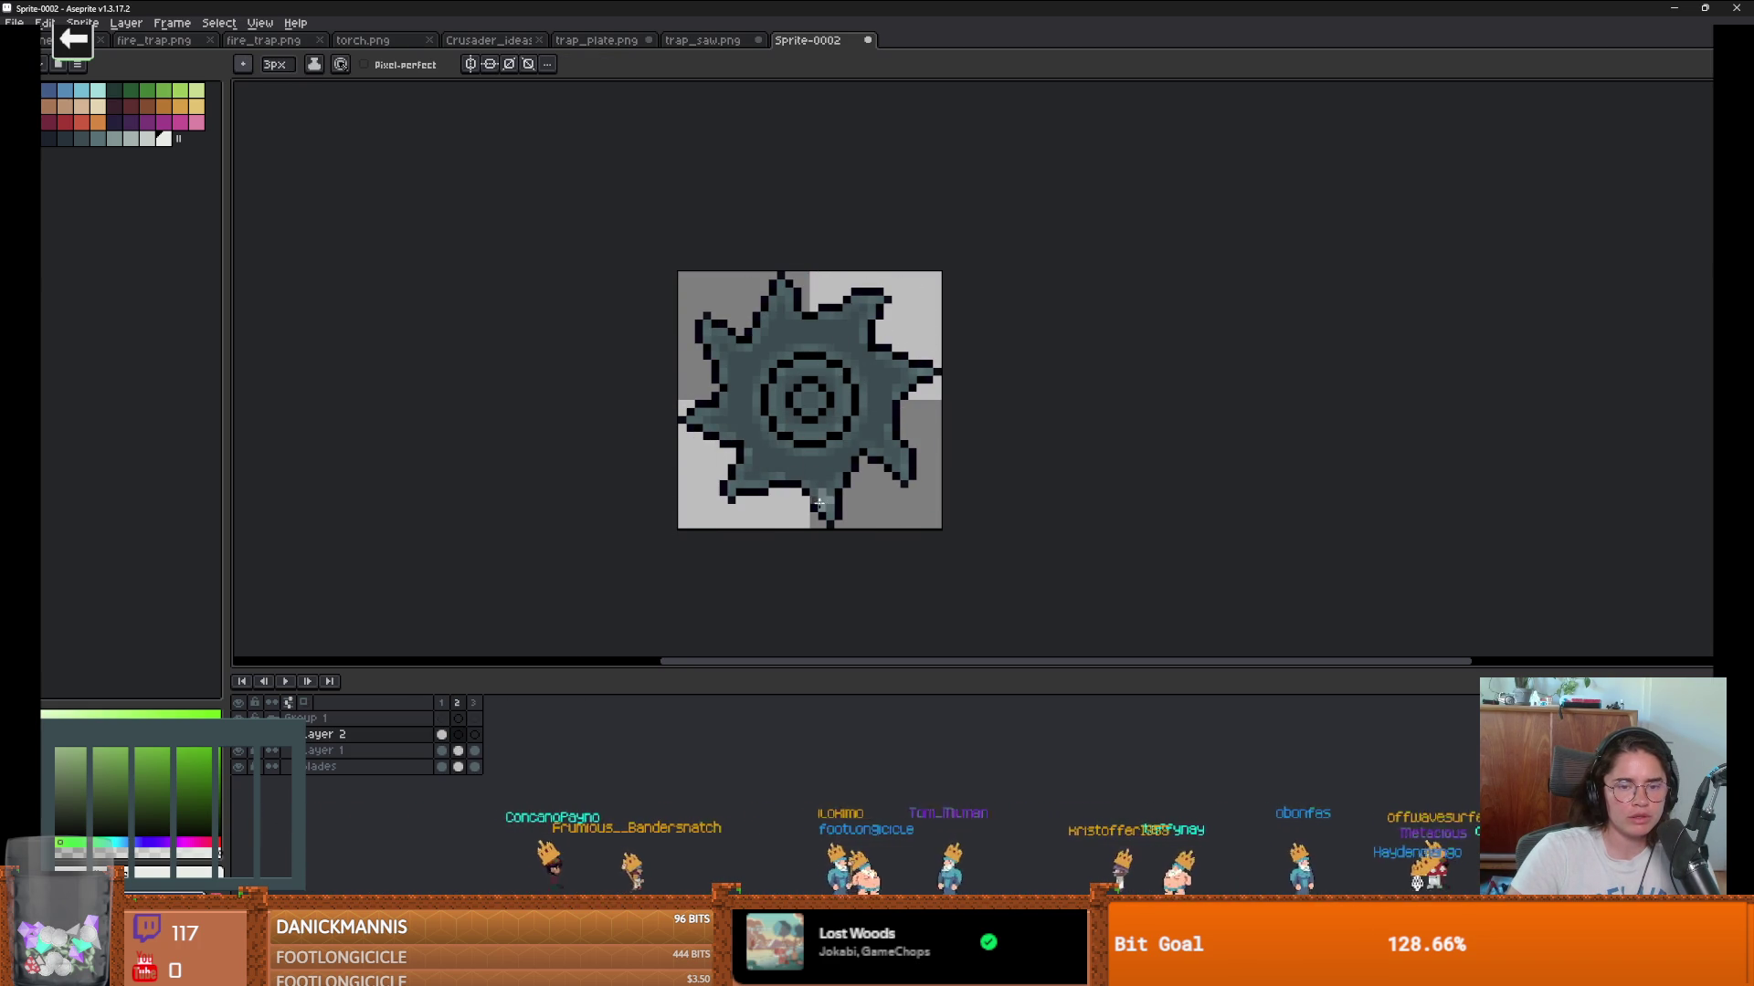
pyautogui.press('e')
pyautogui.moveTo(812, 508)
pyautogui.mouseDown()
pyautogui.moveTo(809, 279)
pyautogui.moveTo(854, 479)
pyautogui.mouseUp()
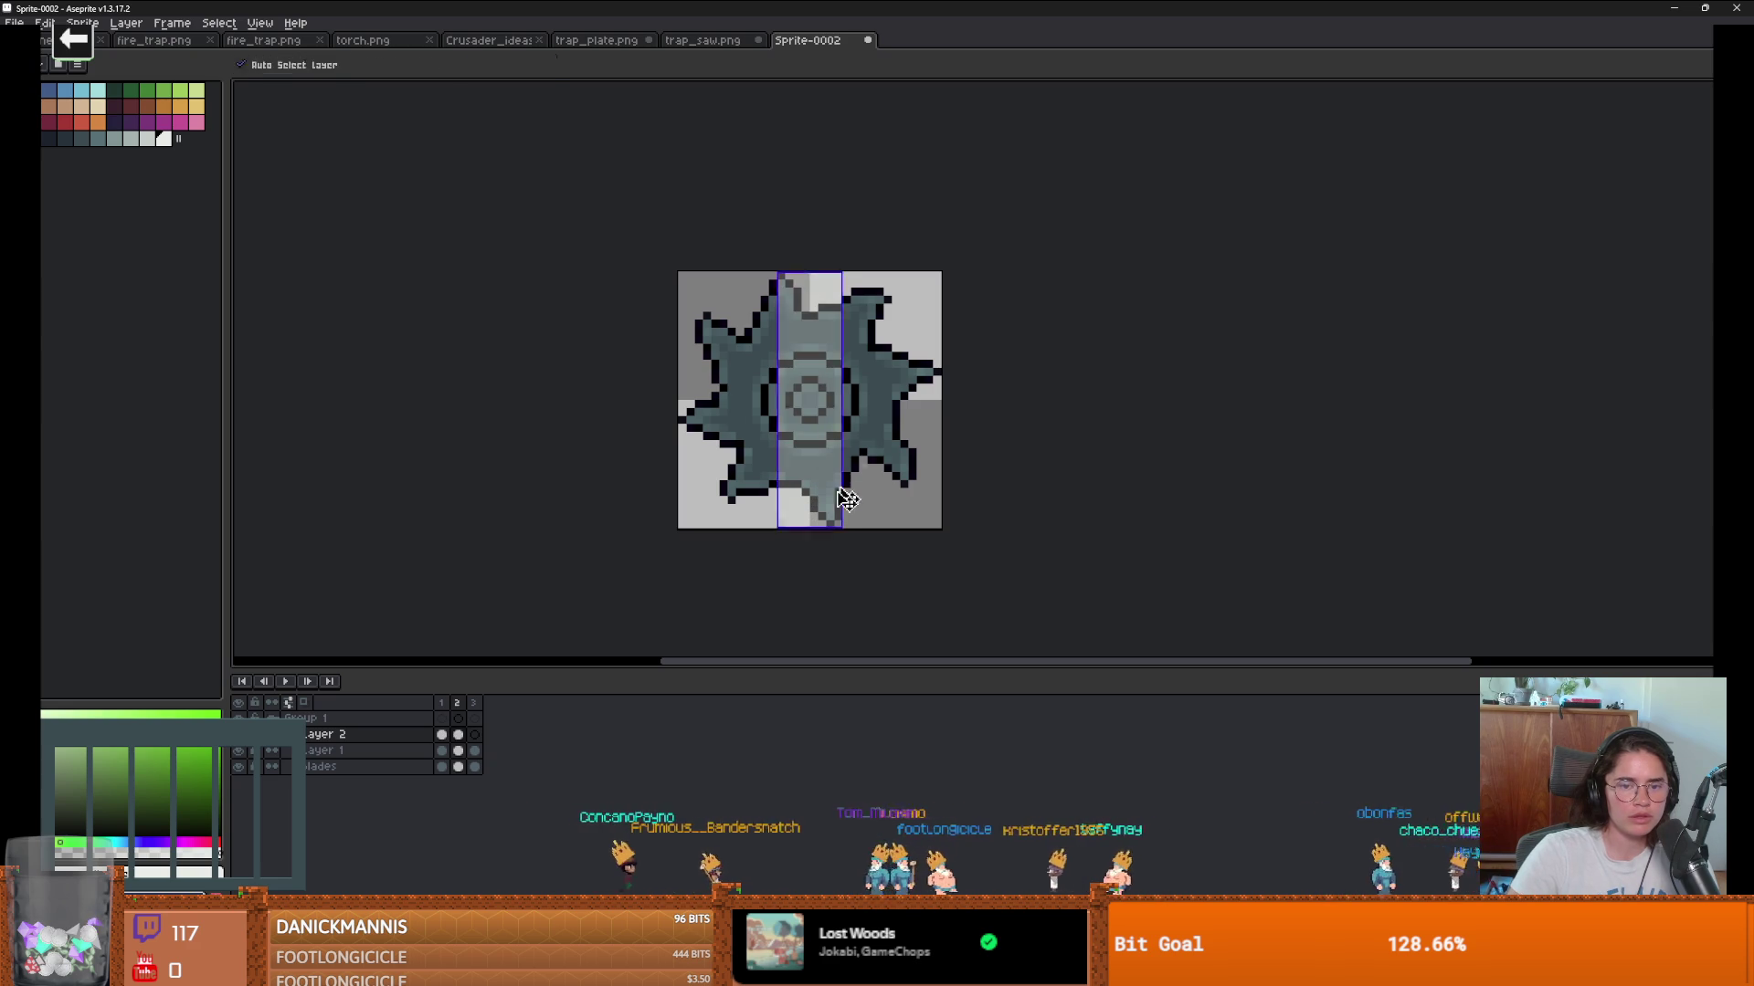
pyautogui.hotkey('ctrl', 'z')
pyautogui.click(365, 767)
pyautogui.click(442, 767)
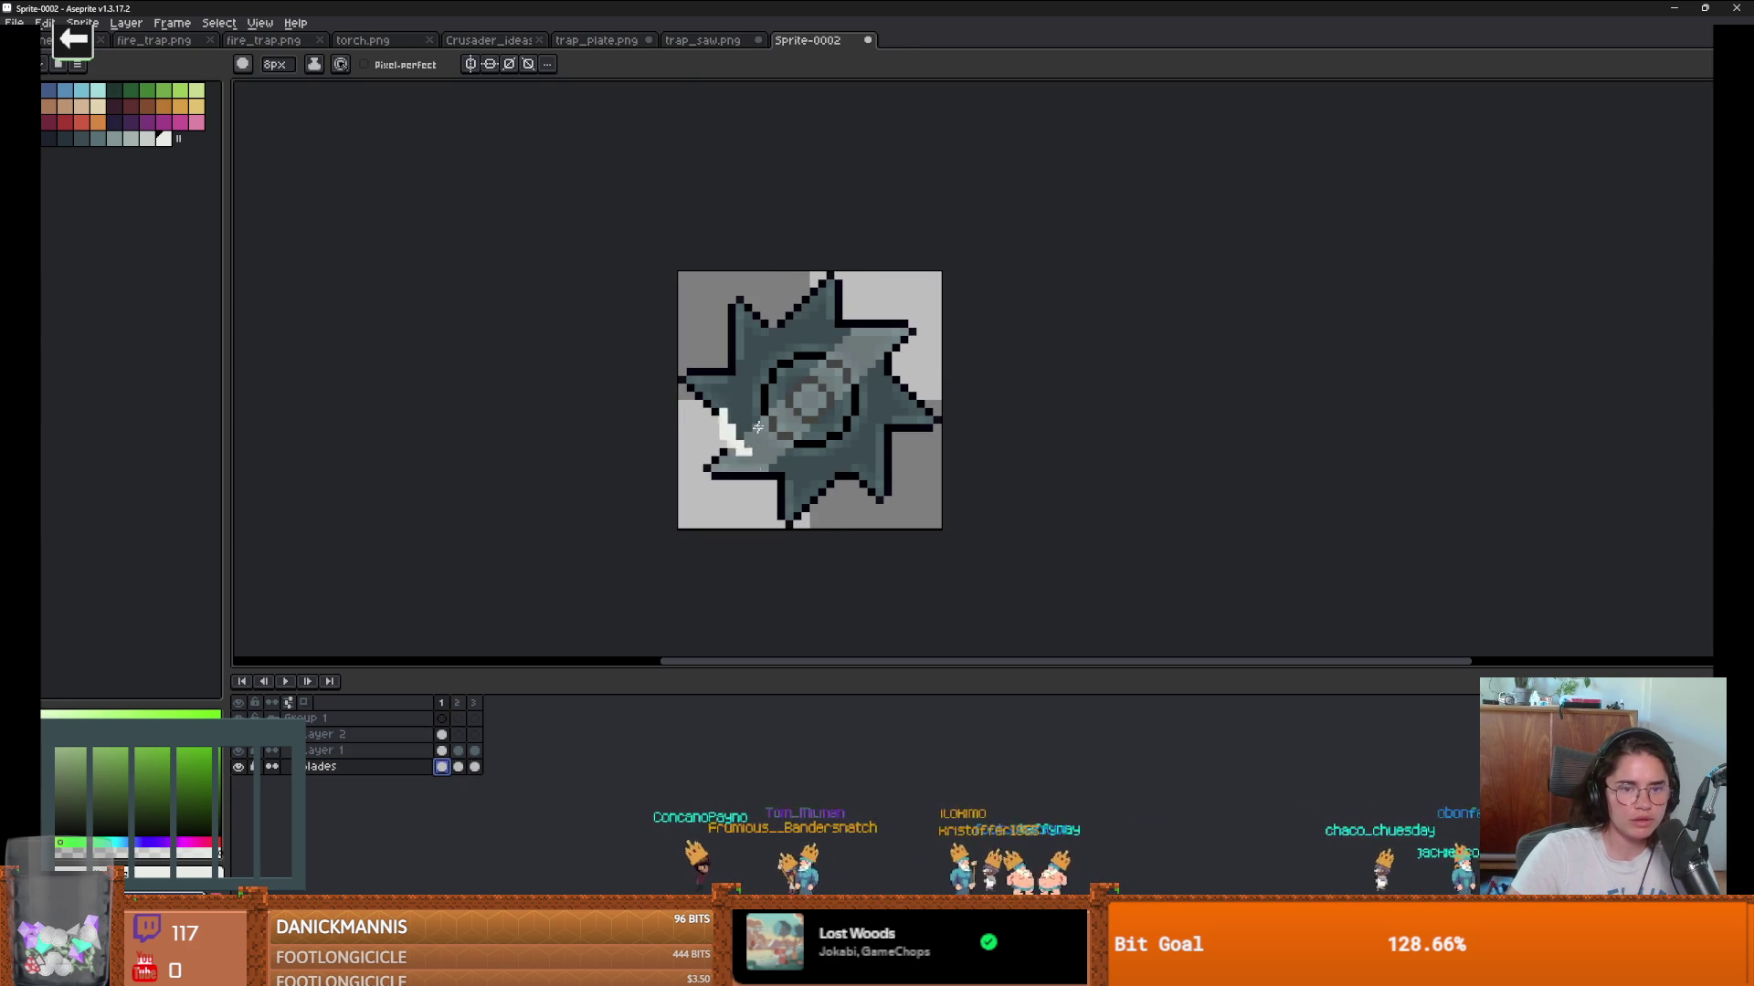
pyautogui.press('w')
pyautogui.click(740, 363)
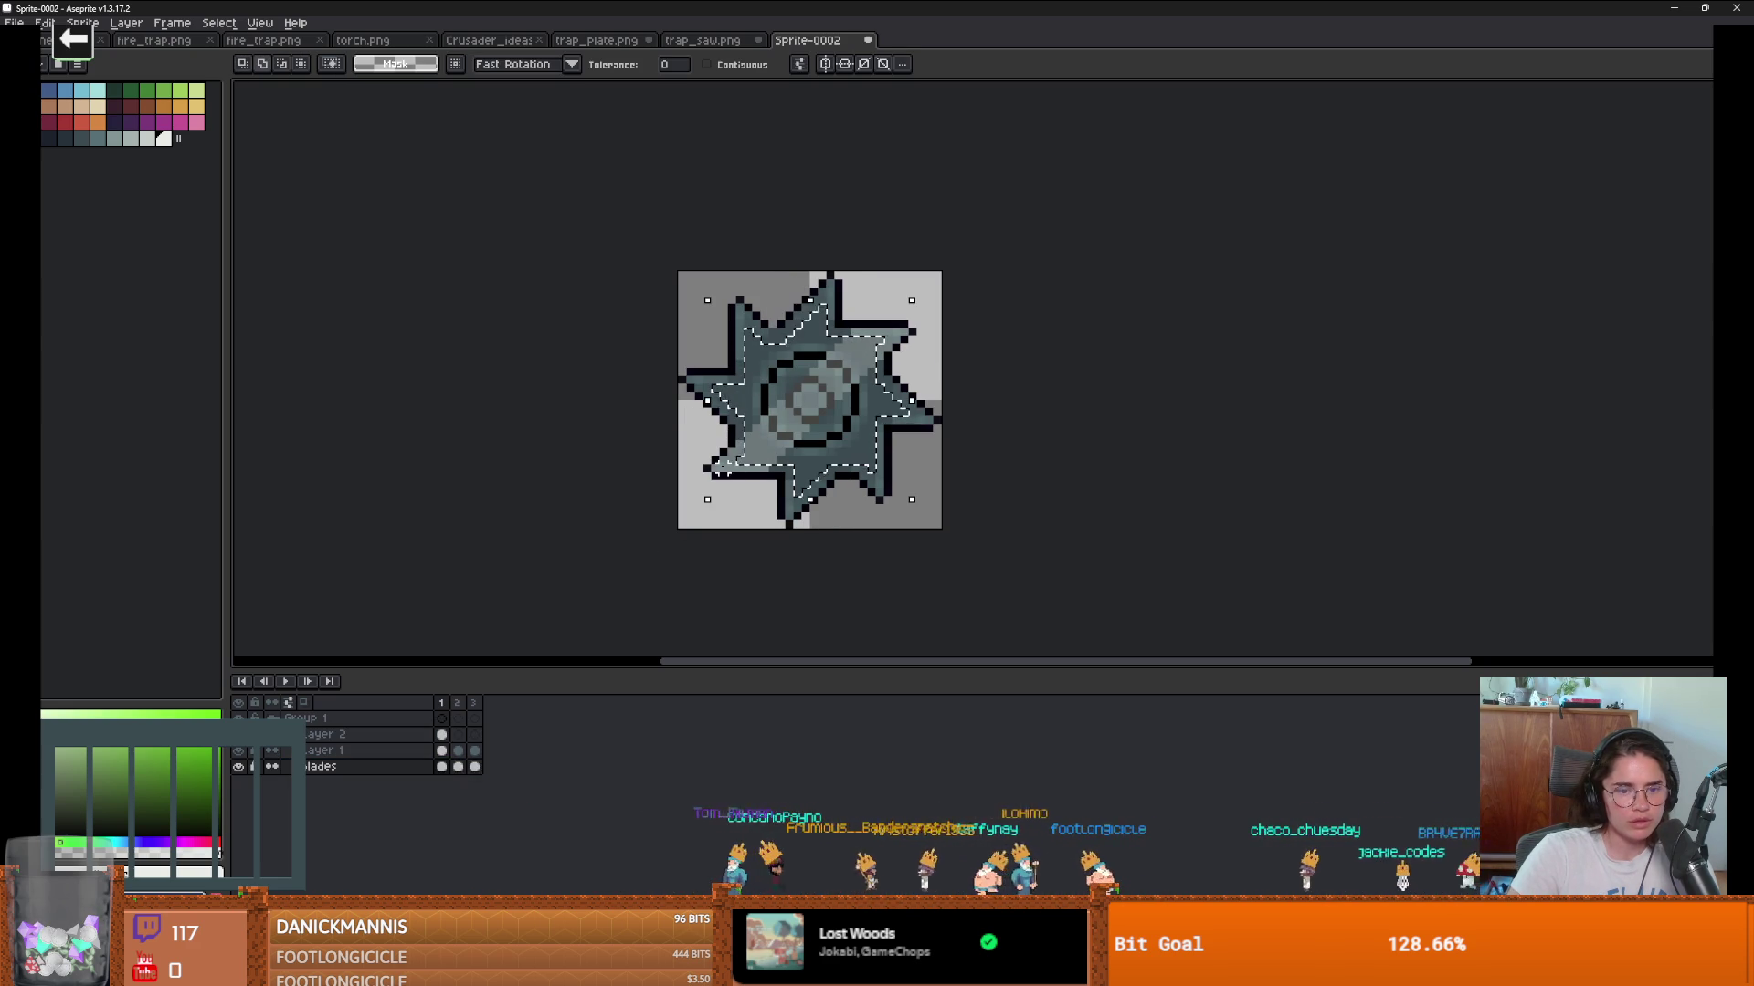
pyautogui.hotkey('ctrl', 'd')
pyautogui.scroll(1, 827, 516)
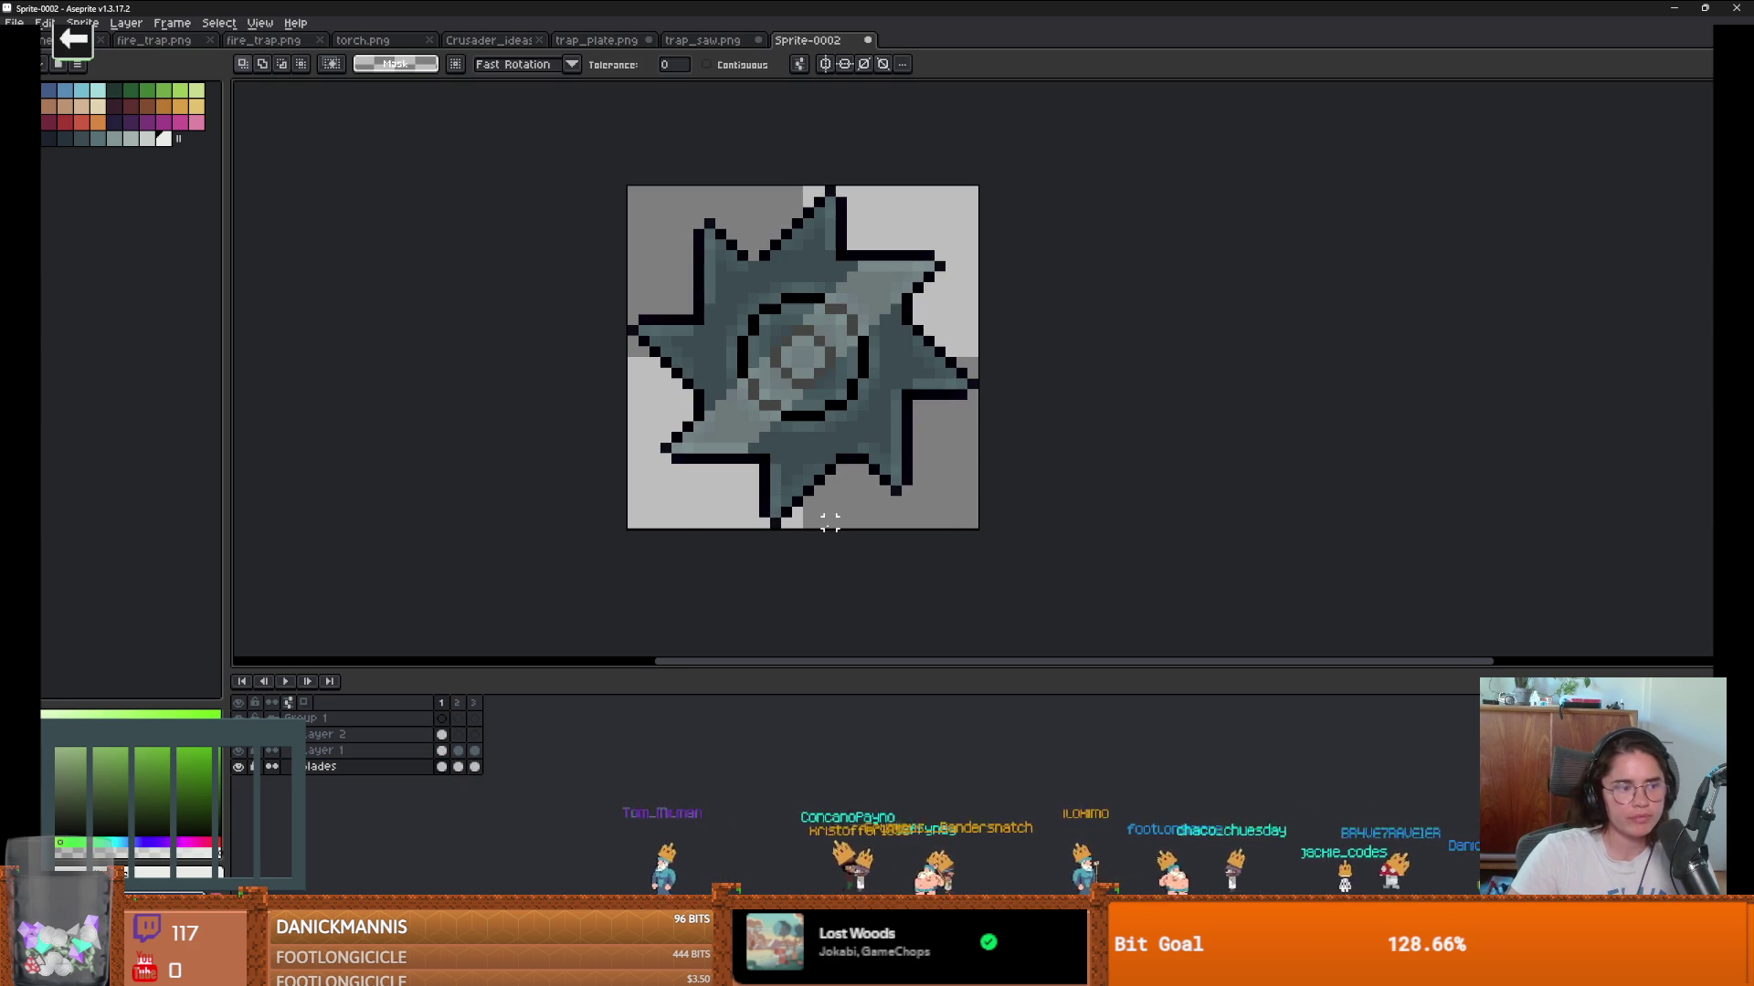
# Hide Layer 1's hub rings and Magic Wand the whole star with tolerance raised to 43
pyautogui.click(365, 735)
pyautogui.click(238, 750)
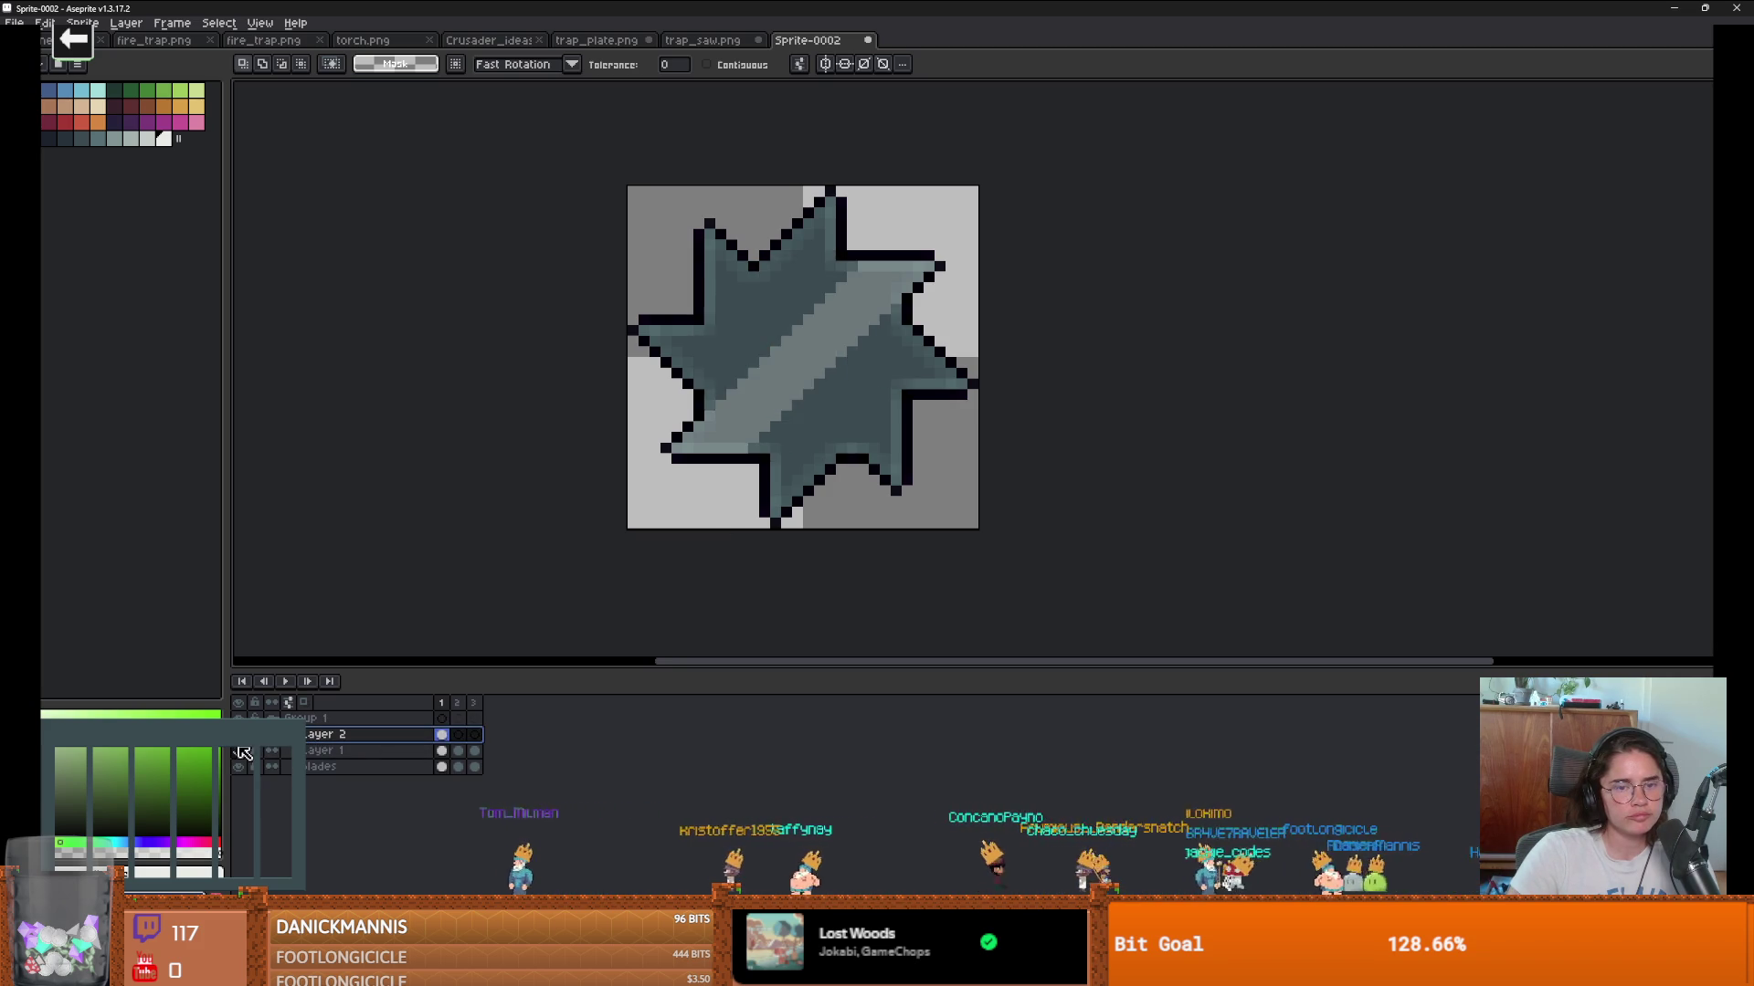
pyautogui.click(240, 768)
pyautogui.click(241, 768)
pyautogui.click(808, 427)
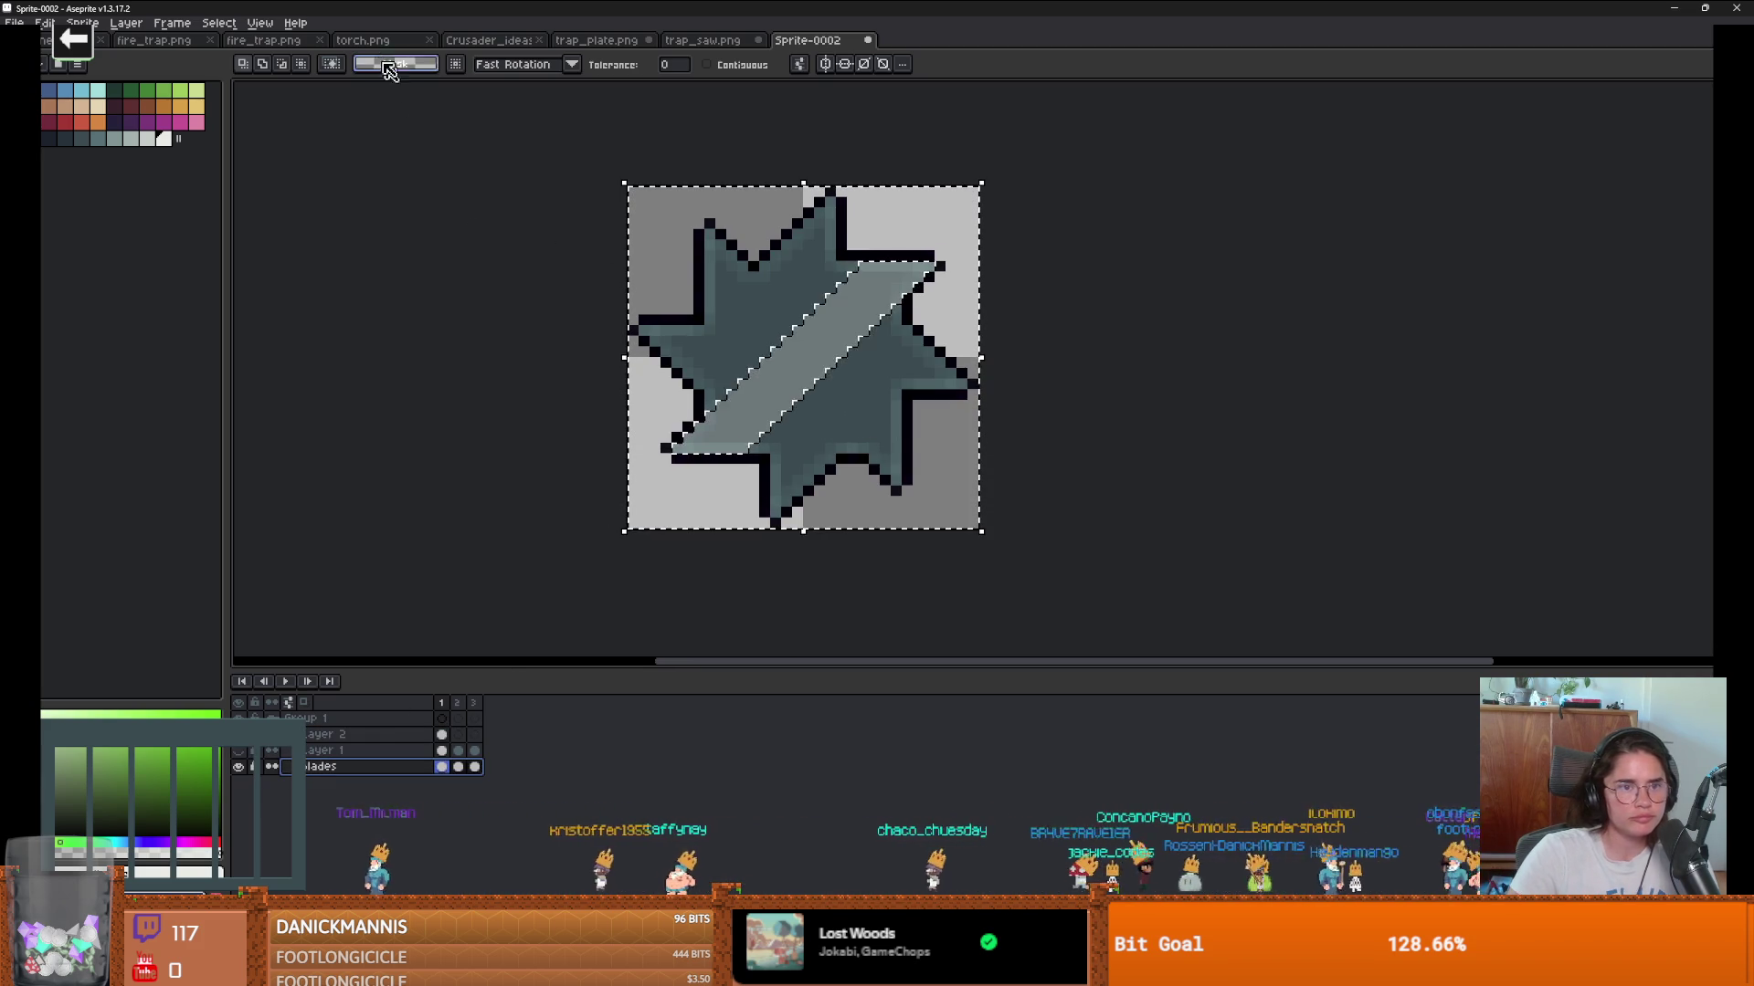
pyautogui.click(846, 391)
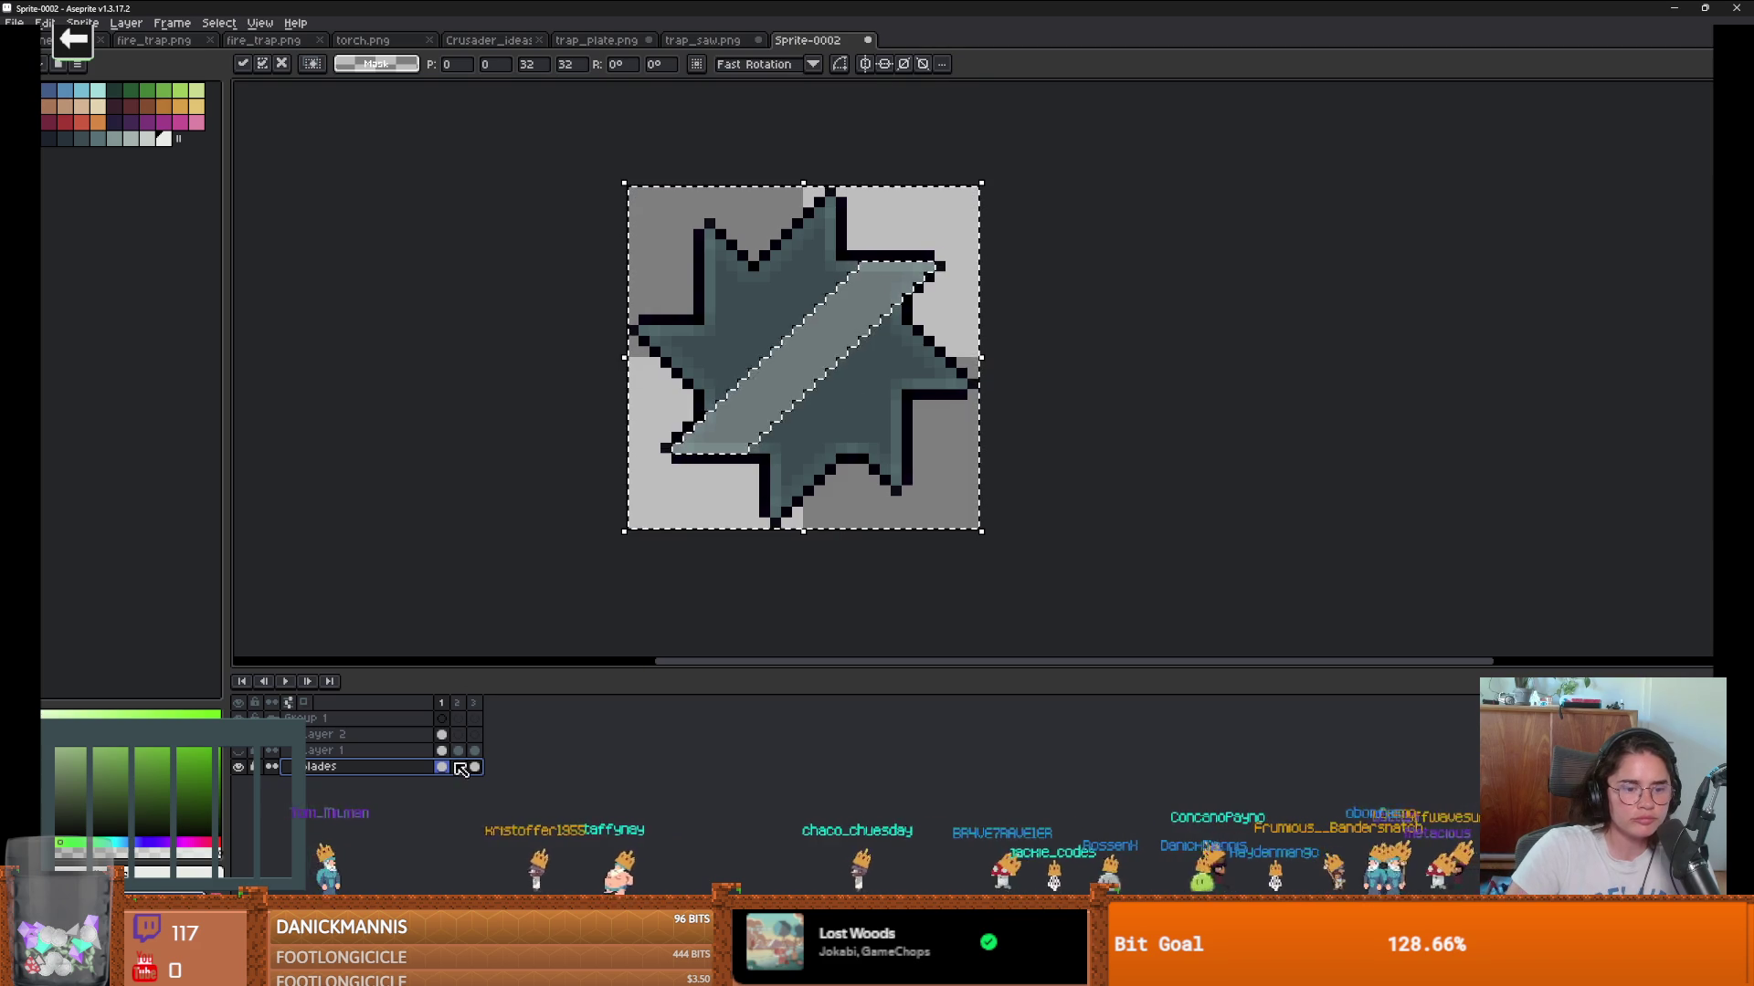
pyautogui.click(460, 770)
pyautogui.click(869, 416)
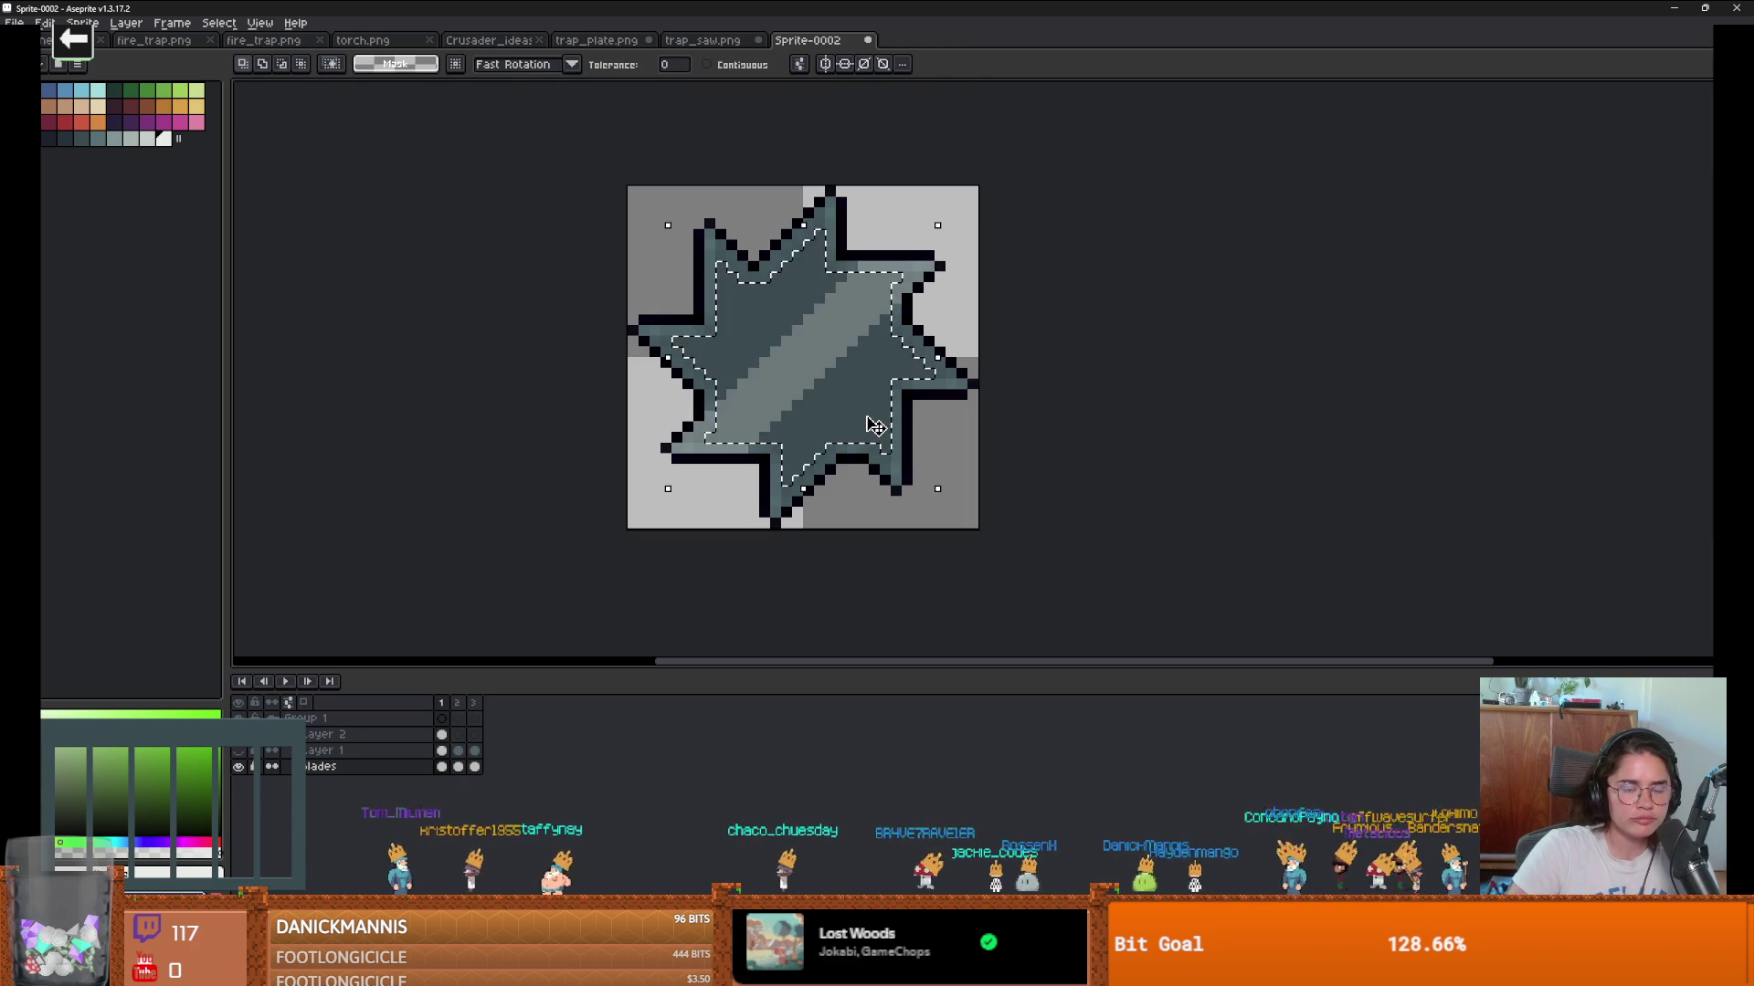
pyautogui.click(674, 64)
pyautogui.moveTo(680, 92); pyautogui.dragTo(699, 92)
pyautogui.click(849, 392)
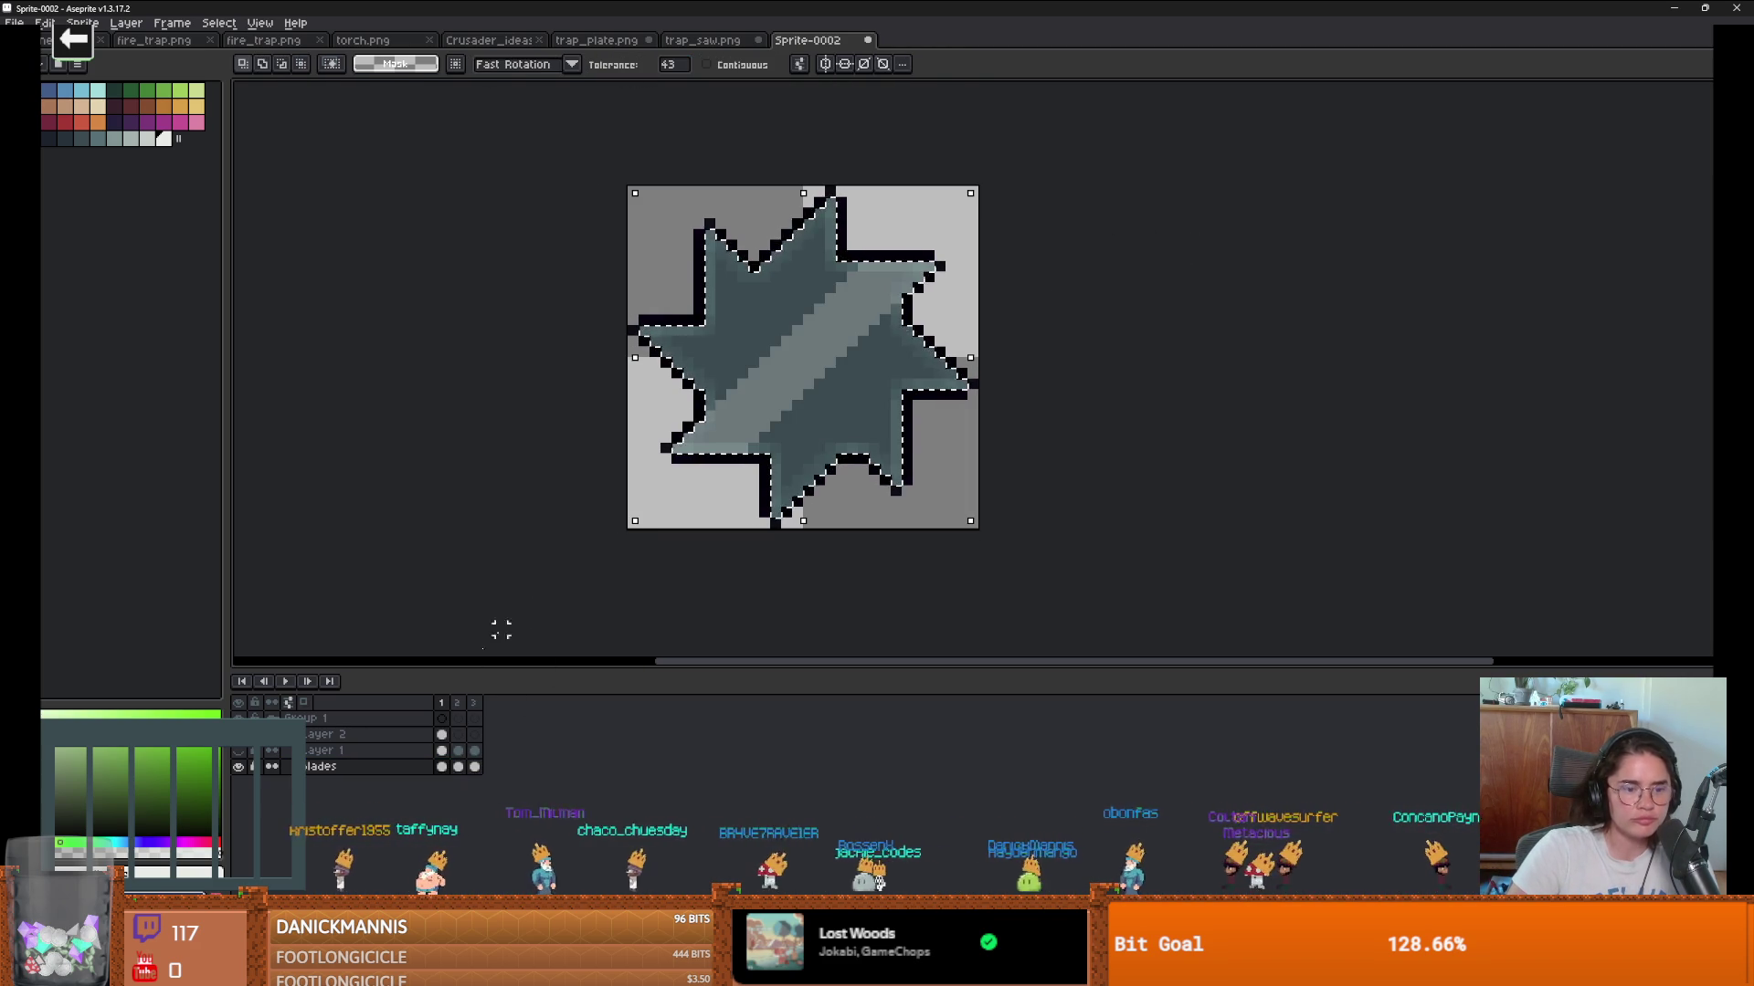
# In frame 2, Magic Wand the star's pixels at a tolerance of 21
pyautogui.click(458, 735)
pyautogui.press('b')
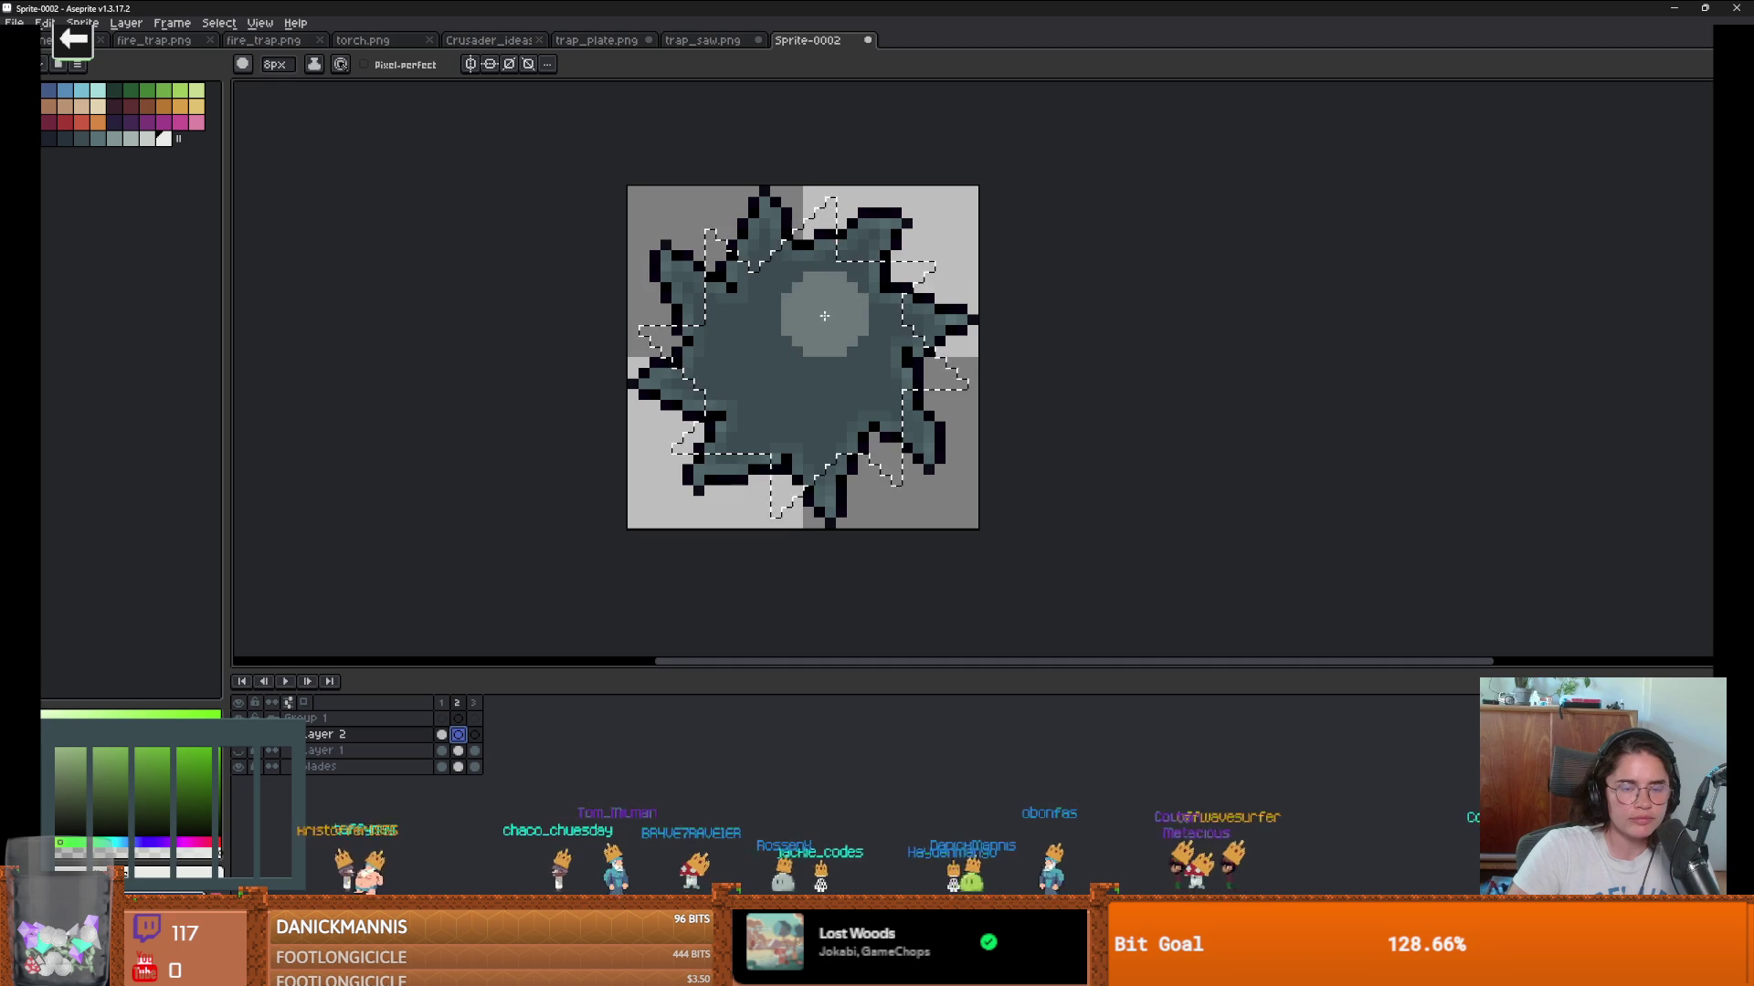
pyautogui.press('w')
pyautogui.hotkey('ctrl', 'd')
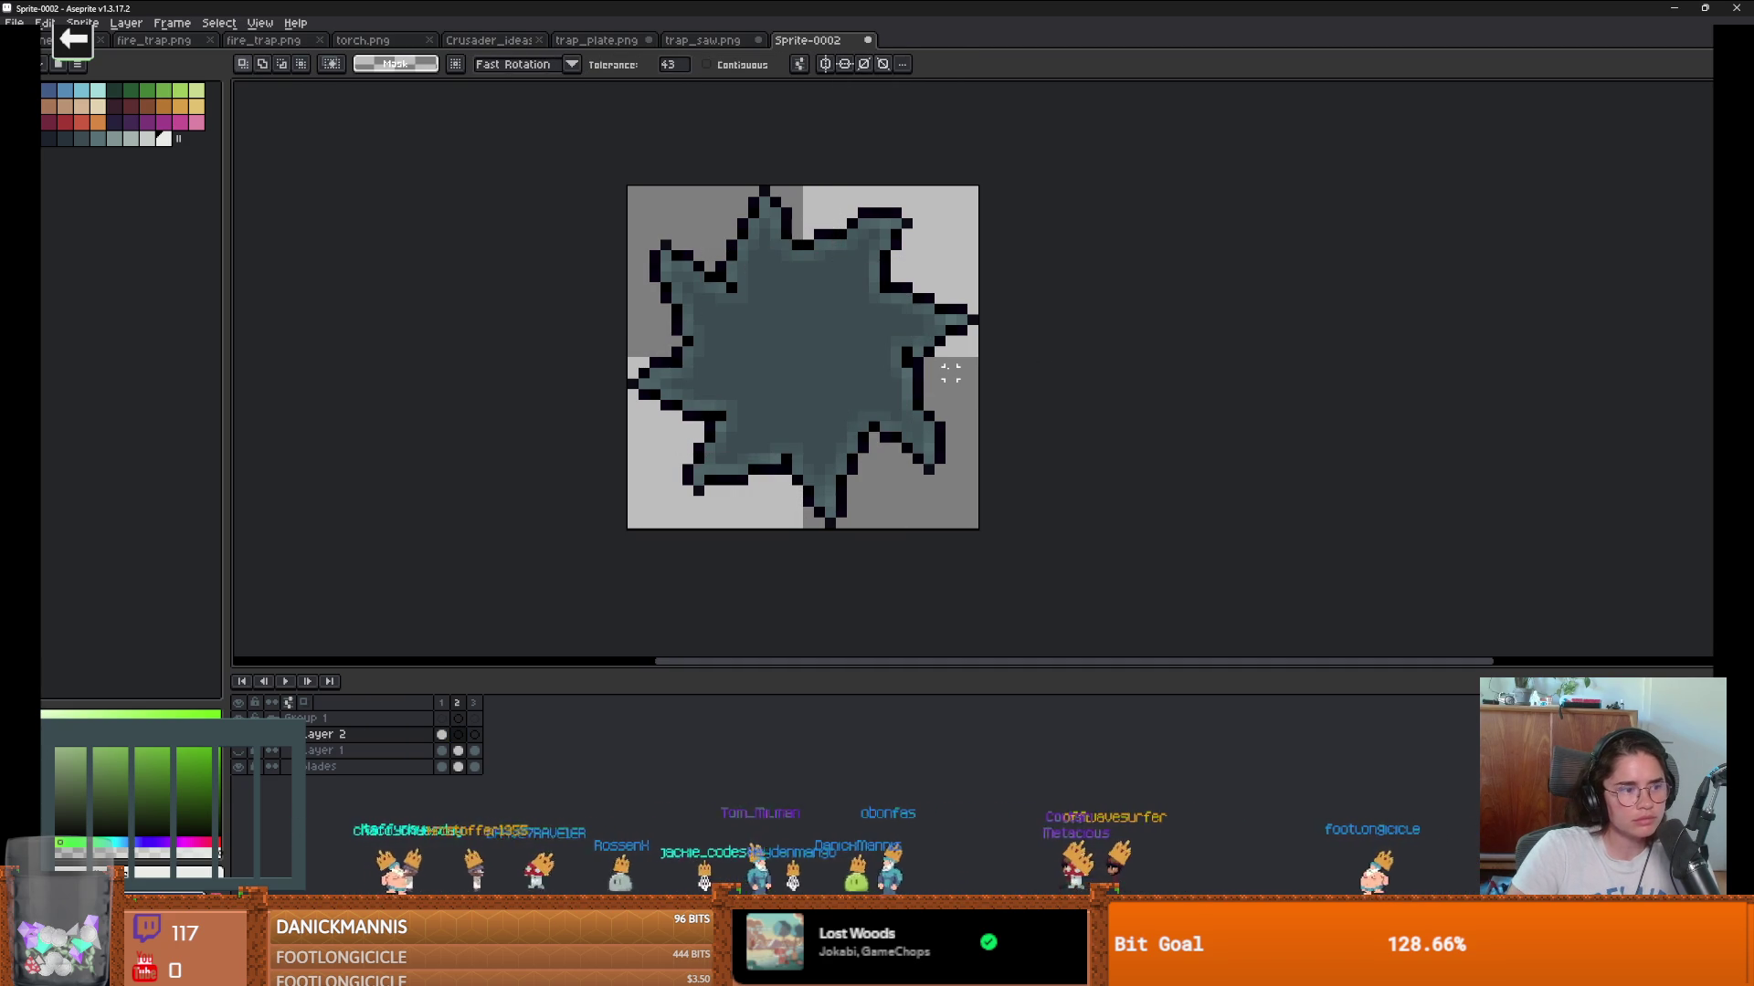
pyautogui.click(873, 363)
pyautogui.click(674, 65)
pyautogui.write('21')
pyautogui.click(764, 178)
pyautogui.click(950, 306)
pyautogui.click(674, 65)
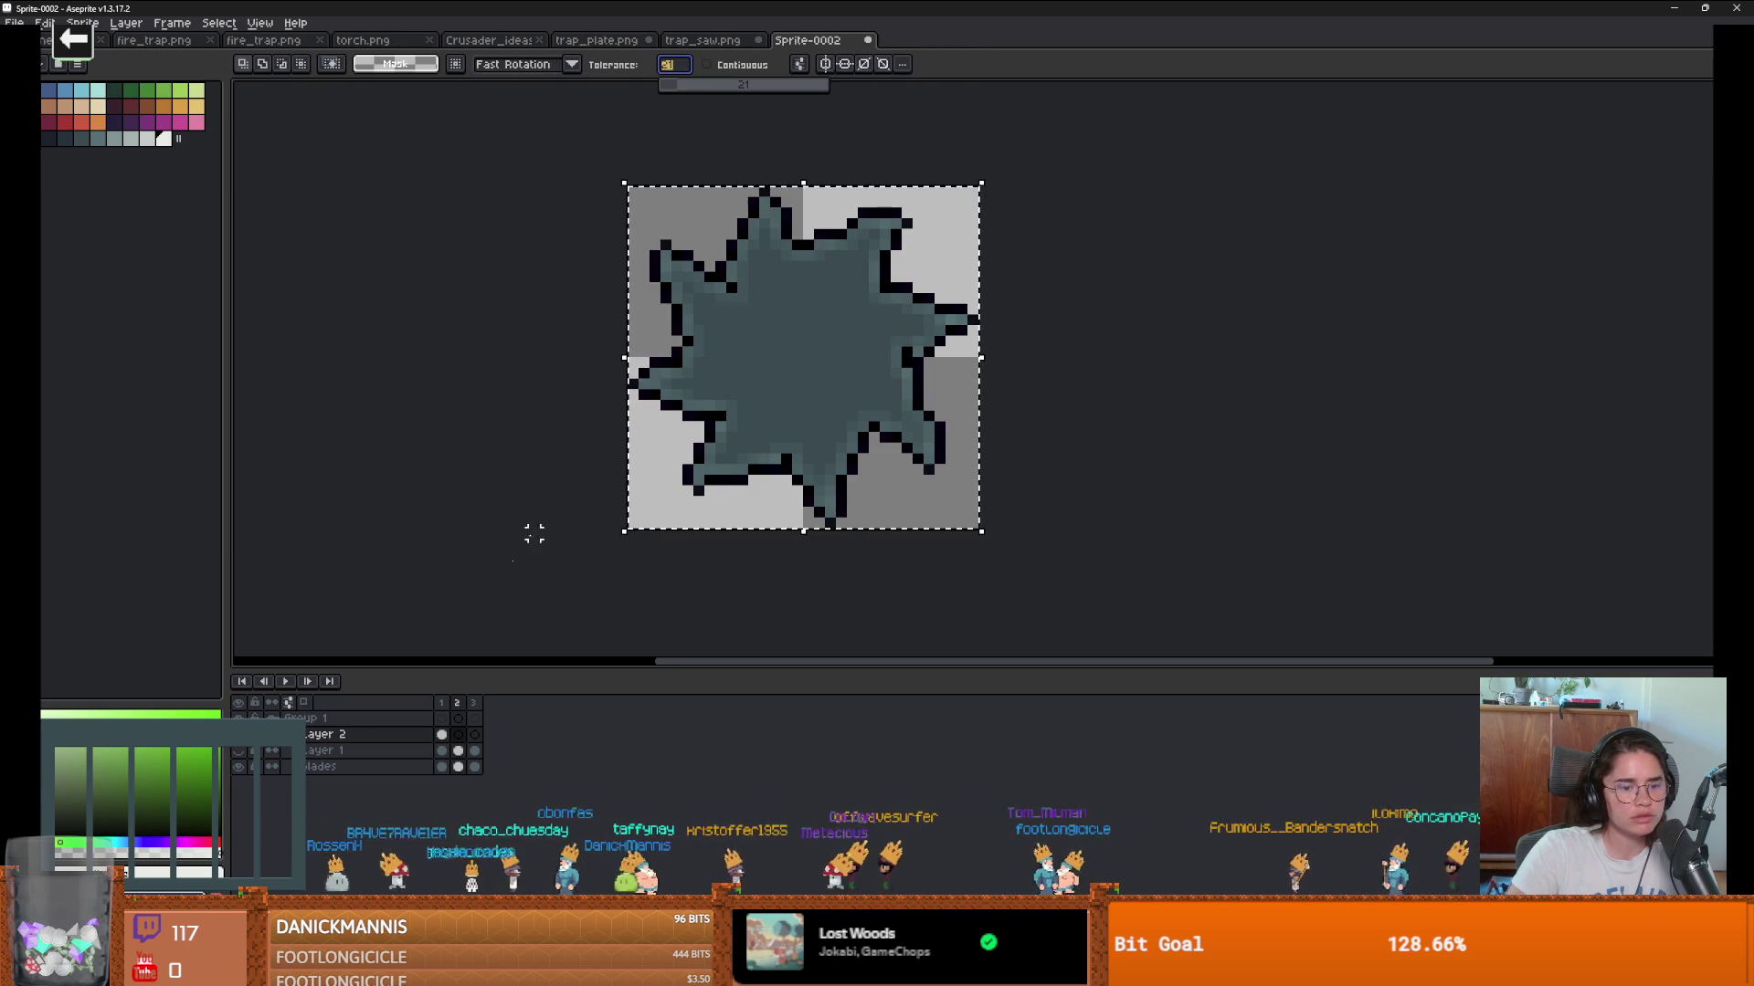
# On frame 2's Blades cel, select the whole star with tolerance 52
pyautogui.click(457, 766)
pyautogui.click(1081, 352)
pyautogui.click(681, 66)
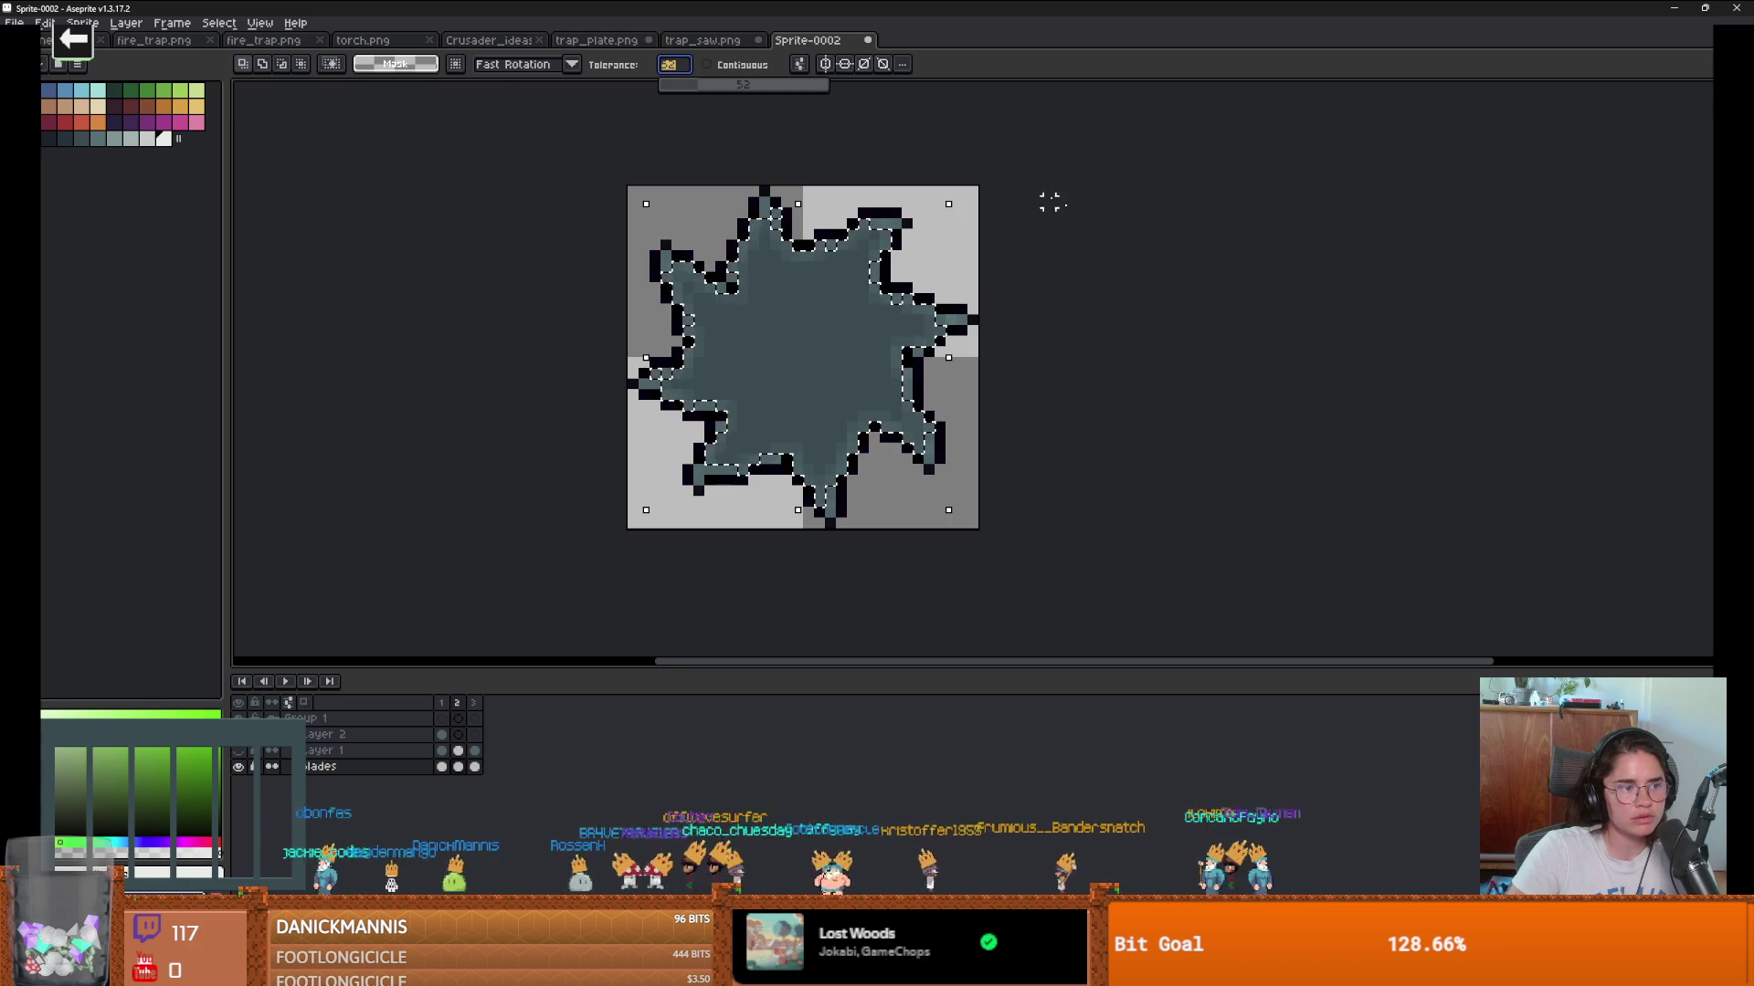
pyautogui.click(1148, 245)
pyautogui.click(834, 320)
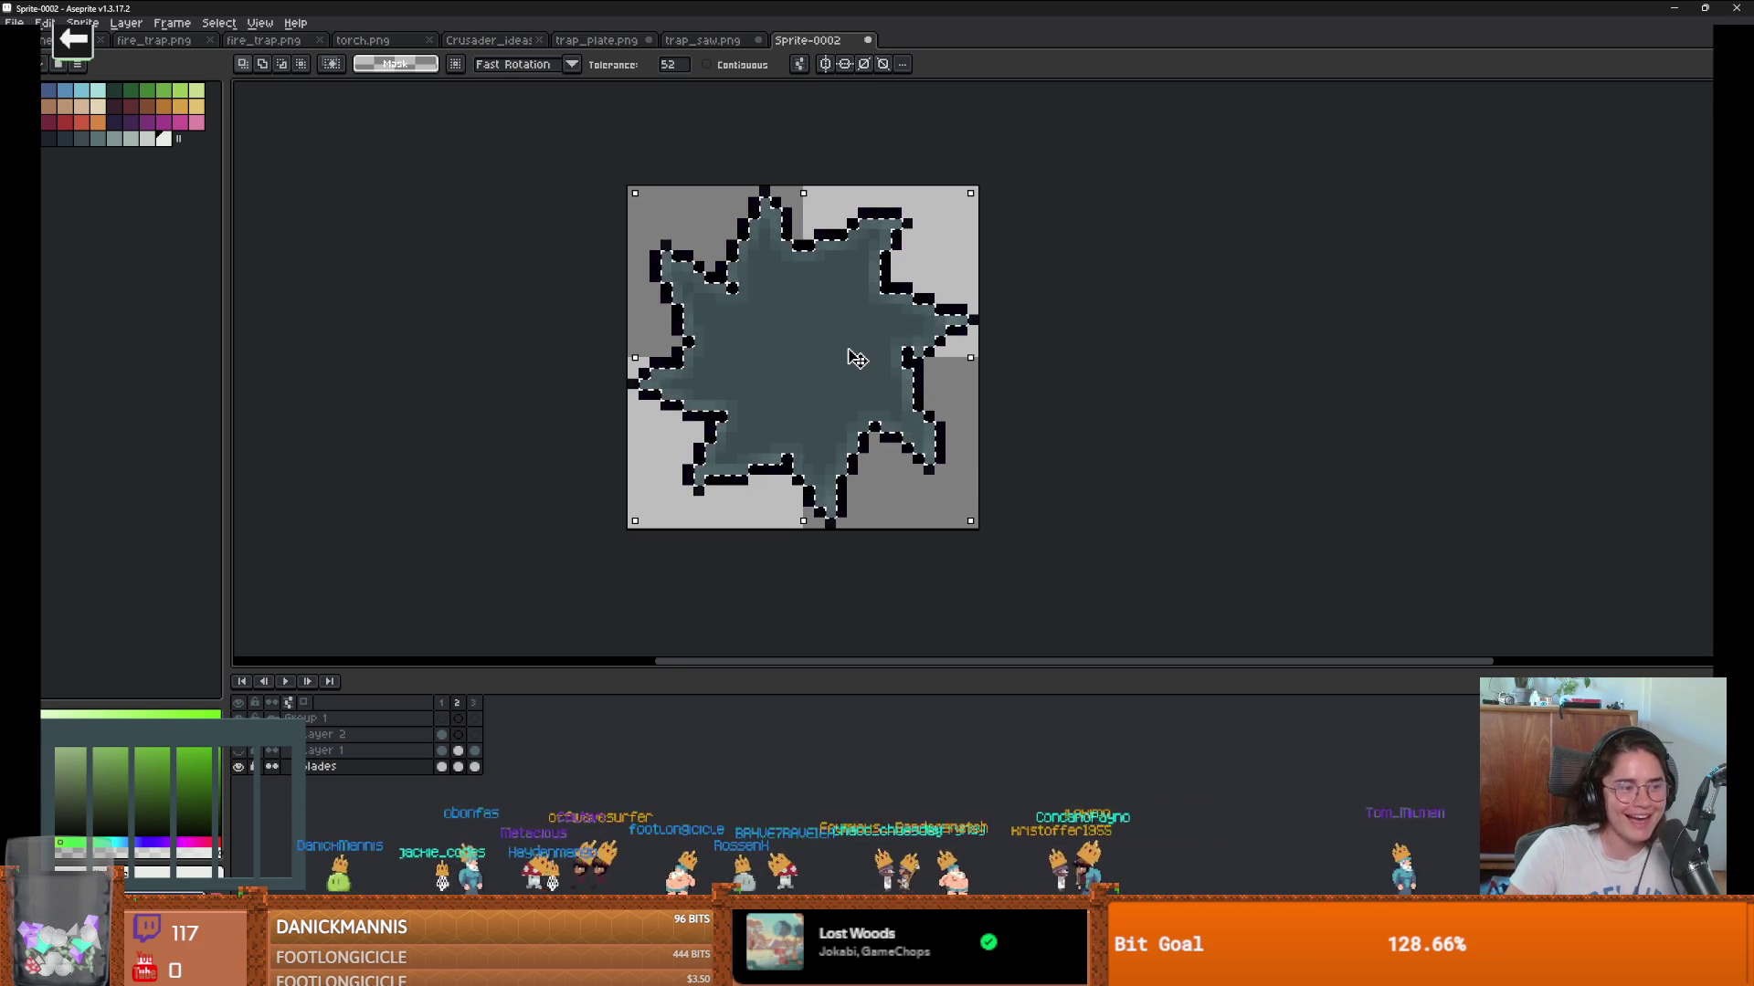
# Paint a light vertical highlight through the star's middle on Layer 2 in frame 2
pyautogui.press('b')
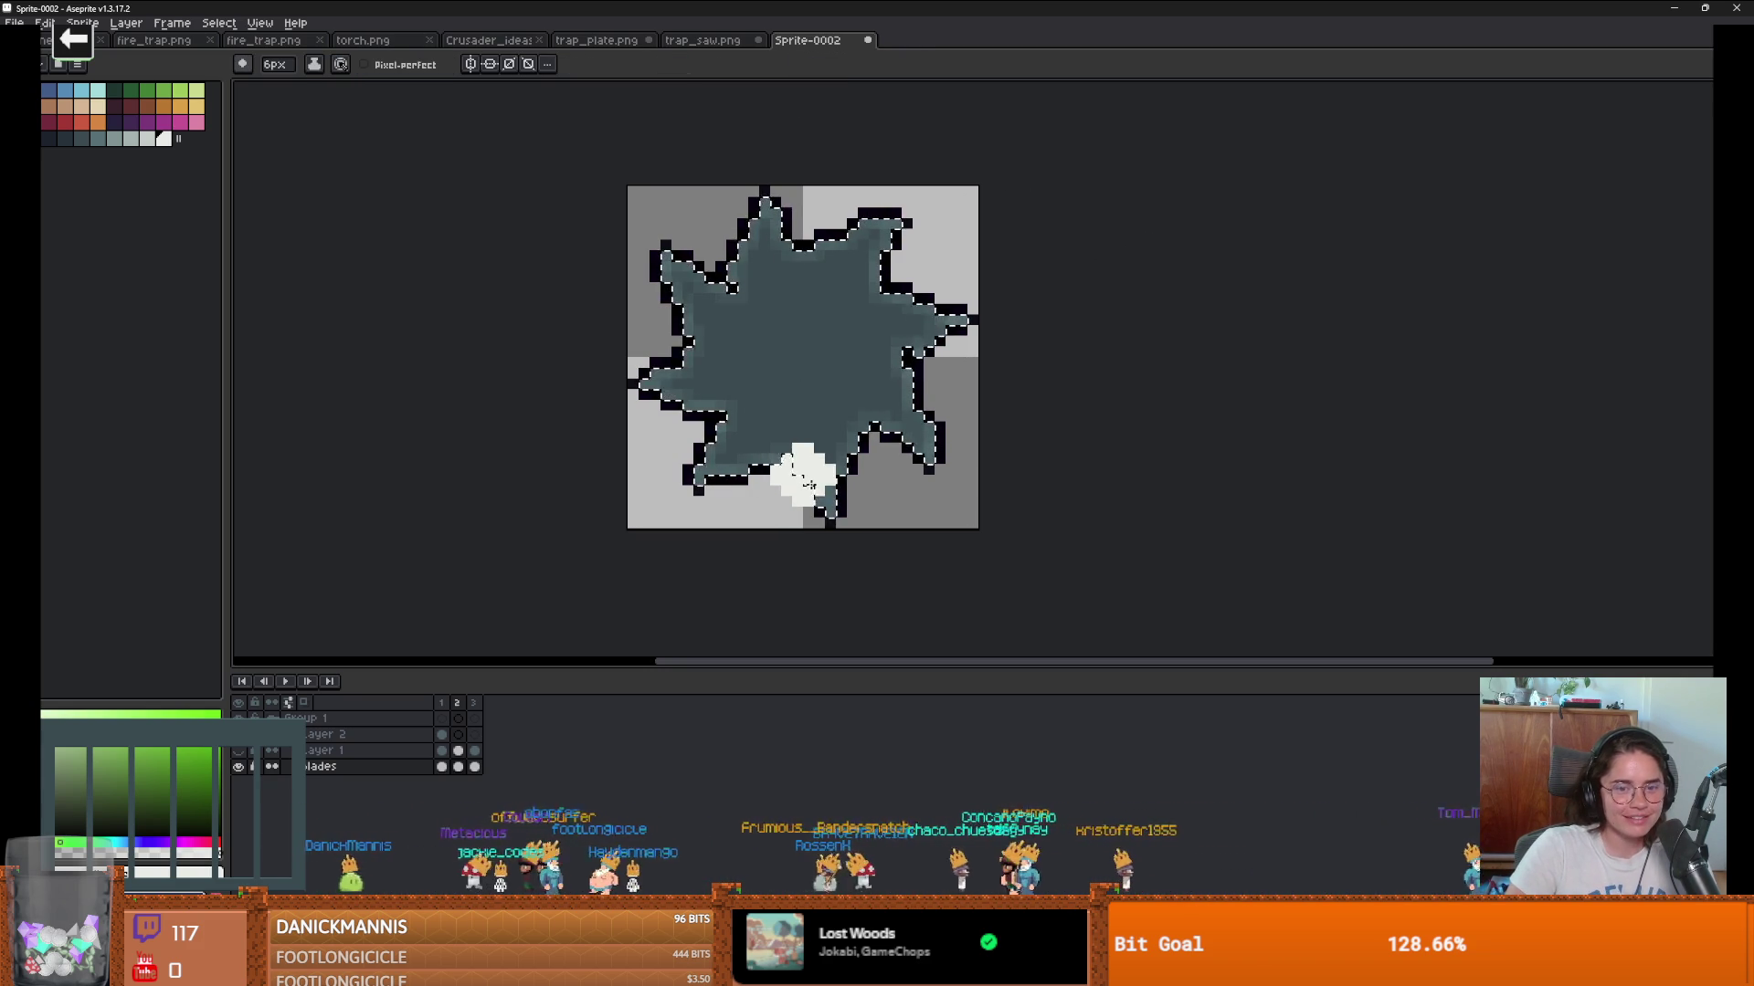
pyautogui.press('Up')
pyautogui.press('Up')
pyautogui.press('Up')
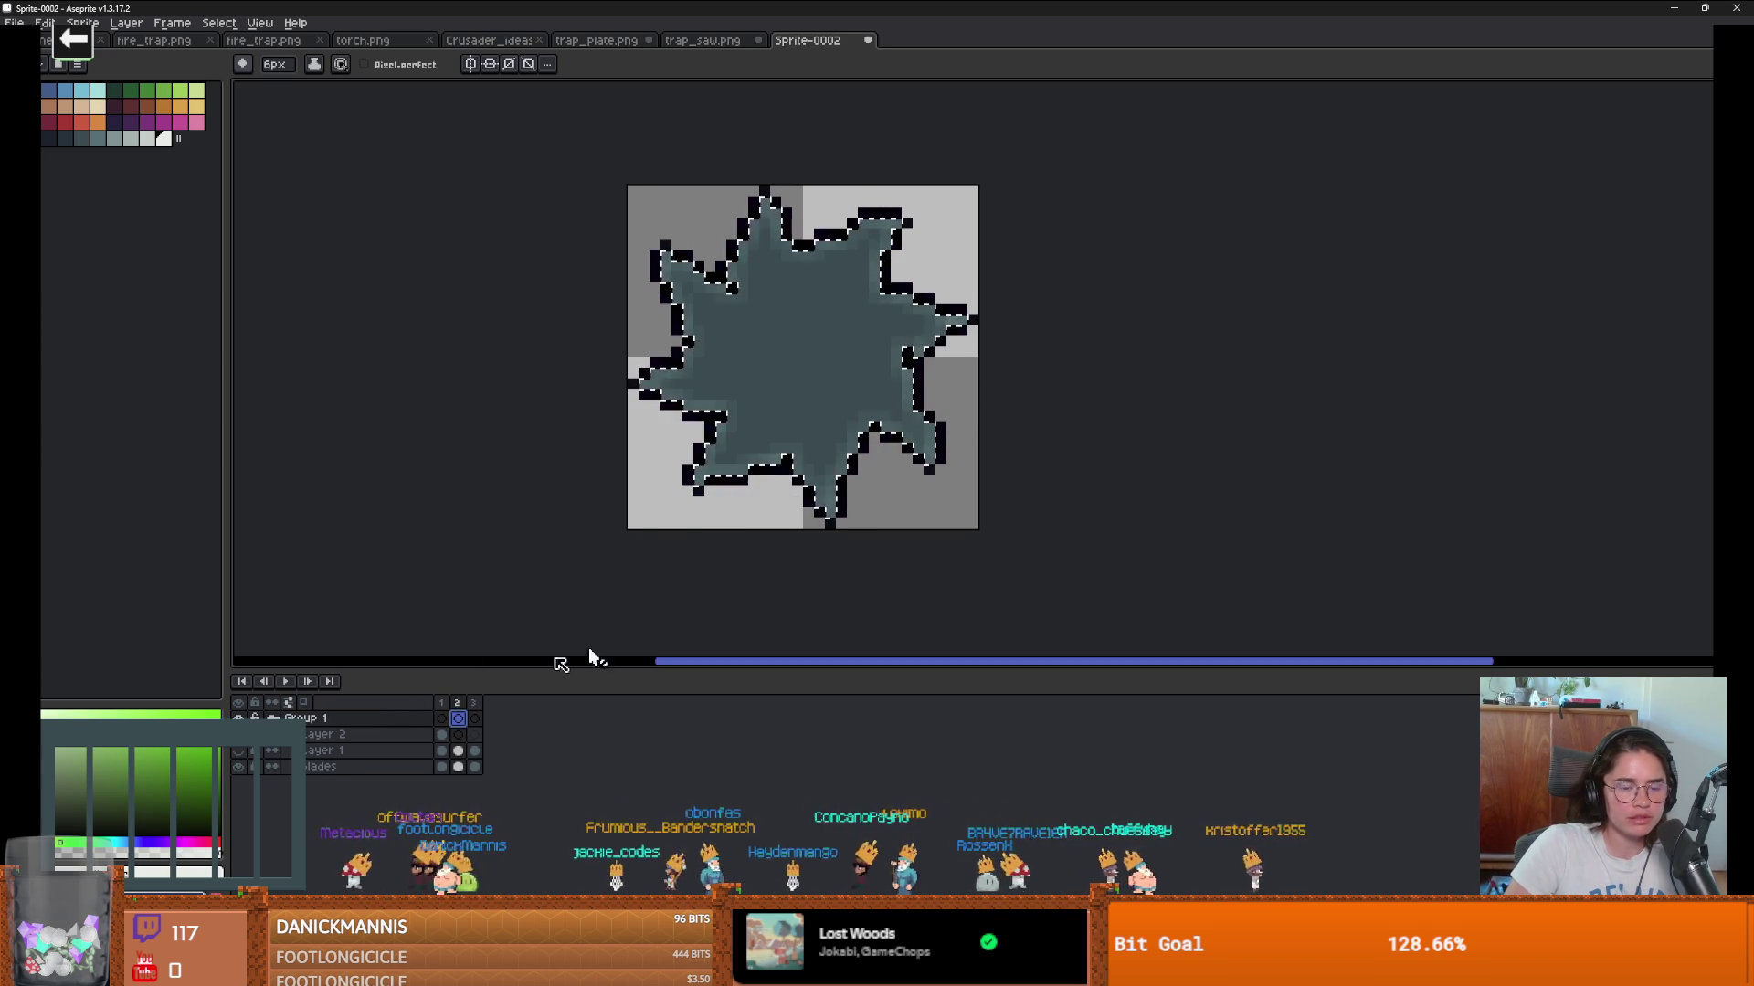
pyautogui.click(441, 702)
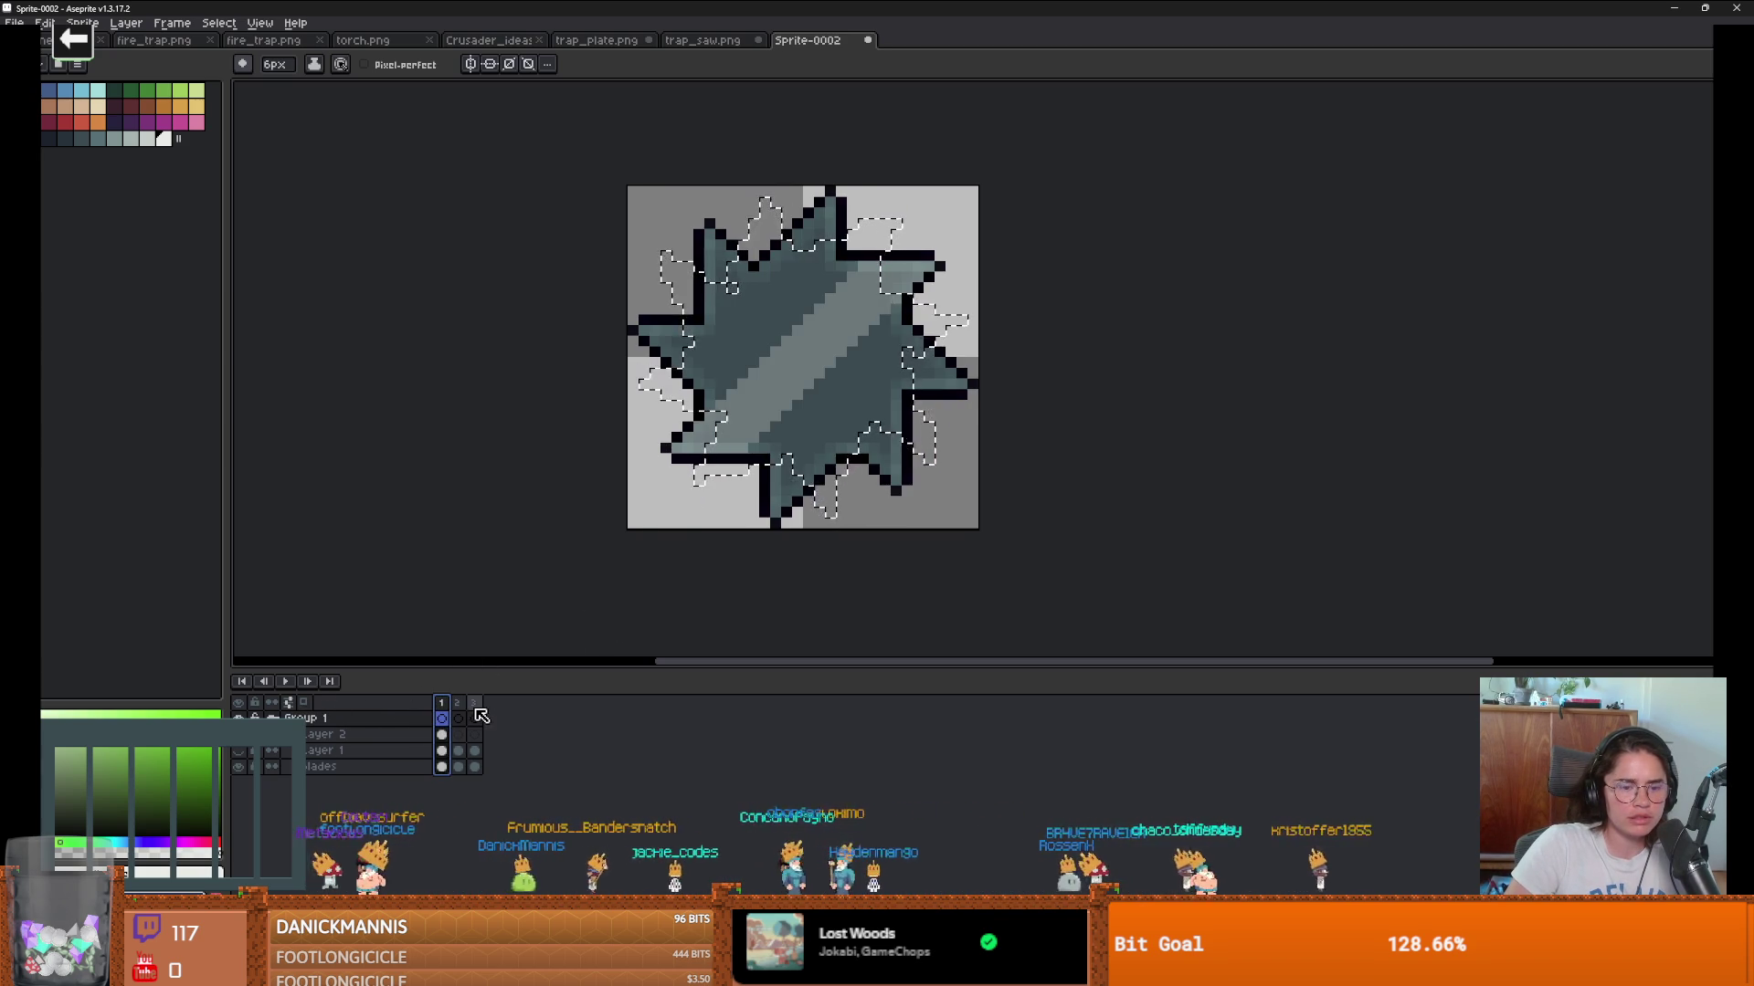
pyautogui.click(458, 718)
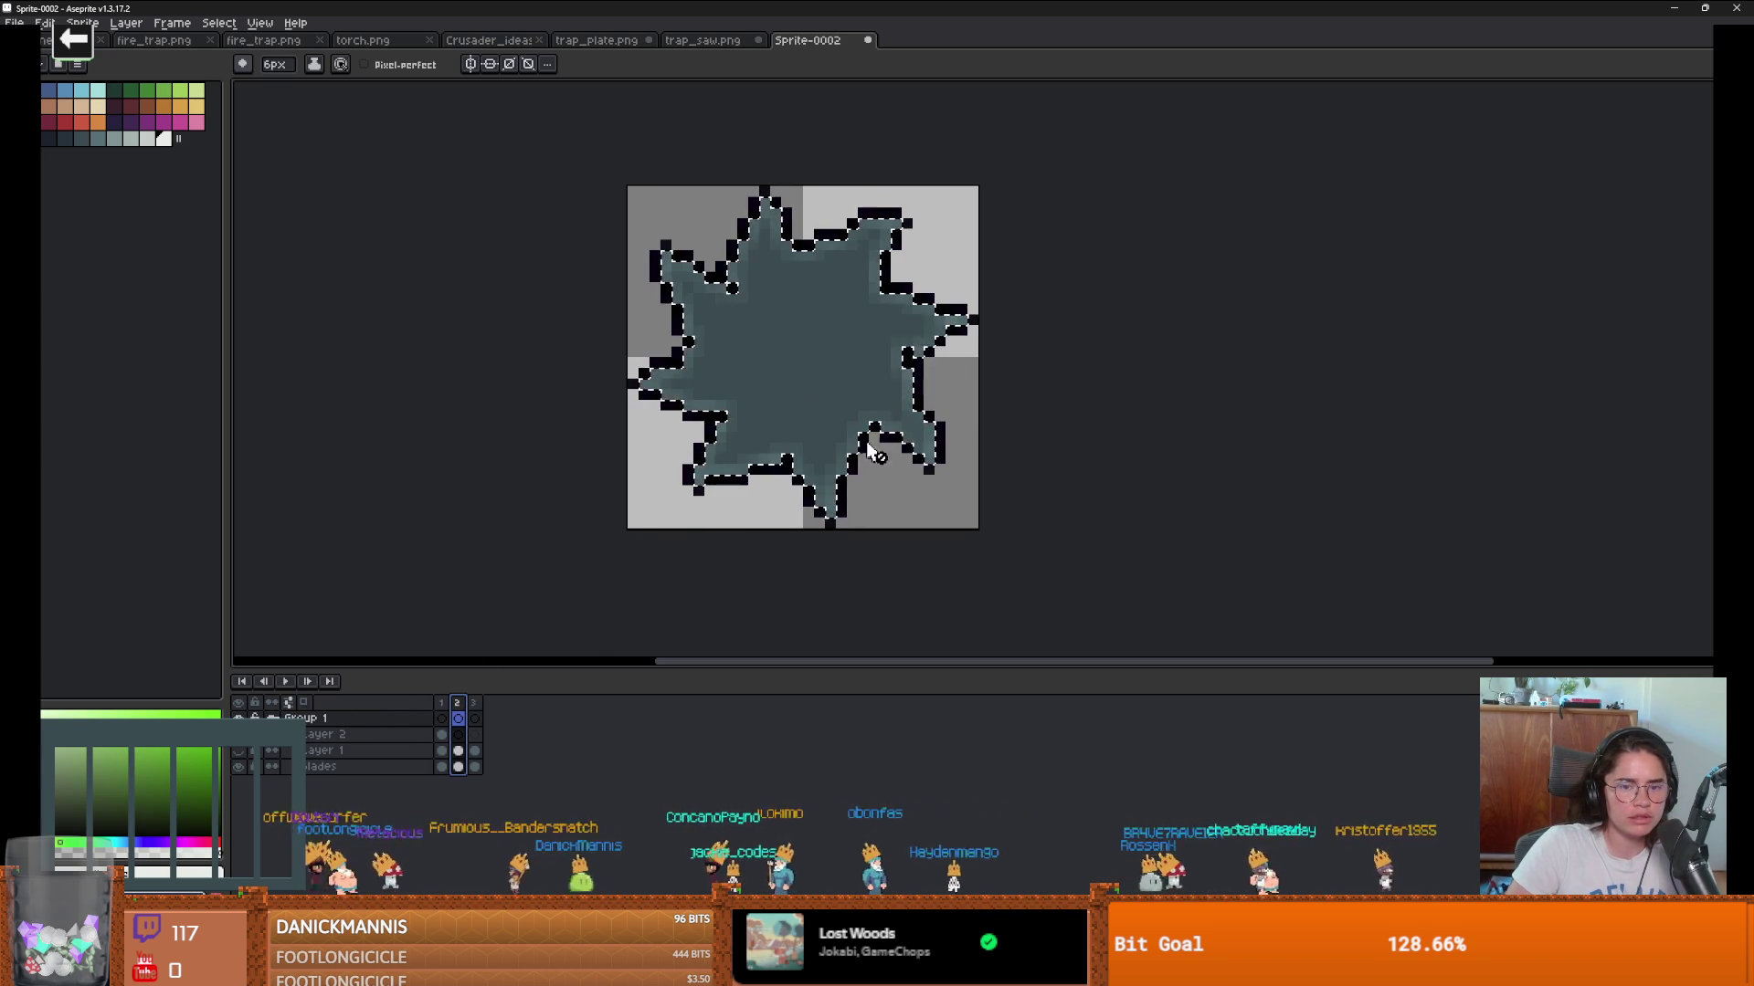
pyautogui.click(458, 734)
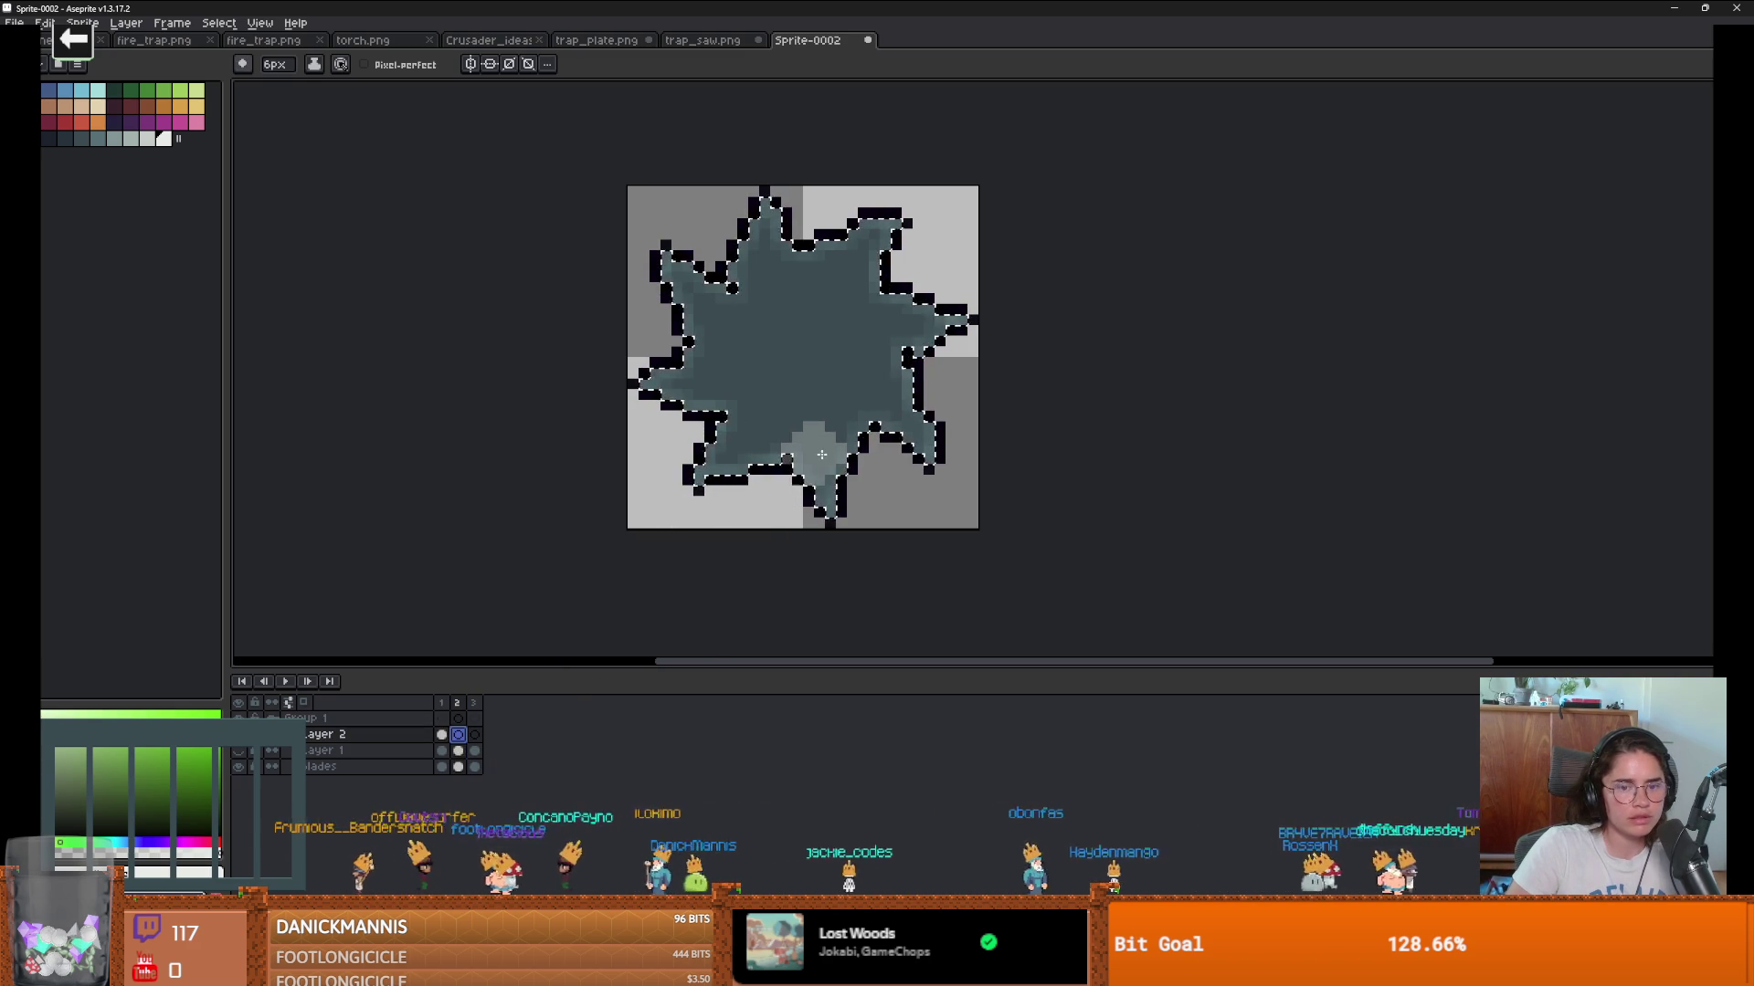
pyautogui.press('-')
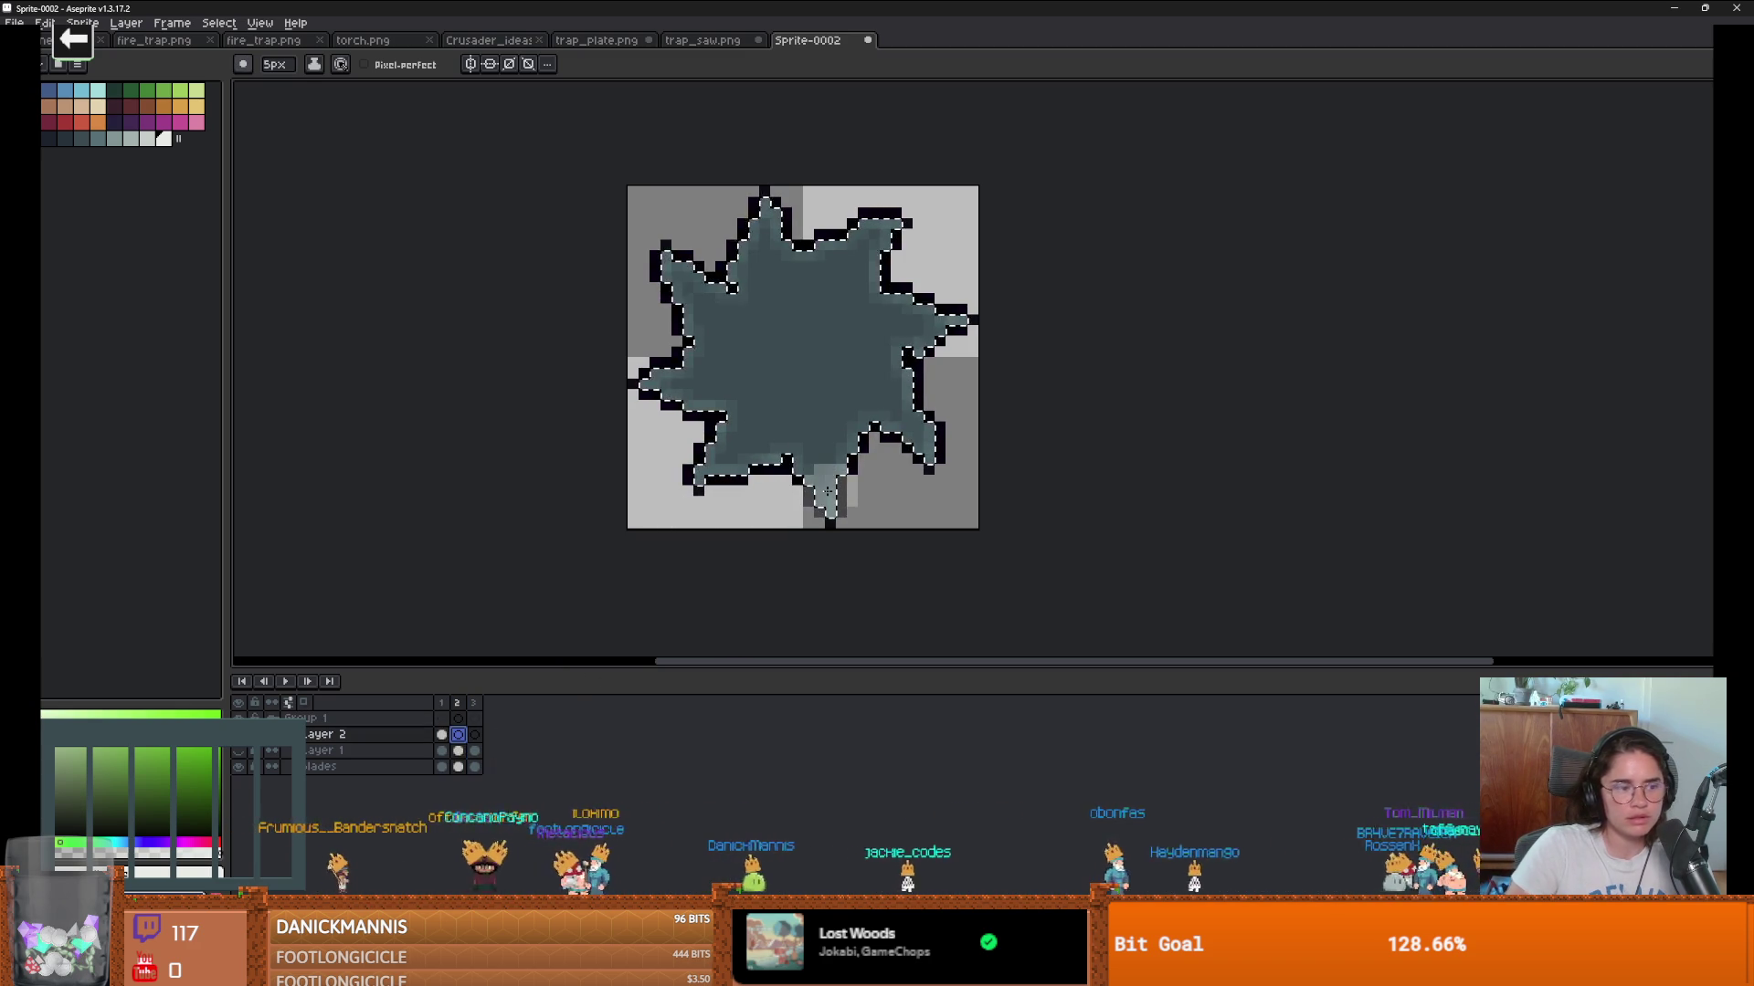
pyautogui.press('e')
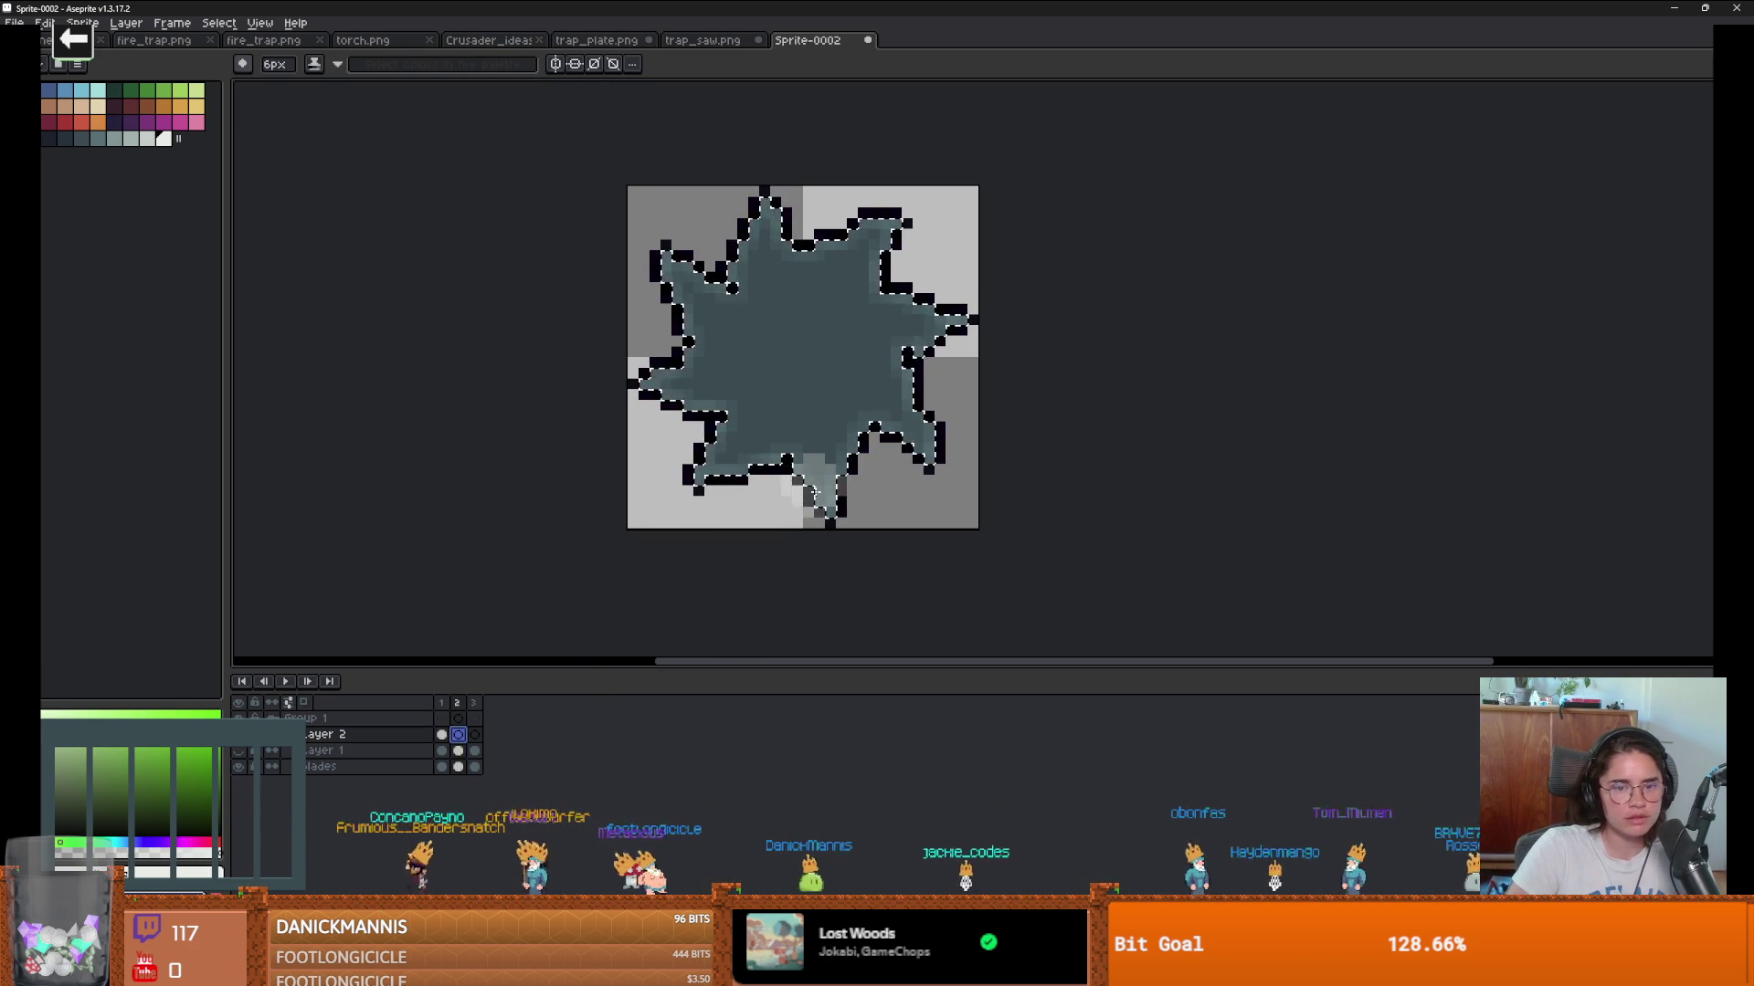
pyautogui.moveTo(813, 493); pyautogui.dragTo(819, 183)
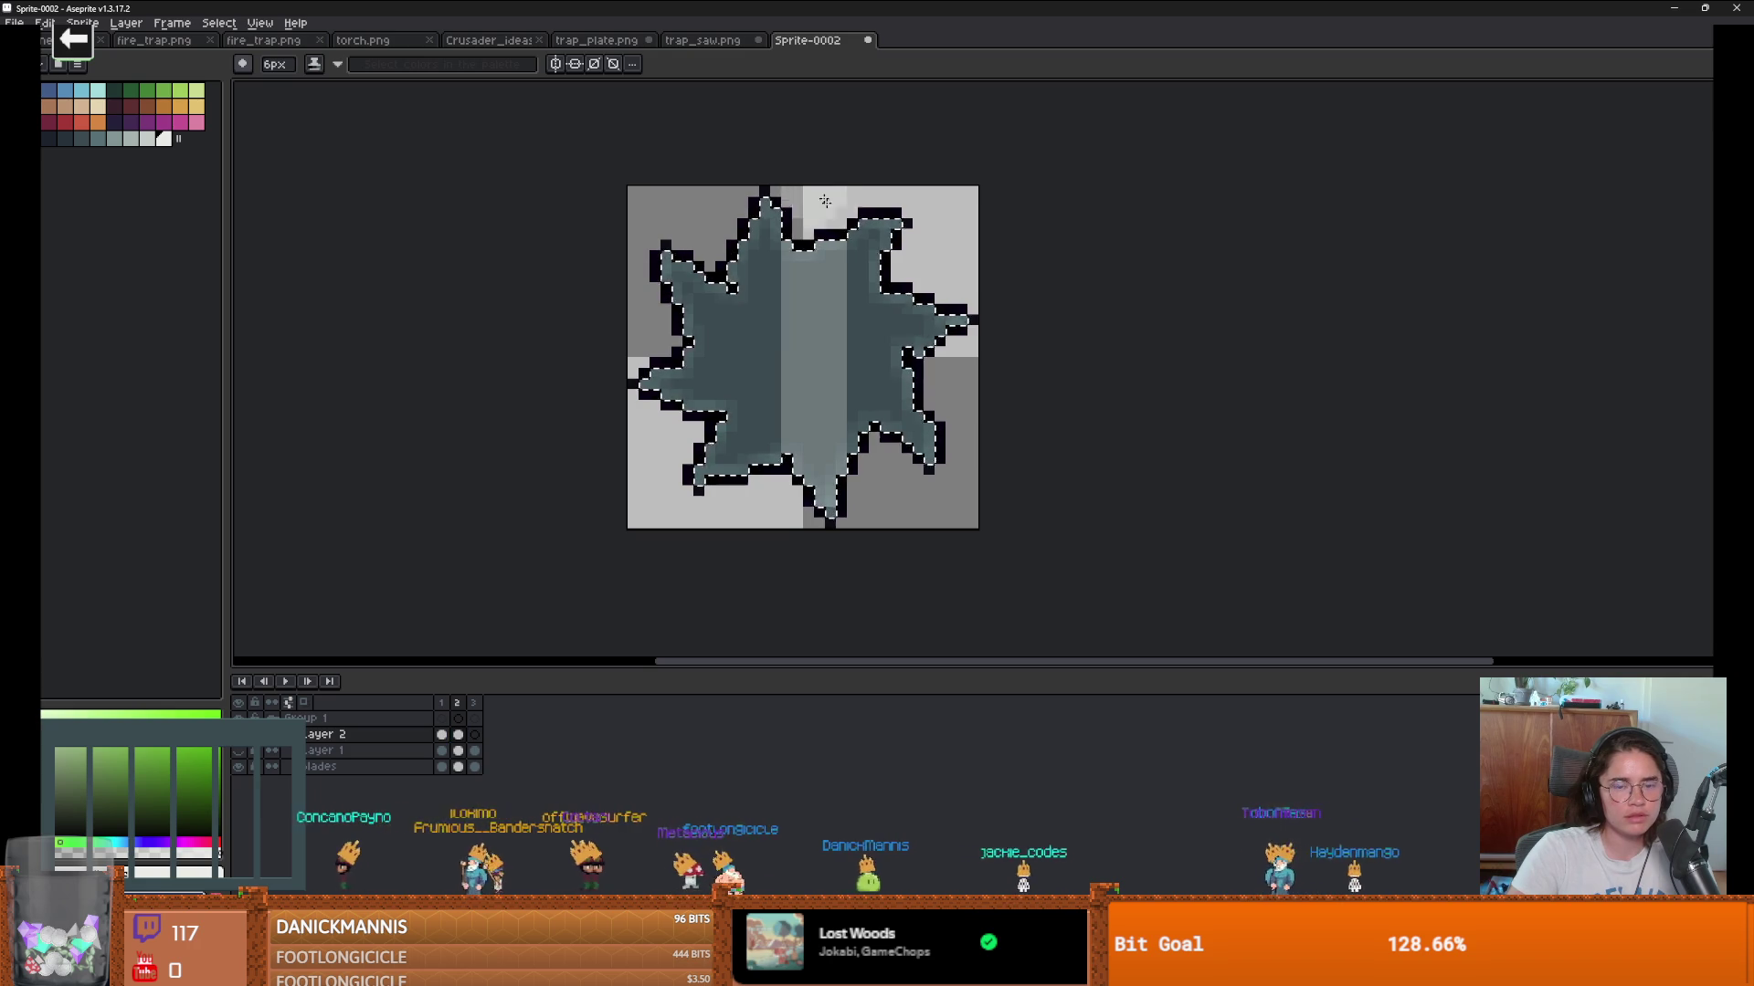
# Paint shading onto the blade on frame 3's Layer 2 cel, then play the rotation animation
pyautogui.press('Right')
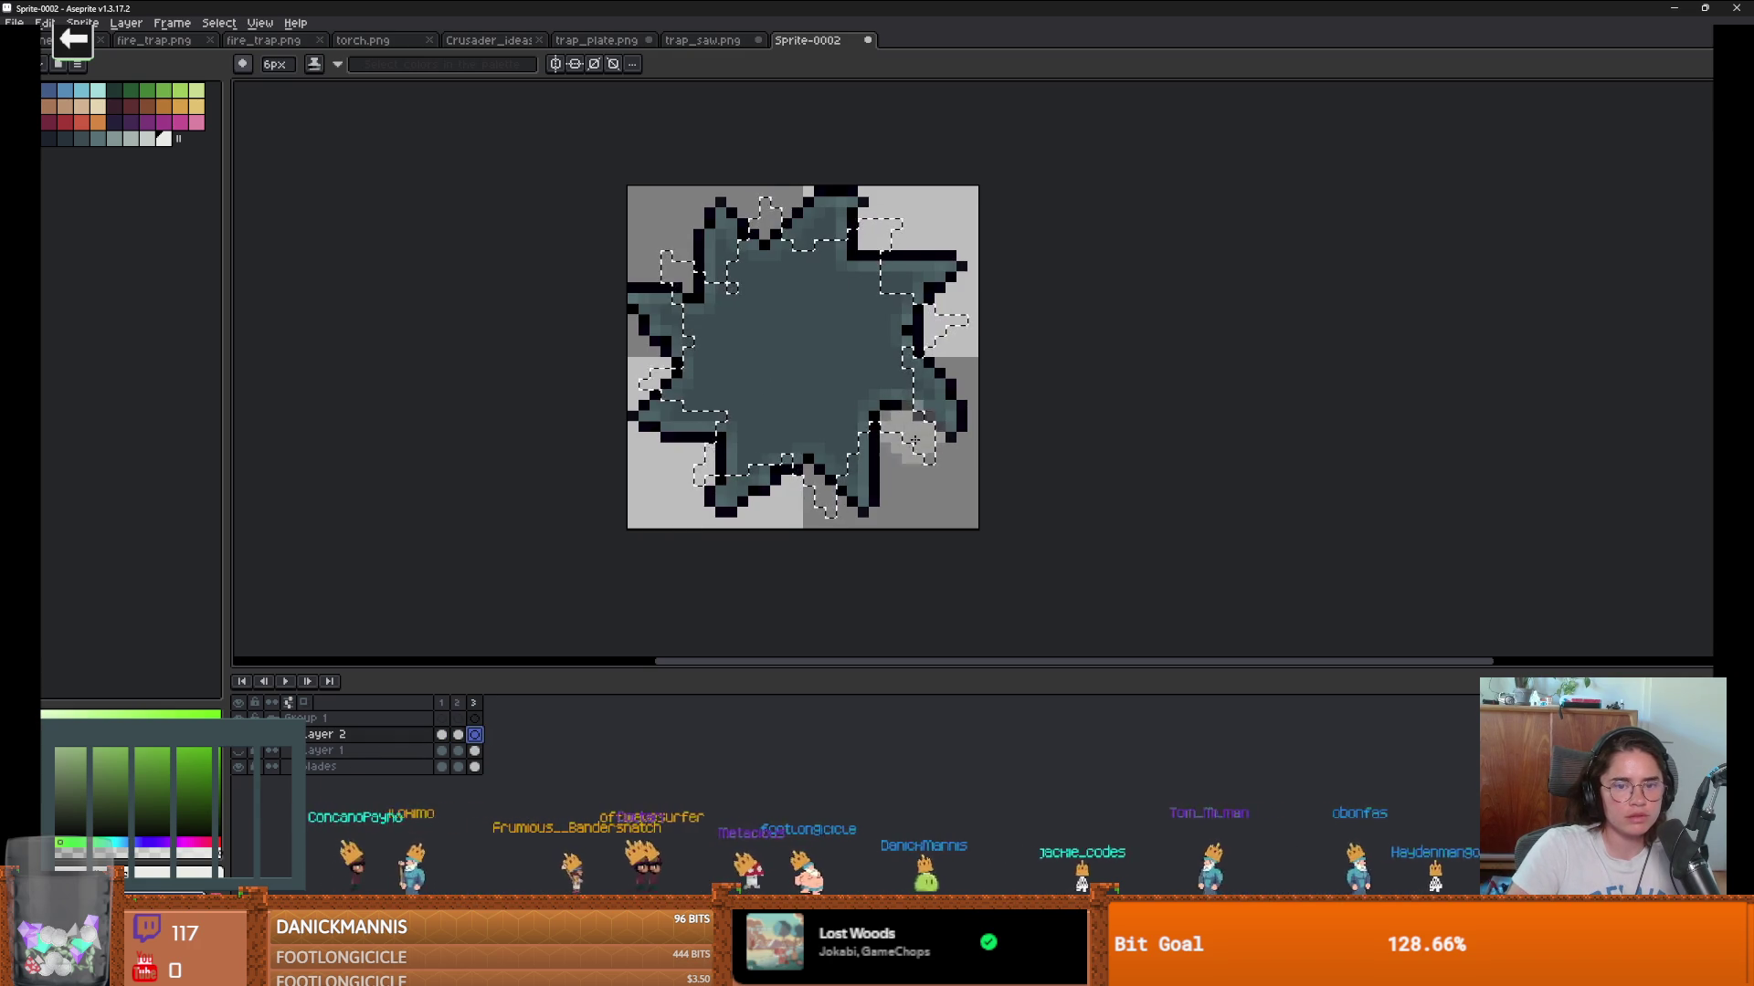
pyautogui.moveTo(913, 442); pyautogui.dragTo(662, 306)
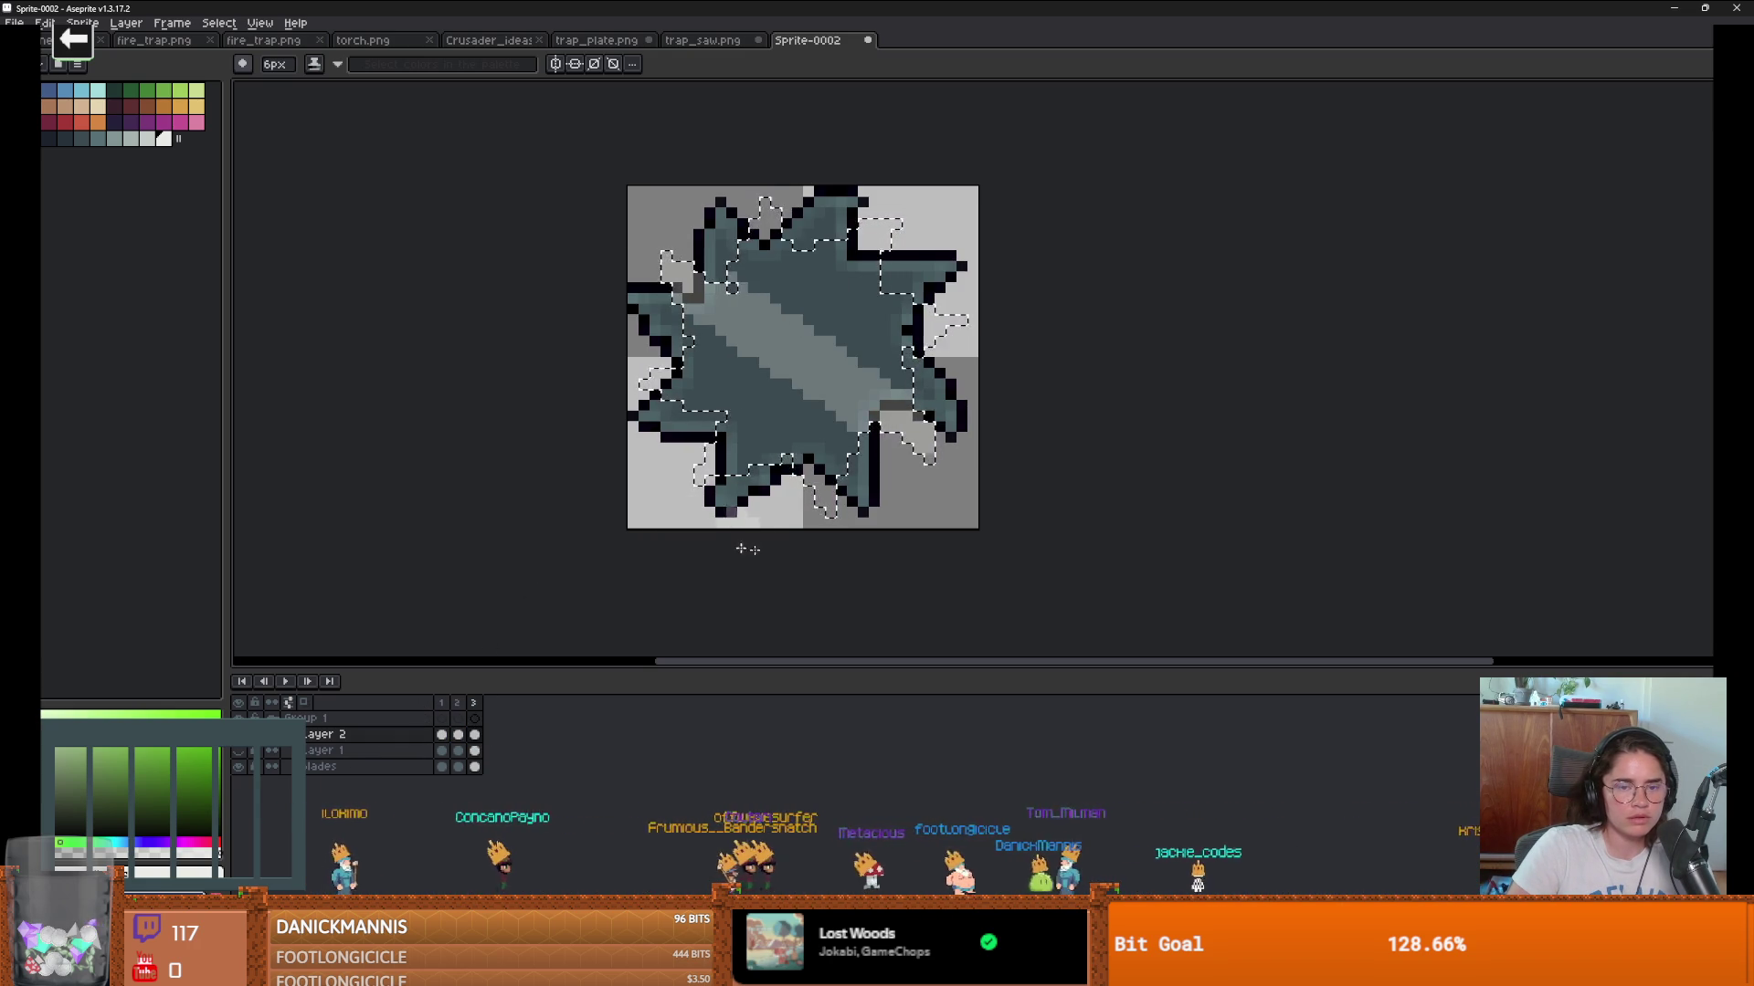
pyautogui.hotkey('ctrl', 'z')
pyautogui.press('w')
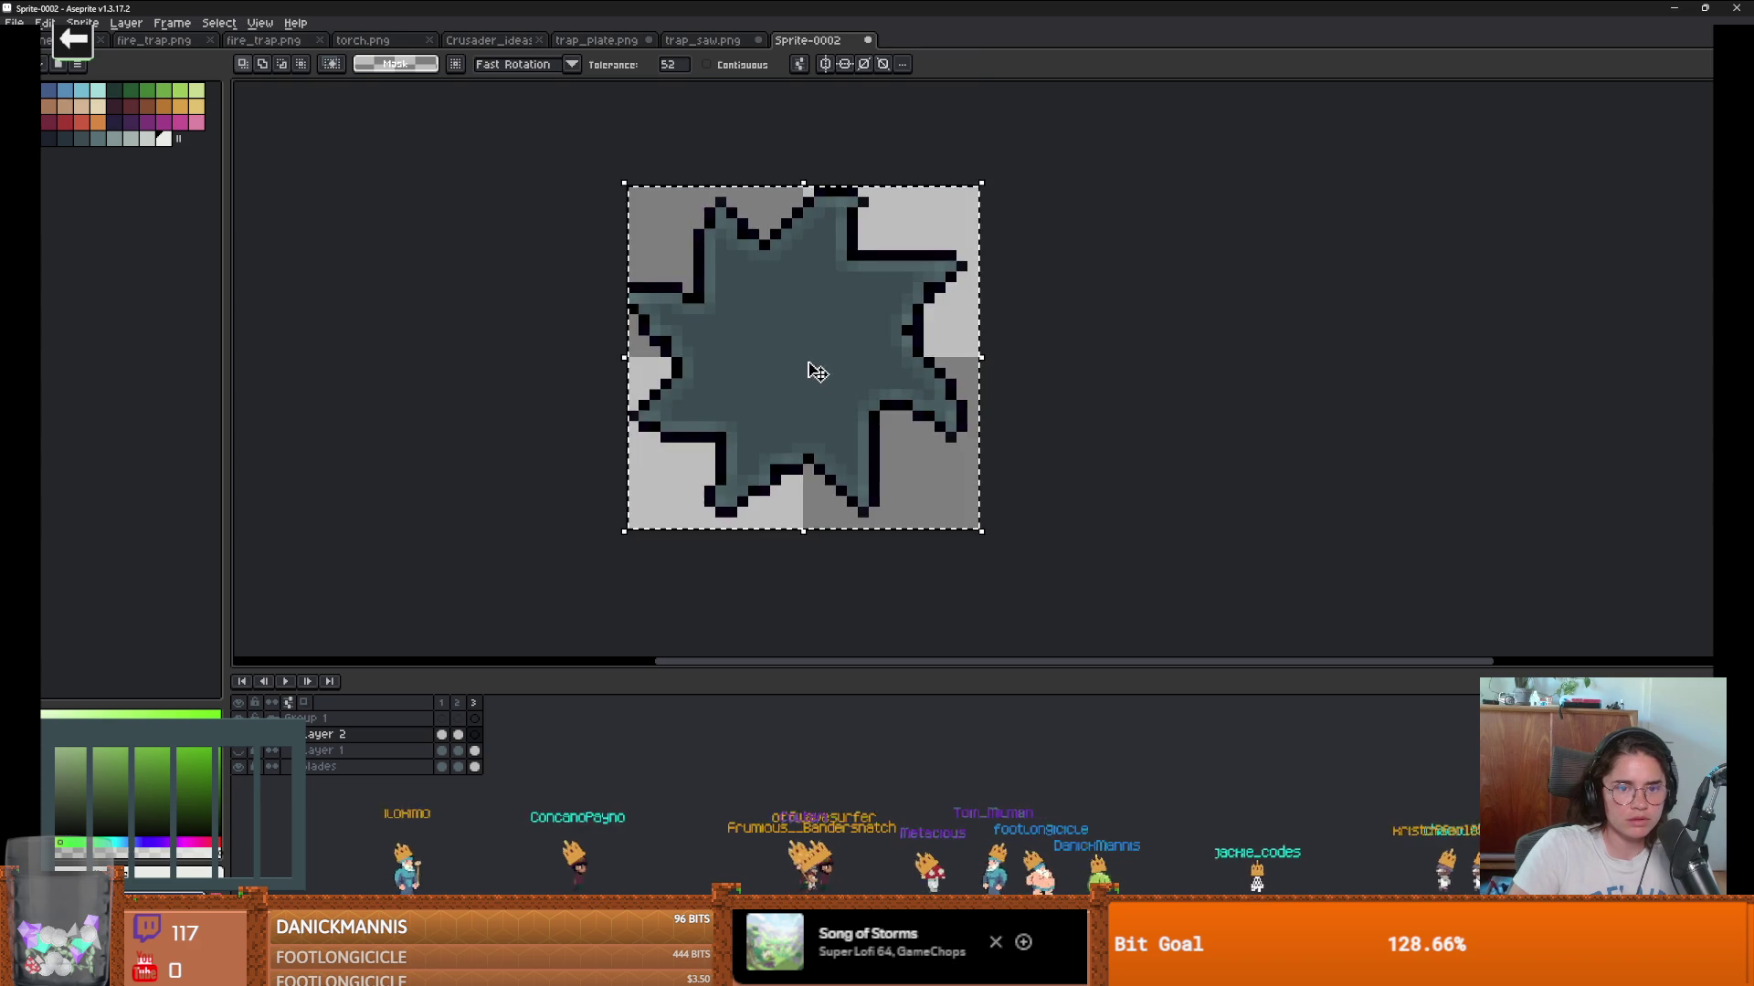
pyautogui.click(475, 734)
pyautogui.click(475, 767)
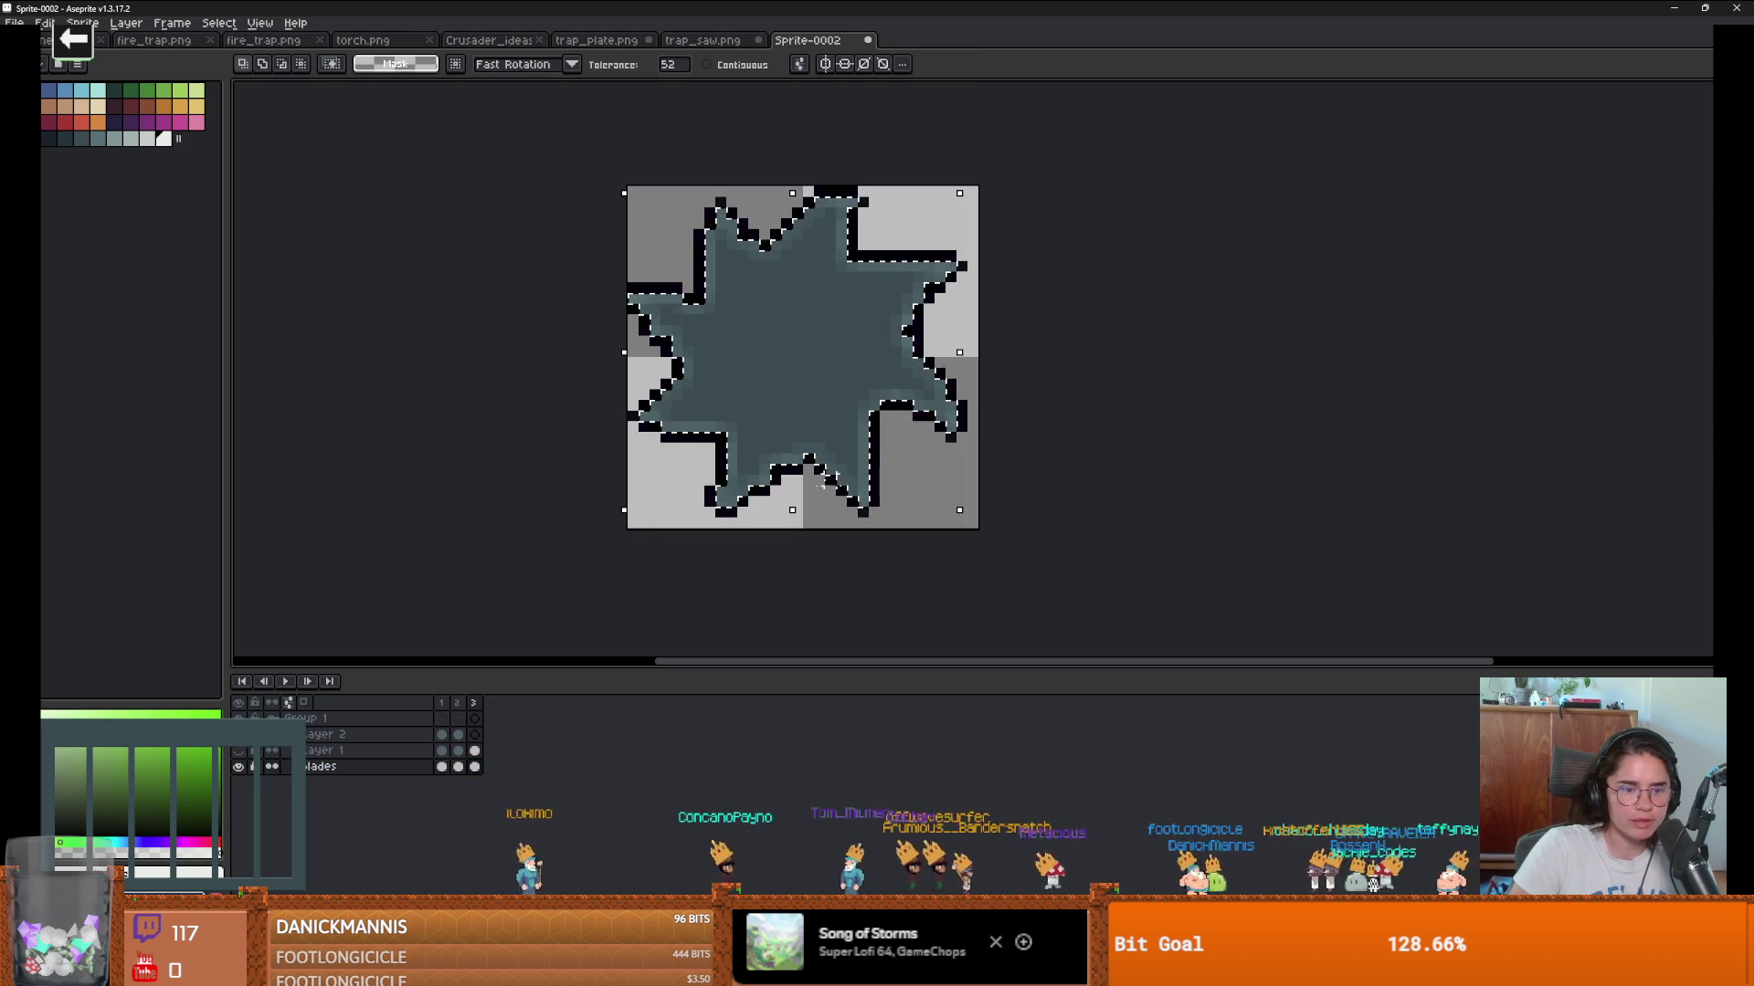
pyautogui.click(475, 735)
pyautogui.press('b')
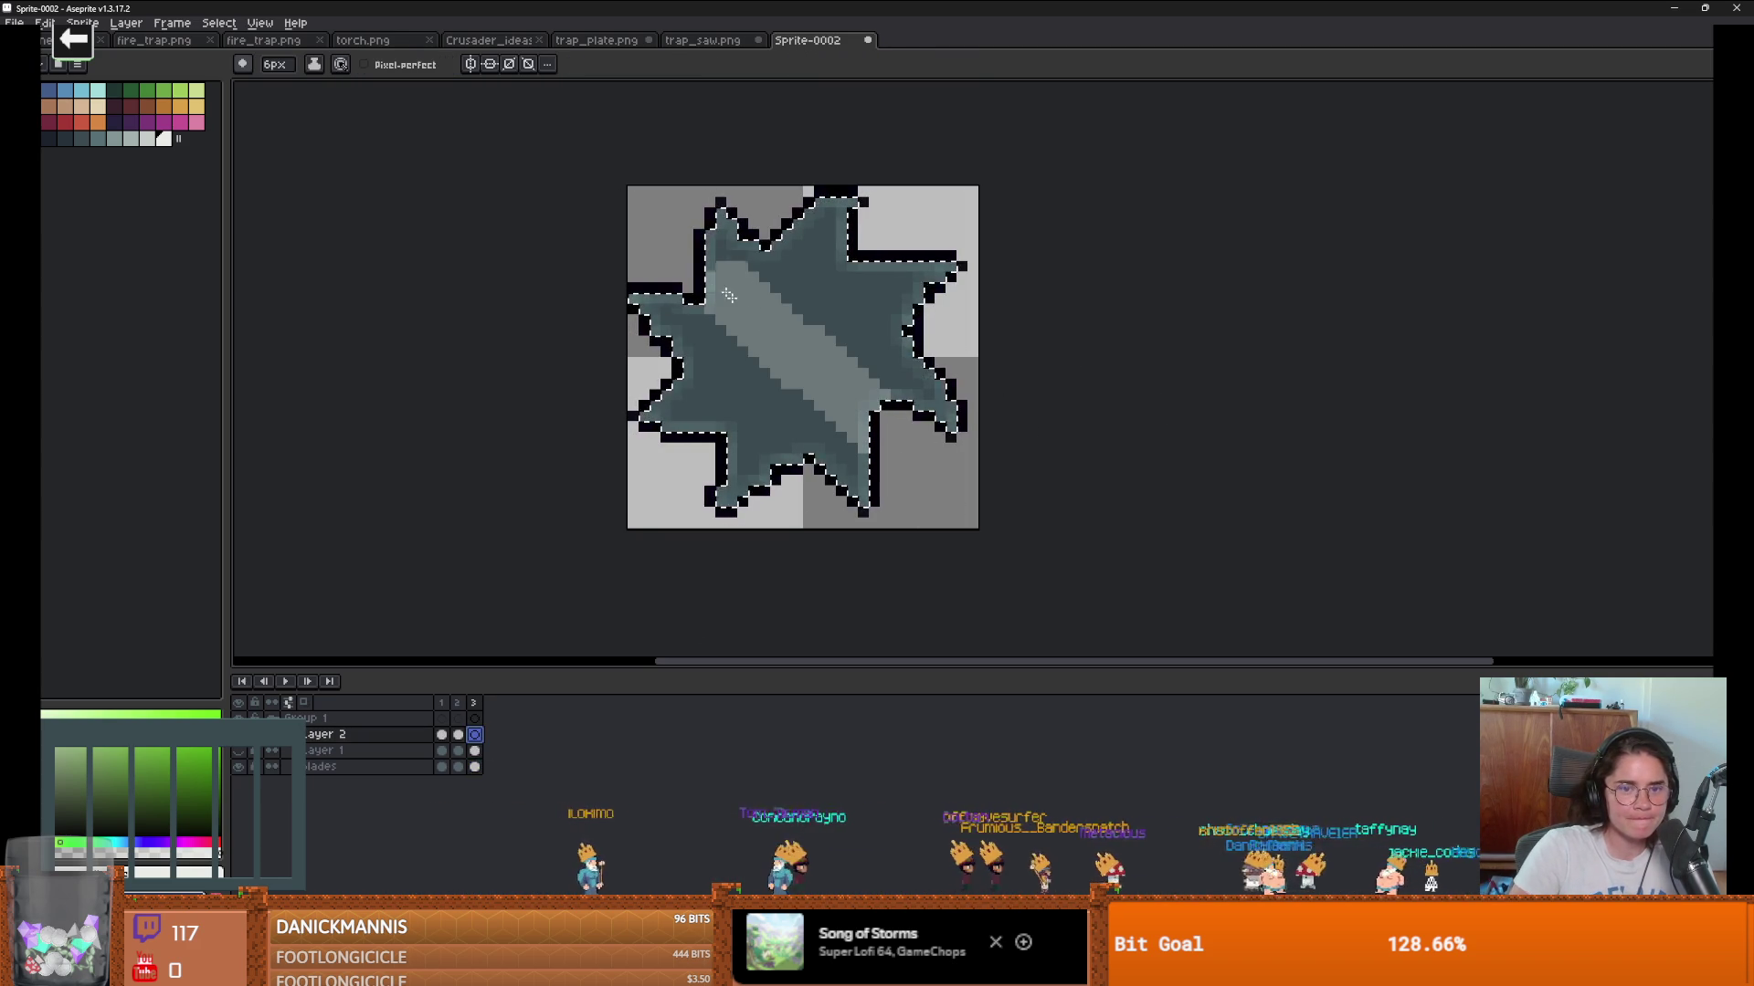
pyautogui.click(755, 368)
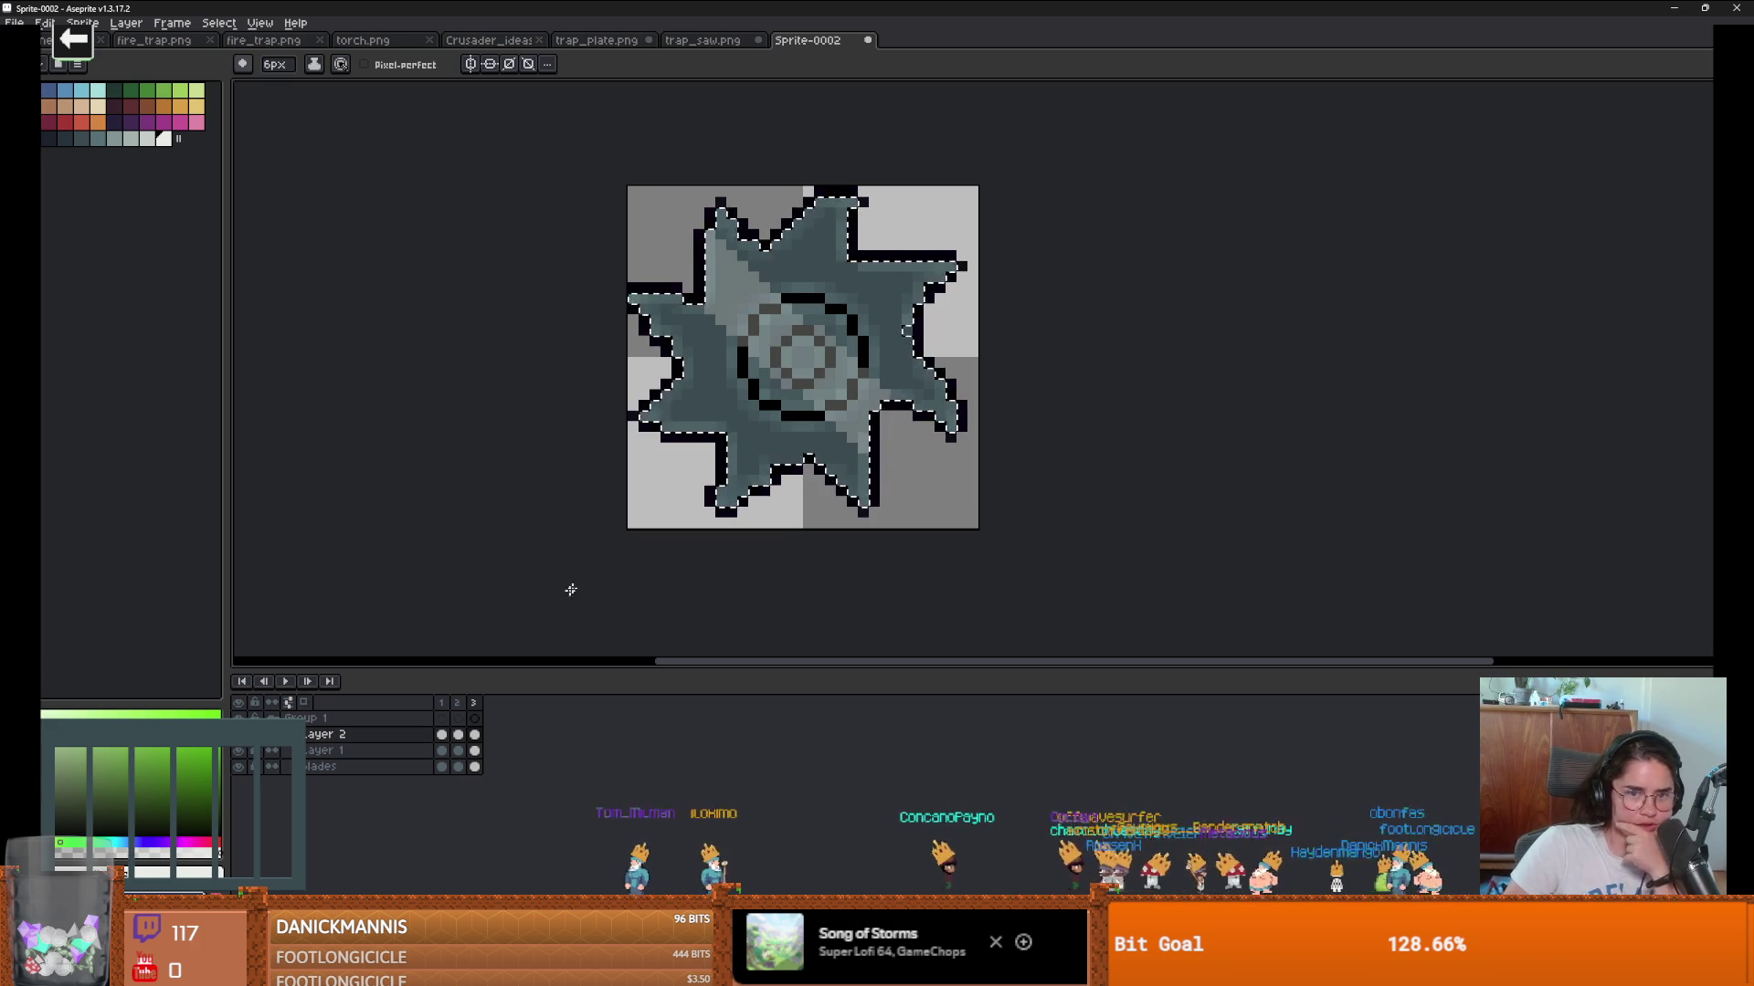
pyautogui.press('Return')
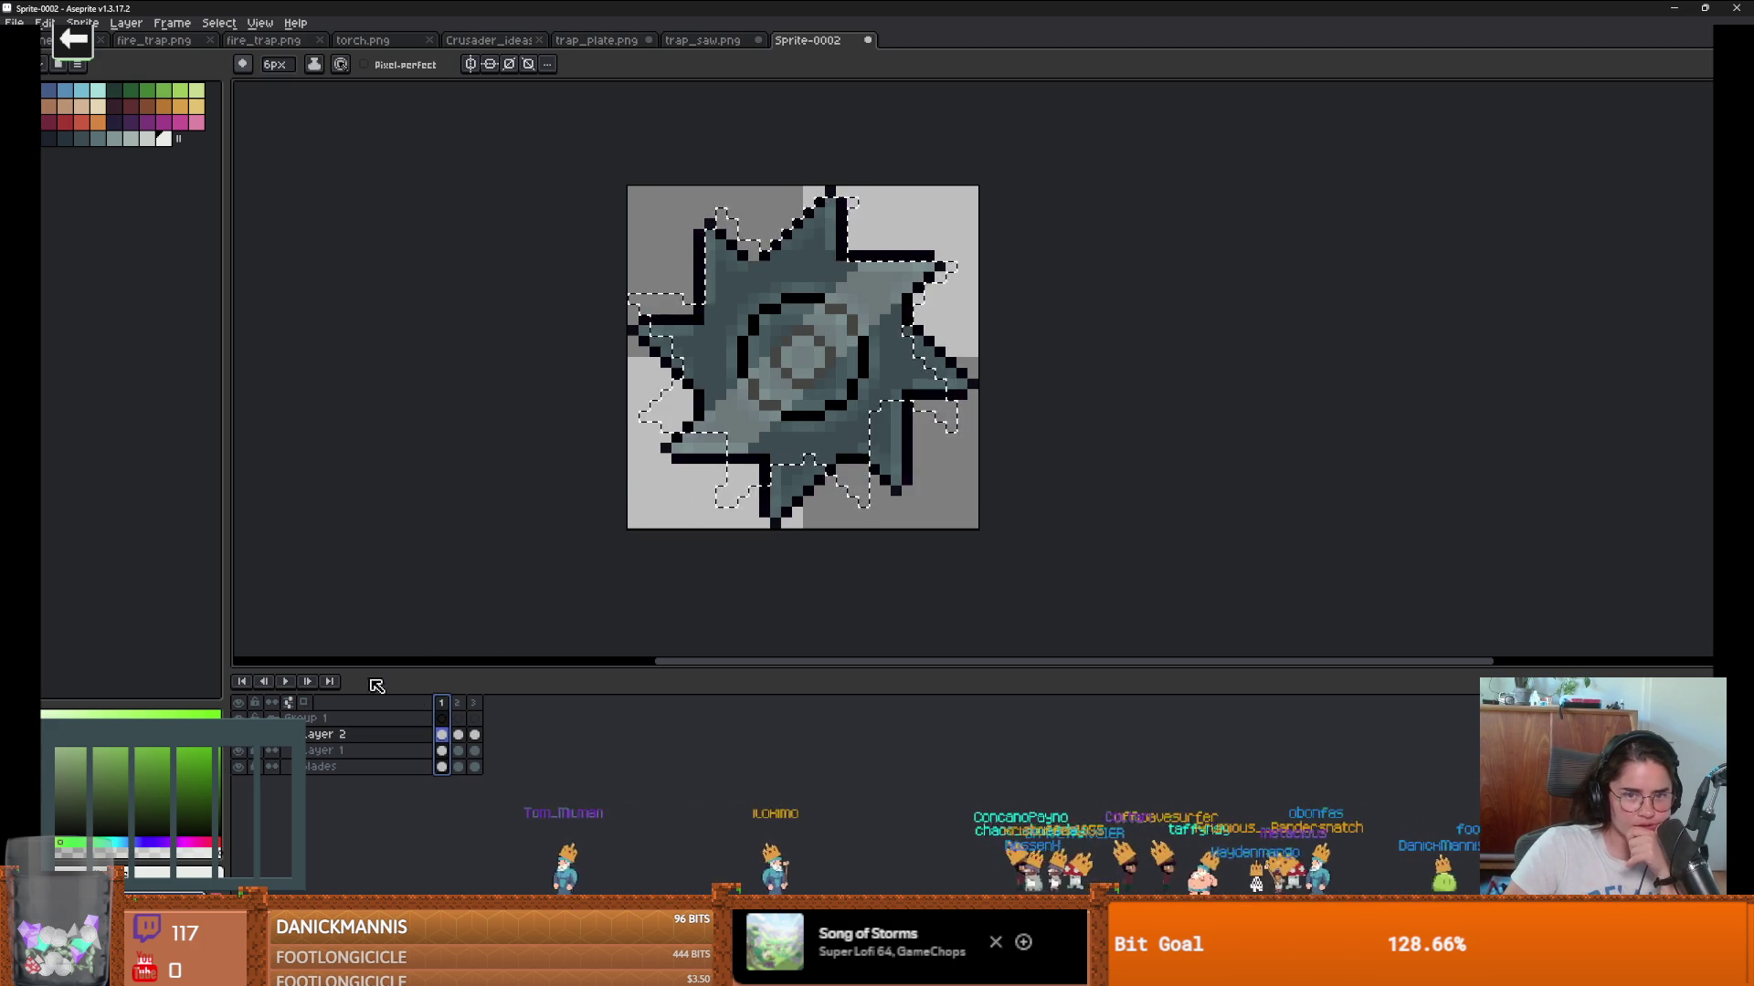
# Preview the rotation animation, then stop it and select Layer 2
pyautogui.press('m')
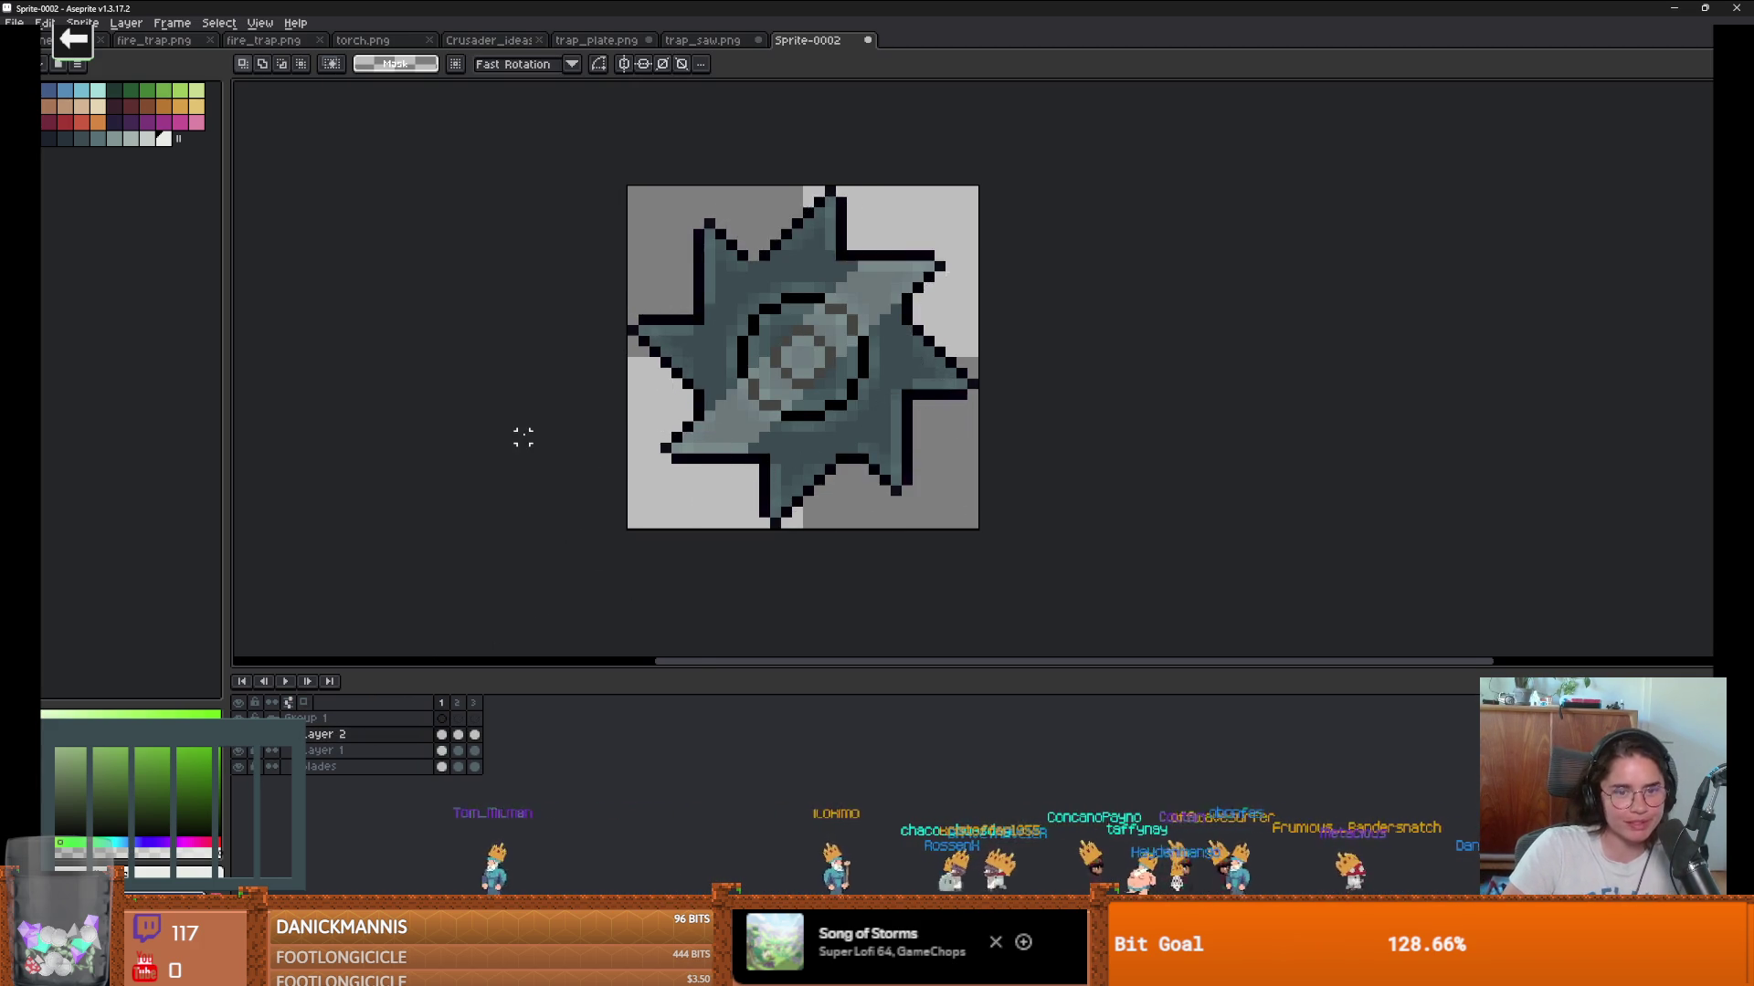
pyautogui.scroll(-2, 569, 429)
pyautogui.click(285, 681)
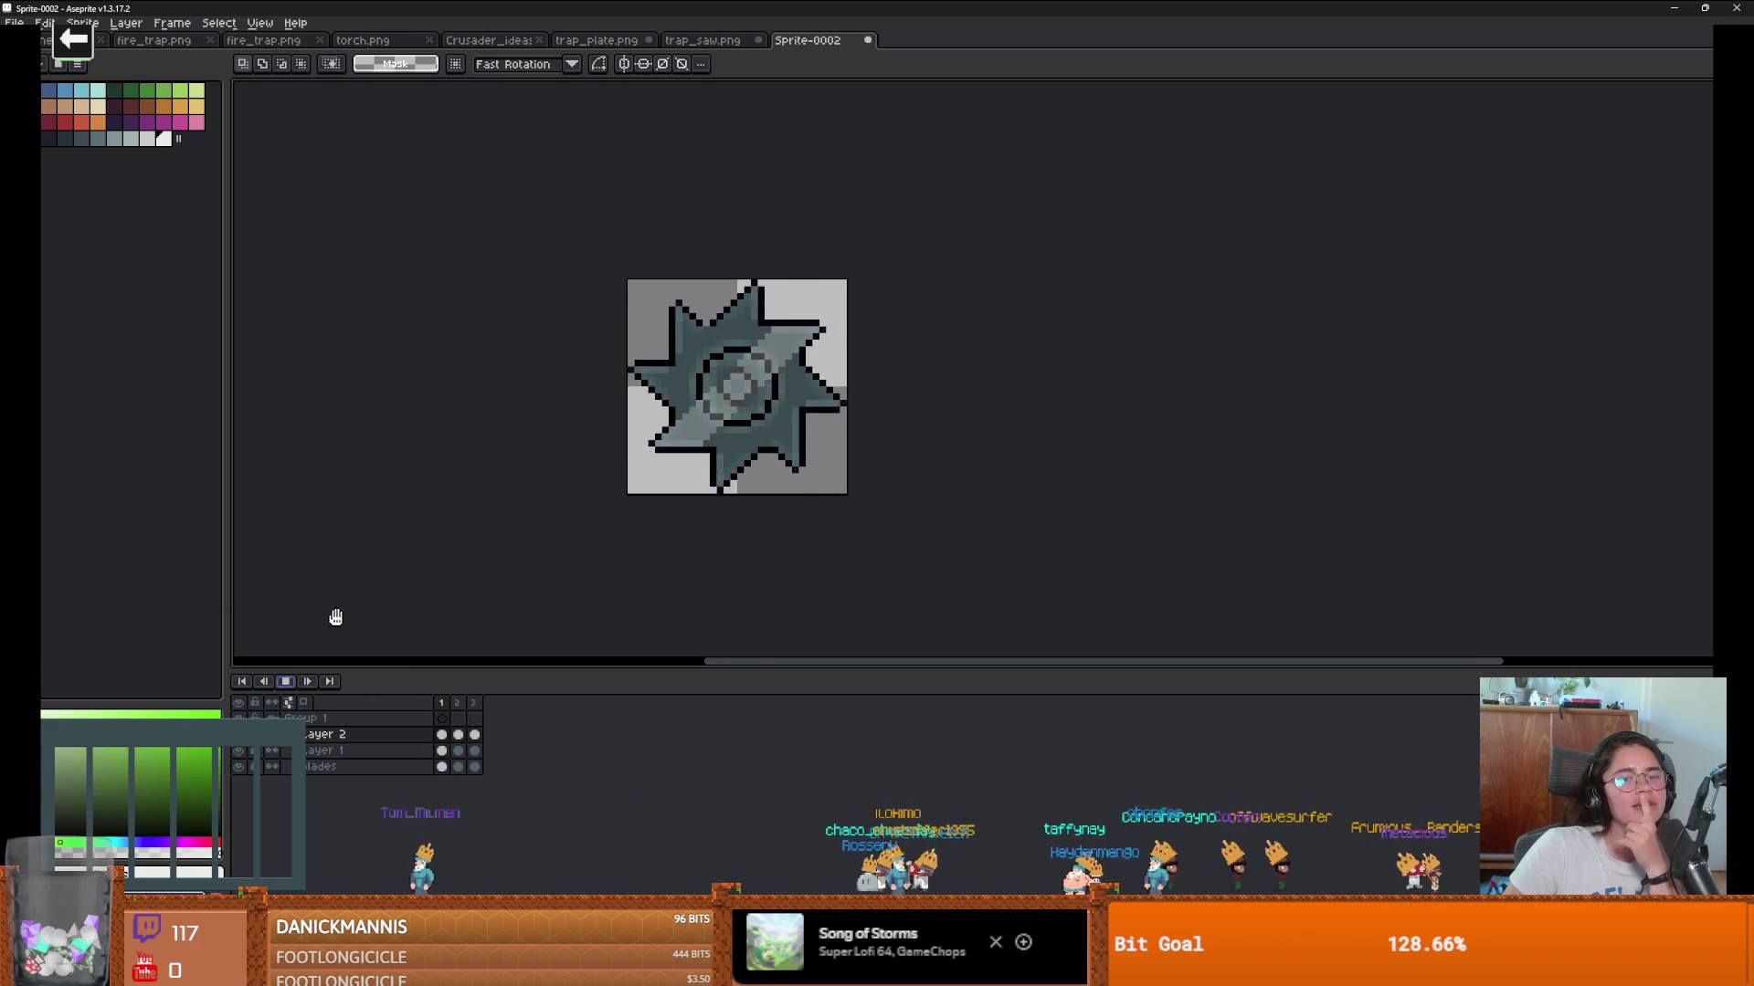
pyautogui.scroll(-1, 813, 484)
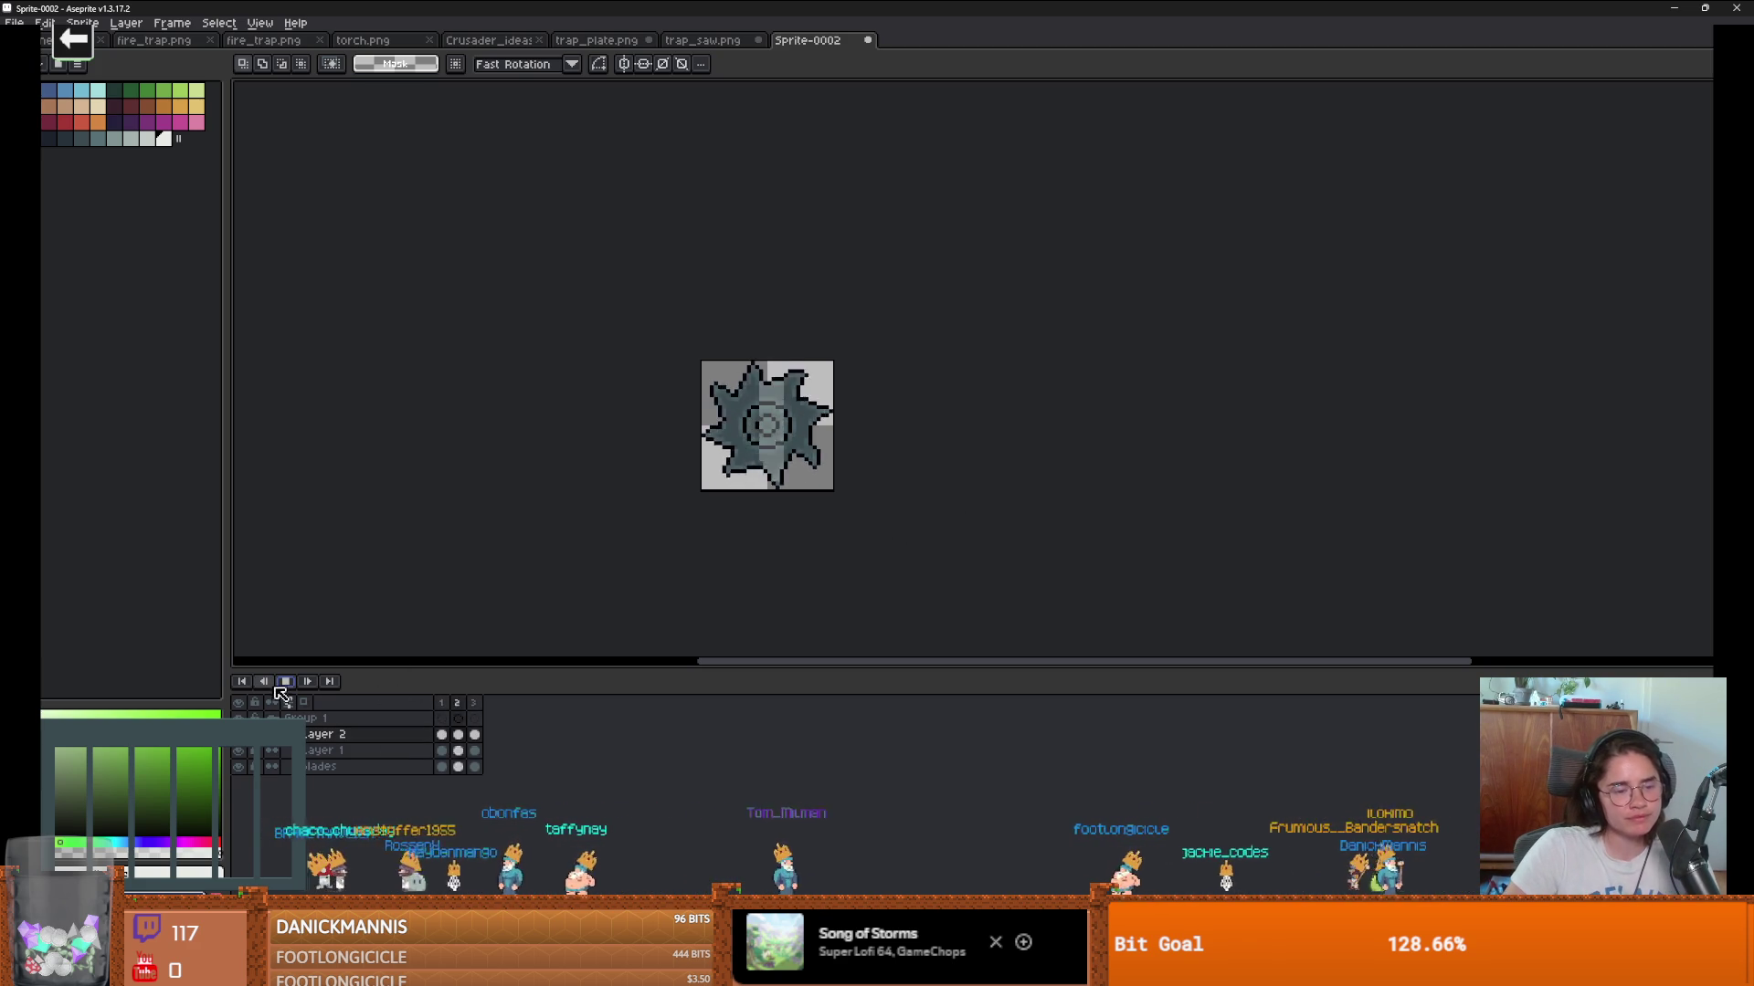
pyautogui.click(333, 734)
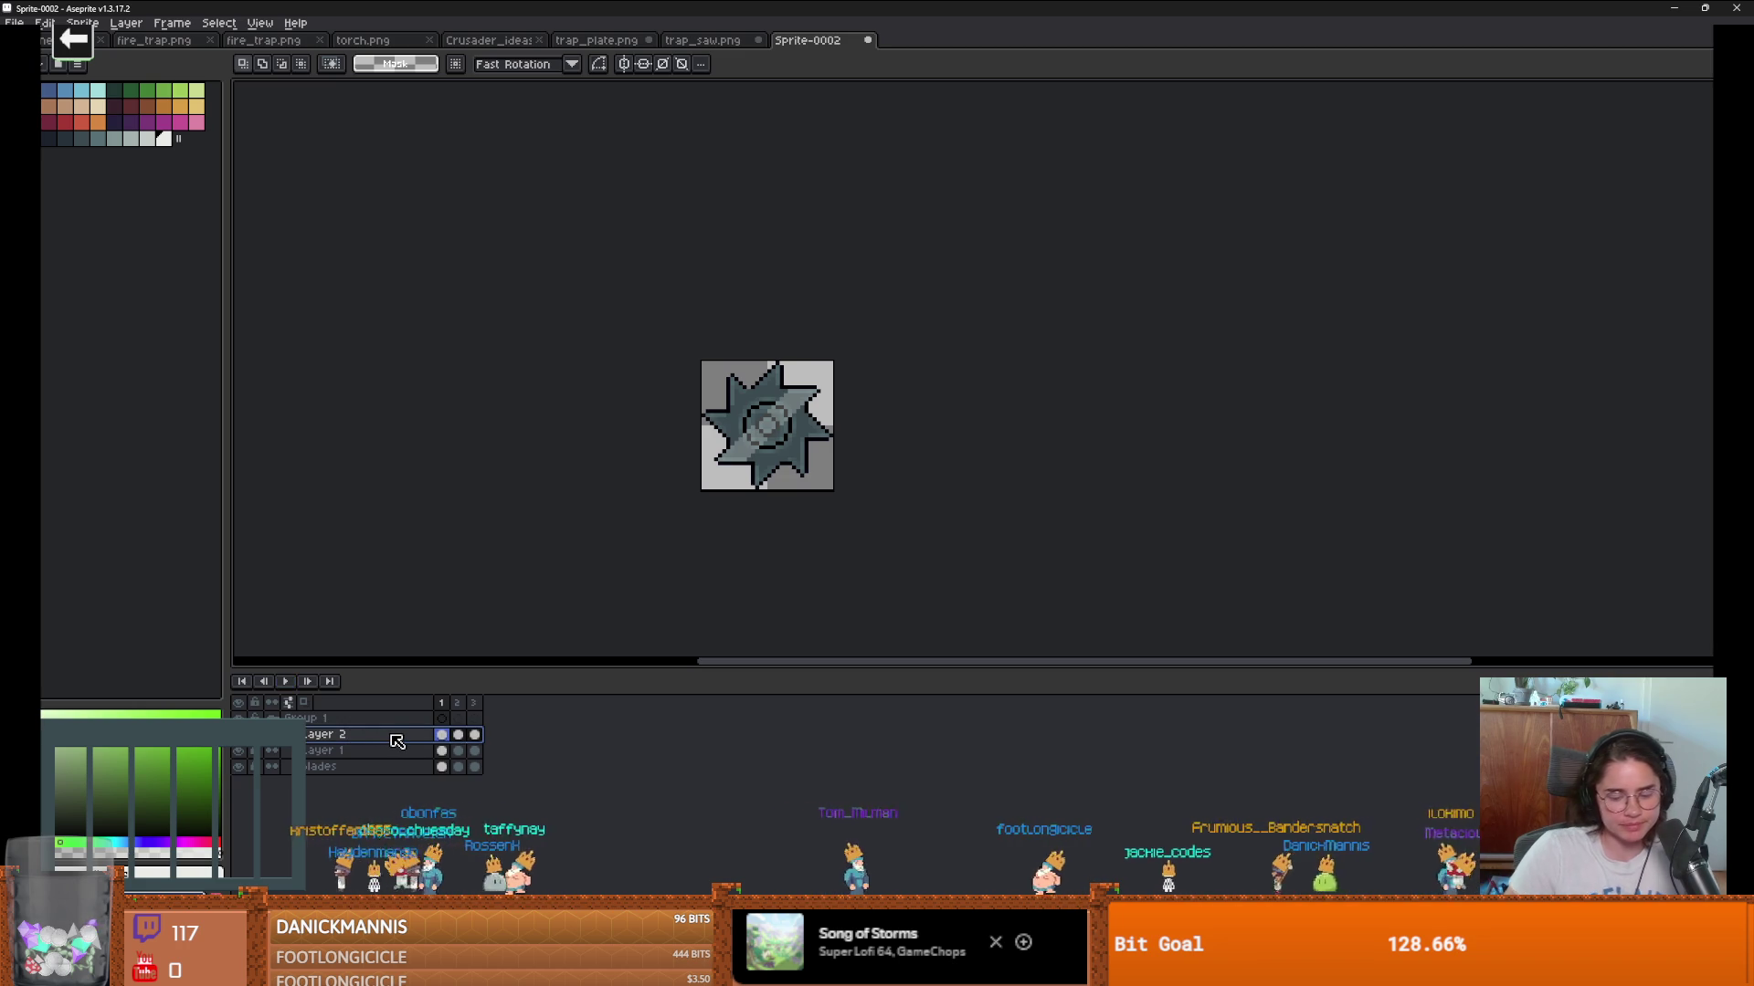
# Add Layer 3 above Layer 2 and paint white highlights on the blade area
pyautogui.hotkey('shift', 'n')
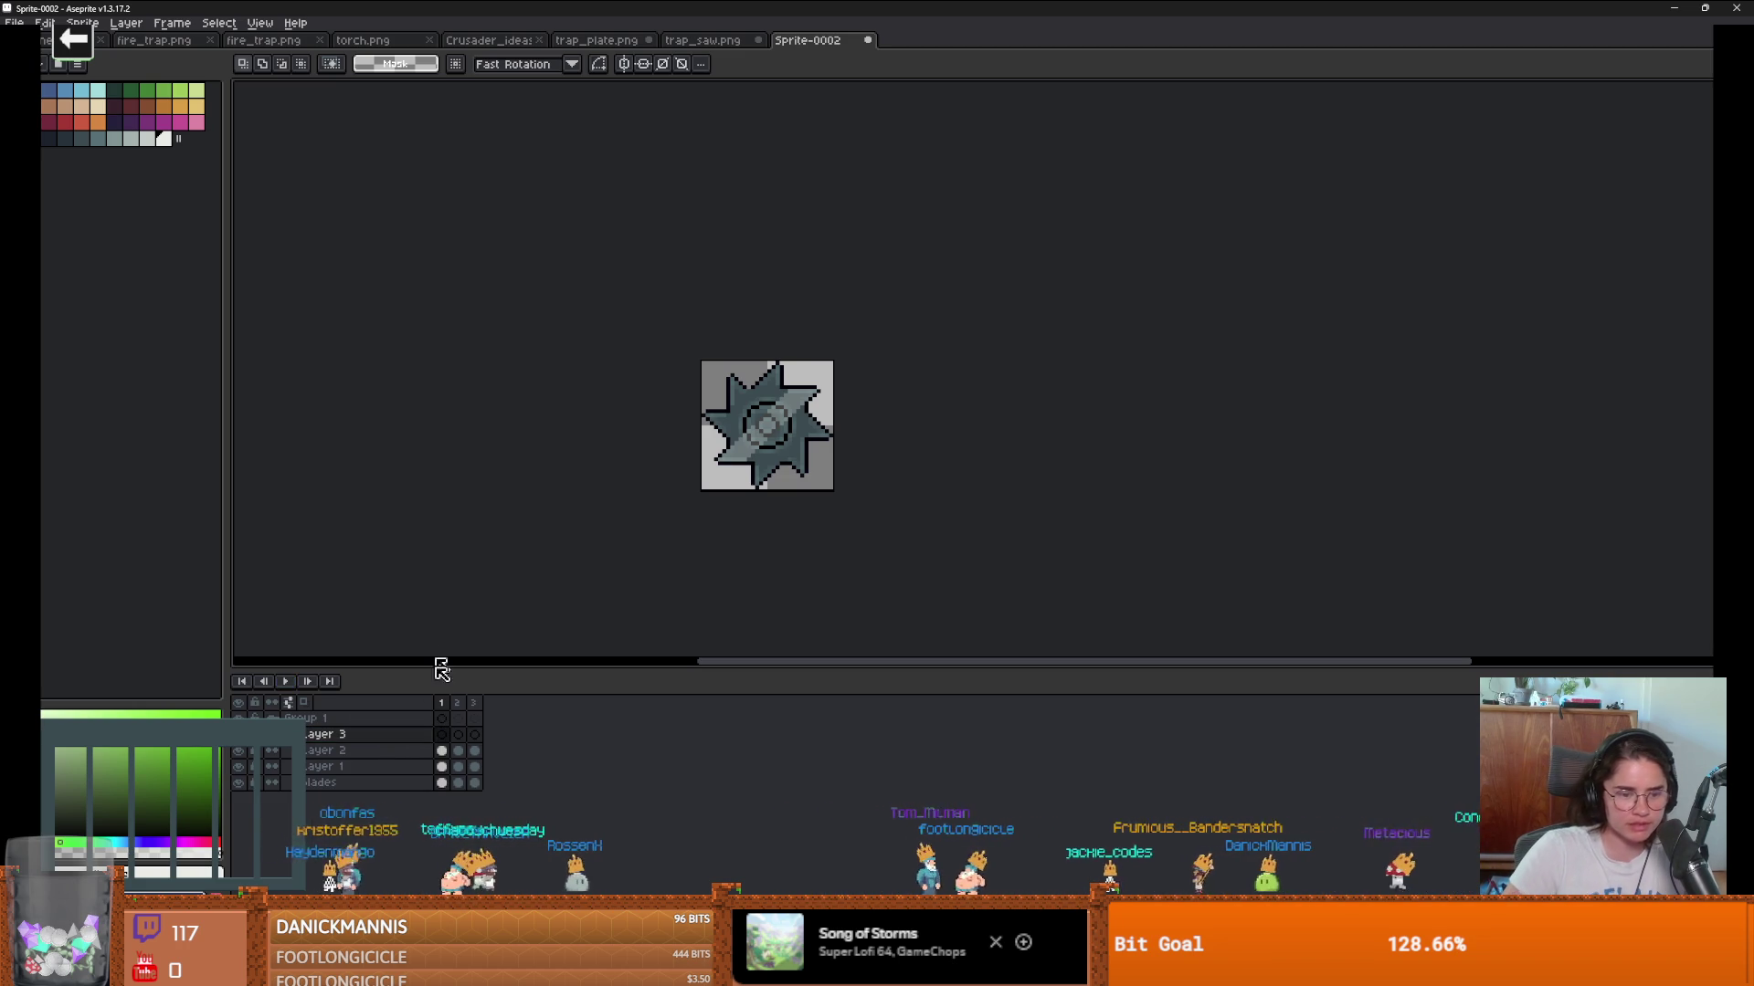
pyautogui.scroll(2, 729, 490)
pyautogui.press('b')
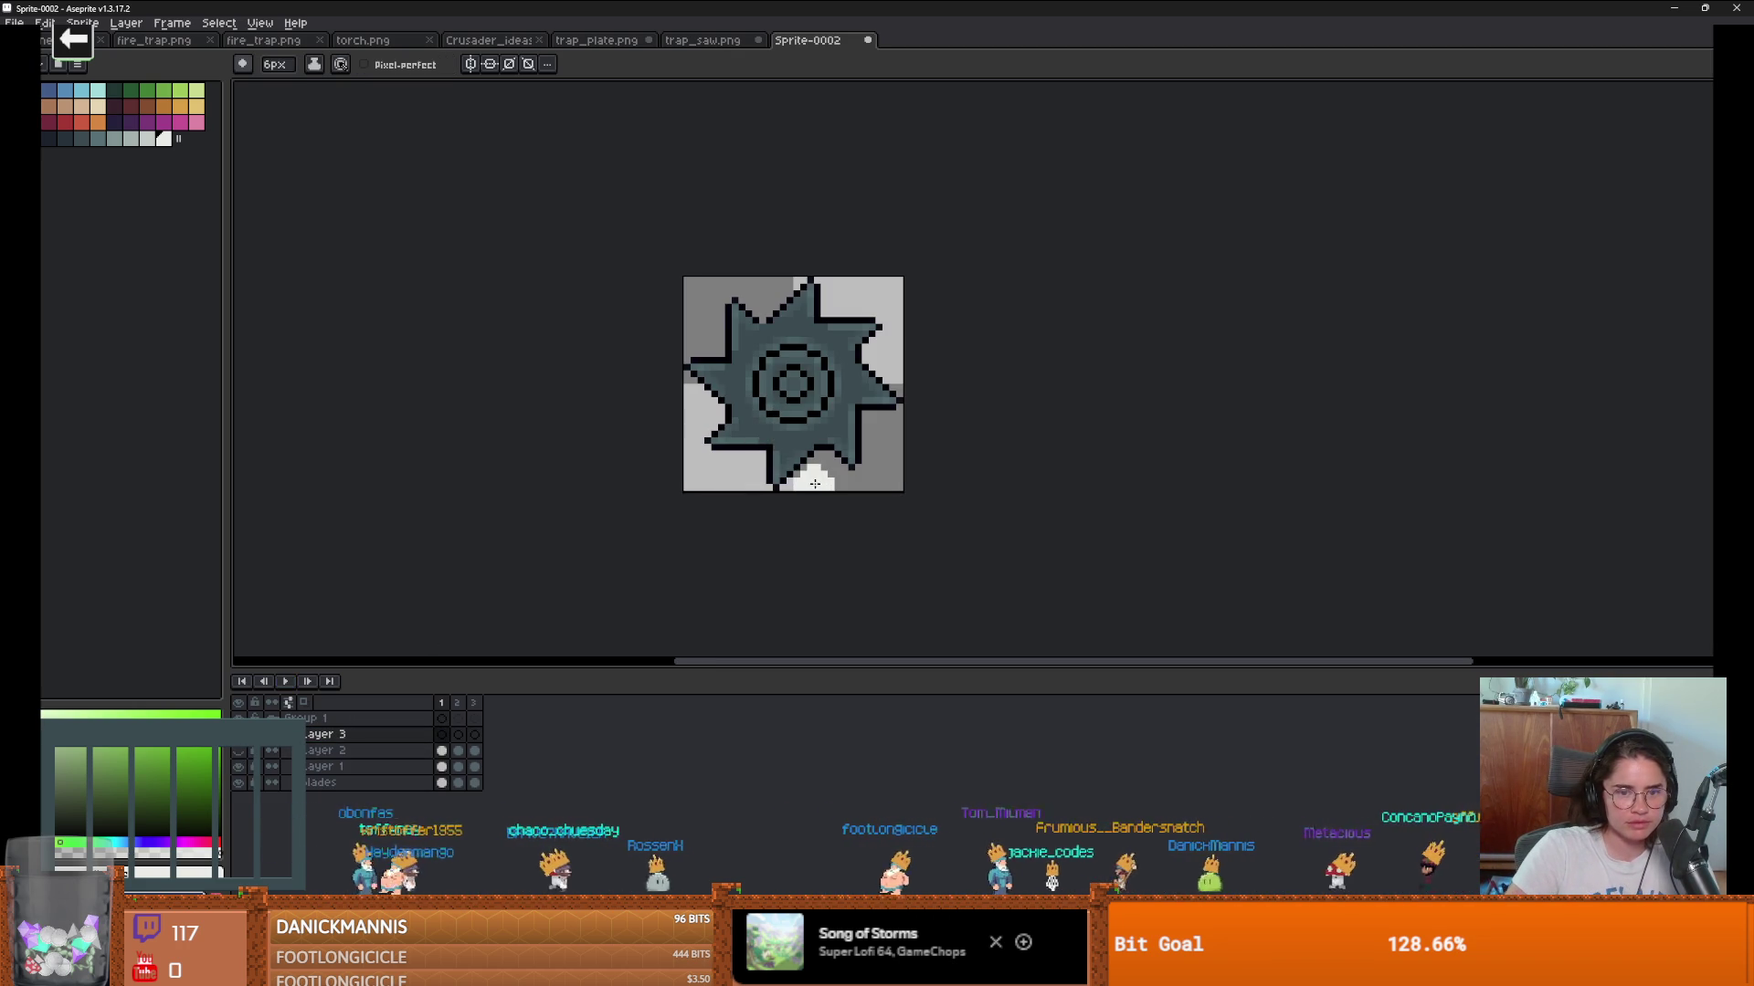
pyautogui.moveTo(827, 484); pyautogui.dragTo(661, 404)
pyautogui.hotkey('ctrl', 'z')
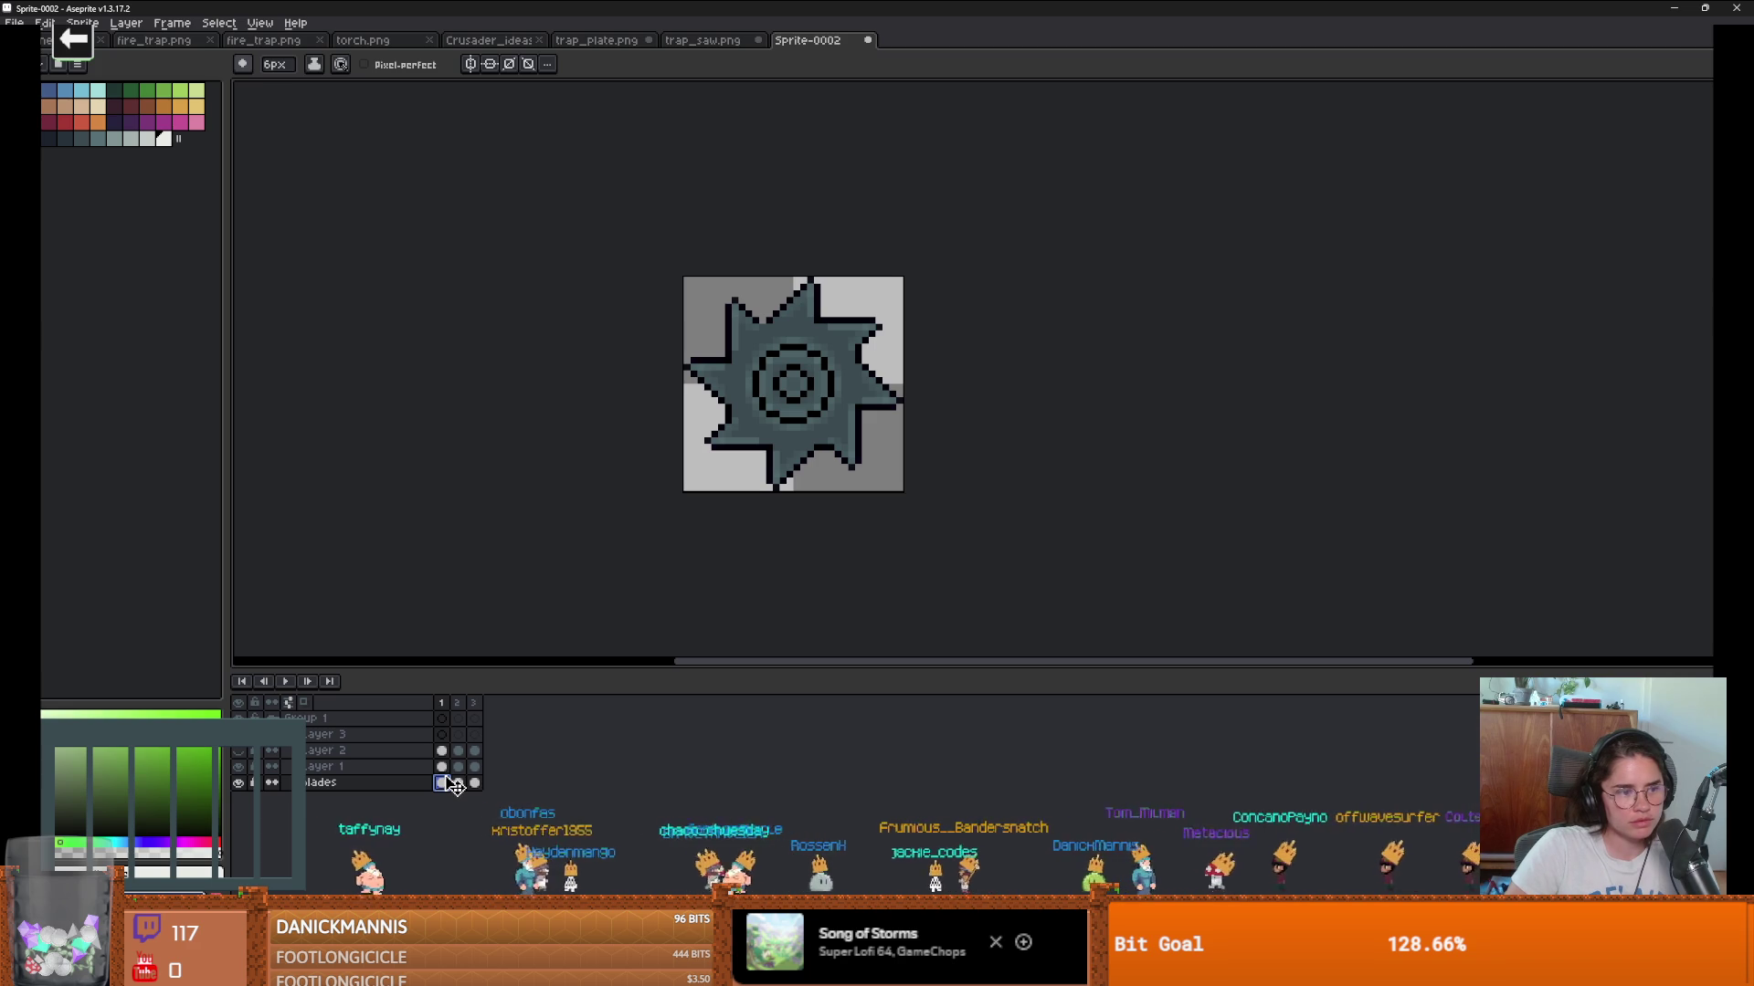
pyautogui.press('w')
pyautogui.click(768, 445)
pyautogui.press('b')
pyautogui.click(832, 495)
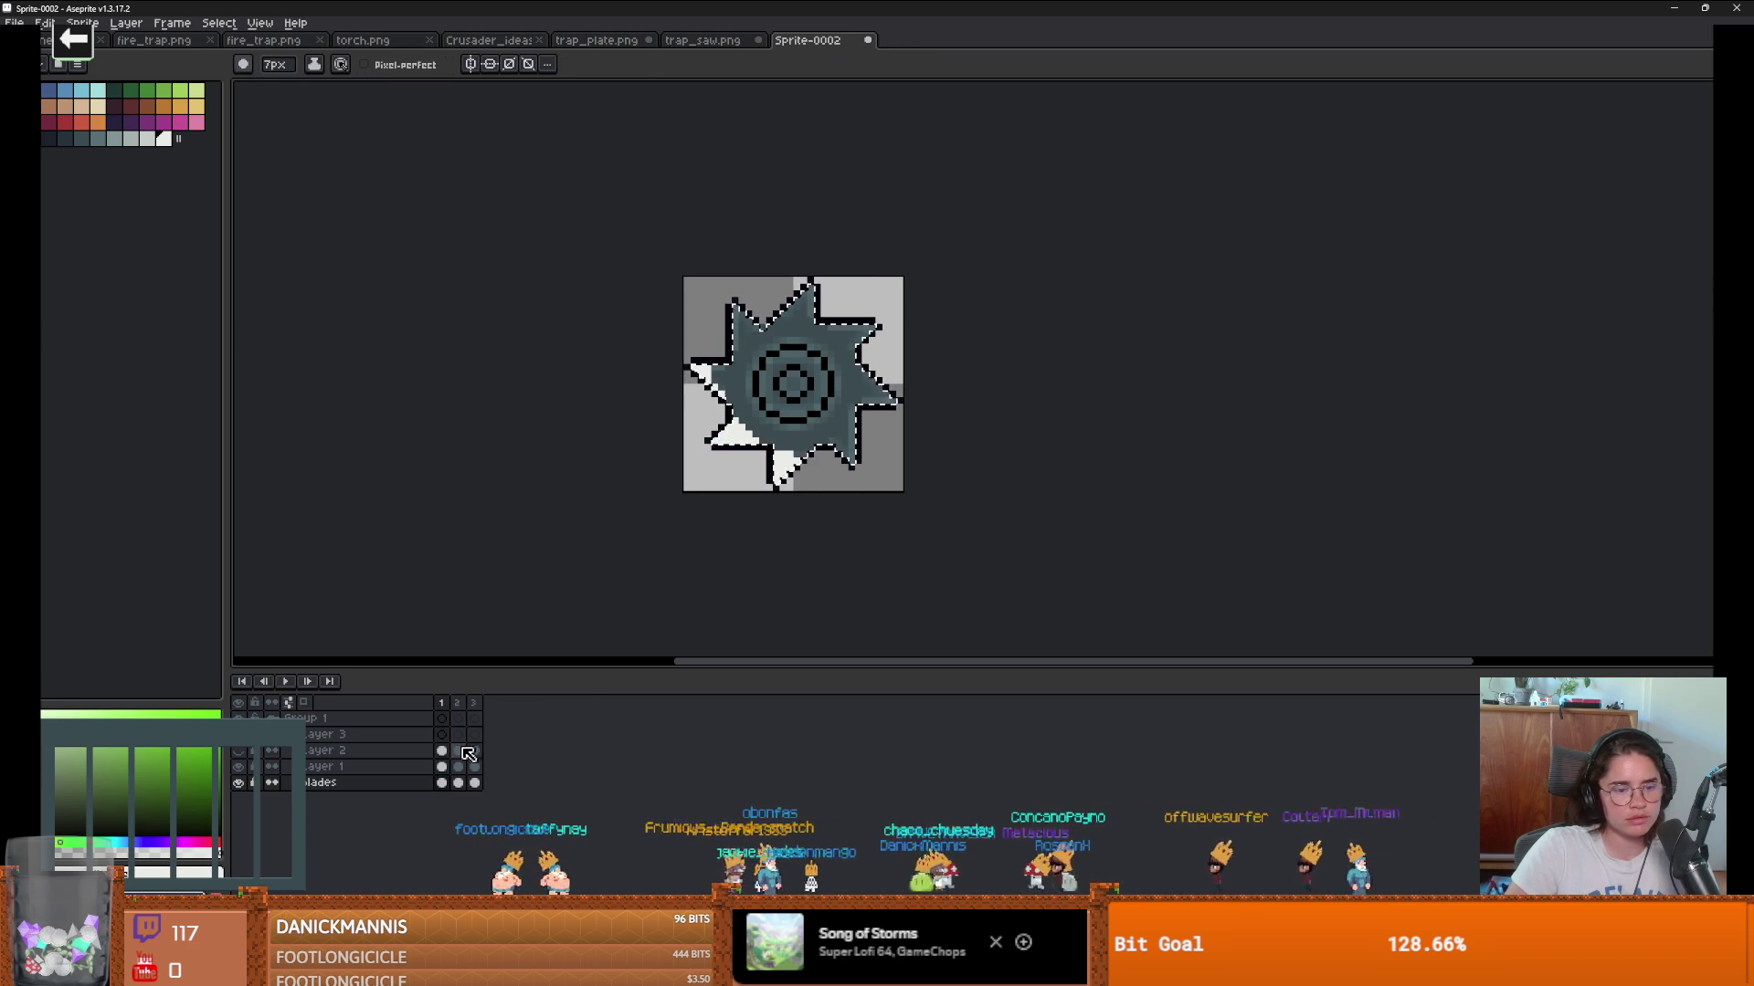
# Deselect and delete the stray highlight on Layer 3's frame 1 cel
pyautogui.click(444, 735)
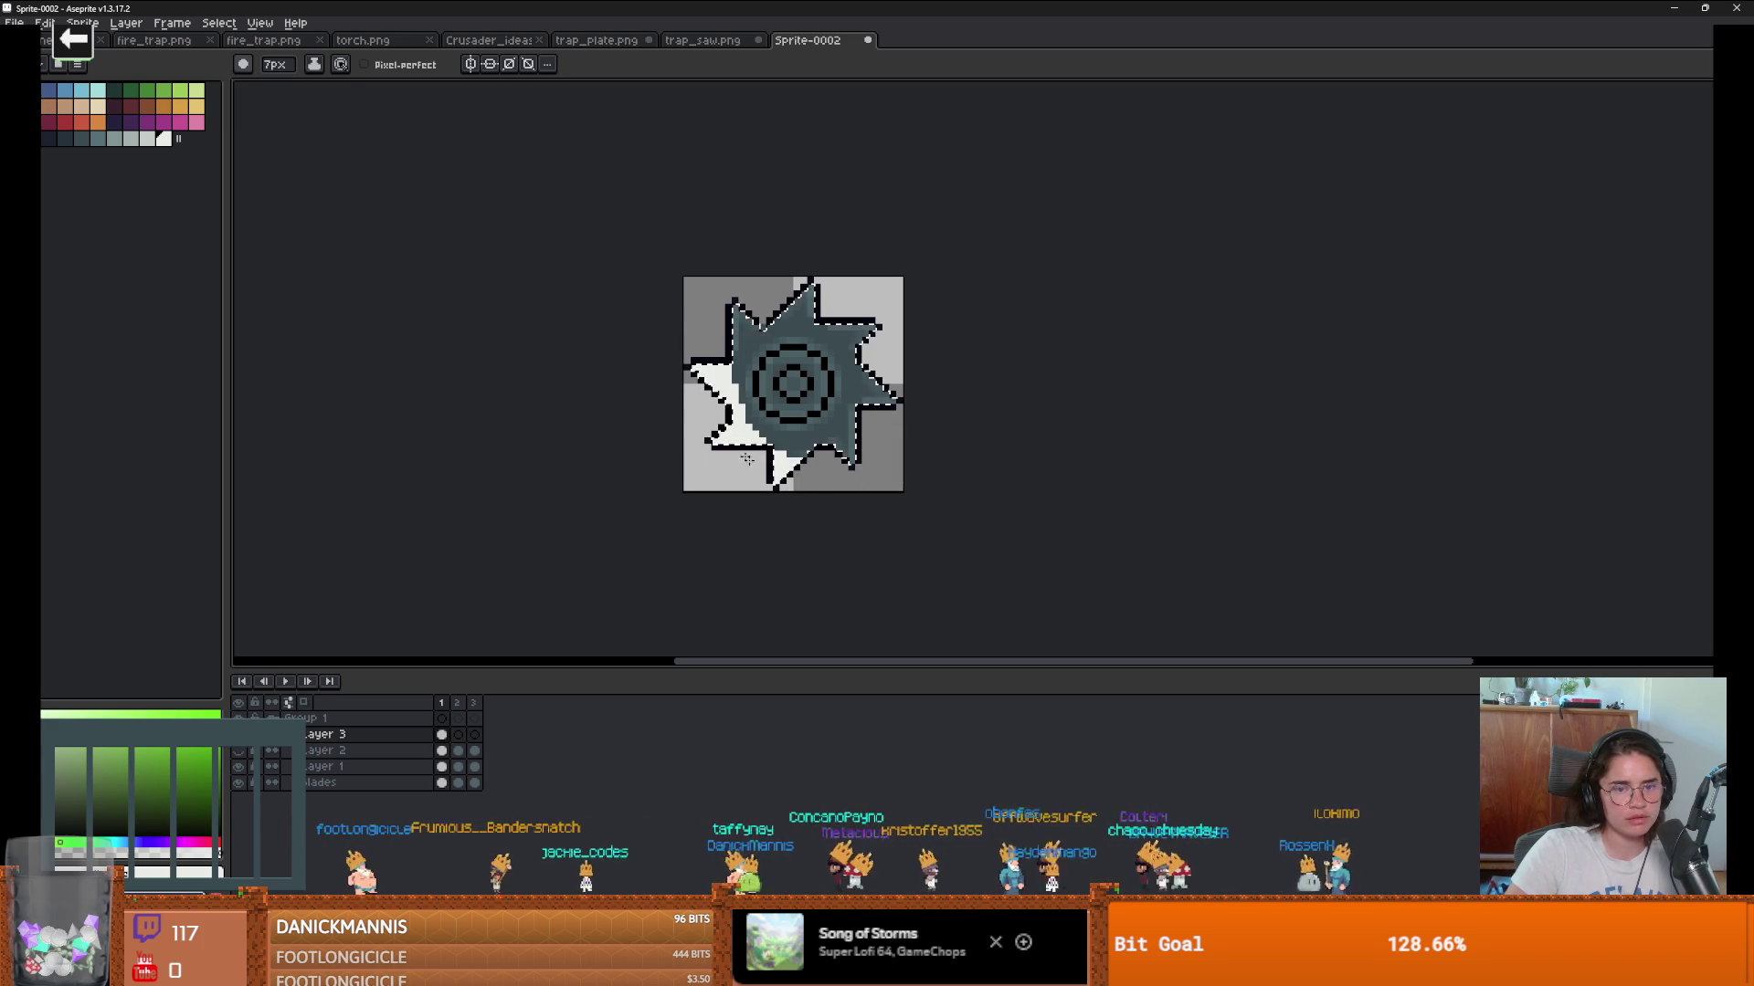
pyautogui.scroll(1, 906, 502)
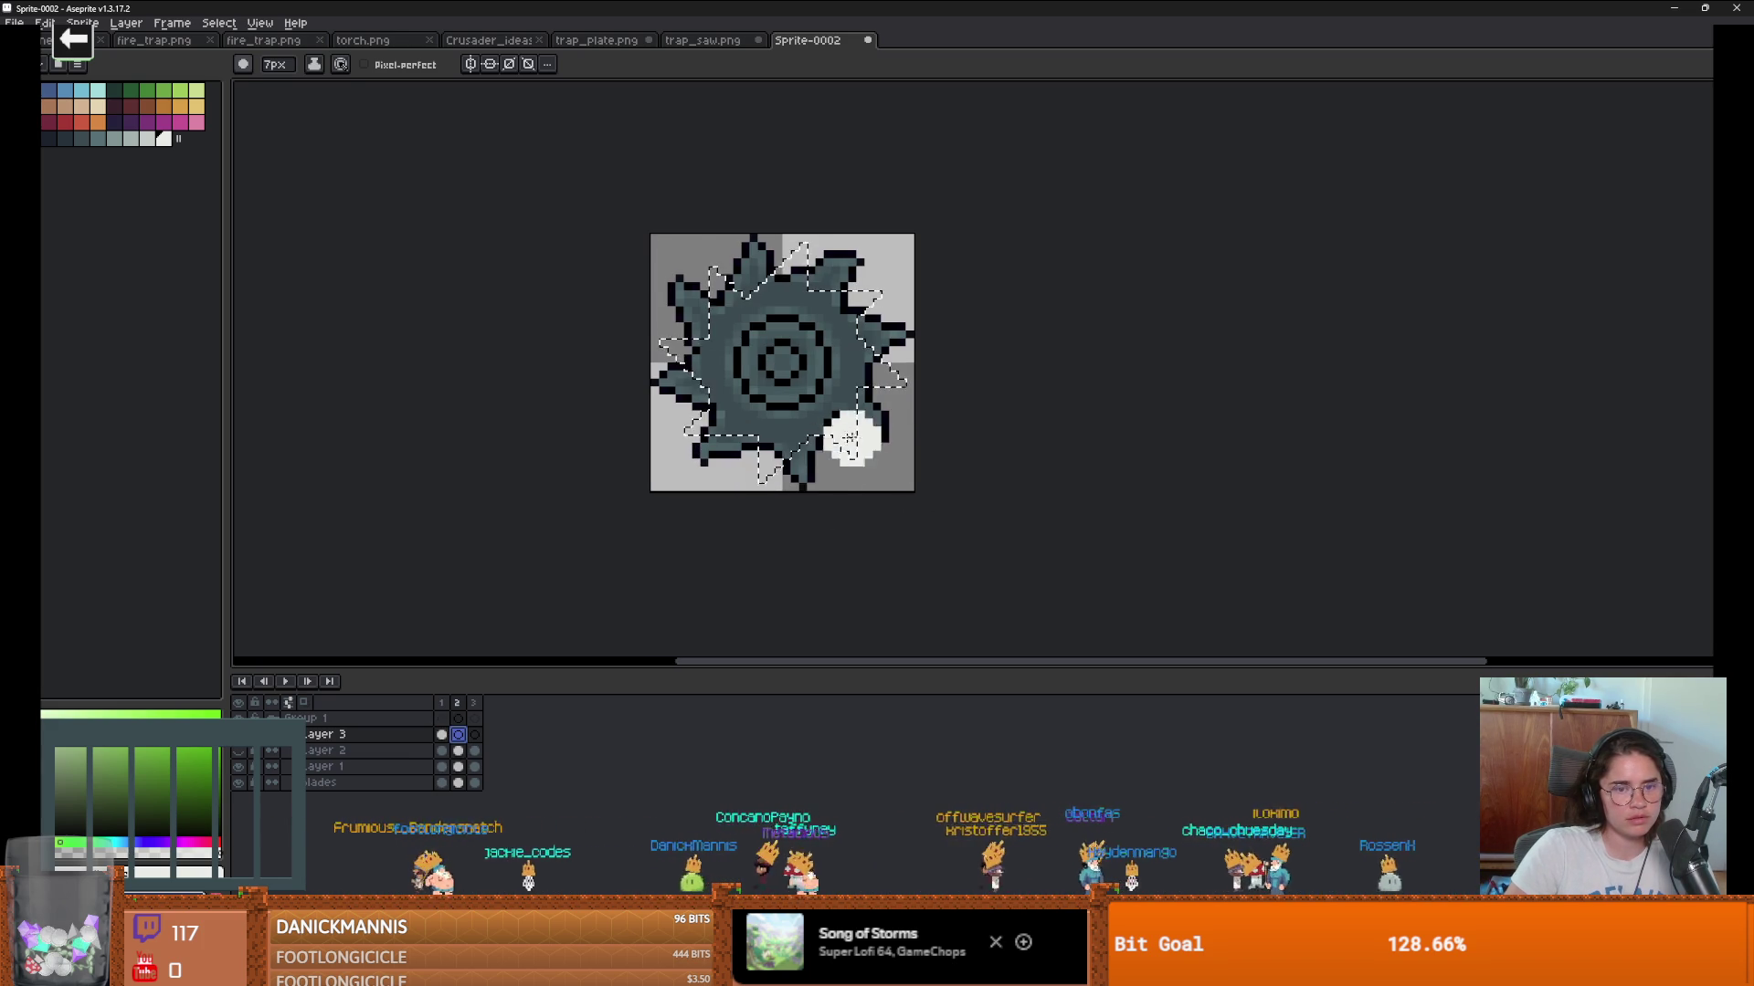
pyautogui.press('w')
pyautogui.hotkey('ctrl', 'd')
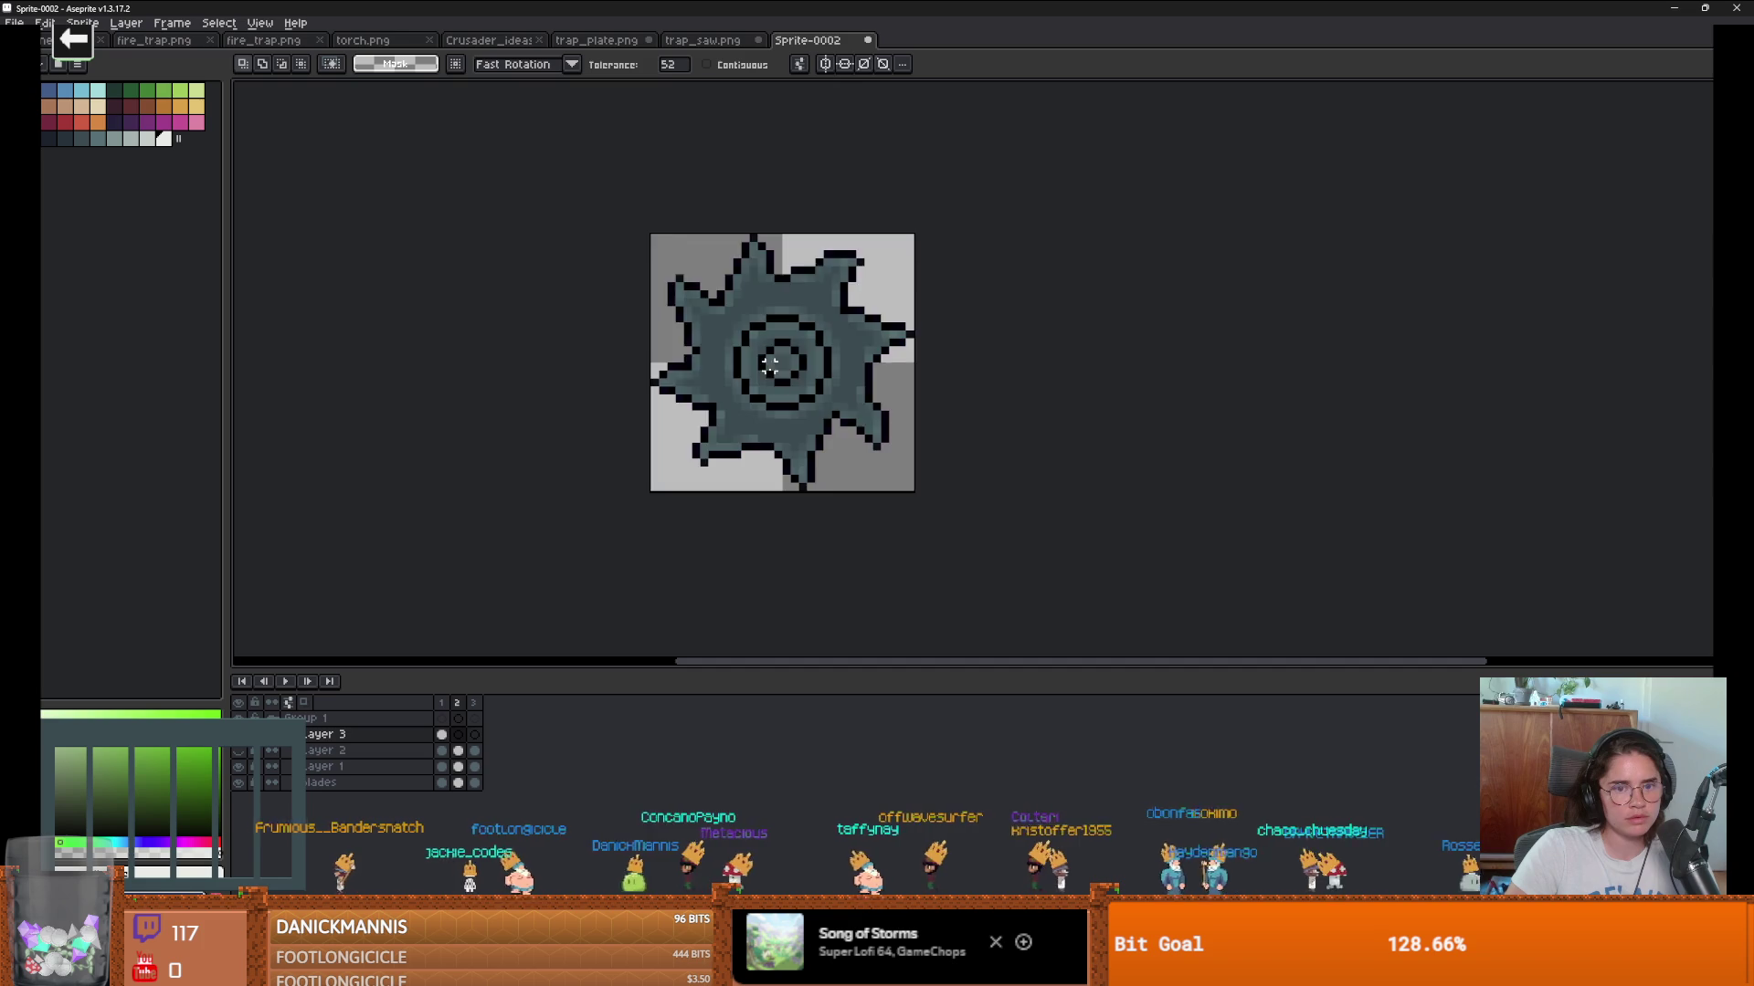
pyautogui.press('Delete')
pyautogui.press('e')
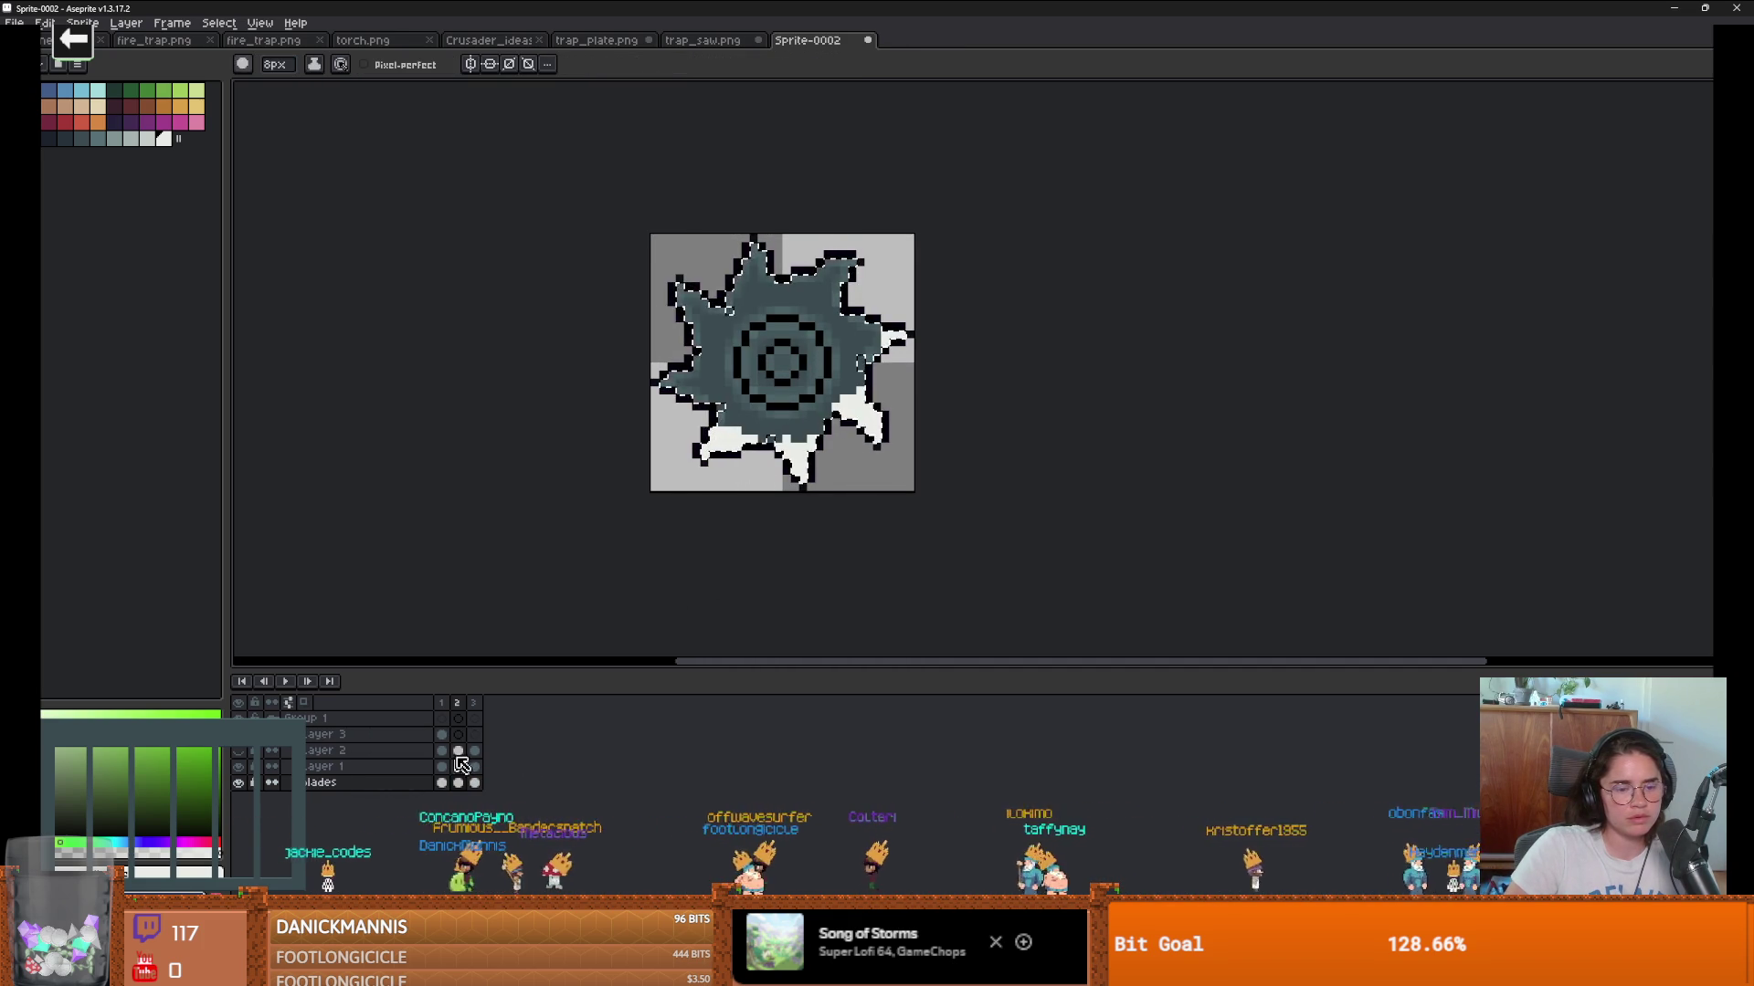
# Check Layer 3's frames 2 and 3 and clear the selection on the Blades layer
pyautogui.click(474, 736)
pyautogui.click(457, 734)
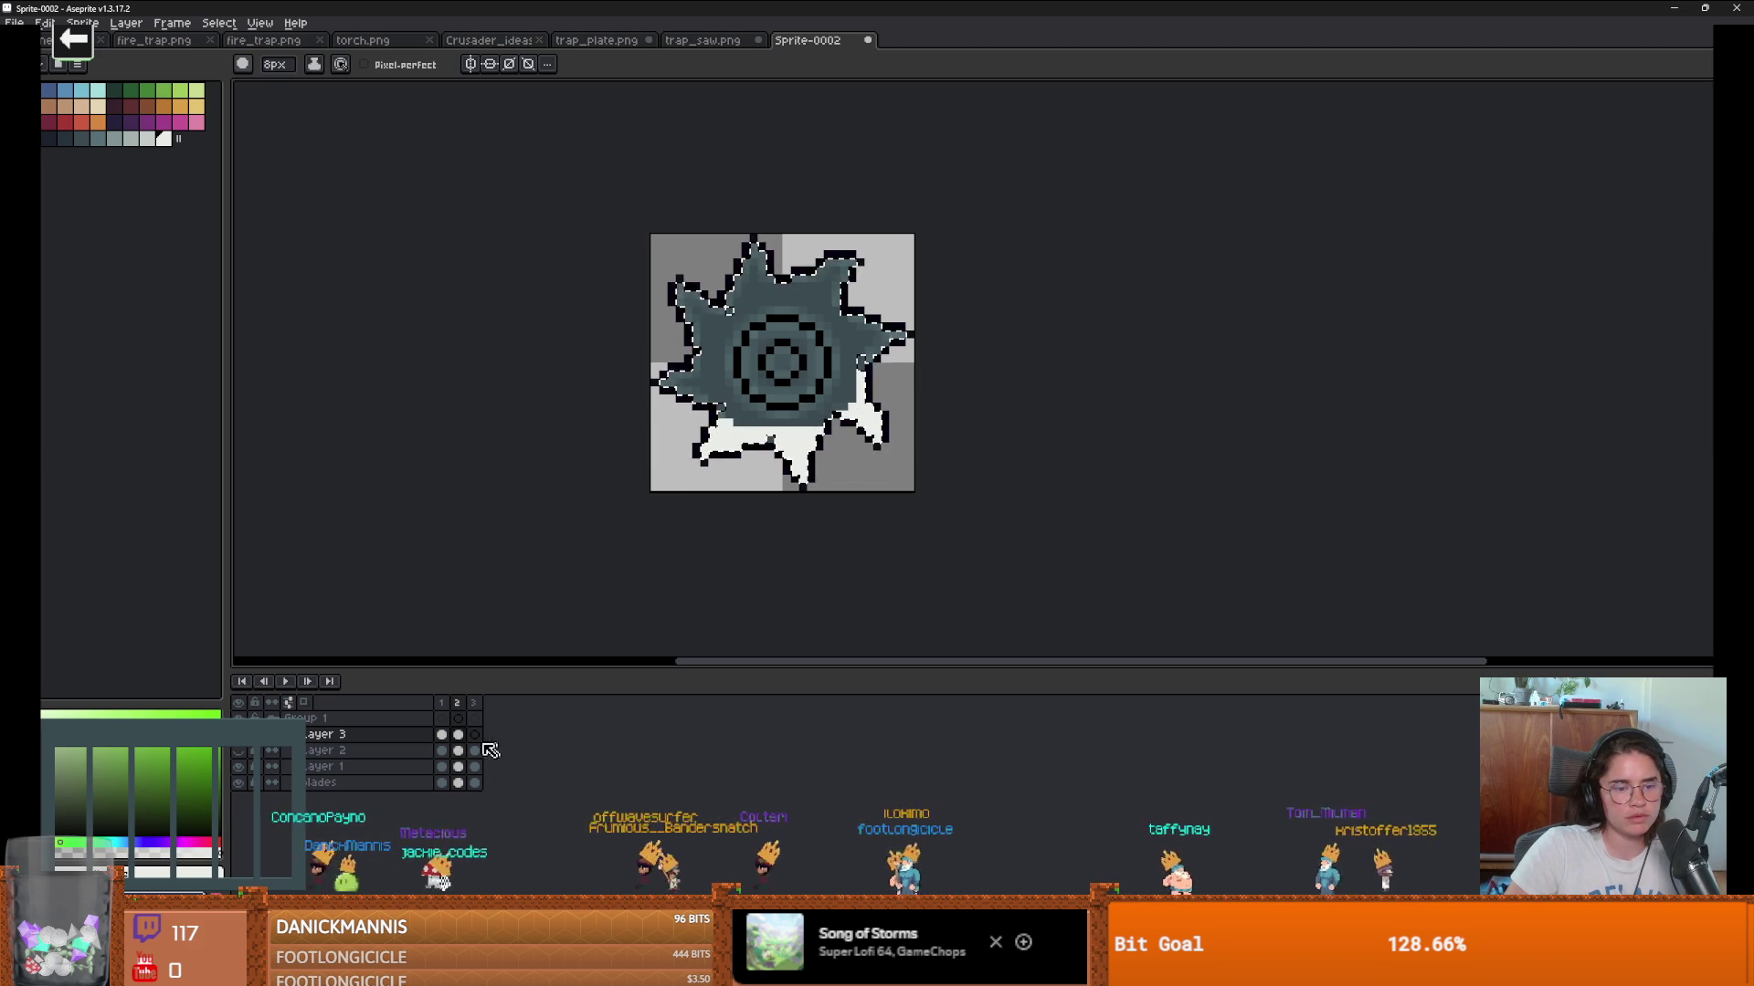
pyautogui.press('Down')
pyautogui.press('Down')
pyautogui.press('Down')
pyautogui.press('w')
pyautogui.hotkey('ctrl', 'd')
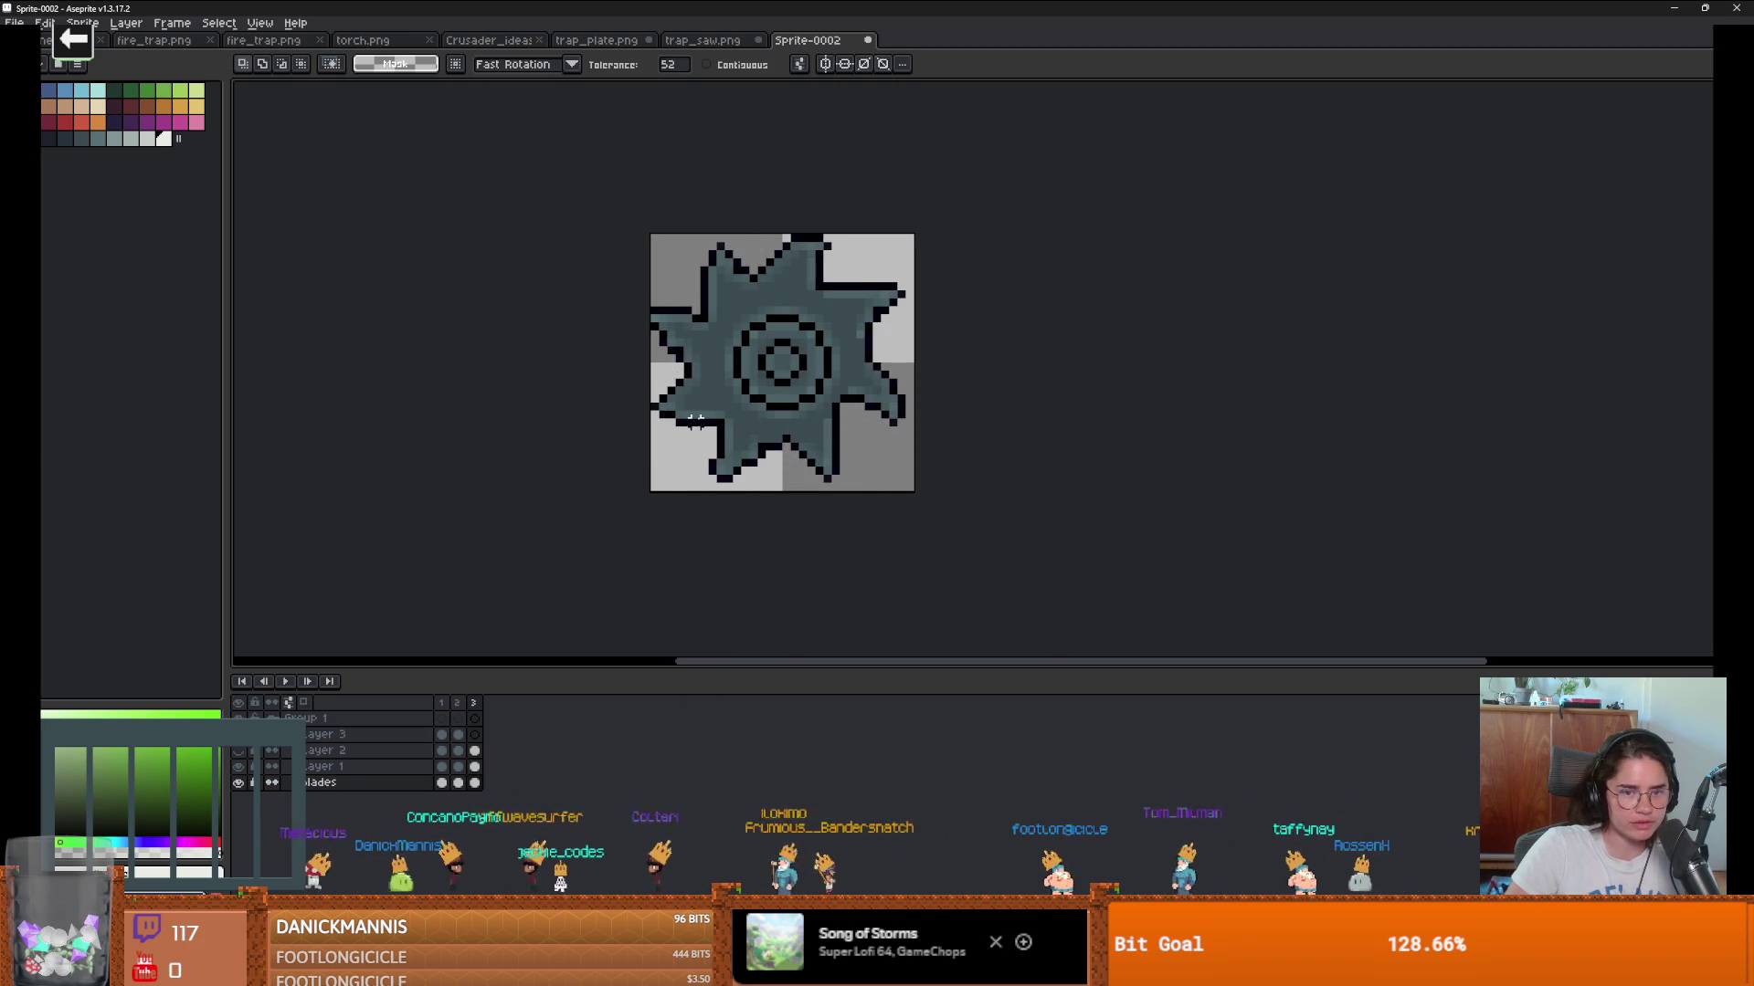
pyautogui.press('b')
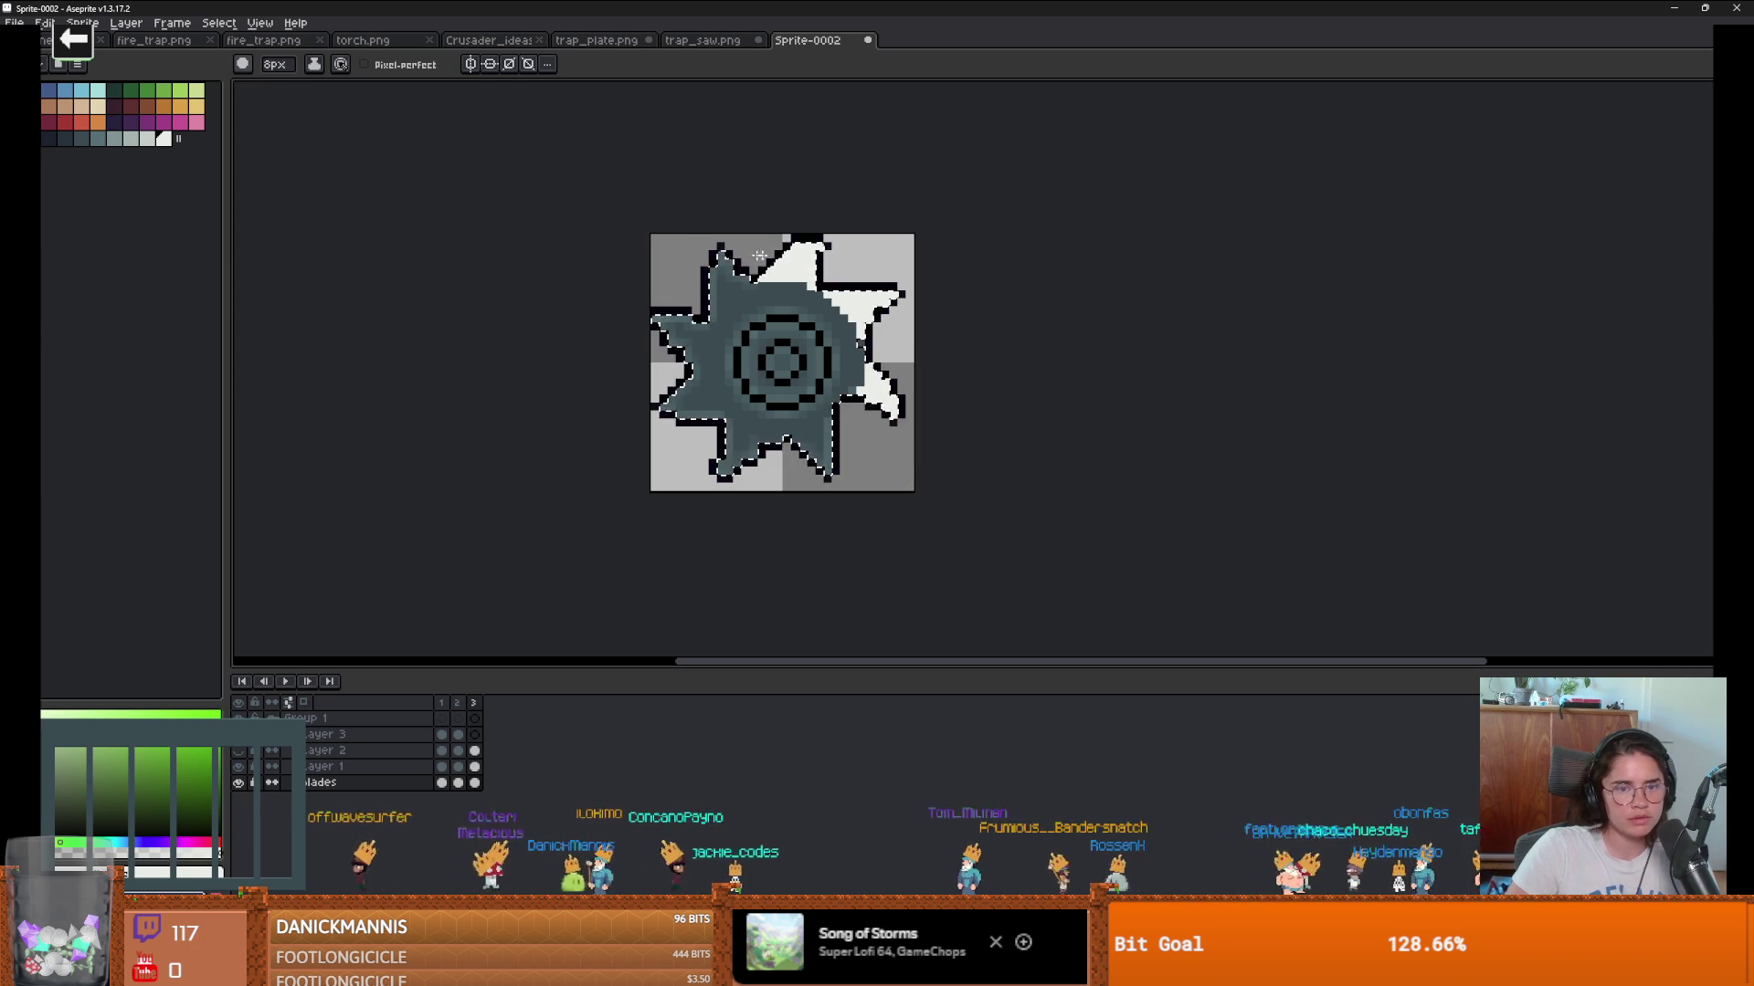
pyautogui.click(481, 745)
pyautogui.click(474, 735)
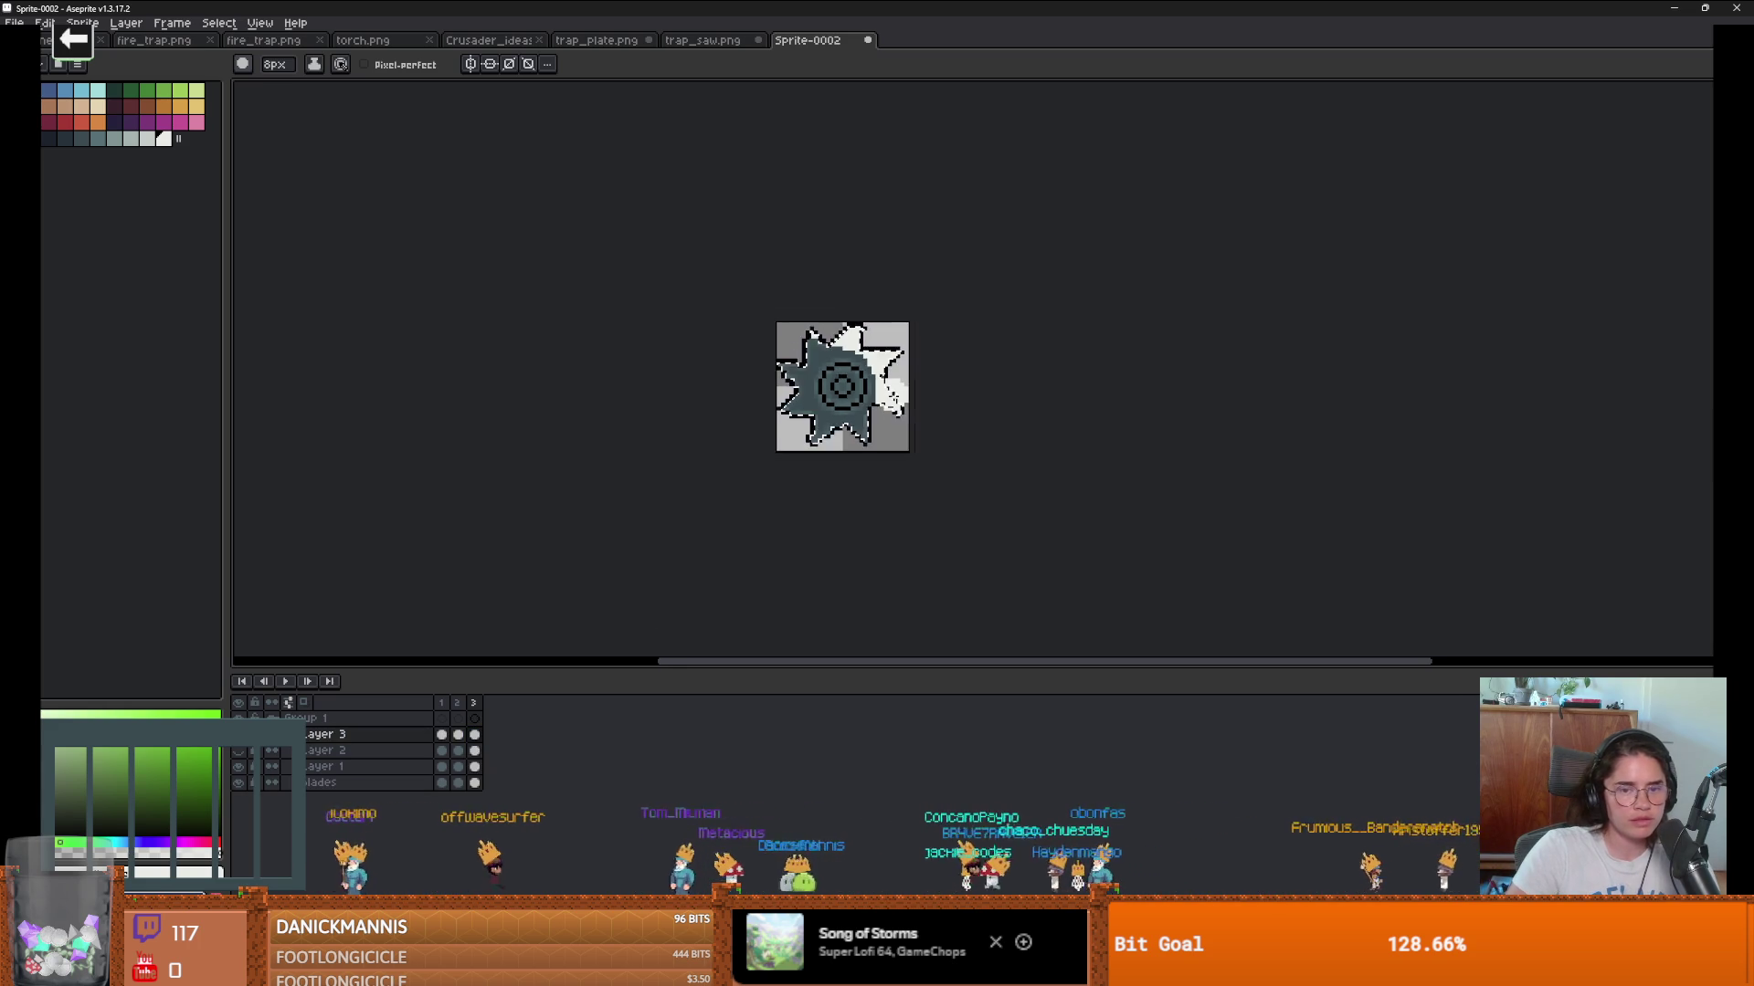
# Lower Layer 3's opacity to about 24% and play the animation
pyautogui.scroll(4, 868, 367)
pyautogui.scroll(-1, 840, 278)
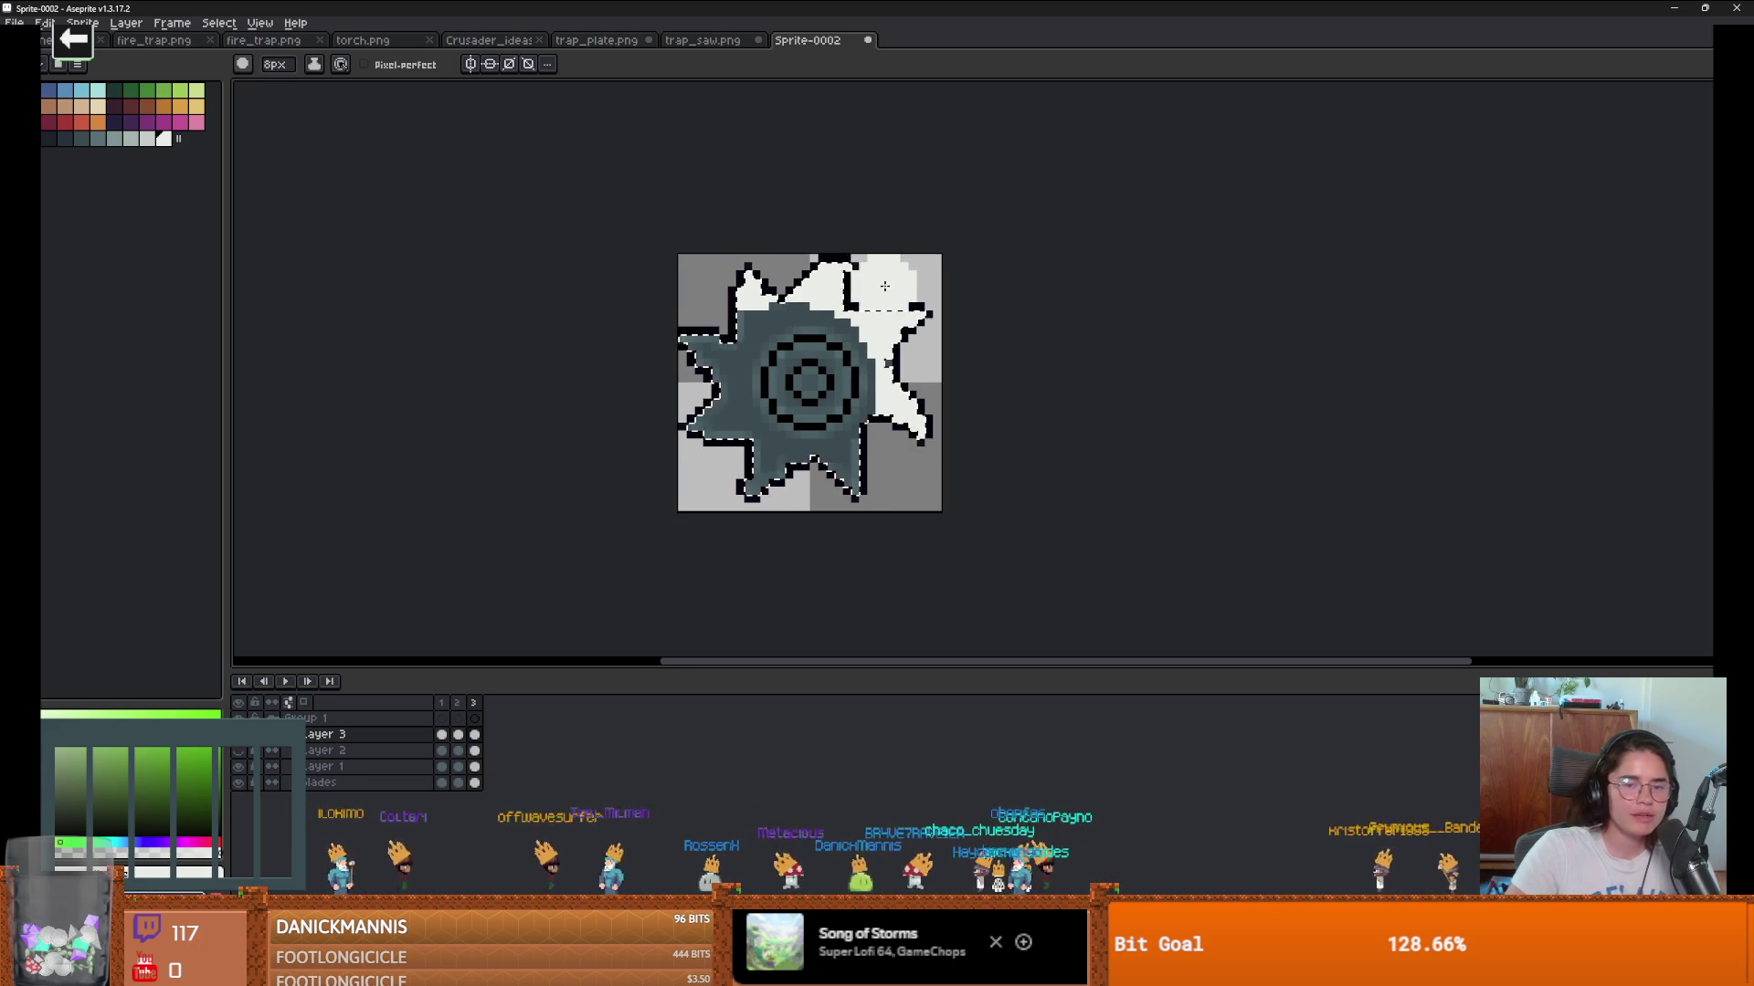
pyautogui.scroll(1, 856, 329)
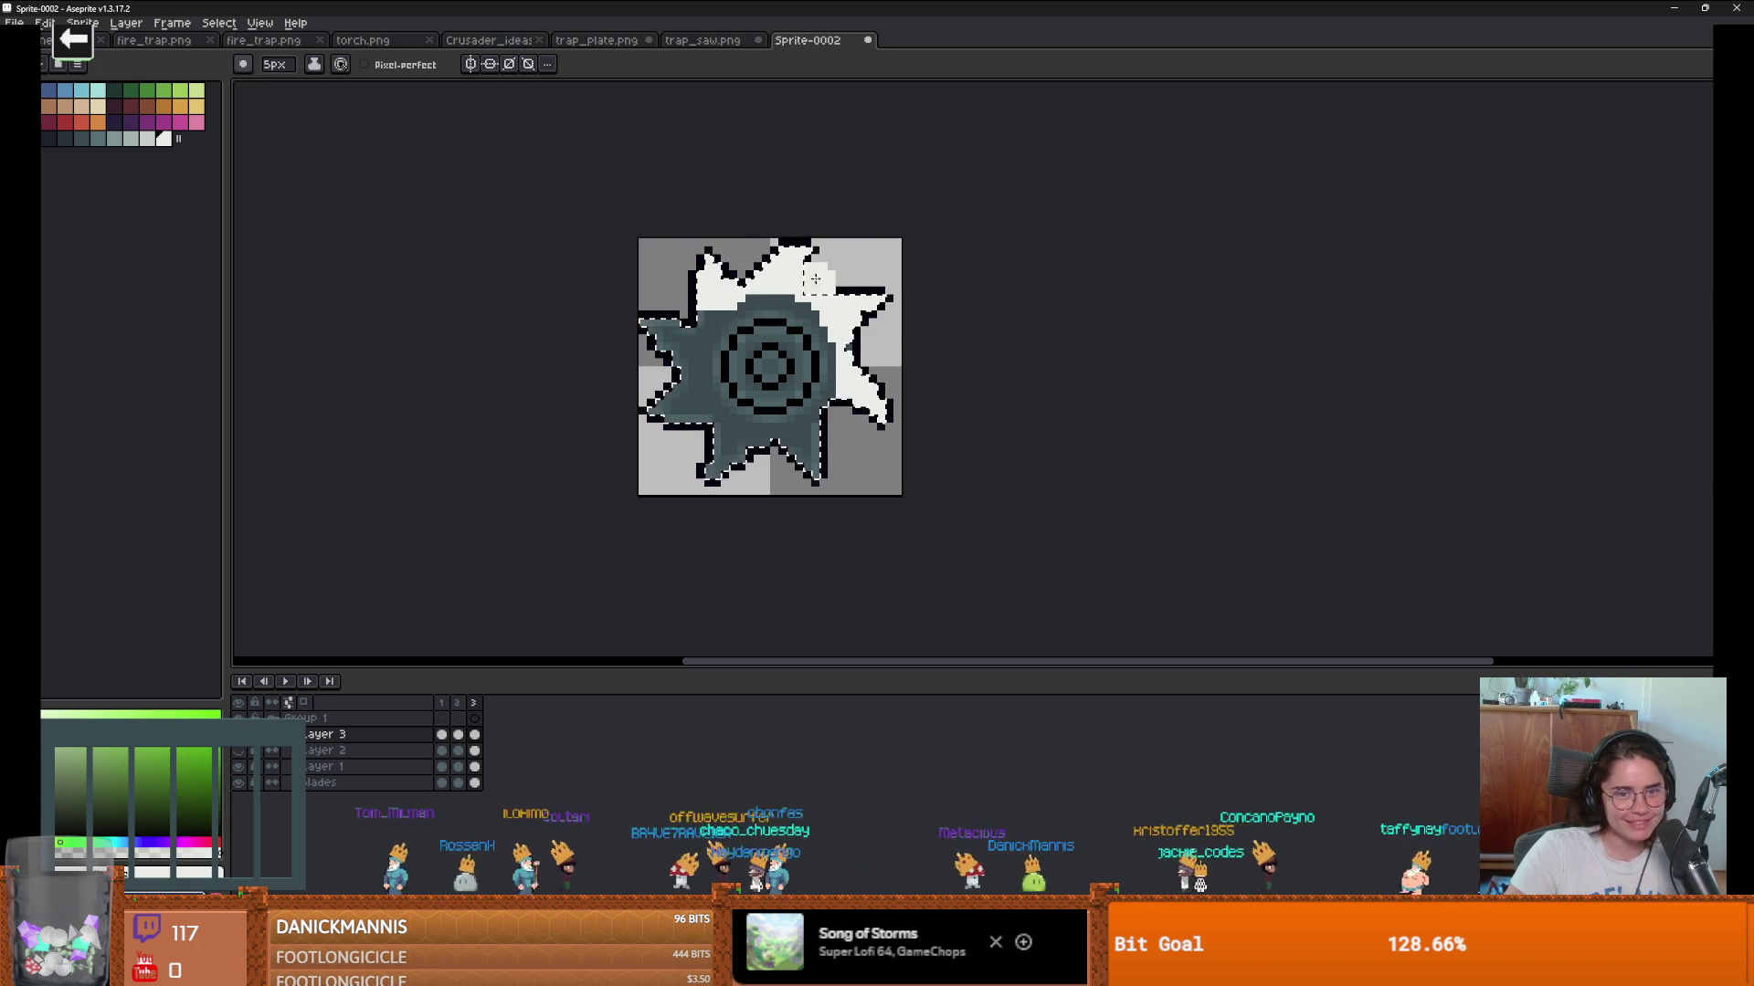
pyautogui.scroll(-2, 896, 321)
pyautogui.scroll(1, 874, 321)
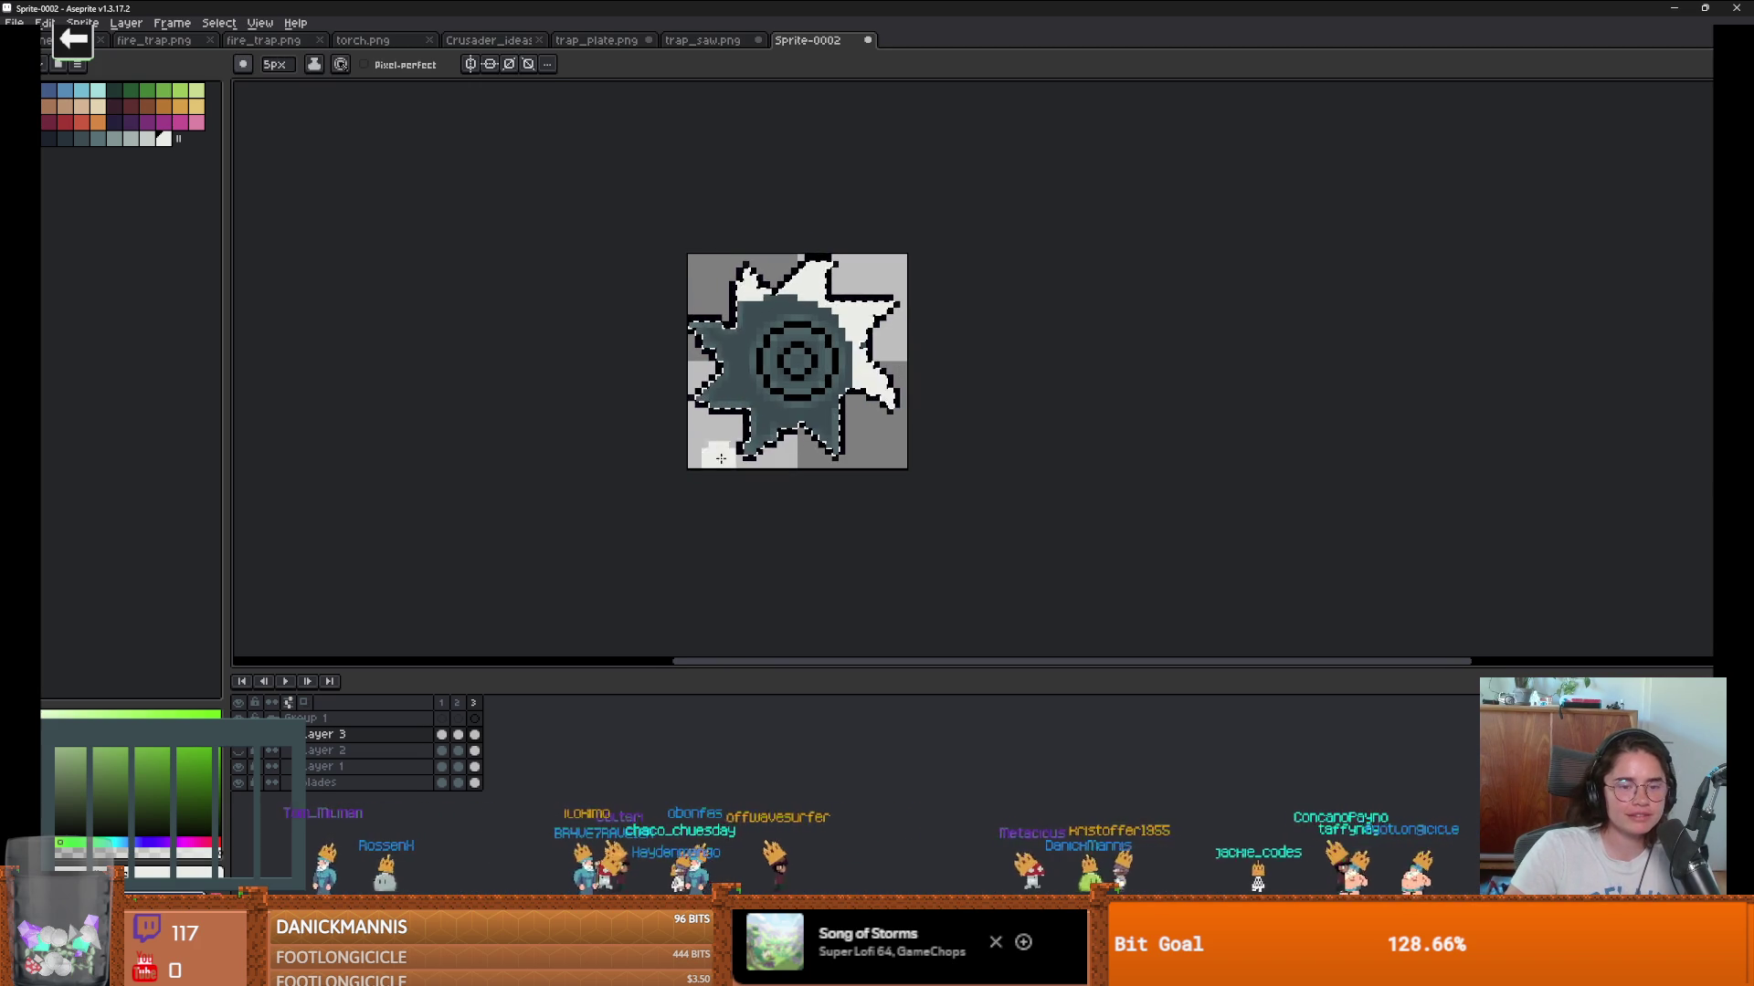
pyautogui.doubleClick(347, 736)
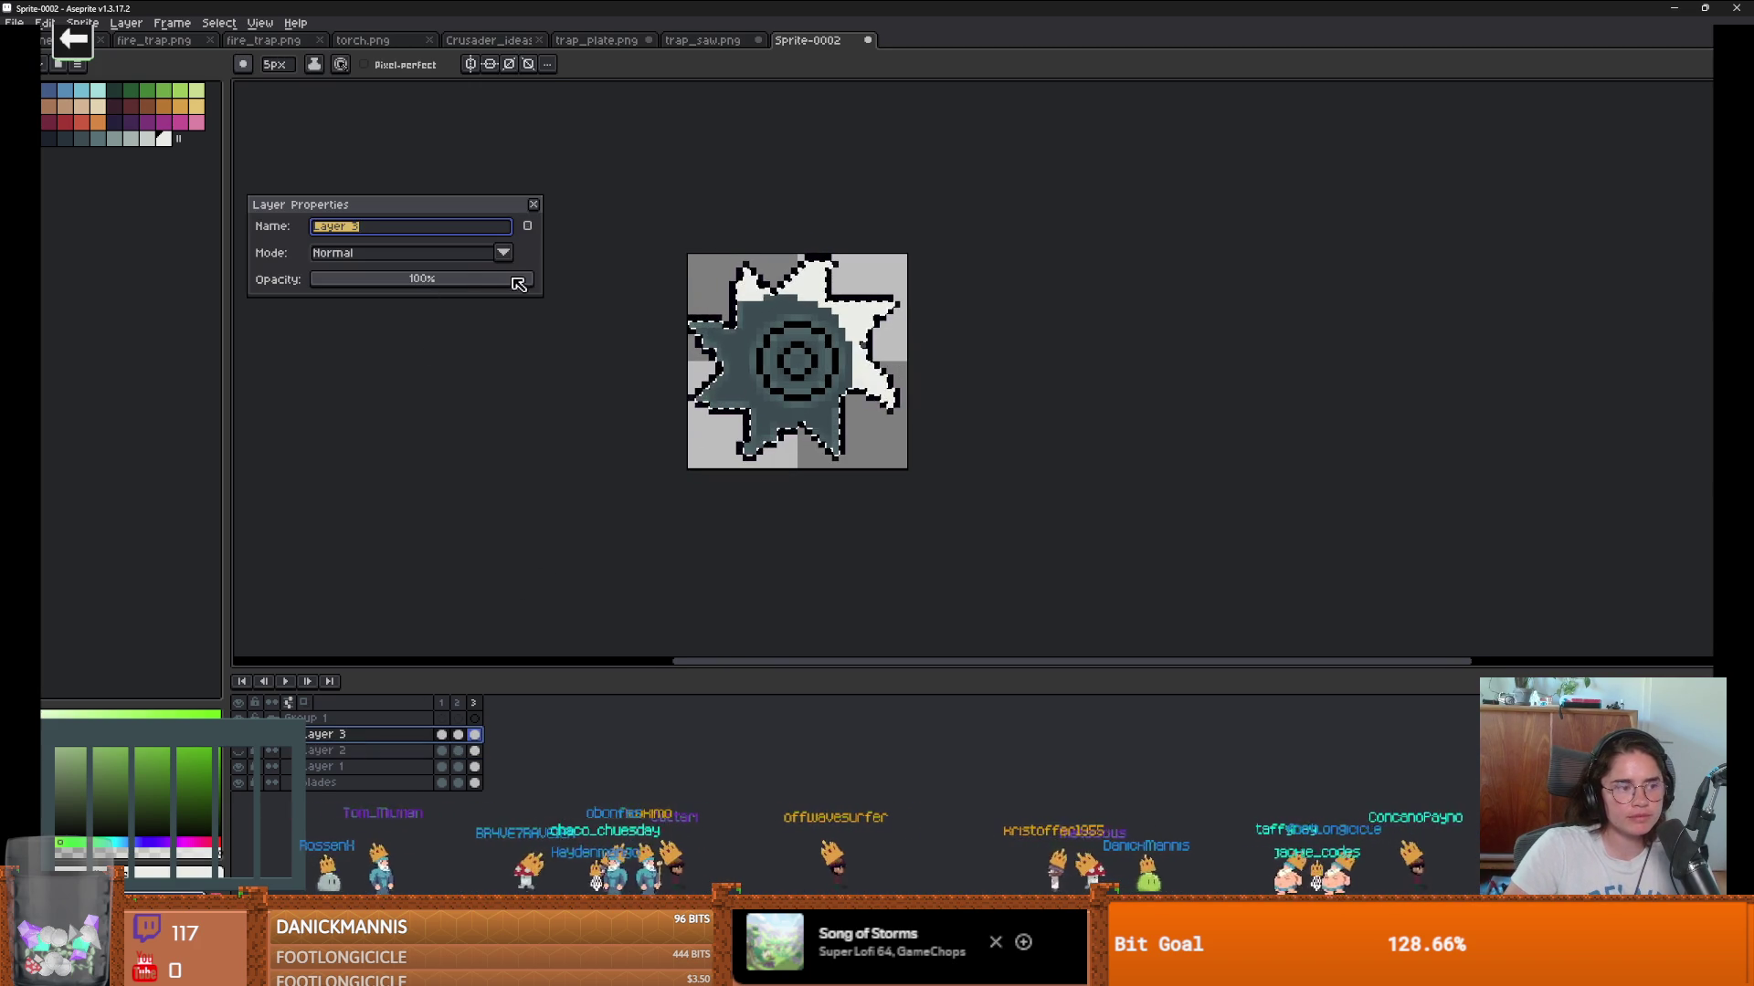
pyautogui.moveTo(458, 282); pyautogui.dragTo(425, 287)
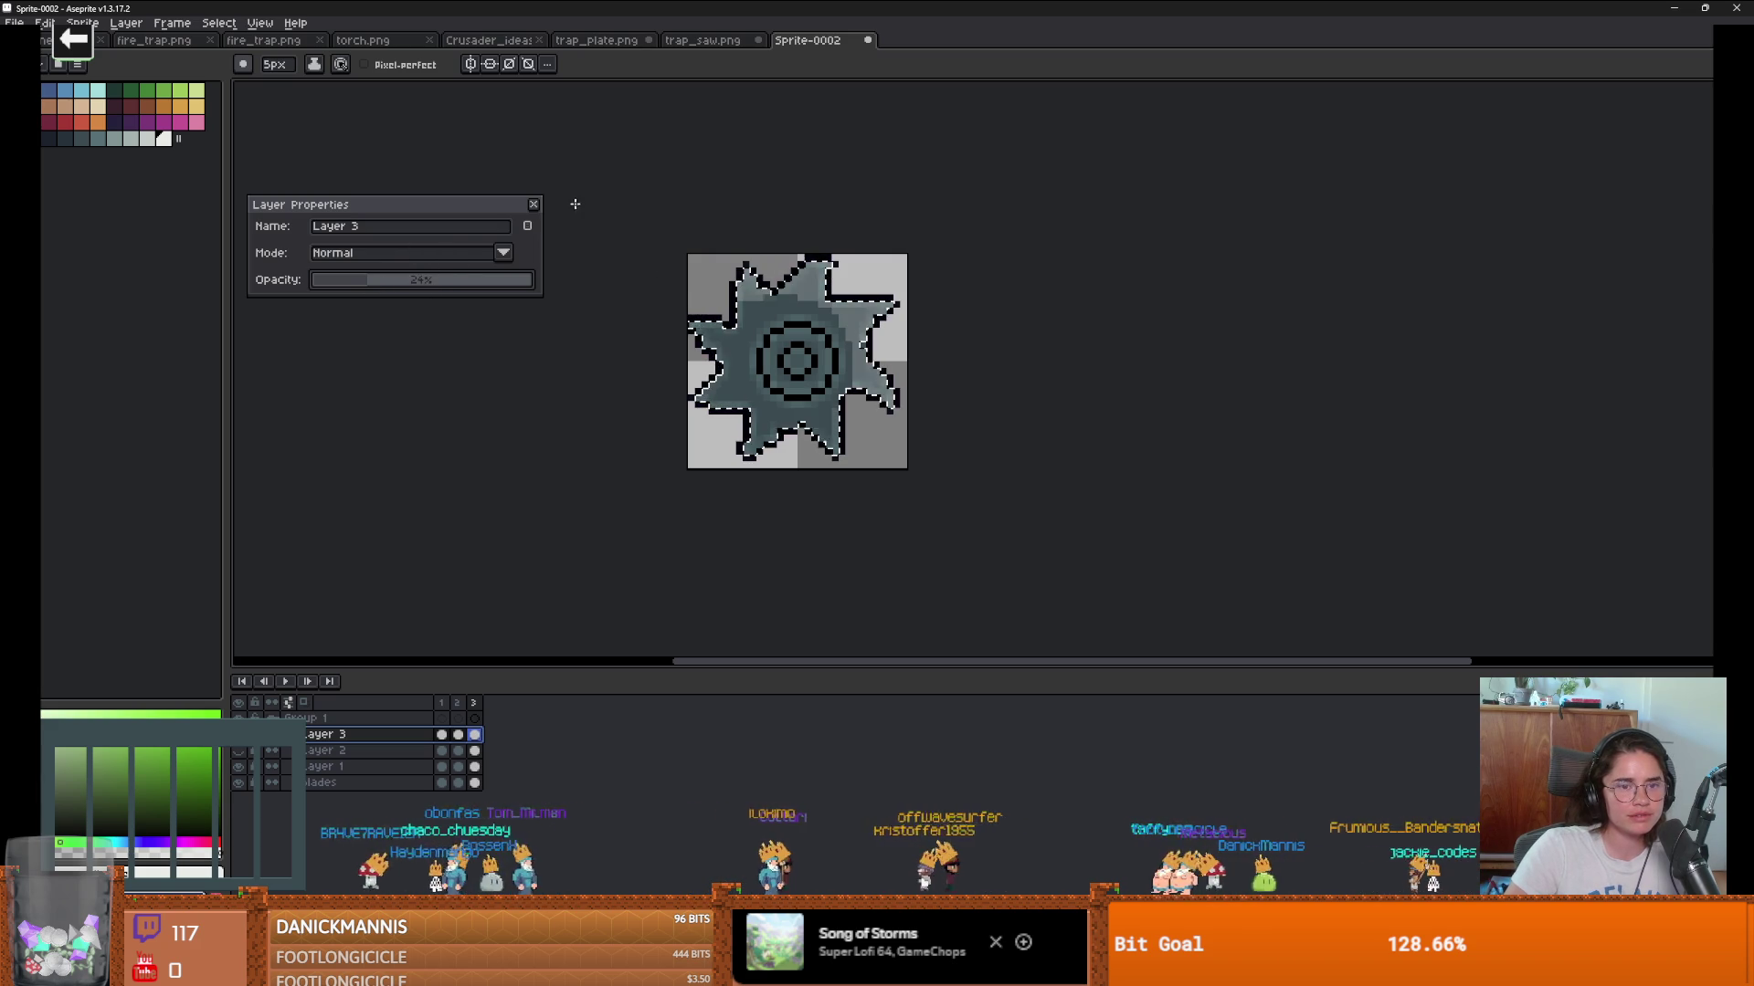
pyautogui.click(533, 205)
pyautogui.scroll(-3, 687, 440)
pyautogui.click(285, 682)
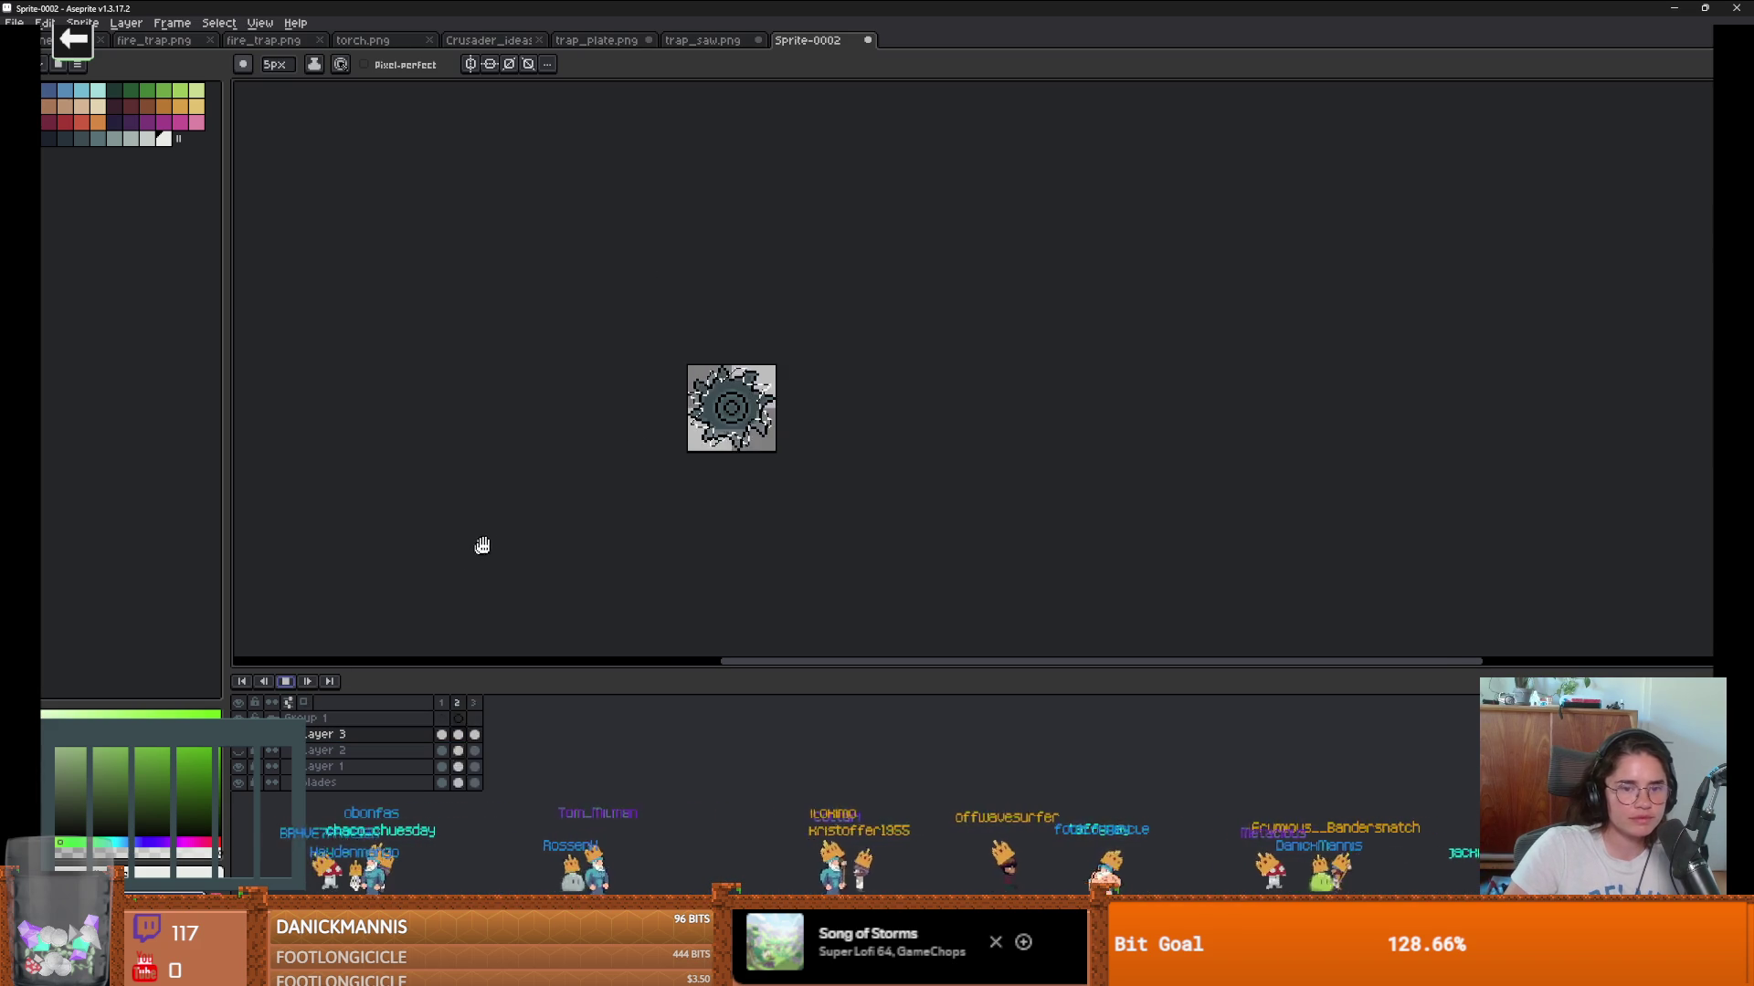
# Deselect and watch the highlighted blade's rotation playback, zoomed in, then switch to the browser
pyautogui.press('m')
pyautogui.scroll(1, 778, 445)
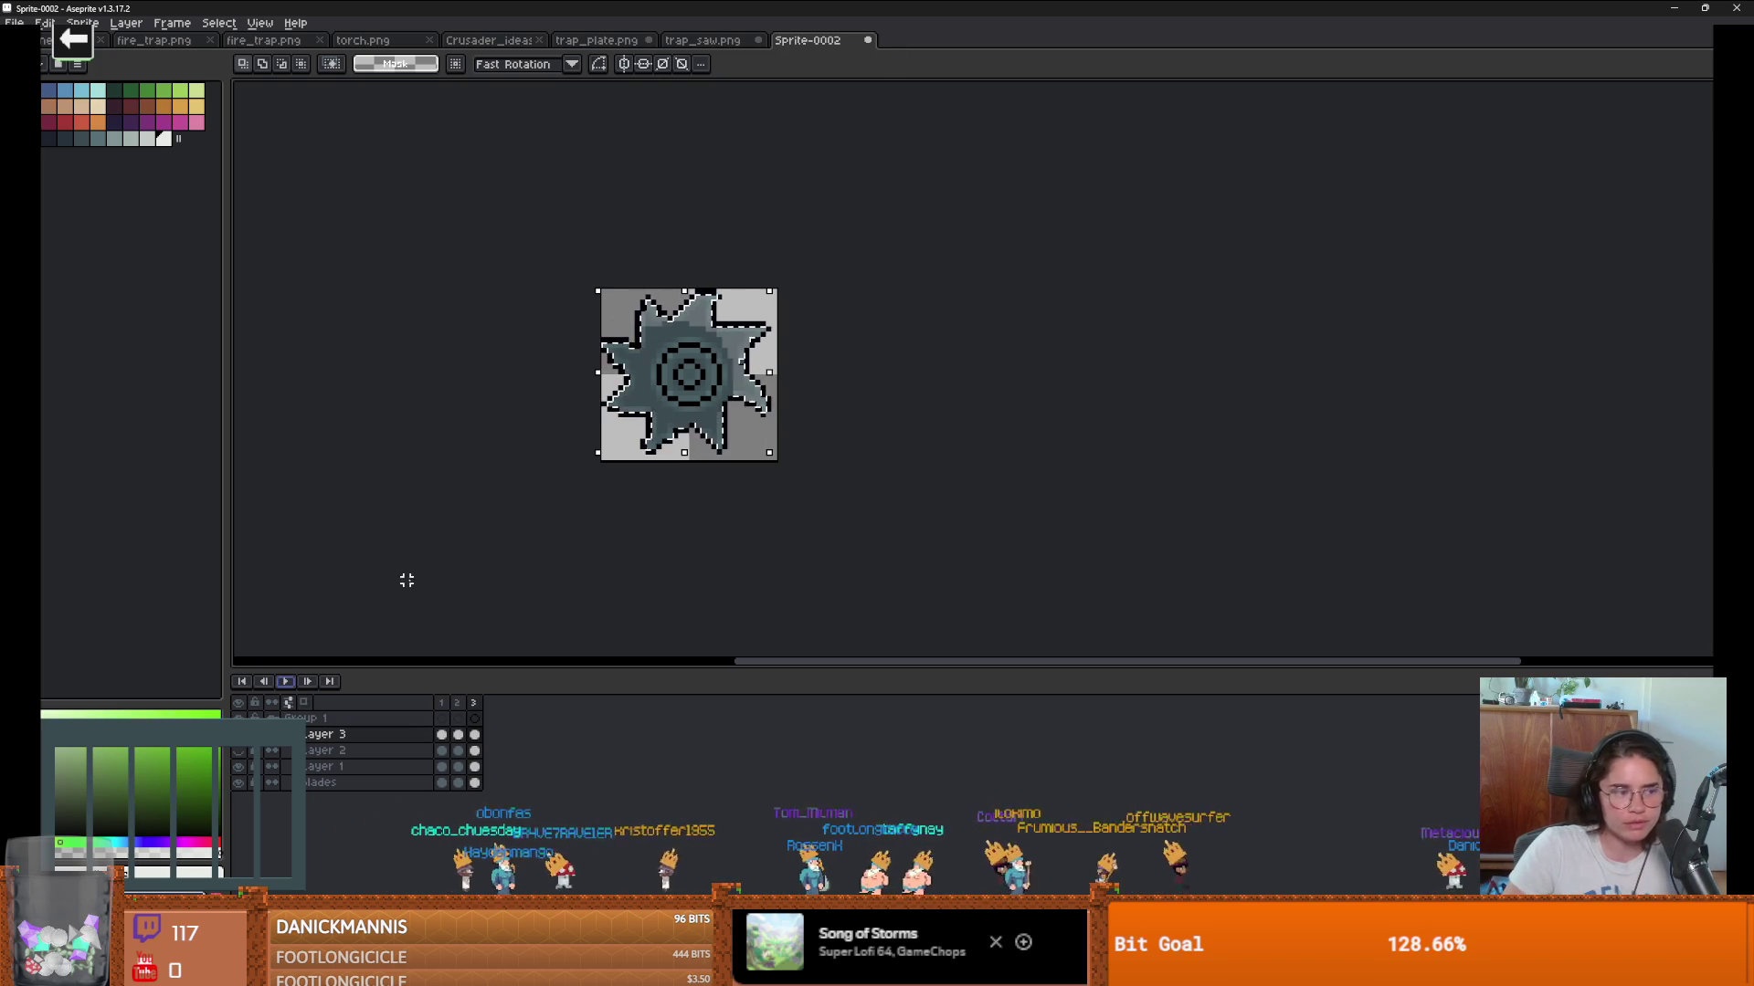
pyautogui.scroll(1, 494, 463)
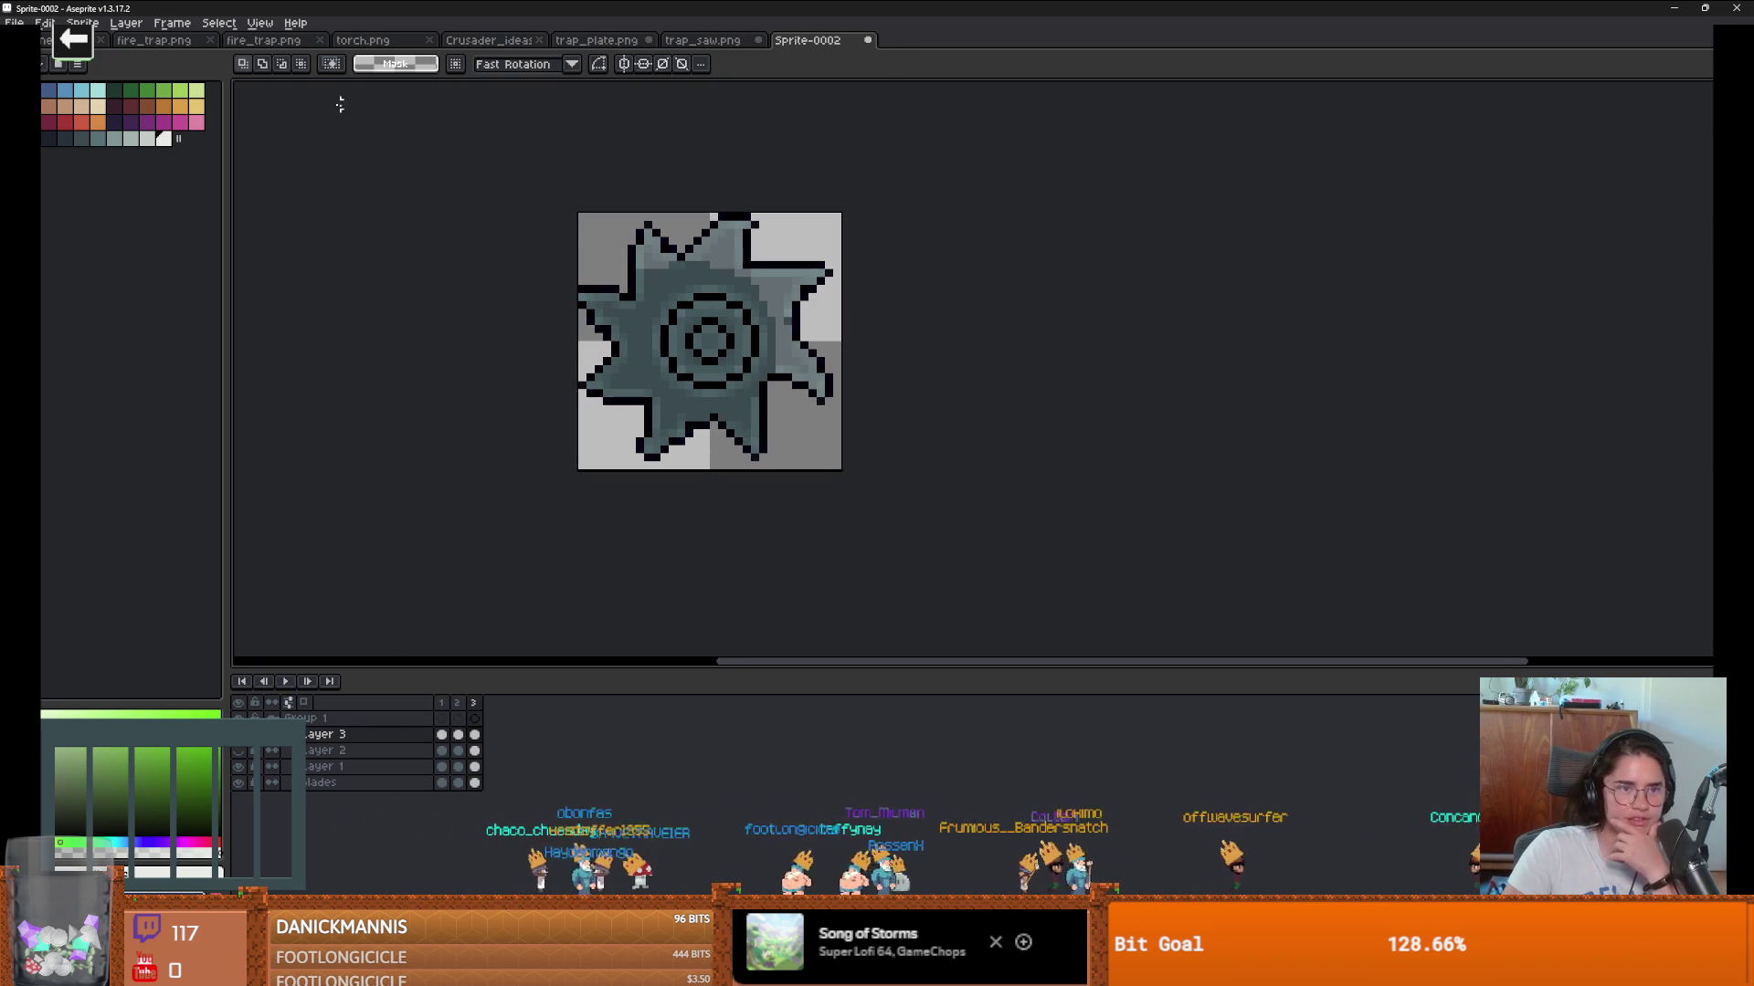
pyautogui.press('Return')
pyautogui.scroll(-3, 481, 493)
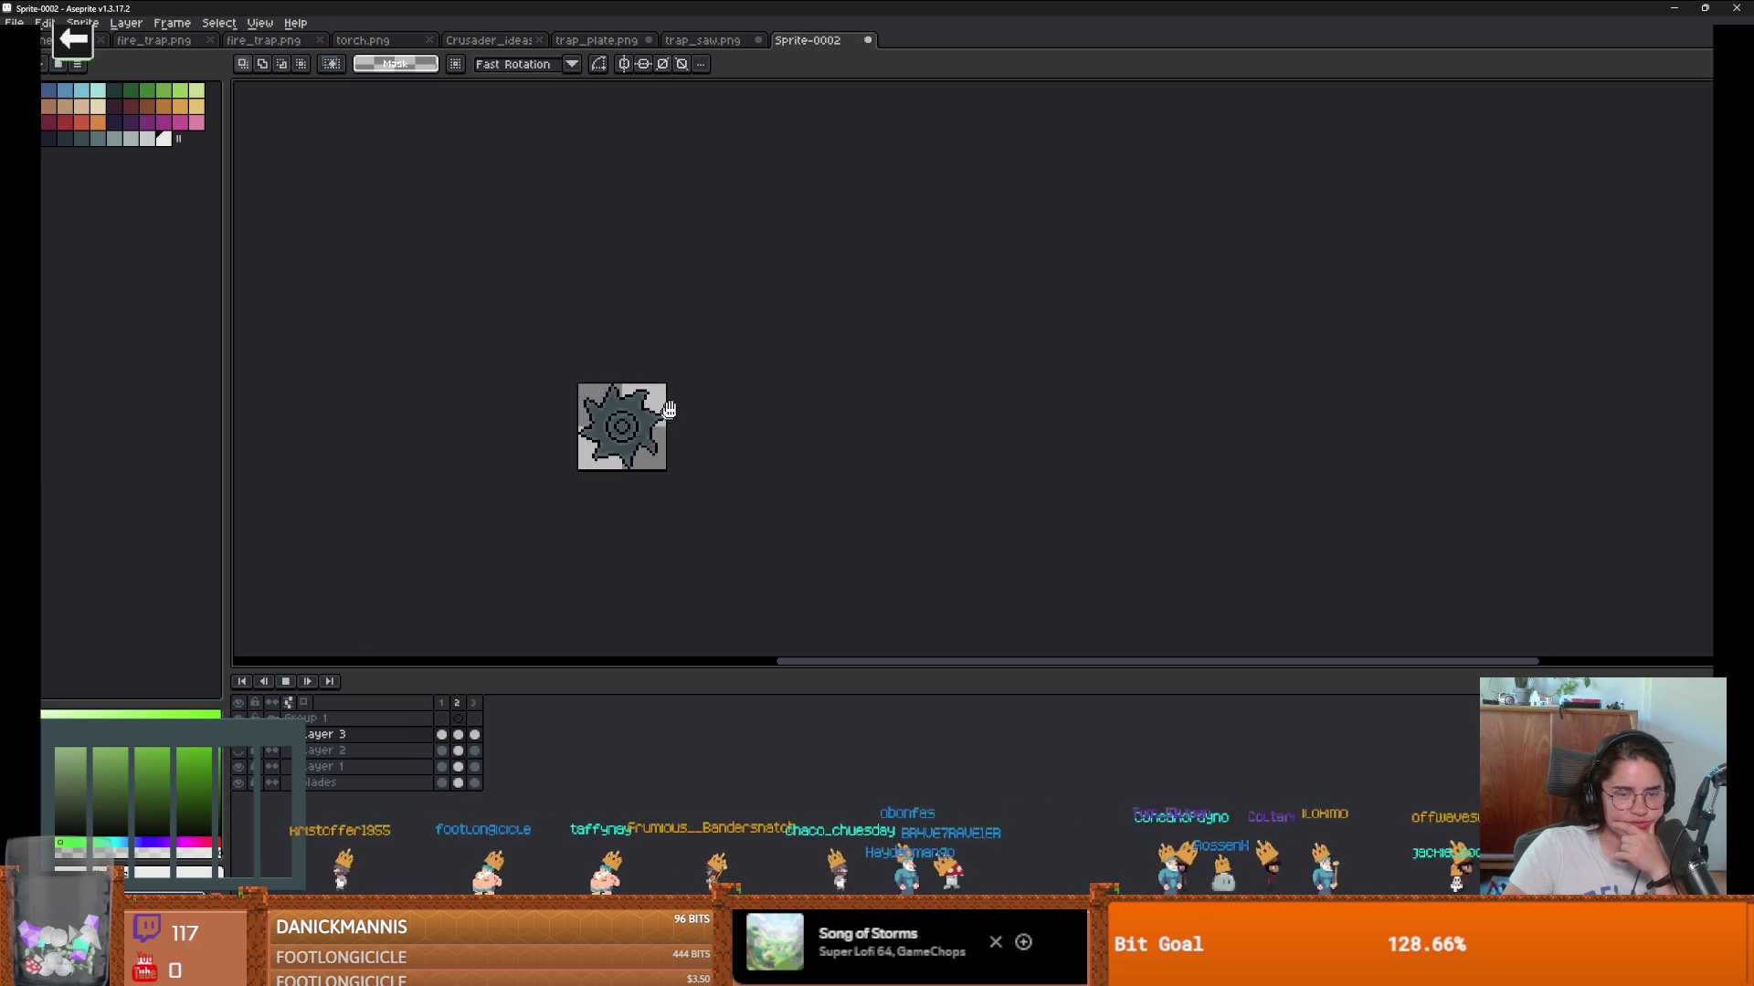
pyautogui.scroll(5, 644, 441)
pyautogui.scroll(-1, 680, 476)
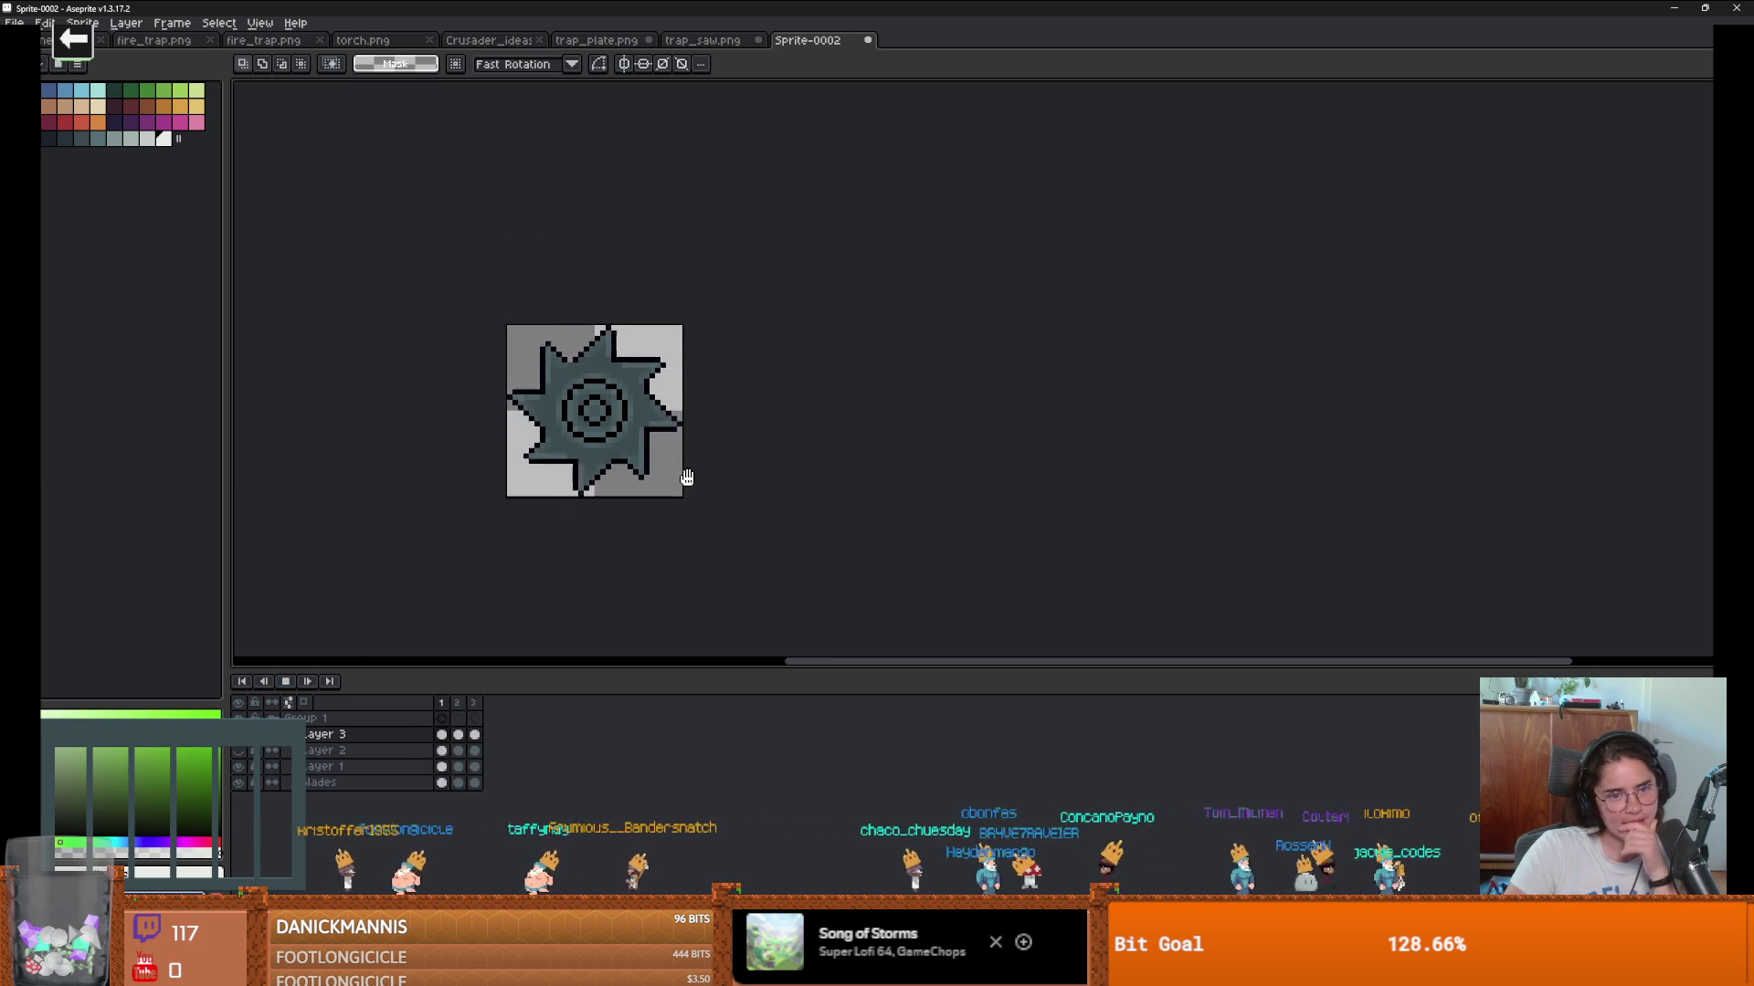
pyautogui.scroll(-1, 687, 476)
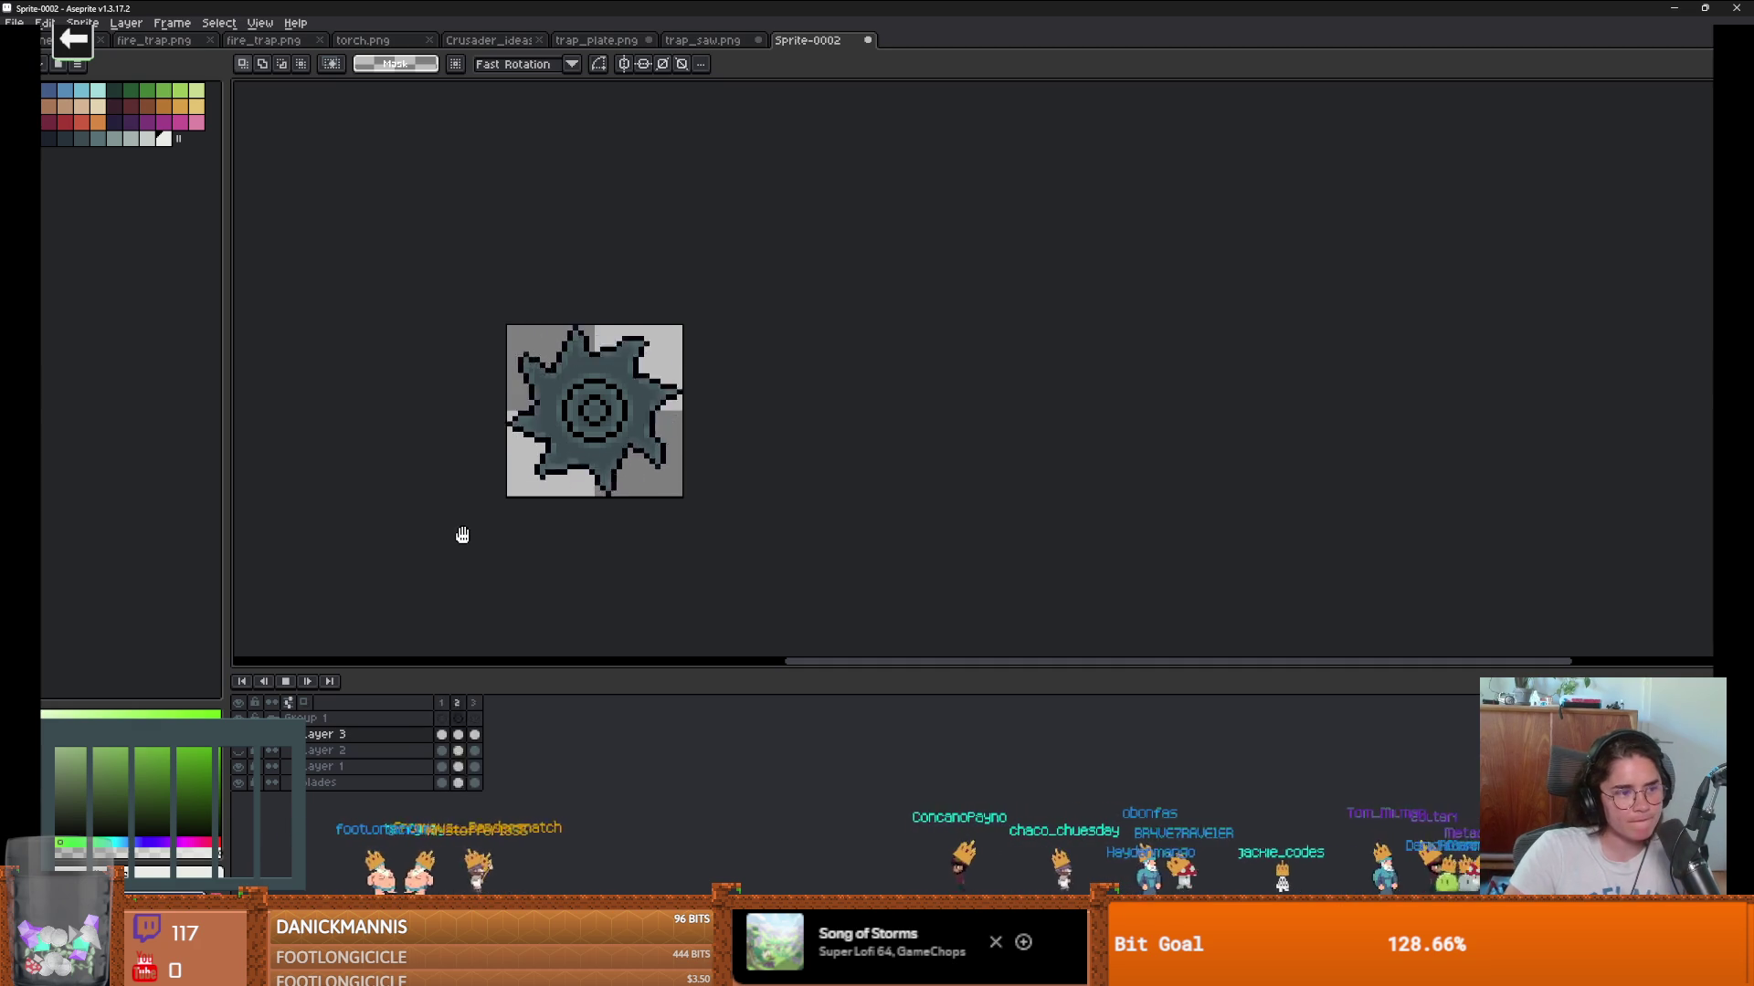
pyautogui.hotkey('alt', 'Tab')
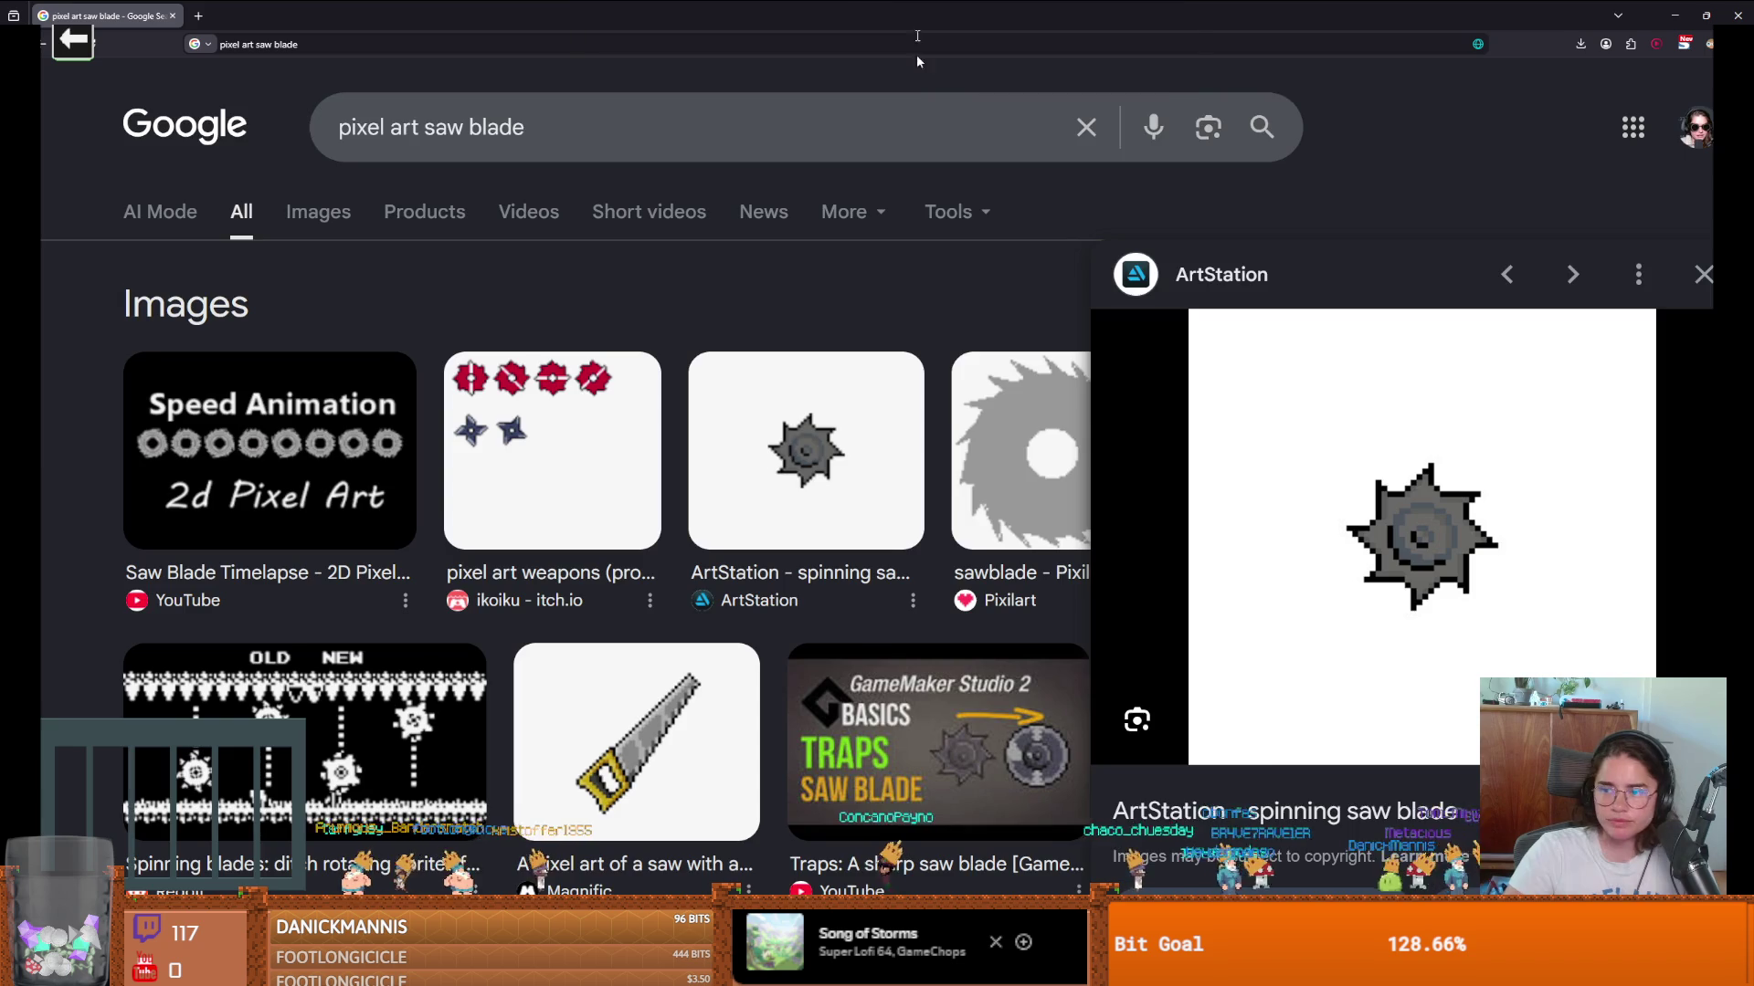
# Open the TikTok 'Aseprite animation of saw blade' video from the Google results
pyautogui.scroll(-5, 861, 553)
pyautogui.scroll(3, 860, 553)
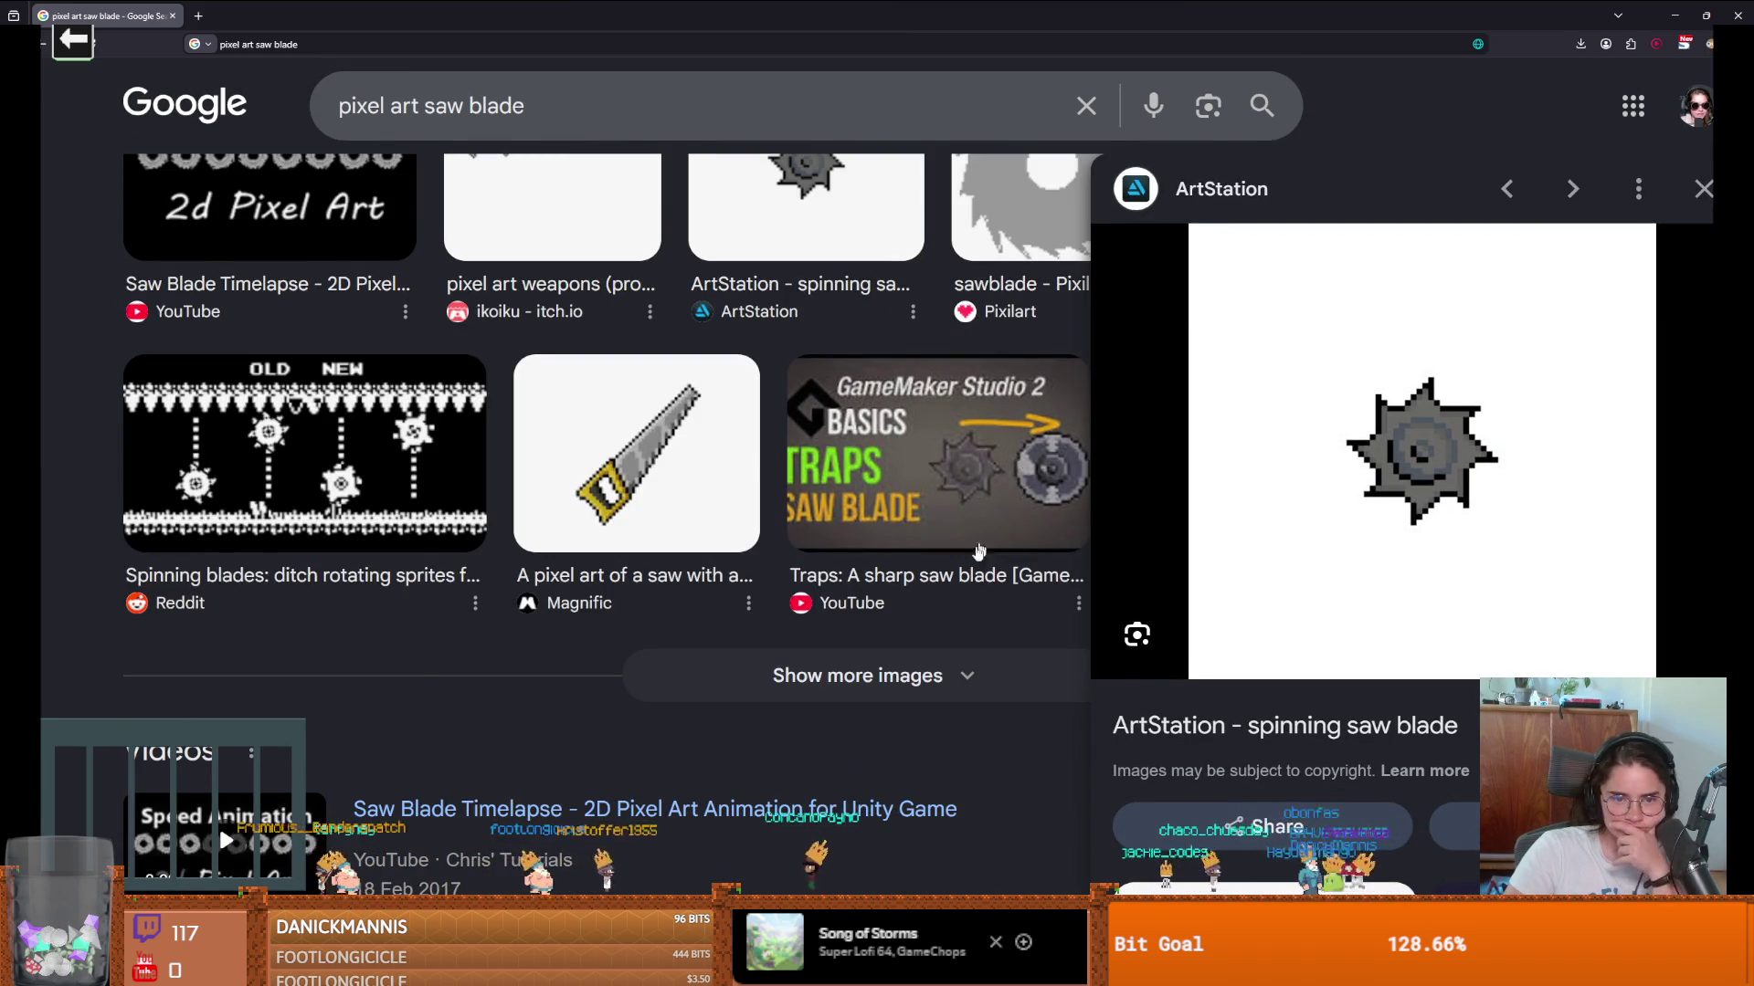
pyautogui.scroll(-7, 949, 606)
pyautogui.scroll(-5, 949, 605)
pyautogui.scroll(4, 388, 419)
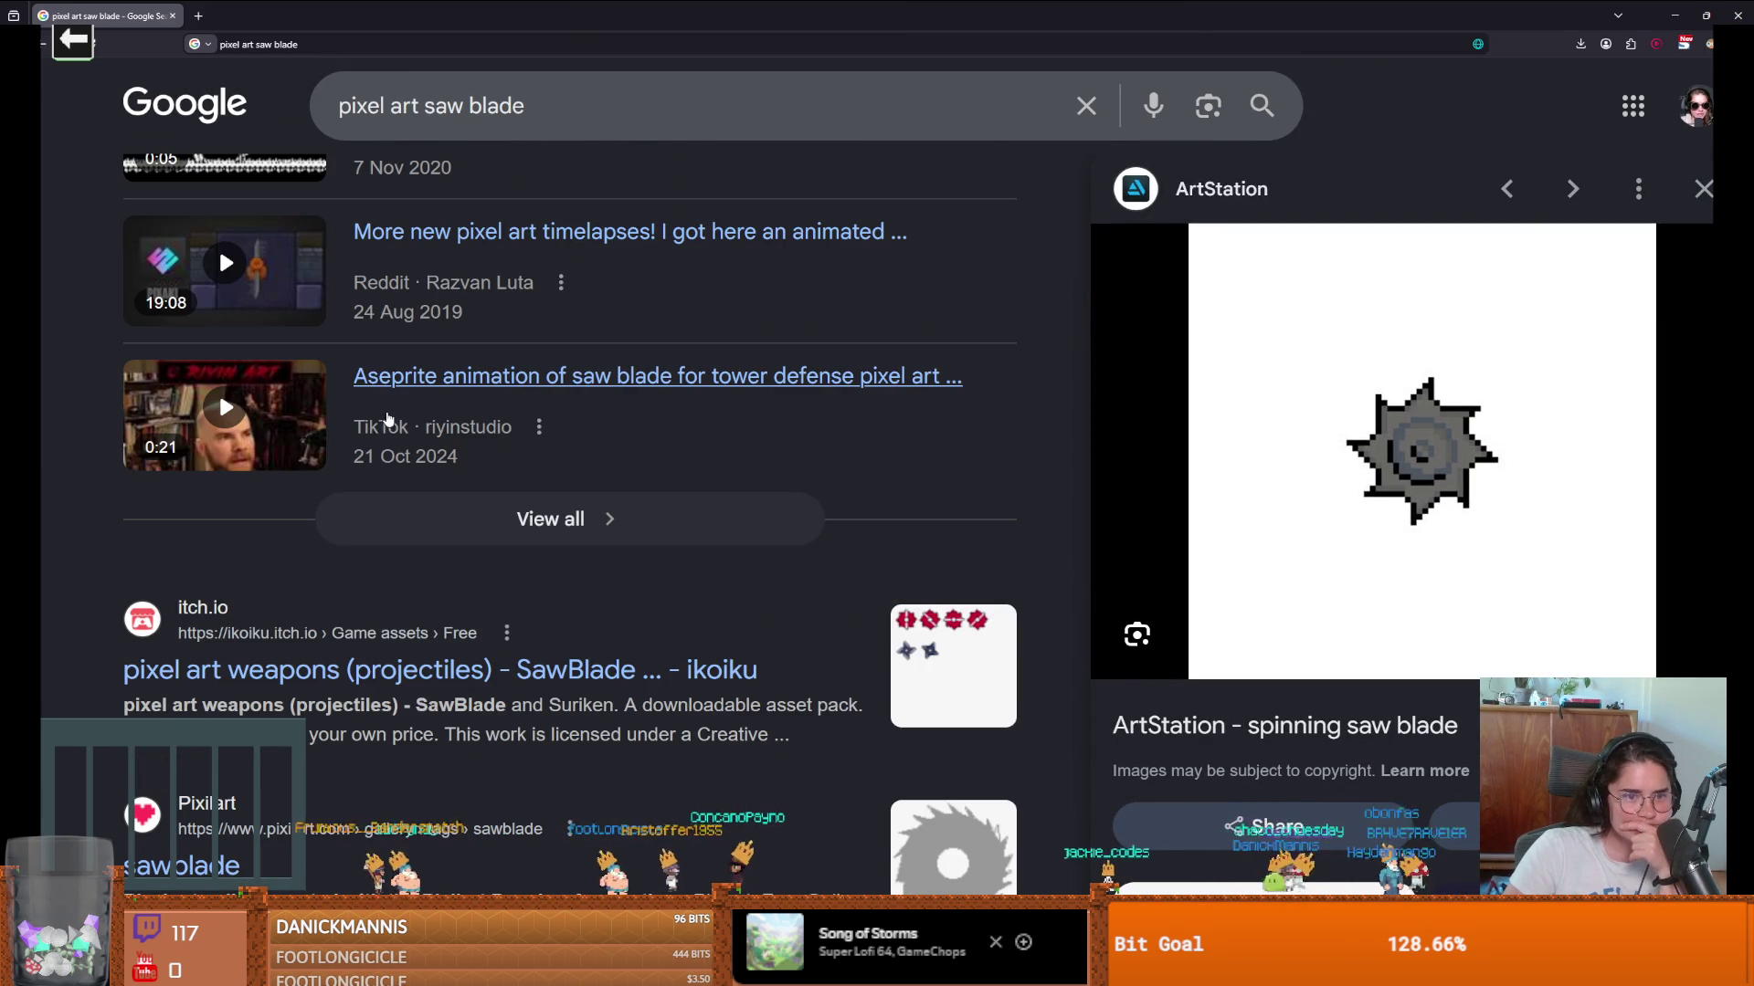
pyautogui.click(439, 378)
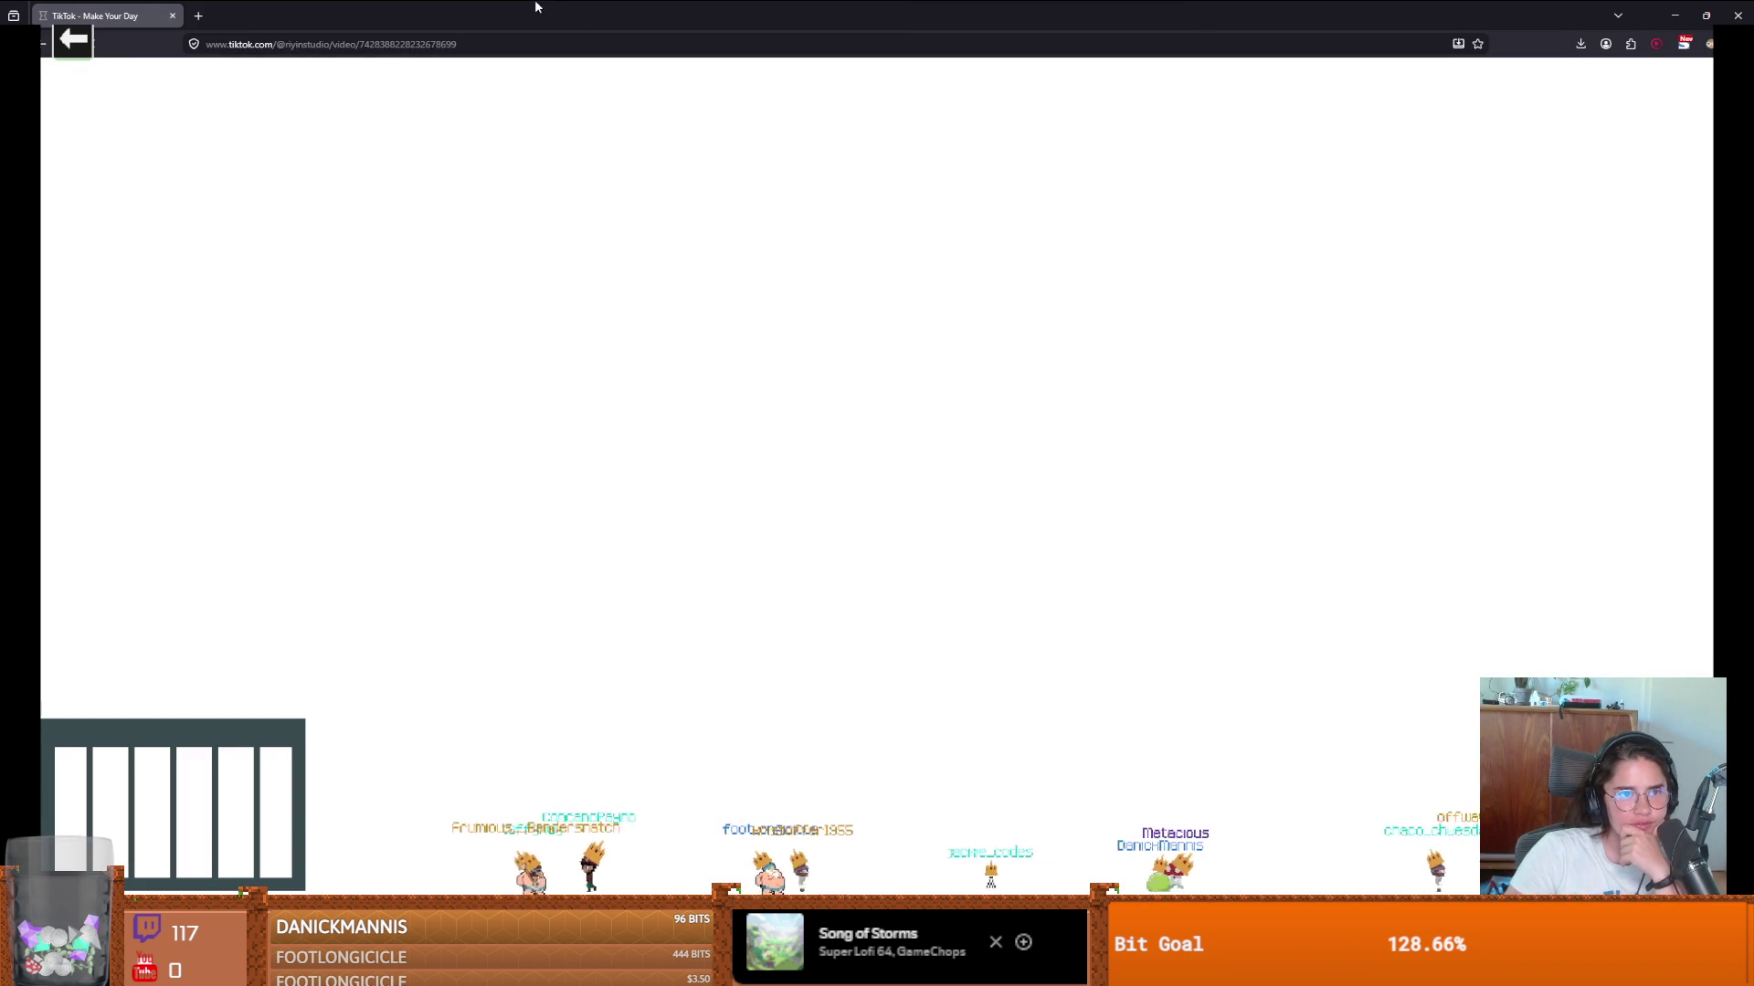
# Watch the TikTok saw blade reference with sound, pausing and resuming, then return to Aseprite
pyautogui.hotkey('alt', 'Tab')
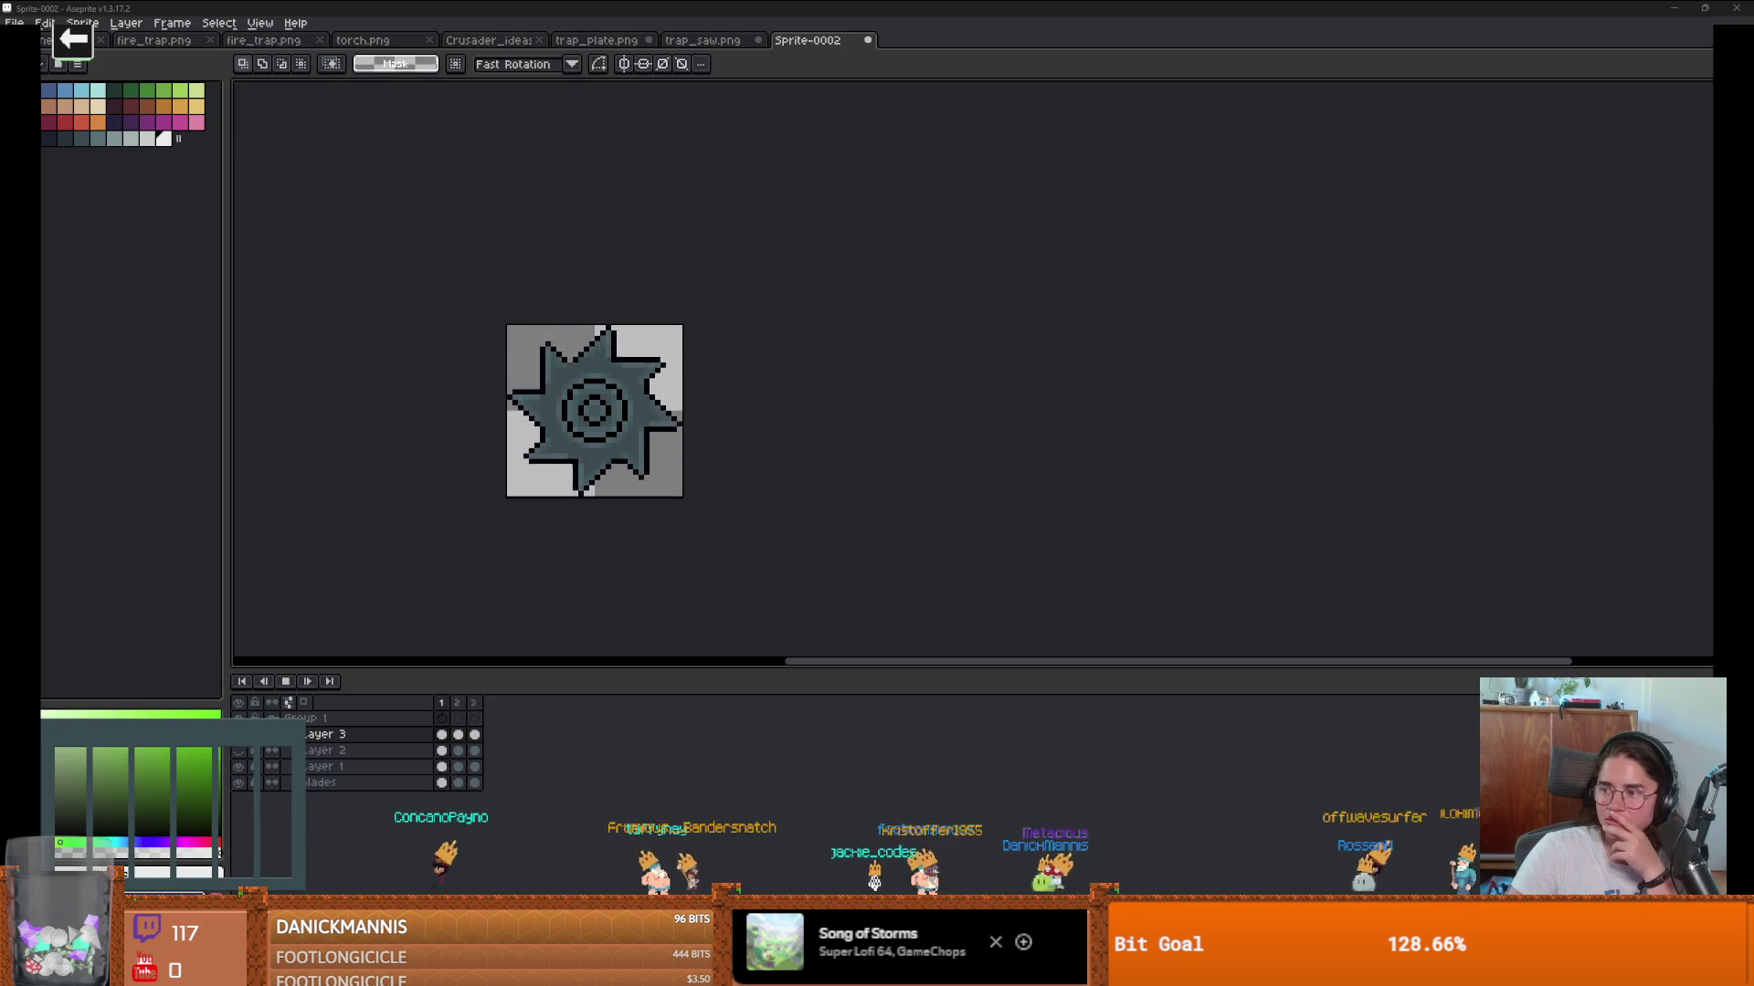
pyautogui.hotkey('alt', 'Tab')
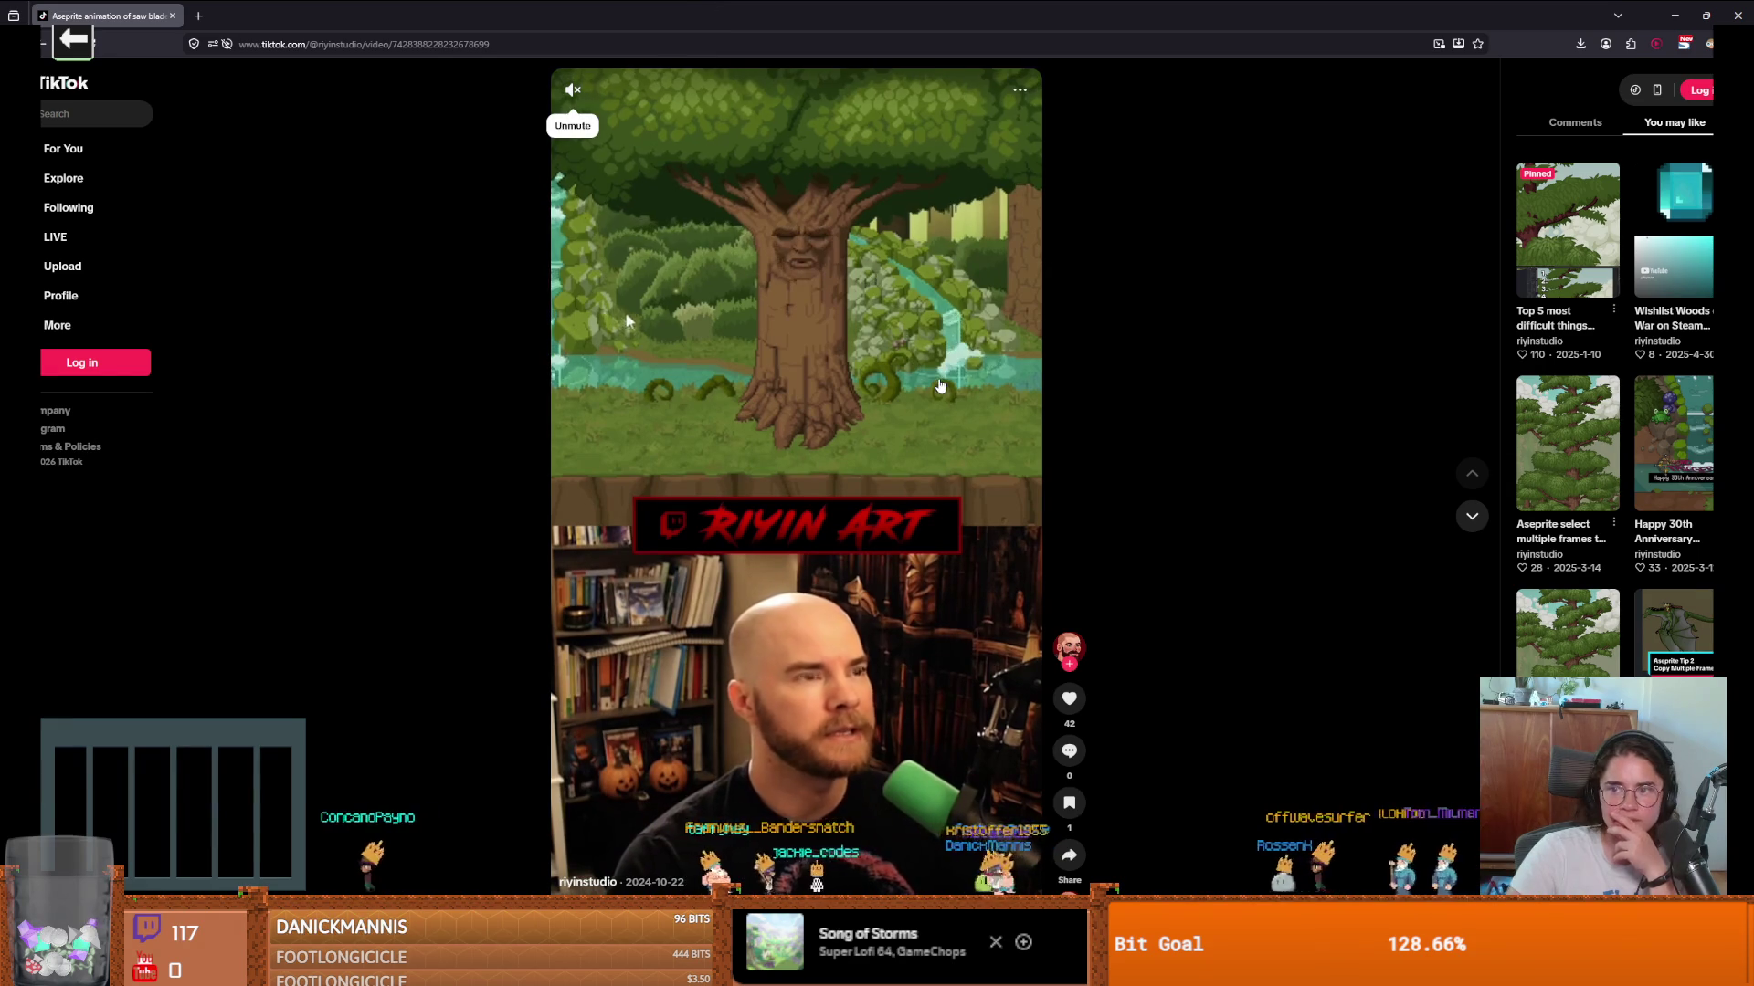
pyautogui.press('m')
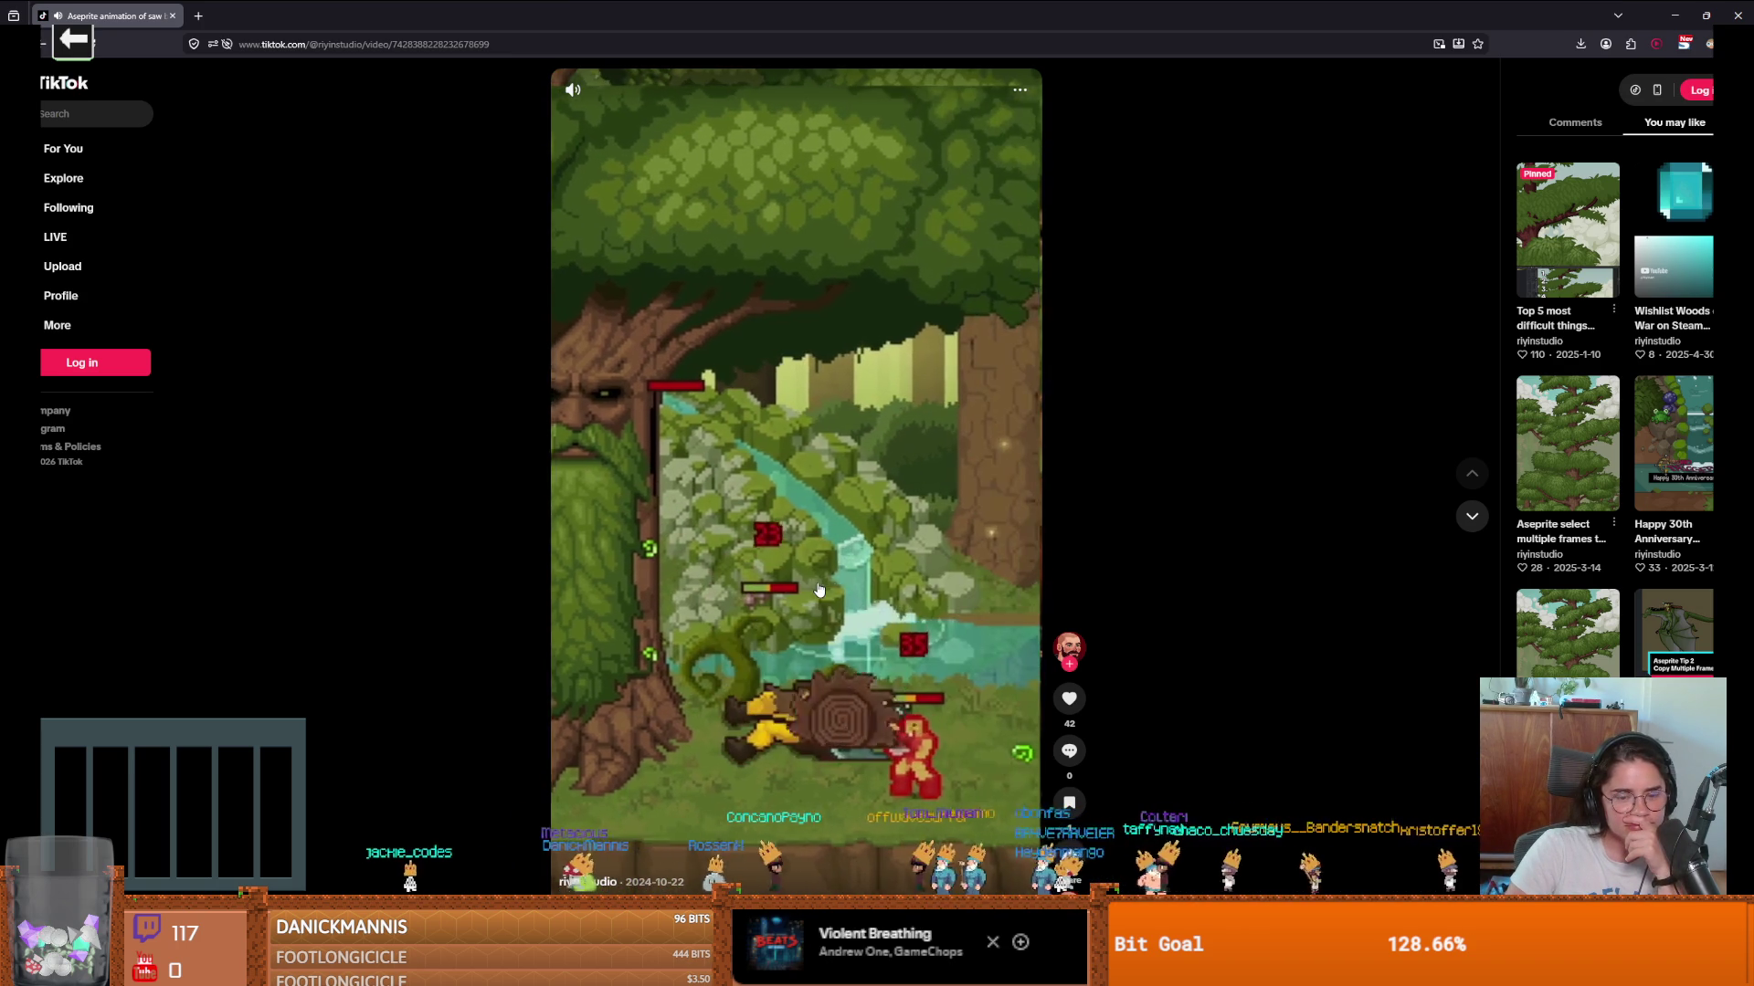
pyautogui.click(819, 590)
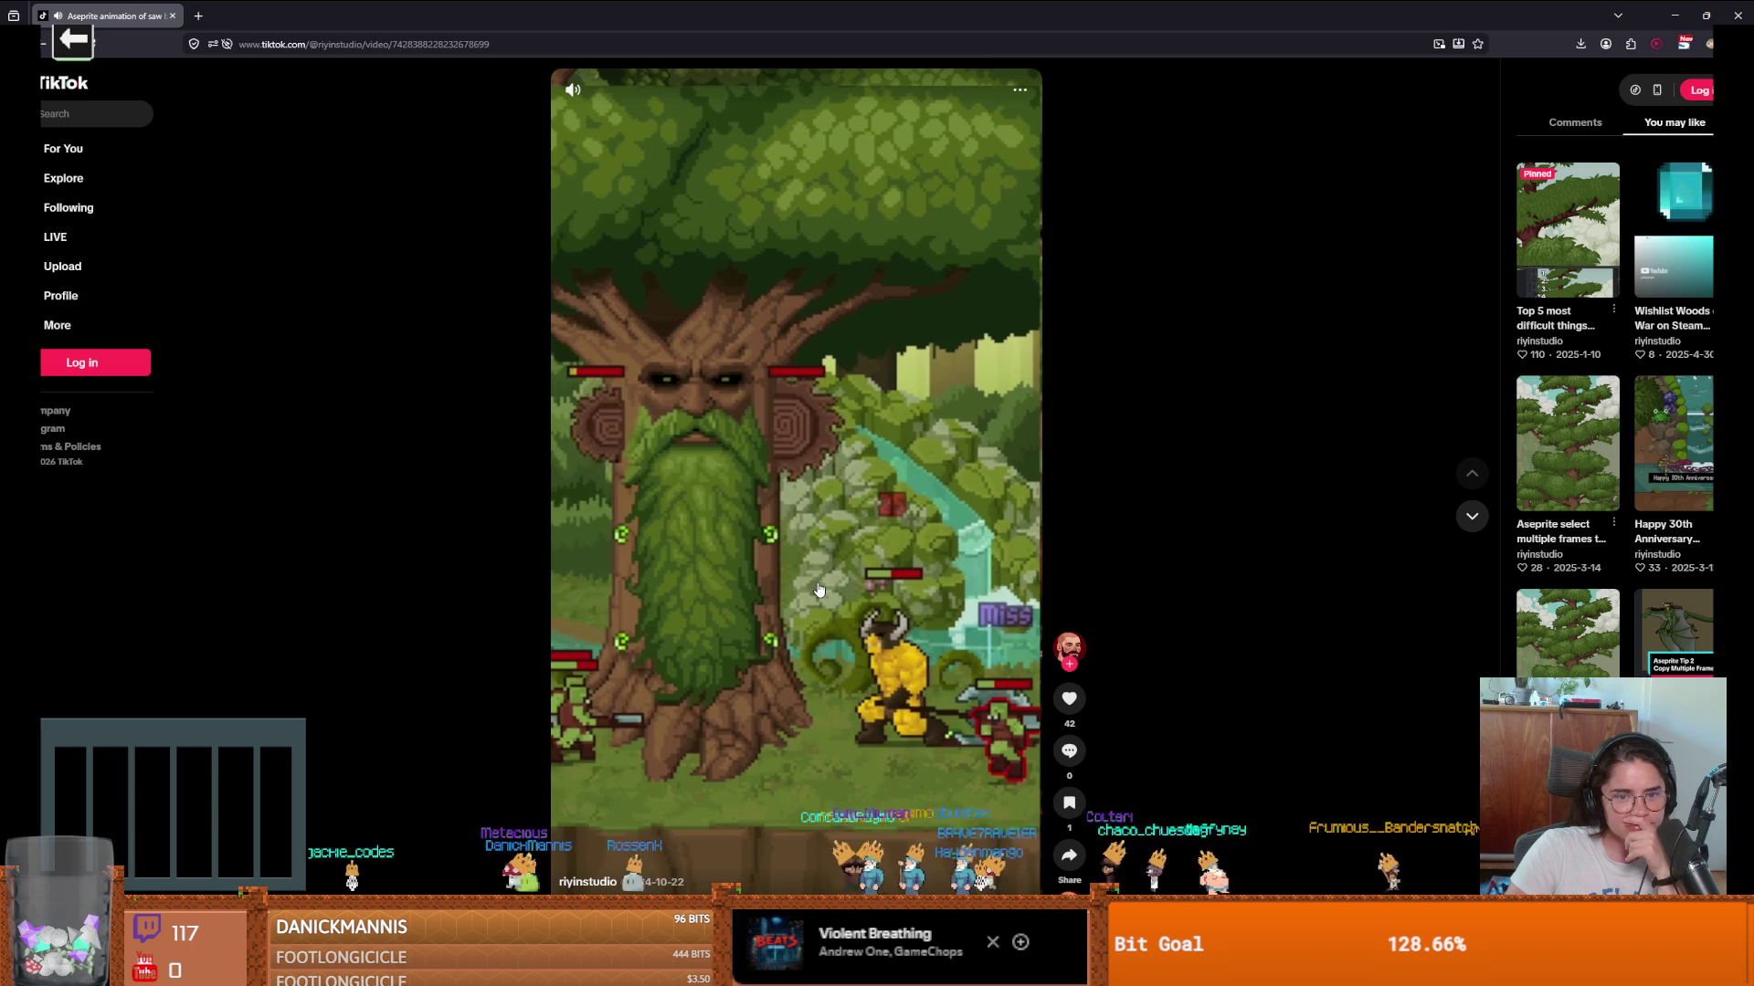
pyautogui.click(830, 641)
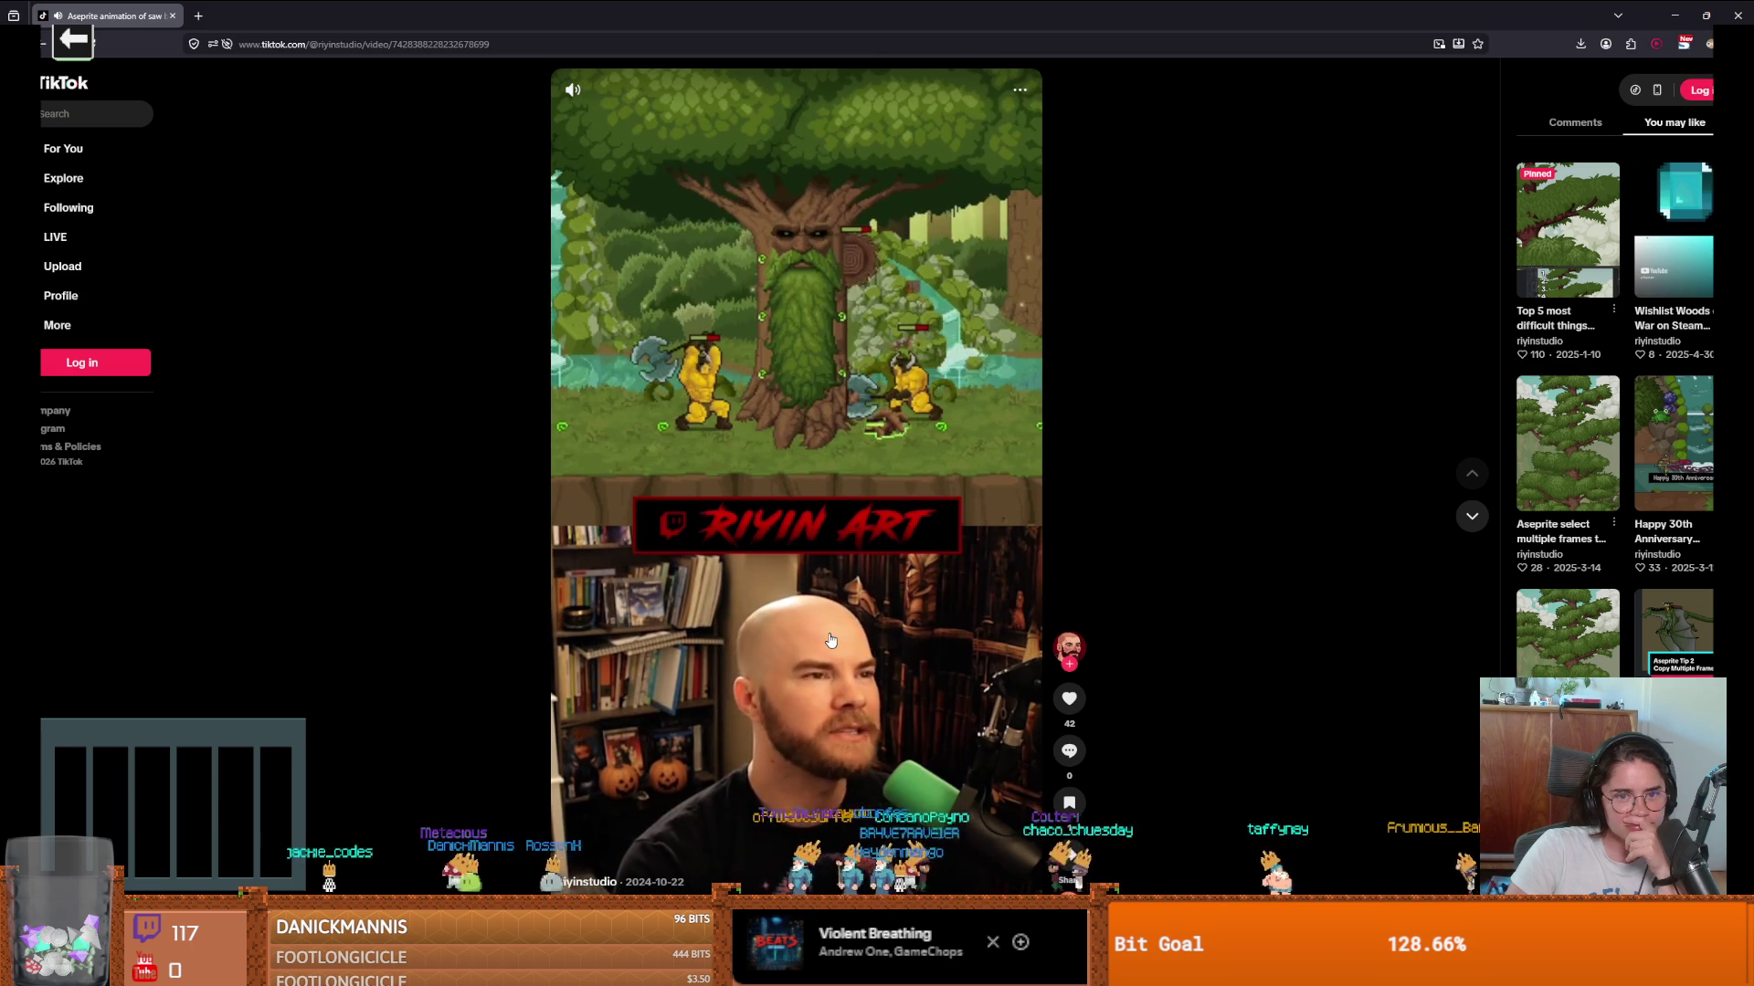
pyautogui.click(830, 641)
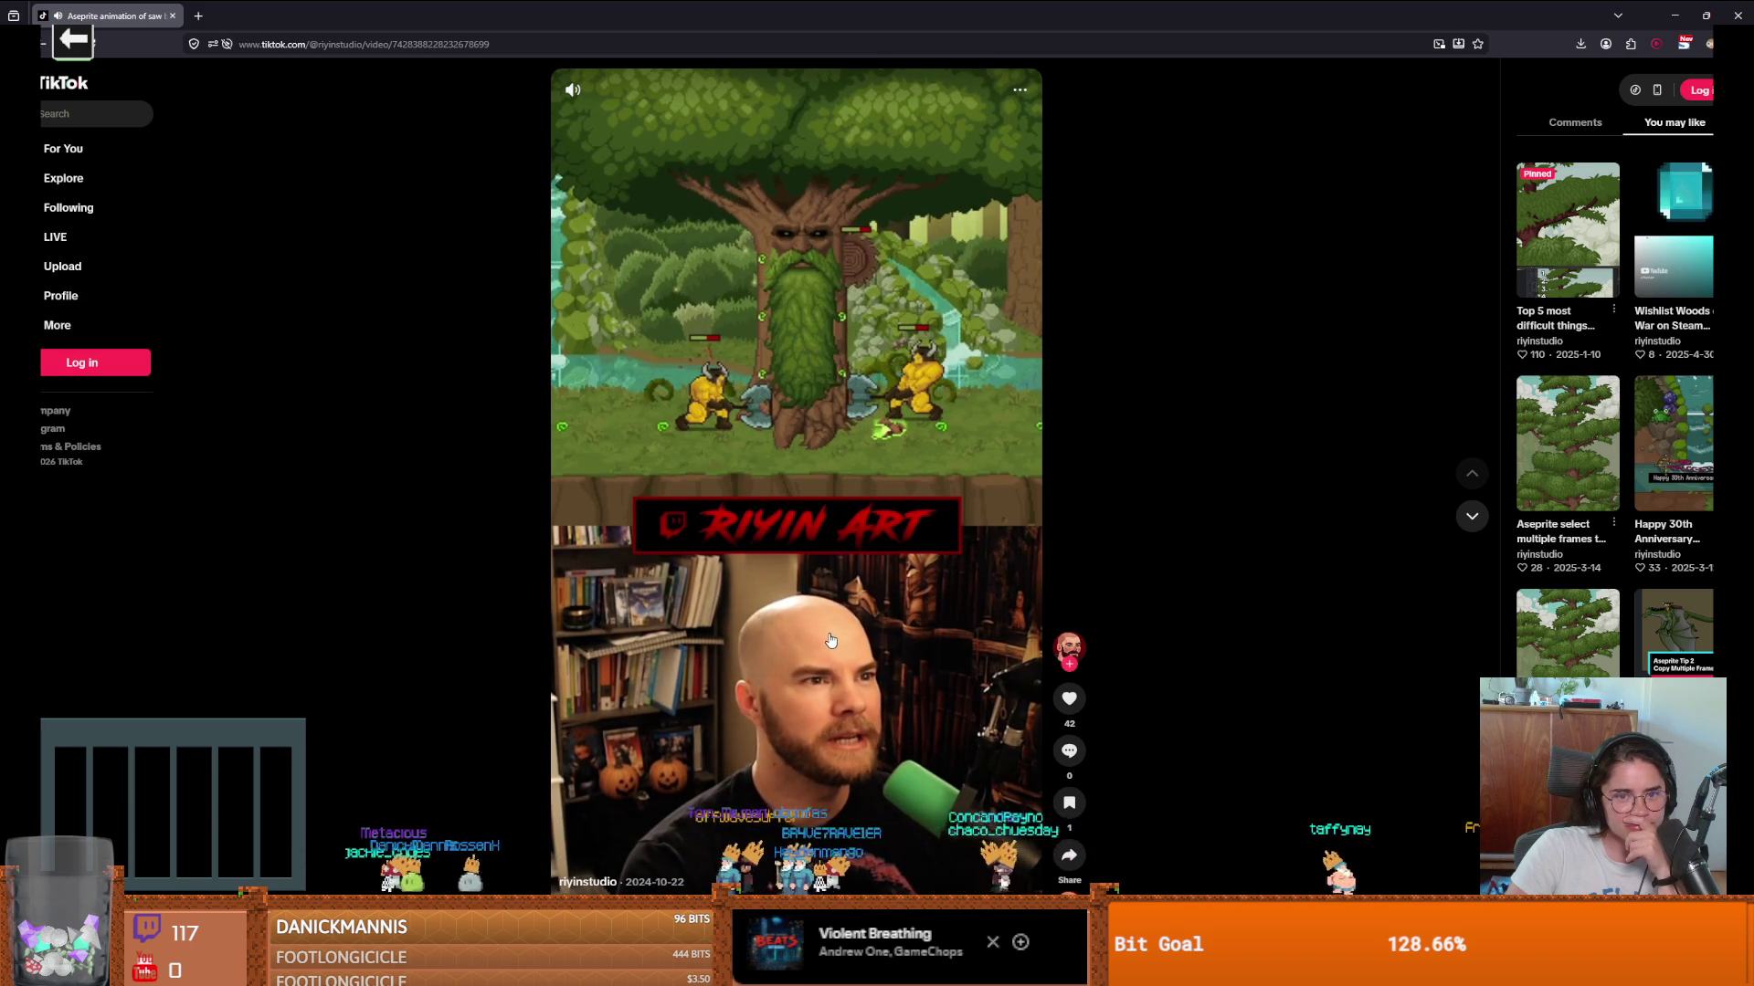
pyautogui.click(831, 640)
pyautogui.click(830, 640)
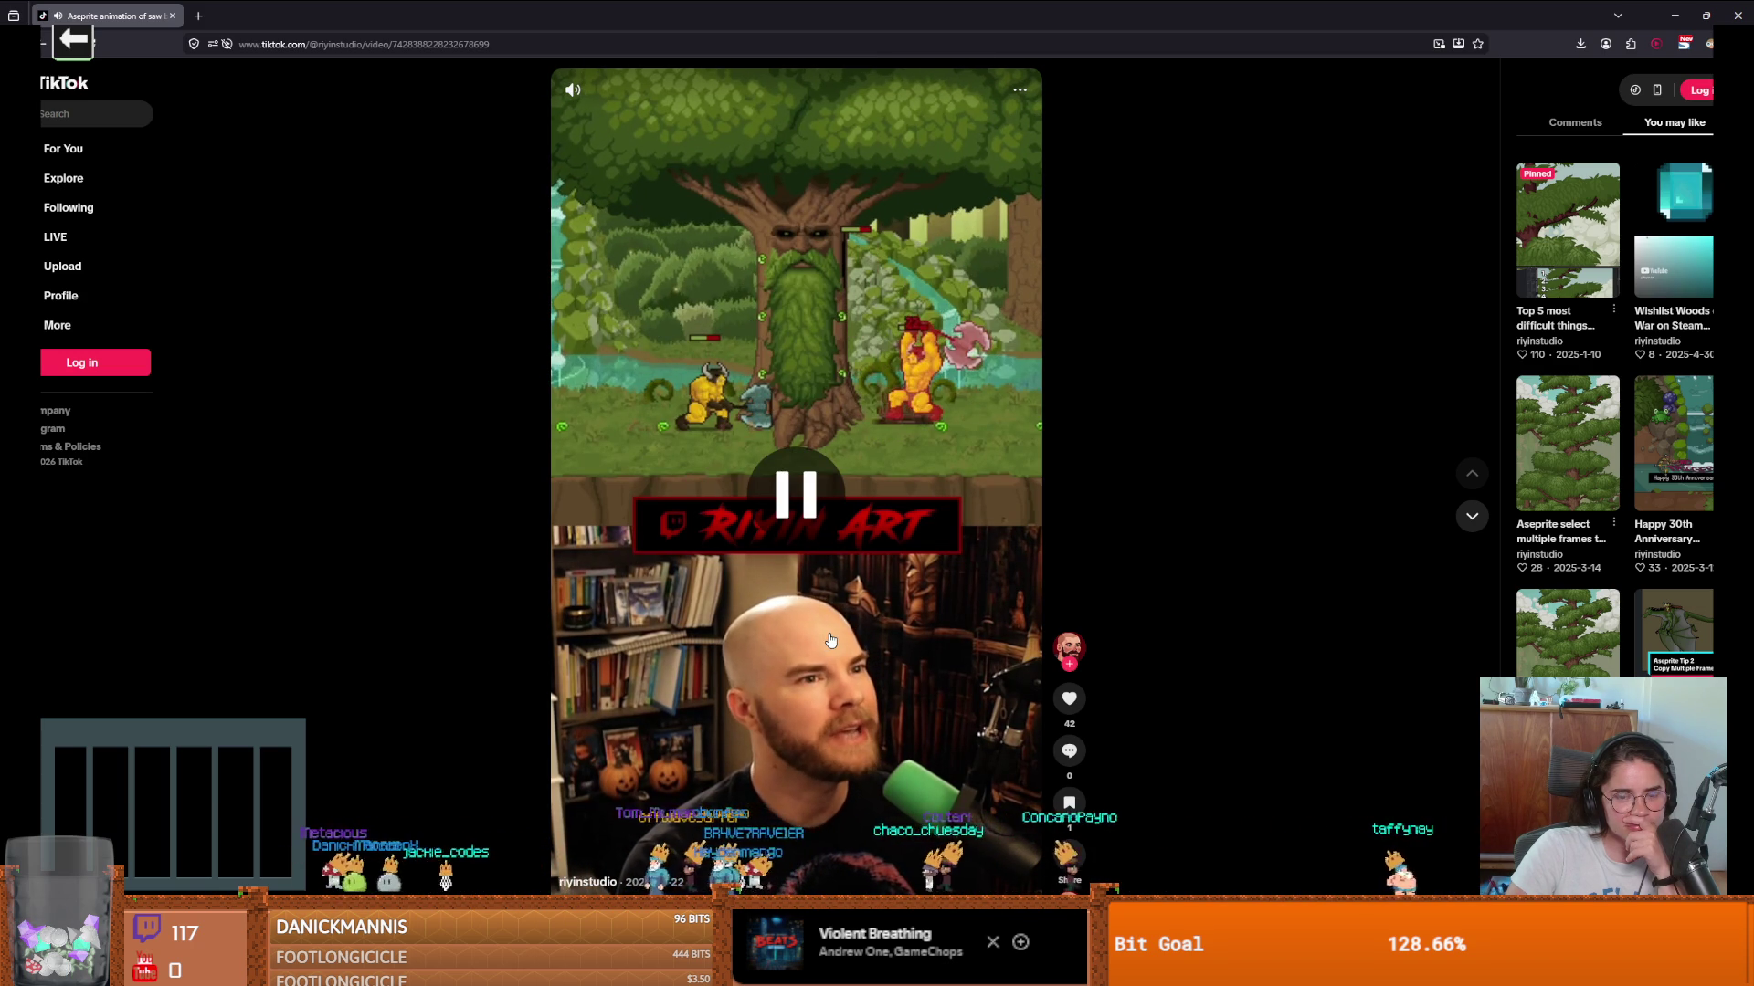
pyautogui.click(830, 640)
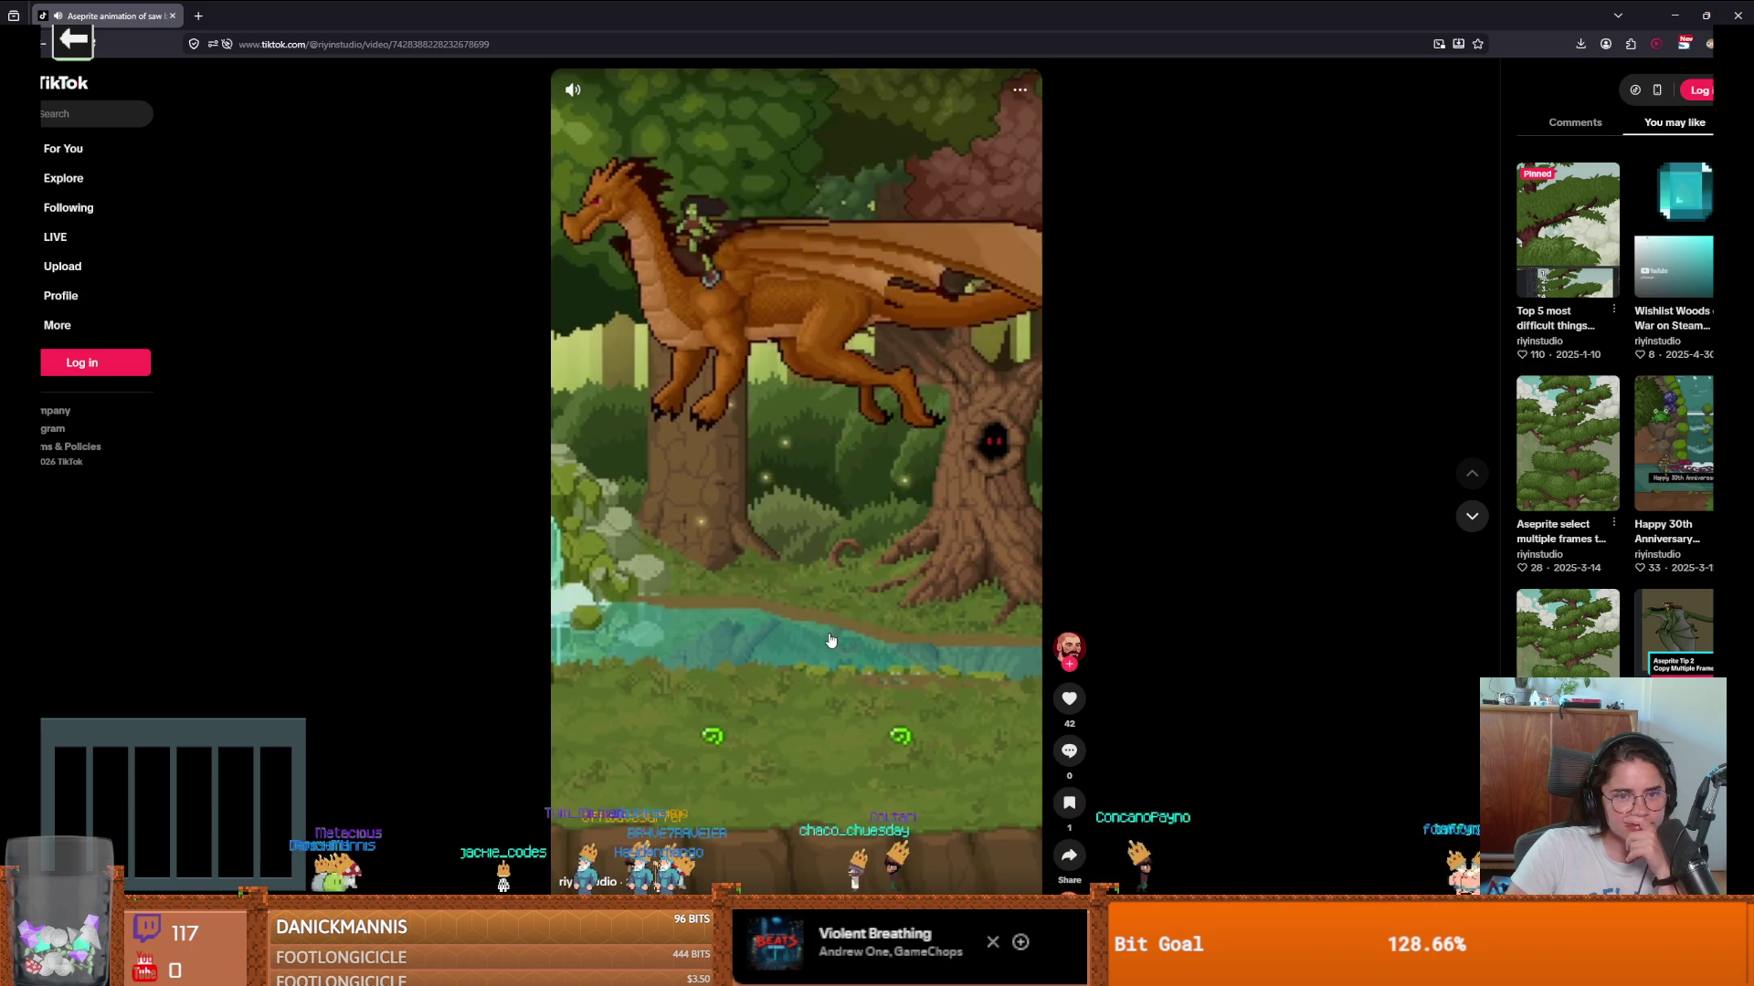
pyautogui.press('space')
pyautogui.hotkey('alt', 'Tab')
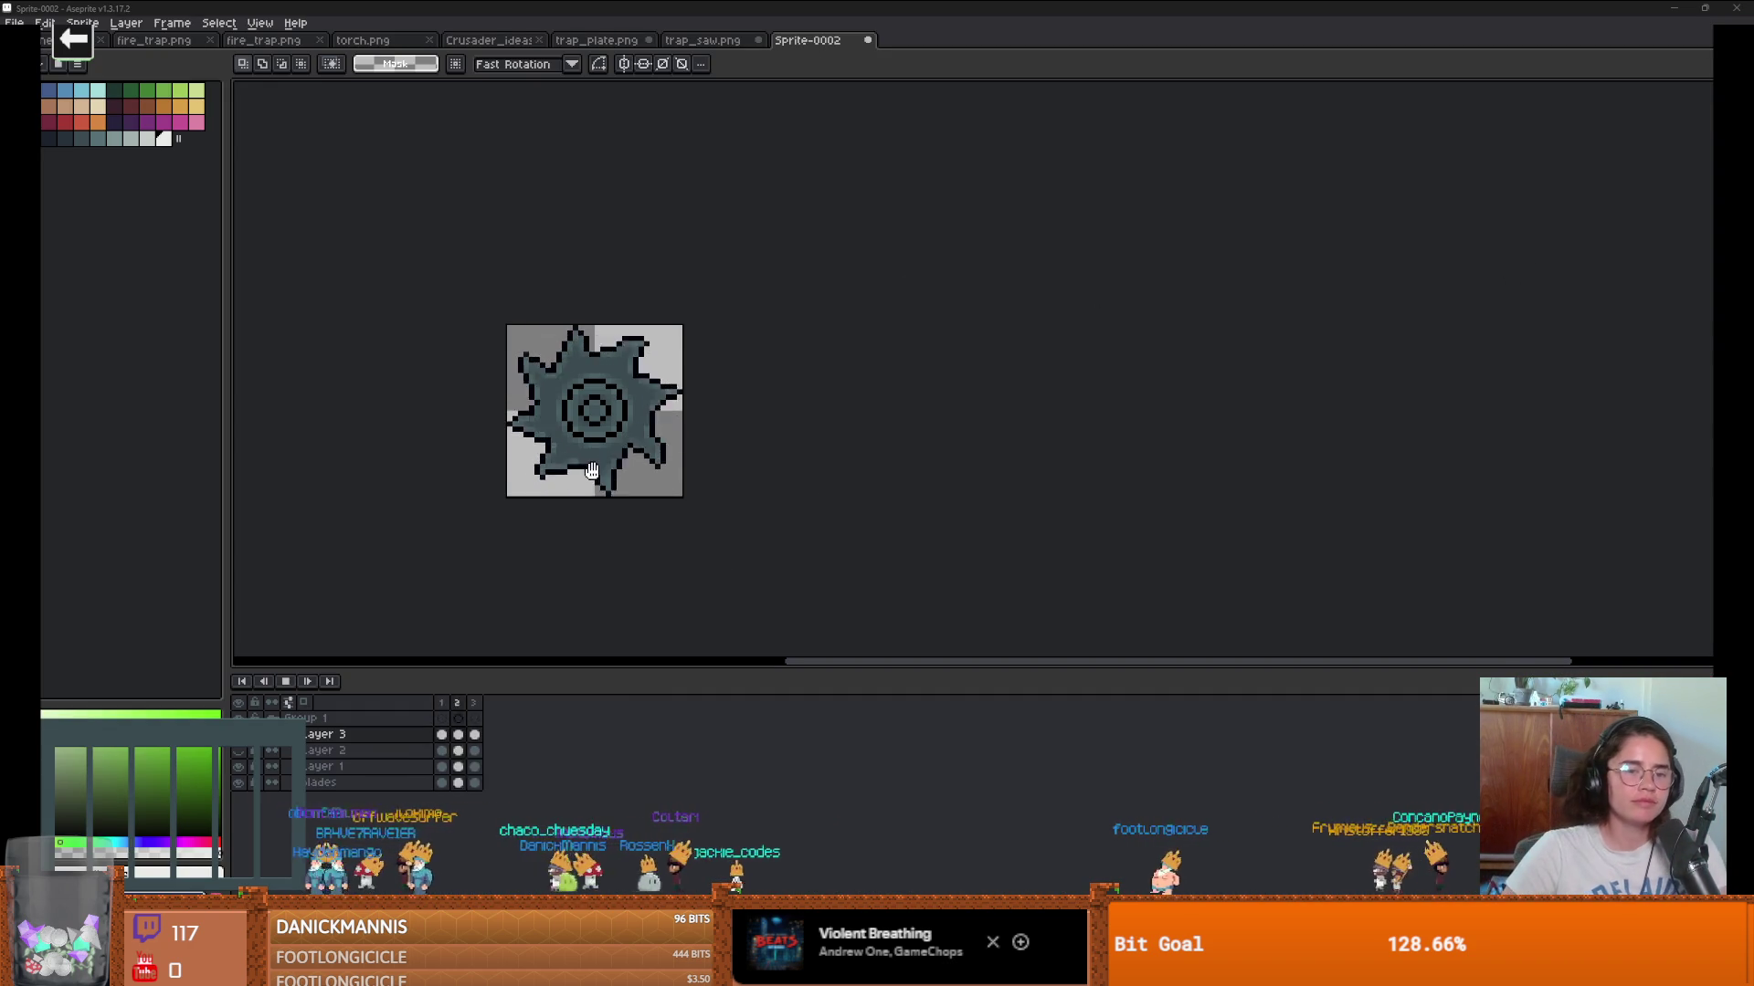
# Rotate the blade on Layer 1's first frame about 14 degrees and preview the spin
pyautogui.scroll(-1, 631, 448)
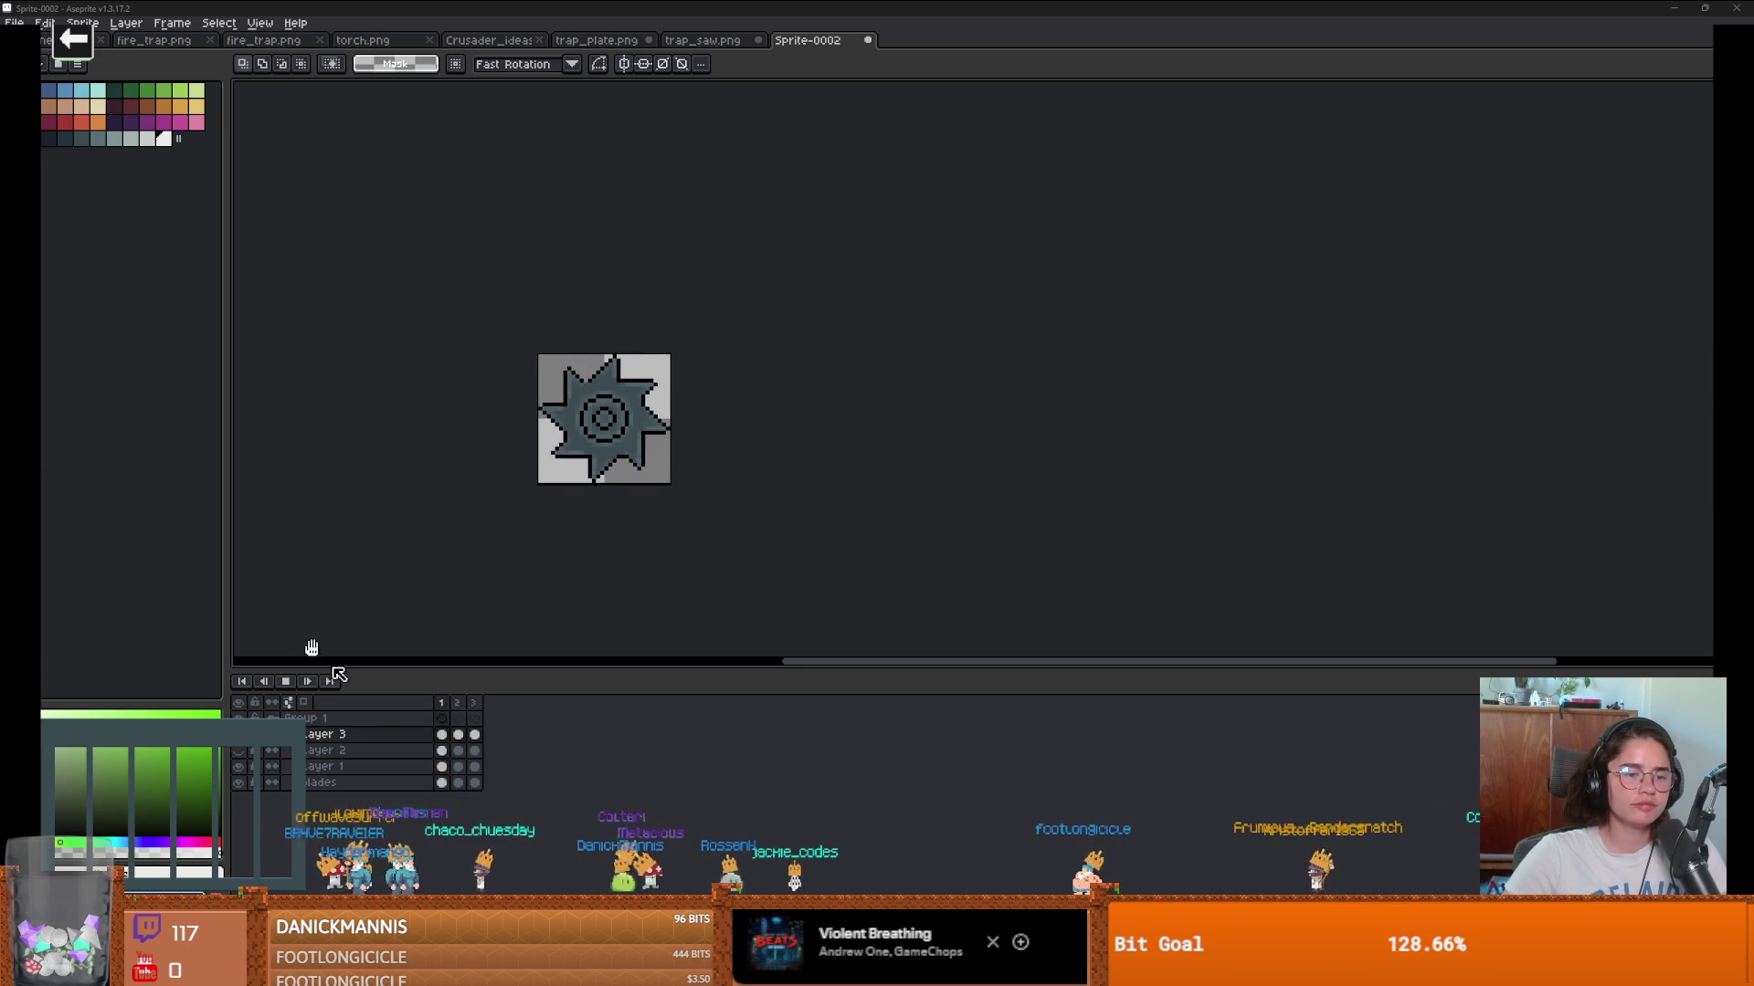
pyautogui.scroll(5, 574, 458)
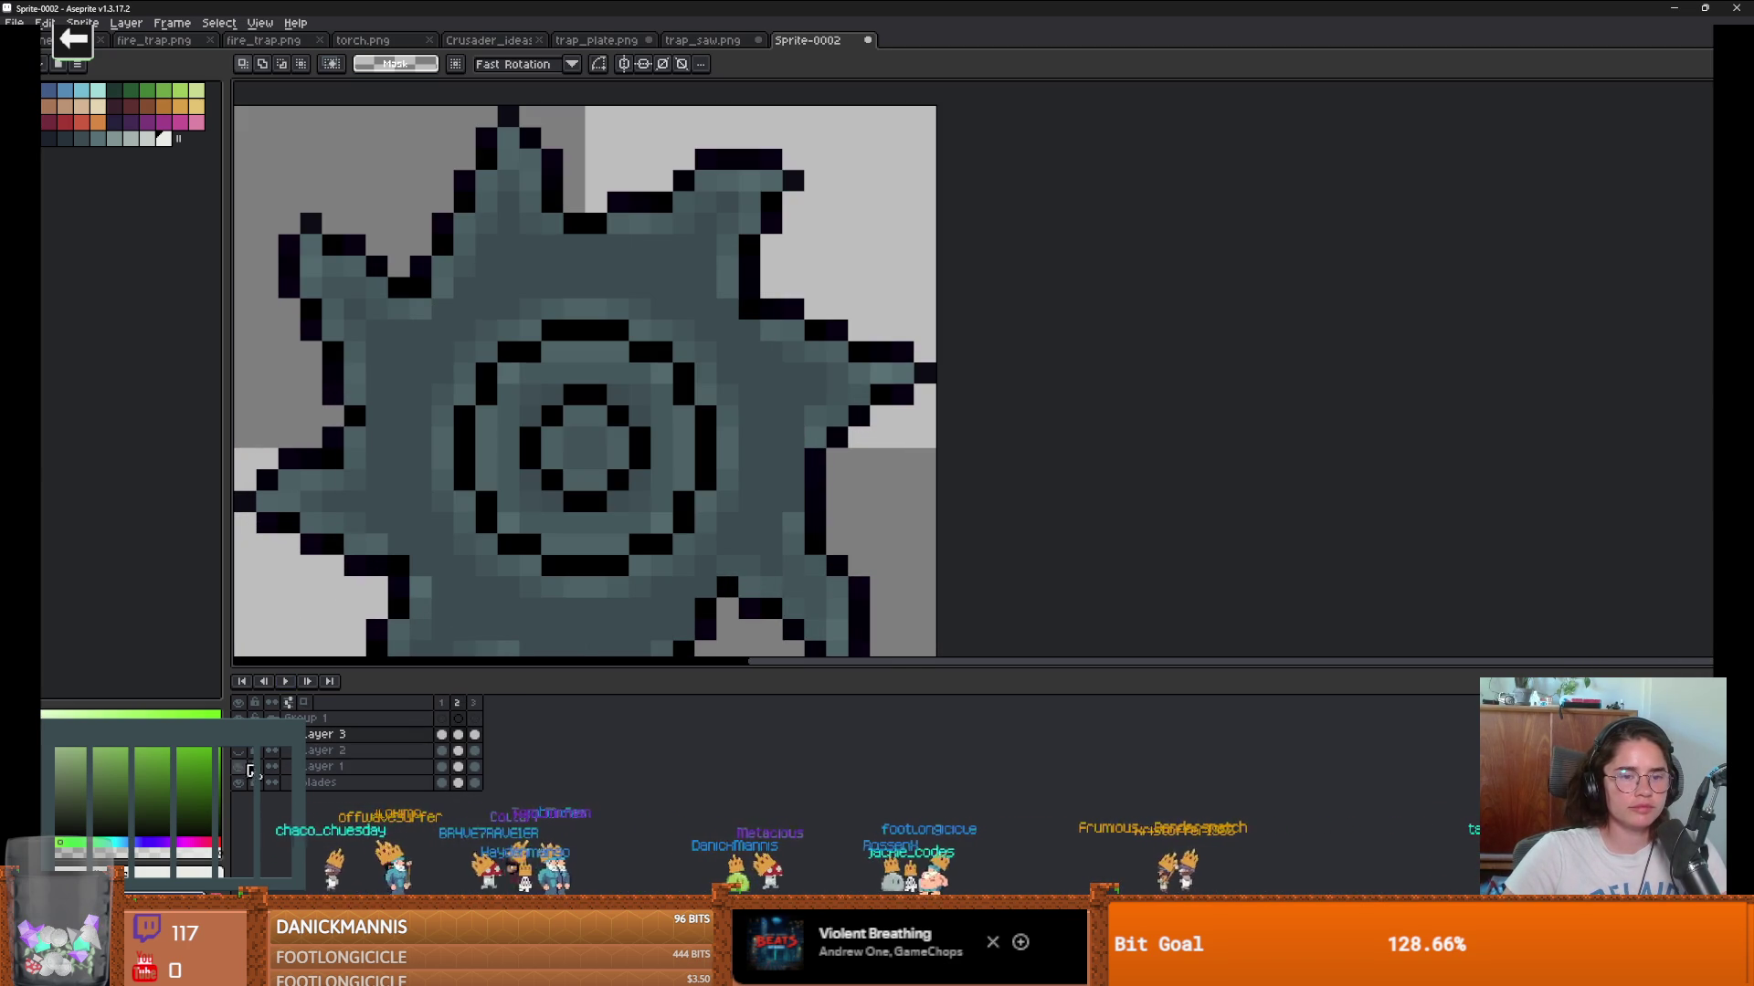
pyautogui.click(442, 767)
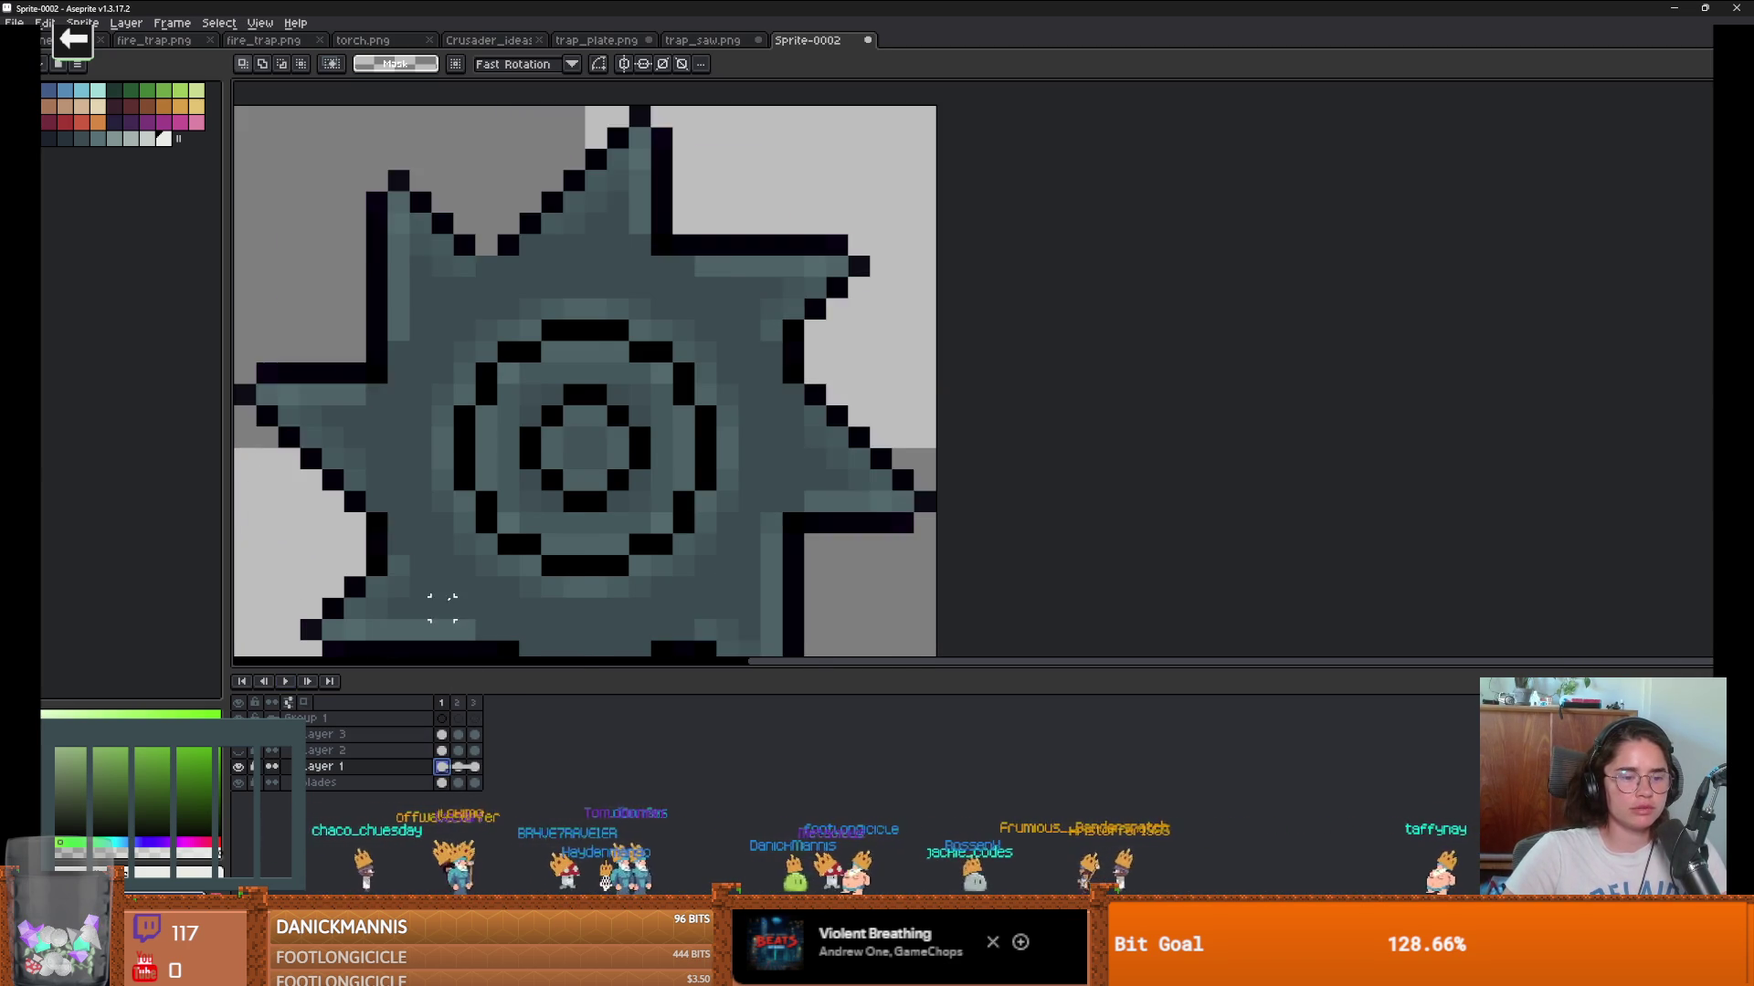
pyautogui.scroll(-4, 685, 594)
pyautogui.hotkey('ctrl', 'a')
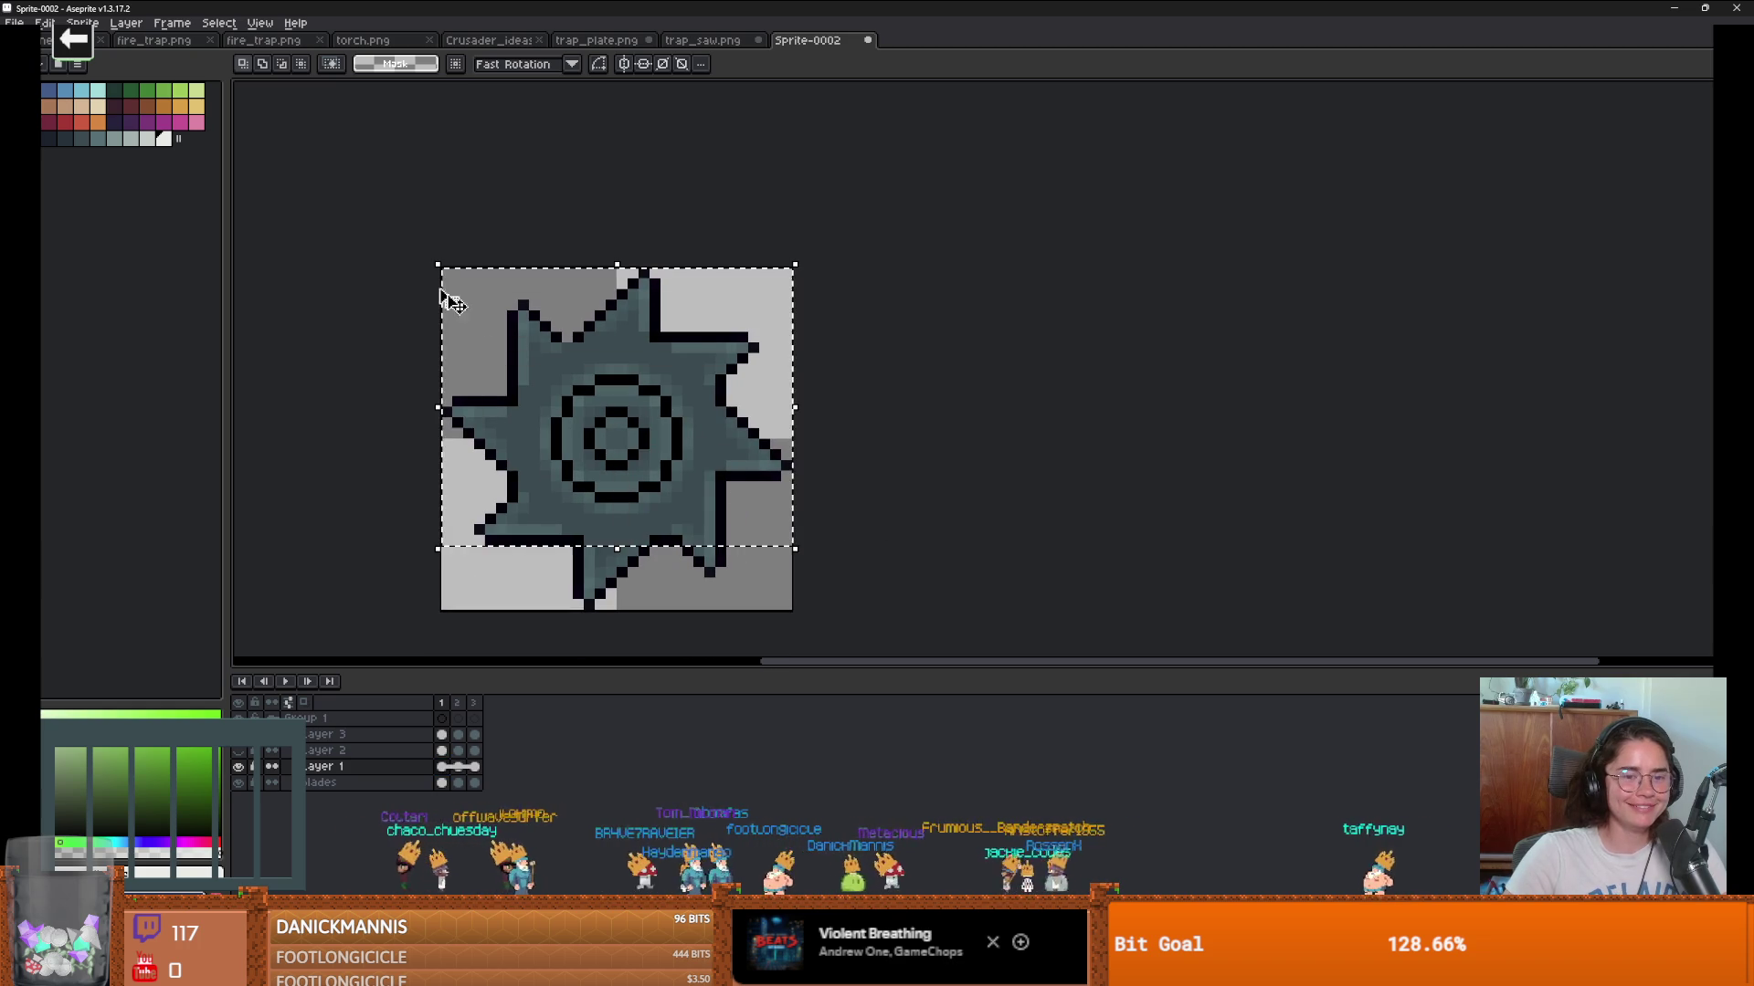
pyautogui.hotkey('ctrl', 'd')
pyautogui.hotkey('ctrl', 'a')
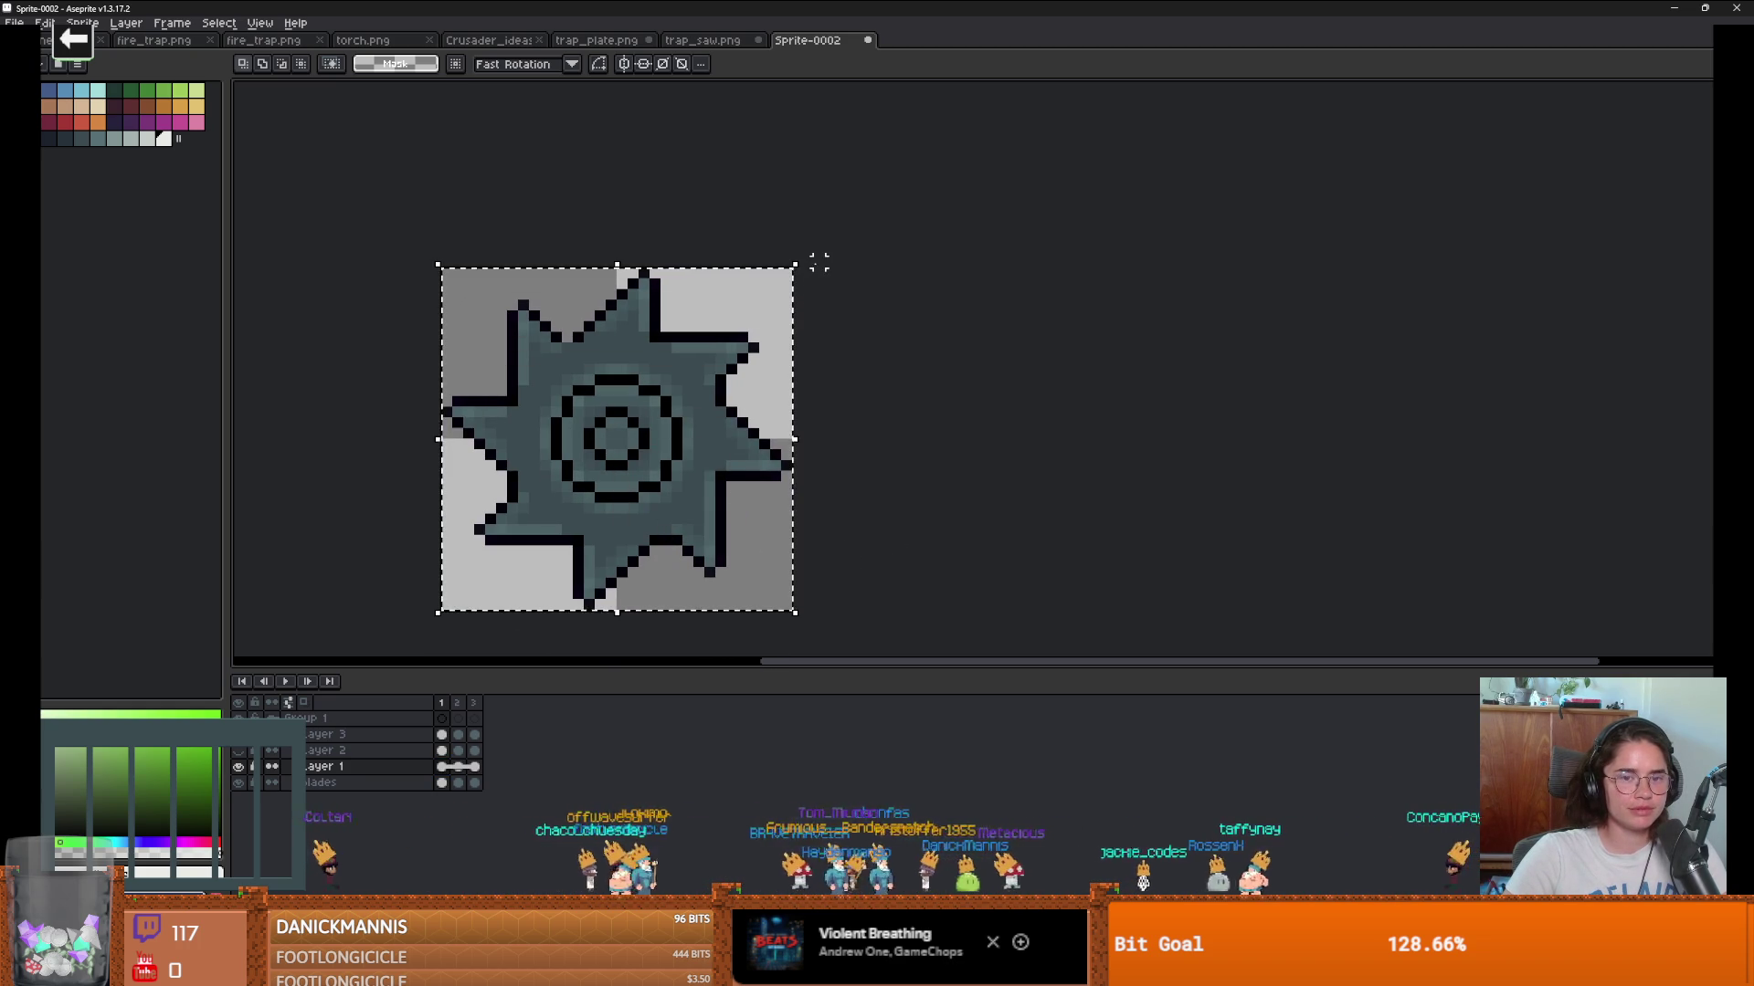
pyautogui.moveTo(806, 250)
pyautogui.mouseDown()
pyautogui.moveTo(697, 165)
pyautogui.moveTo(485, 129)
pyautogui.mouseUp()
pyautogui.press('Return')
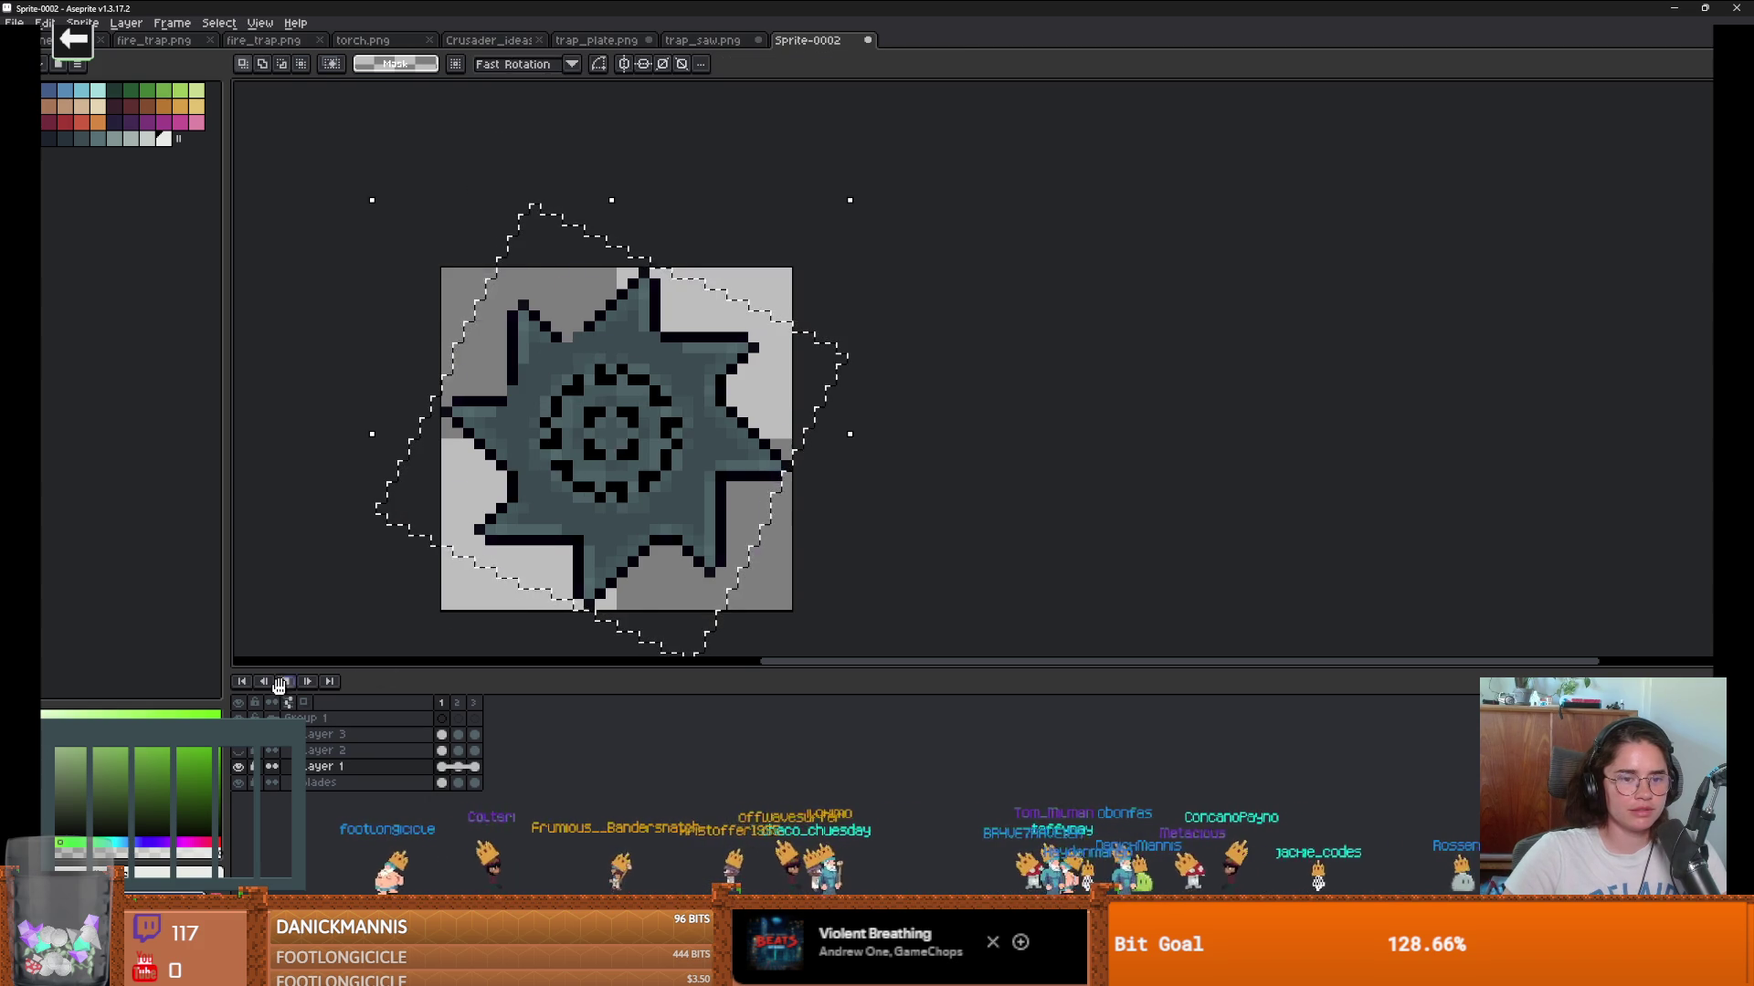
pyautogui.click(285, 681)
pyautogui.scroll(-2, 877, 595)
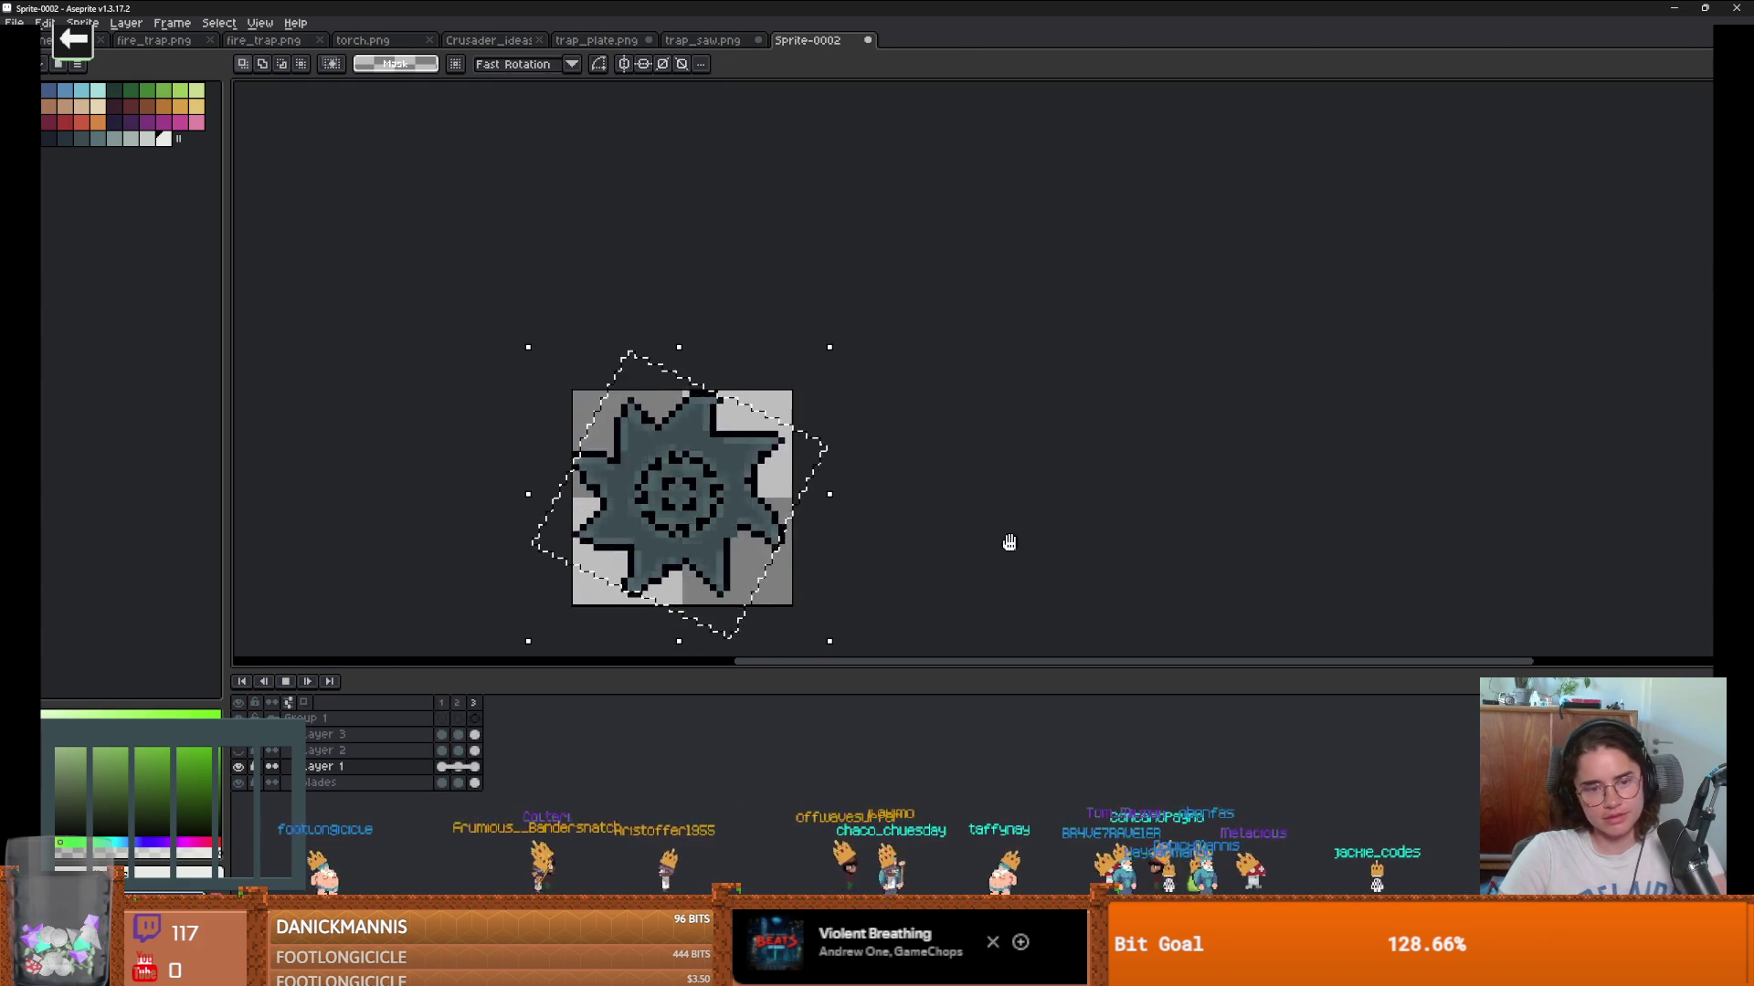
pyautogui.scroll(-2, 830, 587)
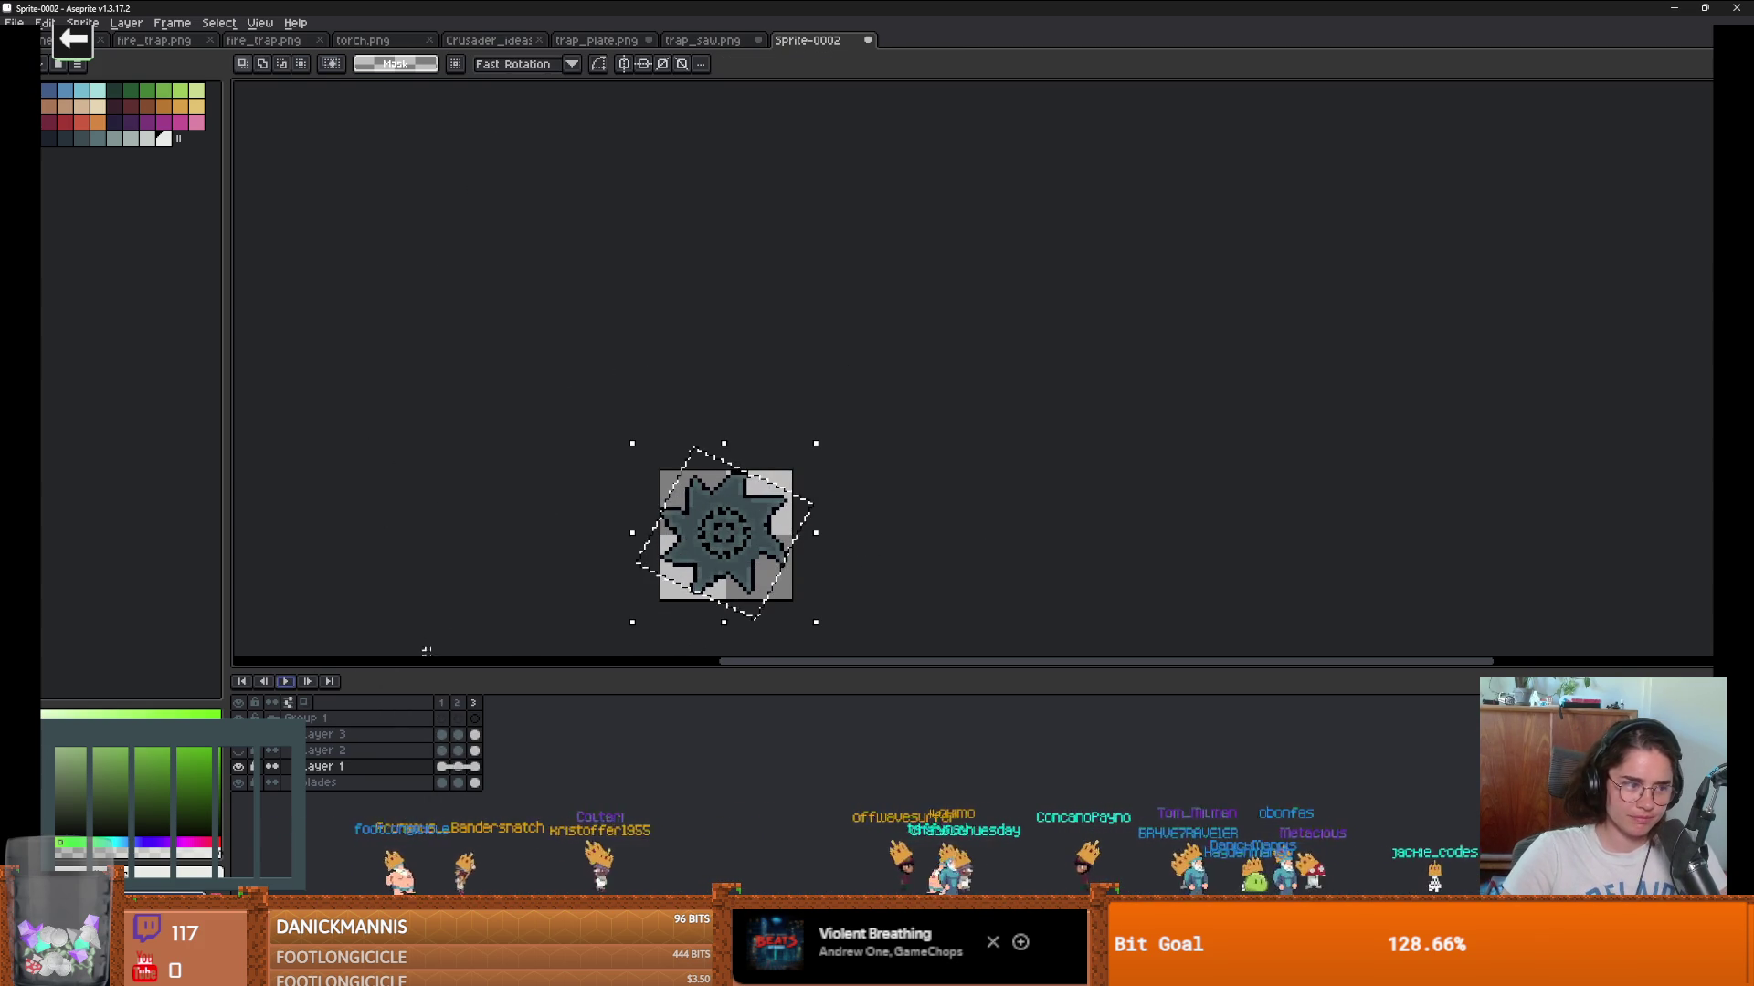
pyautogui.scroll(1, 822, 566)
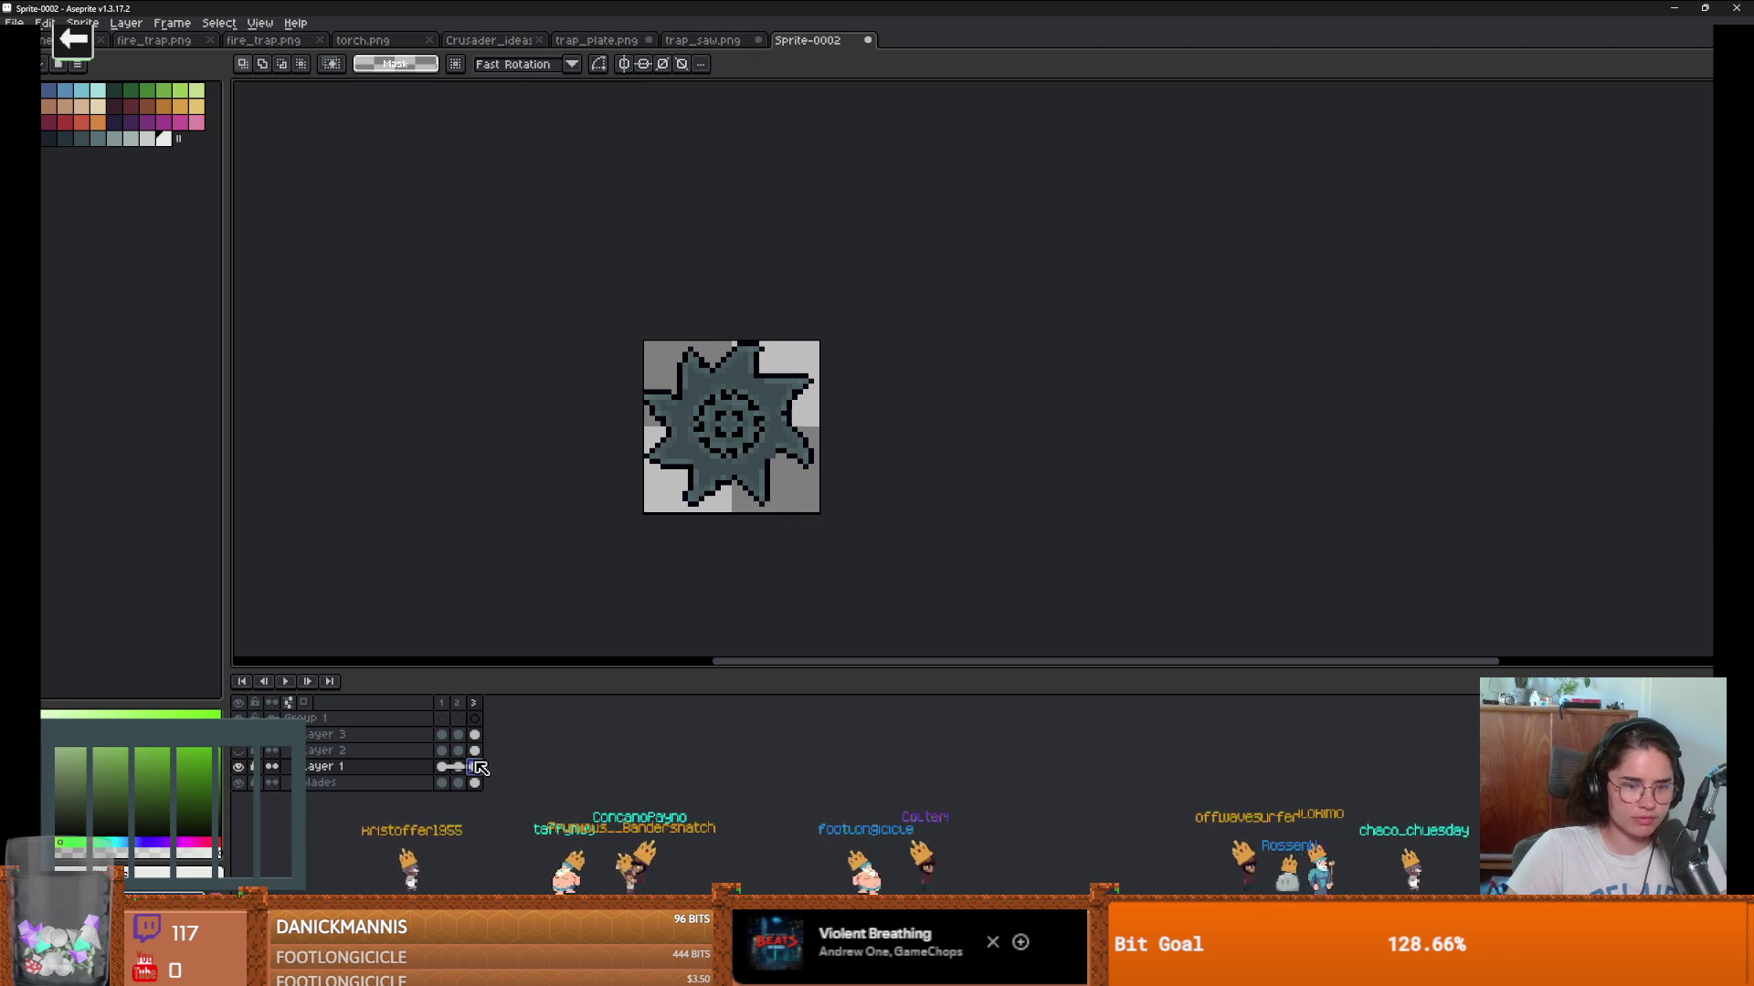
# Select the blade again and rotate it to about 45 degrees
pyautogui.hotkey('ctrl', 'a')
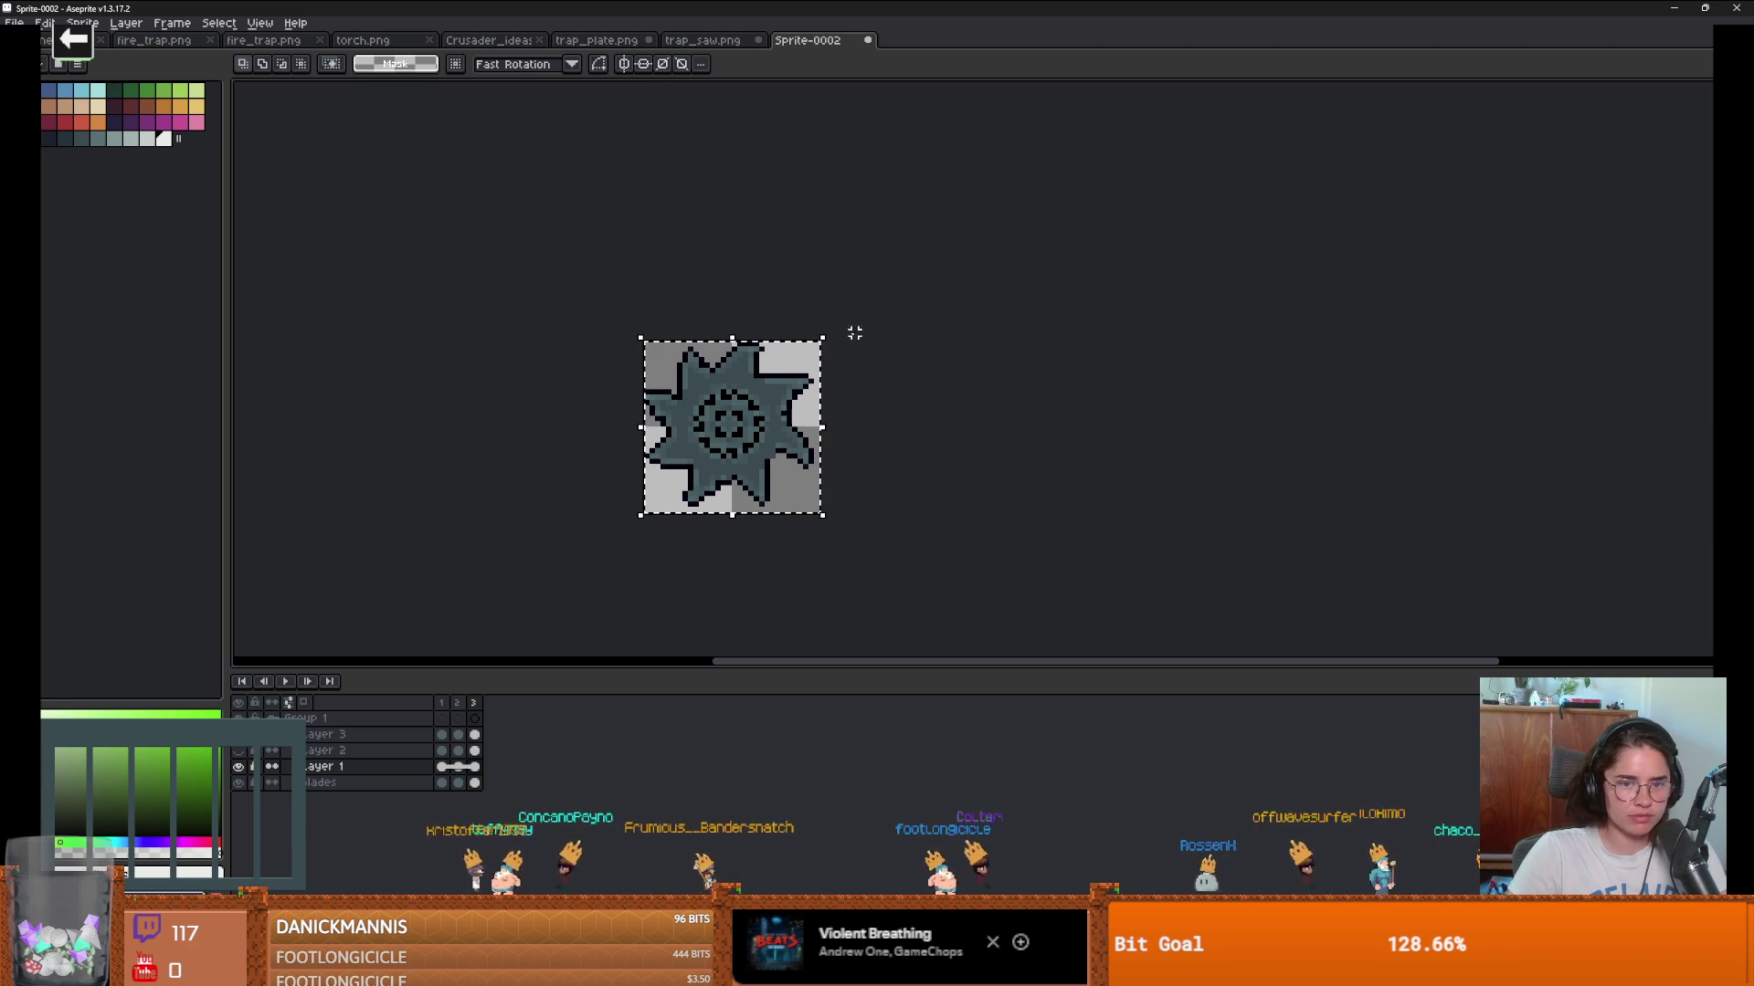
pyautogui.moveTo(837, 330); pyautogui.dragTo(772, 291)
pyautogui.click(609, 578)
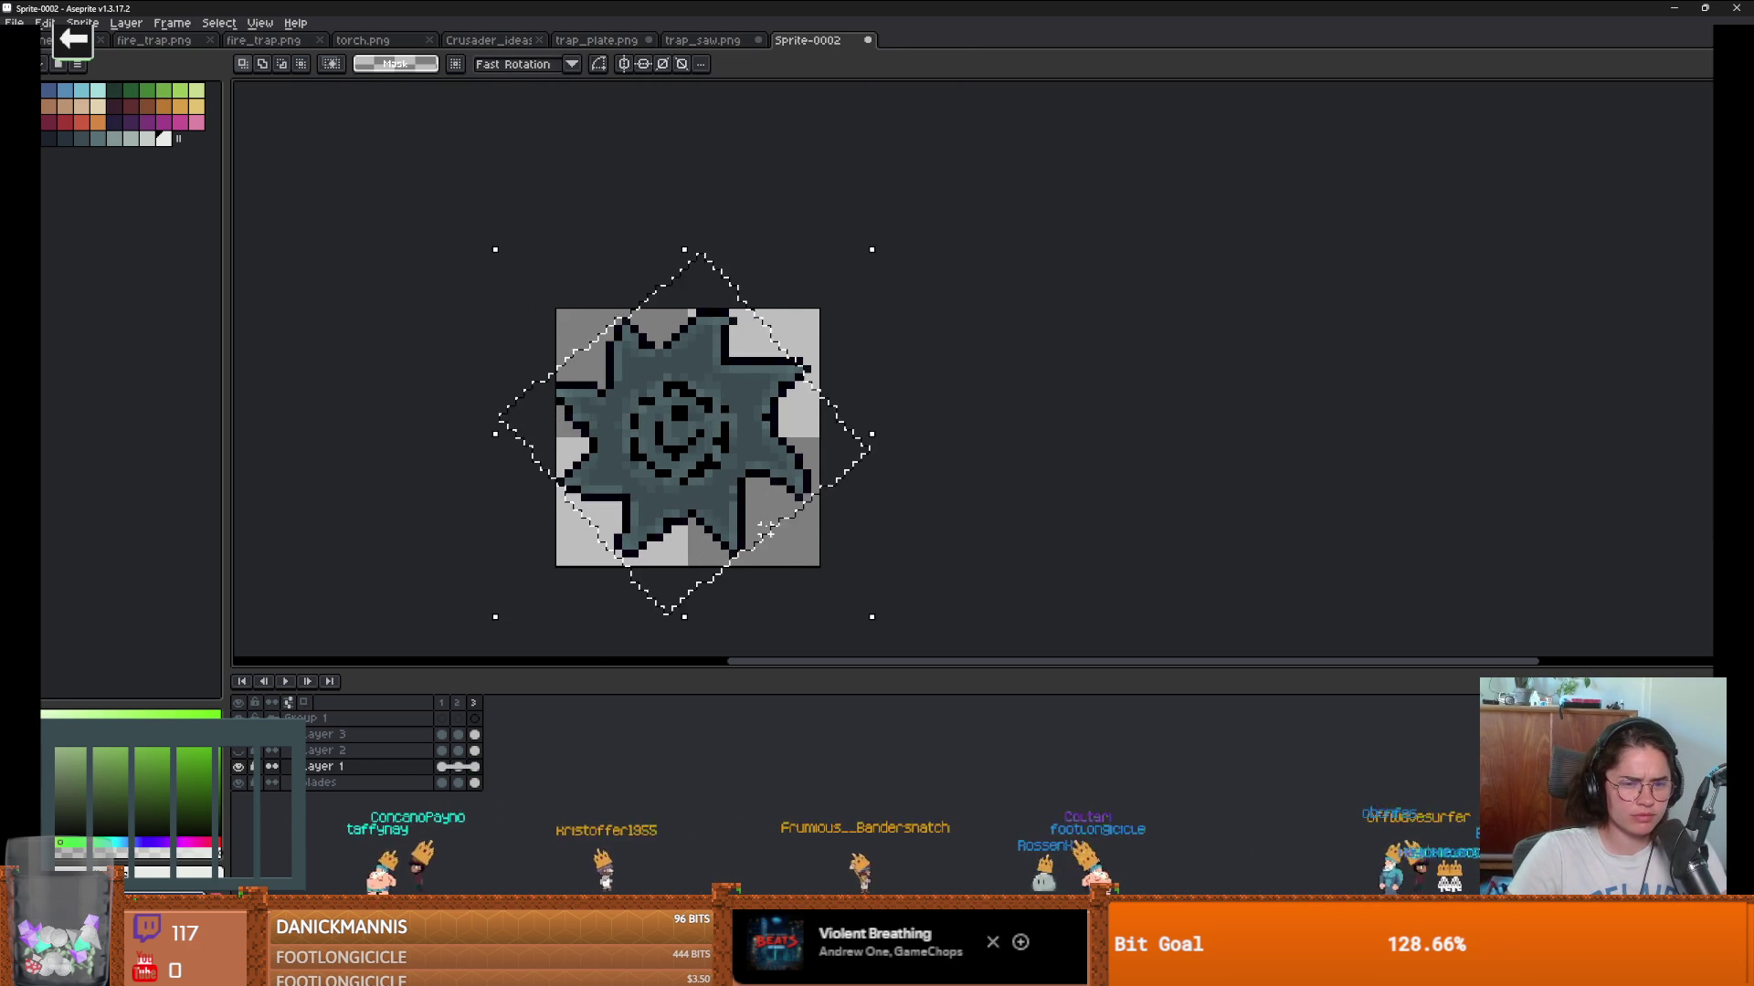
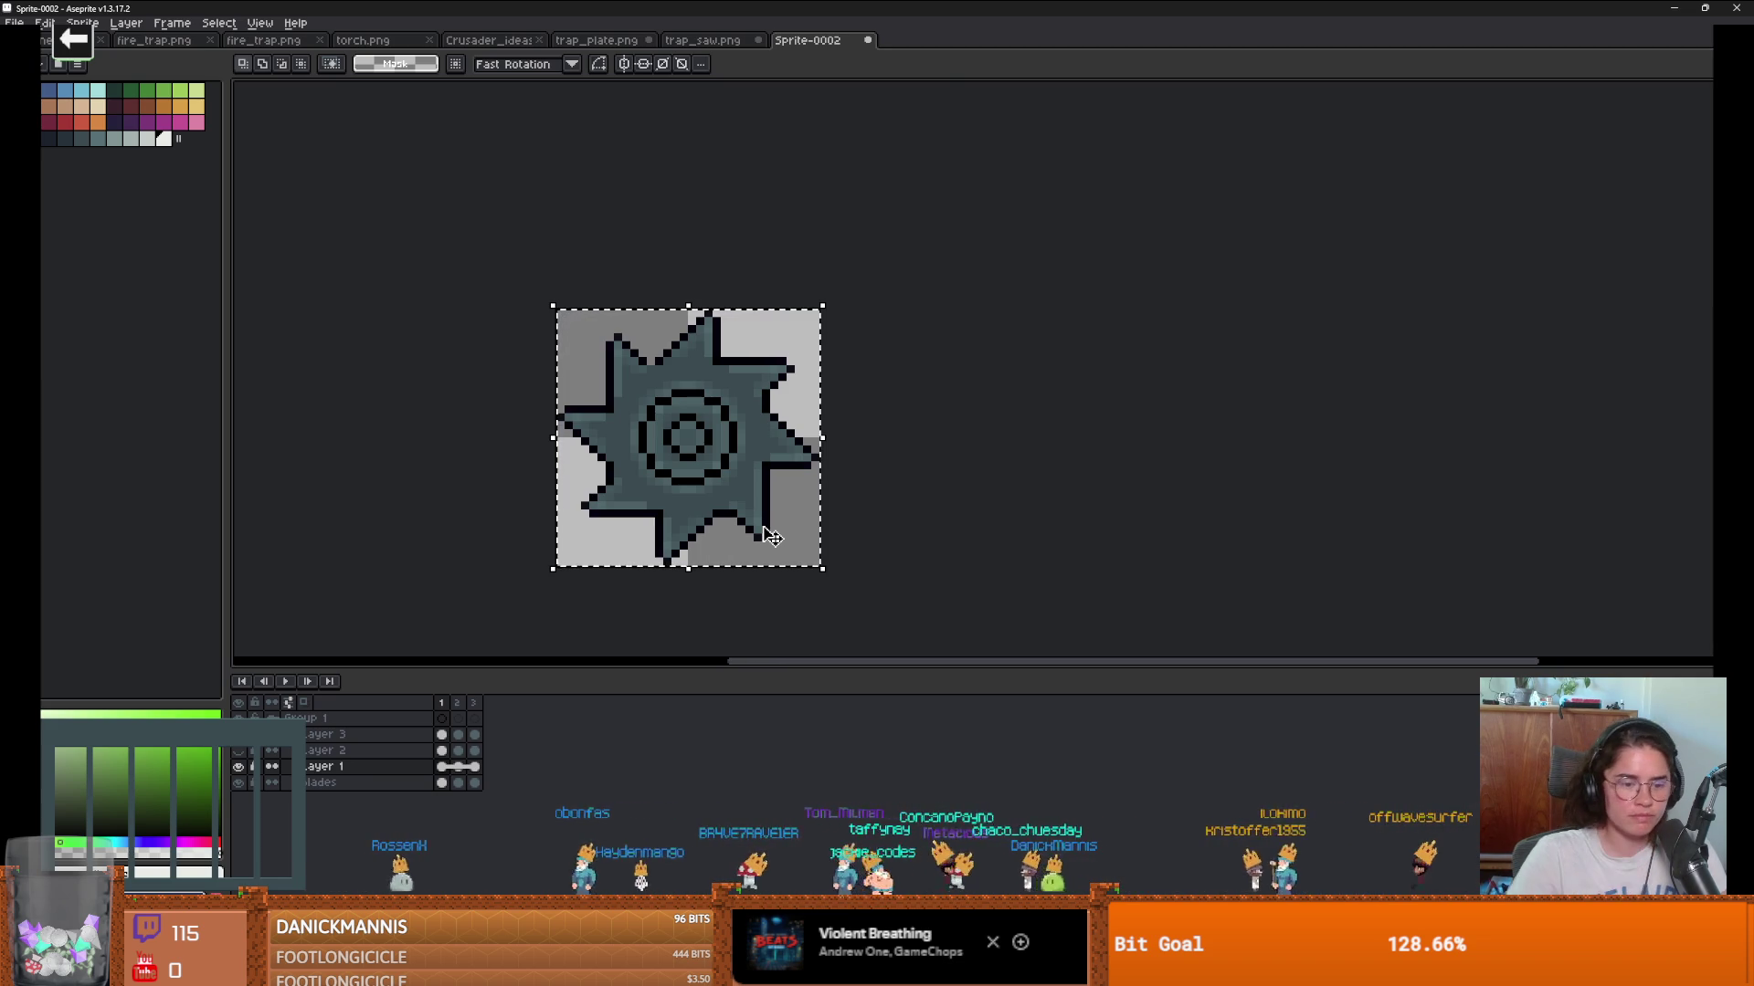
# Nudge the saw blade one pixel right and back left, then go to frame 3
pyautogui.moveTo(772, 539); pyautogui.dragTo(780, 539)
pyautogui.press('Left')
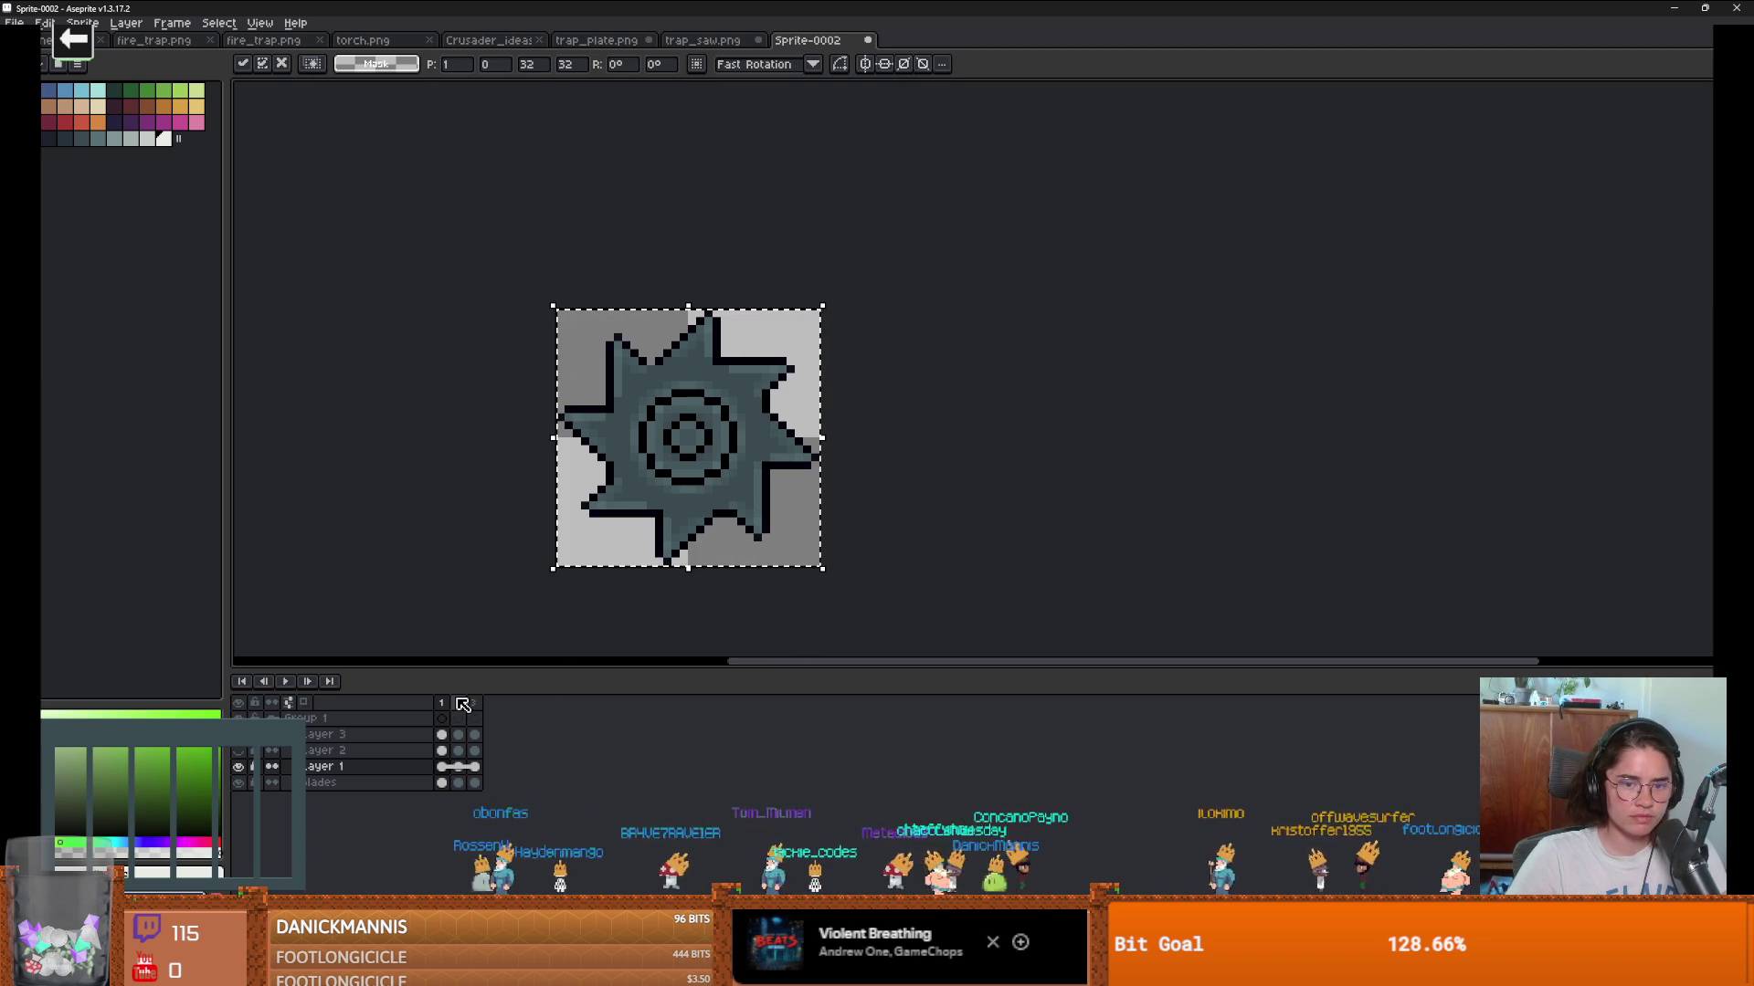
pyautogui.click(474, 702)
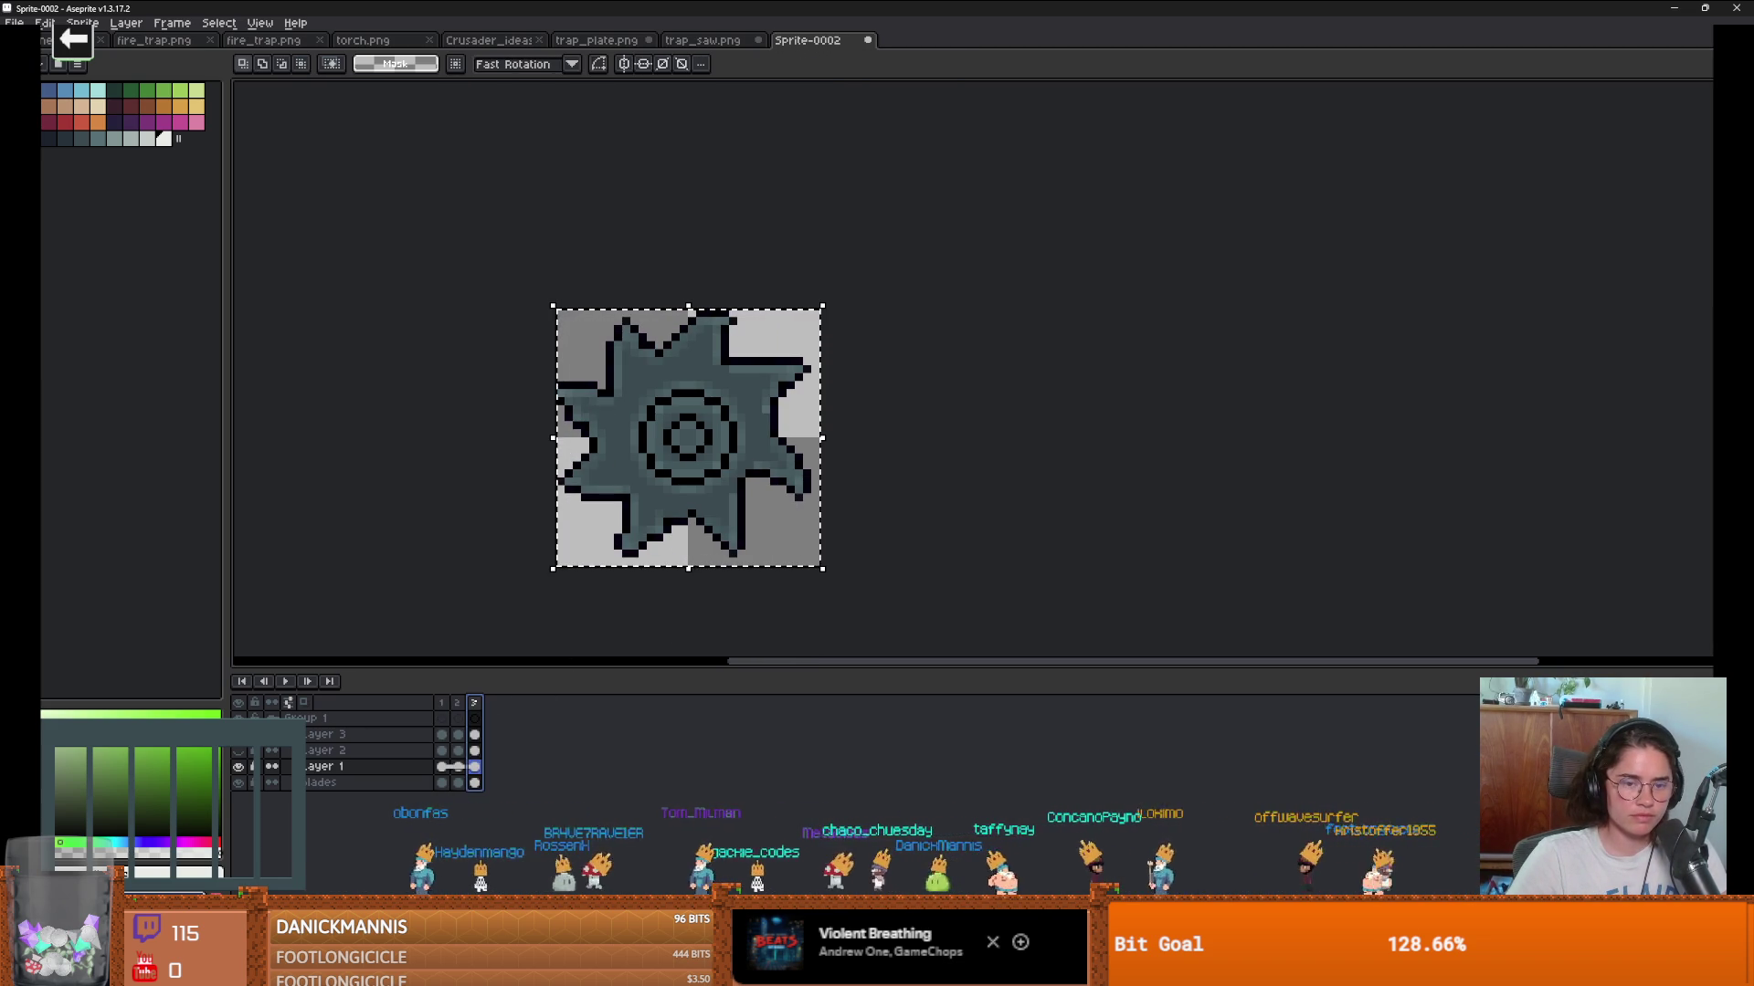
pyautogui.scroll(4, 692, 485)
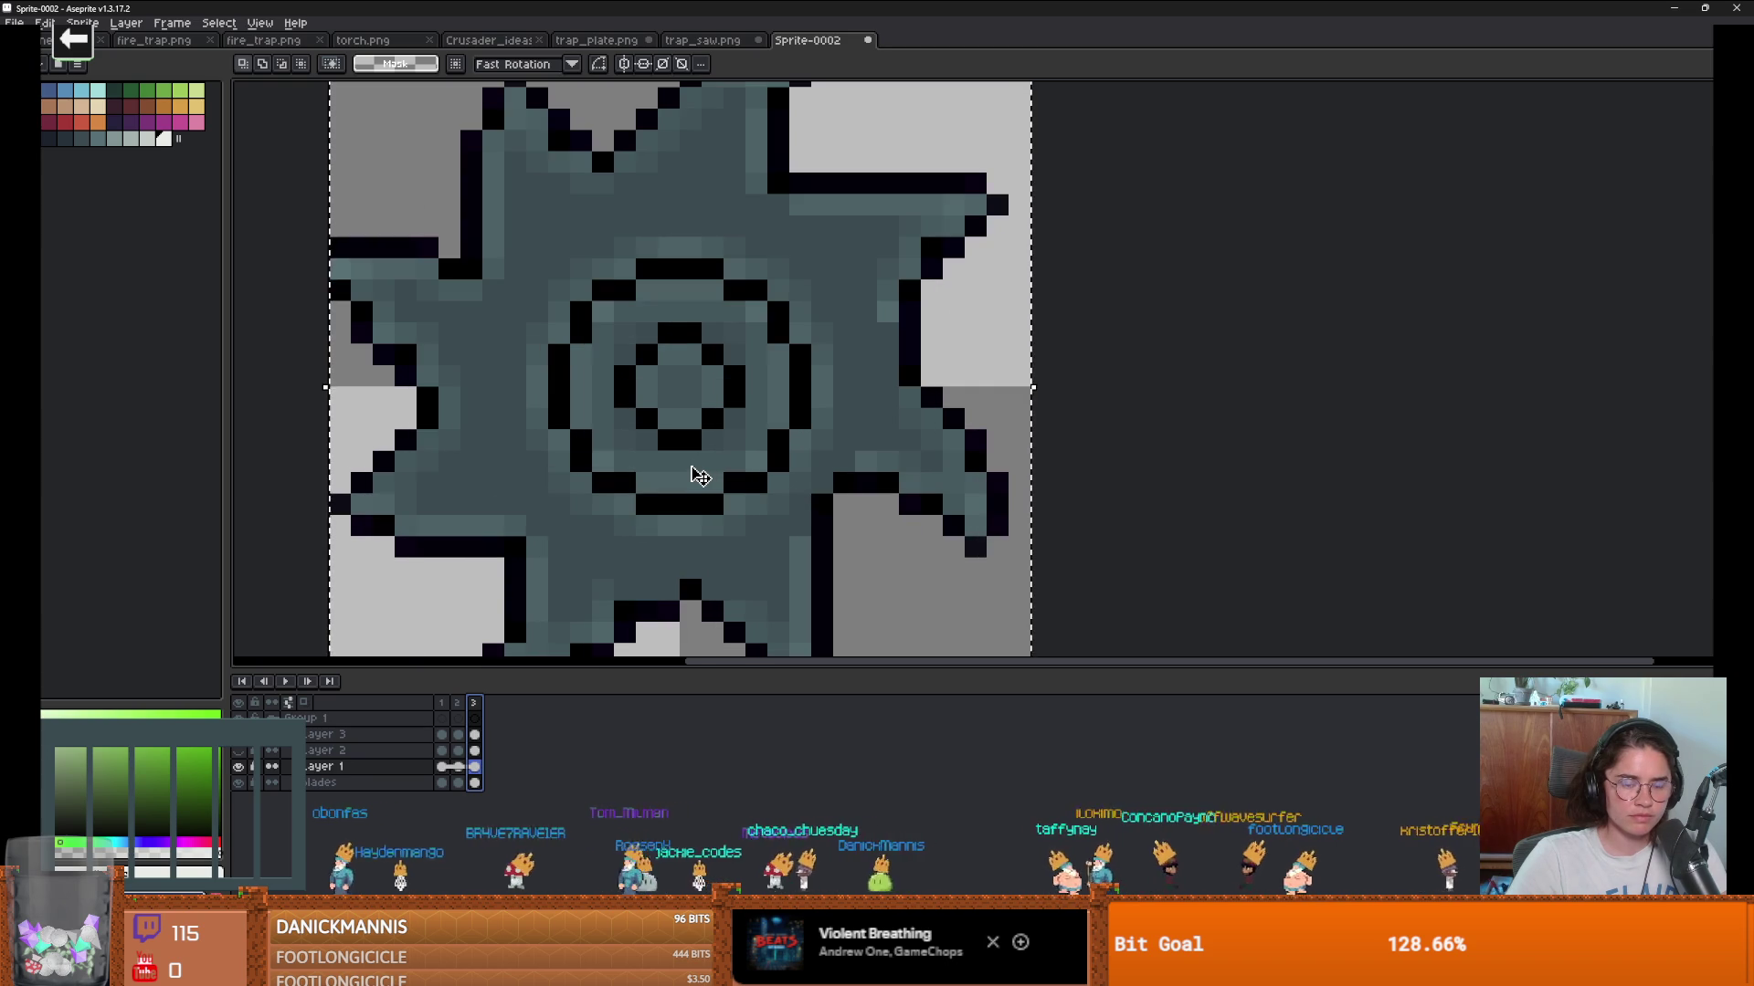
pyautogui.scroll(-3, 801, 549)
pyautogui.scroll(3, 801, 549)
pyautogui.scroll(-3, 1268, 462)
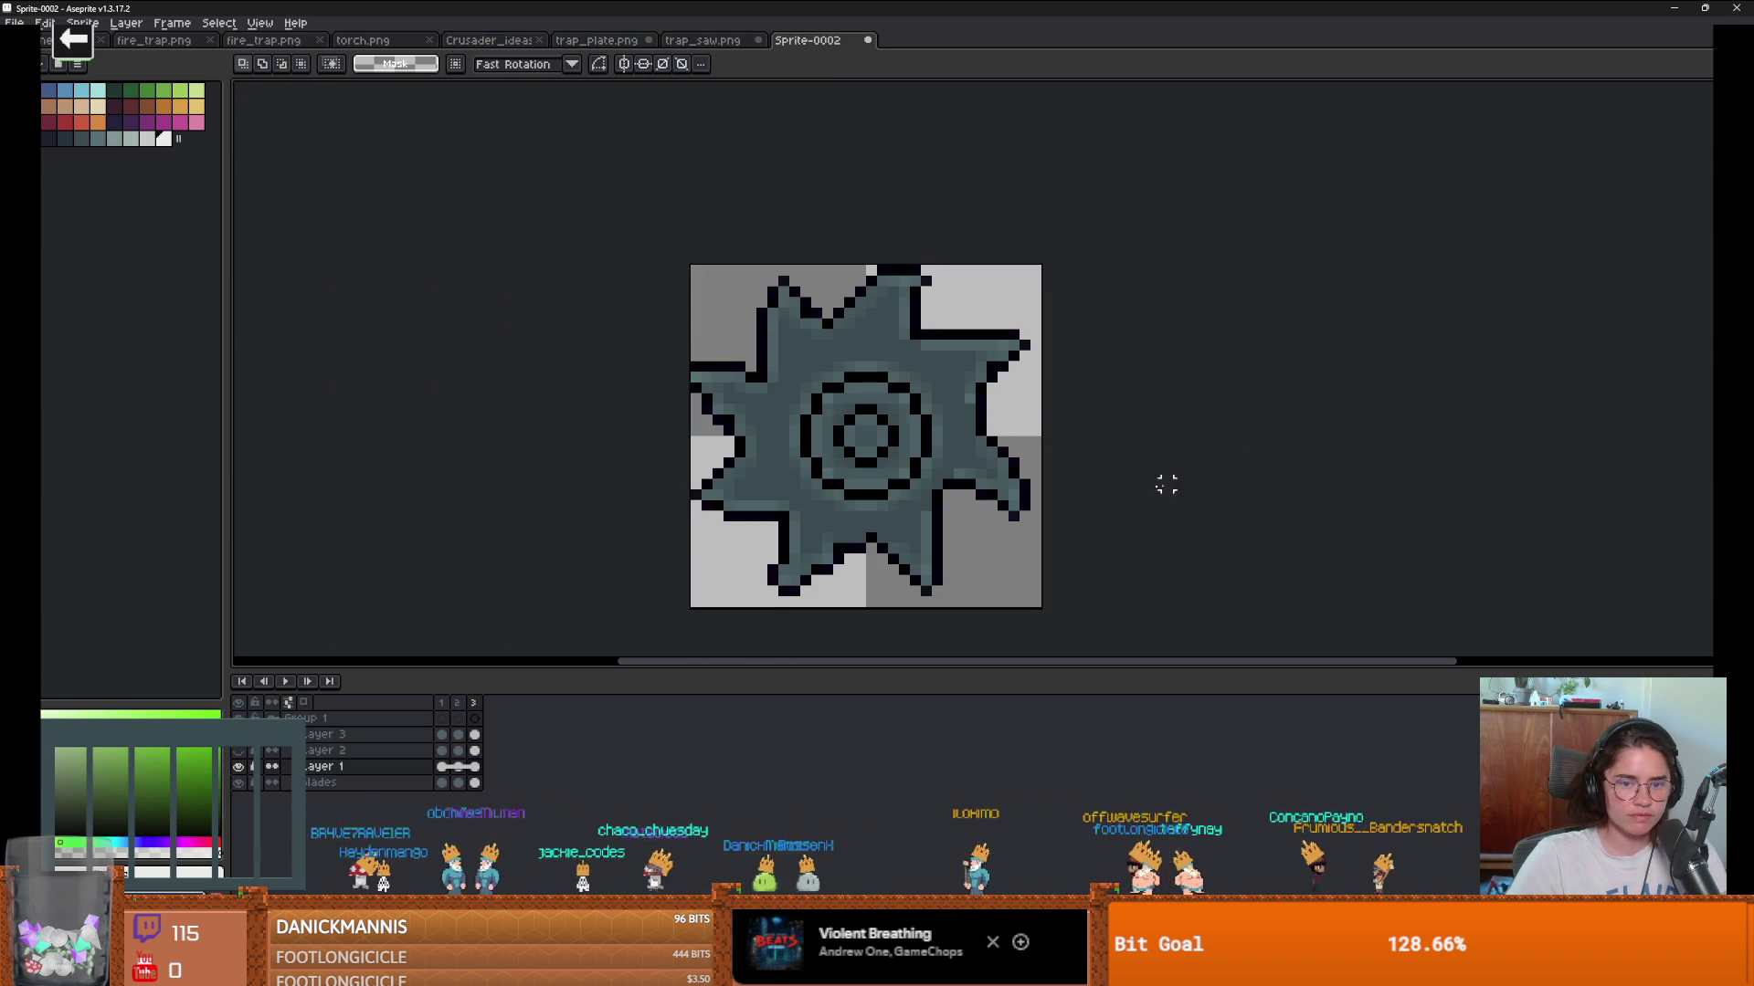
pyautogui.scroll(1, 1174, 485)
# On a new layer, paint a white highlight over the saw's centre on frames 3, 2 and 1
pyautogui.press('b')
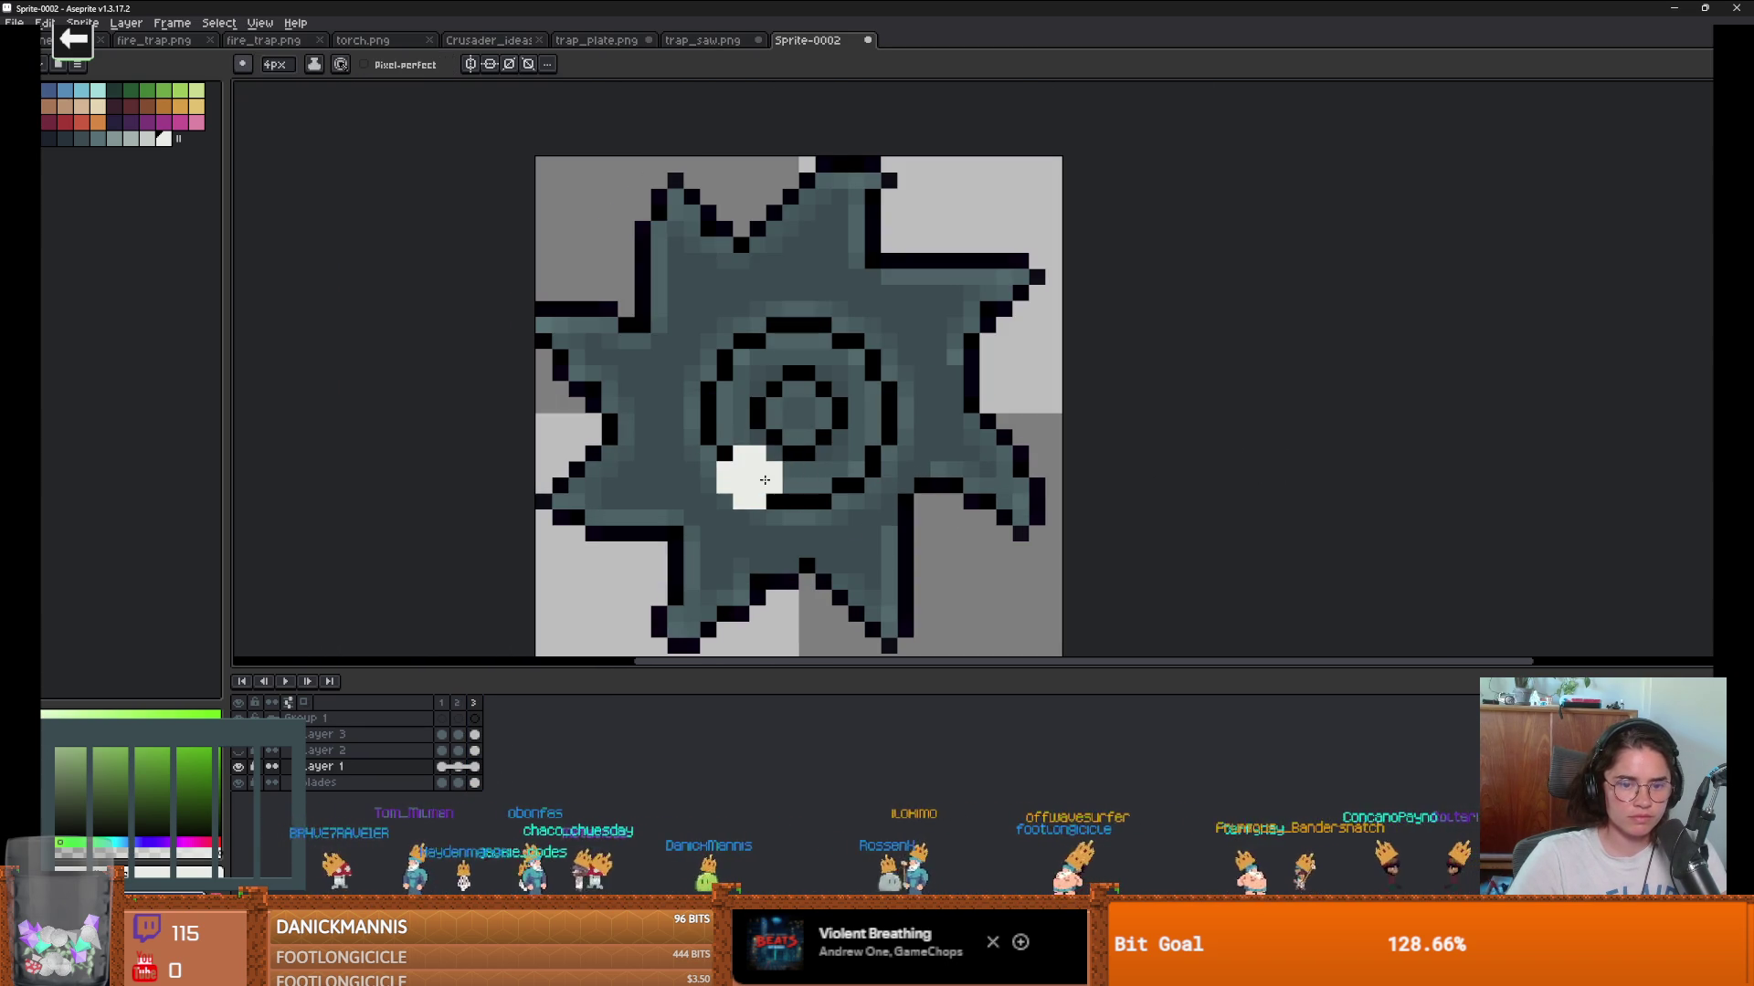
pyautogui.hotkey('shift', 'n')
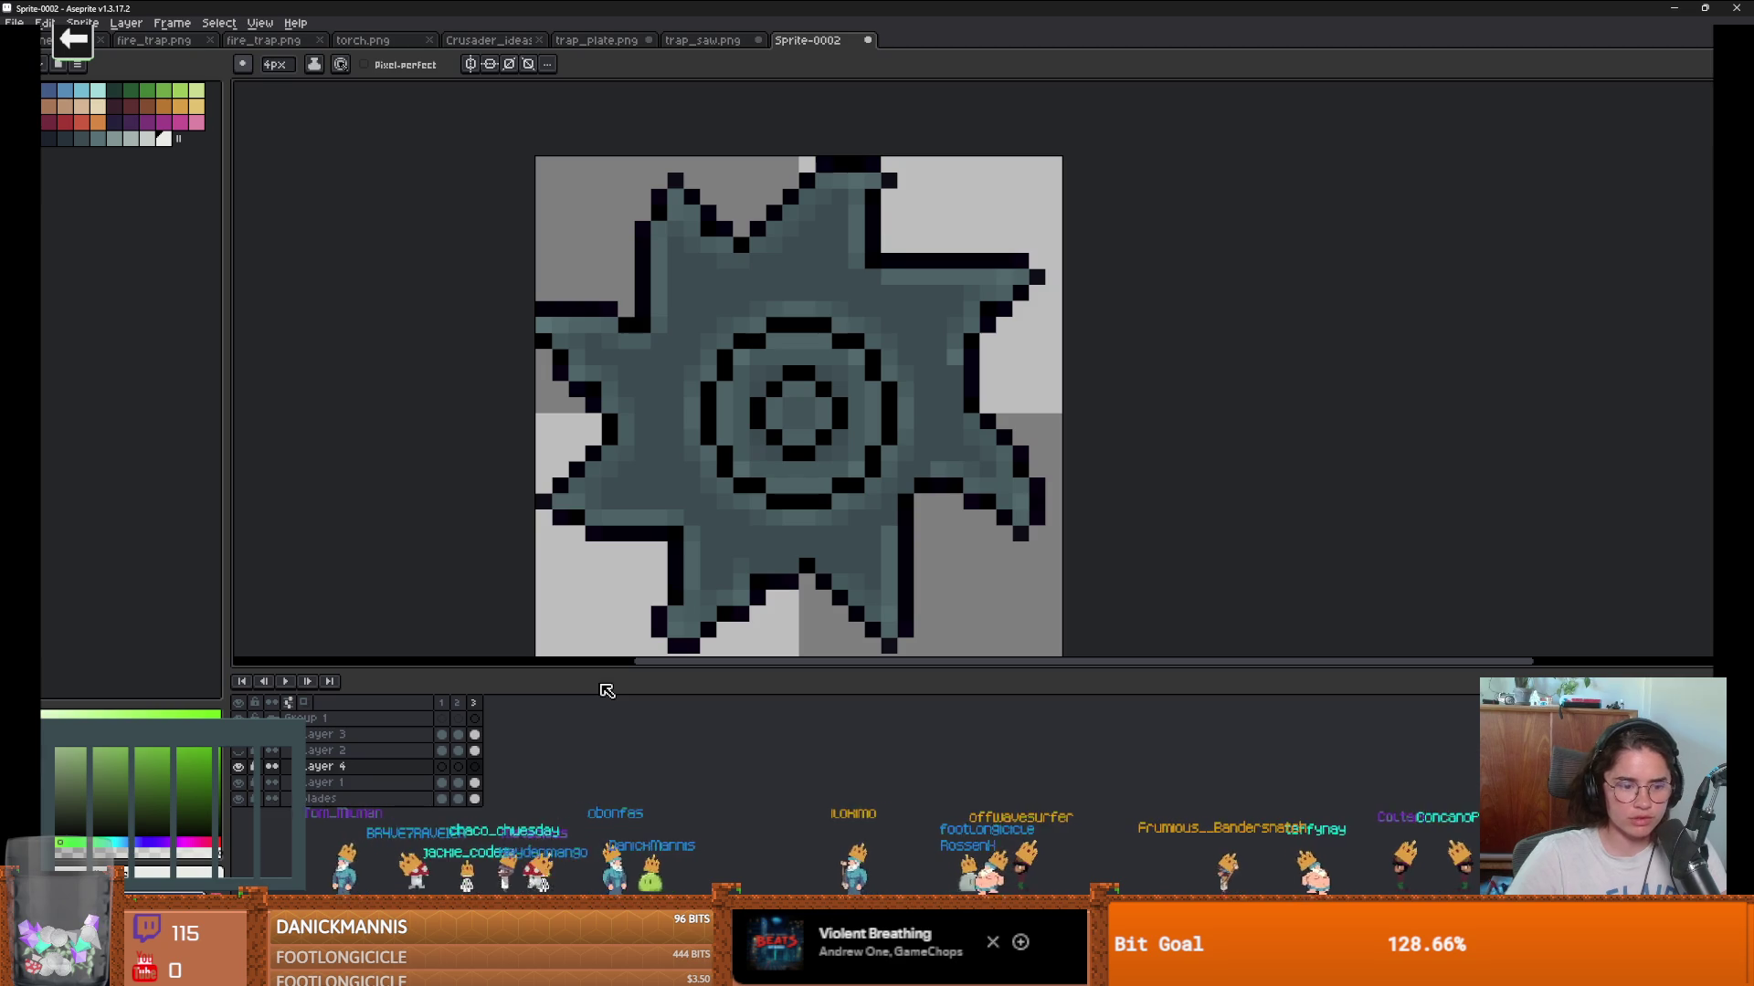
pyautogui.moveTo(782, 477); pyautogui.dragTo(732, 447)
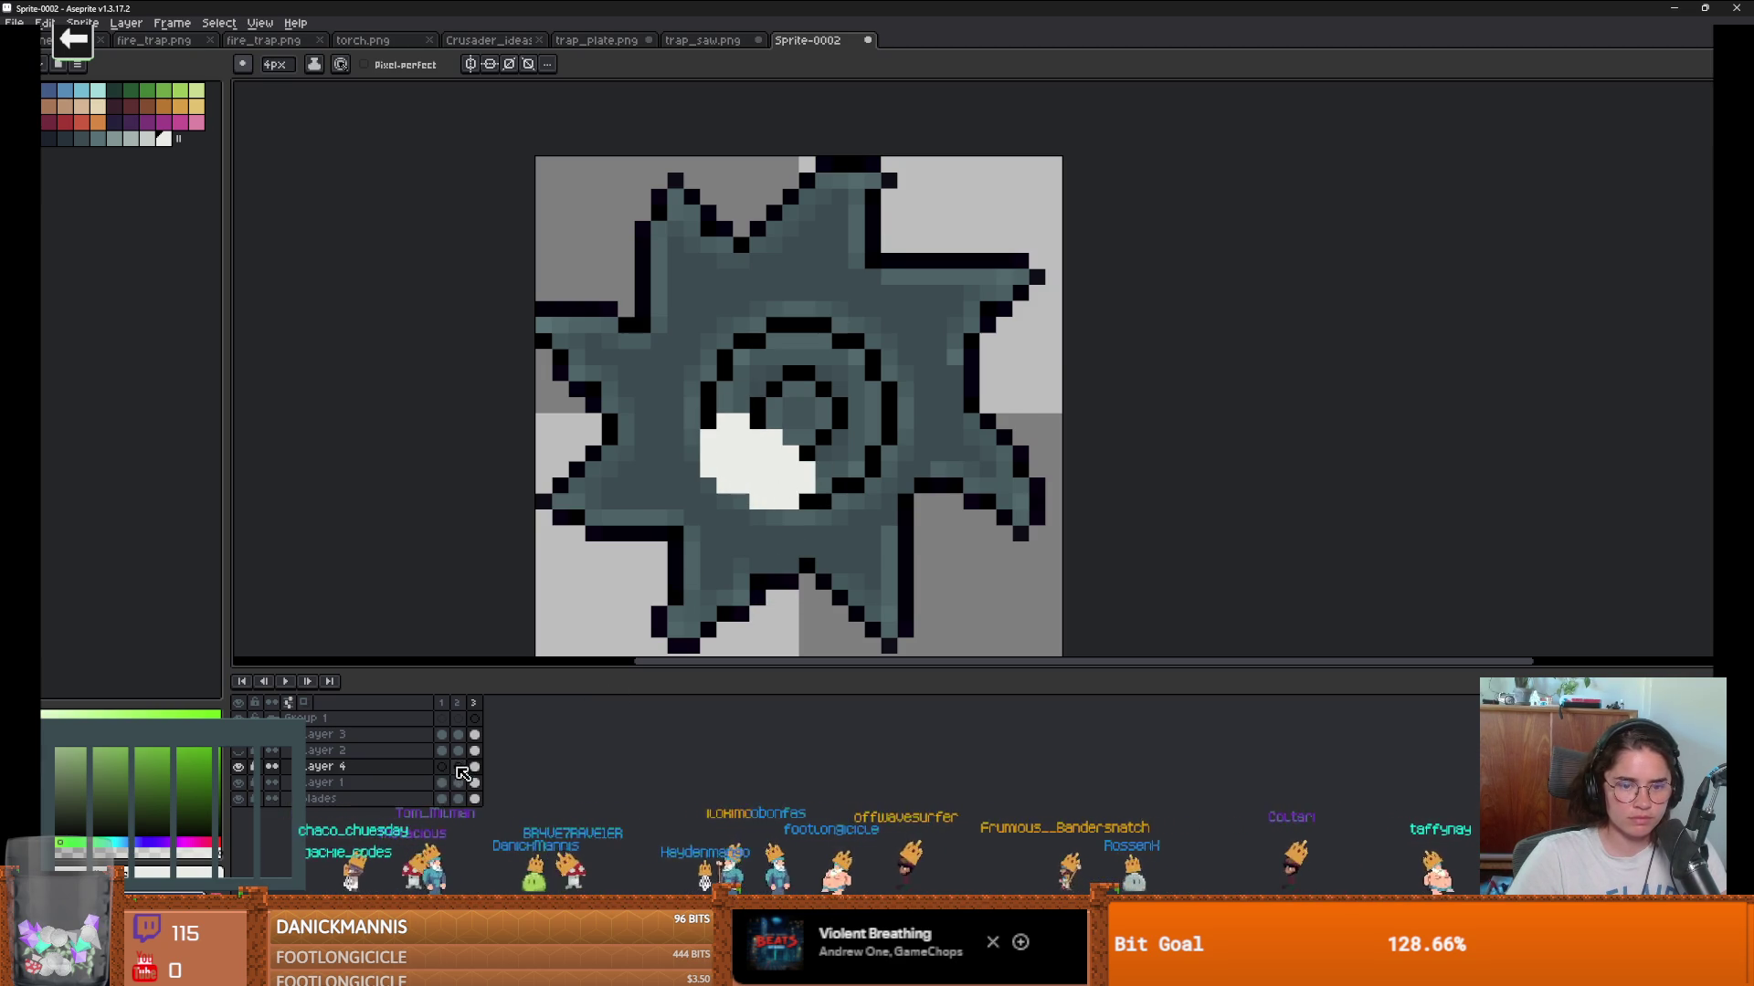
pyautogui.click(458, 767)
pyautogui.moveTo(765, 376); pyautogui.dragTo(848, 352)
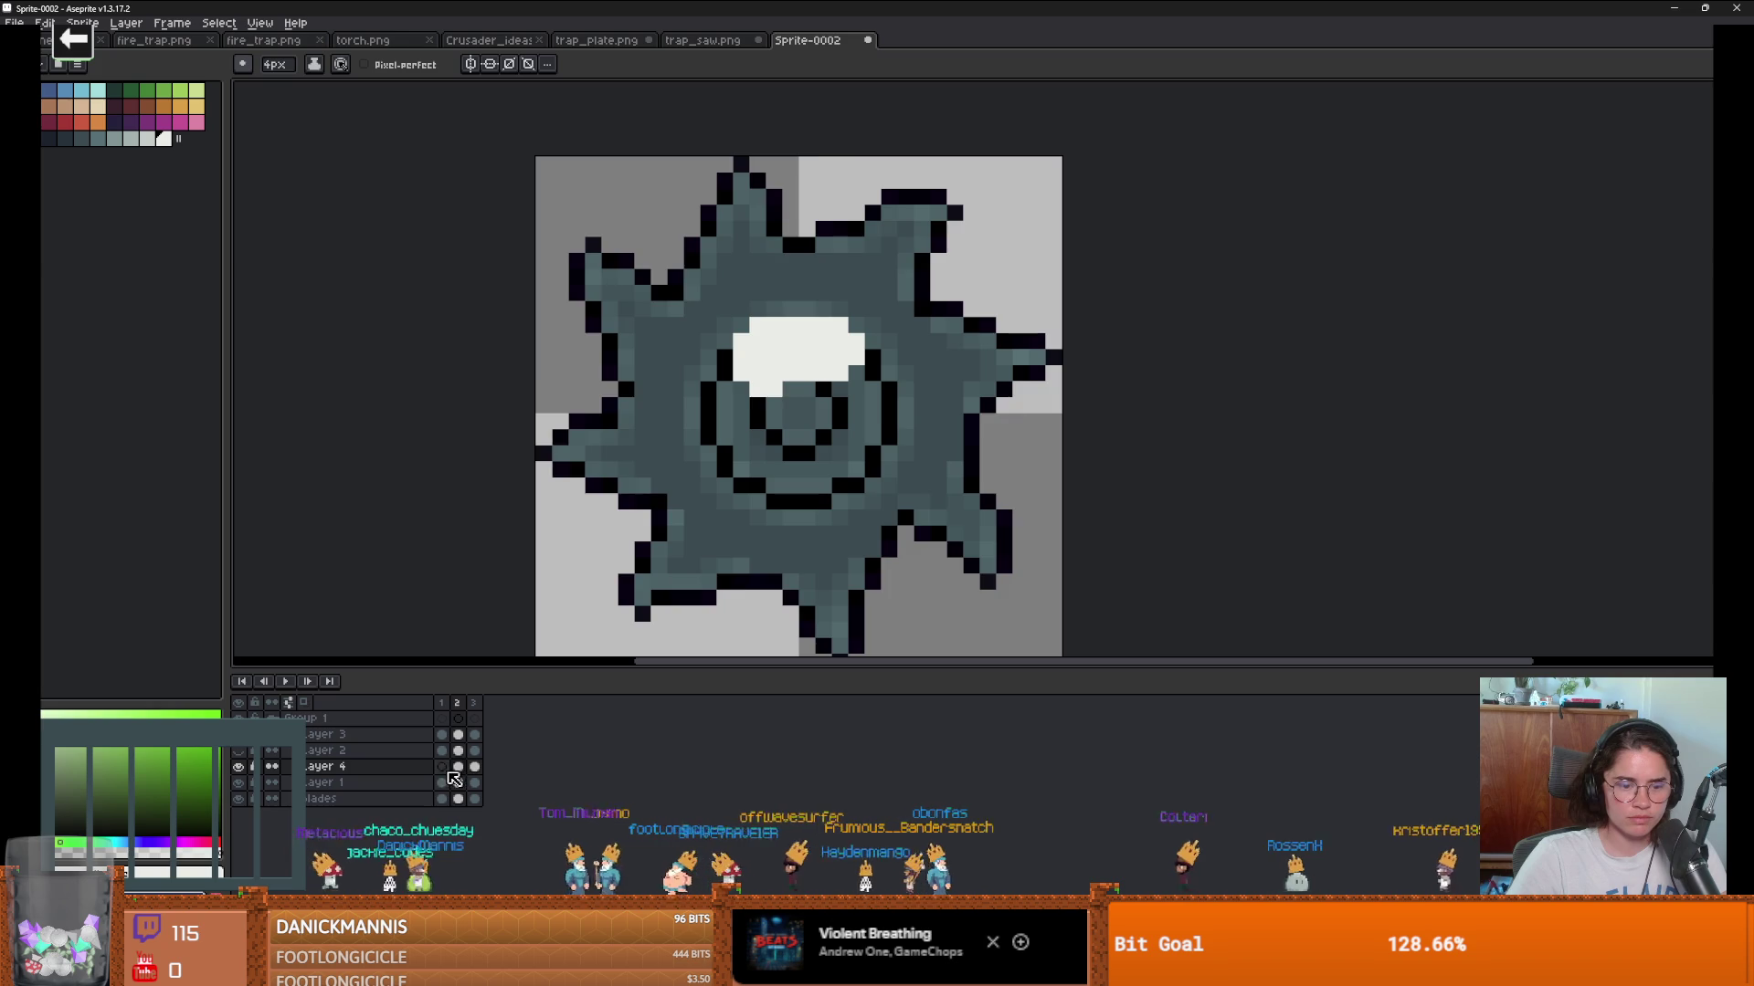
pyautogui.click(441, 767)
pyautogui.moveTo(875, 447); pyautogui.dragTo(849, 470)
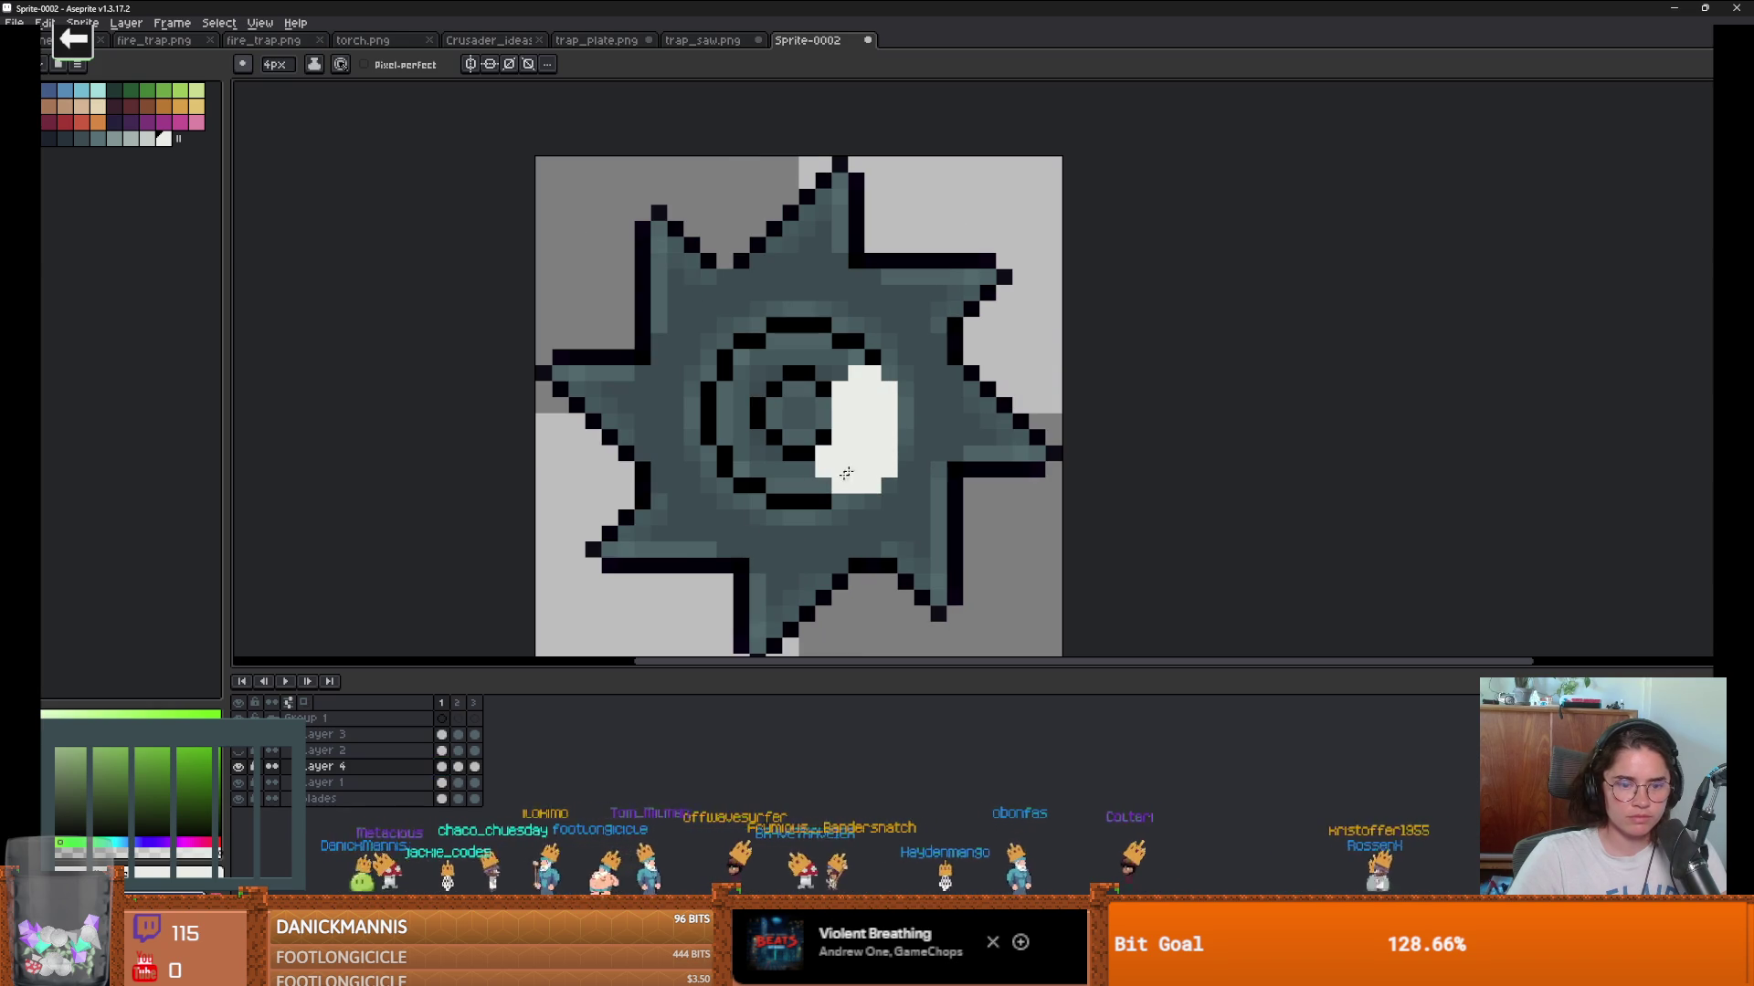
# Lower Layer 4's opacity to about 30% and play the animation
pyautogui.doubleClick(320, 767)
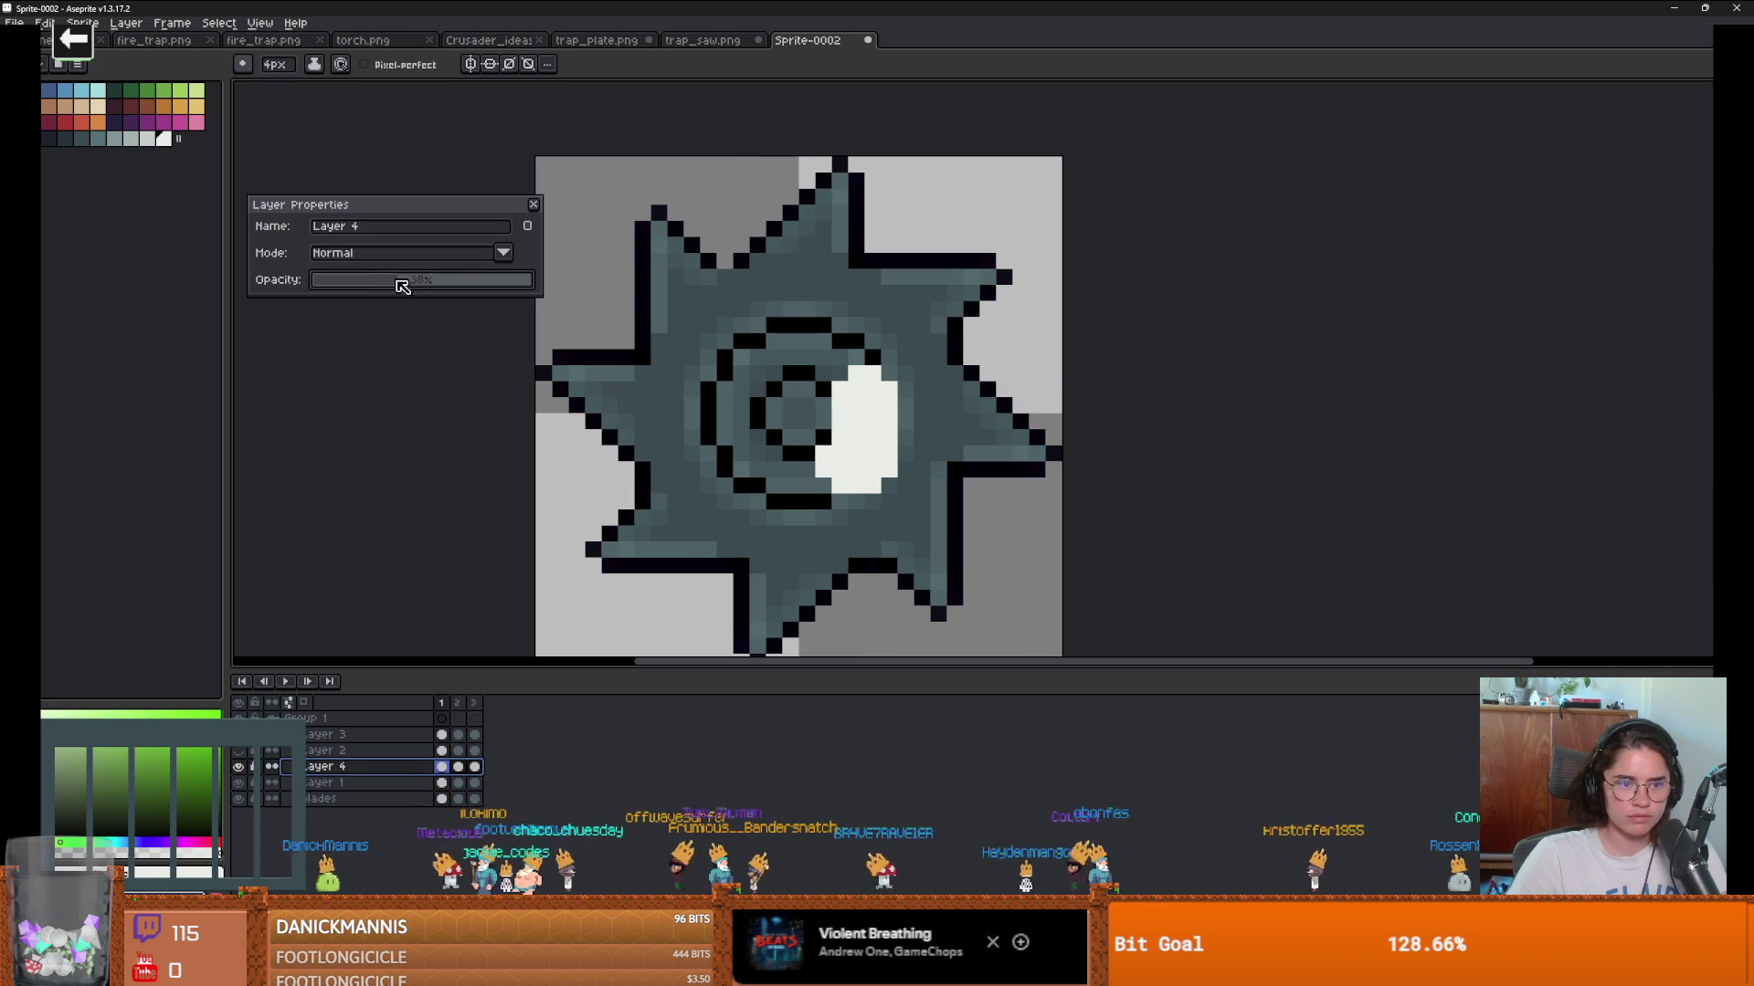
pyautogui.click(535, 204)
pyautogui.press('Return')
pyautogui.scroll(-3, 450, 571)
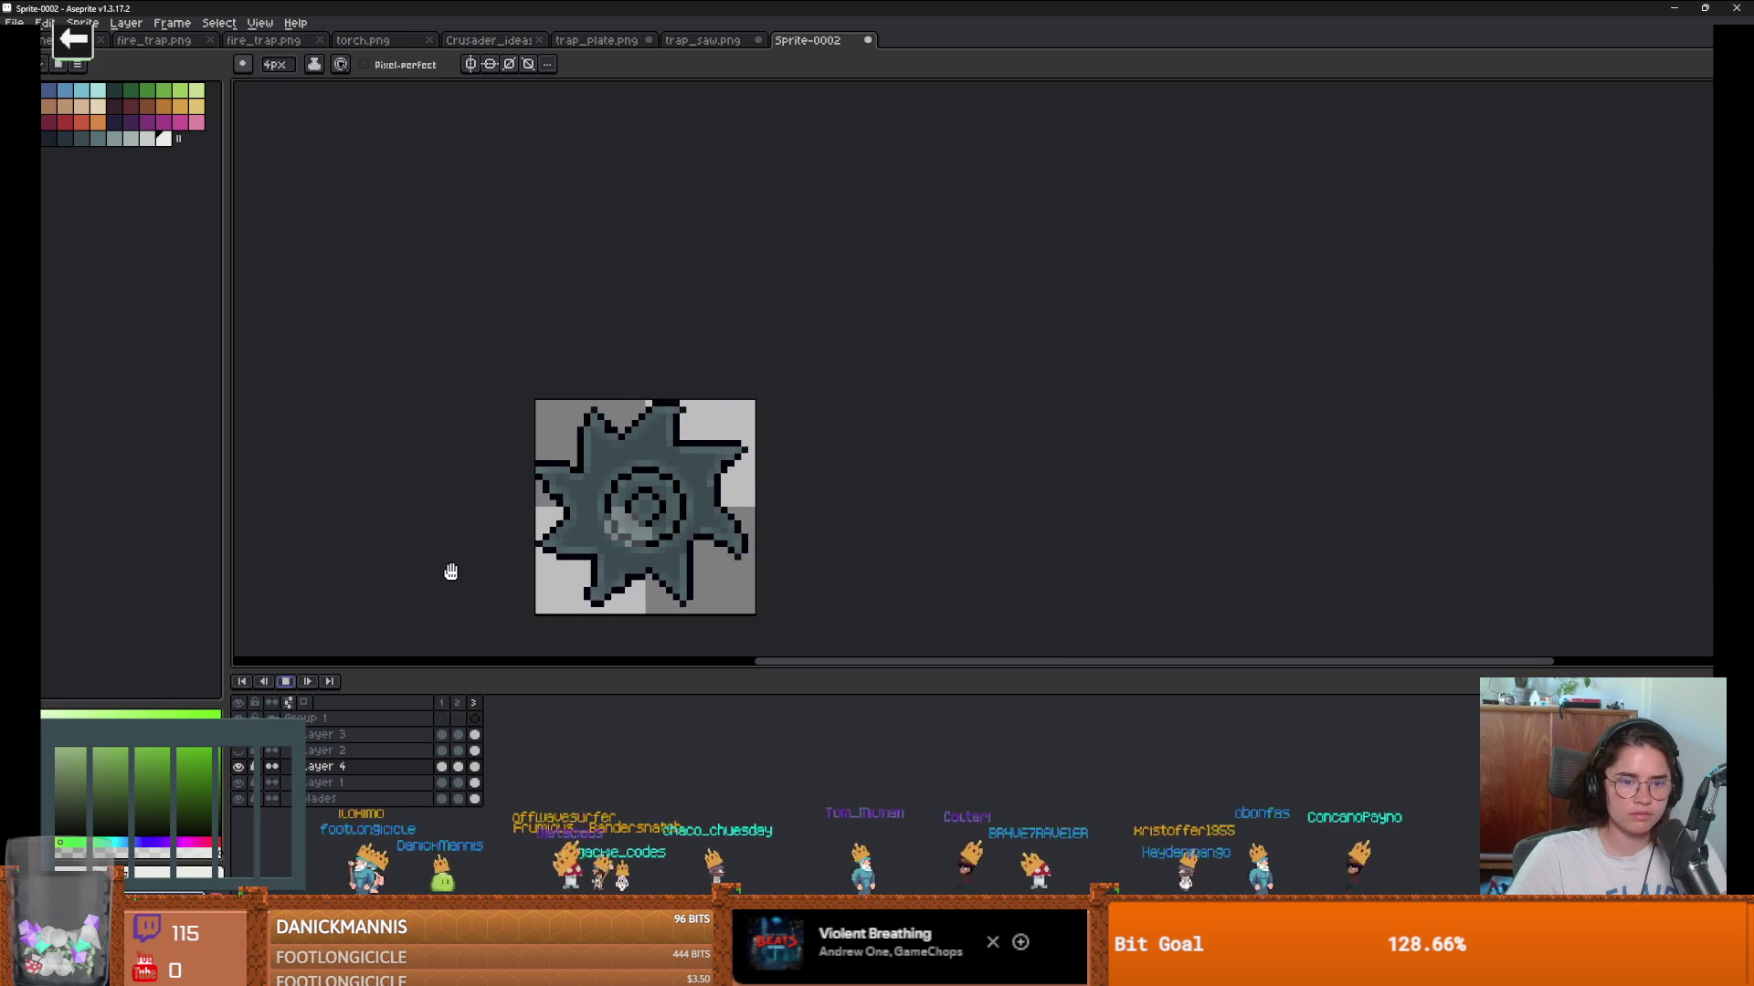
pyautogui.scroll(-1, 450, 571)
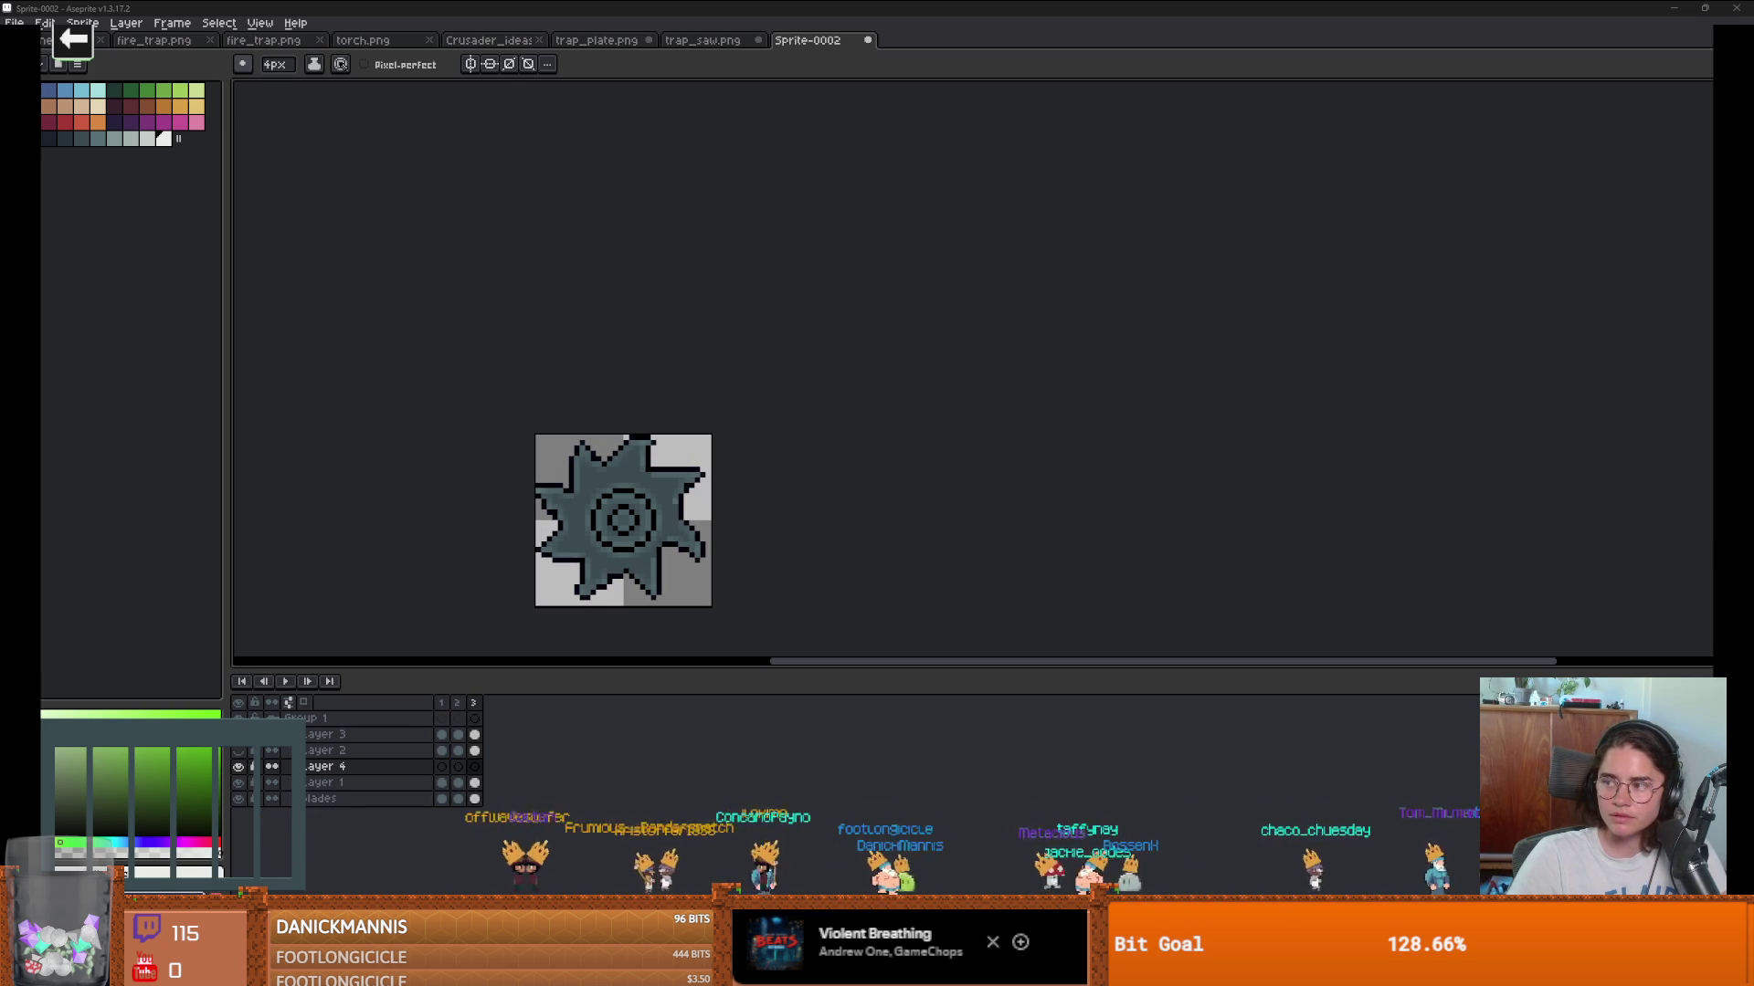
pyautogui.hotkey('alt', 'Tab')
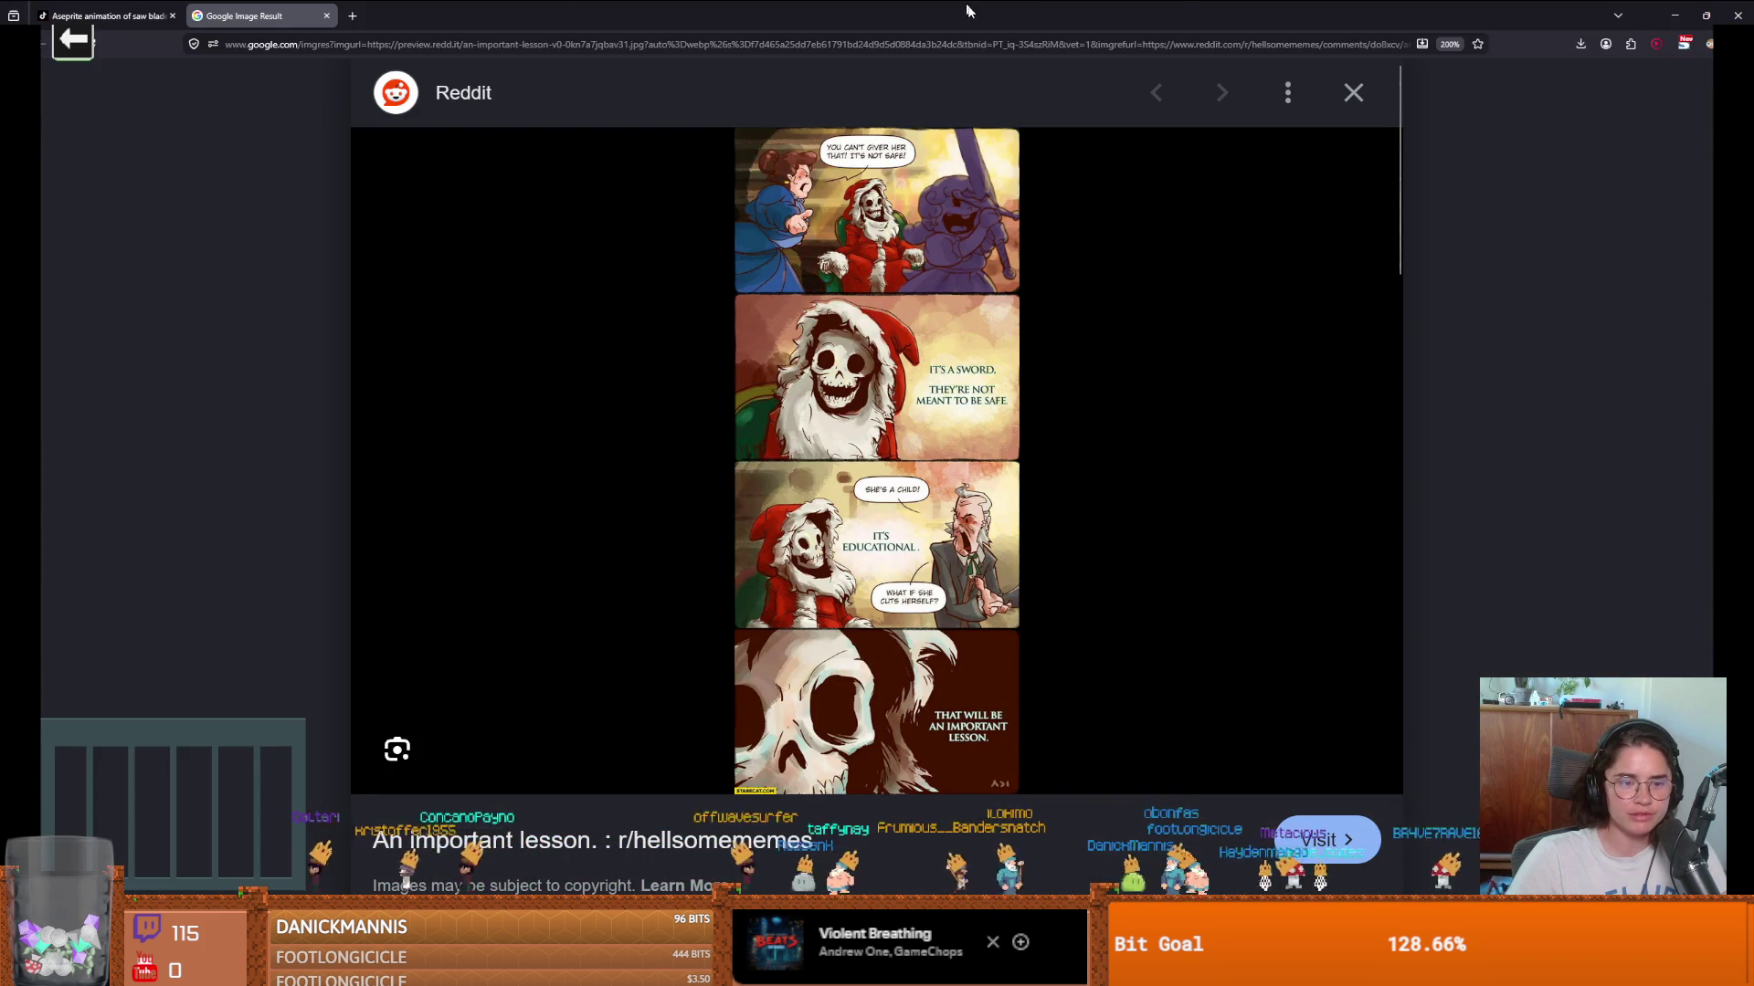
pyautogui.hotkey('alt', 'Tab')
pyautogui.scroll(2, 694, 440)
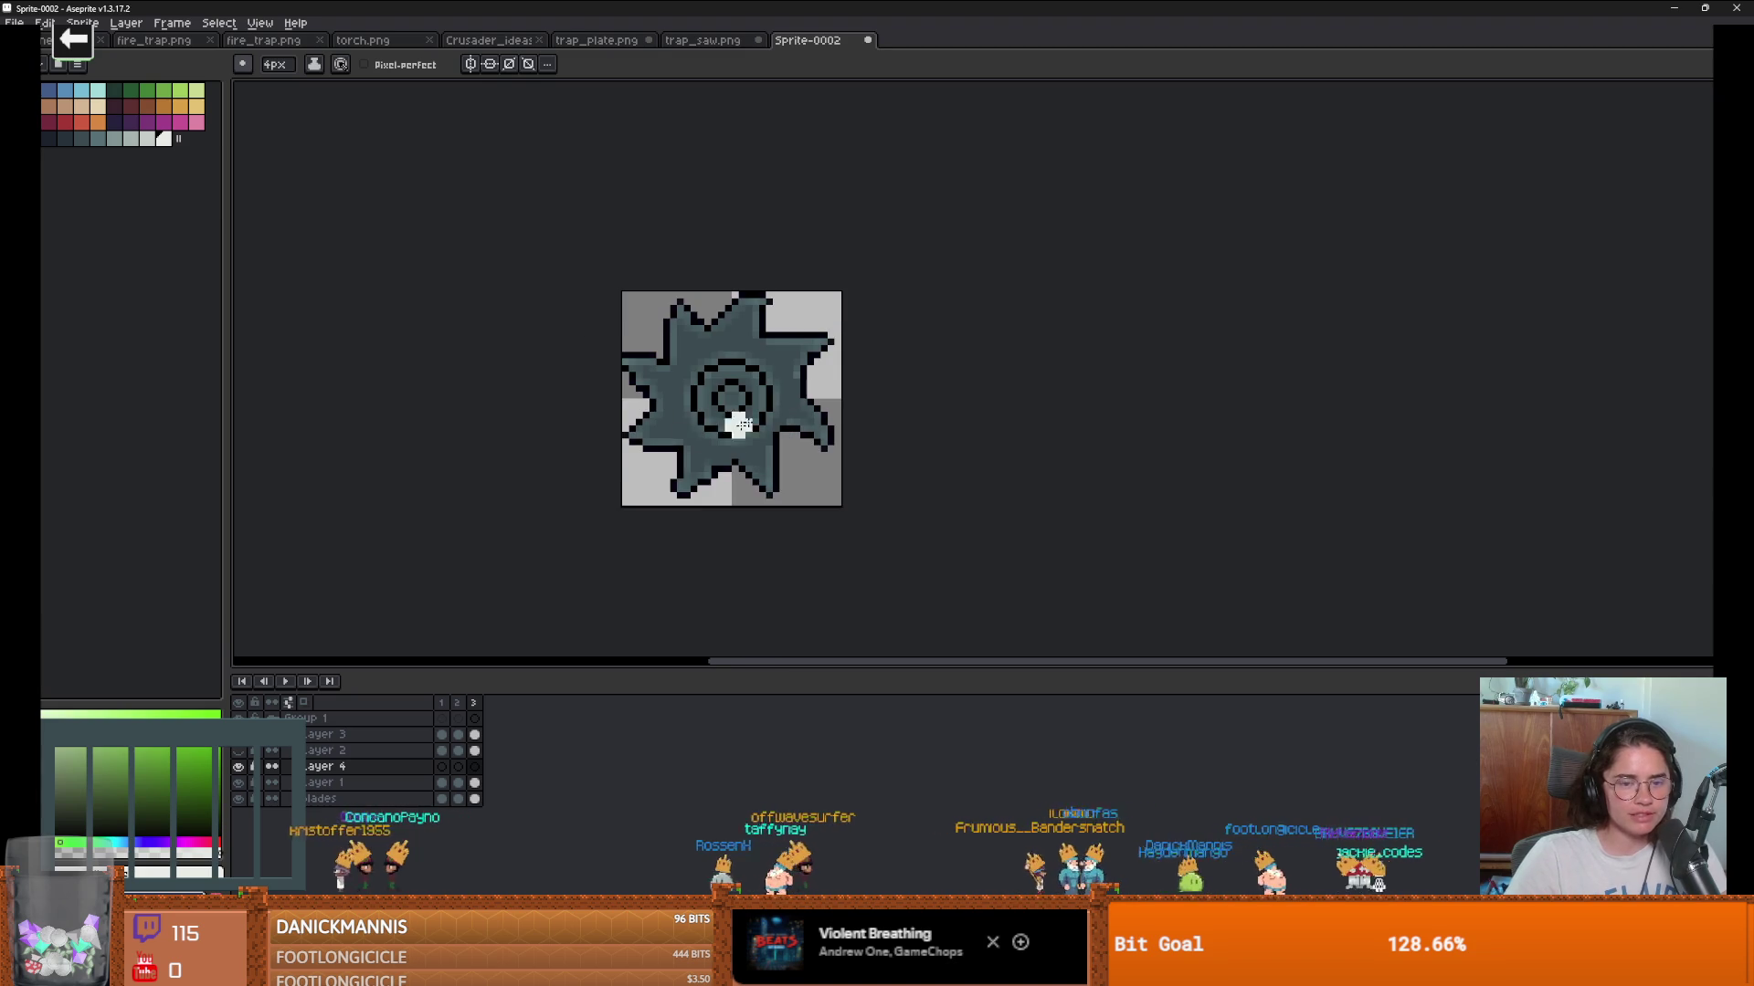
pyautogui.scroll(1, 836, 373)
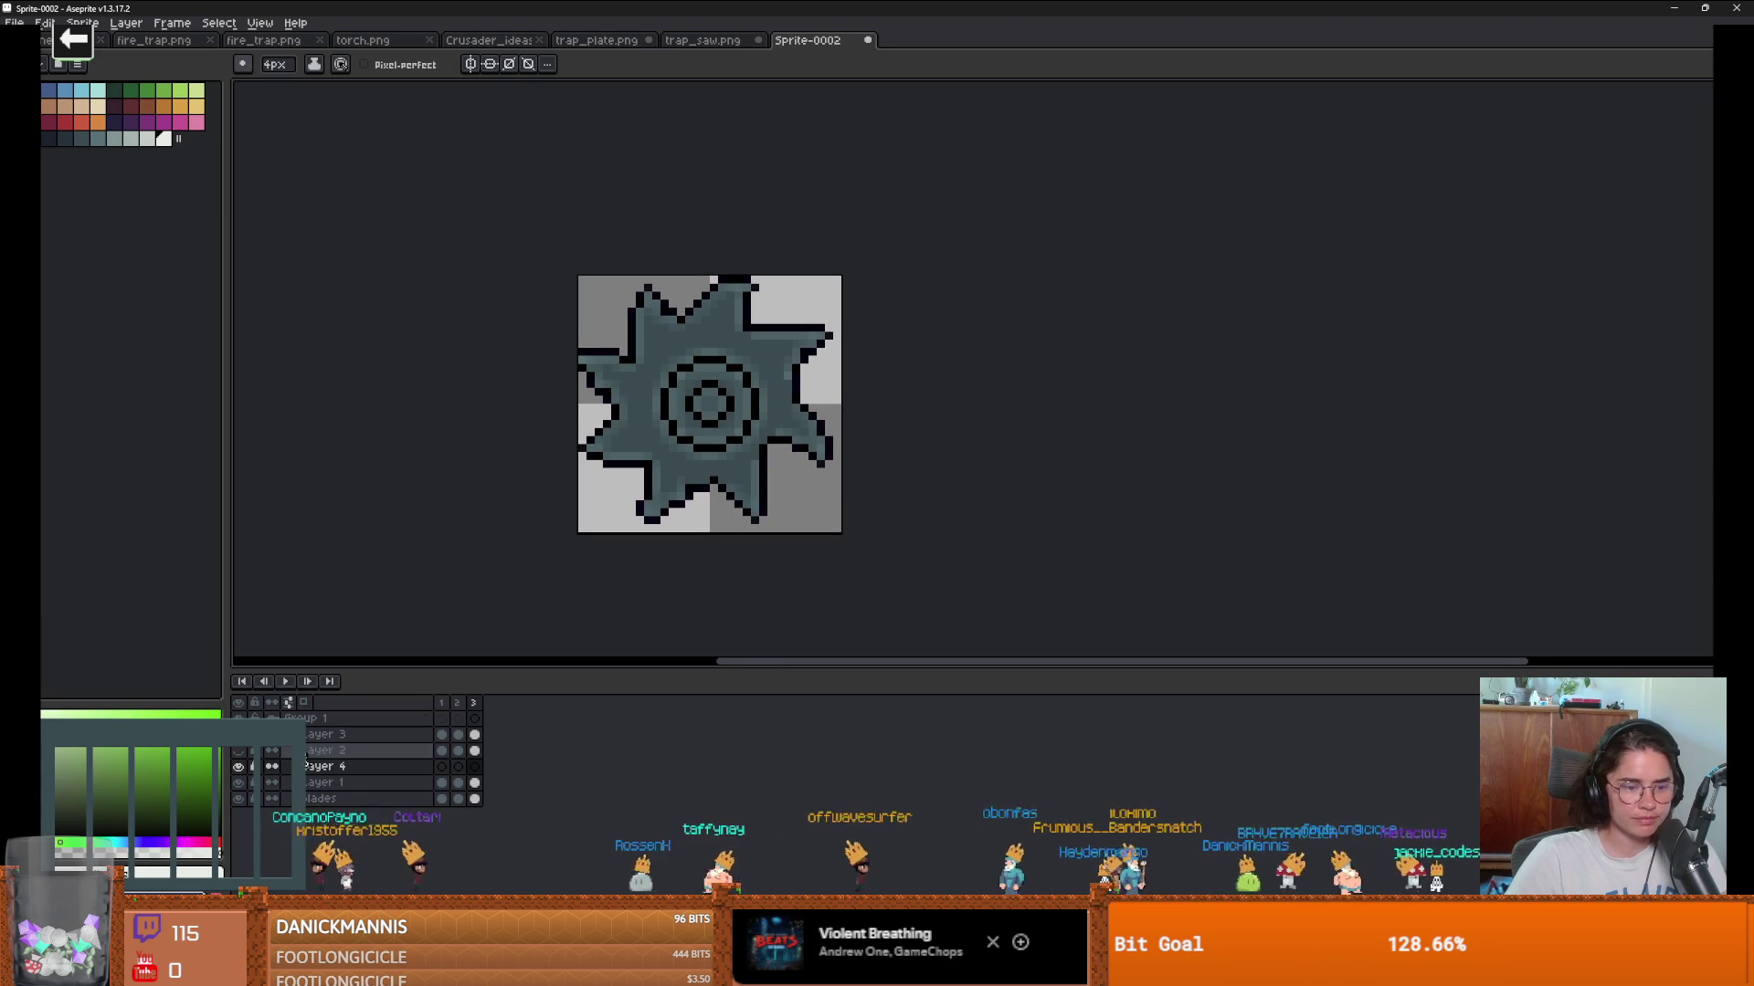
pyautogui.click(289, 718)
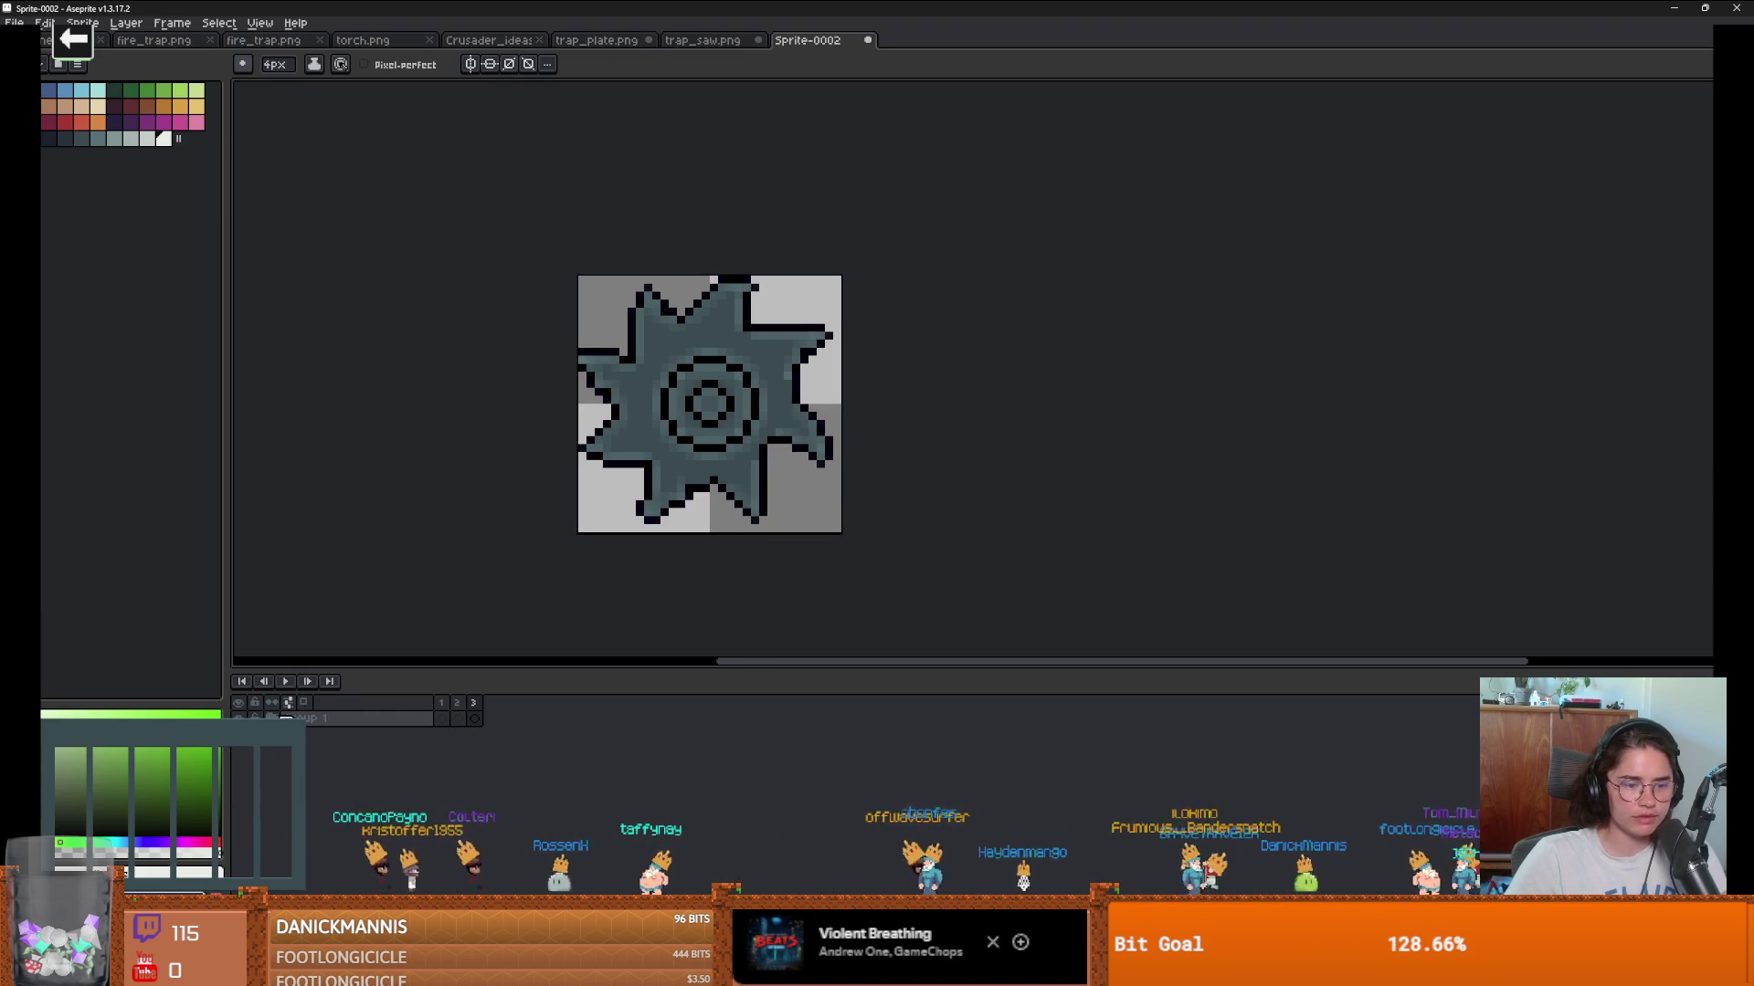
pyautogui.click(288, 718)
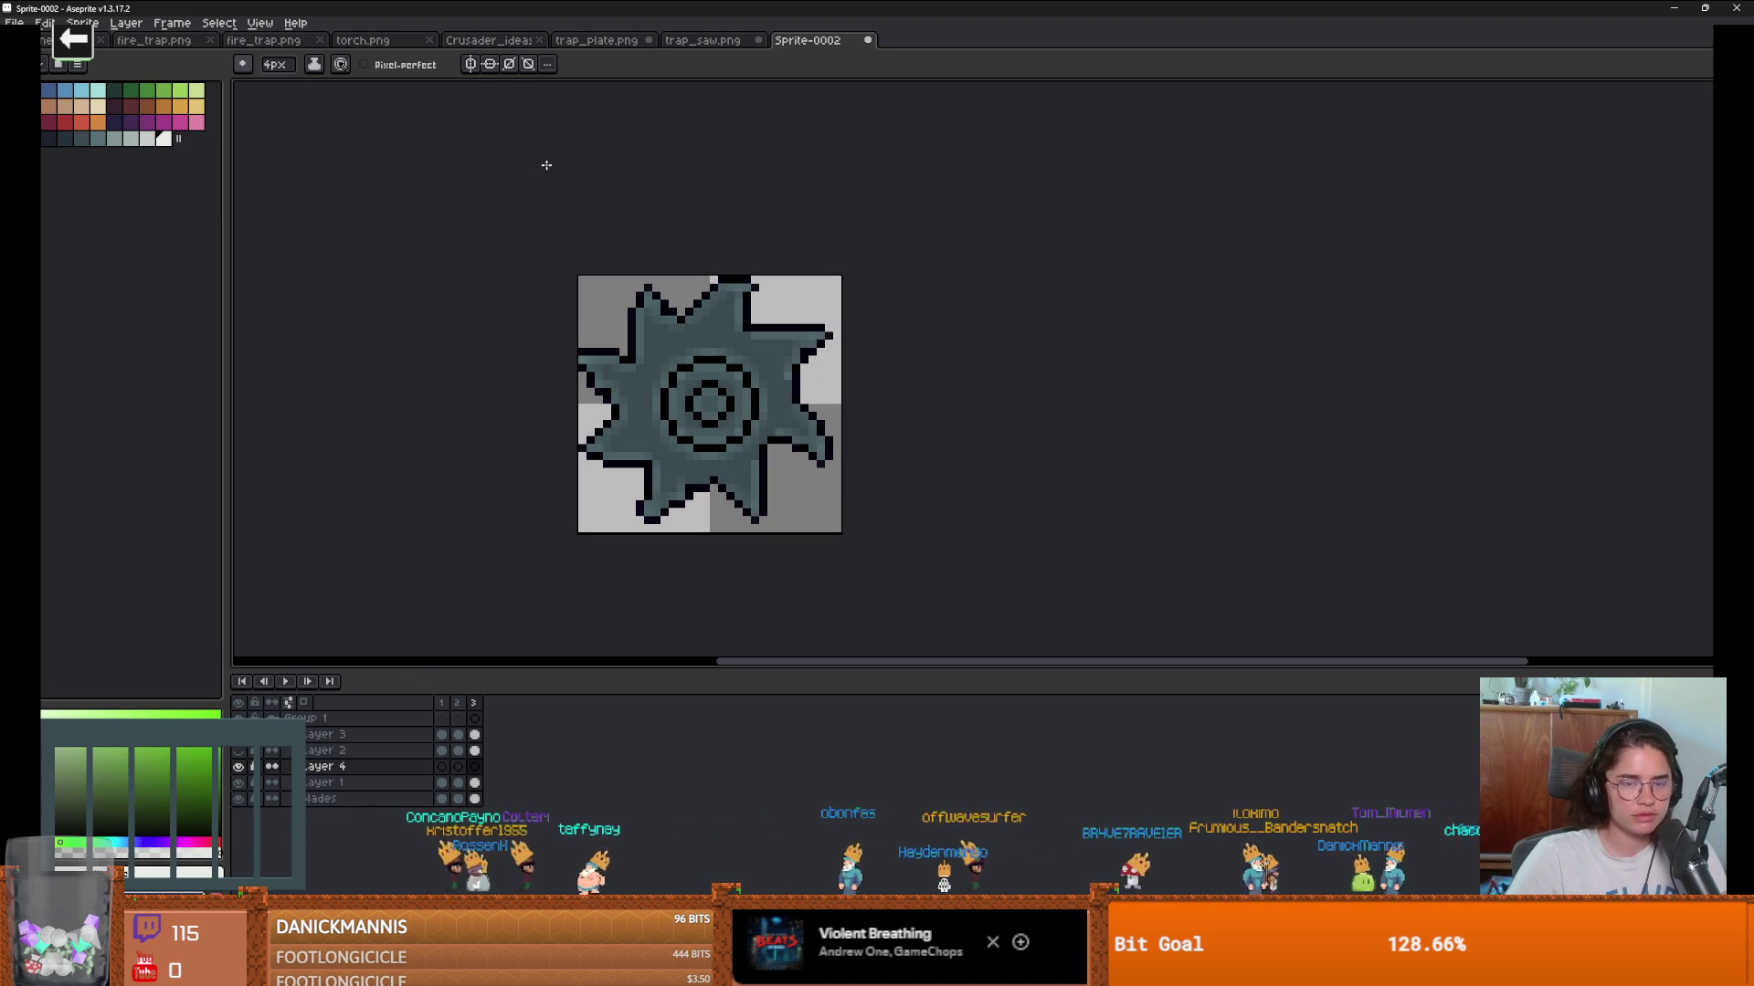
pyautogui.click(13, 22)
pyautogui.moveTo(91, 159)
pyautogui.click(238, 179)
pyautogui.click(173, 208)
pyautogui.click(524, 210)
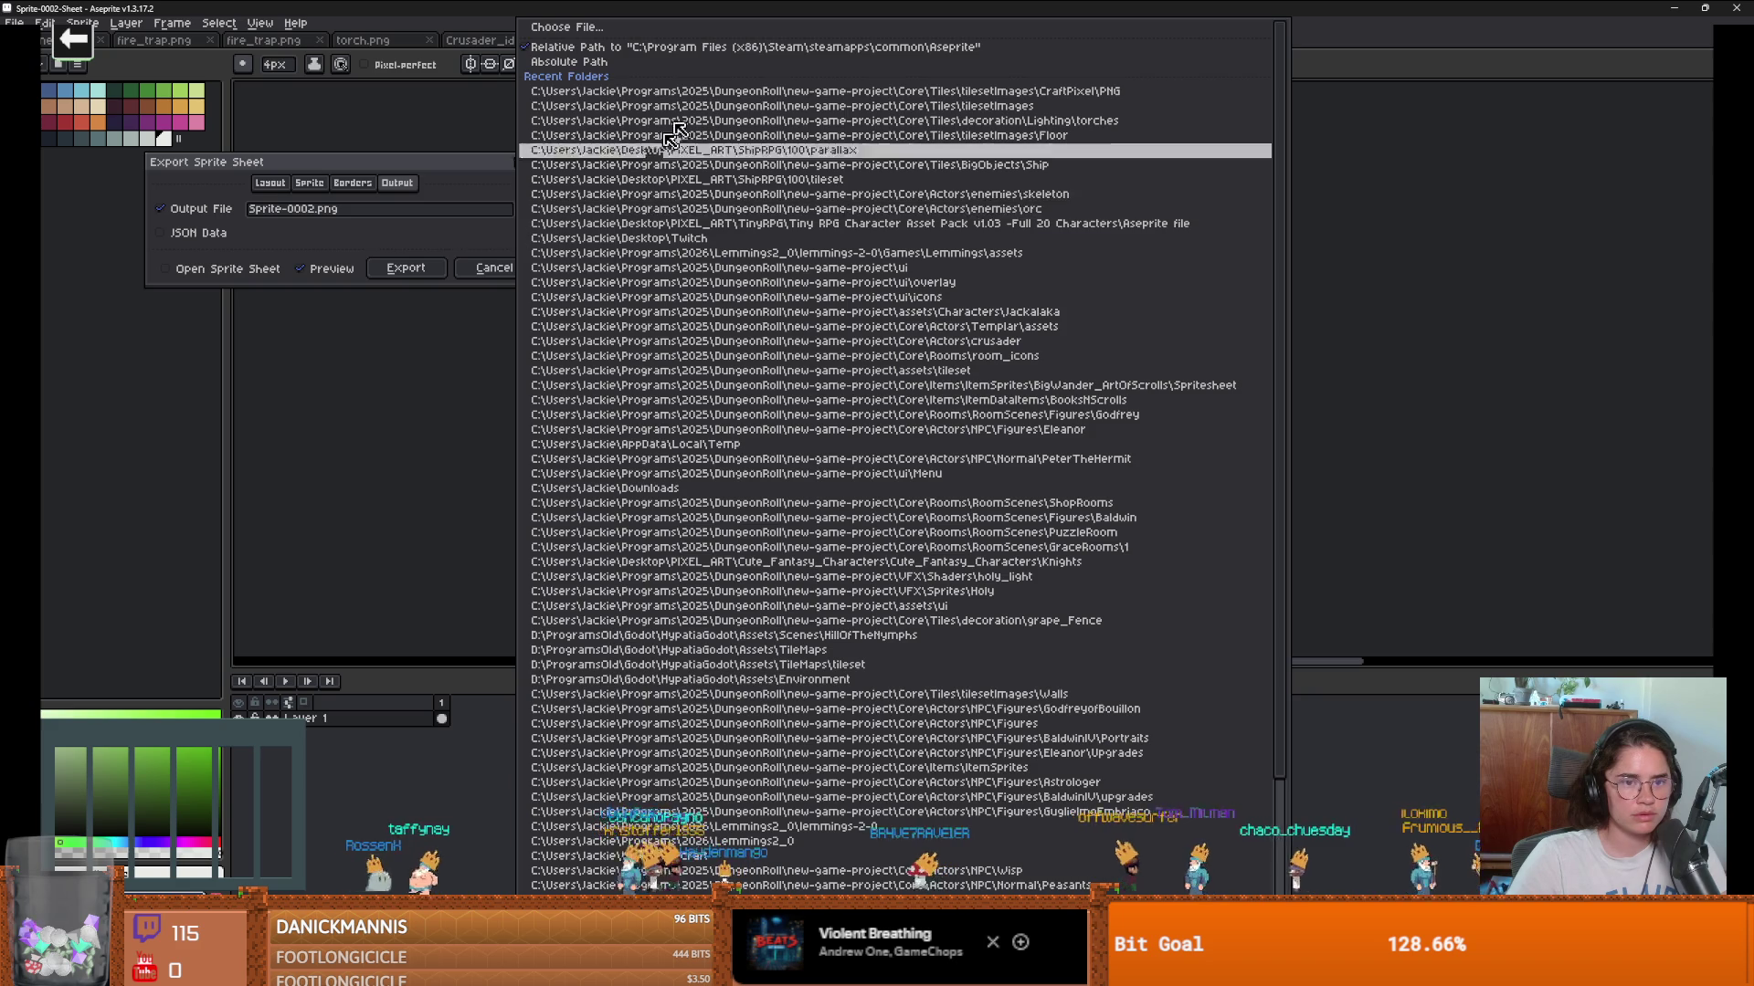
pyautogui.click(631, 27)
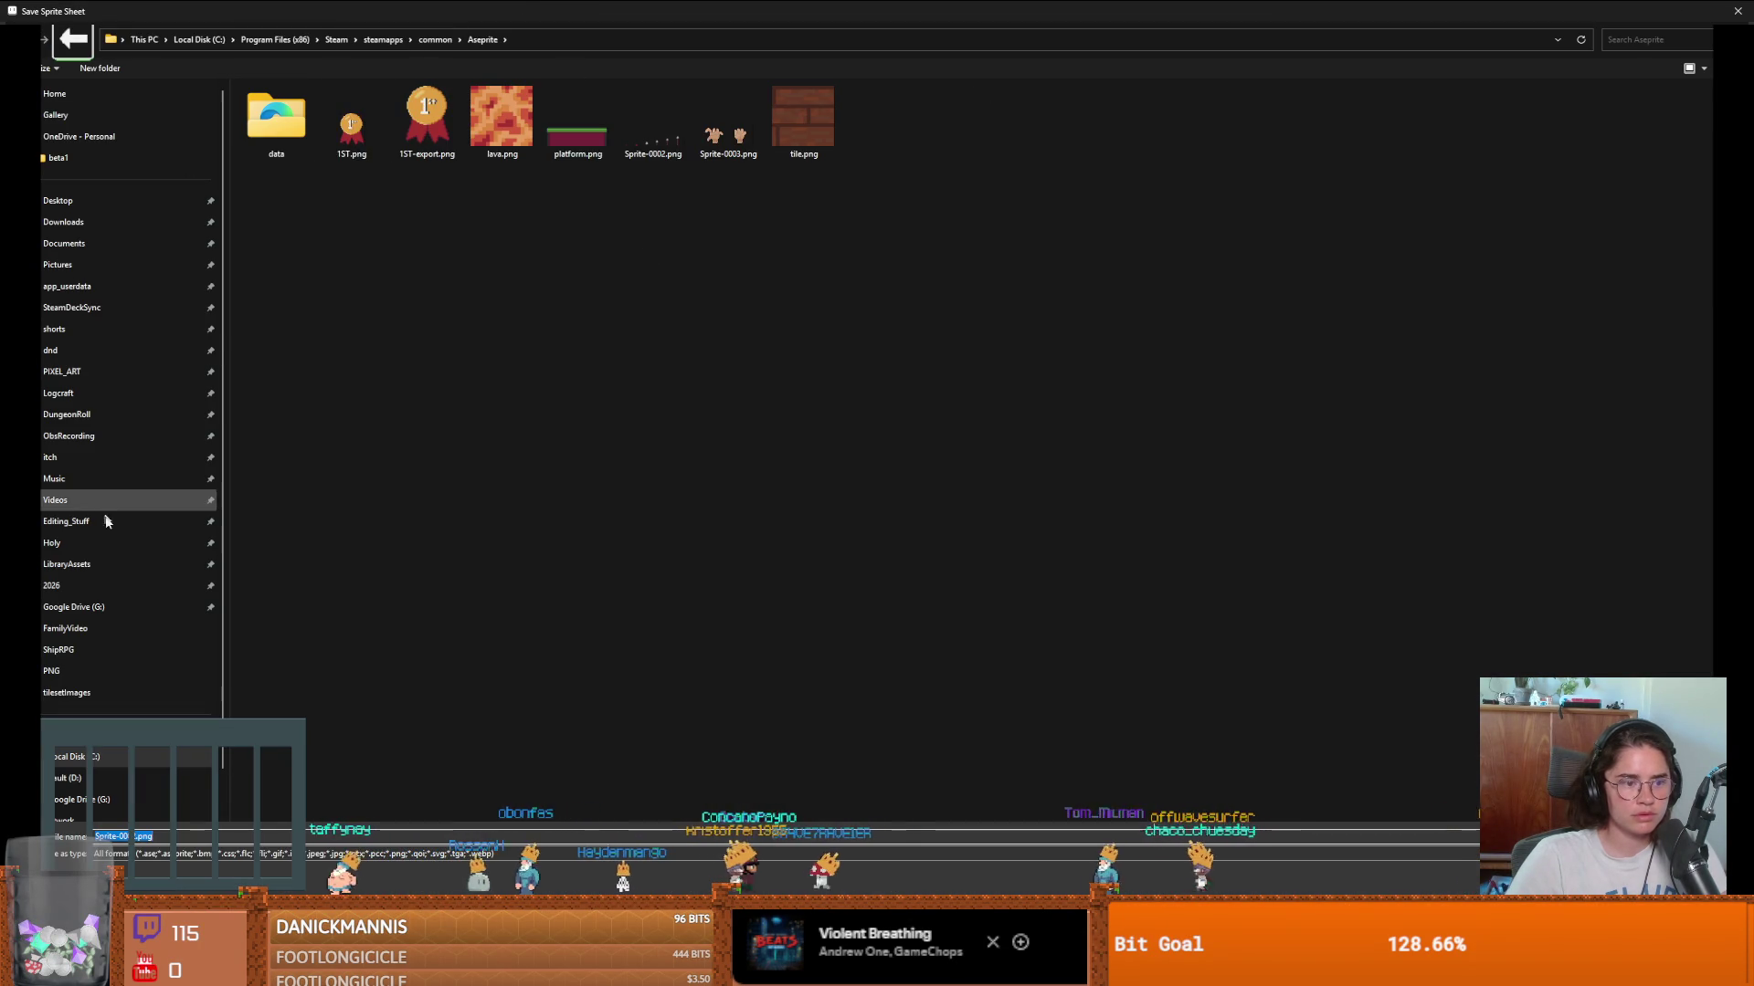
pyautogui.click(98, 416)
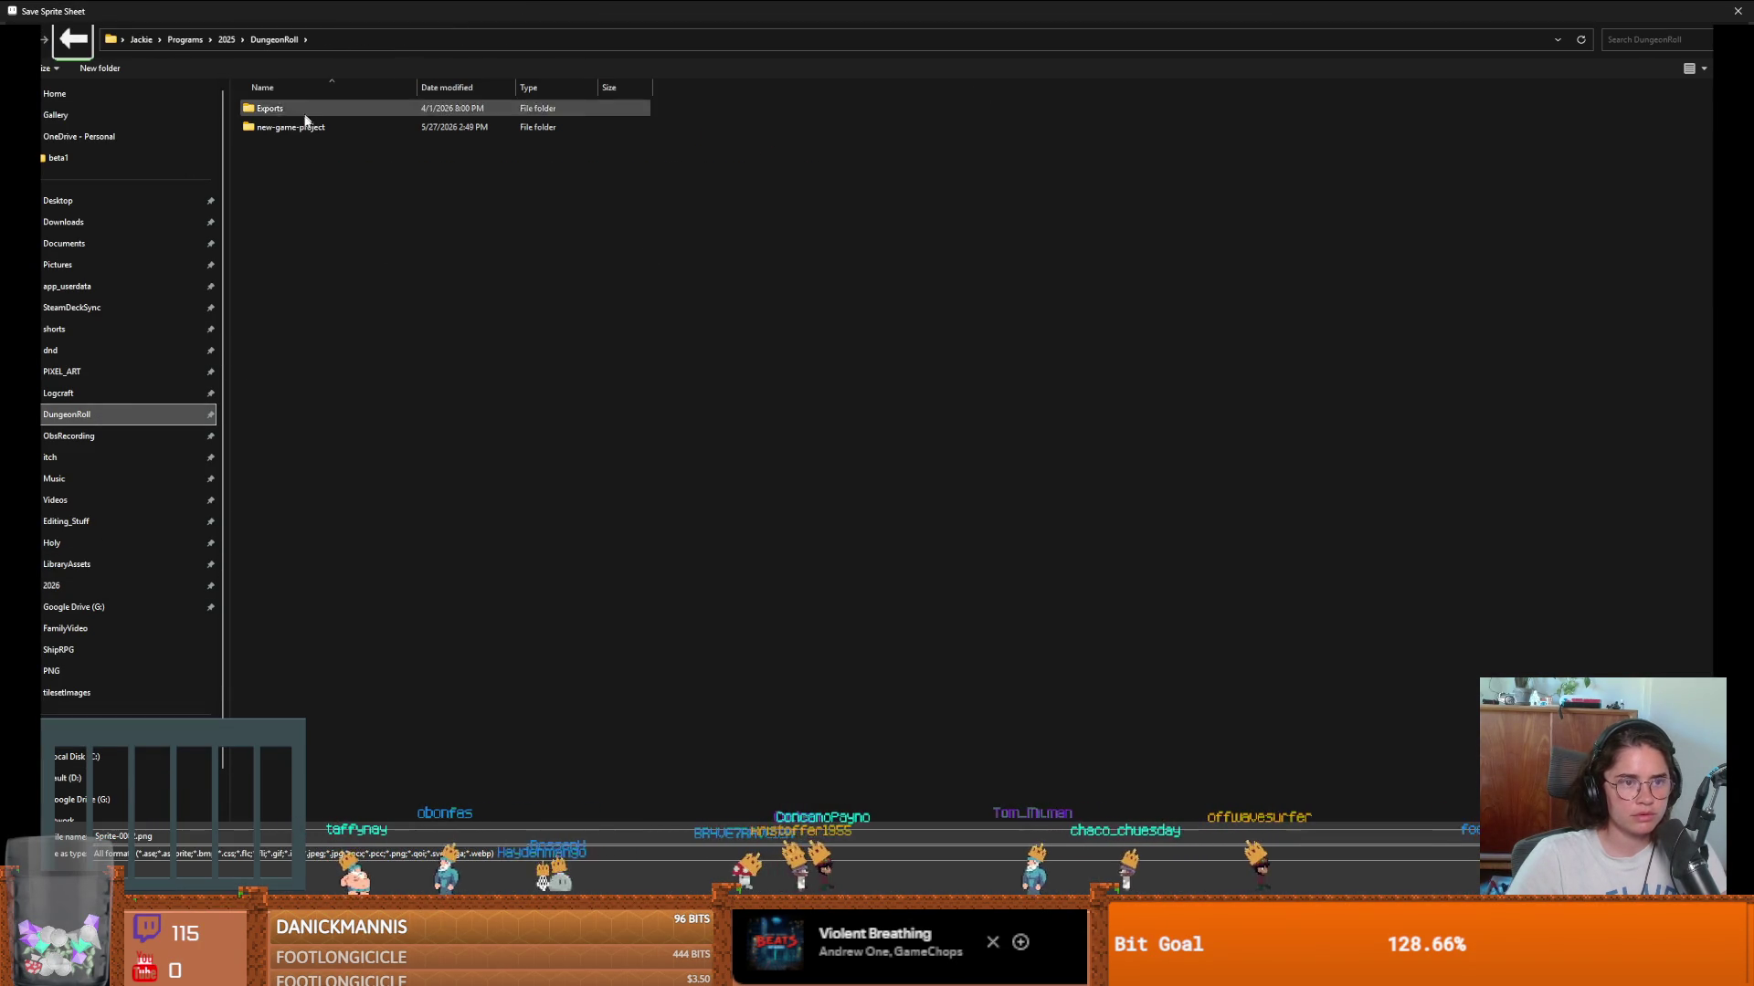
pyautogui.doubleClick(283, 127)
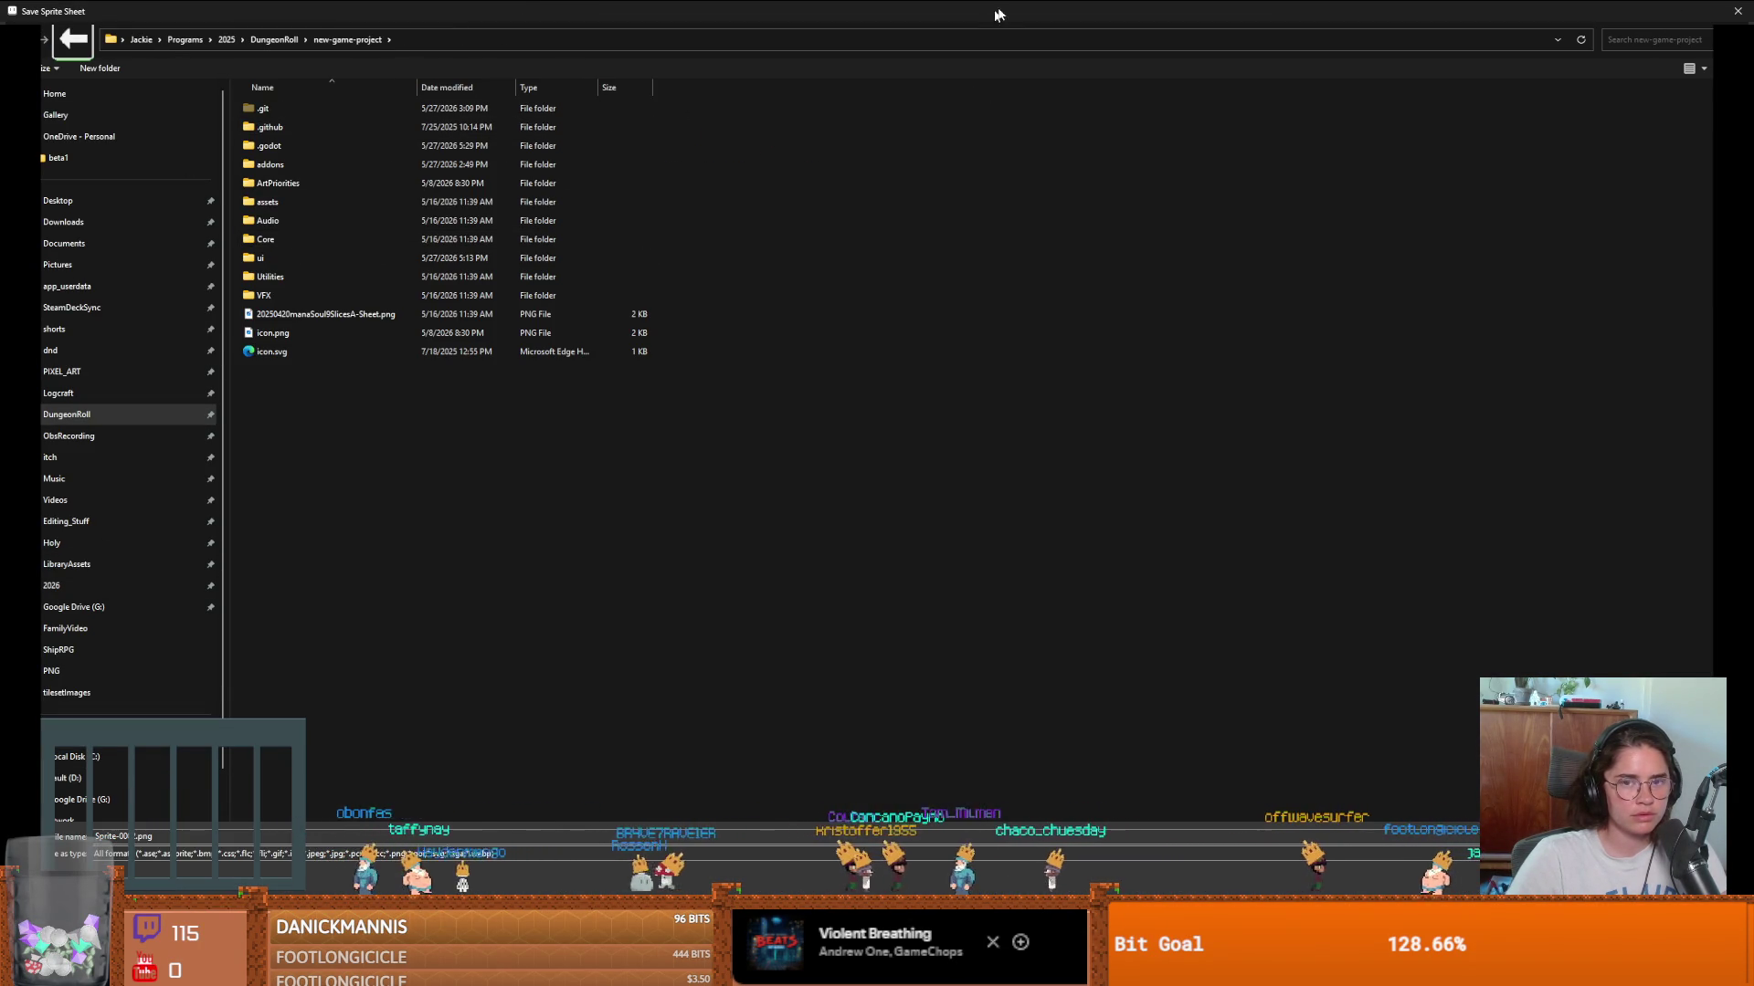
pyautogui.press('Escape')
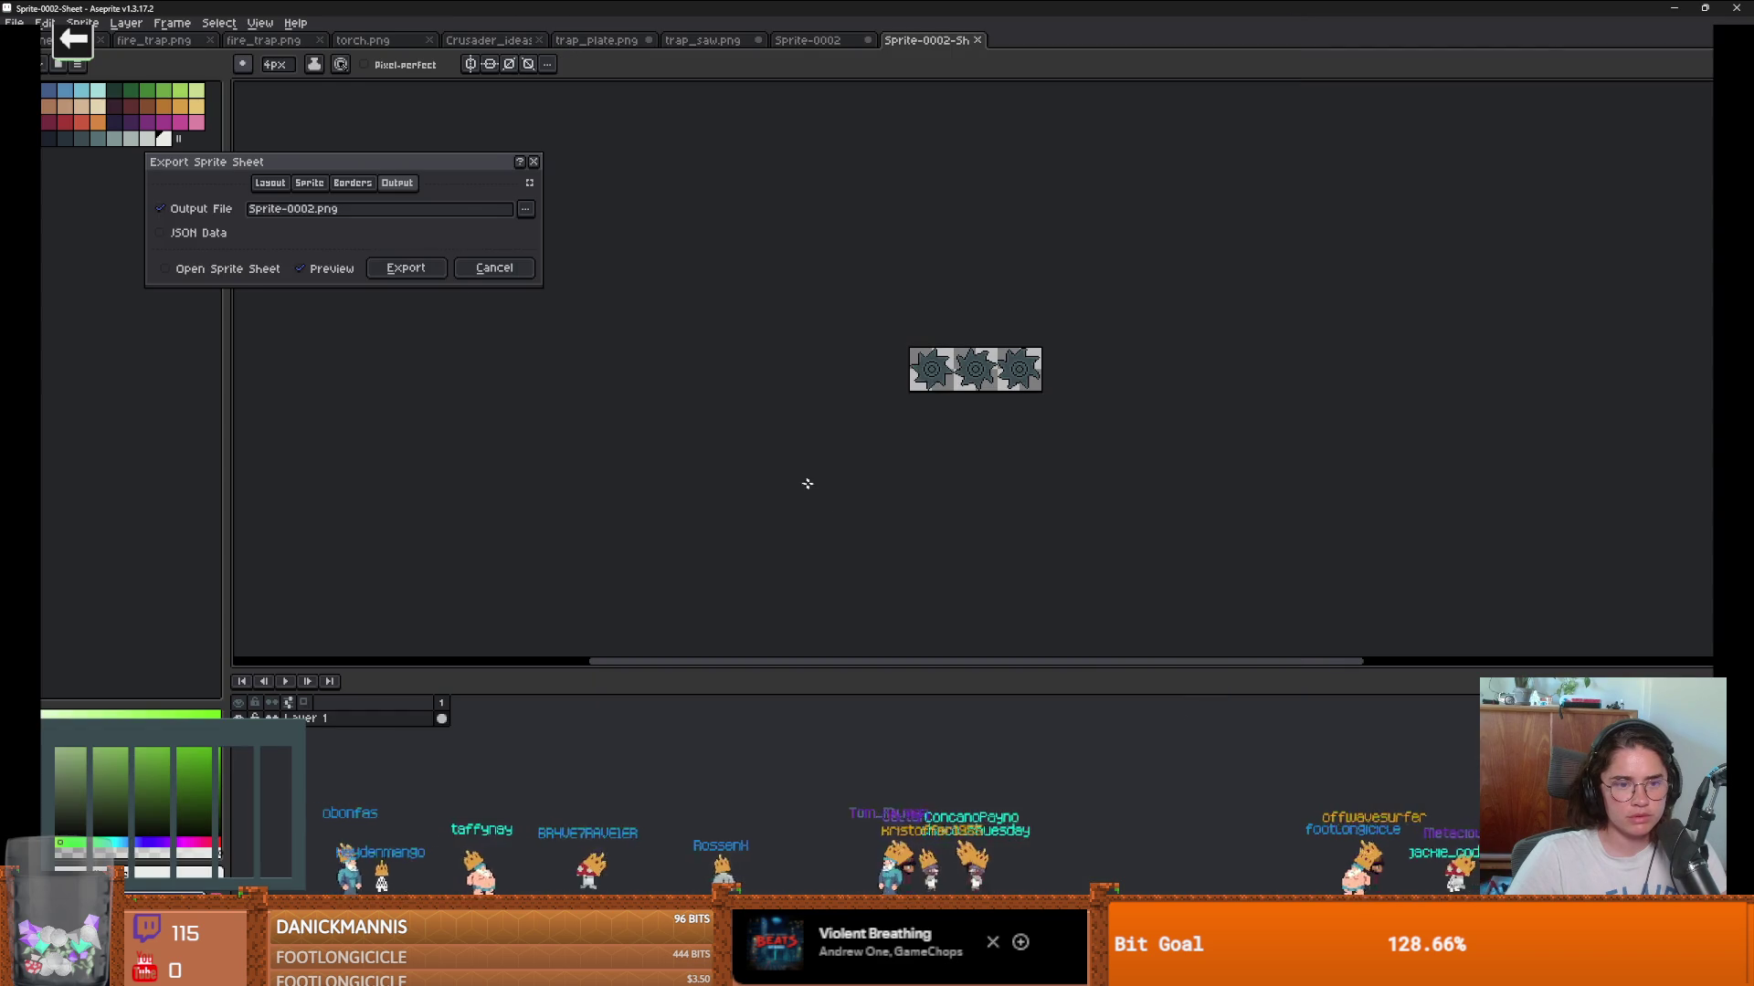
pyautogui.click(530, 168)
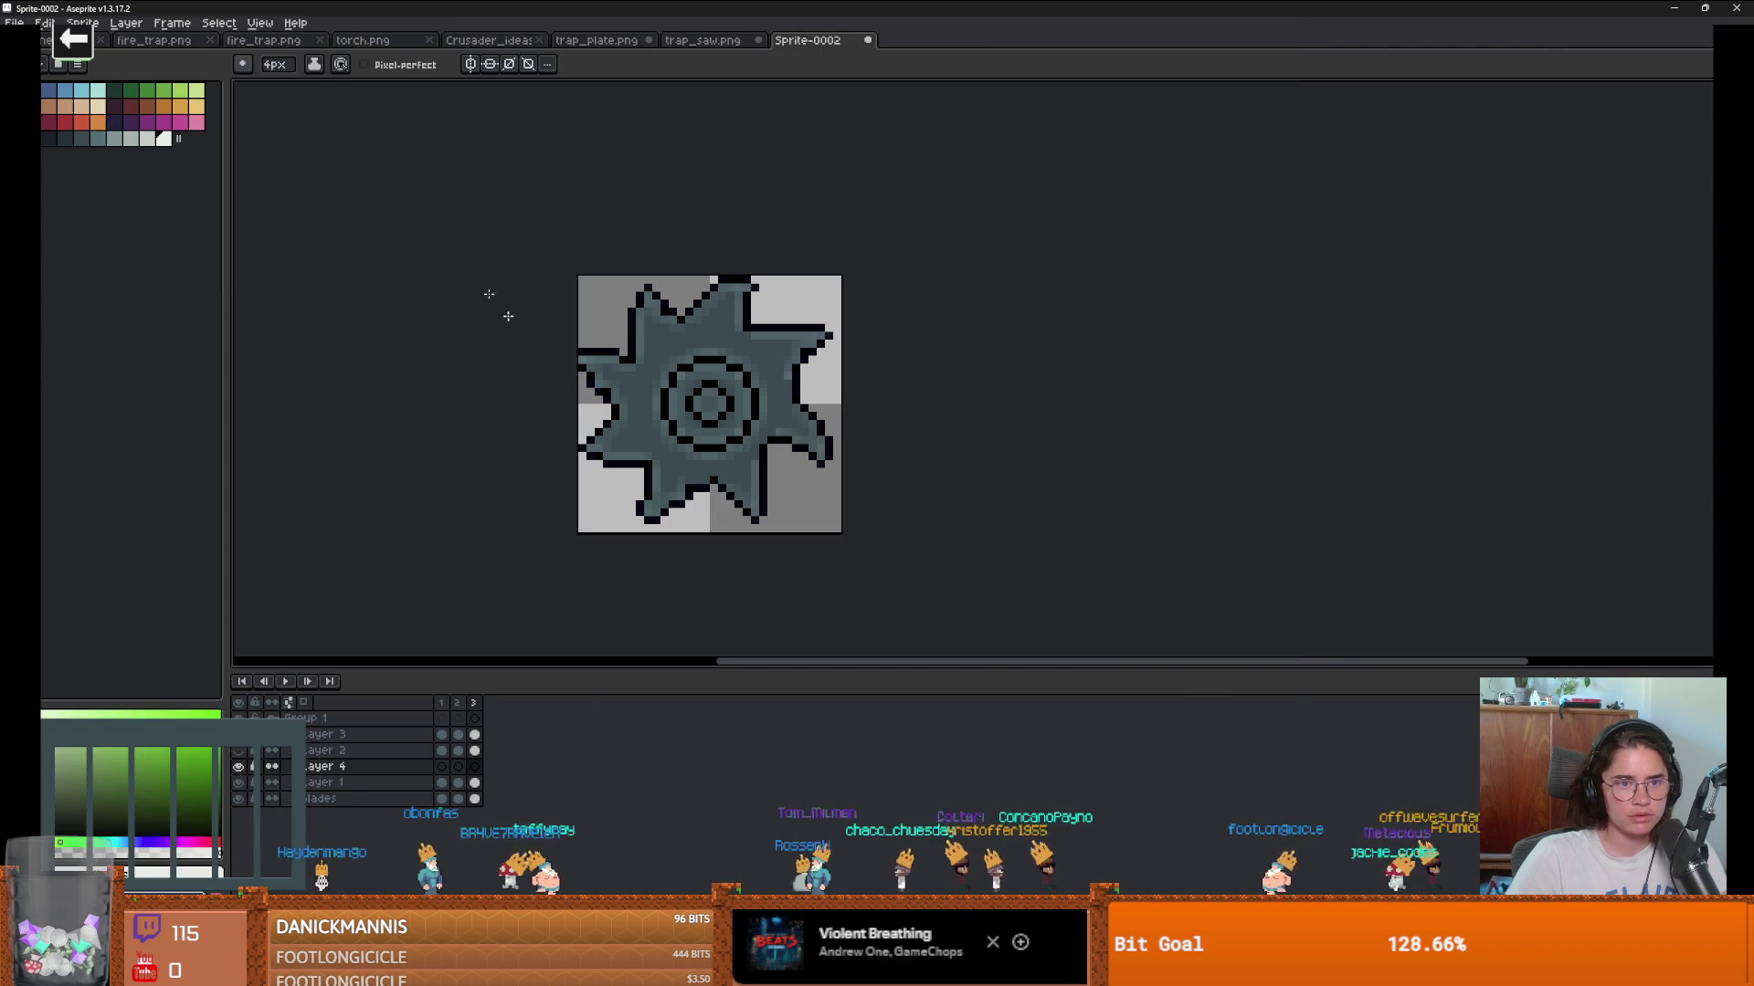
# Open the sprite sheet import settings from the File menu, then close them
pyautogui.click(15, 22)
pyautogui.moveTo(91, 155)
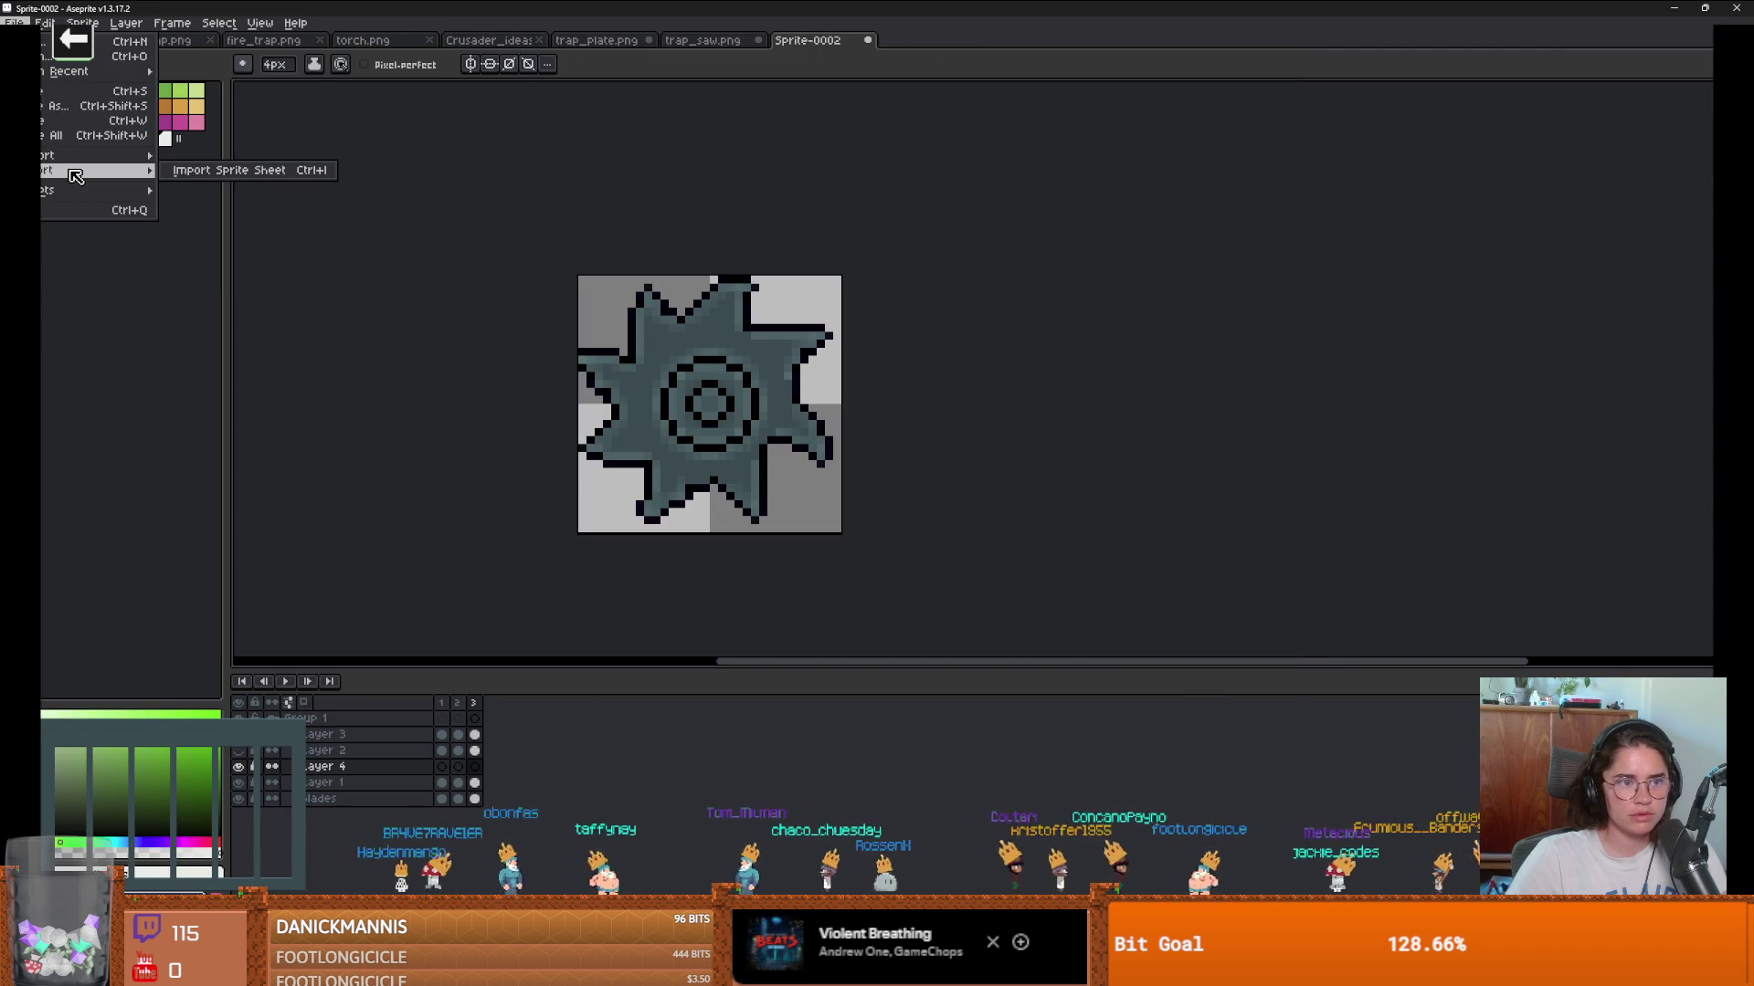
pyautogui.click(288, 178)
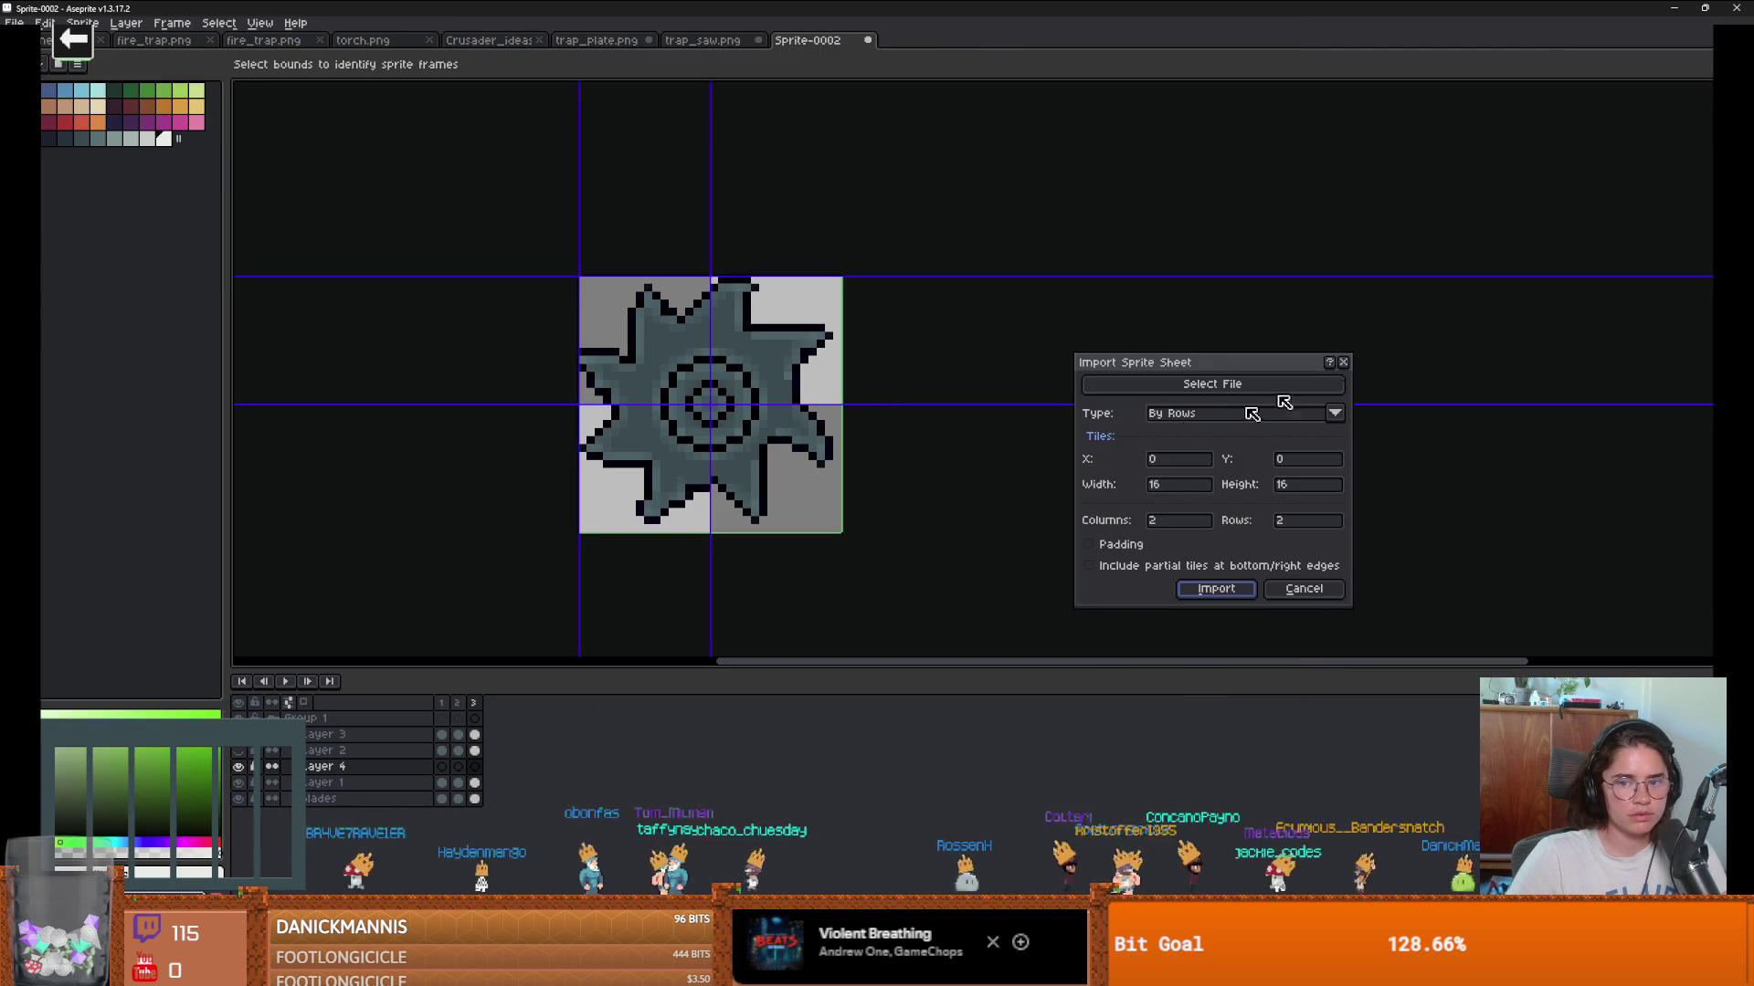
pyautogui.click(1343, 361)
# Export the saw blade sprite sheet with Output File set to the game project folder
pyautogui.click(15, 22)
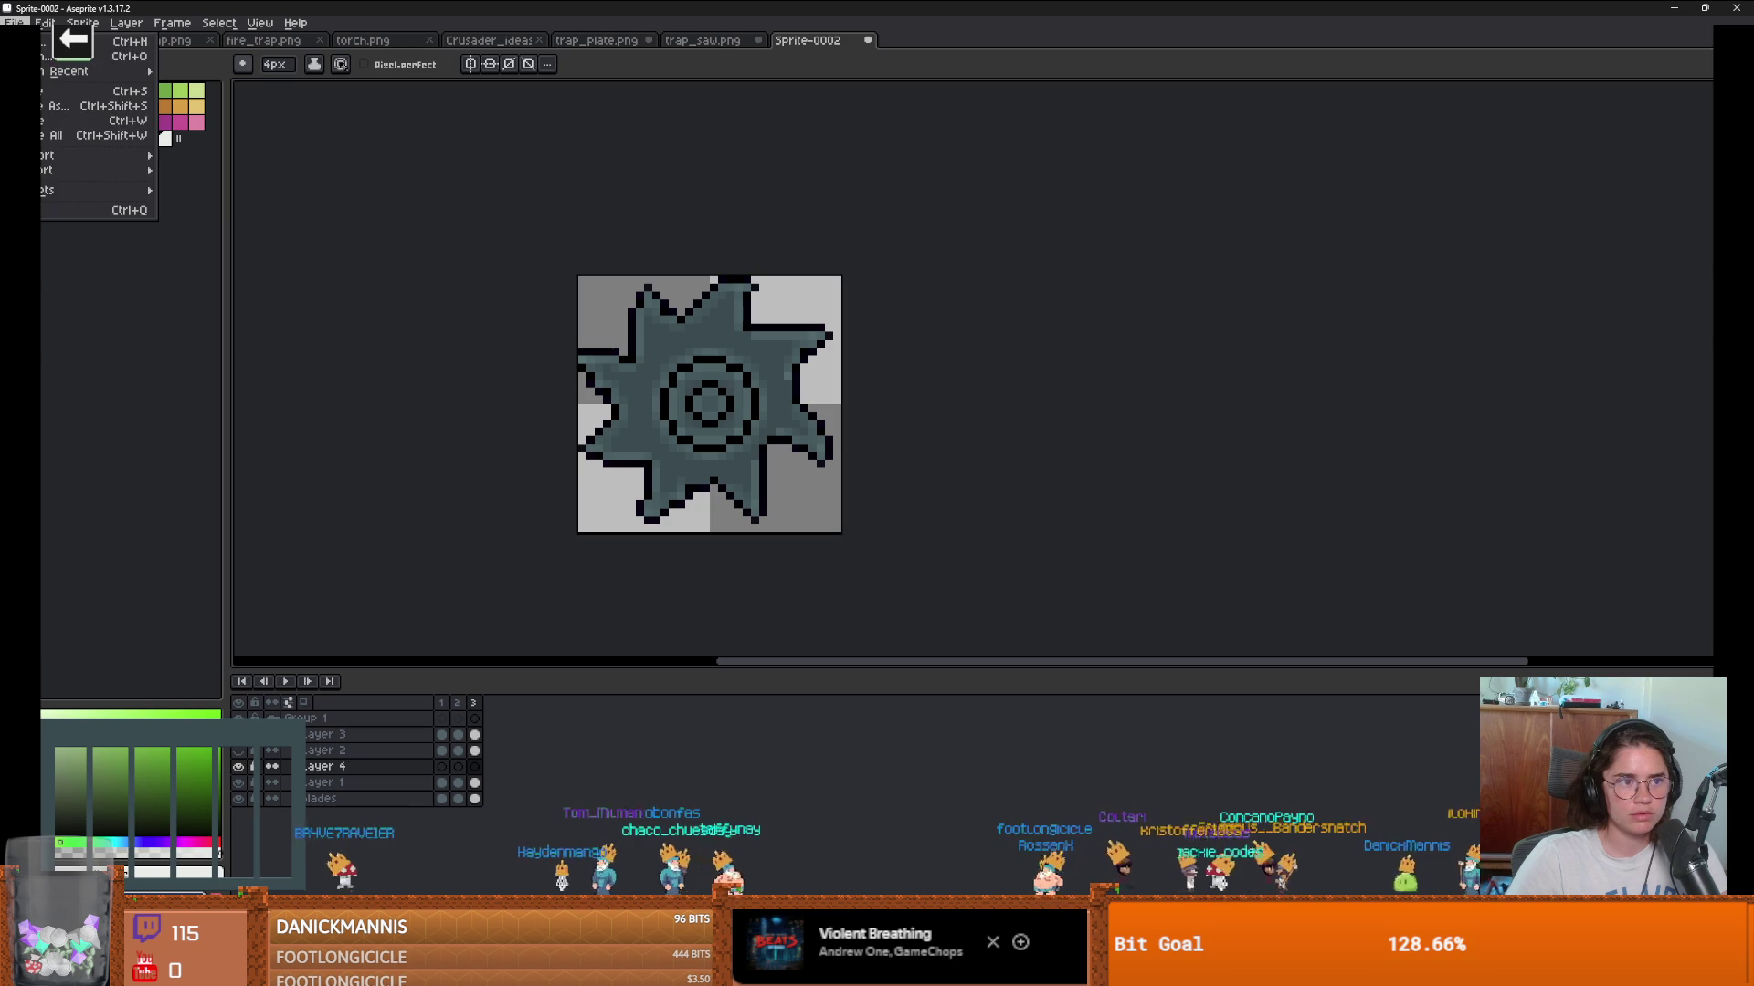
pyautogui.moveTo(92, 156)
pyautogui.click(177, 172)
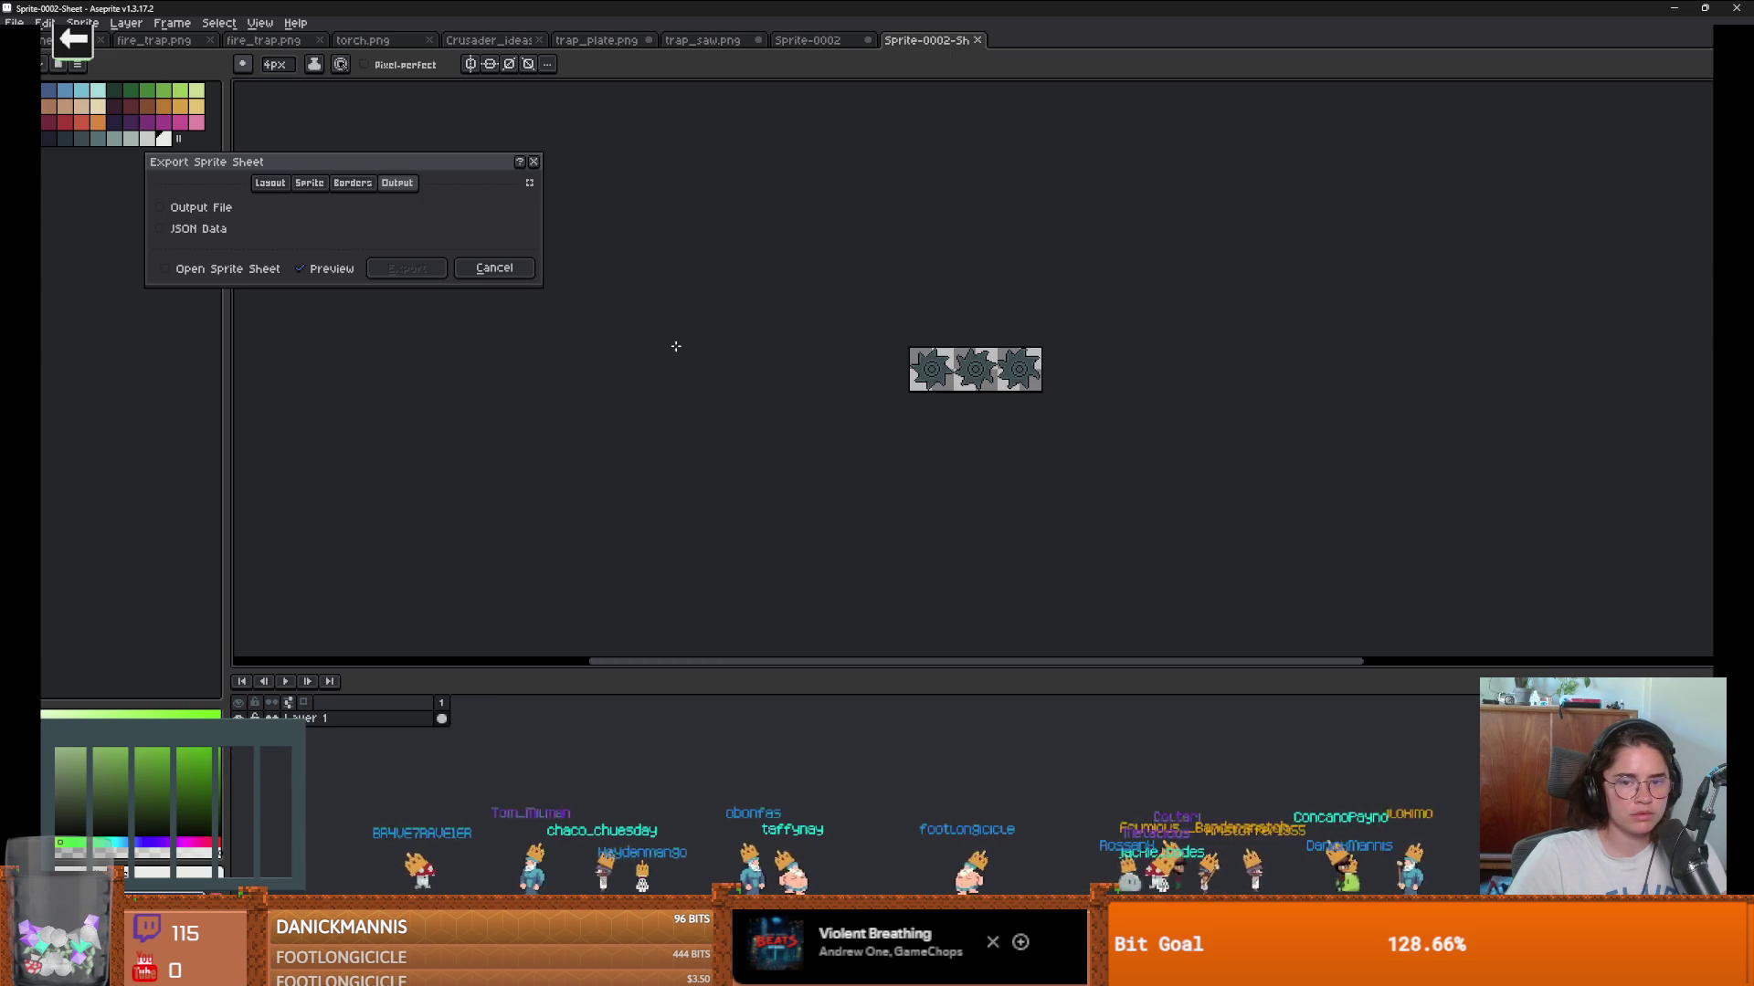
pyautogui.click(230, 209)
pyautogui.click(525, 209)
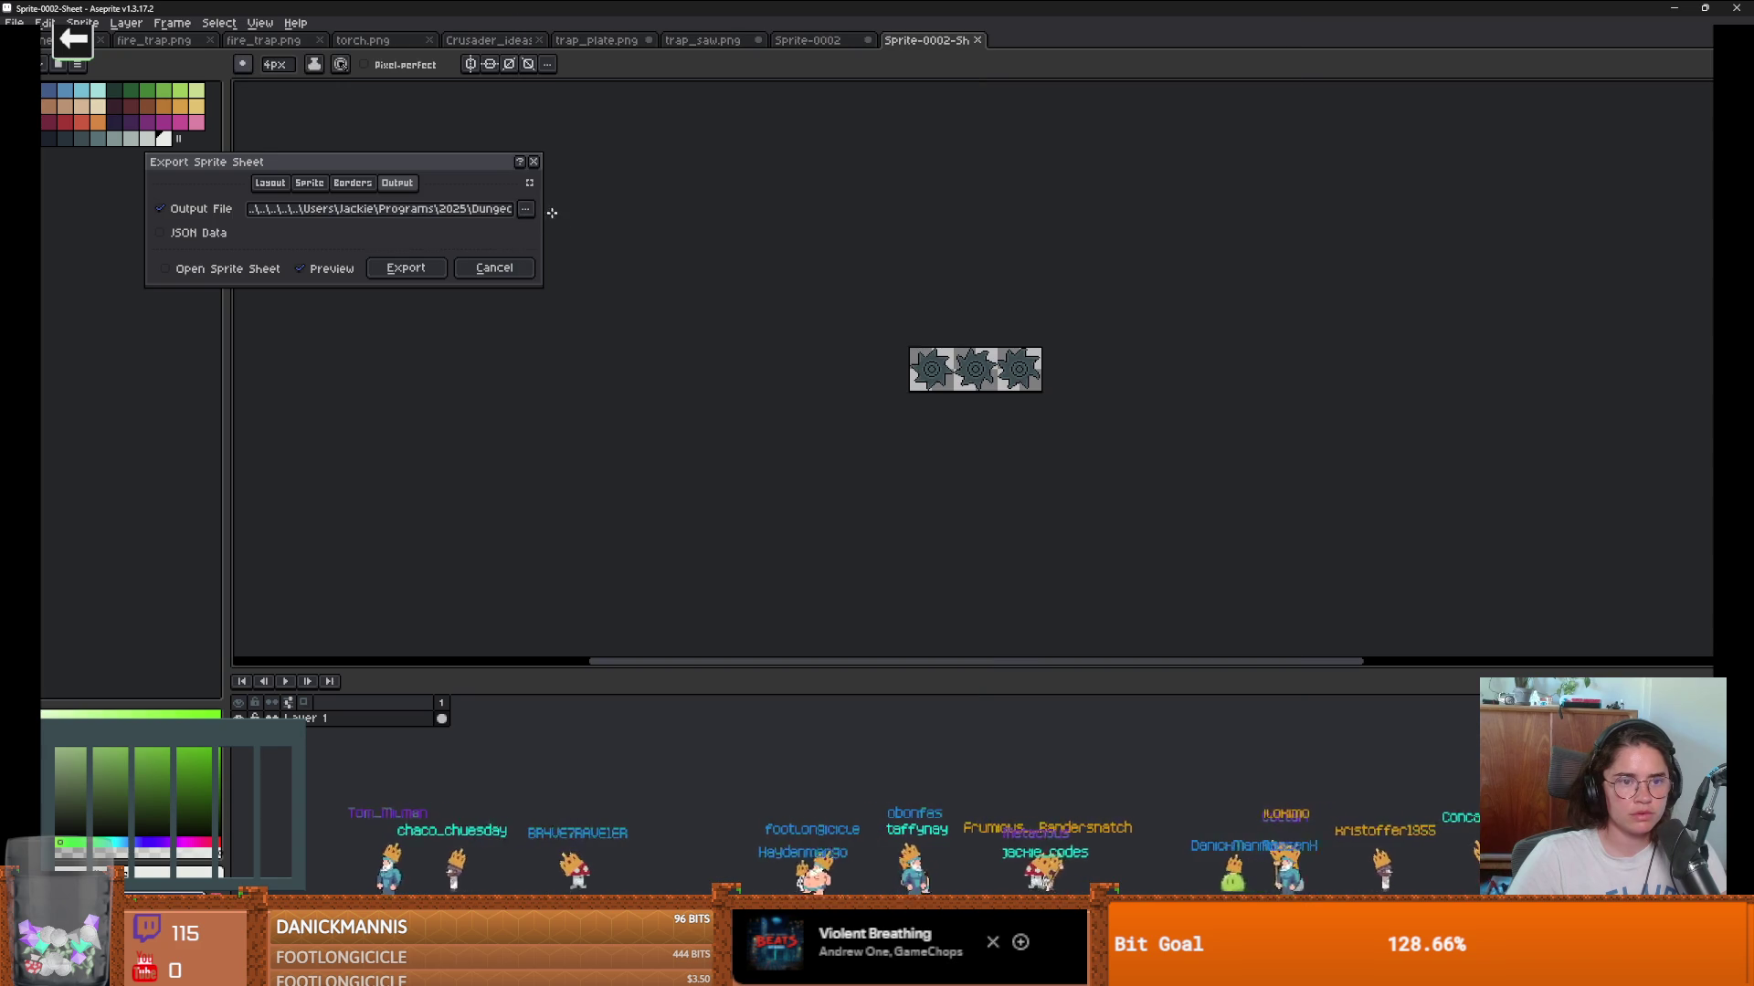
pyautogui.click(534, 163)
# Select the whole canvas and briefly open, then dismiss, Layer 4's options
pyautogui.hotkey('ctrl', 'a')
pyautogui.rightClick(355, 770)
pyautogui.press('Escape')
pyautogui.hotkey('alt', 'f')
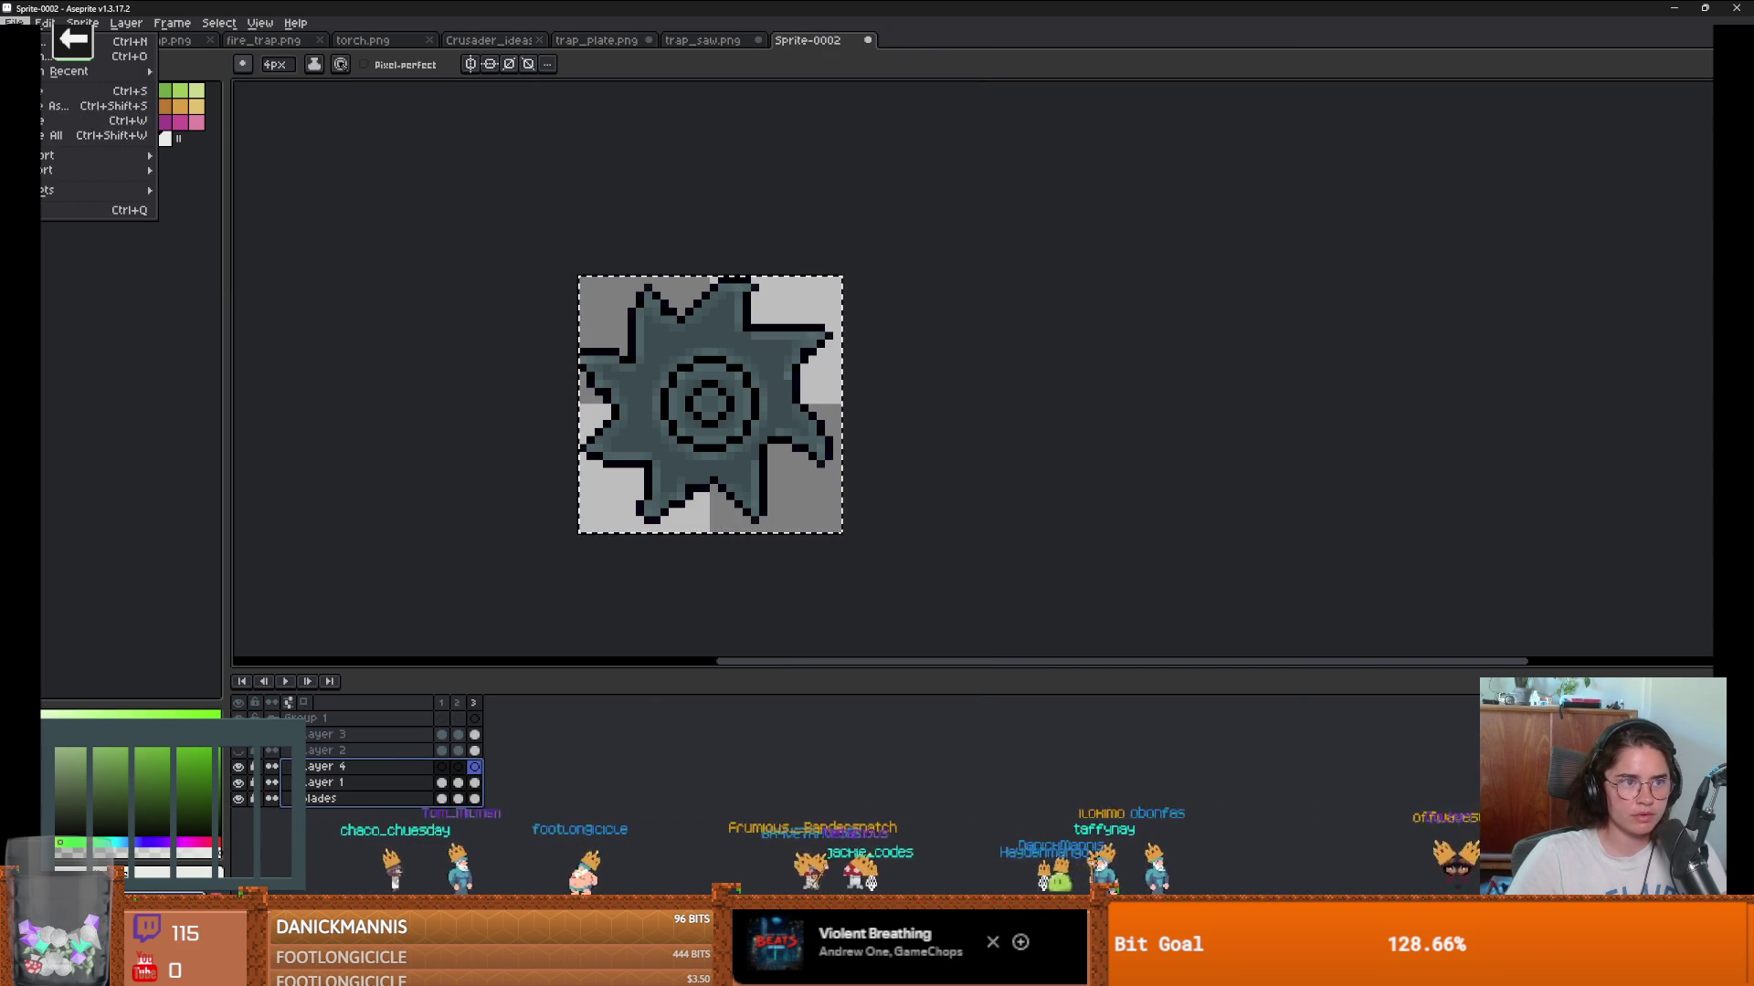
# Save the sprite as saw_blade
pyautogui.hotkey('ctrl', 's')
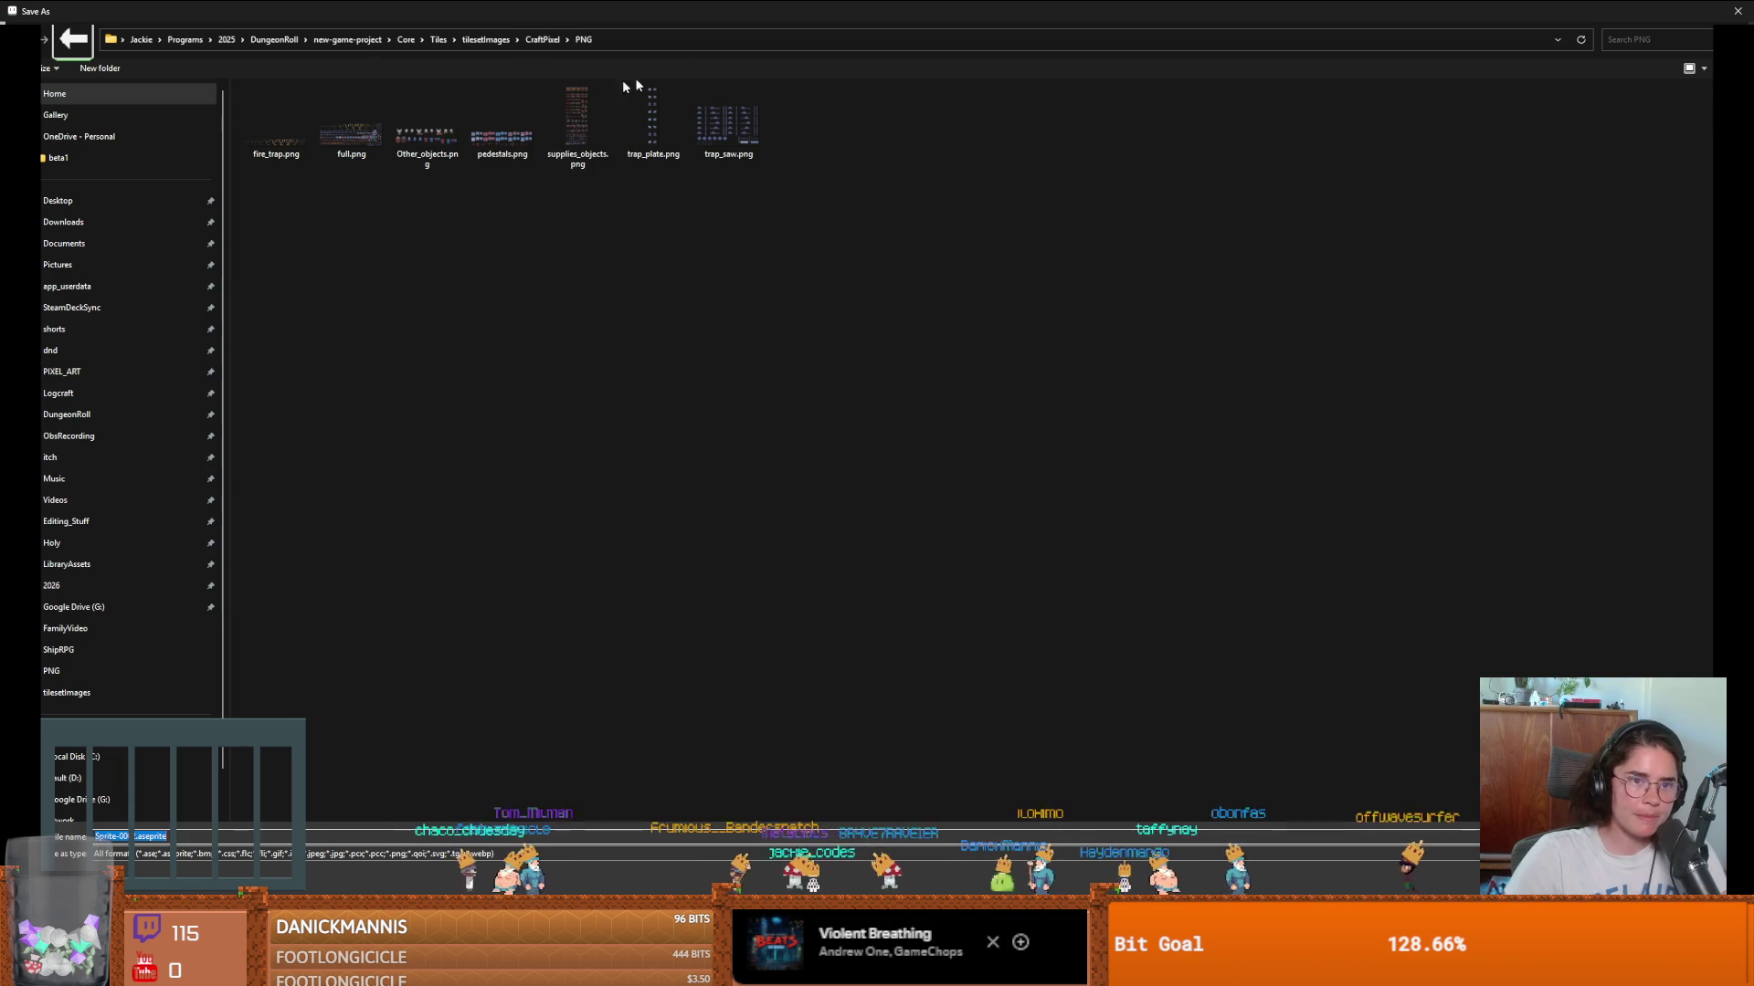
pyautogui.write('saw_')
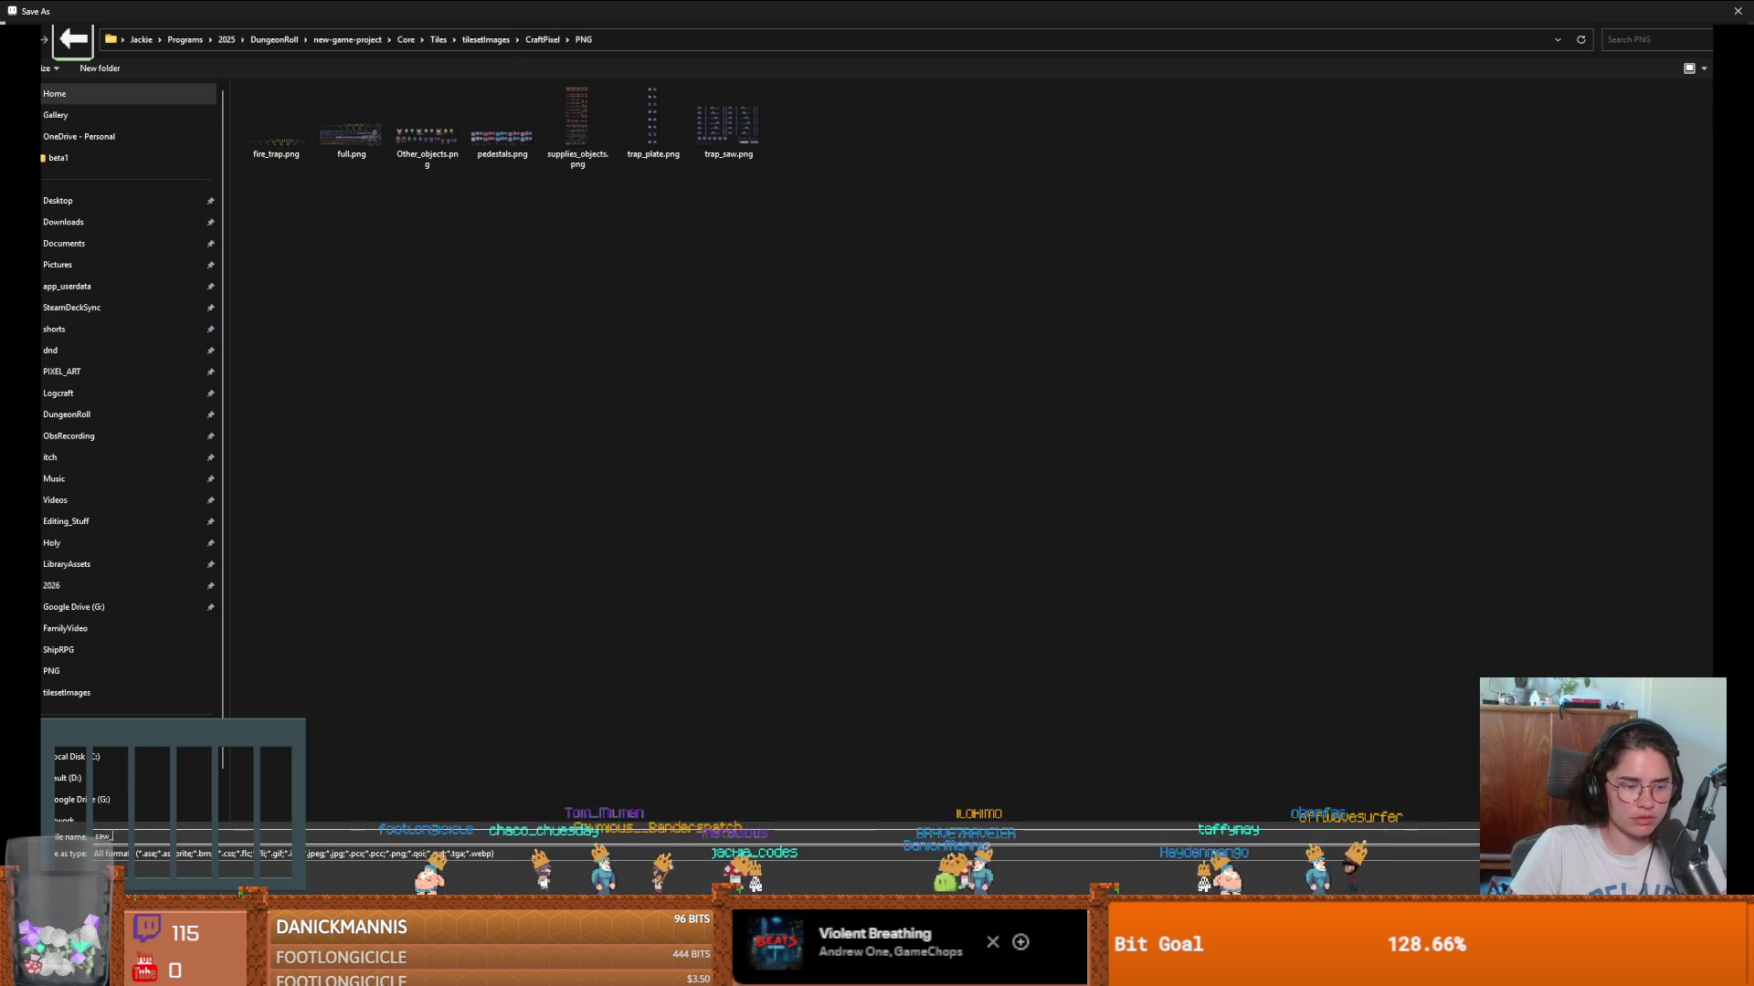
pyautogui.write('de')
pyautogui.press('Return')
# Export the frames as the sprite sheet saw_blade.png with Output File enabled
pyautogui.hotkey('alt', 'f')
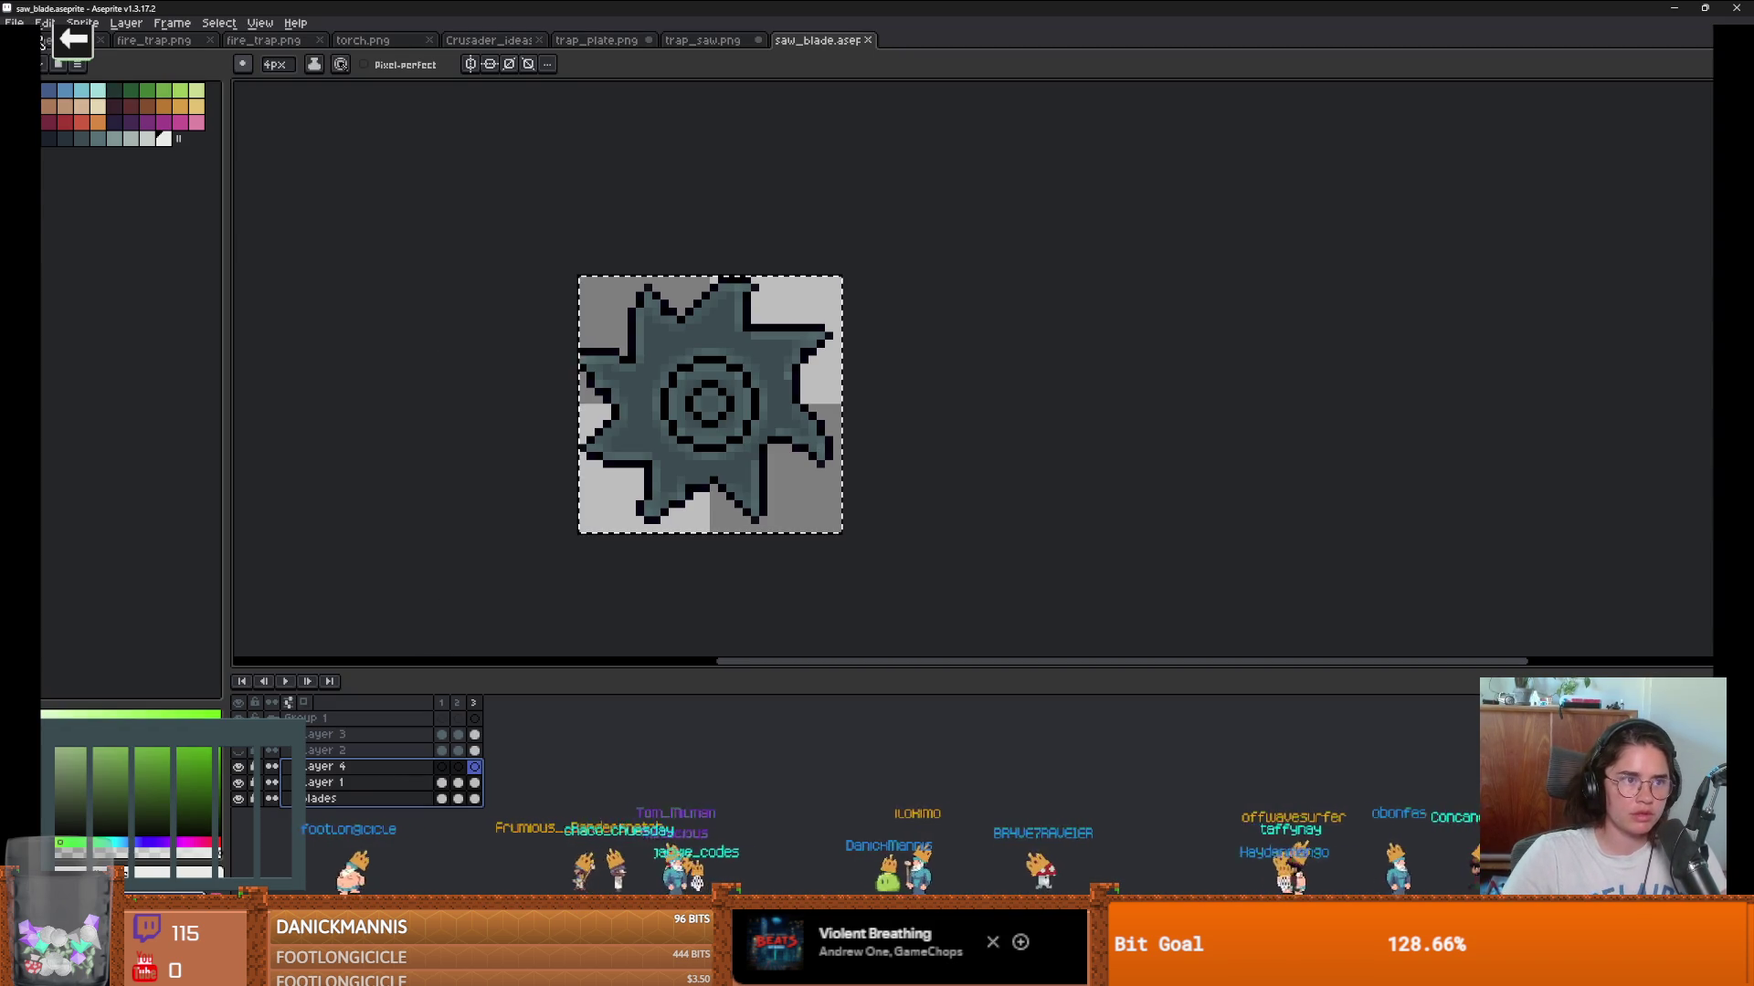
pyautogui.moveTo(92, 170)
pyautogui.click(274, 177)
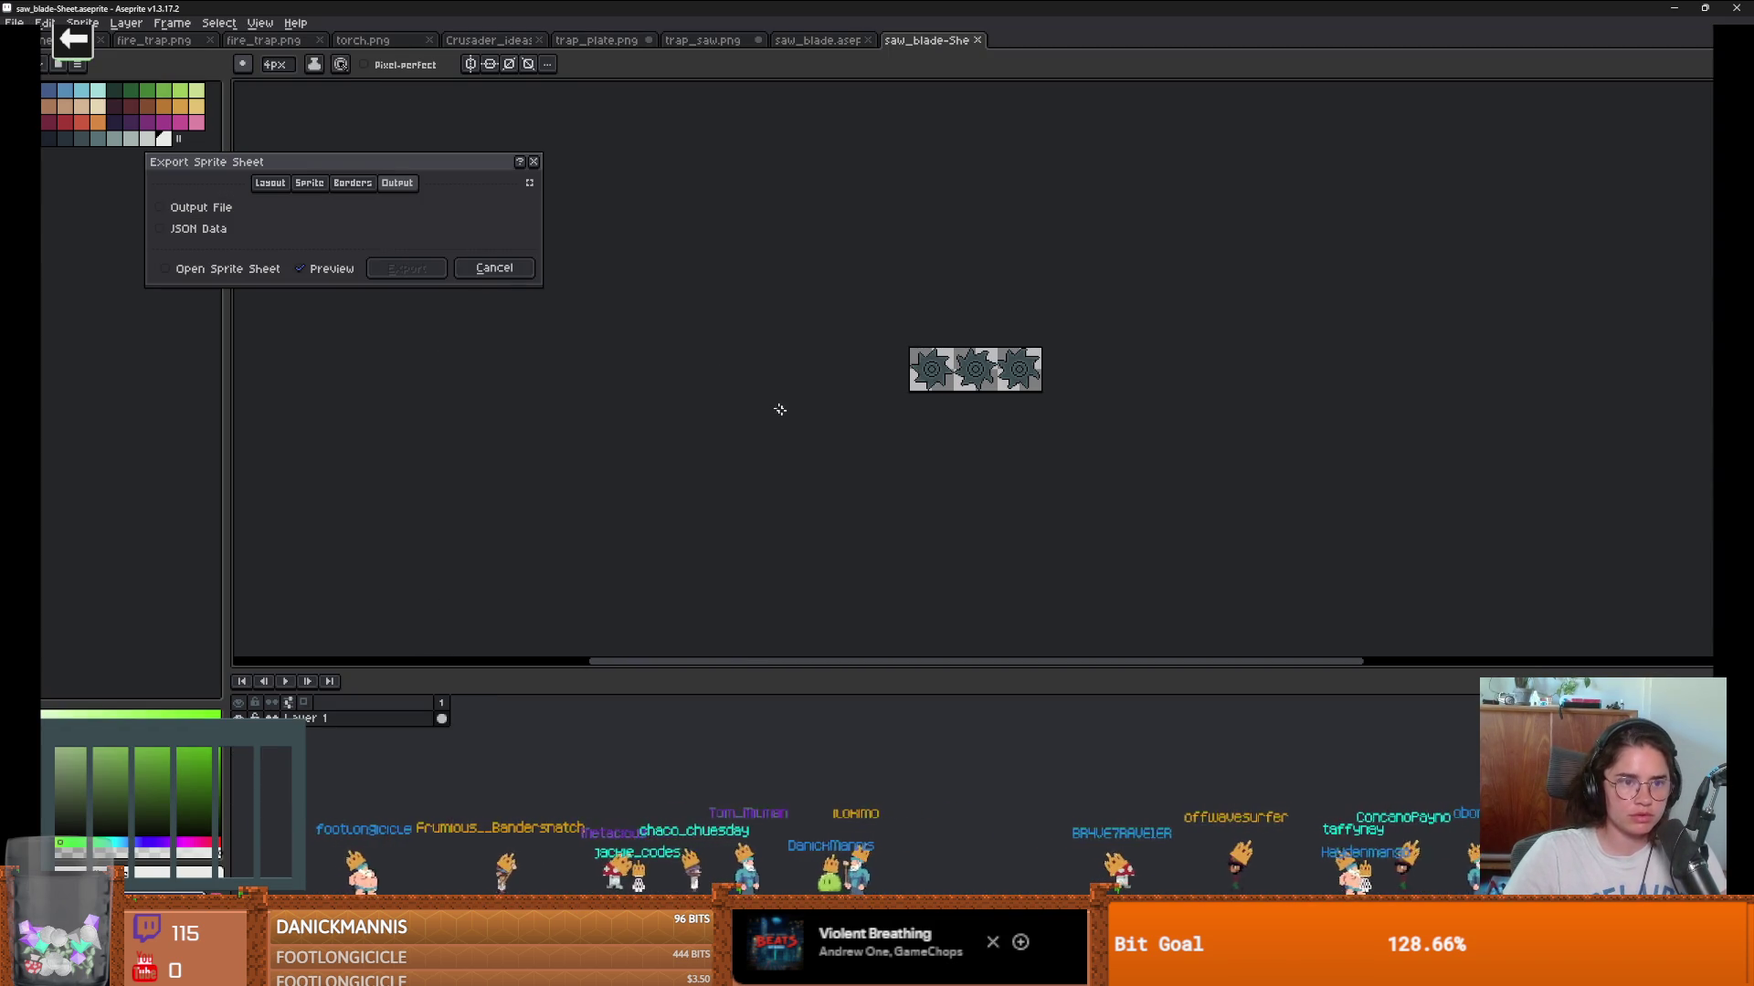
pyautogui.click(196, 208)
pyautogui.click(530, 210)
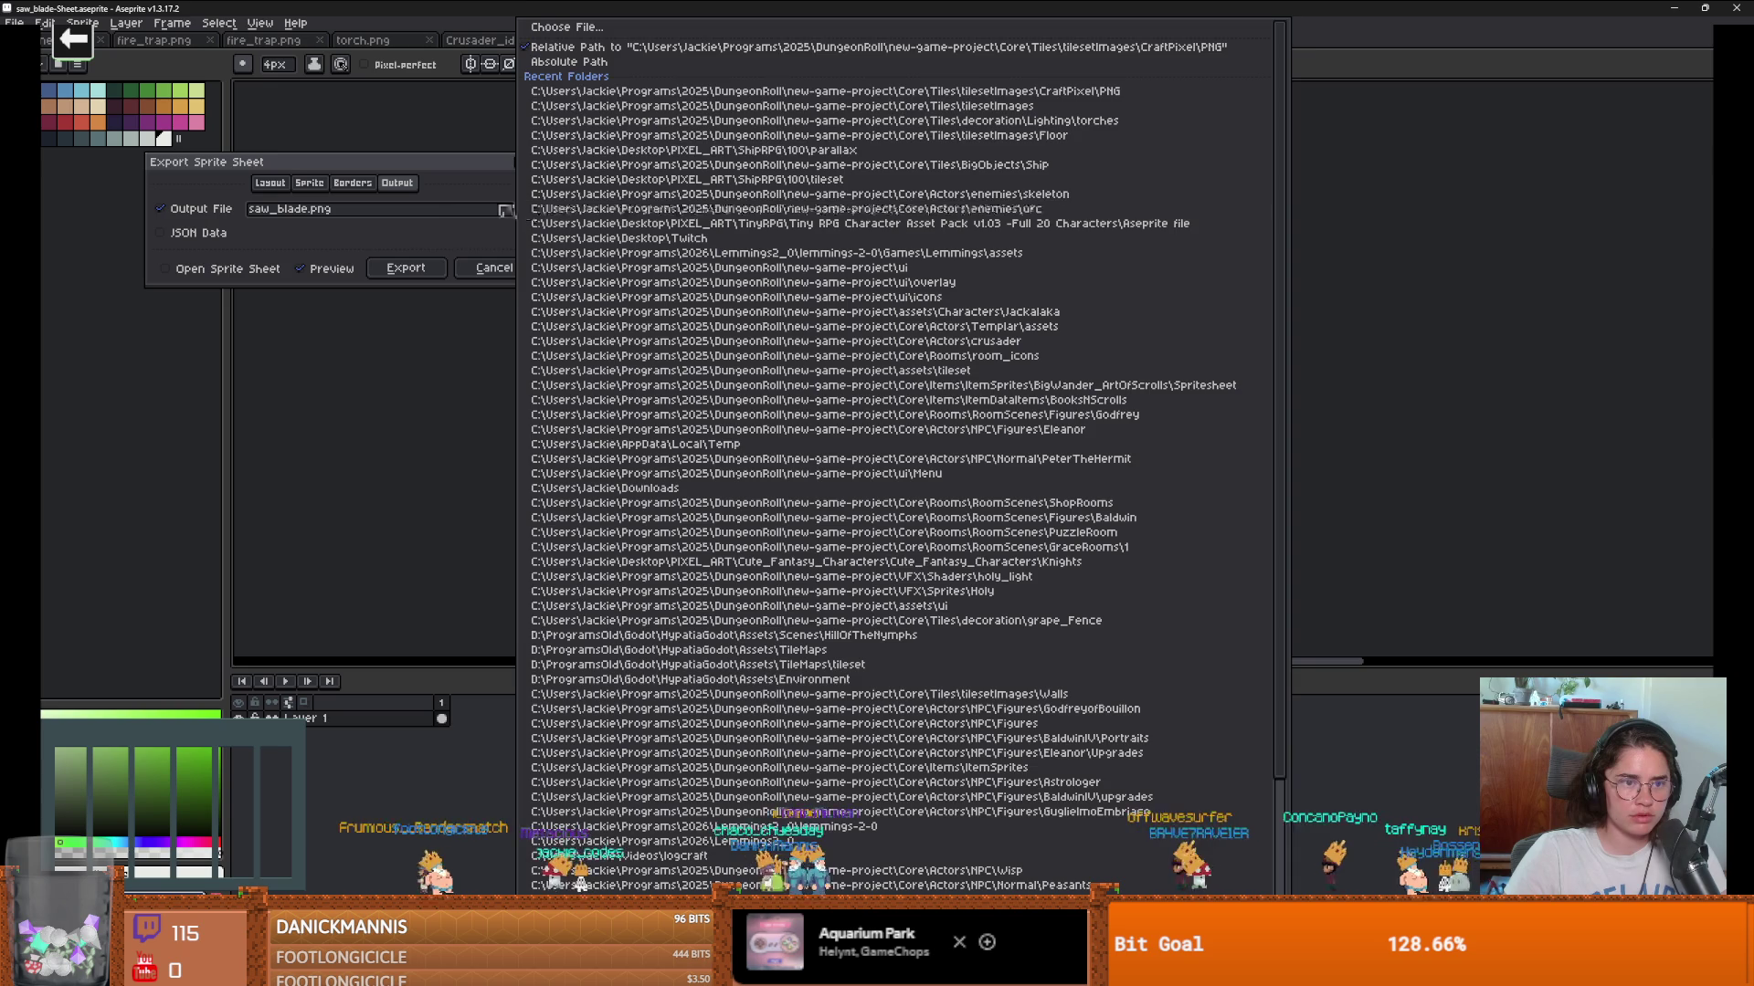
pyautogui.click(413, 272)
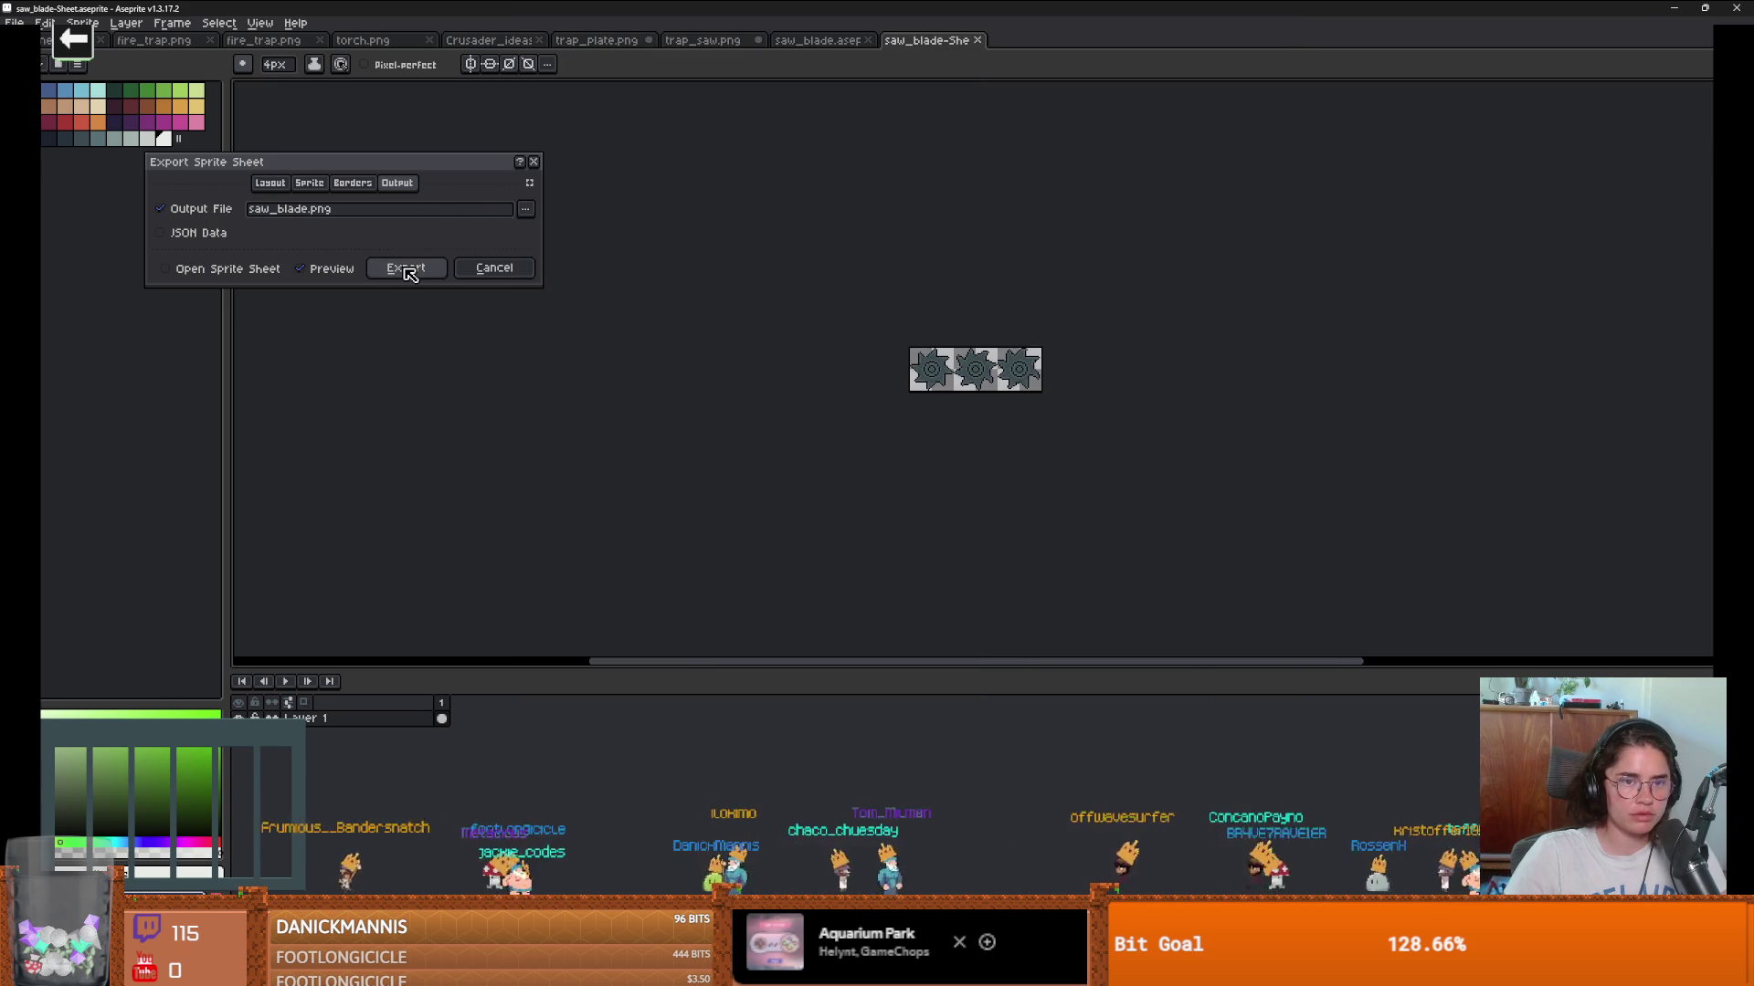
pyautogui.click(413, 270)
# Cancel an accidental new sprite and open the exported saw_blade.png
pyautogui.click(44, 23)
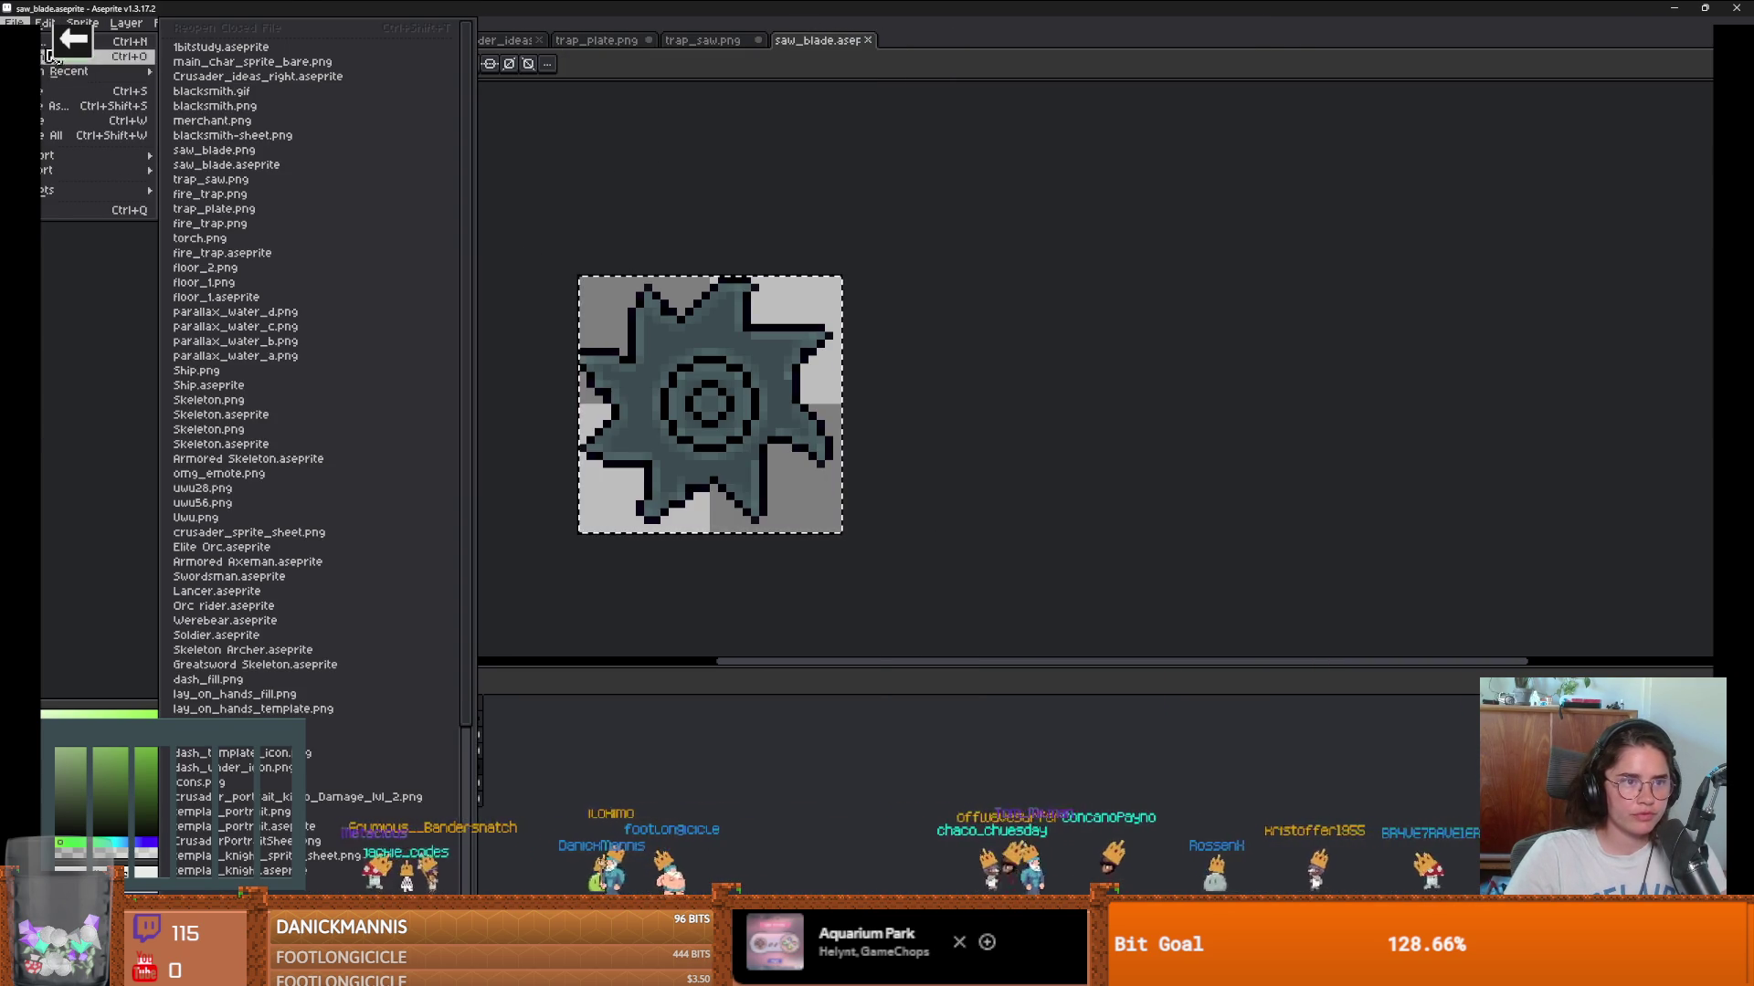
pyautogui.hotkey('ctrl', 'n')
pyautogui.click(961, 320)
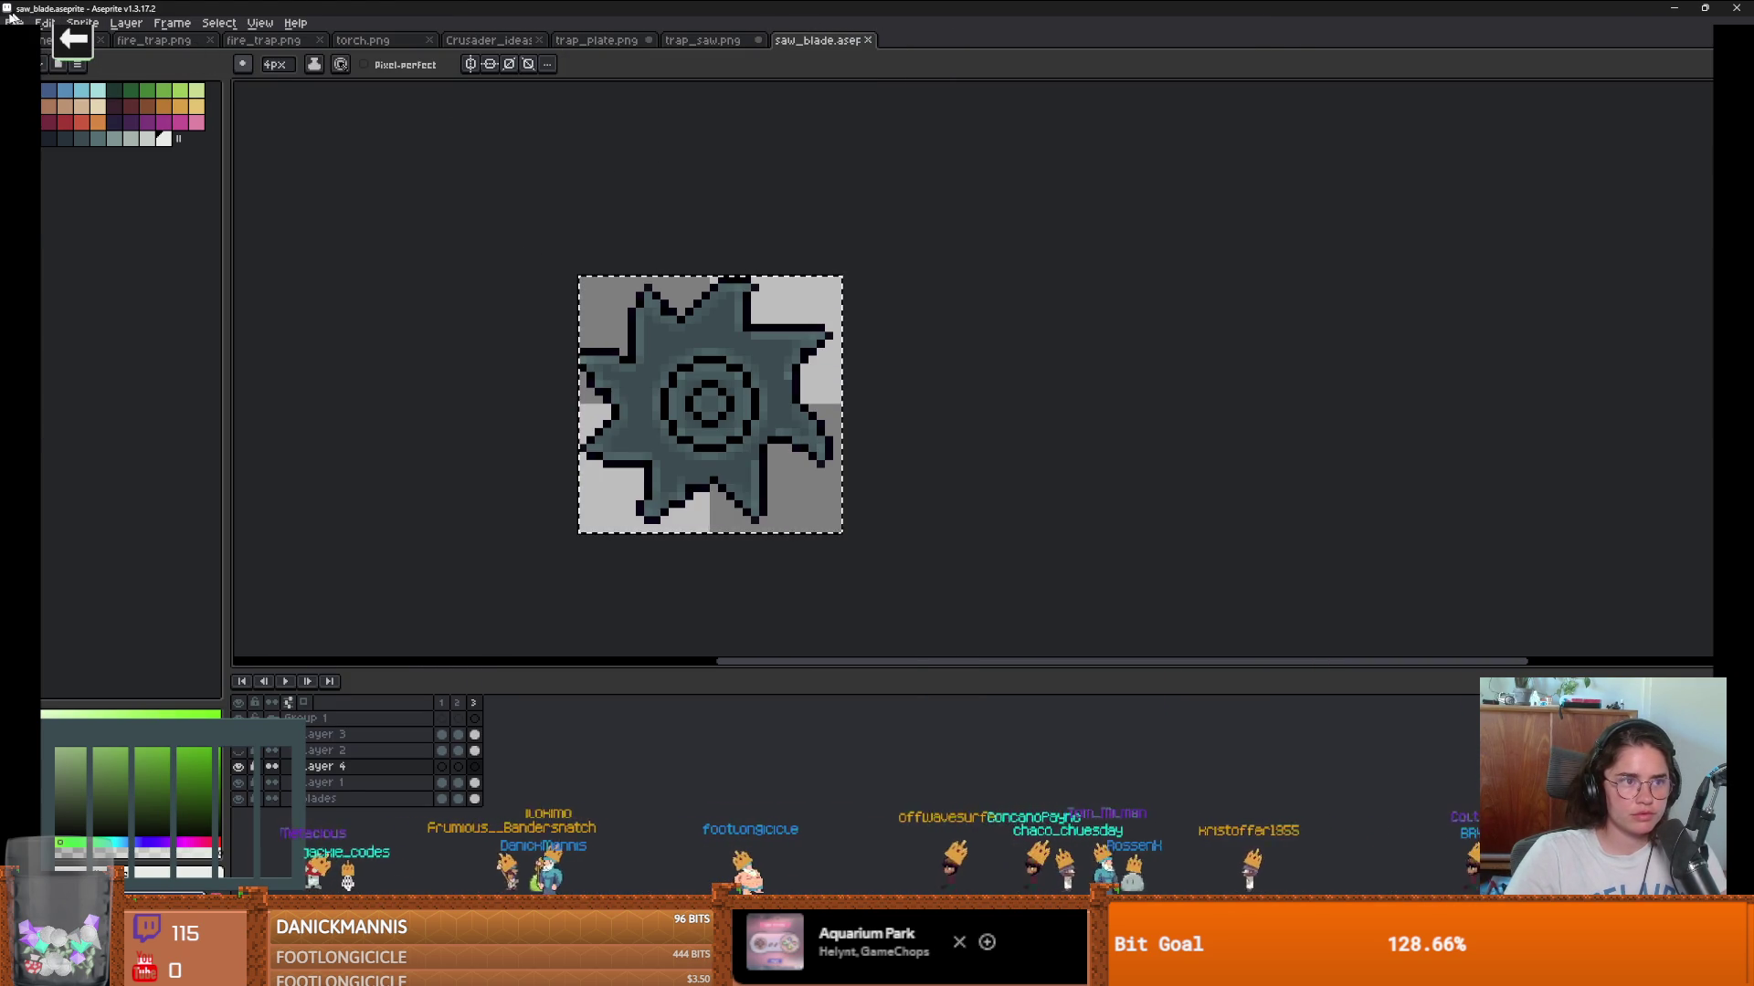
pyautogui.click(16, 23)
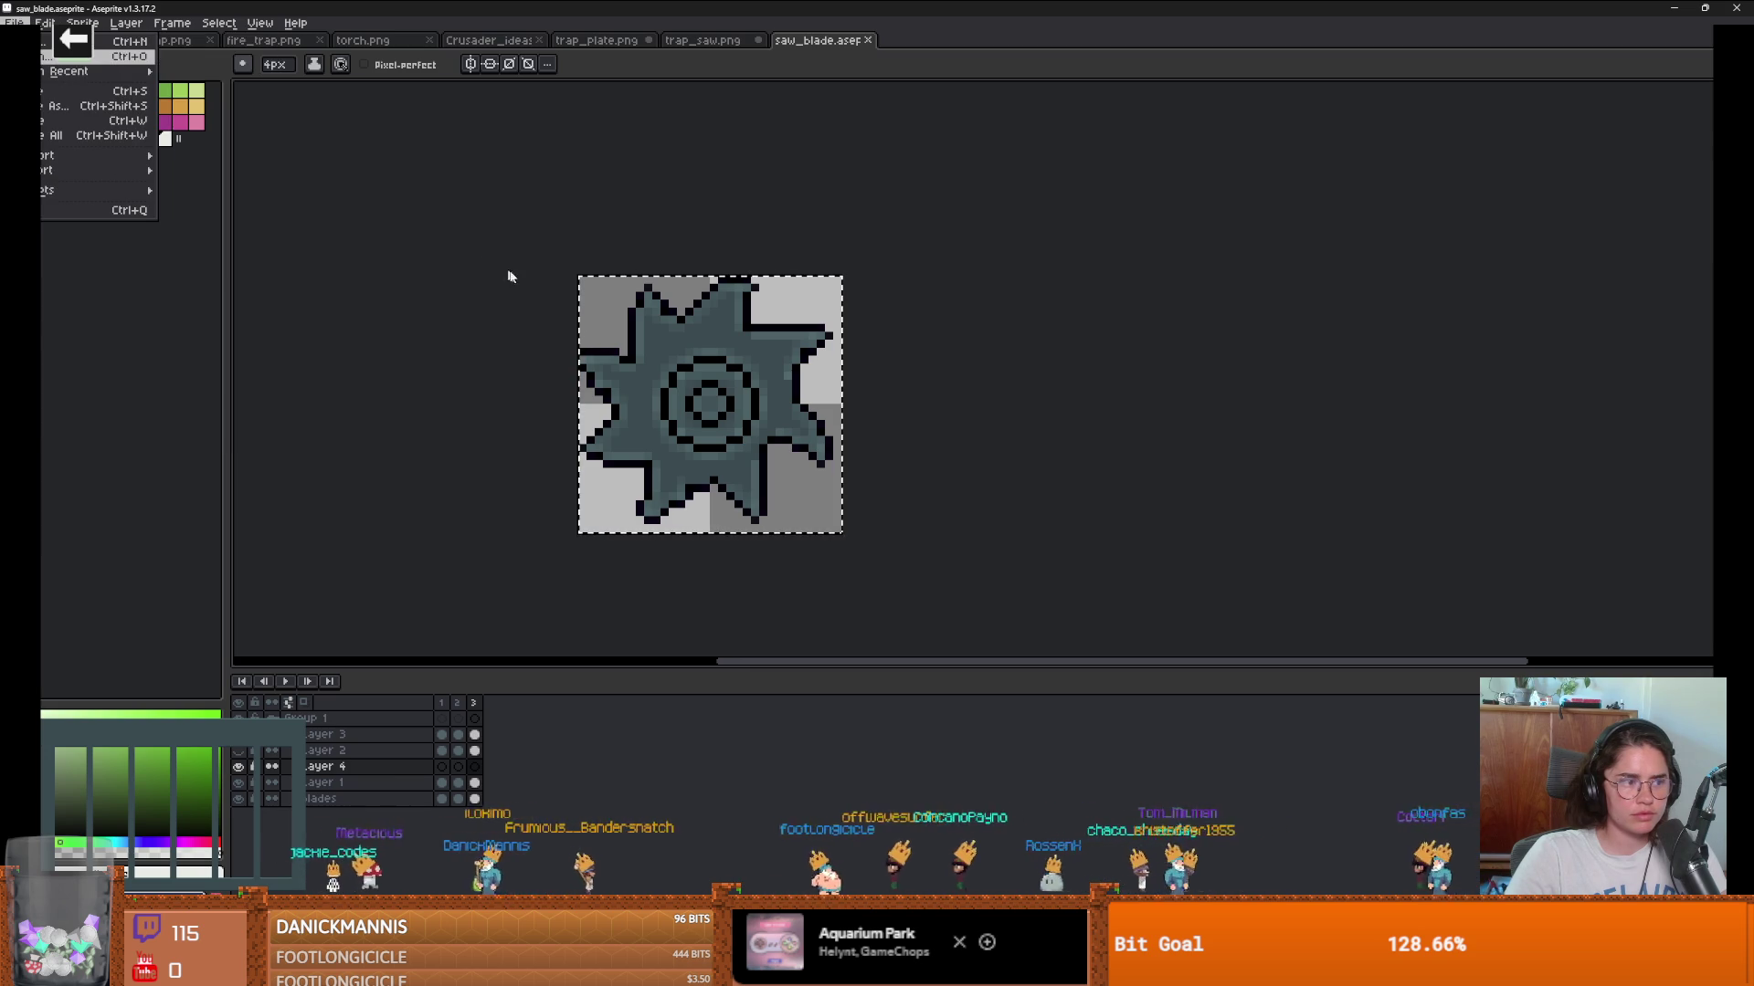
pyautogui.hotkey('ctrl', 'o')
pyautogui.doubleClick(613, 135)
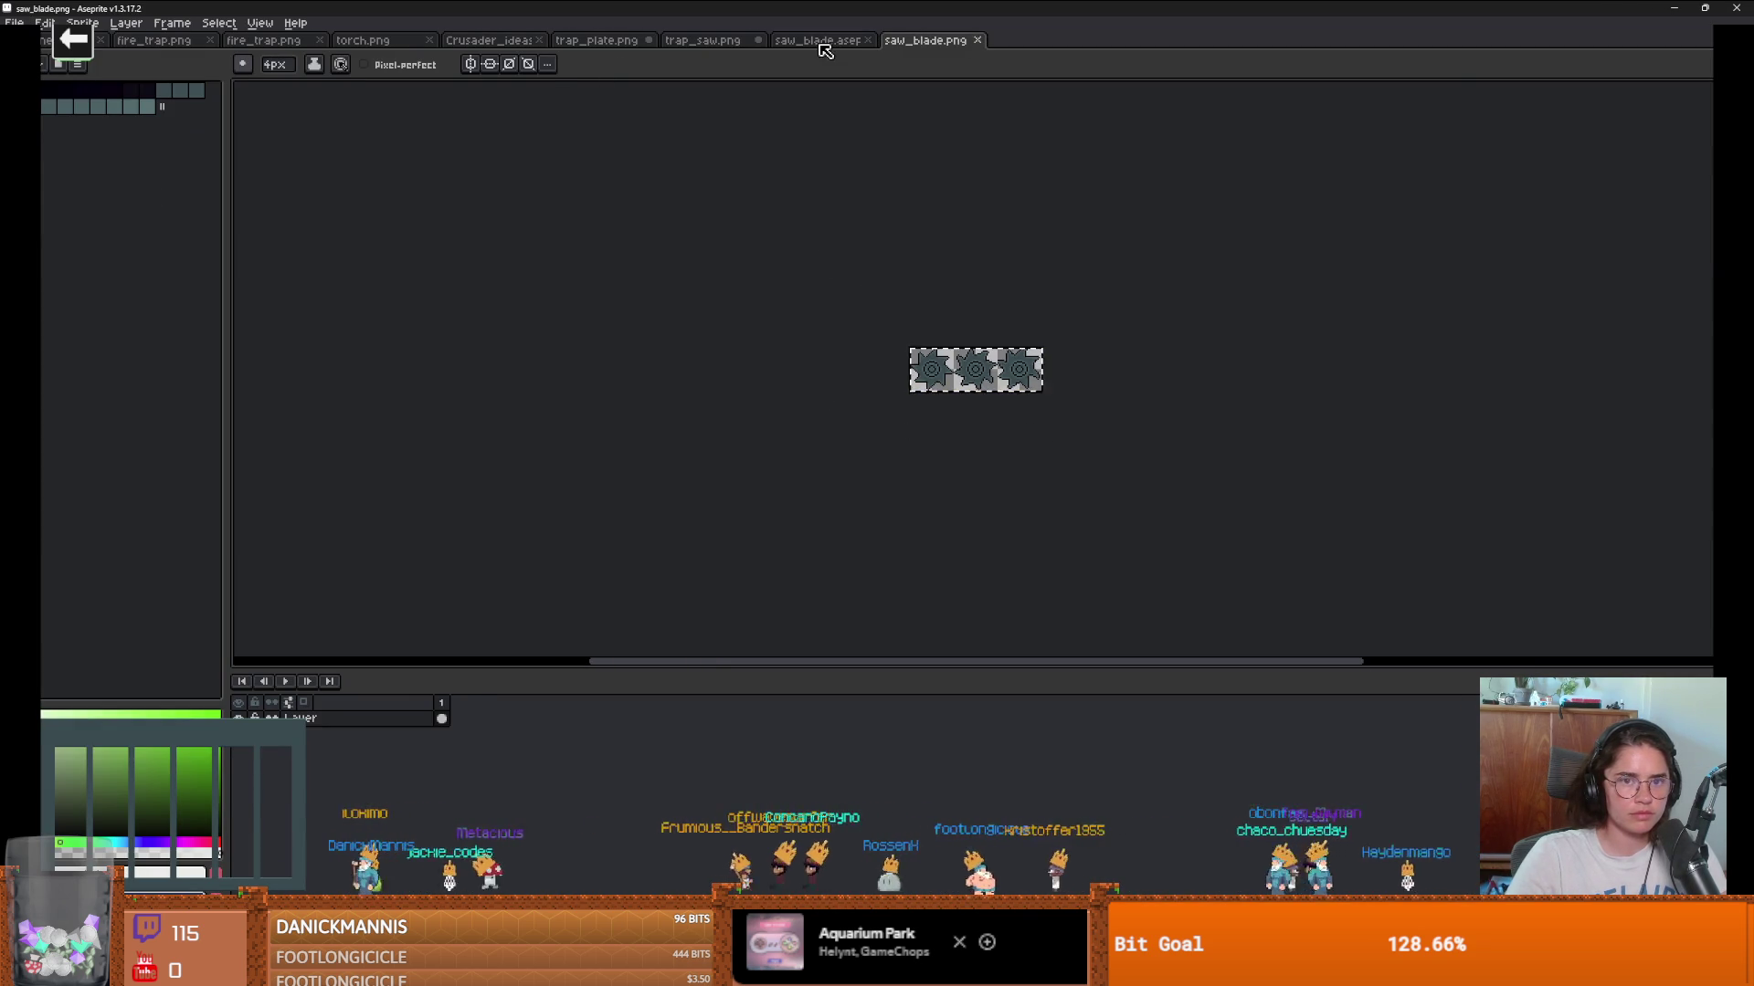
# Paste the three grey saw blades into trap_saw.png and drop them on the sheet
pyautogui.click(704, 40)
pyautogui.scroll(-2, 829, 81)
pyautogui.hotkey('ctrl', 'v')
pyautogui.moveTo(627, 358)
pyautogui.mouseDown()
pyautogui.moveTo(1073, 463)
pyautogui.moveTo(1073, 490)
pyautogui.mouseUp()
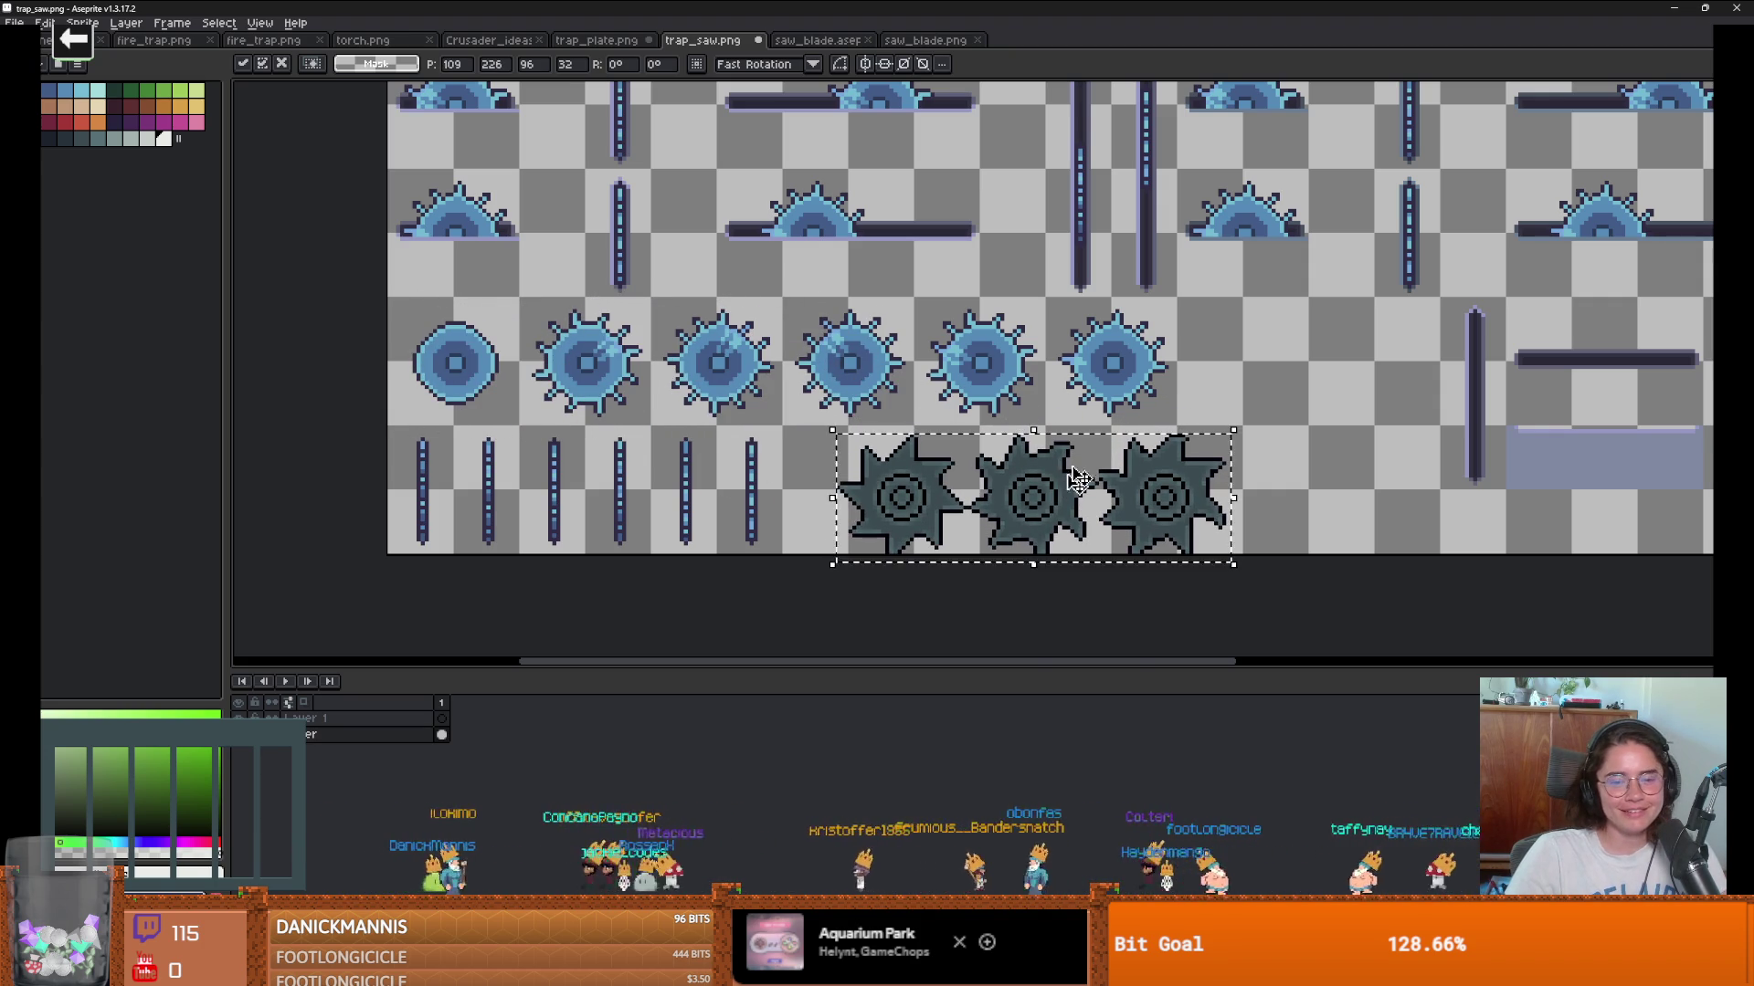
pyautogui.click(1179, 398)
# Delete the row of blue saw blades and the misplaced grey copies
pyautogui.moveTo(1187, 419)
pyautogui.mouseDown()
pyautogui.moveTo(880, 314)
pyautogui.moveTo(377, 302)
pyautogui.mouseUp()
pyautogui.press('Delete')
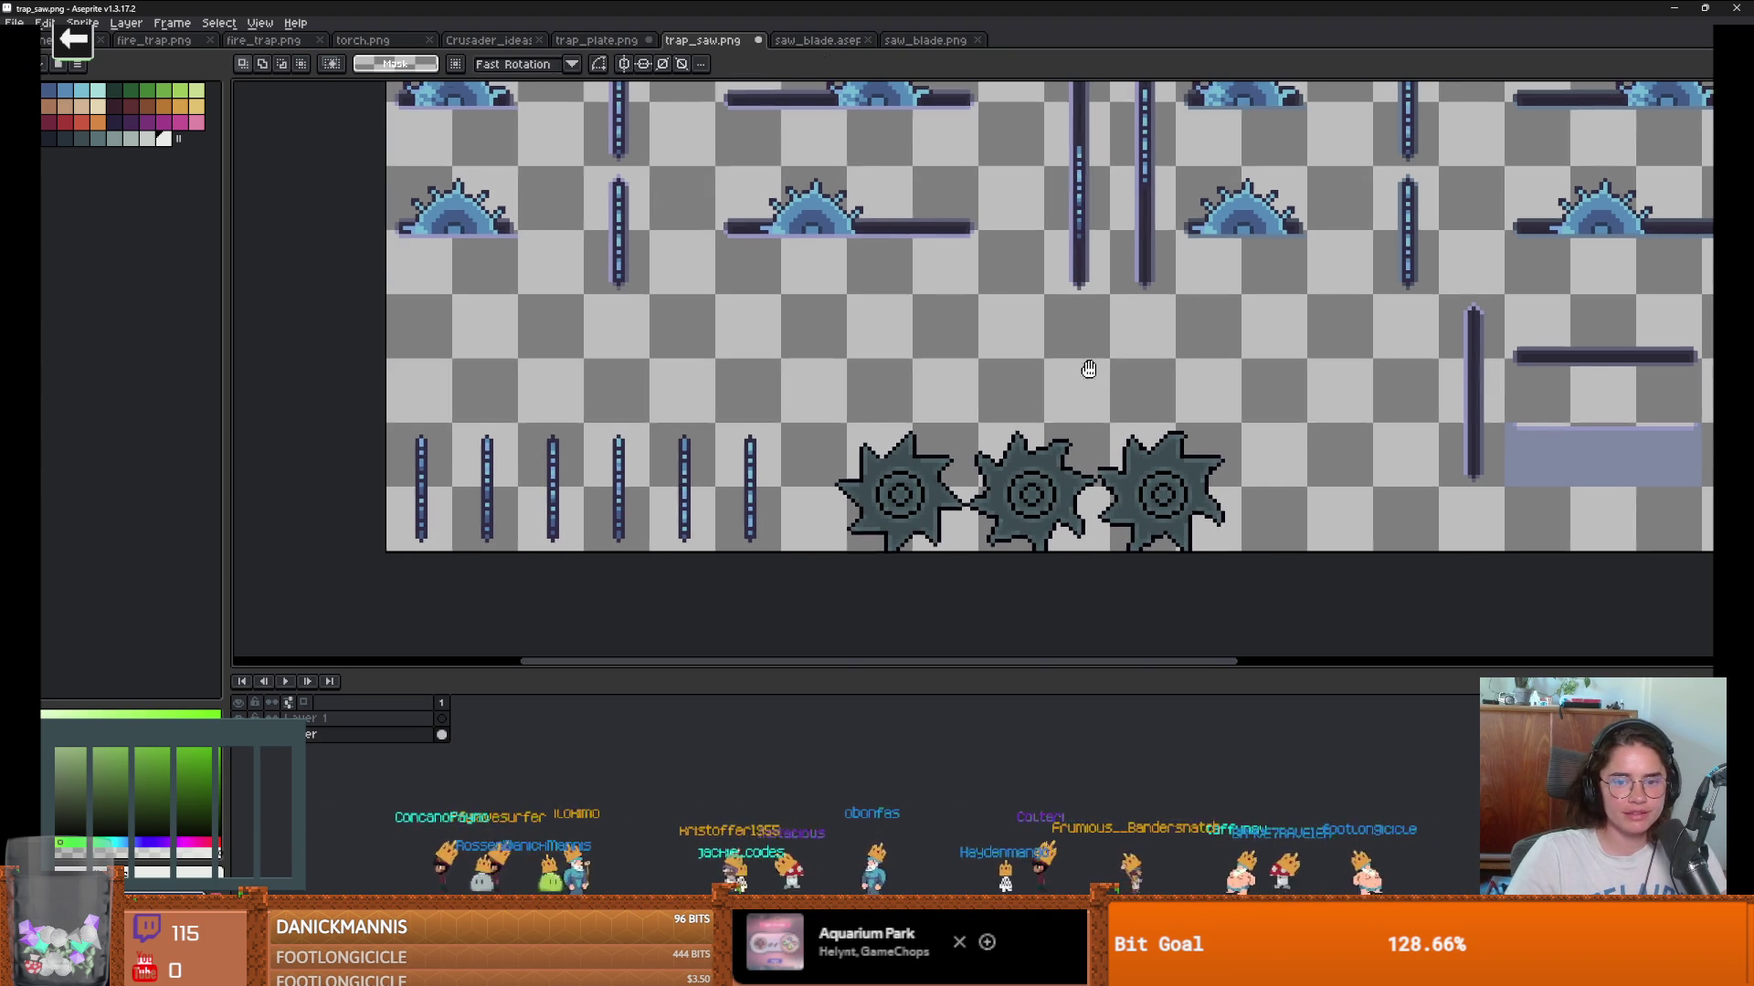
pyautogui.moveTo(1245, 540); pyautogui.dragTo(793, 403)
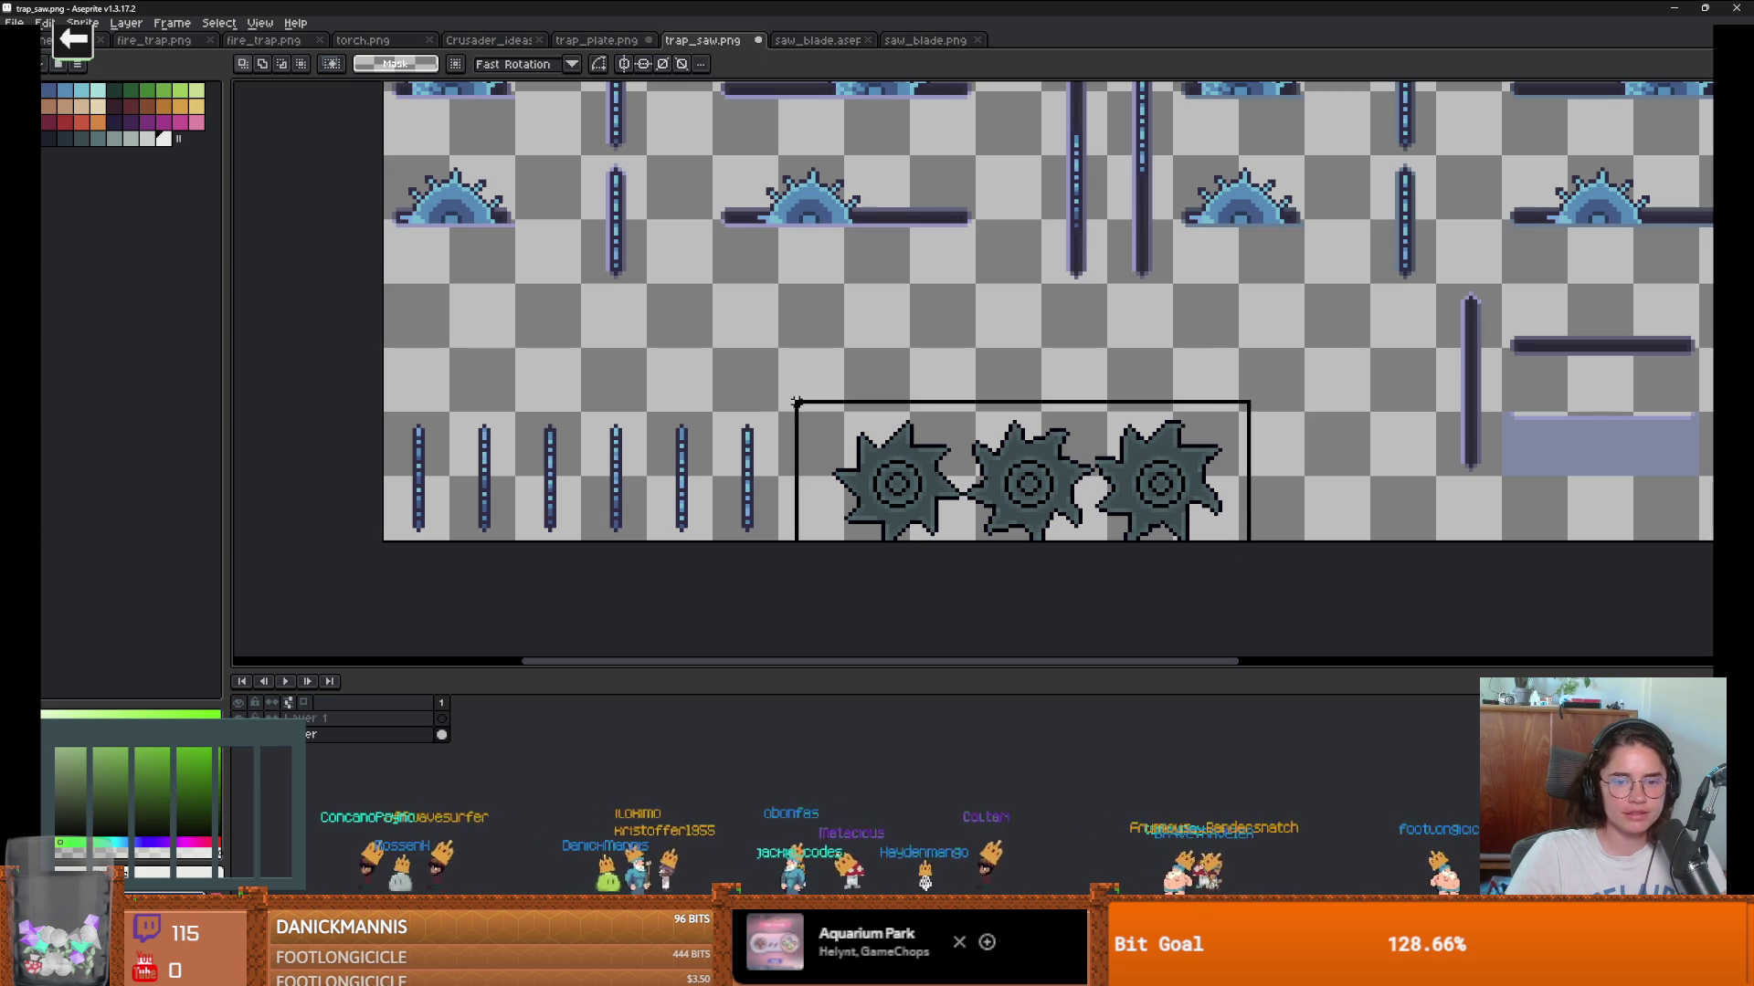
pyautogui.press('Delete')
# Copy the saw row from saw_blade.png, paste it into trap_saw.png, nudge it up and commit
pyautogui.click(818, 40)
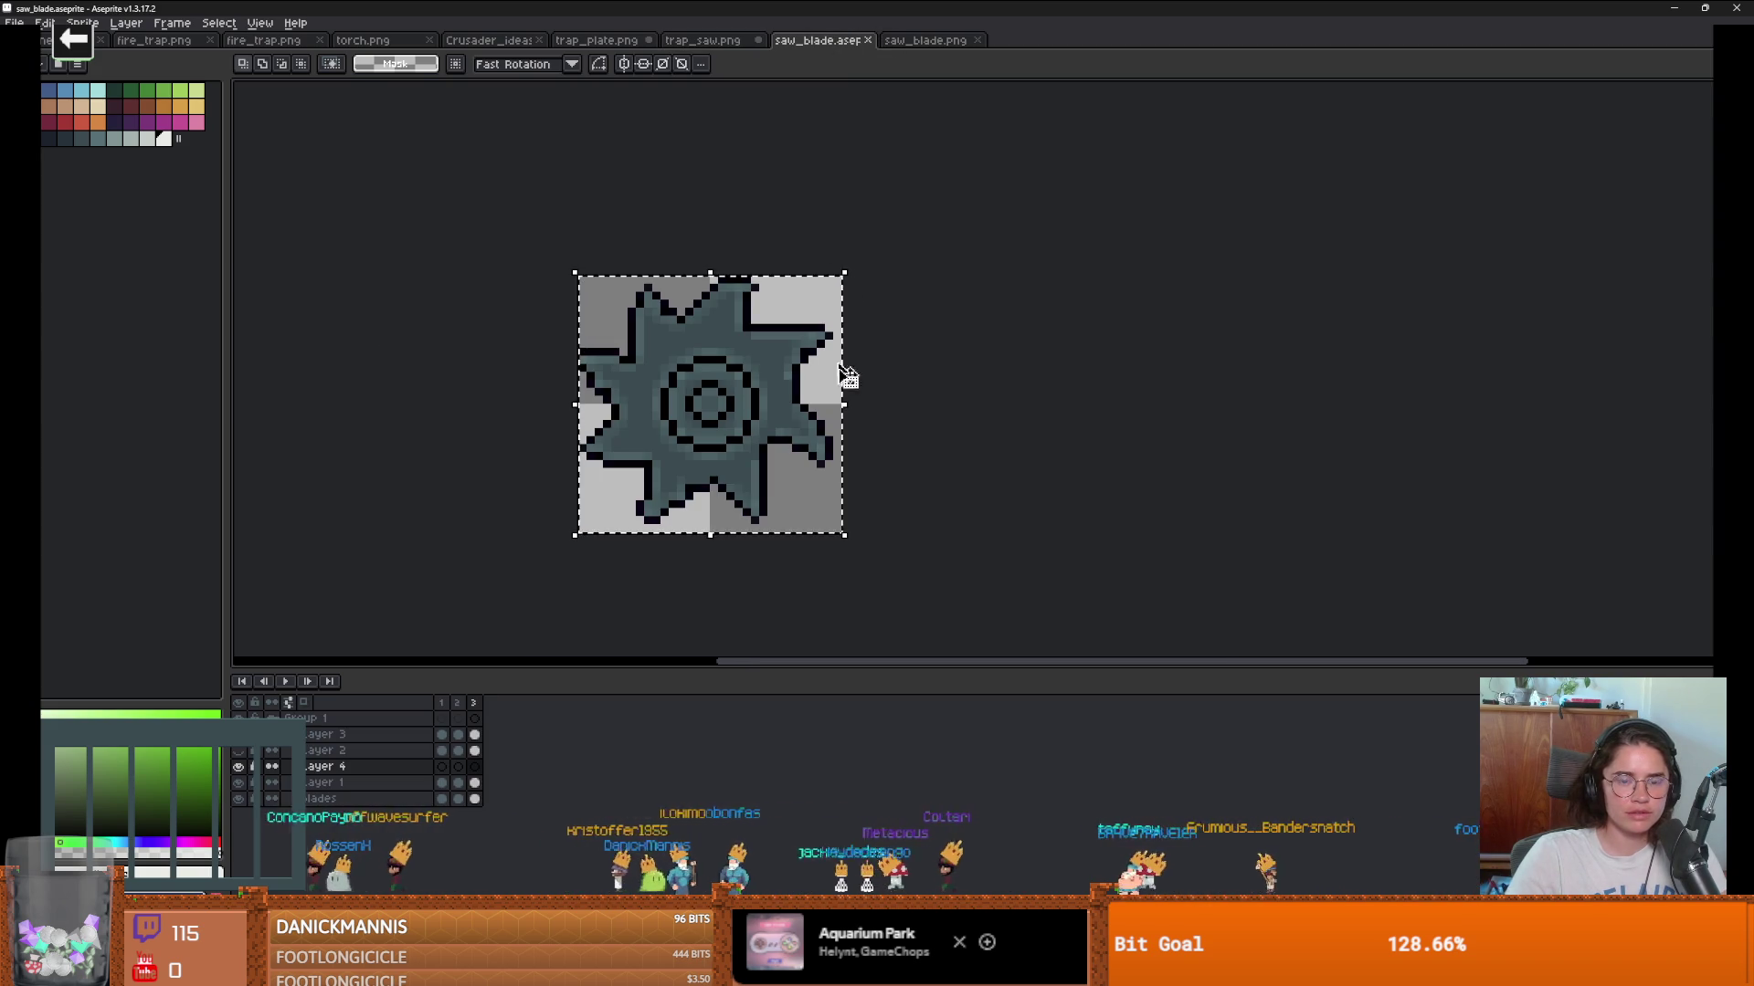
pyautogui.click(721, 40)
pyautogui.click(925, 40)
pyautogui.hotkey('ctrl', 'c')
pyautogui.click(721, 40)
pyautogui.hotkey('ctrl', 'v')
pyautogui.press('Up')
pyautogui.press('Up')
pyautogui.press('Up')
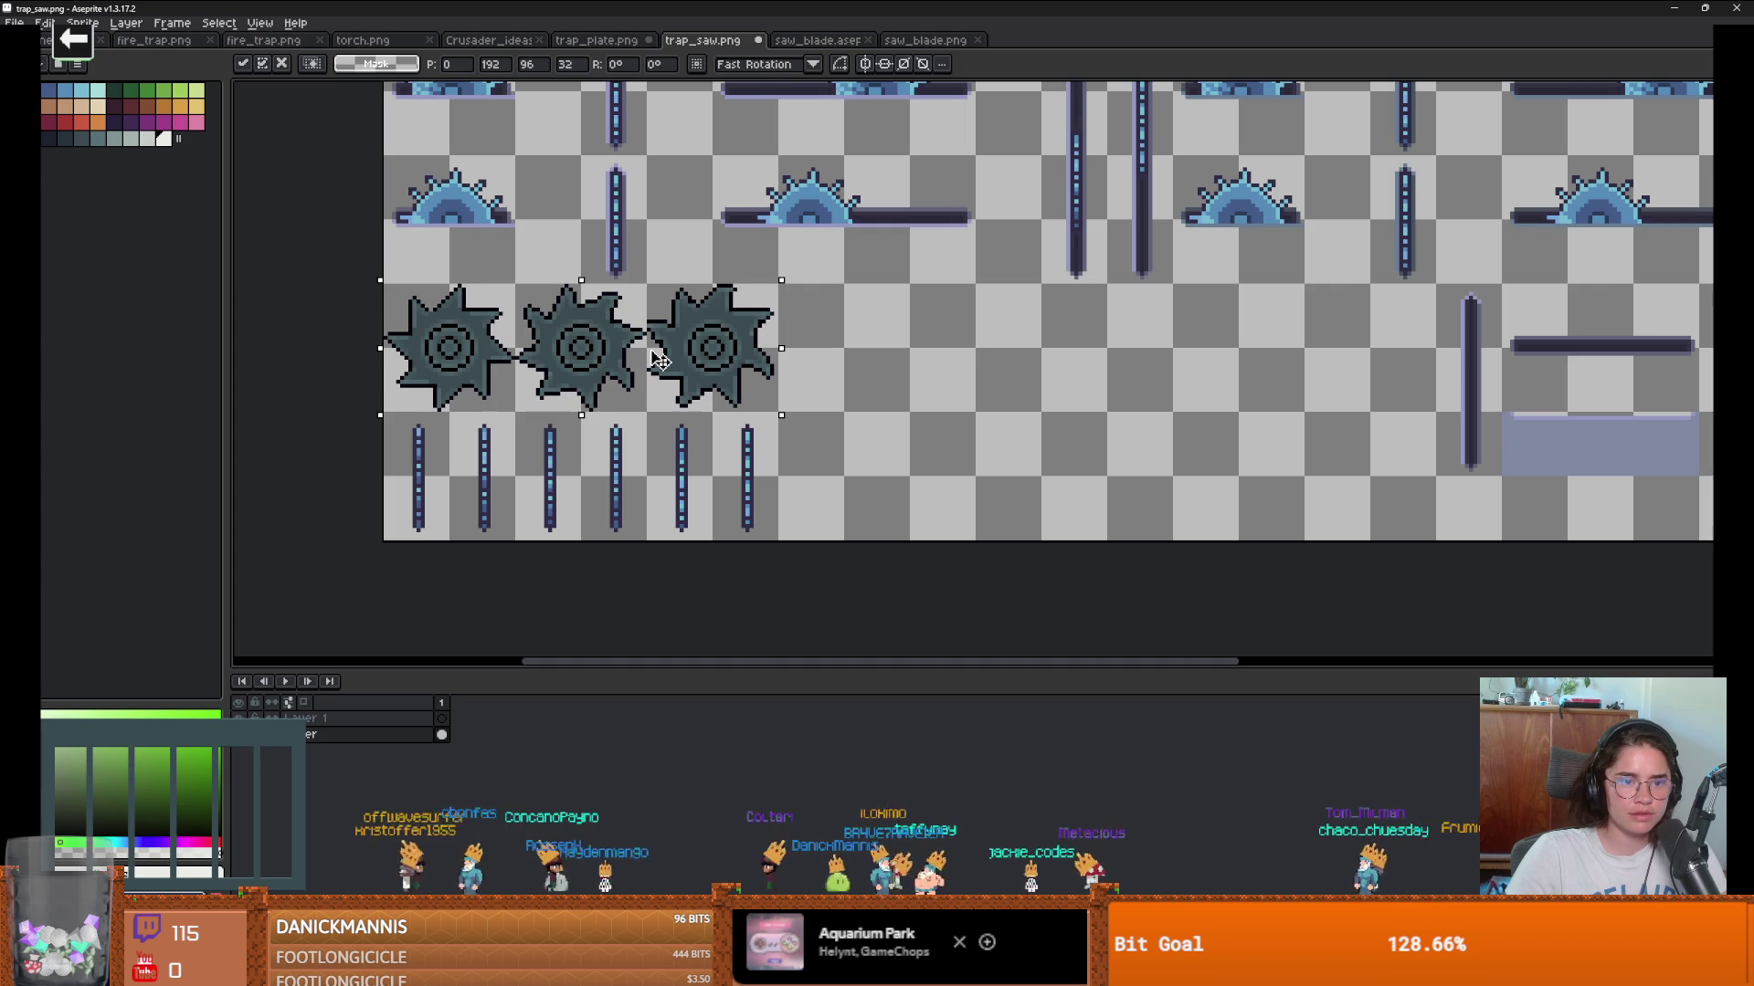
pyautogui.press('Return')
pyautogui.scroll(1, 788, 413)
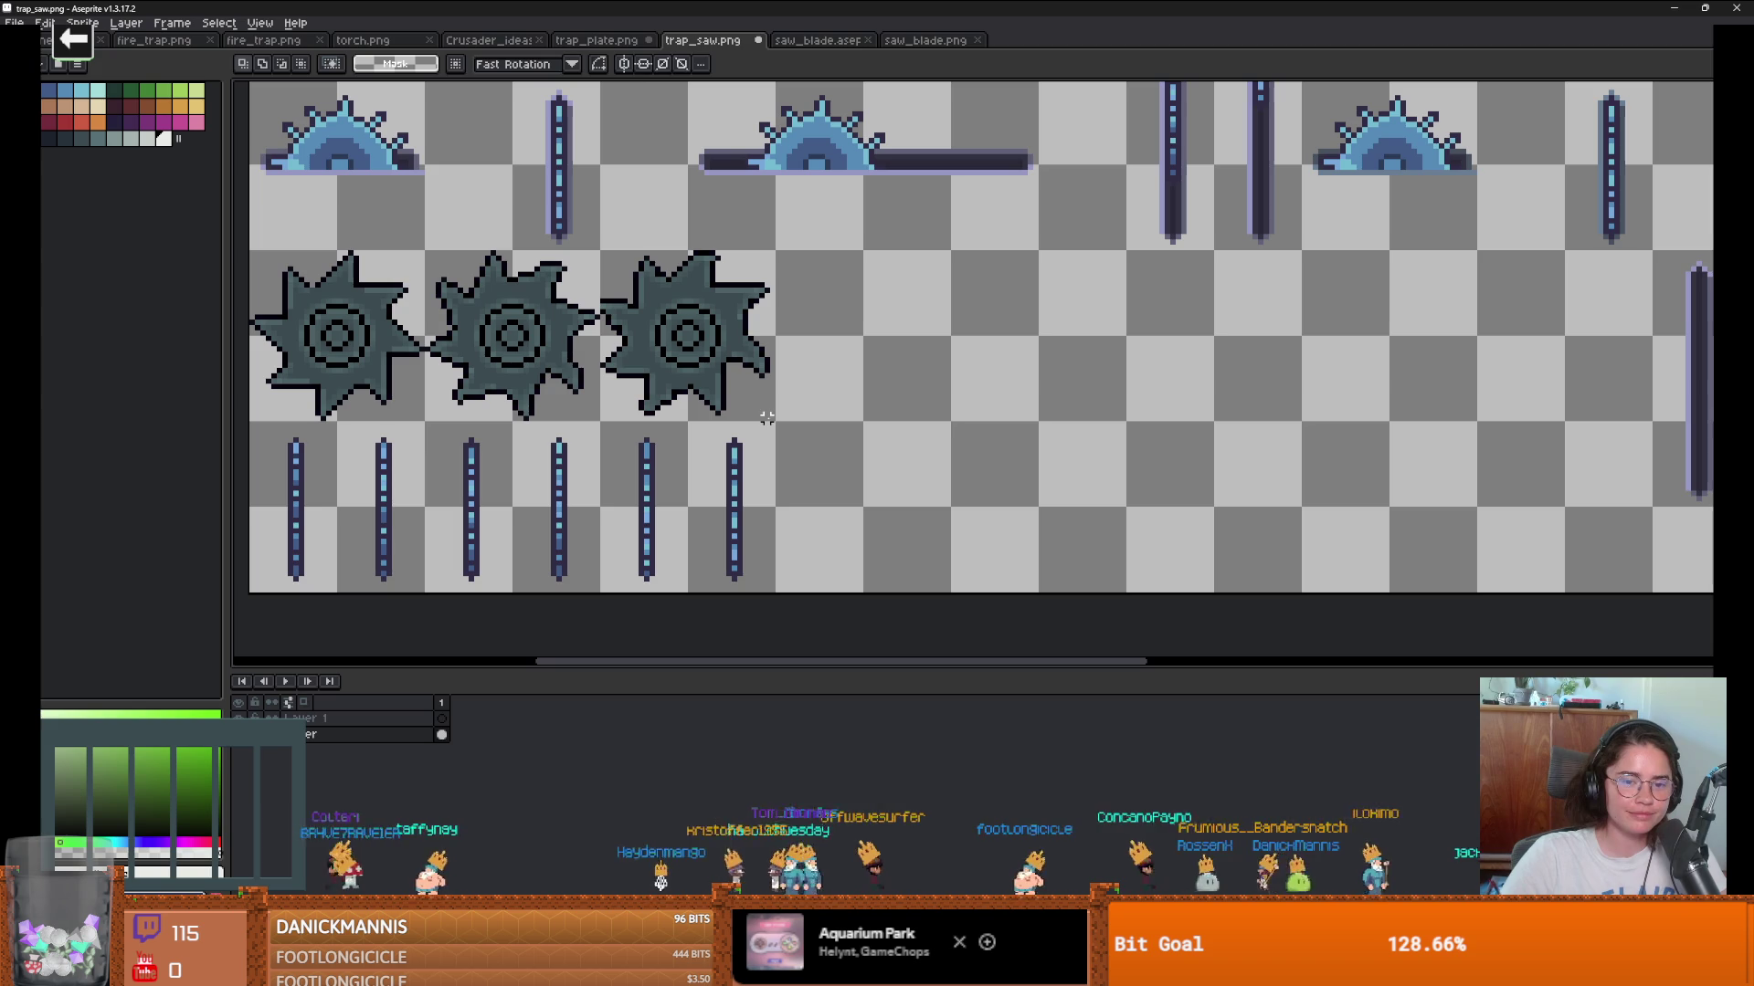
pyautogui.moveTo(770, 417); pyautogui.dragTo(261, 336)
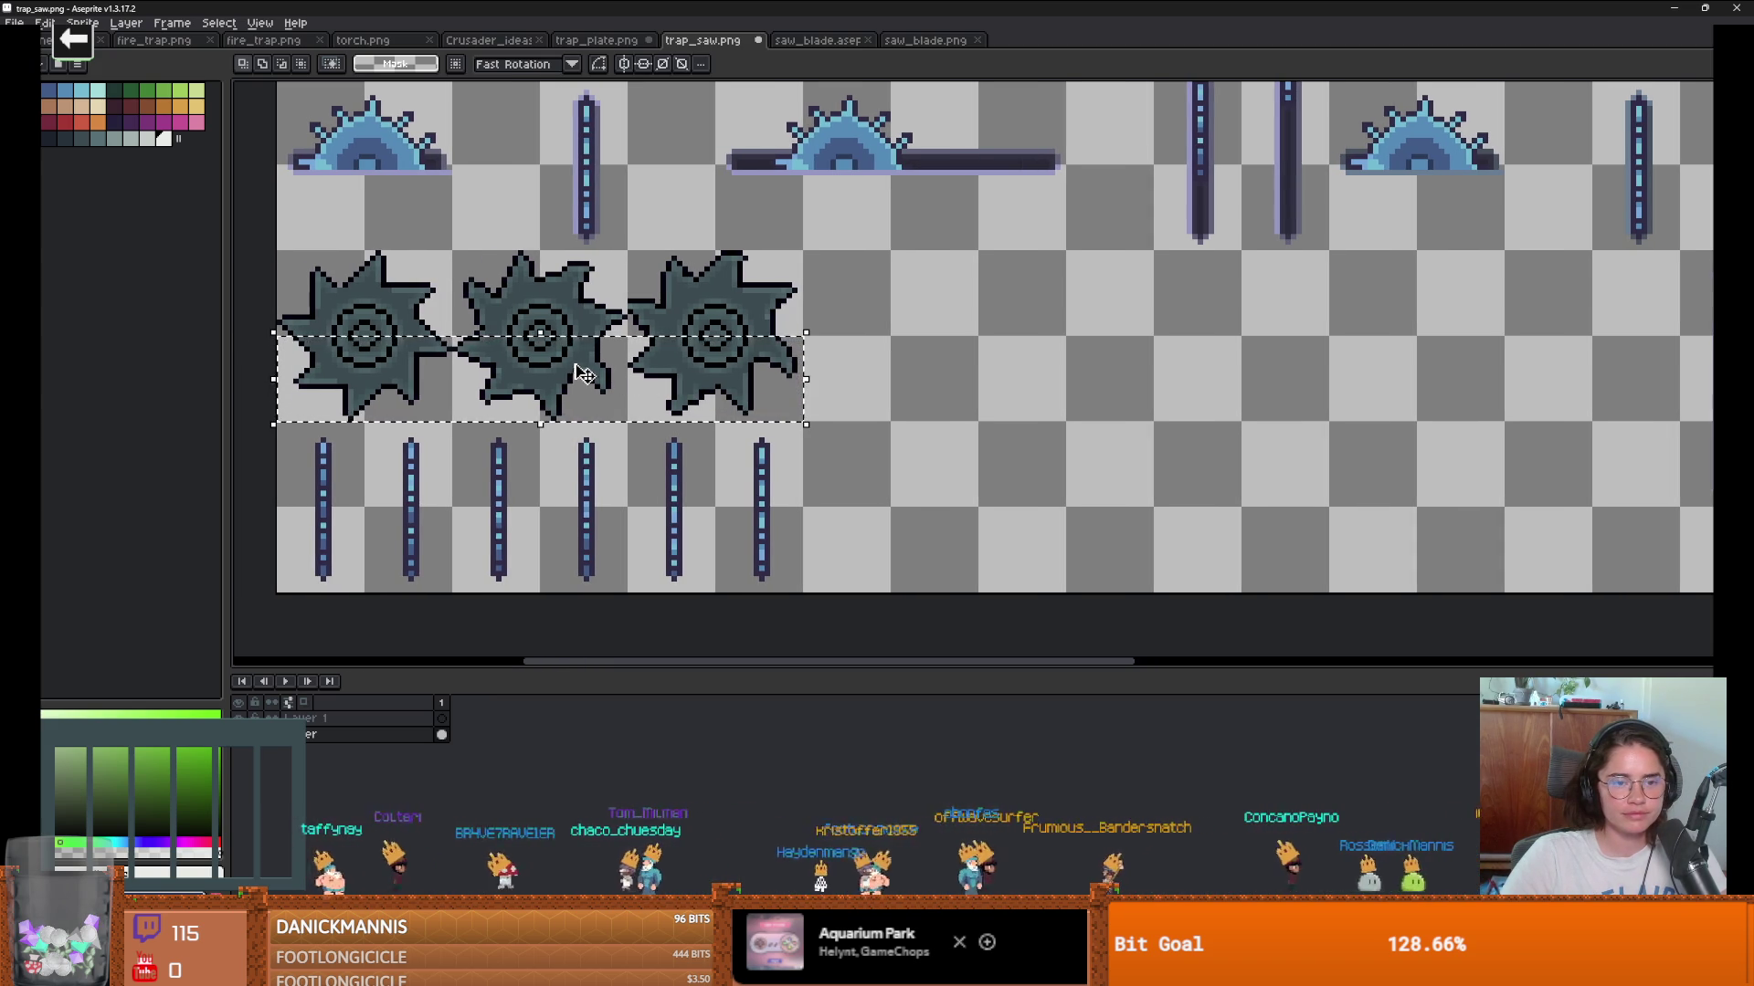
# Copy the upper halves of the three saws to the right of the full saws
pyautogui.hotkey('ctrl', 'd')
pyautogui.moveTo(279, 253)
pyautogui.mouseDown()
pyautogui.moveTo(755, 391)
pyautogui.moveTo(802, 392)
pyautogui.moveTo(806, 339)
pyautogui.mouseUp()
pyautogui.moveTo(694, 315)
pyautogui.mouseDown()
pyautogui.moveTo(1352, 315)
pyautogui.moveTo(1216, 315)
pyautogui.mouseUp()
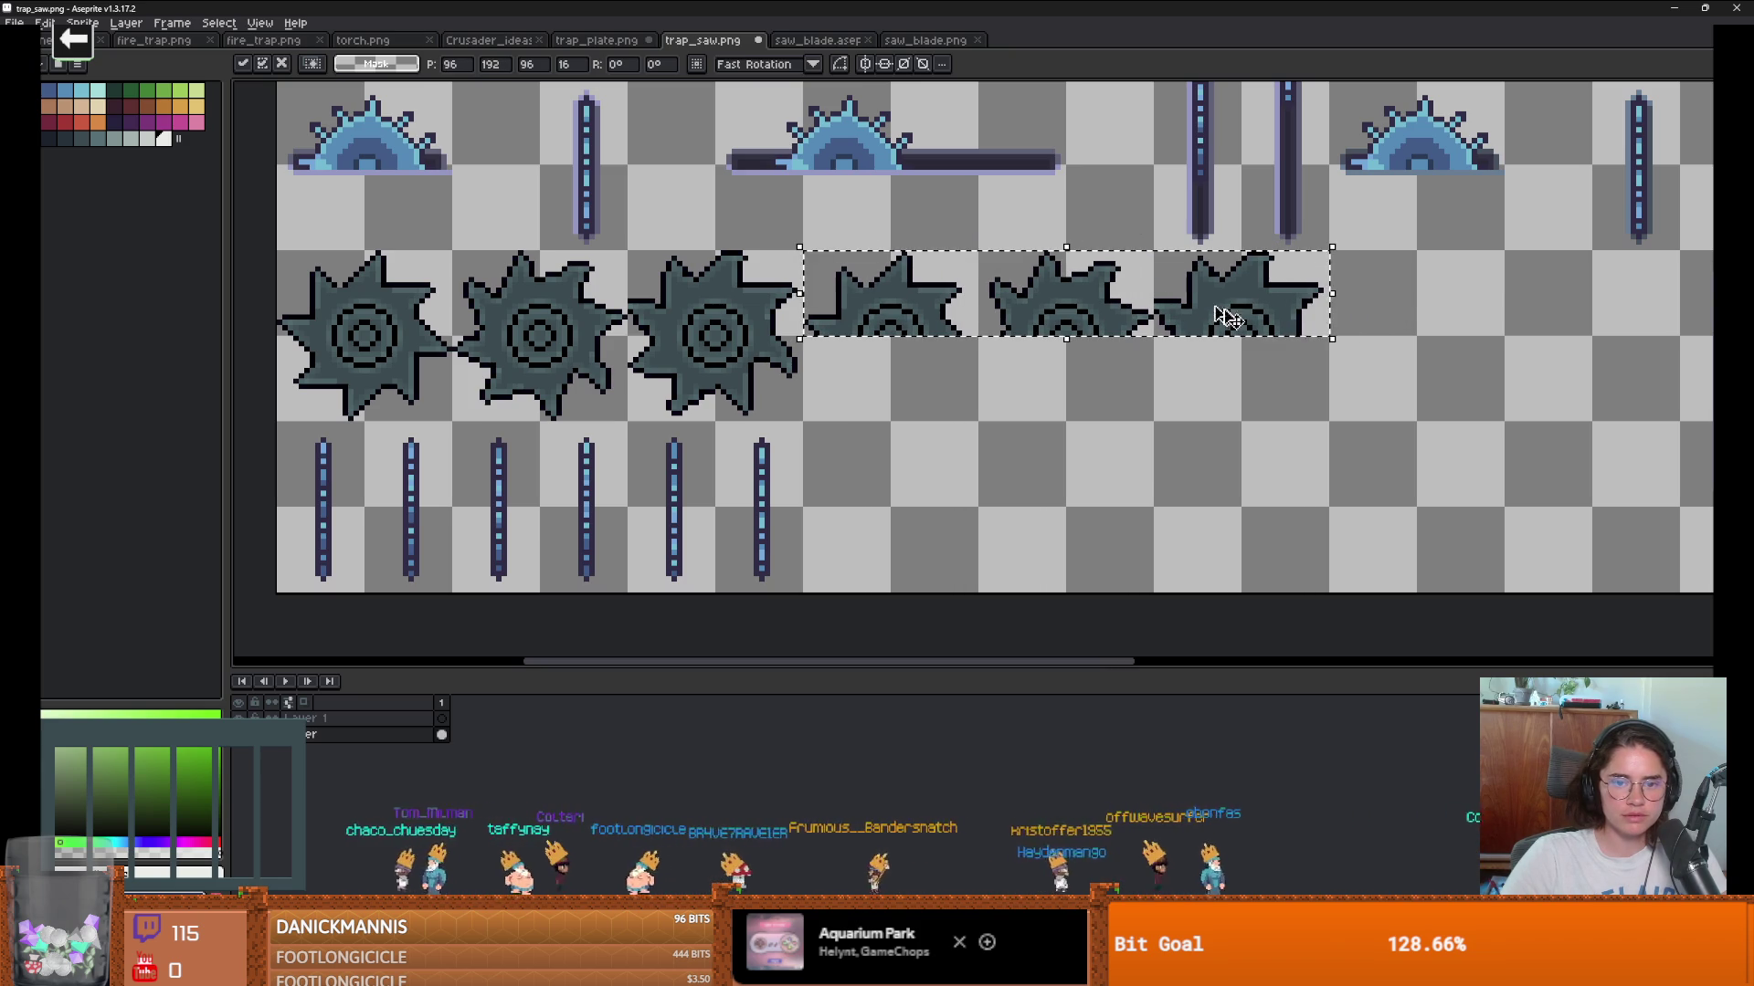
pyautogui.click(1392, 366)
# Return to Godot and close the Select Frames window
pyautogui.scroll(-1, 1112, 415)
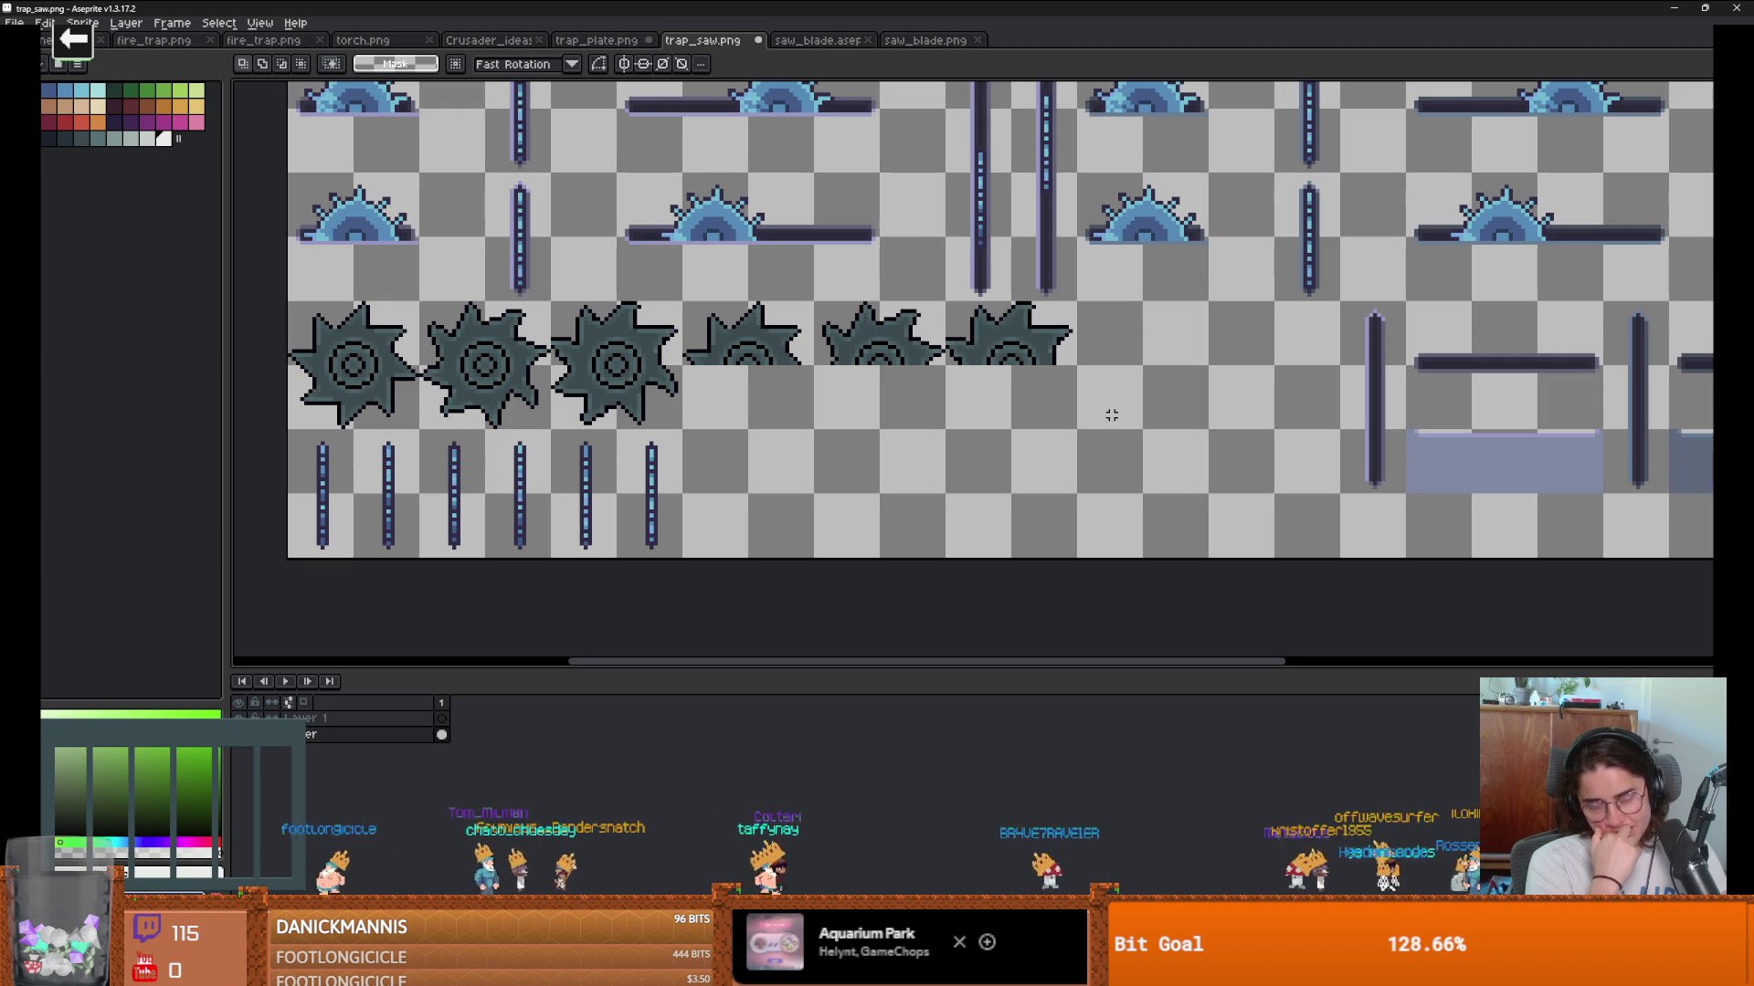
pyautogui.scroll(-1, 1046, 347)
pyautogui.hscroll(2, 879, 345)
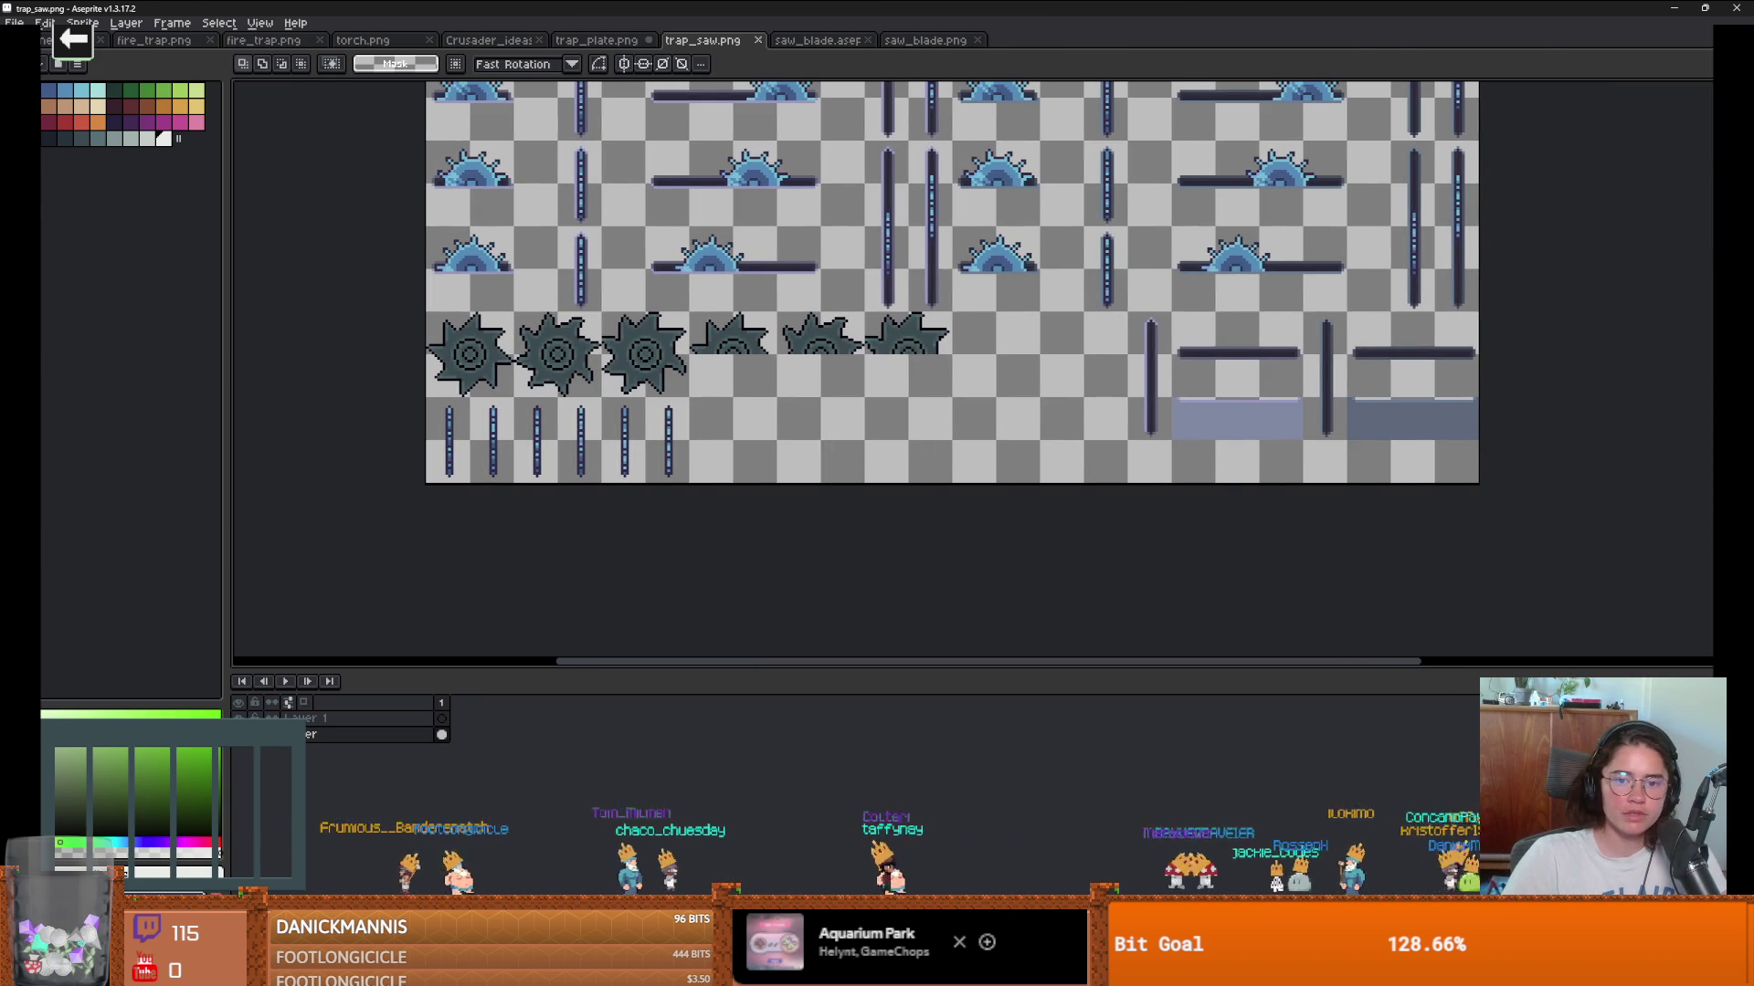
pyautogui.hotkey('alt', 'Tab')
pyautogui.click(1428, 159)
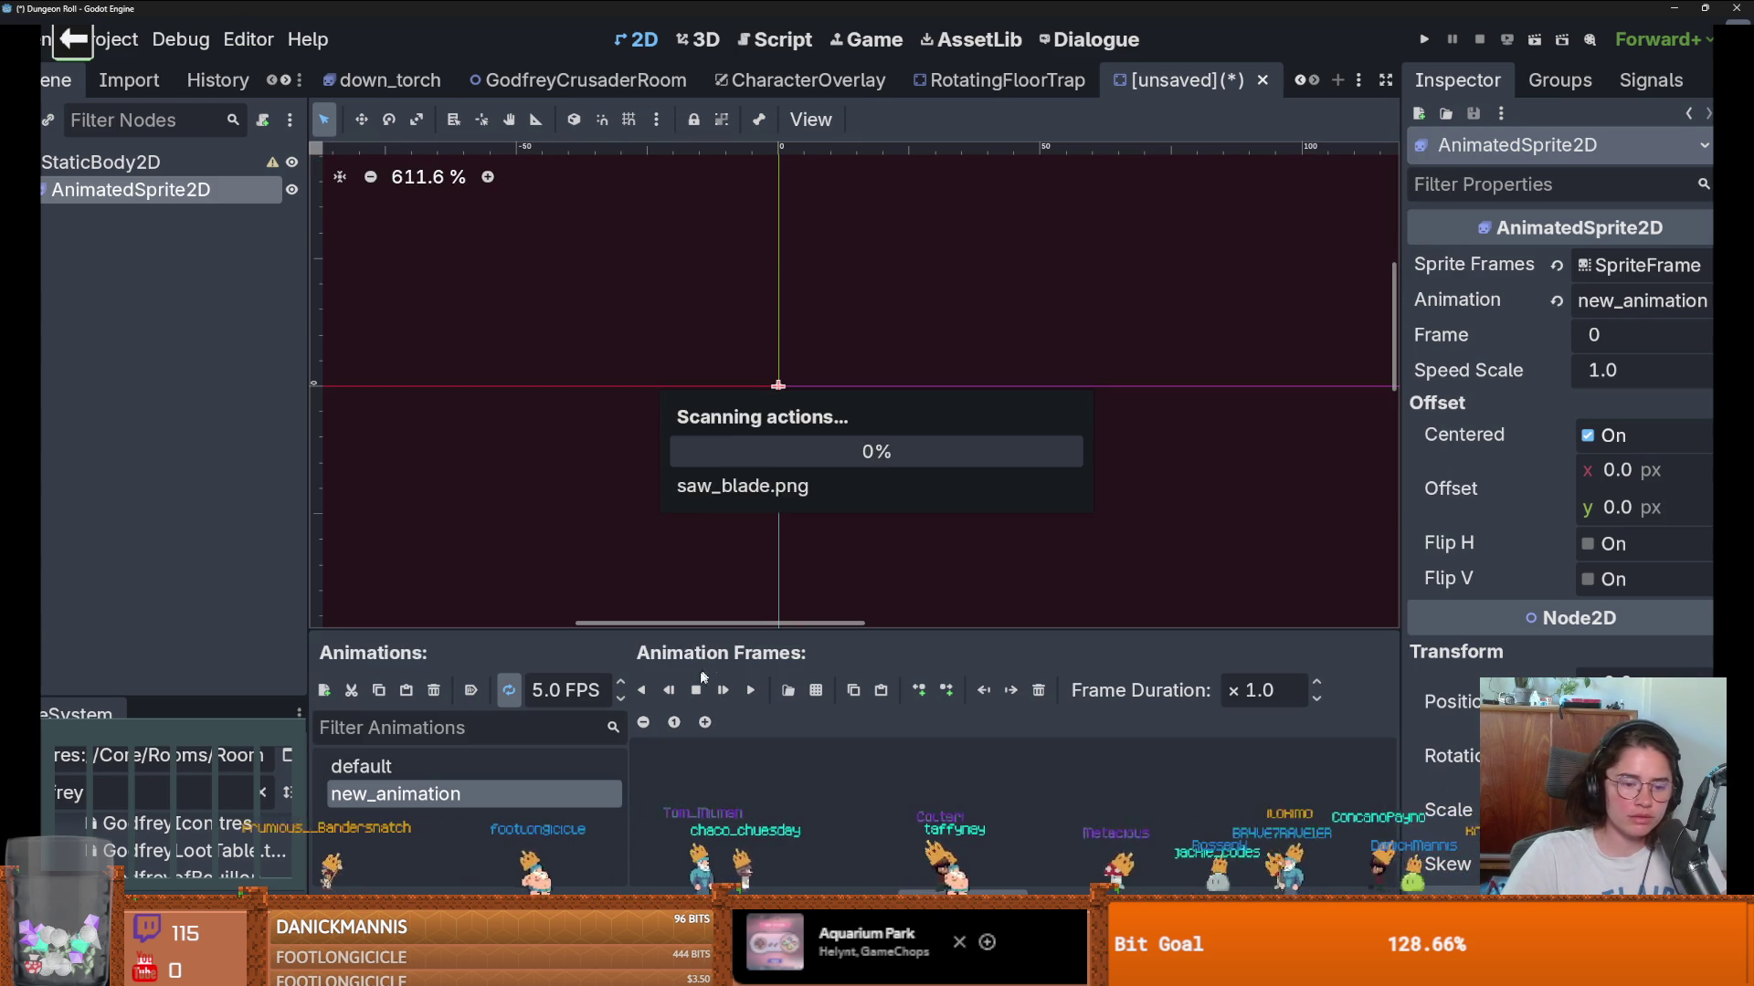
# Open the Add Frames from Sprite Sheet file picker, then switch to the YouTube Short
pyautogui.click(817, 692)
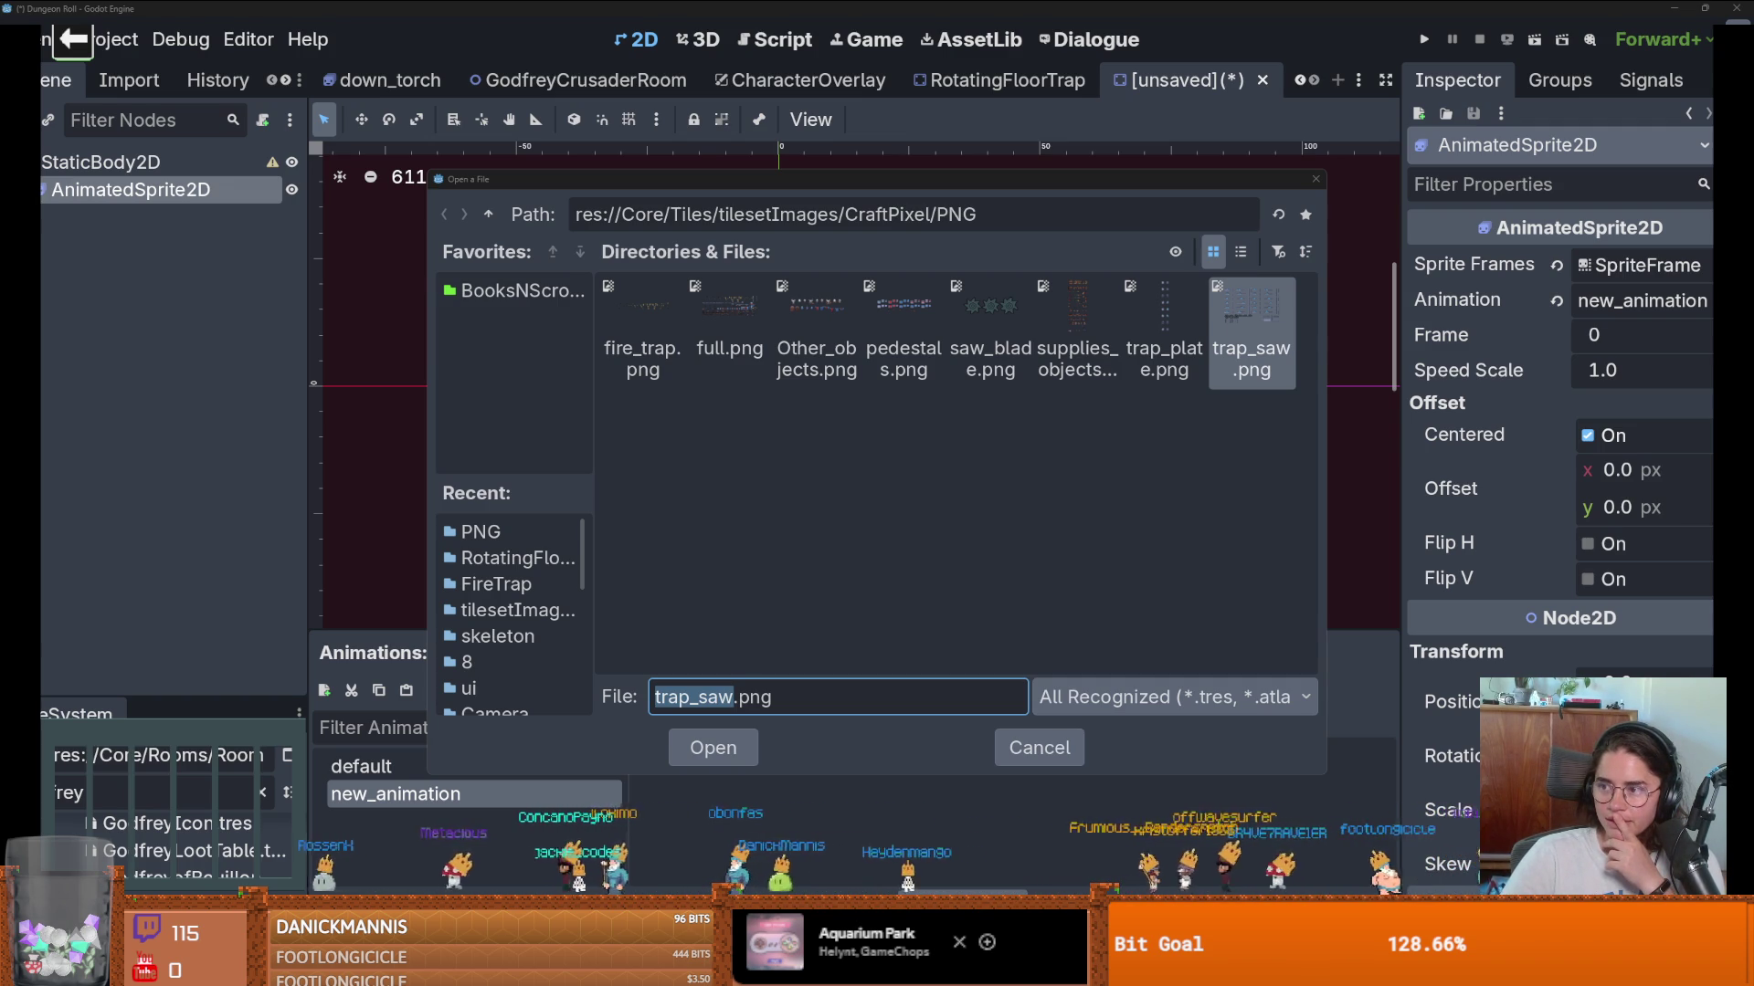
pyautogui.hotkey('alt', 'Tab')
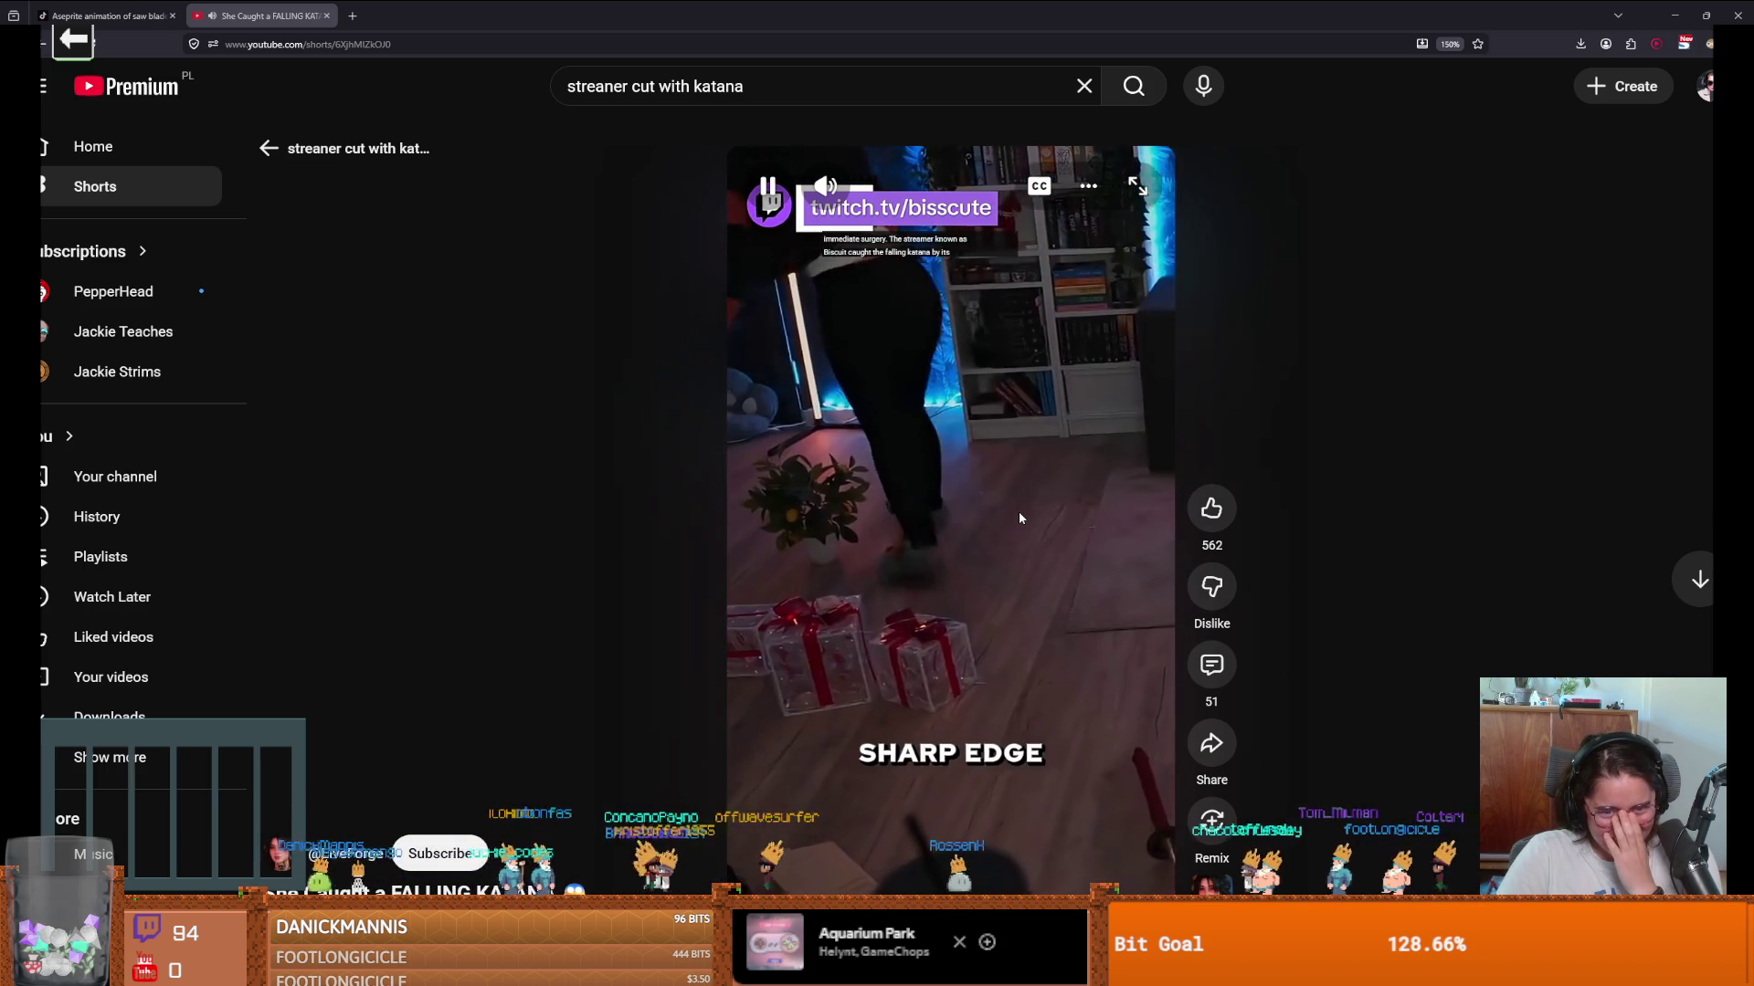
# Pause, resume and pause the katana Short again, then return to Godot's file picker
pyautogui.click(1019, 518)
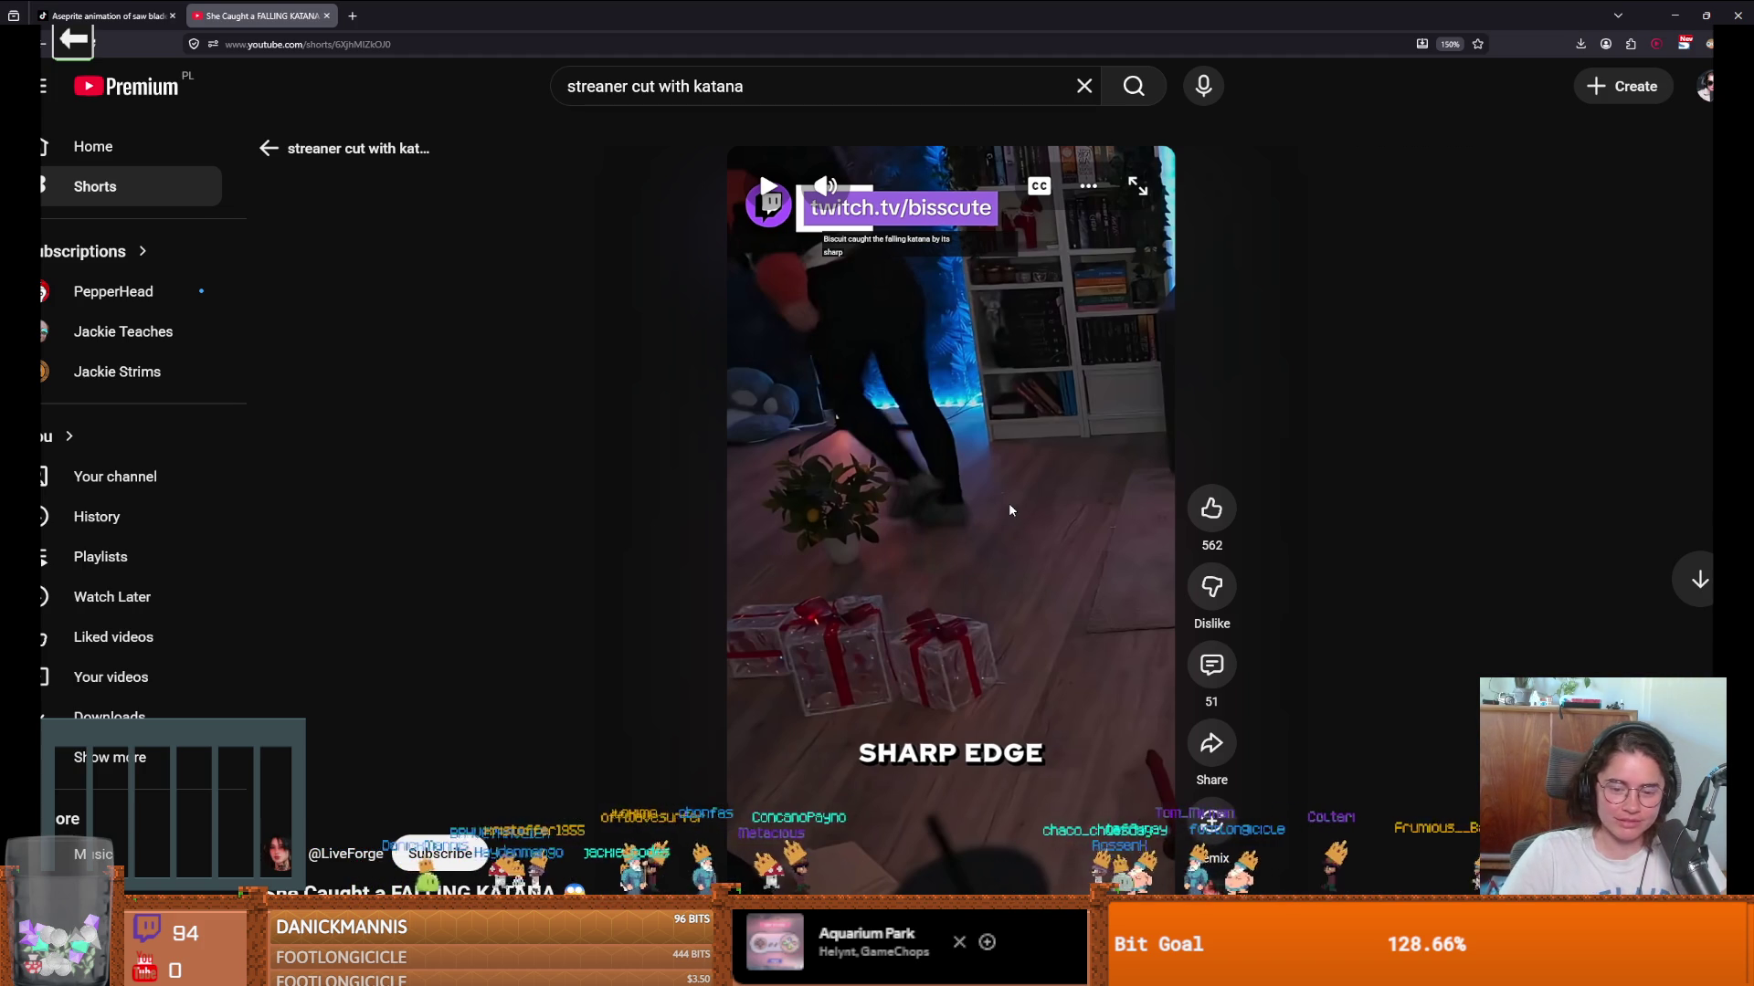
pyautogui.click(1009, 505)
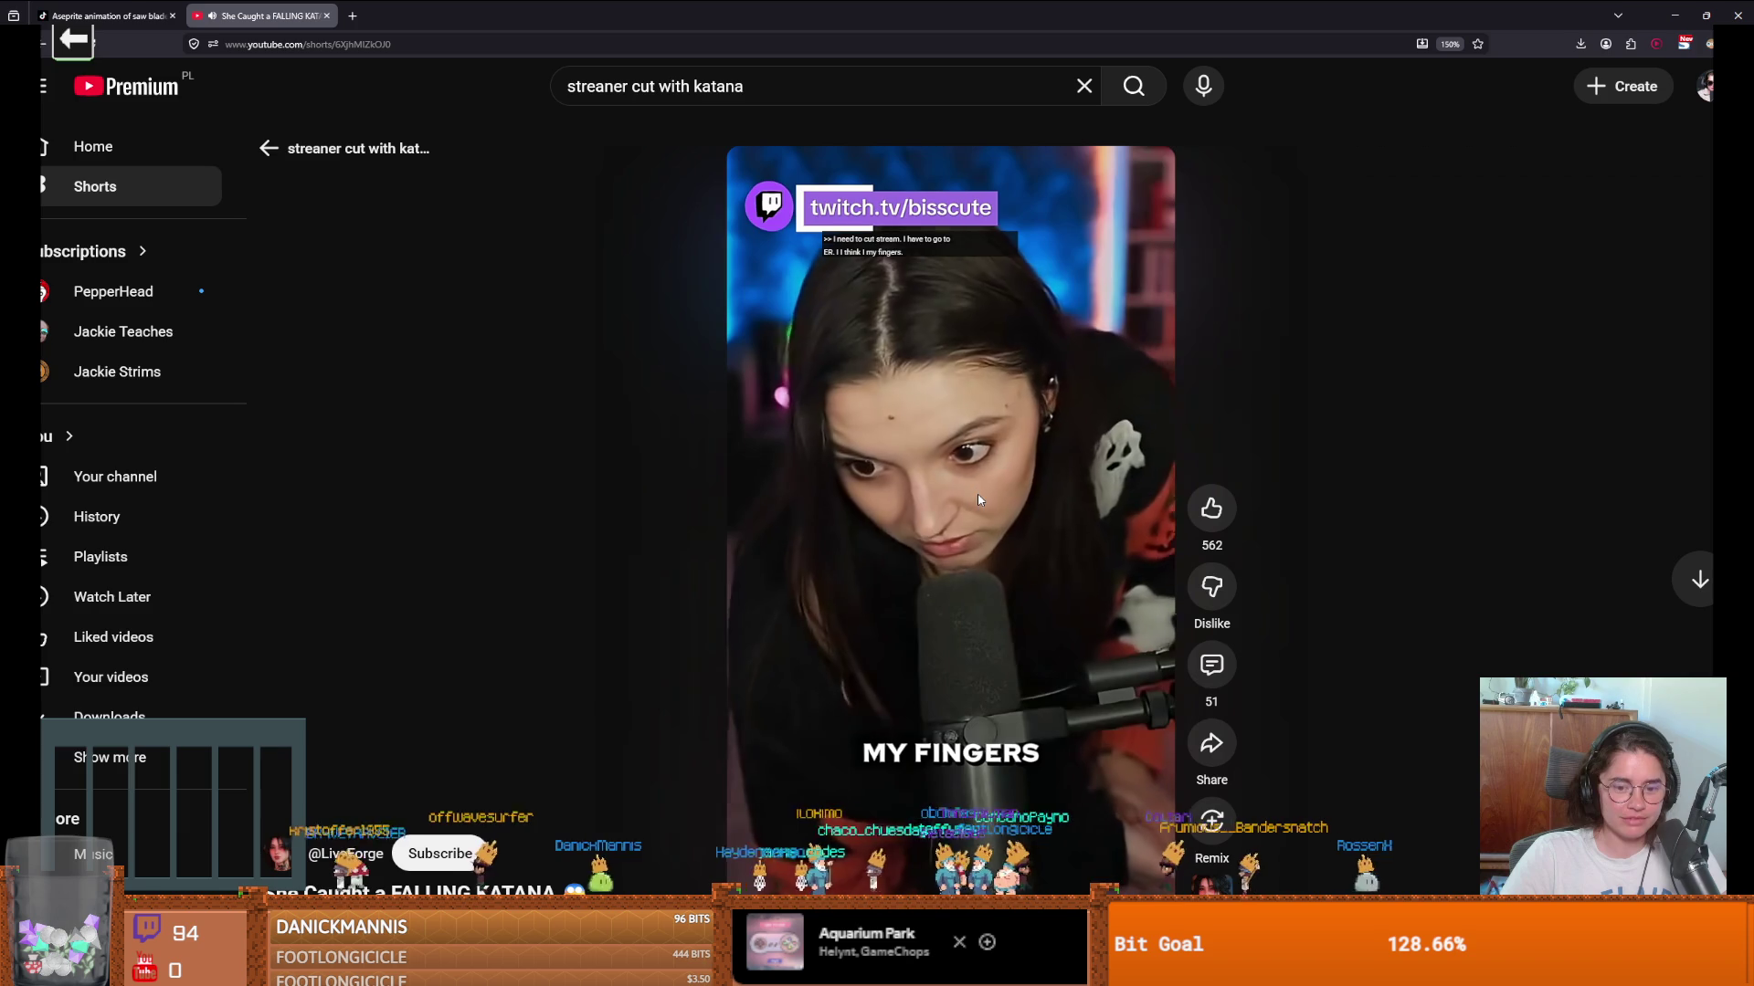
pyautogui.click(978, 499)
pyautogui.hotkey('alt', 'Tab')
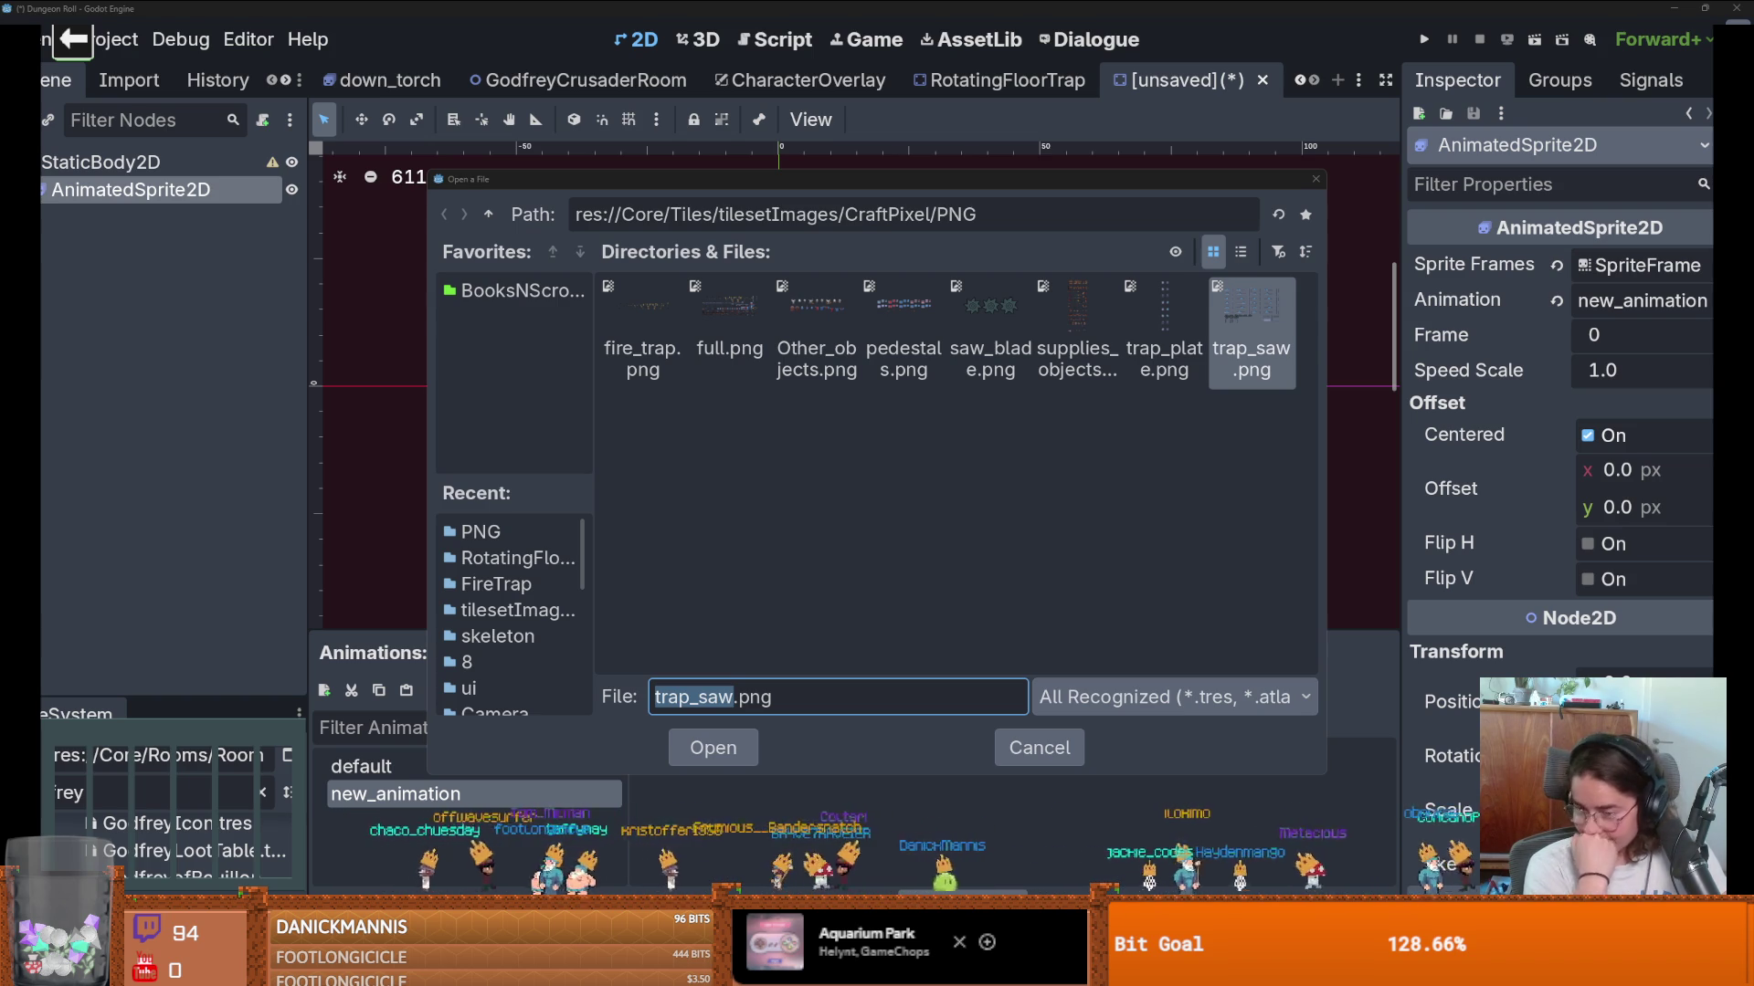
# Load trap_saw.png with 32×32 px frames and 0 px horizontal offset, then switch to Firefox
pyautogui.doubleClick(1240, 311)
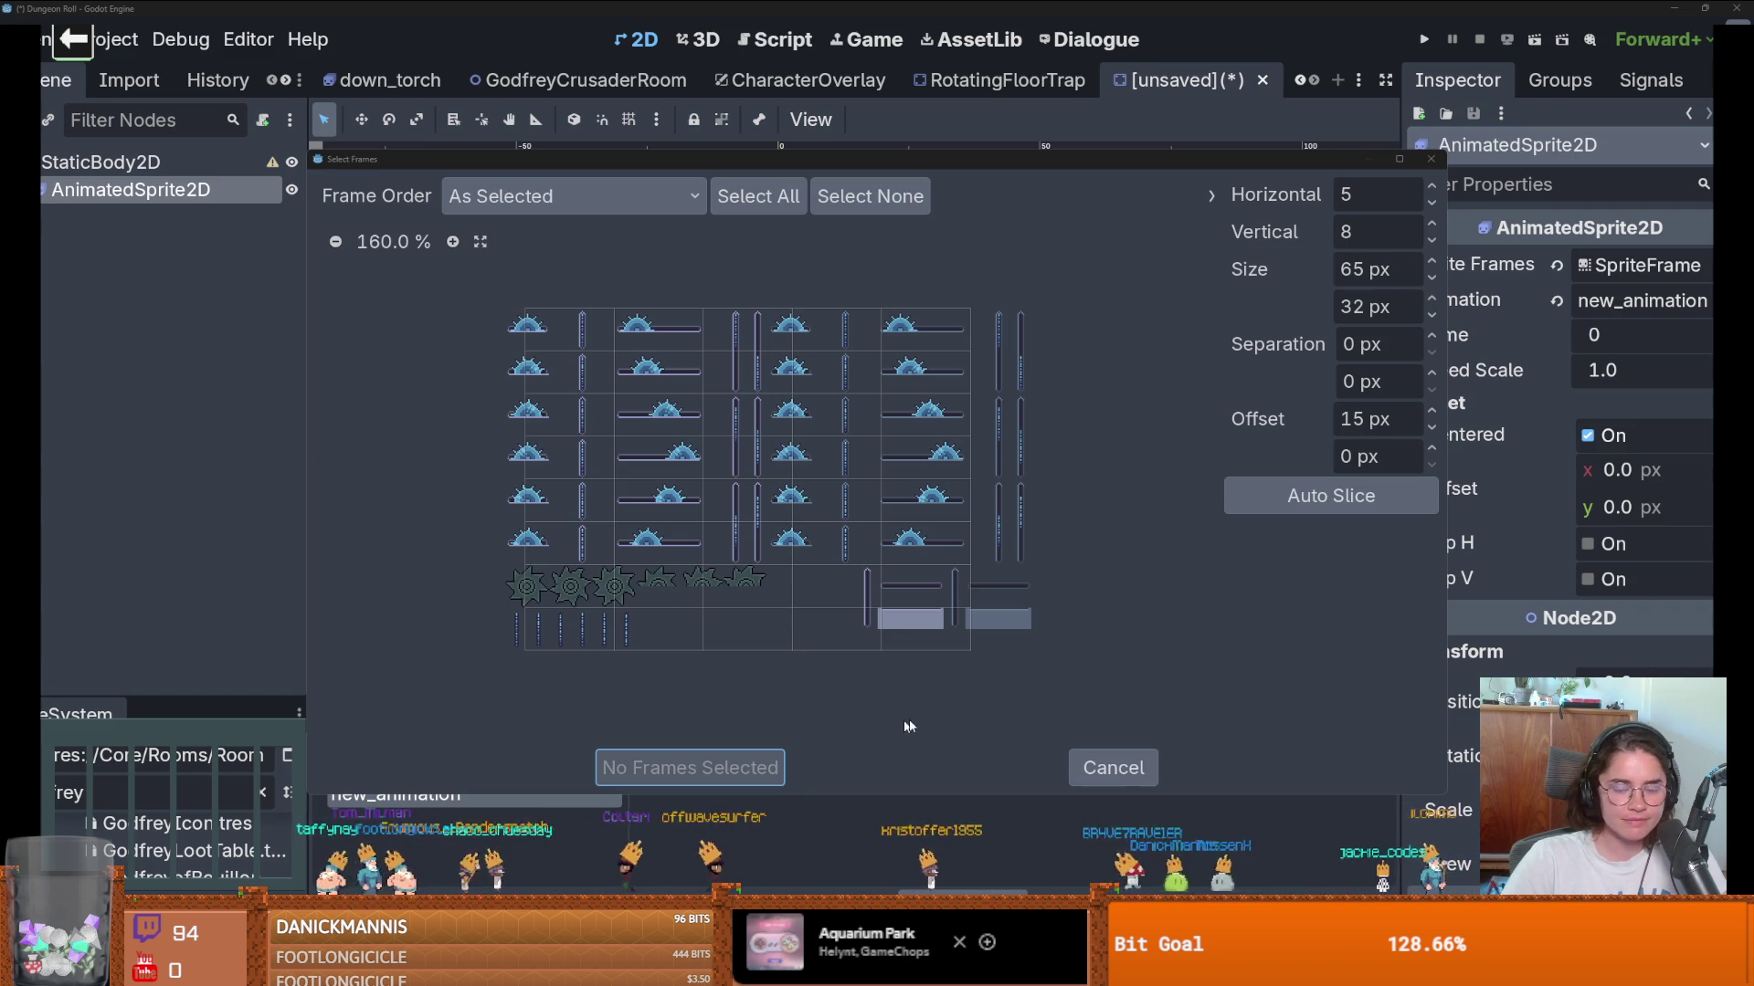
pyautogui.doubleClick(1370, 264)
pyautogui.write('32')
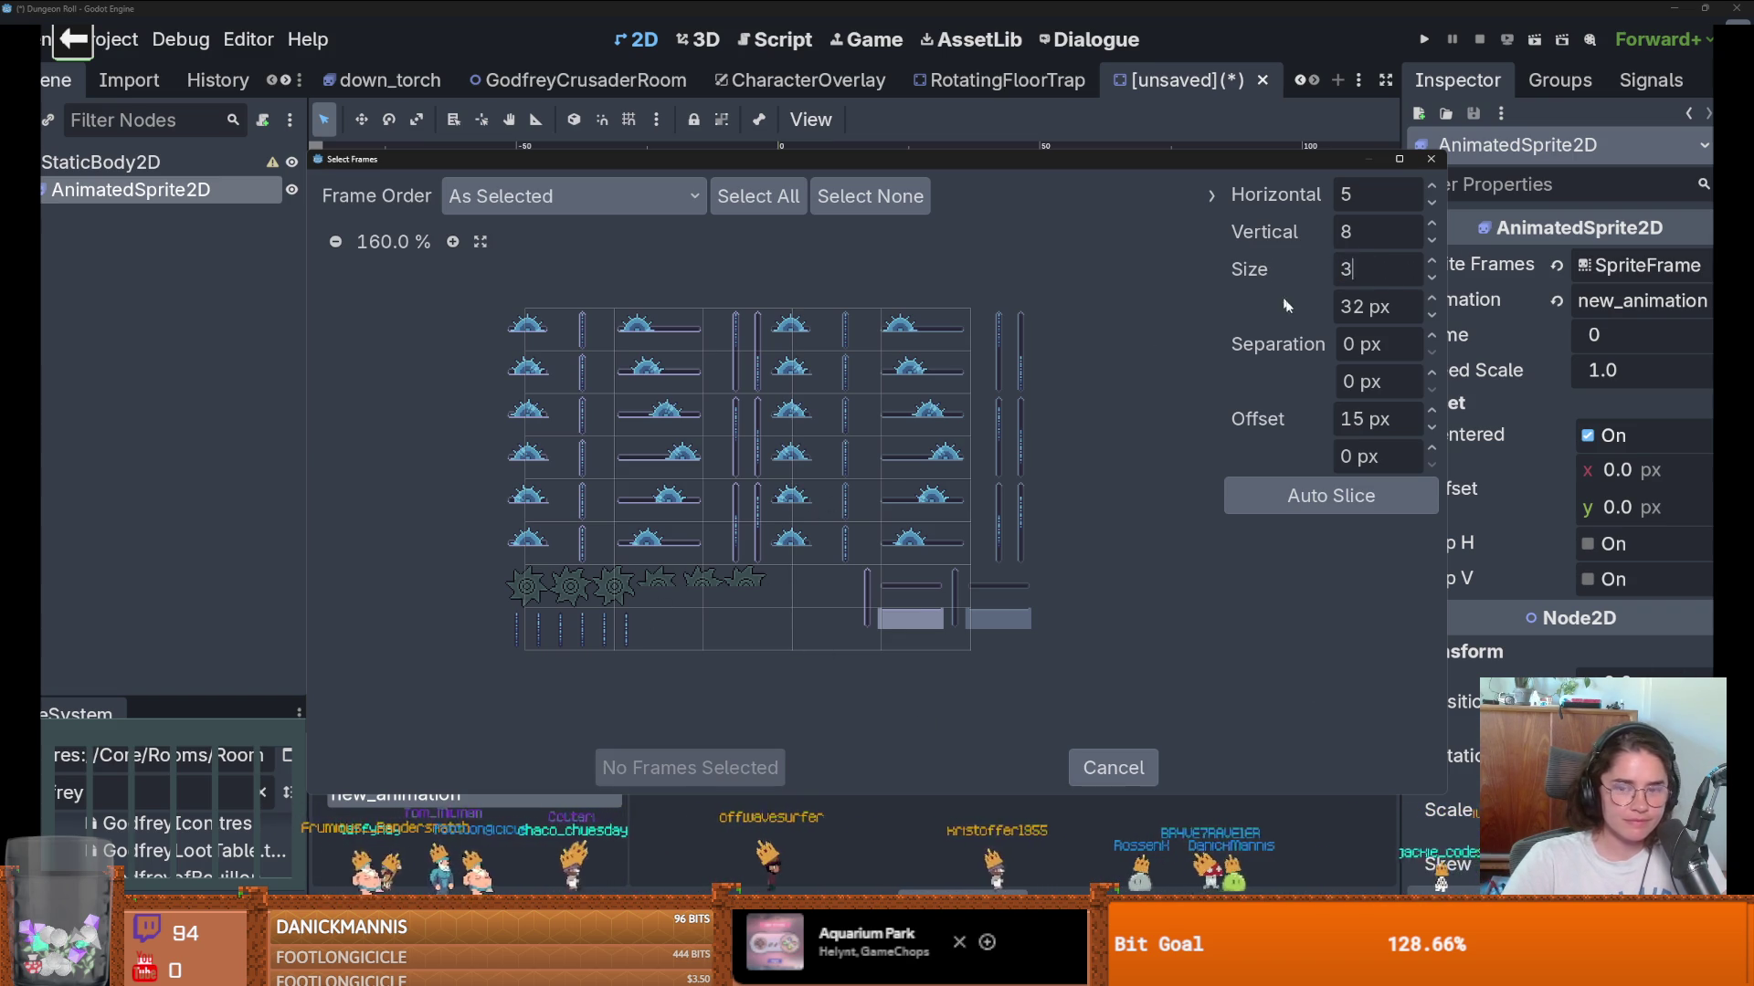
pyautogui.press('Tab')
pyautogui.press('Return')
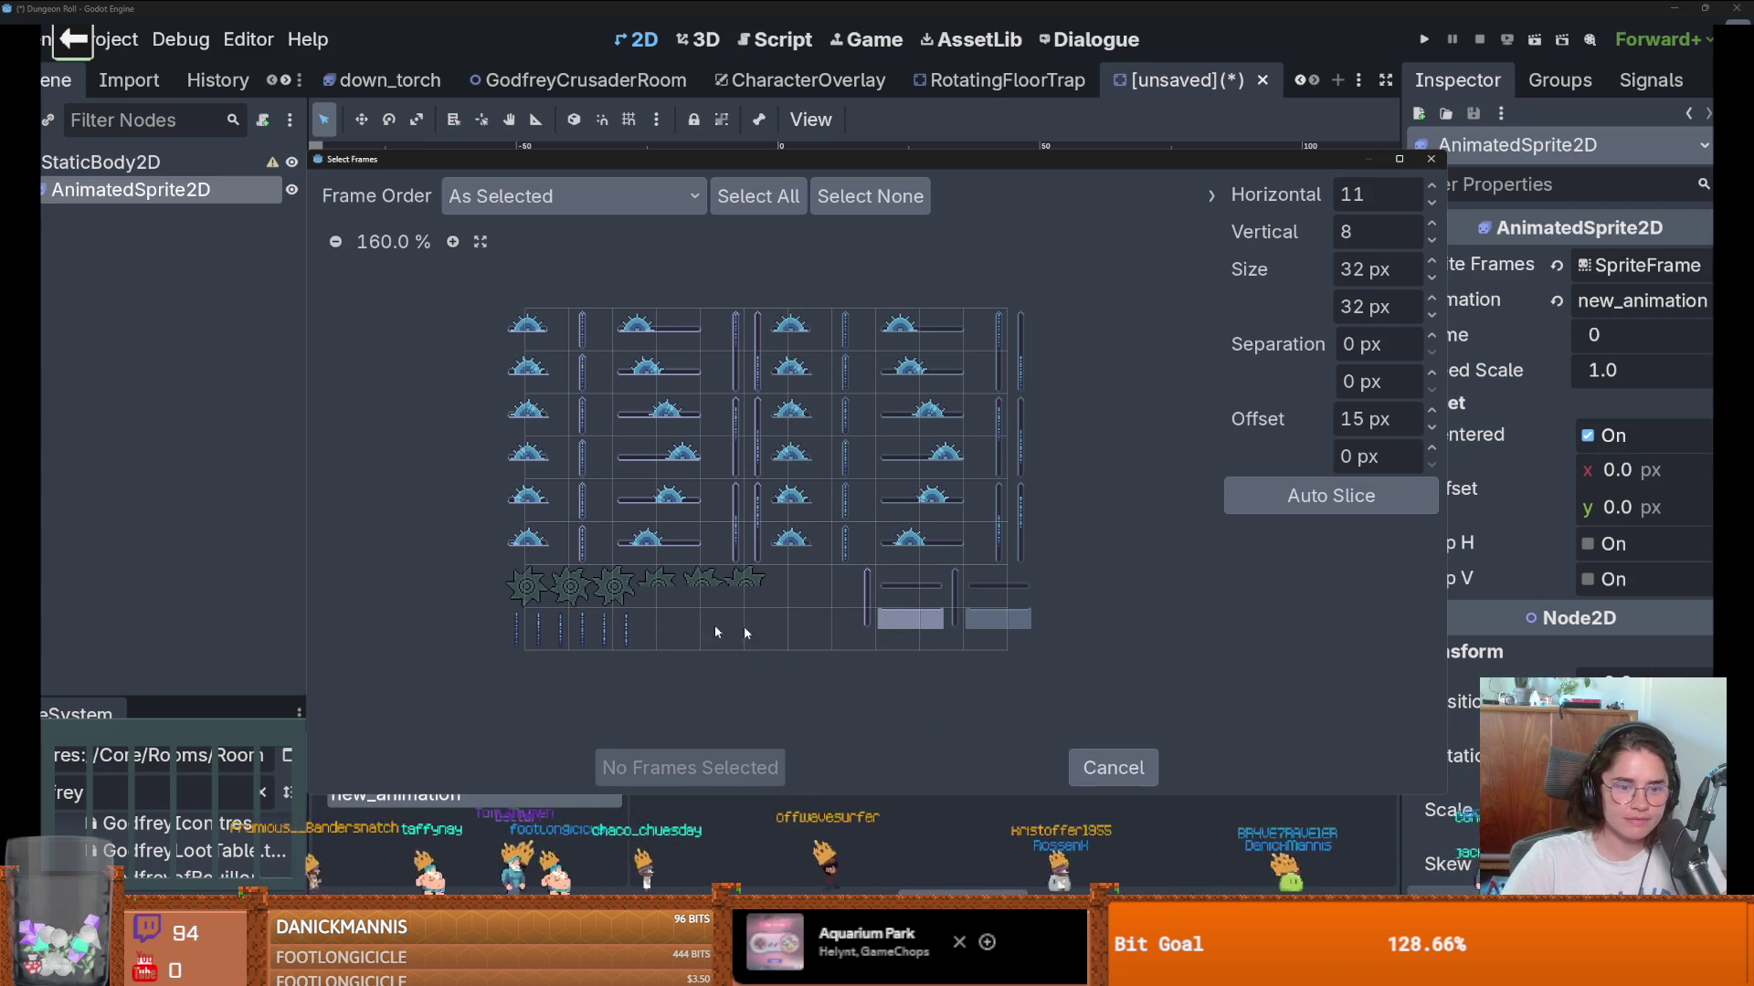
pyautogui.click(1356, 418)
pyautogui.write('0')
pyautogui.press('Return')
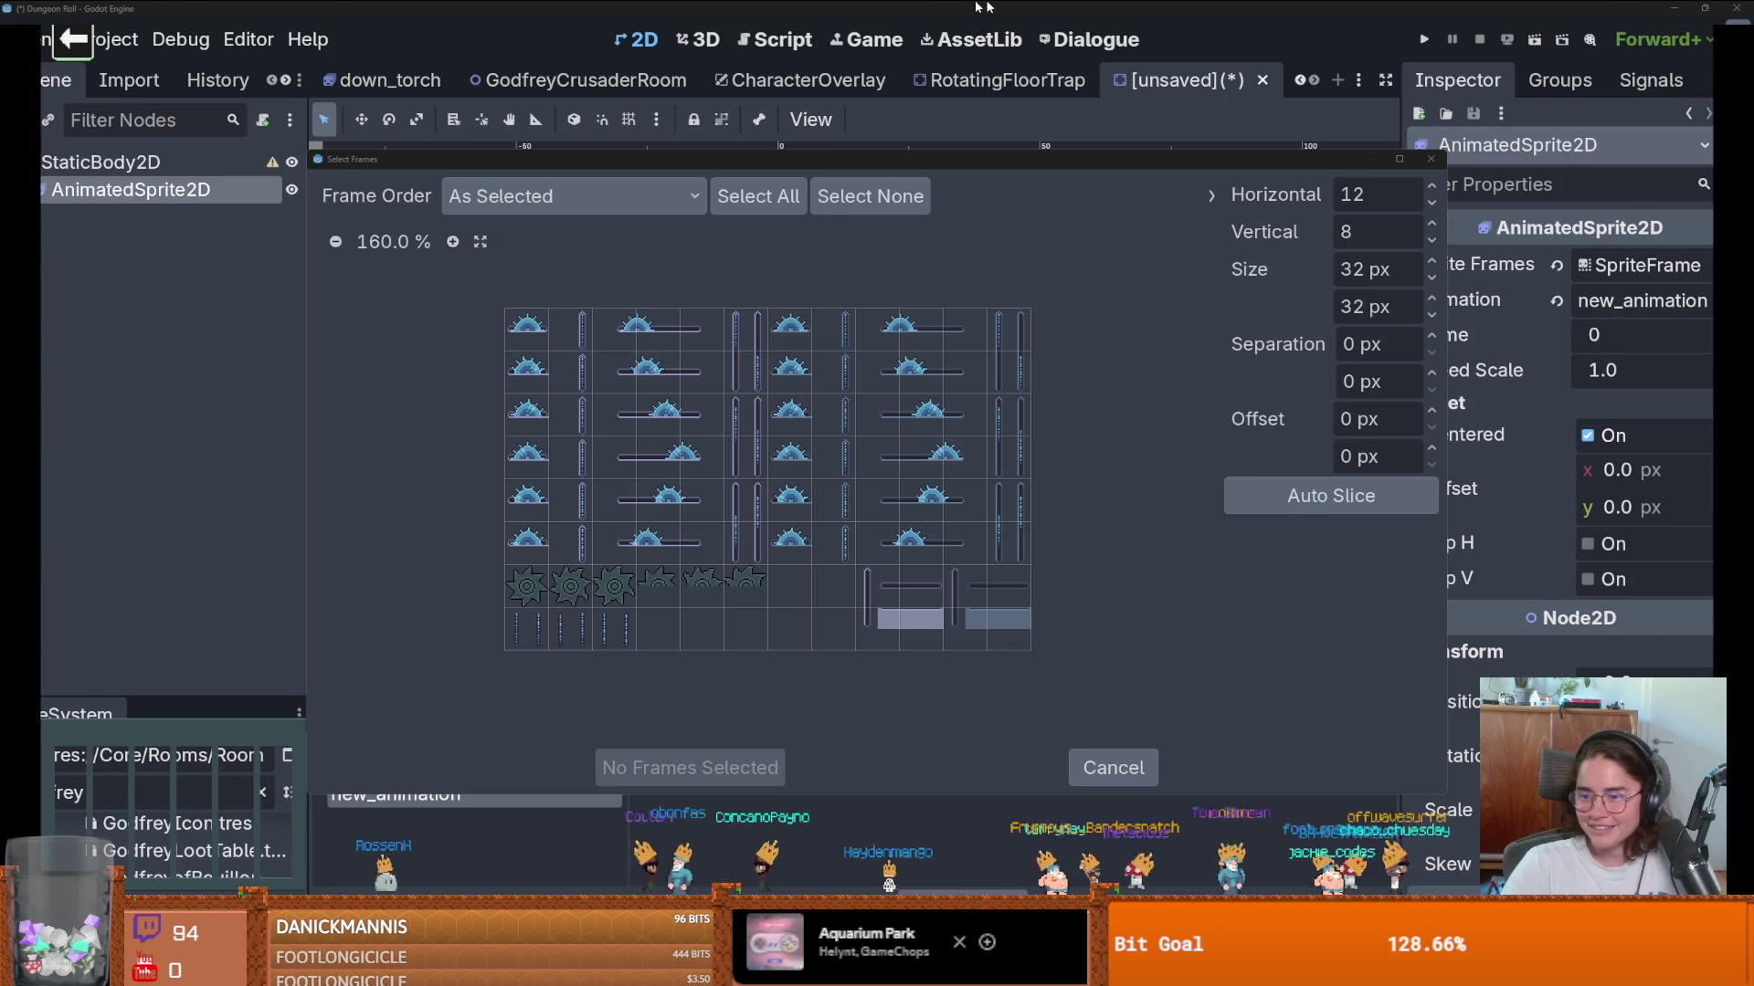
pyautogui.hotkey('alt', 'Tab')
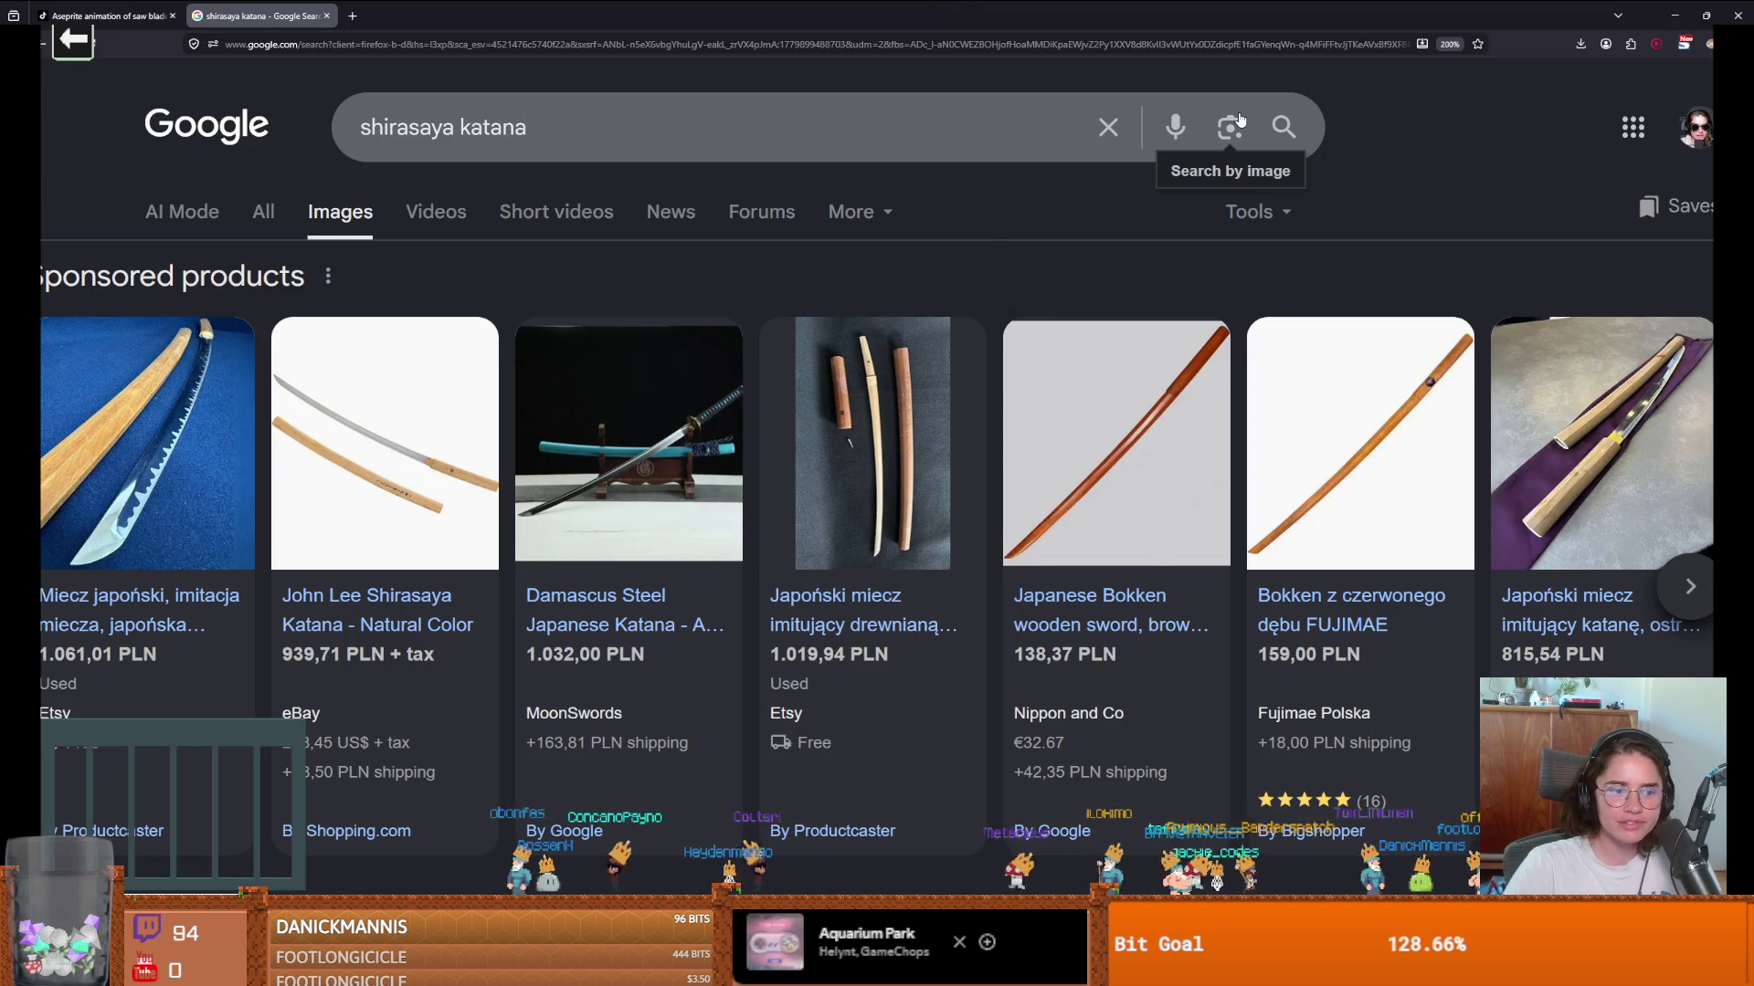
# Leave the shirasaya katana image results for Godot's Select Frames dialog
pyautogui.hotkey('alt', 'Tab')
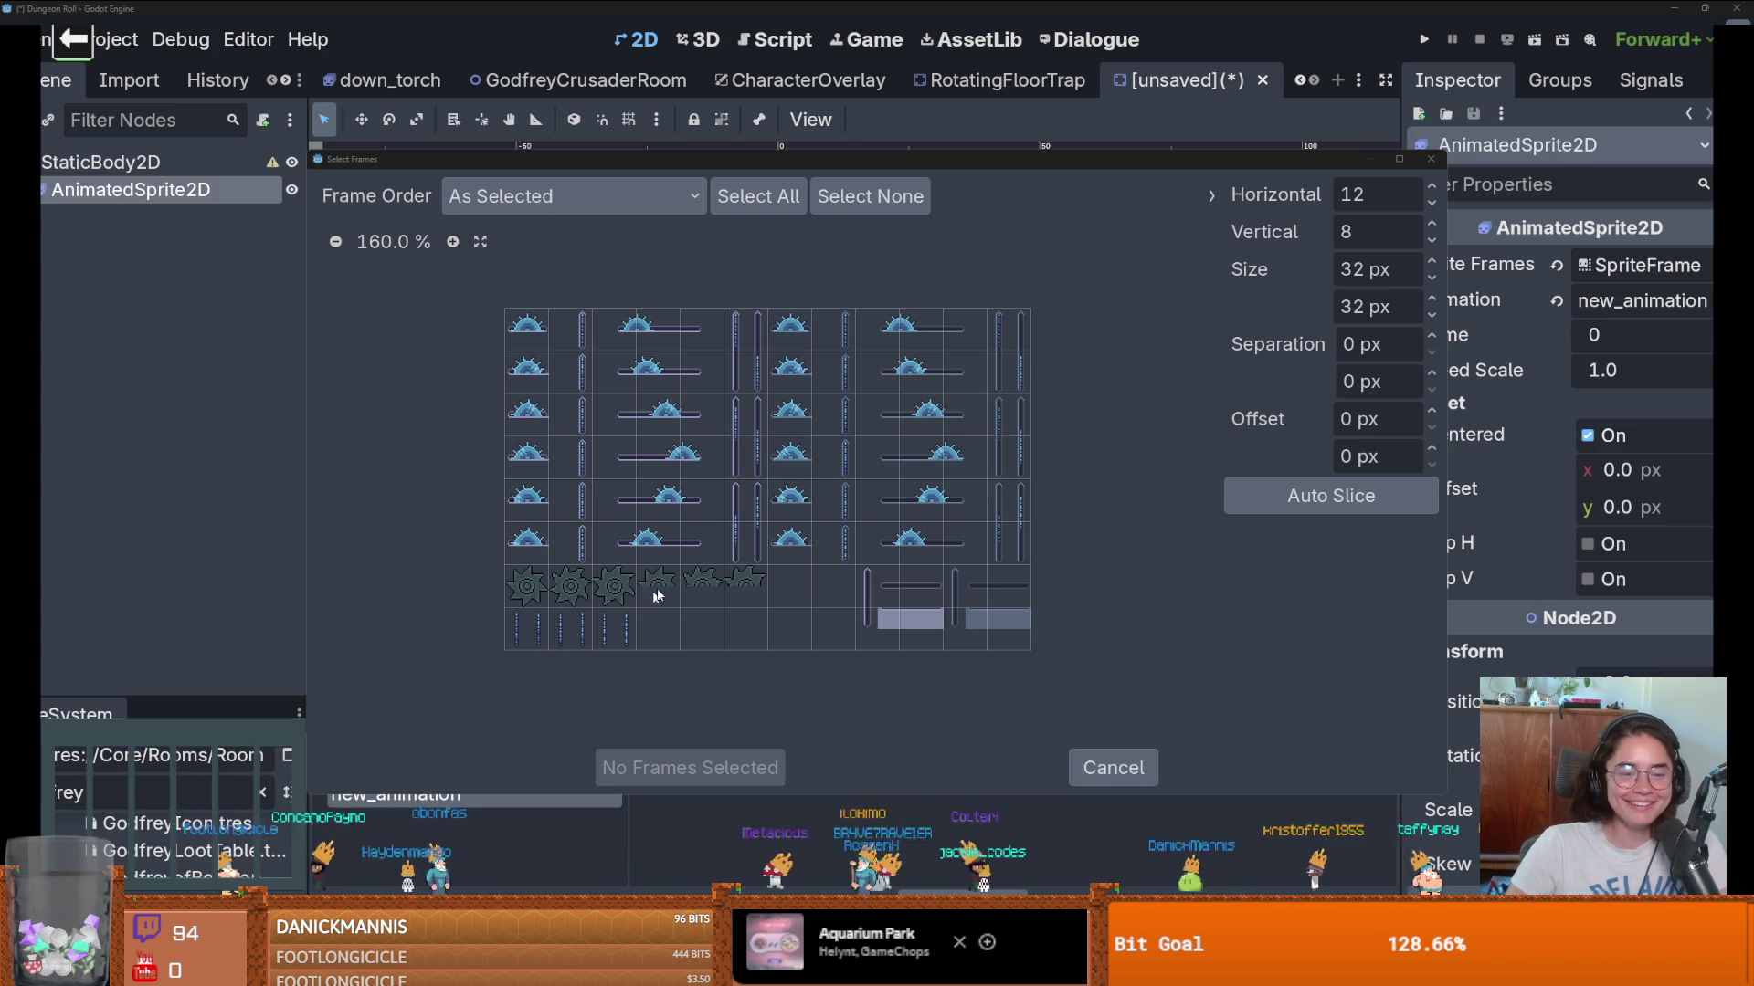
# Add three spinning blade frames to new_animation, preview it, and raise the speed to 14 FPS
pyautogui.moveTo(660, 582); pyautogui.dragTo(743, 586)
pyautogui.press('Return')
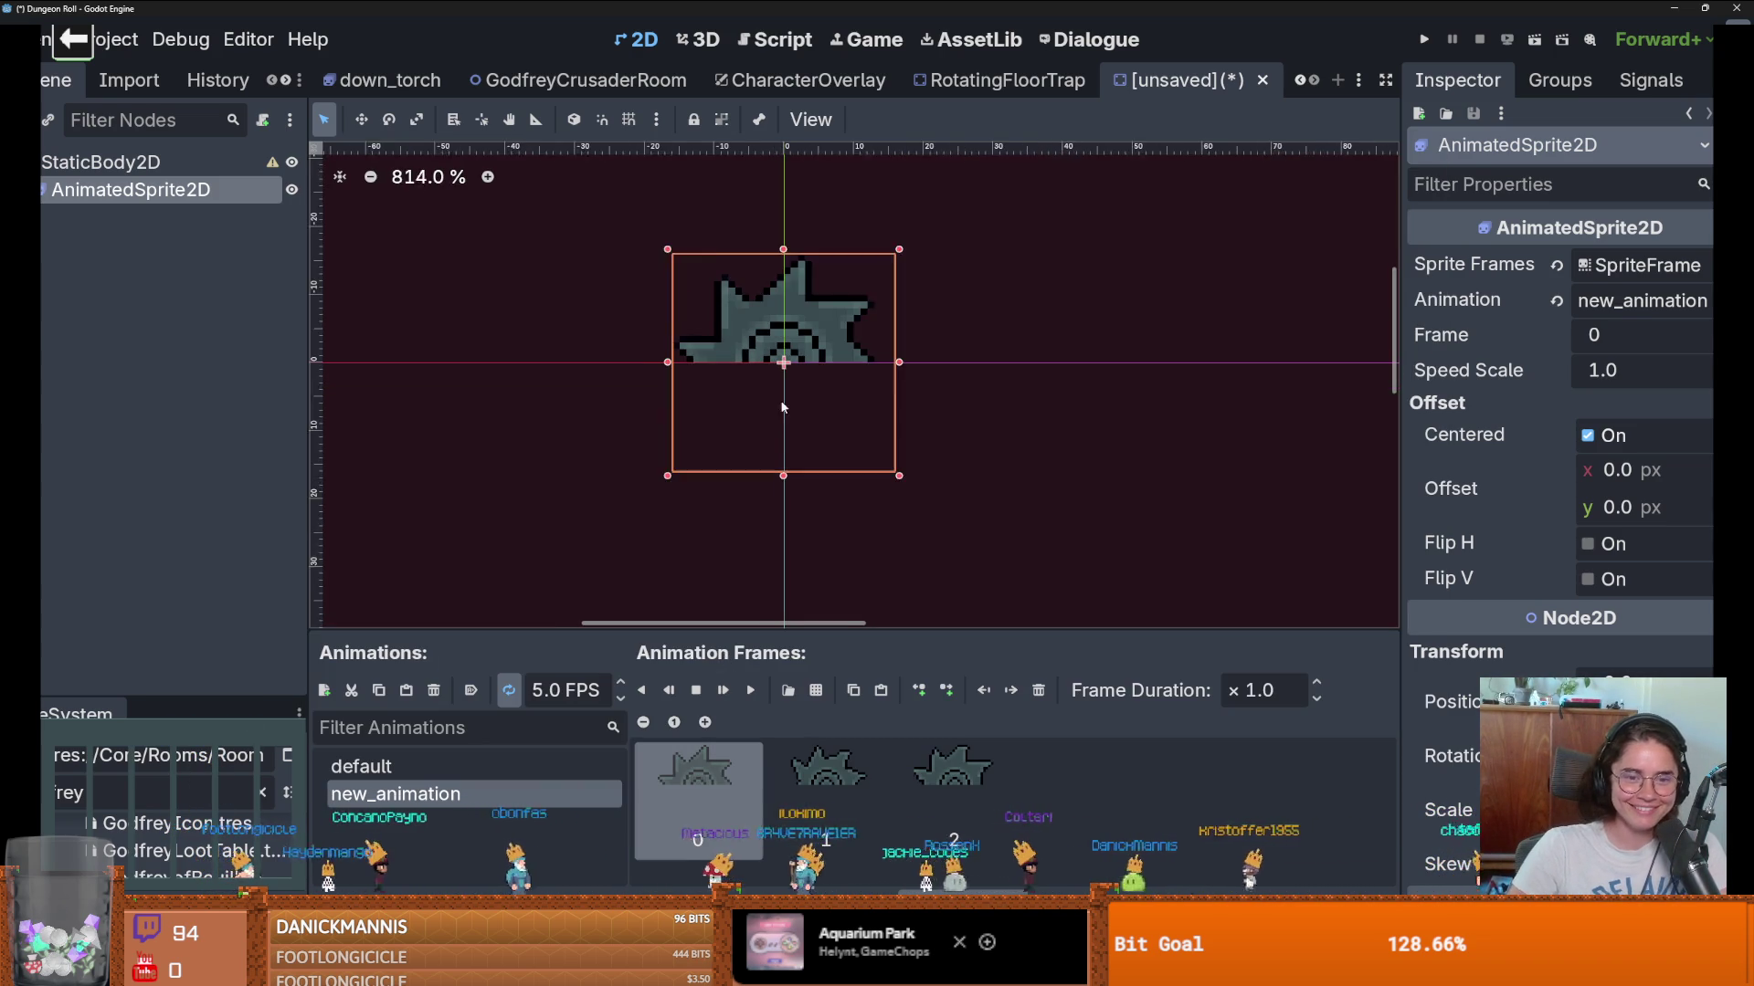
pyautogui.click(749, 691)
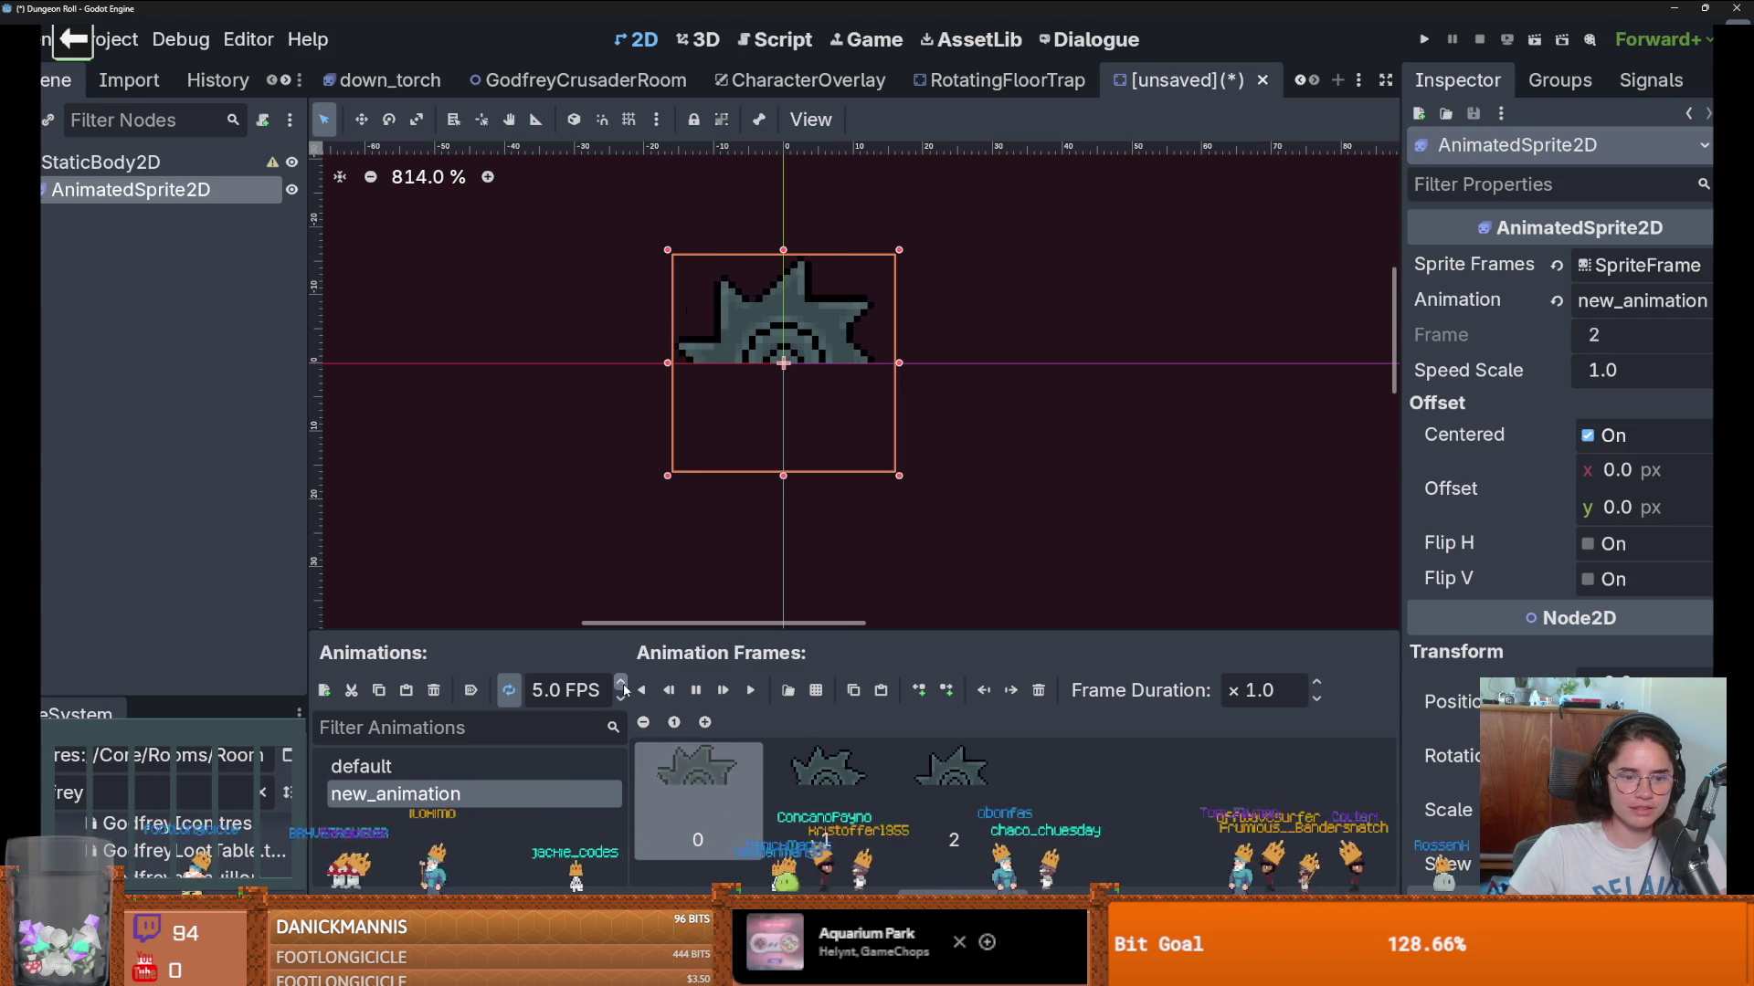
pyautogui.moveTo(622, 686); pyautogui.dragTo(622, 685)
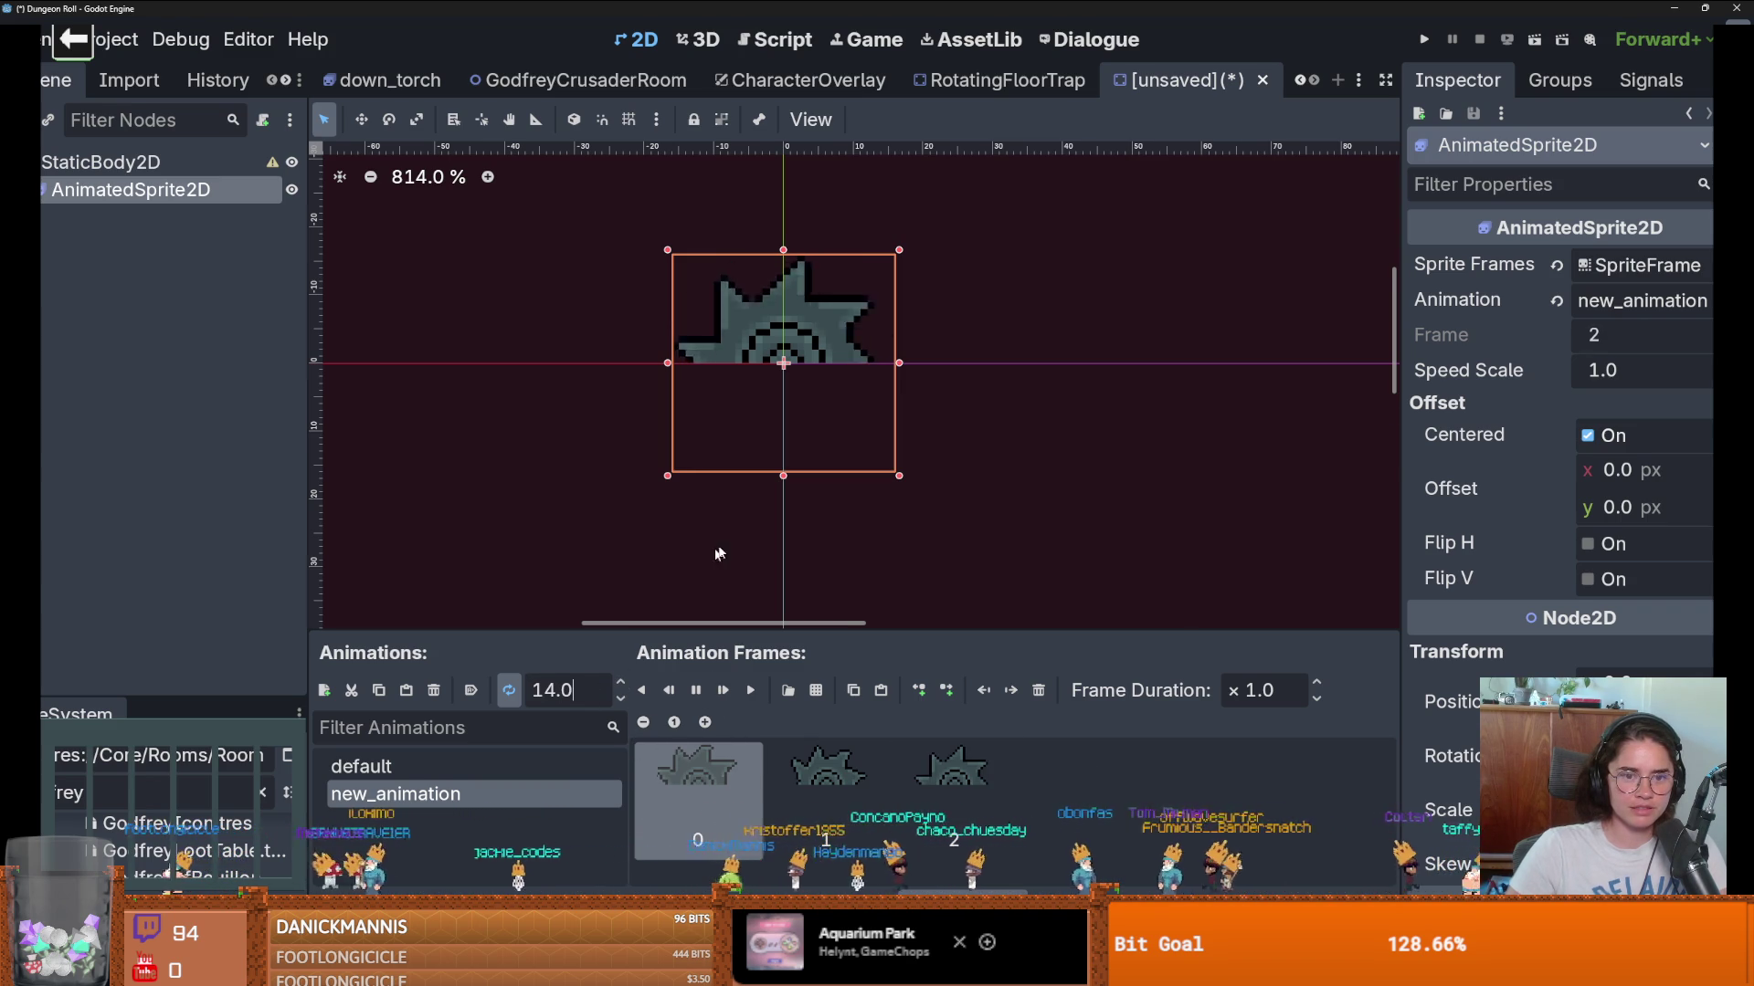
pyautogui.scroll(-3, 771, 535)
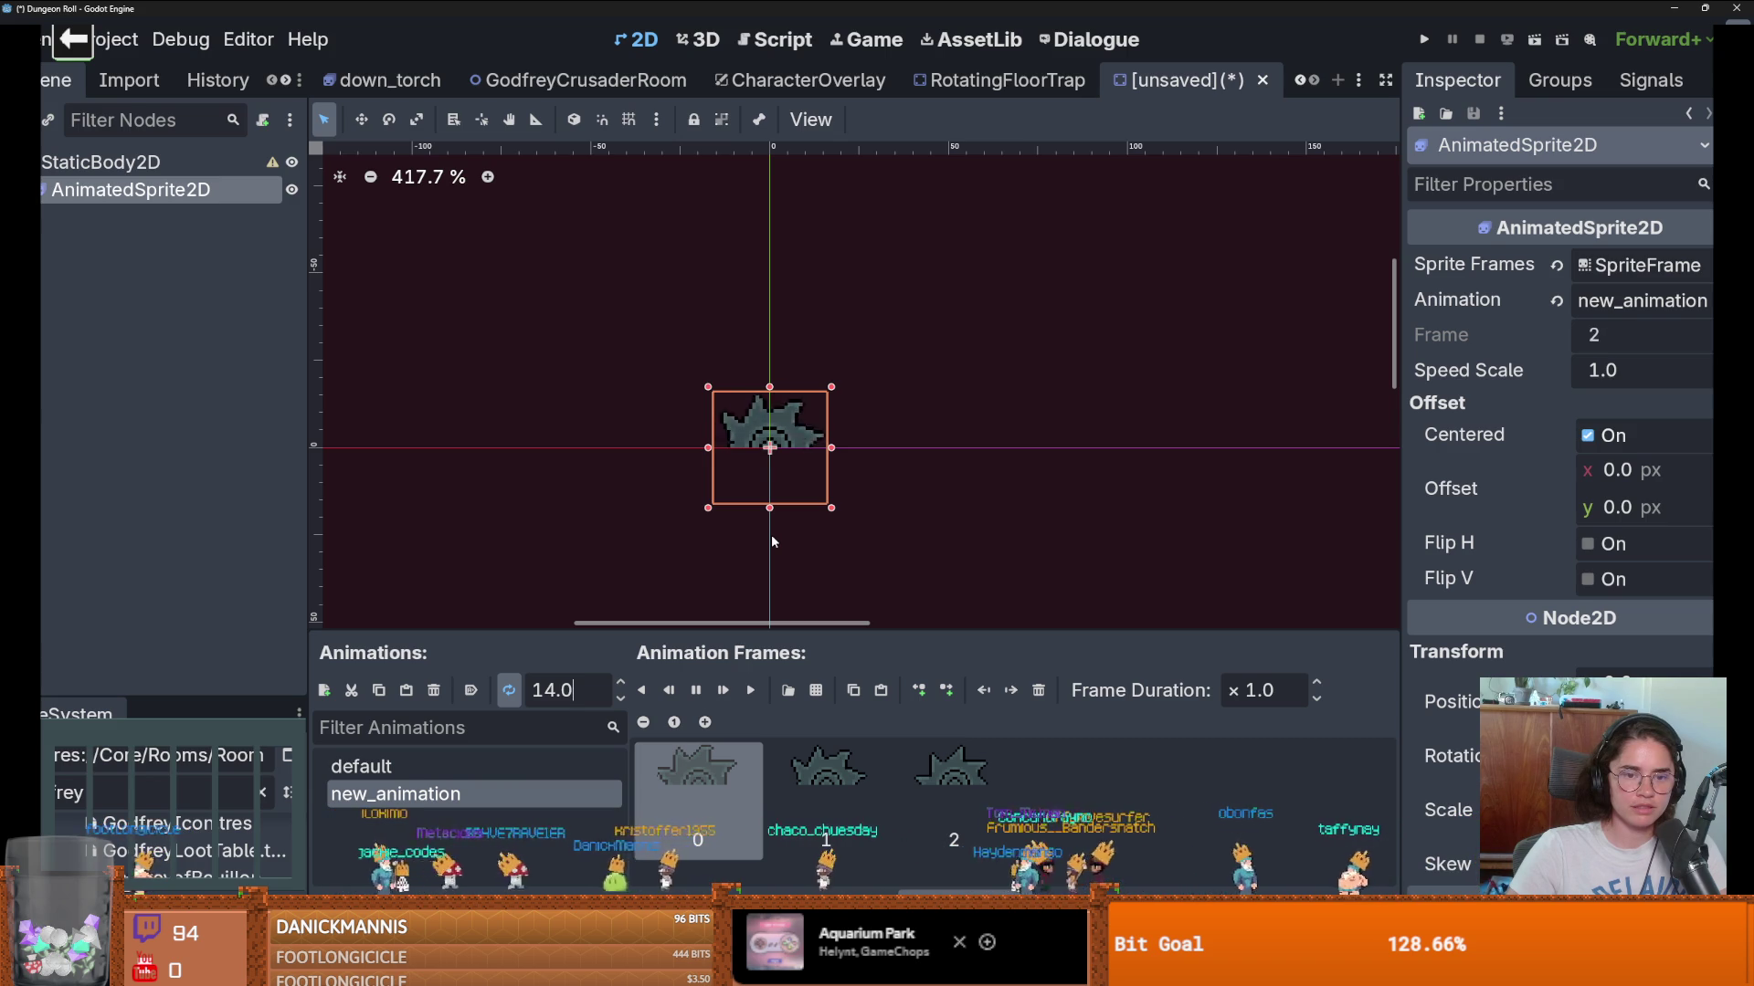
pyautogui.scroll(-4, 771, 541)
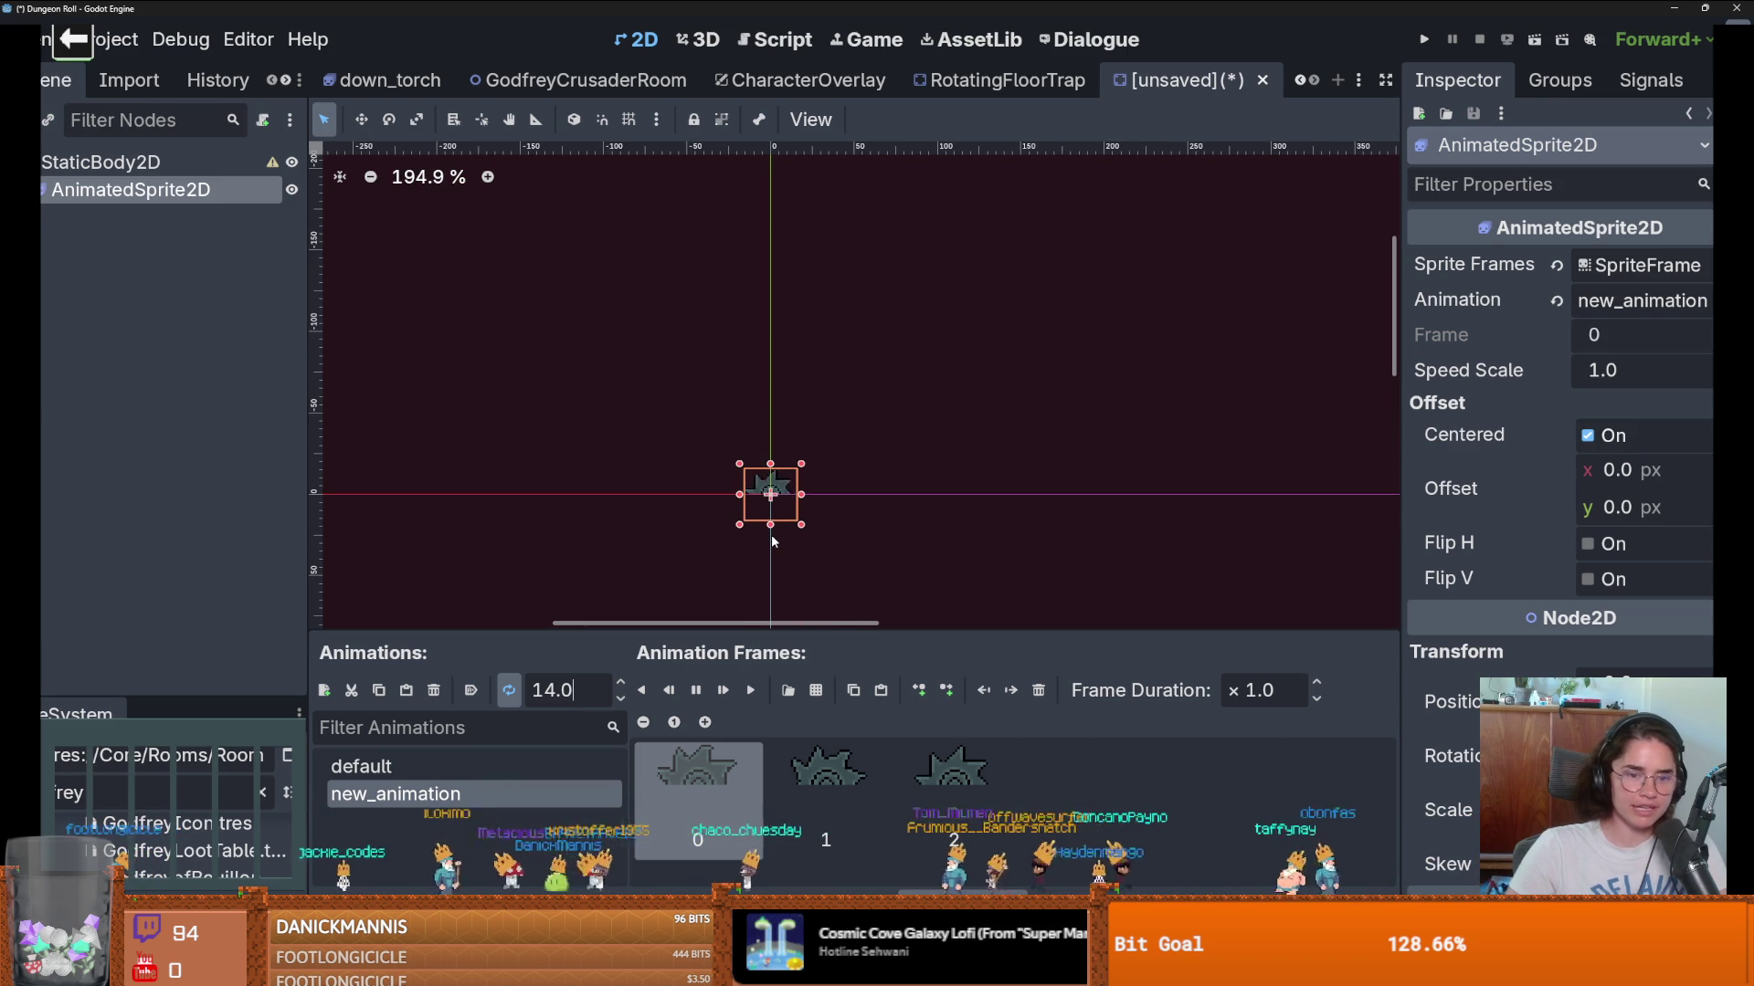
# Reselect the AnimatedSprite2D node and stop the animation preview
pyautogui.click(846, 521)
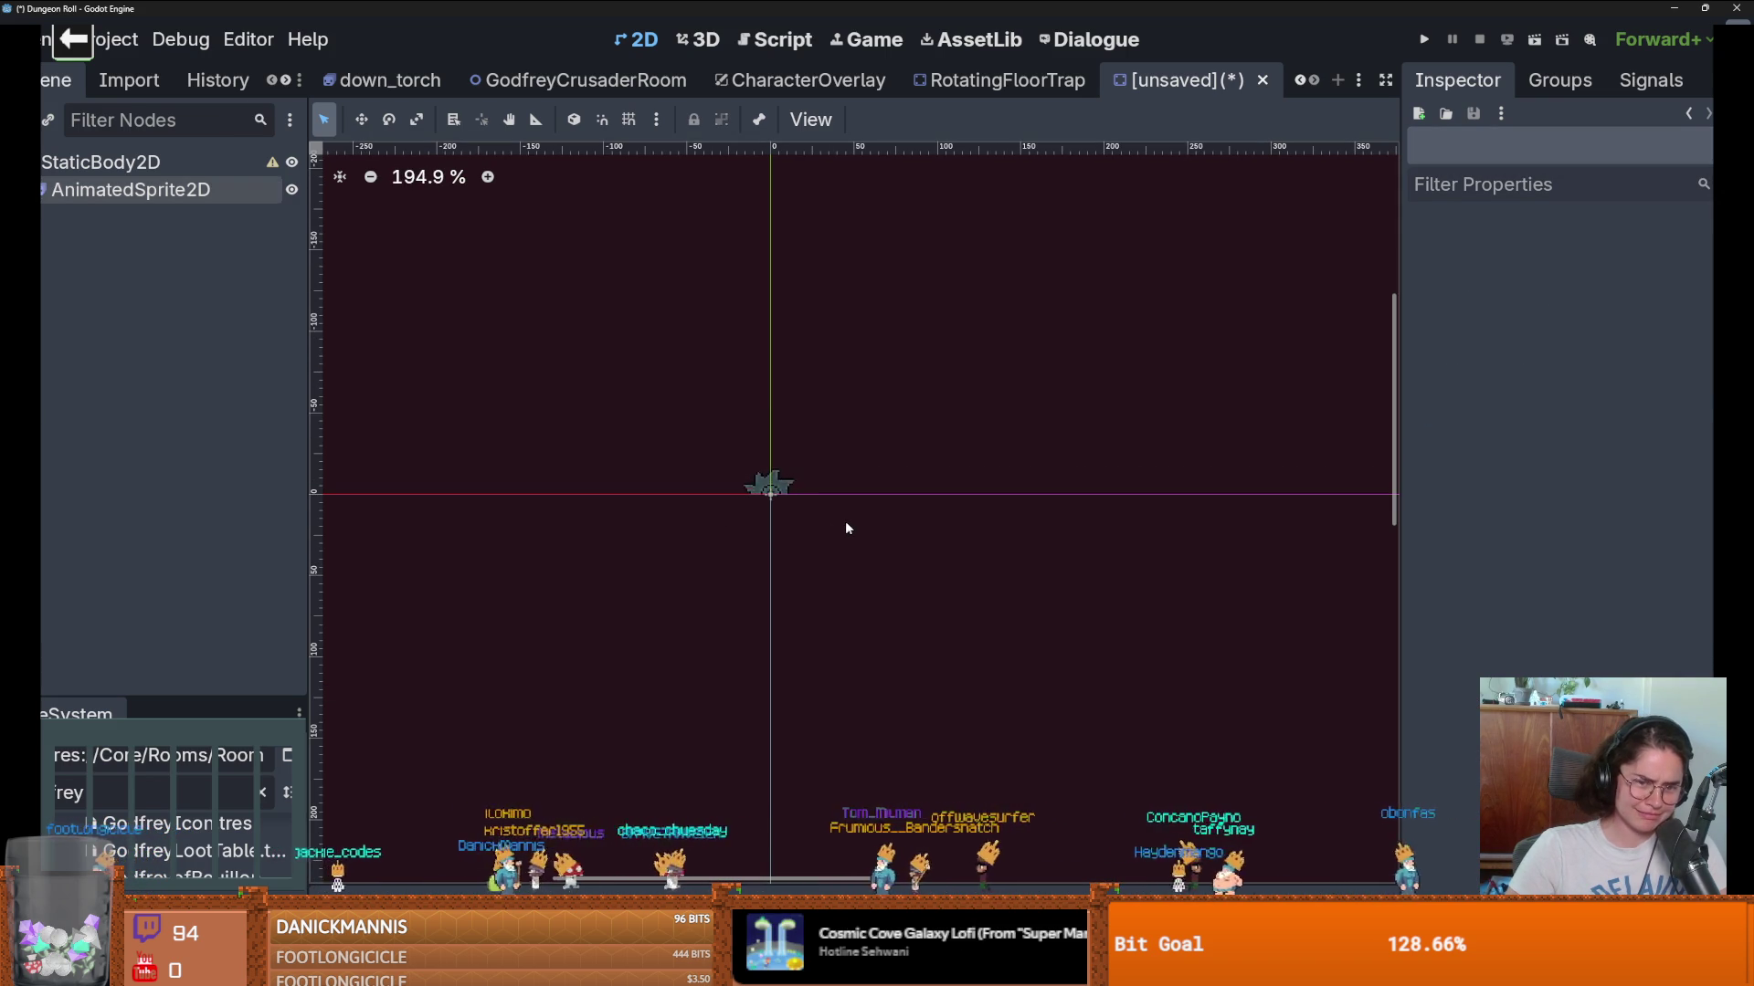
pyautogui.click(100, 161)
pyautogui.click(131, 189)
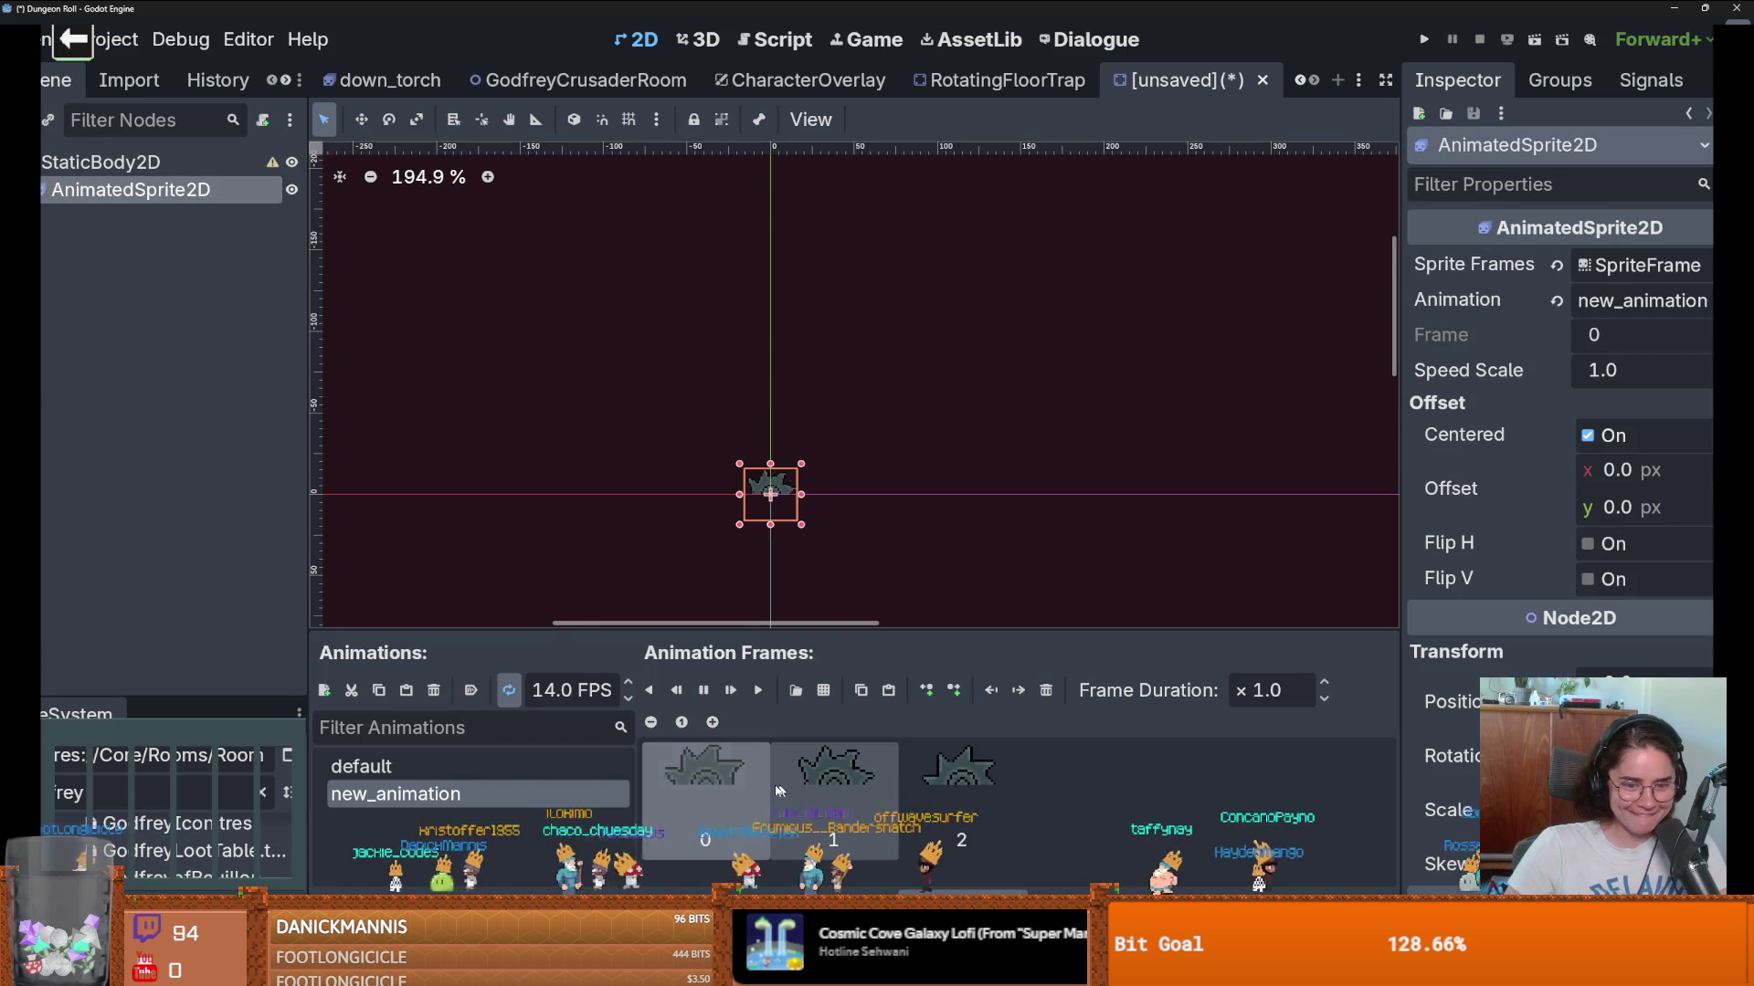
pyautogui.scroll(6, 791, 452)
pyautogui.scroll(3, 791, 452)
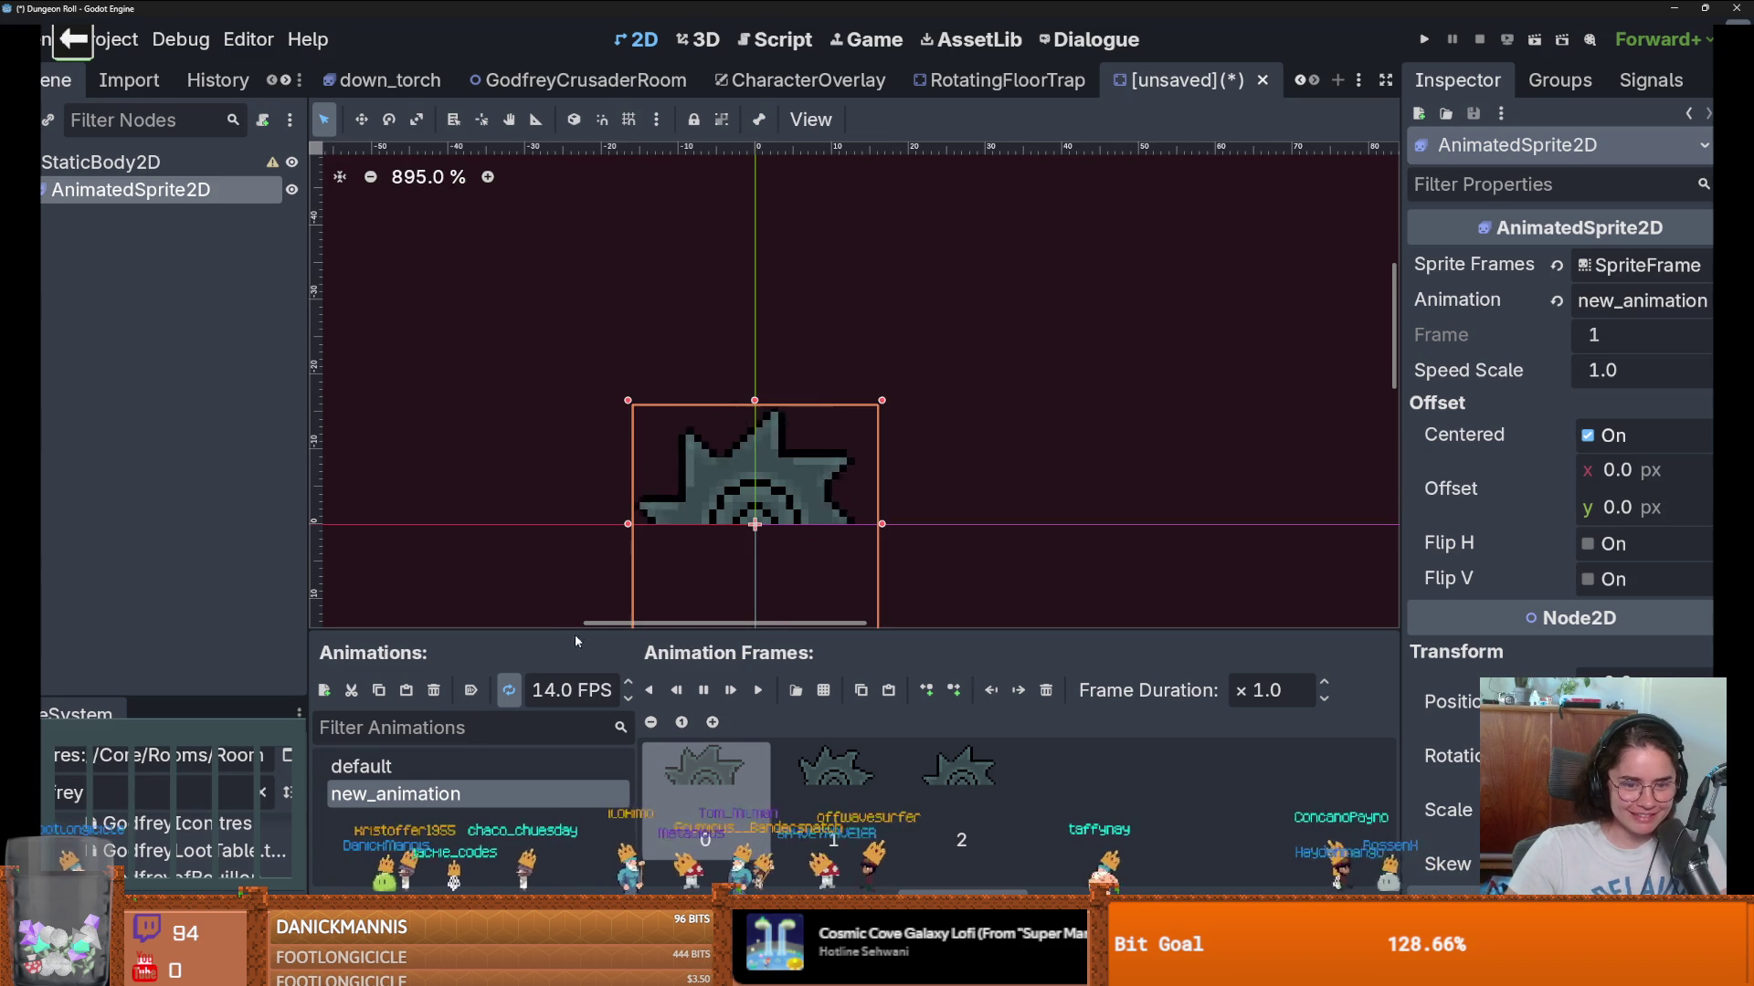
pyautogui.click(703, 689)
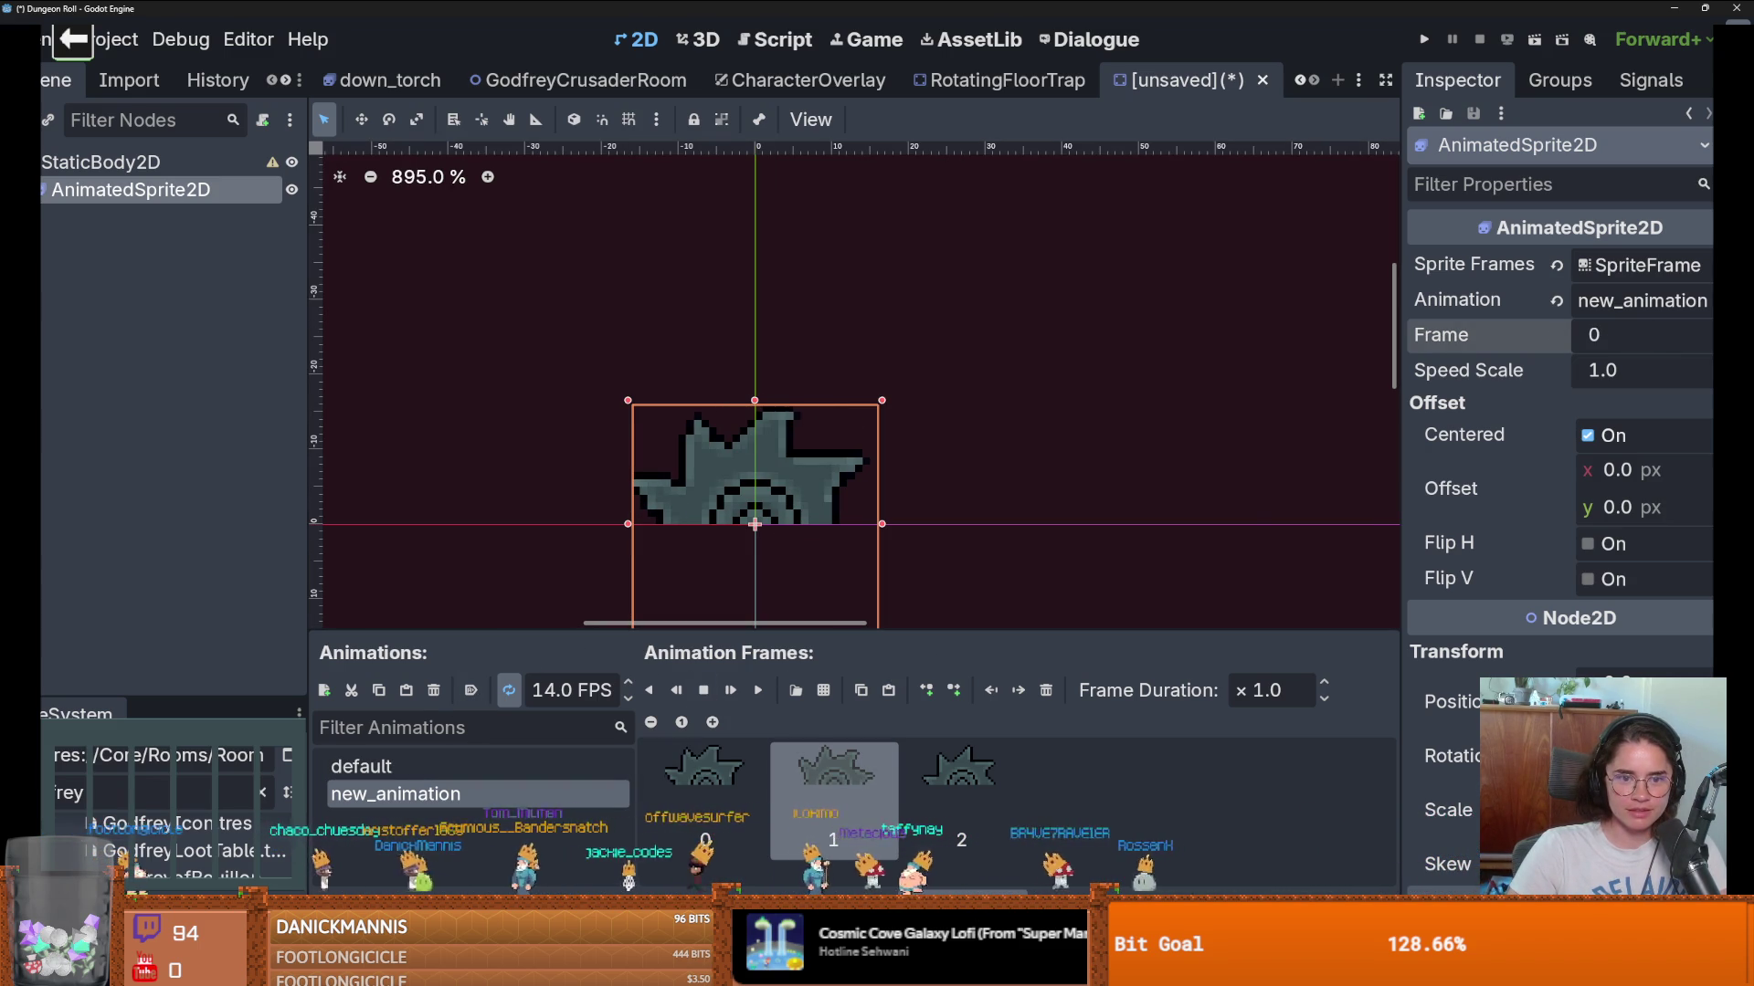
pyautogui.scroll(1, 1635, 335)
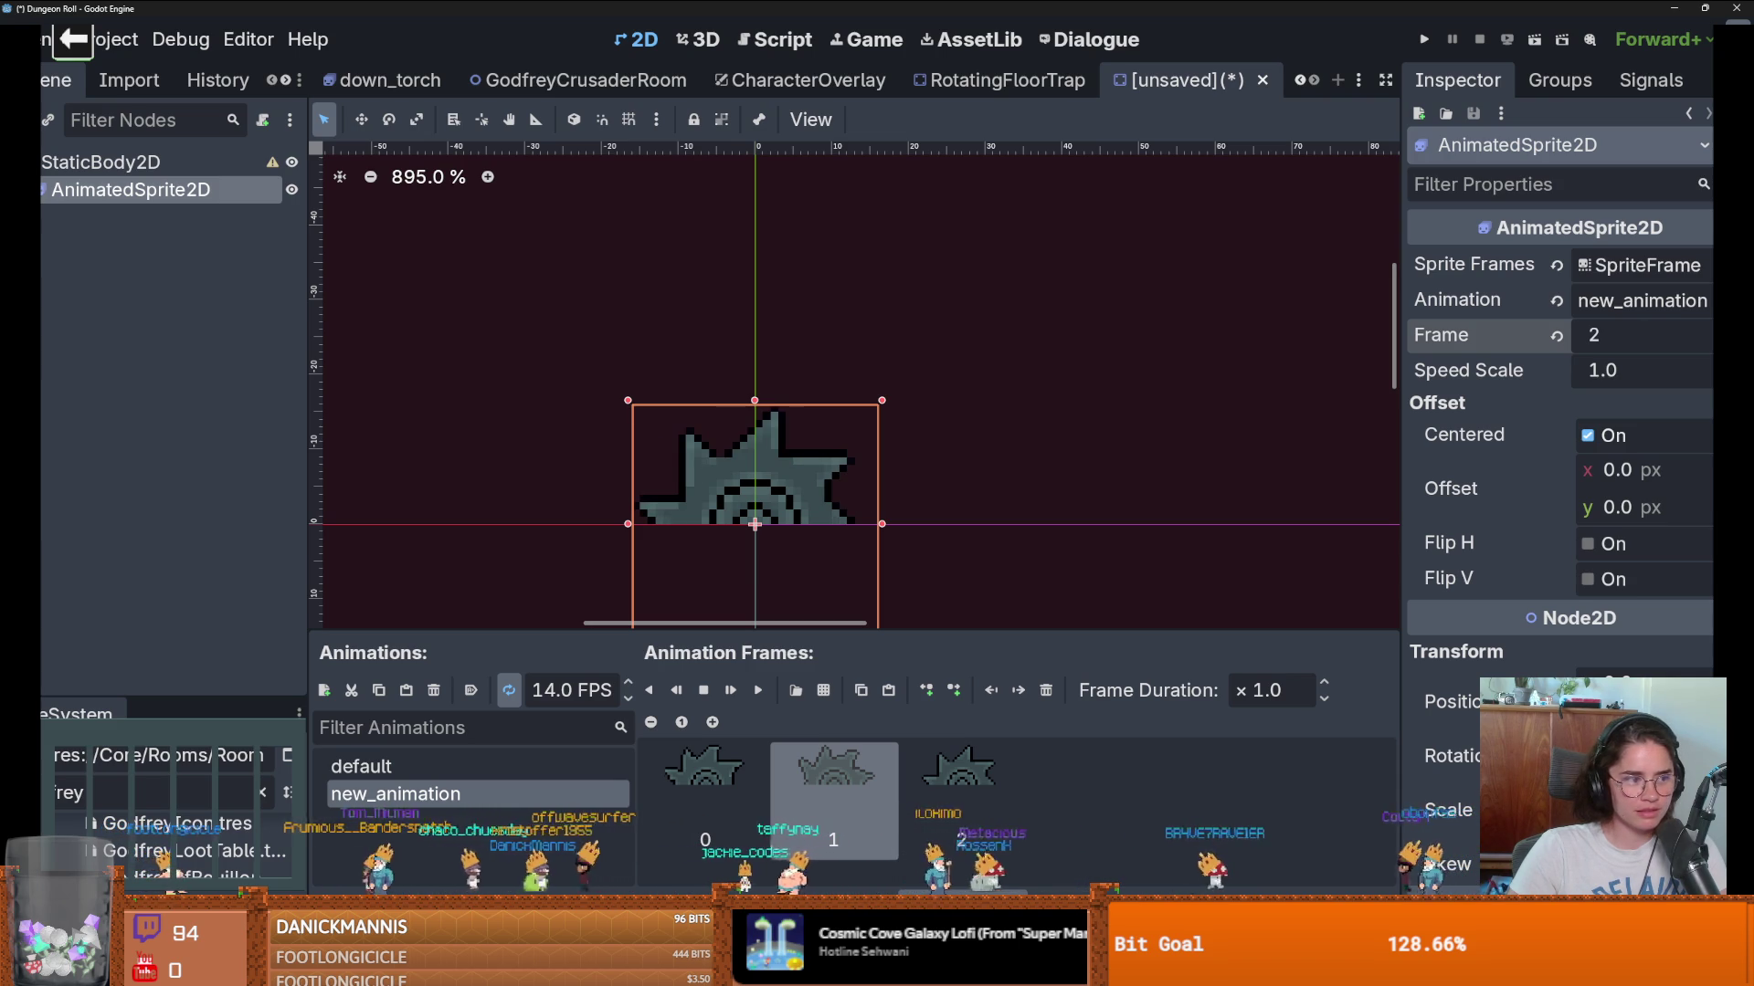
pyautogui.scroll(-2, 1635, 335)
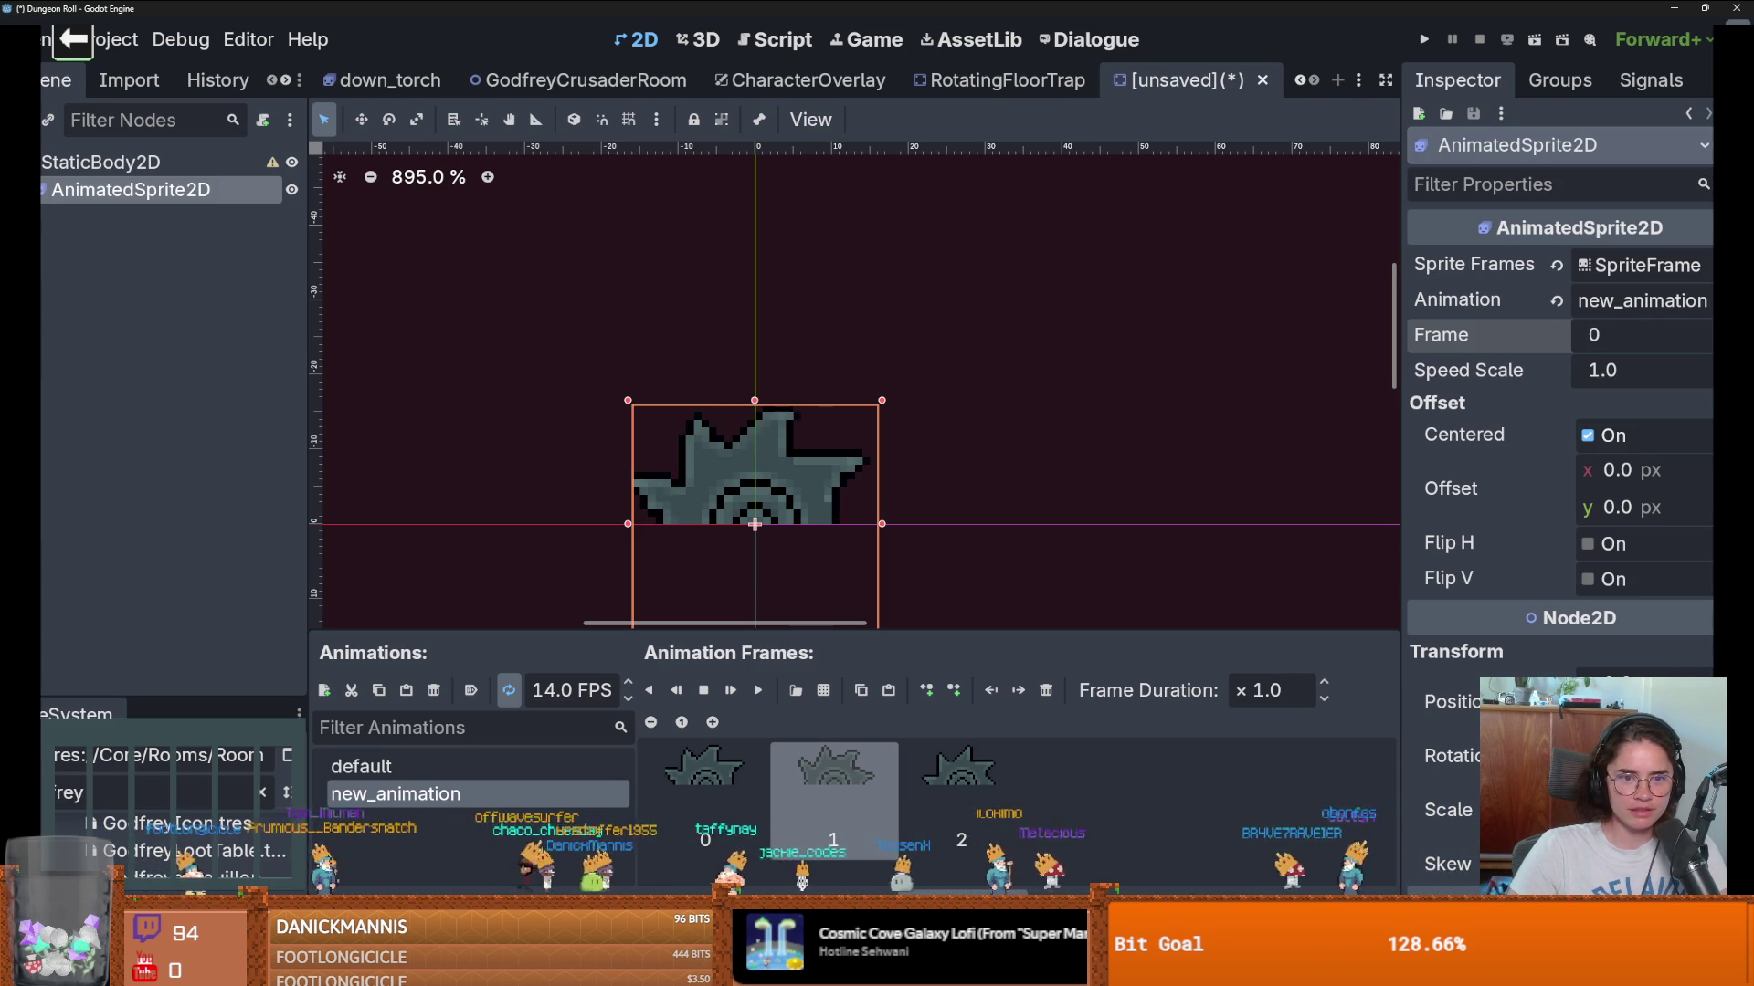
pyautogui.scroll(1, 1635, 335)
pyautogui.scroll(1, 1635, 335)
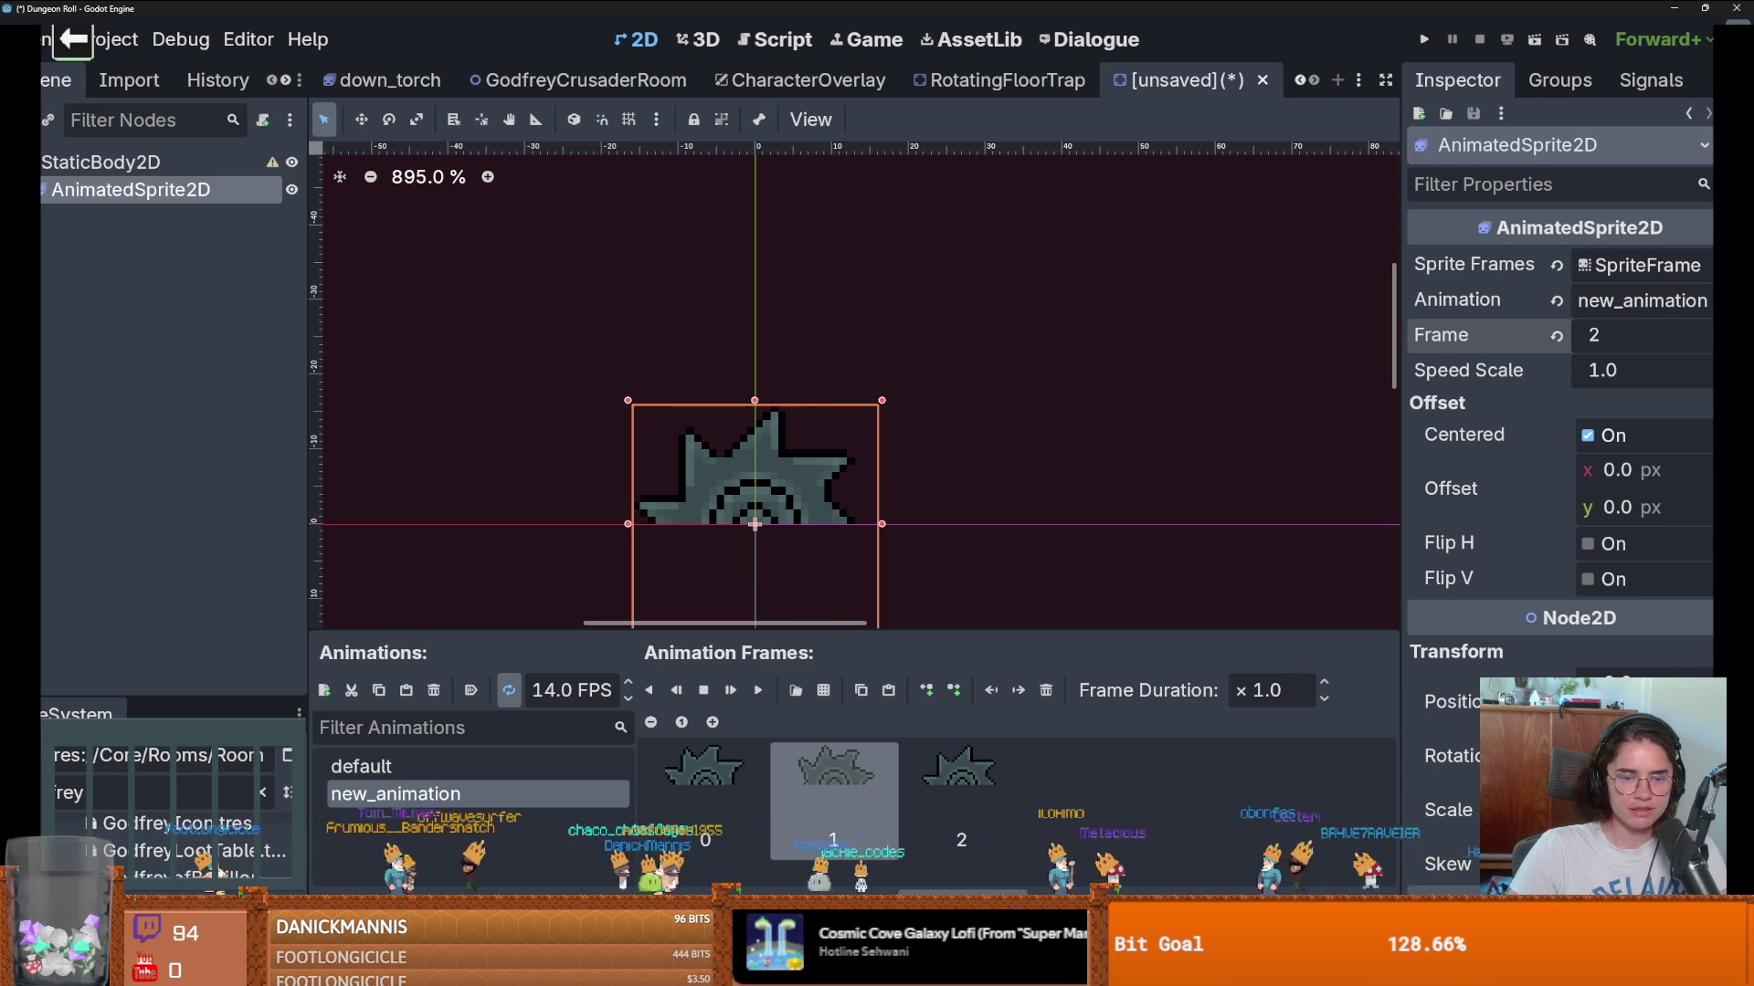
# Set the sprite to show frame 1 and bring up Save Scene As for the new scene
pyautogui.click(868, 816)
pyautogui.scroll(-1, 1690, 338)
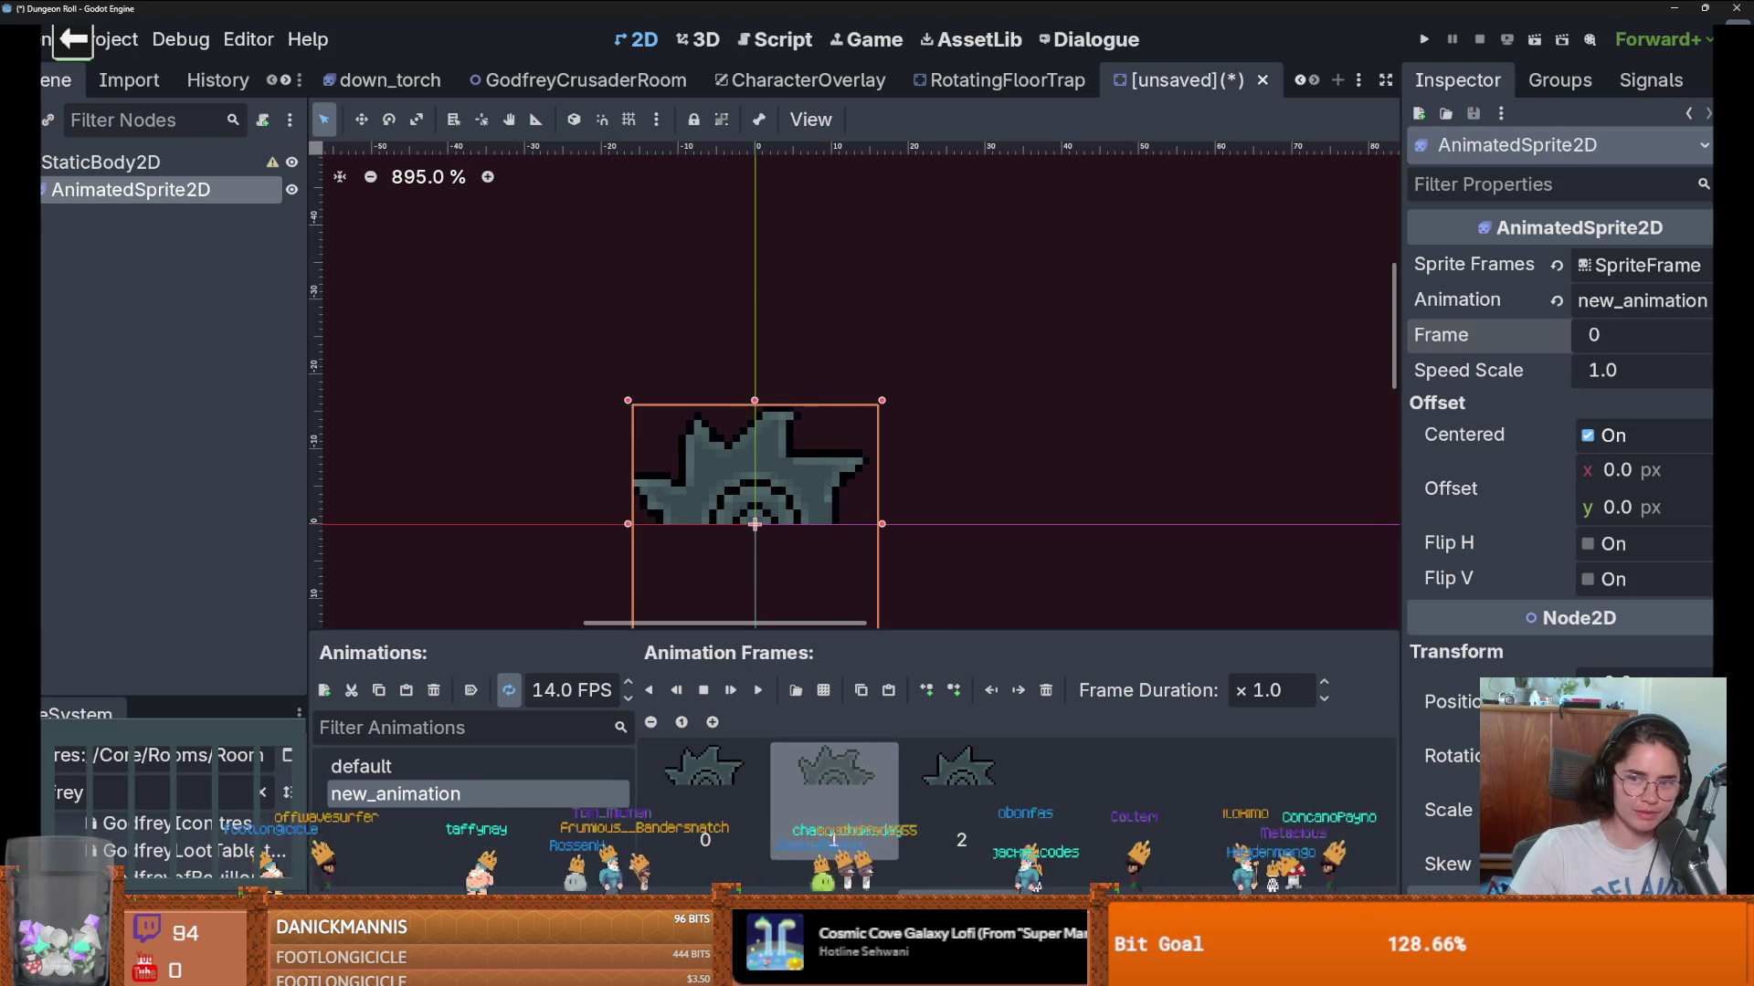
pyautogui.scroll(1, 1645, 335)
pyautogui.scroll(1, 1690, 338)
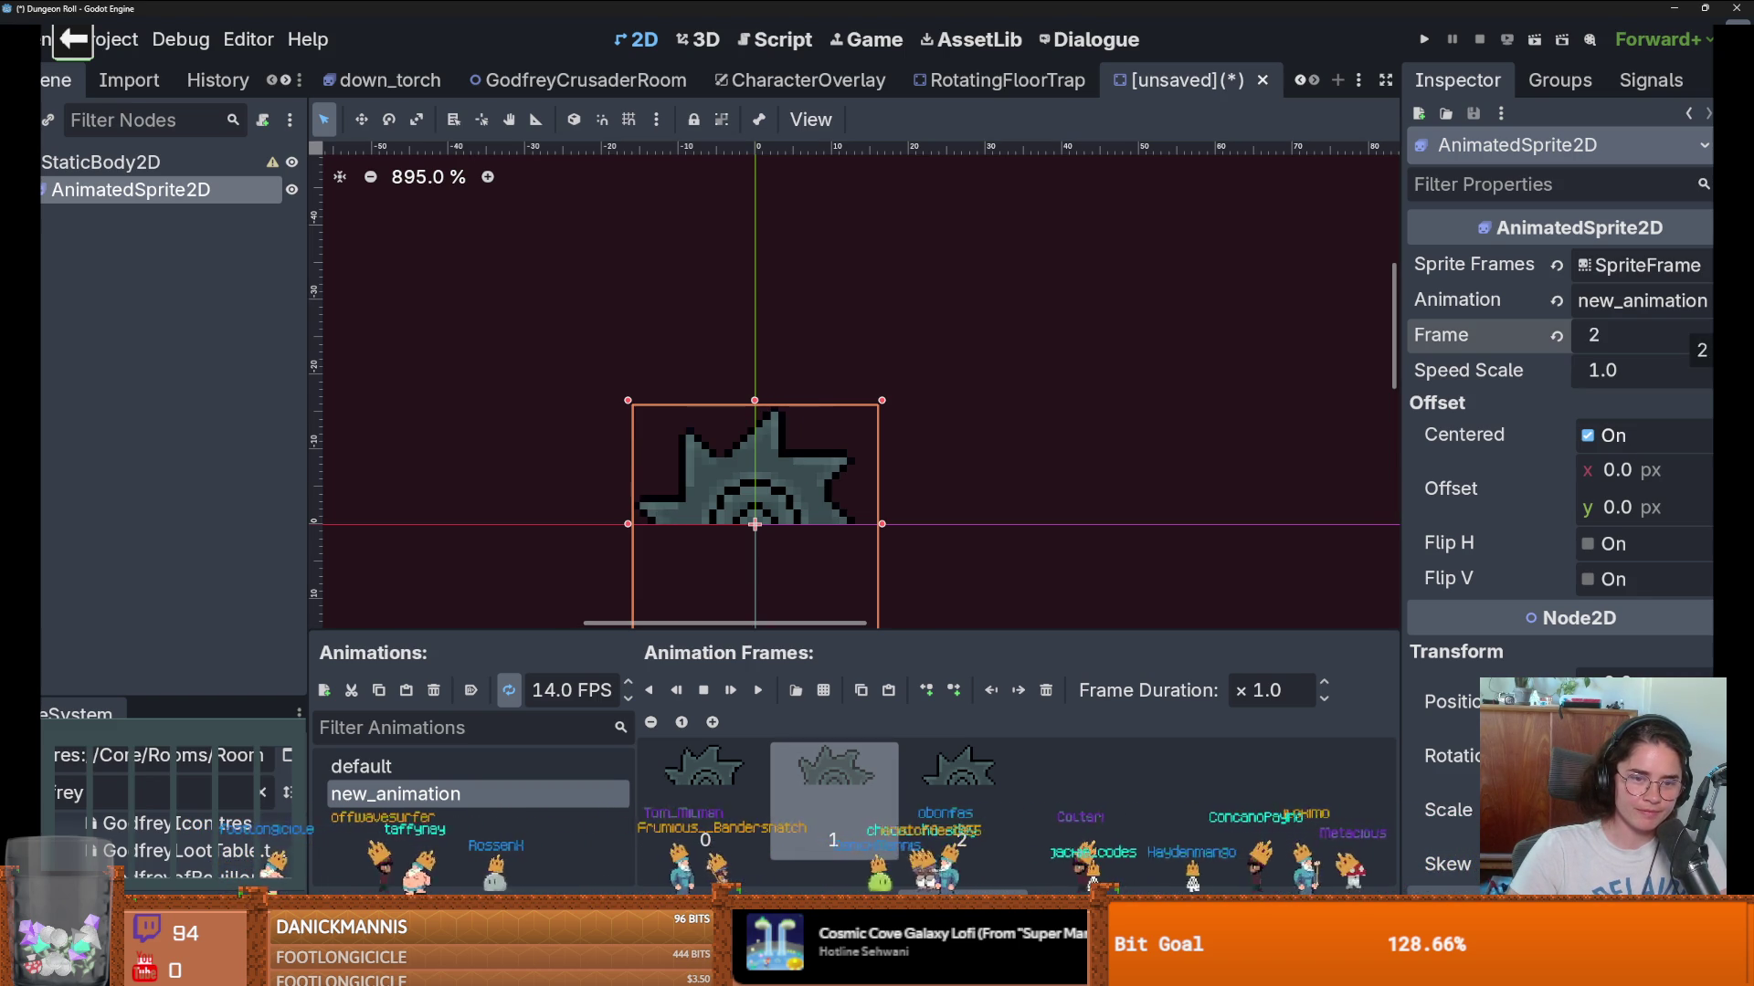
pyautogui.scroll(-2, 1690, 338)
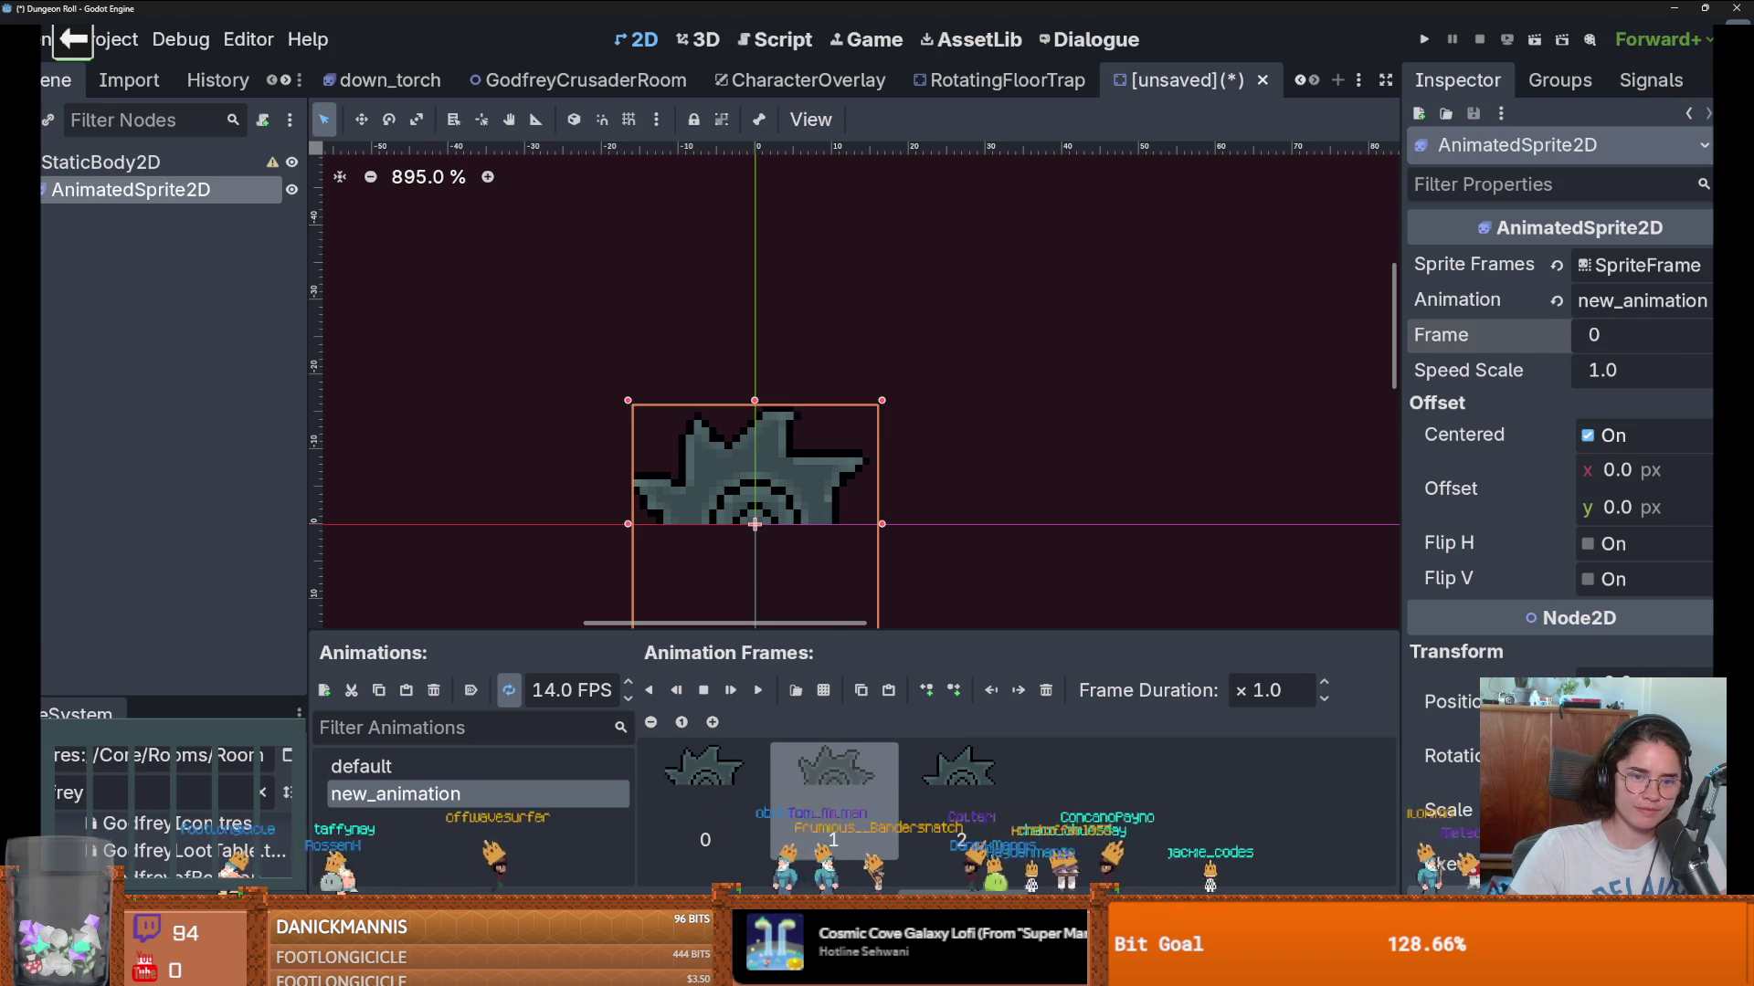
pyautogui.scroll(2, 1639, 338)
pyautogui.scroll(-3, 819, 549)
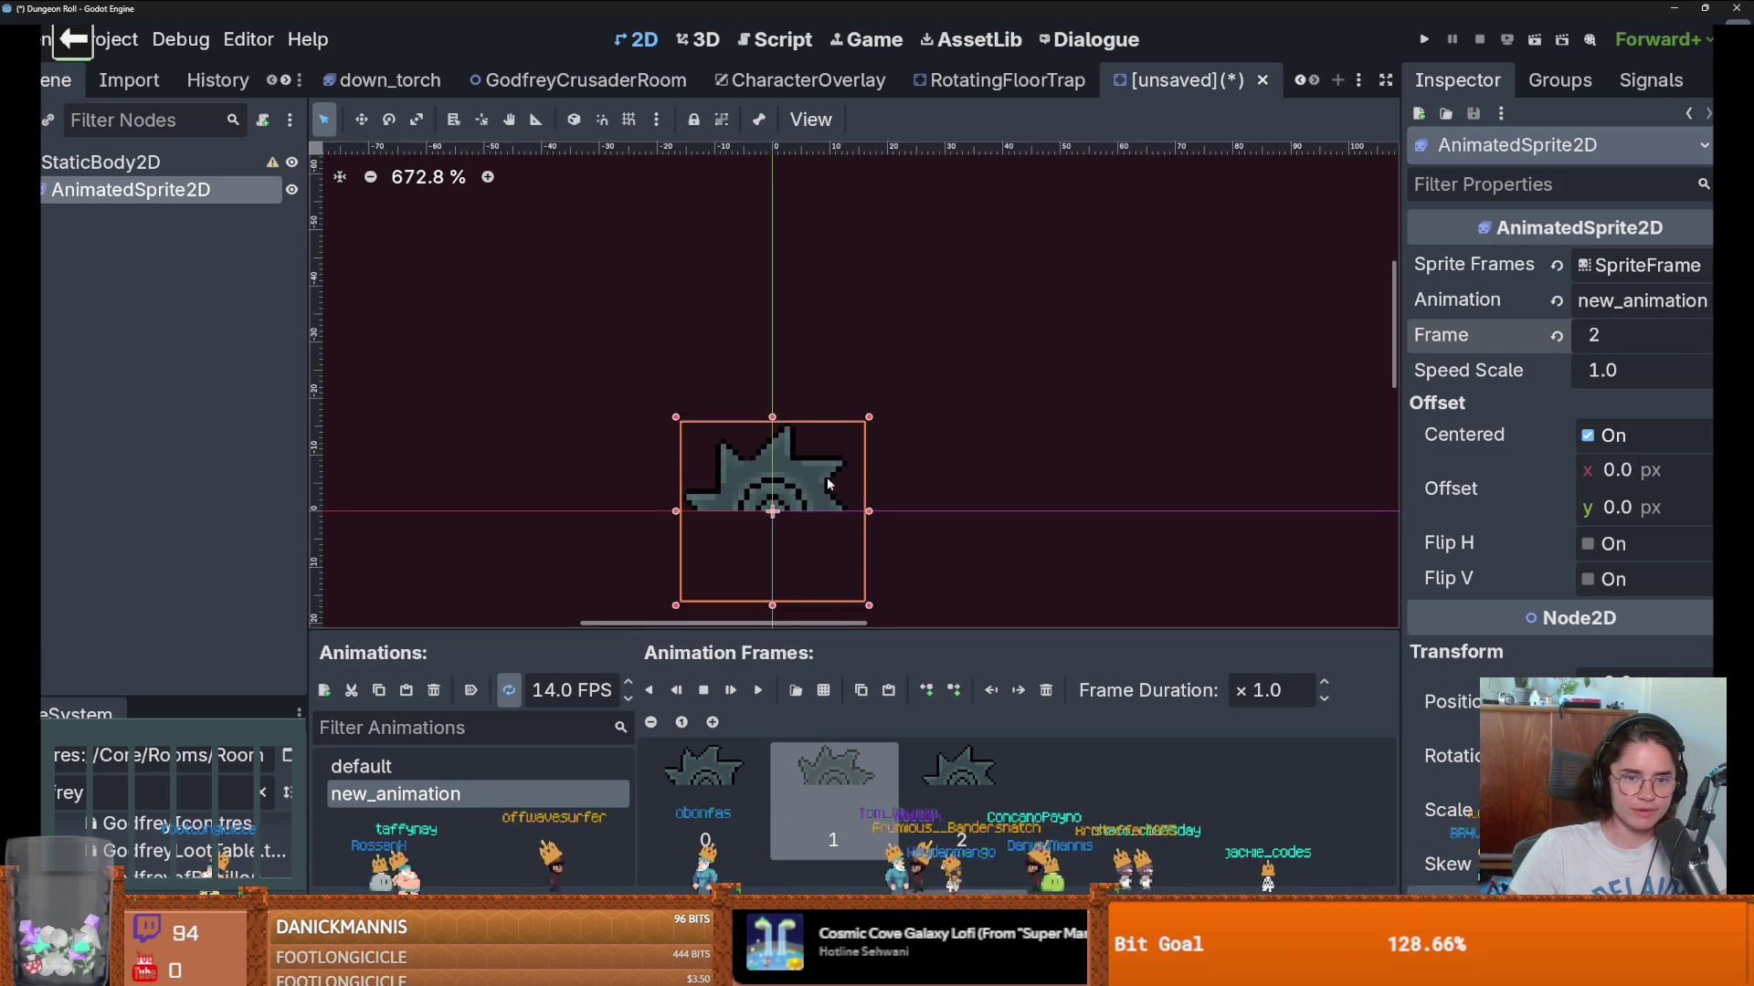
pyautogui.hotkey('ctrl', 's')
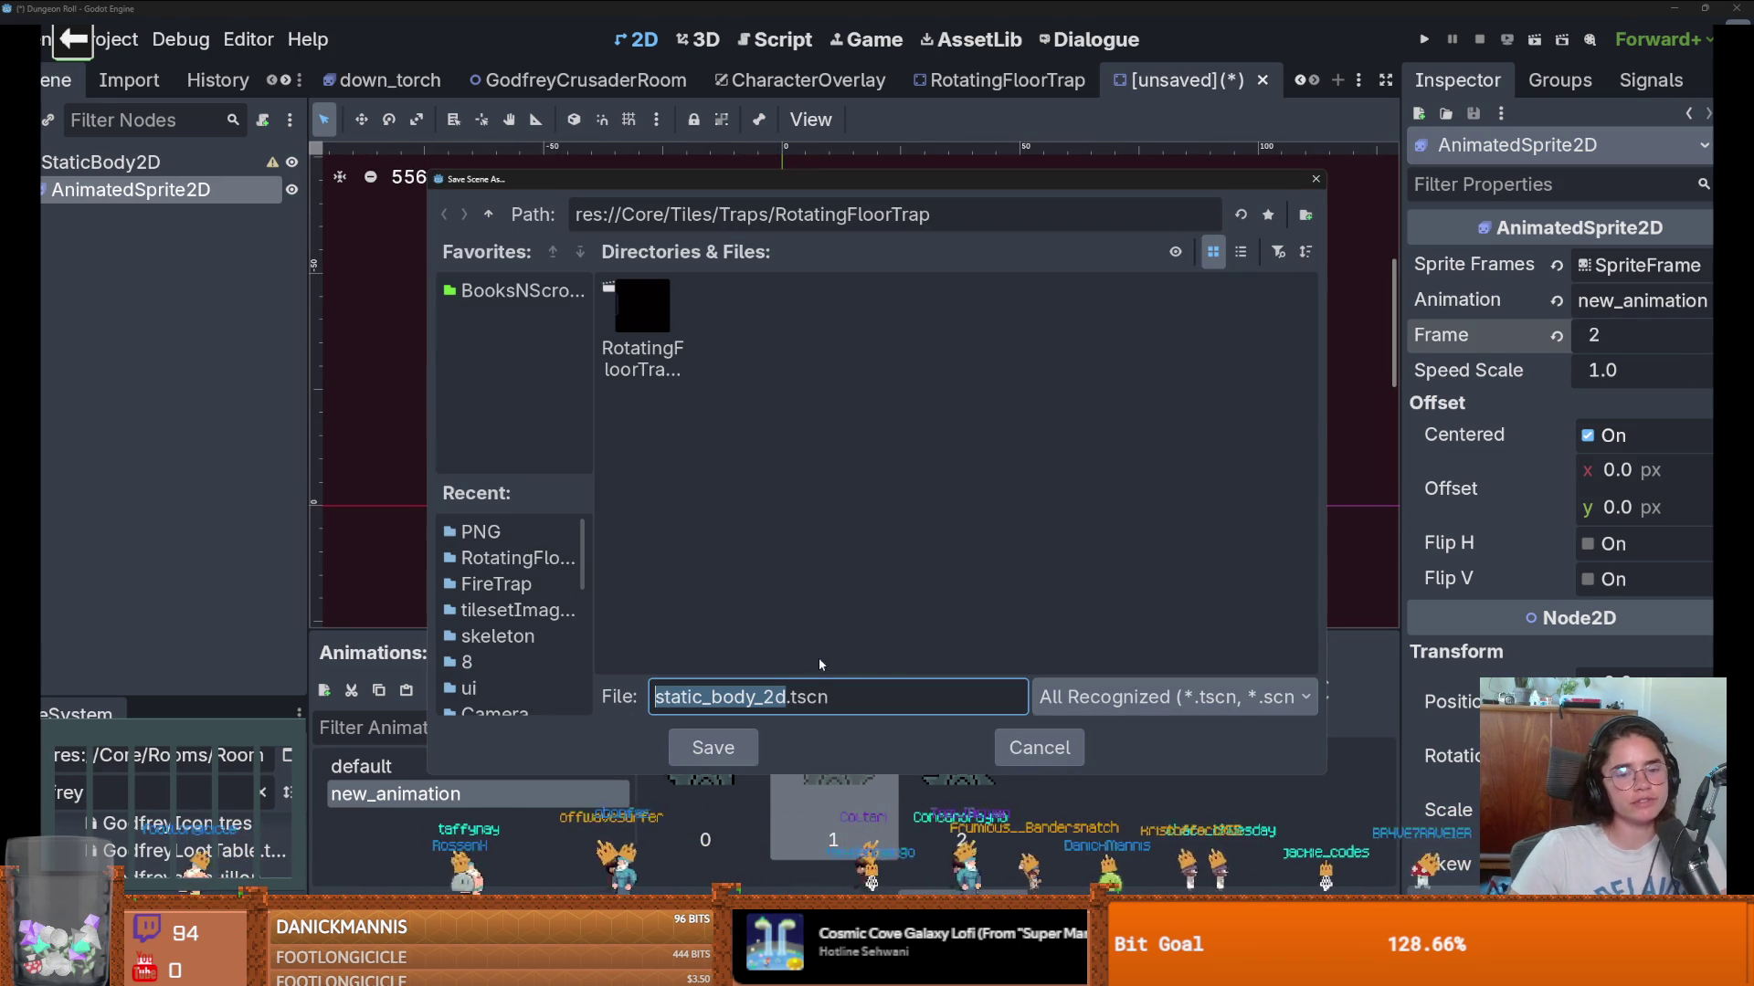
# Save the scene as sawblade.tscn inside a new 'sawblade' folder under Traps
pyautogui.click(489, 215)
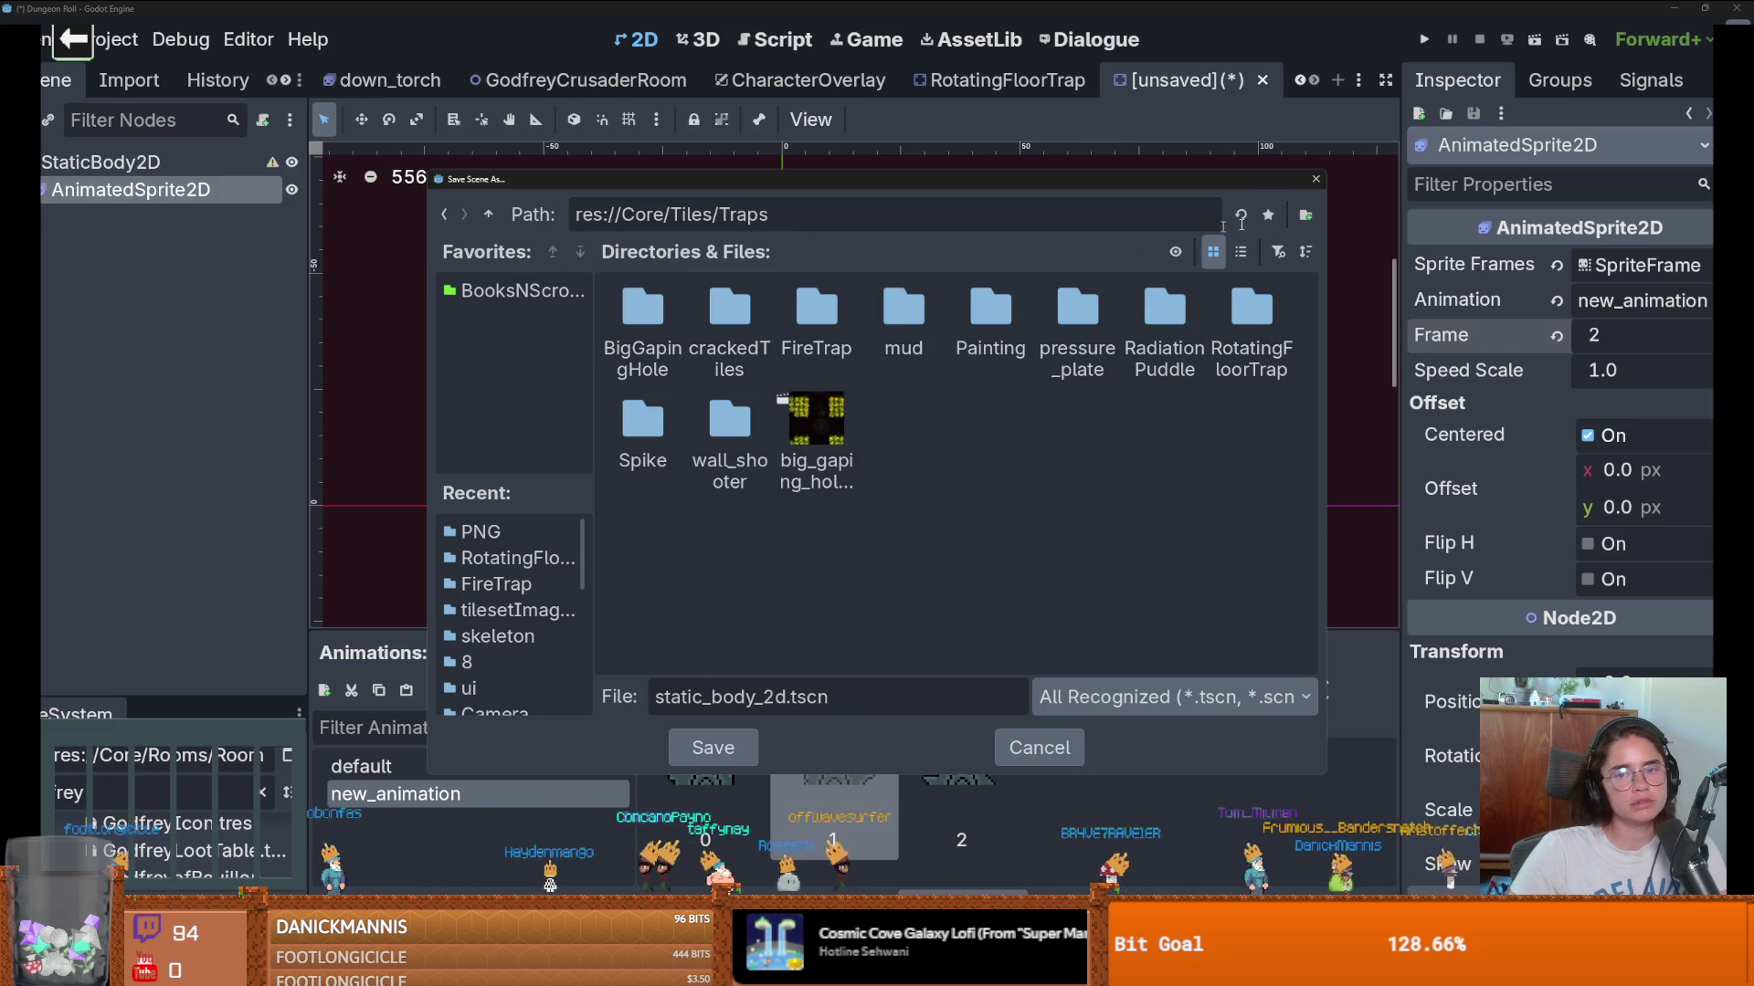
pyautogui.click(1307, 216)
pyautogui.write('sawblade')
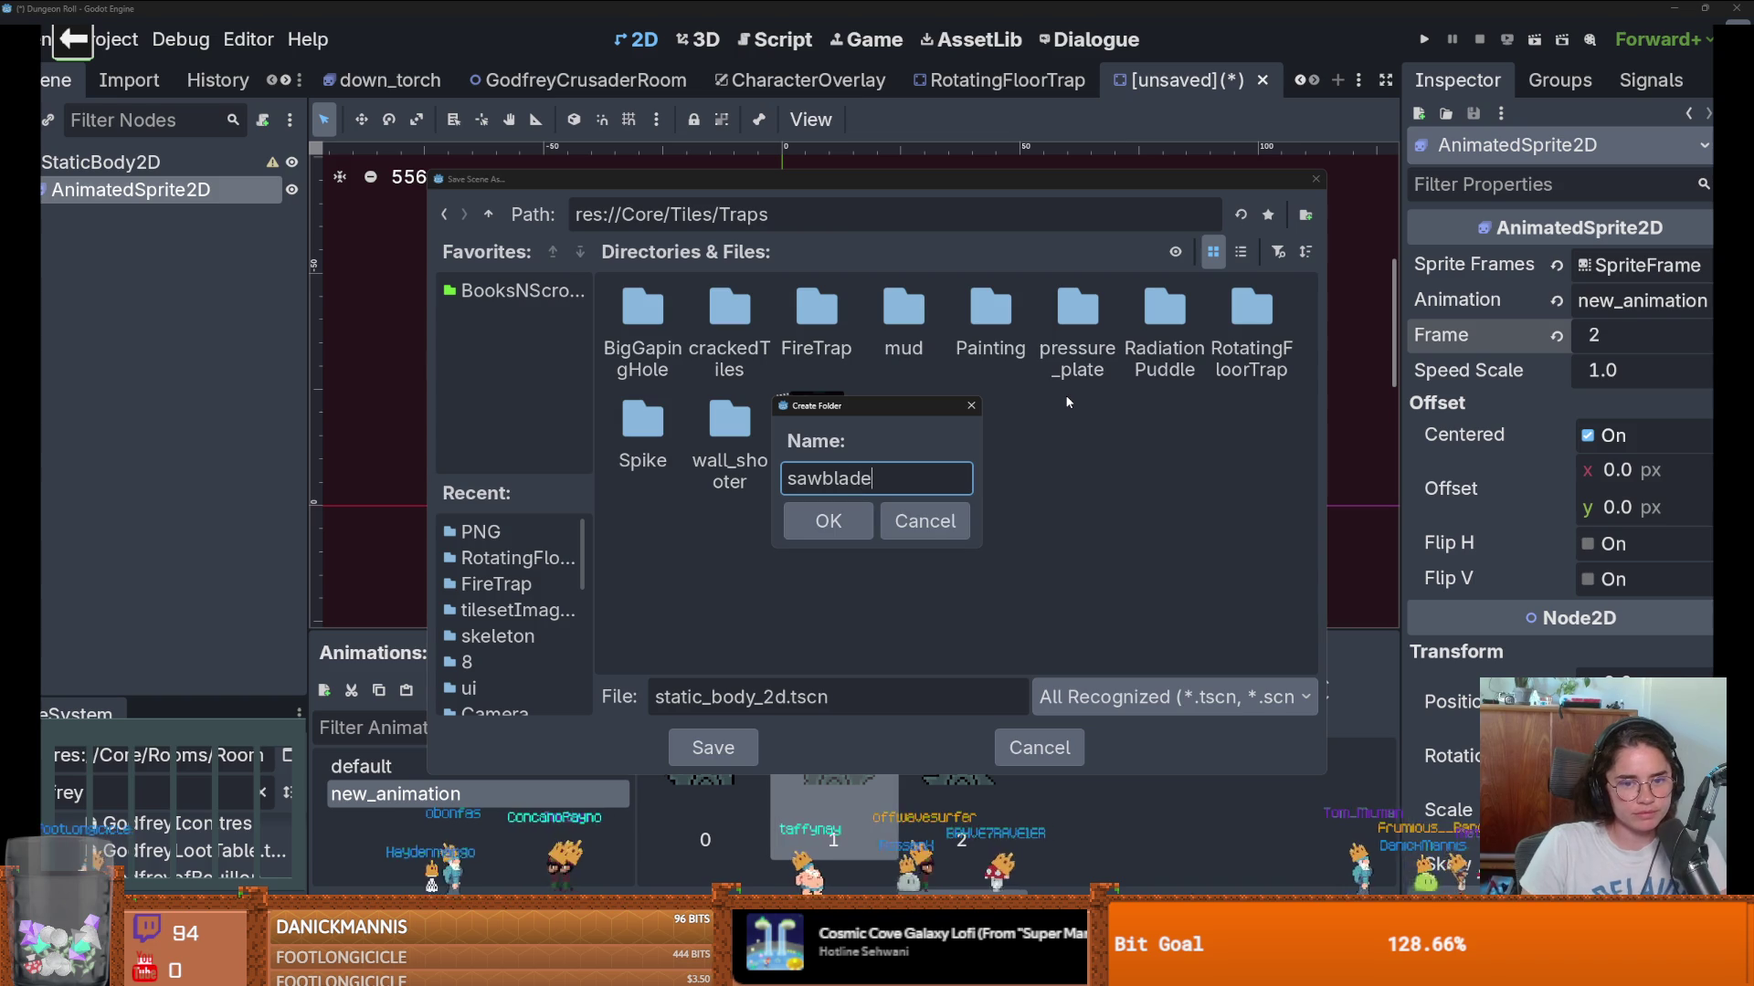
pyautogui.press('Return')
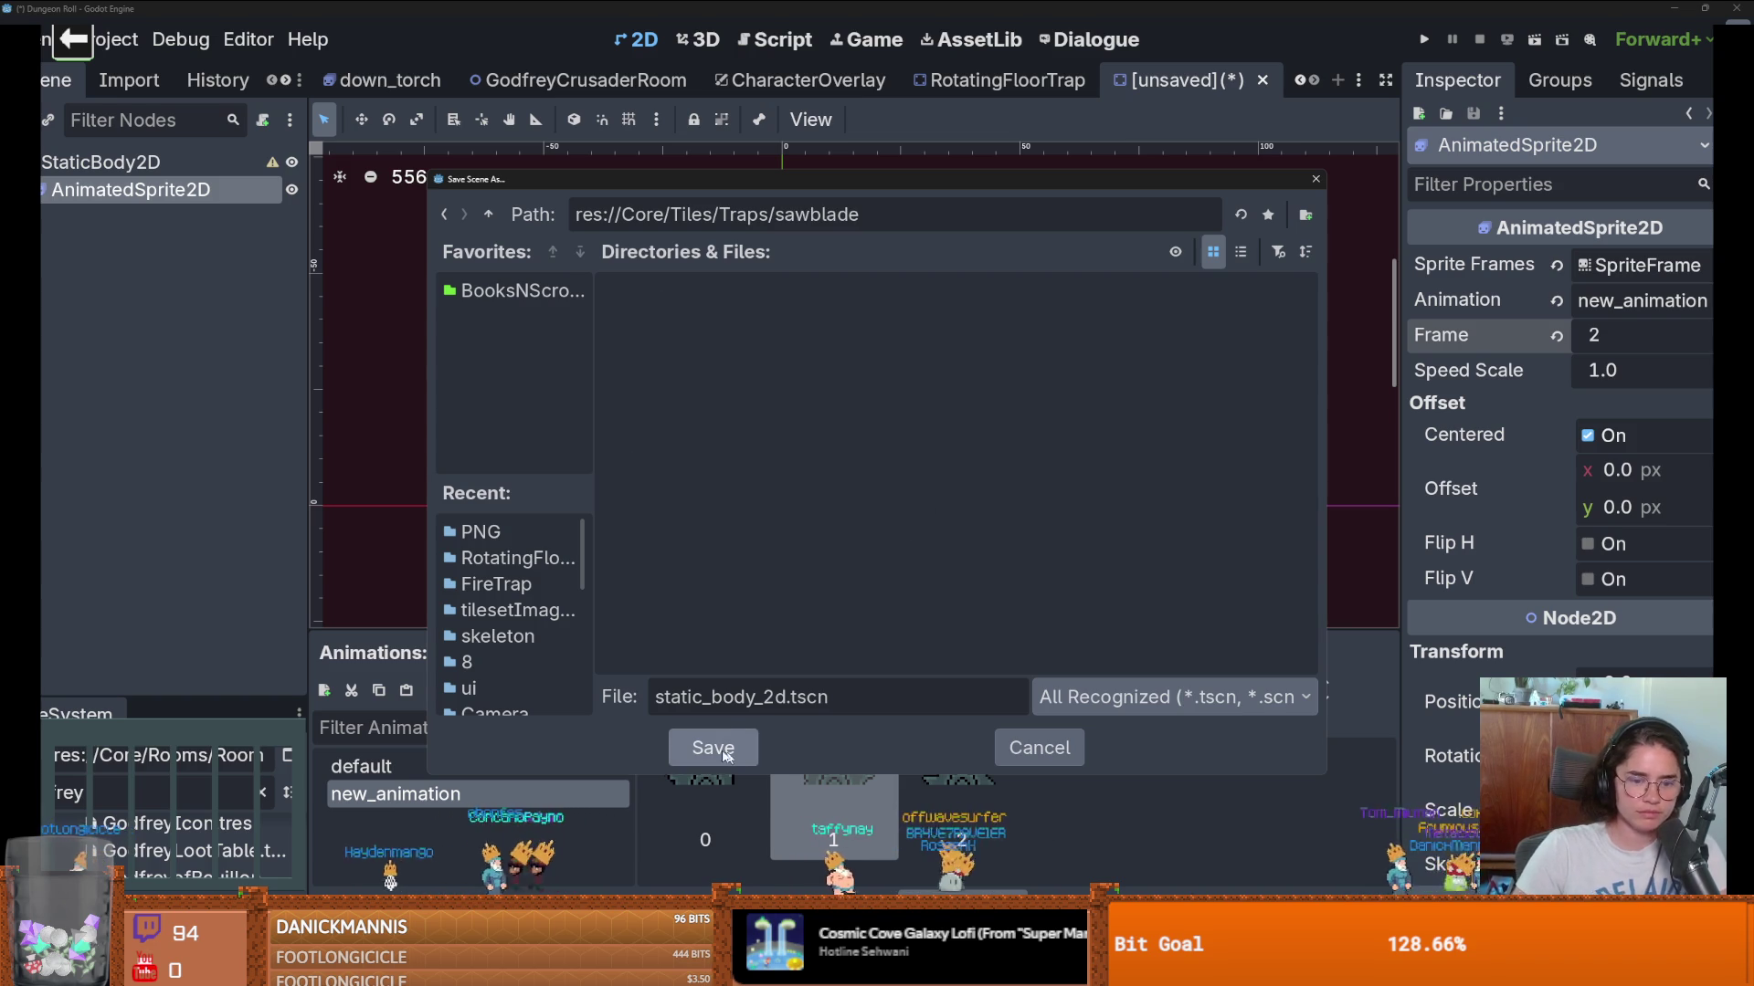
pyautogui.moveTo(708, 686); pyautogui.dragTo(652, 694)
pyautogui.write('s')
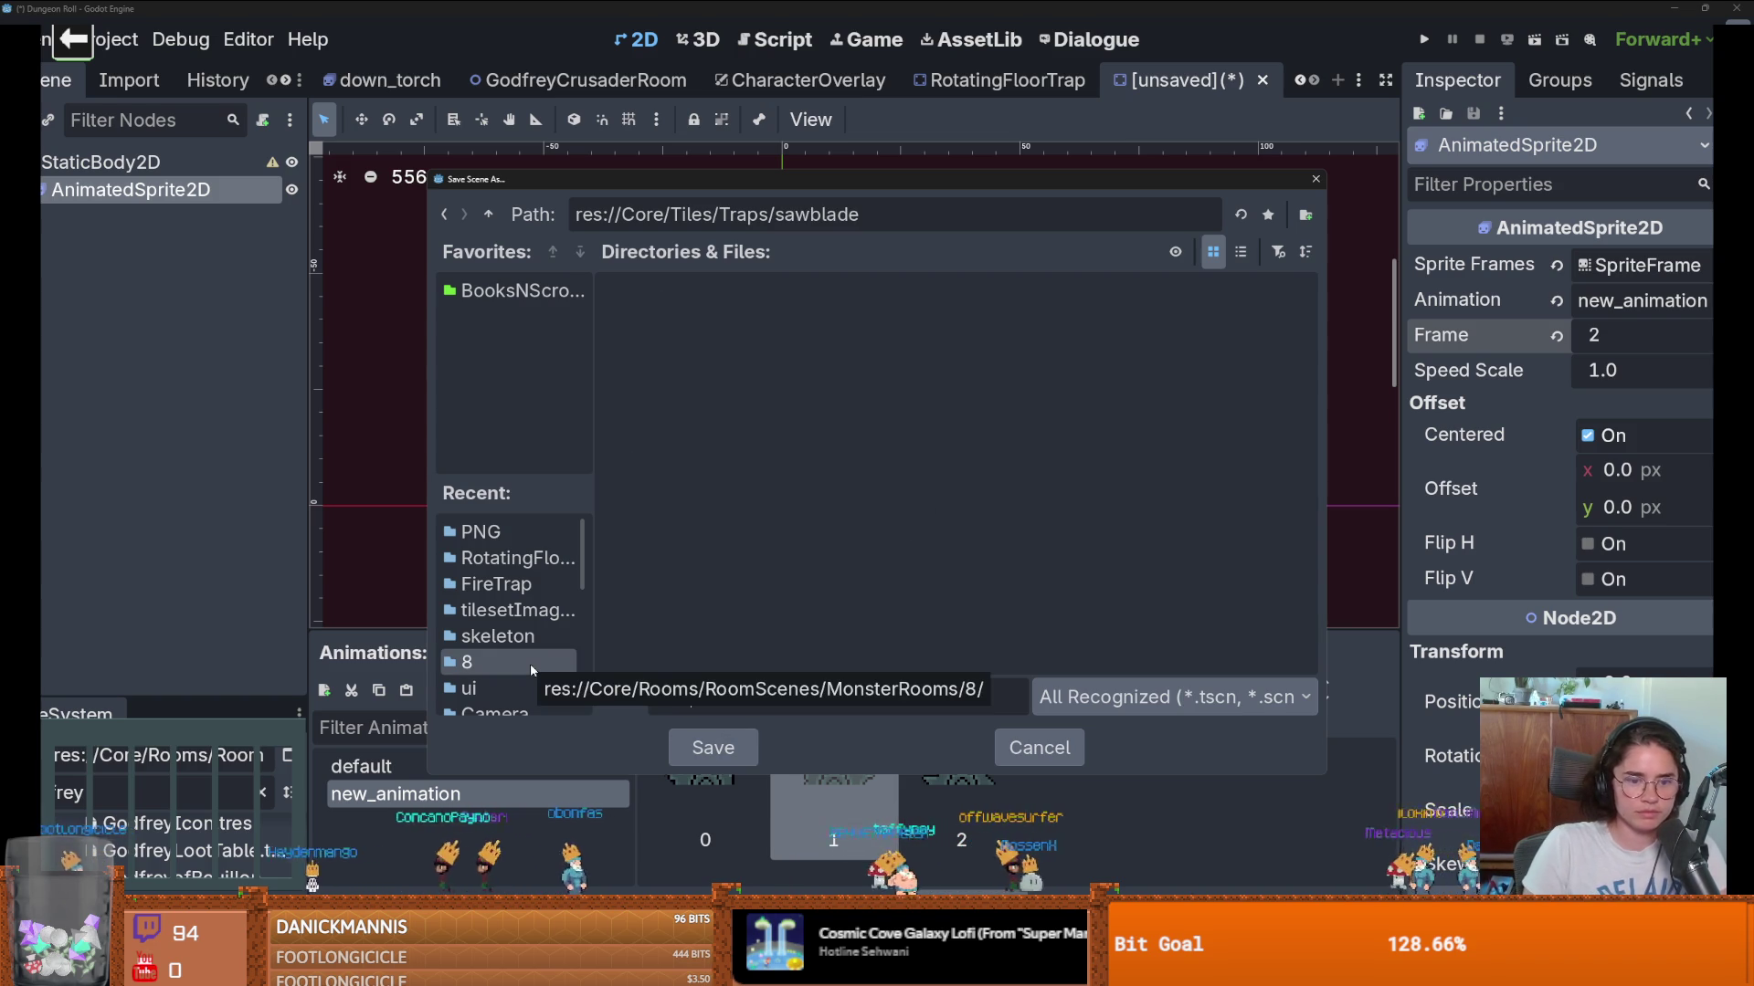
pyautogui.press('Return')
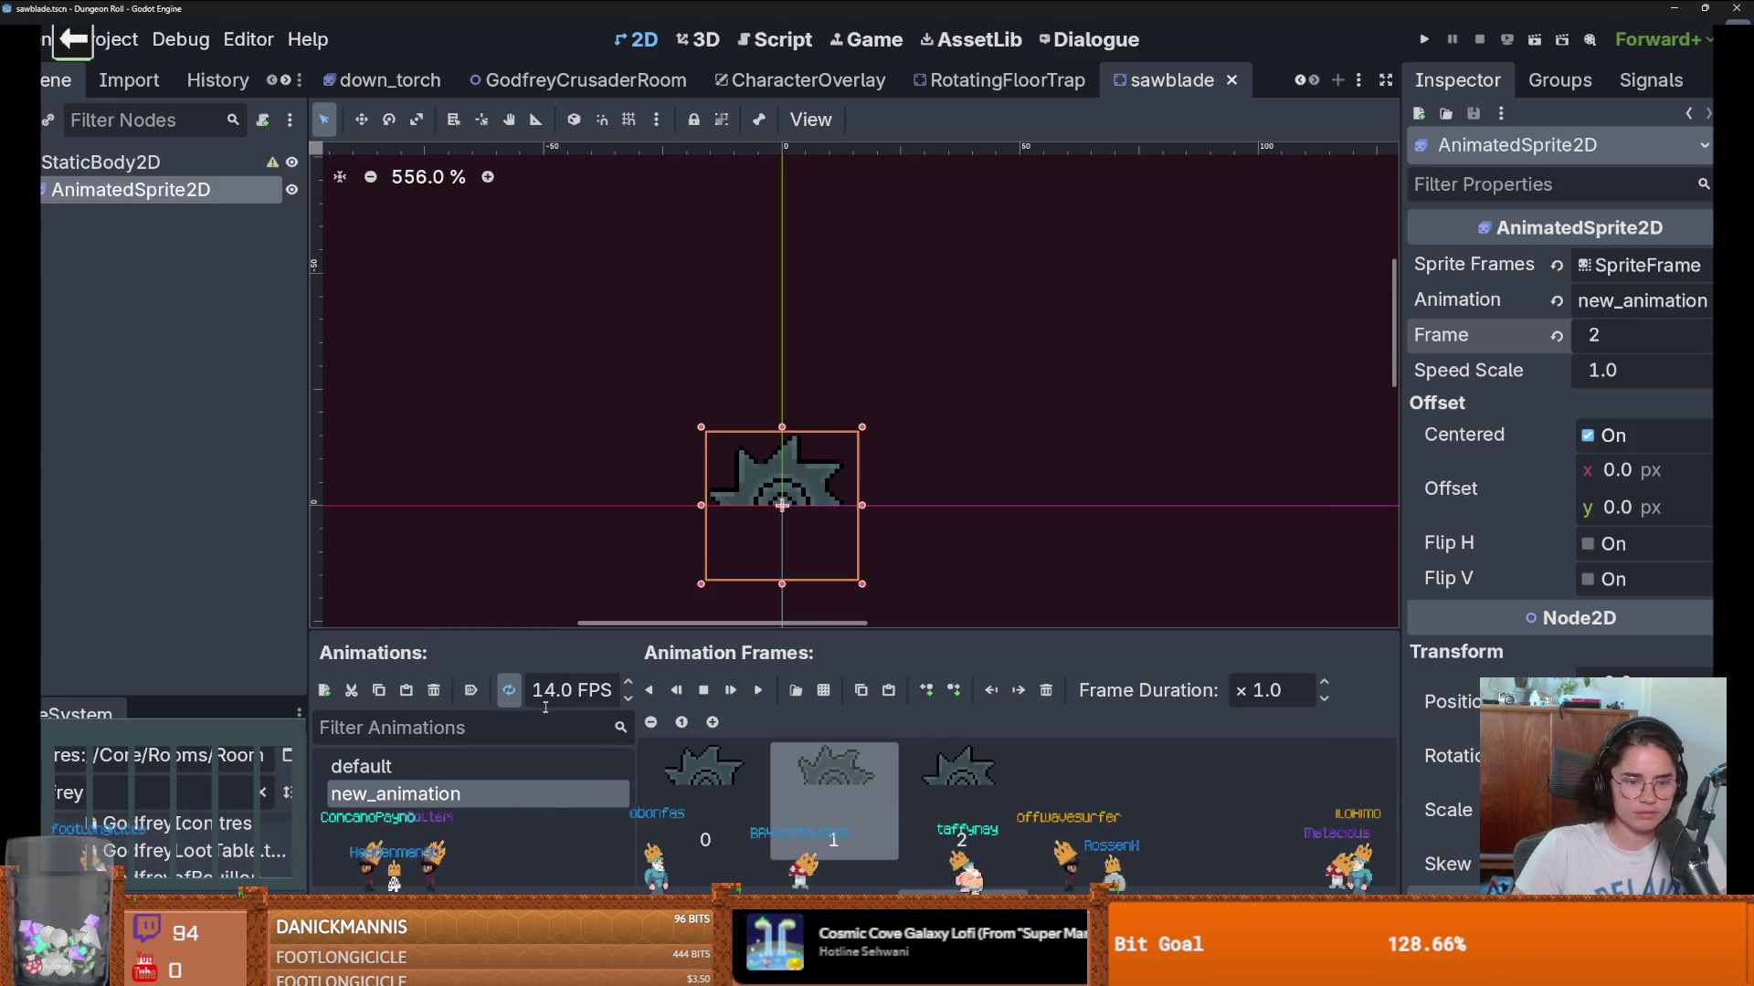
# Turn on Autoplay on Load for new_animation, preview it, and save sawblade.tscn
pyautogui.click(471, 691)
pyautogui.click(757, 691)
pyautogui.scroll(-1, 895, 452)
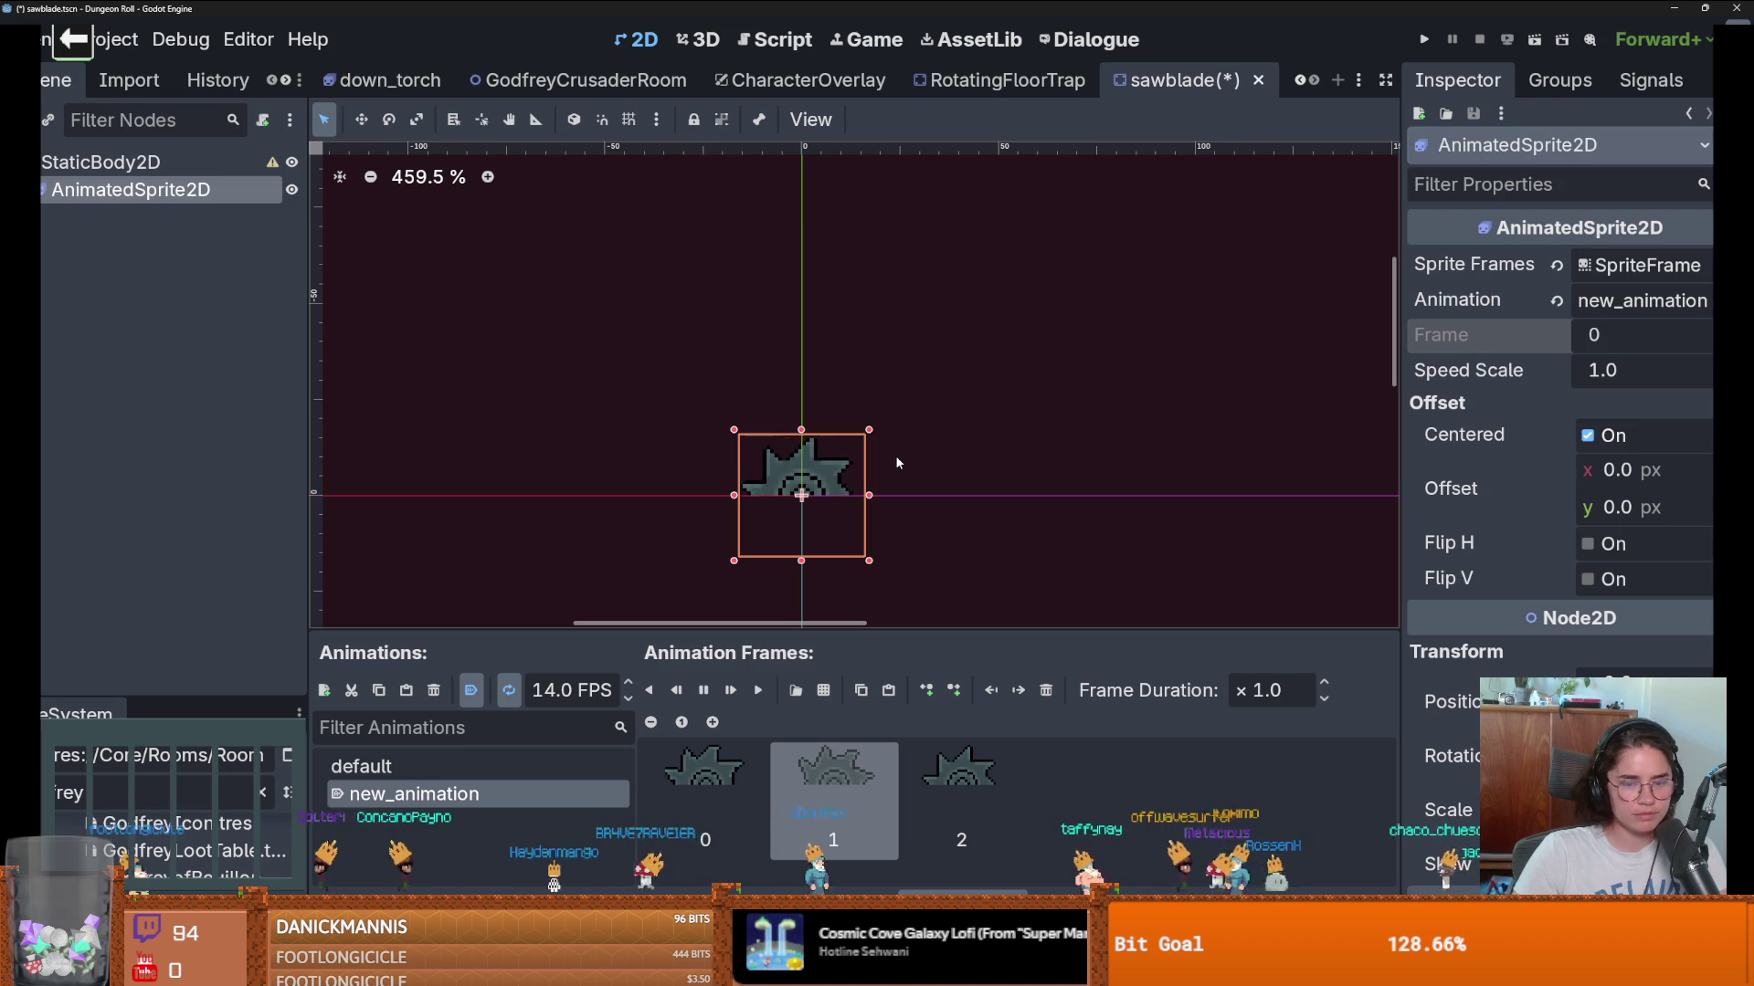
pyautogui.hotkey('ctrl', 's')
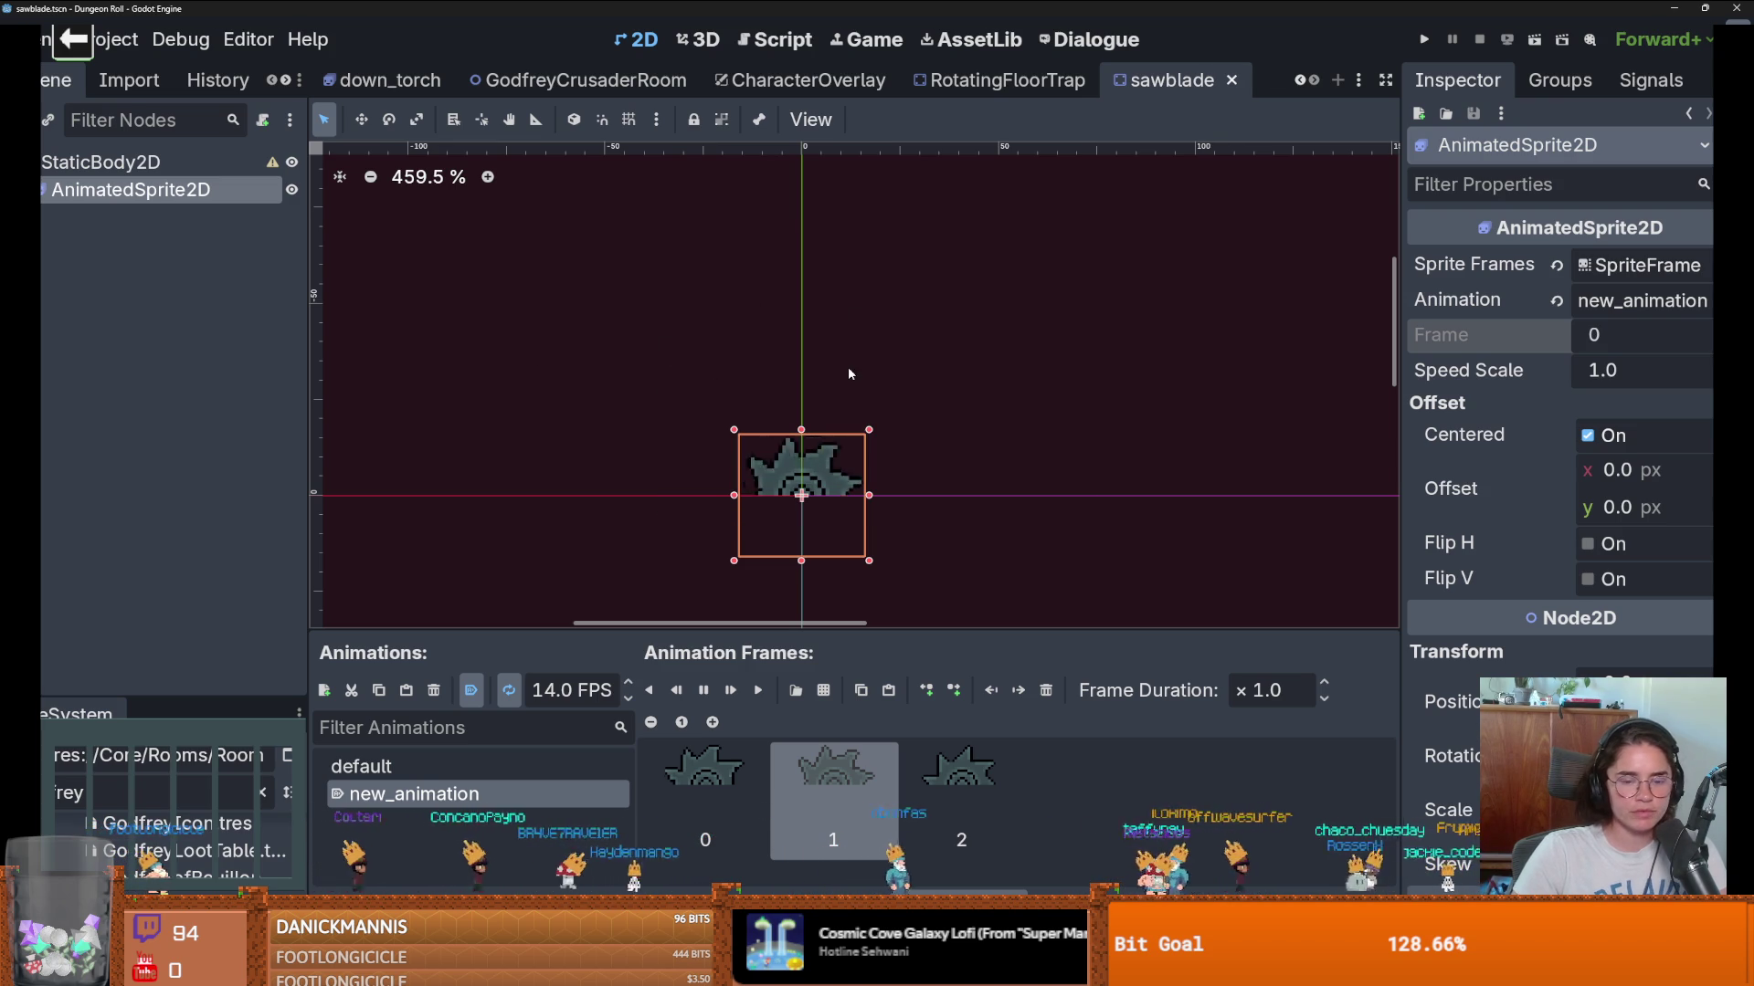
pyautogui.scroll(1, 940, 361)
pyautogui.scroll(-2, 939, 363)
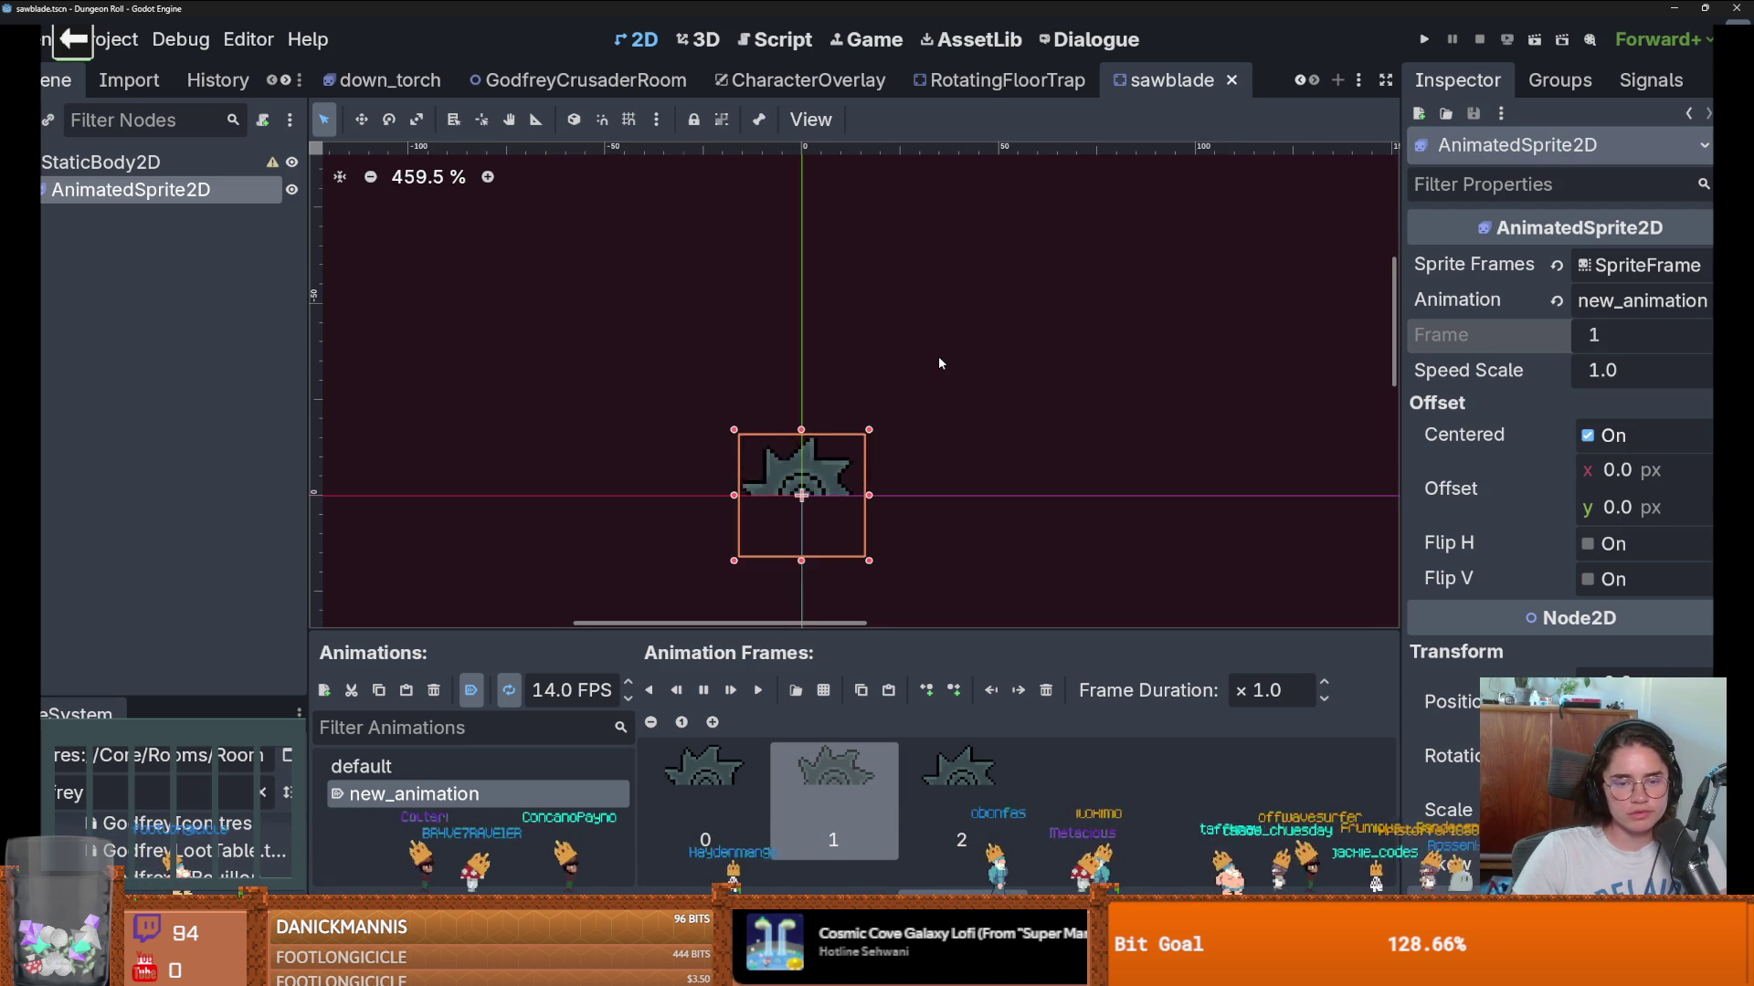
# Switch to the RotatingFloorTrap and CharacterOverlay scene tabs, then scroll back through earlier tabs
pyautogui.click(980, 84)
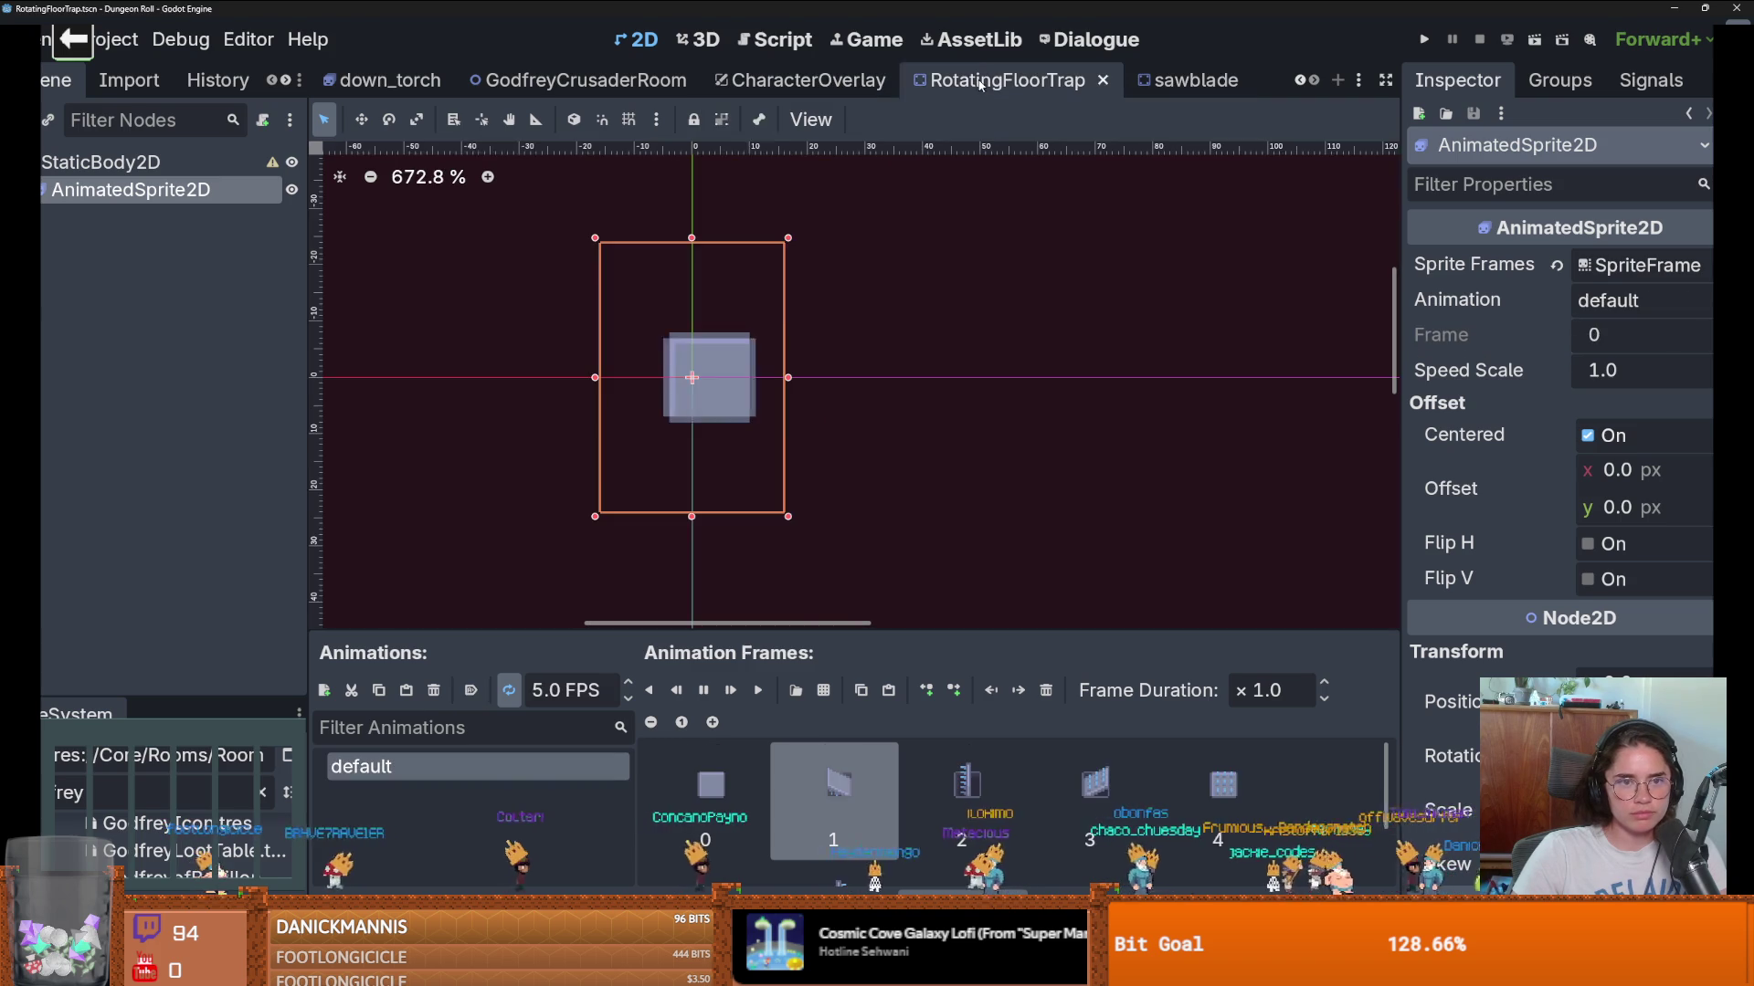
pyautogui.click(804, 80)
pyautogui.click(1300, 81)
# Cycle through the down_torch, root_room and spikes scene tabs
pyautogui.click(1300, 80)
pyautogui.click(1300, 80)
pyautogui.click(1002, 84)
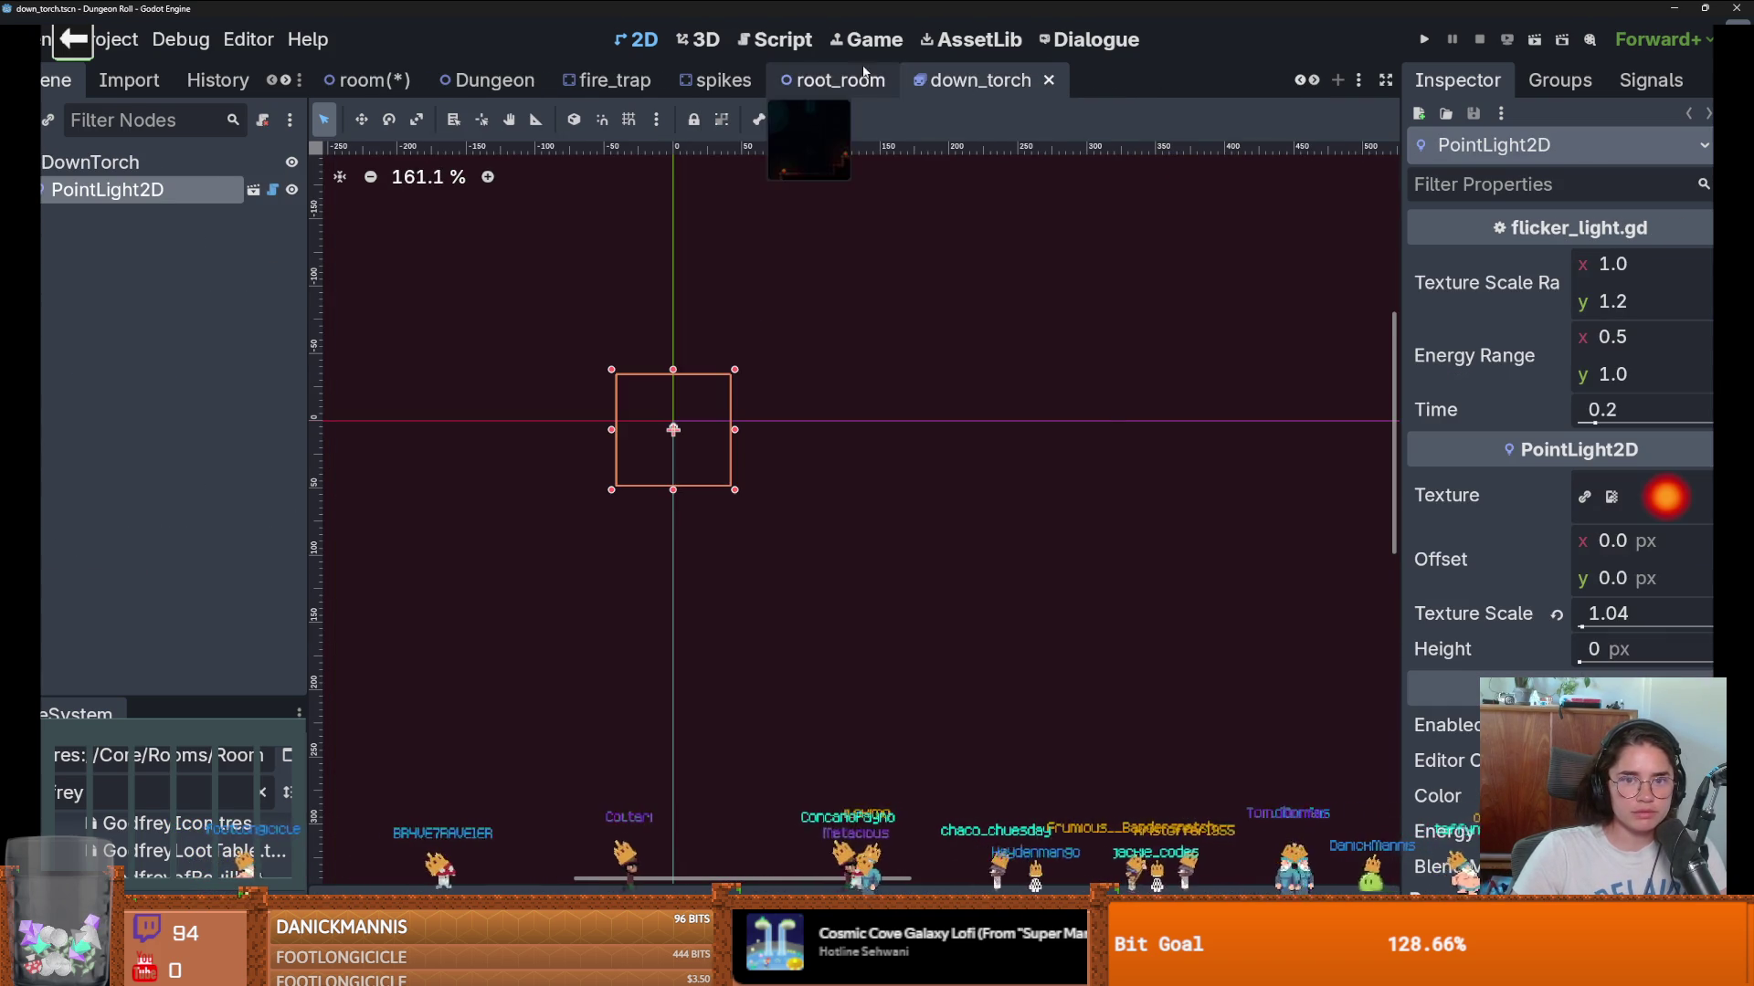
pyautogui.click(833, 80)
pyautogui.click(722, 80)
pyautogui.click(836, 80)
pyautogui.click(1017, 83)
pyautogui.scroll(-3, 1005, 80)
# Scroll the scene tabs back past GodfreyCrusaderRoom and CharacterOverlay to reach the room scene
pyautogui.click(874, 80)
pyautogui.click(1050, 81)
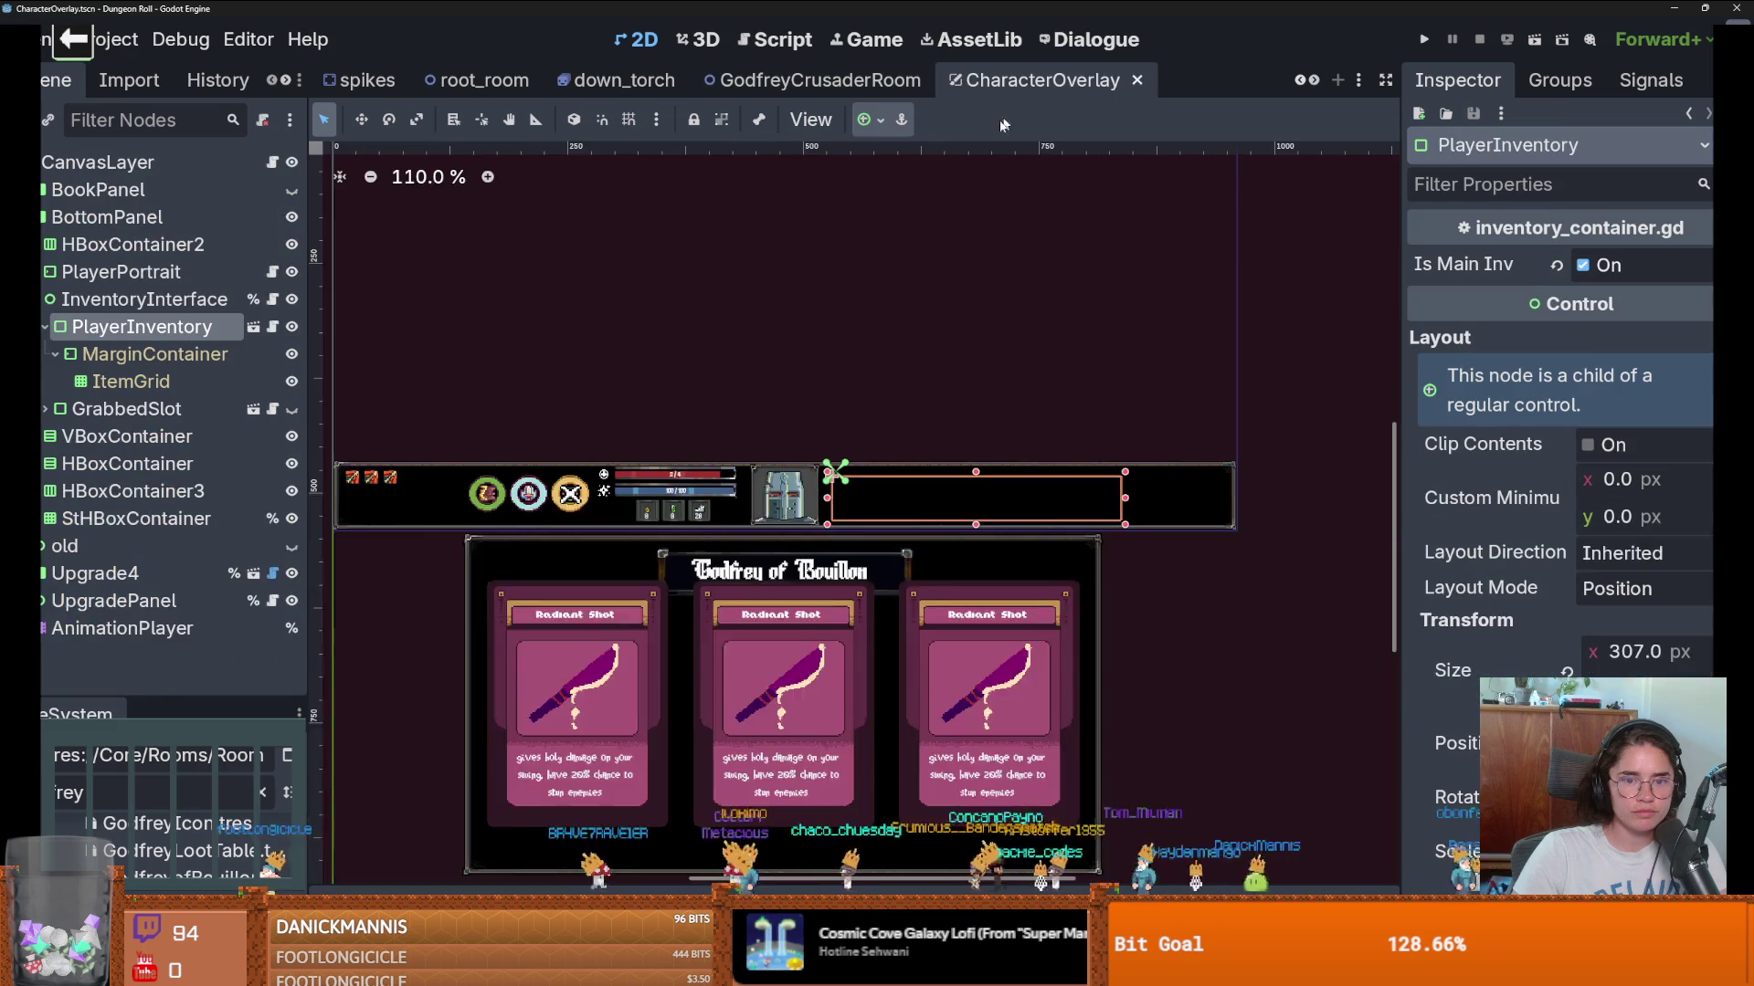
pyautogui.click(1315, 81)
pyautogui.click(1316, 81)
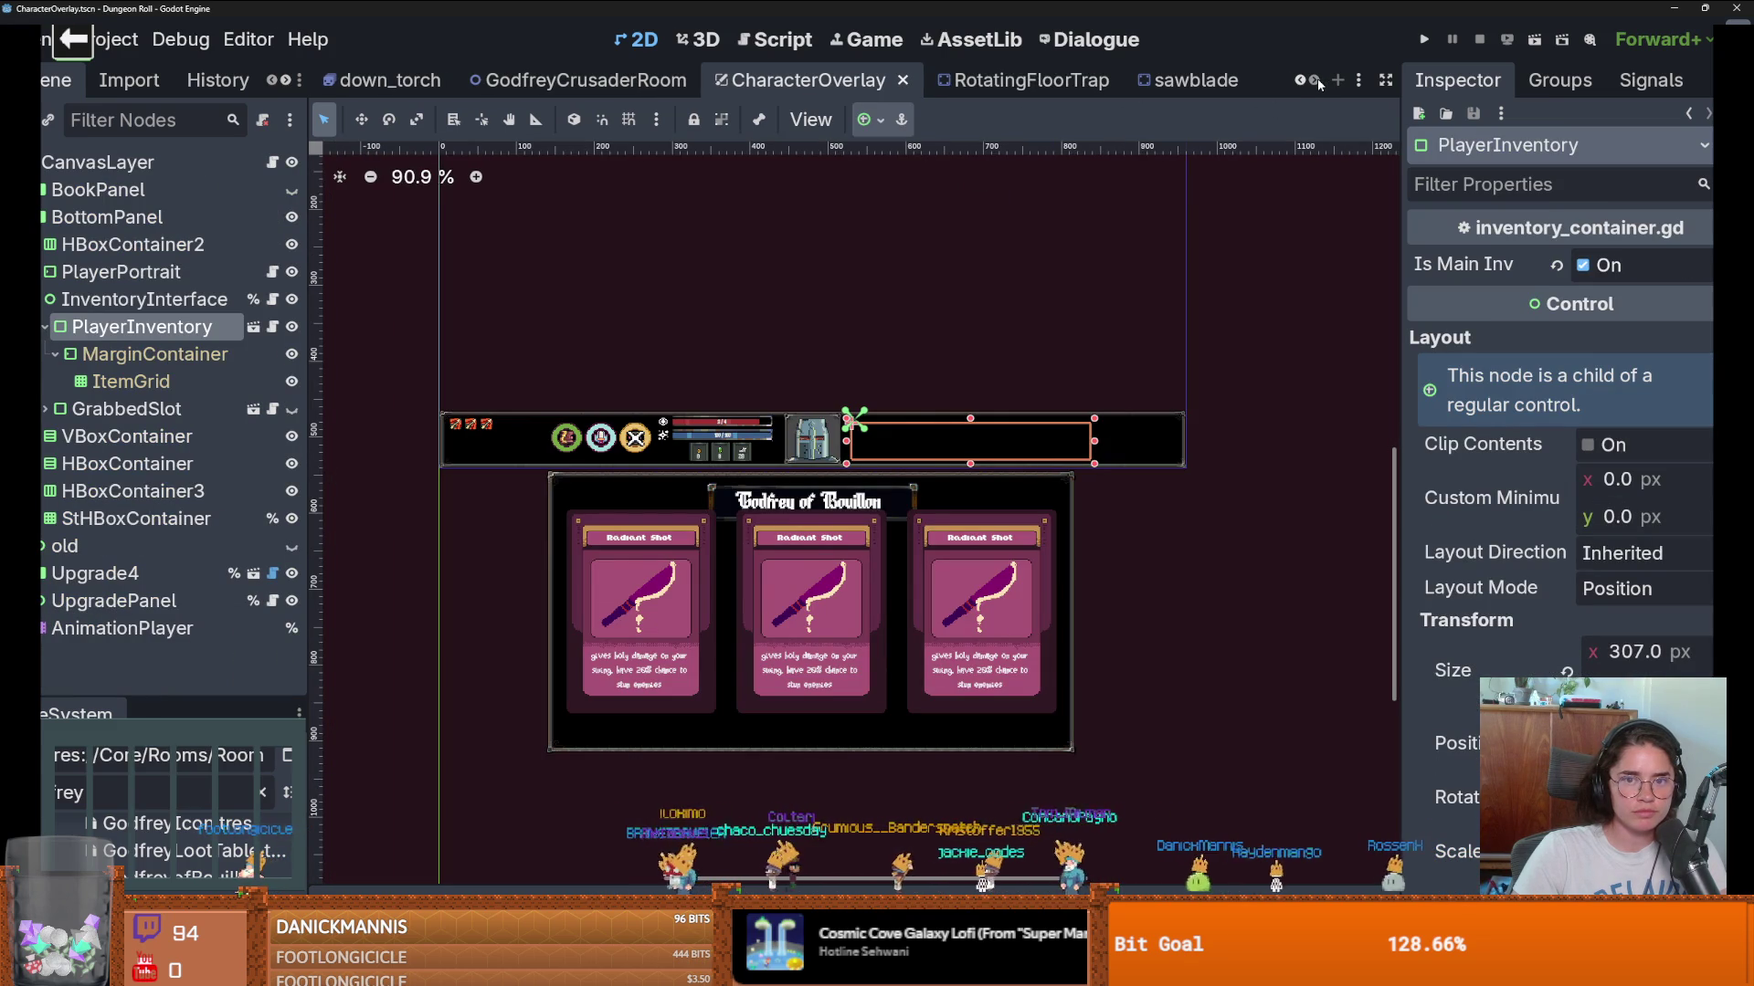
pyautogui.click(1303, 81)
pyautogui.click(1304, 82)
pyautogui.click(1304, 81)
pyautogui.click(1304, 81)
pyautogui.click(1303, 81)
pyautogui.click(1303, 81)
pyautogui.click(1304, 81)
pyautogui.click(671, 80)
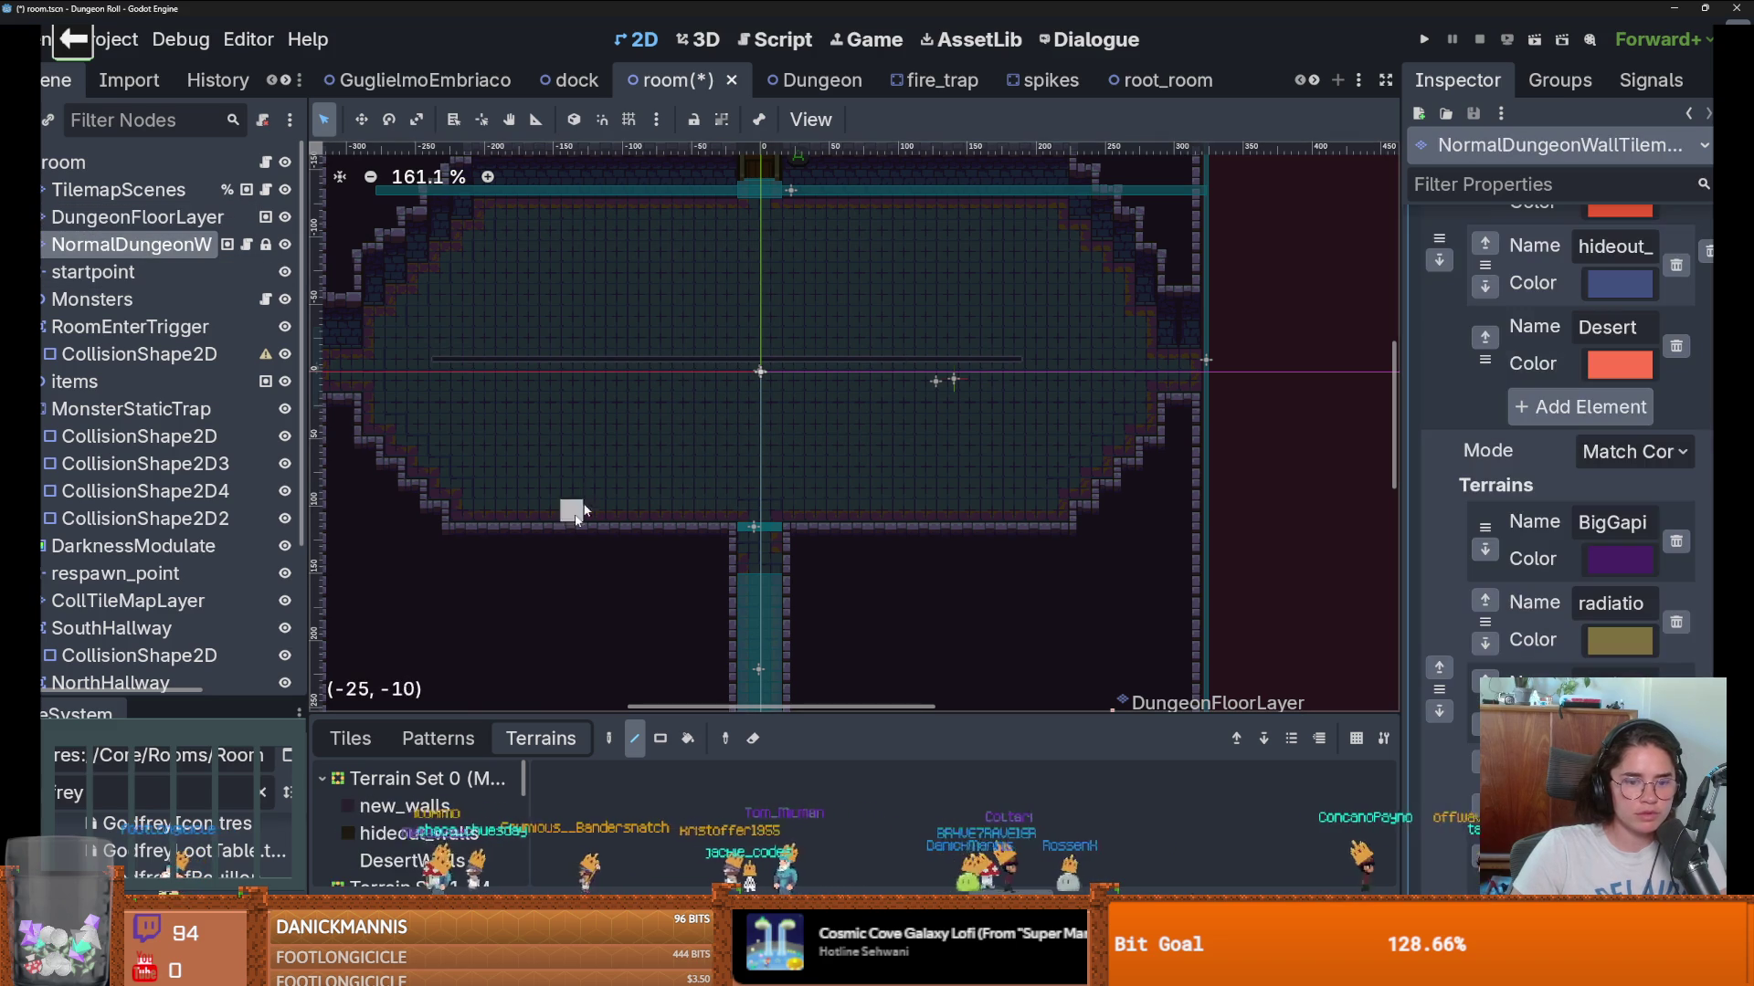
# Switch terrain drawing to free painting, show individual tiles, and save the room scene
pyautogui.click(608, 738)
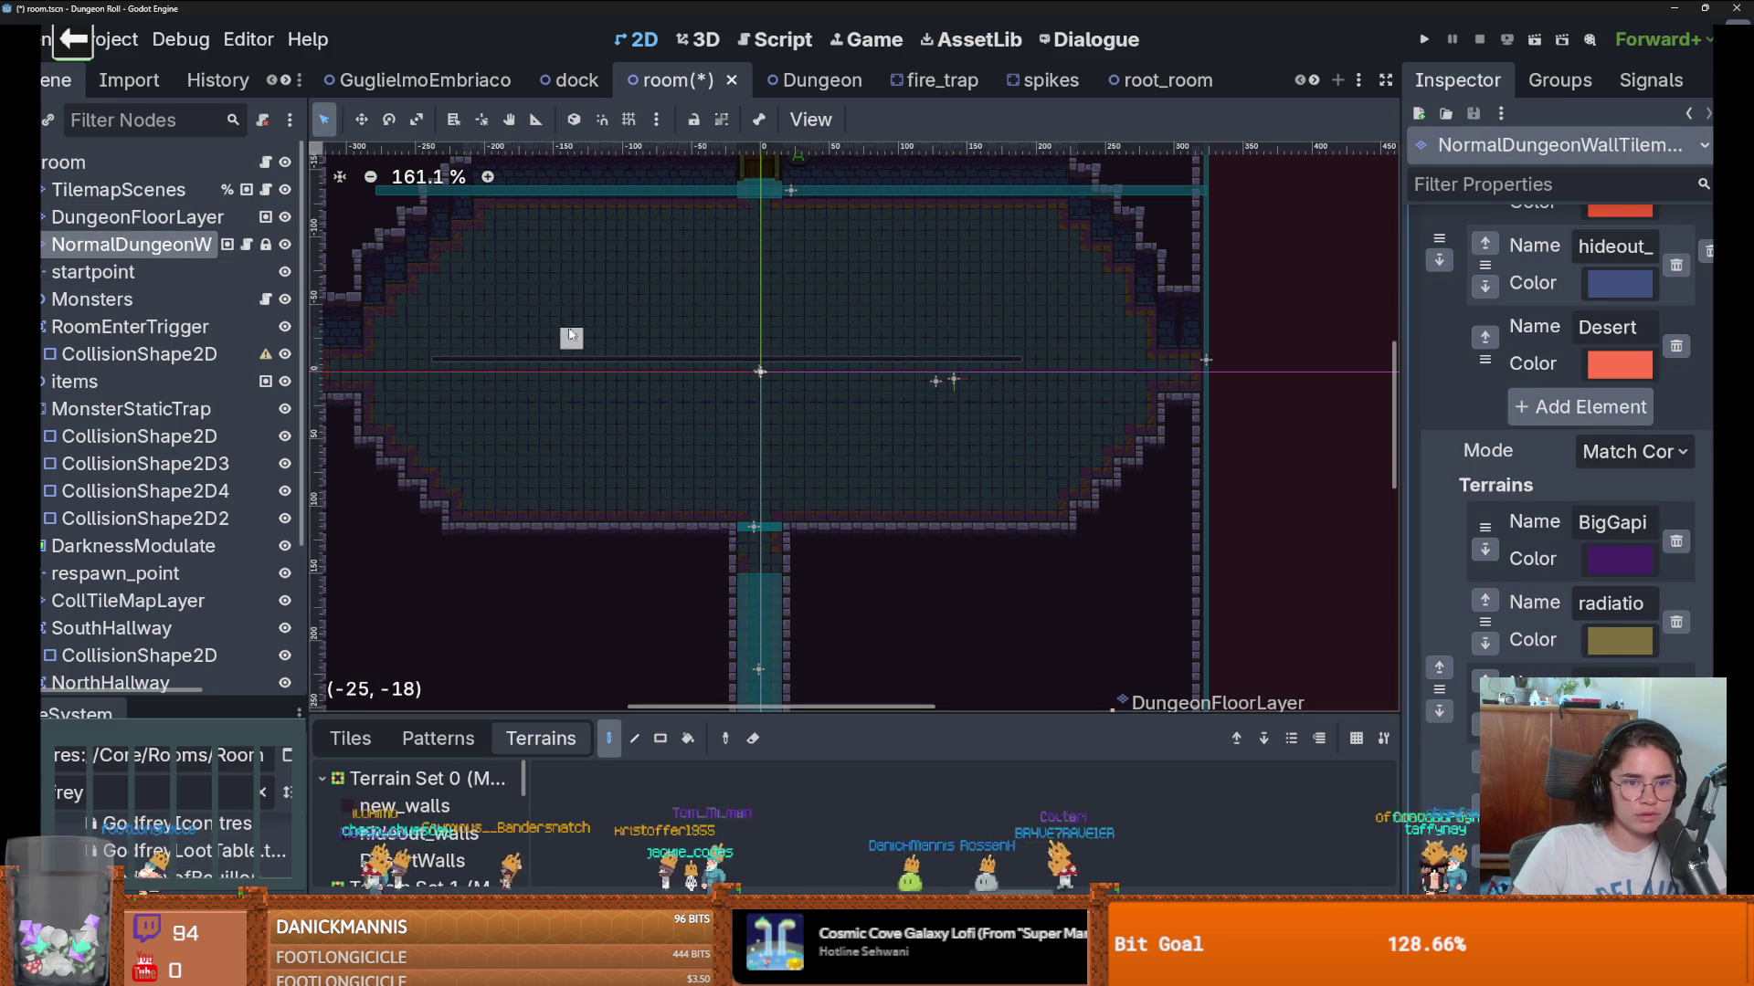
pyautogui.click(350, 738)
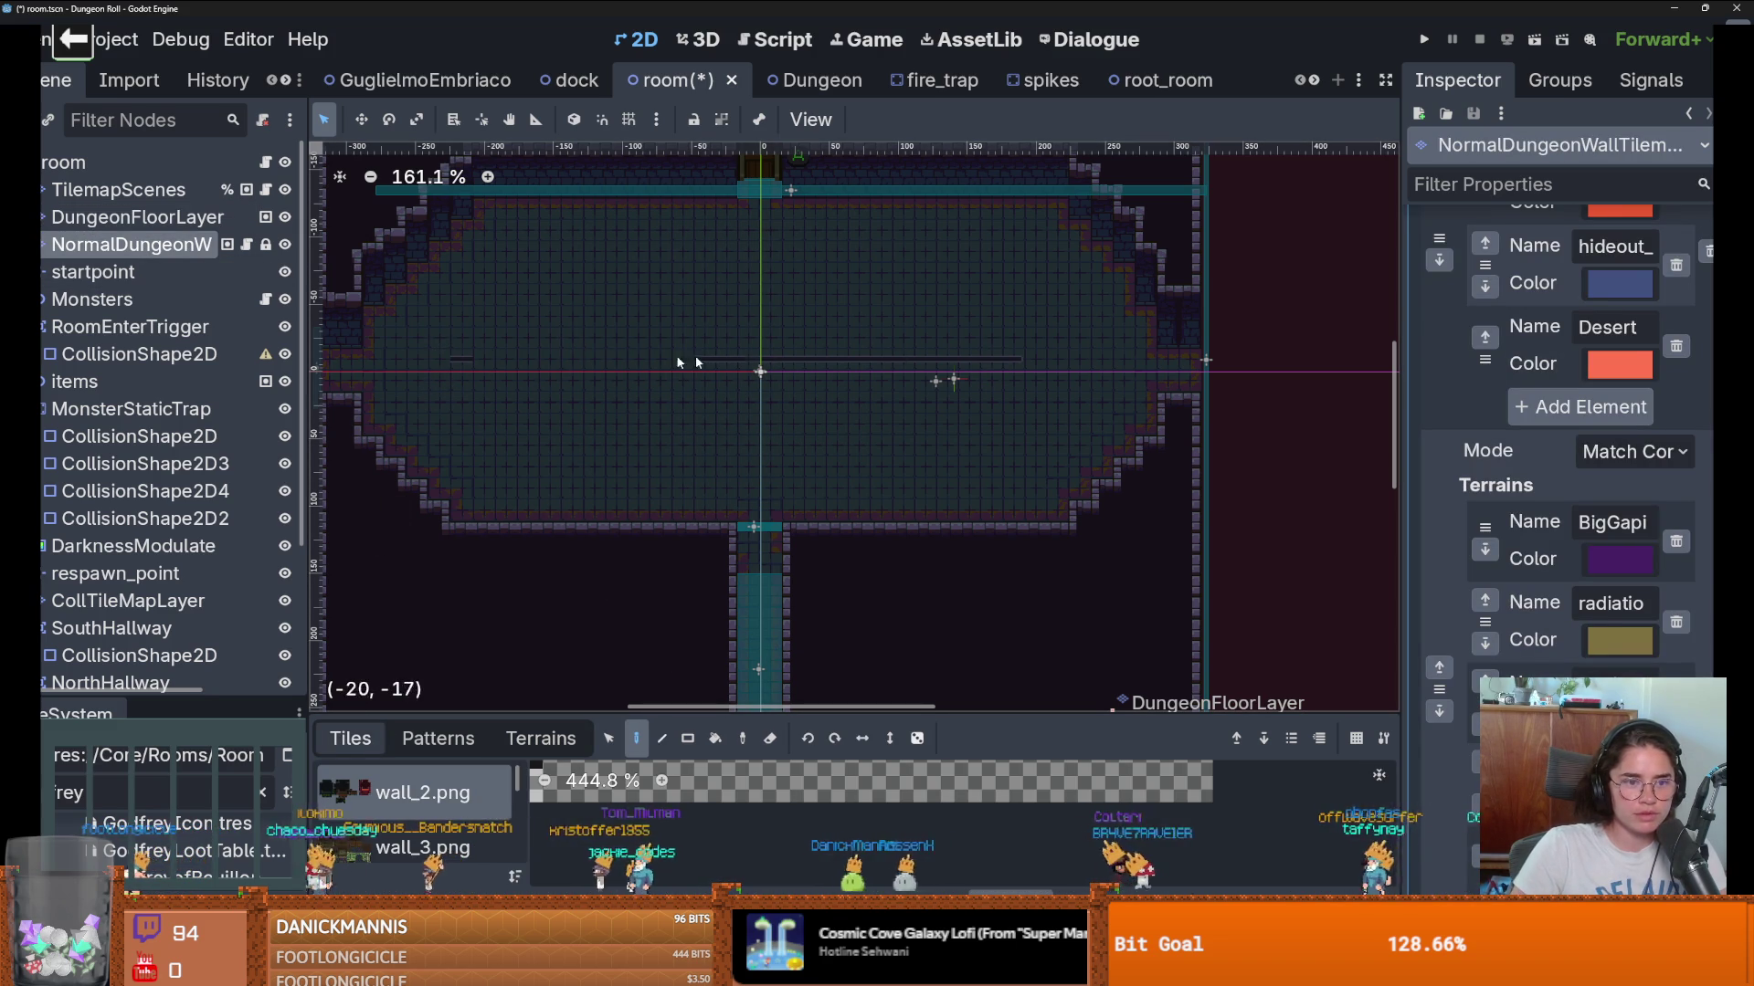
pyautogui.hotkey('ctrl', 's')
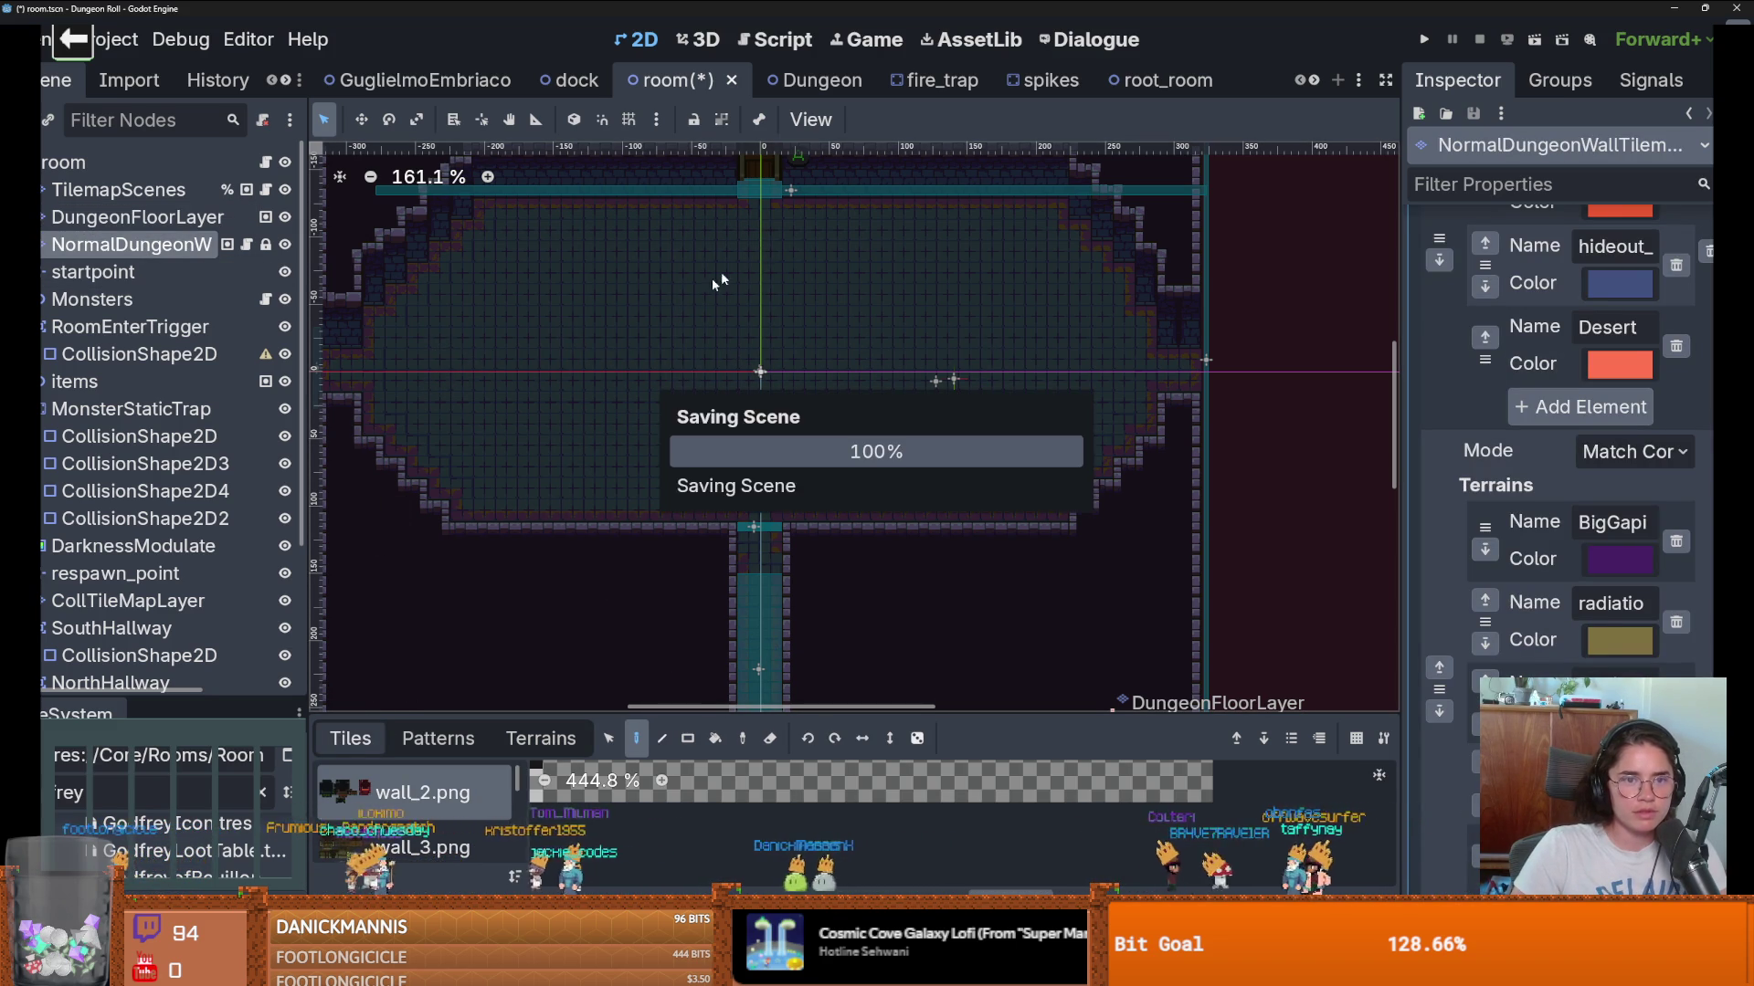
# Enlarge the FileSystem dock, filter it for 'root', and open root_room.tscn
pyautogui.moveTo(206, 697); pyautogui.dragTo(206, 387)
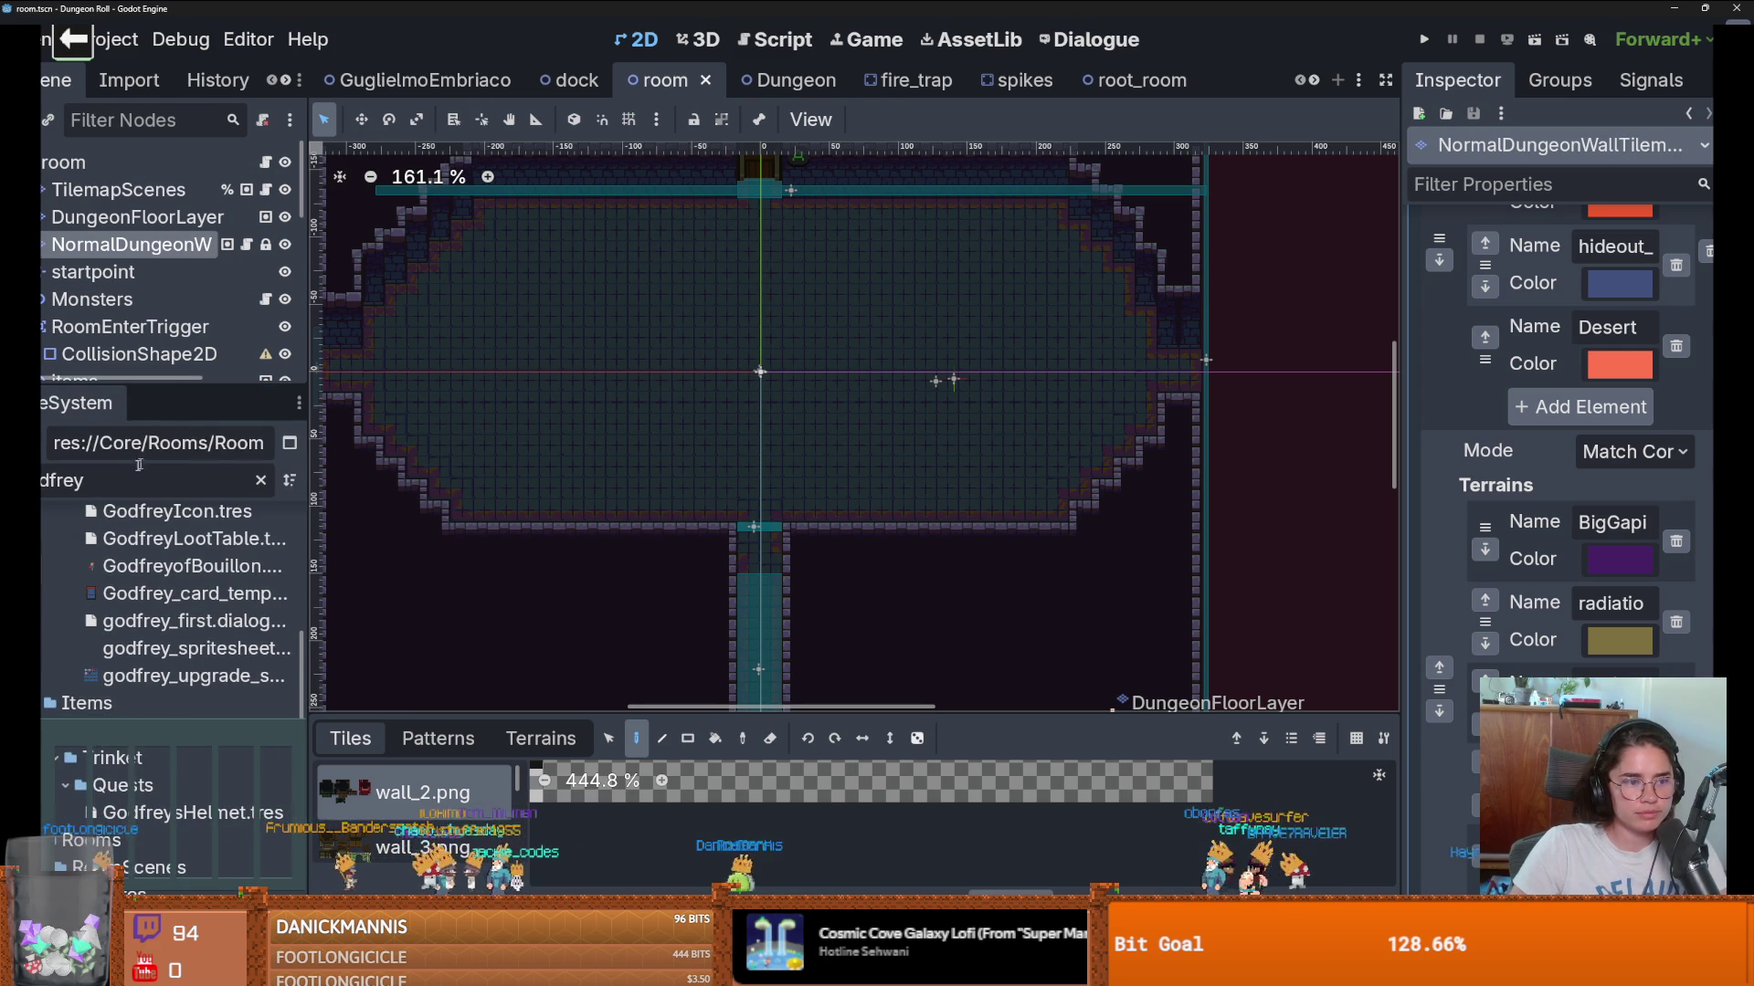
pyautogui.press('BackSpace')
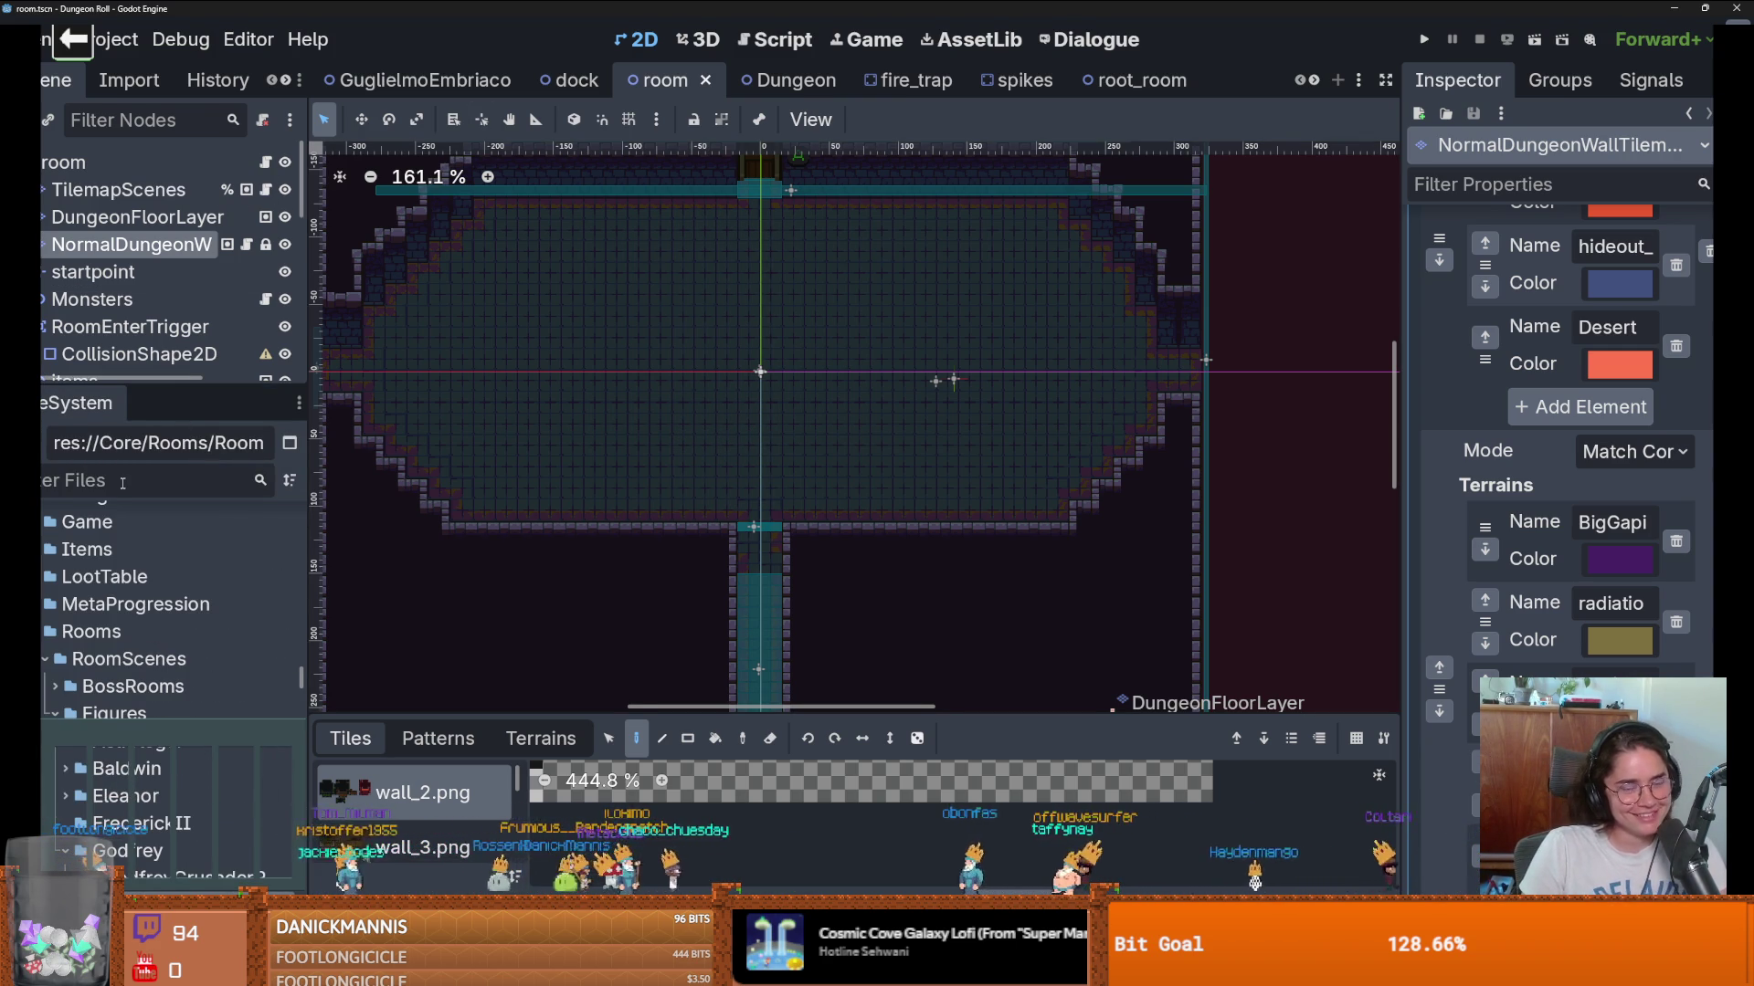
pyautogui.press('r')
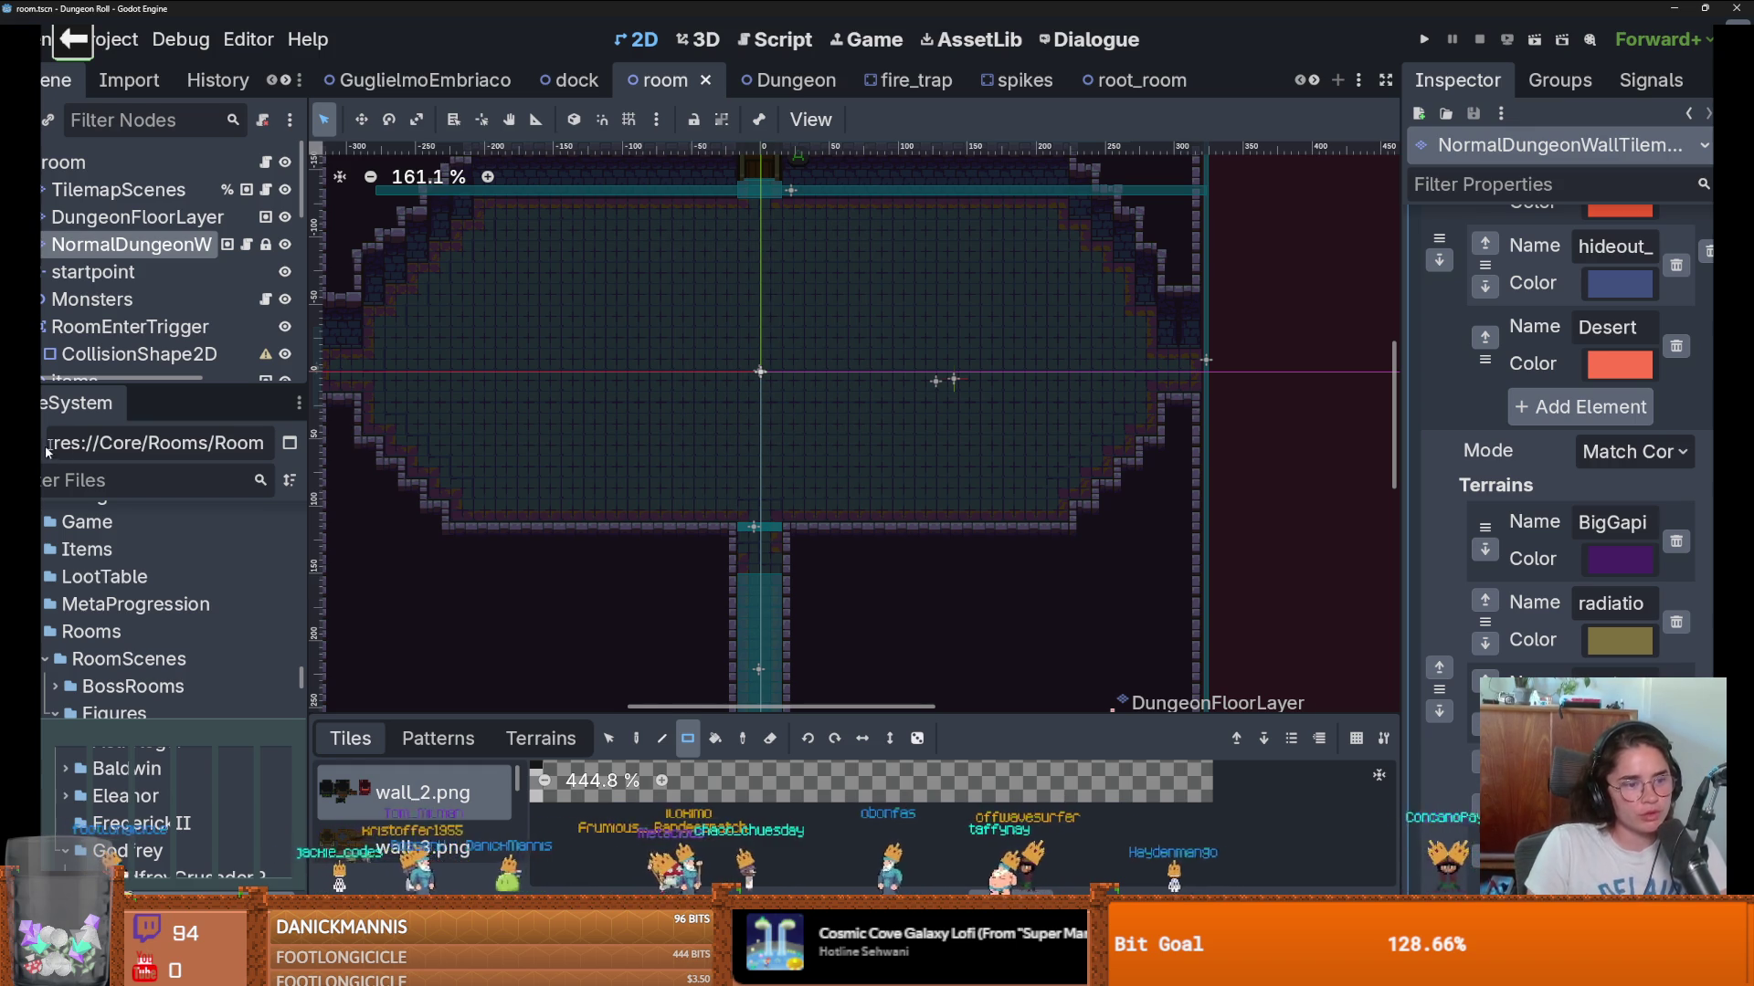
pyautogui.click(60, 480)
pyautogui.write('room')
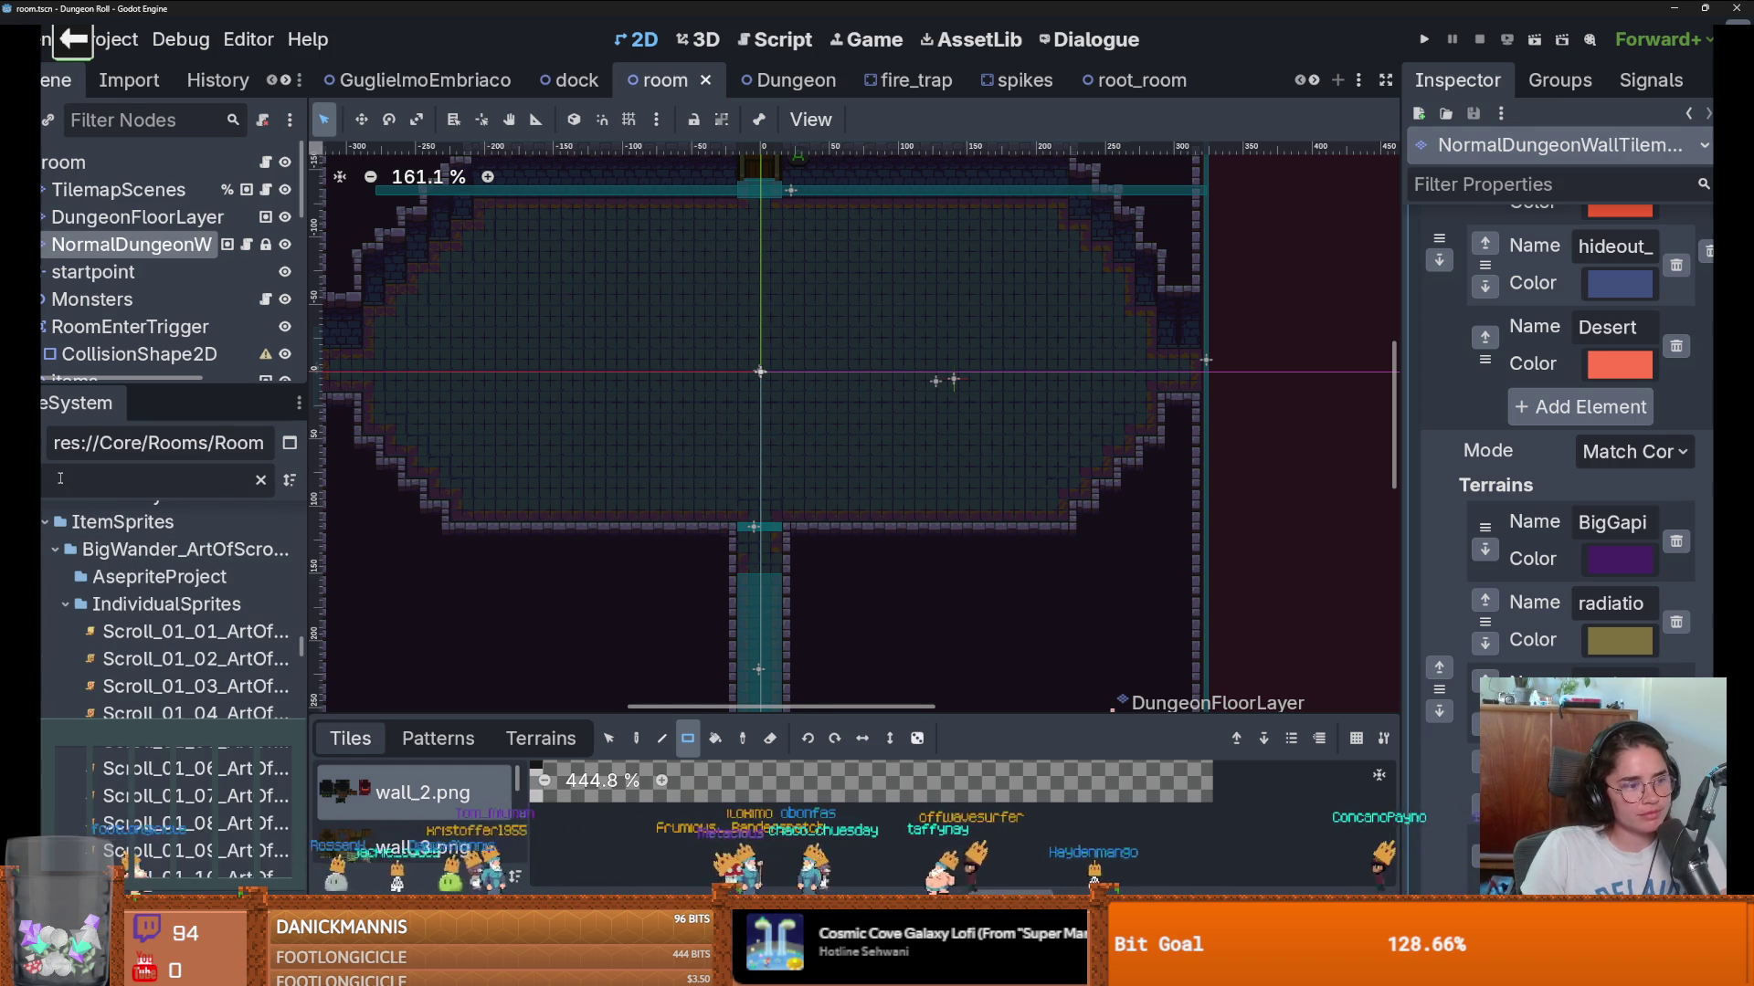
pyautogui.press('BackSpace')
pyautogui.press('BackSpace')
pyautogui.press('BackSpace')
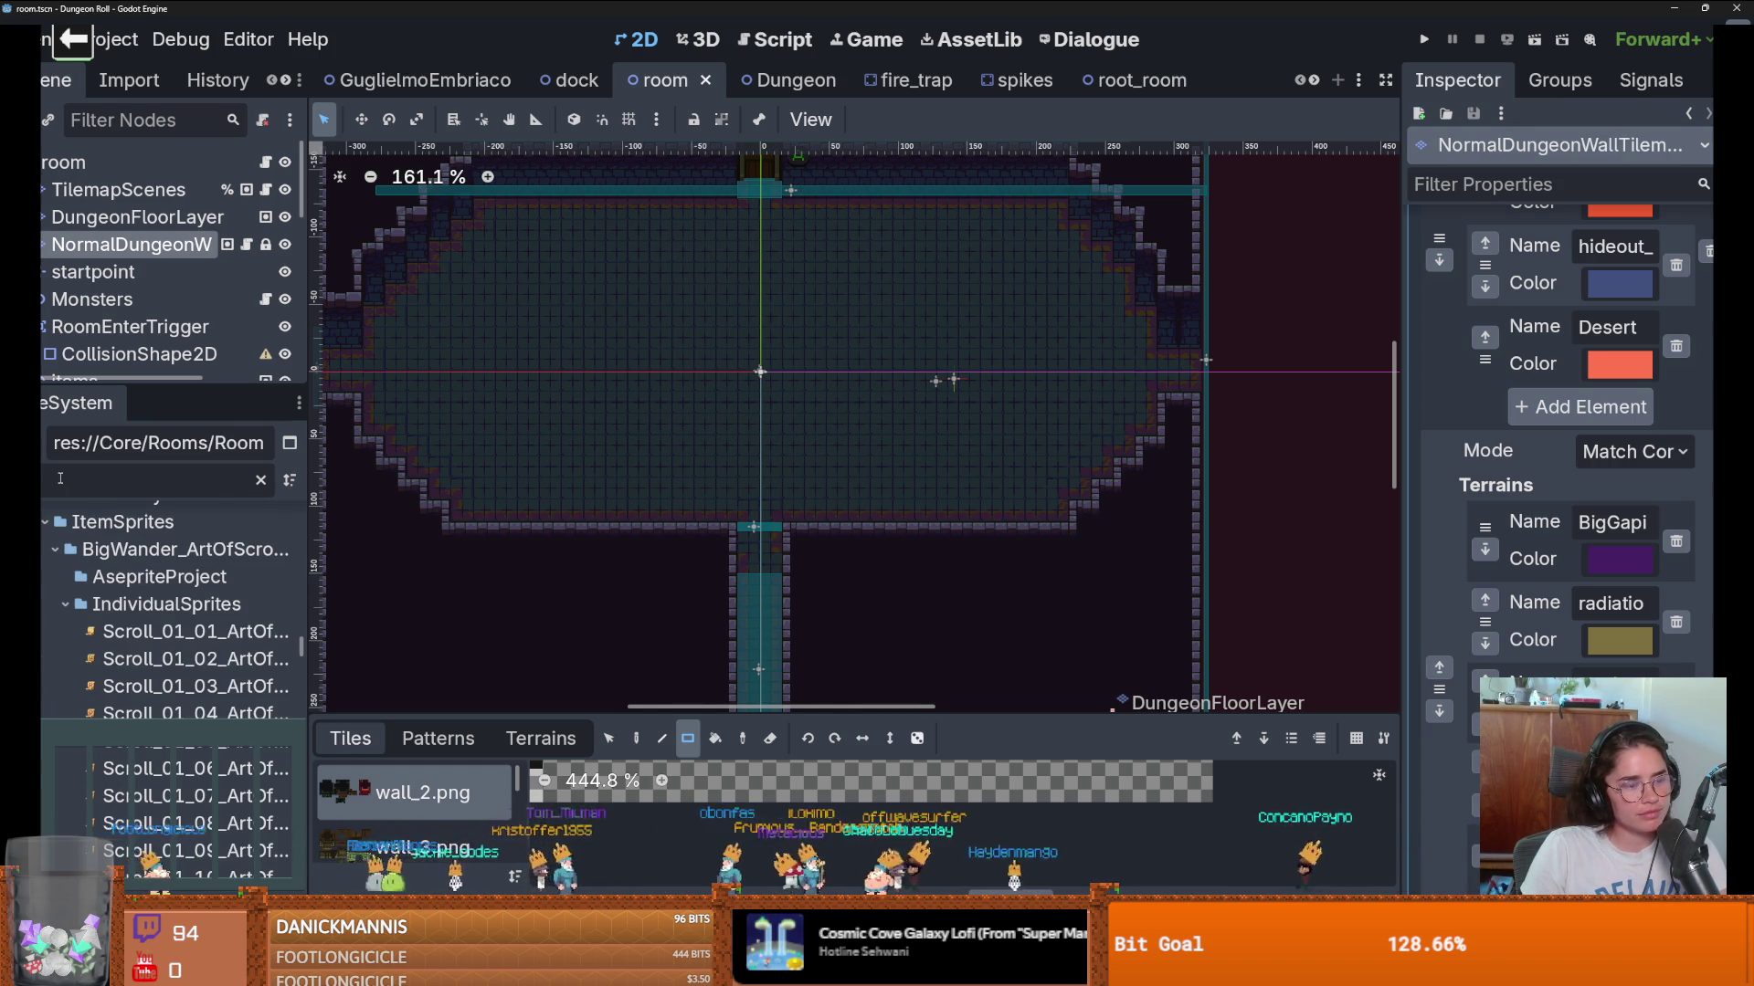
pyautogui.write('root')
pyautogui.doubleClick(161, 552)
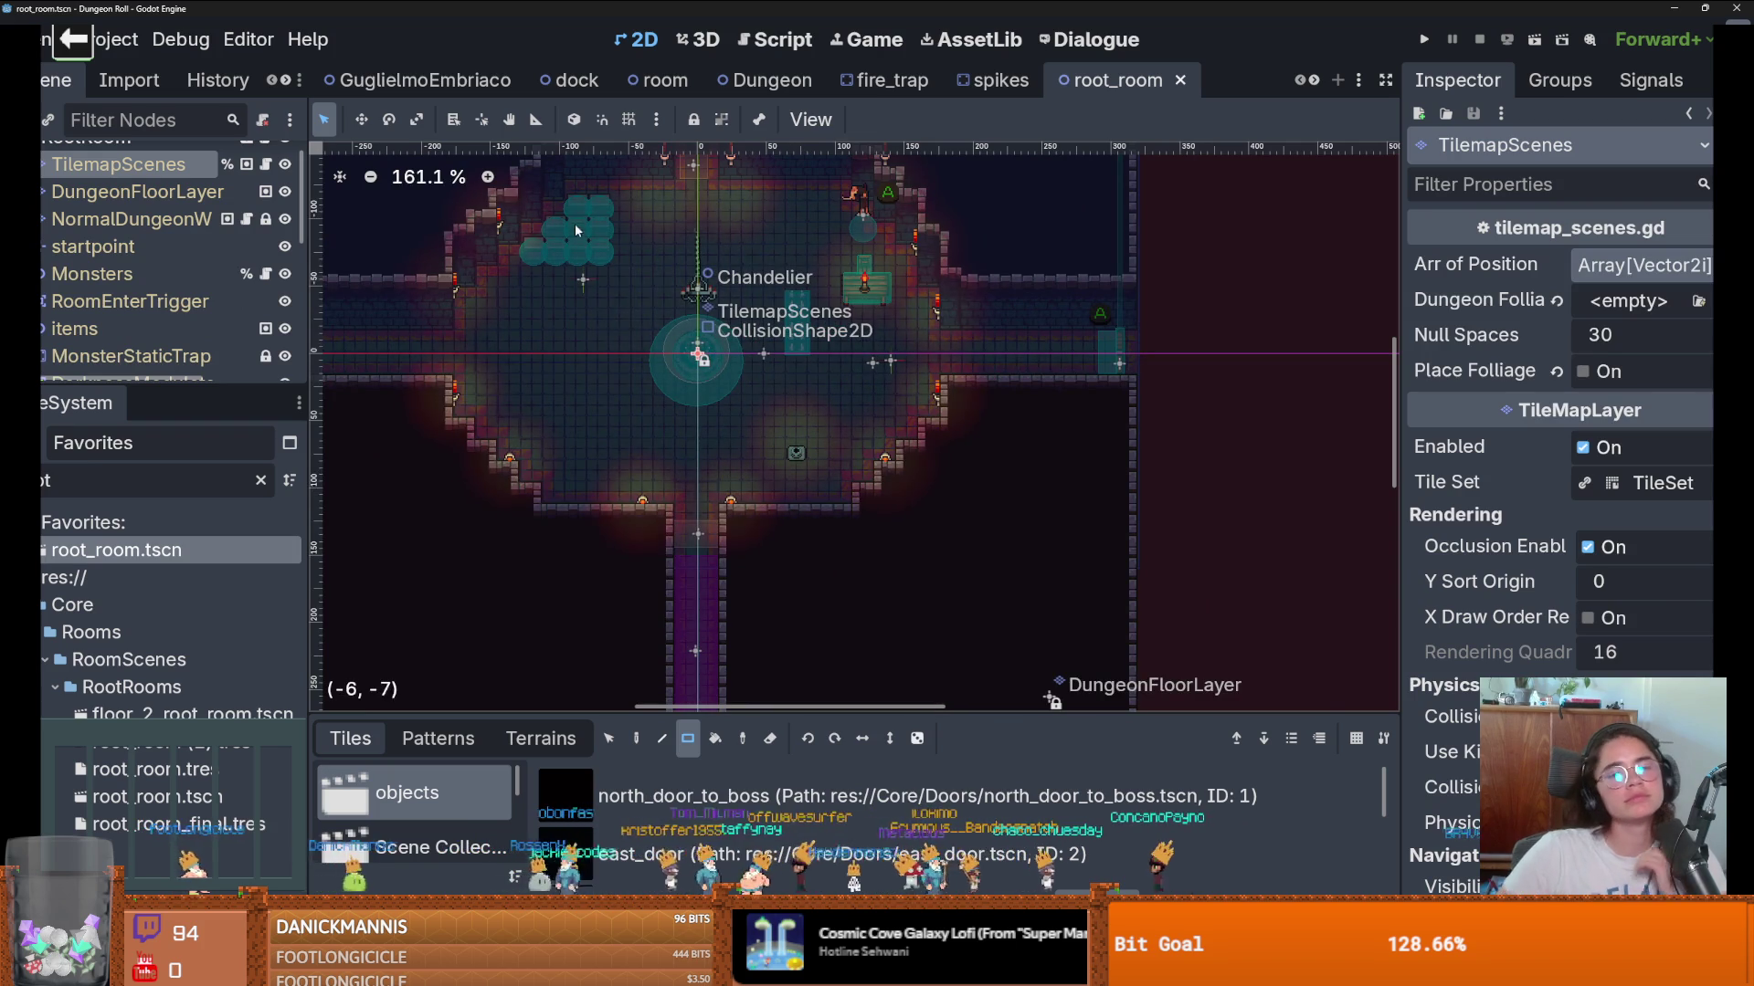
# Run the game with root_room to test it, then stop it
pyautogui.scroll(4, 754, 413)
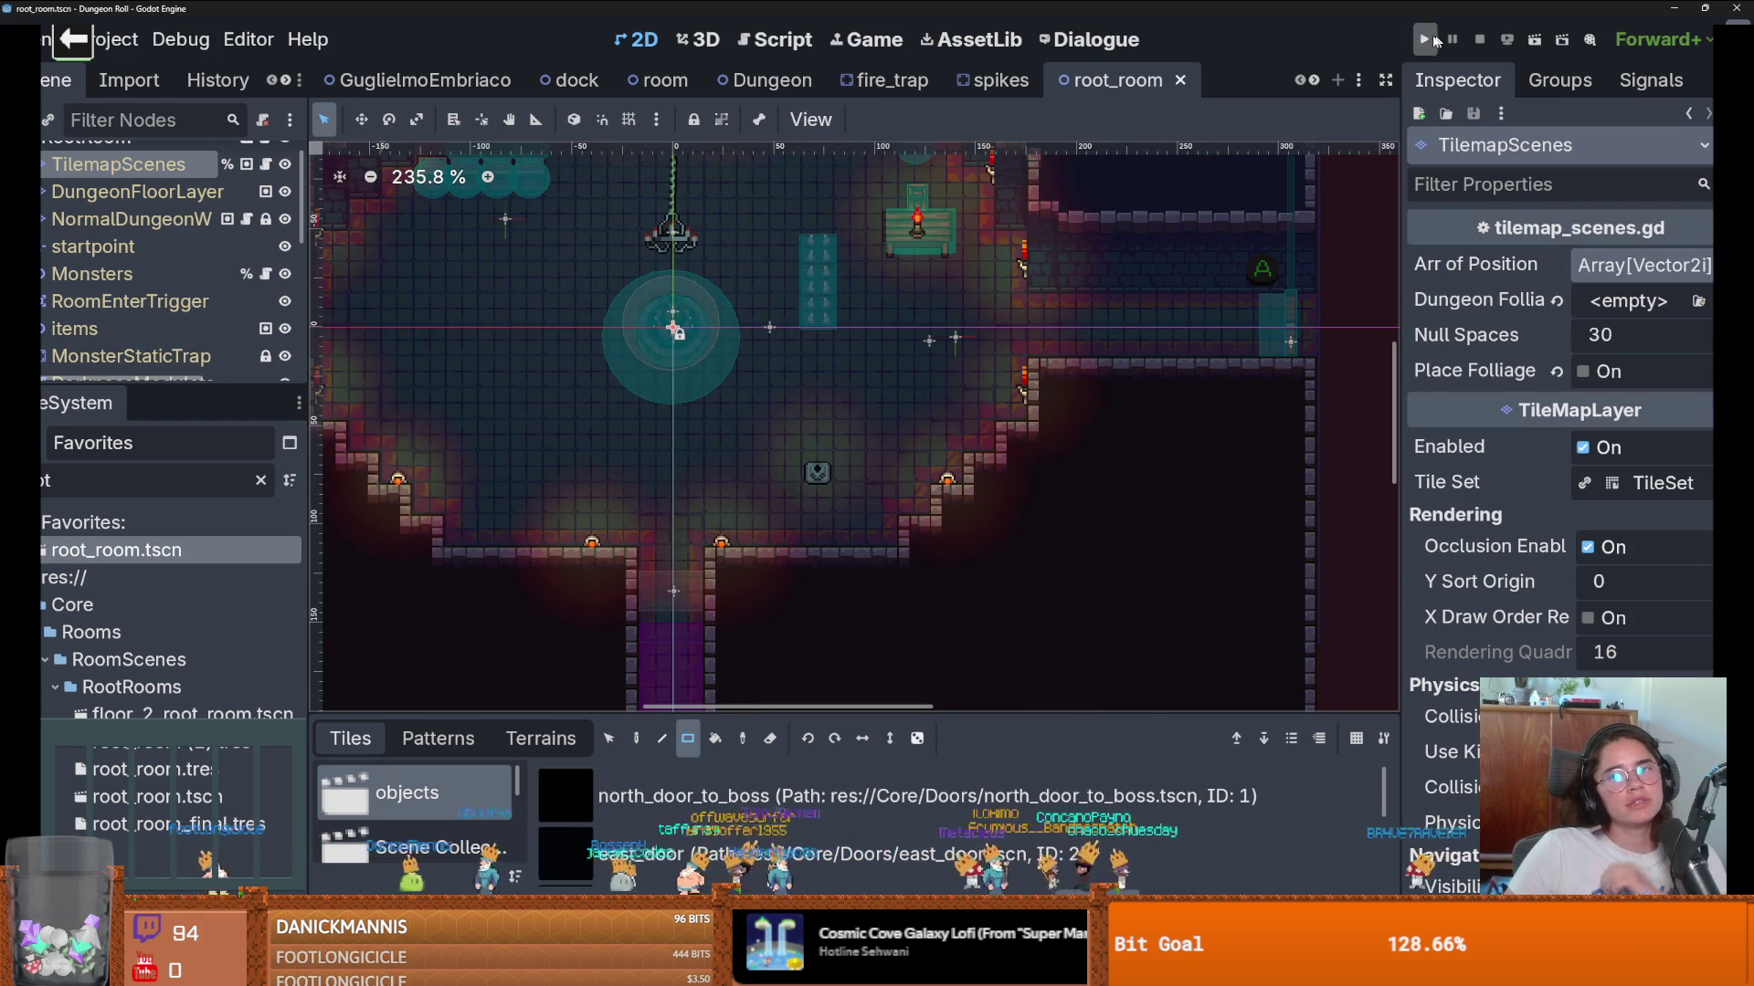
pyautogui.click(1425, 39)
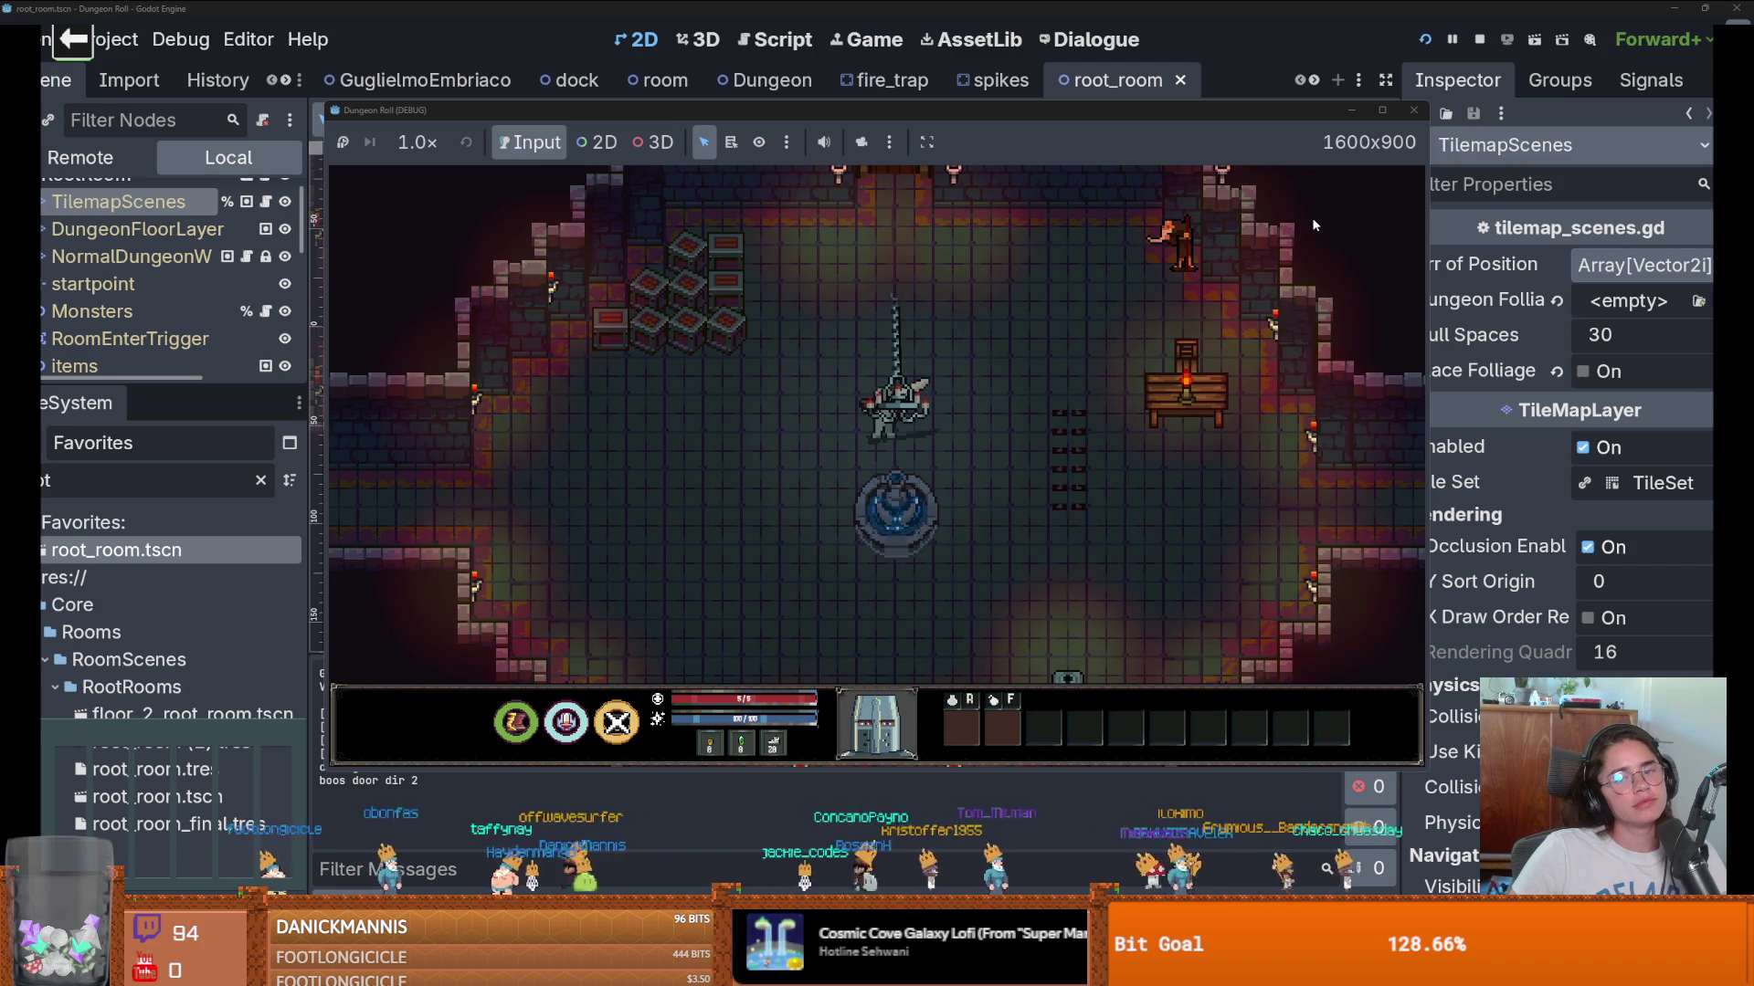
pyautogui.click(1411, 111)
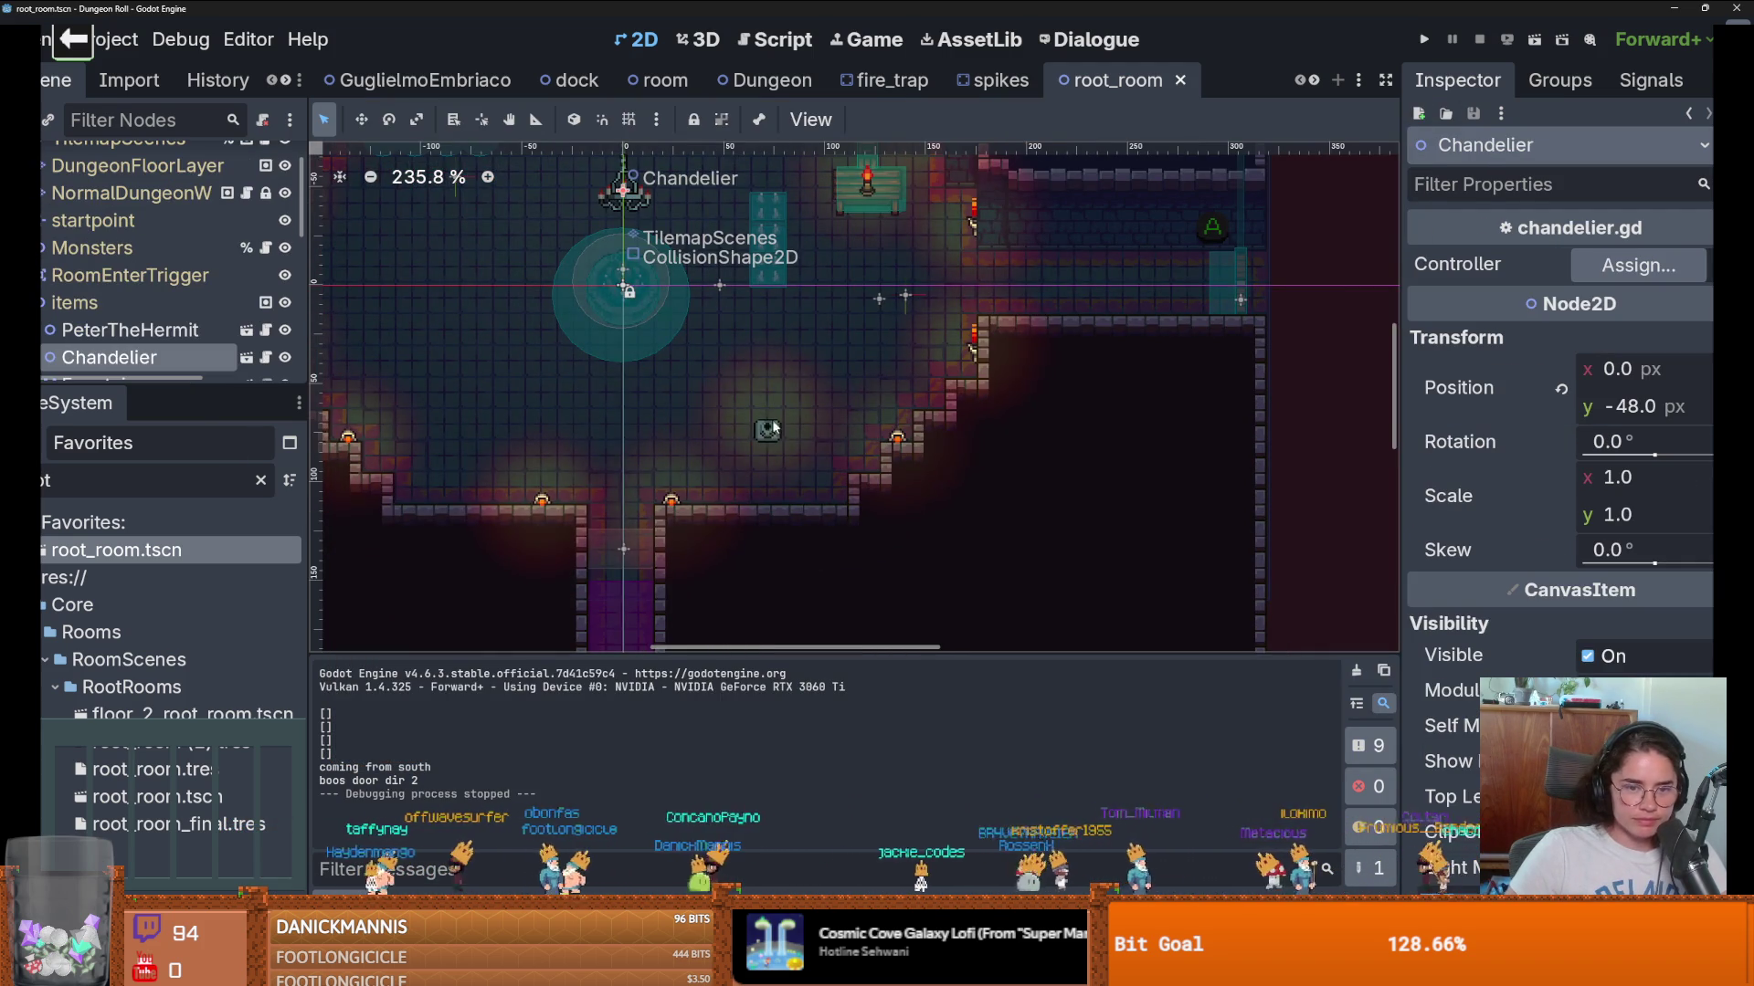
pyautogui.scroll(3, 124, 284)
# On the NormalDungeonW wall layer, choose the saw-teeth track terrain and paint the track
pyautogui.click(128, 244)
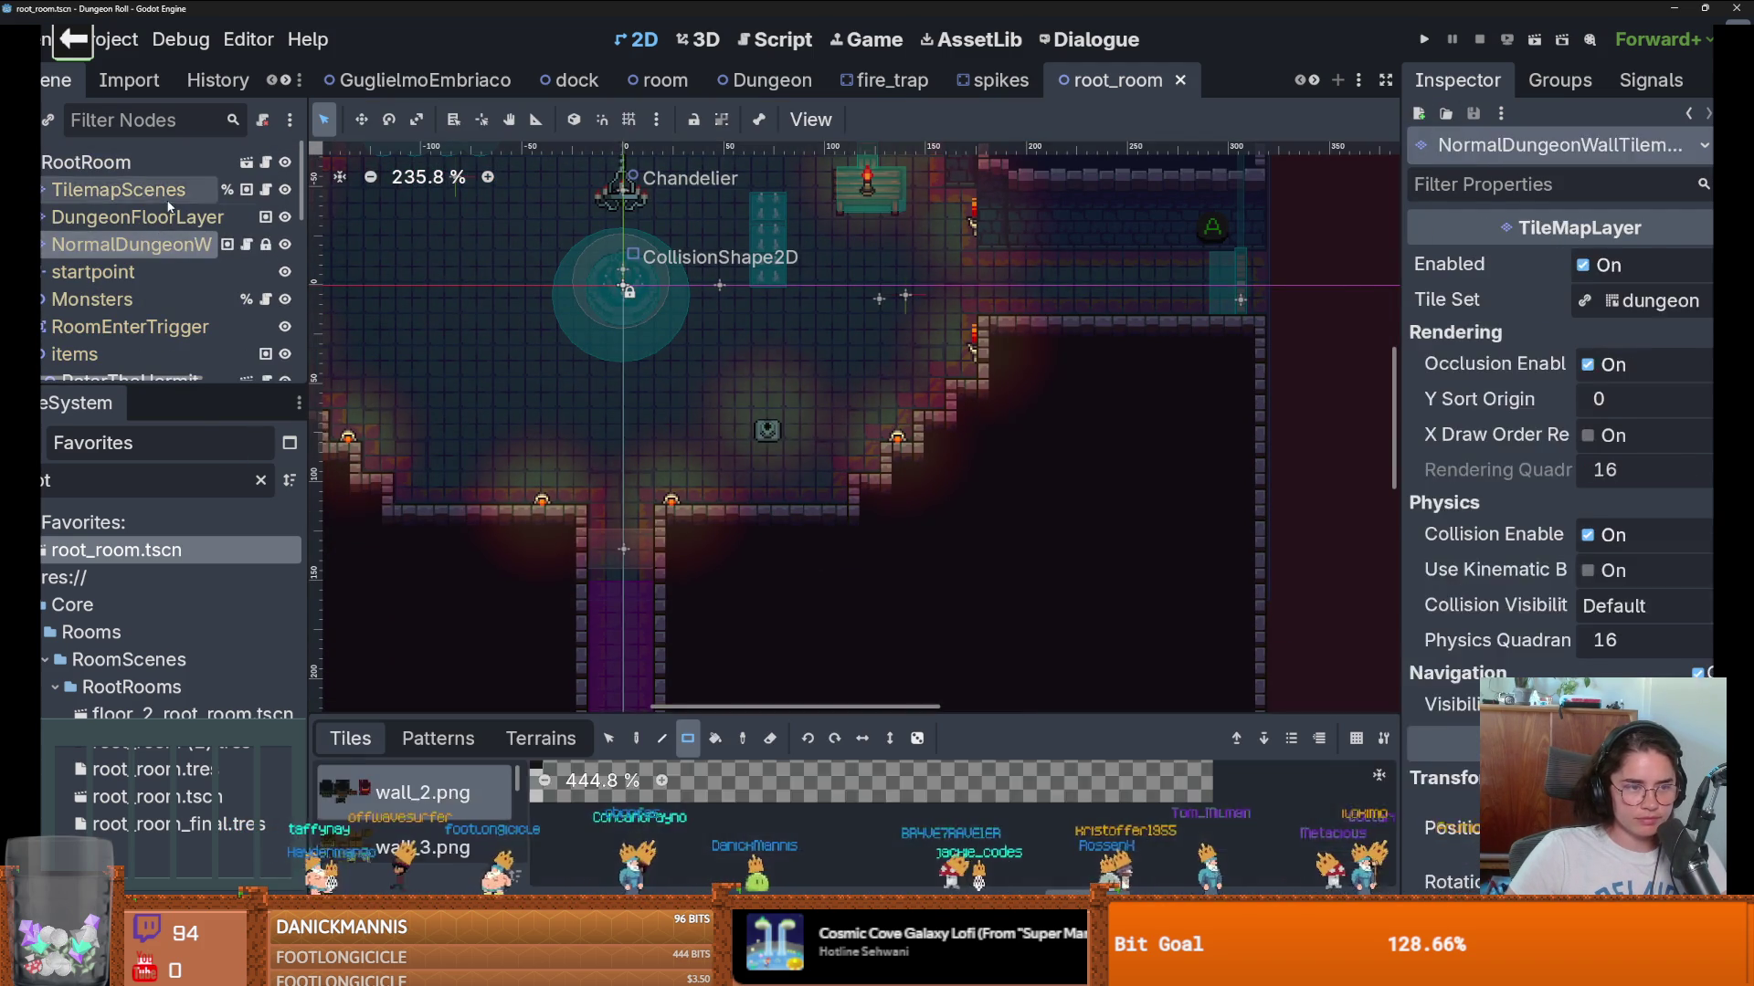
pyautogui.click(118, 189)
pyautogui.moveTo(776, 442); pyautogui.dragTo(814, 434)
pyautogui.scroll(-1, 446, 427)
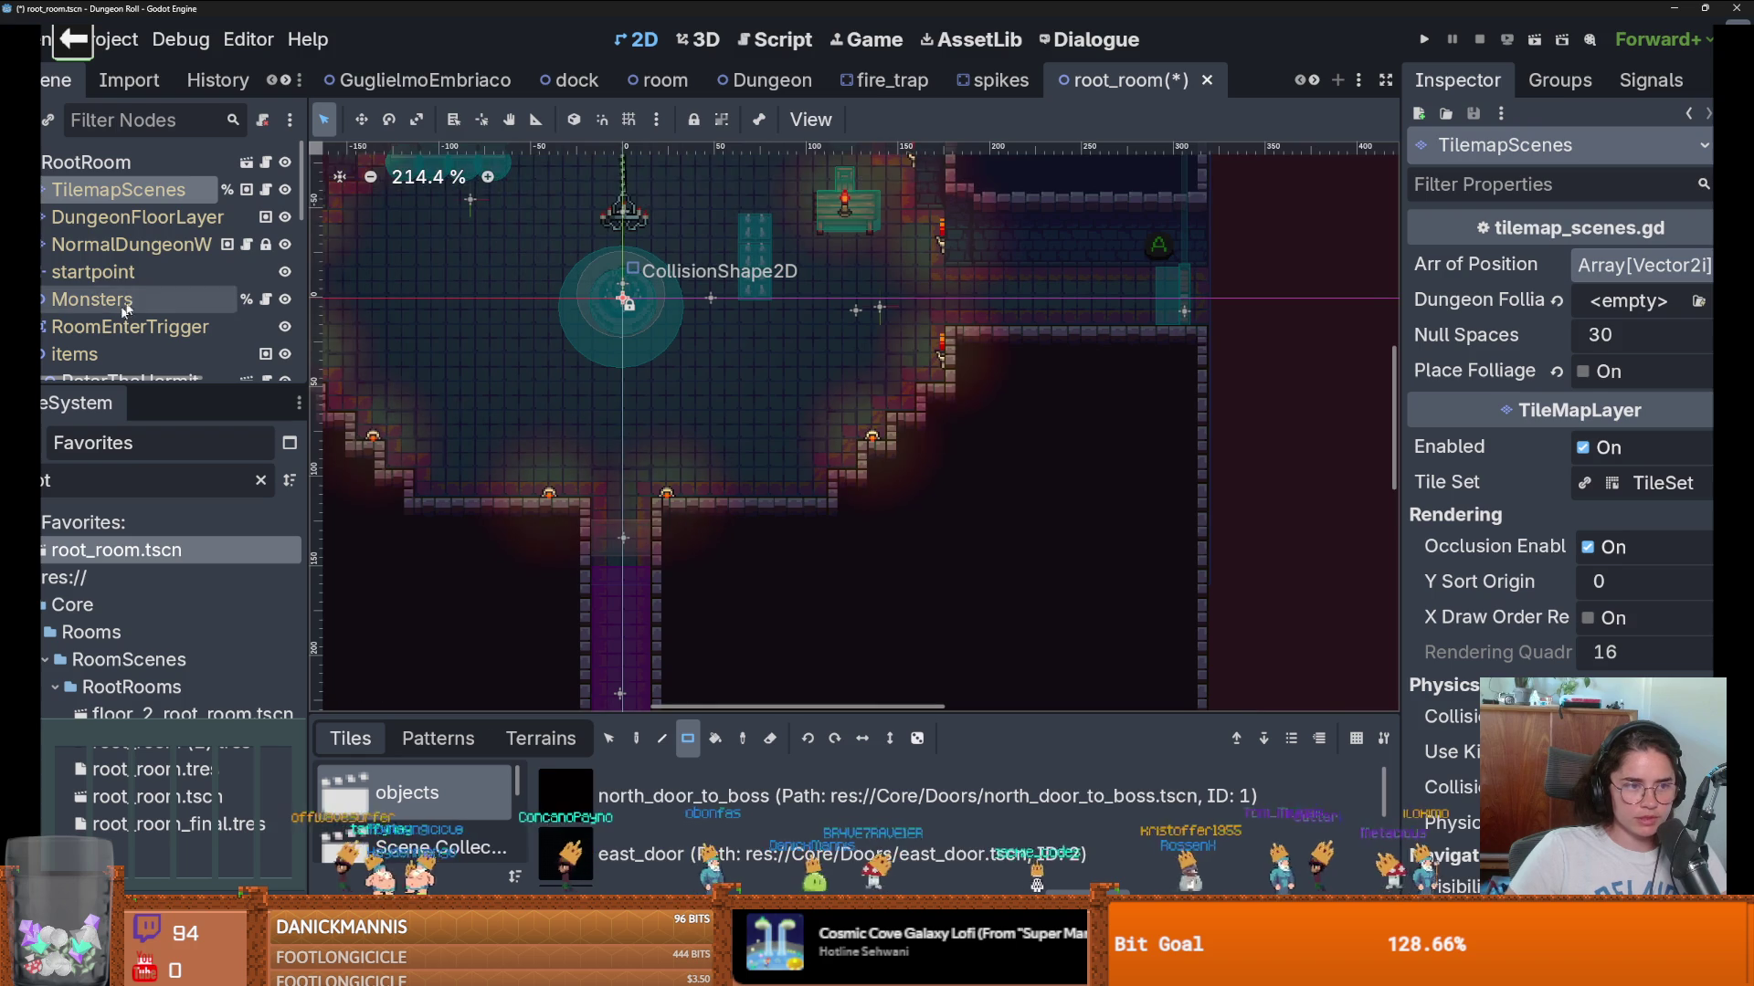
pyautogui.click(128, 244)
pyautogui.click(514, 735)
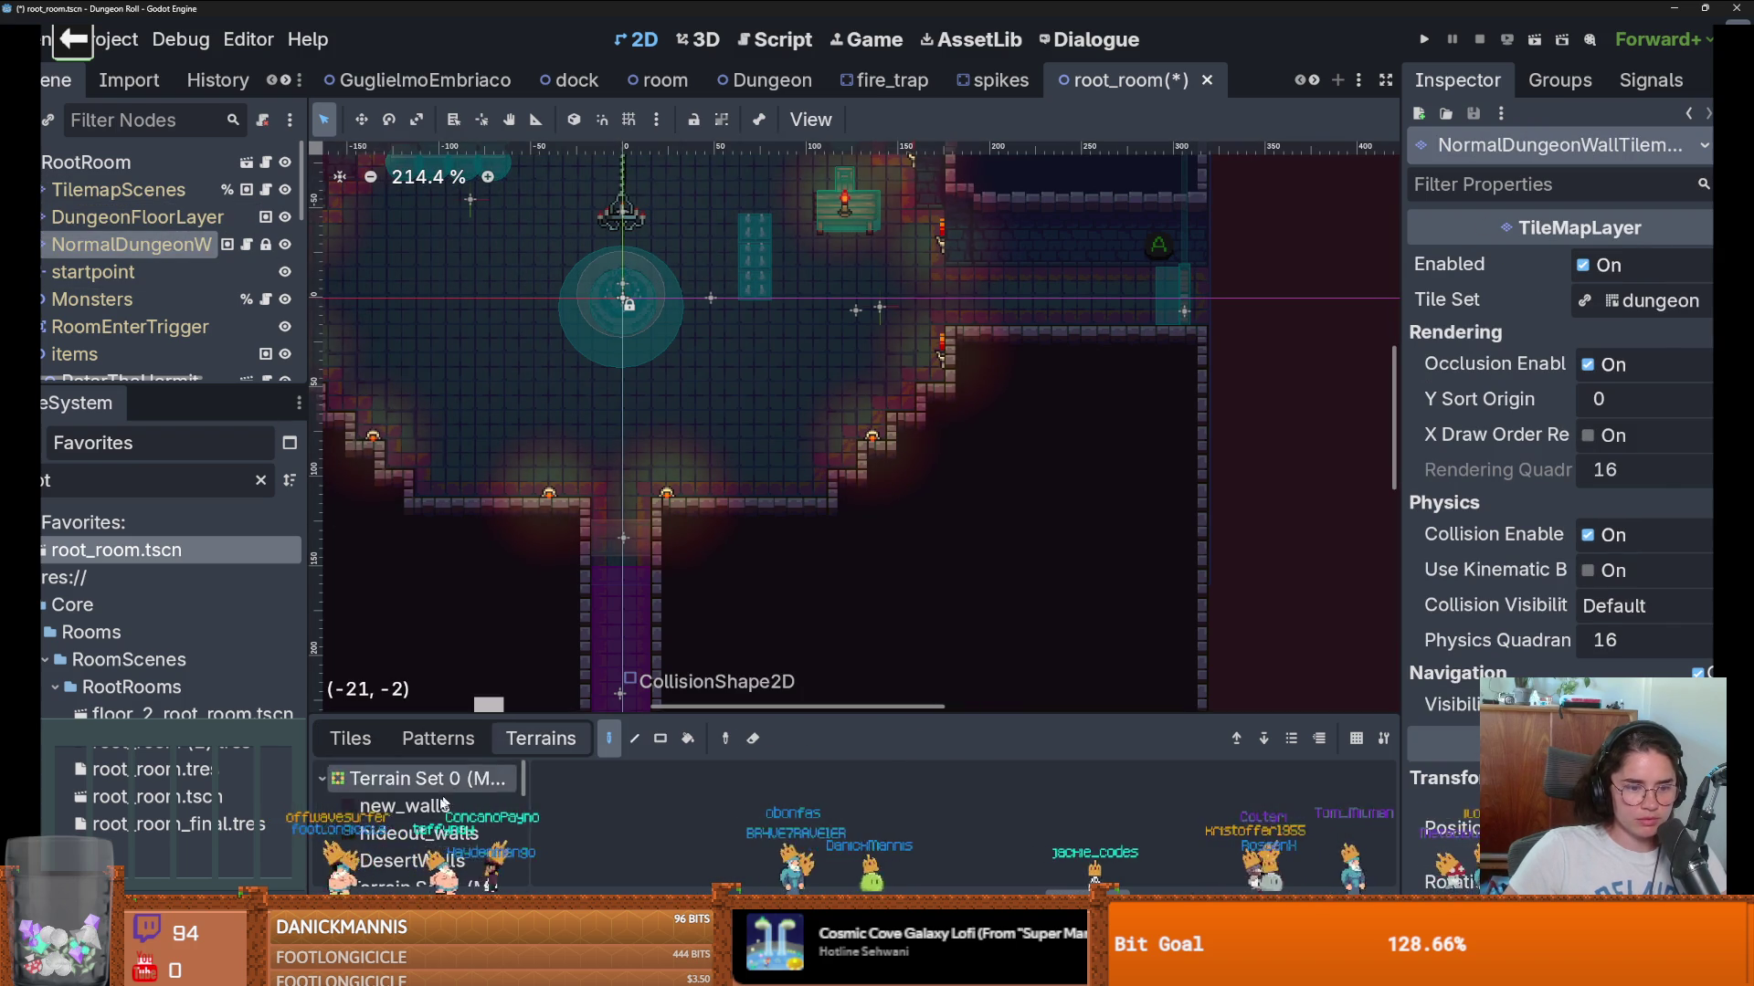
pyautogui.click(431, 850)
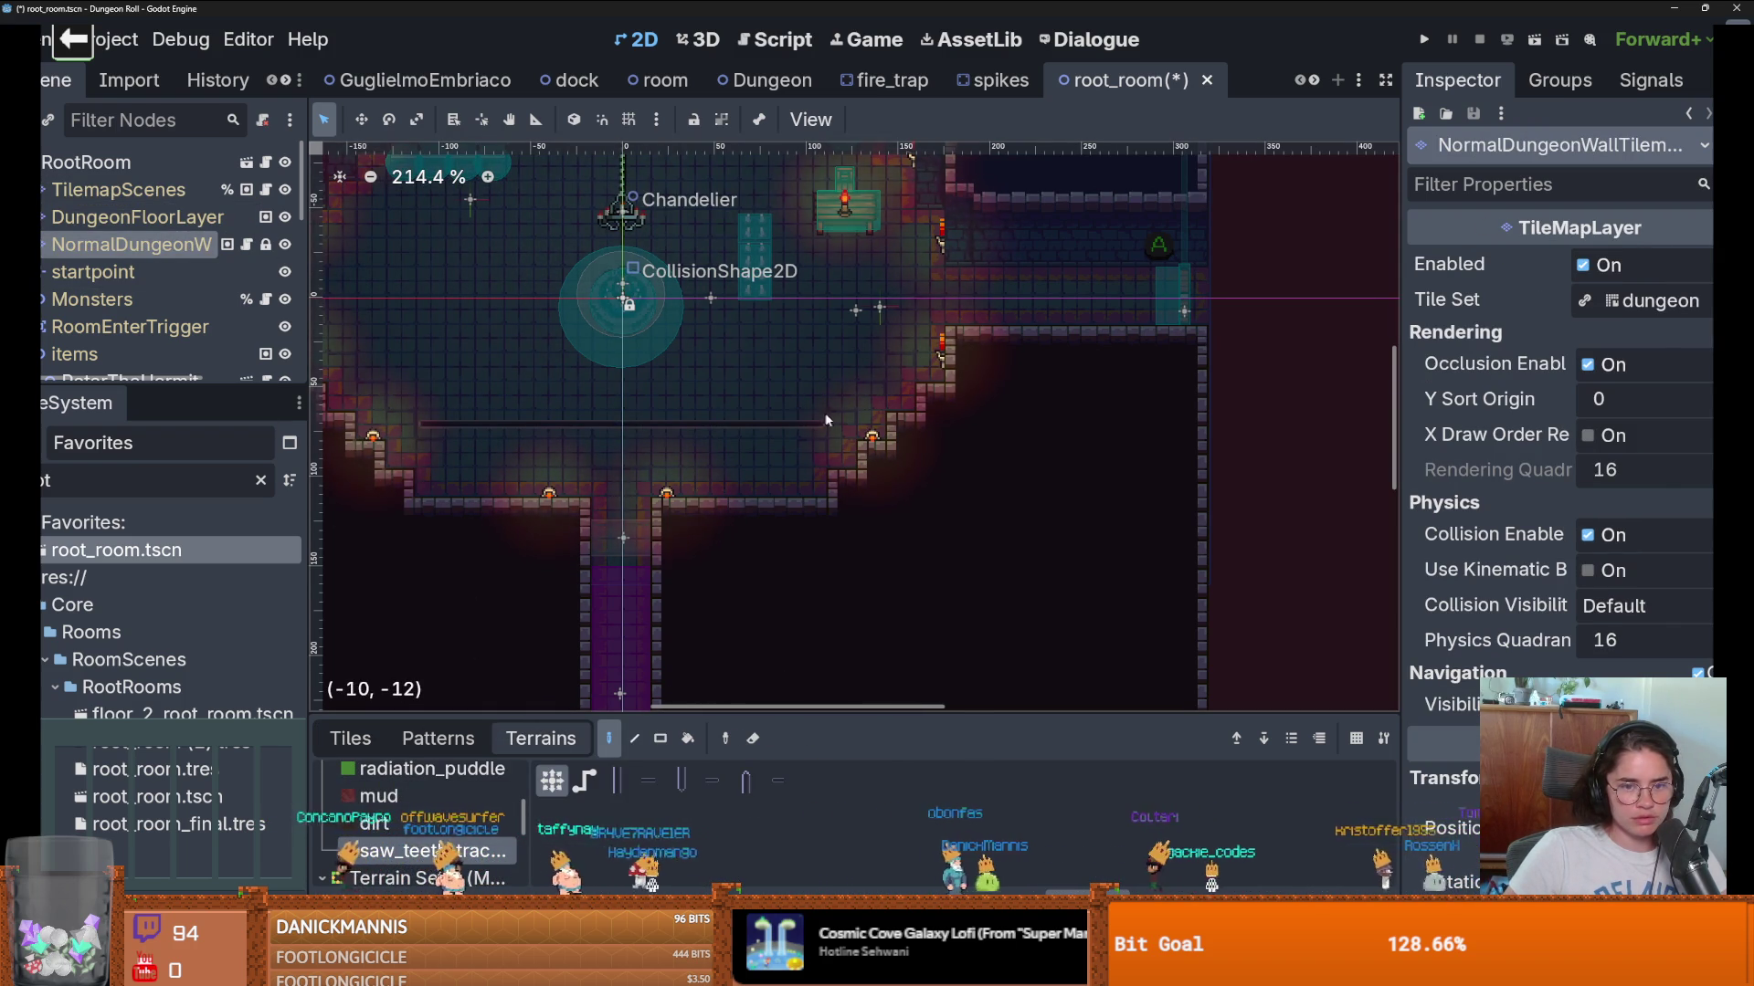
# Select the items node and bring up the scene picker for instancing
pyautogui.scroll(2, 482, 451)
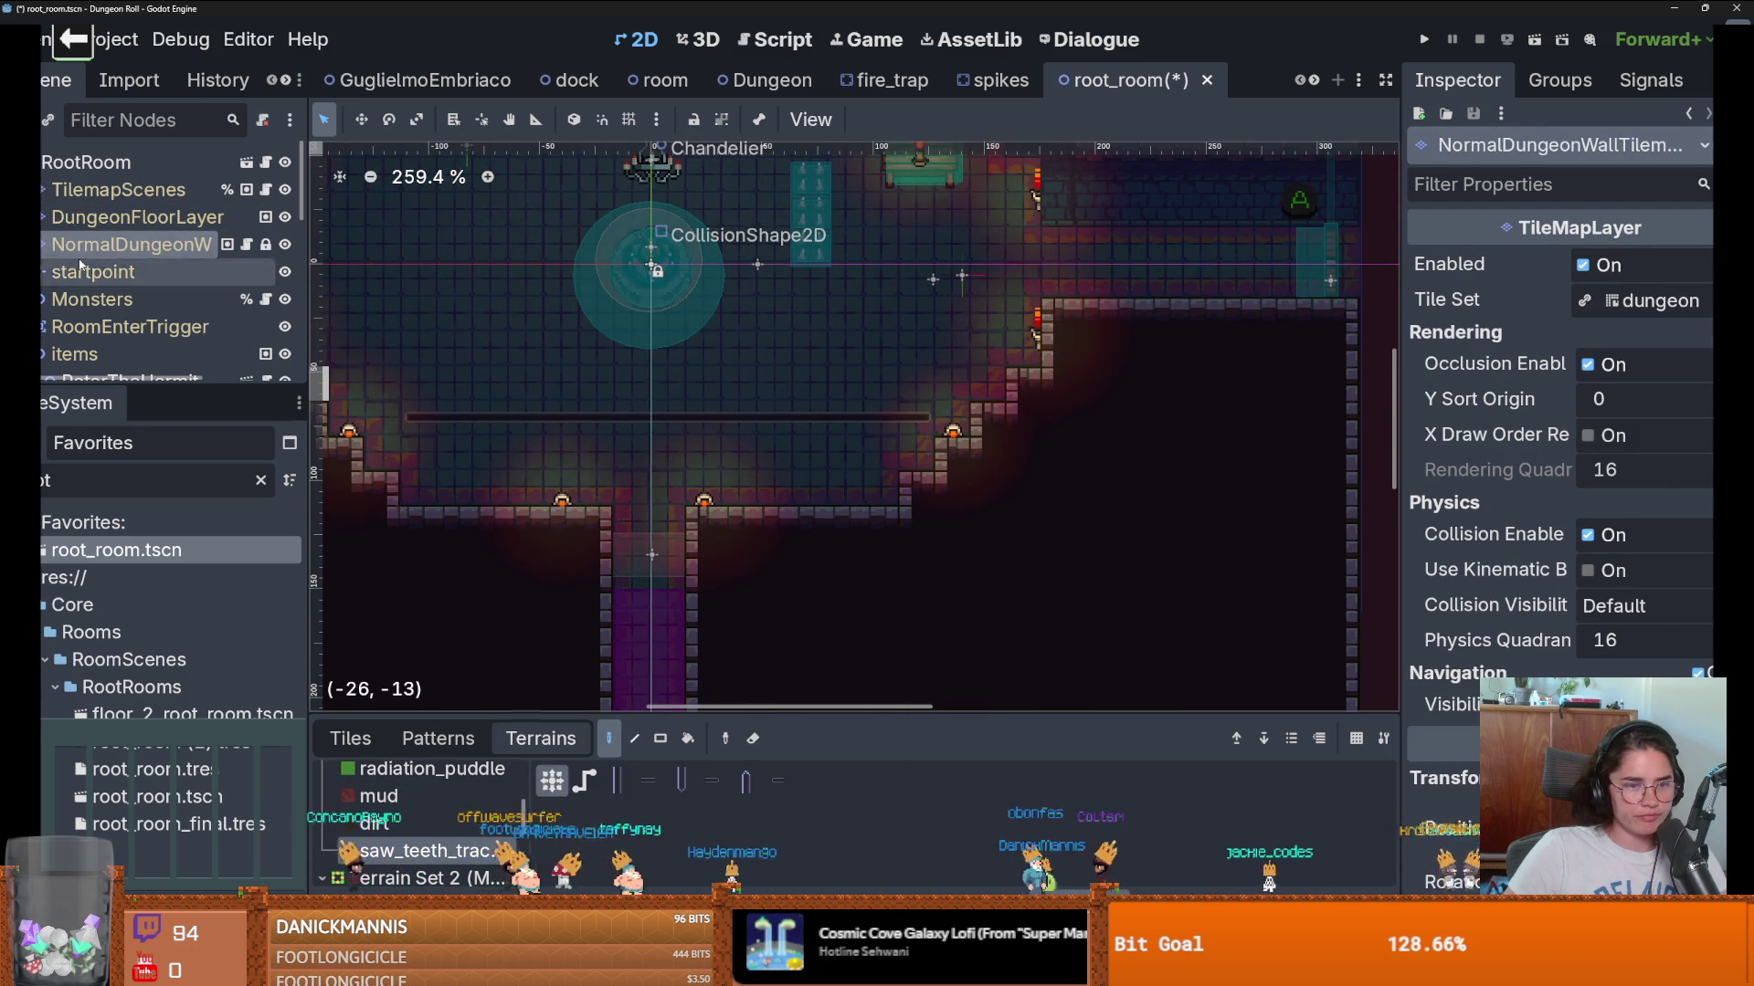
pyautogui.scroll(-2, 56, 332)
pyautogui.click(80, 304)
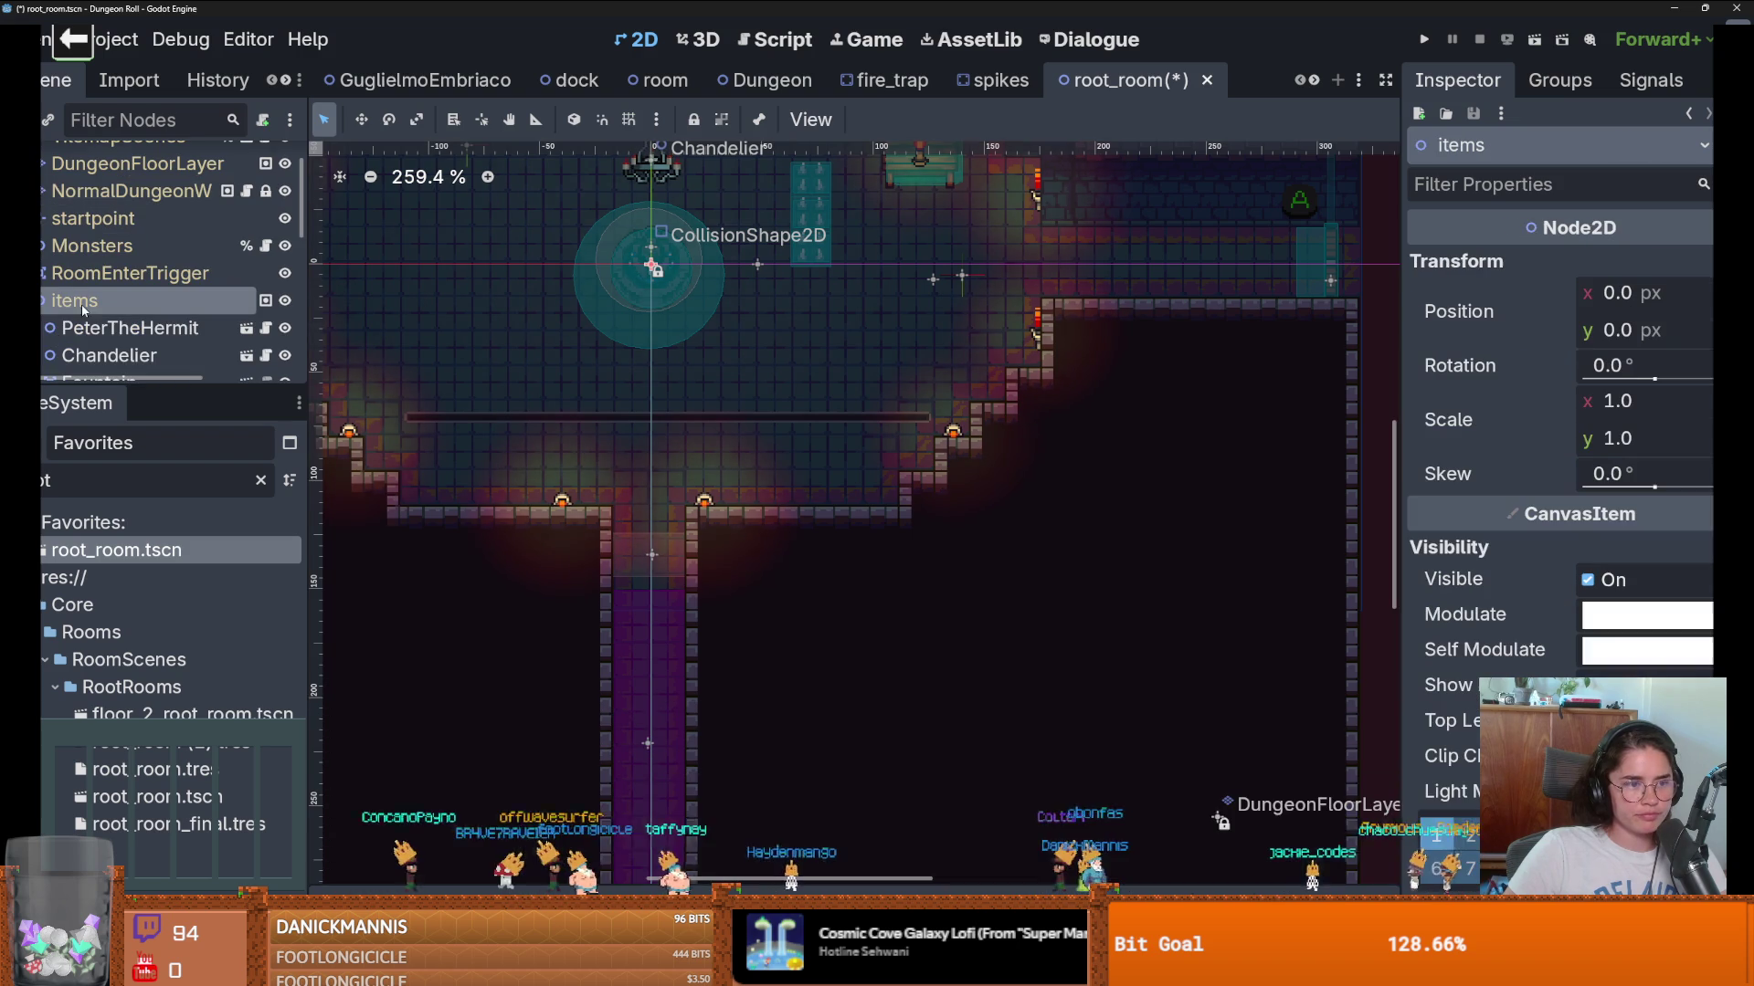
pyautogui.click(48, 120)
# Instance sawblade.tscn into the room and move it down-left onto the track
pyautogui.write('saw')
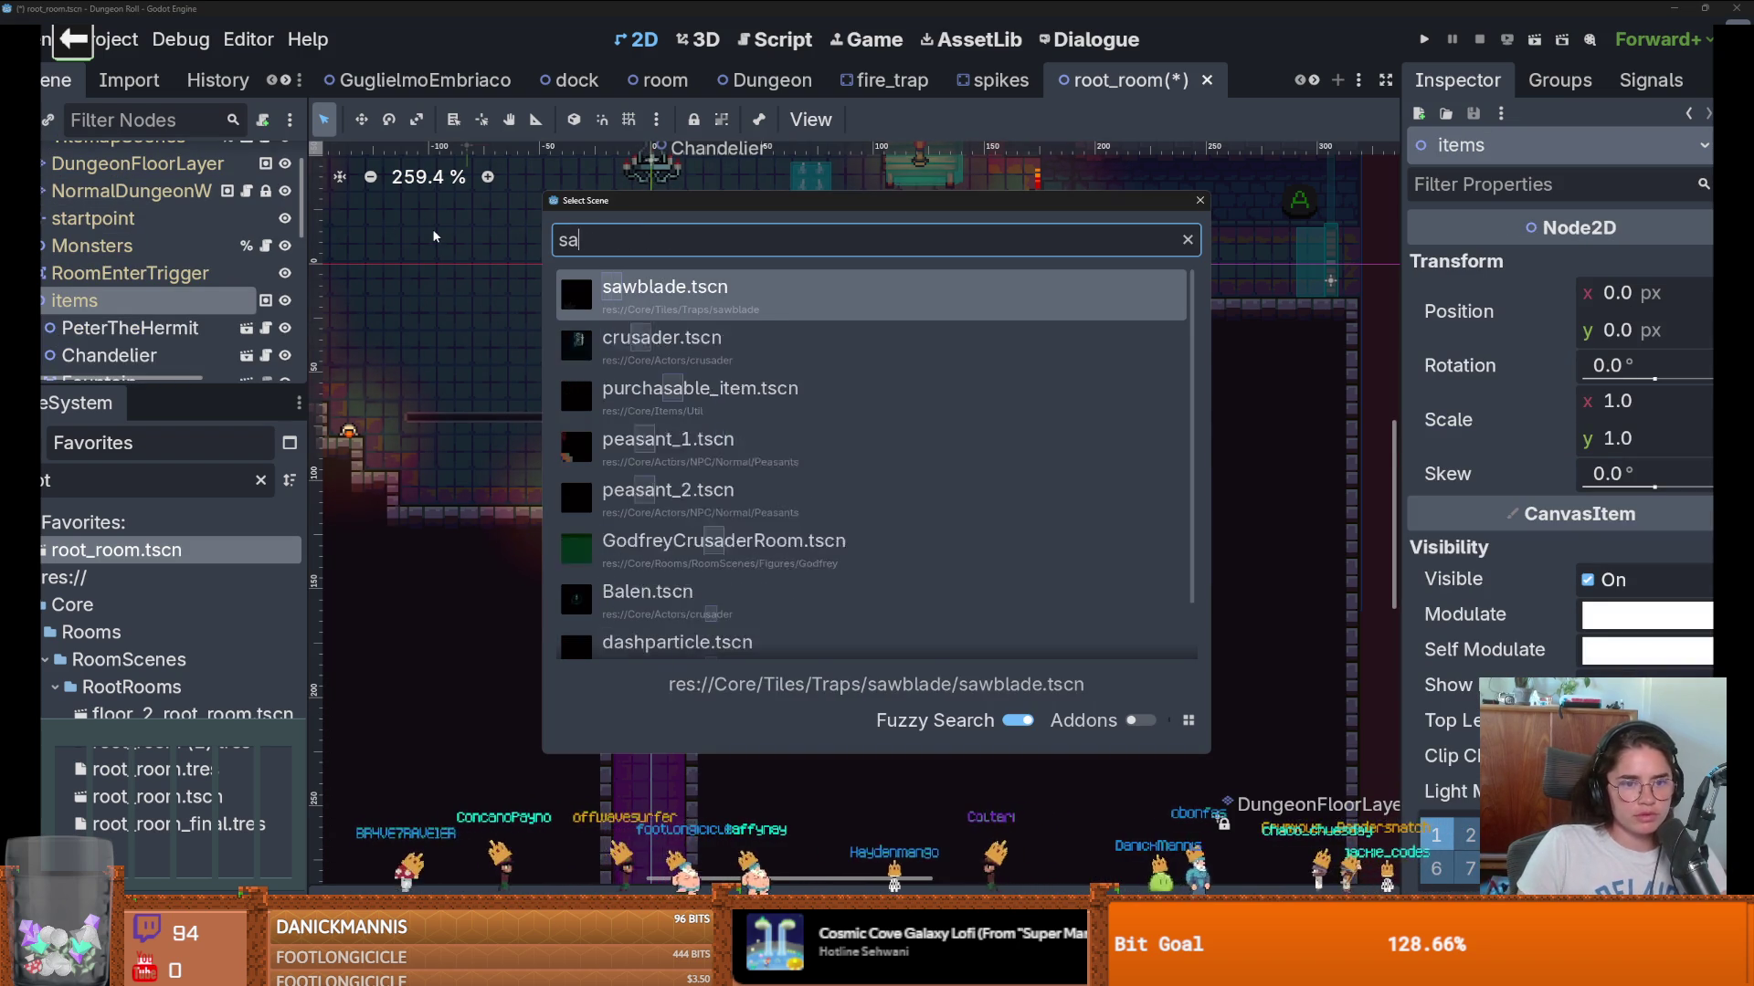
pyautogui.press('Return')
pyautogui.moveTo(664, 250); pyautogui.dragTo(432, 409)
pyautogui.scroll(8, 438, 413)
pyautogui.scroll(-7, 543, 426)
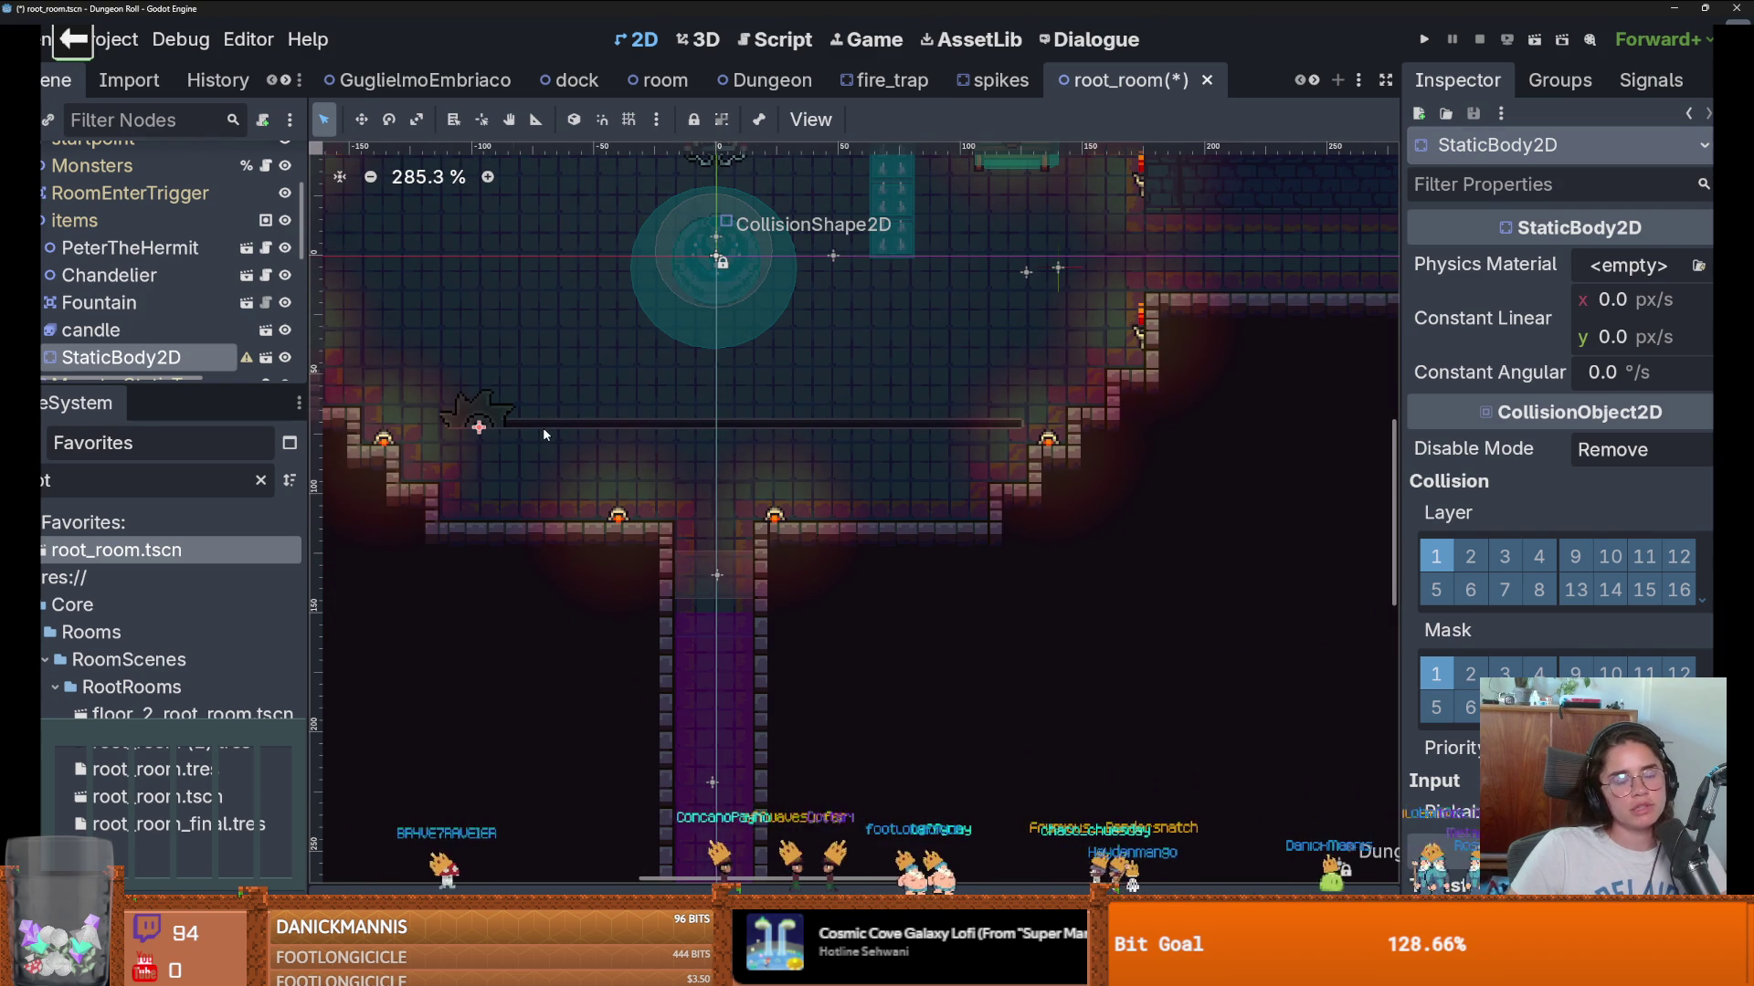
pyautogui.scroll(-2, 185, 361)
# Add a Path2D child node under StaticBody2D
pyautogui.rightClick(118, 251)
pyautogui.click(78, 253)
pyautogui.rightClick(94, 253)
pyautogui.click(177, 210)
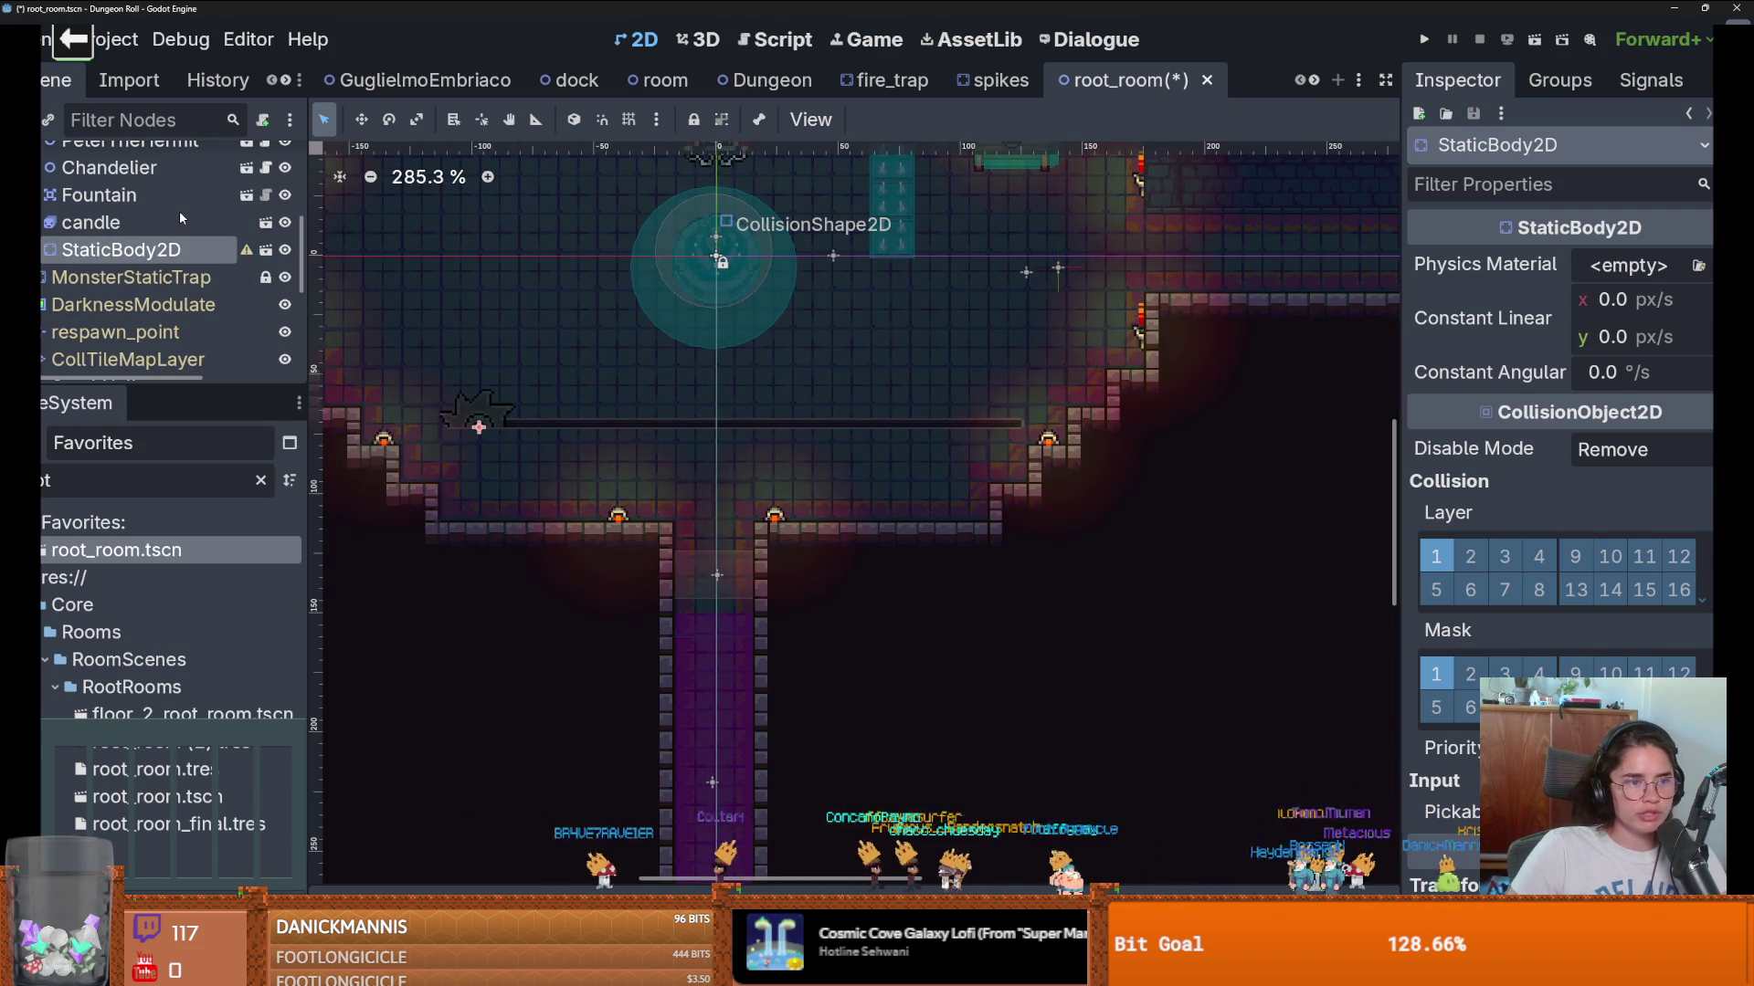
pyautogui.write('path')
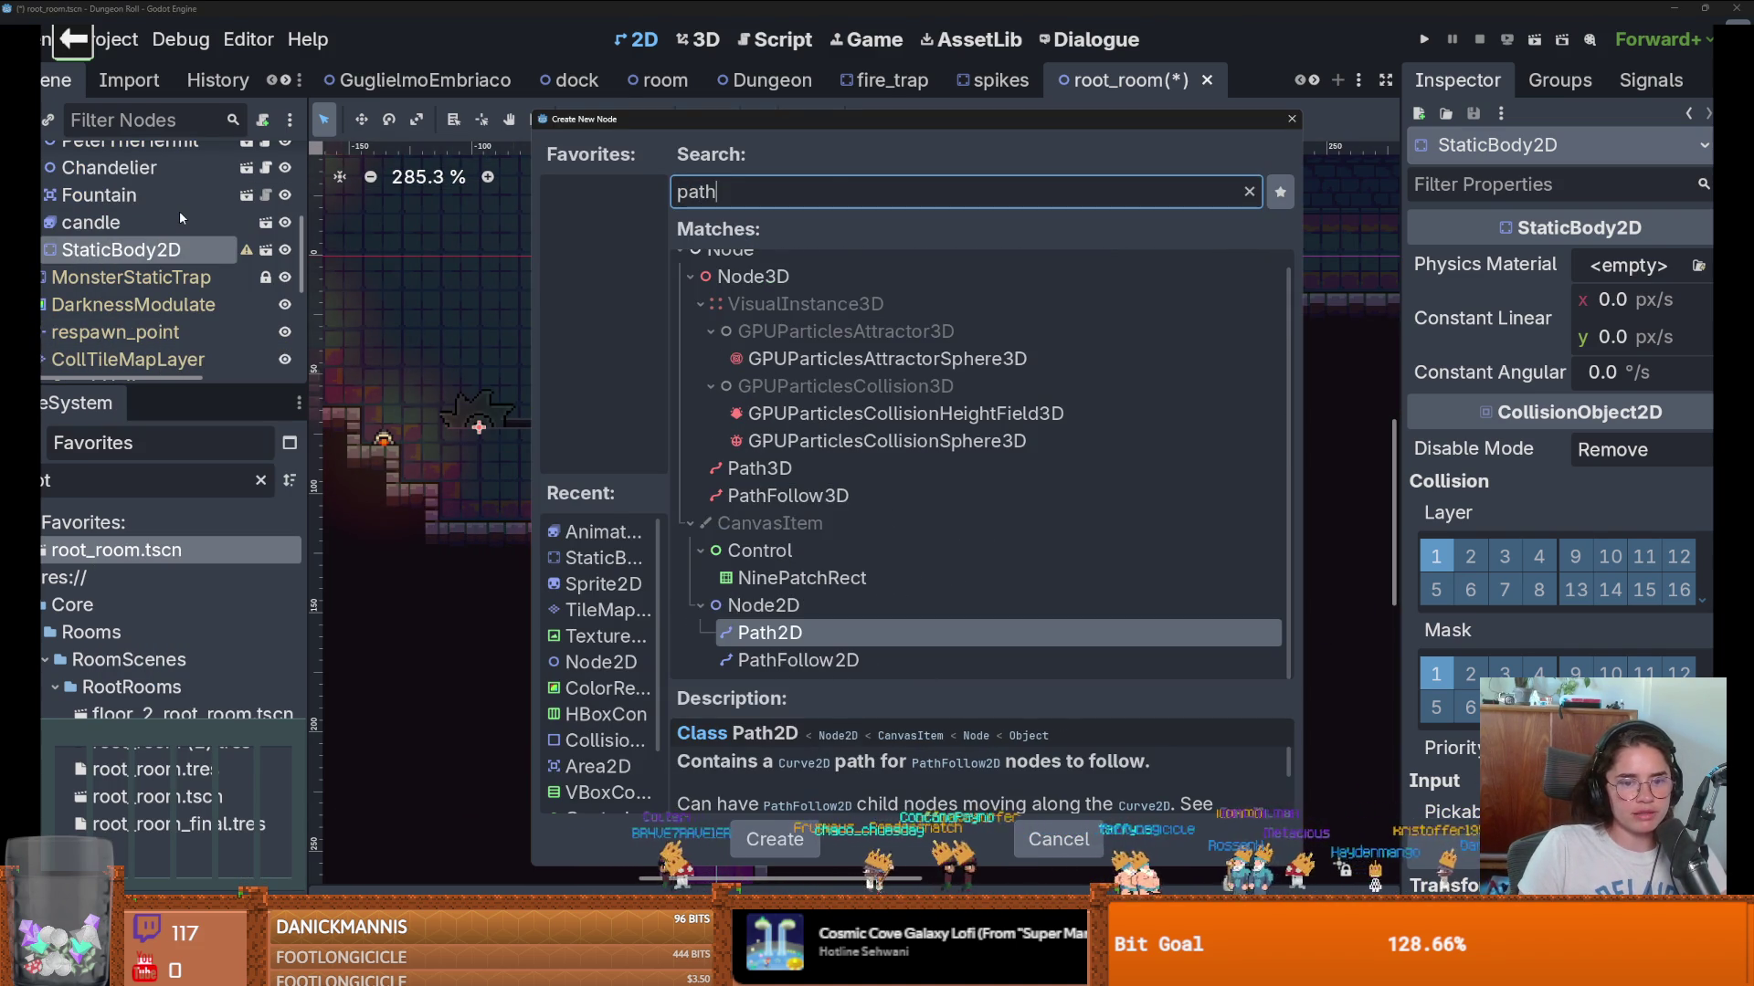
pyautogui.press('Return')
pyautogui.scroll(2, 535, 375)
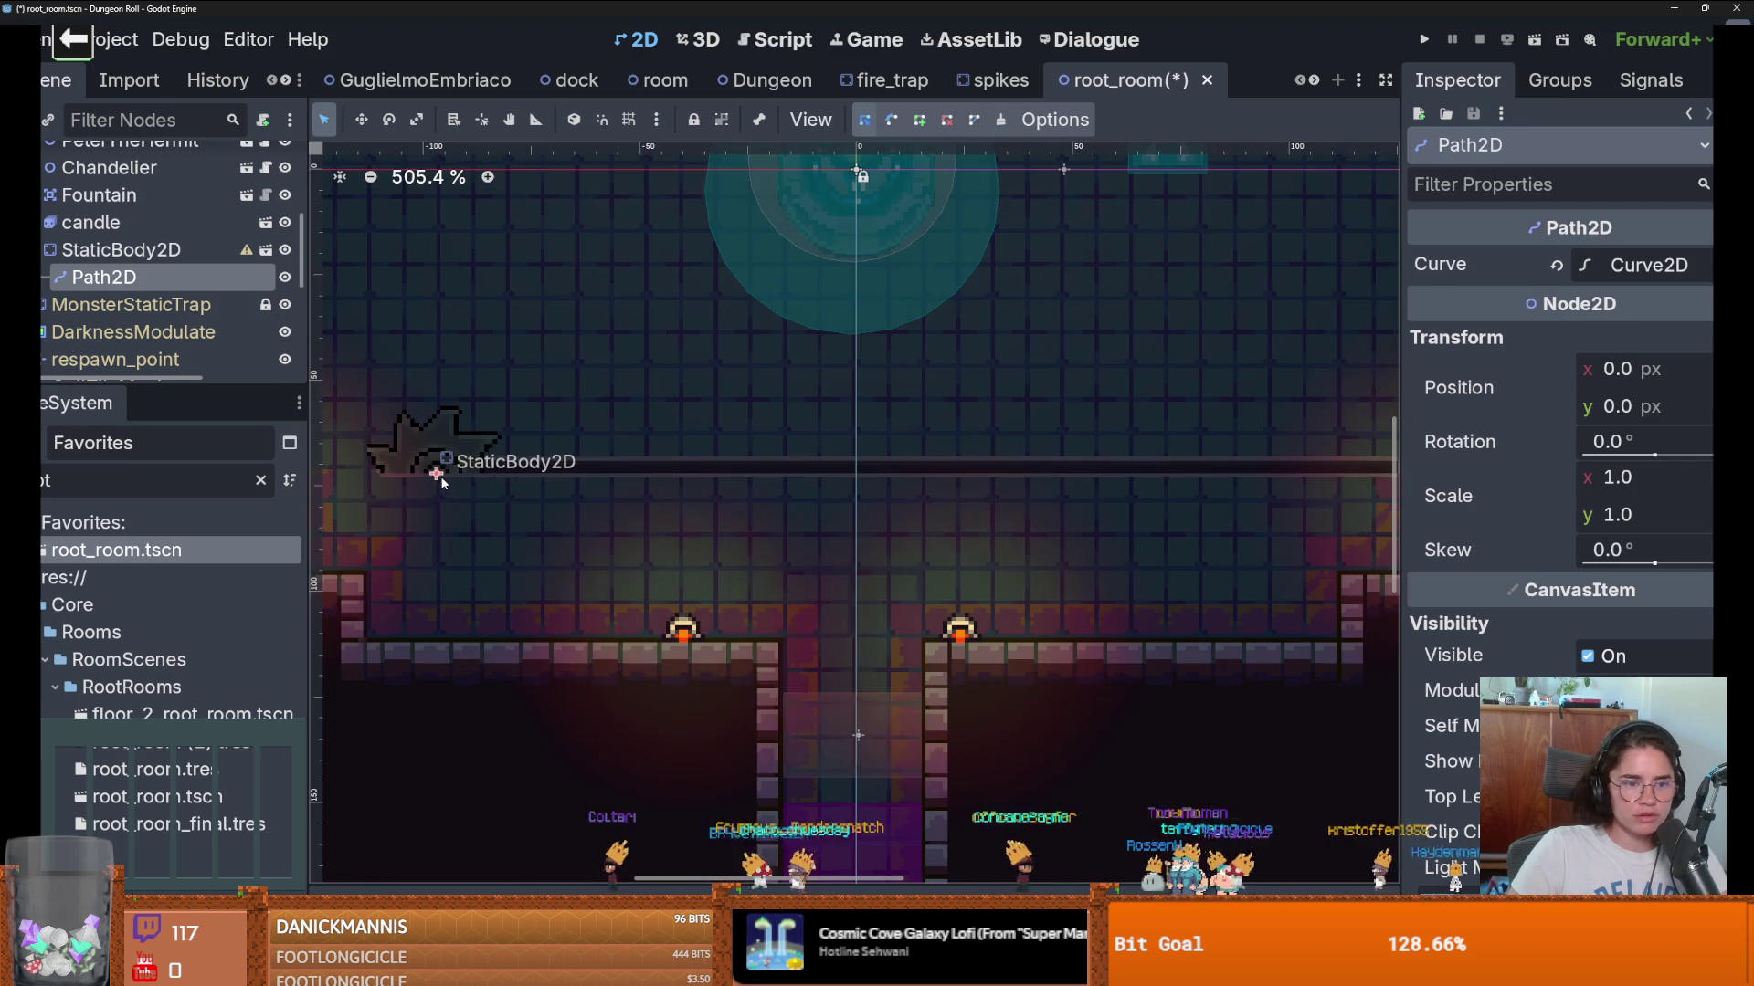
pyautogui.scroll(-1, 1007, 473)
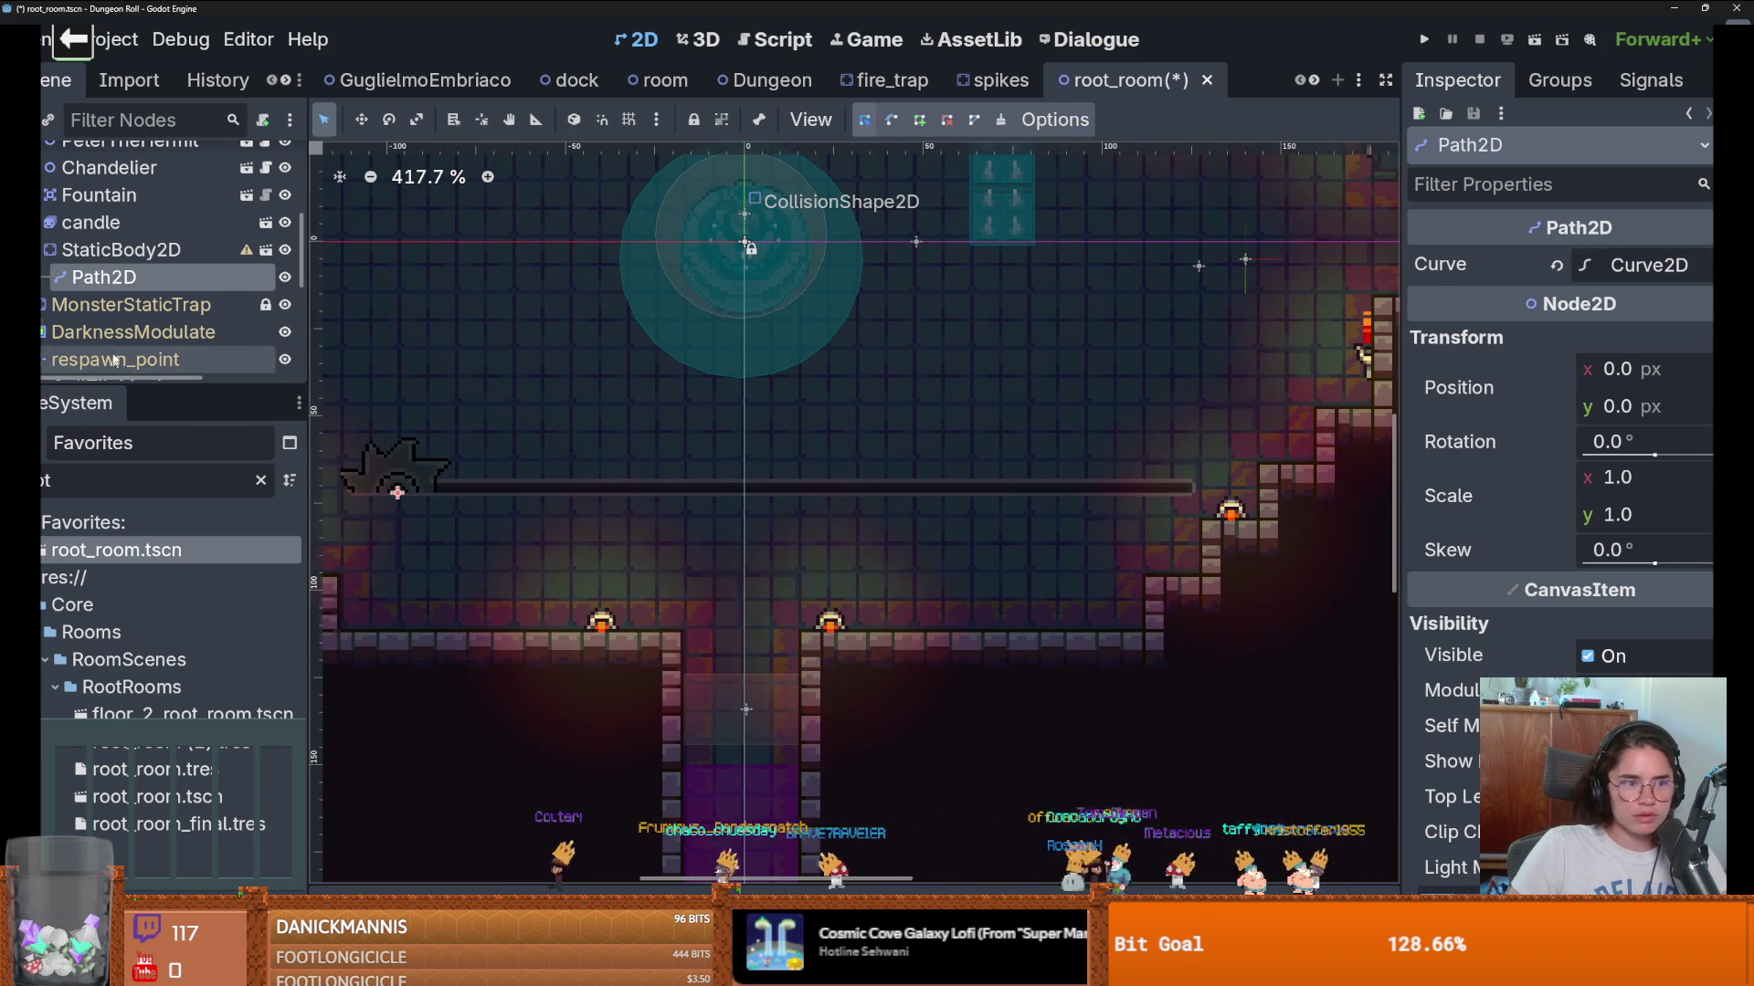
# Move Path2D above StaticBody2D and give it a PathFollow2D child
pyautogui.rightClick(96, 284)
pyautogui.press('Escape')
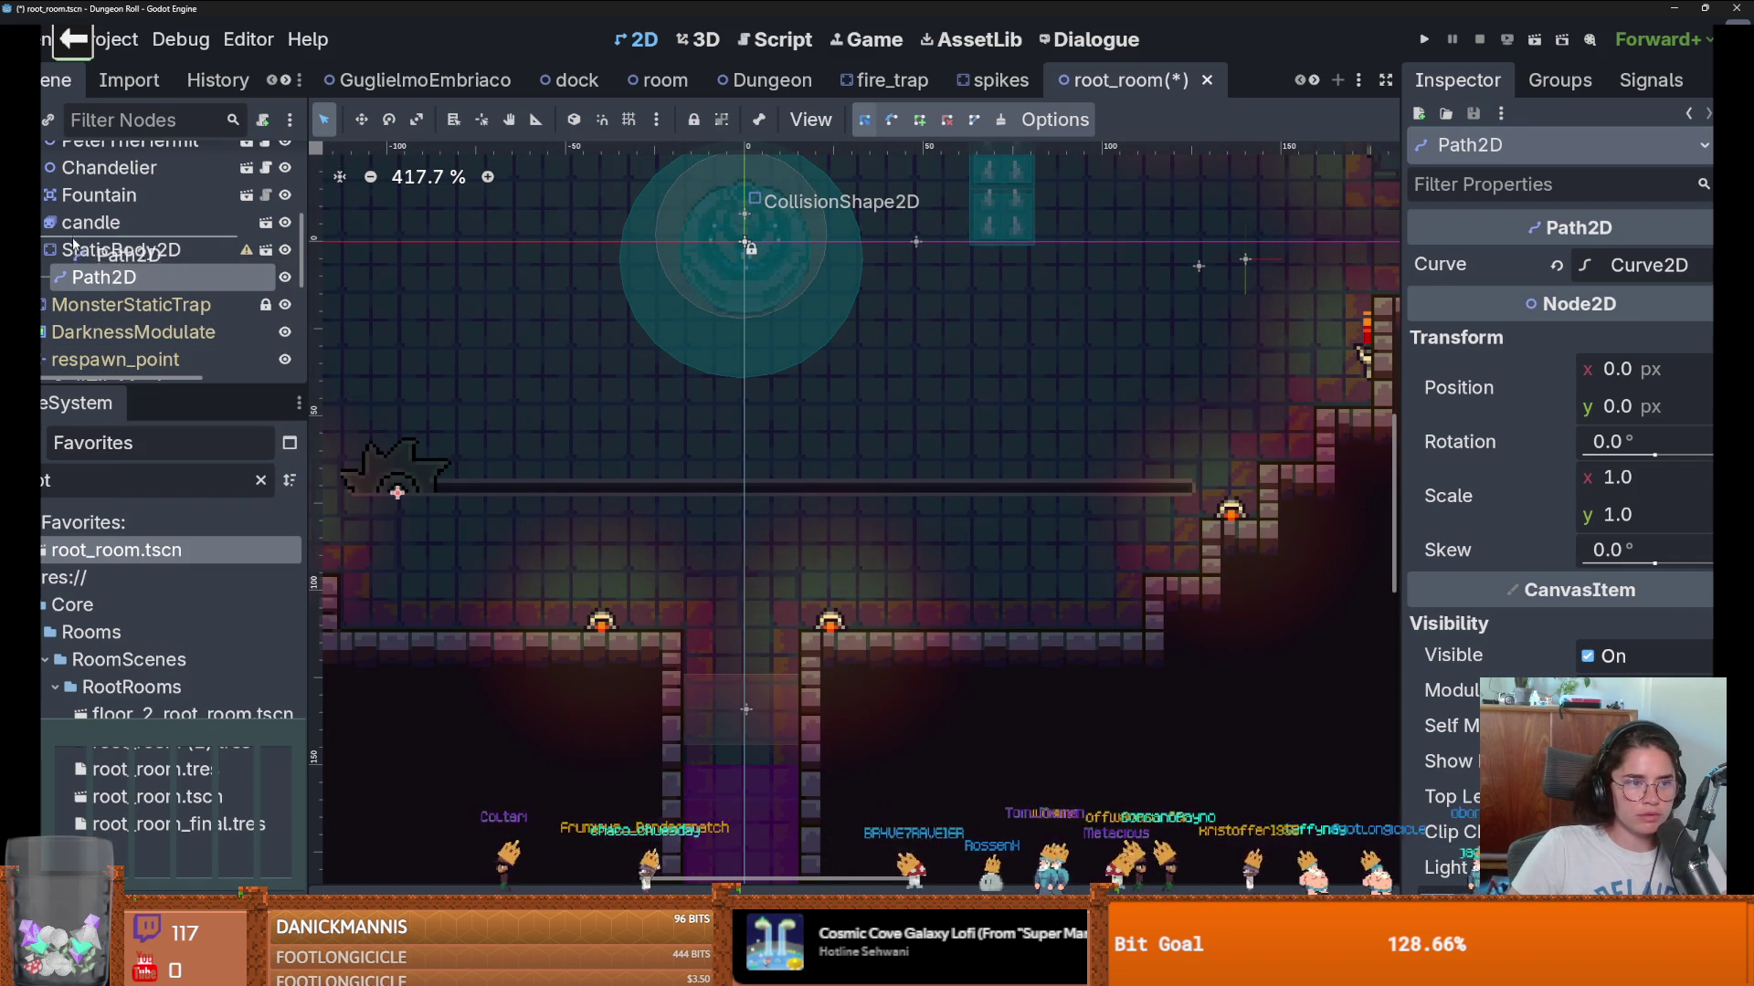
pyautogui.moveTo(73, 240); pyautogui.dragTo(75, 242)
pyautogui.rightClick(96, 249)
pyautogui.click(185, 296)
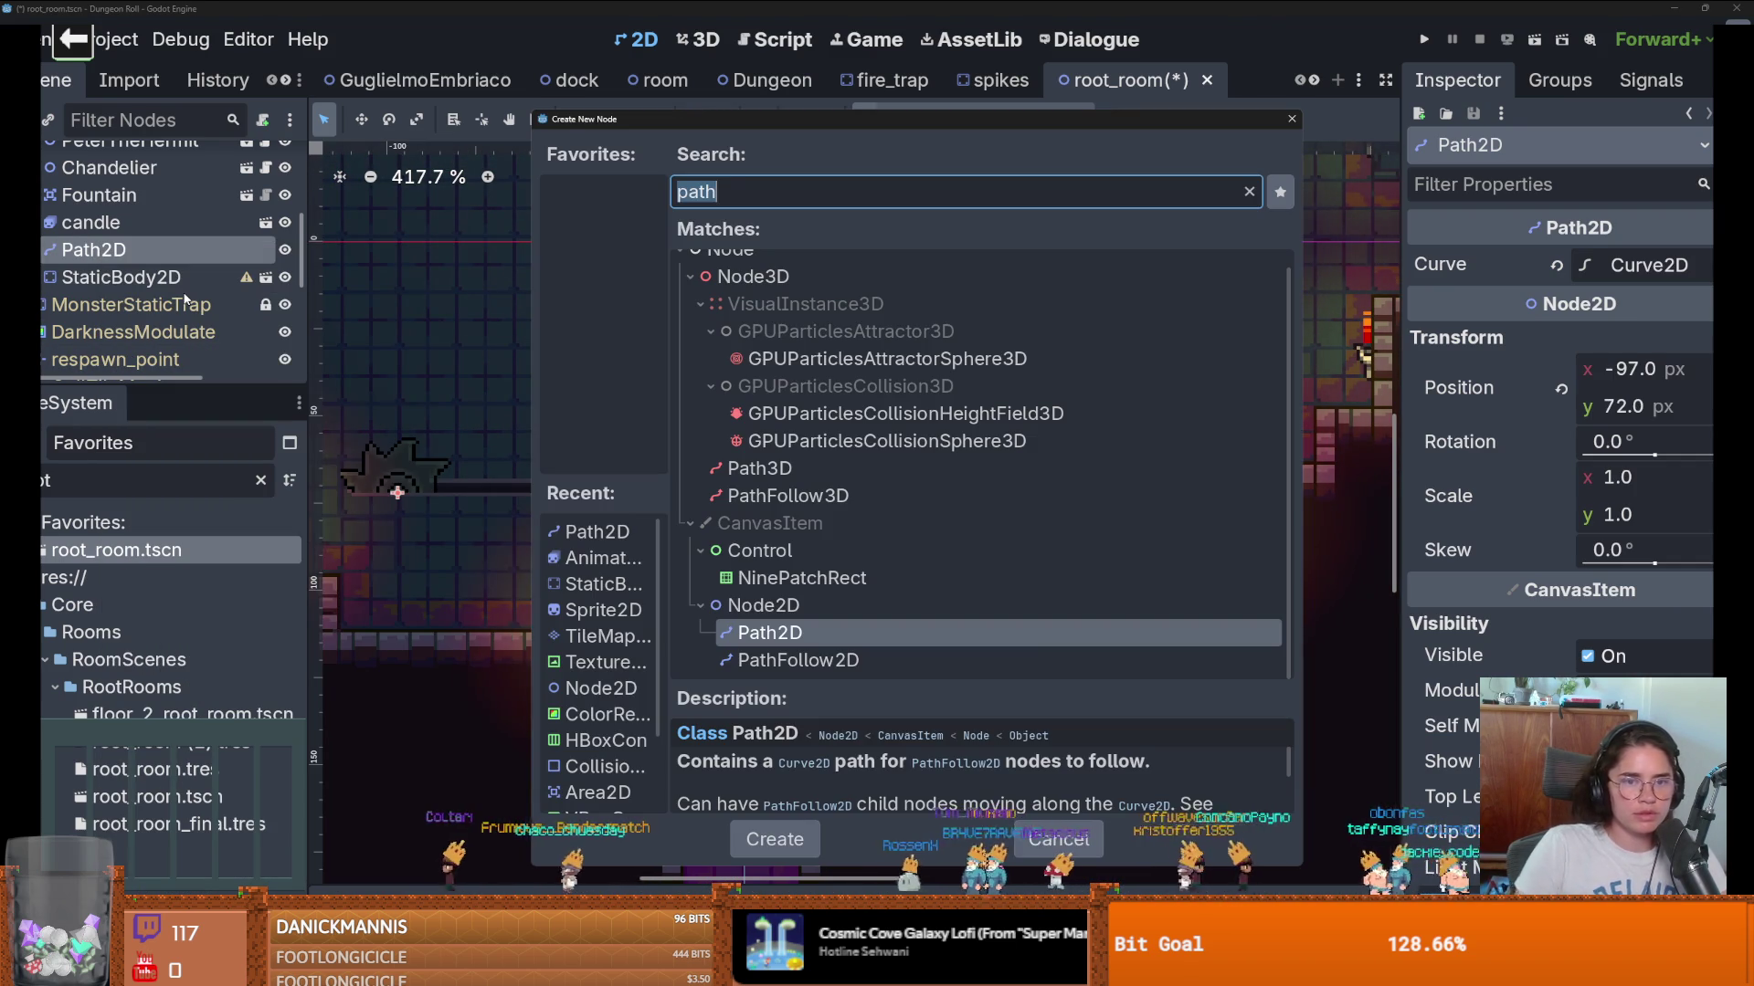
pyautogui.write('path')
pyautogui.press('Down')
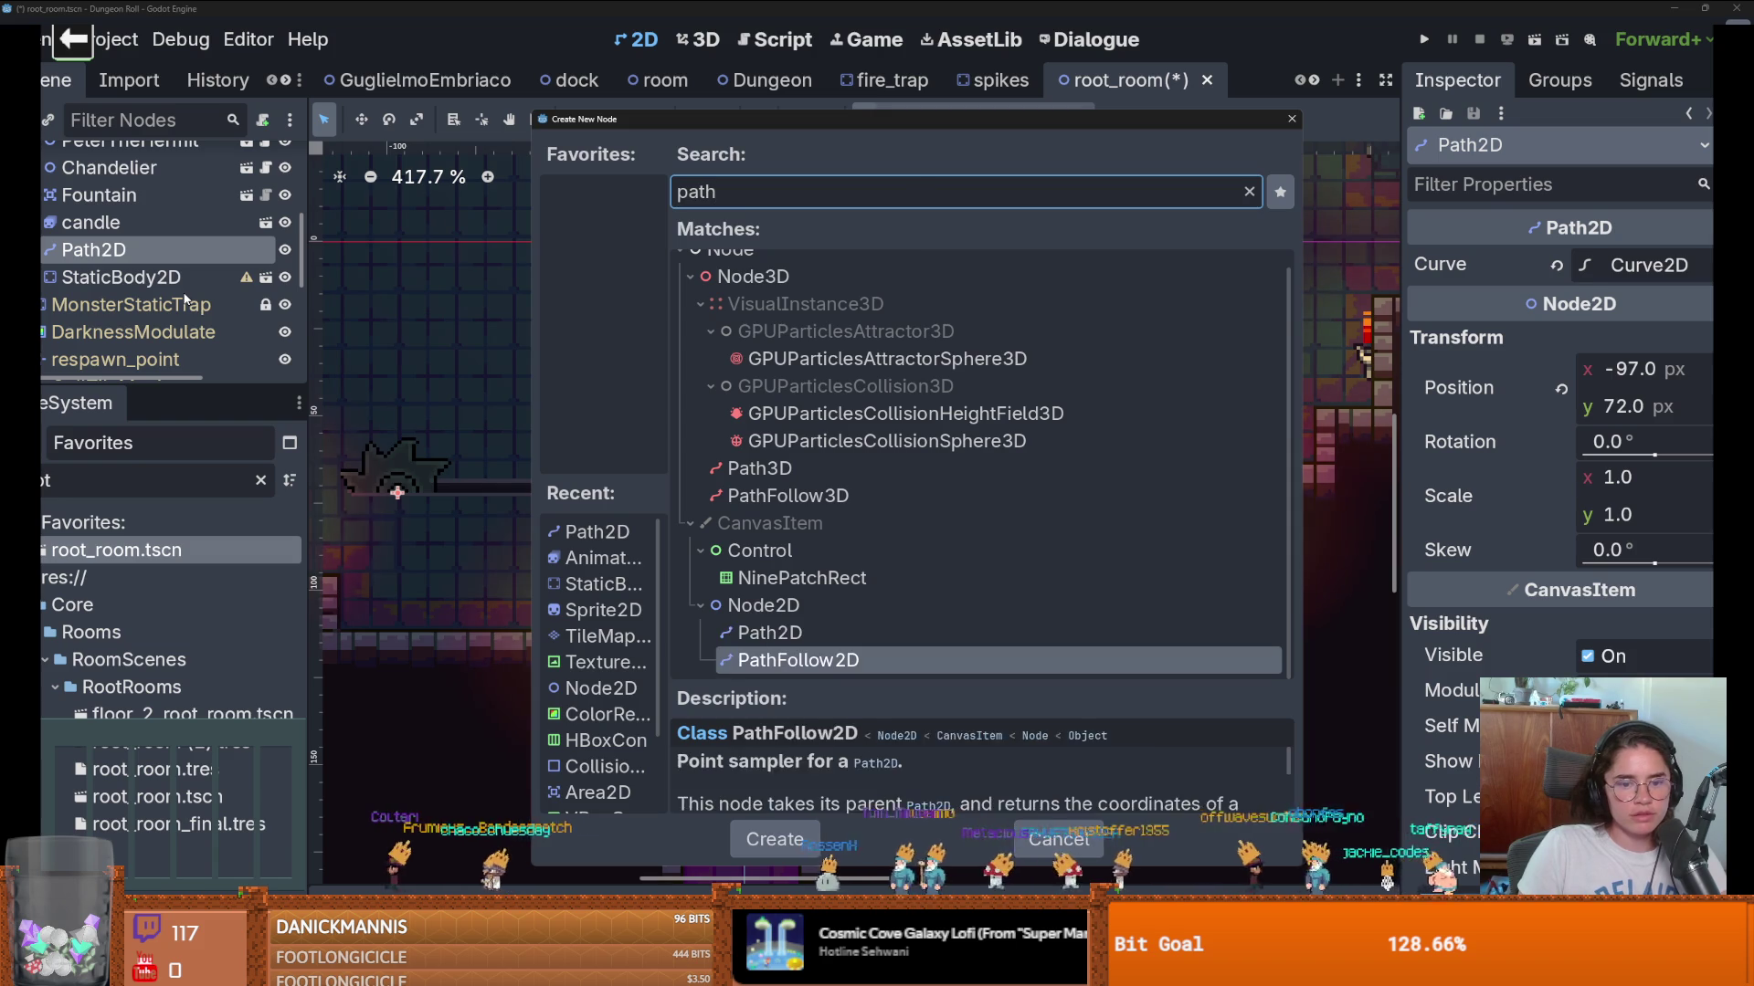
pyautogui.press('Return')
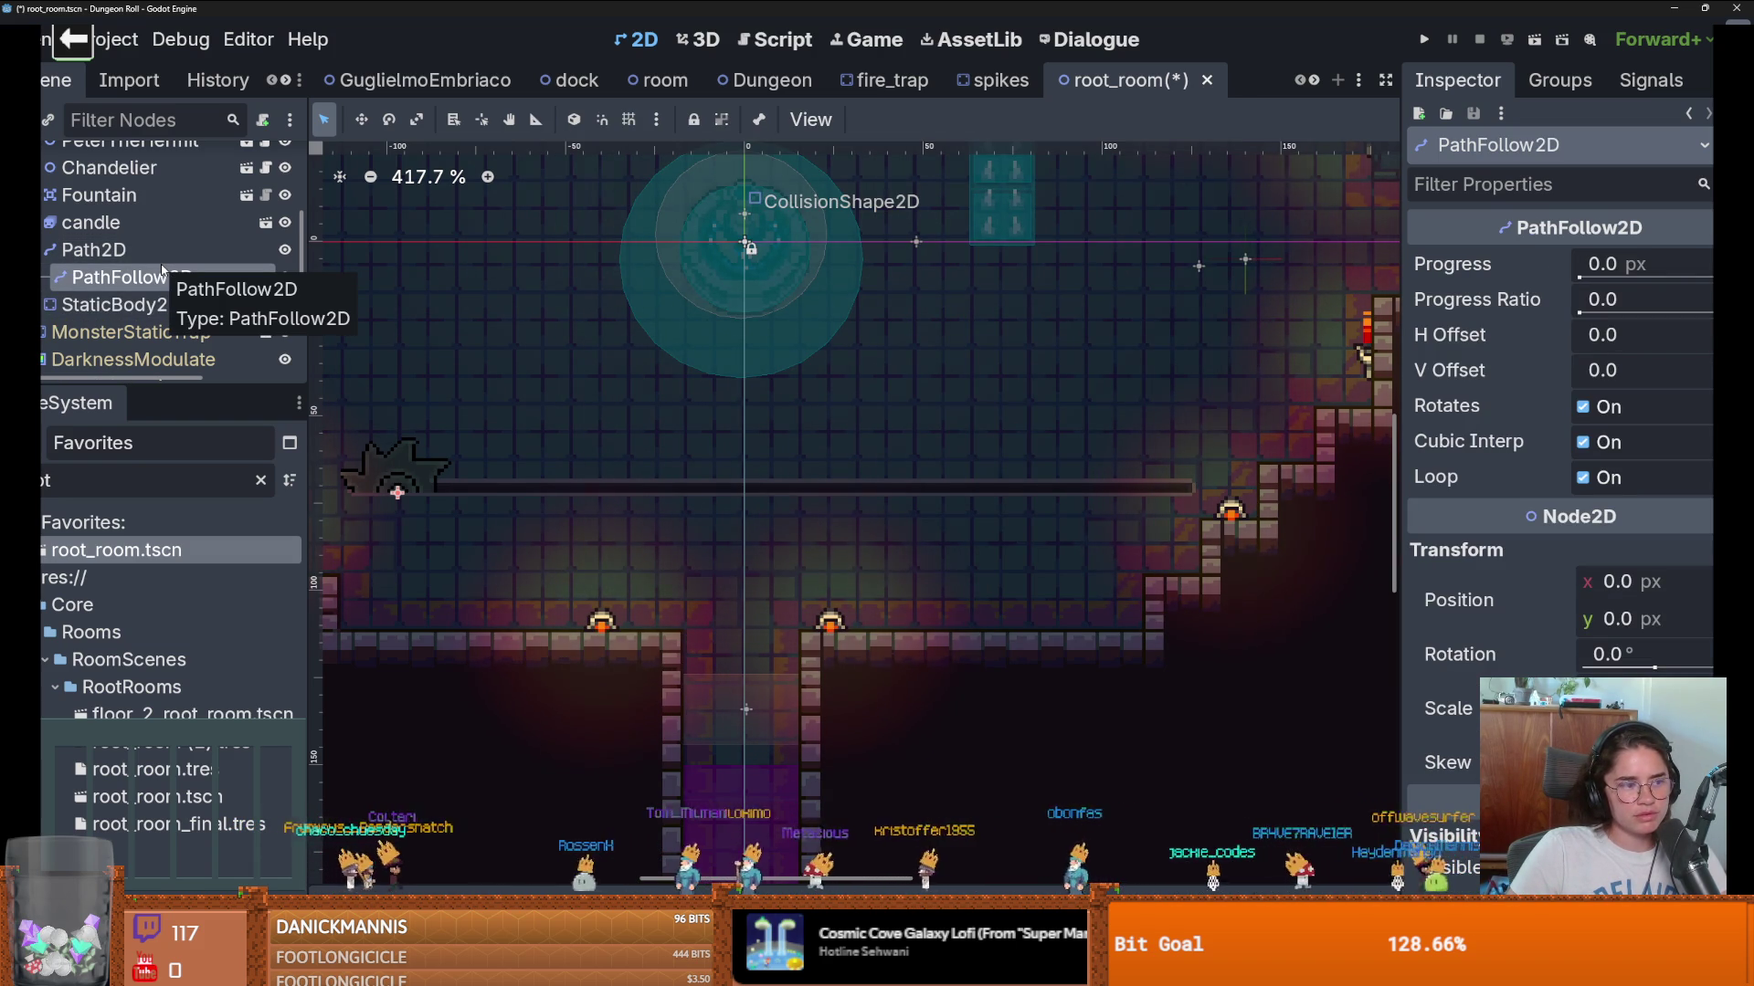
pyautogui.scroll(-3, 267, 325)
pyautogui.scroll(3, 268, 325)
# Drag StaticBody2D onto PathFollow2D in the enlarged Scene dock to reparent it
pyautogui.moveTo(170, 388); pyautogui.dragTo(190, 445)
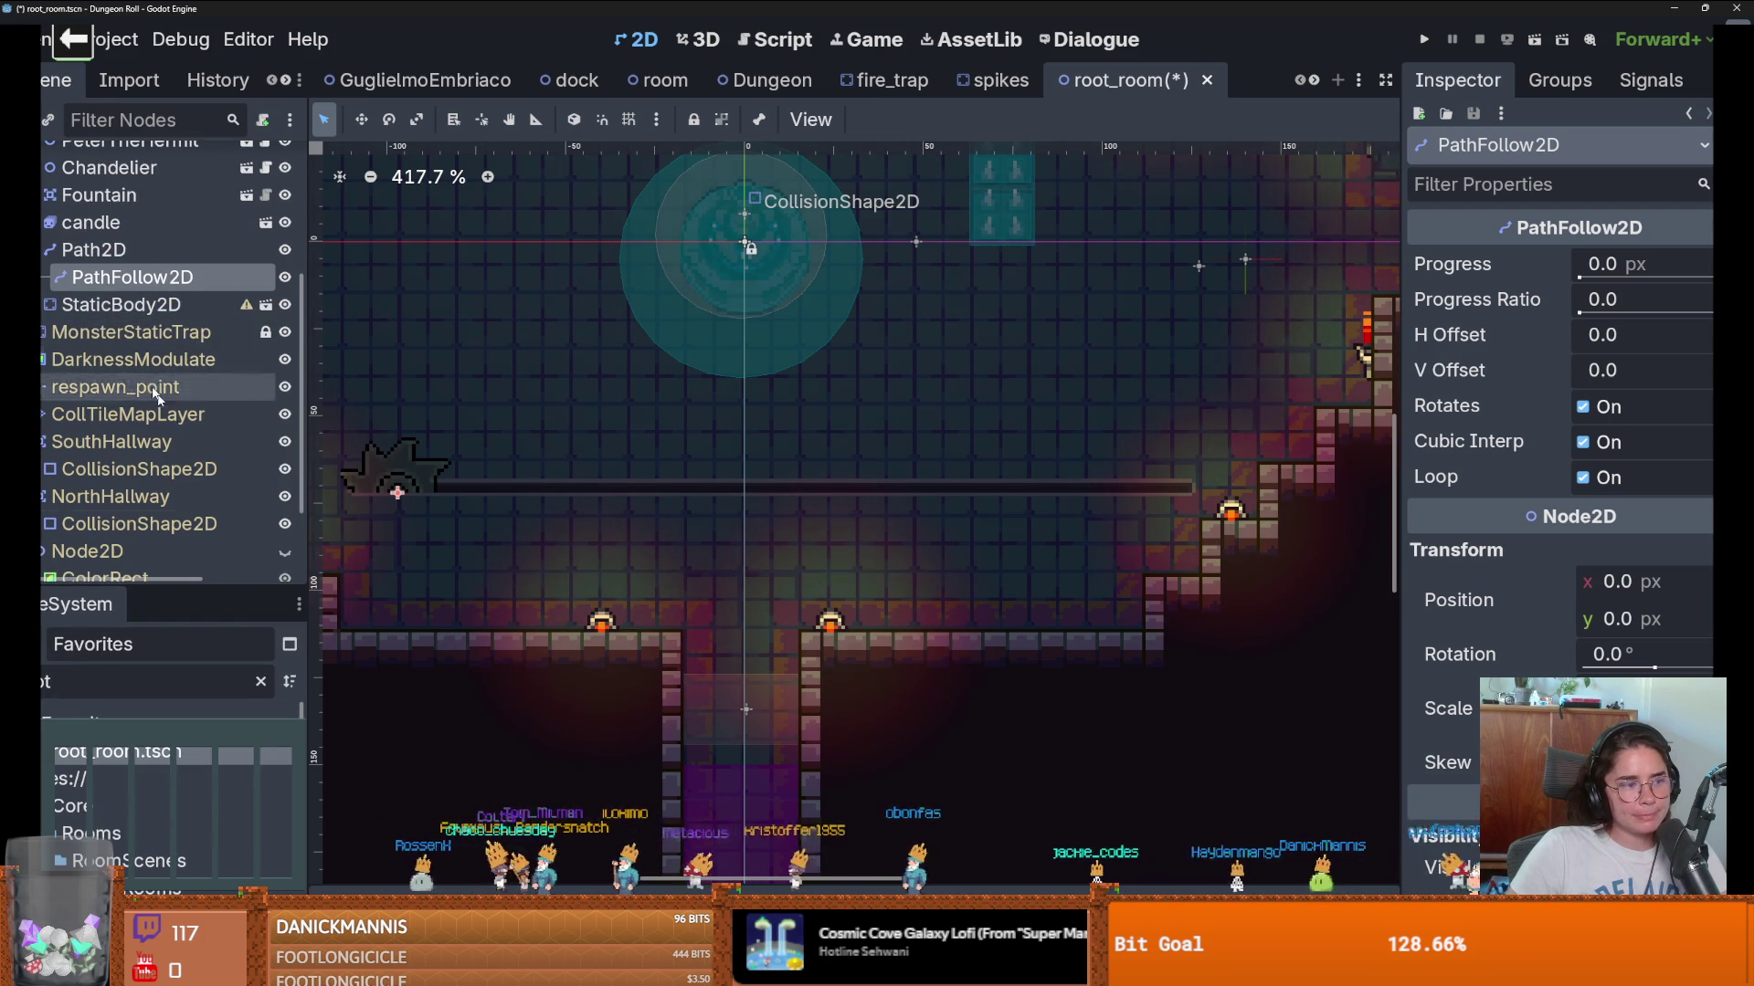
pyautogui.click(94, 249)
pyautogui.click(120, 304)
pyautogui.click(132, 276)
pyautogui.scroll(-1, 517, 457)
pyautogui.scroll(-1, 517, 462)
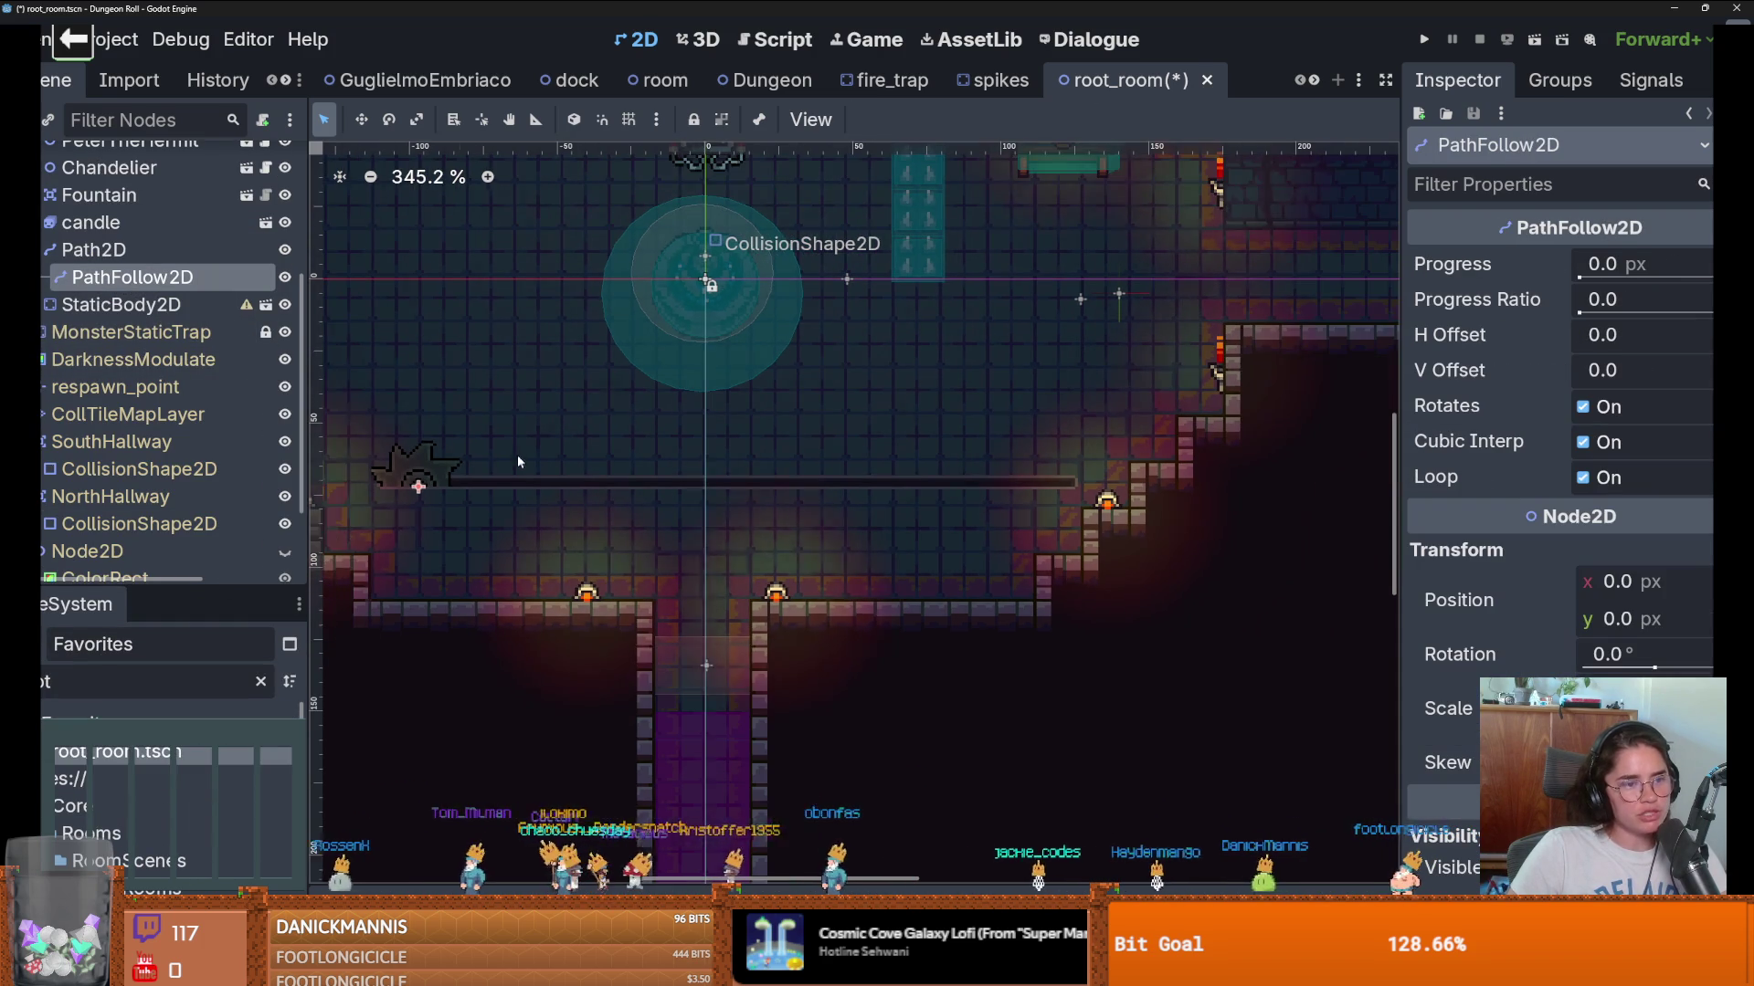
pyautogui.moveTo(121, 305); pyautogui.dragTo(134, 285)
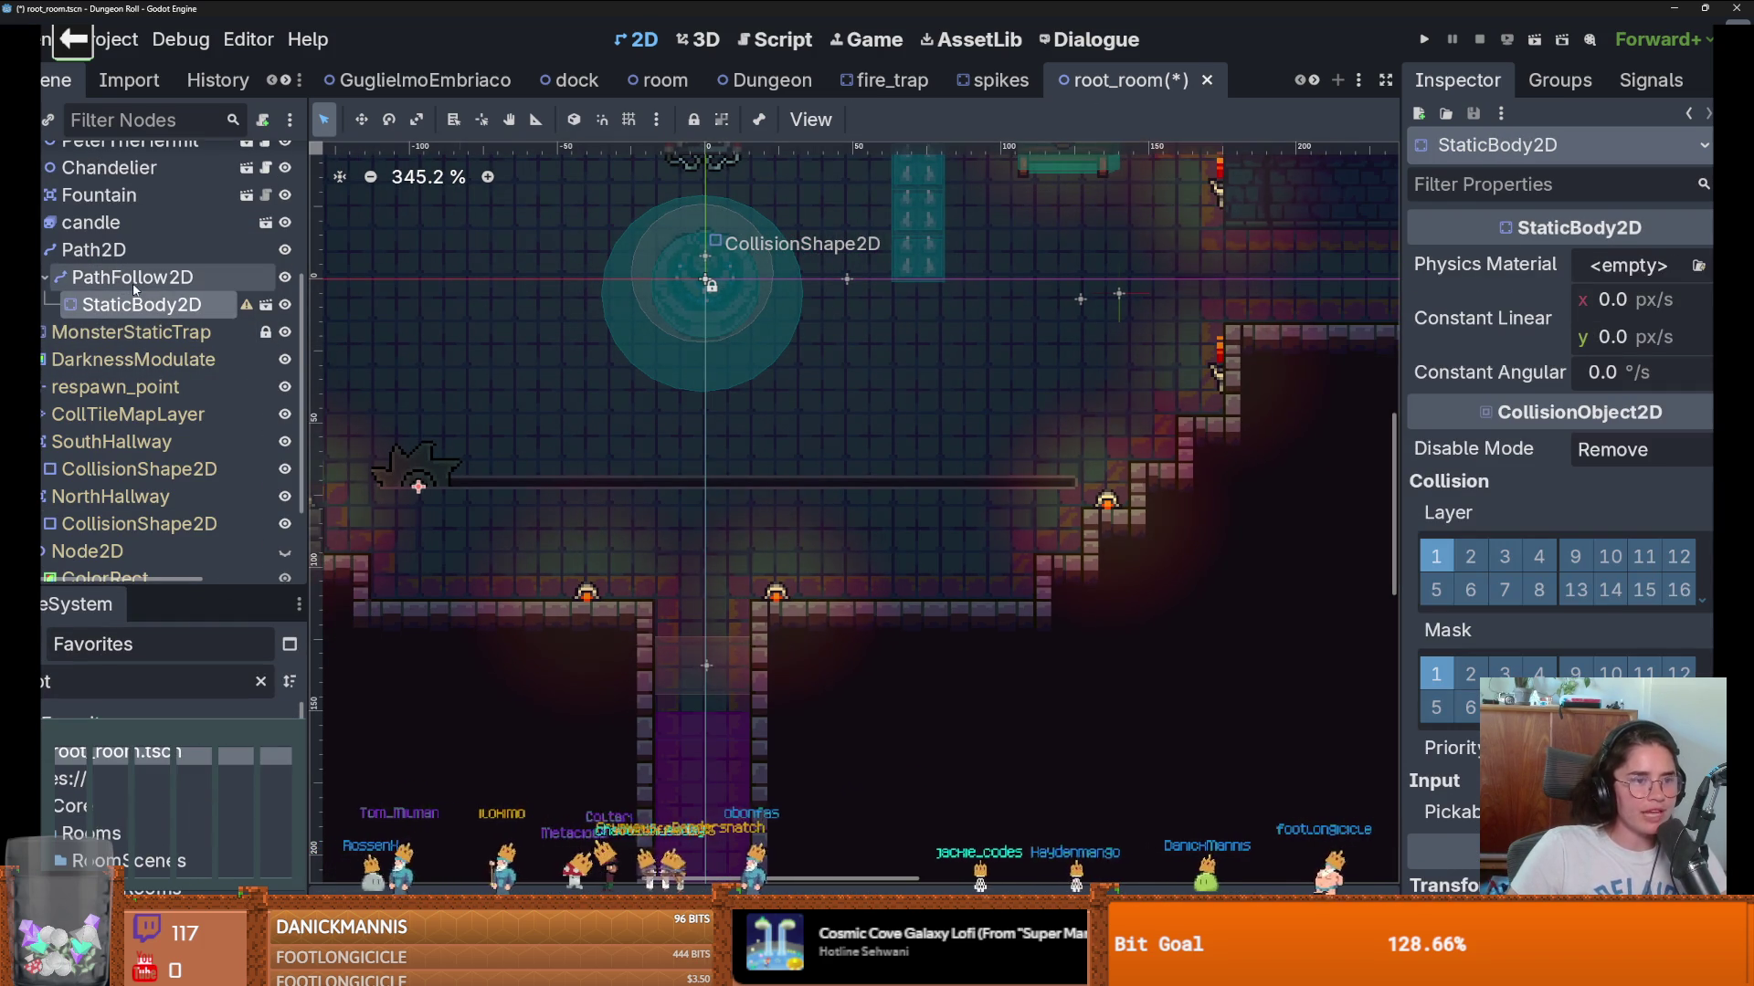
# Select the Path2D node and activate its Add Point tool
pyautogui.click(1071, 482)
pyautogui.click(717, 275)
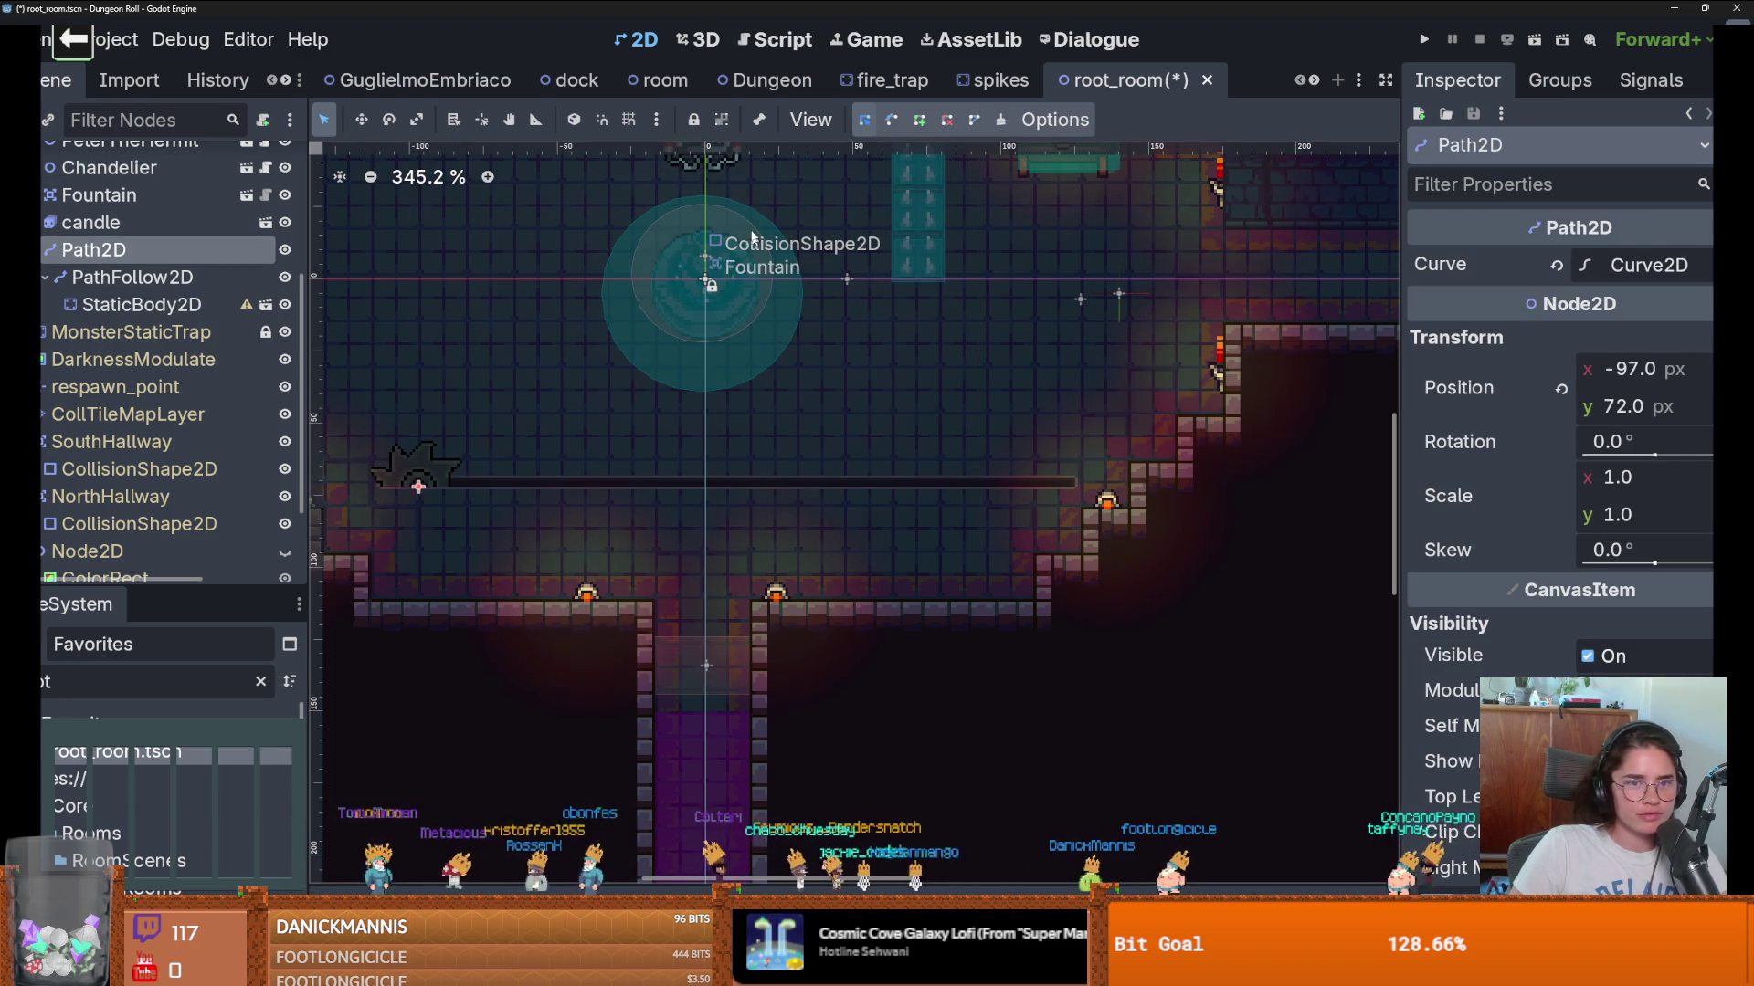
pyautogui.scroll(3, 1080, 494)
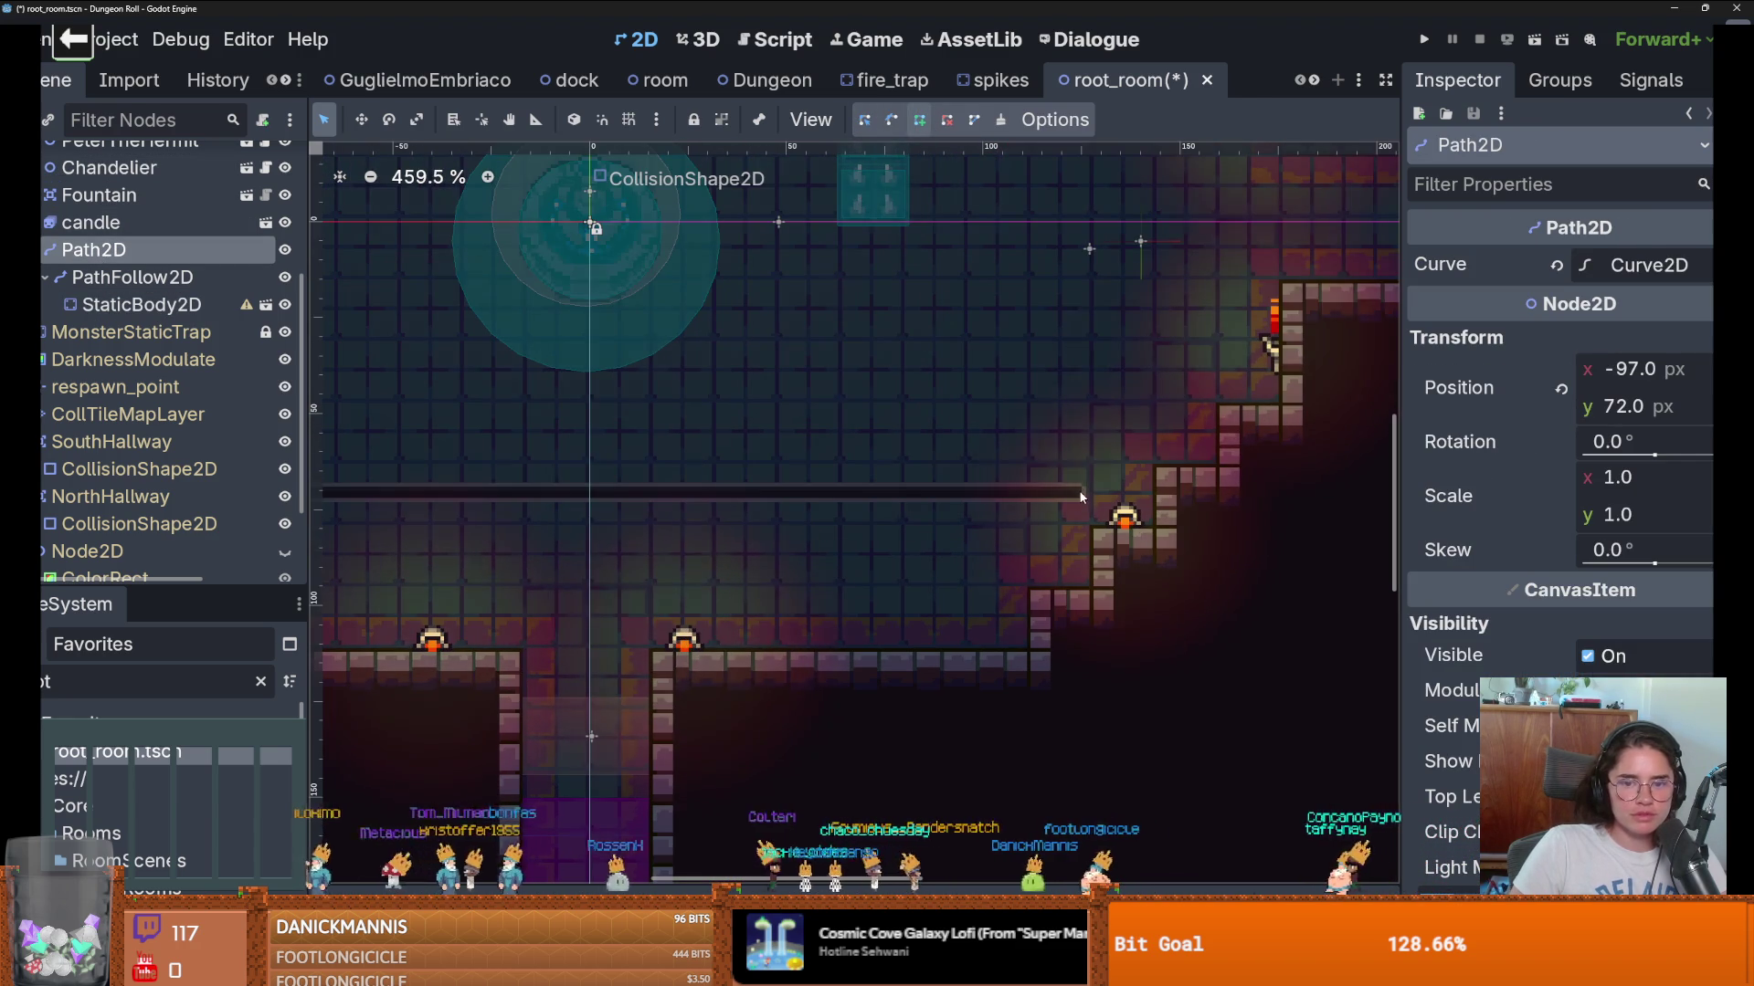
pyautogui.scroll(-2, 868, 493)
pyautogui.scroll(2, 409, 502)
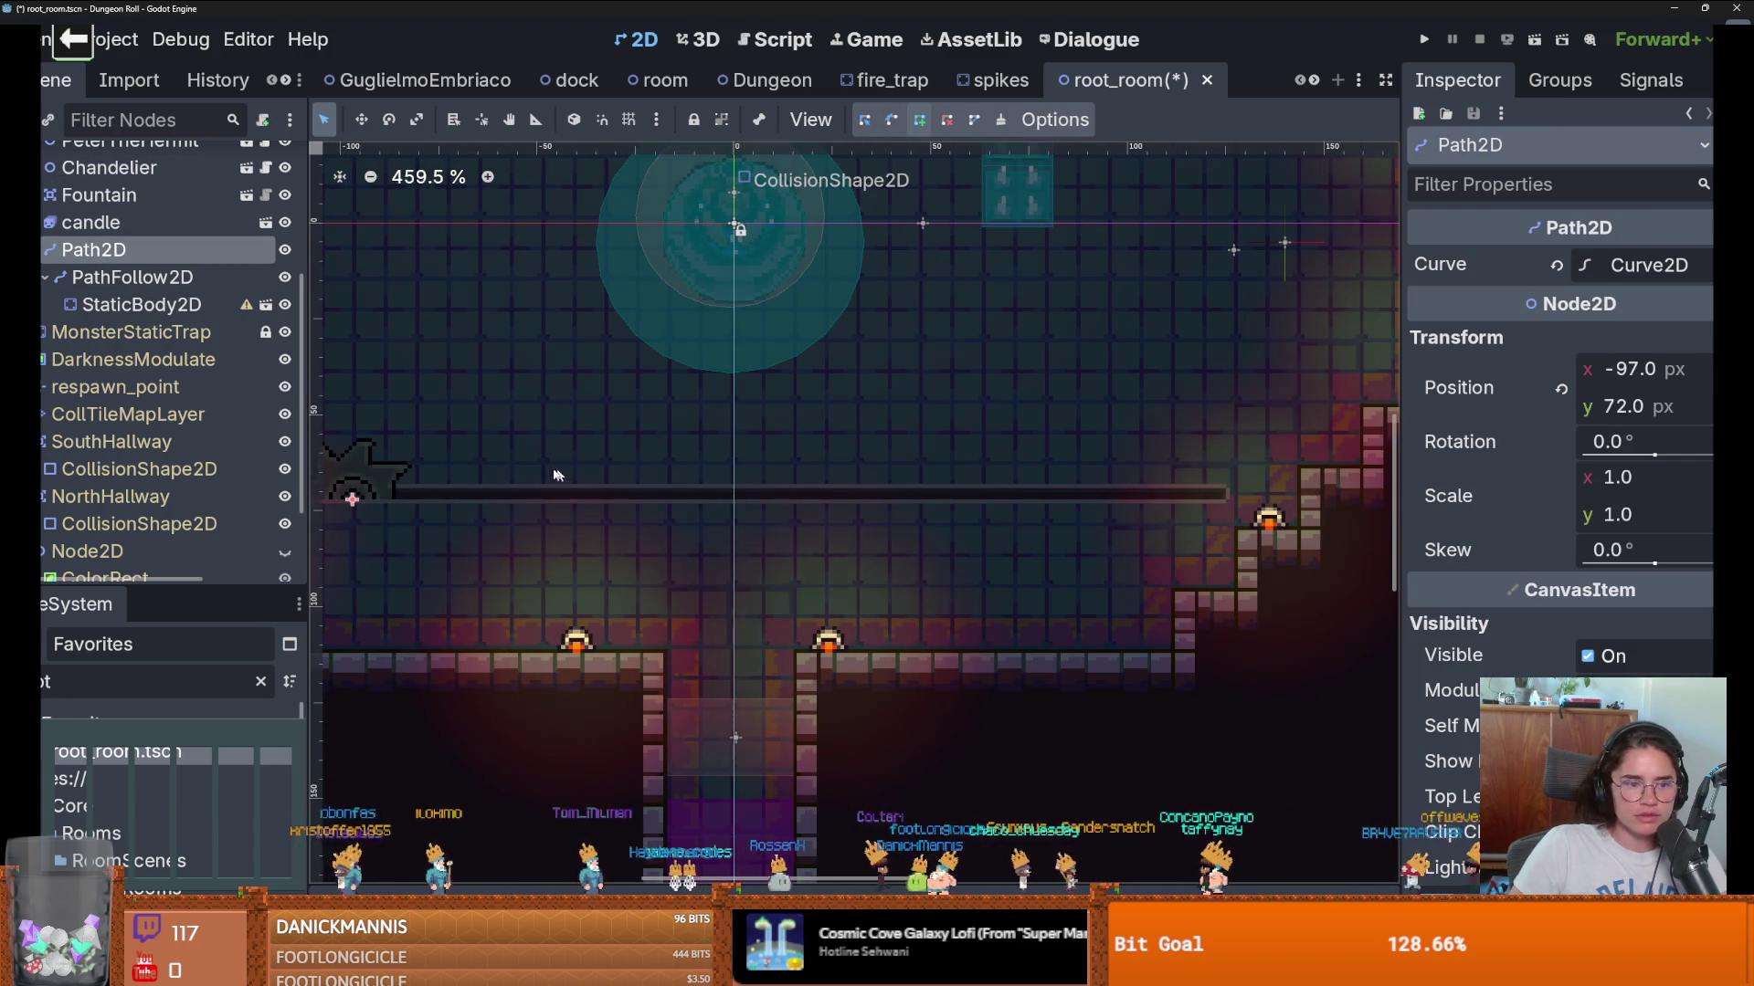
pyautogui.click(864, 119)
pyautogui.click(919, 121)
pyautogui.scroll(7, 355, 498)
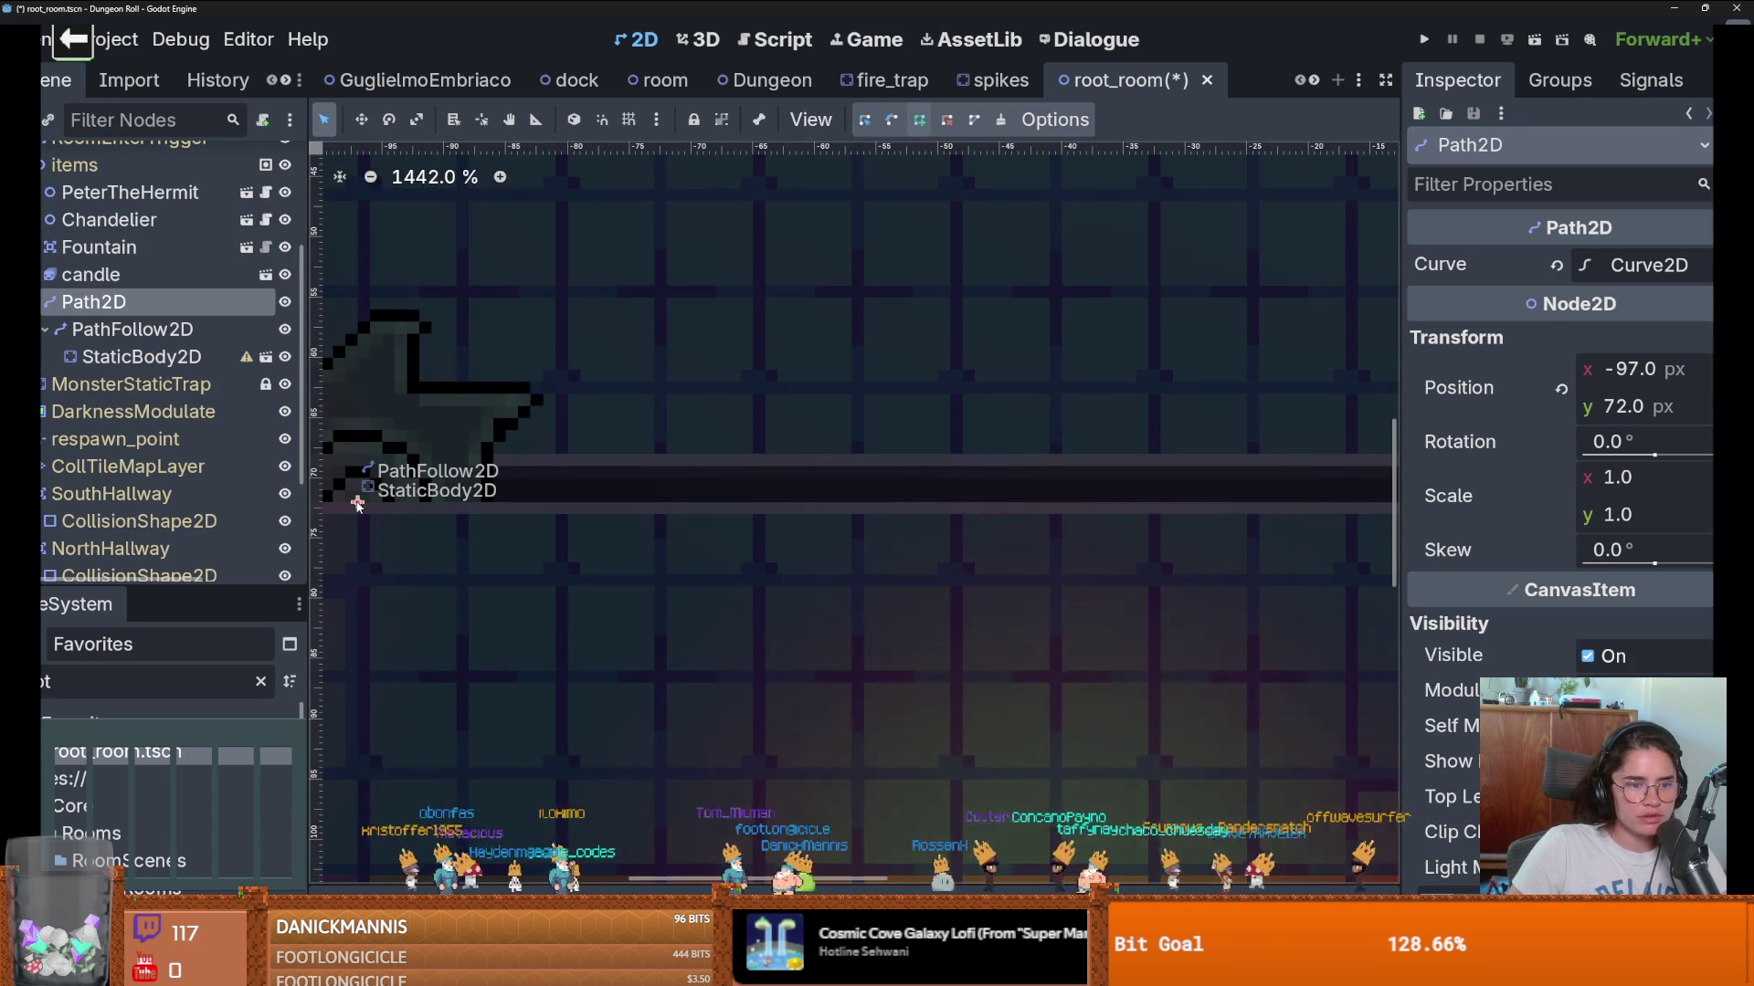
pyautogui.scroll(-7, 419, 504)
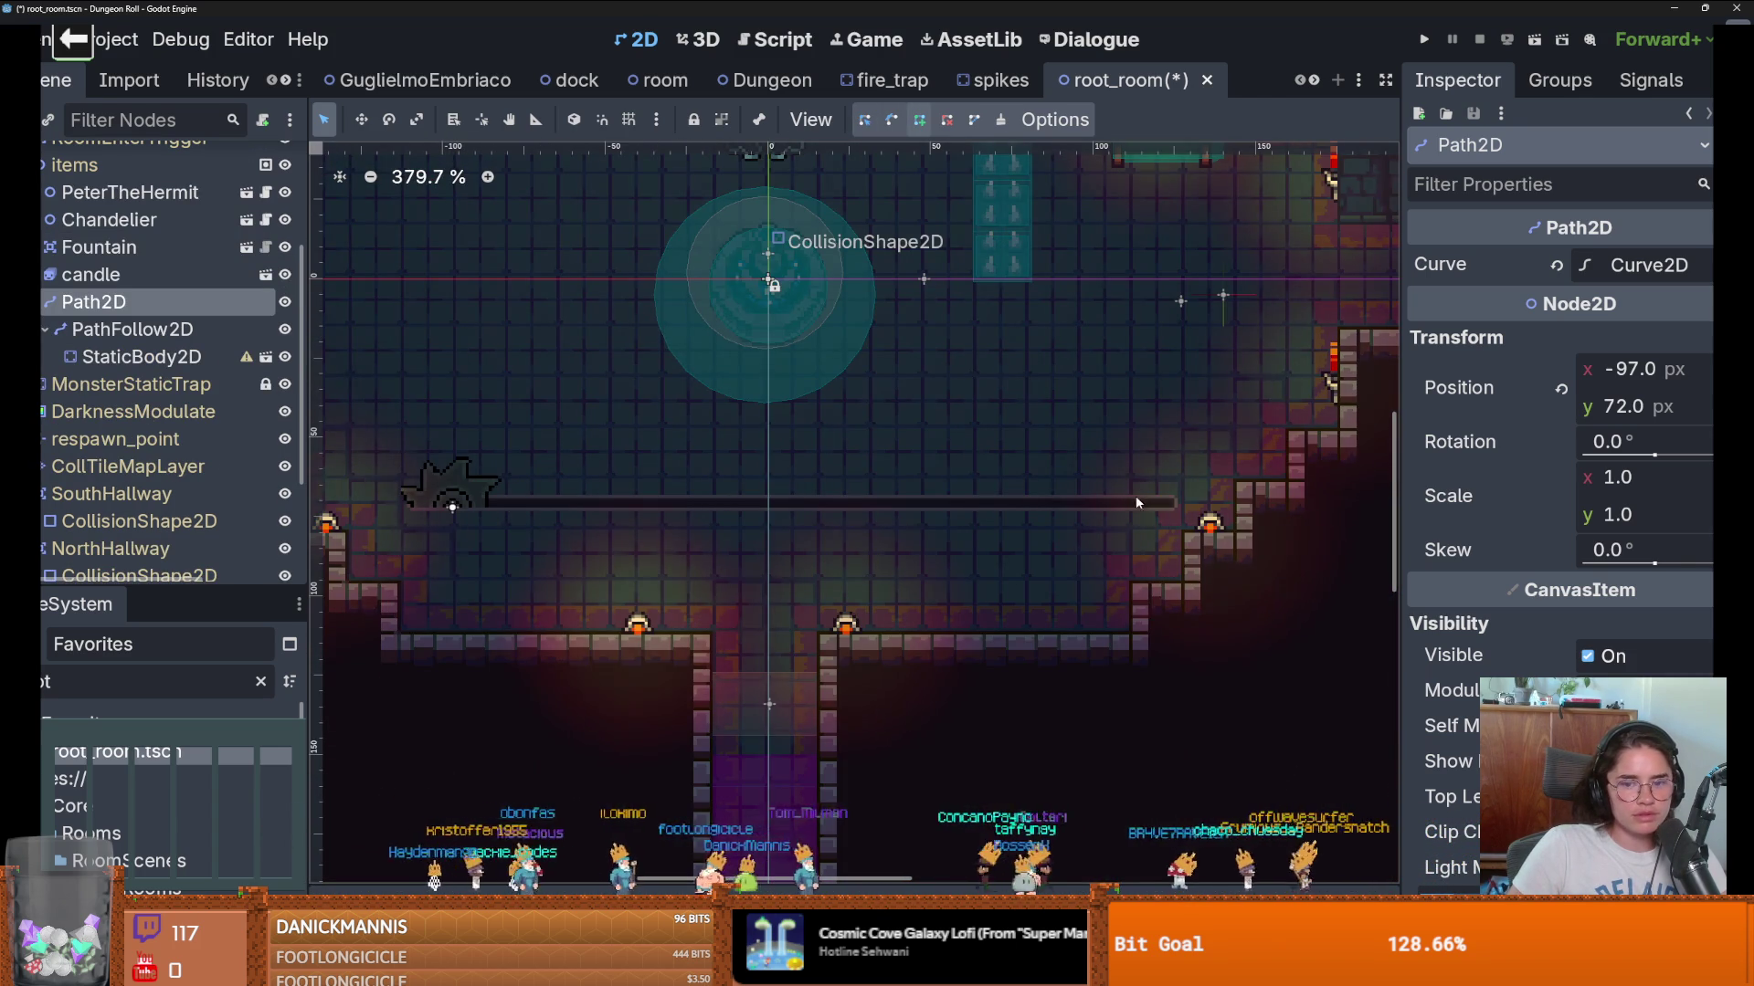
# Add a curve endpoint at (221, 0), check the Curve points, and save root_room
pyautogui.click(1176, 507)
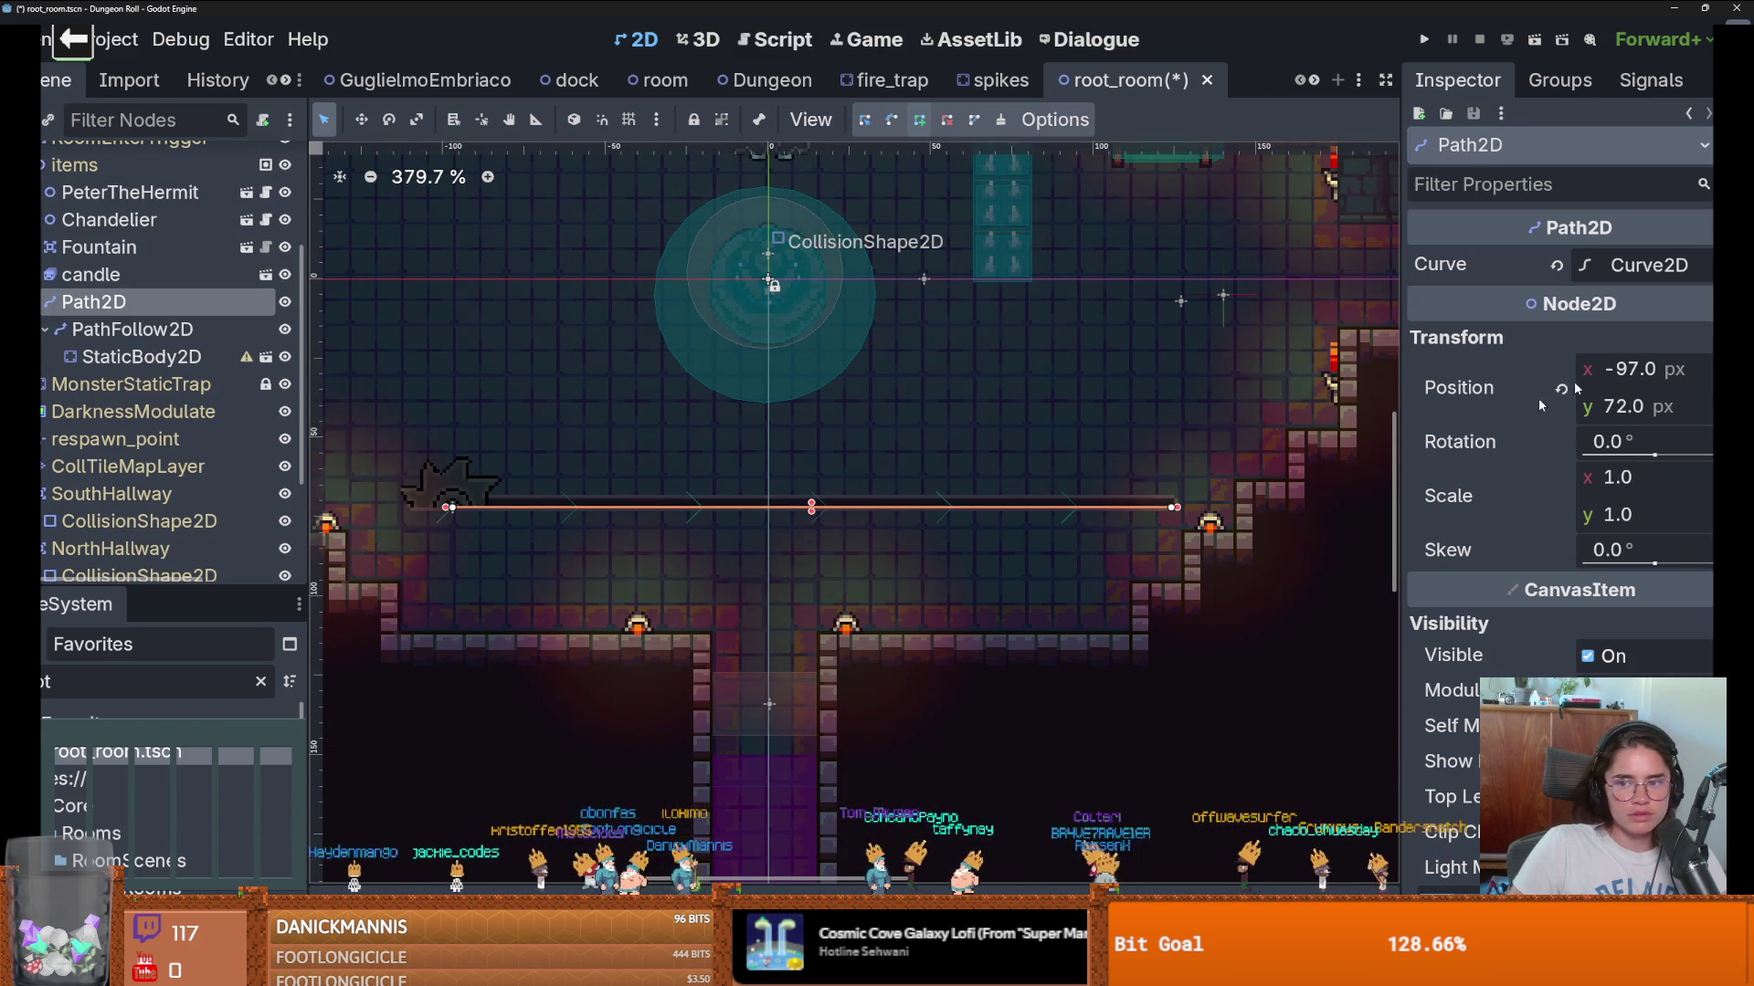
pyautogui.click(1627, 265)
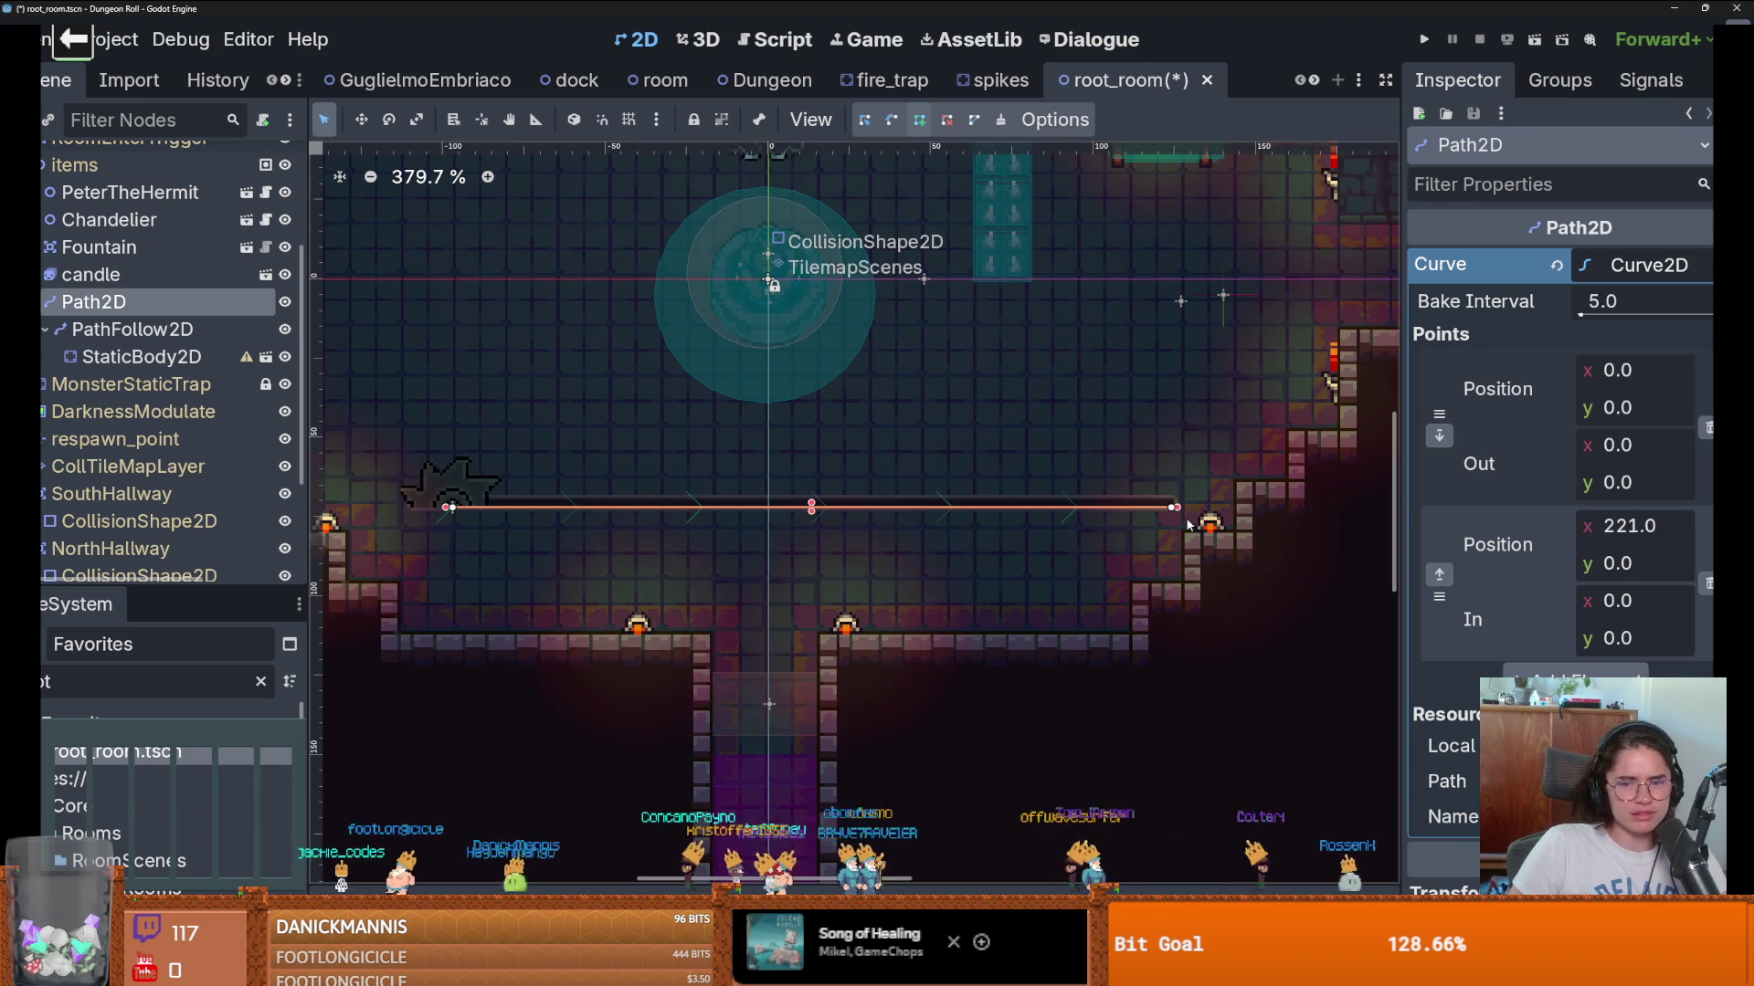
pyautogui.scroll(1, 1072, 538)
pyautogui.scroll(7, 1120, 534)
pyautogui.scroll(-7, 1119, 534)
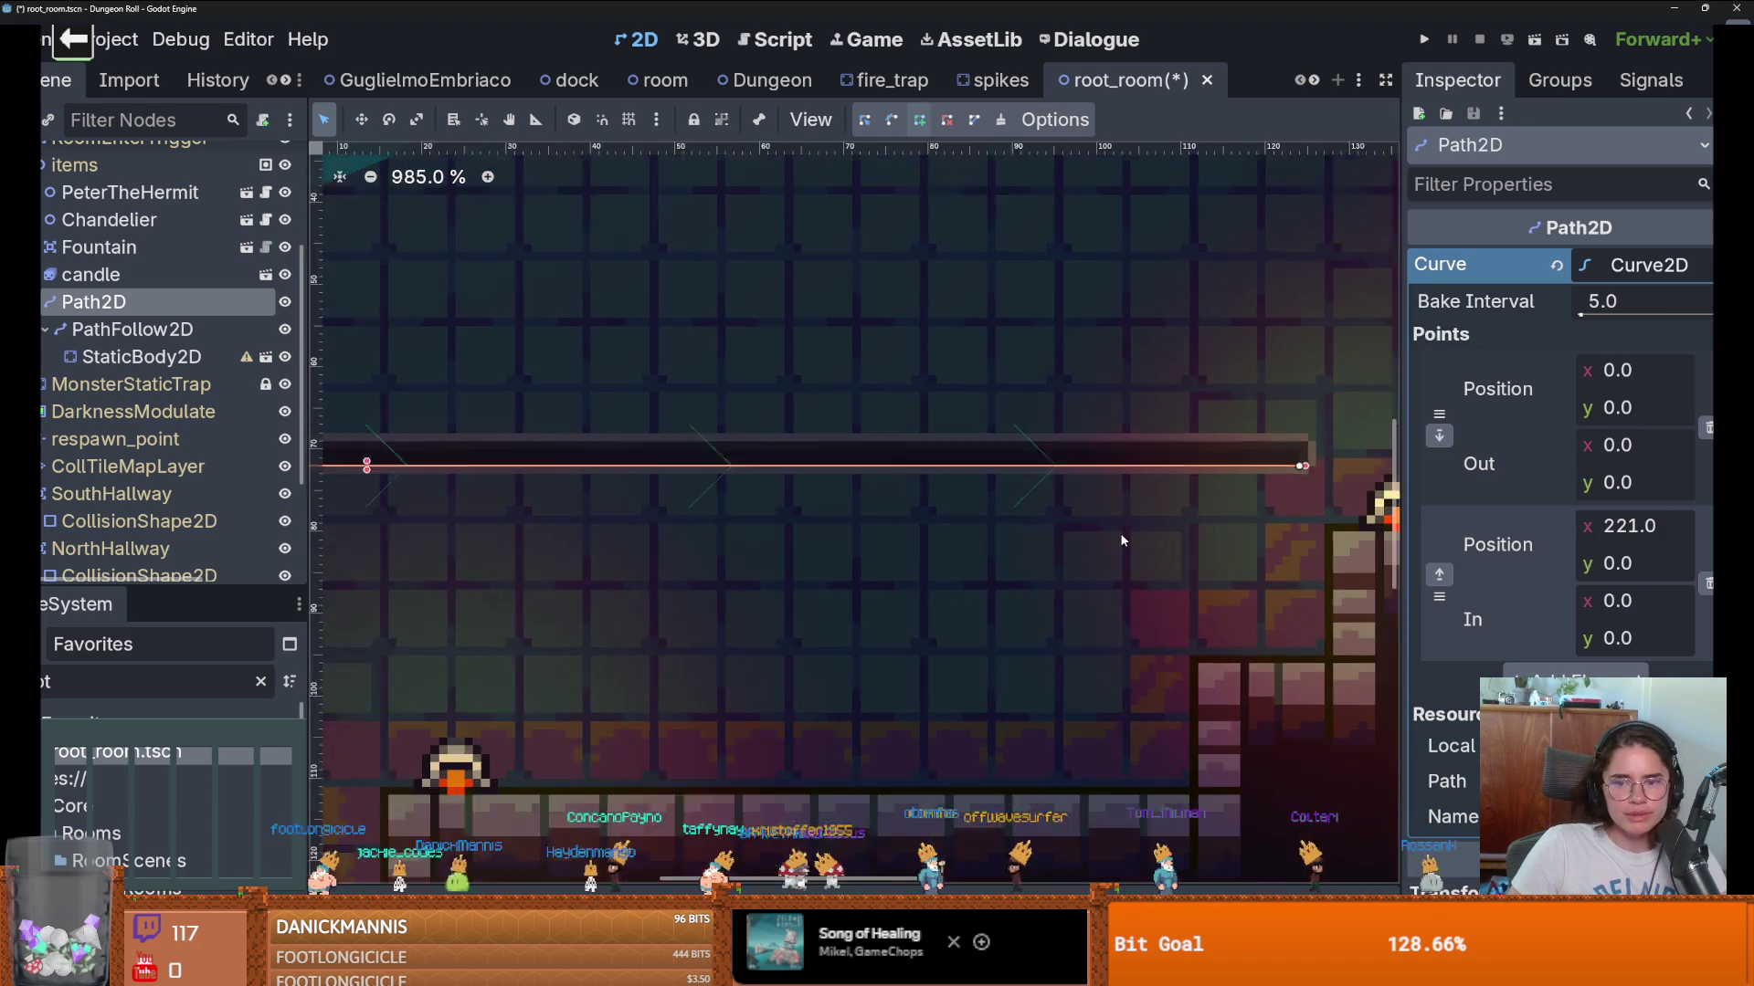
pyautogui.hotkey('ctrl', 's')
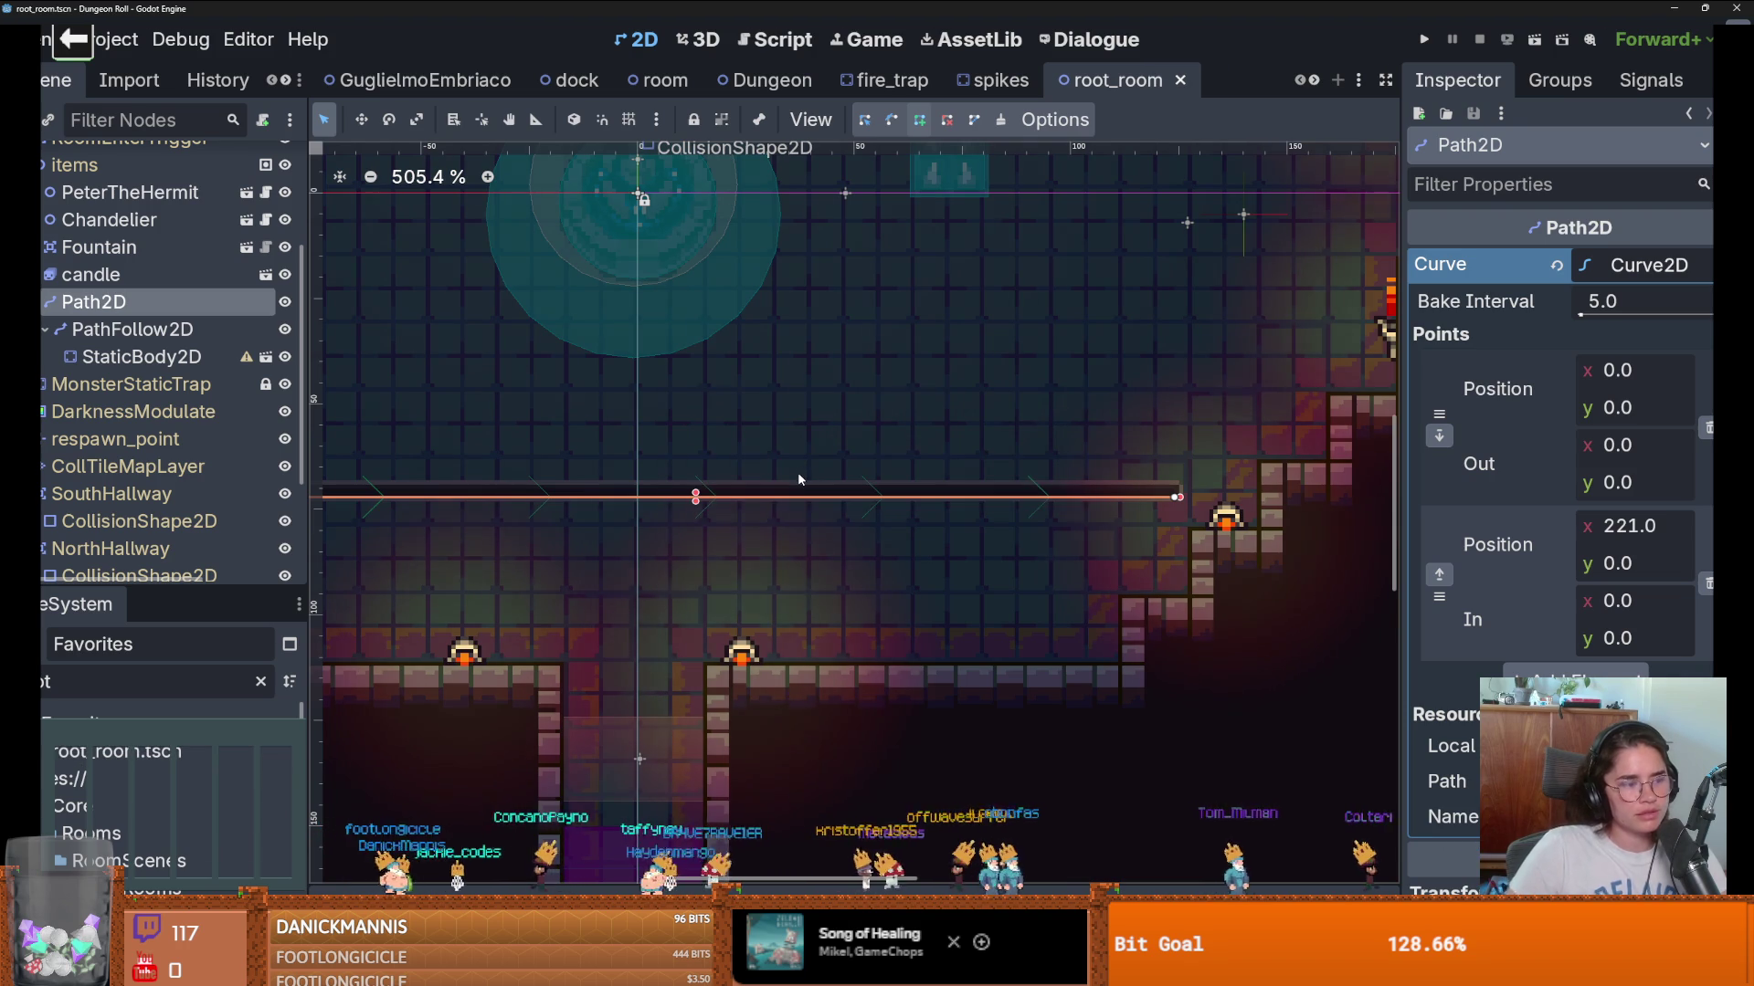
pyautogui.scroll(-4, 436, 398)
pyautogui.hscroll(-5, 435, 398)
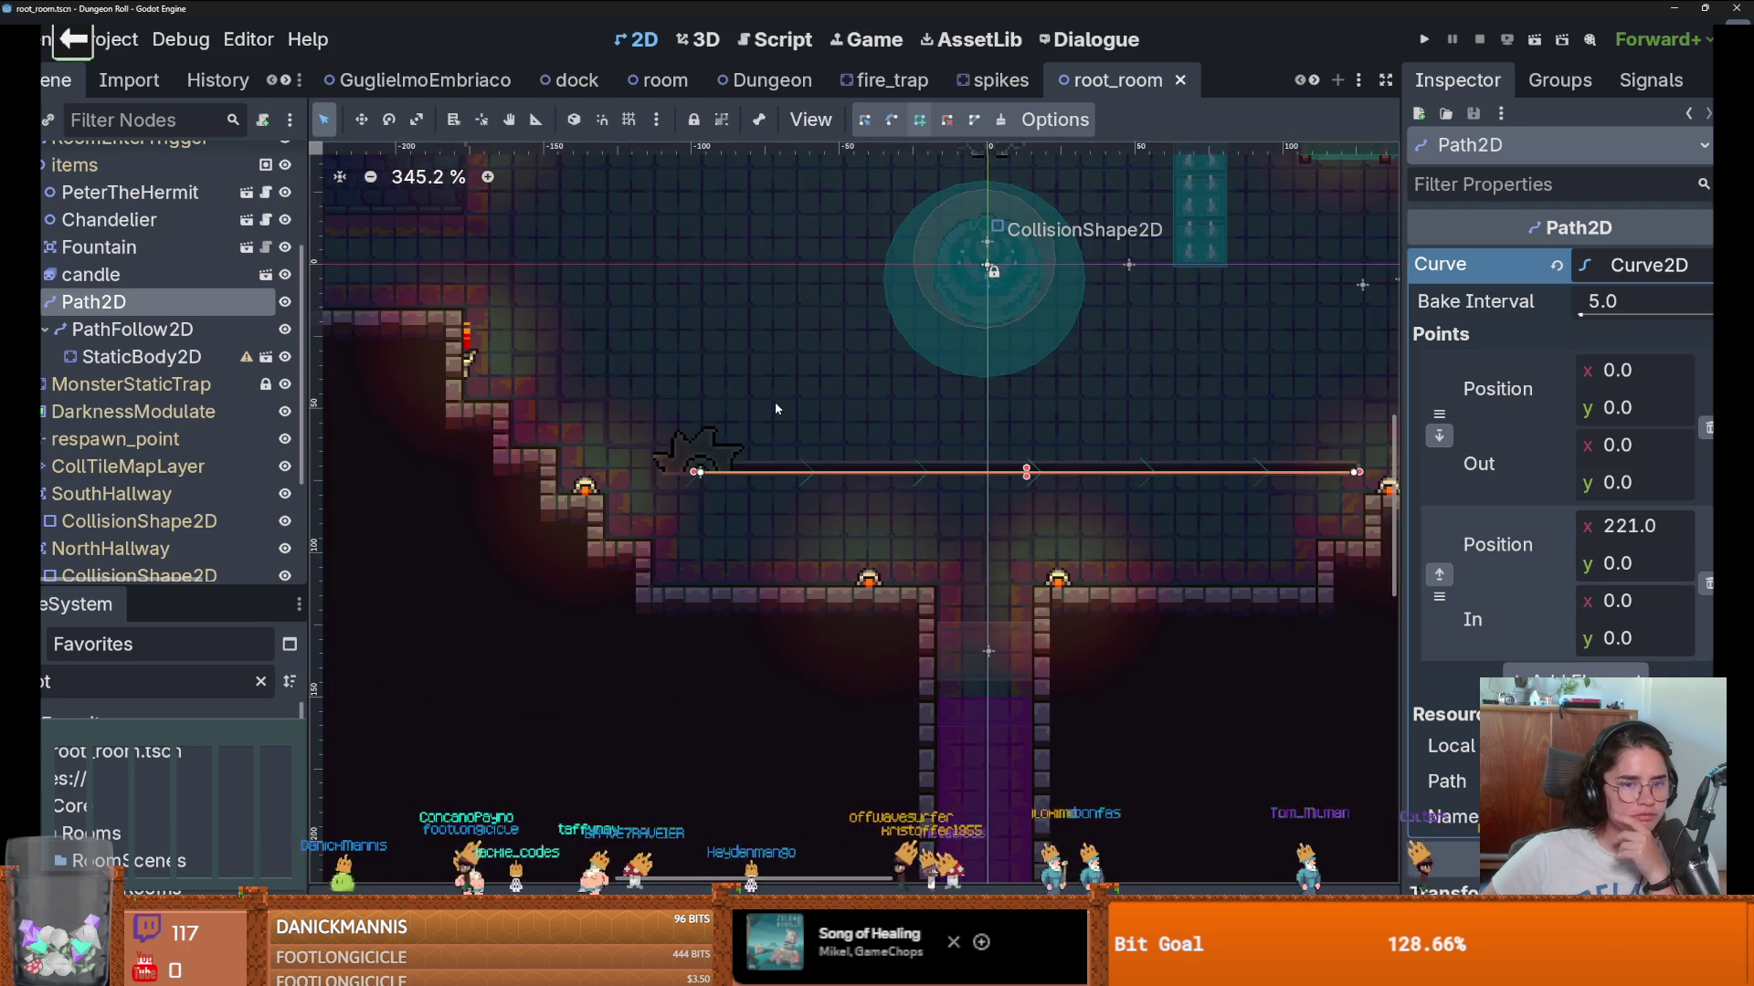
# Slide PathFollow2D along the path to test it, and turn off Rotates and Loop
pyautogui.scroll(1, 751, 418)
pyautogui.click(676, 484)
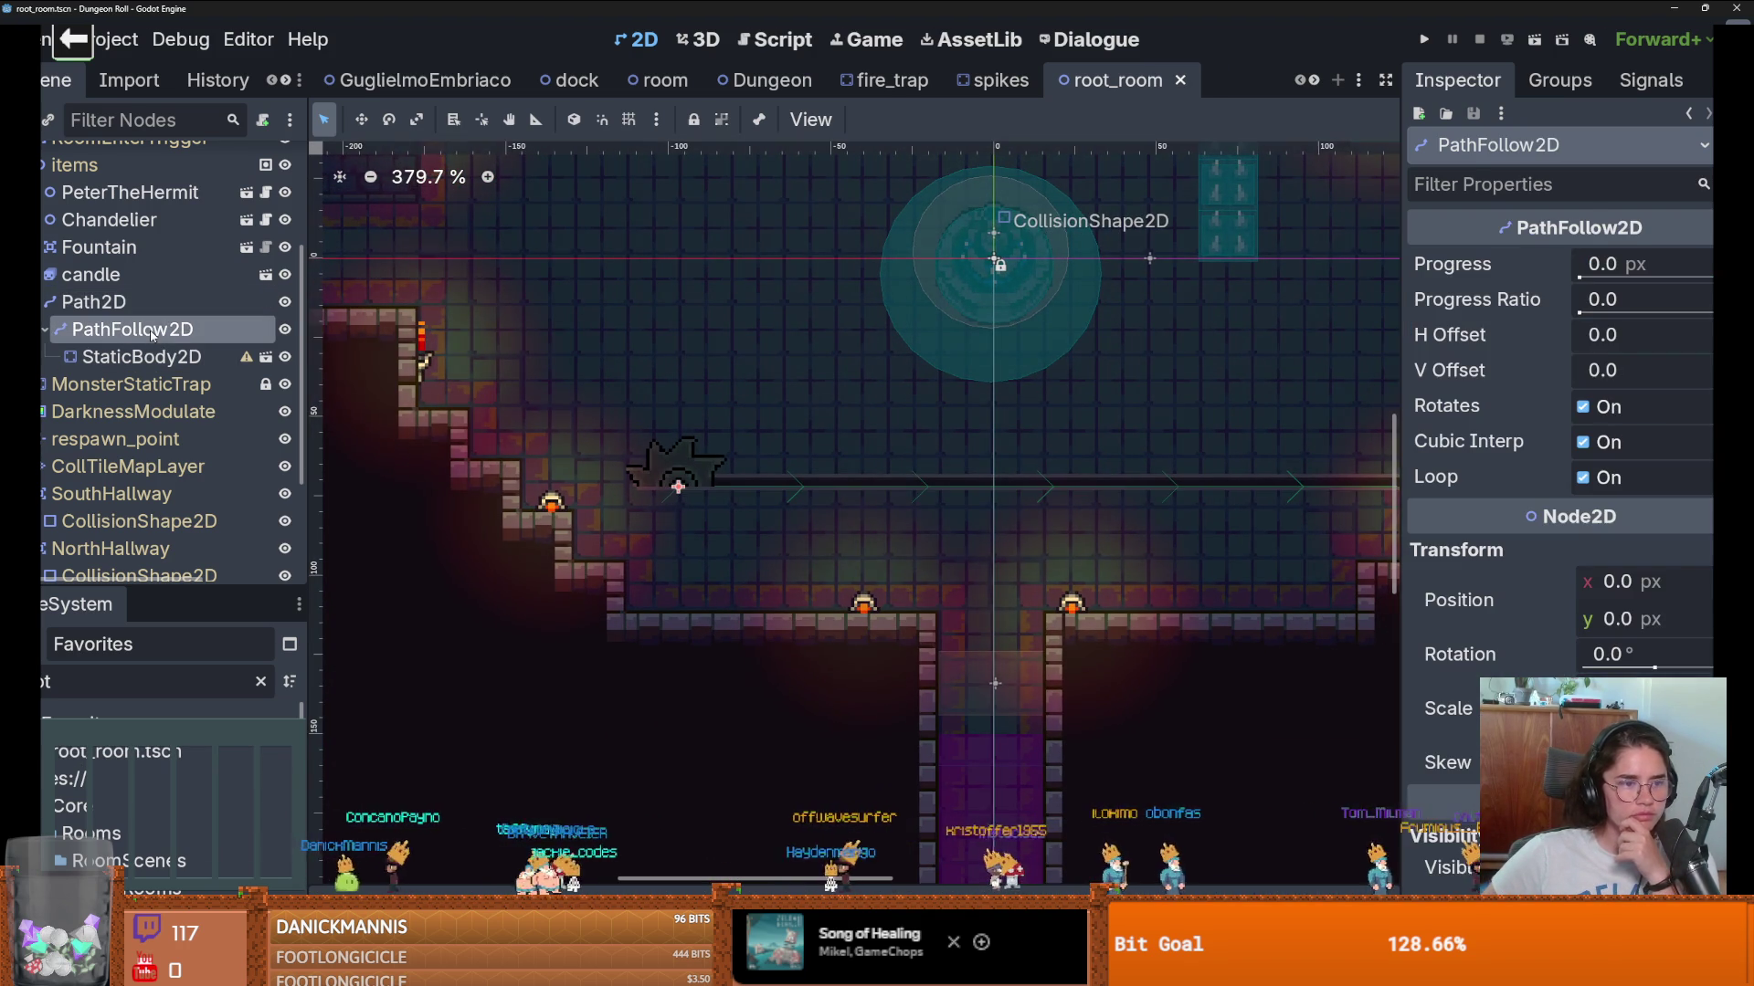
pyautogui.moveTo(676, 486); pyautogui.dragTo(1395, 487)
pyautogui.scroll(-1, 1083, 330)
pyautogui.hscroll(3, 1082, 331)
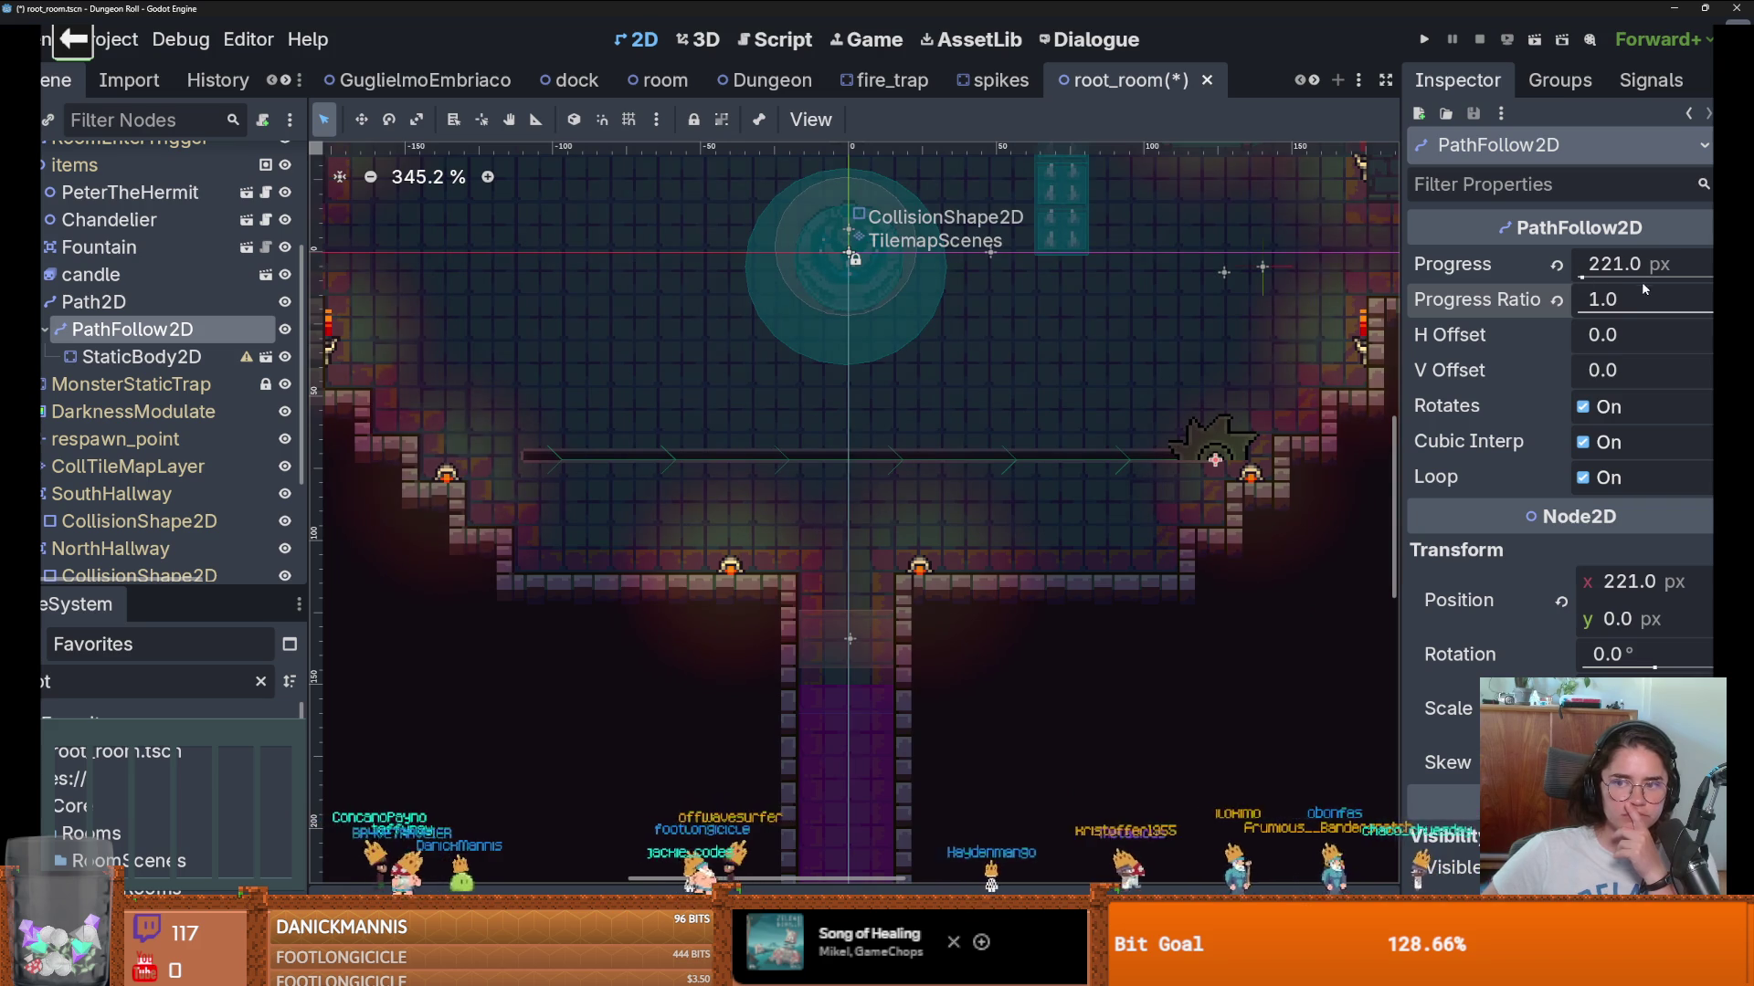
pyautogui.click(1583, 408)
pyautogui.moveTo(1698, 302); pyautogui.dragTo(1583, 301)
pyautogui.click(1583, 477)
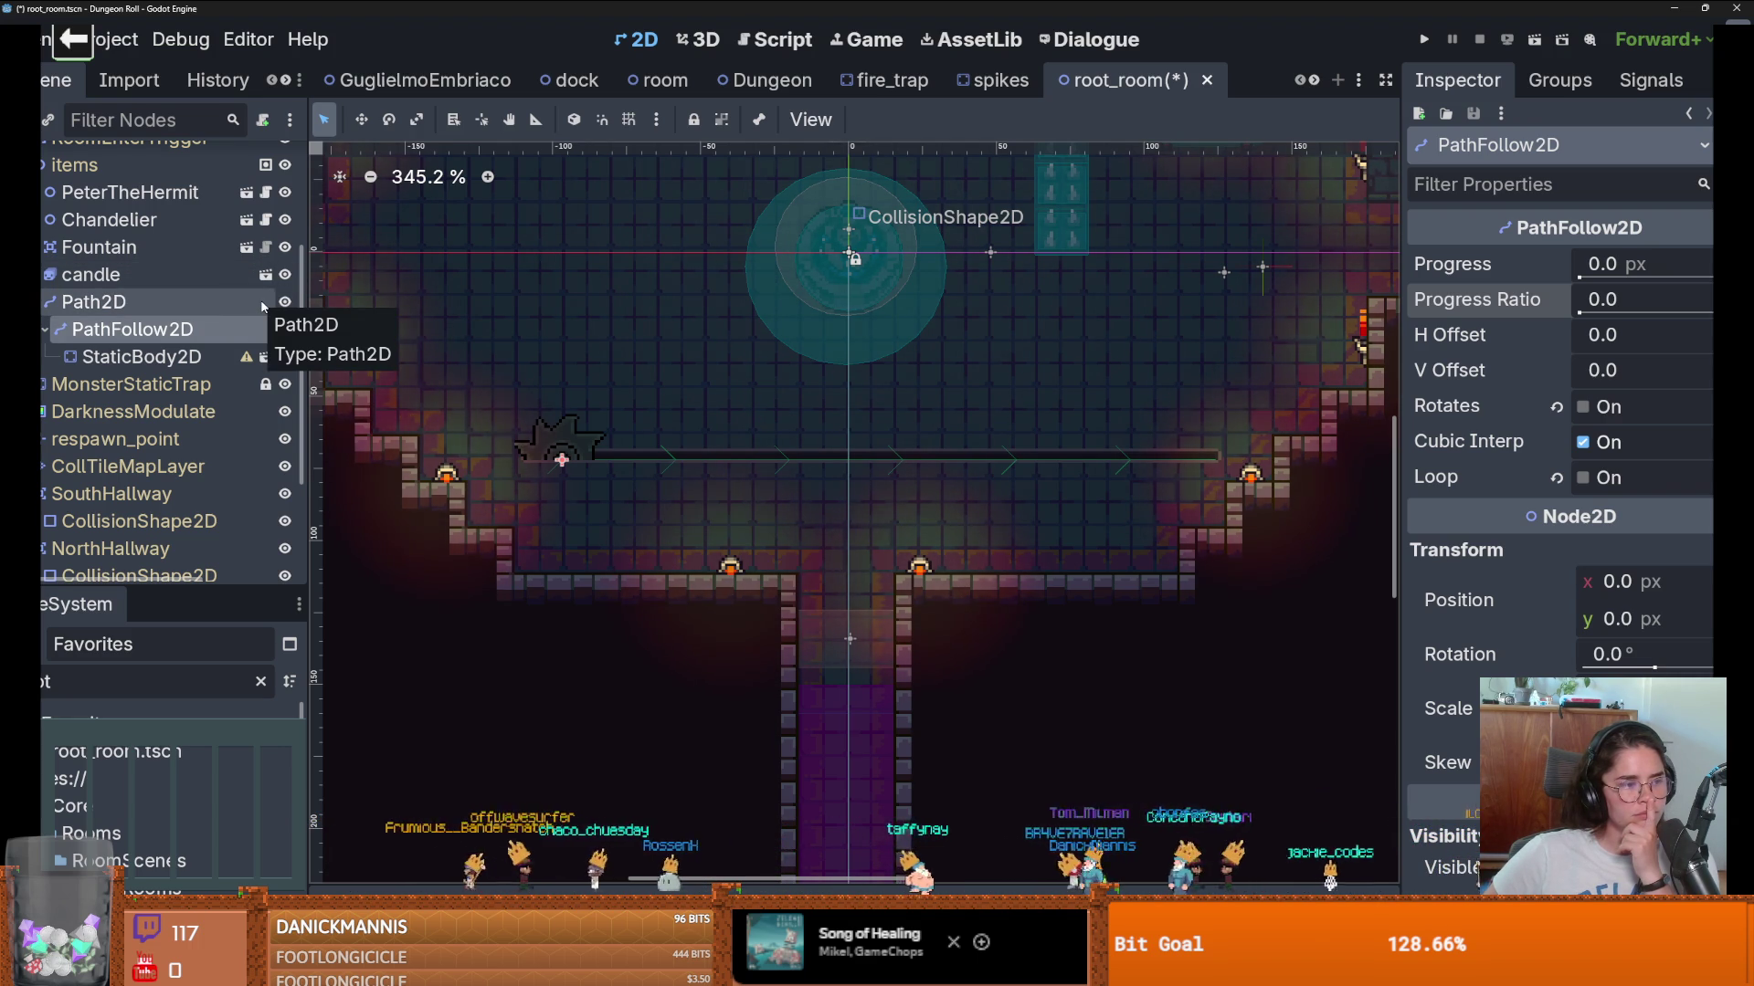
# Open the sawblade.tscn scene from the FileSystem dock
pyautogui.scroll(-4, 903, 457)
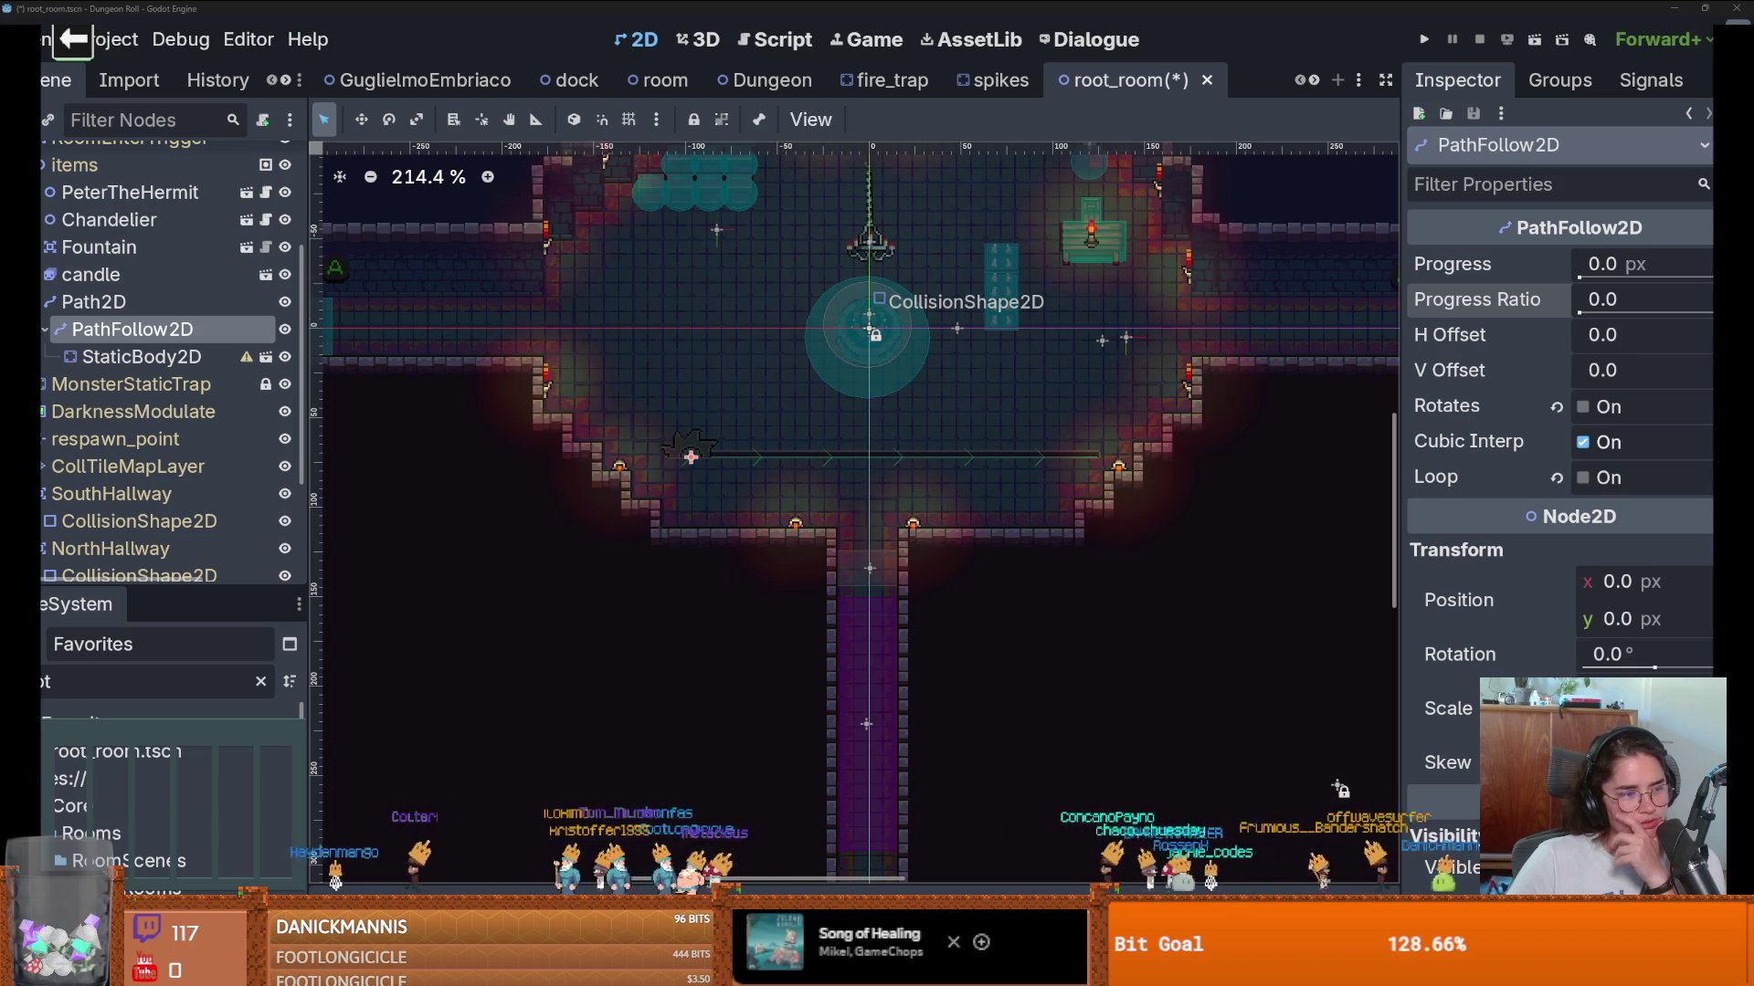
pyautogui.scroll(3, 954, 465)
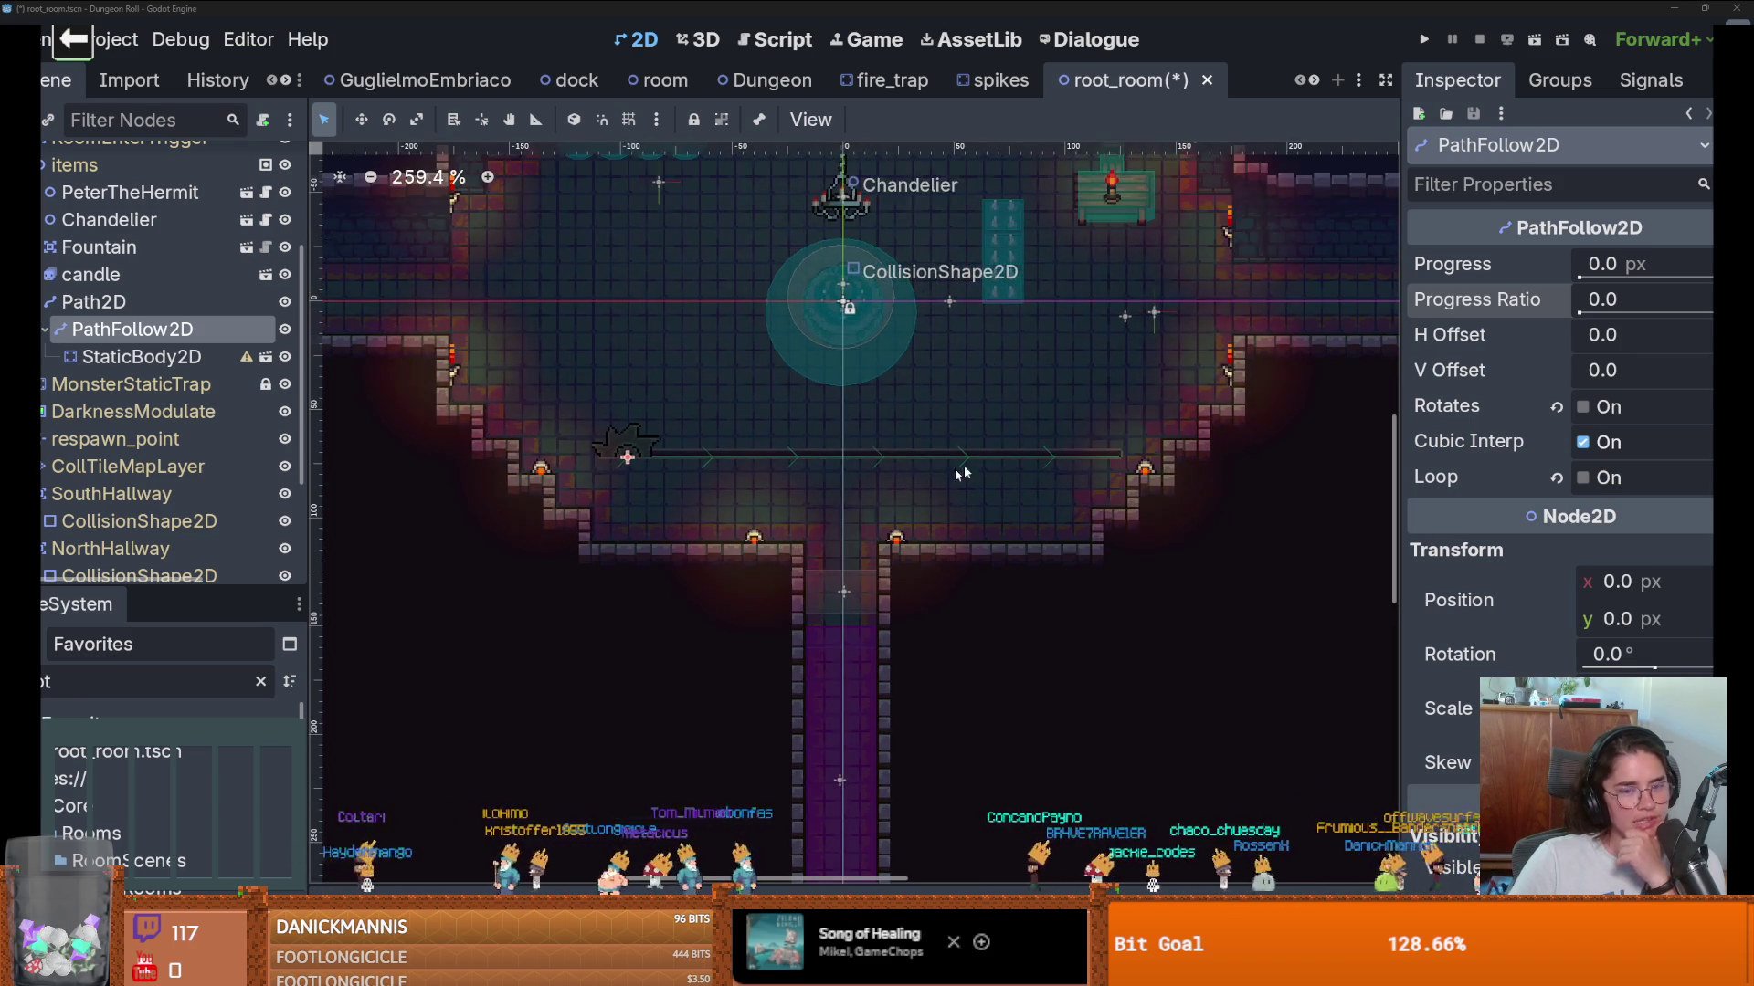
pyautogui.scroll(2, 562, 470)
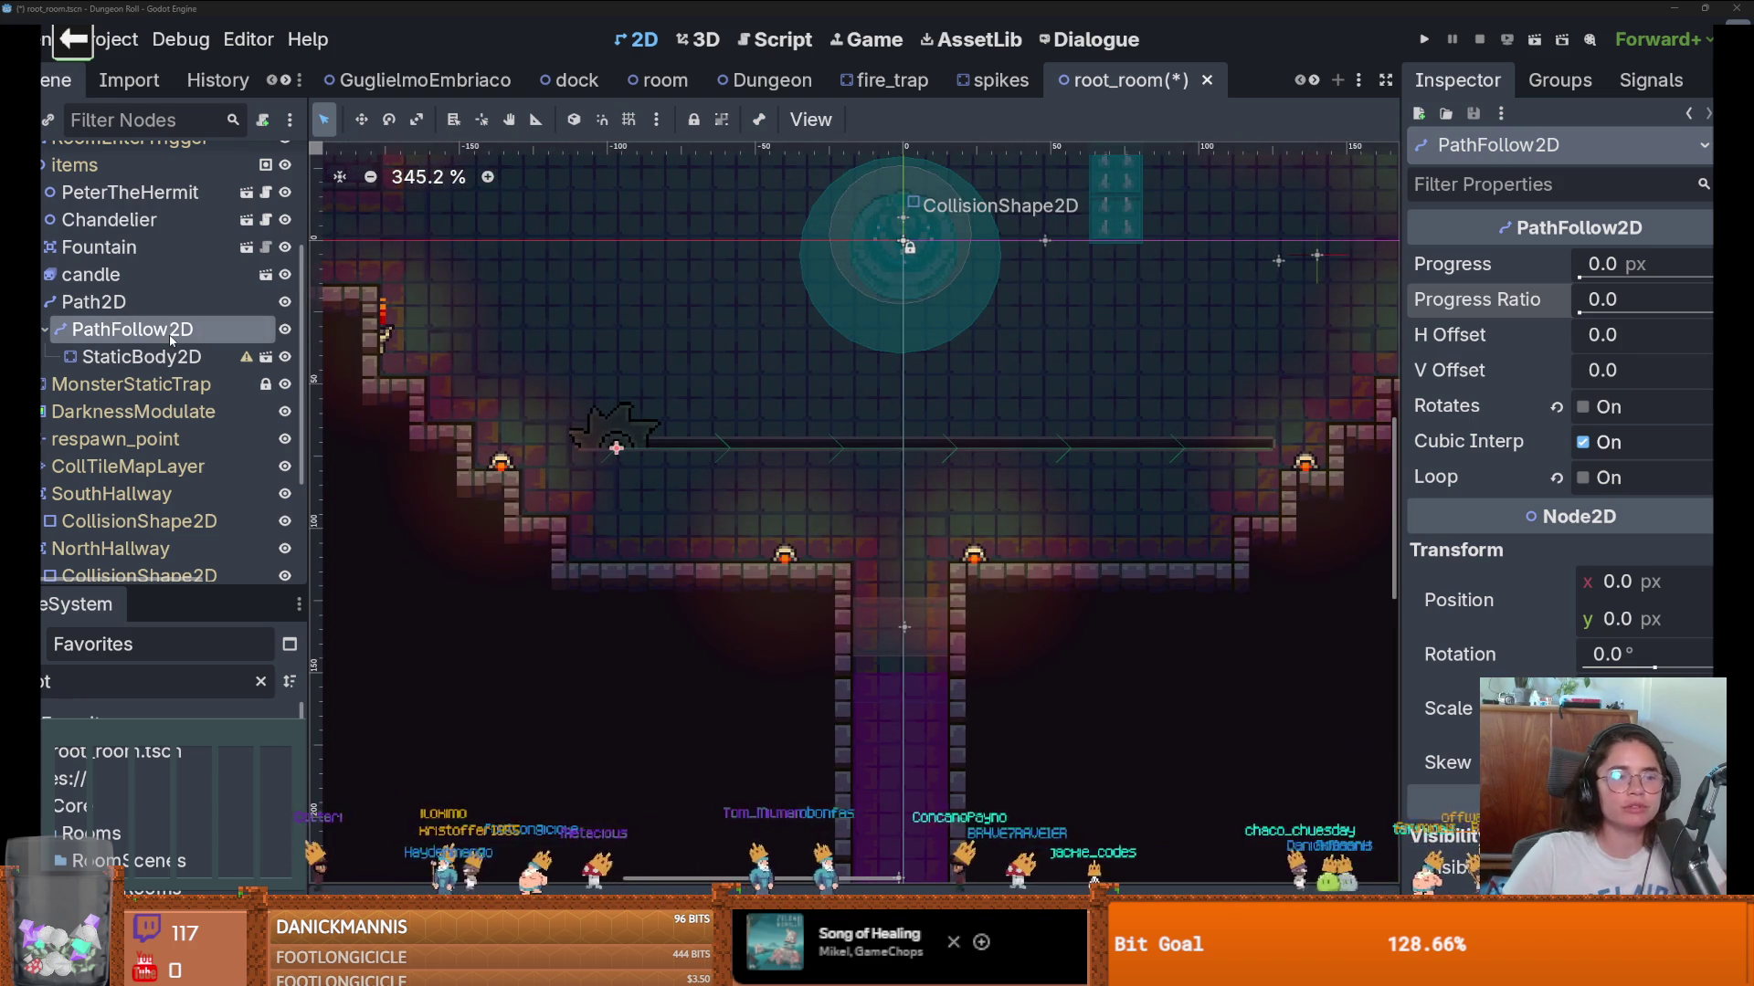
pyautogui.doubleClick(615, 447)
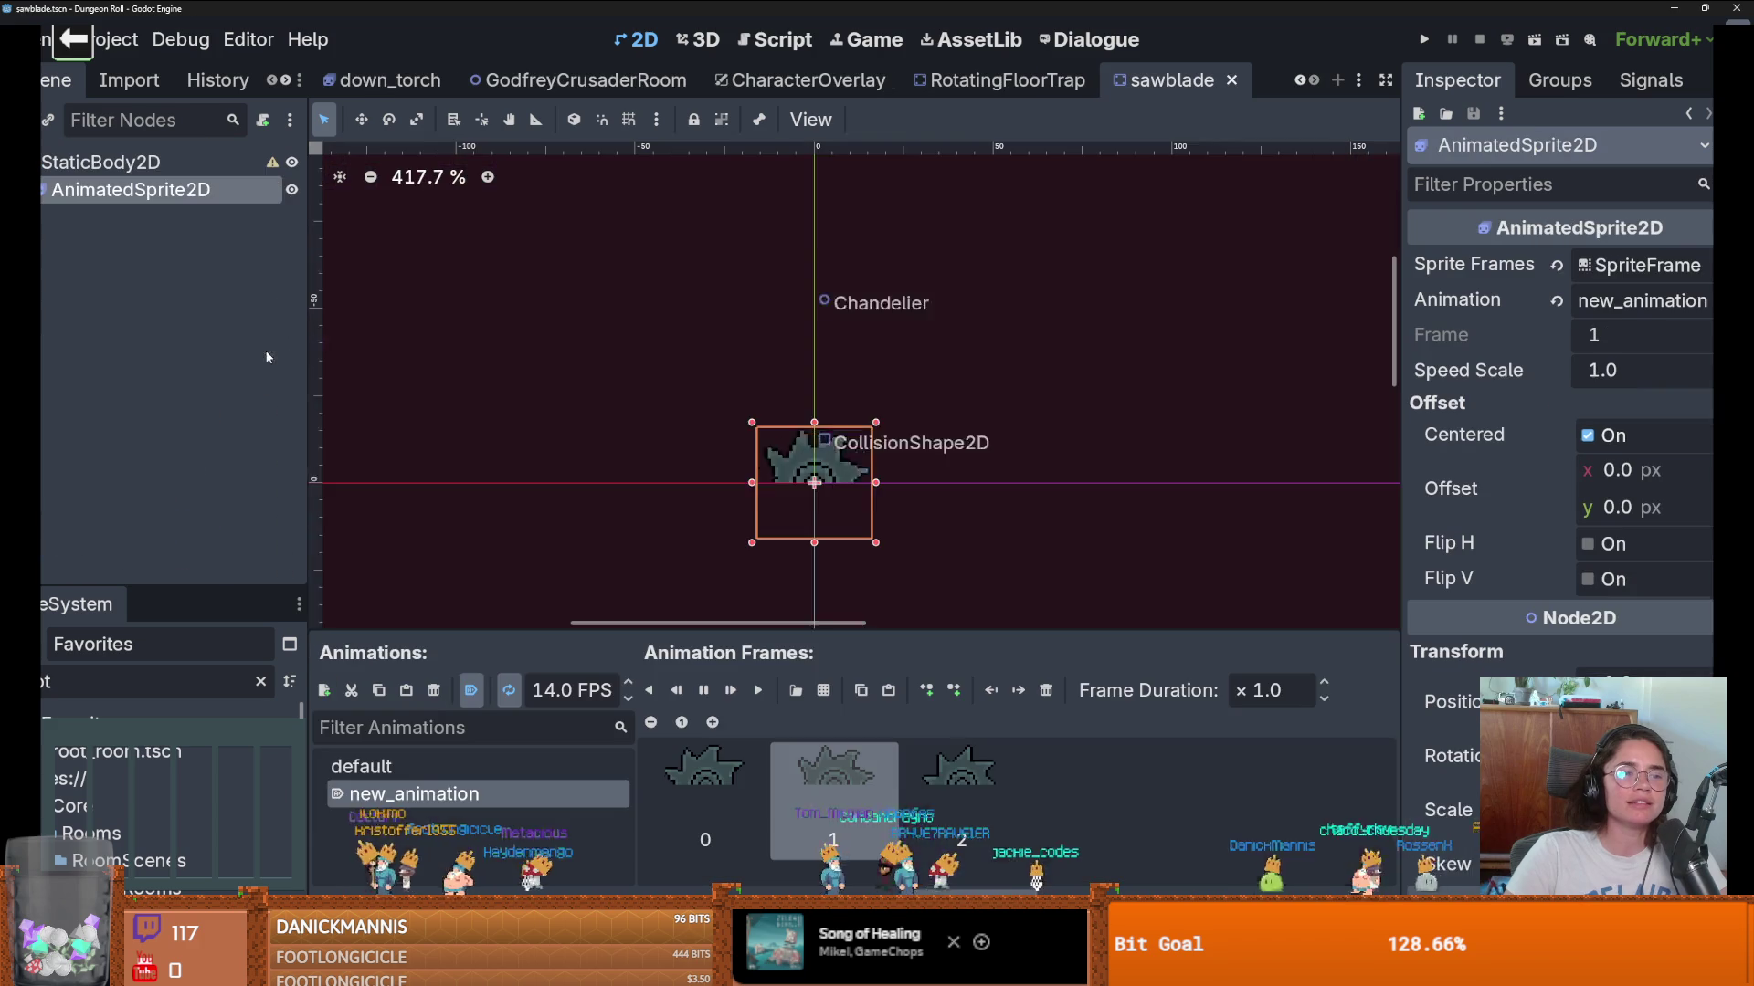
# Rename the root StaticBody2D node to 'SawBlade'
pyautogui.doubleClick(100, 164)
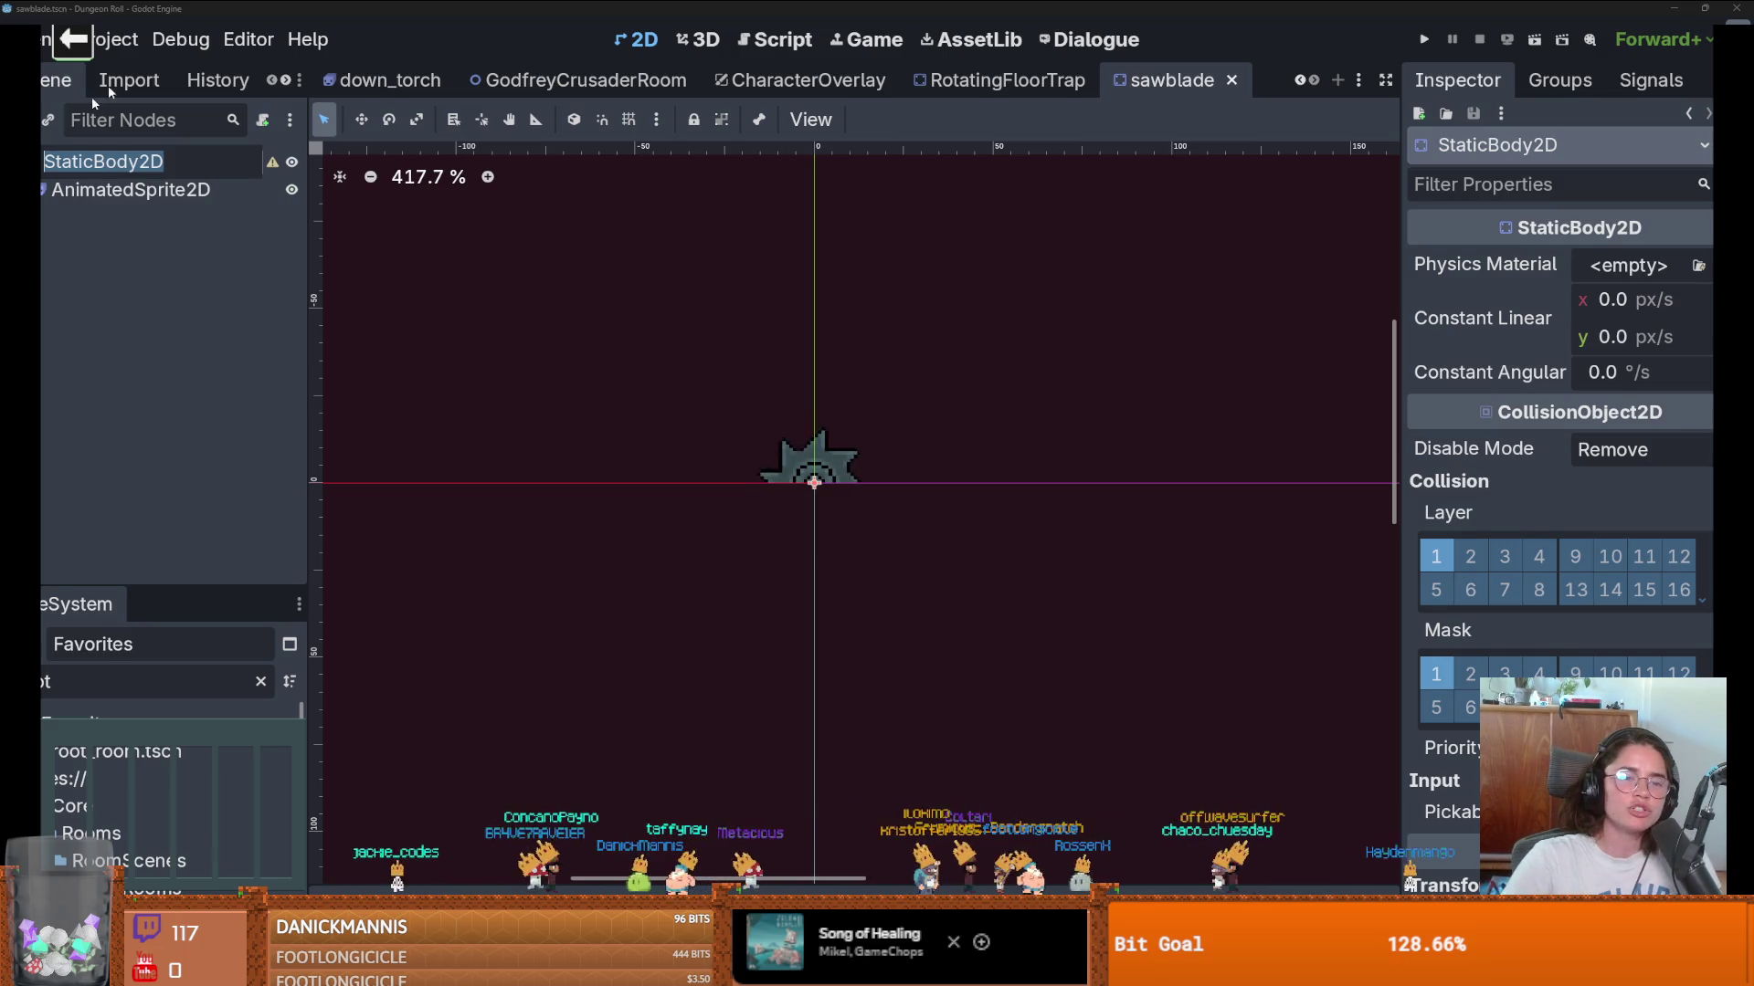
pyautogui.write('Saw')
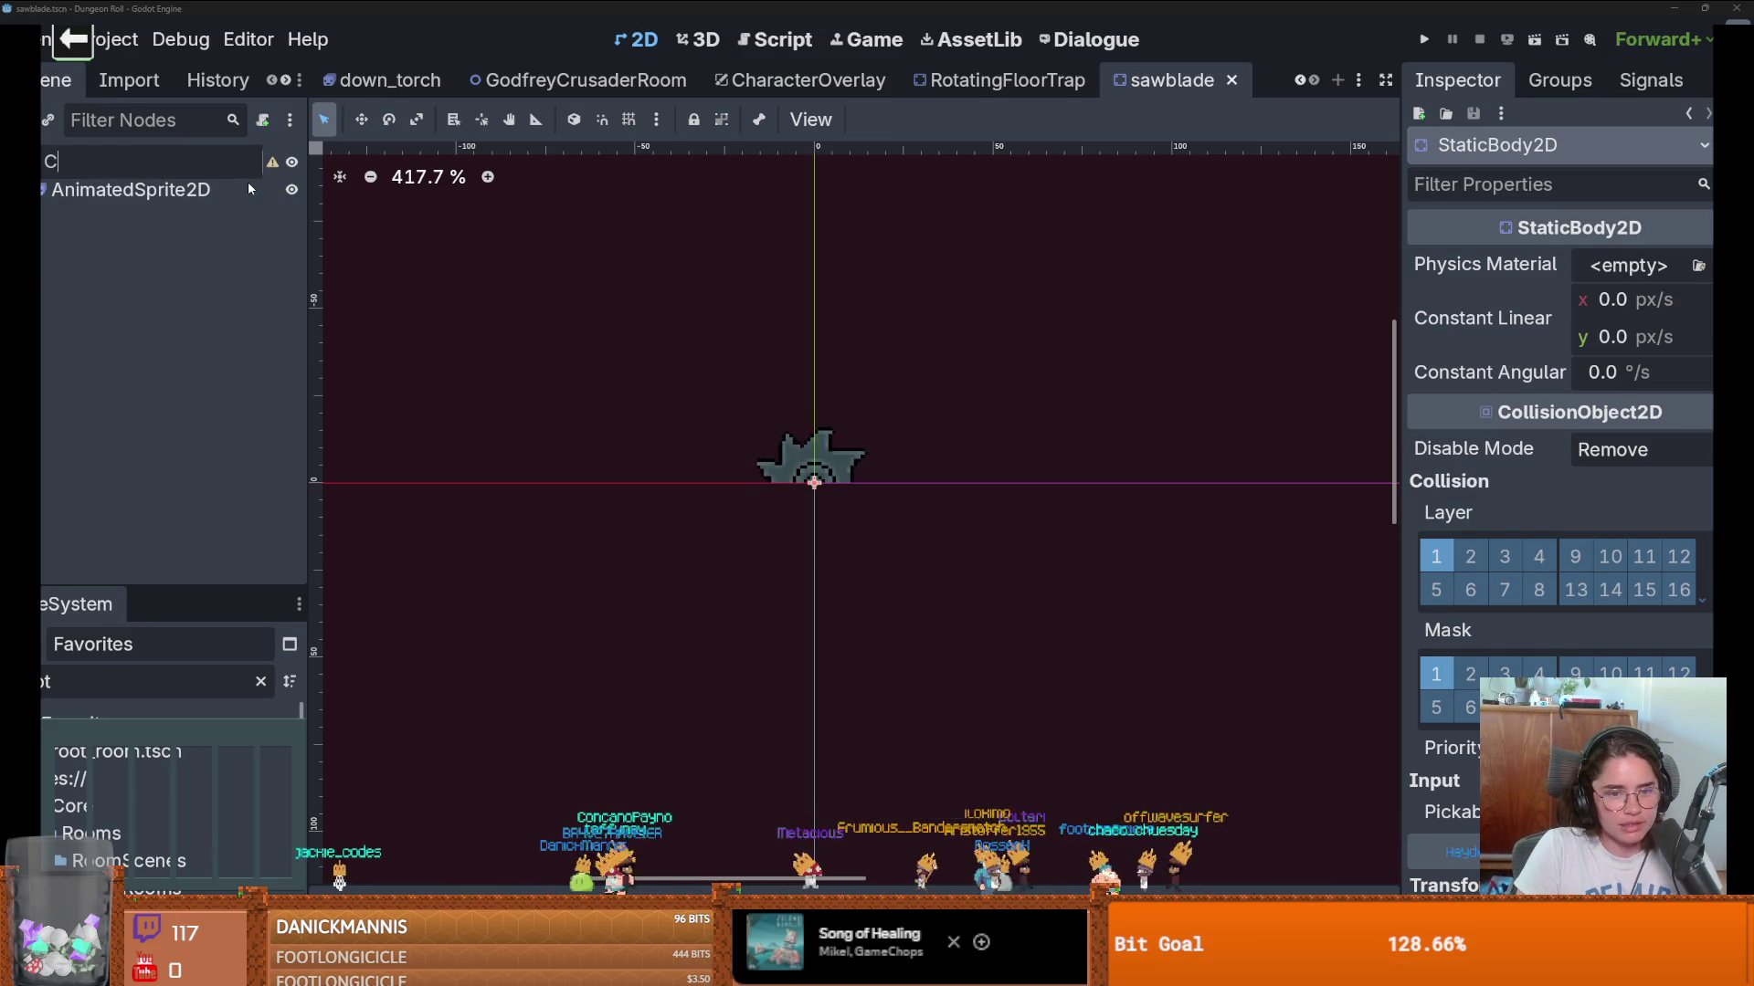
pyautogui.write('Blade')
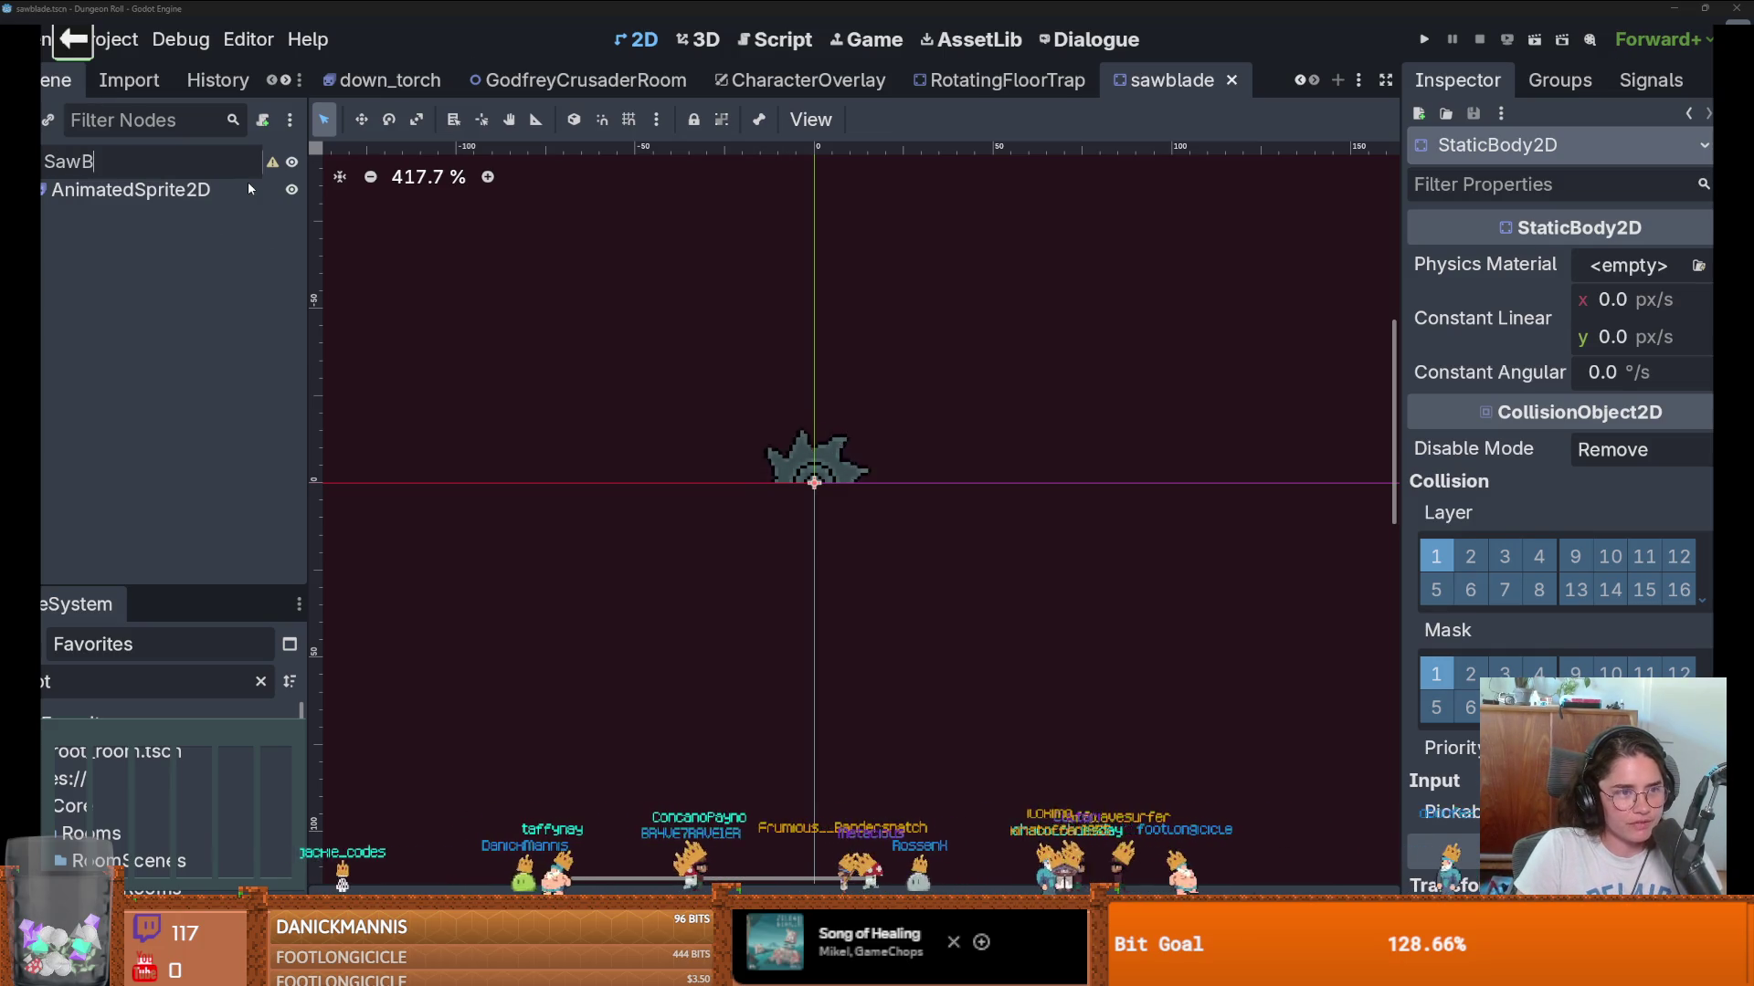
pyautogui.press('Return')
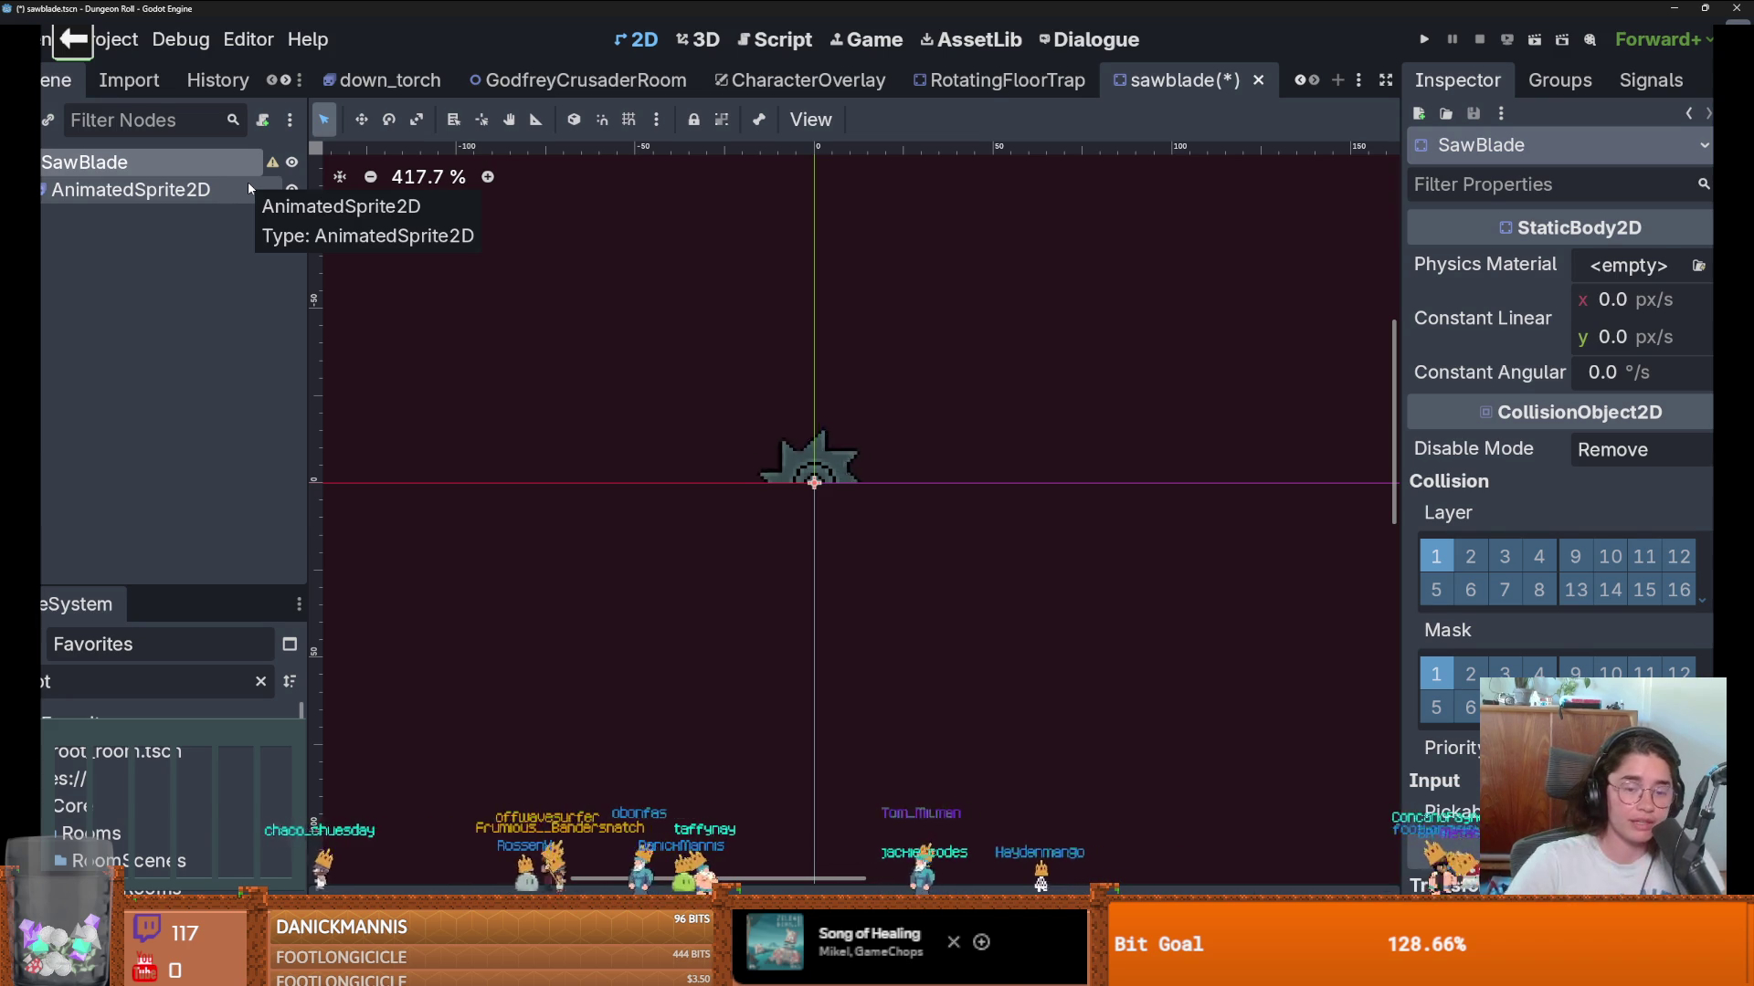
# Save the sawblade scene with Ctrl+S
pyautogui.moveTo(819, 215); pyautogui.dragTo(808, 257)
pyautogui.hotkey('ctrl', 's')
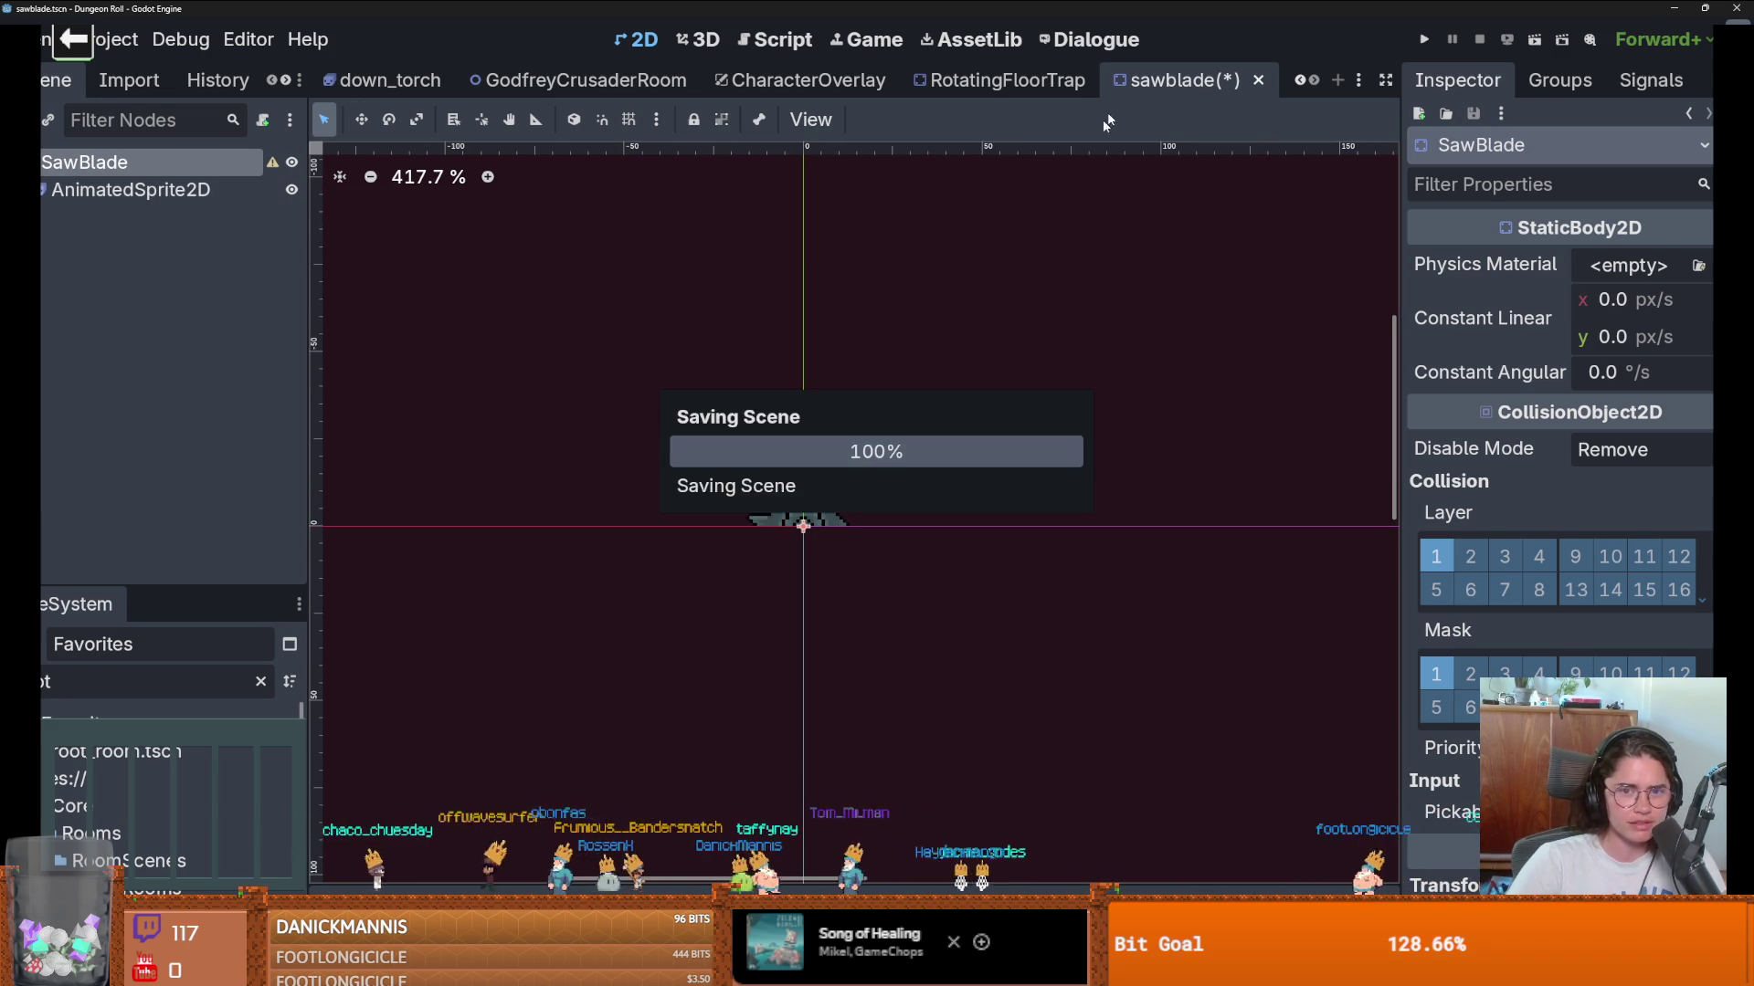
pyautogui.scroll(-2, 1022, 228)
pyautogui.hotkey('ctrl', 's')
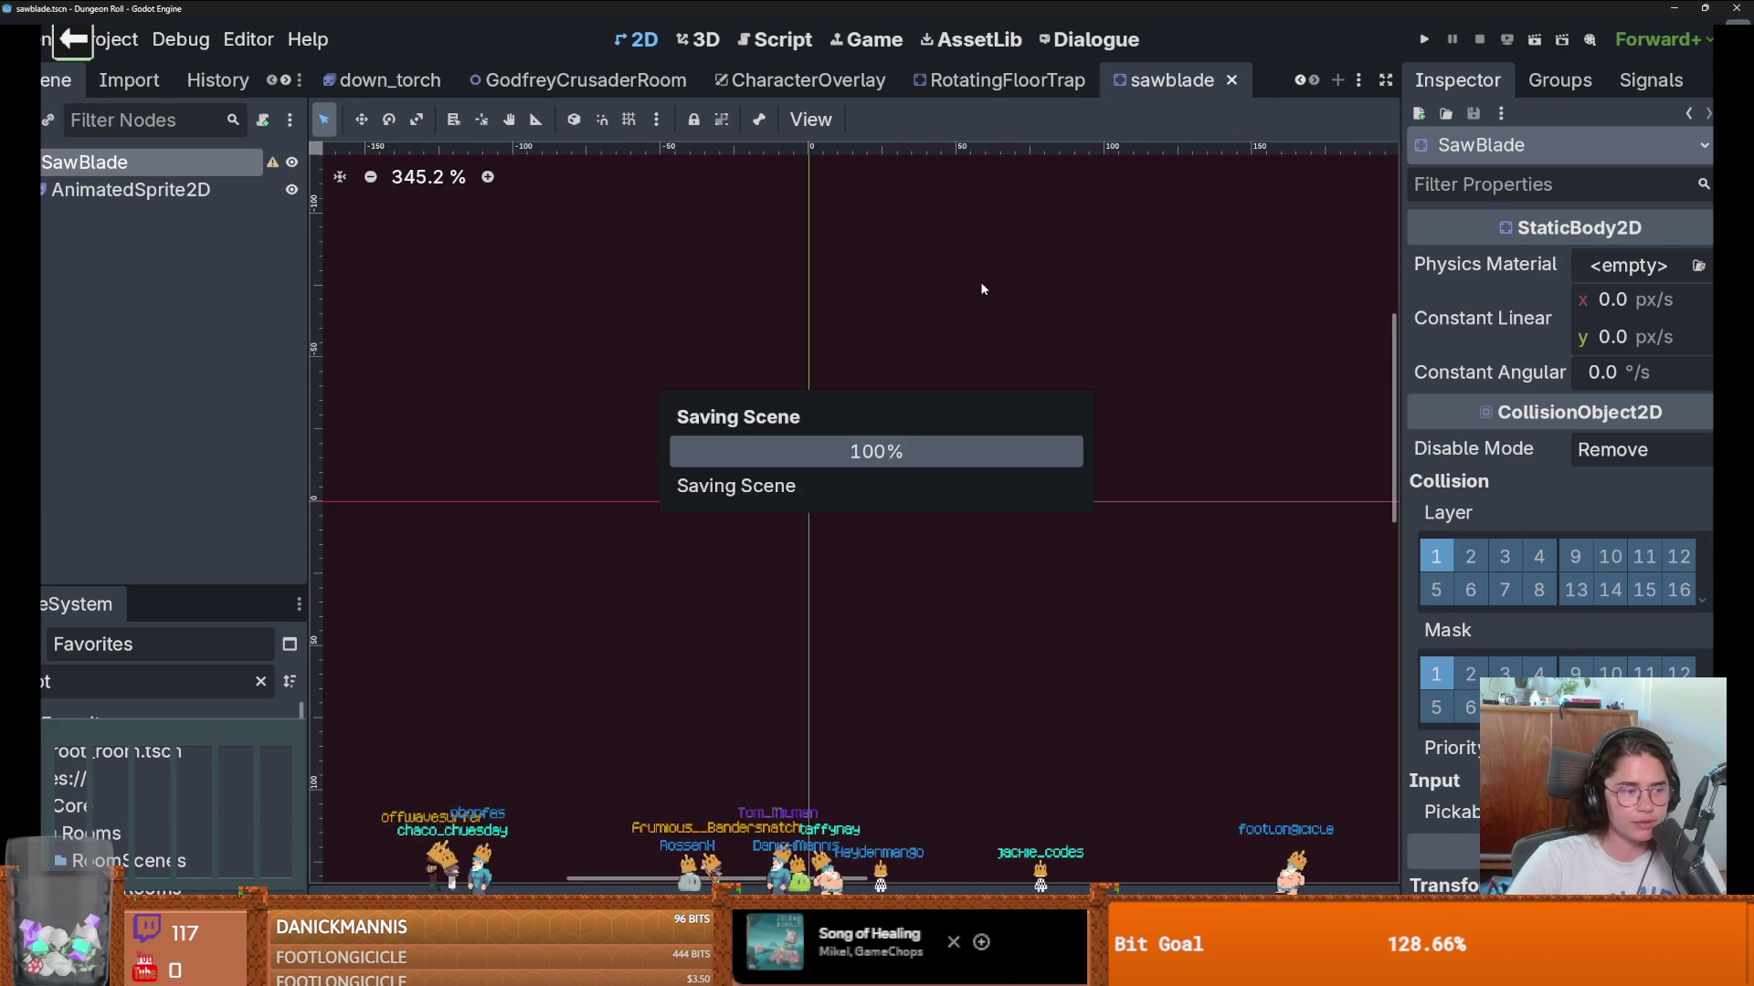
pyautogui.hotkey('ctrl', 's')
pyautogui.rightClick(173, 165)
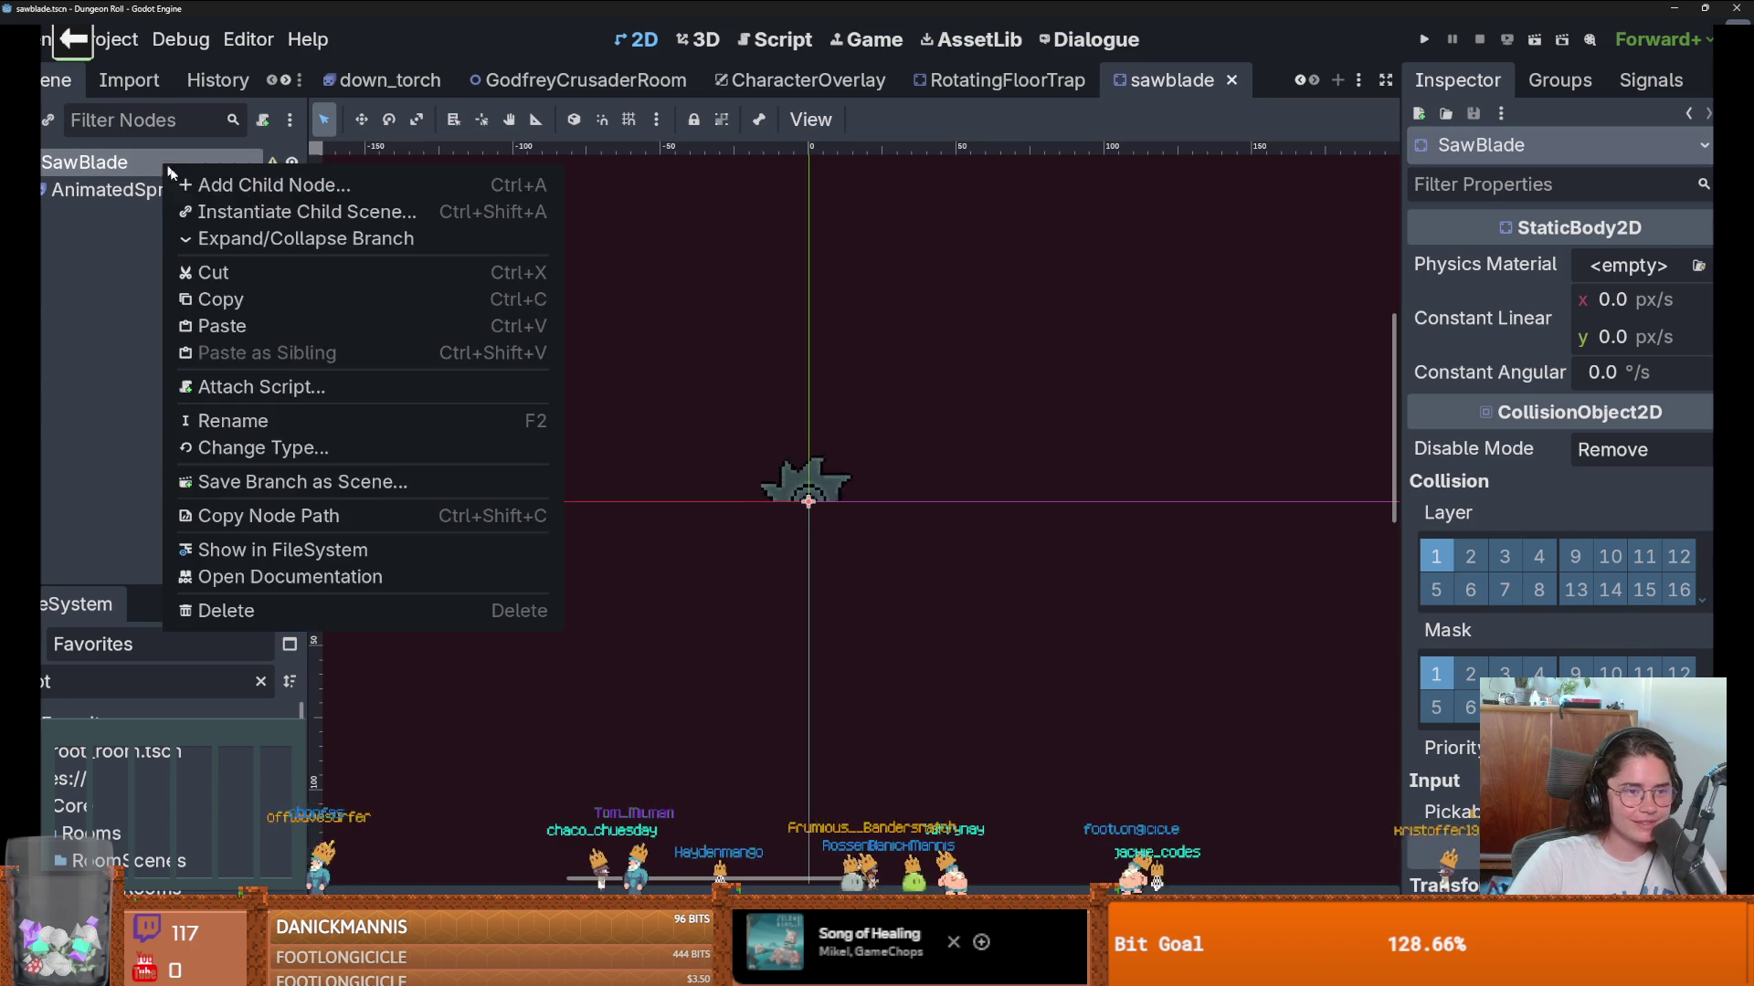
# Add a CollisionShape2D child to SawBlade with a new RectangleShape2D shape
pyautogui.click(232, 186)
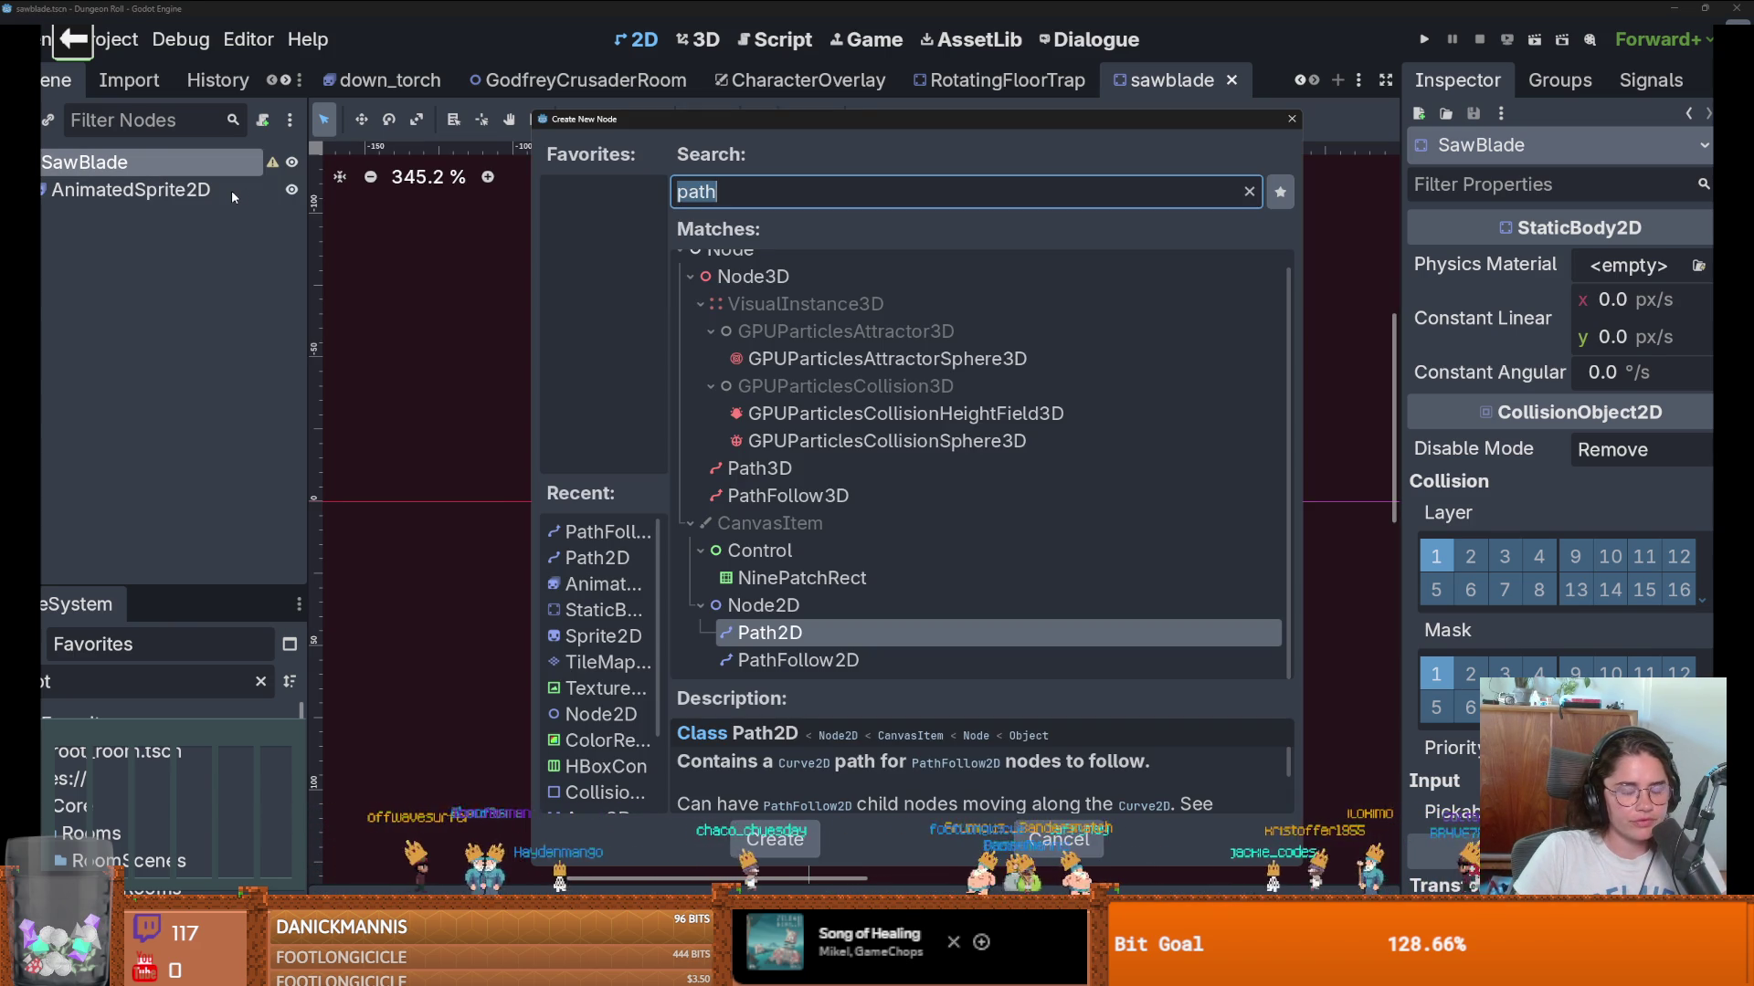
pyautogui.write('coll')
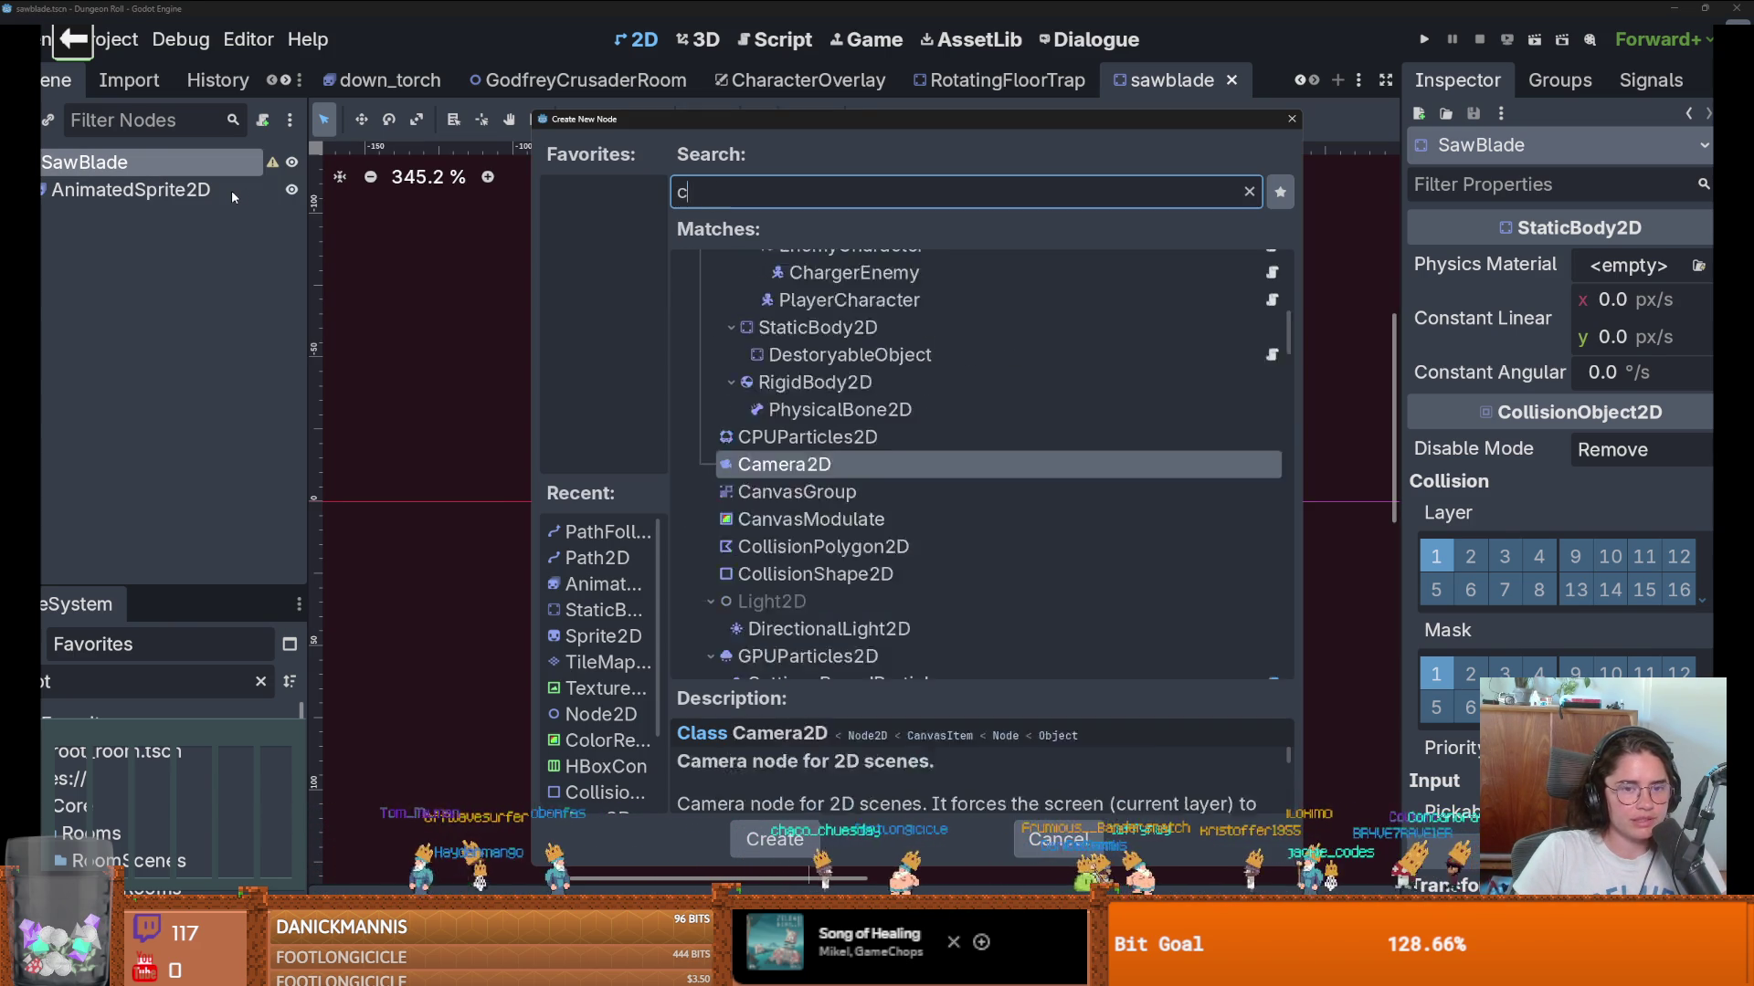
pyautogui.press('Return')
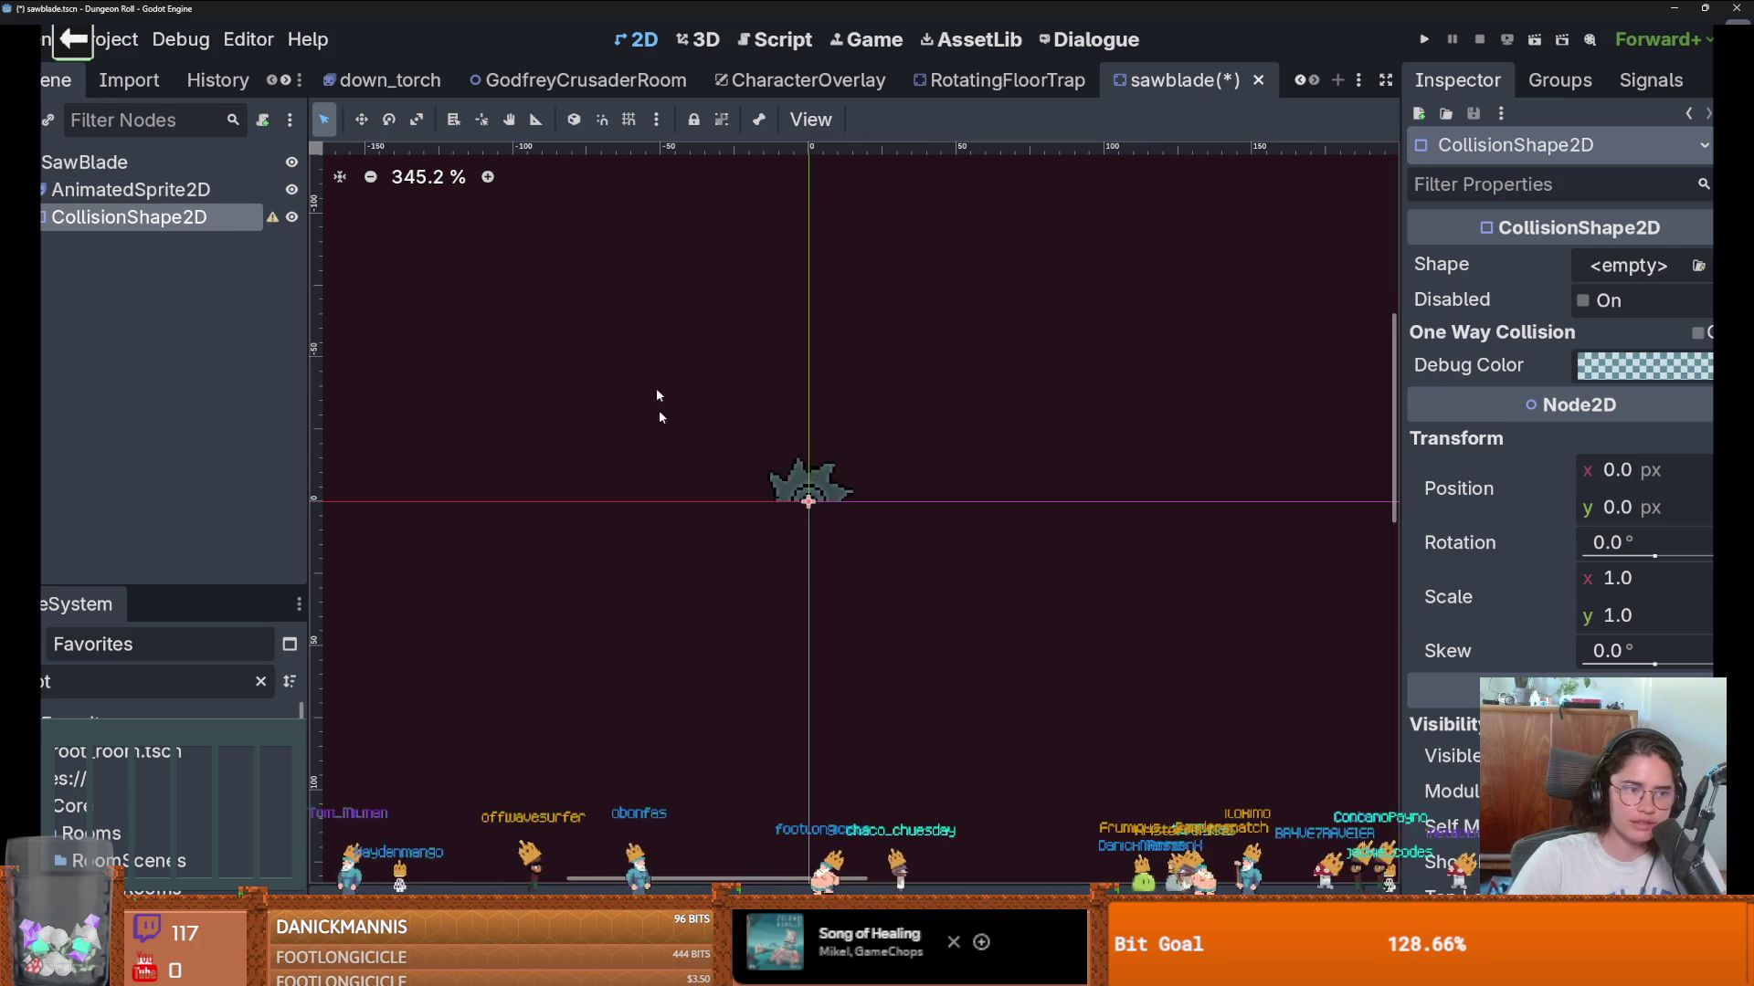
pyautogui.scroll(3, 950, 521)
pyautogui.click(1621, 265)
pyautogui.click(1524, 432)
# Shrink the collision rectangle to cover the blade's lower part and save the scene
pyautogui.scroll(6, 794, 438)
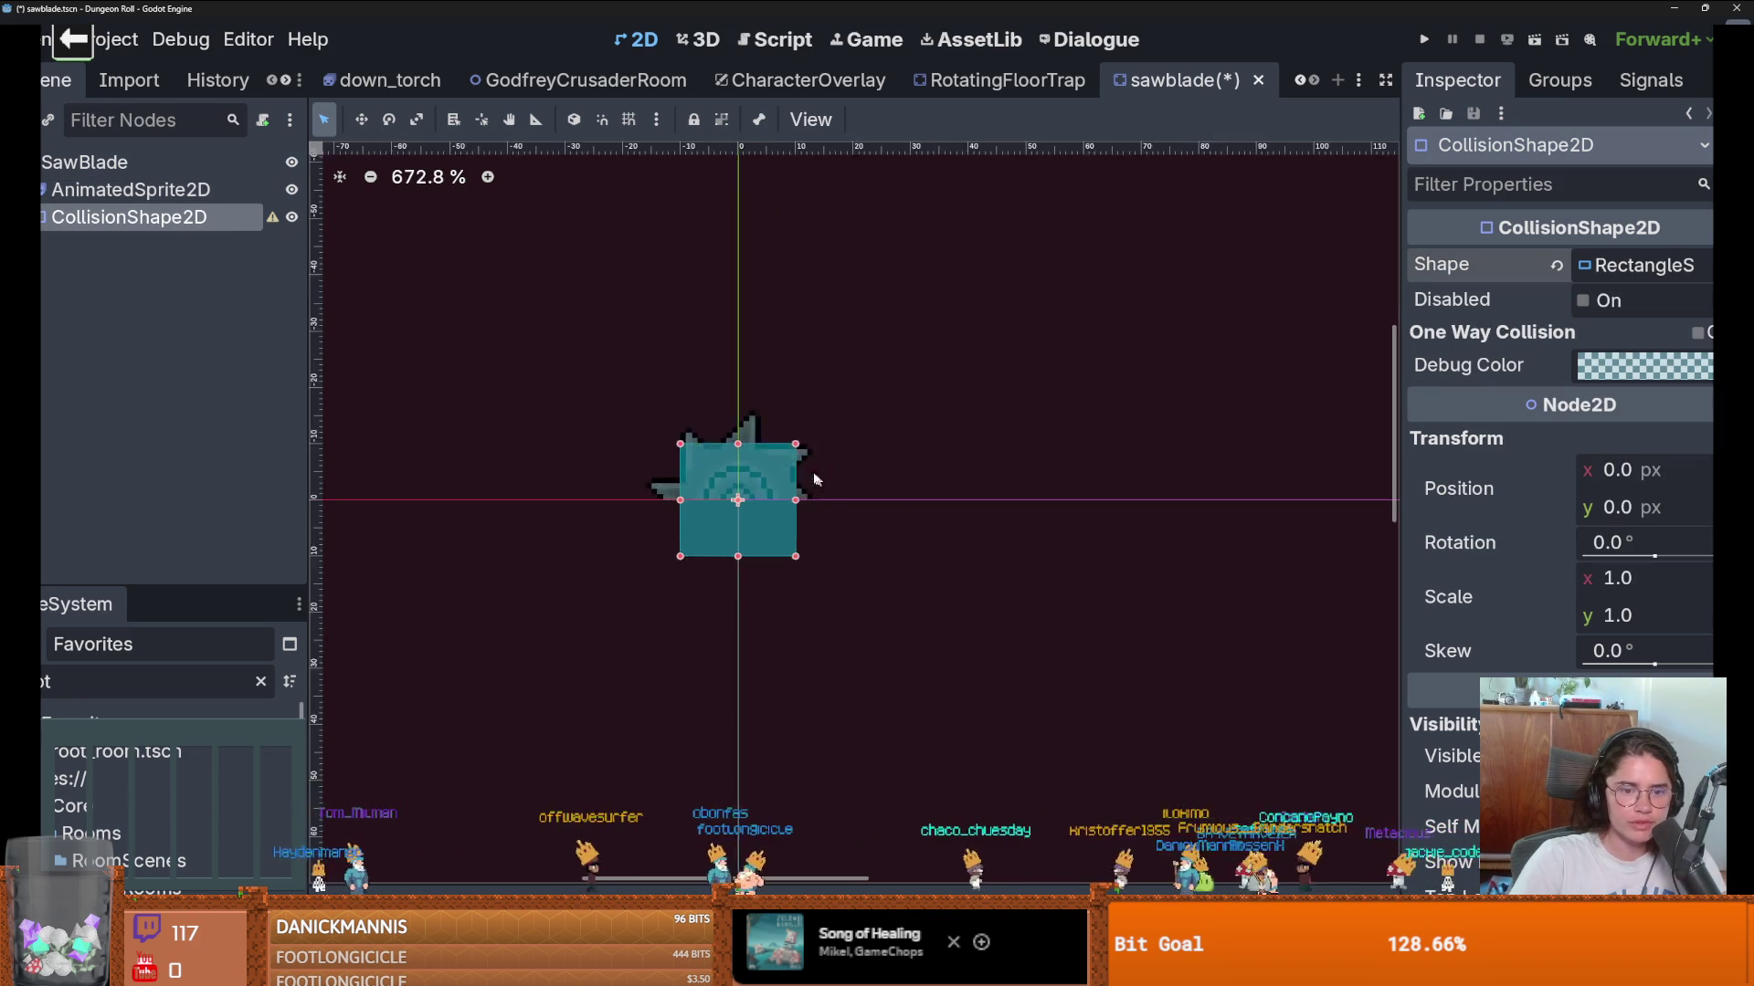
pyautogui.moveTo(791, 409); pyautogui.dragTo(789, 537)
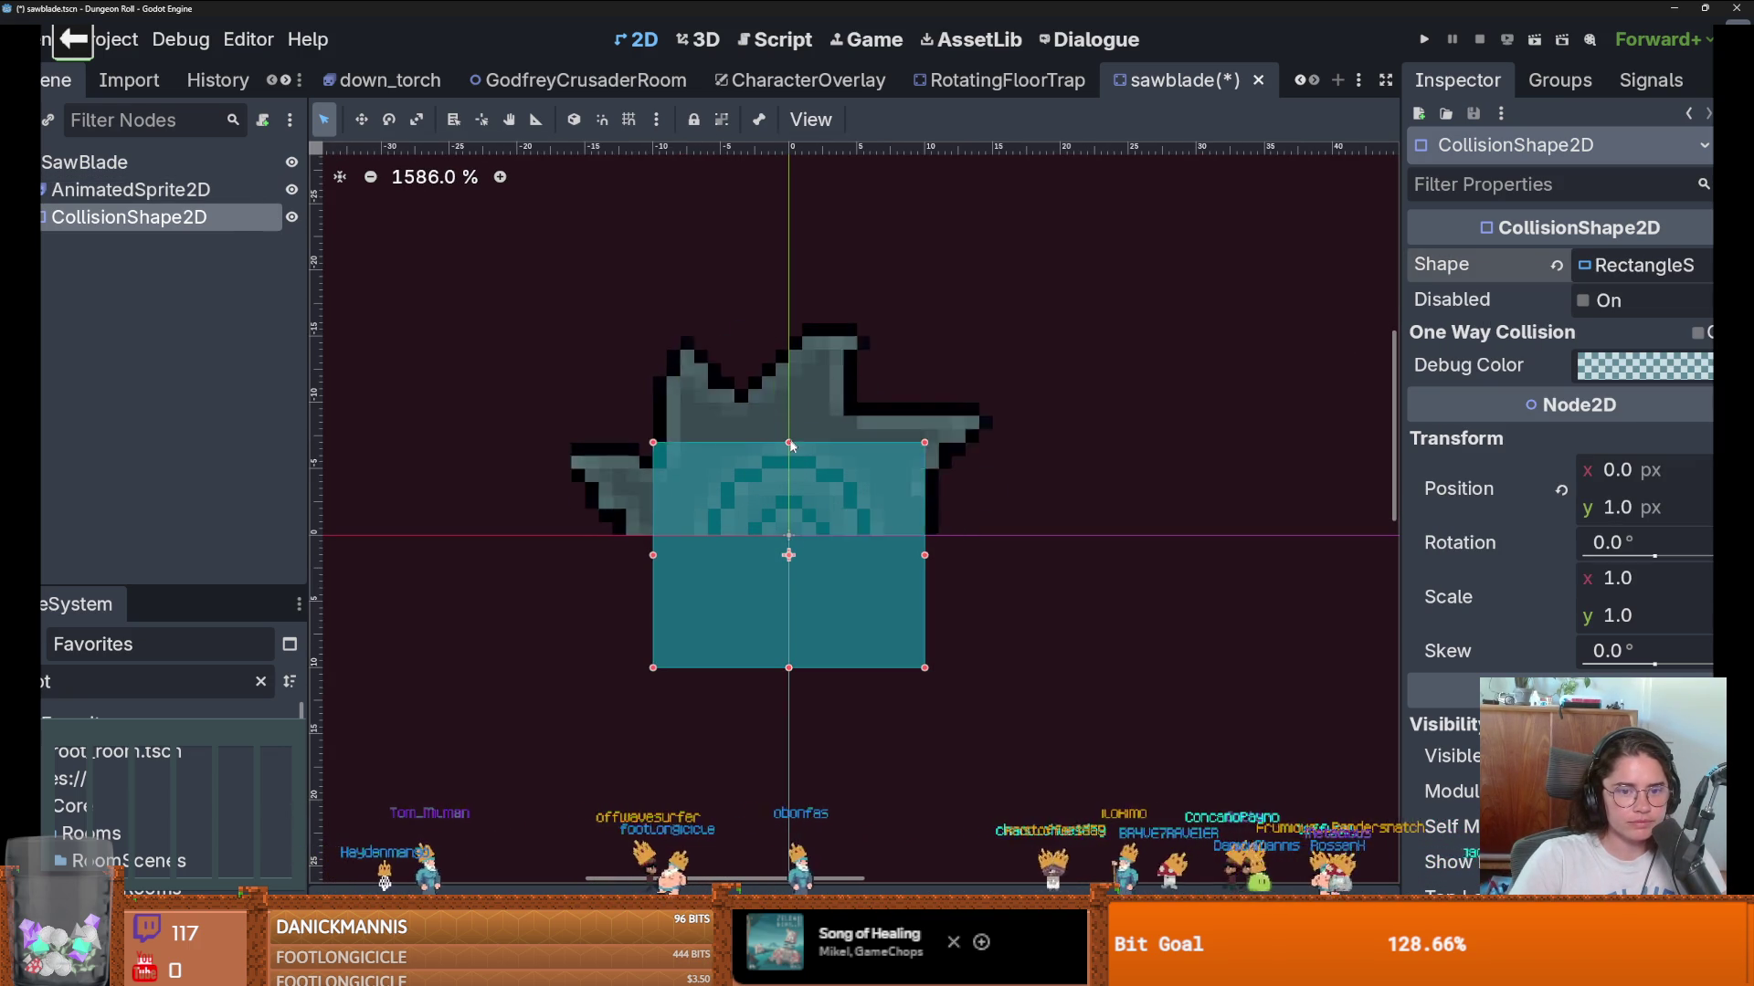
pyautogui.hotkey('ctrl', 's')
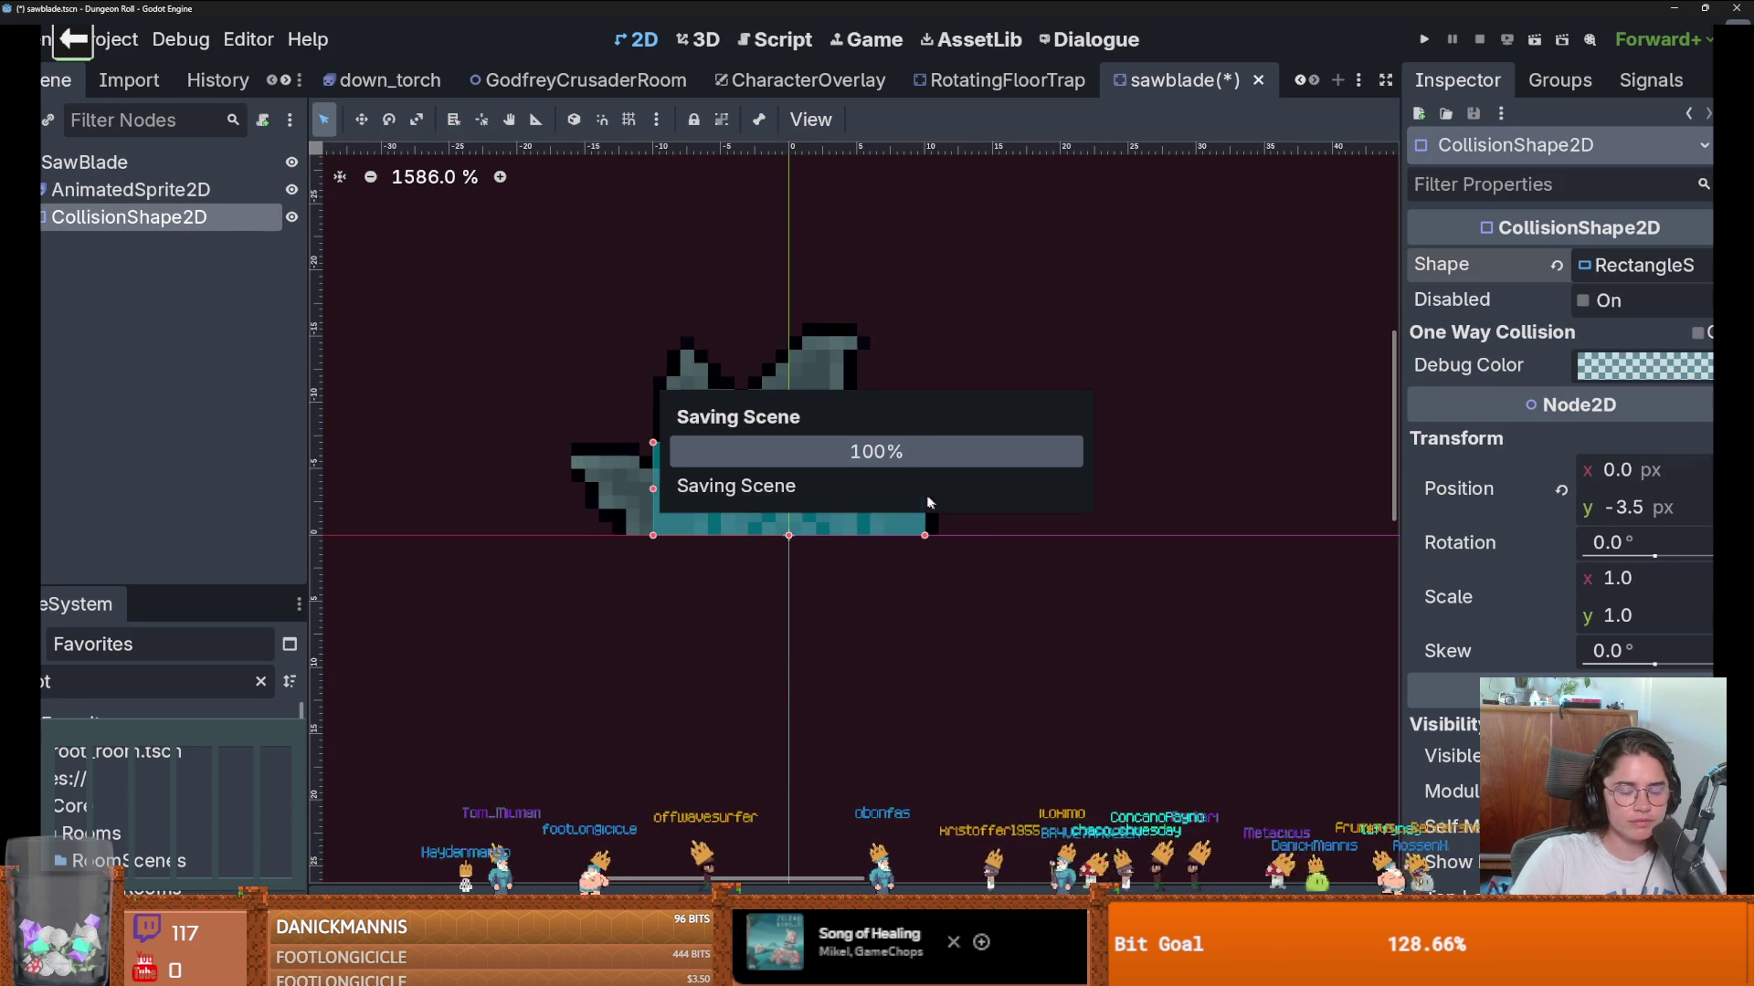
pyautogui.click(137, 161)
pyautogui.rightClick(137, 161)
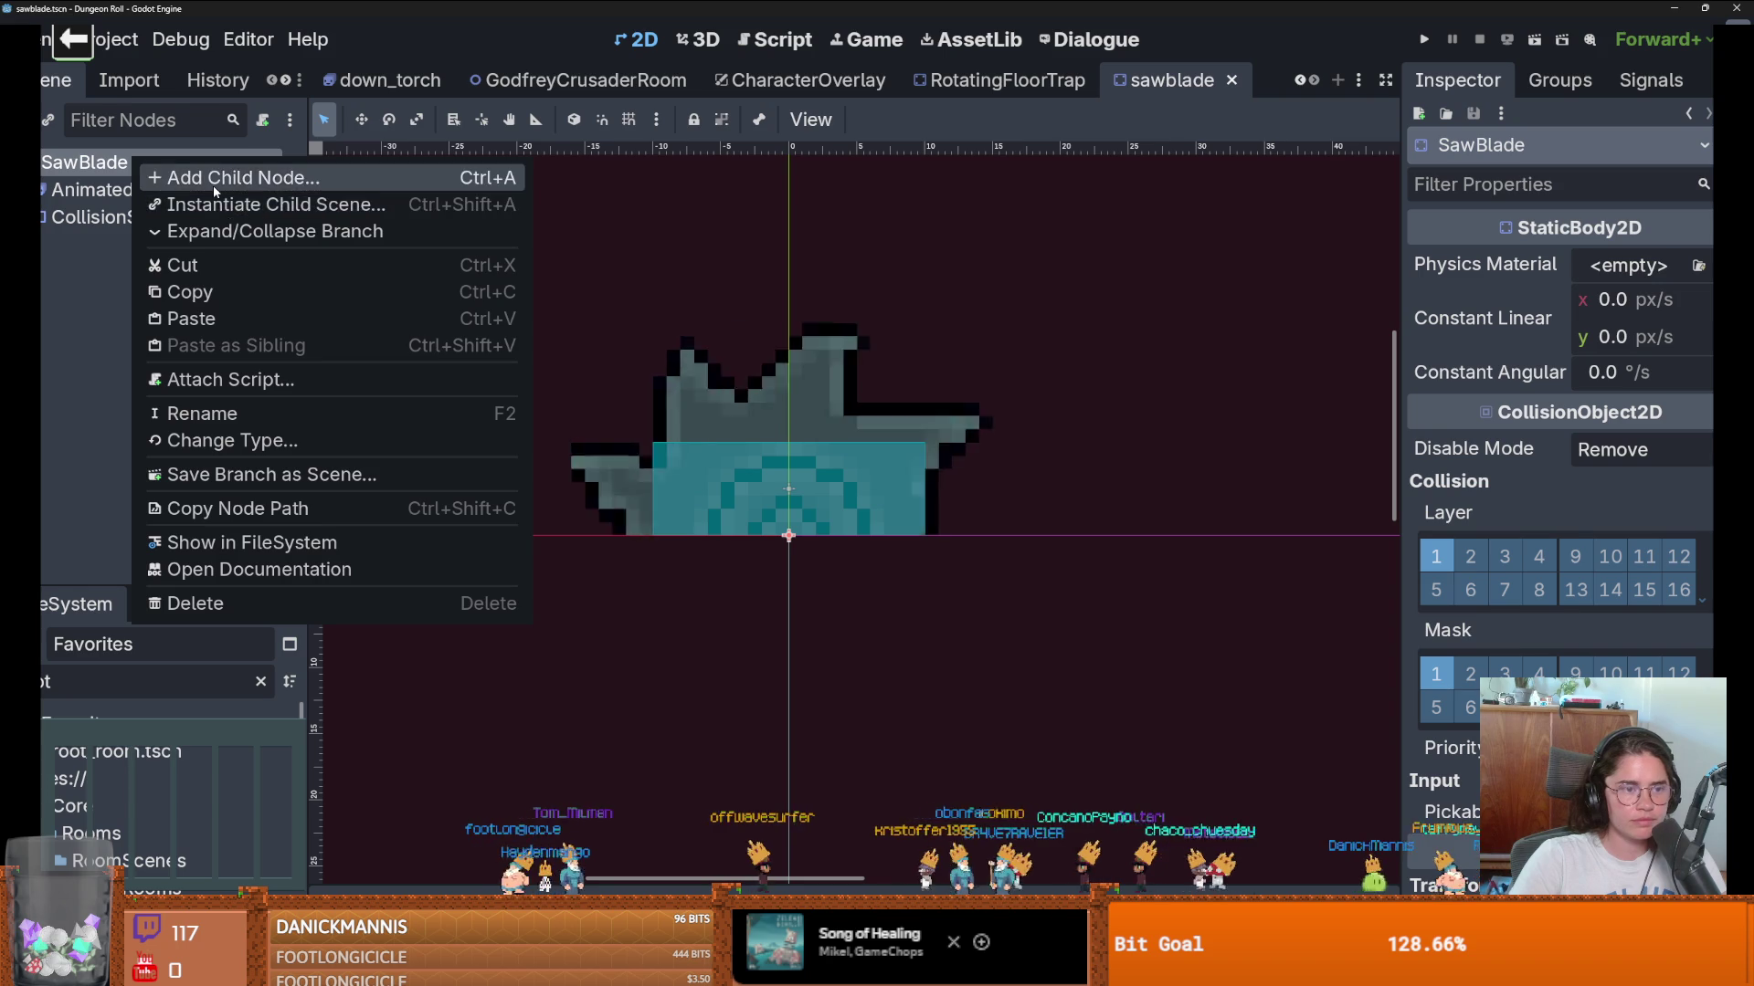
# Attach a new GDScript named sawblade.gd to SawBlade and open it for editing
pyautogui.click(230, 379)
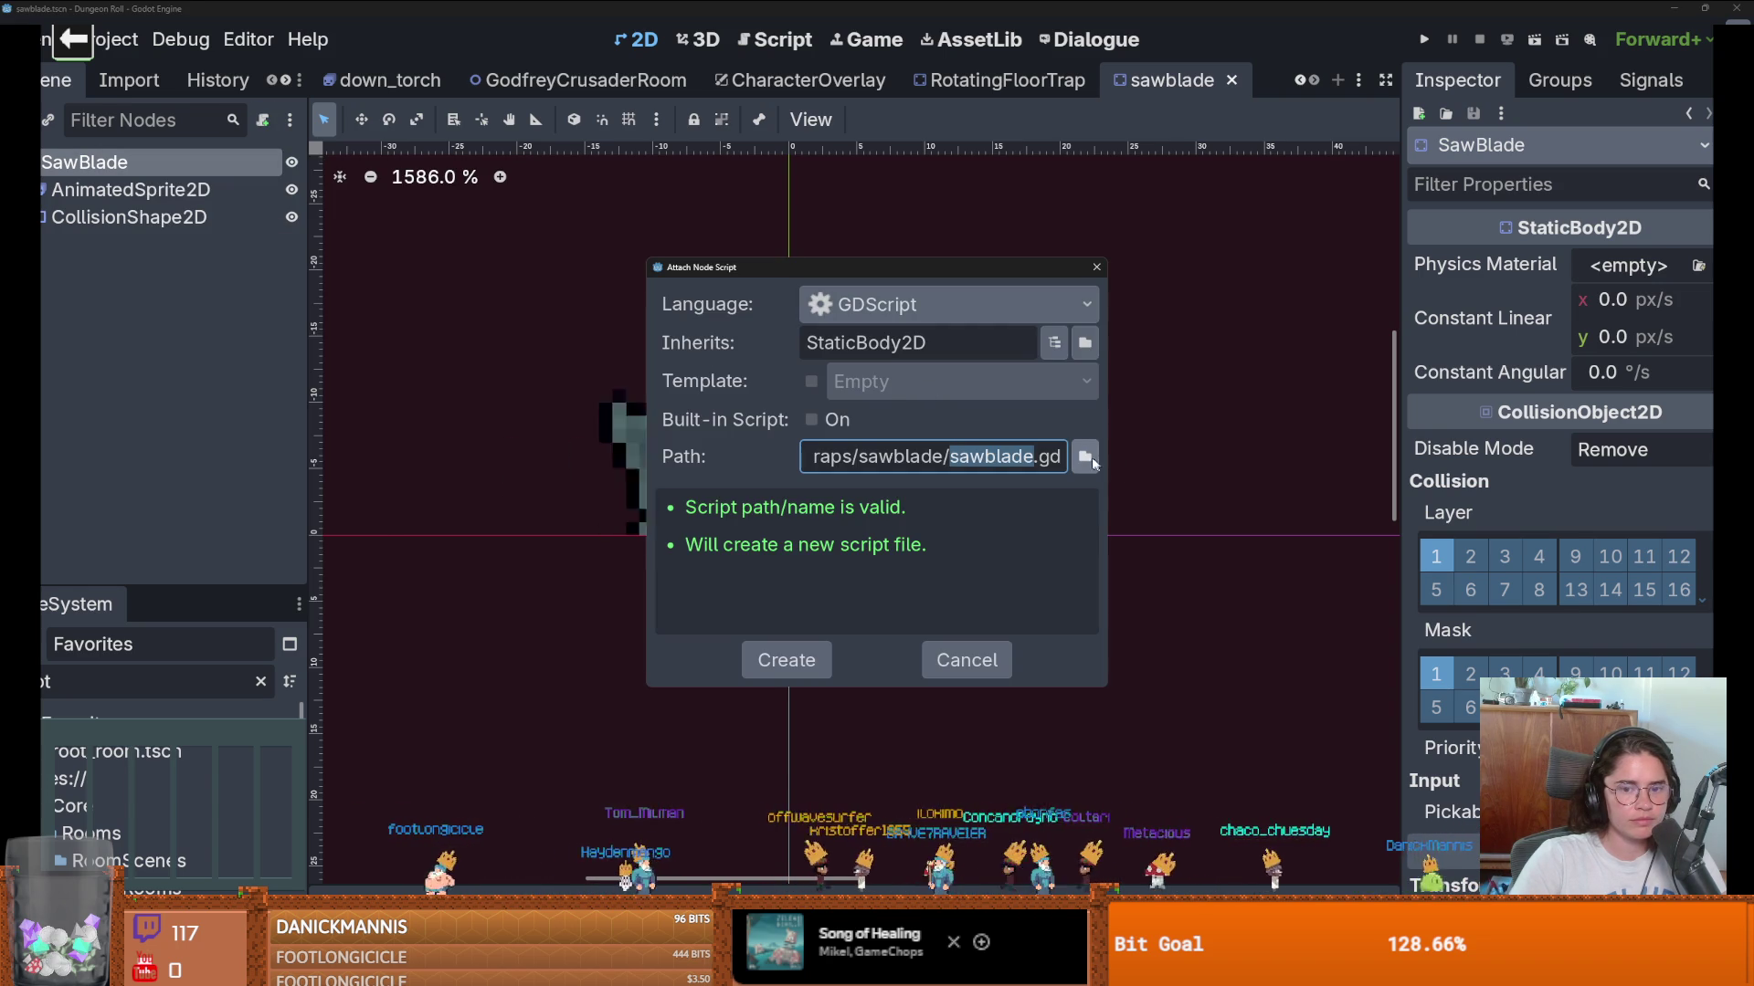
pyautogui.click(1085, 457)
pyautogui.click(713, 747)
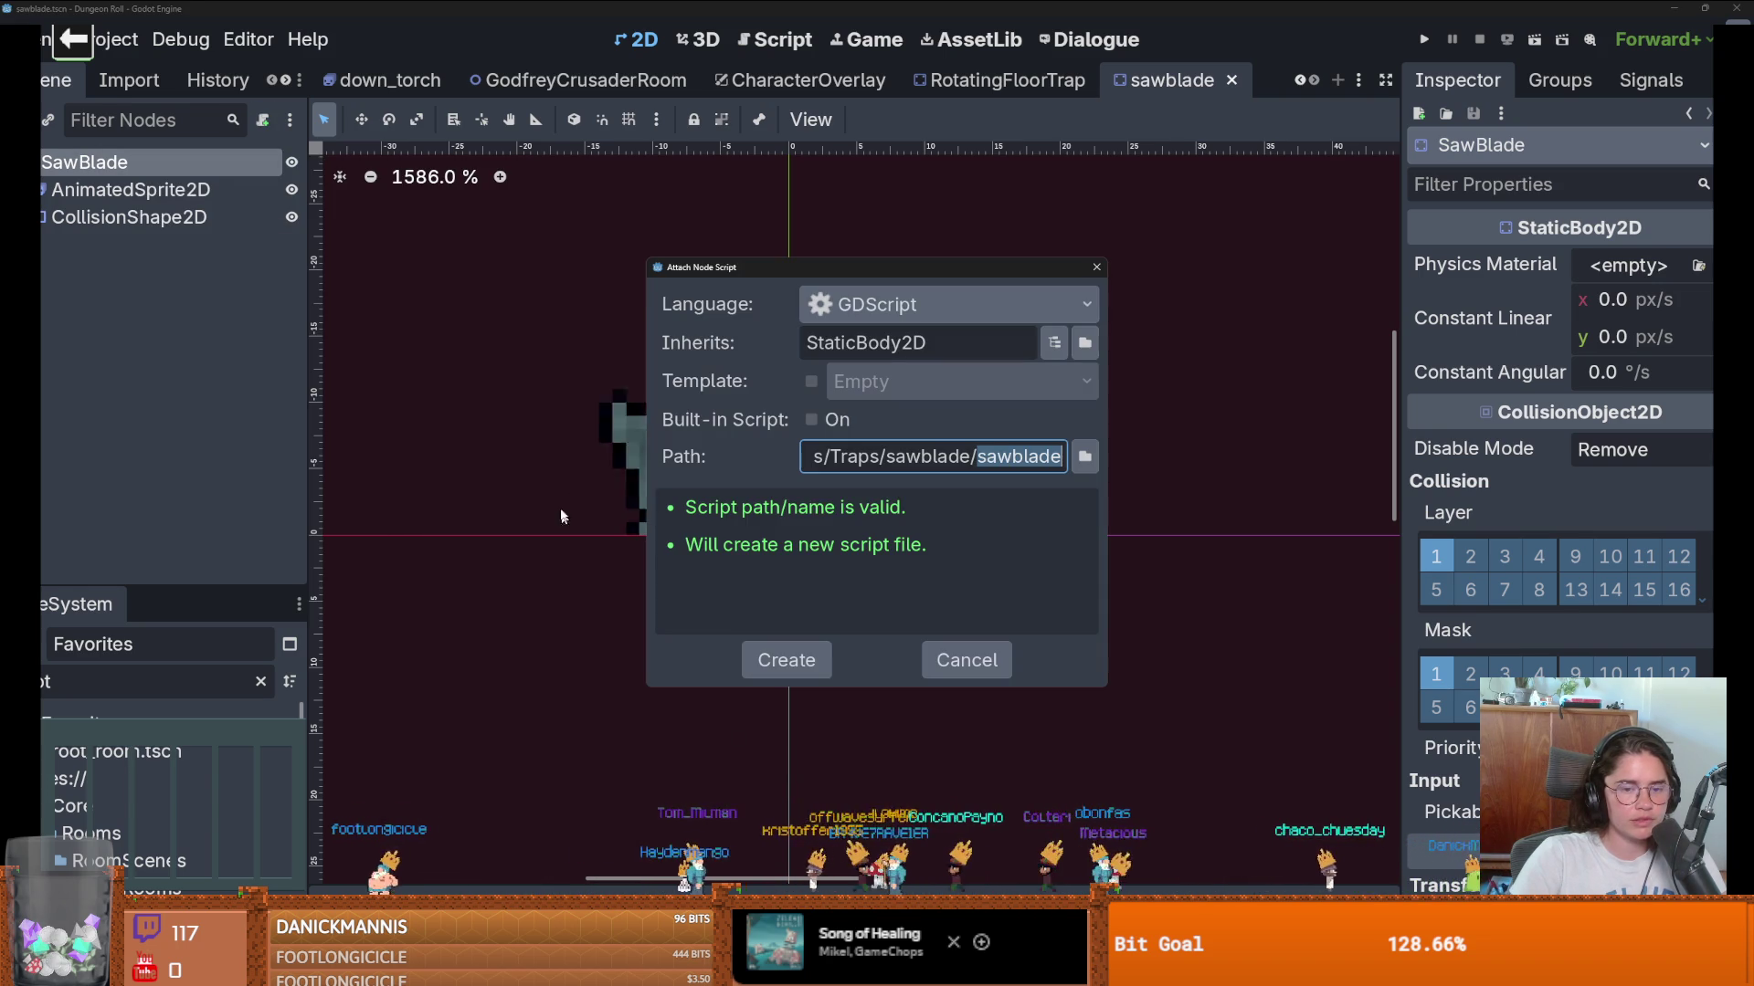
pyautogui.click(783, 658)
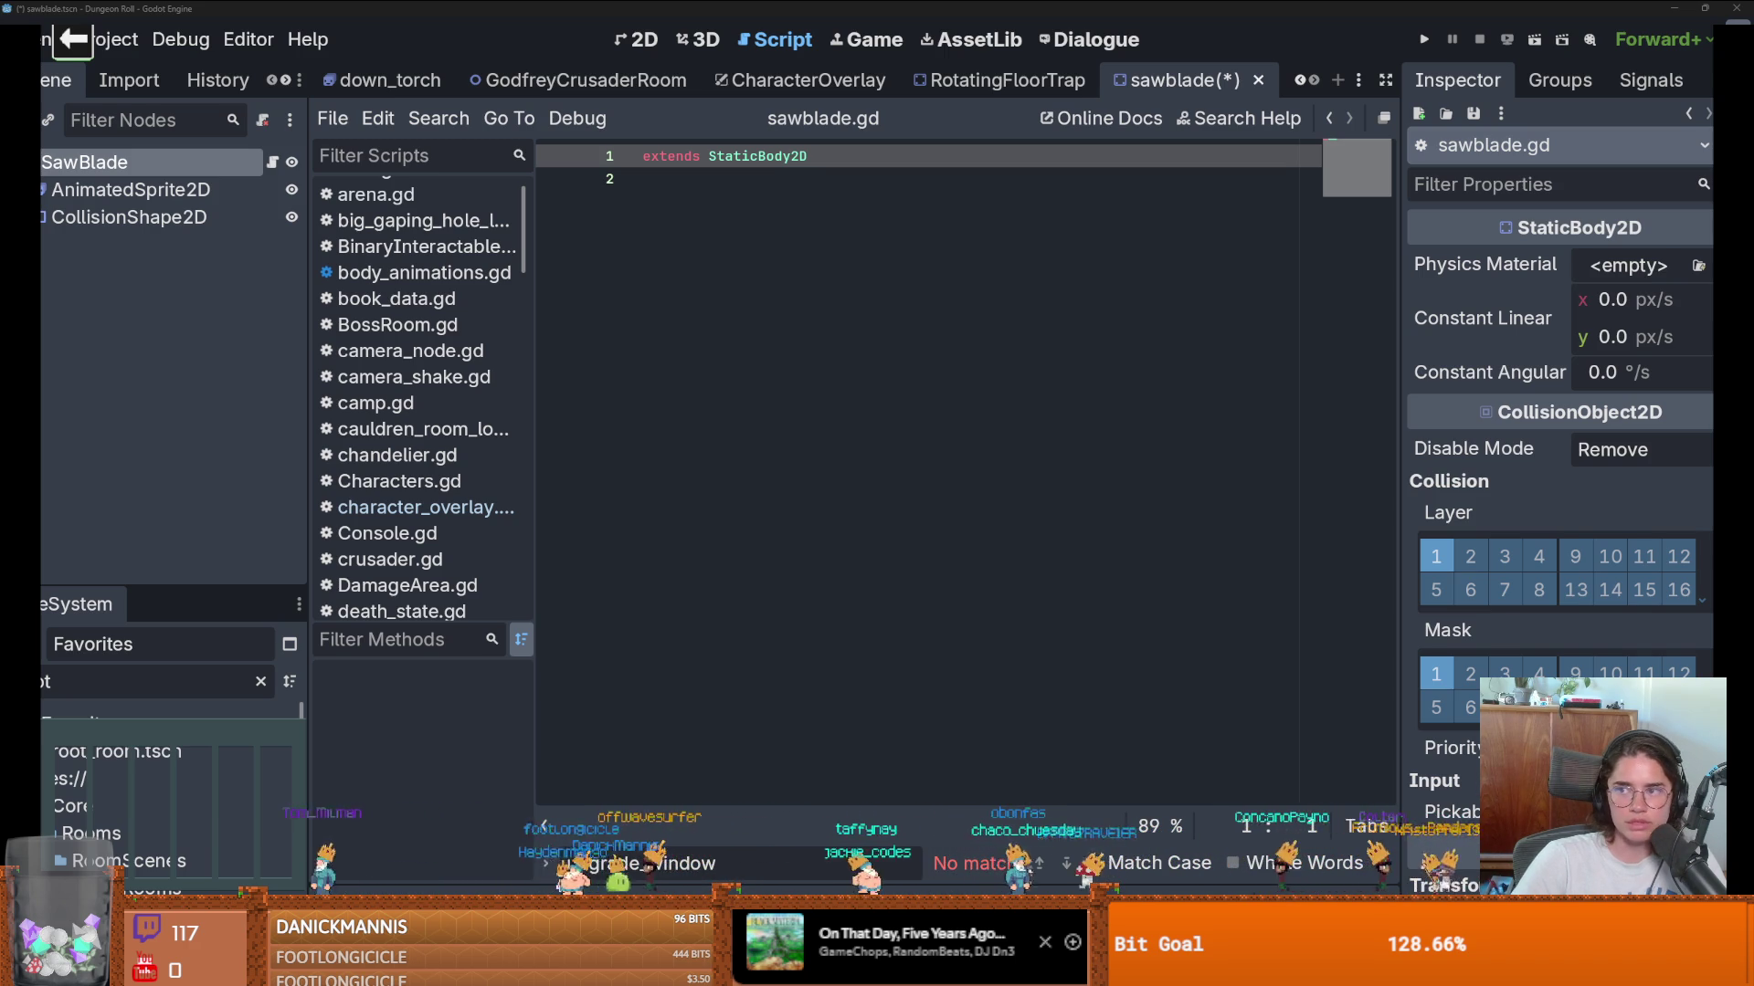
pyautogui.click(783, 296)
pyautogui.hotkey('ctrl', 's')
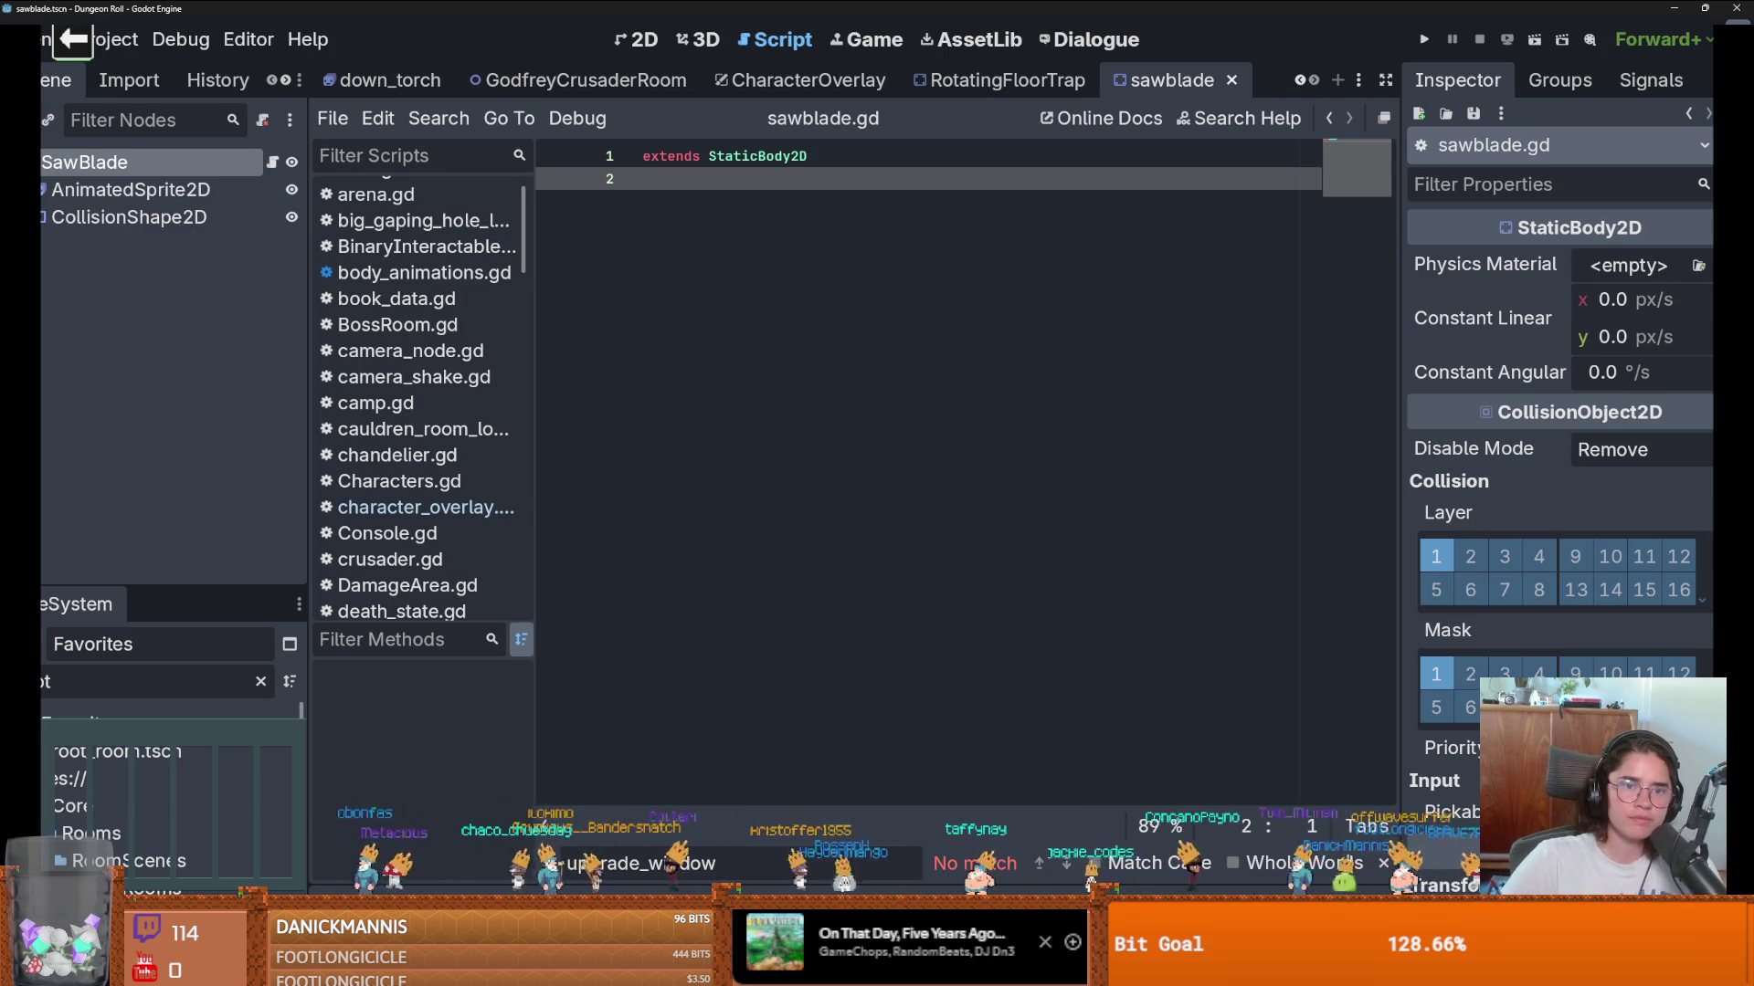
pyautogui.hotkey('ctrl', 's')
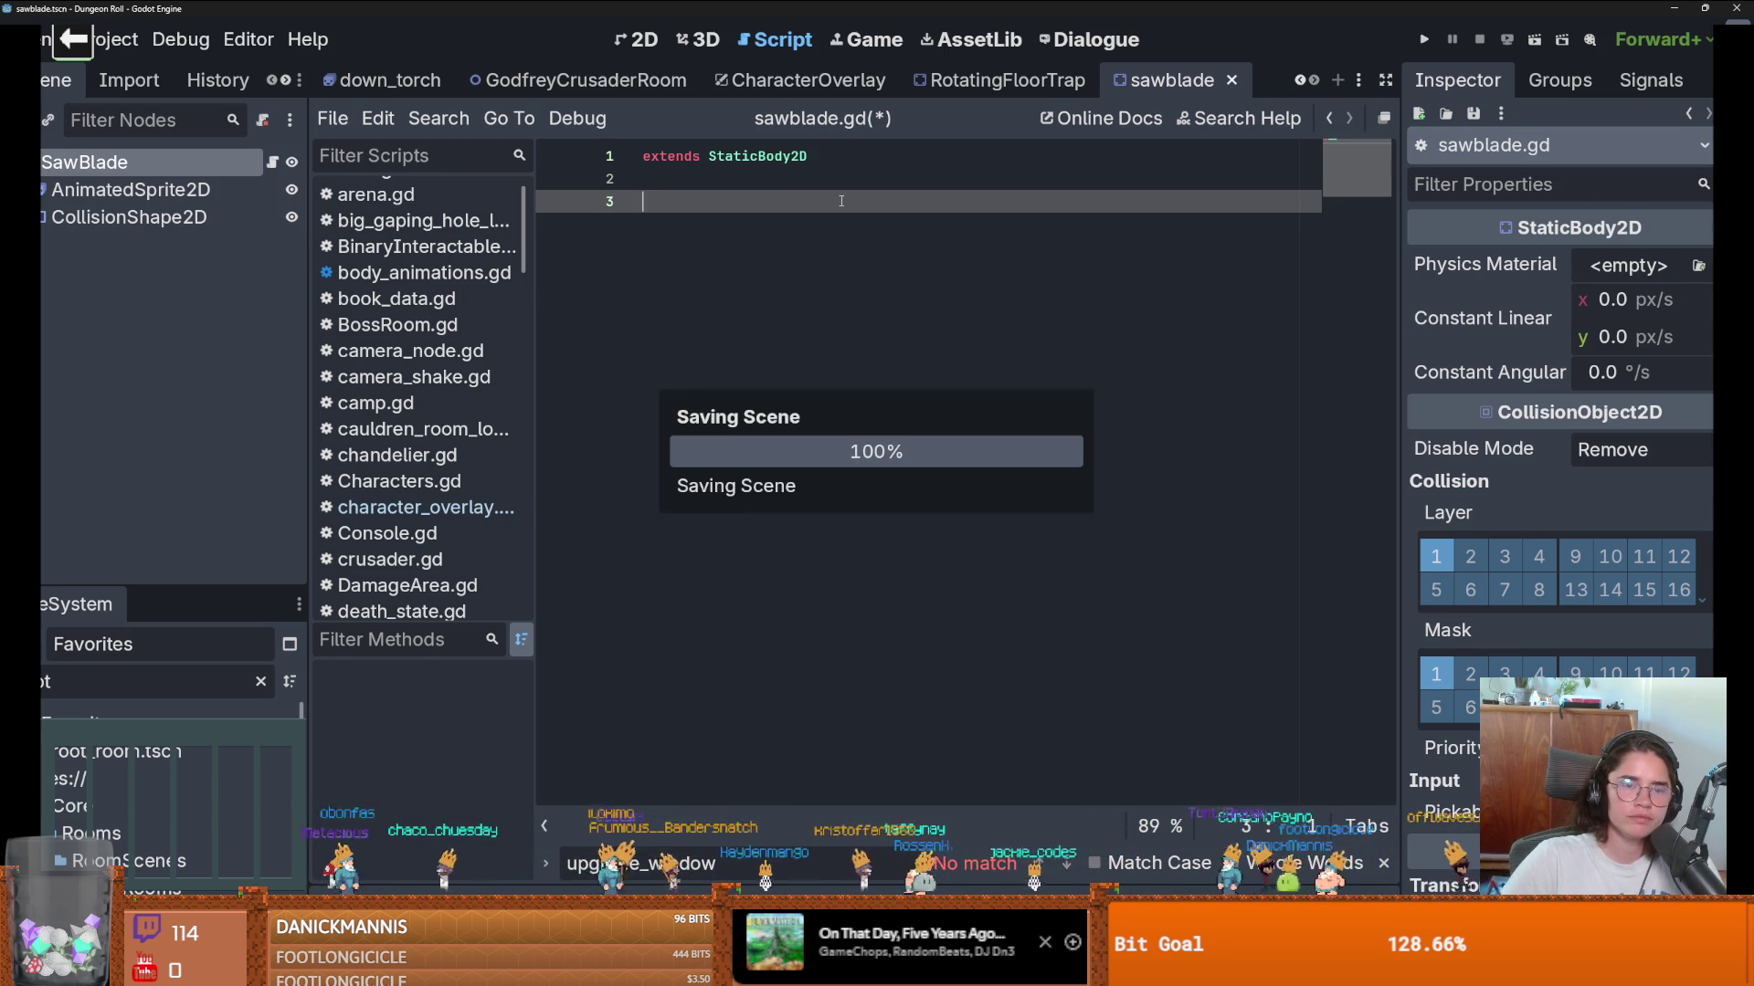
pyautogui.write('@export var ')
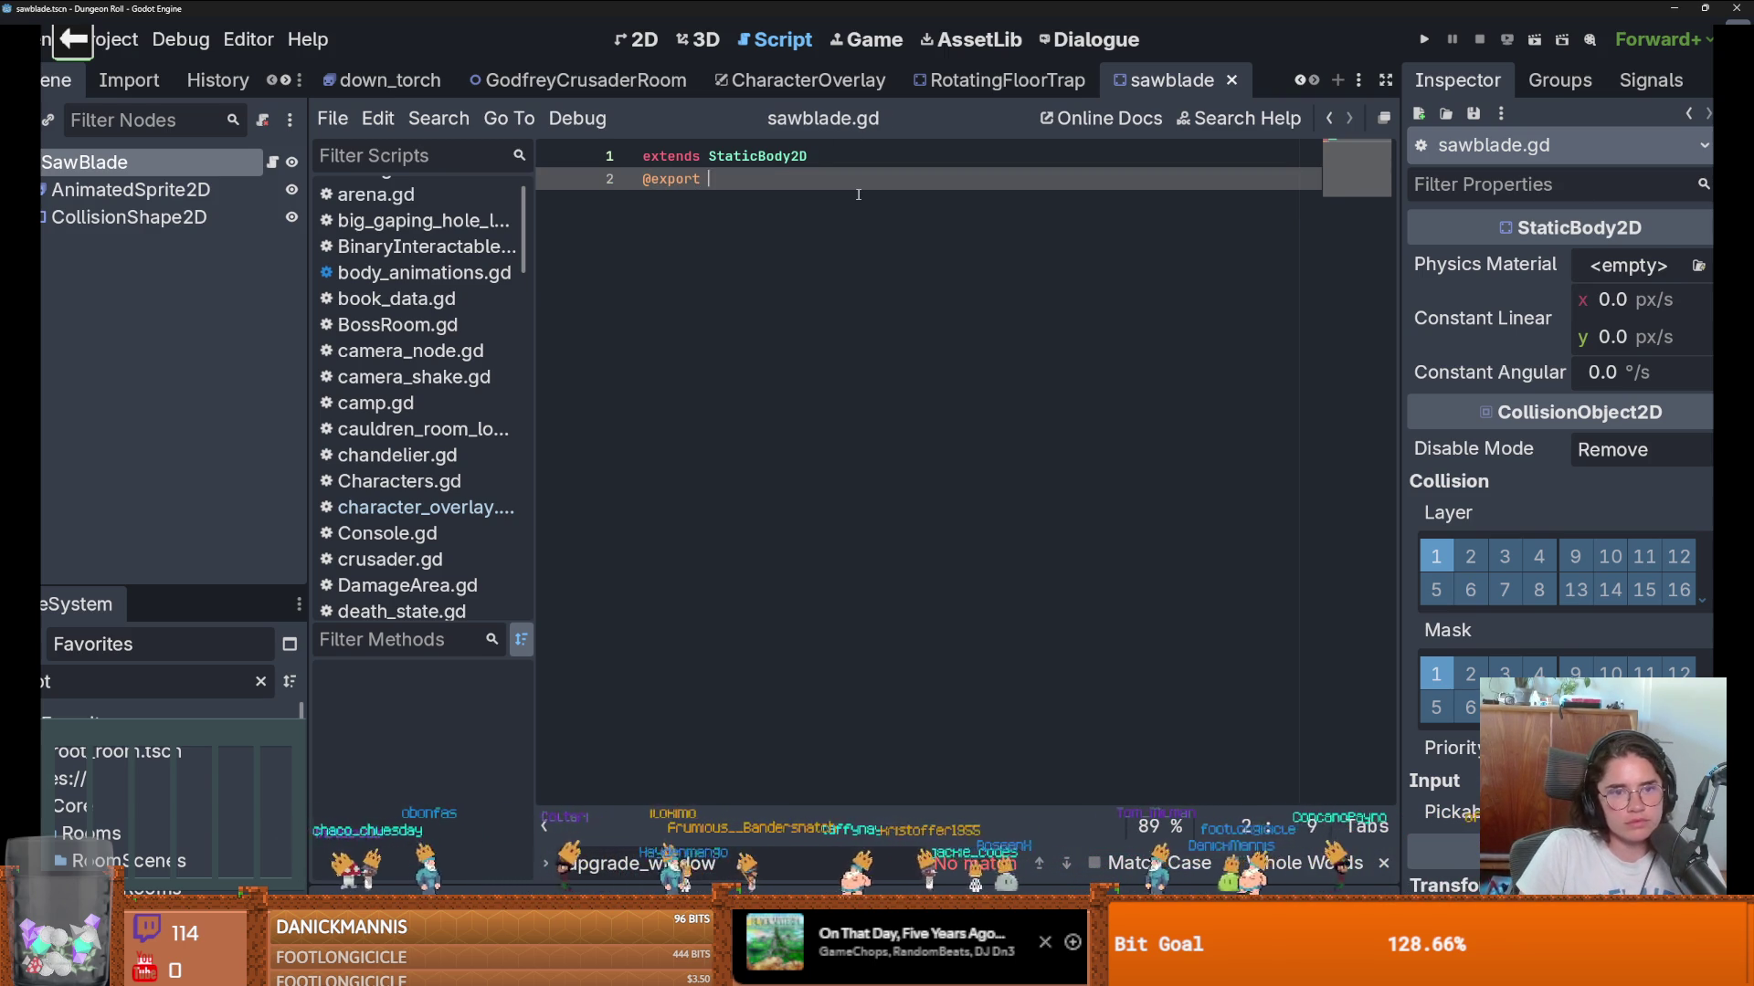
pyautogui.write('path_')
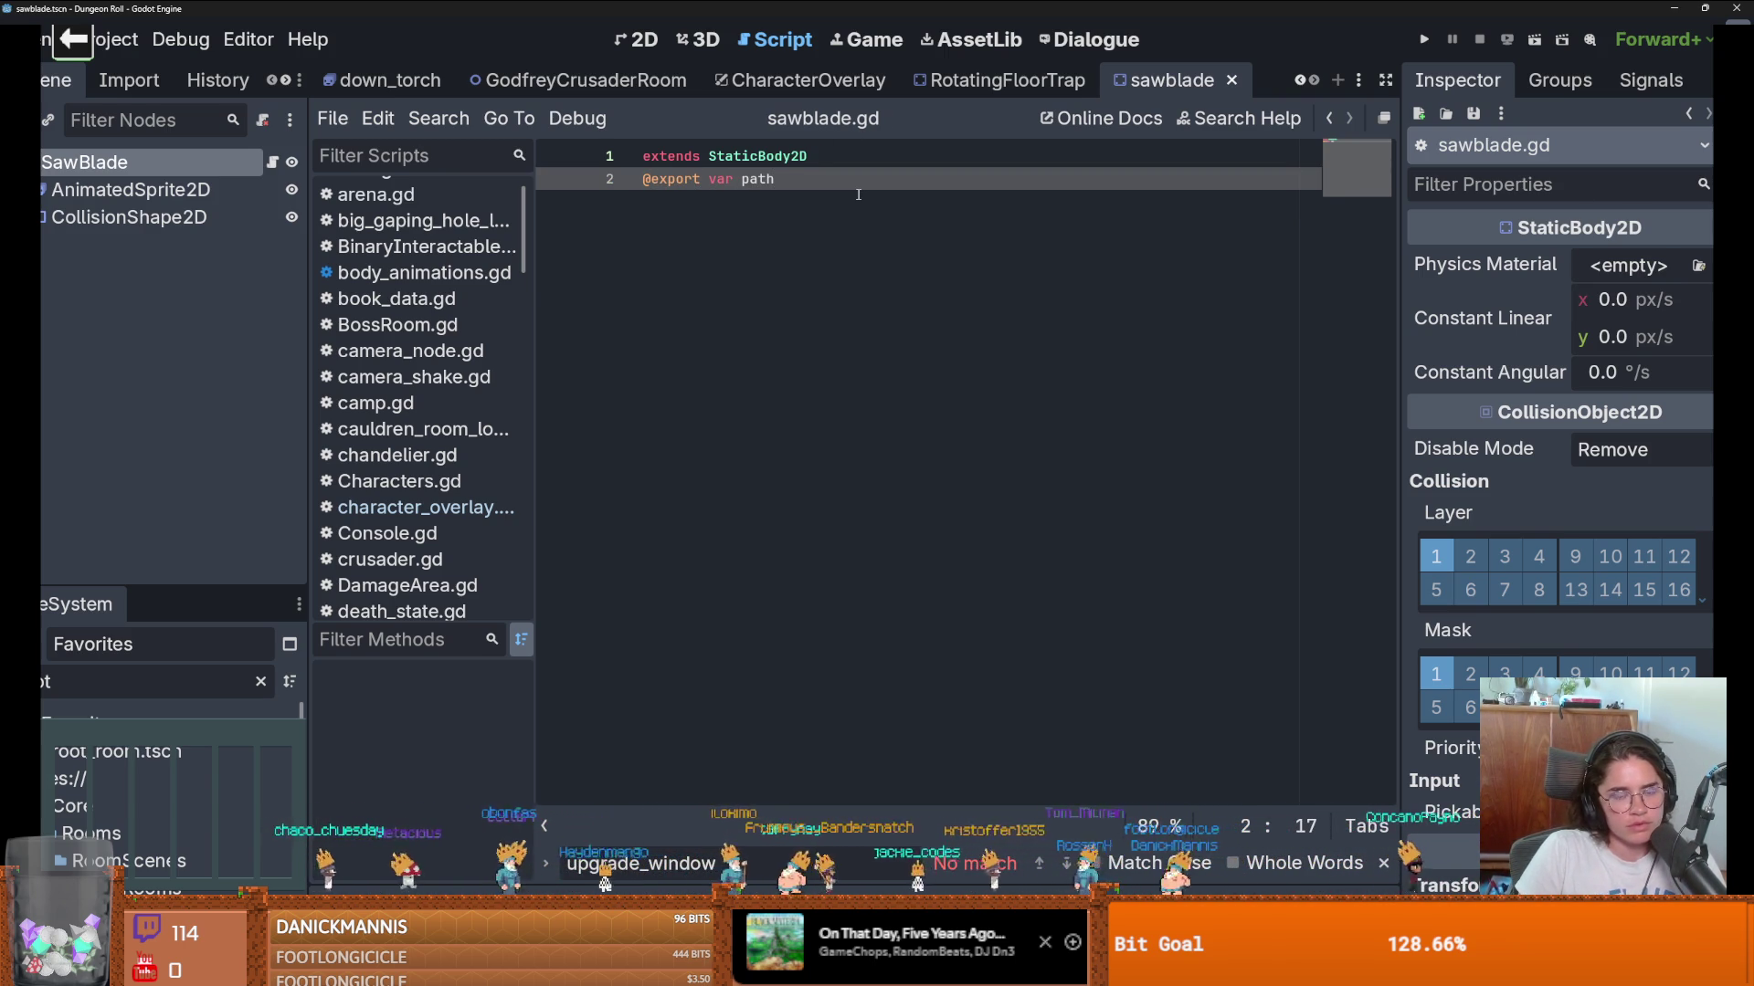
pyautogui.write('follow: ')
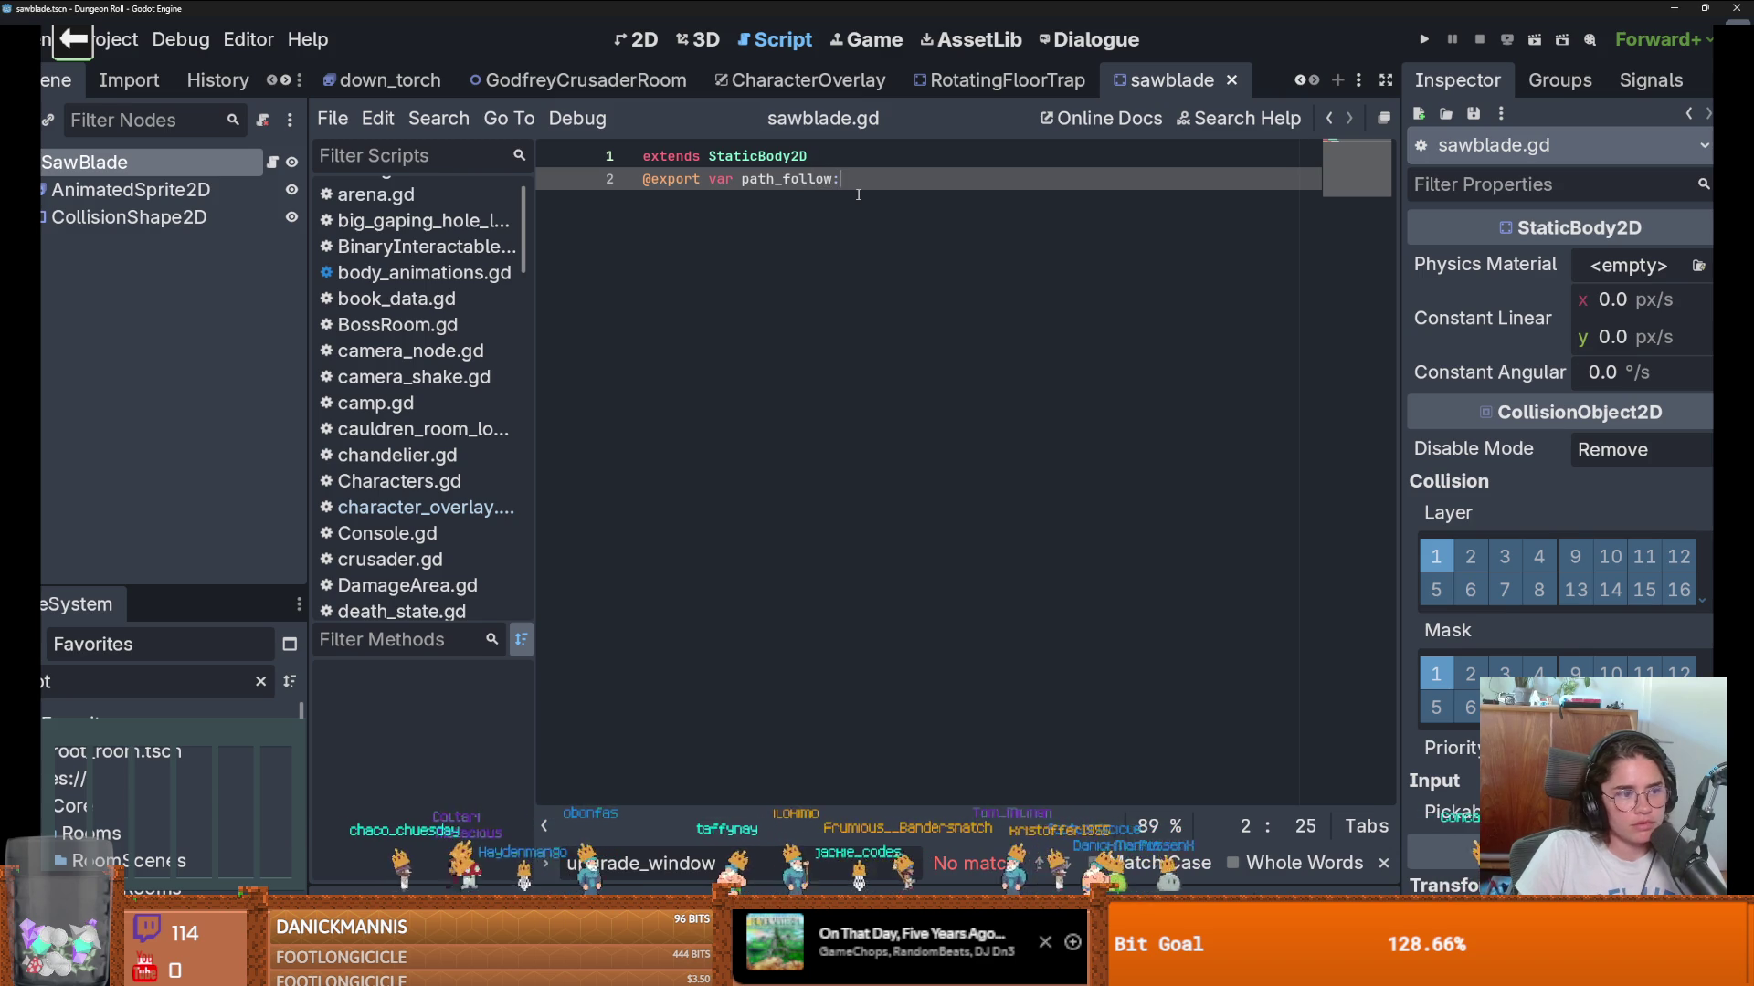
pyautogui.write('P')
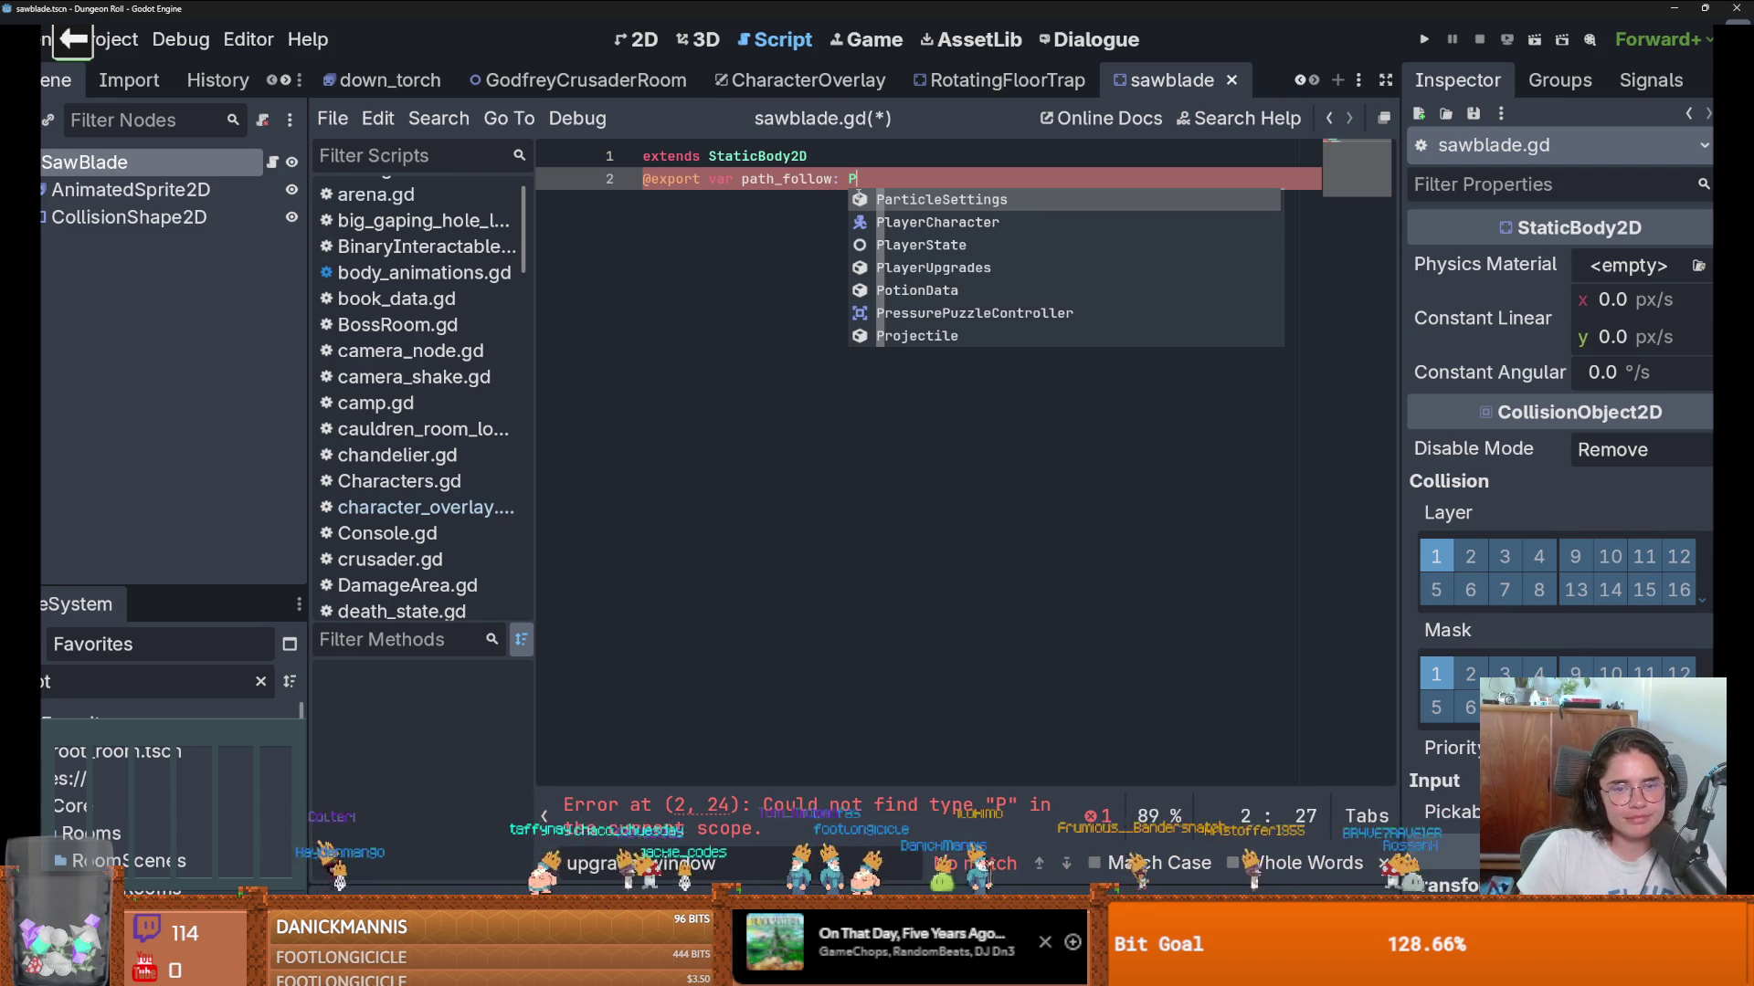
pyautogui.write('athFo')
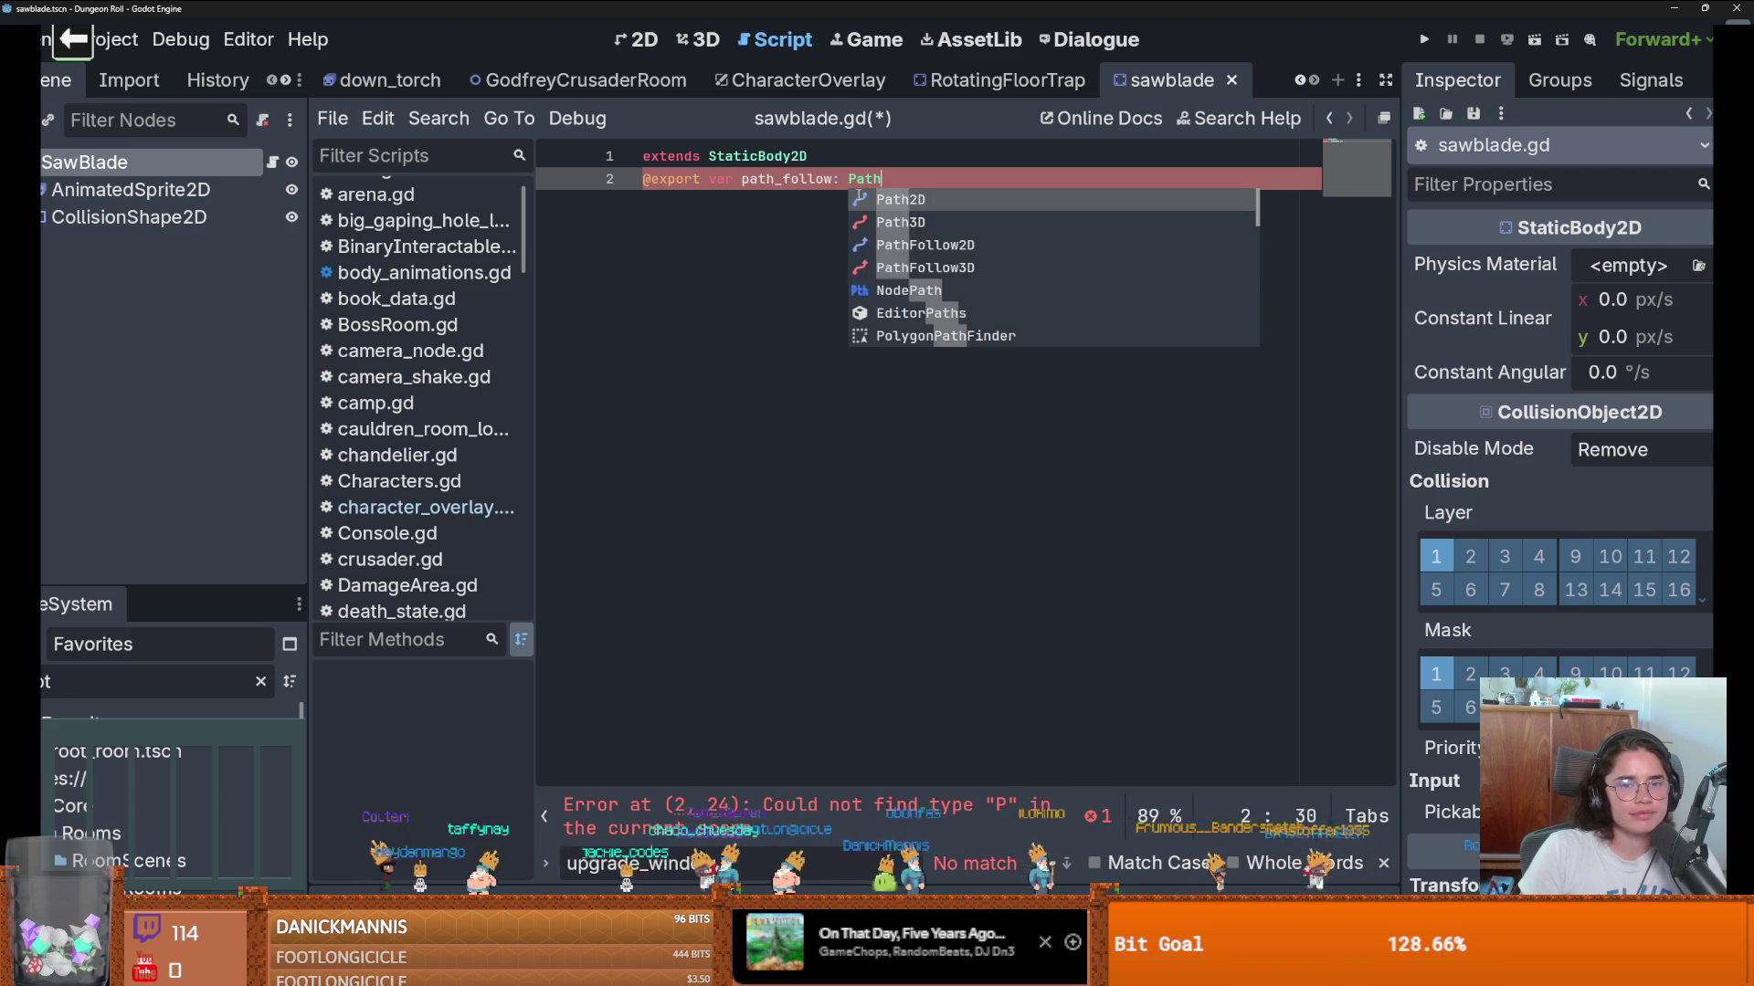
pyautogui.press('Return')
pyautogui.hotkey('ctrl', 's')
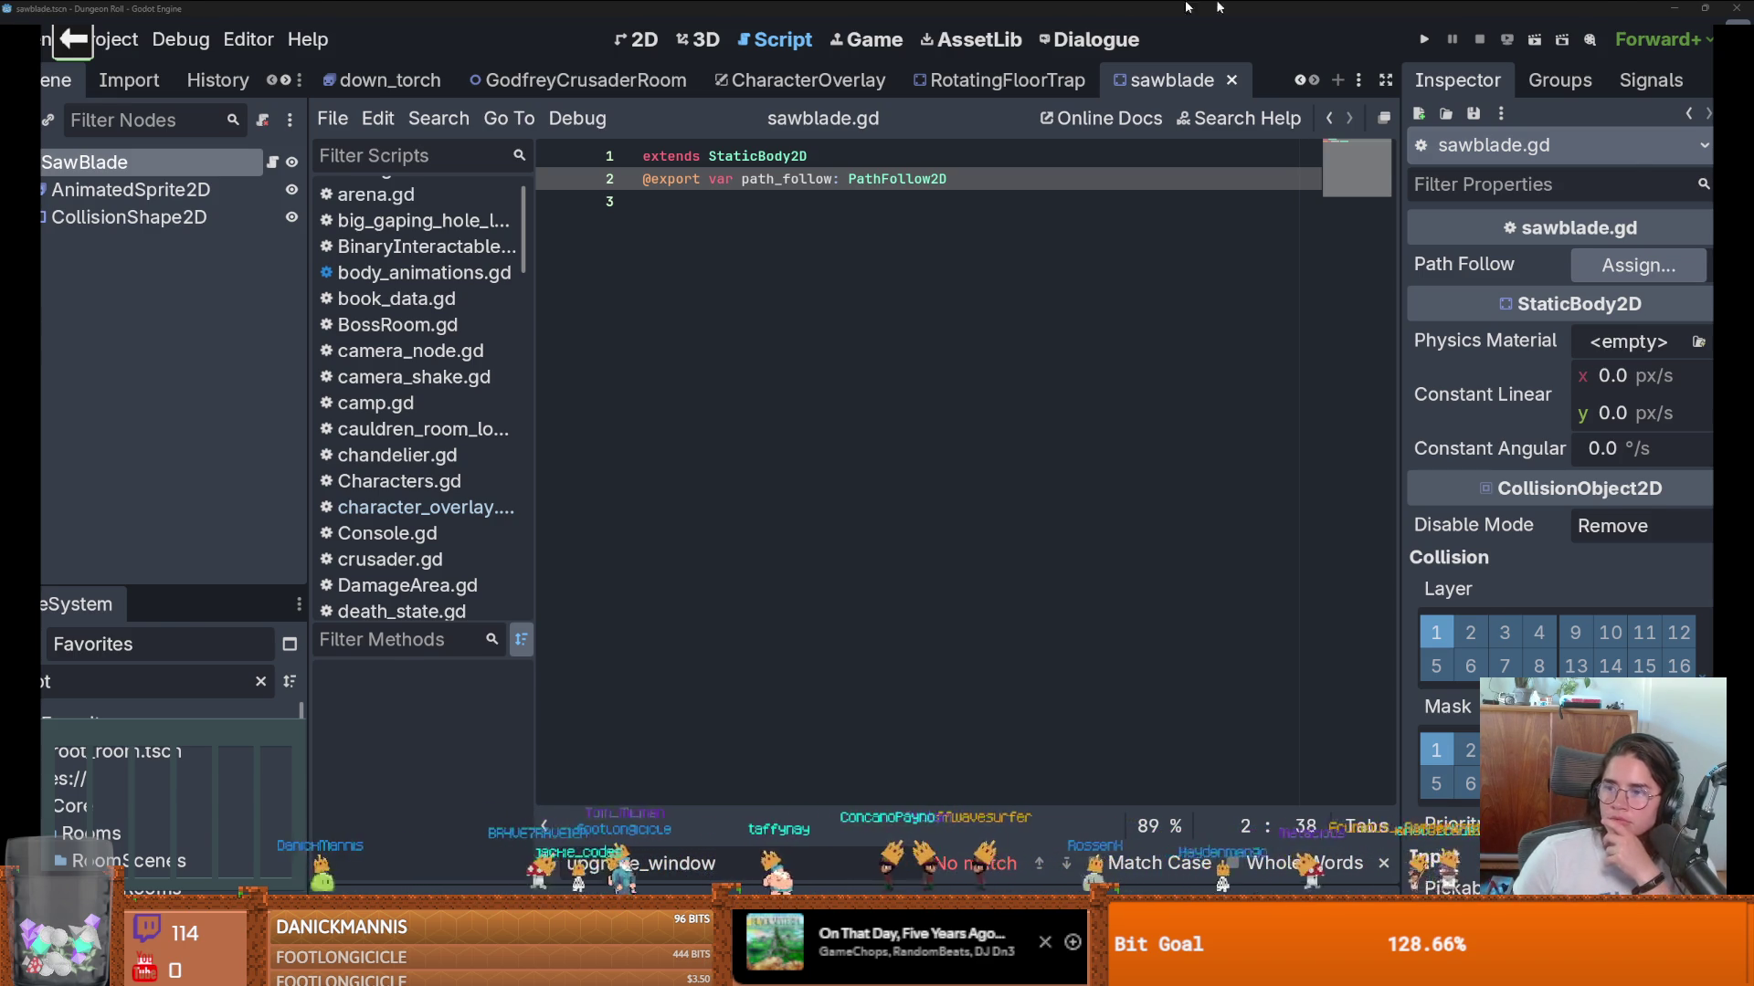
pyautogui.hotkey('alt', 'Tab')
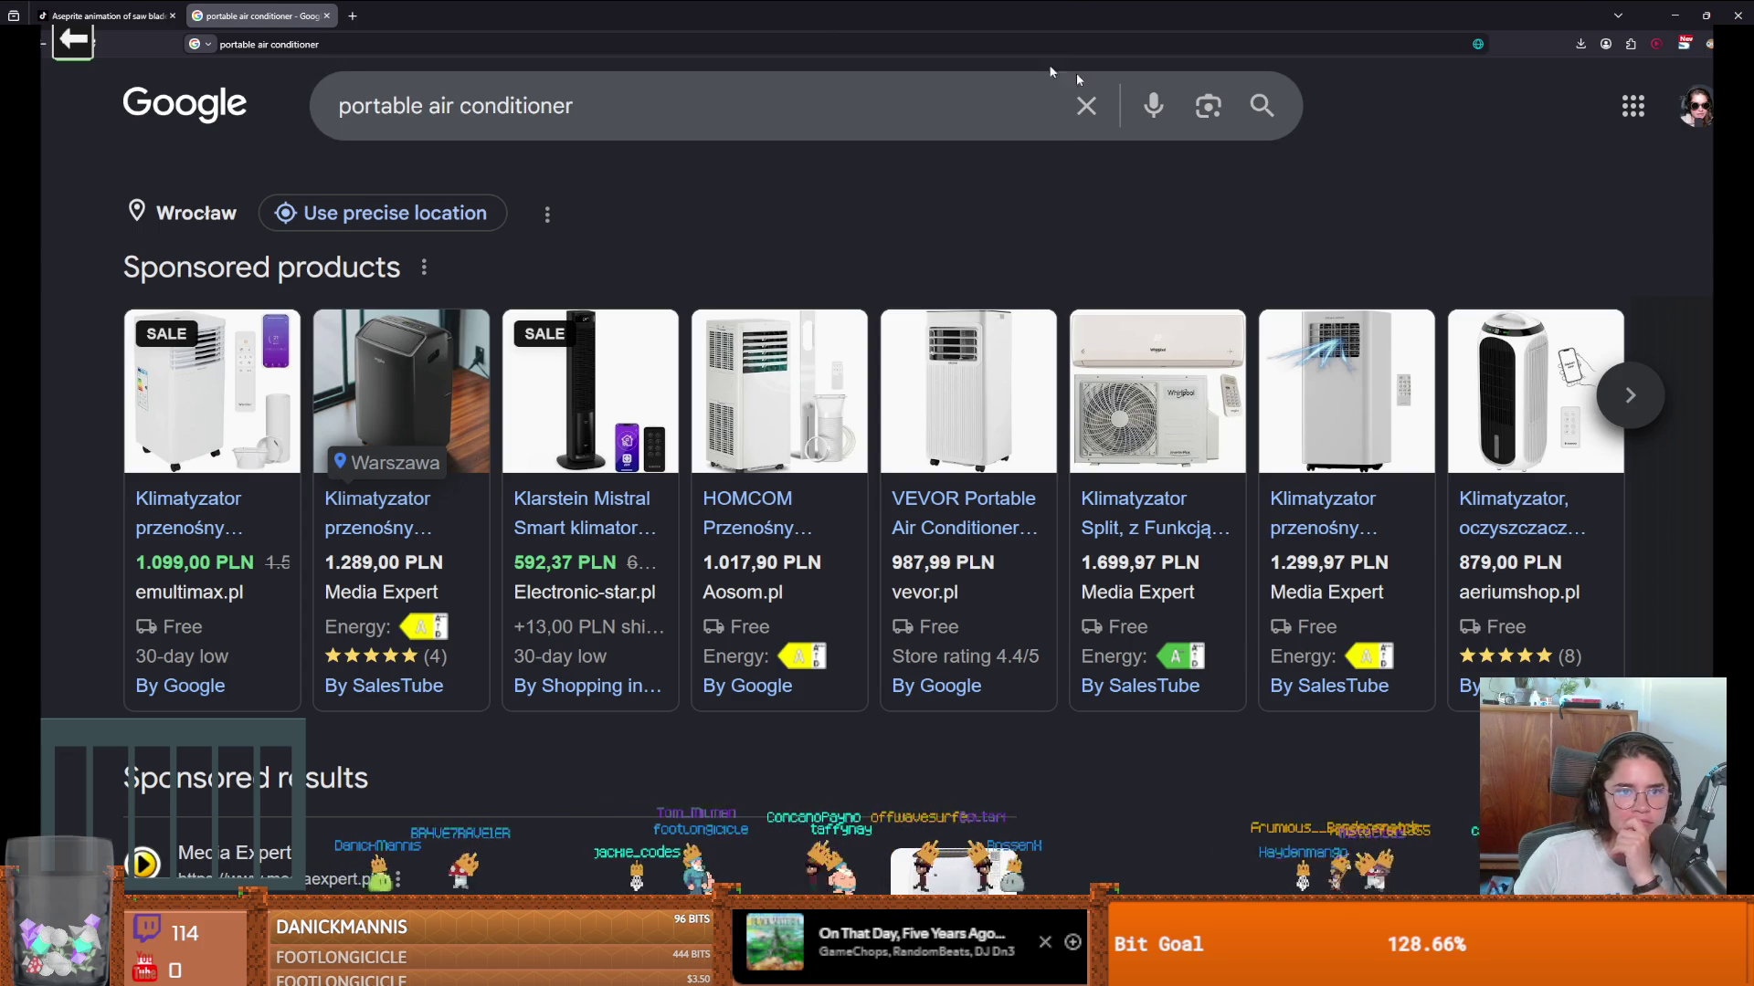
# Alt+Tab between the Chrome search results and the Godot sawblade.gd script editor
pyautogui.hotkey('alt', 'Tab')
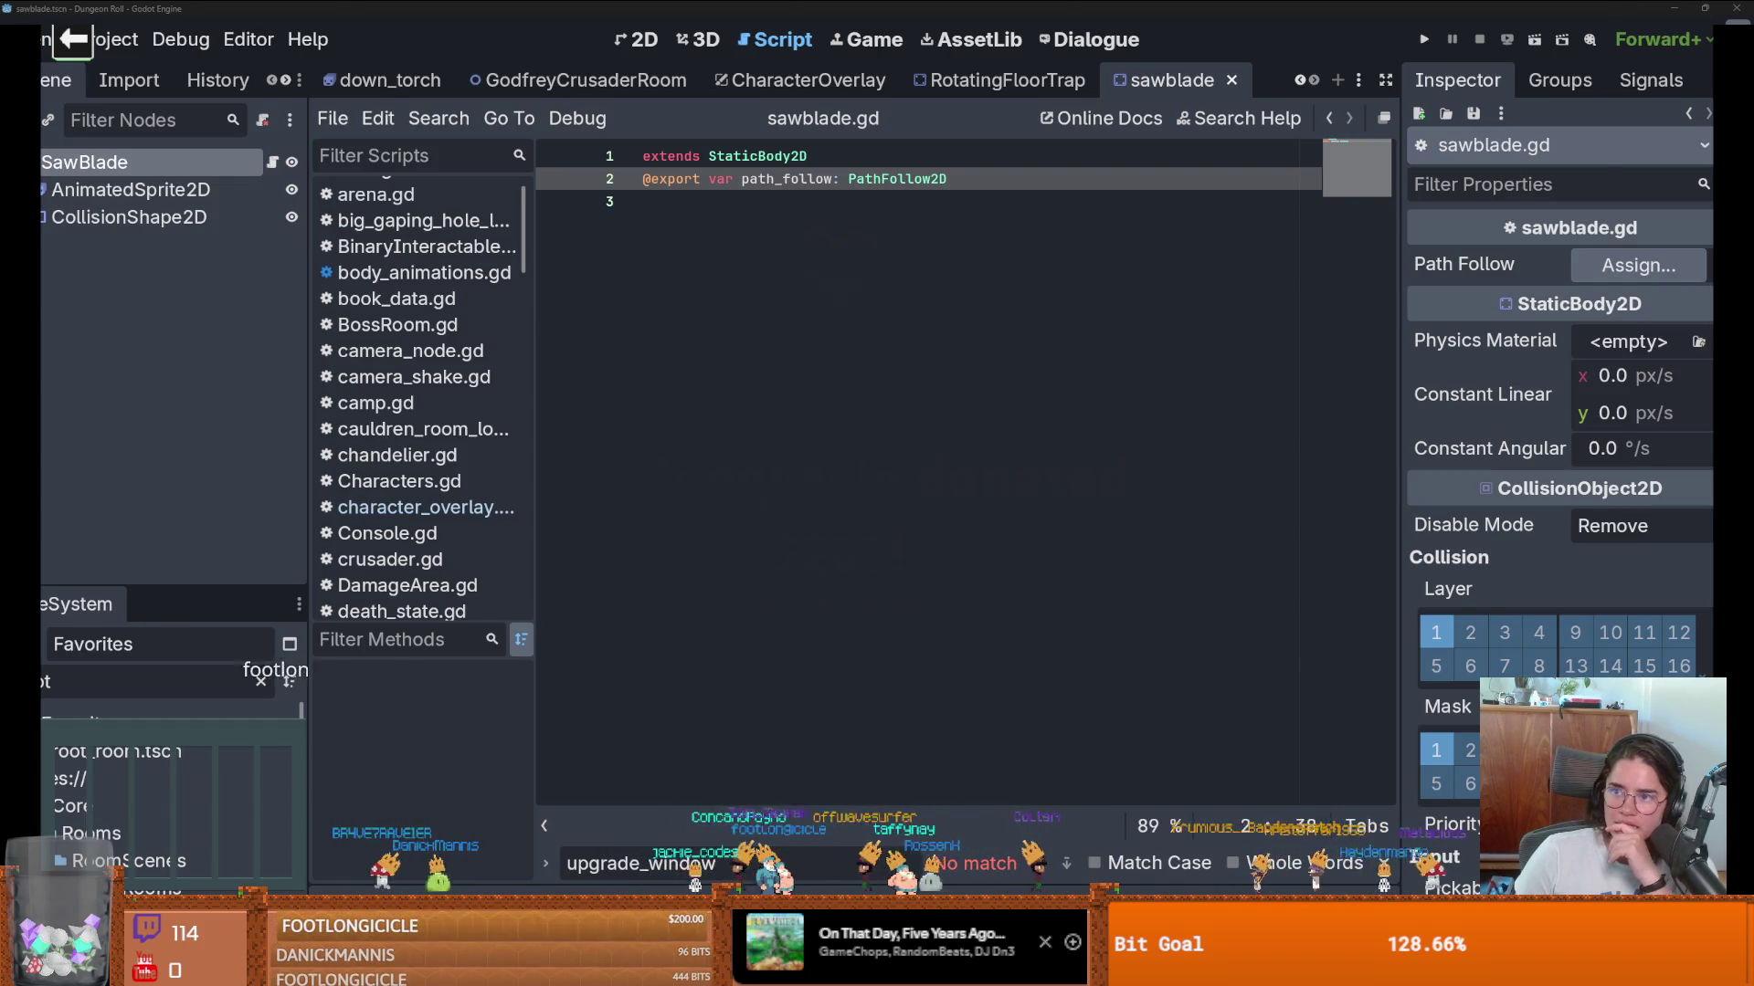
pyautogui.hotkey('alt', 'Tab')
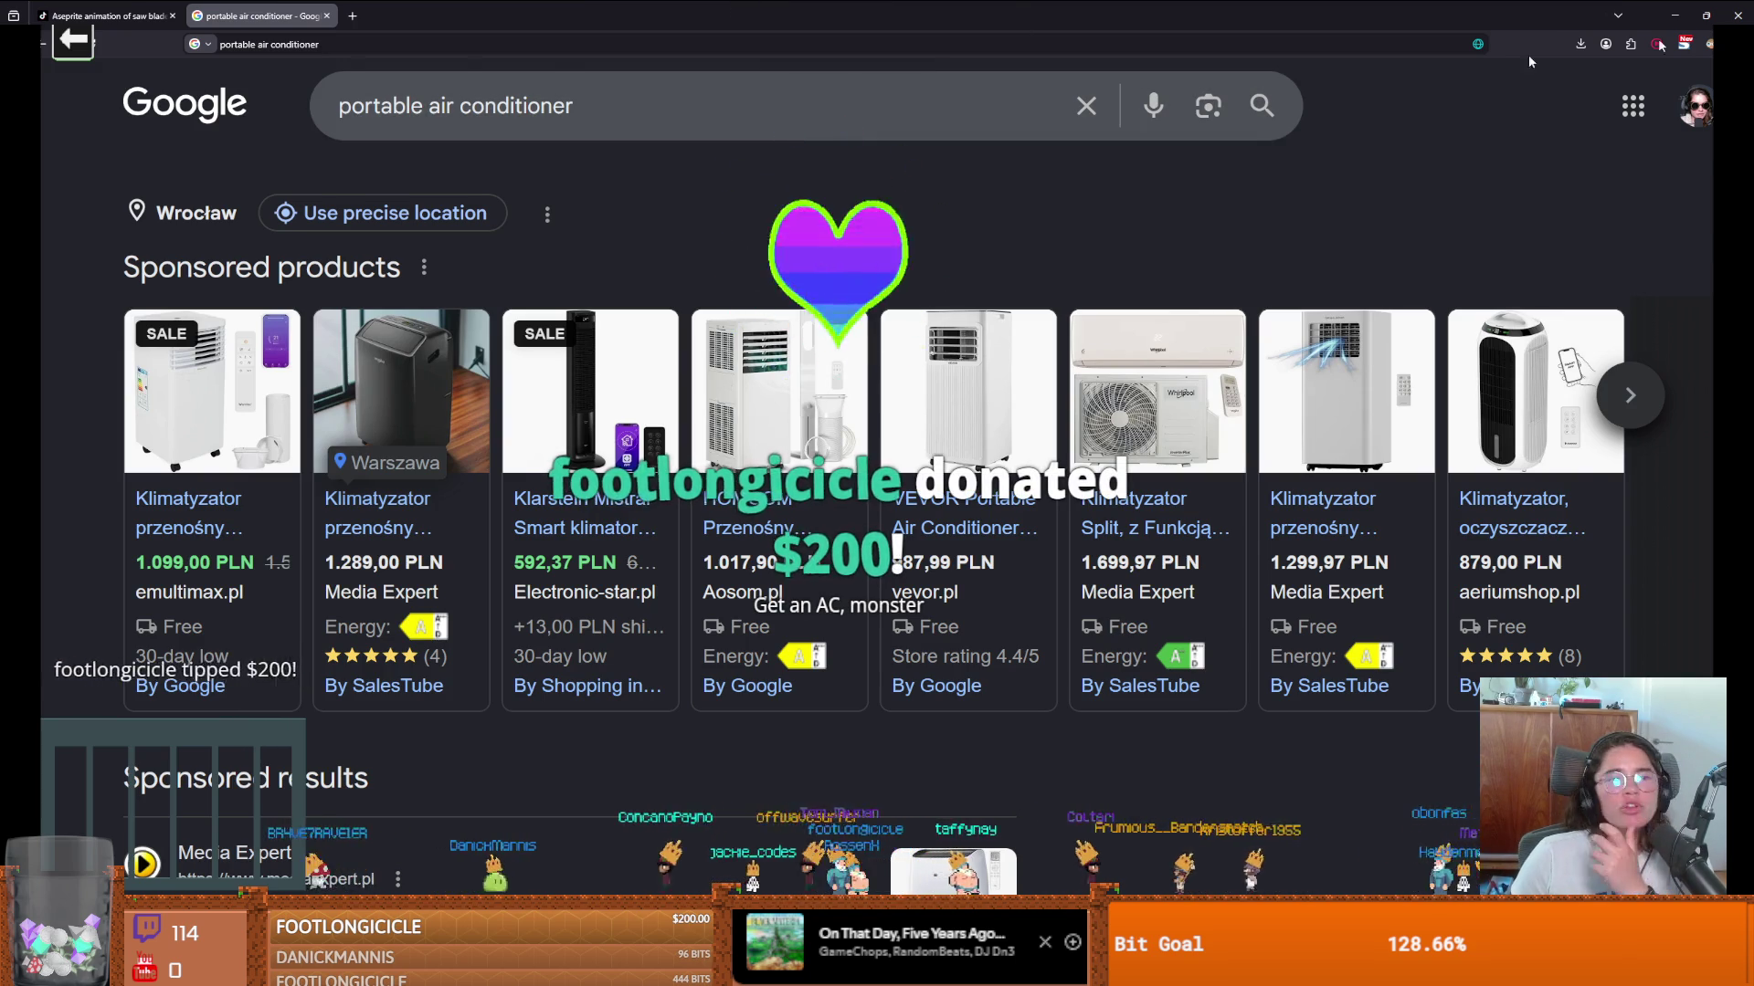
pyautogui.hotkey('alt', 'Tab')
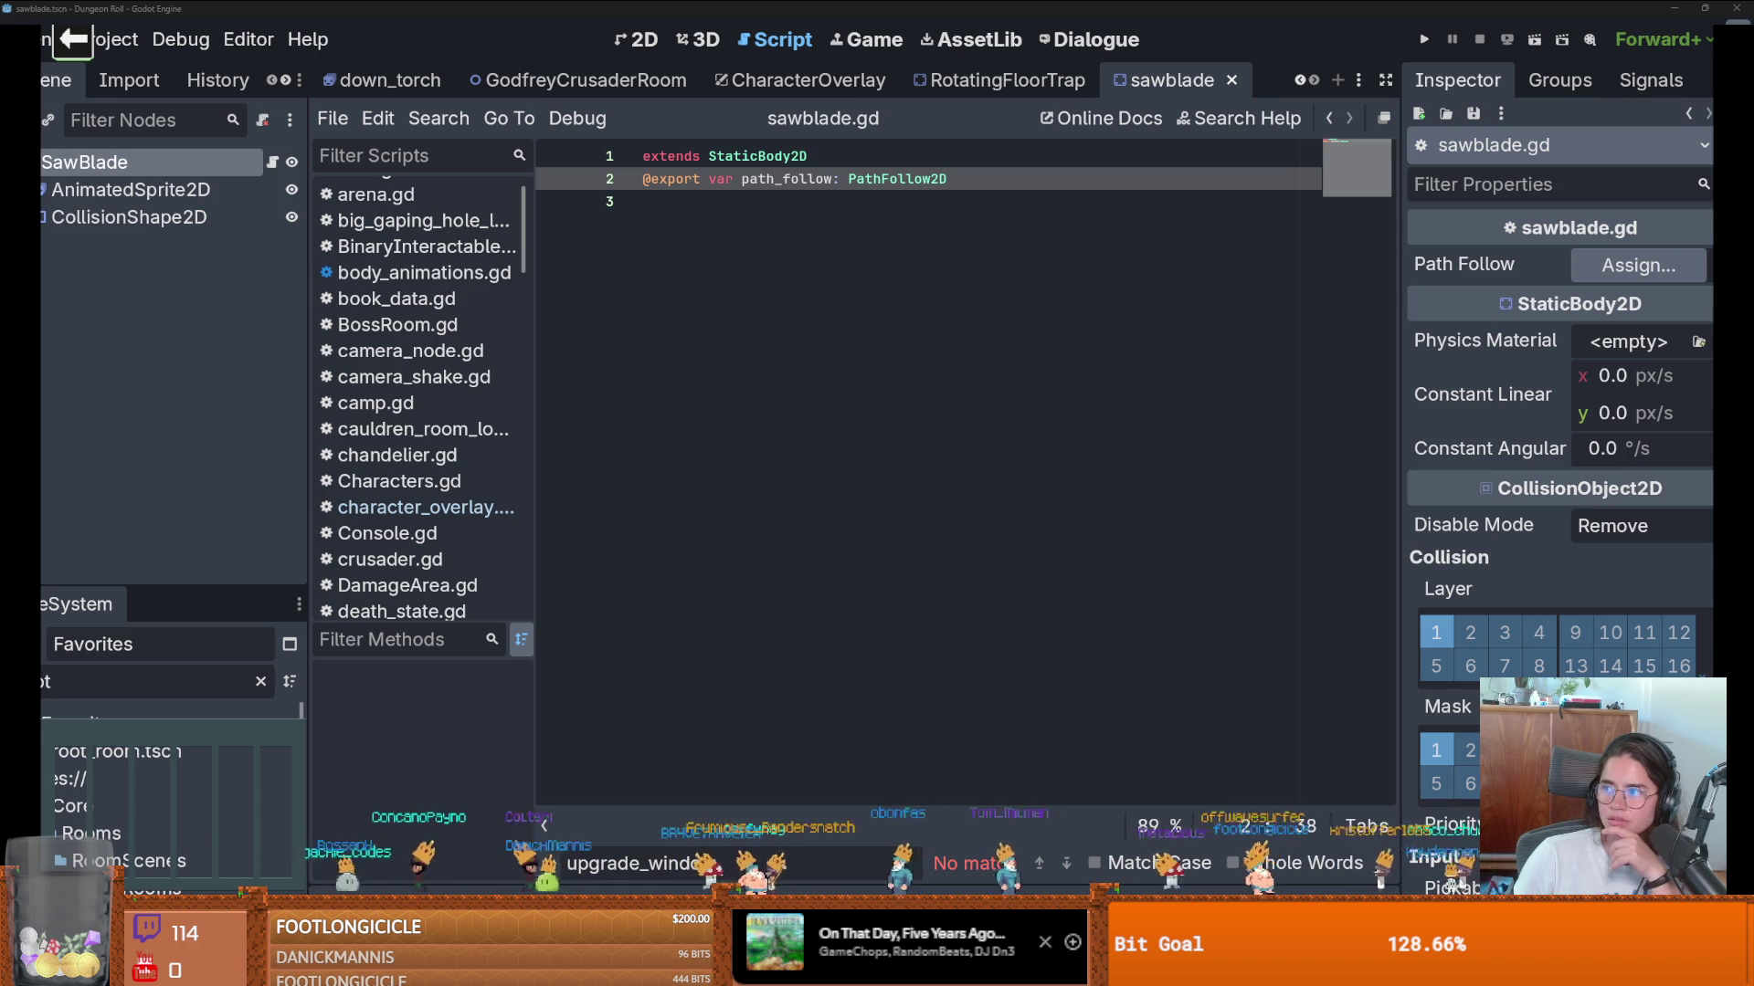
# Bring the browser with the AERIUM air cooler product page to the front
pyautogui.hotkey('alt', 'Tab')
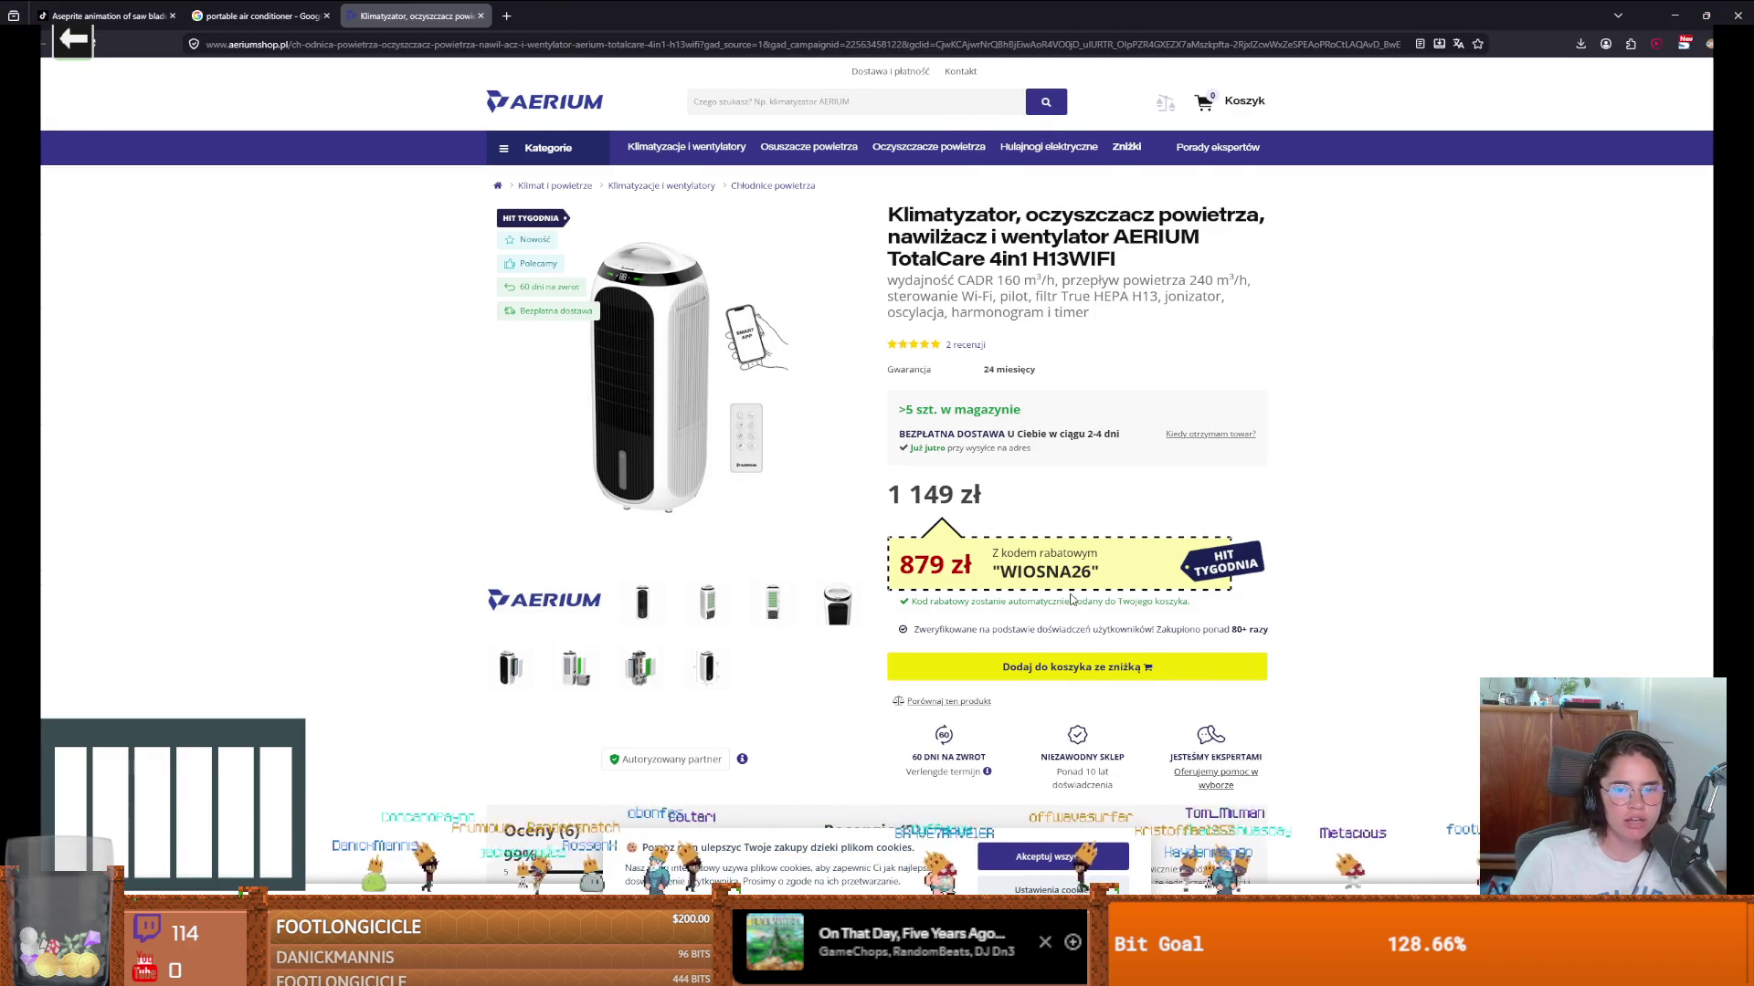
# Page through the AERIUM cooler's product photos, then switch to the Aosom HOMCOM listing
pyautogui.scroll(-1, 793, 629)
pyautogui.click(656, 541)
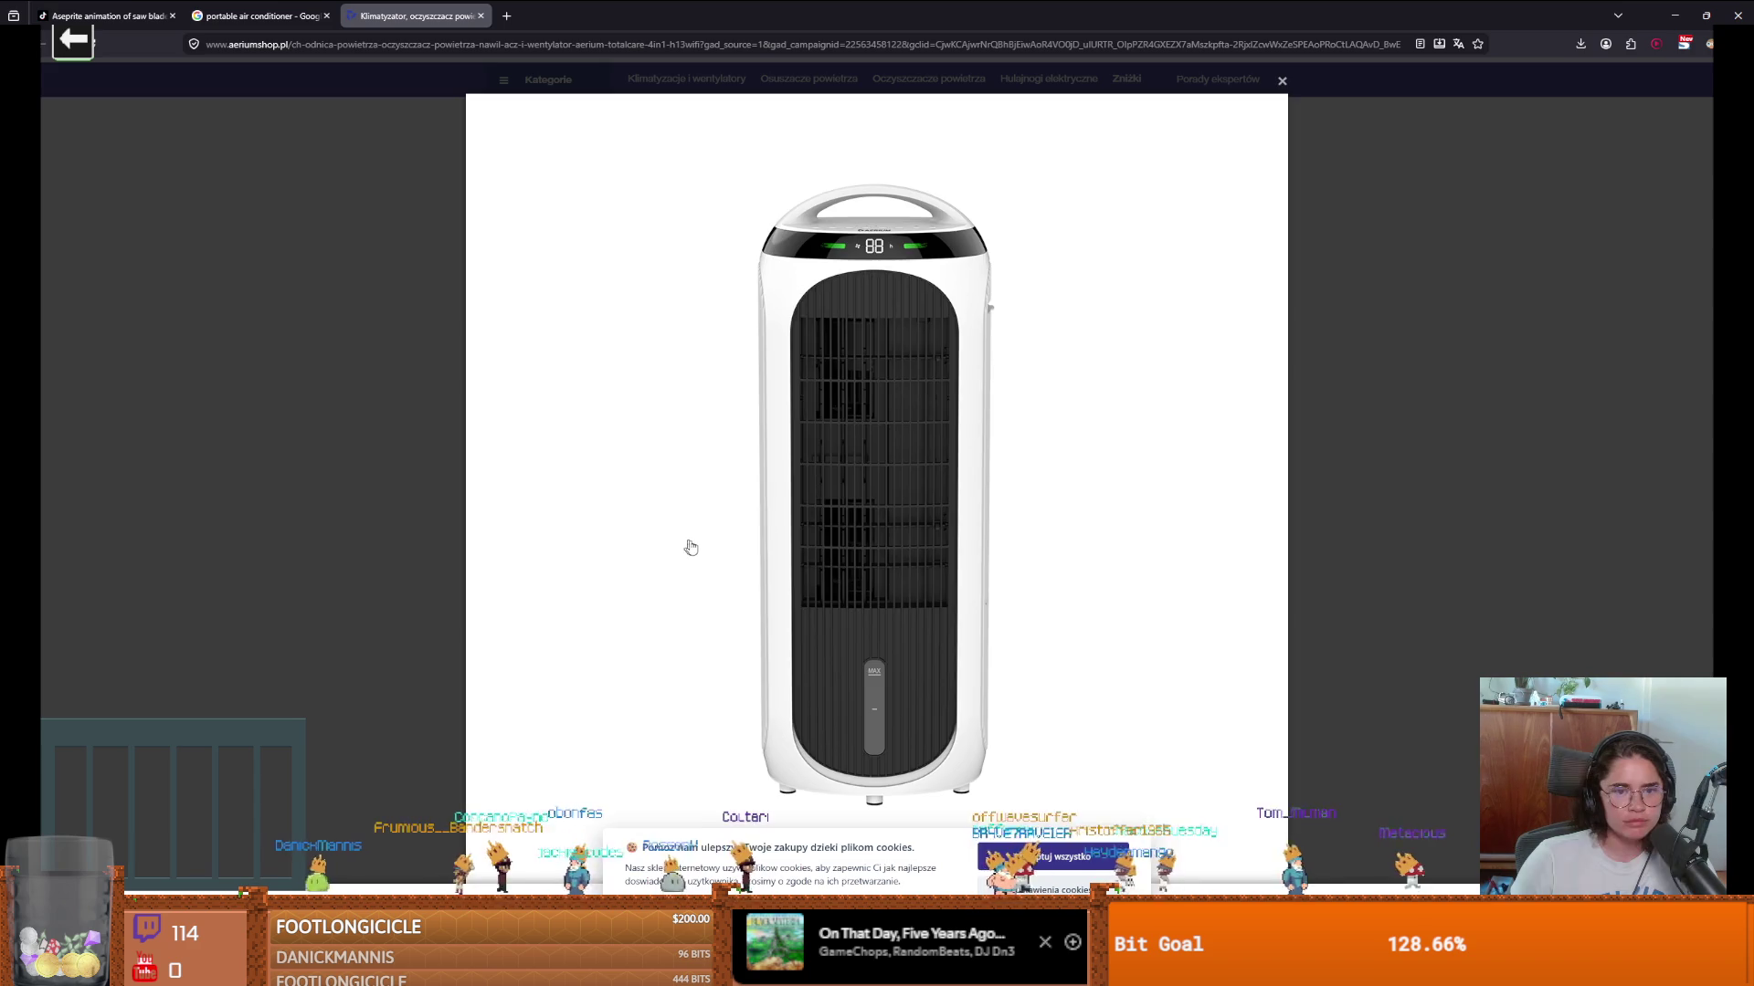
pyautogui.press('Right')
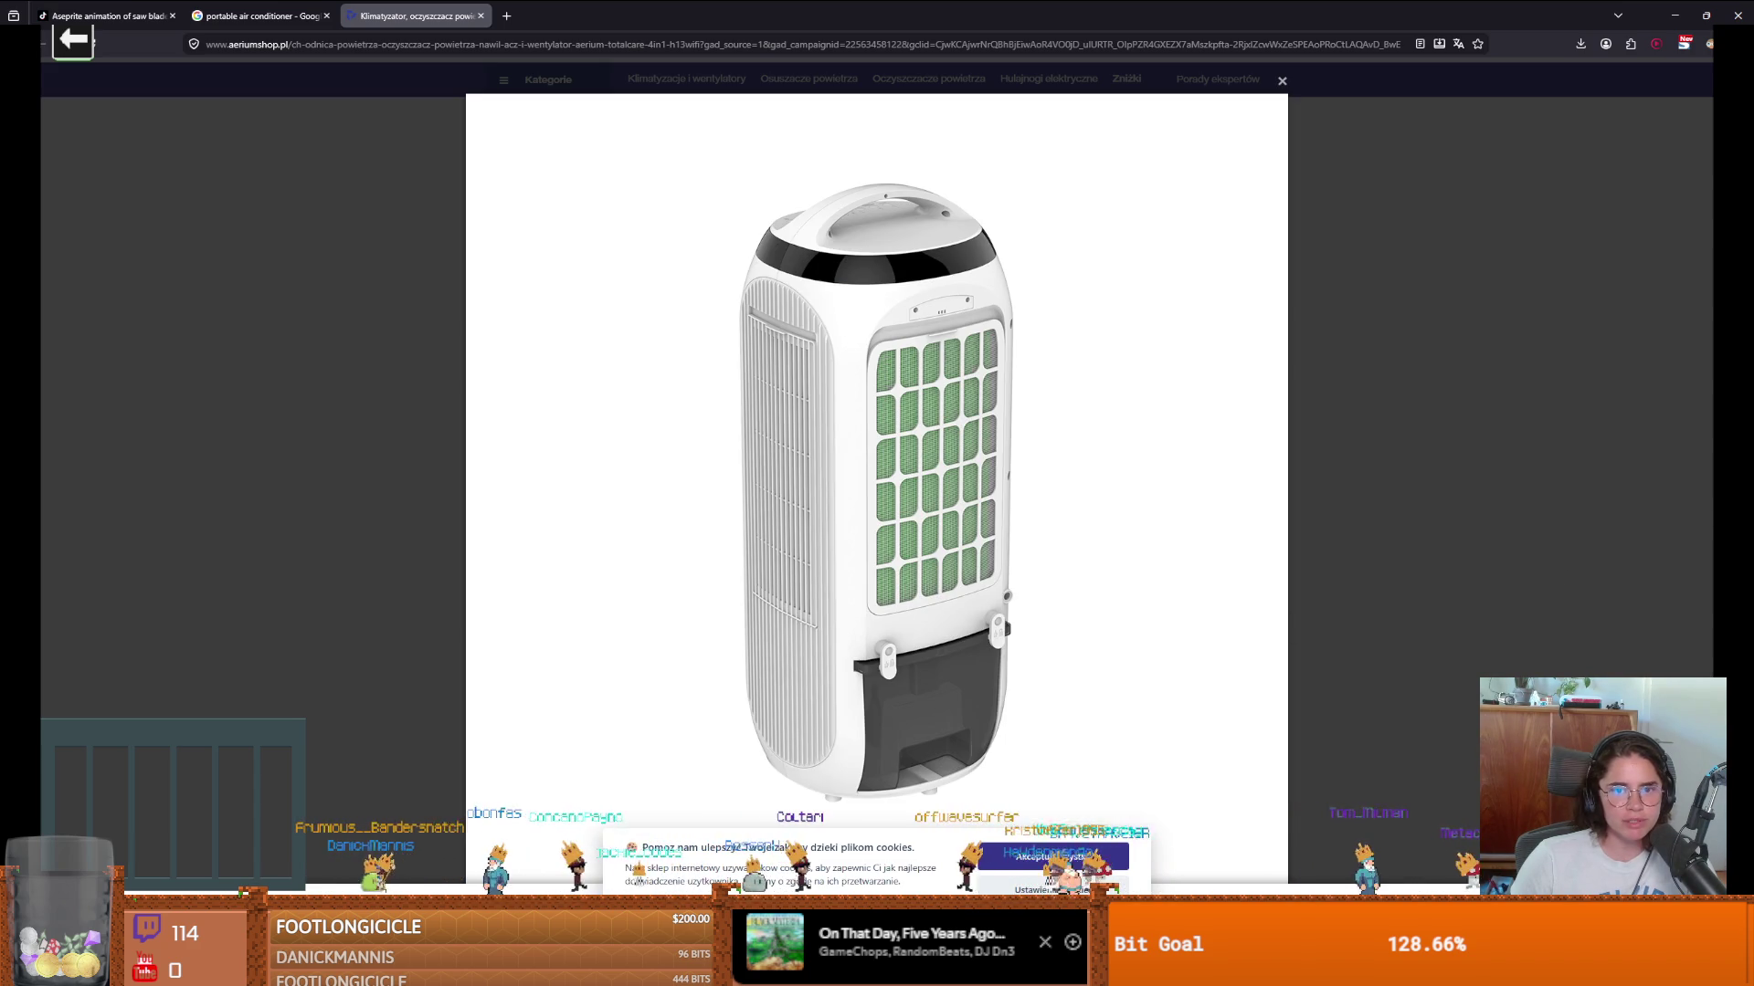
pyautogui.press('Right')
pyautogui.press('Right')
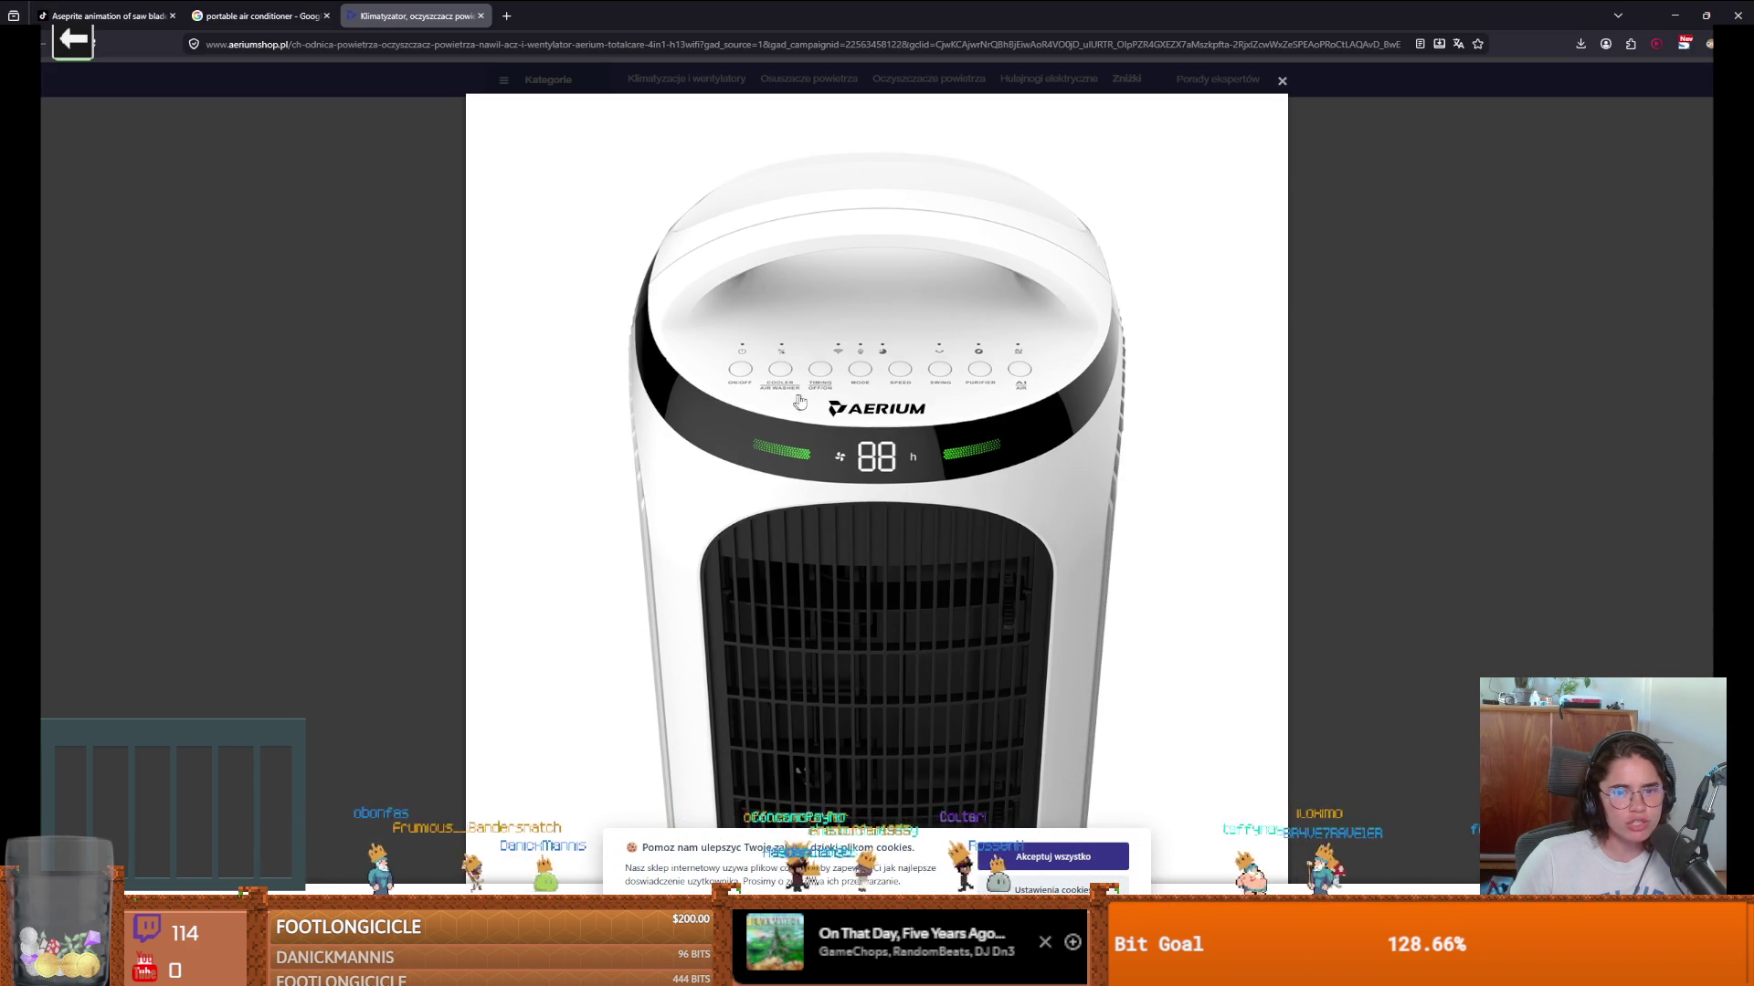
pyautogui.hotkey('alt', 'Tab')
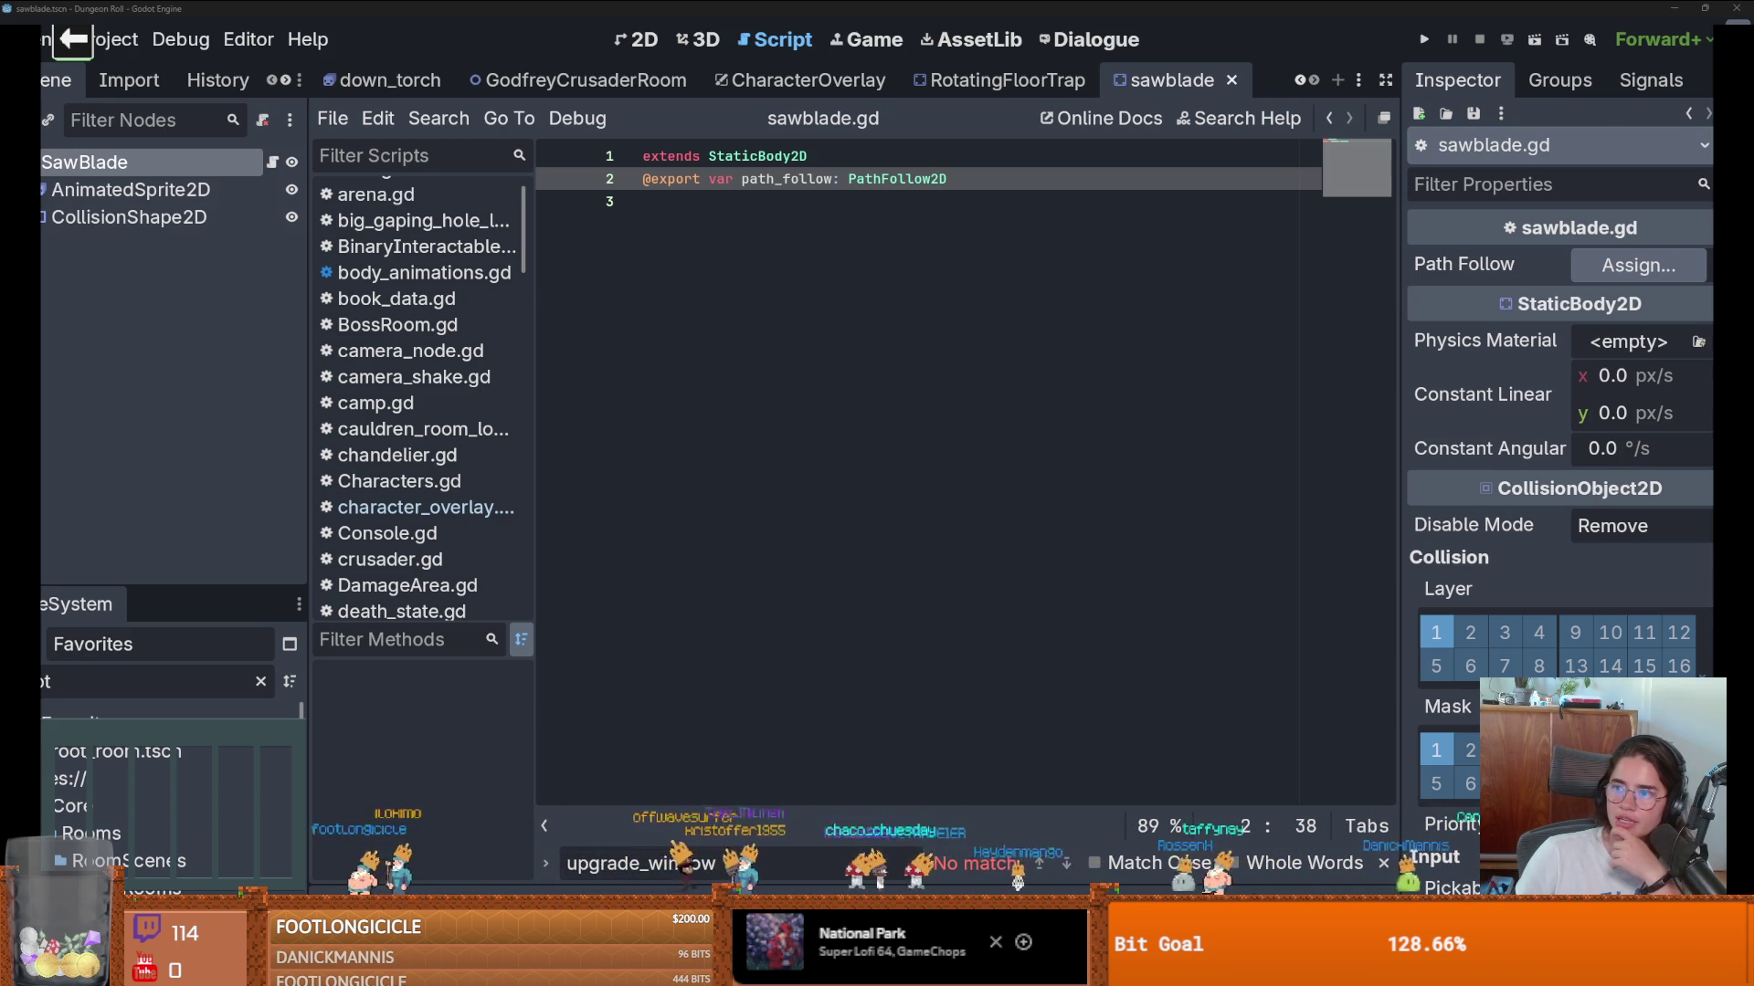
pyautogui.hotkey('alt', 'Tab')
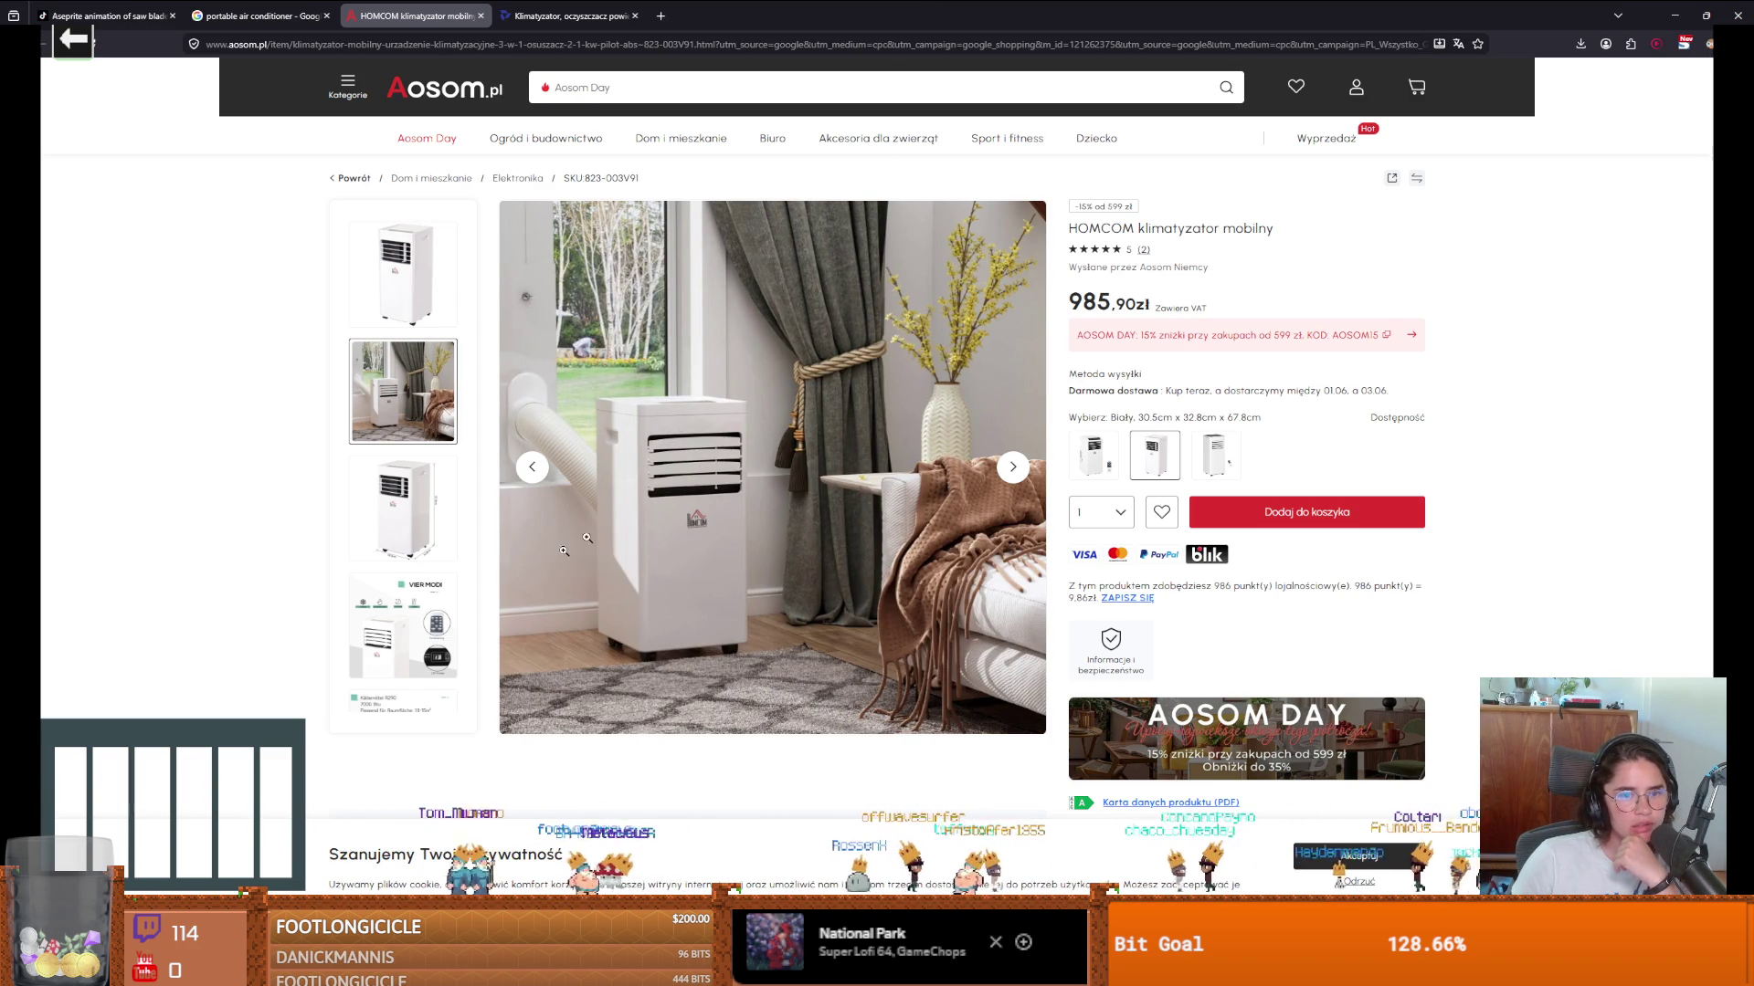
# Browse the HOMCOM gallery slides (VIER MODI, timer, filter, info sheet), then view the room photo full-screen
pyautogui.click(416, 607)
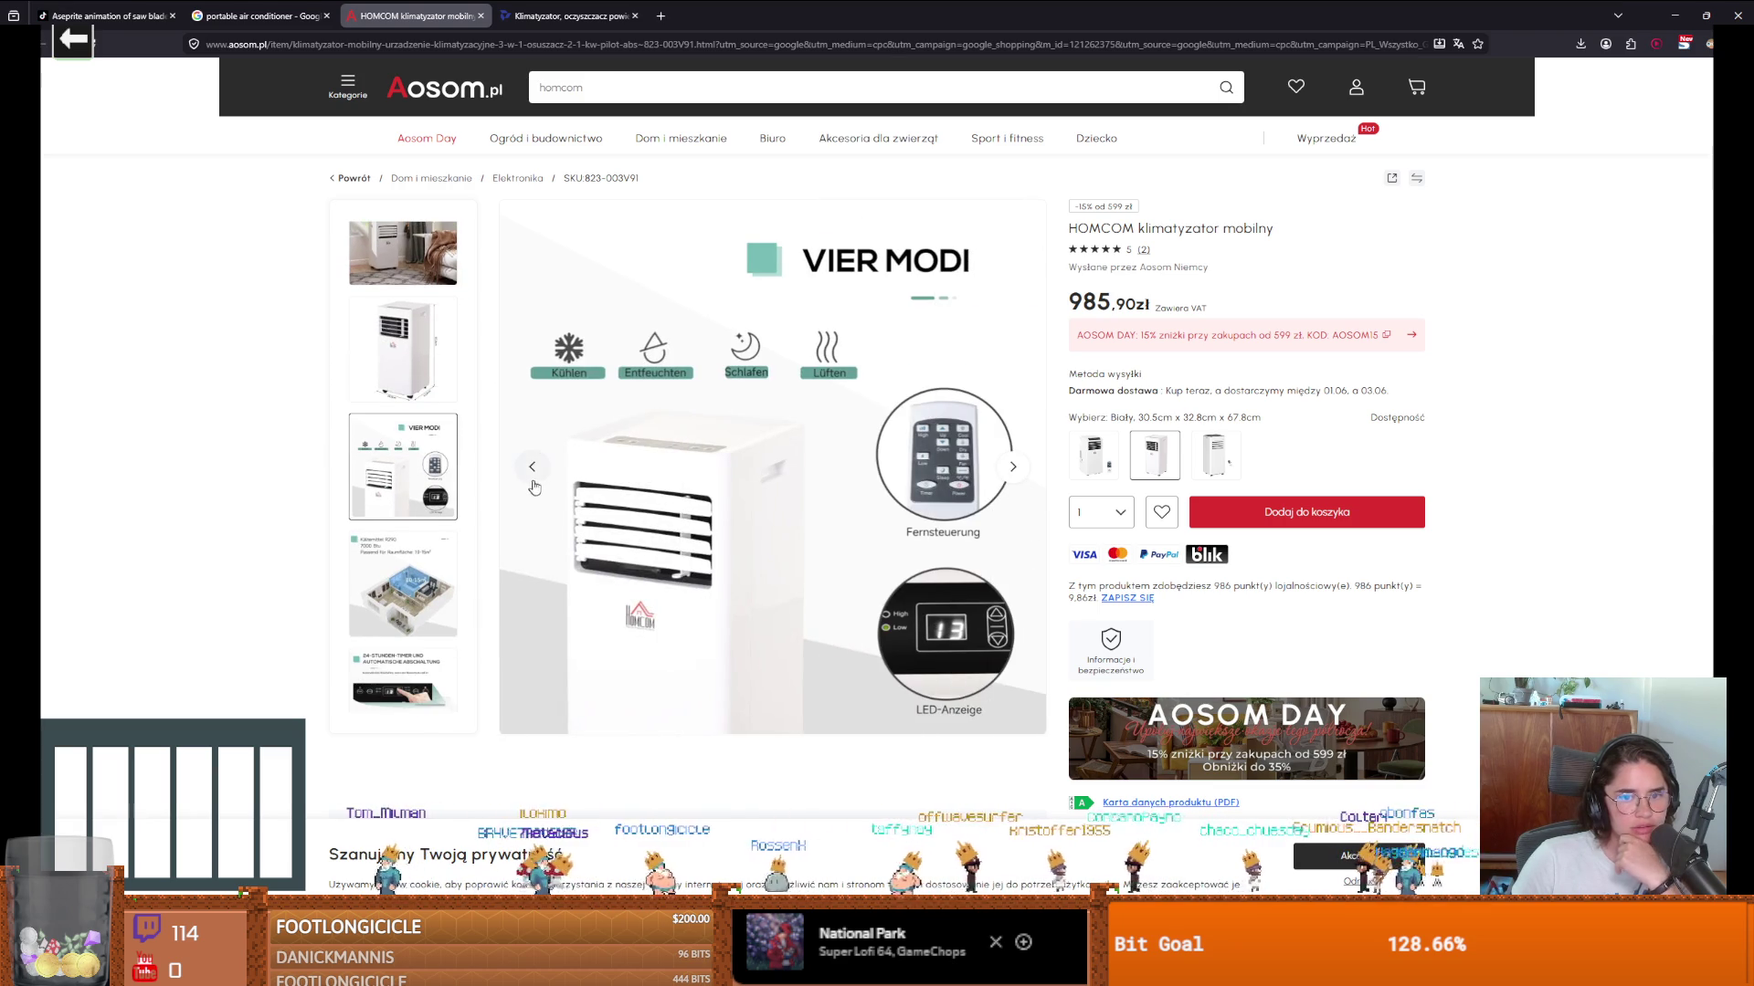
pyautogui.hscroll(2, 531, 486)
pyautogui.hscroll(-2, 512, 488)
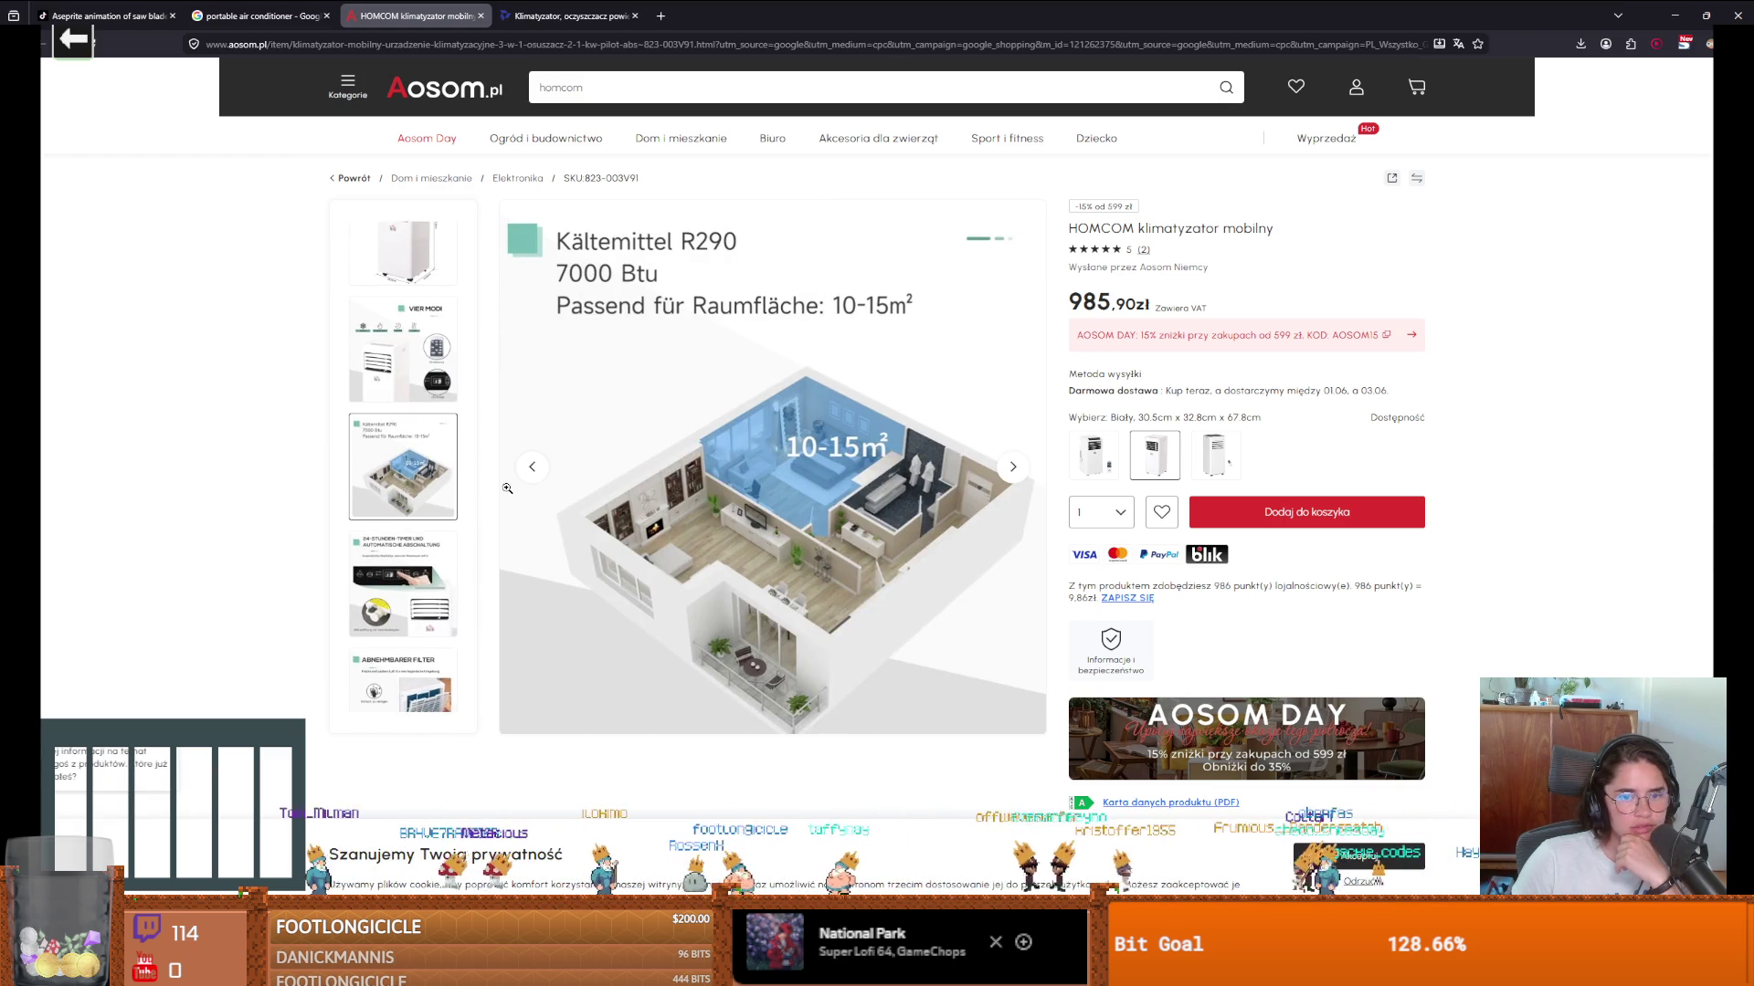
pyautogui.click(406, 580)
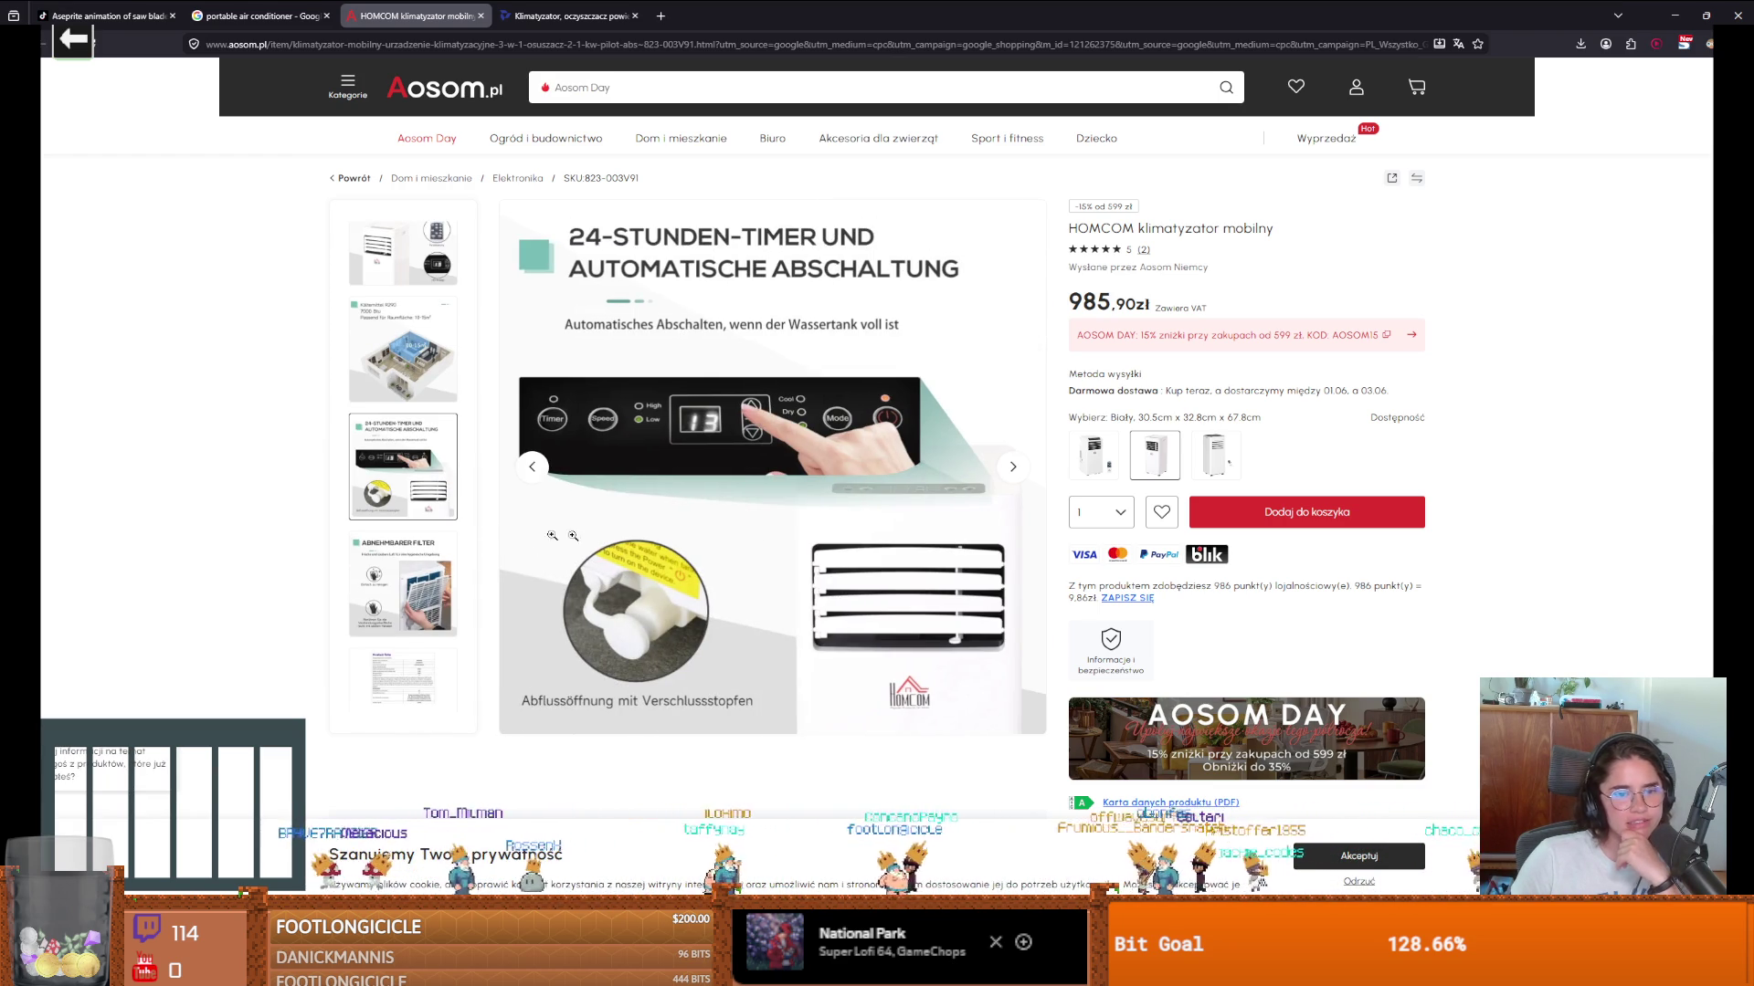
pyautogui.click(420, 591)
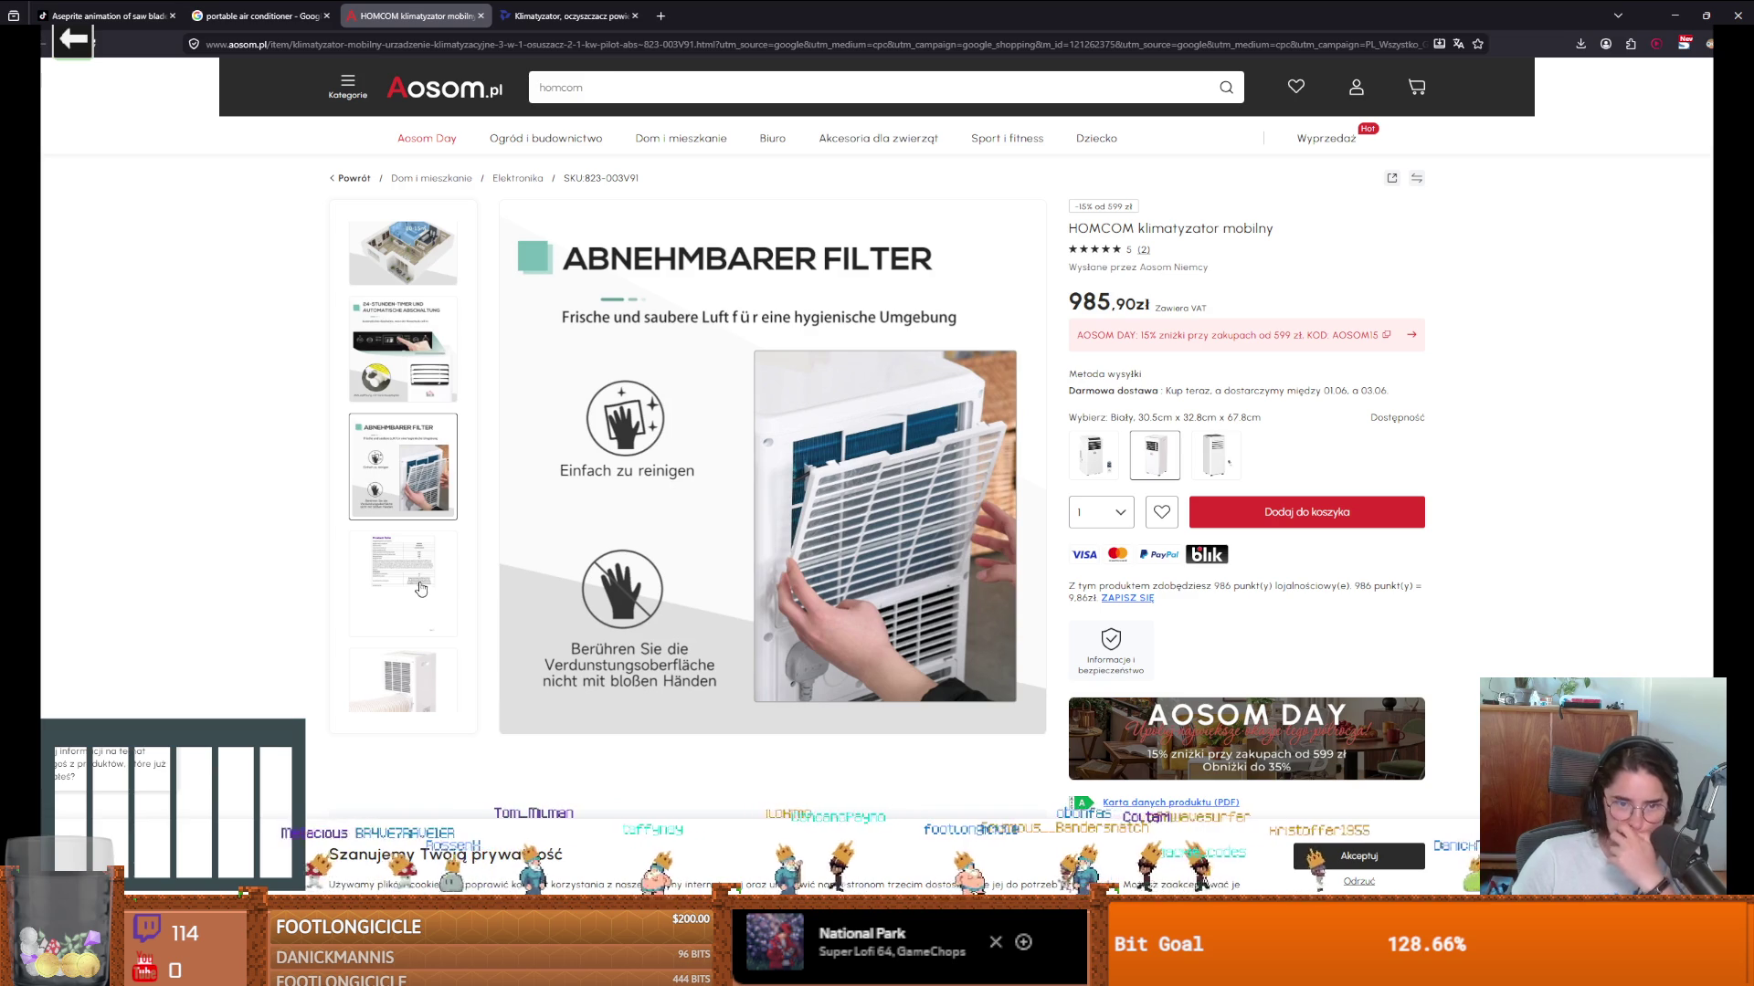
pyautogui.click(396, 599)
pyautogui.click(408, 546)
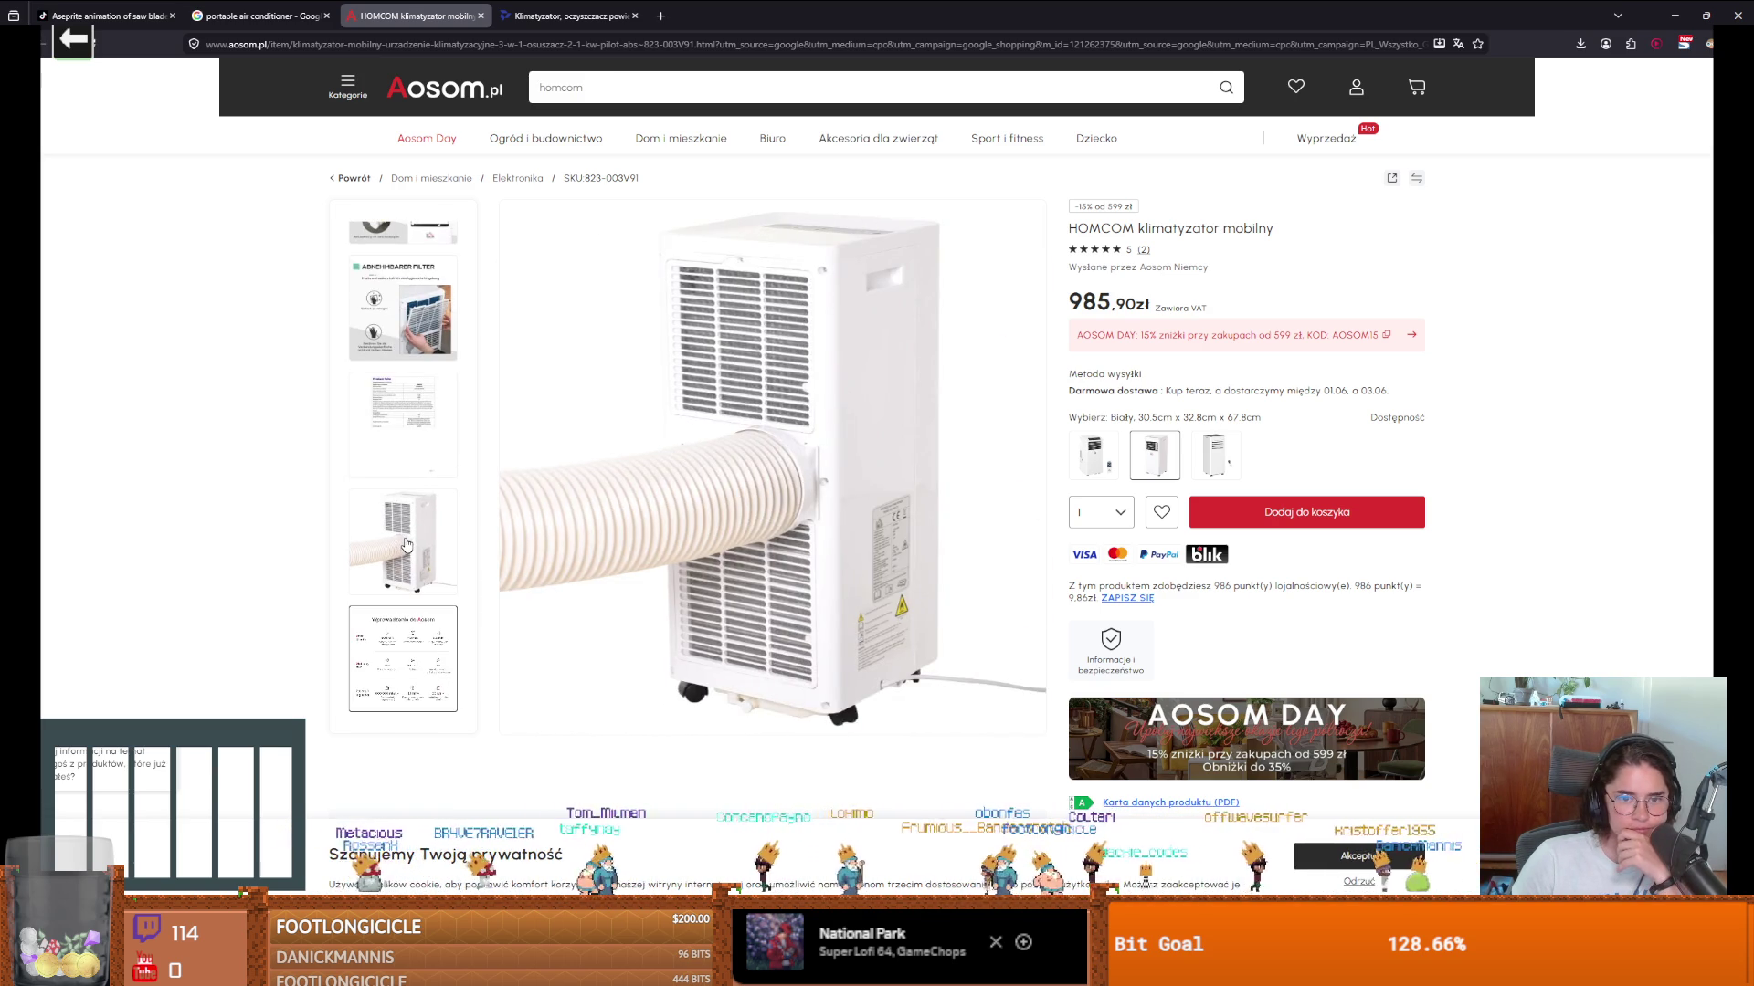
pyautogui.scroll(-1, 406, 546)
pyautogui.scroll(-2, 399, 384)
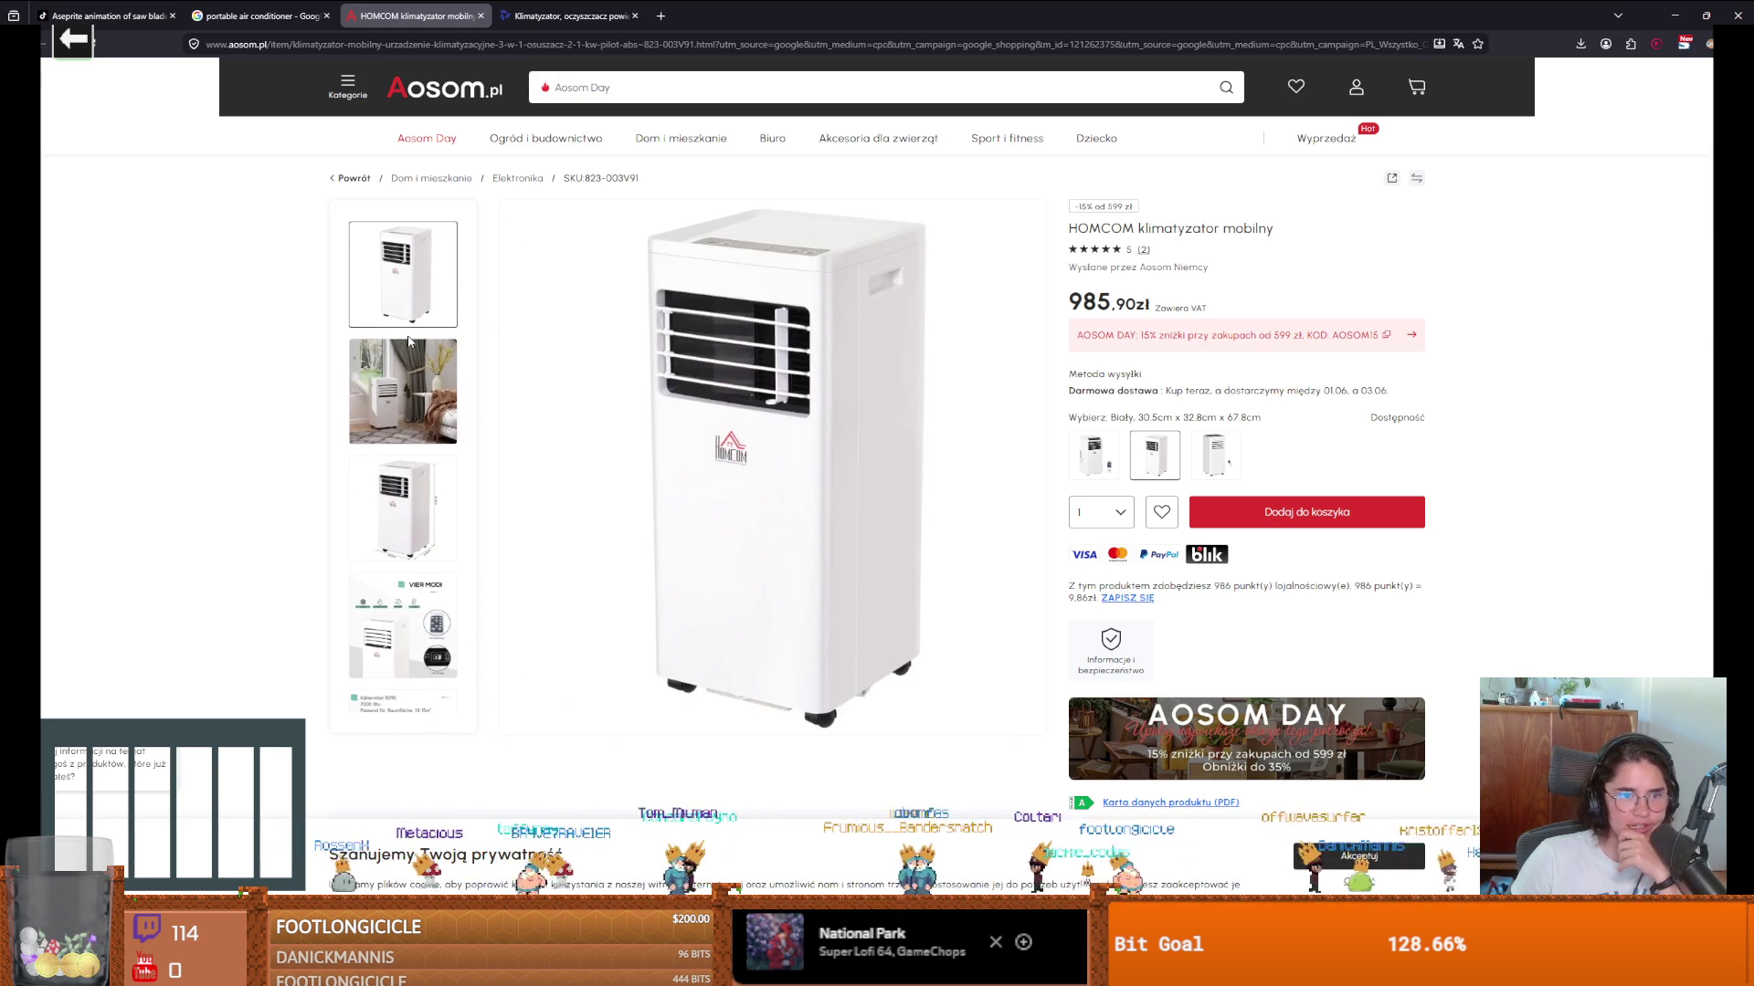
pyautogui.click(402, 386)
pyautogui.click(533, 430)
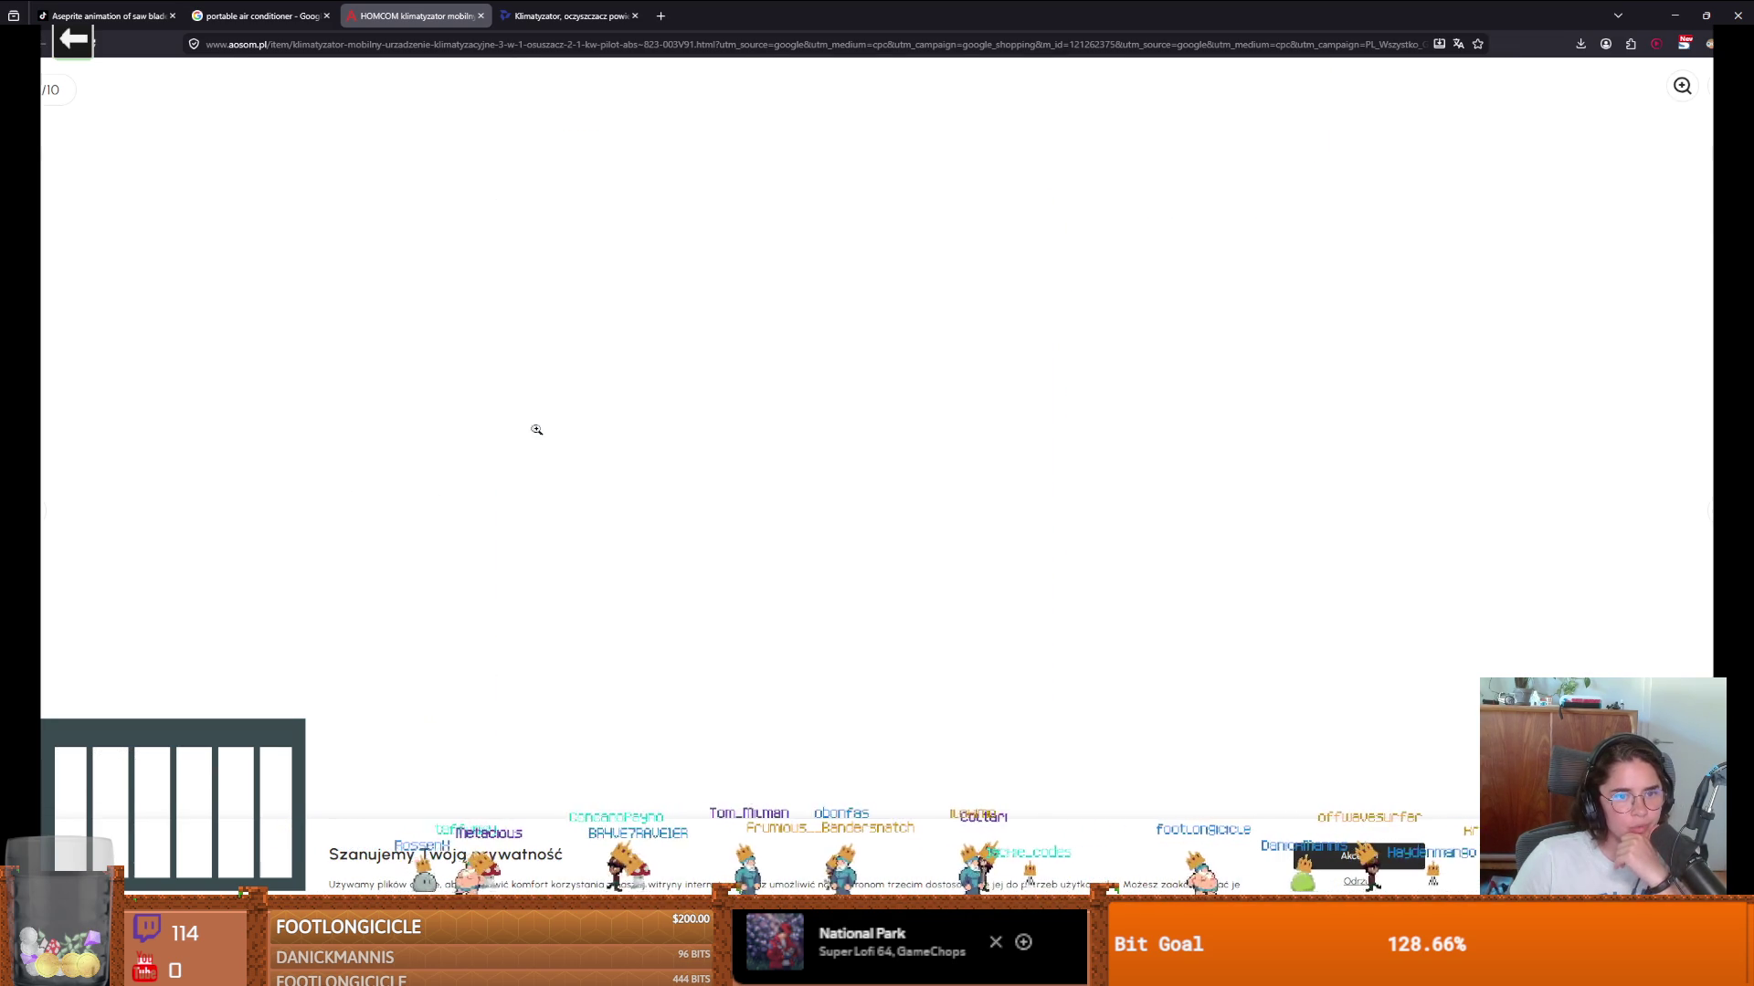
# Zoom in and out of the room photo and dismiss the newsletter discount popup
pyautogui.click(494, 440)
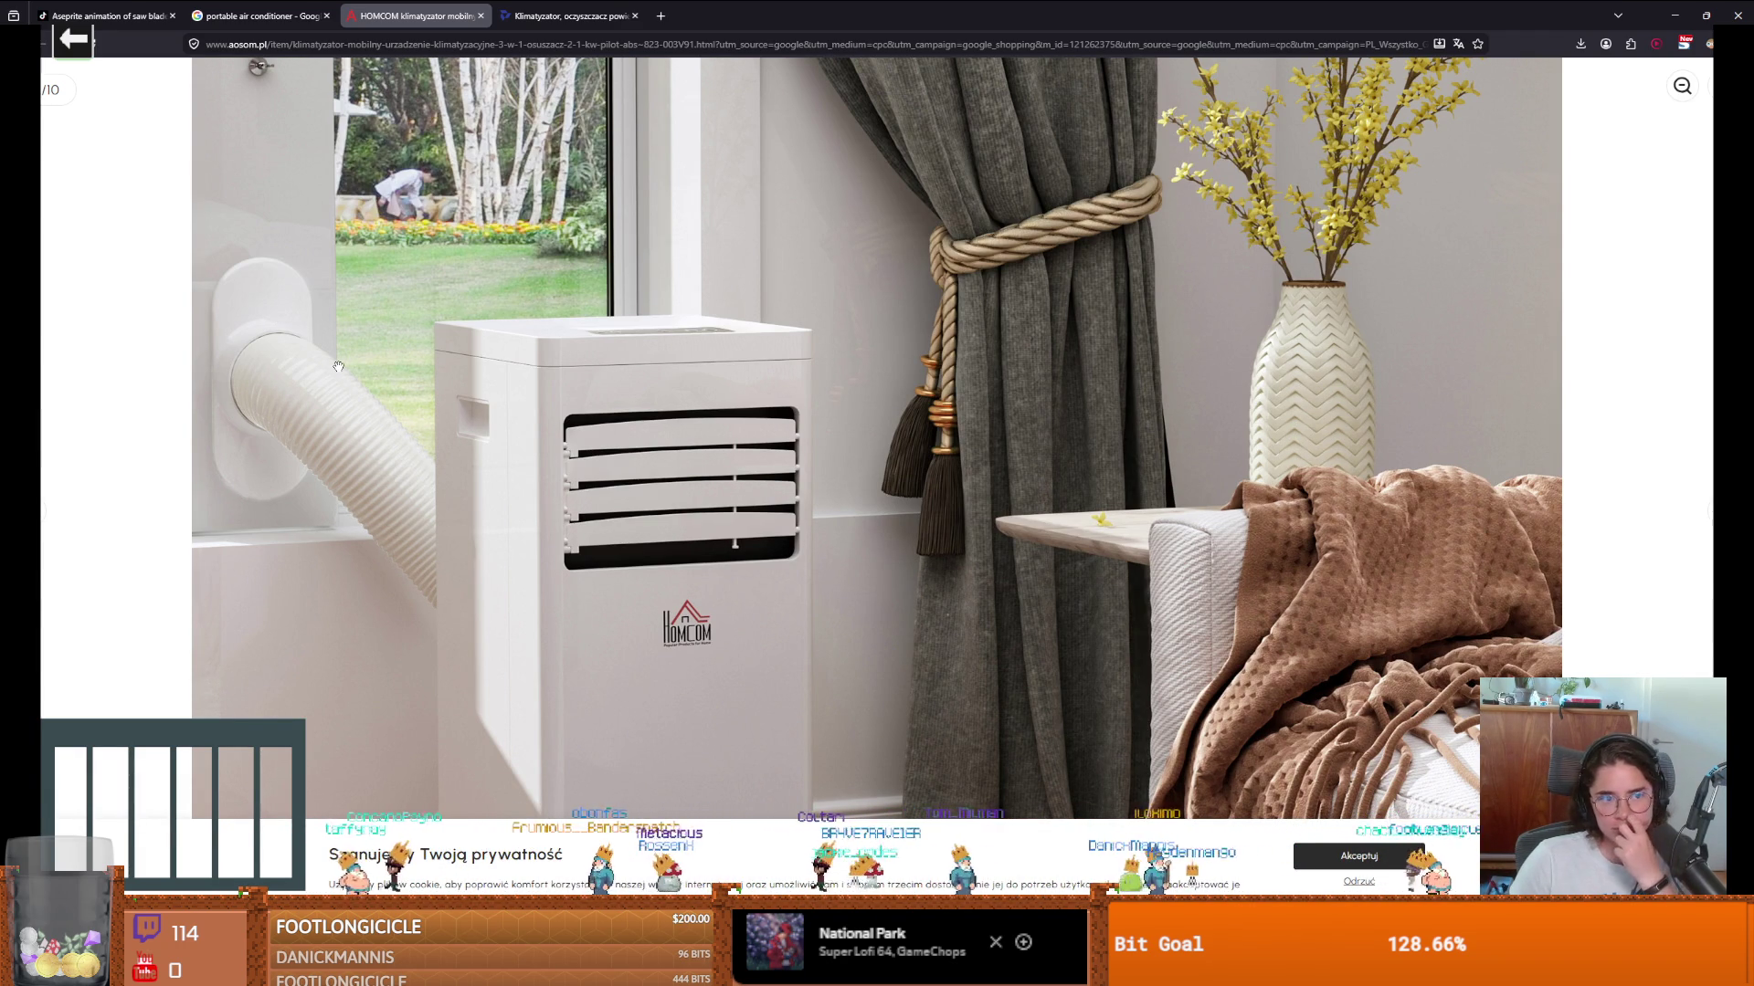
pyautogui.click(403, 410)
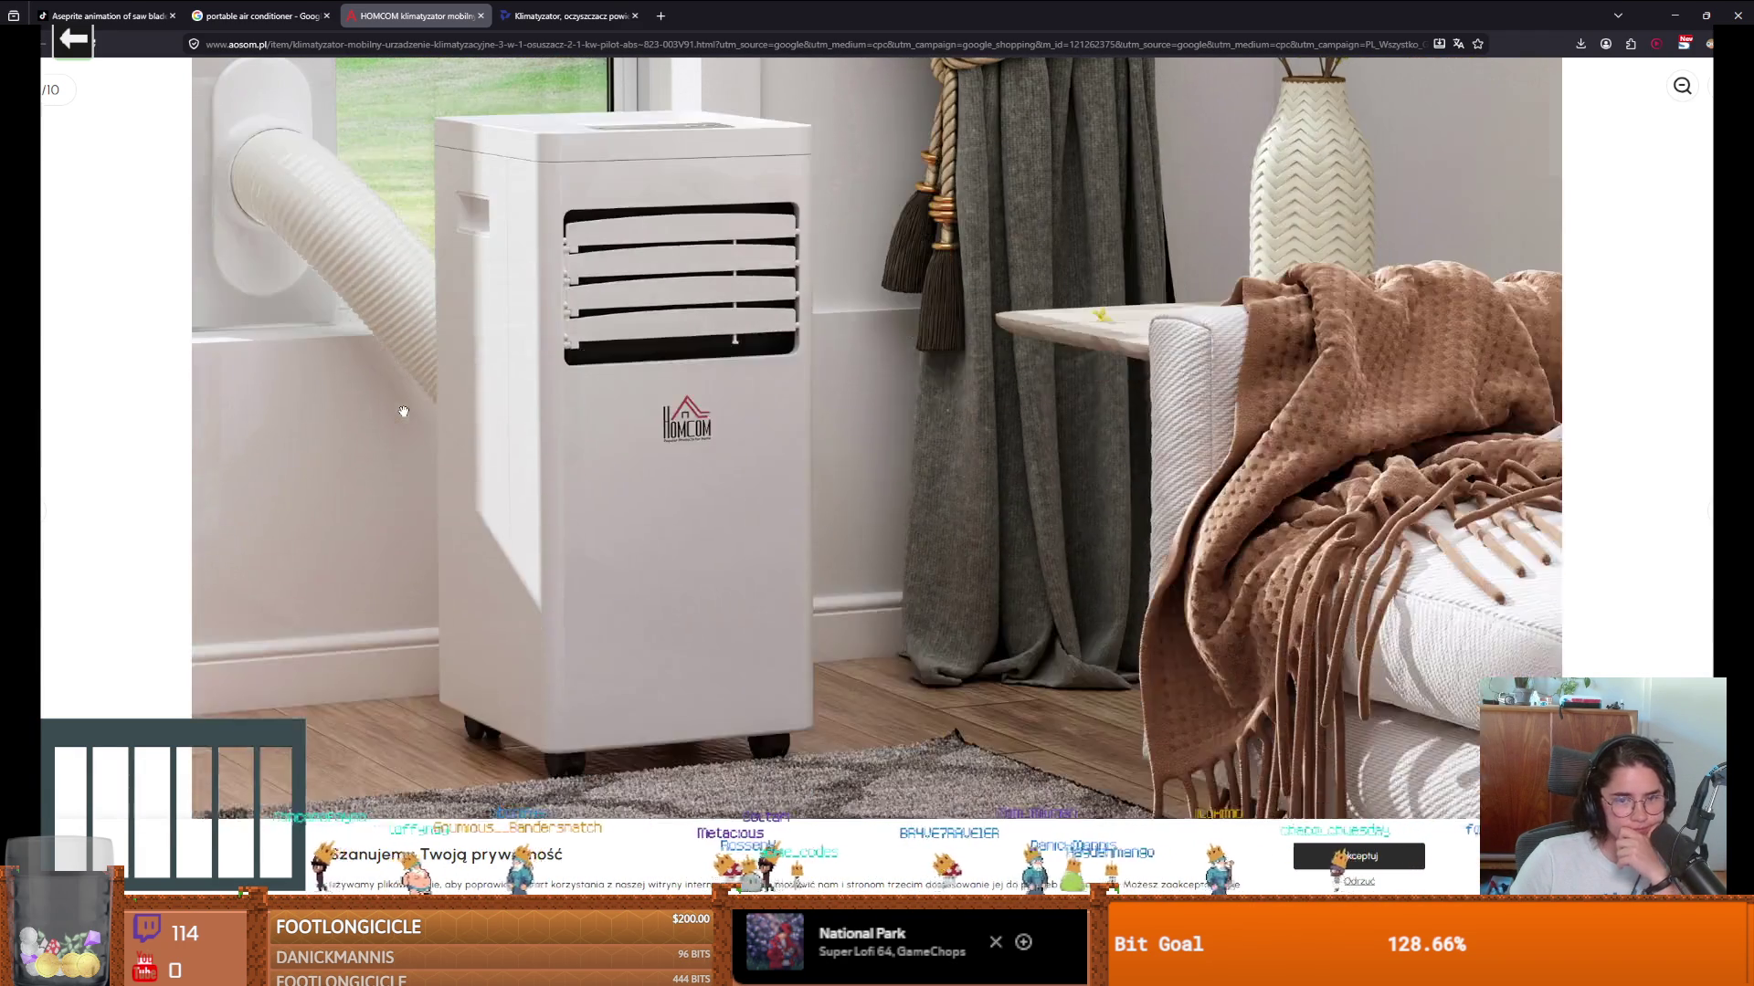
pyautogui.click(403, 411)
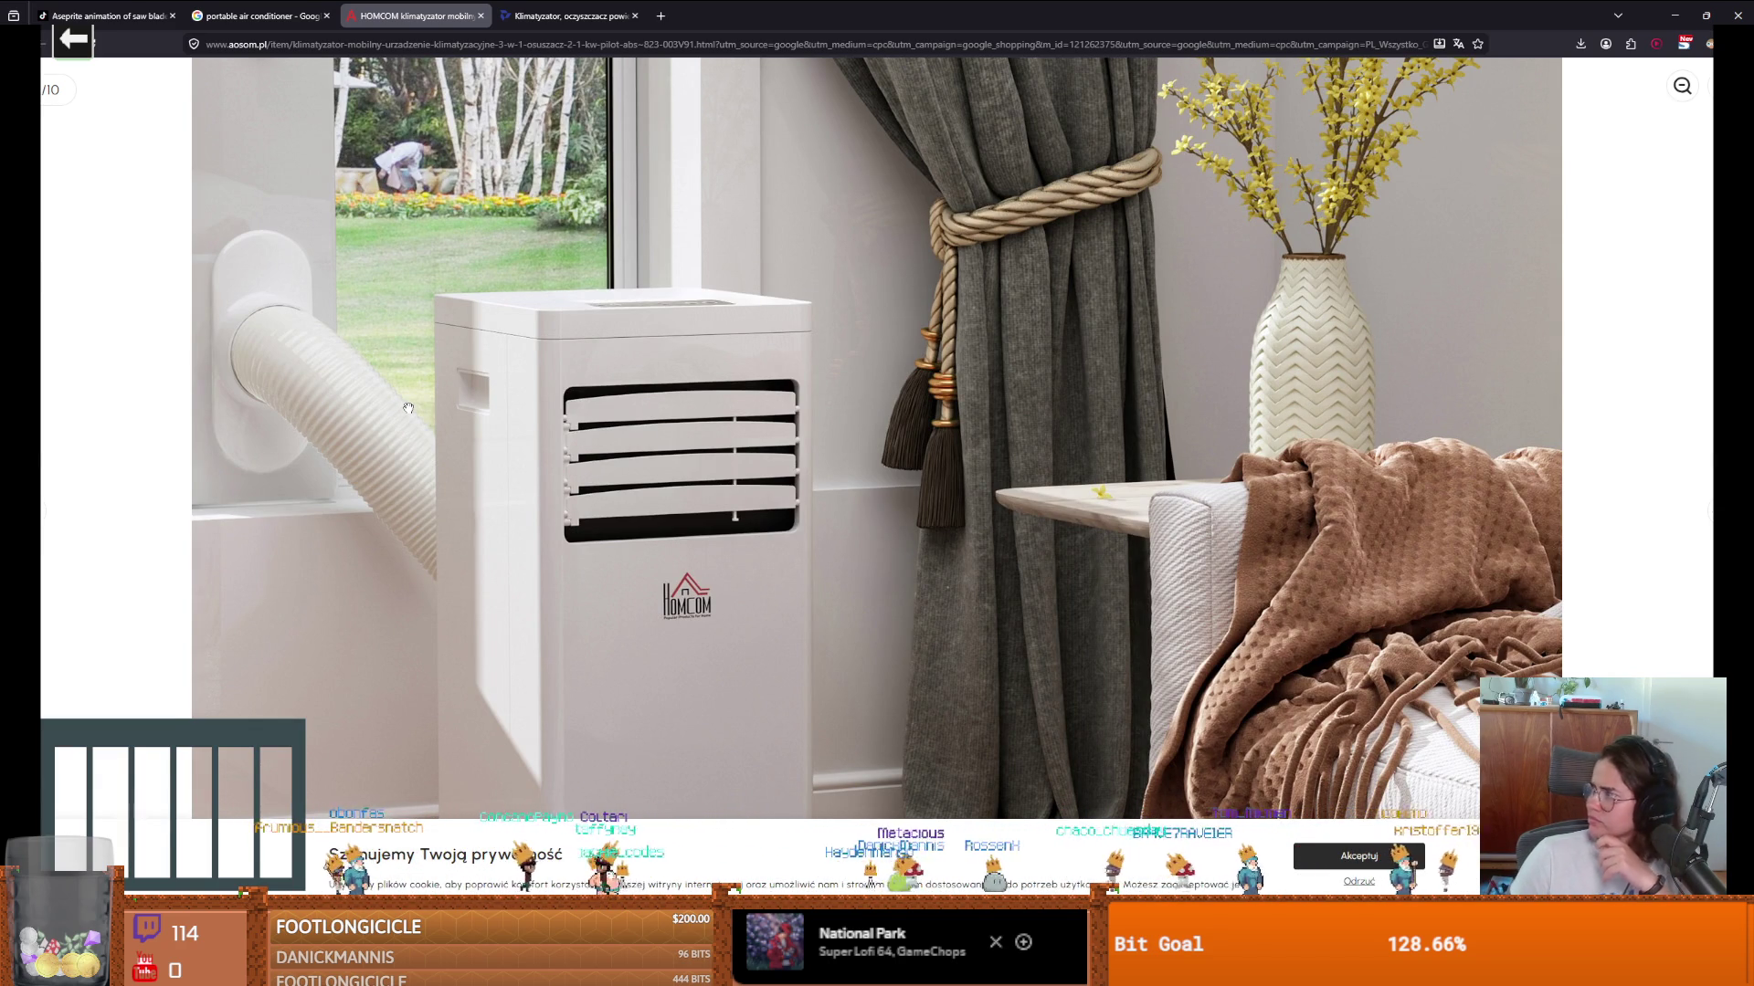
pyautogui.scroll(-2, 382, 414)
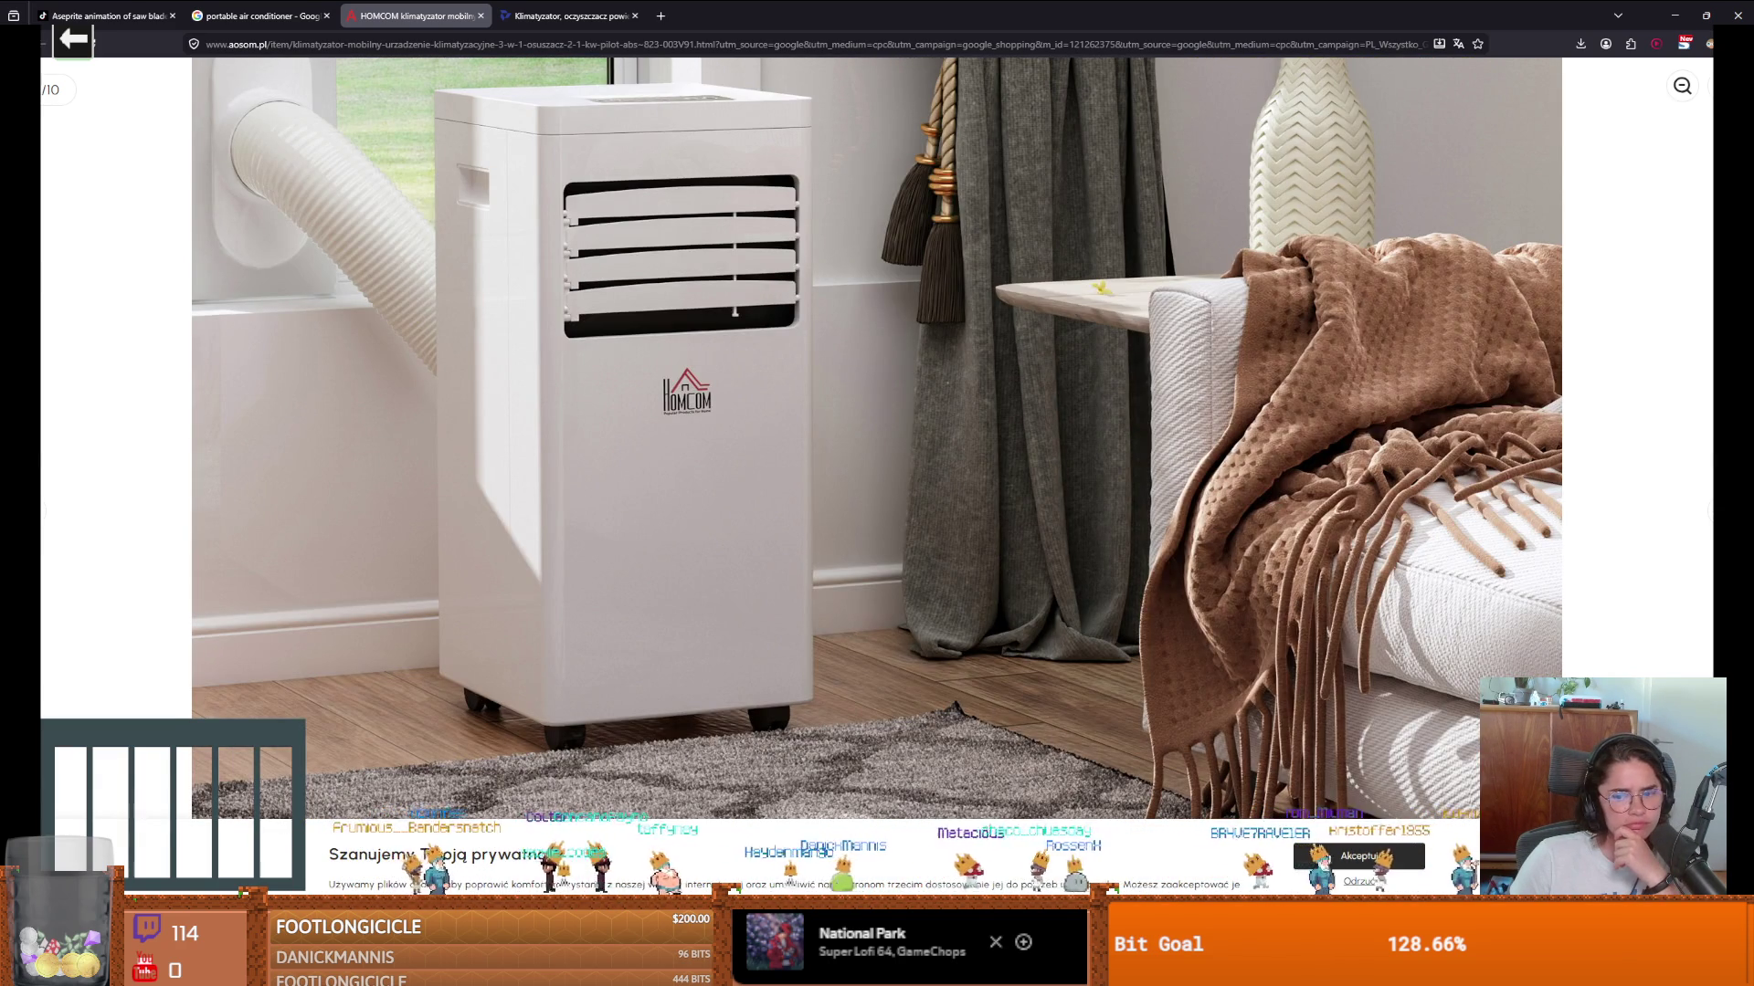
pyautogui.scroll(5, 757, 598)
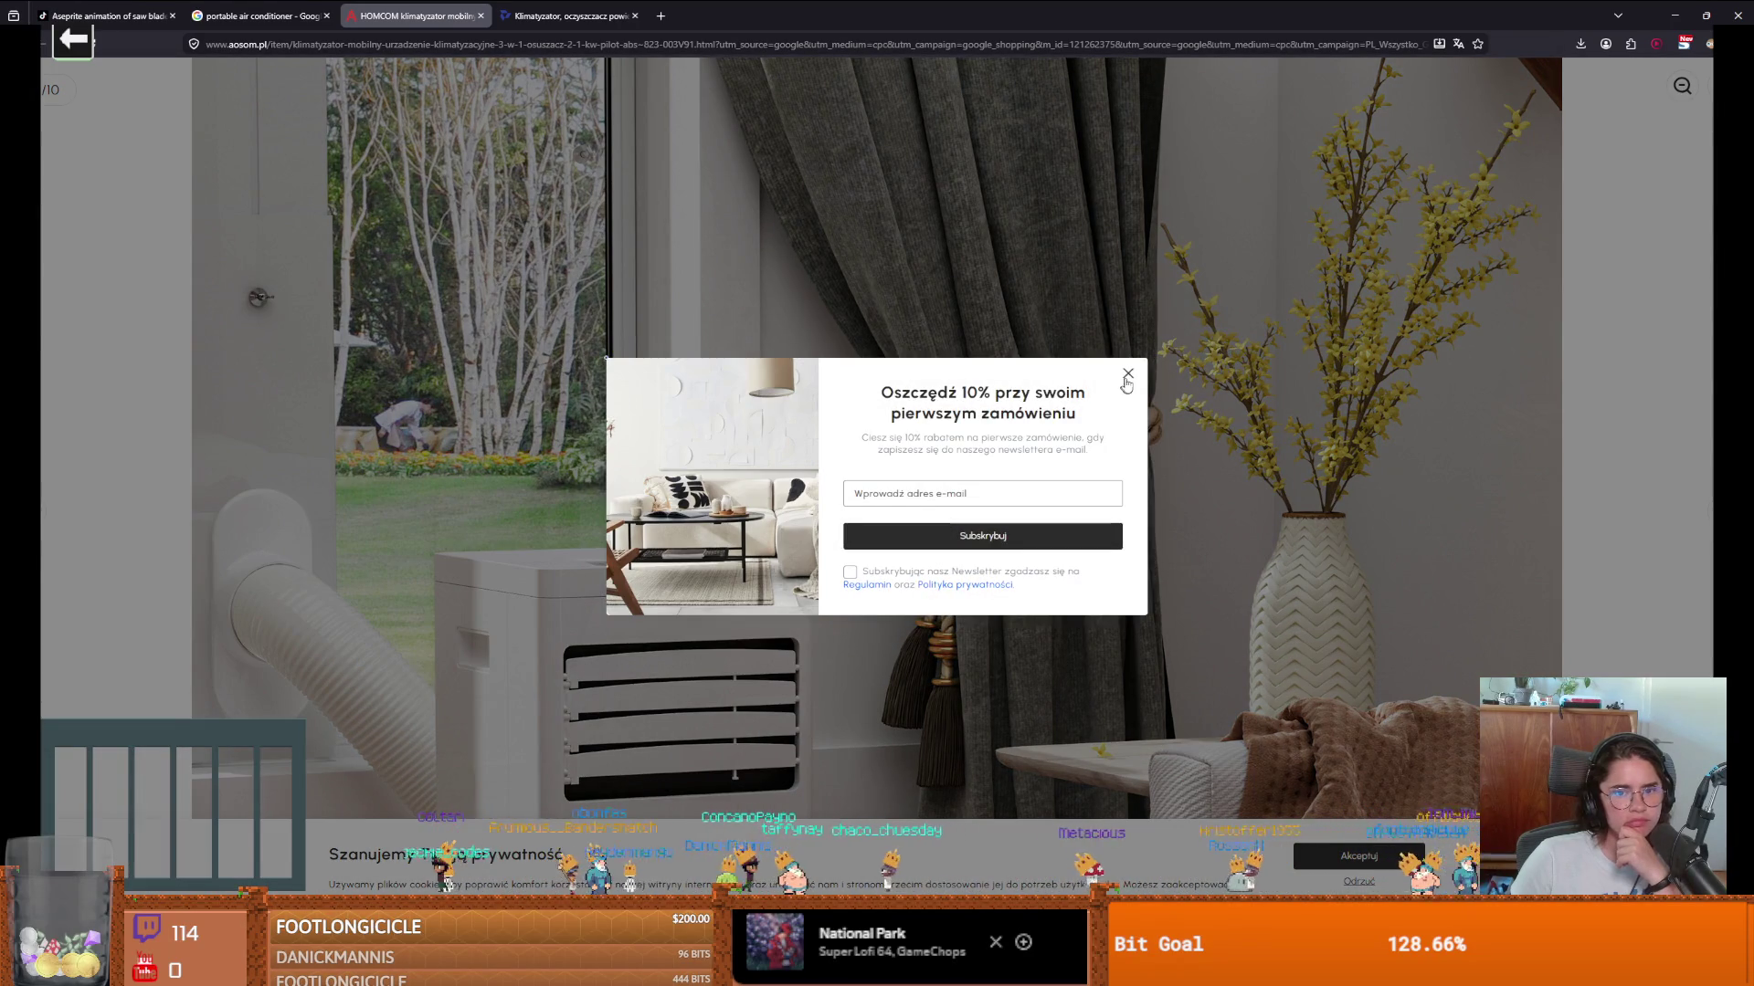
pyautogui.click(53, 508)
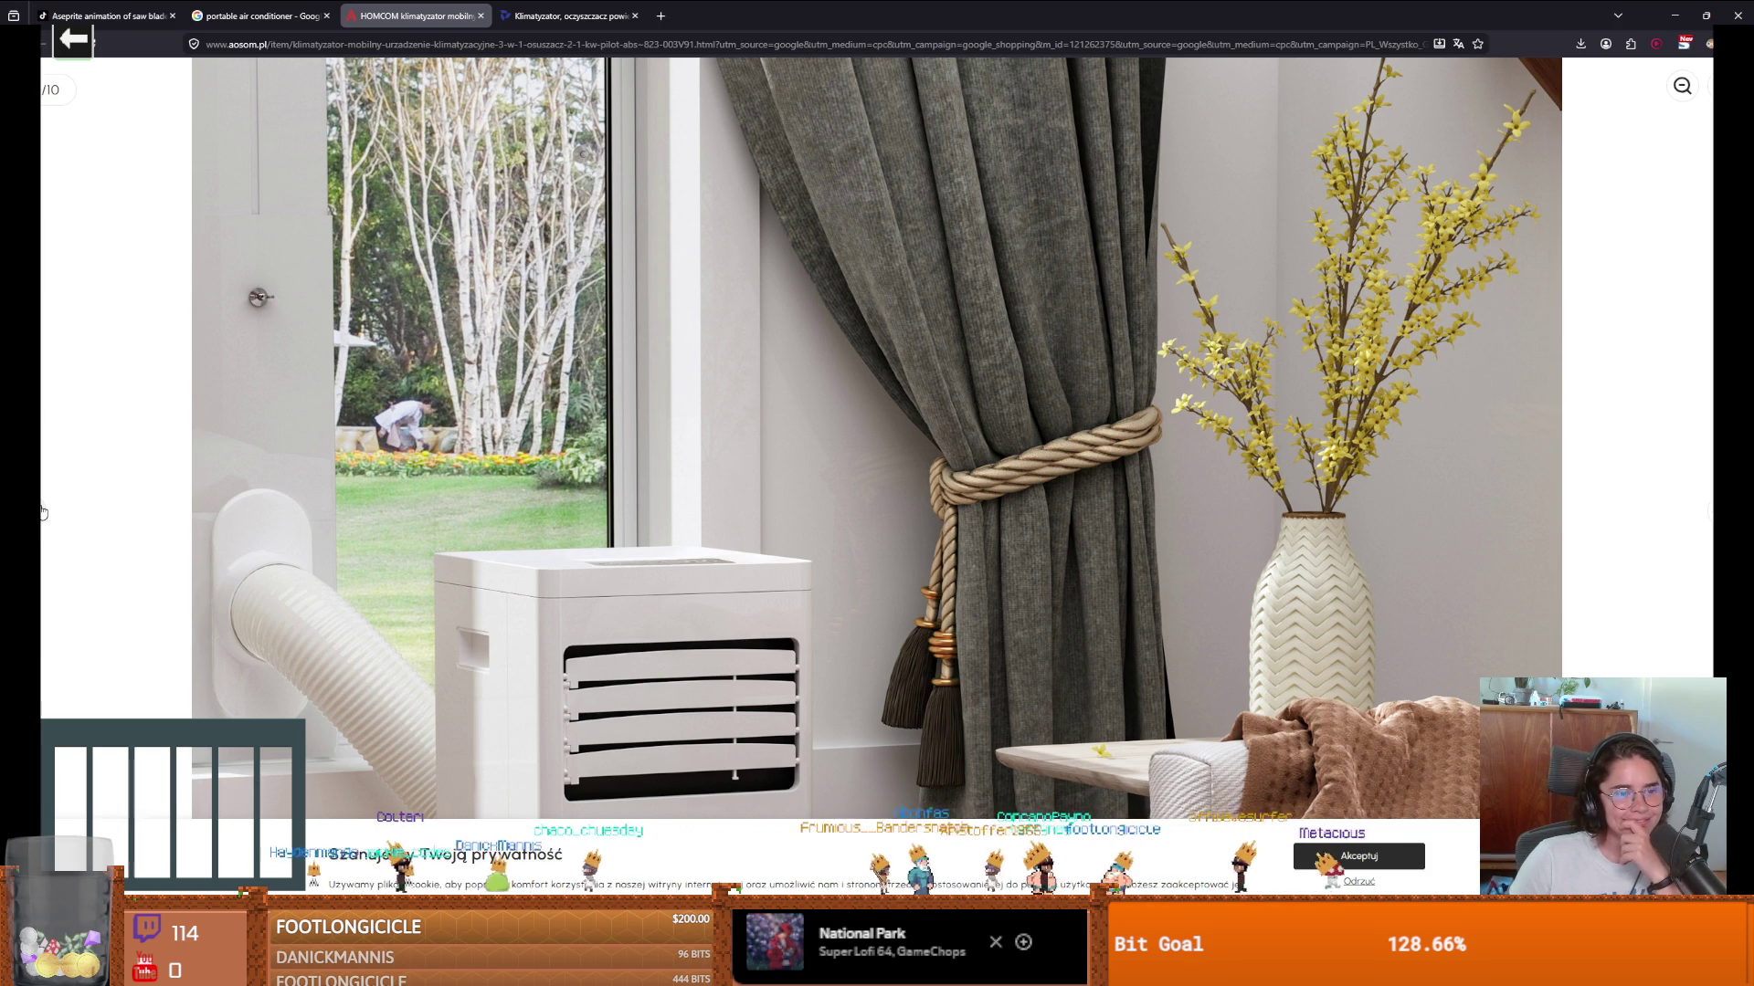
pyautogui.click(42, 512)
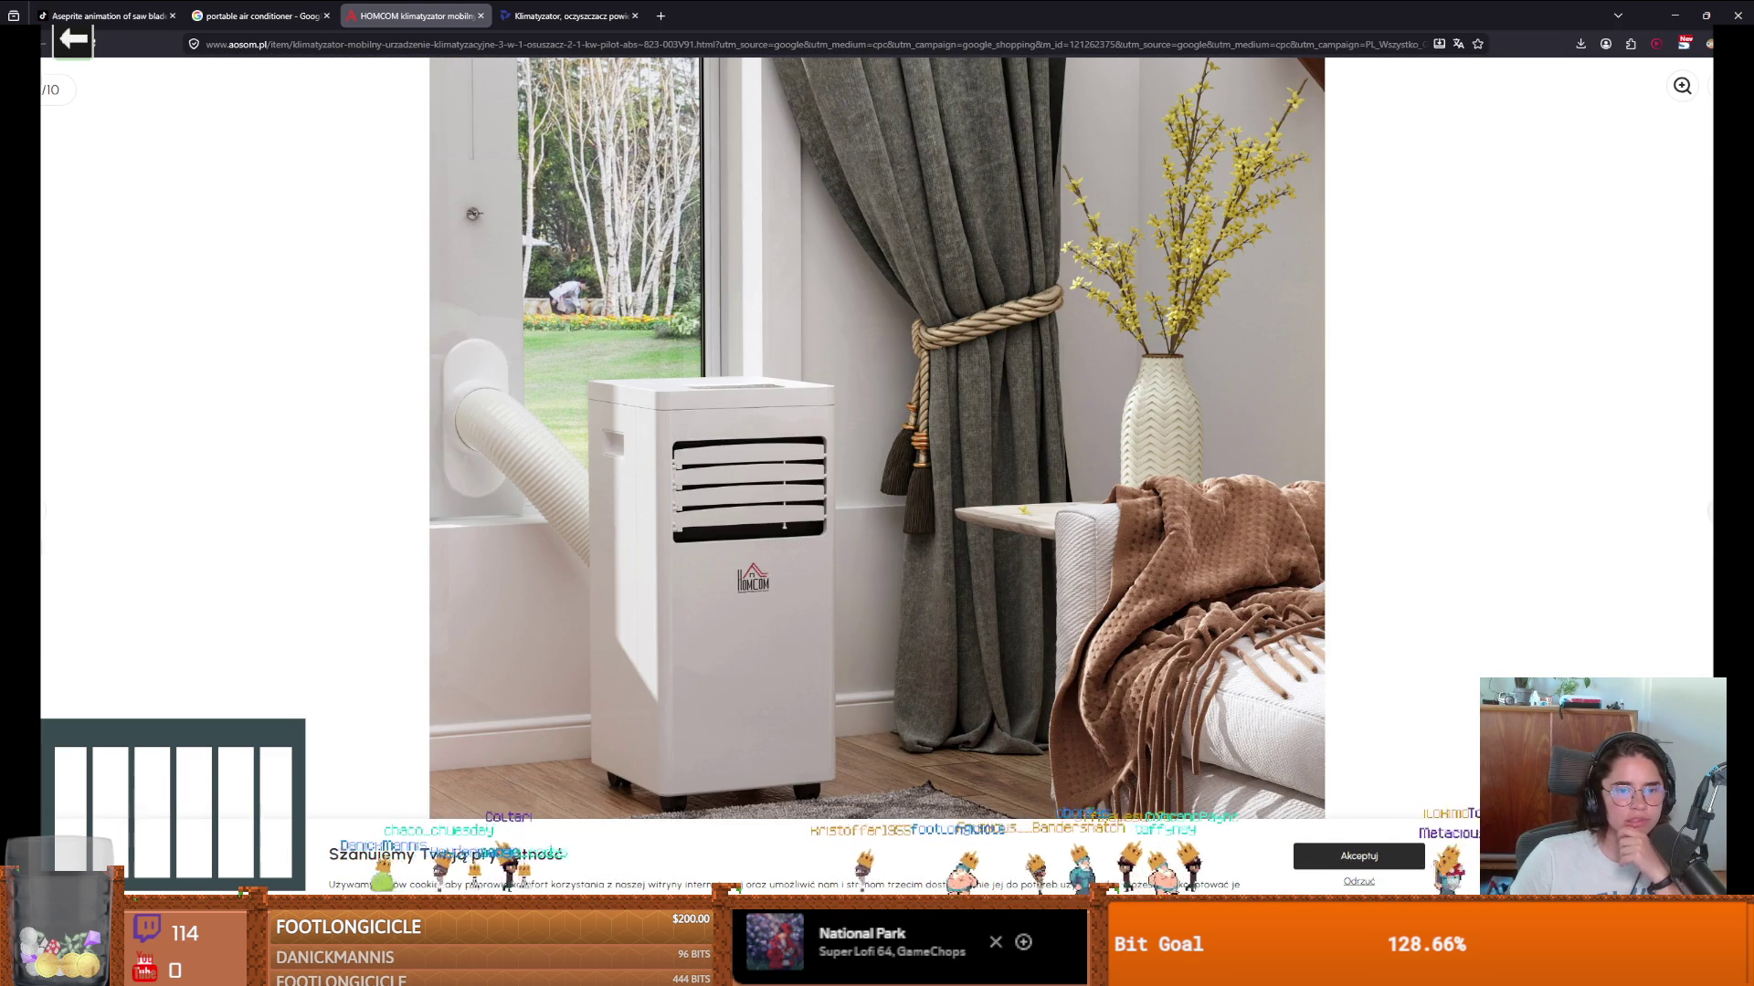
# Advance through the gallery slides to VIER MODI, accepting cookies, then close the gallery
pyautogui.click(41, 511)
pyautogui.click(42, 512)
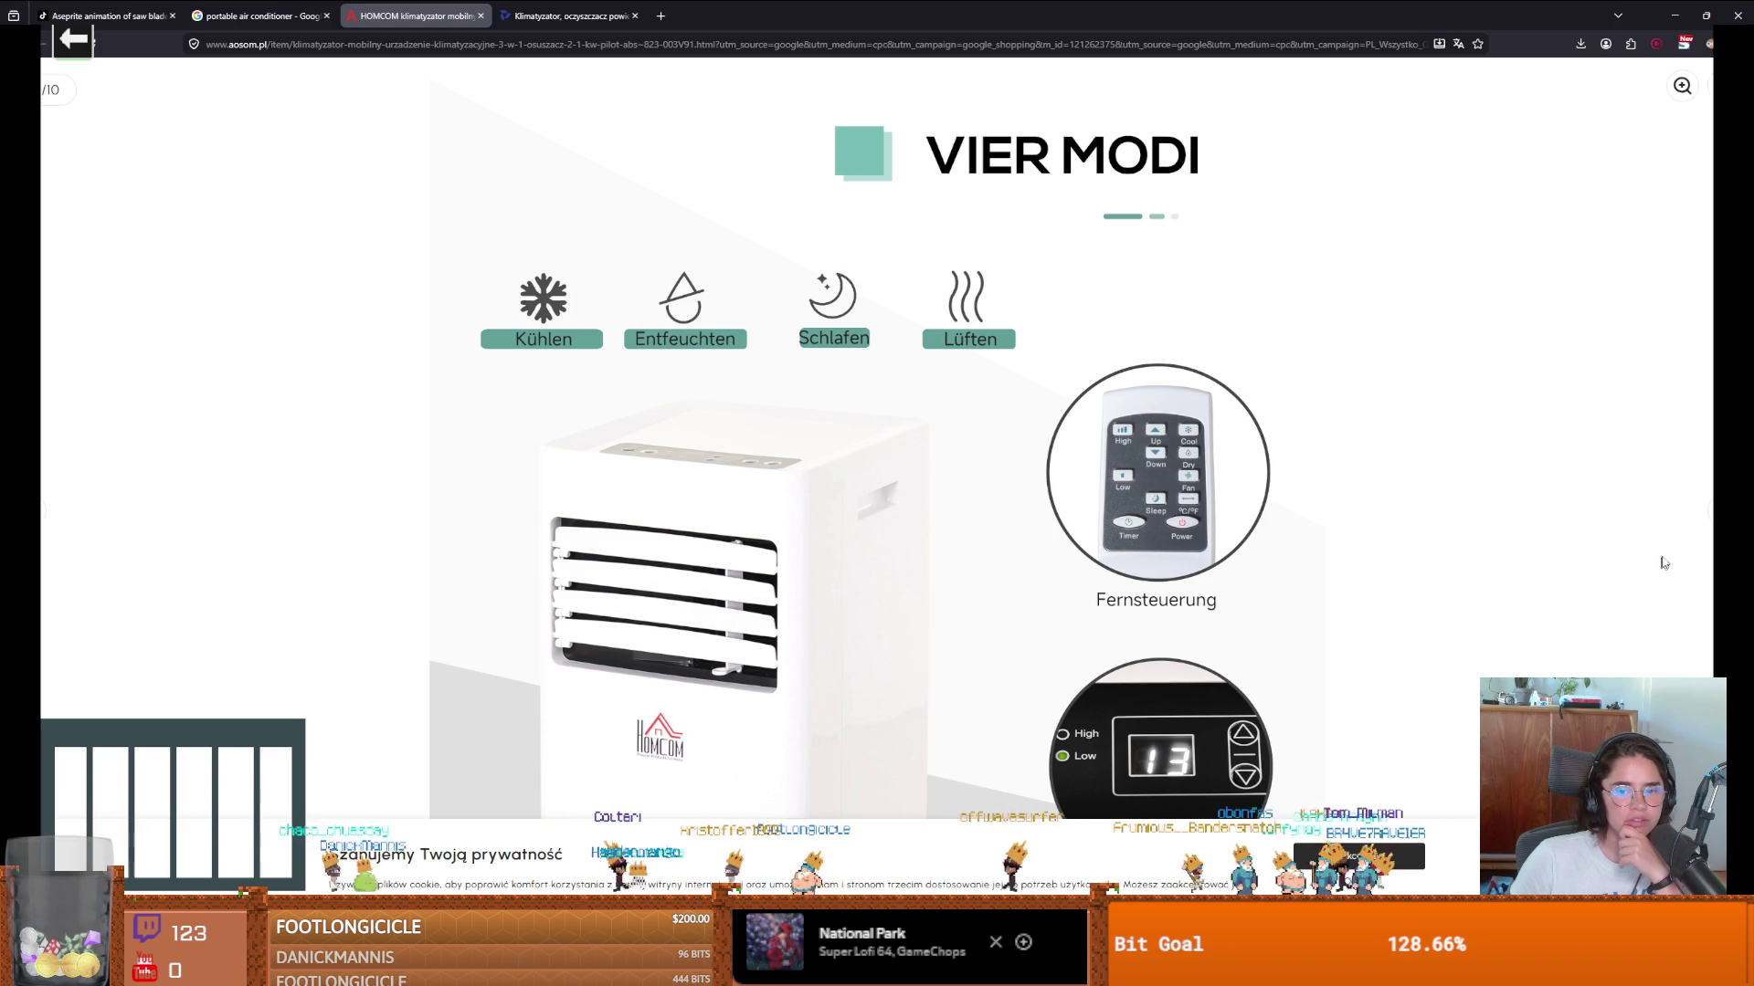
pyautogui.press('Right')
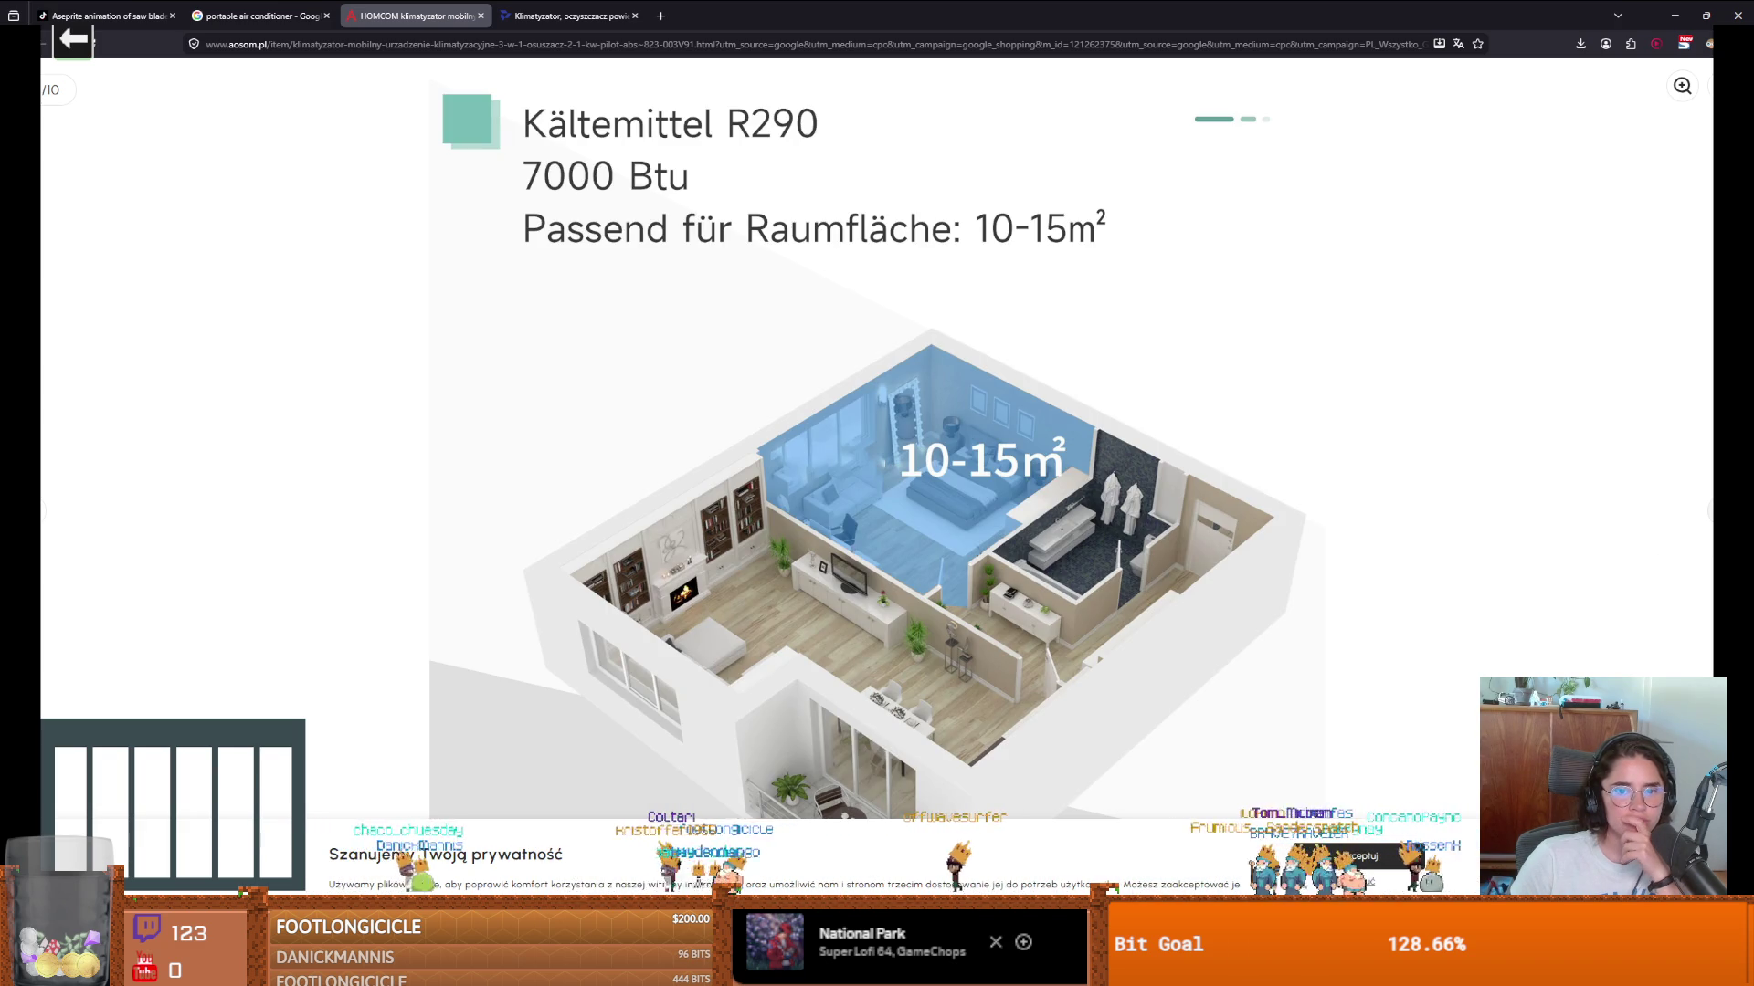
pyautogui.press('Right')
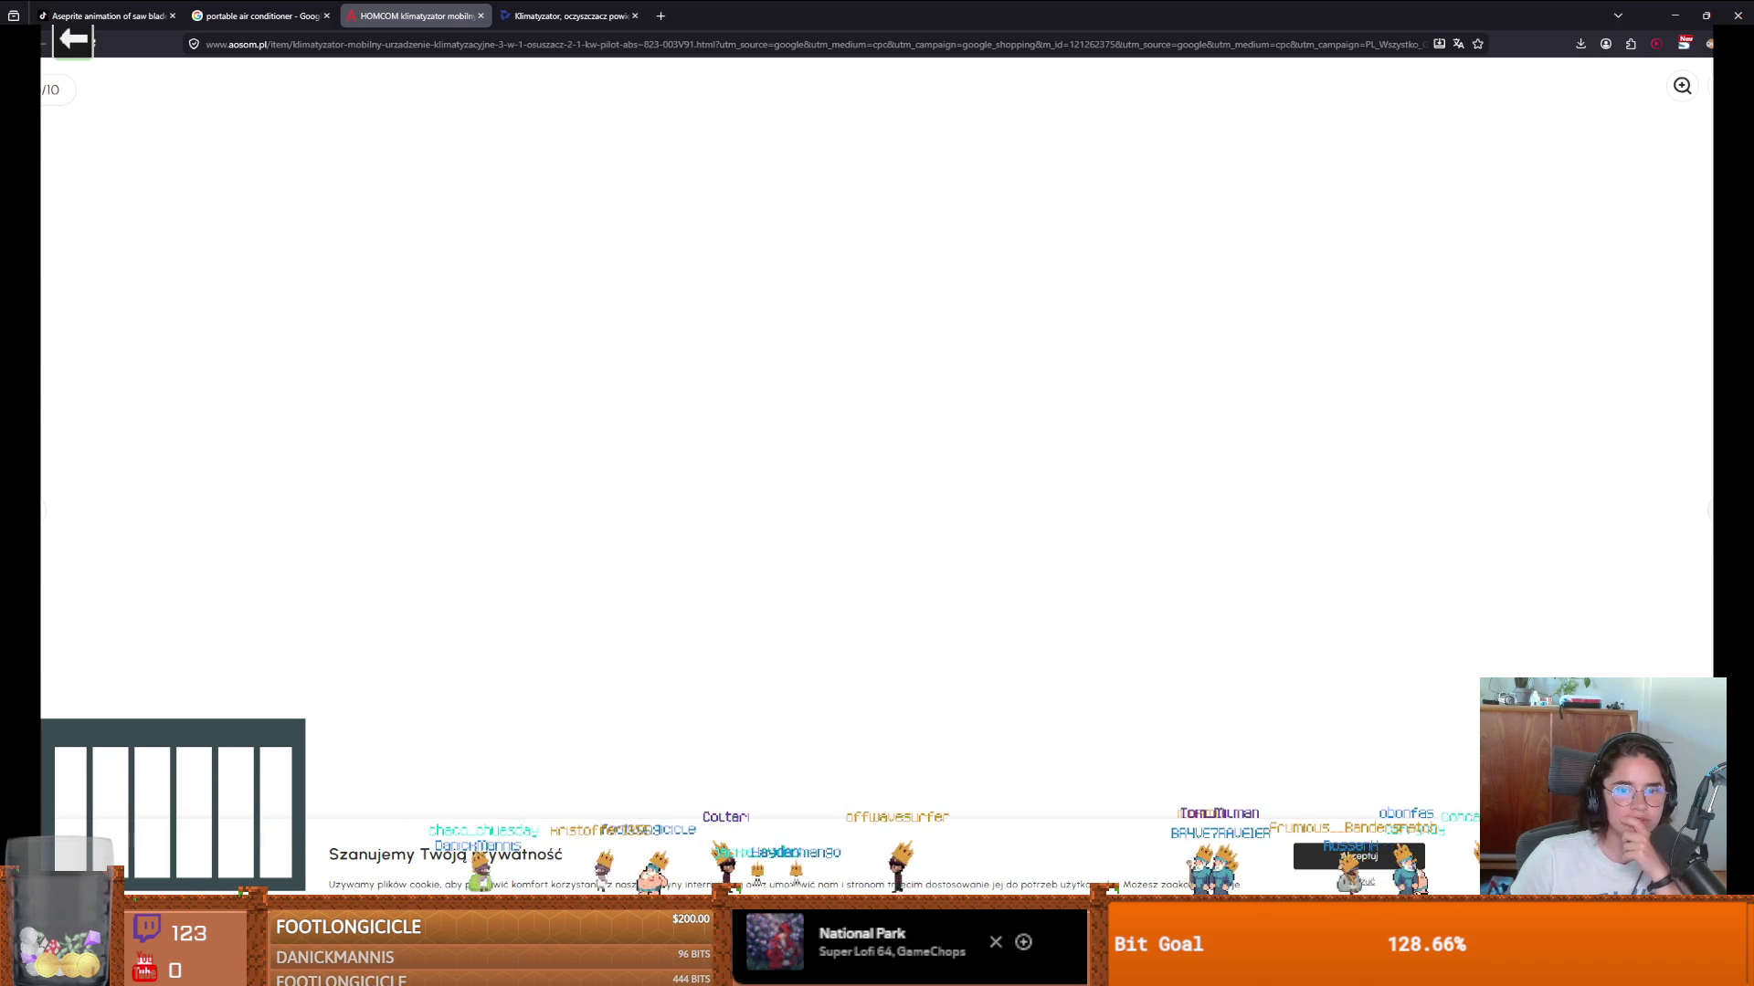
pyautogui.click(1359, 856)
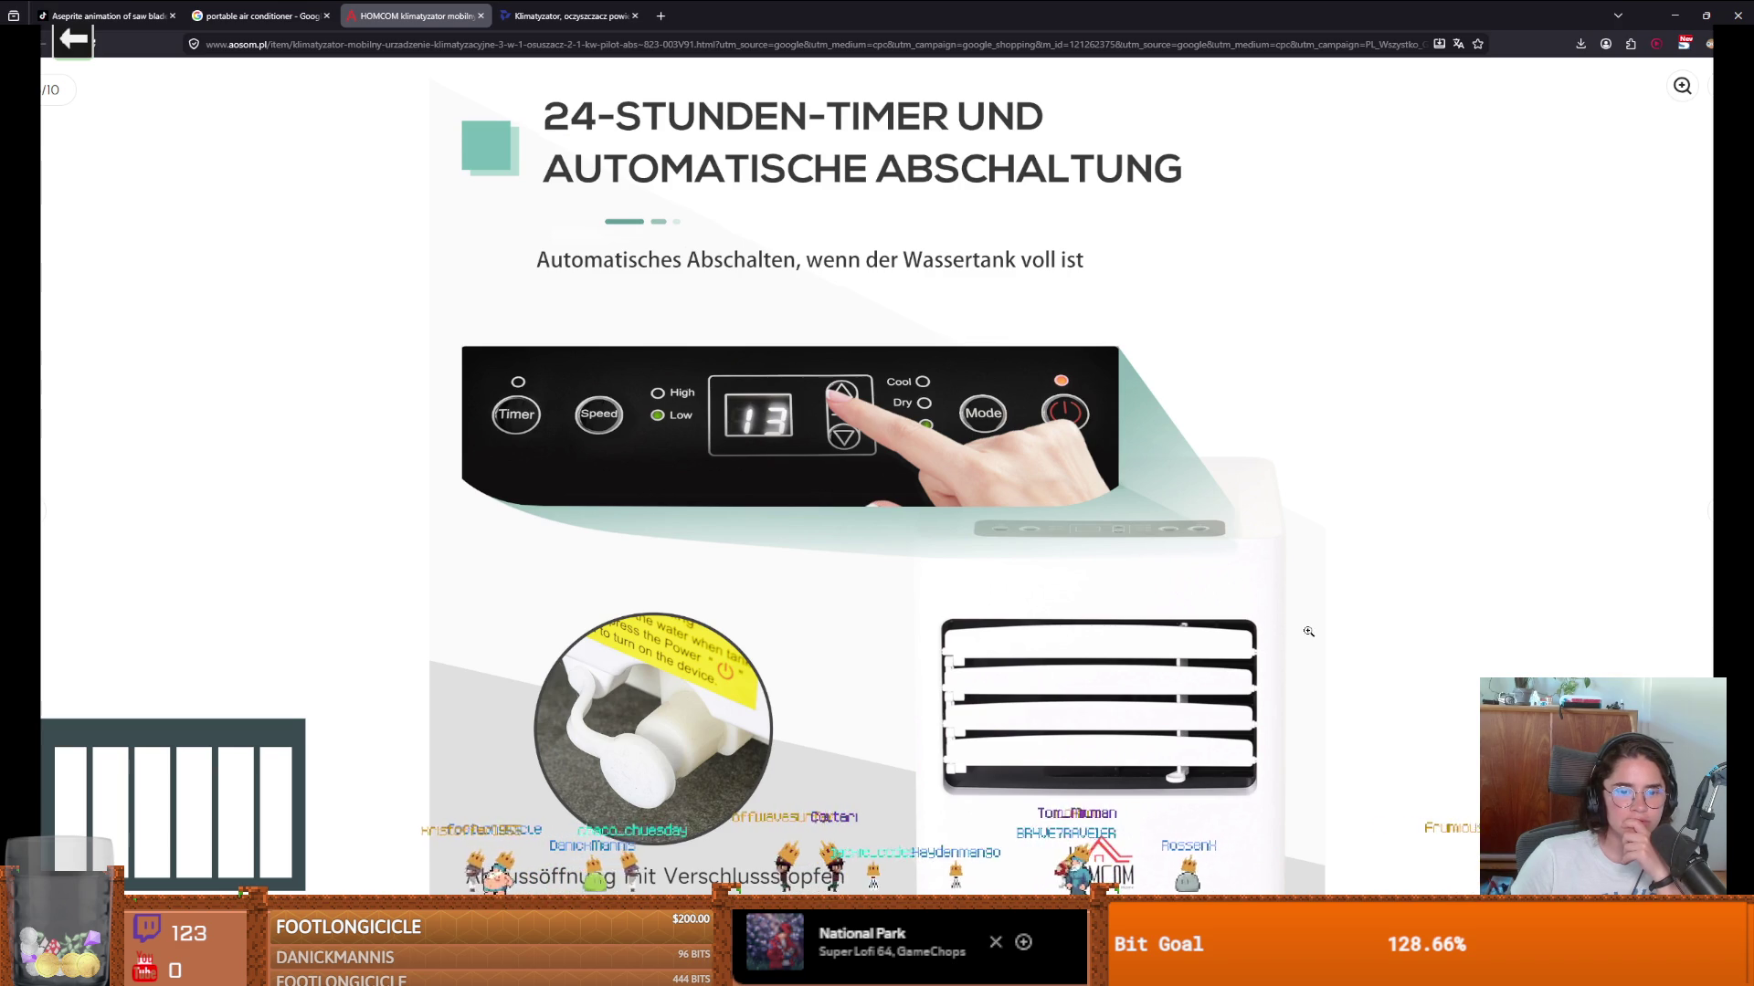
pyautogui.press('Right')
pyautogui.press('Right')
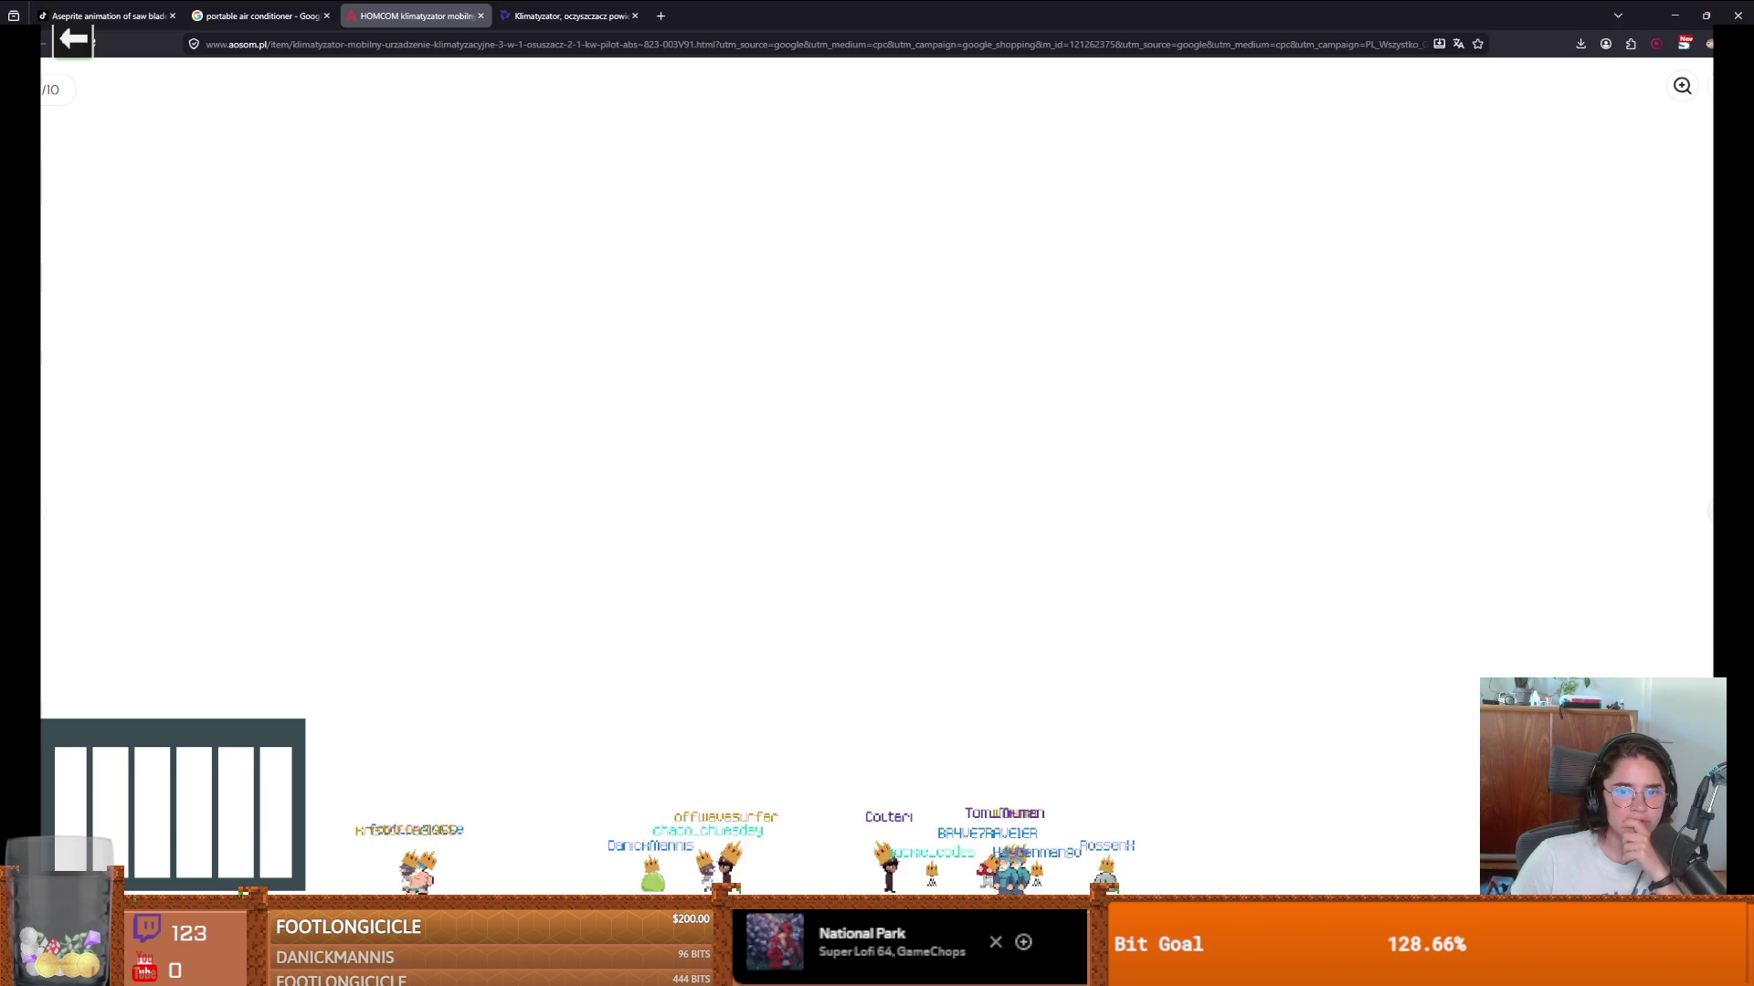
pyautogui.press('Right')
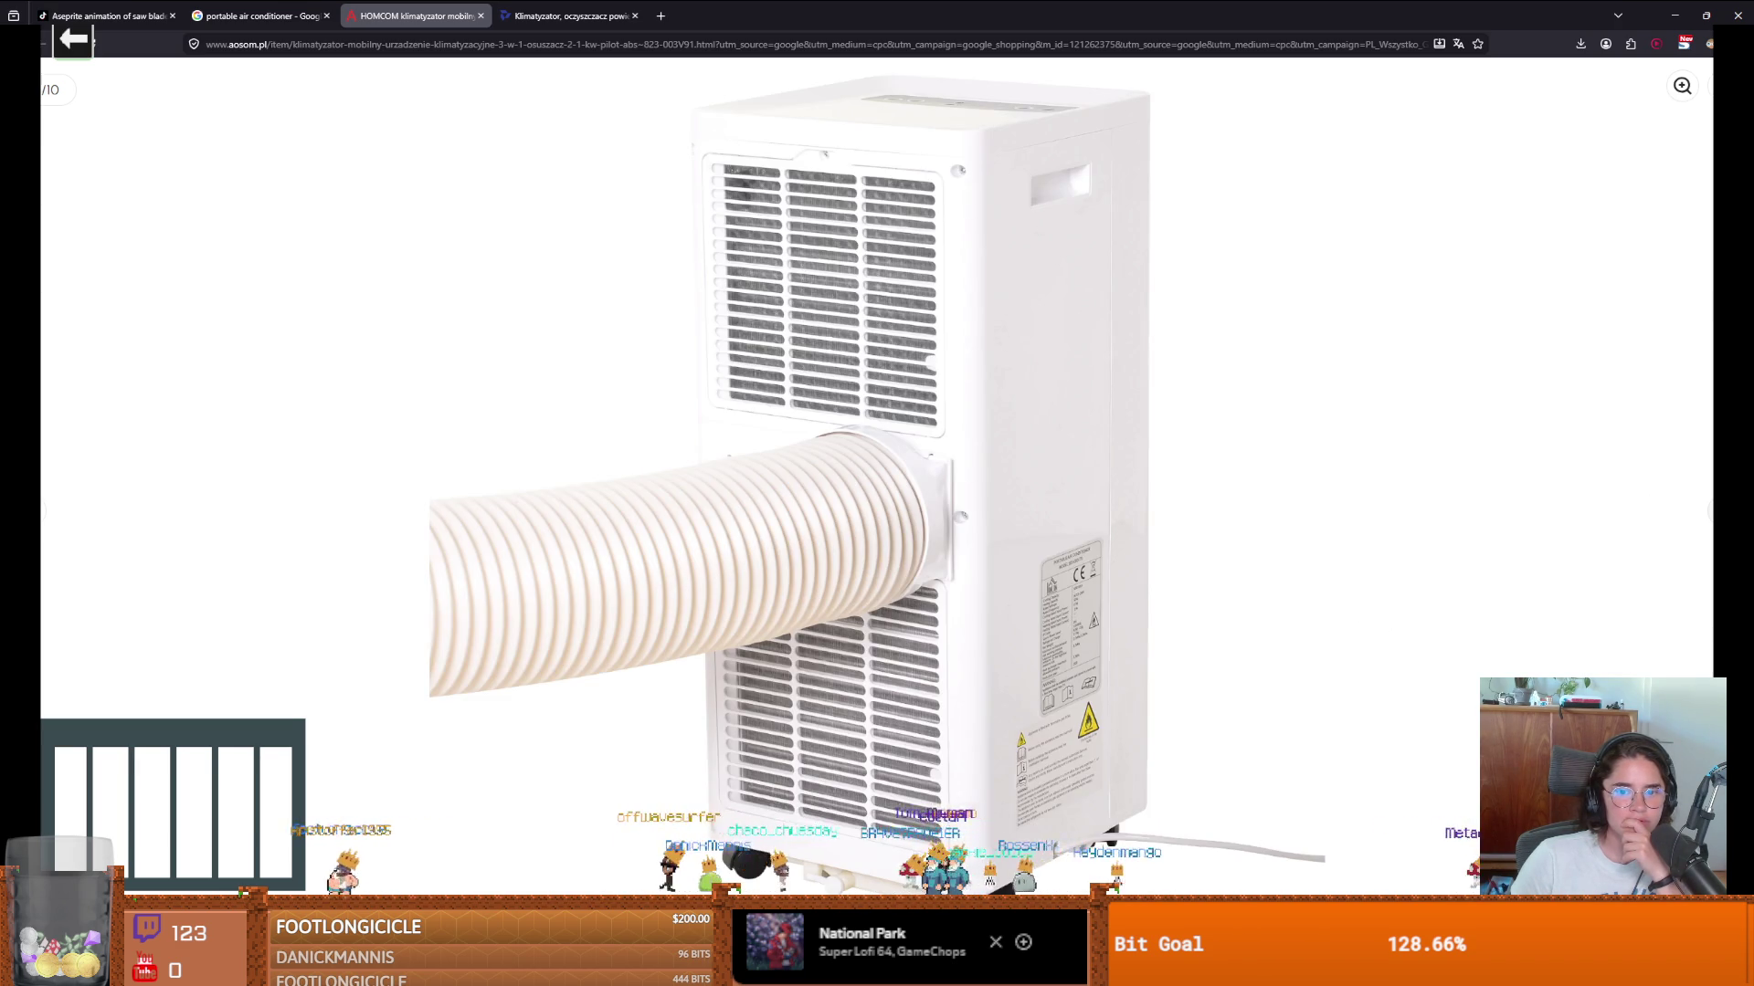
pyautogui.press('Right')
pyautogui.press('Right')
pyautogui.press('Right')
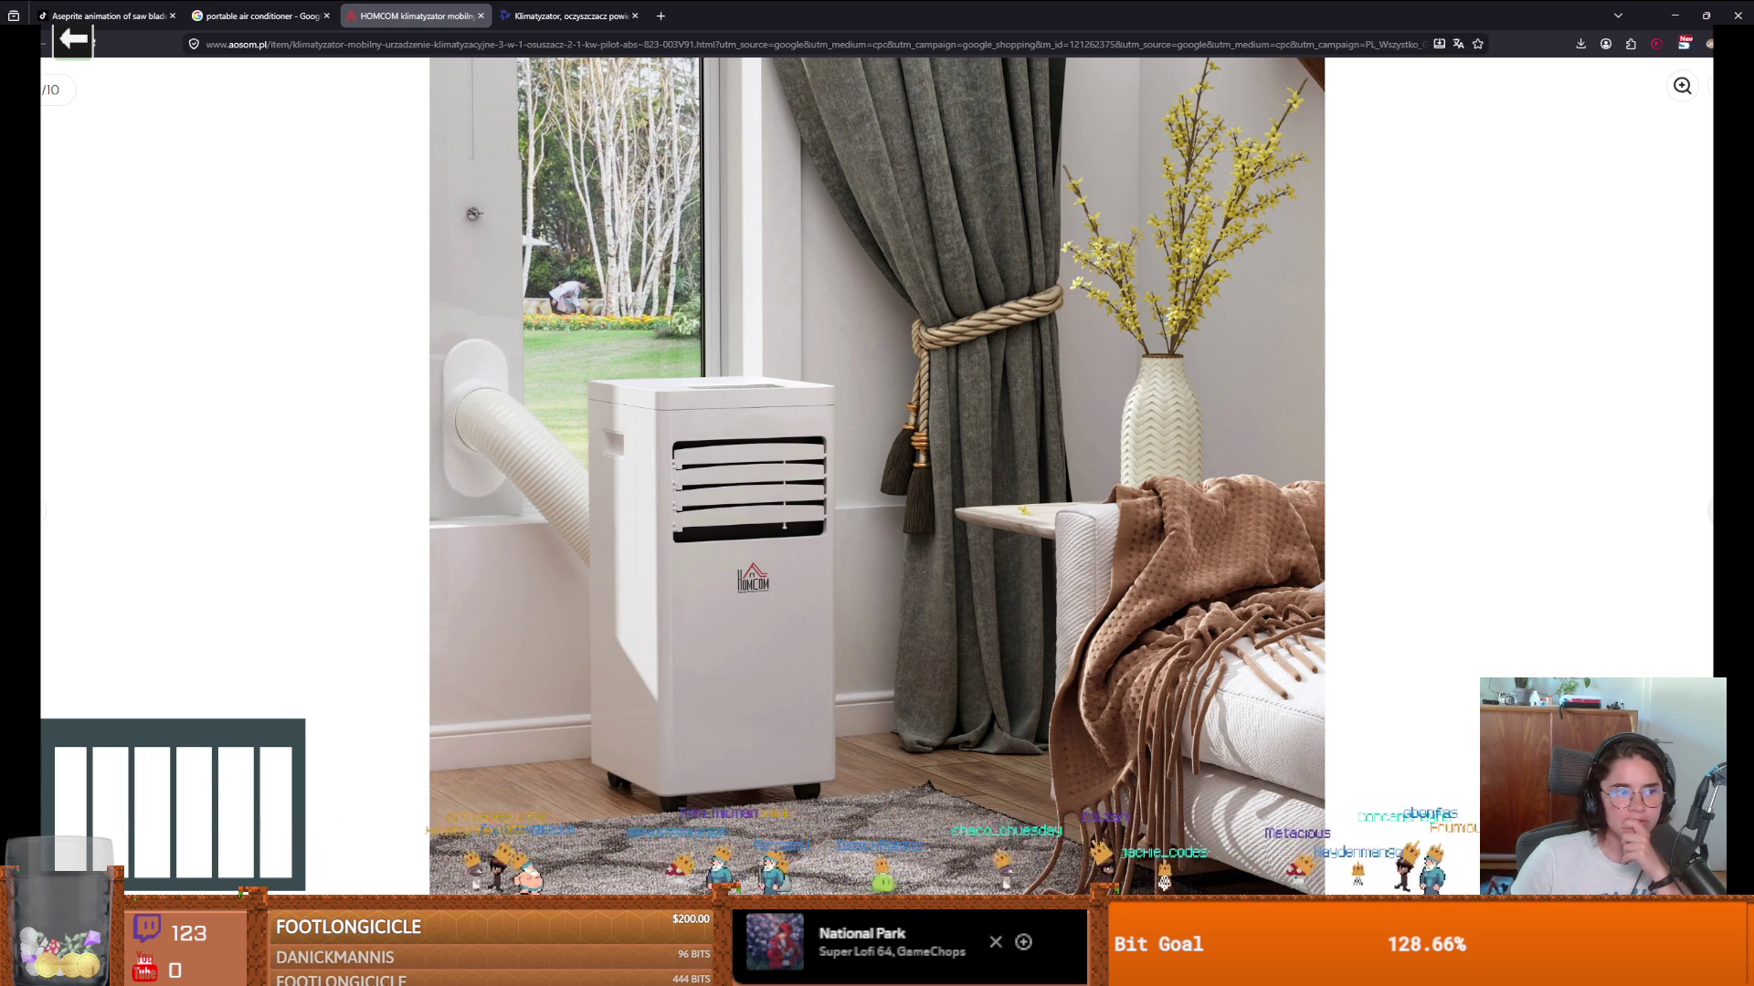
pyautogui.press('Right')
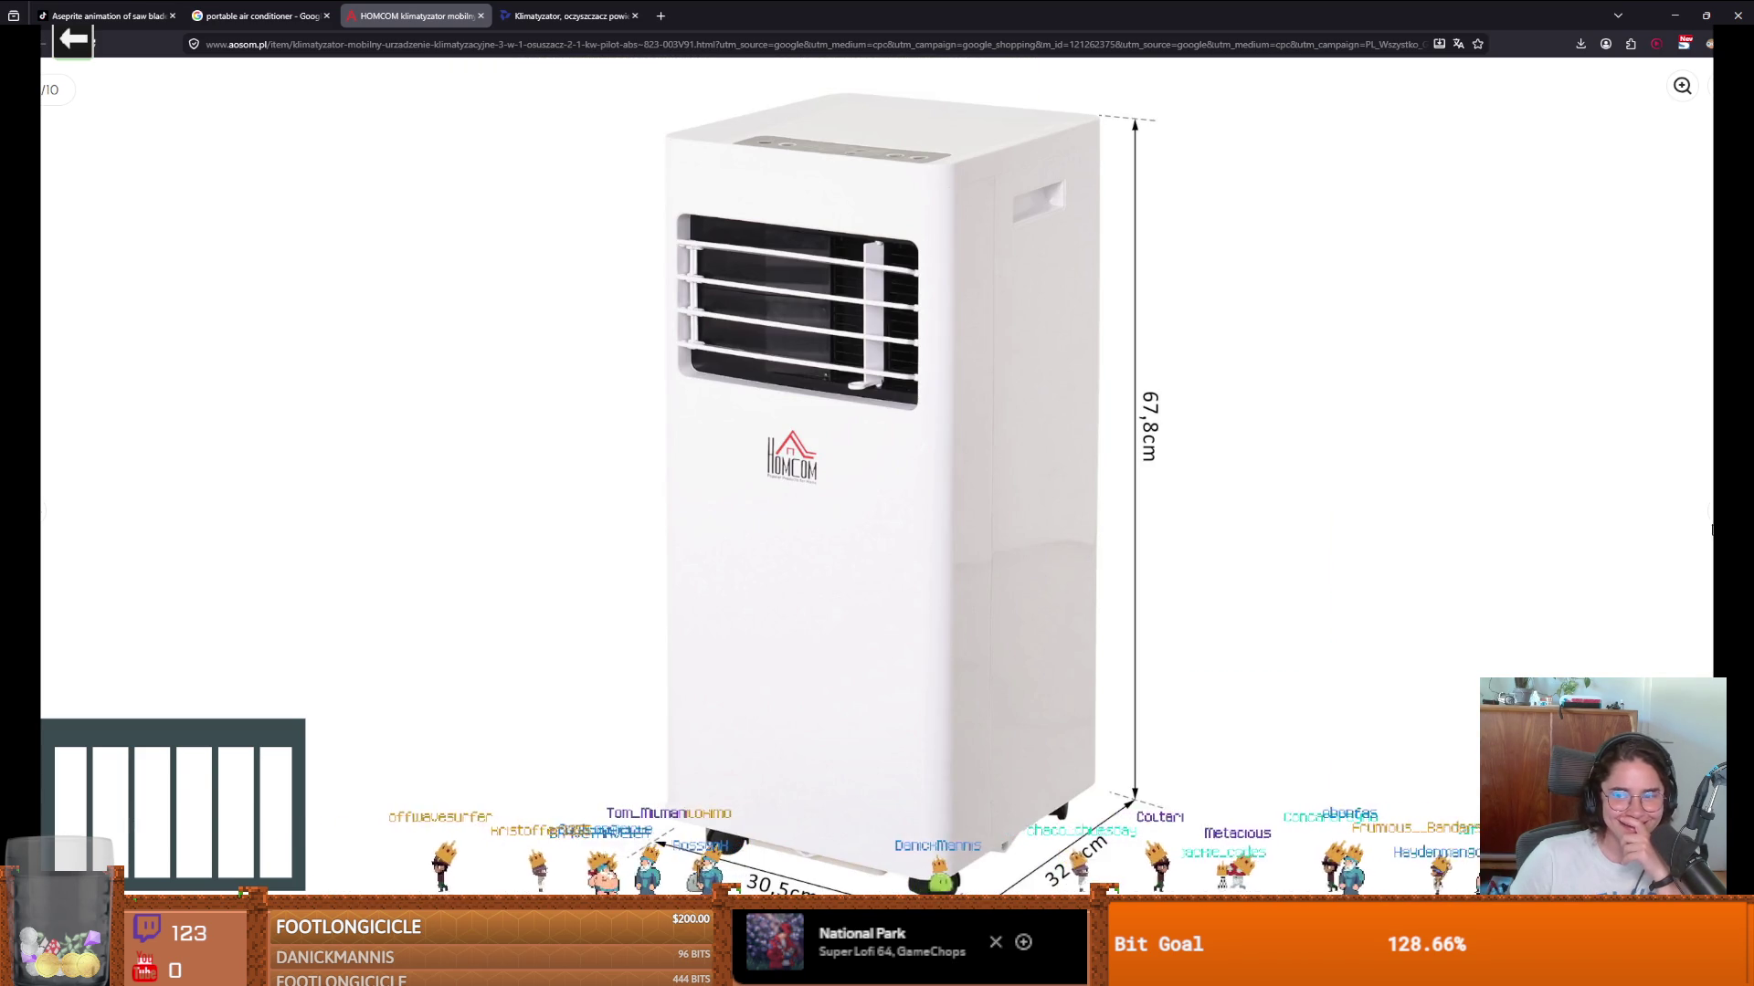
pyautogui.press('Right')
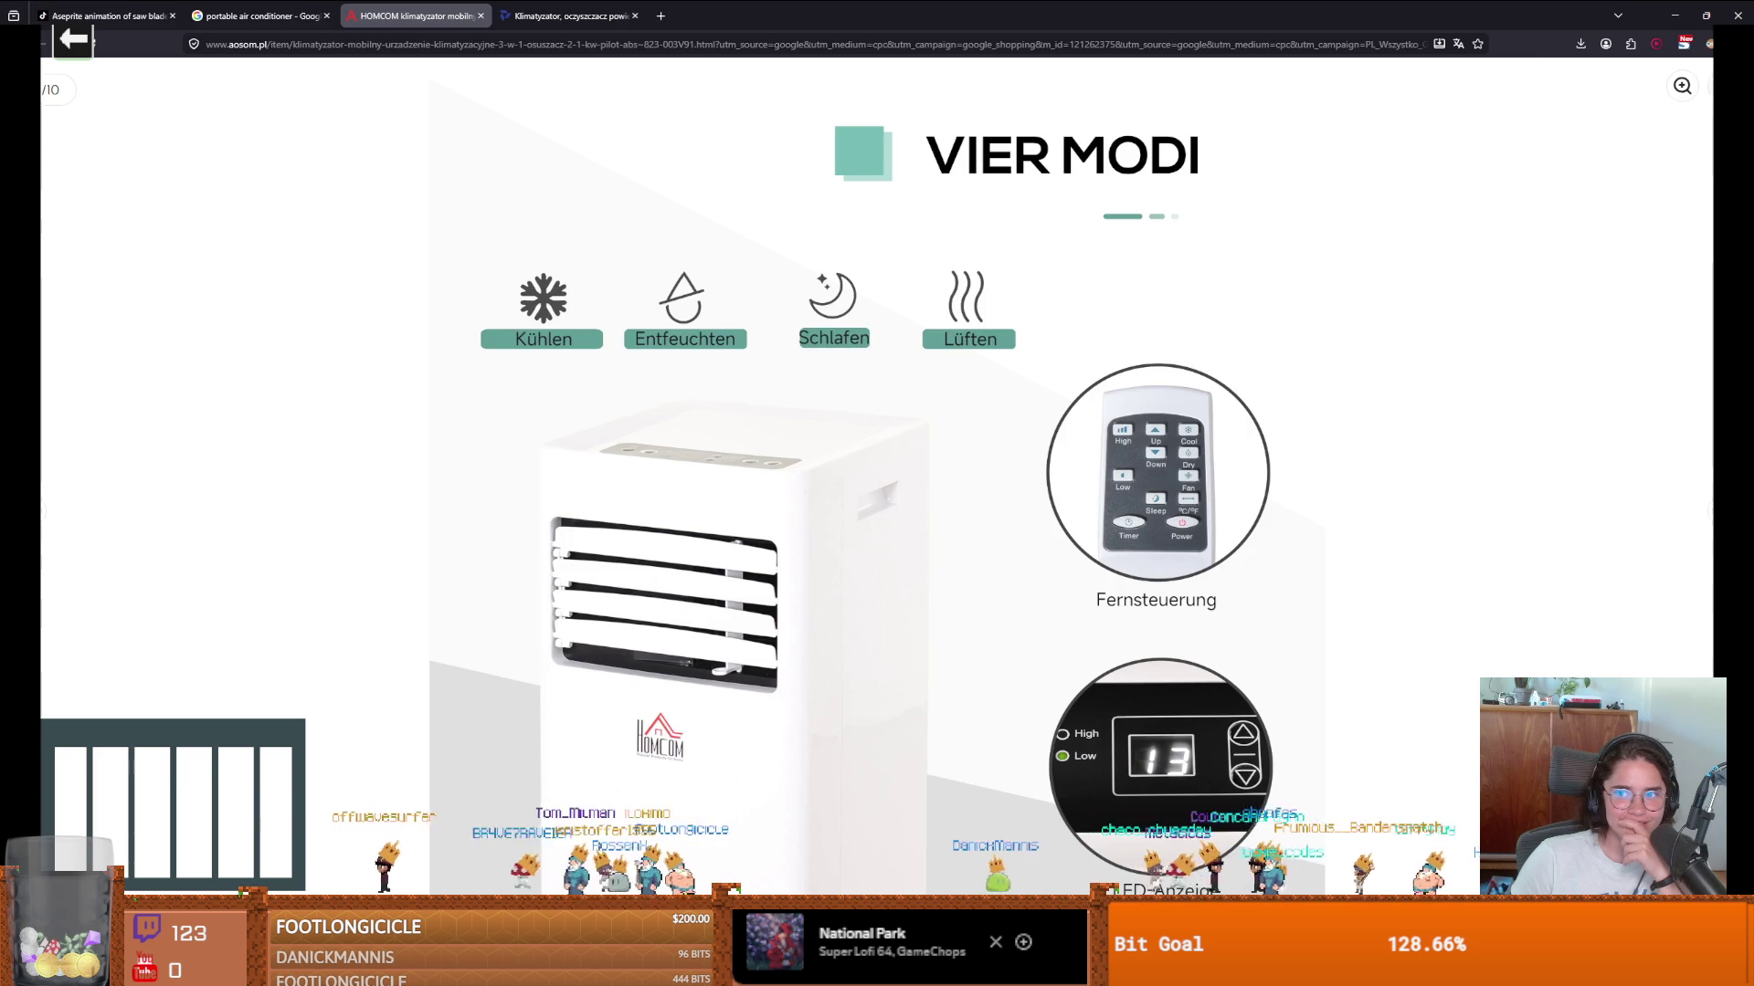
pyautogui.press('Escape')
# Read through the Aosom product's Szczegóły specifications, then return to sawblade.gd in Godot
pyautogui.scroll(-4, 982, 481)
pyautogui.scroll(2, 983, 481)
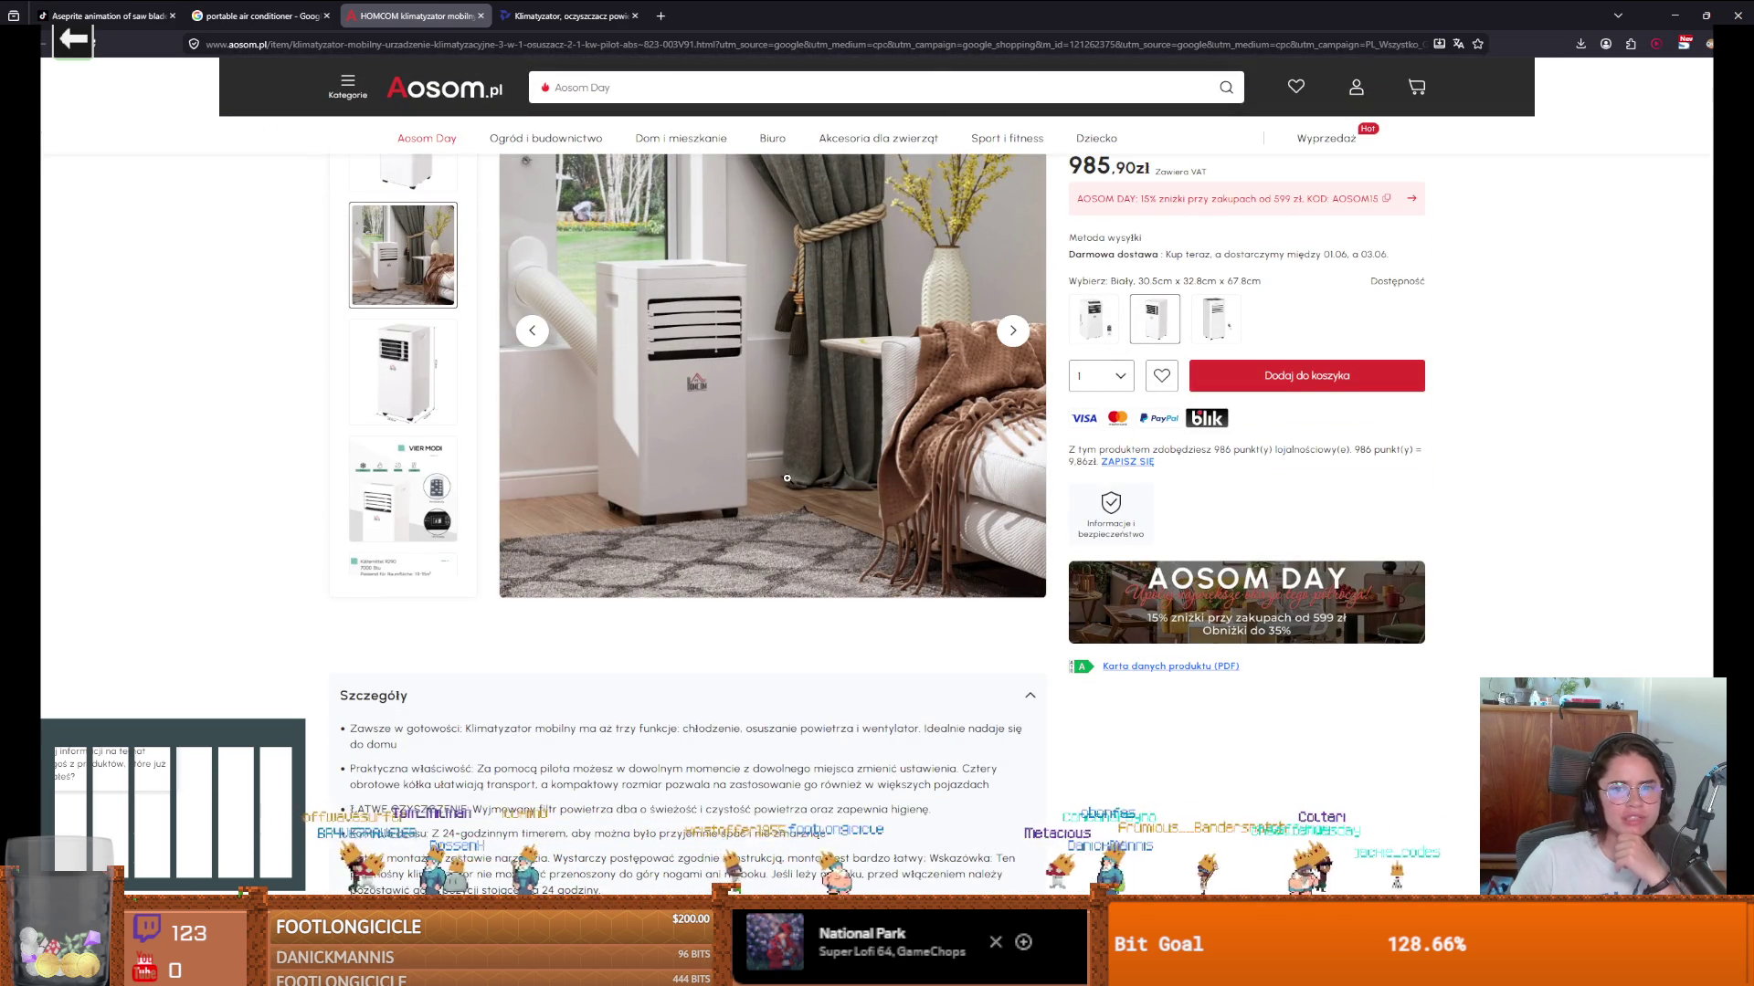
pyautogui.scroll(1, 784, 473)
pyautogui.scroll(-2, 778, 471)
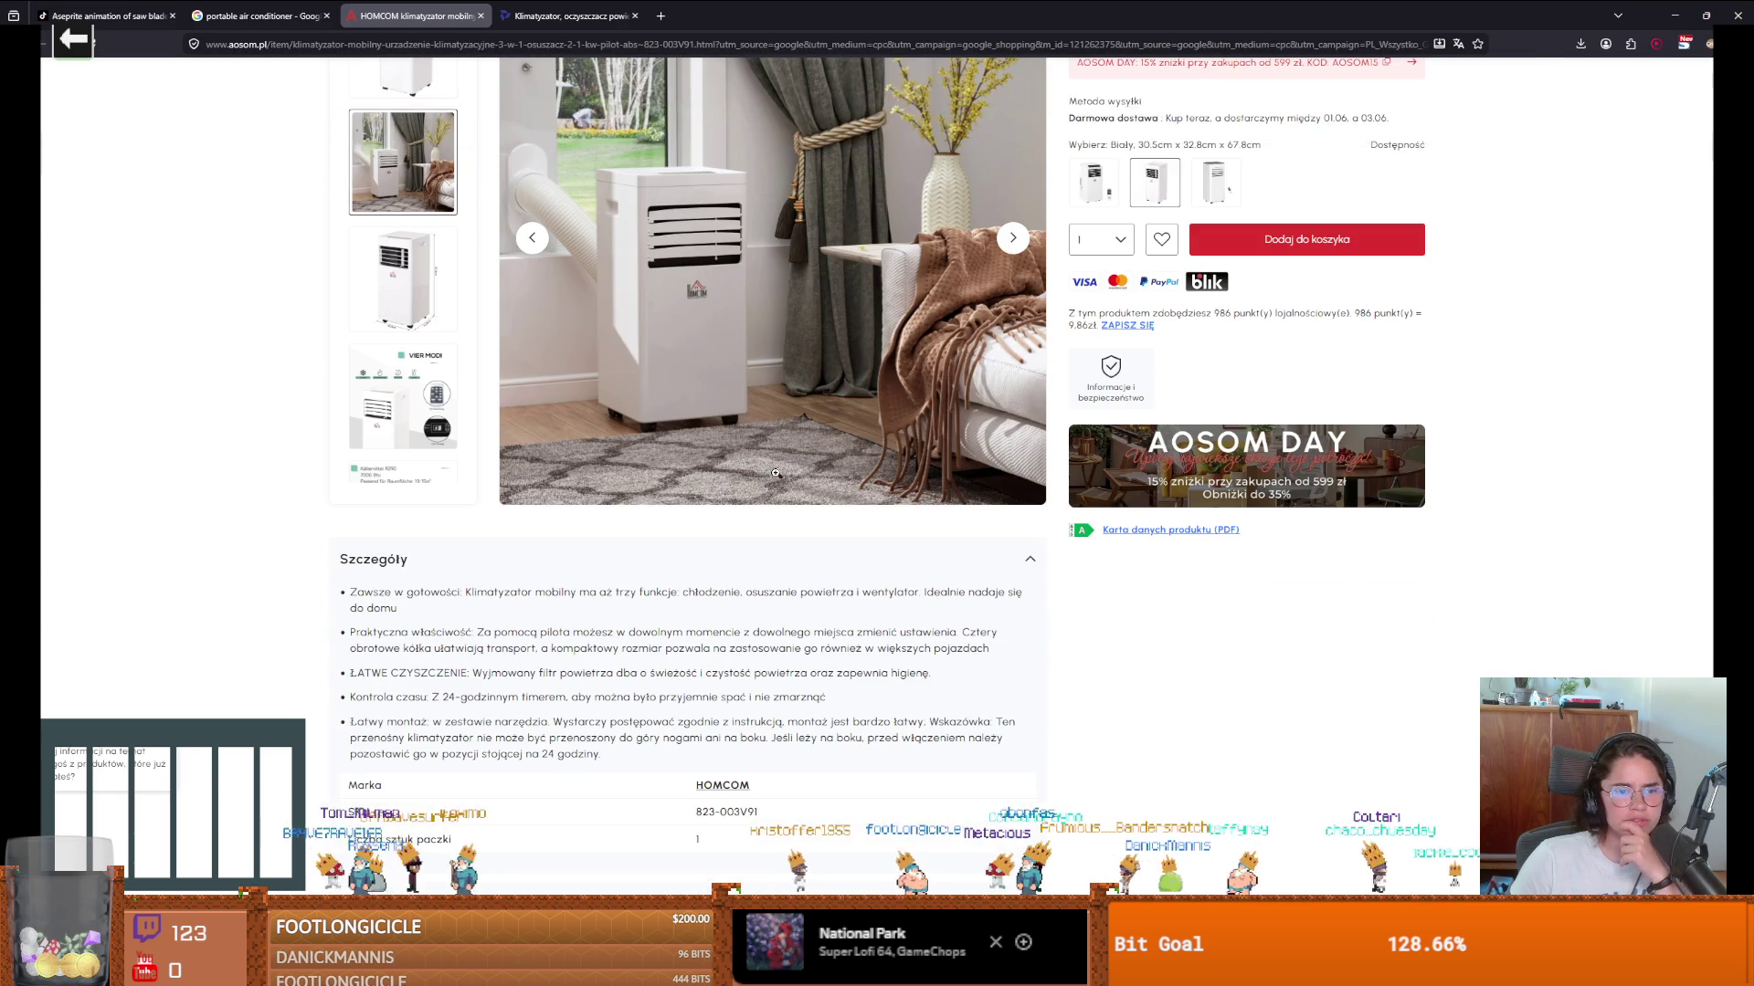
pyautogui.scroll(-3, 758, 507)
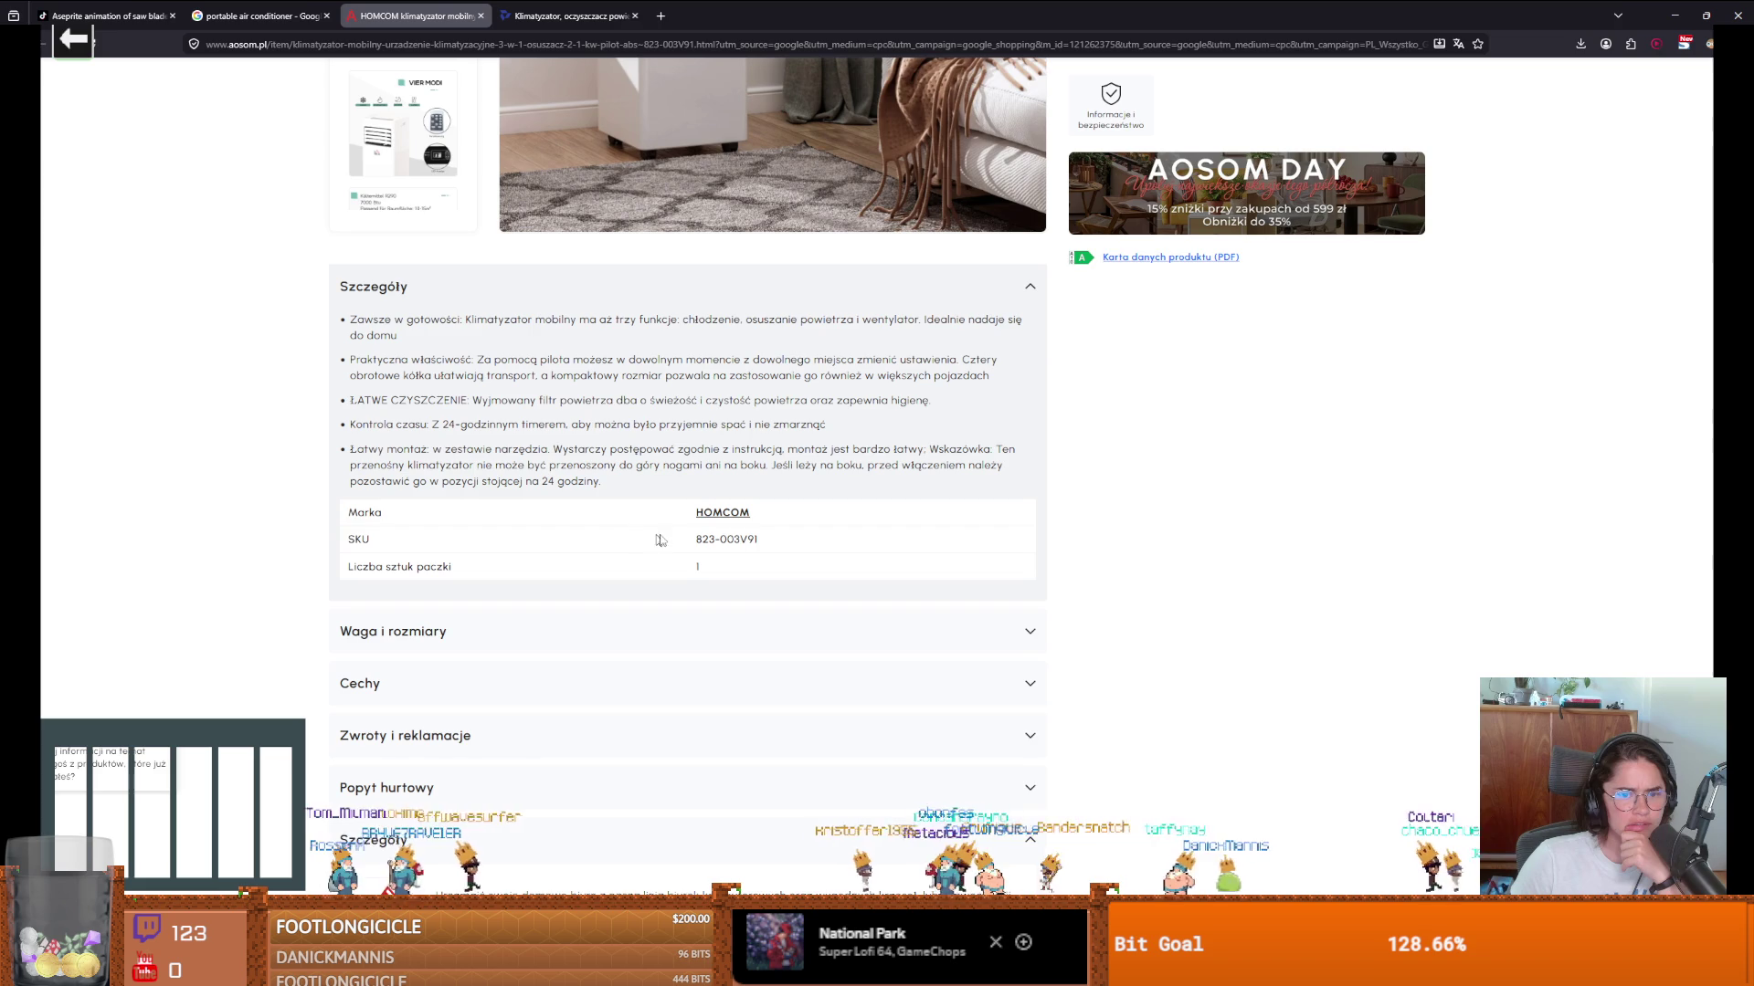
pyautogui.scroll(-1, 594, 539)
pyautogui.scroll(-1, 627, 568)
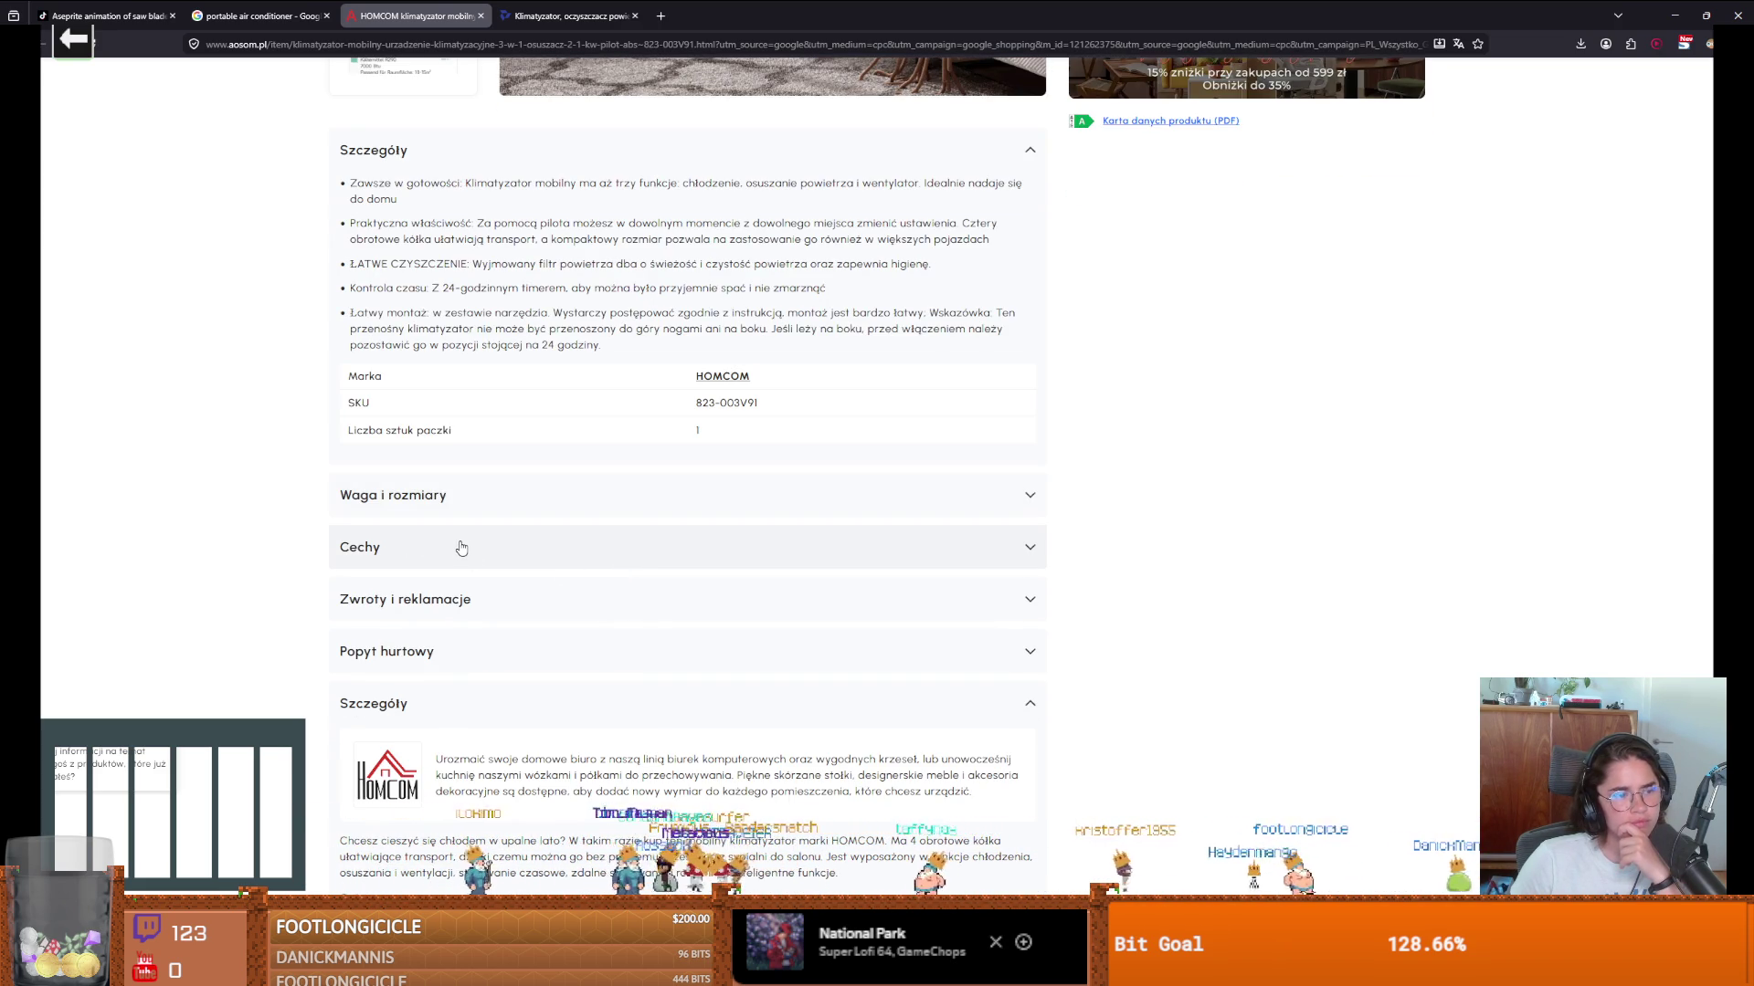
pyautogui.scroll(-3, 462, 548)
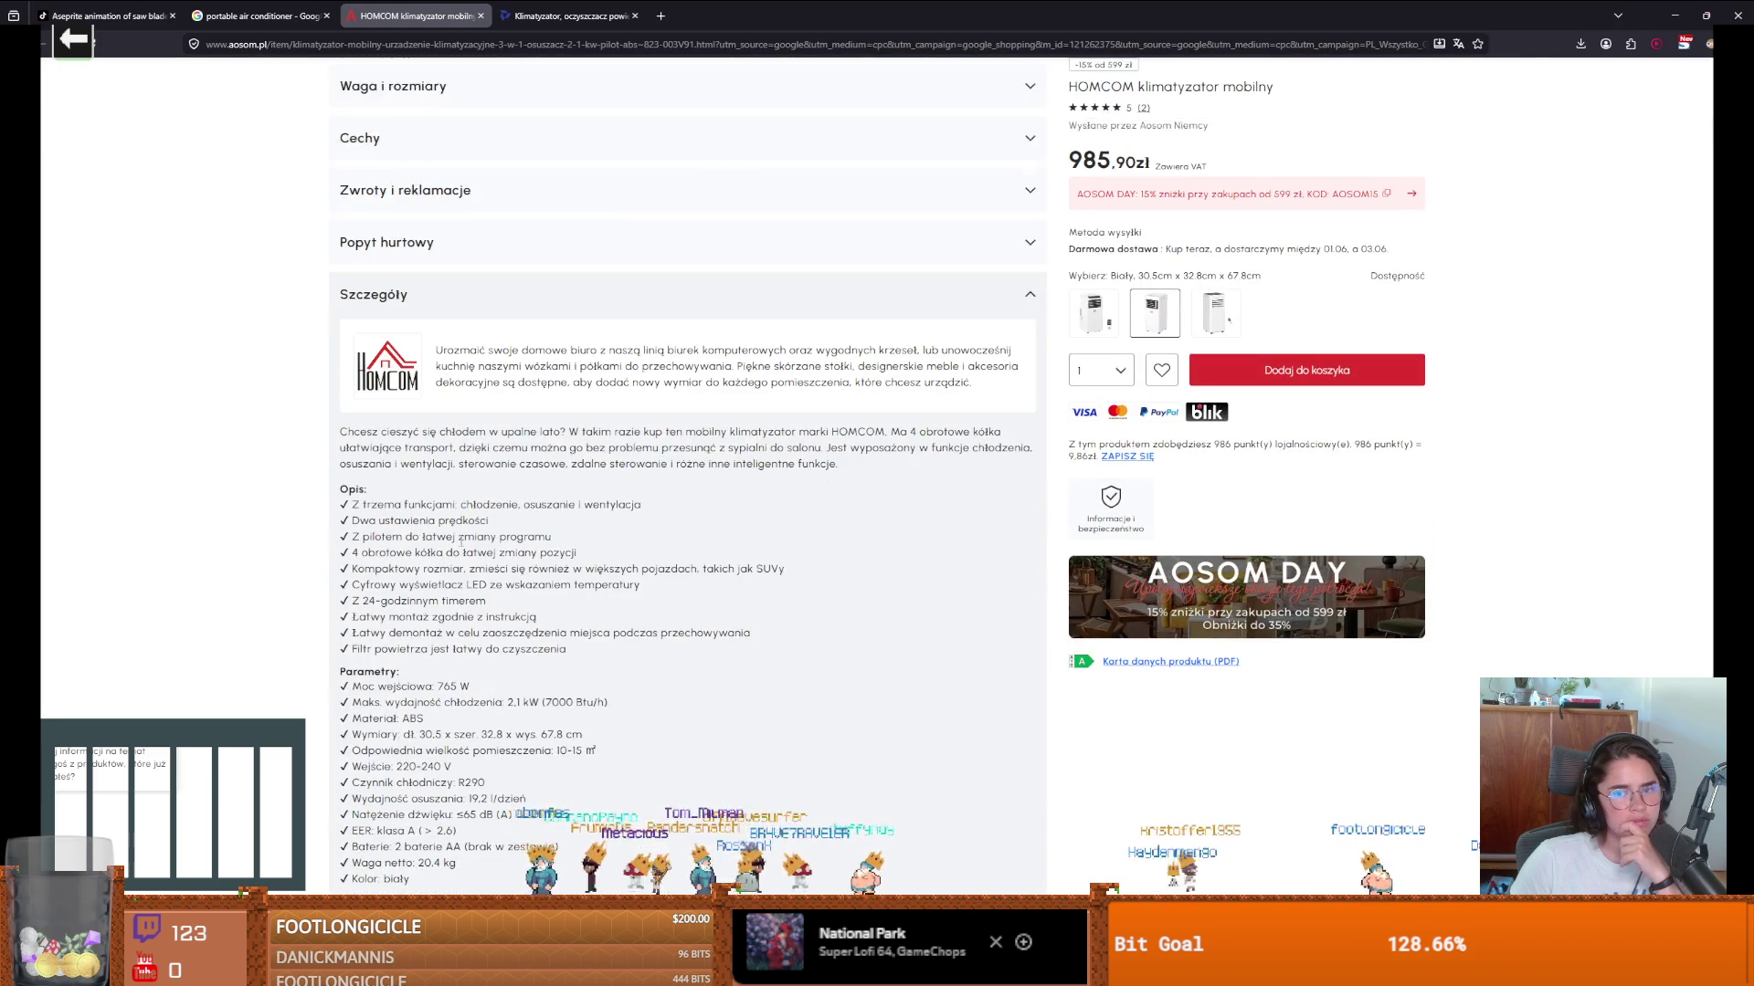
pyautogui.scroll(3, 462, 548)
pyautogui.hotkey('alt', 'Tab')
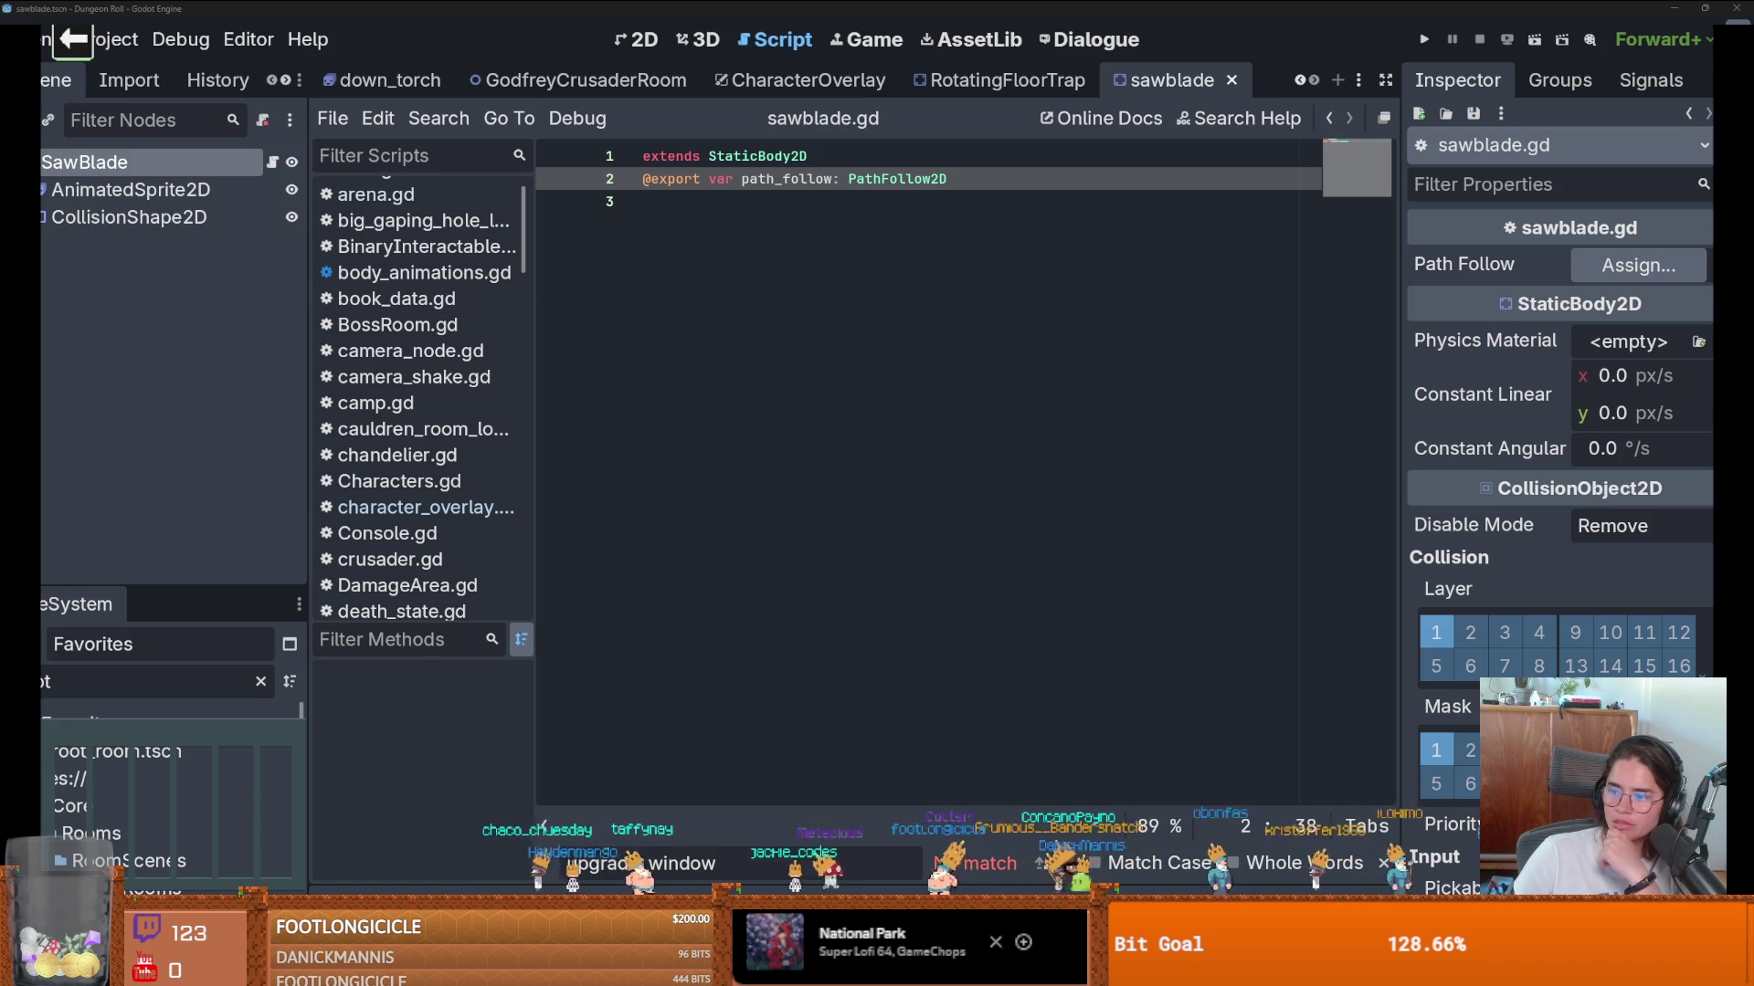
# Browse the Yoer product gallery, viewing the woman-on-sofa photo and the efficiency certificate
pyautogui.hotkey('alt', 'Tab')
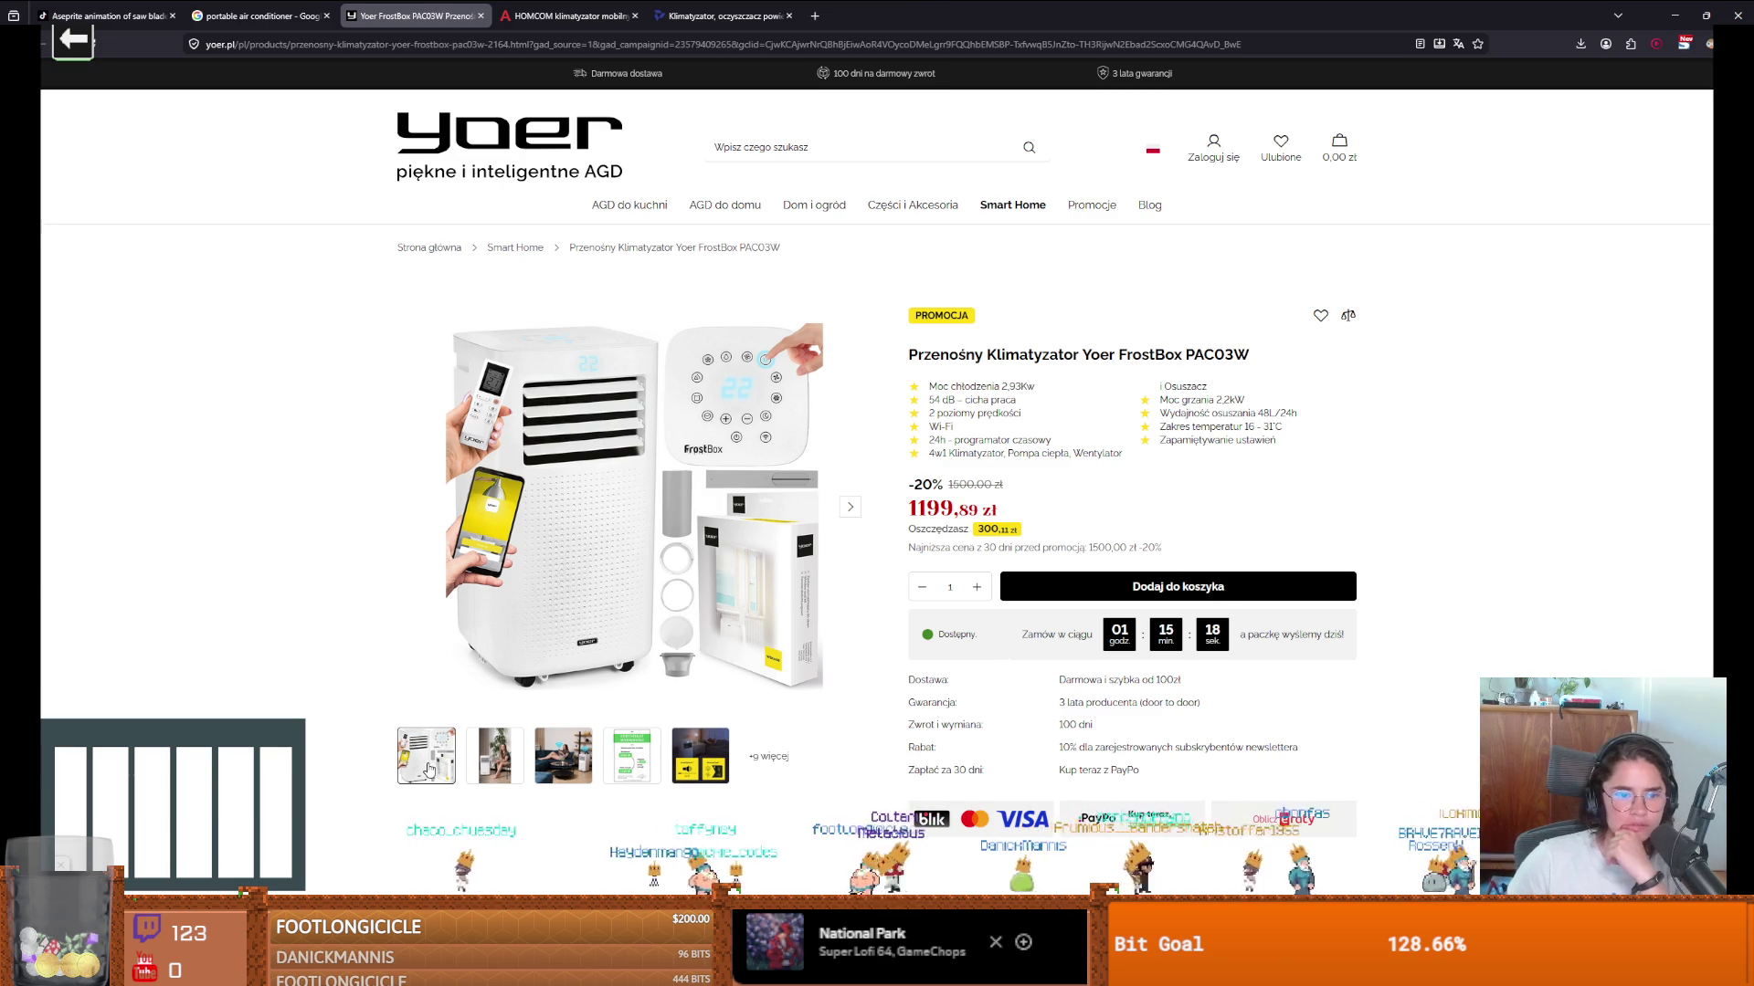
pyautogui.click(526, 746)
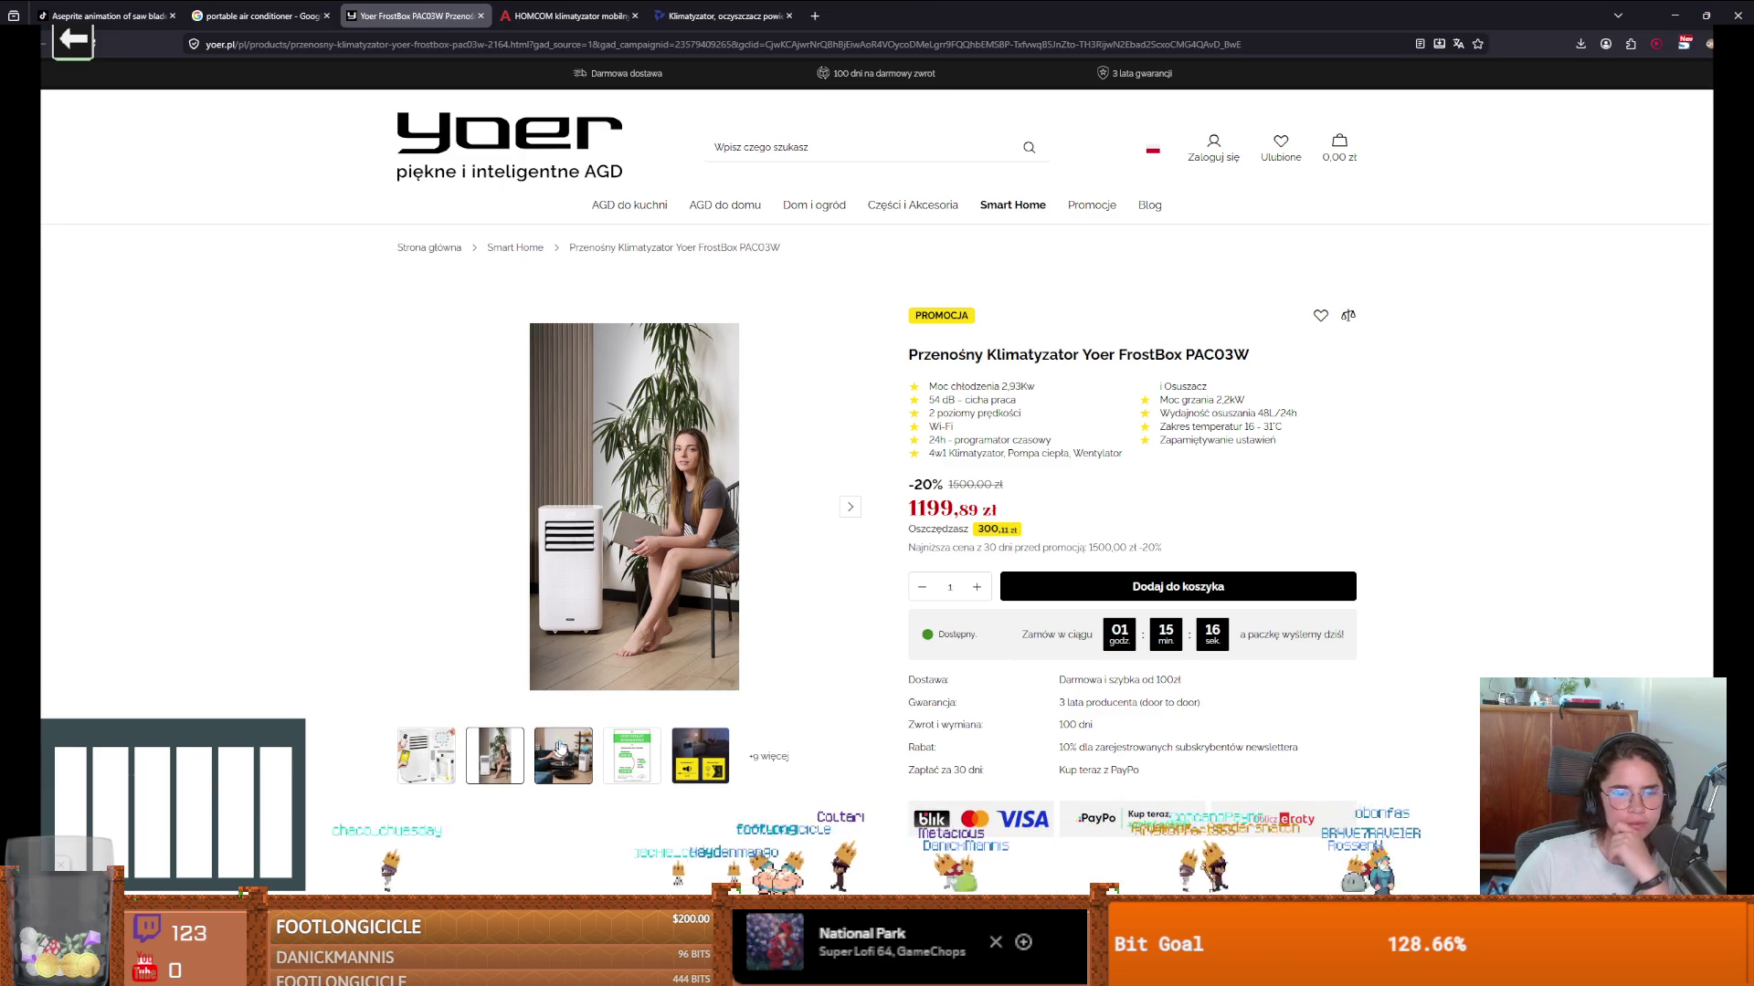
pyautogui.click(631, 512)
pyautogui.click(530, 466)
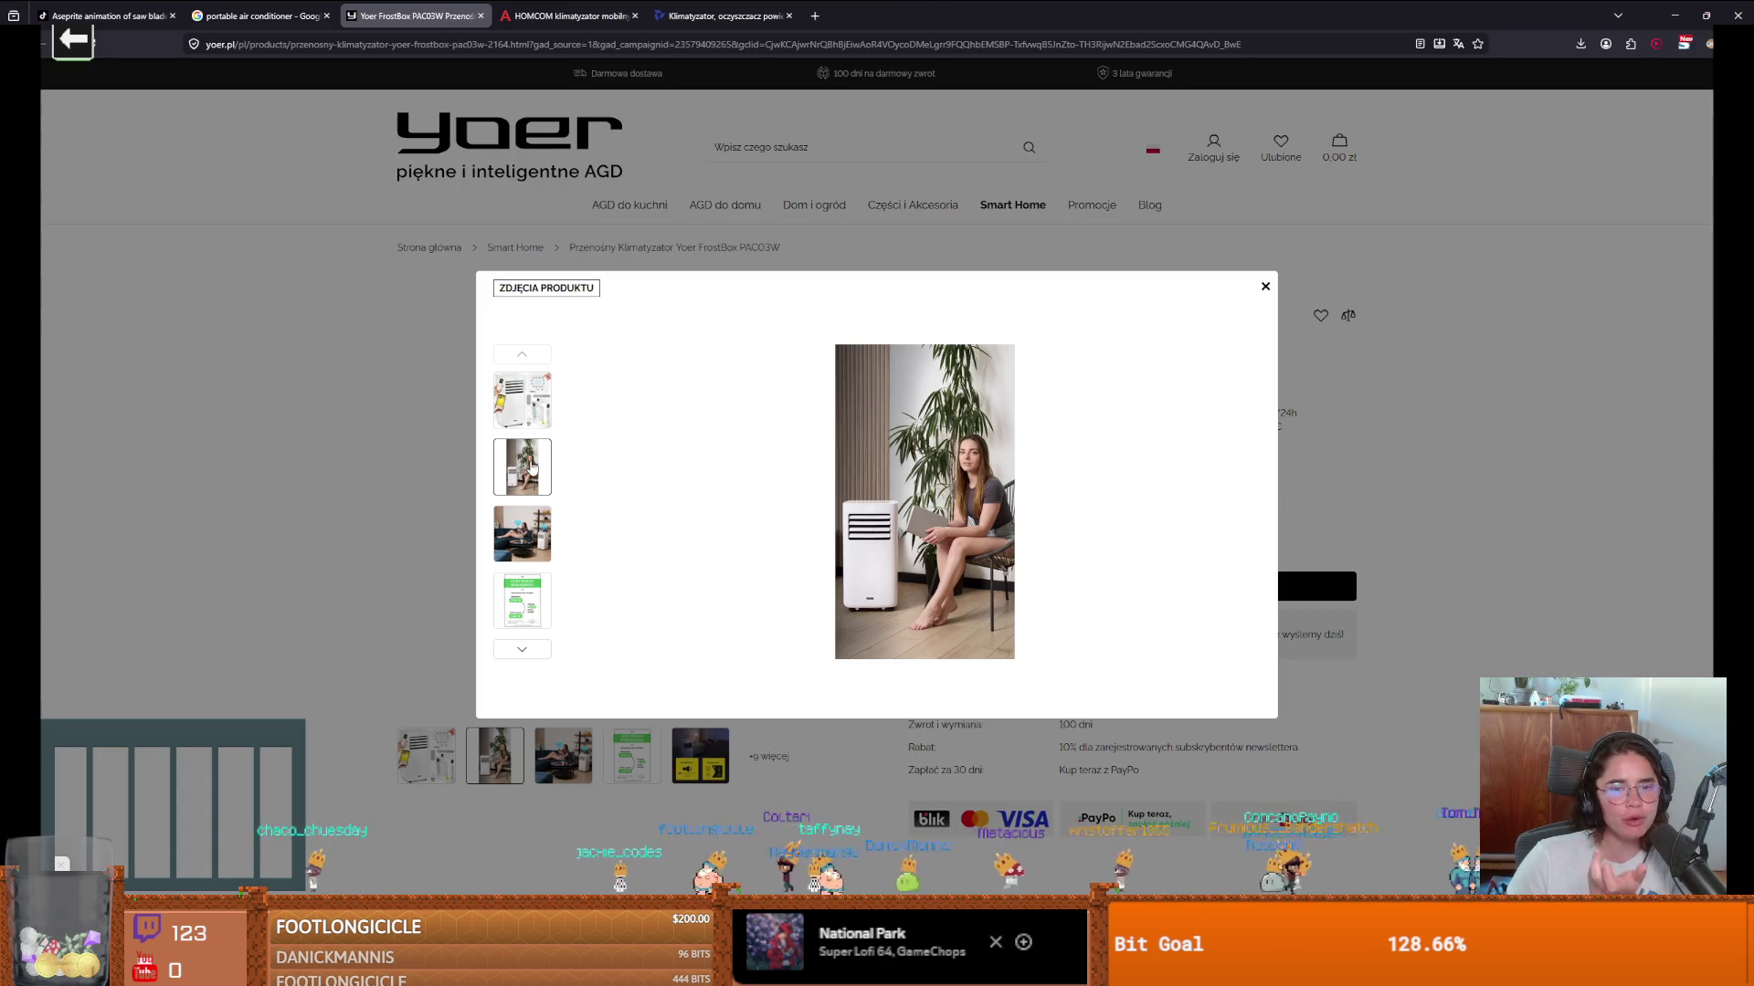
pyautogui.click(937, 527)
pyautogui.click(1023, 497)
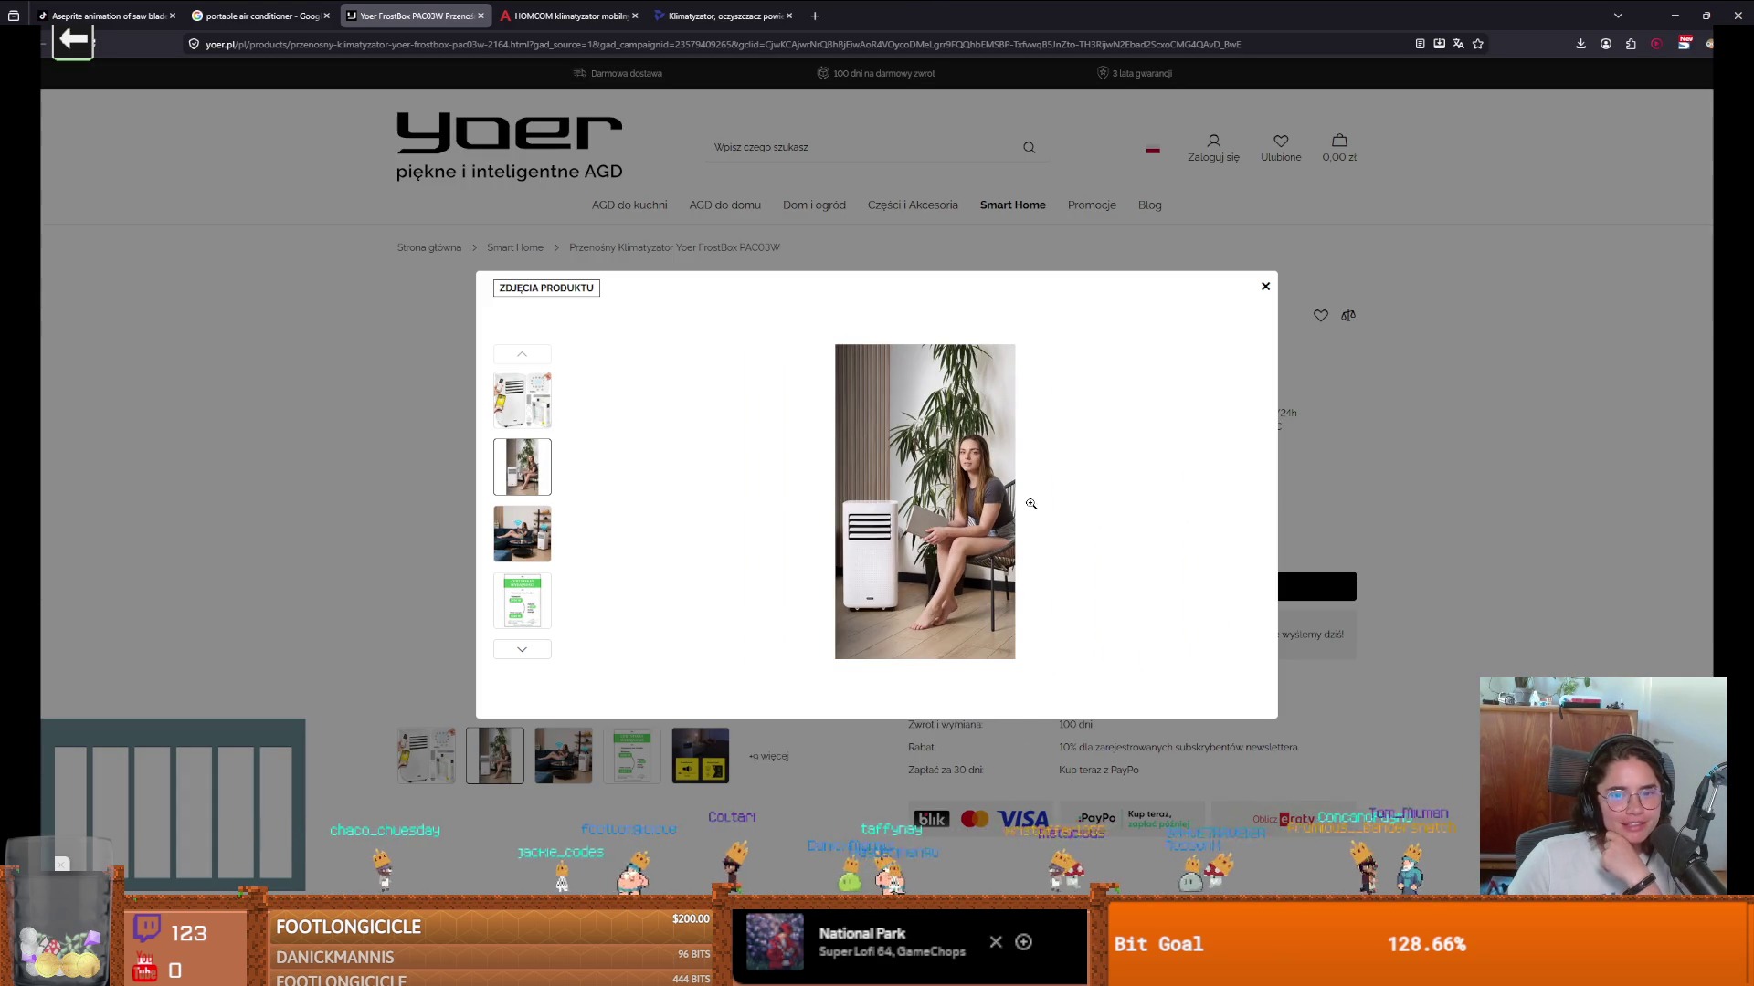
pyautogui.click(536, 534)
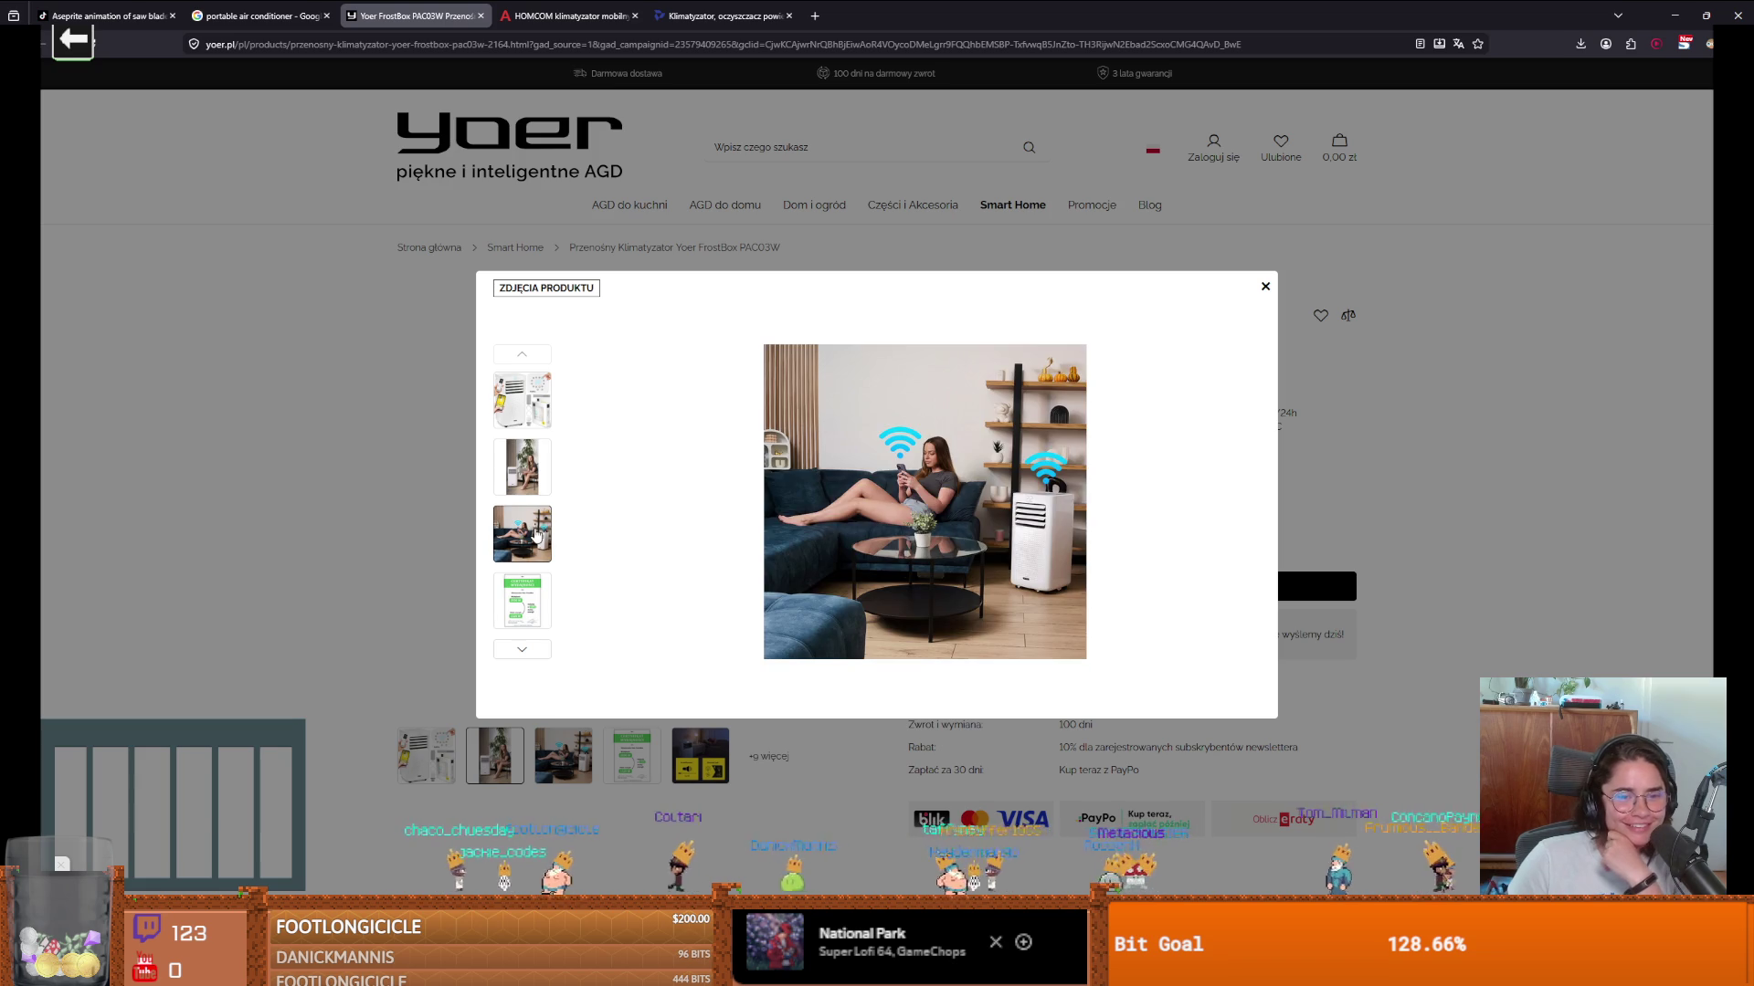
pyautogui.click(537, 603)
# Close the enlarged Yoer product photo and return to sawblade.gd in Godot
pyautogui.scroll(-2, 540, 608)
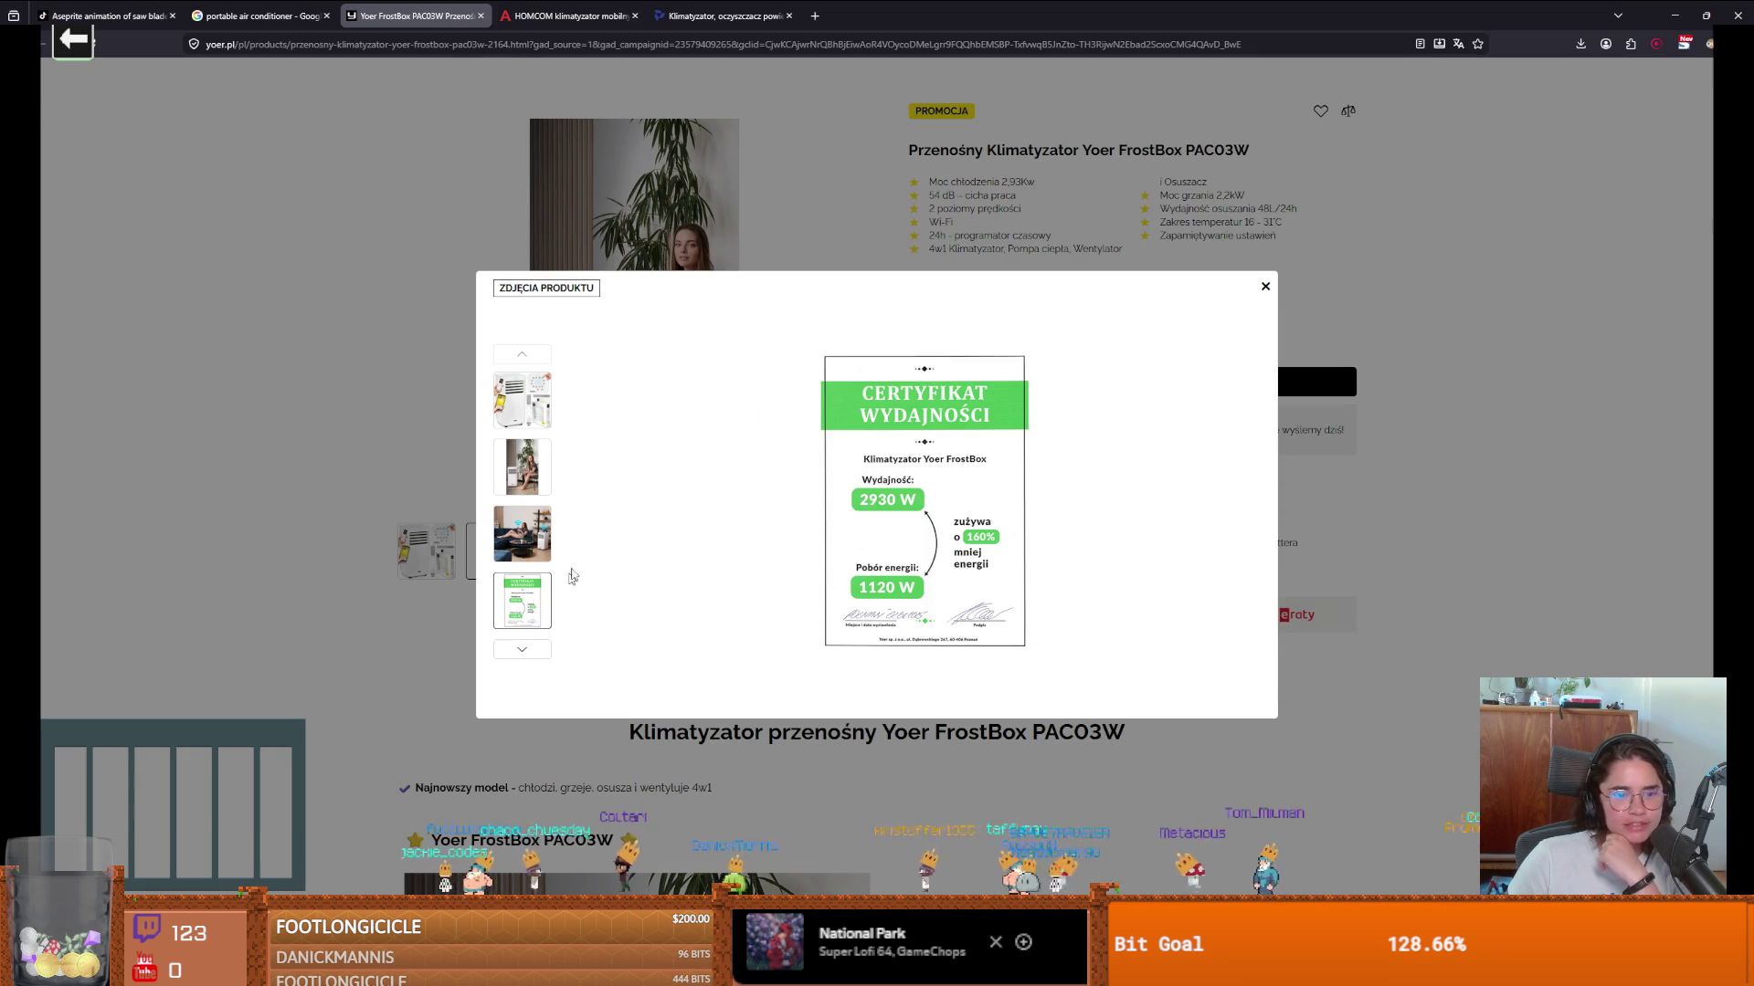
pyautogui.click(1265, 287)
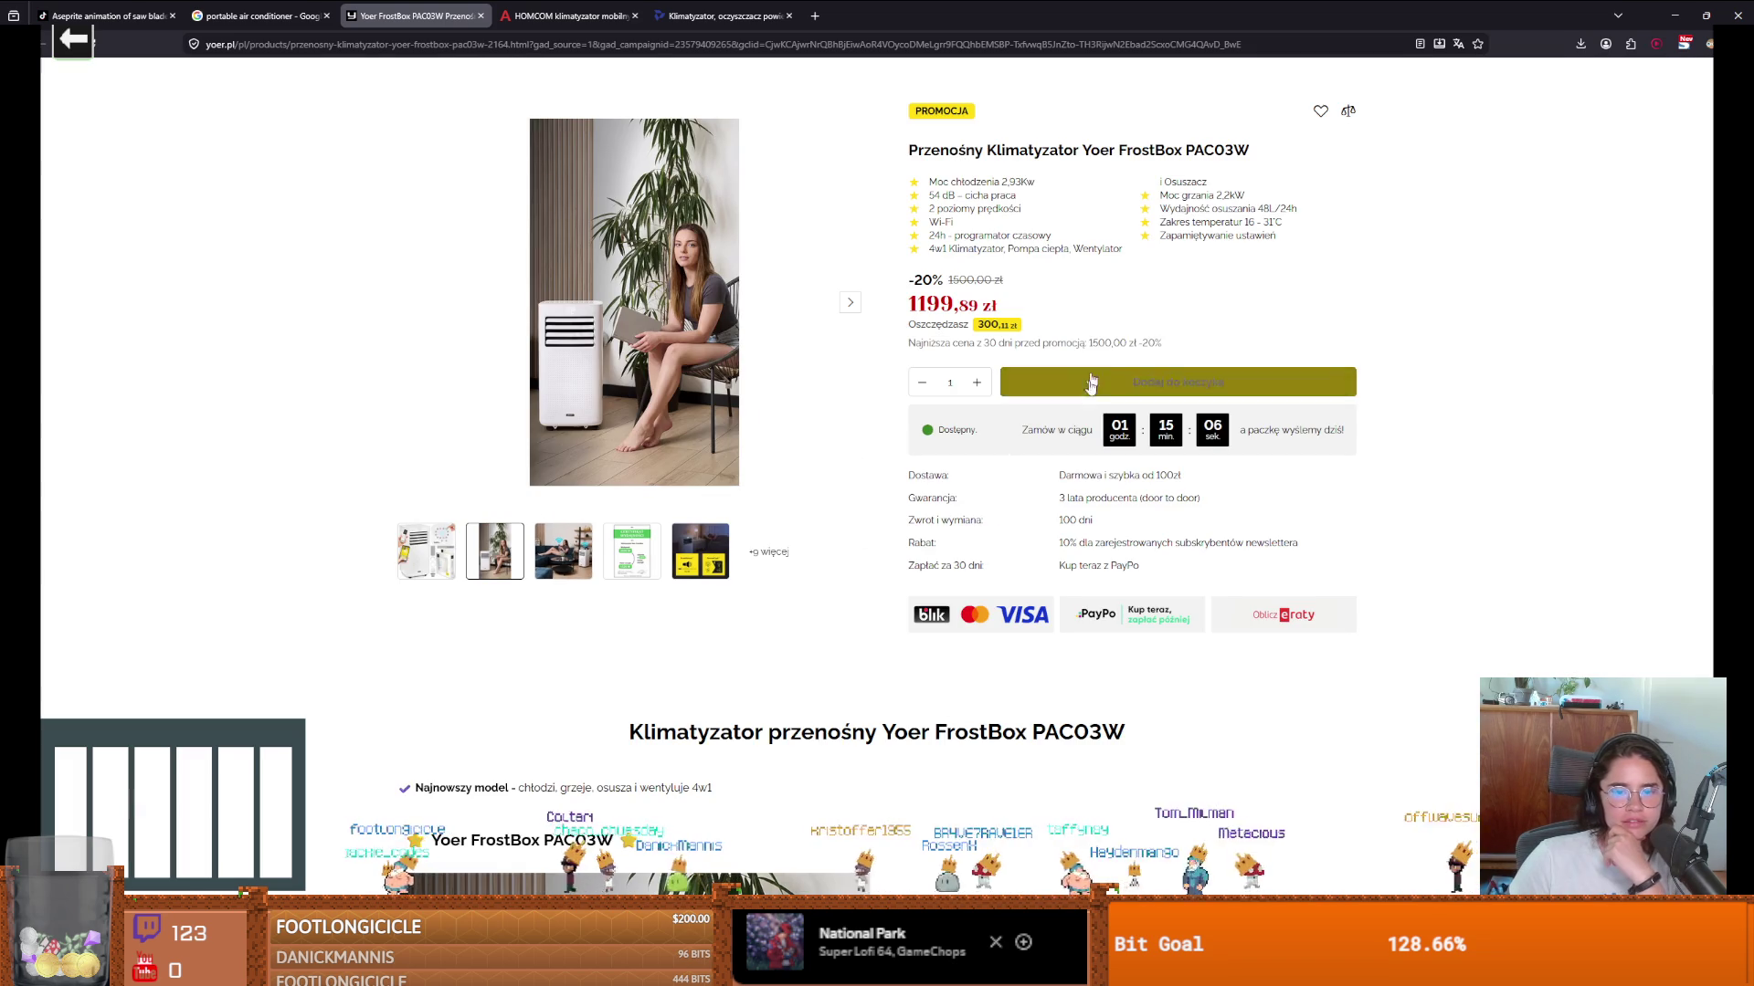
pyautogui.hotkey('alt', 'Tab')
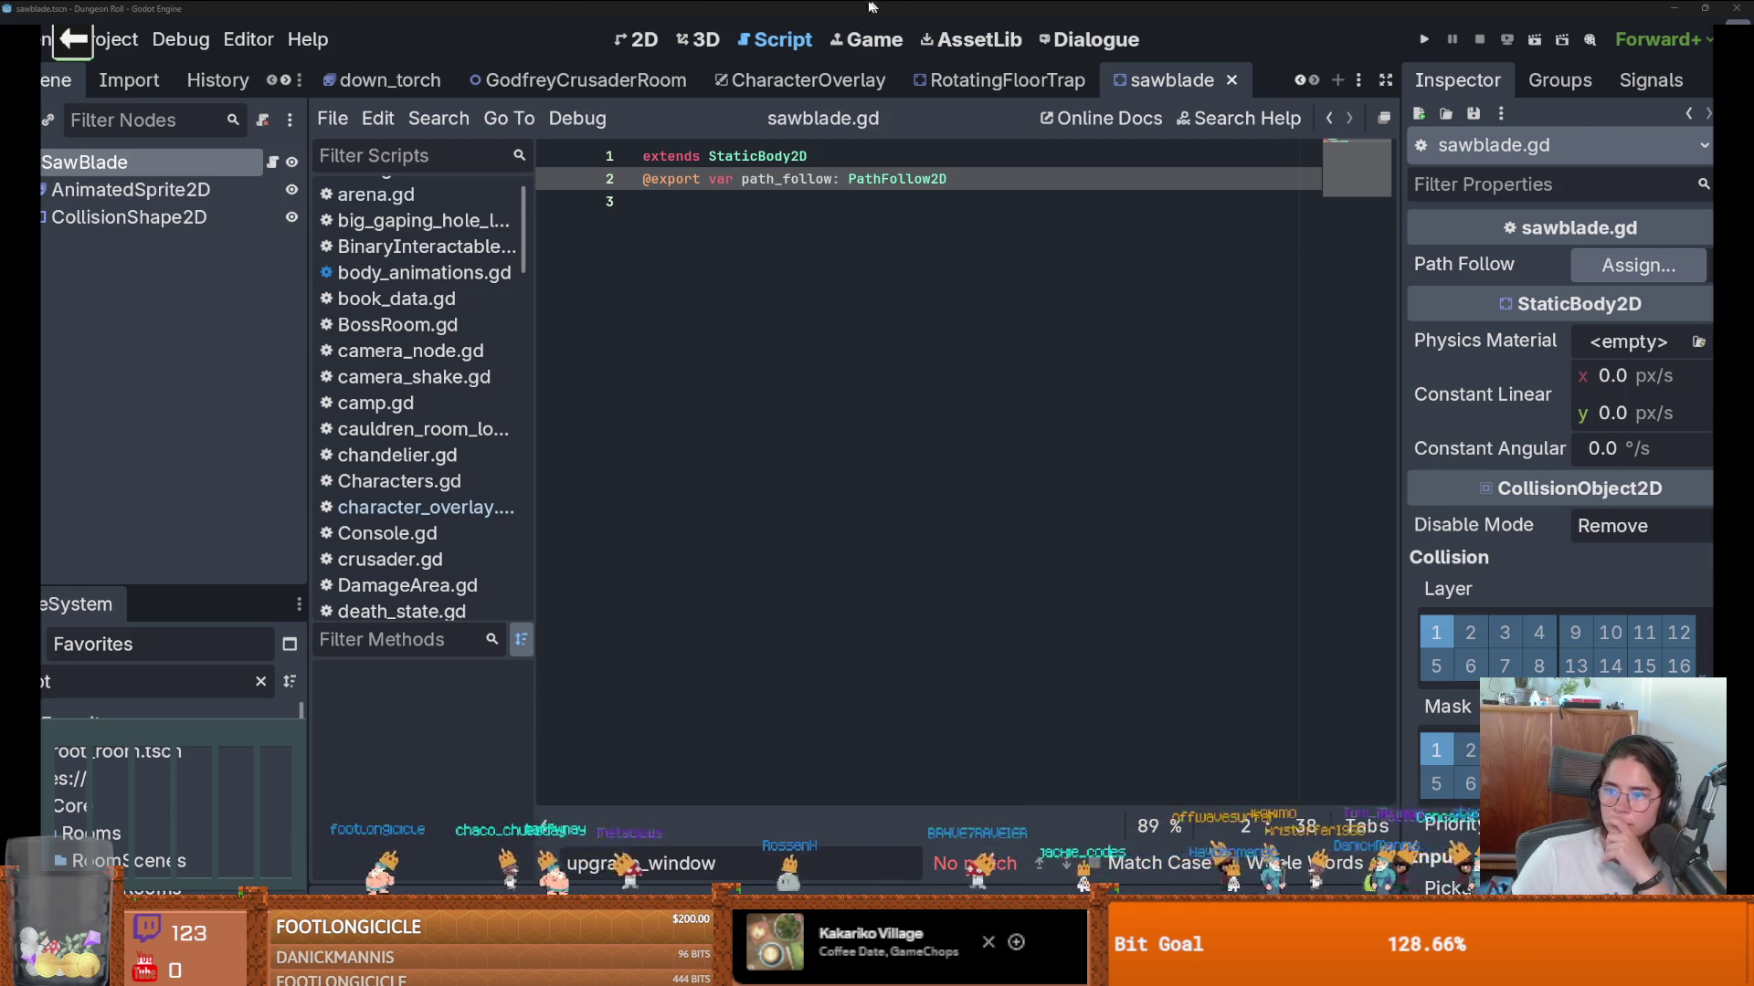
pyautogui.hotkey('alt', 'Tab')
pyautogui.click(988, 468)
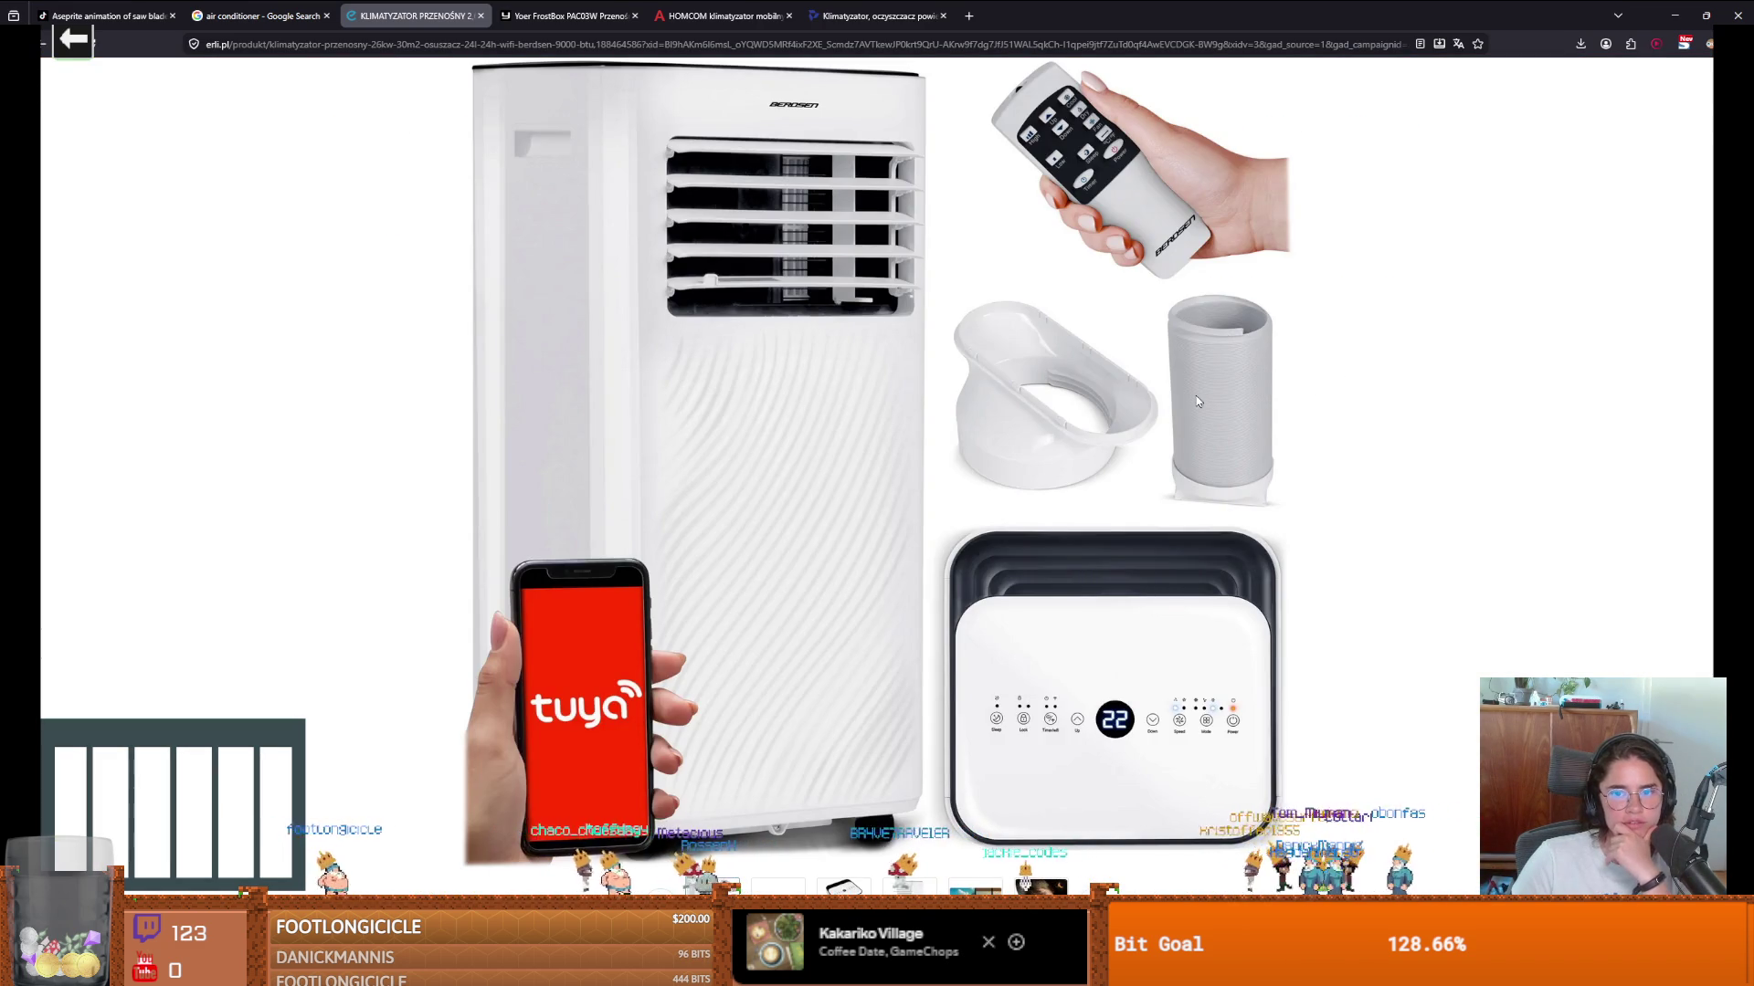
pyautogui.press('Right')
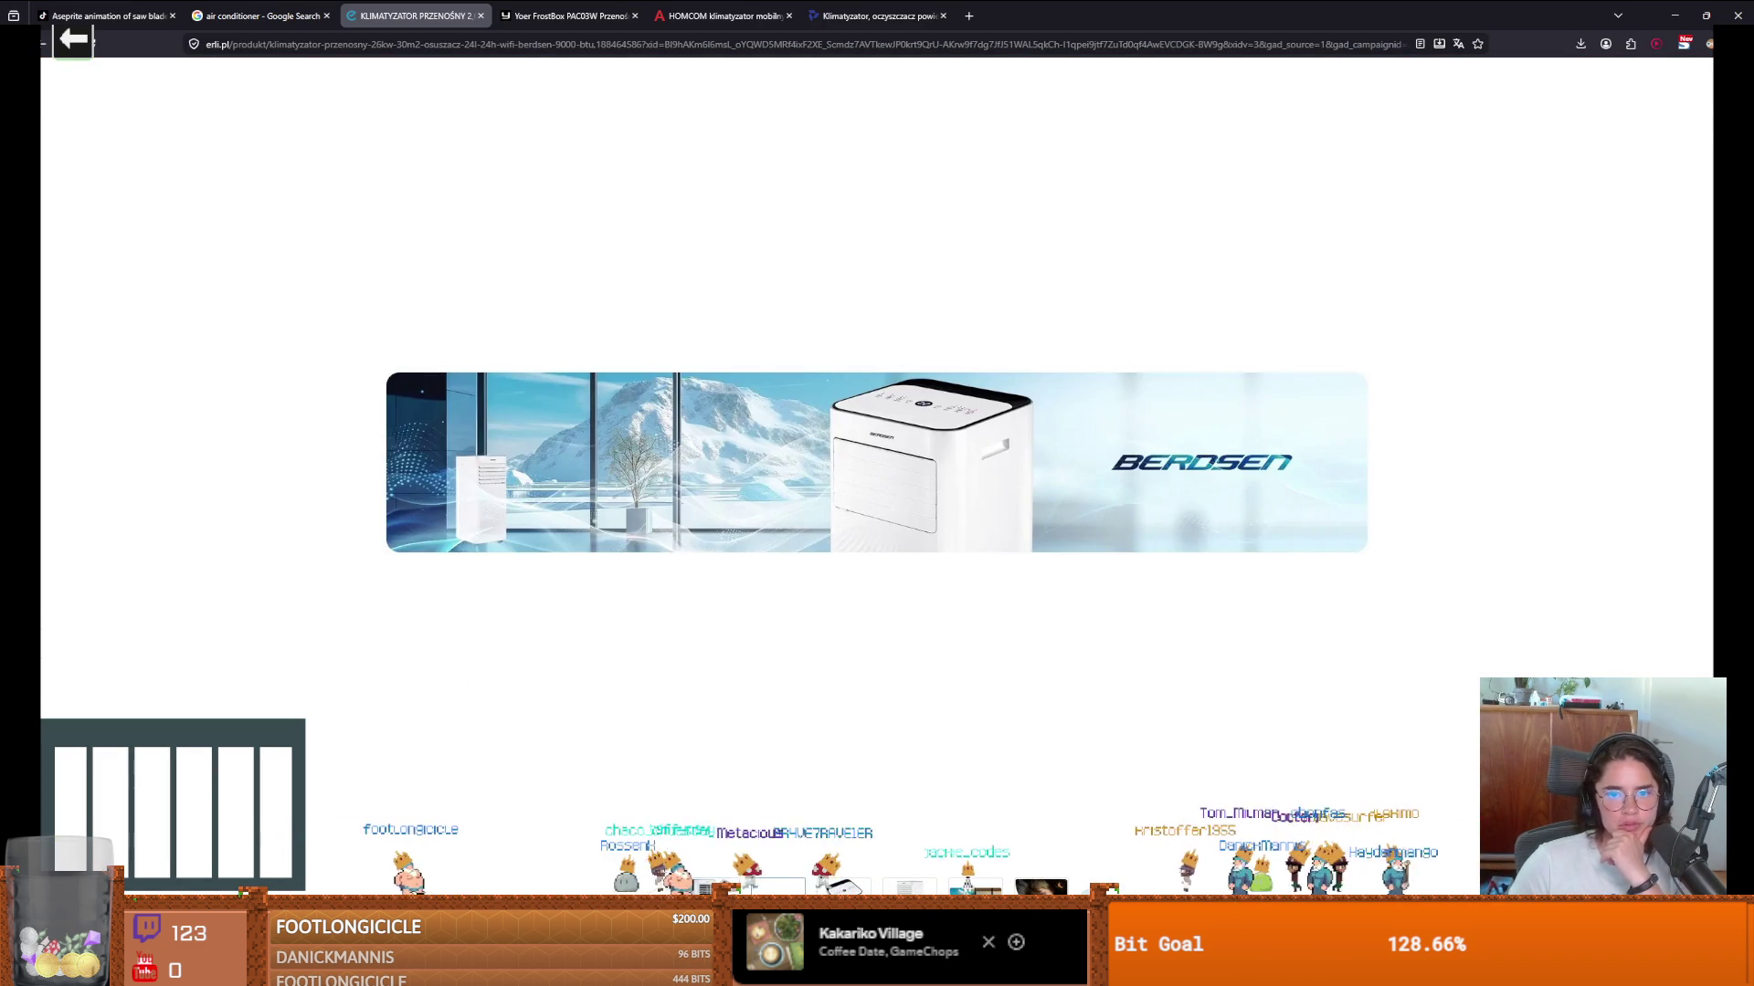
pyautogui.press('Right')
pyautogui.press('Right')
pyautogui.press('Right')
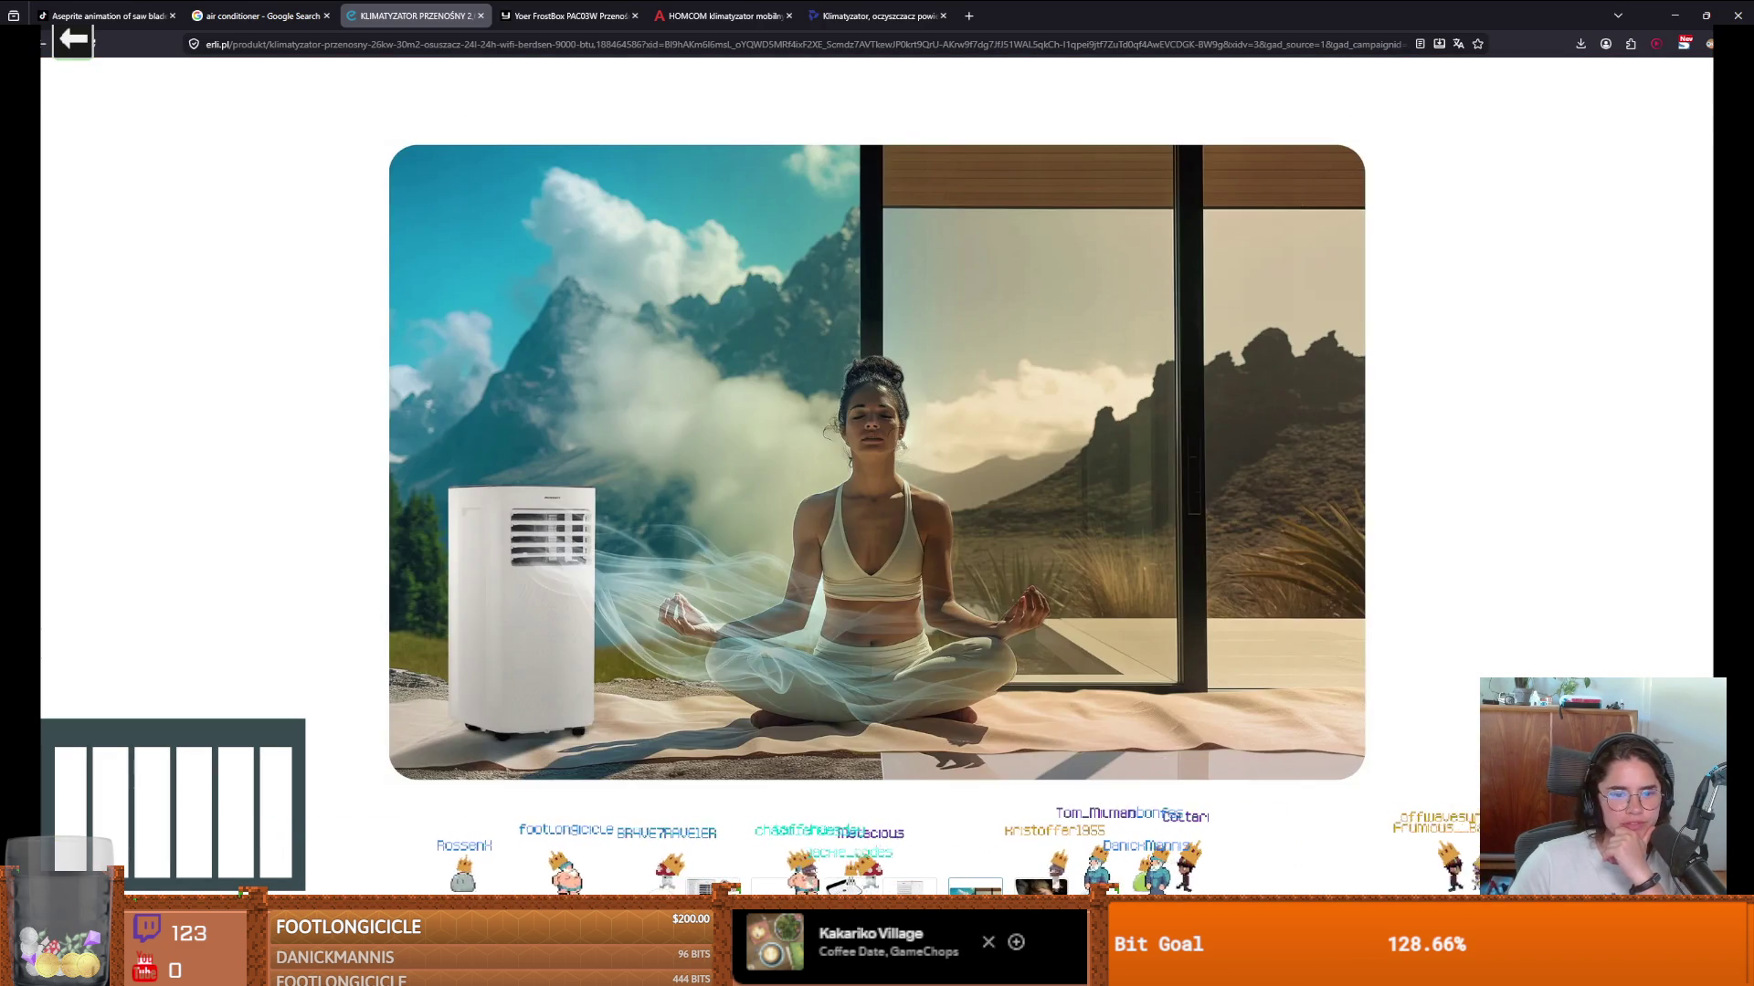
pyautogui.press('Right')
pyautogui.press('Right')
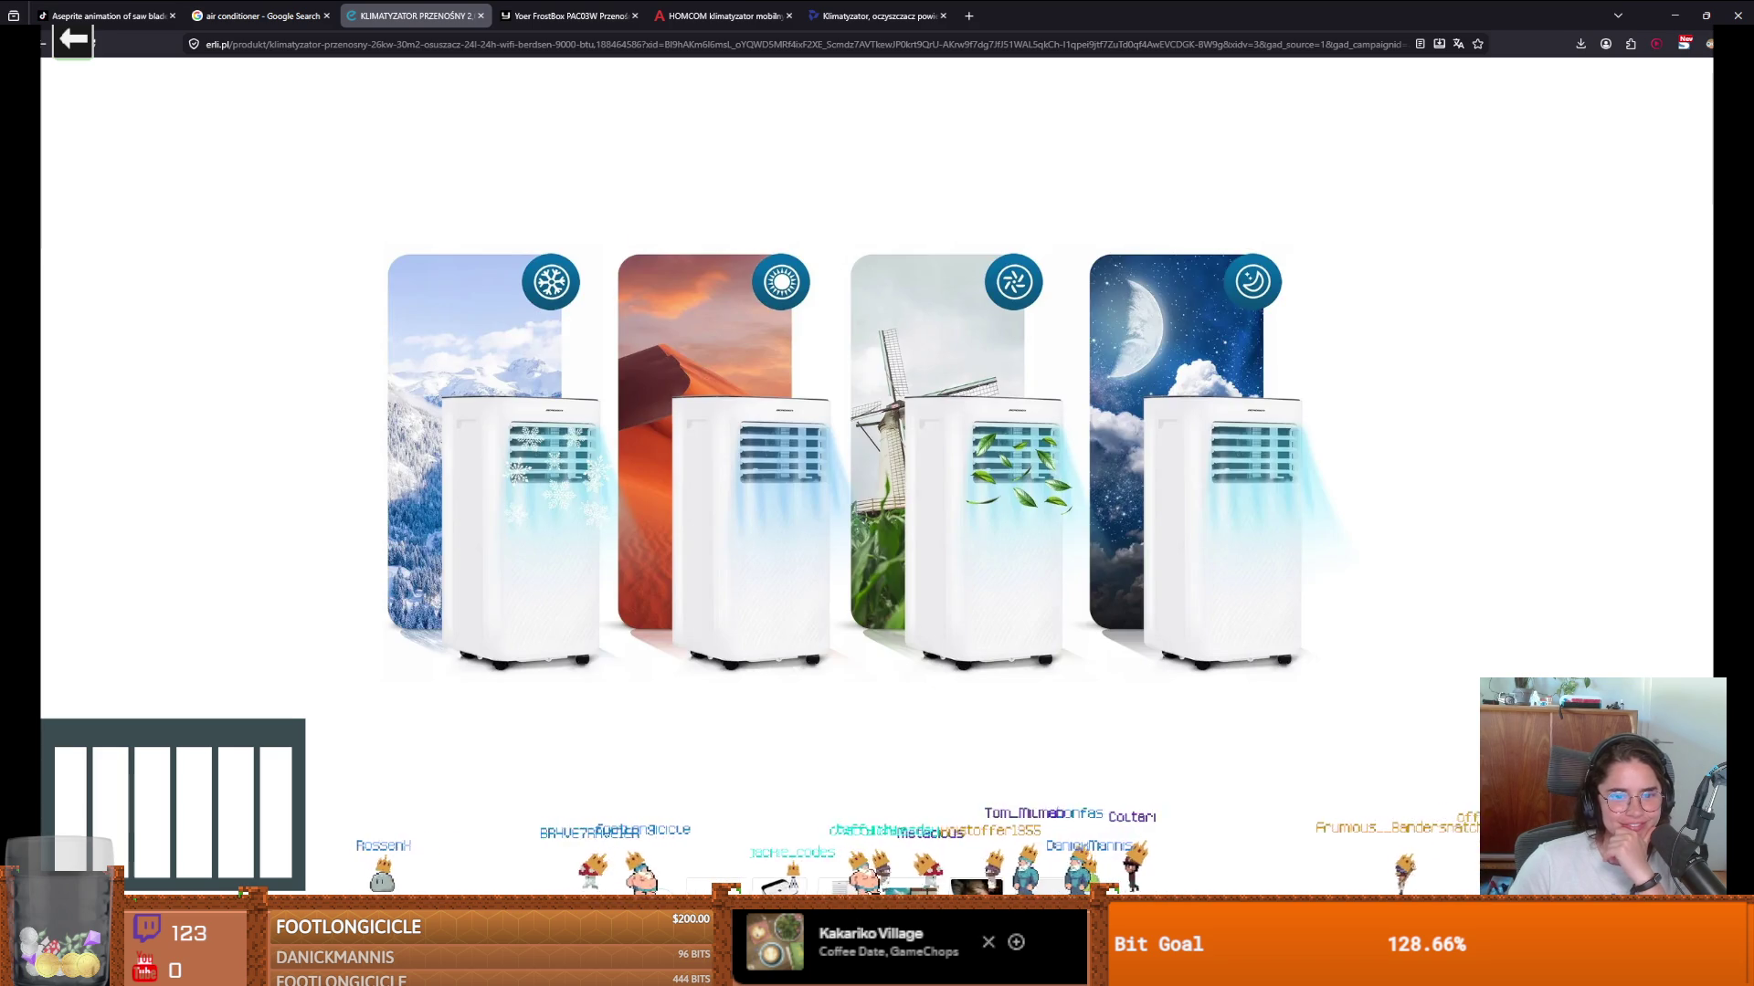
pyautogui.press('Right')
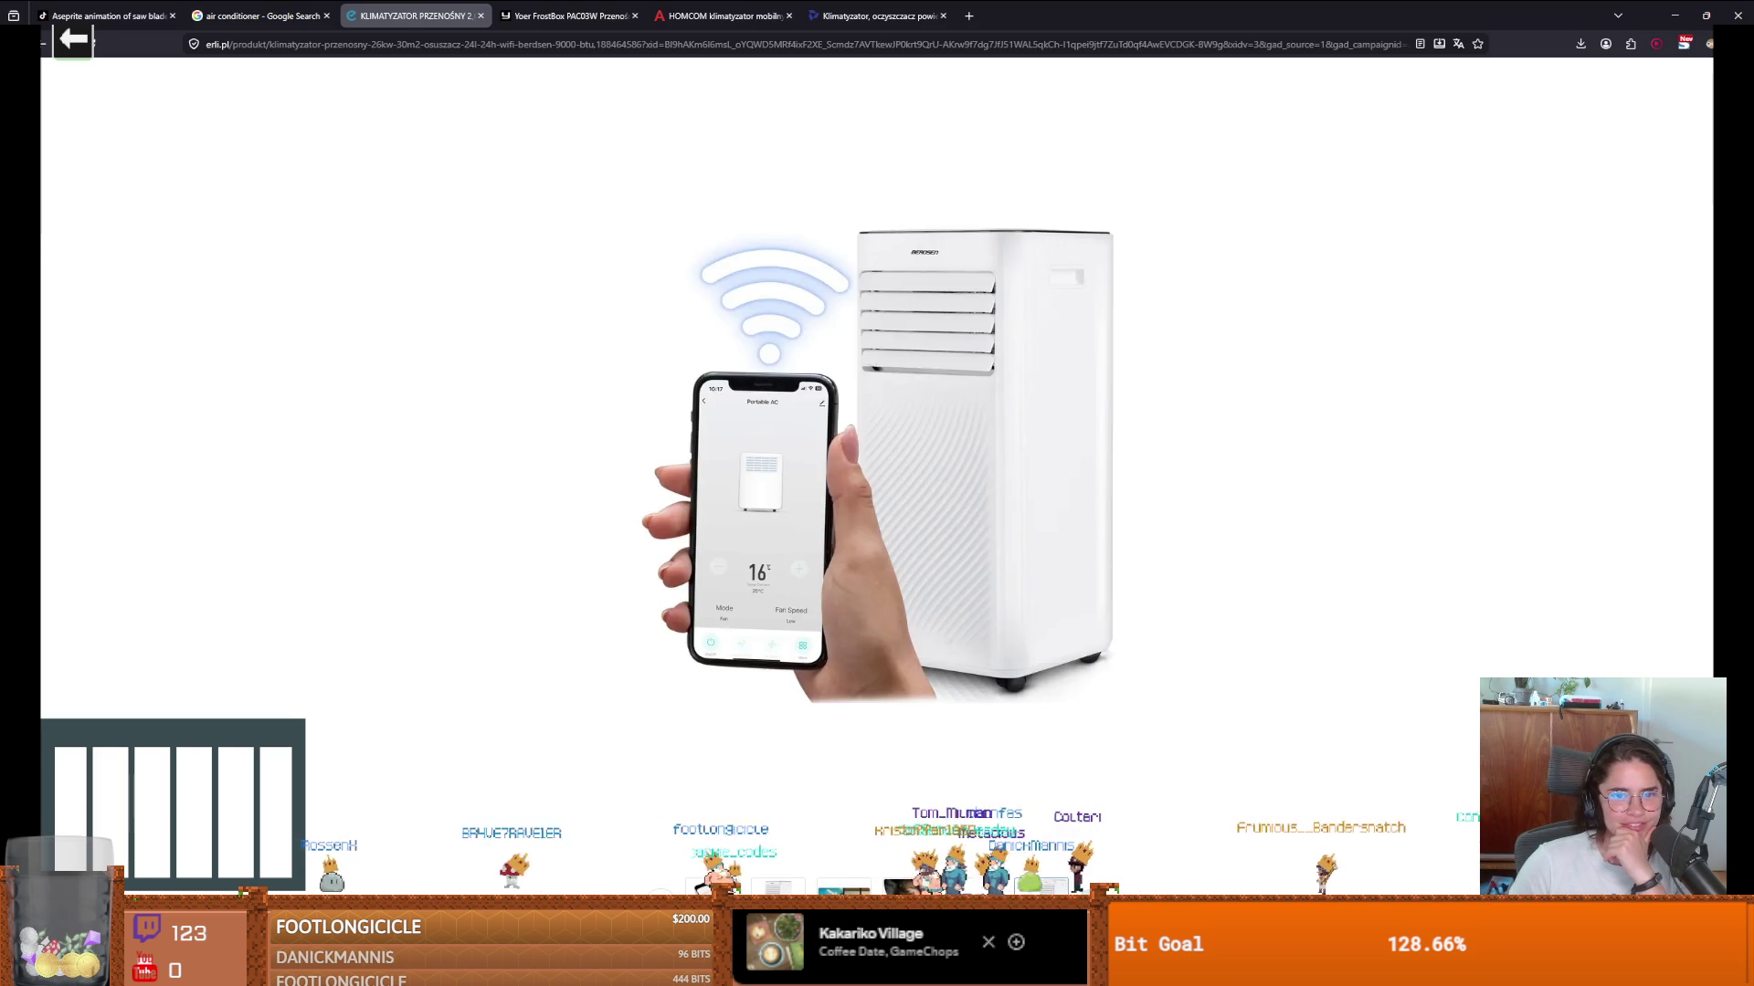
pyautogui.press('Right')
pyautogui.press('Right')
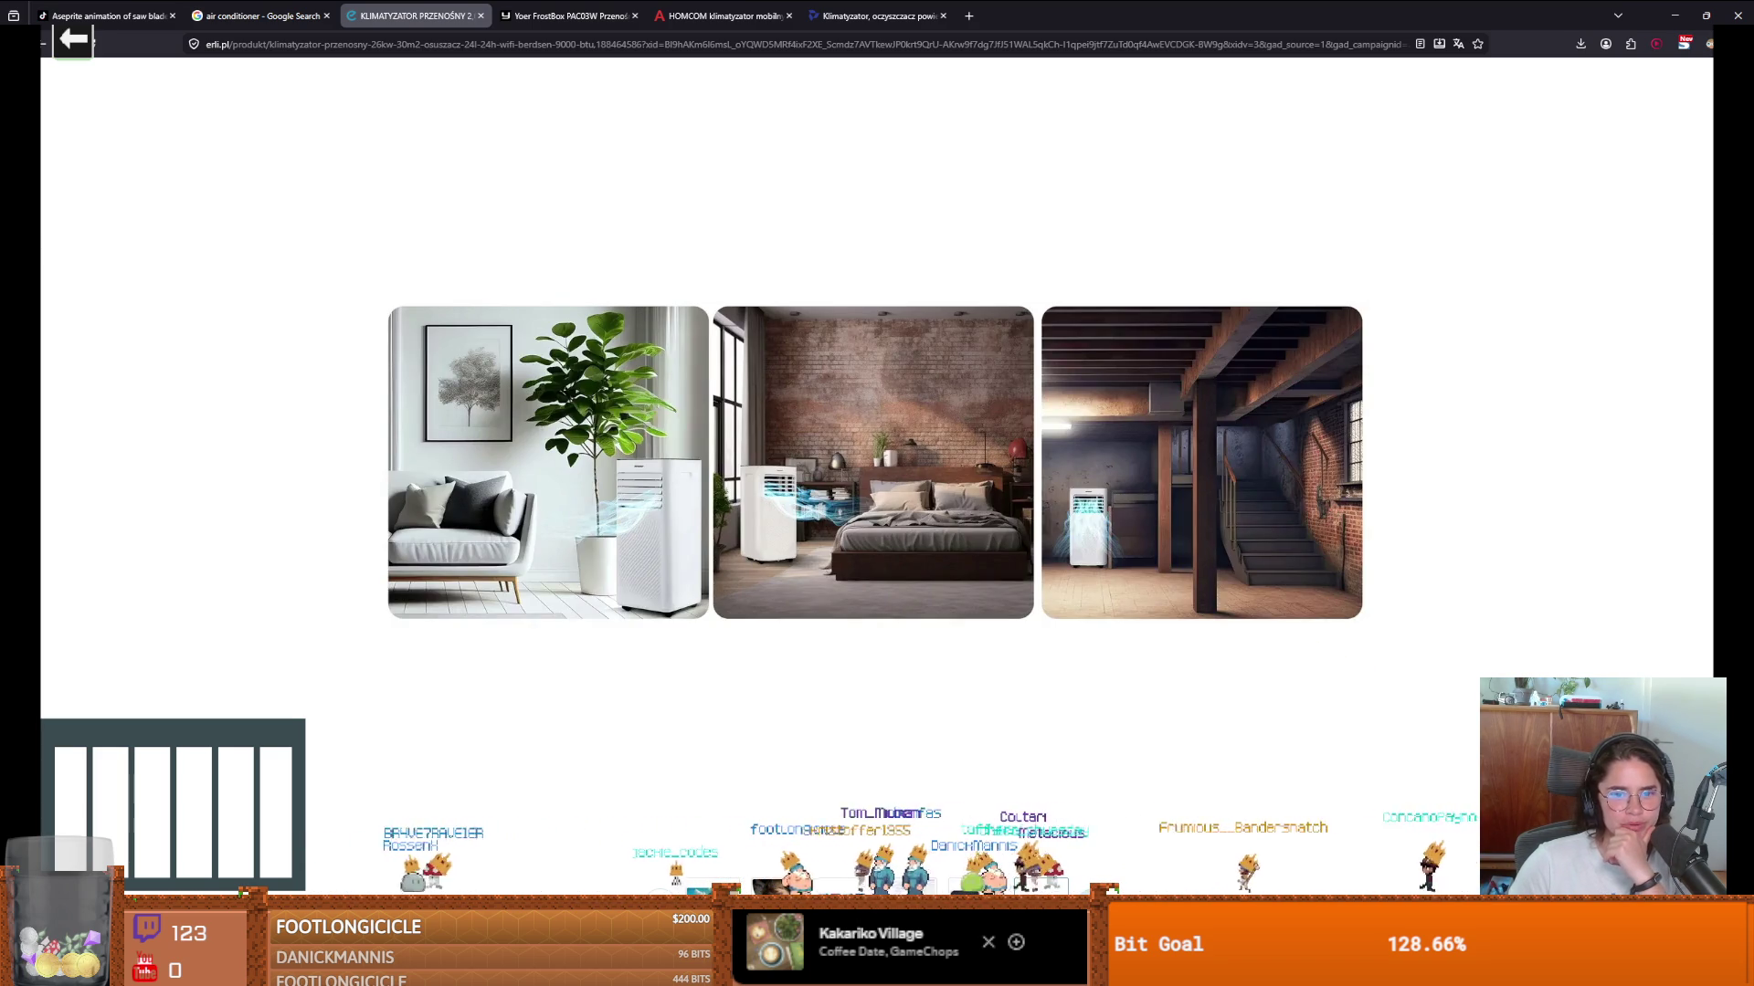
pyautogui.press('Right')
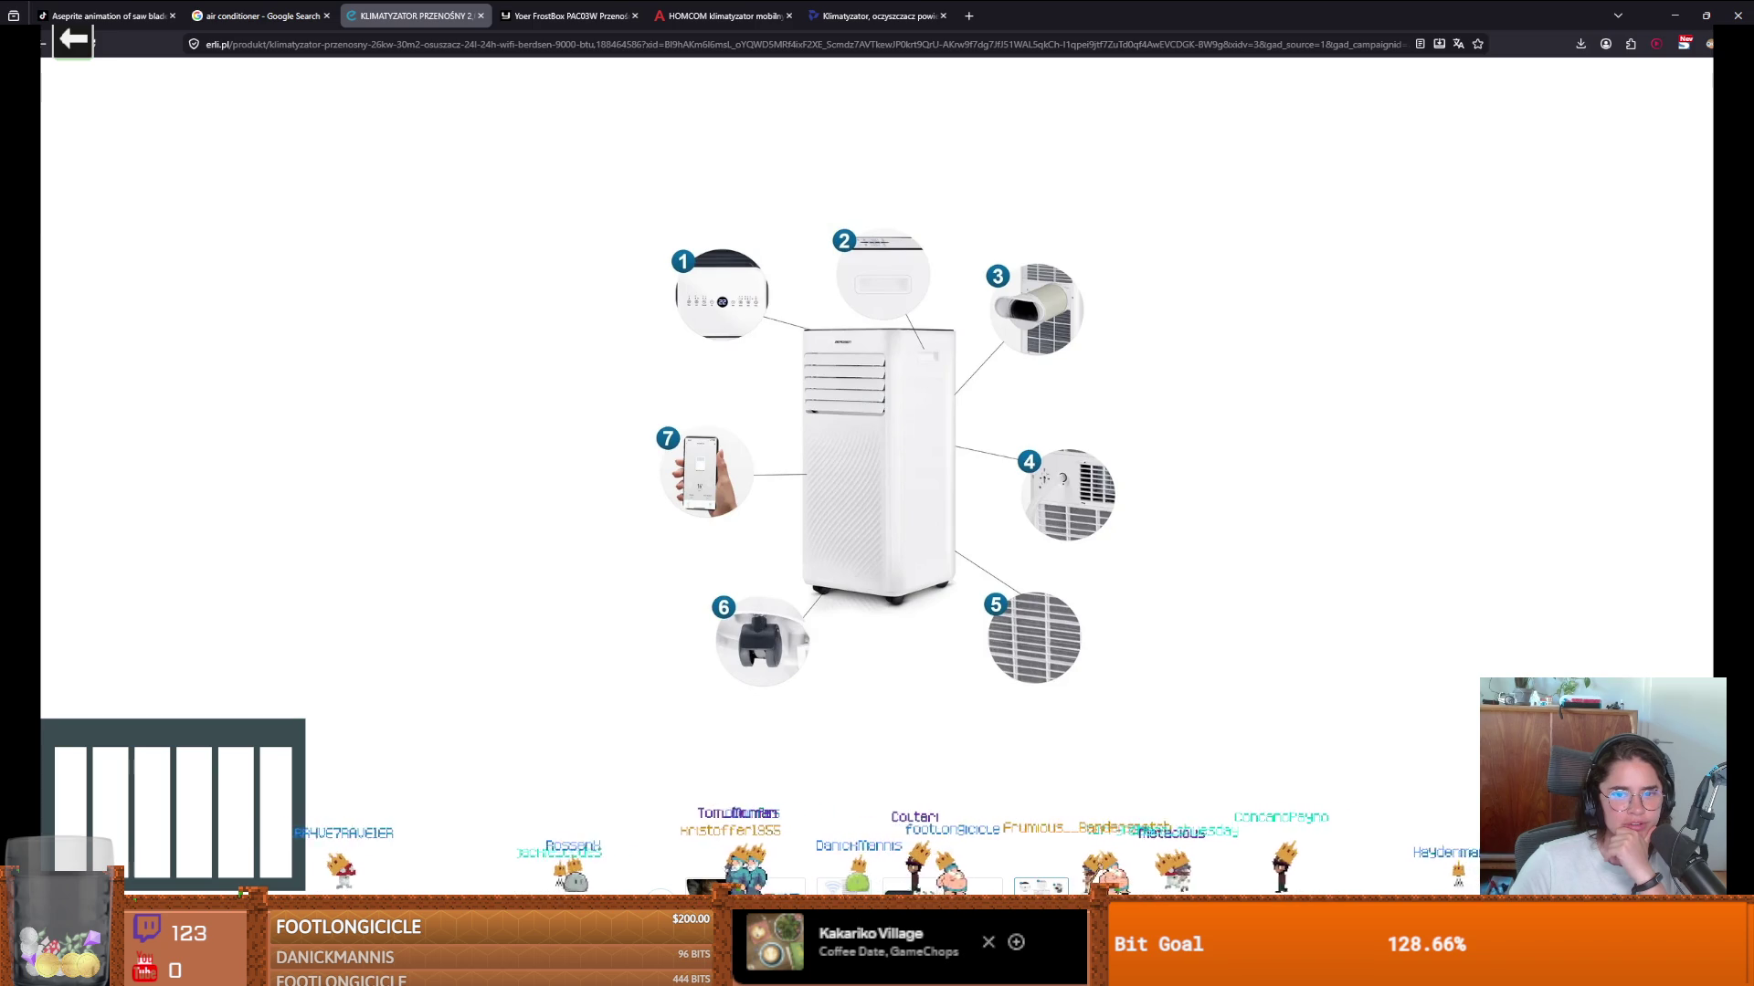
pyautogui.press('Right')
pyautogui.press('Right')
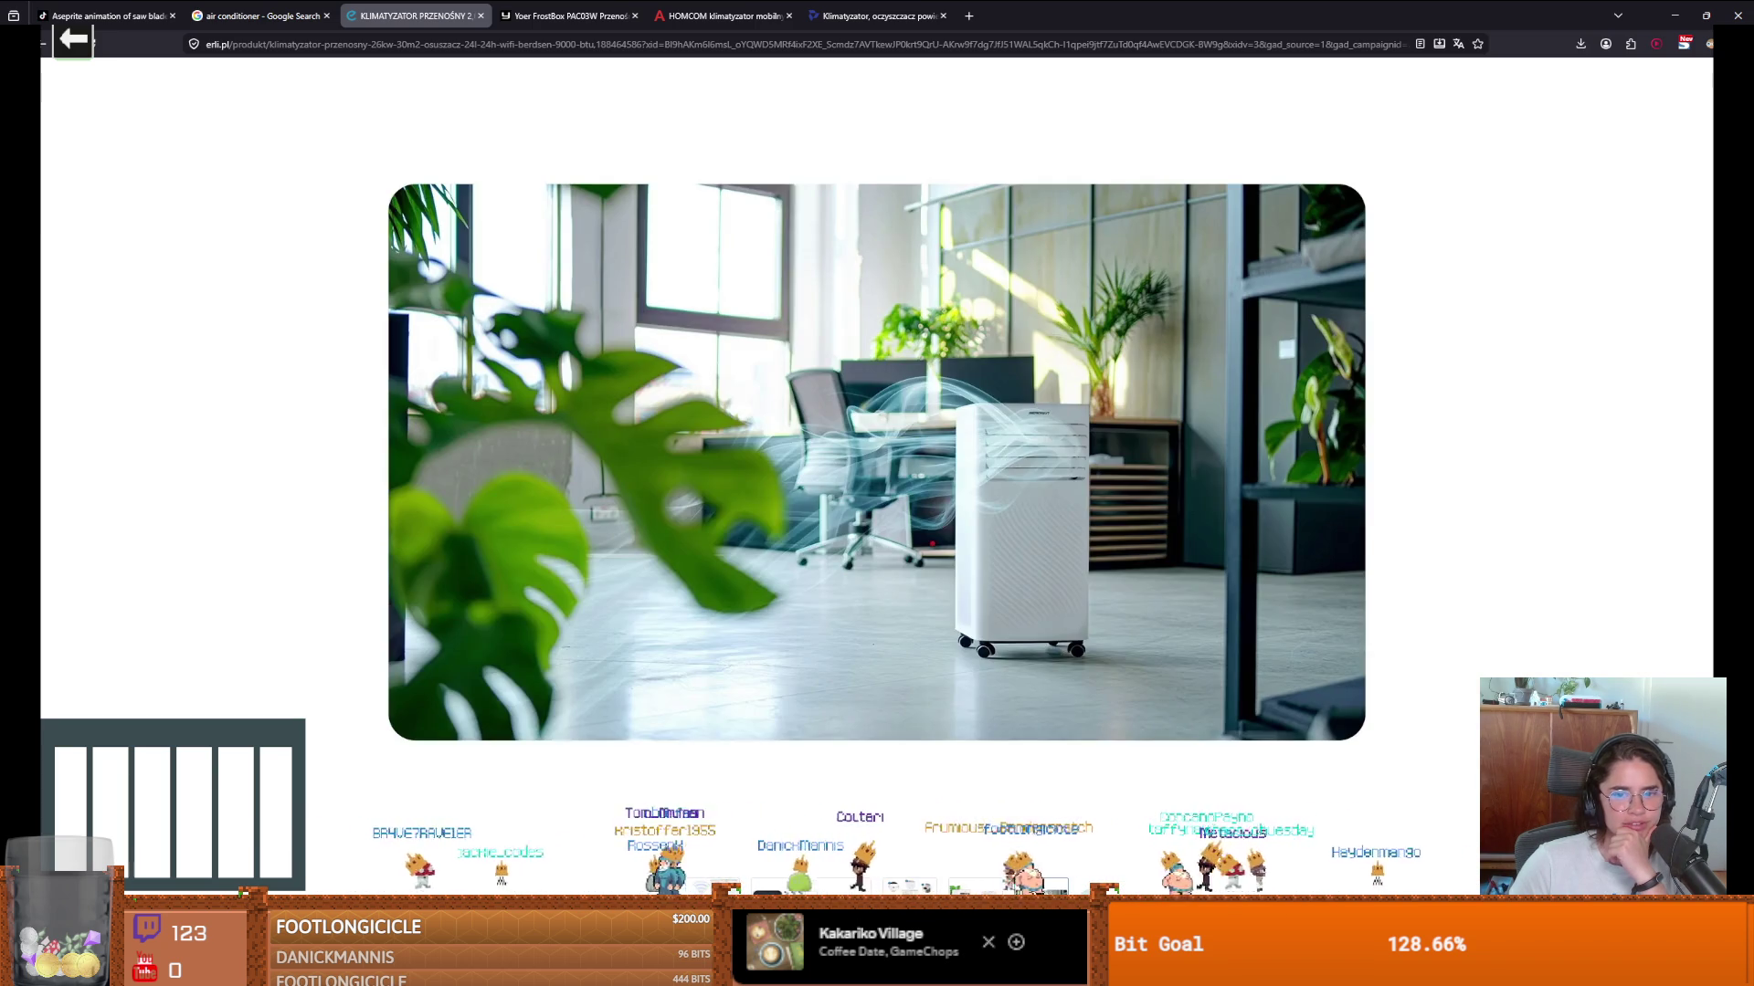
pyautogui.press('Right')
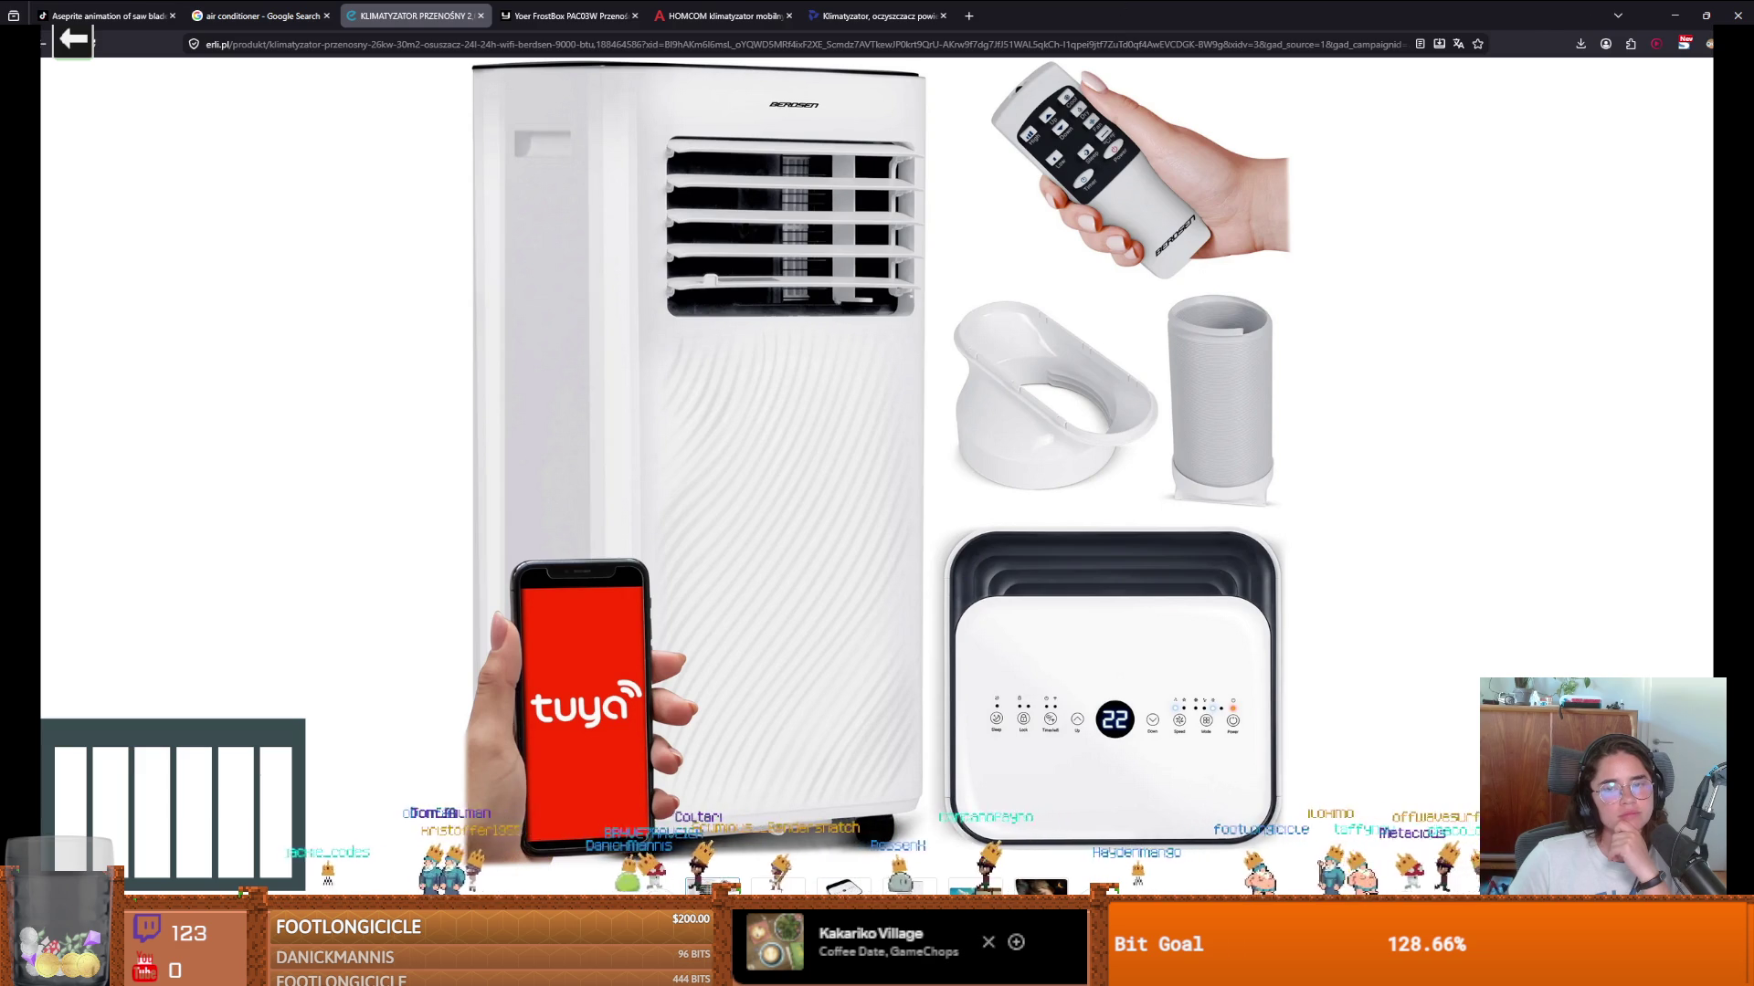
pyautogui.hotkey('alt', 'Tab')
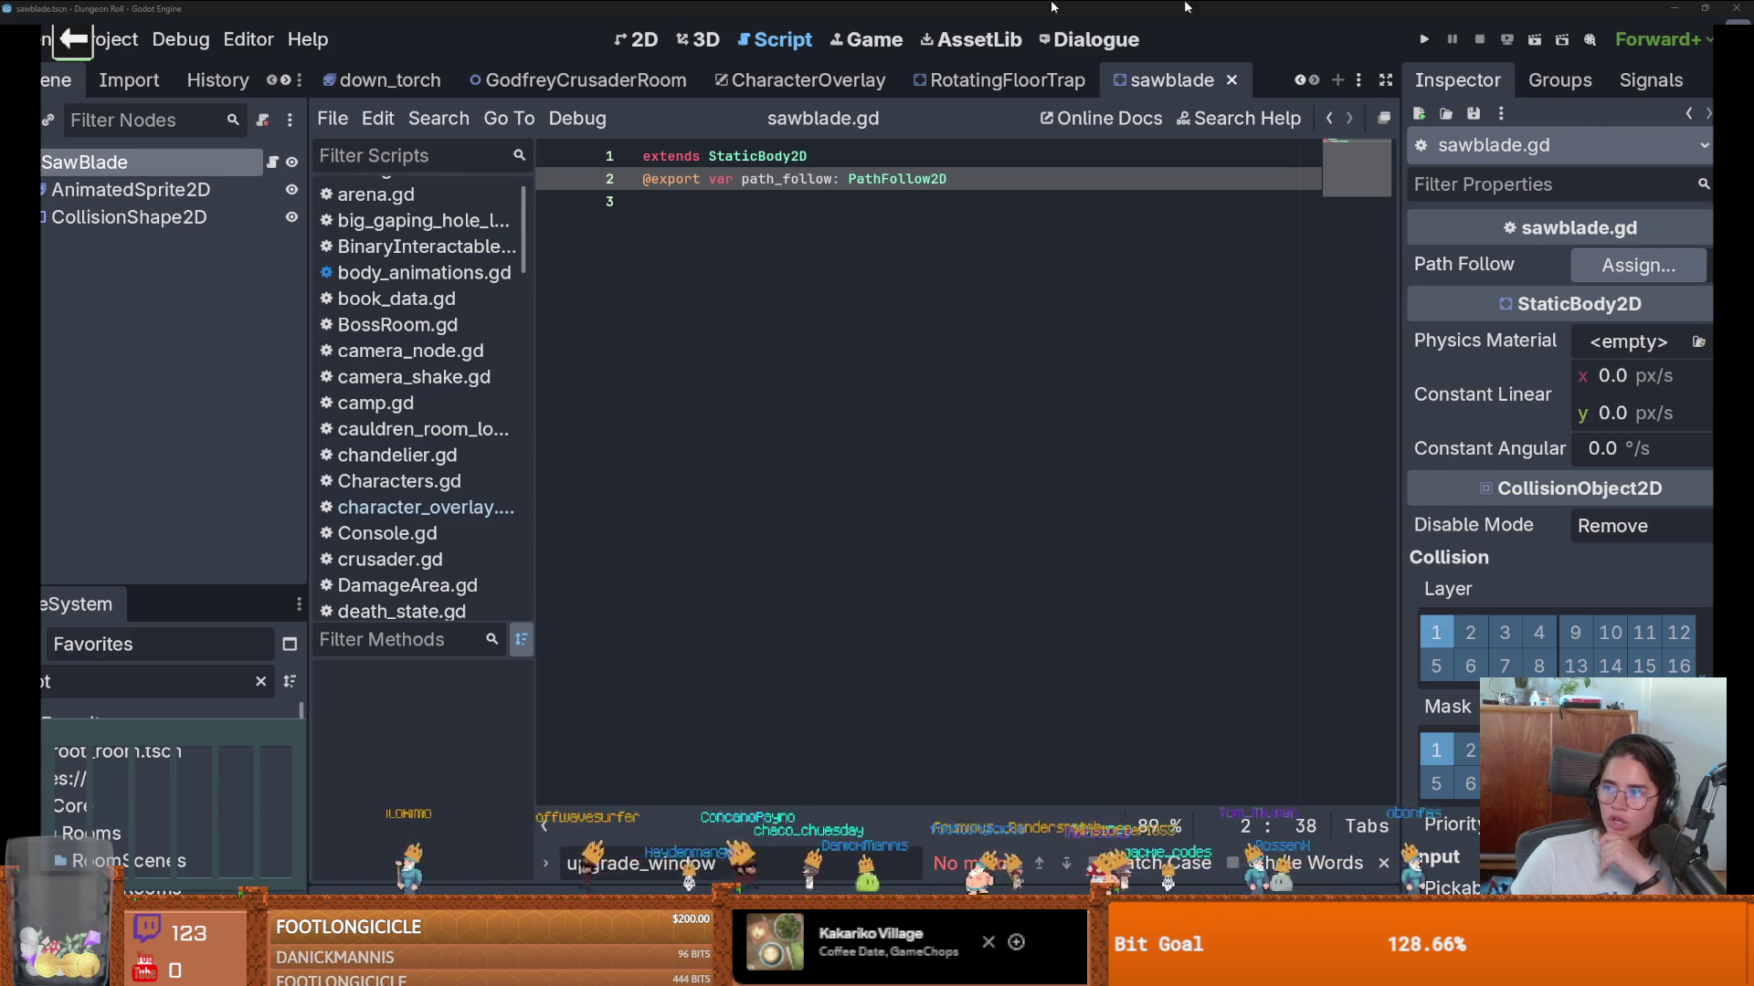
pyautogui.hotkey('alt', 'Tab')
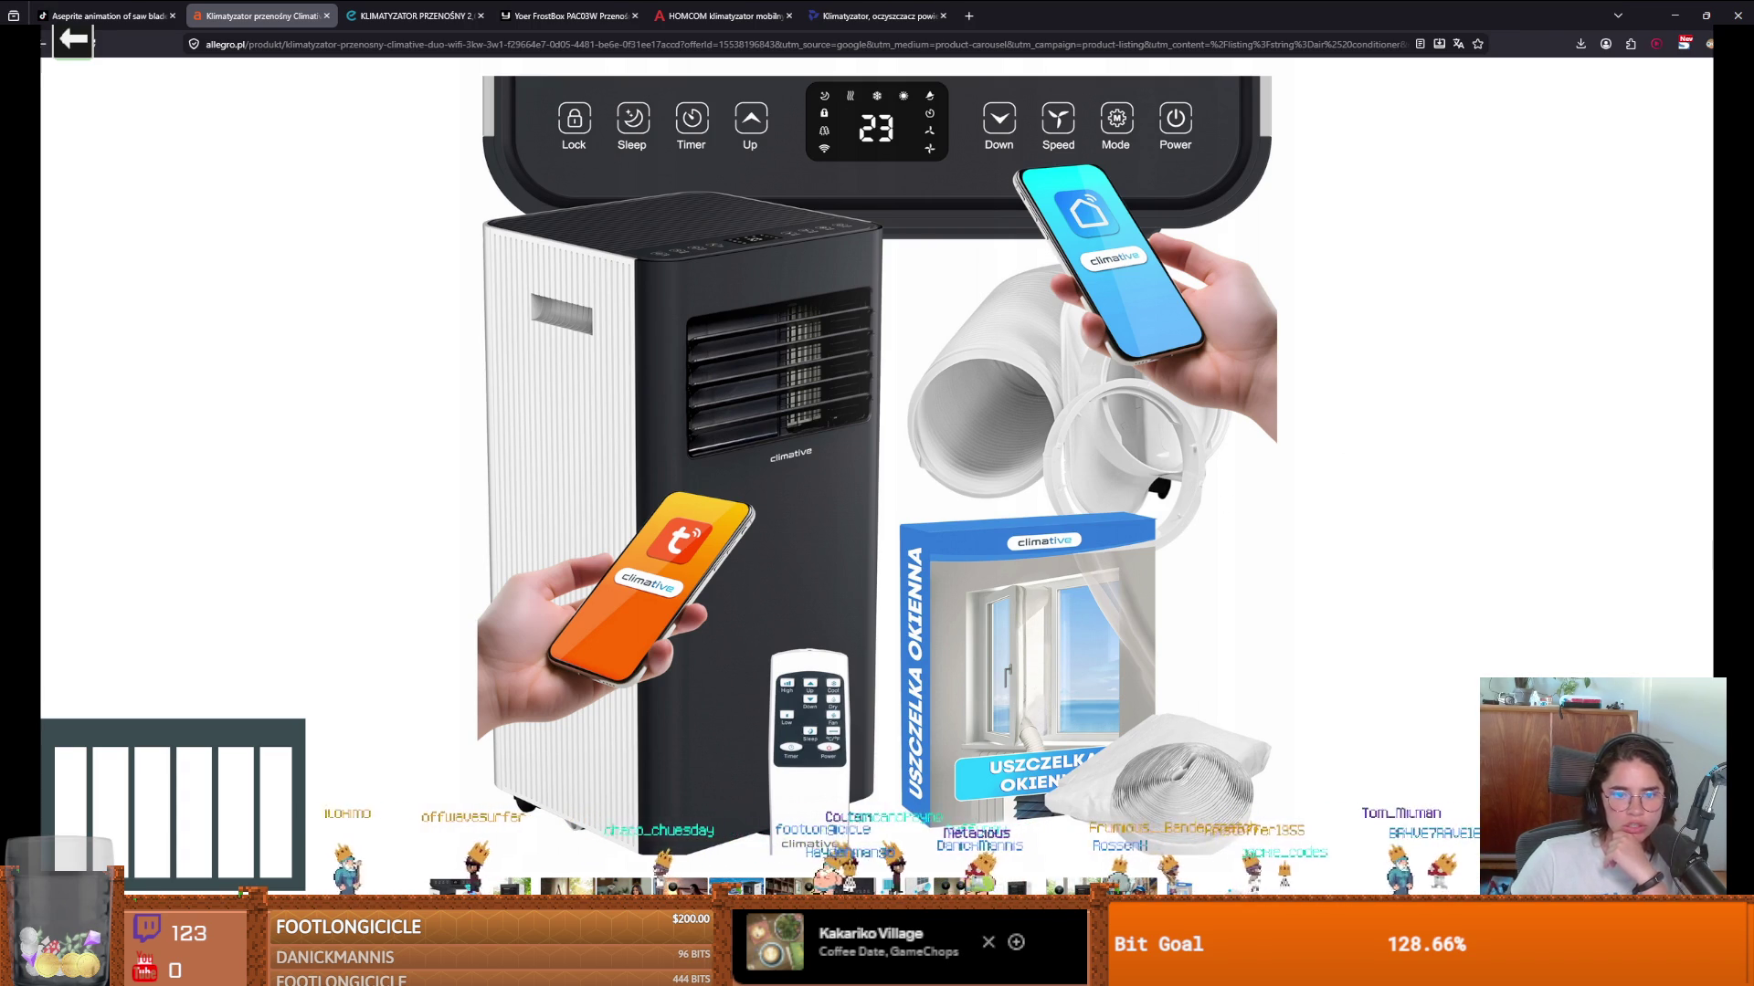
pyautogui.press('Right')
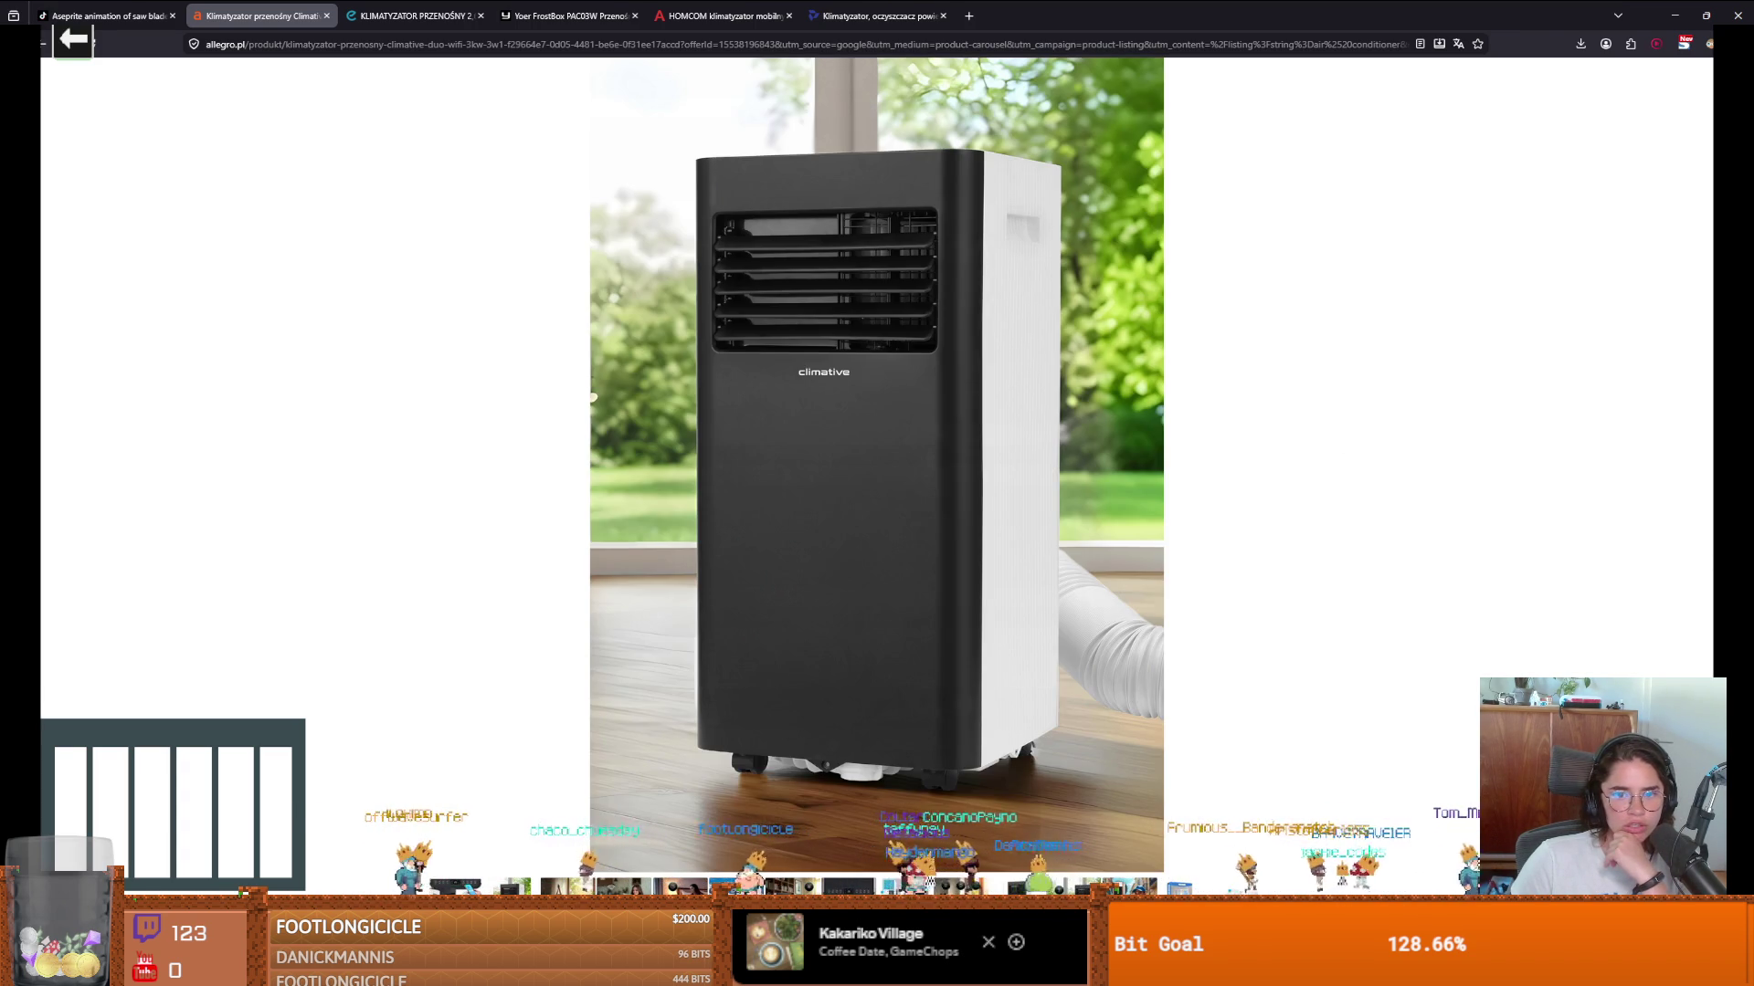
pyautogui.press('Right')
pyautogui.press('Right')
pyautogui.press('Right')
pyautogui.press('Right')
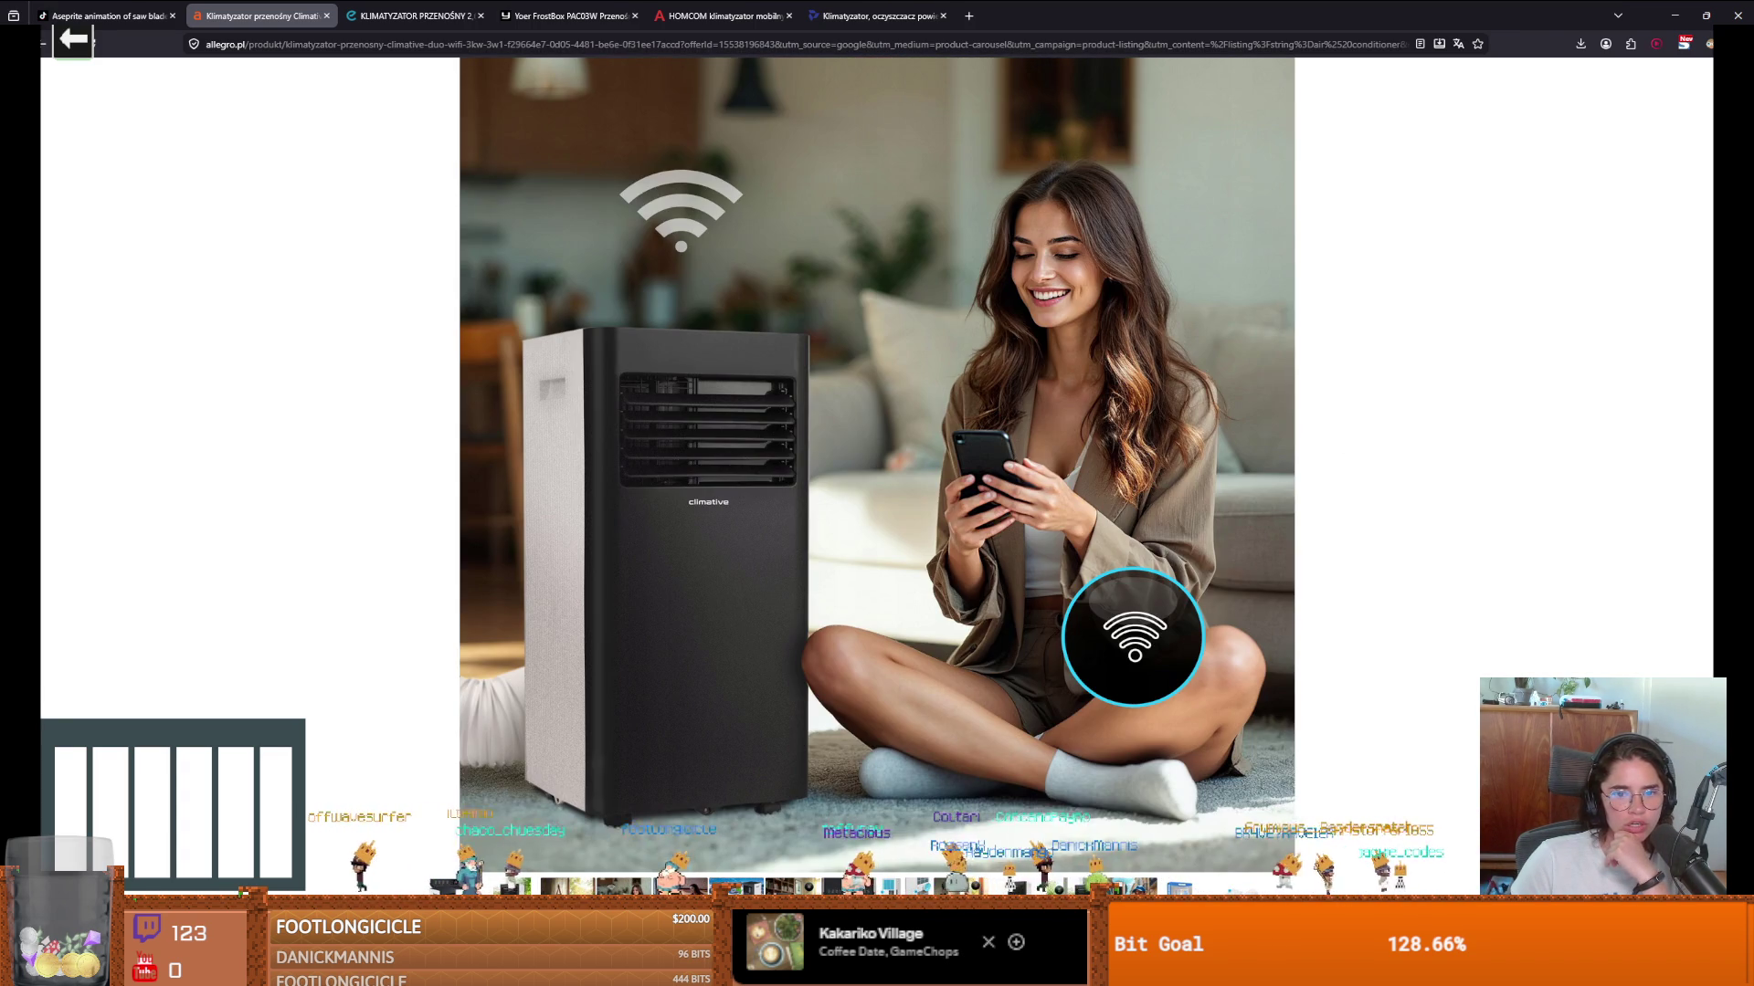
pyautogui.press('Right')
pyautogui.press('Right')
pyautogui.press('Right')
pyautogui.press('Right')
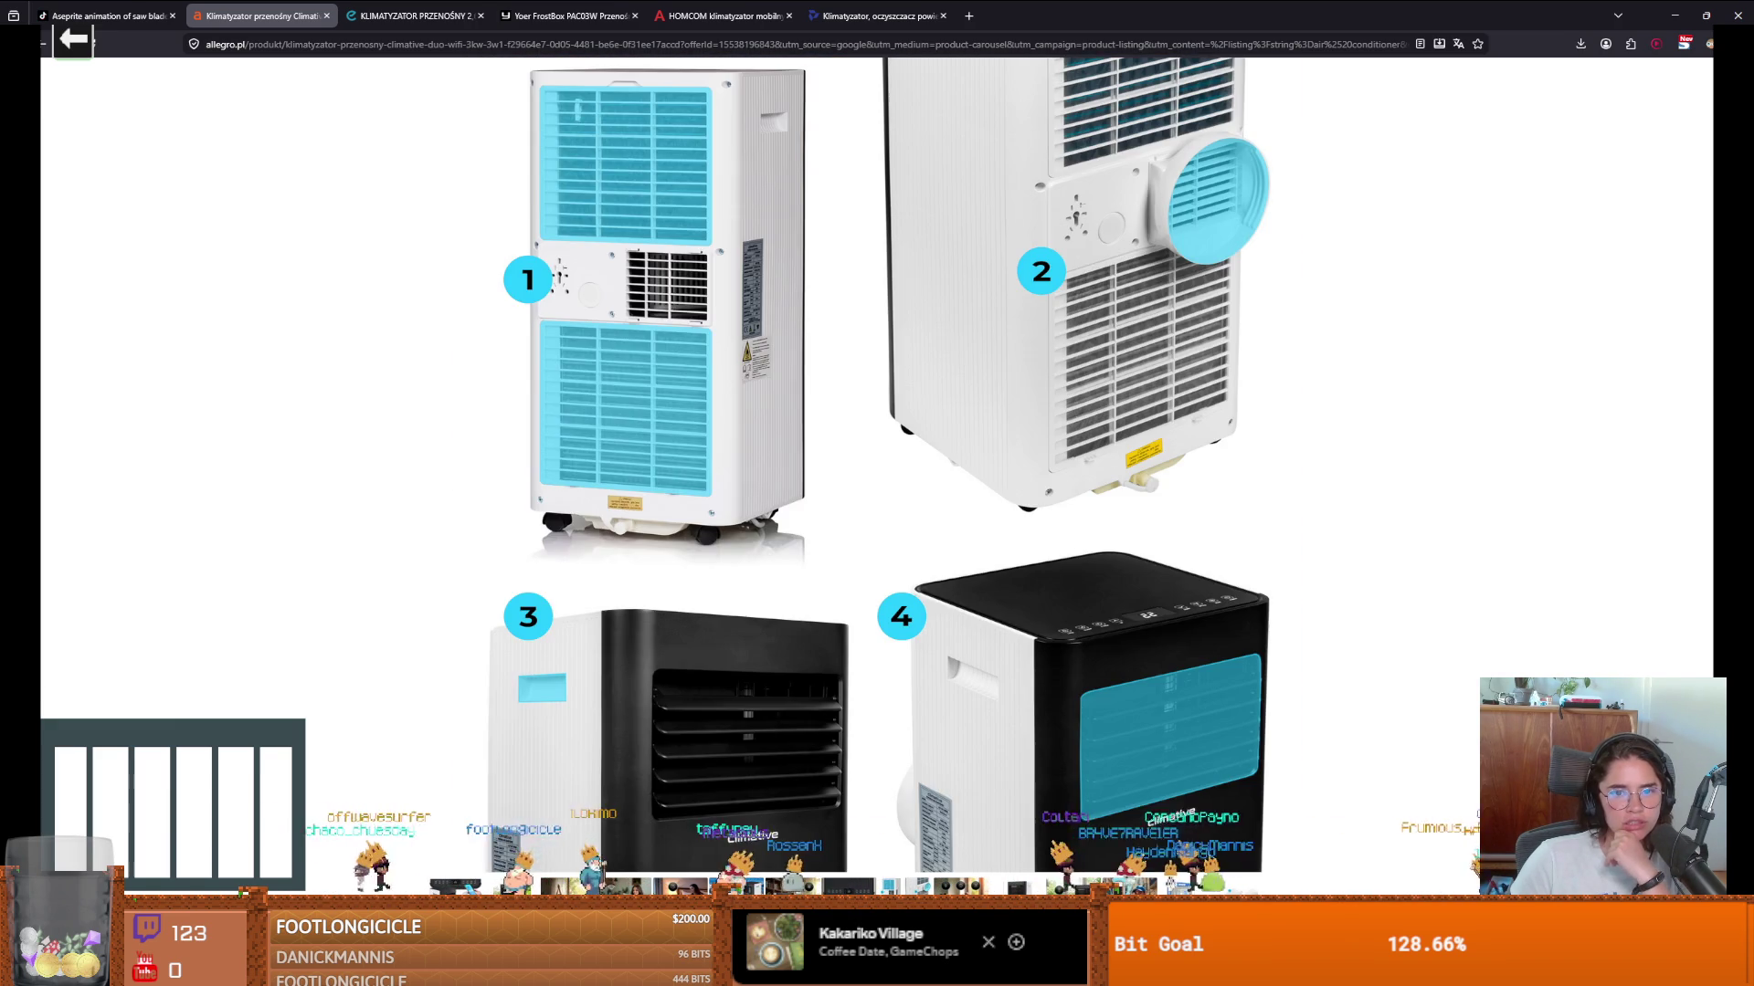
pyautogui.press('Right')
pyautogui.press('Right')
pyautogui.press('Right')
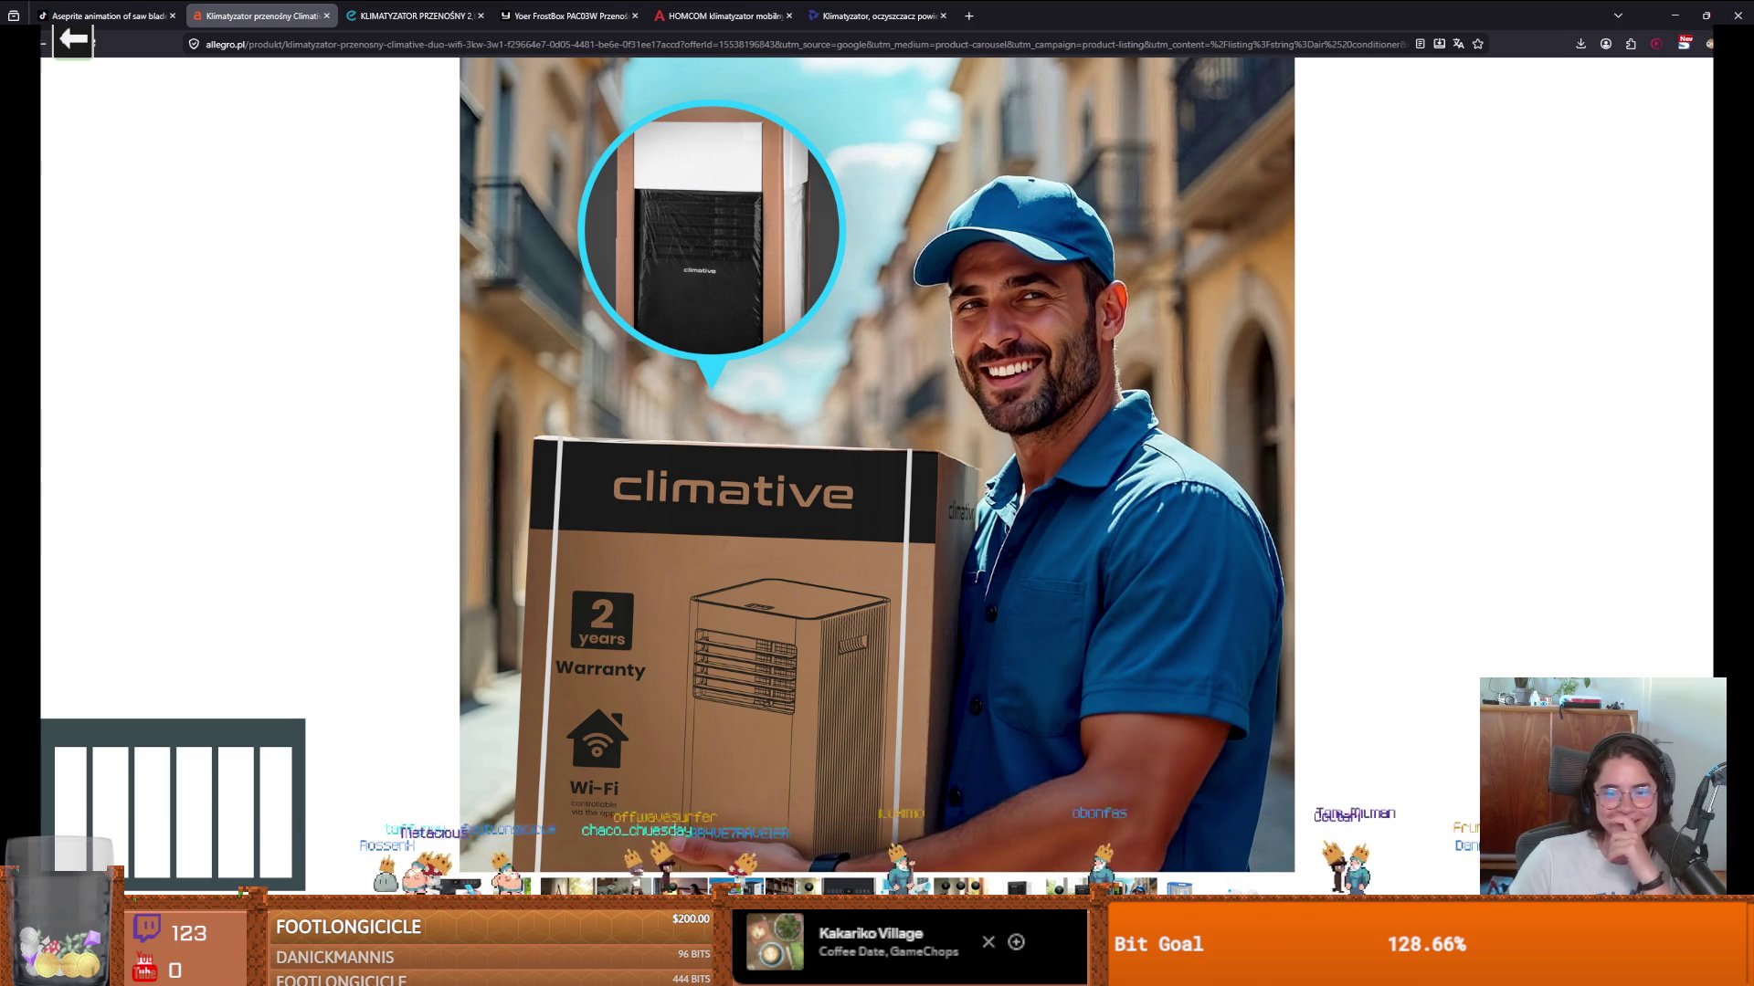
pyautogui.press('Right')
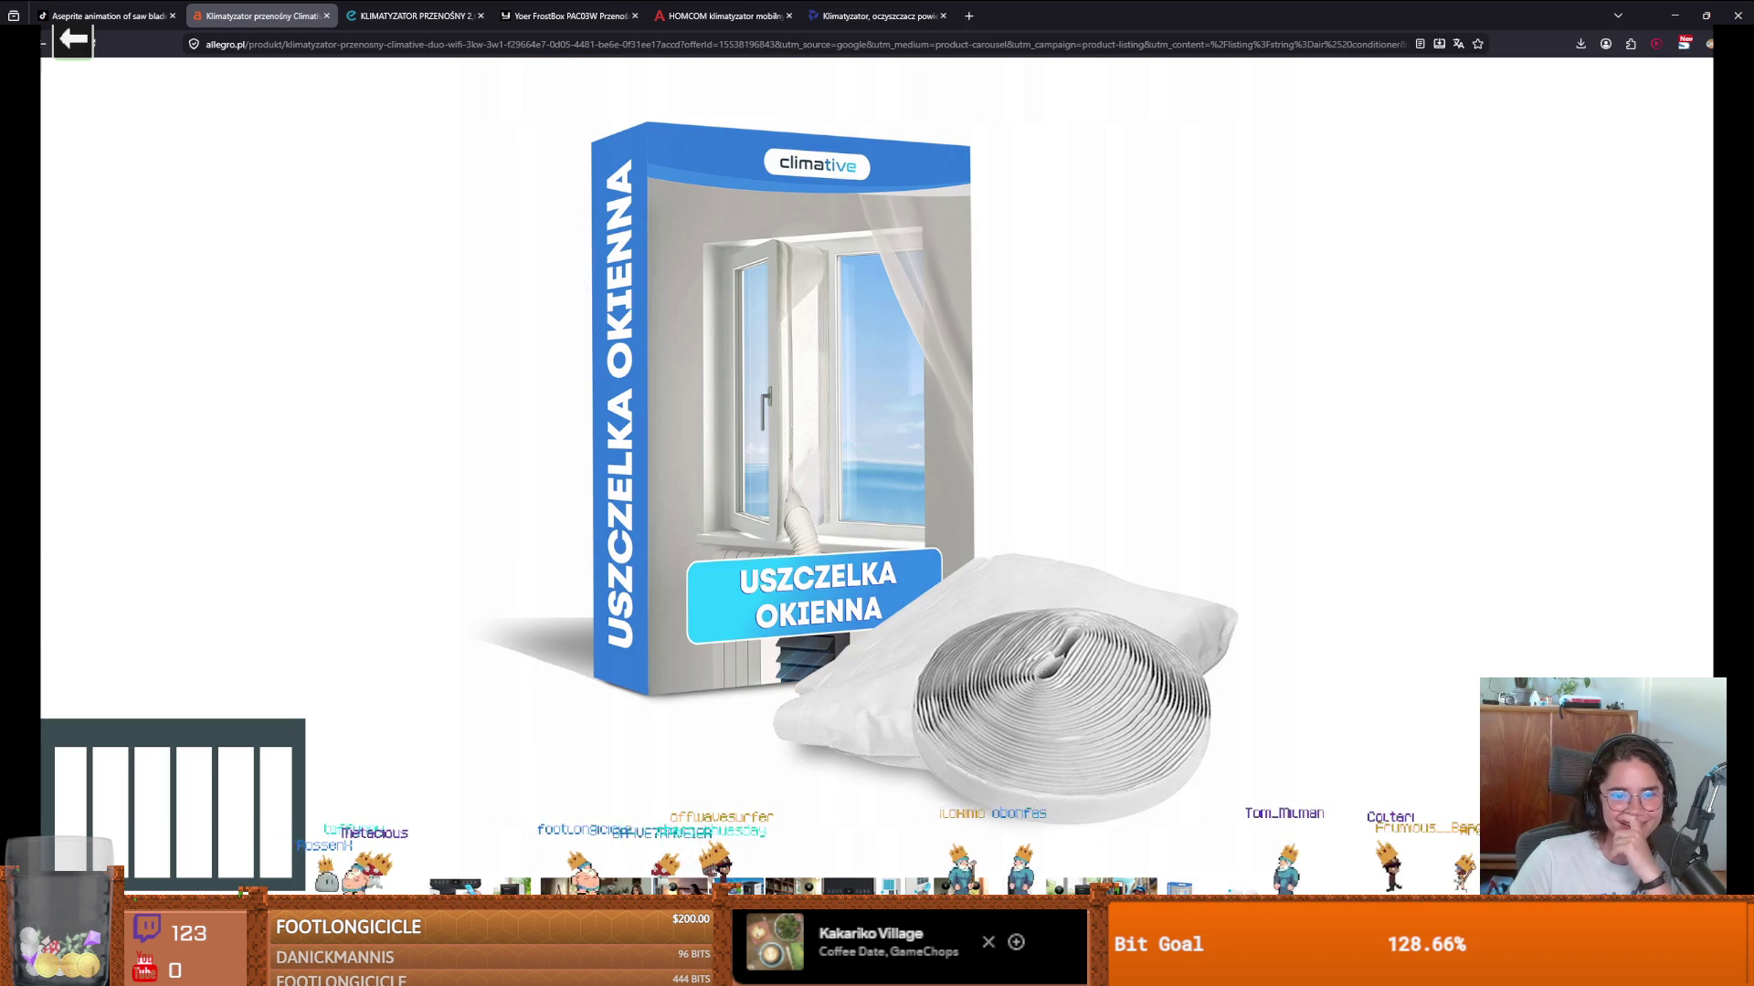
pyautogui.press('Right')
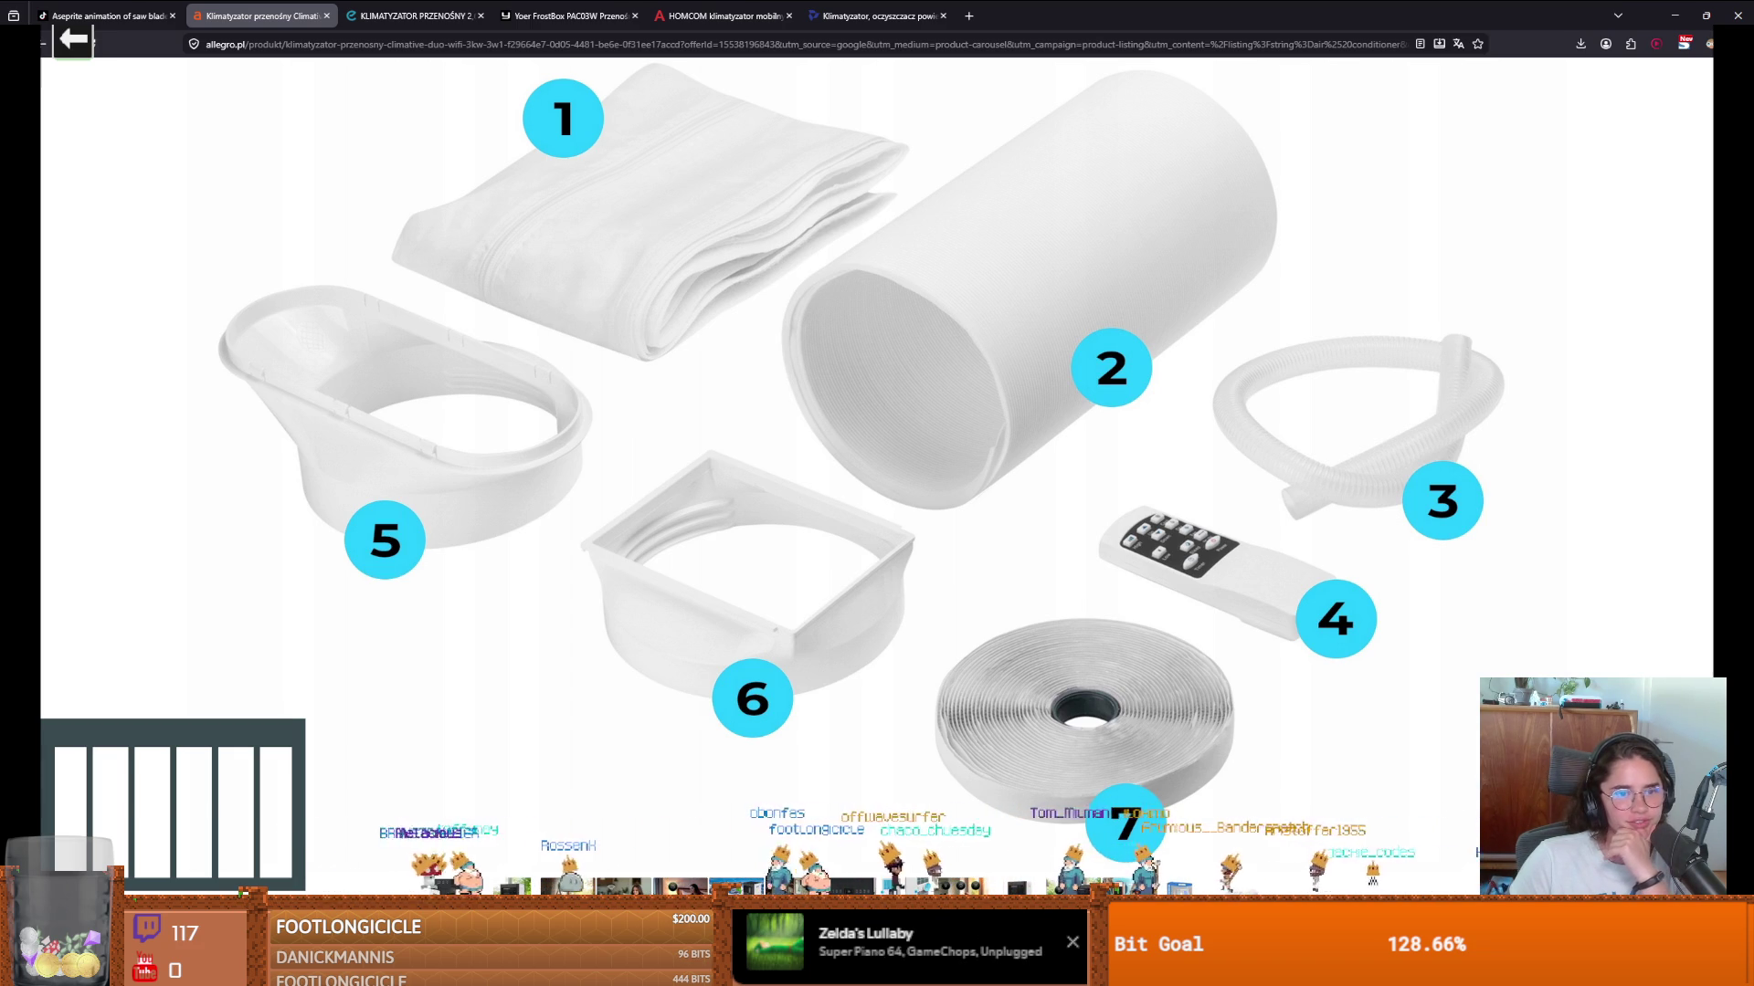
pyautogui.press('Right')
pyautogui.press('Right')
pyautogui.press('Right')
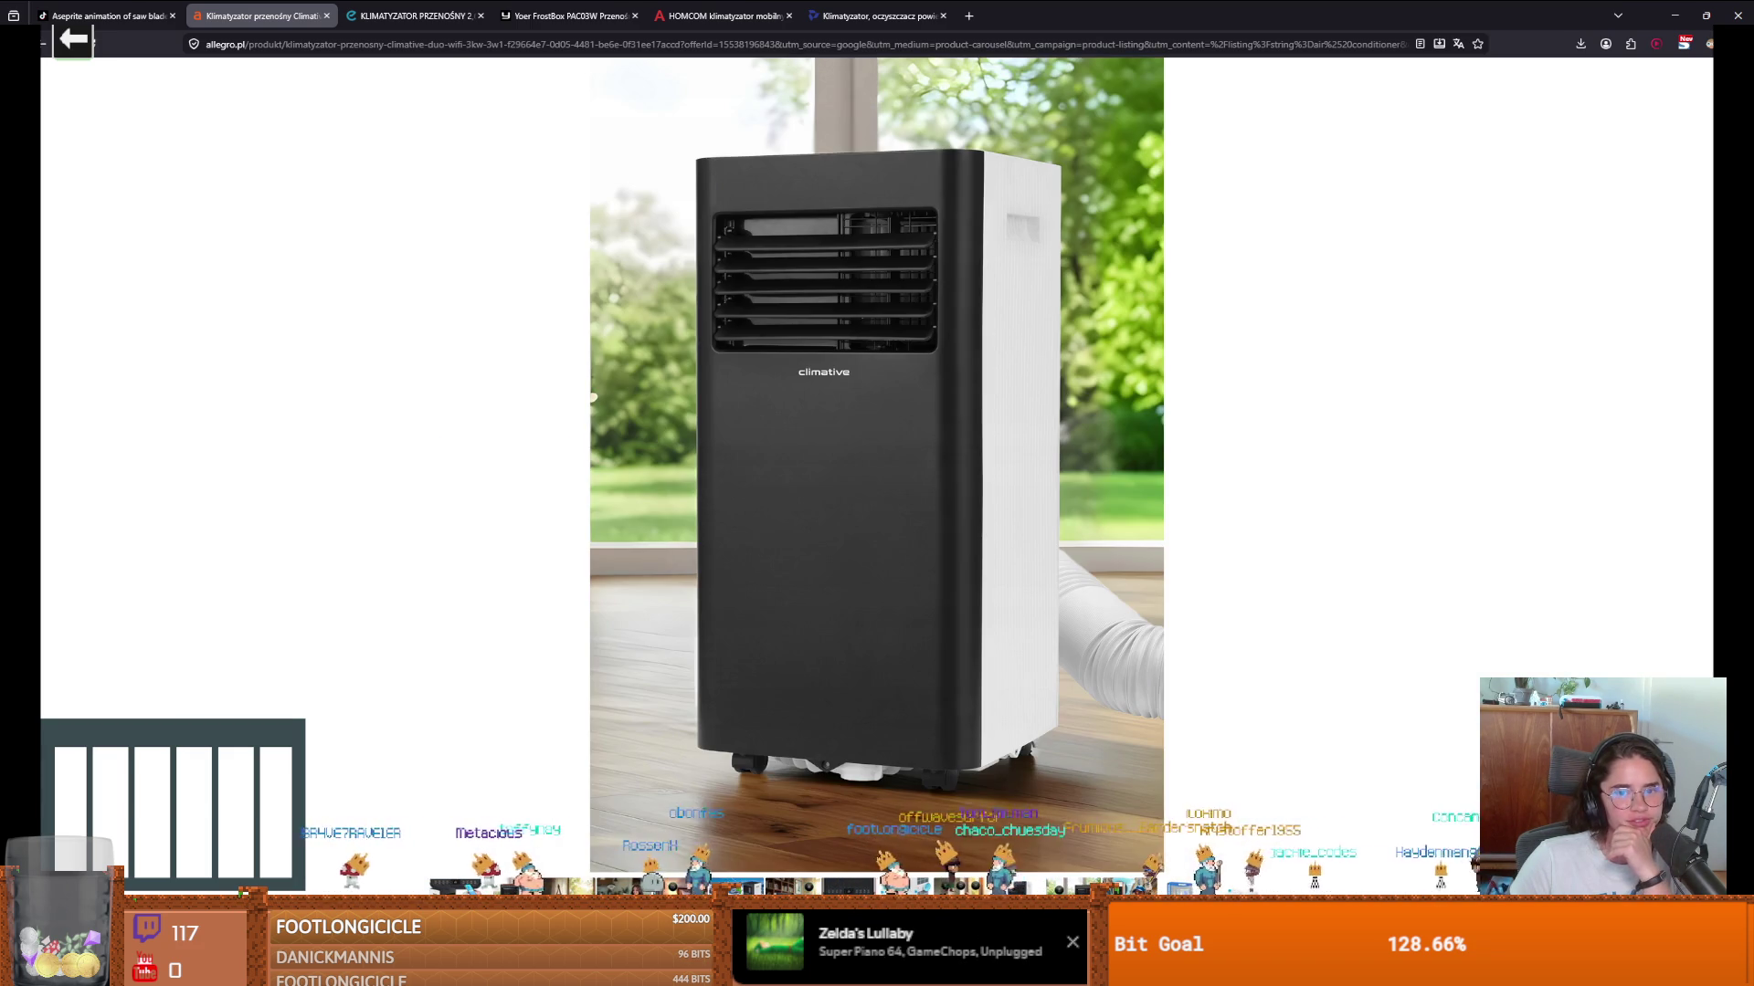
pyautogui.hotkey('alt', 'Tab')
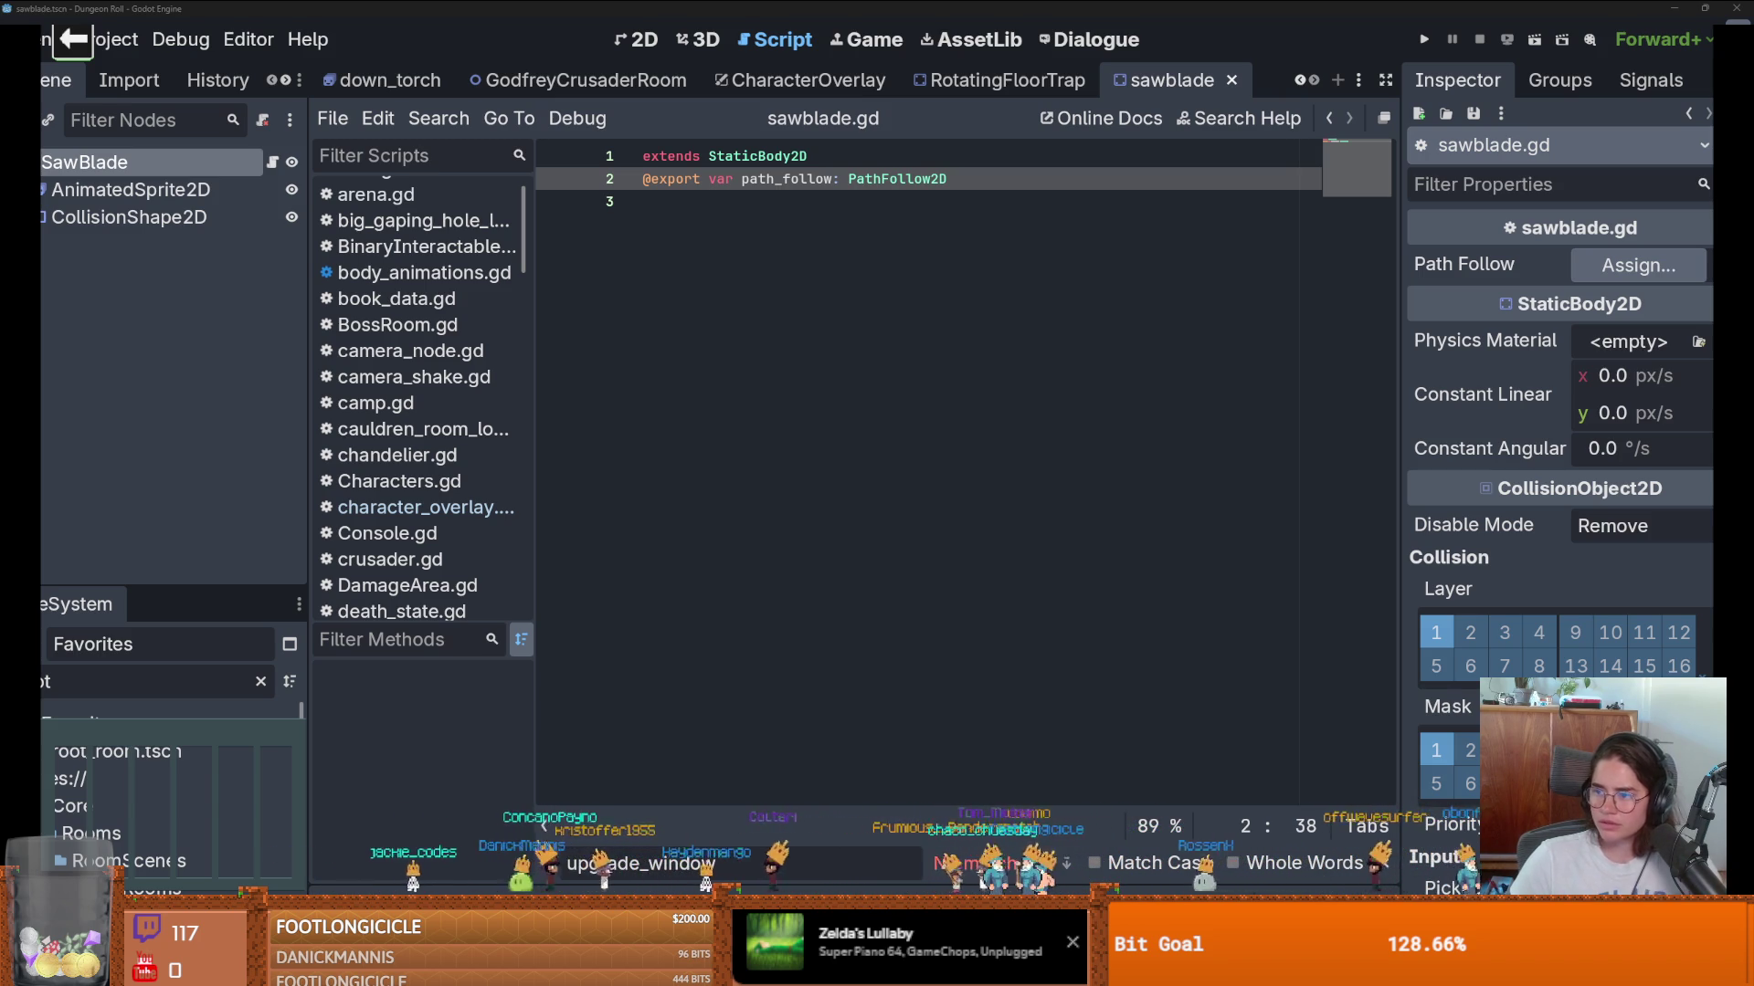
pyautogui.press('super')
pyautogui.write('snip')
pyautogui.press('Return')
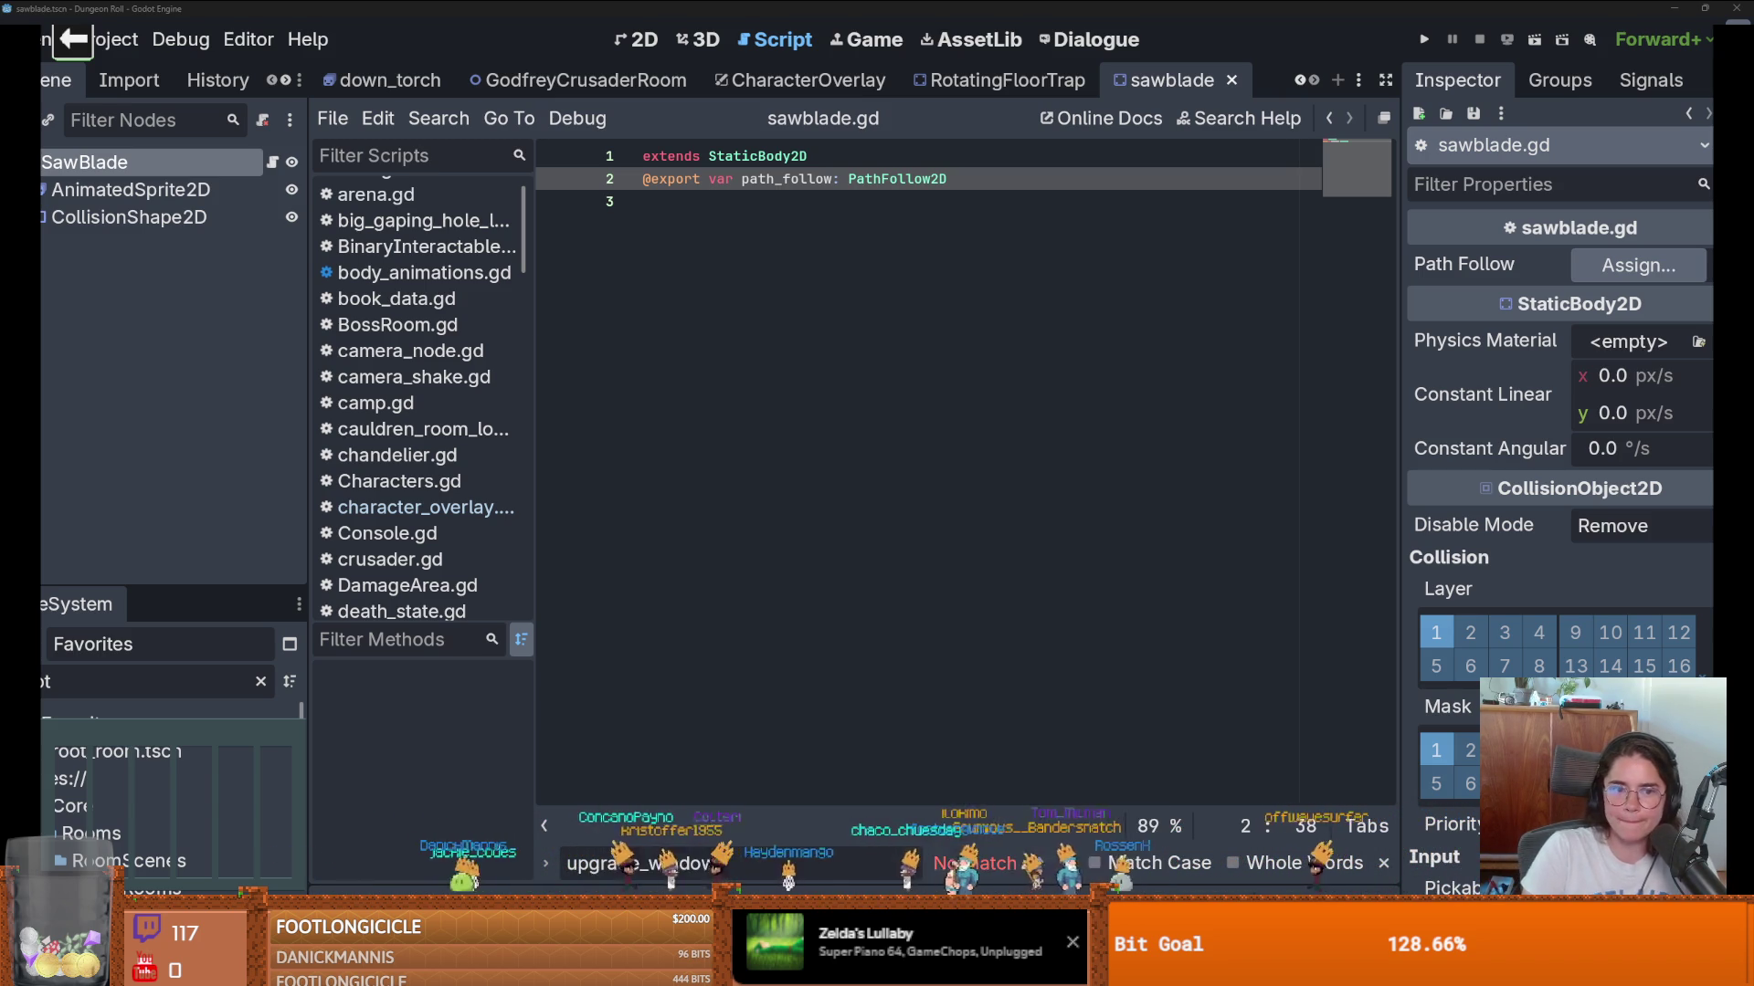
pyautogui.press('shift+super+s')
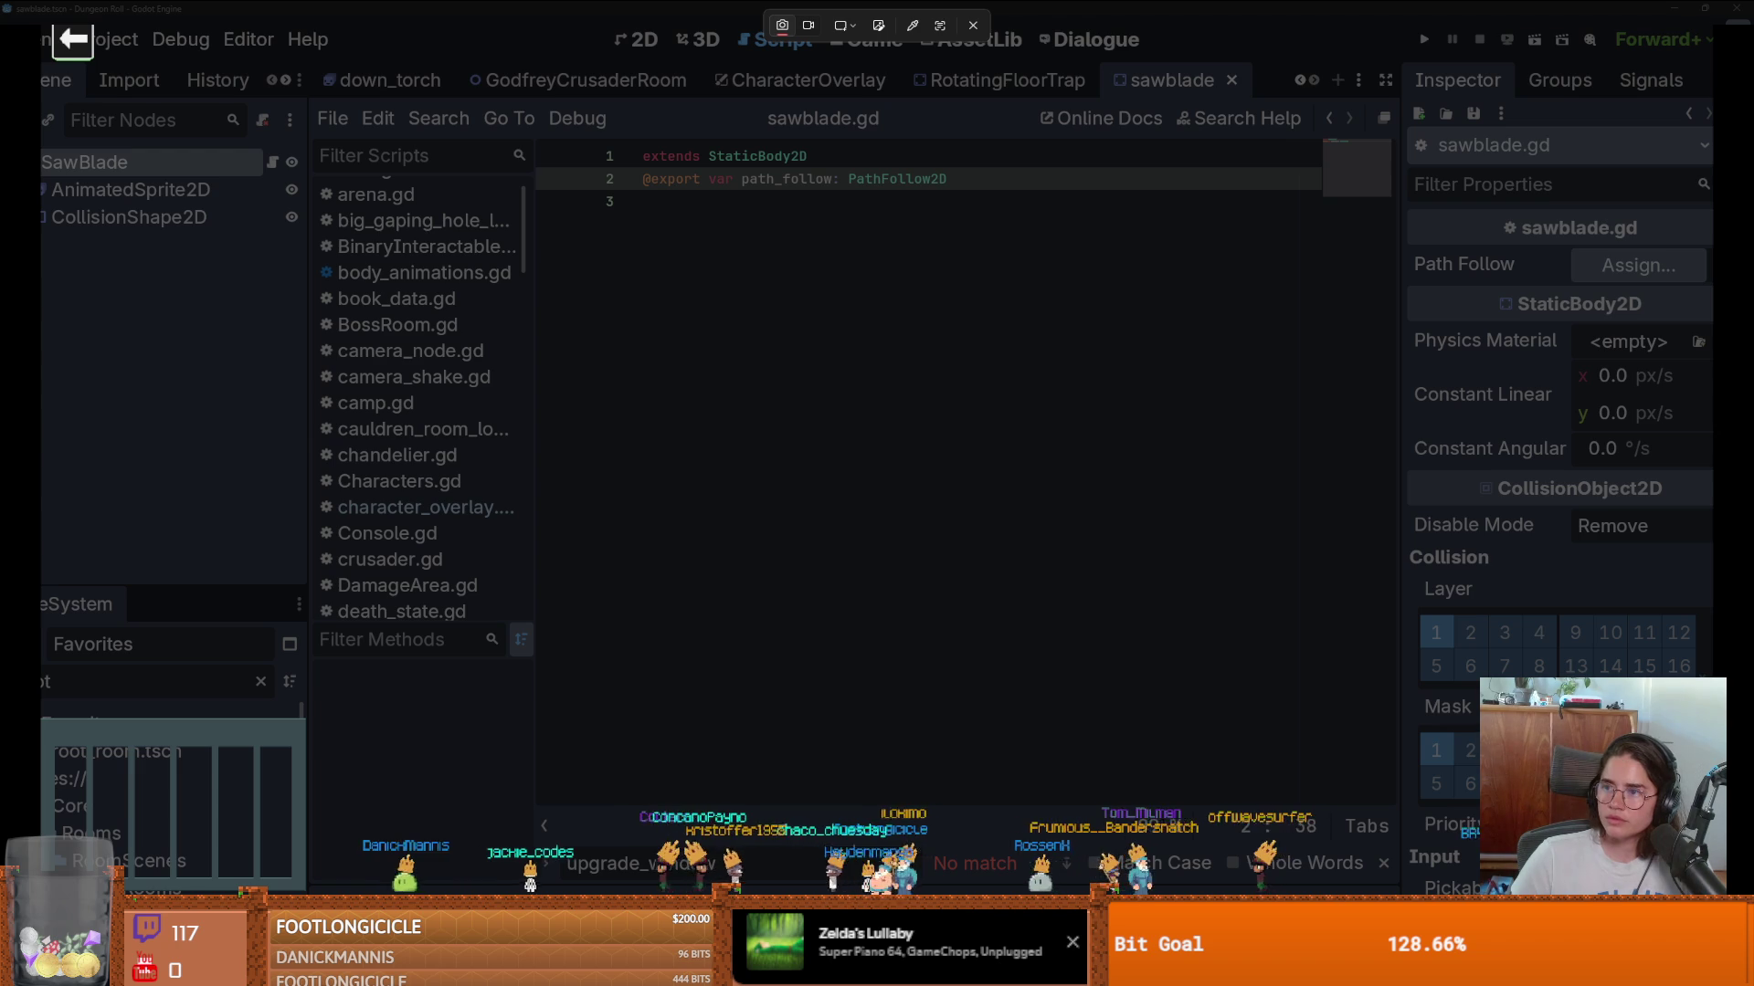
pyautogui.press('Escape')
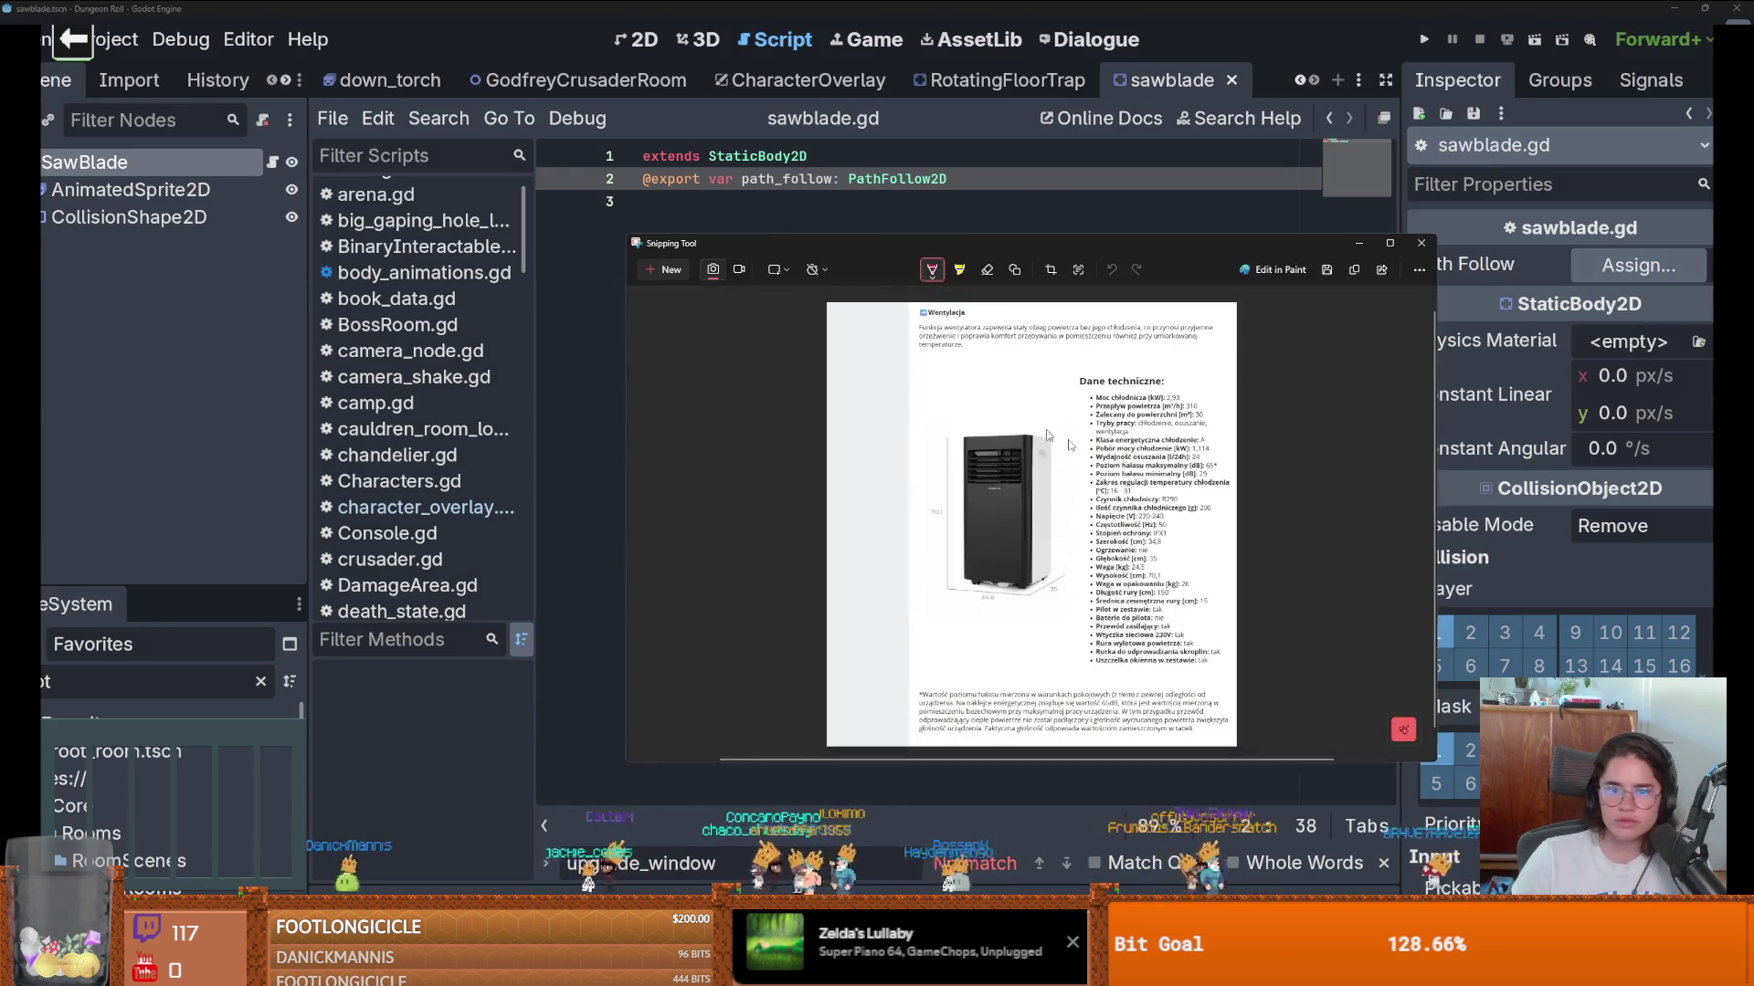
pyautogui.scroll(3, 1226, 519)
pyautogui.scroll(-3, 1049, 454)
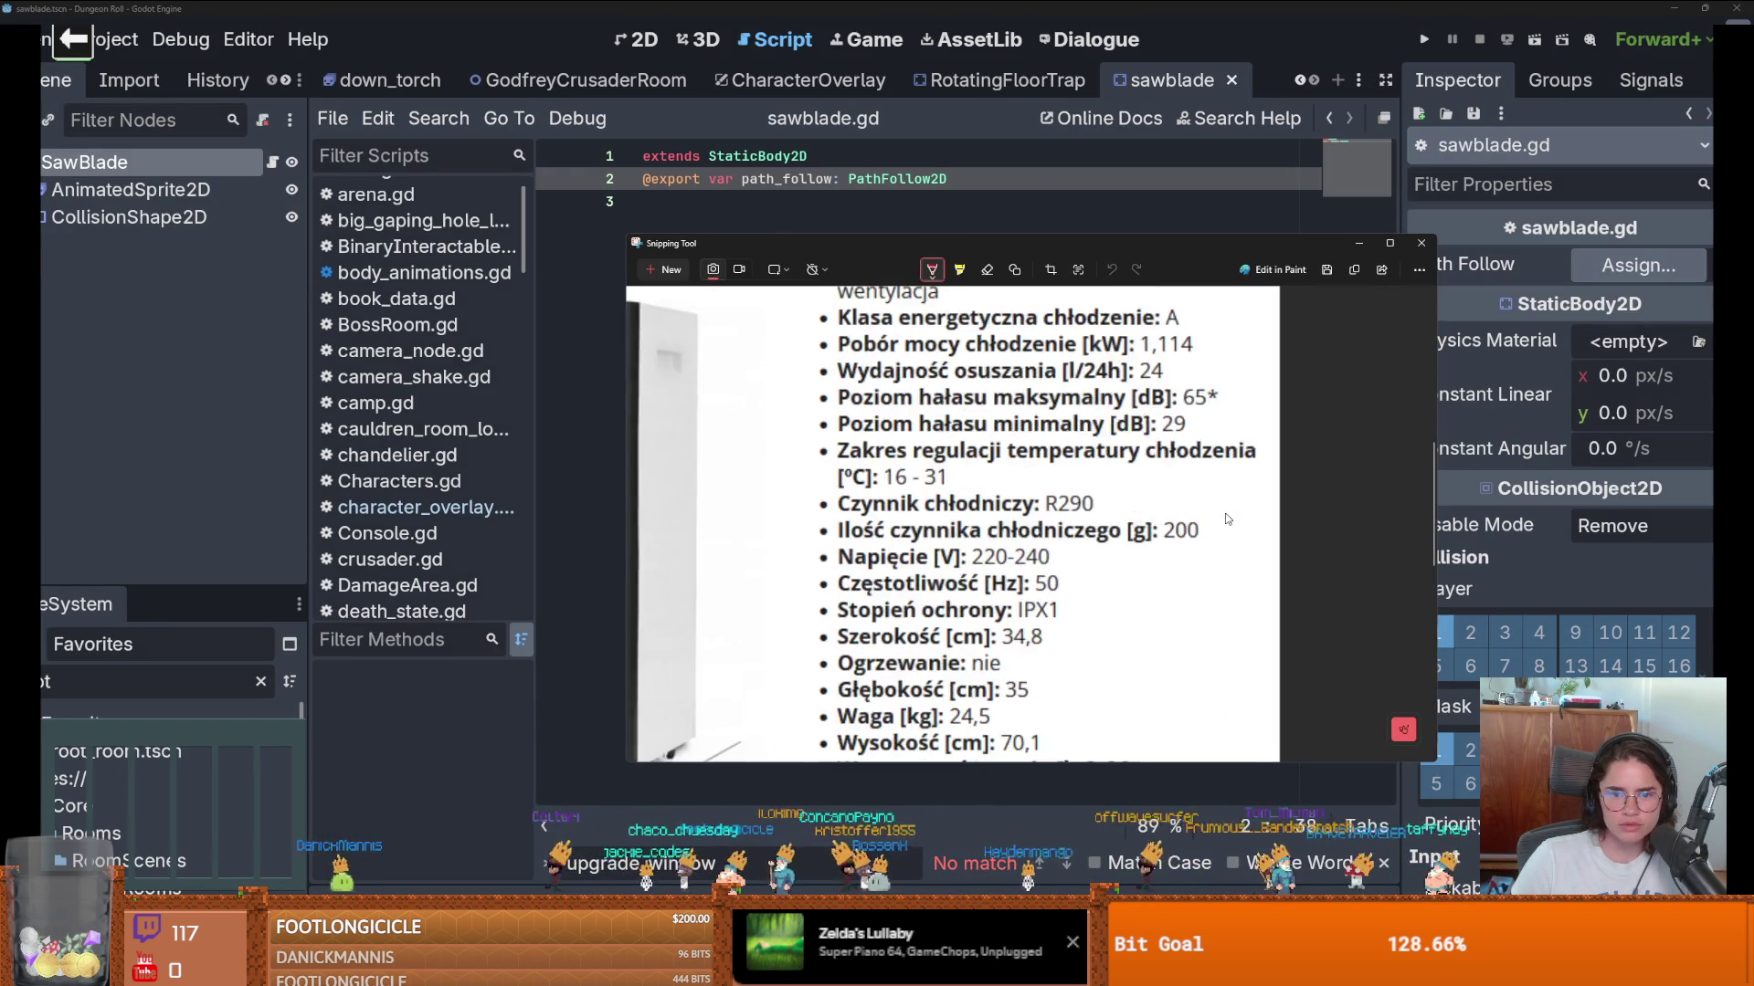
pyautogui.scroll(-5, 1049, 454)
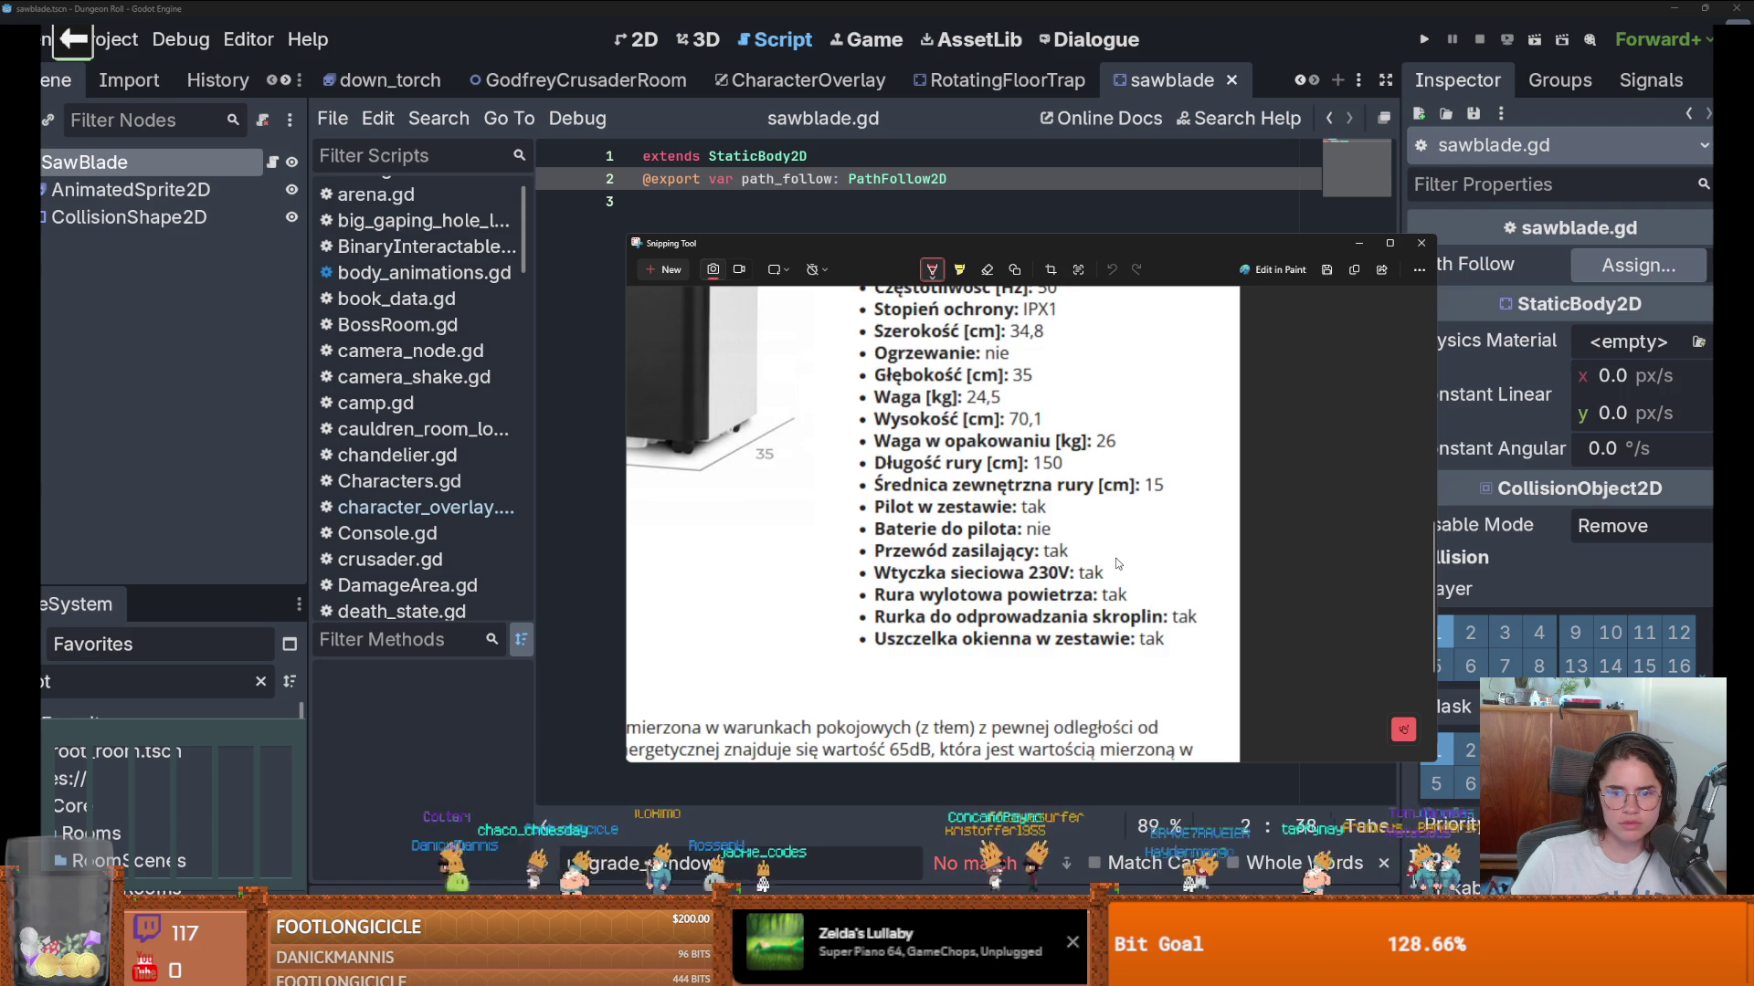
pyautogui.scroll(3, 1118, 563)
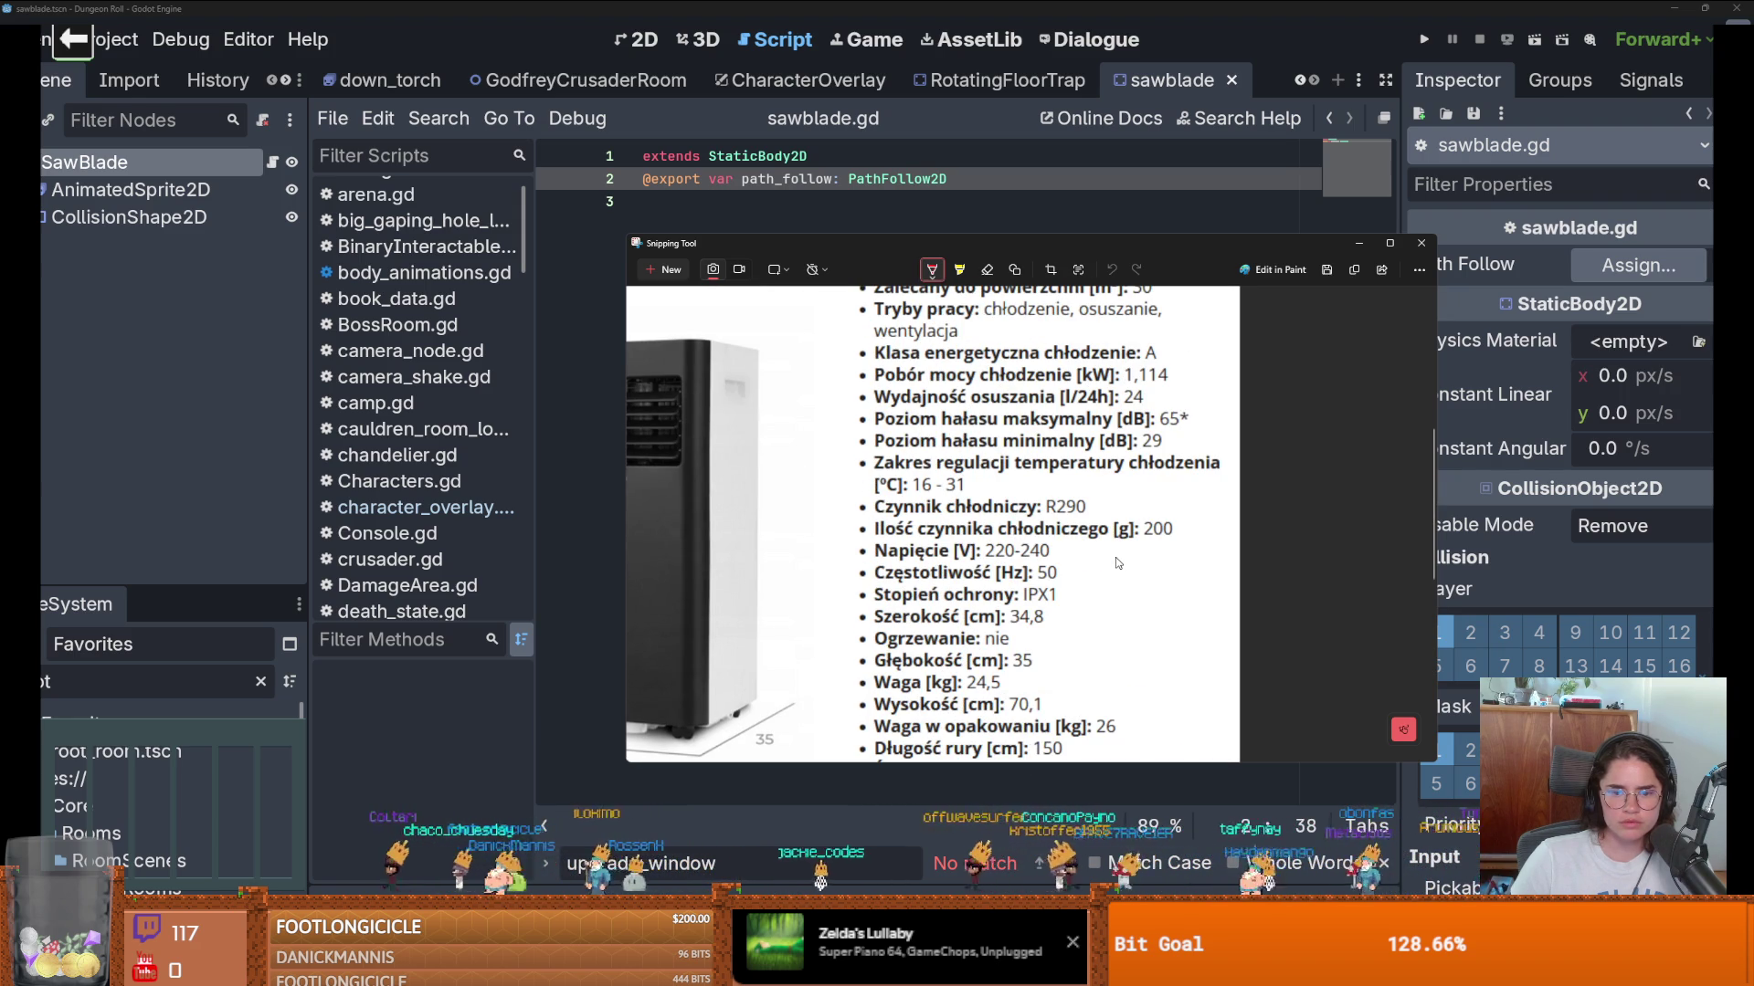
pyautogui.scroll(1, 1118, 564)
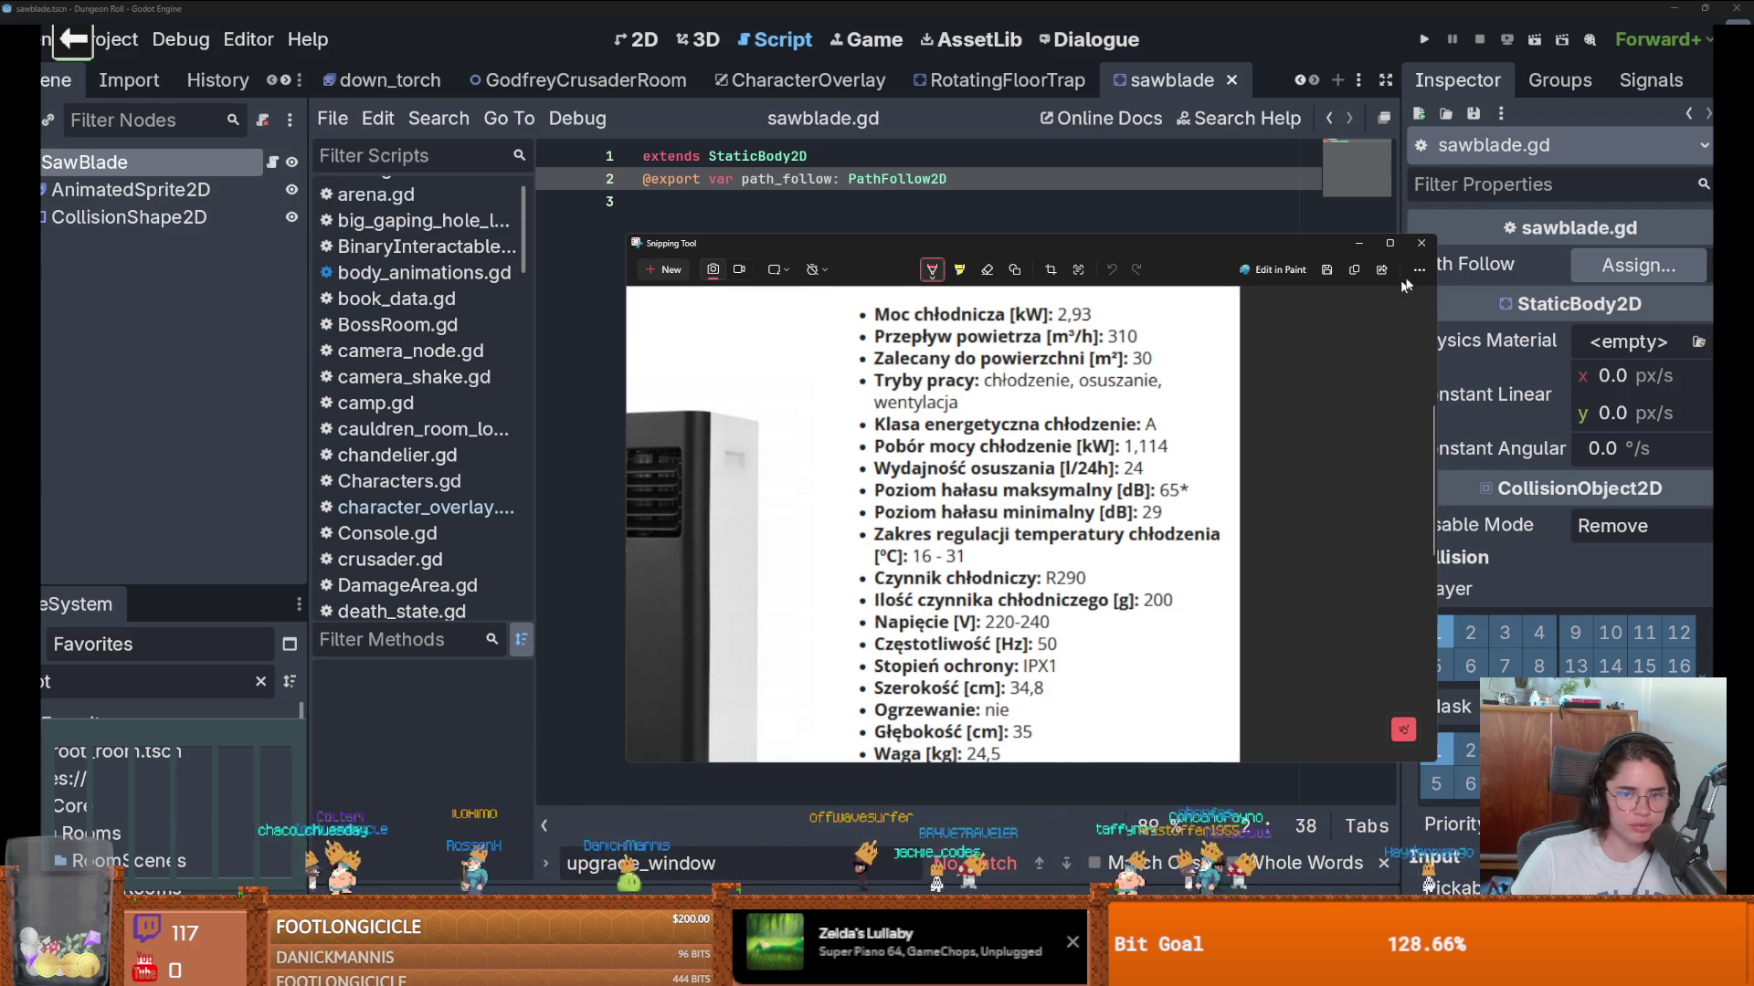
pyautogui.click(1420, 243)
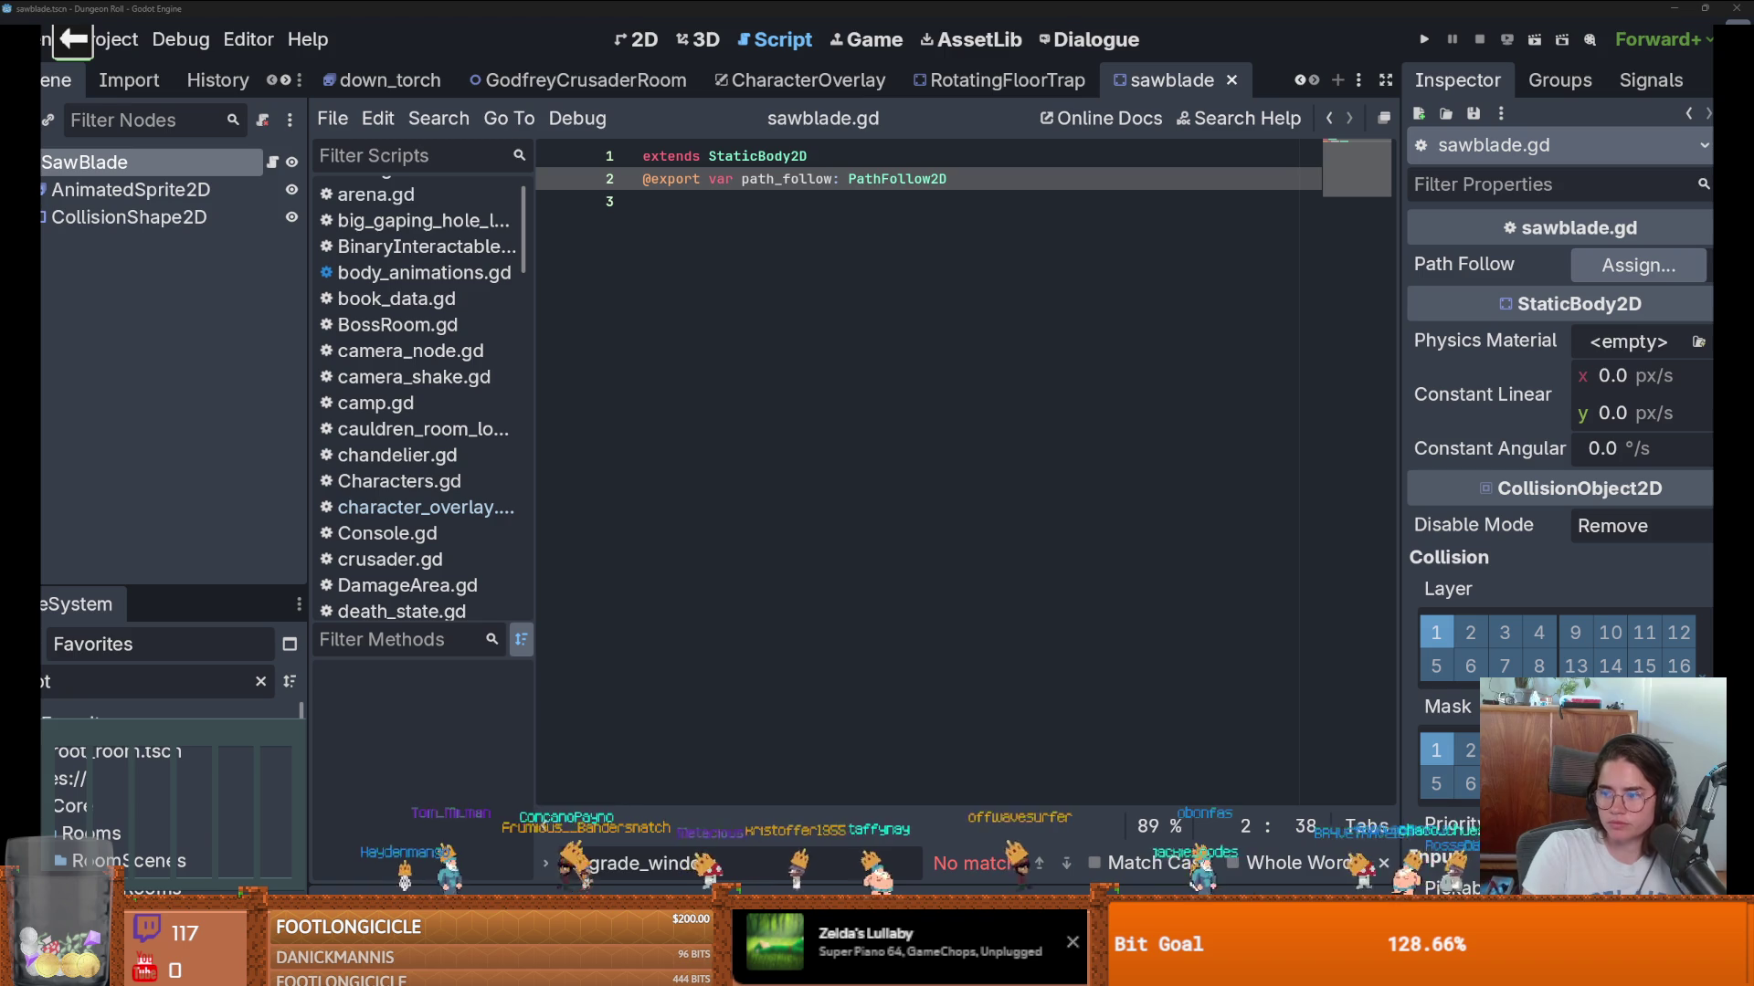
pyautogui.press('super')
pyautogui.write('s')
# Snip the air conditioner airflow section with Snipping Tool, then close it to reveal sawblade.gd
pyautogui.press('Return')
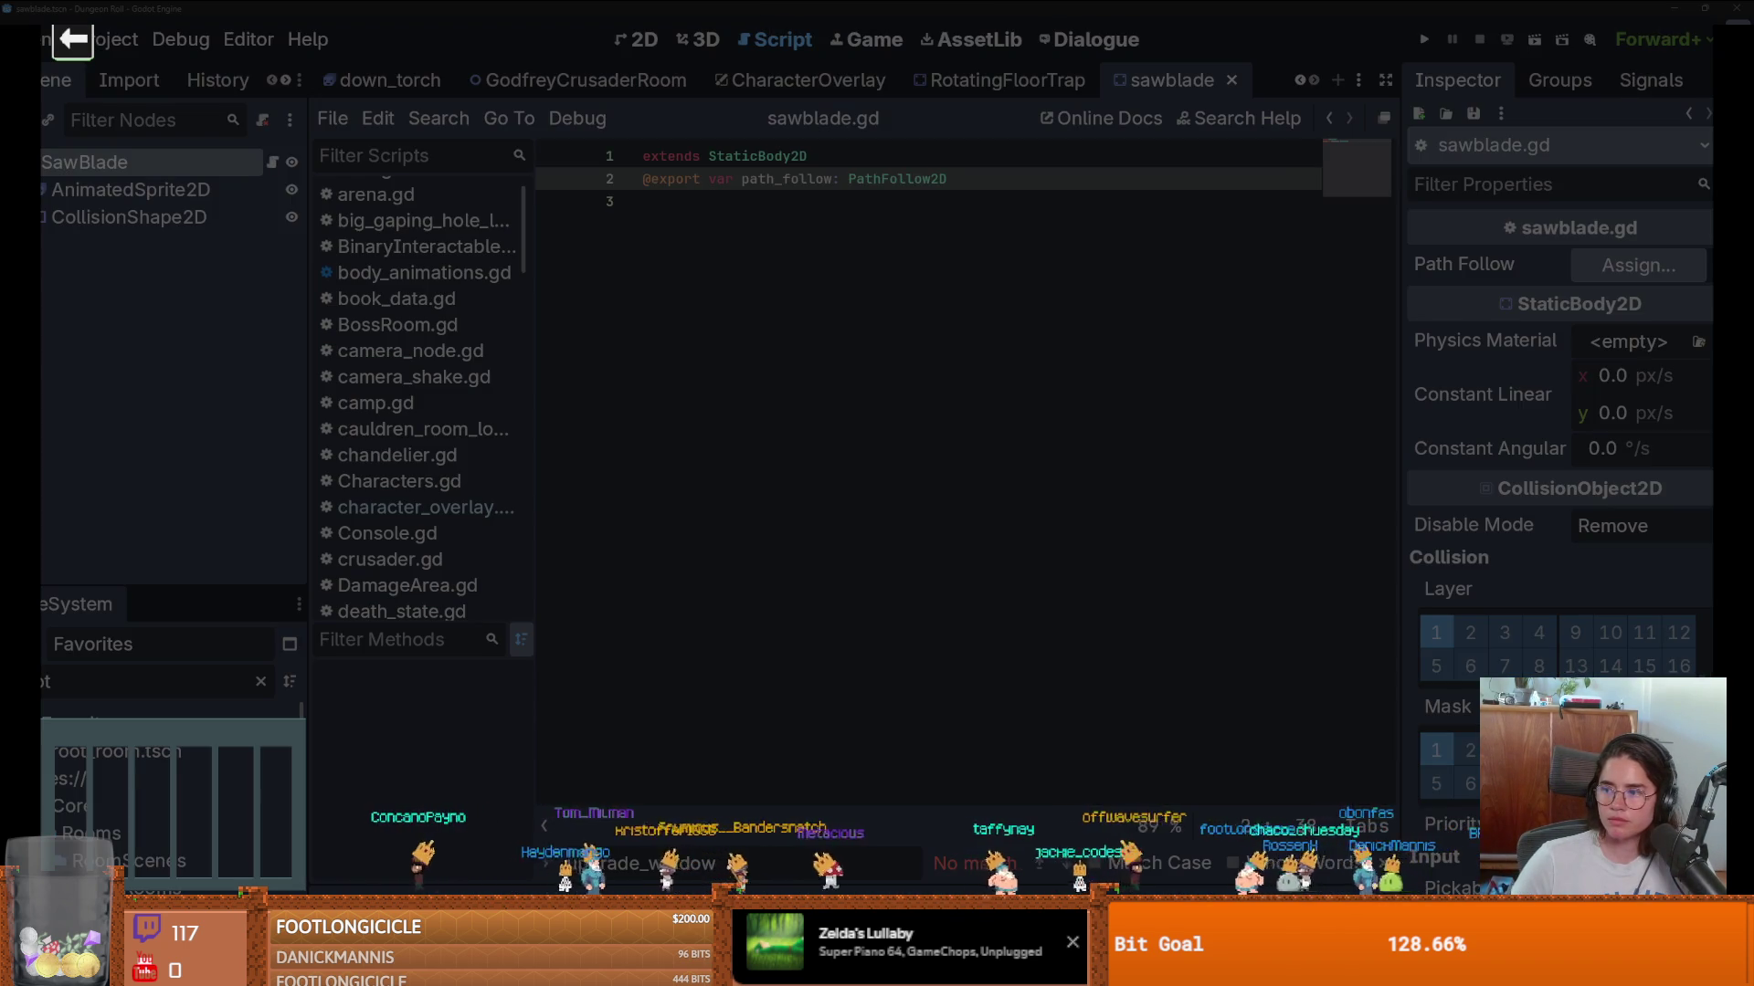
pyautogui.press('Escape')
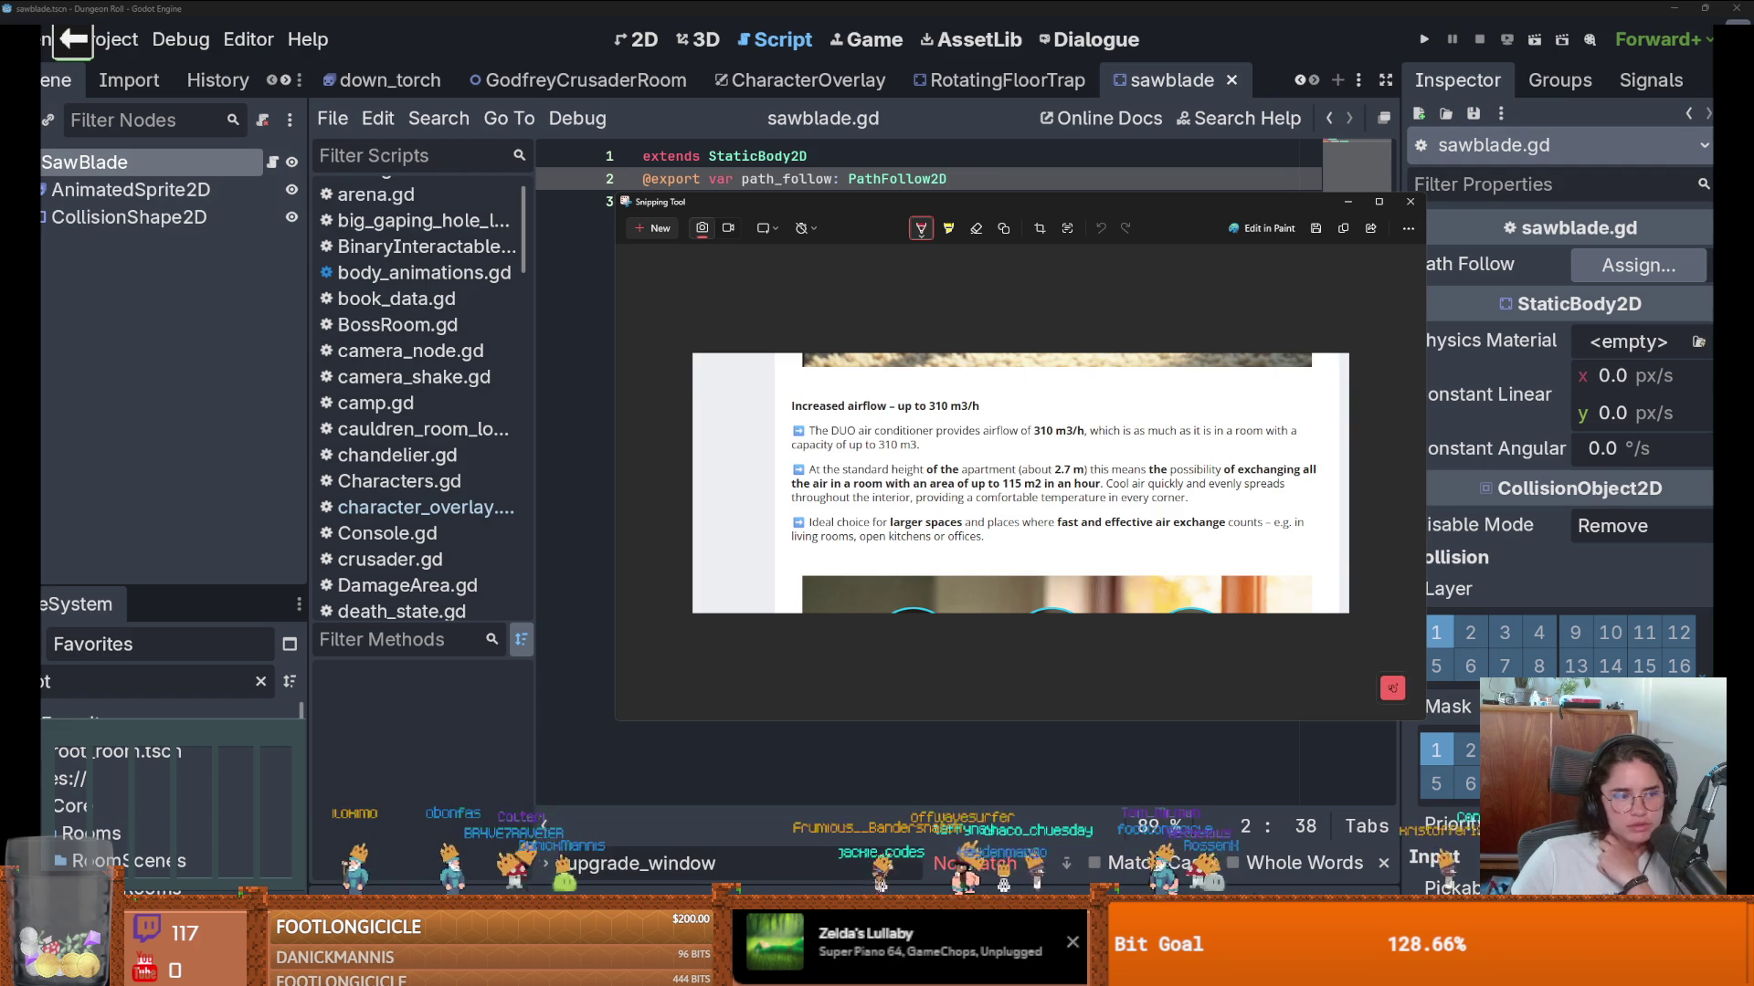
pyautogui.click(1411, 203)
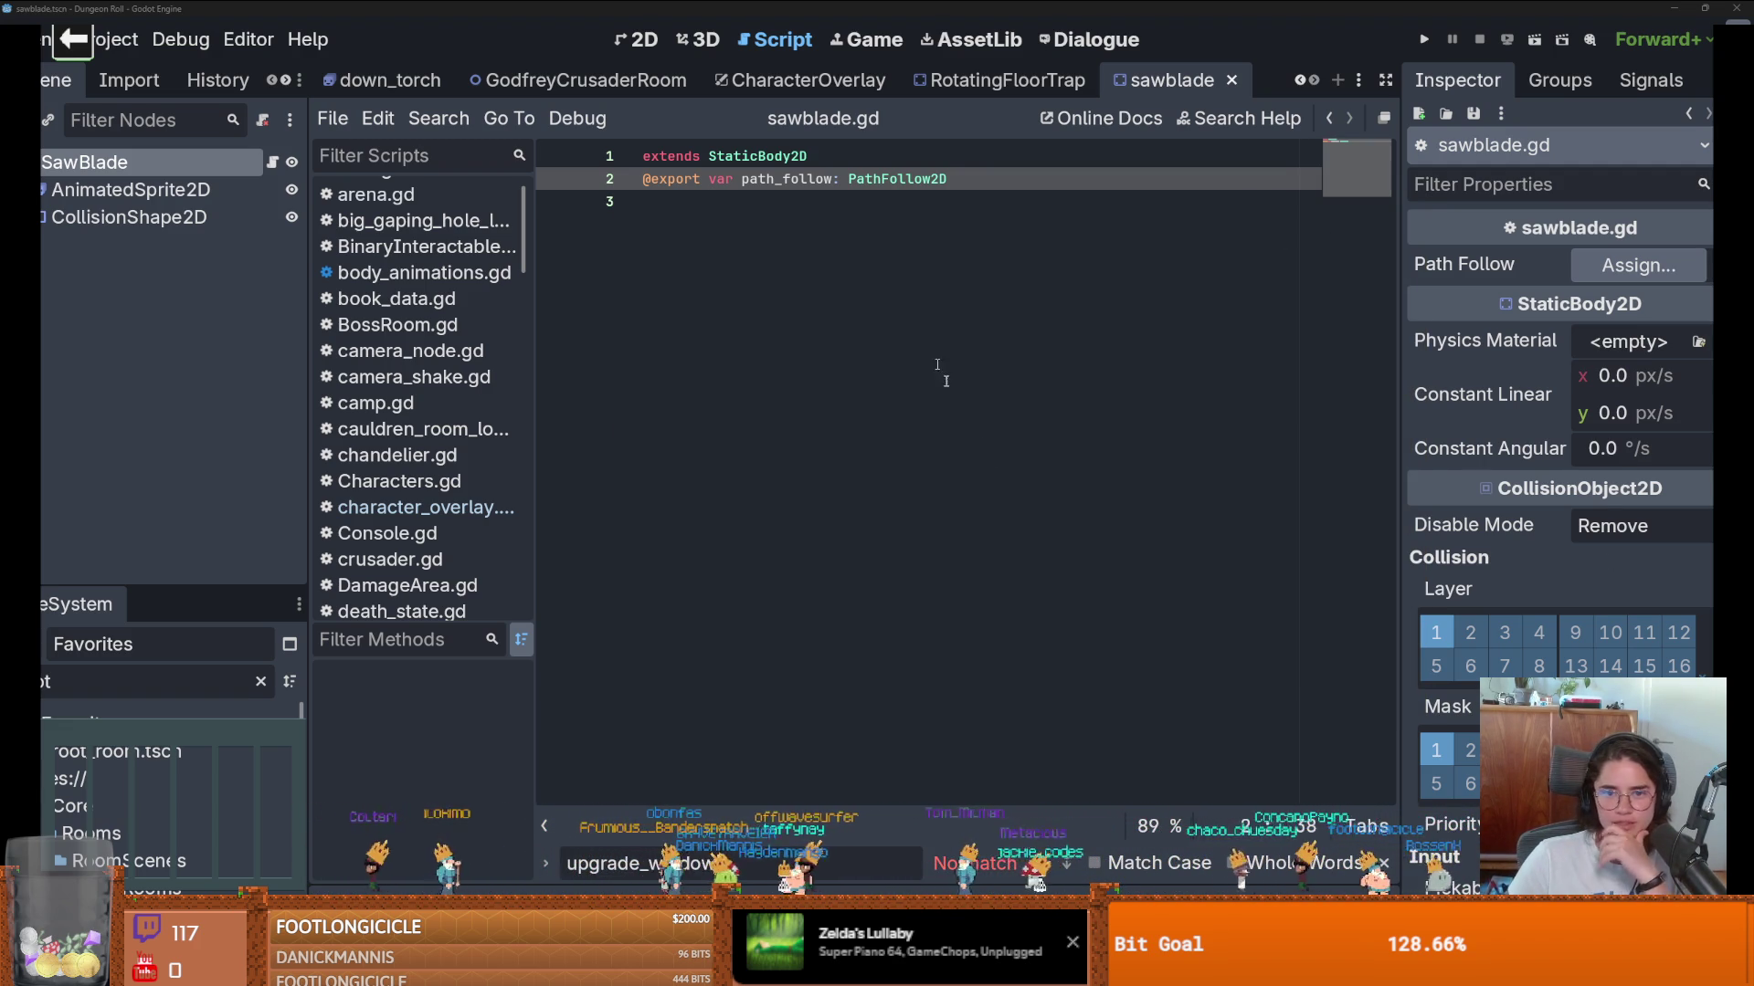
# Add an empty line 4 to sawblade.gd, then switch to the Aosom air conditioner page
pyautogui.click(882, 306)
pyautogui.press('Return')
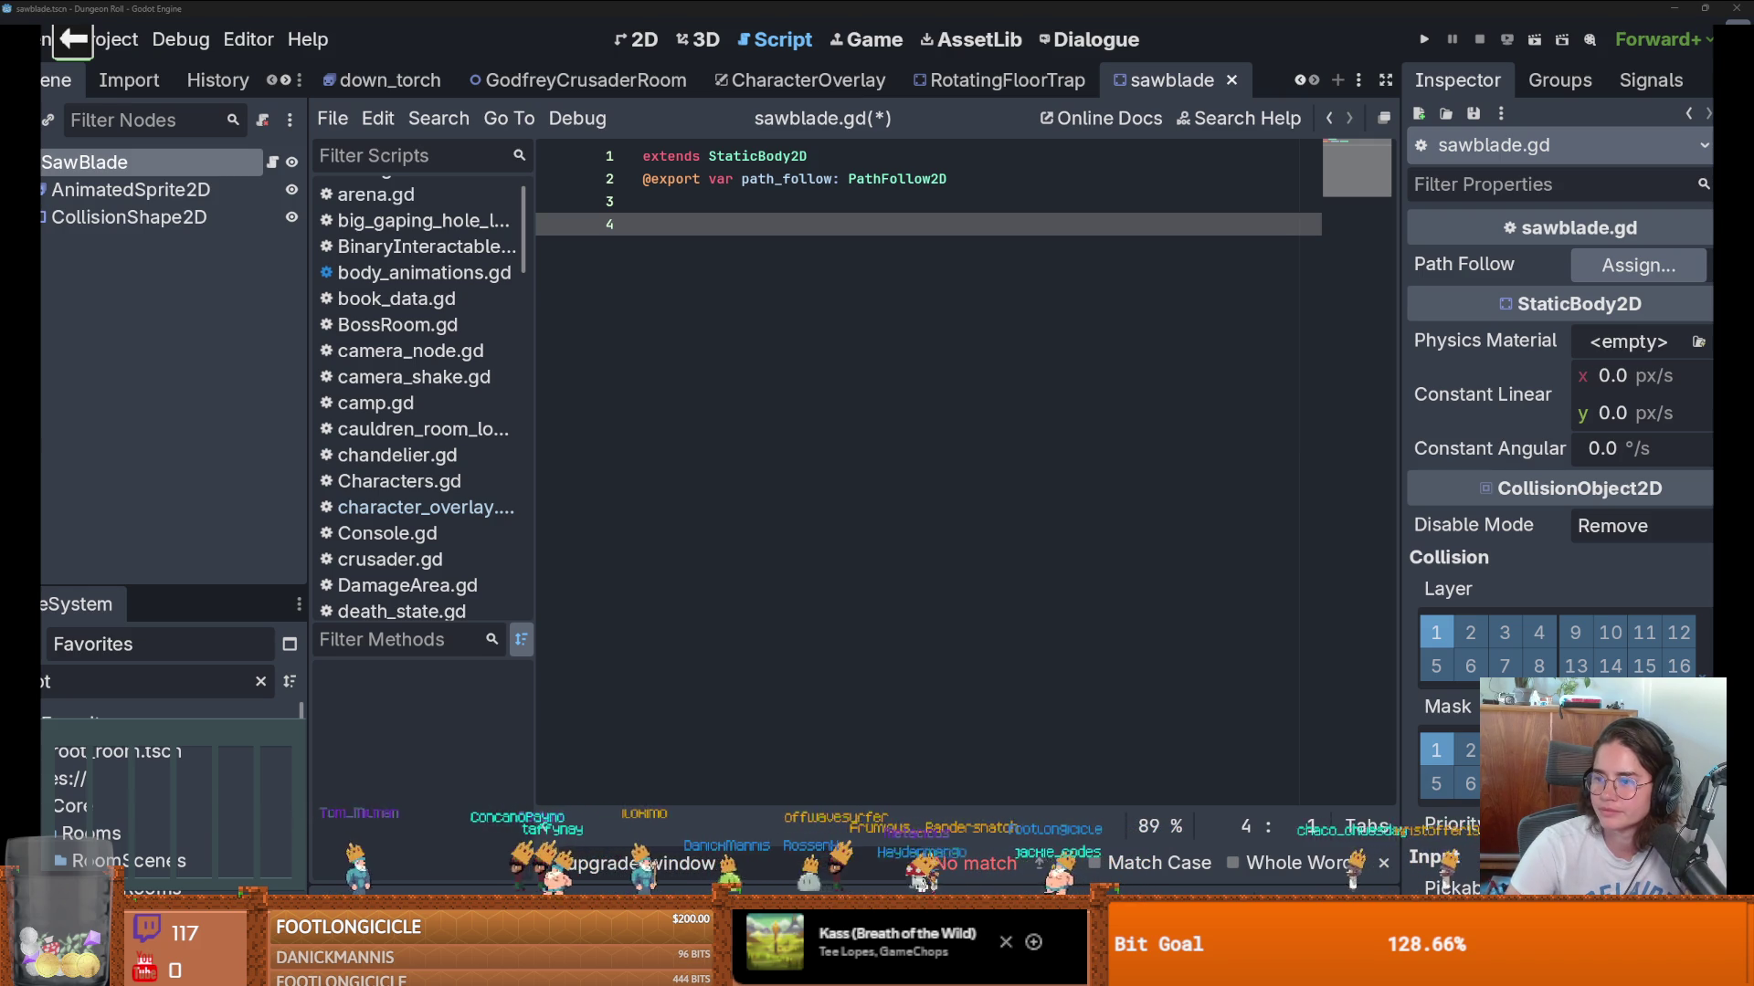
pyautogui.hotkey('alt', 'Tab')
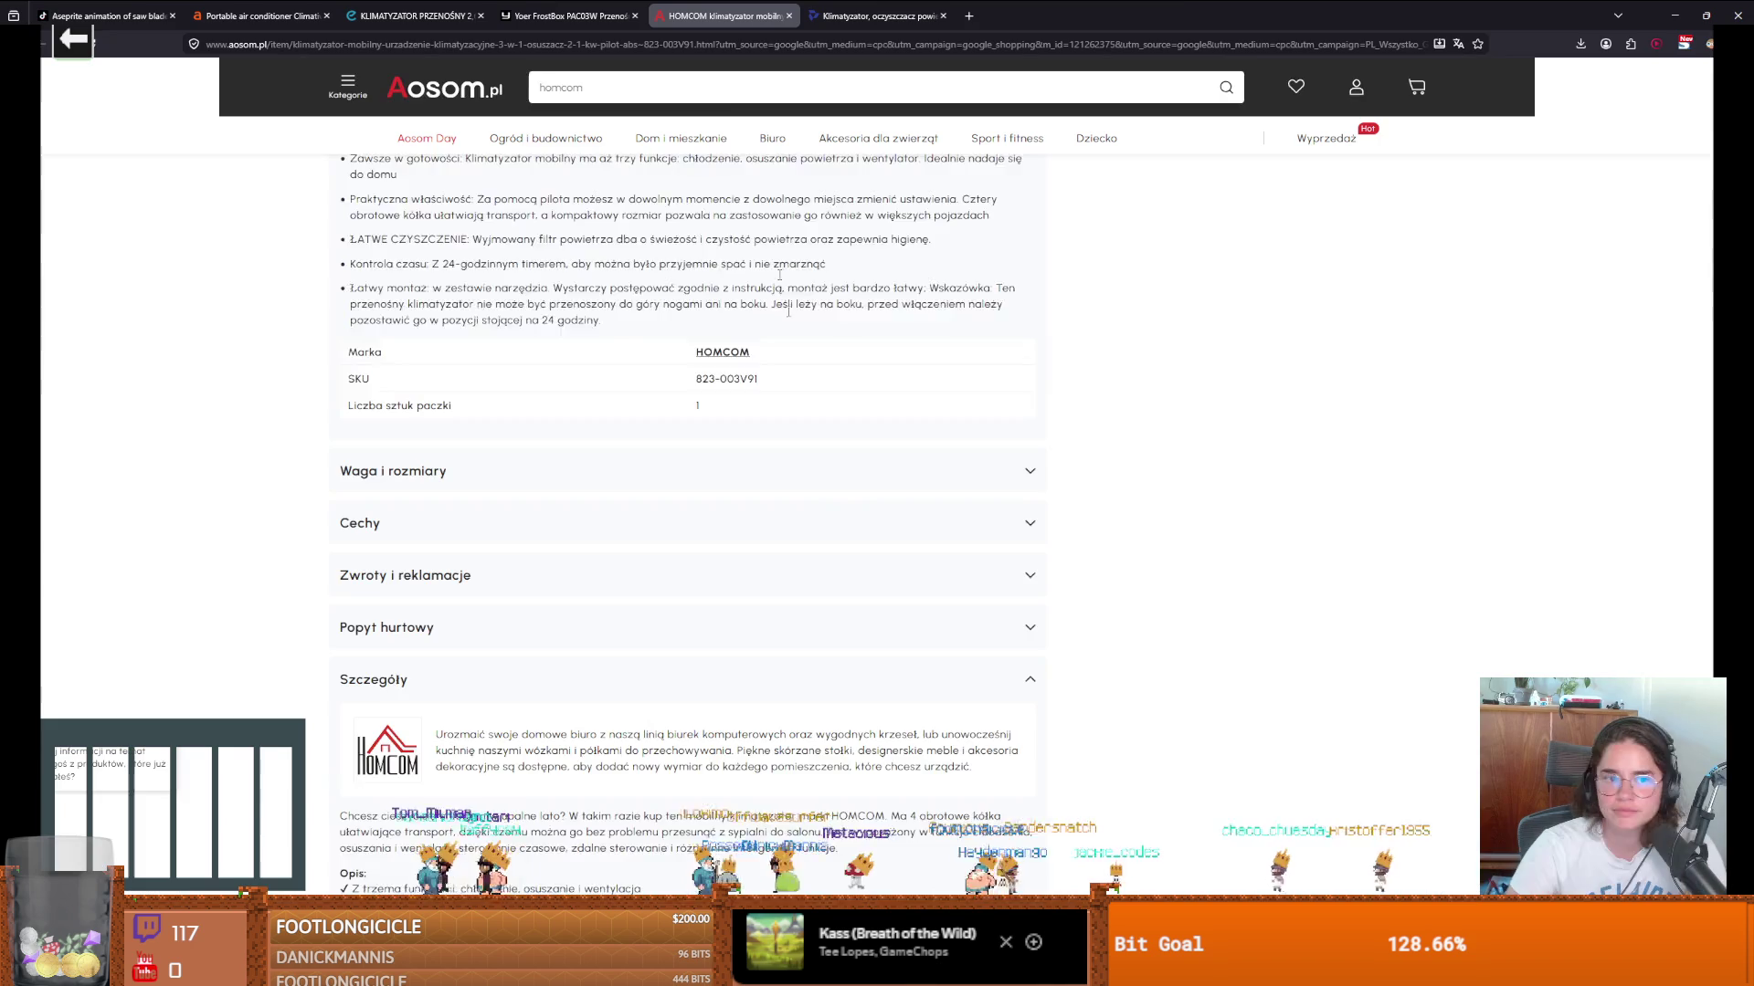
# Scroll the Aosom page back to the top and return to sawblade.gd in Godot
pyautogui.scroll(10, 758, 464)
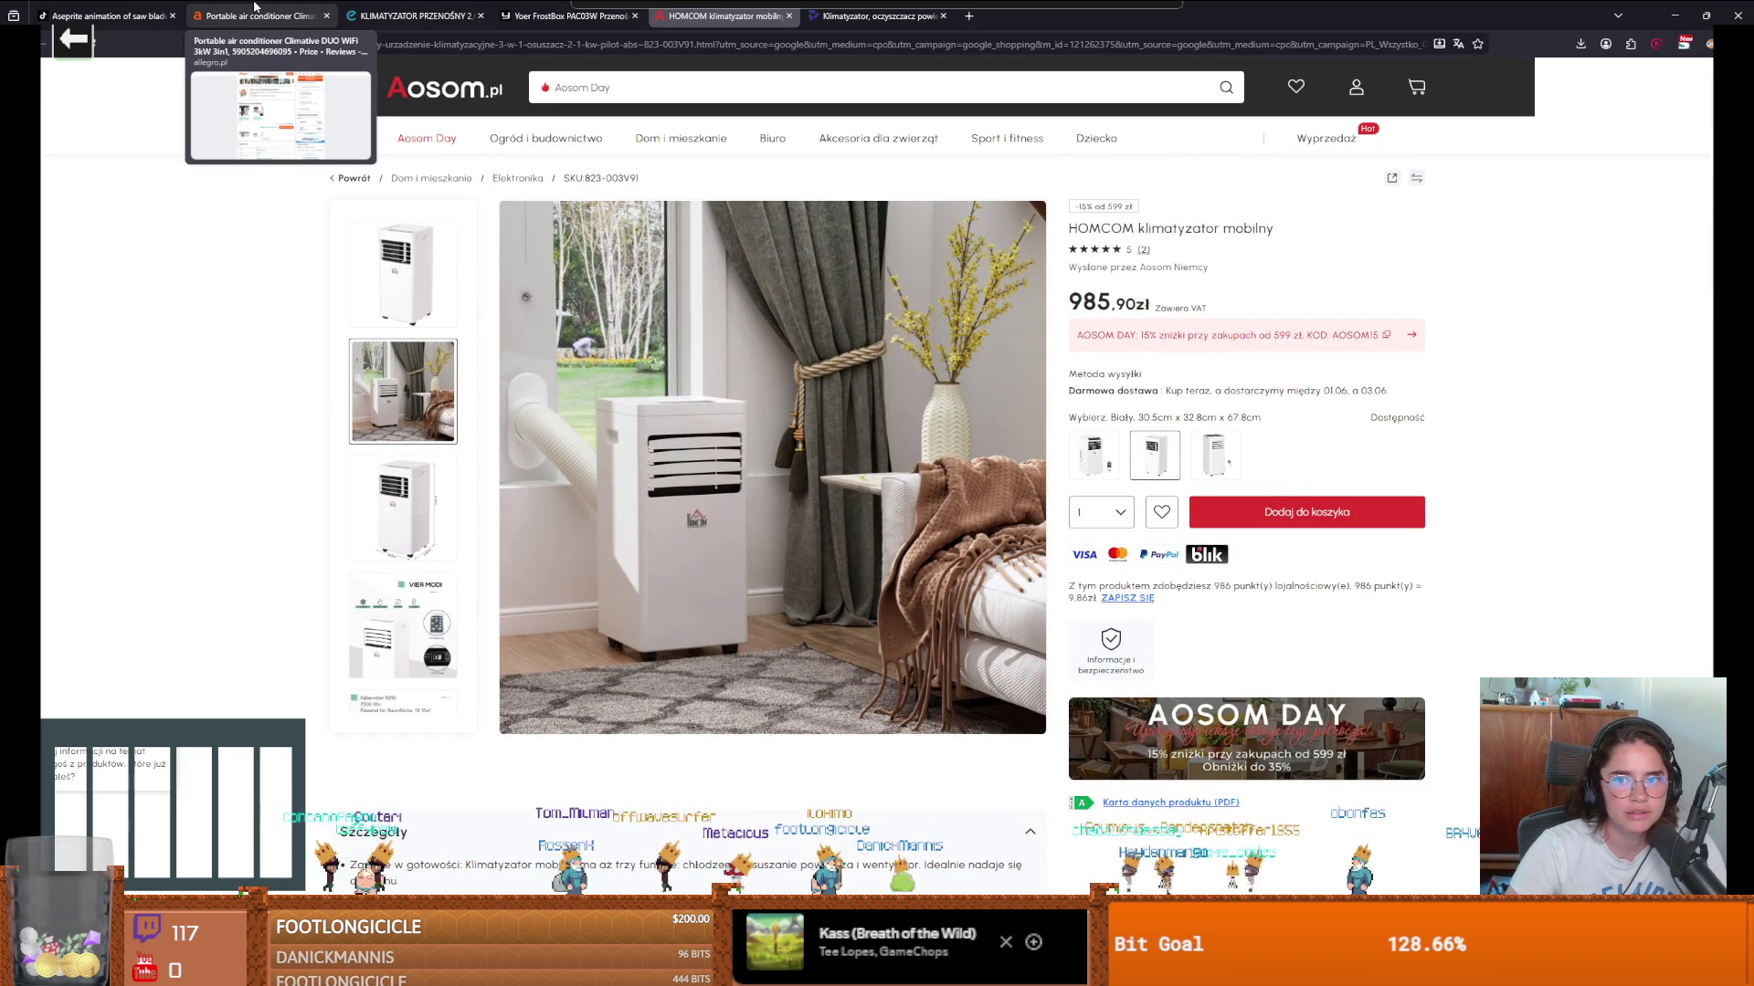
pyautogui.hotkey('alt', 'Tab')
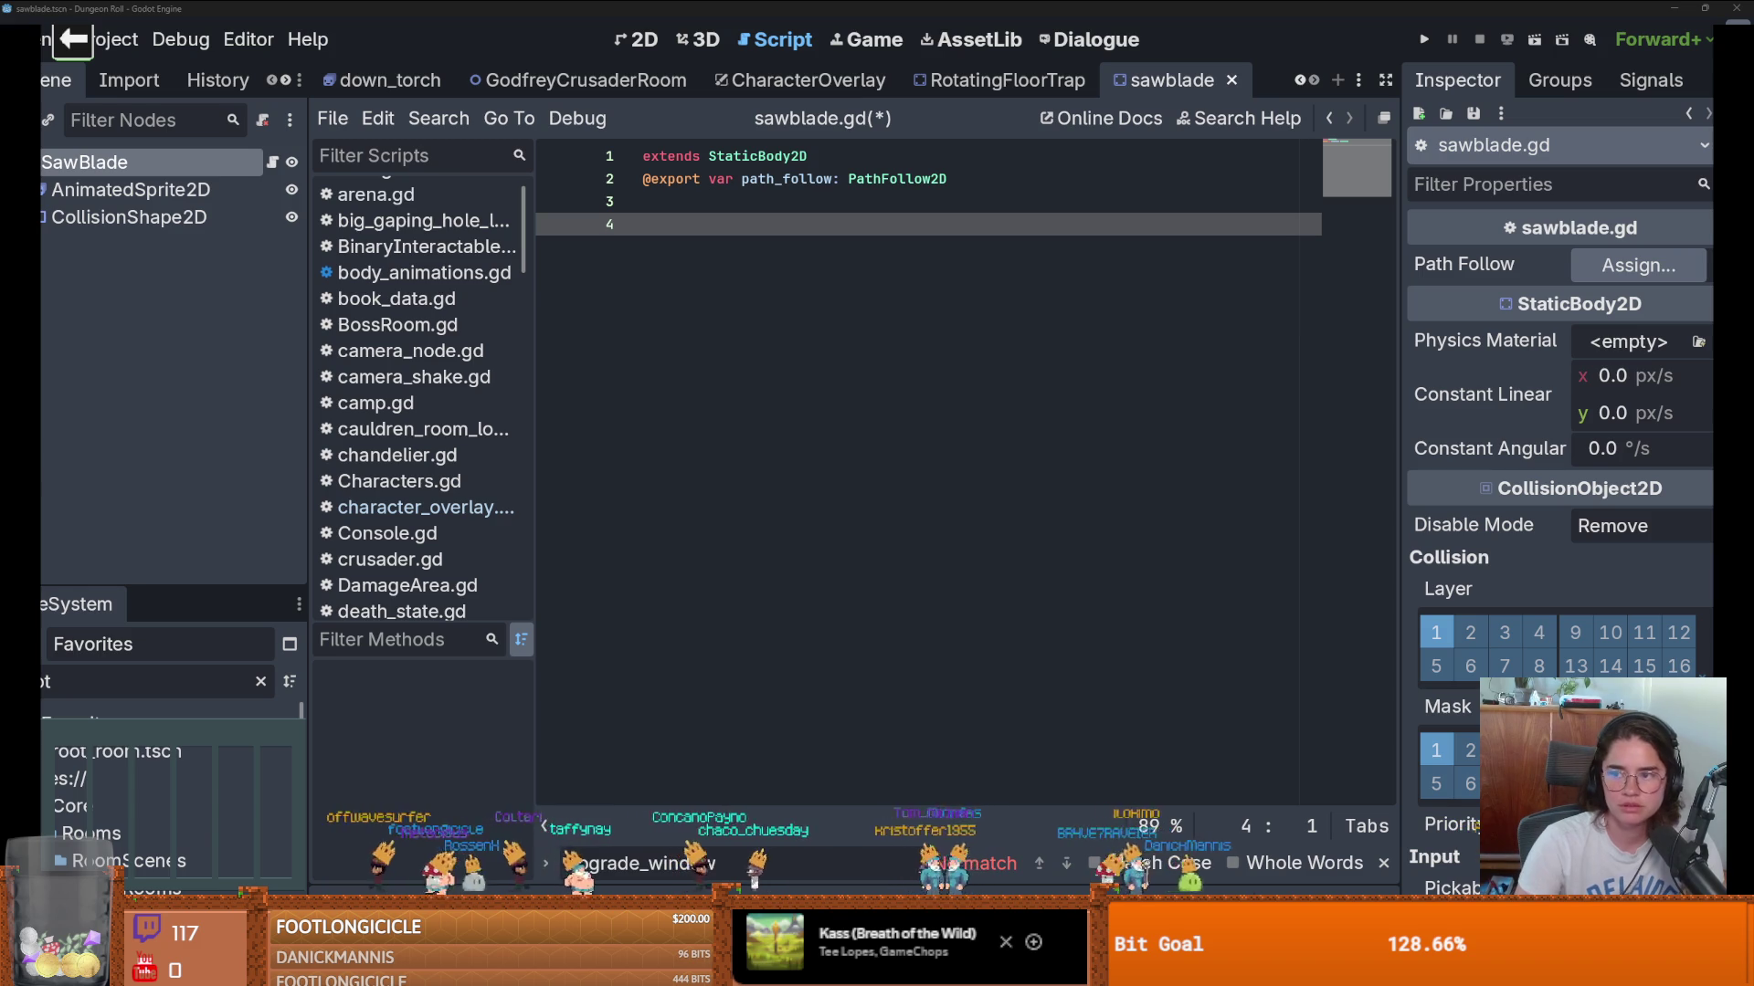
pyautogui.press('super')
pyautogui.write('snip')
pyautogui.press('Return')
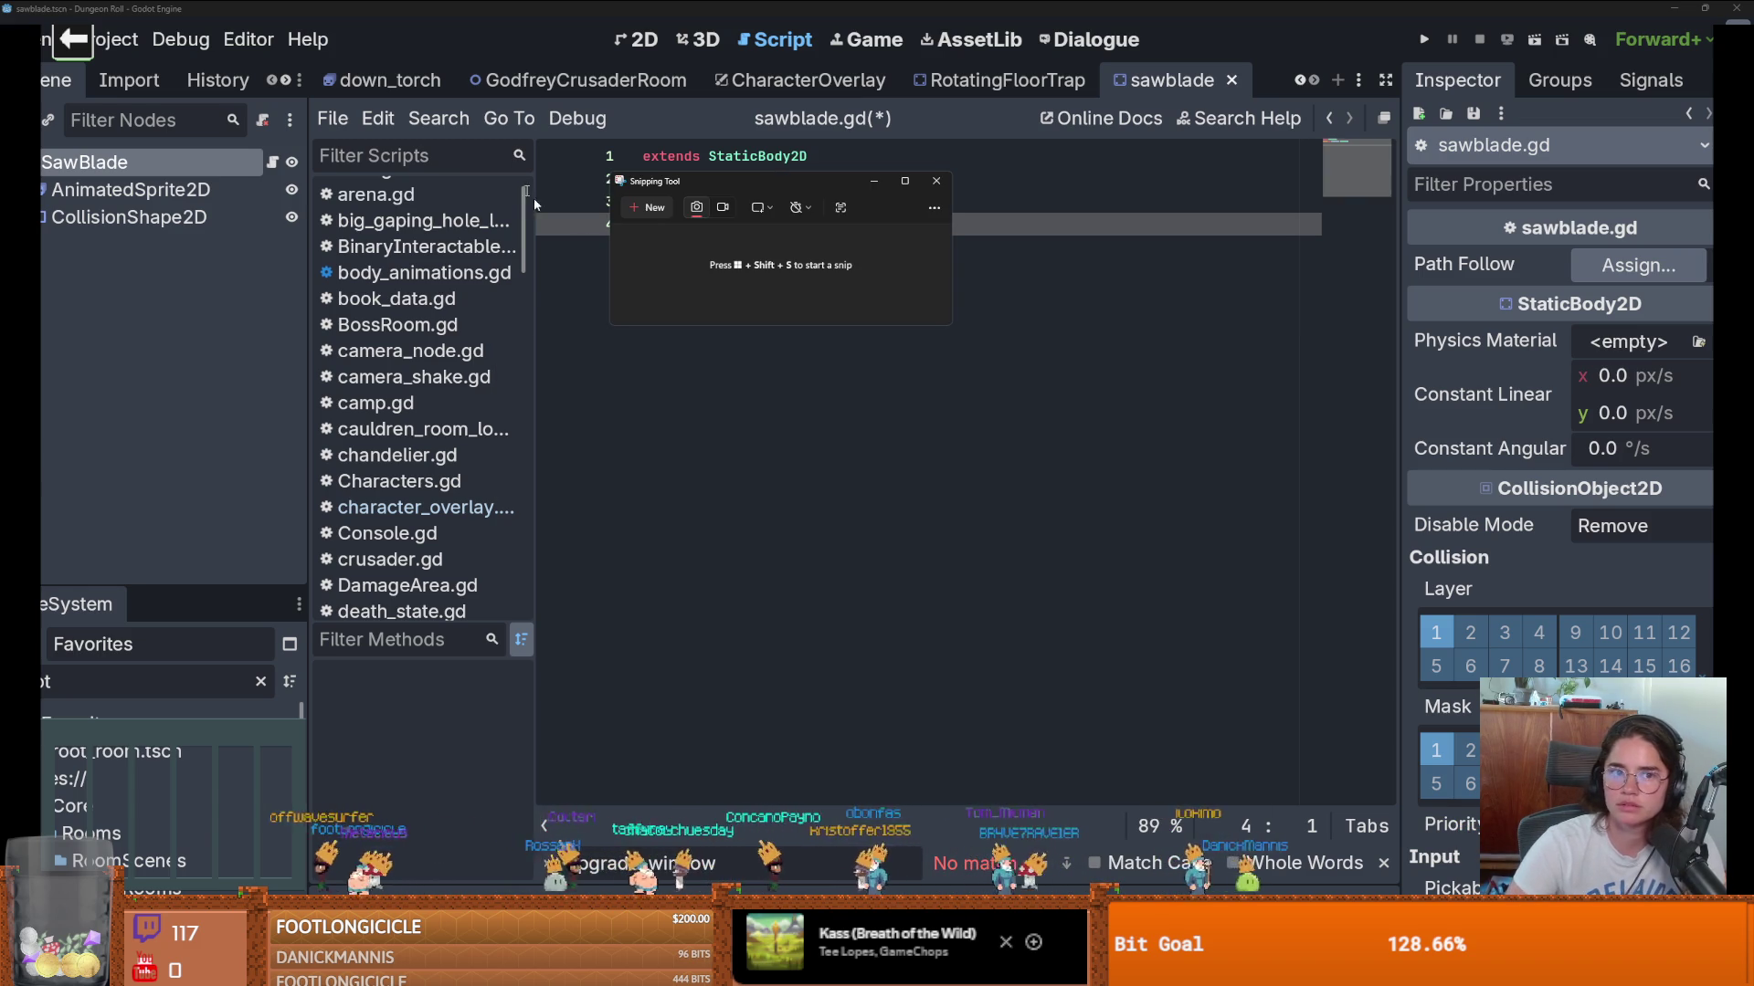
pyautogui.click(649, 208)
pyautogui.press('Escape')
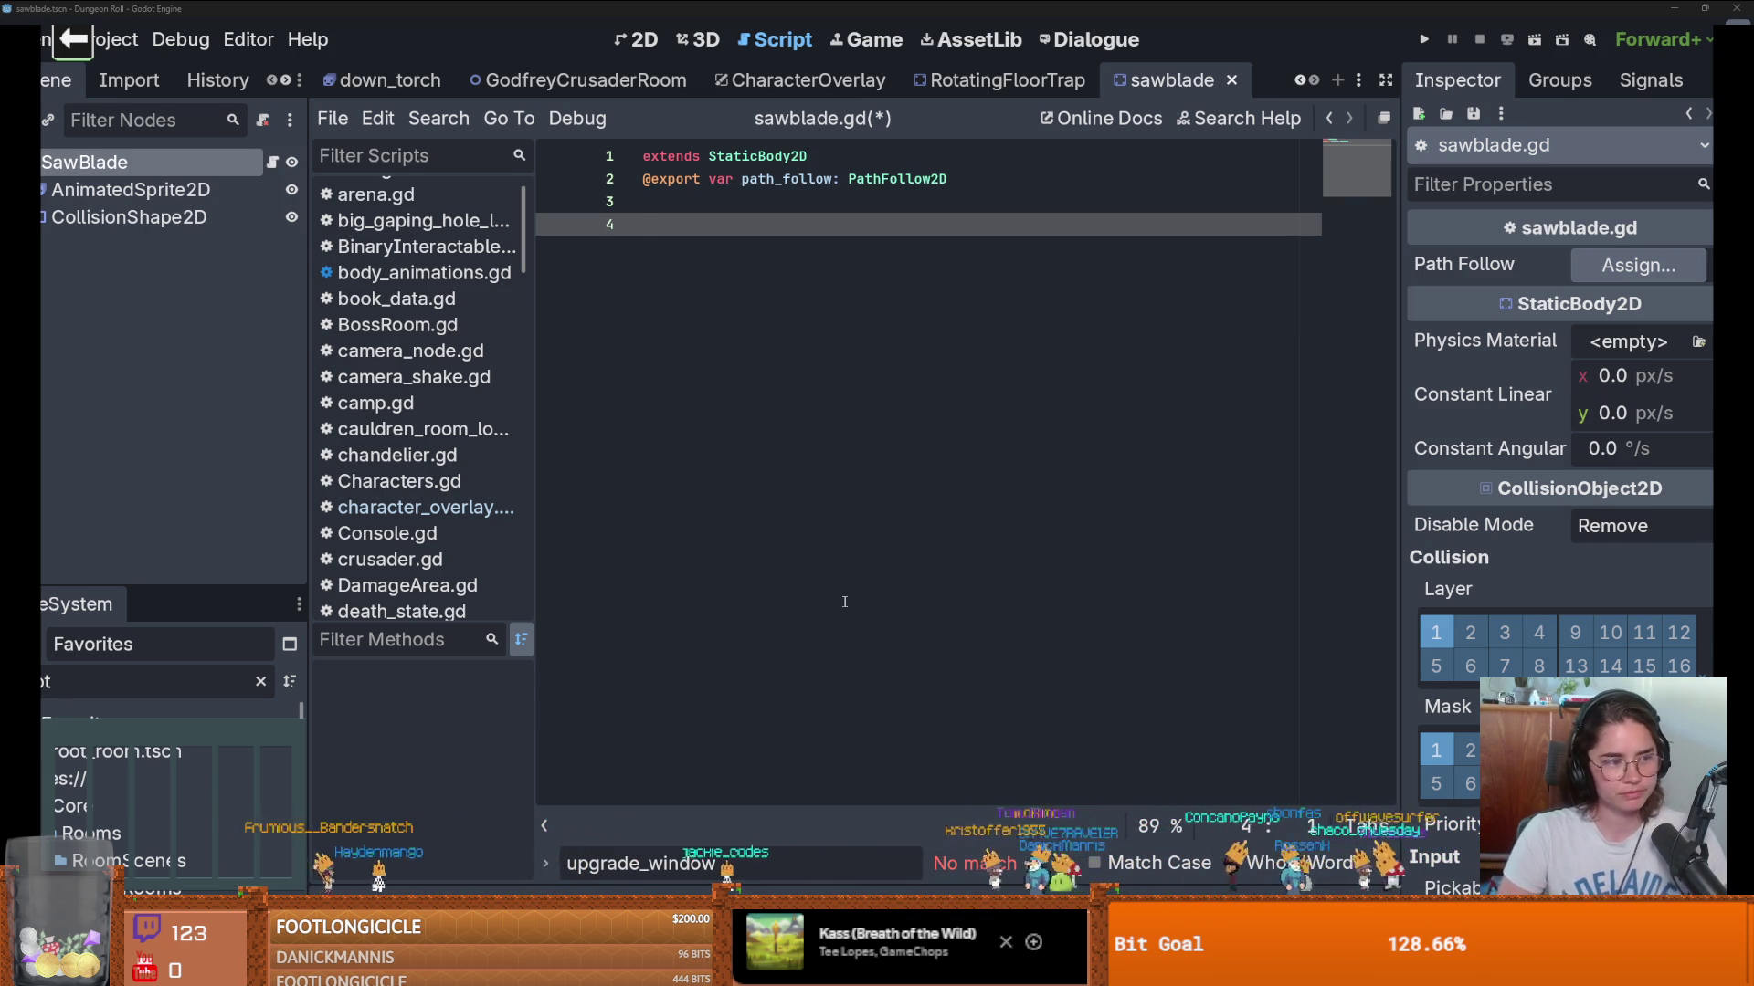
# Save sawblade.gd and begin a new line declaring 'var speed :'
pyautogui.hotkey('ctrl', 's')
pyautogui.press('Return')
pyautogui.write('_')
pyautogui.press('BackSpace')
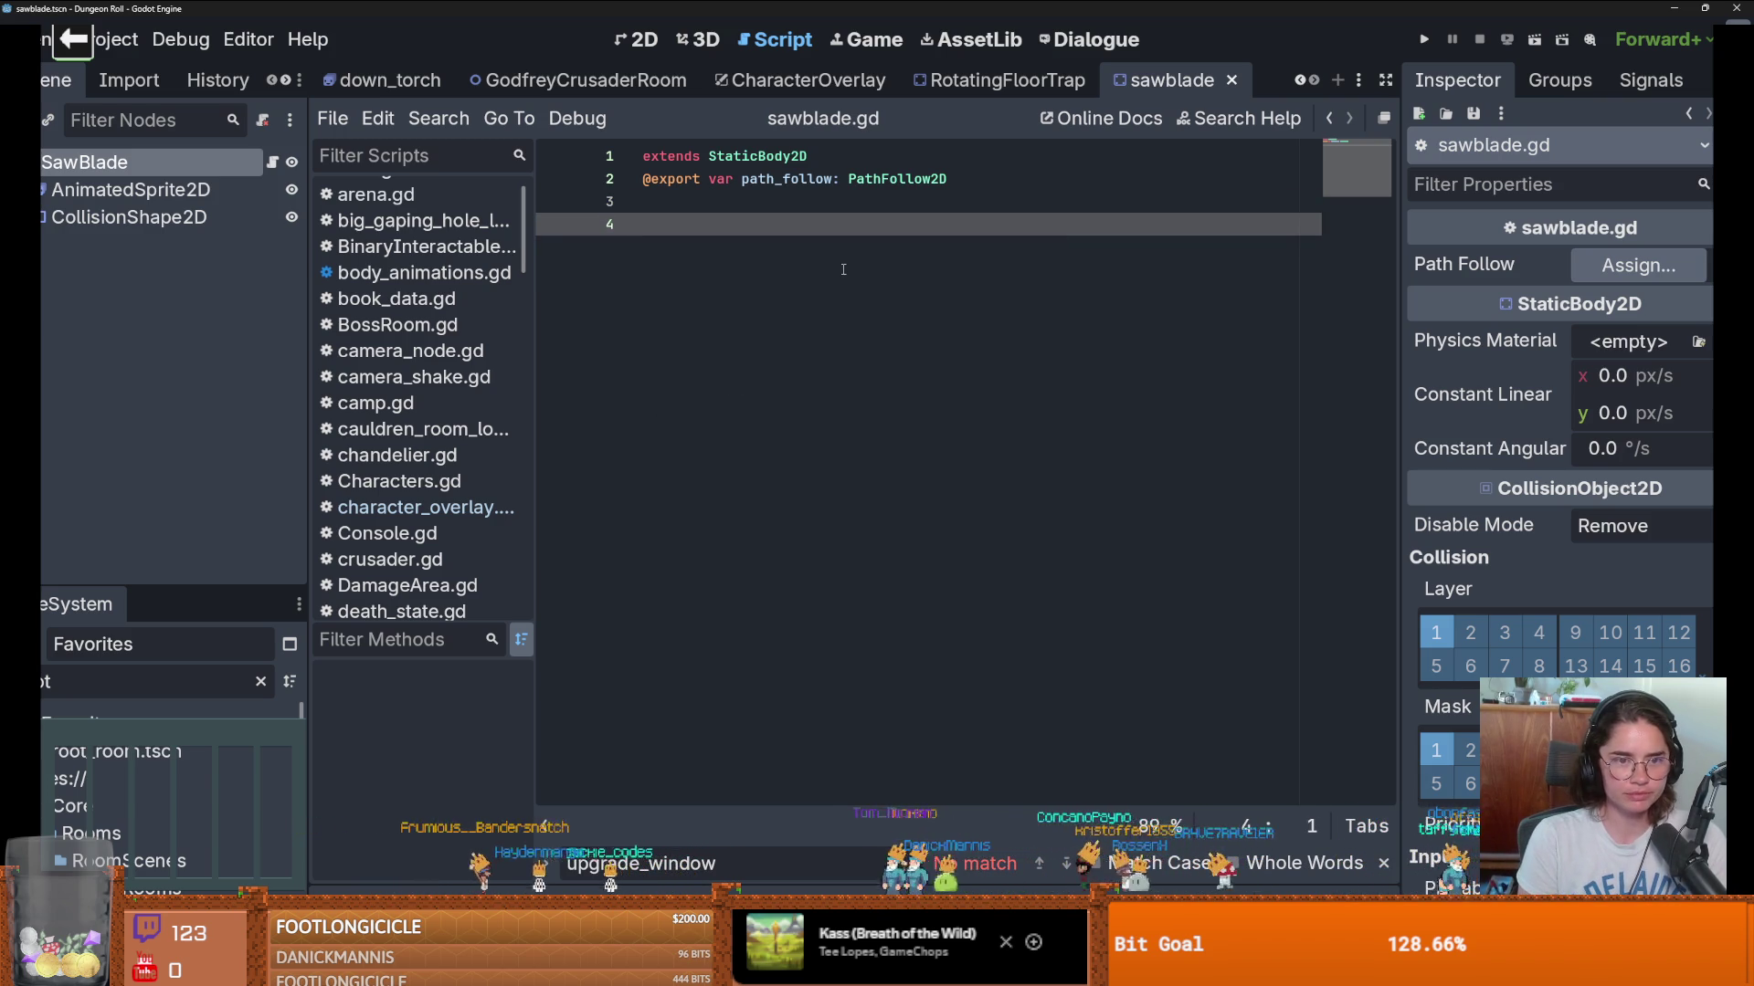
pyautogui.write('var ')
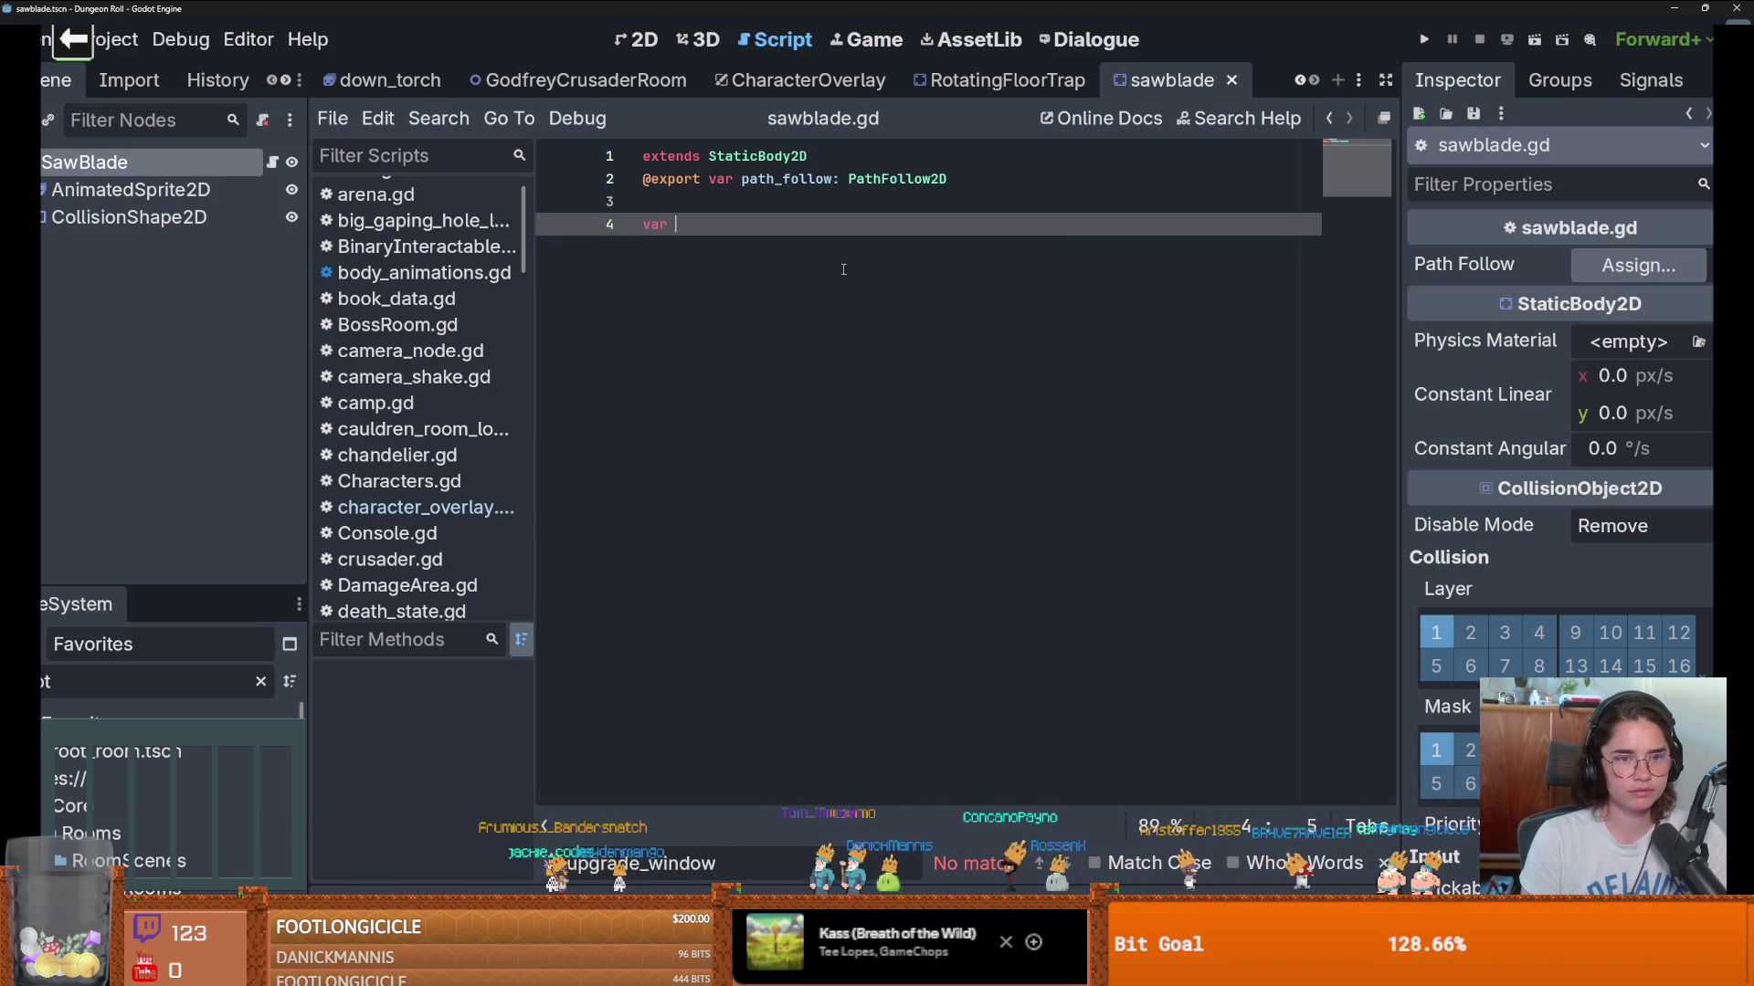
pyautogui.write('speed')
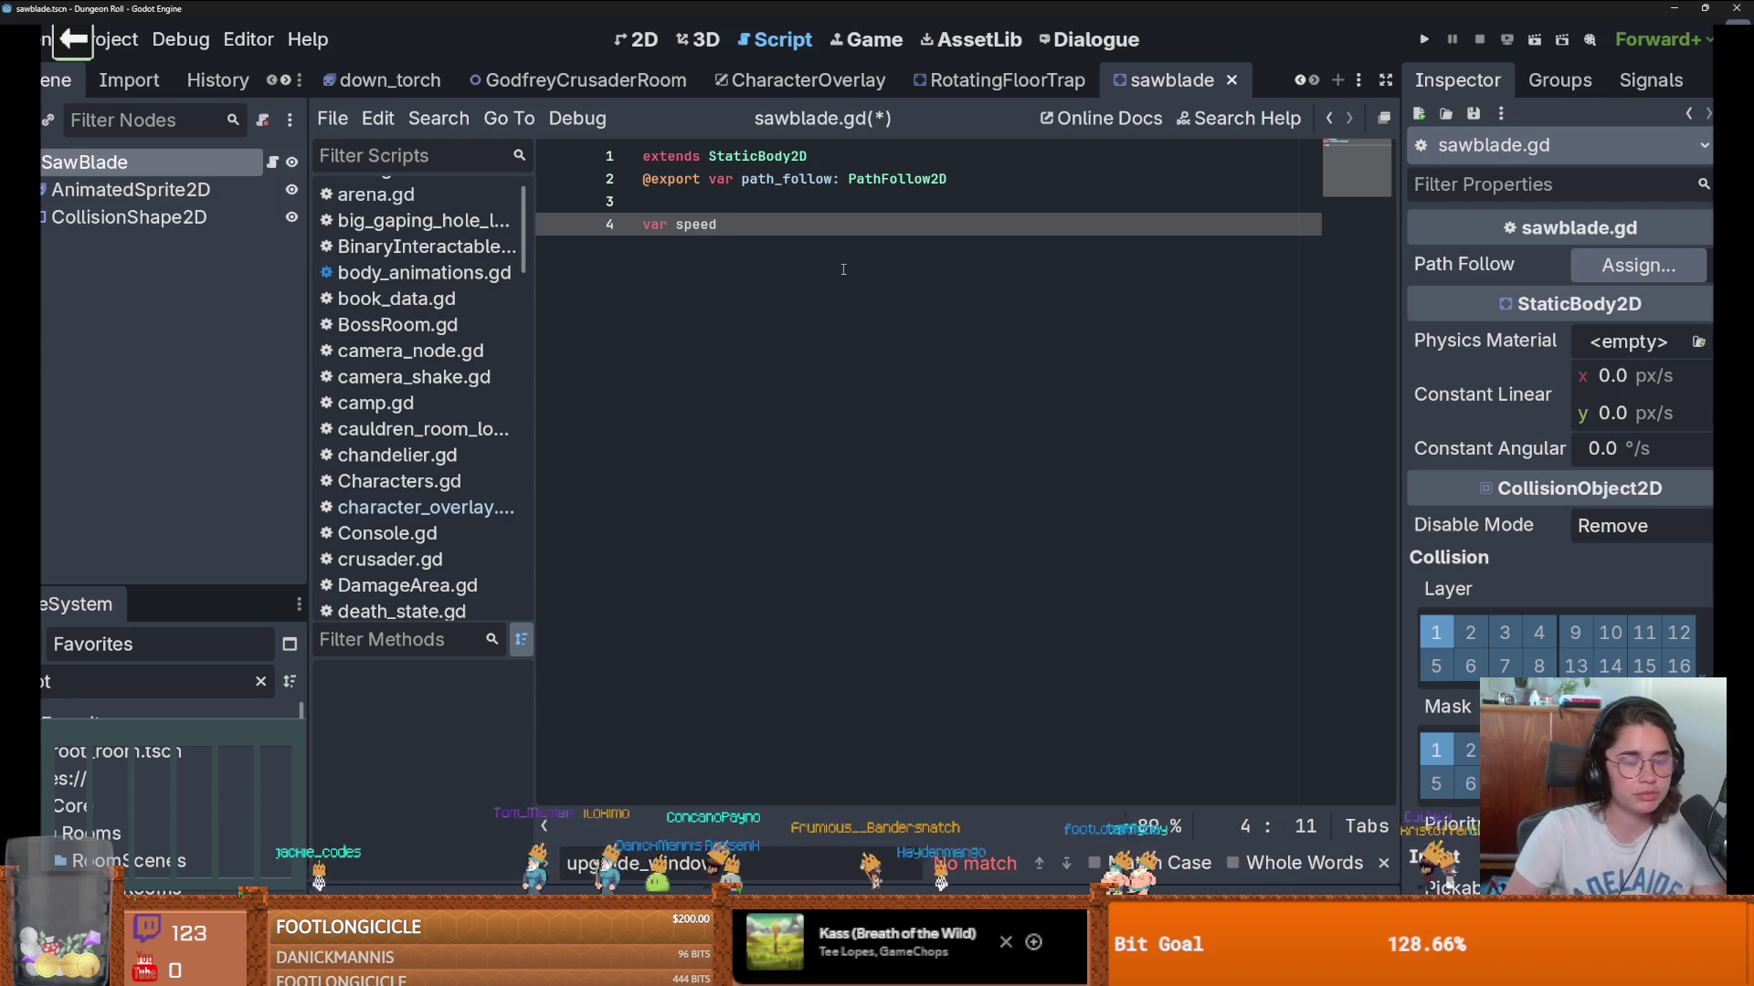
pyautogui.write(':')
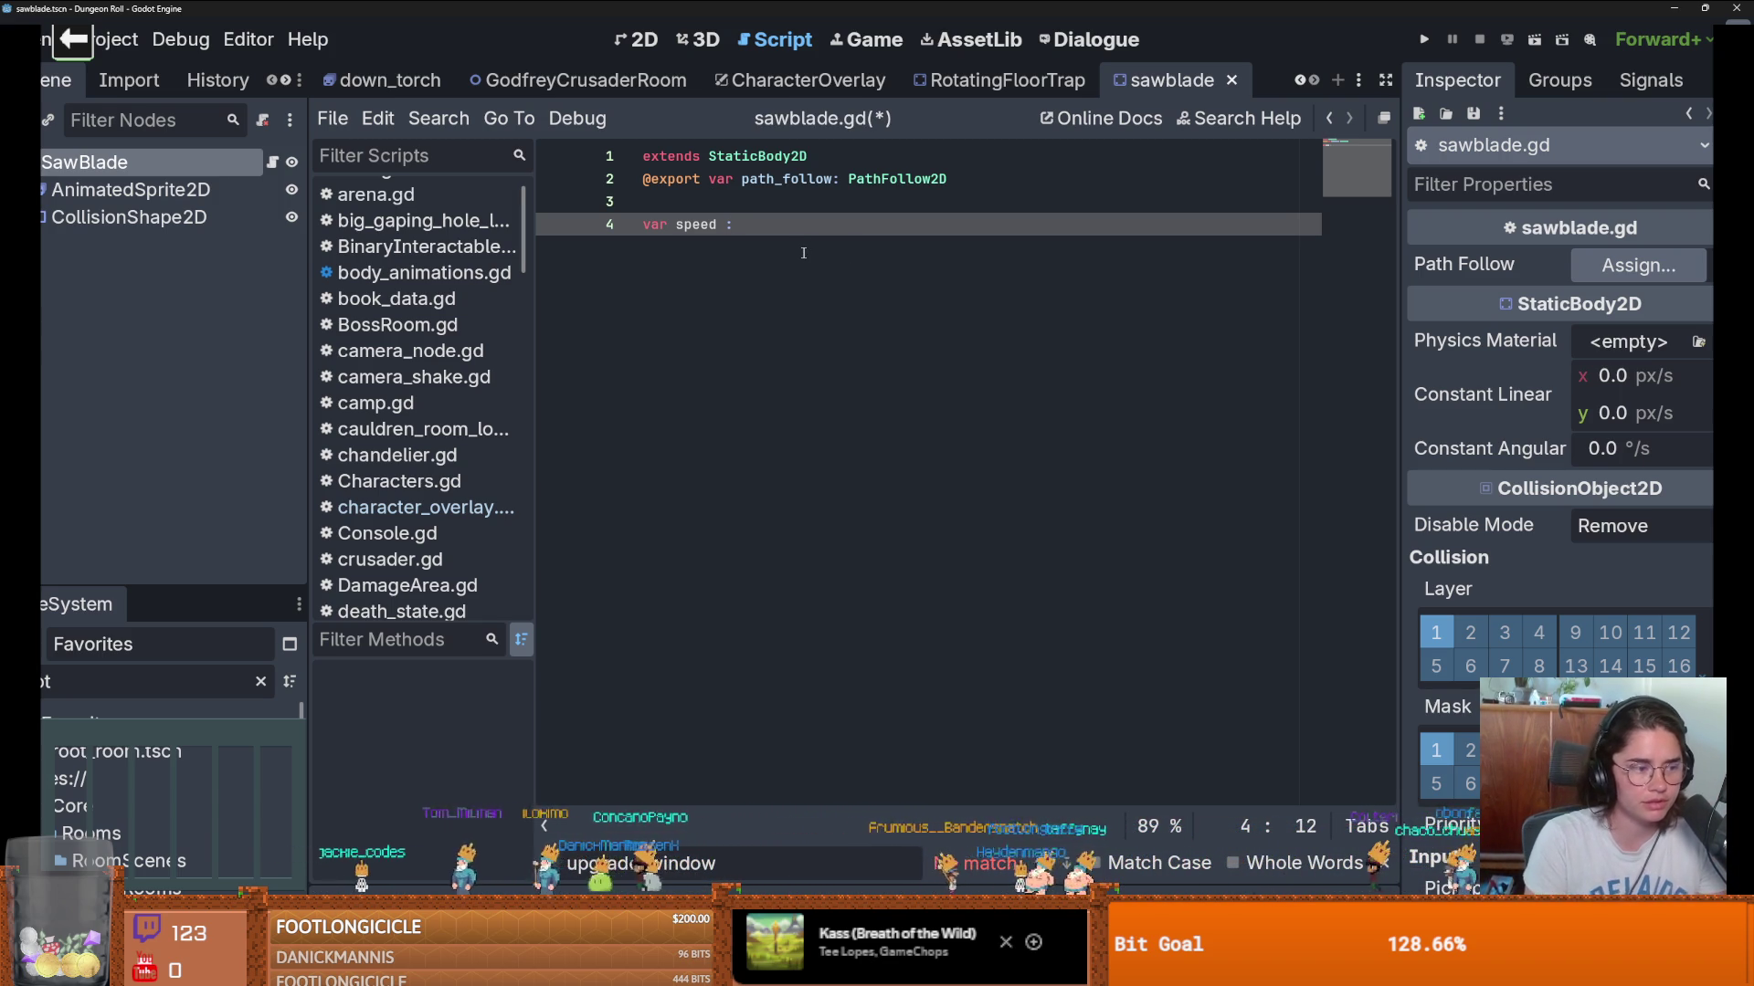
pyautogui.press('Left')
pyautogui.press('Left')
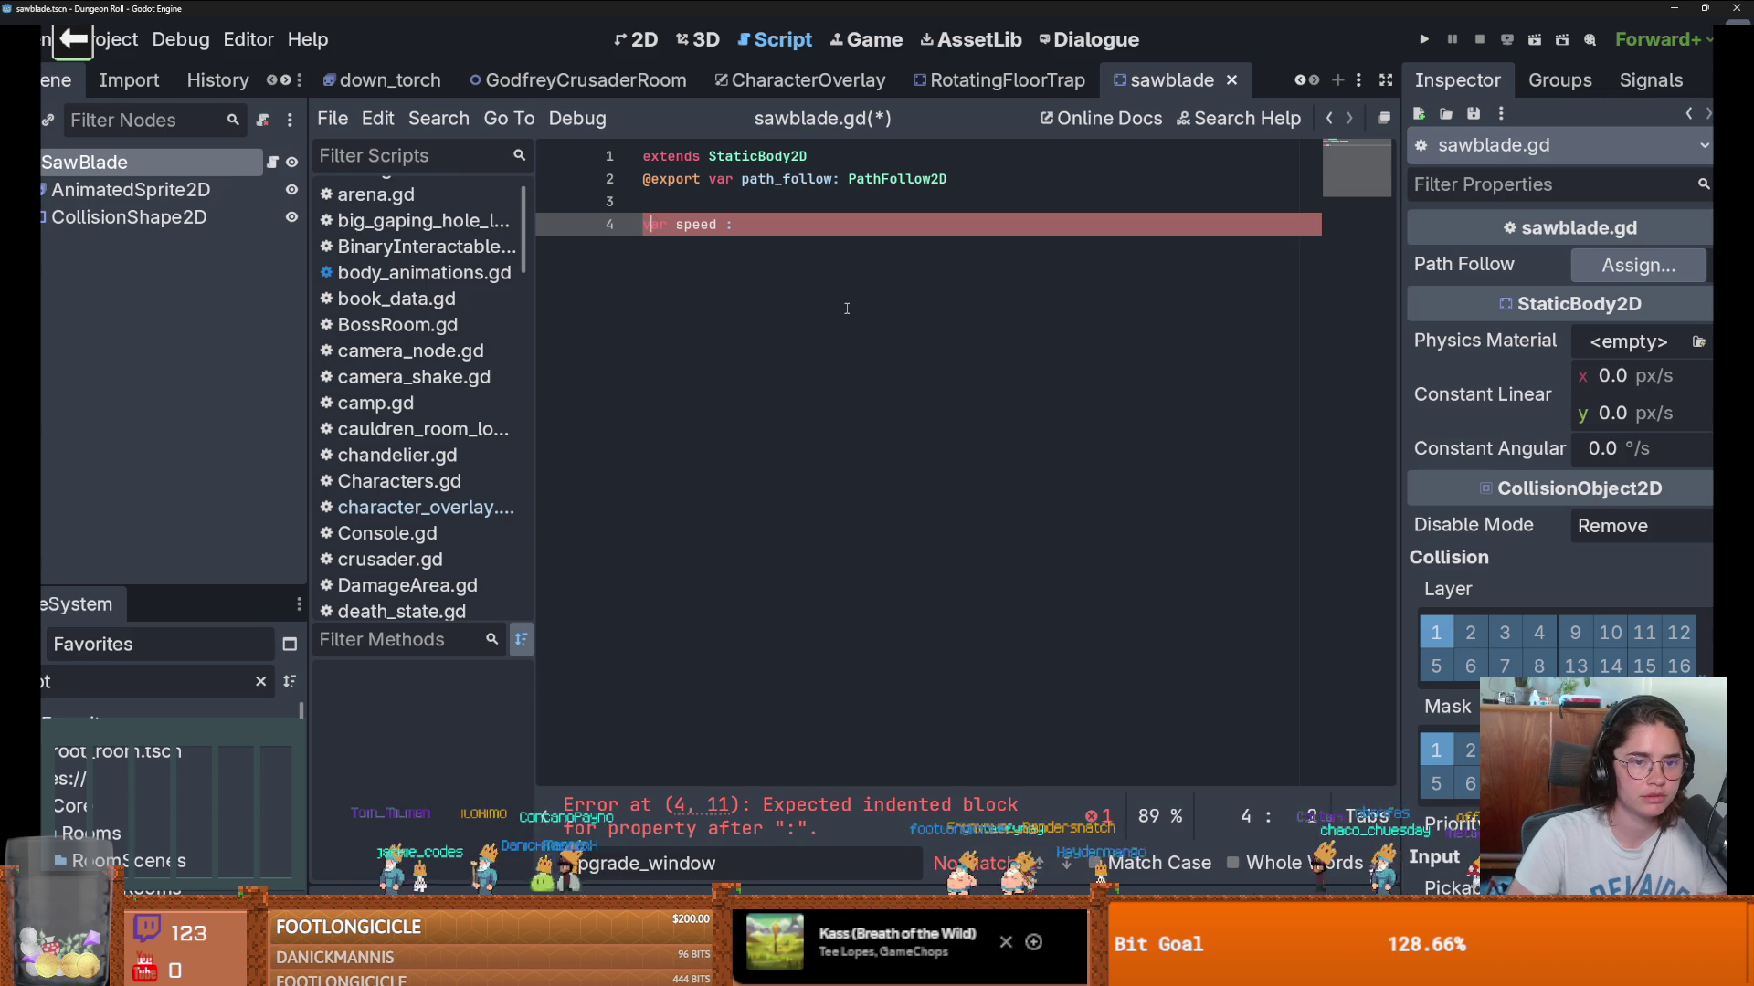
pyautogui.write('@export')
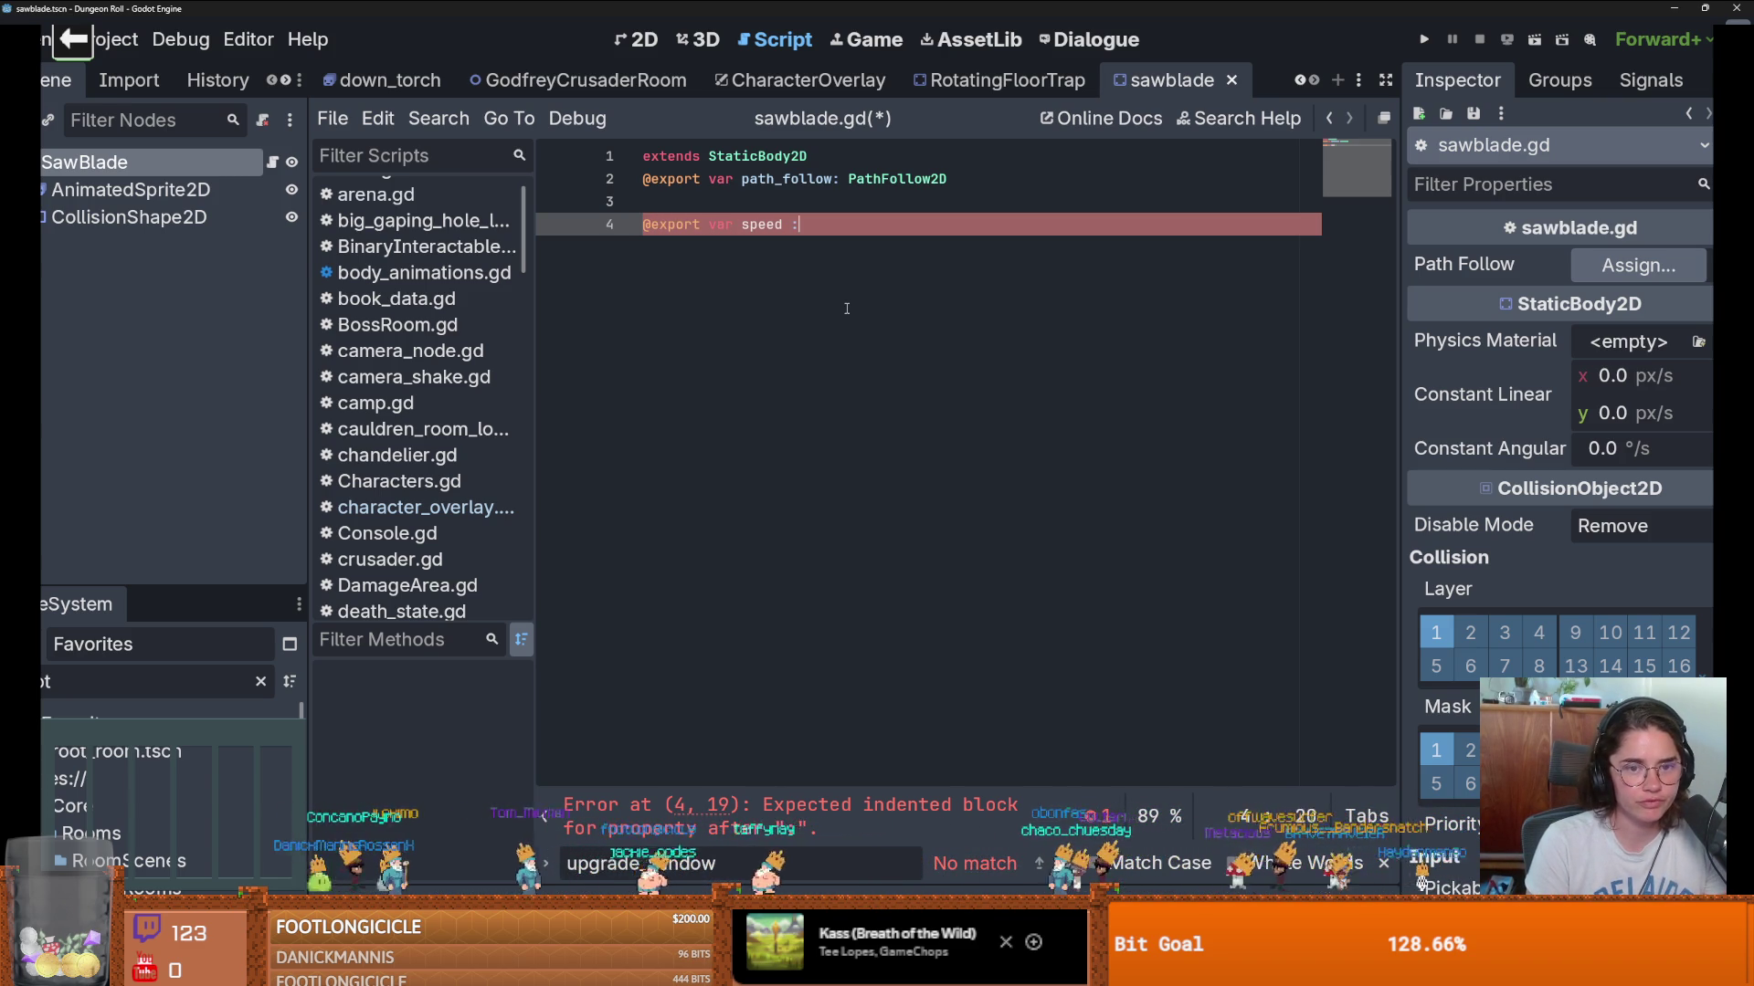
pyautogui.write('flo')
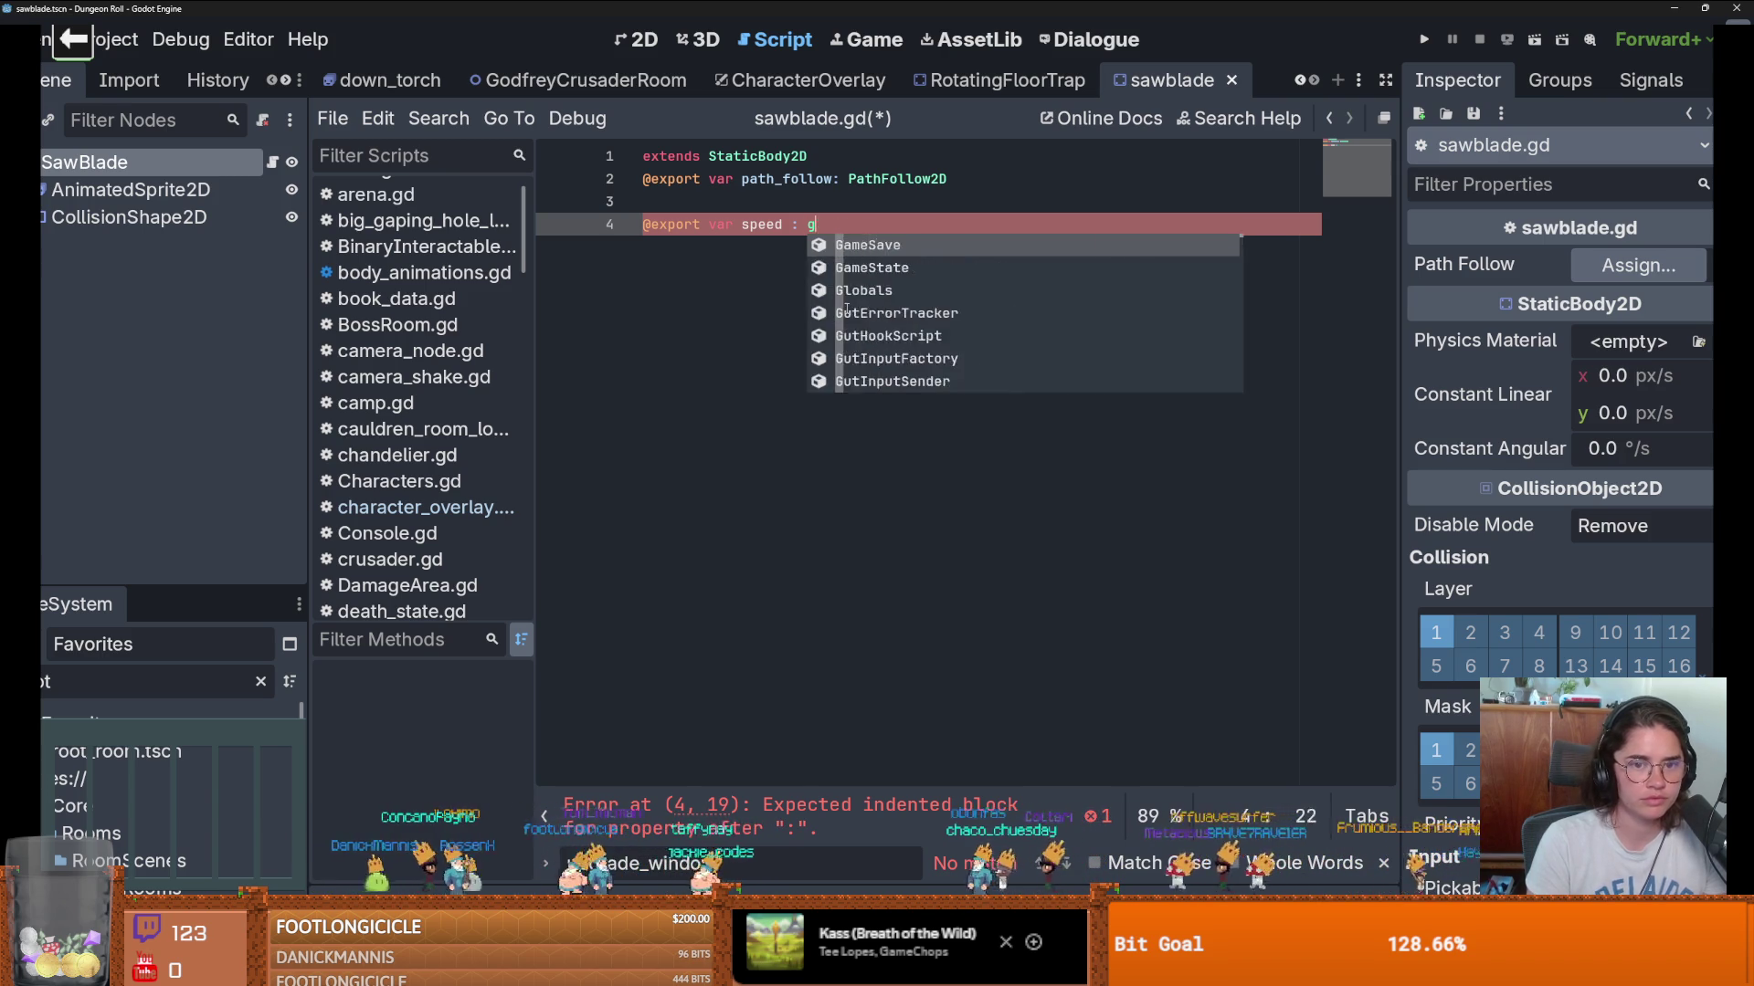
pyautogui.write('at')
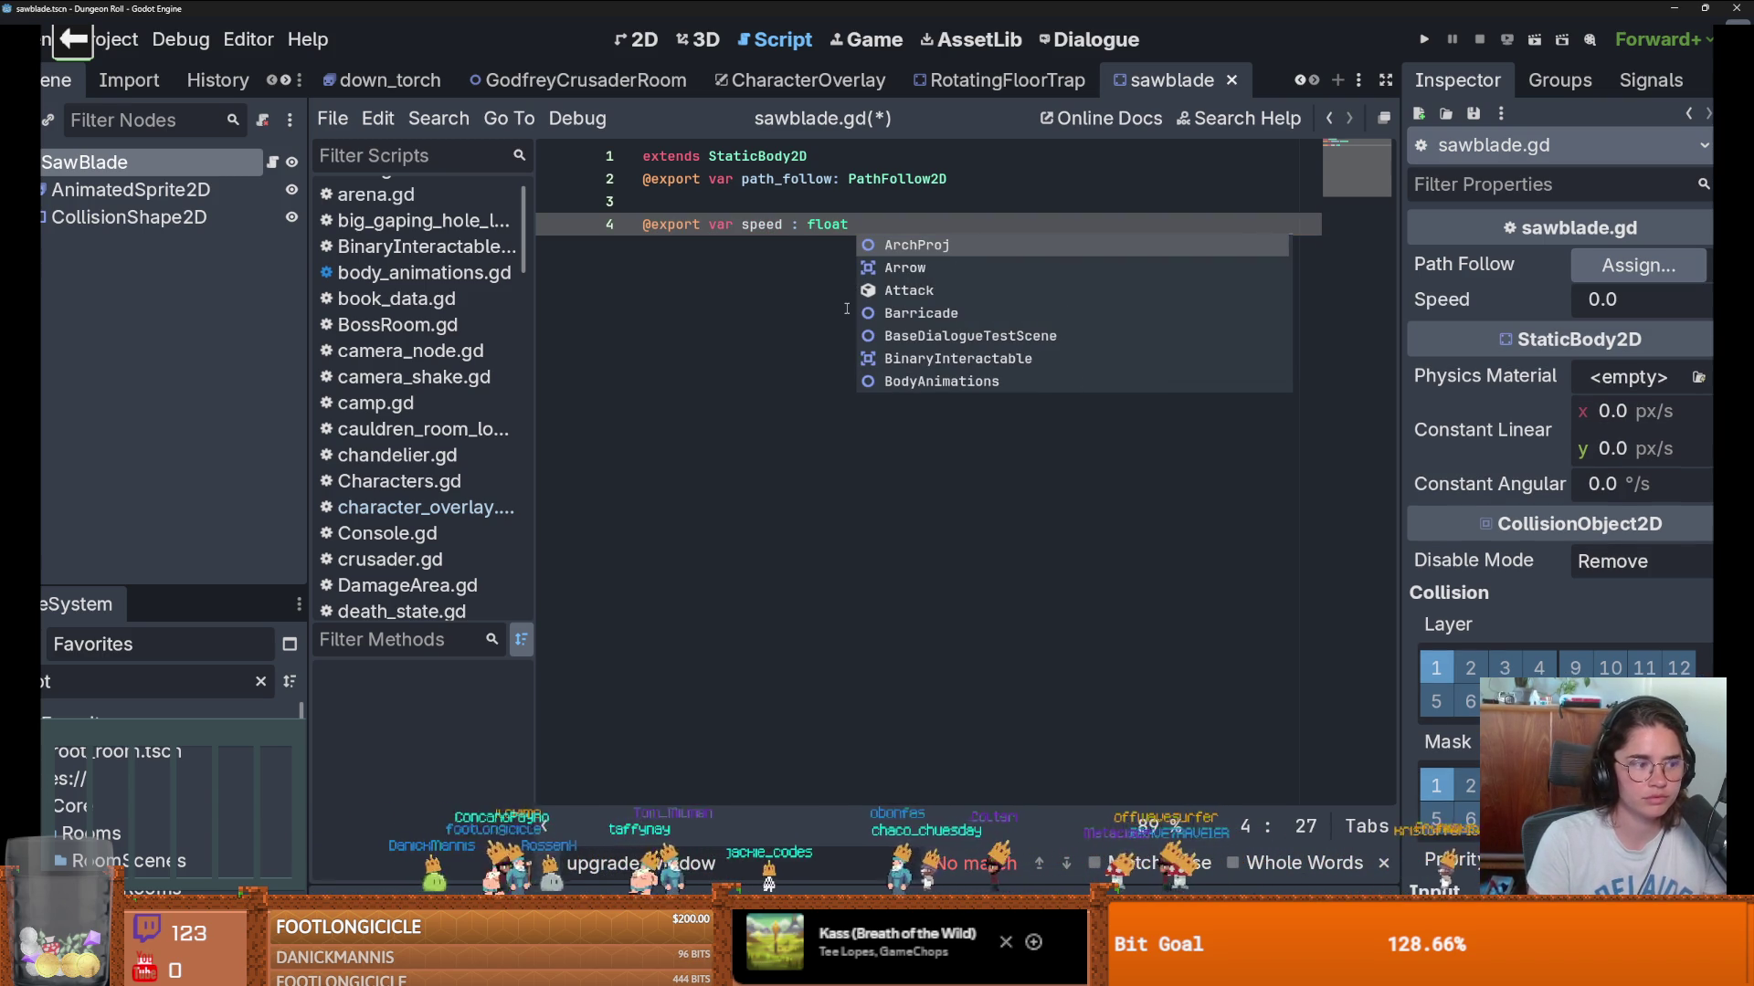
pyautogui.hotkey('ctrl', 'a')
pyautogui.click(847, 308)
pyautogui.write('= 0.')
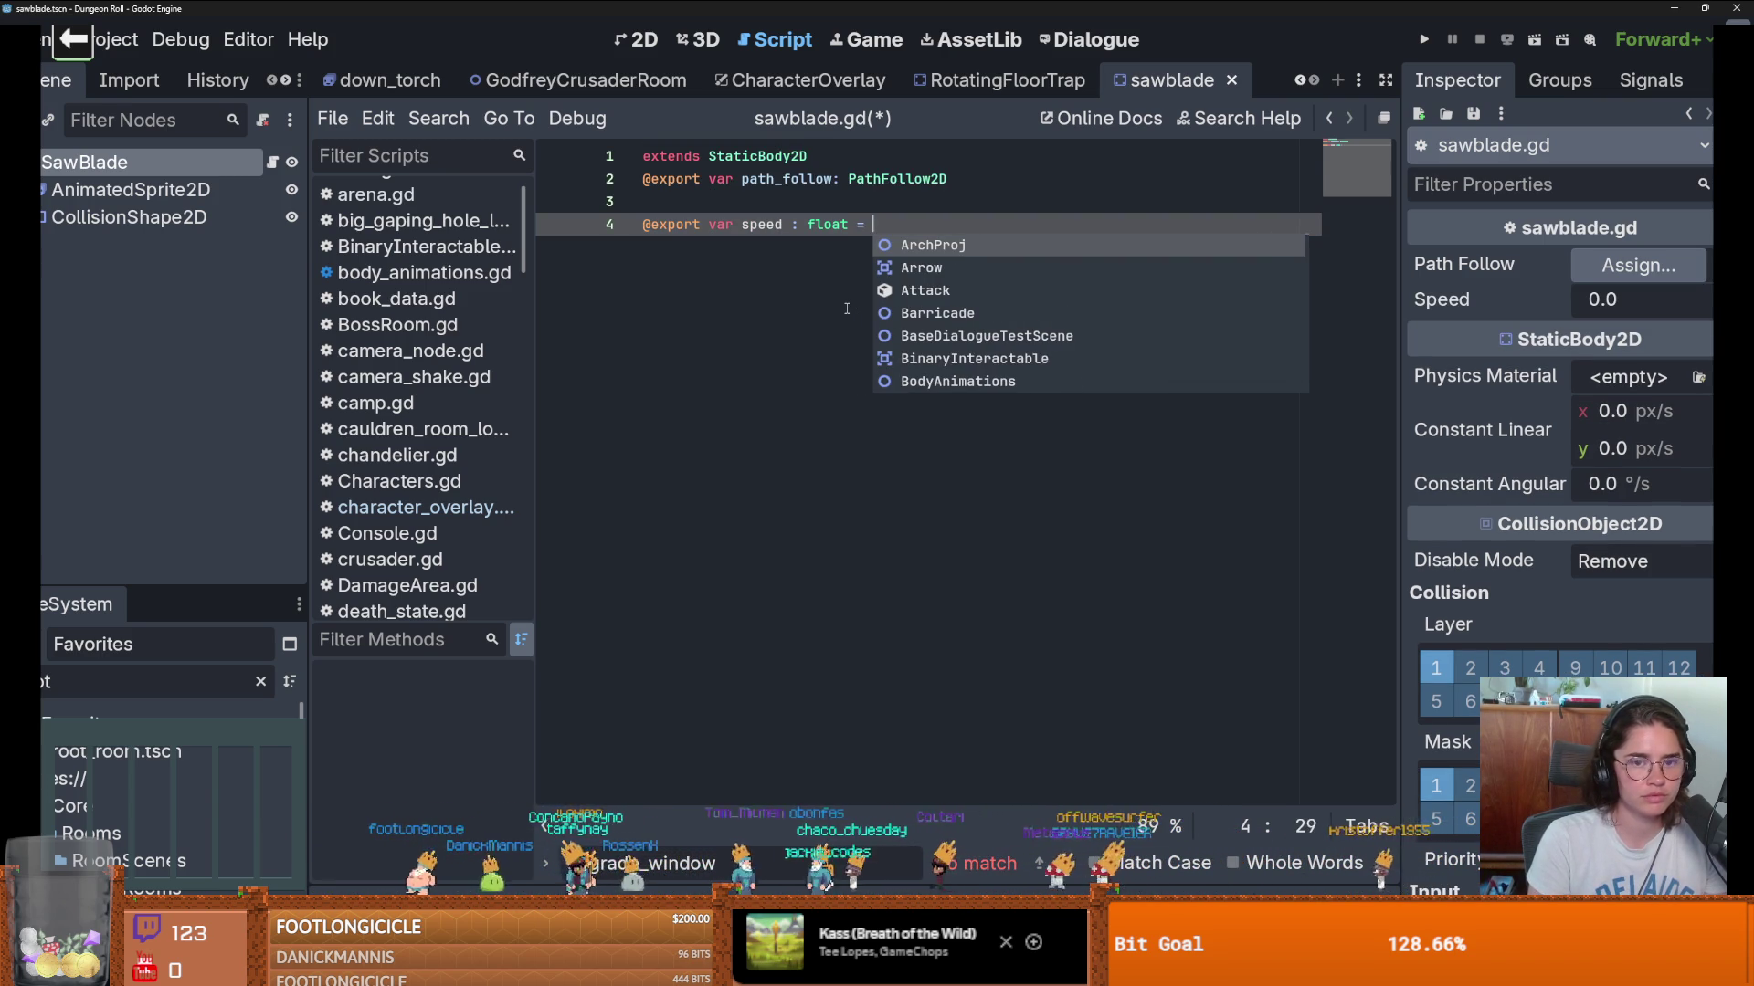
pyautogui.write('5')
pyautogui.hotkey('ctrl', 's')
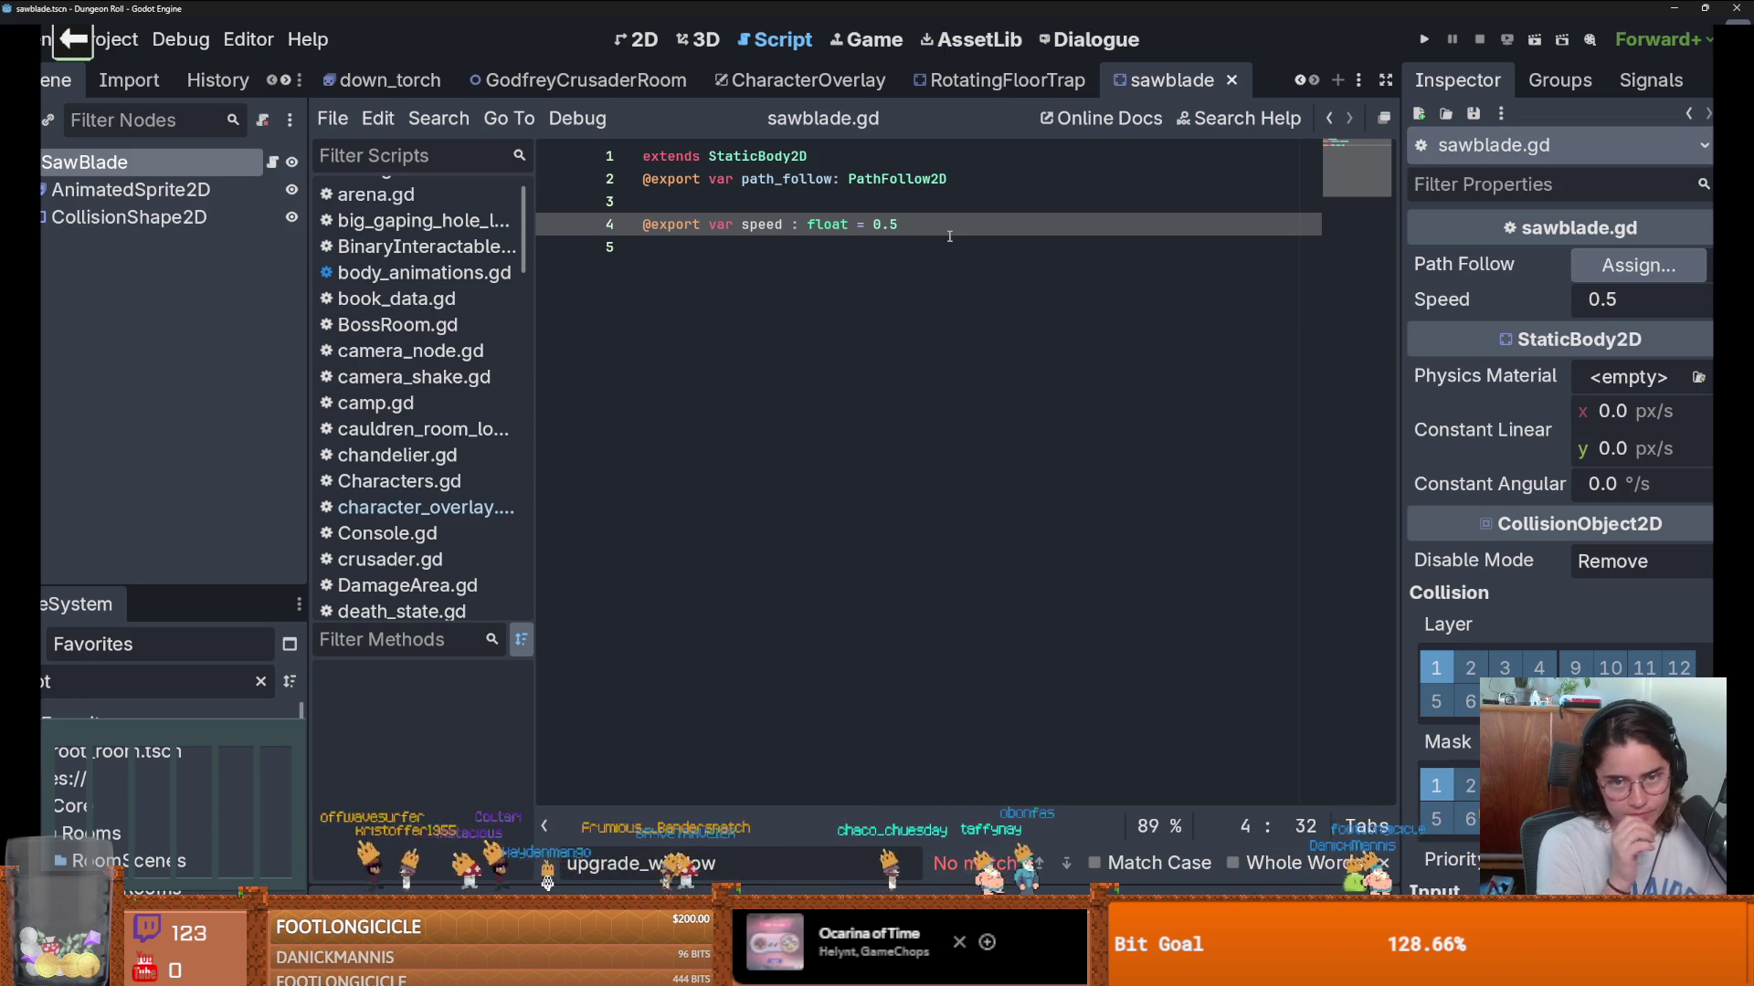
pyautogui.press('Return')
# Below speed, insert a _process(delta: float) -> void stub containing pass and save
pyautogui.hotkey('ctrl', 's')
pyautogui.press('Return')
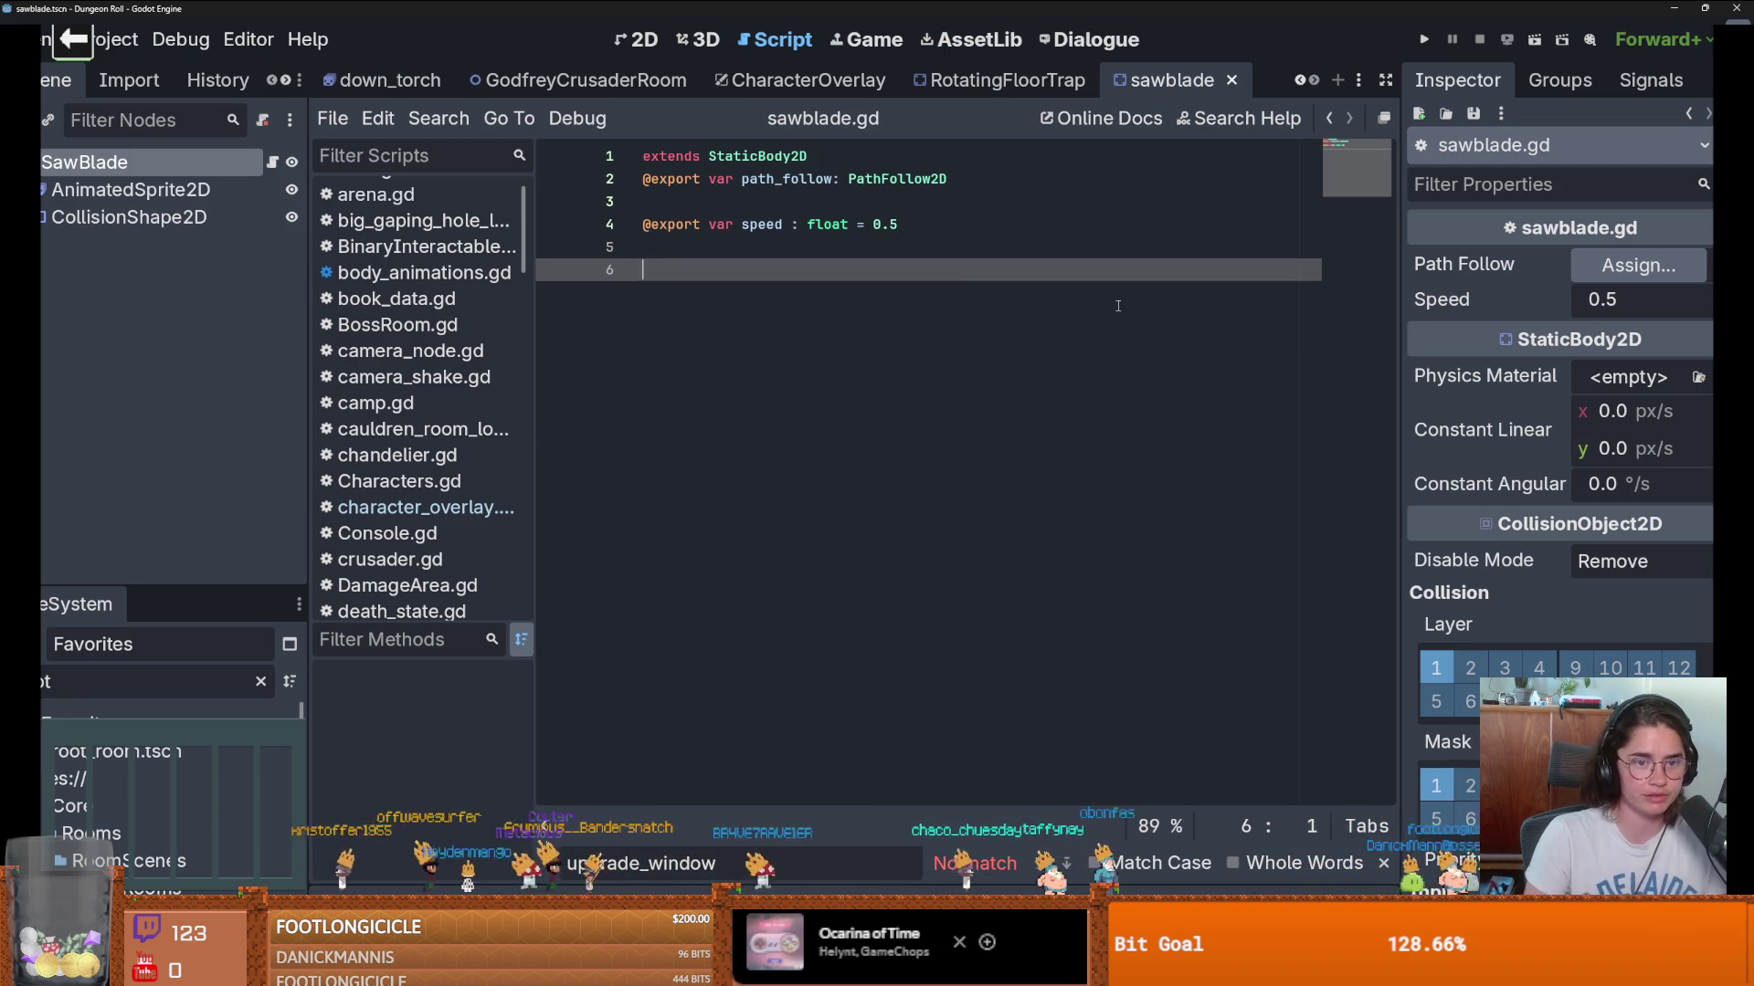
pyautogui.press('Down')
pyautogui.write('_')
pyautogui.press('BackSpace')
pyautogui.write('func _pr')
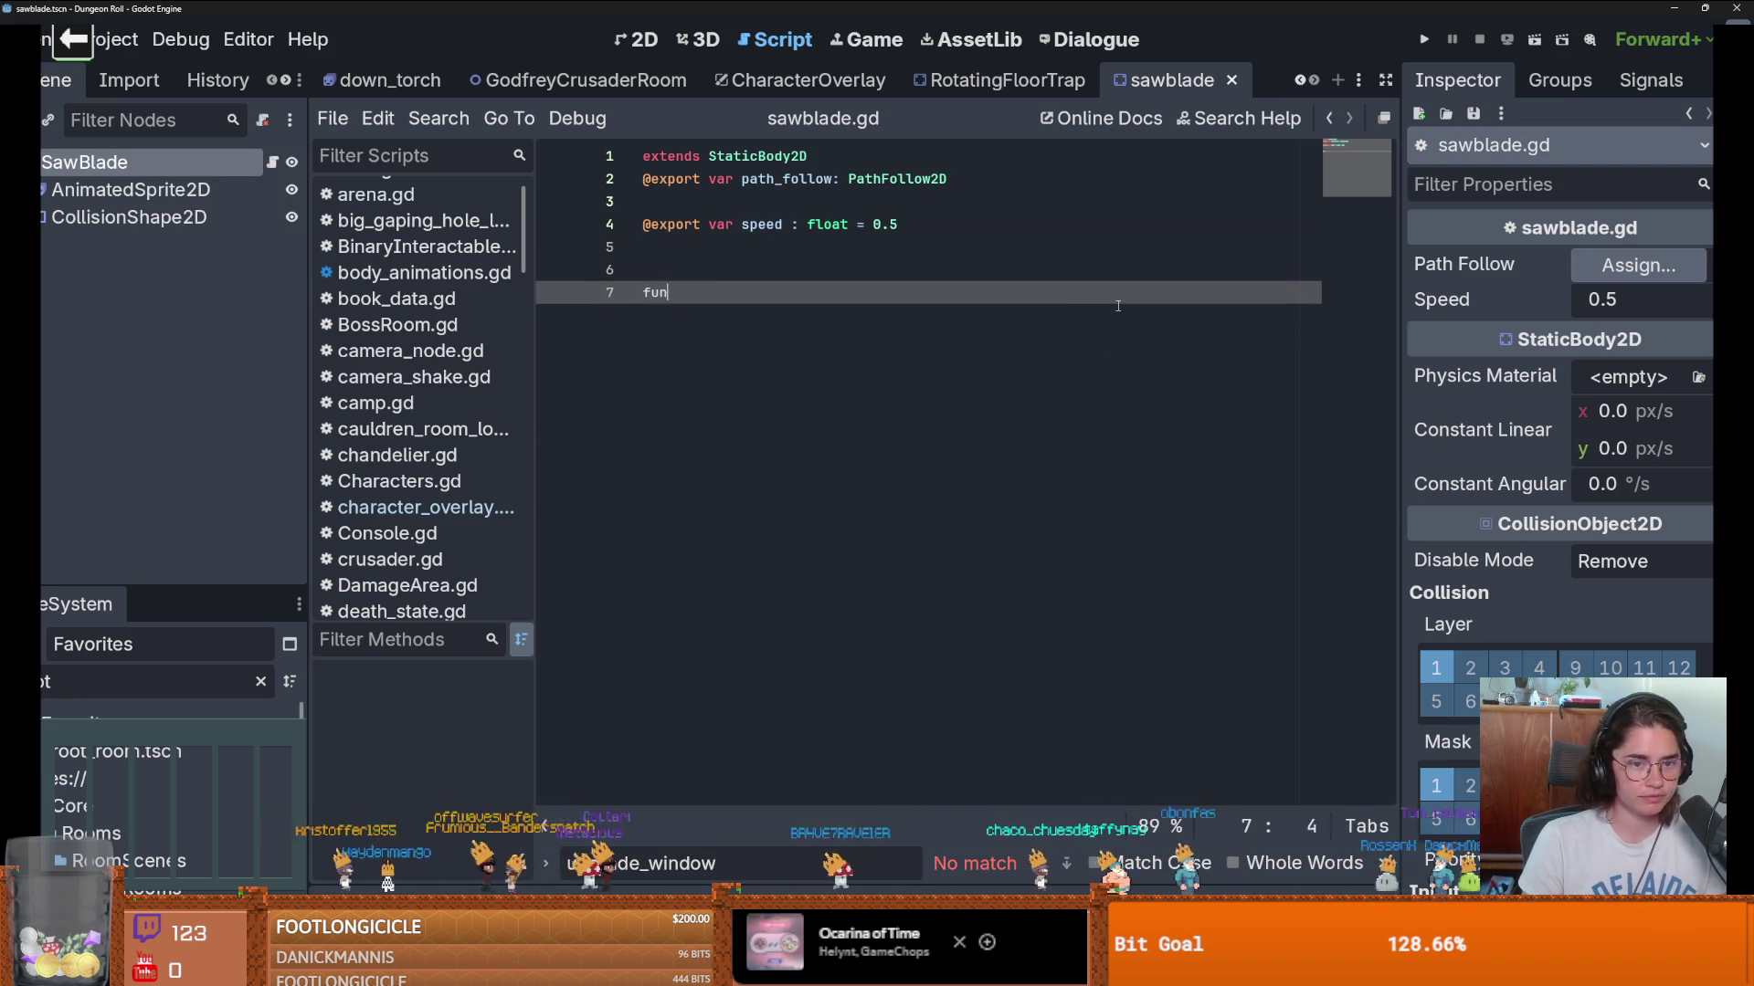
pyautogui.press('Return')
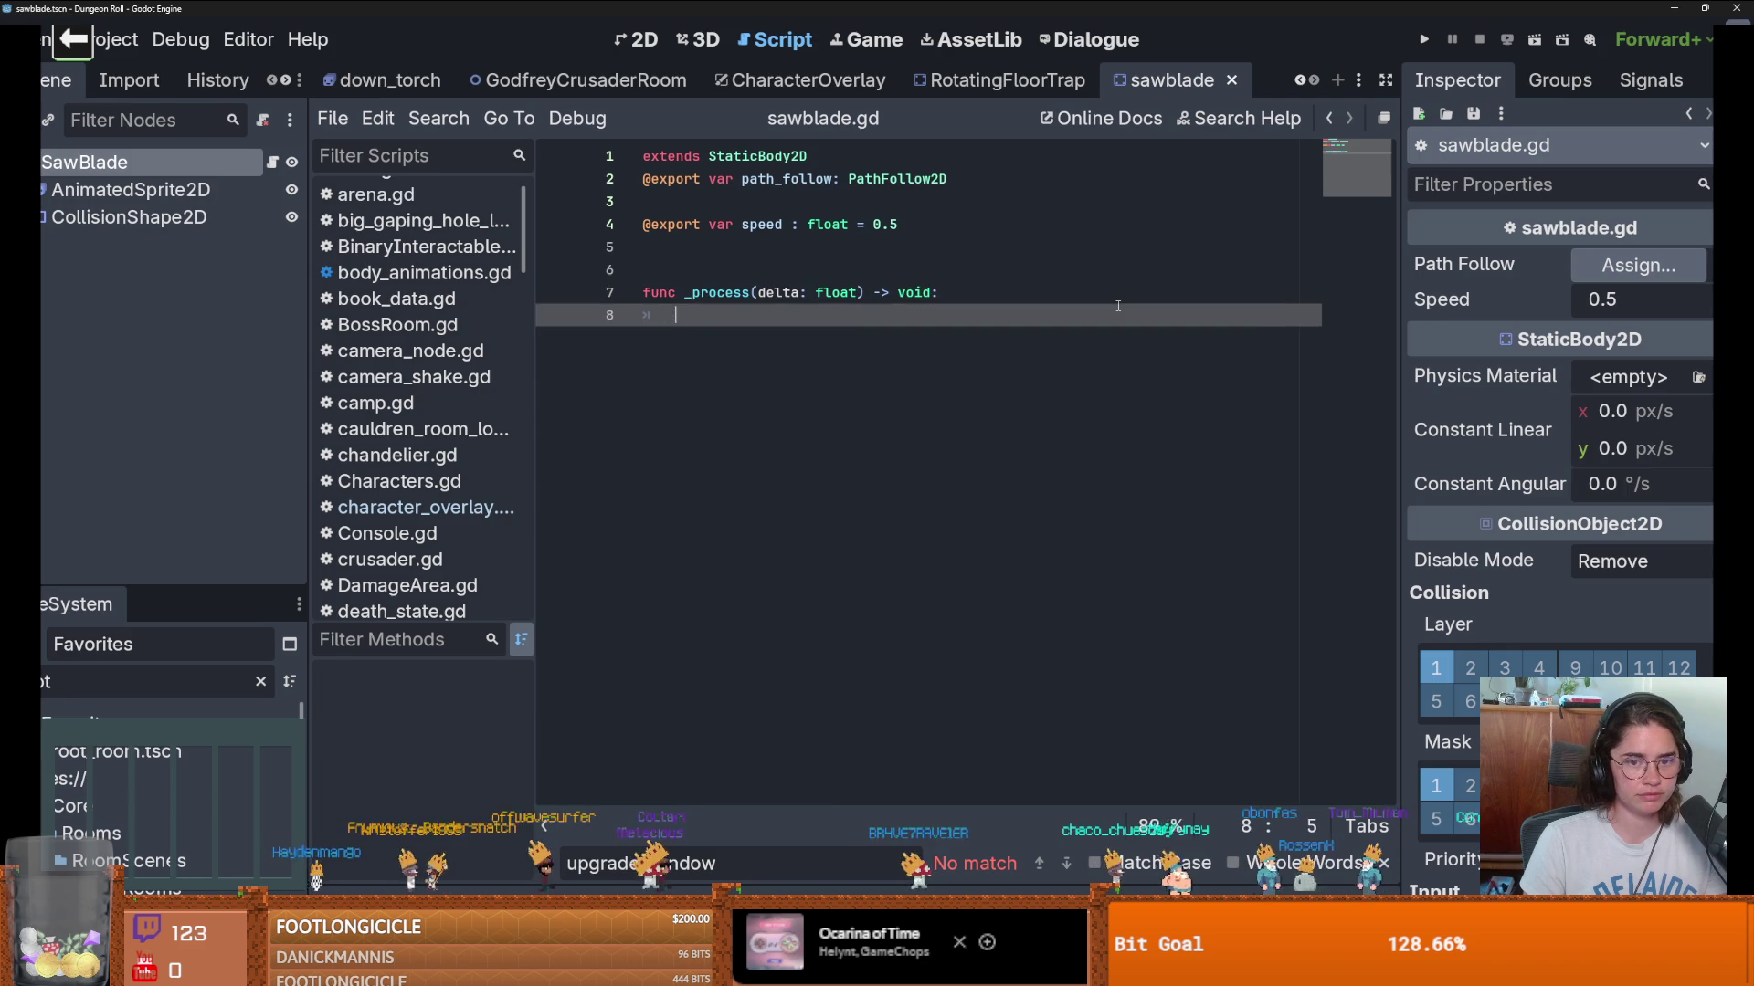
pyautogui.write('pas')
pyautogui.hotkey('ctrl', 's')
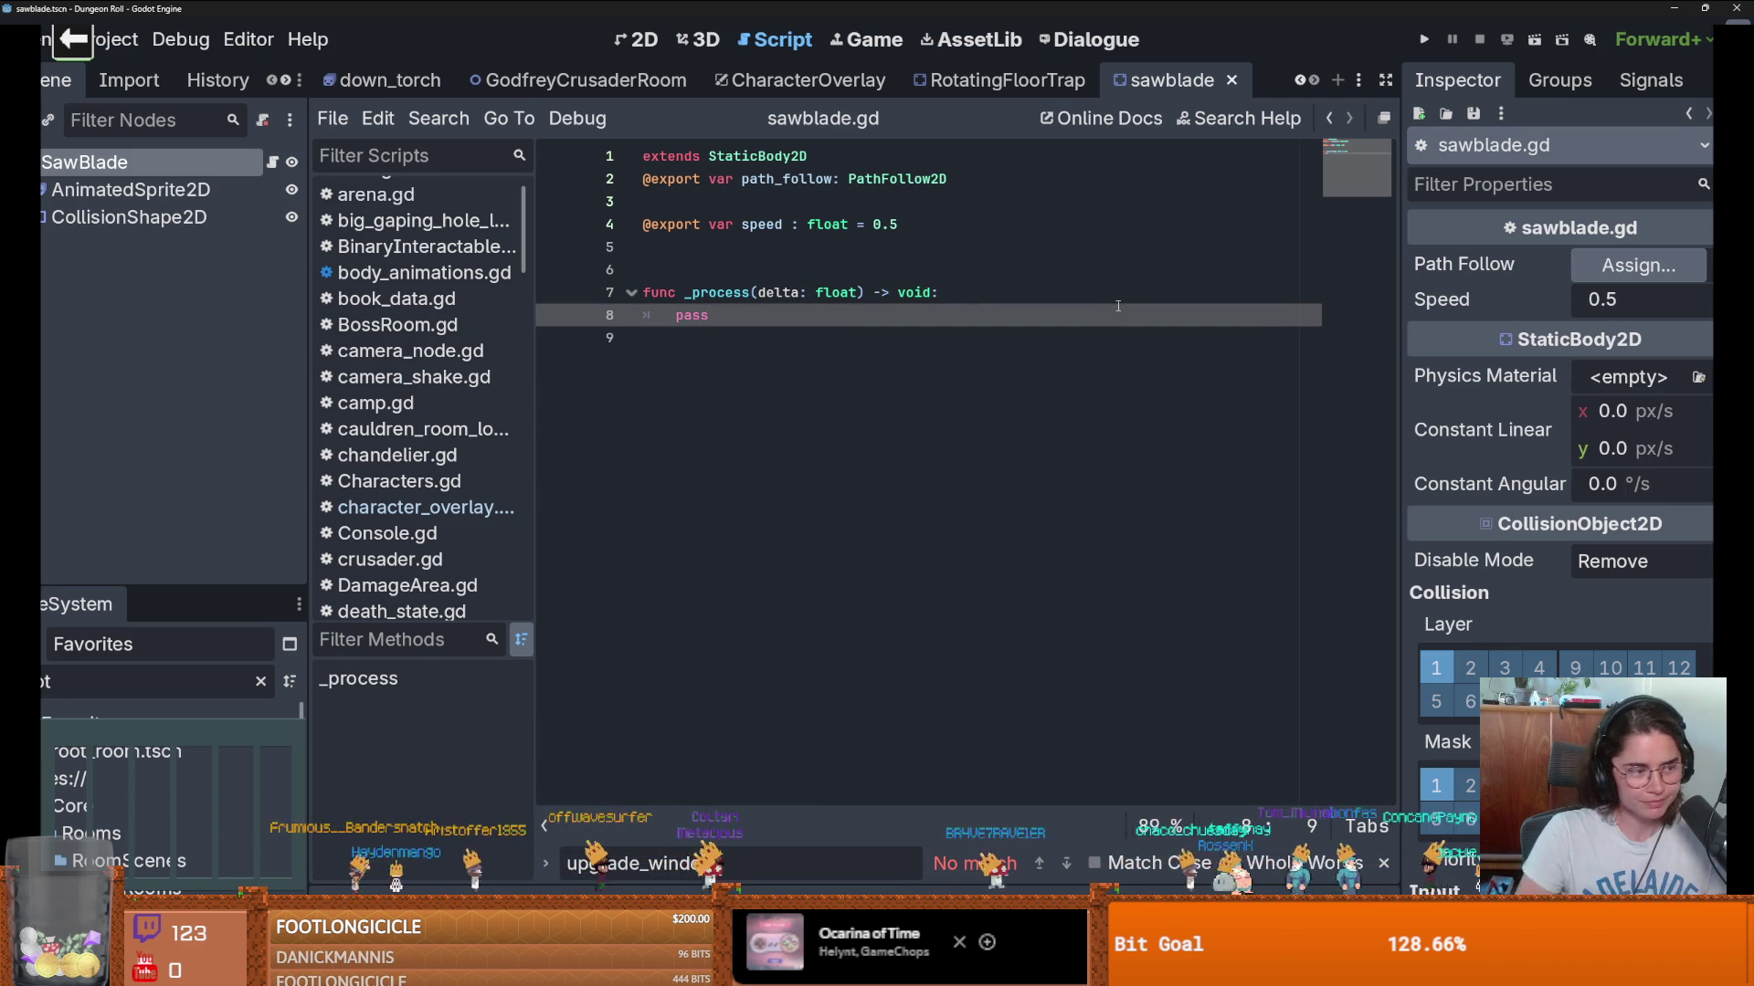
pyautogui.click(717, 245)
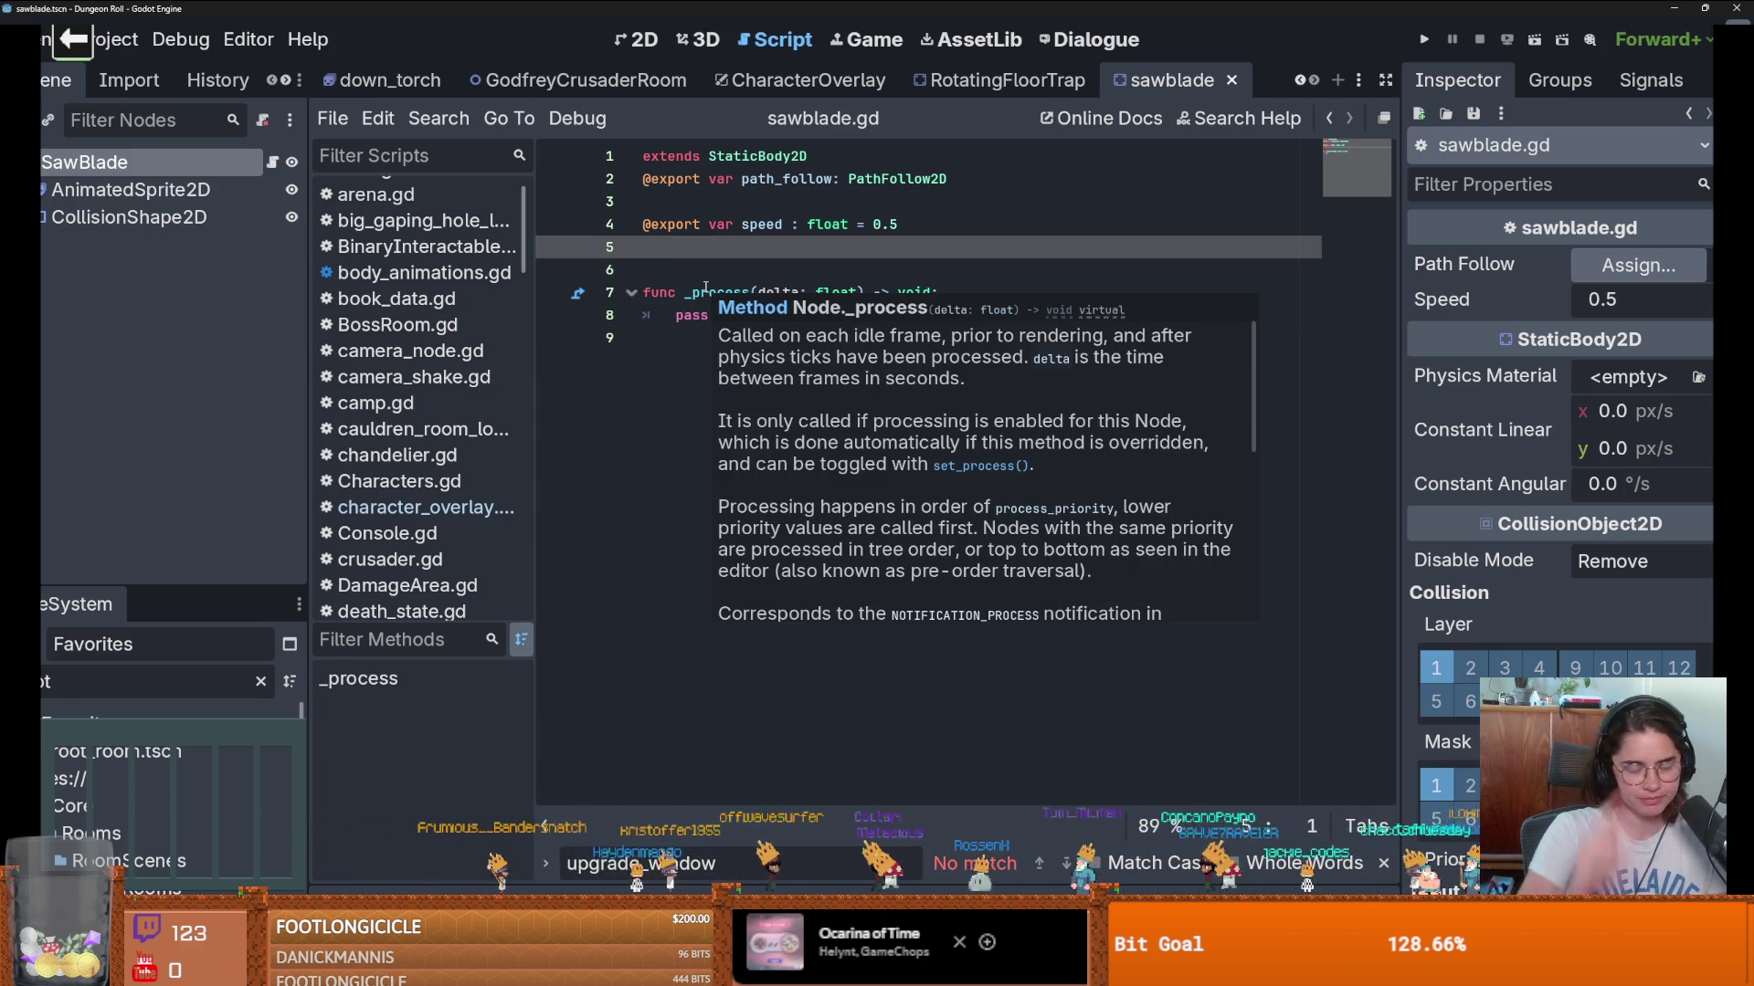
pyautogui.click(691, 260)
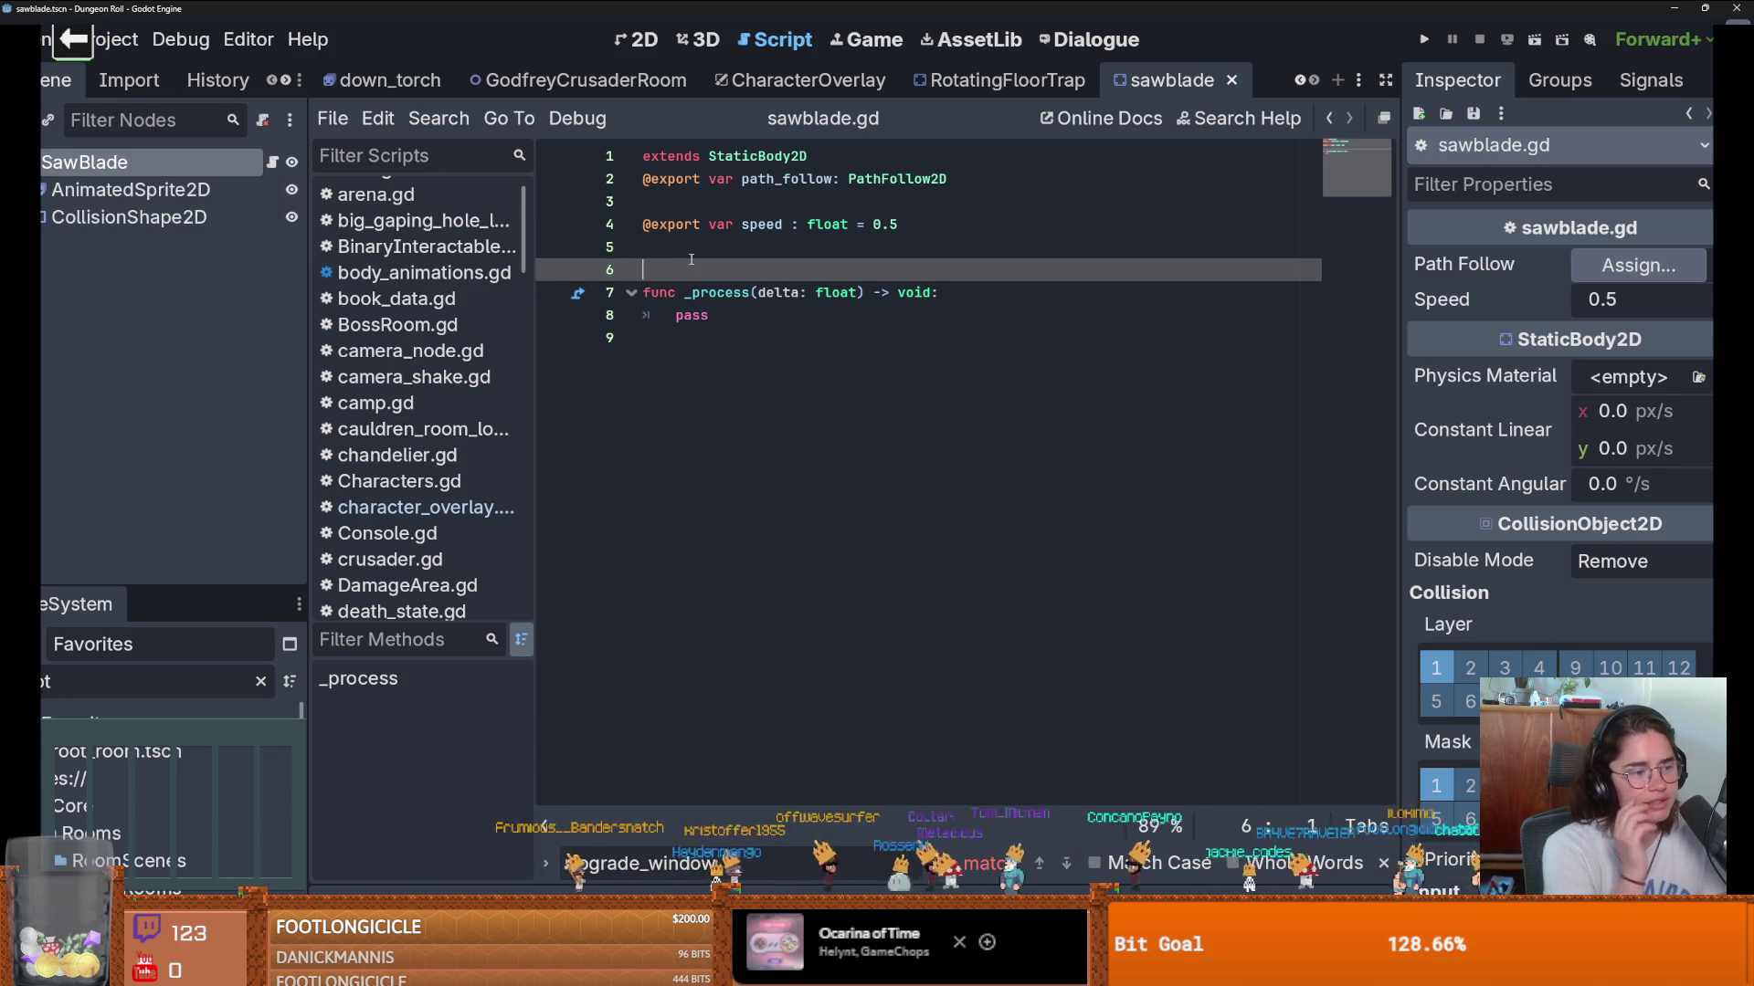